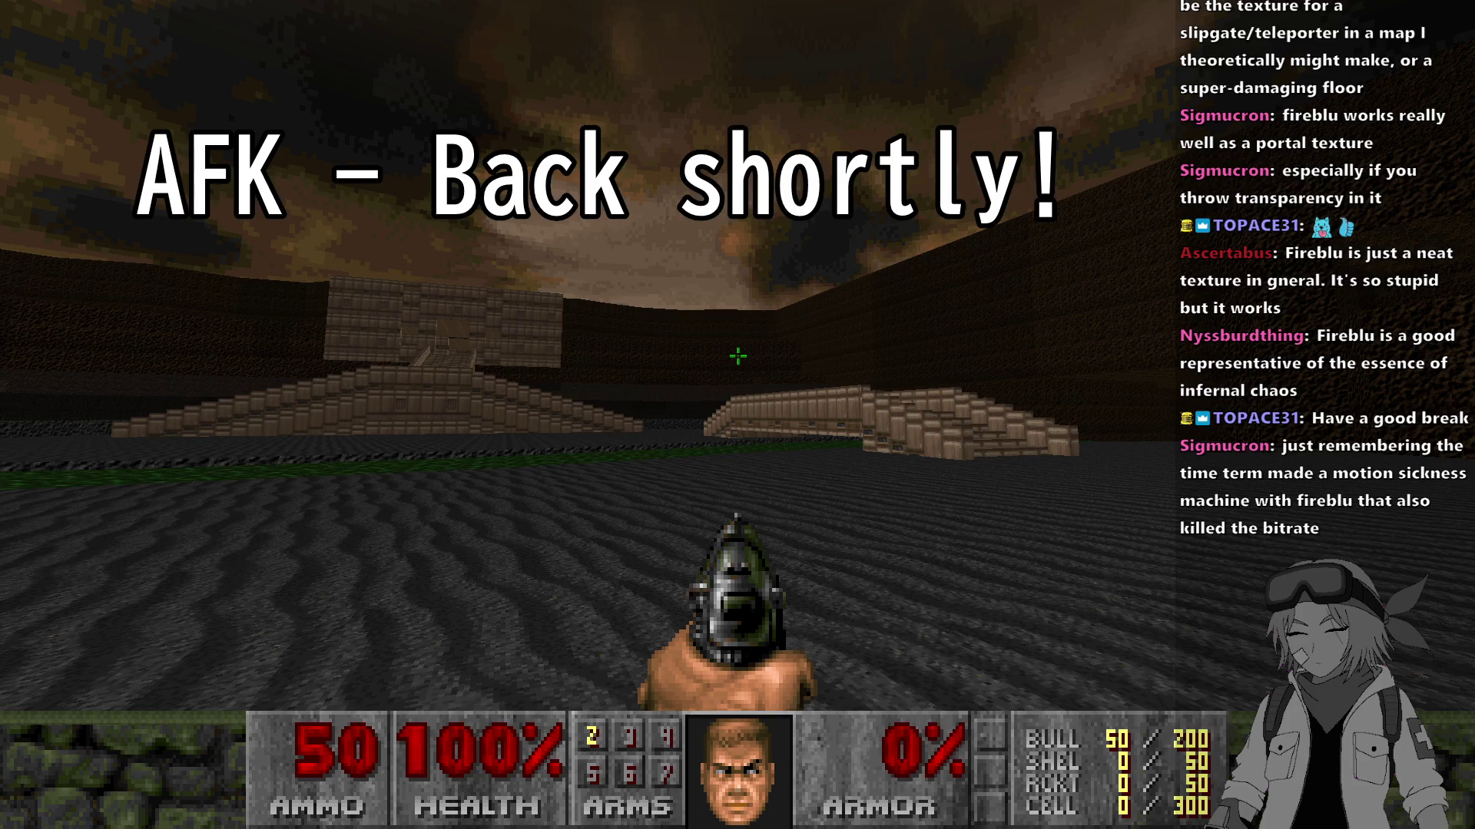
Step: Run 'unbind *' in the UZDoom console, then close the console
key(F8)
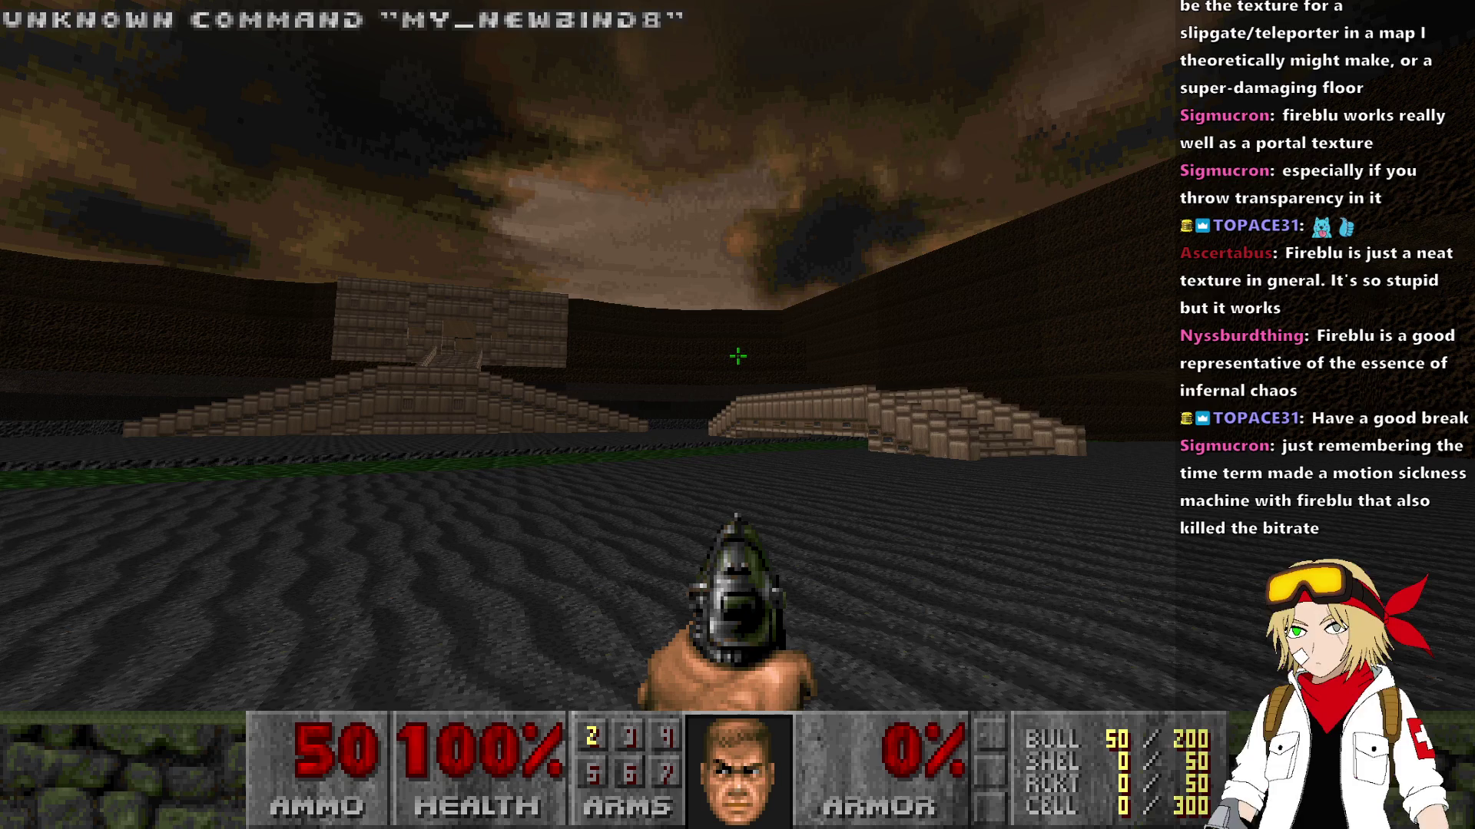
key(grave)
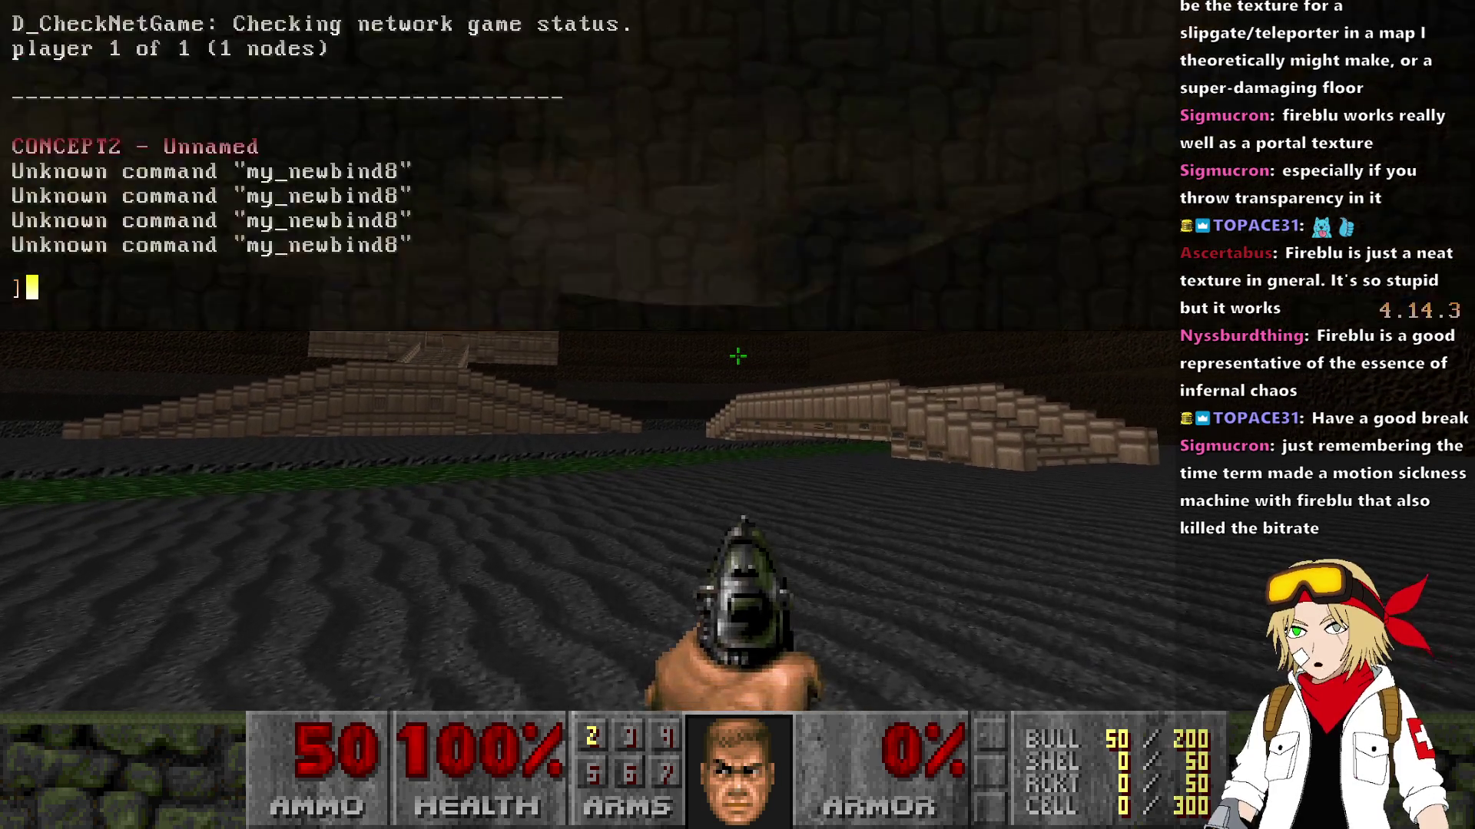
text(unbind *)
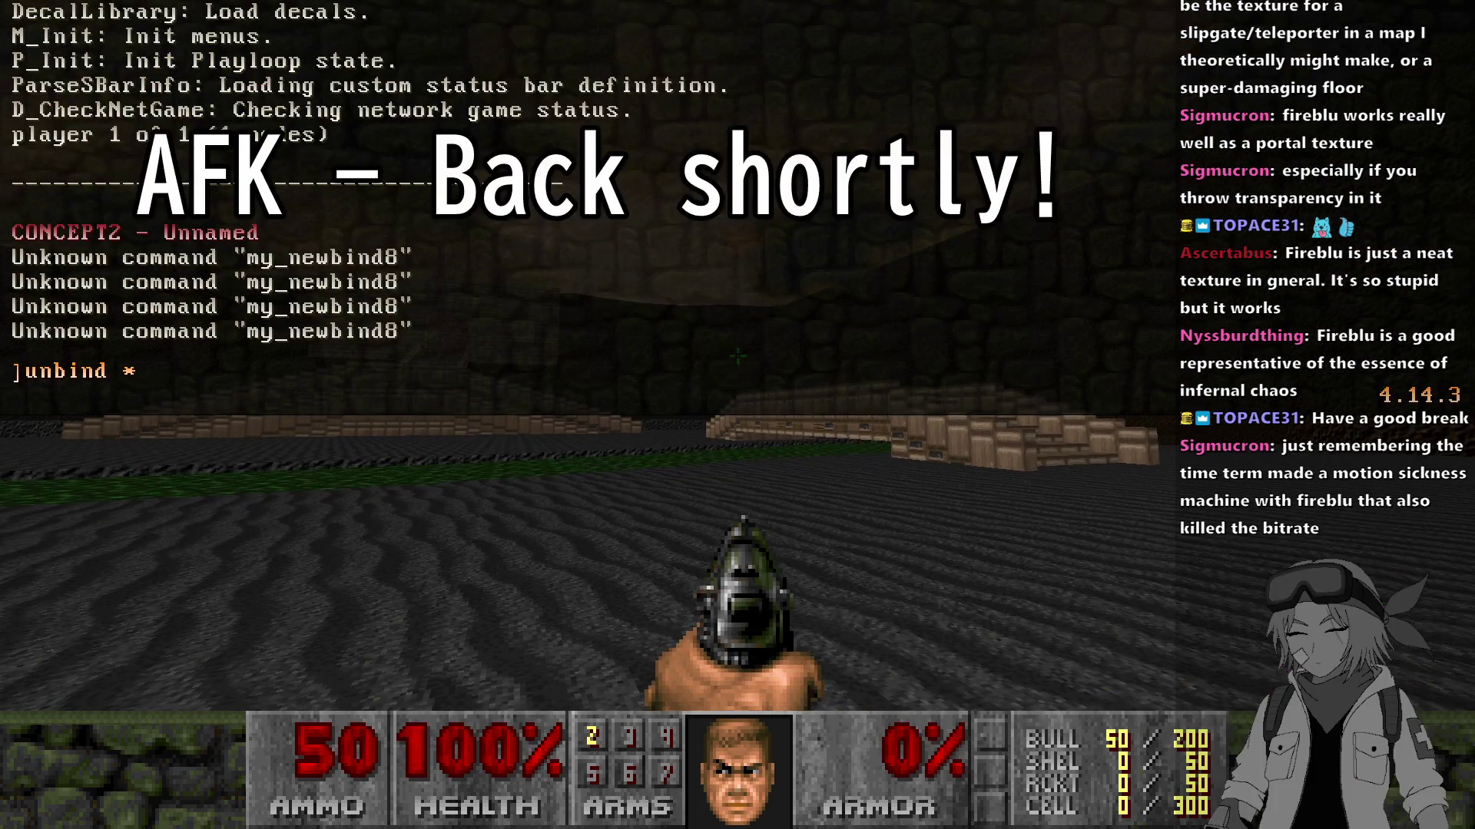
key(Return)
text(*)
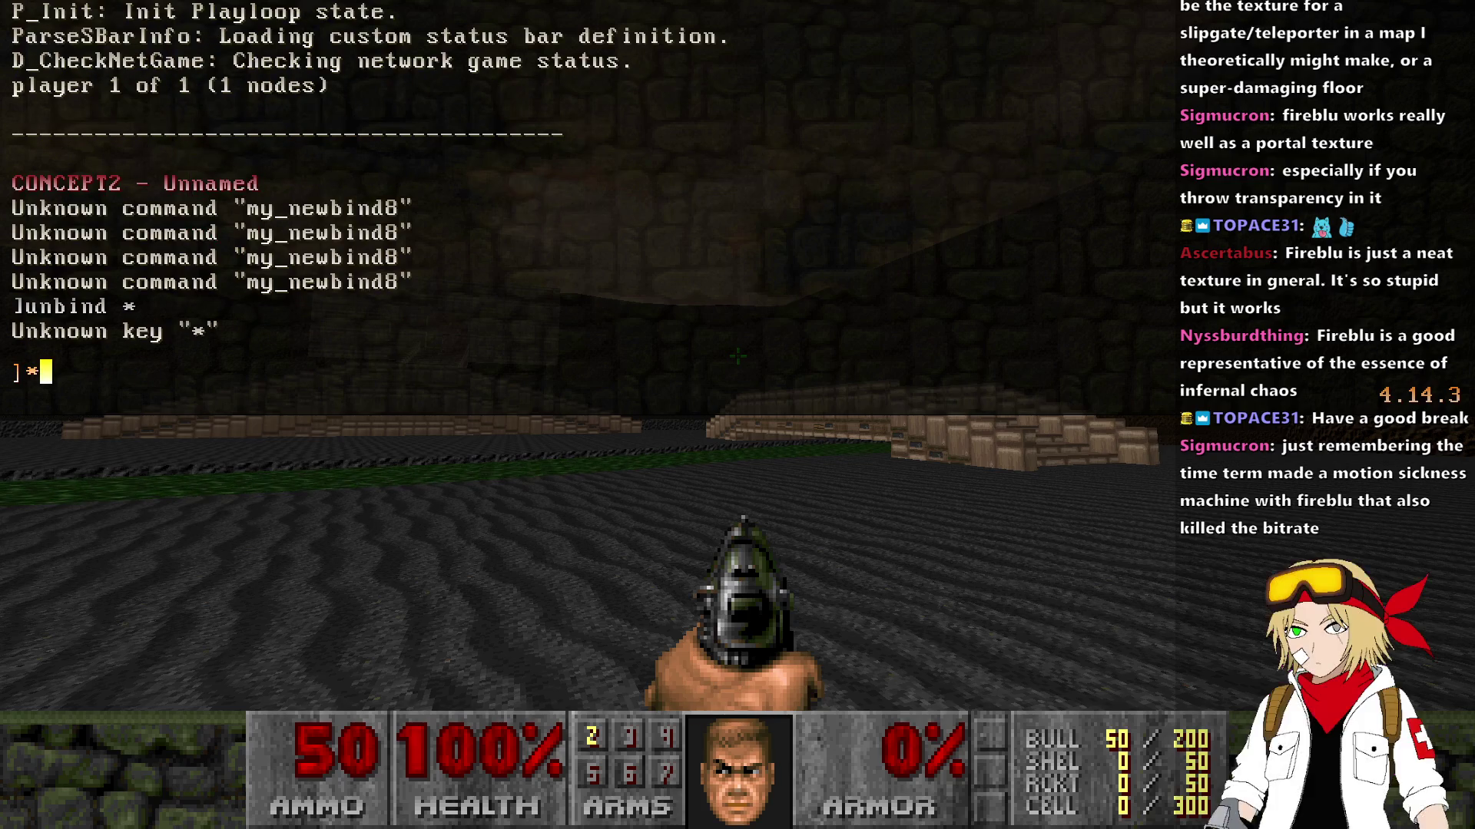
key(grave)
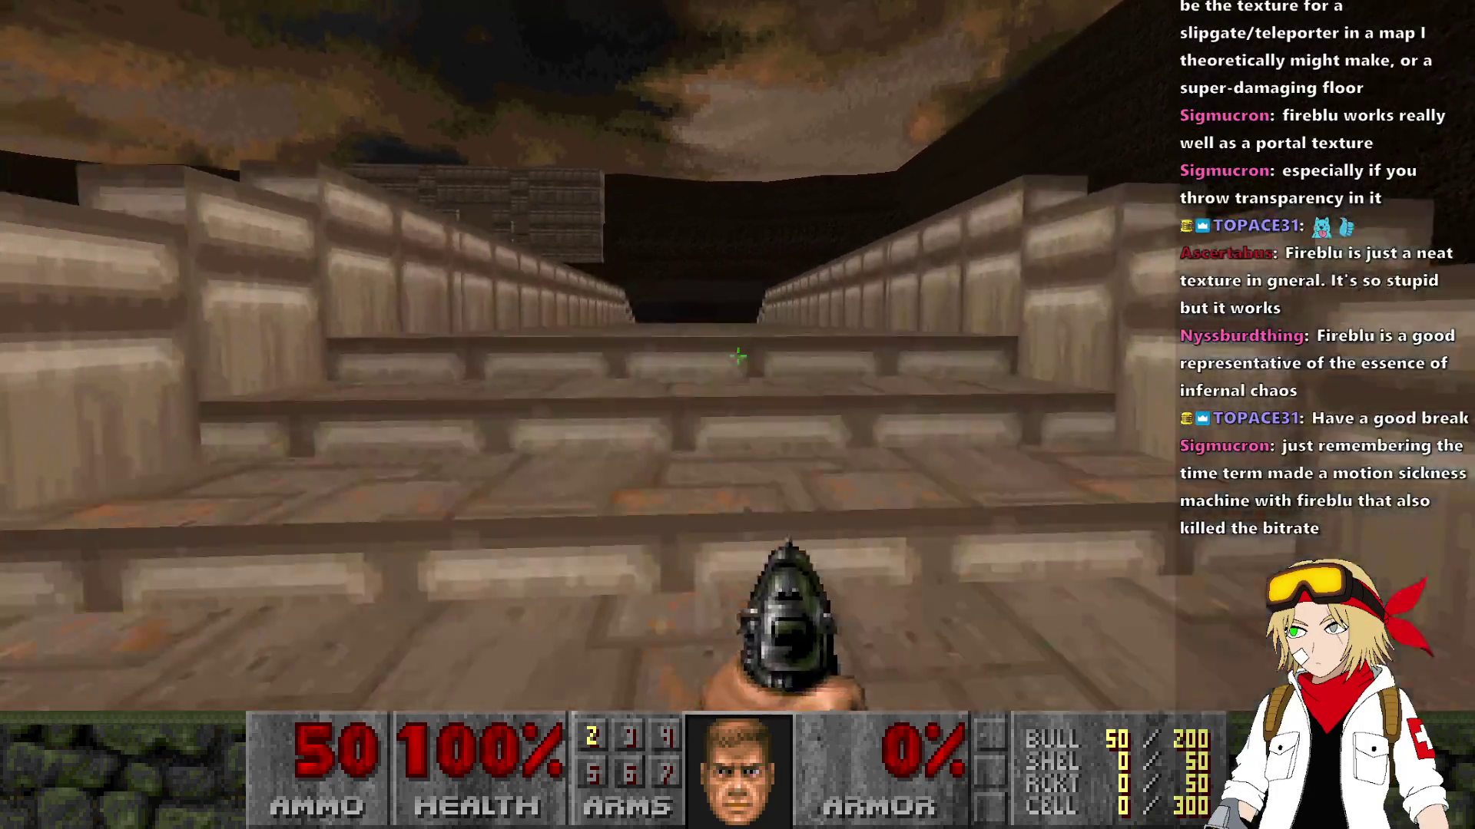
Step: Walk across CONCEPT2's grey ground to the stone pillar
key(w)
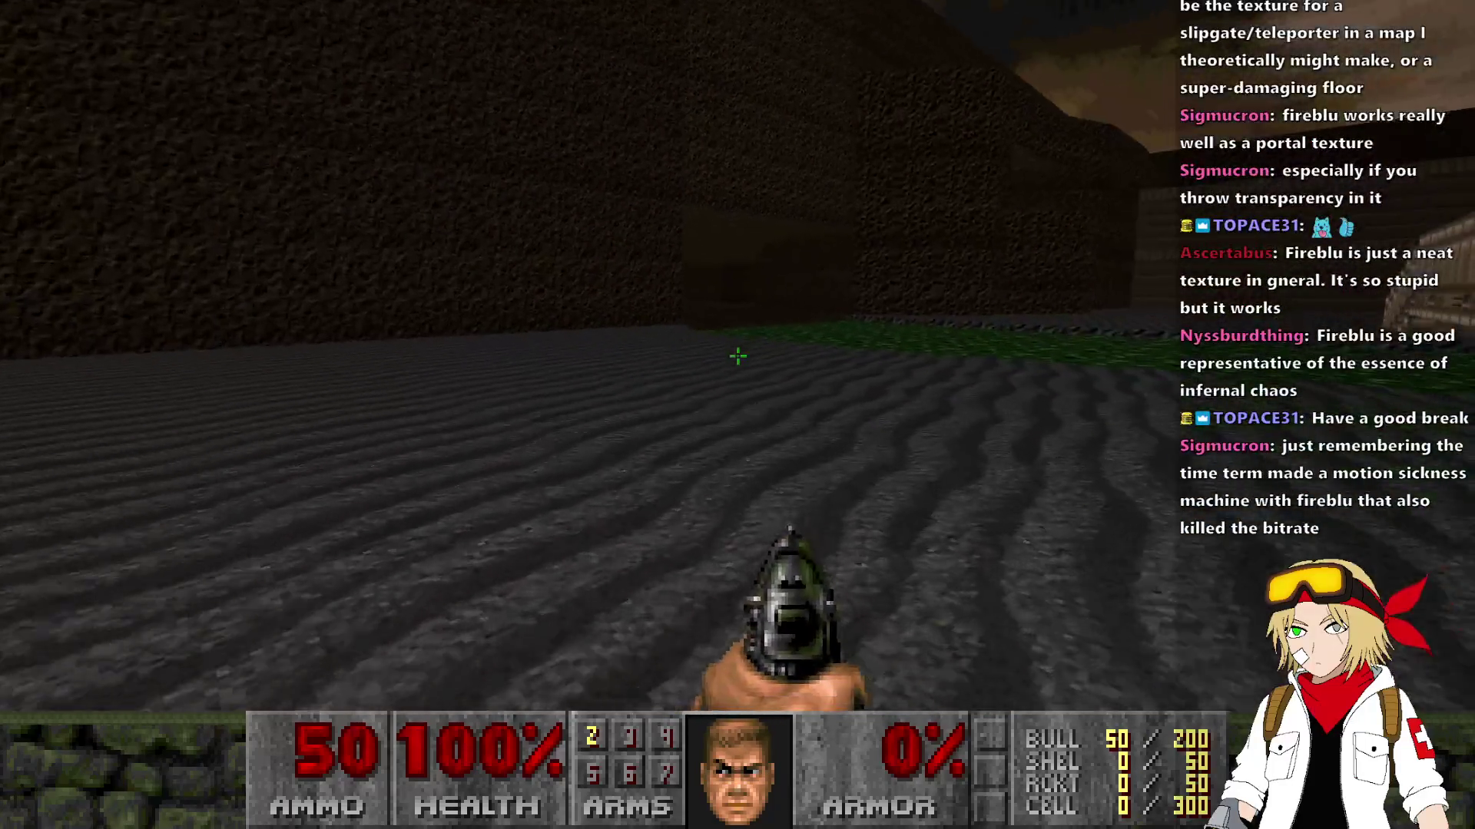
key(w)
key(w)
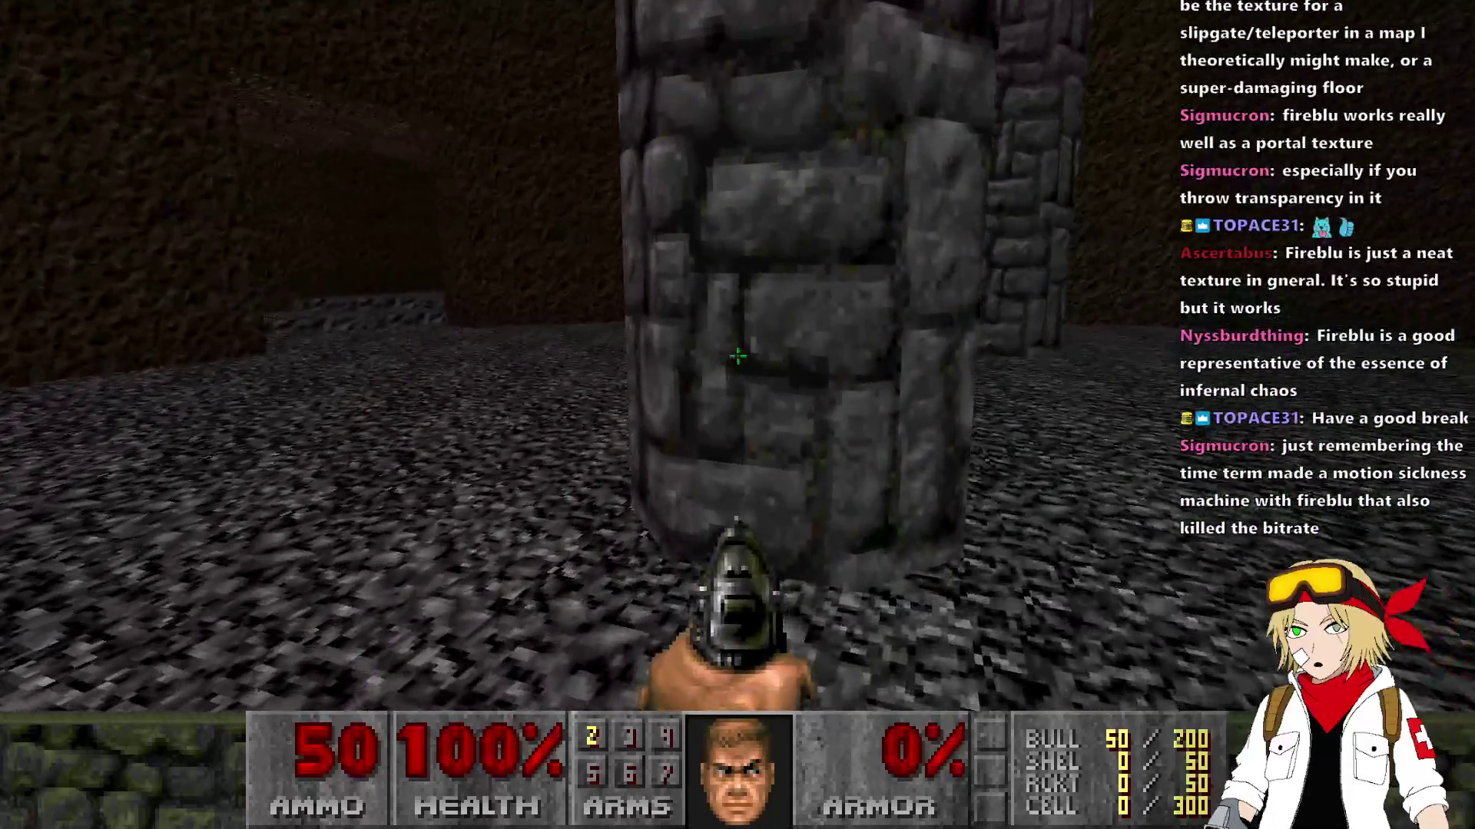
key(alt+Tab)
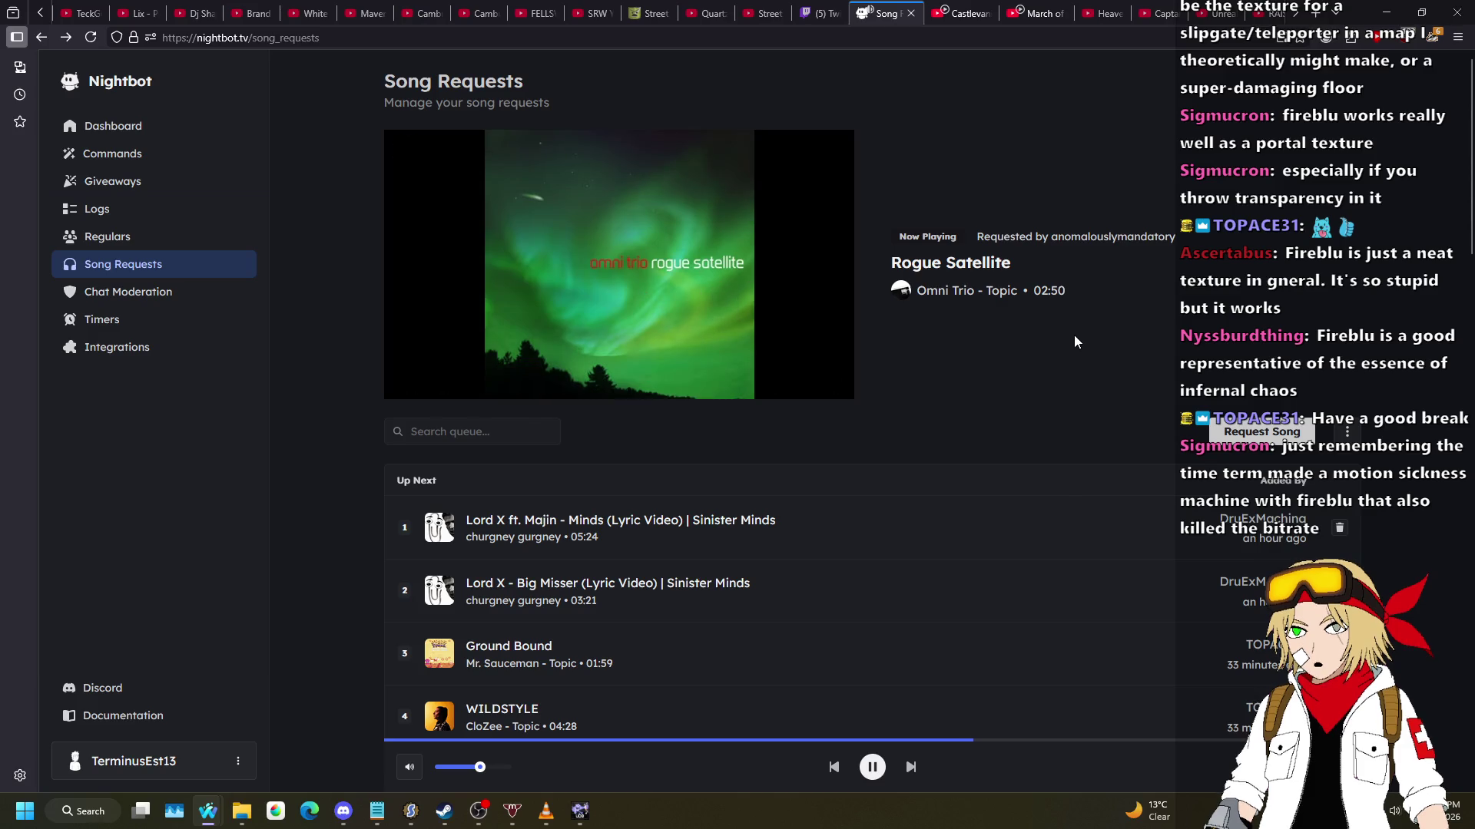
Step: Check the Nightbot Song Requests queue with Rogue Satellite playing, then return to the editor
key(alt+Tab)
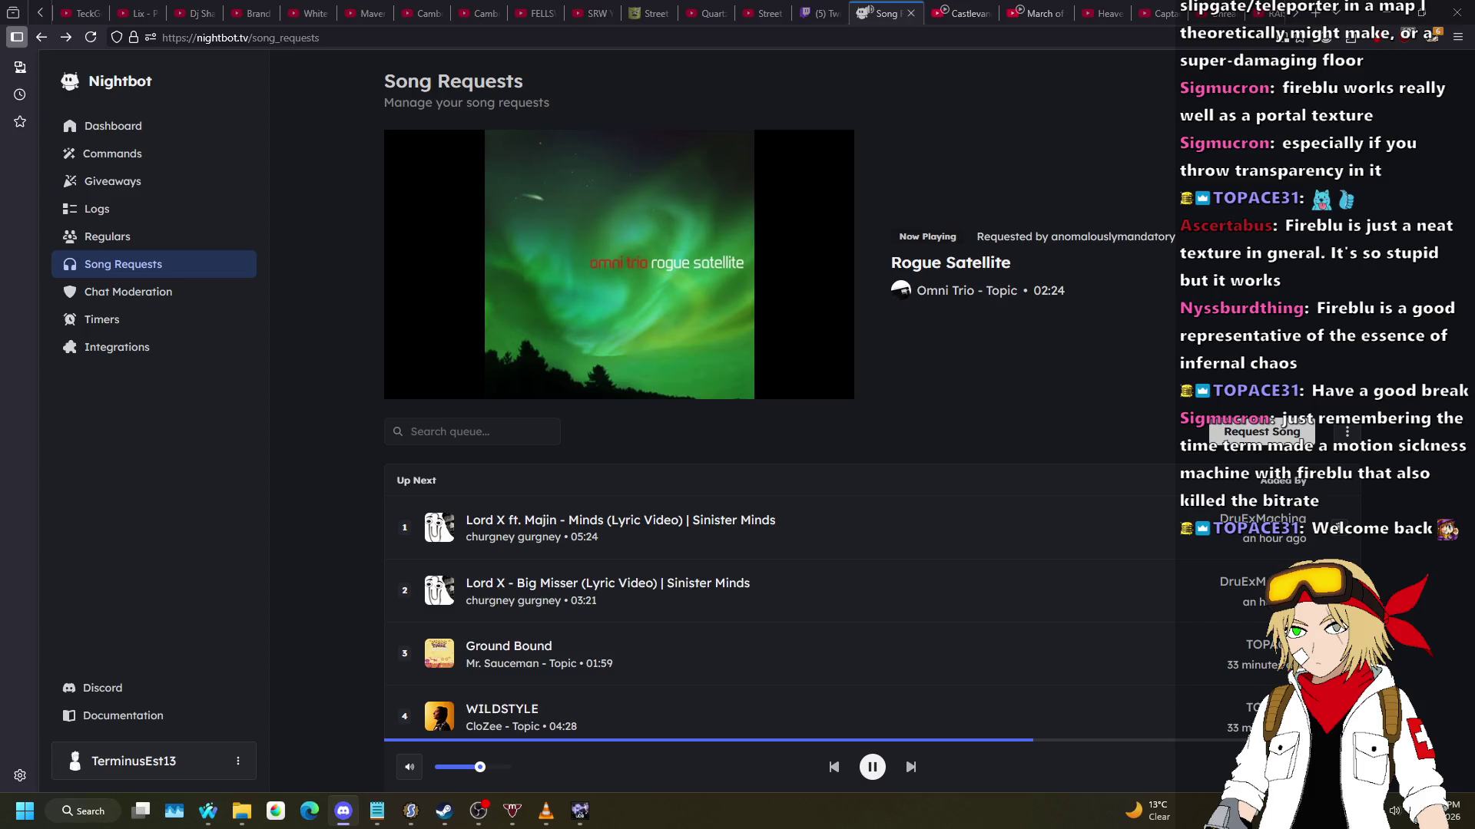
key(alt+Tab)
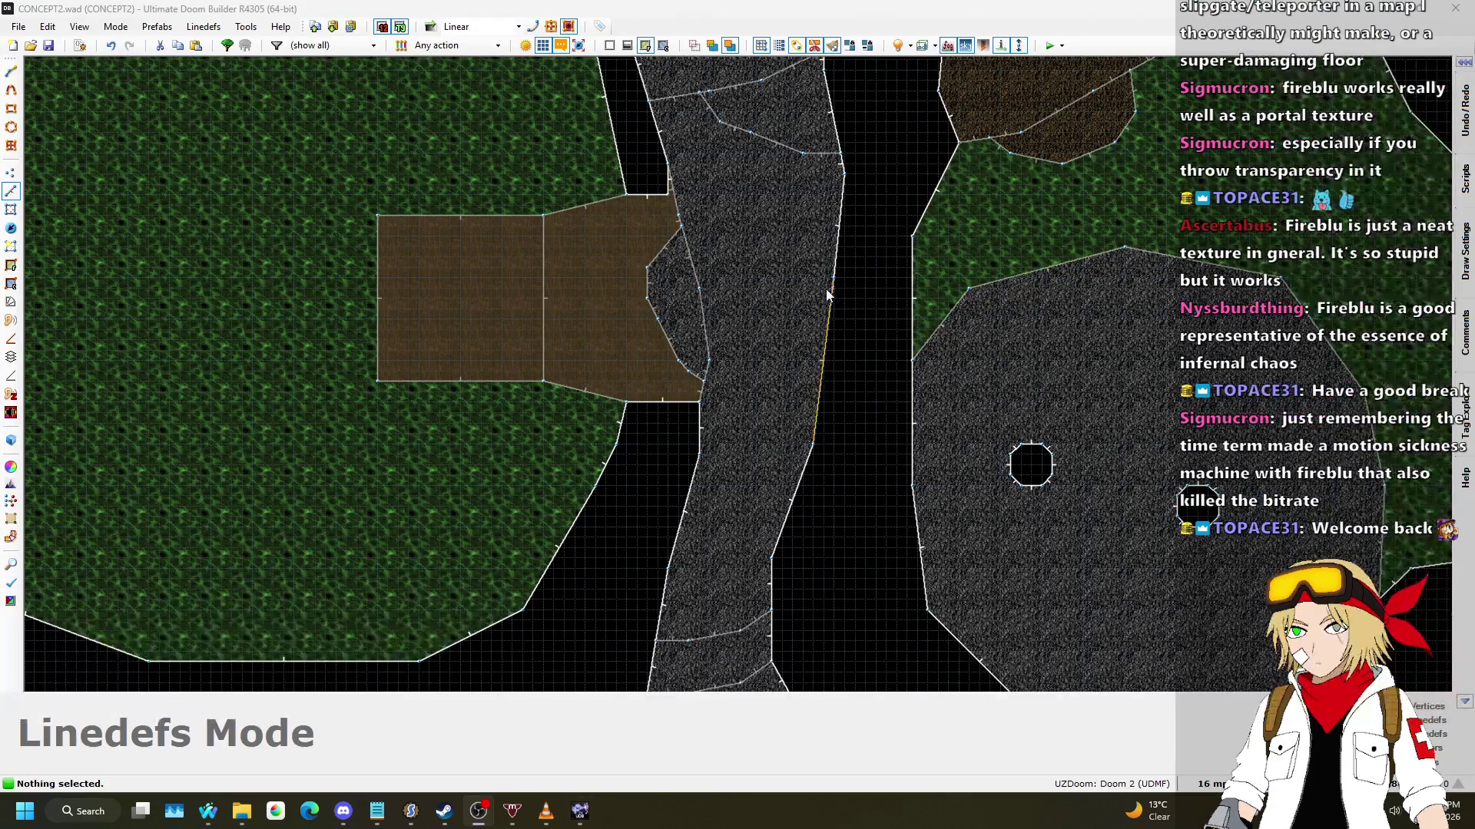
Step: In Vertices mode, nudge the void's corner vertex right, then return to Linedefs mode
scroll(795, 287, down, 5)
scroll(838, 375, up, 2)
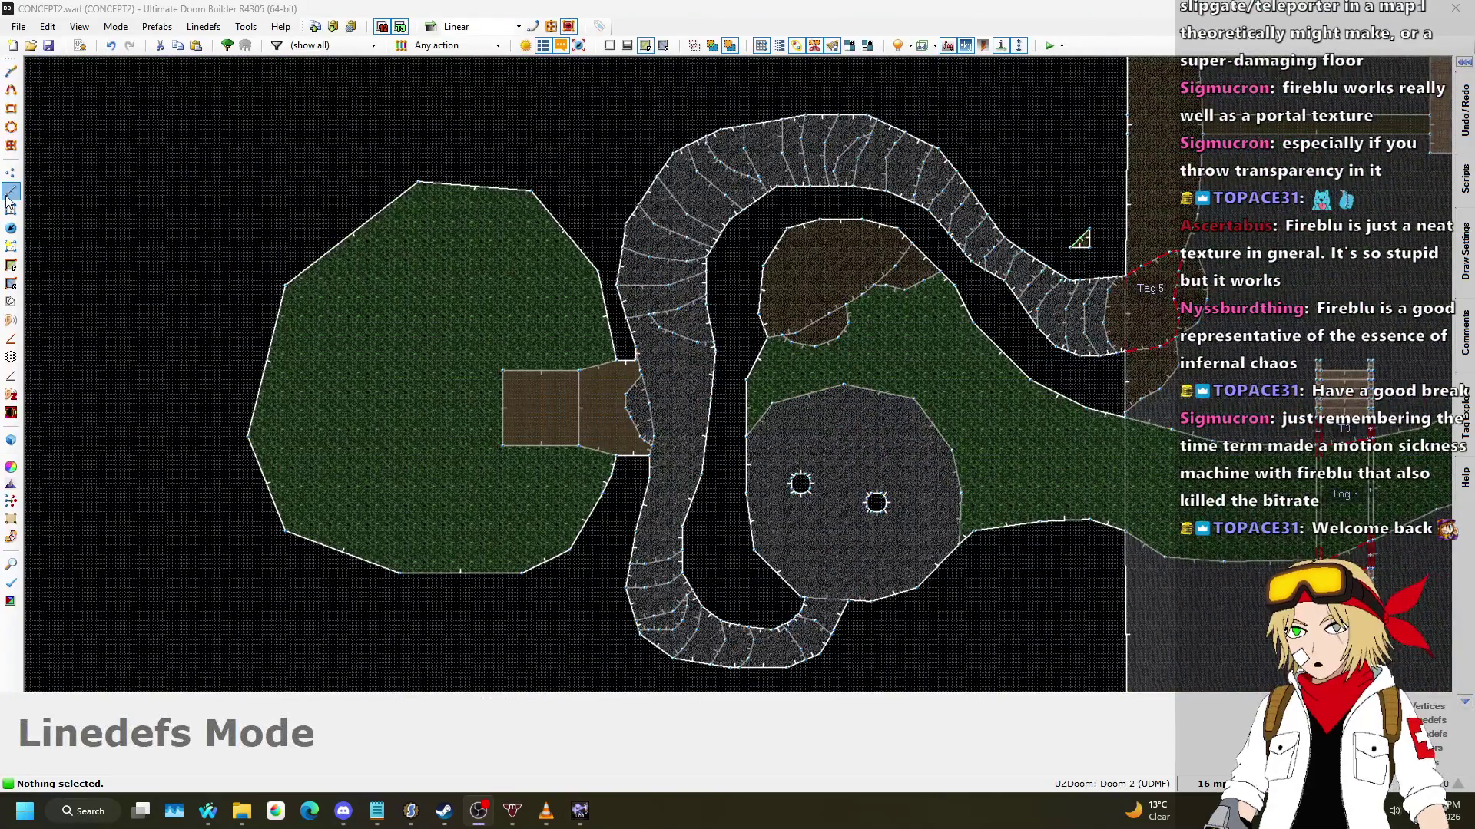
scroll(522, 381, up, 6)
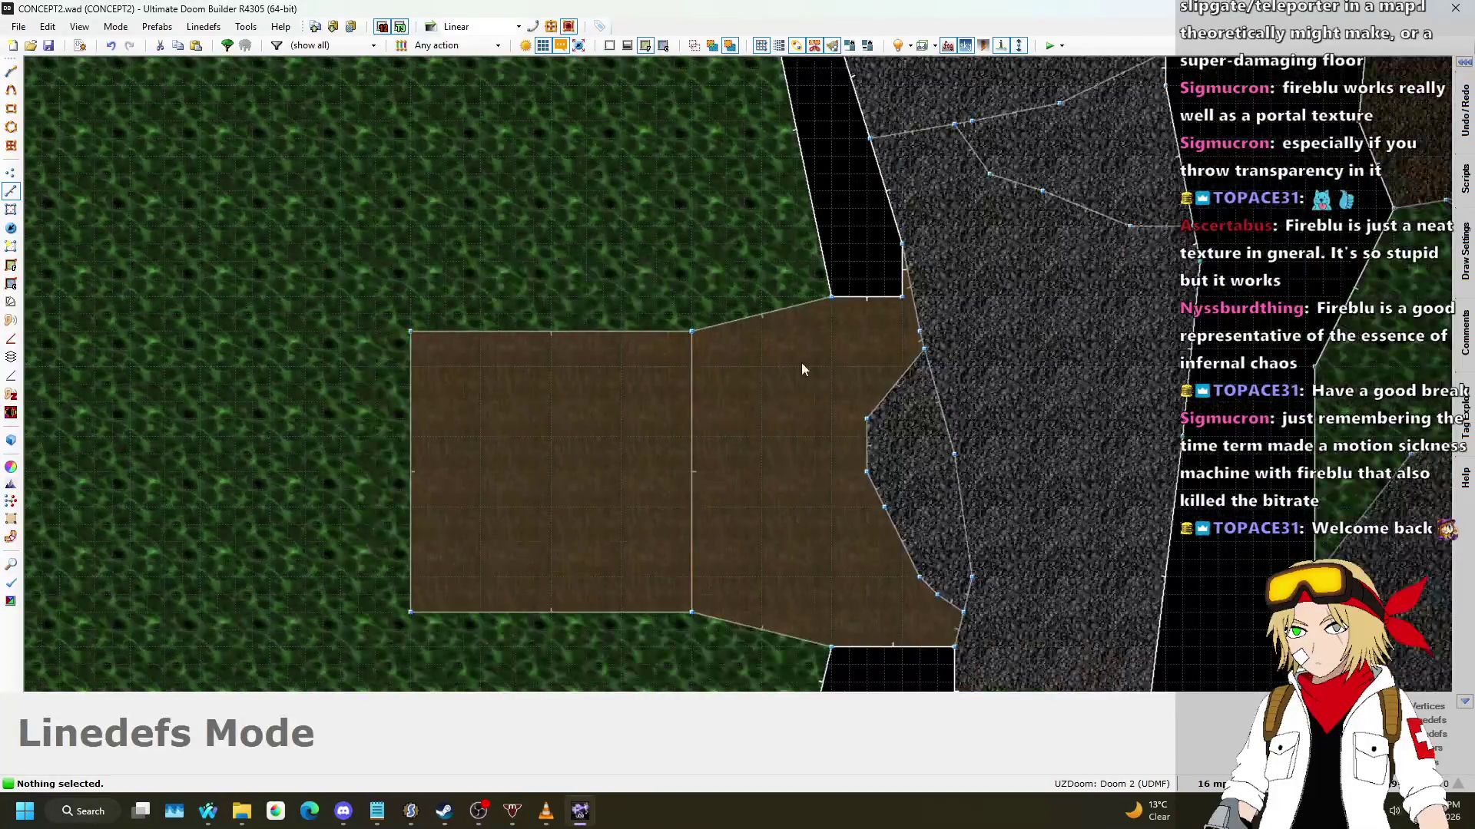
scroll(765, 380, up, 3)
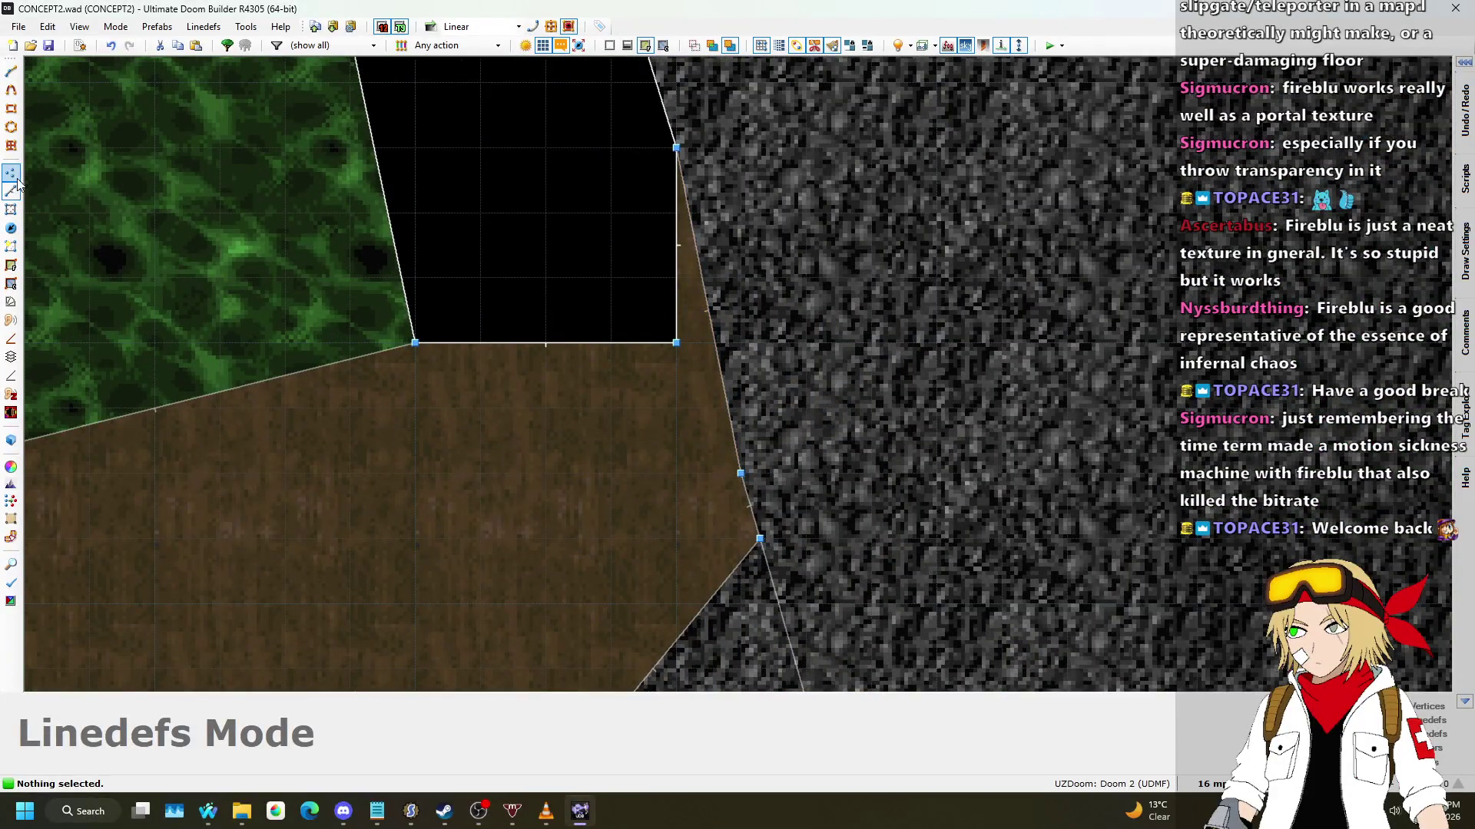
click(12, 173)
drag(677, 344, 714, 344)
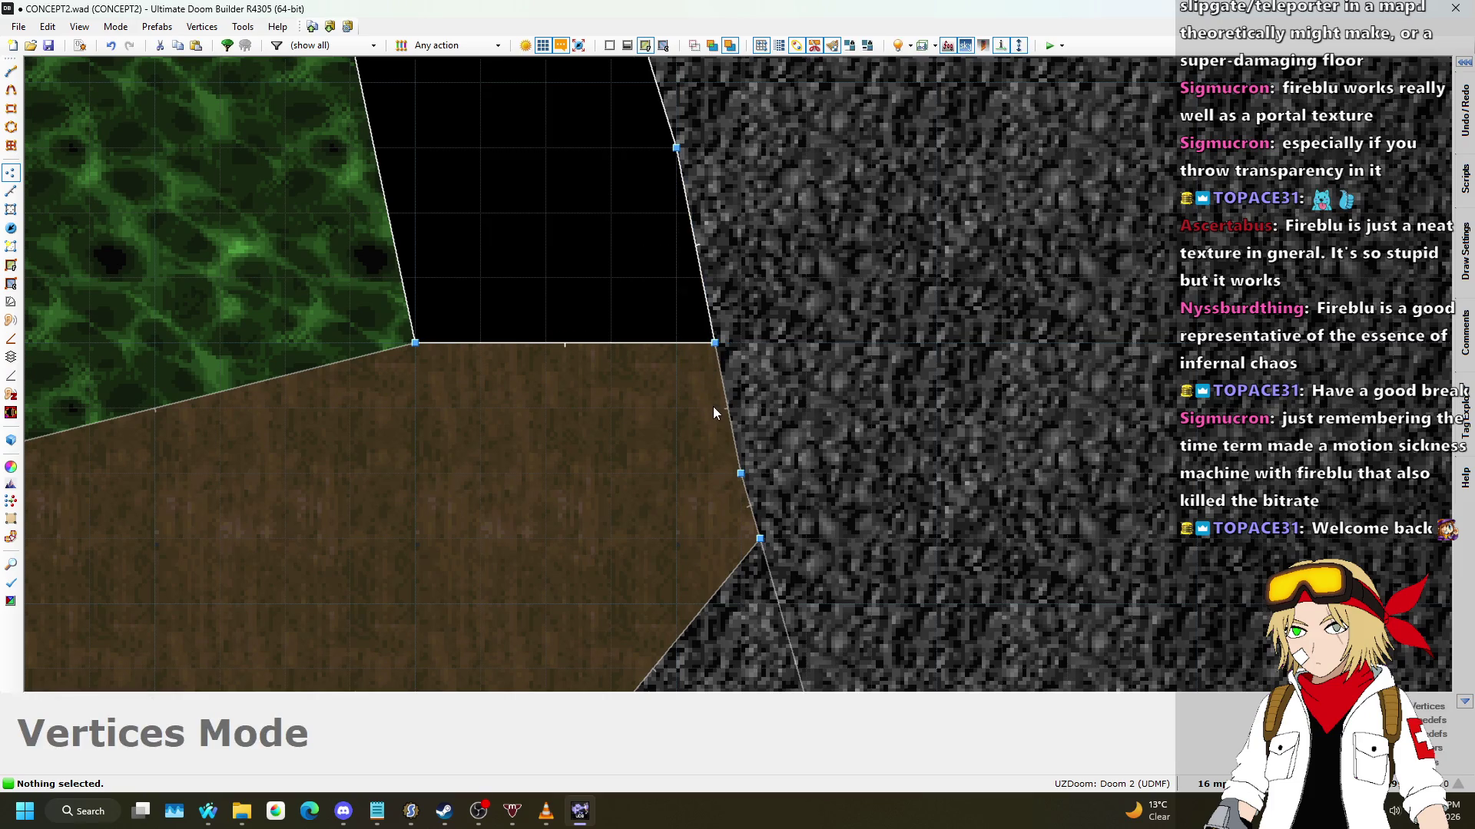
scroll(713, 407, down, 9)
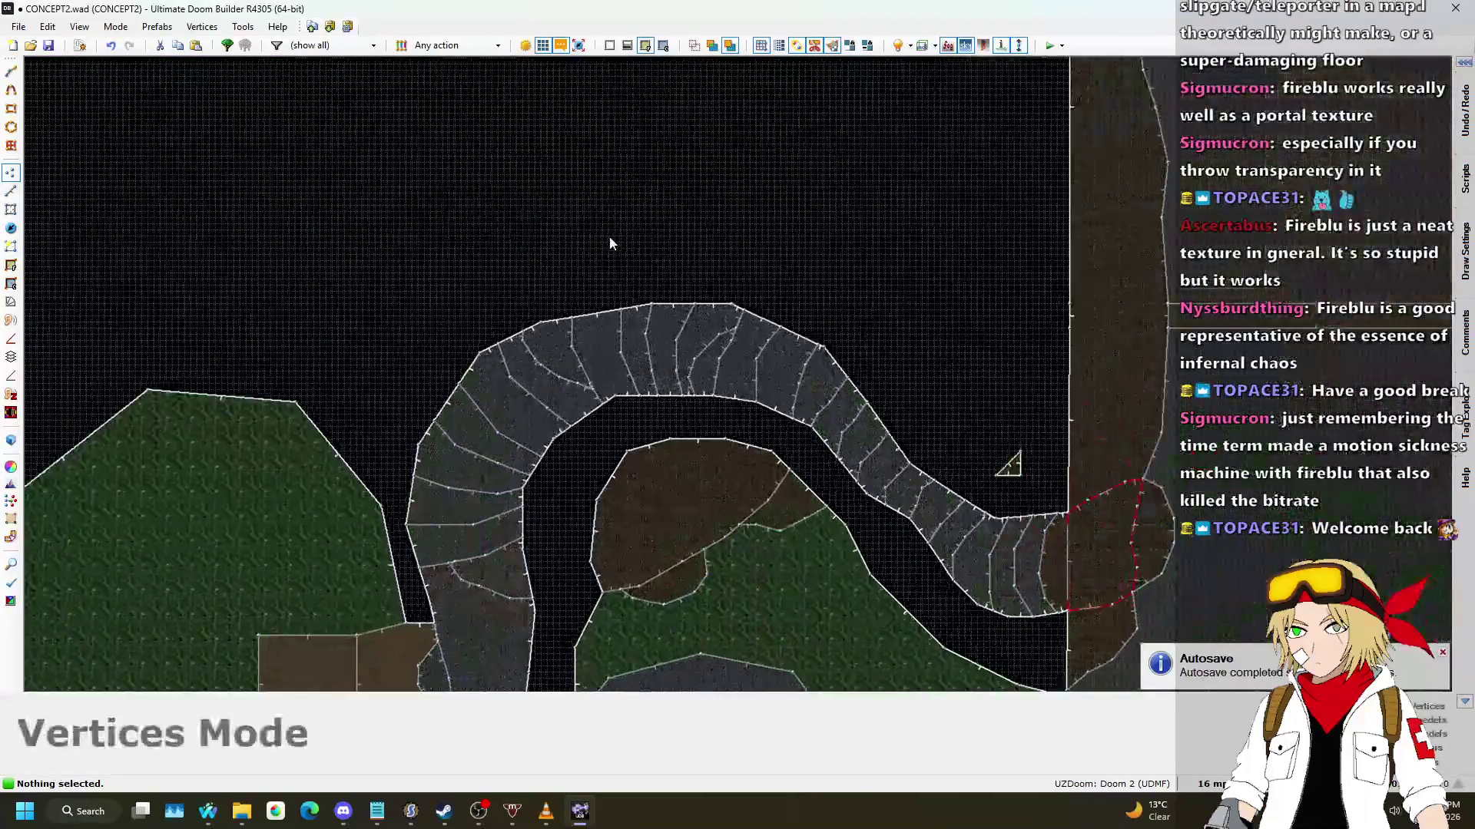
click(11, 191)
scroll(554, 394, down, 3)
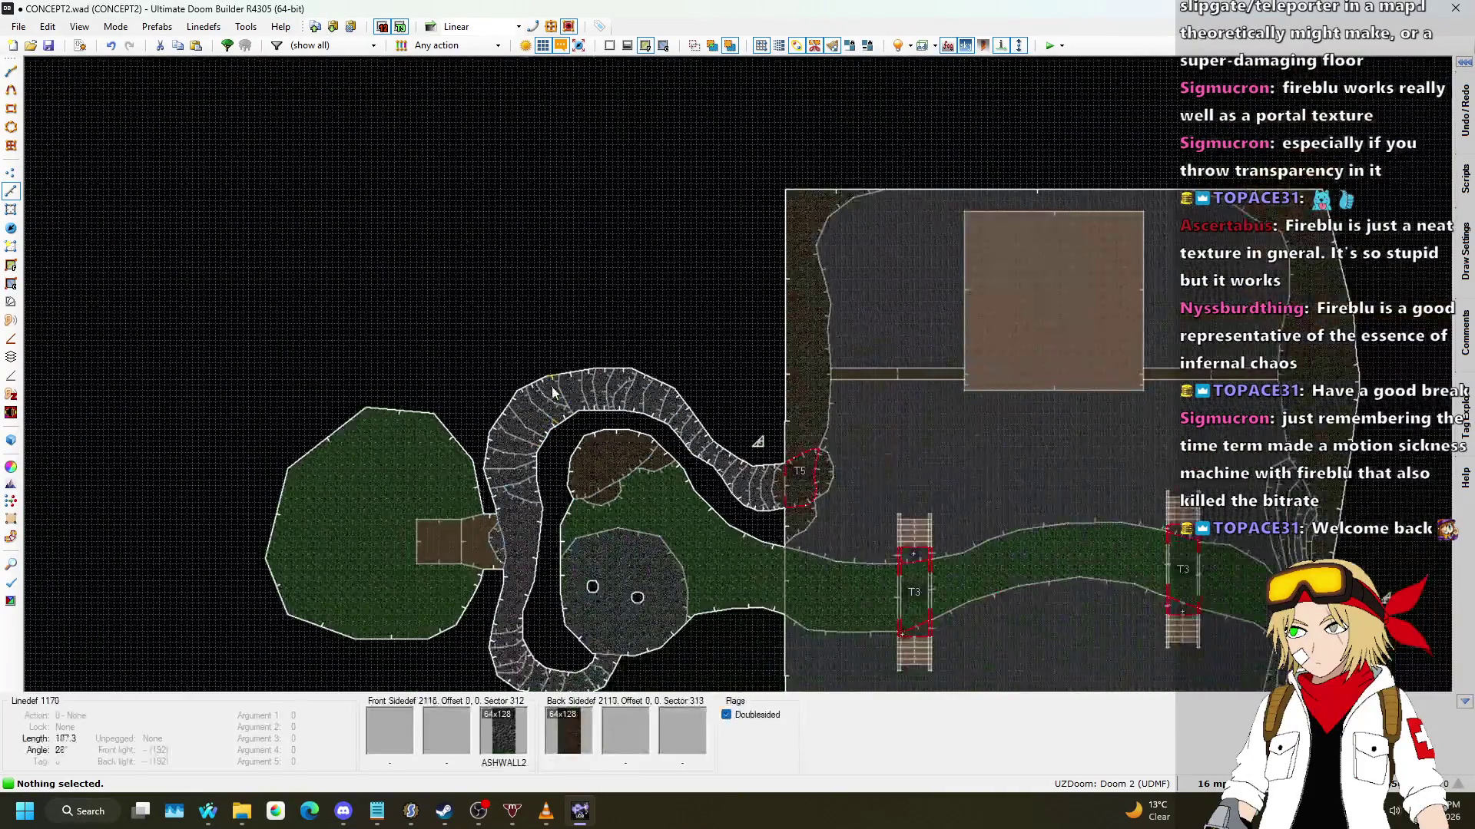
scroll(554, 394, up, 3)
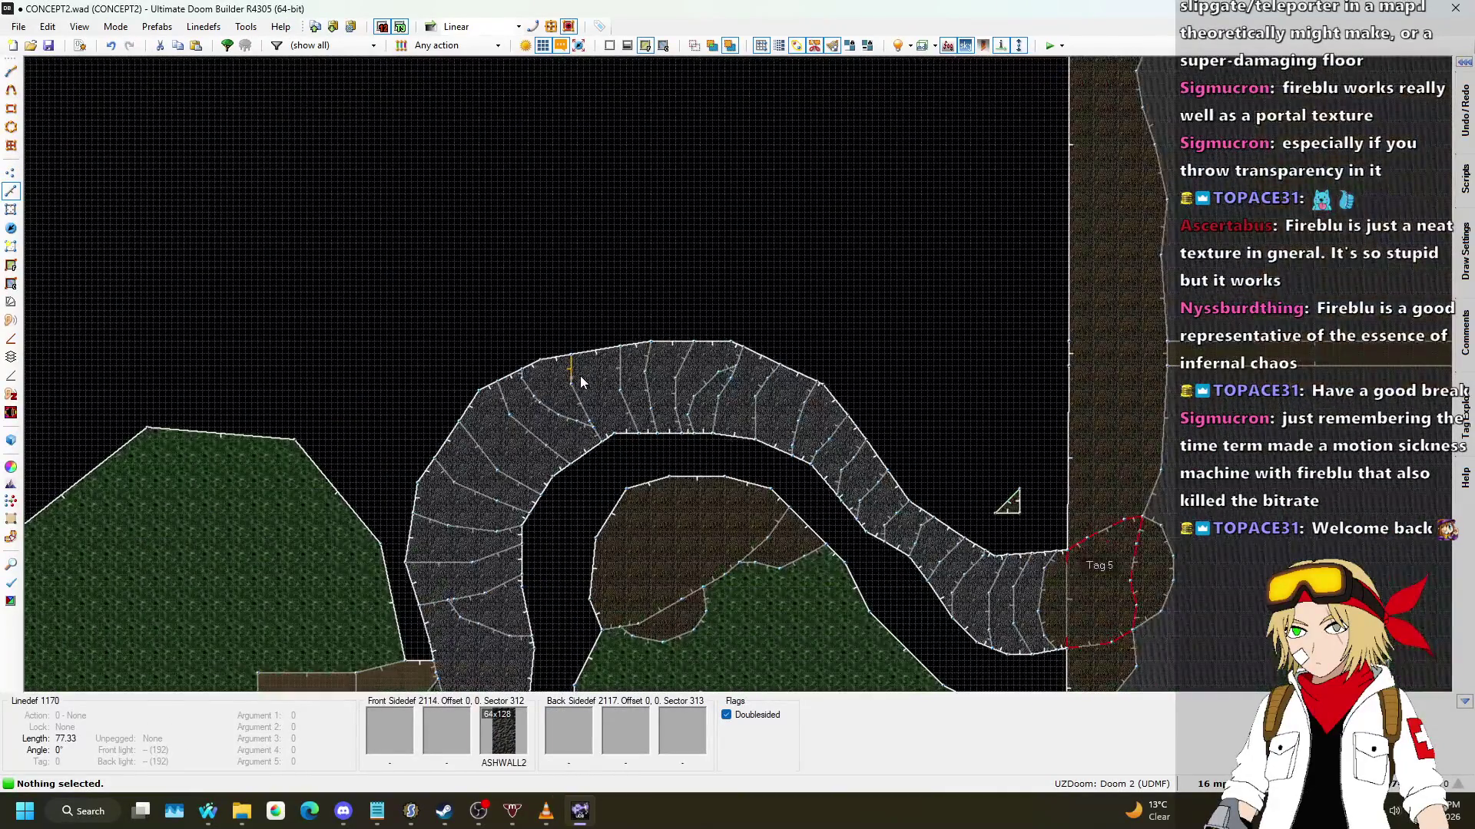
scroll(591, 371, down, 4)
key(q)
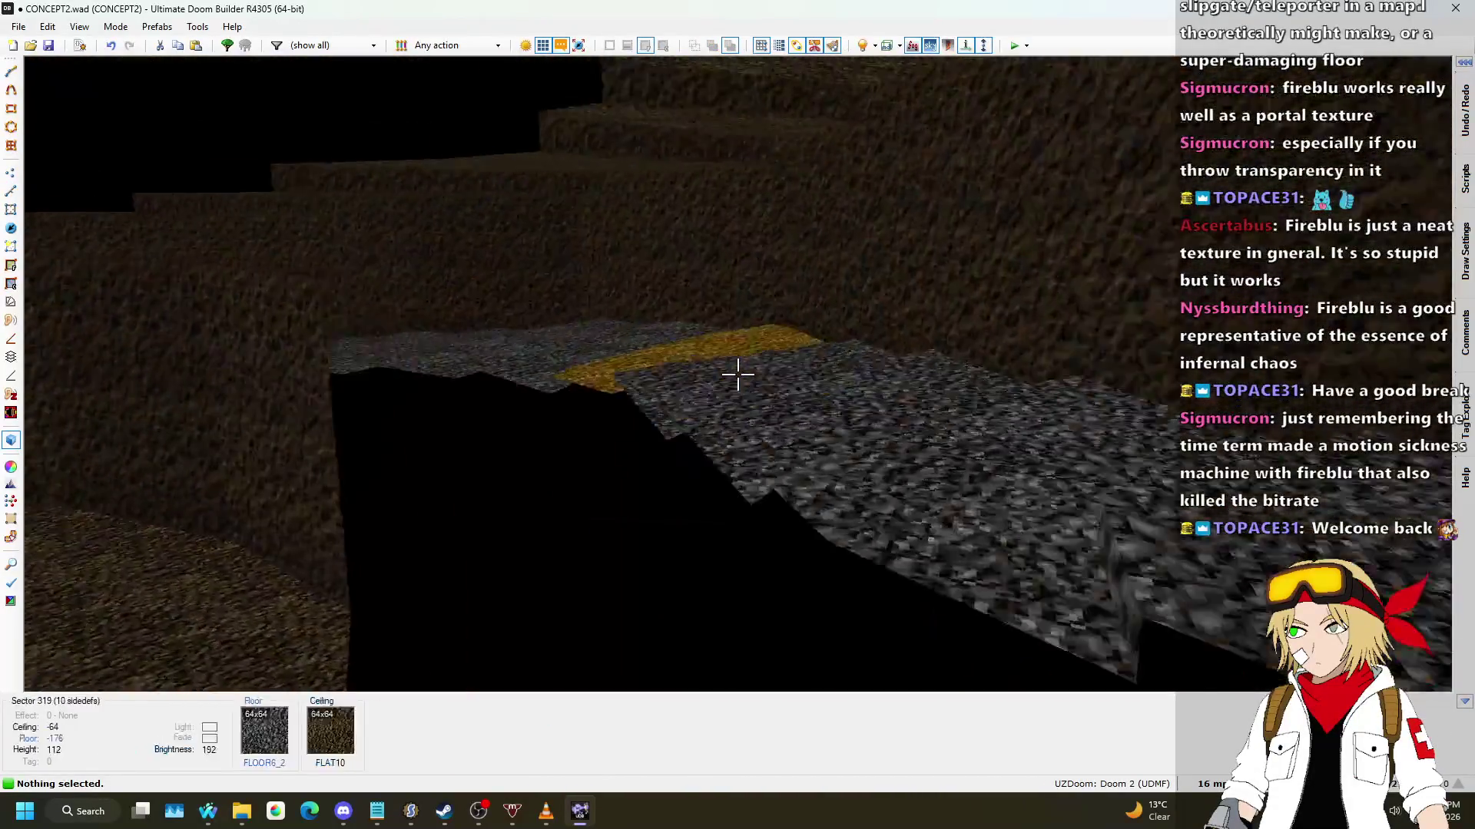
key(s)
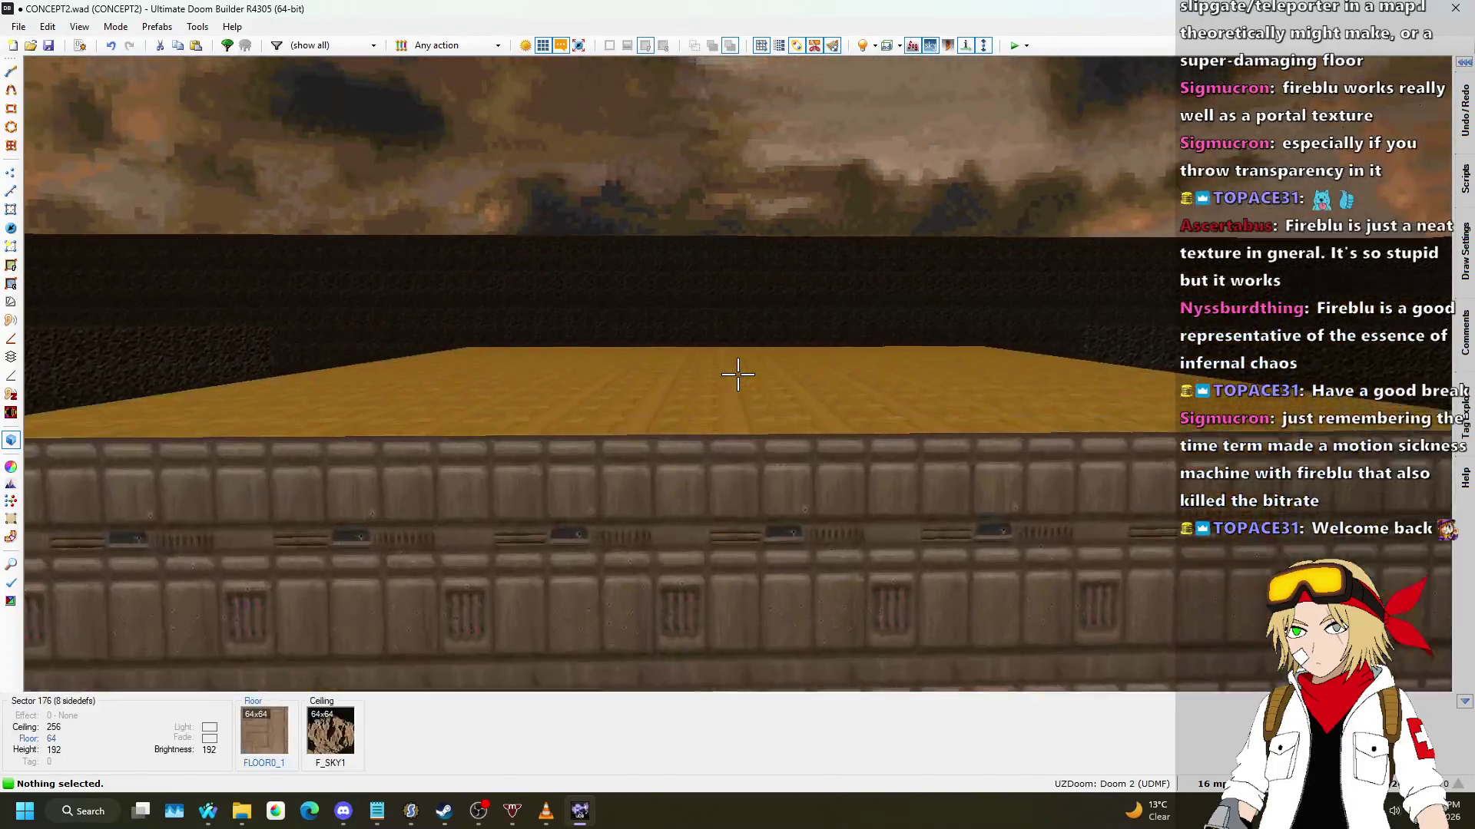
key(w)
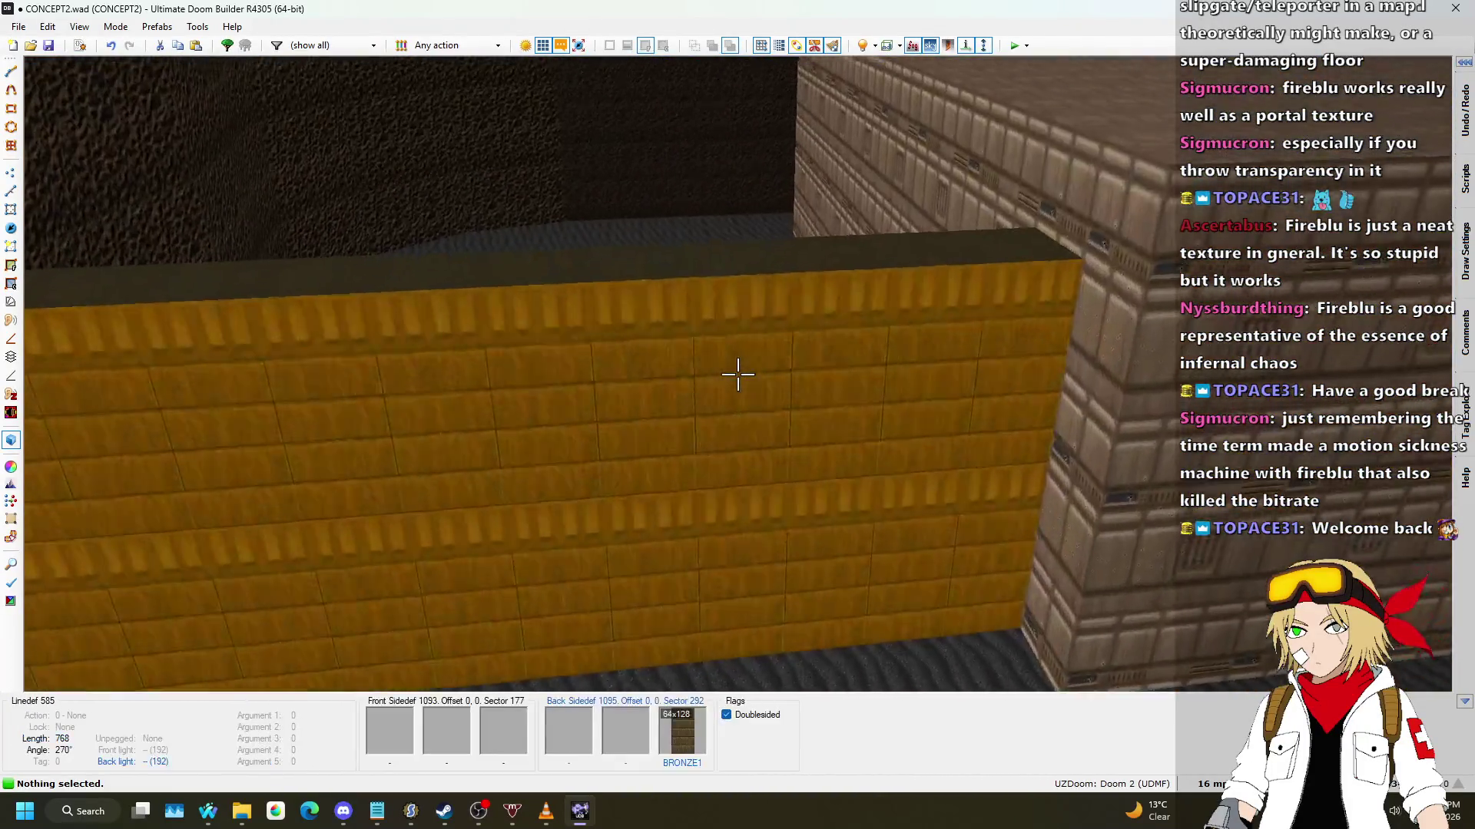
key(s)
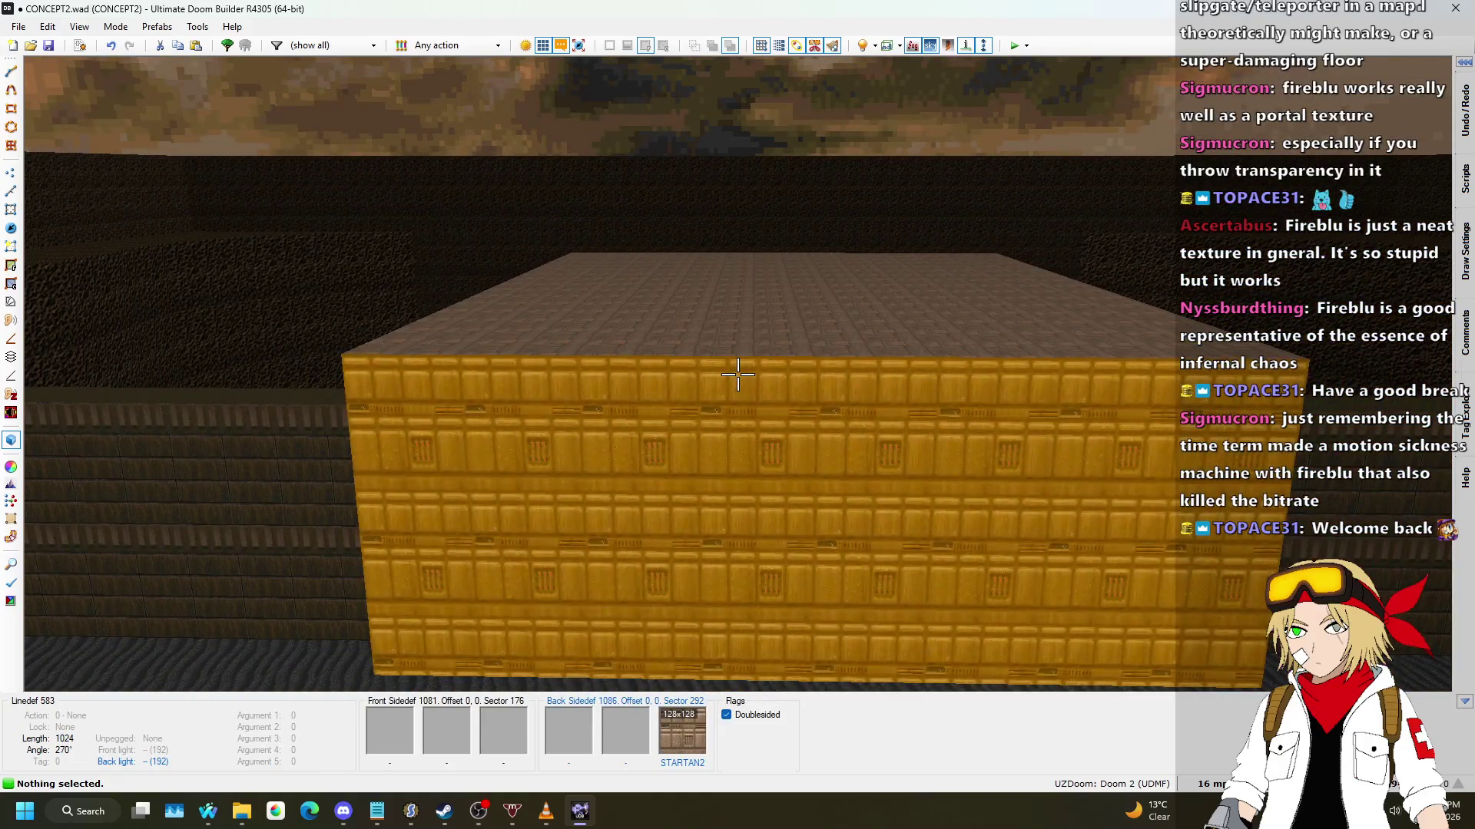
key(q)
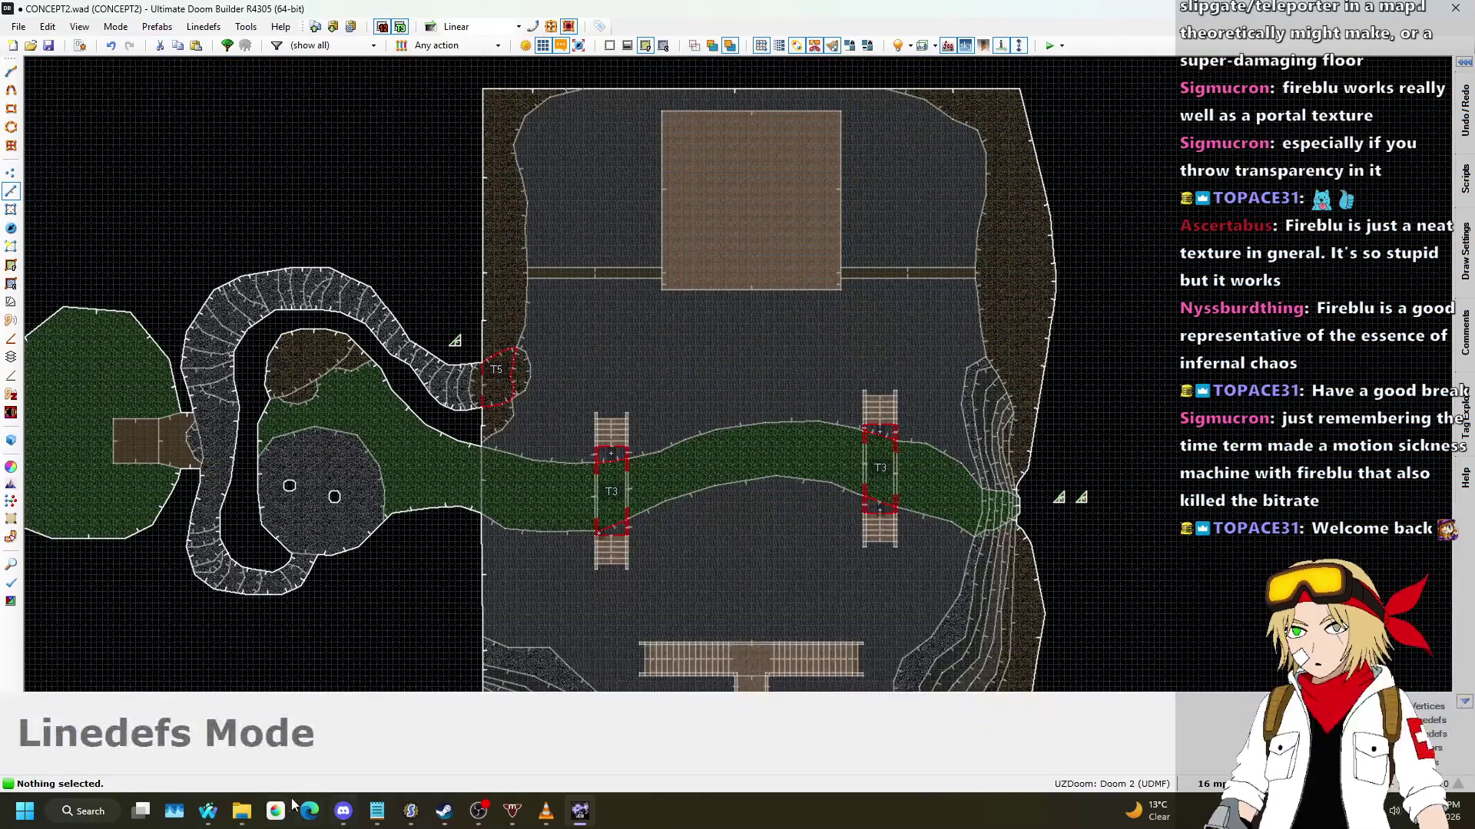
mouse_move(240, 811)
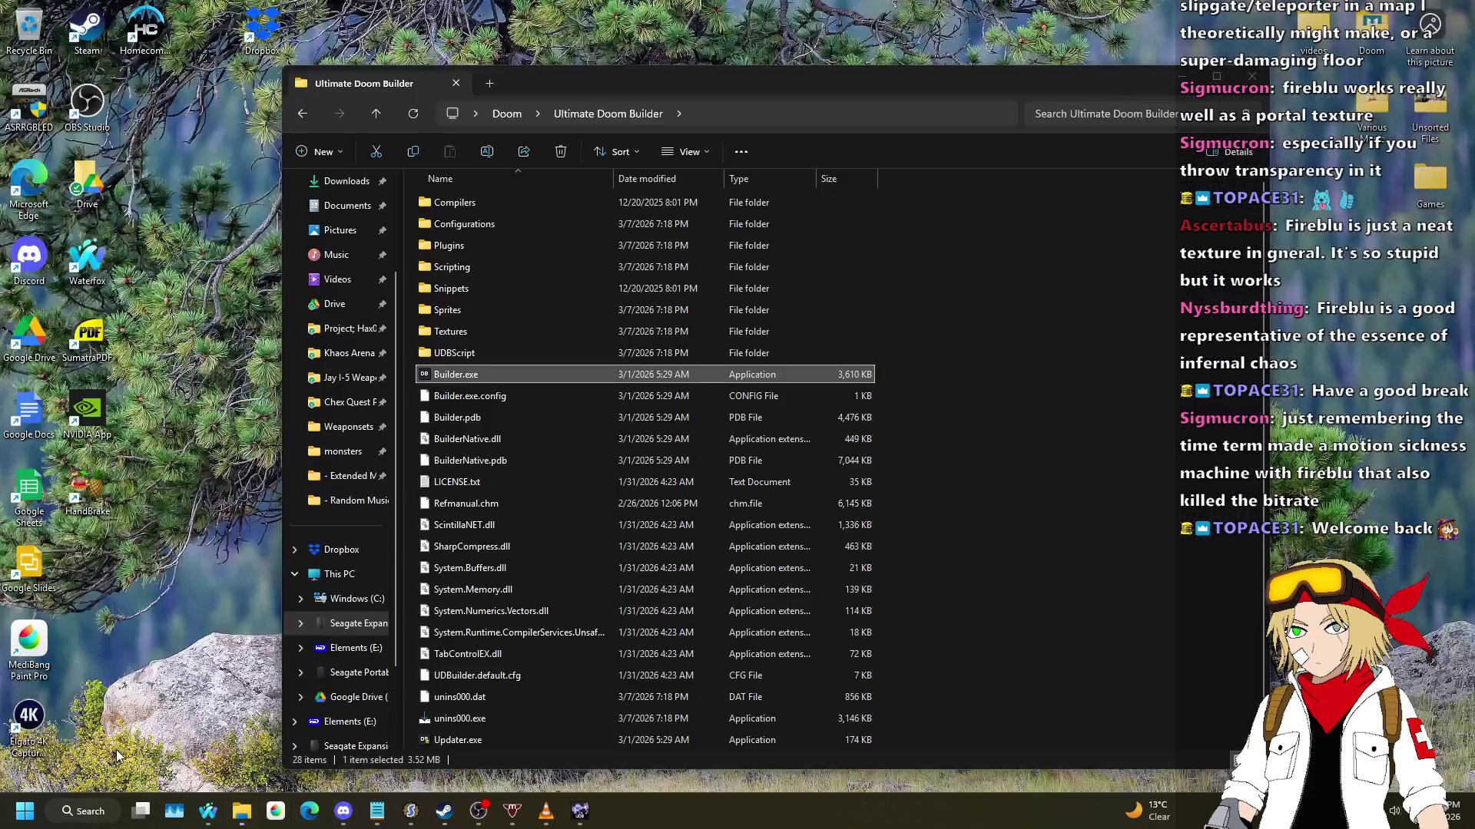
Step: Launch [!!!] scythe2.wad from the Doom 2 - Vanilla-and-Sprinkles Megawads folder
click(108, 734)
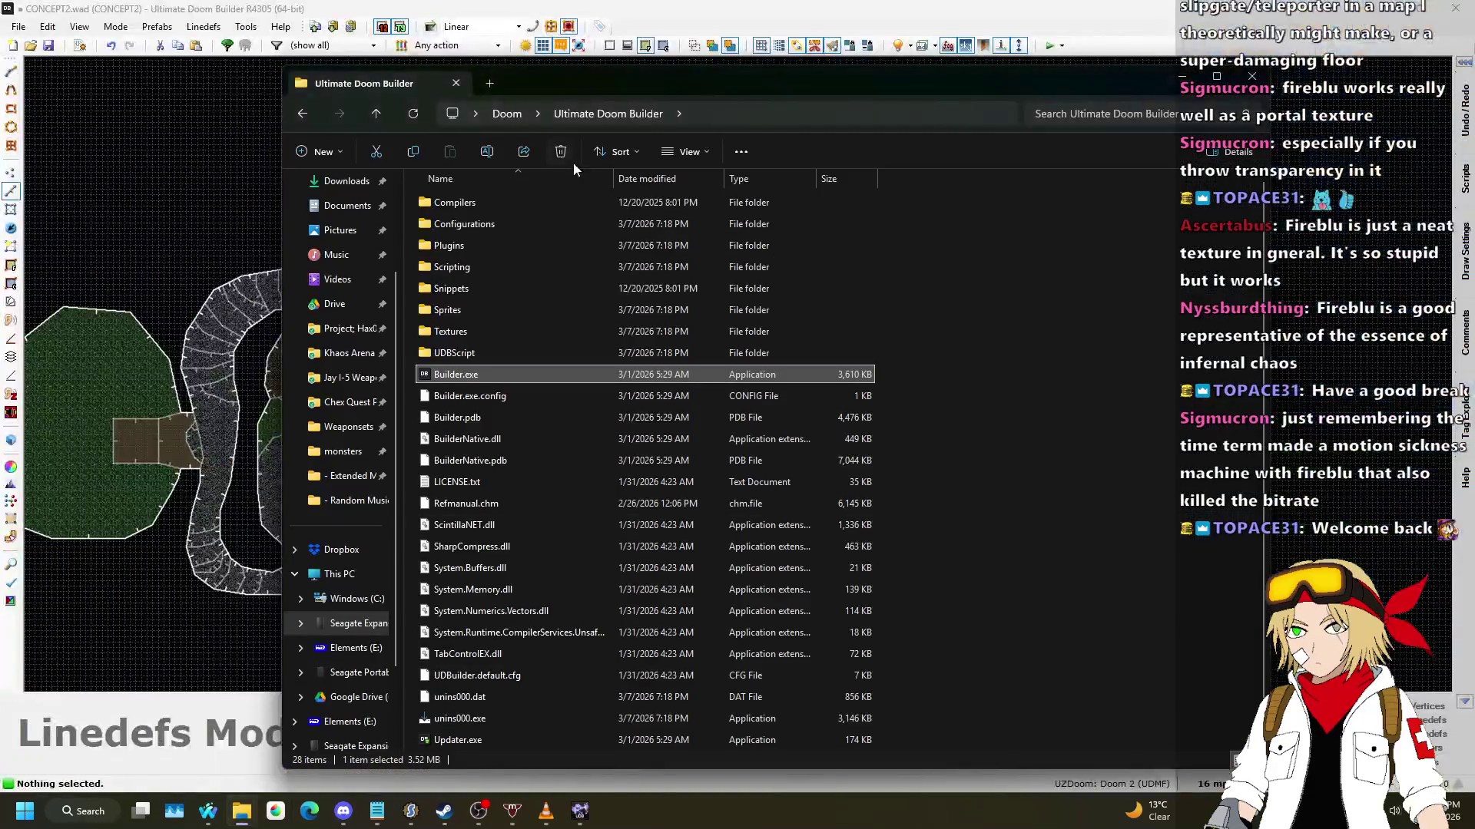
click(495, 118)
double_click(537, 330)
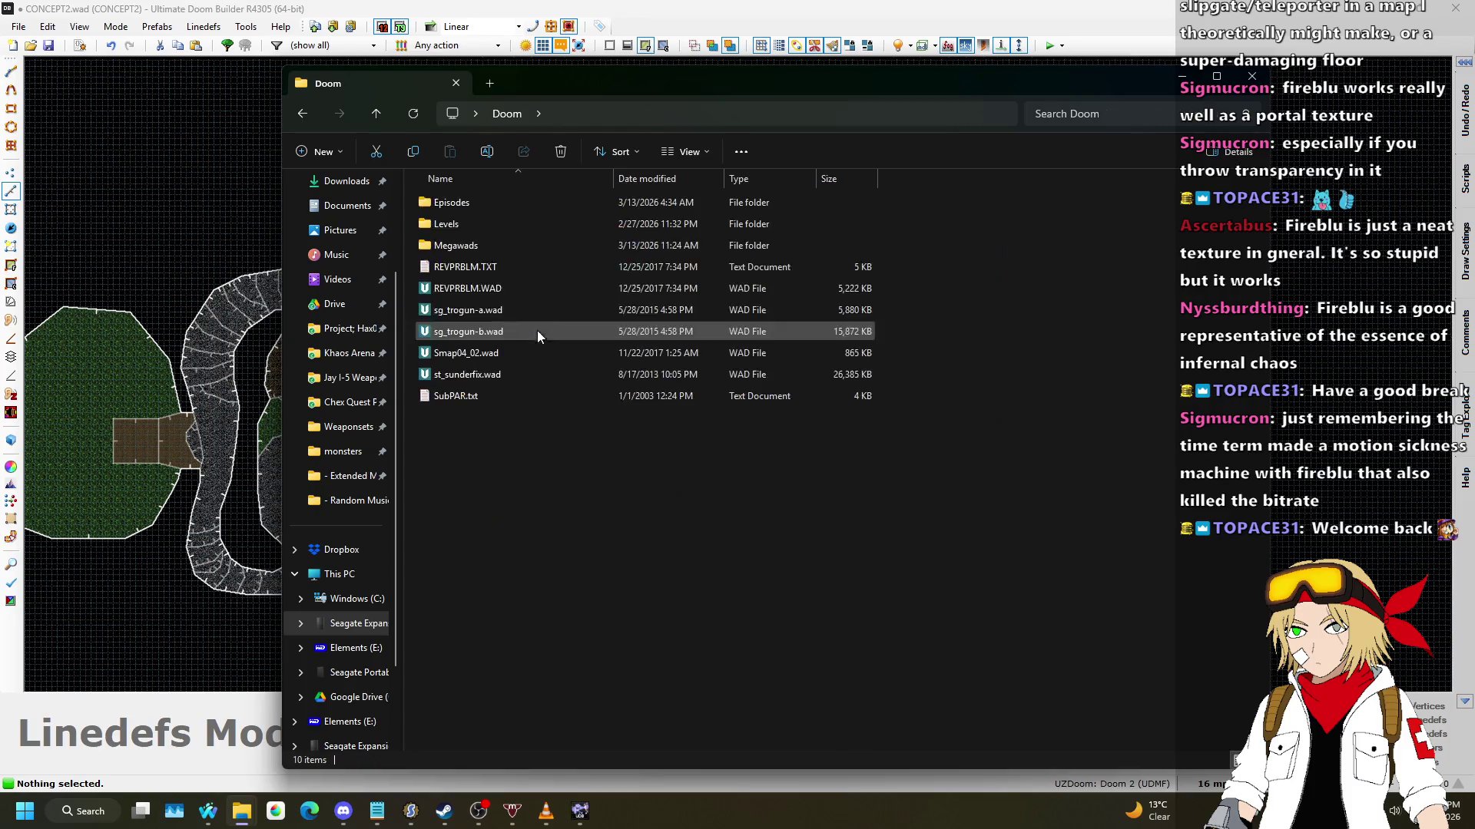
double_click(491, 245)
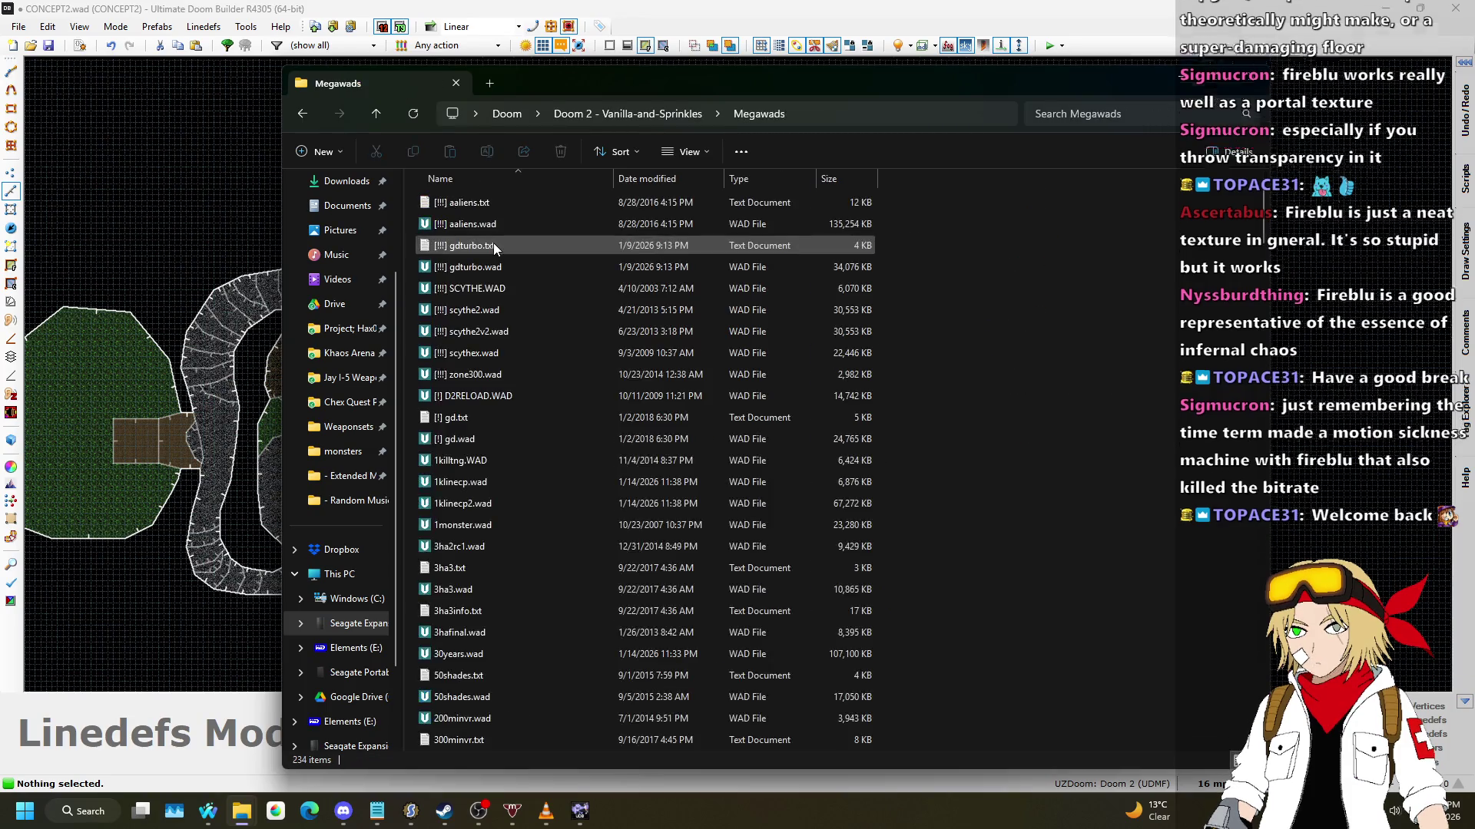
double_click(496, 311)
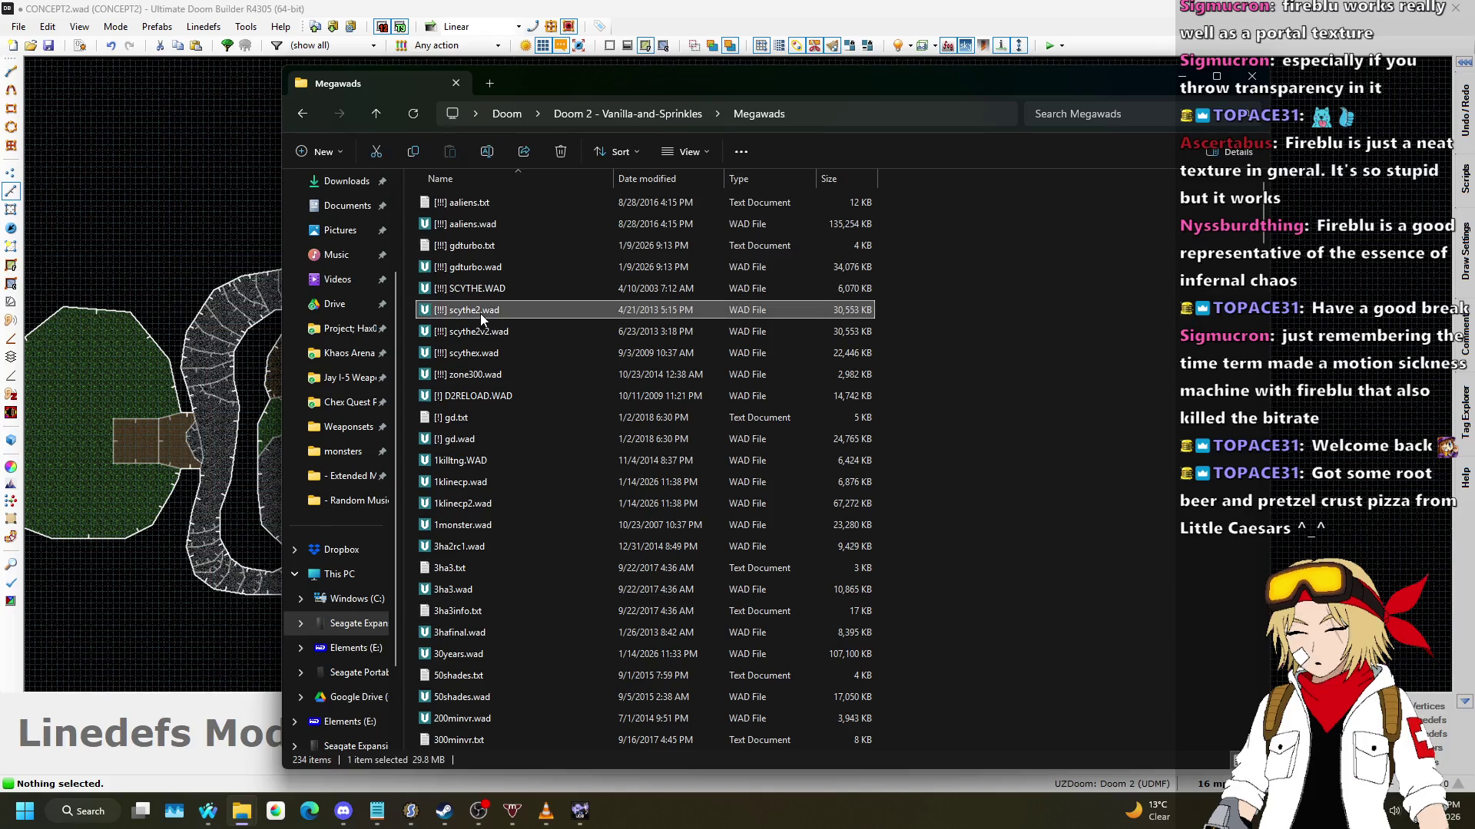
key(Return)
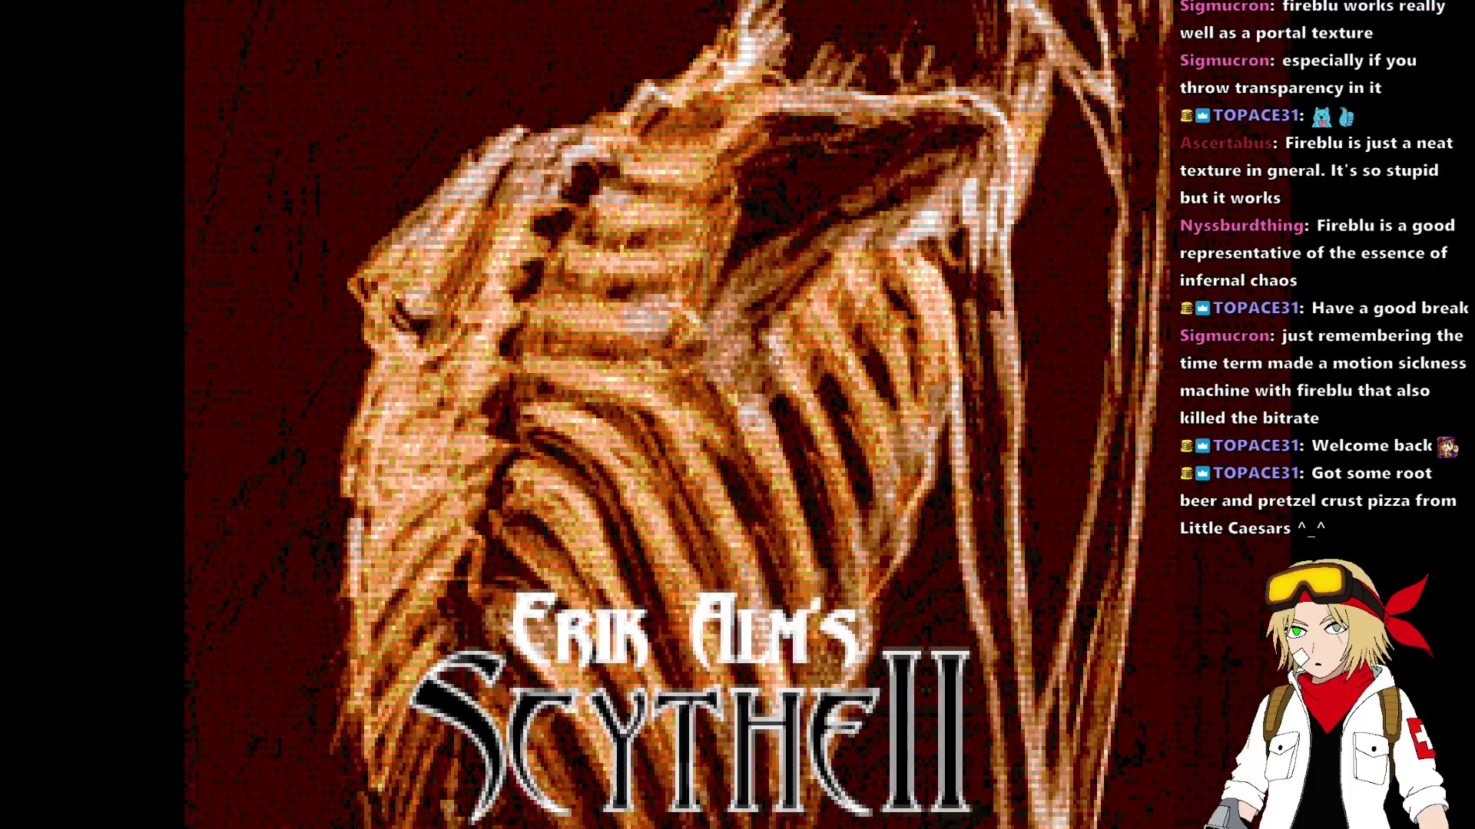
Step: Load MAP06 The Crusher with the console command 'map map06'
key(grave)
text(map map10)
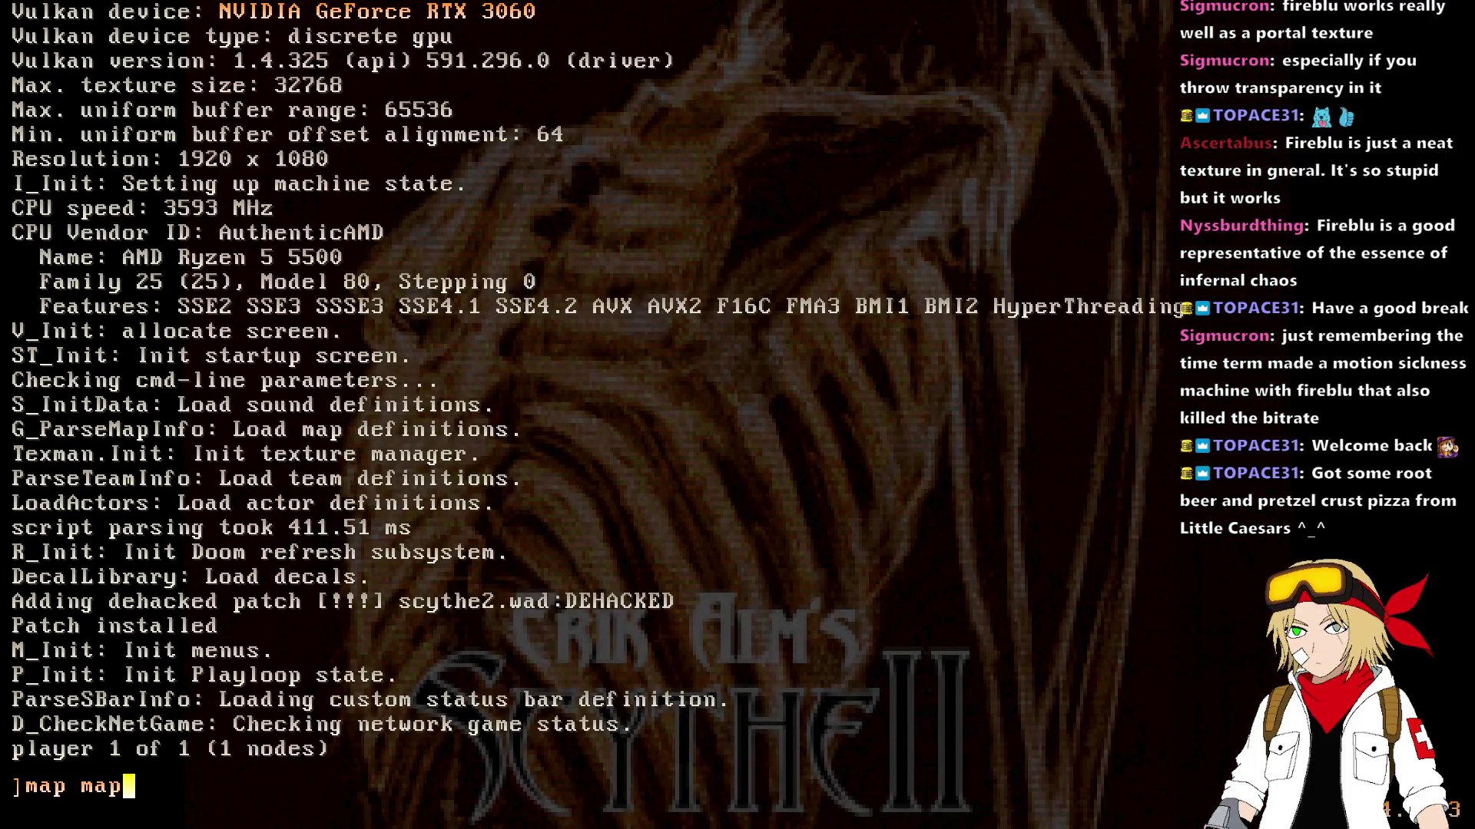
key(BackSpace)
key(BackSpace)
text(06)
key(Return)
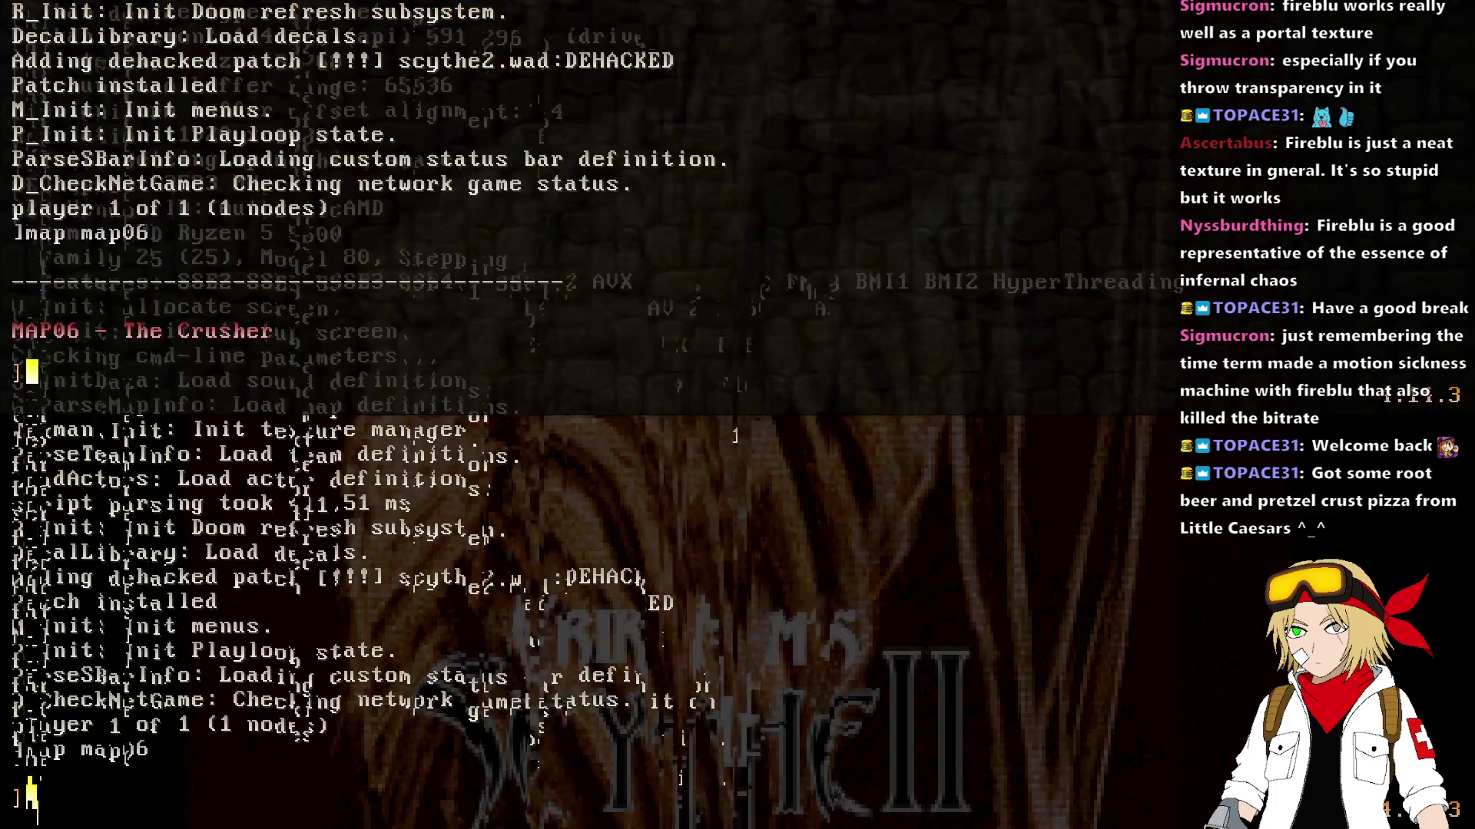
key(w)
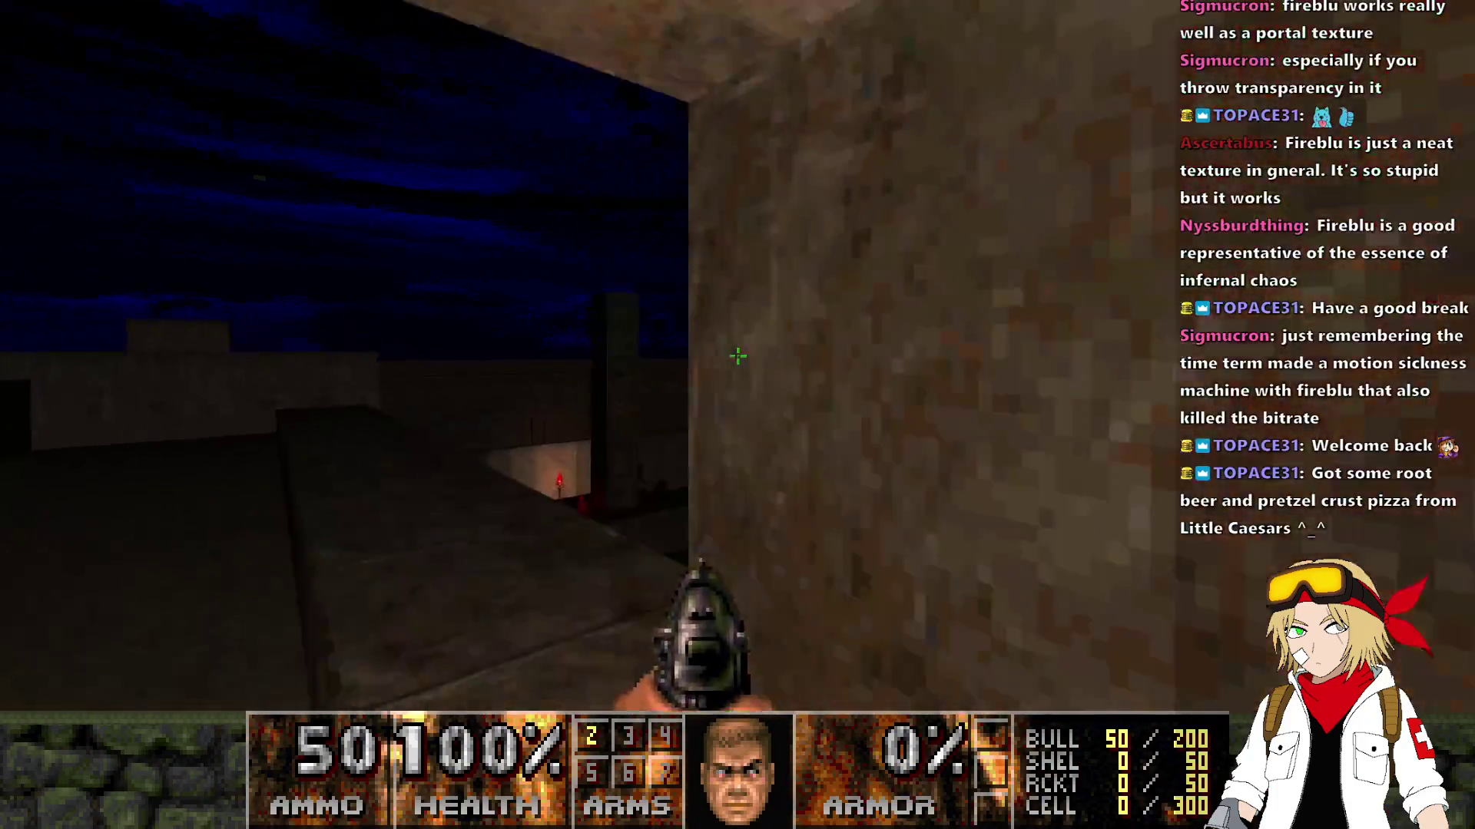
Step: Warp to MAP07 and then MAP08 by editing the recalled map command
key(grave)
key(Up)
key(BackSpace)
text(7)
key(Return)
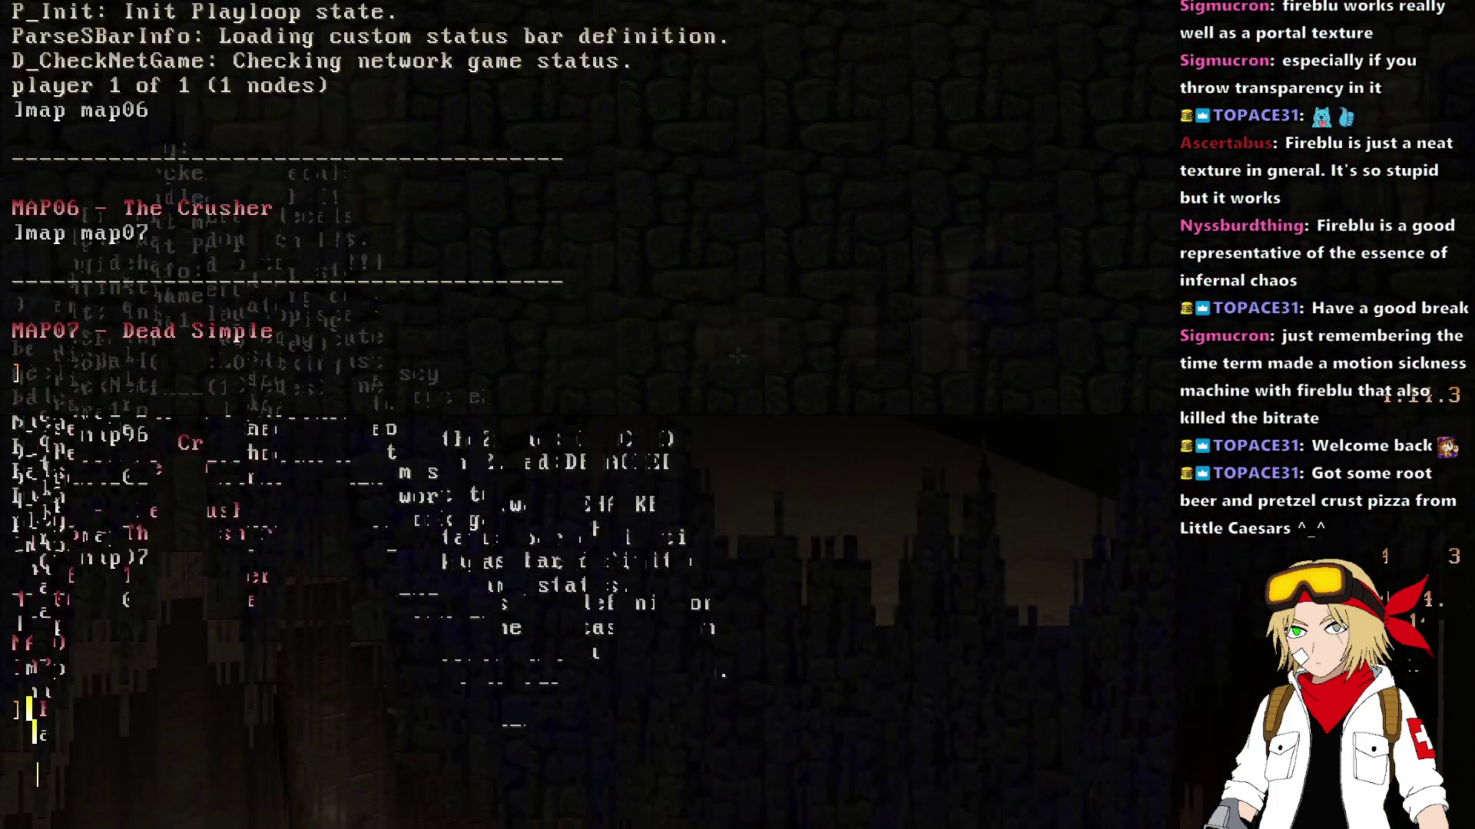
key(grave)
key(Up)
key(BackSpace)
text(8)
key(Return)
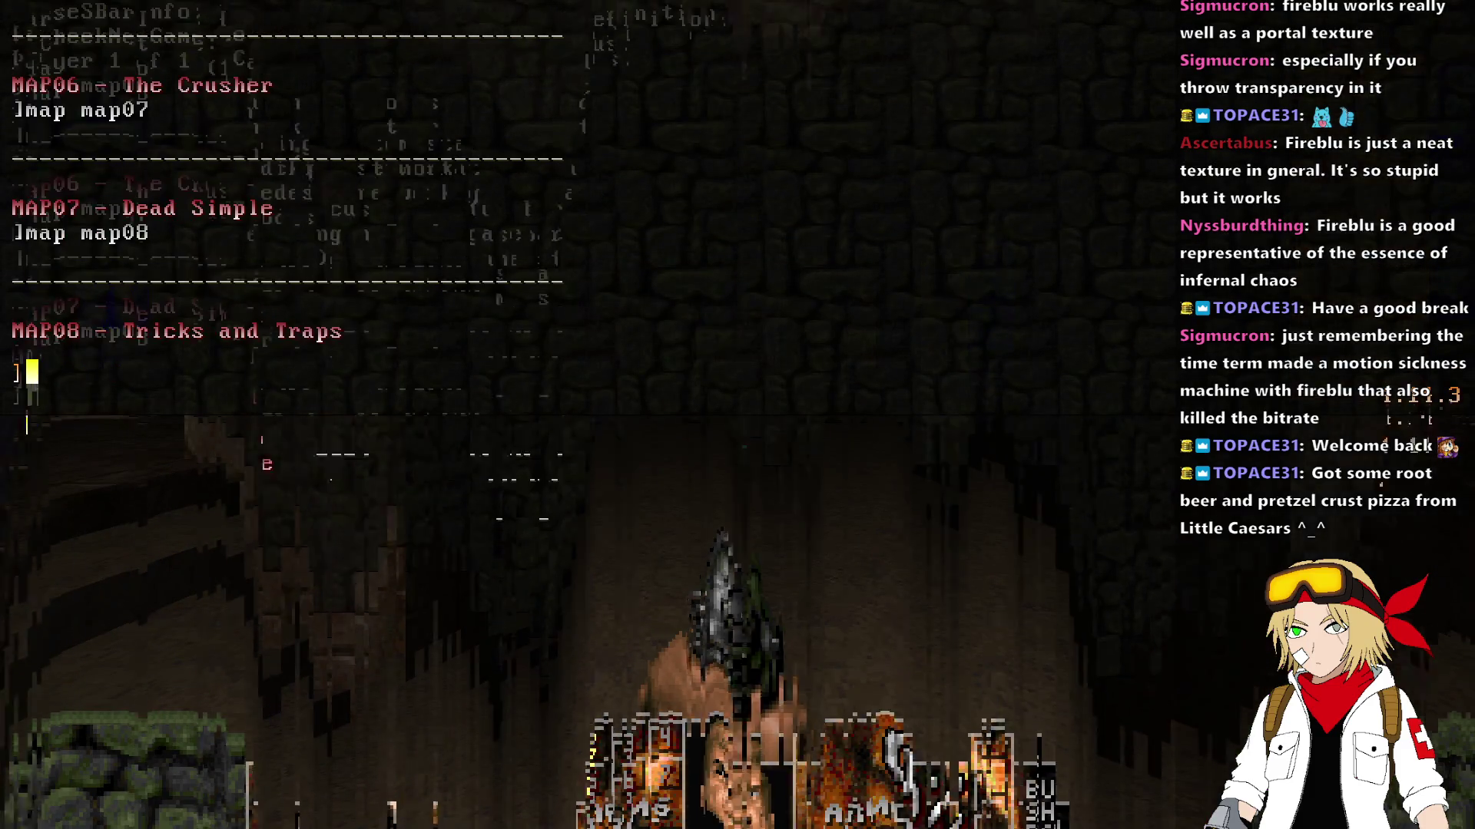
Step: Warp to MAP09 and walk in to collect the backpack and chaingun
key(grave)
key(Up)
key(BackSpace)
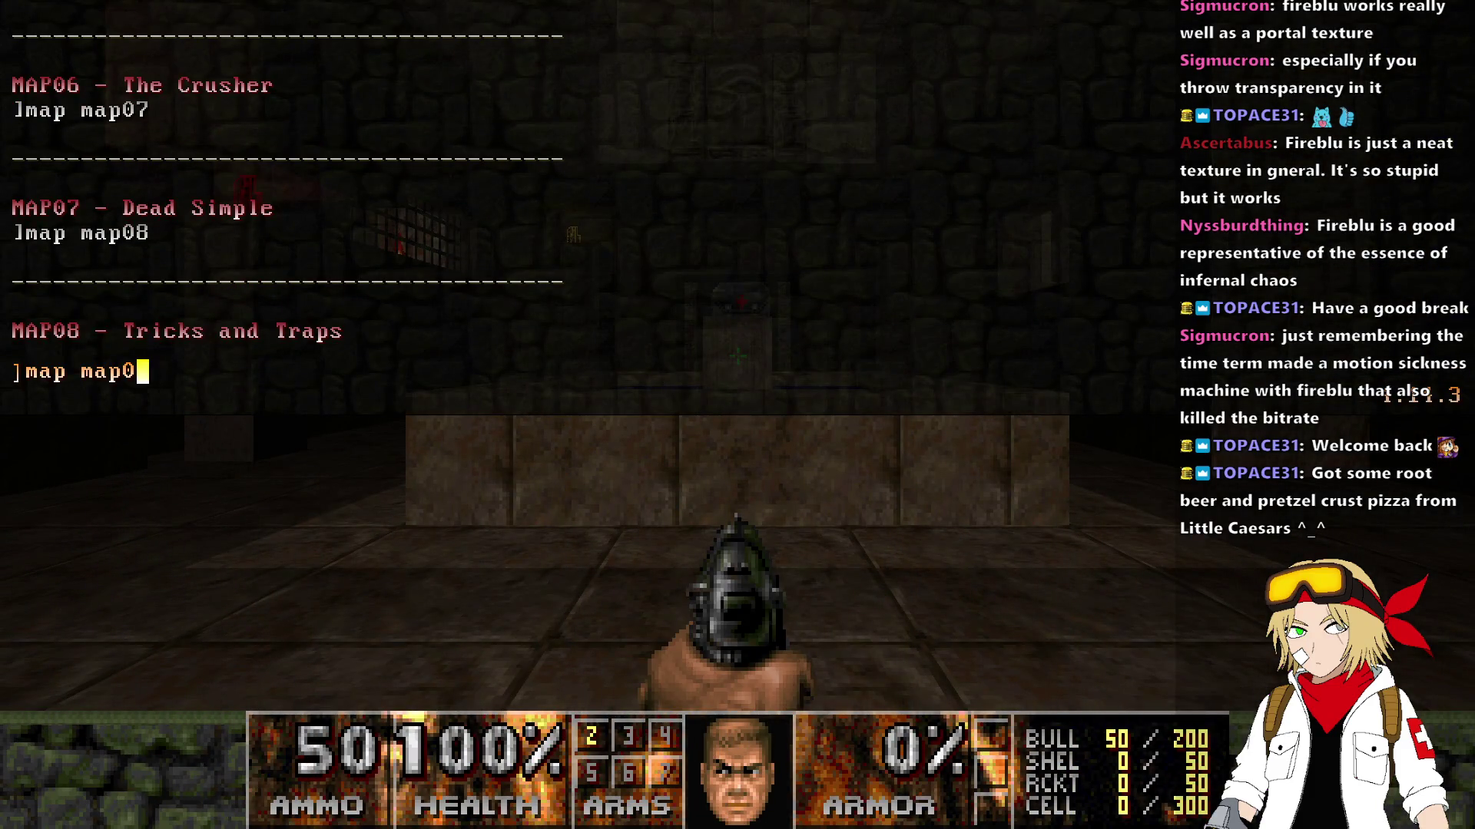
text(9)
key(Return)
key(grave)
key(w)
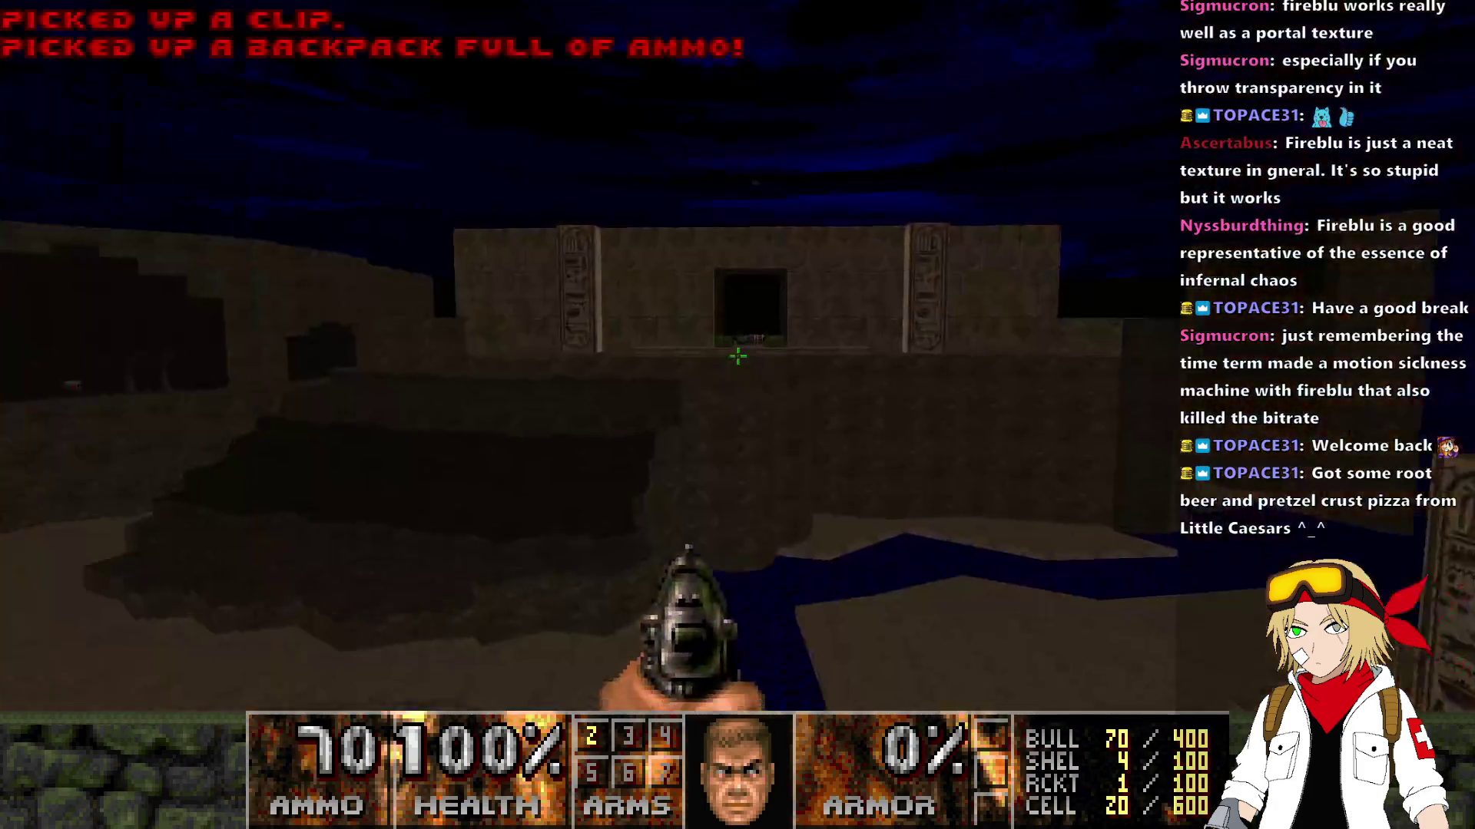
key(w)
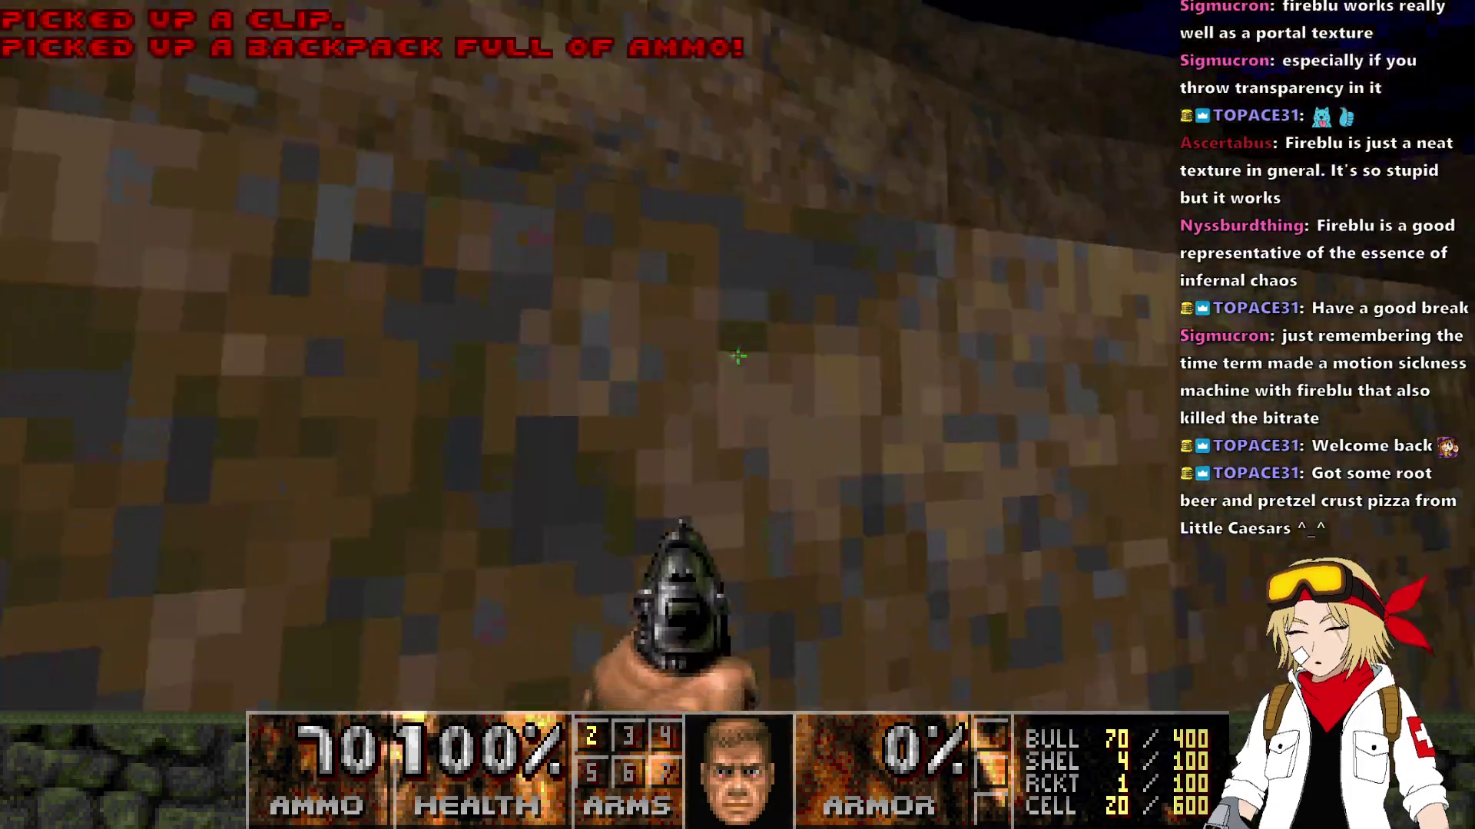
key(w)
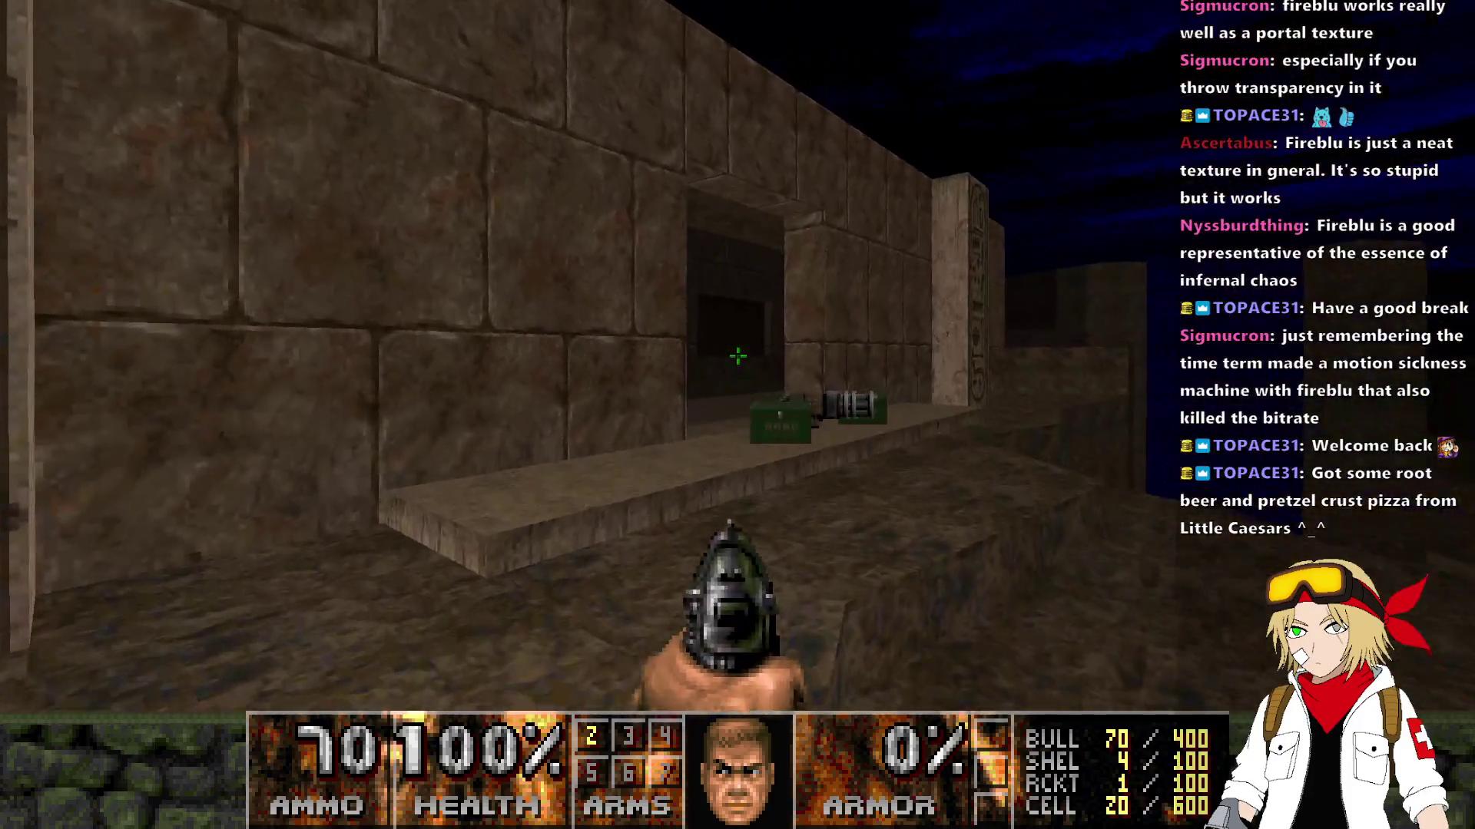
key(w)
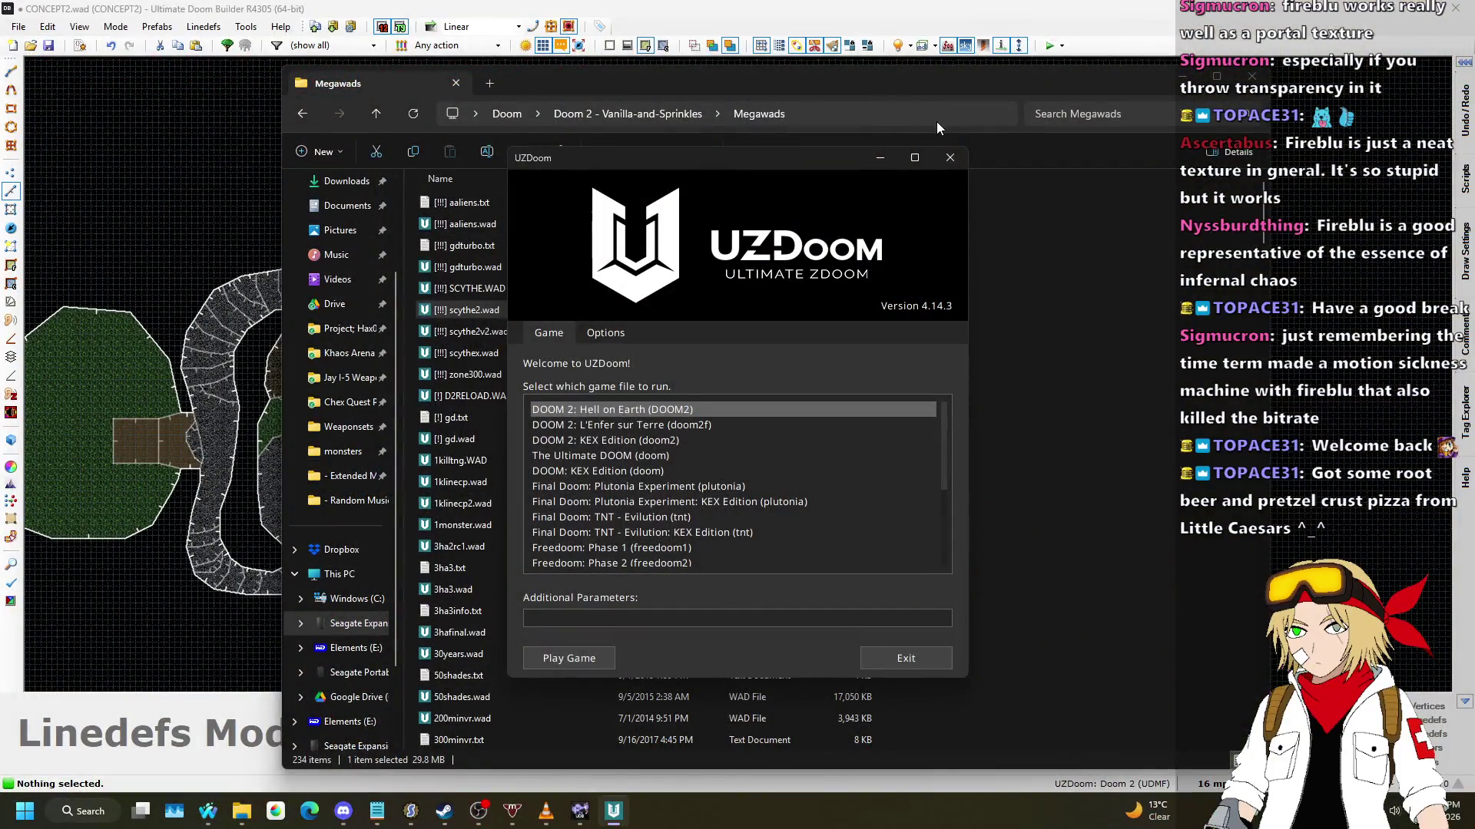
Step: Bring the CONCEPT2 map back to the front in Ultimate Doom Builder
click(951, 157)
scroll(747, 251, down, 2)
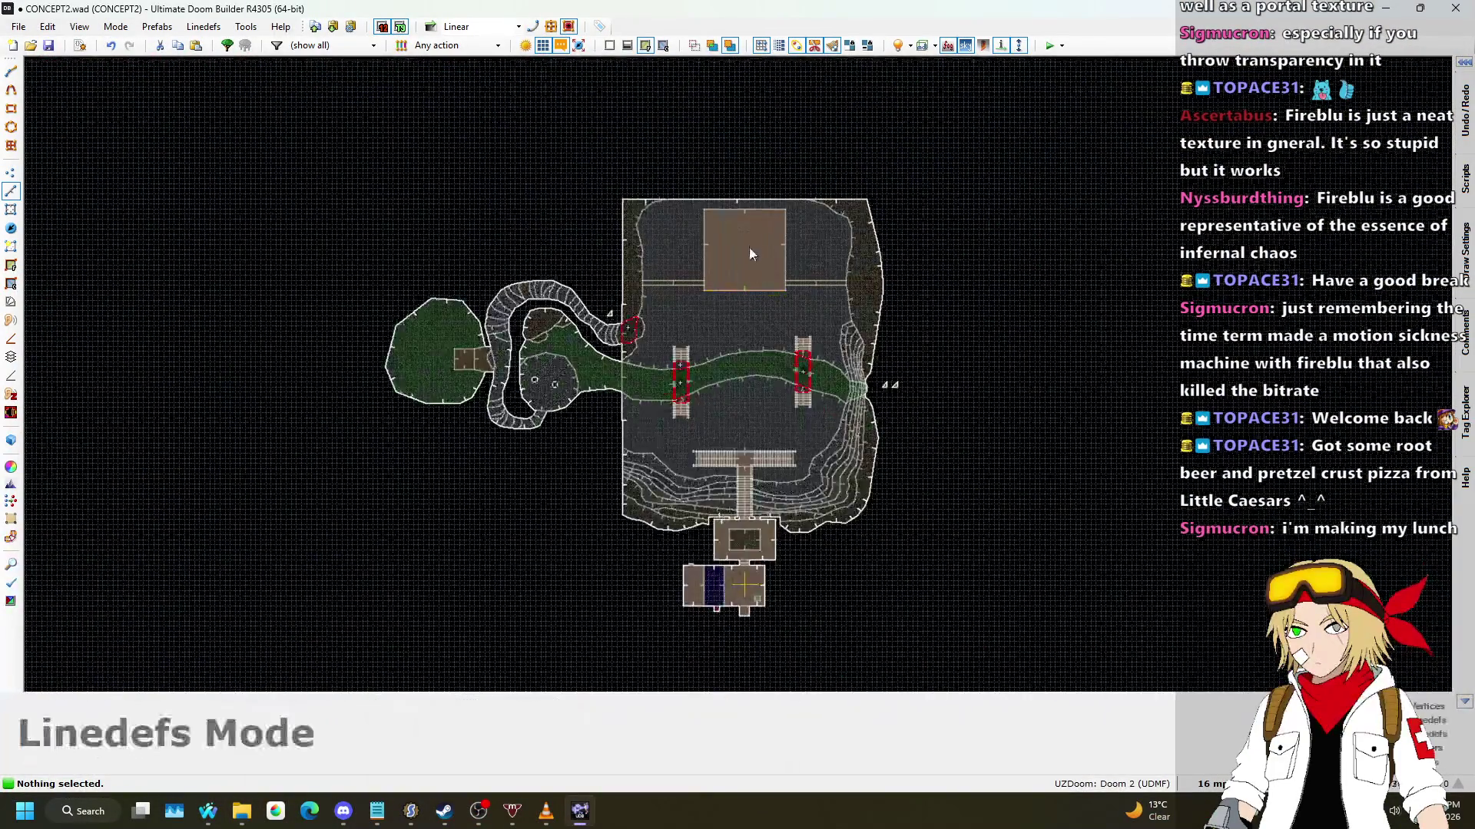
scroll(746, 252, up, 3)
scroll(726, 396, up, 3)
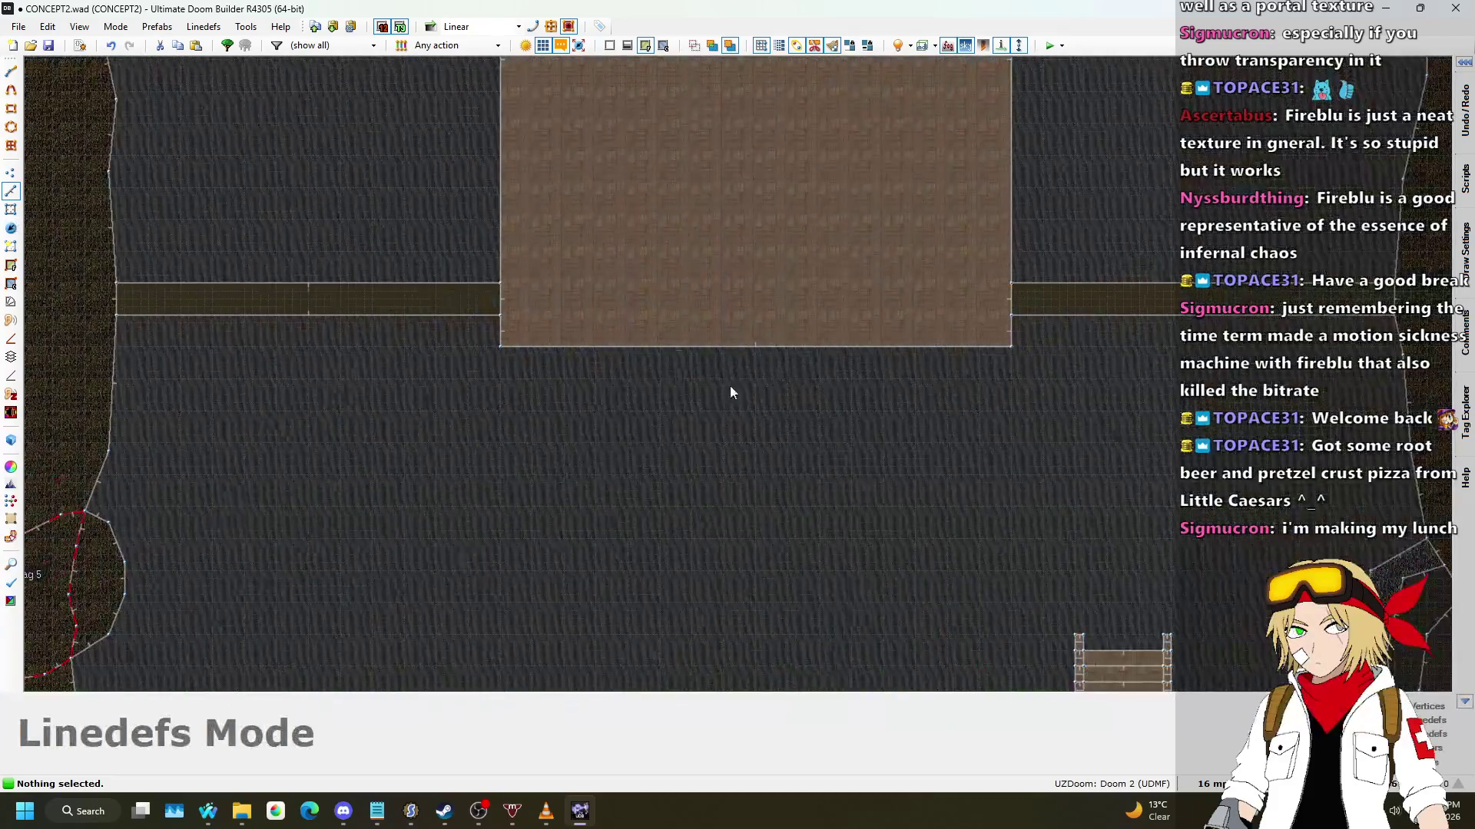
scroll(773, 414, down, 2)
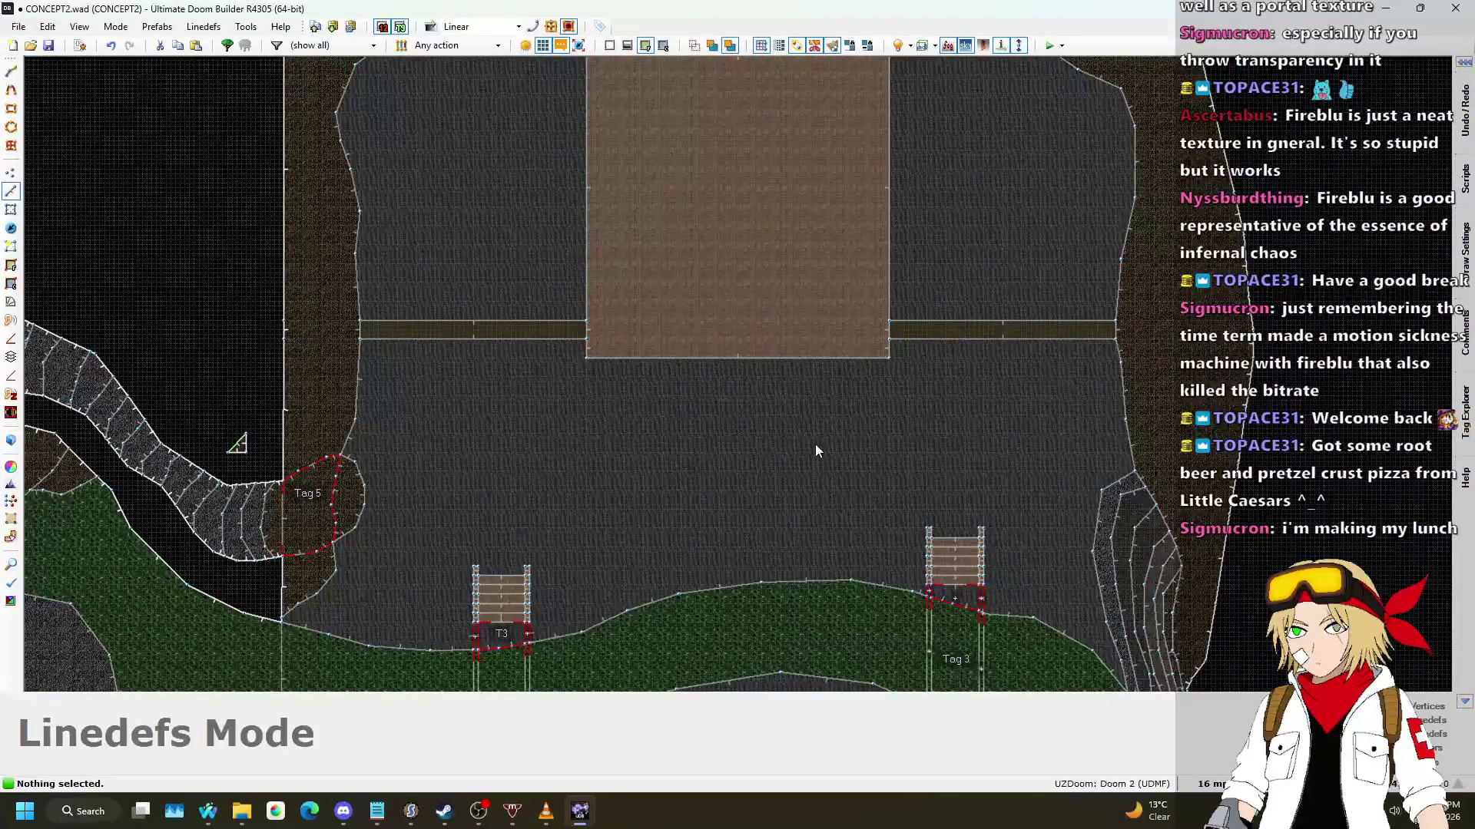
scroll(816, 450, down, 1)
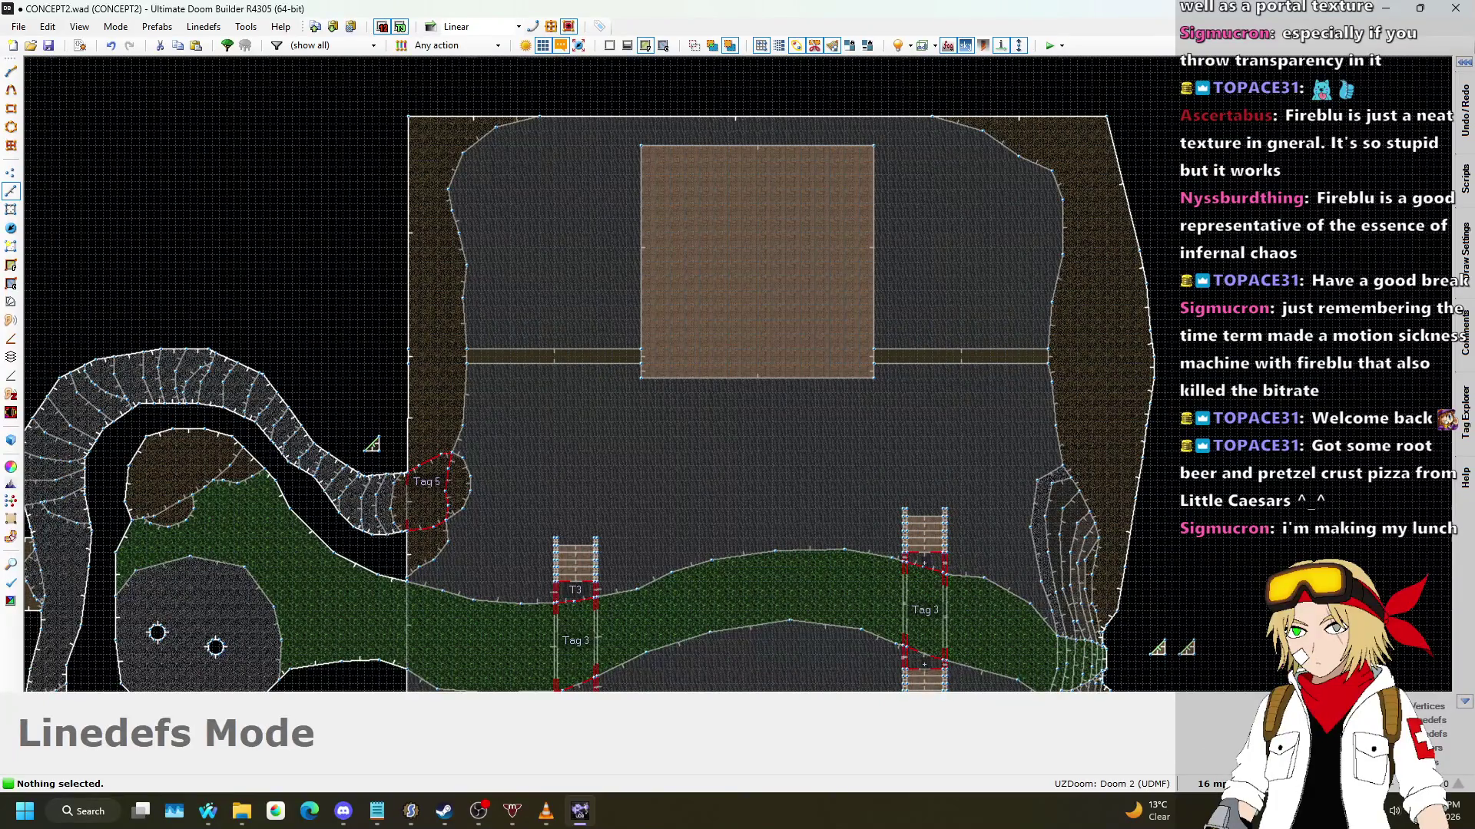
scroll(882, 424, up, 3)
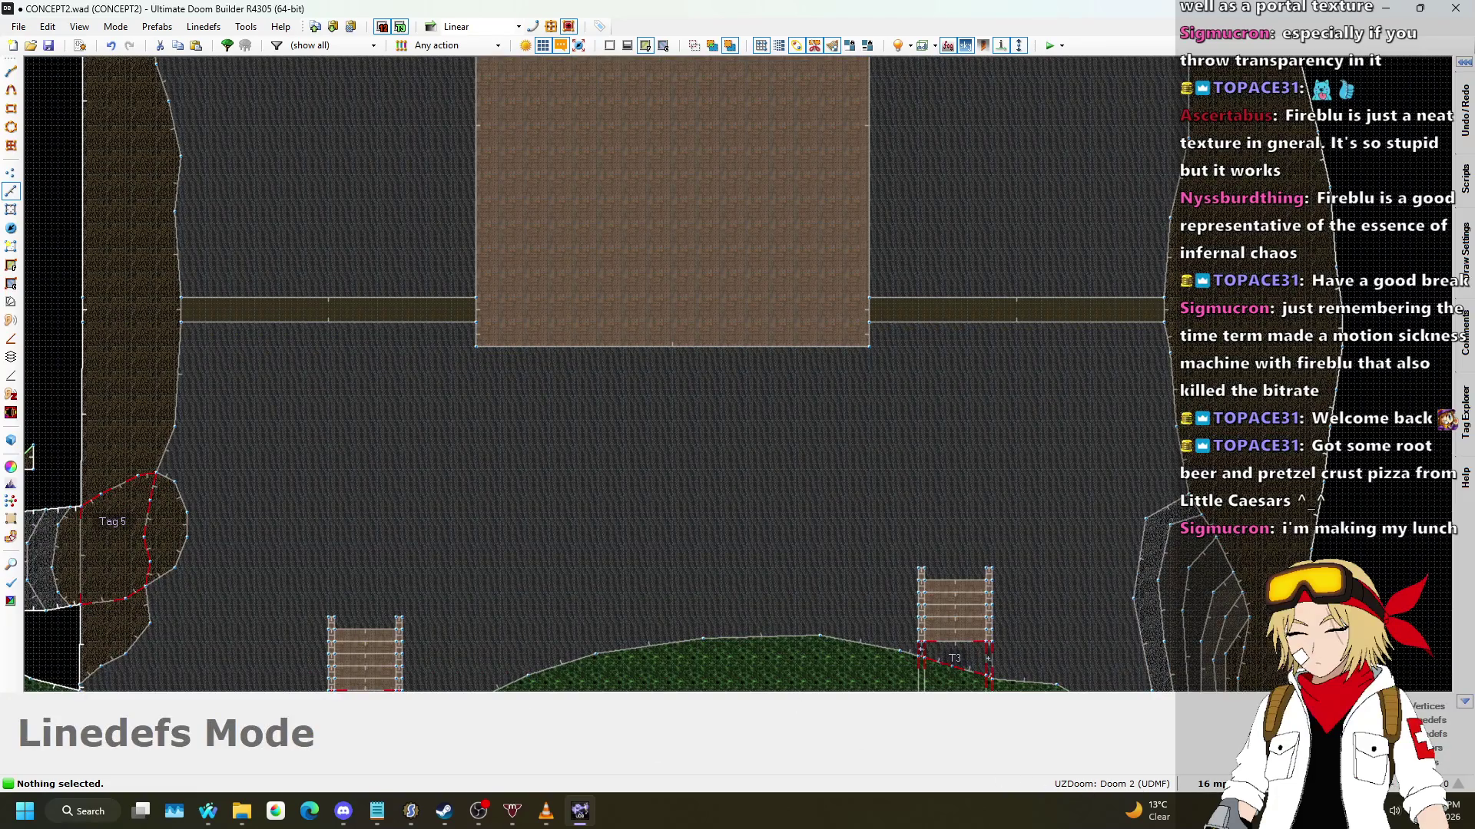
Step: Change the editing grid size to 64 mp
click(1212, 783)
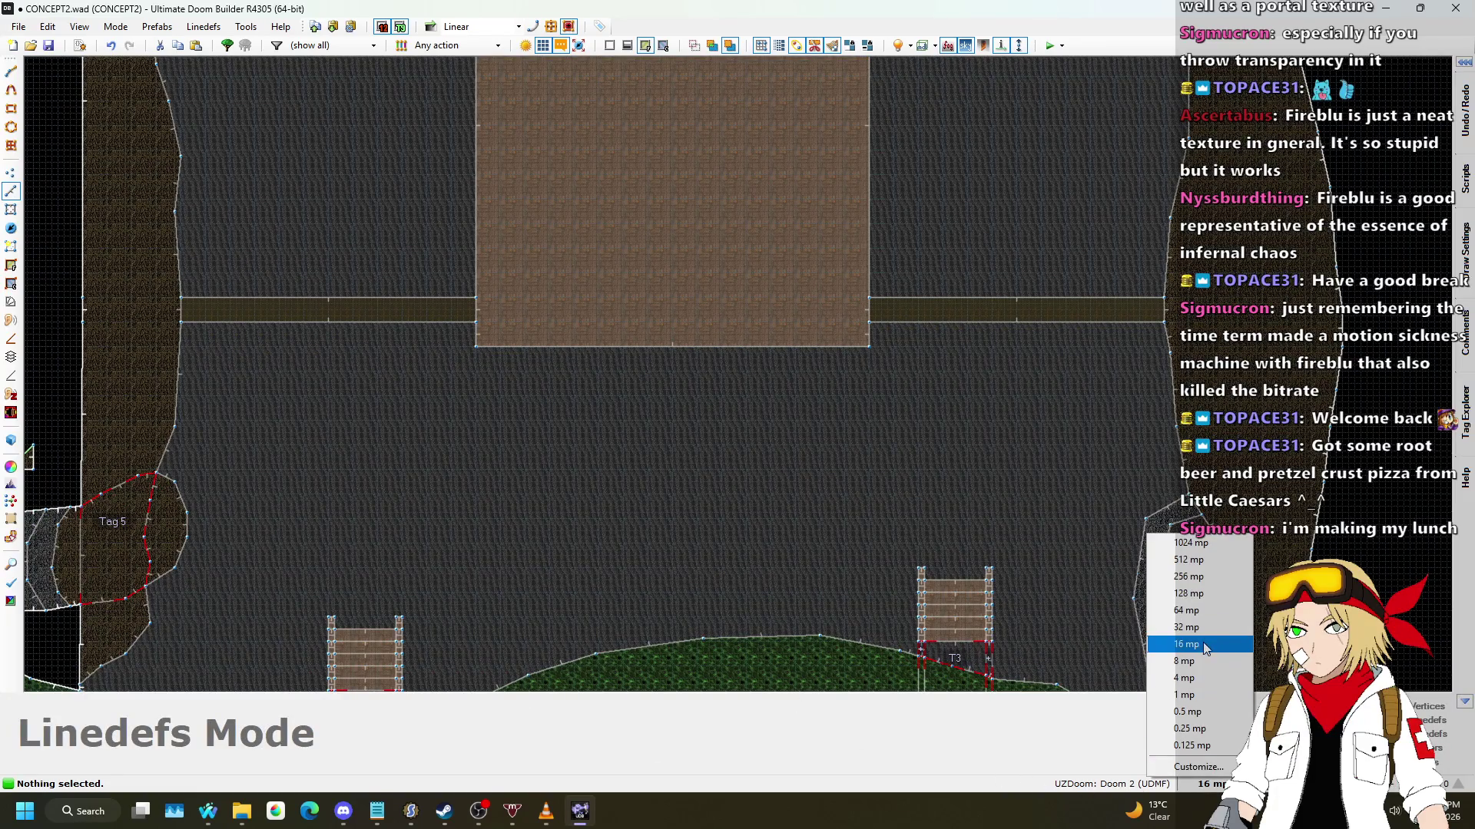
click(1186, 610)
scroll(622, 361, up, 2)
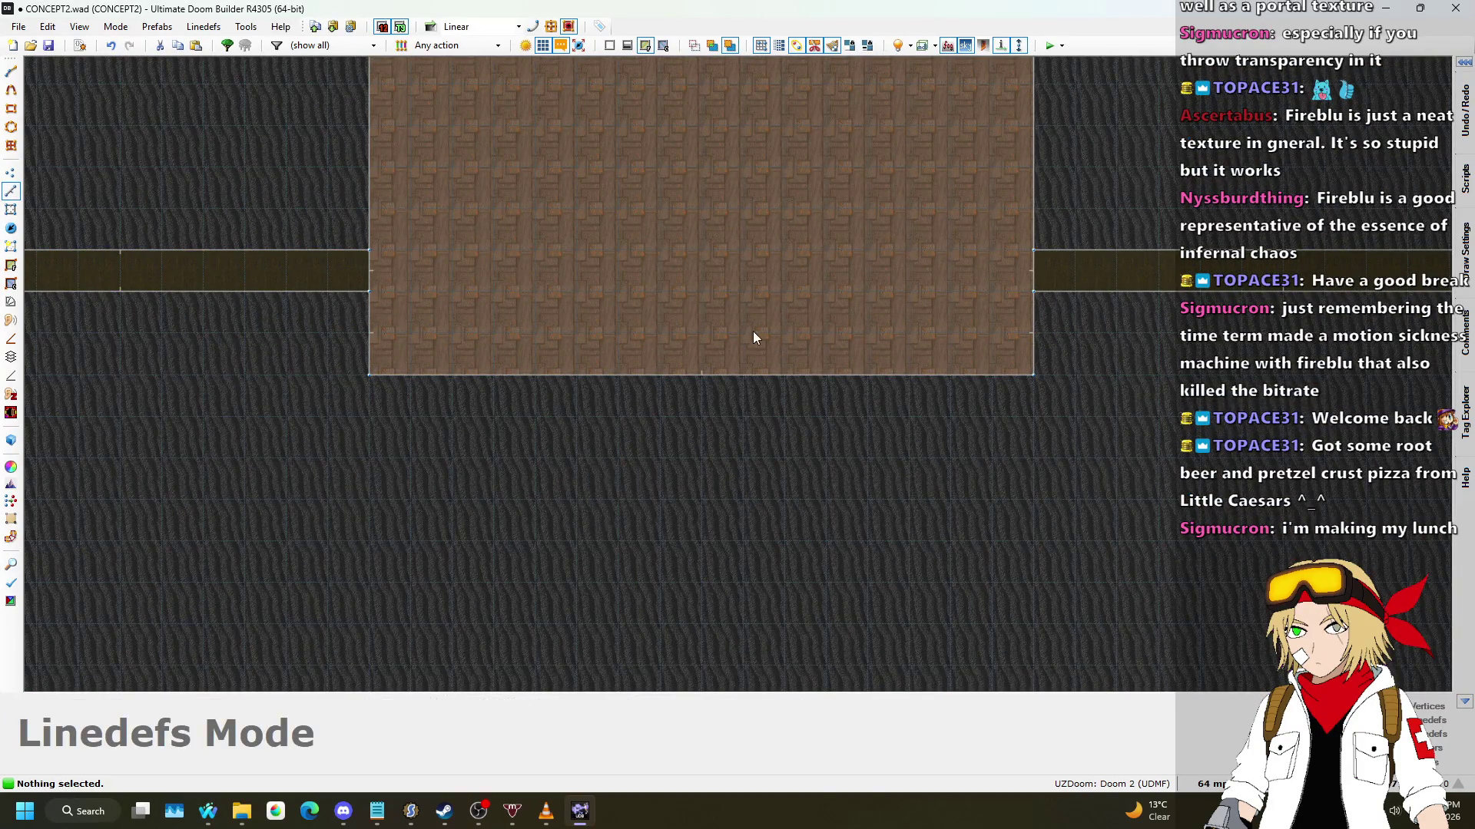
scroll(768, 354, down, 5)
scroll(797, 368, up, 5)
scroll(691, 346, down, 4)
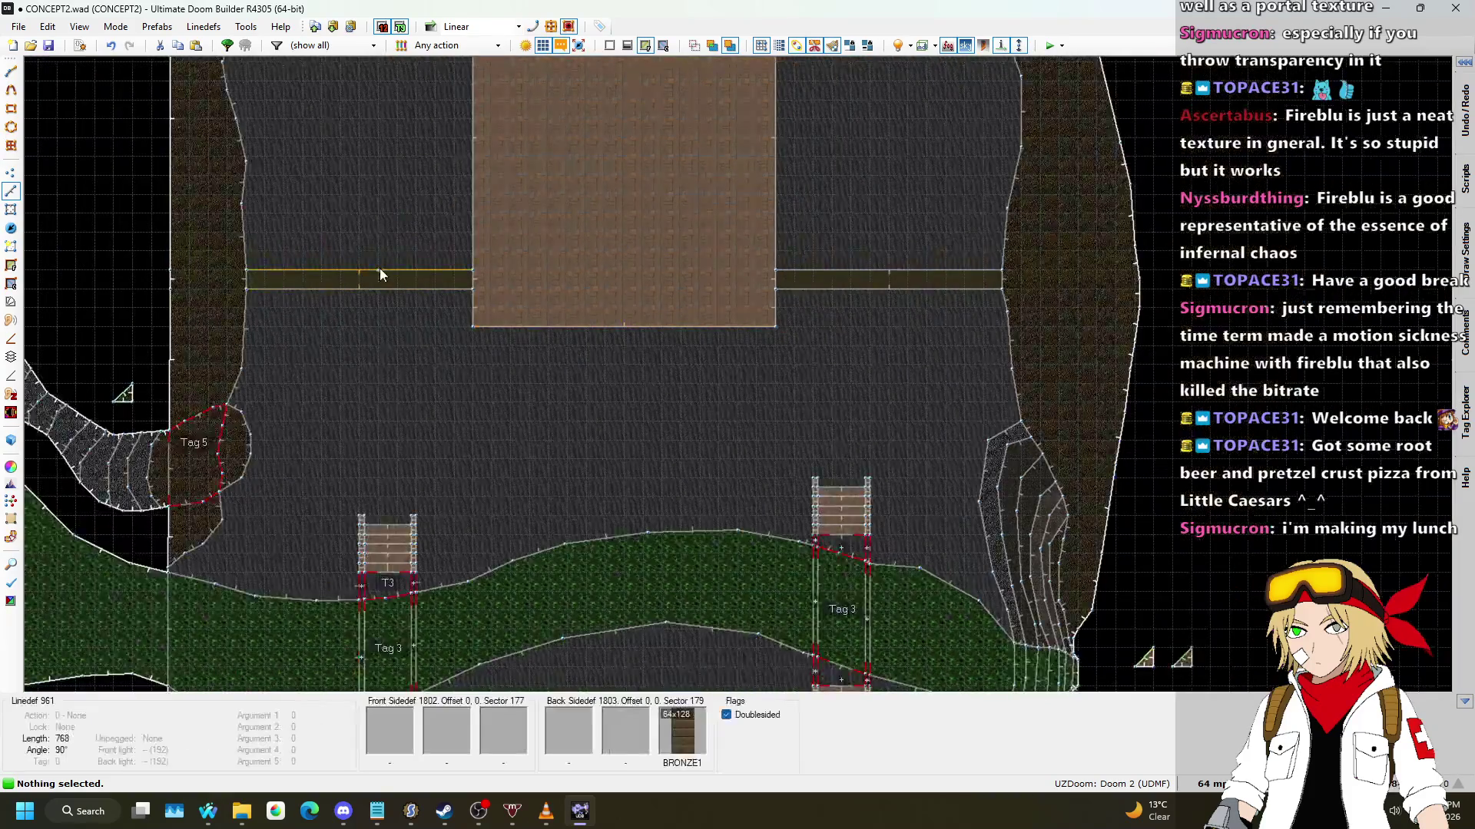
scroll(401, 277, up, 4)
scroll(449, 277, down, 3)
key(l)
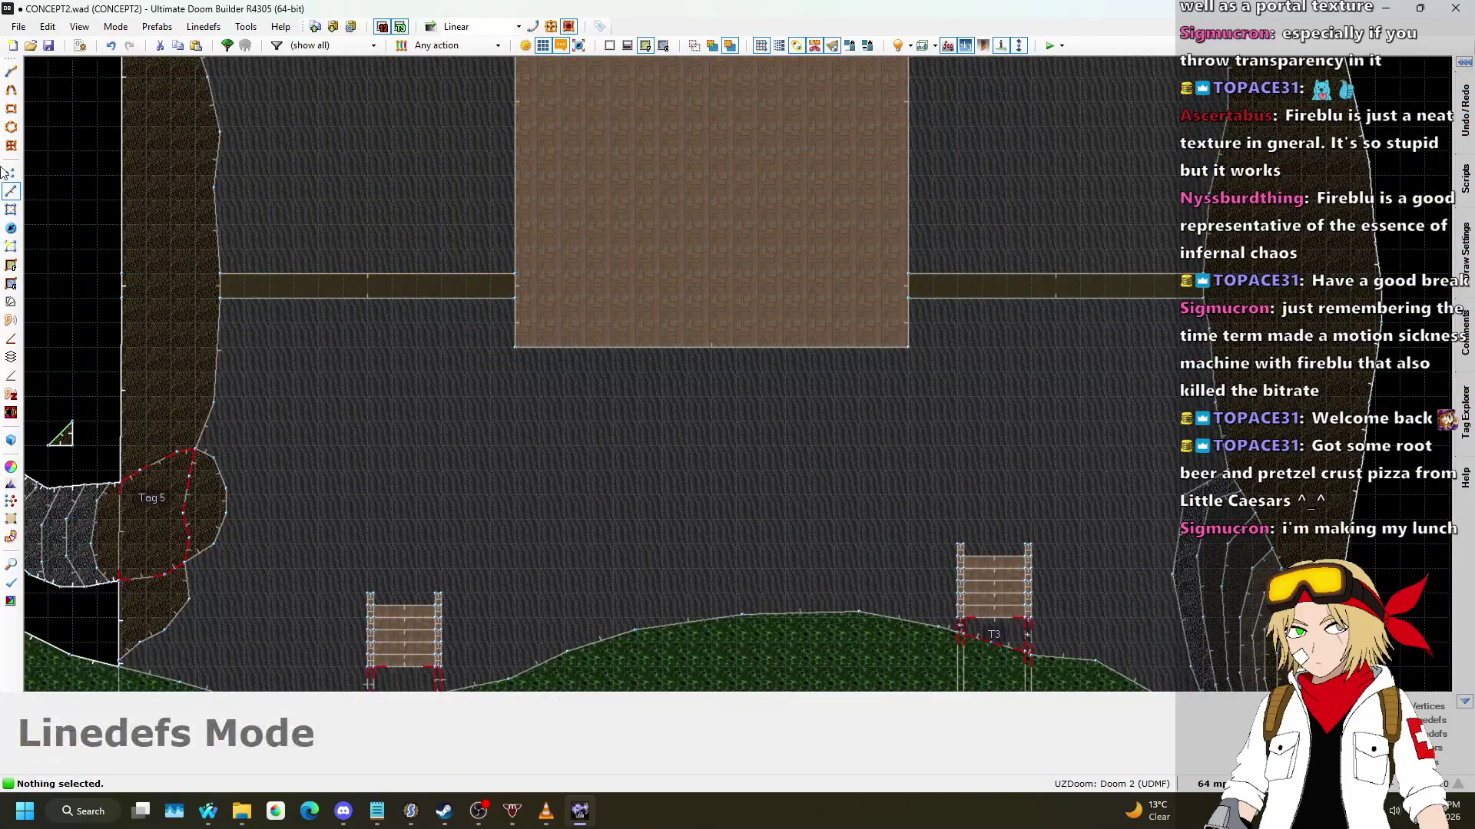
key(q)
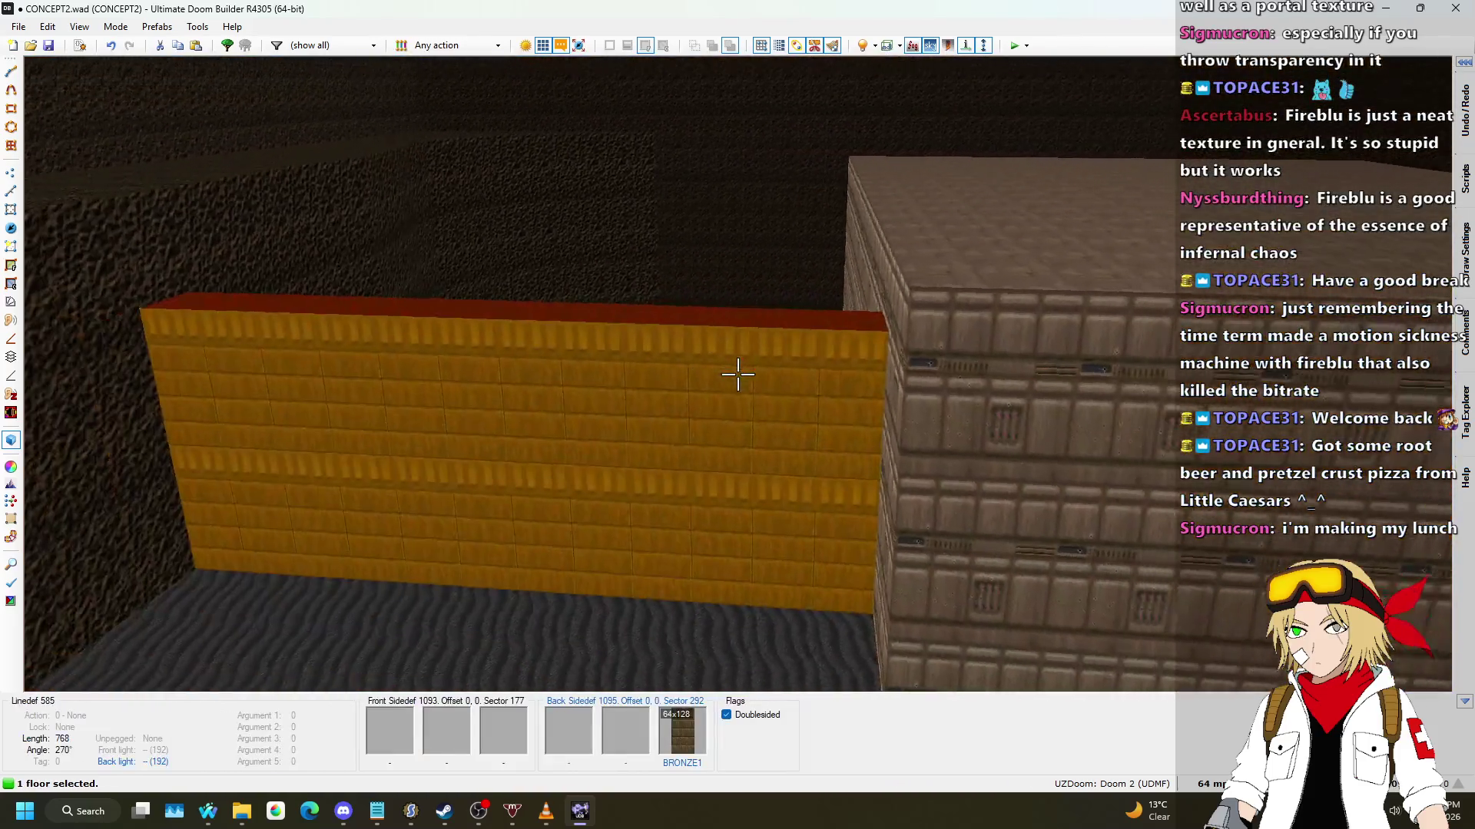
click(737, 374)
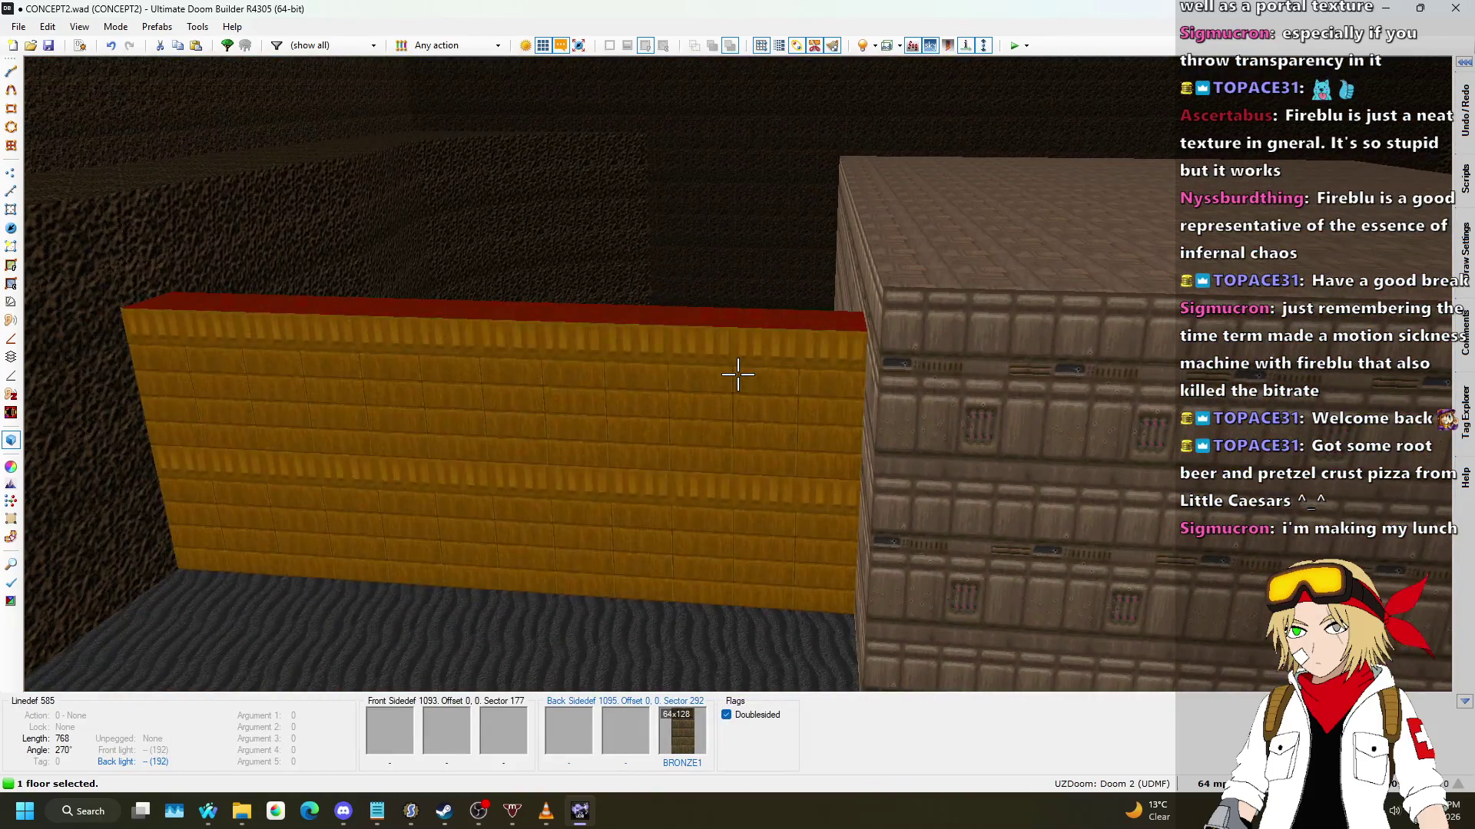
scroll(737, 374, down, 3)
scroll(738, 374, down, 1)
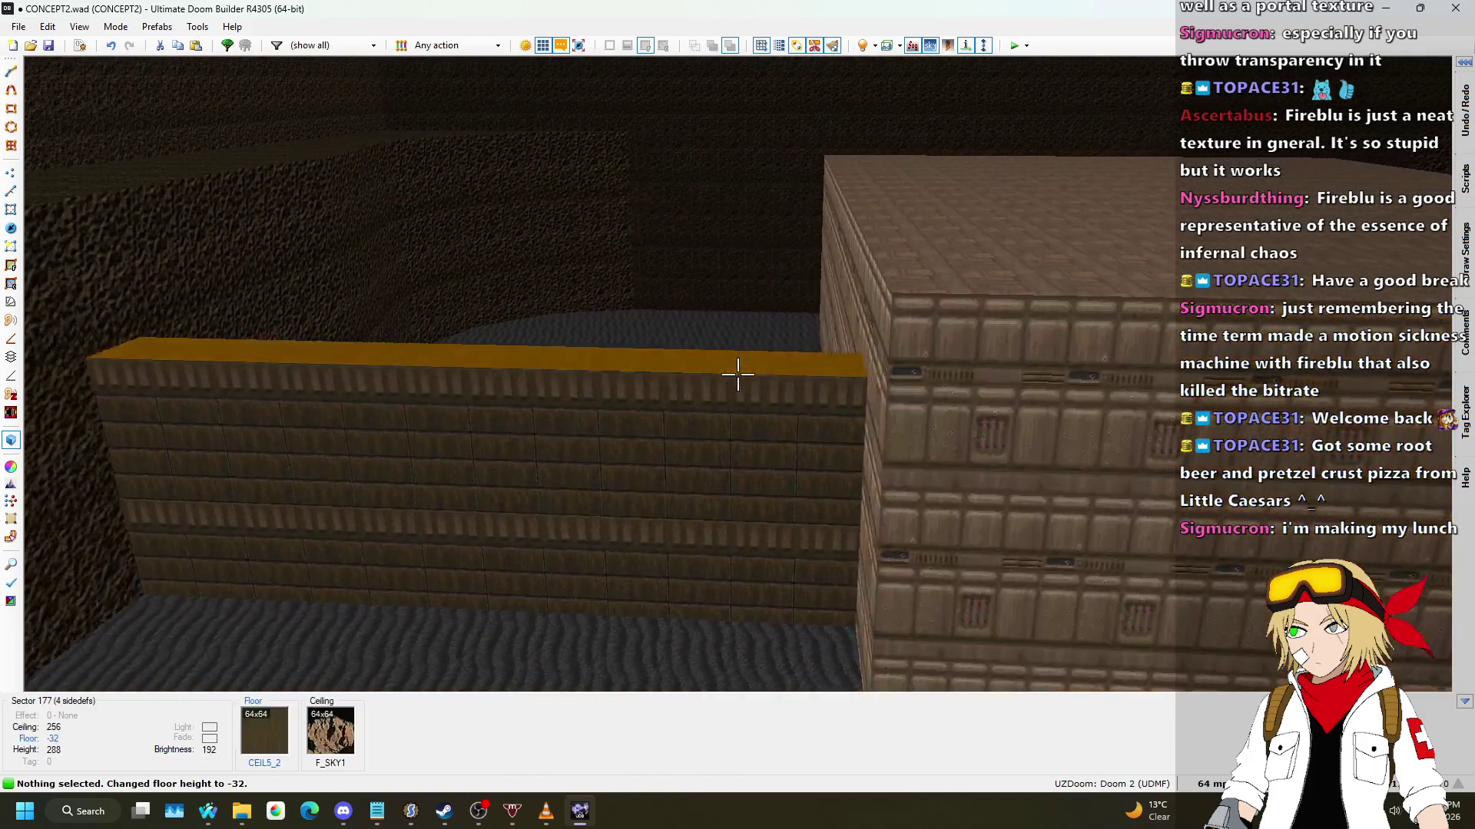
key(ctrl+z)
key(q)
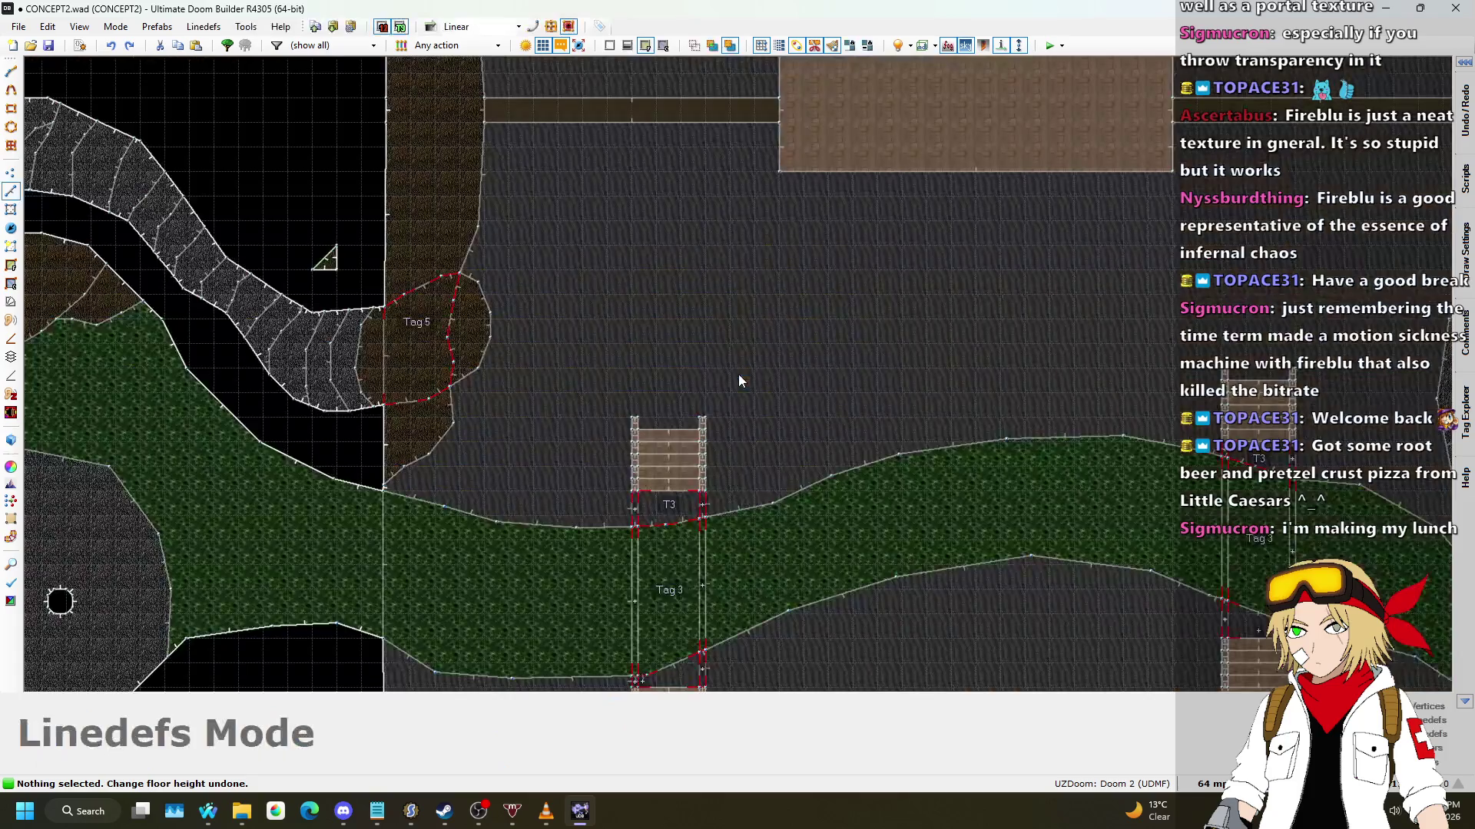
scroll(787, 331, up, 4)
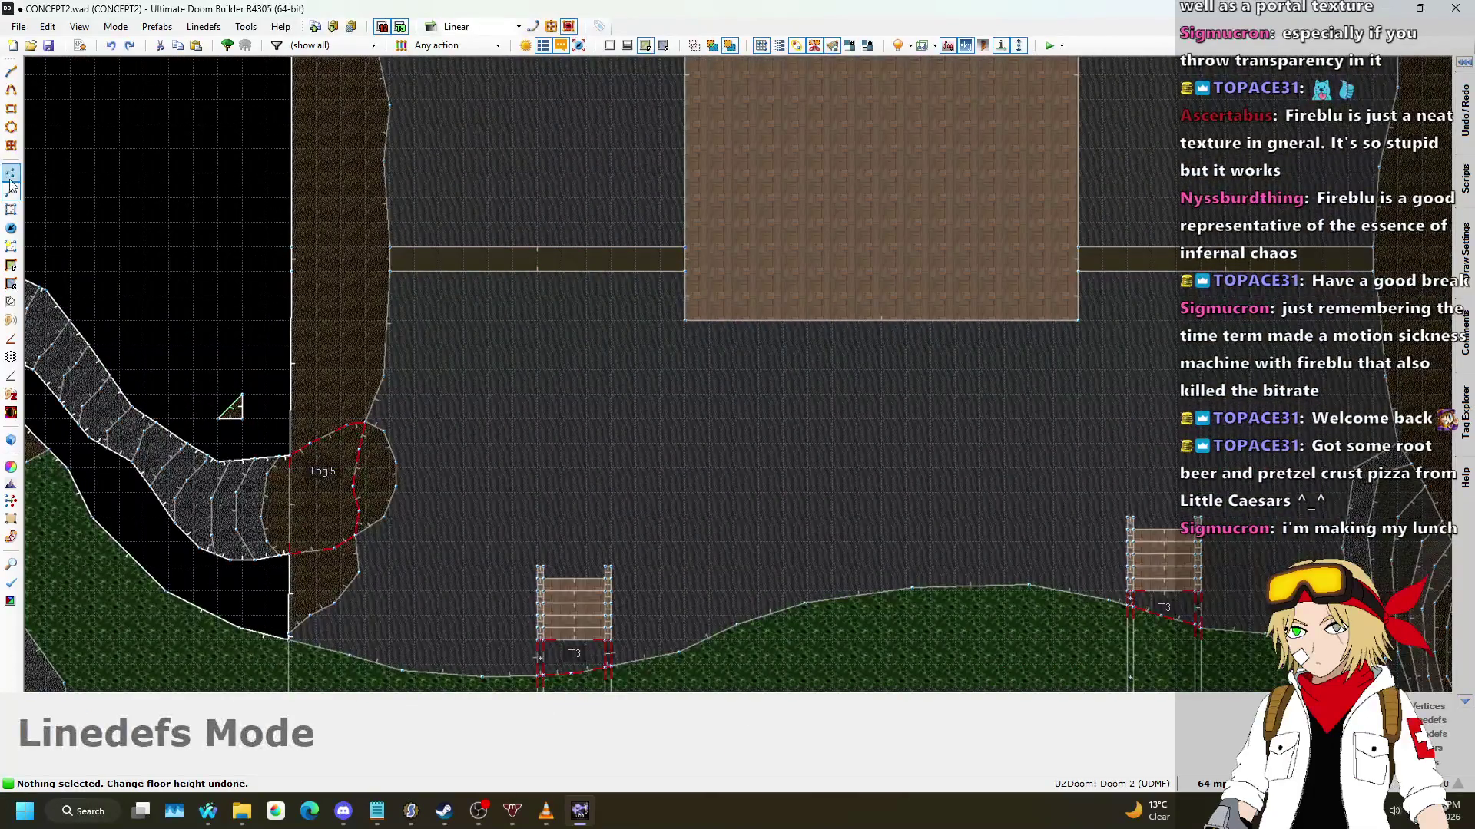
scroll(1006, 336, up, 3)
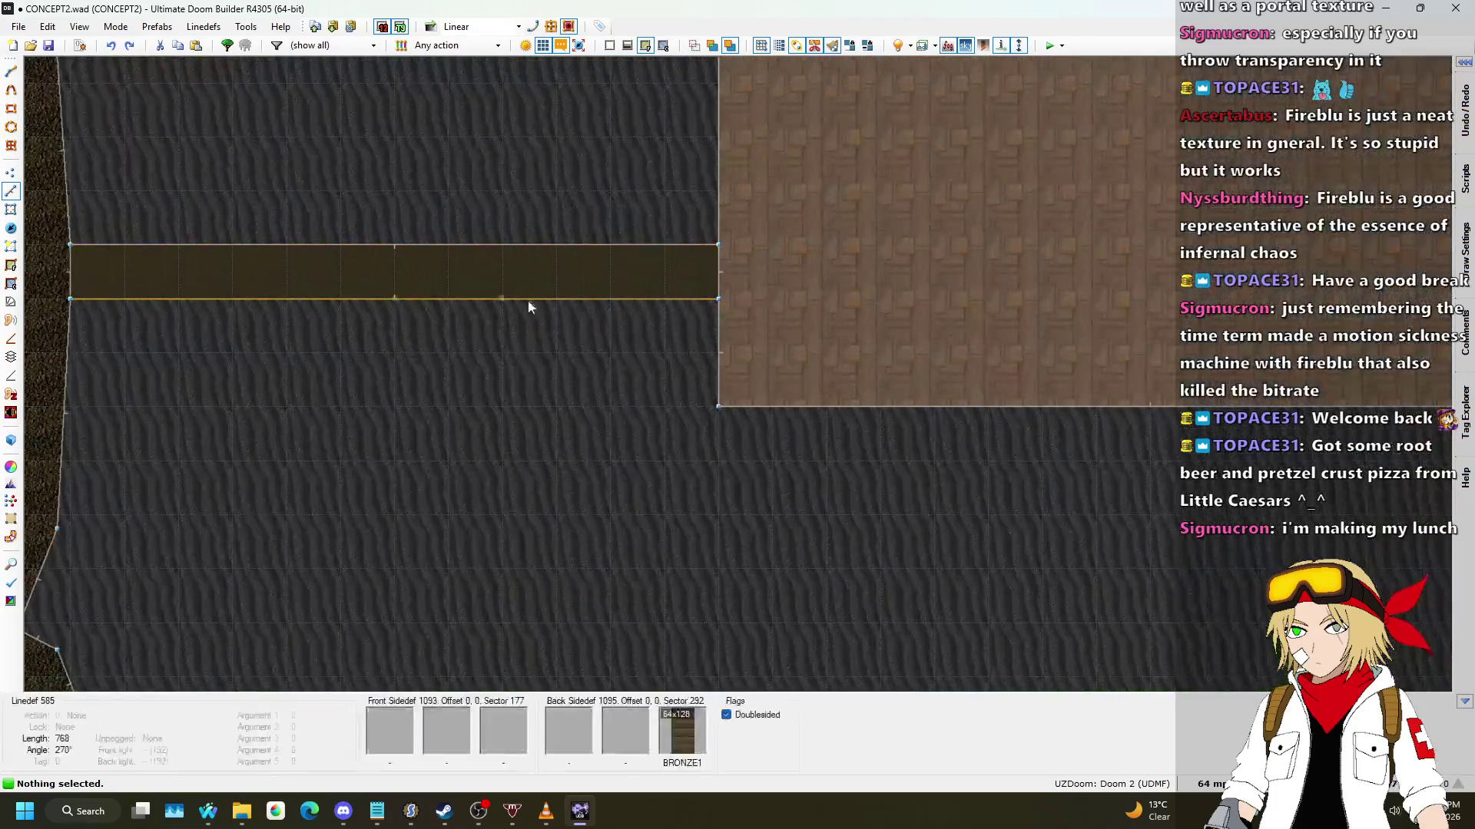
key(l)
key(q)
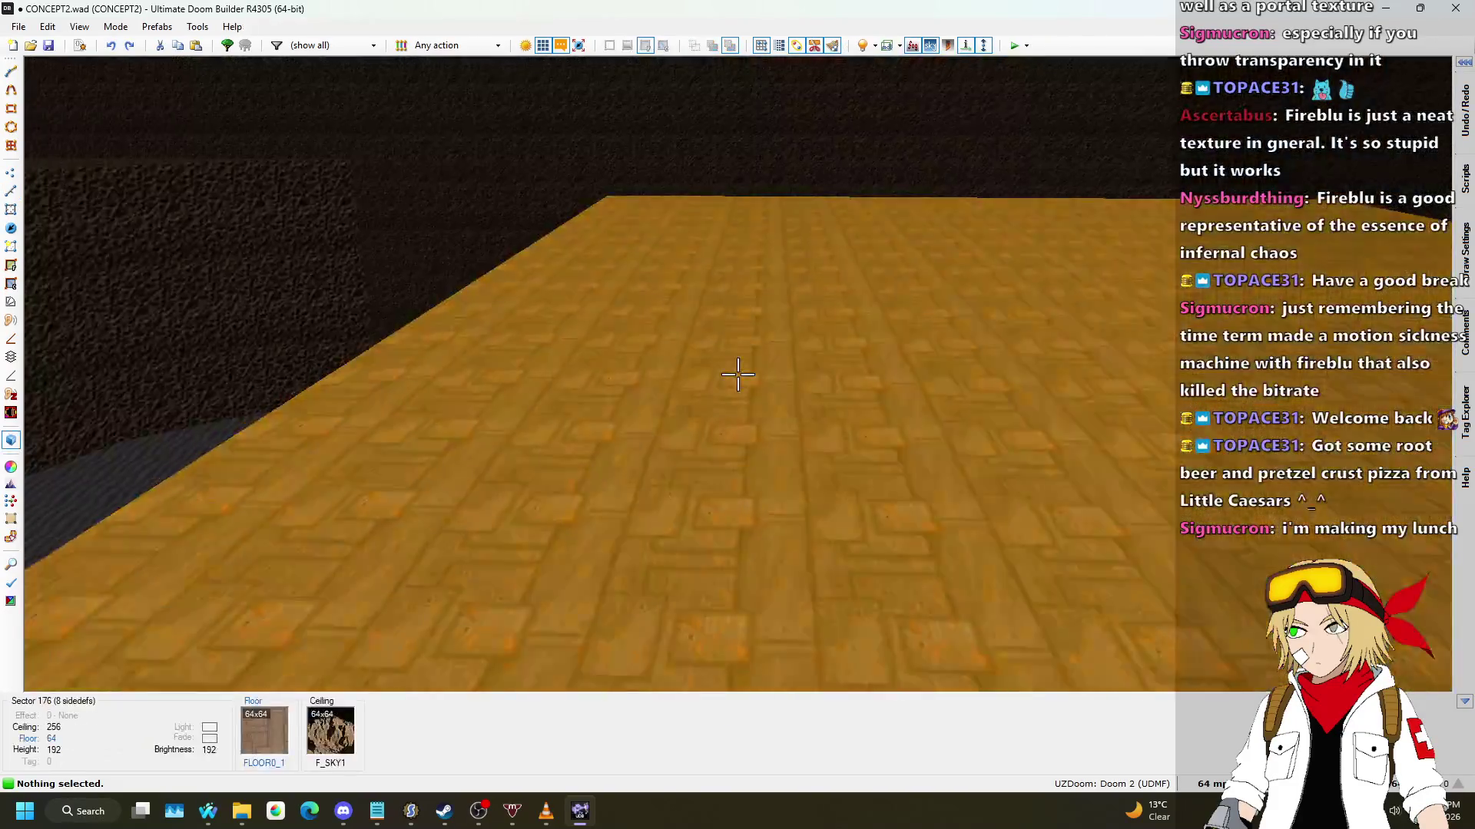
key(w)
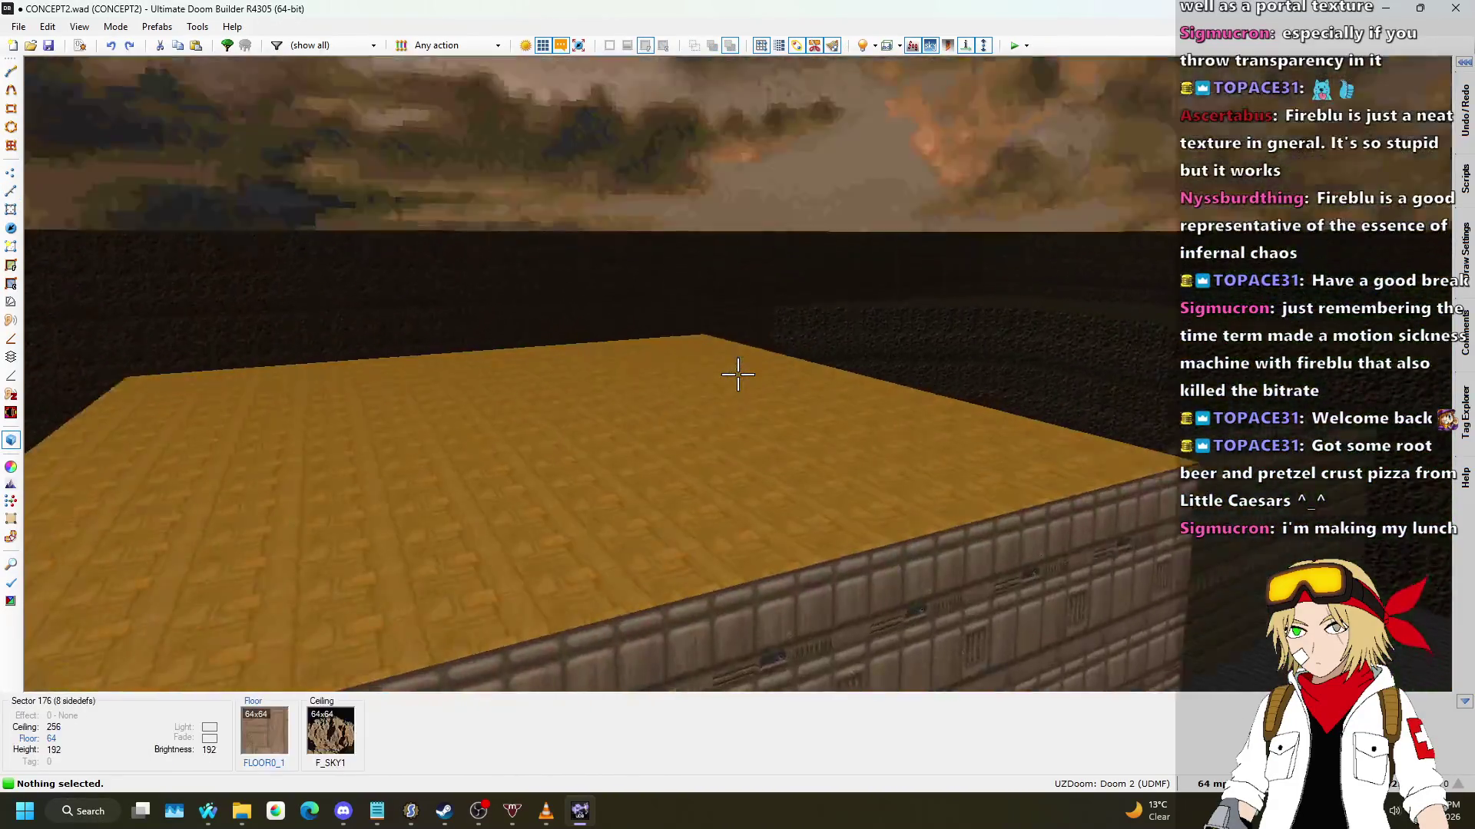
key(q)
scroll(739, 343, down, 2)
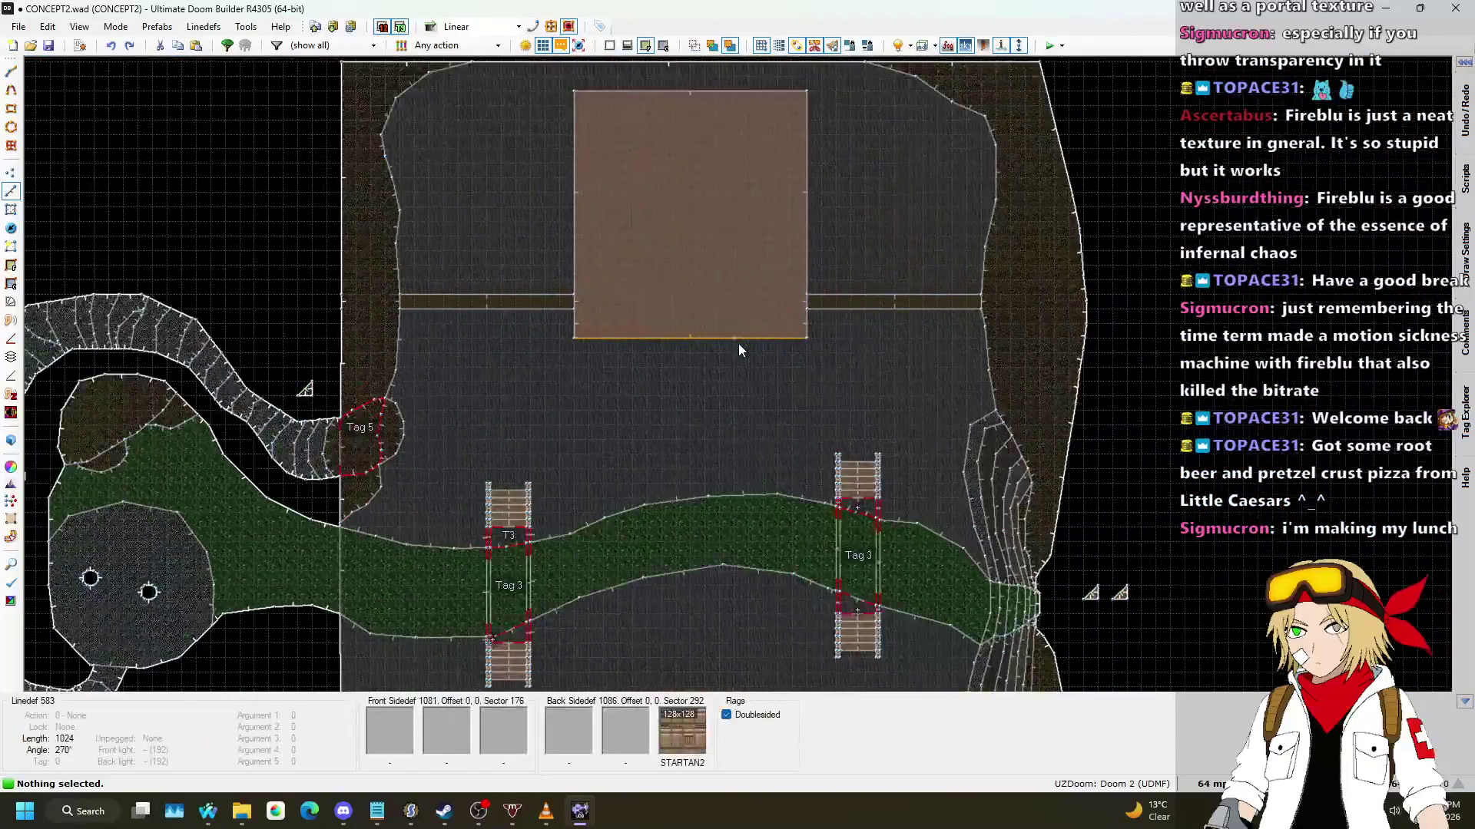
scroll(773, 341, up, 5)
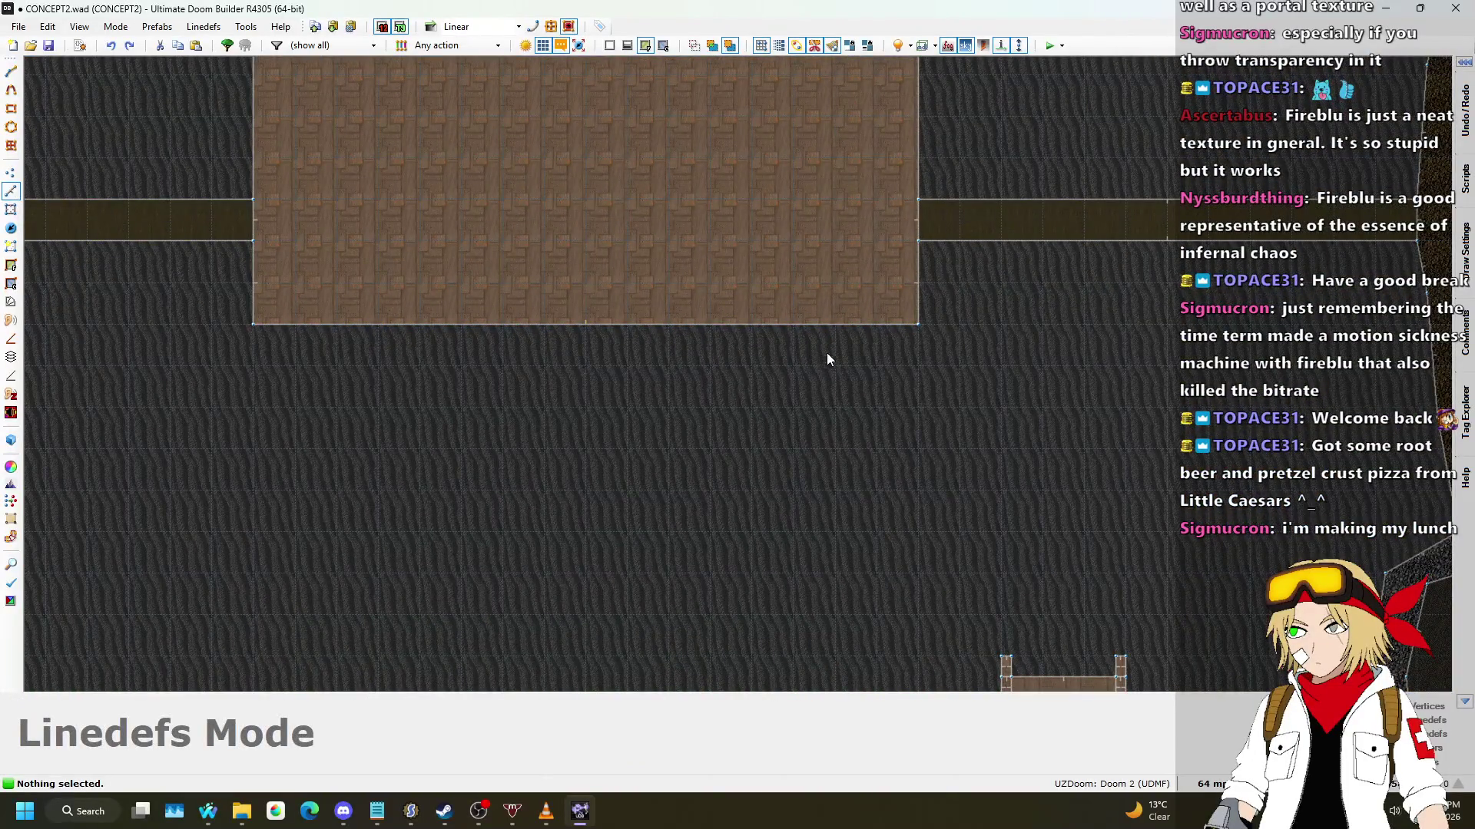
scroll(827, 353, up, 3)
Step: Set the grid to 8 mp, abandon a trial line, and redo the platform edge move
key(d)
click(896, 306)
click(896, 376)
click(756, 447)
click(1207, 784)
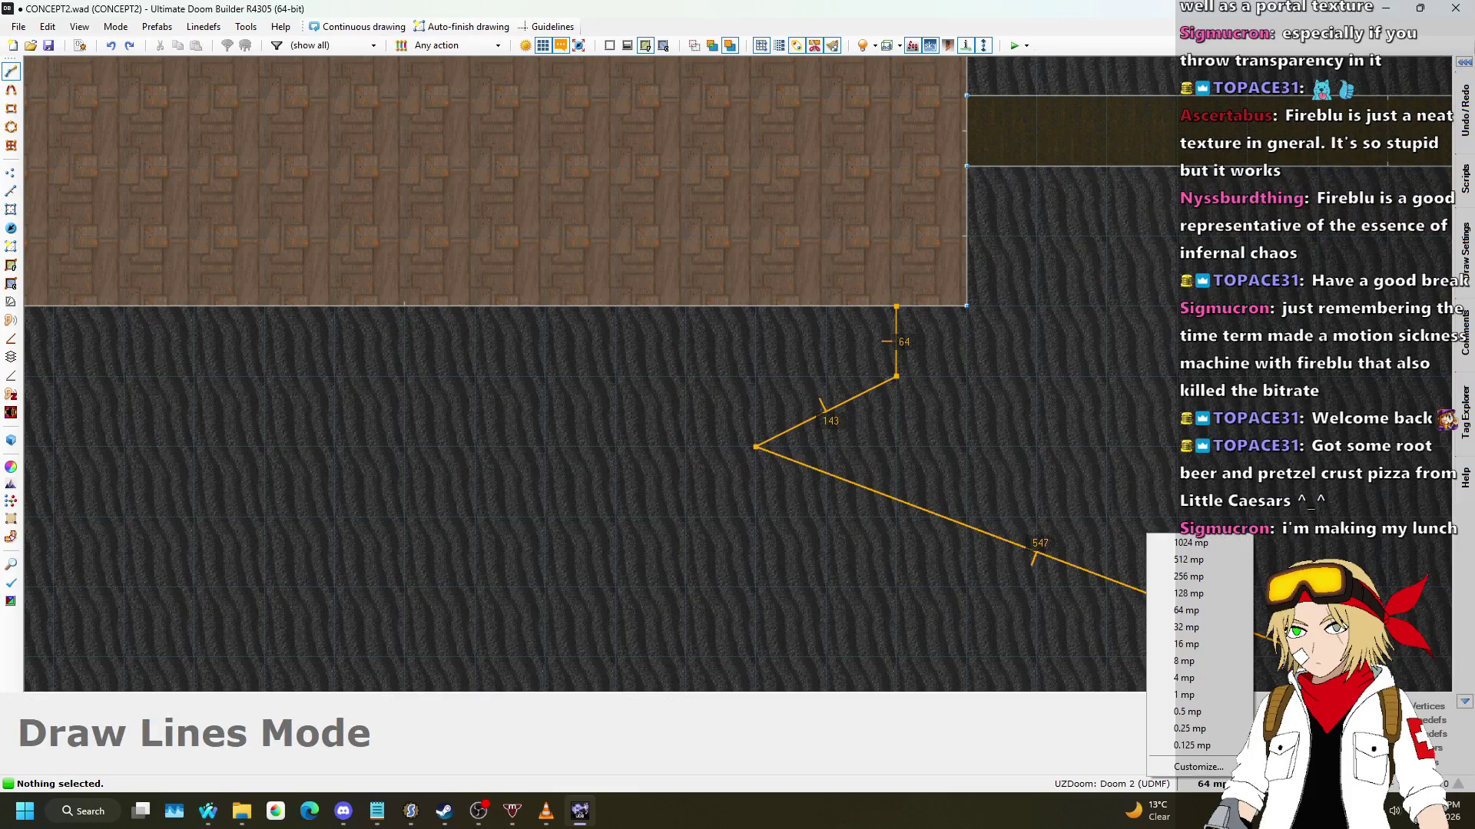
click(1192, 661)
scroll(1267, 392, down, 2)
key(Escape)
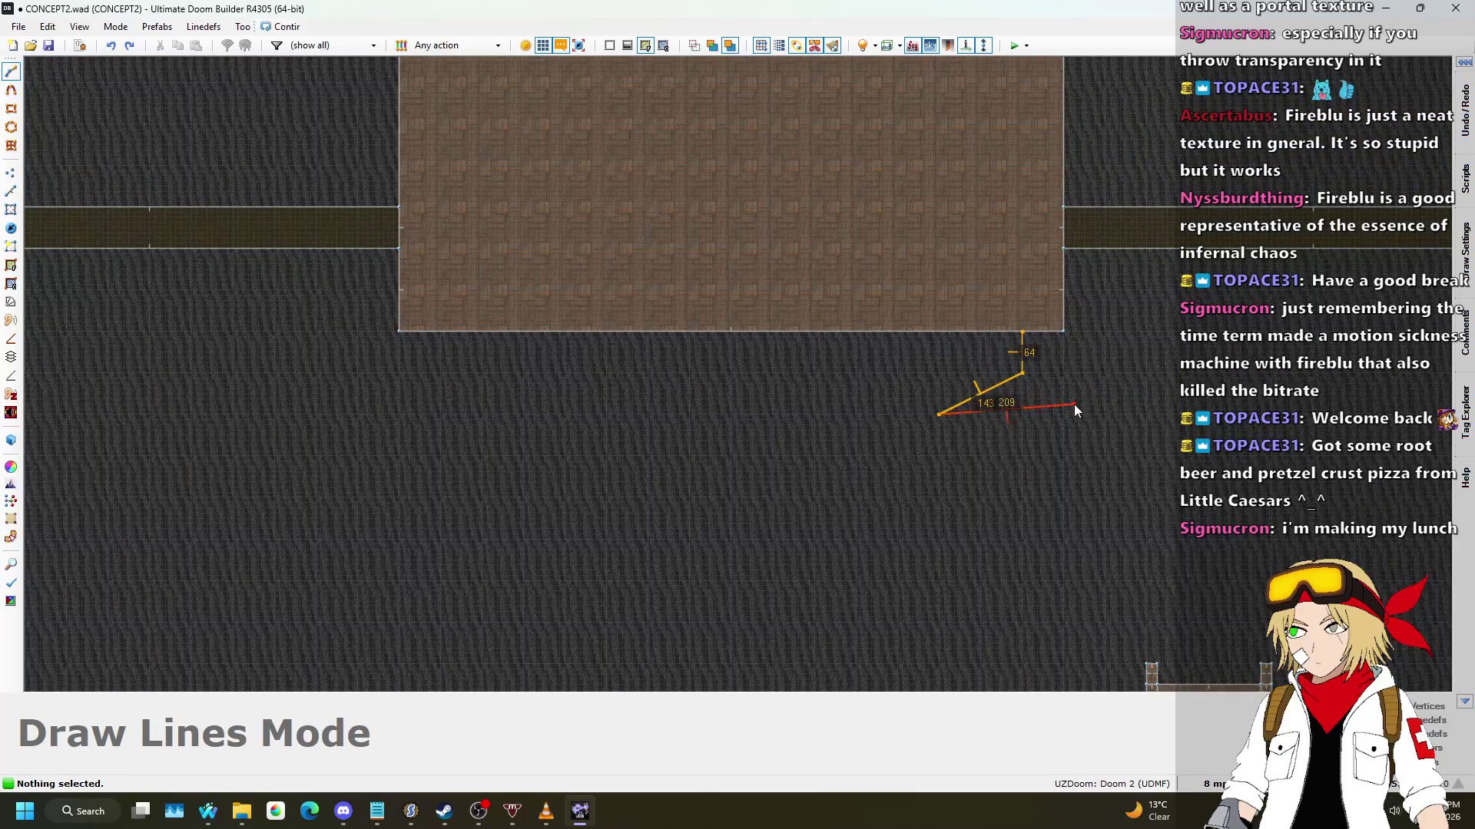
key(ctrl+z)
key(ctrl+y)
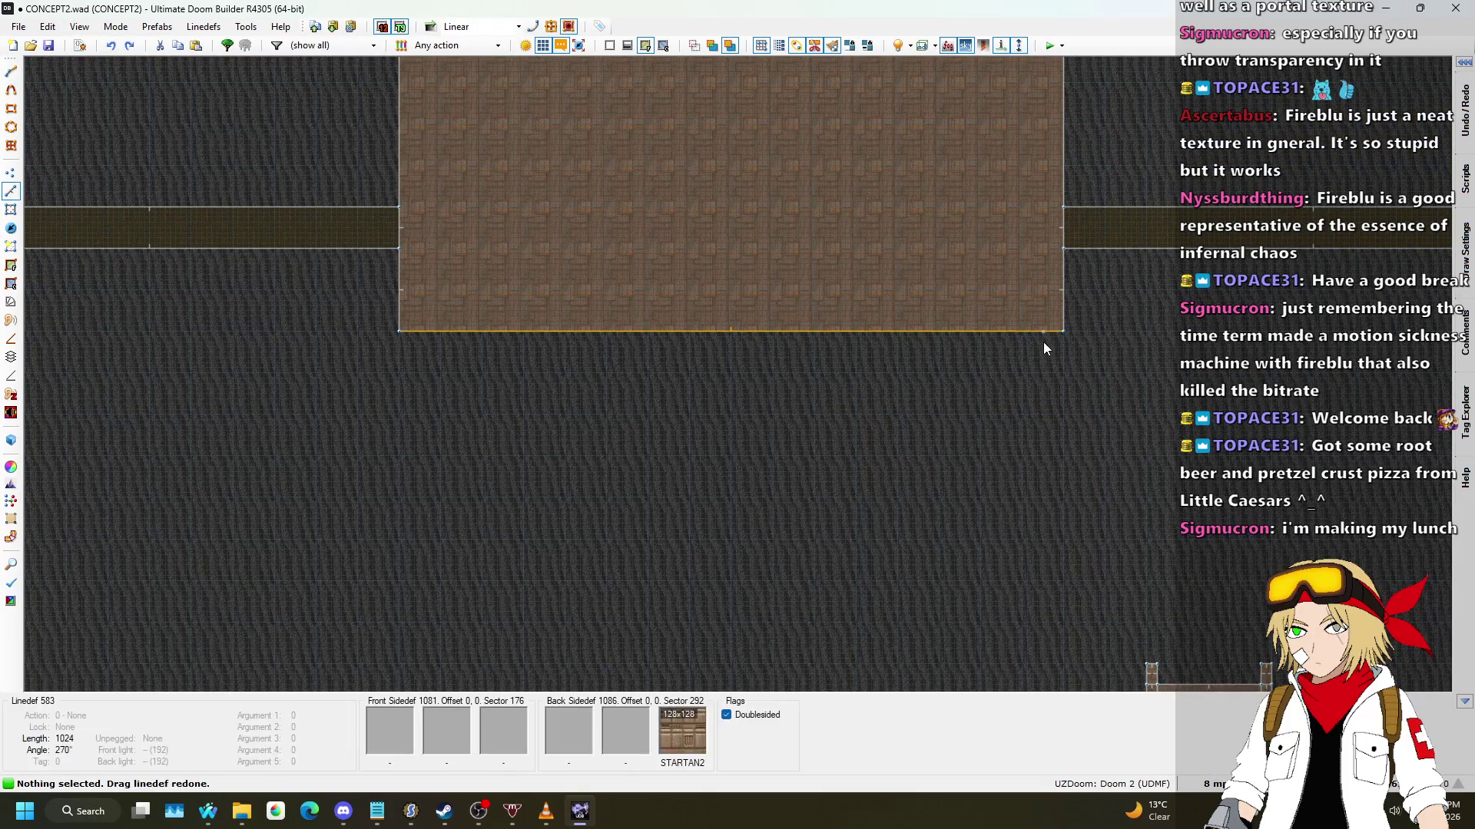
Step: Draw two nested curved sectors arcing below the platform
key(d)
mouse_move(1045, 333)
mouse_down()
mouse_move(872, 449)
mouse_move(470, 444)
mouse_move(361, 330)
mouse_up()
click(399, 273)
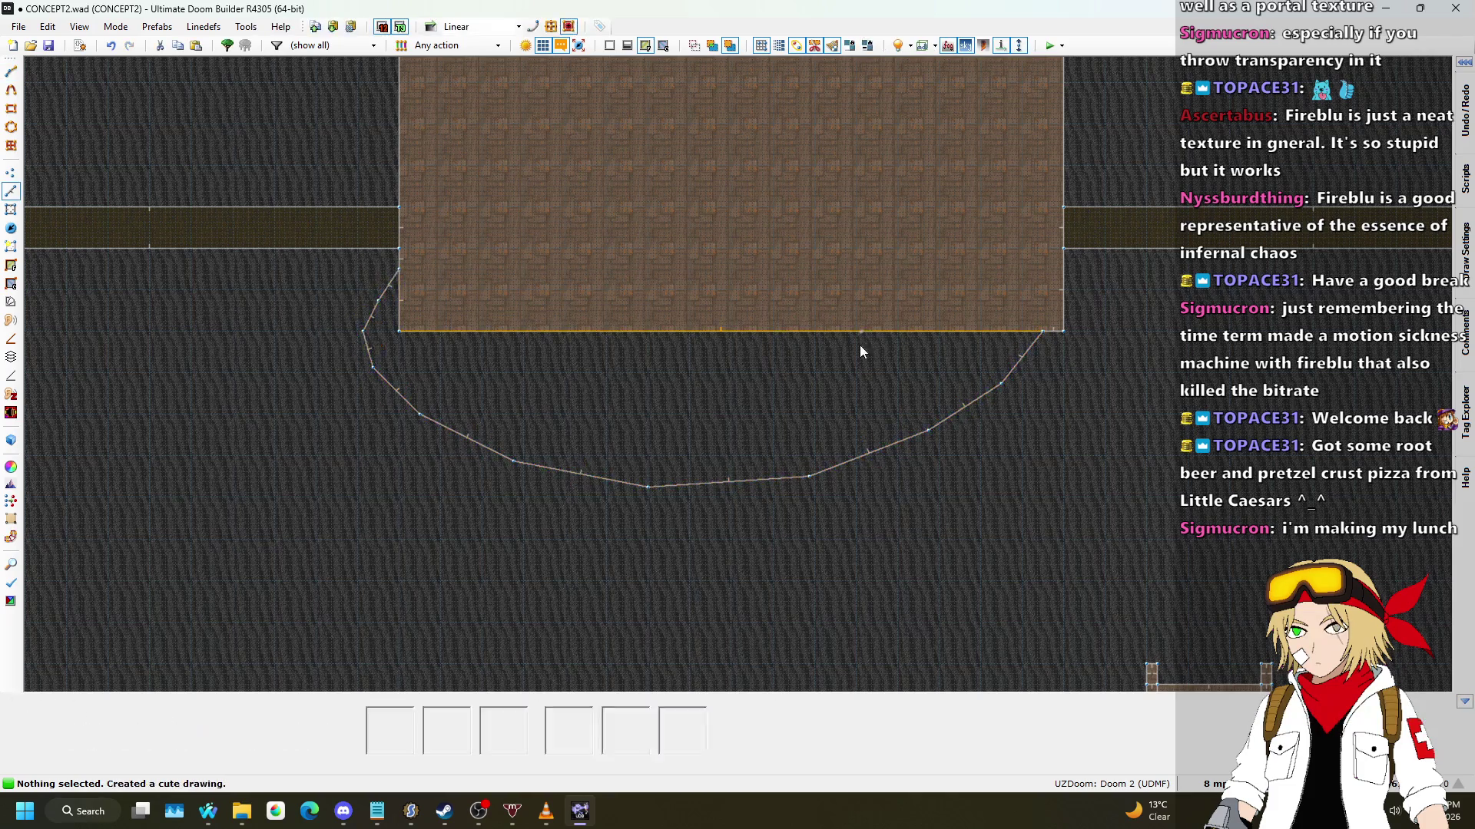
key(d)
mouse_move(977, 353)
mouse_down()
mouse_move(730, 437)
mouse_move(454, 388)
mouse_move(390, 353)
mouse_up()
scroll(391, 354, up, 4)
click(414, 267)
Step: Draw a third and an innermost fourth curved sector beneath the platform
scroll(664, 301, down, 4)
scroll(1122, 266, up, 3)
key(d)
mouse_move(1114, 266)
mouse_down()
mouse_move(764, 389)
mouse_move(263, 343)
mouse_up()
scroll(263, 343, down, 3)
scroll(546, 365, up, 3)
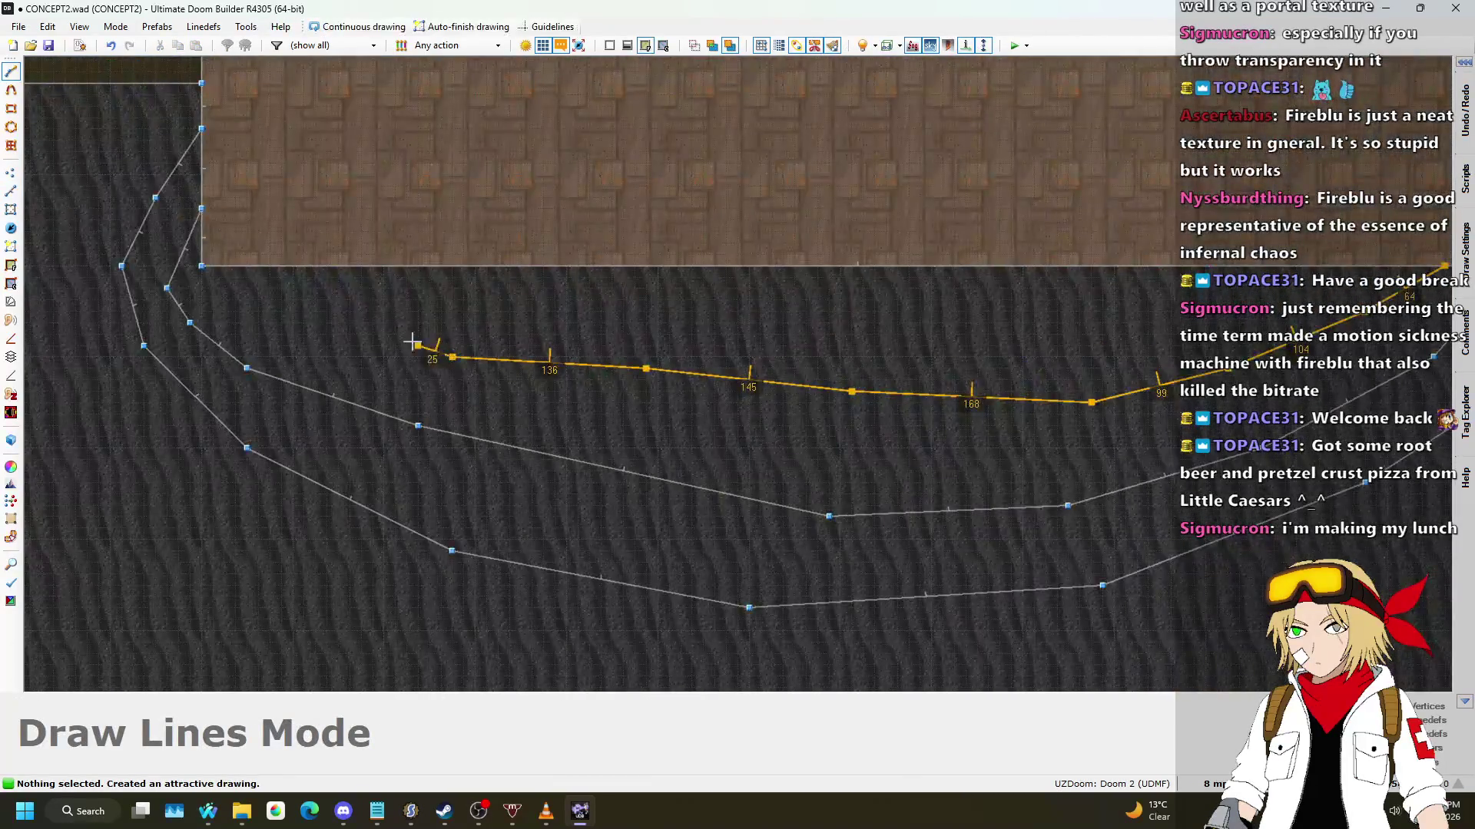
click(279, 268)
scroll(782, 297, down, 2)
scroll(1008, 279, up, 2)
key(d)
mouse_move(1019, 274)
mouse_down()
mouse_move(945, 315)
mouse_move(505, 309)
mouse_up()
click(360, 284)
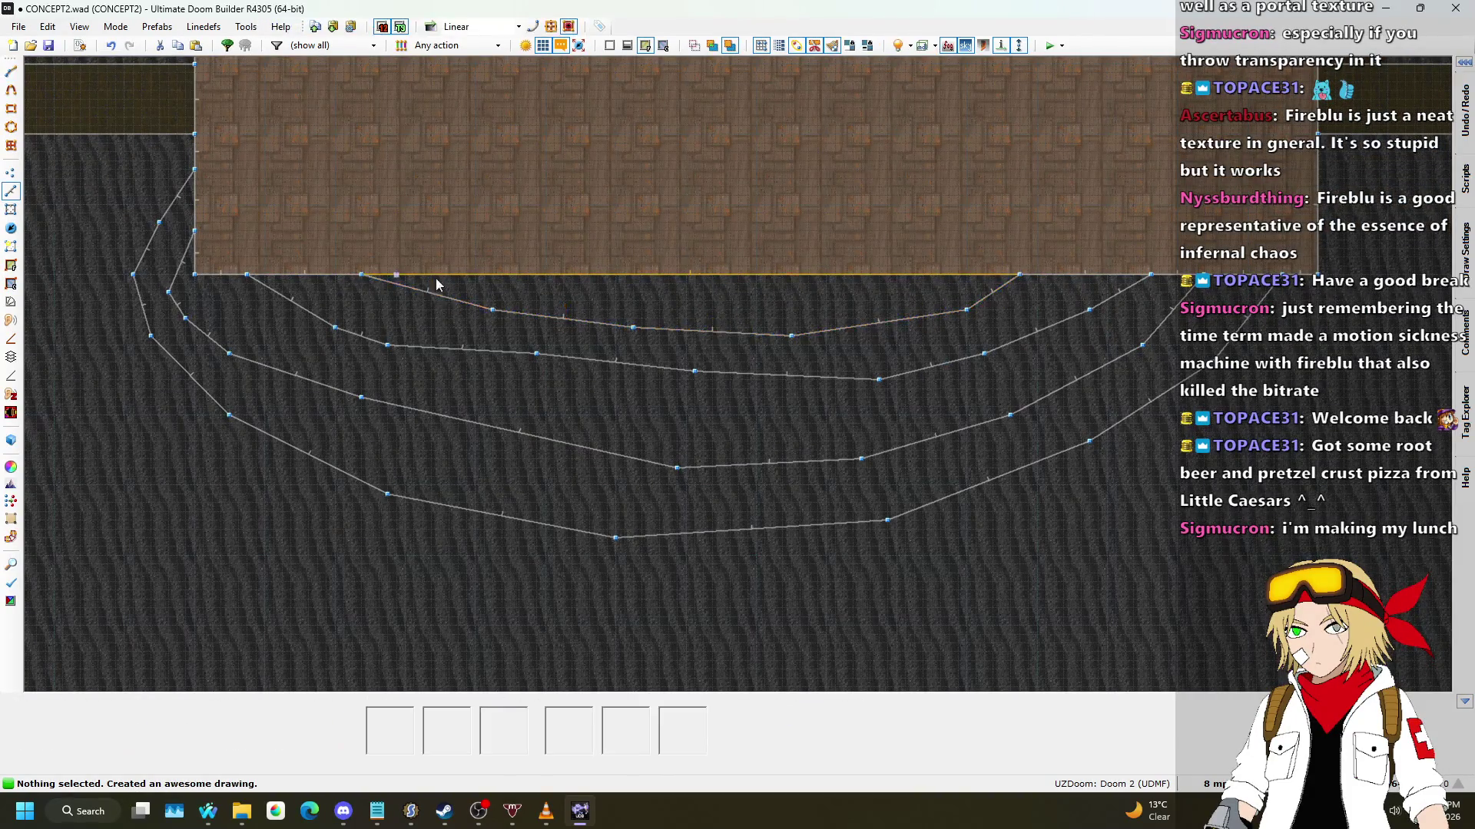
scroll(410, 292, down, 2)
Step: In 3D mode, raise the curved tier floors, dropping one tier after each raise
key(w)
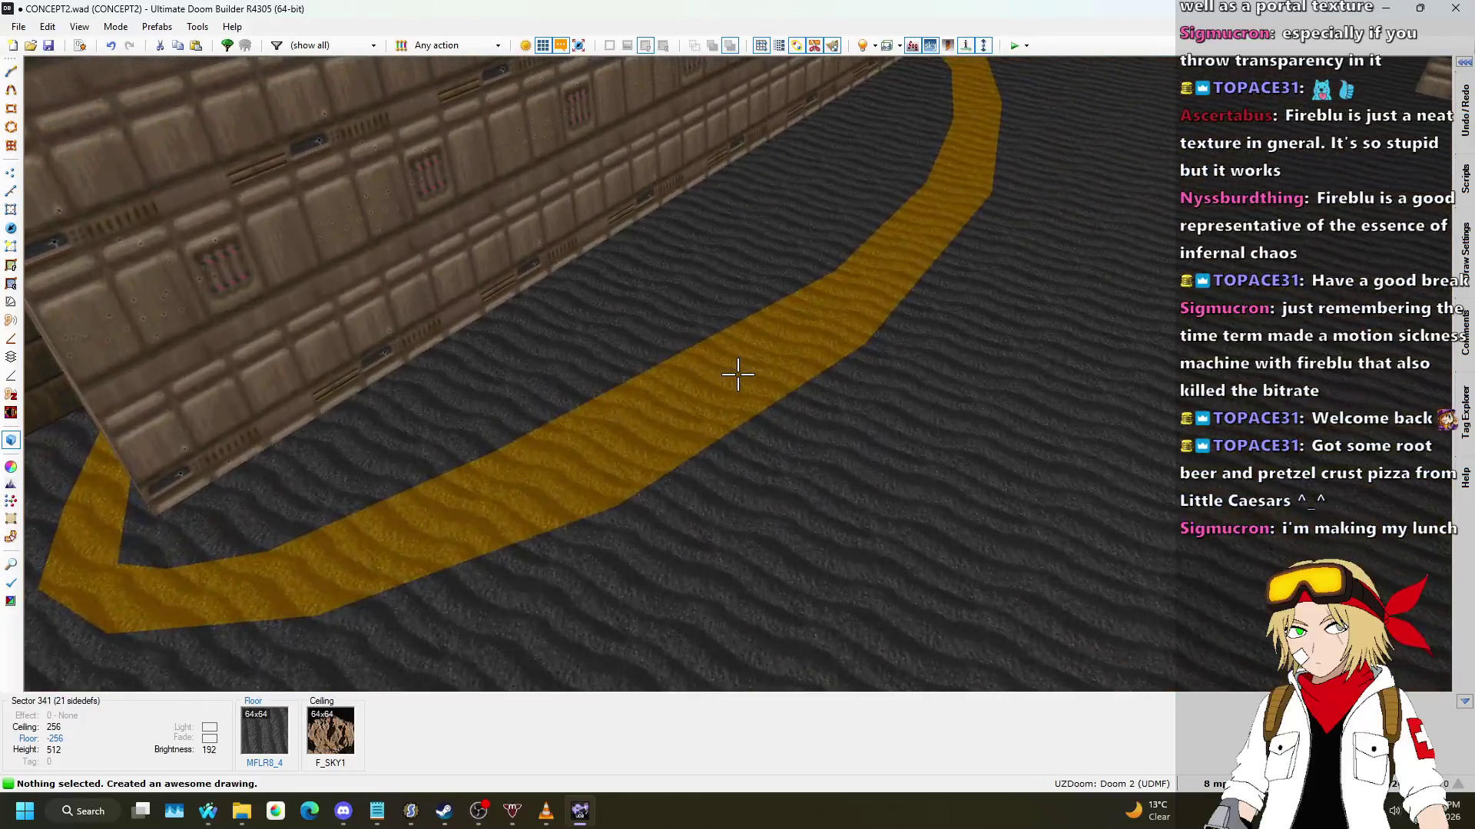
click(737, 374)
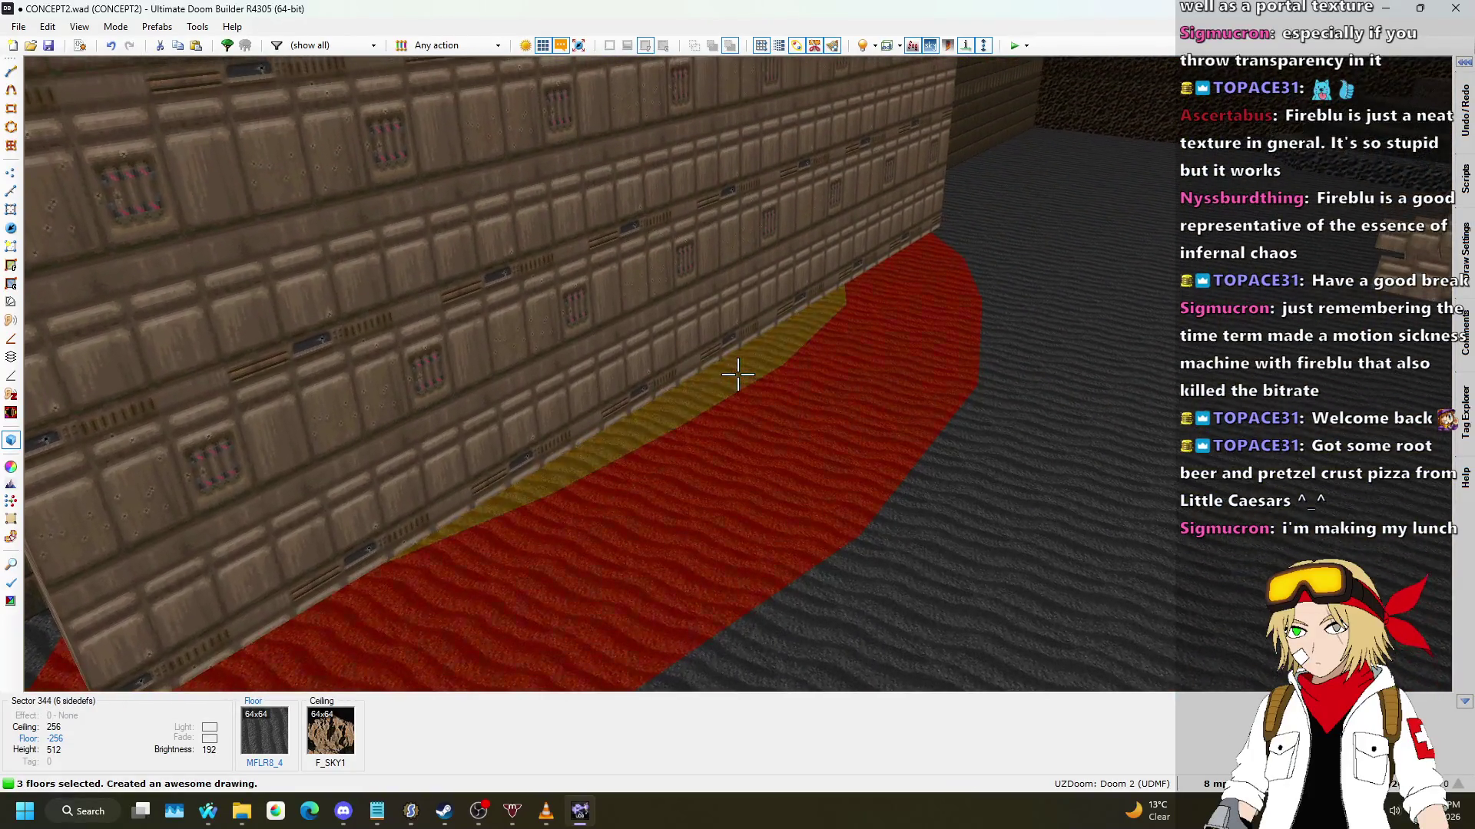
click(737, 374)
scroll(737, 374, up, 5)
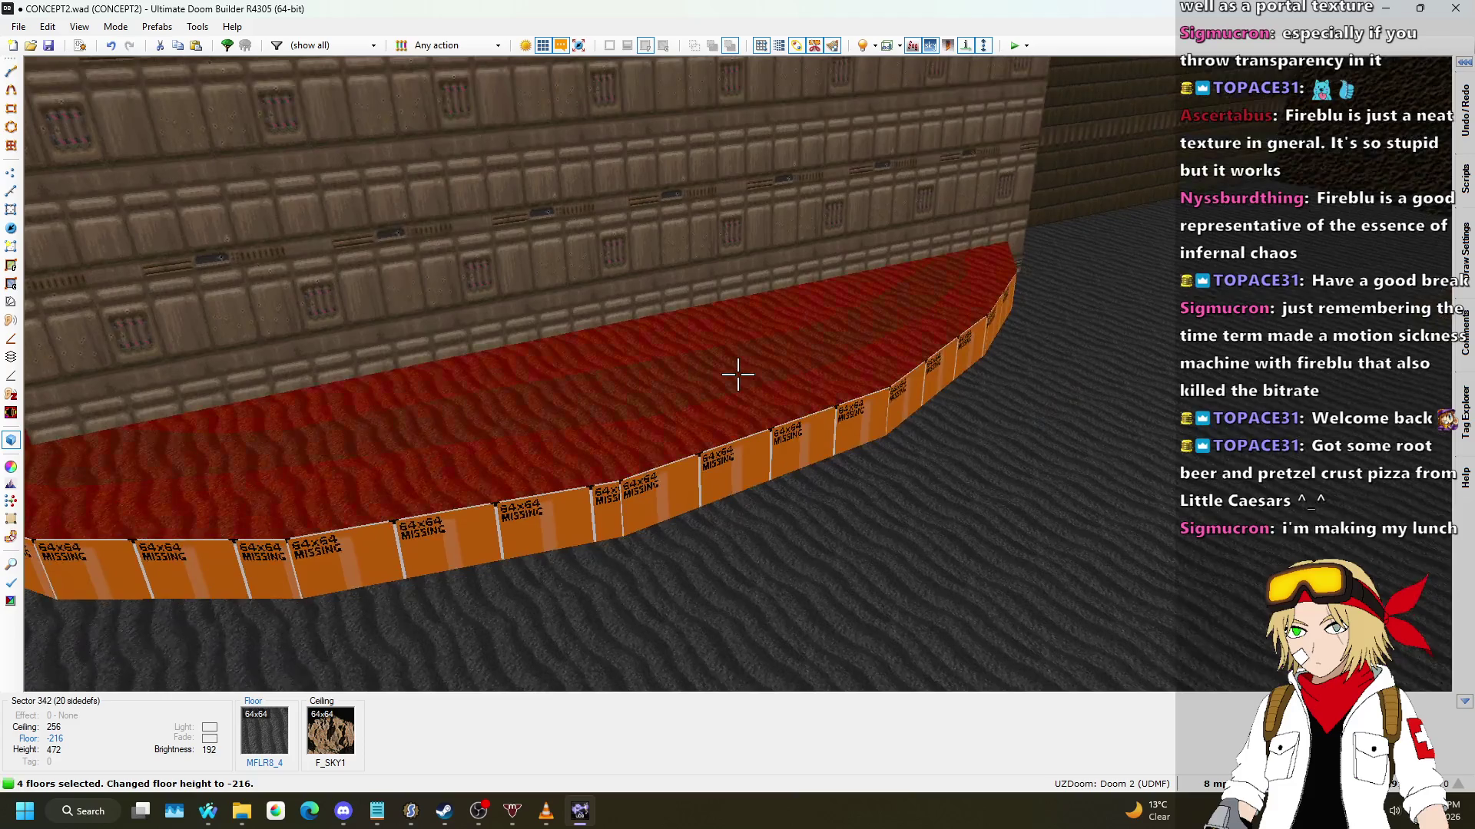
scroll(737, 374, up, 3)
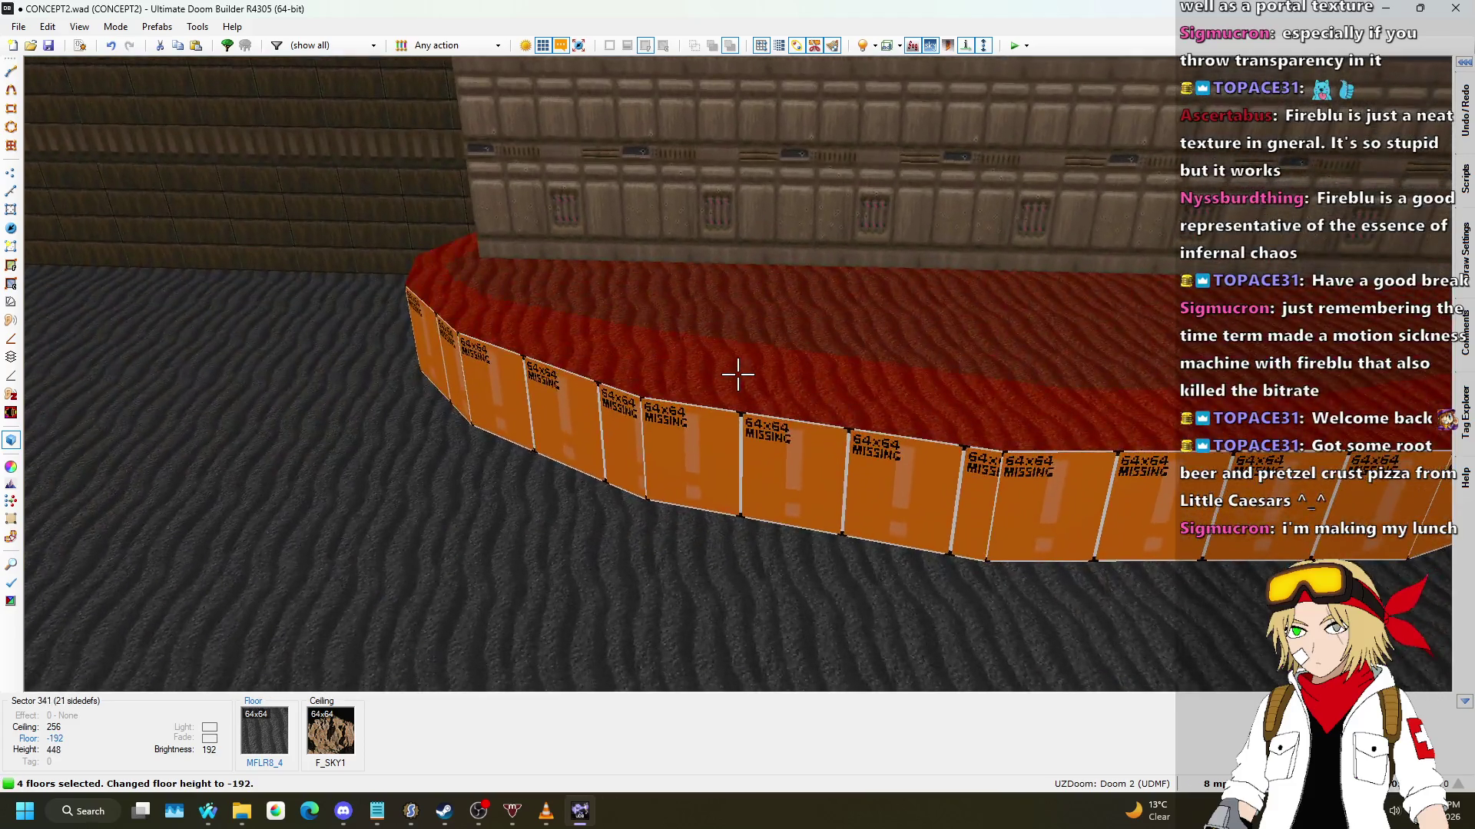
click(737, 374)
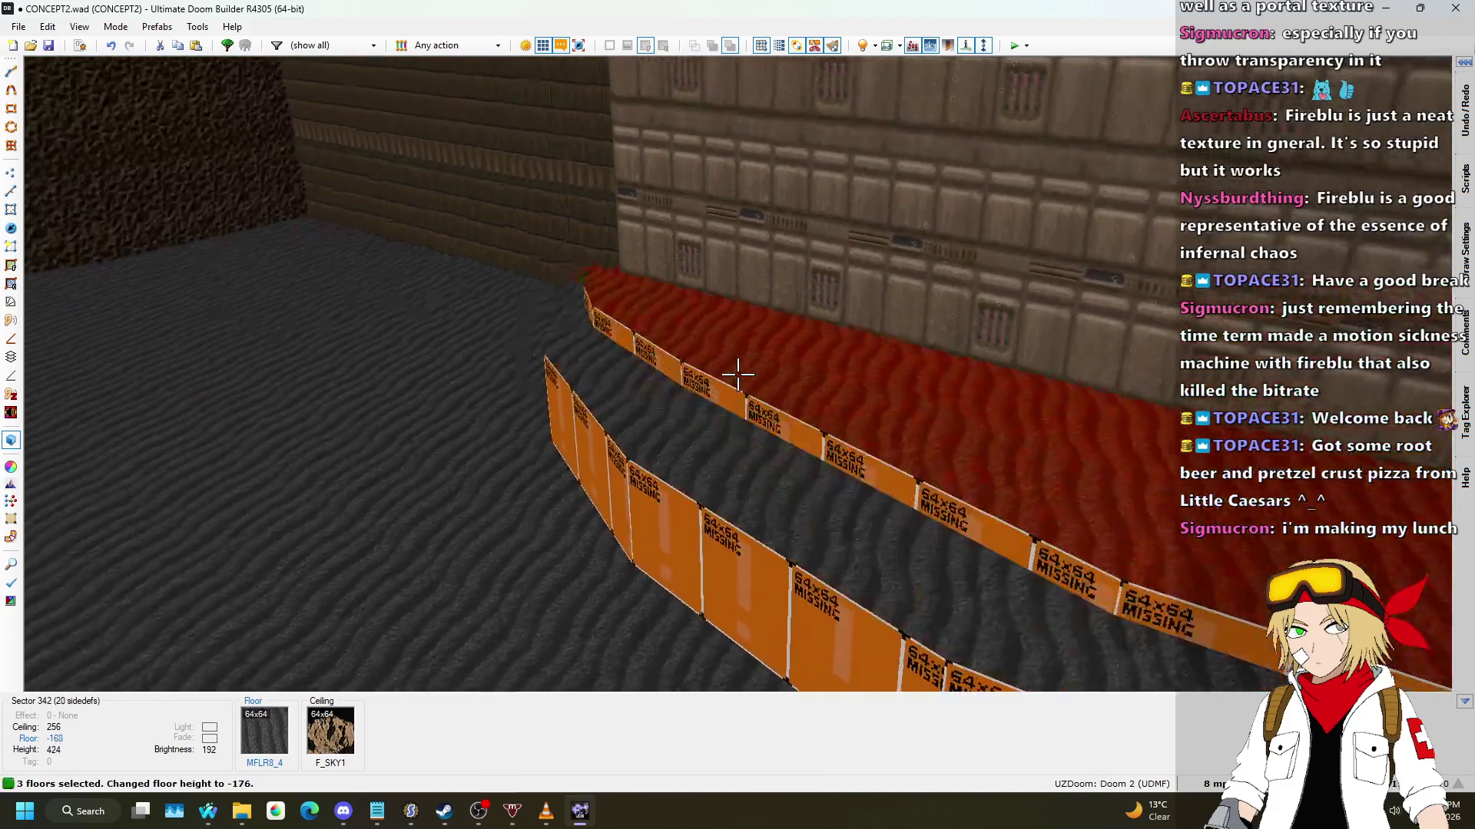
scroll(737, 374, up, 8)
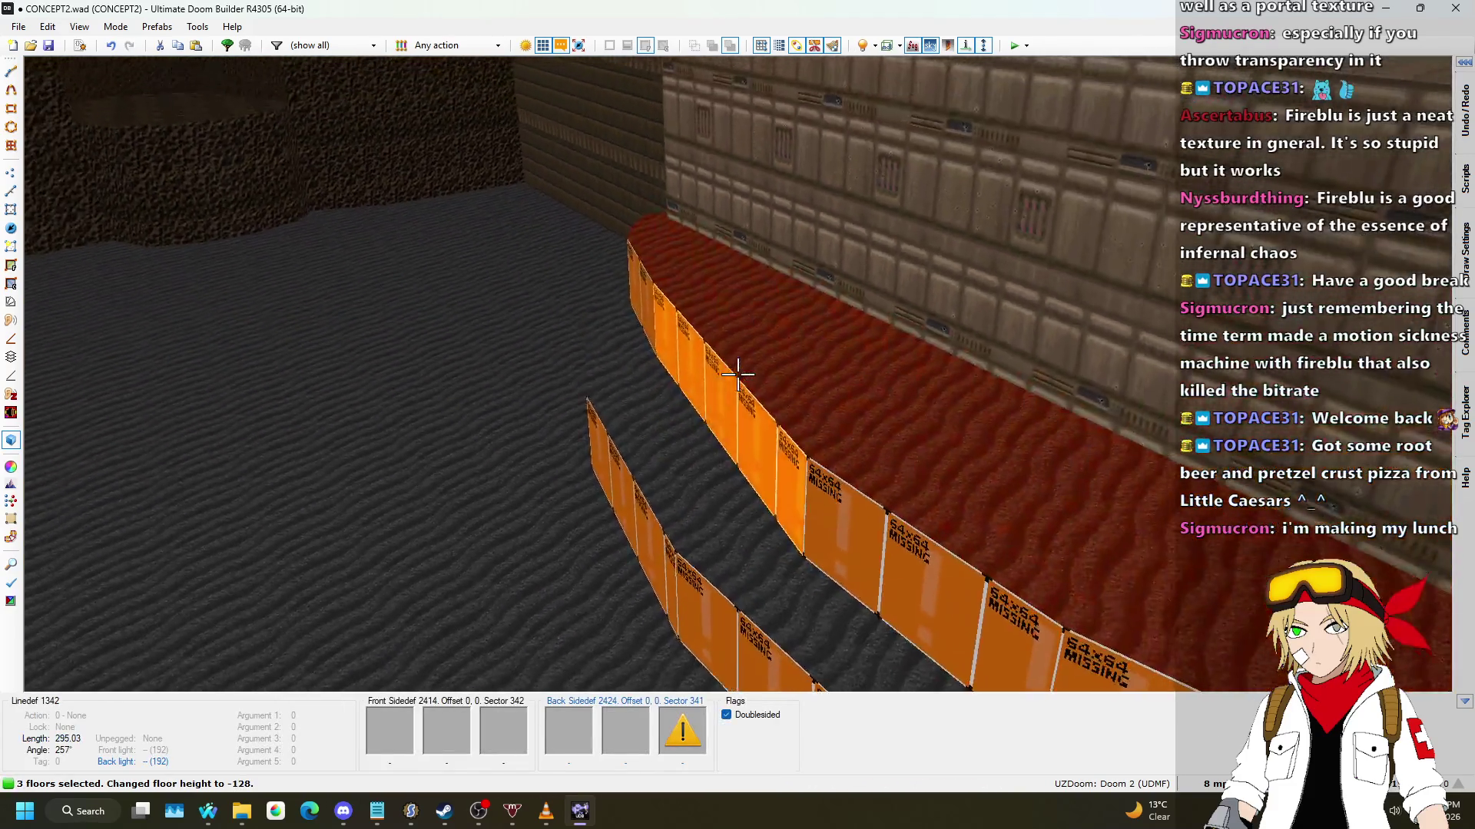
click(737, 374)
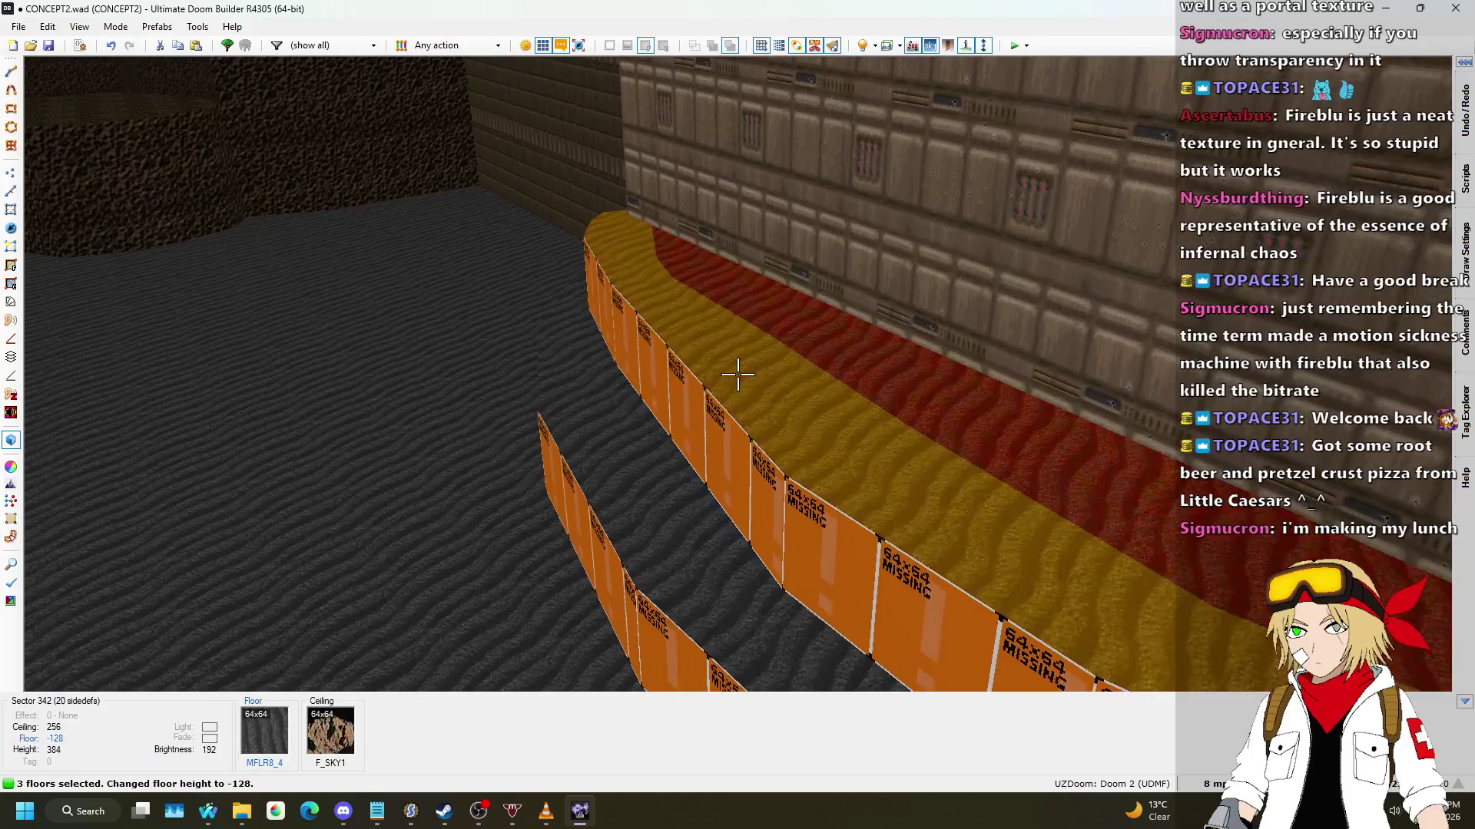
scroll(737, 374, up, 8)
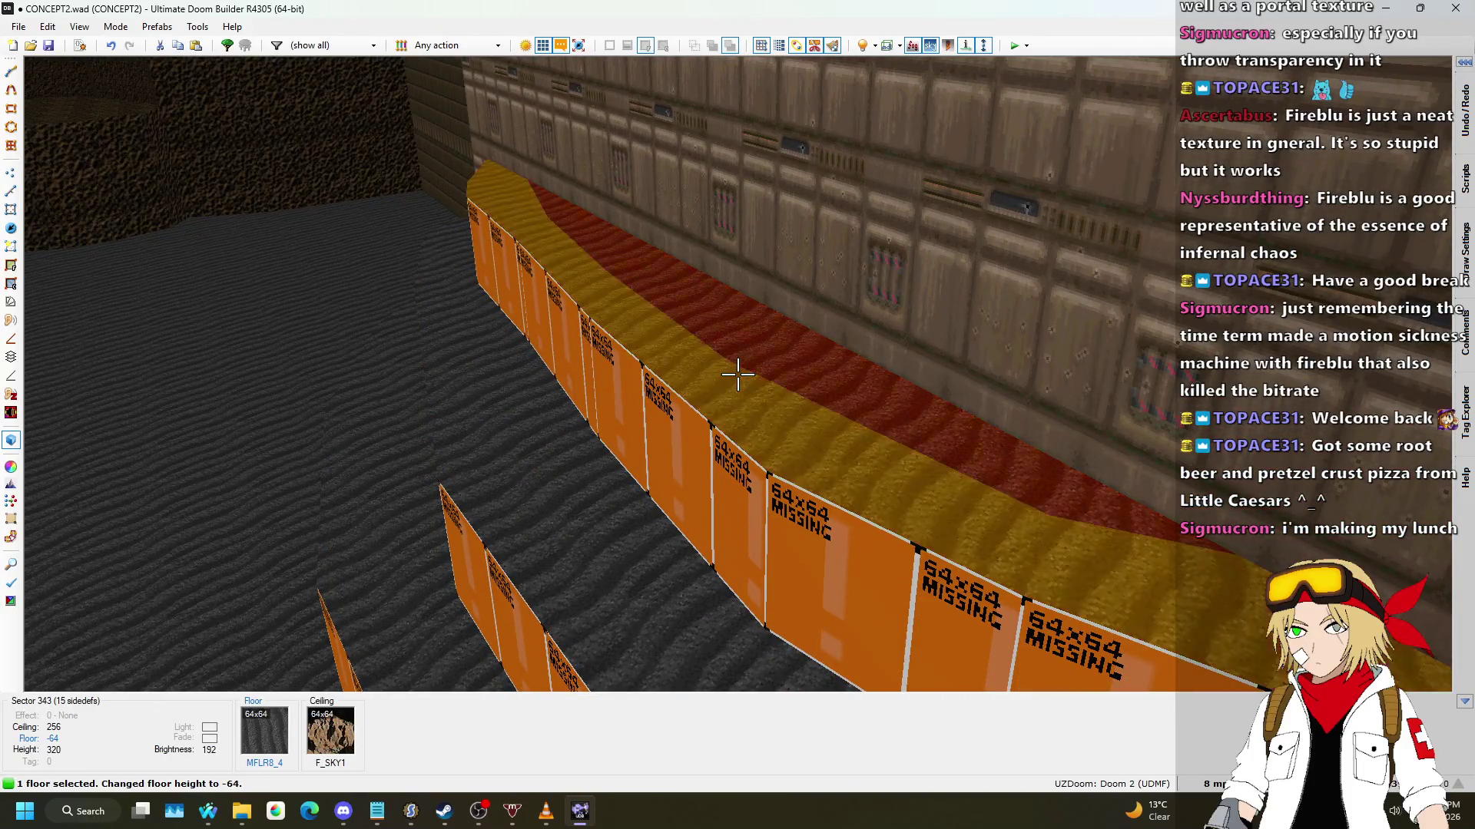
click(737, 374)
scroll(737, 374, up, 8)
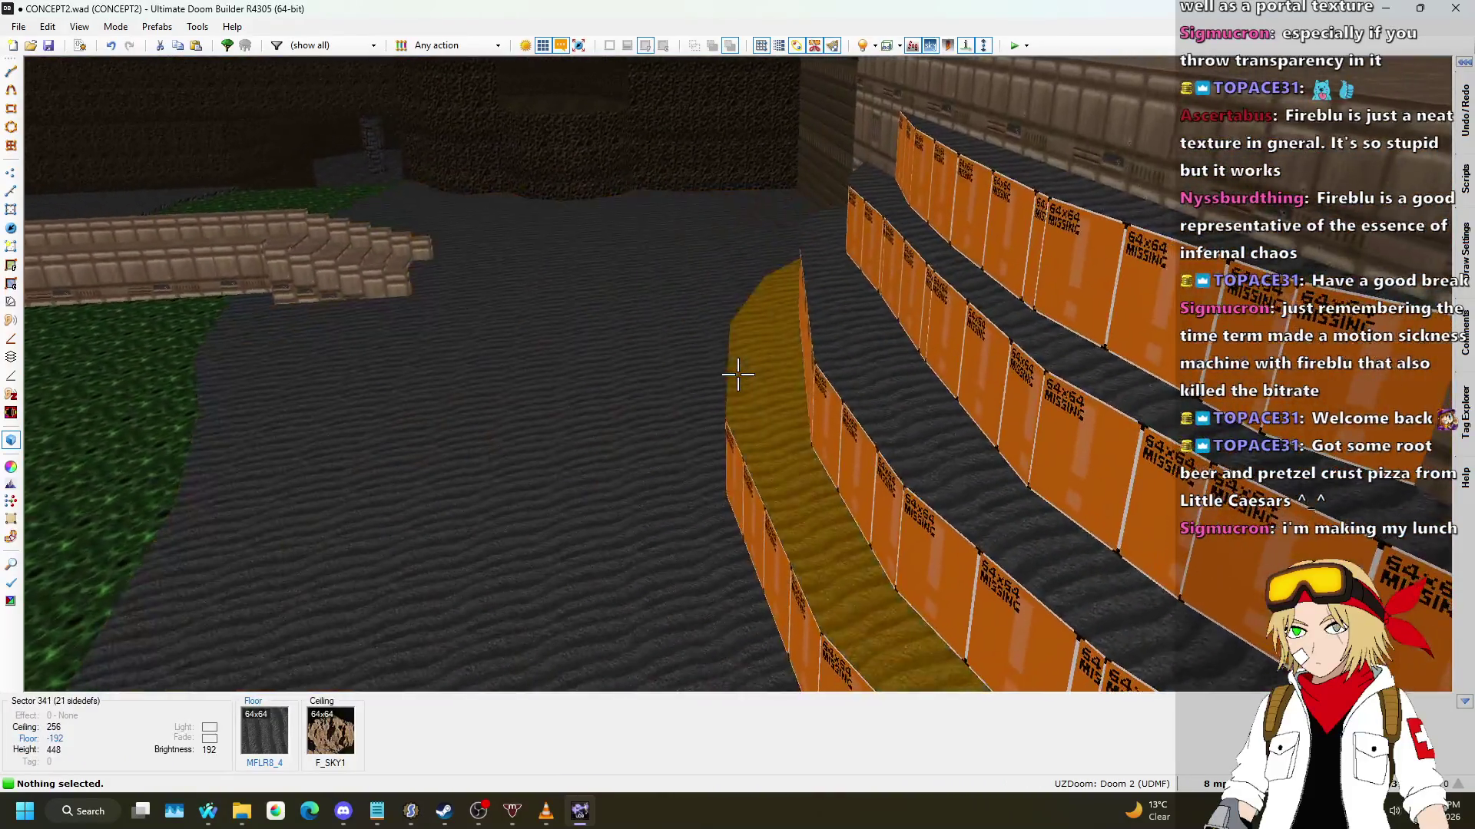
Step: Lower three tiers plus the sand floor so the steps descend to -192
click(737, 374)
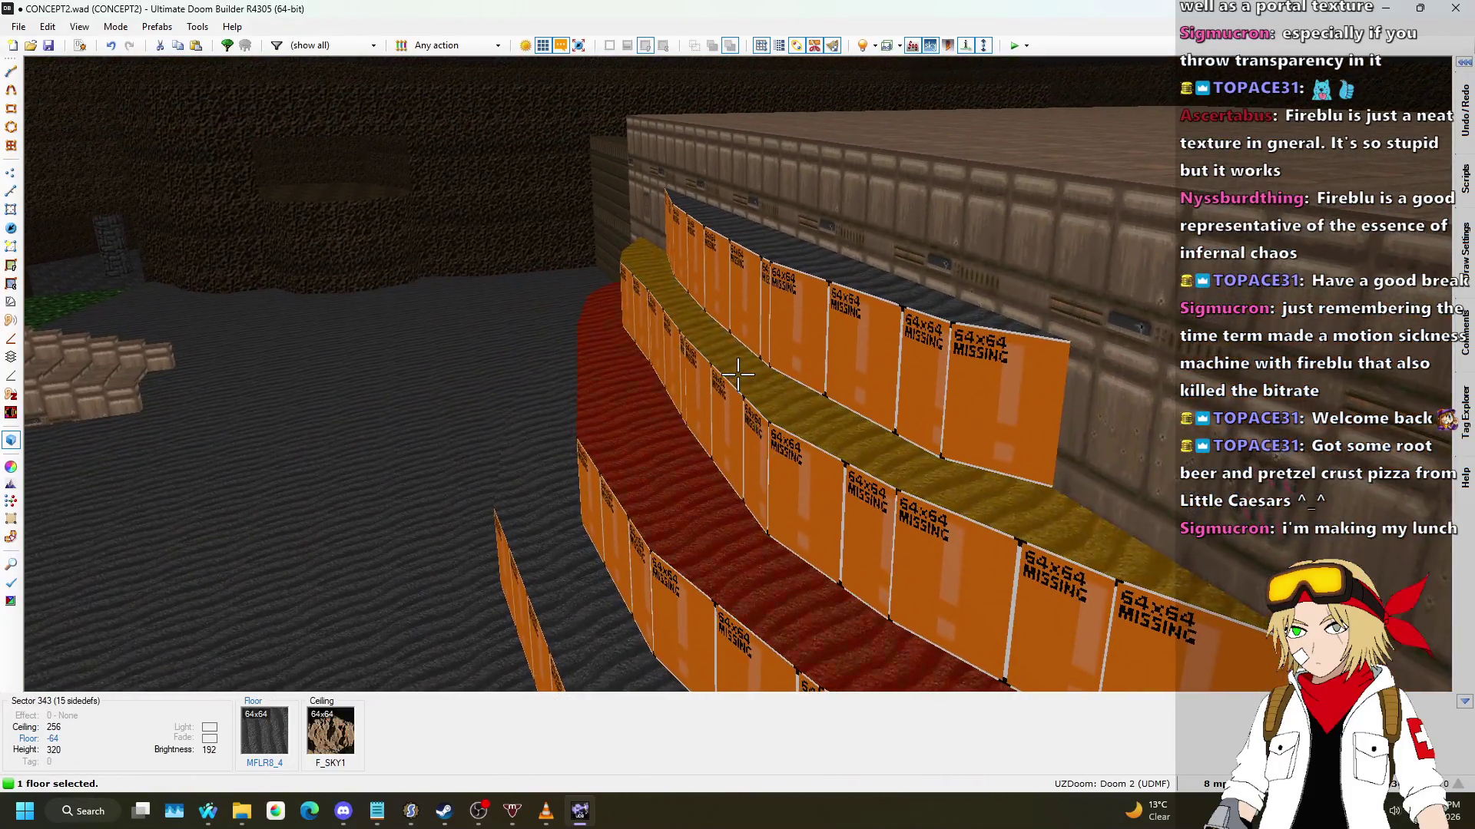
click(738, 374)
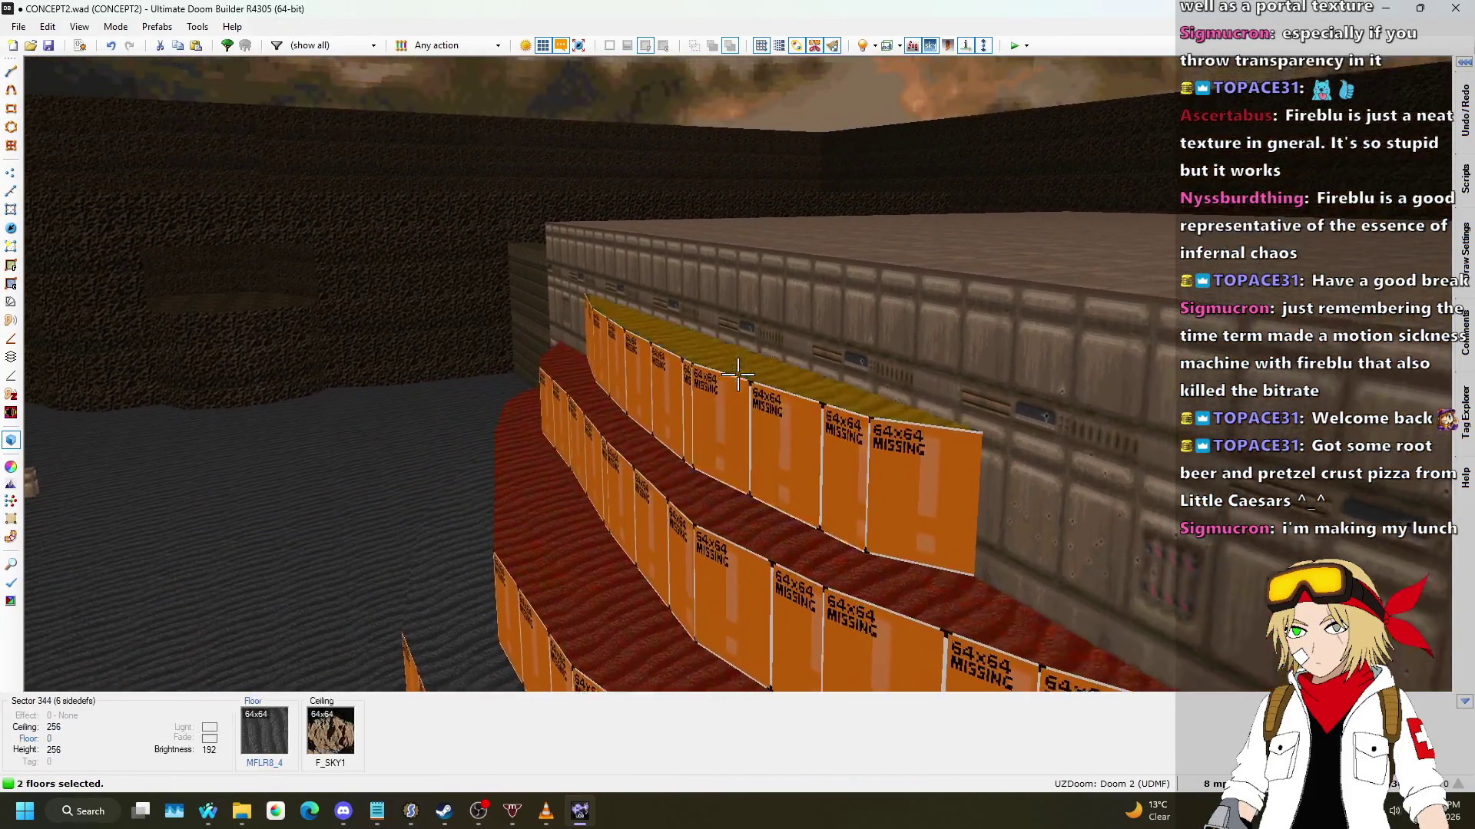
click(737, 374)
click(737, 374)
scroll(738, 374, down, 1)
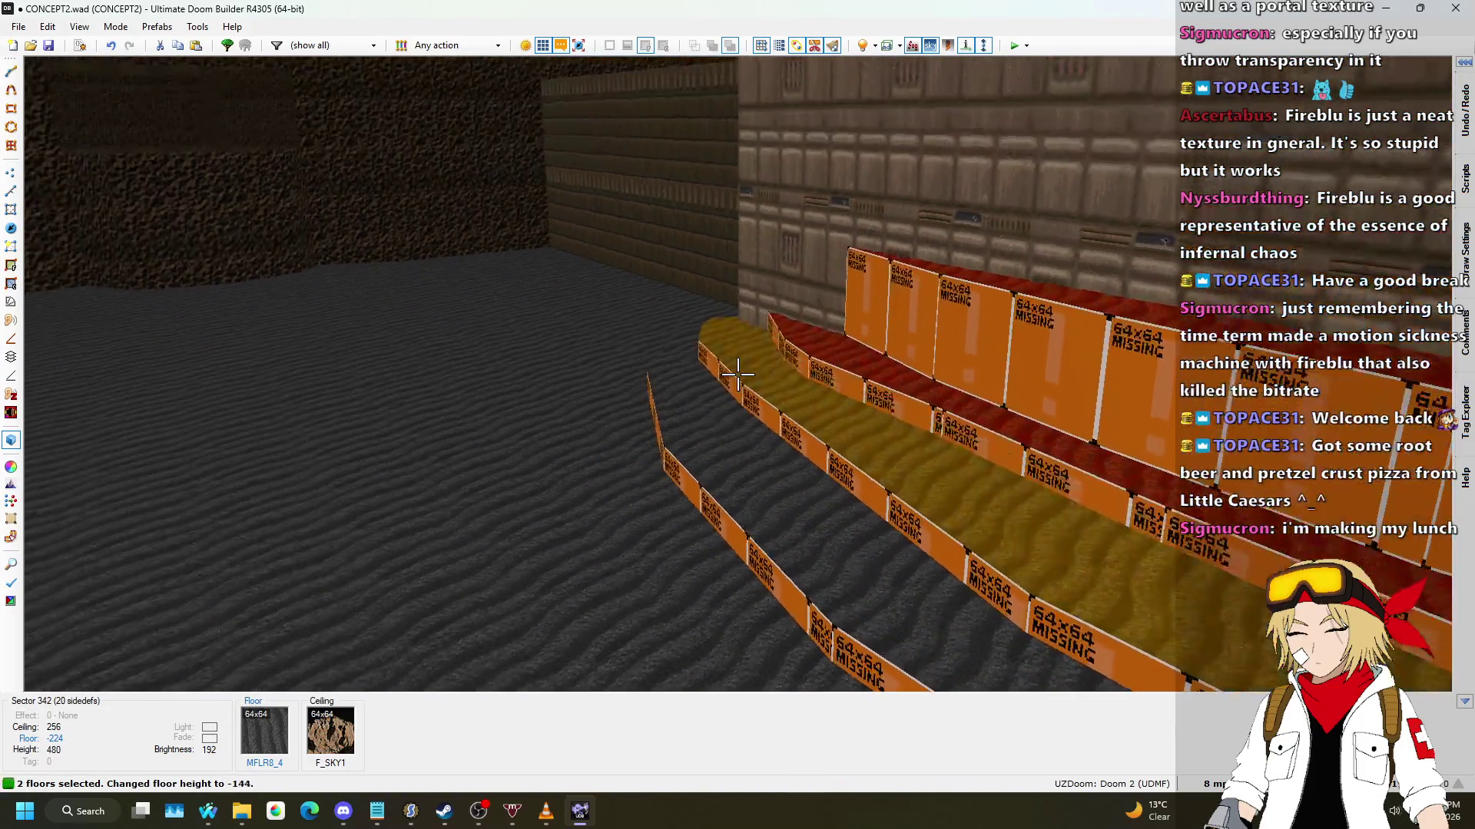
click(737, 374)
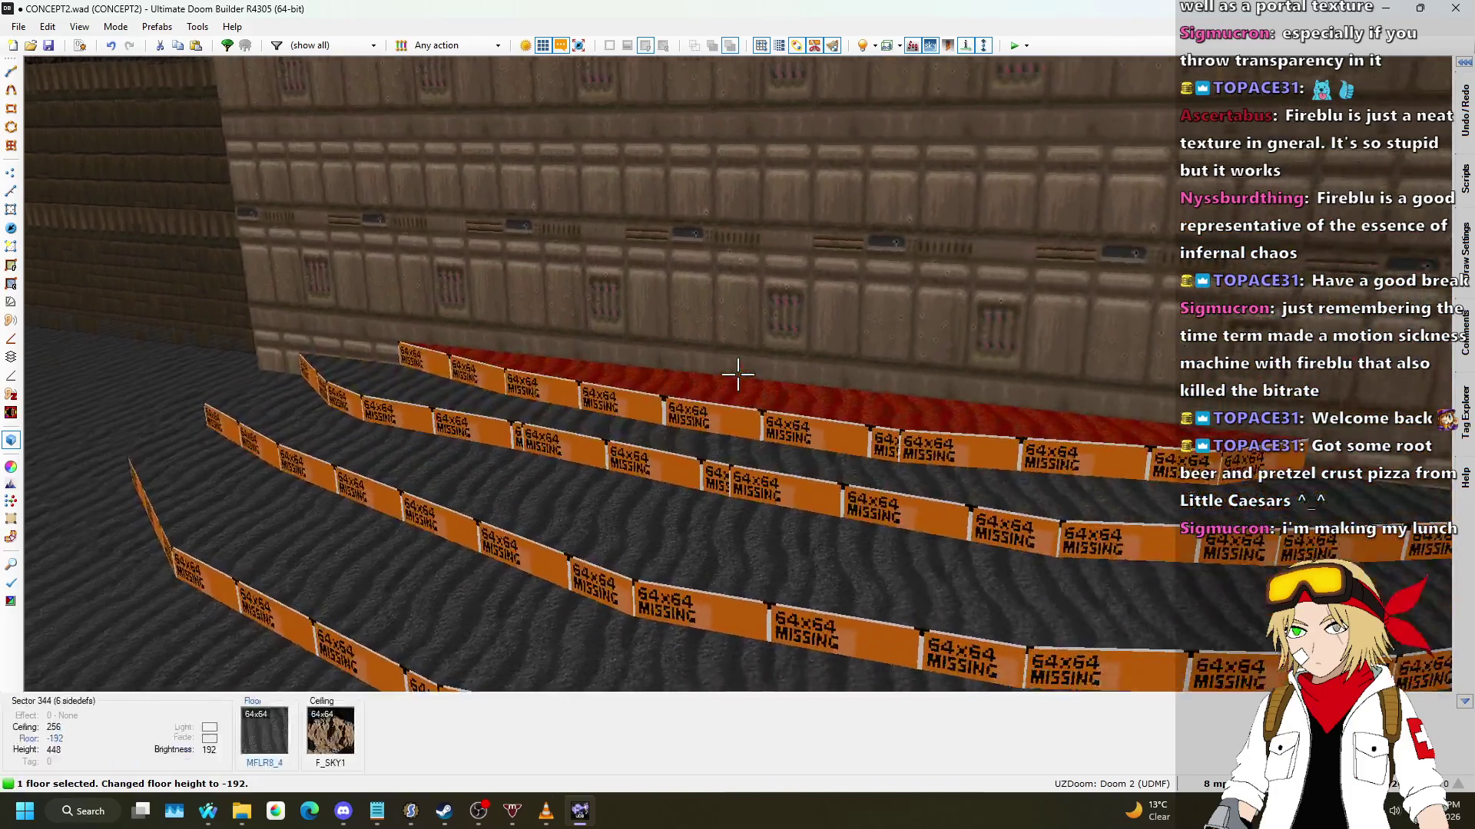
click(738, 374)
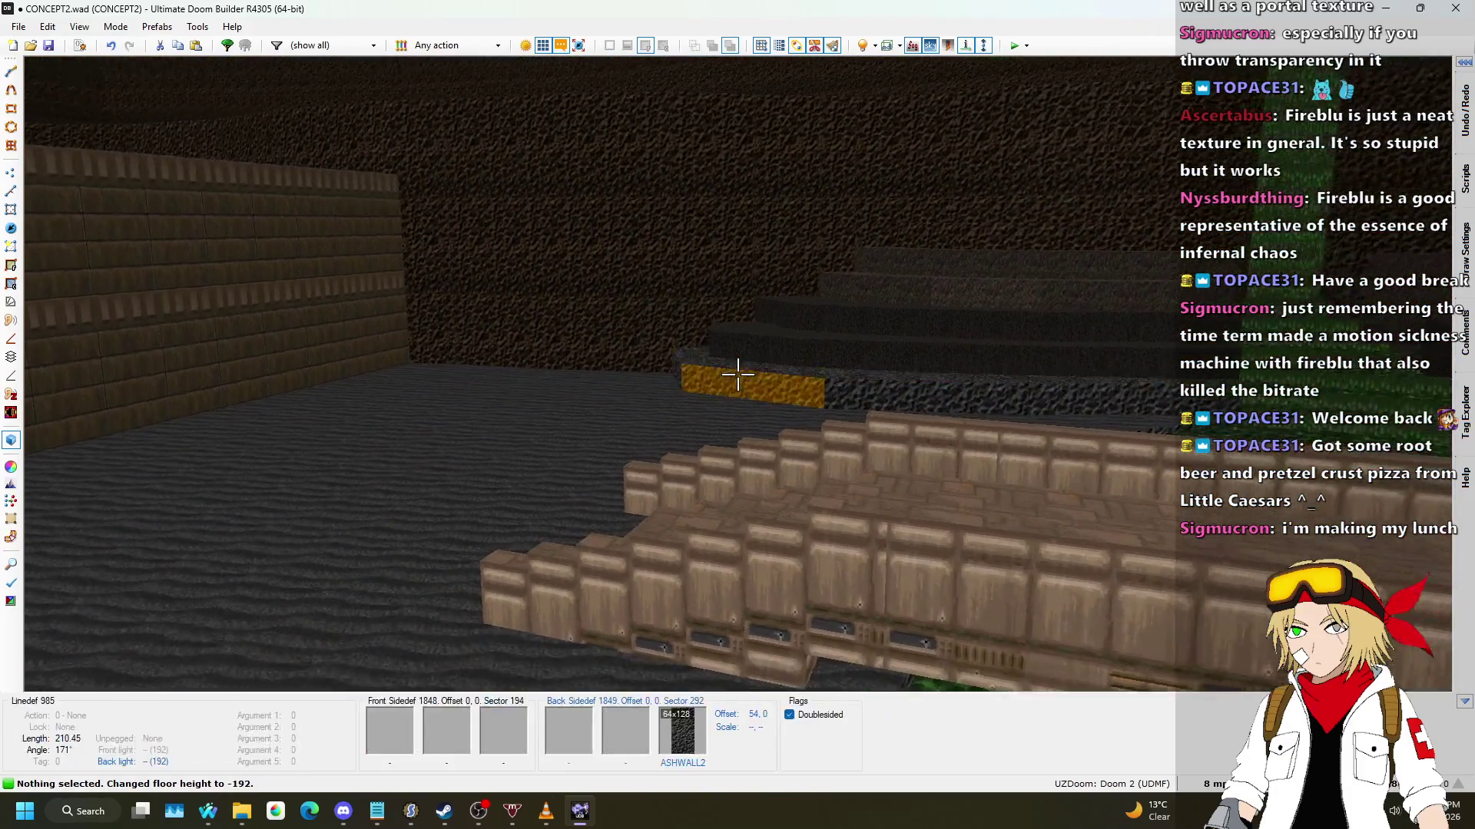
Step: Apply the ASHWALL2 texture to the curved stair risers
key(w)
key(w)
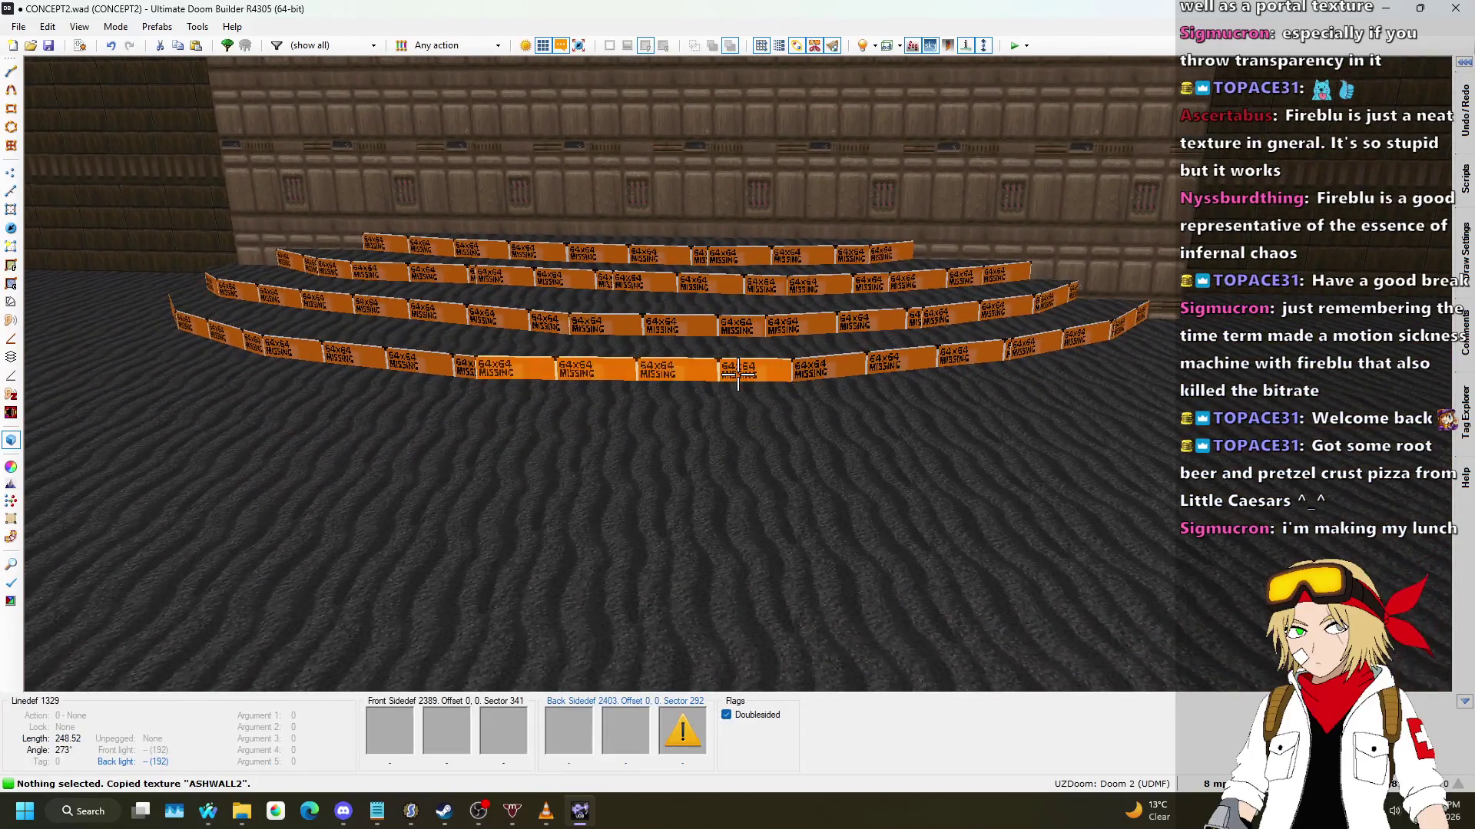
shift+click(737, 374)
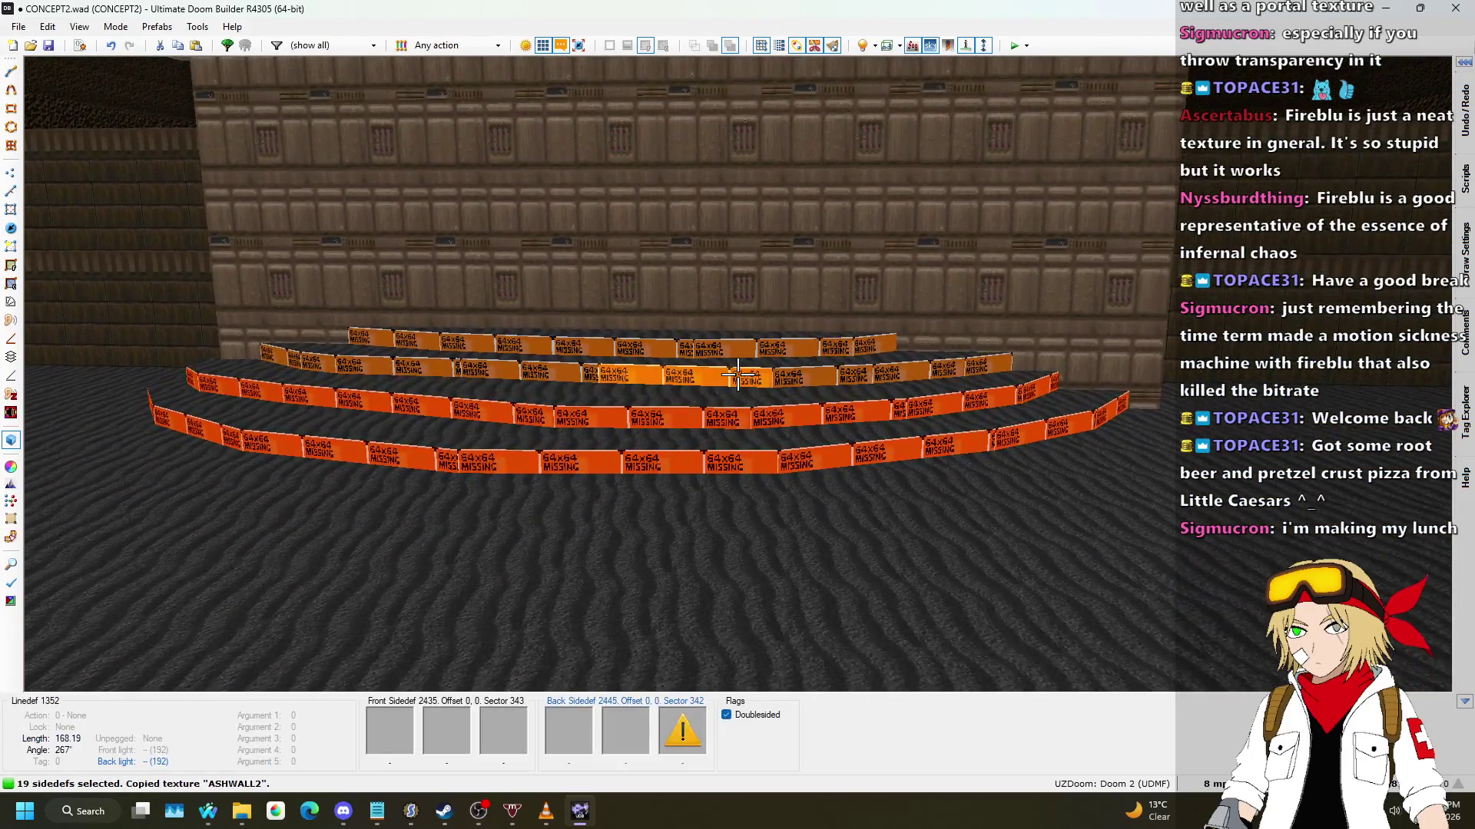
click(737, 374)
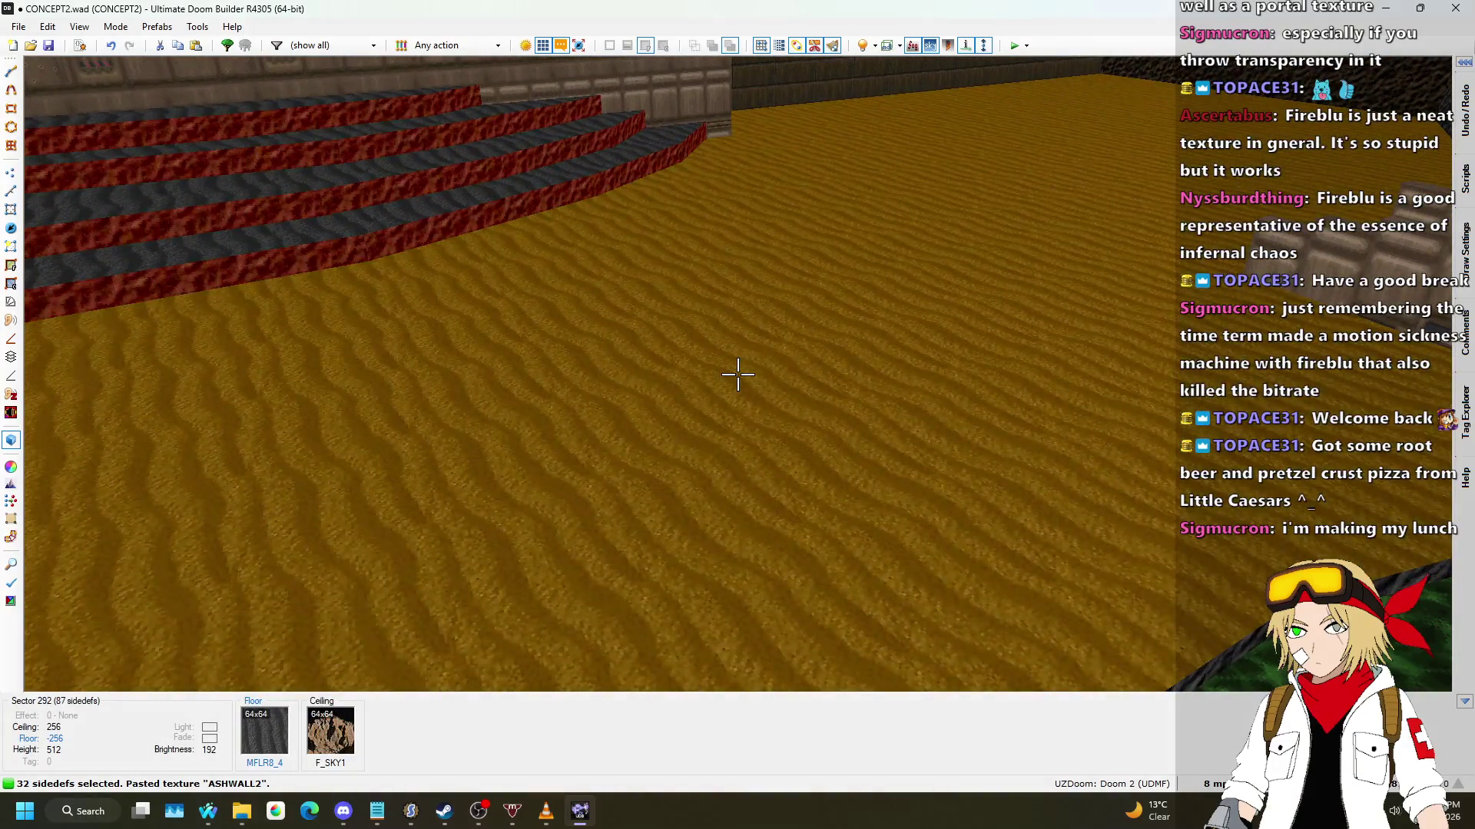
key(c)
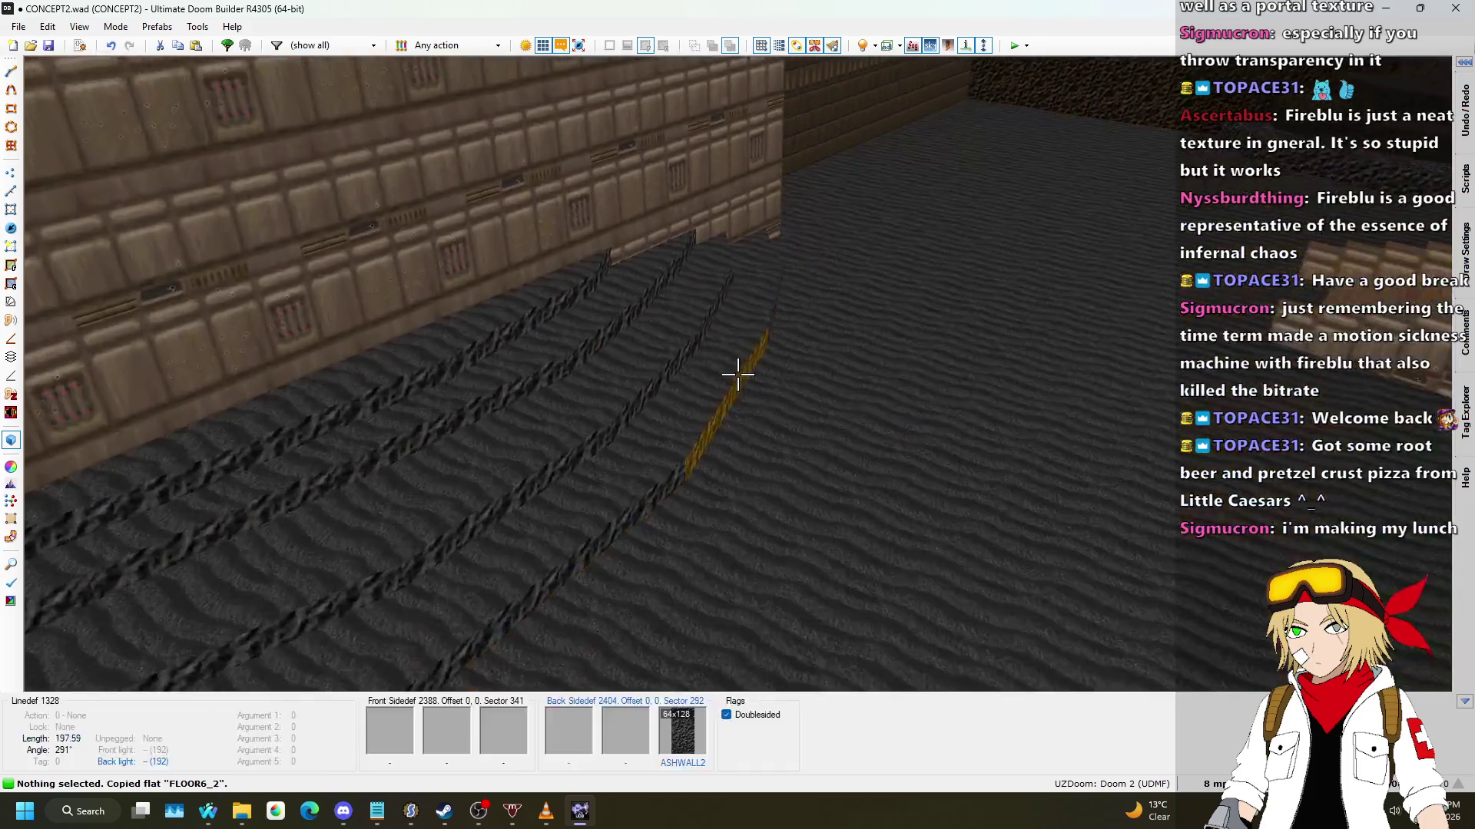
Step: Paste the FLOOR6_2 flat onto the stair floors
click(738, 374)
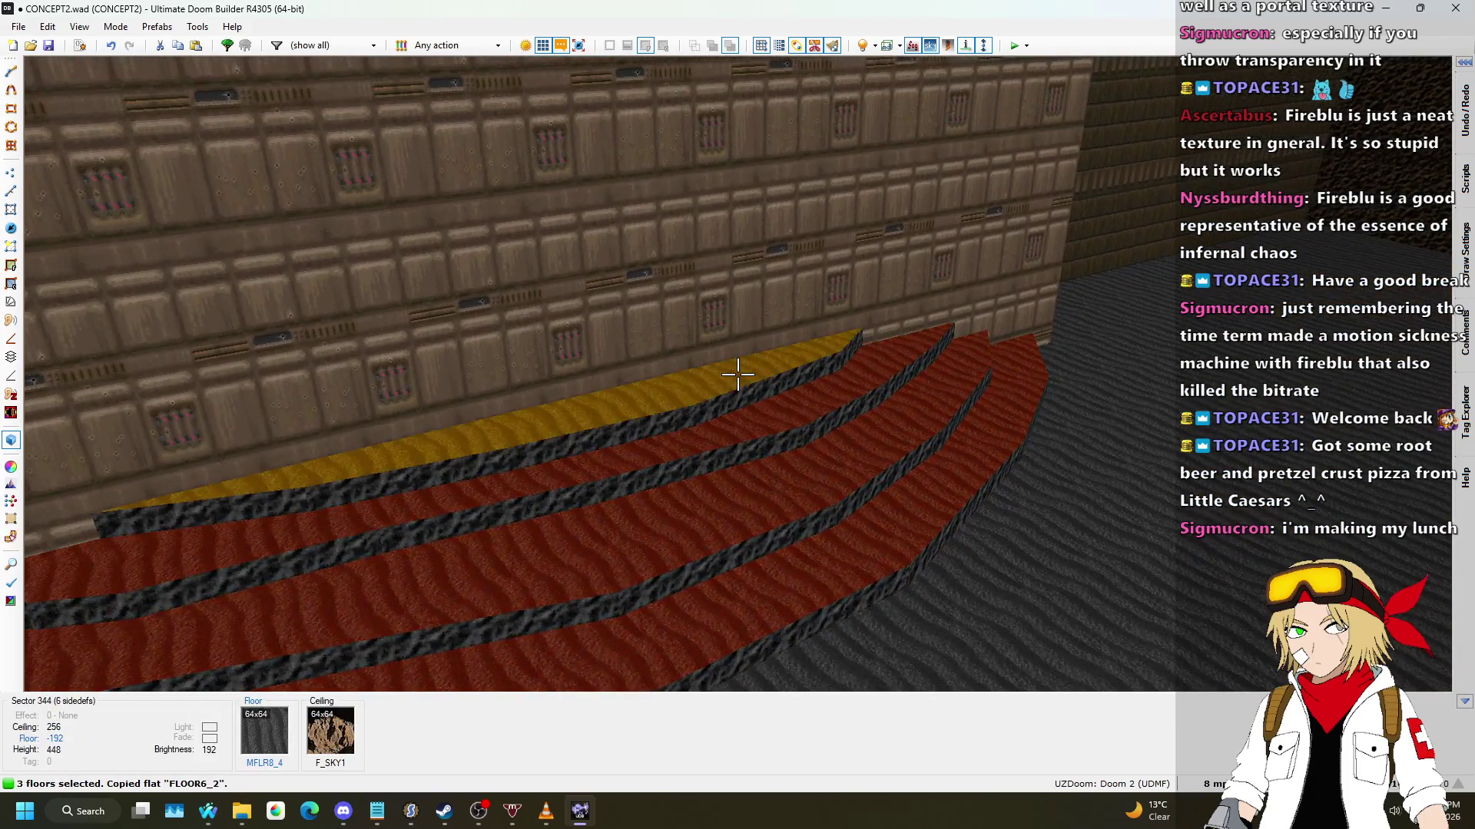
click(737, 374)
key(ctrl+v)
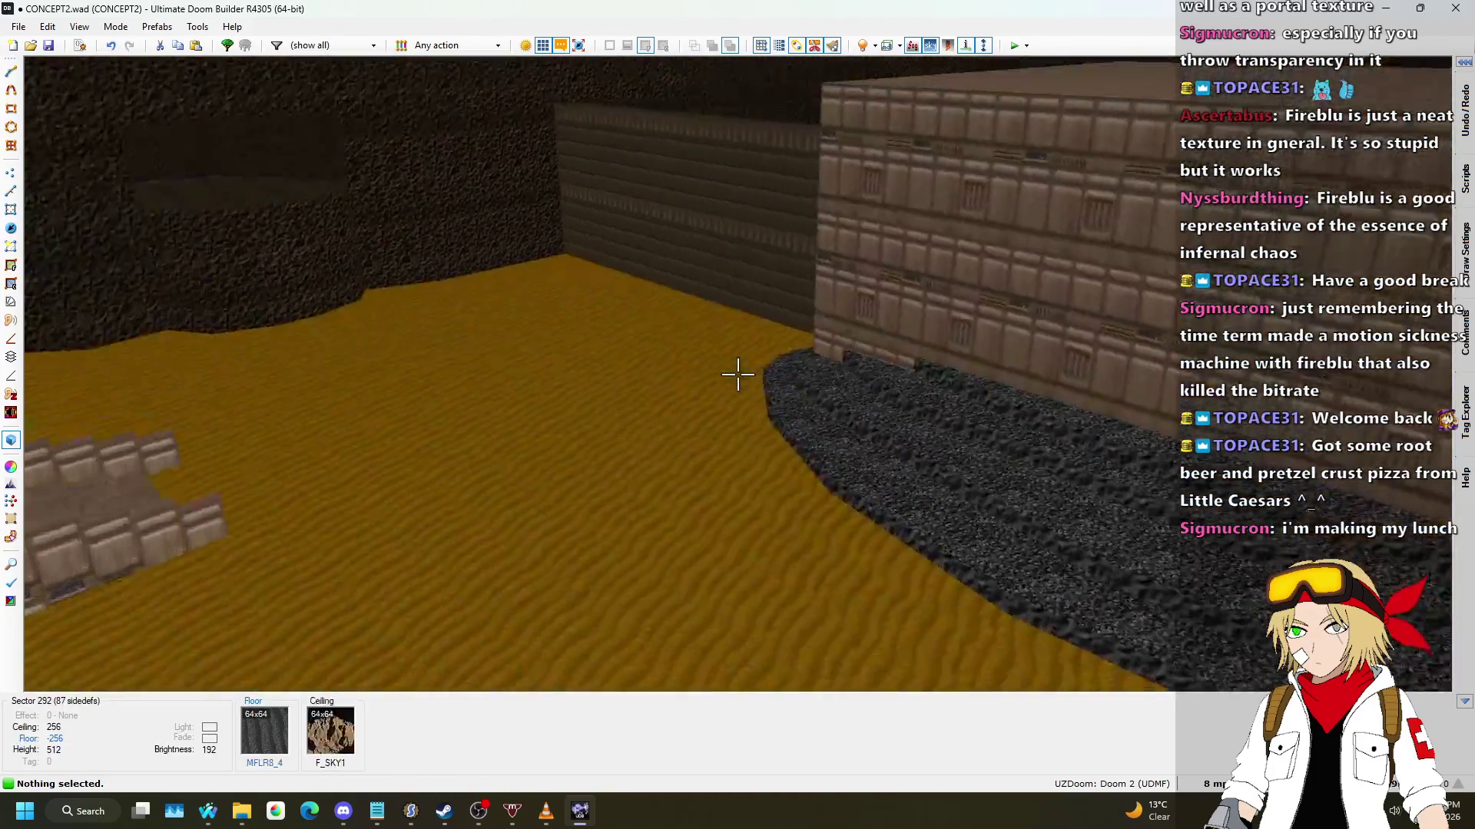
Step: Back in the 2D map, place two corners 192 units apart on the platform's bottom edge
key(w)
scroll(739, 380, up, 6)
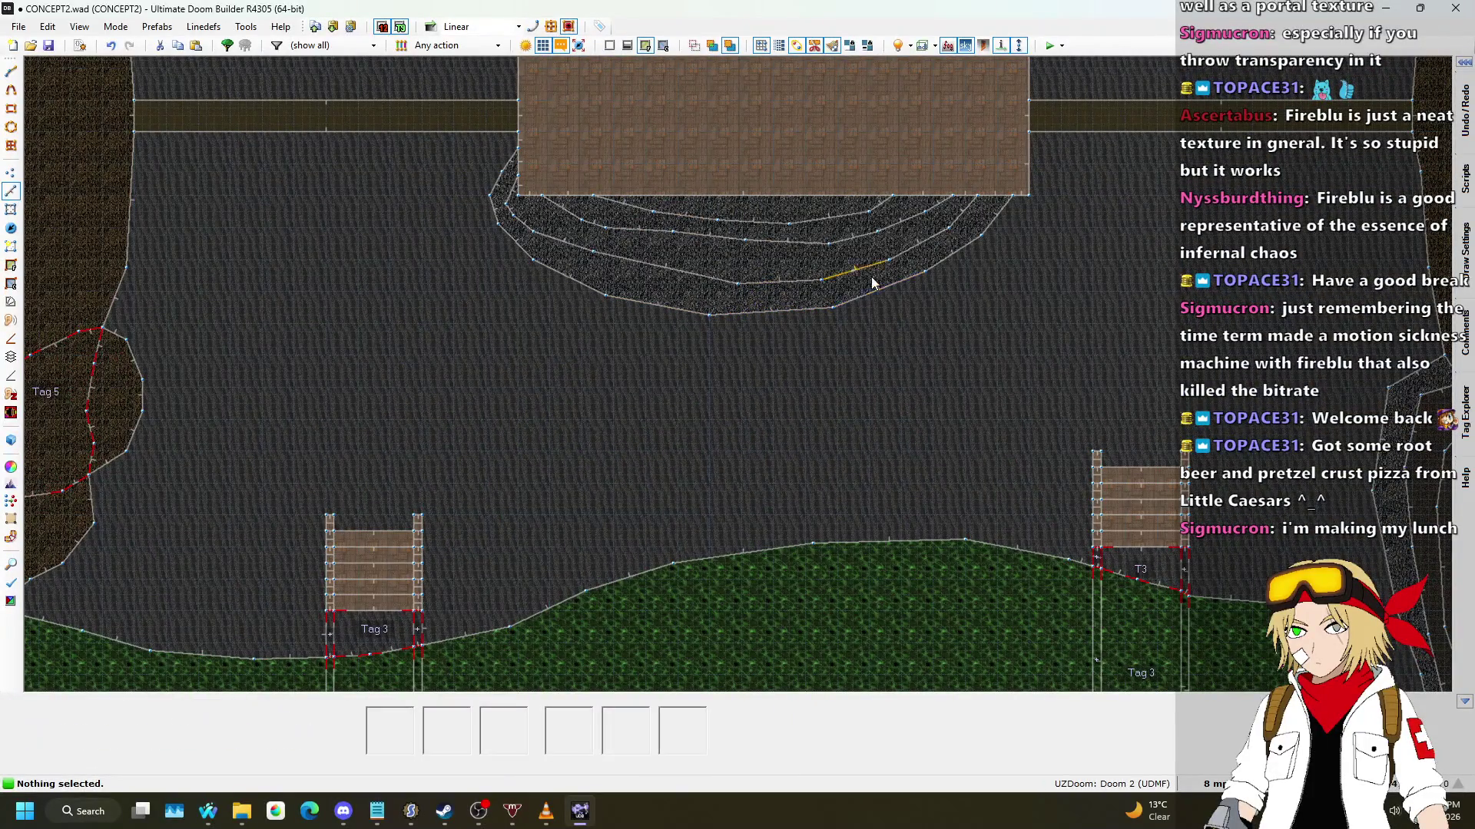
scroll(1016, 370, down, 3)
scroll(1090, 461, up, 8)
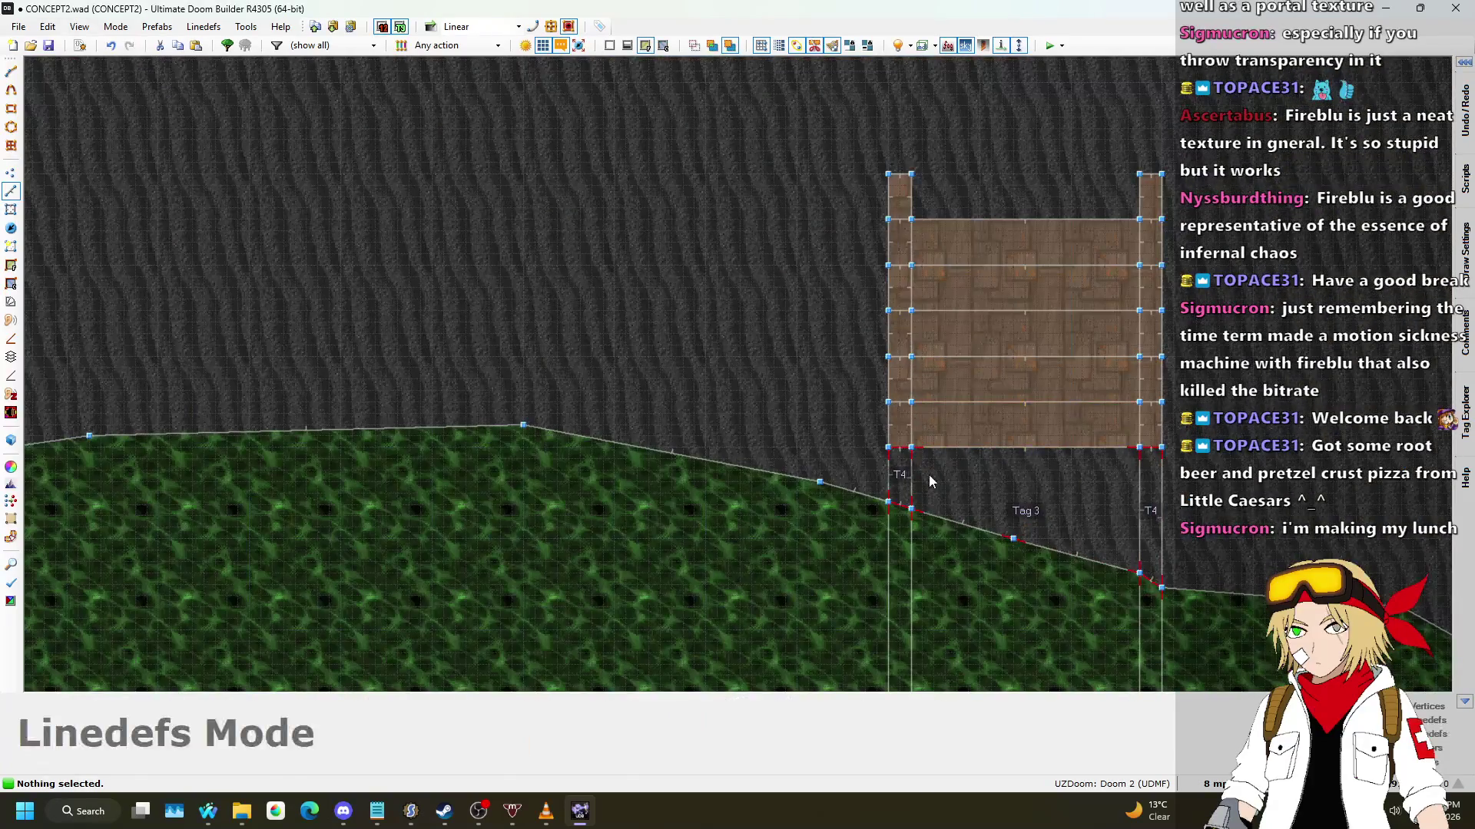
scroll(898, 493, up, 1)
key(Insert)
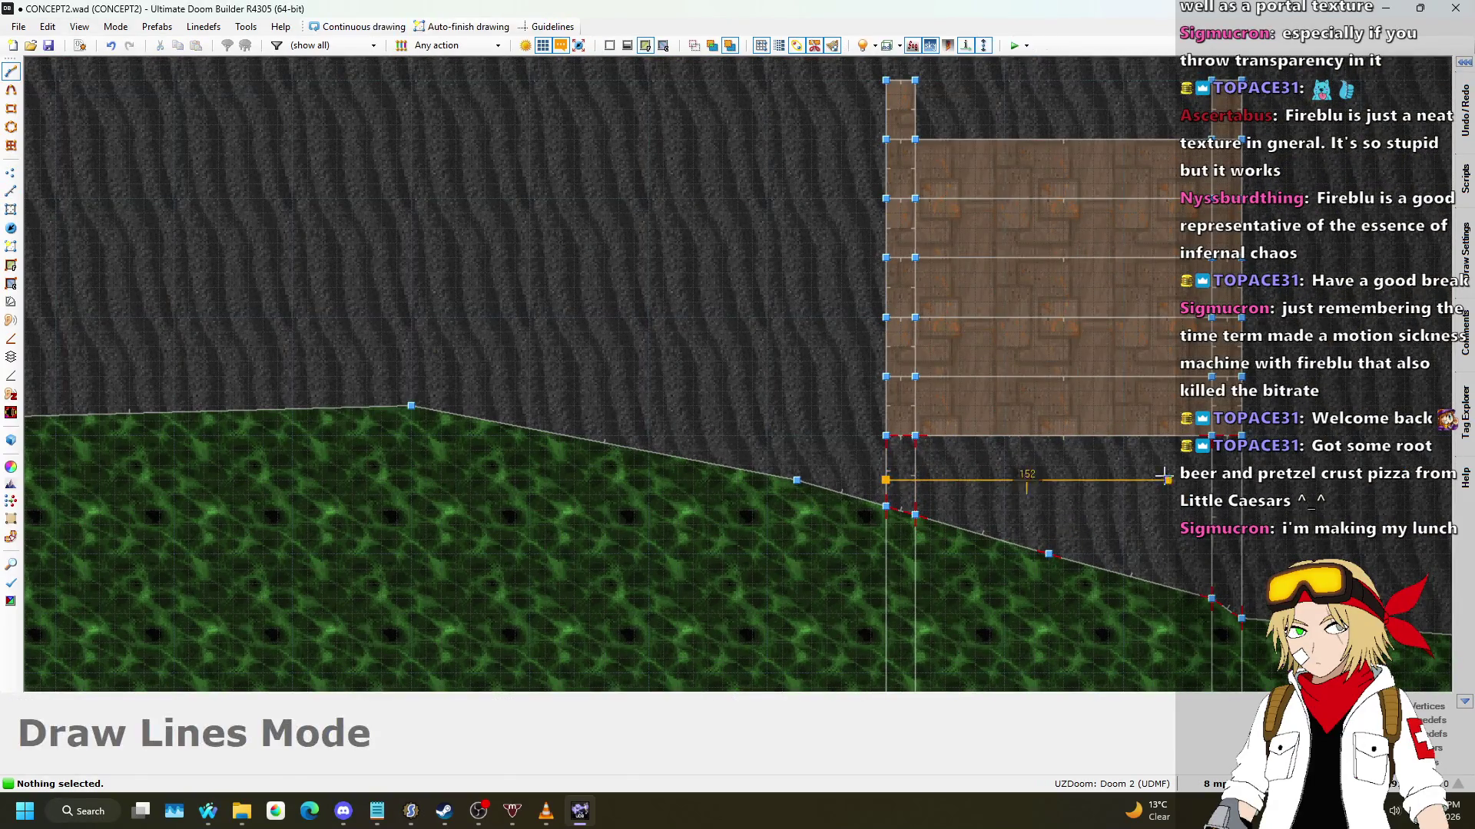
scroll(1242, 480, down, 5)
scroll(784, 336, up, 7)
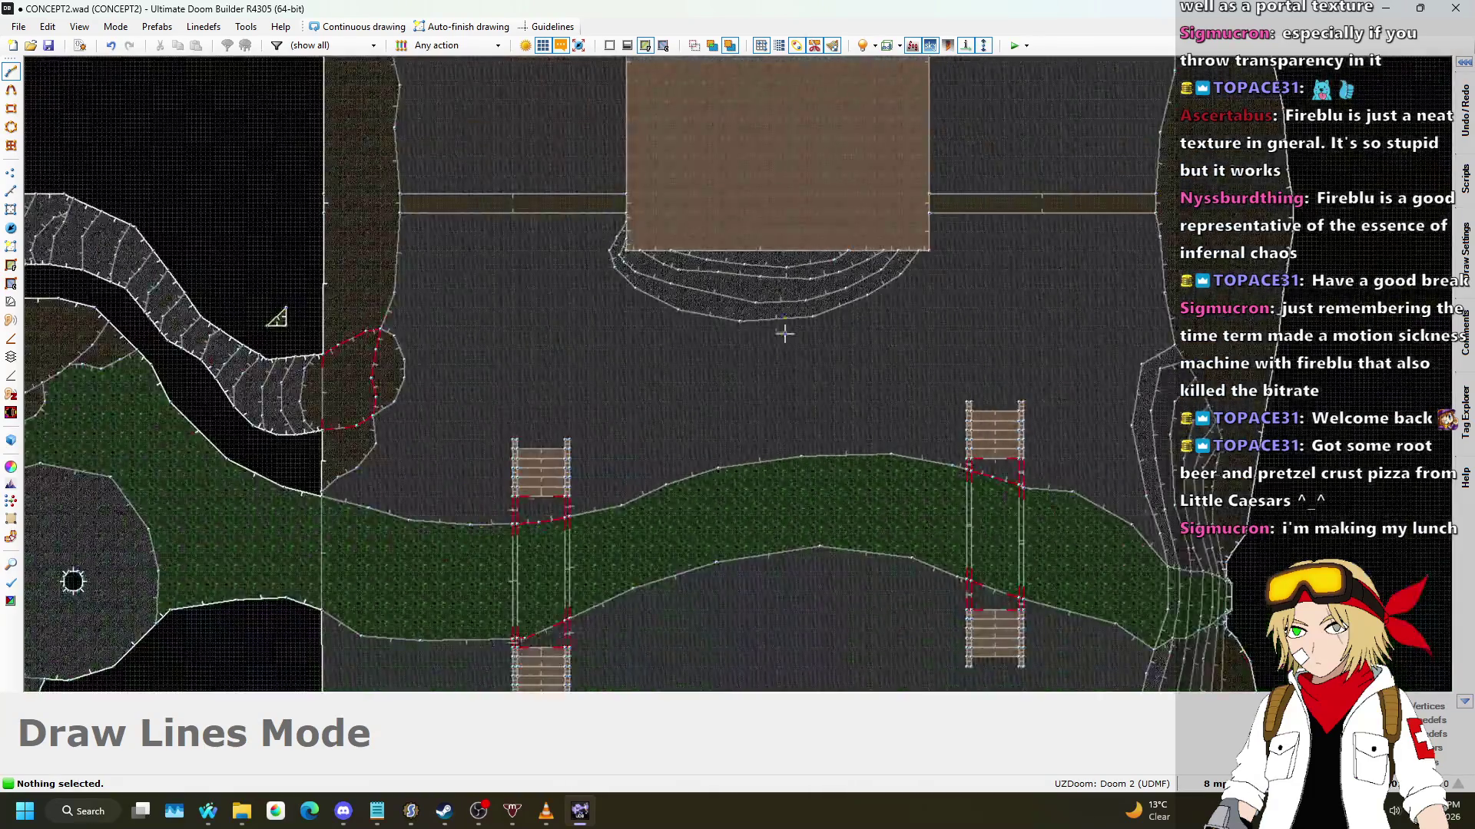
click(609, 179)
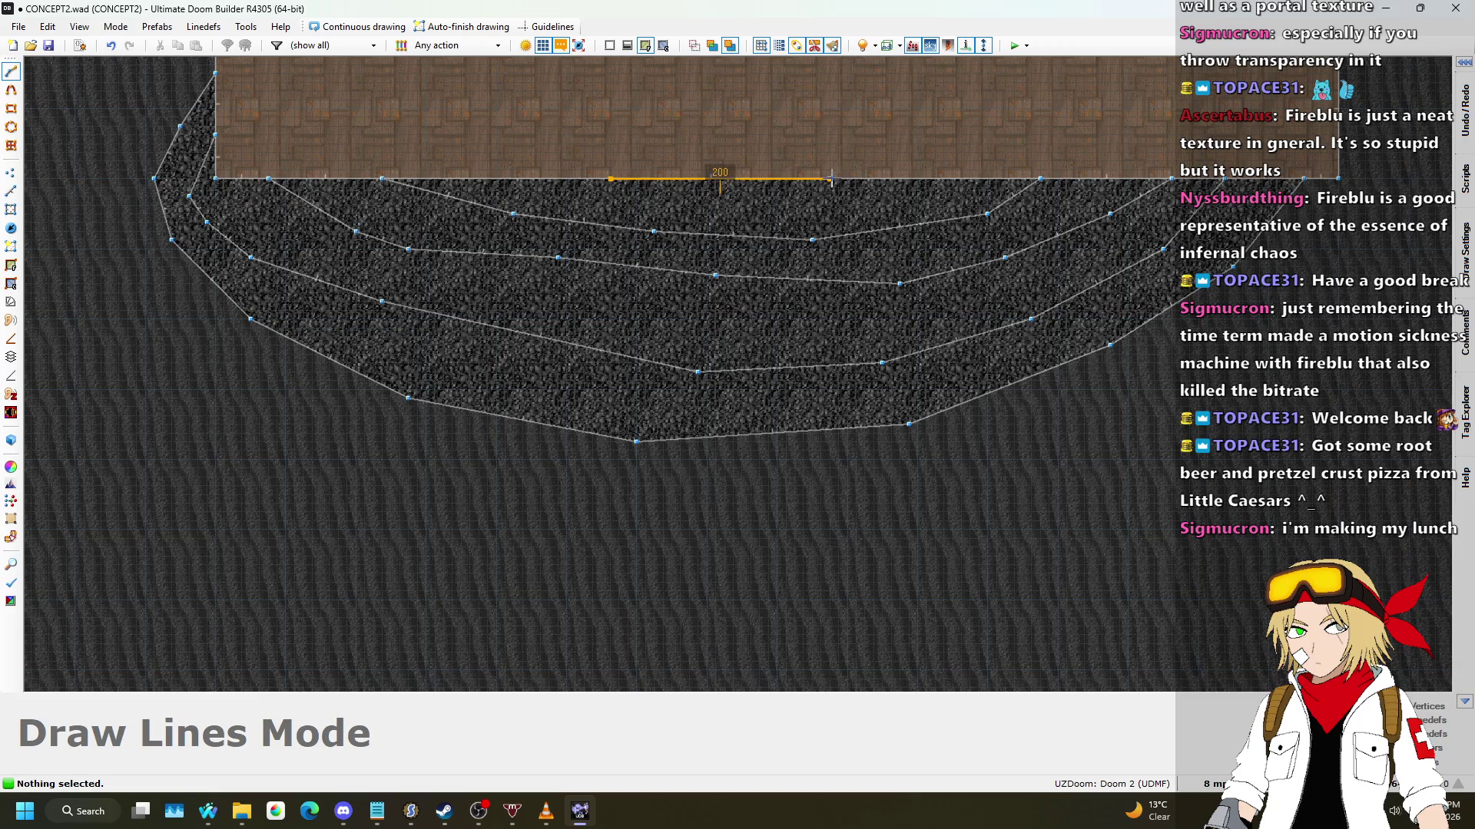
click(821, 178)
Step: Close the 192×512 rectangle down through the curved stairs into a sector
scroll(821, 179, down, 2)
scroll(824, 361, up, 2)
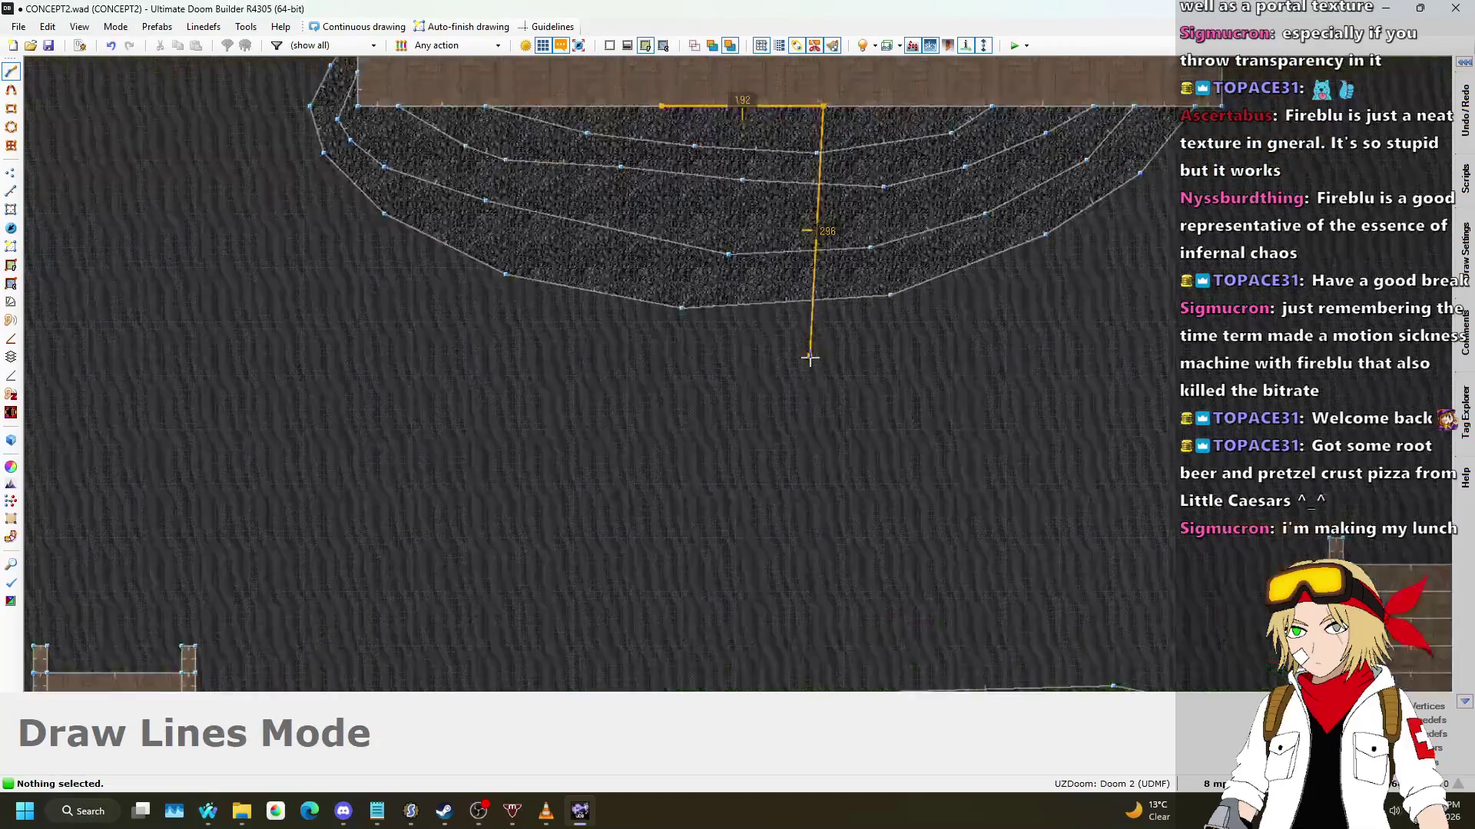
scroll(826, 393, down, 1)
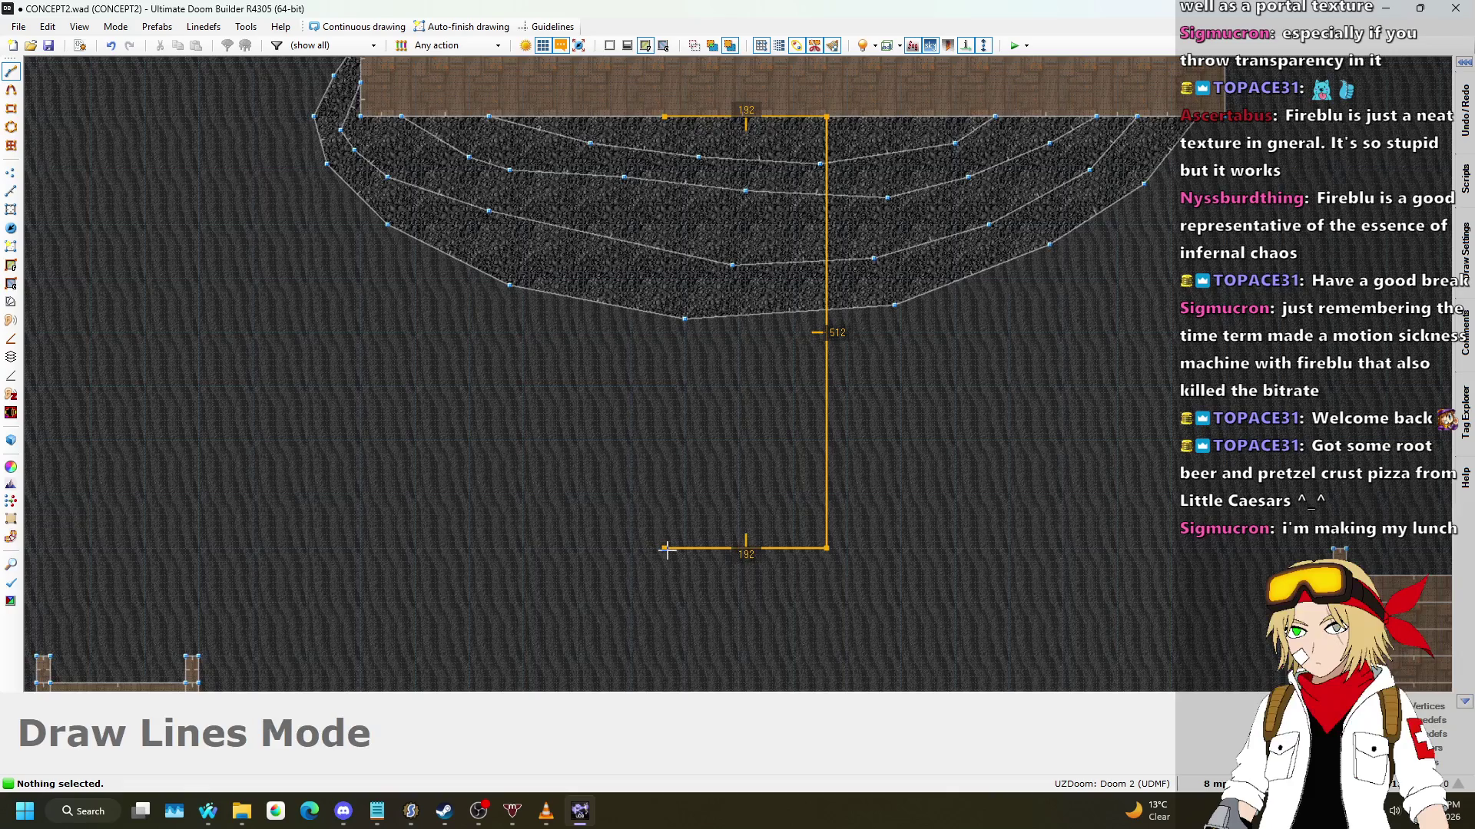
click(665, 117)
scroll(691, 231, down, 4)
scroll(780, 264, up, 3)
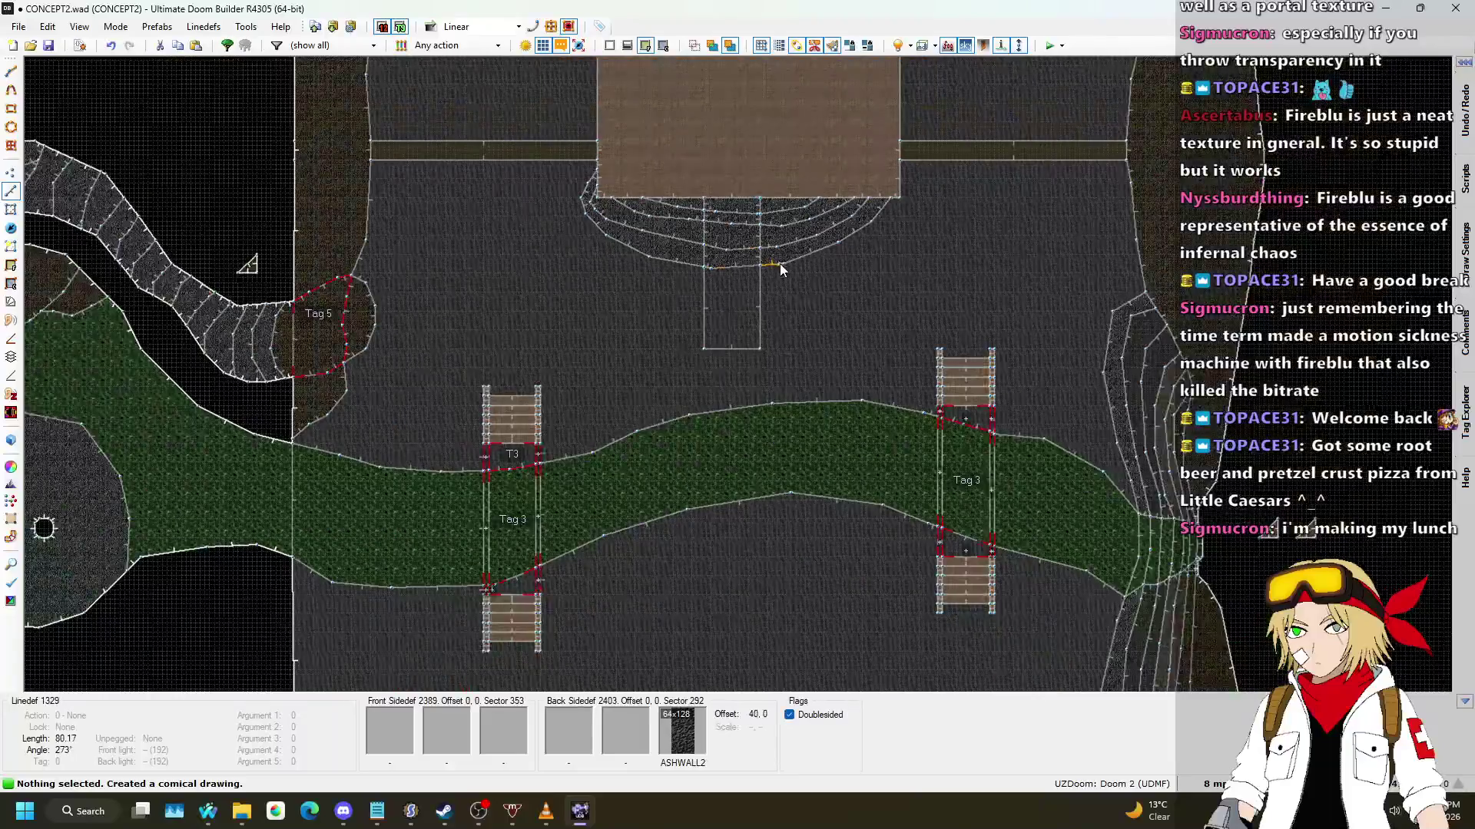
Step: In Linedefs mode, box-select the narrow rectangle's lines, then clear the selection
key(l)
drag(591, 215, 766, 593)
click(792, 410)
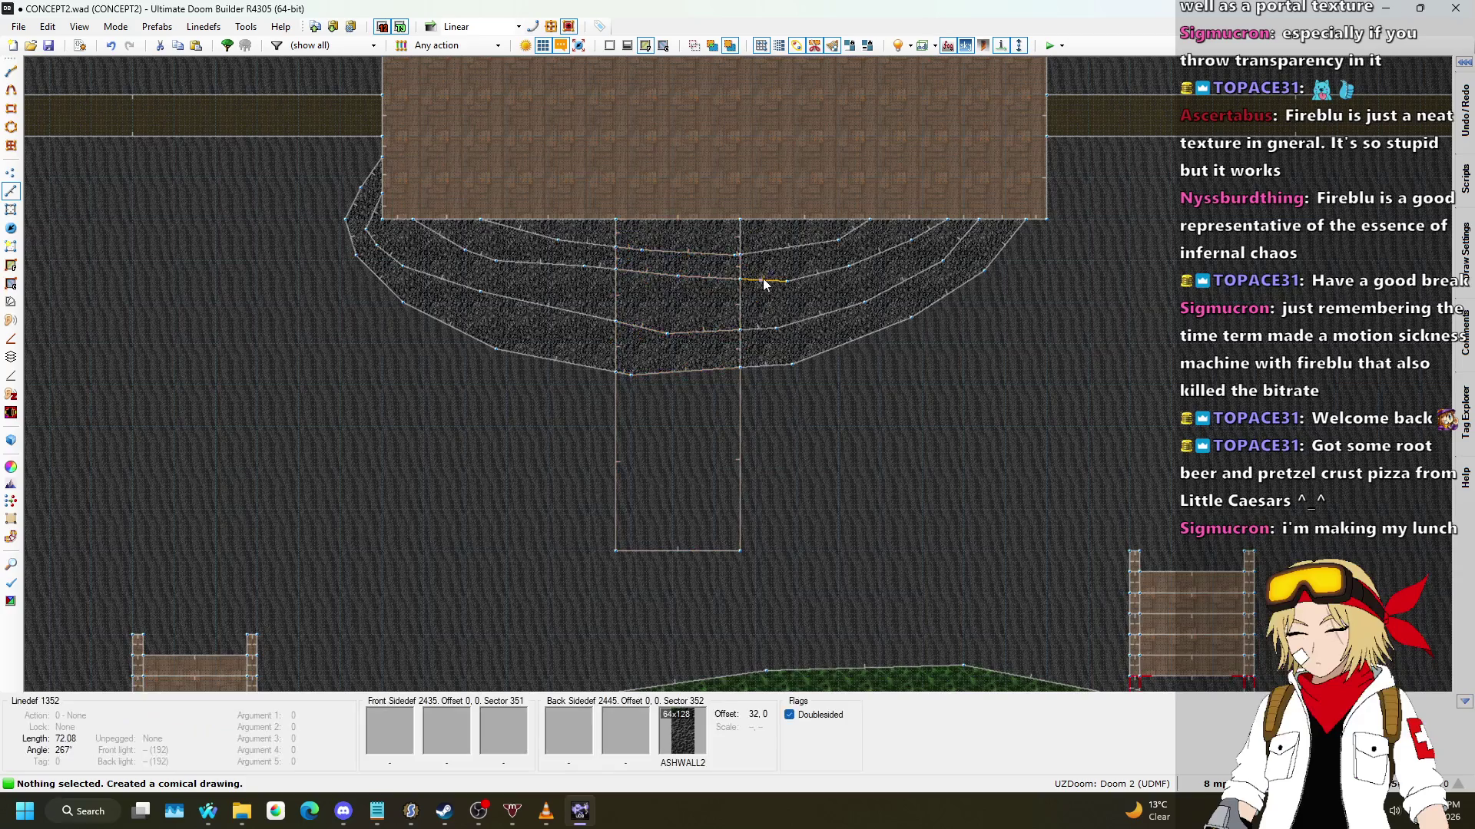
scroll(545, 206, up, 1)
scroll(375, 251, down, 2)
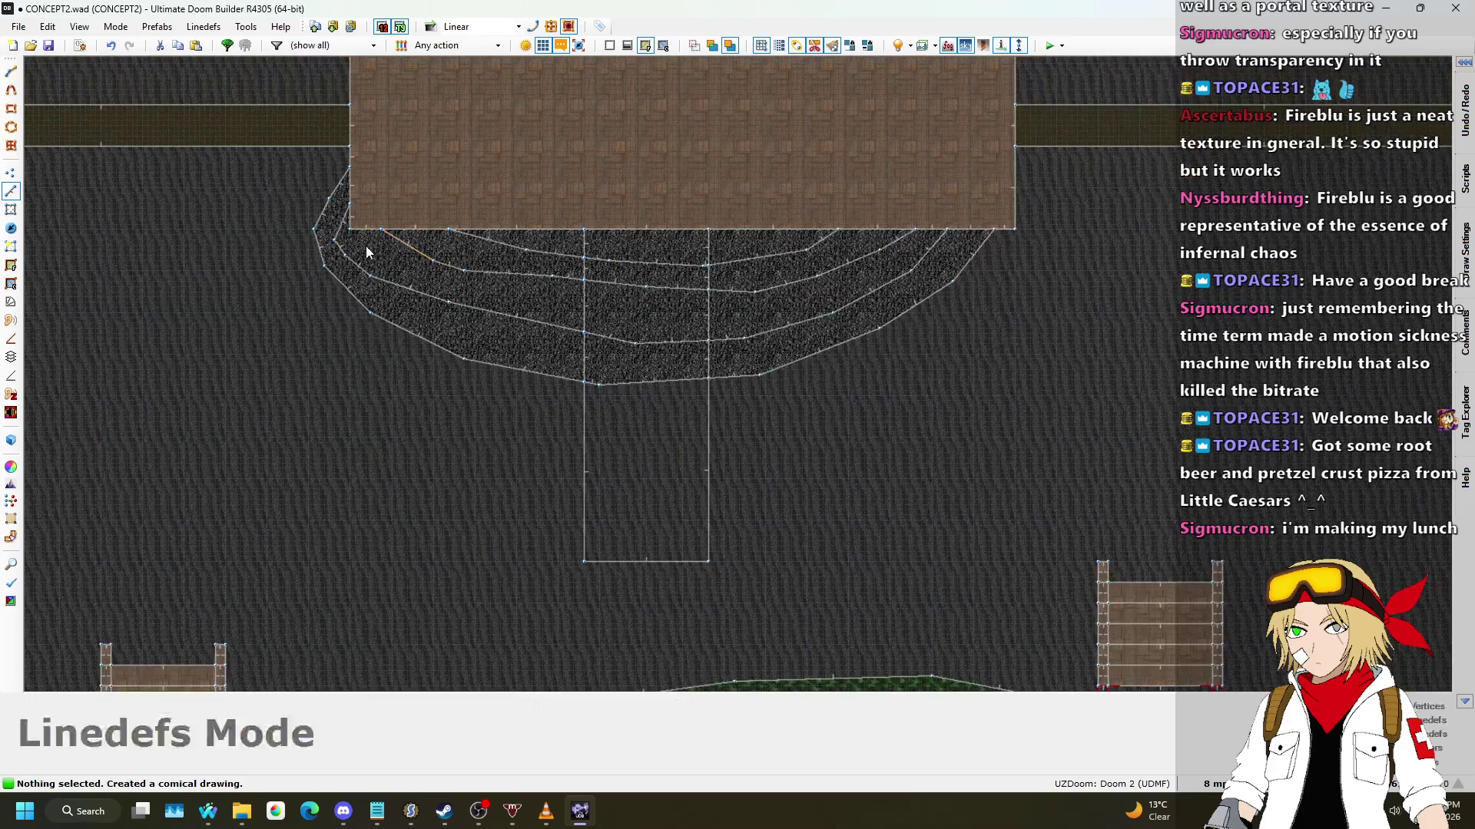
scroll(351, 247, up, 3)
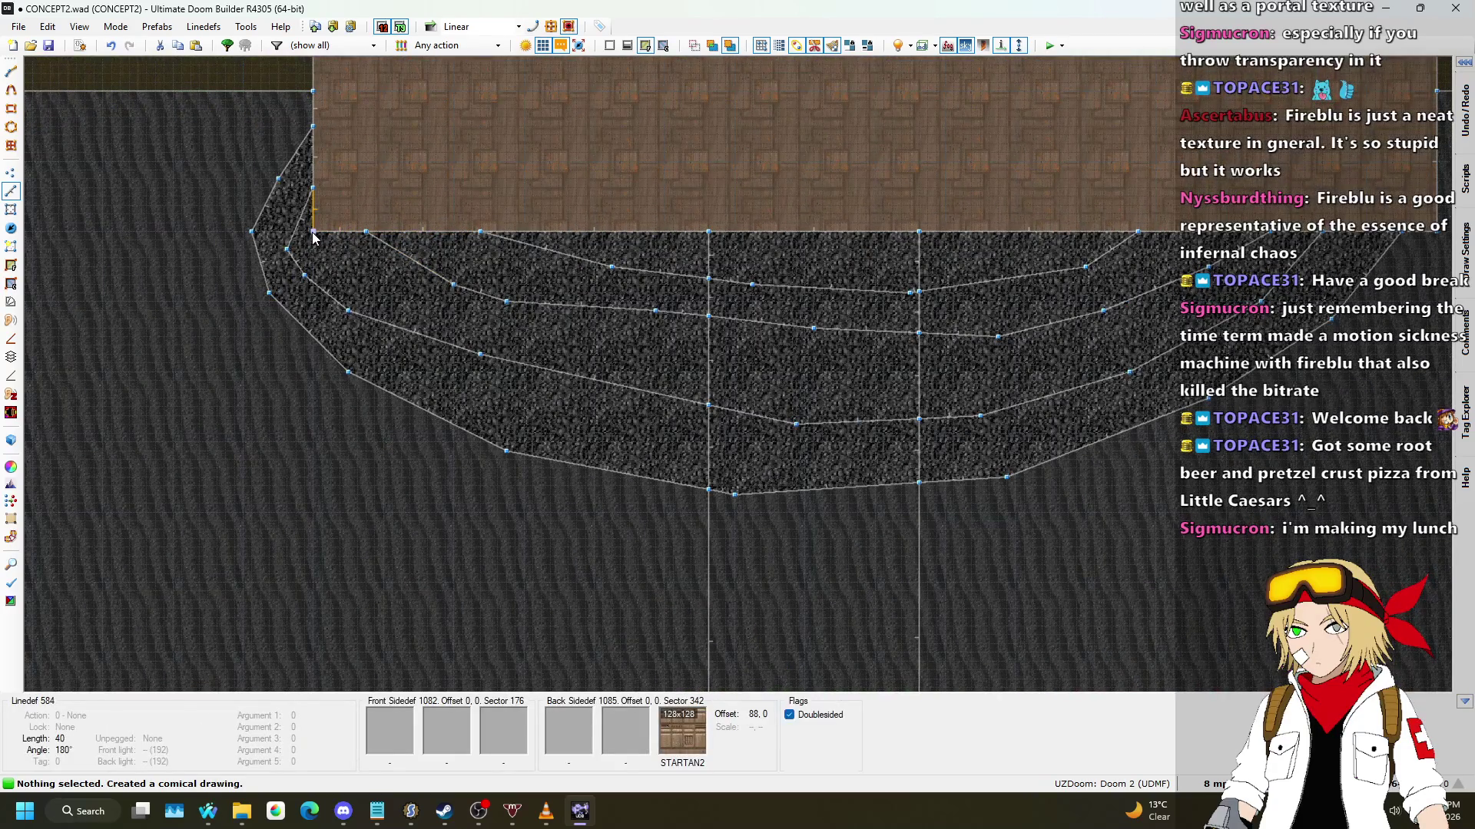
Step: Draw a line from the platform edge to the existing edge vertex
key(Insert)
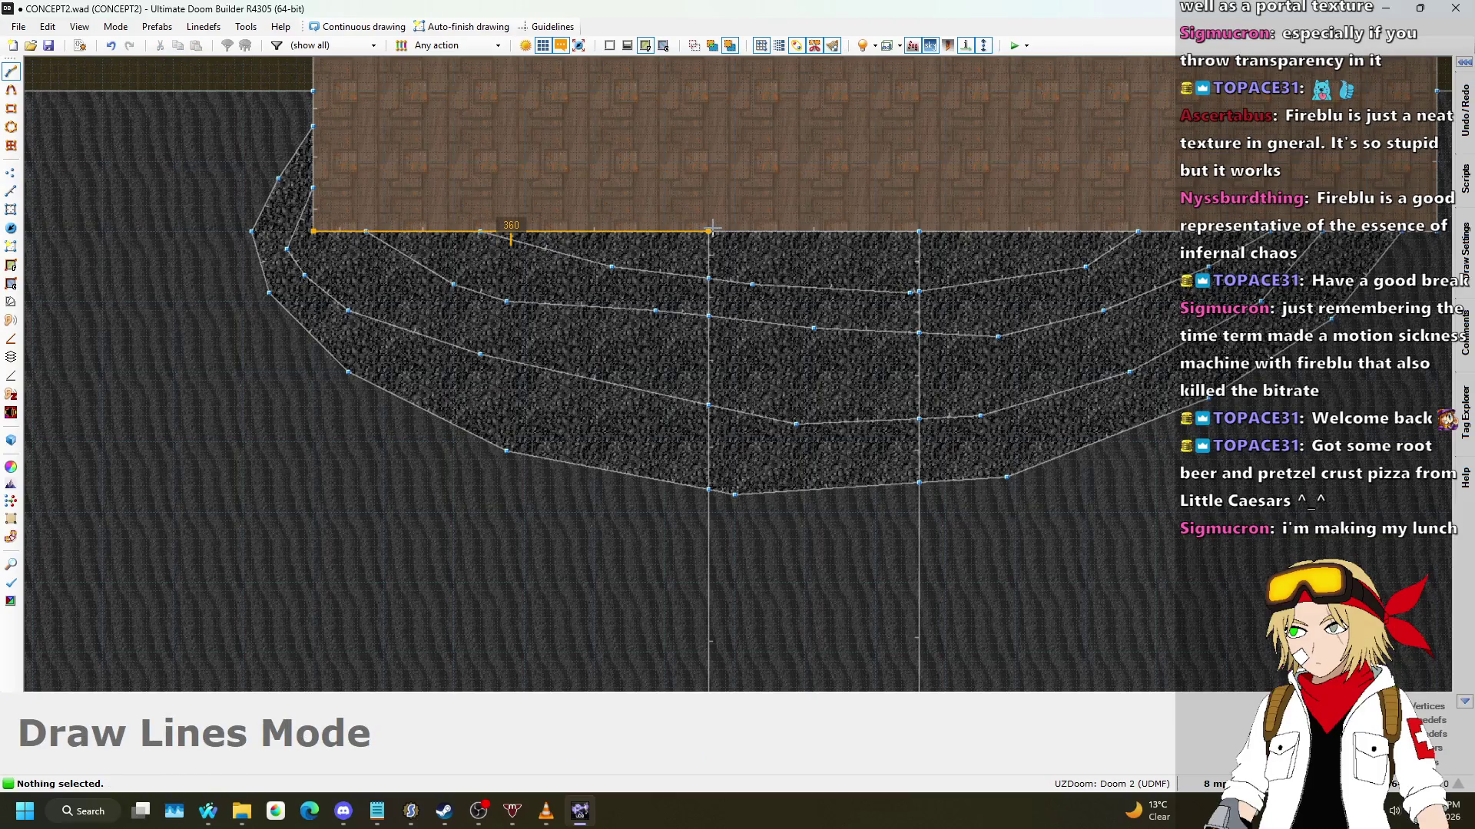
click(919, 231)
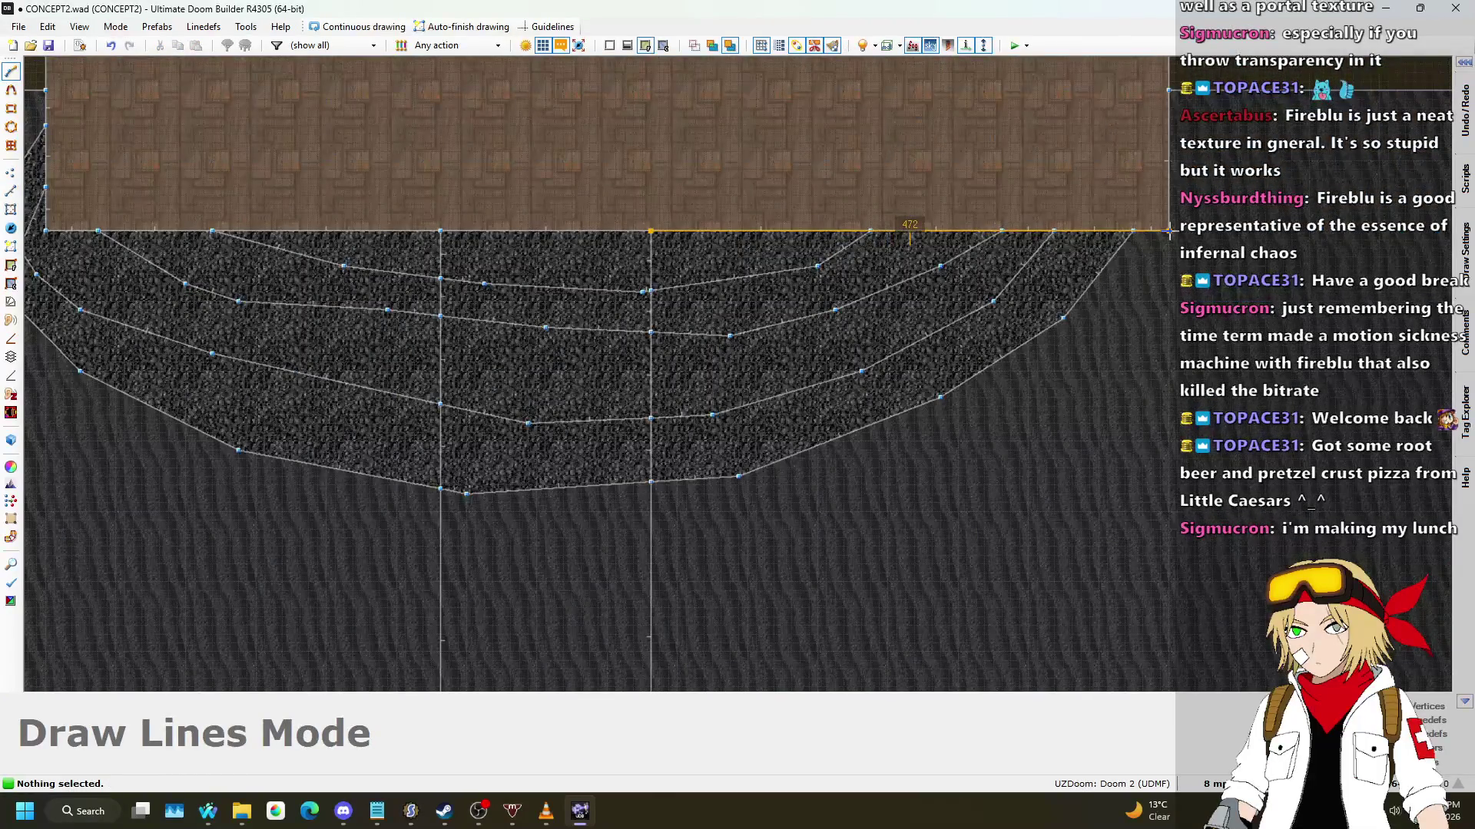
scroll(655, 217, down, 2)
key(Escape)
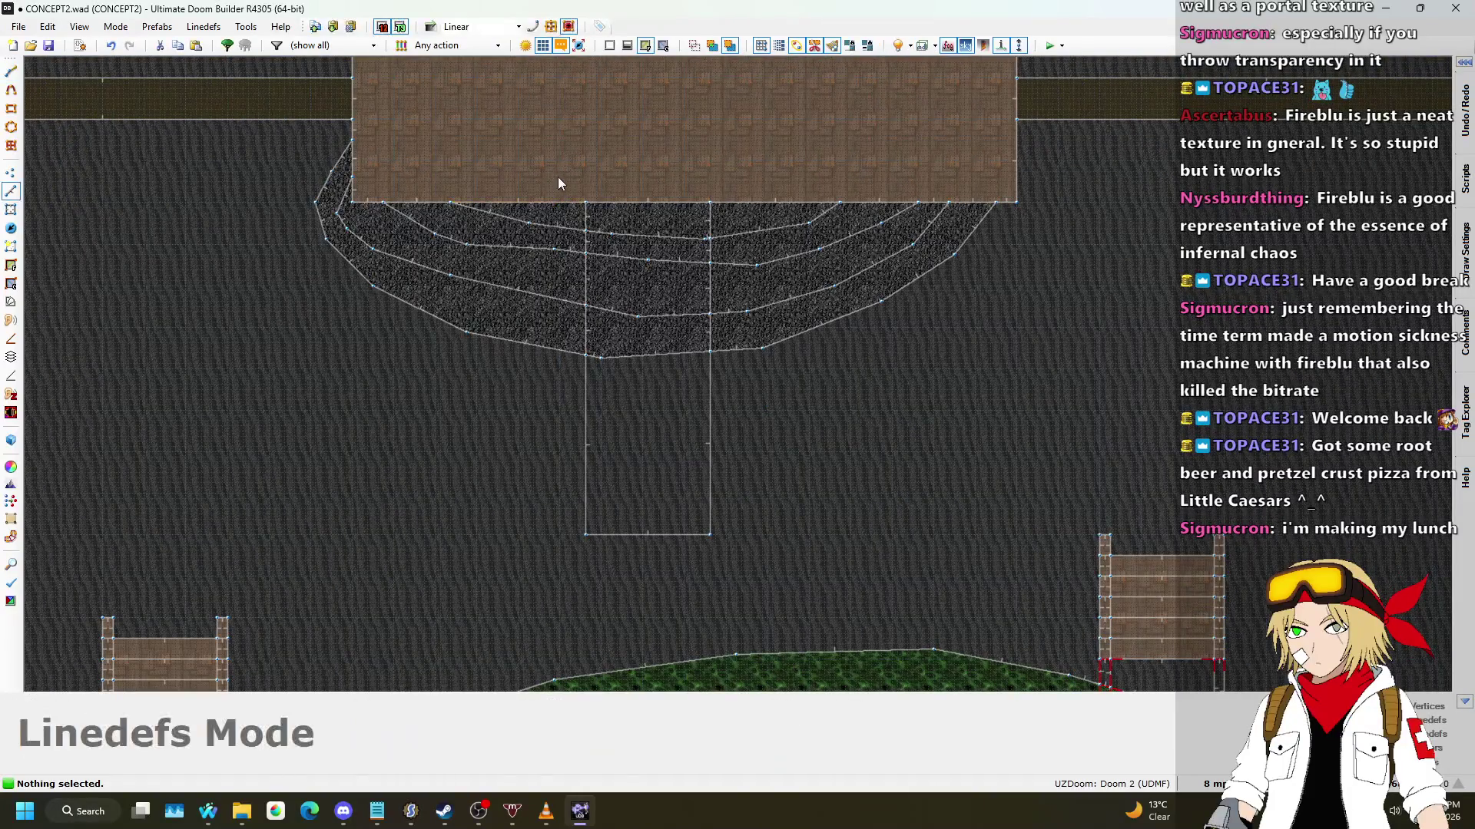
Step: Nudge the walkway rectangle's lines slightly to the right
mouse_move(654, 381)
mouse_down()
mouse_move(725, 523)
mouse_move(730, 568)
mouse_up()
drag(706, 444, 728, 446)
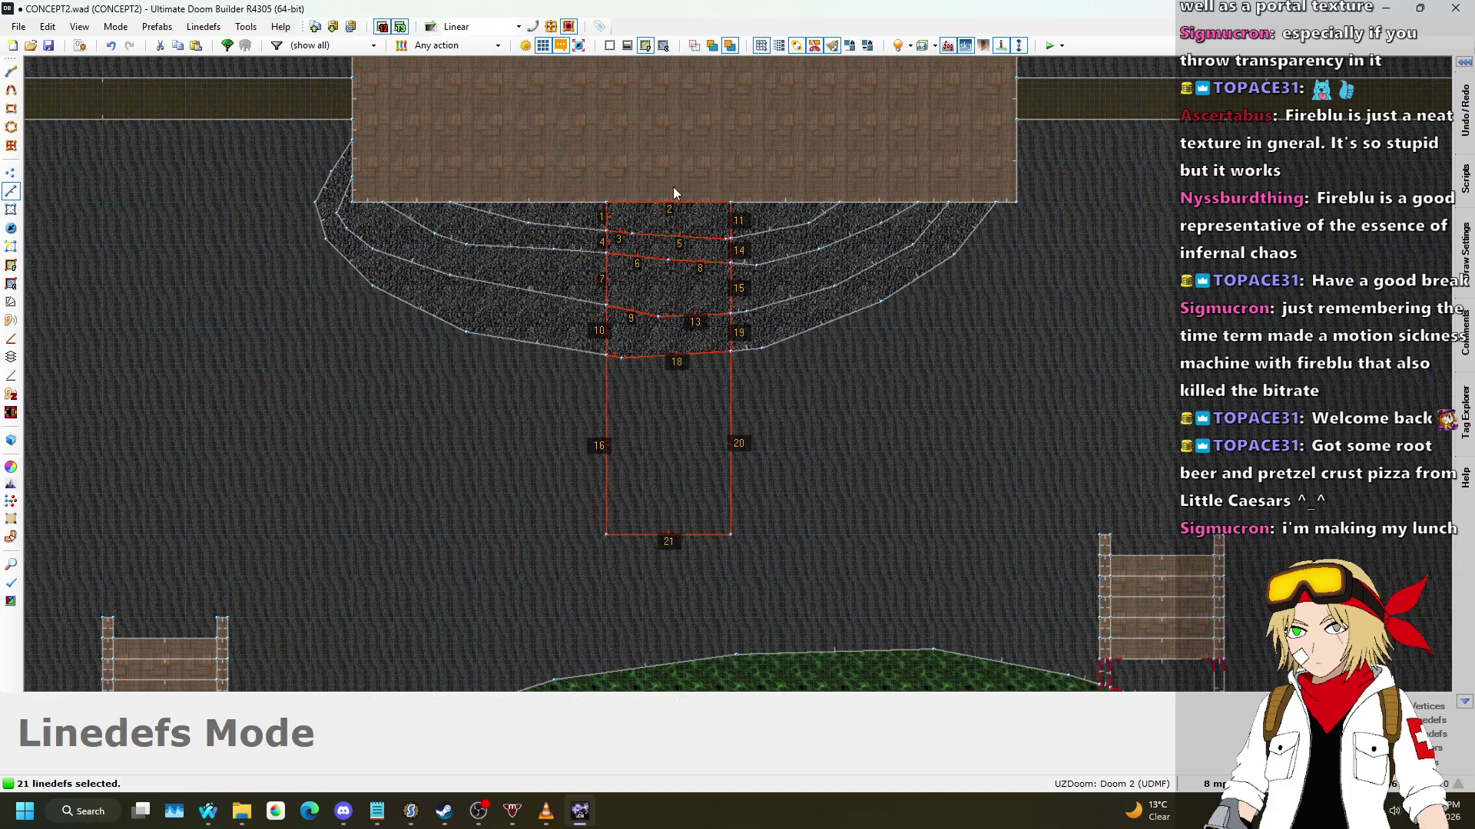
scroll(671, 189, up, 5)
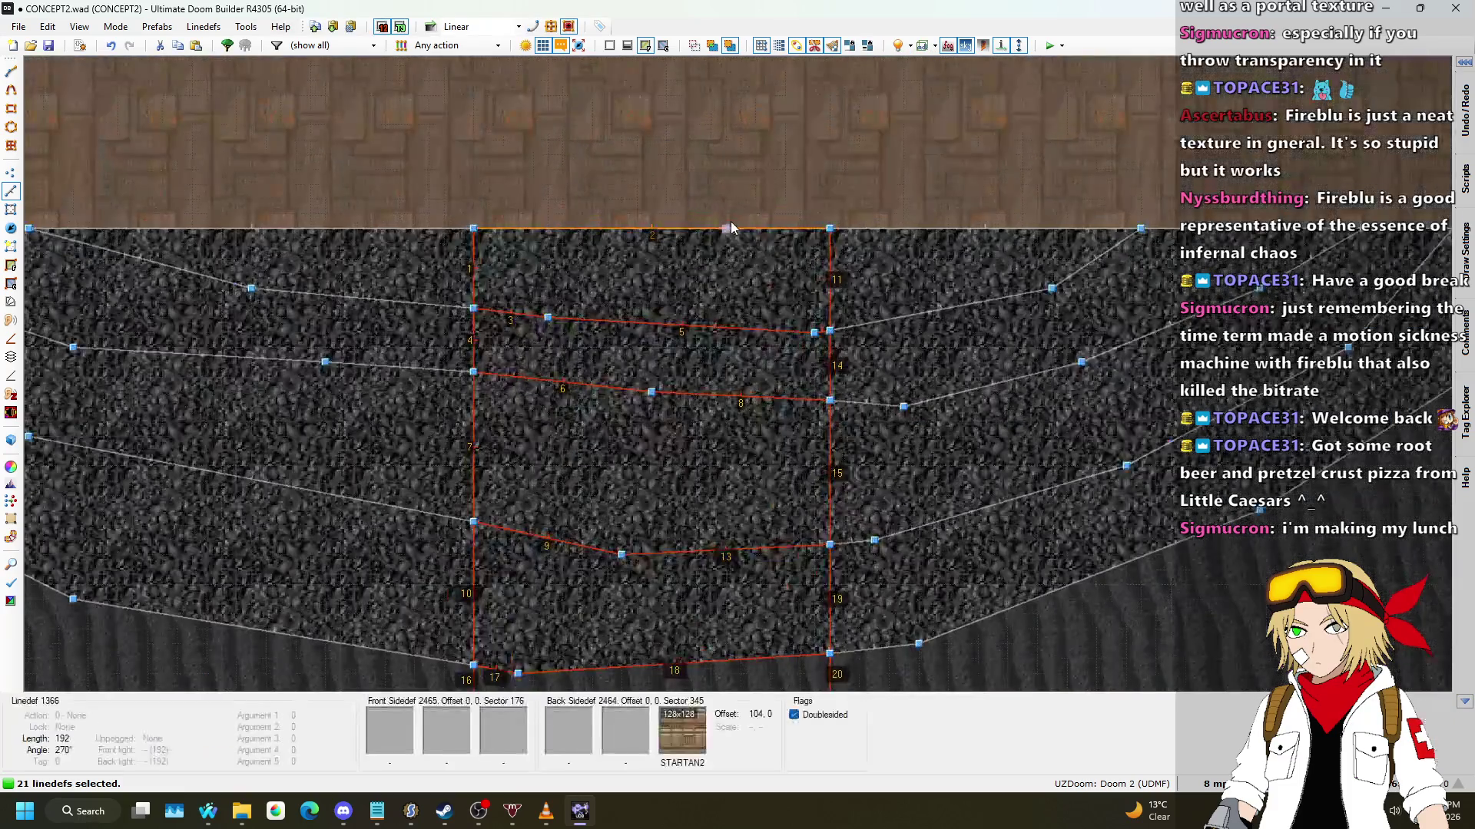
click(778, 230)
scroll(772, 207, down, 6)
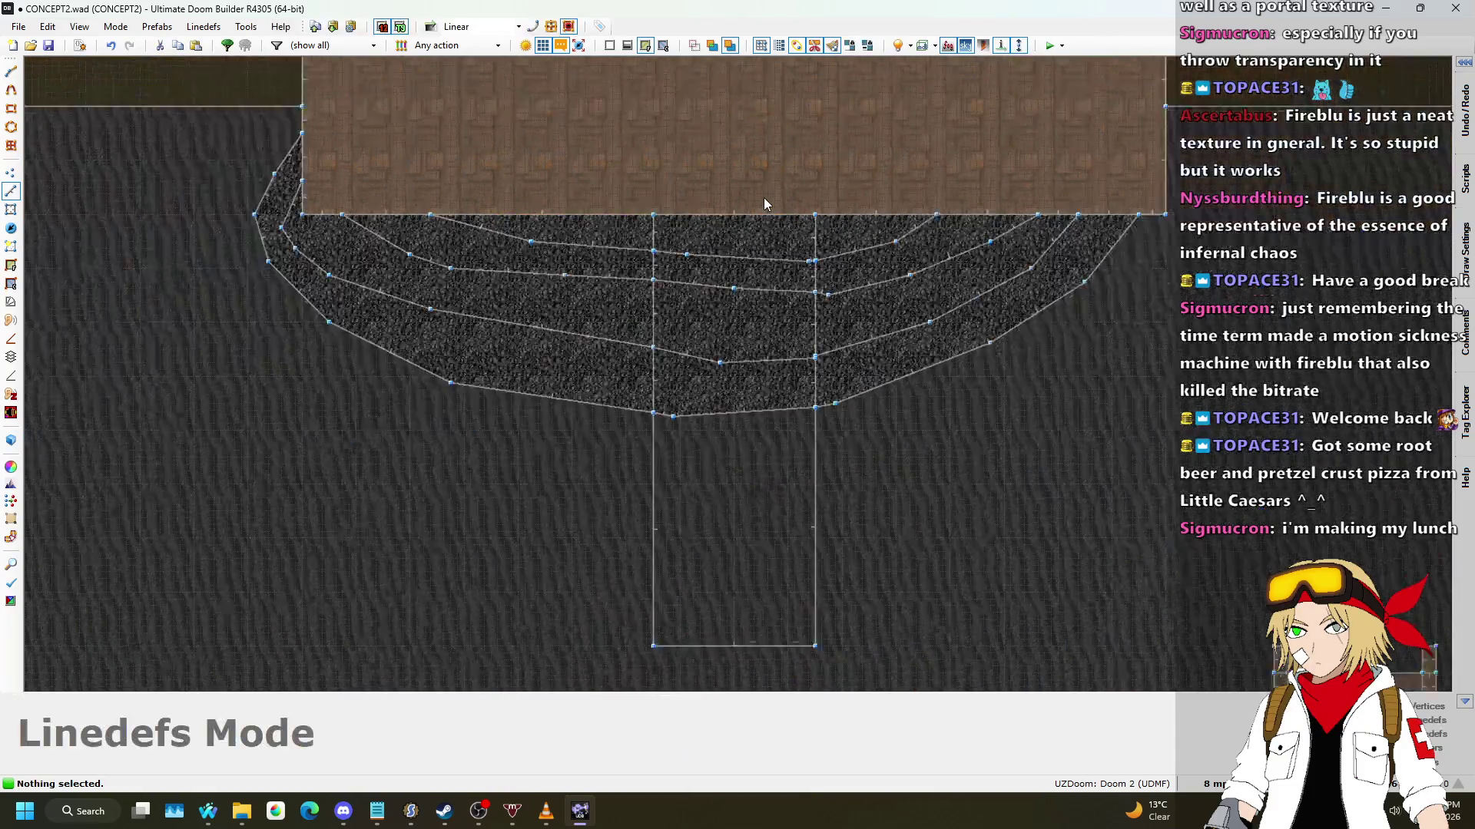
scroll(653, 211, up, 2)
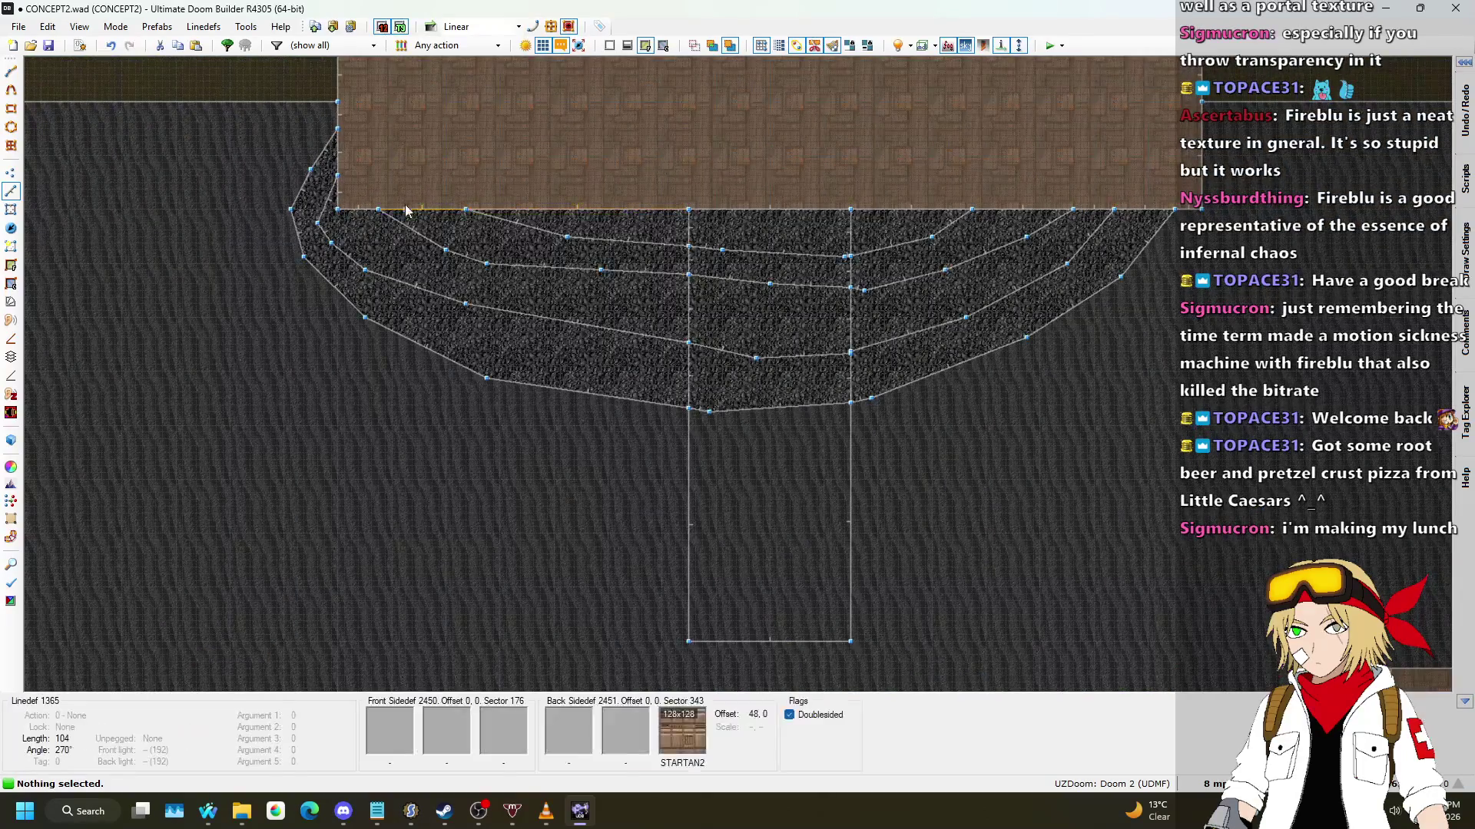
scroll(344, 216, up, 1)
Step: Draw a line along the platform's lower edge starting from its corner vertex
key(d)
click(336, 211)
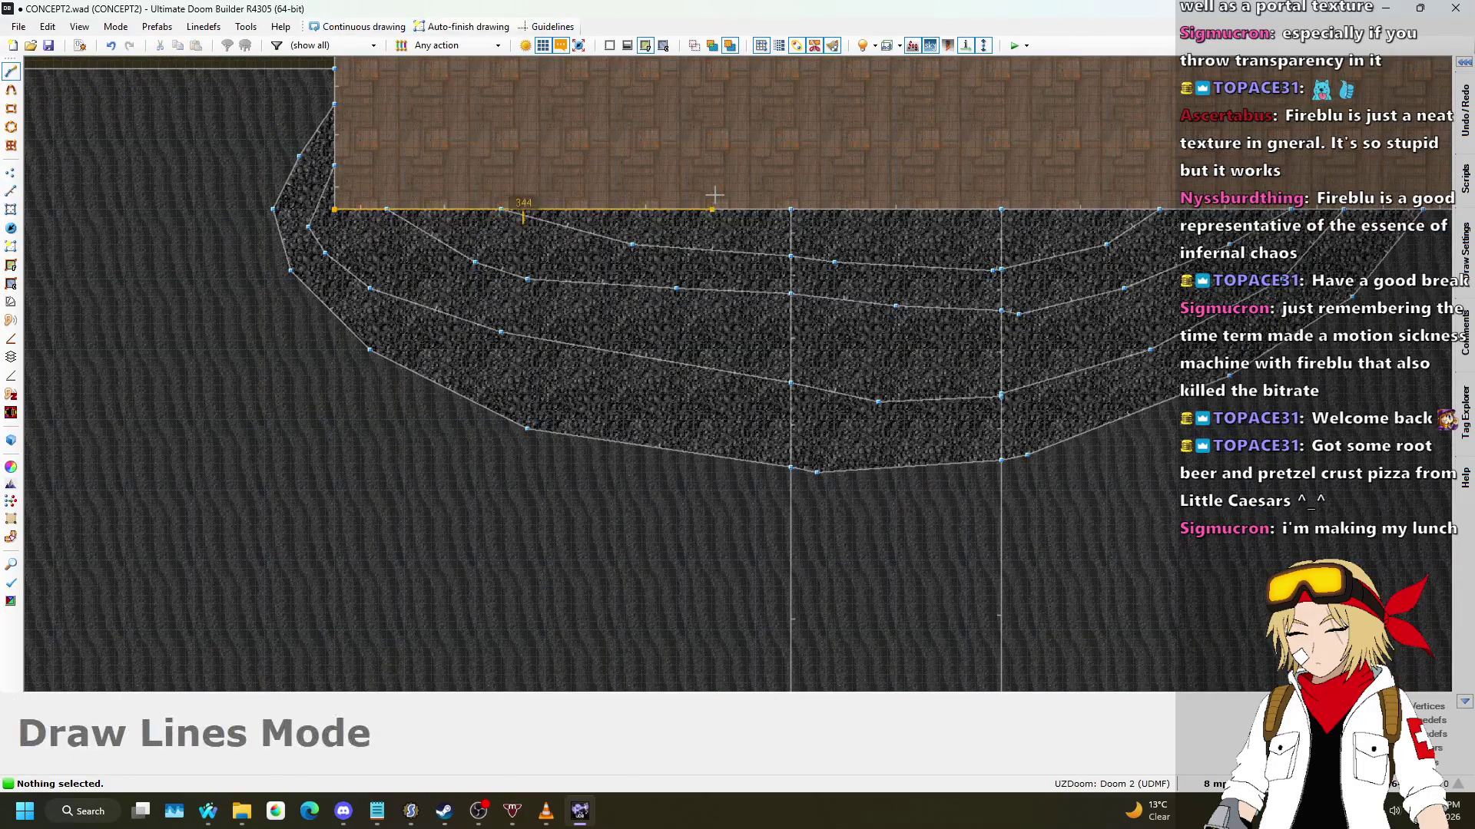
click(1001, 209)
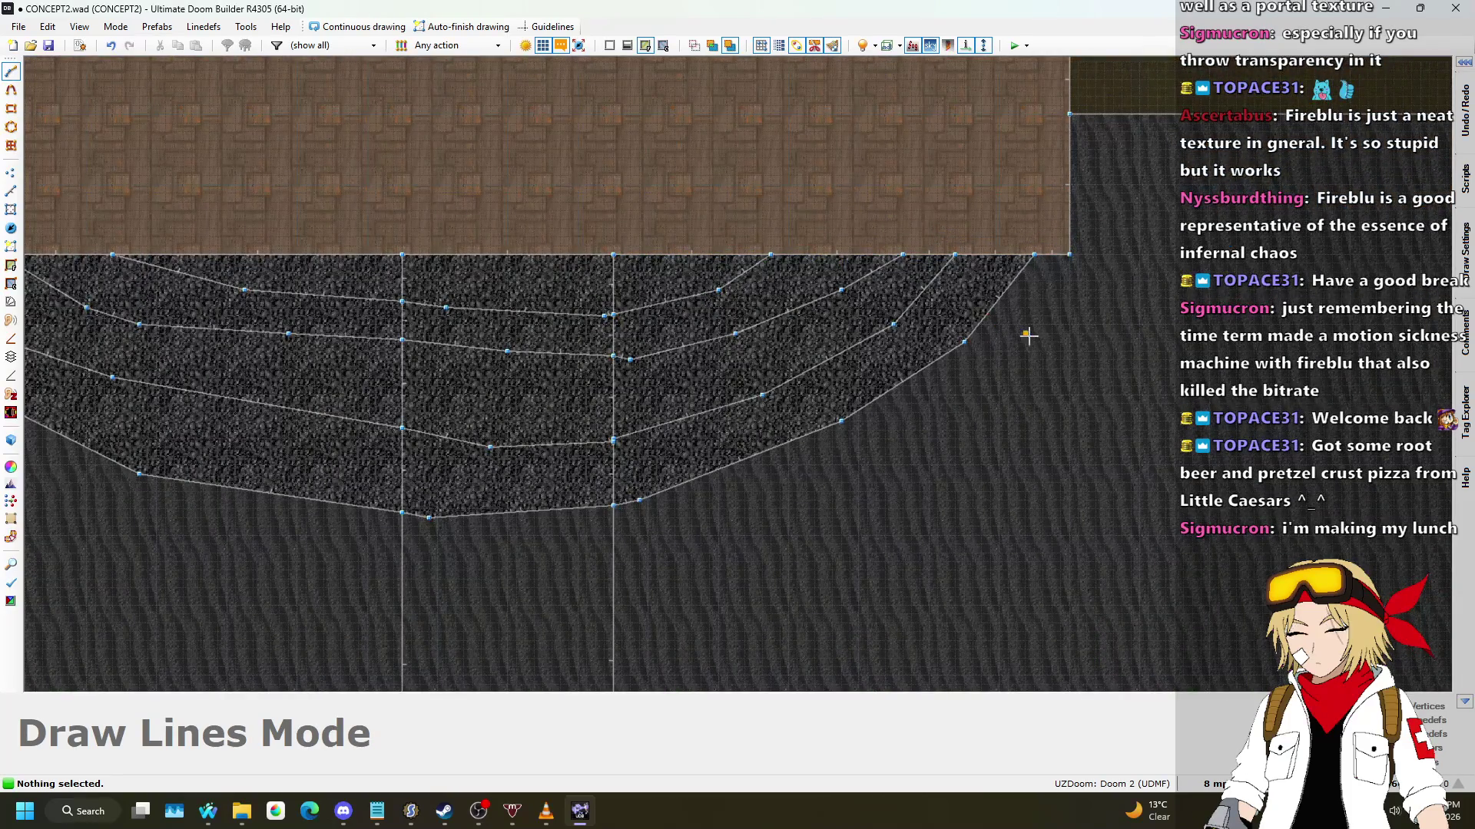
key(Escape)
scroll(1027, 335, down, 8)
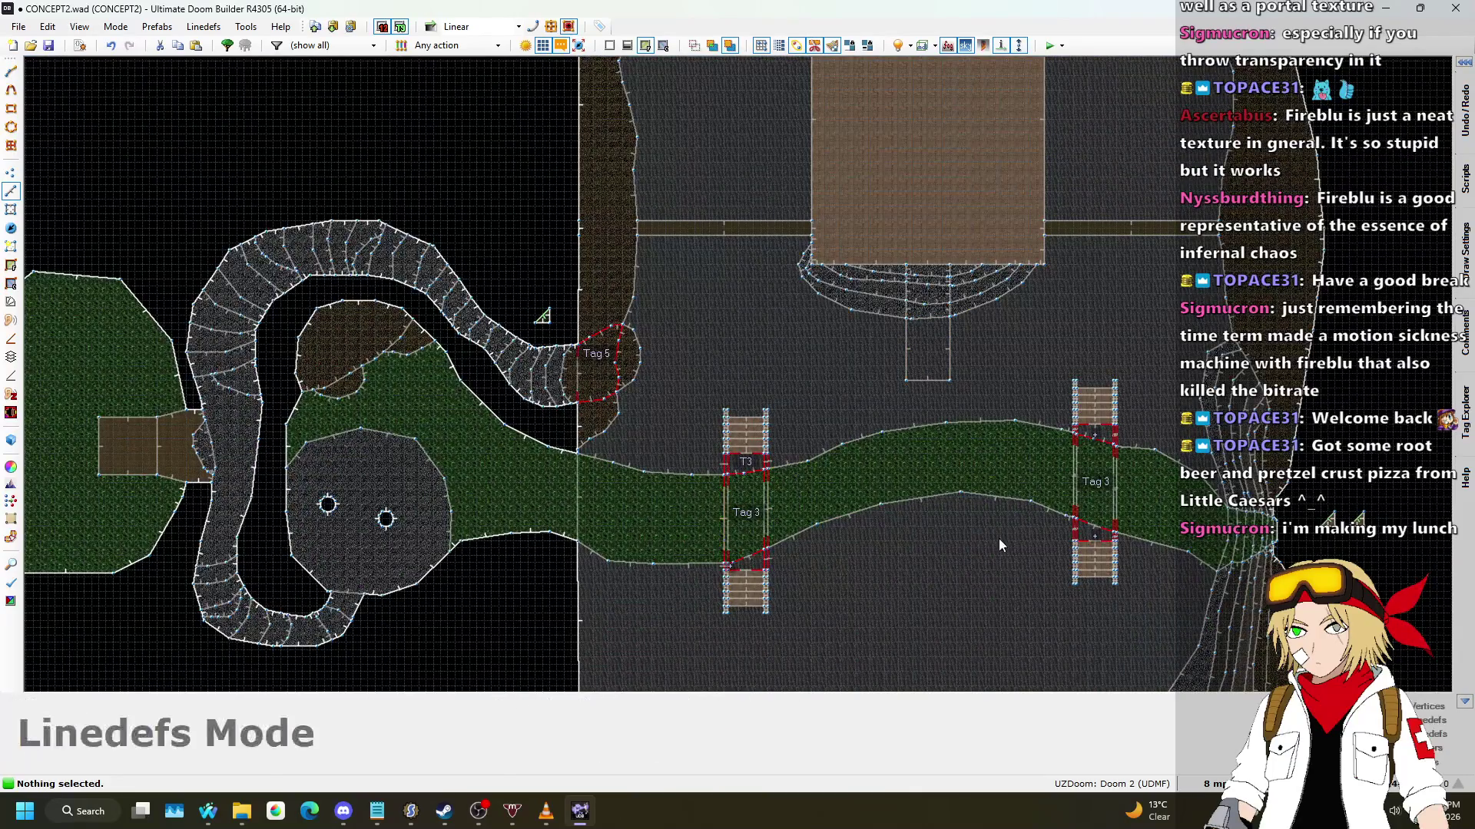
Step: Check the Nightbot Song Requests page in the browser, then return to the map editor
mouse_move(207, 814)
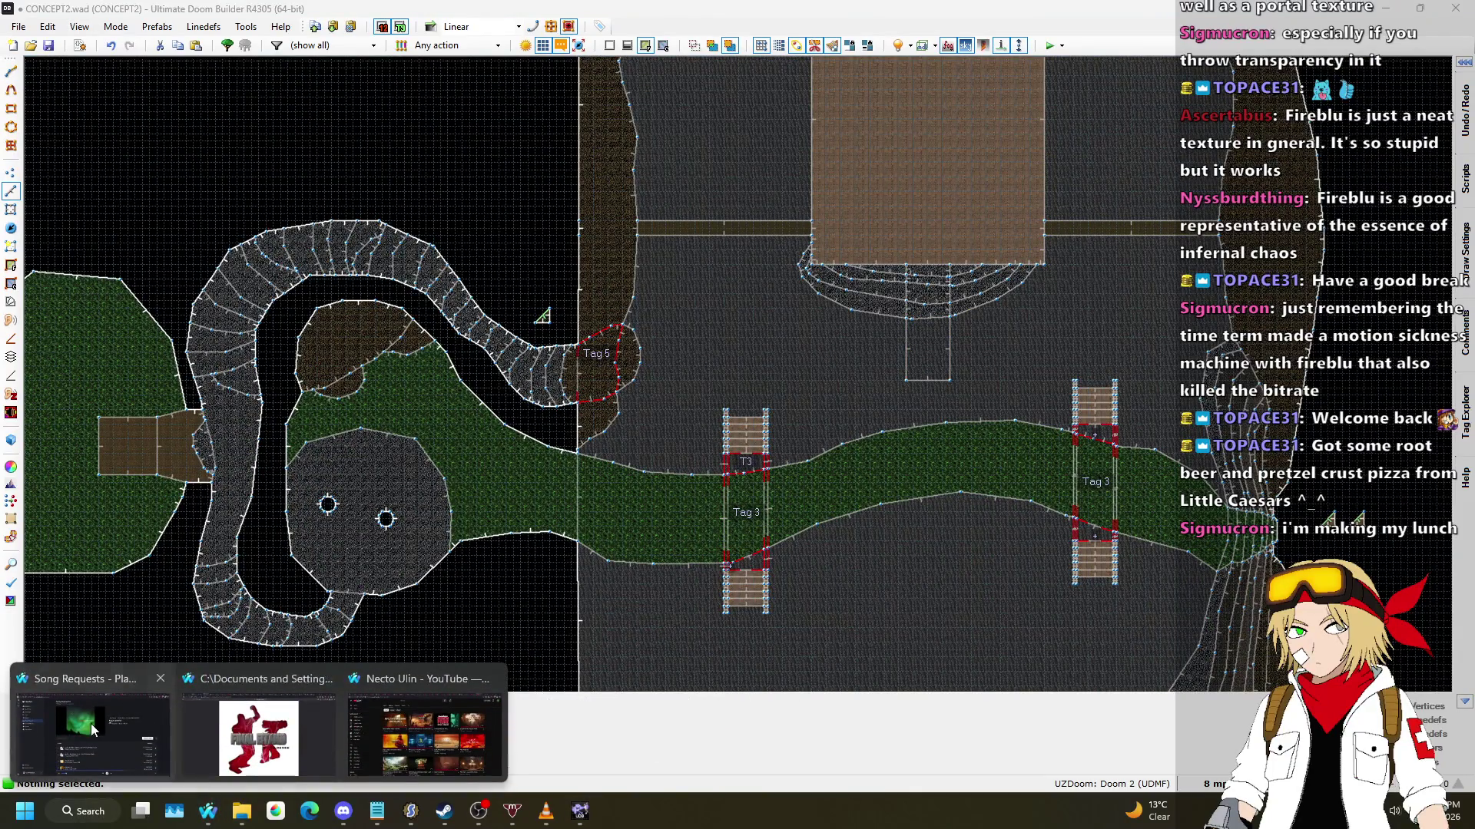
click(108, 729)
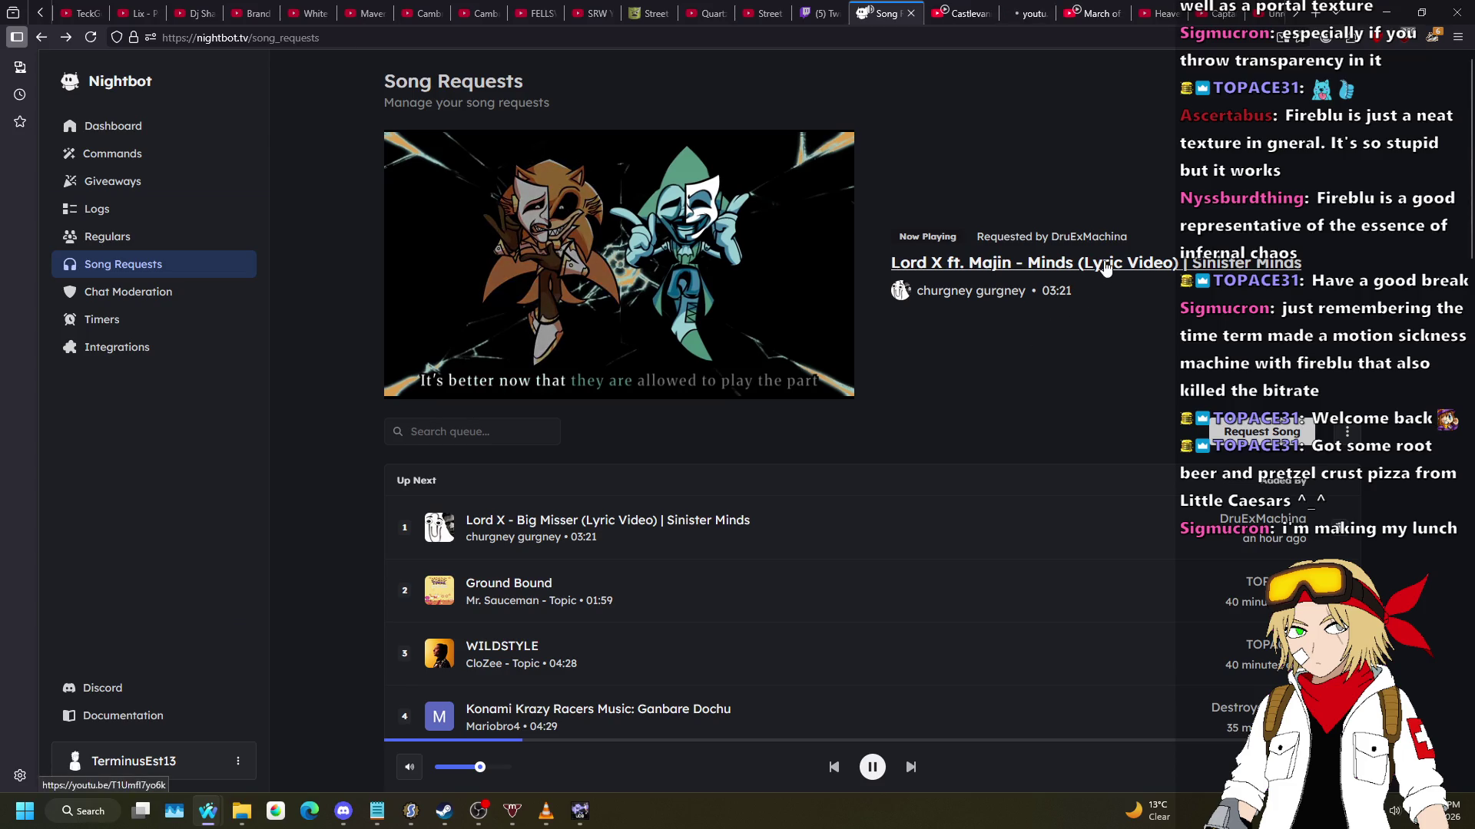
key(alt+Tab)
Step: Draw a line from the platform edge vertex to the walkway's bottom-right corner
scroll(960, 322, up, 2)
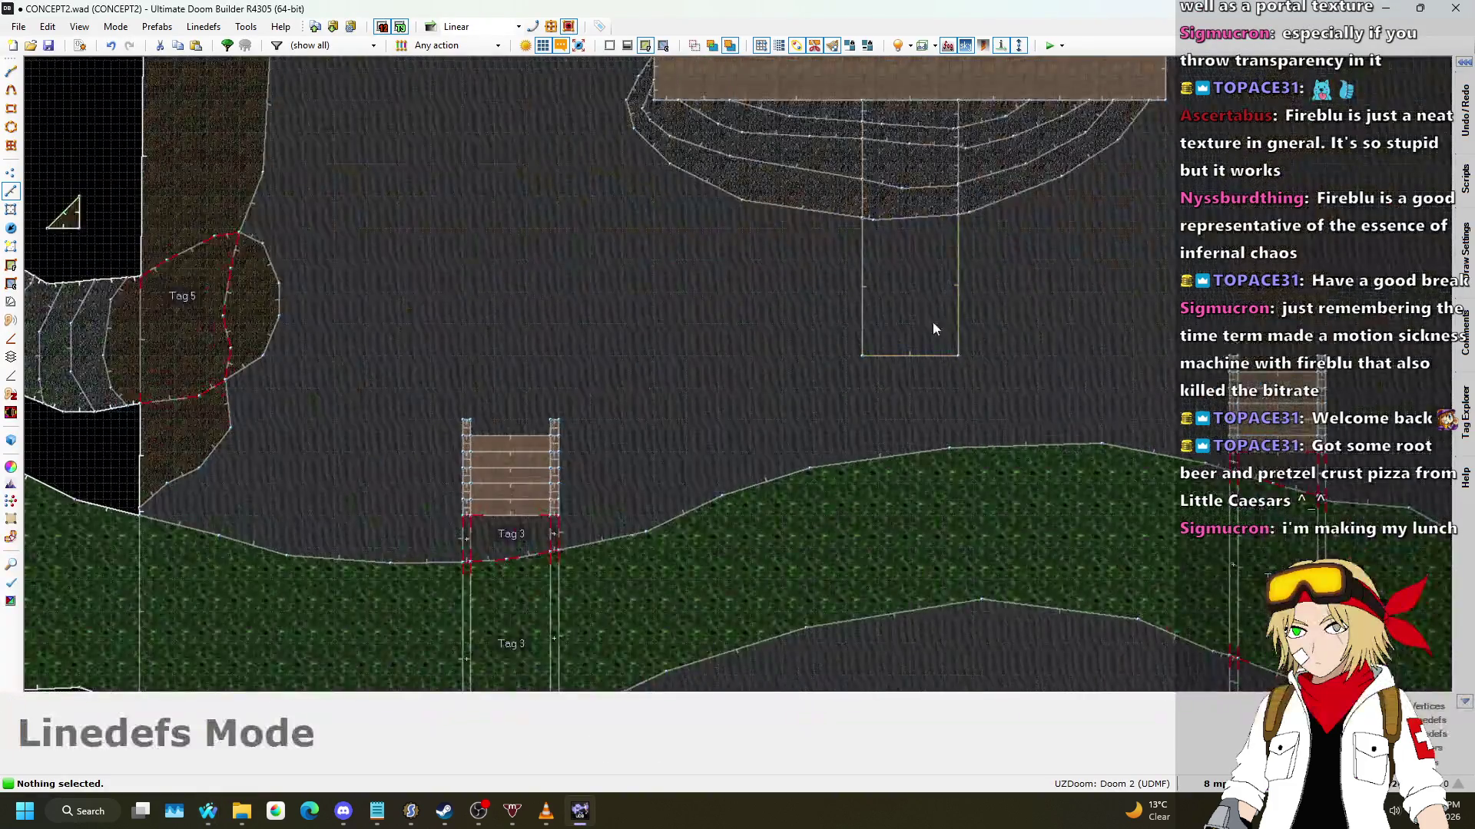
scroll(922, 318, up, 5)
scroll(542, 499, down, 4)
scroll(736, 423, up, 4)
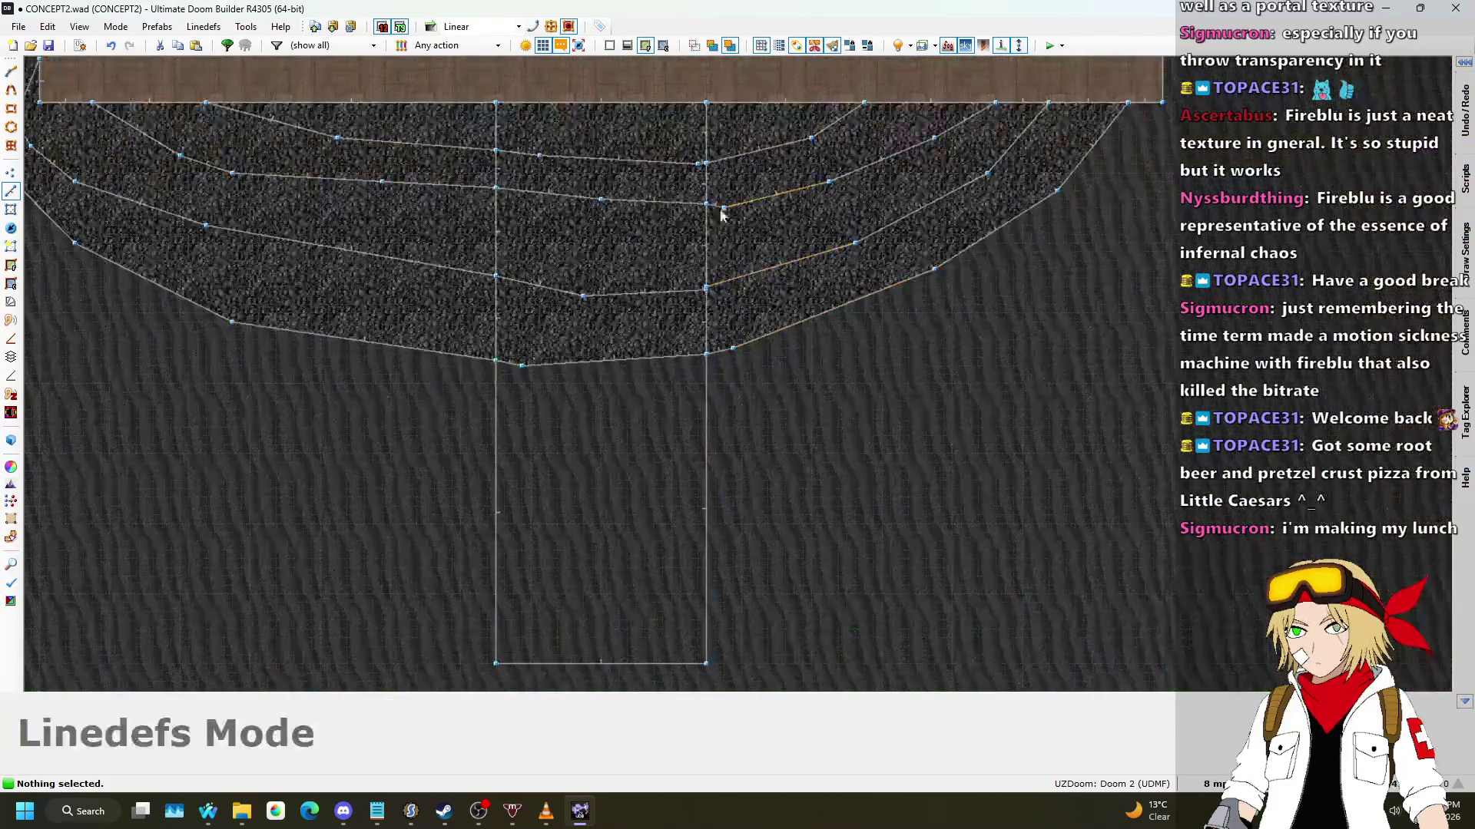
scroll(702, 113, up, 2)
scroll(703, 119, down, 5)
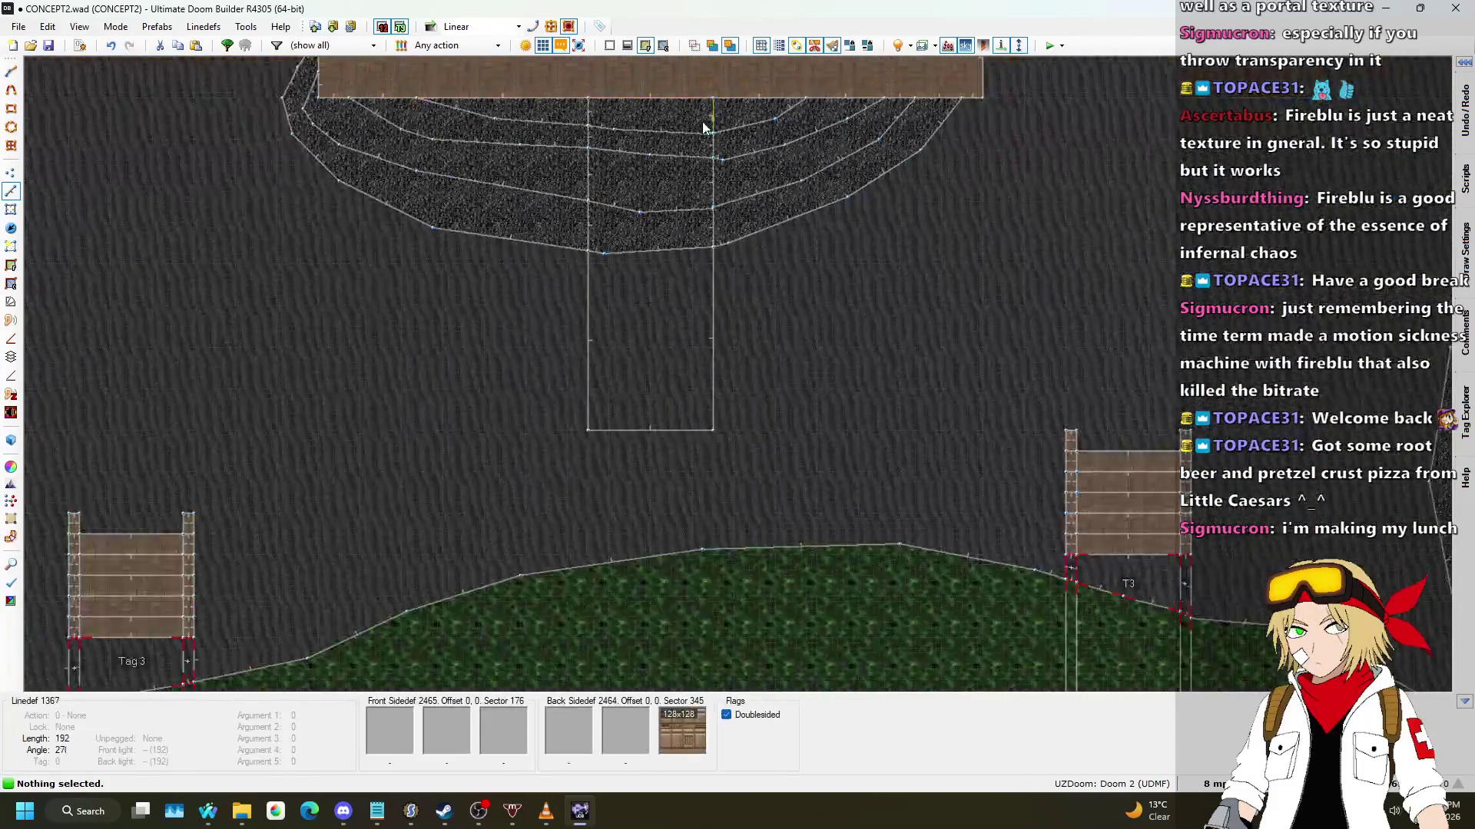
key(l)
scroll(1006, 416, up, 3)
scroll(751, 347, down, 3)
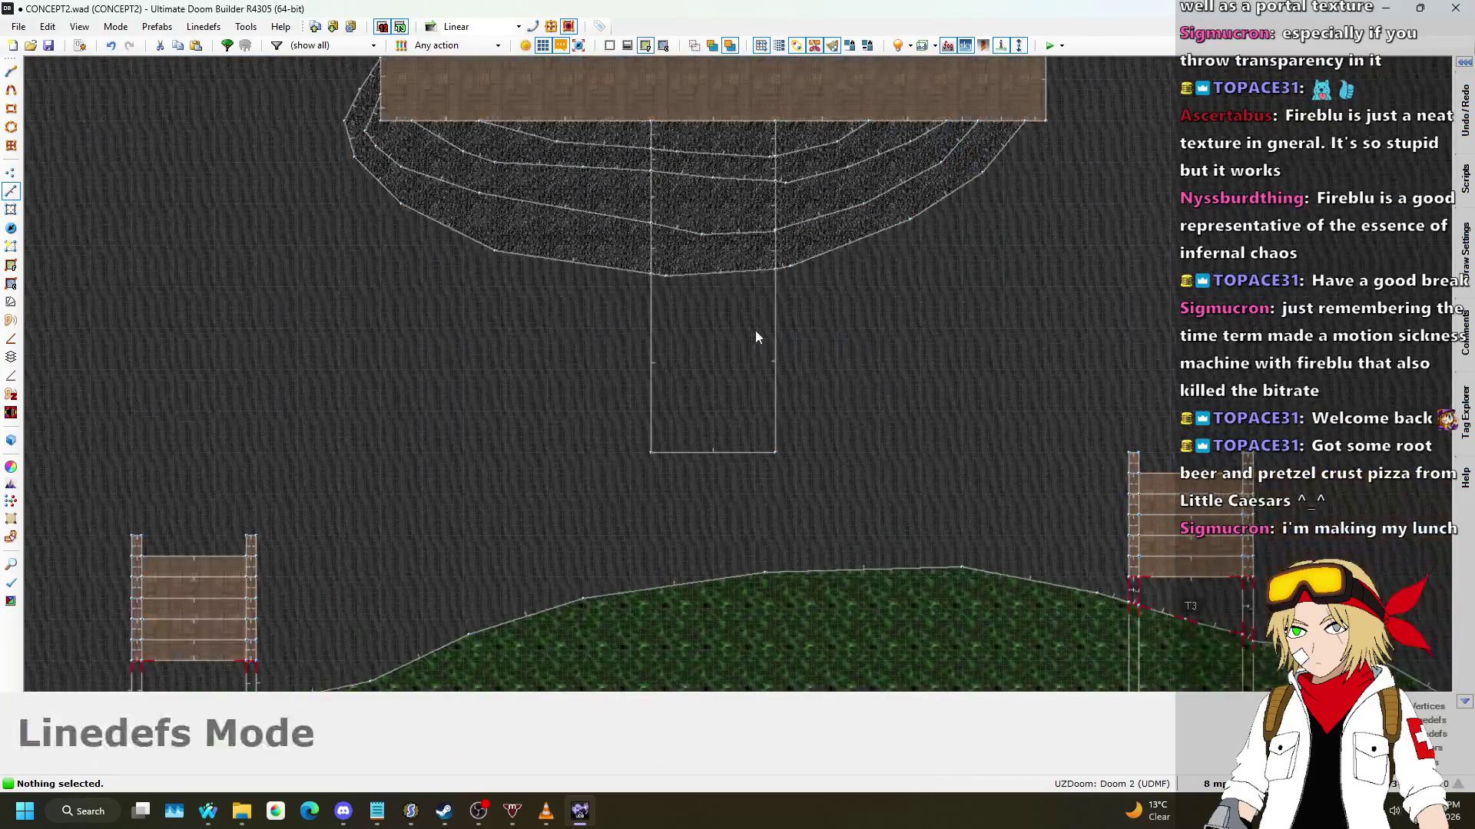
scroll(751, 346, up, 5)
key(d)
scroll(795, 102, down, 2)
click(795, 102)
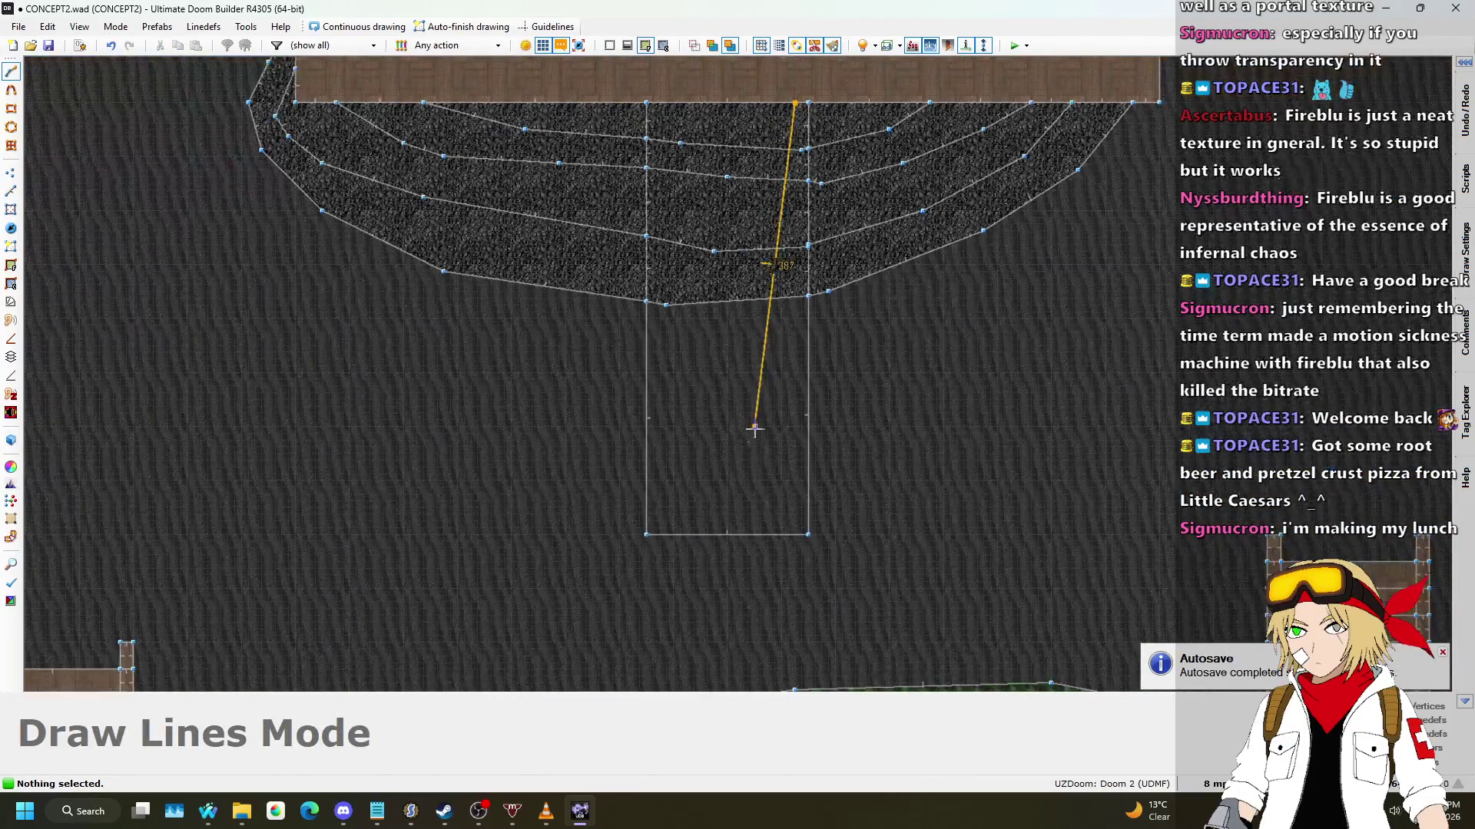
scroll(808, 534, up, 2)
click(808, 534)
scroll(739, 574, down, 5)
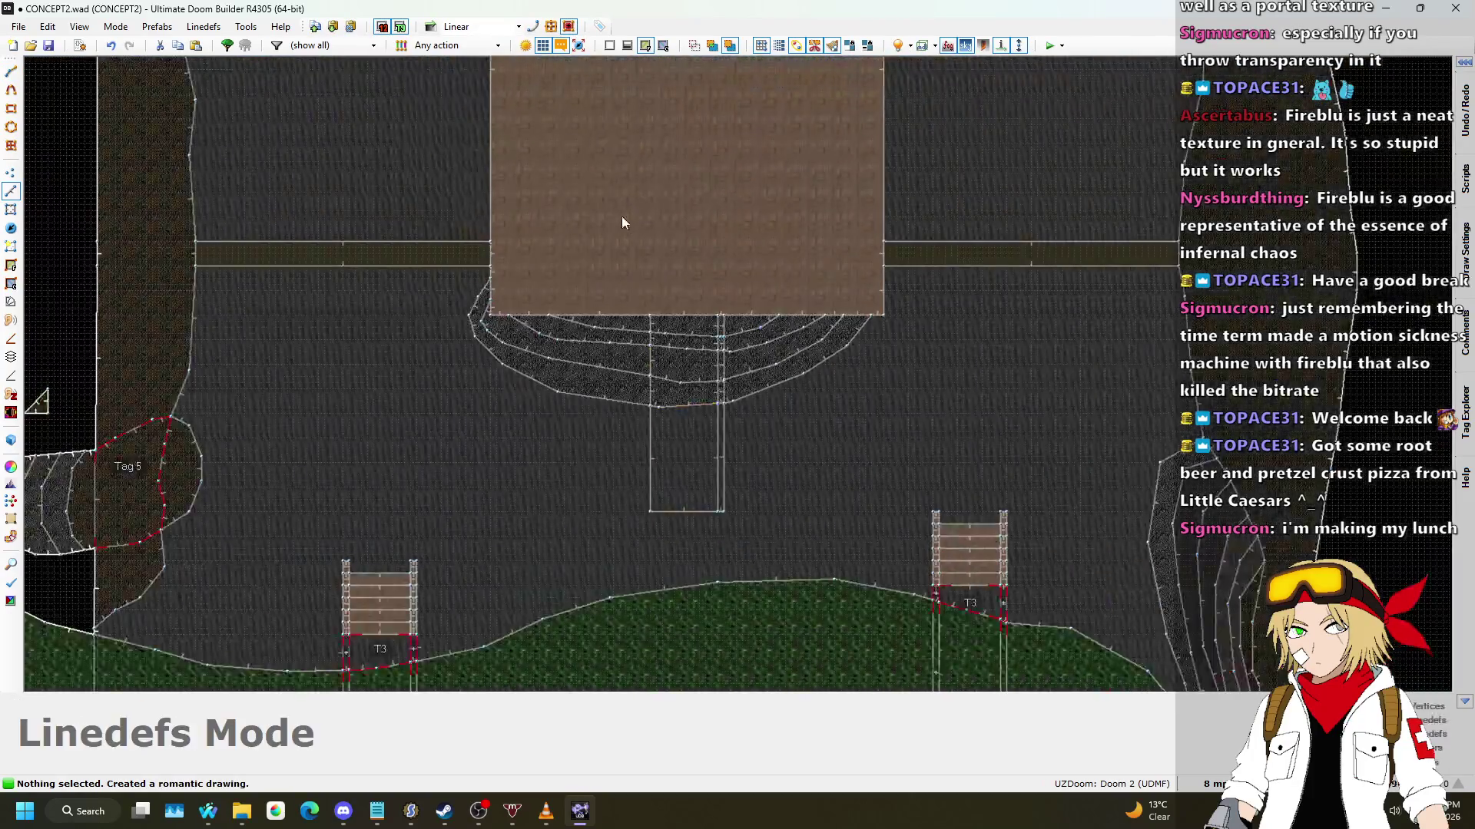
scroll(622, 223, up, 3)
Step: Draw a second line from the platform edge to the walkway's bottom-left corner
key(d)
click(652, 256)
scroll(727, 535, down, 1)
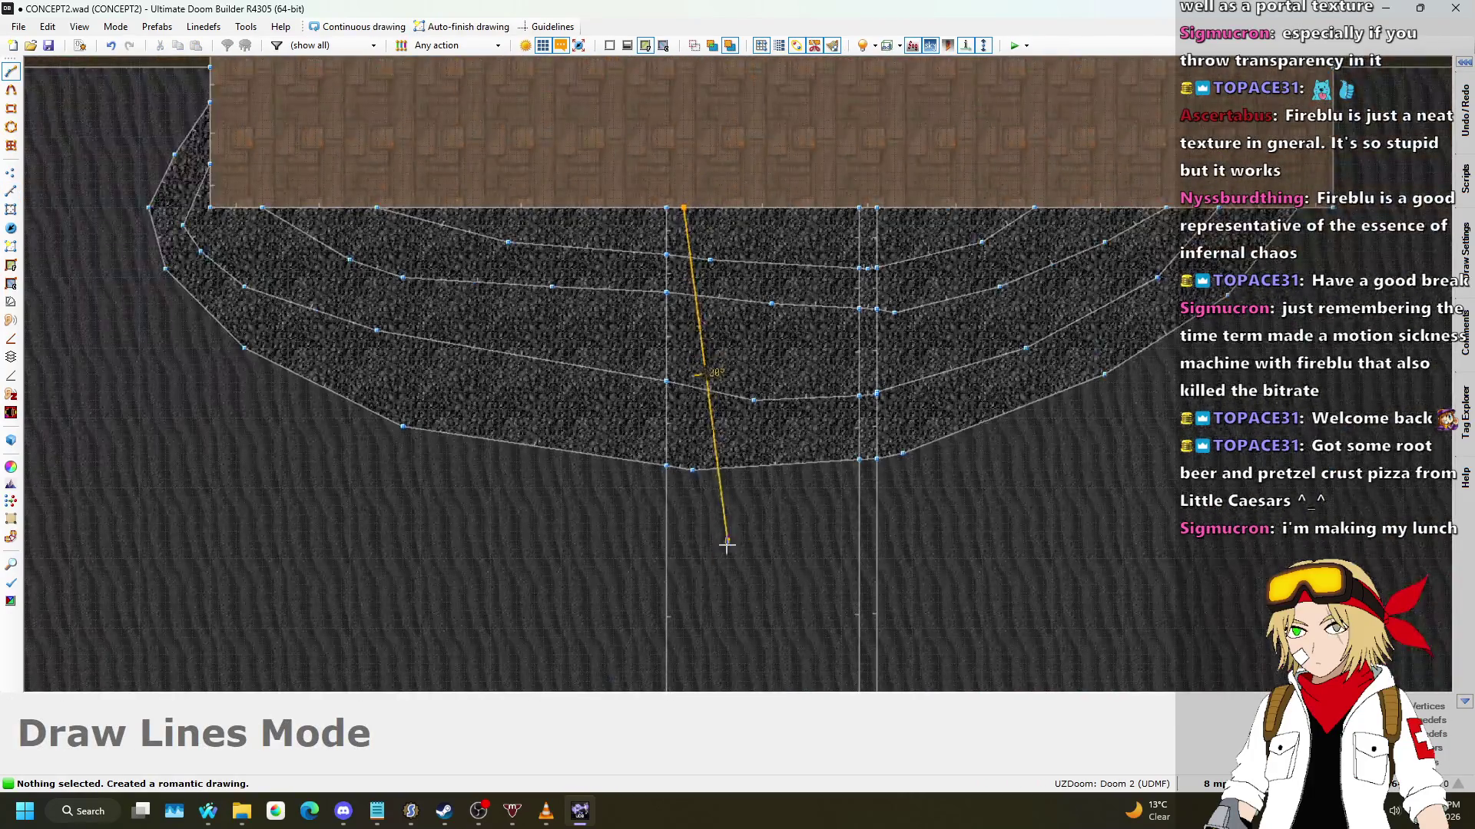
scroll(727, 535, down, 2)
scroll(710, 501, up, 2)
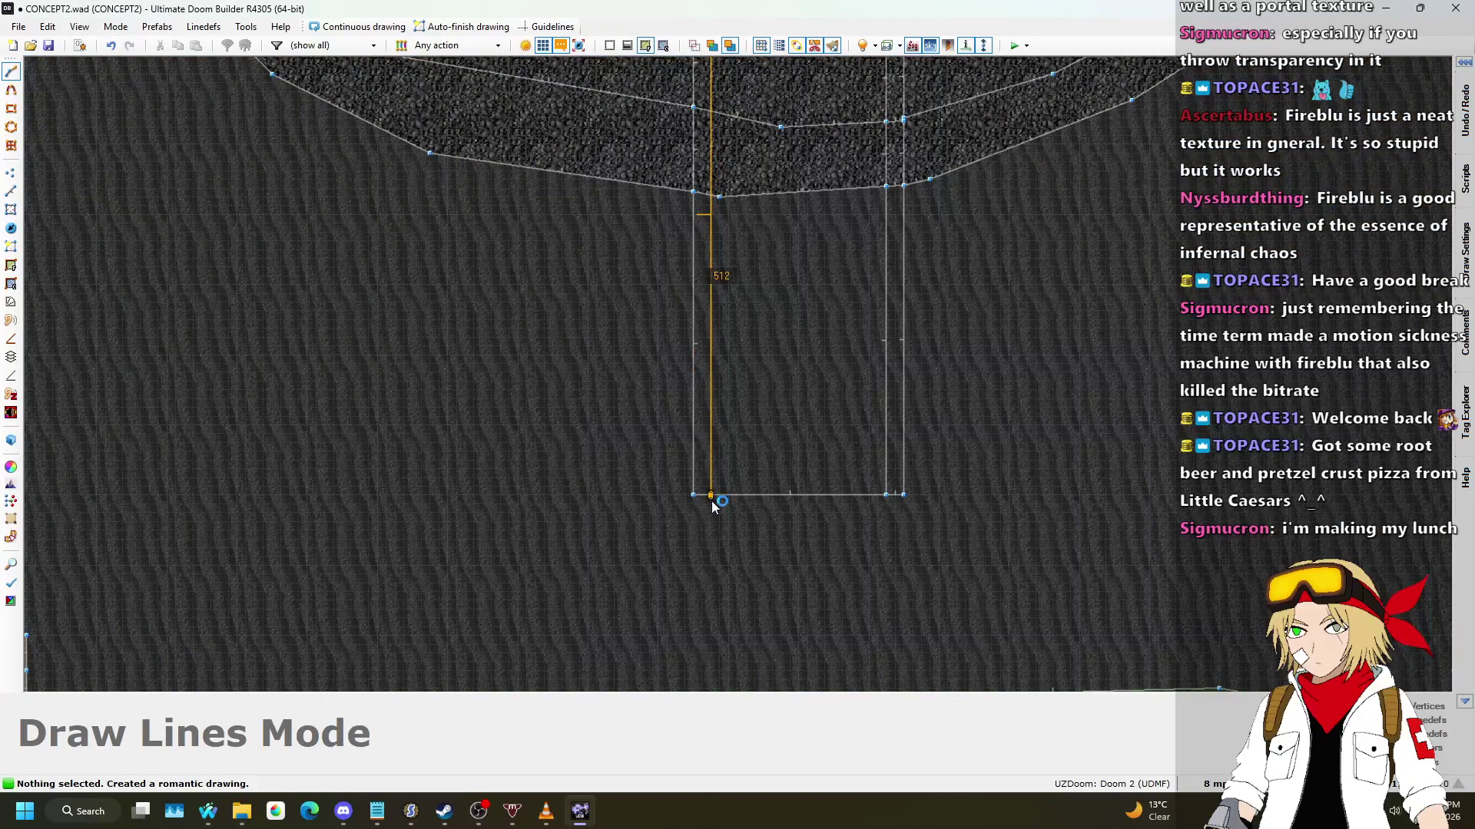
click(712, 501)
scroll(768, 476, down, 3)
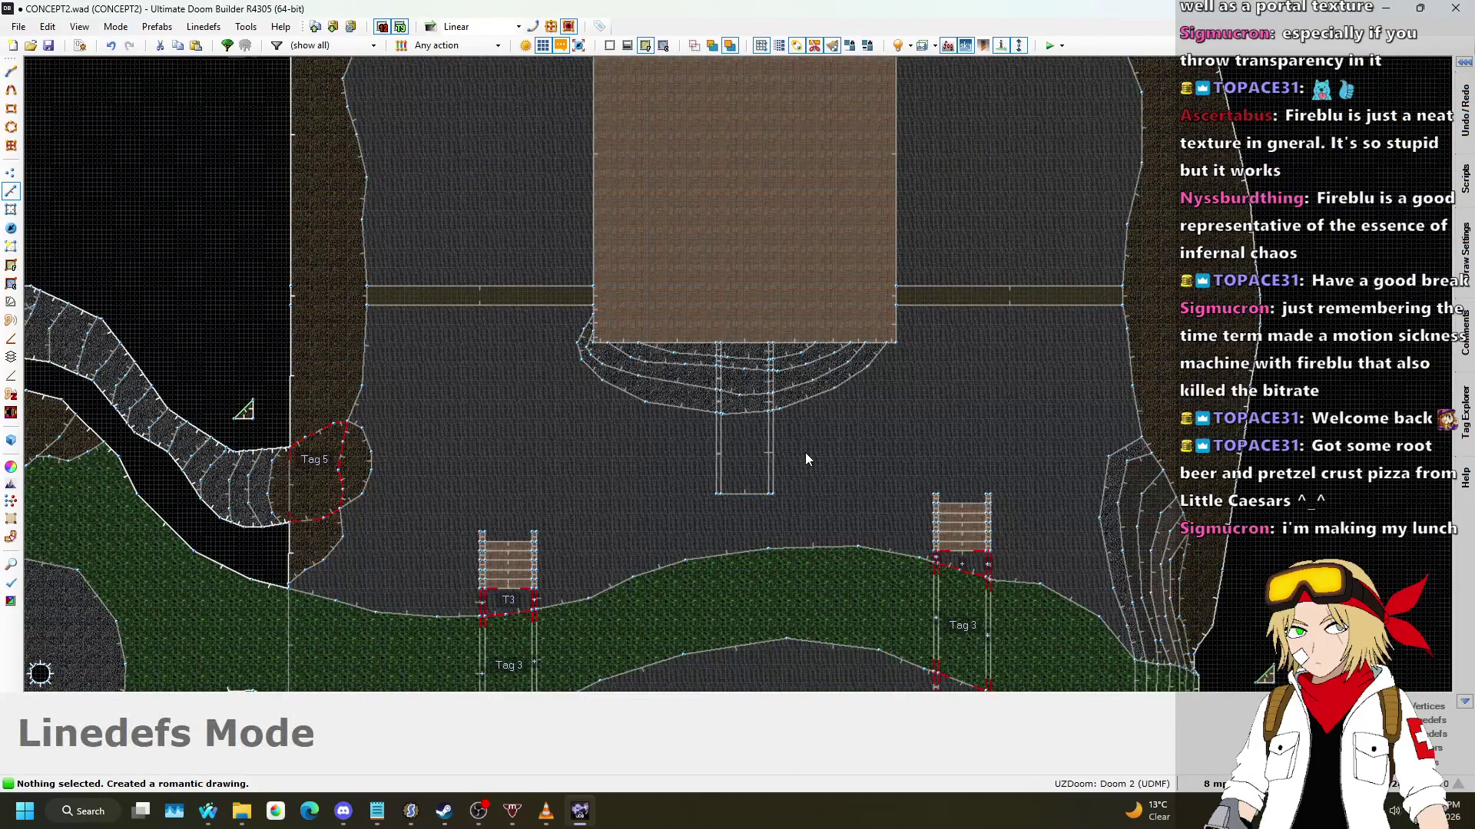
Step: Preview the split walkway across the stair tiers in Visual Mode, then return to 2D
key(w)
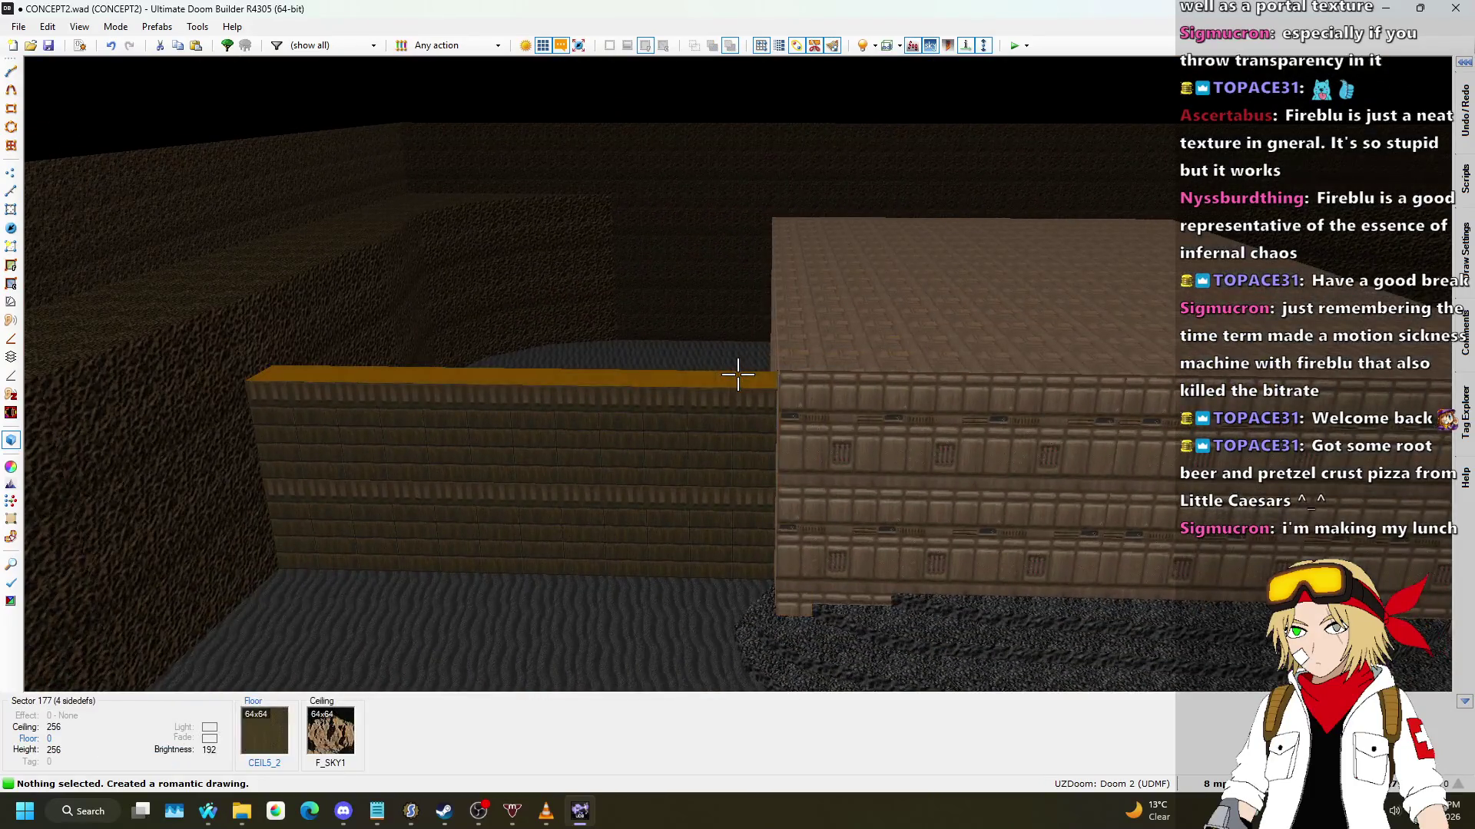
key(w)
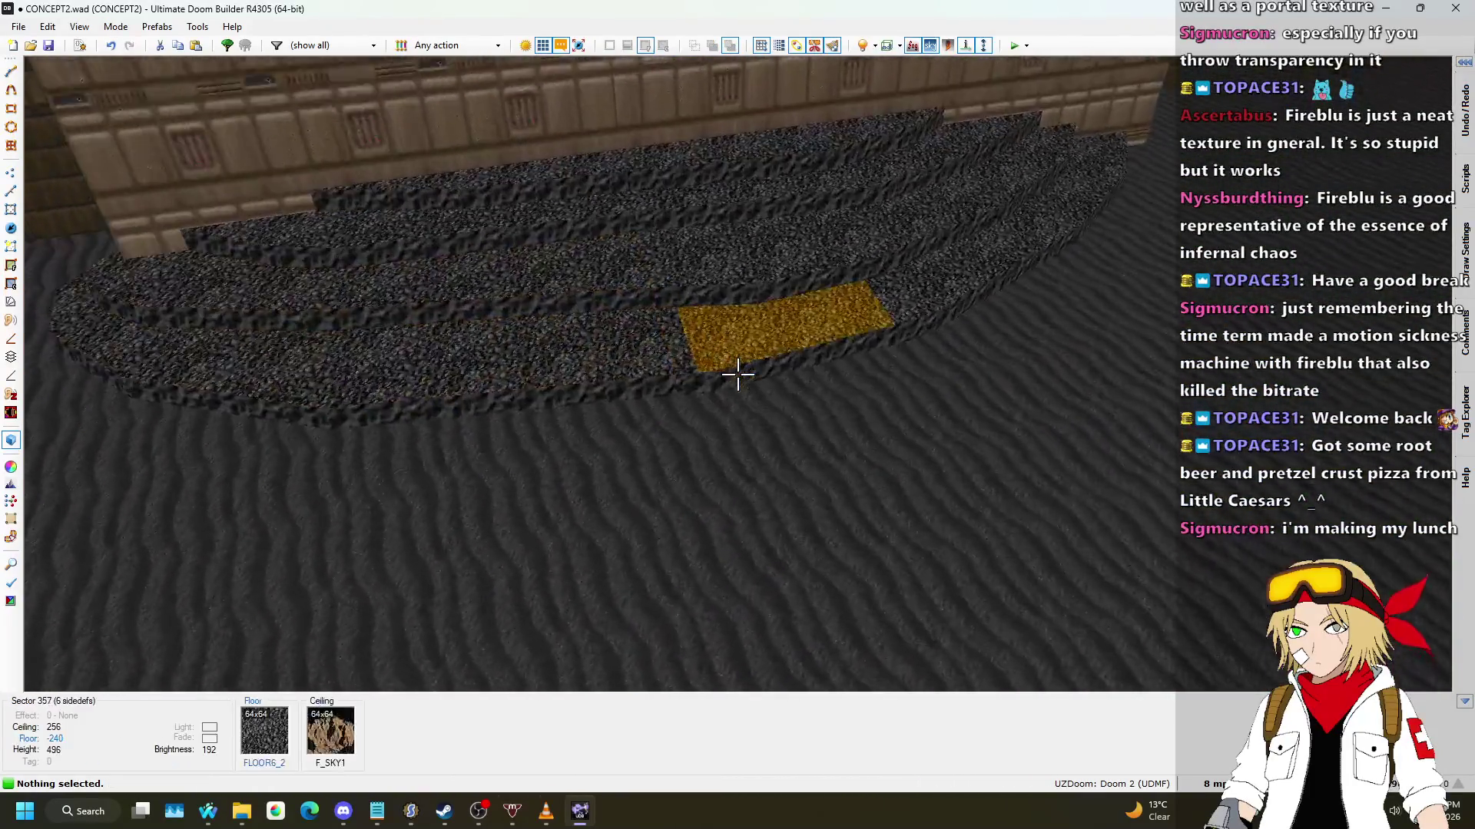
key(w)
scroll(730, 356, up, 5)
scroll(748, 344, down, 4)
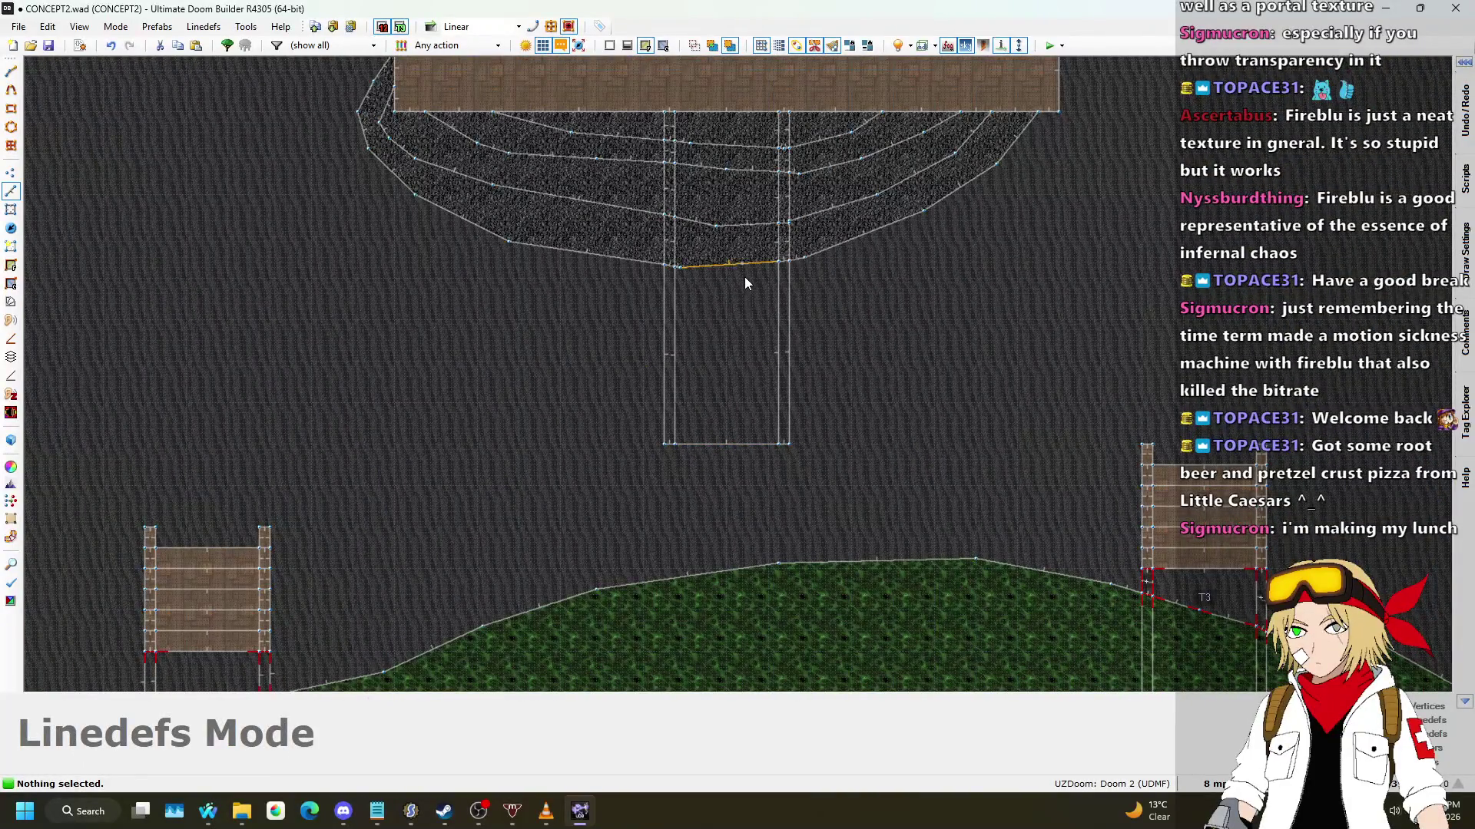
scroll(760, 295, up, 1)
click(11, 208)
scroll(627, 390, down, 3)
Step: Select the five walkway sectors and give them tag 6 in Edit Sectors
click(627, 389)
scroll(650, 298, up, 2)
click(649, 298)
click(667, 230)
click(671, 199)
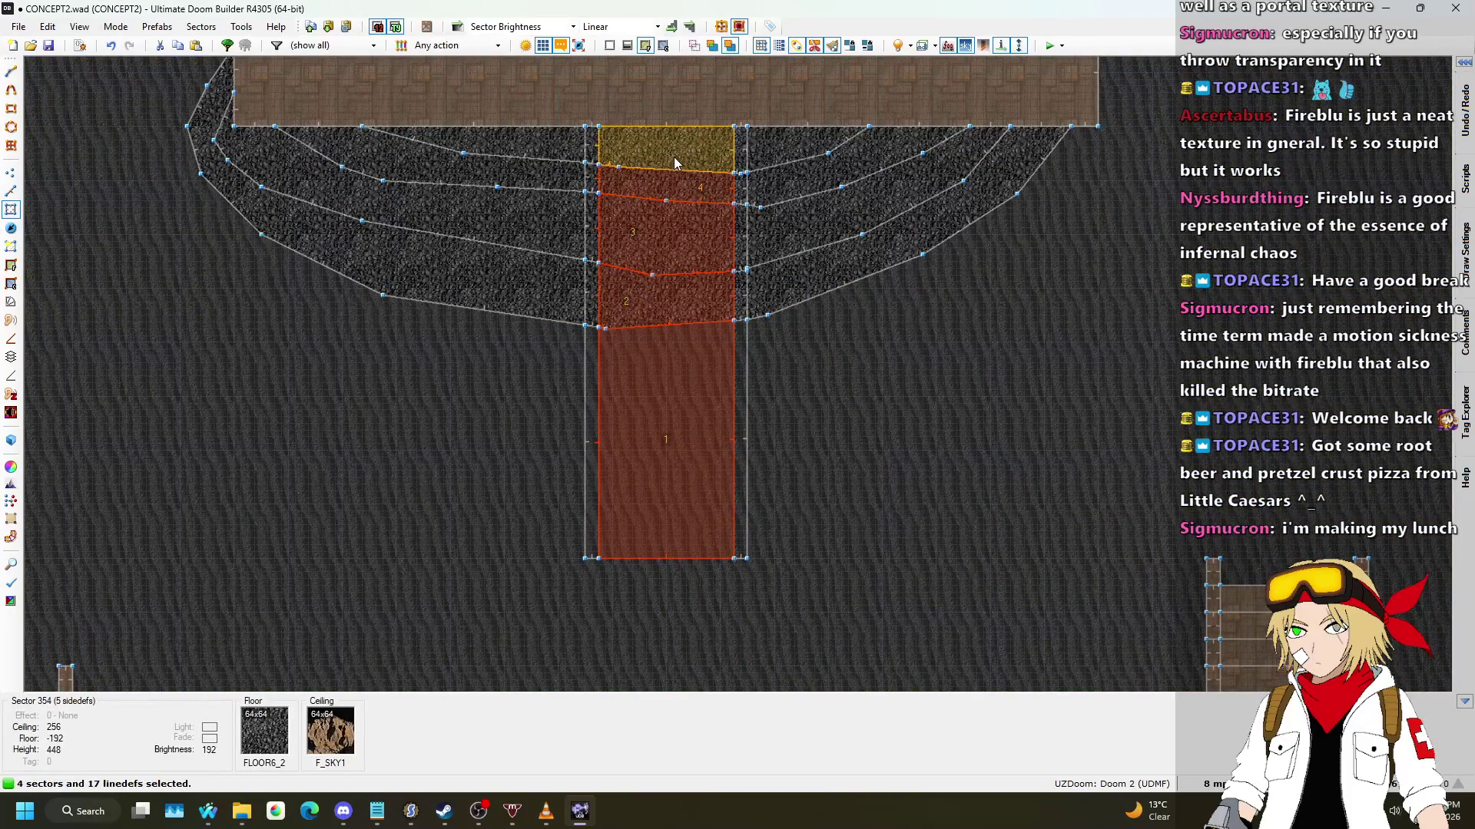
click(674, 156)
right_click(653, 501)
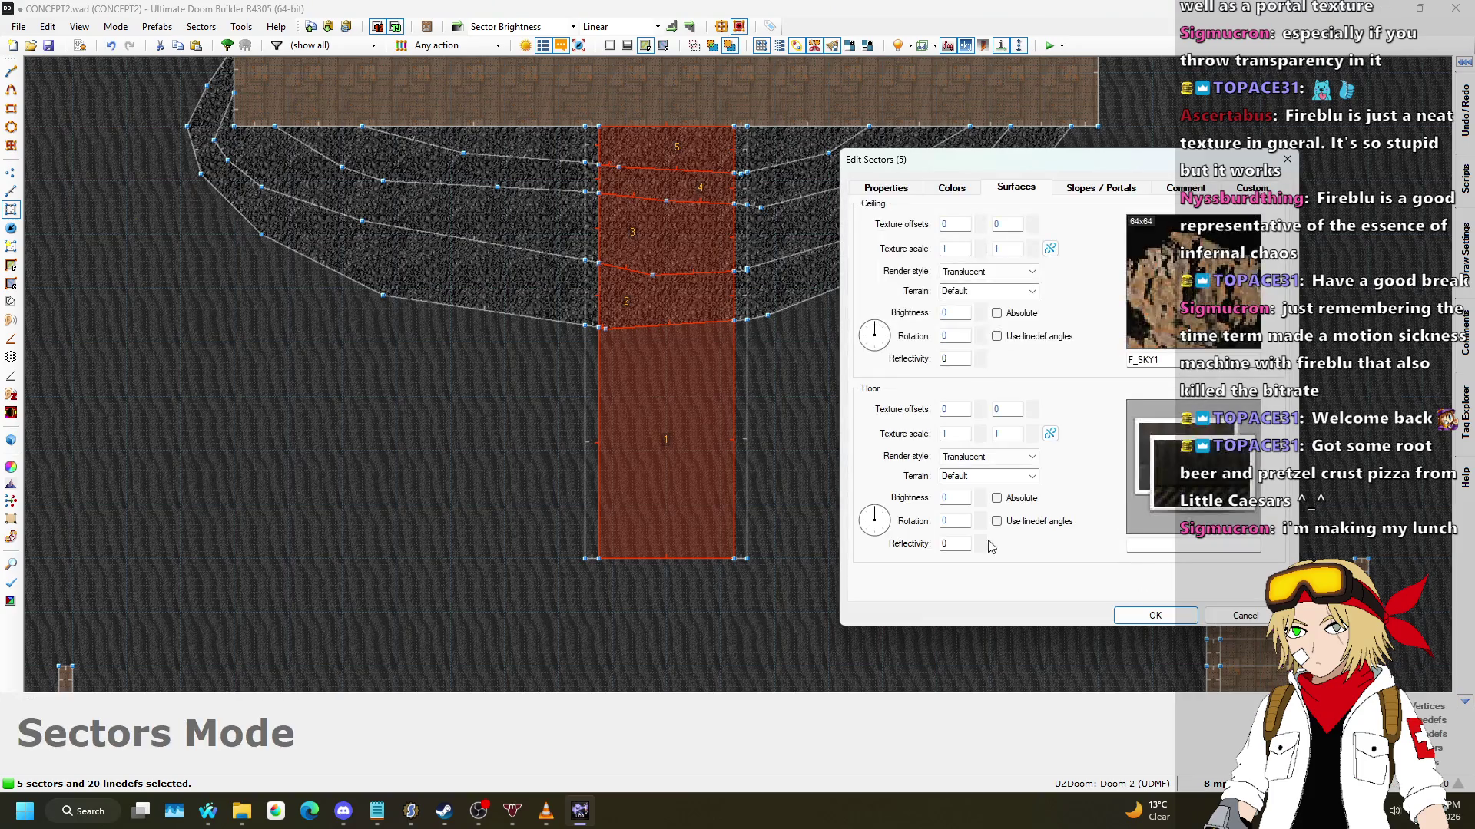
click(872, 187)
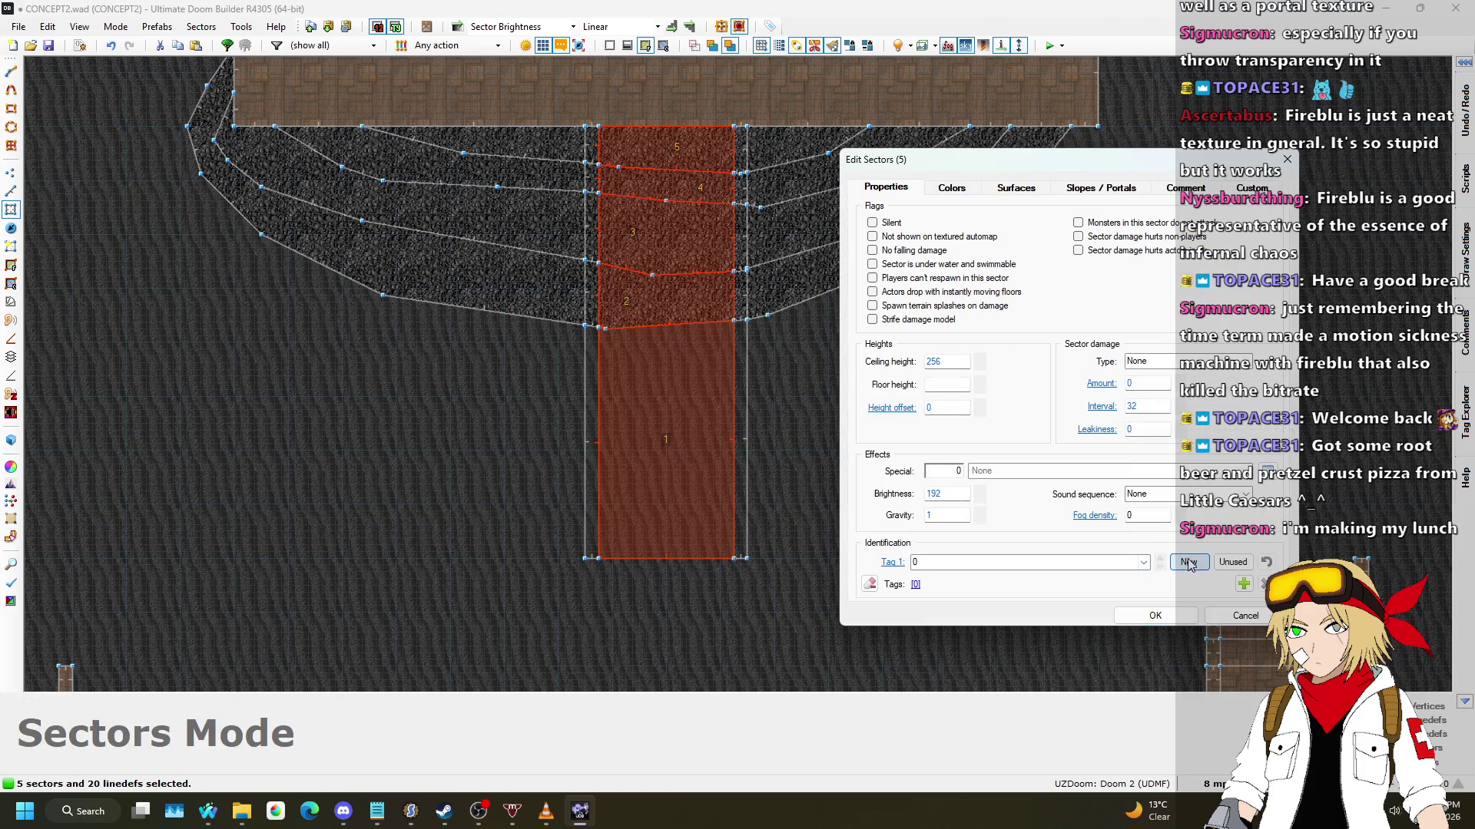
click(1156, 616)
Step: Select the narrow side strip sectors and give them tag 7
click(593, 189)
click(588, 313)
click(596, 345)
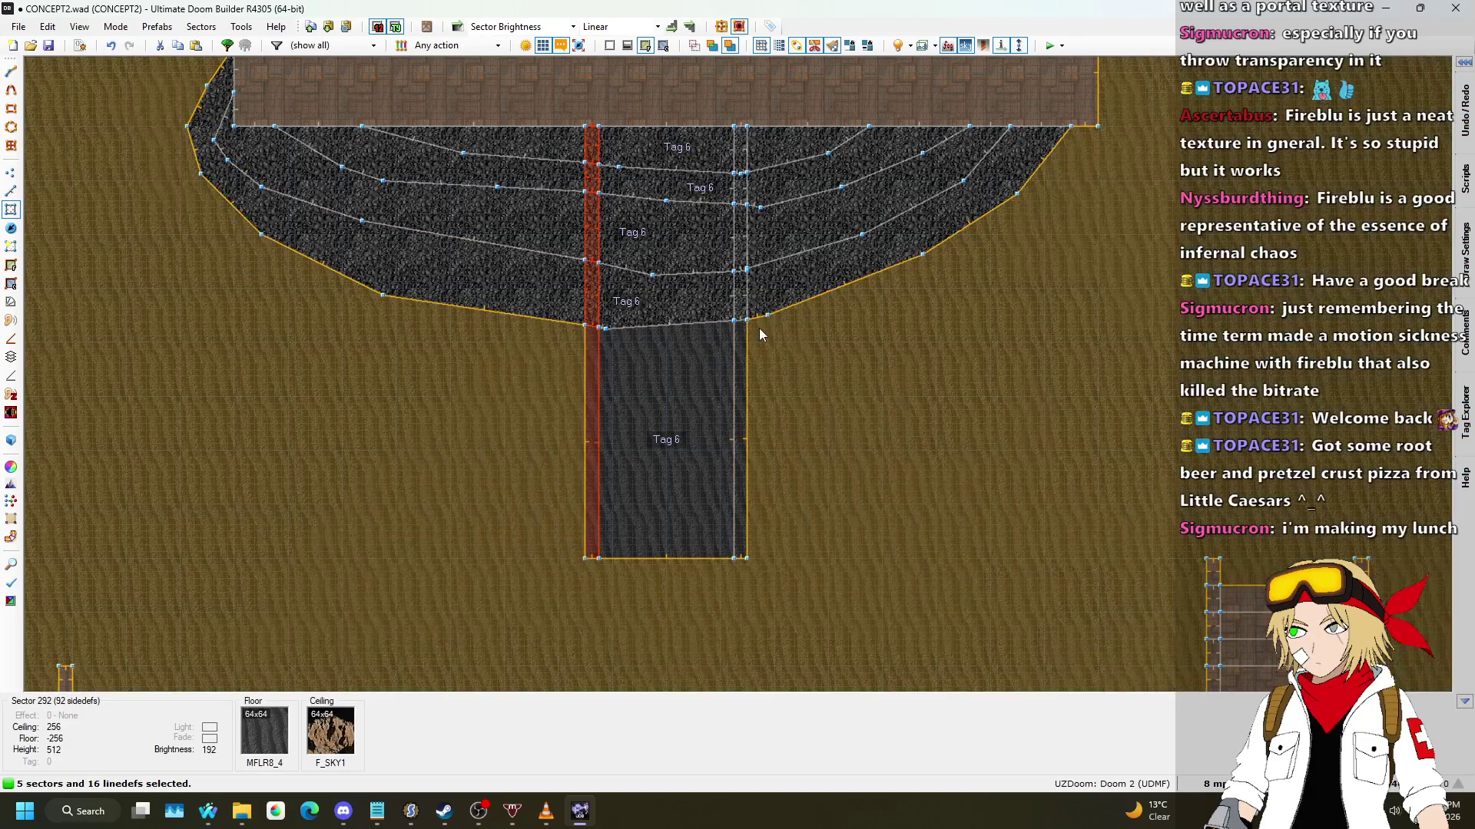
click(743, 330)
click(741, 300)
click(742, 263)
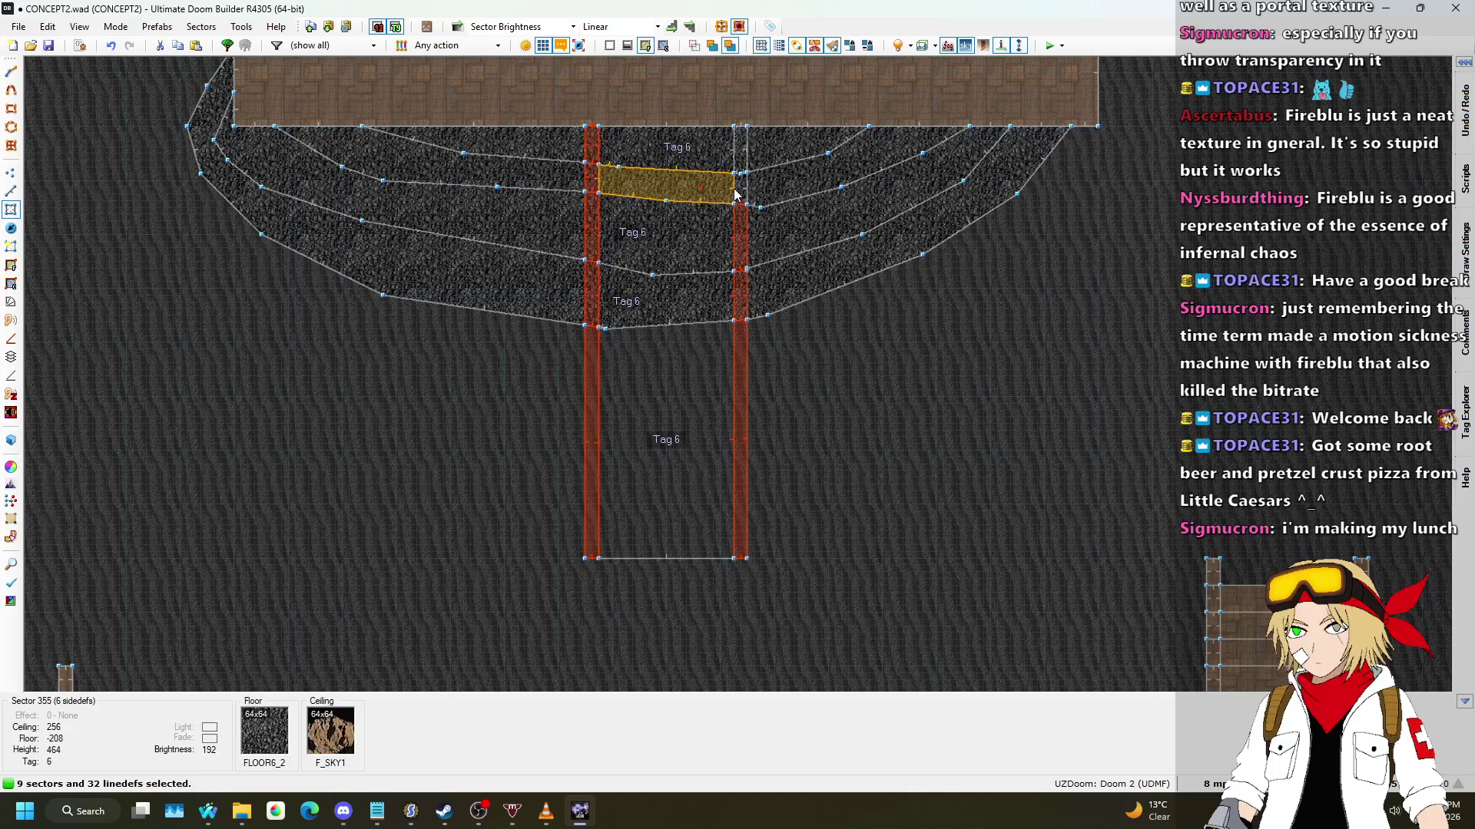
click(734, 194)
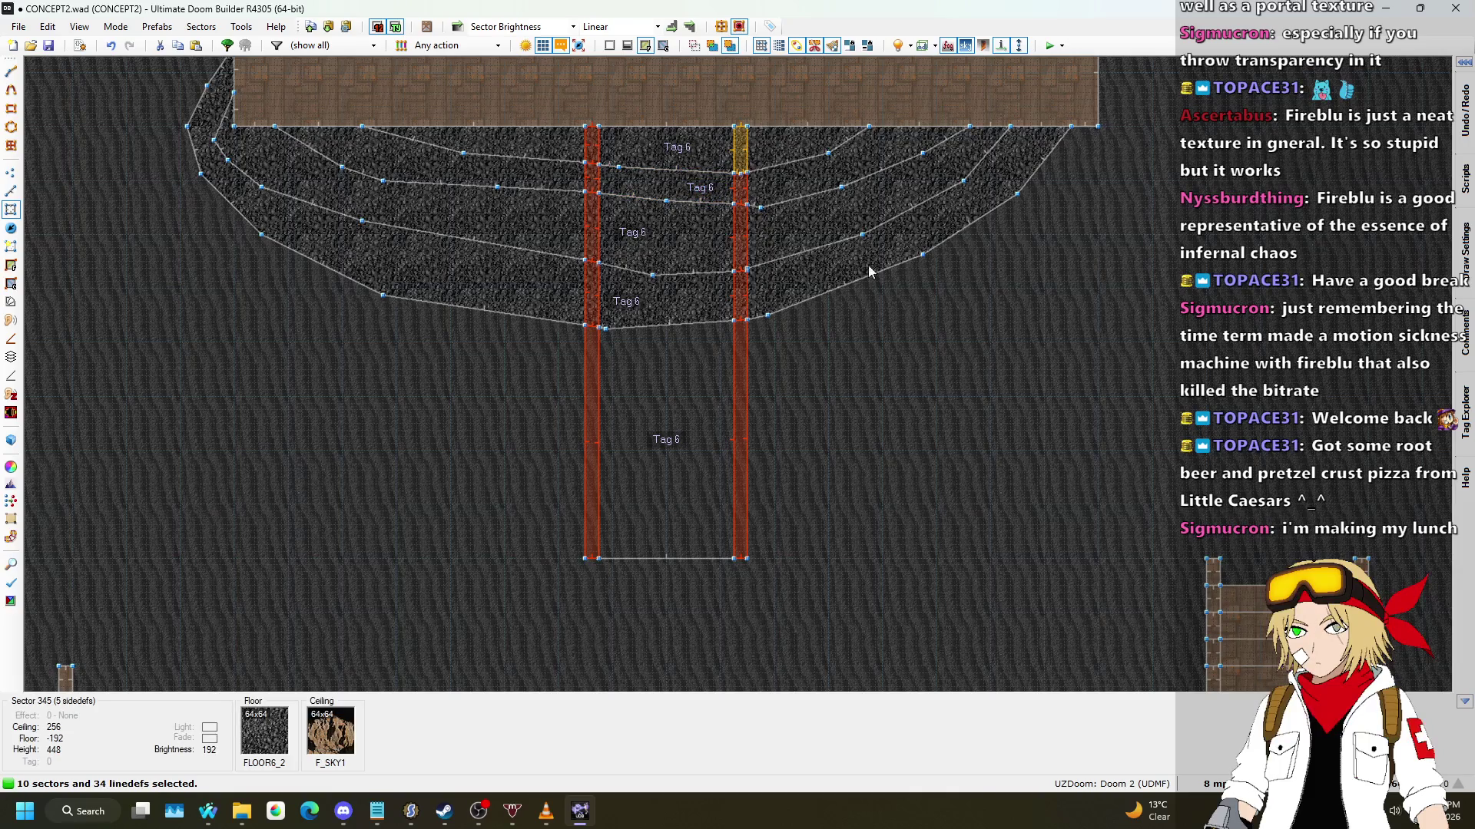
right_click(842, 254)
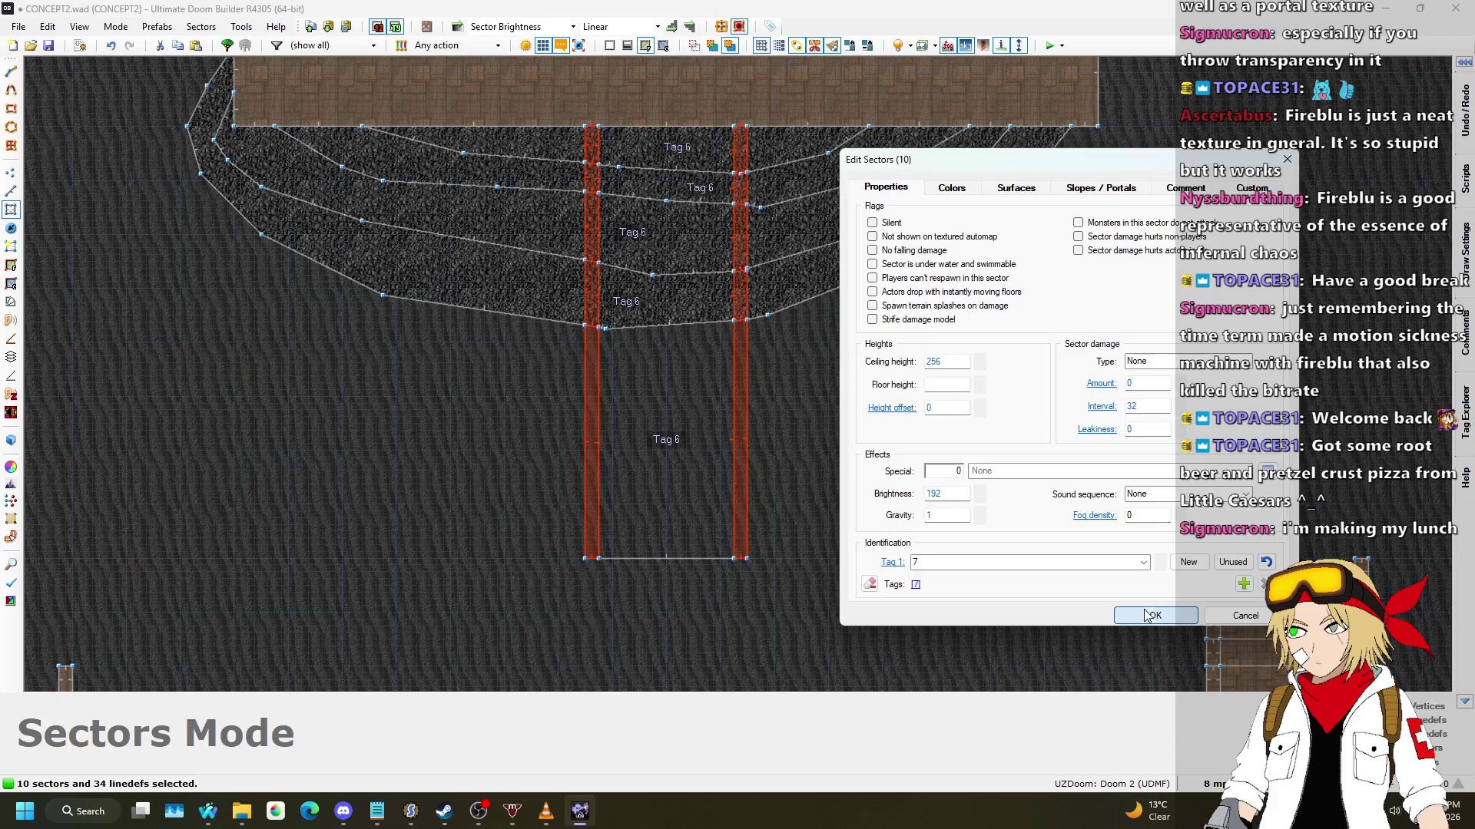
click(1152, 615)
scroll(576, 292, down, 5)
Step: Copy the two 3D-floor control triangles and paste the copy beside the originals
key(l)
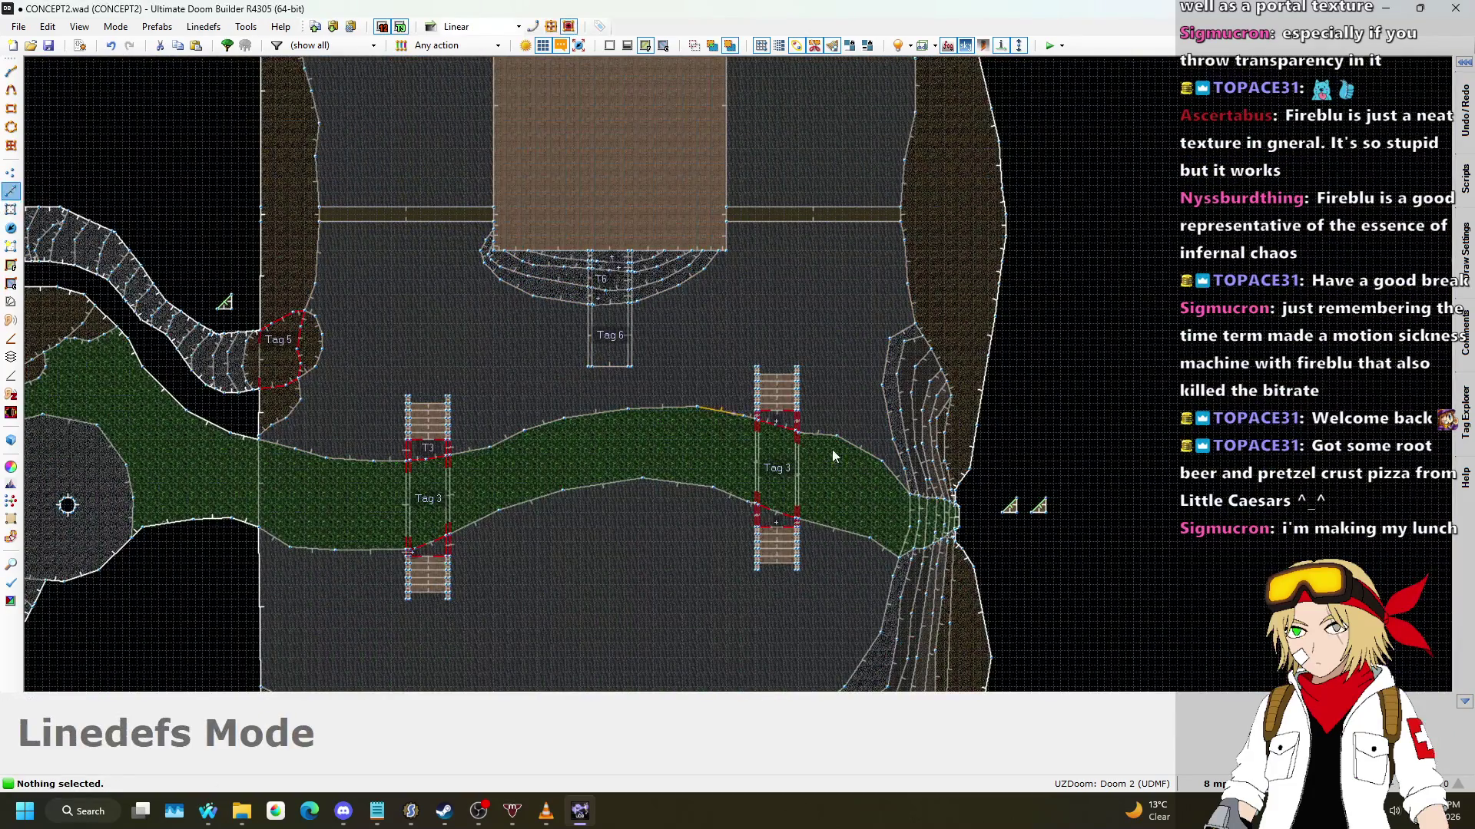
scroll(902, 504, up, 4)
drag(889, 553, 1009, 476)
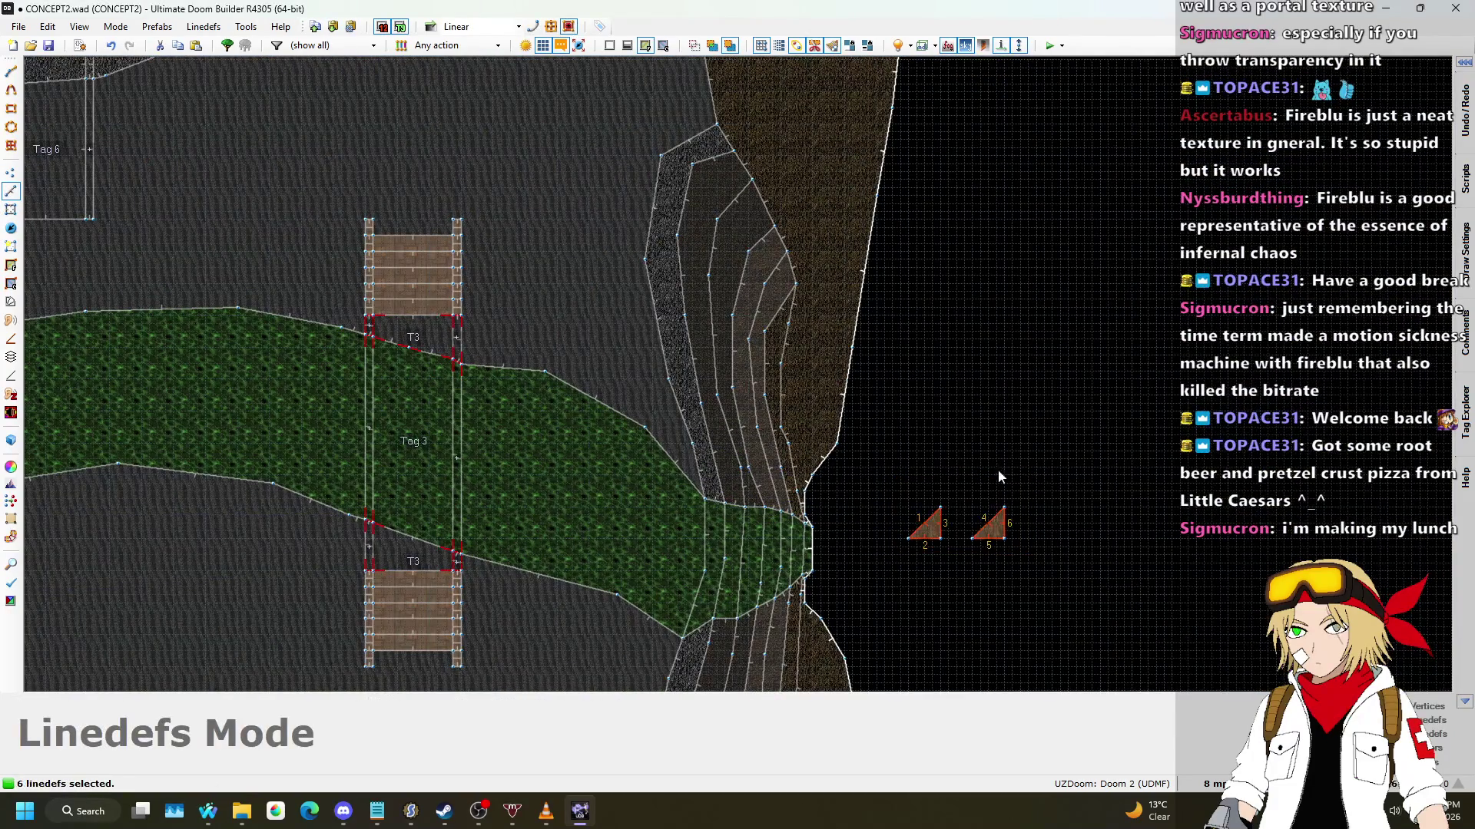
scroll(955, 430, up, 1)
key(ctrl+c)
scroll(947, 388, down, 2)
scroll(956, 346, up, 2)
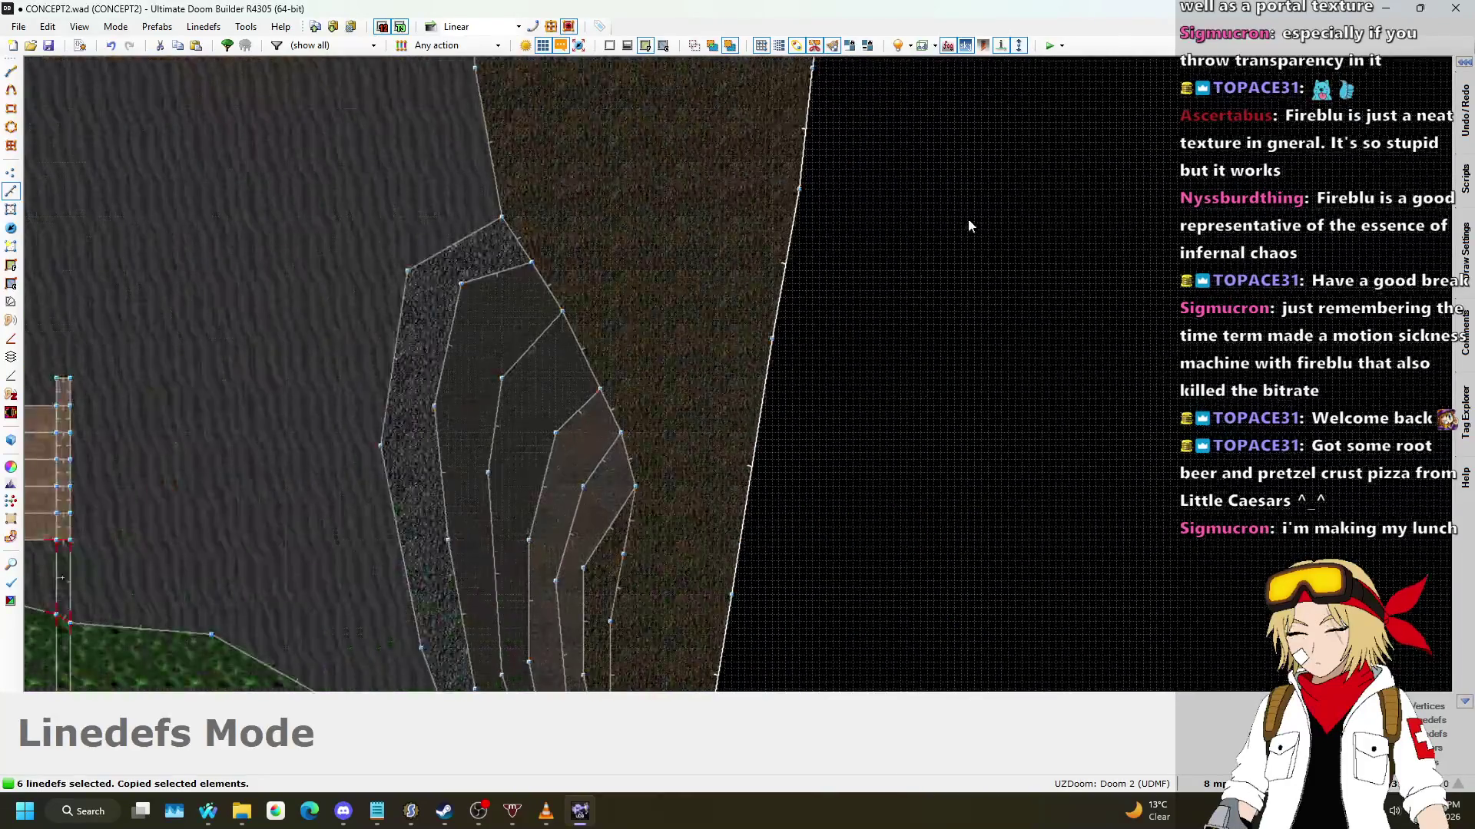
key(ctrl+v)
scroll(933, 234, up, 3)
click(933, 288)
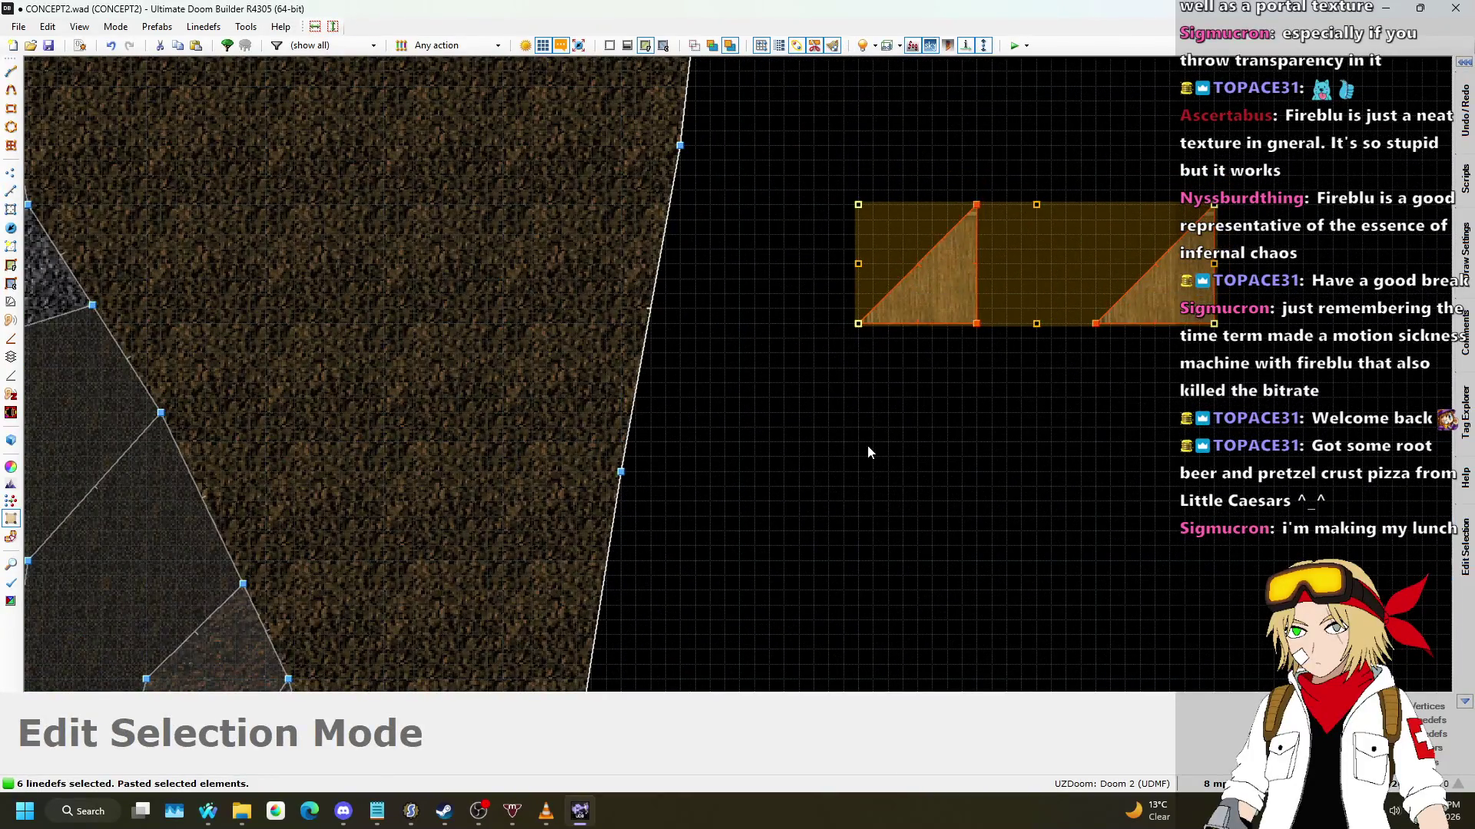
key(Return)
scroll(868, 451, down, 3)
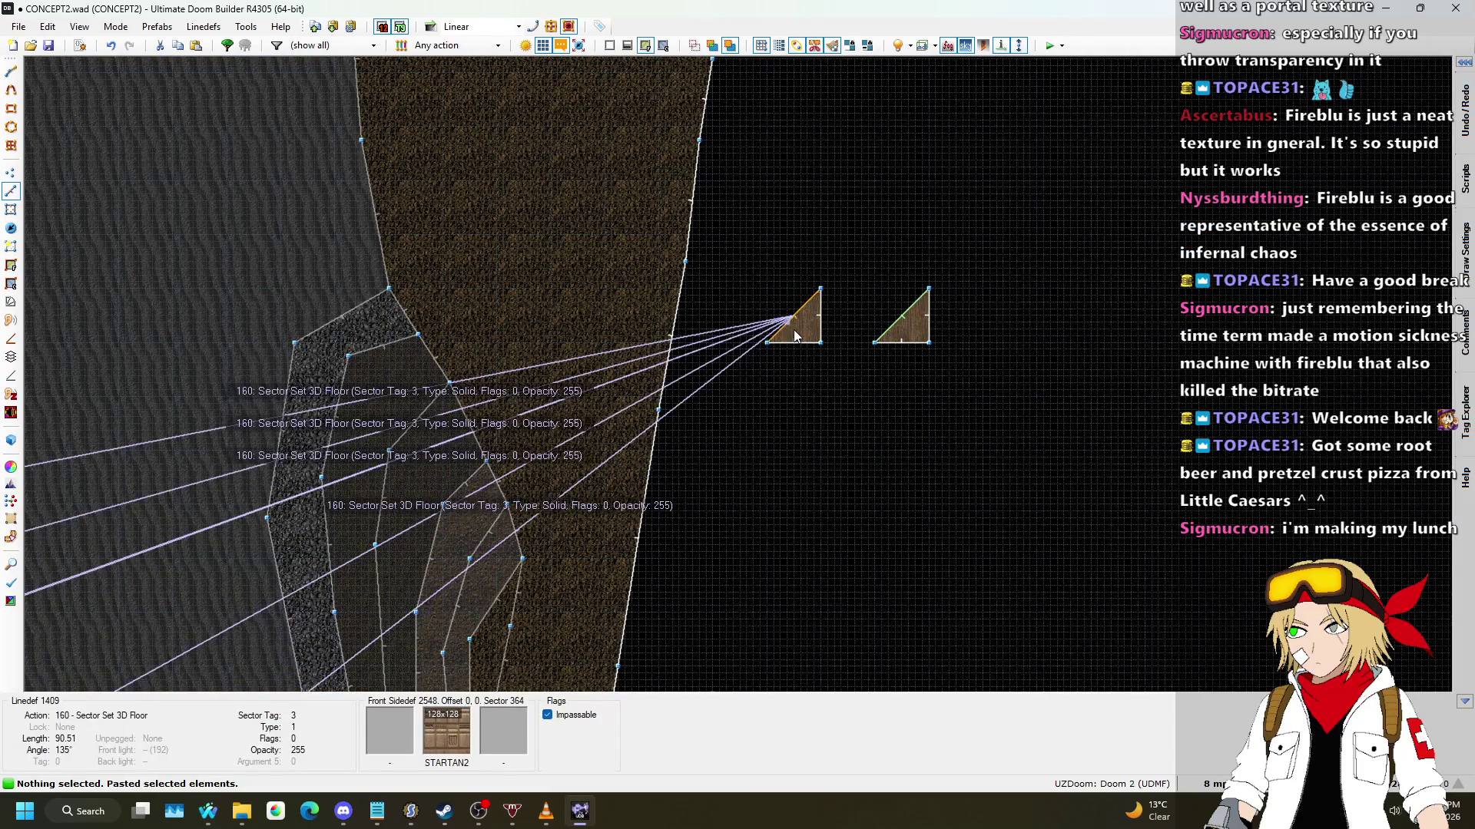
Step: Retarget the copied triangles' Set 3D Floor lines to sector tags 6 and 7
right_click(793, 317)
click(895, 110)
click(1064, 351)
click(1022, 387)
click(1150, 612)
right_click(908, 311)
click(1065, 352)
click(1022, 398)
click(1163, 613)
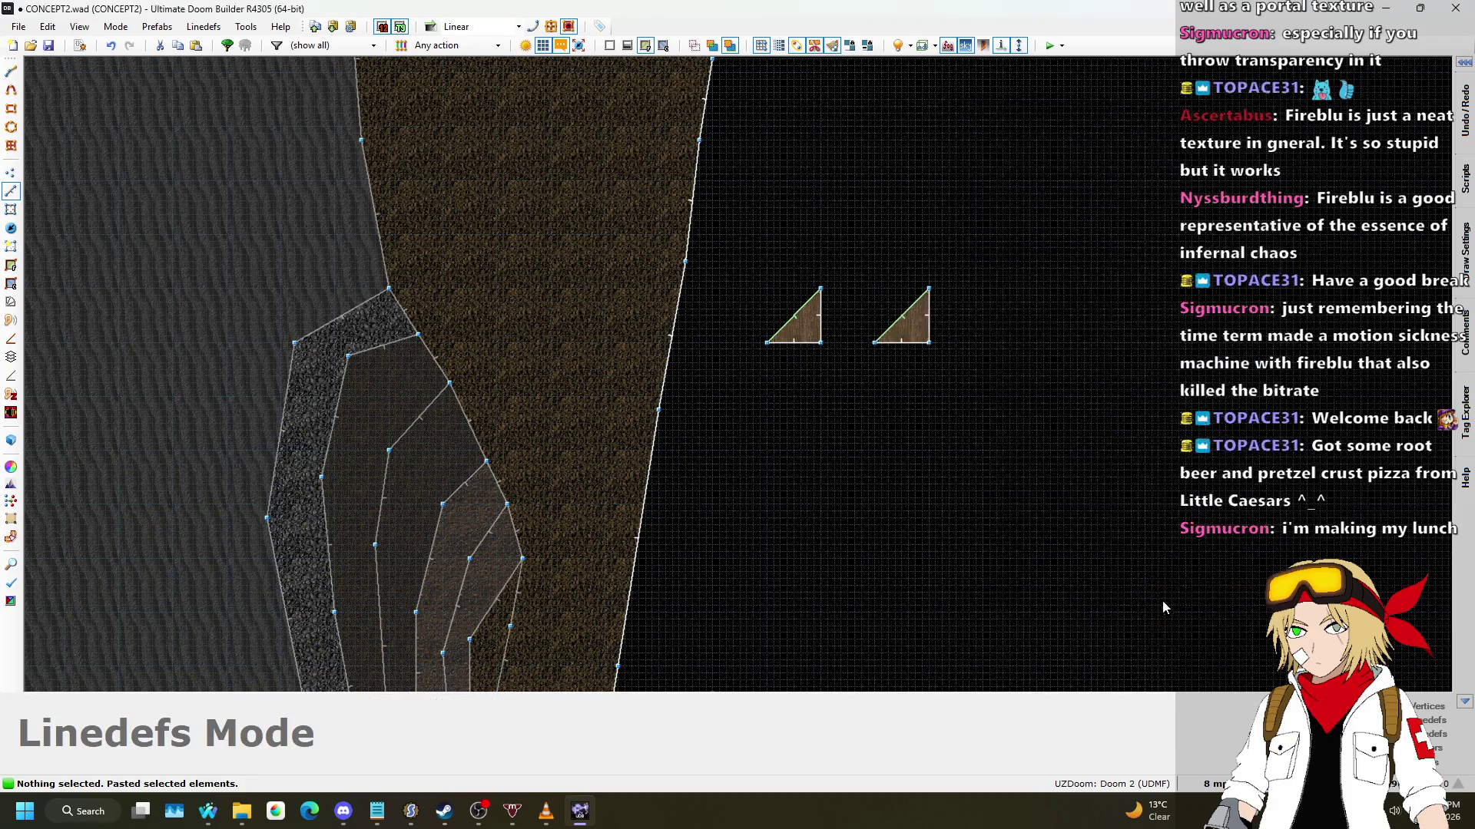
key(w)
key(w)
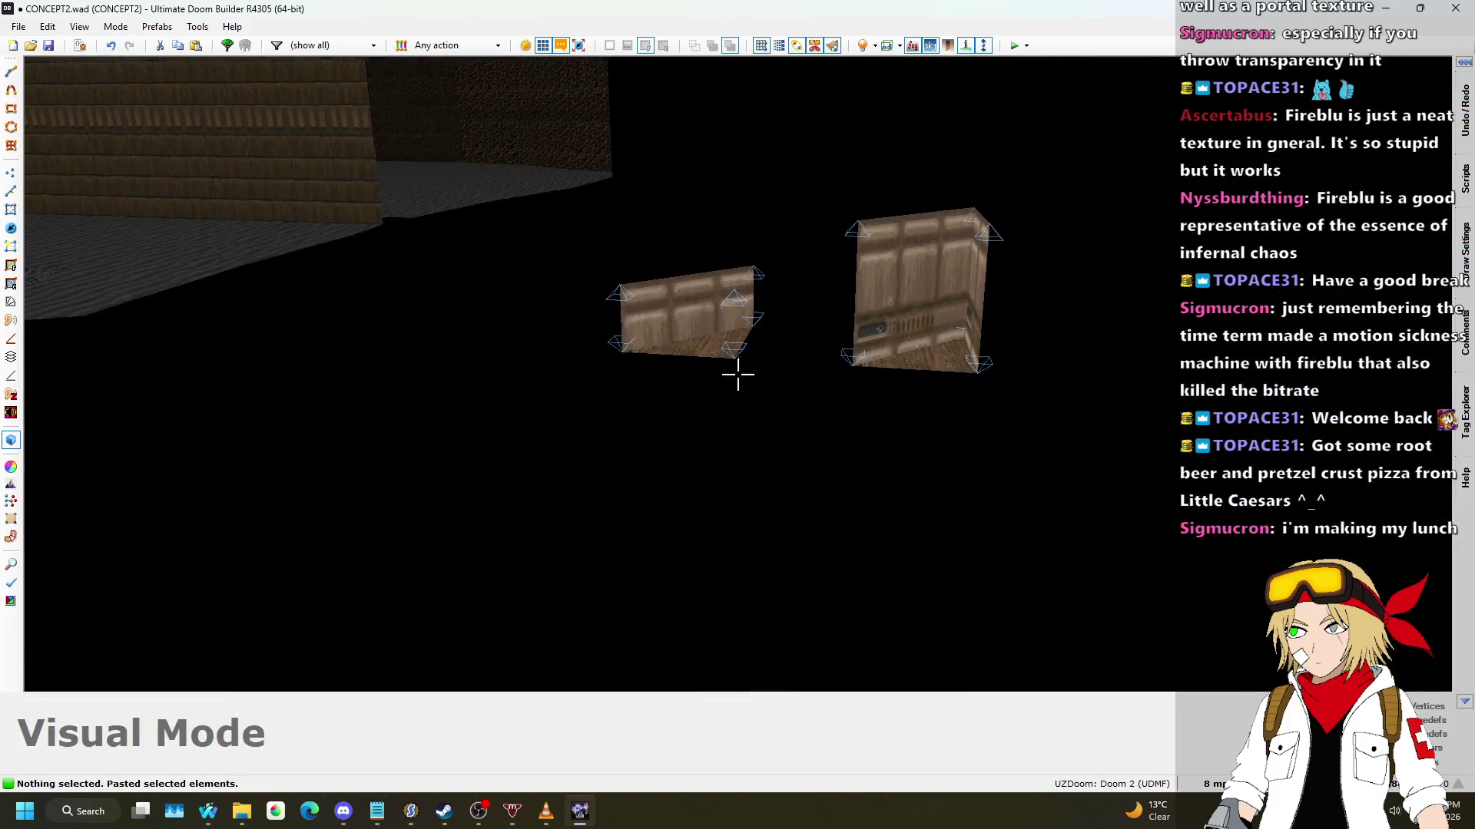
Step: Select both copied control sectors' floors and ceilings and raise the ceilings to 96
click(737, 374)
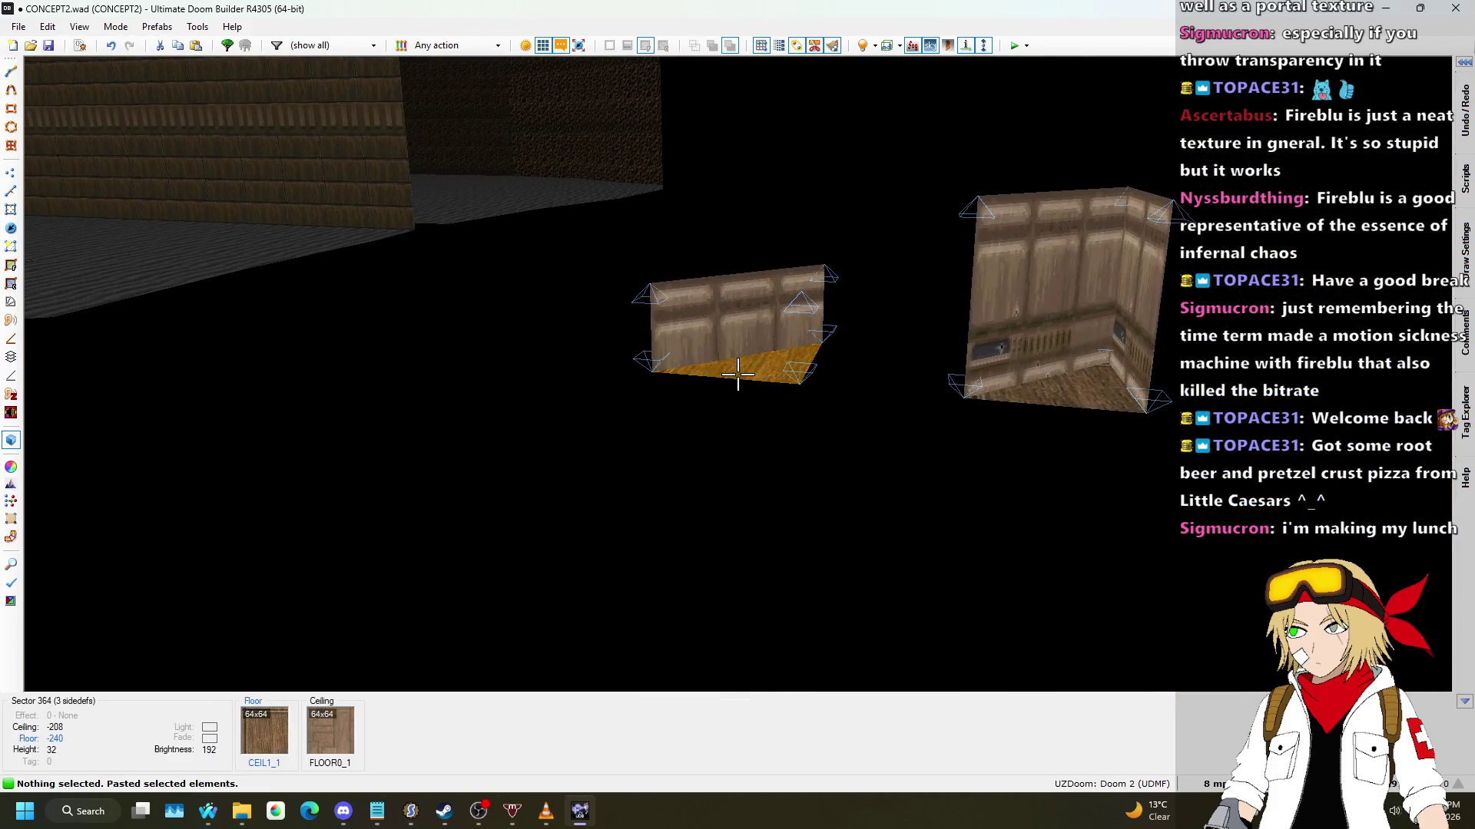
click(738, 374)
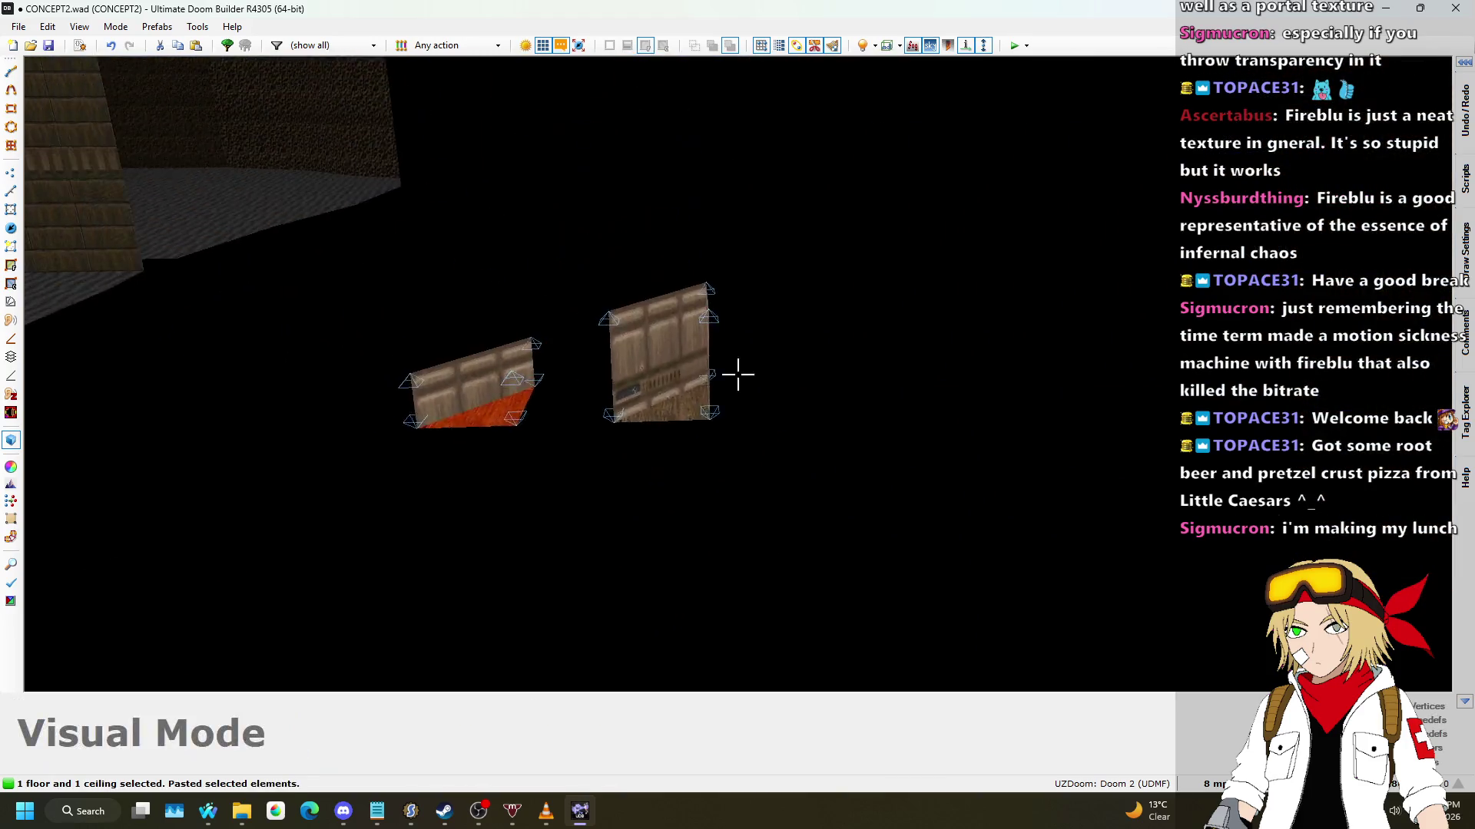
click(738, 374)
click(737, 375)
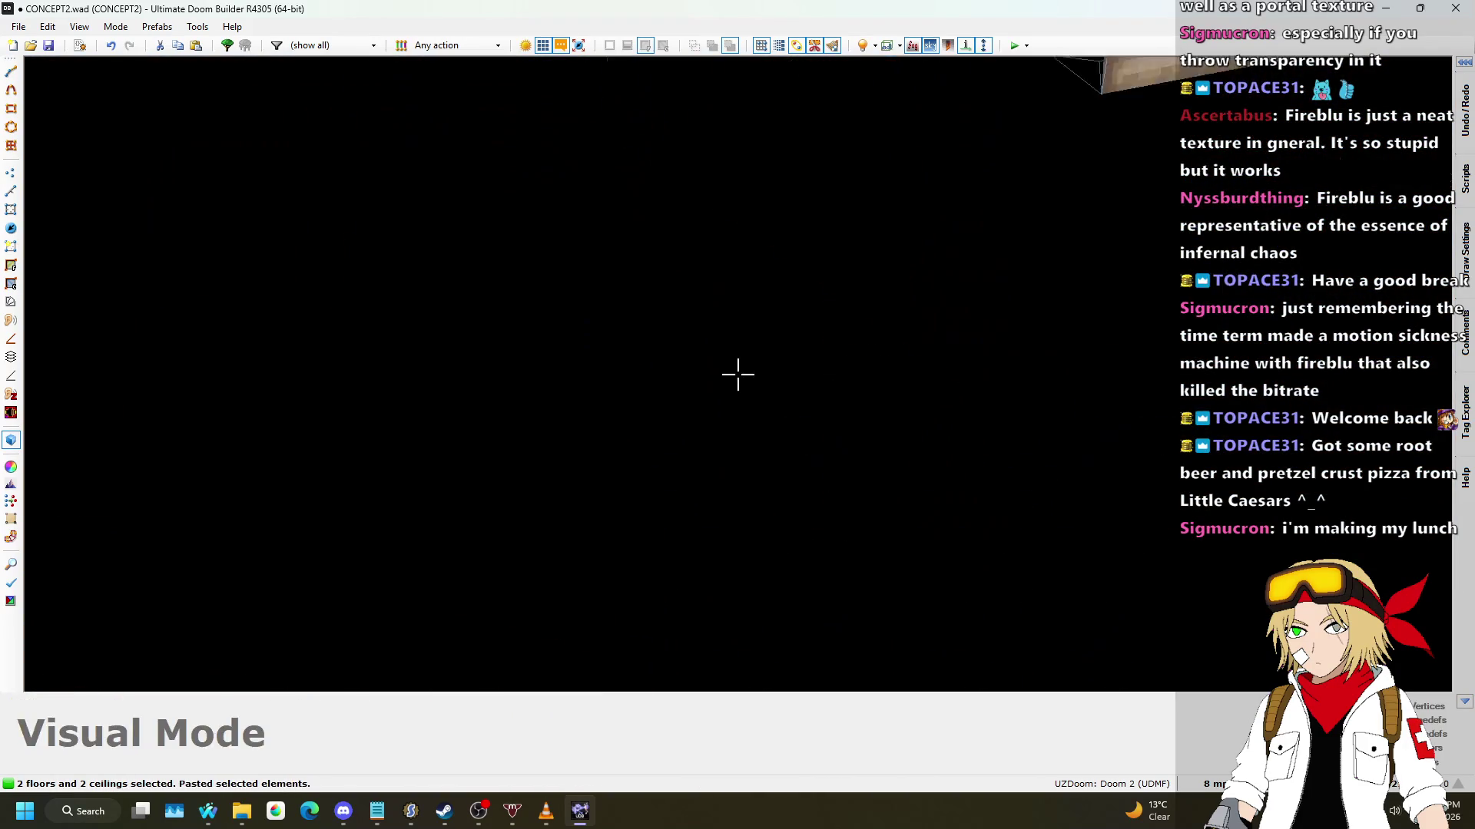
scroll(738, 374, up, 1)
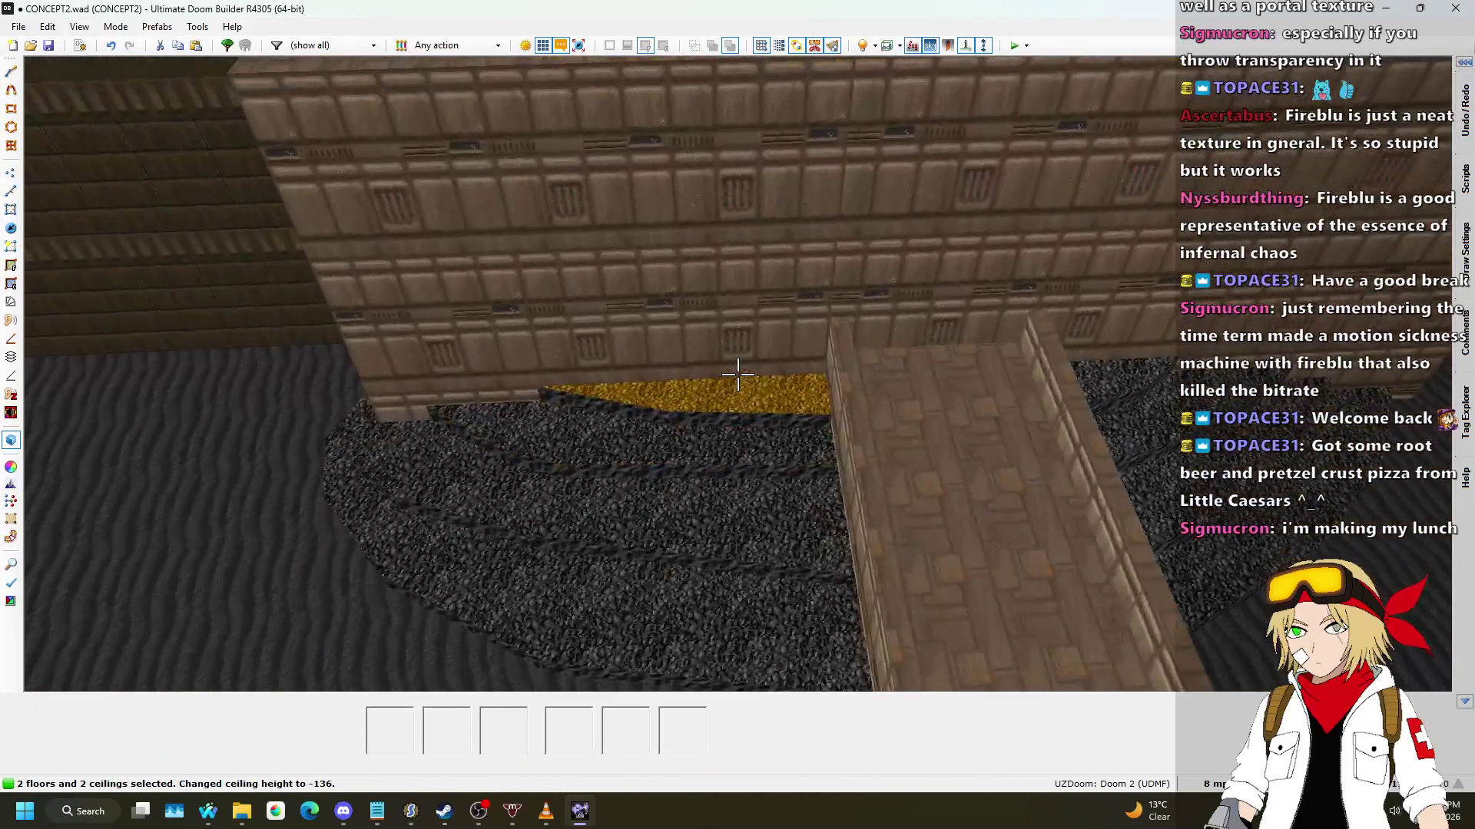
scroll(738, 374, up, 5)
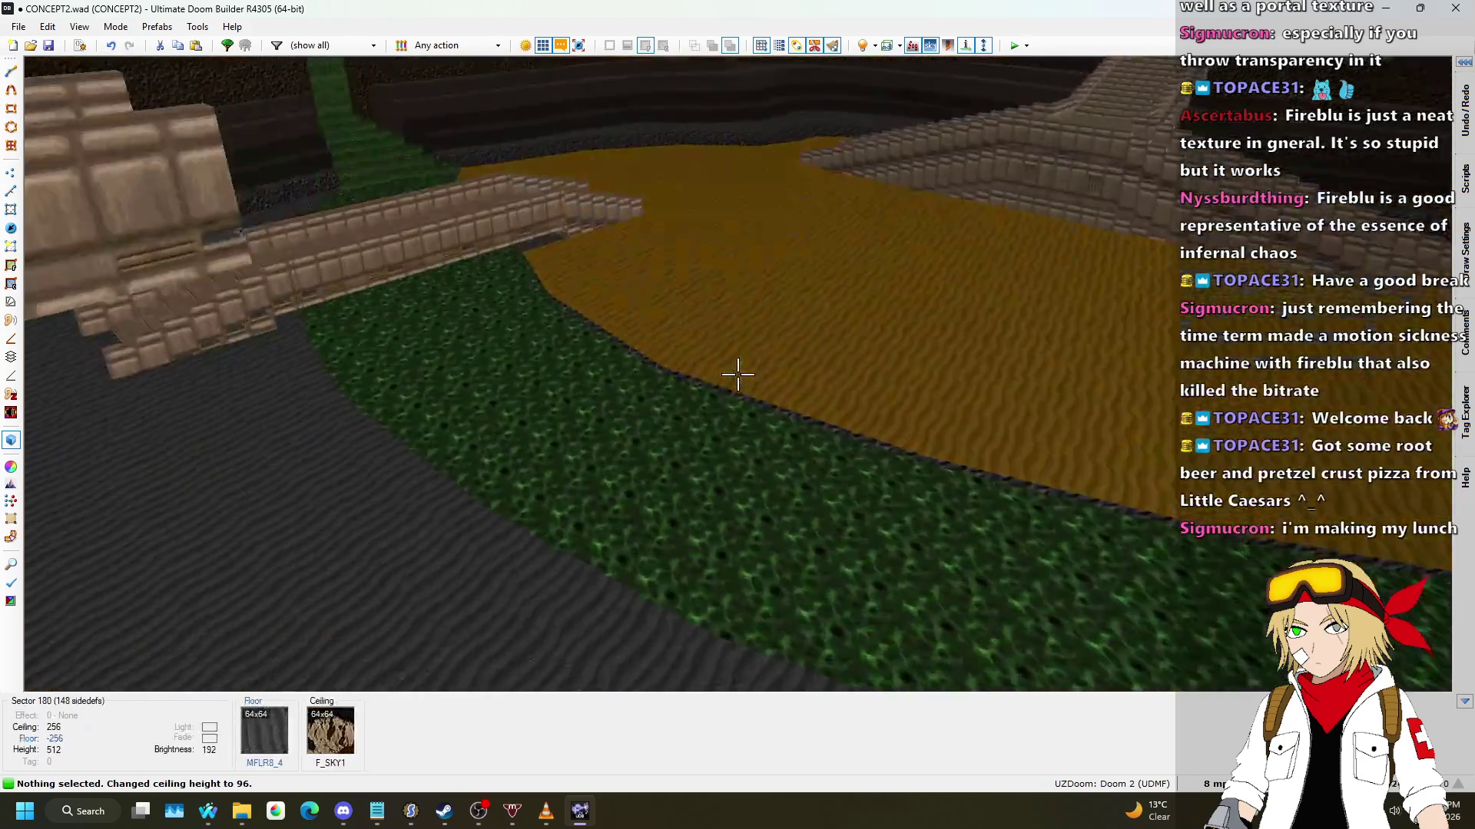
key(w)
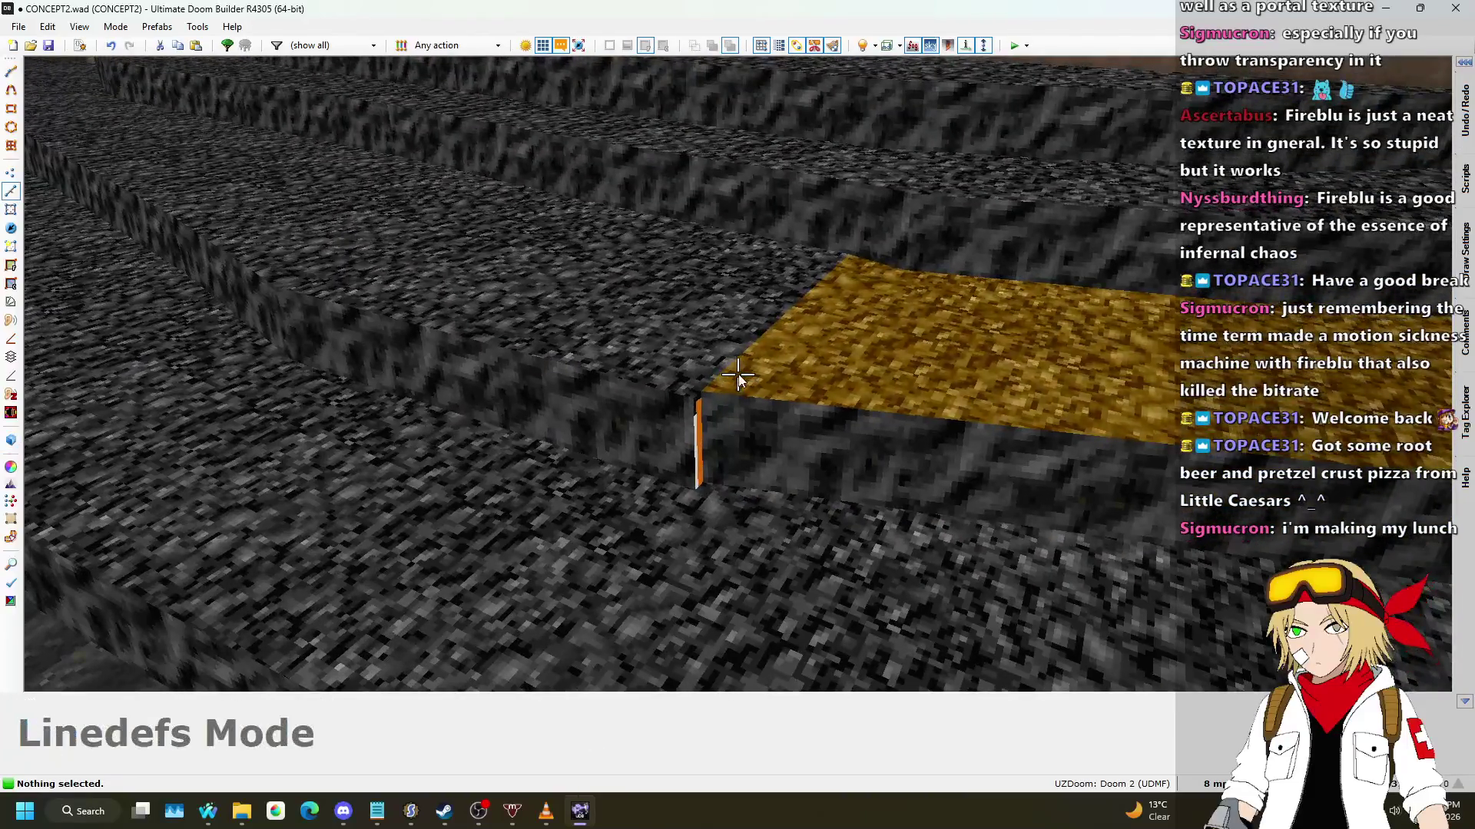
Step: Copy the ASHWALL2 texture from the wall beside the yellow slab
key(q)
scroll(724, 344, up, 5)
scroll(668, 358, up, 4)
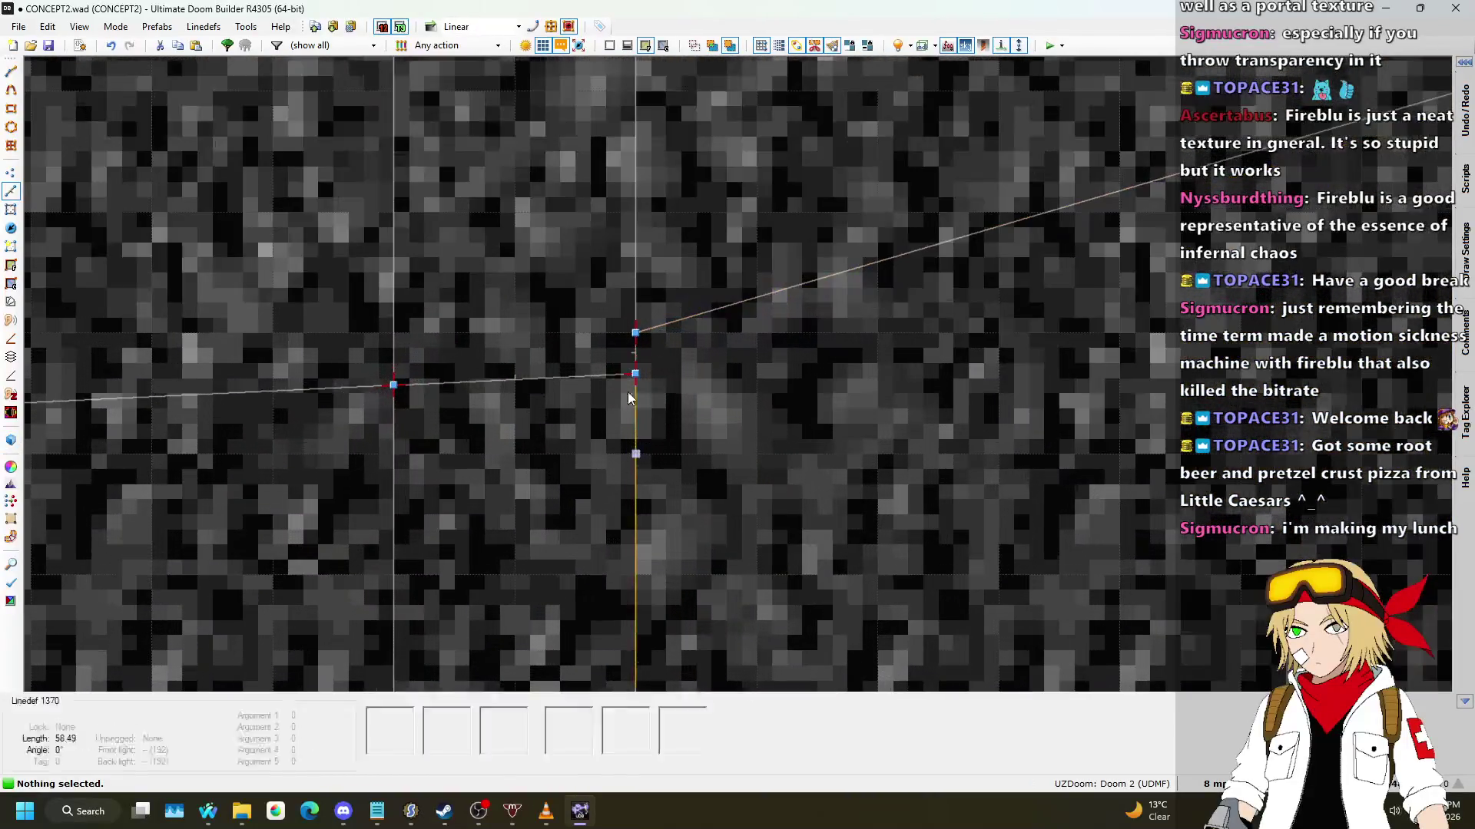
key(v)
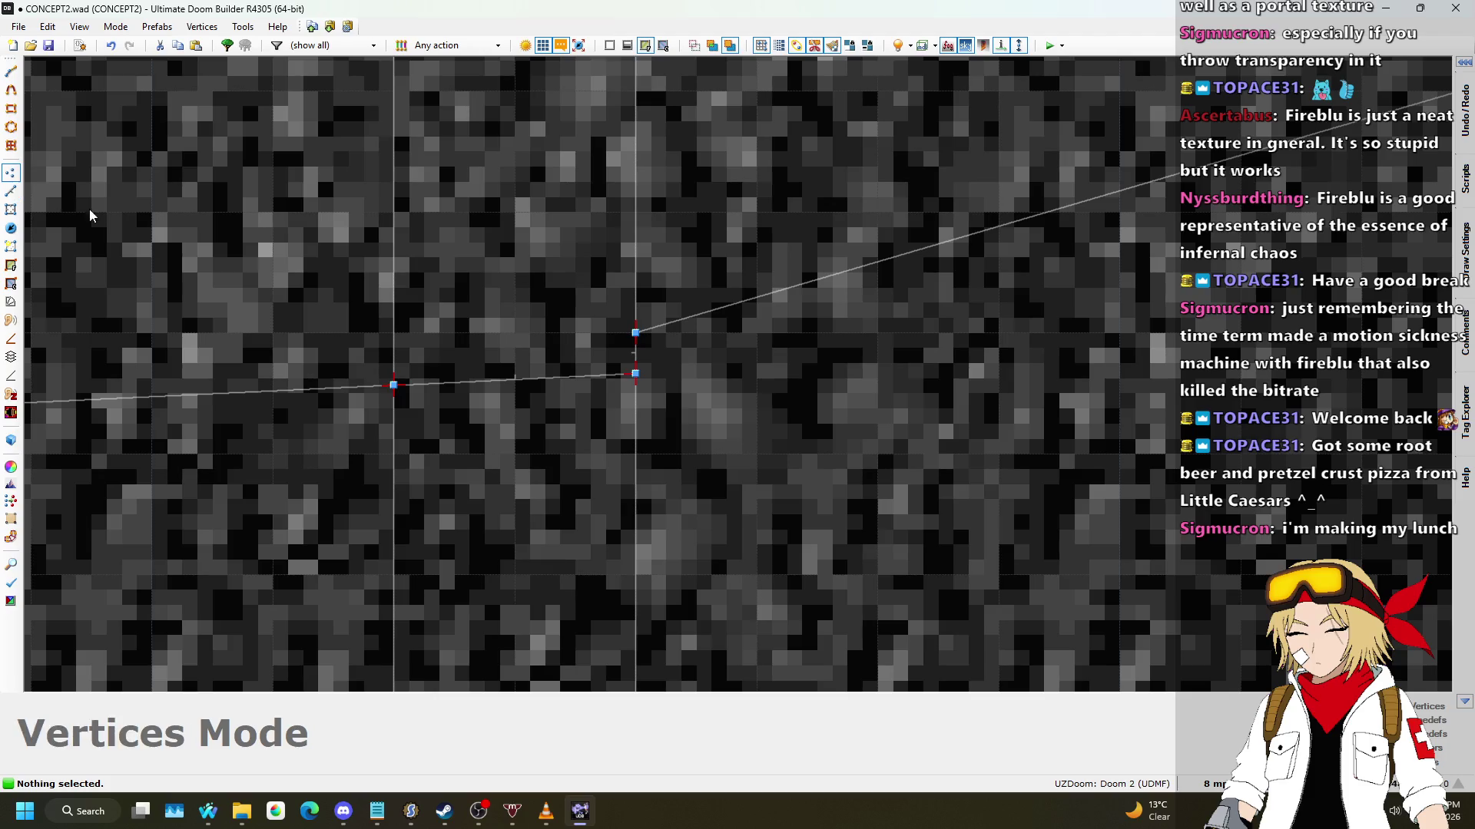
key(q)
key(w)
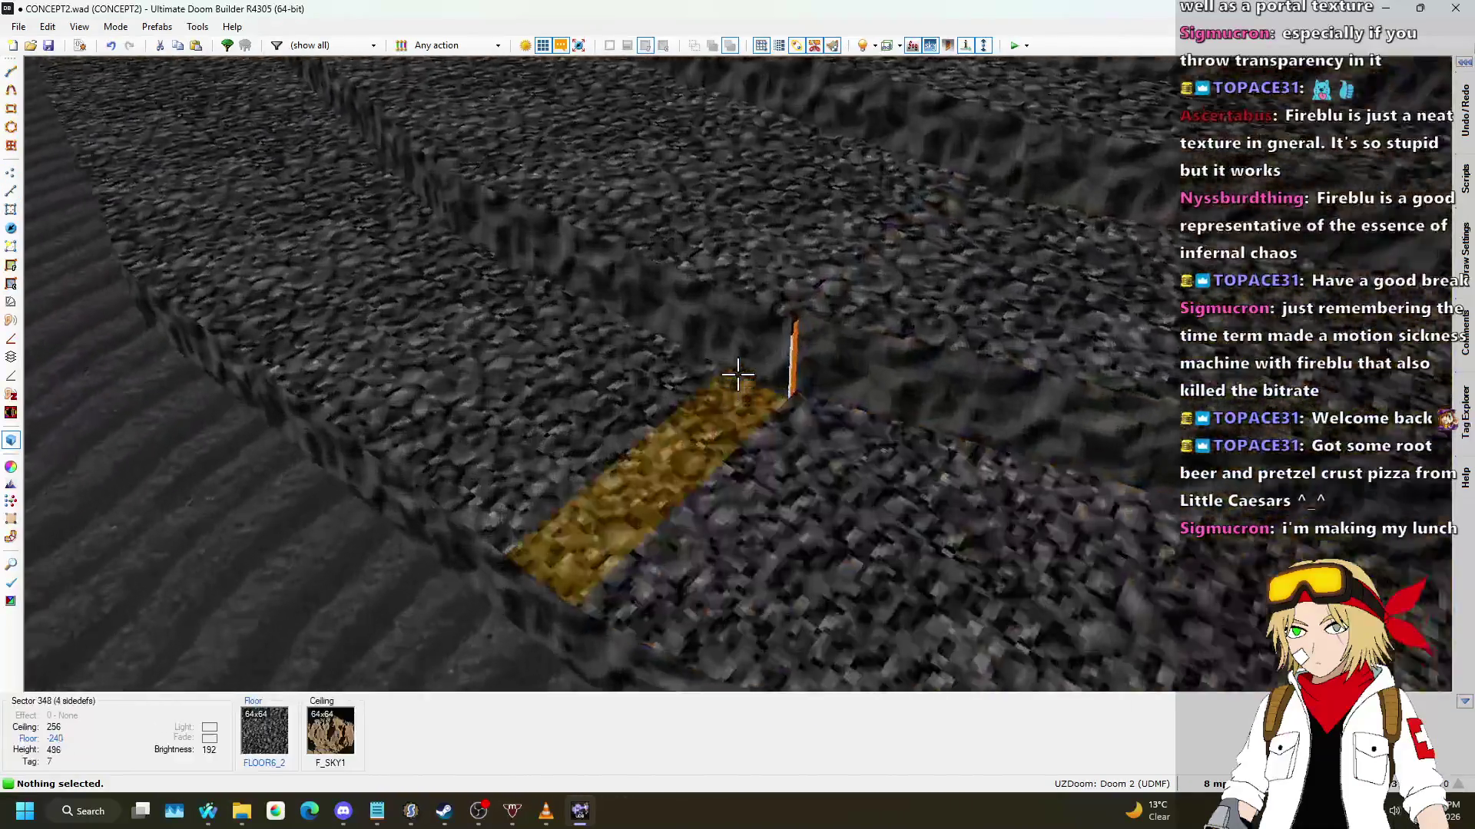
key(ctrl+c)
key(q)
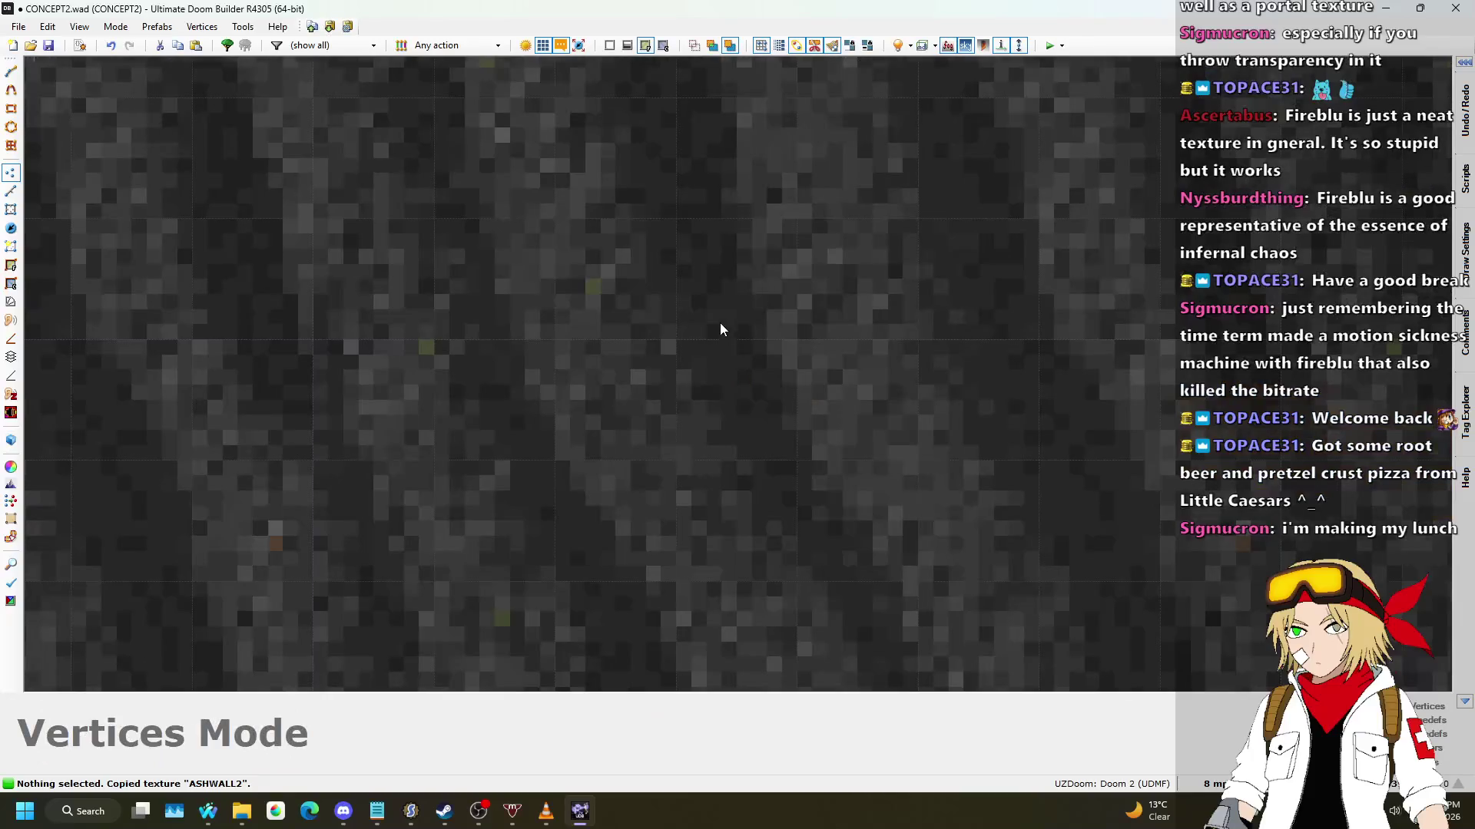
Step: Look over the curved stair tiers in 2D Vertices mode, then reenter the 3D preview
scroll(717, 306, down, 3)
scroll(619, 130, up, 5)
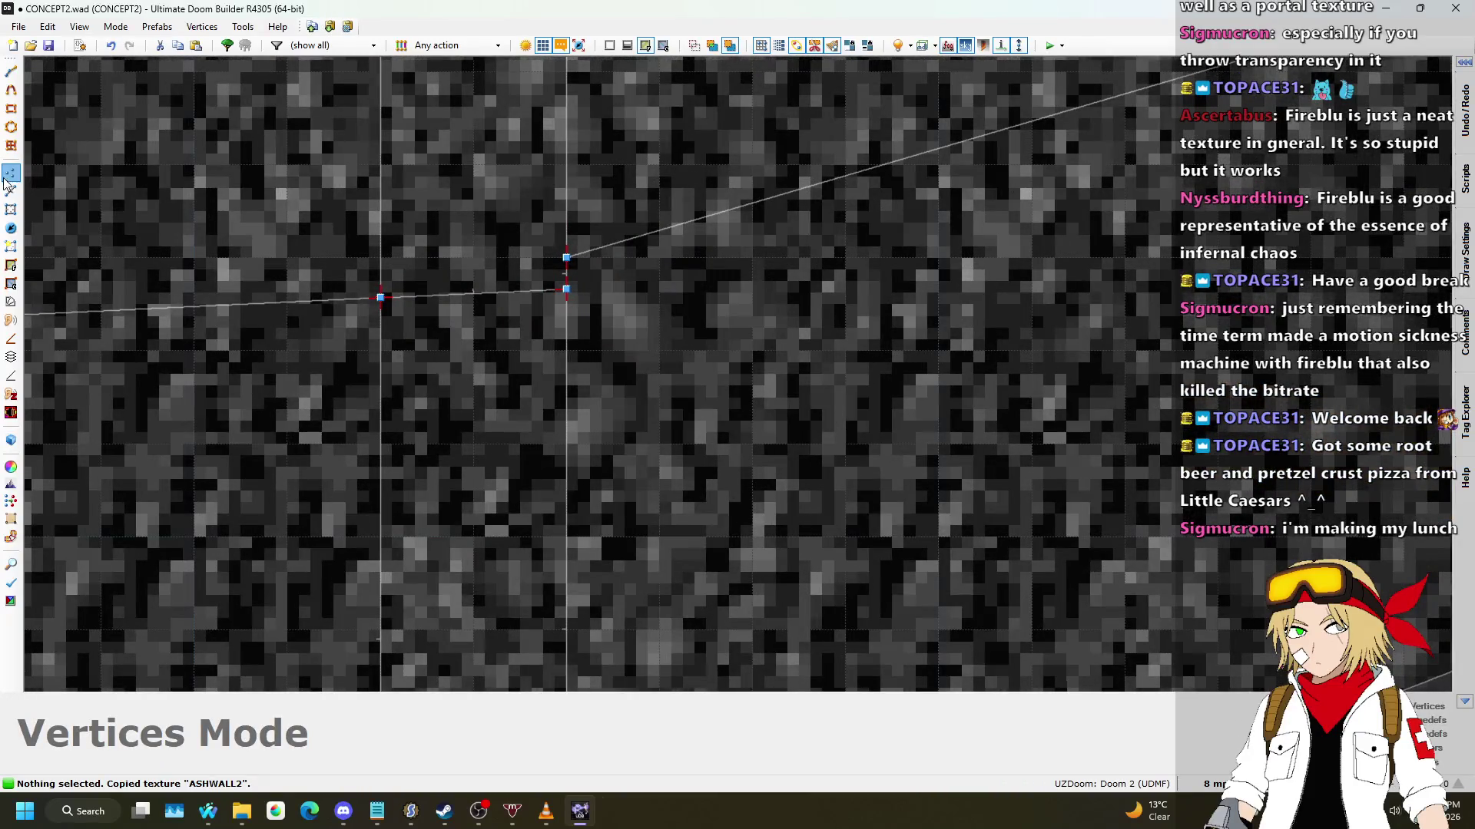
scroll(716, 370, down, 3)
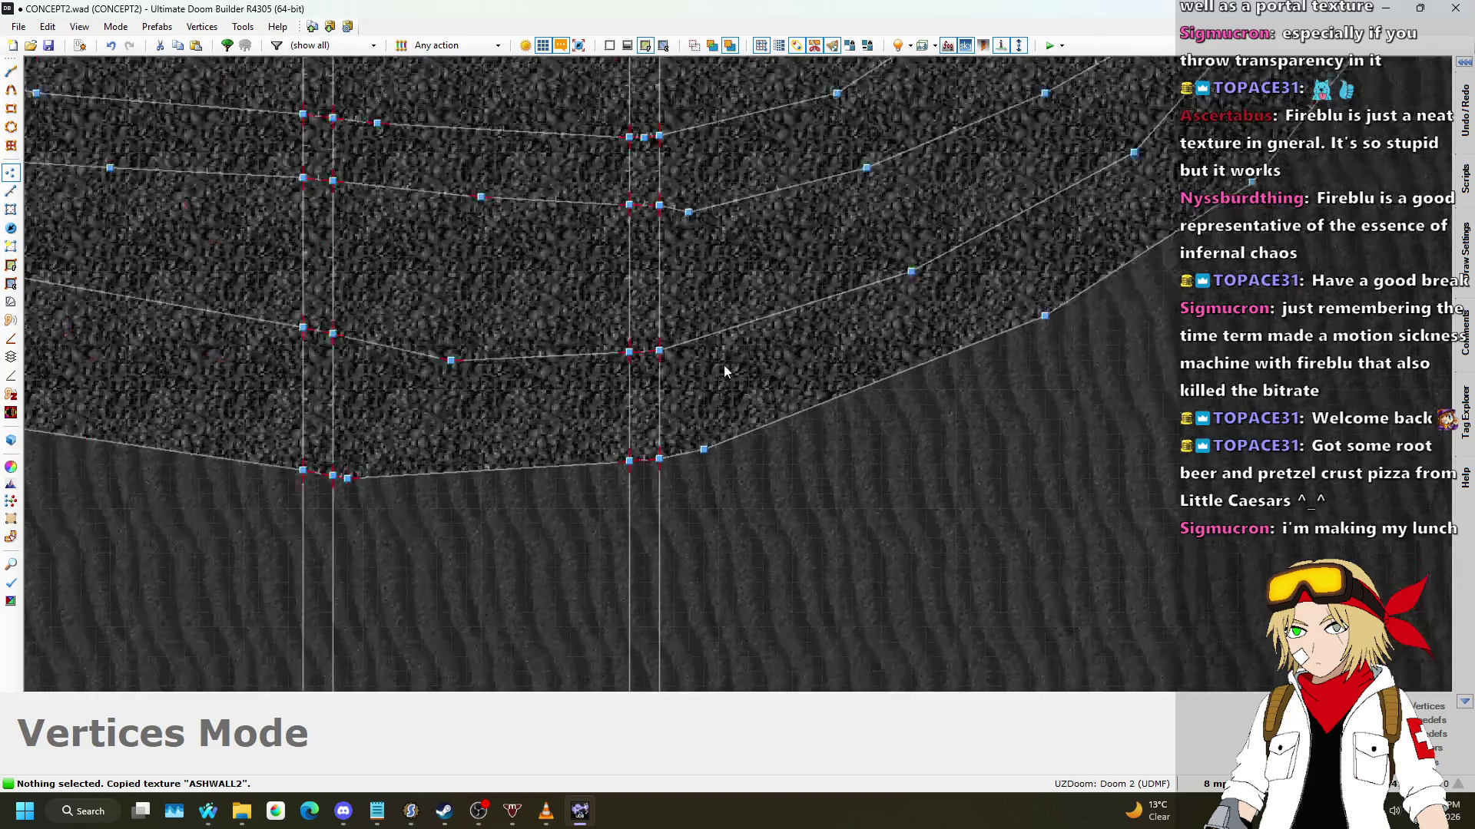
scroll(779, 374, down, 2)
scroll(730, 210, up, 6)
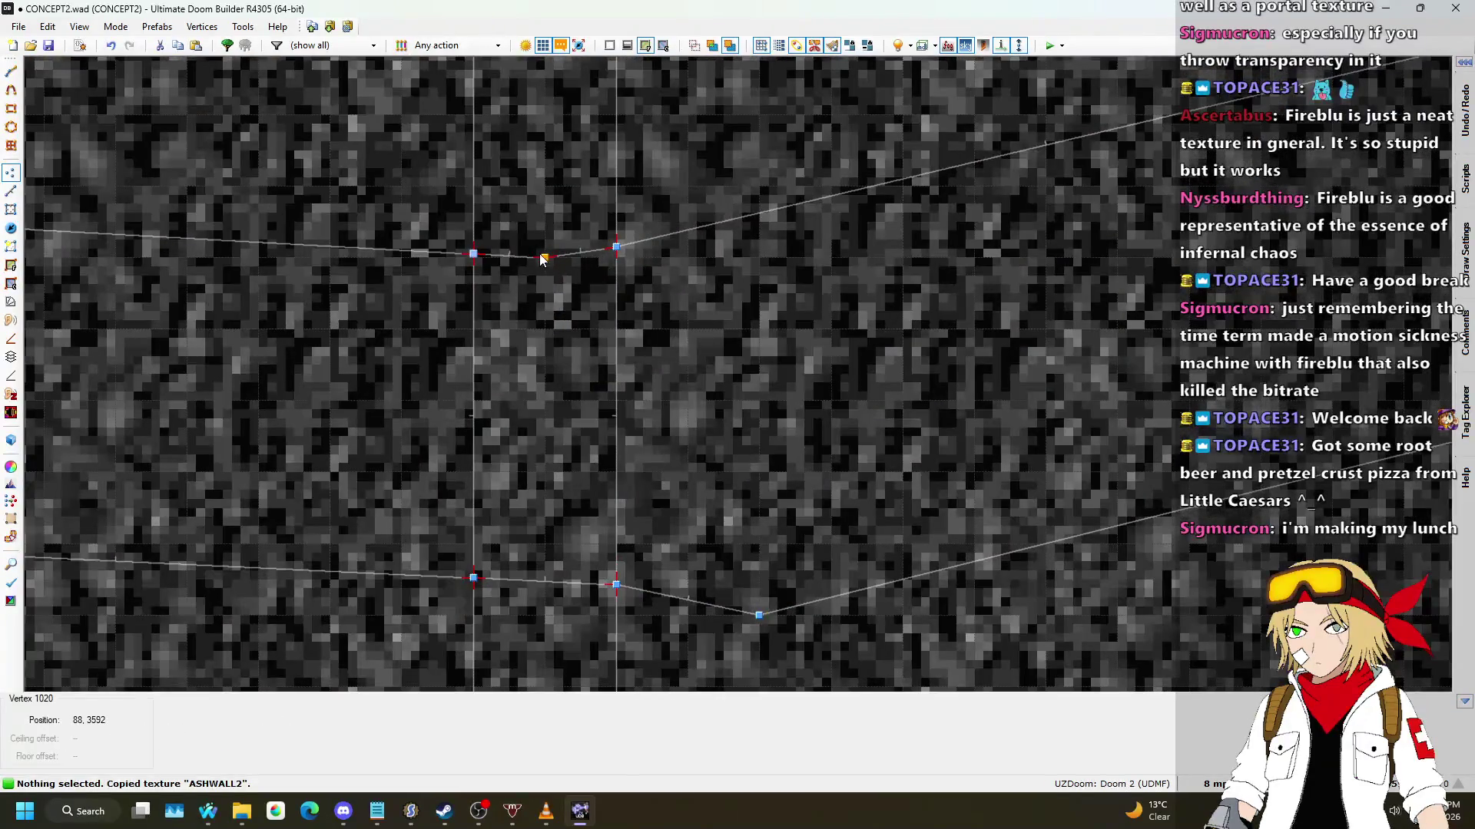
scroll(645, 260, down, 4)
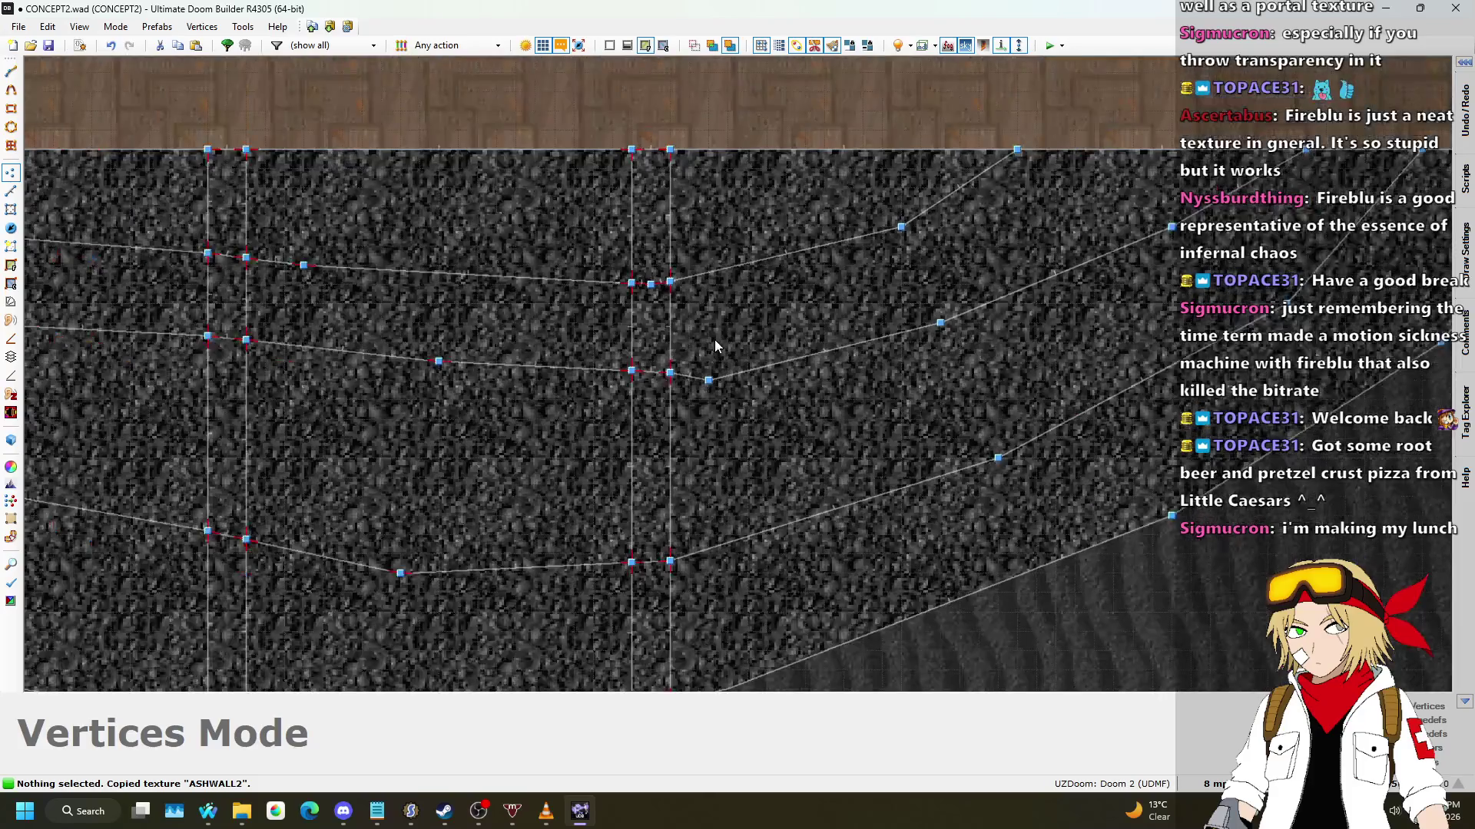
scroll(717, 384, up, 2)
key(v)
scroll(814, 353, down, 3)
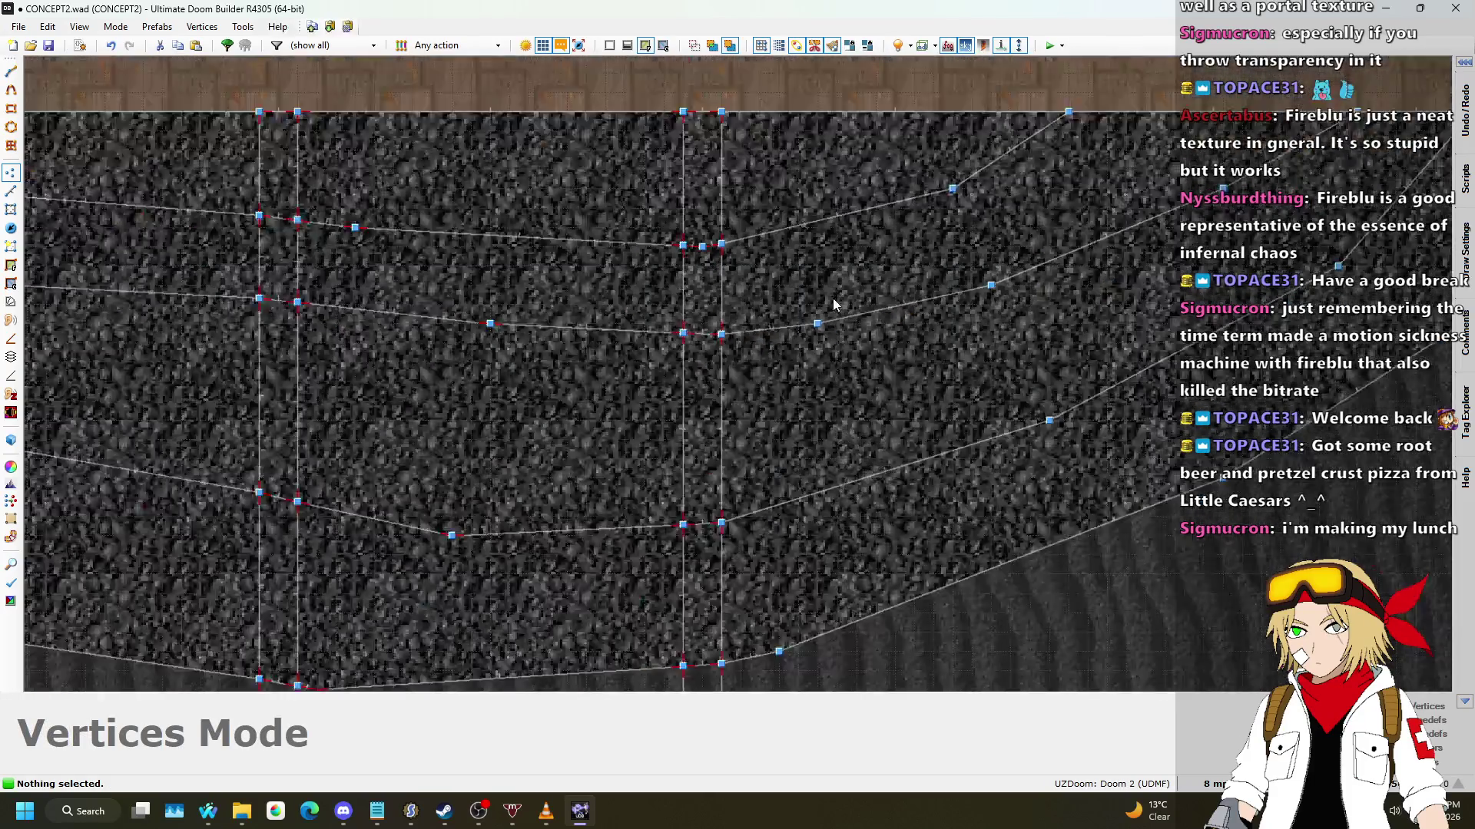
key(q)
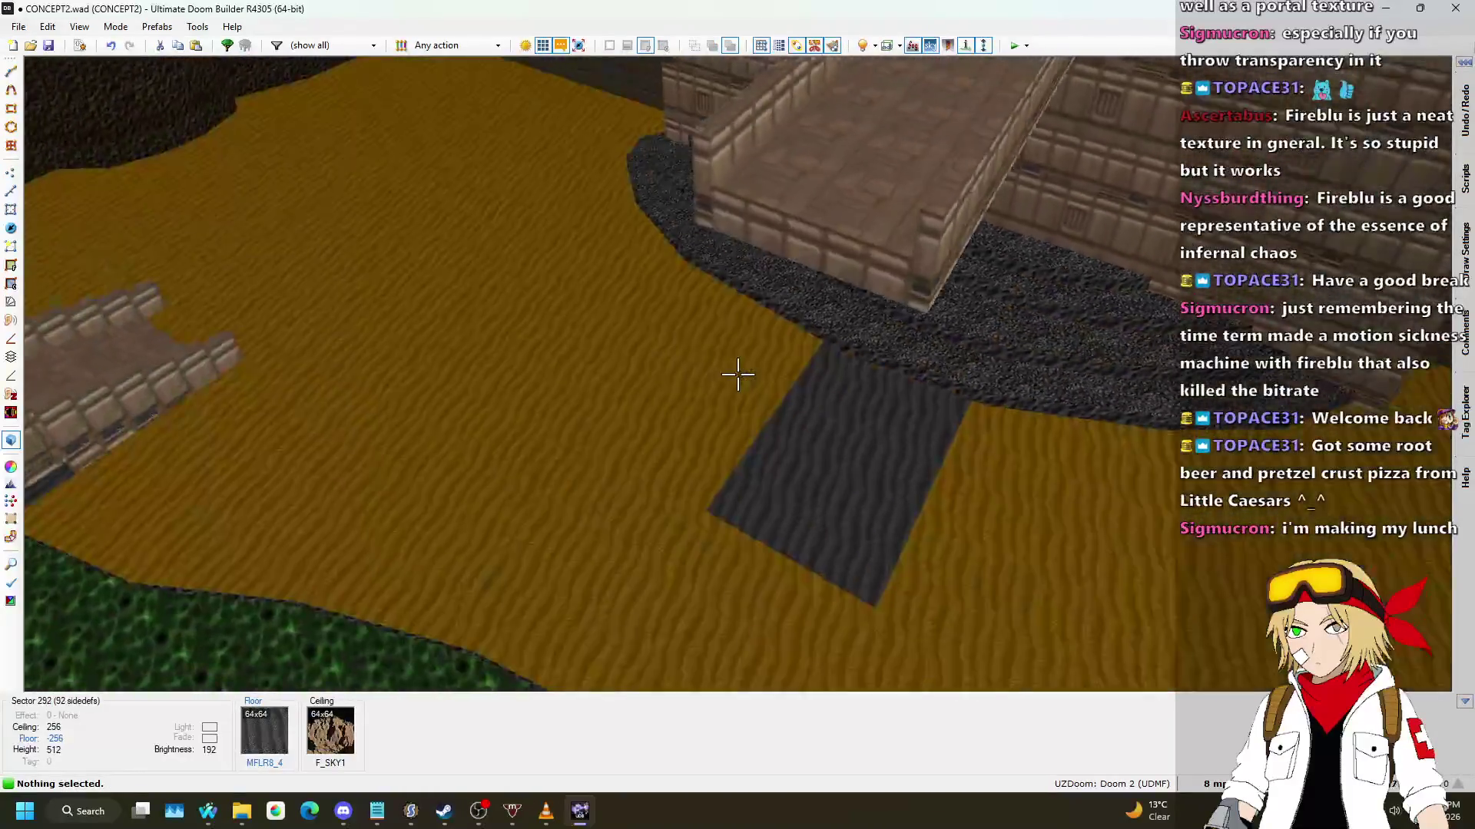
Step: Return to the 2D map in Linedefs mode after briefly checking the Nightbot song requests page
key(v)
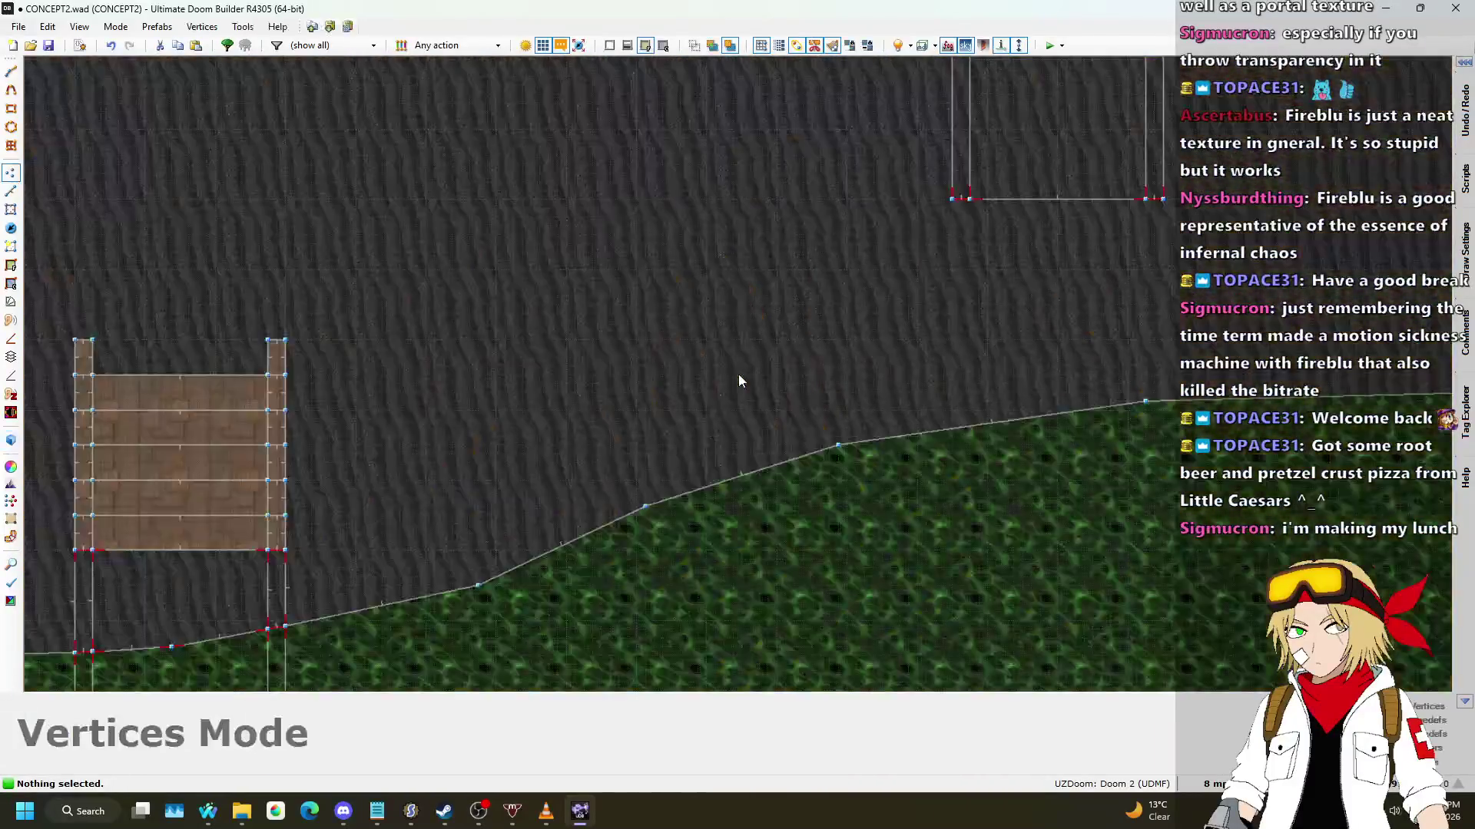
scroll(821, 286, up, 4)
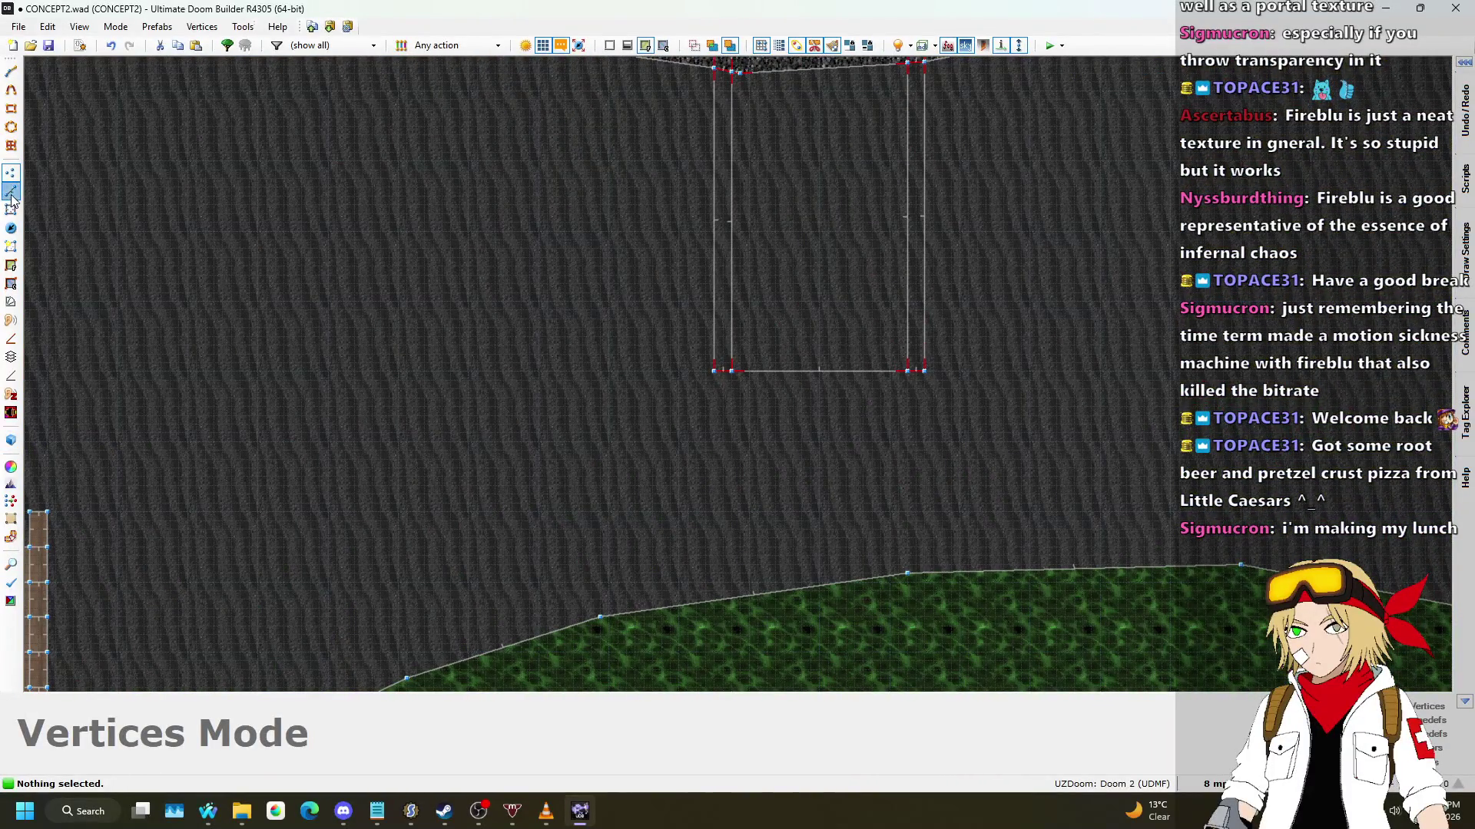
click(11, 192)
scroll(838, 312, up, 5)
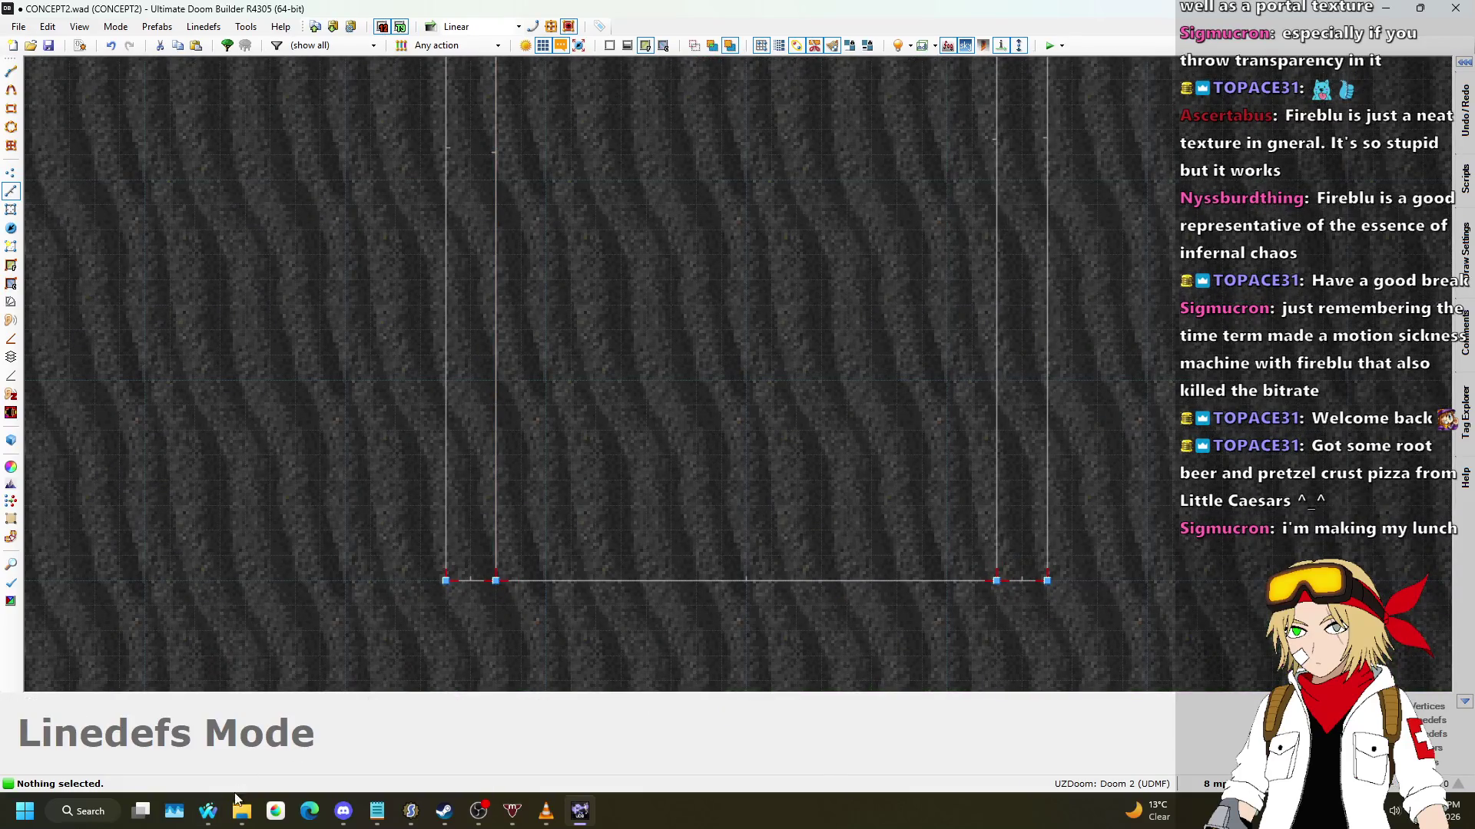
mouse_move(208, 811)
click(168, 722)
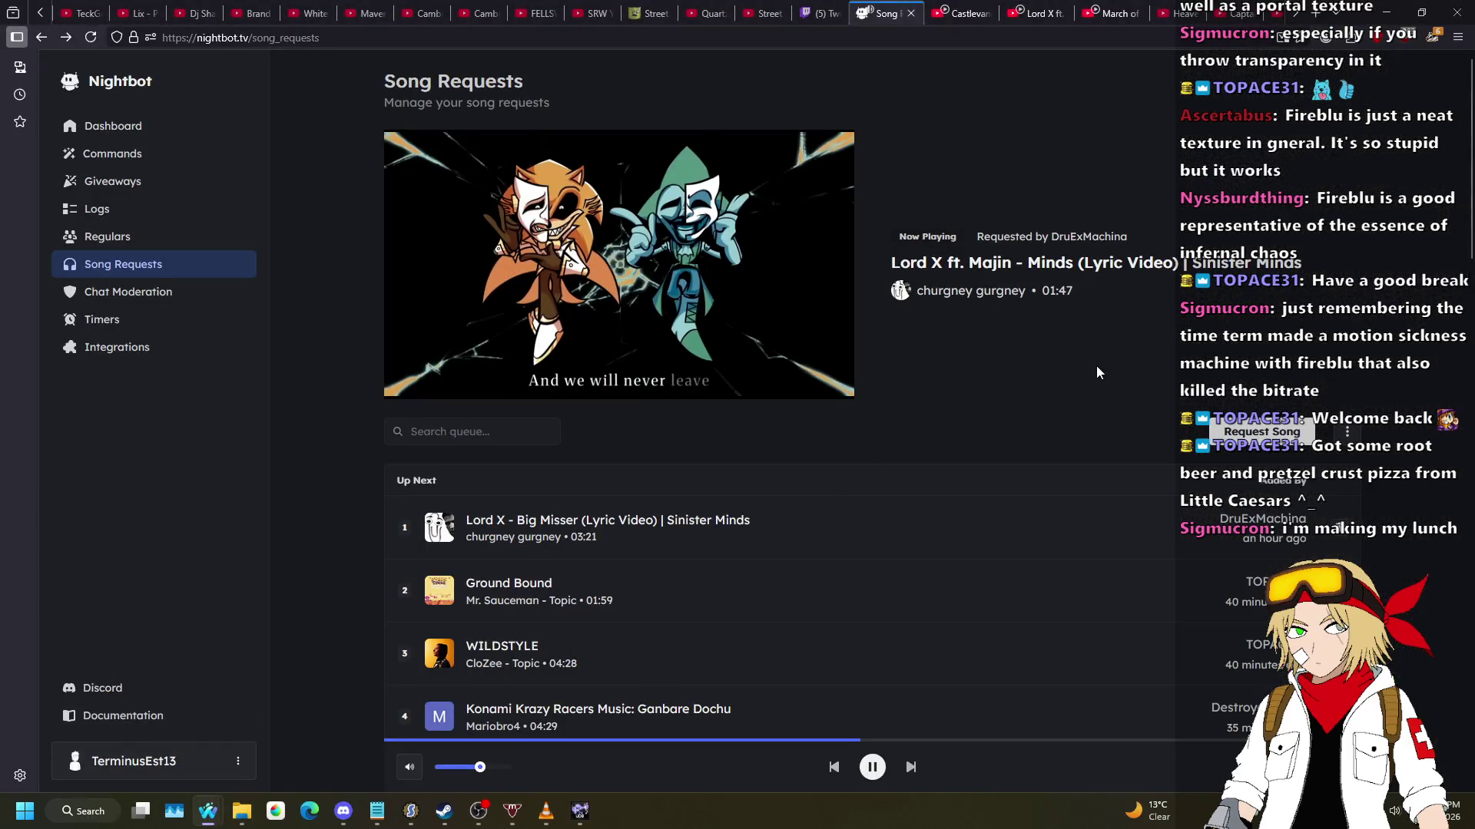
key(alt+Tab)
scroll(798, 423, down, 1)
scroll(726, 407, up, 2)
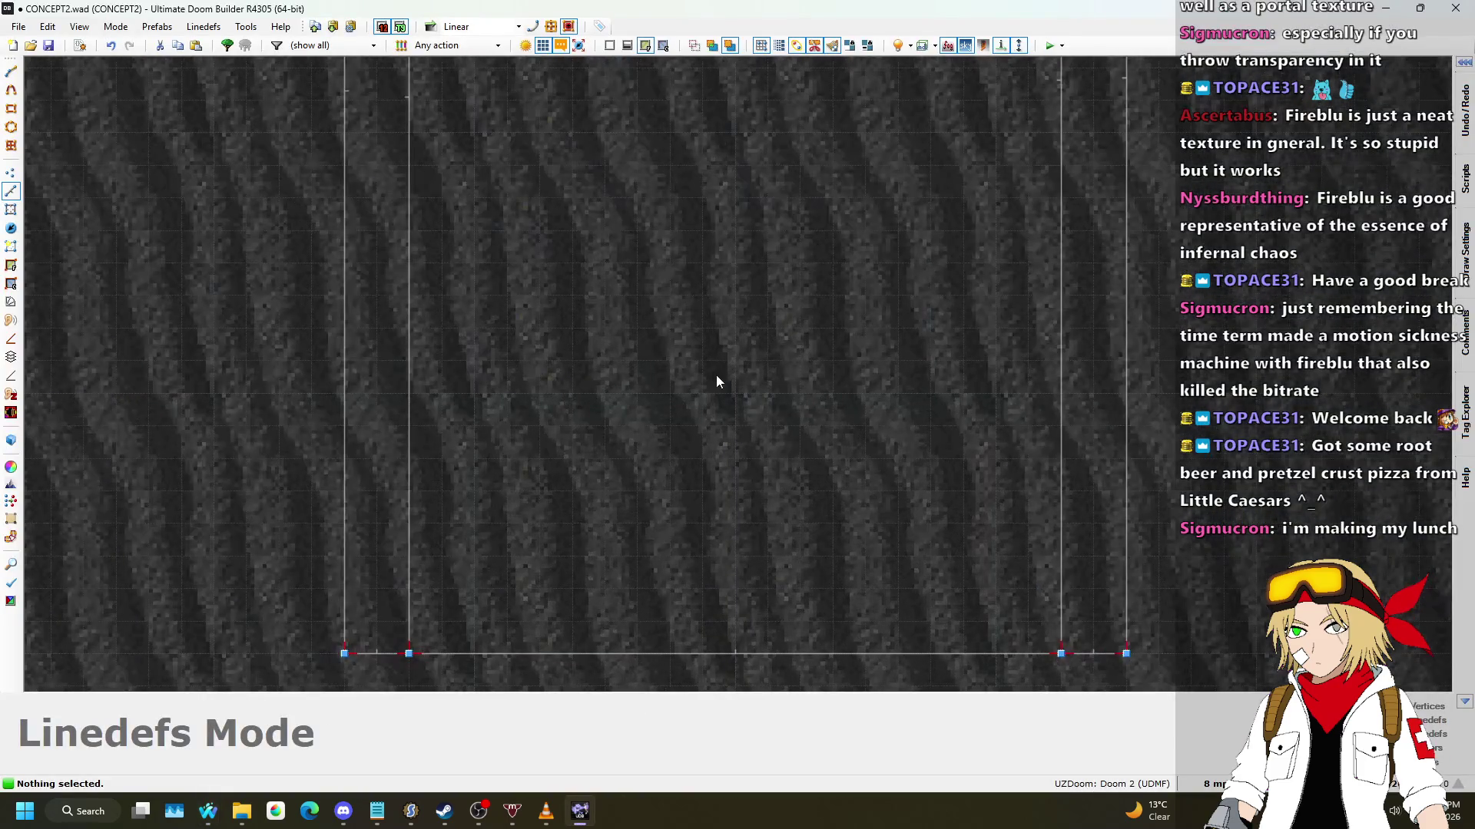
Step: Draw the first 32×32 pillar square on the walkway, closing it at its start vertex
key(d)
click(669, 328)
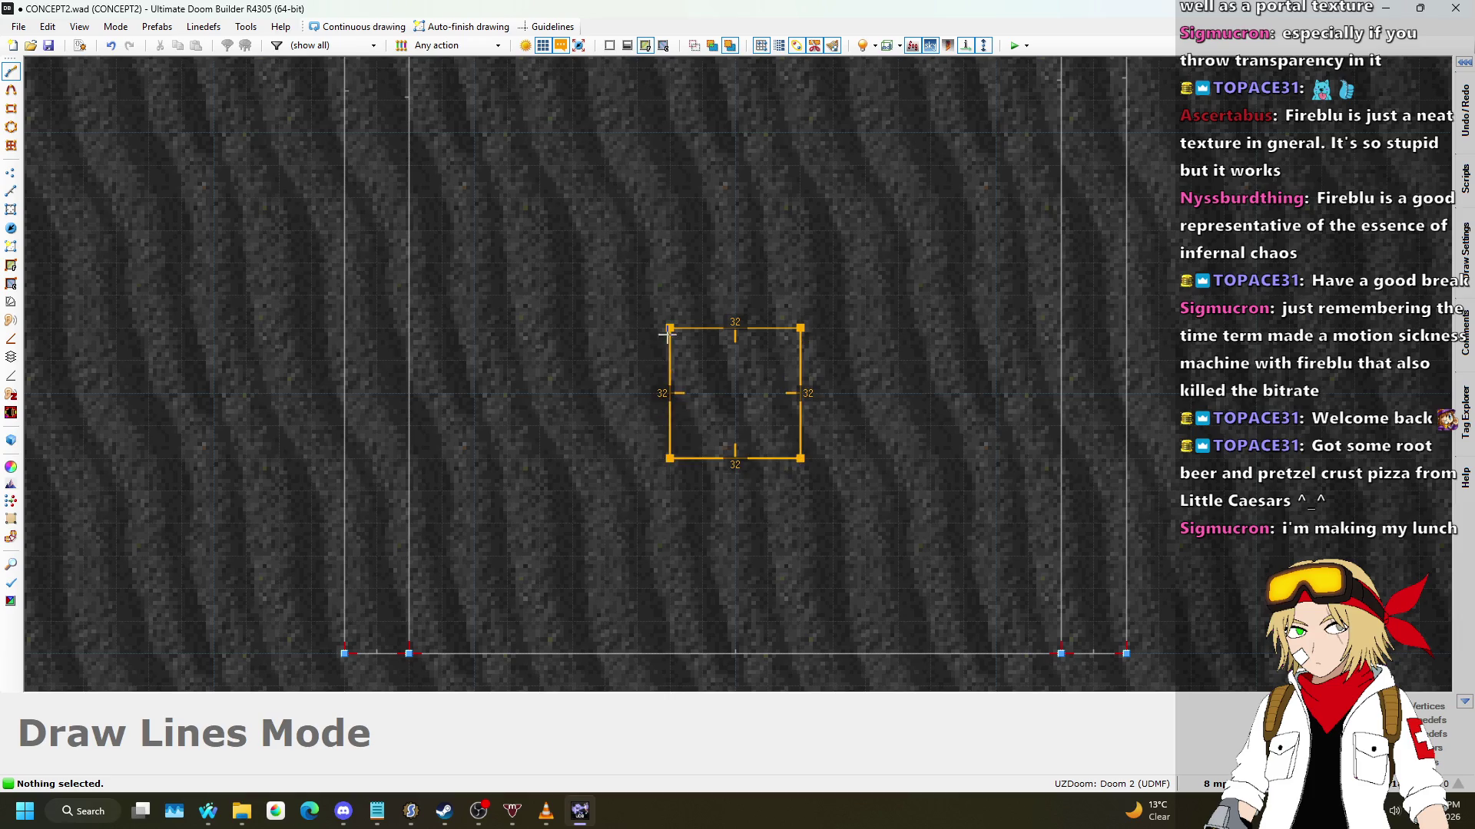
click(669, 329)
scroll(667, 530, down, 2)
scroll(675, 253, down, 1)
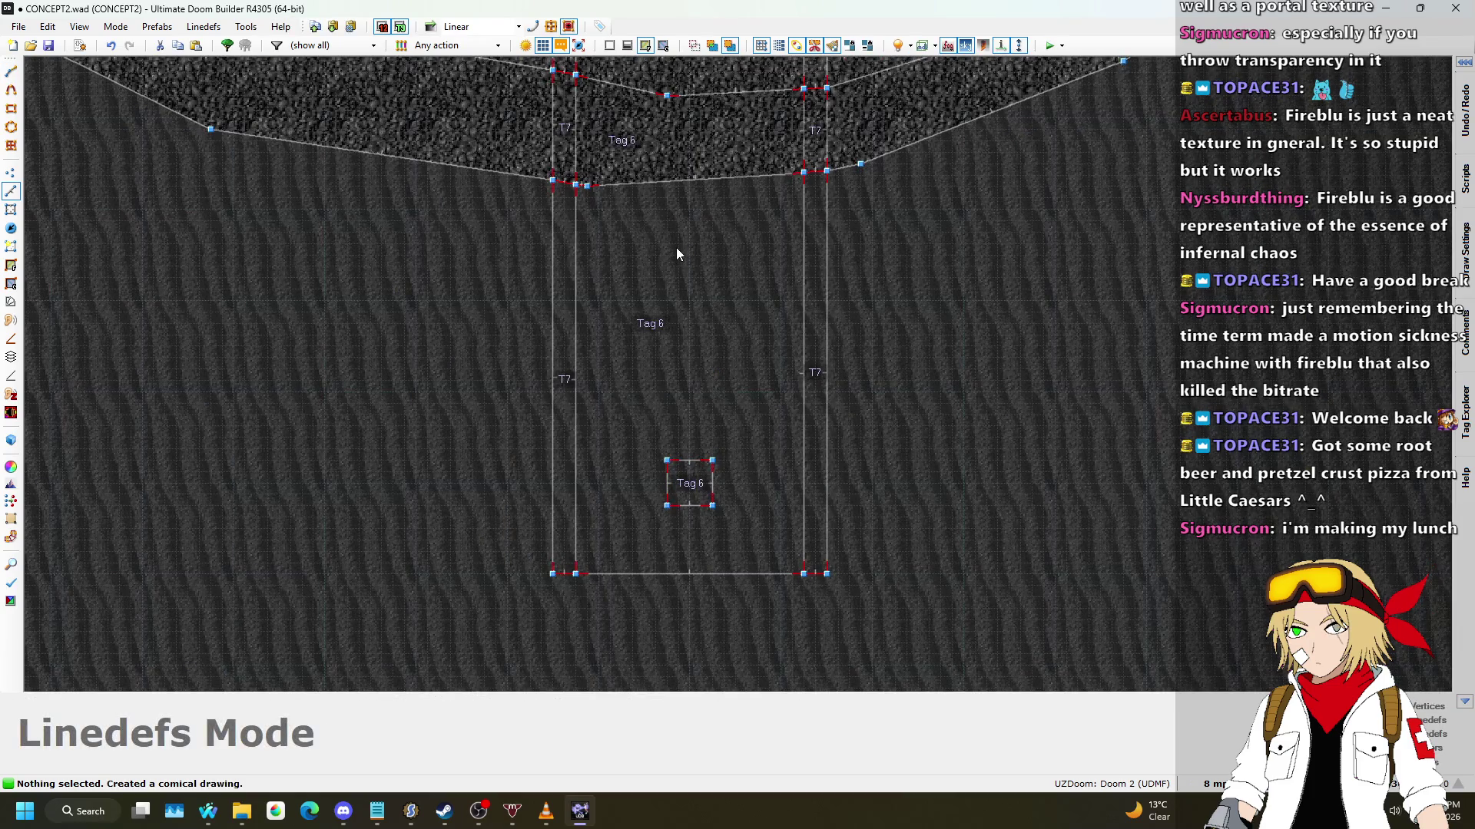
scroll(672, 201, up, 7)
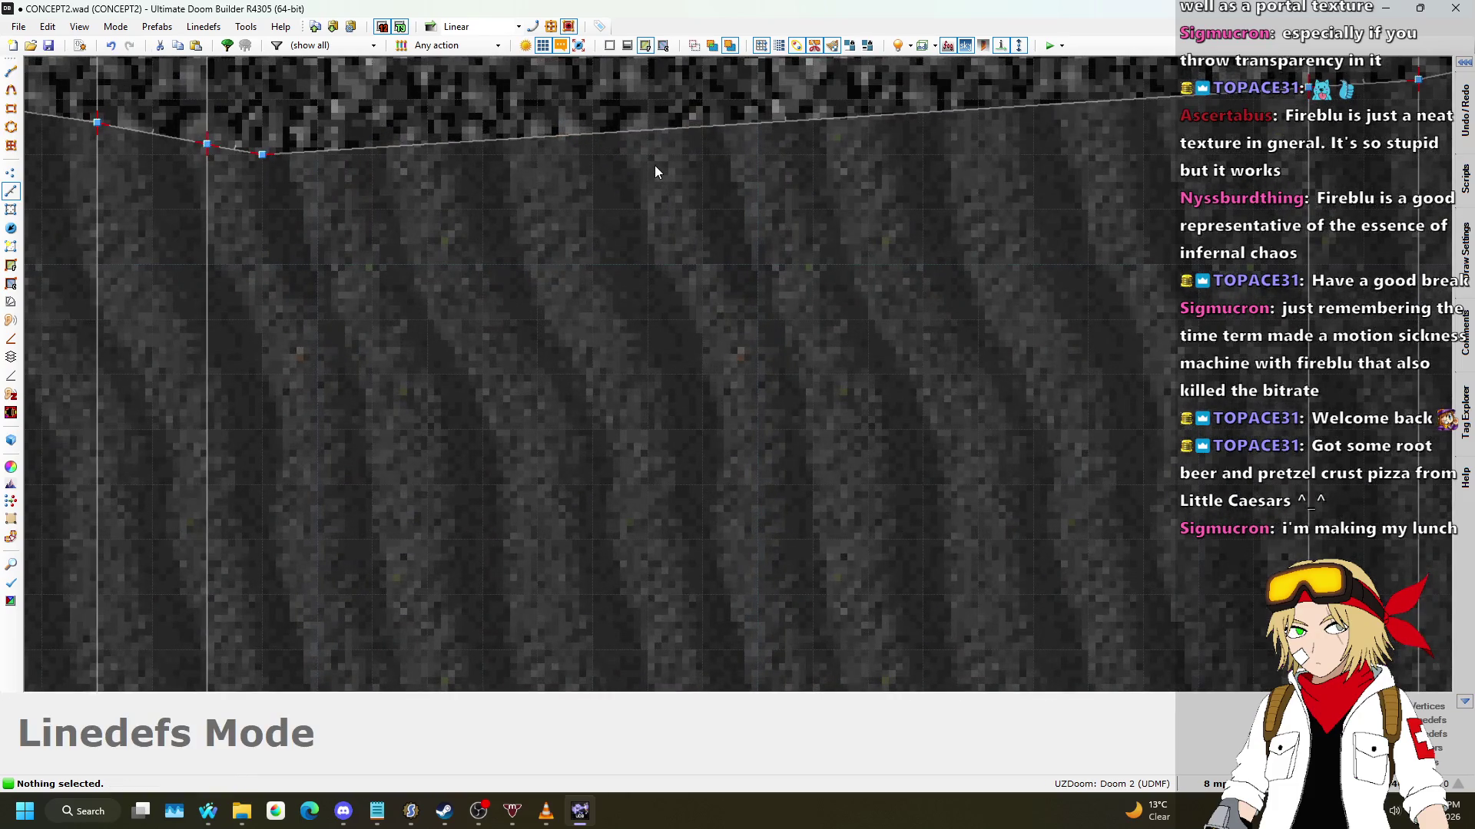
Step: Draw a second 32×32 pillar square further along the walkway as a tagged sector
key(d)
click(652, 159)
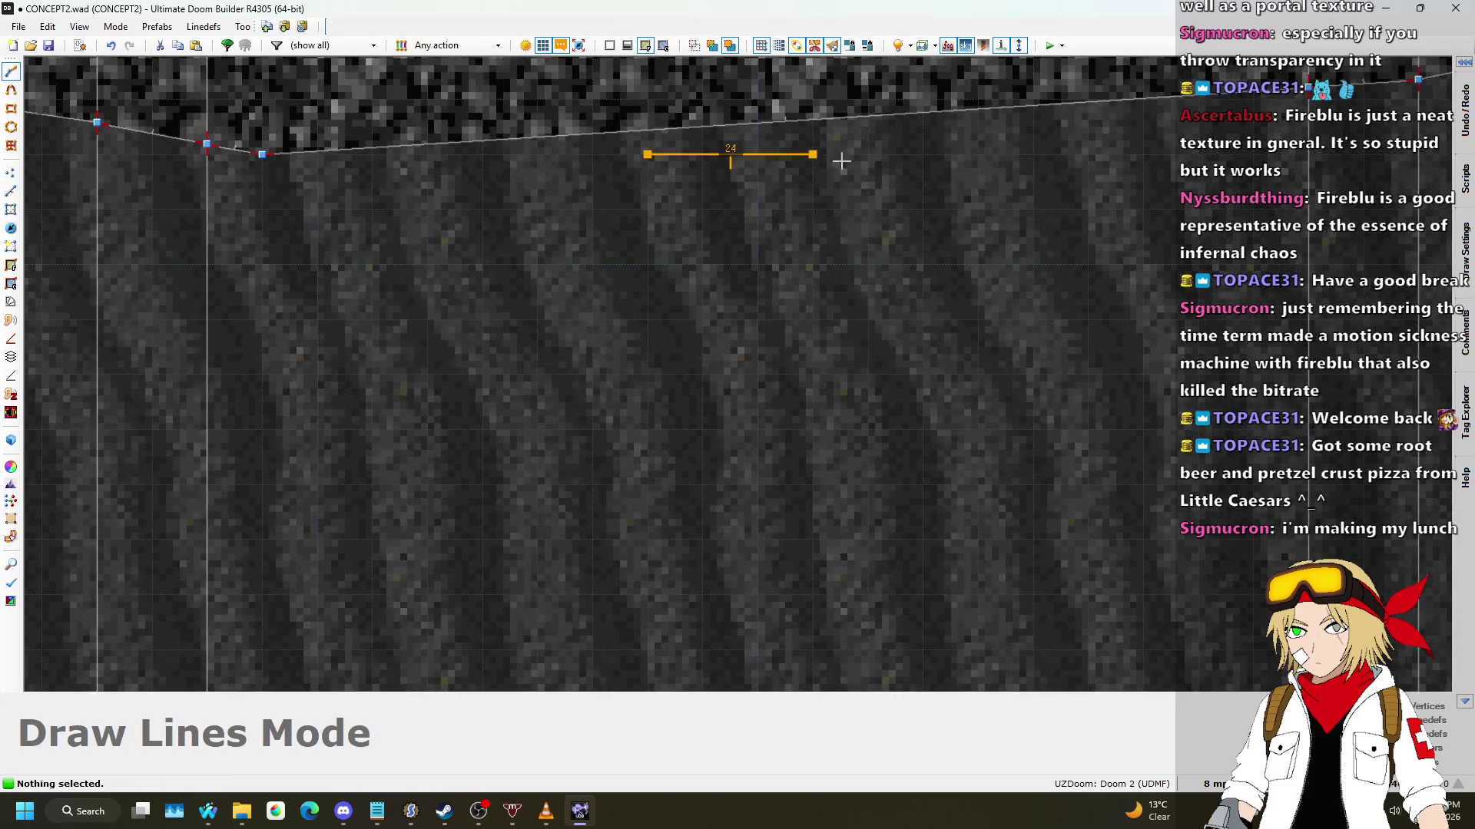
click(655, 158)
scroll(701, 444, down, 7)
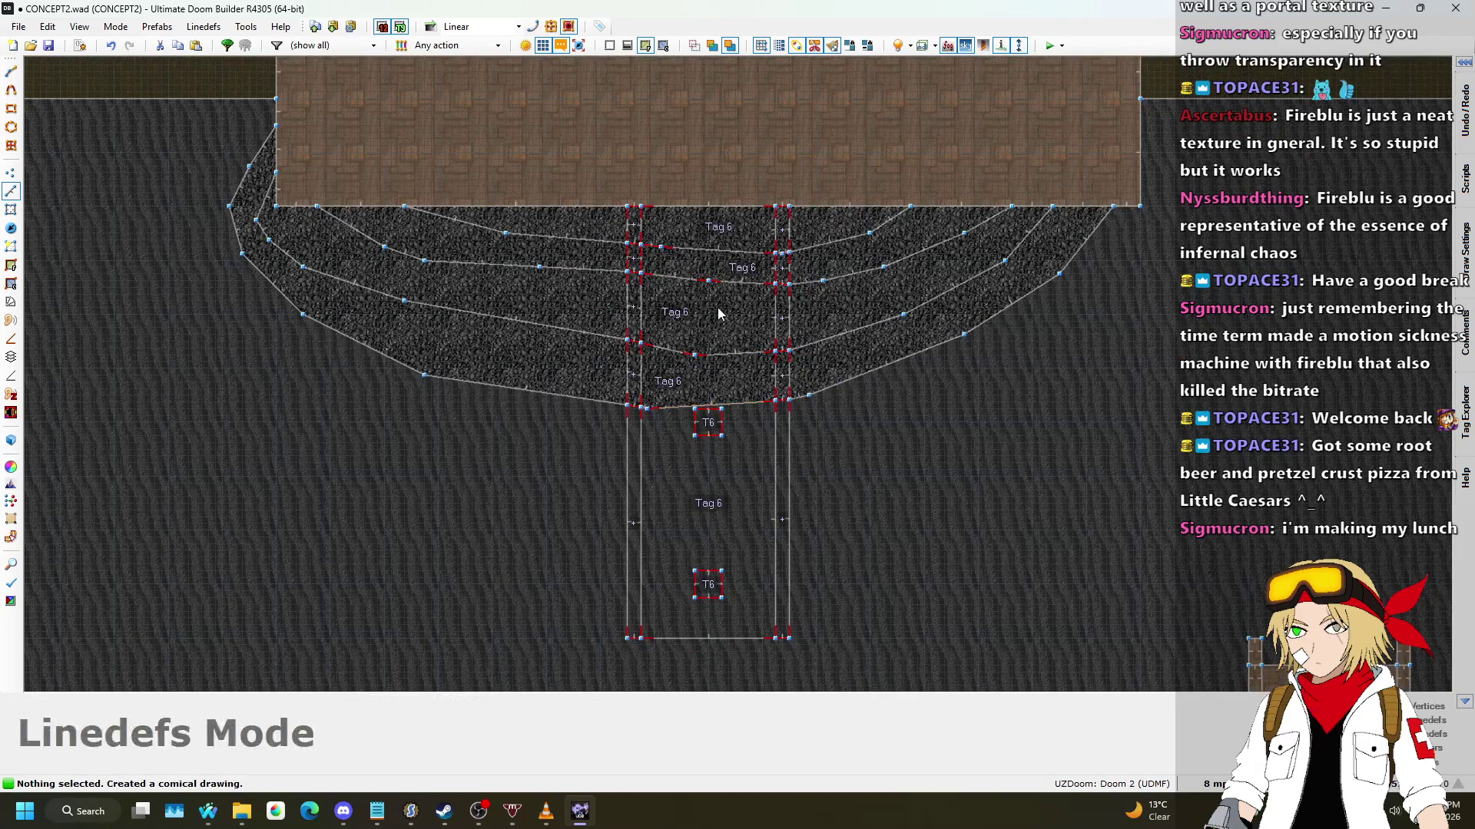
scroll(719, 315, up, 2)
scroll(722, 323, up, 1)
scroll(689, 538, down, 2)
scroll(774, 584, up, 3)
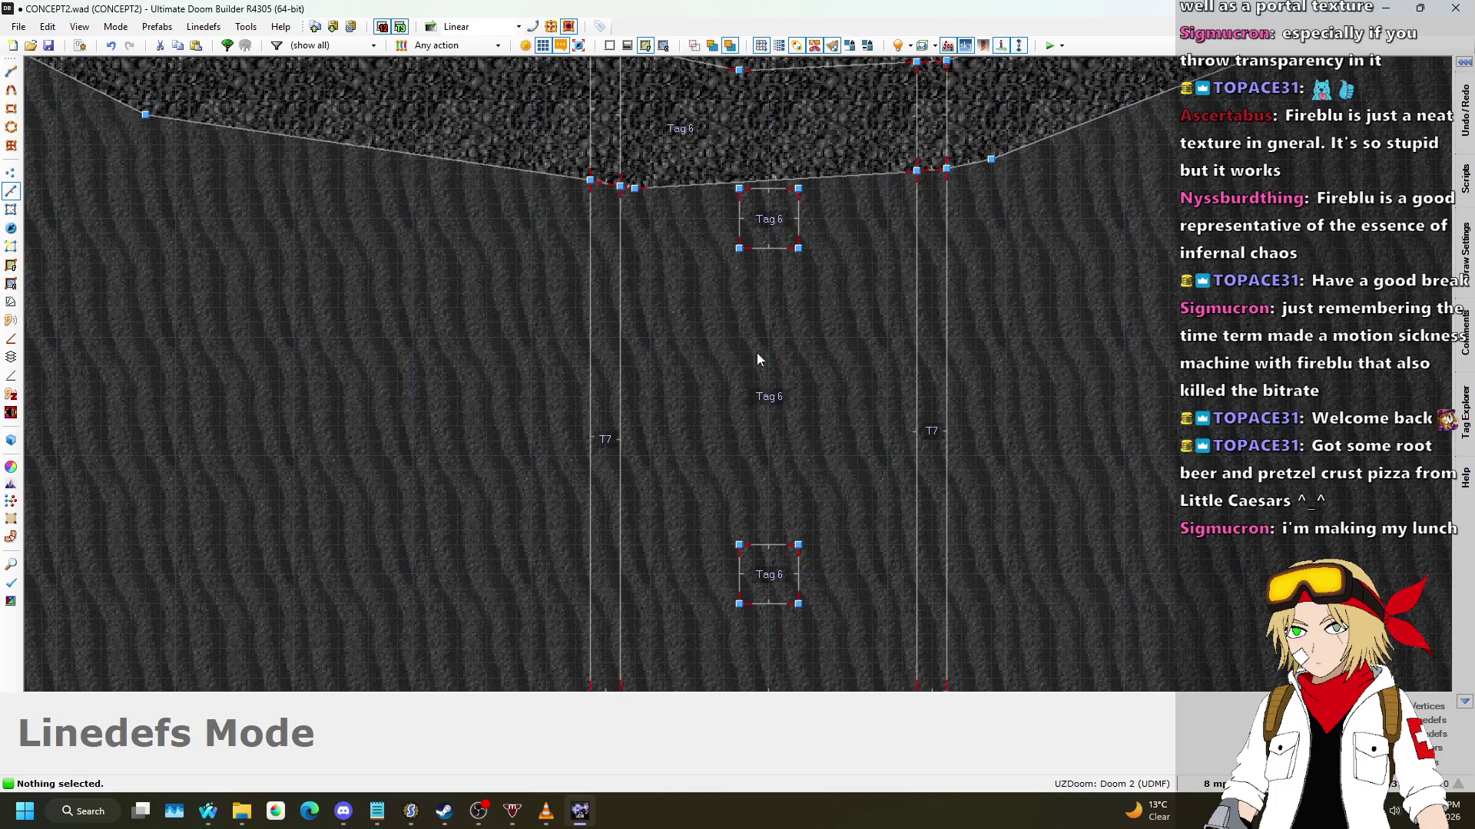
scroll(736, 395, down, 2)
scroll(760, 200, up, 3)
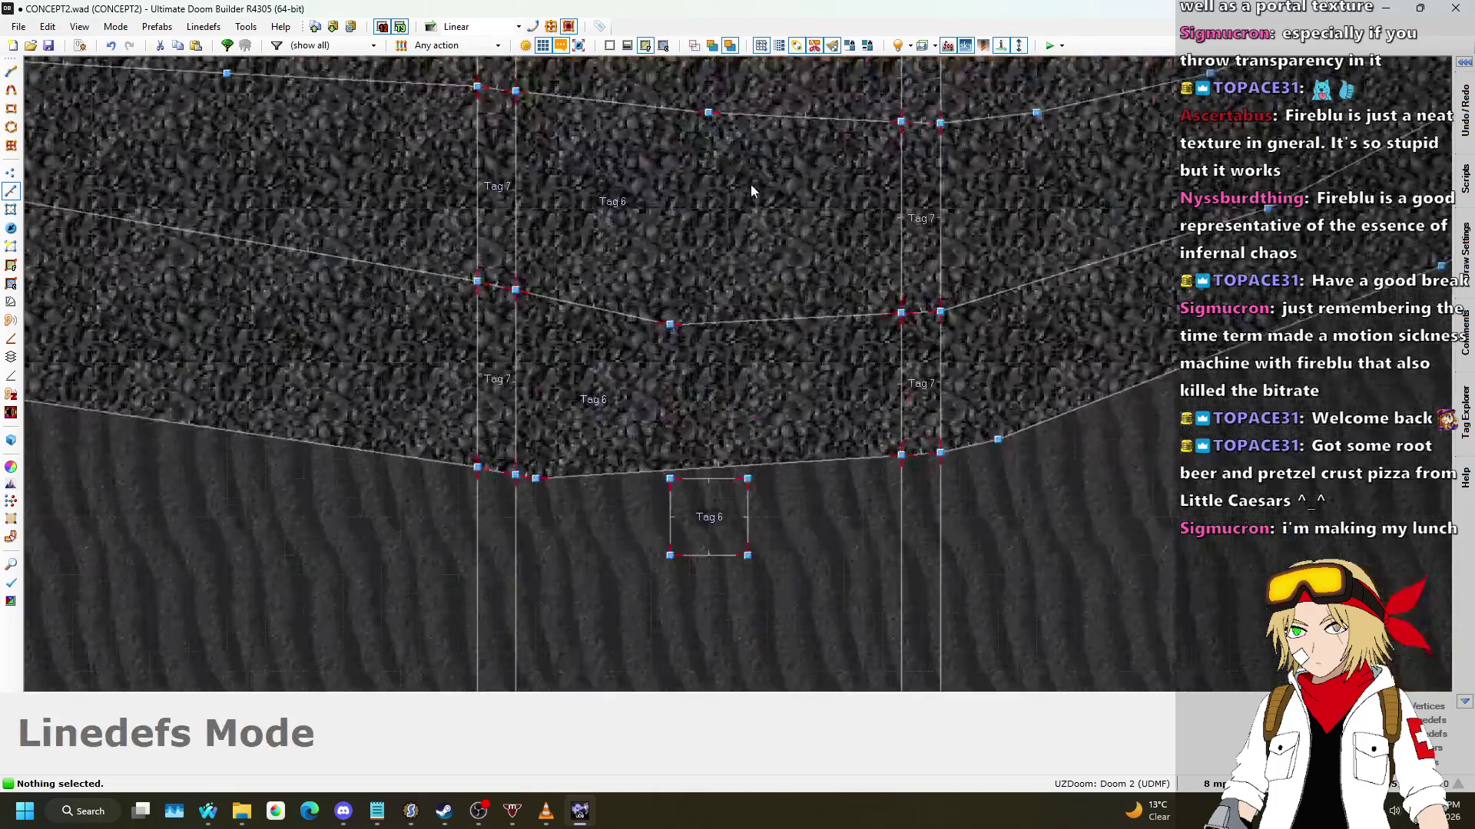
Step: Draw another 32×32 pillar square inside the walkway's upper gravel step
key(l)
scroll(686, 232, up, 2)
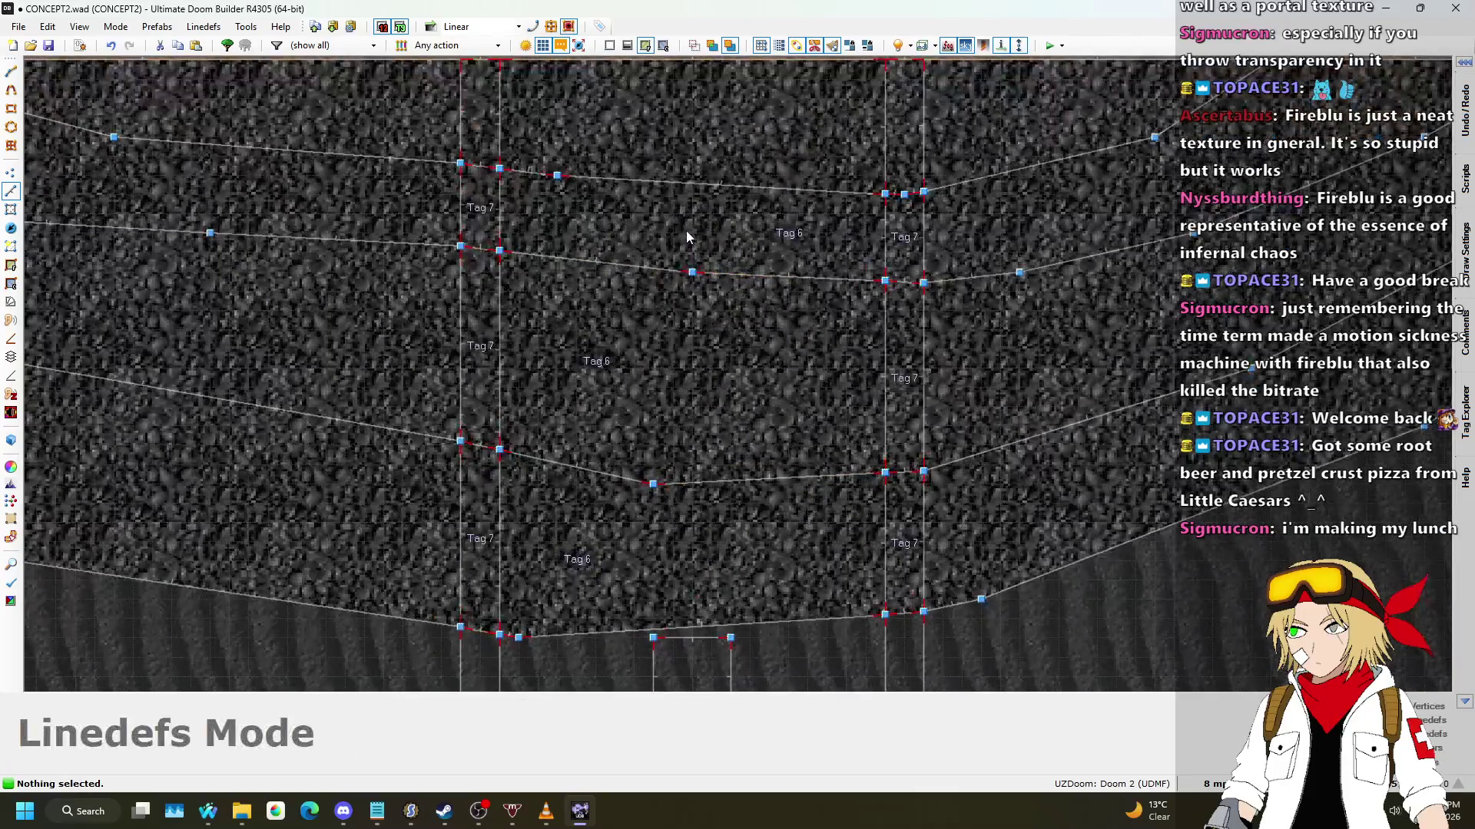
scroll(659, 161, down, 2)
scroll(665, 200, up, 4)
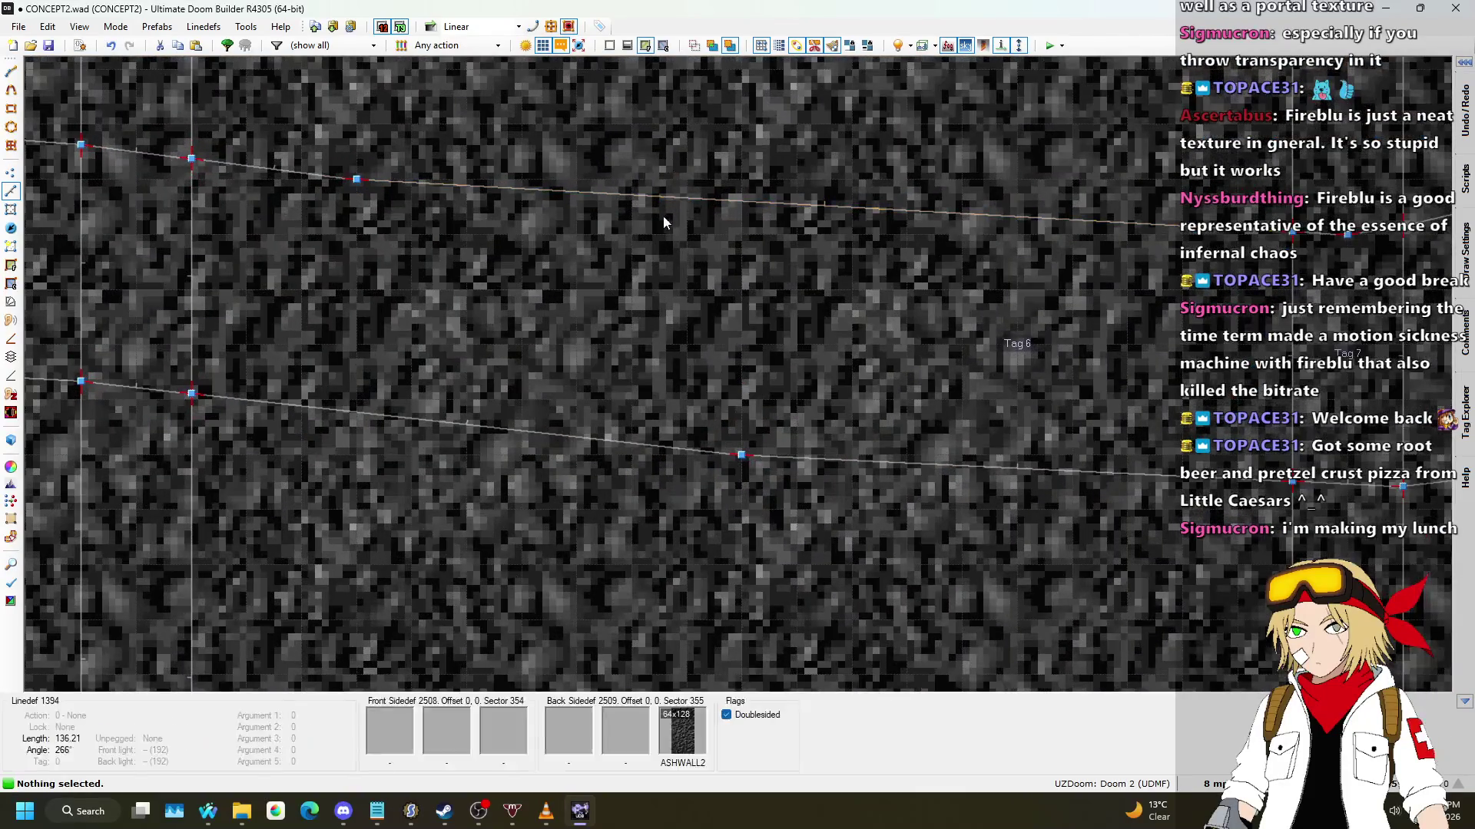
scroll(680, 186, up, 1)
key(space)
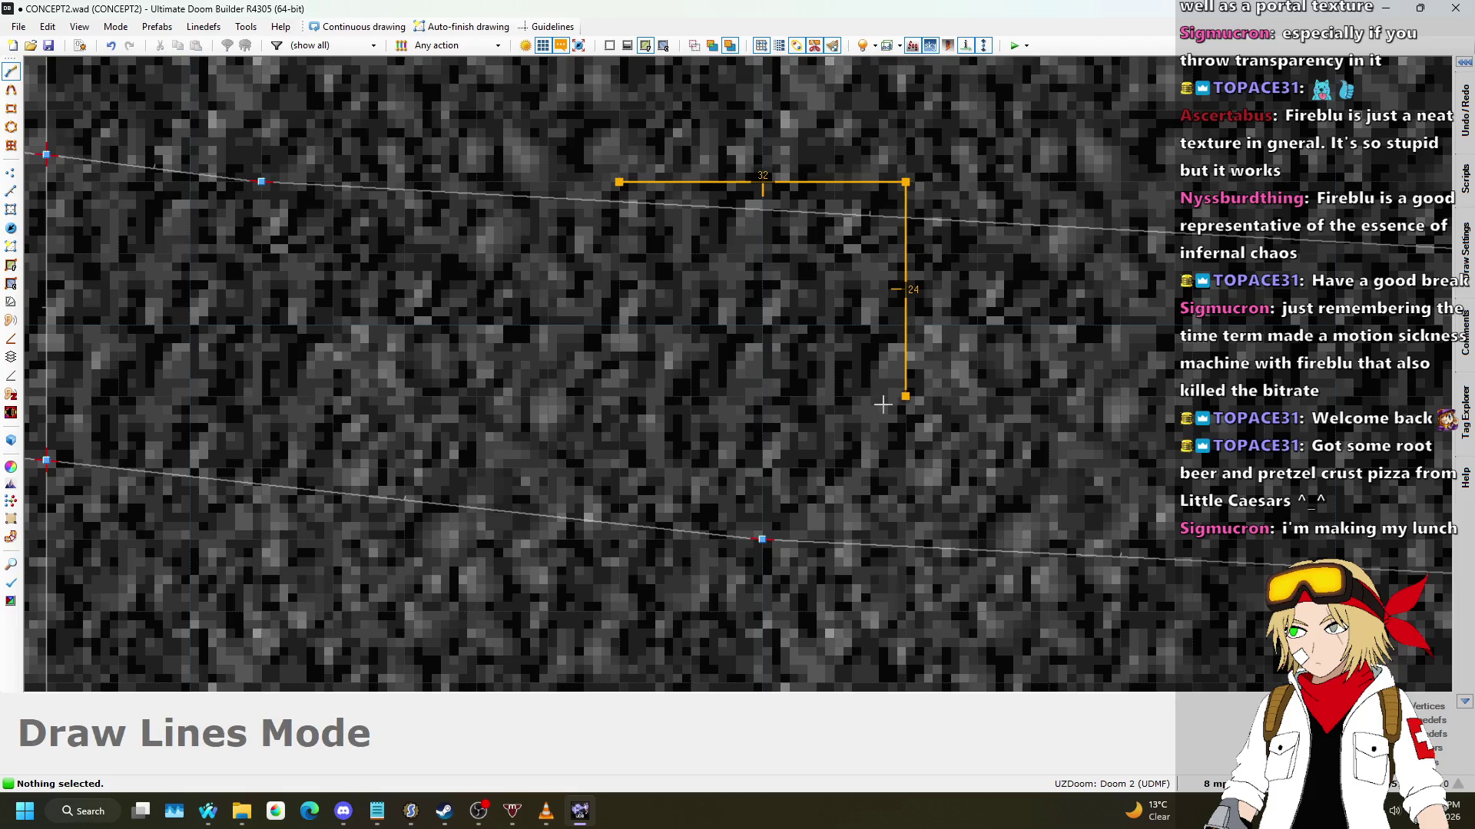
click(631, 183)
scroll(631, 183, down, 3)
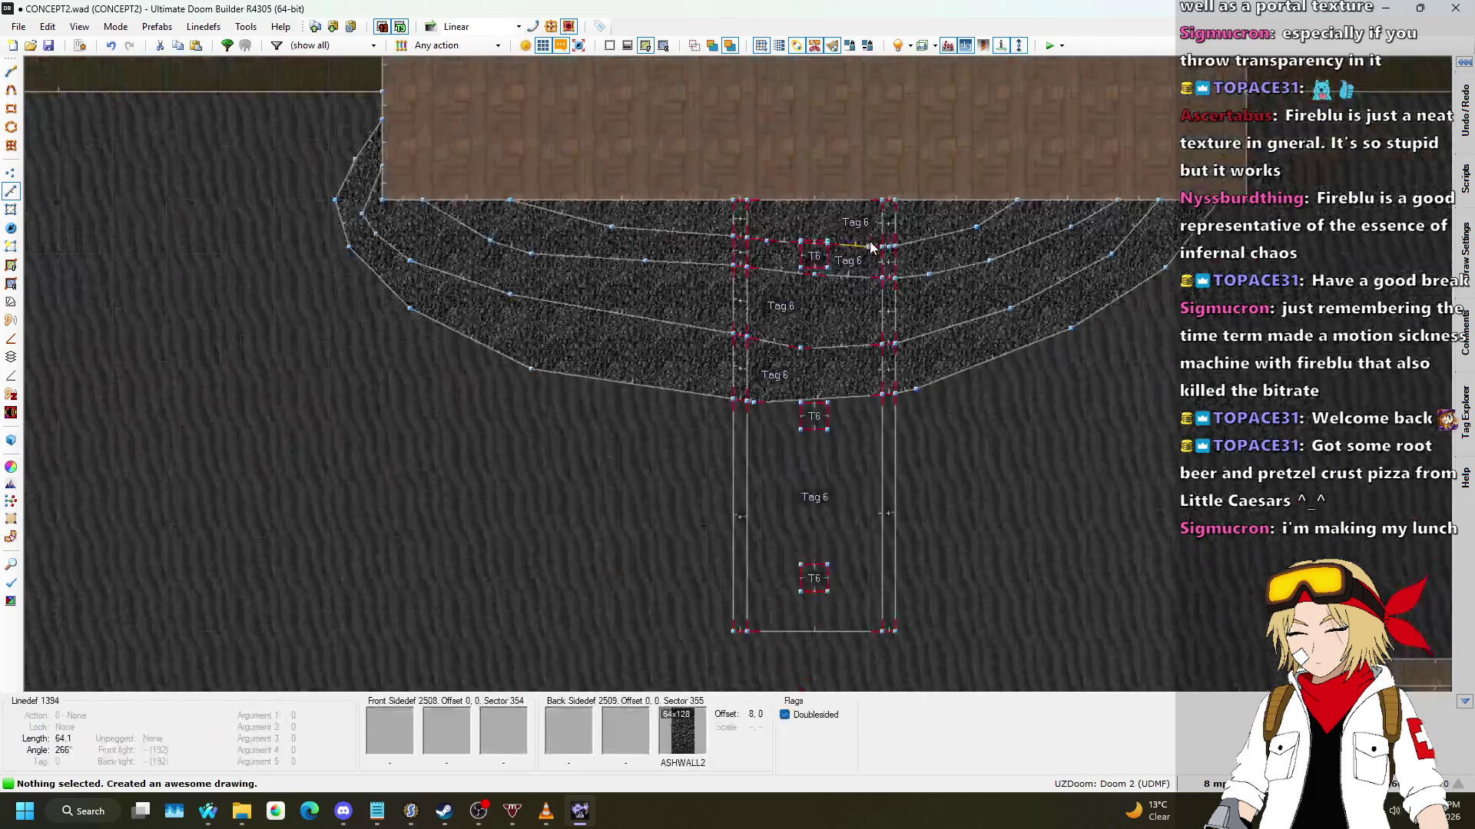
Step: In Visual Mode, select the pillar floors and wheel them up to heights around -88
key(w)
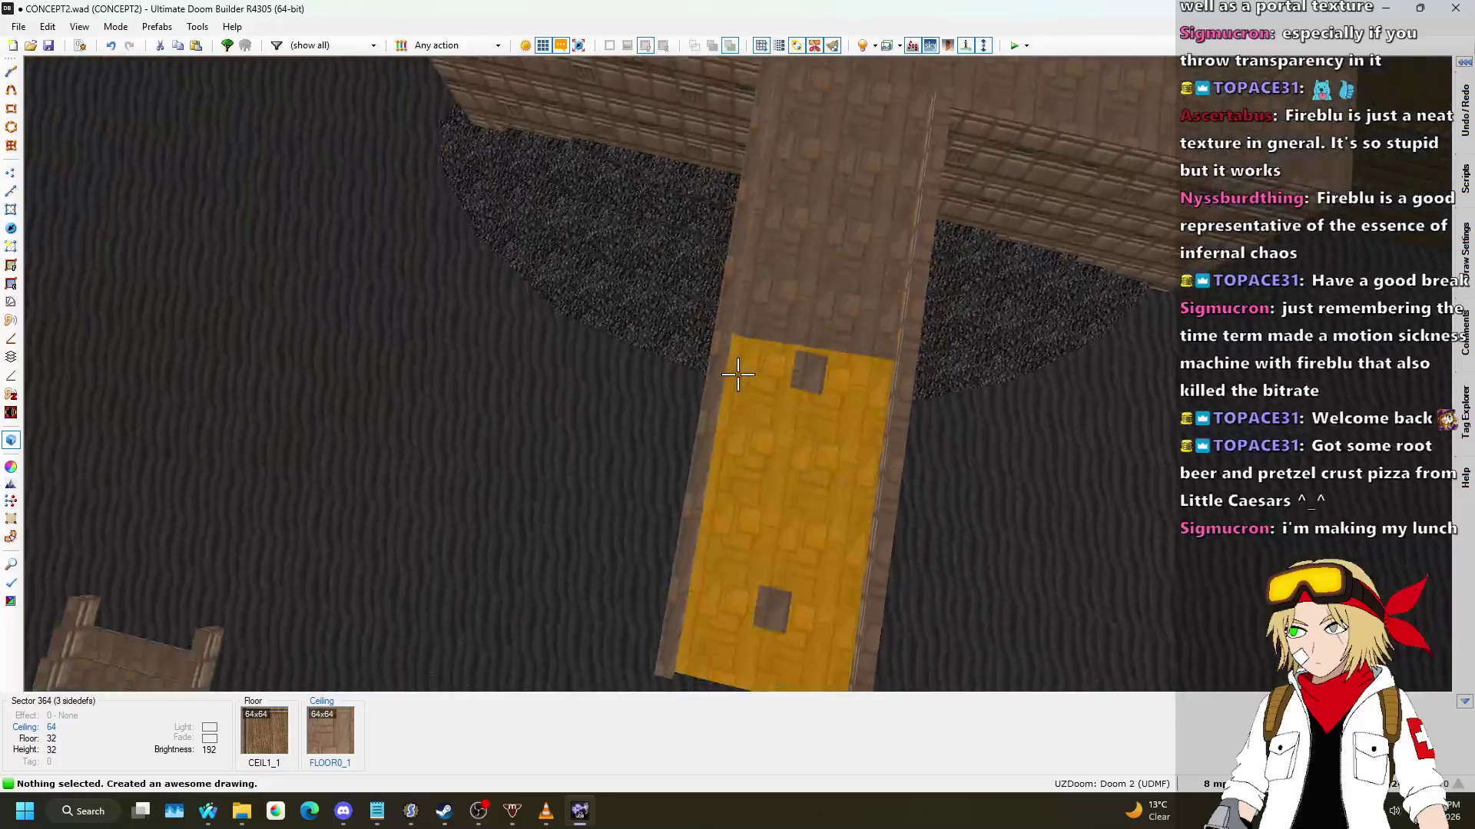
key(w)
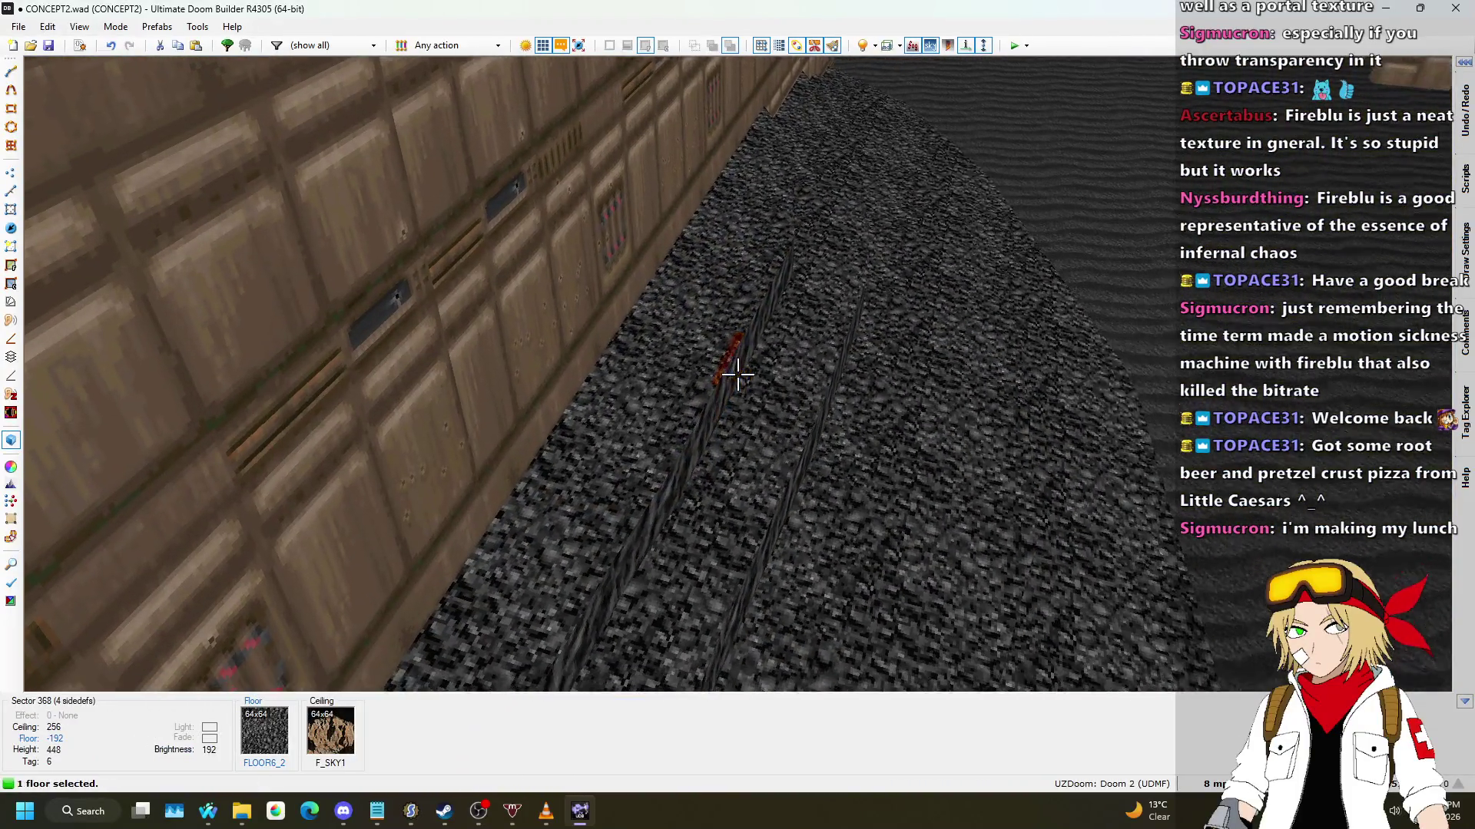
click(738, 374)
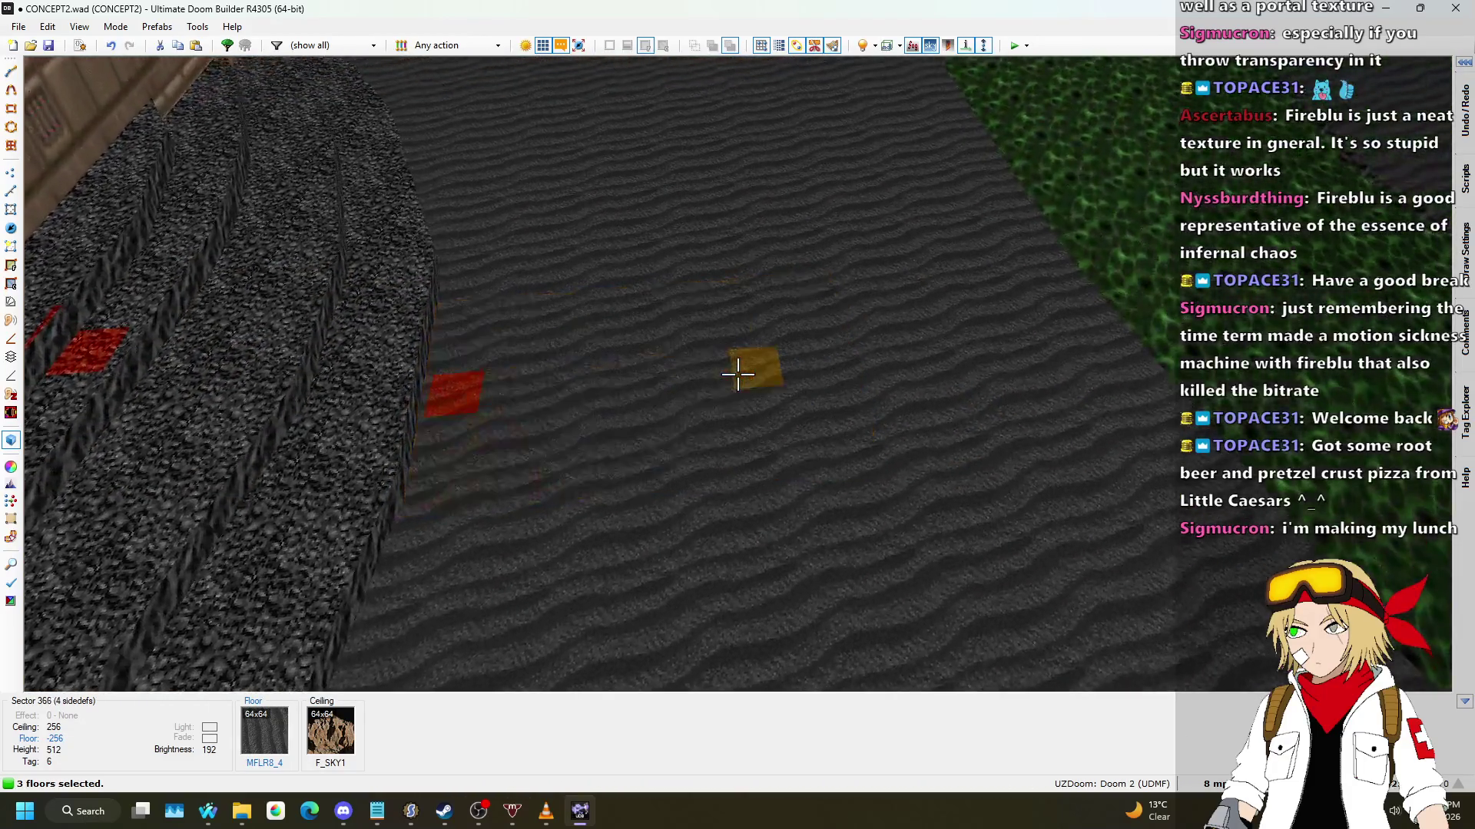
click(737, 374)
scroll(737, 374, up, 6)
scroll(737, 374, up, 9)
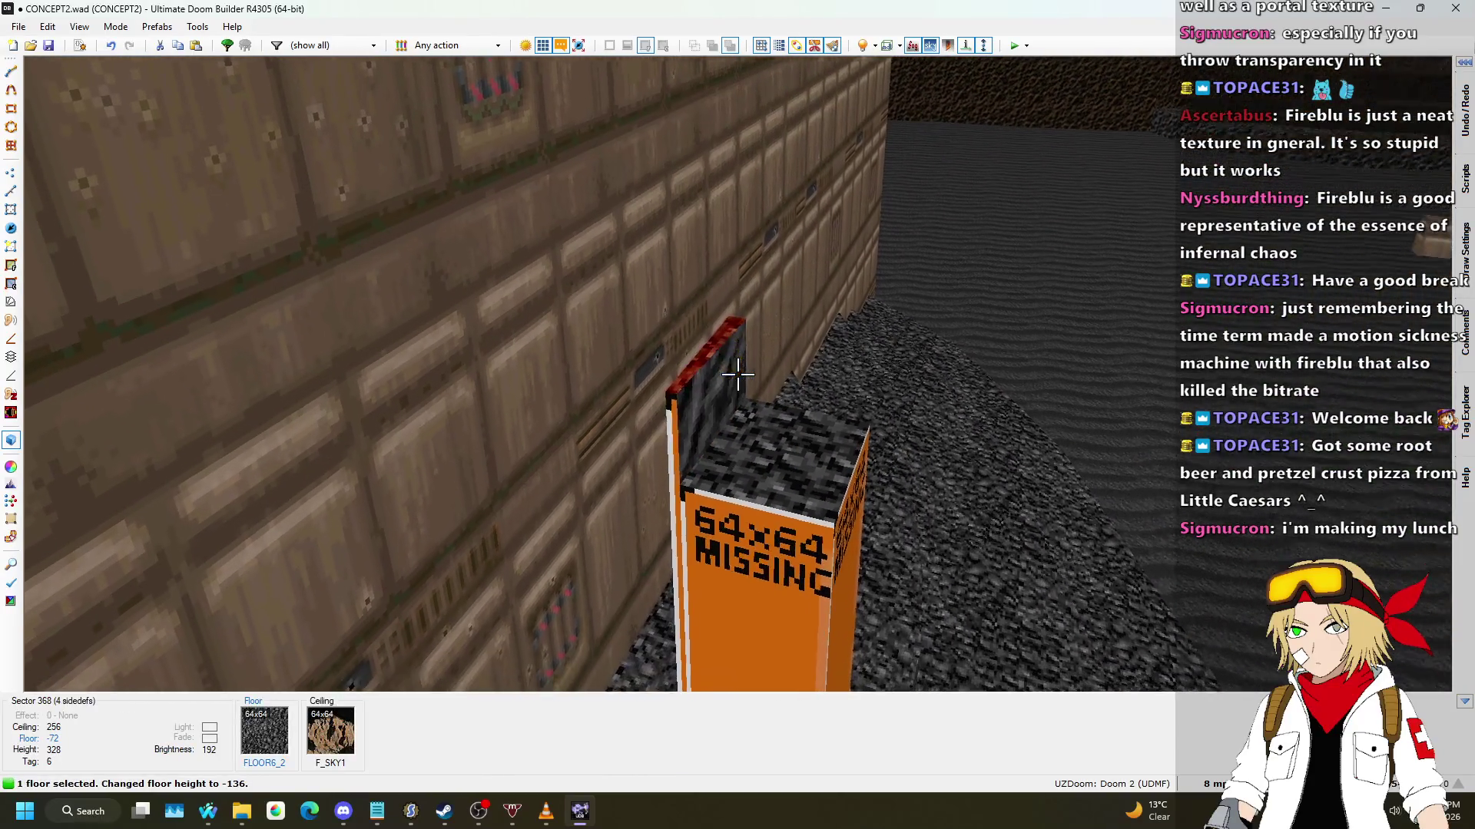
scroll(737, 374, up, 5)
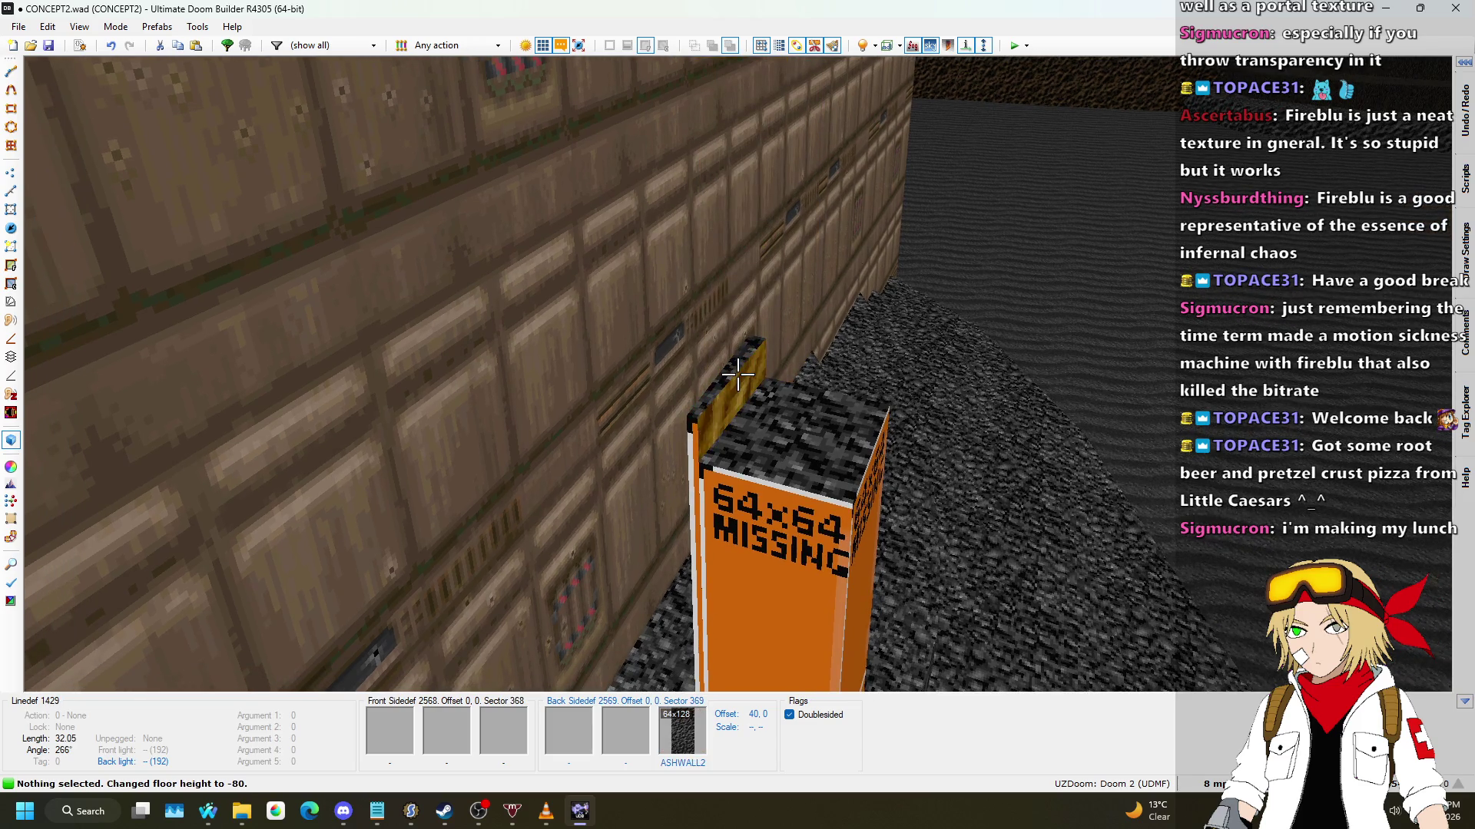
scroll(737, 374, up, 1)
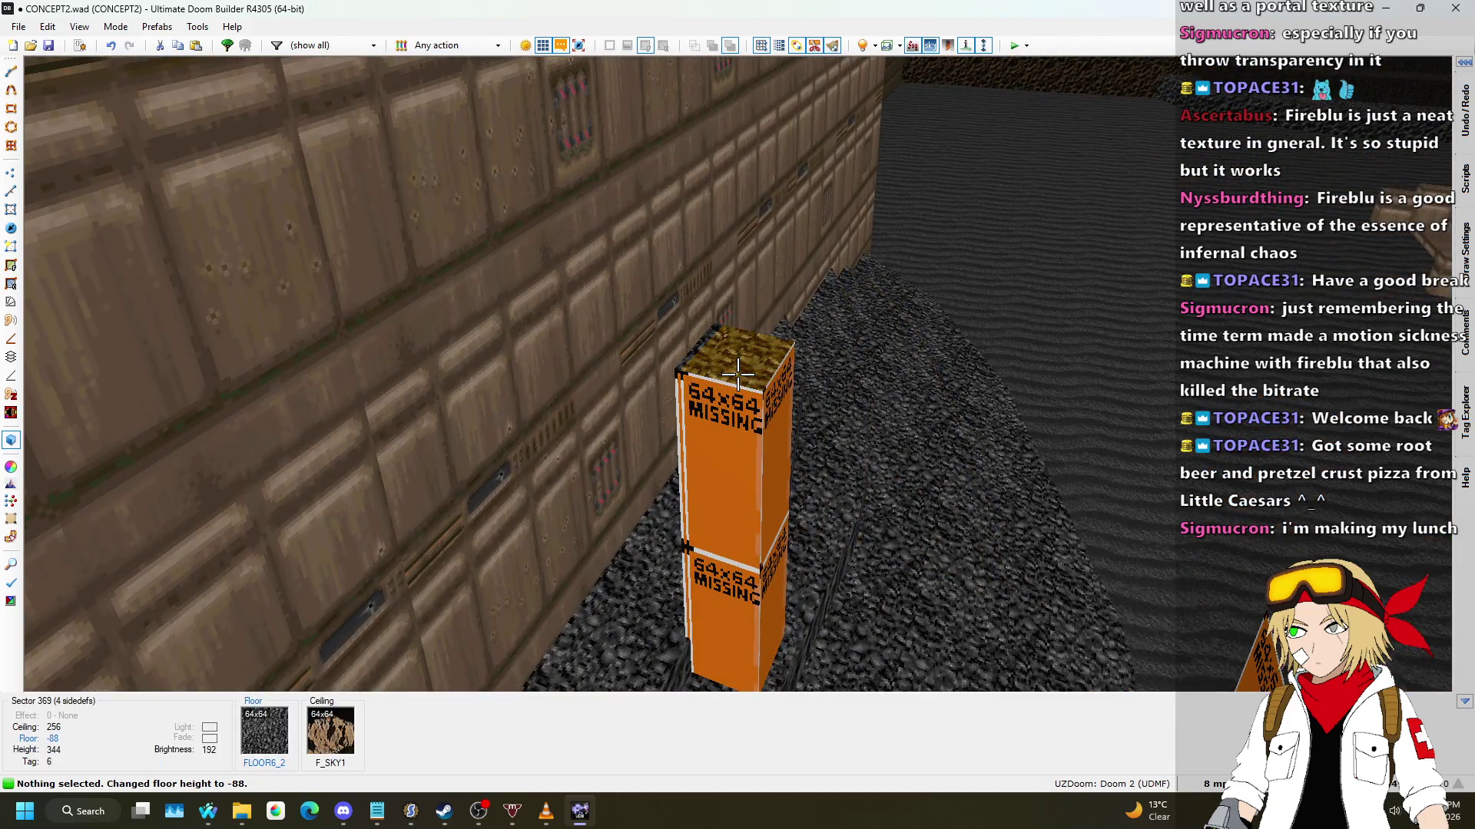
click(738, 374)
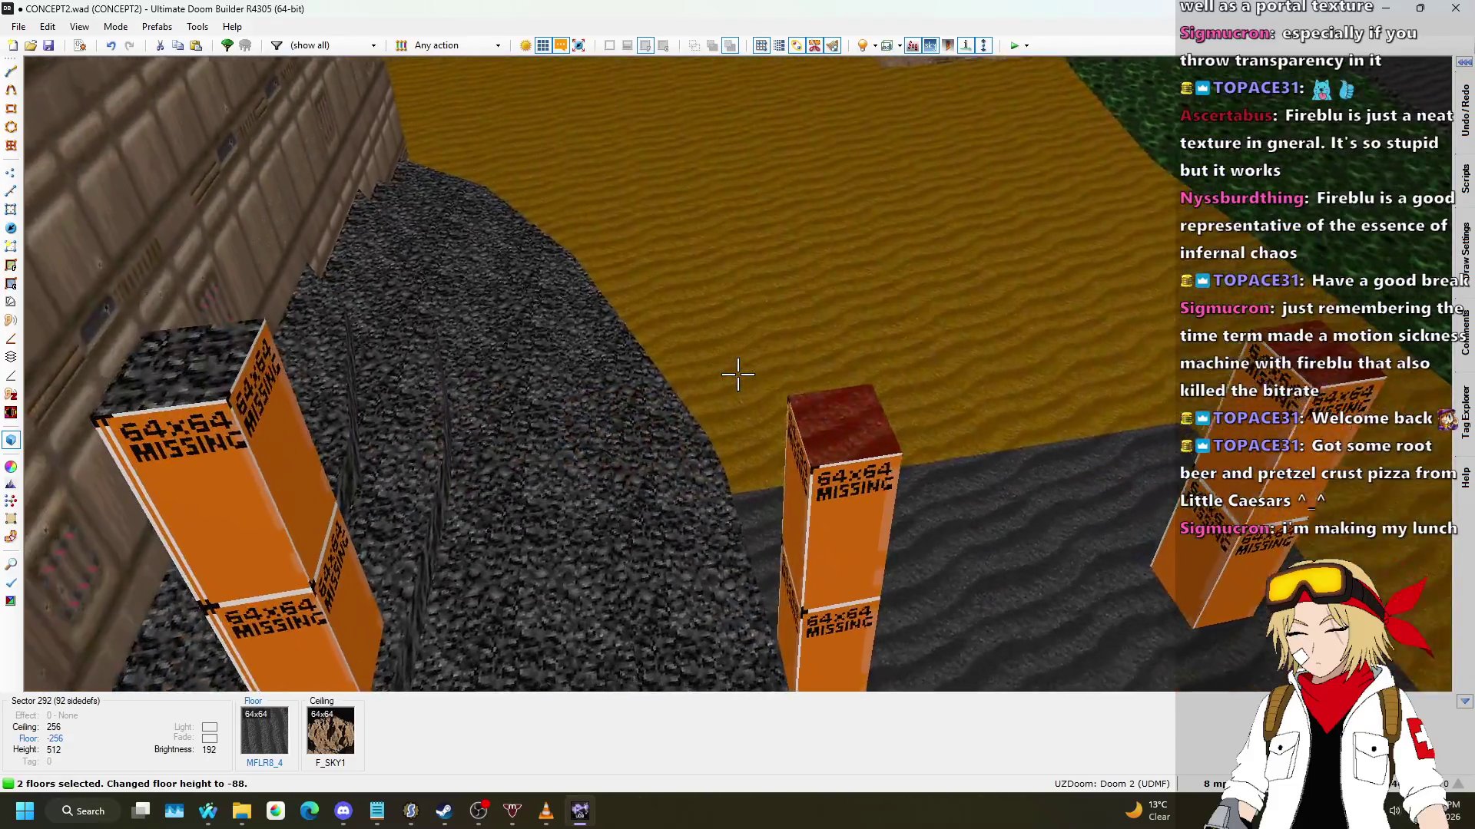
Step: Raise the remaining pillar floors to height 32, up under the walkway slab
click(738, 374)
scroll(738, 374, up, 1)
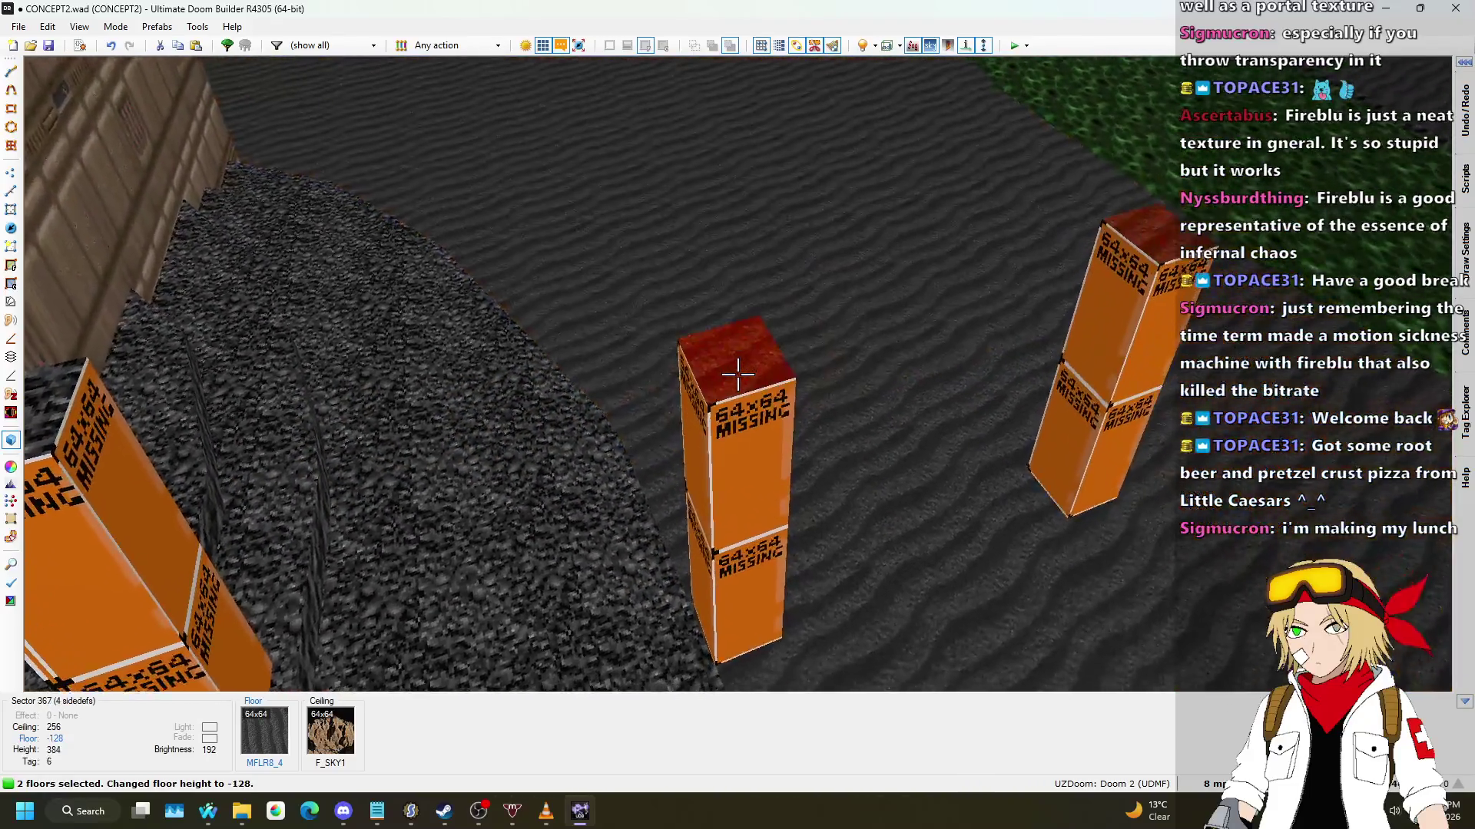
scroll(738, 374, up, 3)
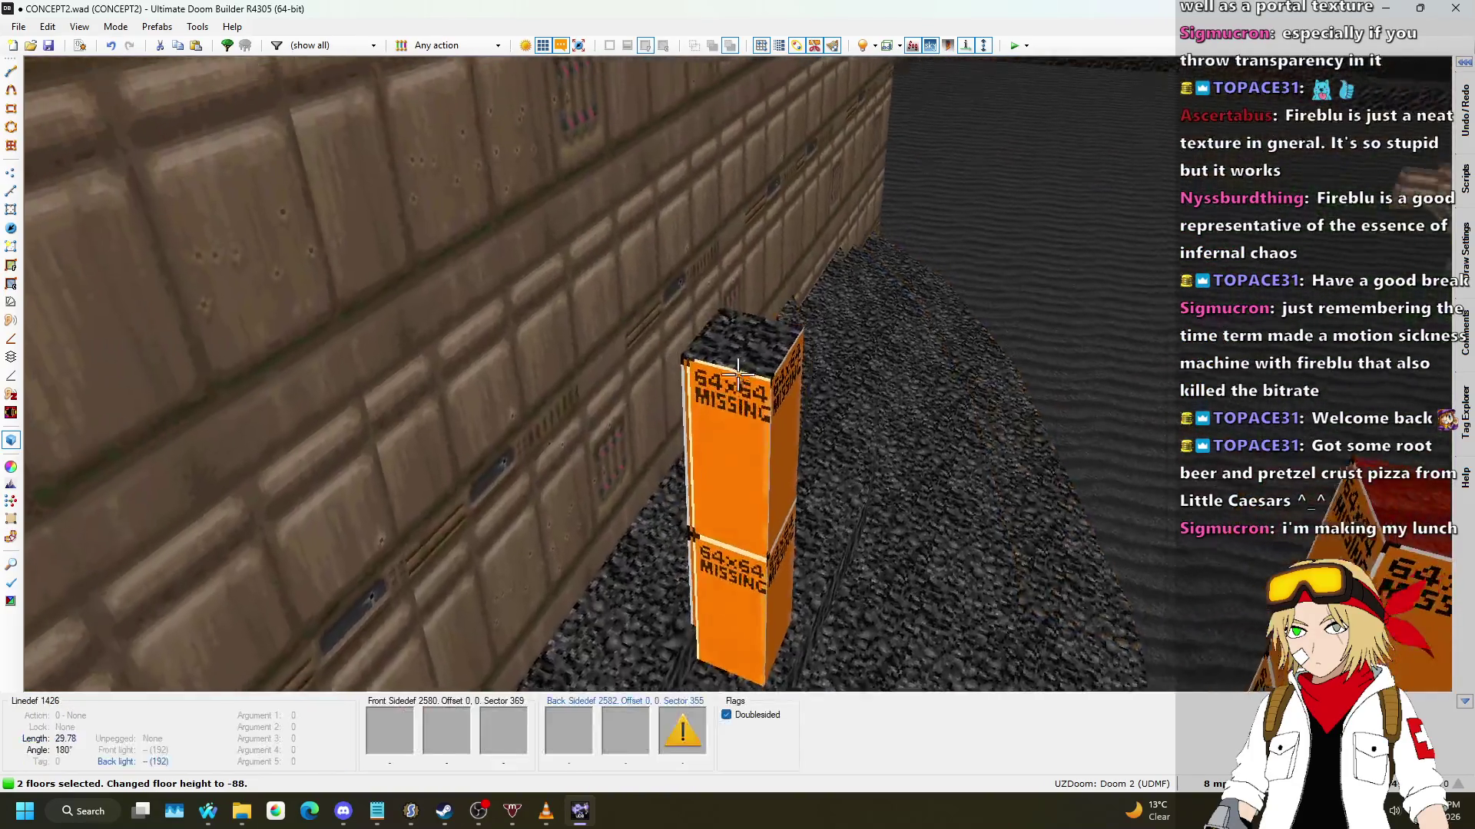
scroll(738, 374, up, 12)
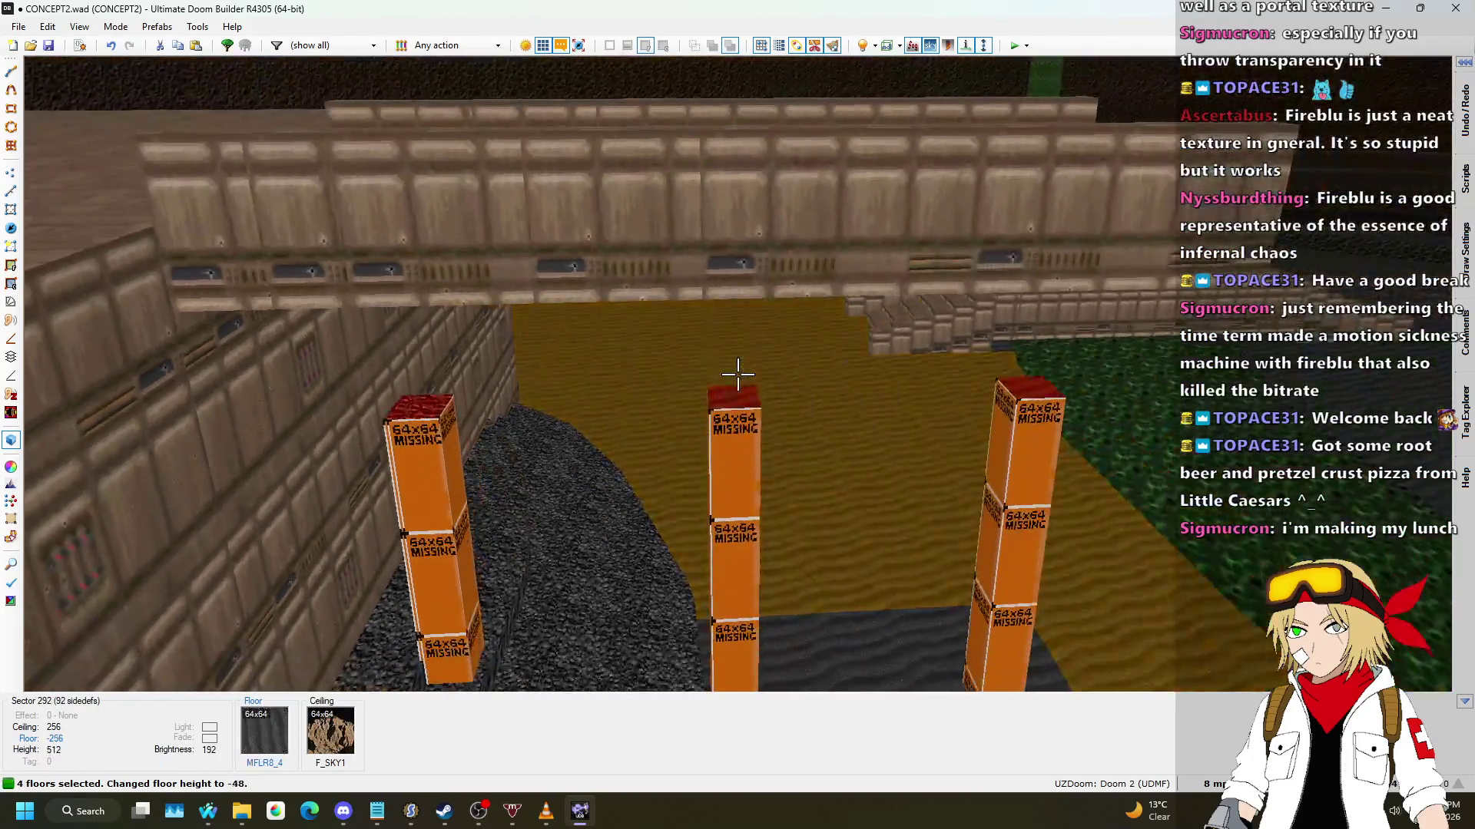
scroll(738, 374, up, 3)
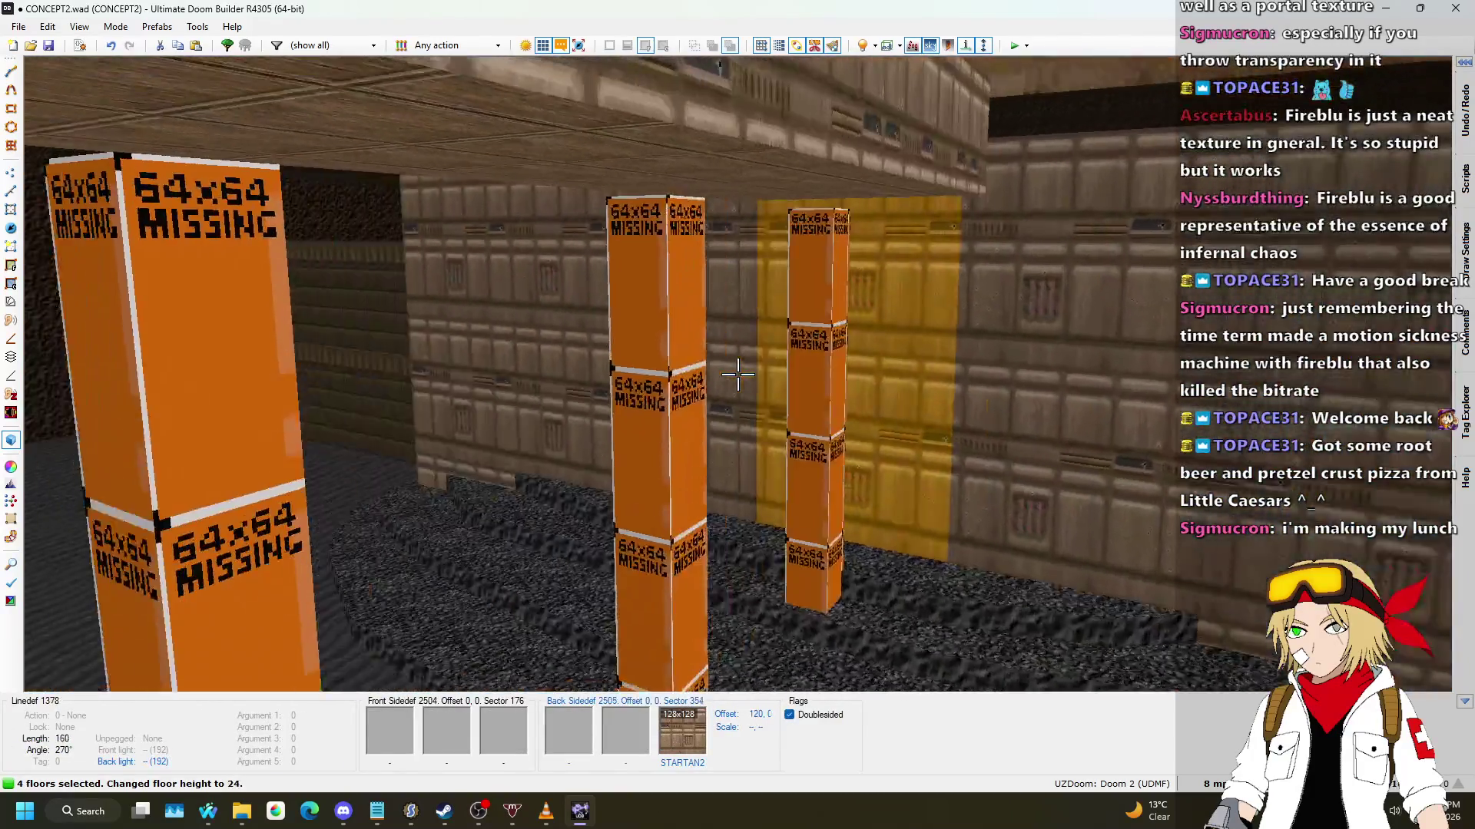
Step: Fly around the yellow floor and stairs, and copy the STARTAN2 wall texture
key(a)
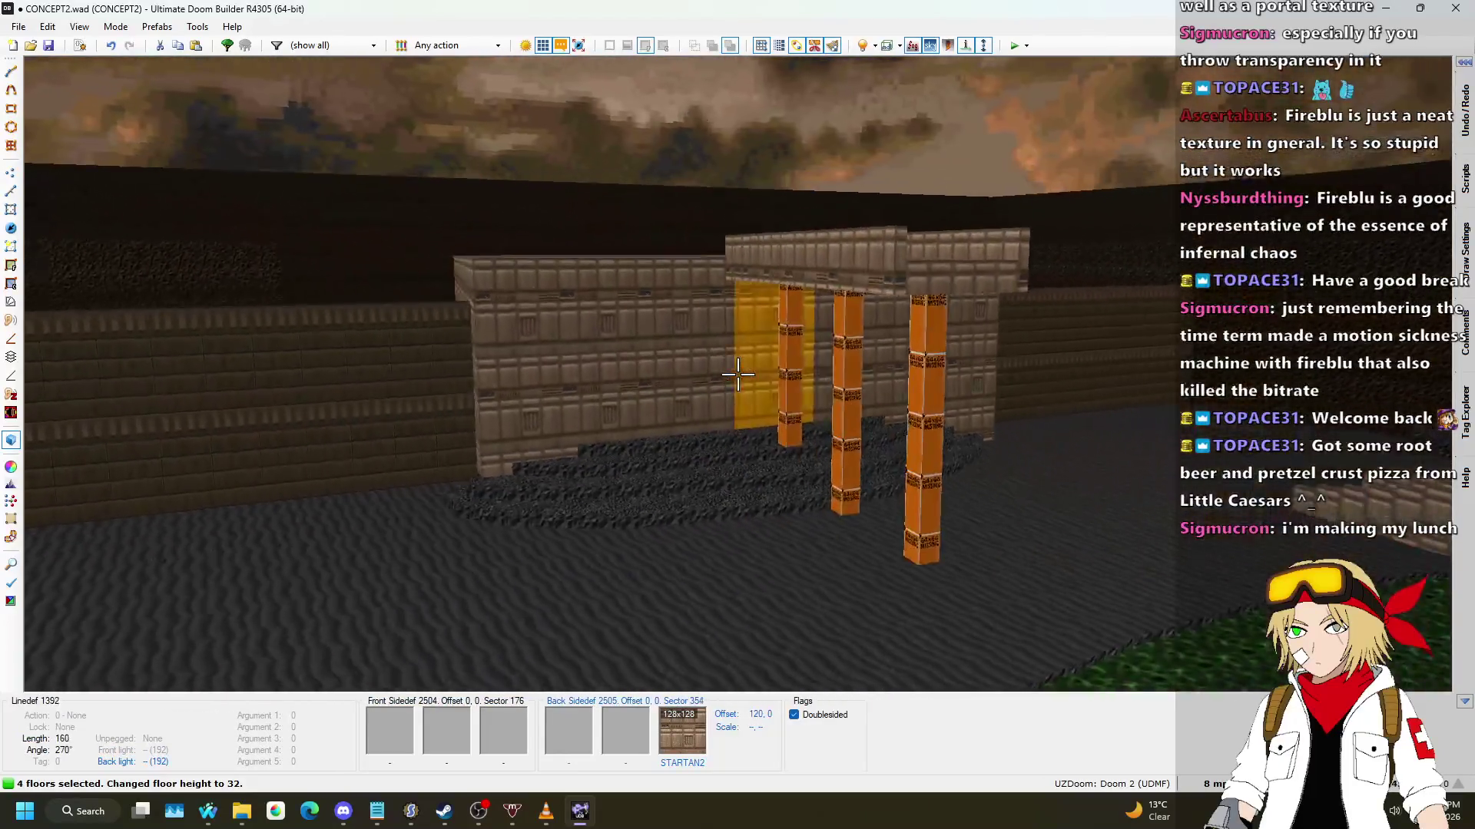
key(w)
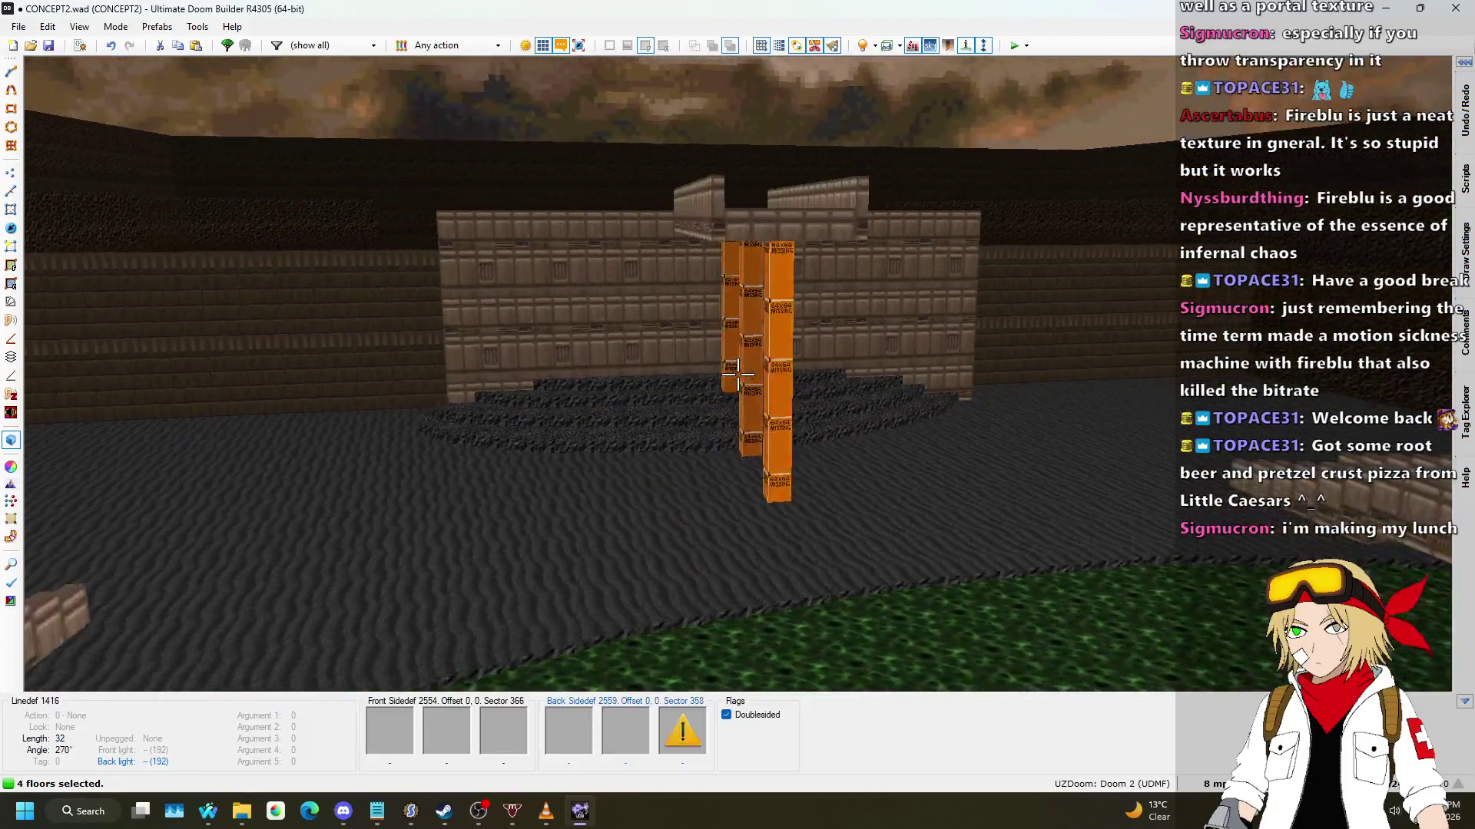
key(w)
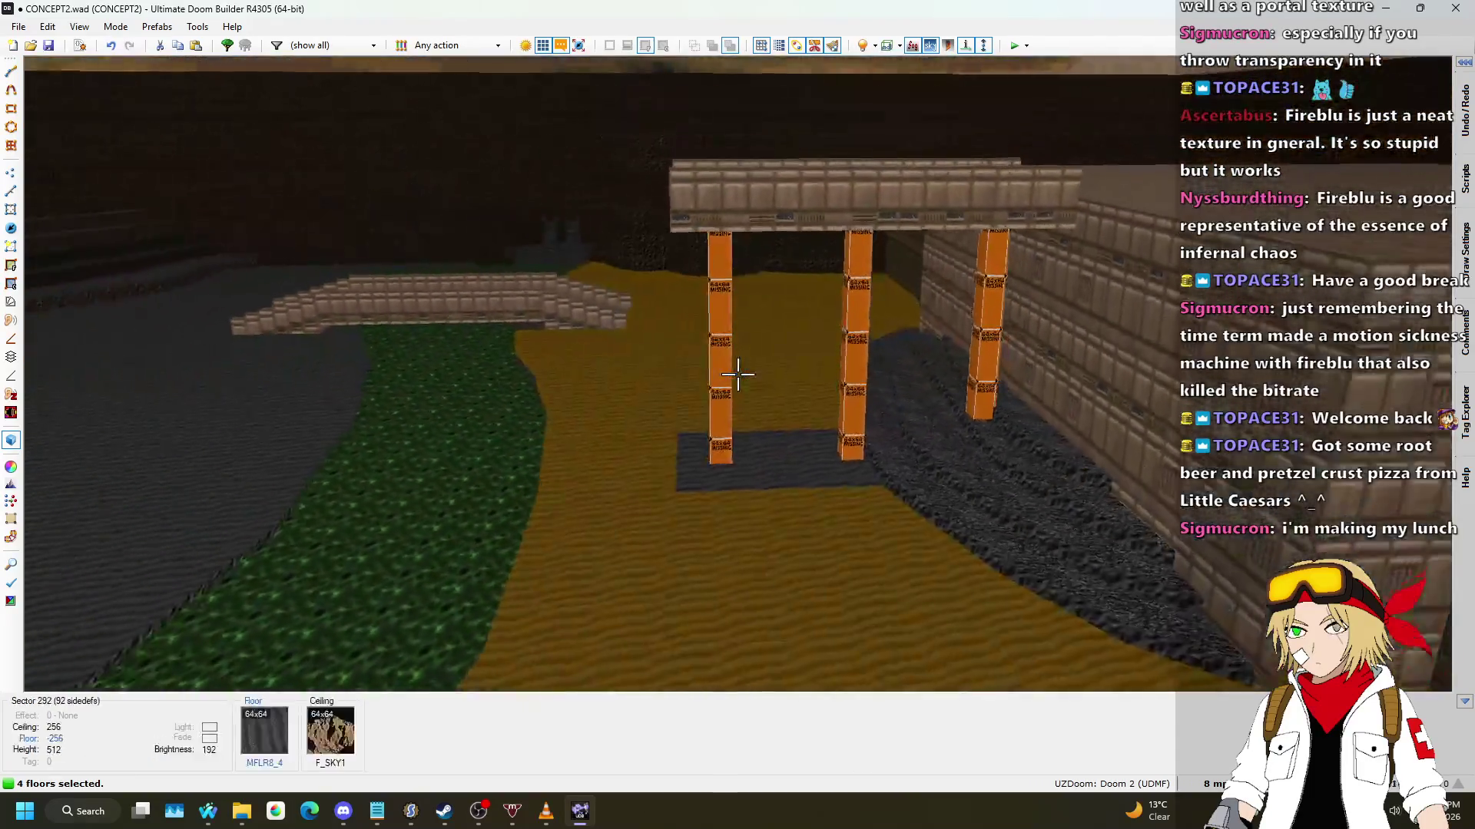
key(w)
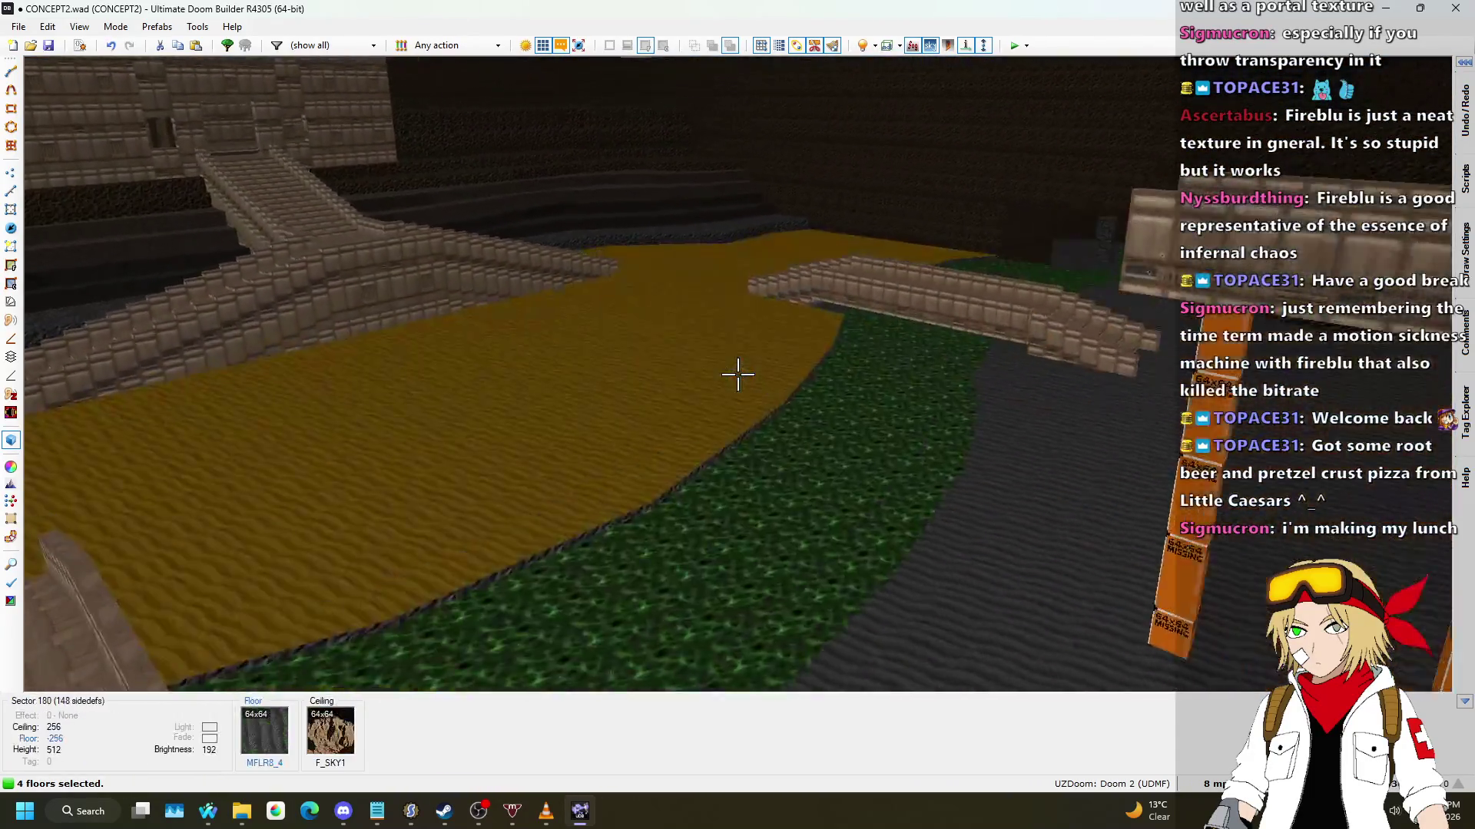
key(w)
key(w)
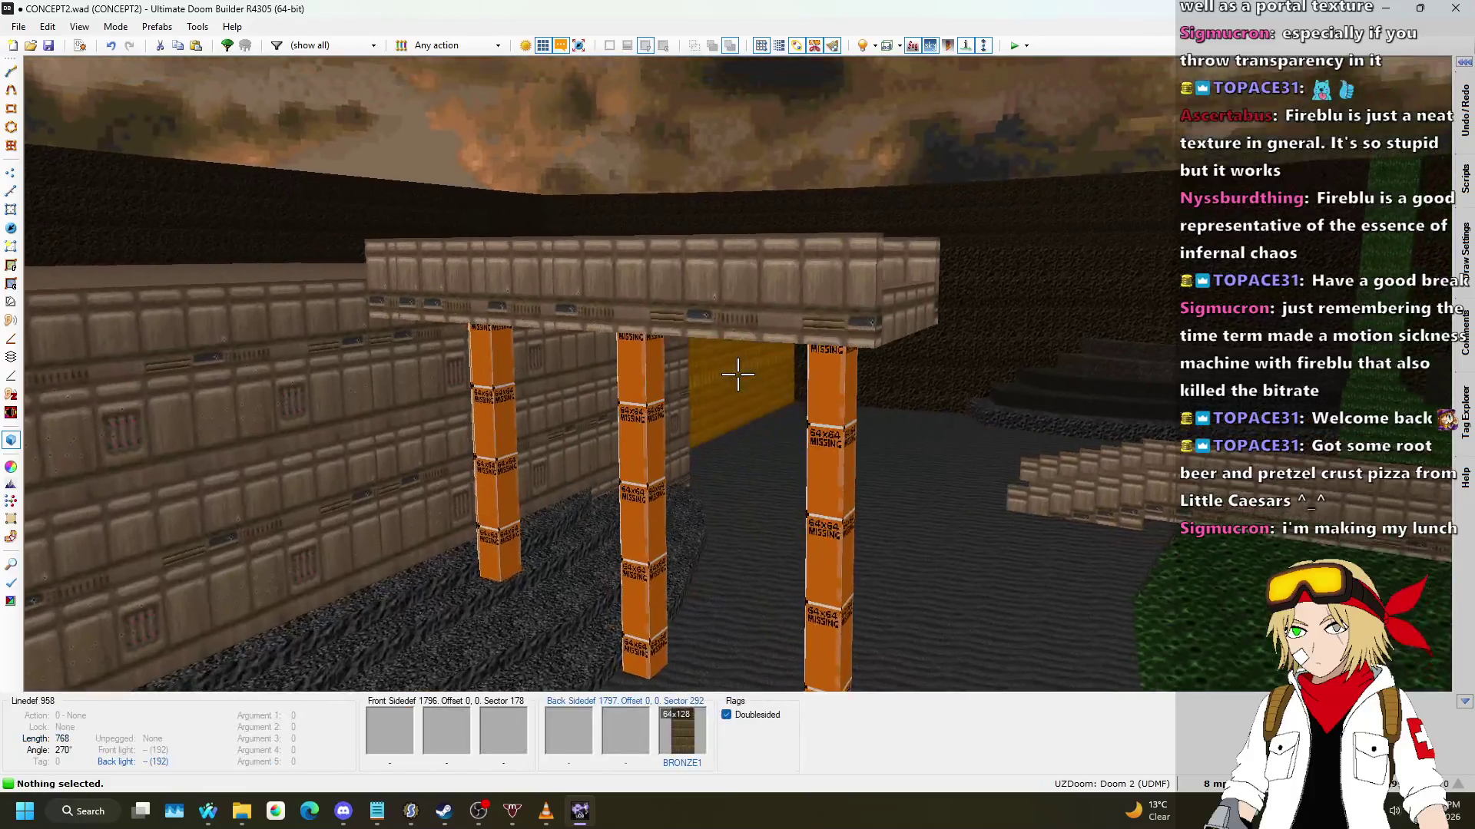
key(ctrl+c)
key(w)
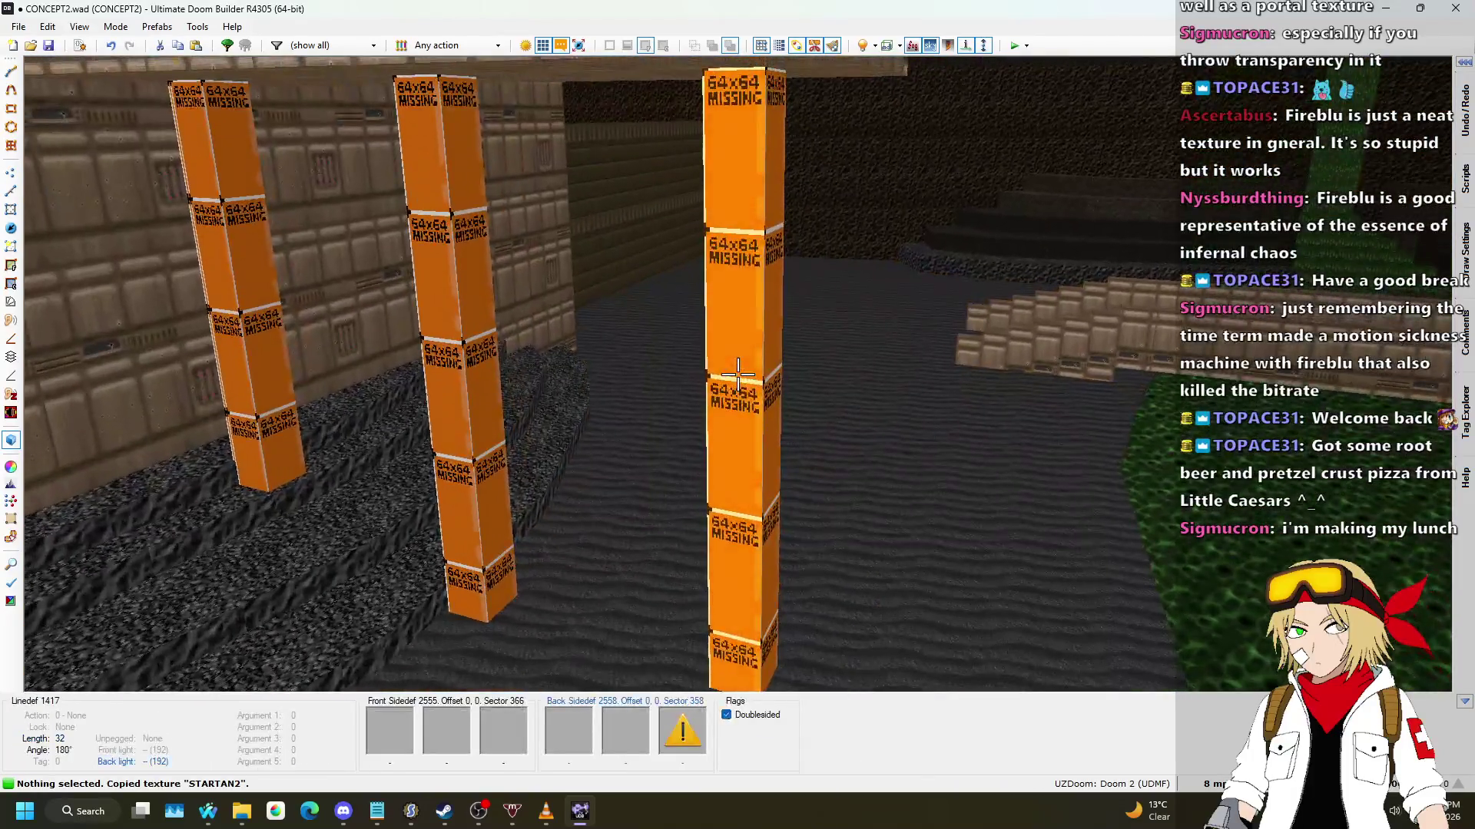
Step: Paste STARTAN2 onto the pillar sides, then look over the nukage path and bridge
shift+click(737, 374)
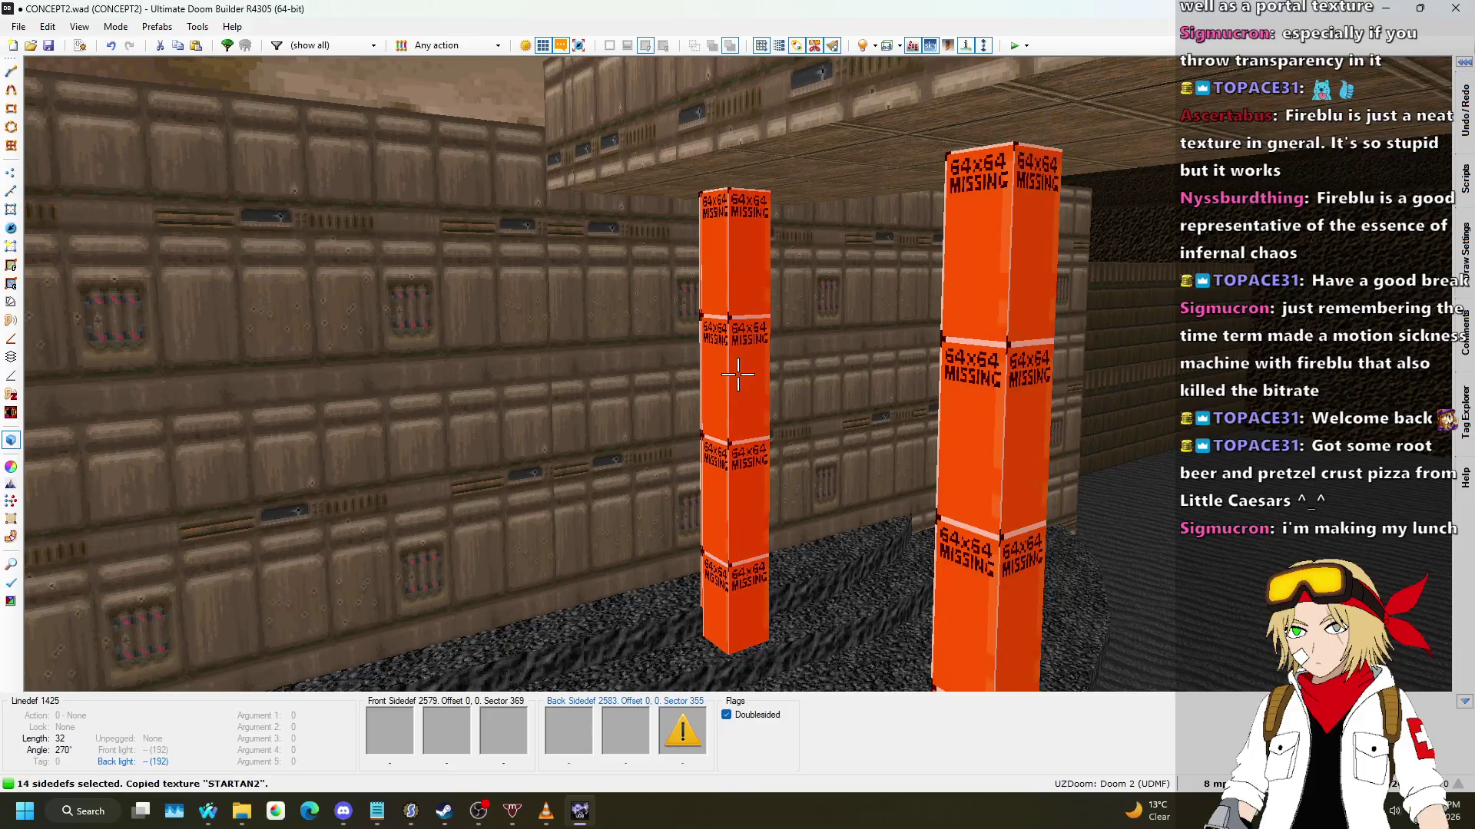
key(ctrl+v)
key(w)
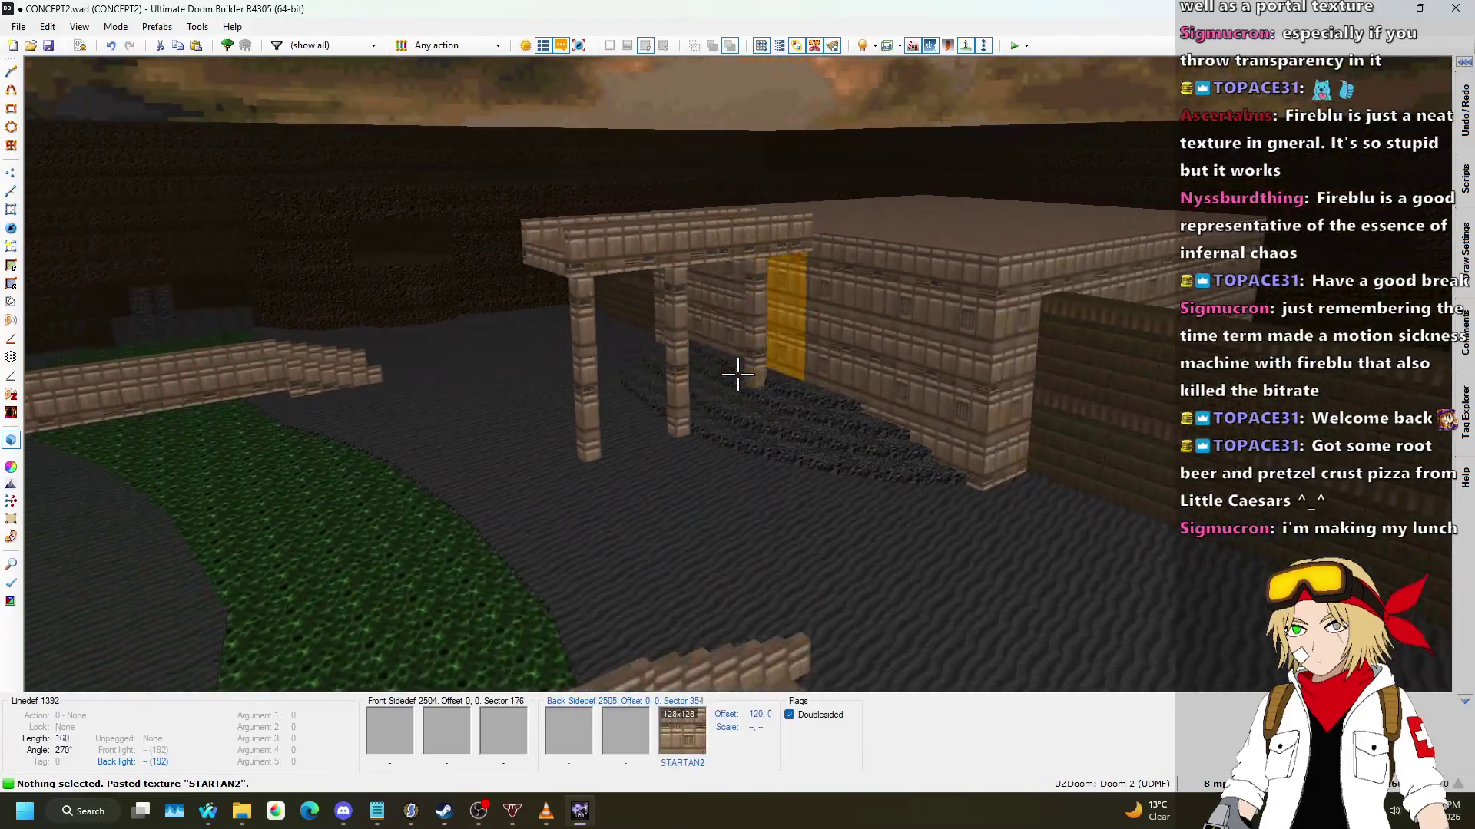
key(w)
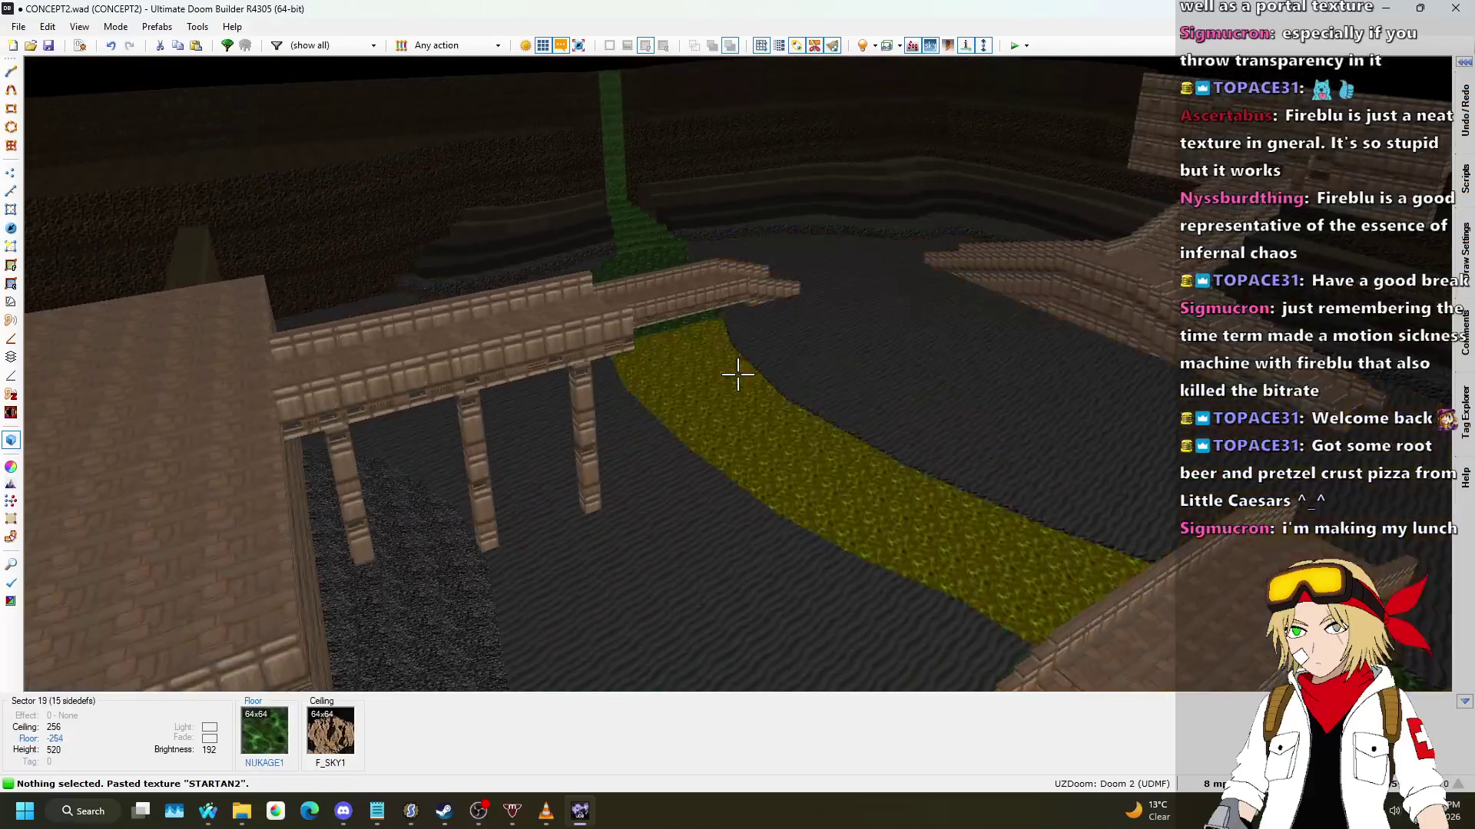
key(w)
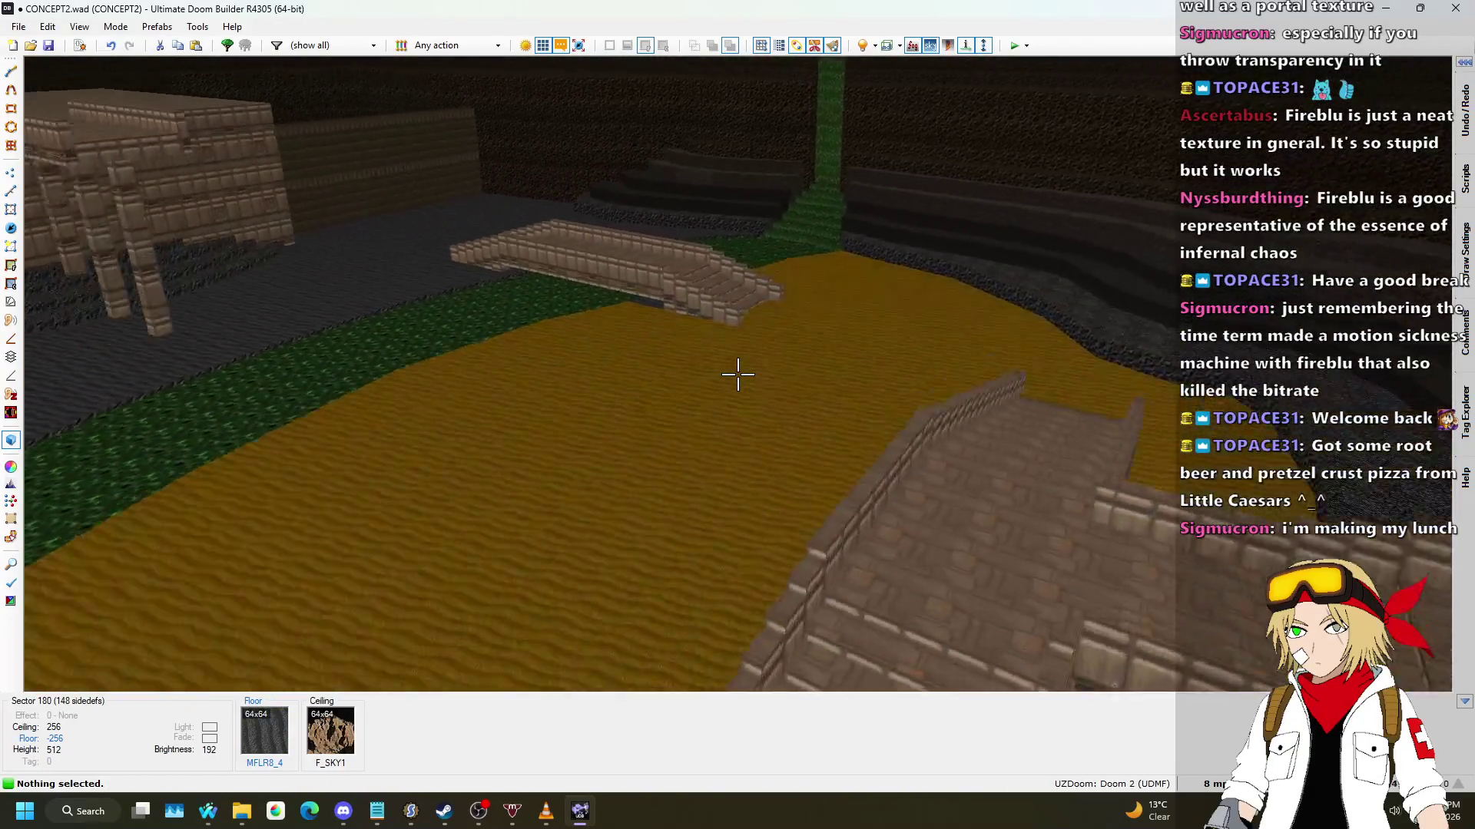
key(w)
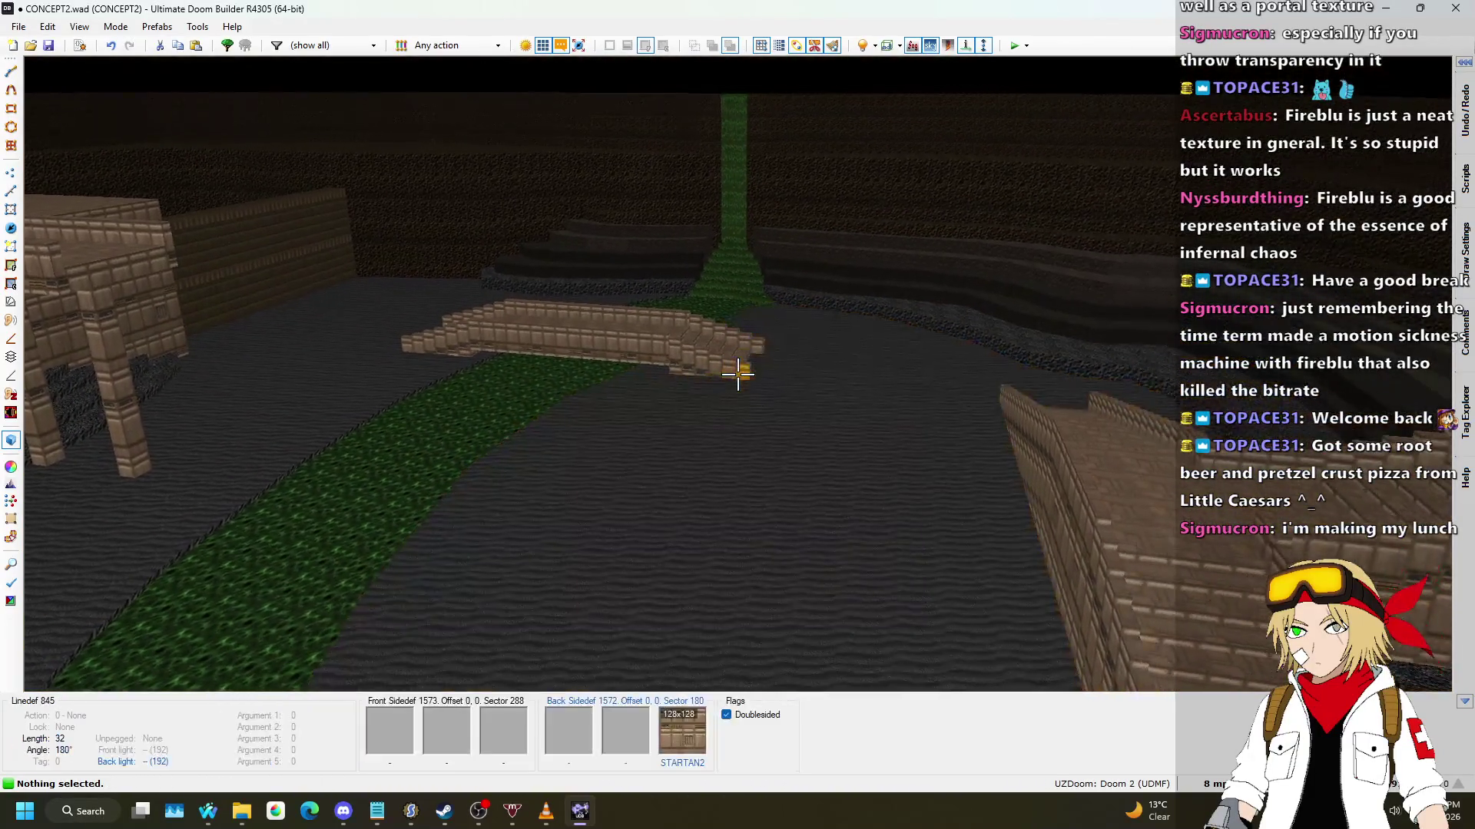
Step: View the bridge from near and far in 3D, then return to the 2D map
key(s)
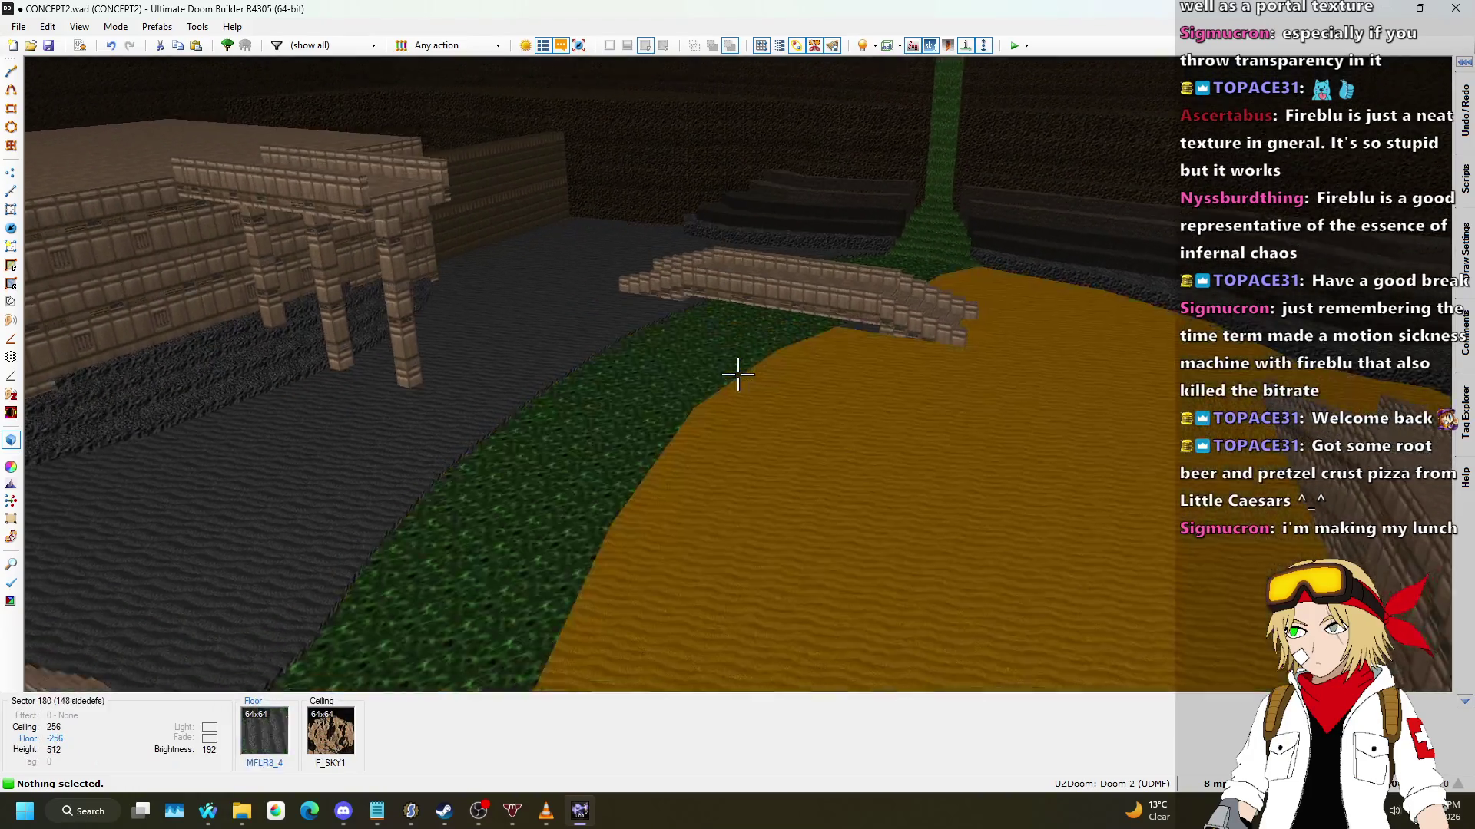
key(w)
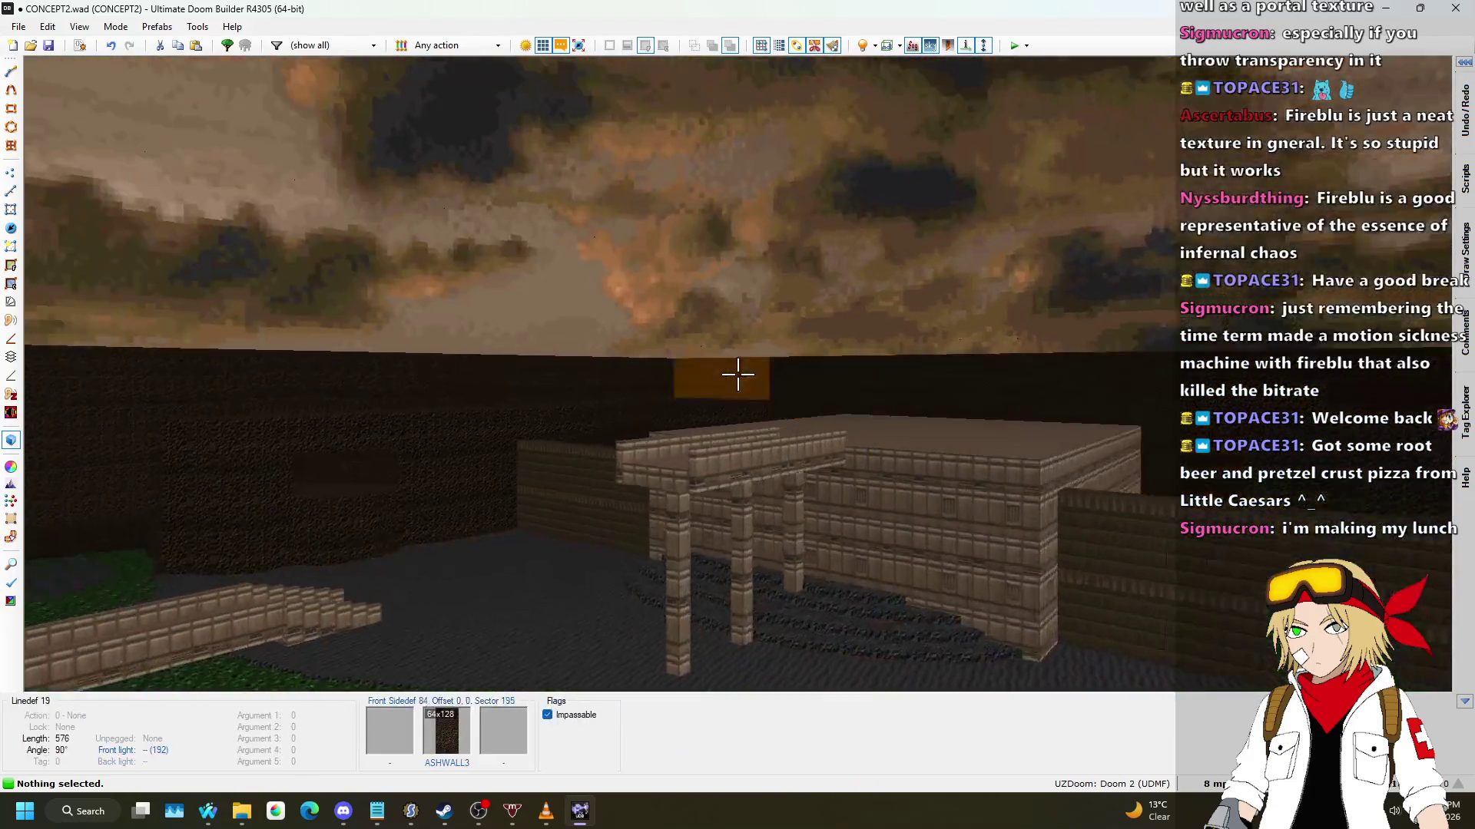
key(w)
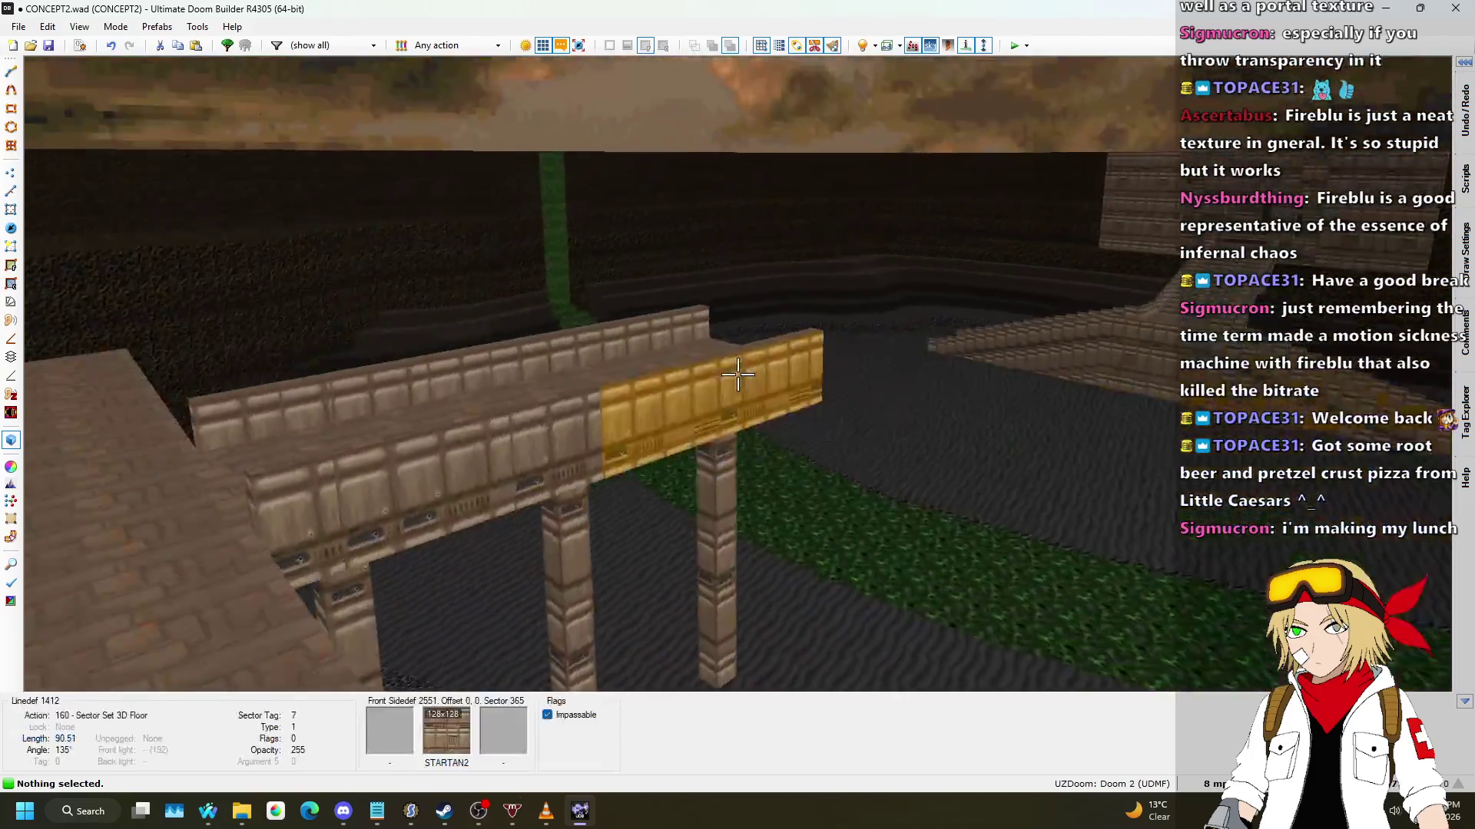
key(s)
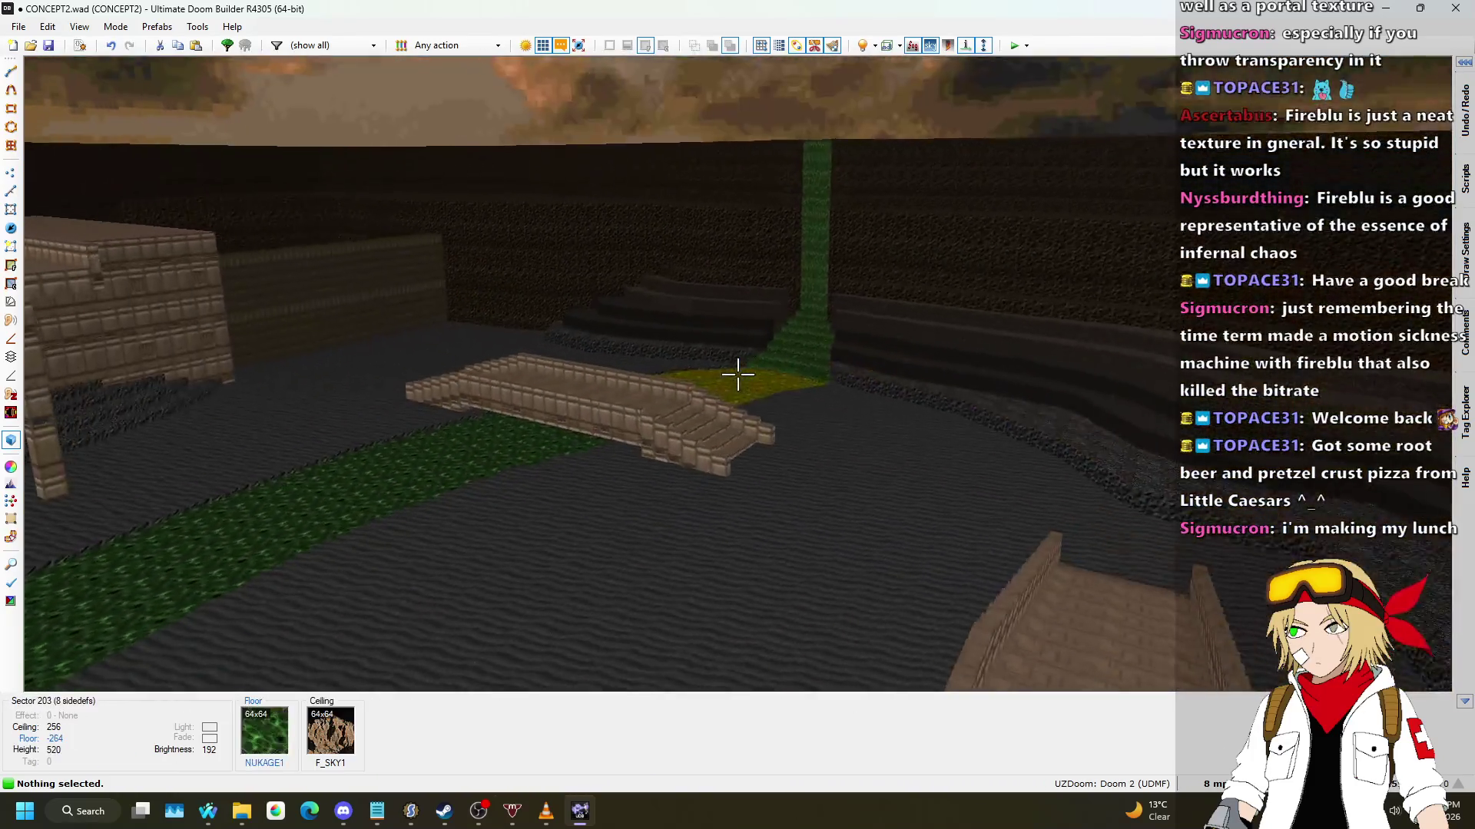
key(w)
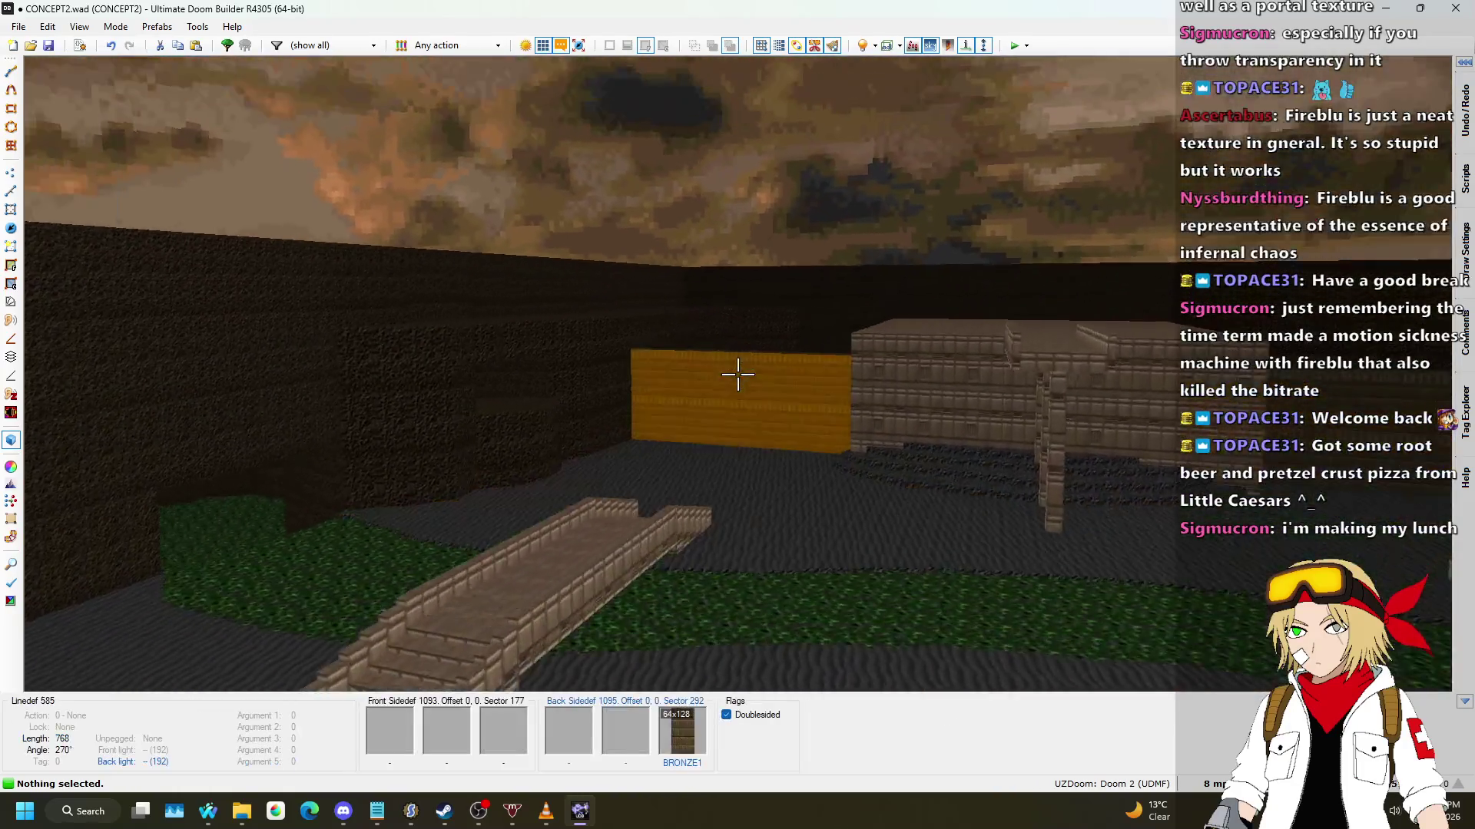
key(w)
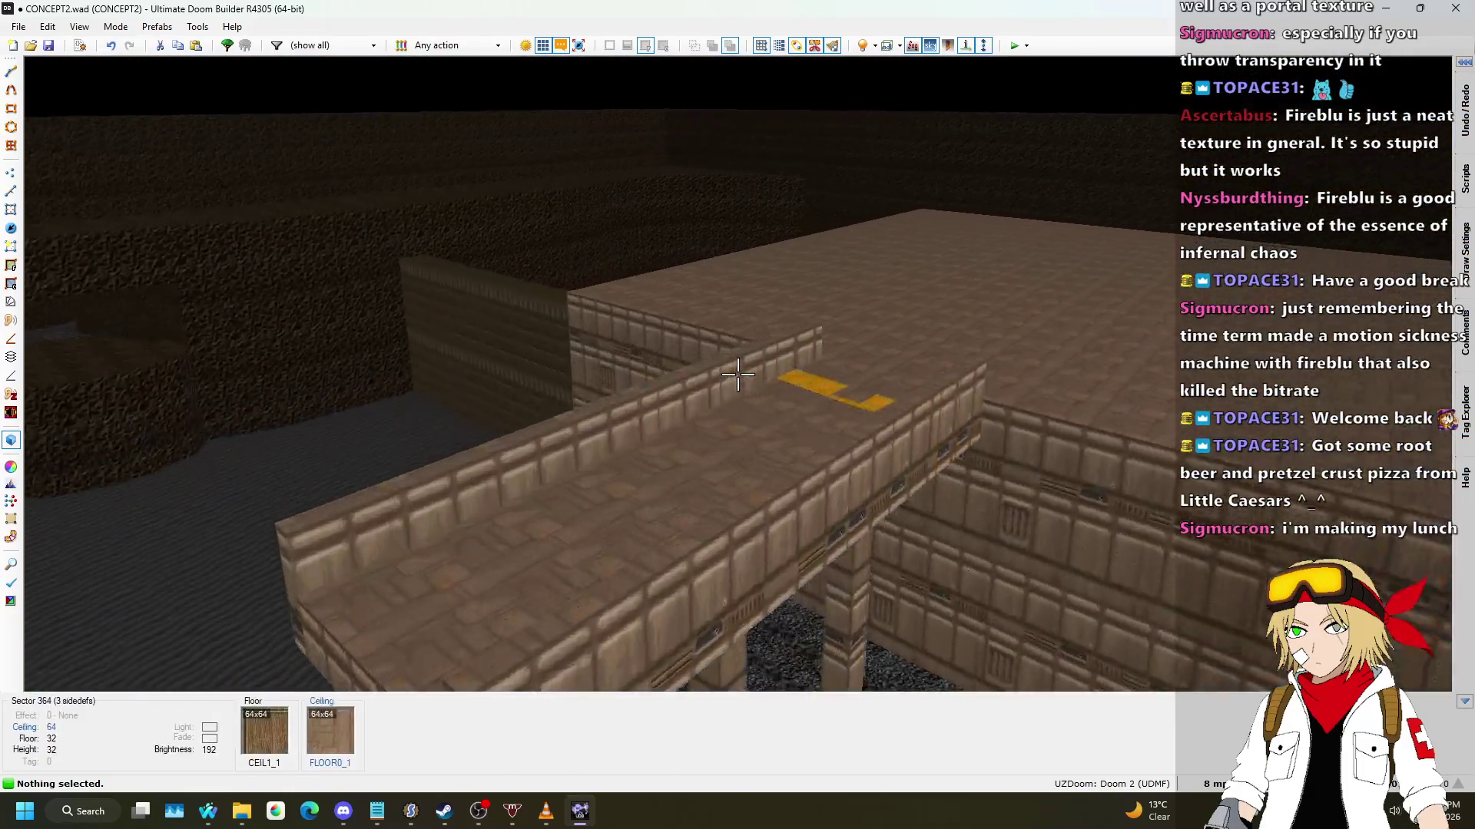
key(q)
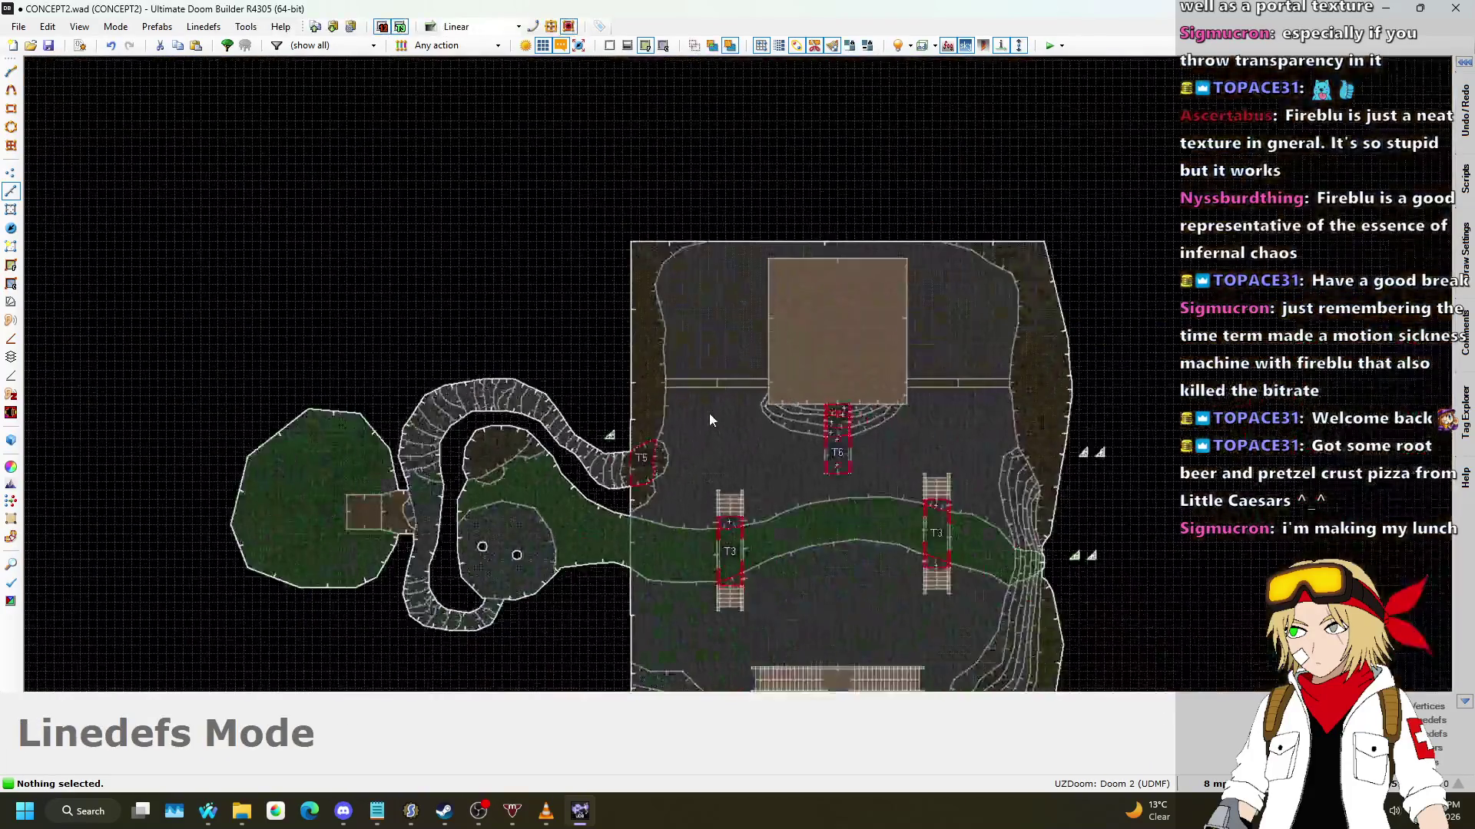
mouse_move(208, 811)
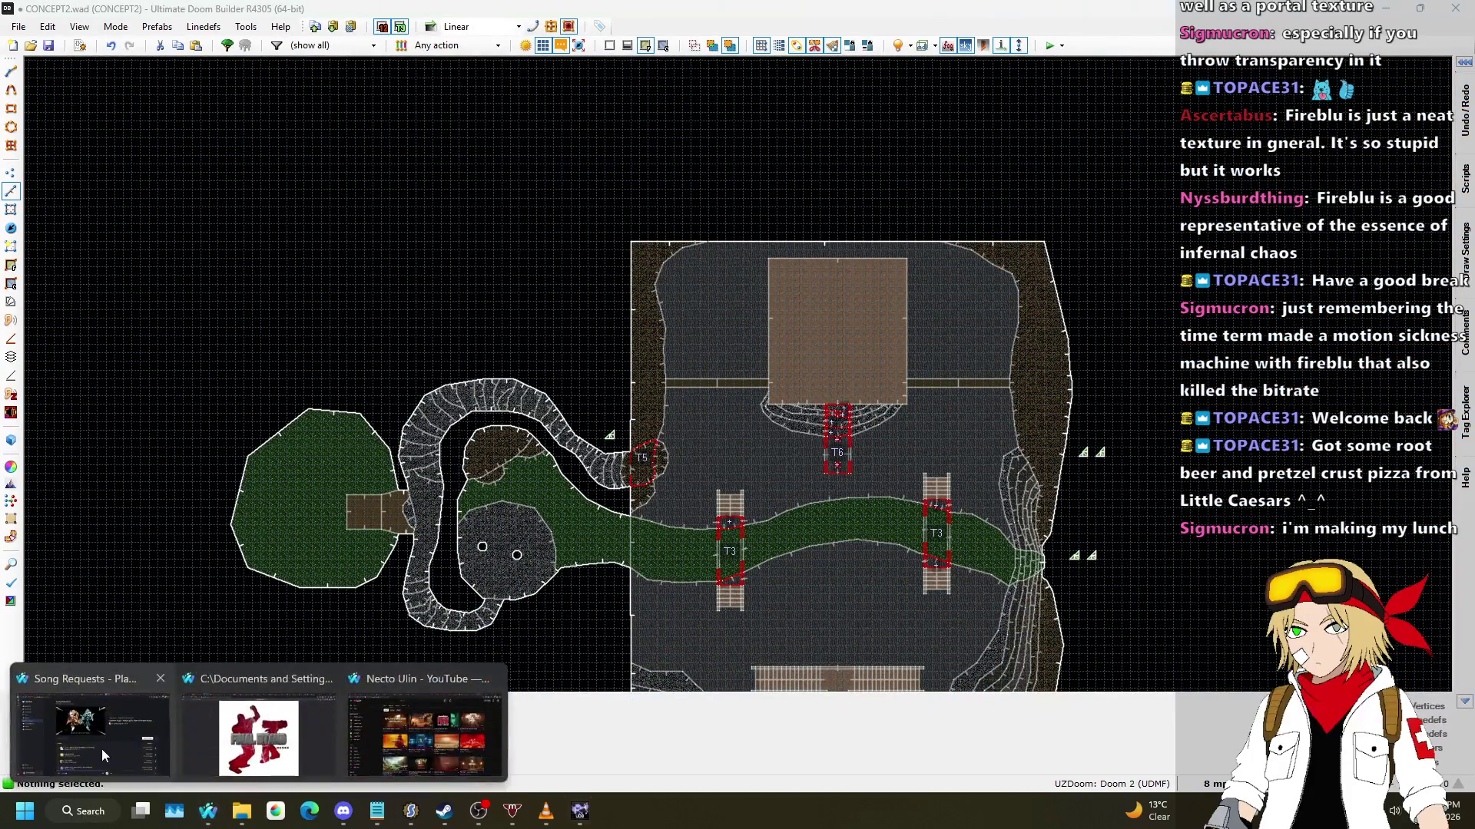
click(103, 750)
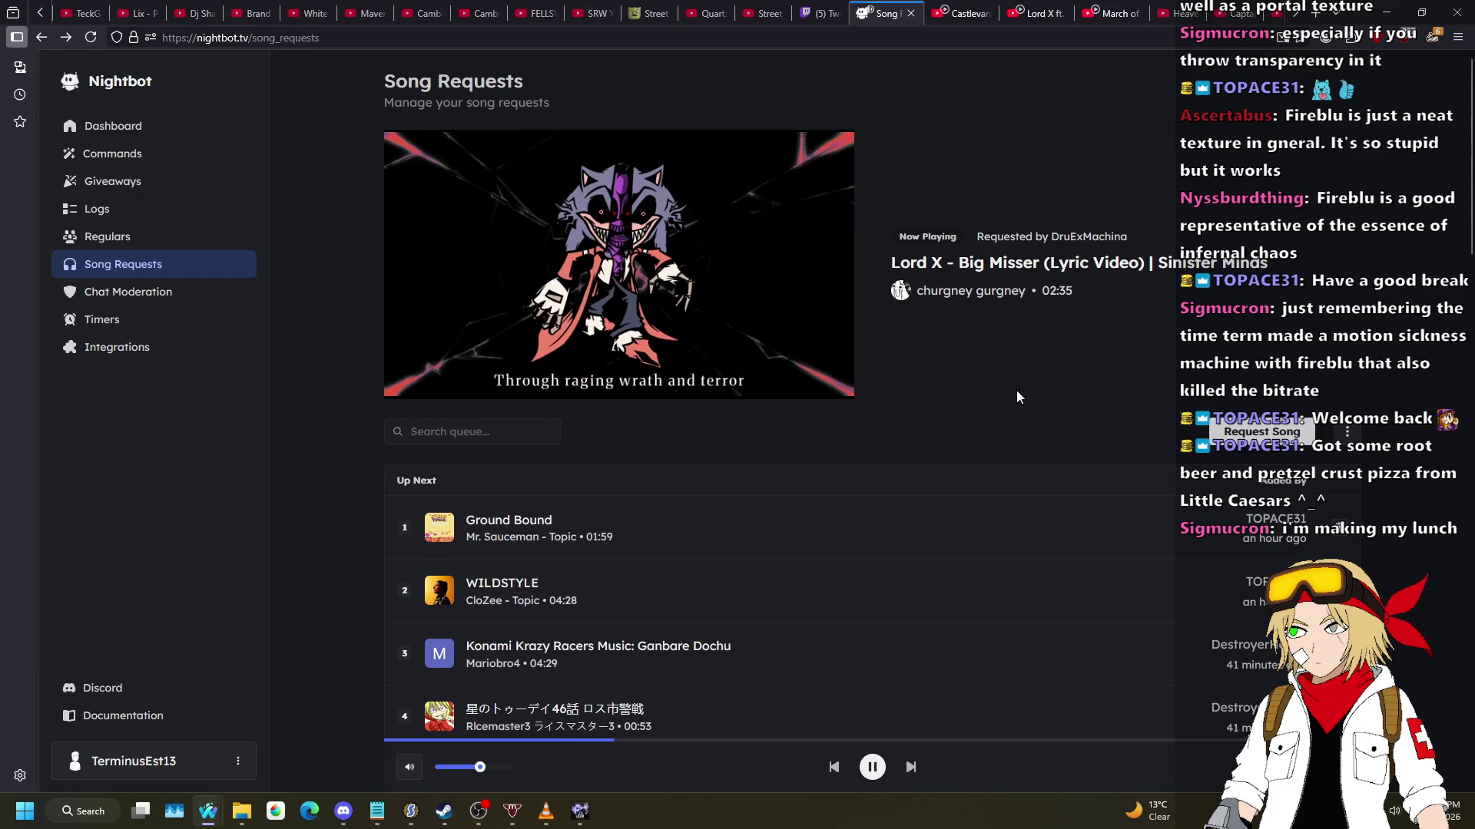
key(alt+Tab)
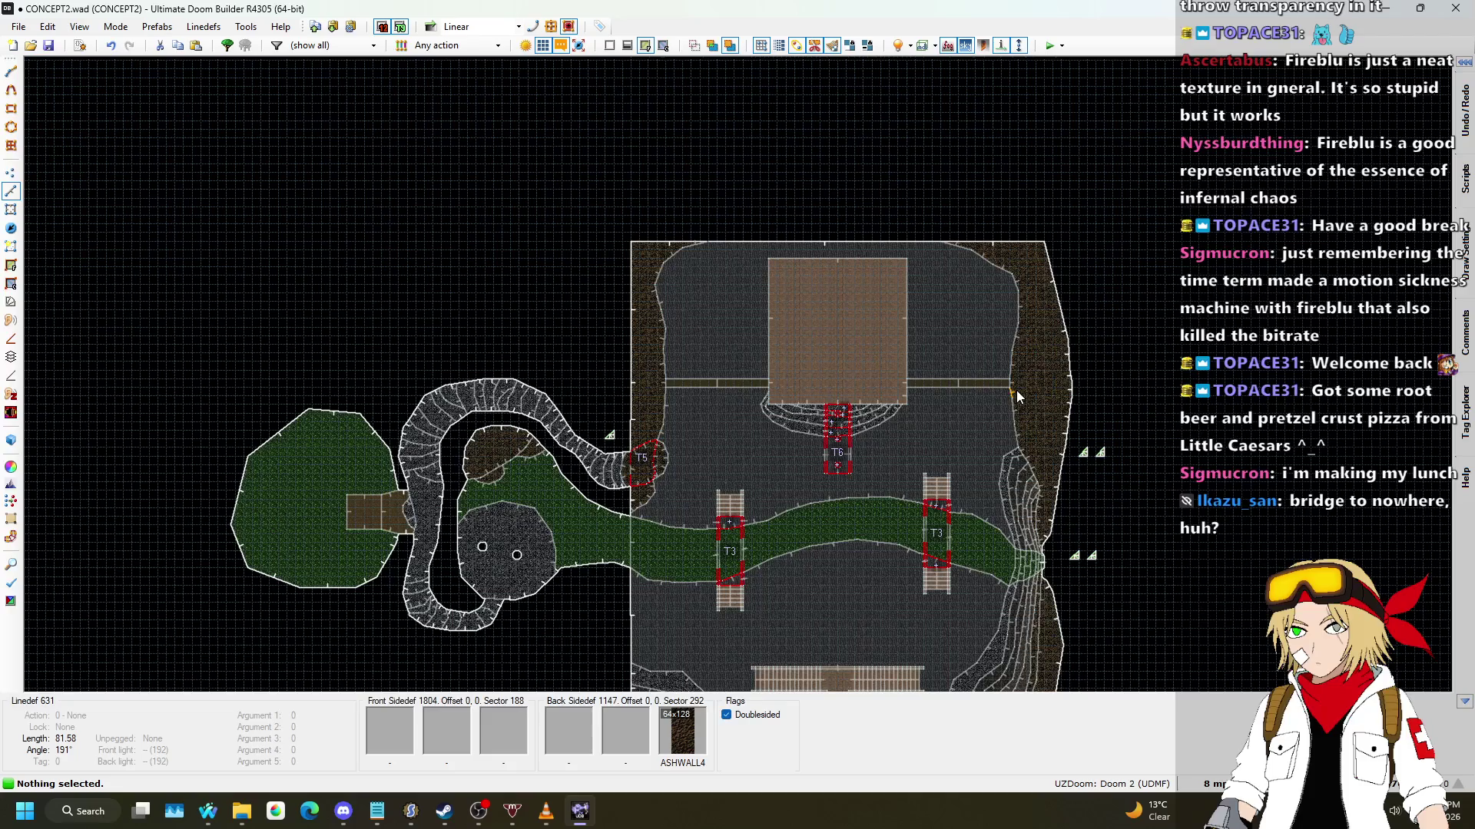
key(w)
key(s)
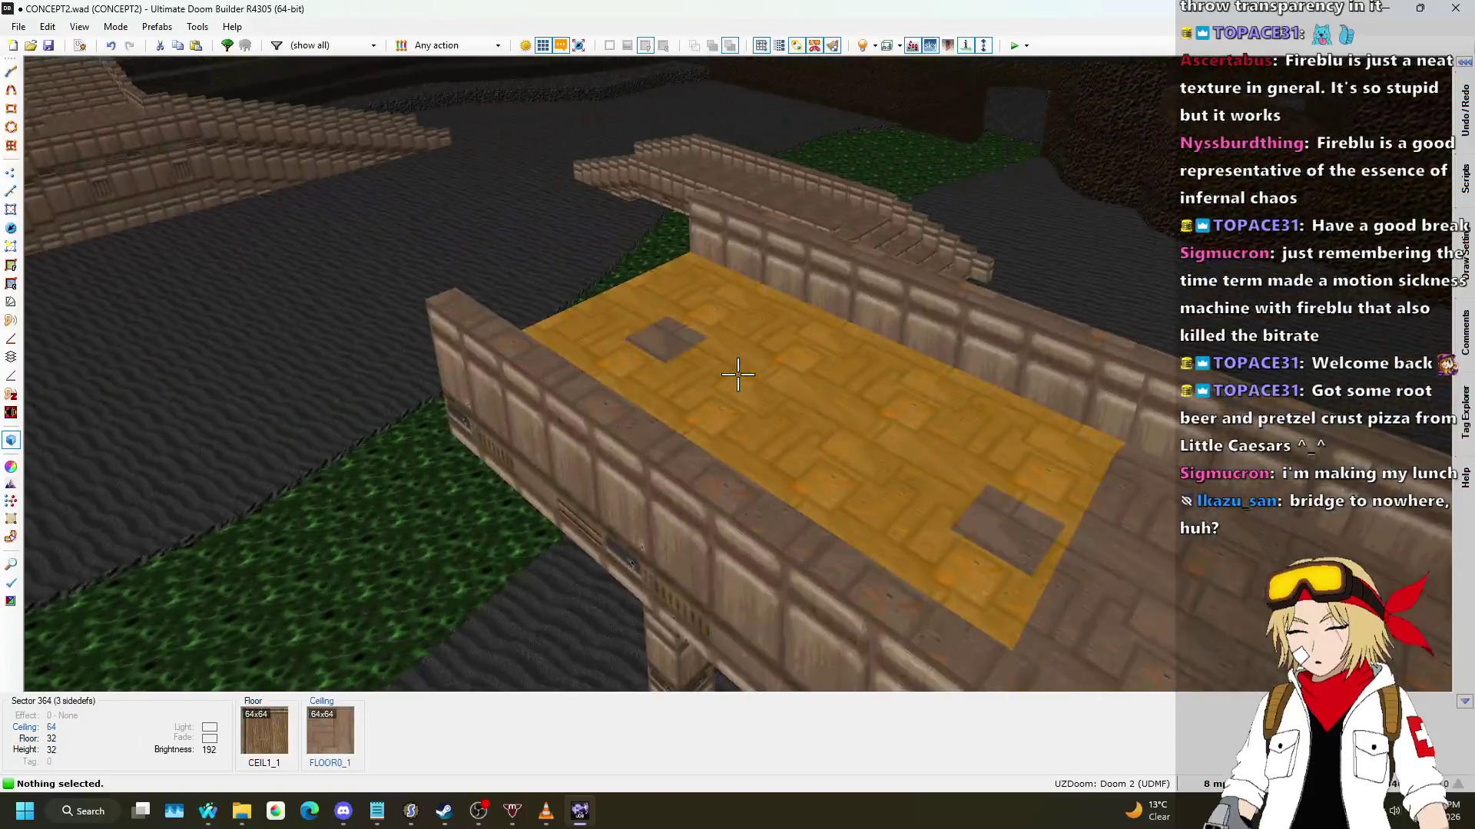
key(d)
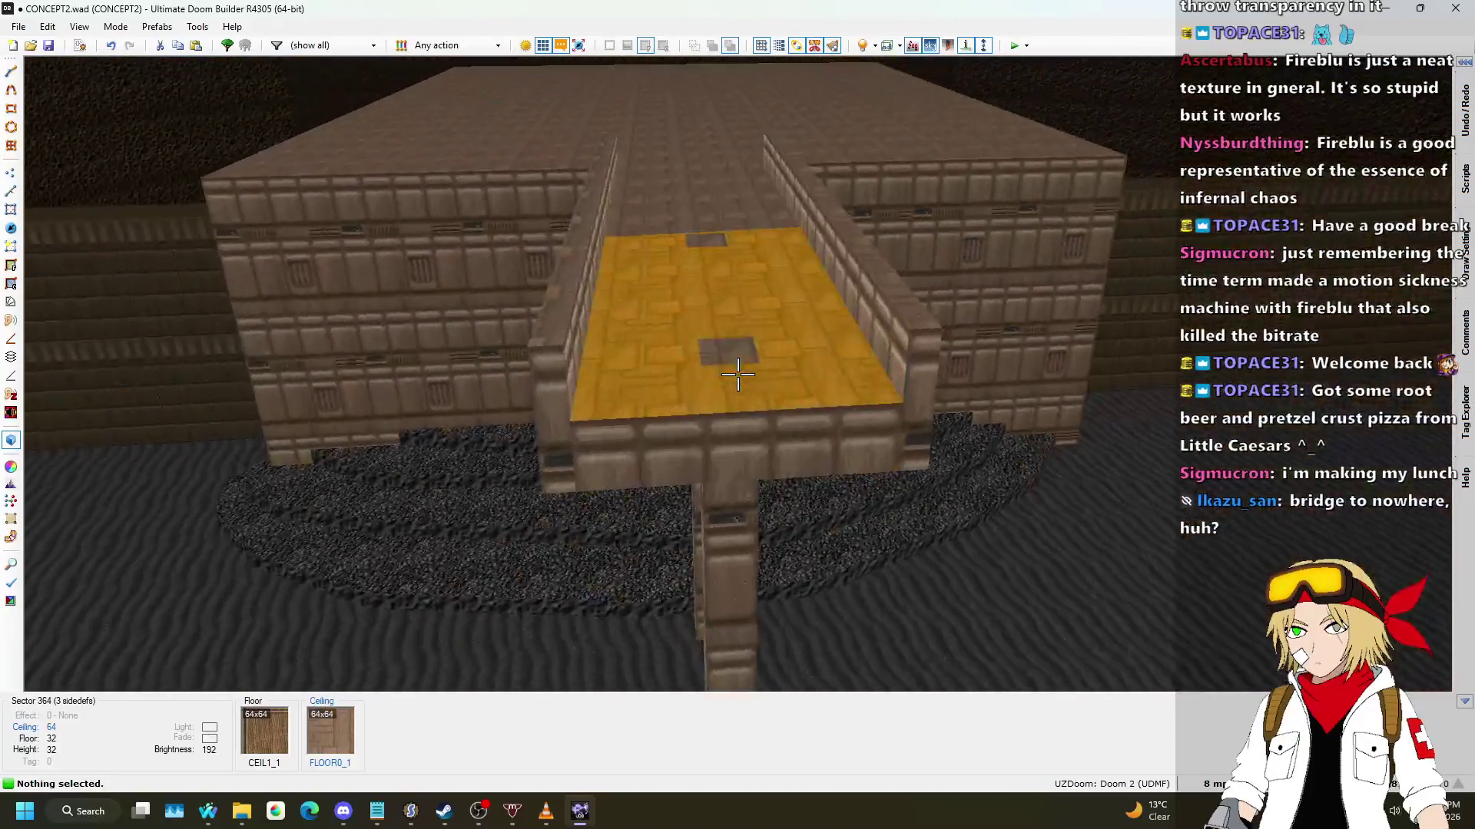
key(s)
key(a)
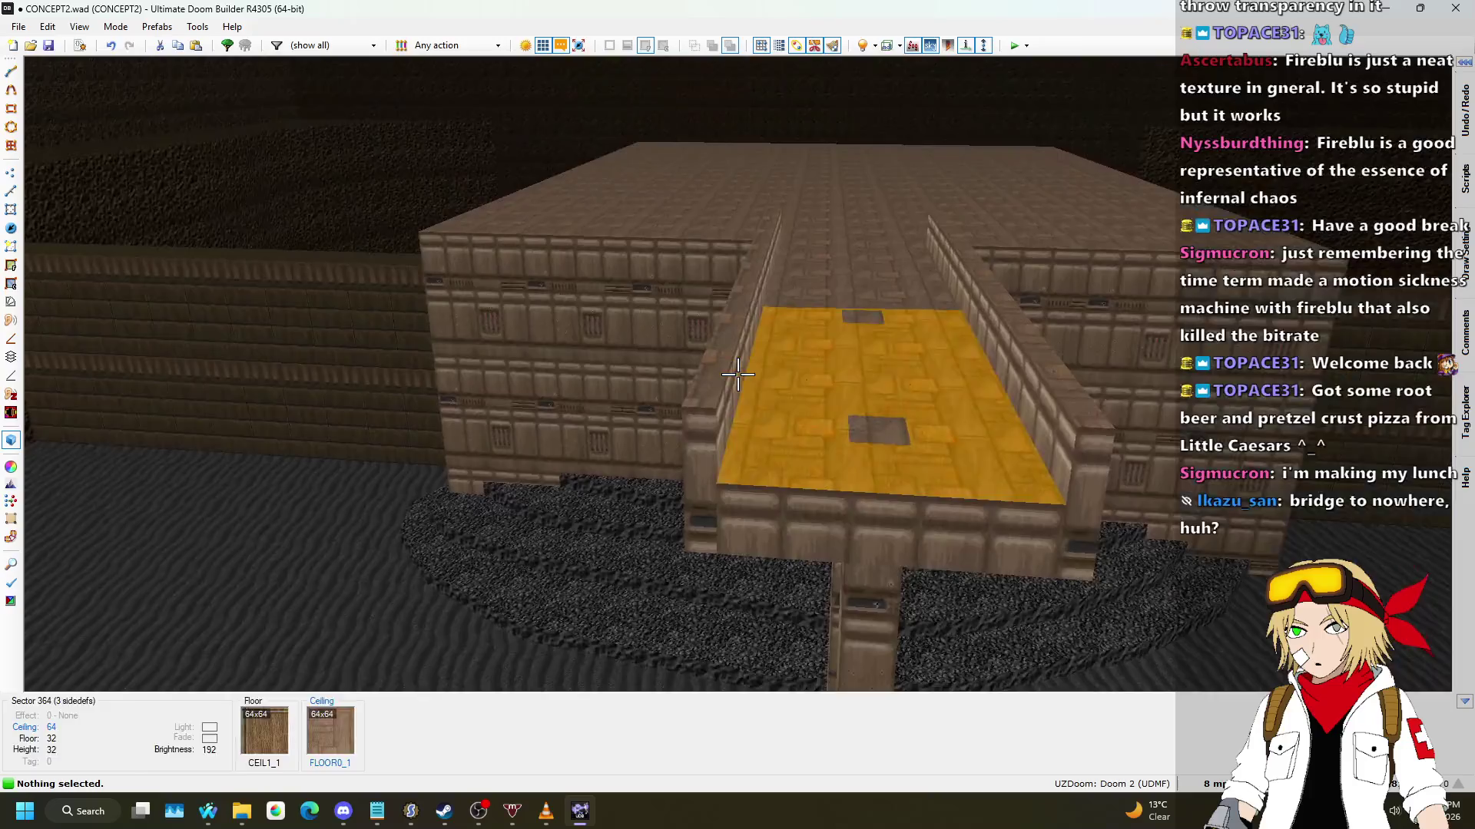
key(a)
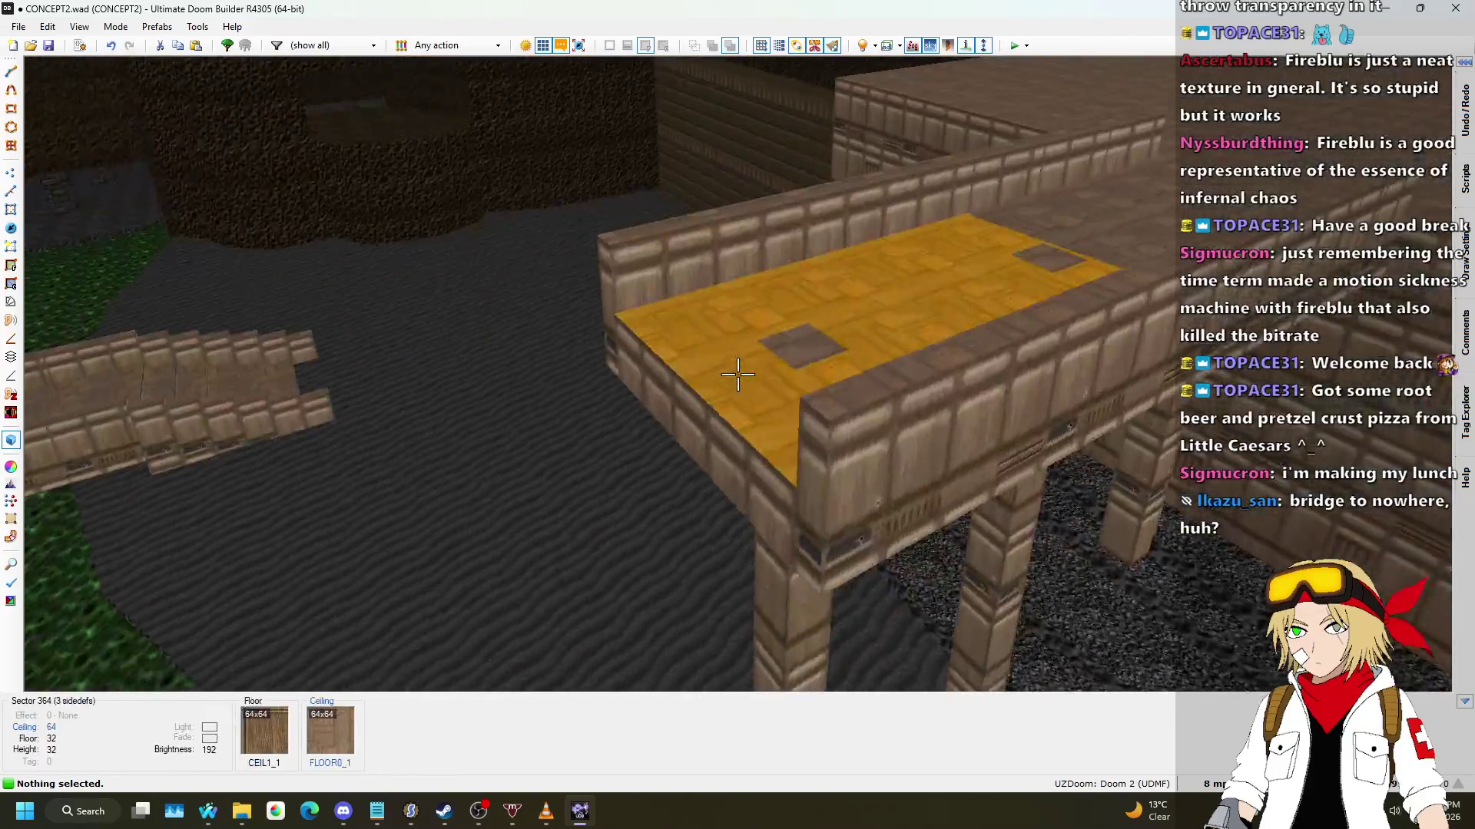
key(s)
key(a)
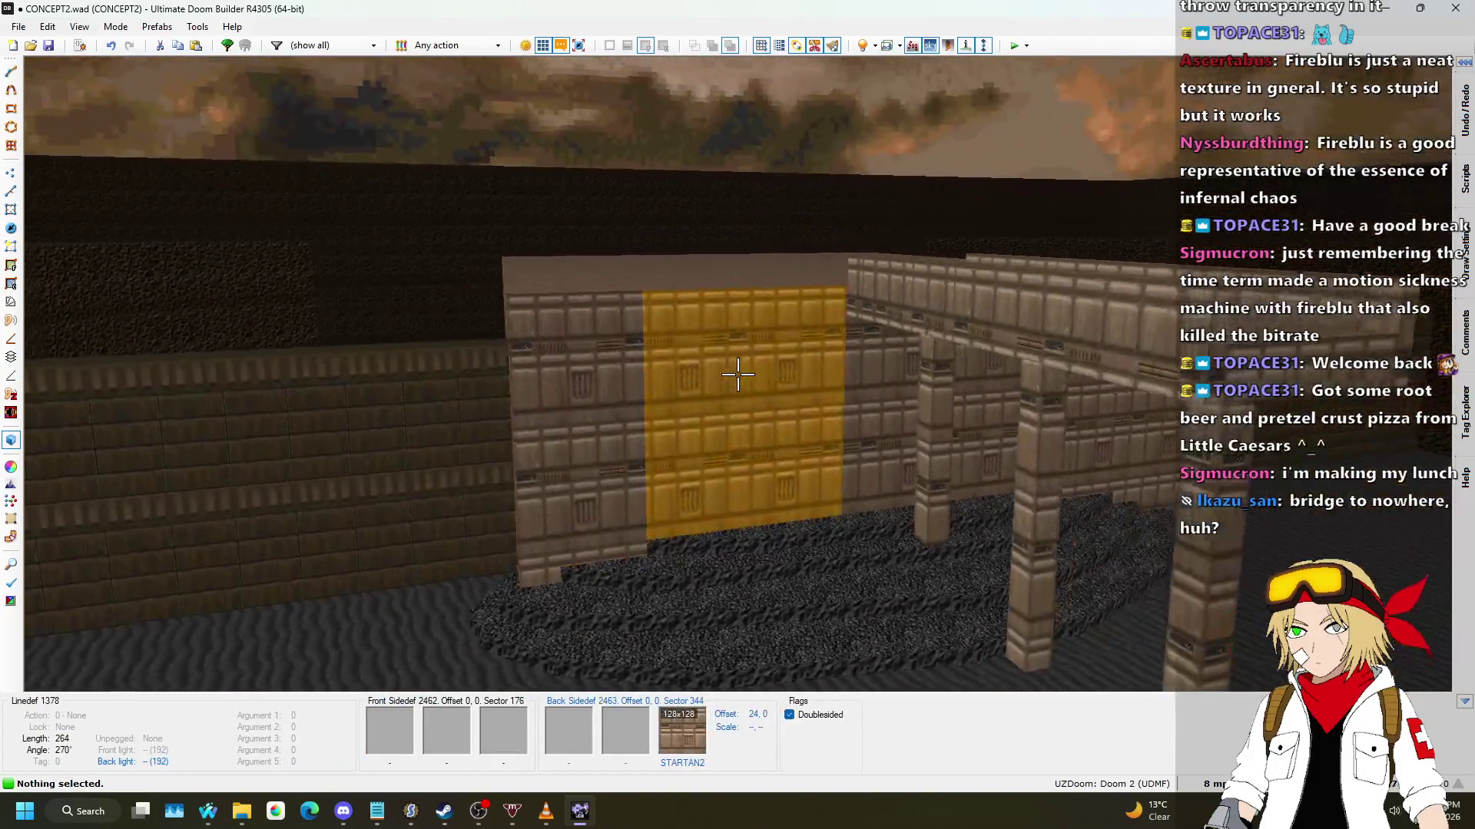
key(s)
key(a)
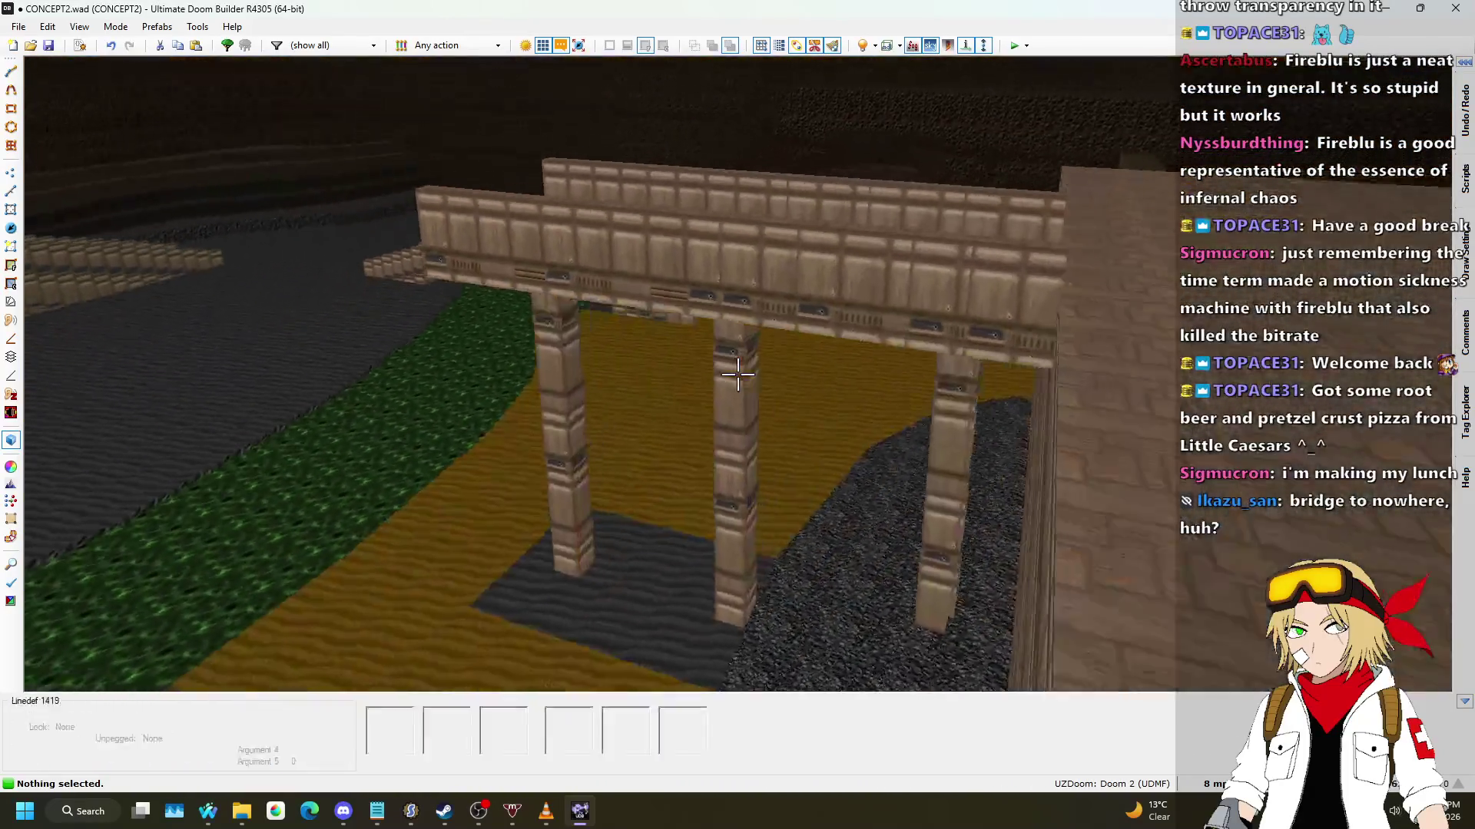
key(w)
key(s)
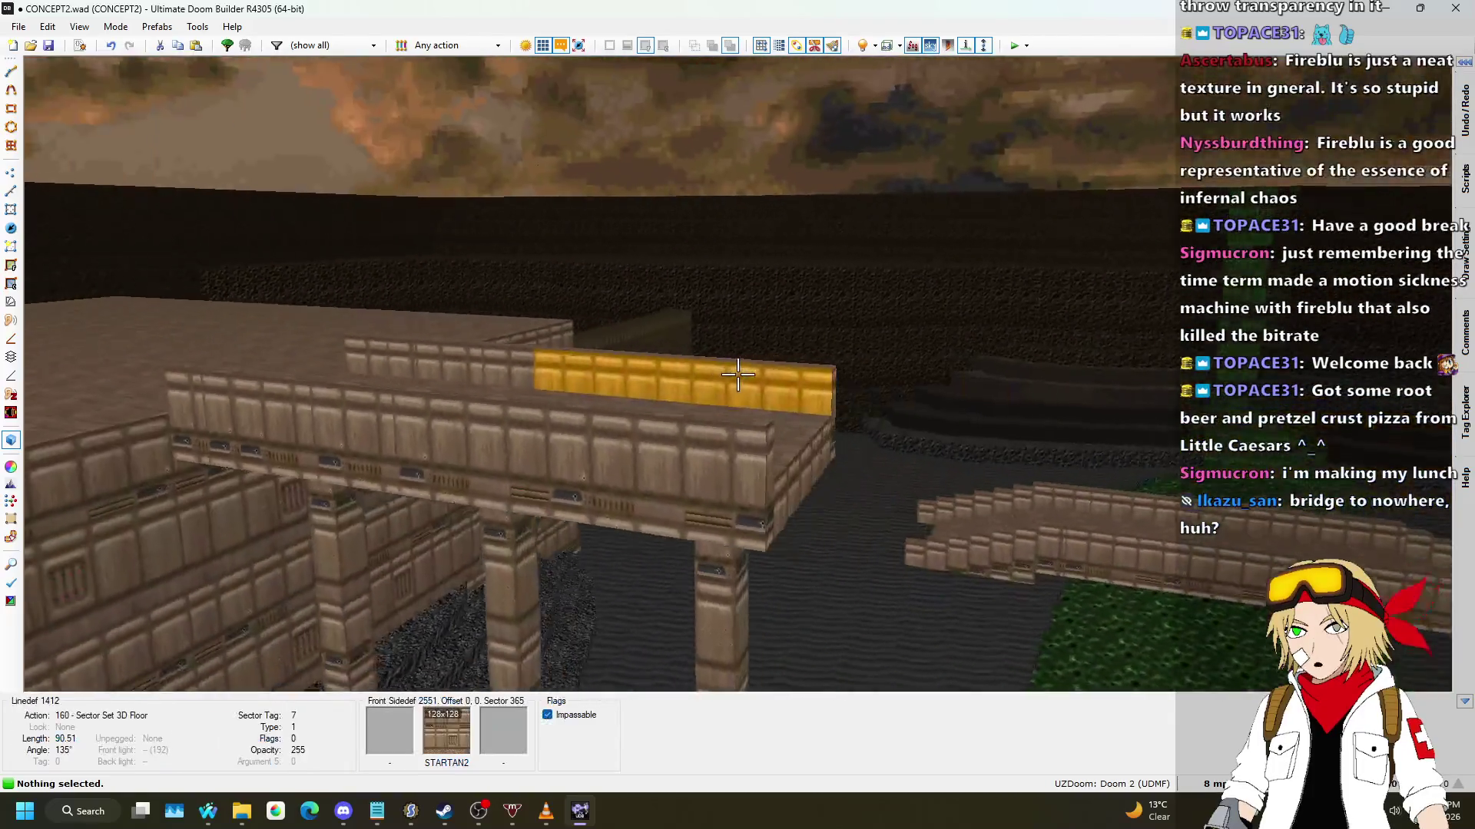
key(a)
key(w)
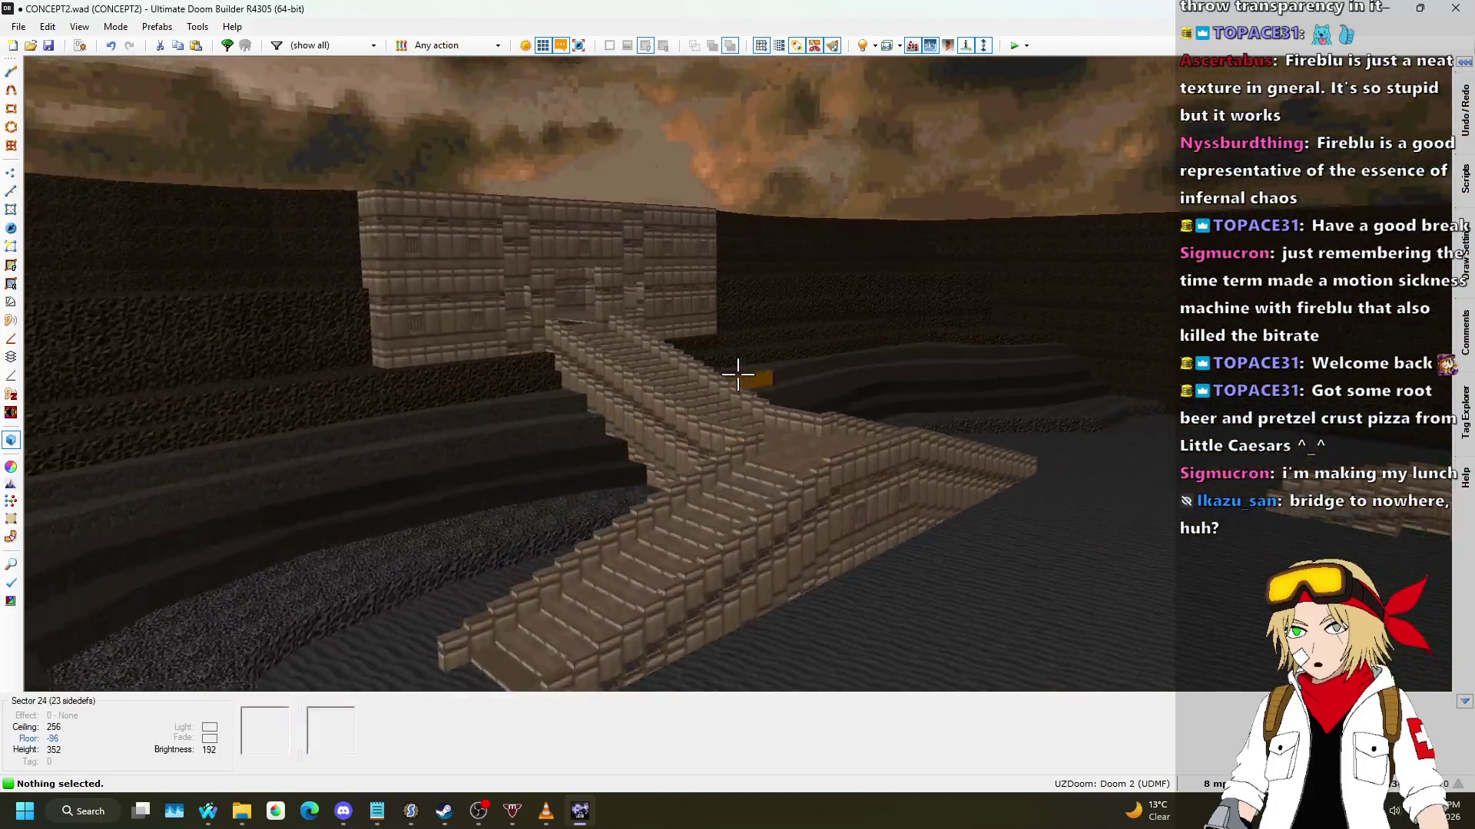
key(w)
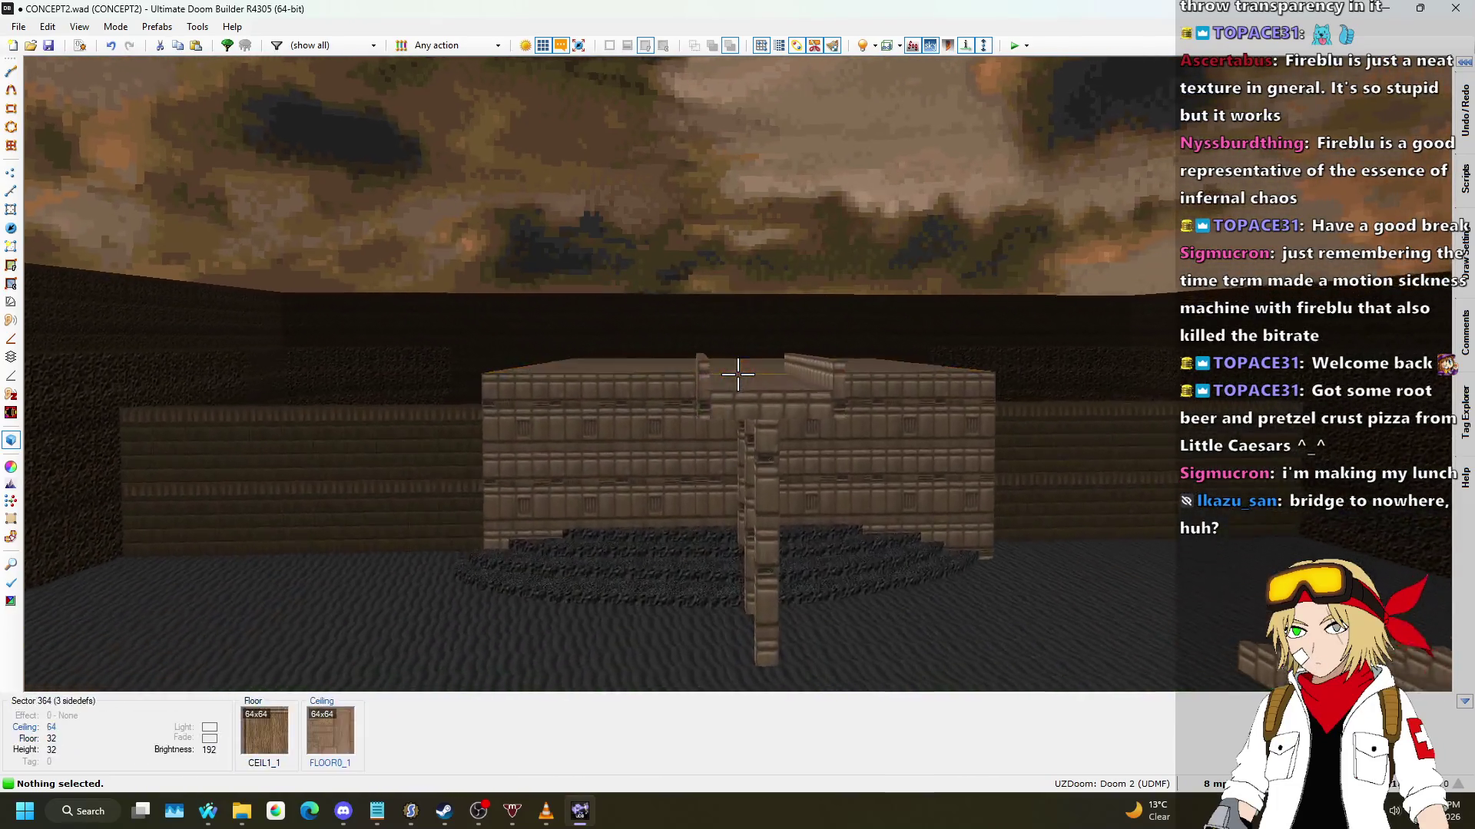
key(q)
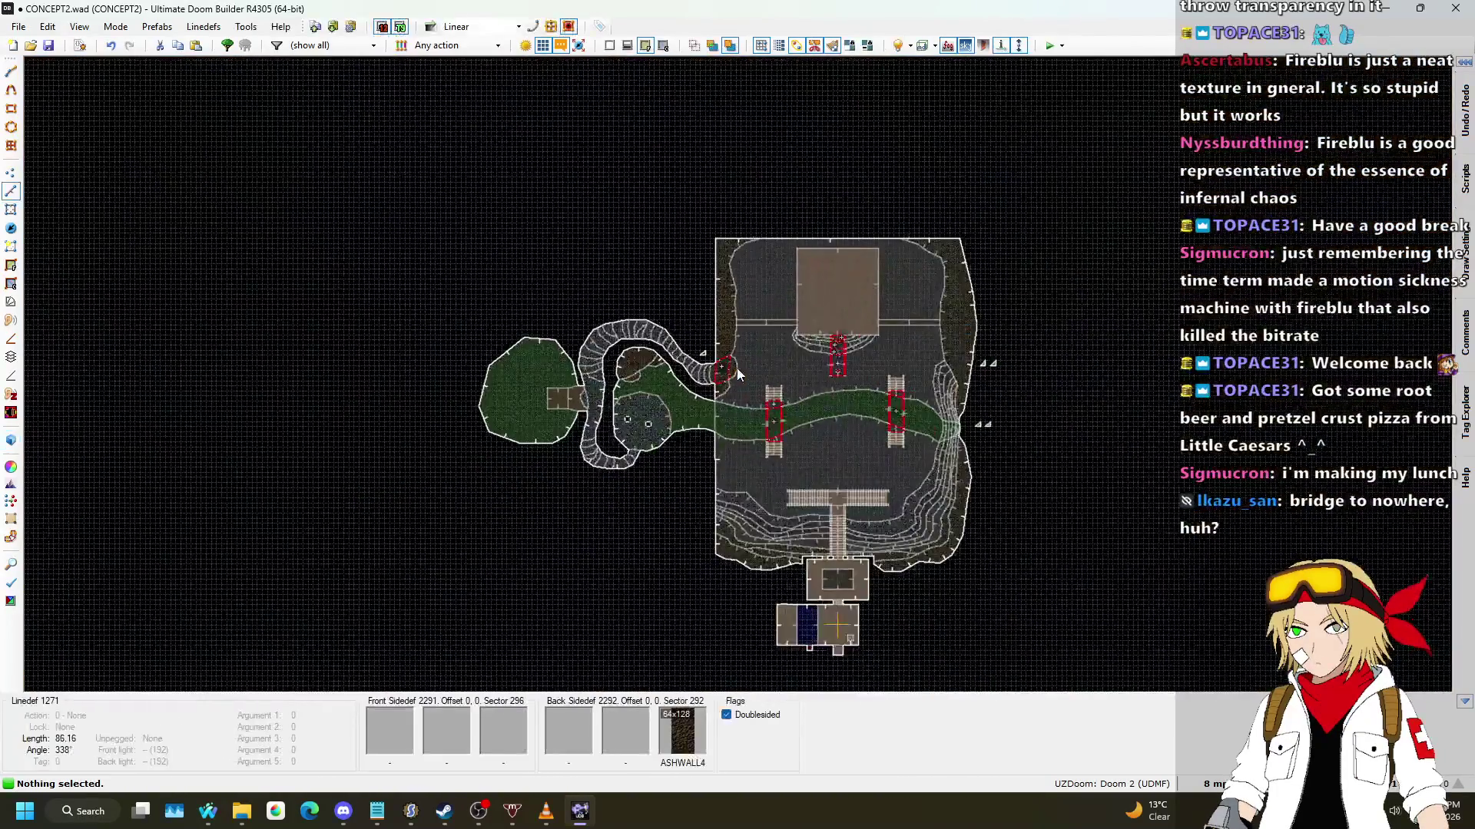
Step: Frame the octagon's corner and draw a small 64×16 rectangle inside it
scroll(739, 370, up, 8)
scroll(759, 342, down, 3)
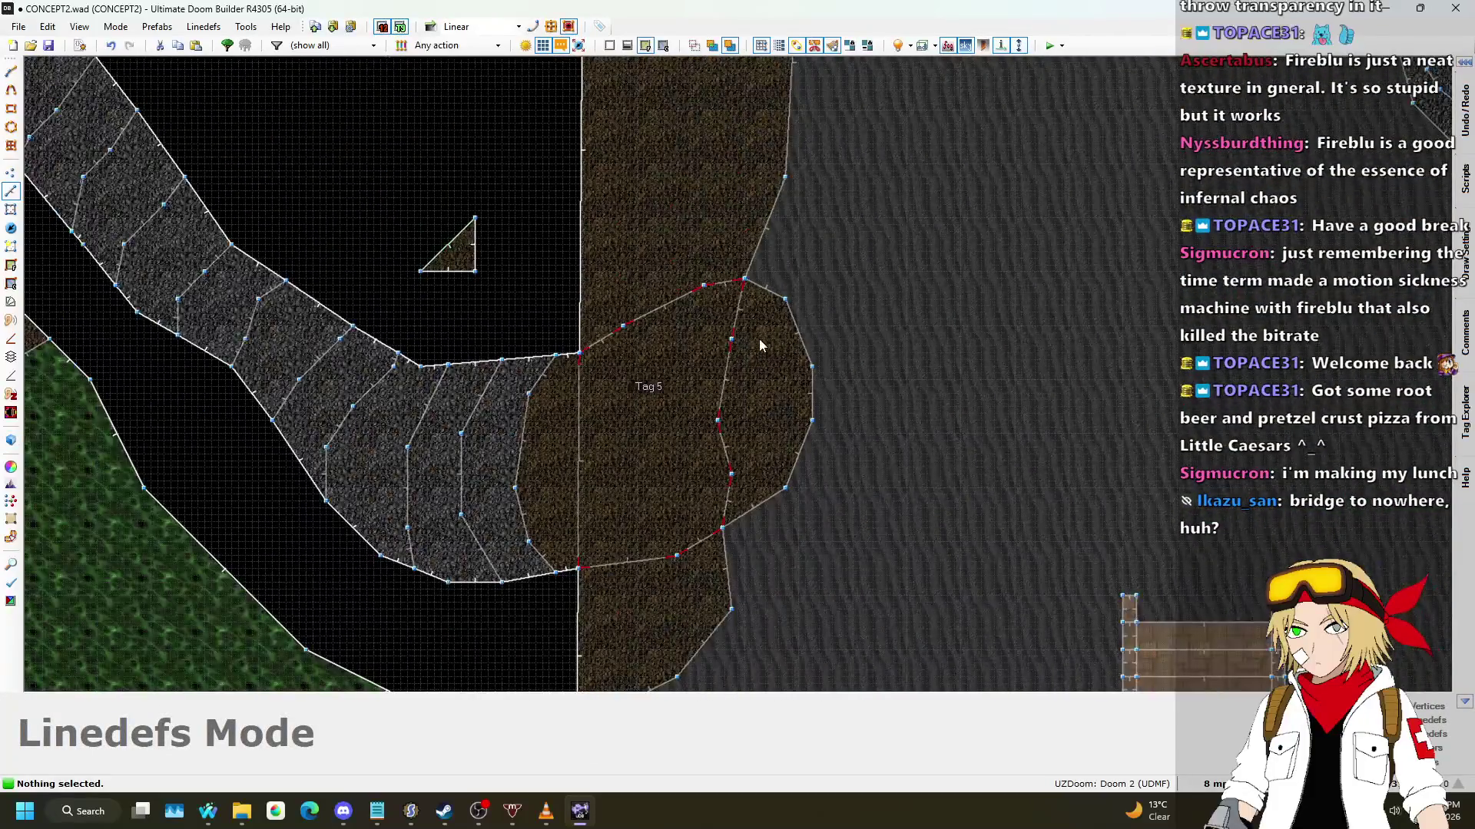
scroll(648, 328, up, 5)
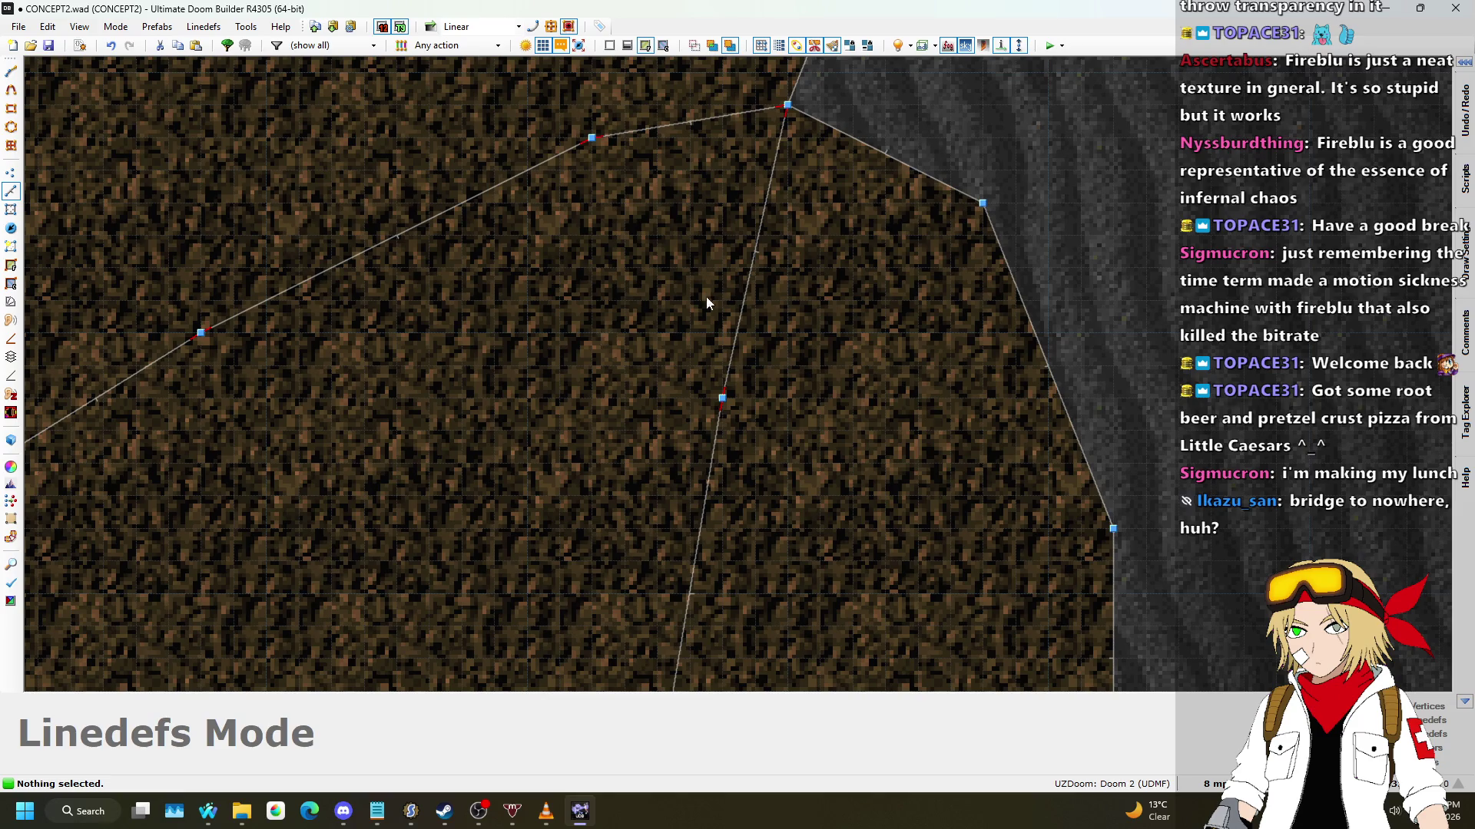
key(Right)
key(Down)
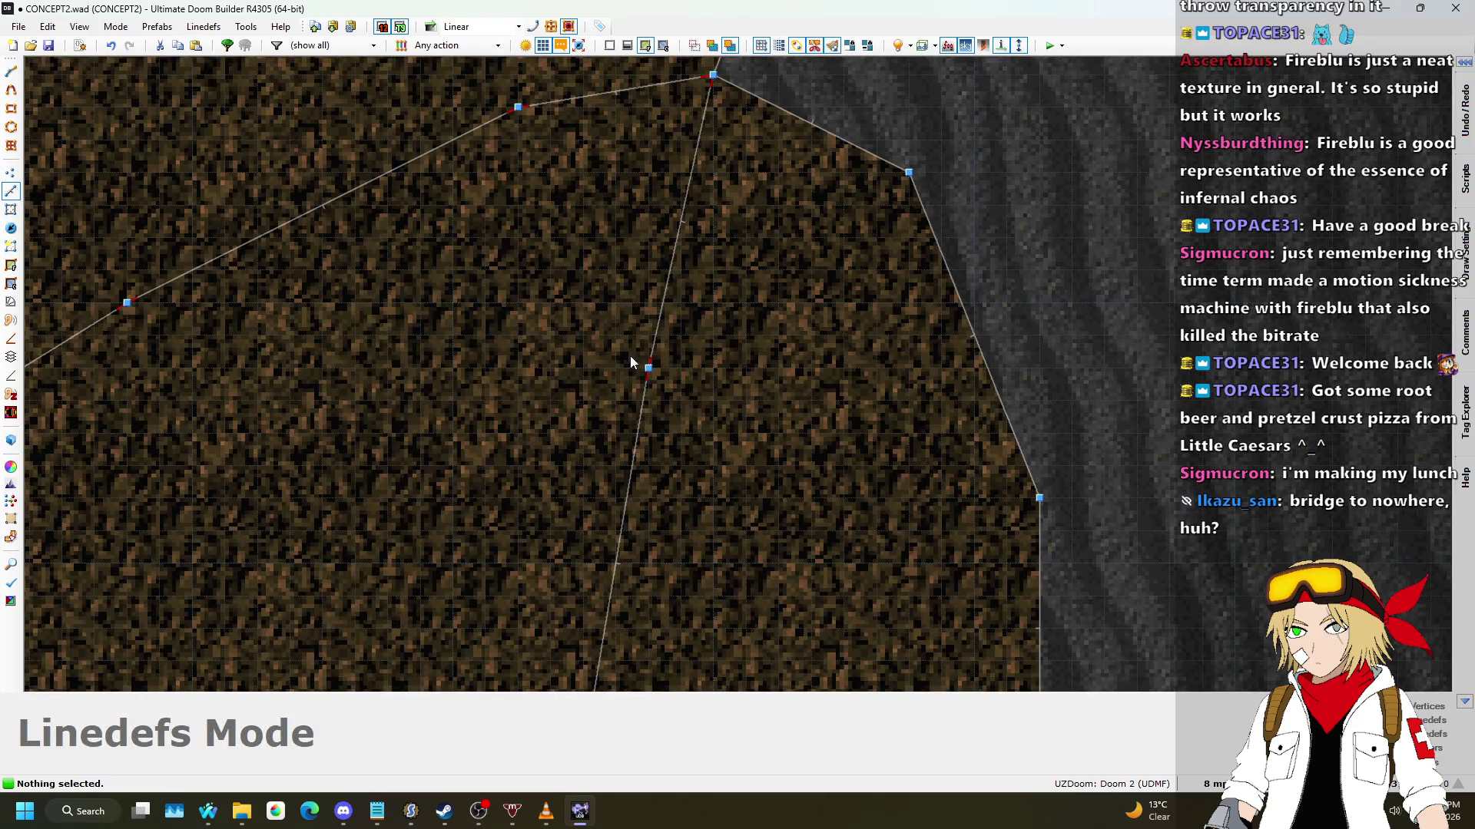
key(d)
click(706, 310)
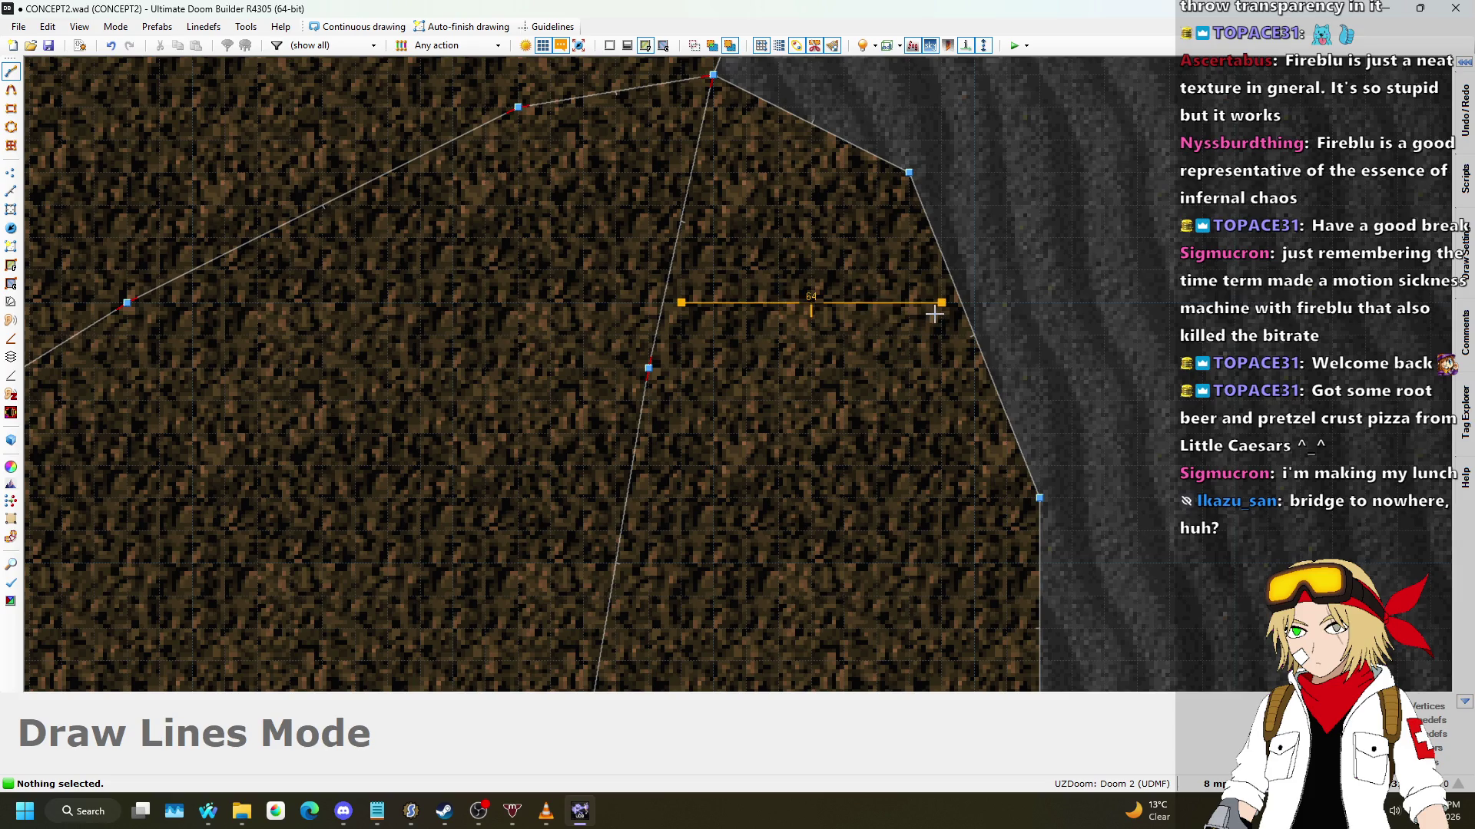
click(691, 304)
Step: Raise the new rectangle's floor to -32 in 3D view
key(q)
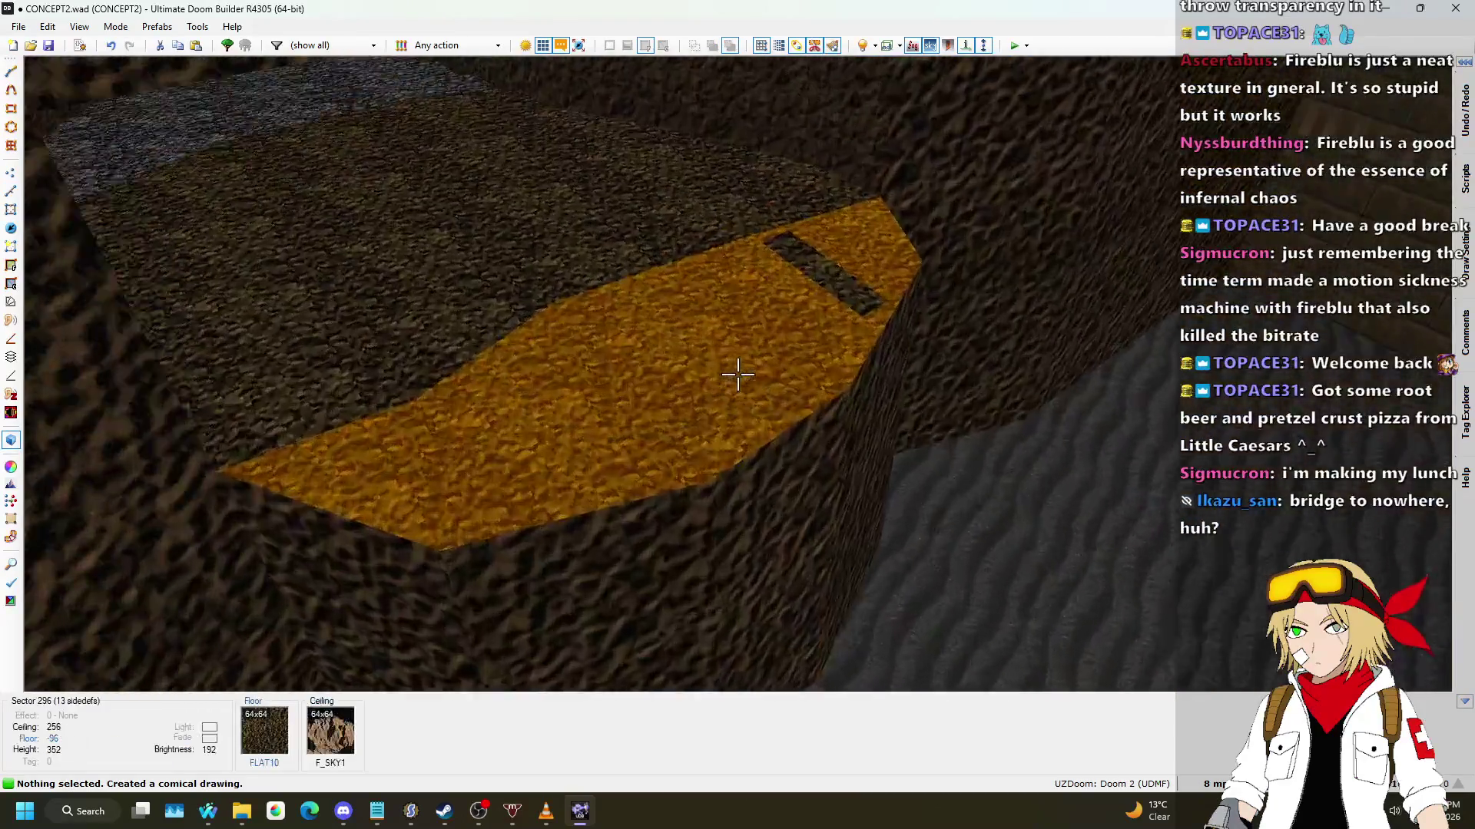
key(w)
click(737, 374)
scroll(737, 374, up, 8)
click(738, 374)
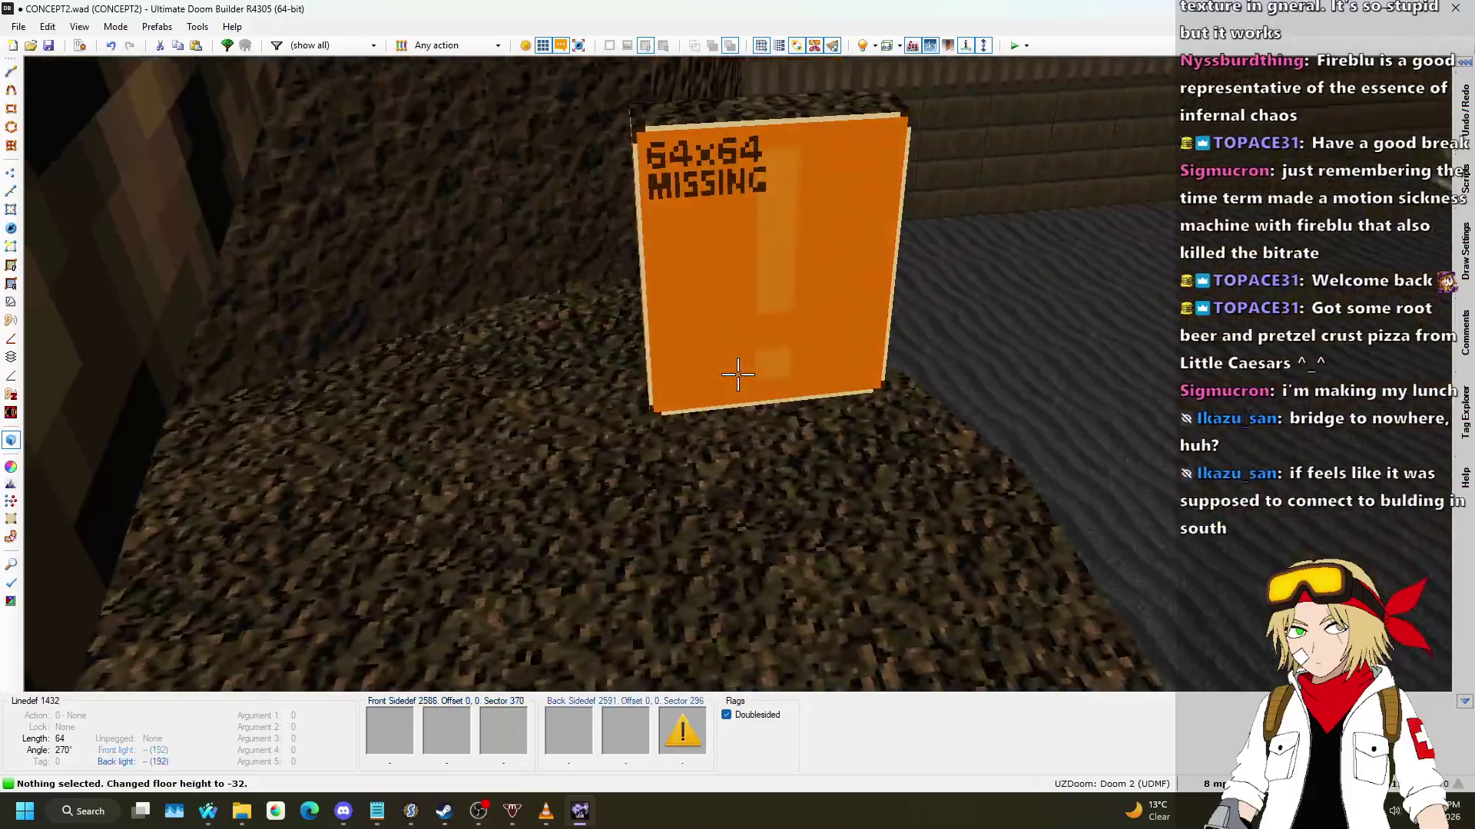
key(q)
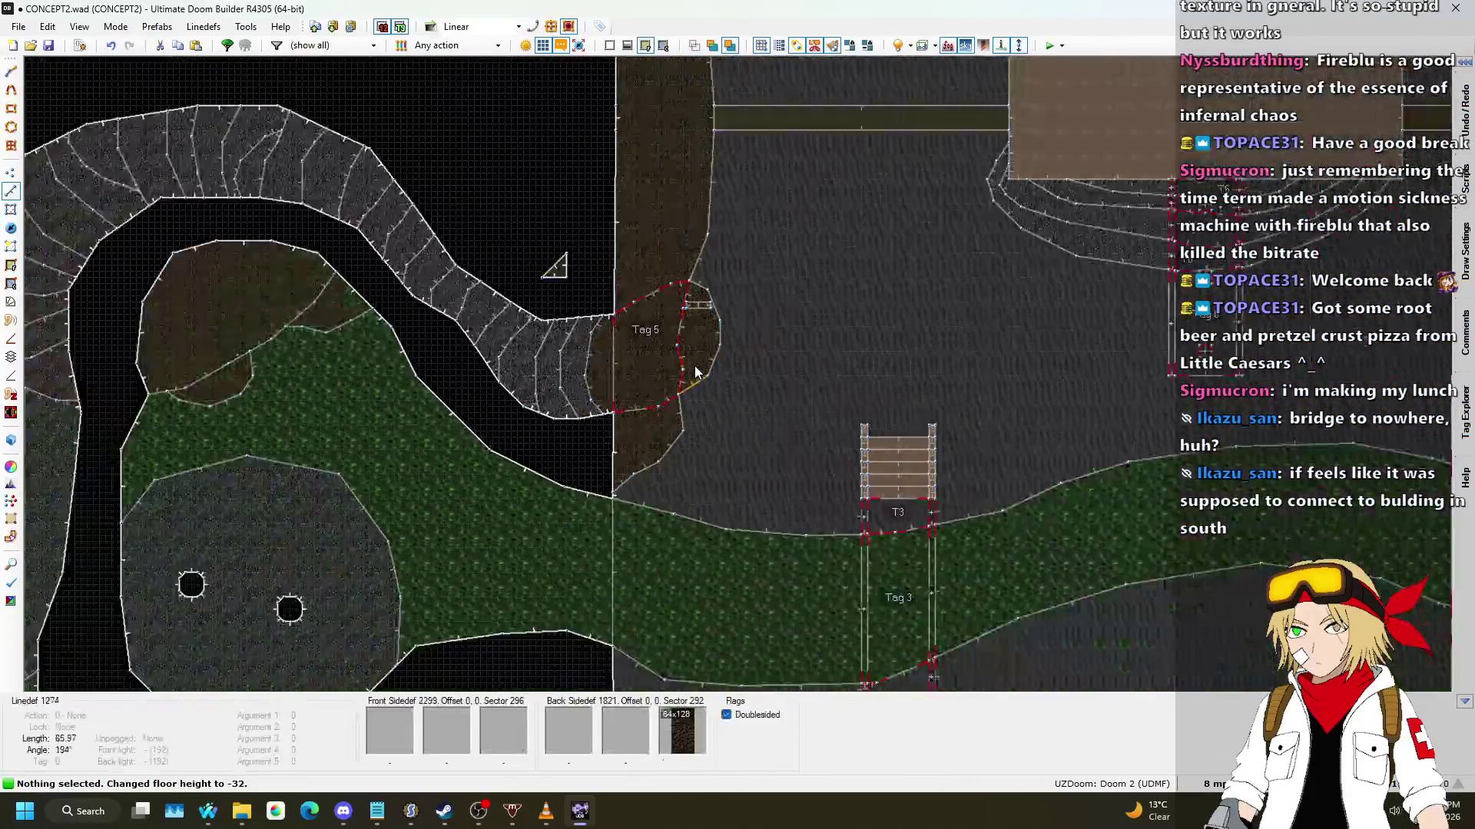
Step: Drag a rectangle corner and nearby courtyard vertices slightly right
scroll(764, 357, up, 5)
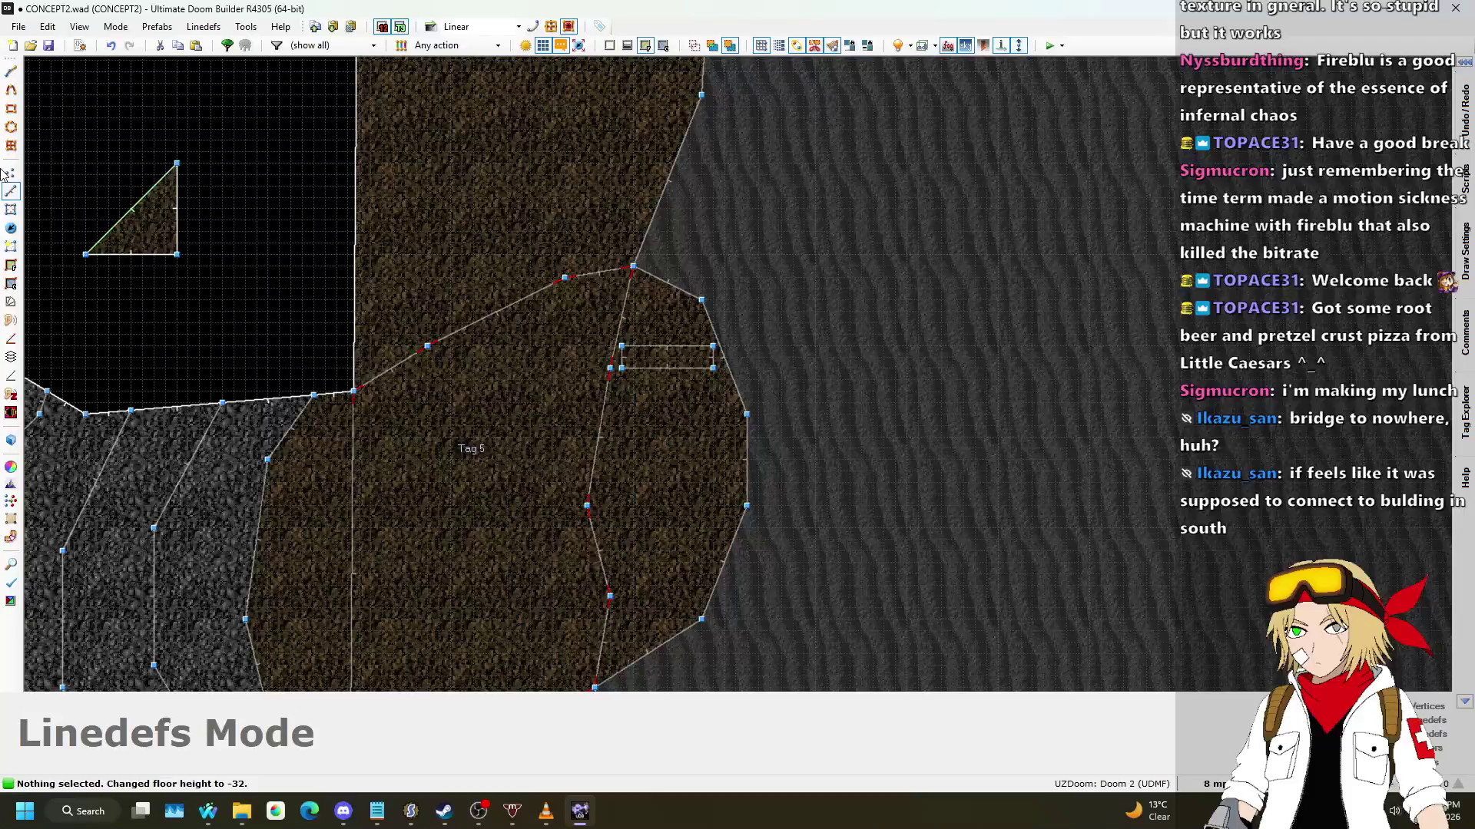
click(11, 173)
drag(701, 300, 724, 299)
drag(746, 414, 781, 402)
drag(747, 505, 760, 513)
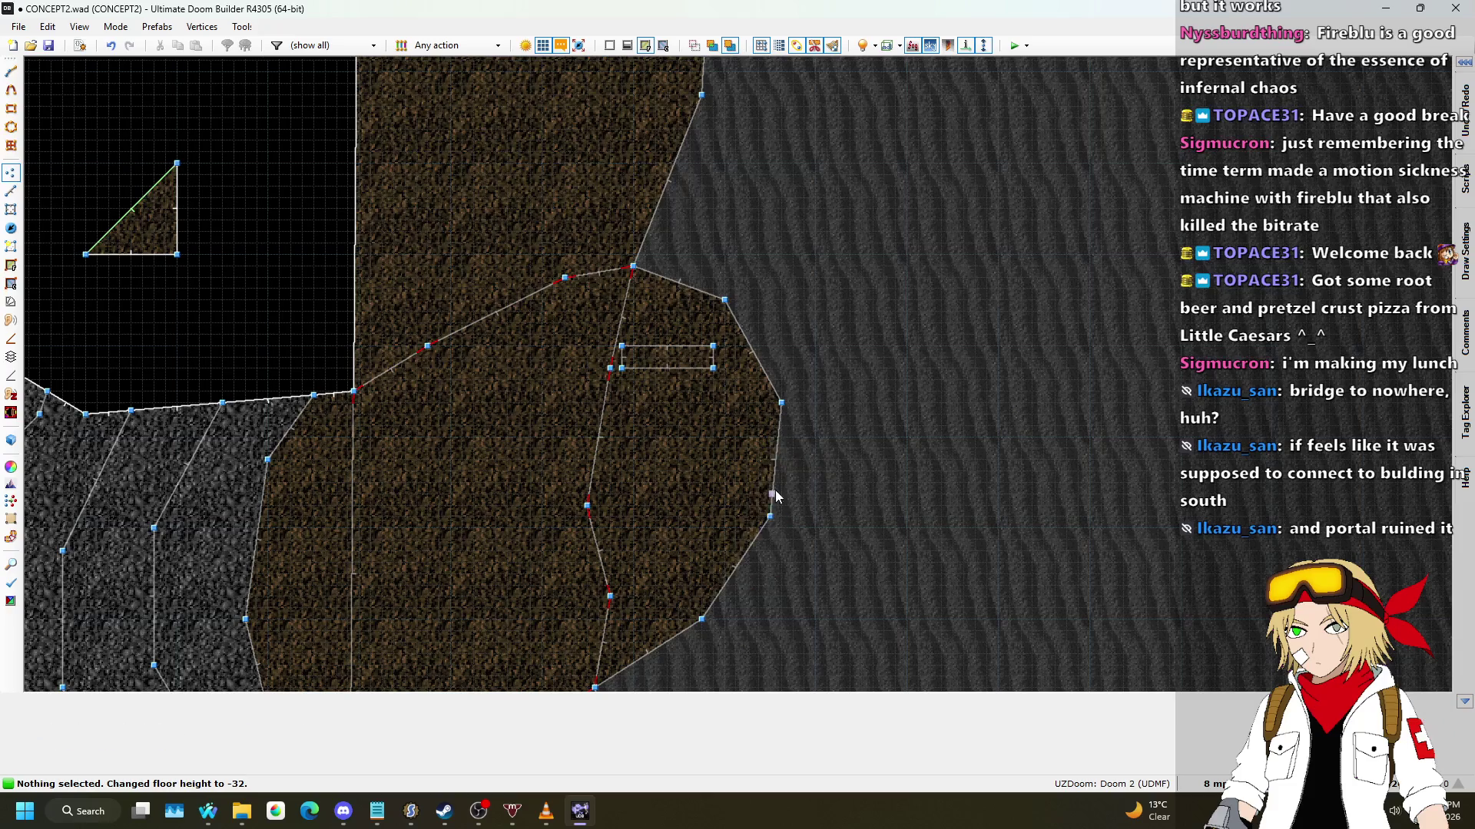
scroll(770, 402, down, 2)
drag(711, 567, 727, 571)
scroll(668, 361, up, 8)
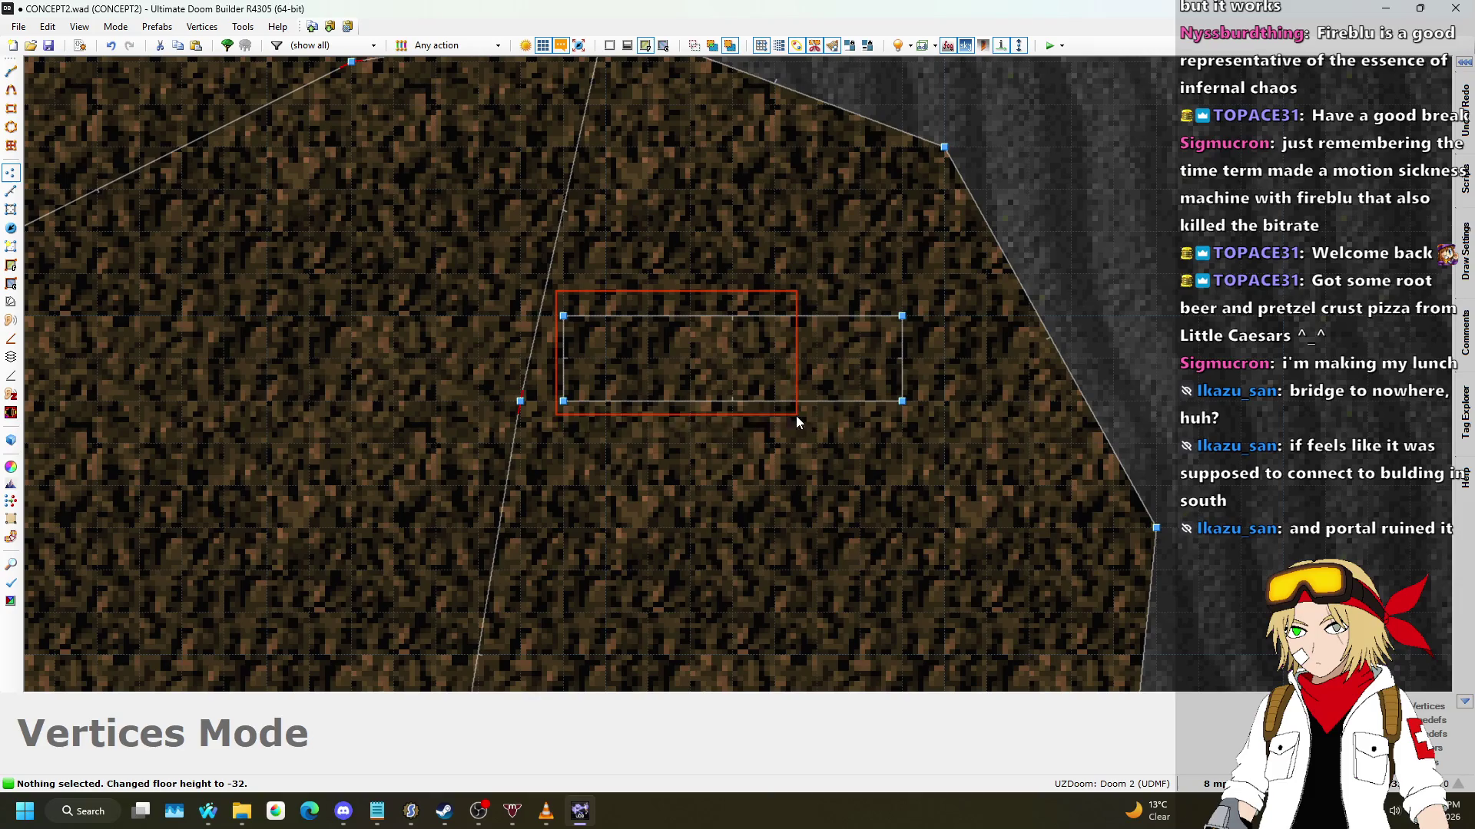
Step: Move the whole small rectangle further right and open its bottom linedef's properties
drag(978, 439, 977, 438)
drag(888, 335, 941, 329)
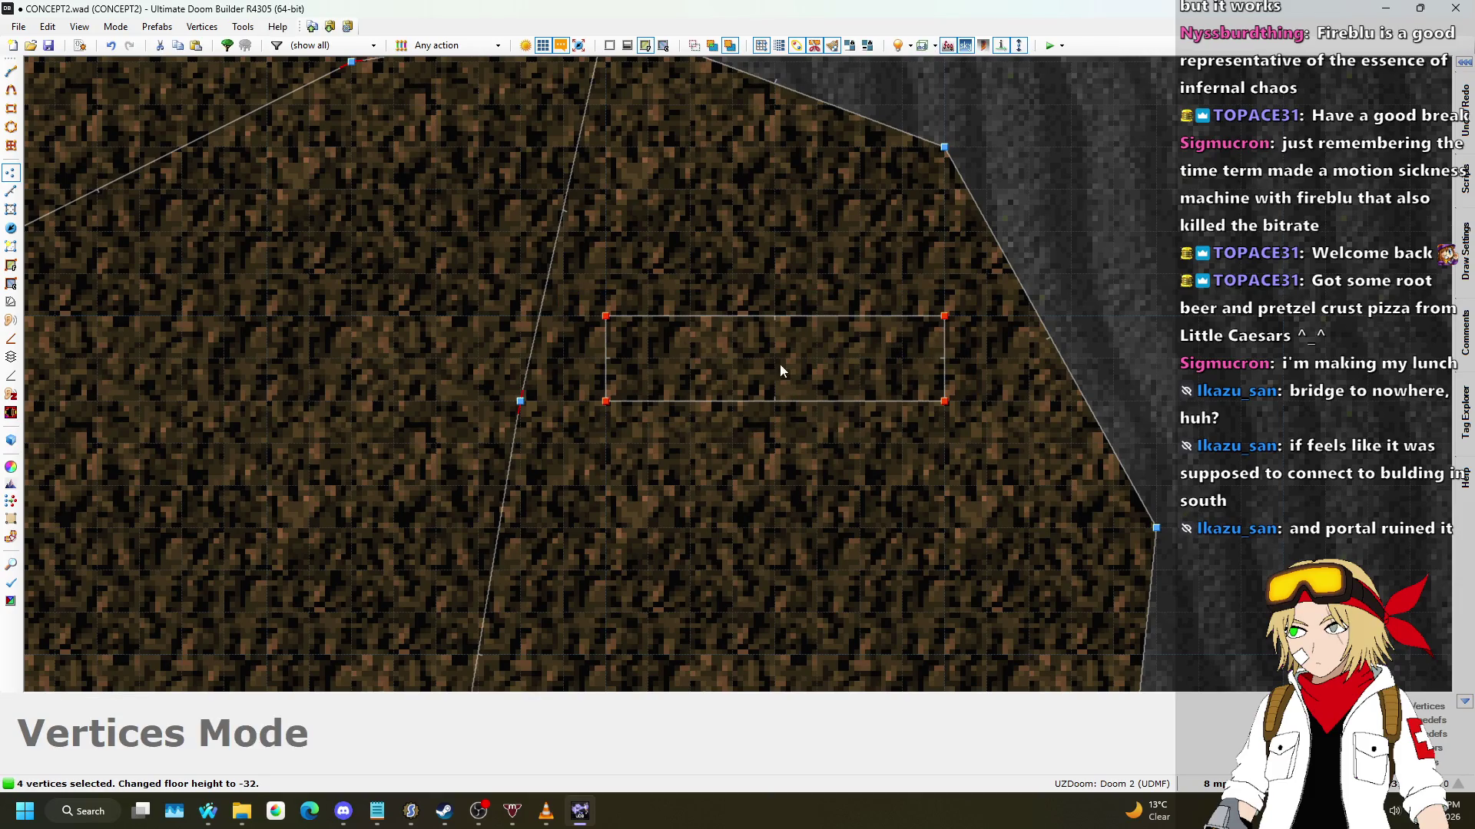
click(18, 192)
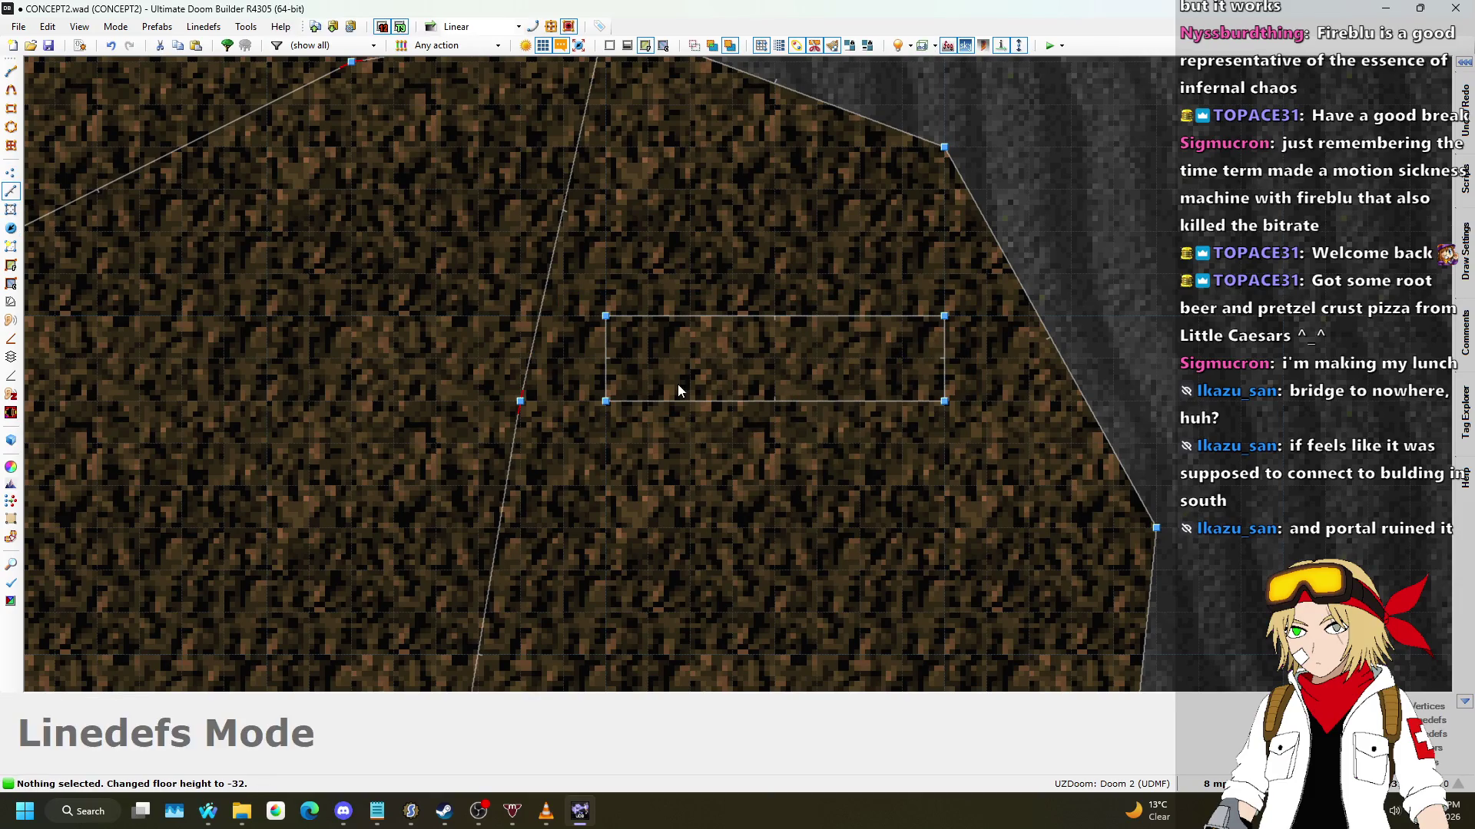
right_click(868, 401)
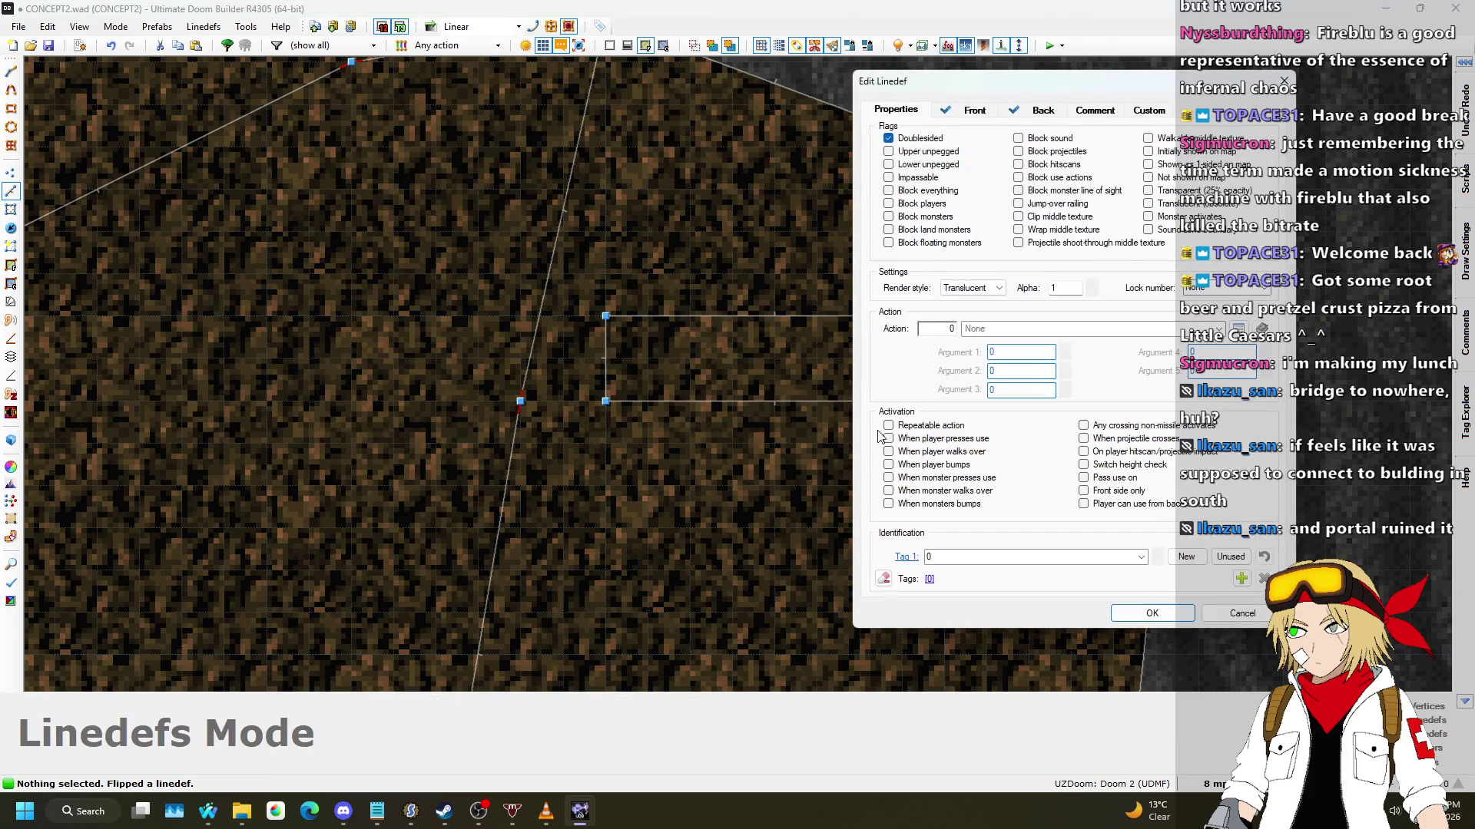
Step: Apply the SW1COMM texture from the Switches set to the bottom line's front side
click(974, 110)
click(1152, 485)
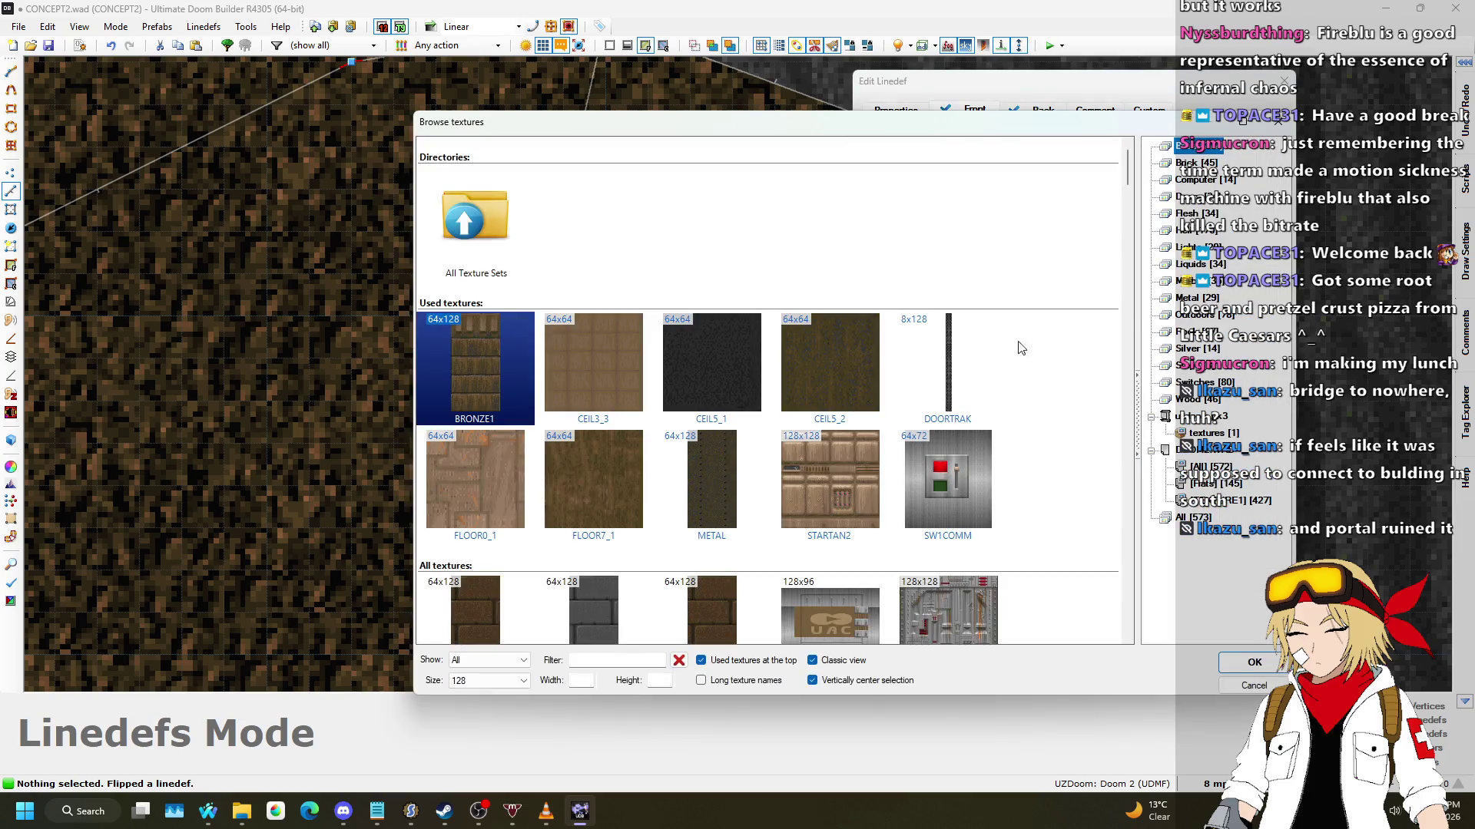
click(1194, 381)
scroll(752, 330, down, 5)
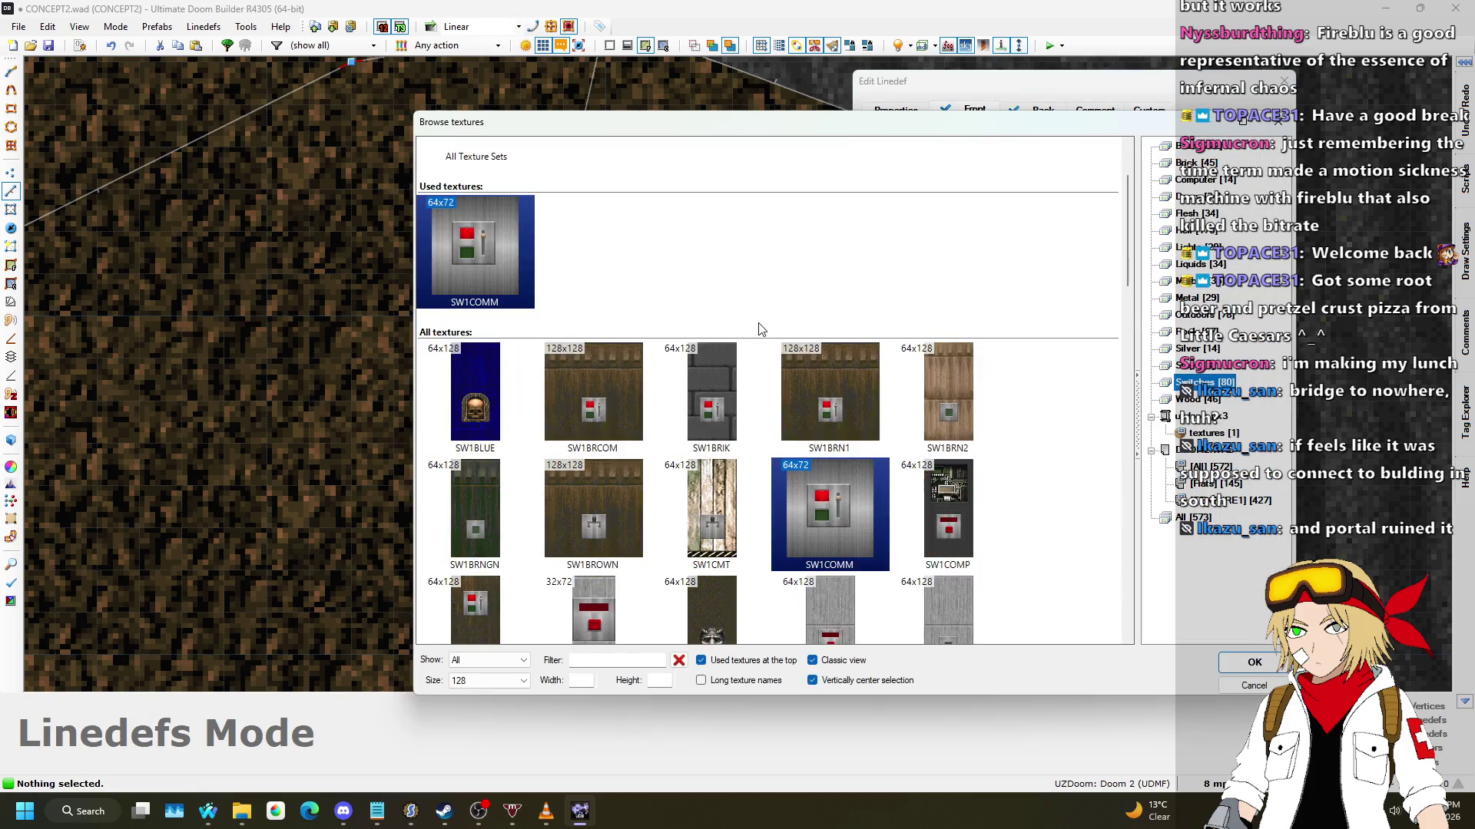
scroll(761, 345, down, 5)
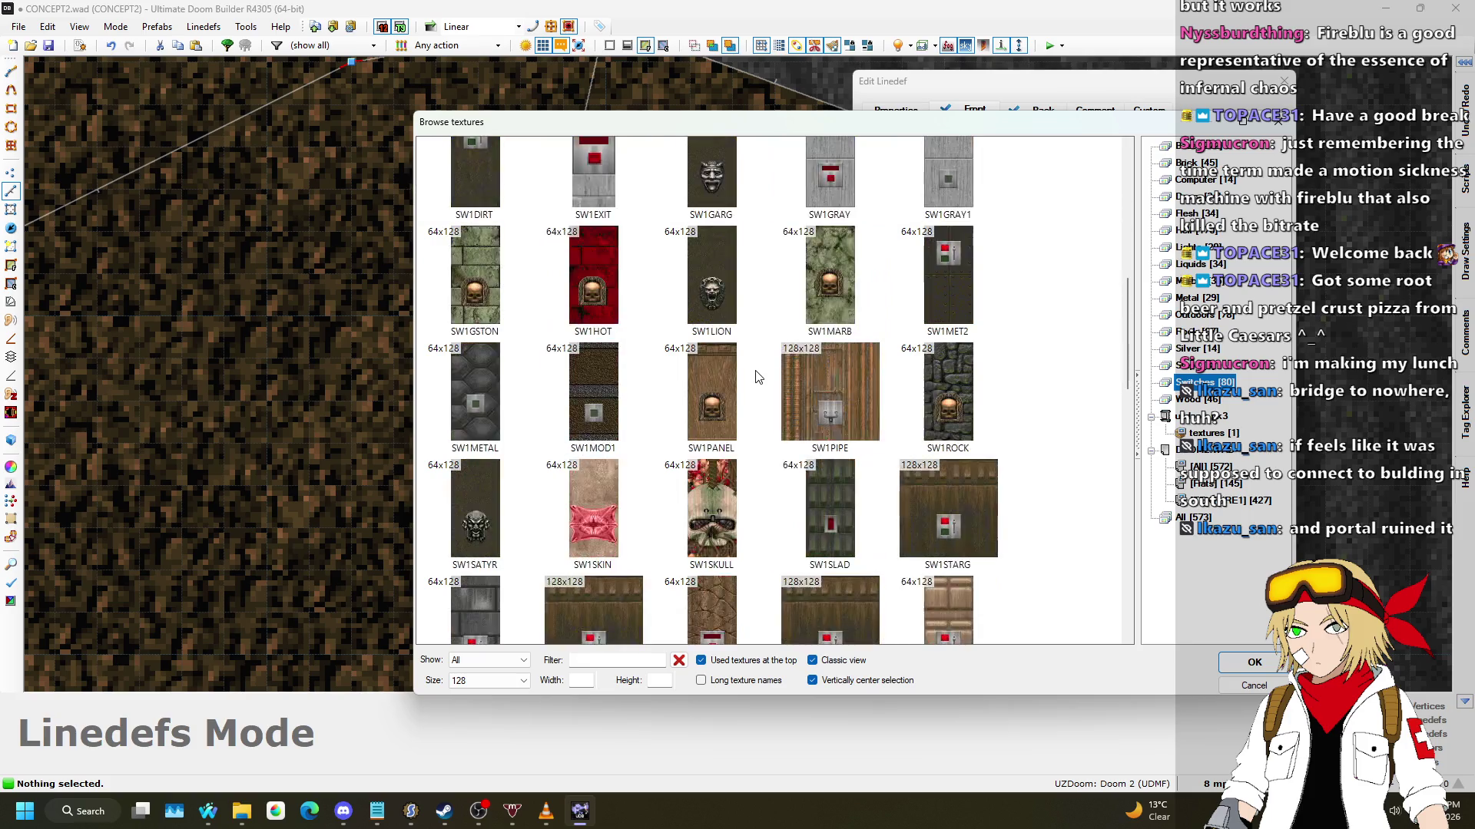
scroll(687, 363, down, 7)
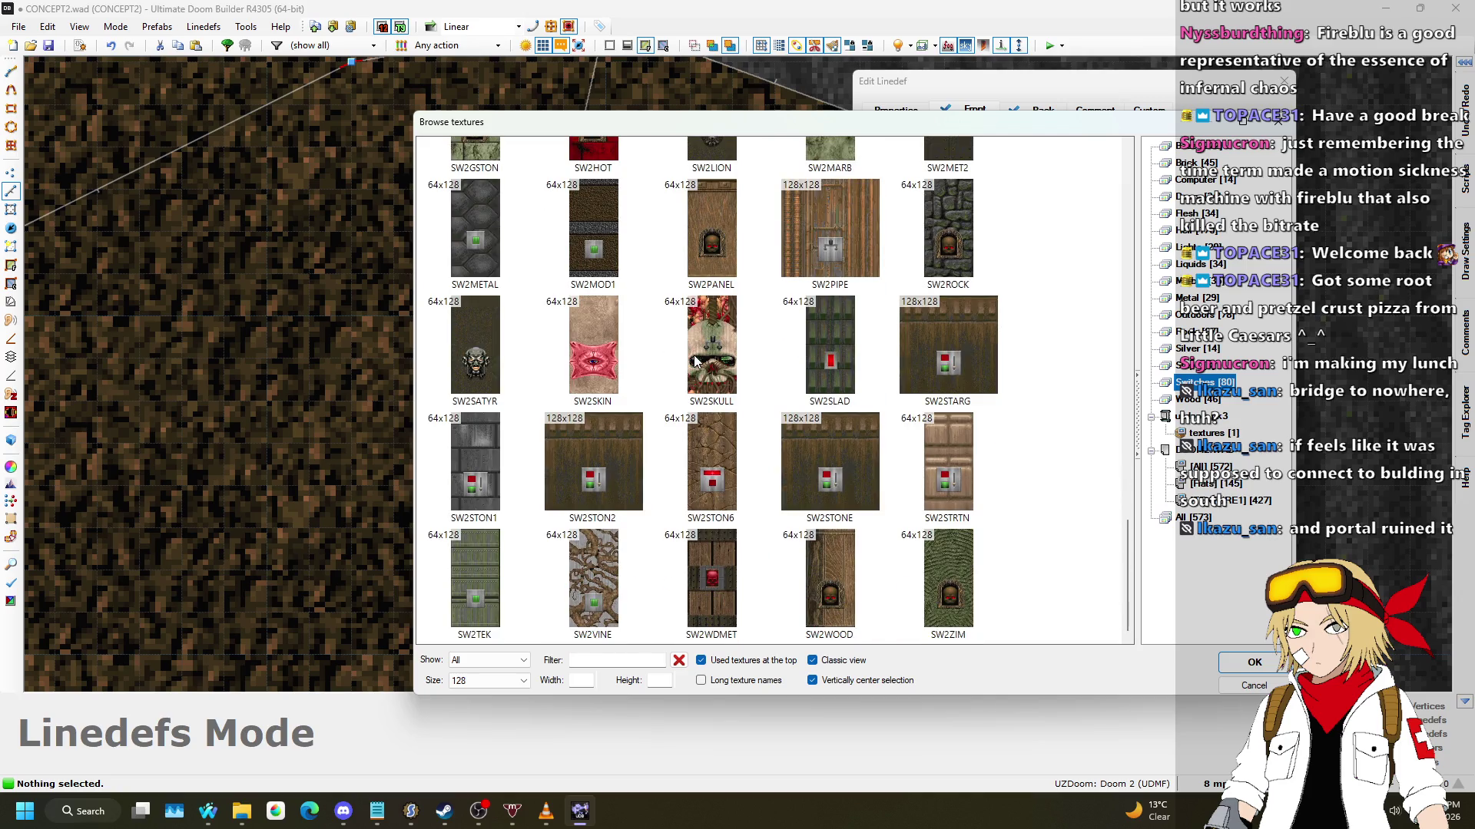
scroll(760, 503, up, 10)
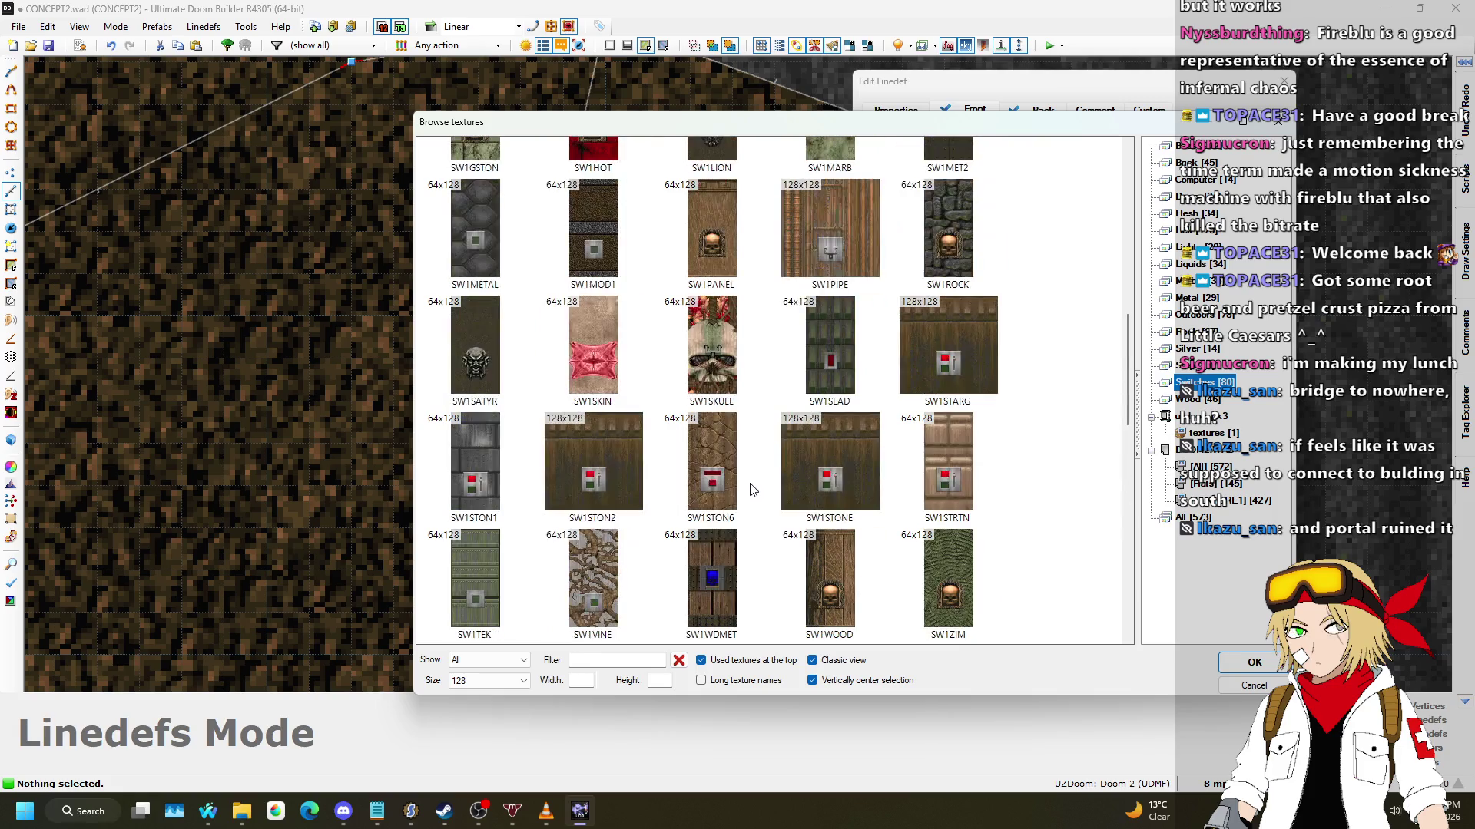
scroll(699, 441, up, 8)
scroll(638, 396, down, 2)
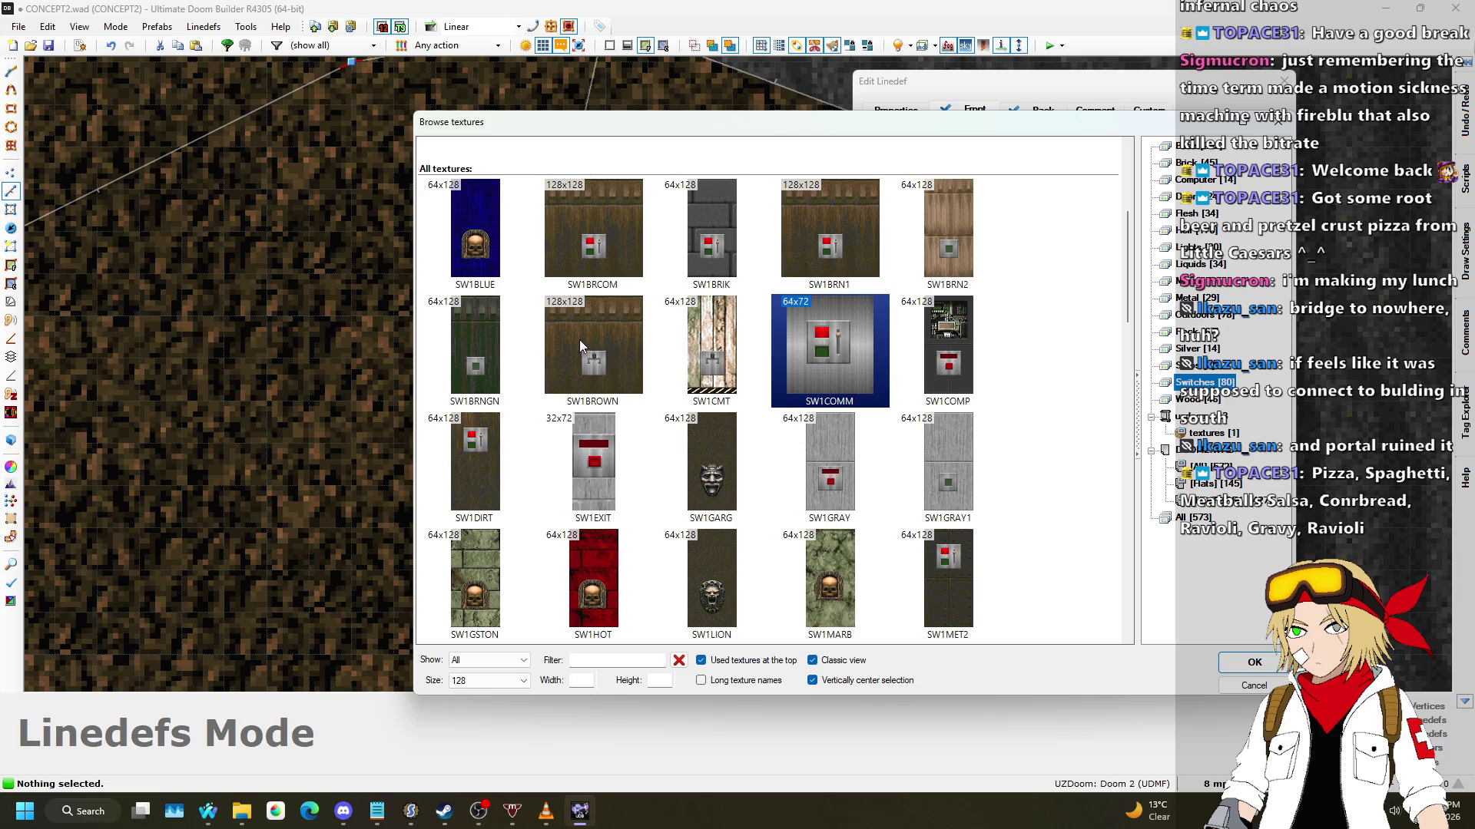
double_click(859, 334)
click(1159, 613)
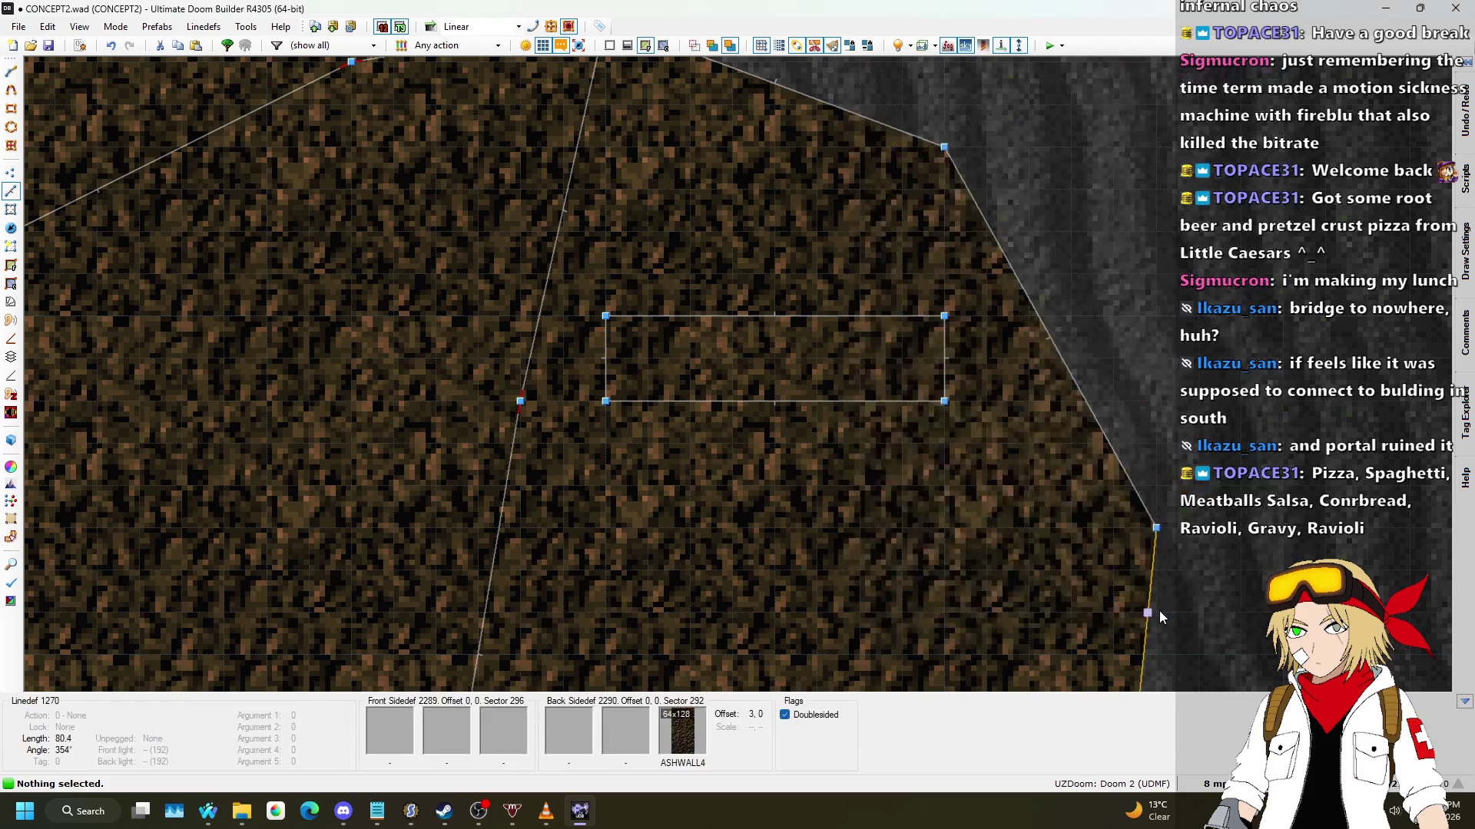
Step: In 3D, open the switch's untextured side and list the Metal texture set
key(w)
key(w)
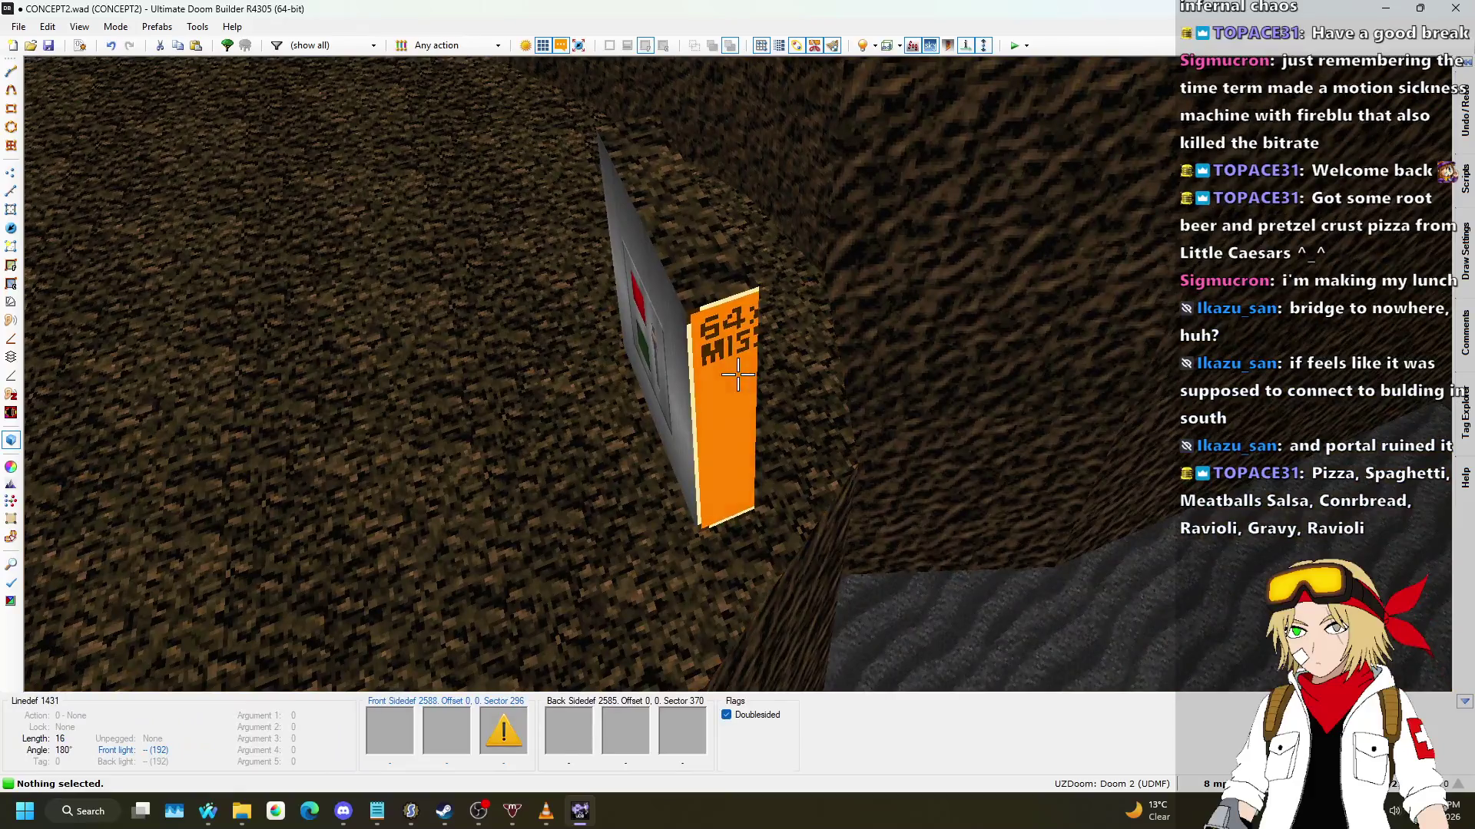
right_click(738, 374)
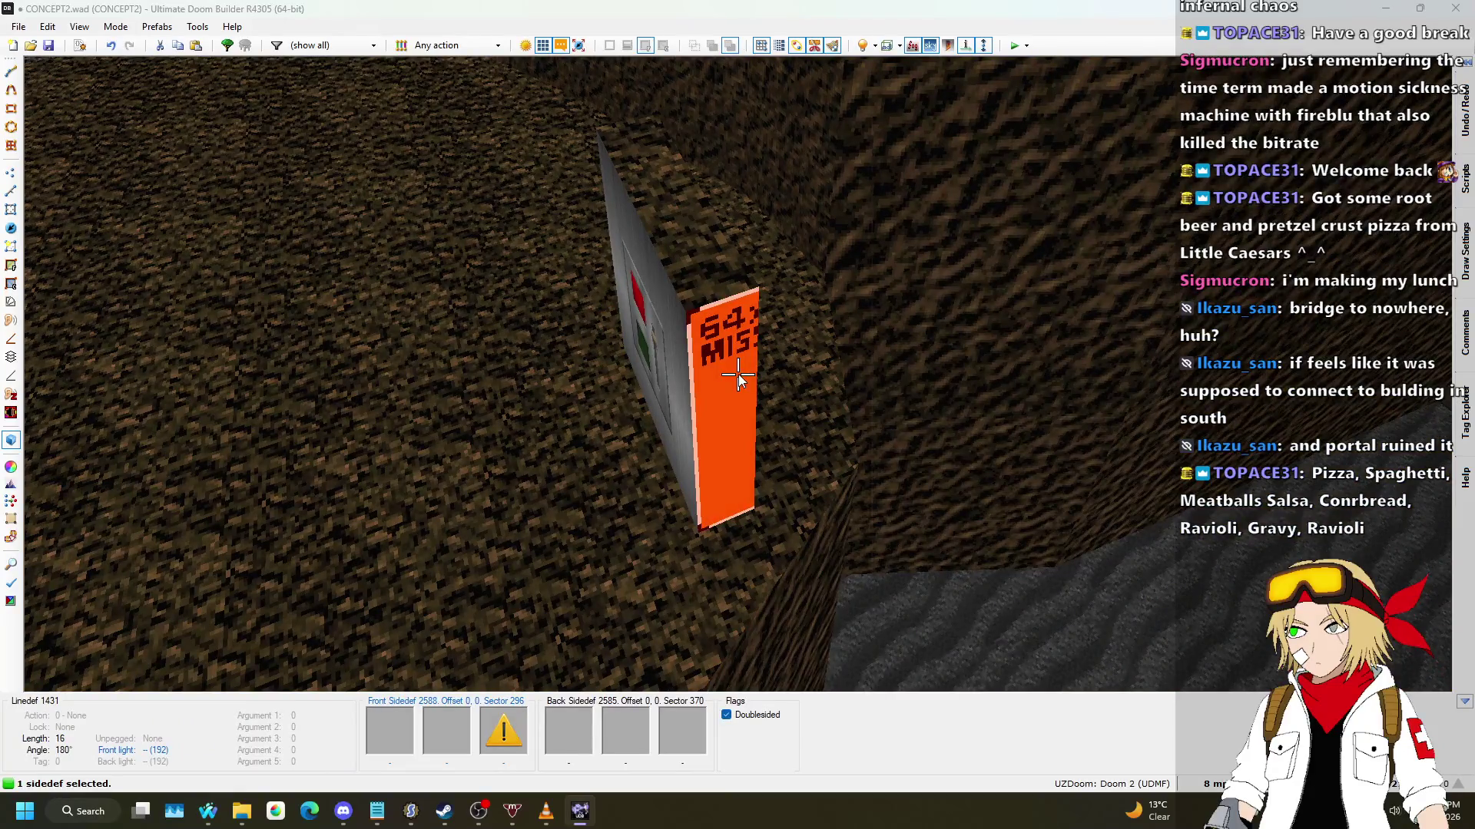
click(1148, 499)
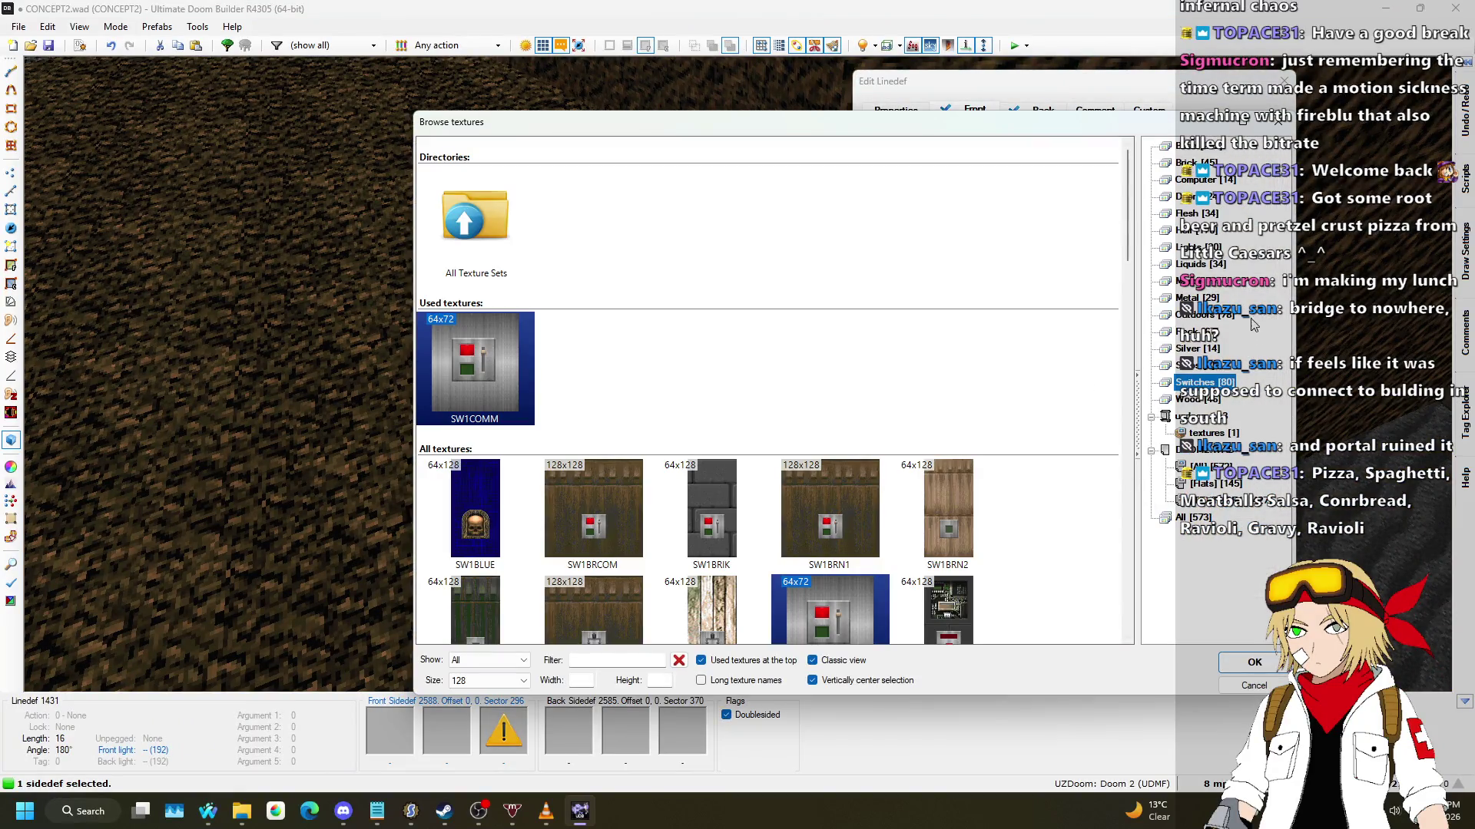
click(1186, 298)
scroll(760, 384, down, 5)
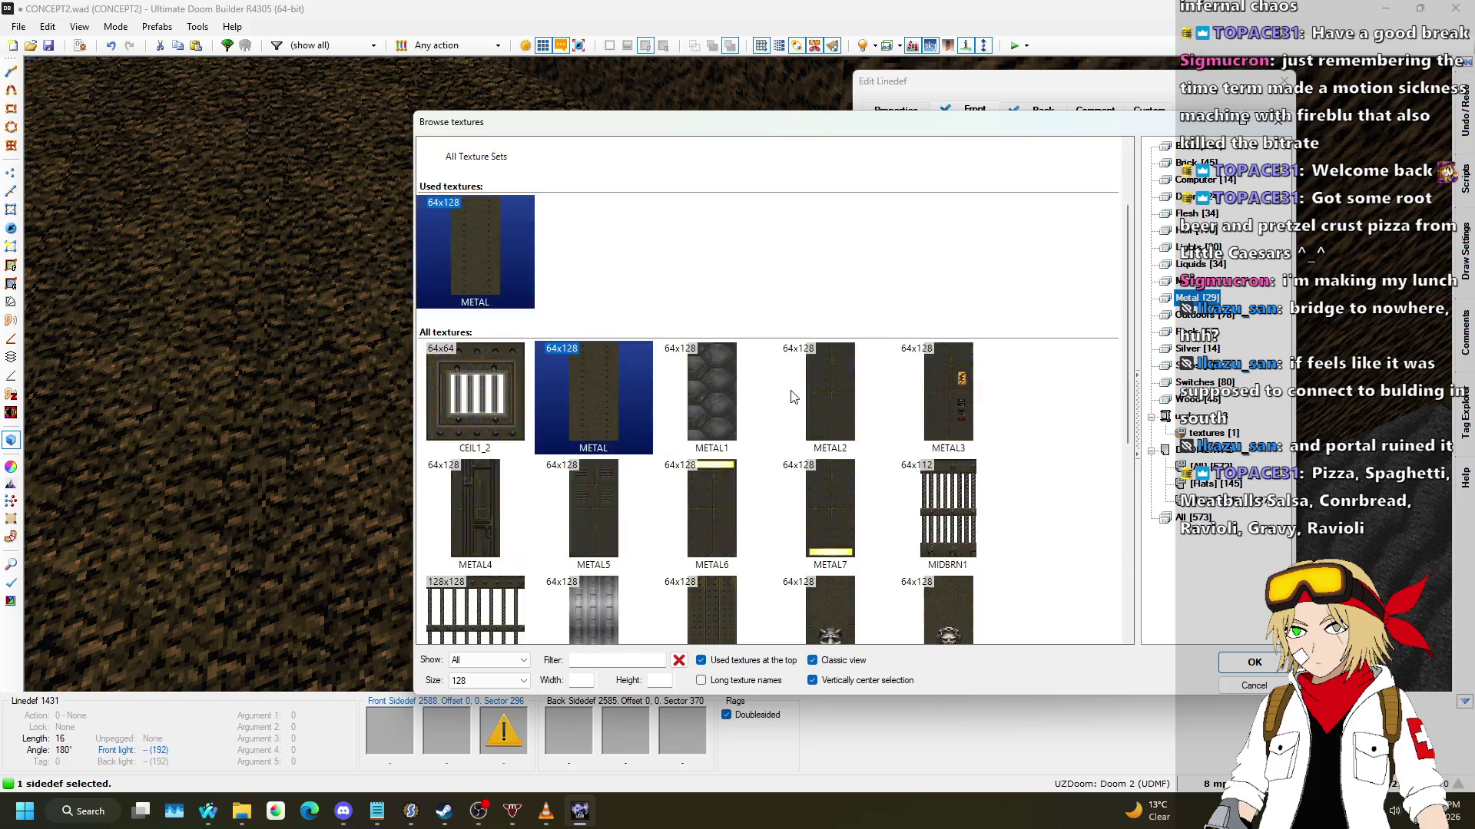
Step: Browse all texture sets, then return to the Metal set to find METAL
click(1196, 146)
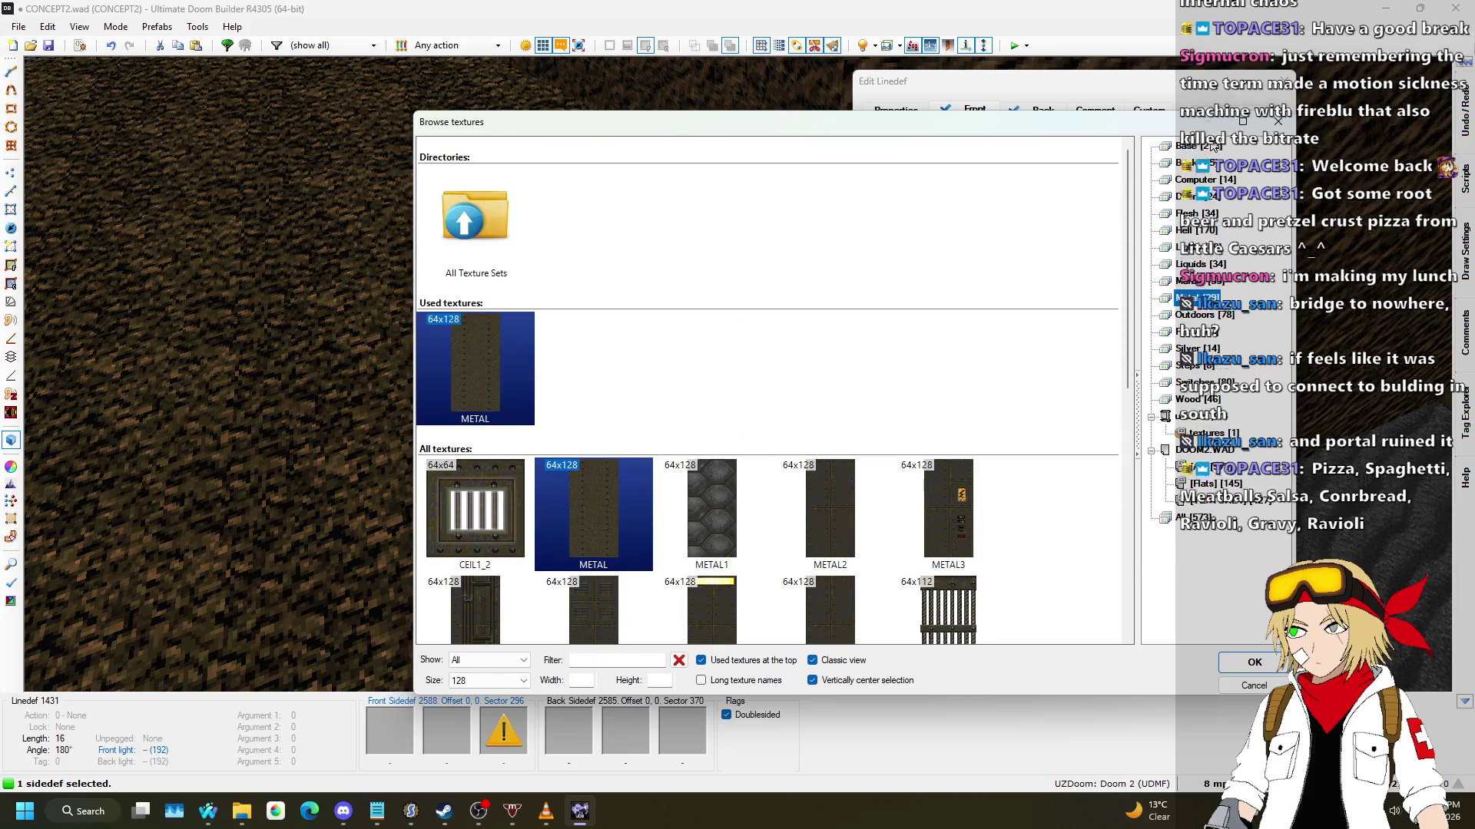
scroll(993, 290, down, 15)
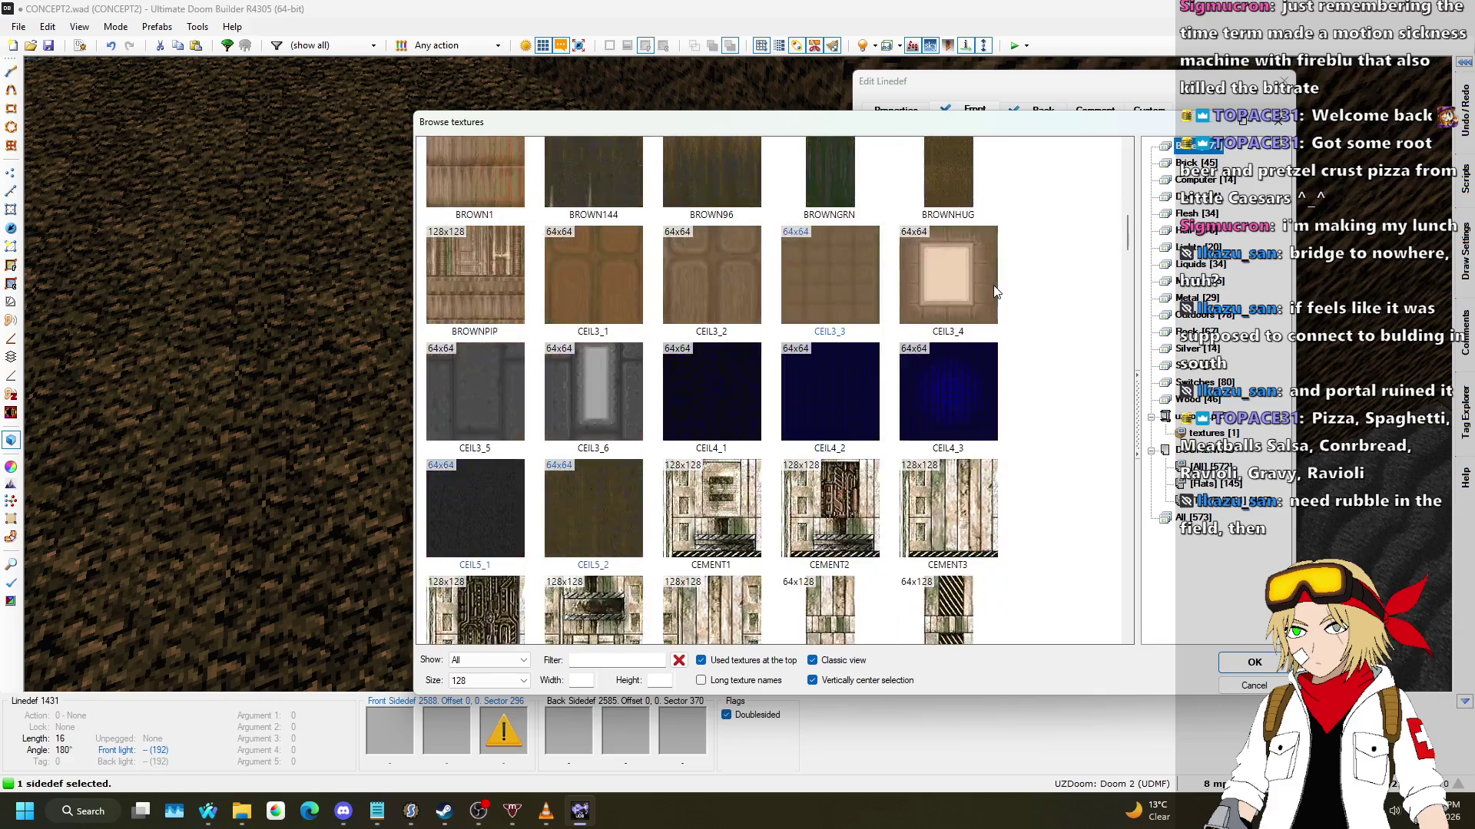
scroll(993, 286, down, 10)
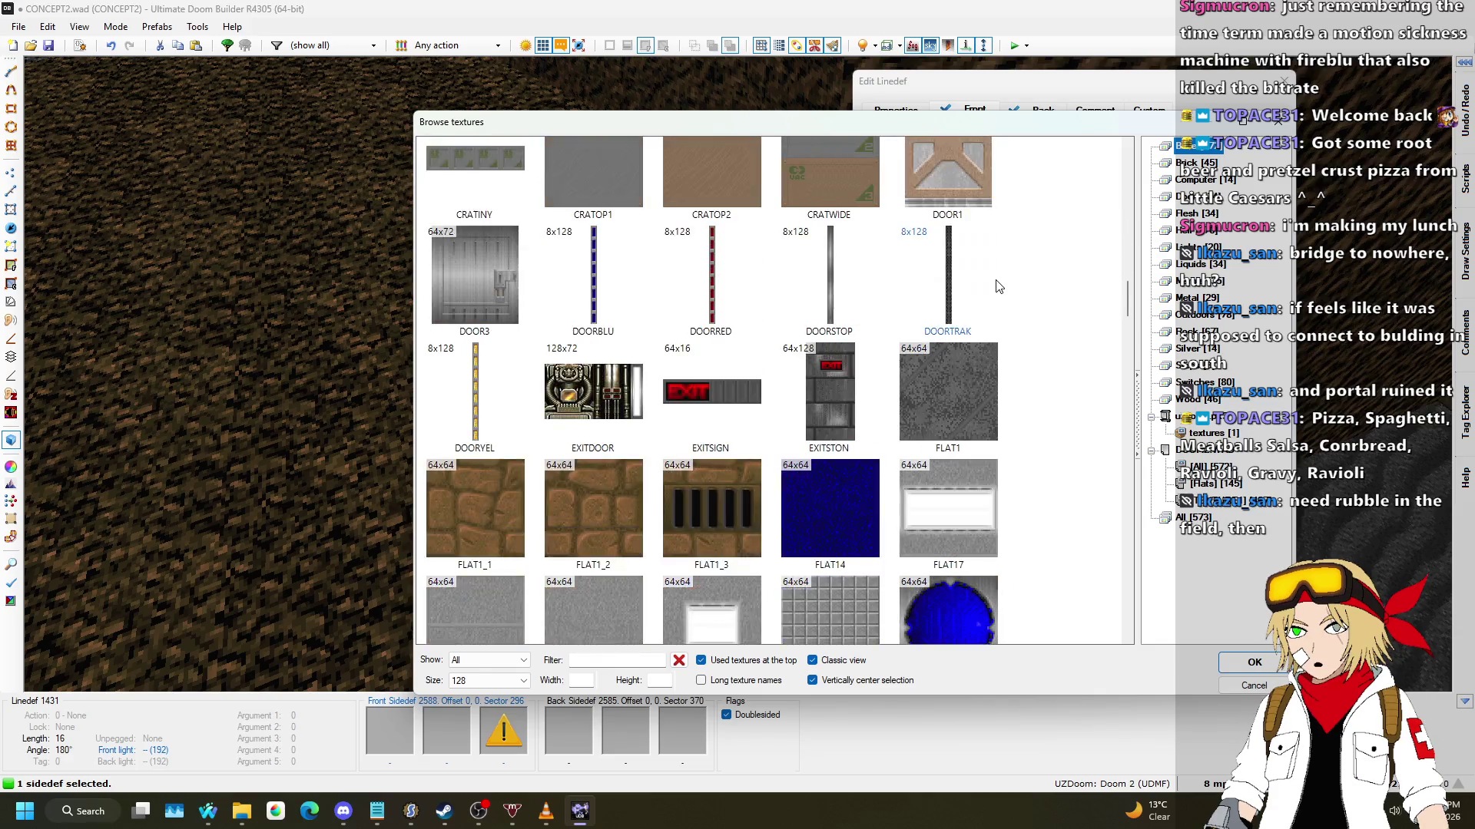
scroll(995, 278, down, 5)
scroll(993, 277, down, 5)
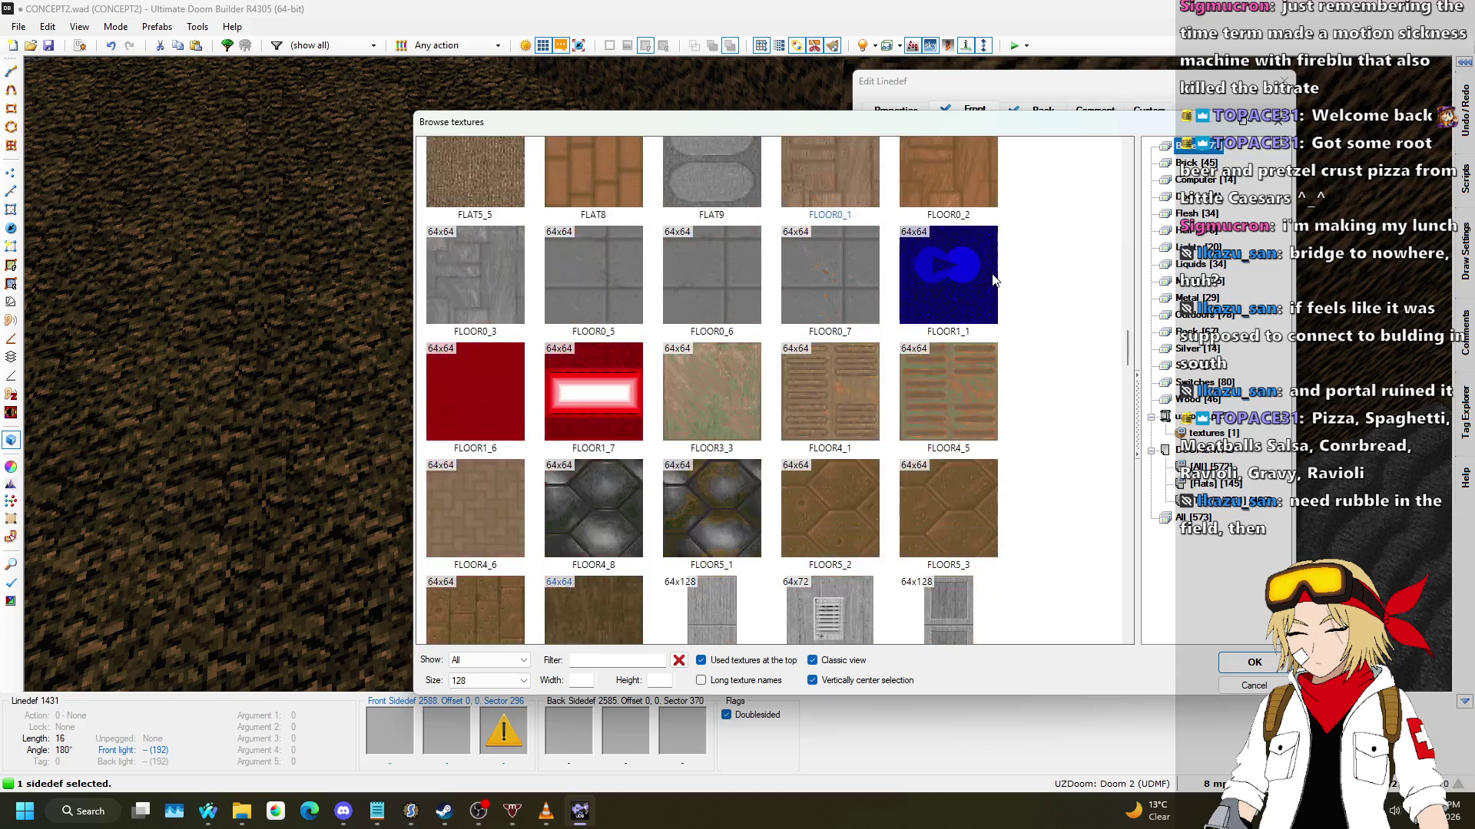
scroll(992, 276, down, 15)
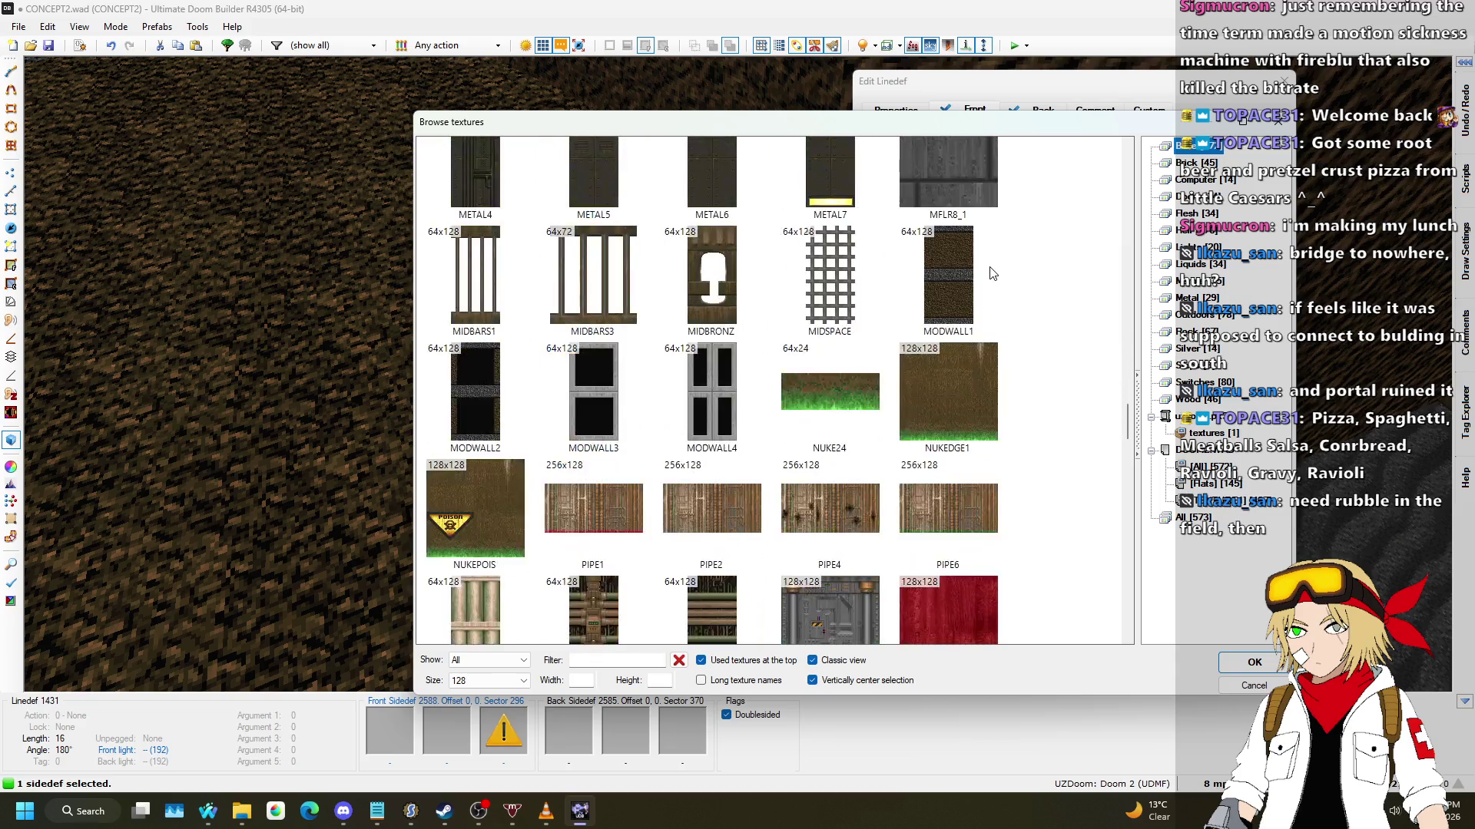
click(1187, 297)
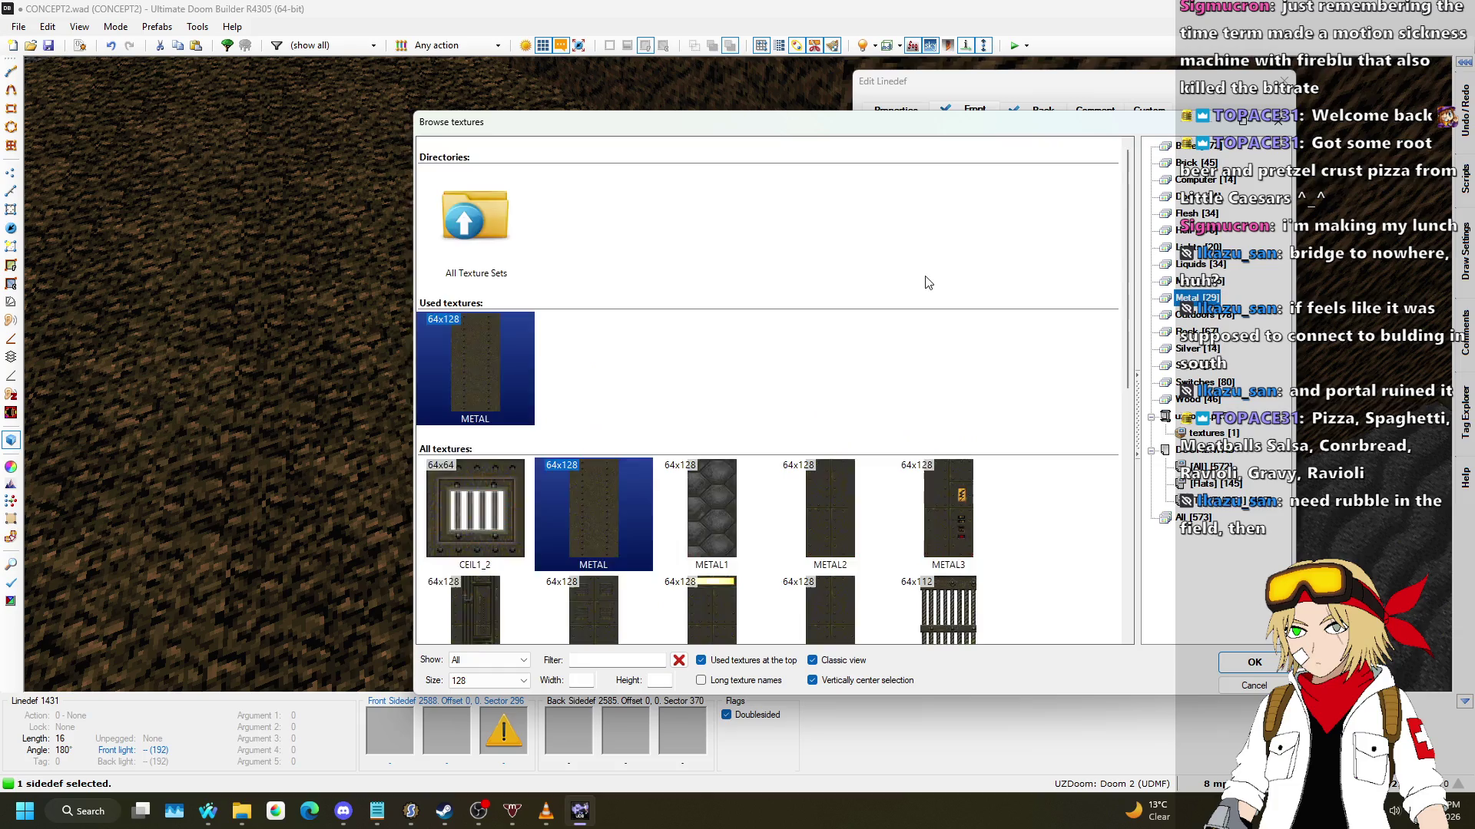
scroll(925, 281, down, 5)
scroll(972, 273, up, 3)
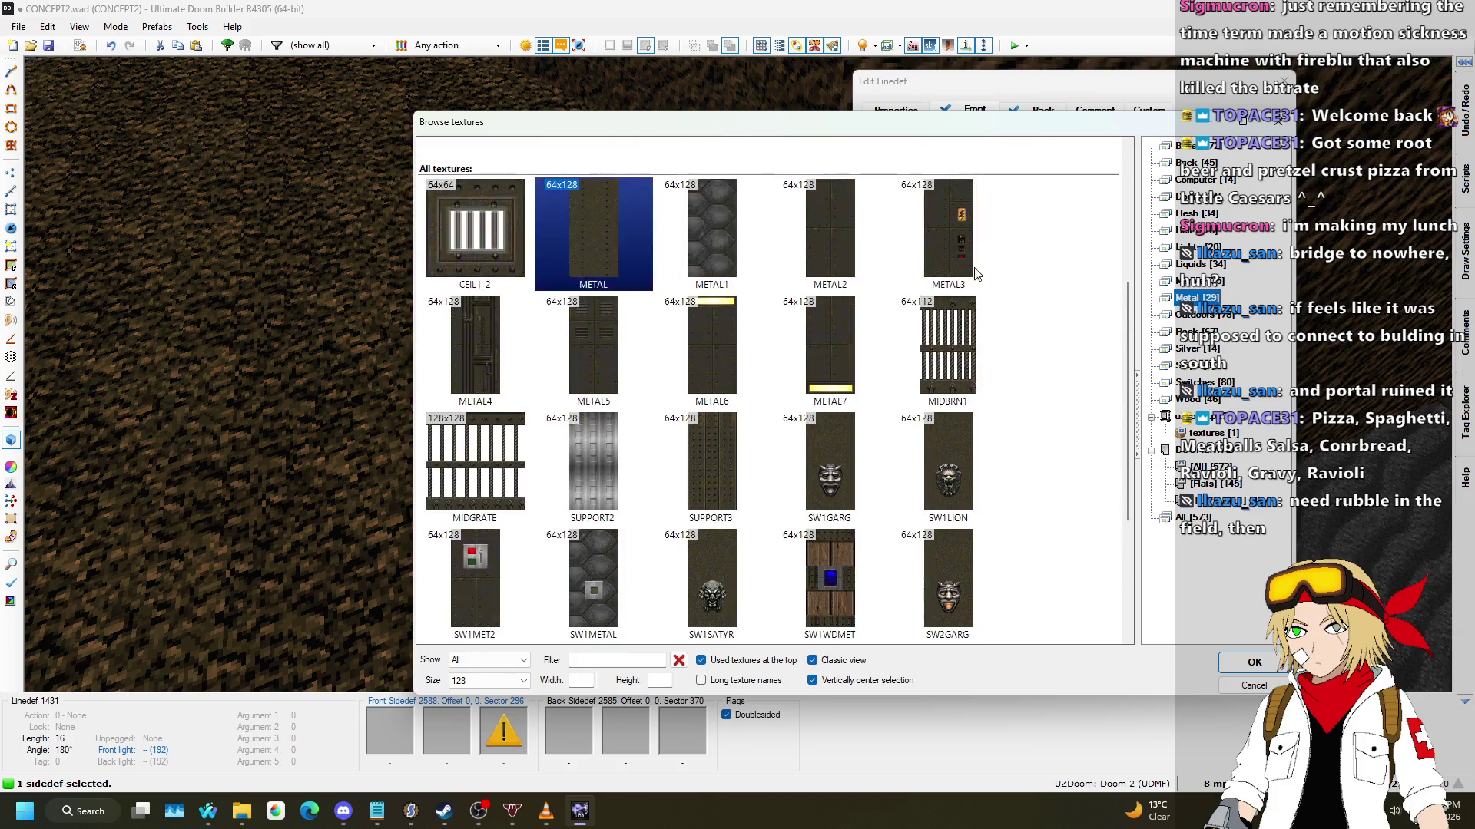
Step: Apply the Silver-category SHAWN2 texture to the switch pillar wall's front side
click(1202, 348)
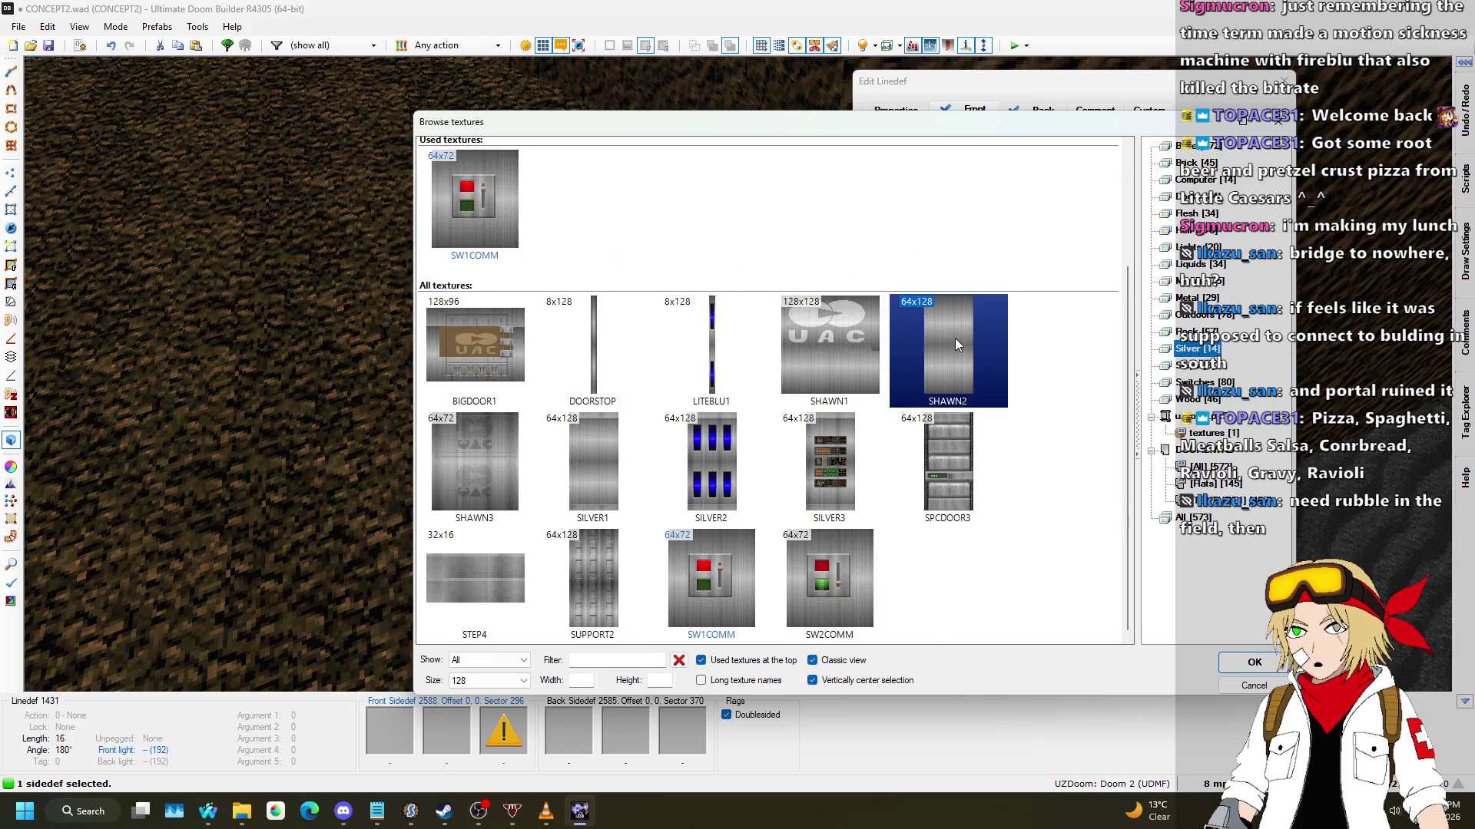
double_click(955, 338)
click(1152, 613)
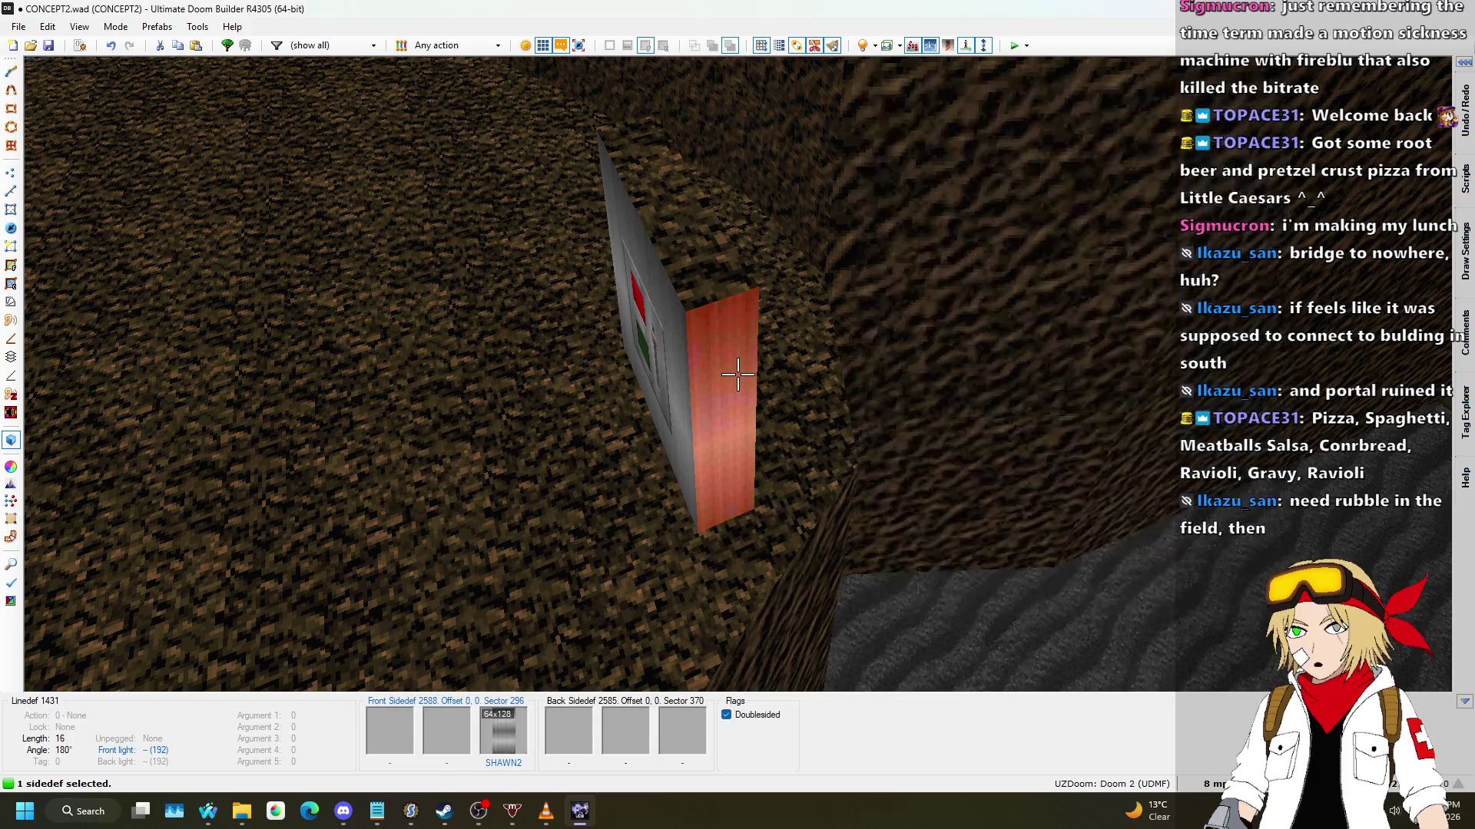
Step: Copy SHAWN2 and paste it onto the missing-texture wall and the pillar's top
key(ctrl+c)
click(737, 374)
key(w)
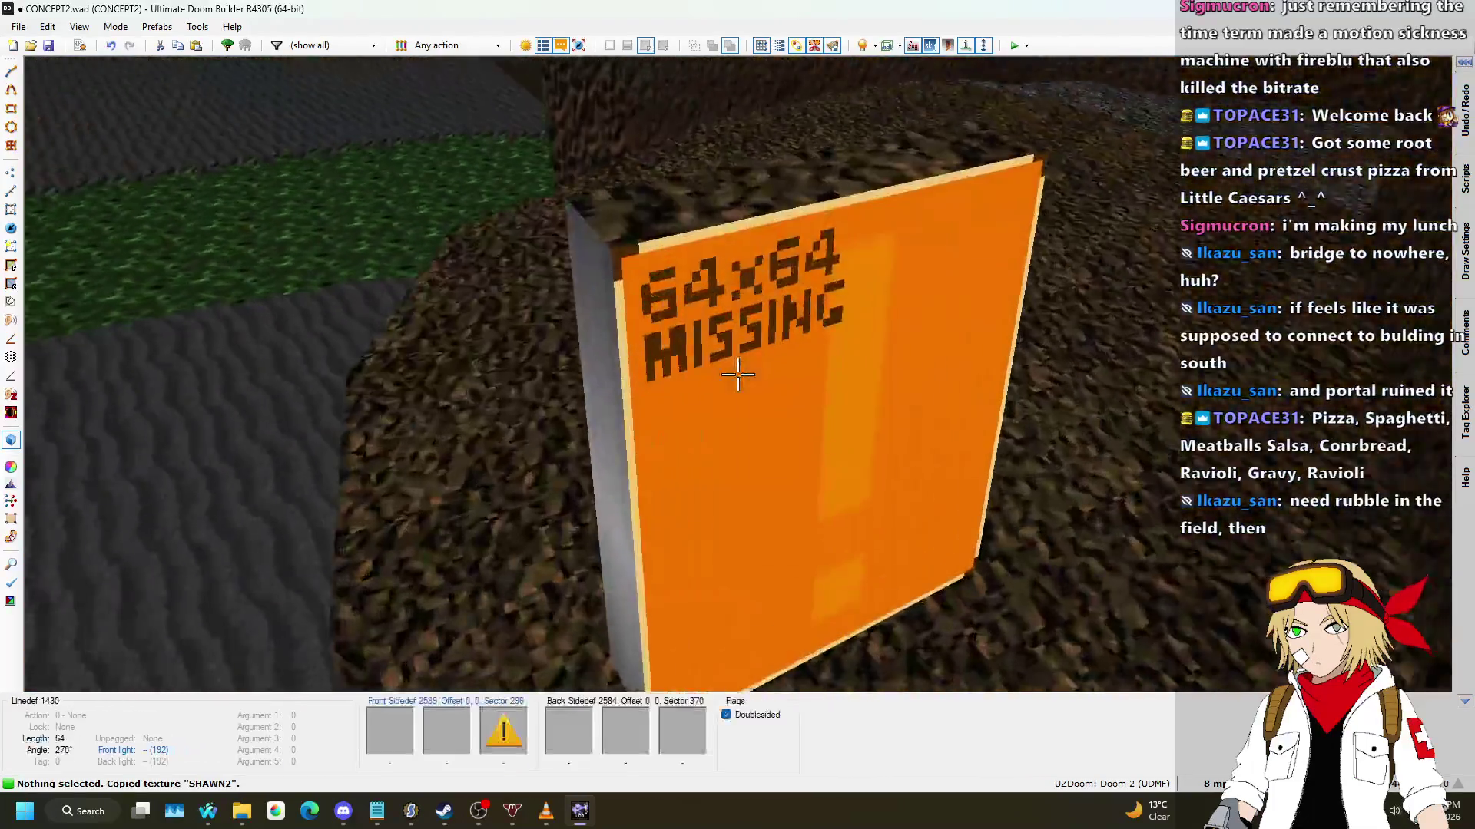
key(ctrl+v)
key(s)
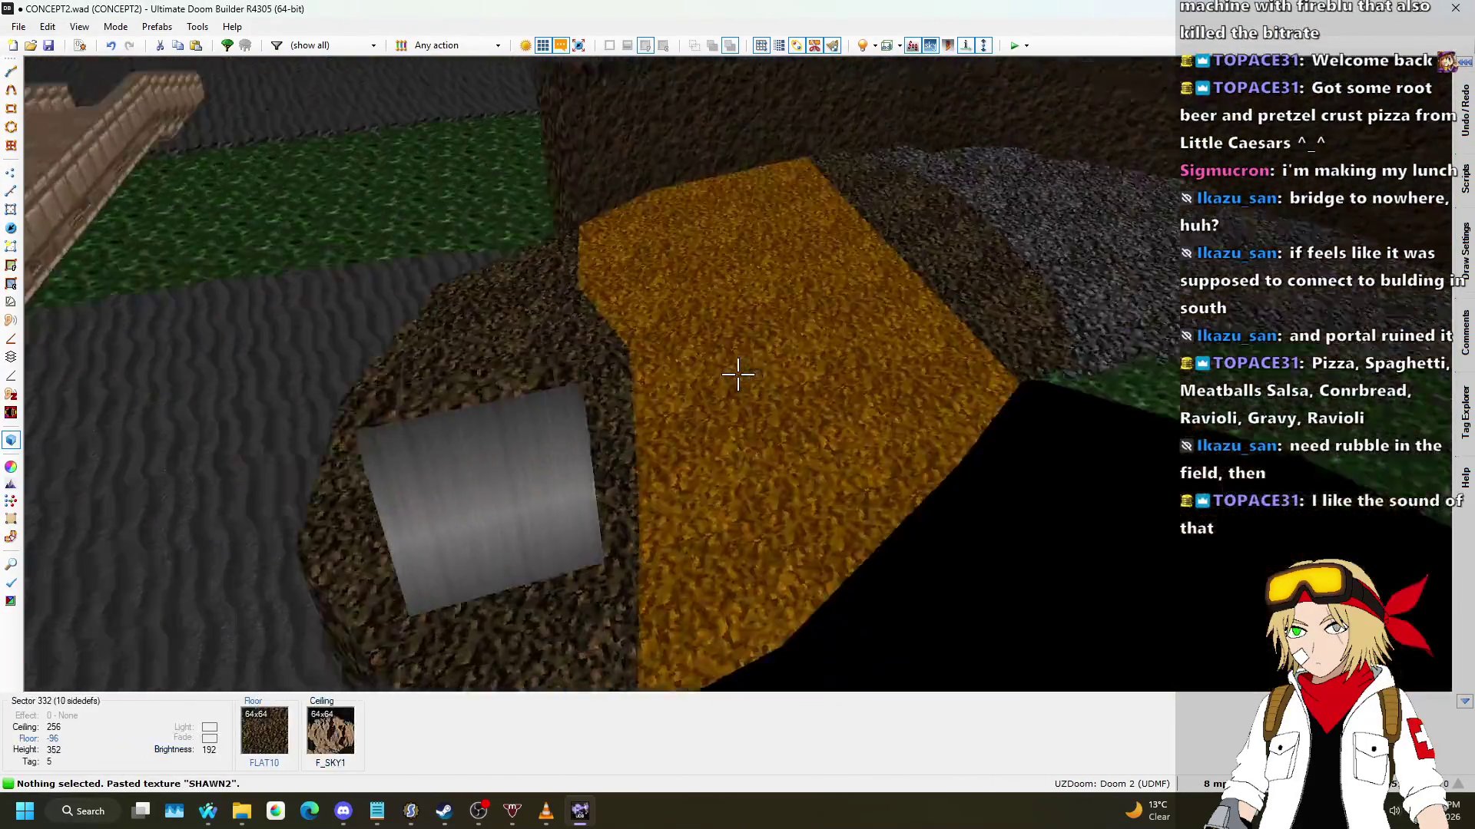
key(ctrl+v)
Step: Move up to the switch, then return to the 2D map view
key(w)
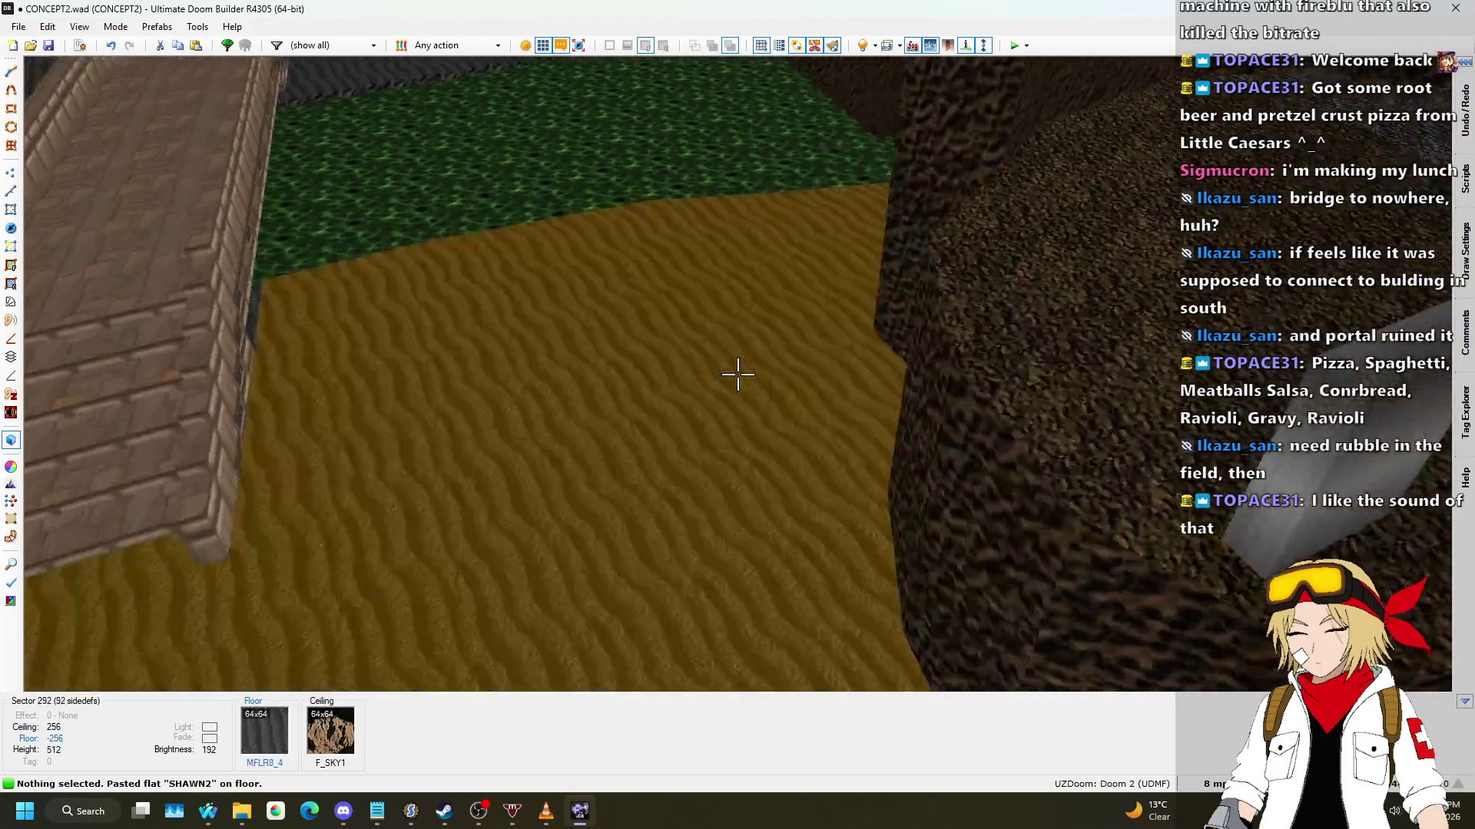
key(w)
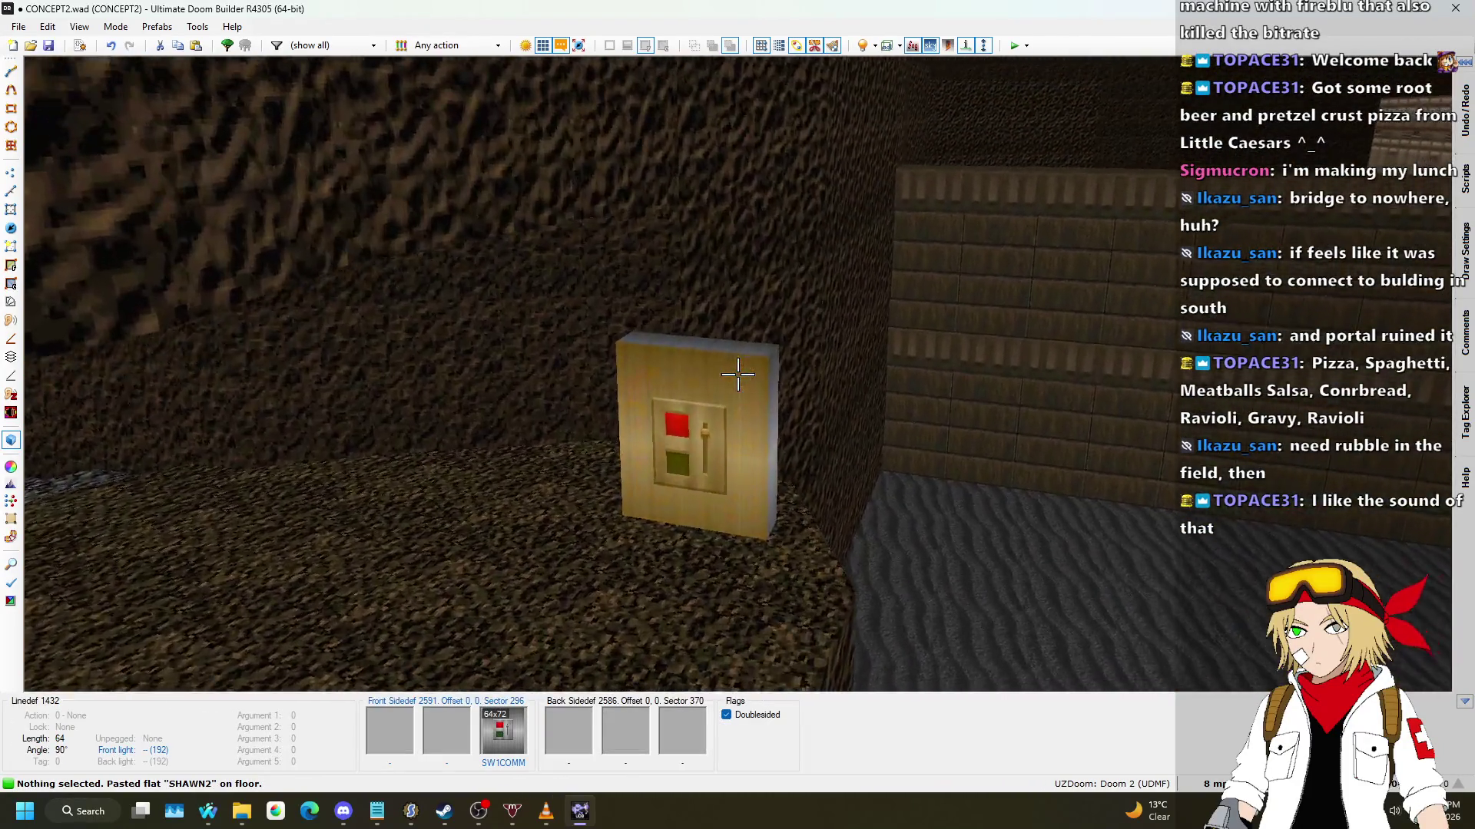
key(l)
scroll(648, 338, down, 4)
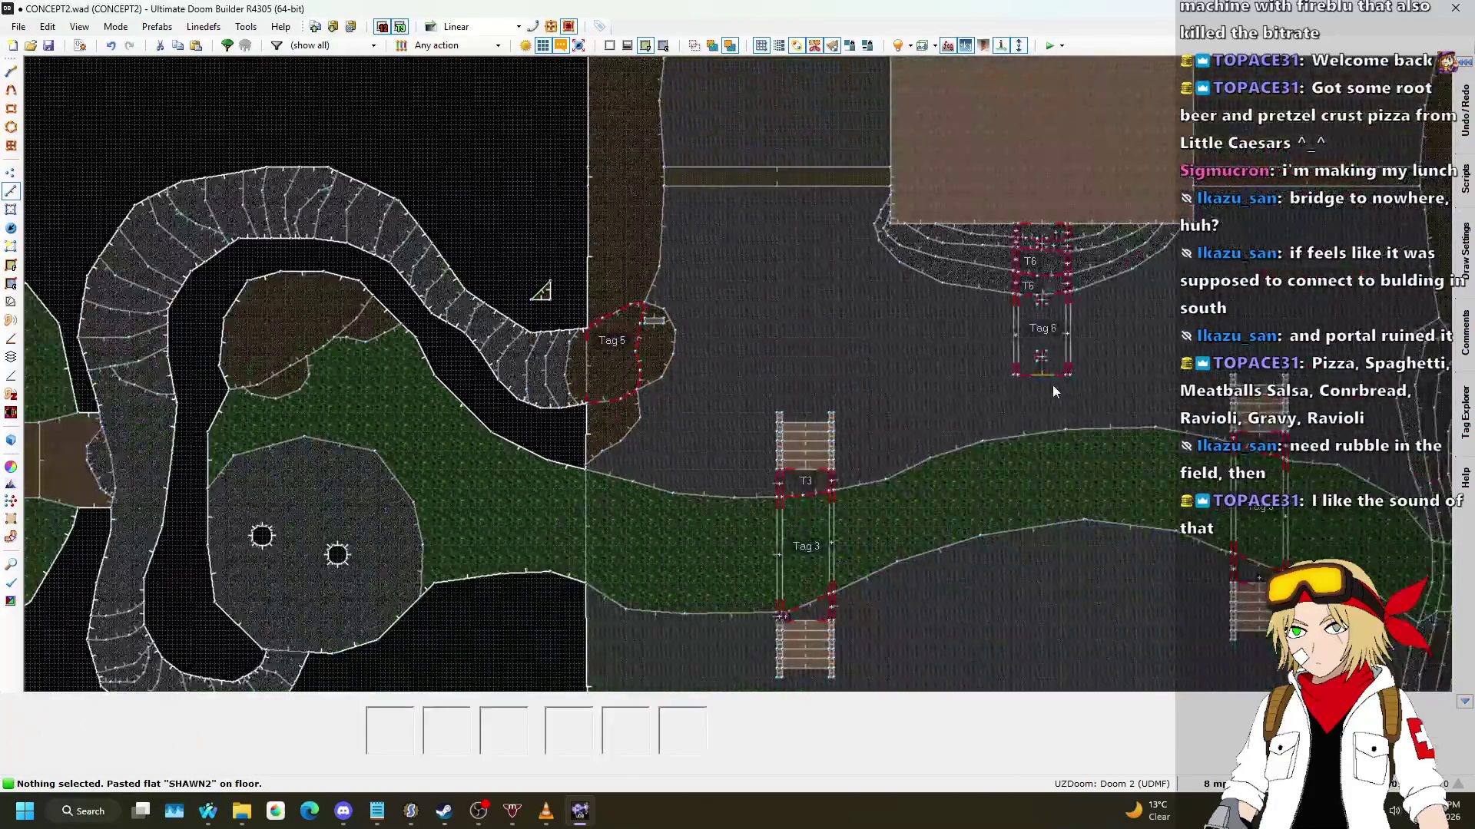
Step: Draw a closed four-corner rubble polygon in the field left of the path
scroll(784, 344, up, 2)
scroll(582, 308, up, 2)
scroll(381, 307, up, 1)
scroll(613, 351, down, 1)
scroll(537, 338, up, 2)
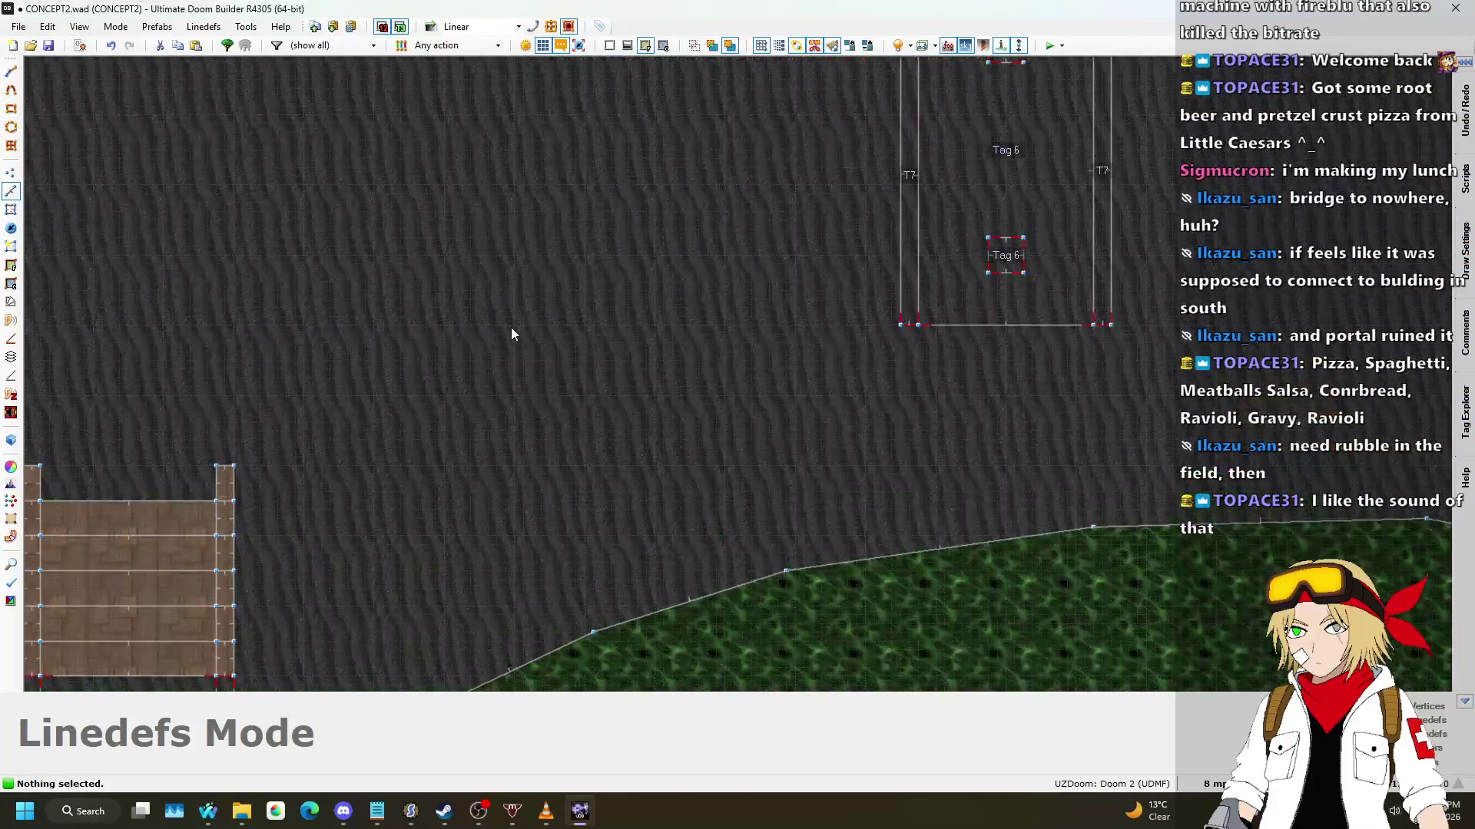
key(d)
click(594, 387)
click(567, 395)
click(505, 298)
click(566, 254)
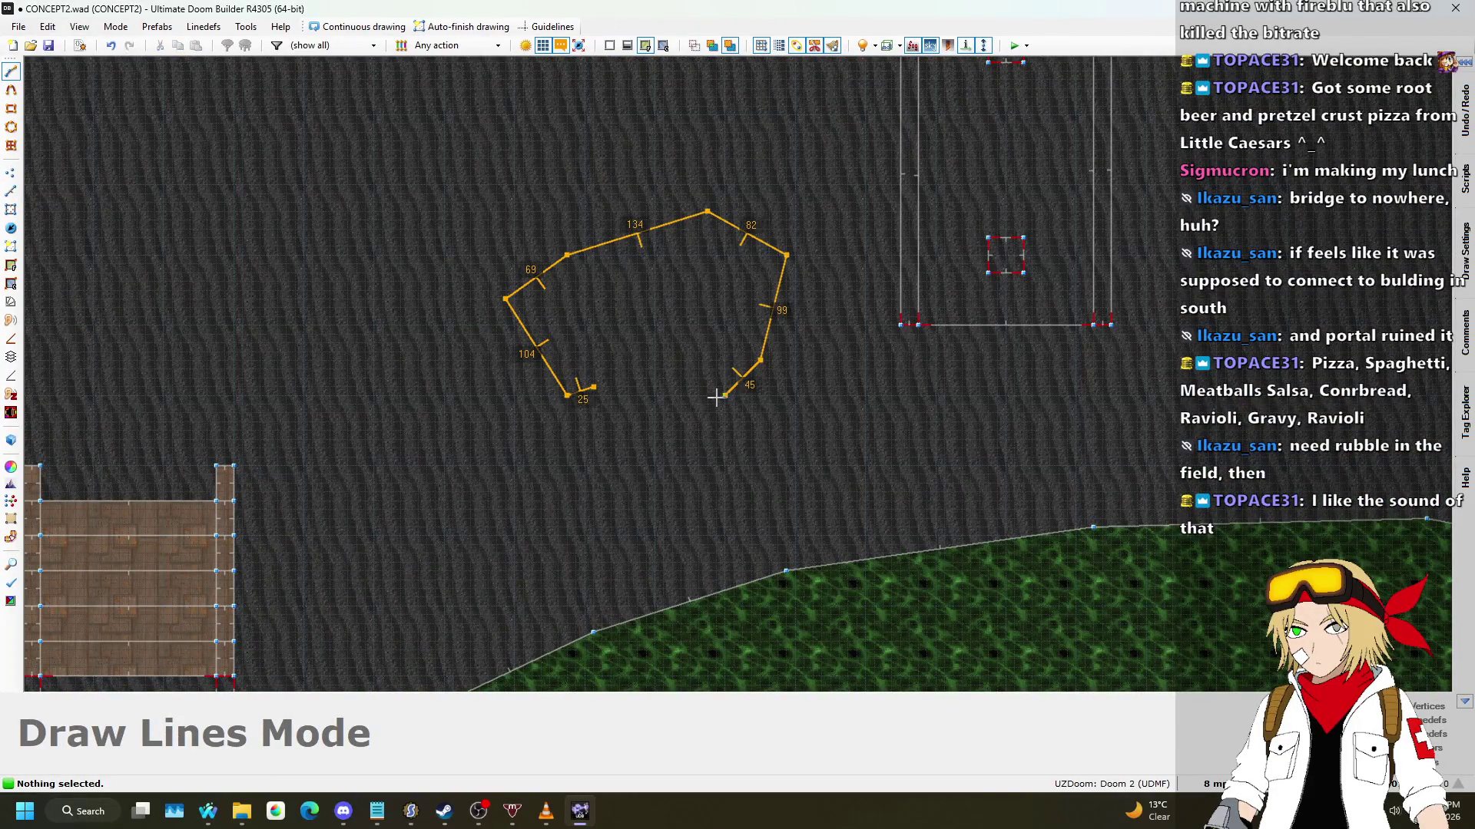
click(594, 387)
scroll(567, 413, down, 2)
scroll(983, 407, up, 3)
Step: Undo a stray line drawing and dismiss the linedef editor after a short test line
key(d)
click(1109, 409)
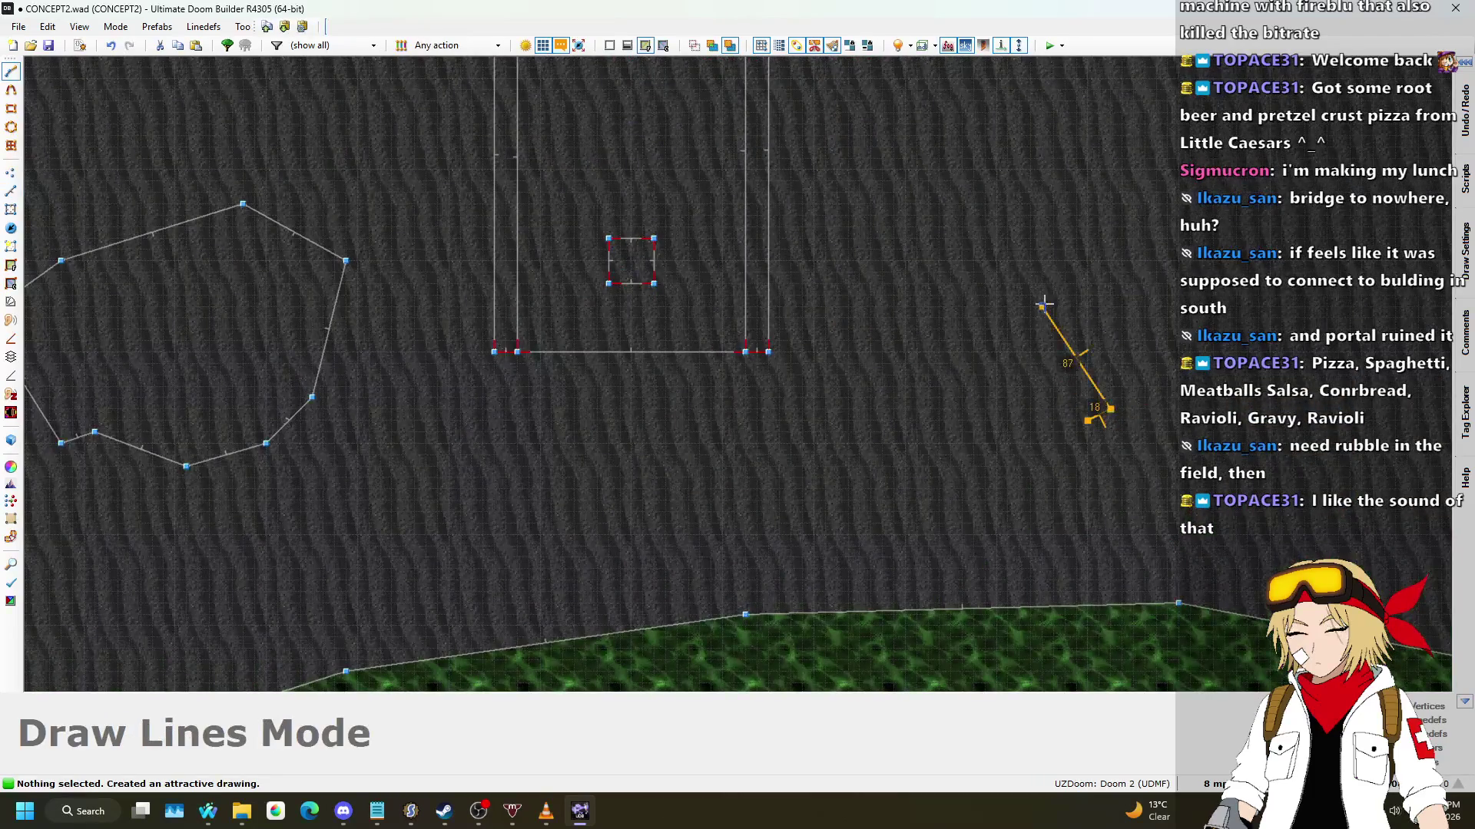
key(Return)
key(ctrl+z)
key(d)
click(1052, 444)
click(996, 443)
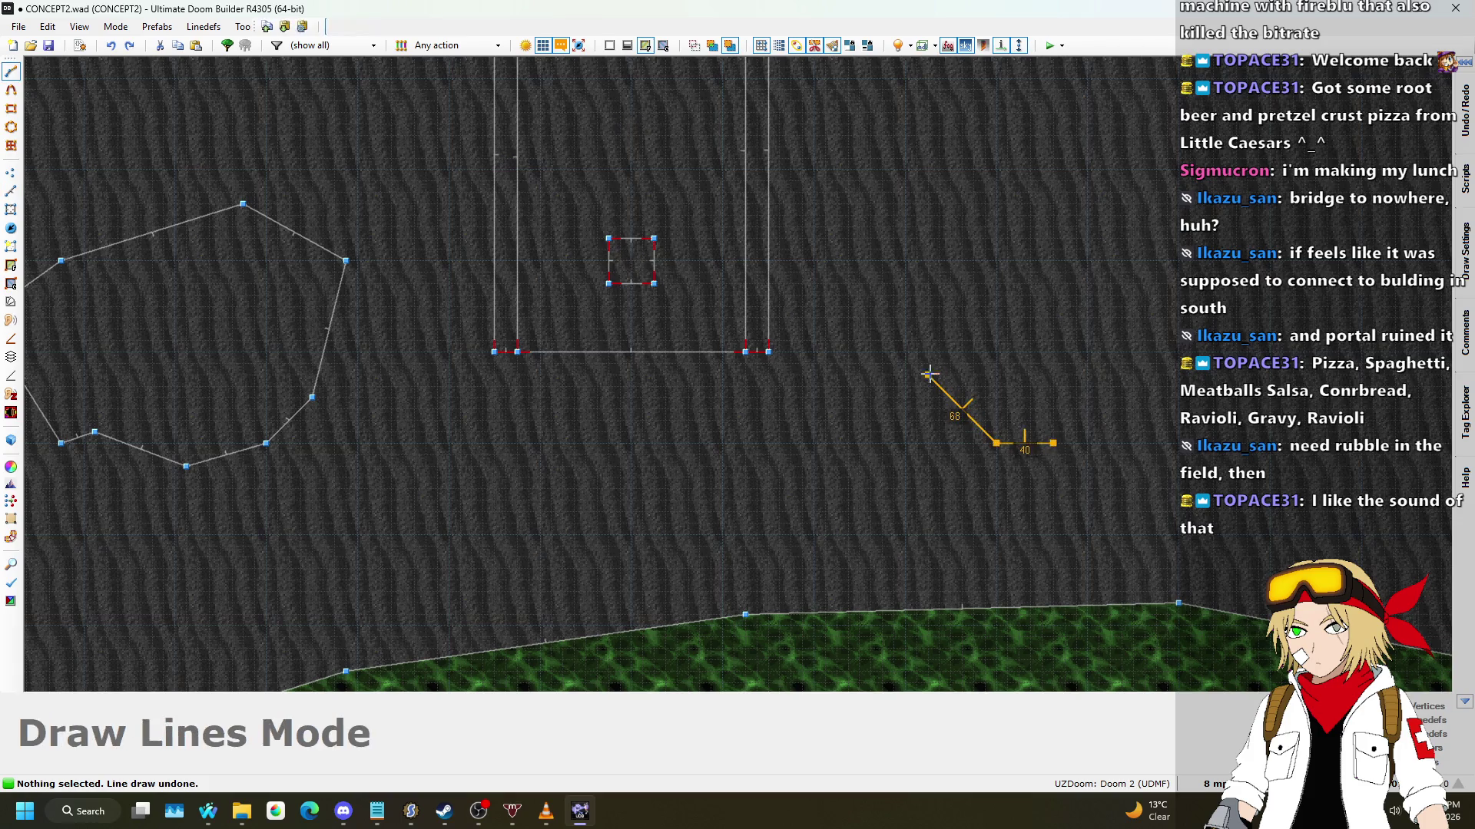
key(Return)
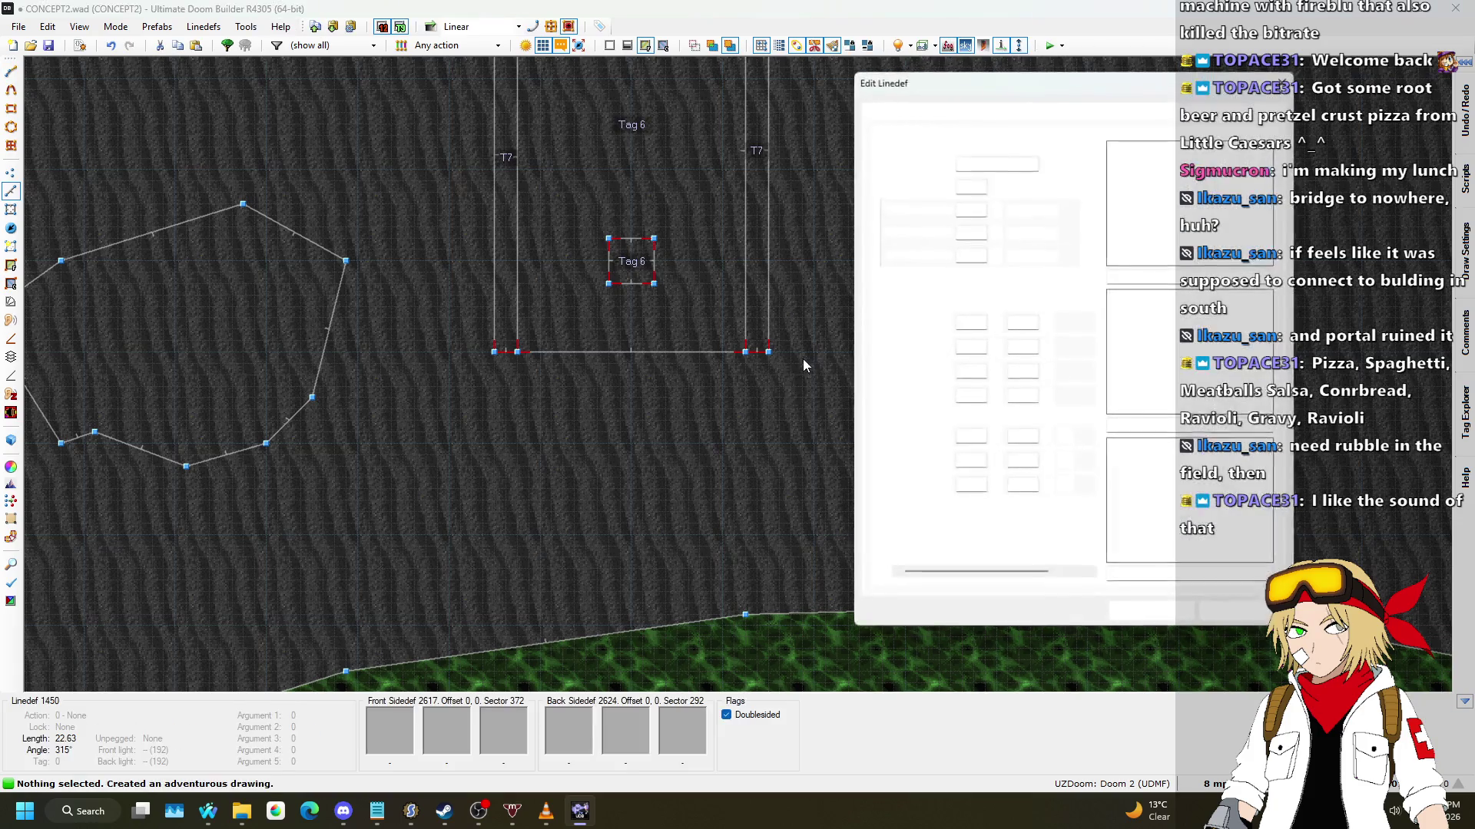
click(1246, 618)
scroll(728, 399, down, 3)
scroll(728, 399, up, 5)
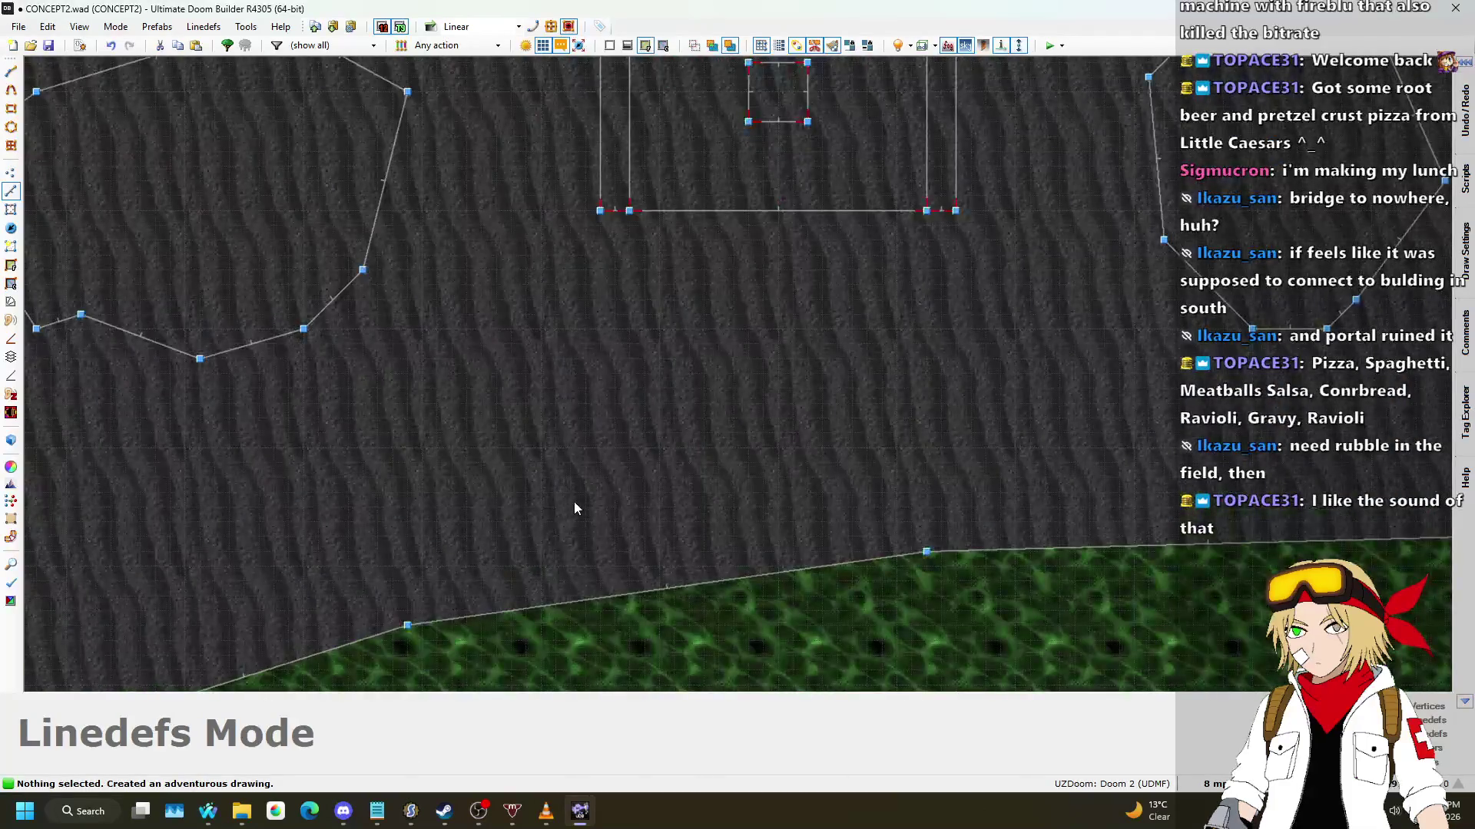
Step: Draw a larger closed rubble outline in the lower-left part of the field
key(d)
click(571, 492)
click(555, 462)
click(645, 344)
click(797, 521)
click(571, 491)
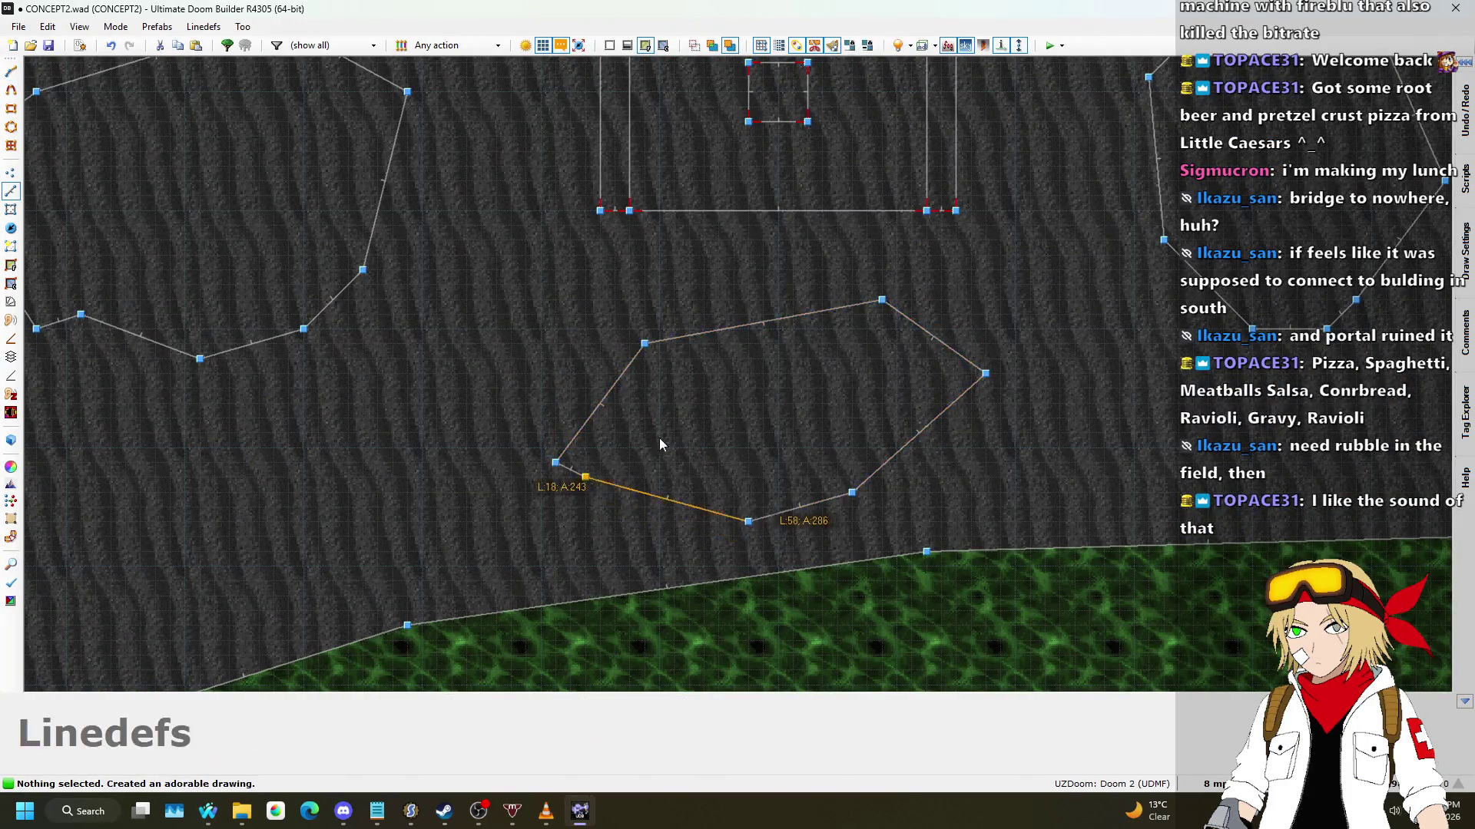
scroll(770, 344, down, 5)
scroll(771, 350, down, 2)
scroll(698, 449, up, 5)
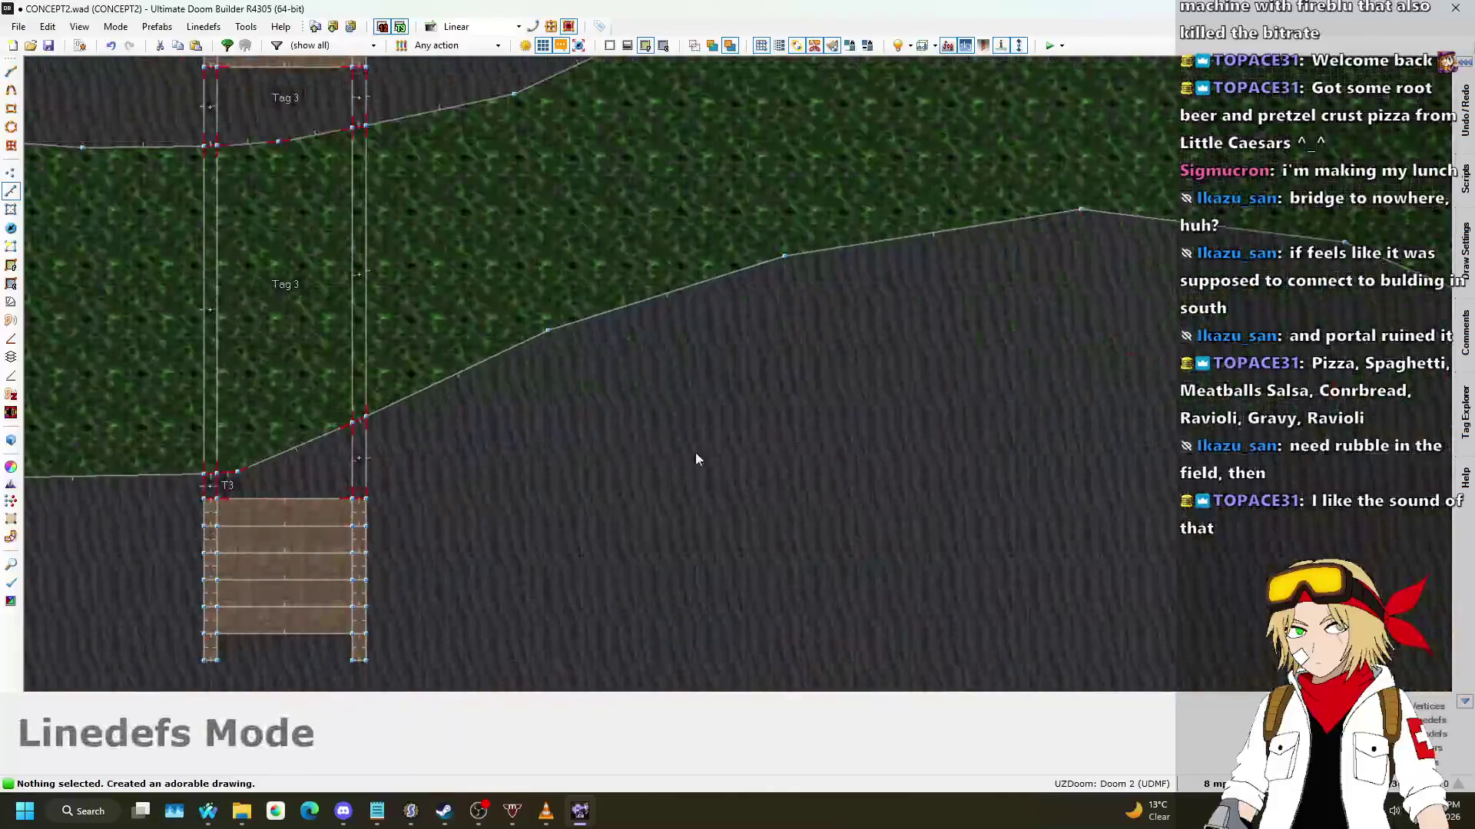
Step: Close two more small rubble outlines into sectors near the path
key(d)
click(676, 506)
click(676, 507)
scroll(559, 450, down, 4)
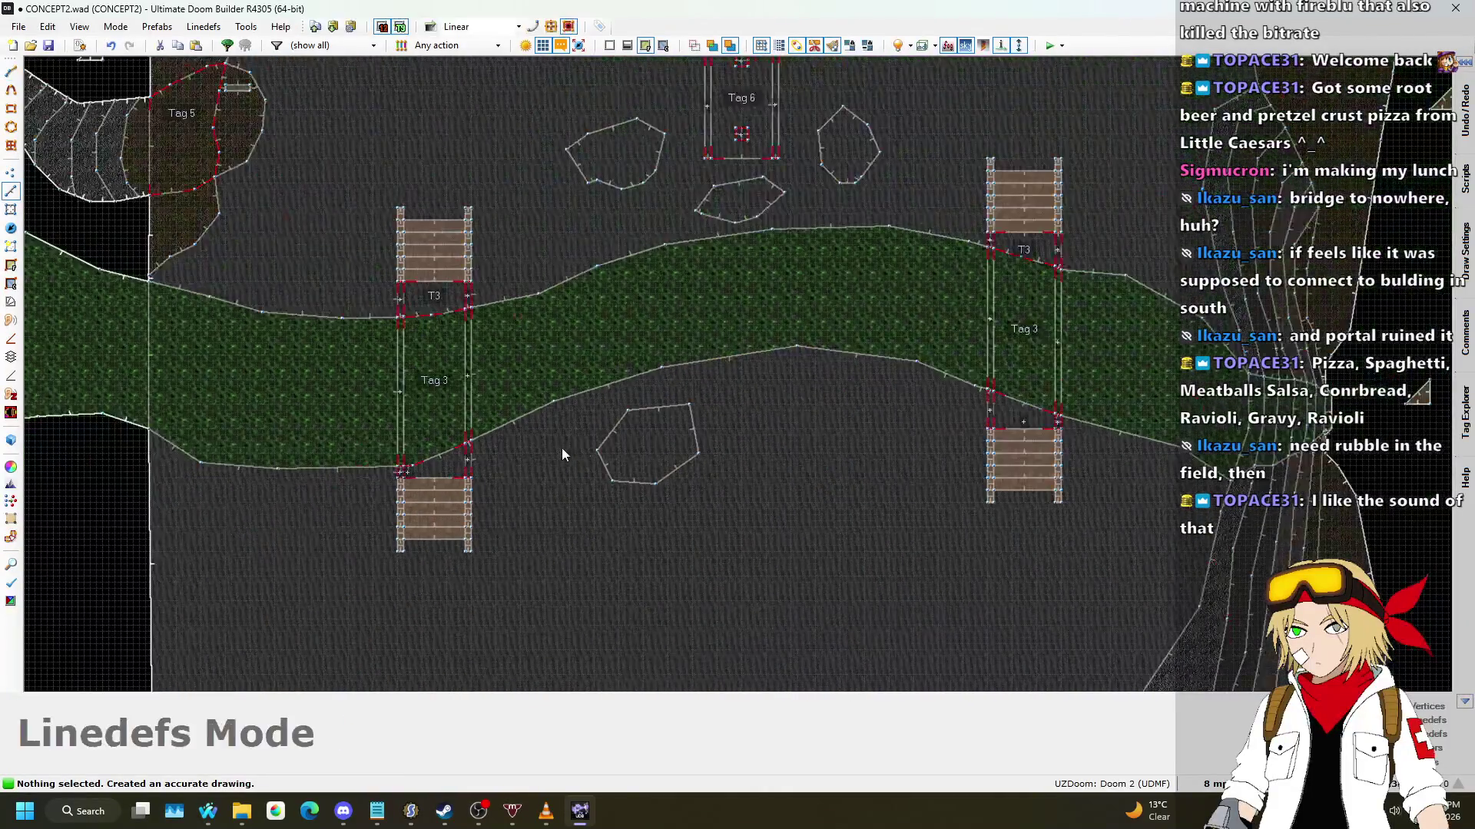
scroll(823, 413, up, 4)
key(d)
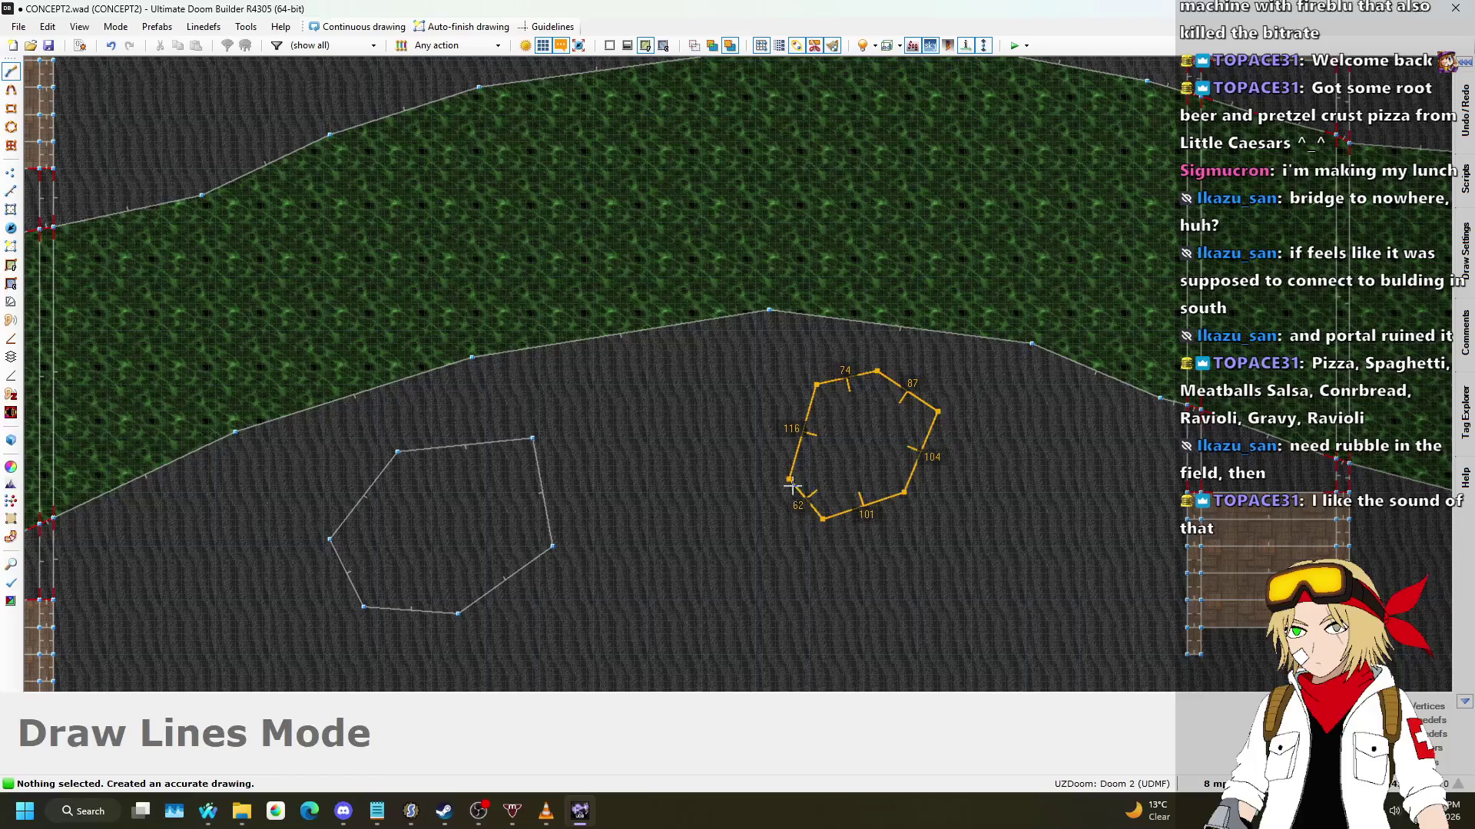
click(791, 481)
scroll(675, 449, up, 4)
Step: Draw a small hexagonal rubble piece, then undo it
key(d)
click(680, 408)
click(680, 381)
click(727, 348)
click(768, 394)
click(740, 447)
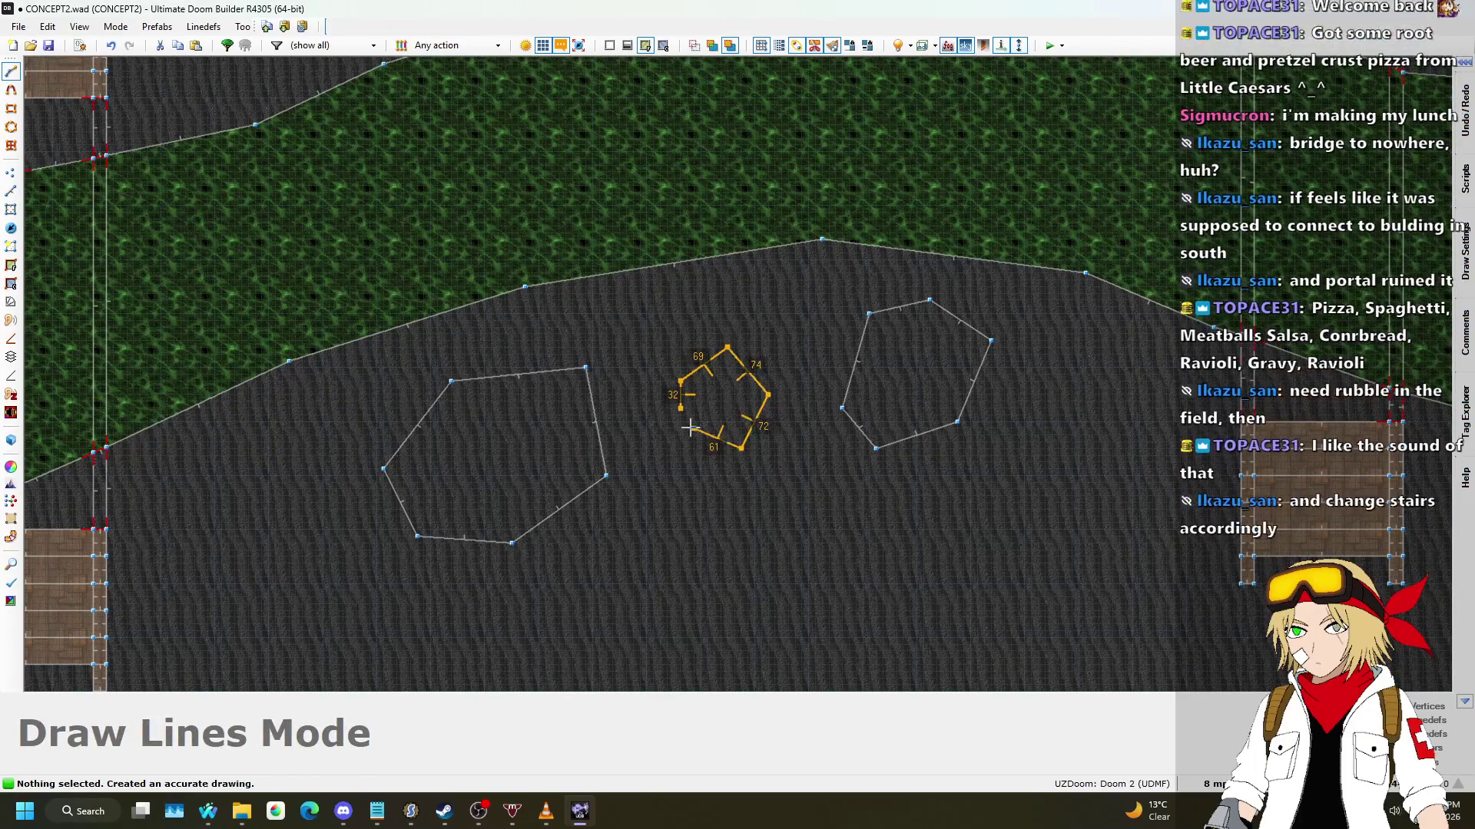
click(694, 433)
click(681, 407)
scroll(699, 470, down, 3)
key(ctrl+z)
scroll(695, 258, up, 4)
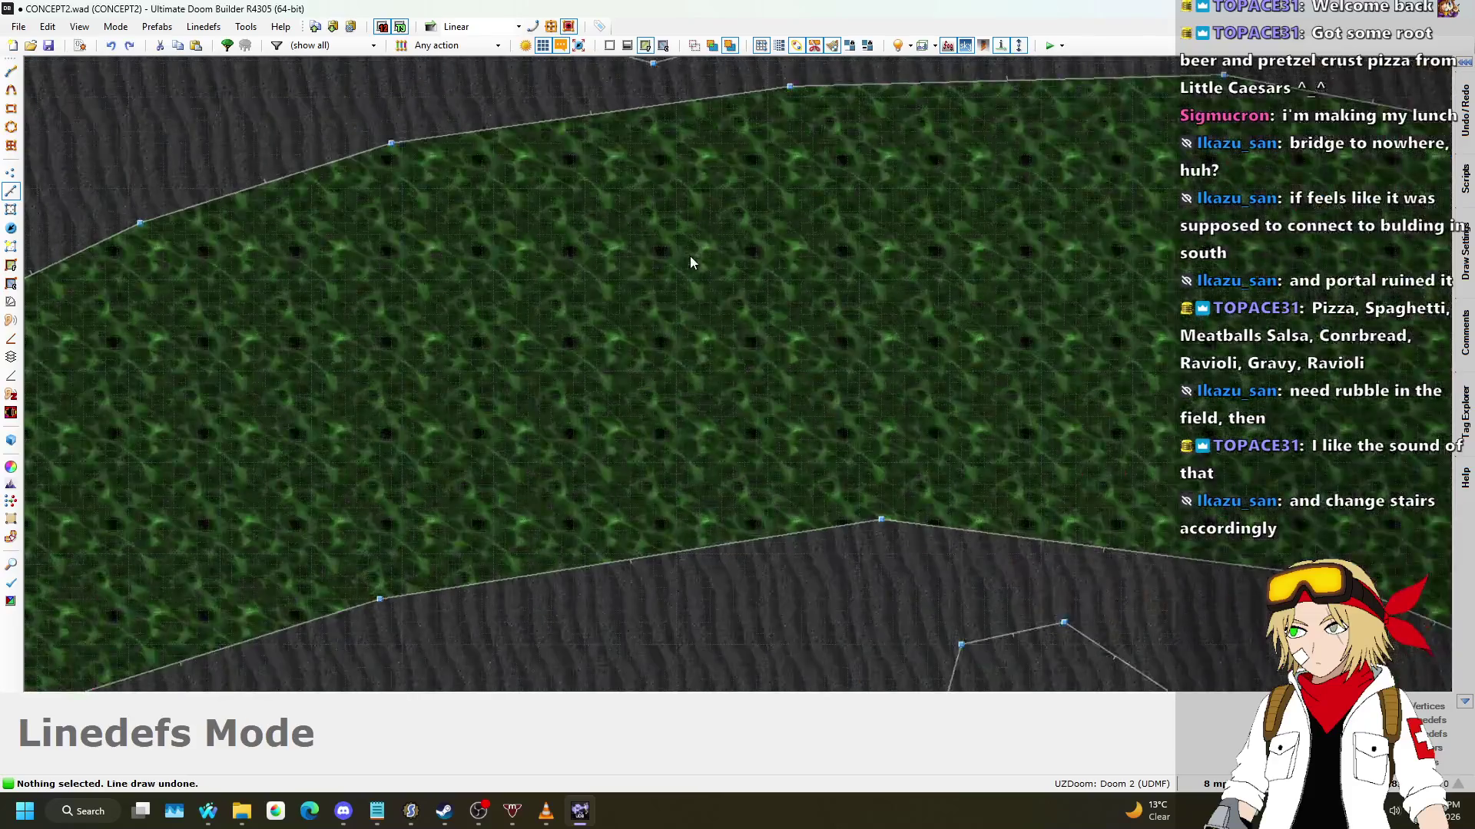
Step: Draw a rubble piece in the grass and add a vertex on a polygon's top edge
key(d)
click(596, 393)
click(550, 371)
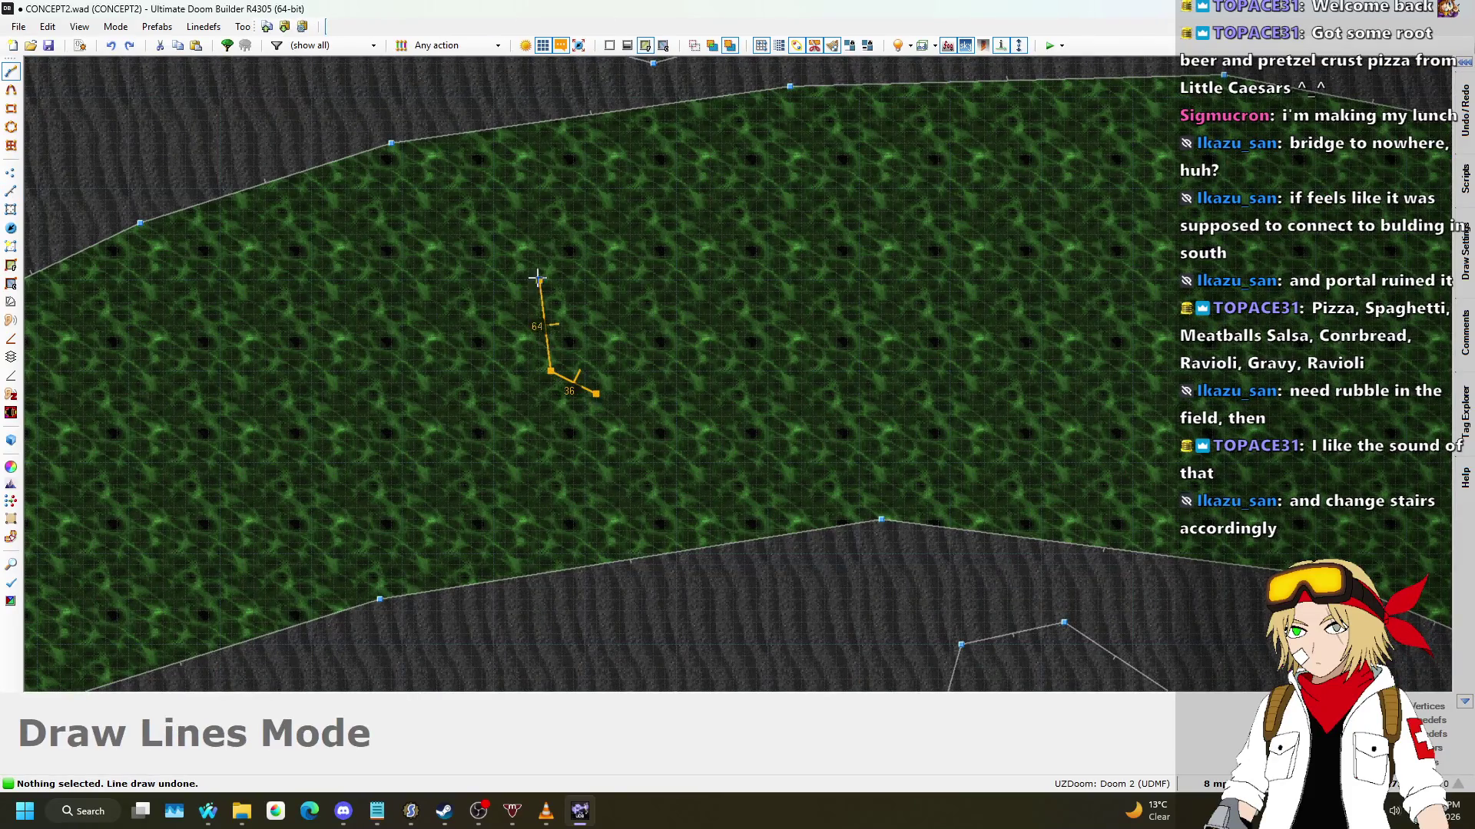
click(596, 393)
scroll(694, 342, down, 6)
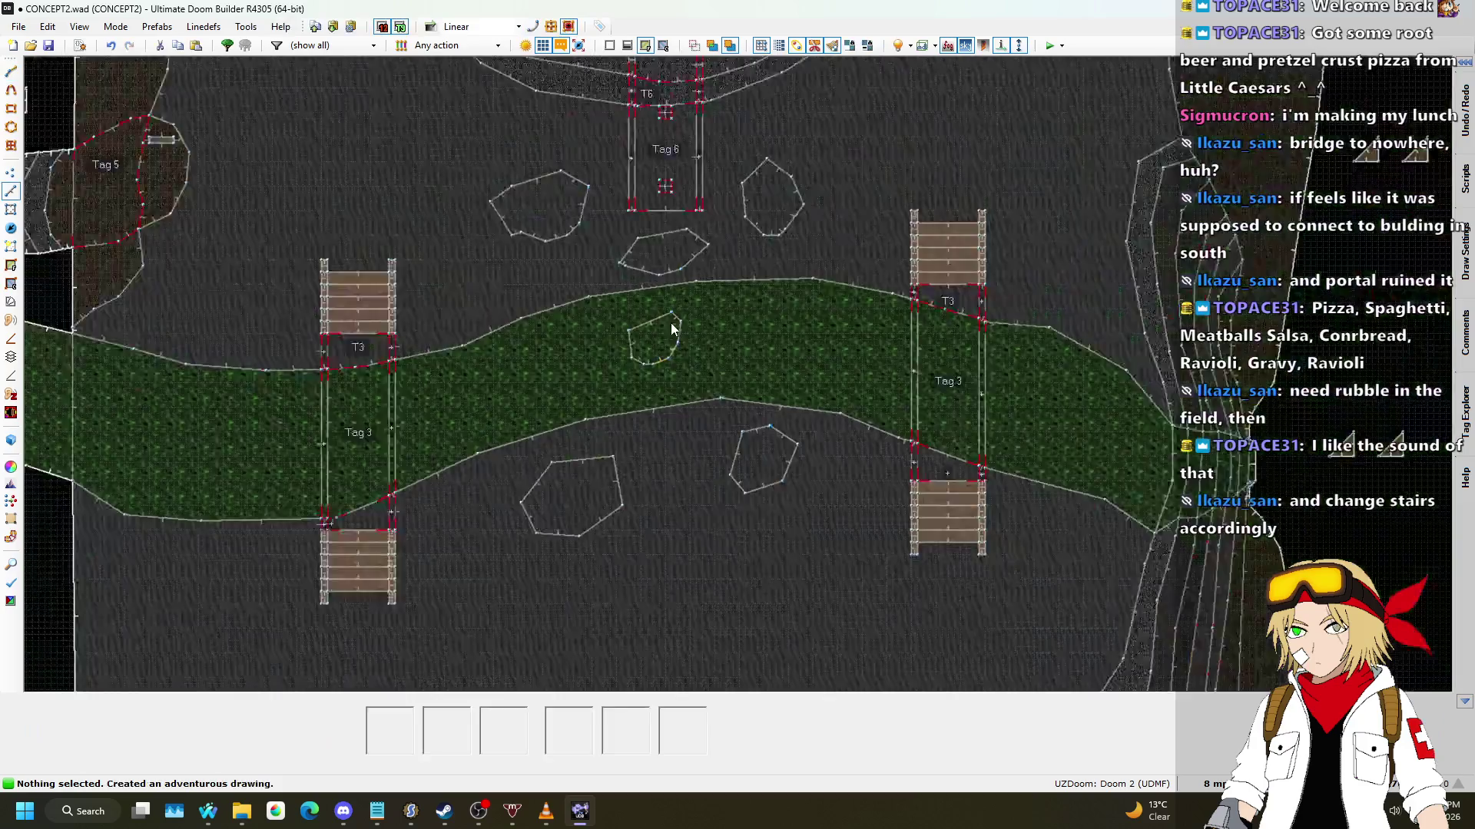
scroll(694, 342, up, 3)
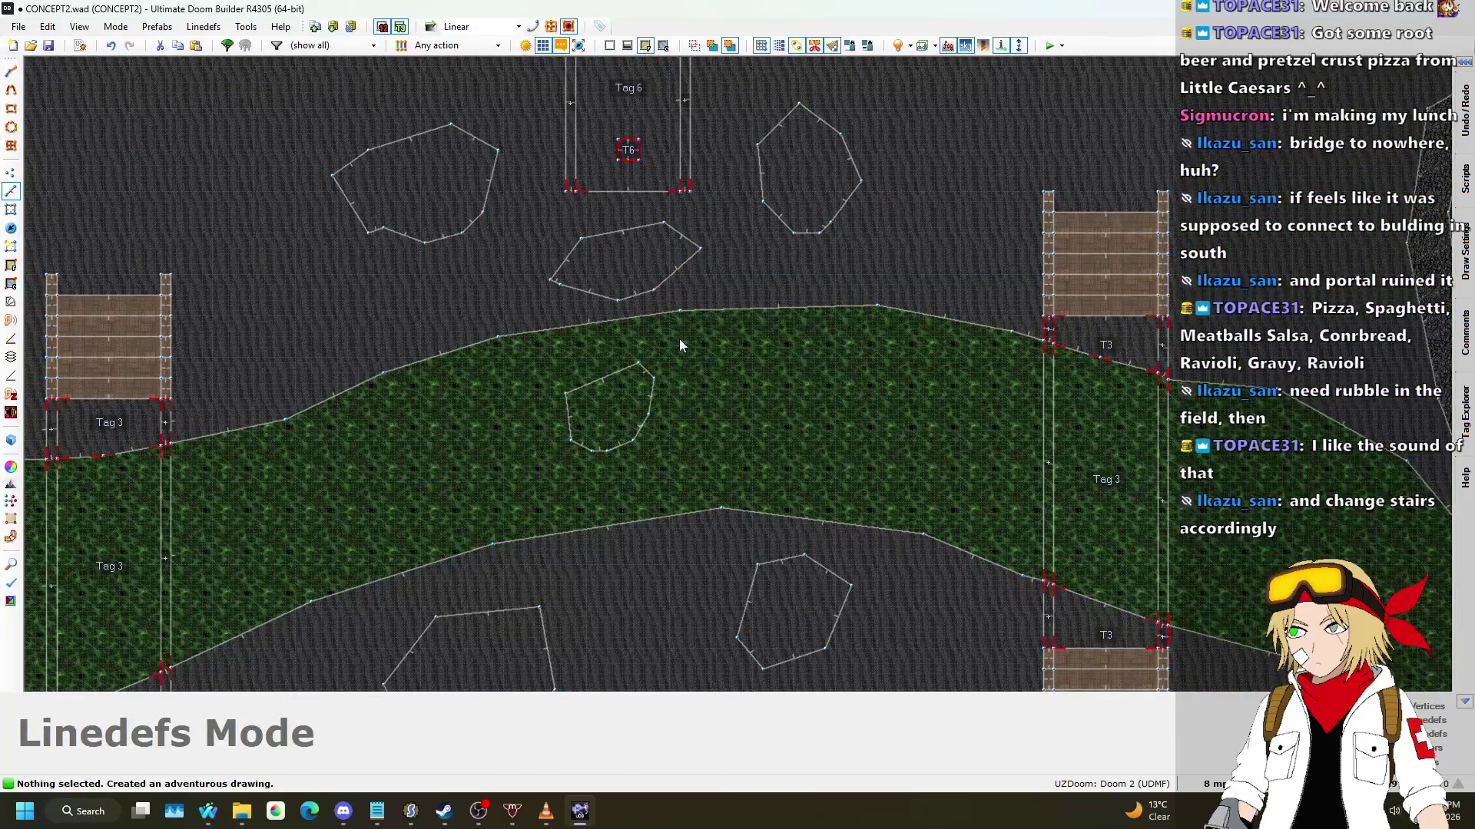
scroll(658, 405, down, 3)
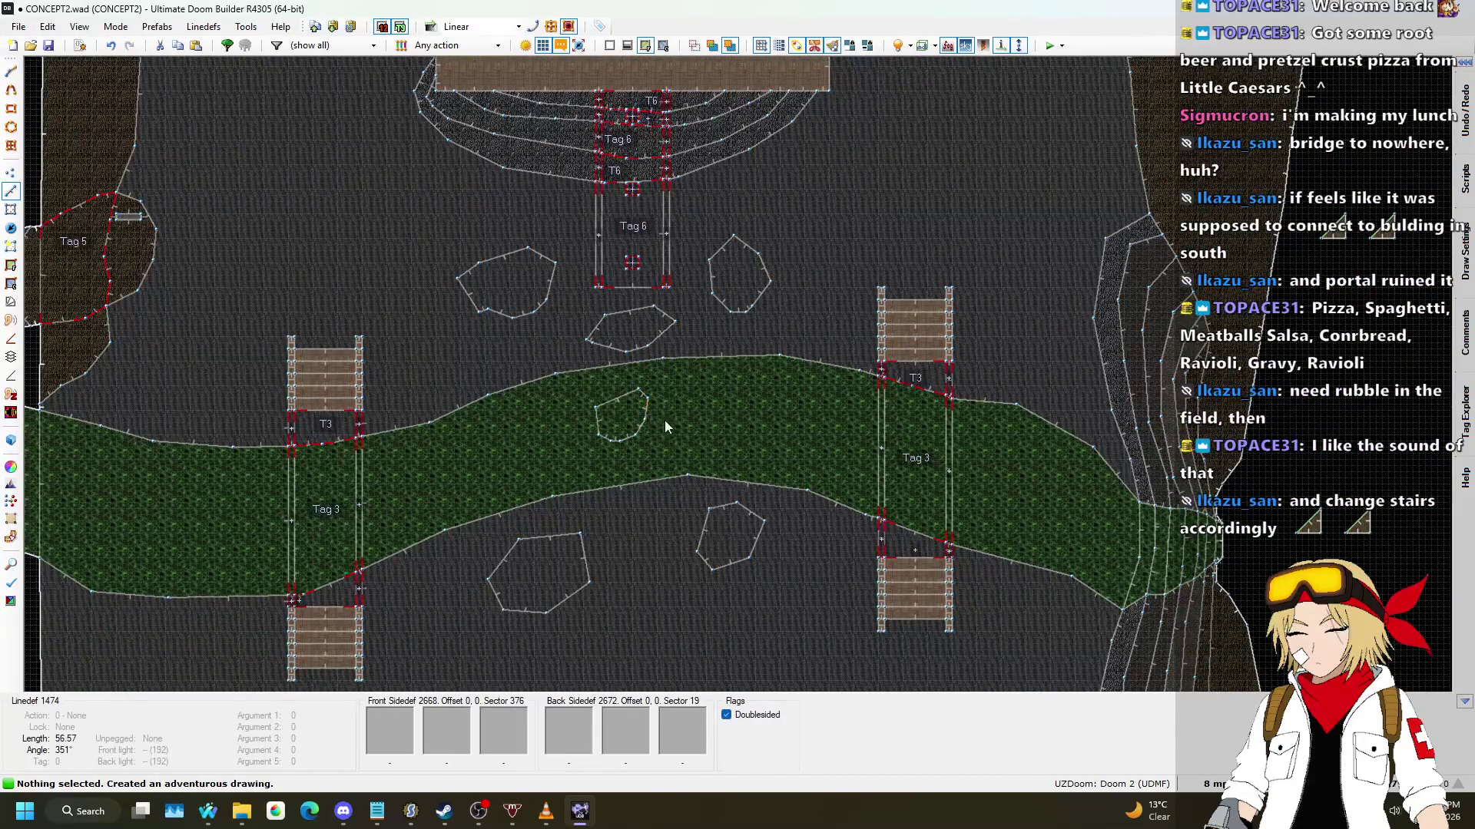
scroll(689, 461, down, 2)
scroll(635, 361, up, 5)
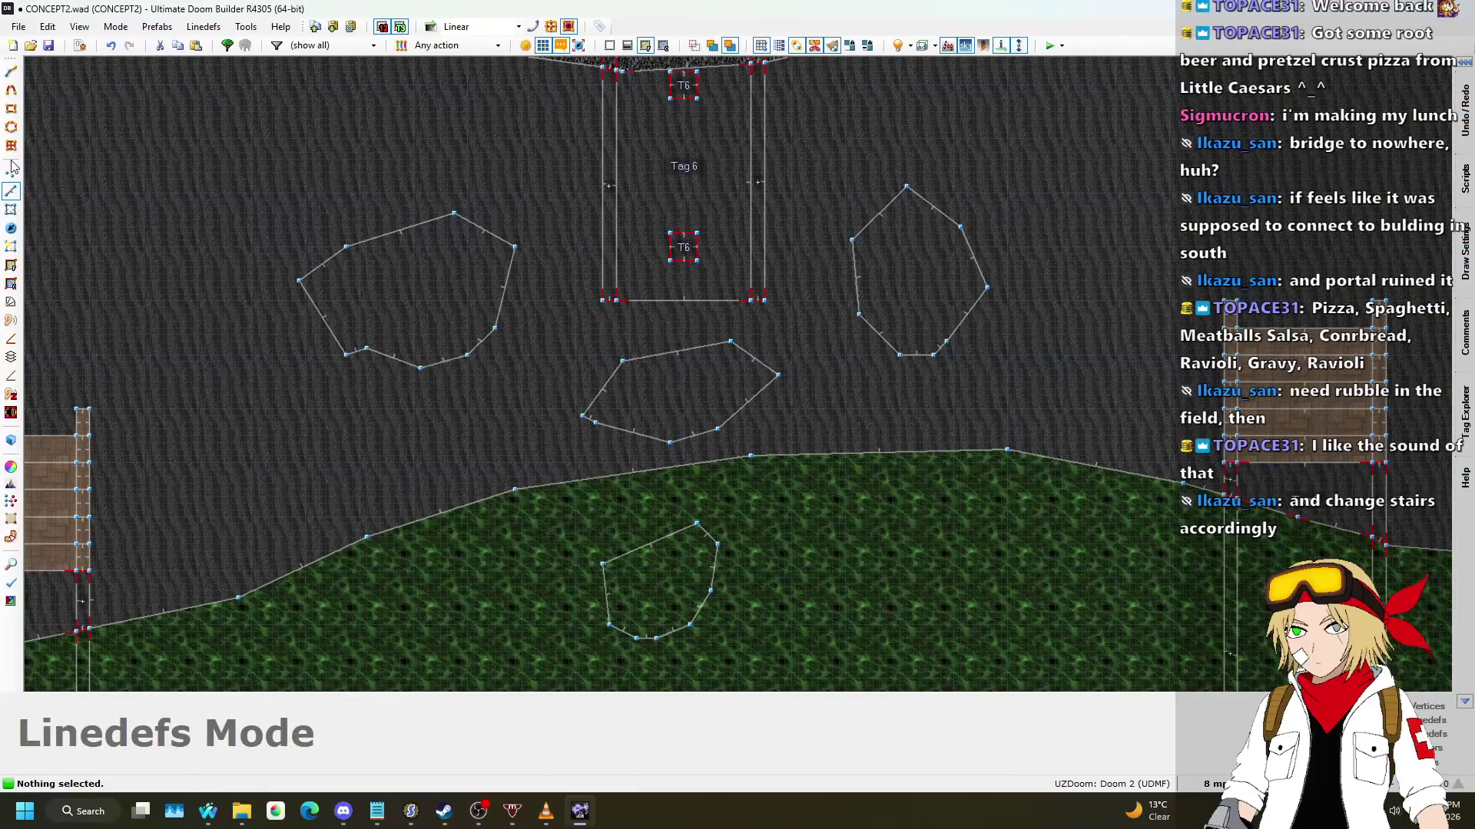
click(11, 168)
scroll(671, 350, up, 5)
Step: Drag the rubble polygon's top, left, bottom and right edges outward into a rougher shape
mouse_move(638, 362)
mouse_down()
mouse_move(576, 339)
mouse_move(608, 331)
mouse_up()
drag(712, 331, 727, 345)
drag(538, 410, 504, 405)
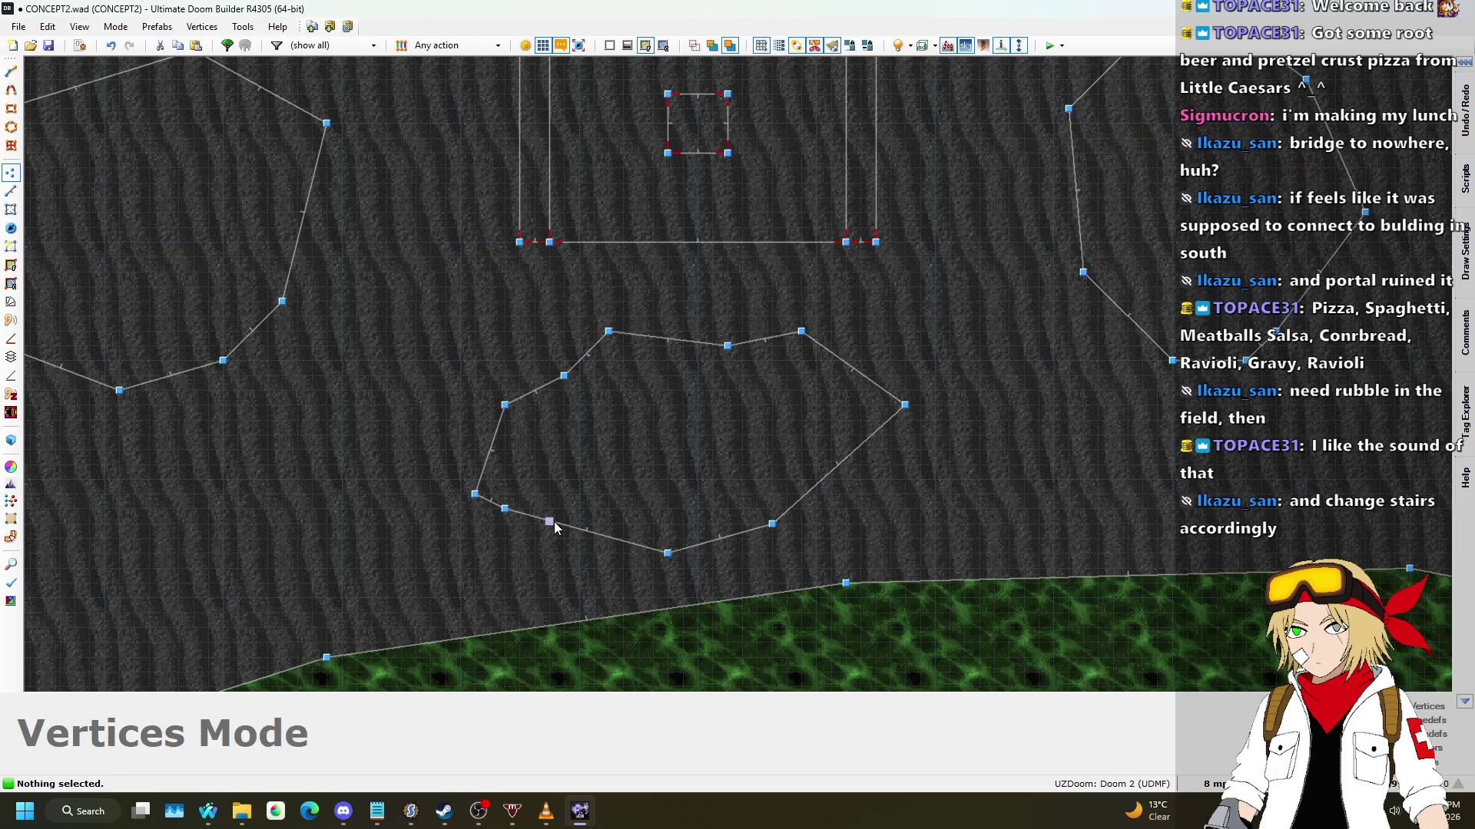
drag(553, 522, 550, 553)
drag(725, 536, 727, 538)
drag(841, 462, 878, 480)
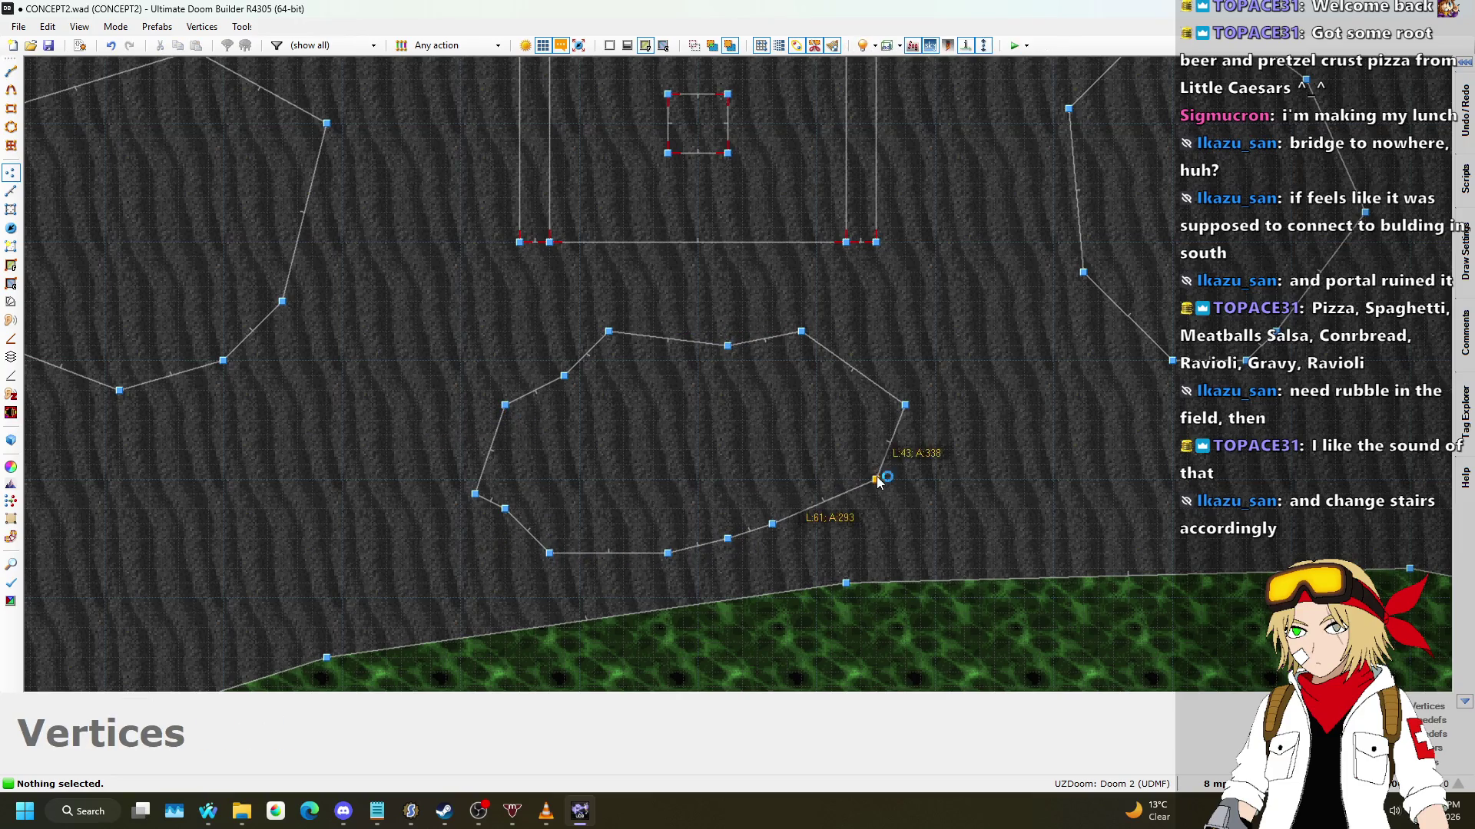
key(d)
right_click(874, 367)
scroll(927, 363, down, 3)
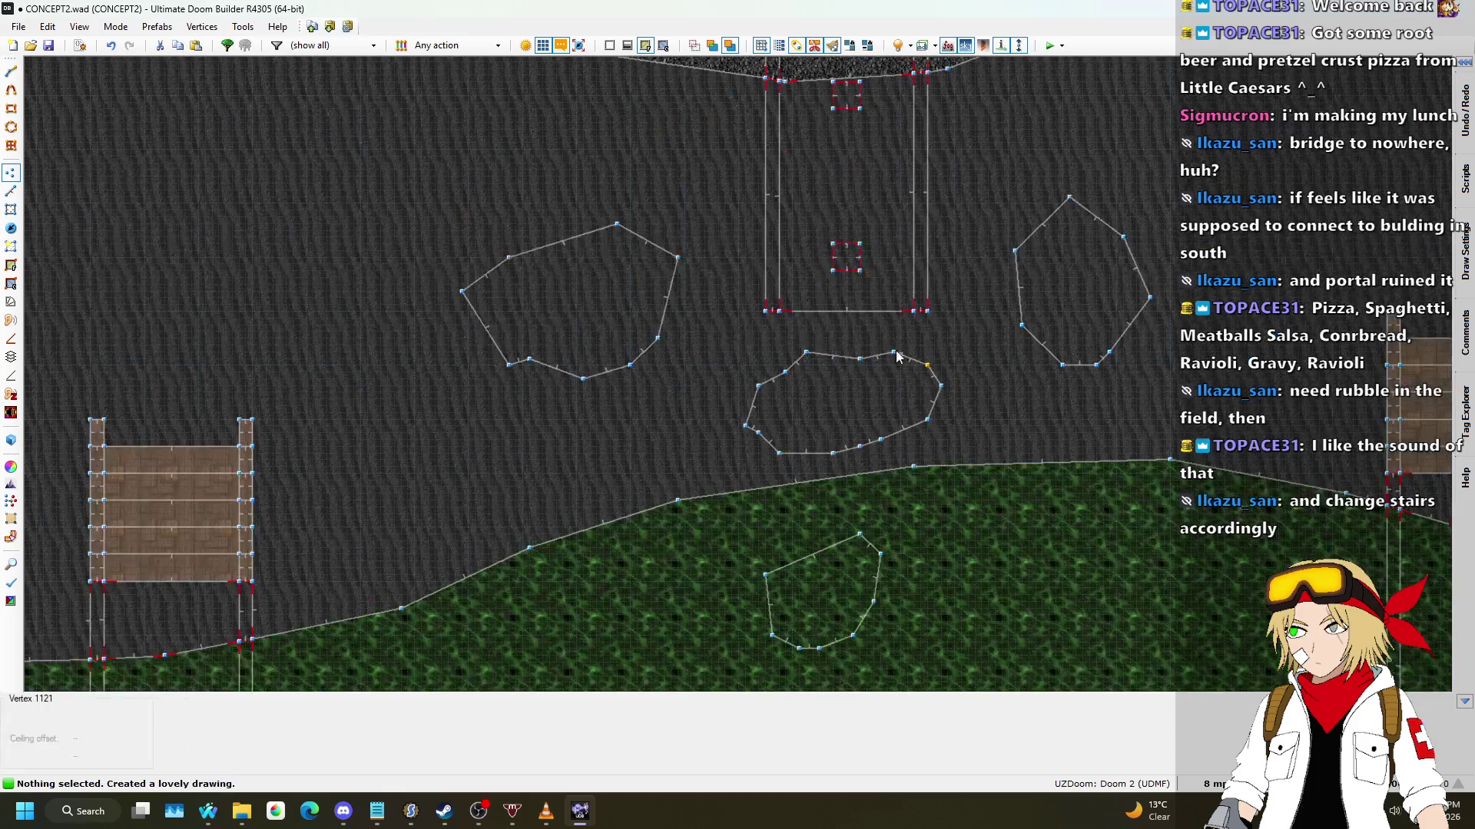
scroll(585, 267, up, 3)
Step: Split the left polygon's top edges and pull its right and lower-left edges outward
drag(536, 209, 536, 189)
drag(729, 211, 729, 189)
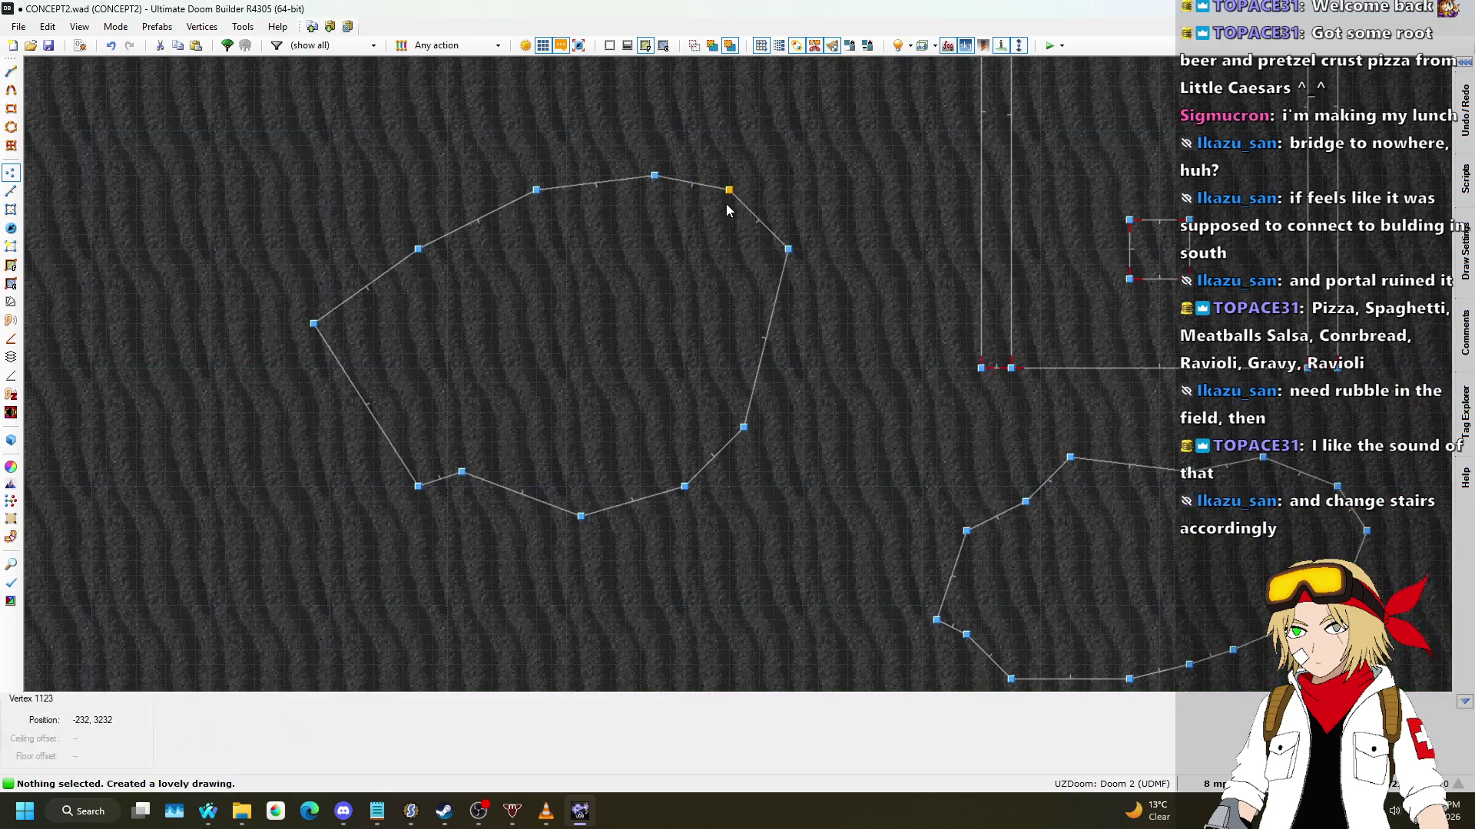
drag(766, 338, 787, 353)
drag(371, 415, 342, 417)
scroll(395, 300, down, 3)
scroll(845, 265, up, 3)
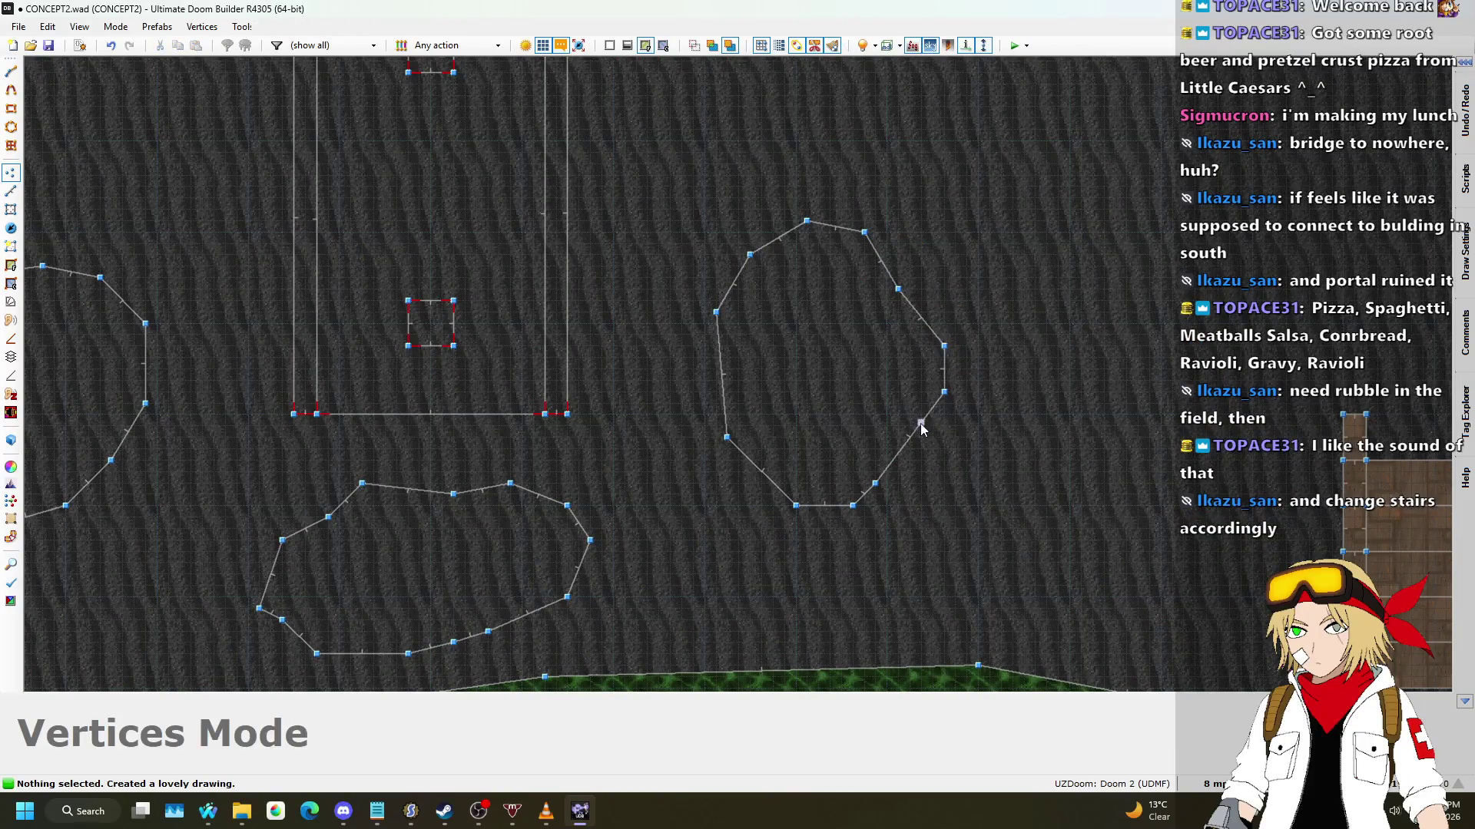
Step: In Vertices mode, bend a rubble outline's right edge and pull a bottom point down
key(v)
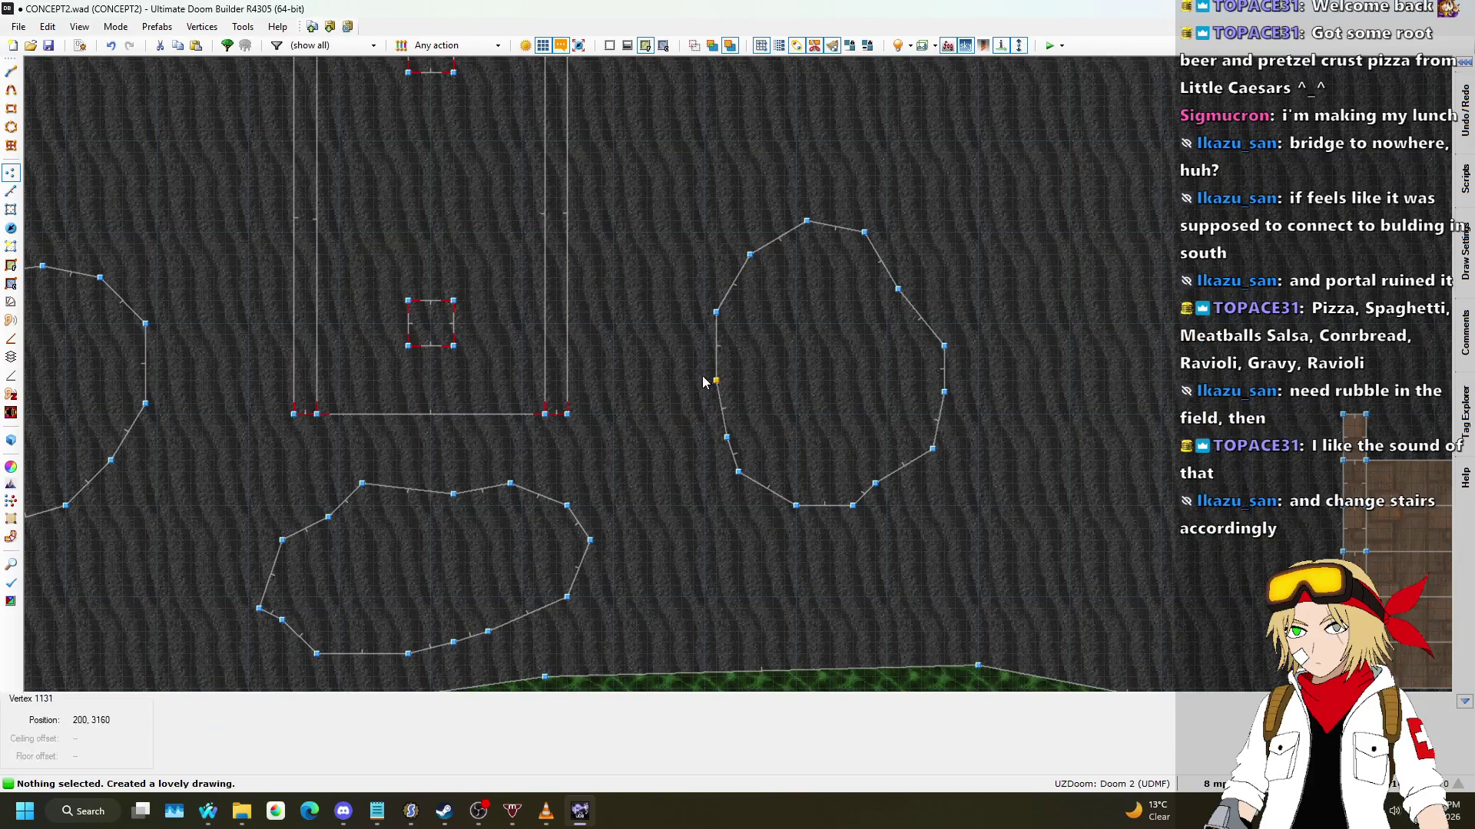
scroll(813, 234, down, 5)
scroll(714, 396, up, 5)
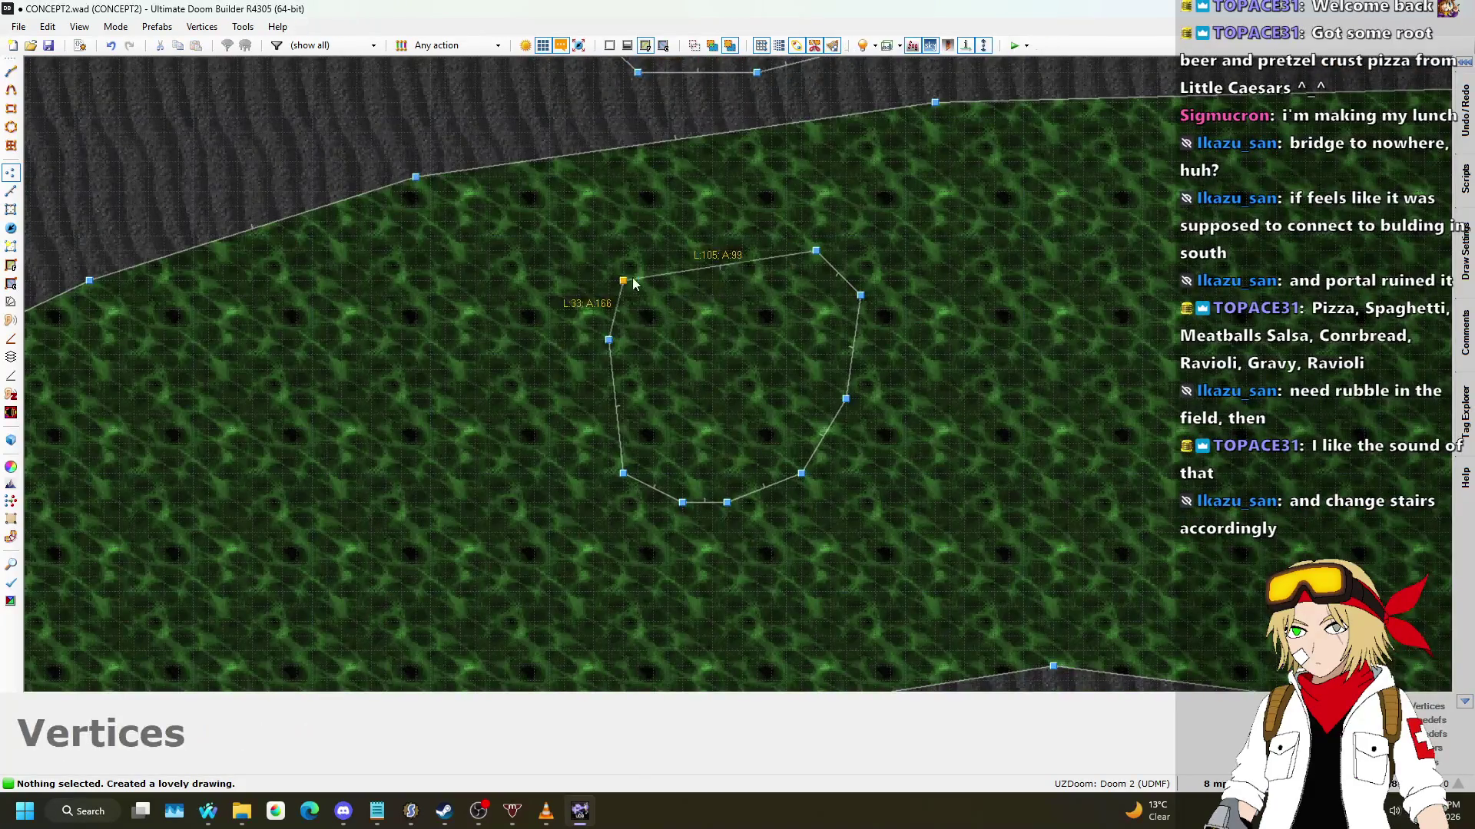
scroll(758, 247, down, 5)
scroll(666, 431, up, 5)
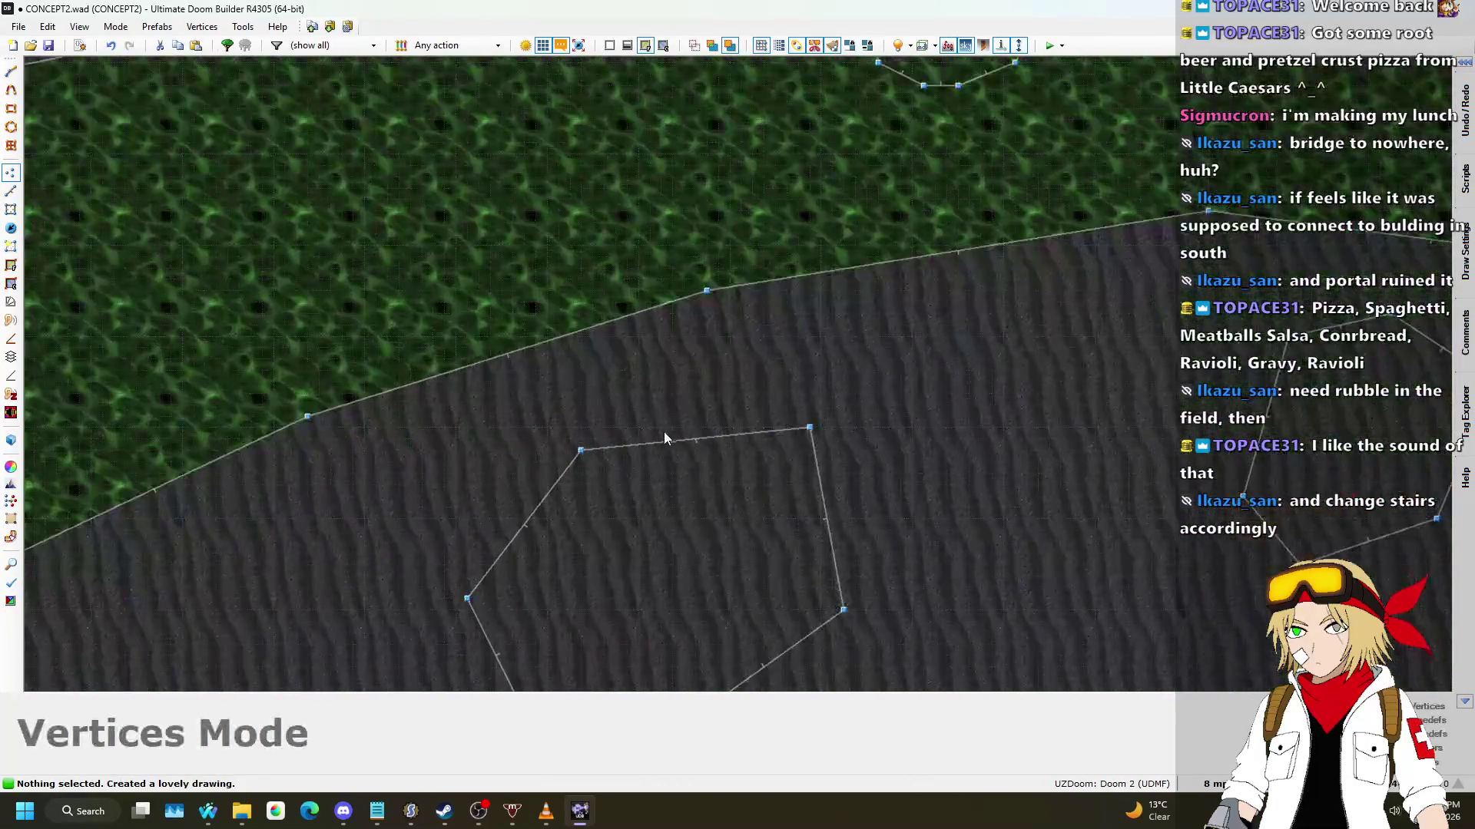
drag(820, 484, 841, 485)
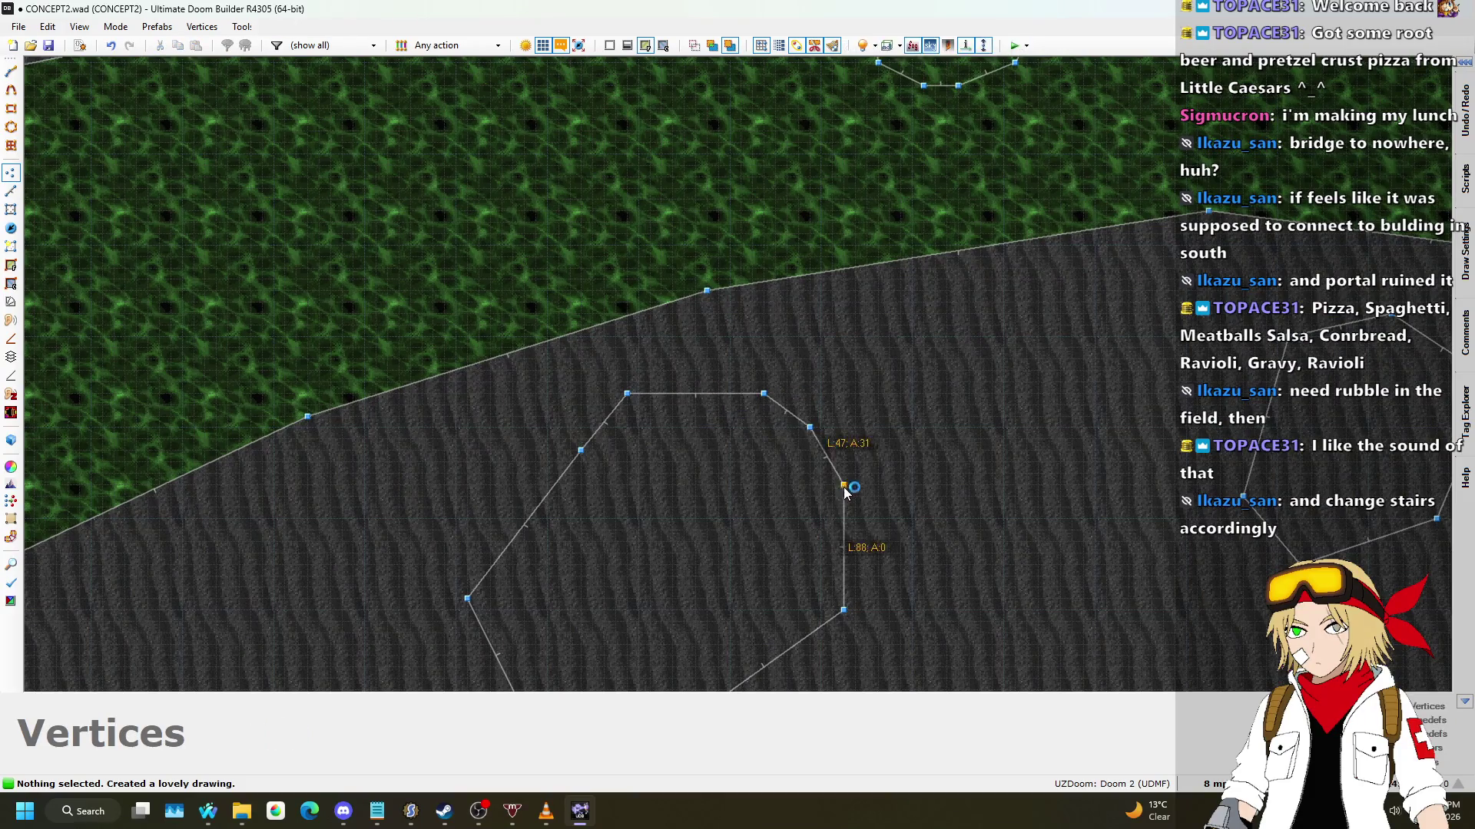
scroll(840, 419, down, 3)
scroll(813, 519, up, 4)
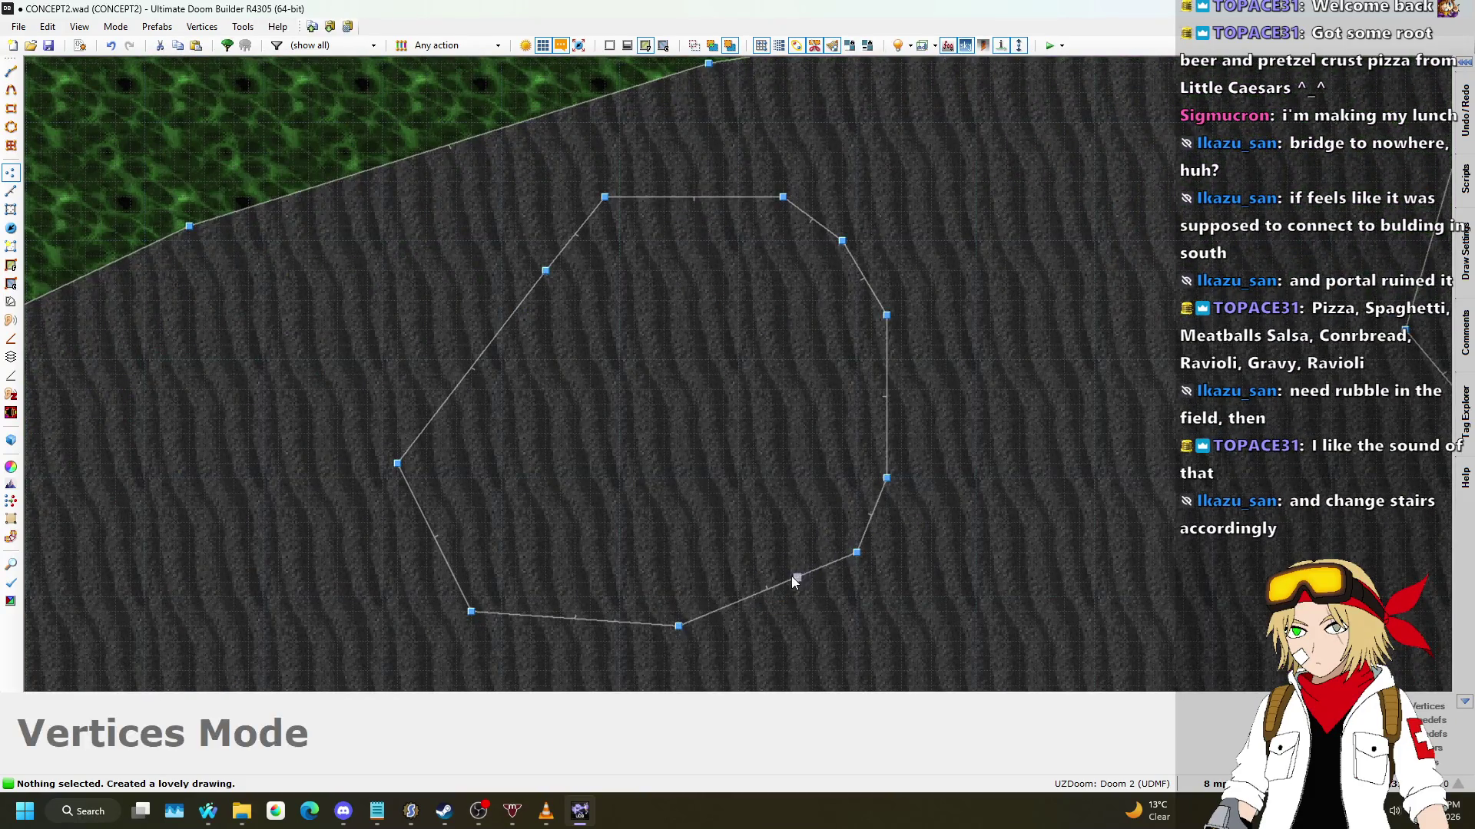
drag(576, 619, 545, 642)
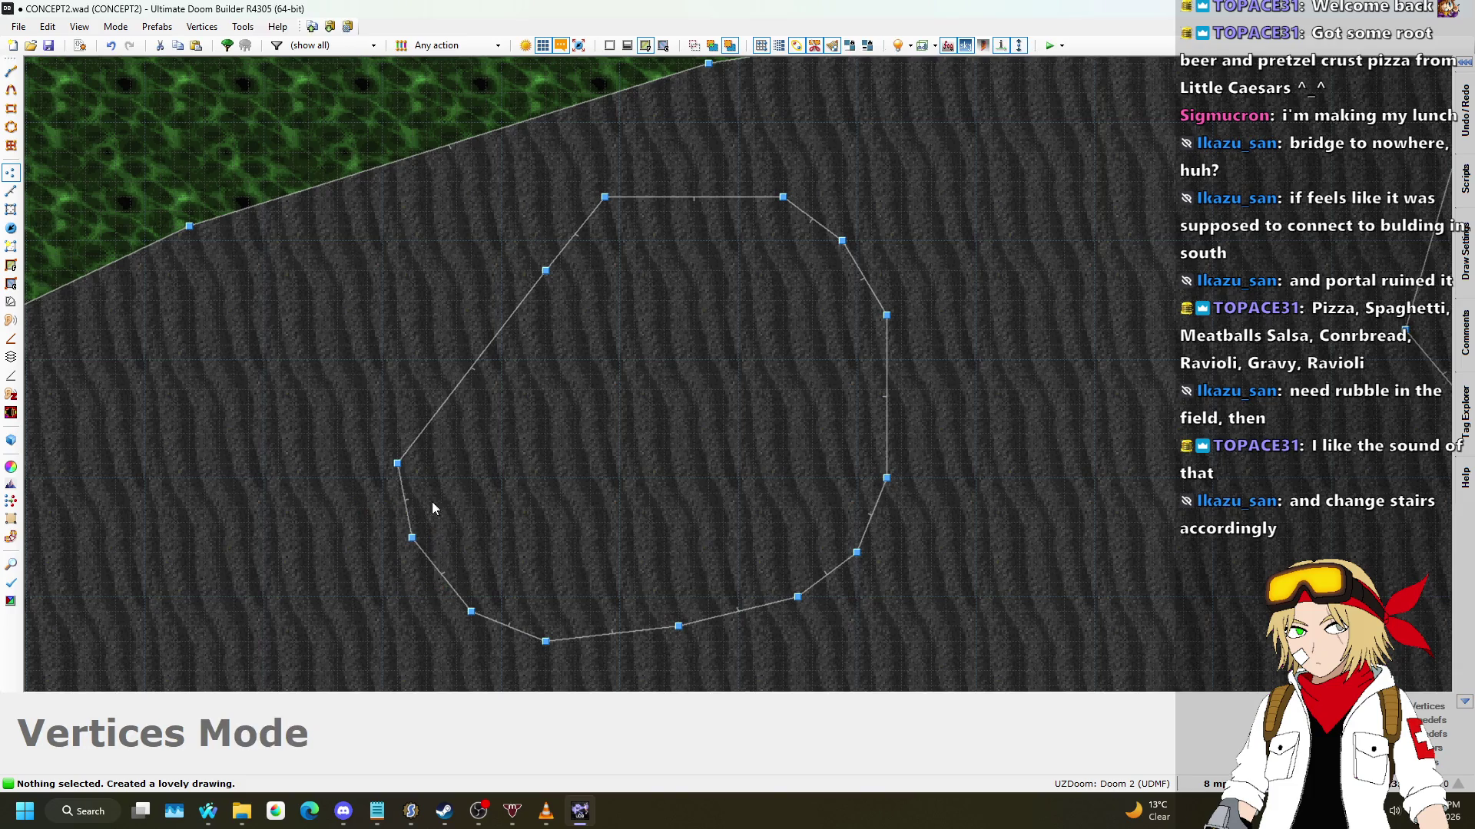
Step: Add a new vertex on the rubble outline's left edge
key(d)
click(432, 418)
right_click(431, 389)
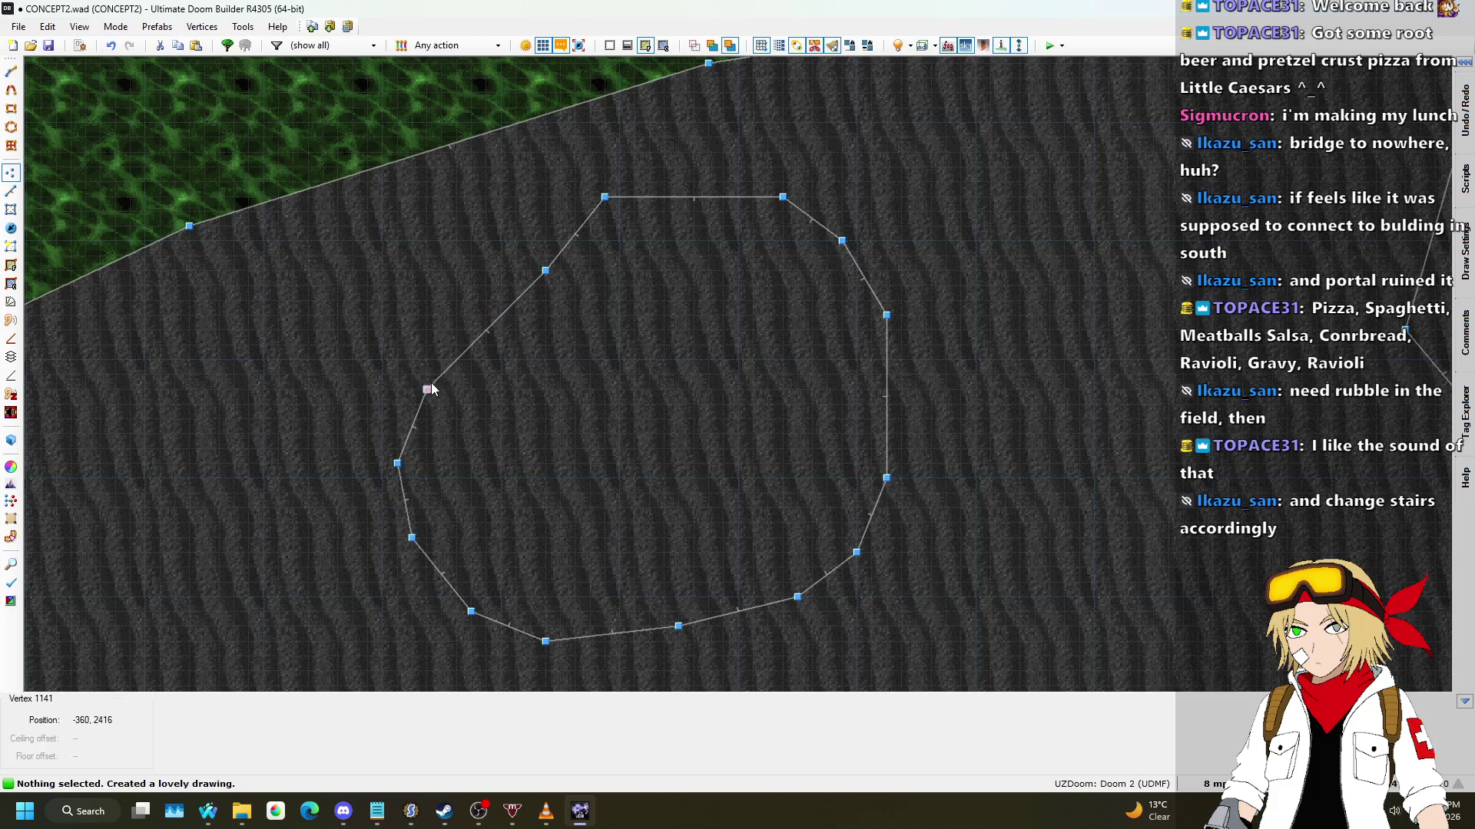
scroll(576, 237, down, 4)
scroll(583, 200, down, 2)
scroll(777, 200, up, 4)
Step: Insert about ten vertices around the right rubble outline and nudge some outward to round it
right_click(740, 178)
right_click(825, 192)
right_click(871, 265)
right_click(849, 294)
drag(849, 294, 853, 301)
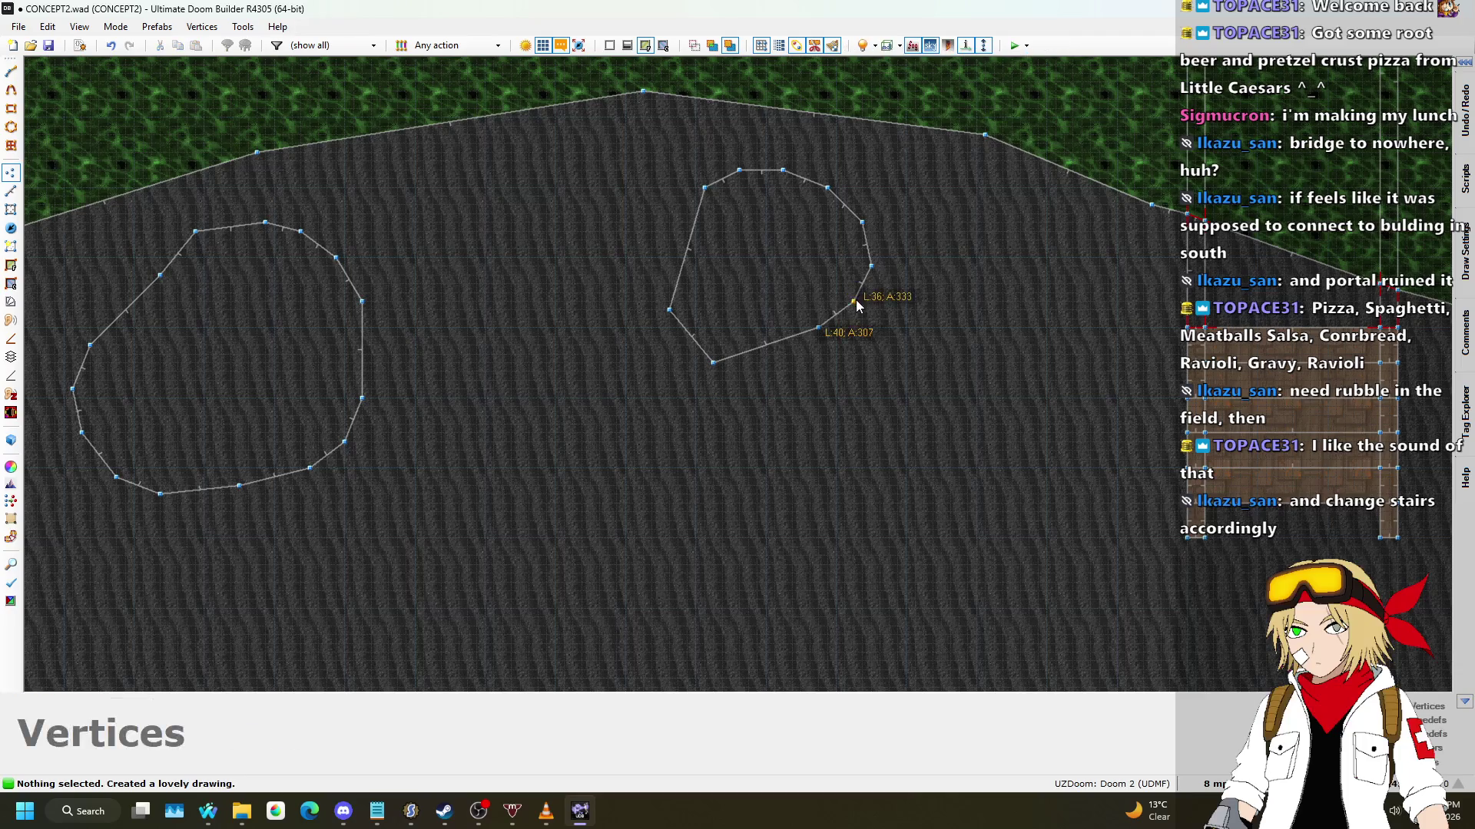
right_click(792, 354)
right_click(758, 358)
drag(757, 358, 748, 371)
right_click(679, 337)
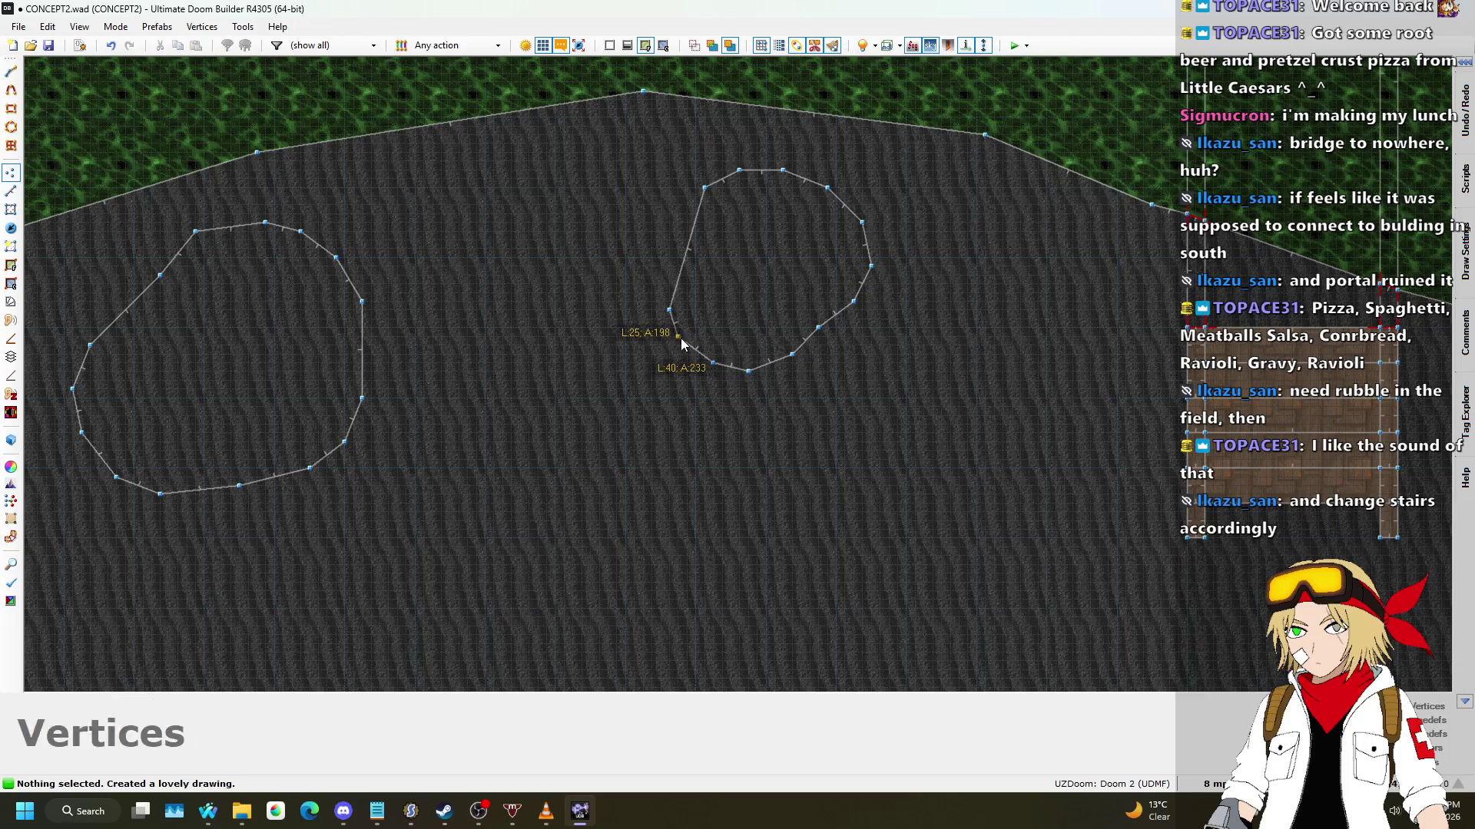
right_click(683, 266)
right_click(680, 217)
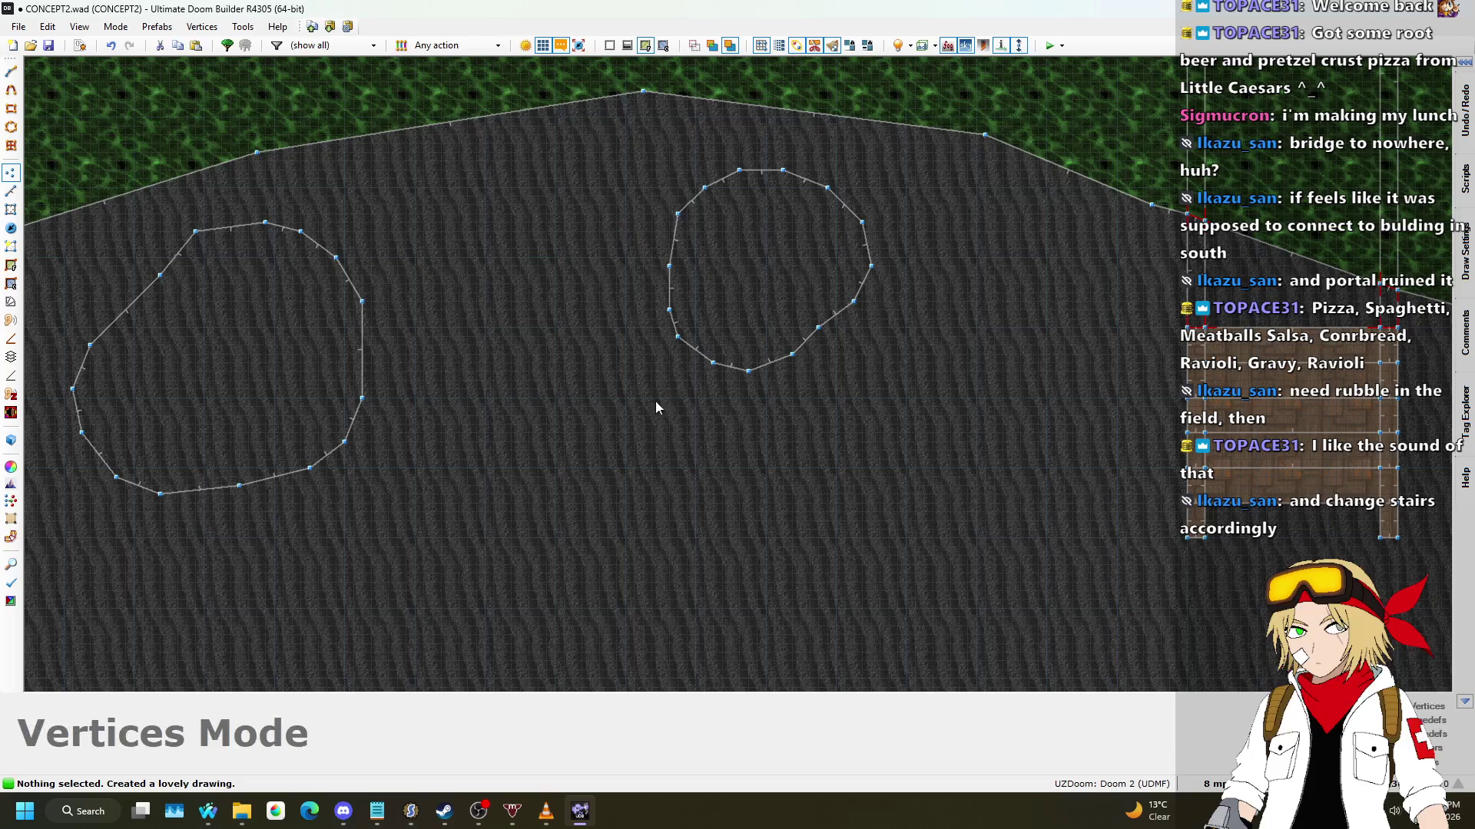
Step: Bring the song-request browser page to the front, then return to the map editor
mouse_move(208, 811)
click(123, 733)
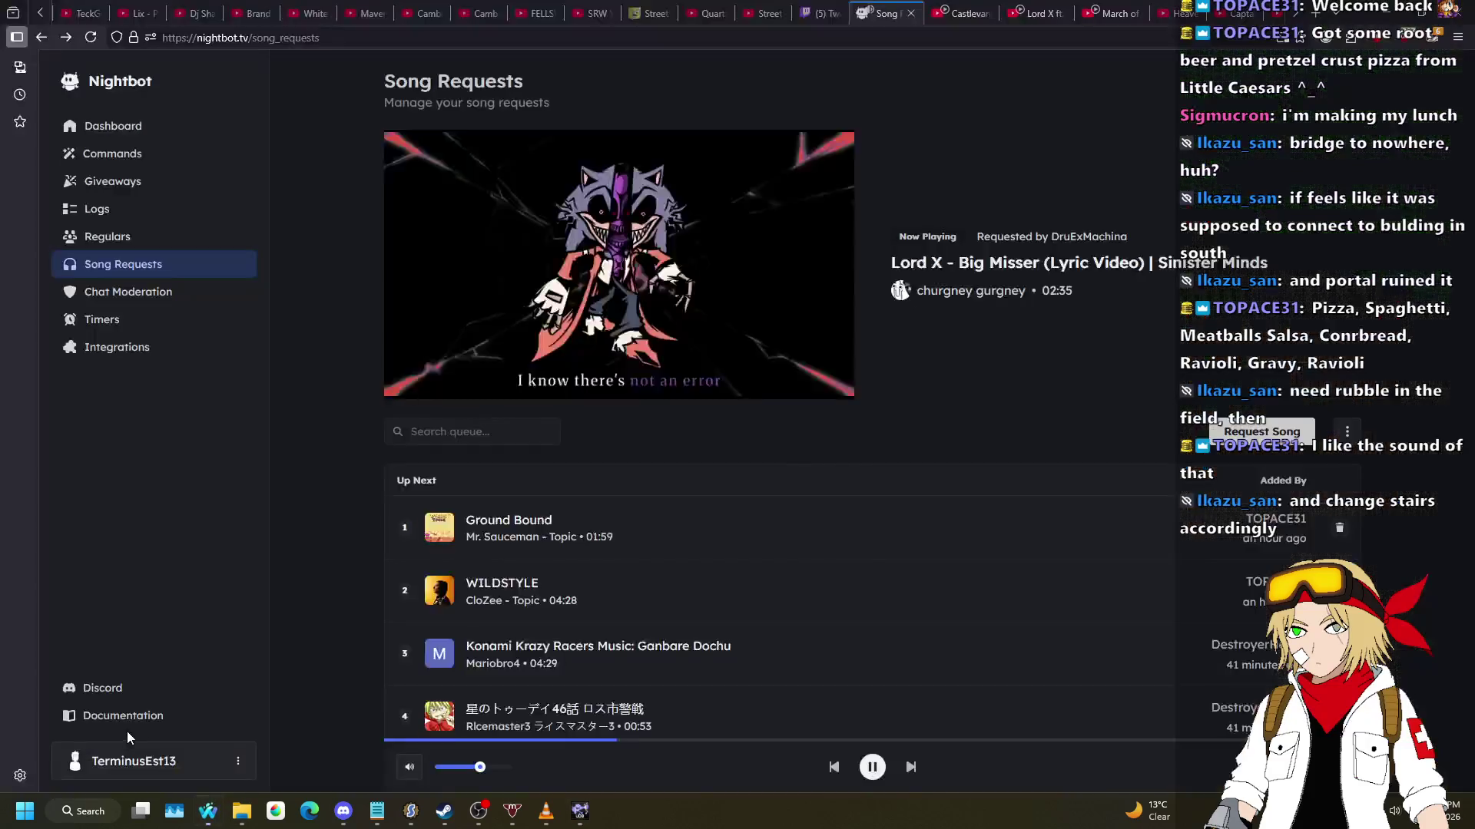
key(alt+Tab)
Step: Switch to Linedefs mode and finish a first rubble shape
scroll(705, 415, down, 2)
scroll(920, 232, up, 5)
scroll(879, 297, down, 4)
scroll(753, 399, up, 6)
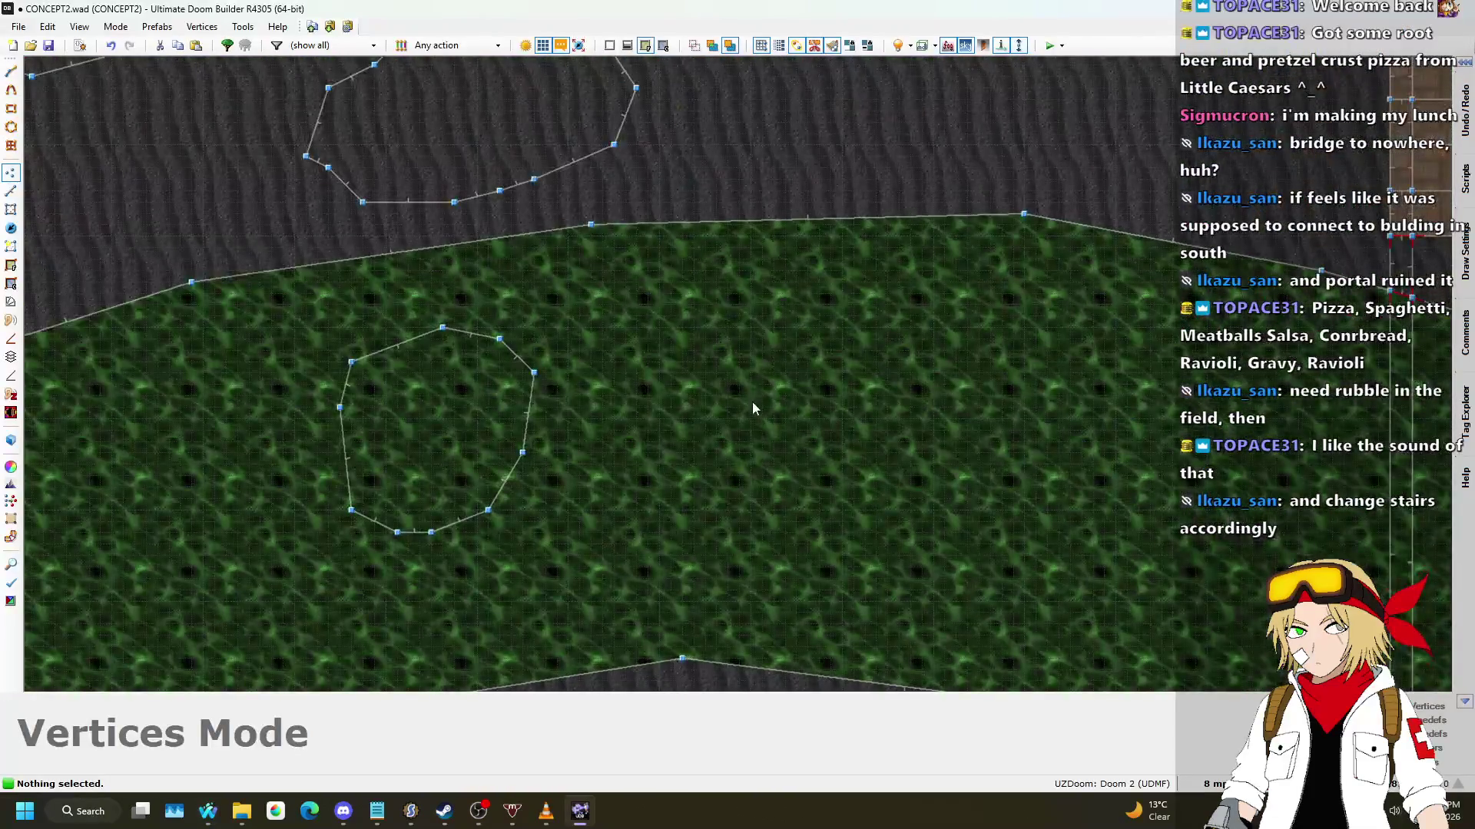
key(l)
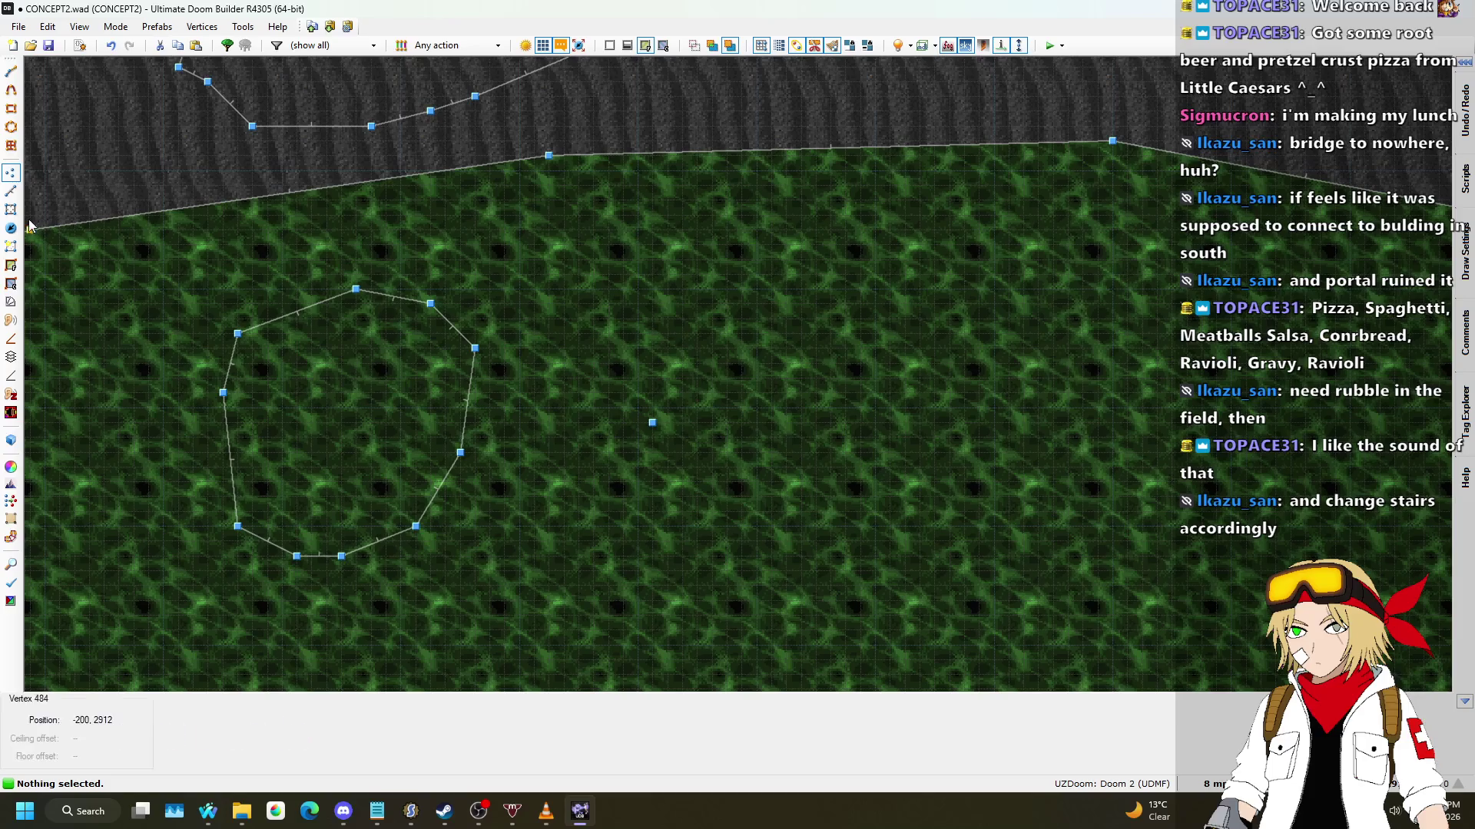
key(space)
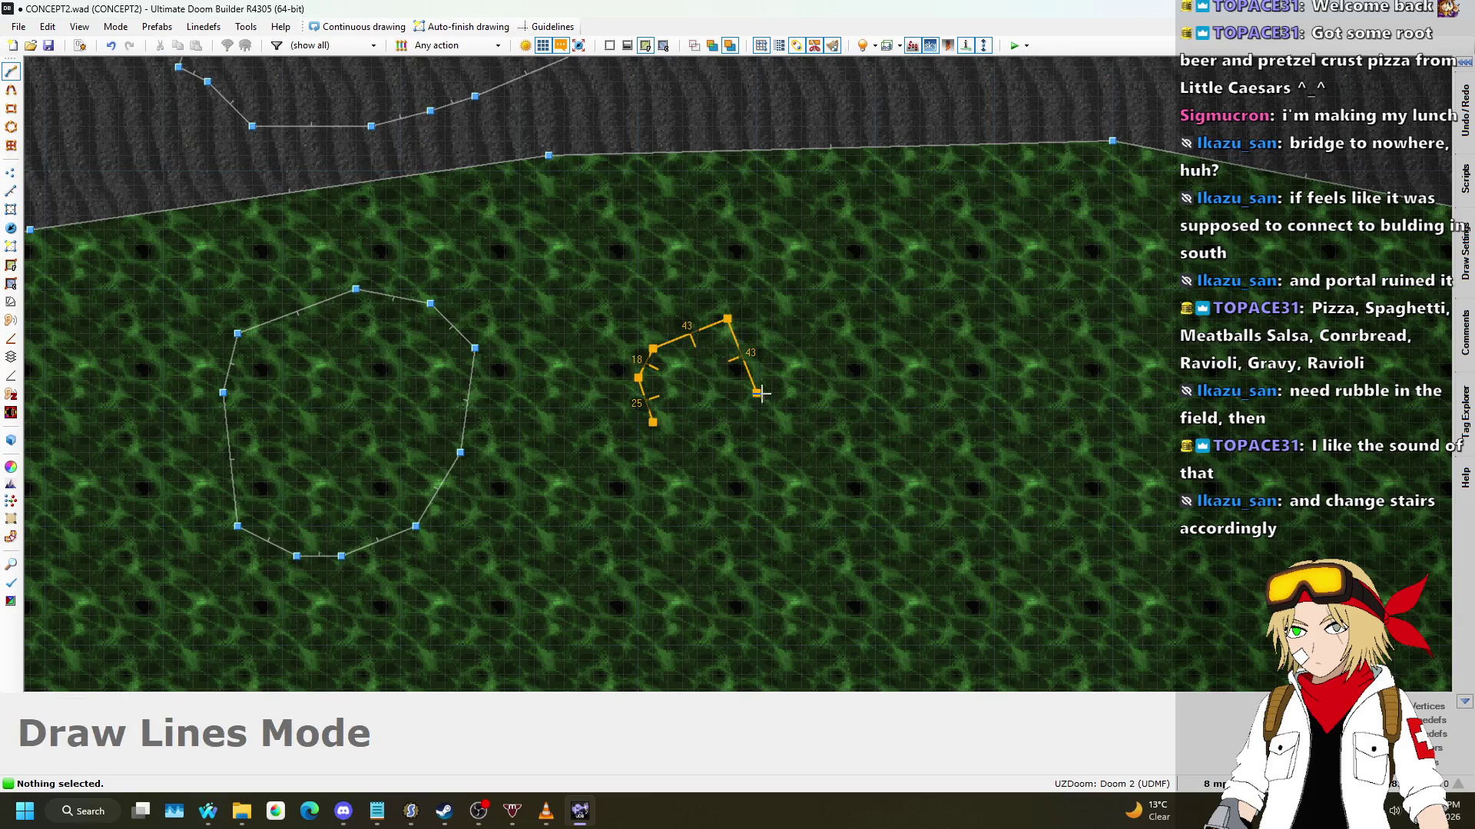
click(648, 433)
Step: Trace an inner outline inside the first rubble ring
scroll(804, 390, down, 5)
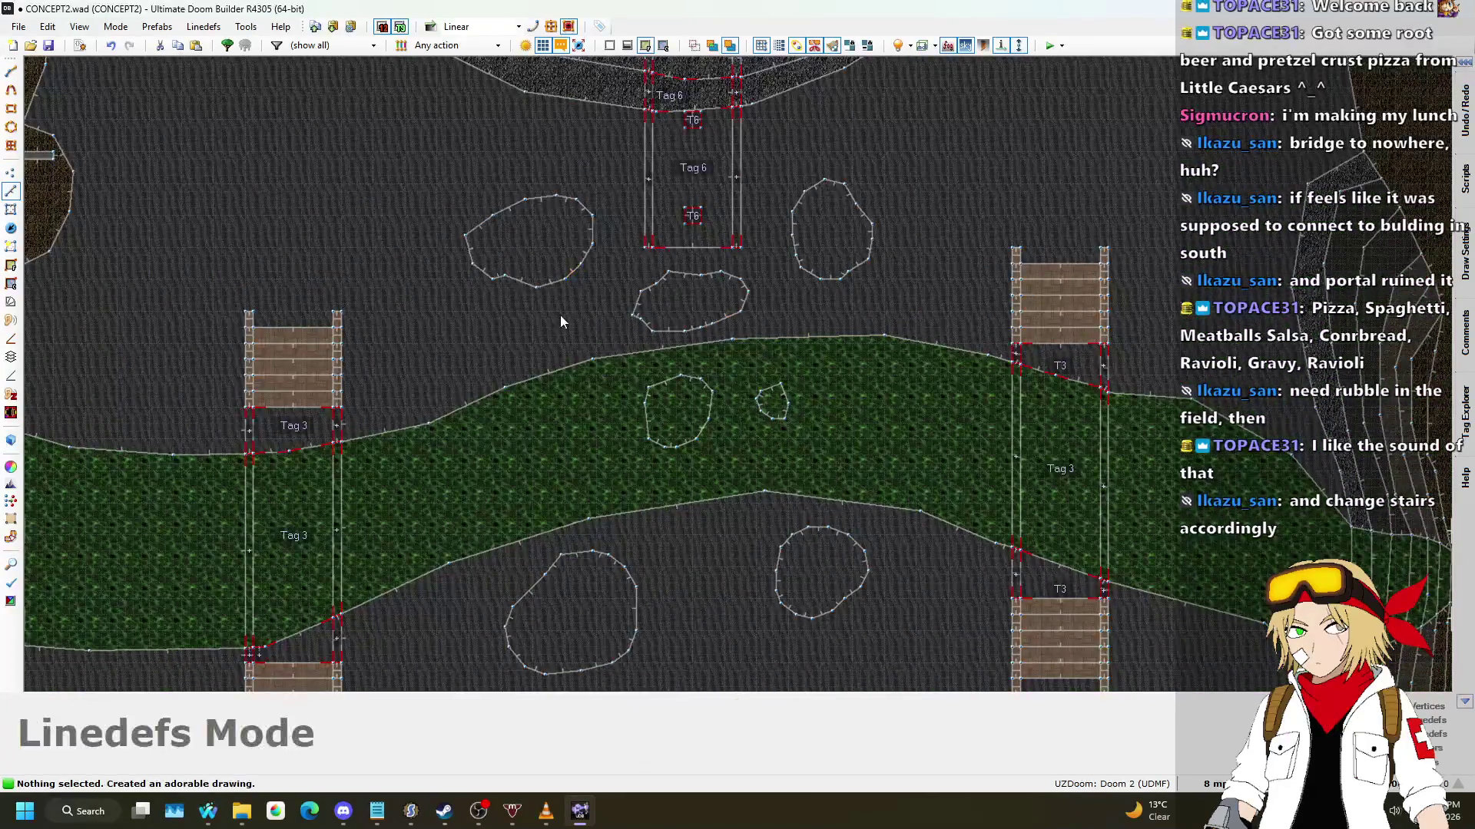
scroll(565, 308, up, 4)
scroll(882, 298, down, 5)
scroll(751, 269, up, 5)
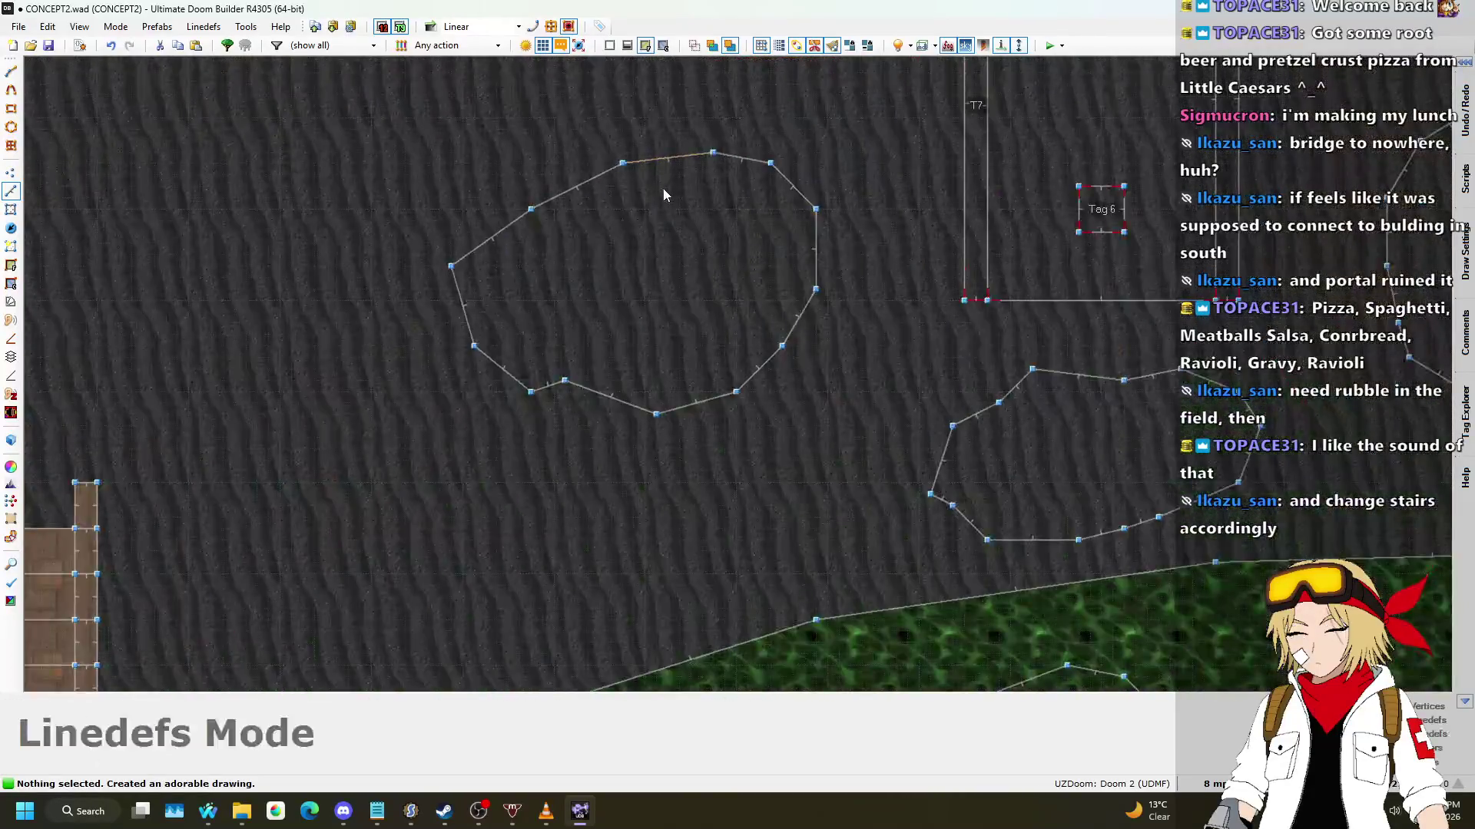
scroll(624, 261, up, 3)
key(BackSpace)
click(469, 251)
click(593, 275)
click(593, 374)
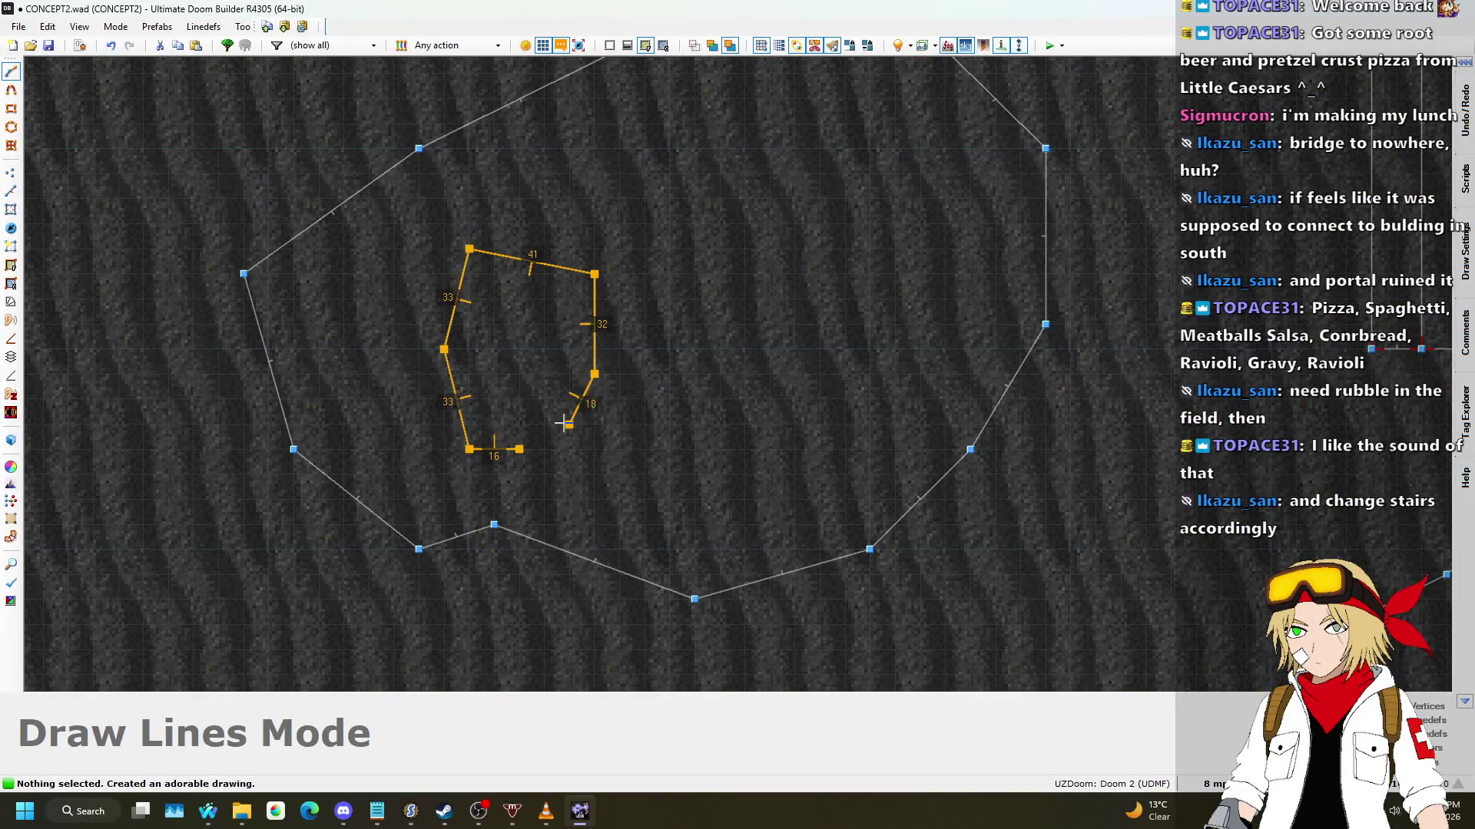
click(519, 450)
Step: Draw a closed six-point rubble outline overlapping the ring
scroll(591, 384, down, 3)
scroll(637, 345, up, 5)
key(d)
click(616, 339)
click(779, 275)
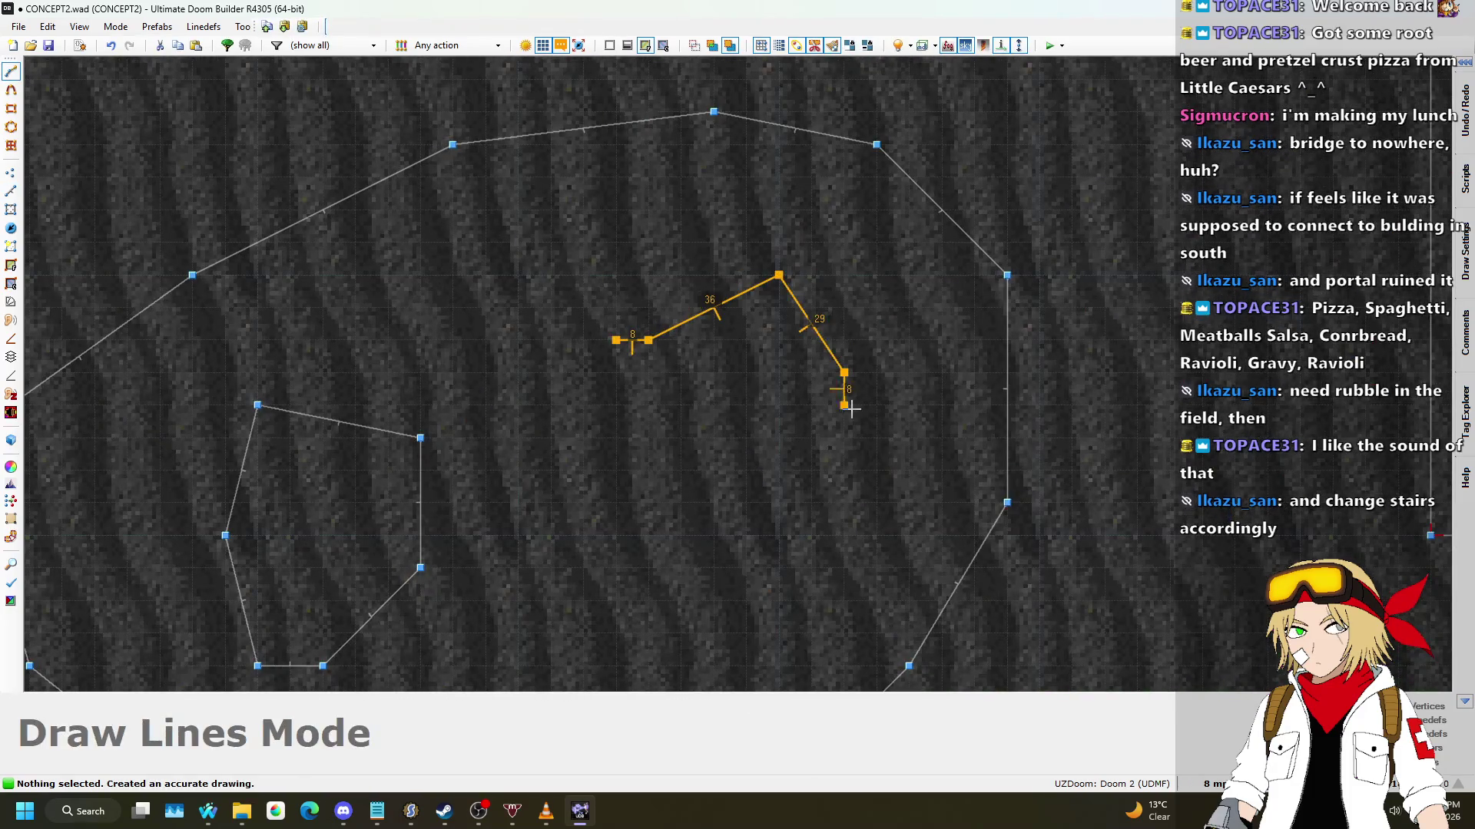
click(844, 372)
click(811, 502)
click(713, 536)
click(583, 404)
click(616, 339)
Step: Draw a six-point inner shape inside the new rubble sector
scroll(652, 200, down, 5)
scroll(616, 165, up, 4)
scroll(783, 369, up, 2)
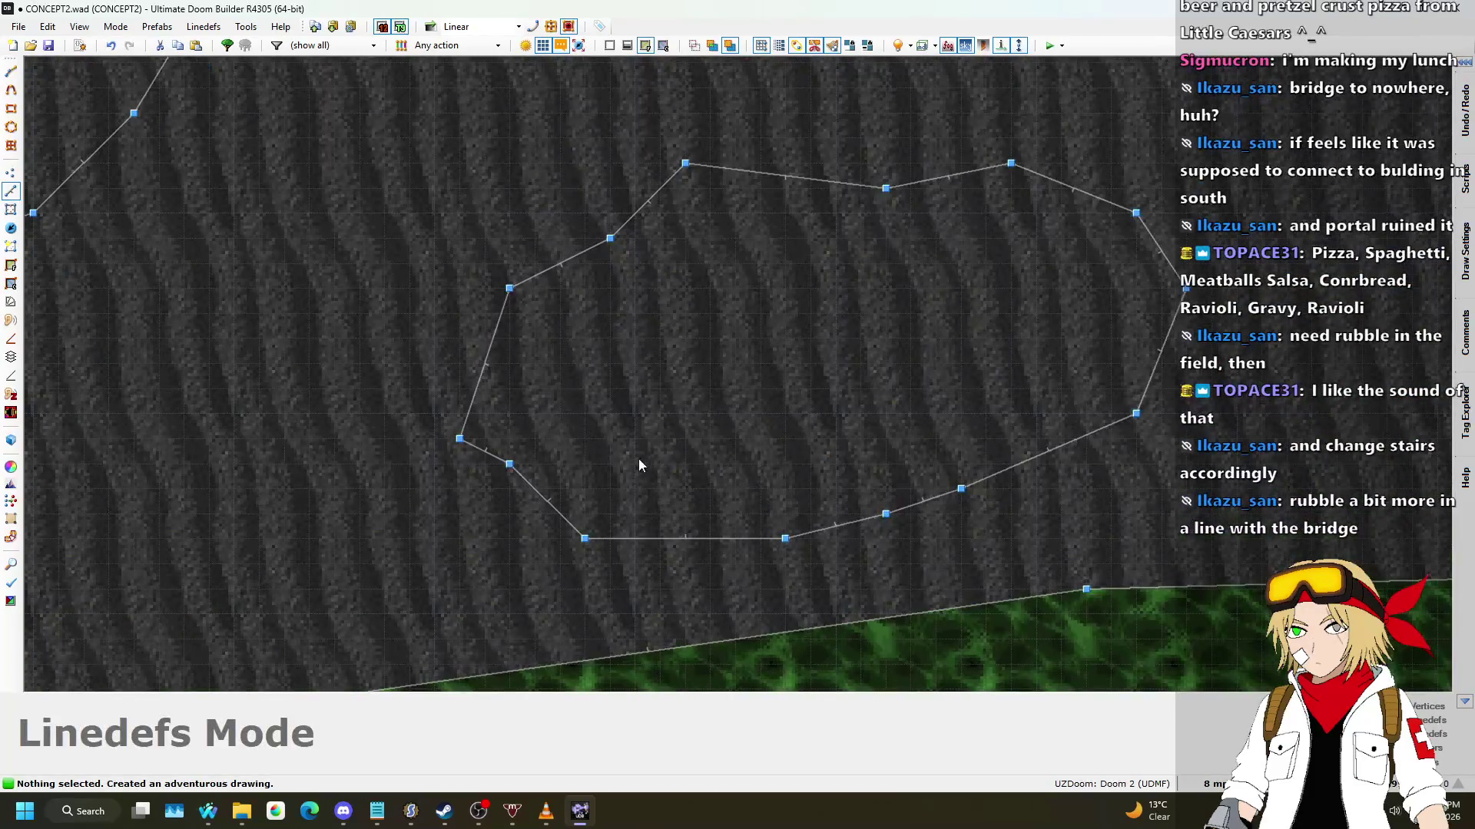
key(d)
click(635, 464)
click(560, 389)
click(610, 313)
click(685, 264)
click(735, 363)
click(685, 438)
click(634, 464)
Step: Draw another closed hexagonal rubble piece to the upper right
scroll(653, 415, down, 4)
scroll(832, 263, up, 3)
key(d)
click(764, 284)
click(778, 253)
click(897, 225)
click(914, 239)
click(908, 338)
click(803, 381)
click(764, 283)
Step: Draw an inner hexagon inside the southern rubble ring
scroll(816, 158, down, 3)
scroll(672, 455, up, 1)
scroll(672, 455, up, 3)
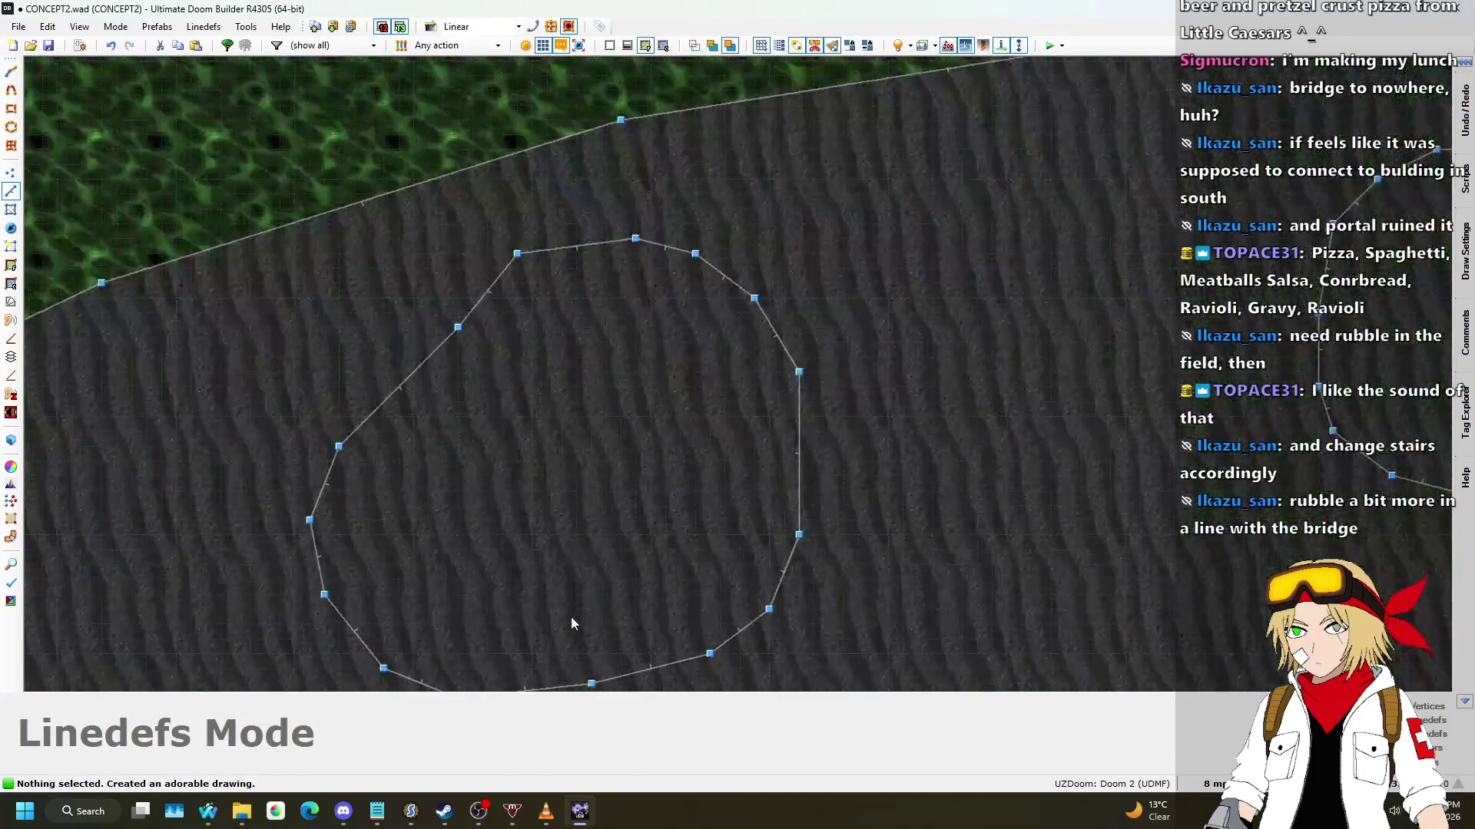
key(d)
click(560, 609)
click(473, 609)
click(443, 476)
click(517, 372)
click(666, 476)
click(606, 565)
click(560, 609)
Step: Draw a small closed shape inside the right rubble ring
scroll(560, 610, down, 3)
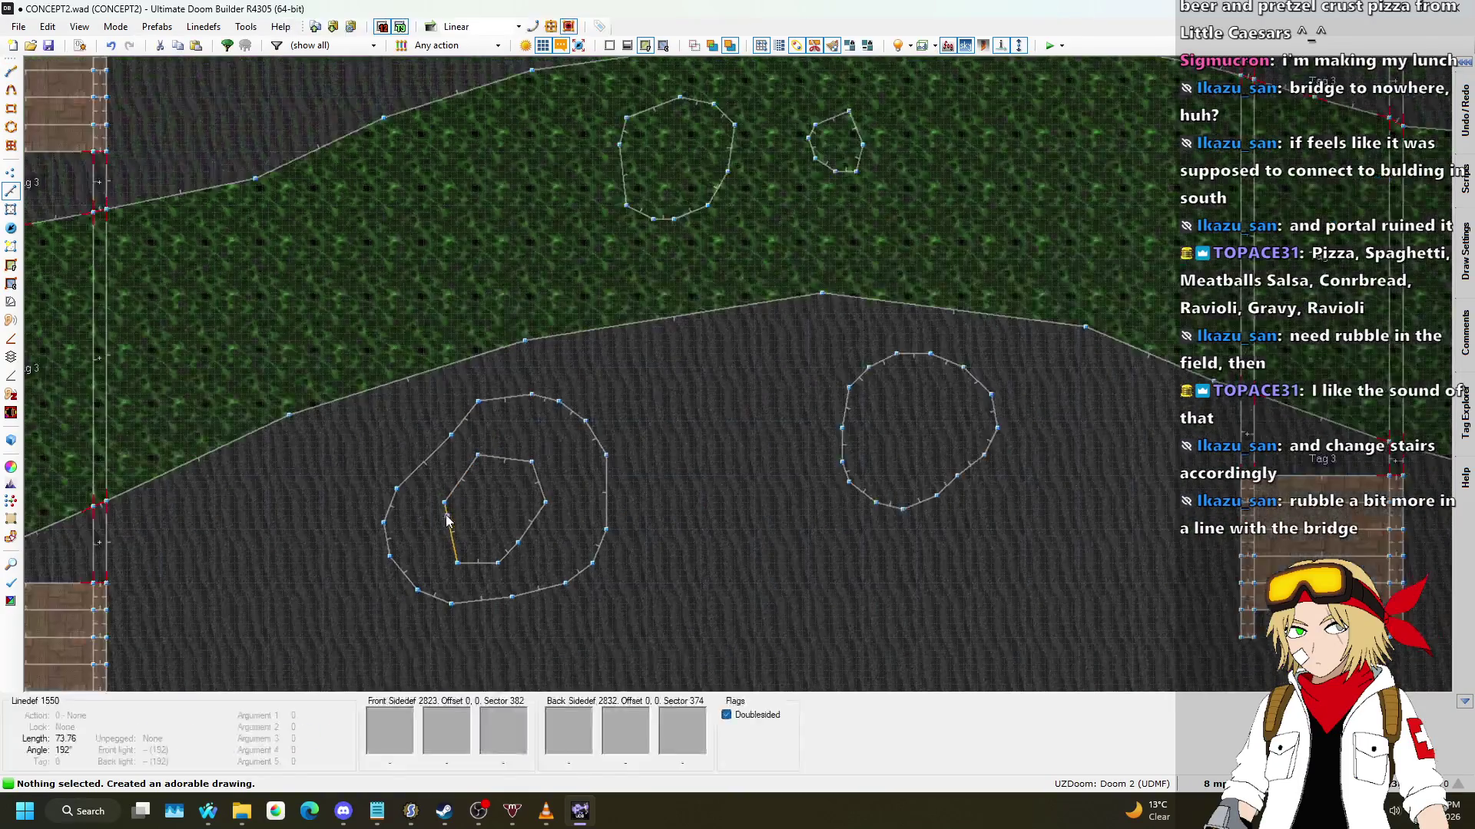
scroll(974, 453, up, 3)
key(d)
click(970, 463)
click(937, 452)
click(971, 463)
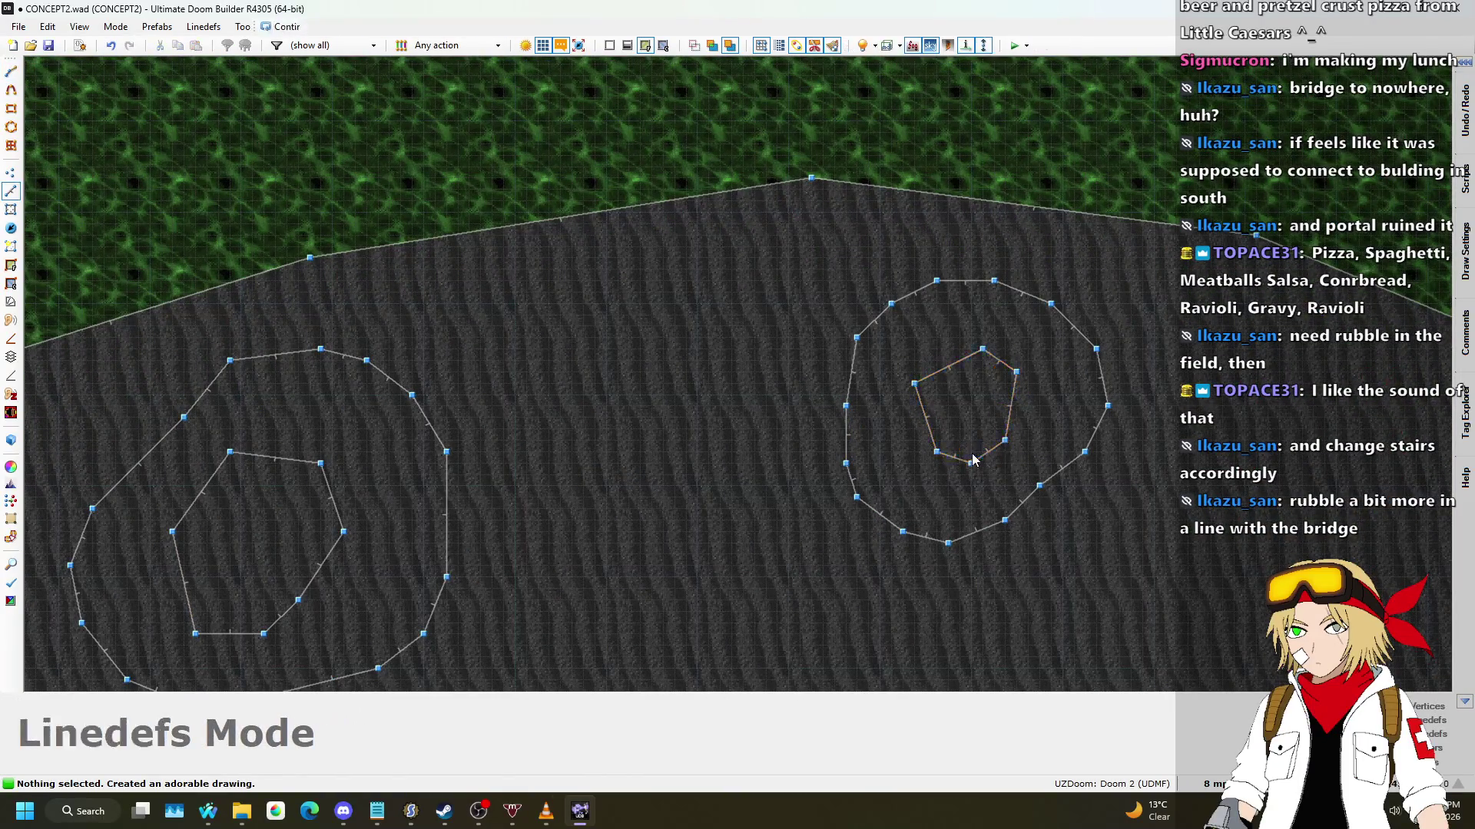
Step: Draw an overlapping rubble piece in the green field
scroll(716, 425, down, 5)
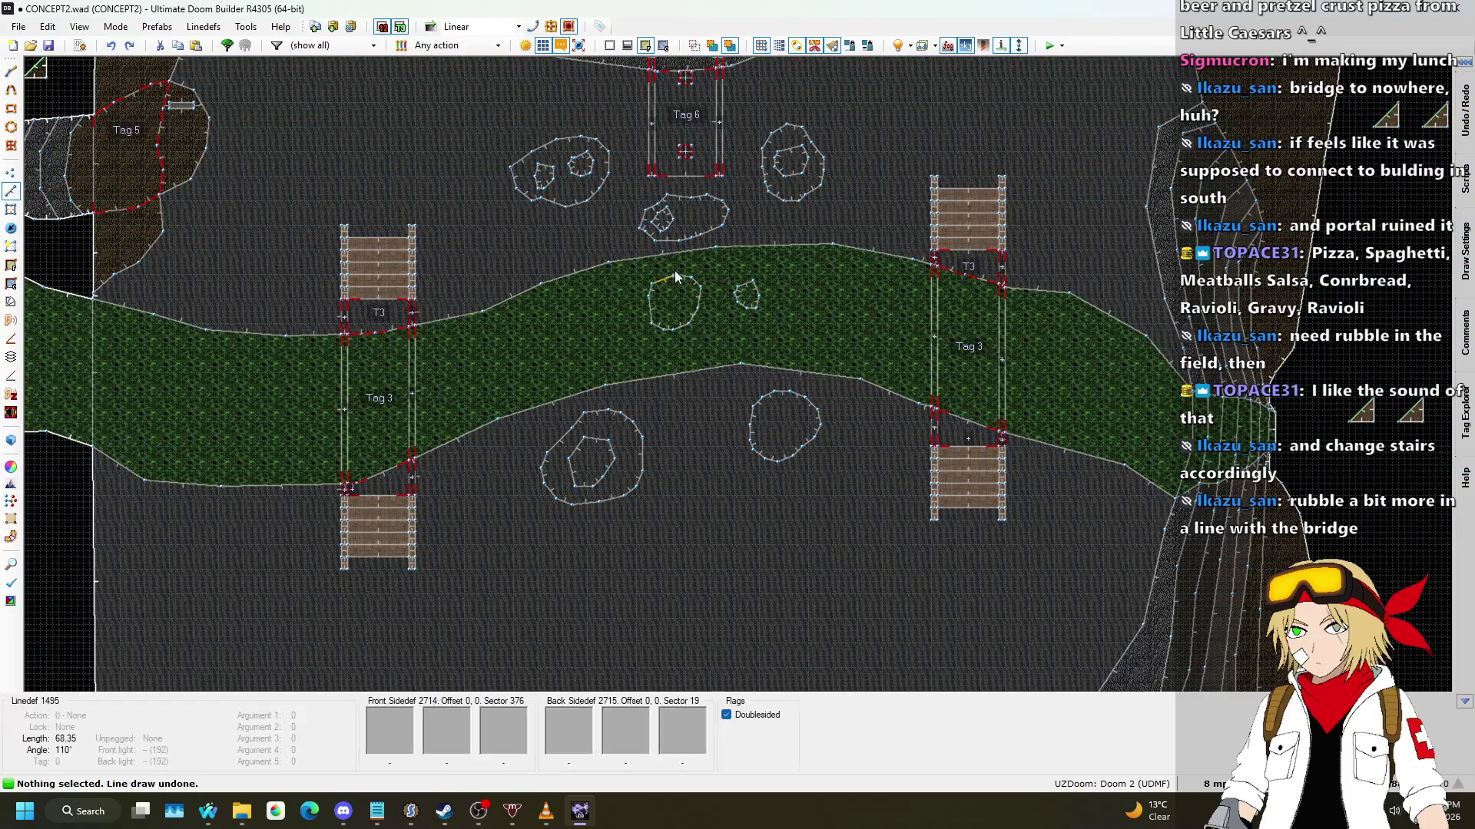
scroll(695, 308, up, 5)
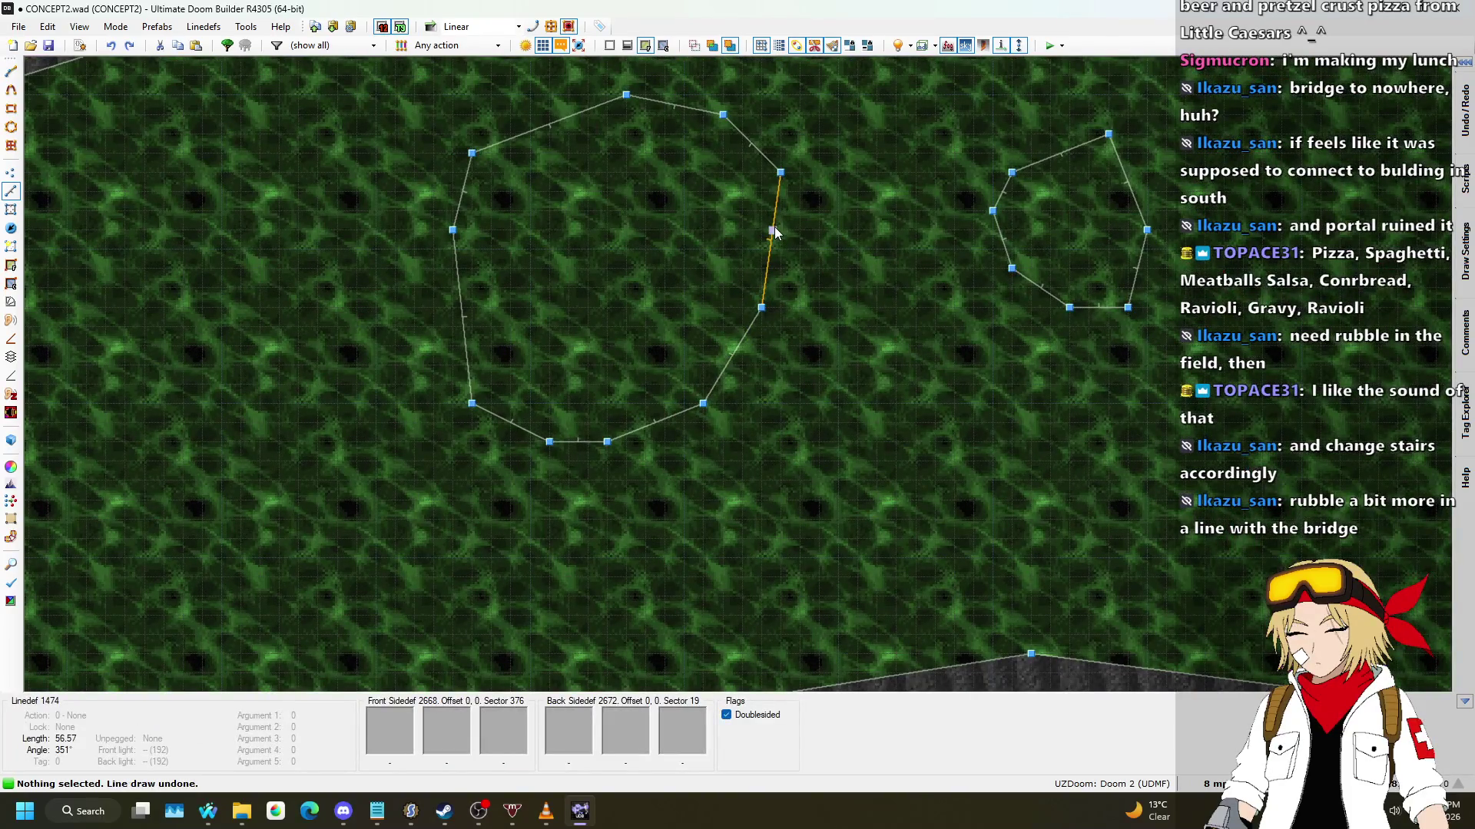
key(d)
click(773, 230)
click(820, 250)
click(839, 326)
click(819, 423)
click(741, 462)
click(608, 443)
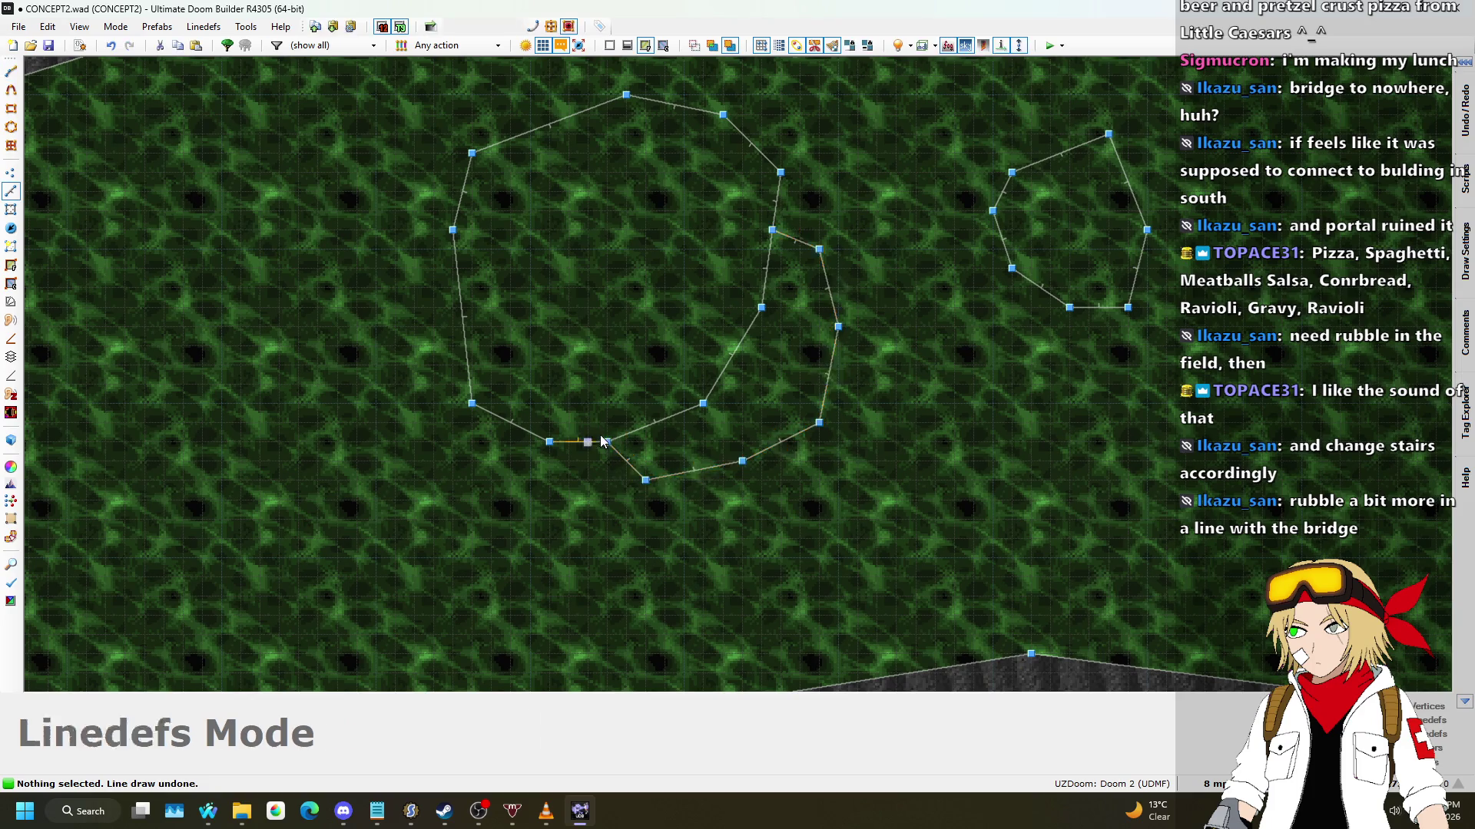
Step: Draw one more four-point rubble piece in the field
scroll(607, 443, down, 3)
scroll(728, 338, up, 3)
key(d)
click(776, 314)
click(888, 290)
click(954, 362)
click(863, 491)
click(776, 313)
scroll(758, 317, down, 3)
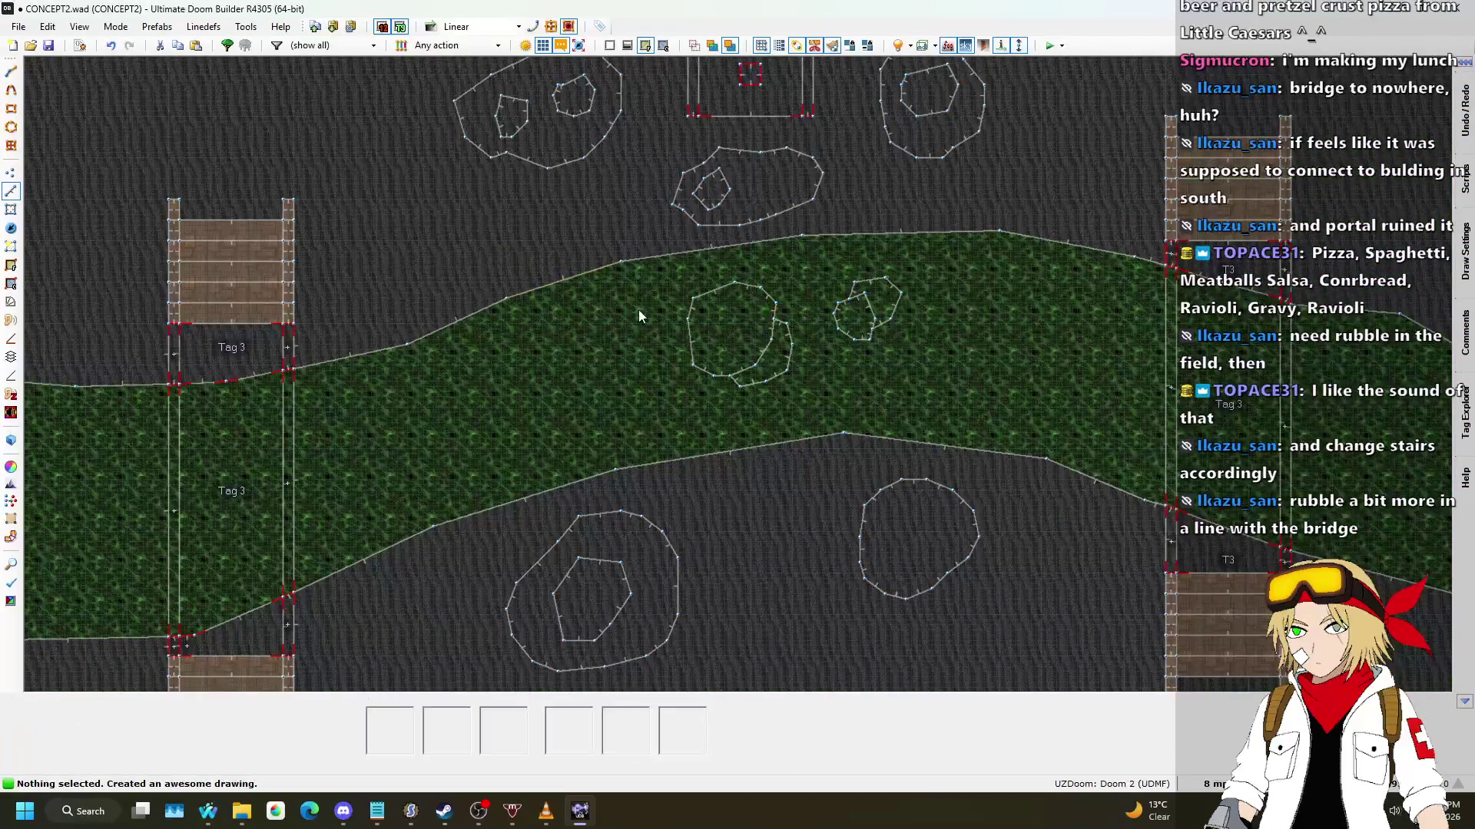
scroll(642, 263, down, 2)
scroll(659, 237, up, 5)
scroll(544, 326, up, 2)
Step: Draw and close a small shape, undoing a misplaced corner
key(d)
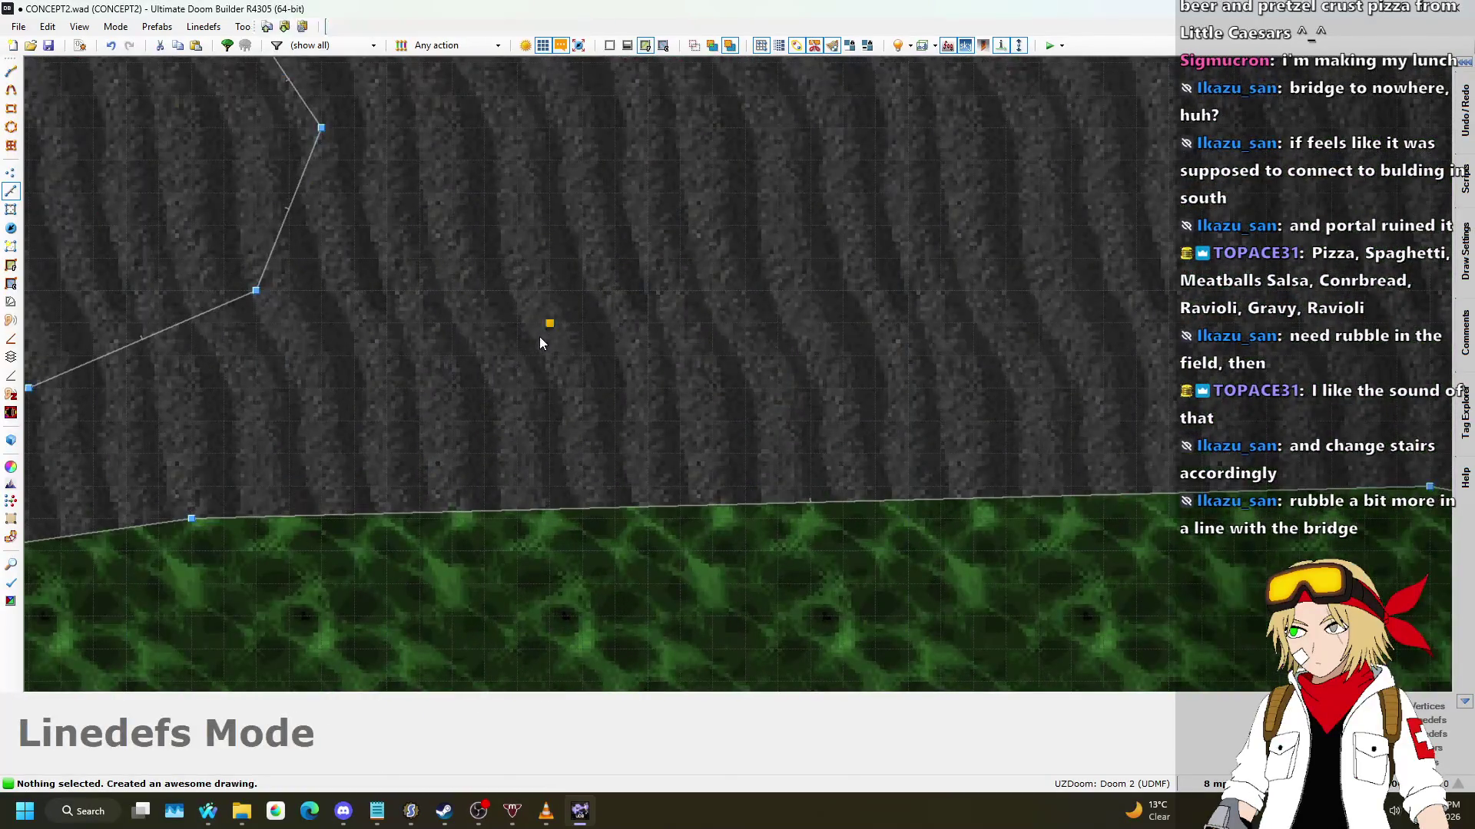
click(550, 322)
click(550, 160)
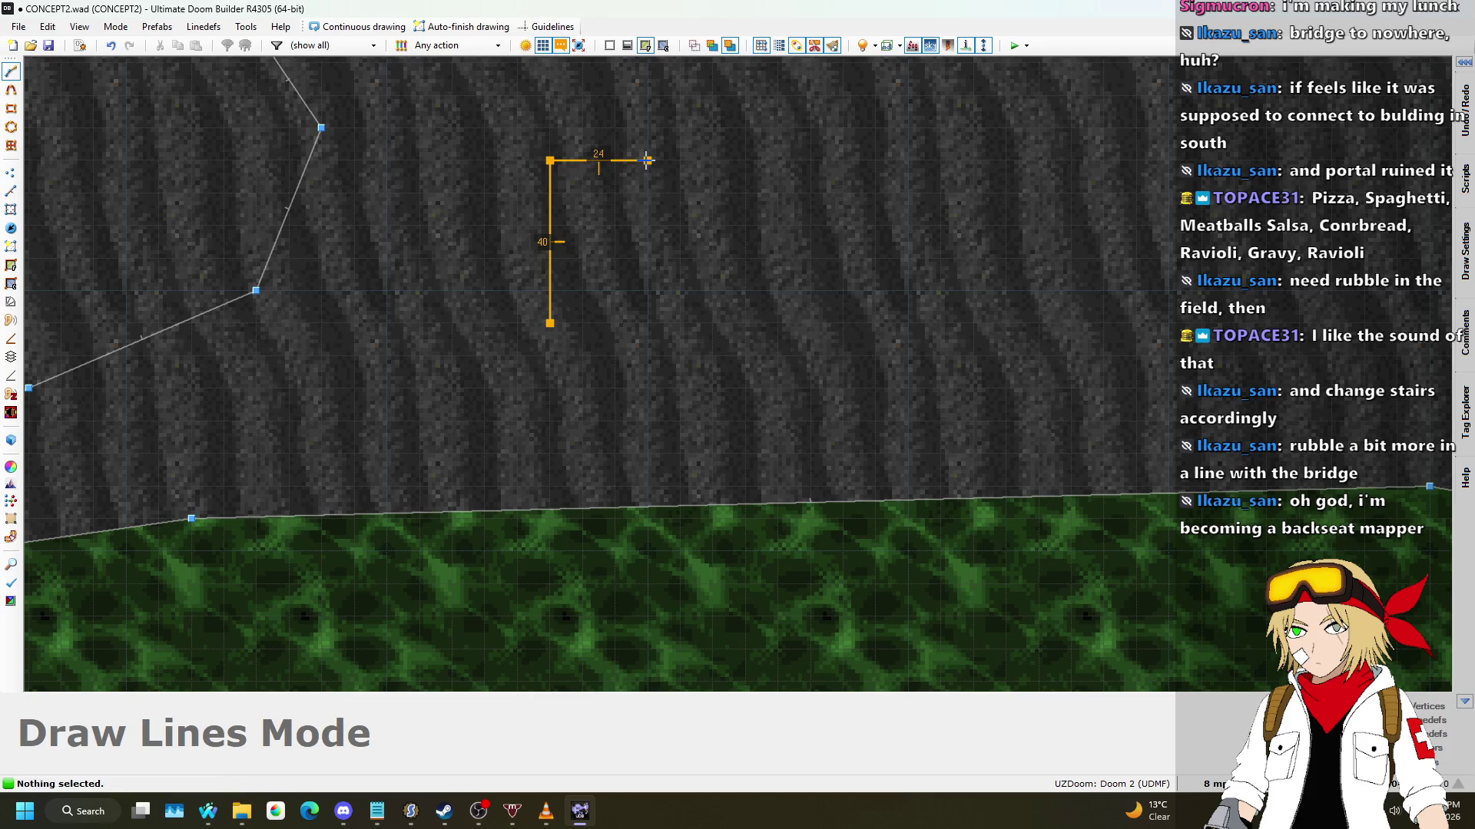
key(BackSpace)
scroll(550, 338, down, 2)
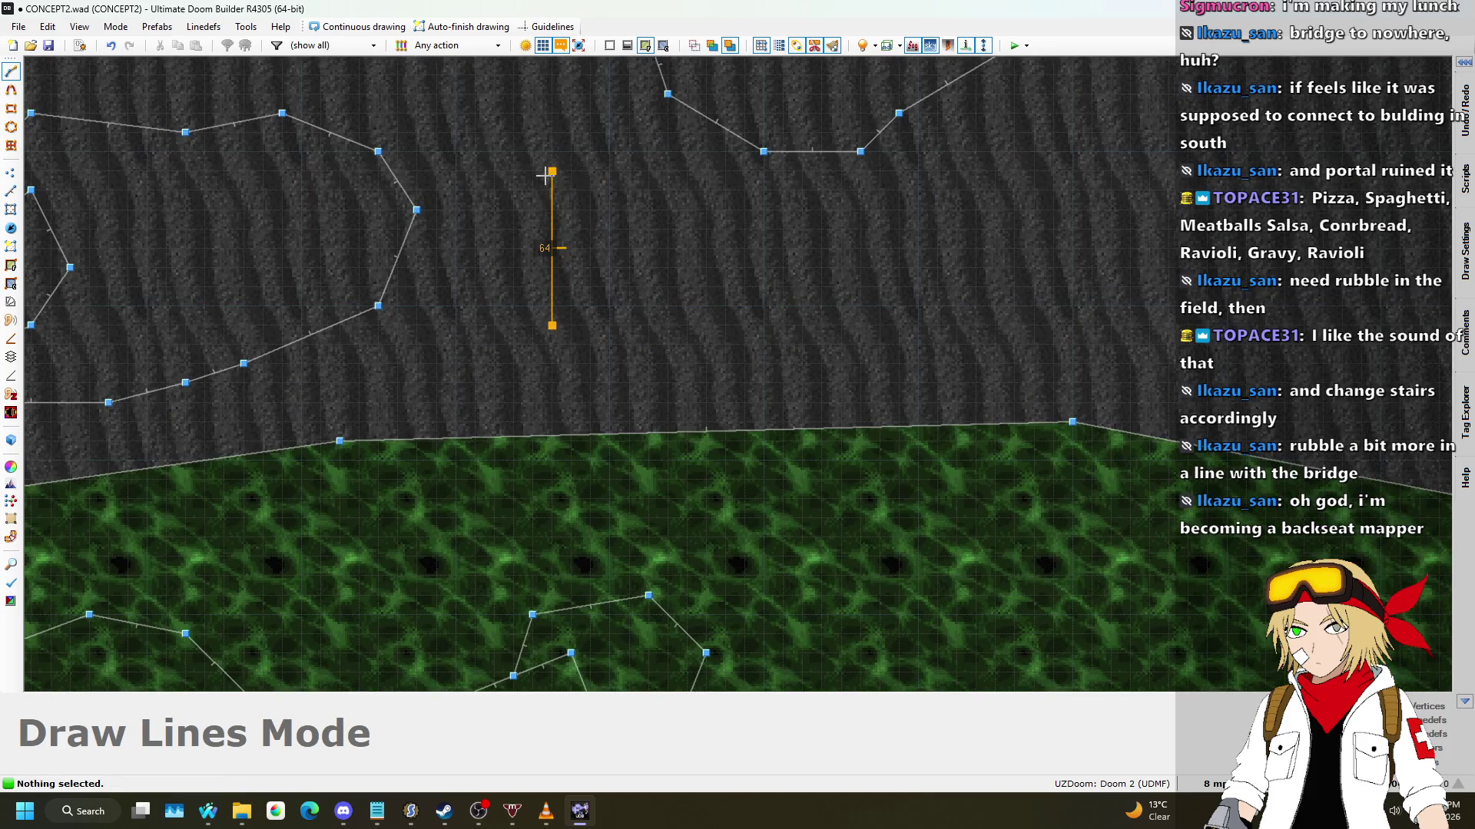
click(552, 325)
scroll(814, 375, down, 2)
scroll(417, 325, up, 4)
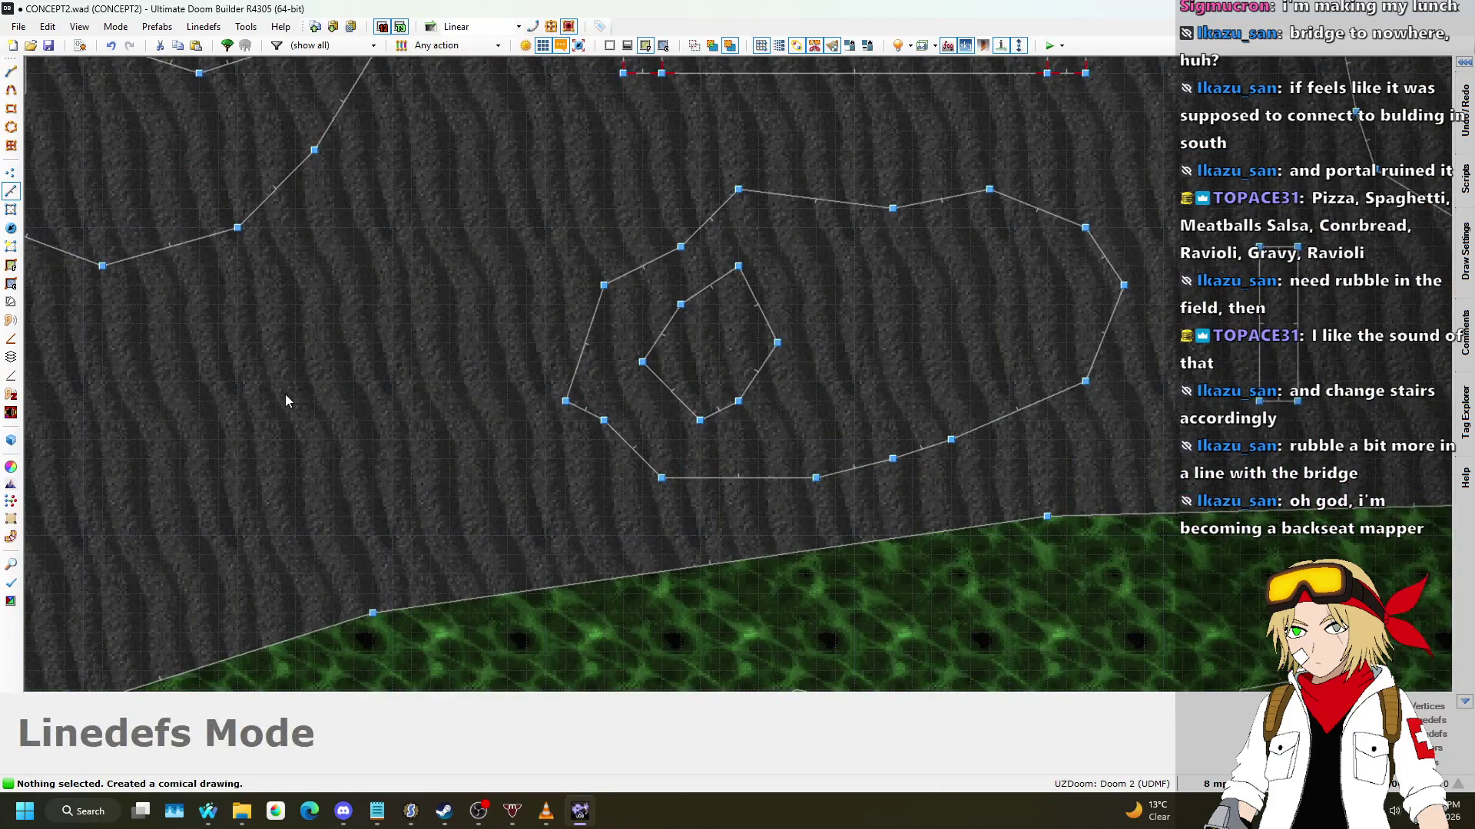
Step: Draw a small rectangular sector left of the rubble rings and view it in 3D
key(d)
click(278, 400)
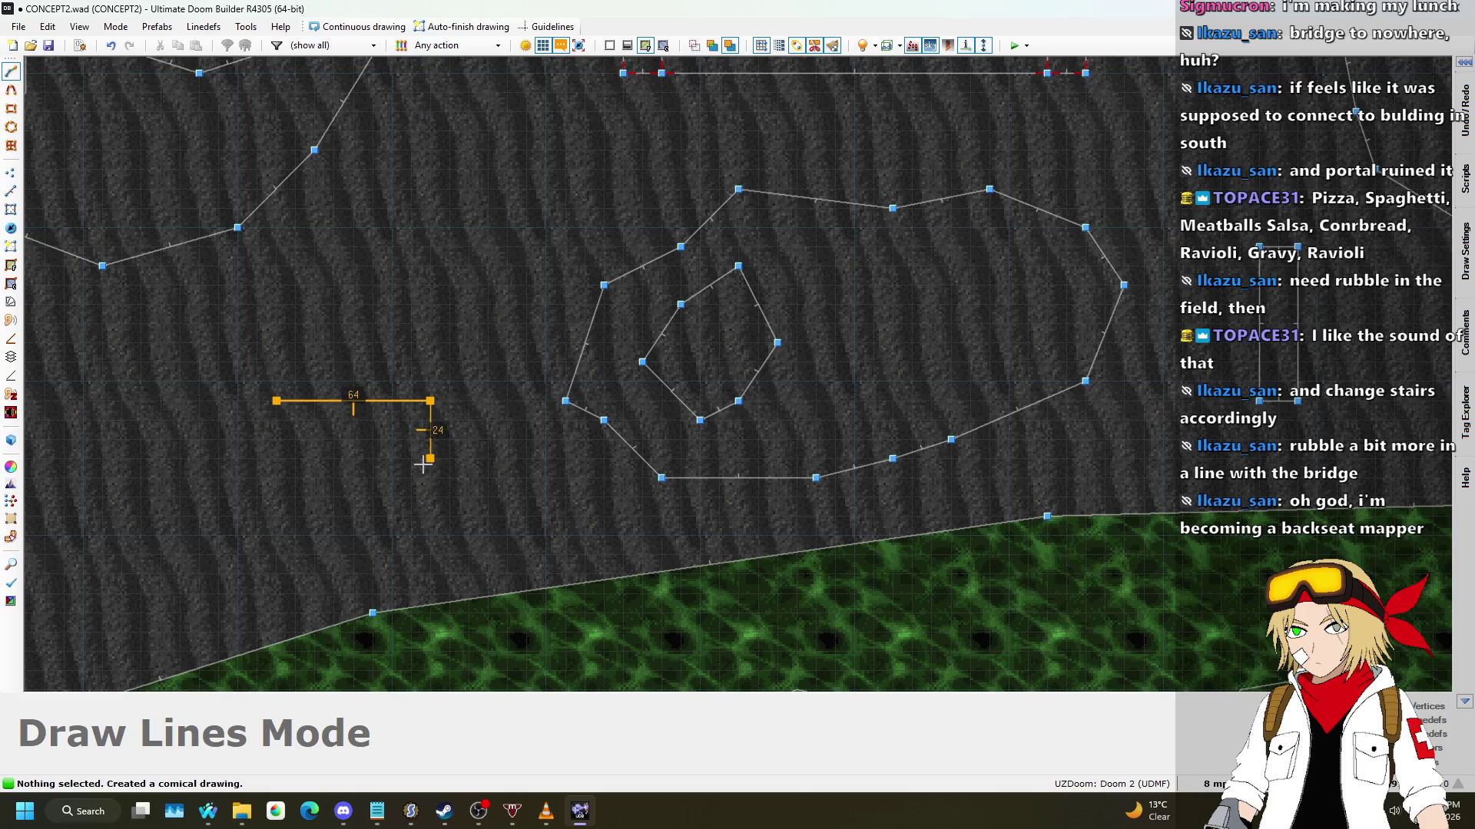
click(423, 476)
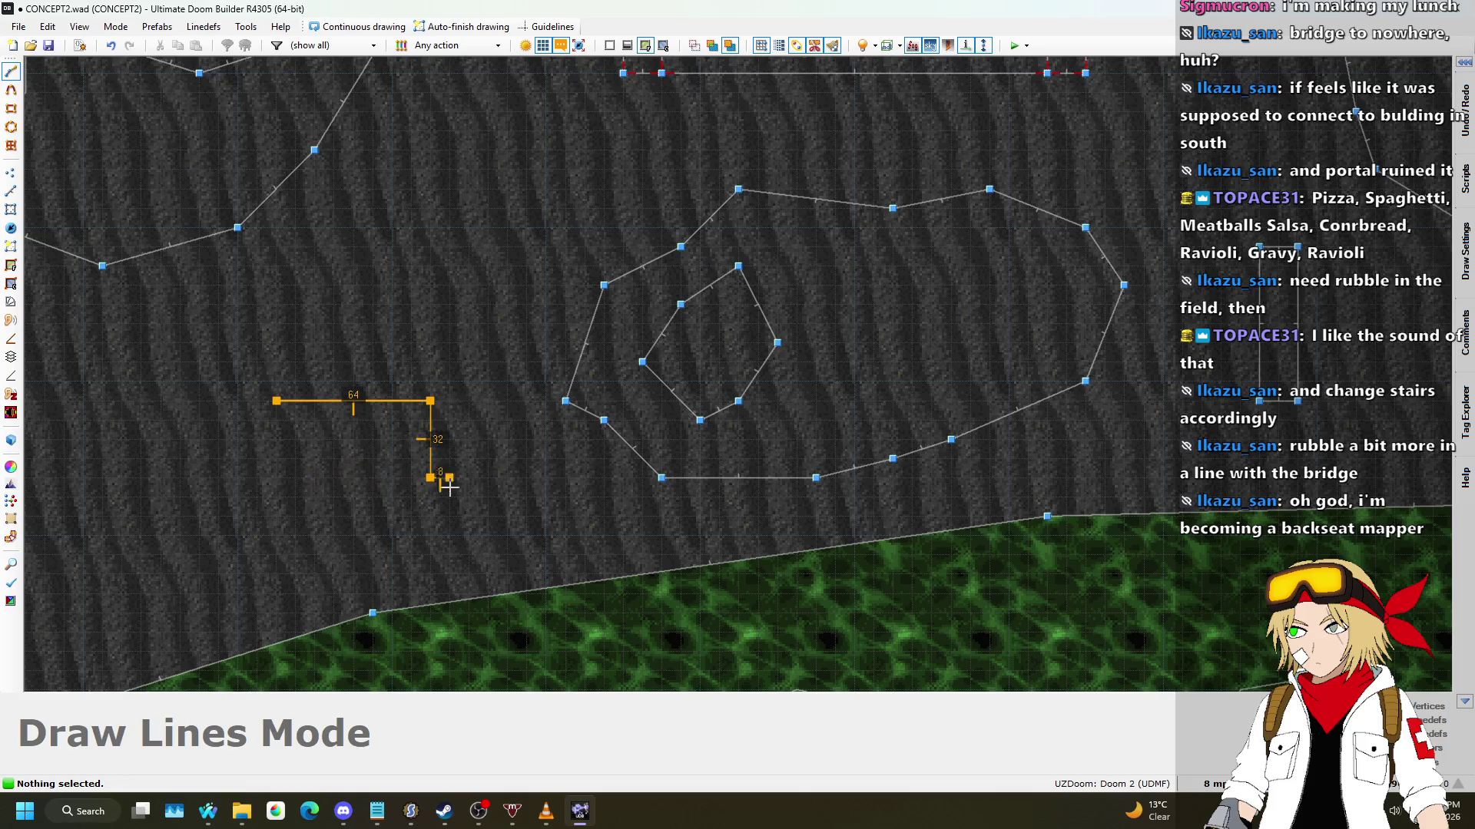
click(277, 439)
click(276, 400)
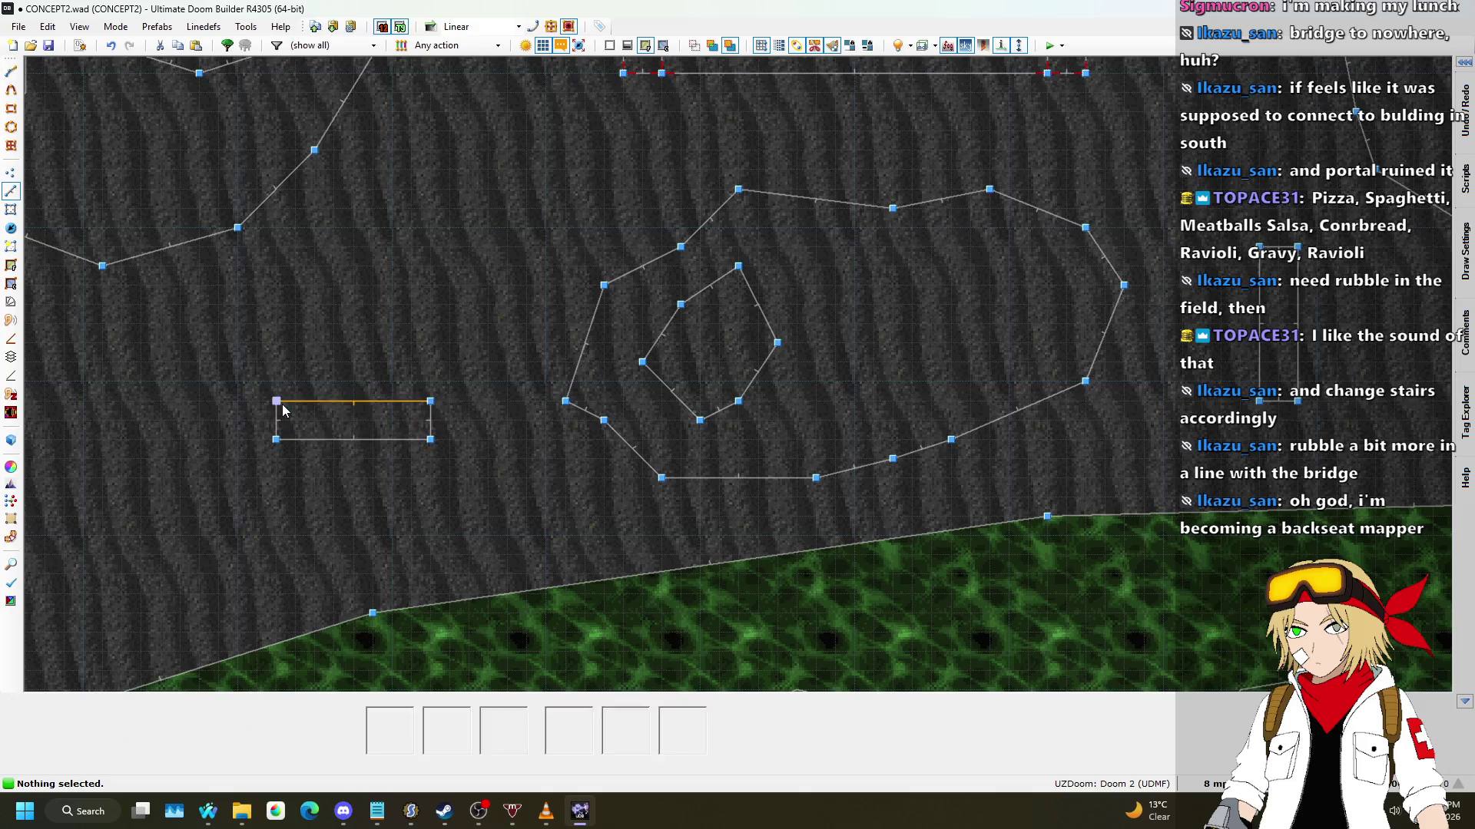
key(q)
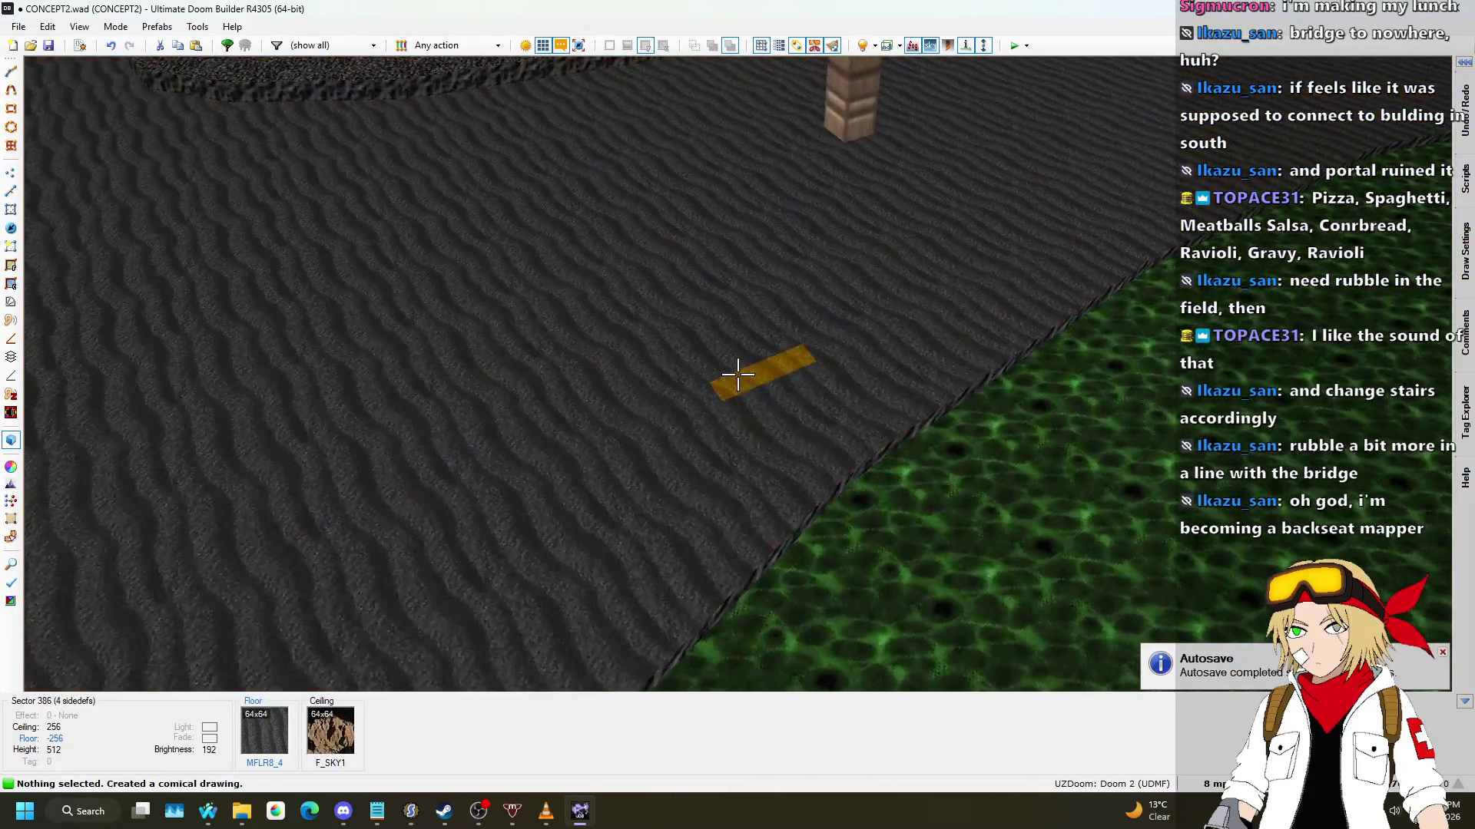
Step: Raise the small box's floor by 8-unit steps, undoing an unwanted change
click(737, 374)
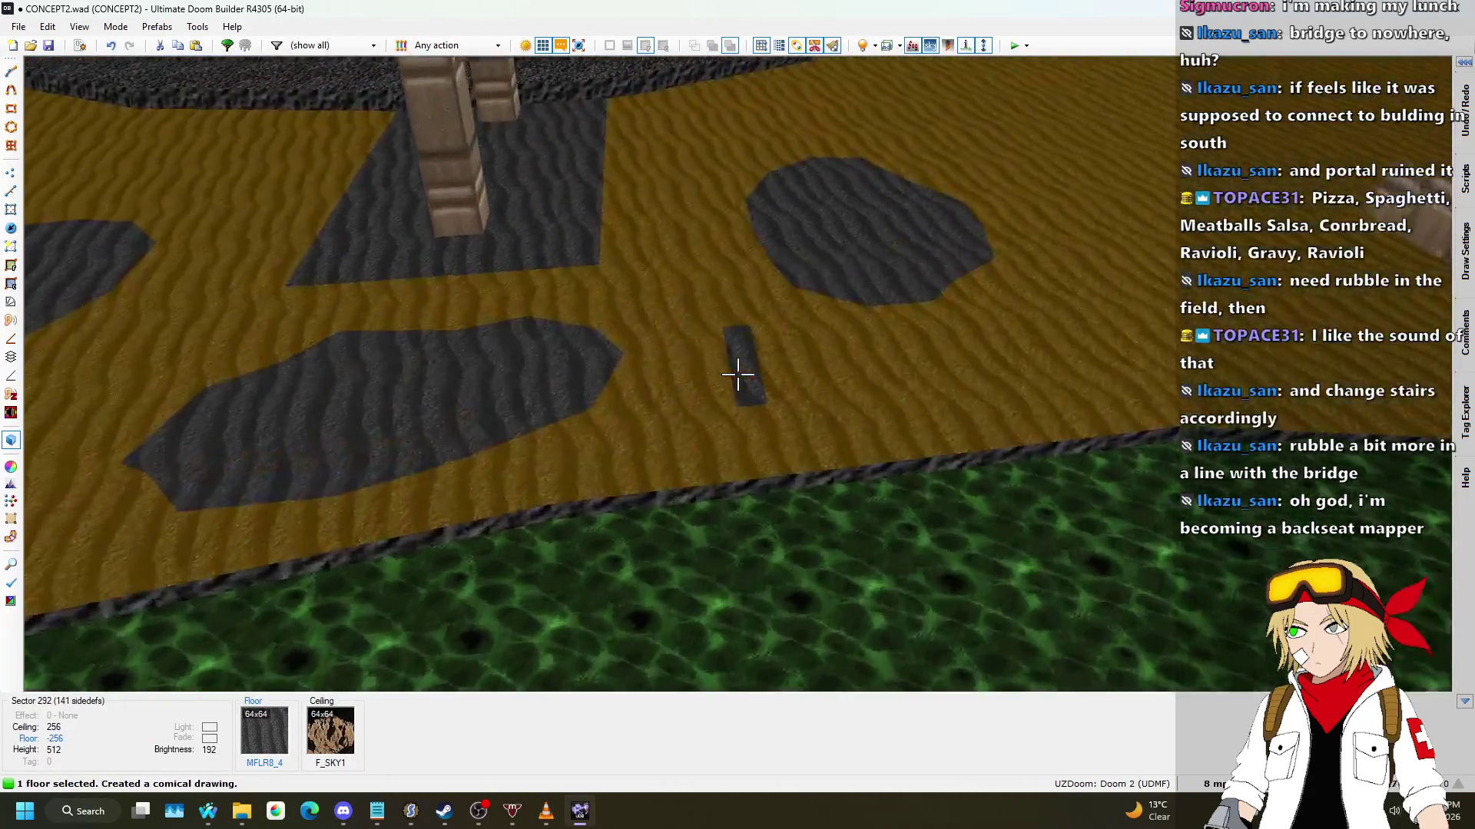
scroll(737, 374, up, 2)
key(d)
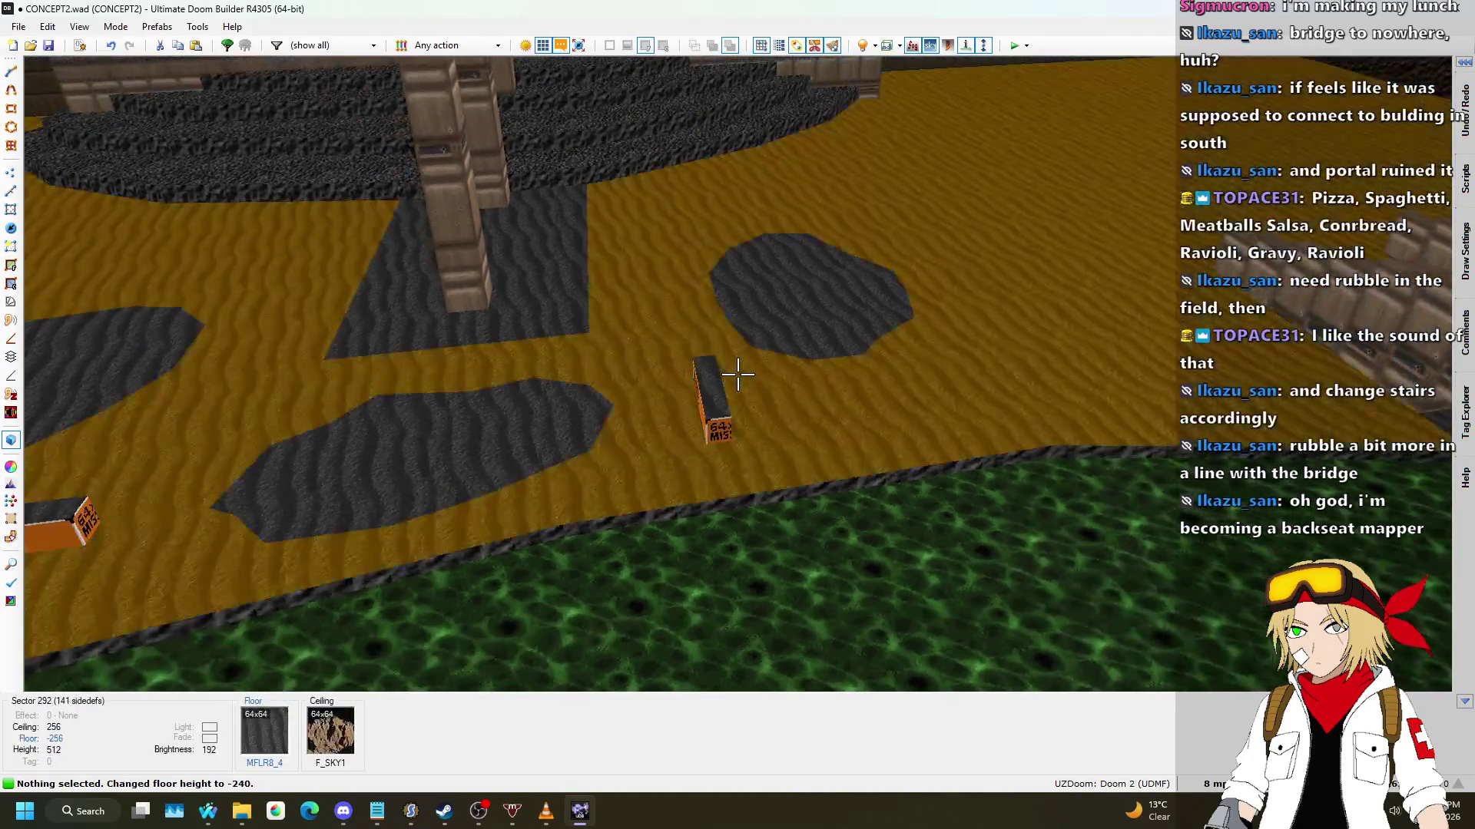
scroll(737, 374, up, 3)
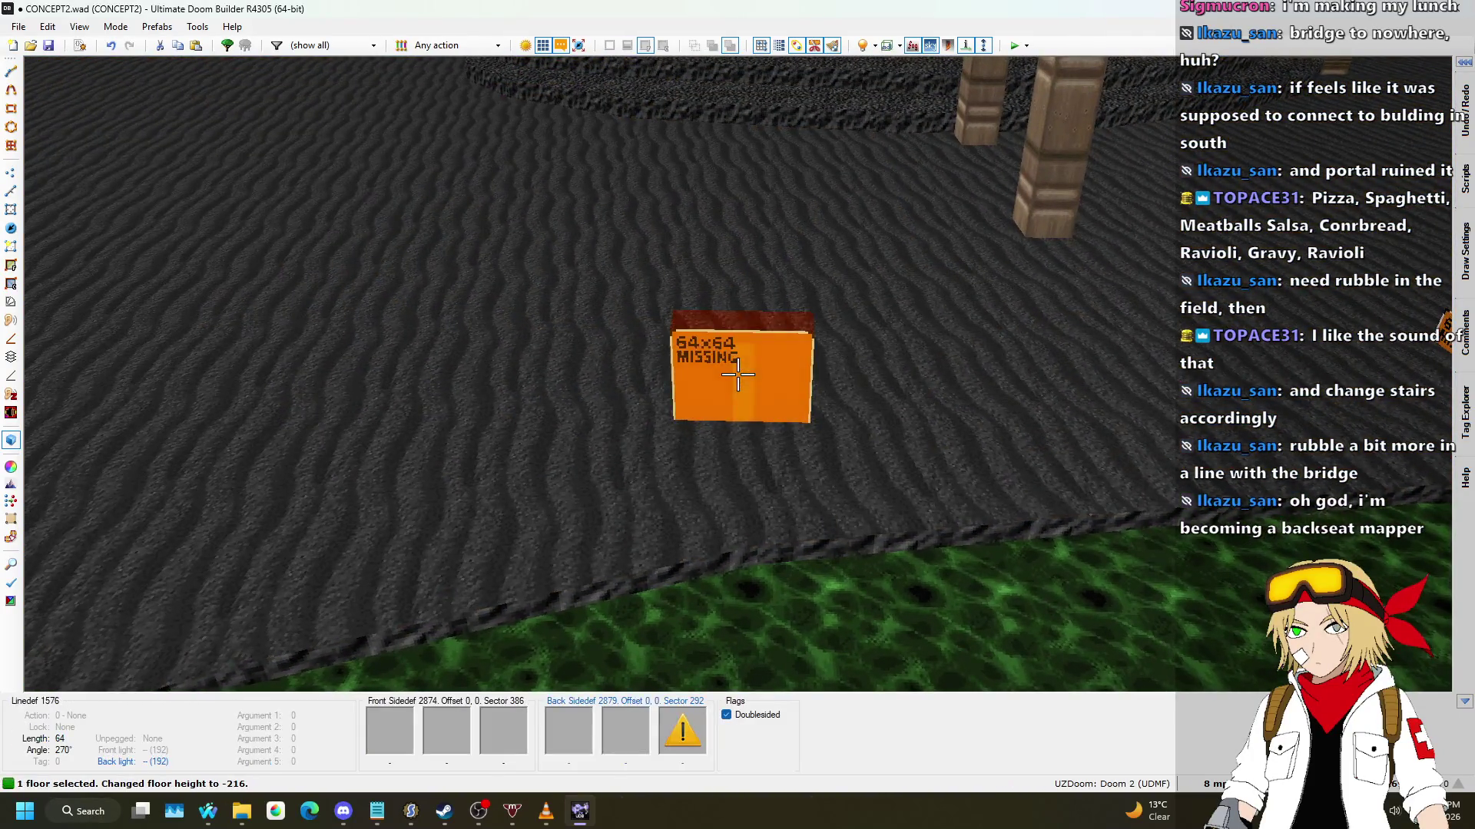
click(737, 374)
click(737, 374)
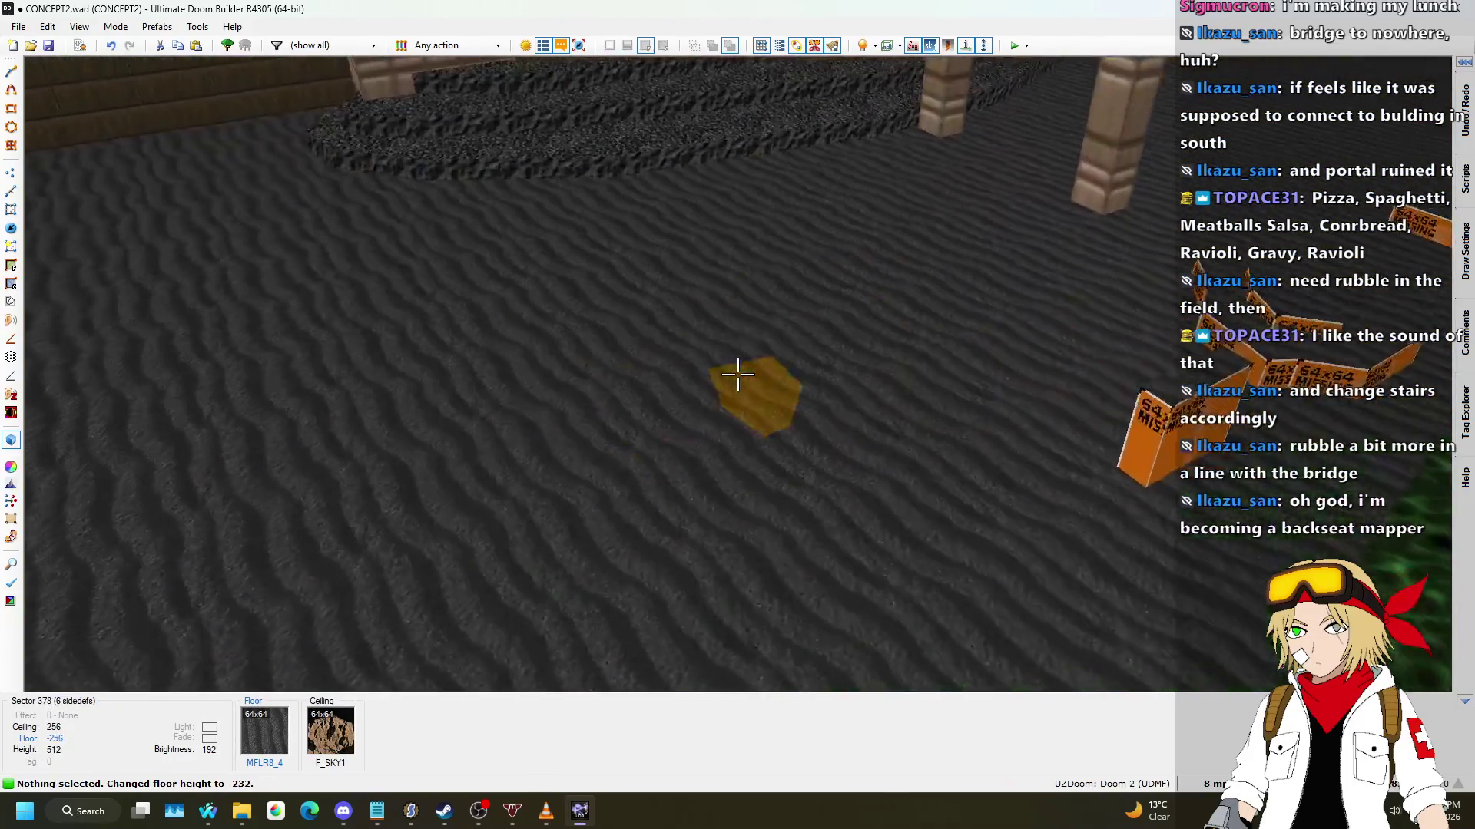
click(738, 374)
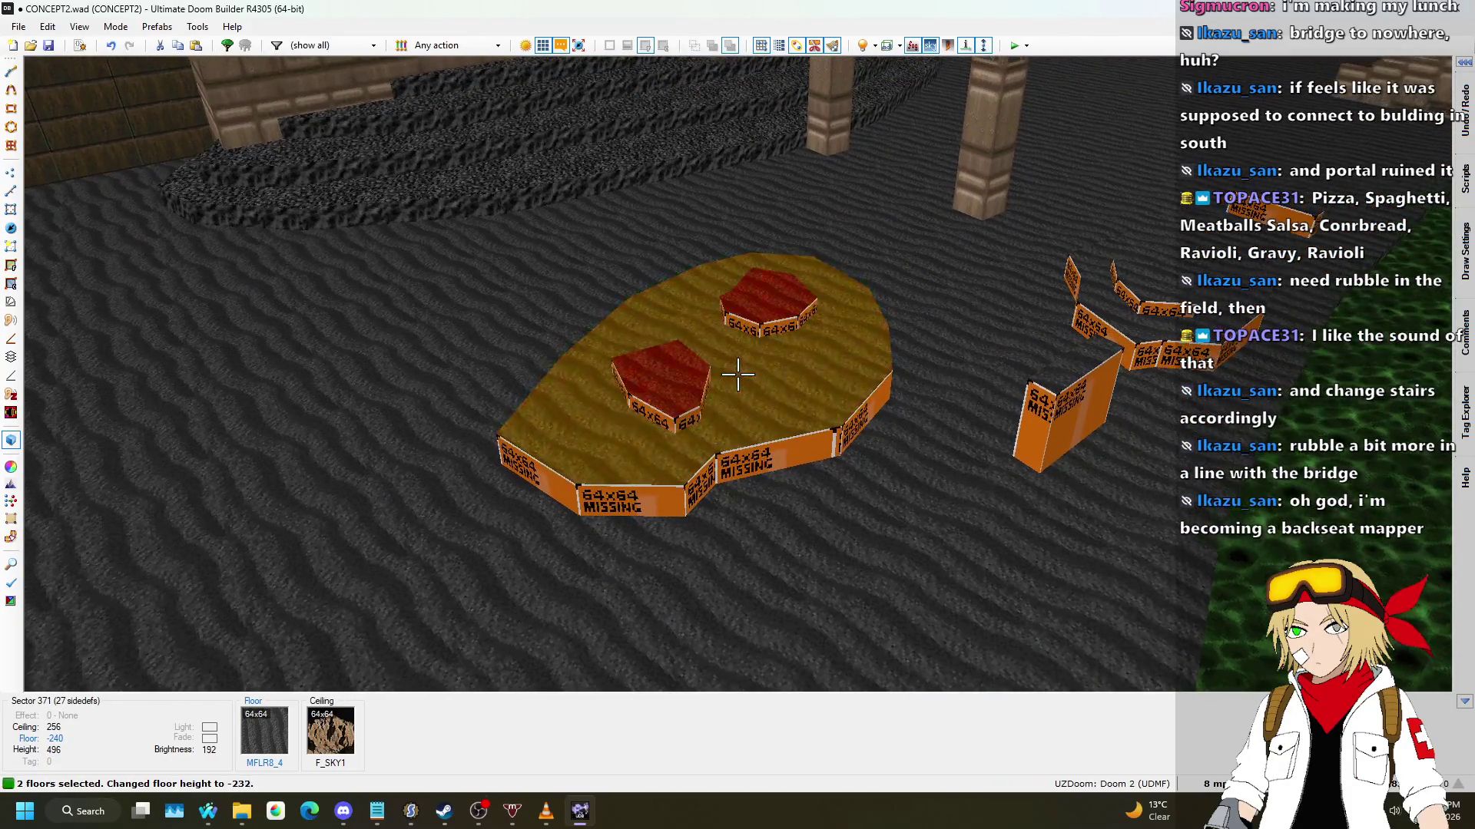
key(ctrl+z)
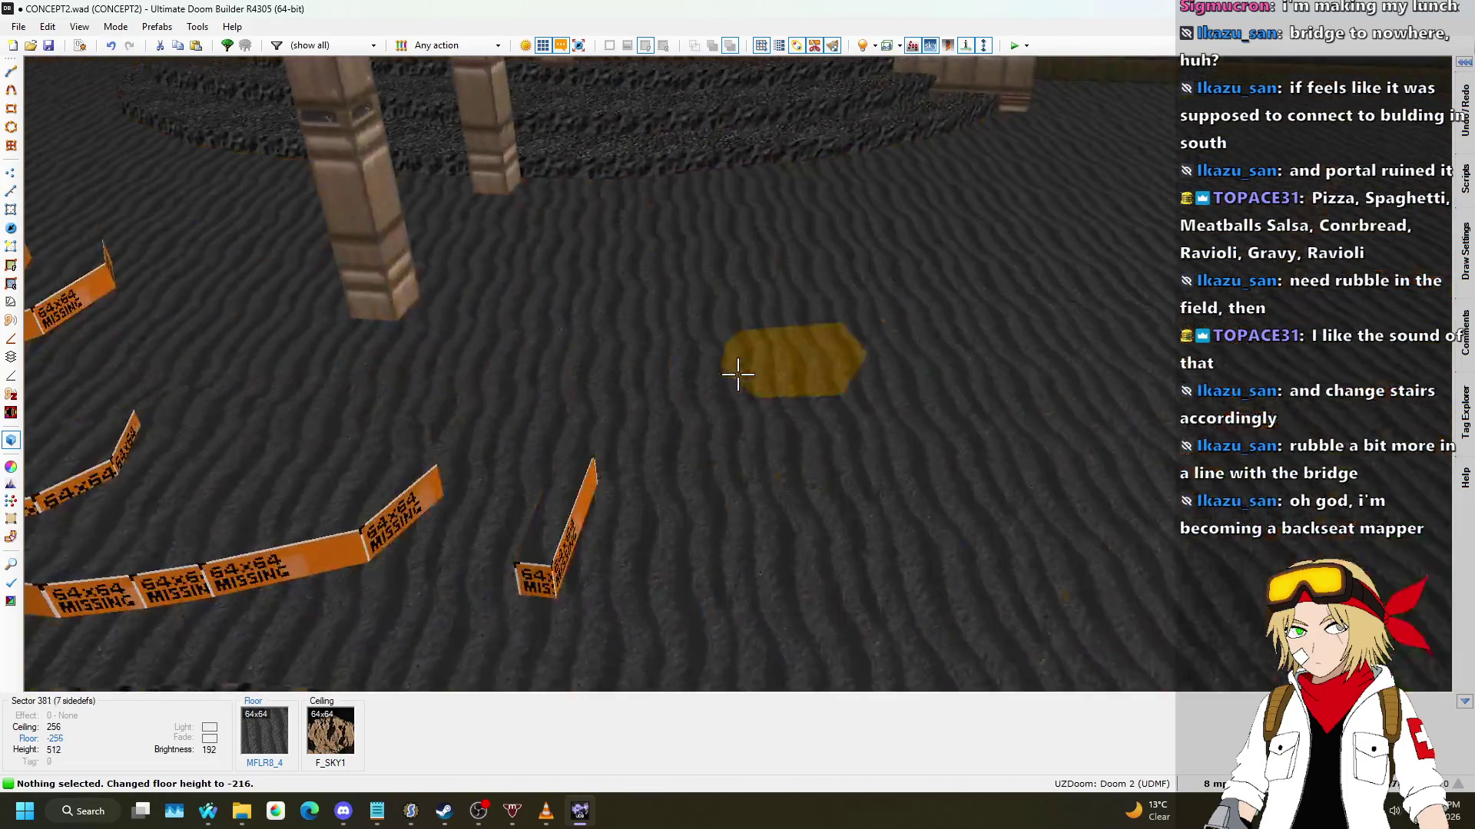
Step: Raise the octagon rubble floors and the green-field rubble patch
click(737, 374)
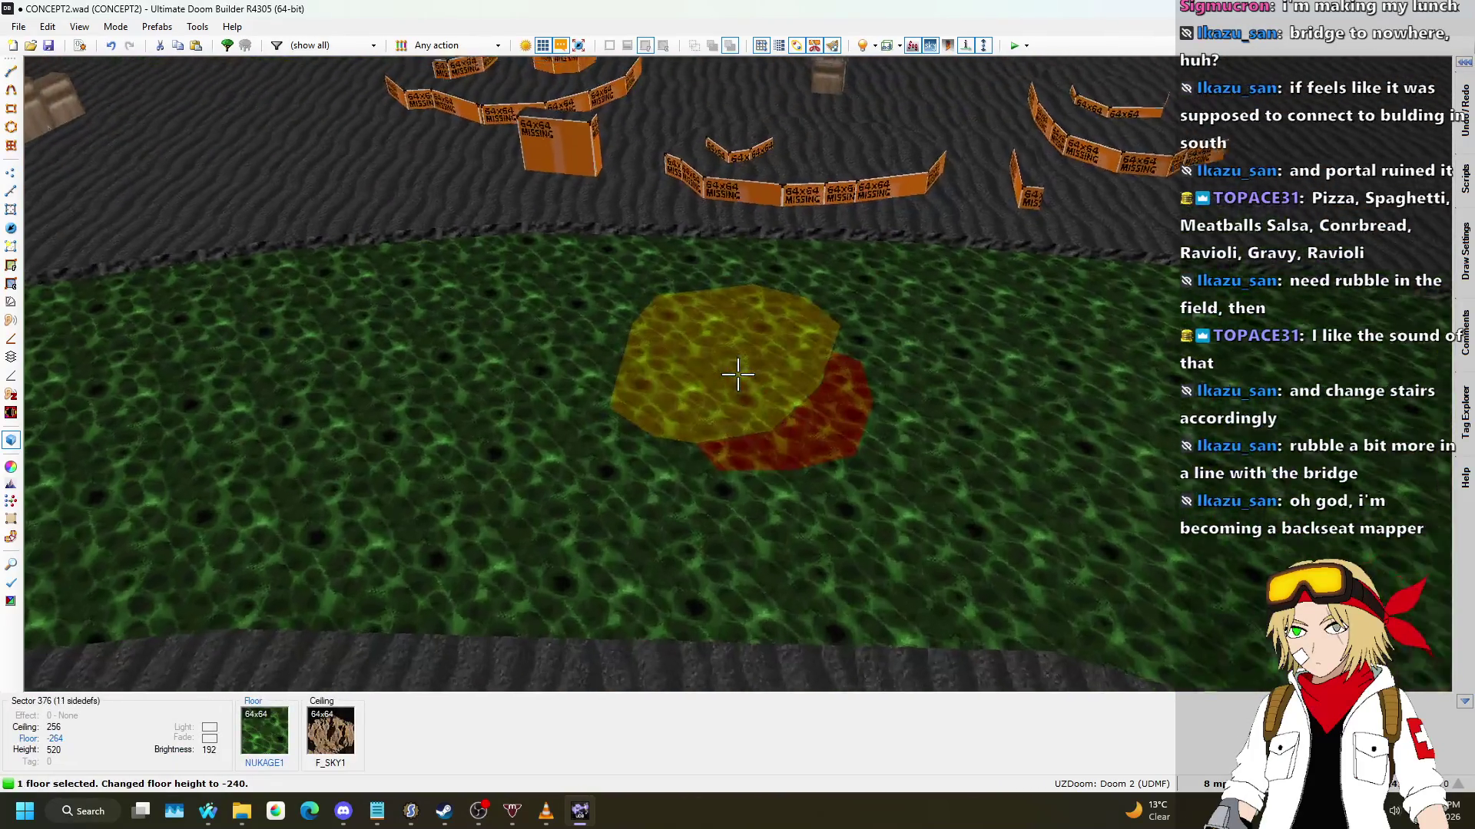
click(738, 374)
scroll(738, 374, up, 2)
scroll(737, 374, up, 2)
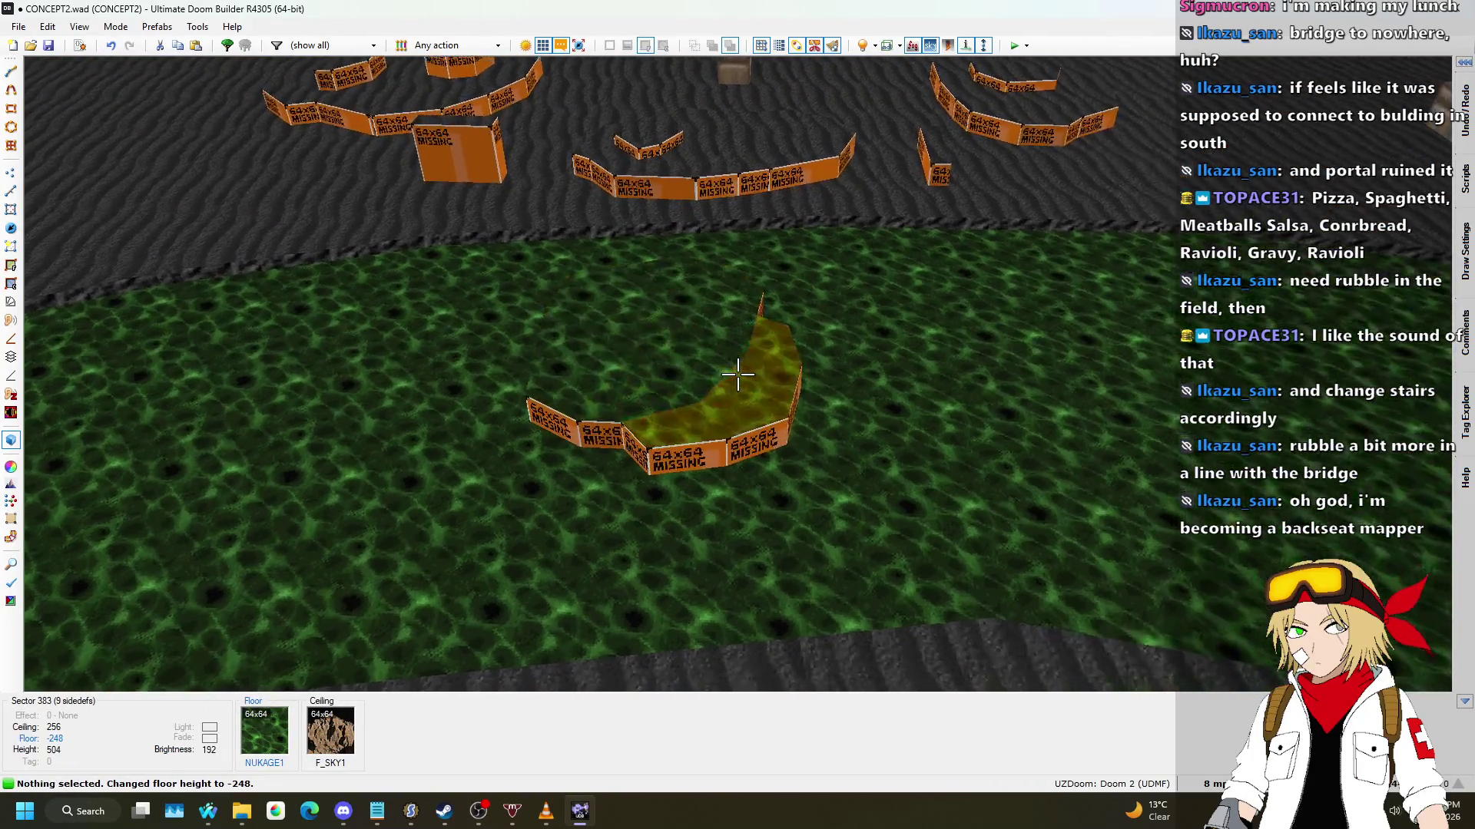
click(737, 374)
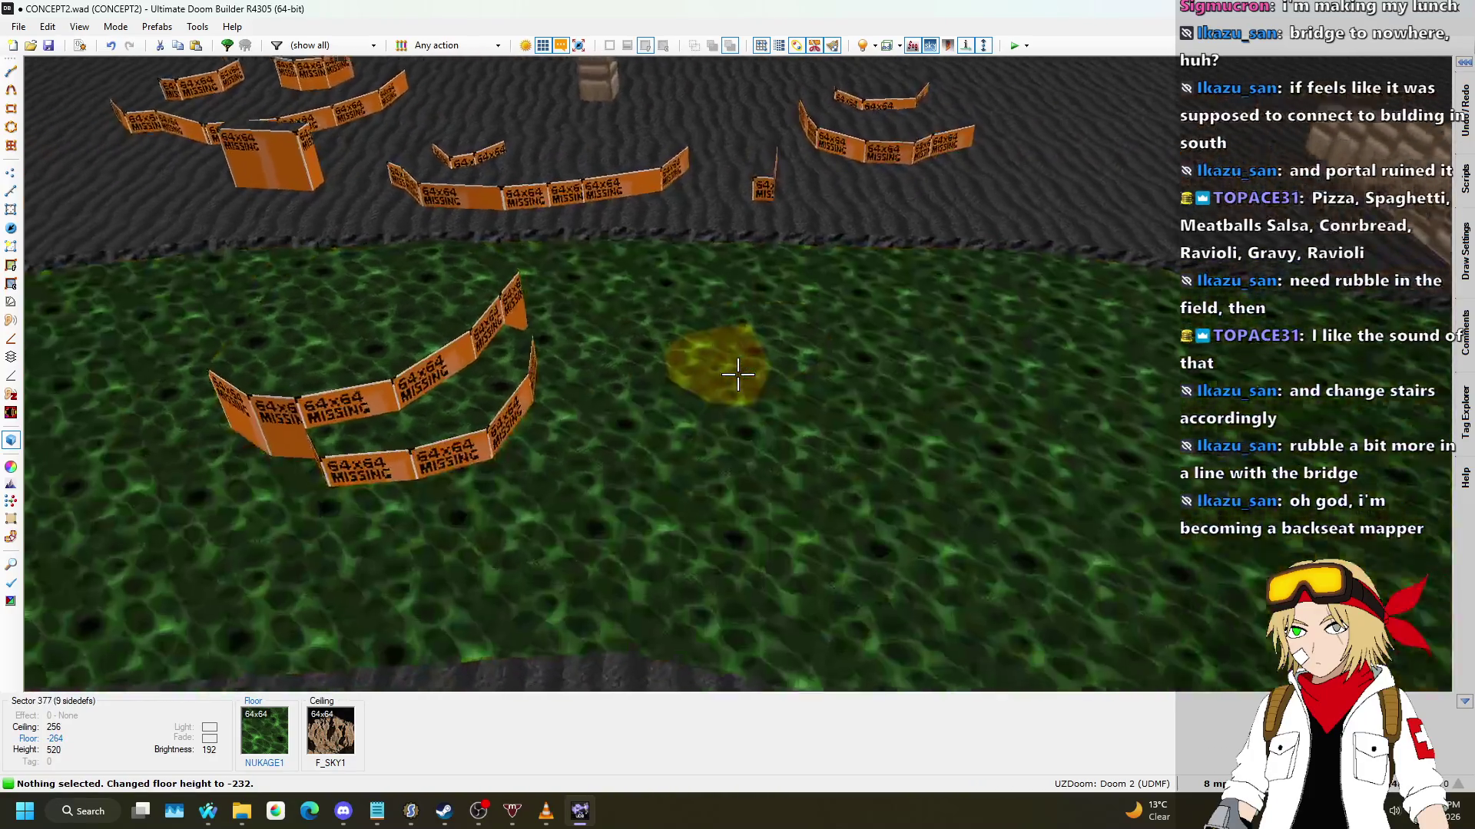
click(737, 374)
scroll(737, 374, down, 3)
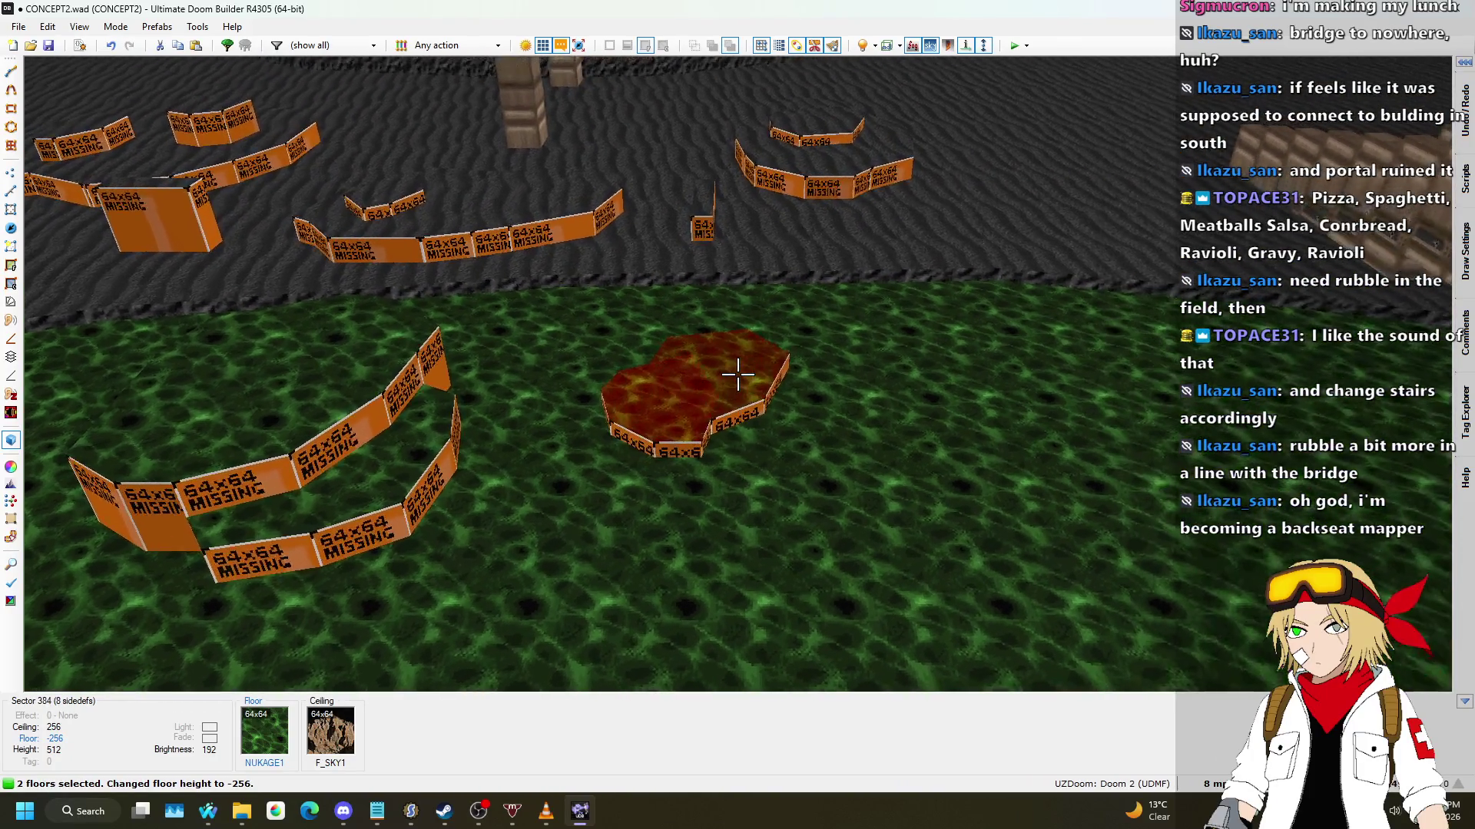
scroll(737, 374, up, 1)
click(737, 374)
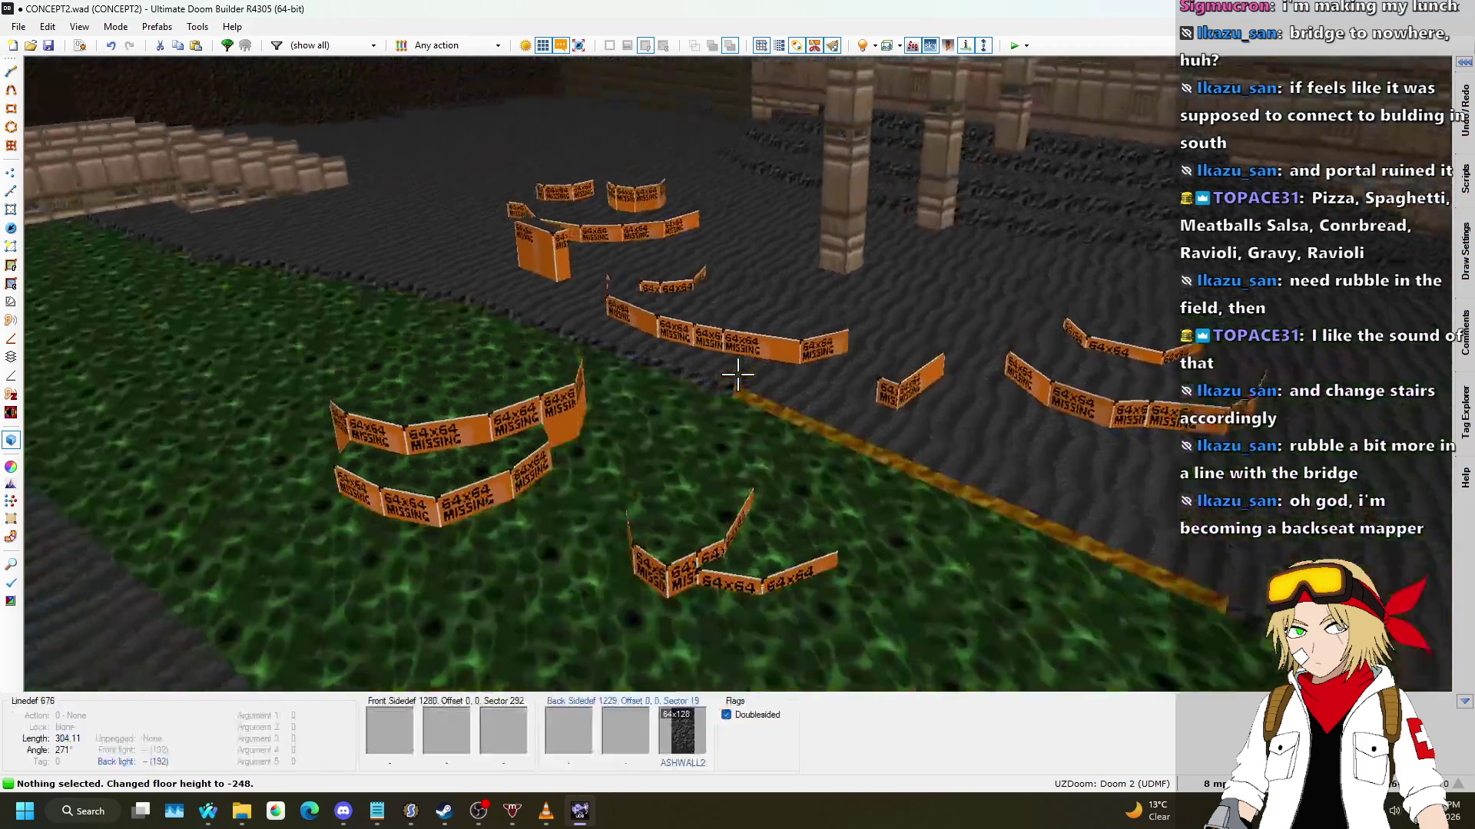
Step: Raise the floor of another rubble patch by one 8-unit step
key(w)
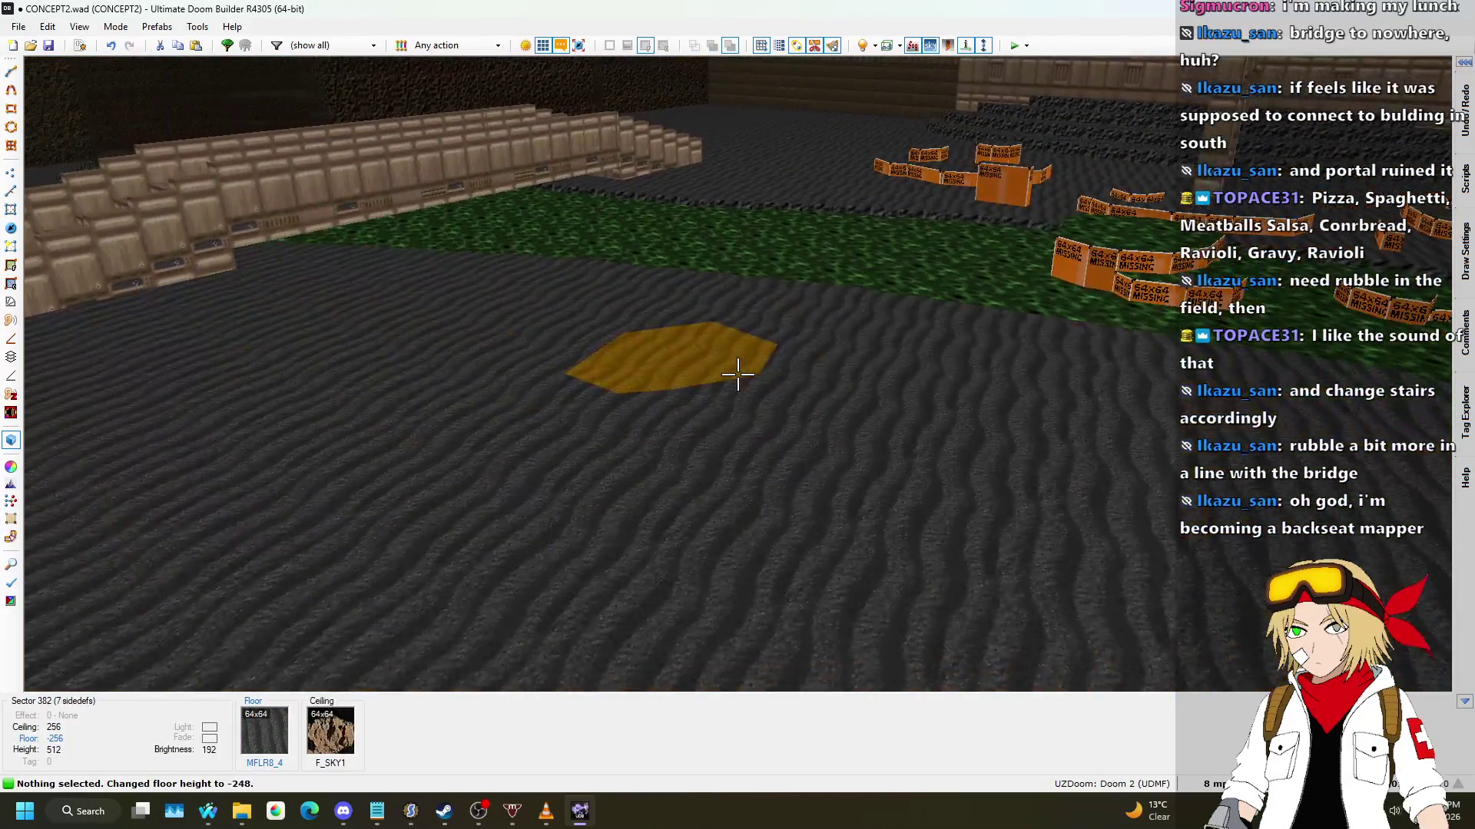
click(737, 374)
scroll(737, 374, up, 2)
click(737, 374)
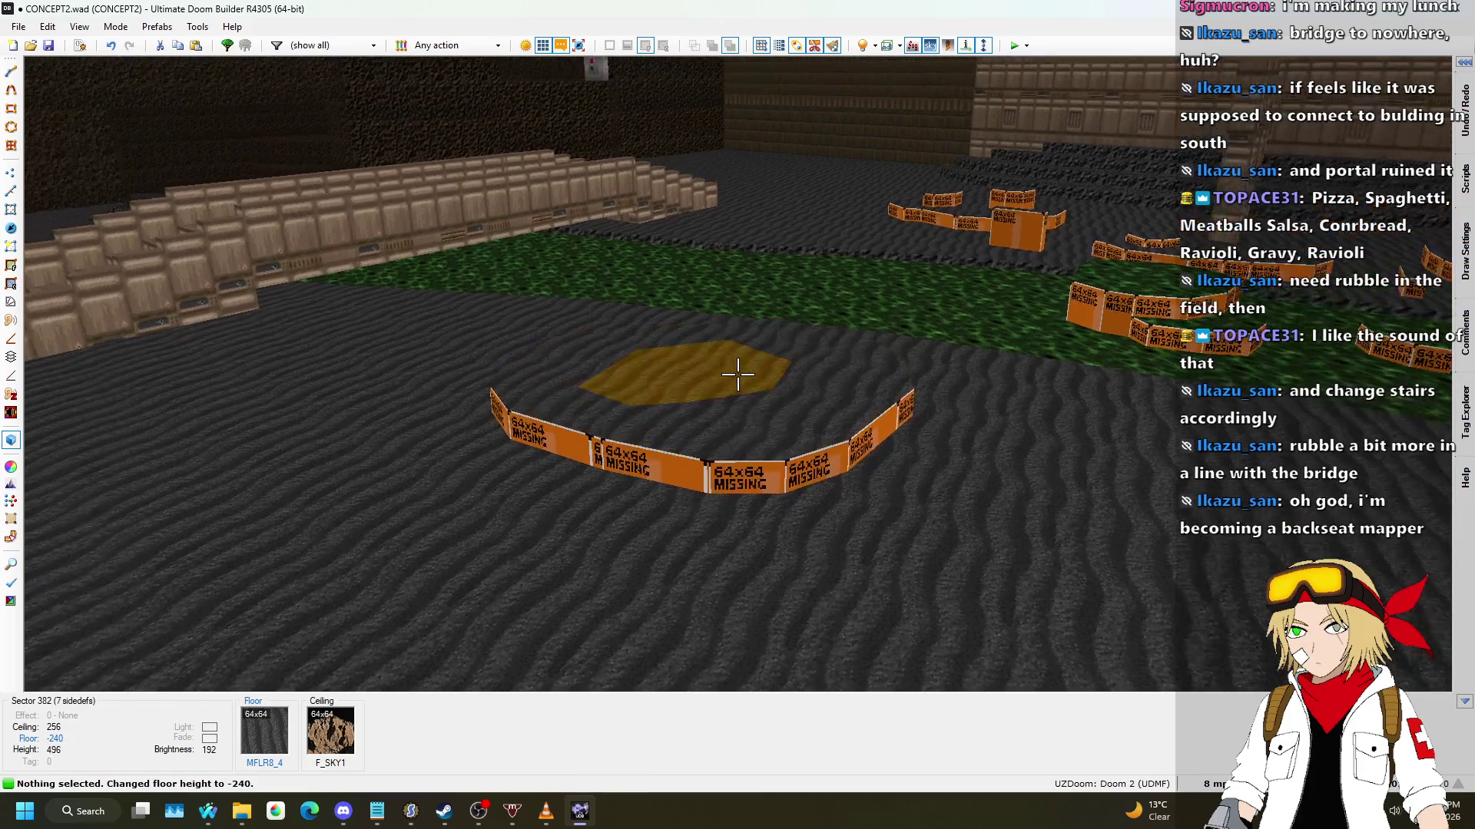
scroll(738, 374, down, 1)
scroll(738, 375, up, 1)
Step: Draw an inner crescent outline snapped to an existing line and inspect it in 3D
key(q)
scroll(717, 393, down, 5)
scroll(698, 230, up, 5)
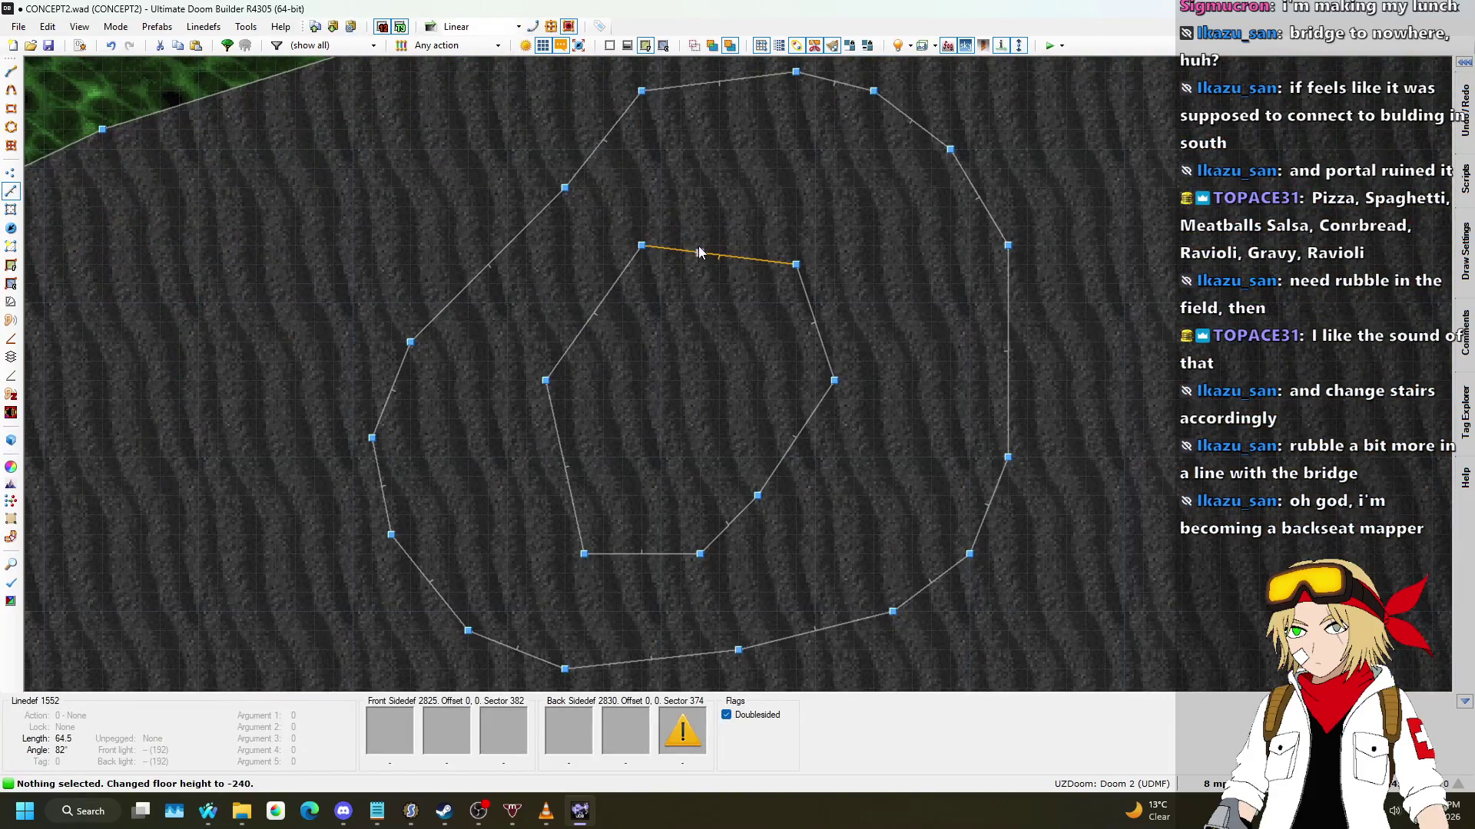
key(d)
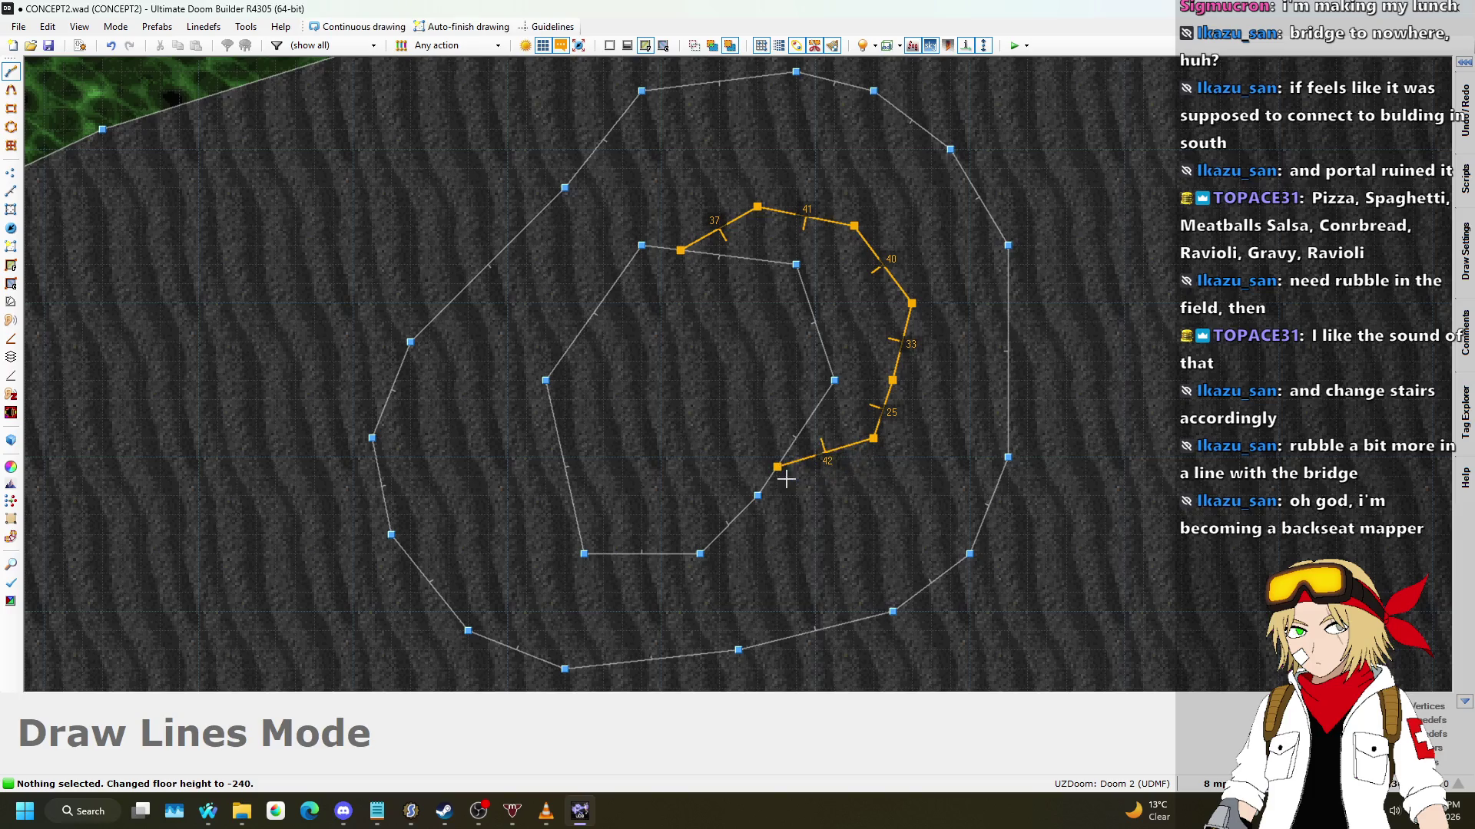
click(786, 479)
key(q)
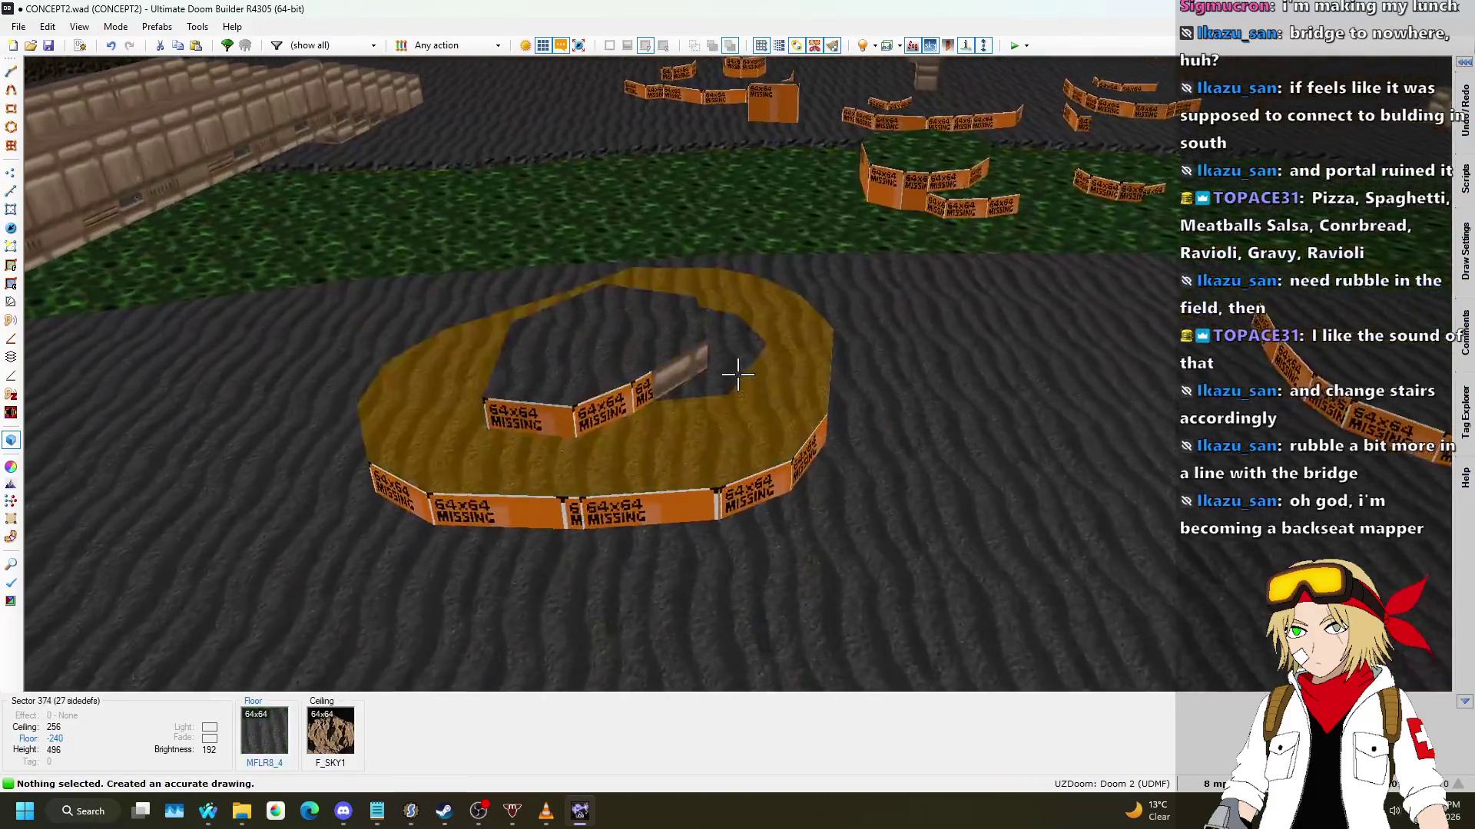
Step: Draw a second inner outline in the other rubble patch as a new sector
scroll(738, 374, up, 1)
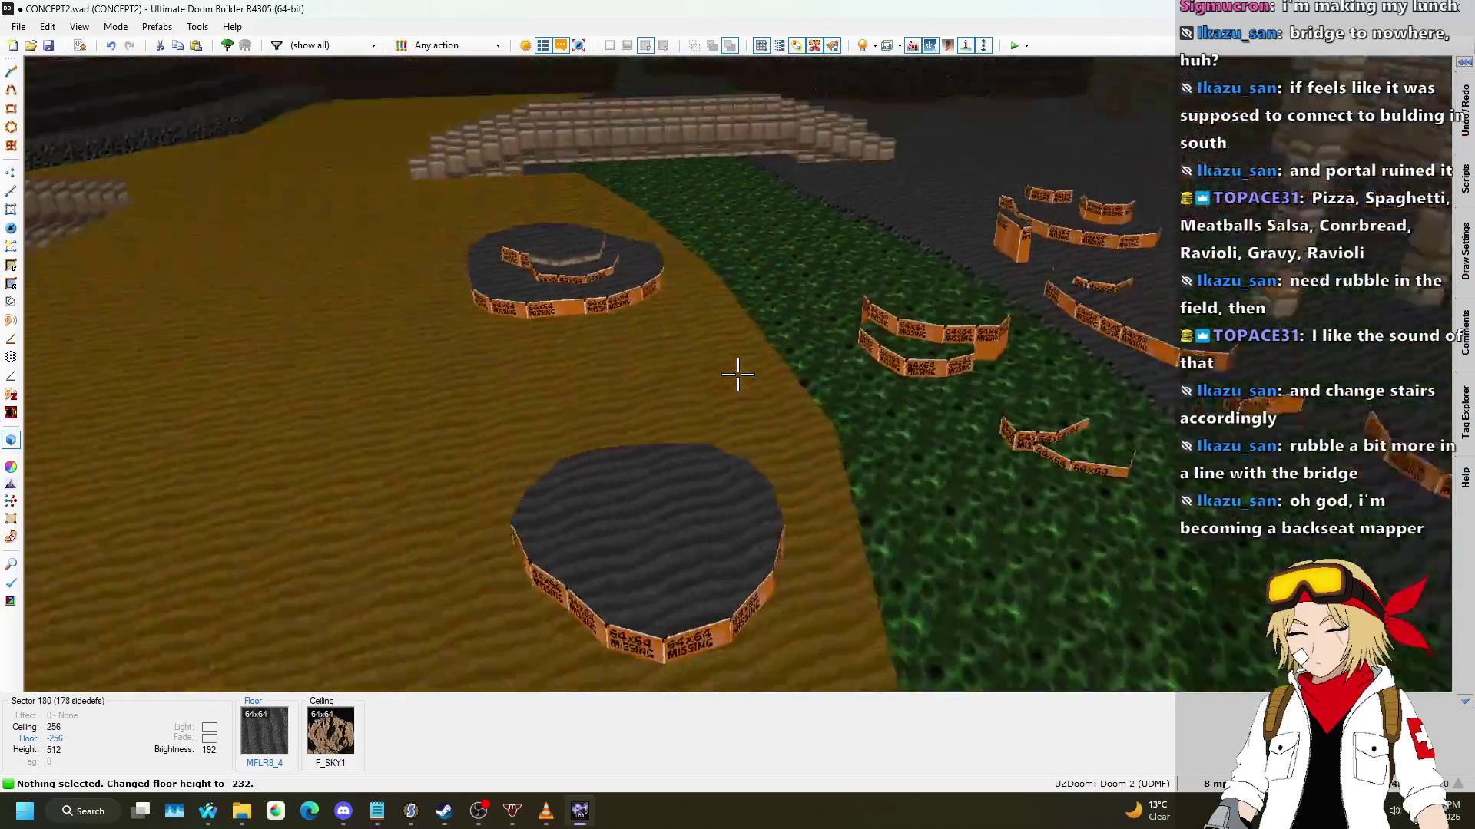
key(w)
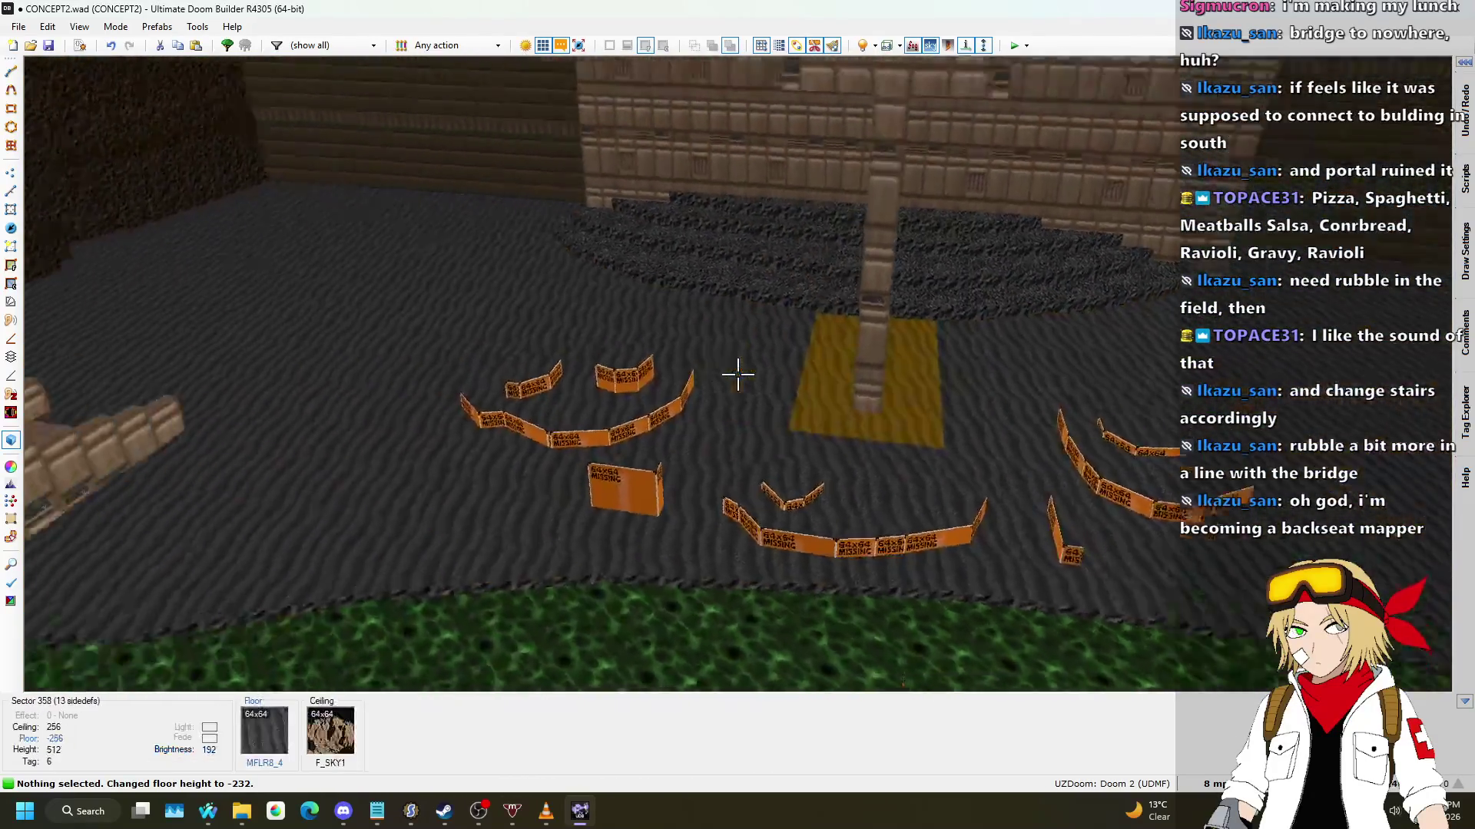
key(q)
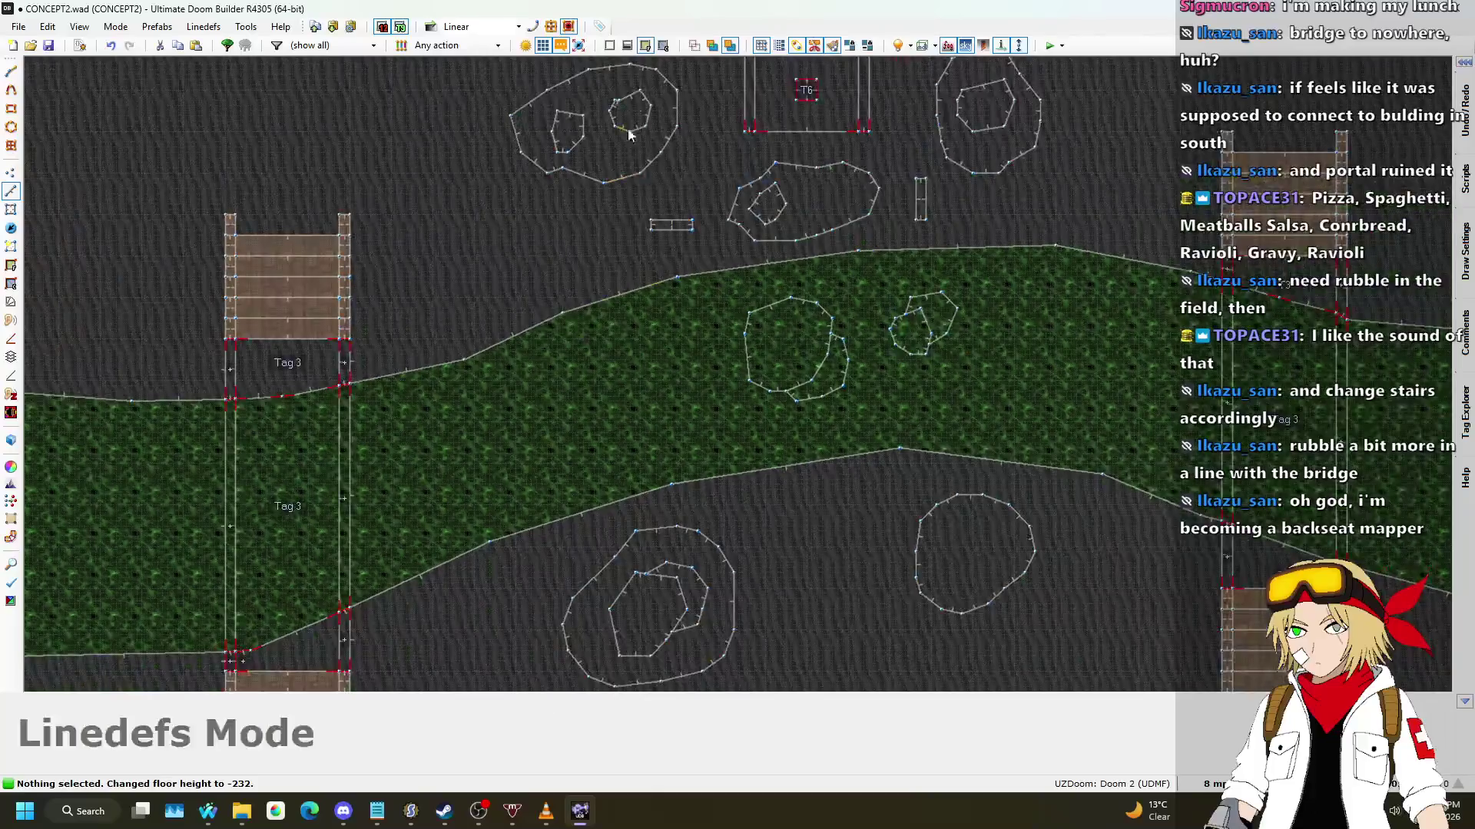
scroll(628, 149, up, 8)
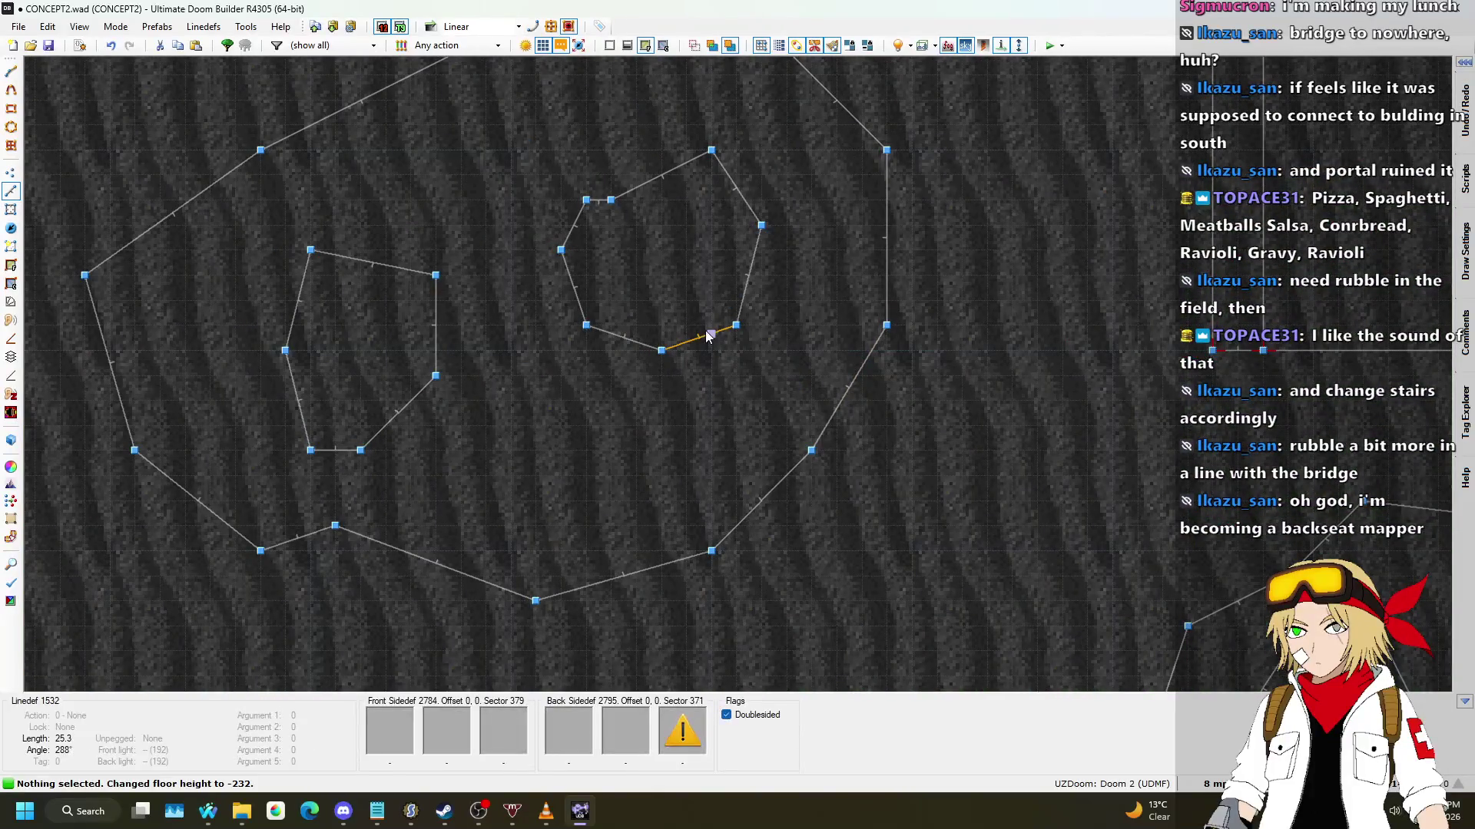
key(Insert)
click(661, 425)
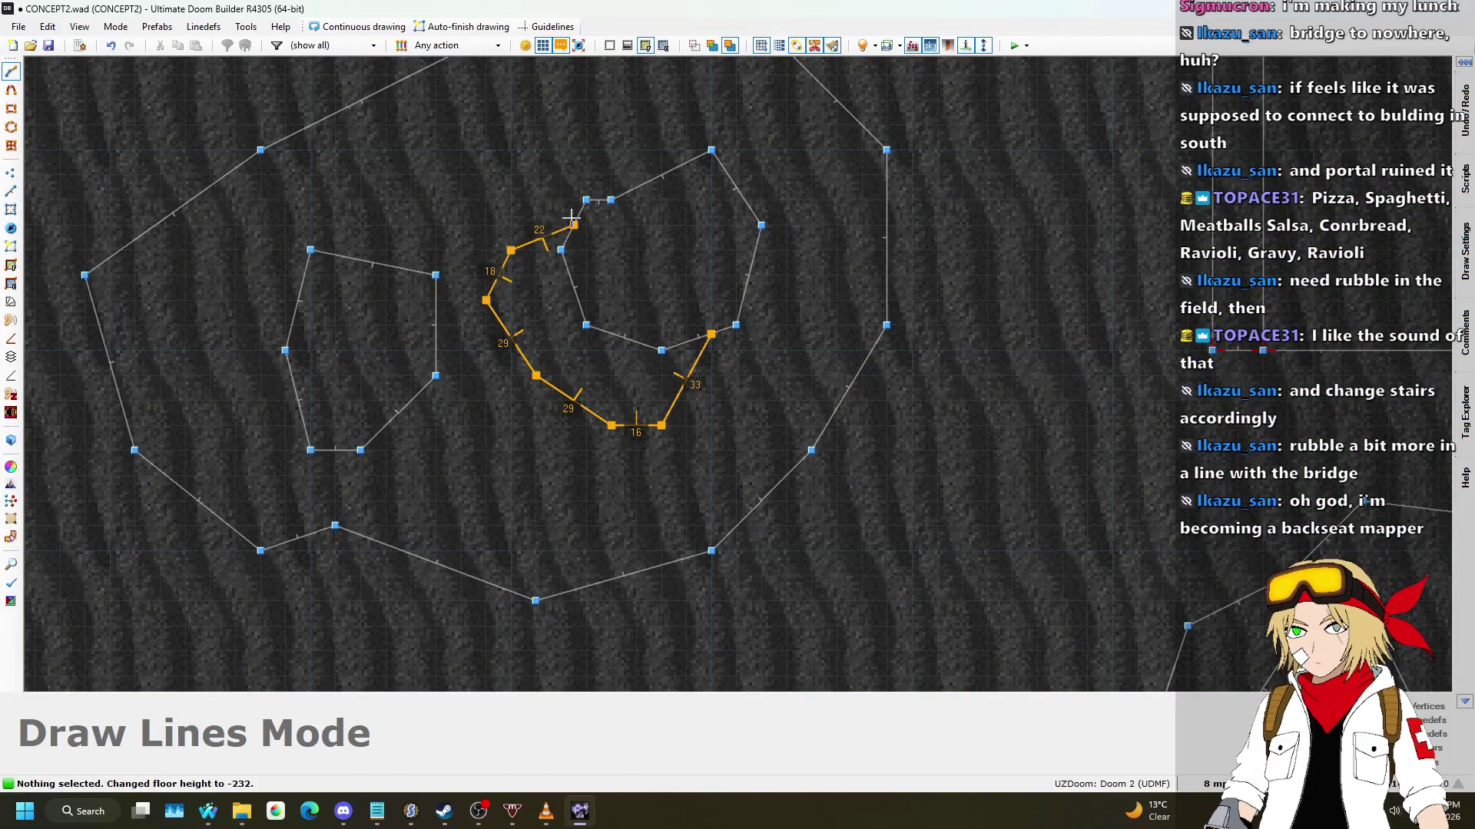
right_click(568, 218)
Step: Copy ASHWALL3 and paste it onto the rubble mounds' orange missing-texture walls
key(q)
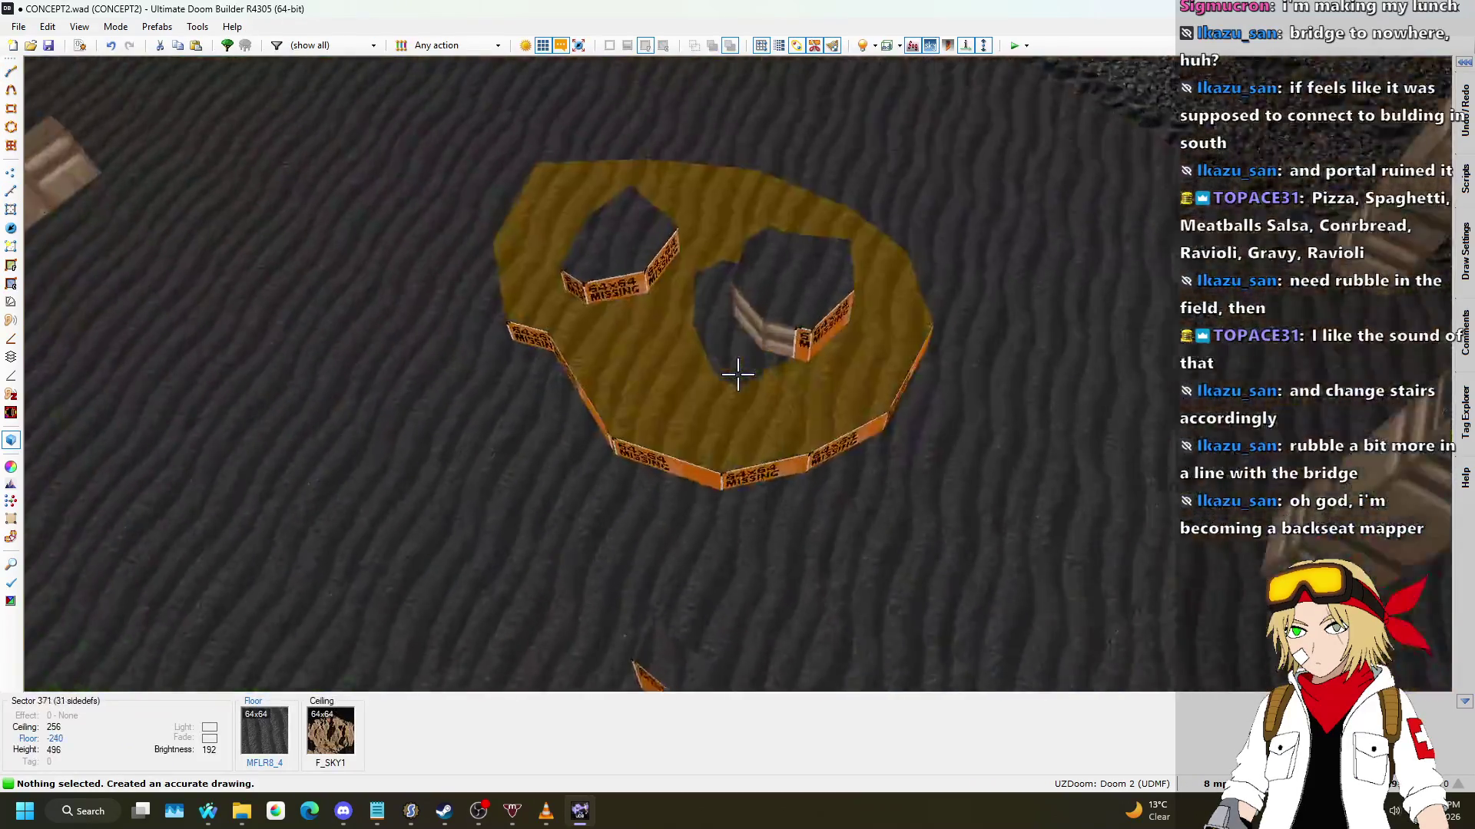
scroll(737, 374, down, 5)
key(ctrl+c)
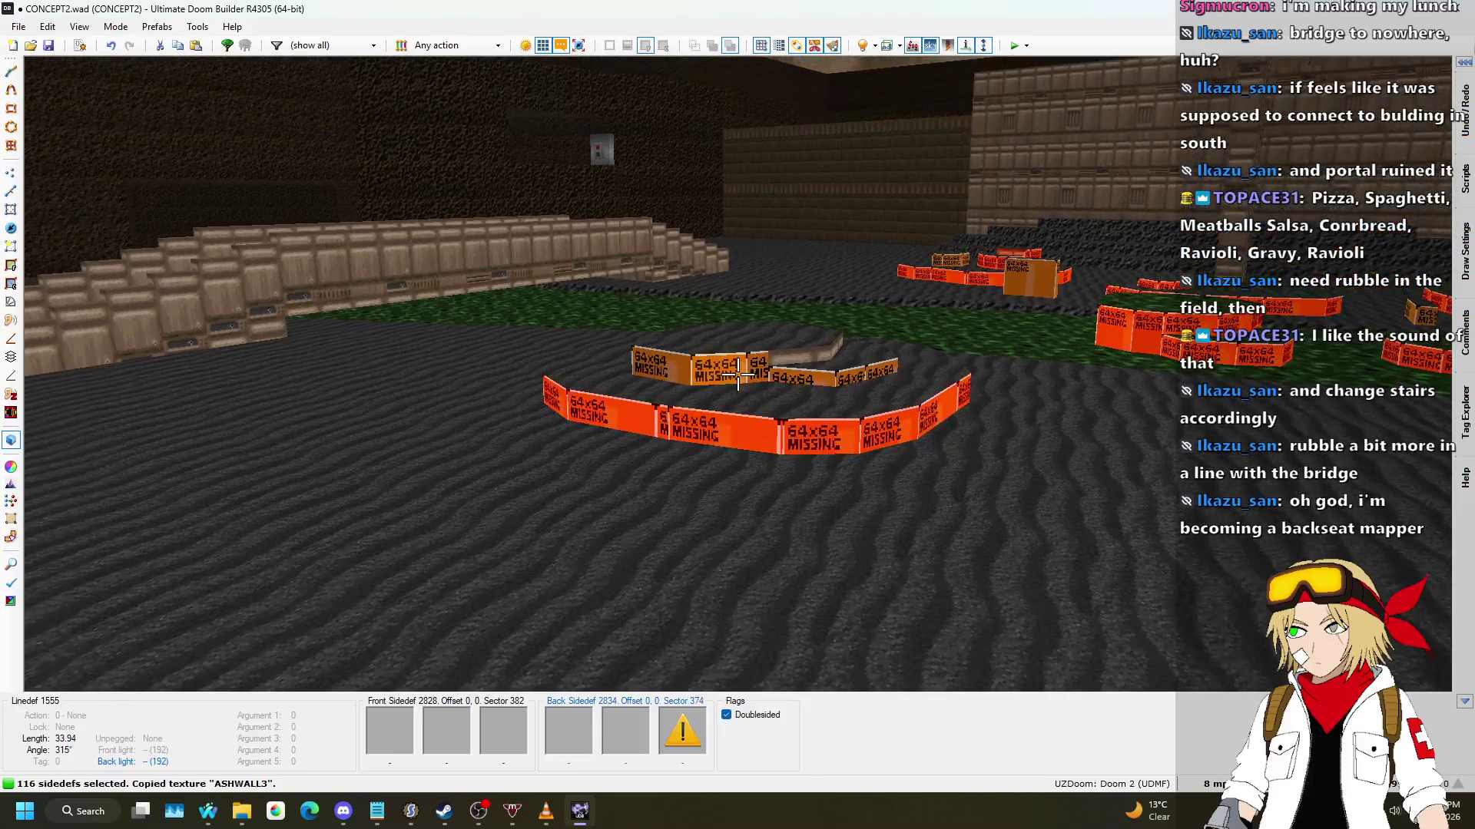
key(ctrl+c)
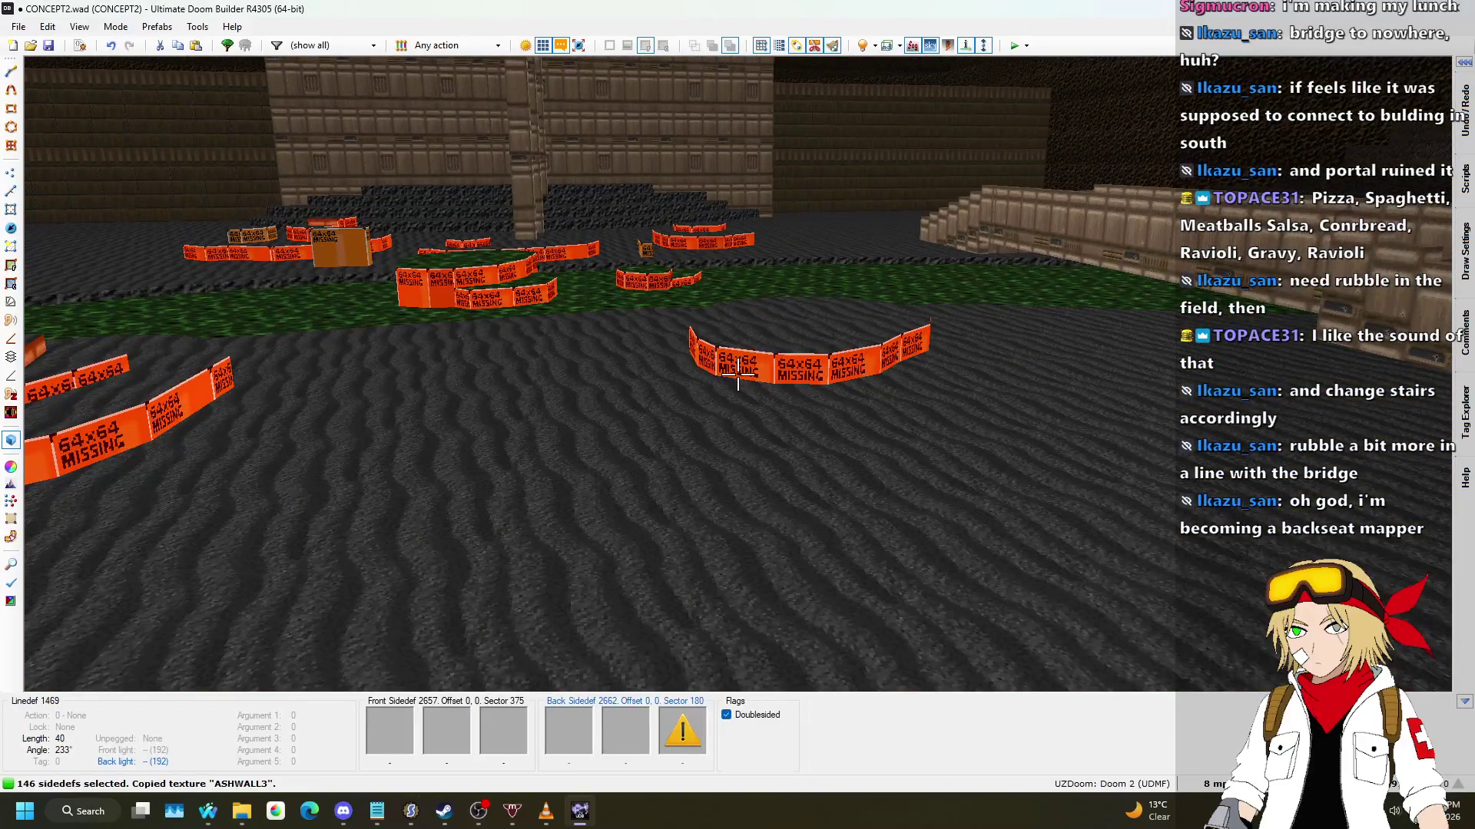
key(ctrl+v)
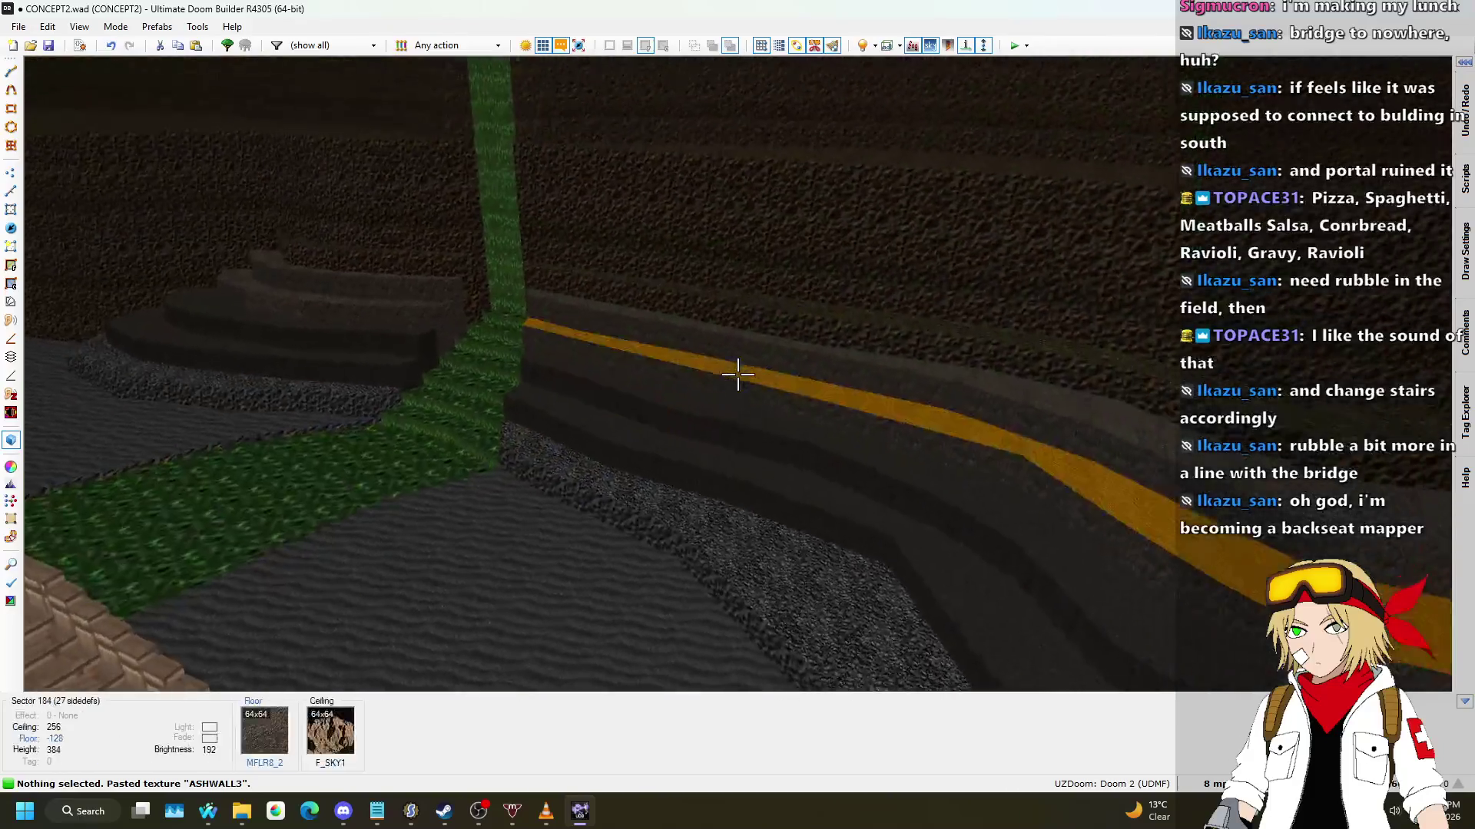
Step: Copy the FLAT10 flat and select three rubble floors to receive it
key(ctrl+c)
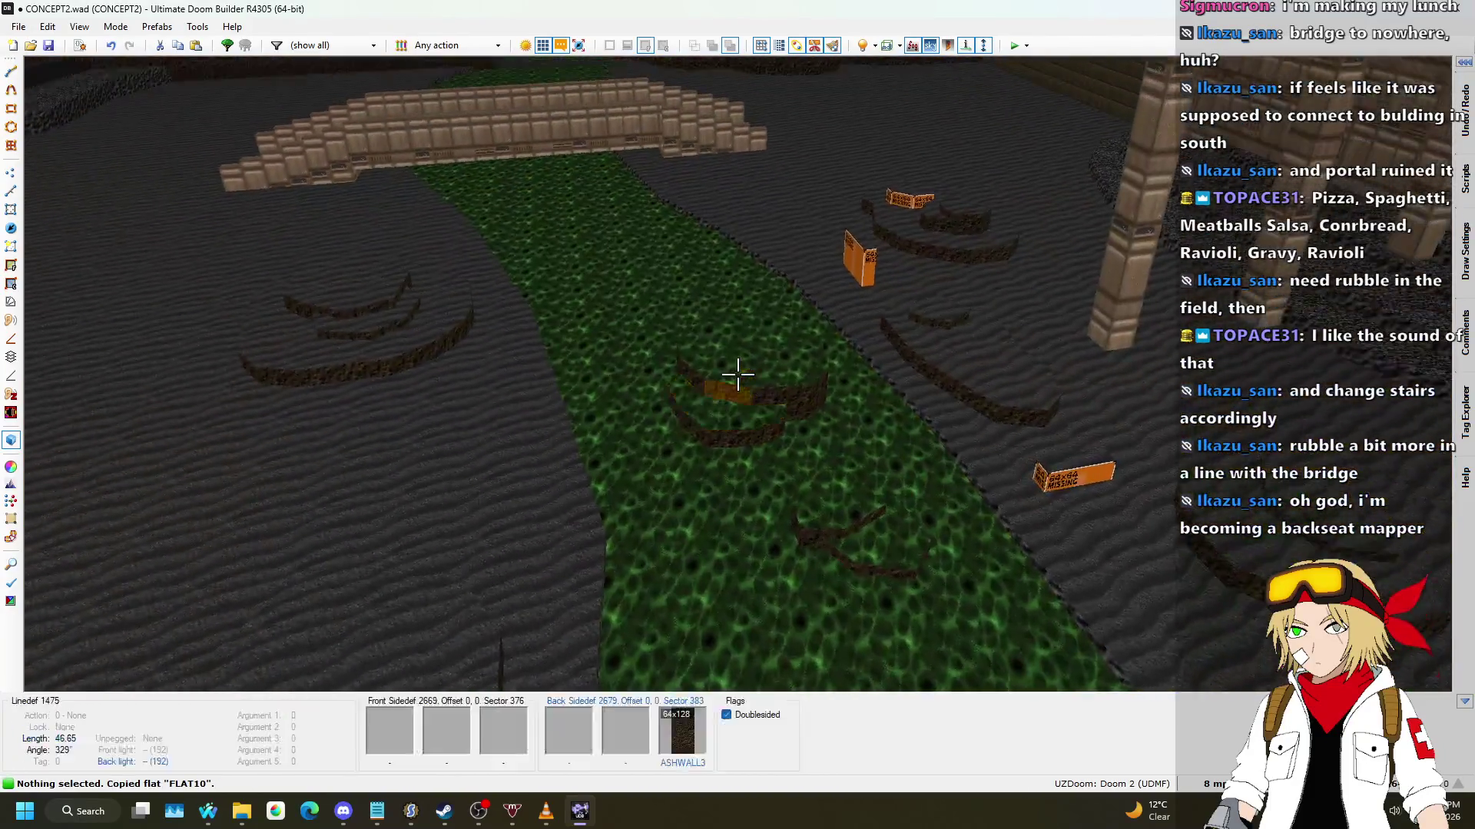
click(738, 374)
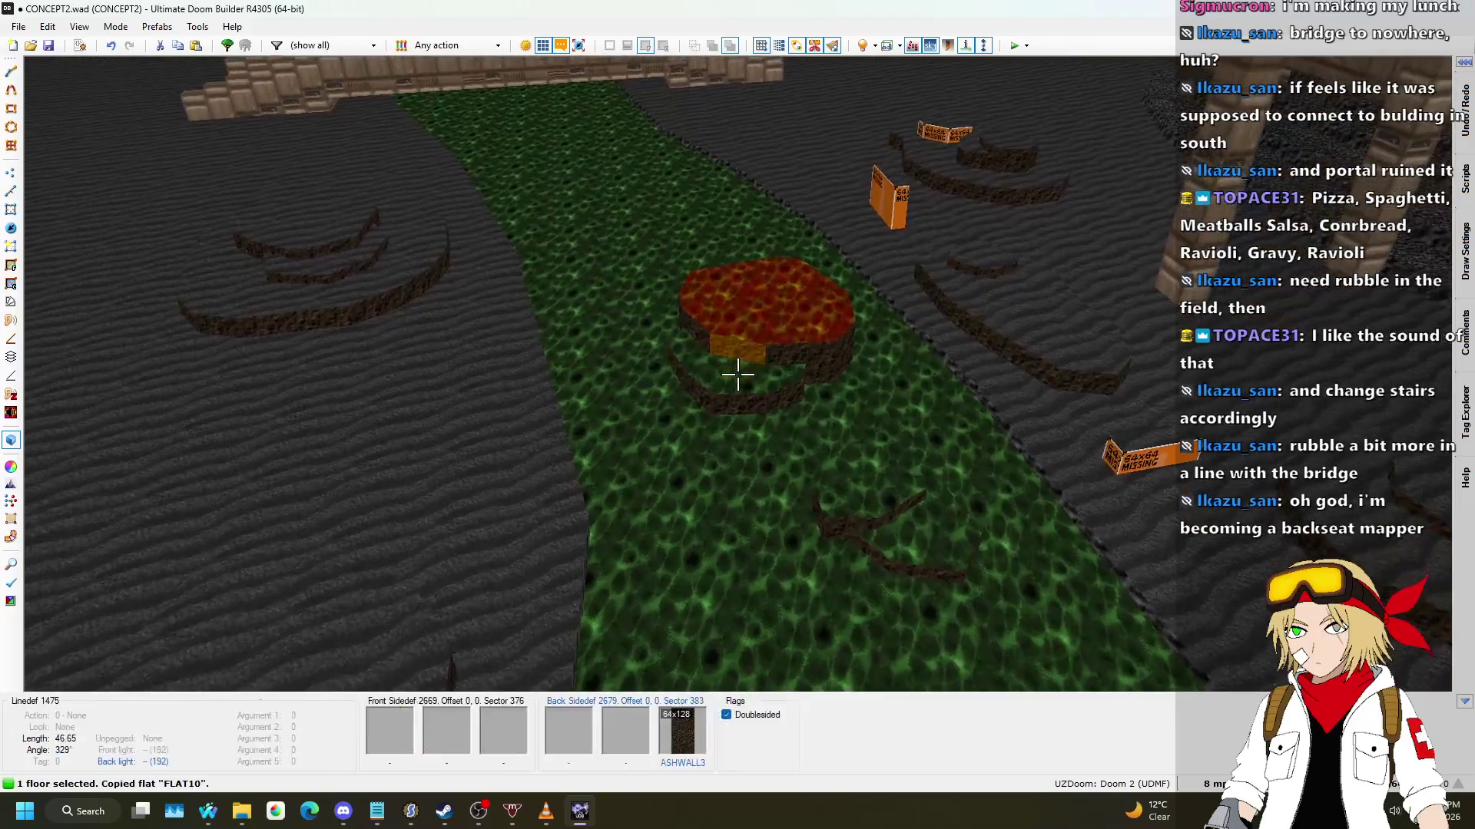
click(737, 374)
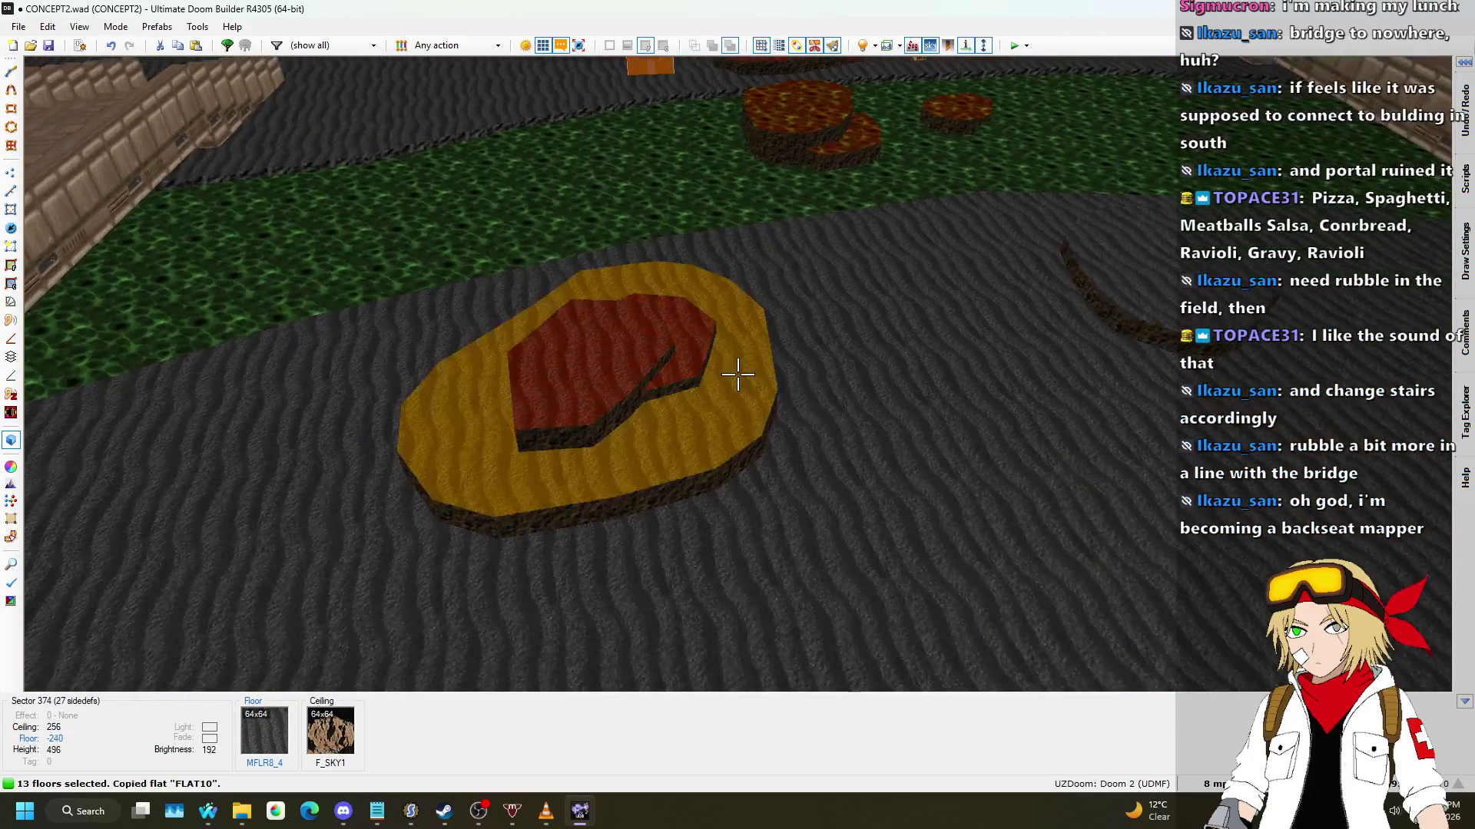
click(737, 374)
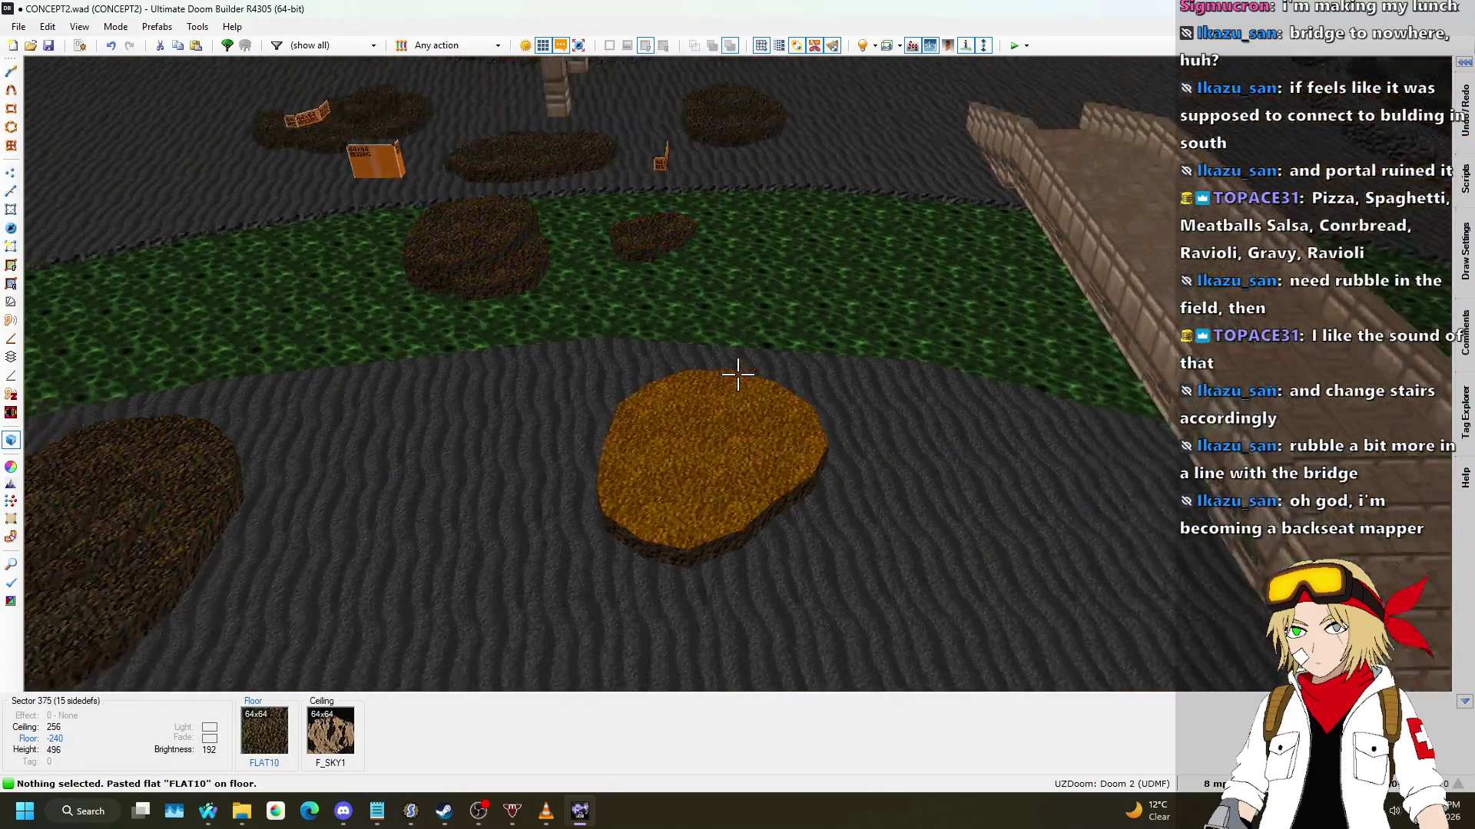
Step: Paste ASHWALL3 onto the rubble mound sides and STARTAN2 onto the small block, then copy FLOOR0_1
key(w)
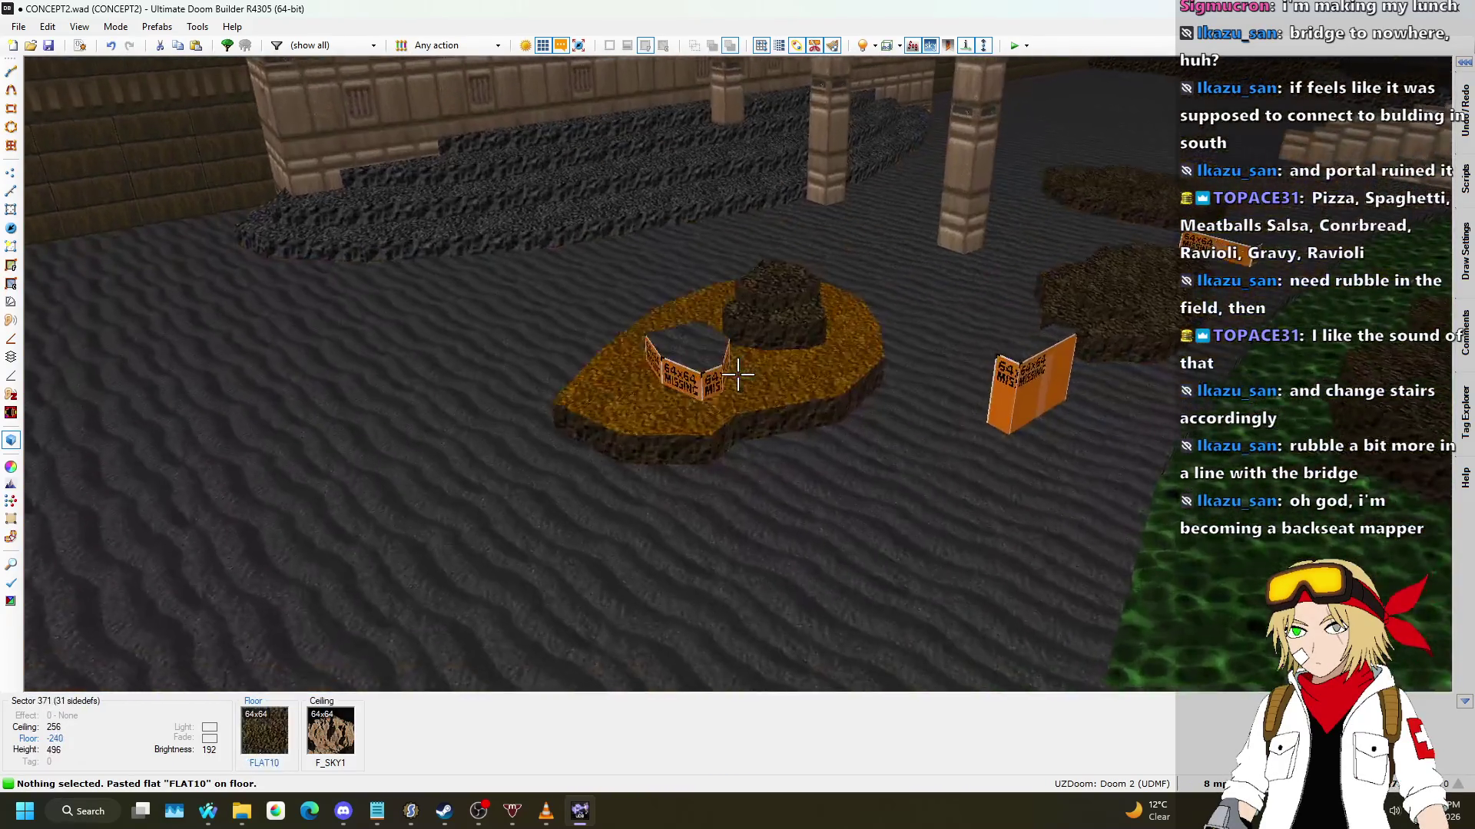
key(w)
key(w)
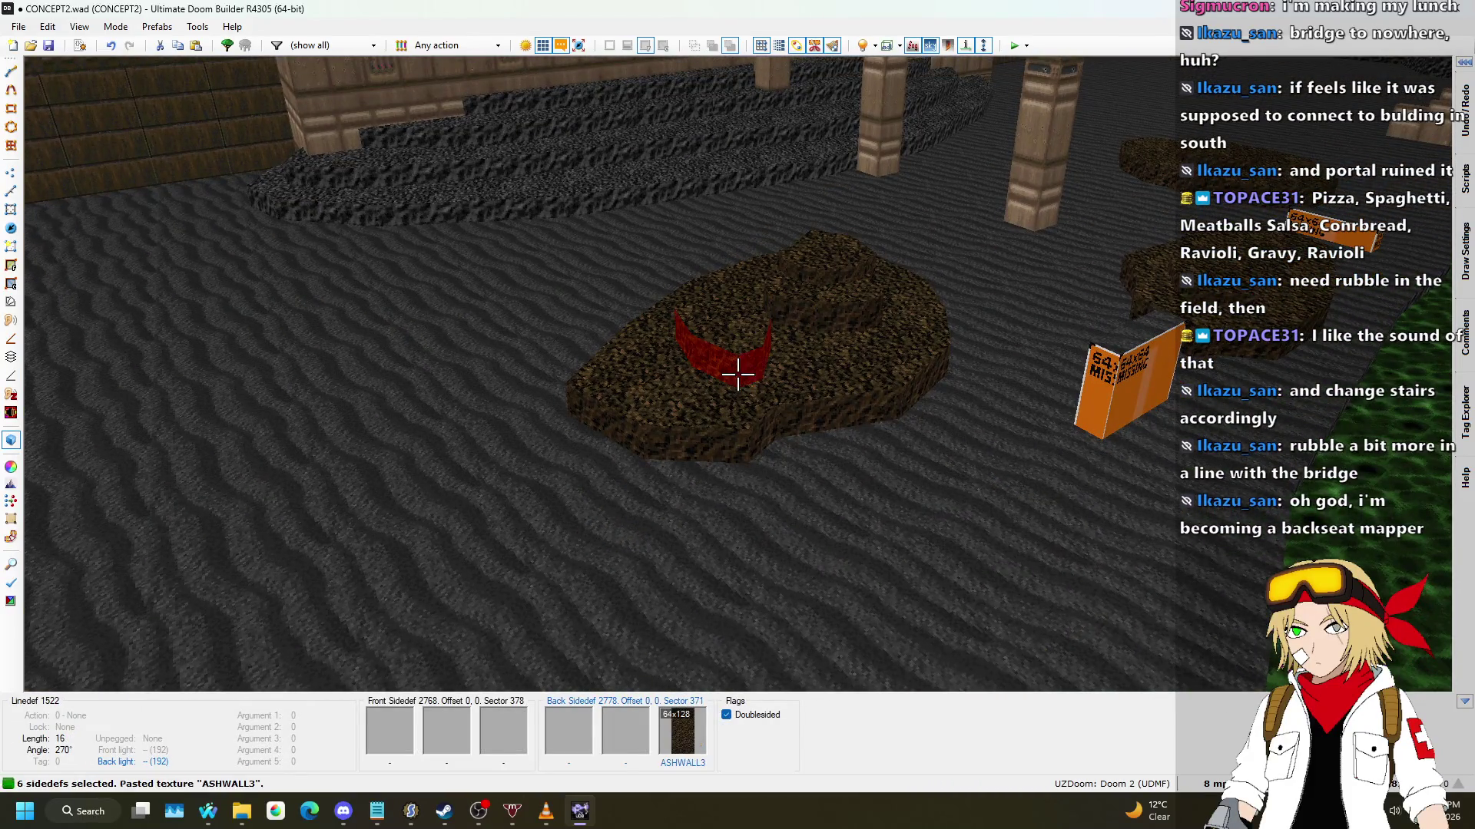
key(ctrl+v)
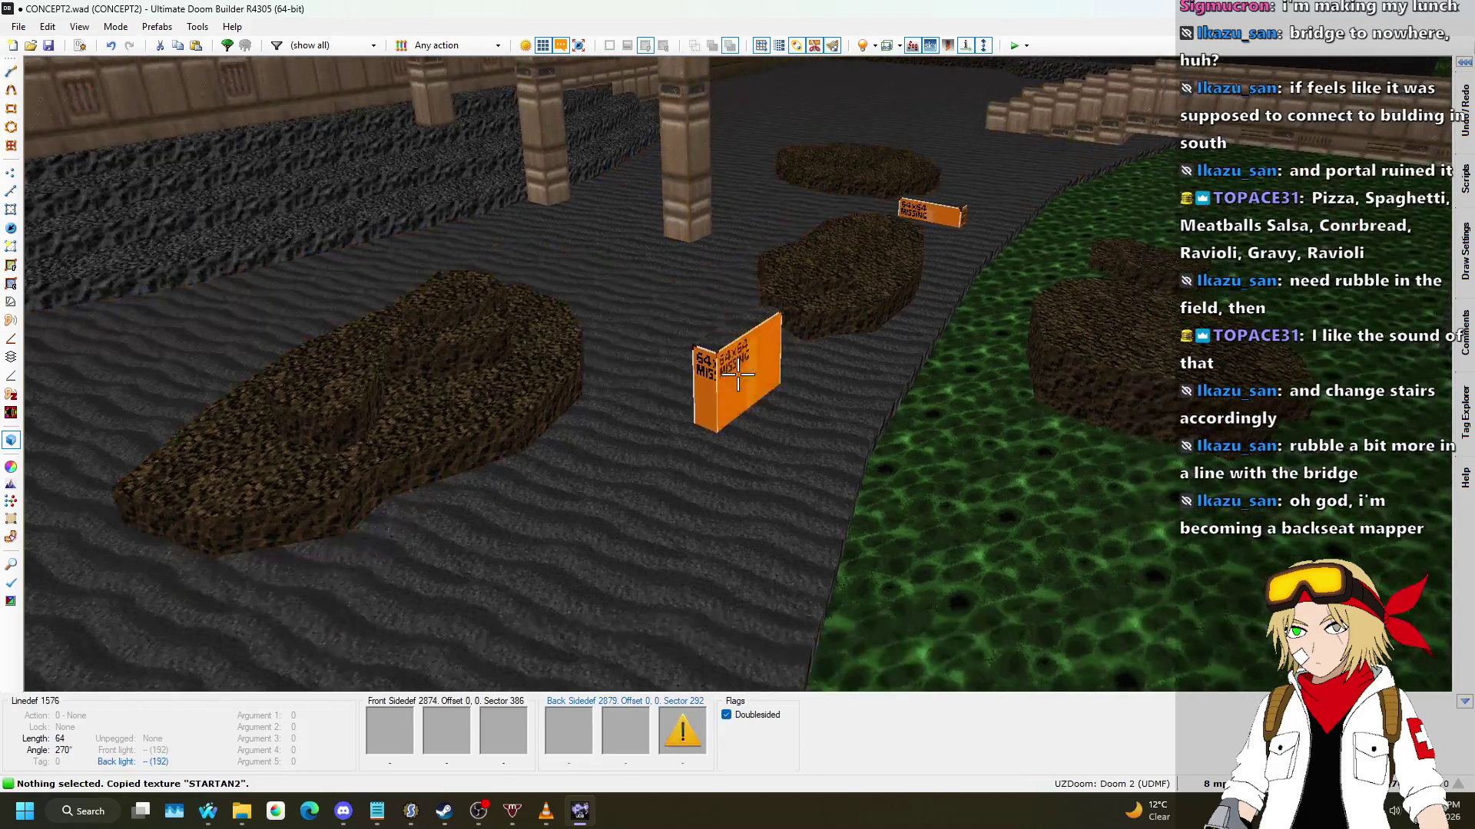
key(ctrl+v)
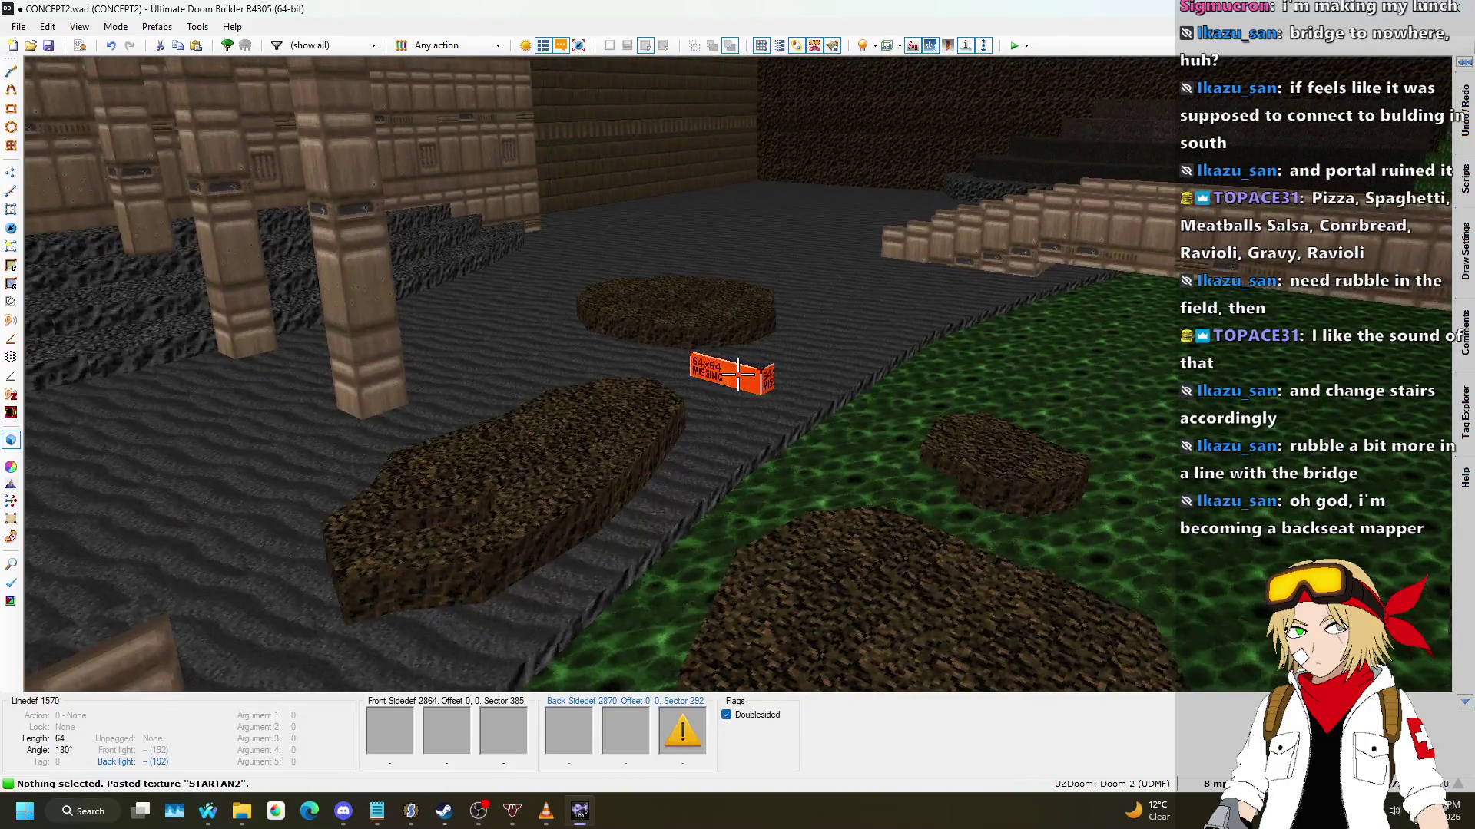
key(w)
key(ctrl+c)
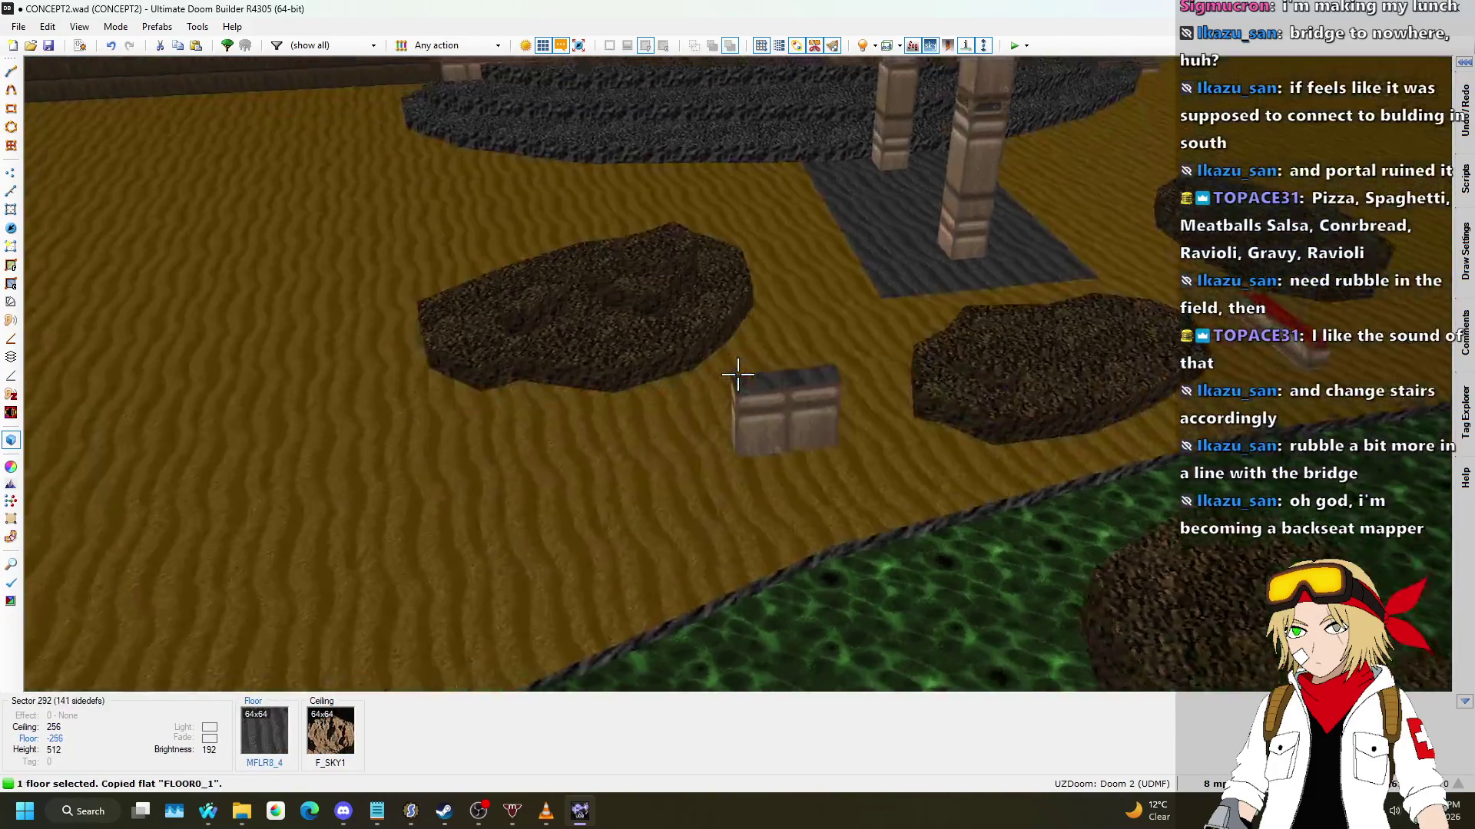
Step: Paste FLOOR0_1 onto the floor ahead and take a wide look over the field
key(ctrl+v)
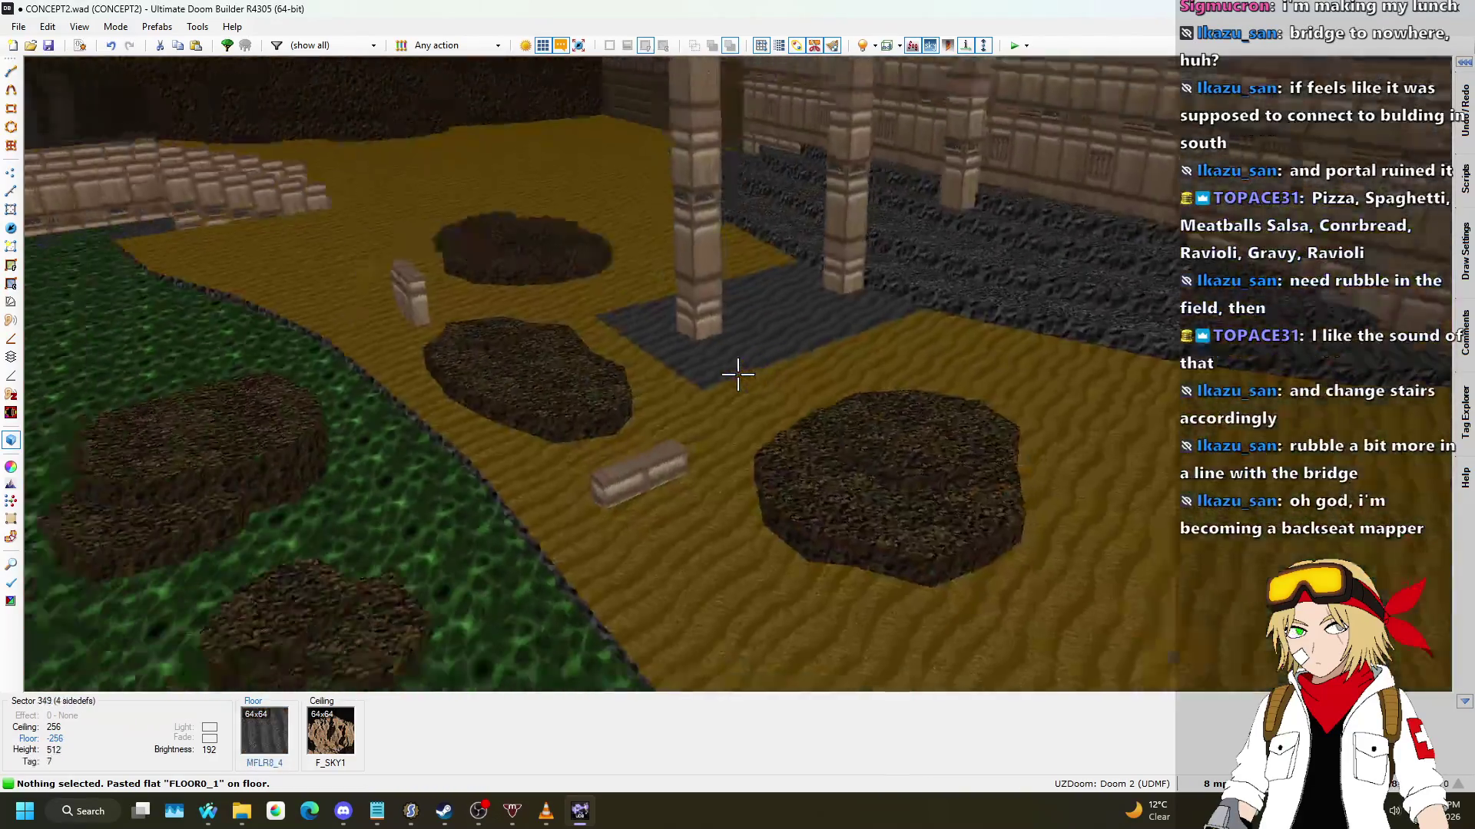
key(w)
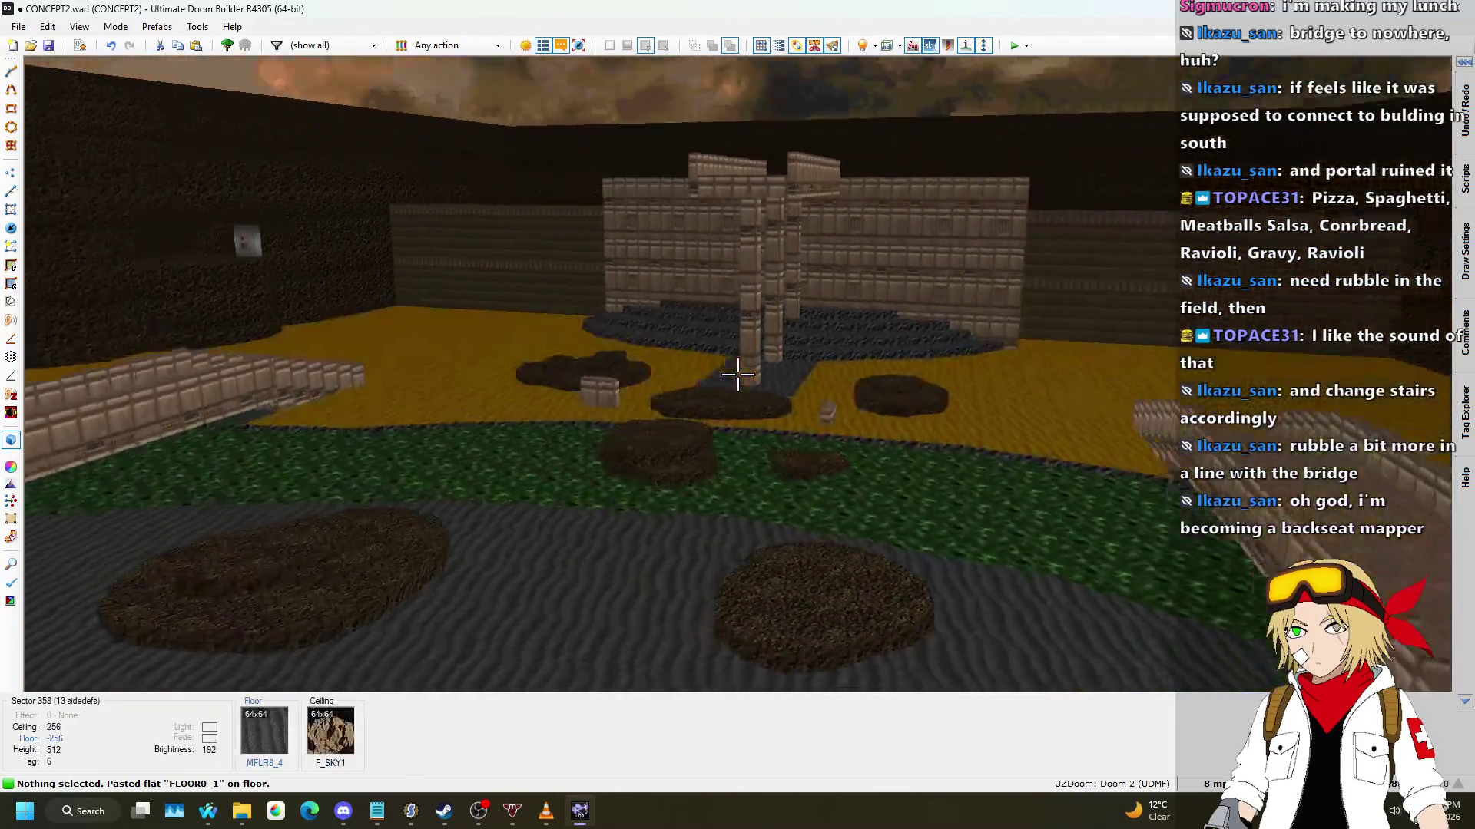
key(w)
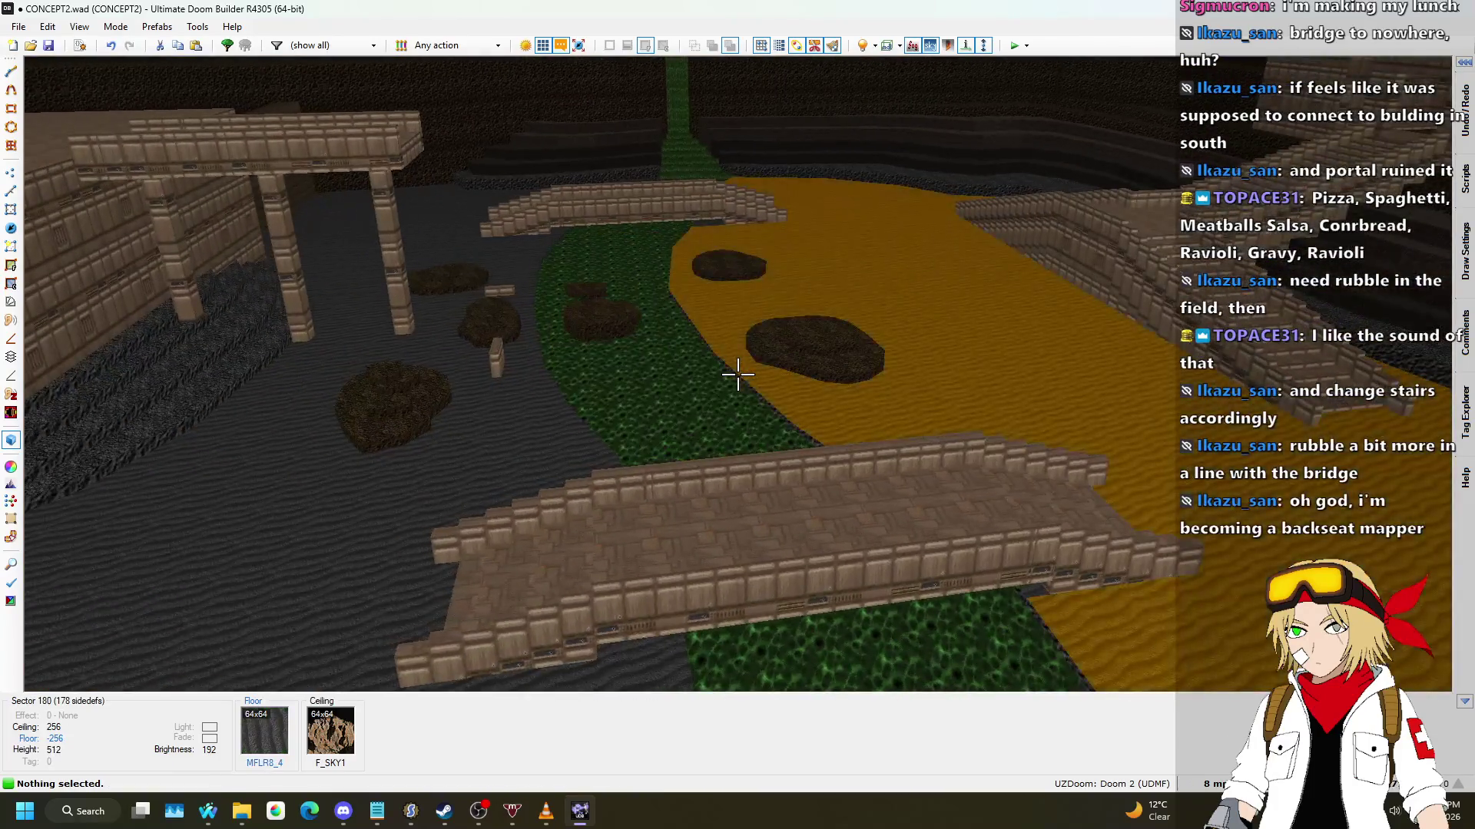
key(w)
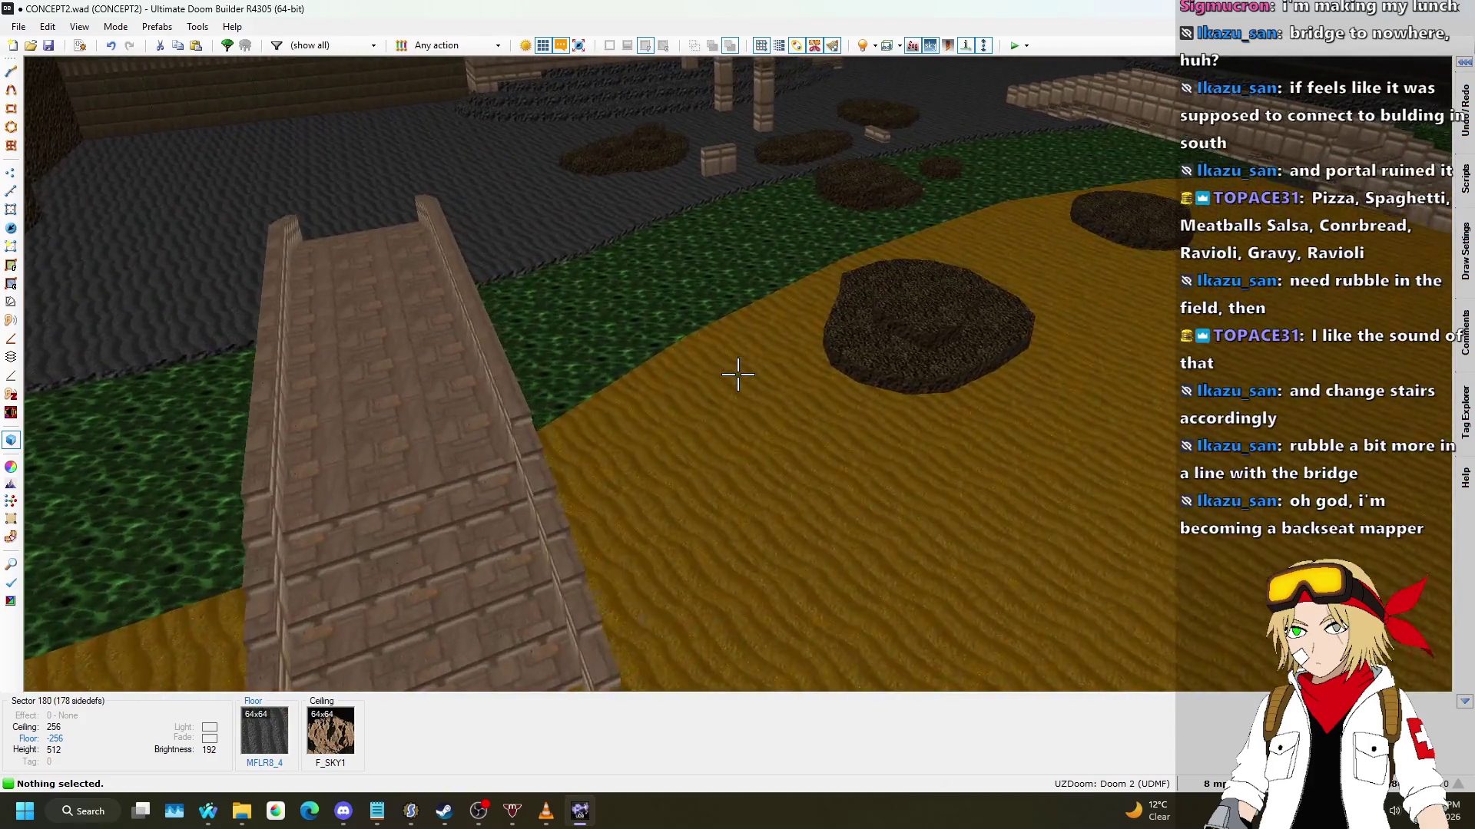
Step: Fly along the path toward the bridge, briefly switch to another window, and return
key(s)
key(w)
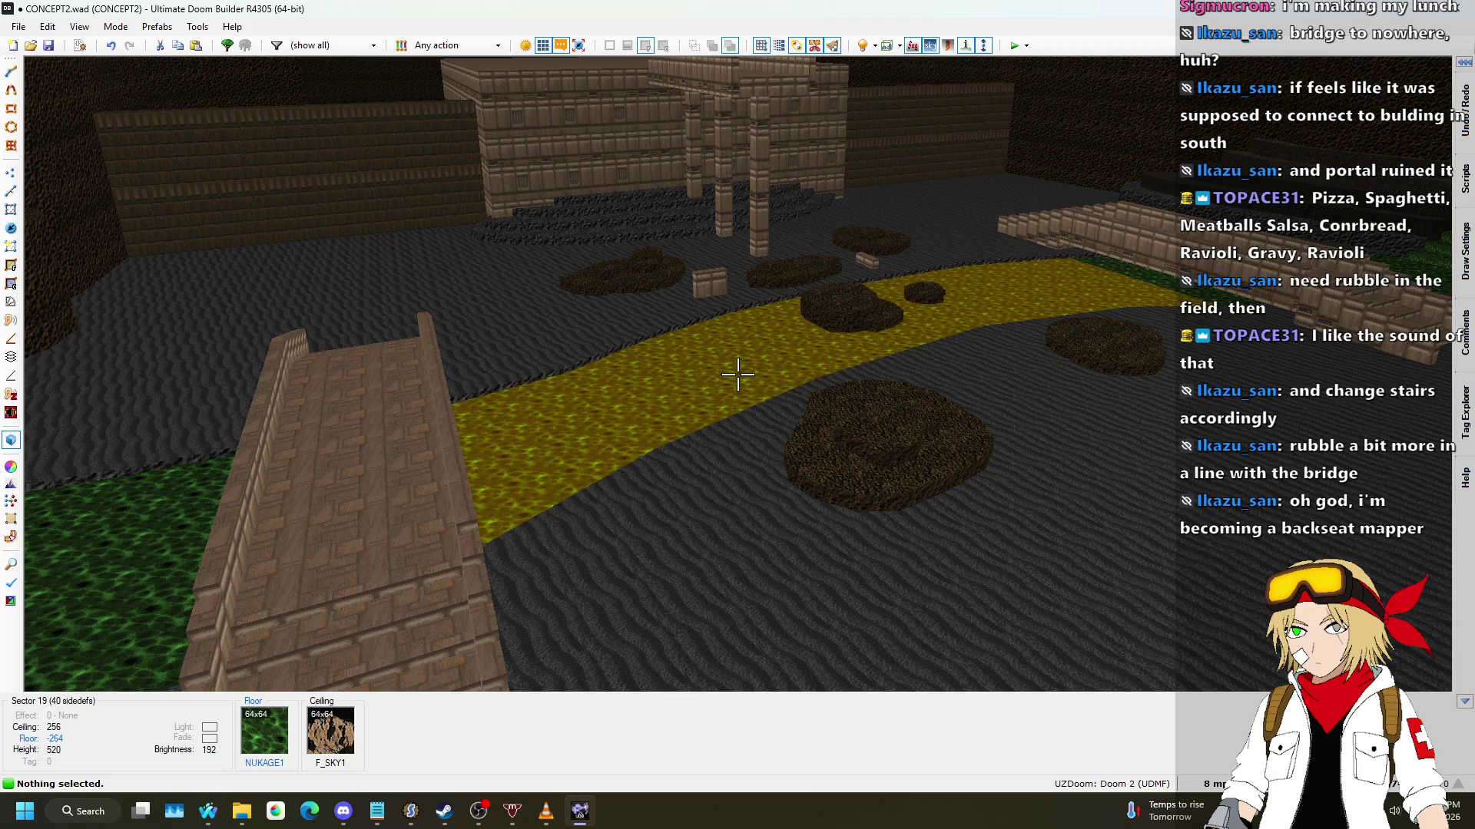
key(alt+Tab)
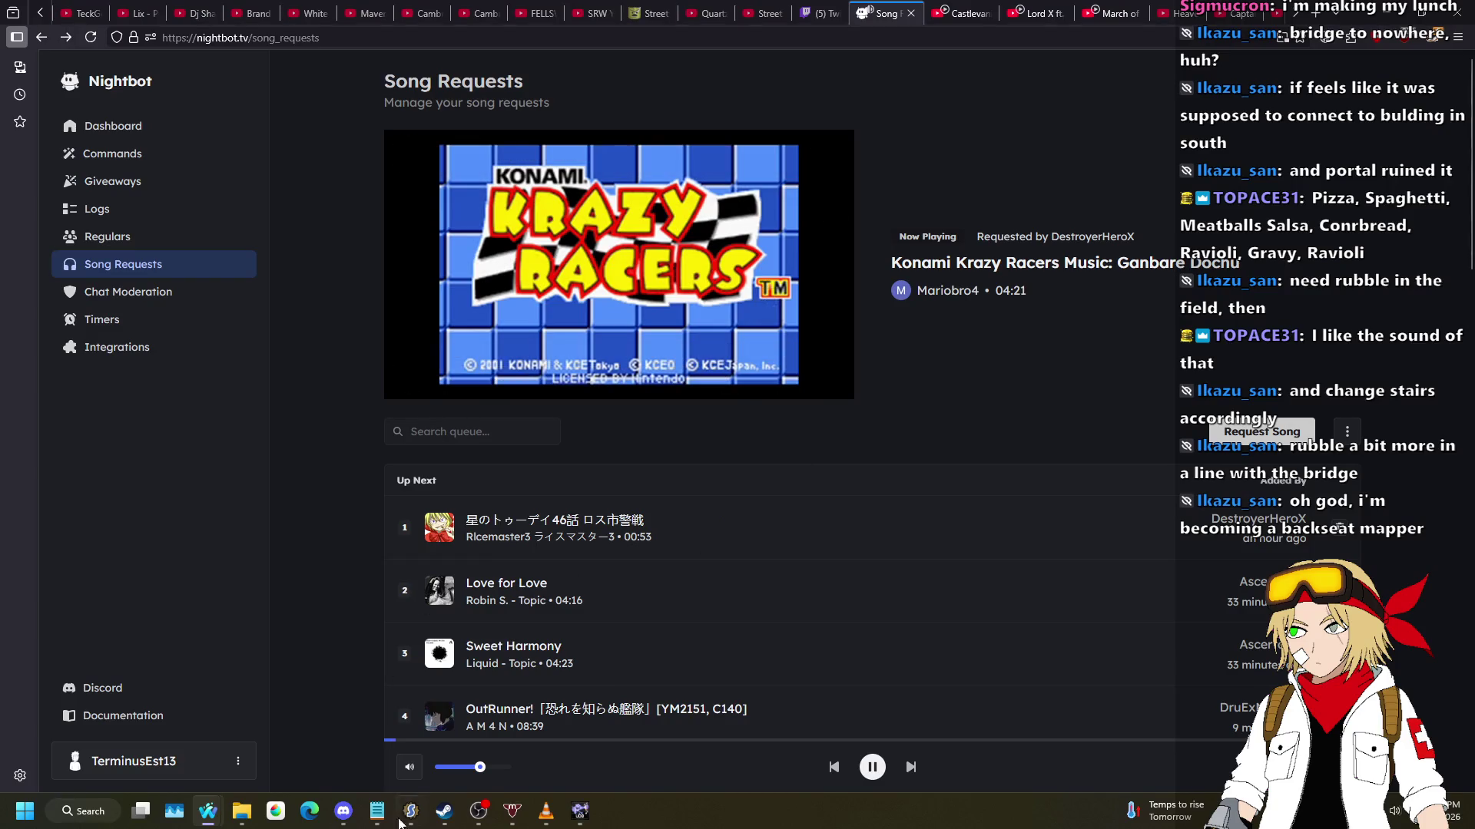
click(578, 816)
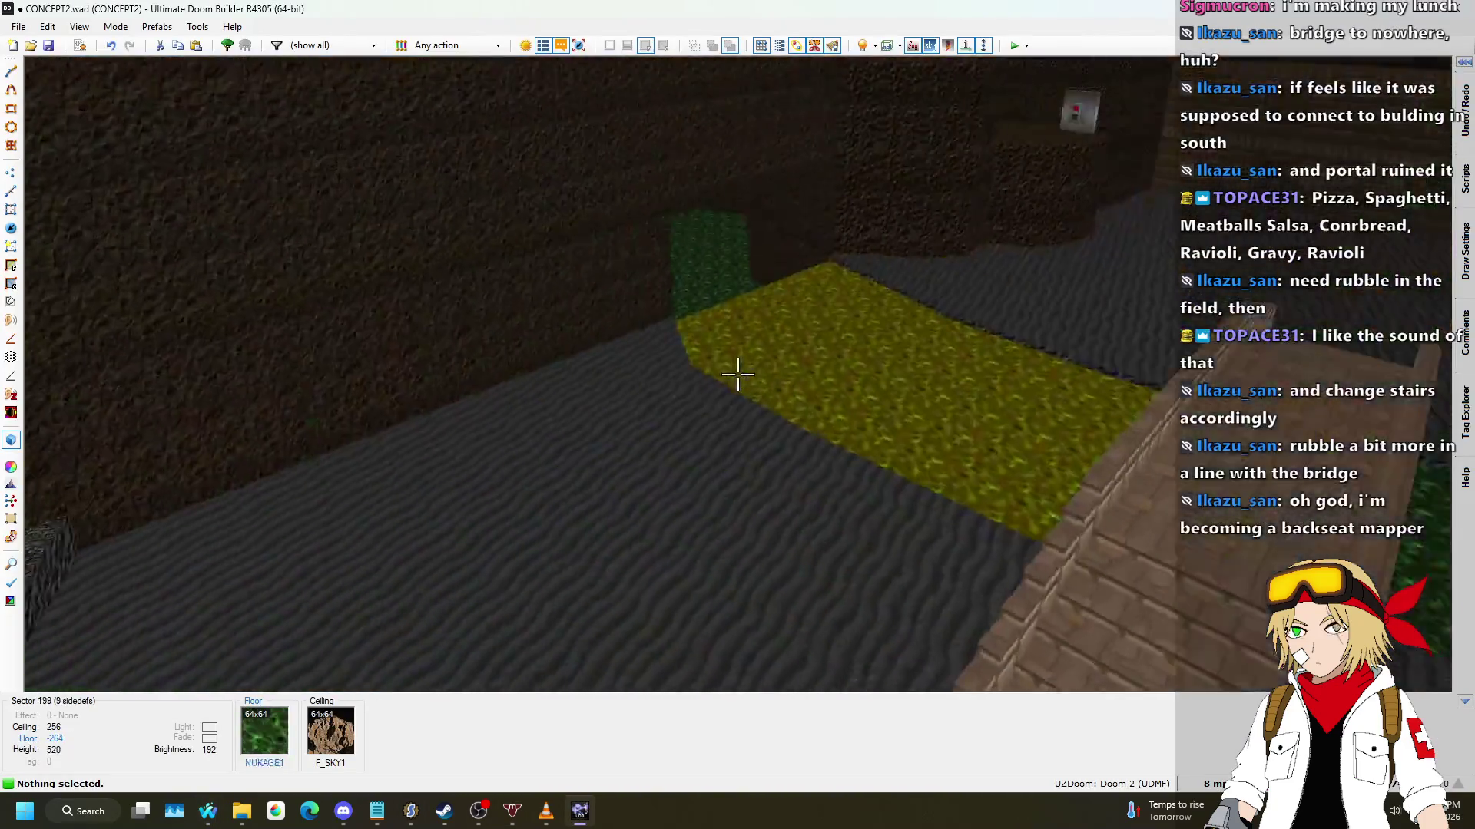
Step: Back in the 2D map, select both bridge sectors and assign them tag 8
key(q)
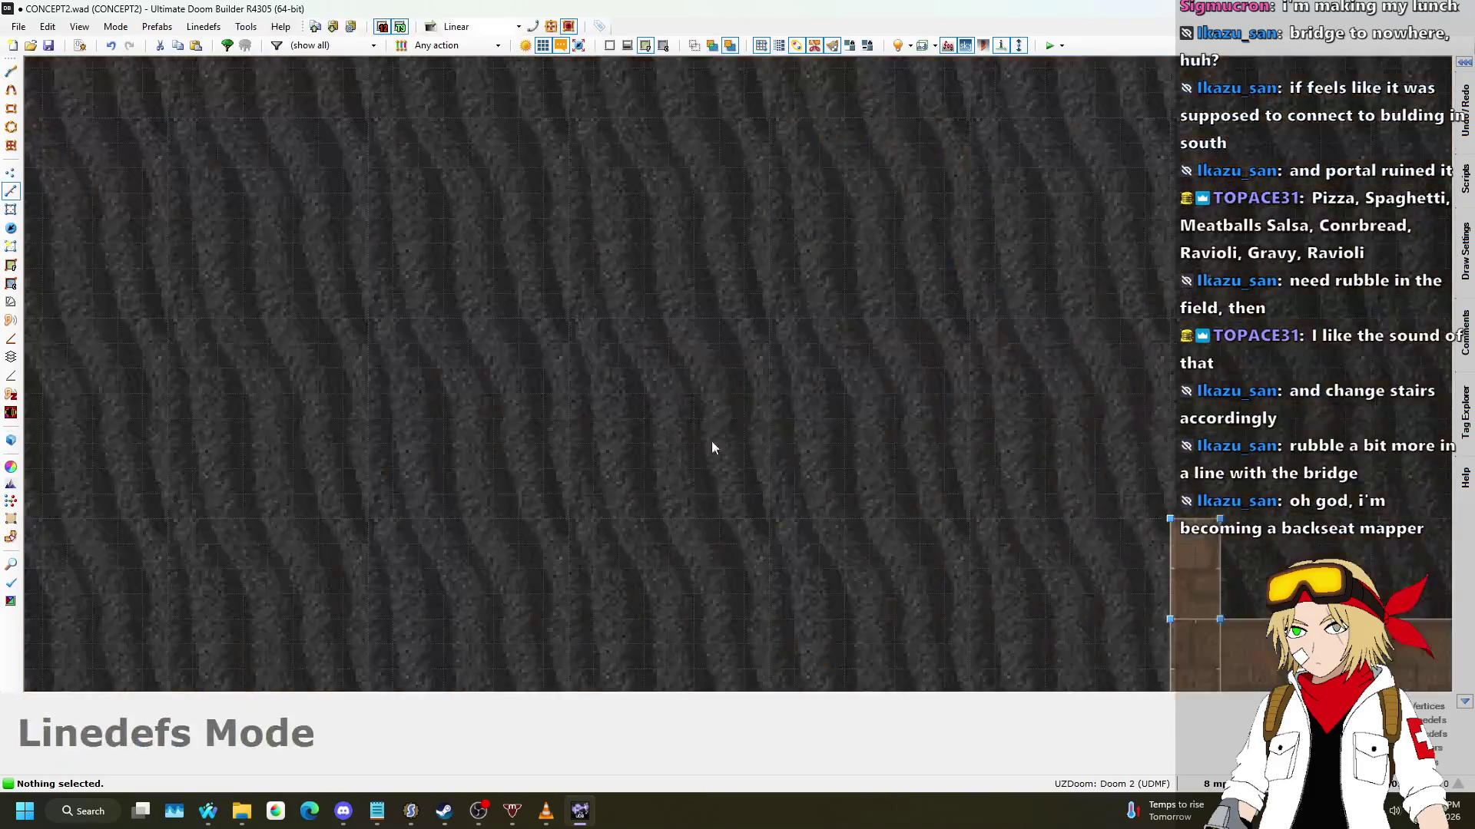
scroll(636, 480, down, 5)
scroll(684, 358, up, 3)
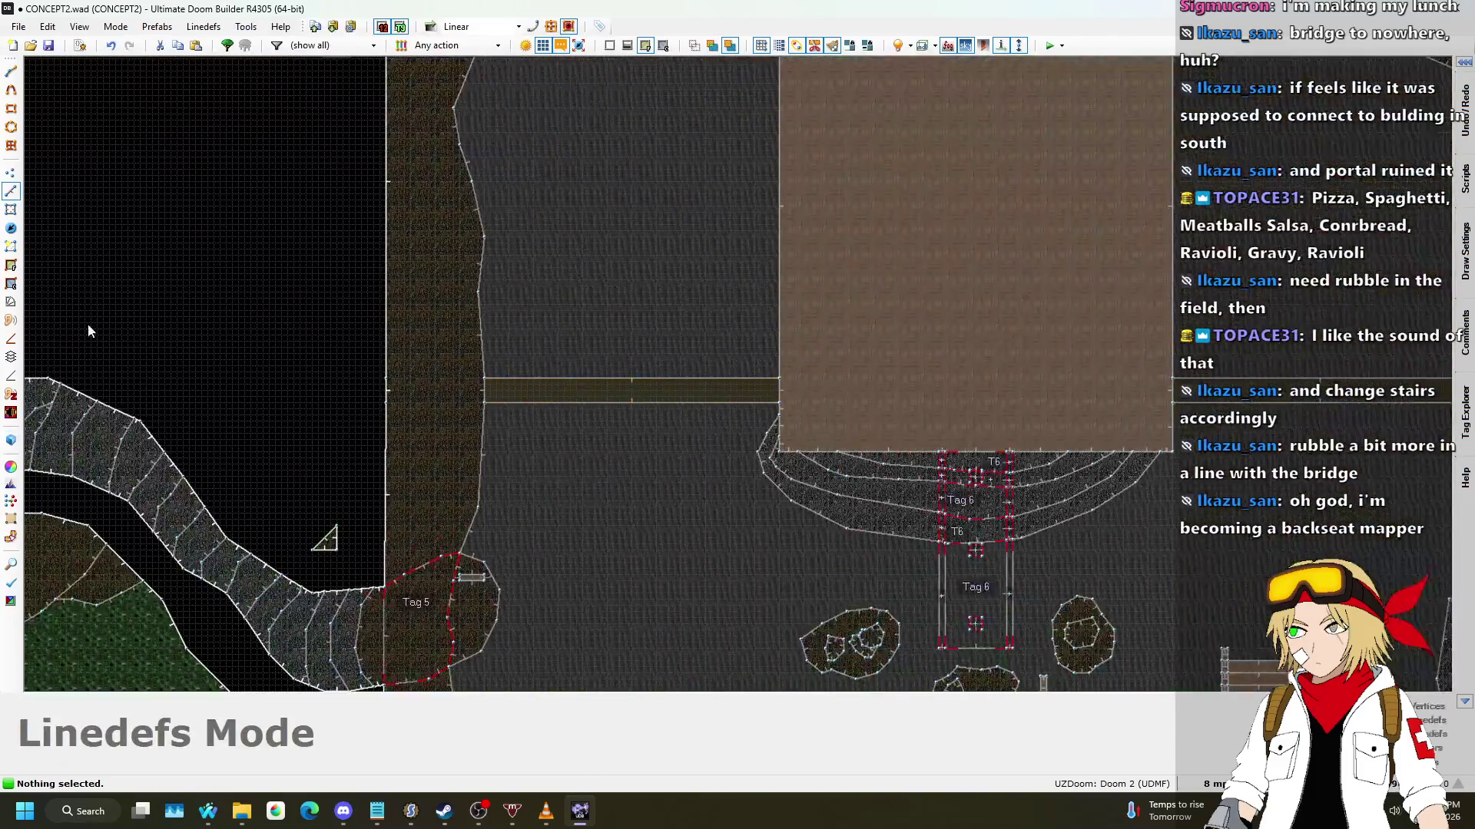
click(10, 210)
click(687, 393)
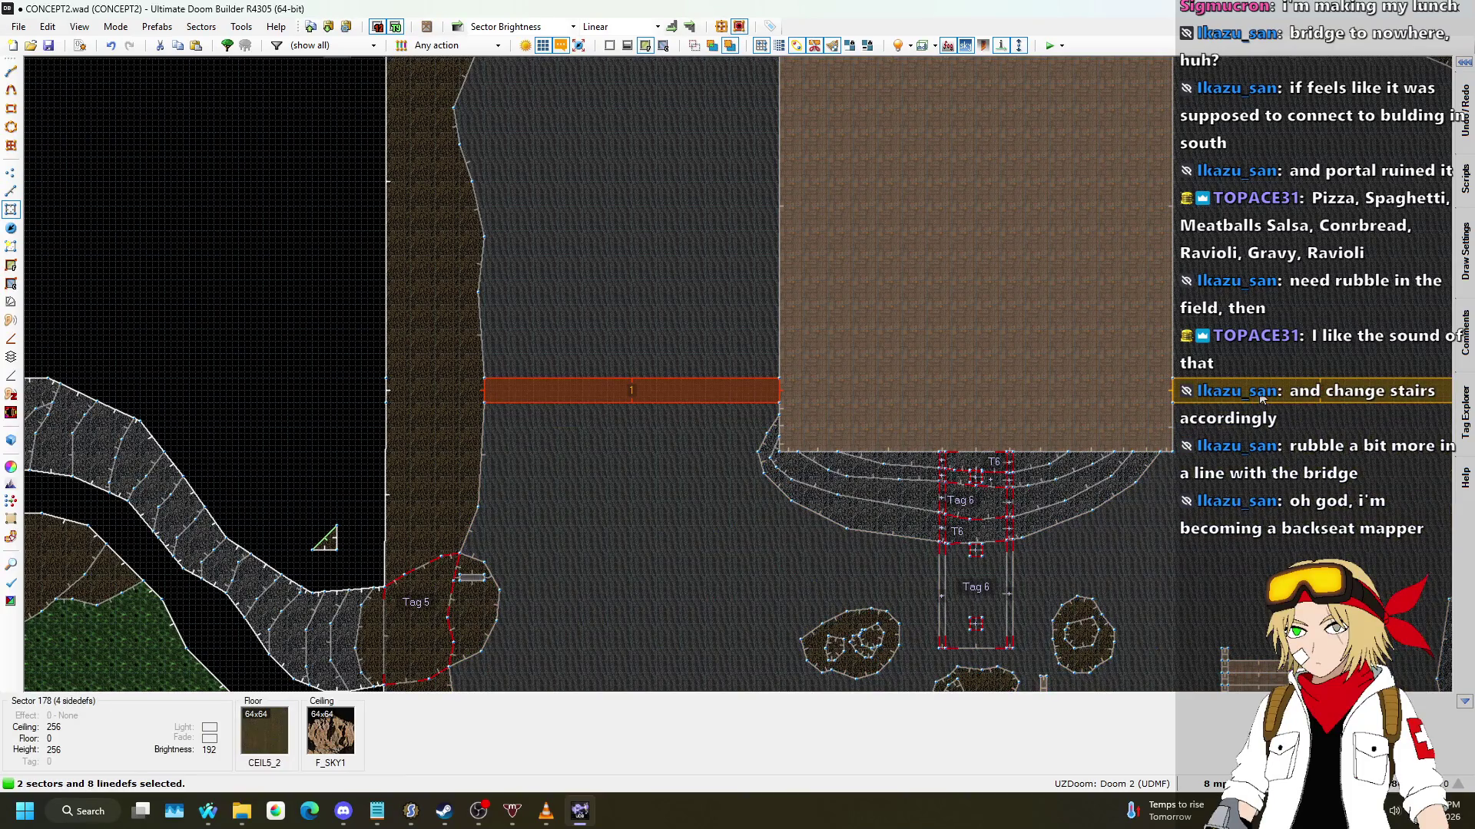
right_click(1260, 398)
click(1188, 563)
click(1155, 615)
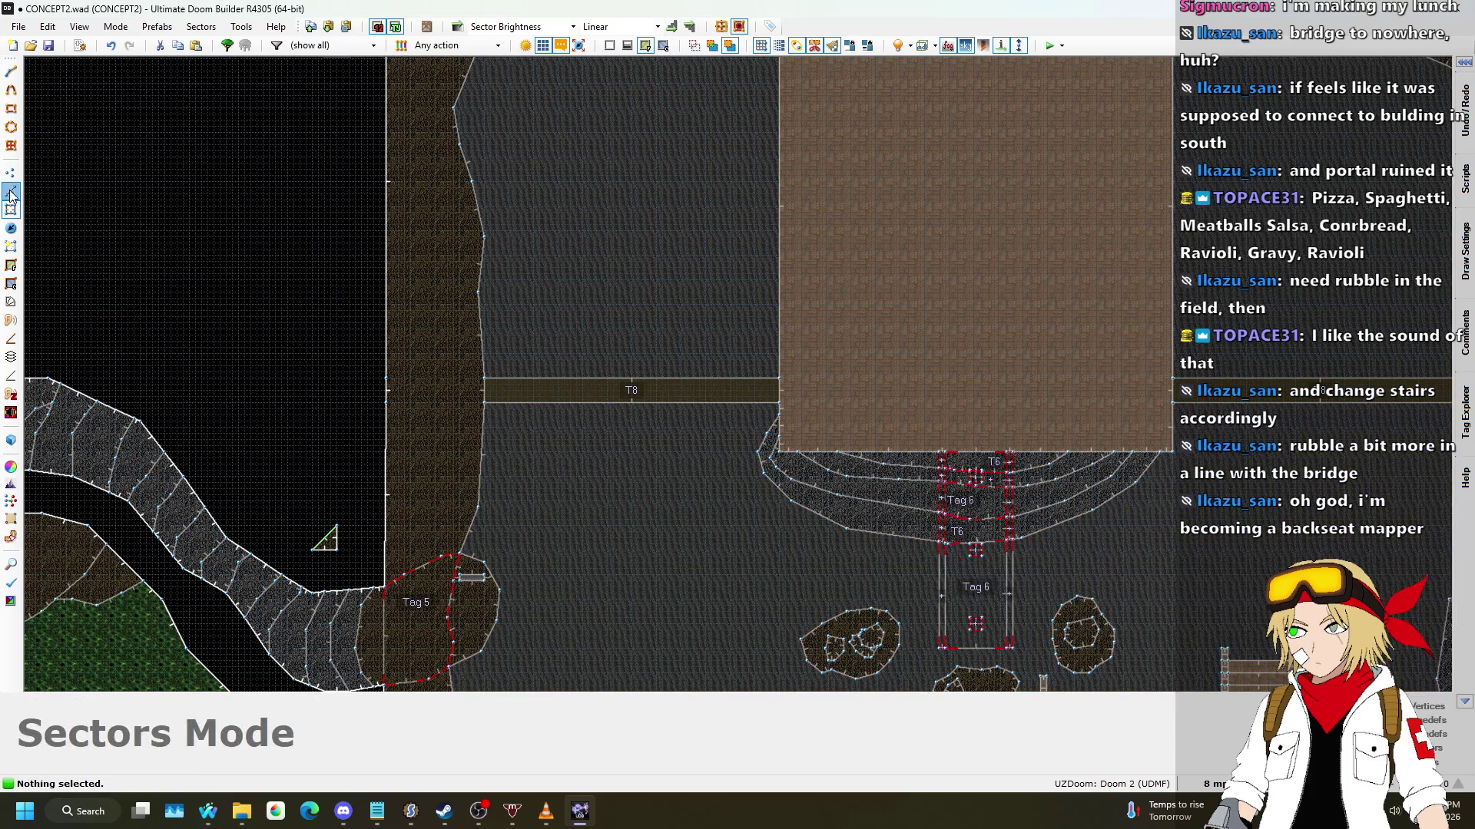
click(11, 194)
scroll(461, 592, up, 5)
scroll(446, 472, down, 2)
Step: Write #include "zcommon.acs" and a script "SWITCH_LOWER" (void) header in the Script Editor
key(l)
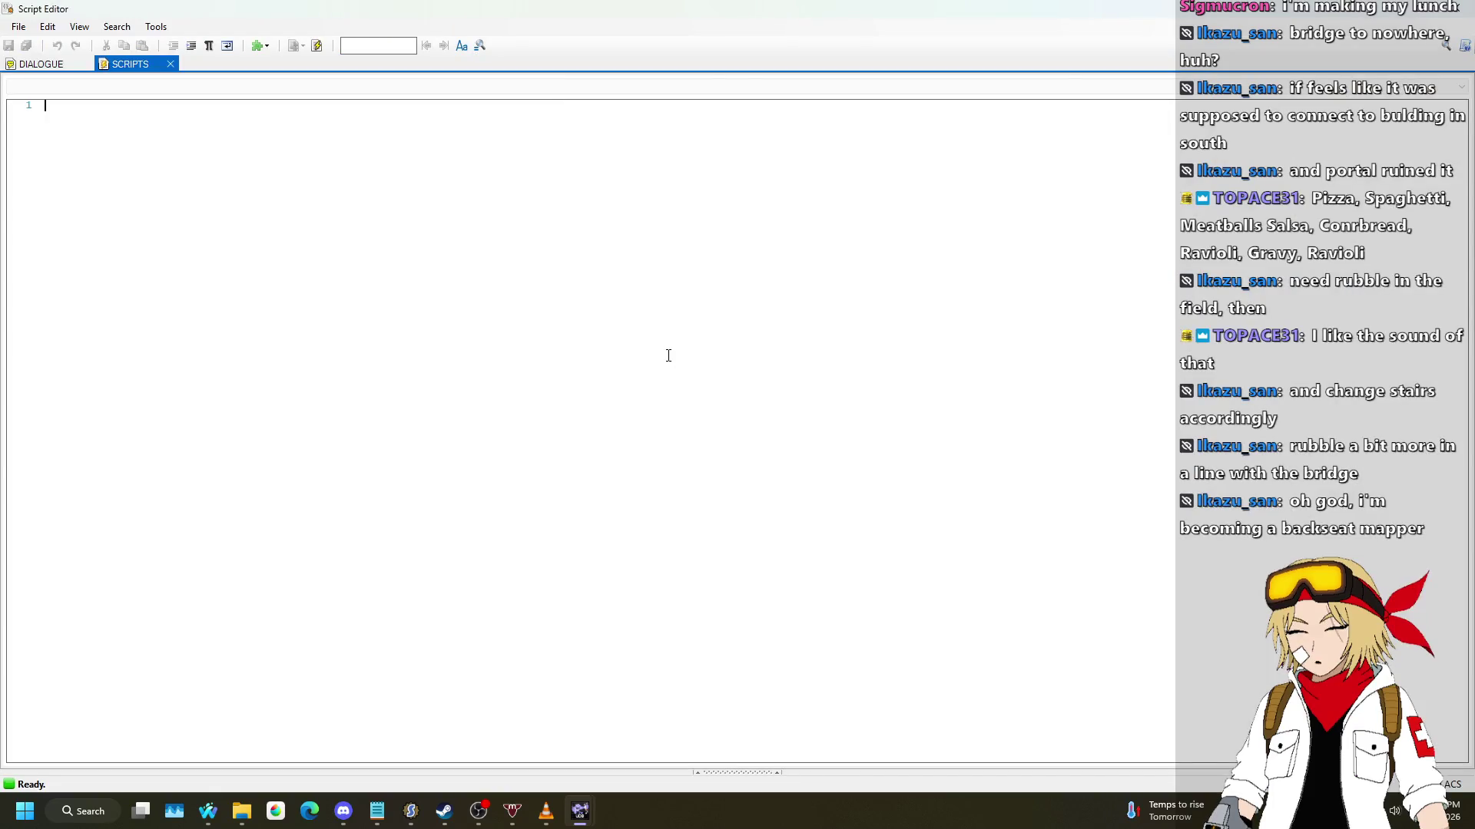
text(#include "zcomo)
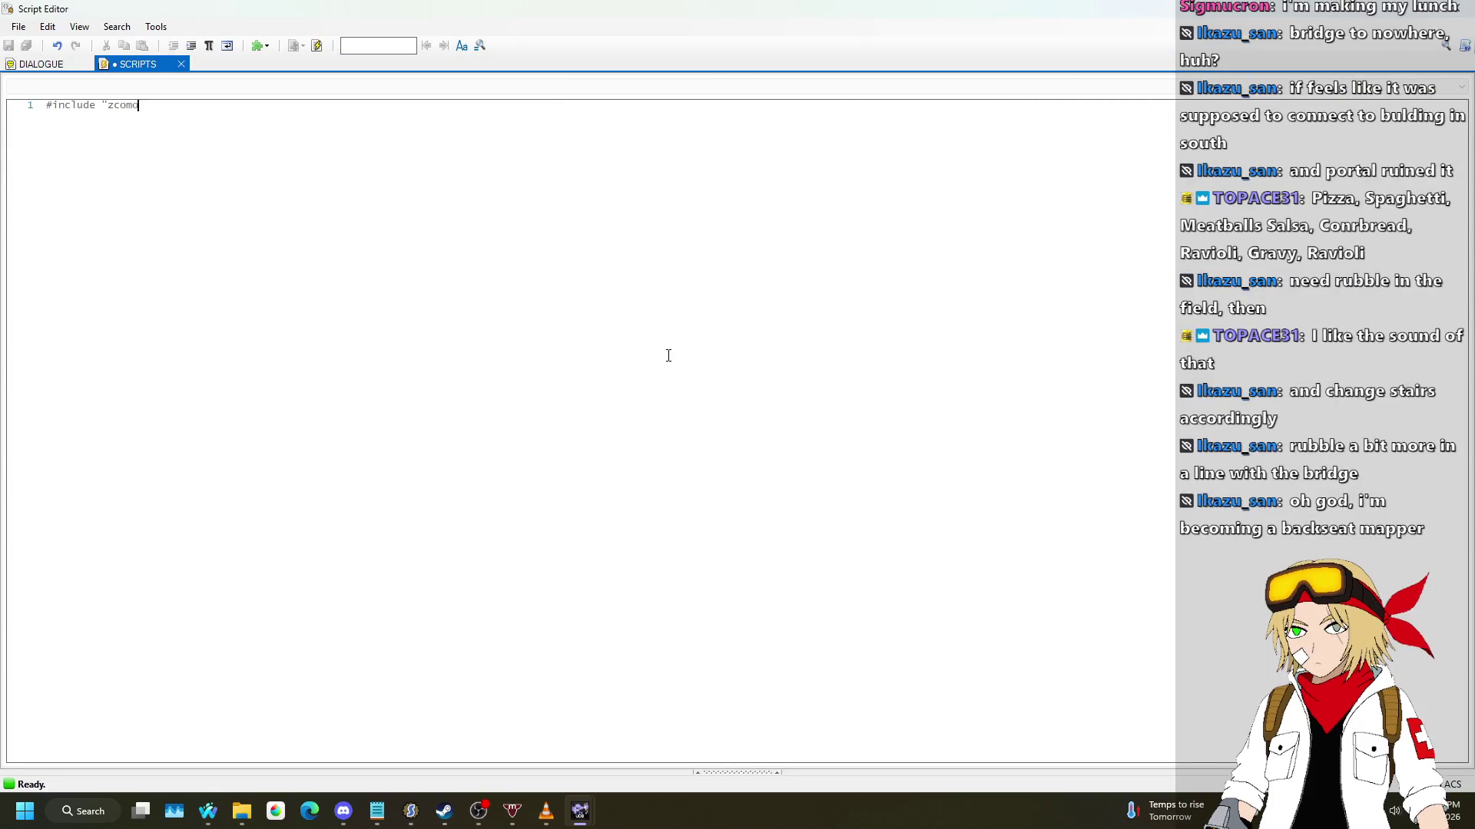
key(BackSpace)
key(BackSpace)
key(BackSpace)
text(s")
key(Return)
text(#)
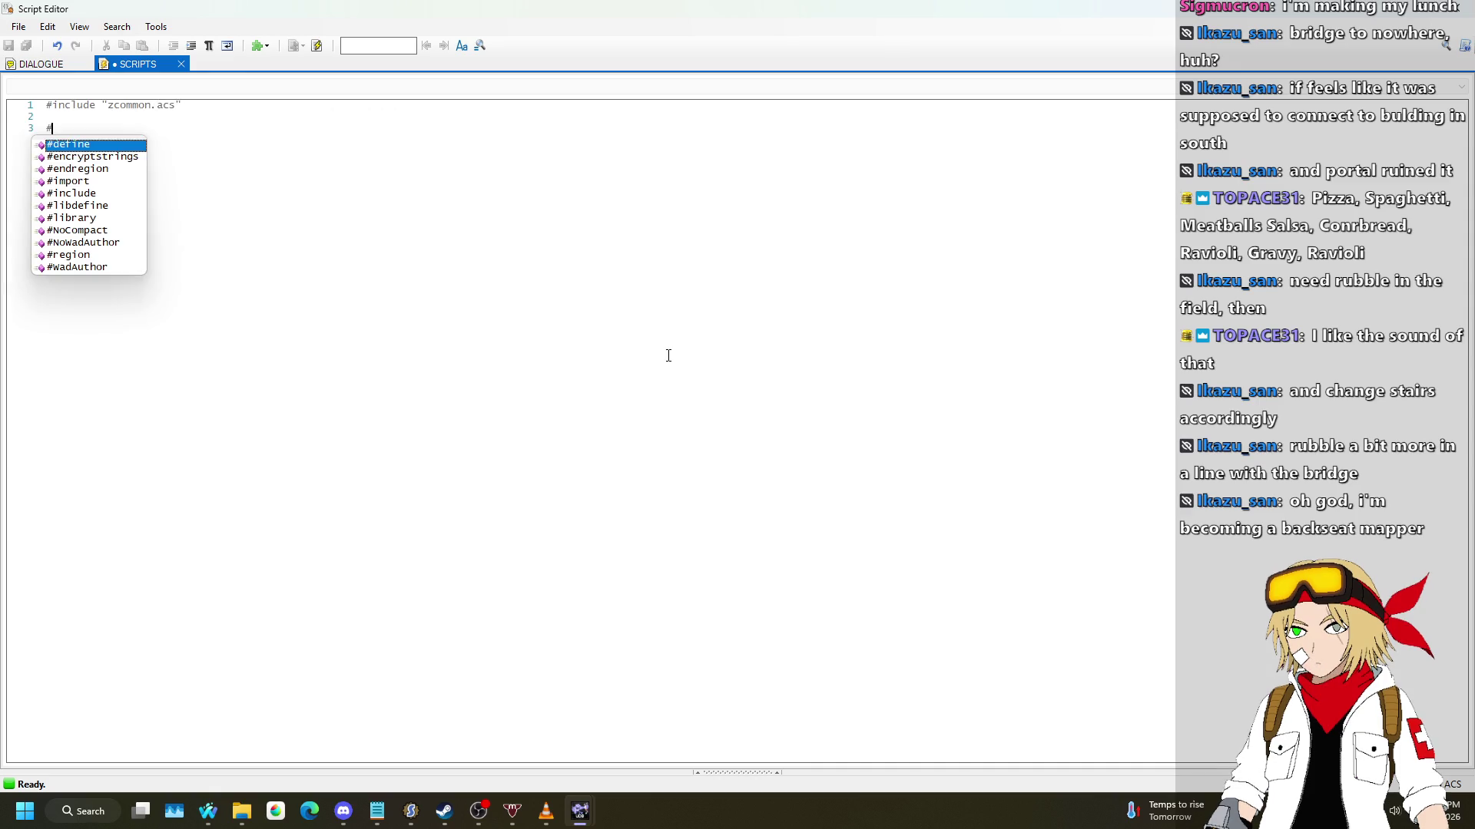
key(BackSpace)
text(cript)
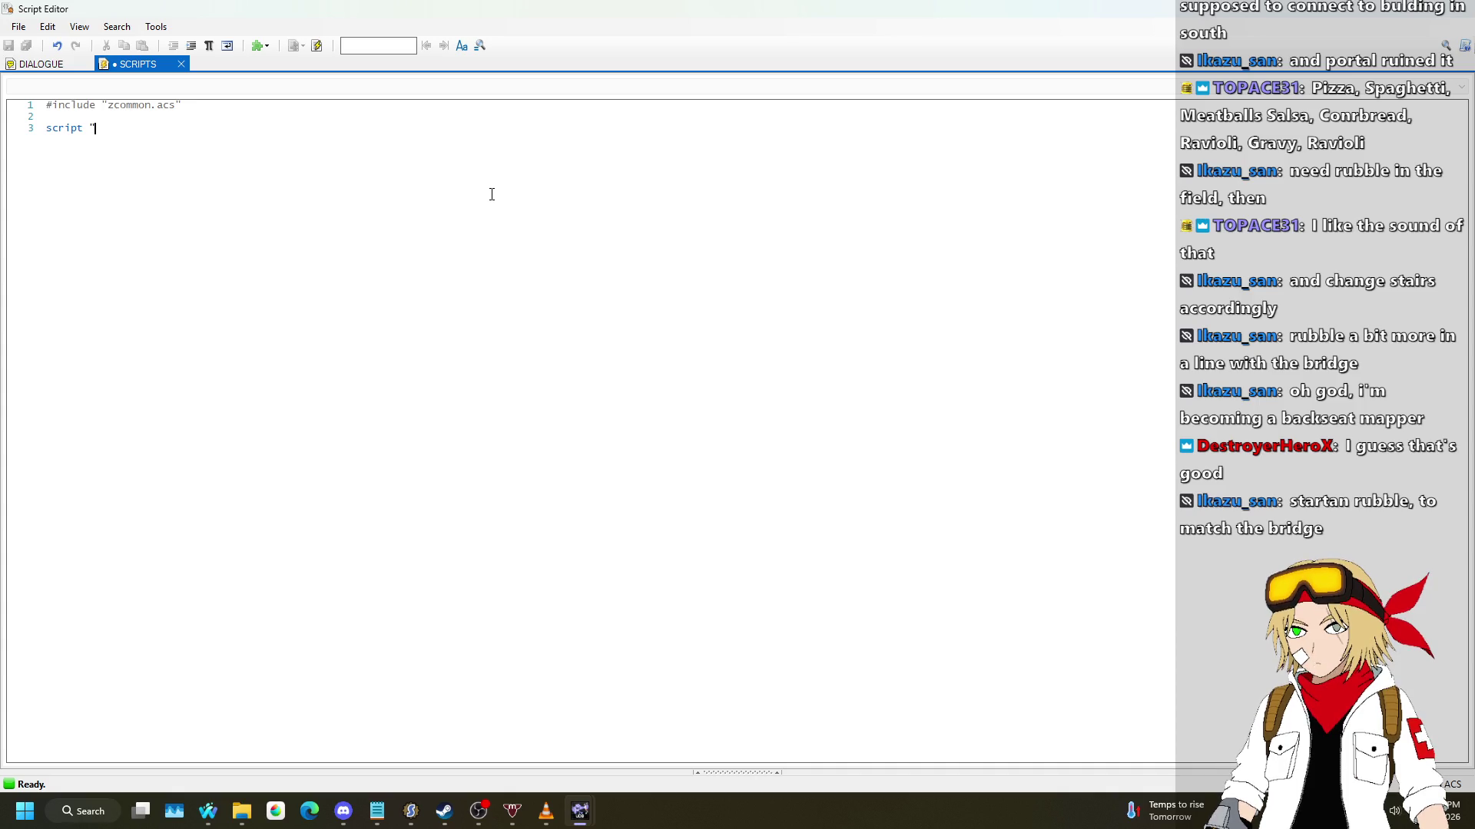
text(SWITCH_LOWER" )
text((void))
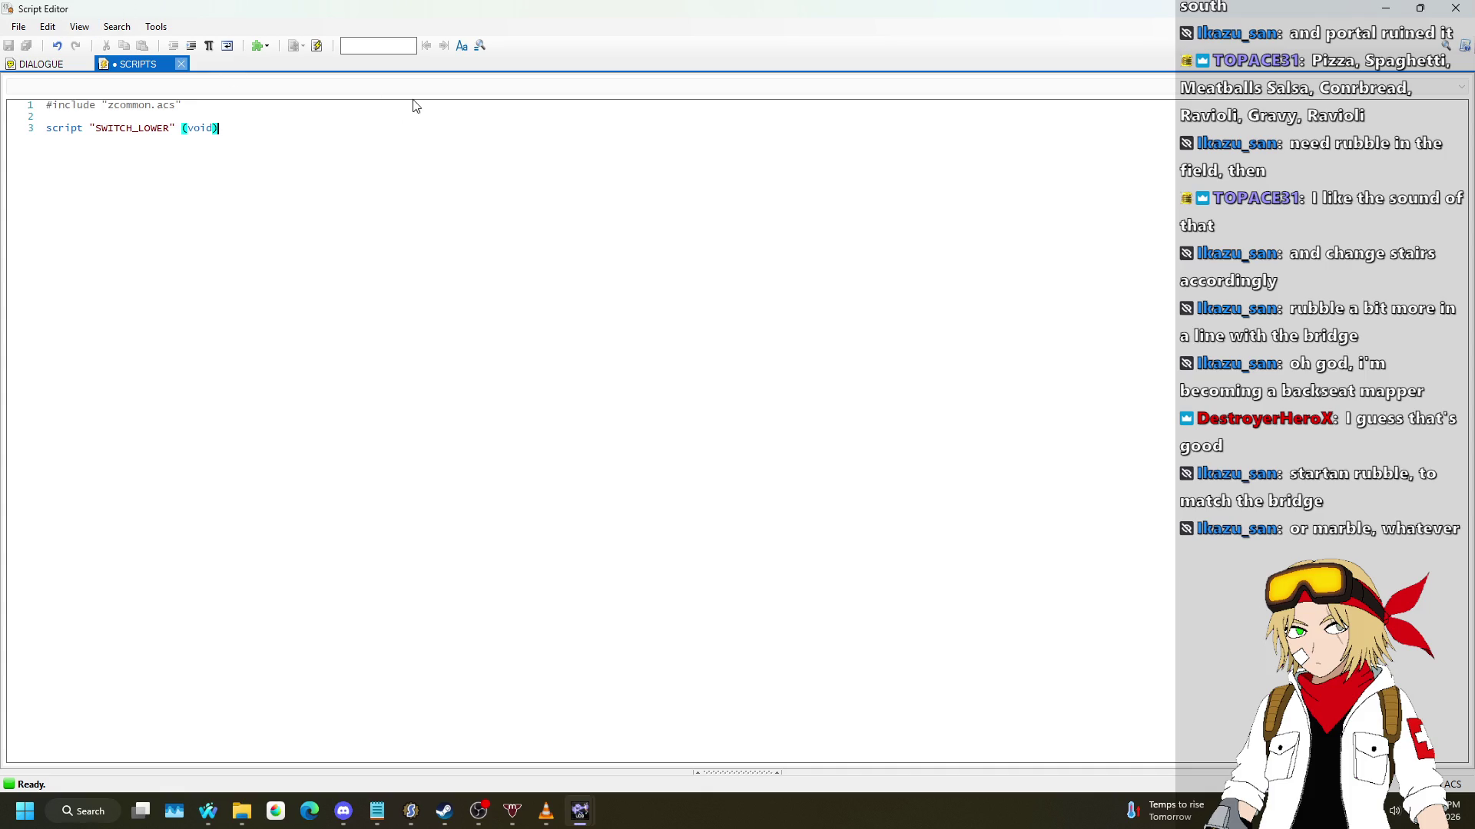
Step: Add the script's body line, compile it without errors, and close the Script Editor
click(331, 47)
key(Return)
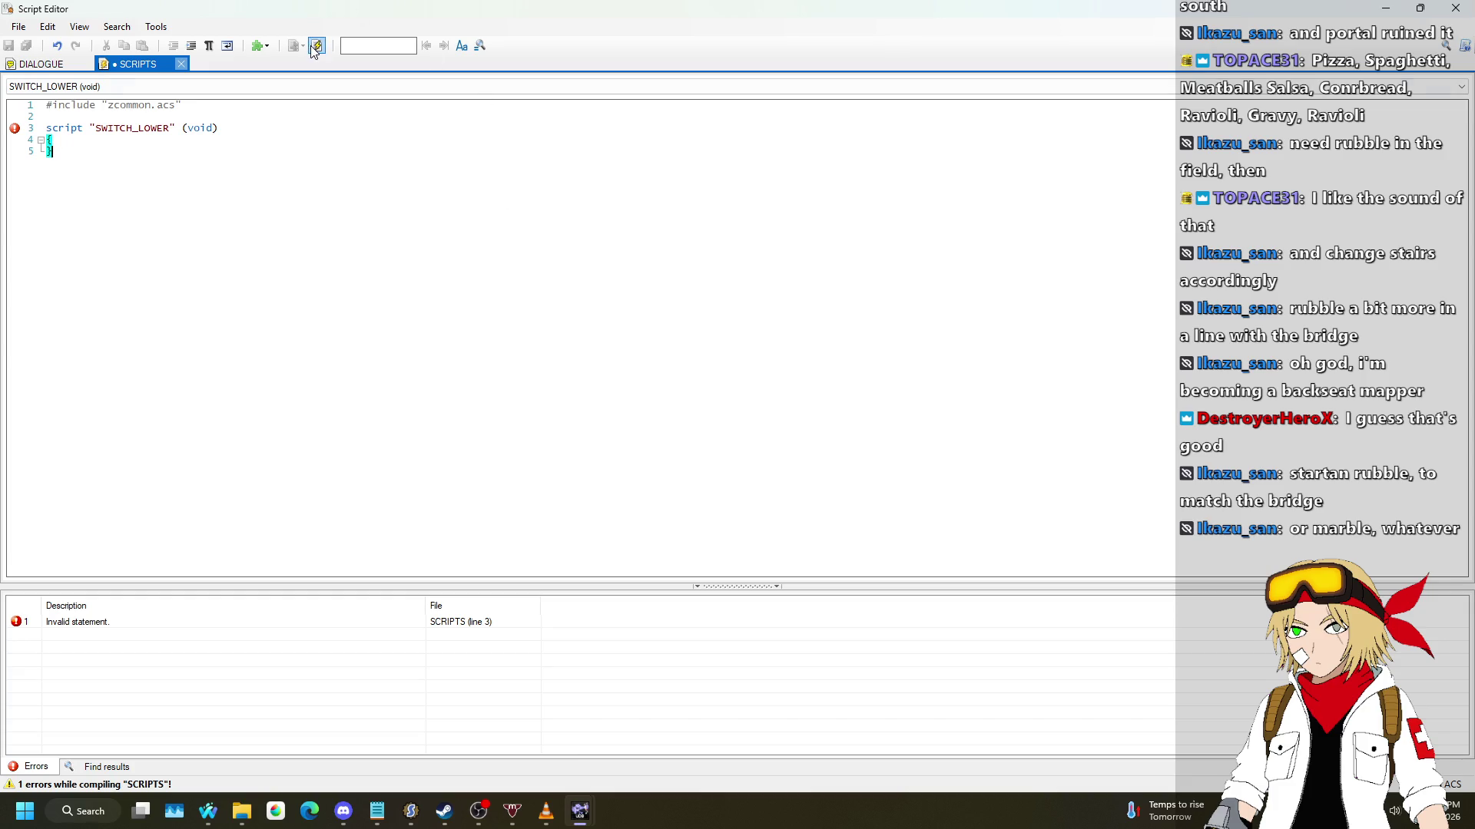
click(314, 47)
click(1455, 8)
key(l)
scroll(705, 329, down, 5)
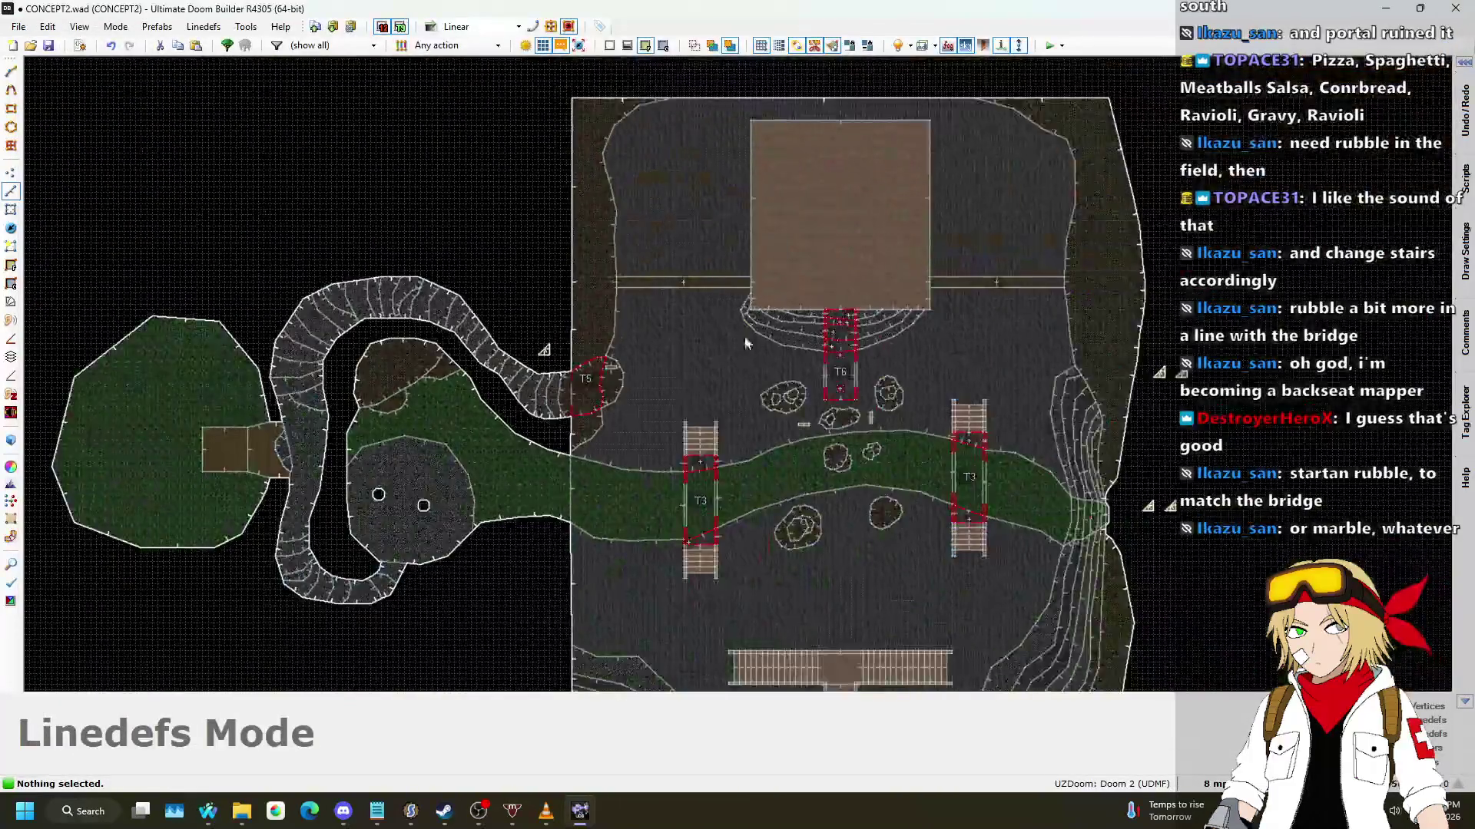
Step: Drag two new vertices out of the bridge-end linedef to start a zigzag edge
scroll(681, 411, up, 6)
key(v)
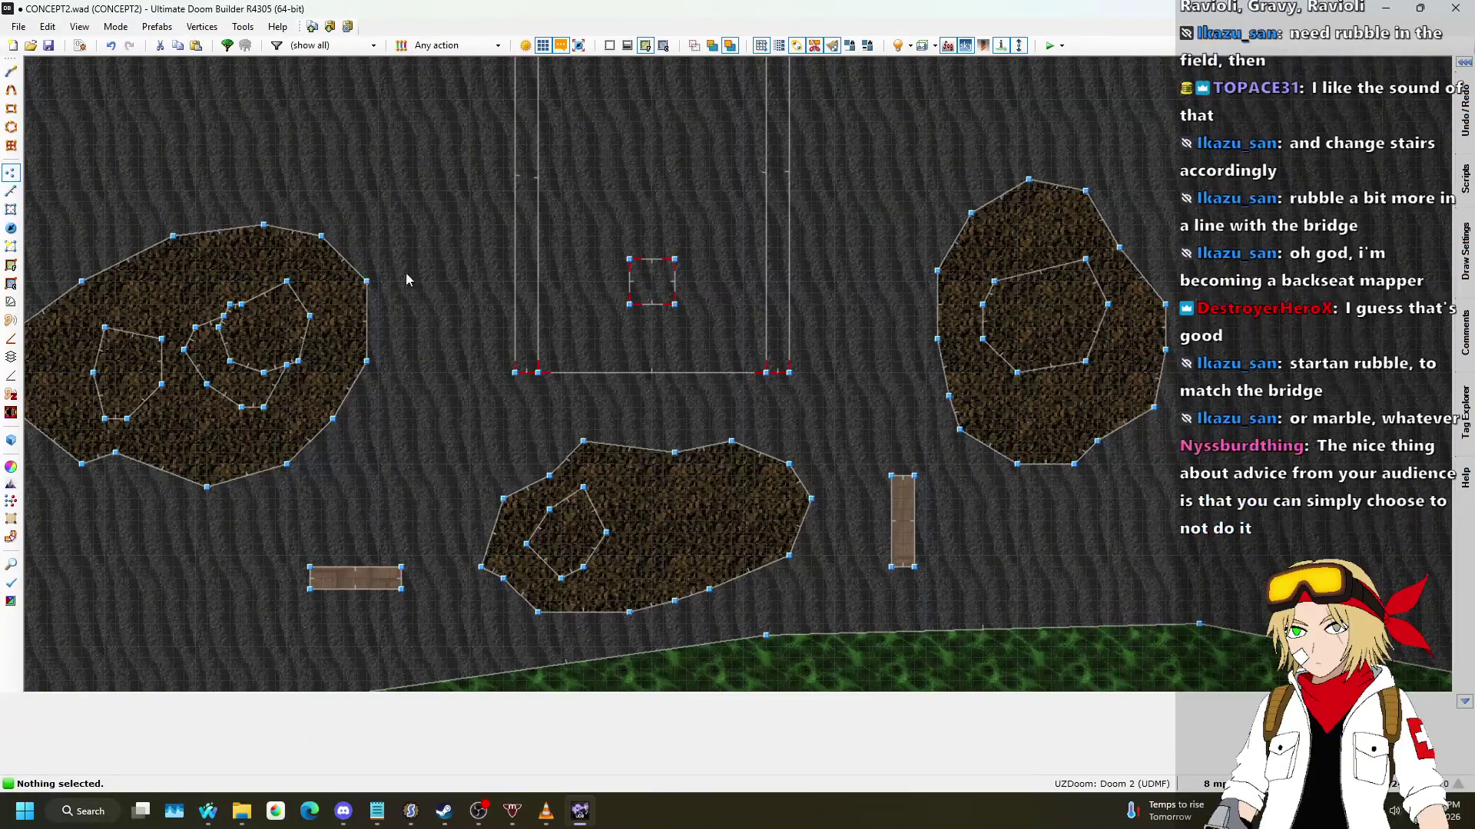
scroll(417, 277, up, 3)
mouse_move(721, 439)
mouse_down()
mouse_move(677, 384)
mouse_move(754, 421)
mouse_move(889, 362)
mouse_move(928, 402)
mouse_up()
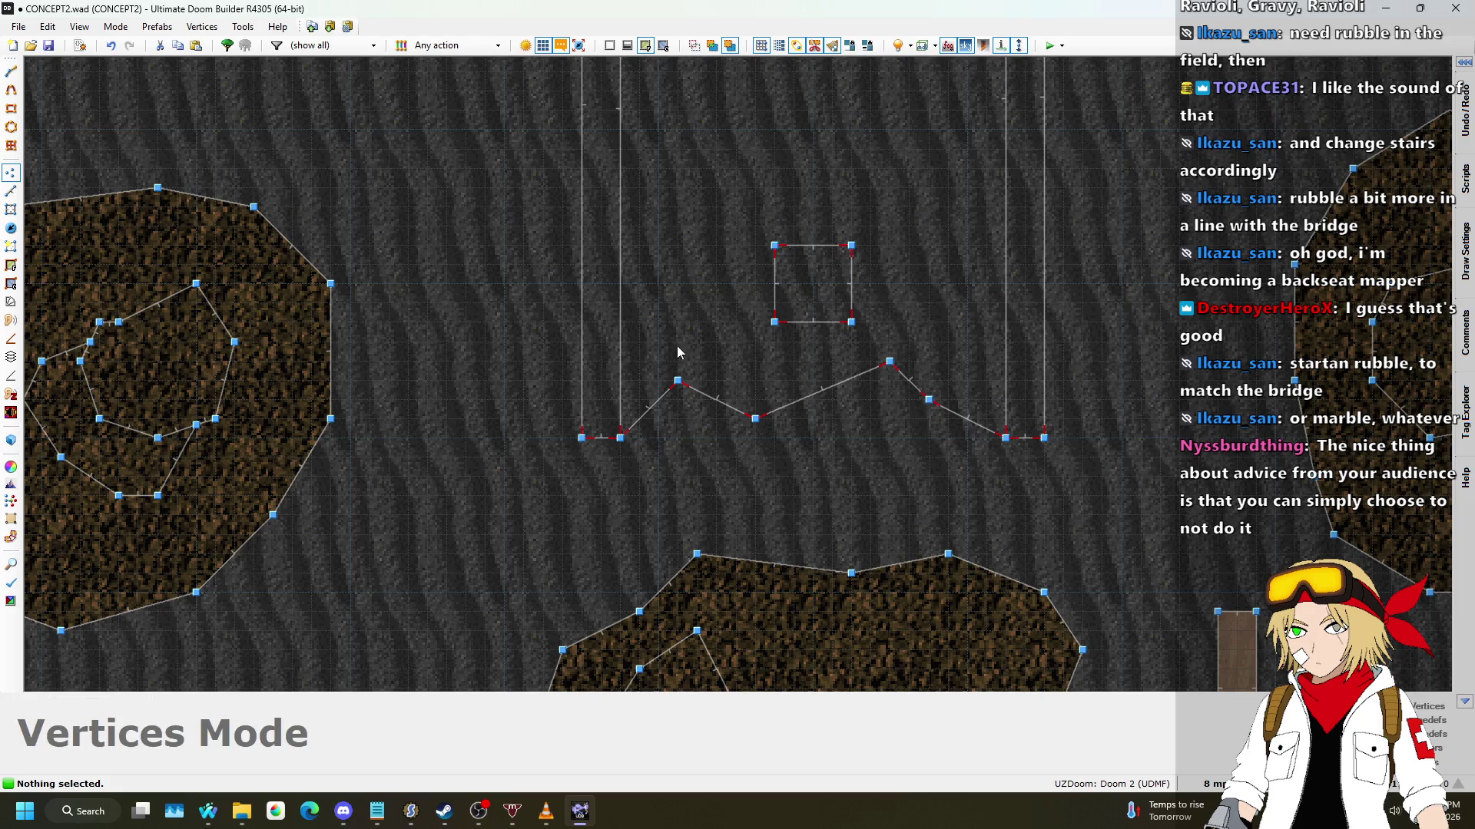
scroll(634, 346, down, 3)
scroll(835, 339, up, 3)
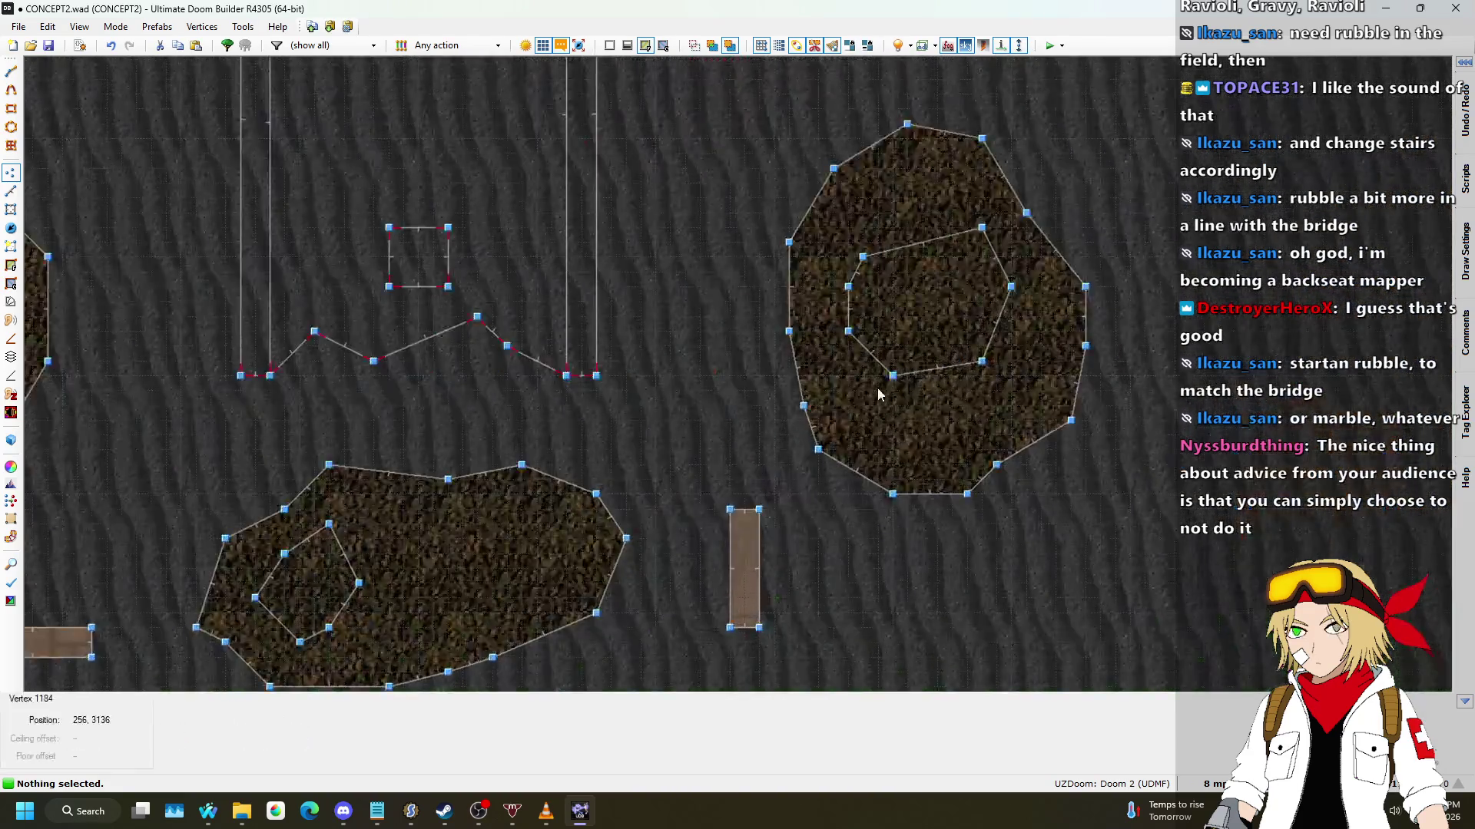
scroll(429, 399, up, 2)
scroll(246, 370, down, 2)
drag(470, 349, 477, 412)
scroll(614, 361, up, 2)
scroll(621, 373, down, 3)
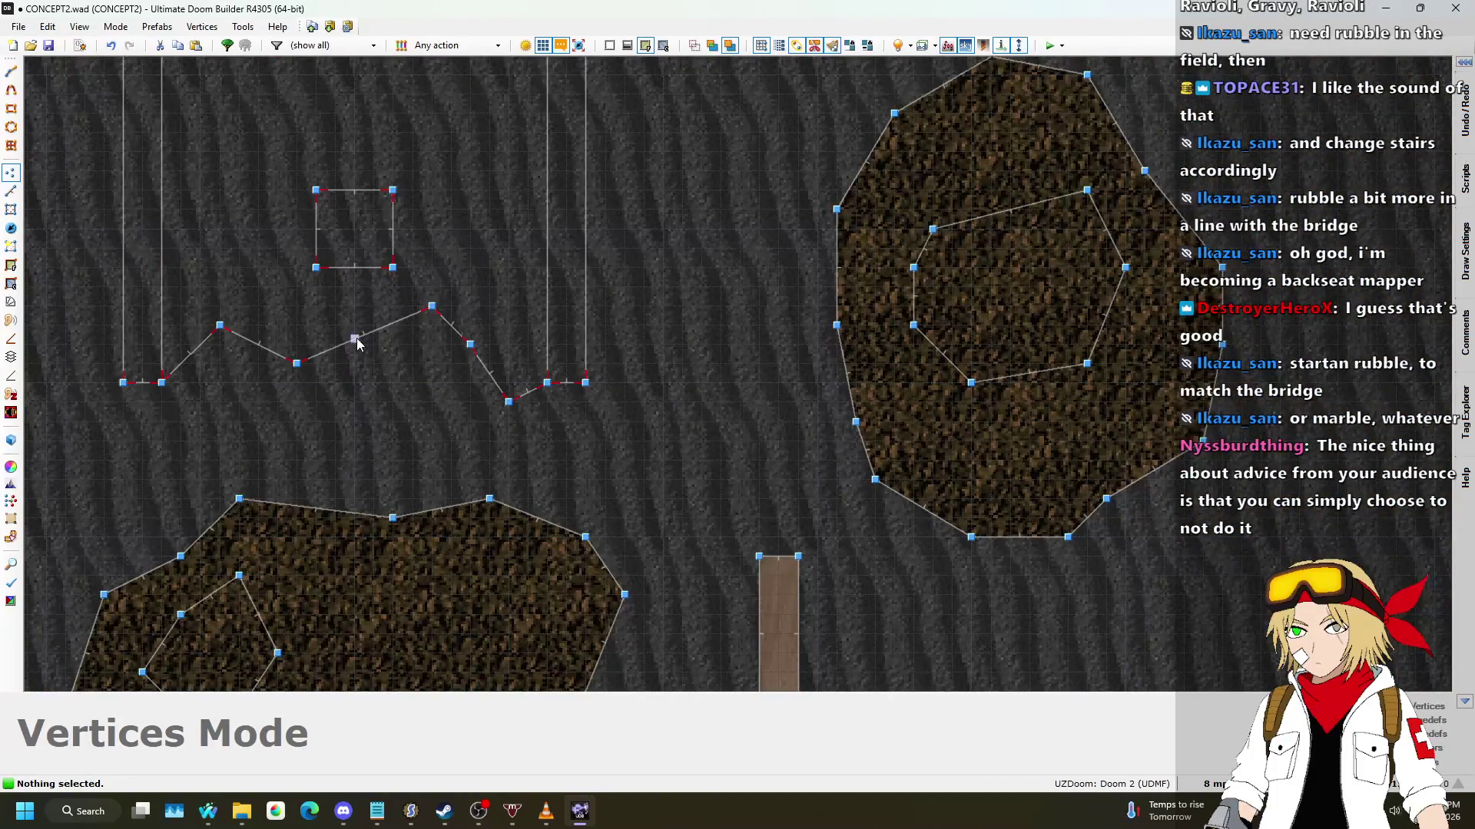
Step: Delete a stray point, shift another right, and insert a deeper jag into the edge
key(Delete)
scroll(354, 350, up, 2)
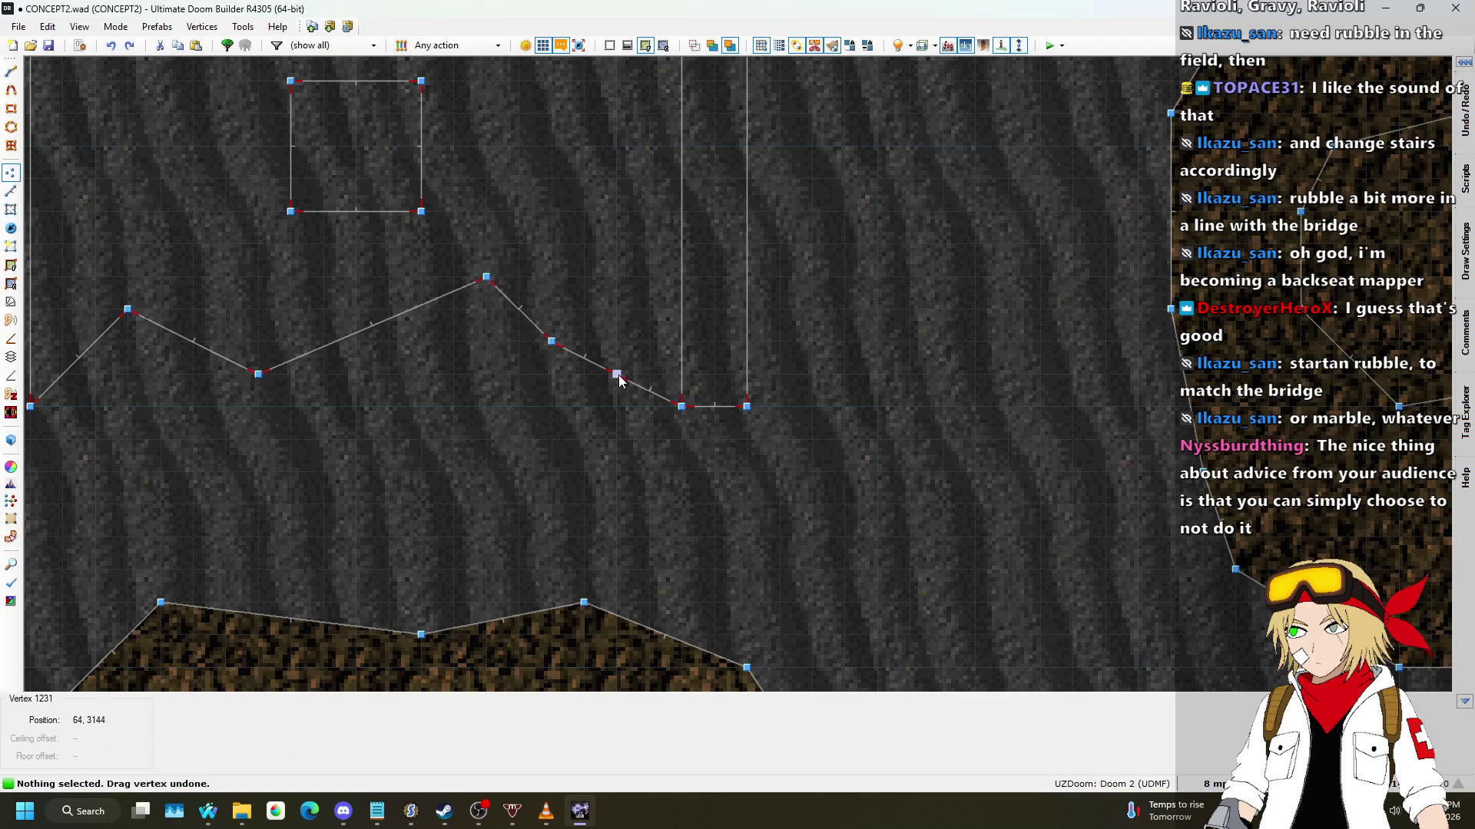
drag(618, 375, 659, 374)
key(Insert)
drag(359, 331, 367, 407)
scroll(670, 396, down, 4)
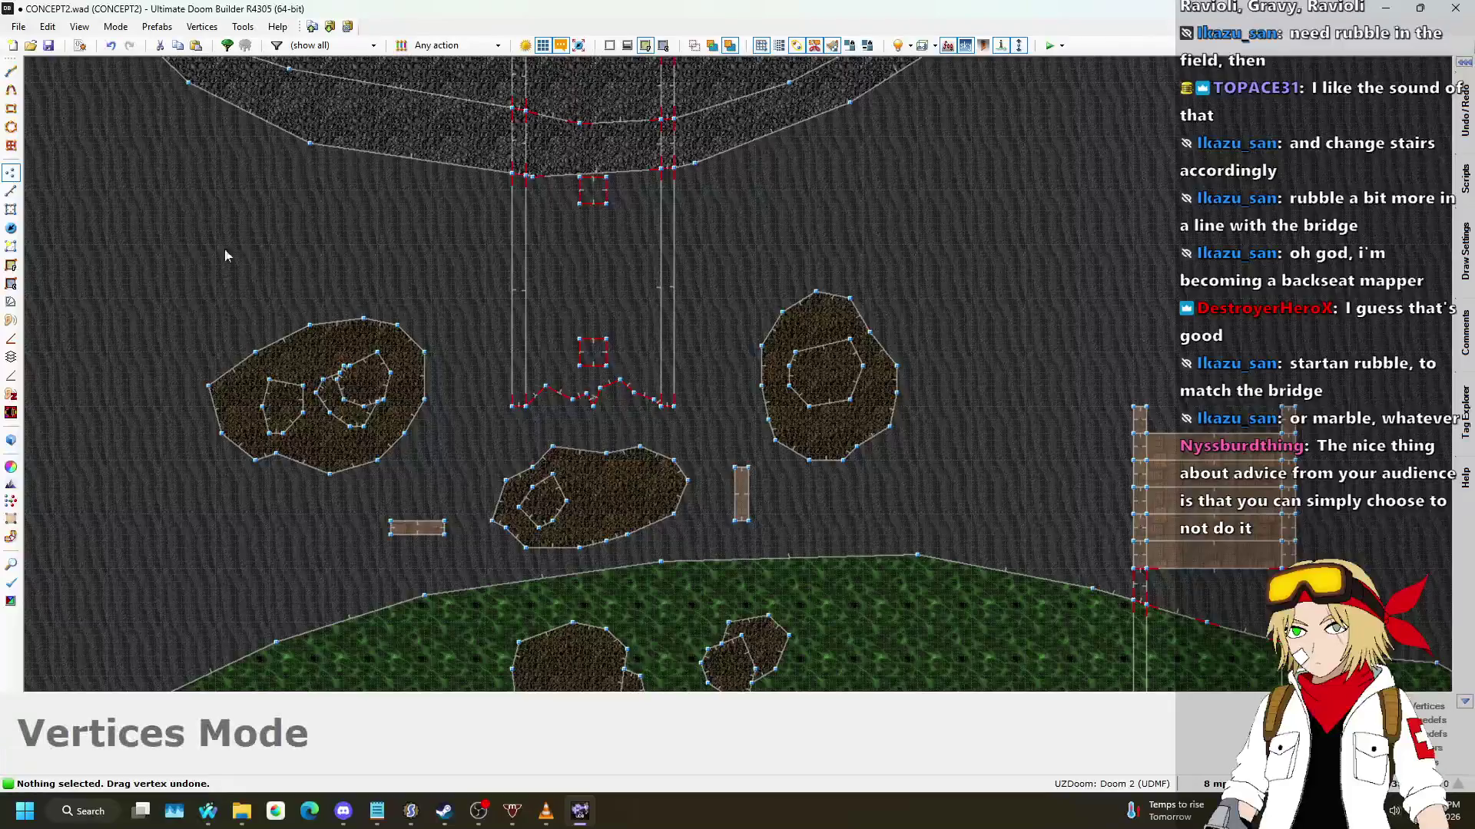
Step: Draw a small triangular shape in the field with Draw Lines
click(11, 192)
scroll(486, 438, up, 5)
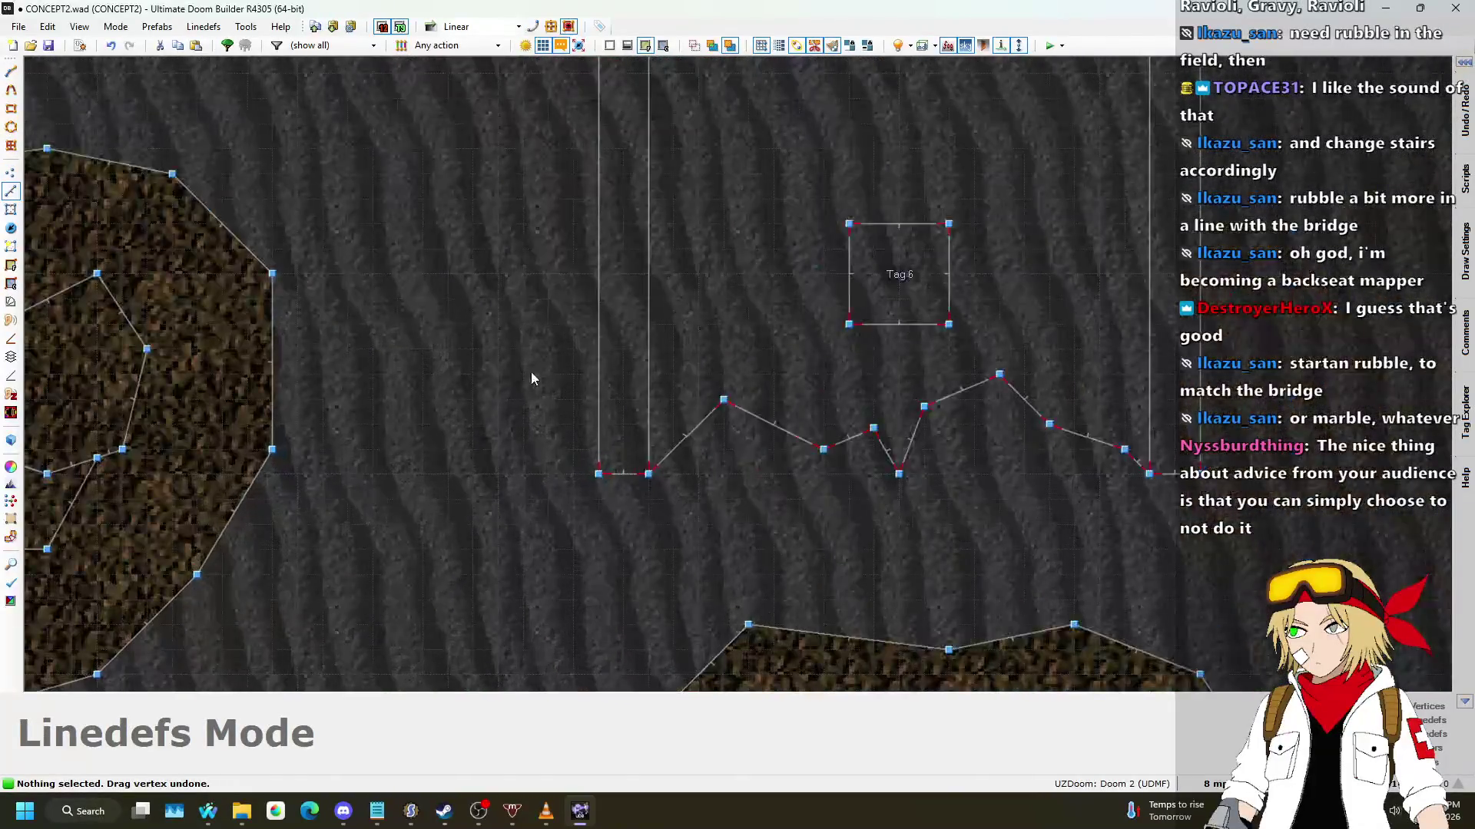
scroll(444, 480, down, 3)
scroll(484, 453, up, 5)
key(d)
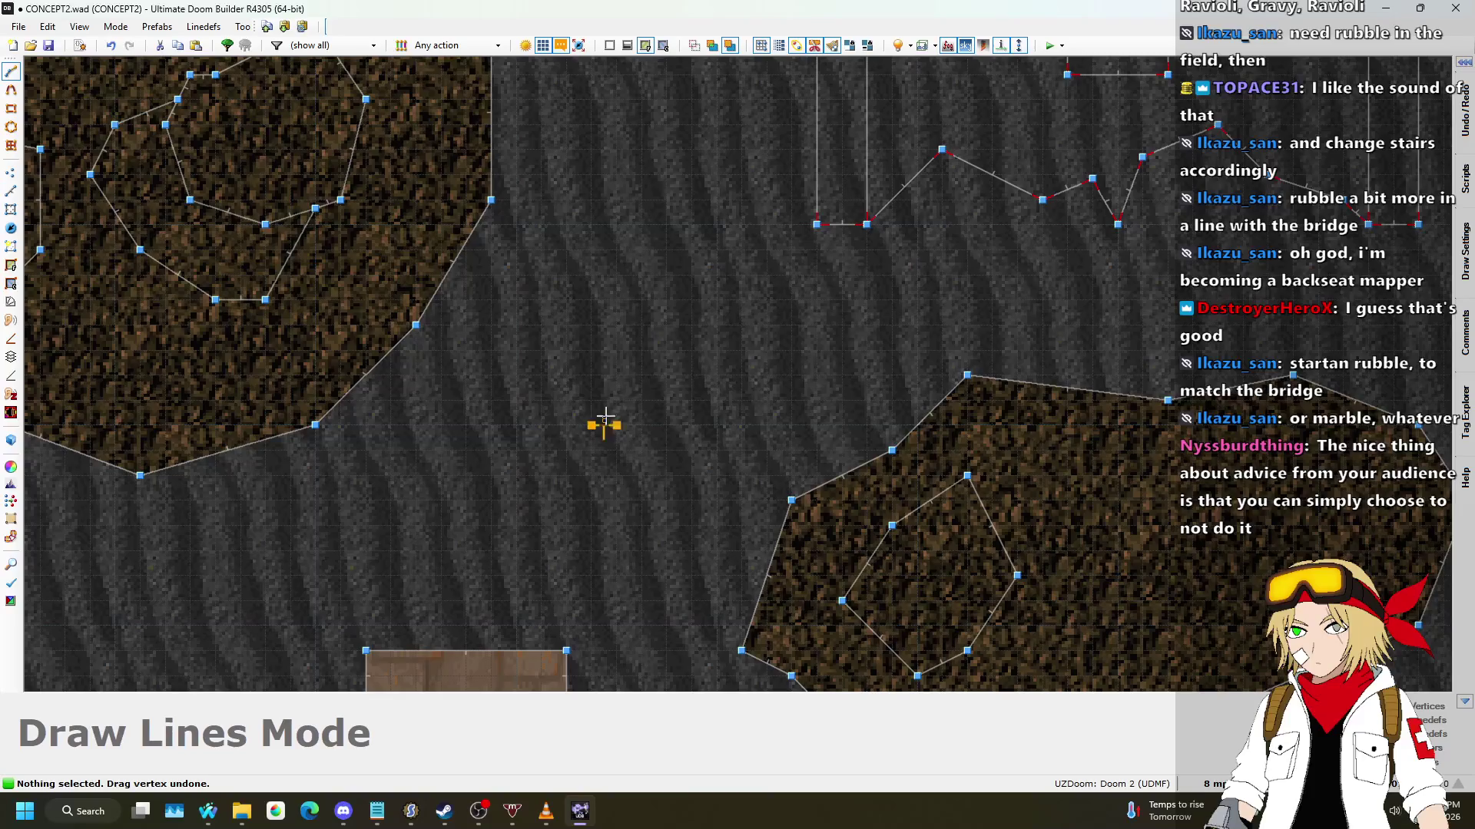
click(591, 425)
click(691, 350)
click(742, 399)
click(692, 400)
right_click(596, 438)
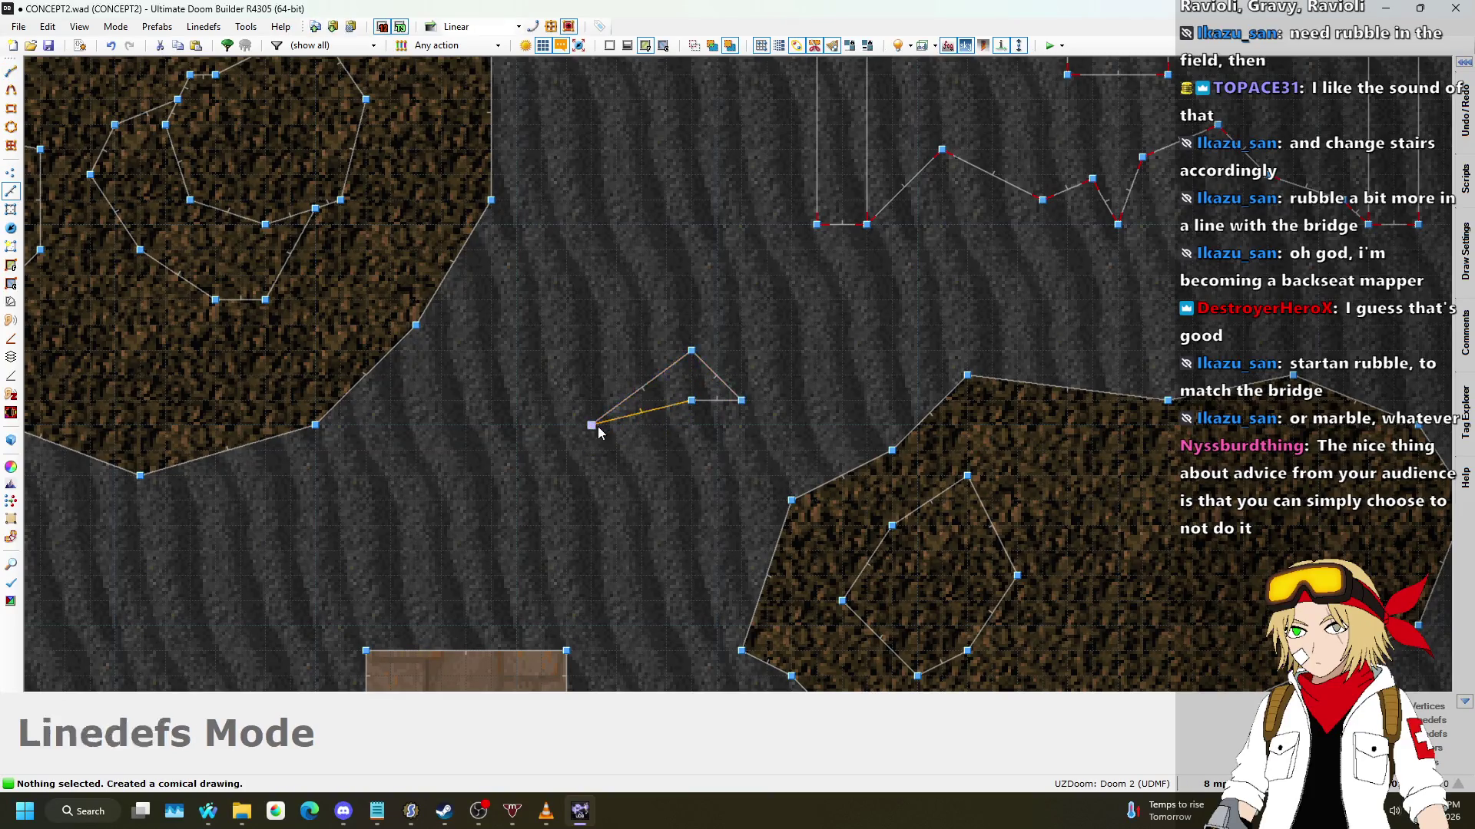
Step: Draw a four-sided rubble piece and a narrow block with a 16-unit top as sectors
scroll(538, 419, down, 3)
scroll(530, 415, up, 3)
key(d)
click(717, 398)
click(942, 323)
click(942, 374)
click(866, 398)
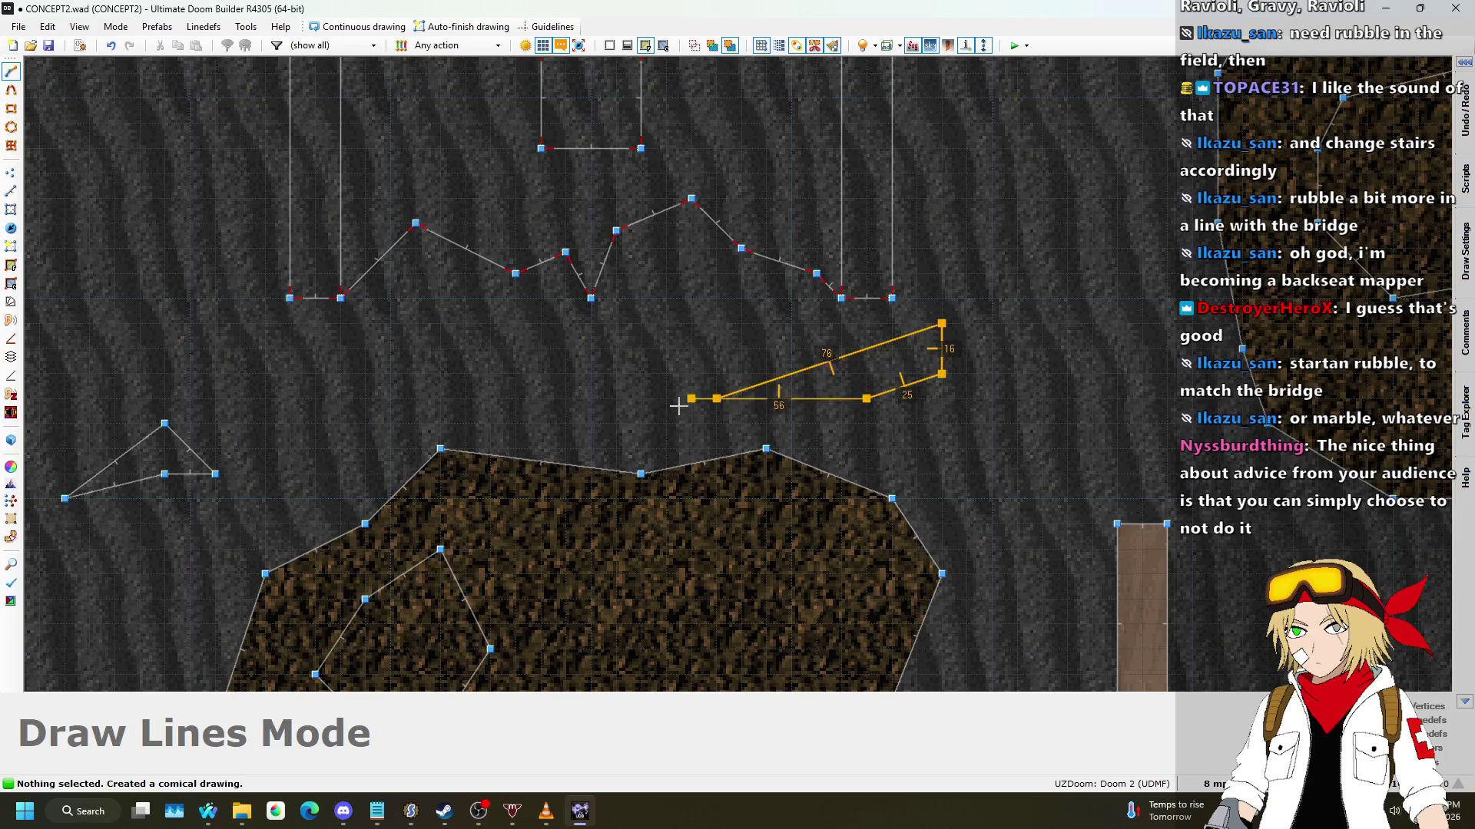
click(717, 398)
scroll(717, 397, down, 3)
scroll(902, 352, up, 4)
key(d)
click(916, 364)
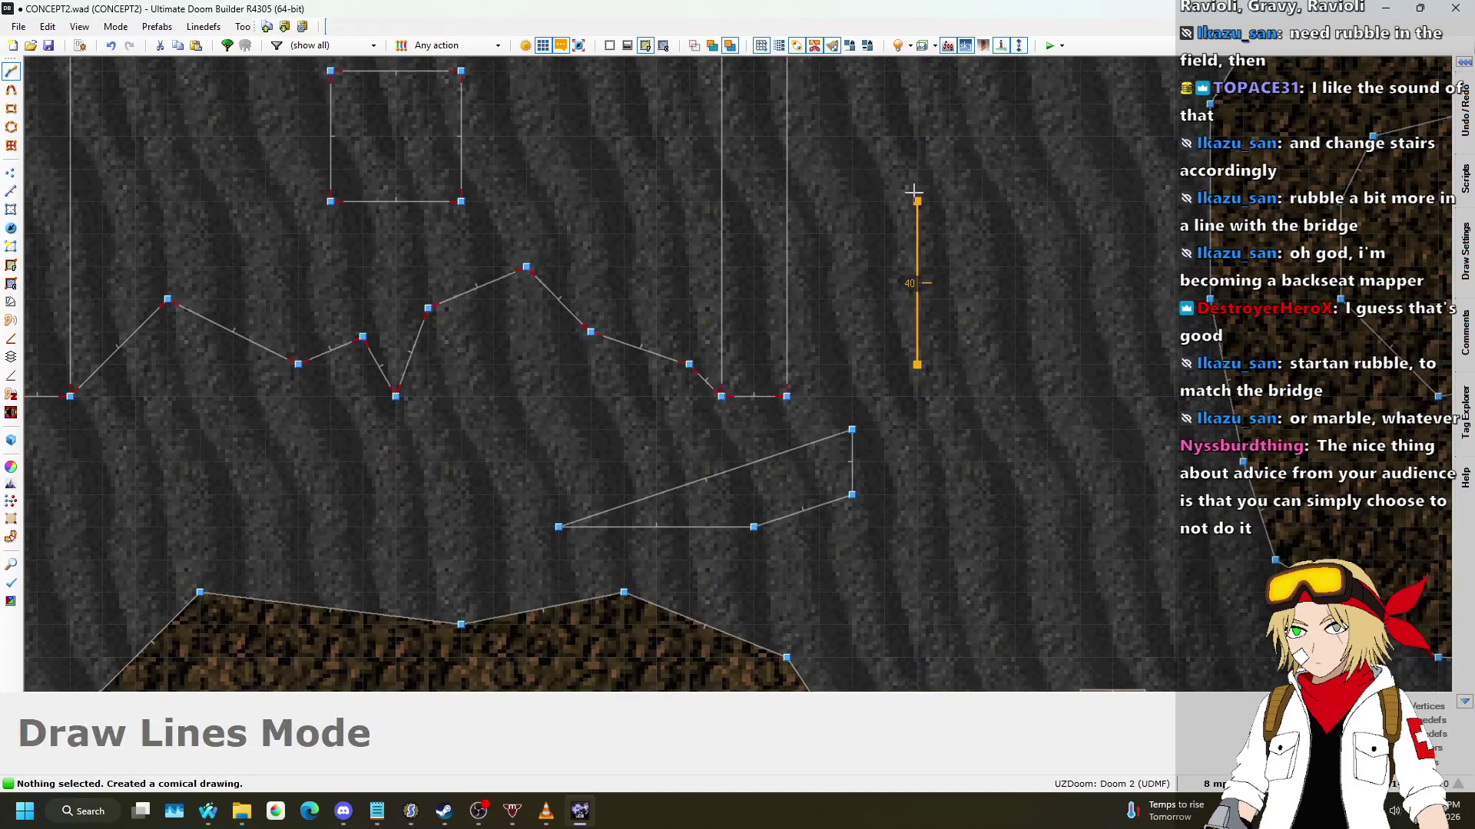
click(916, 201)
click(982, 202)
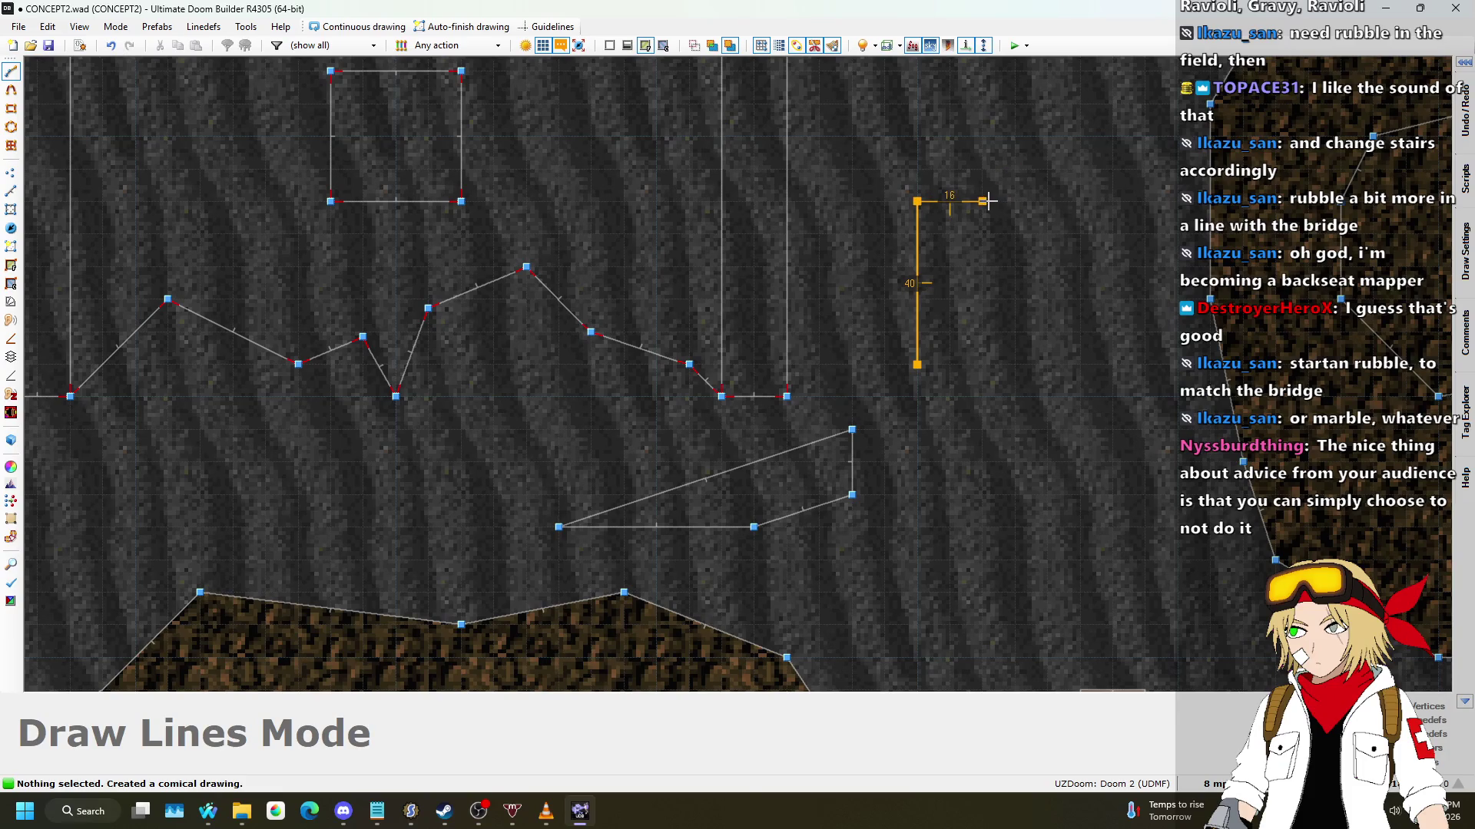
click(916, 364)
Step: Draw a rubble piece with a 47-unit long side and a rectangular block as sectors
scroll(917, 364, down, 3)
scroll(896, 550, up, 3)
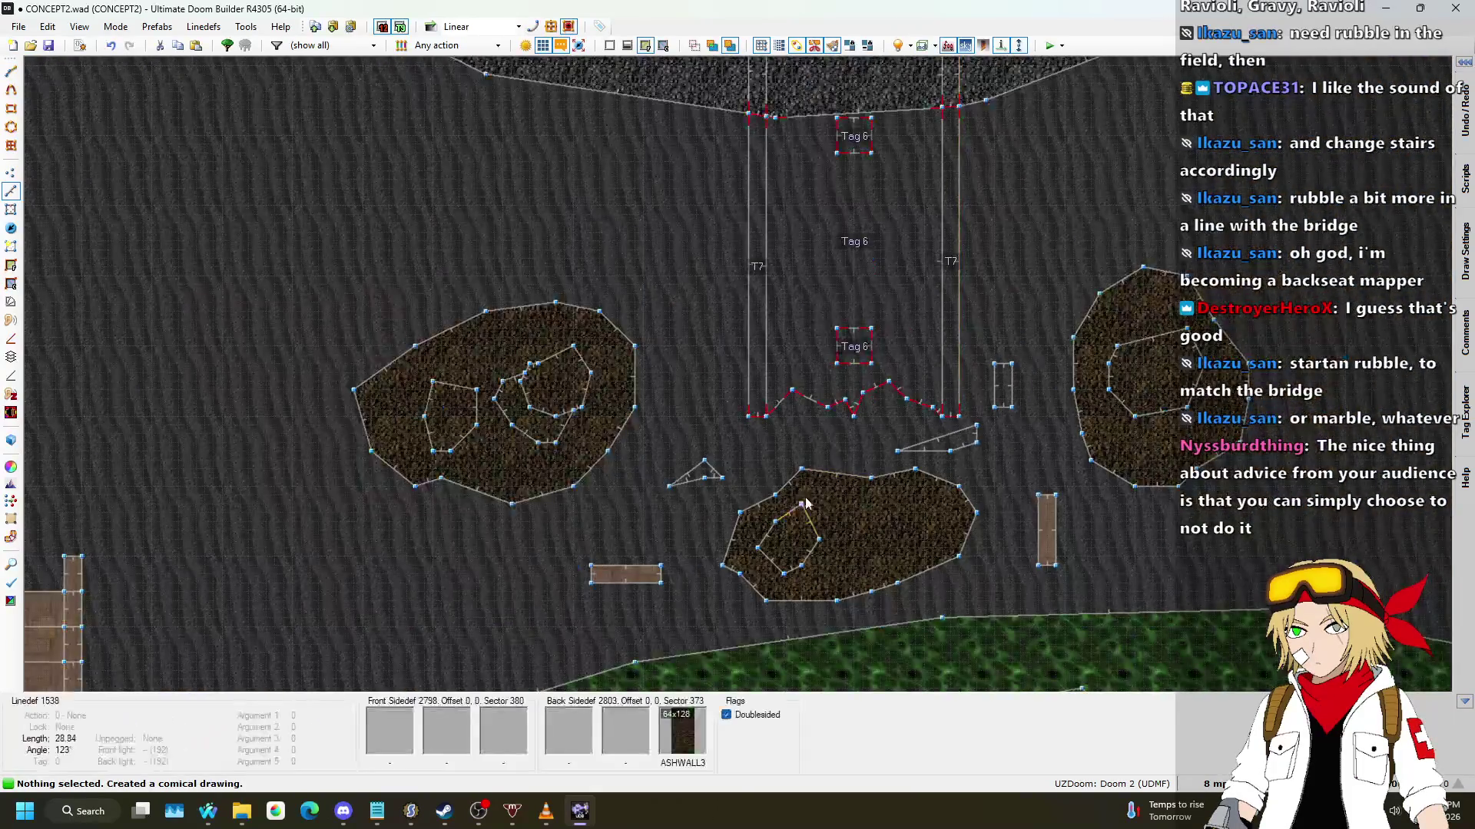
key(d)
click(896, 550)
click(1022, 476)
click(1046, 500)
click(896, 549)
scroll(896, 550, down, 2)
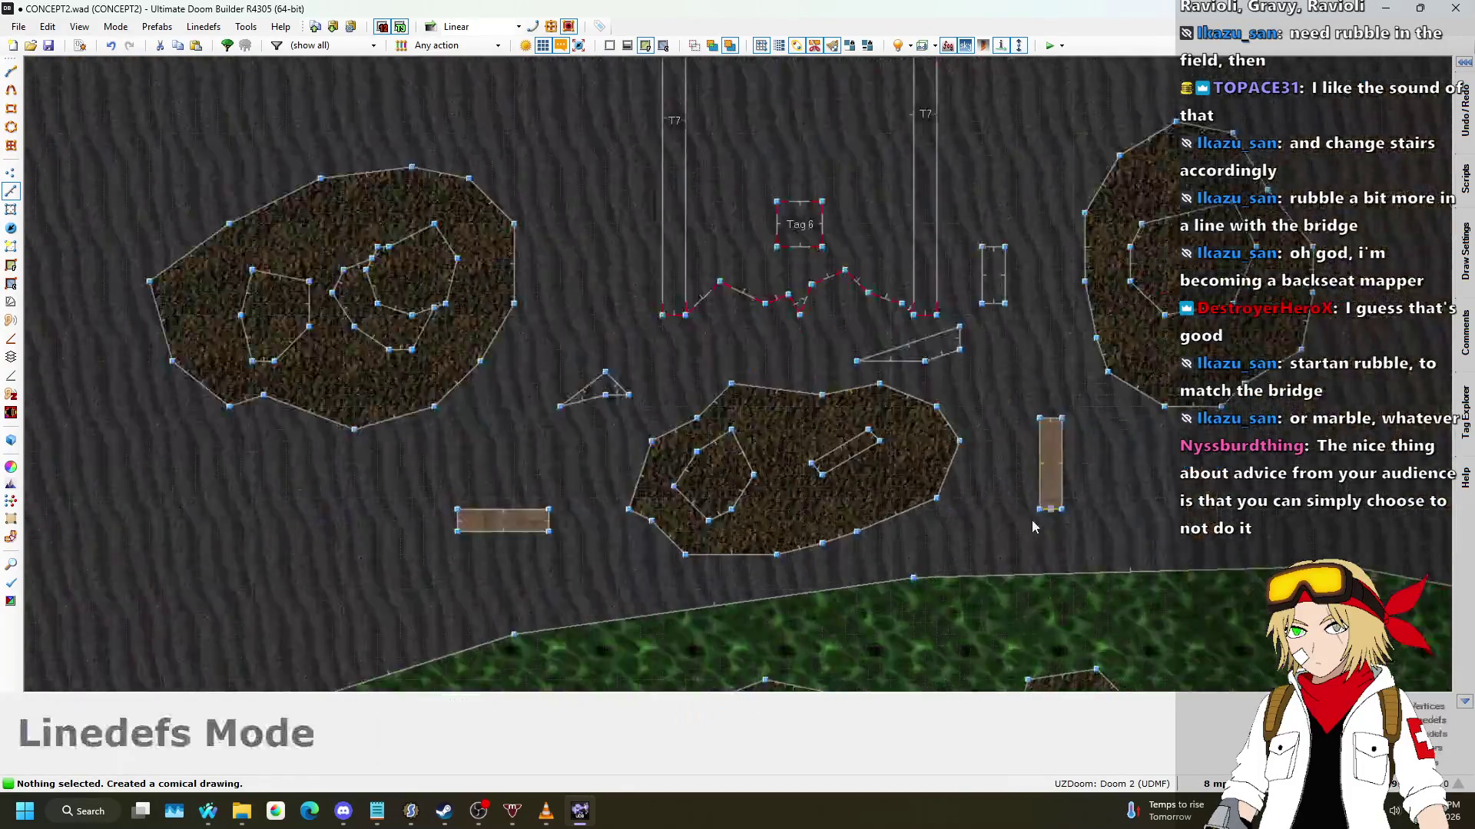
scroll(952, 433, up, 1)
scroll(985, 348, up, 1)
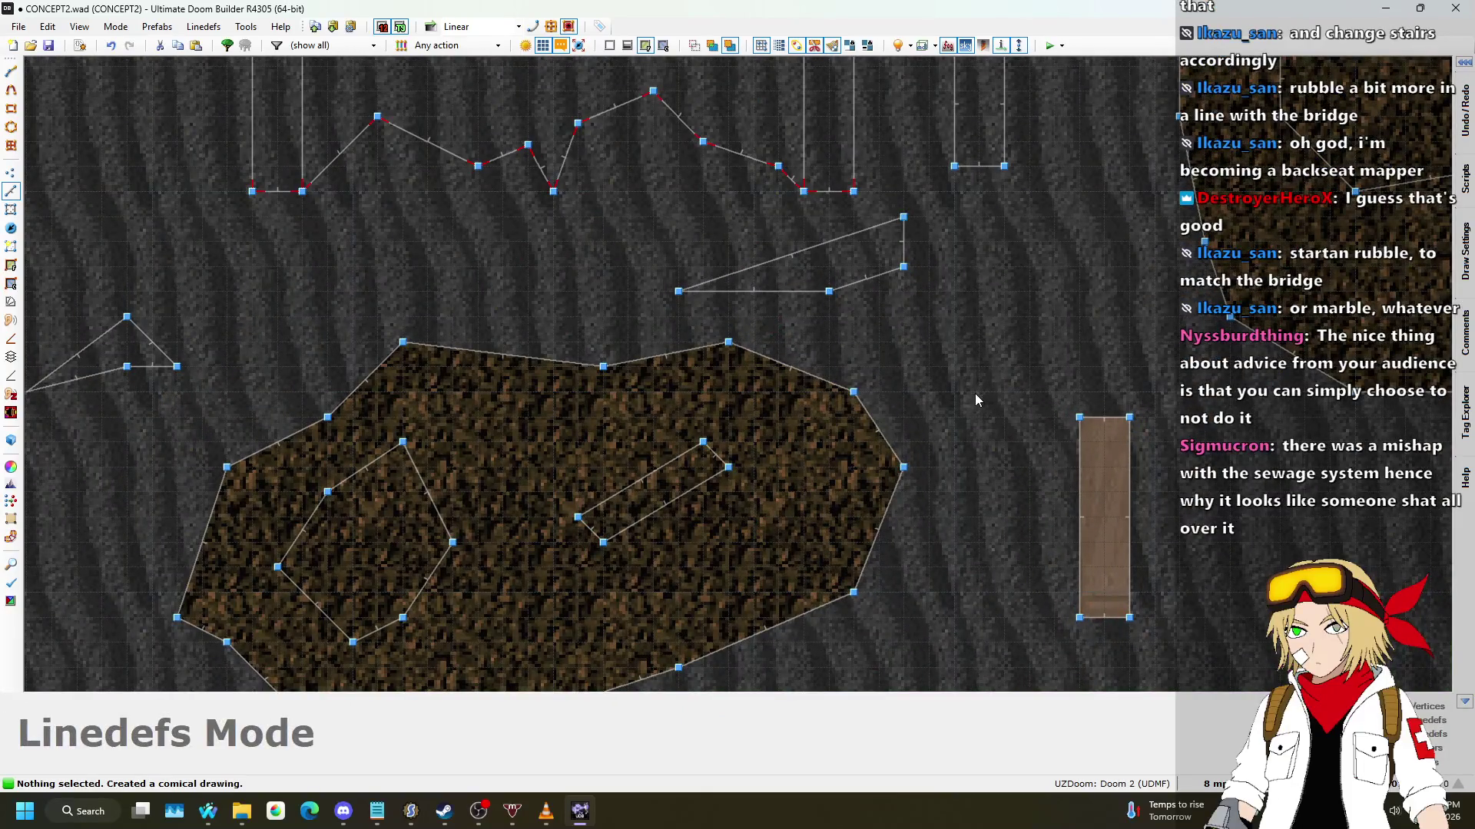
key(d)
click(979, 392)
click(979, 266)
click(1029, 267)
click(1030, 416)
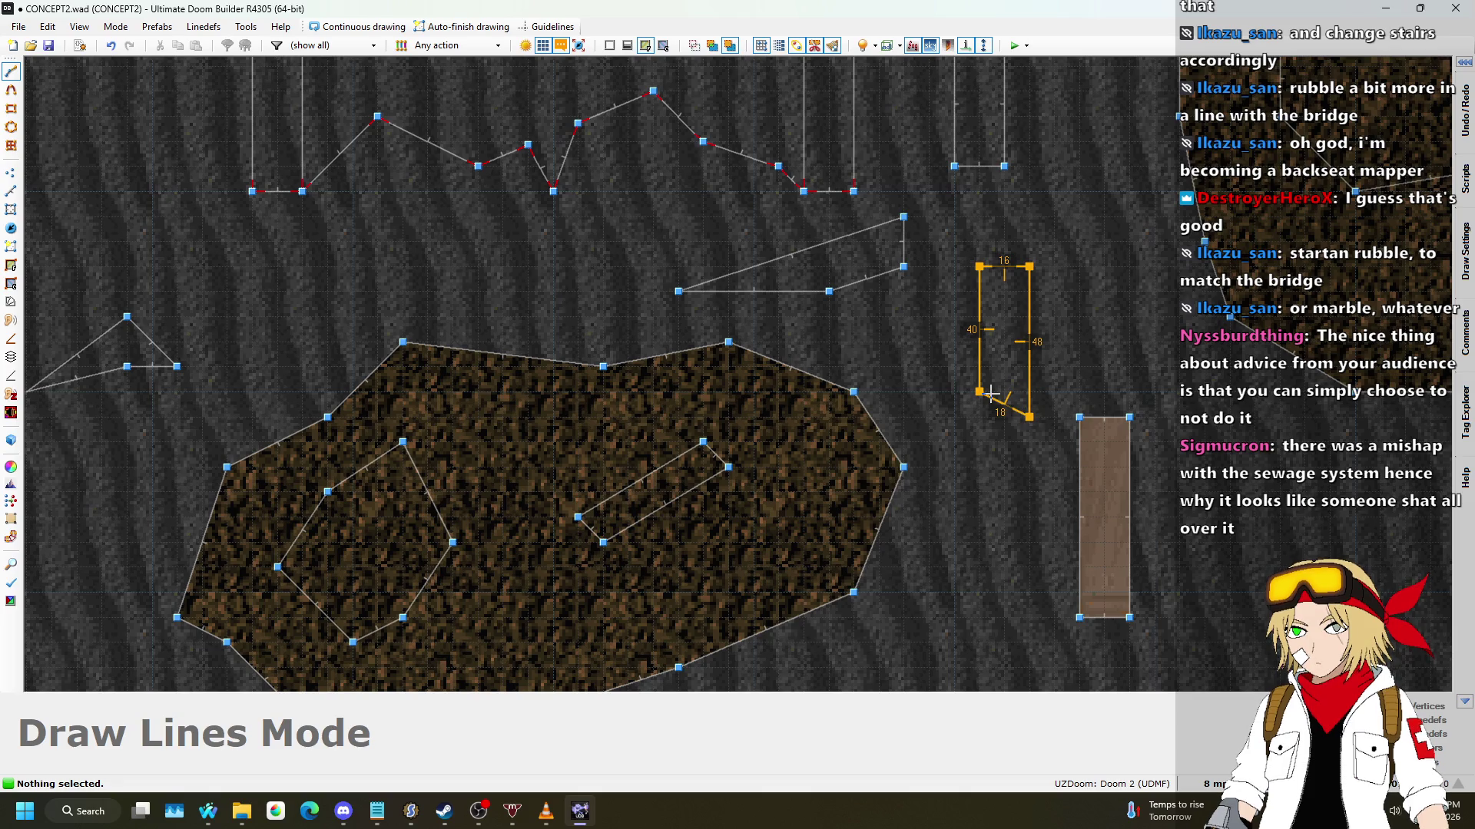
click(980, 392)
Step: Draw an angled block and one more small angled piece as new sectors
scroll(1086, 346, down, 3)
scroll(763, 290, up, 4)
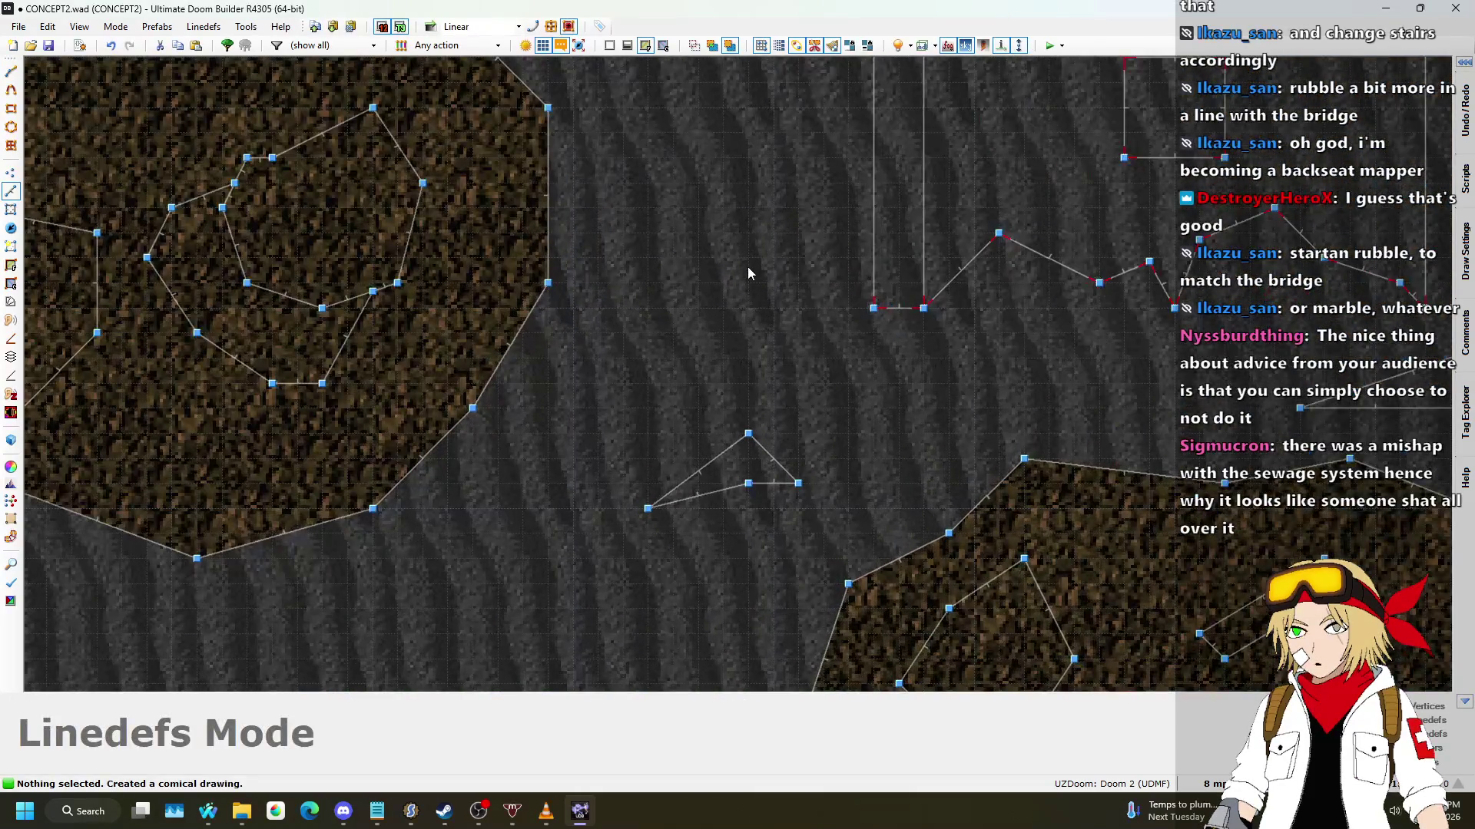
key(d)
click(721, 258)
click(799, 382)
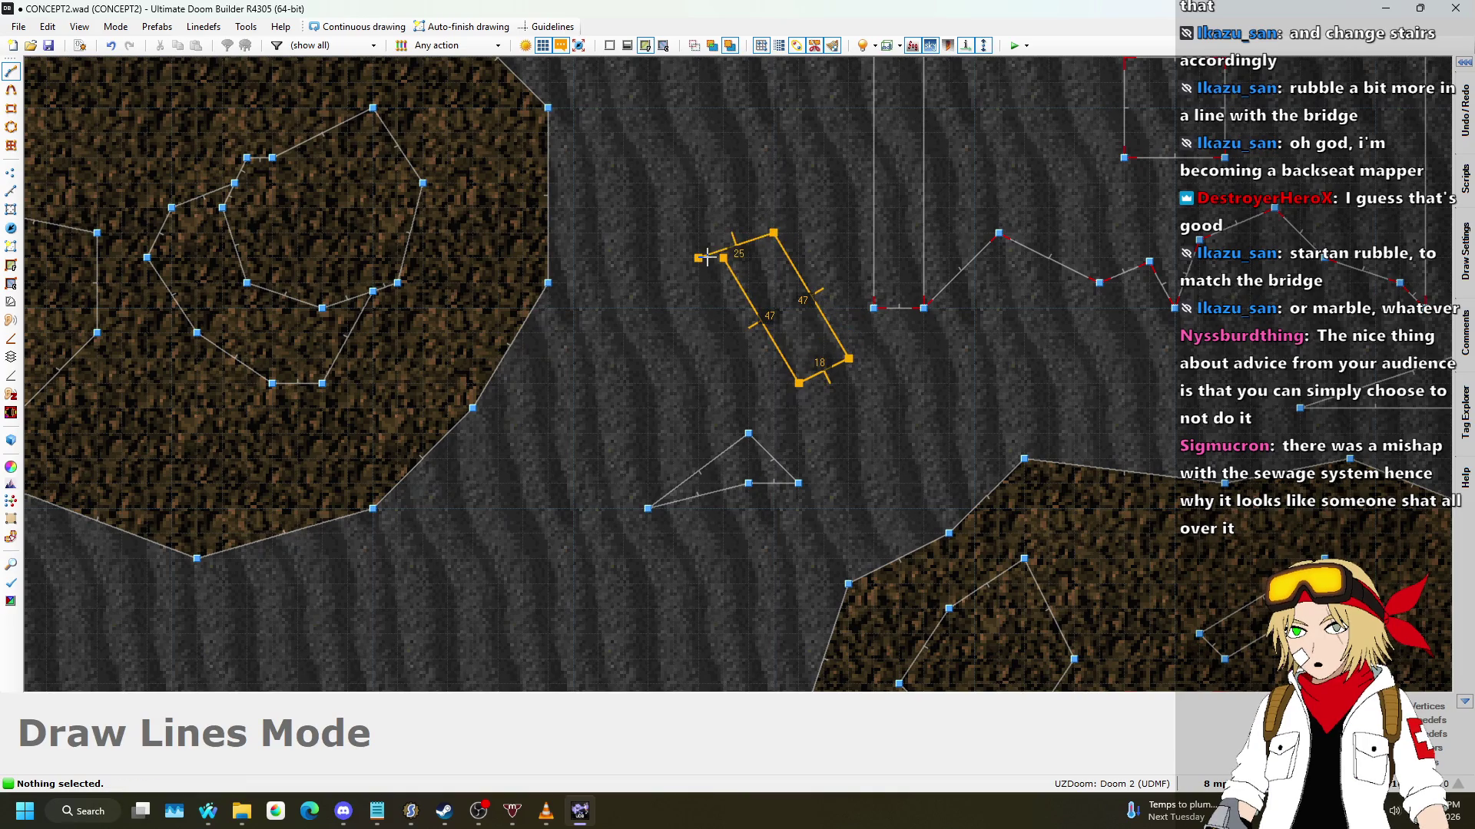
click(722, 258)
scroll(732, 279, down, 4)
scroll(768, 322, up, 3)
scroll(768, 307, down, 4)
scroll(741, 259, up, 4)
key(d)
click(747, 287)
click(786, 209)
click(785, 343)
click(747, 287)
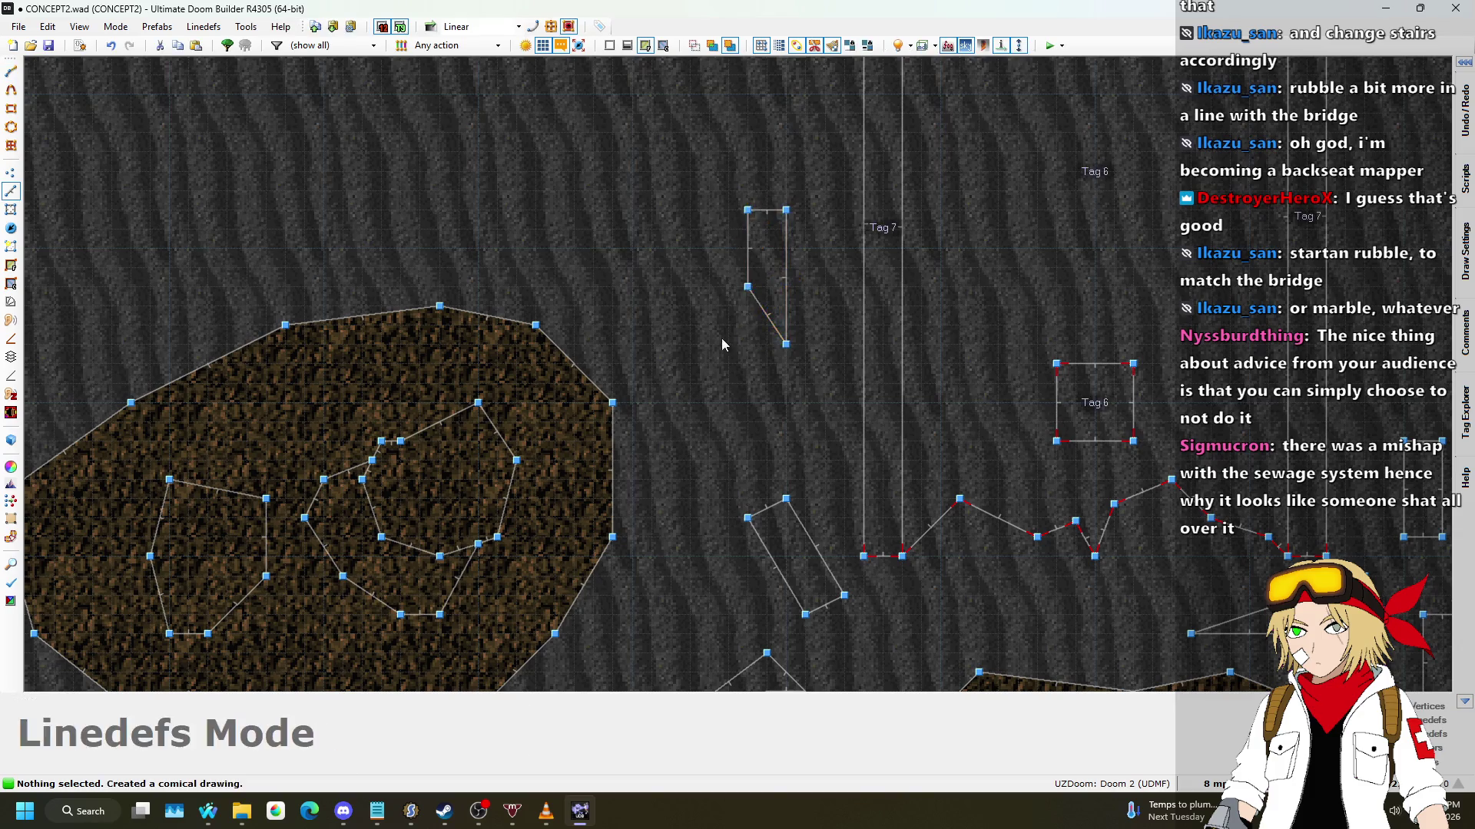
scroll(728, 339, down, 4)
scroll(907, 335, up, 3)
Step: In 3D view, copy STARTAN2 and raise the selected new rubble floors above the field
key(q)
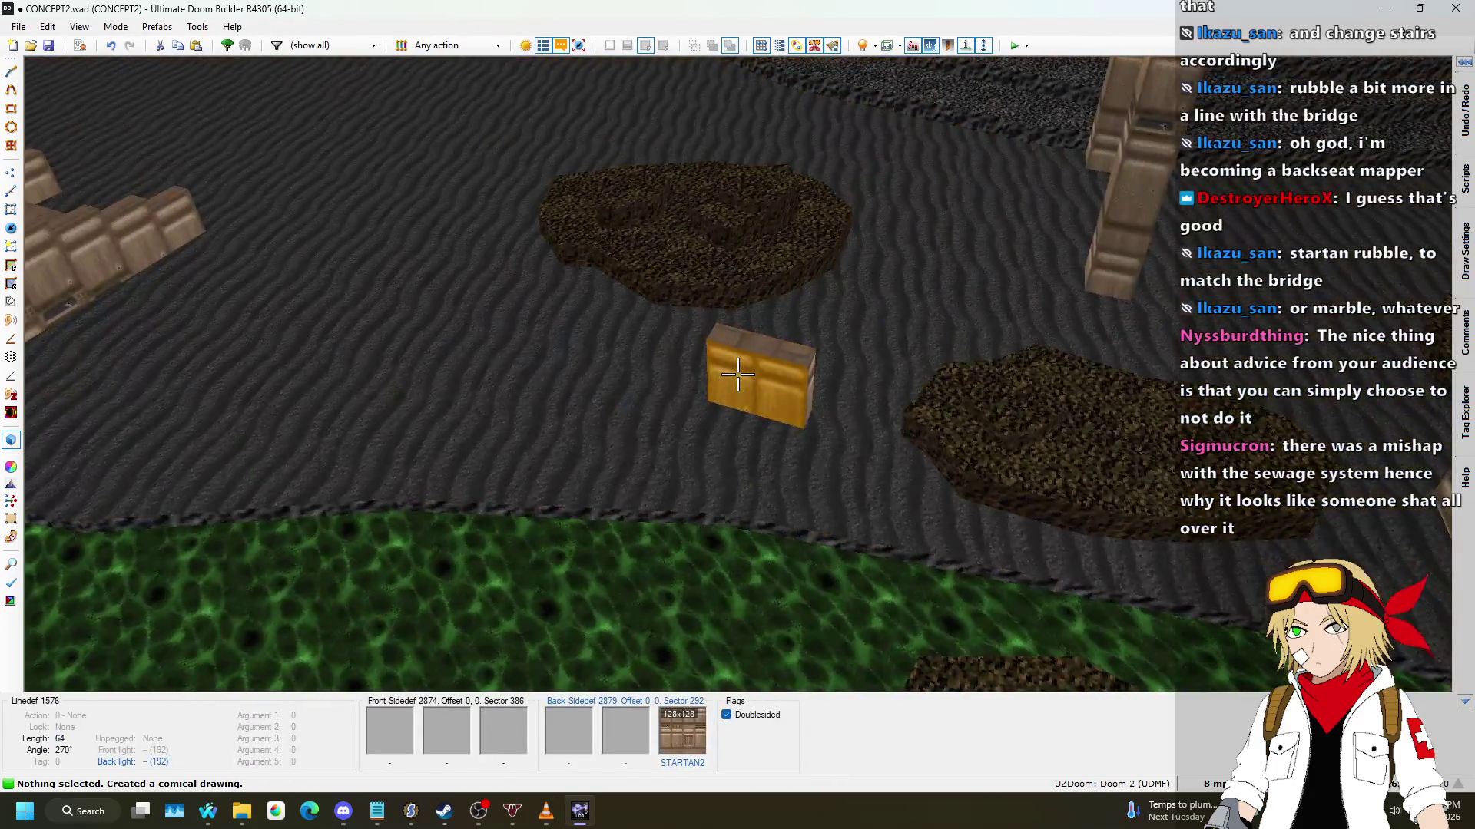
key(ctrl+c)
click(738, 375)
click(738, 375)
click(738, 375)
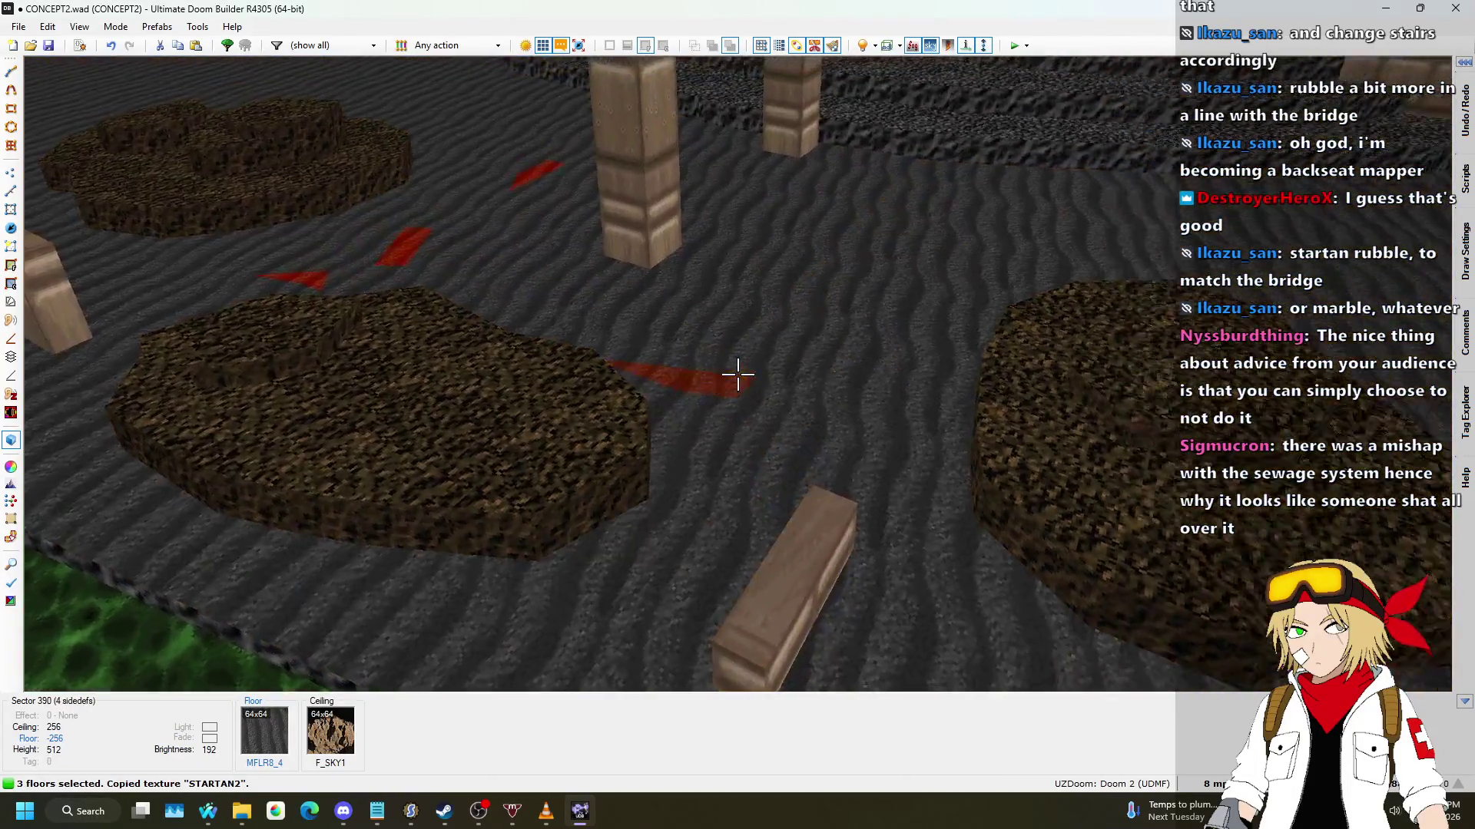
click(738, 375)
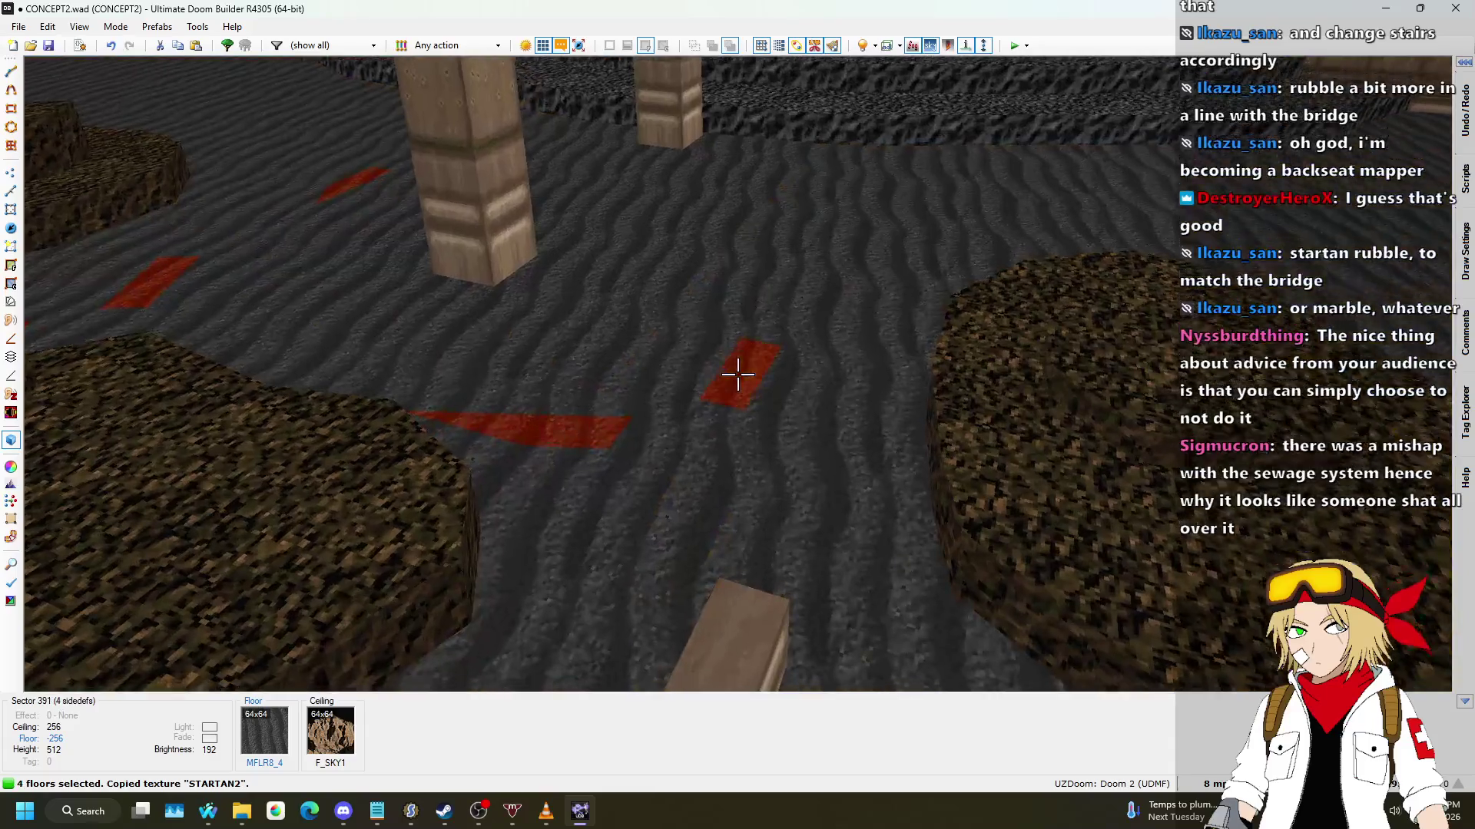
click(737, 375)
click(737, 375)
scroll(738, 375, up, 1)
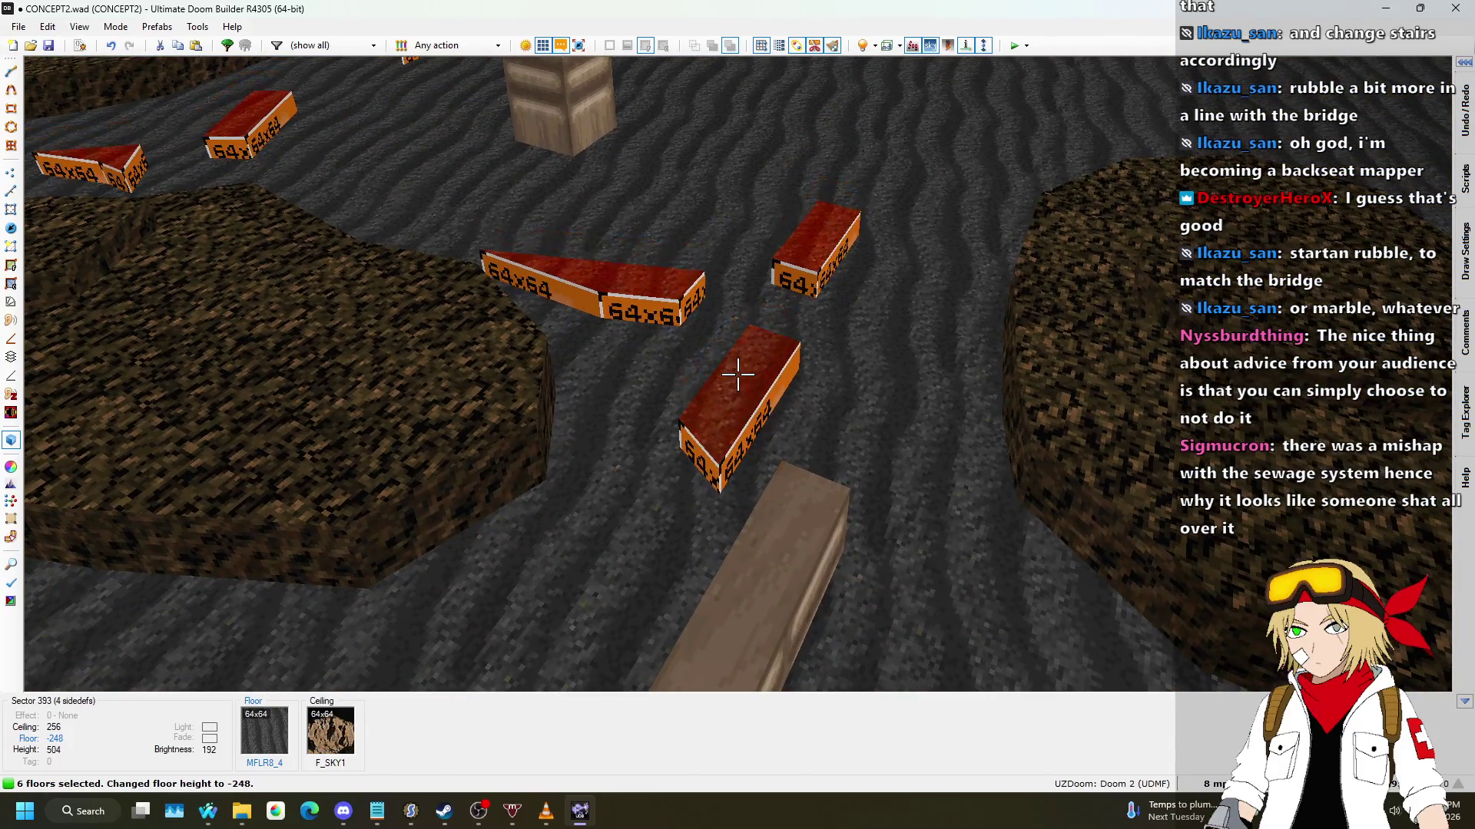
scroll(737, 375, up, 1)
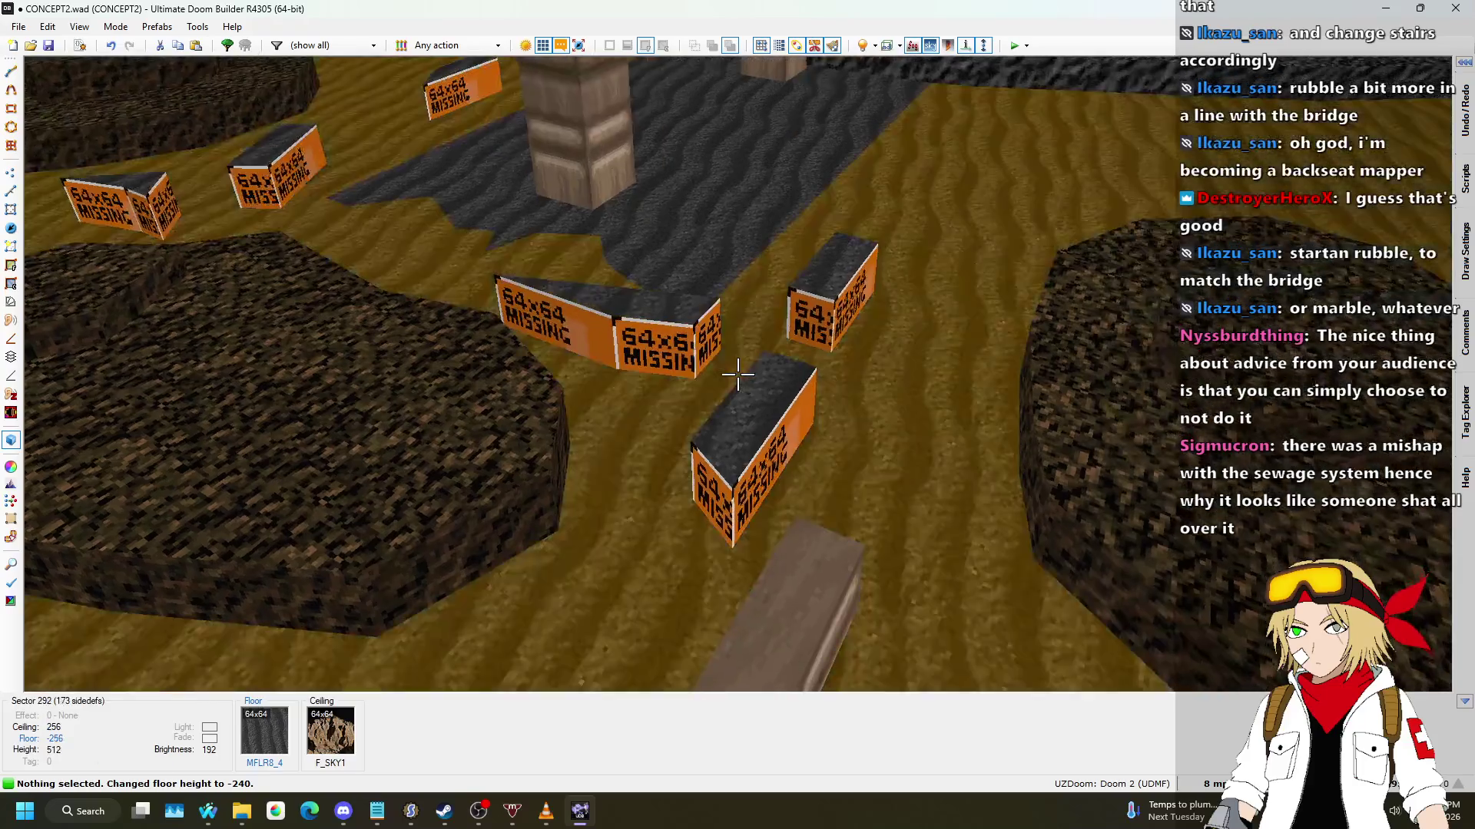
scroll(737, 374, down, 1)
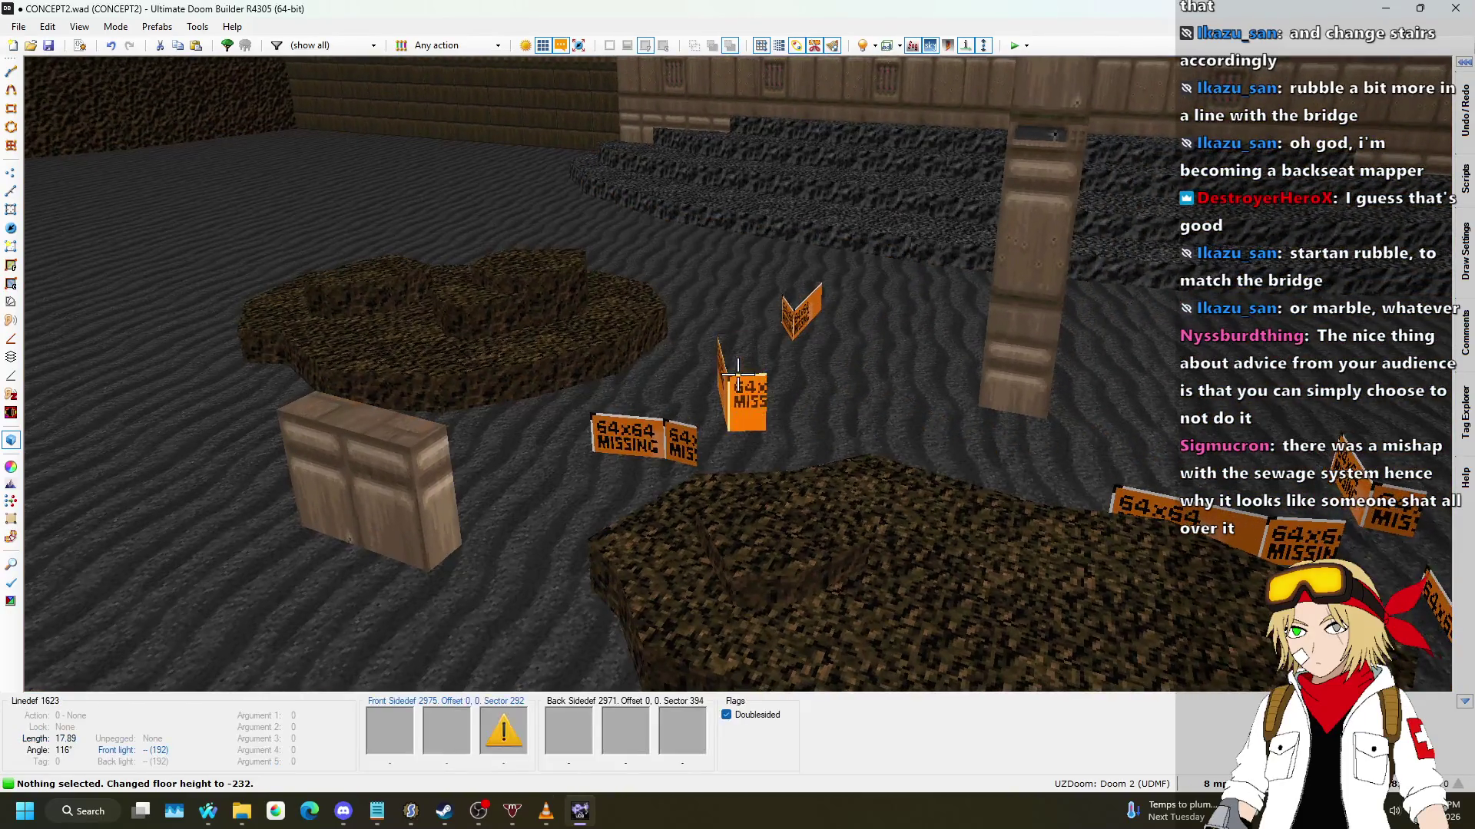
scroll(737, 375, up, 1)
scroll(737, 375, up, 2)
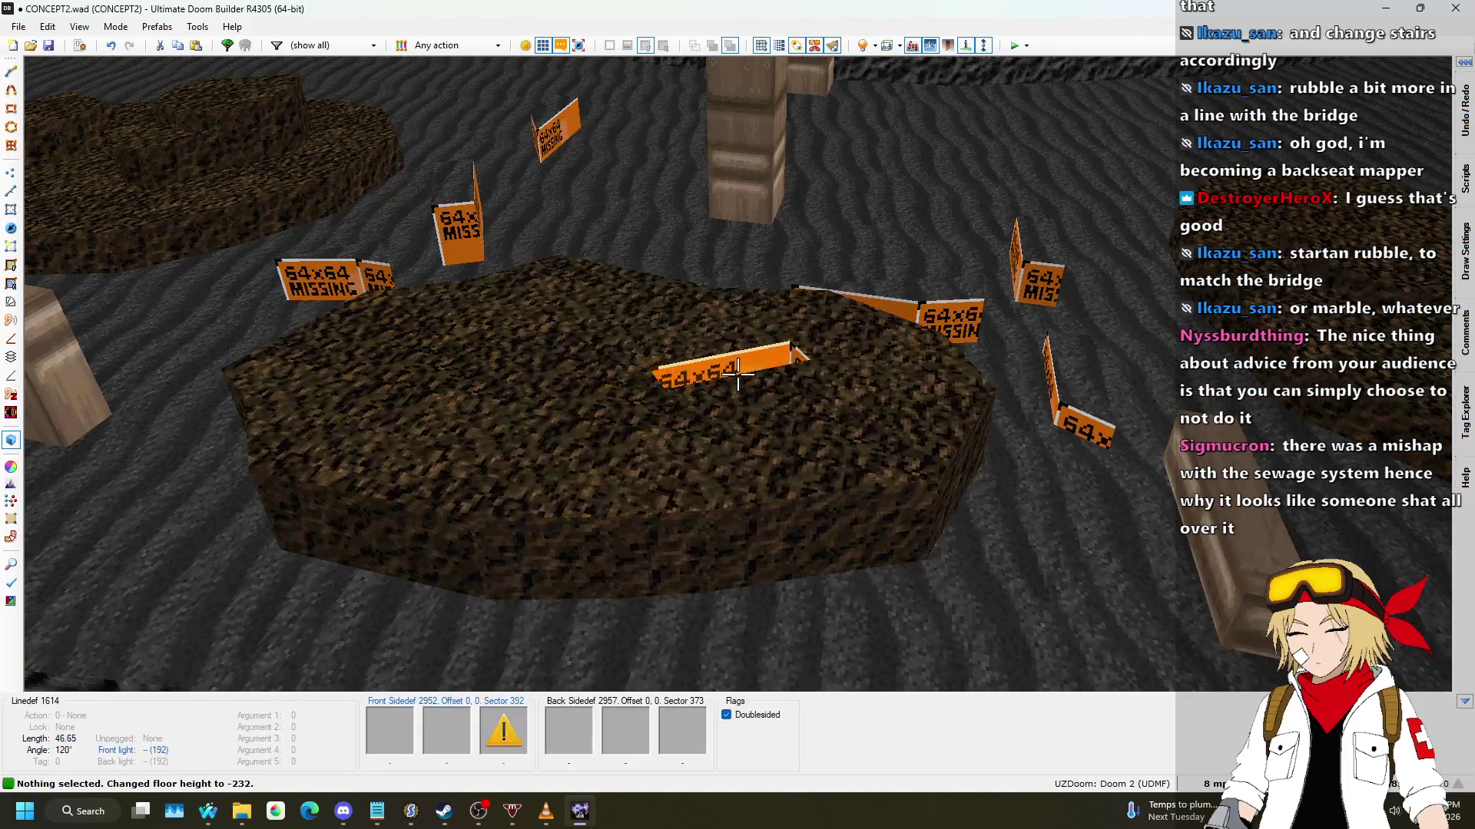
scroll(738, 375, down, 1)
scroll(737, 374, up, 1)
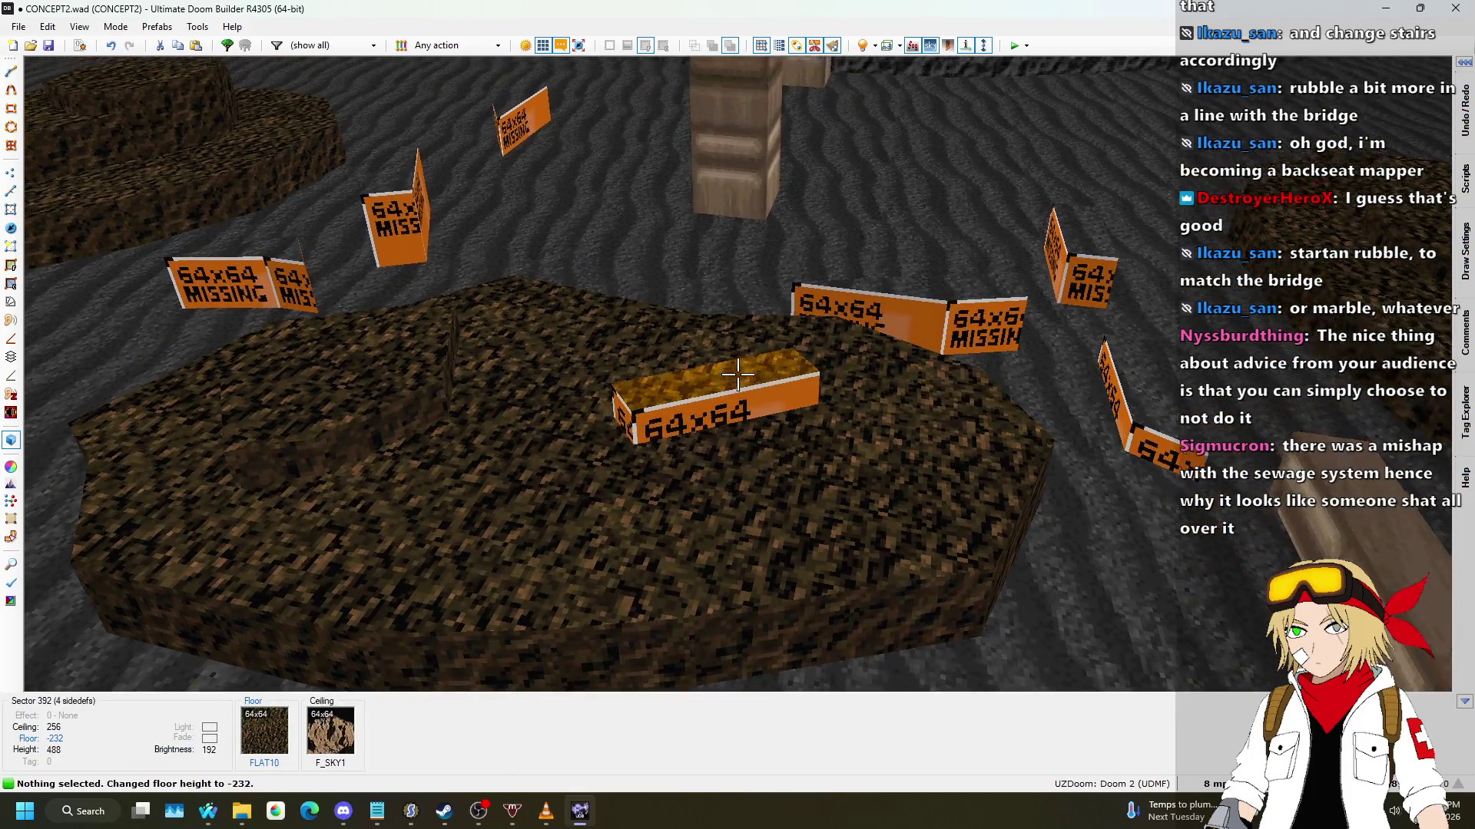
Step: Apply STARTAN2 to the rubble pieces' missing-texture walls
mouse_move(738, 374)
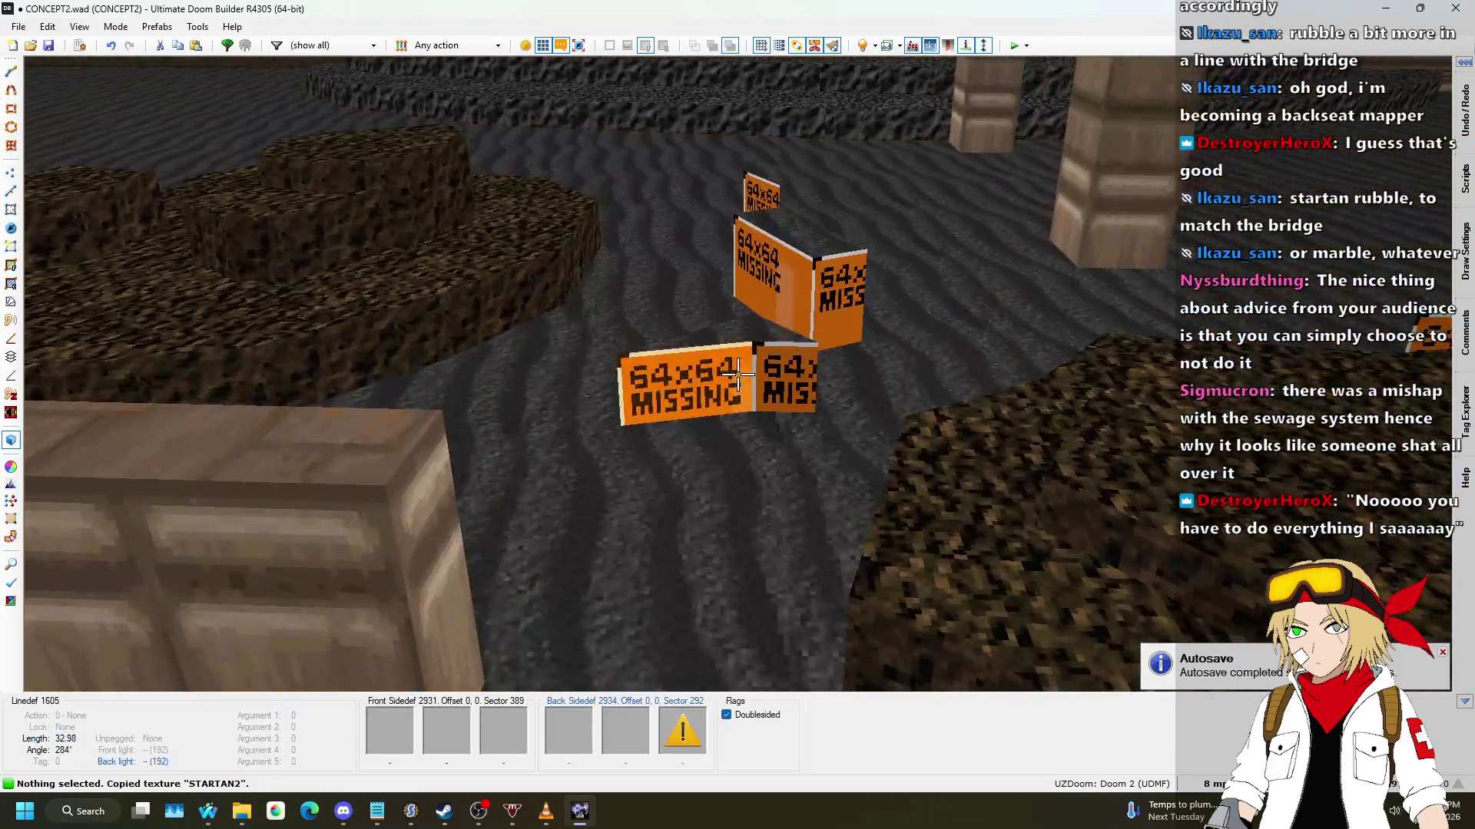
click(737, 375)
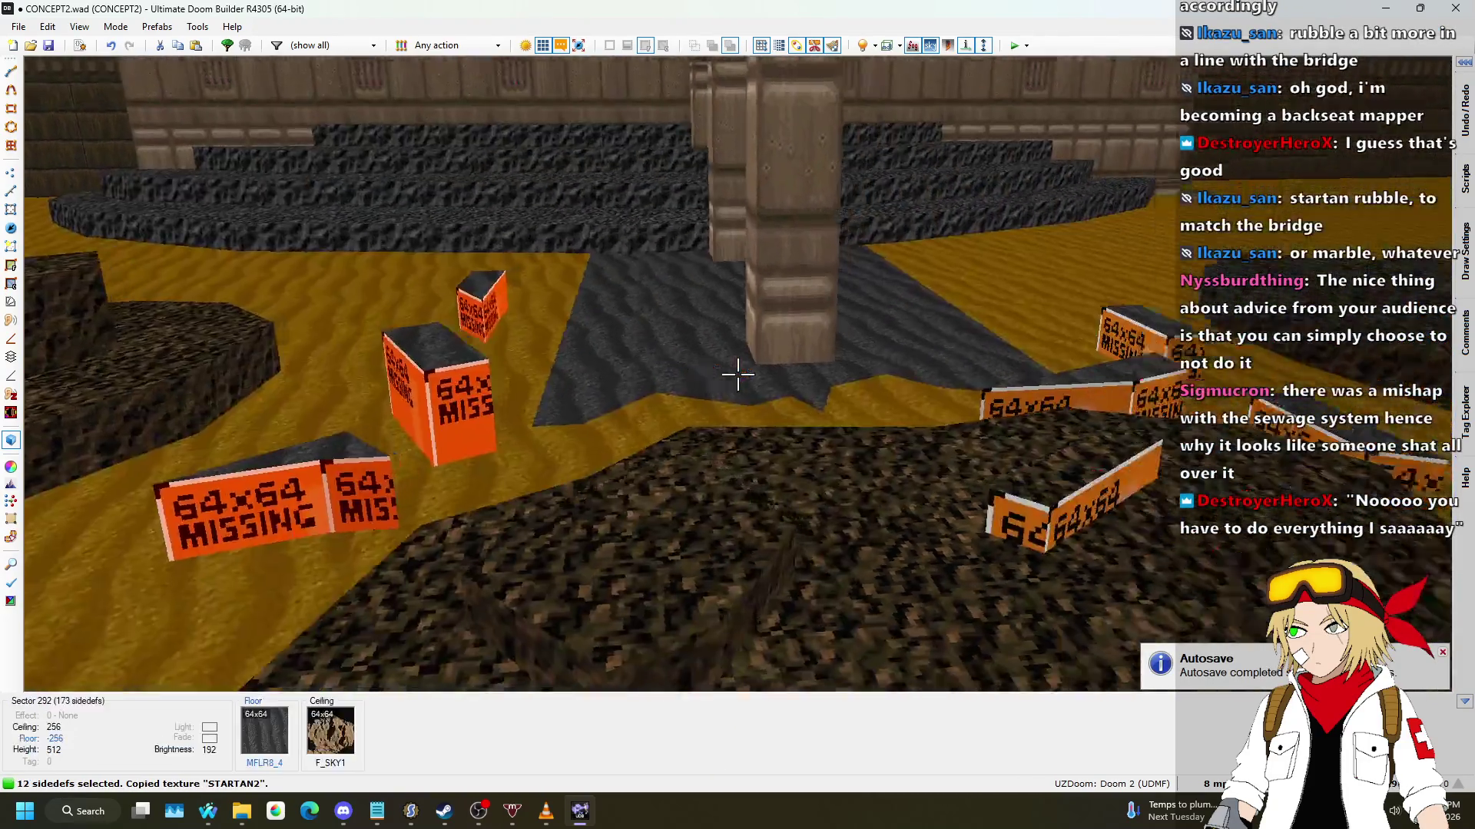
click(738, 375)
mouse_move(737, 374)
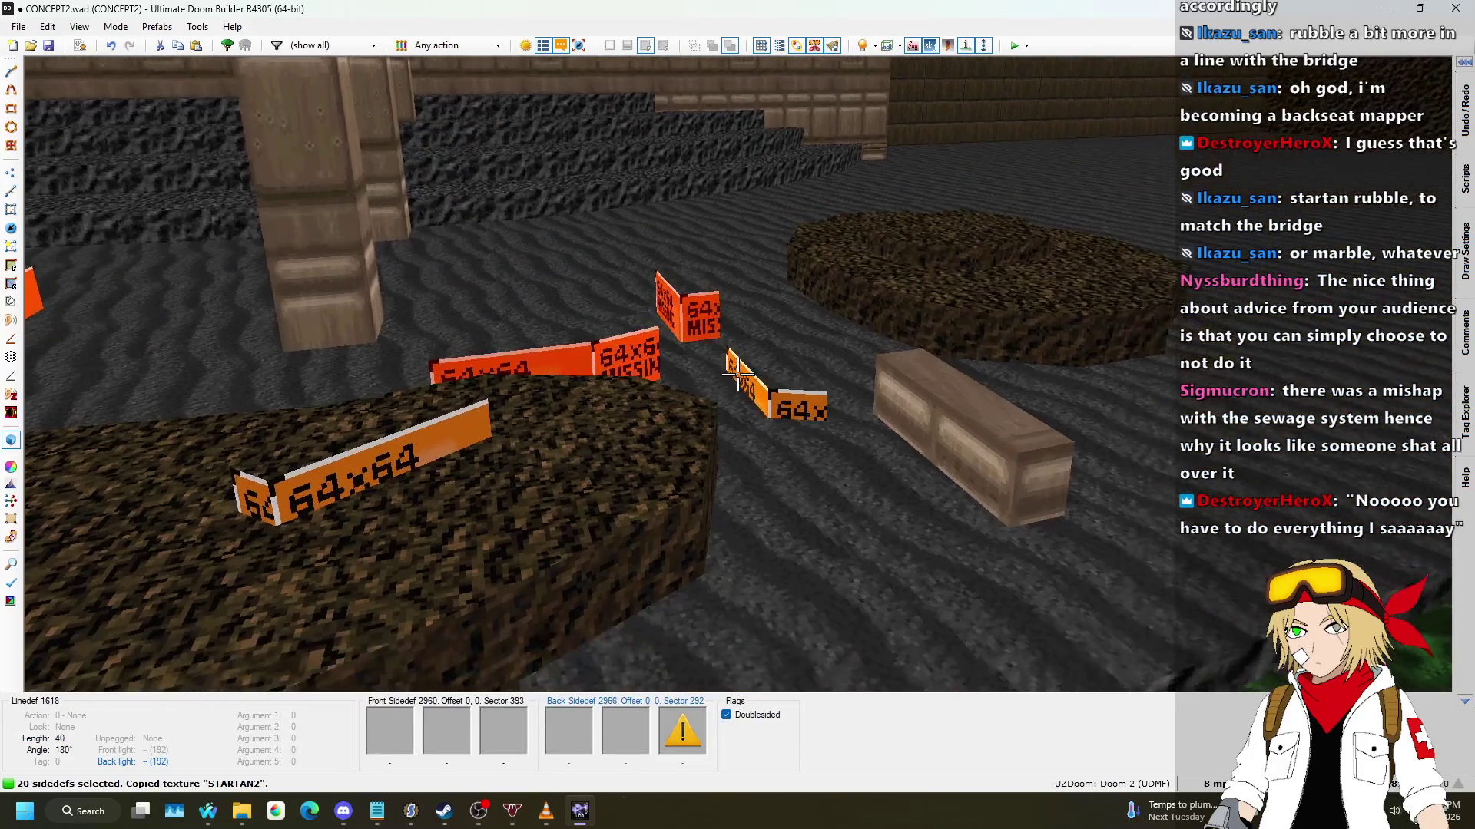
key(ctrl+v)
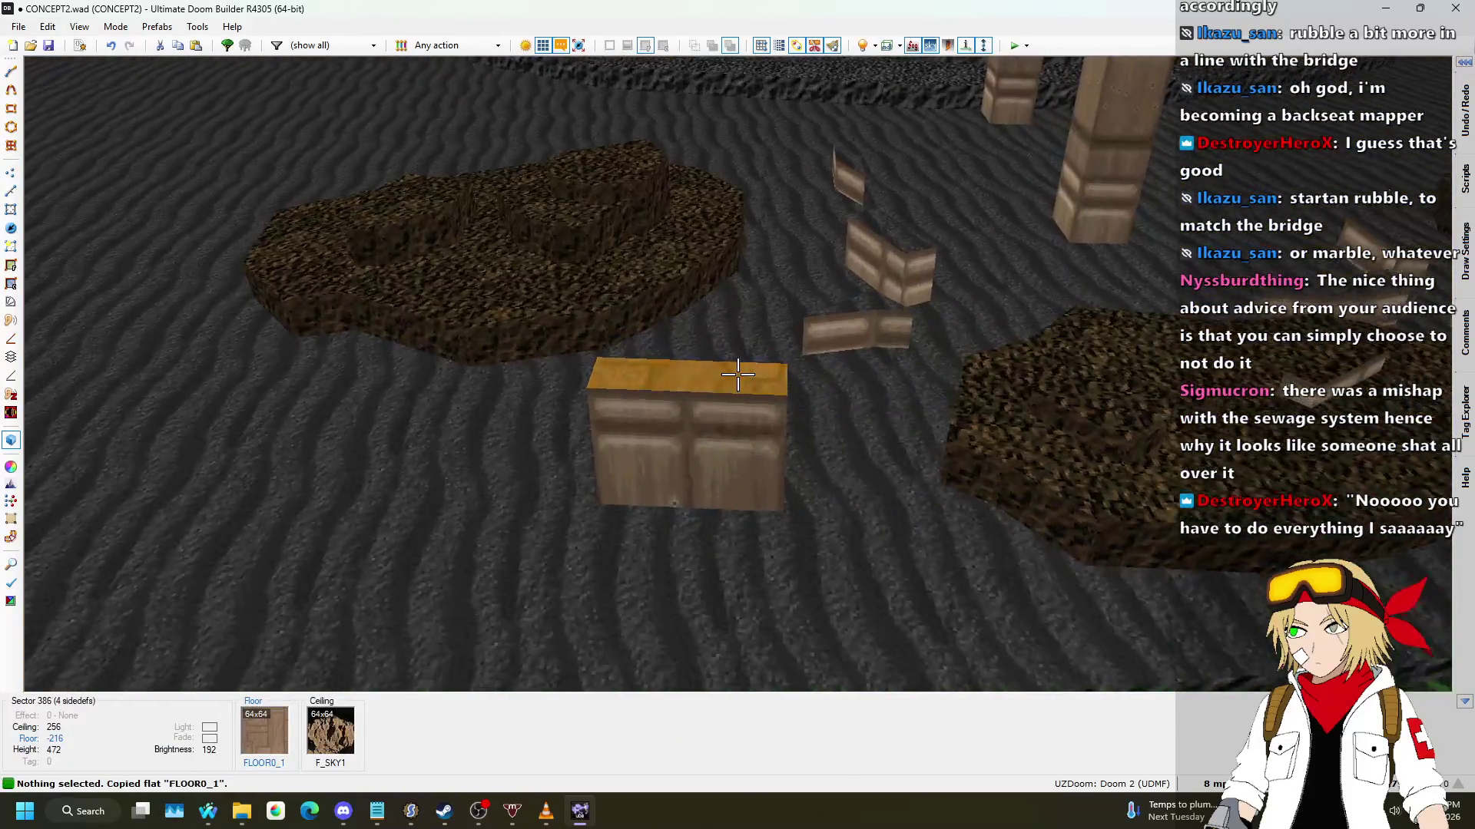
Step: Paste FLOOR0_1 onto the two selected rubble block tops, then return to the 2D map
click(737, 375)
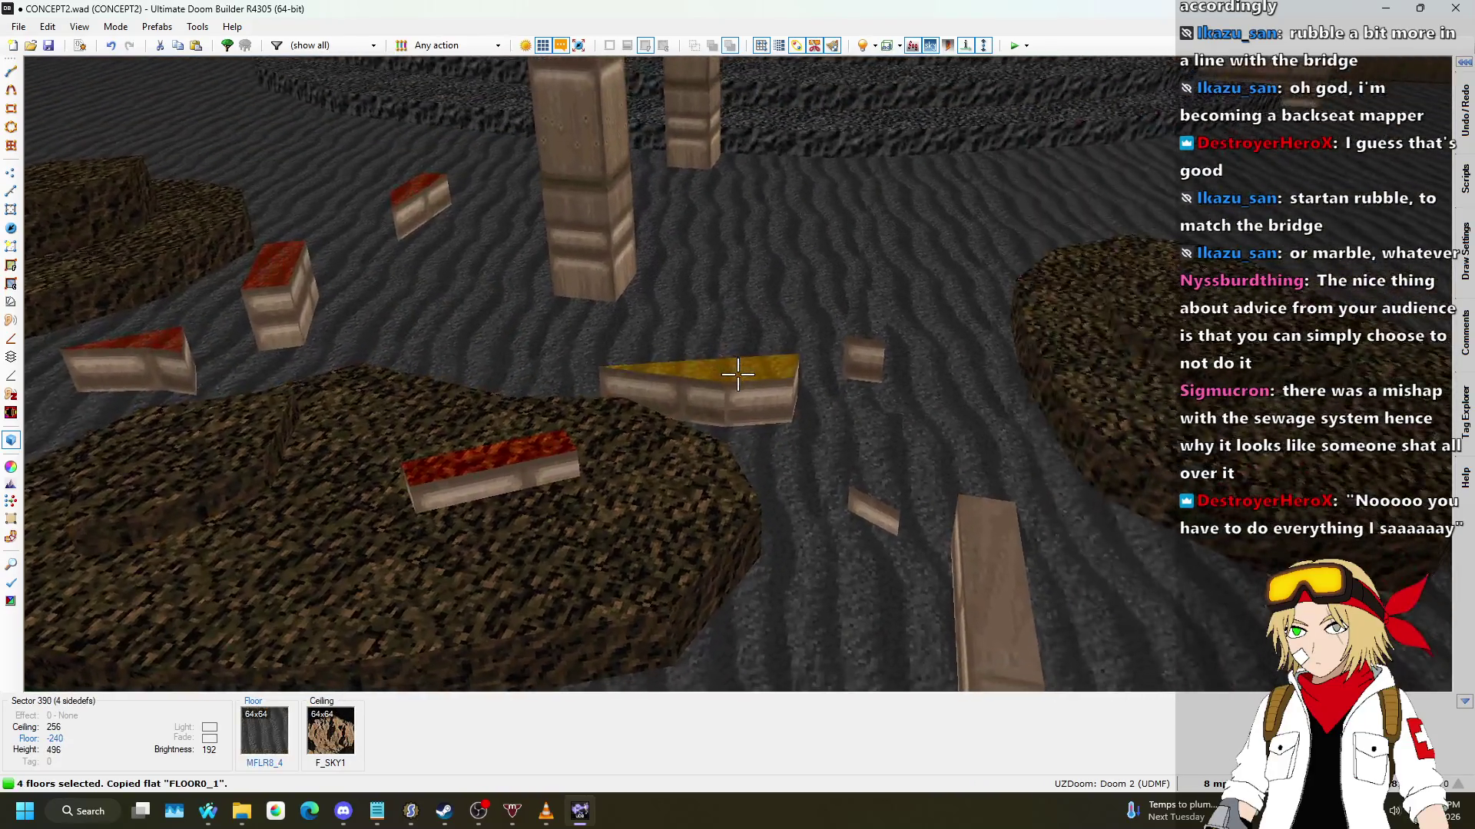
click(737, 375)
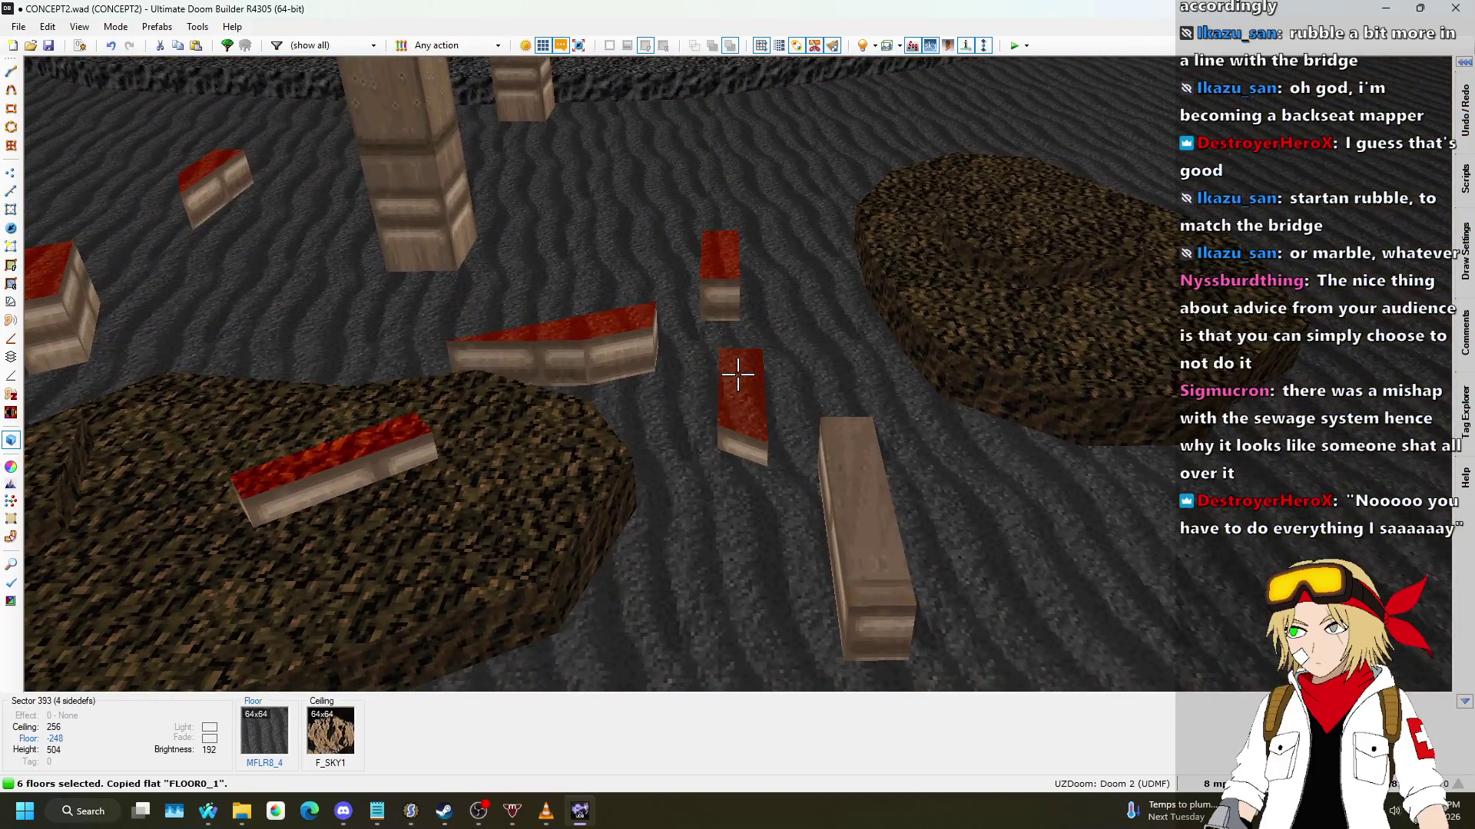
key(ctrl+v)
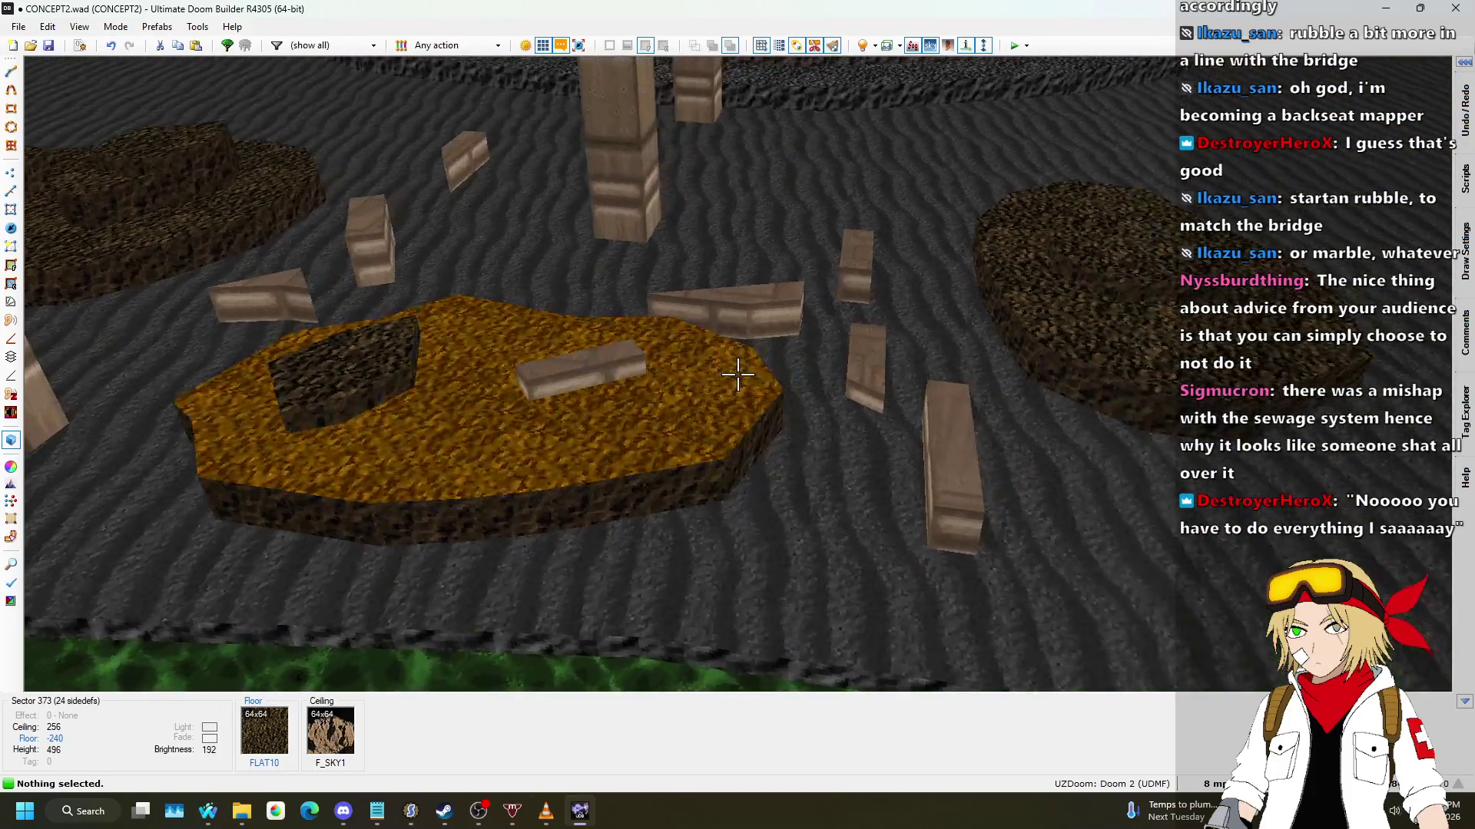
key(q)
scroll(722, 350, up, 5)
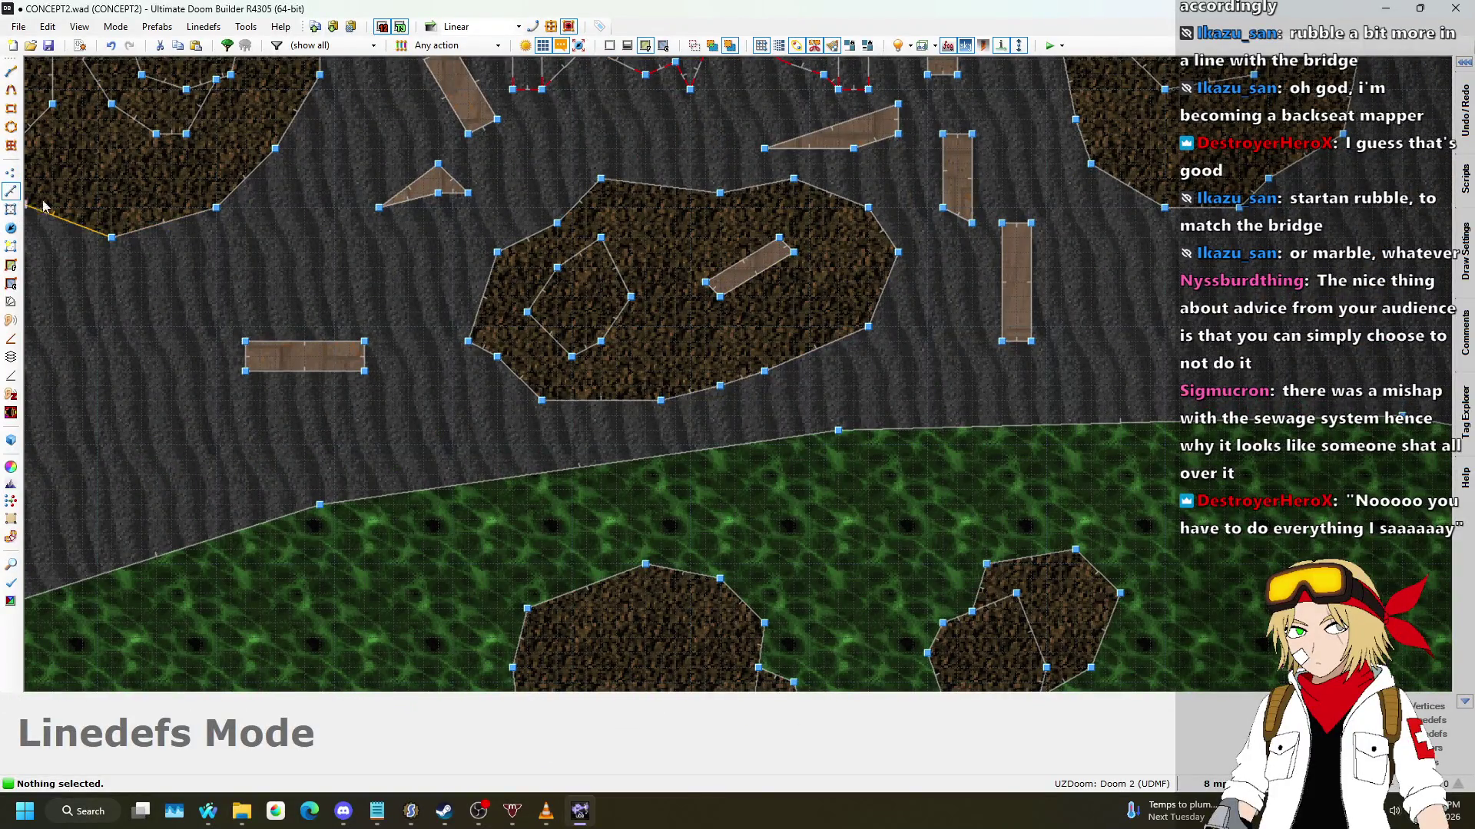
Step: Shift the dirt patch's left edges to the right
drag(640, 160, 450, 446)
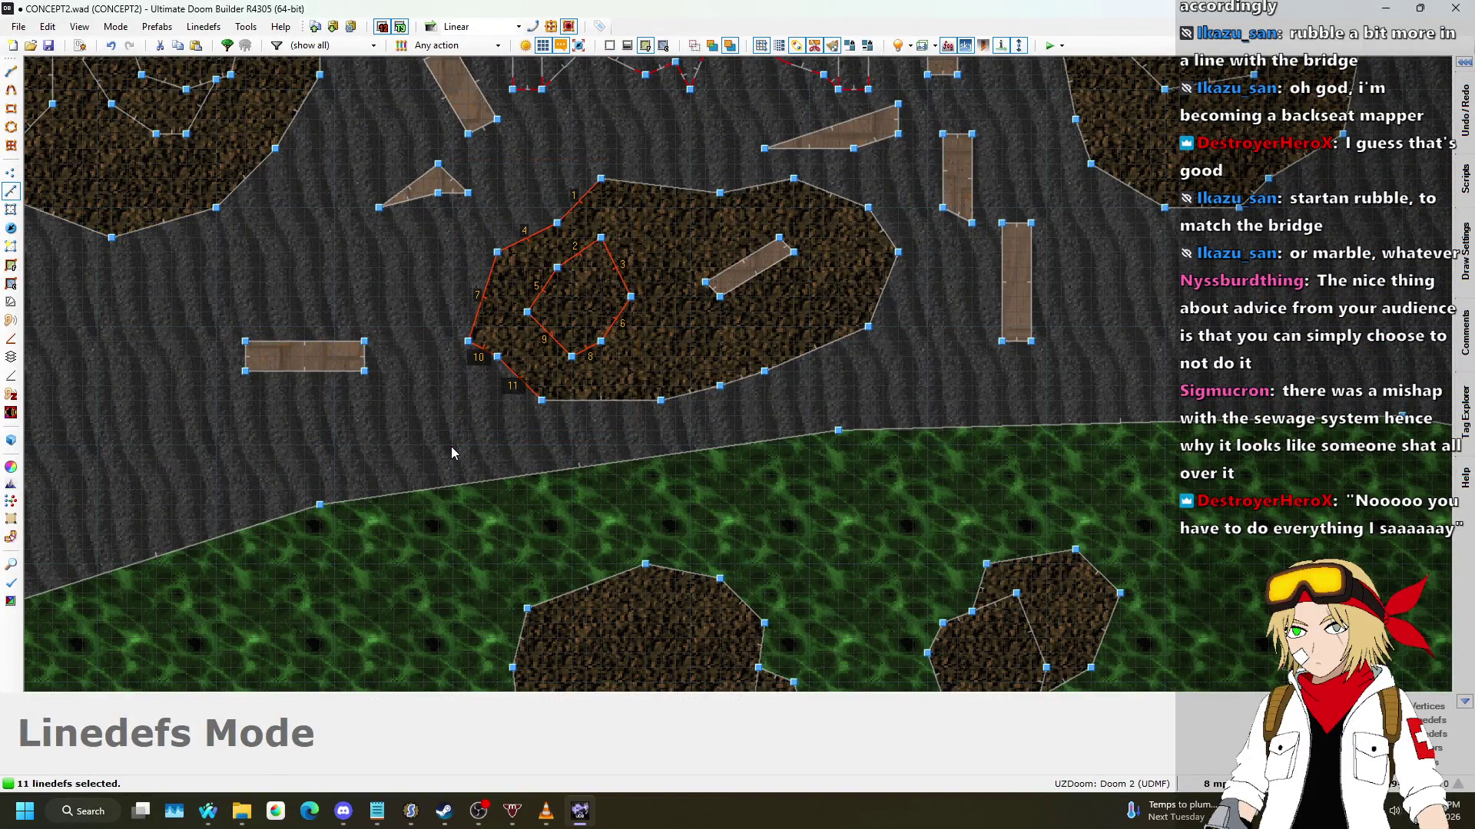
drag(481, 309, 552, 310)
click(428, 356)
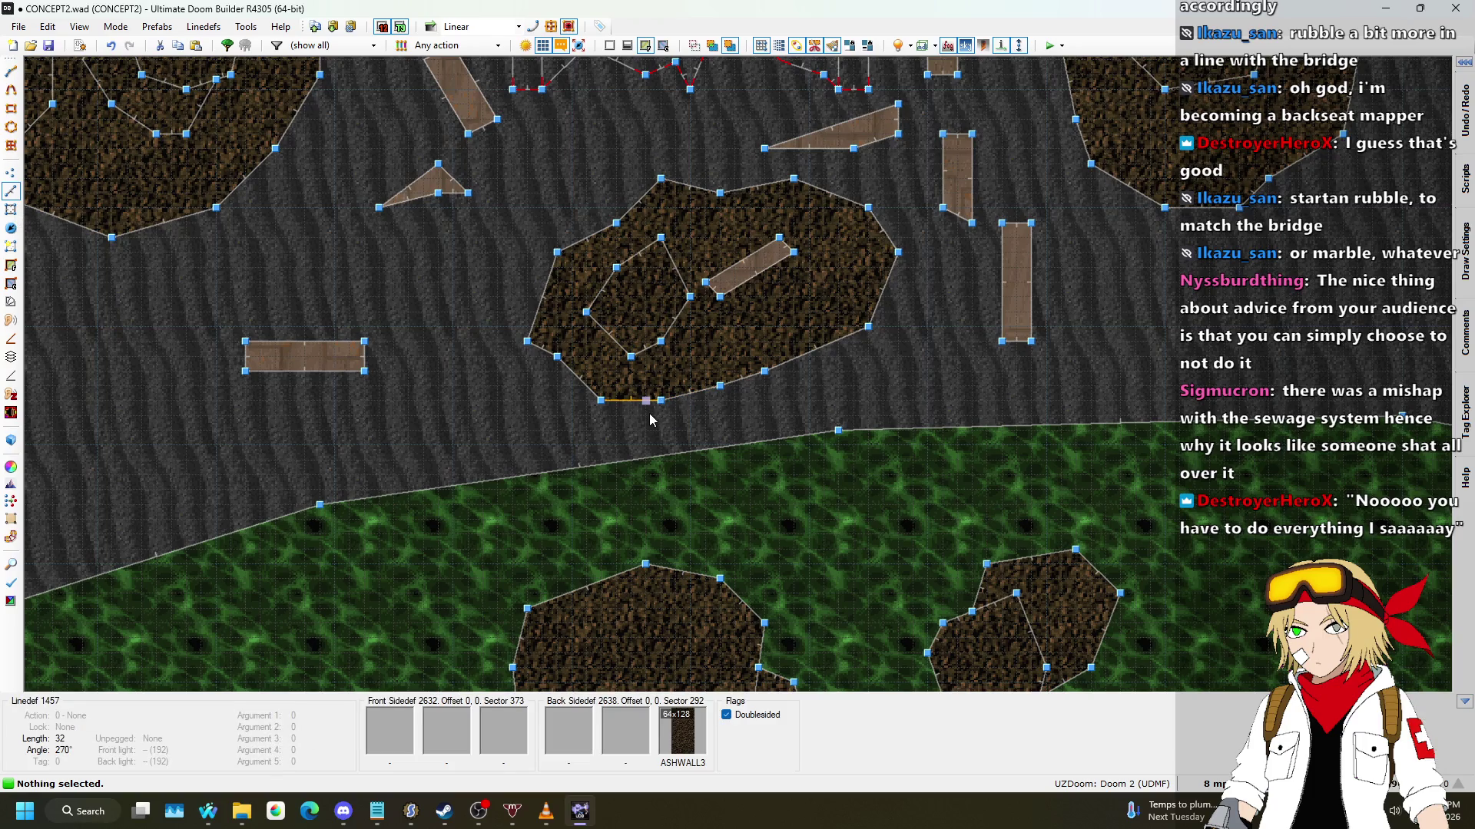
scroll(648, 415, up, 3)
Step: Draw two small four-cornered sectors along the patch's lower edge
key(d)
click(620, 392)
click(520, 442)
click(443, 366)
click(464, 298)
scroll(763, 355, down, 5)
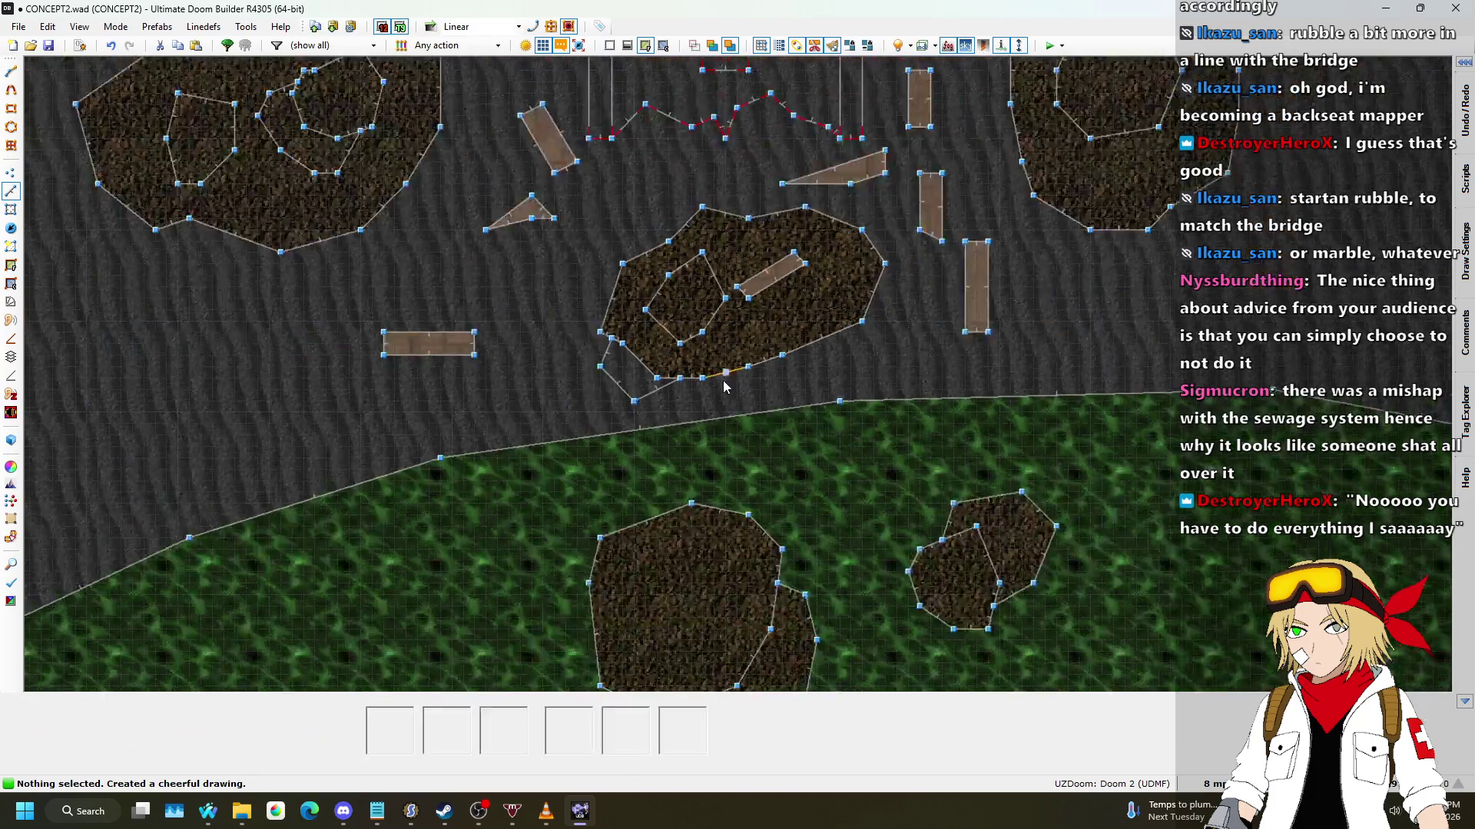
scroll(763, 356, up, 5)
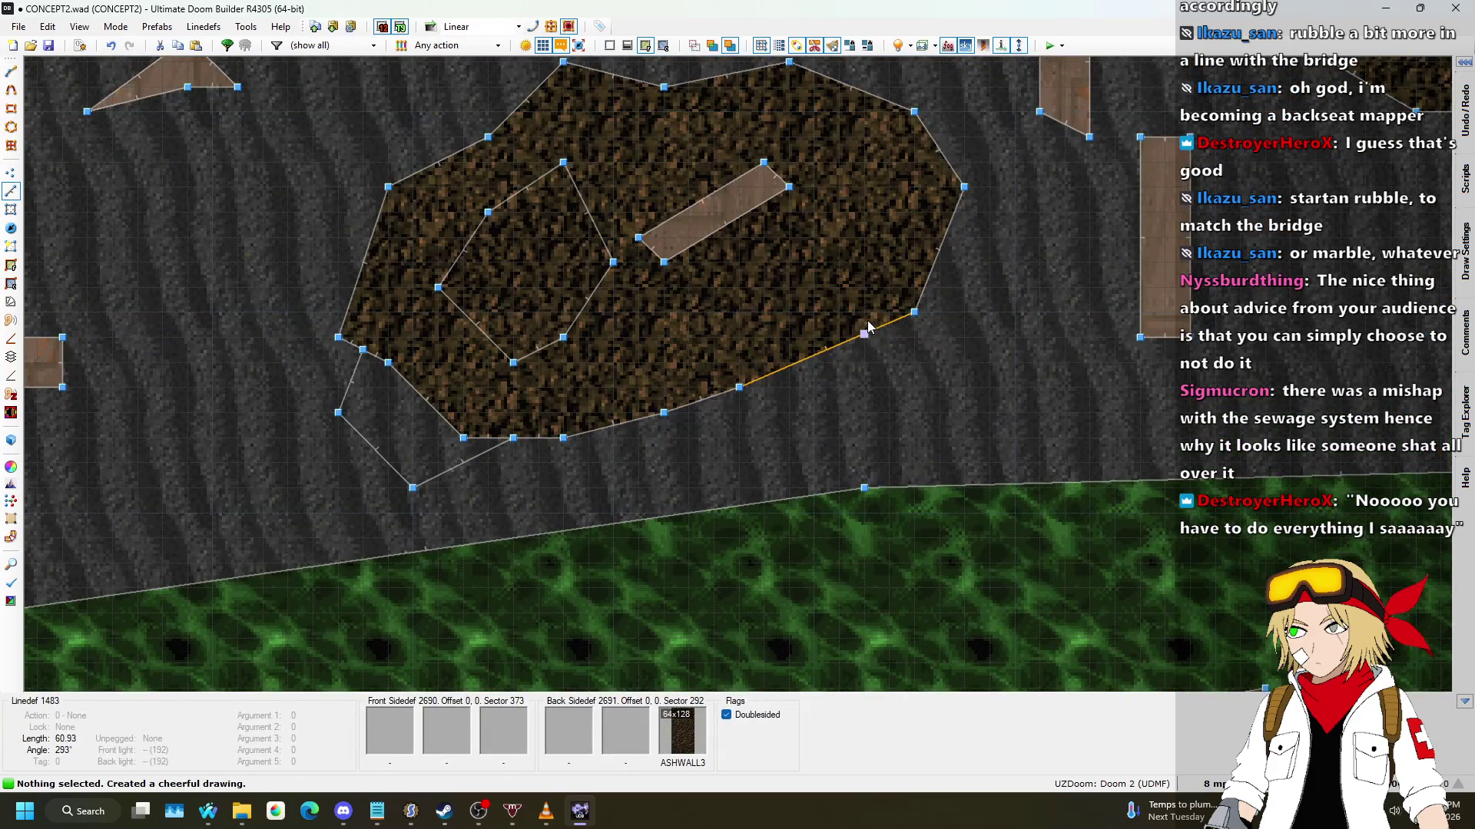
key(d)
click(864, 334)
click(840, 438)
click(739, 437)
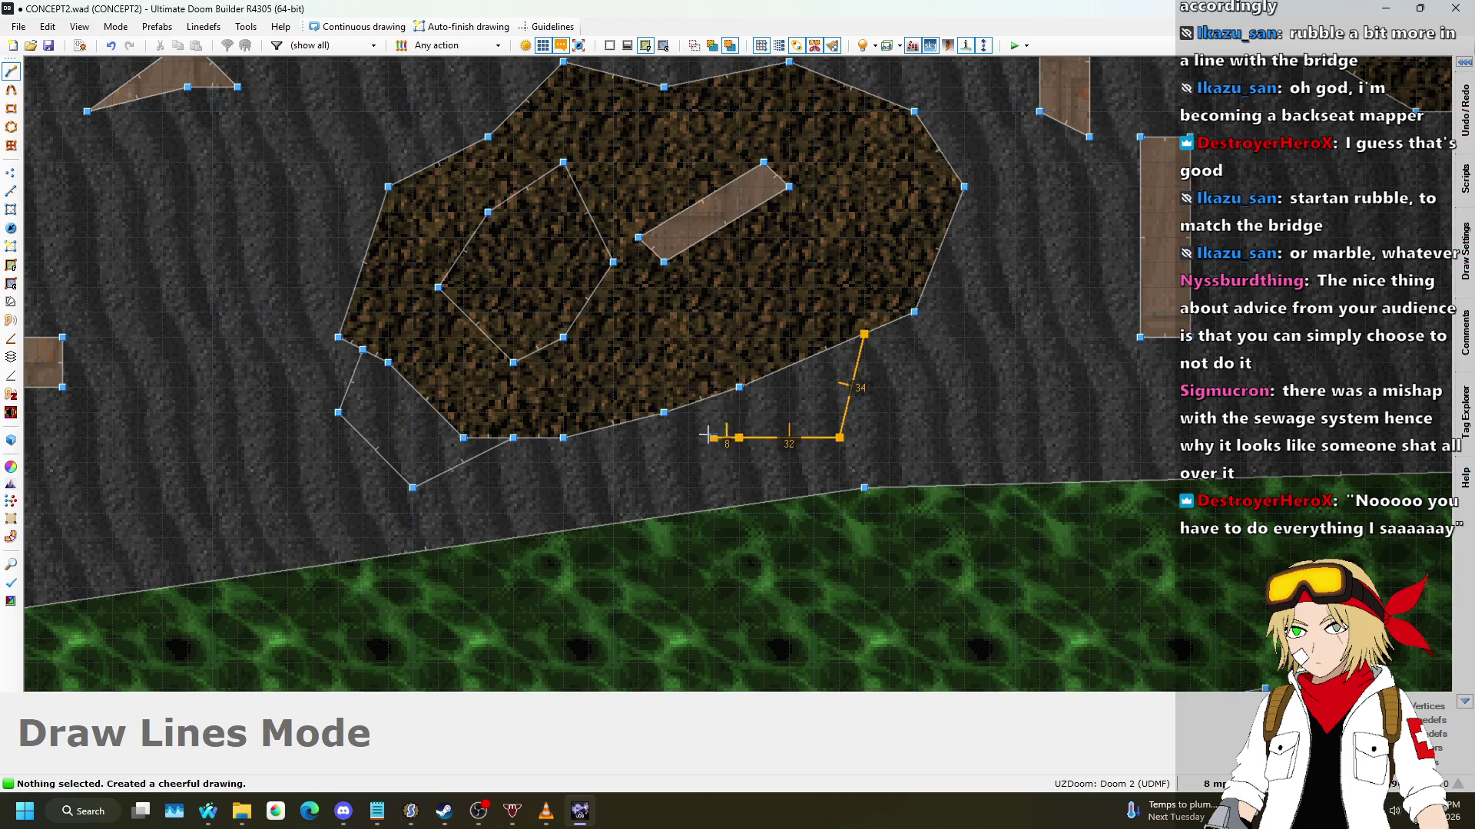
click(691, 404)
Step: Adjust the two new pieces' floor heights, raising one to -240 and lowering the other
key(w)
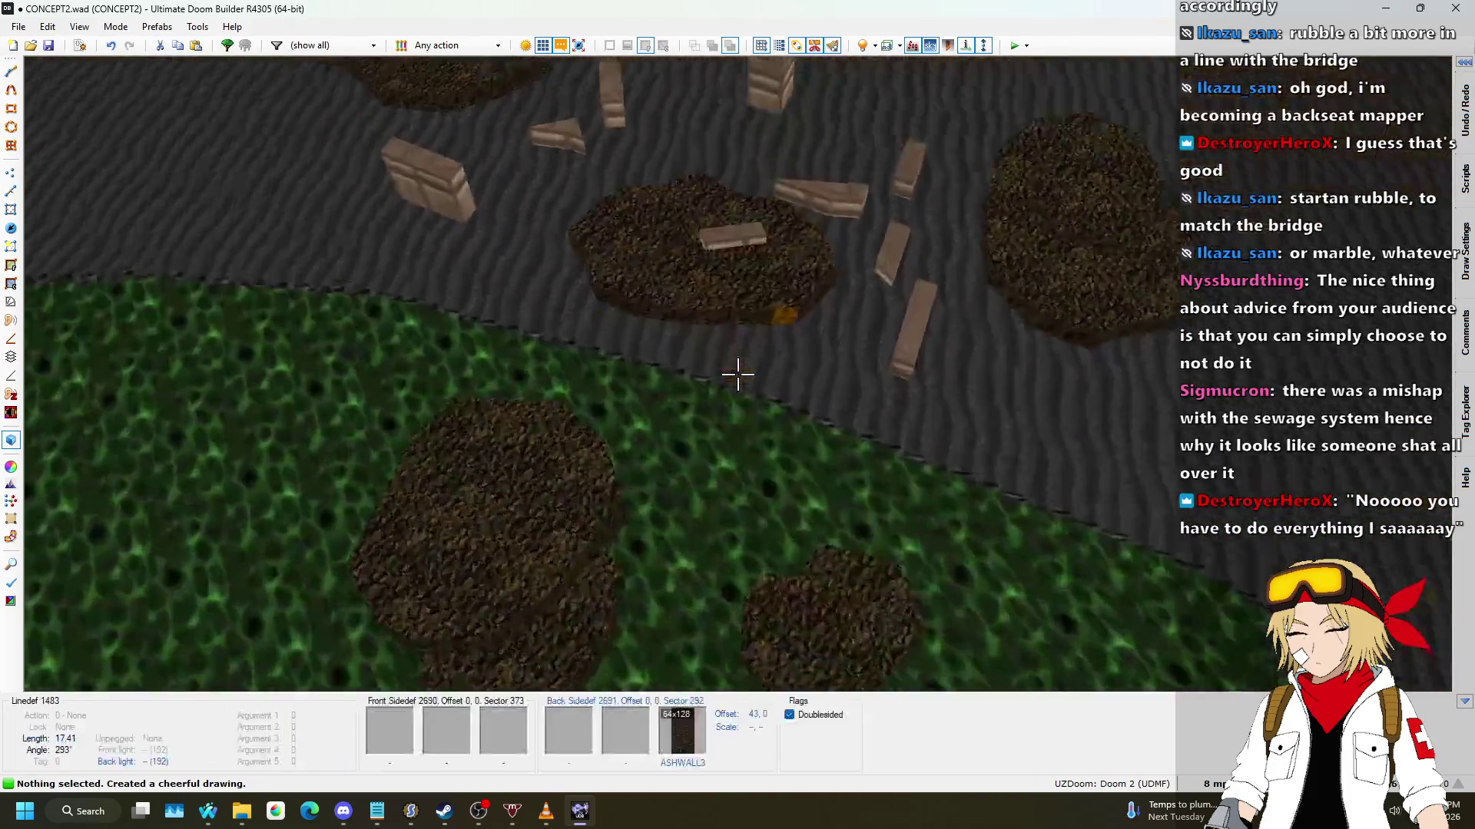
key(w)
click(738, 375)
scroll(737, 374, up, 2)
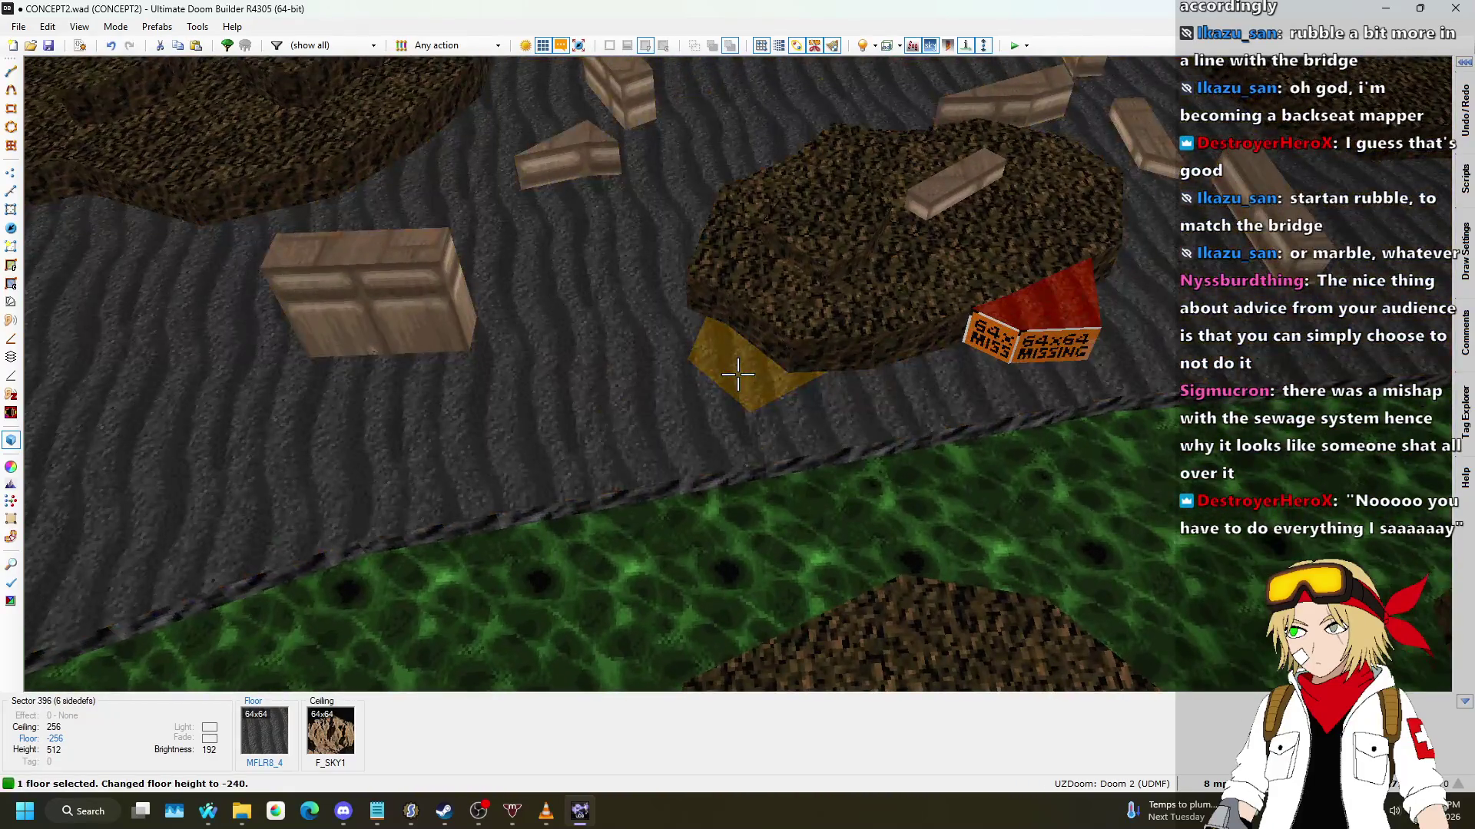
click(737, 374)
scroll(737, 374, down, 1)
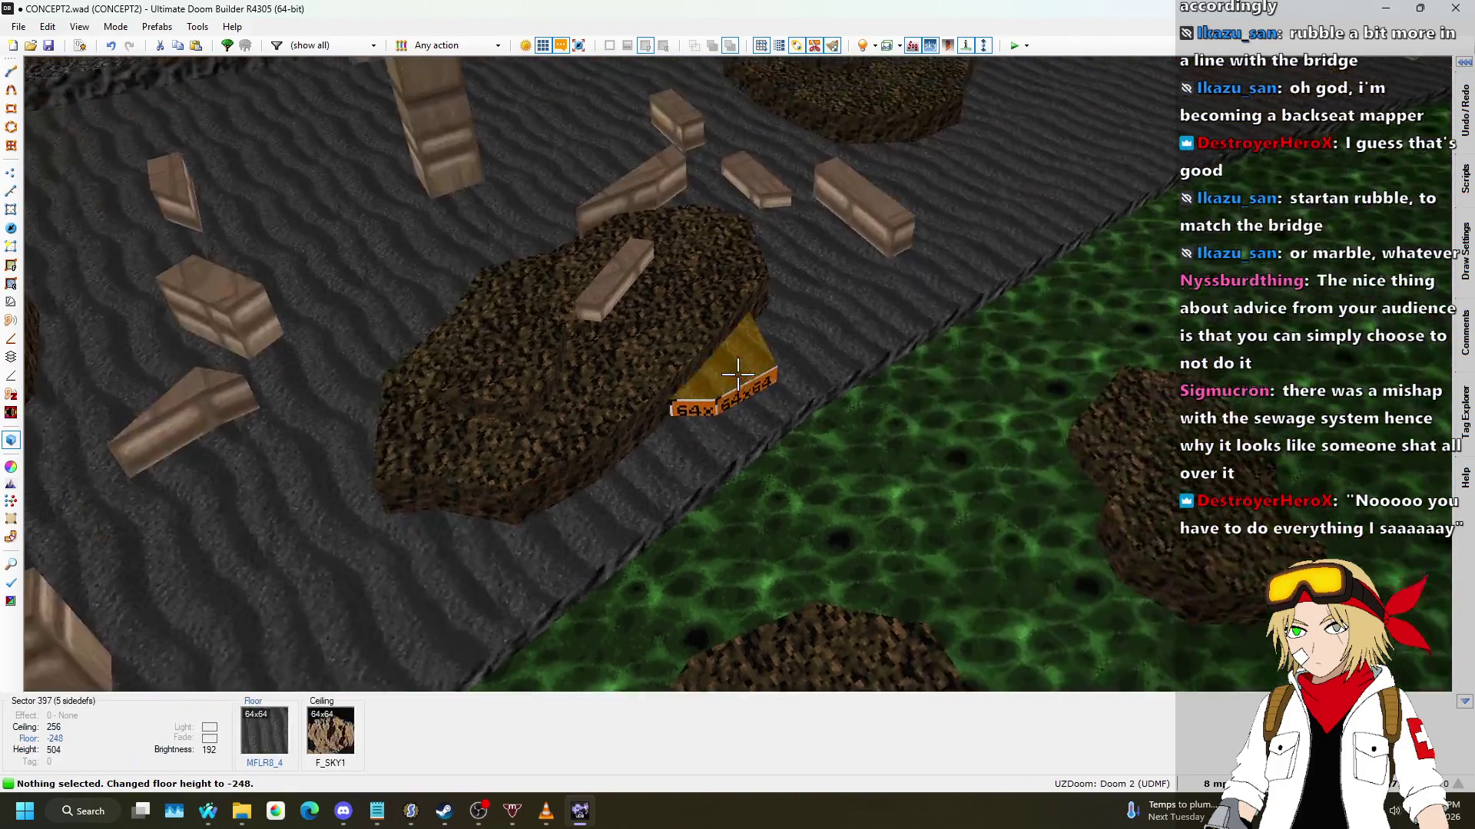
click(737, 374)
scroll(737, 374, down, 1)
scroll(738, 374, up, 1)
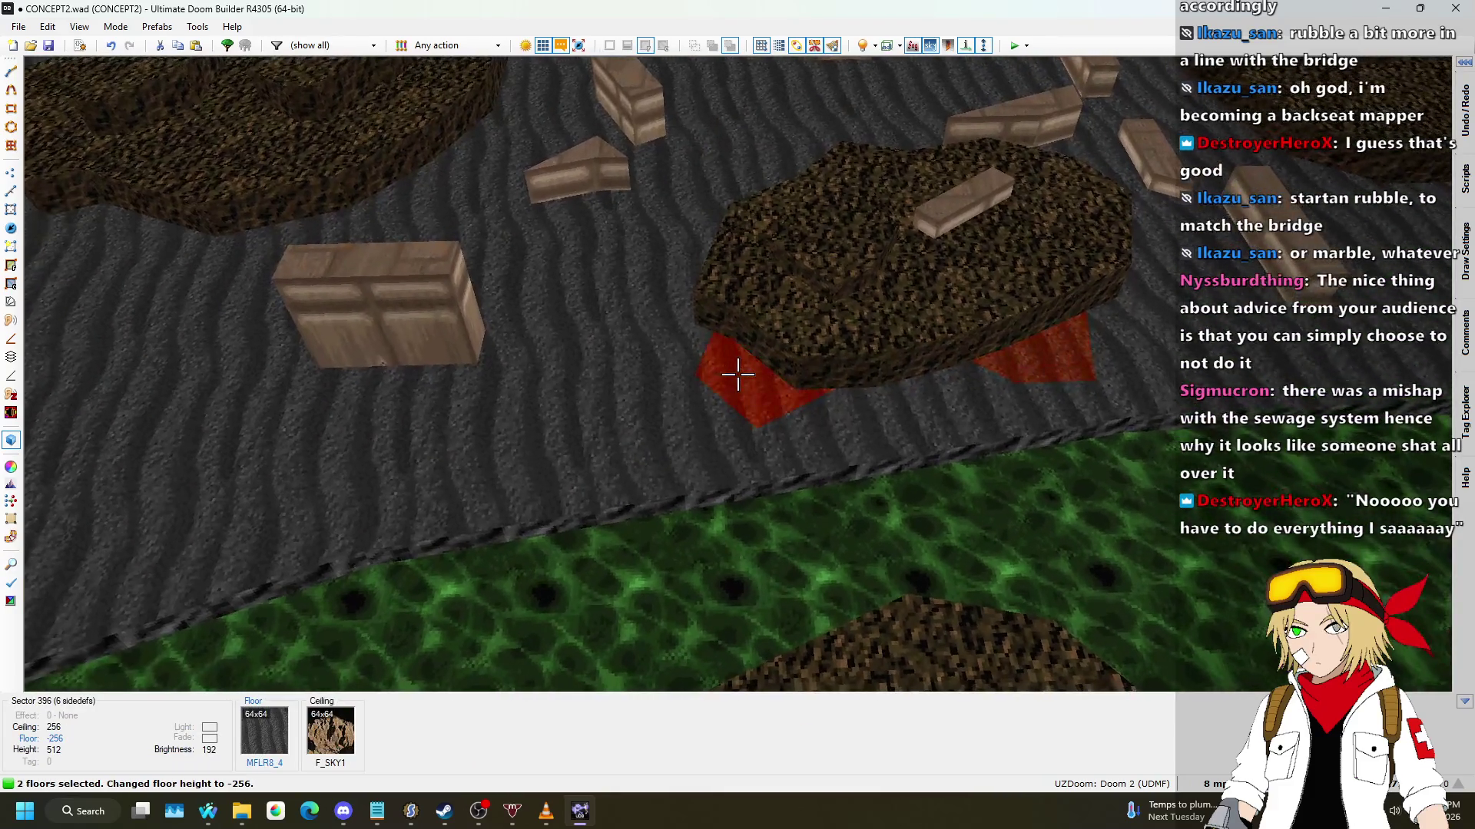
click(737, 374)
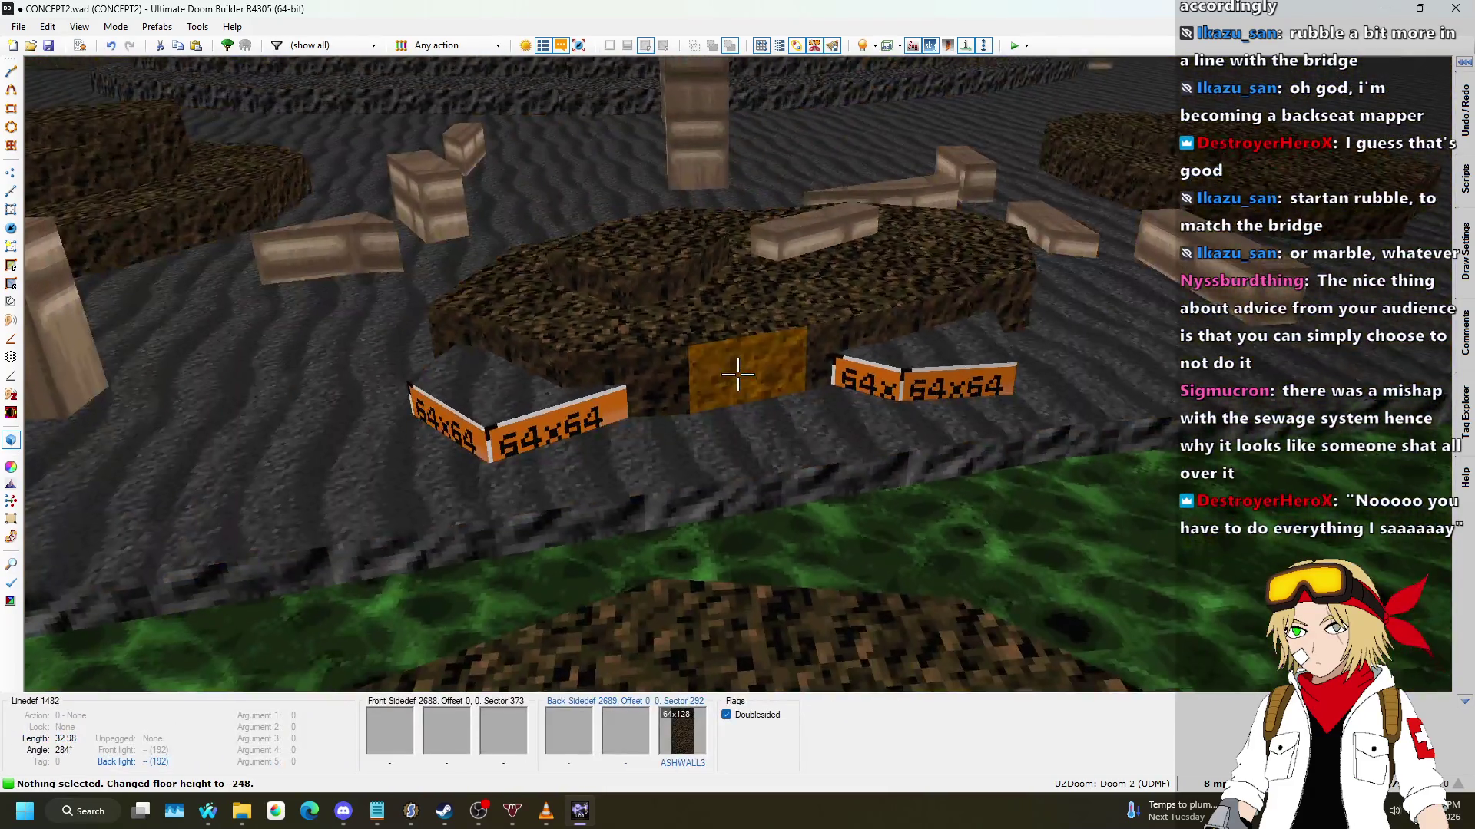
Step: Apply ASHWALL3 to the untextured walls under the rubble and FLAT10 to a floor
click(738, 374)
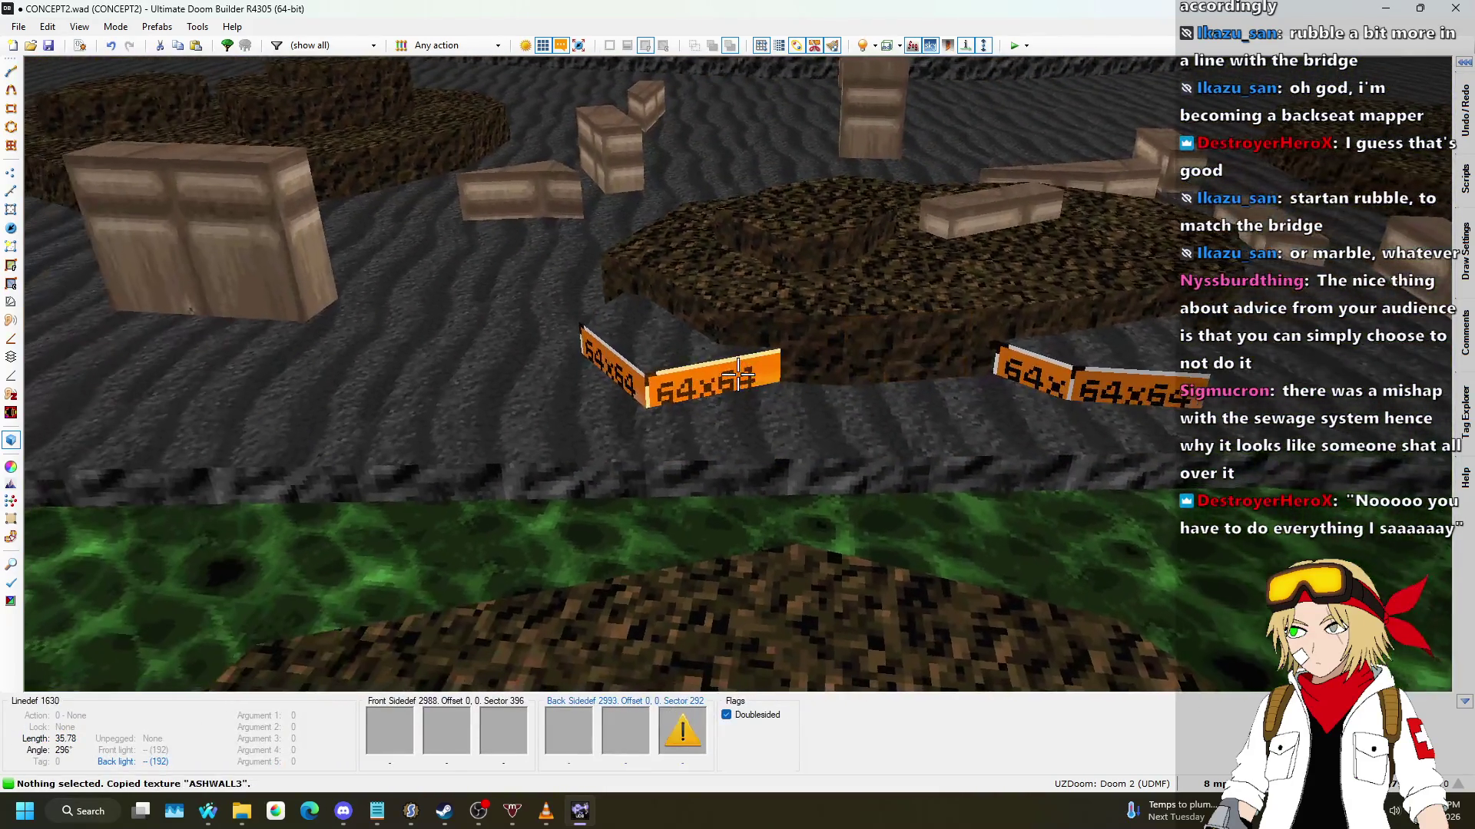
key(ctrl+c)
click(738, 374)
key(Escape)
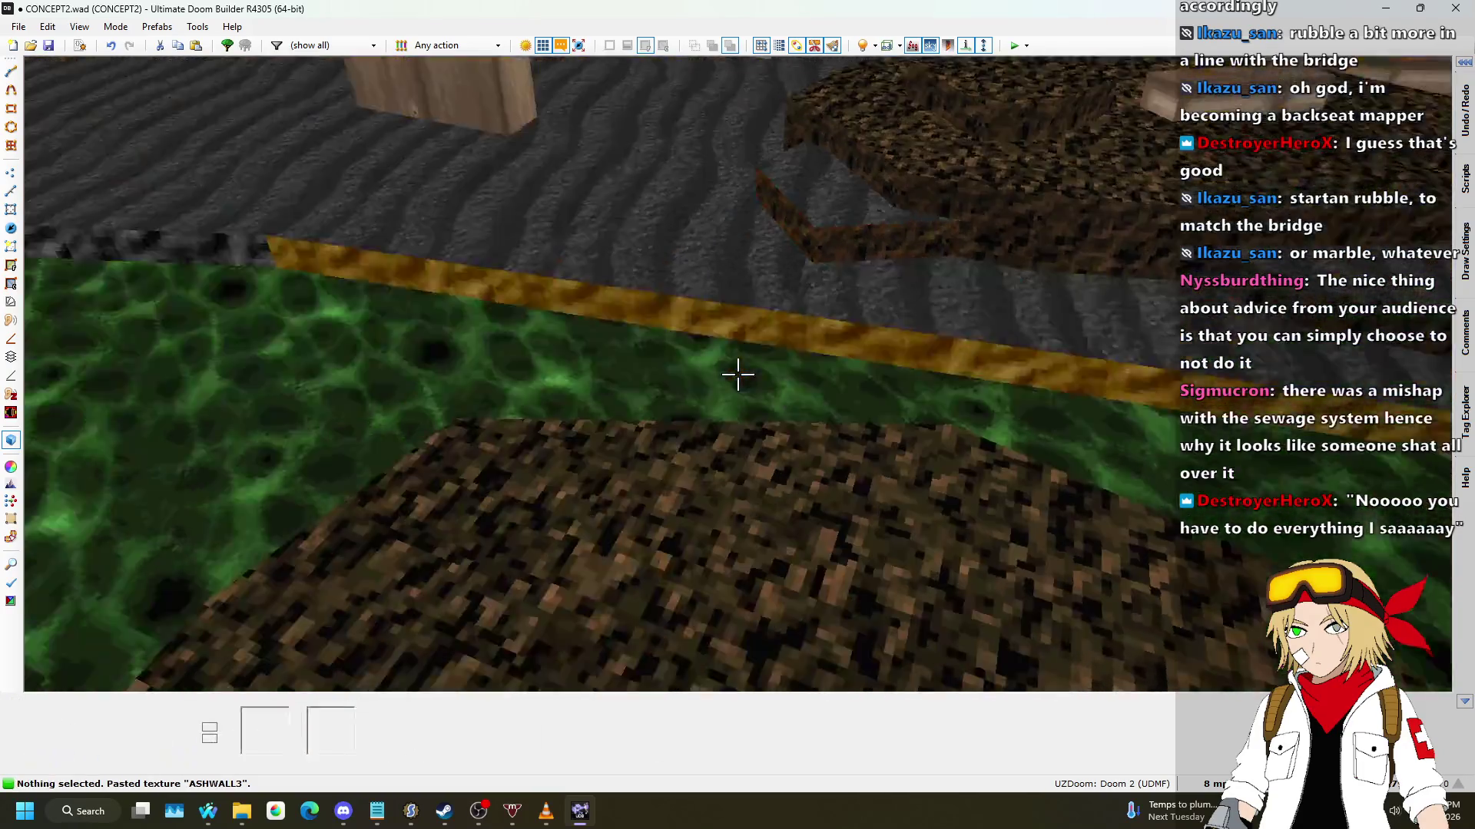
key(ctrl+c)
key(ctrl+v)
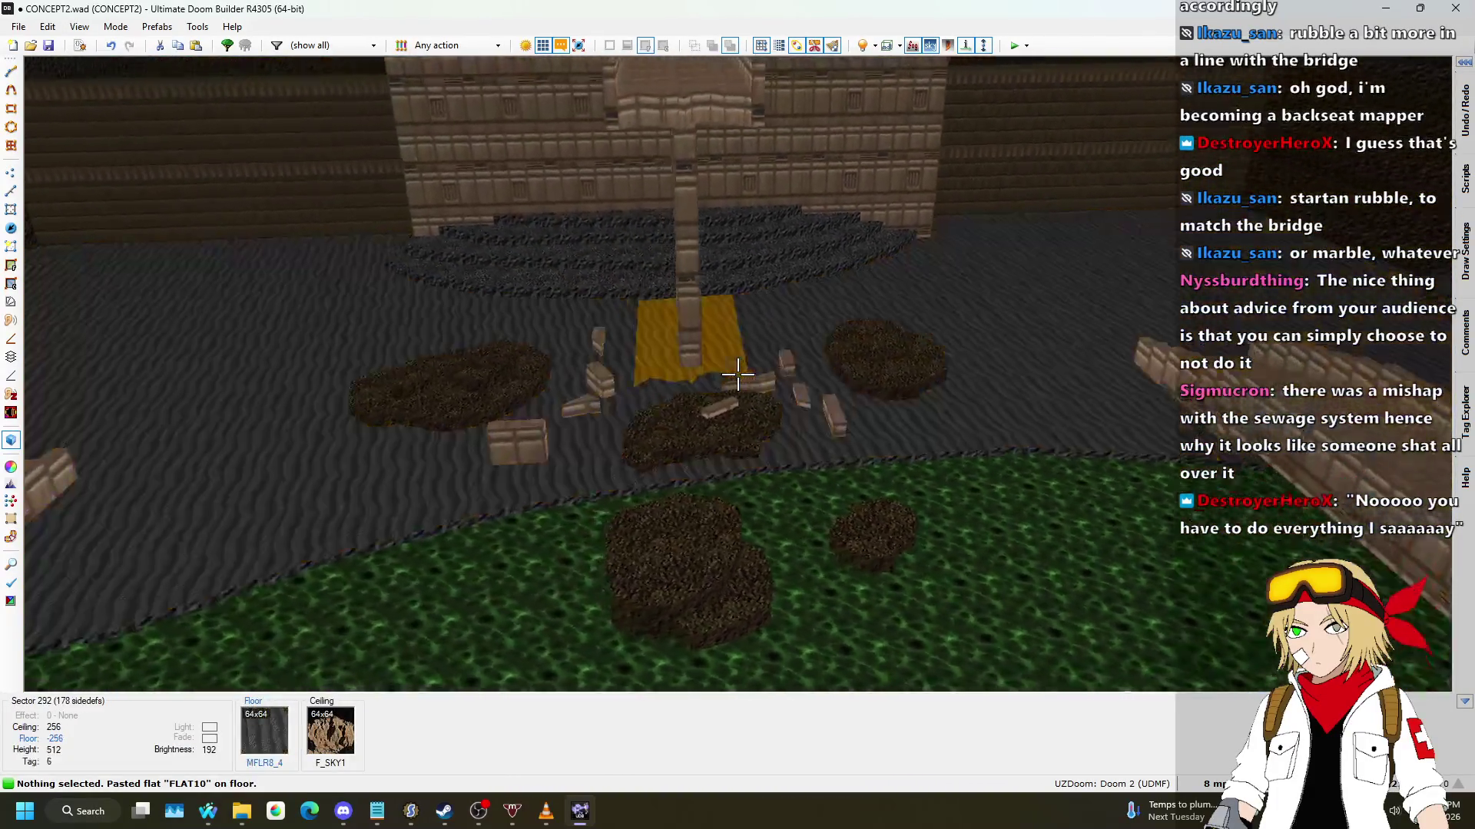
Step: Lower a rubble block's top by the nukage strip to -248
key(s)
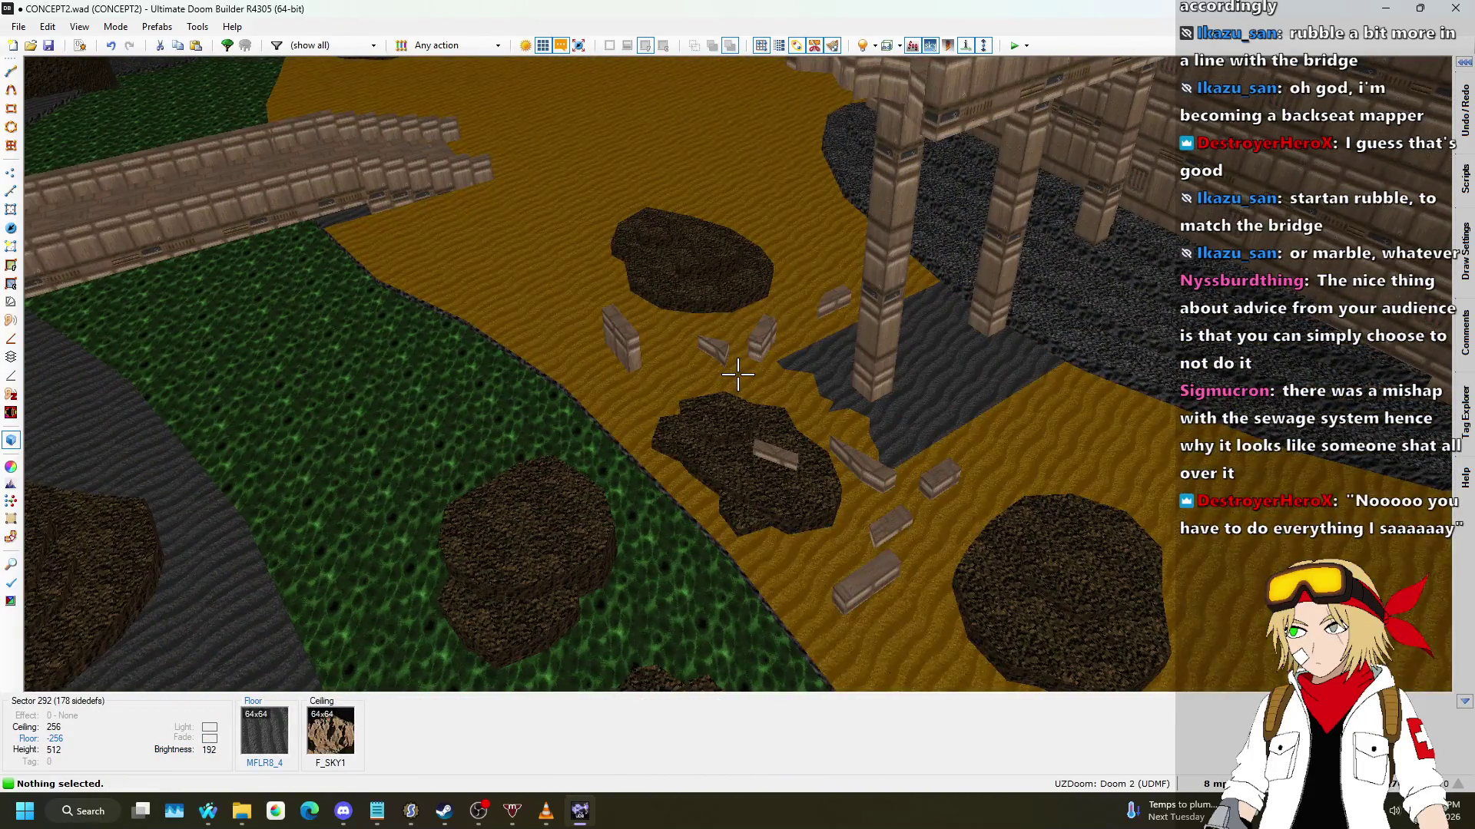
key(a)
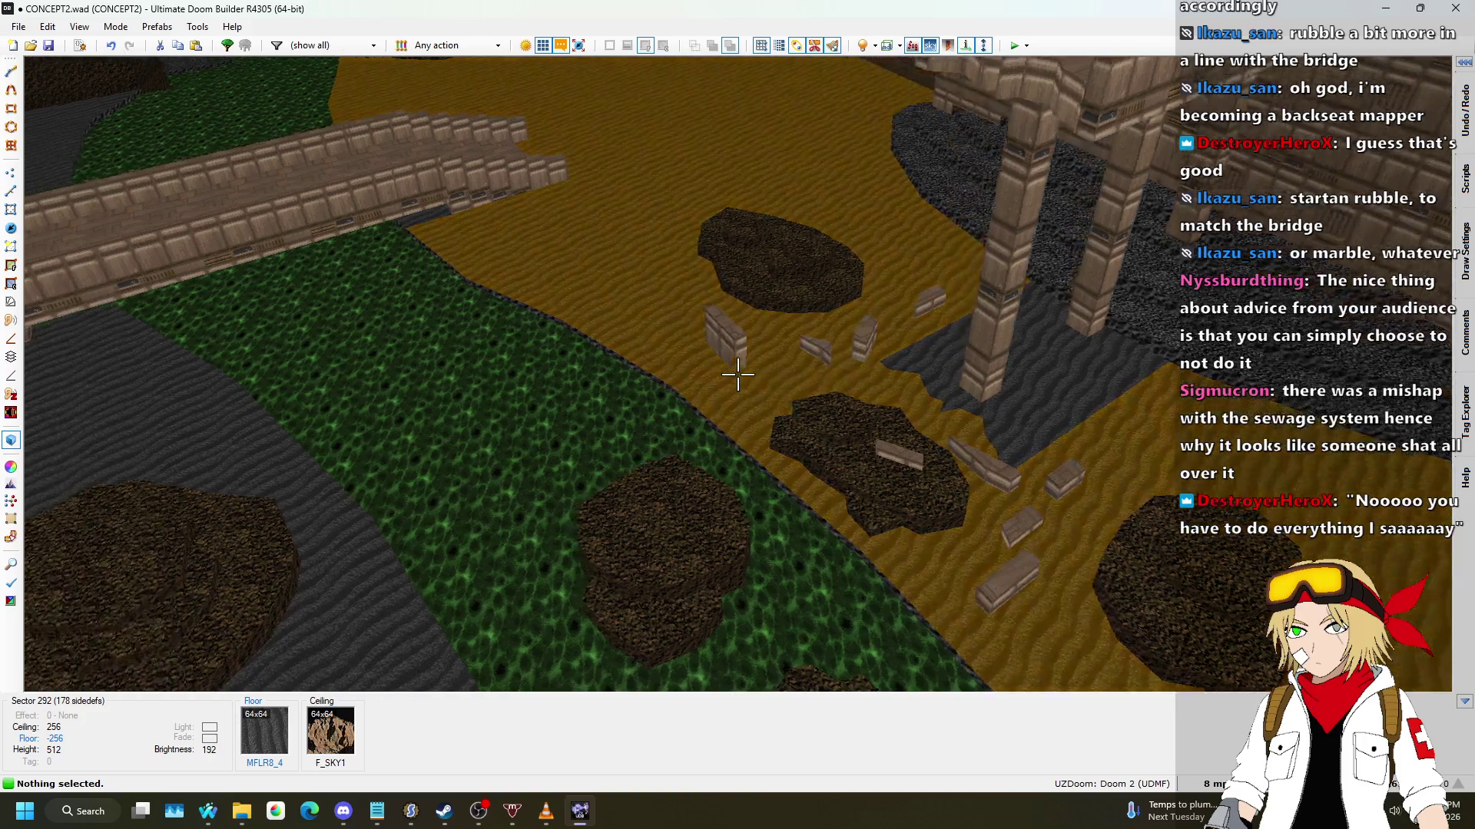
key(w)
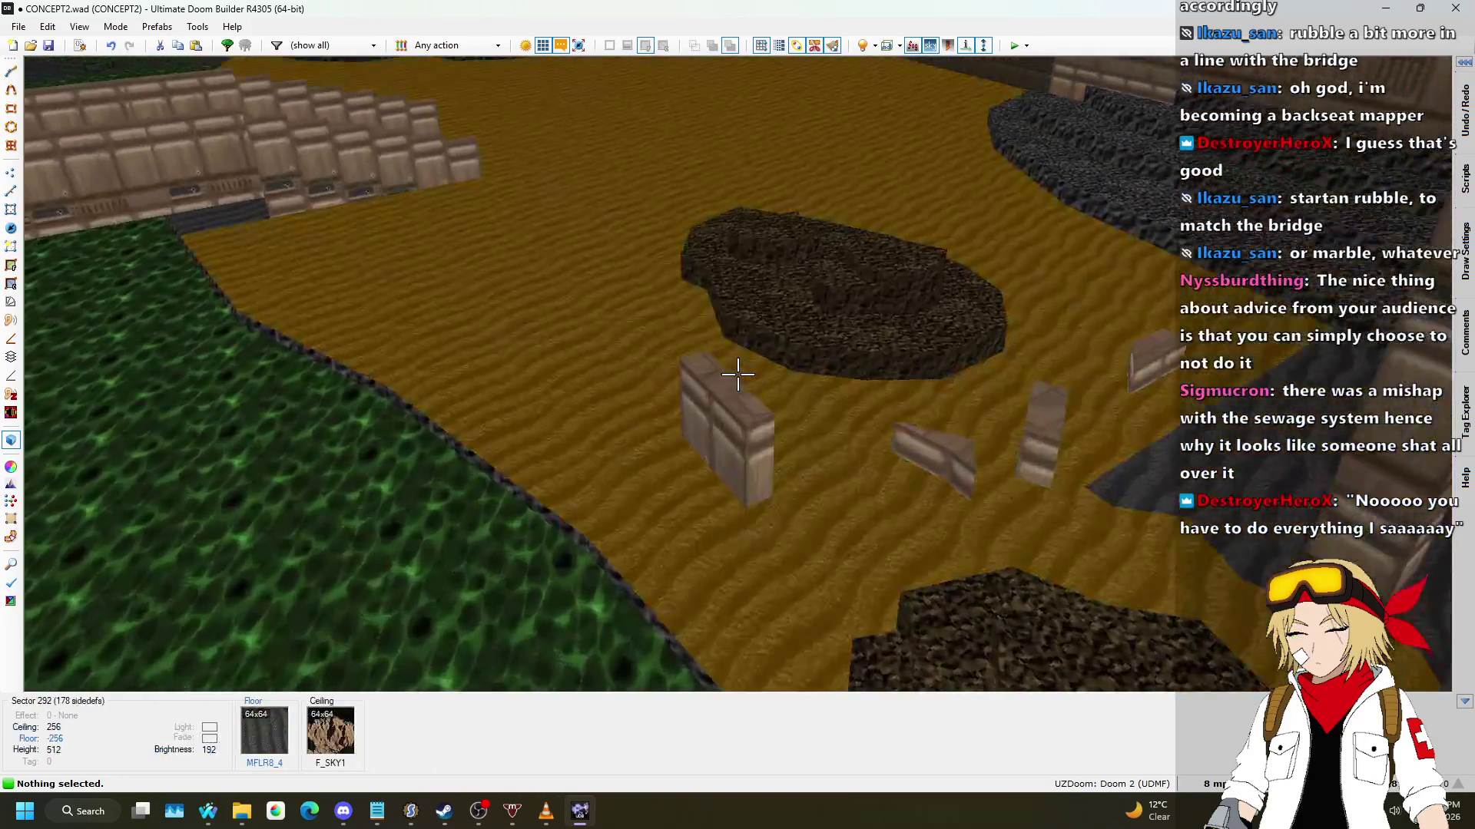
click(738, 374)
scroll(737, 374, down, 3)
click(737, 374)
scroll(737, 374, down, 1)
Step: Copy METAL and apply it to the sides of the bridge pillars
key(w)
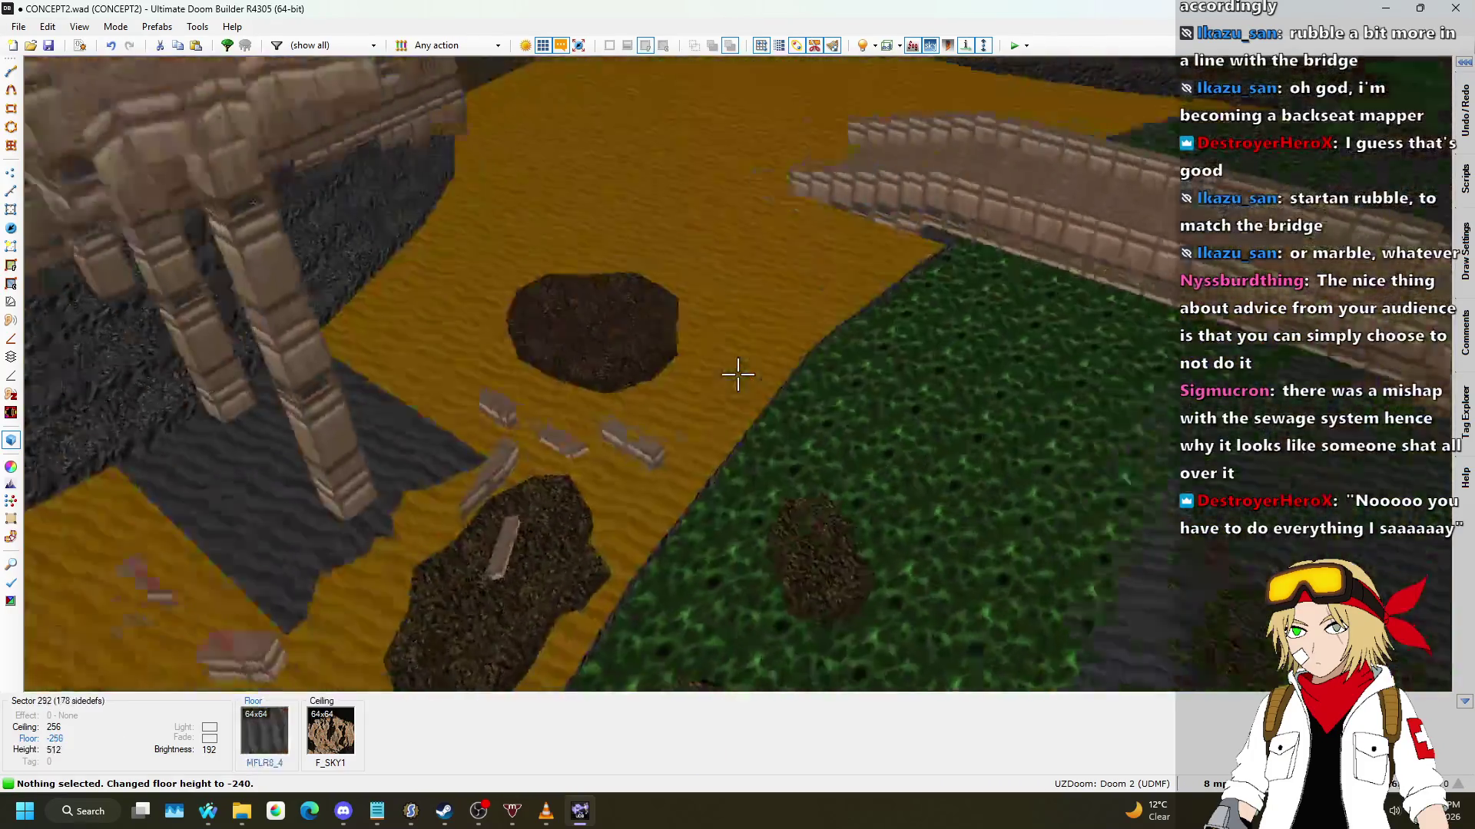
key(s)
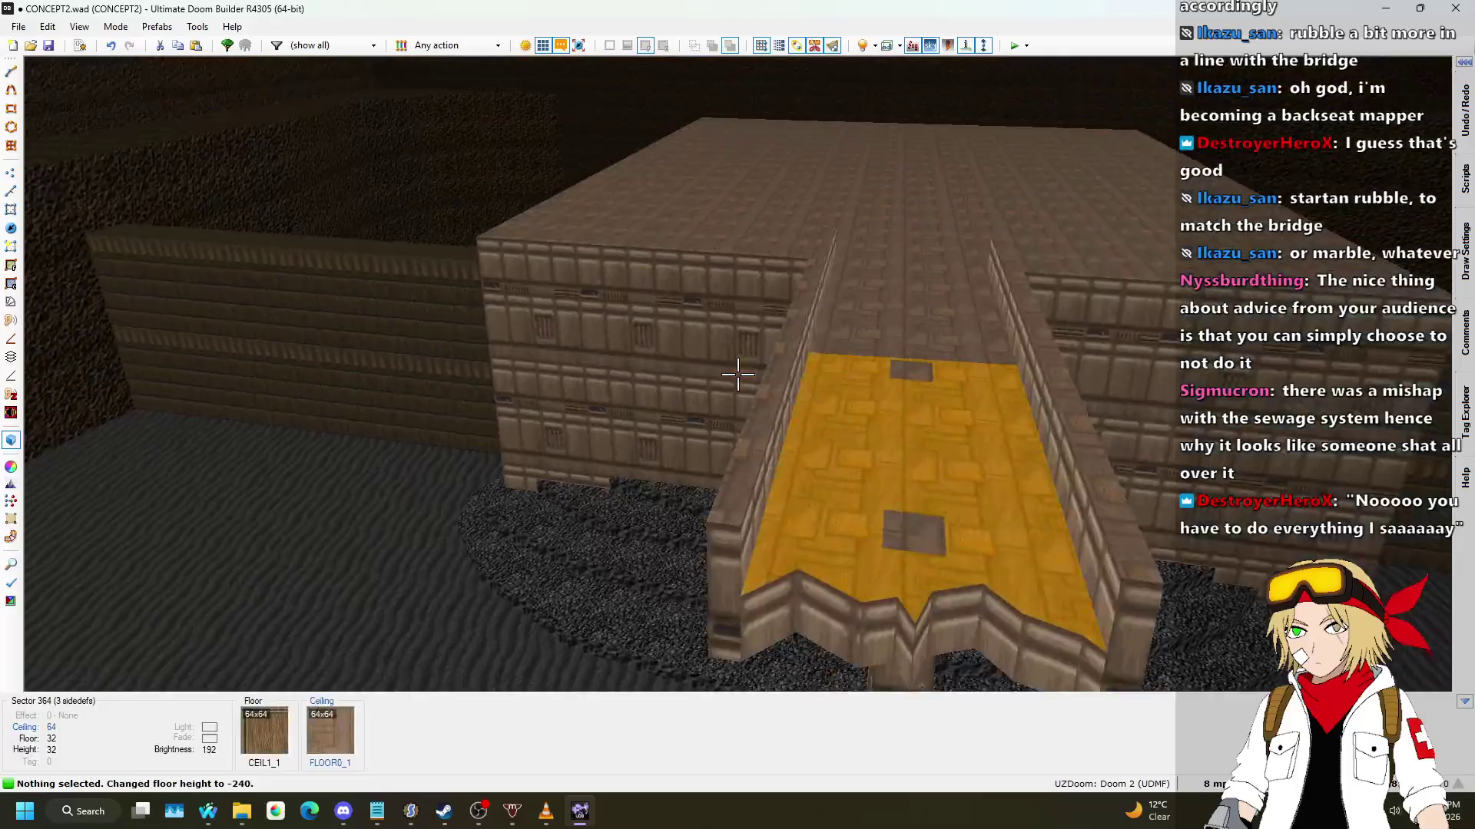
key(w)
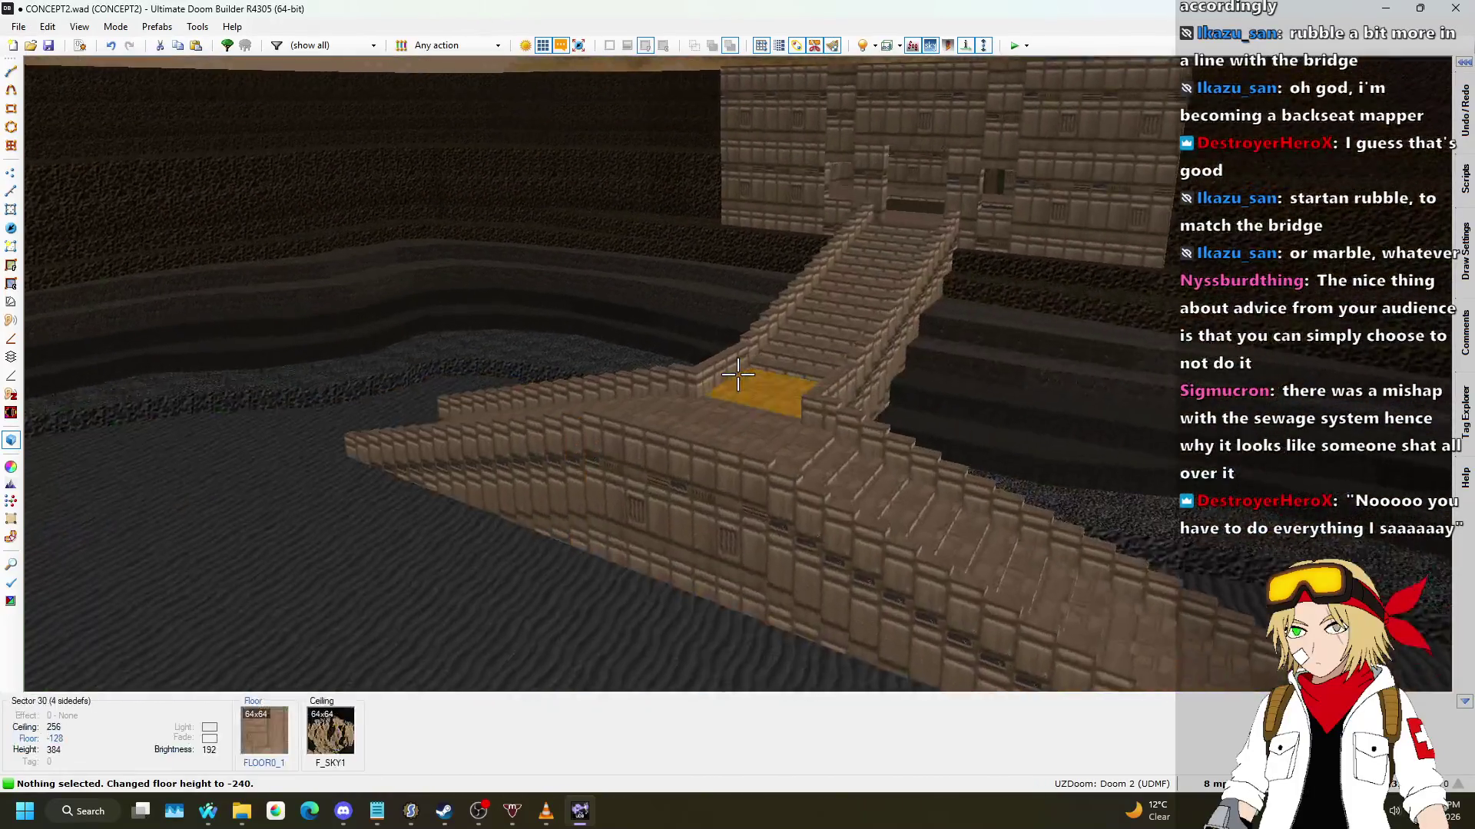
key(w)
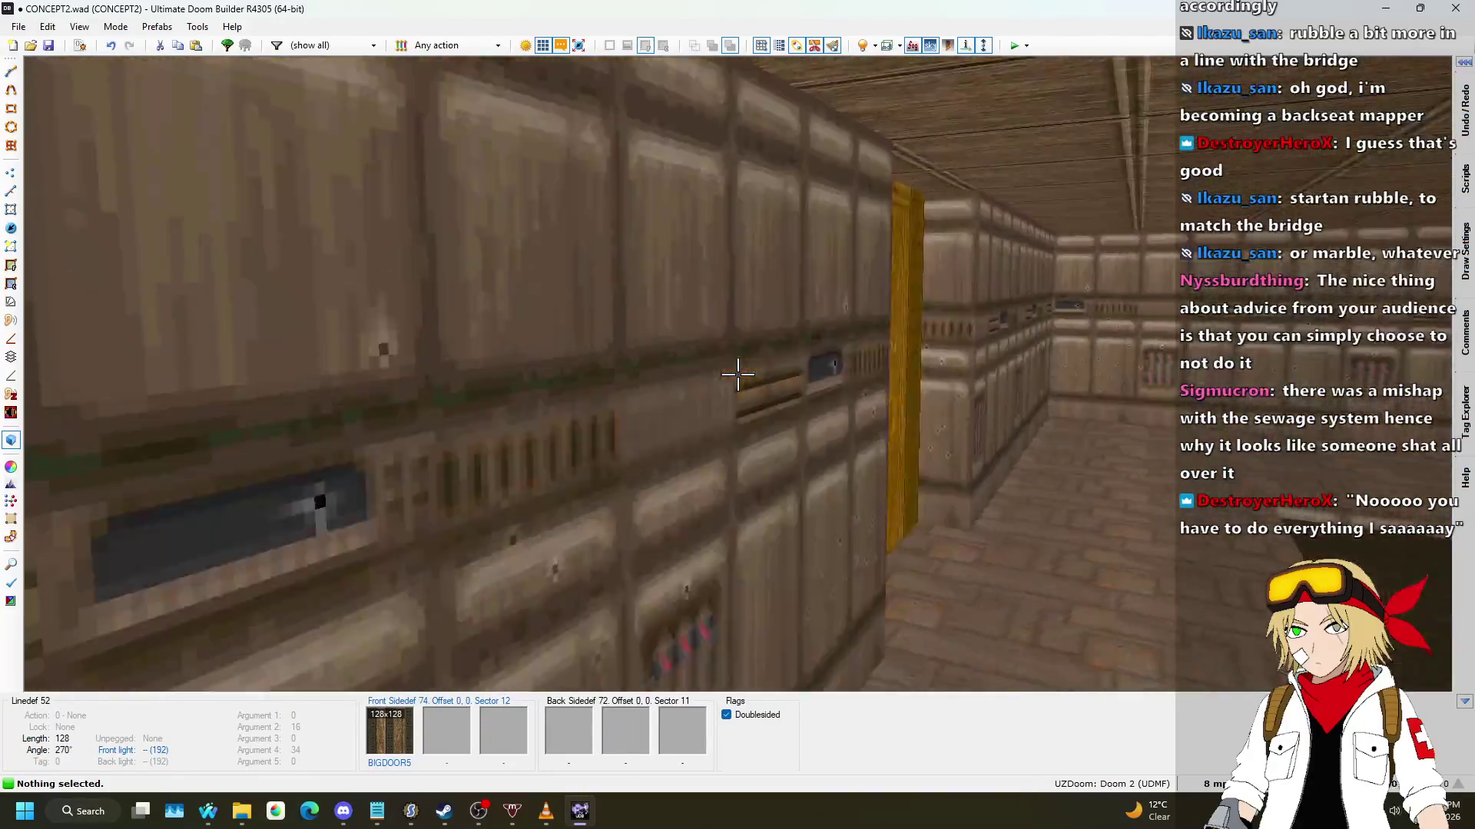
key(w)
key(ctrl+c)
key(w)
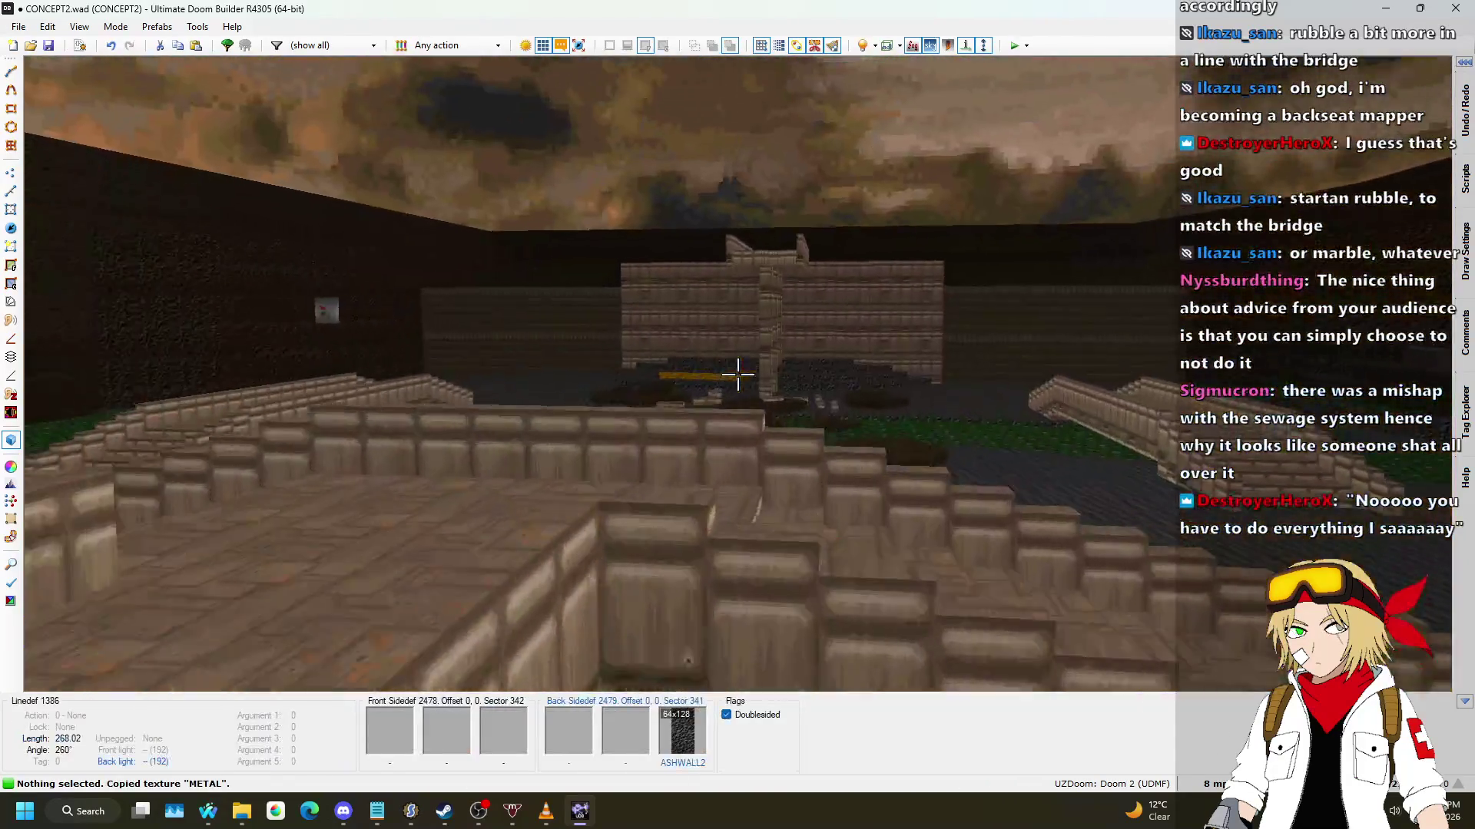
key(w)
click(737, 374)
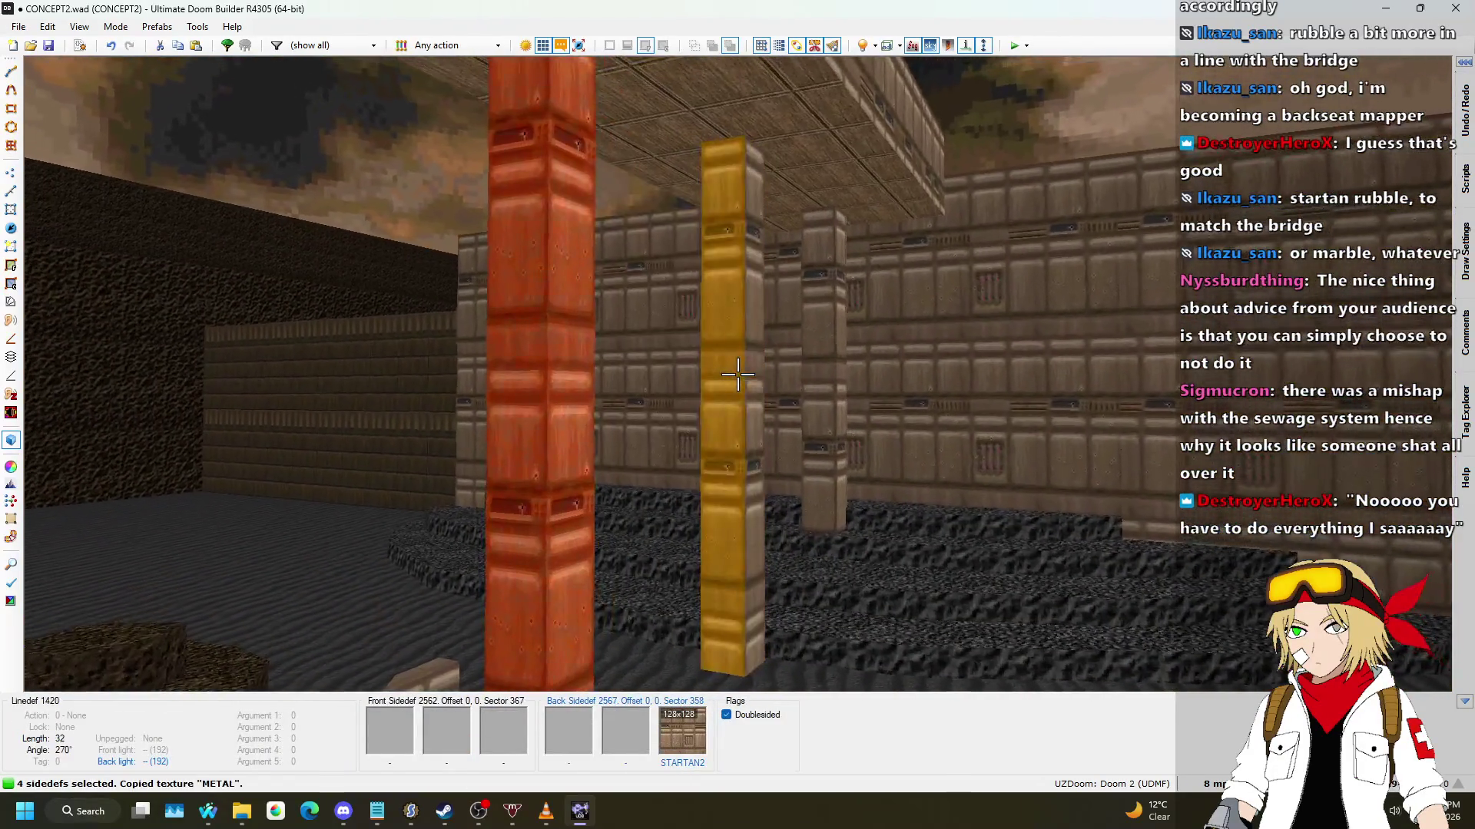
key(s)
key(ctrl+v)
Step: Back in 2D Sectors mode, give the small rectangular sector Tag 9
key(w)
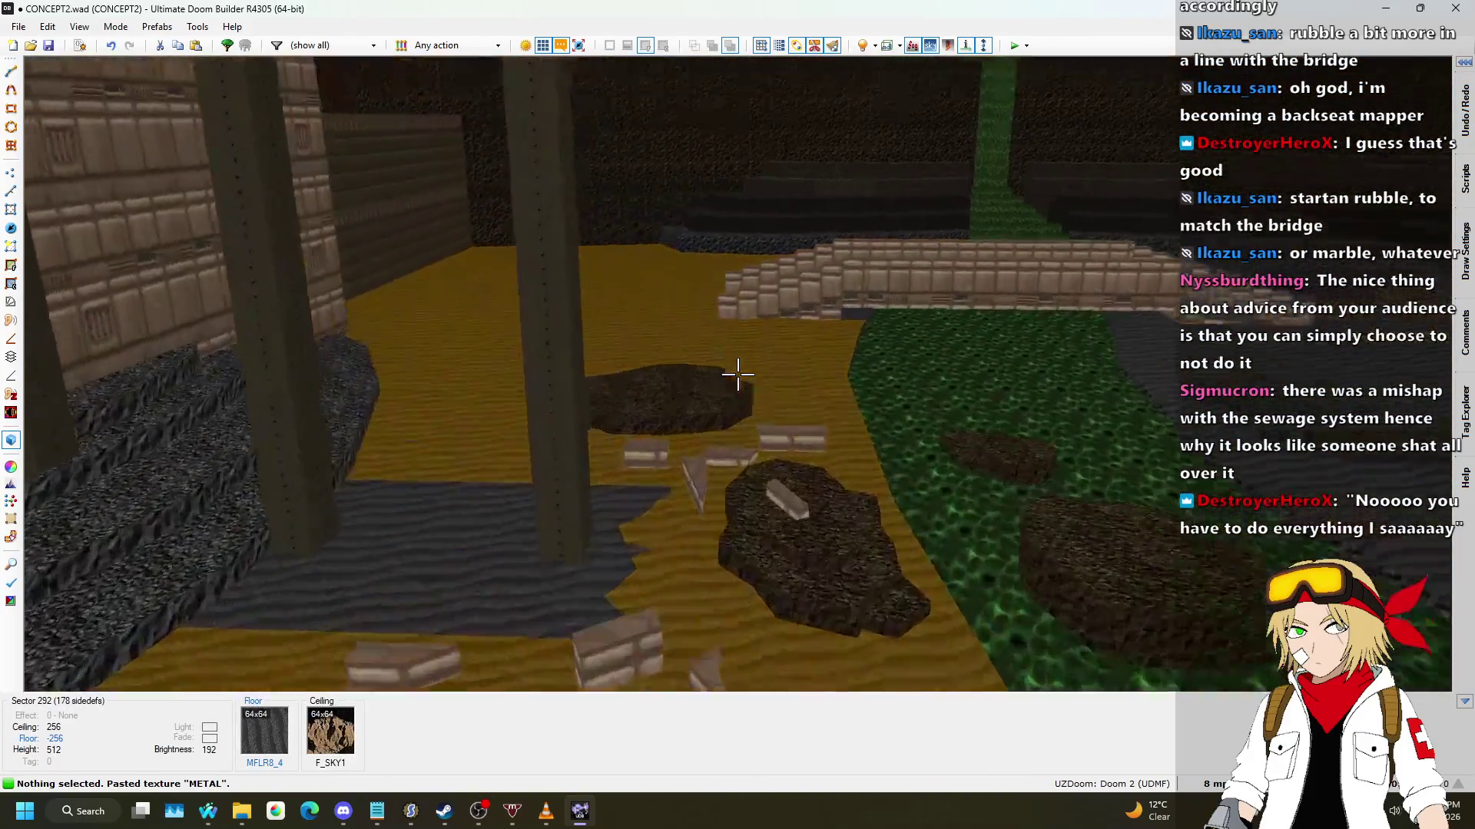
key(w)
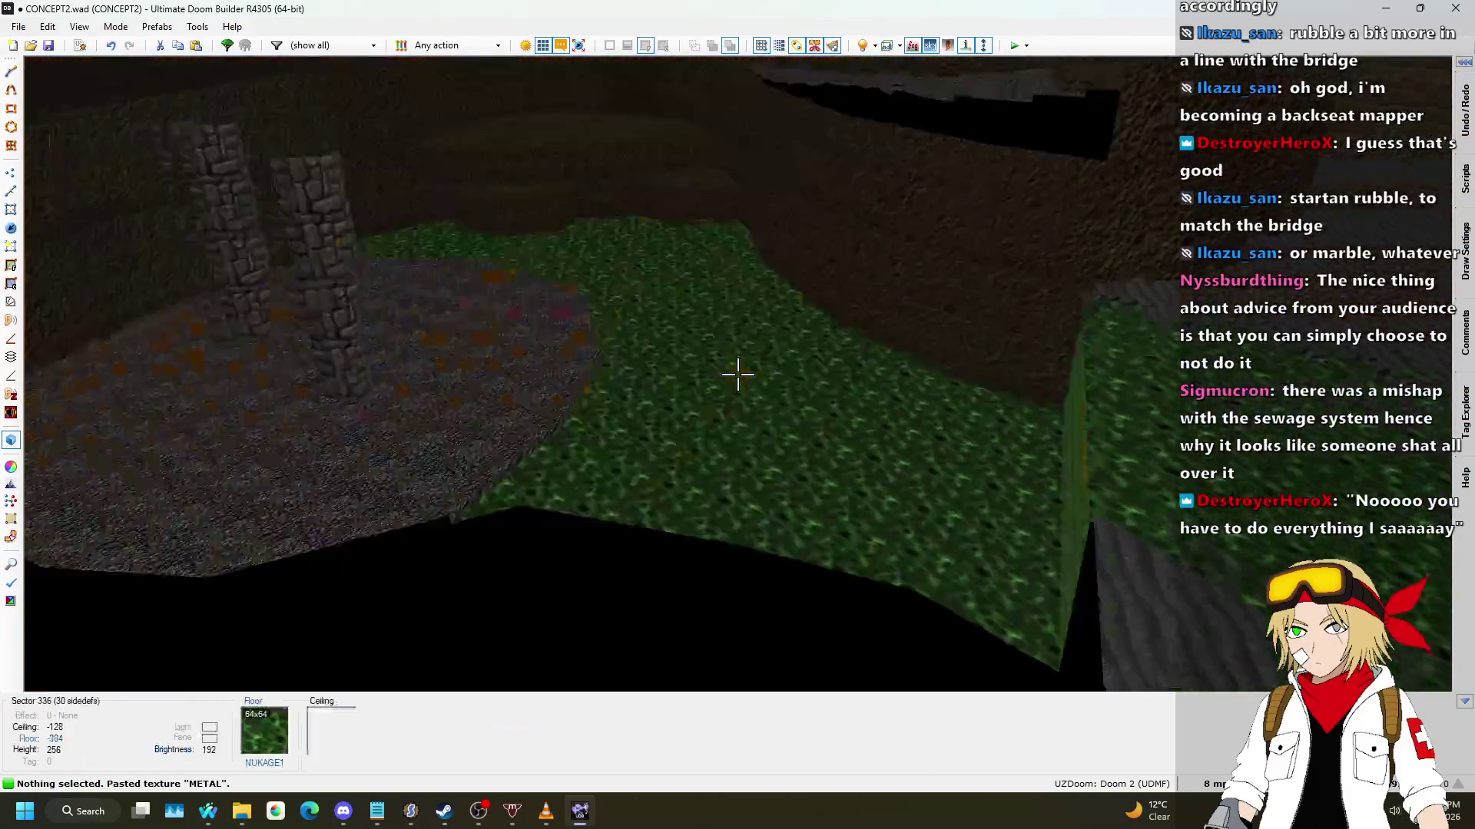
key(w)
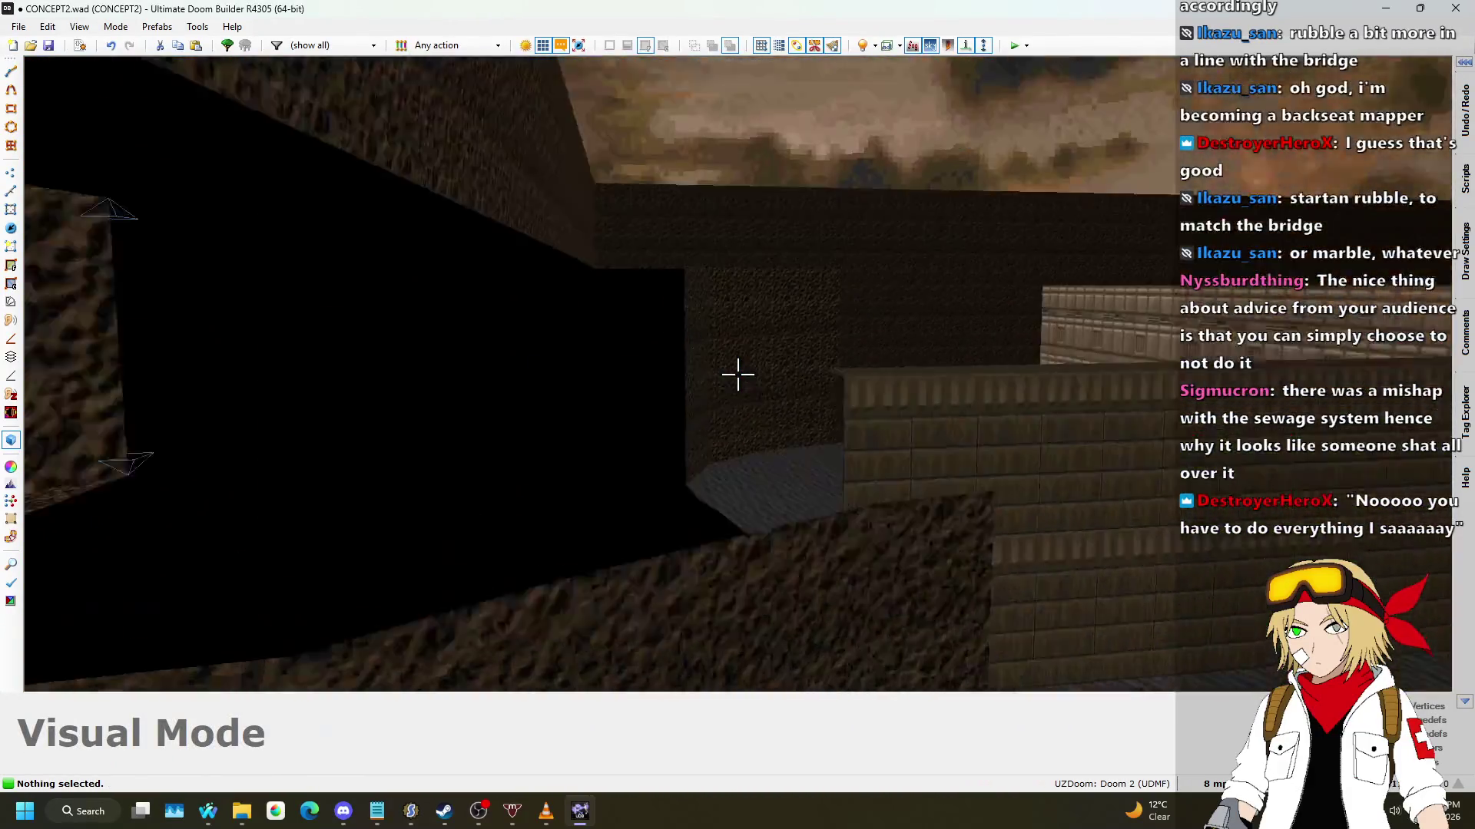
key(w)
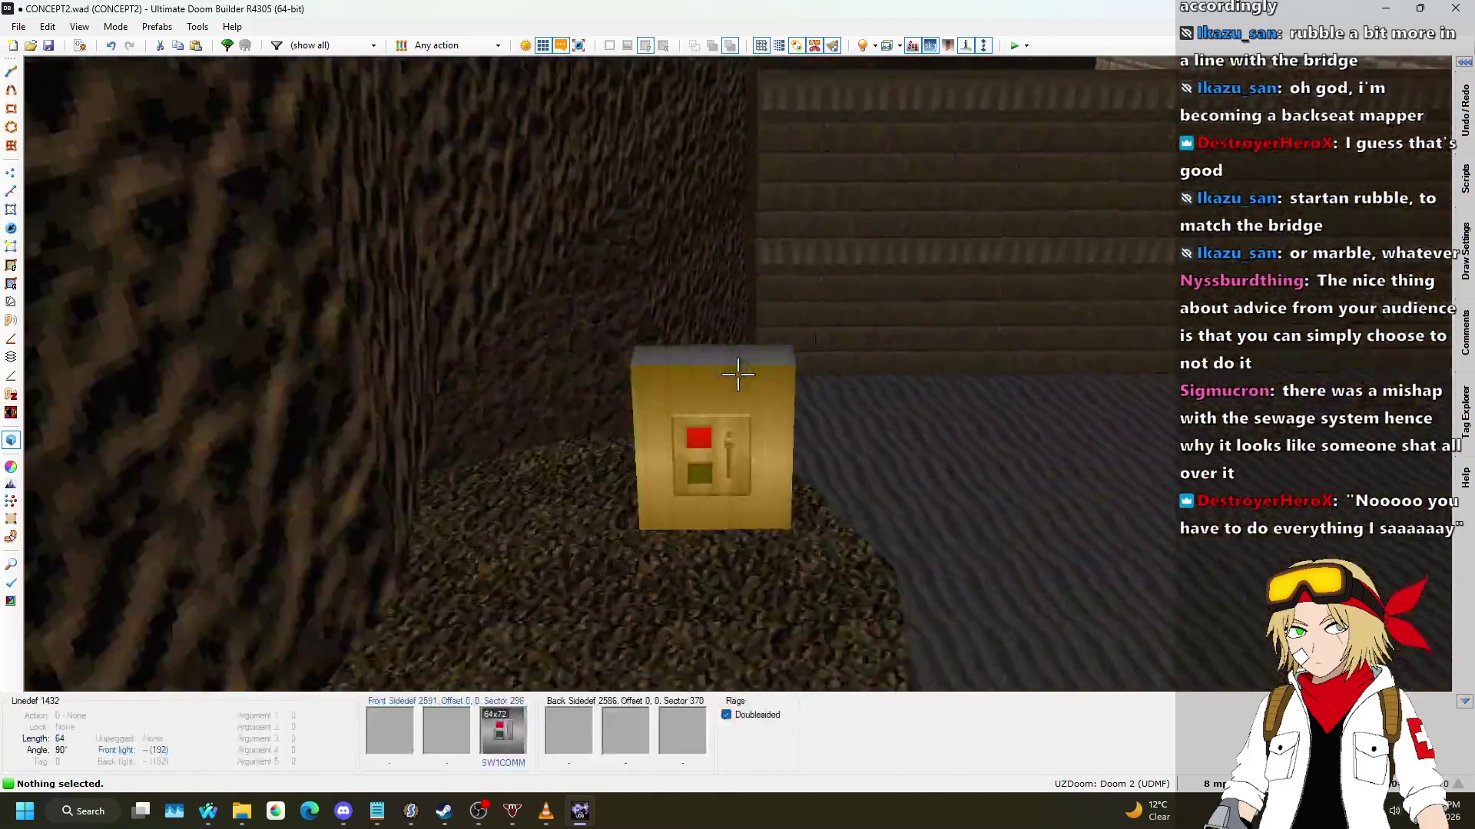
key(q)
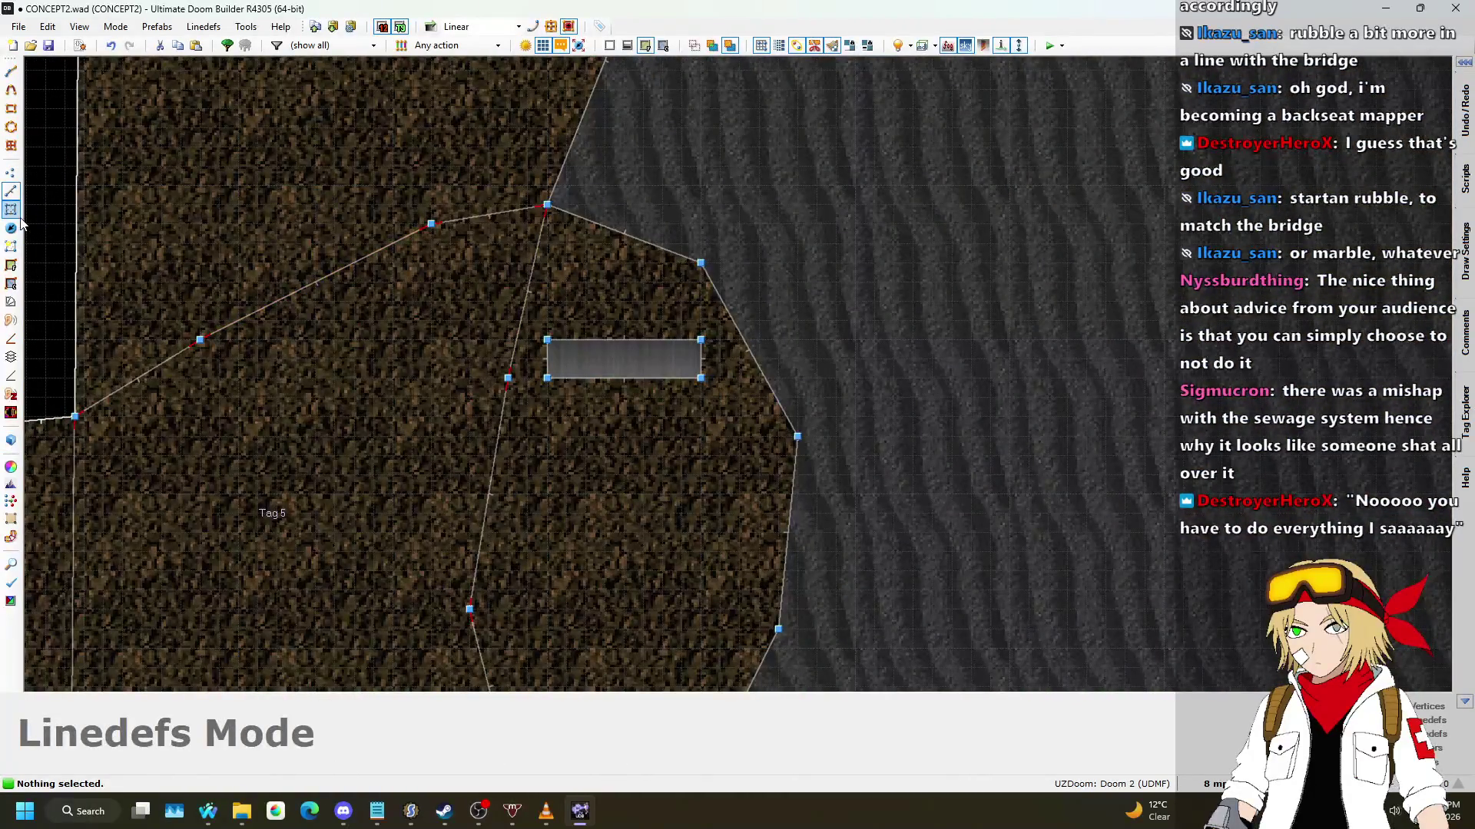
click(11, 209)
scroll(528, 339, down, 1)
scroll(620, 398, down, 3)
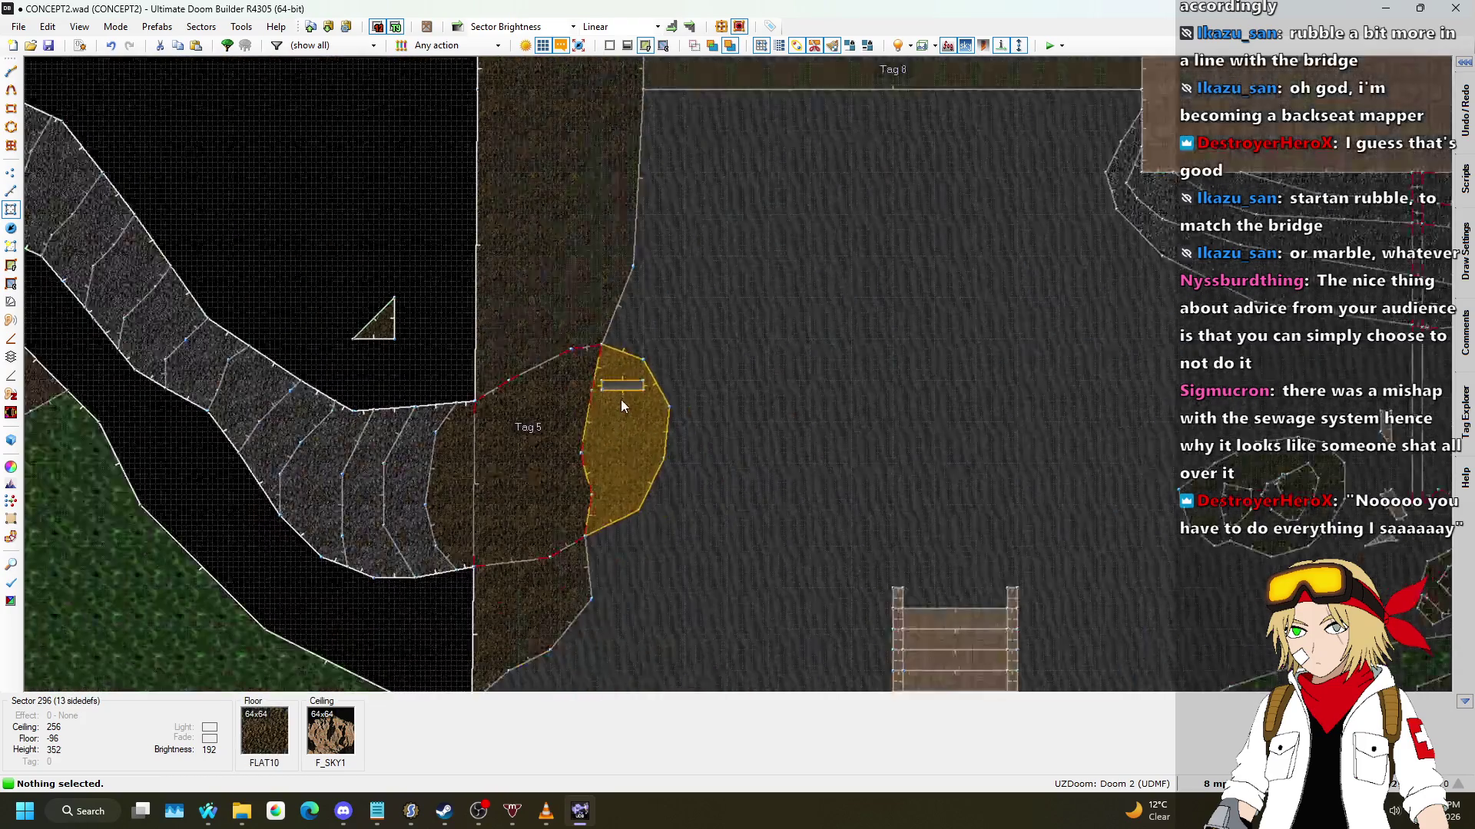
scroll(730, 255, down, 2)
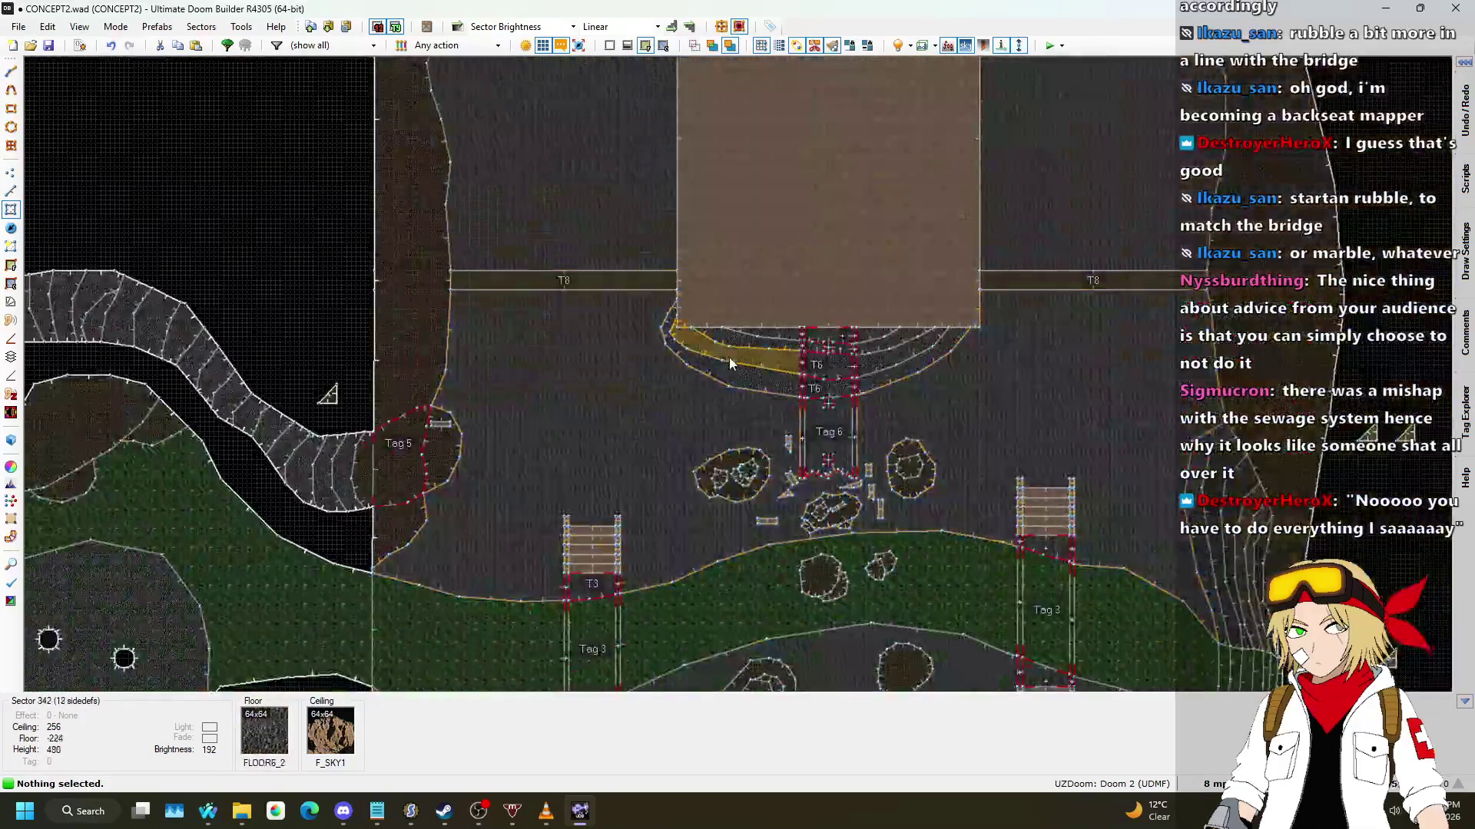
scroll(385, 445, up, 7)
right_click(624, 353)
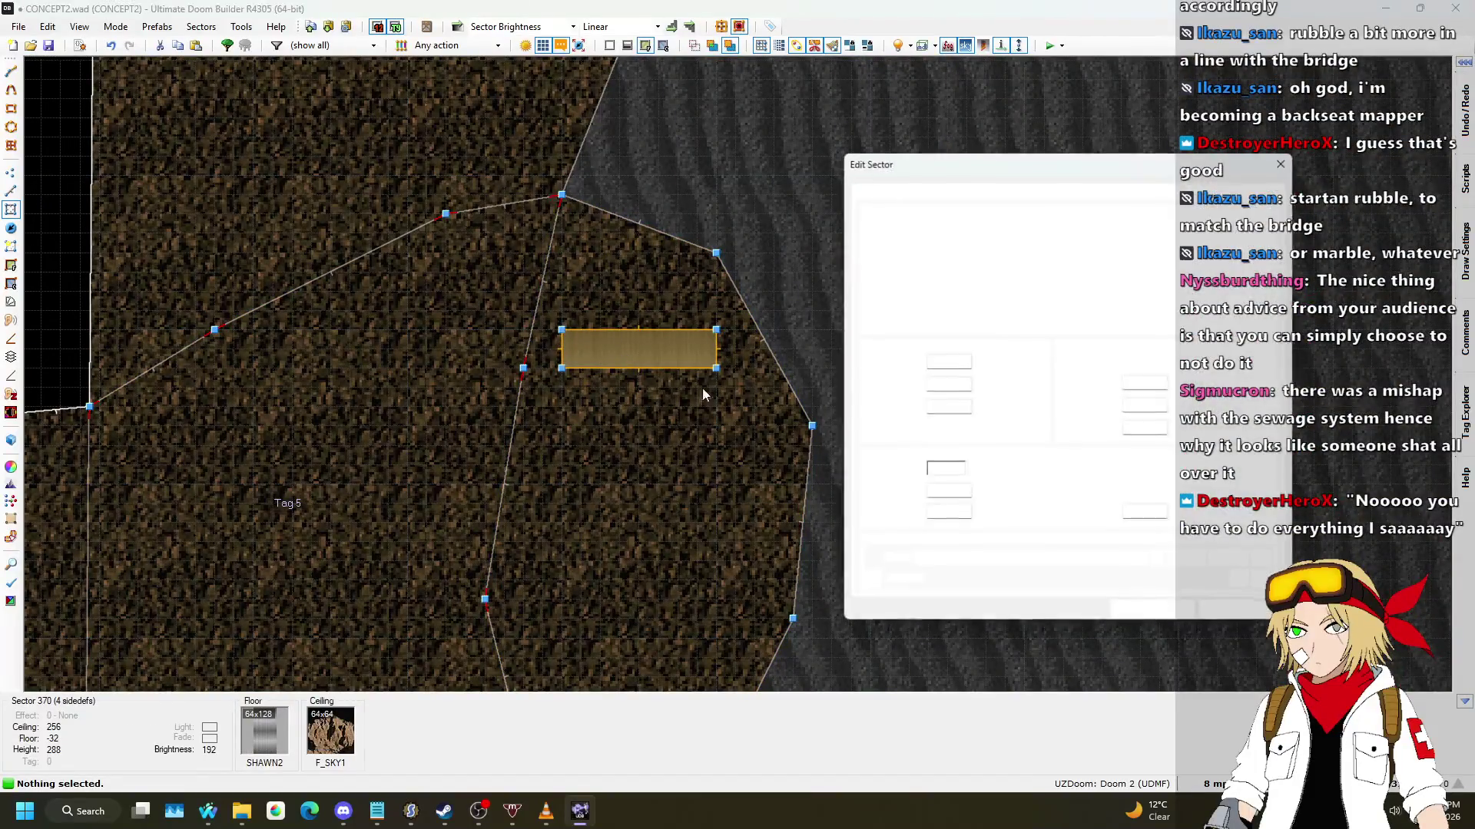
text(9)
key(Return)
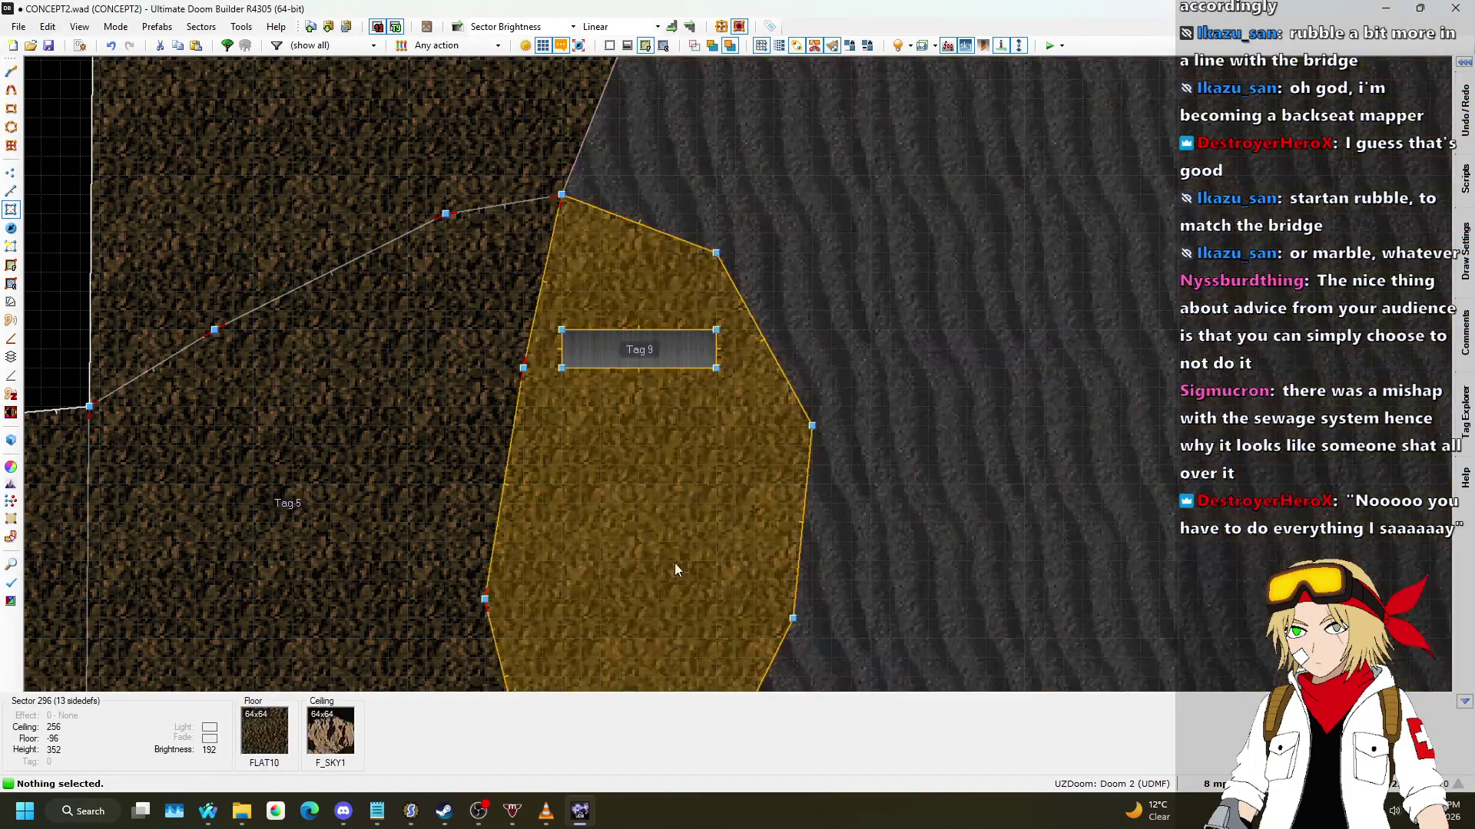
Step: Add Floor_LowerByValue(9,16,60); to the SWITCH_LOWER script
scroll(703, 563, down, 3)
key(ctrl+s)
click(81, 46)
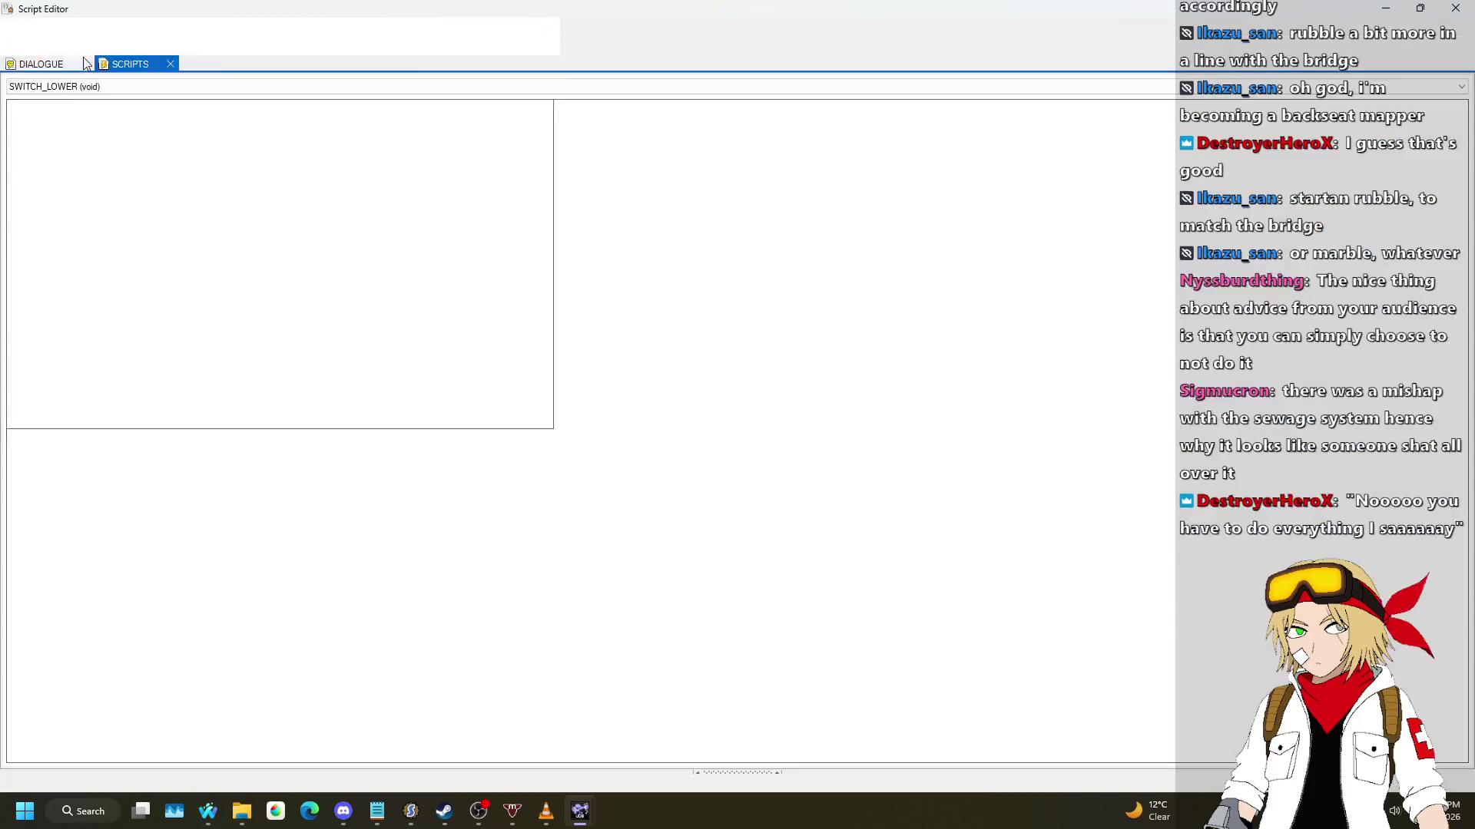
key(Return)
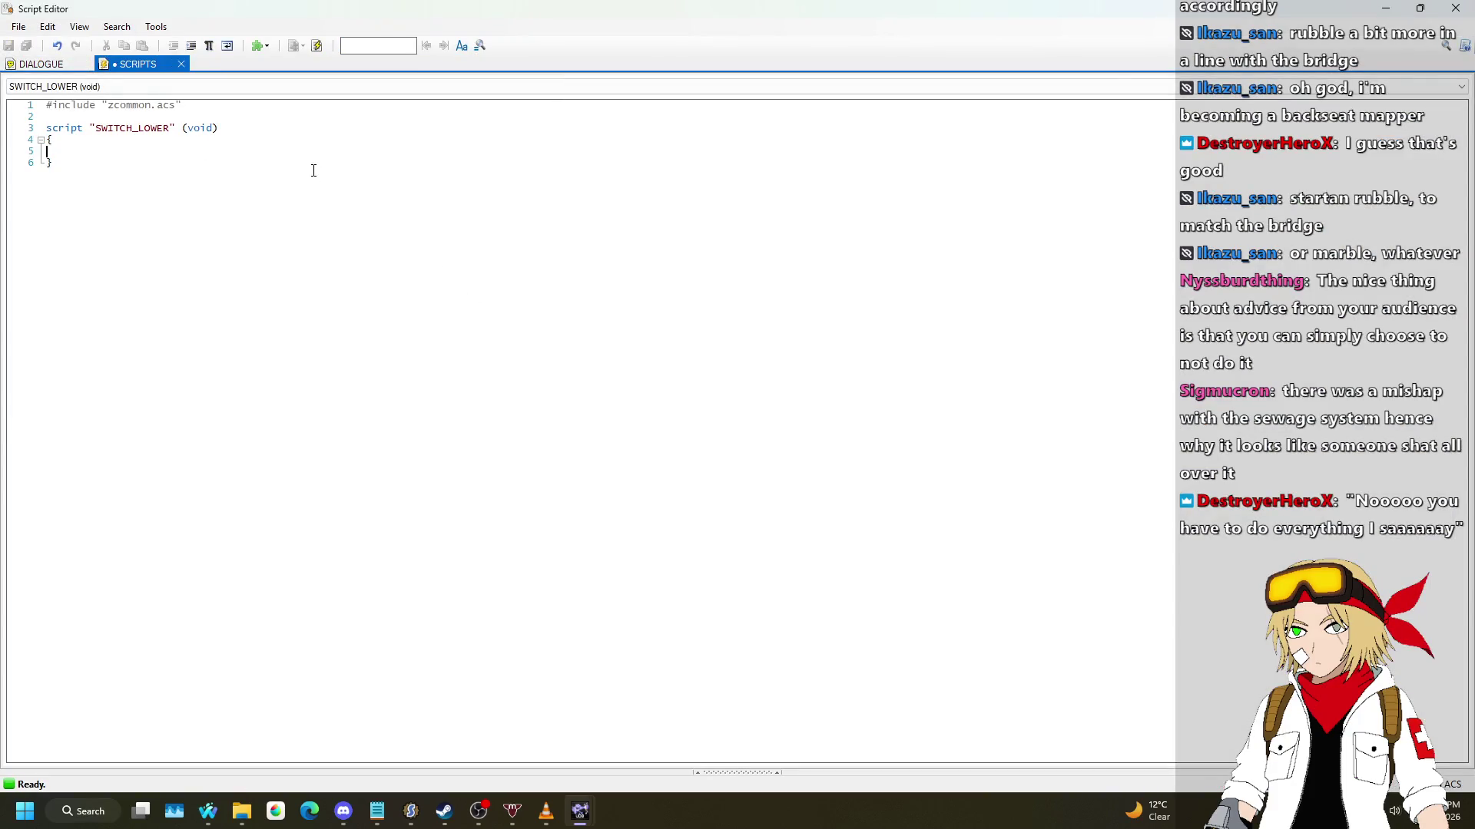
text(Floor)
key(BackSpace)
key(BackSpace)
key(BackSpace)
text(loor_LowerB)
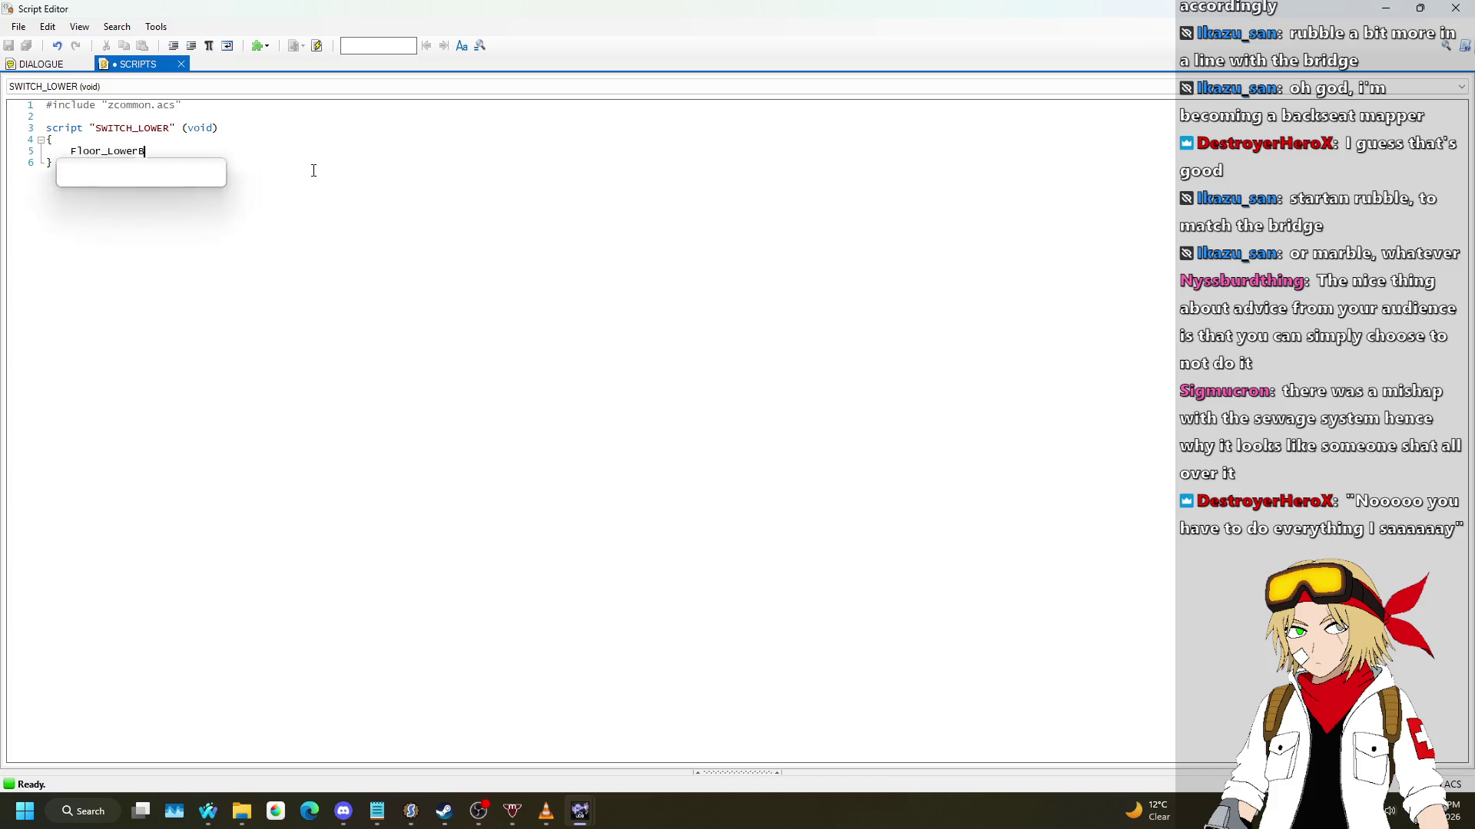
text(yValue()
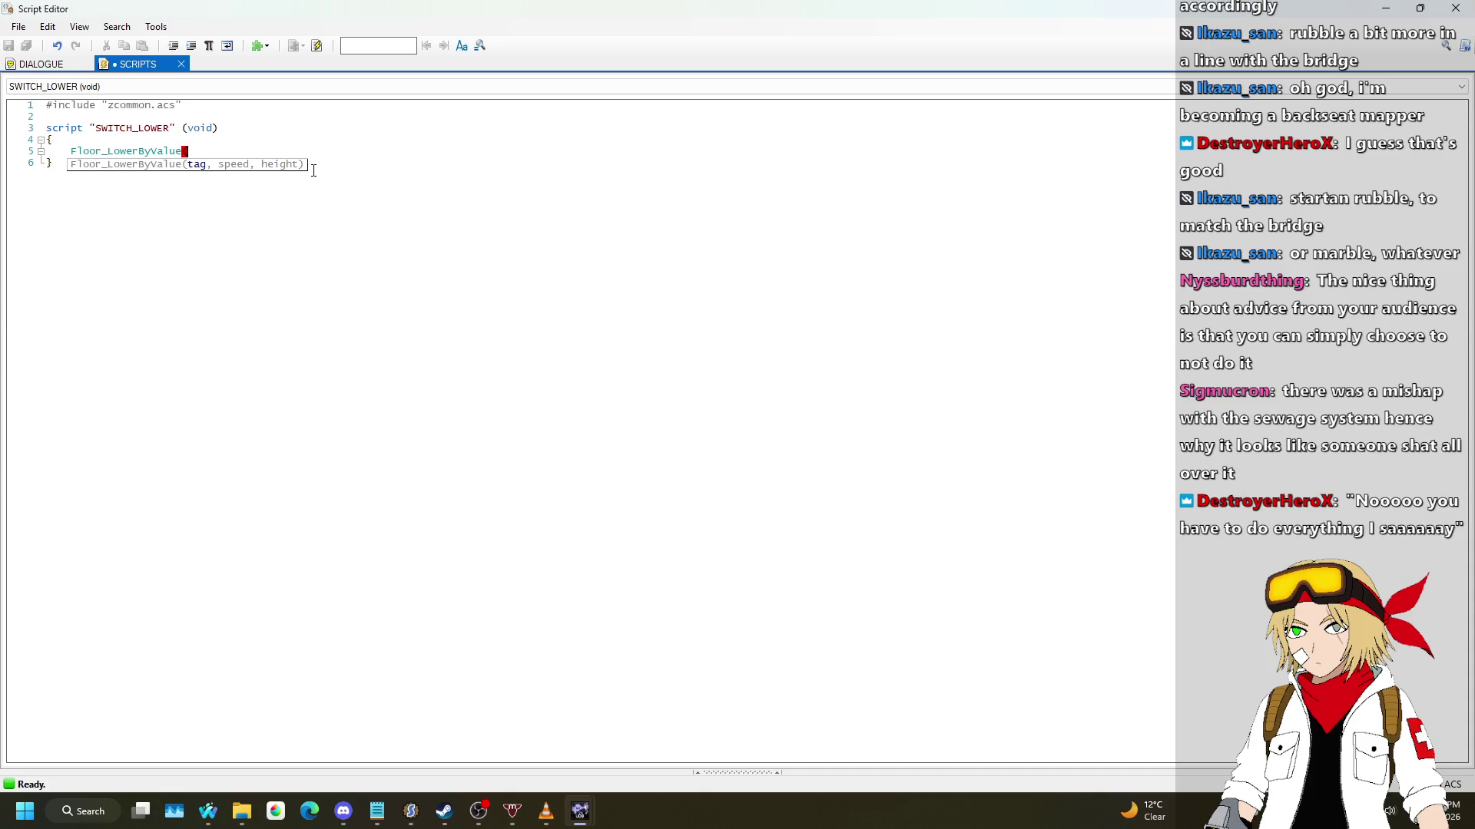
text(9,)
text(16,60);)
Step: Add Floor_LowerByValue(8,16,256); on the next line, then compile and close the editor
key(Return)
text(Floor_LowerByValue()
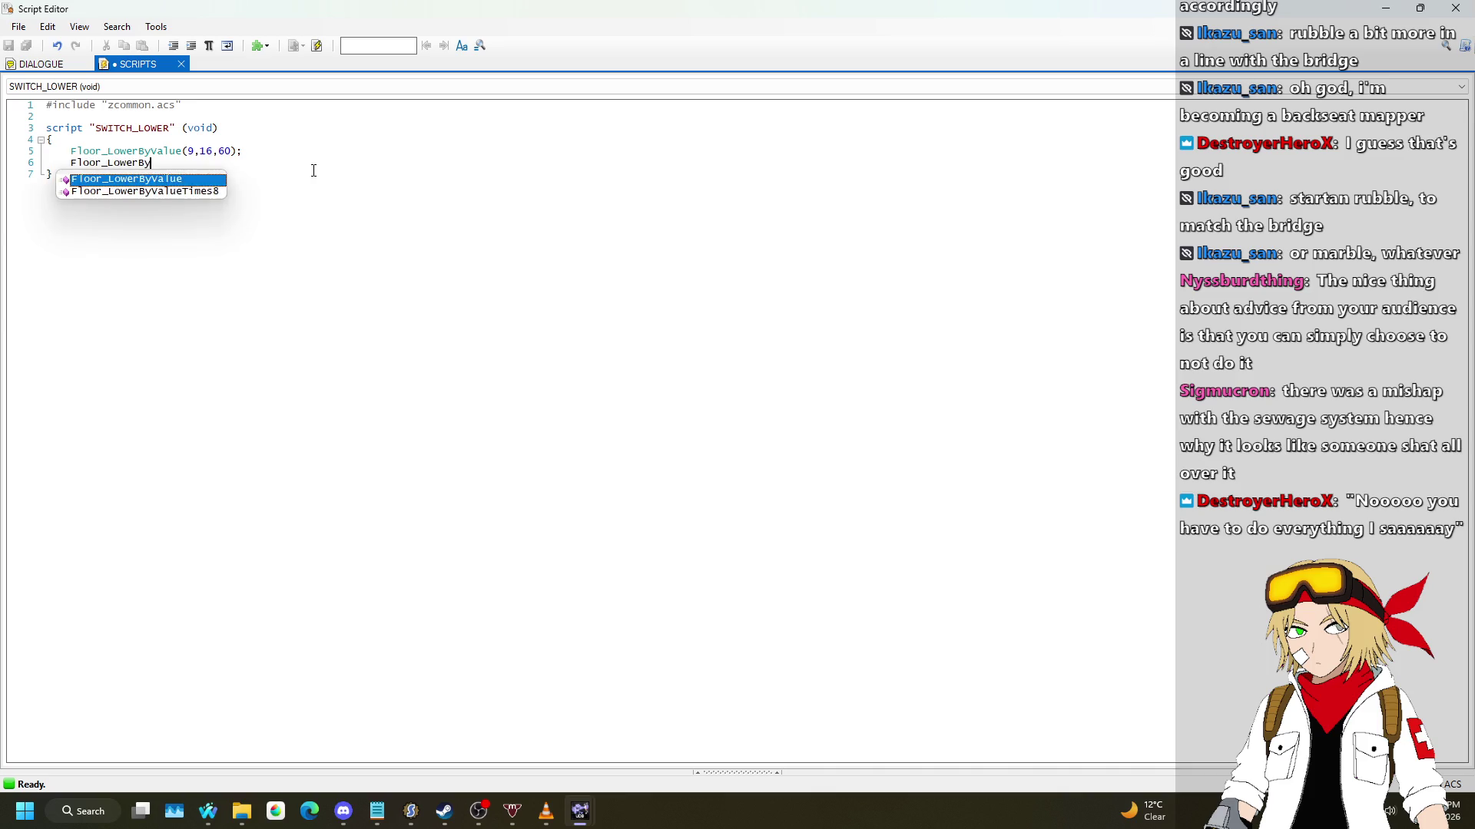
text(8,256,)
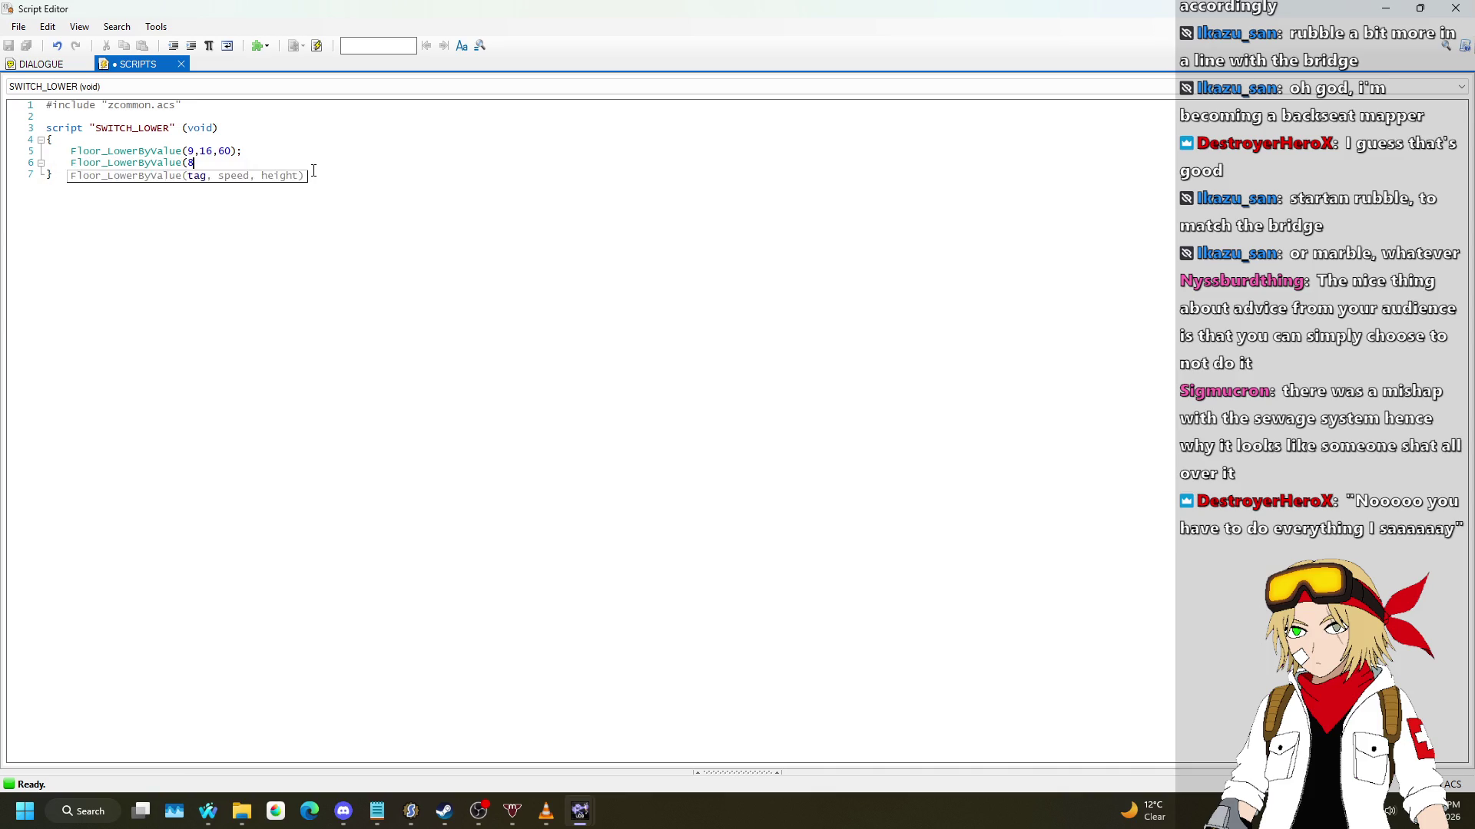
key(BackSpace)
key(BackSpace)
key(BackSpace)
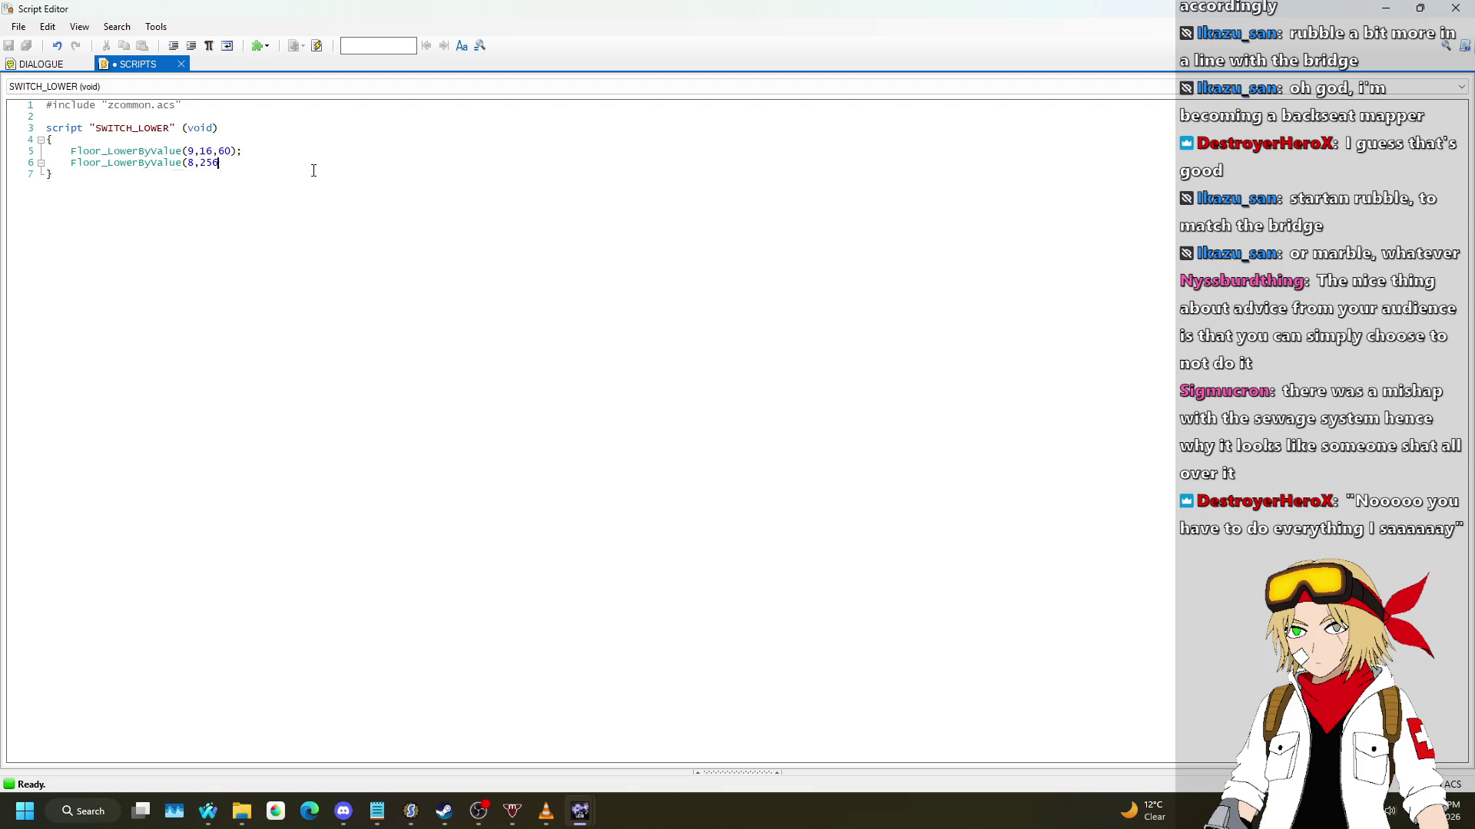
text(16,256);)
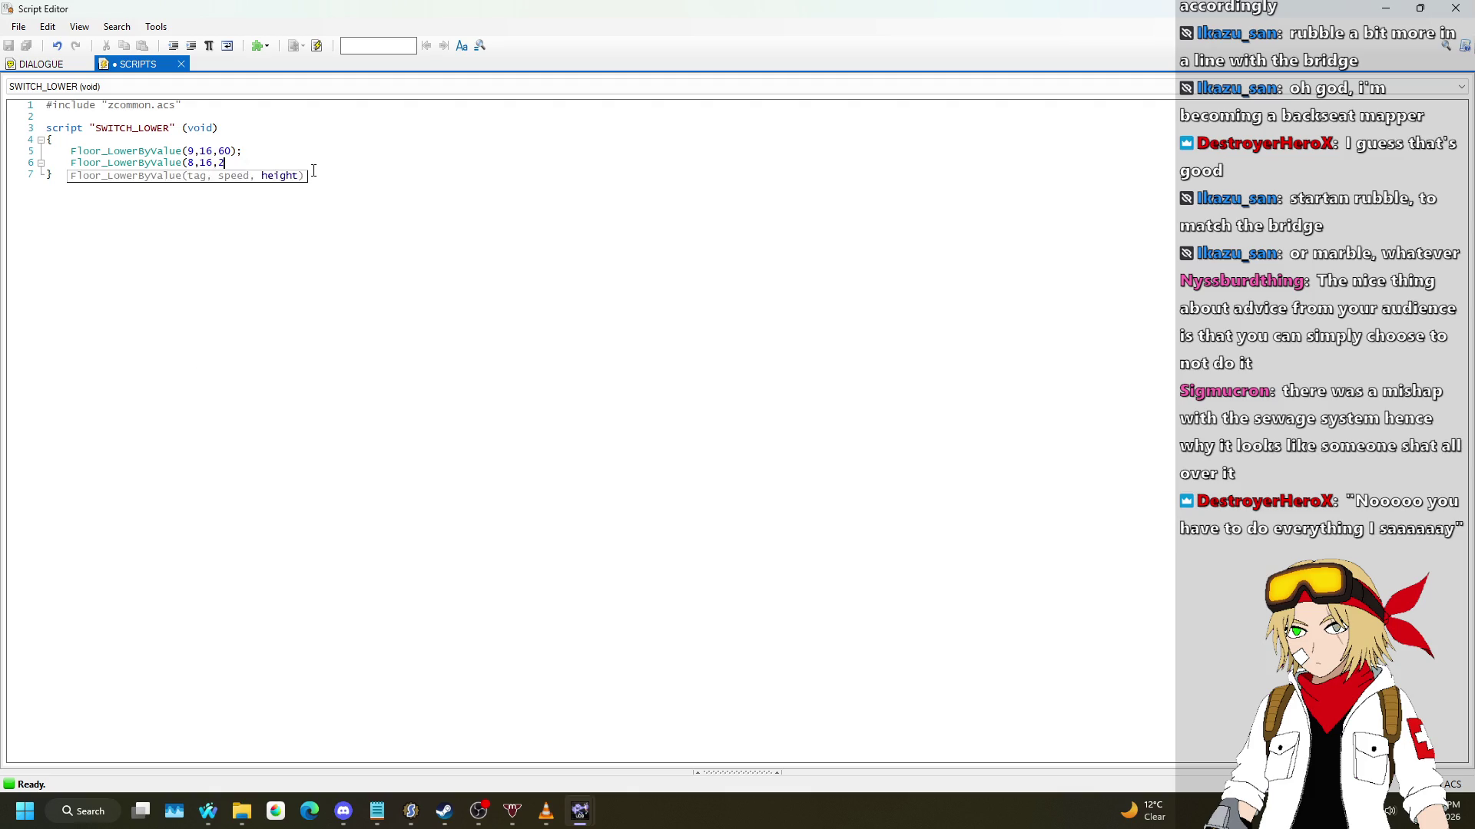
key(ctrl+s)
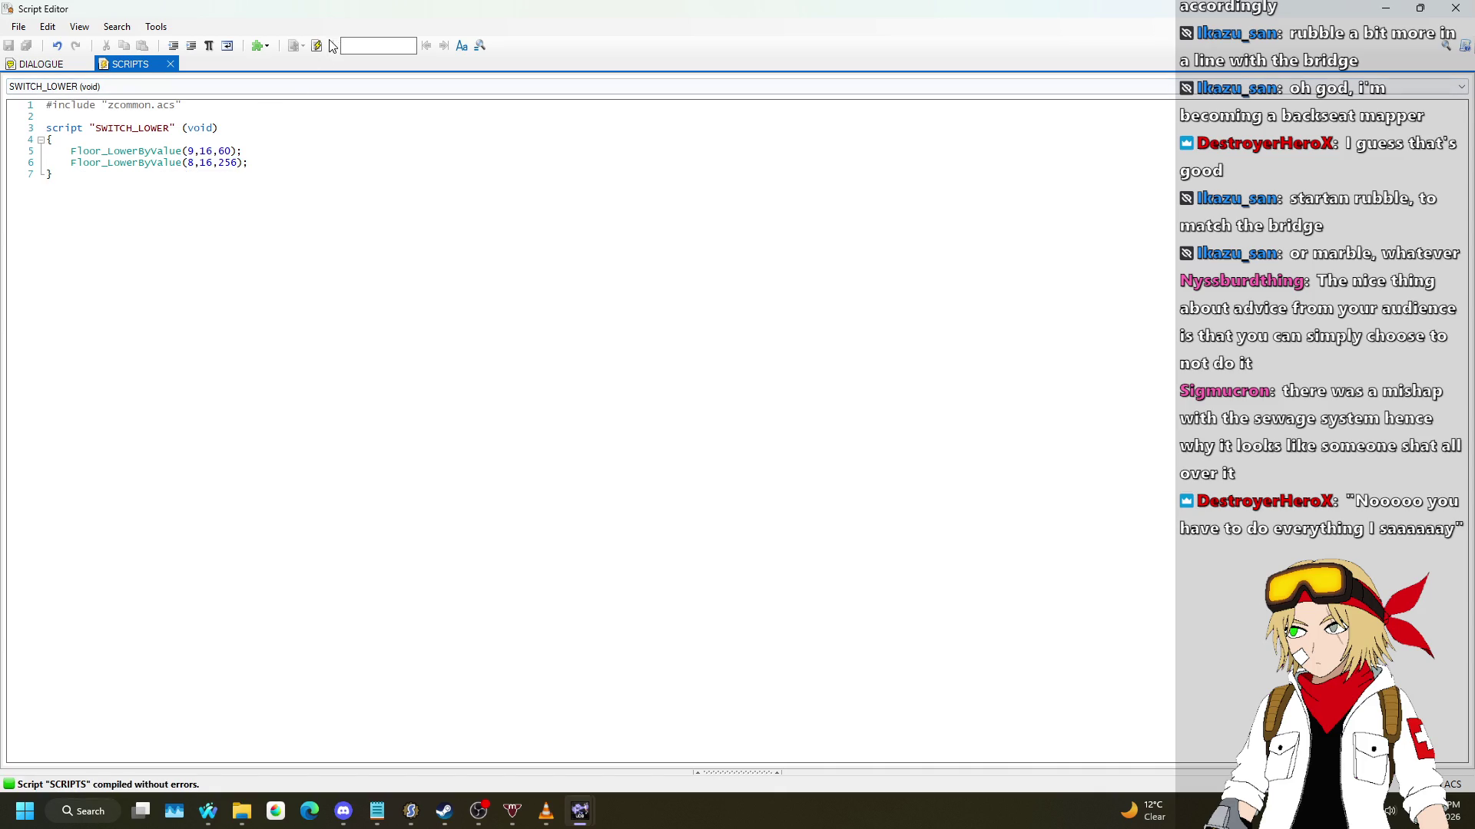
click(1454, 8)
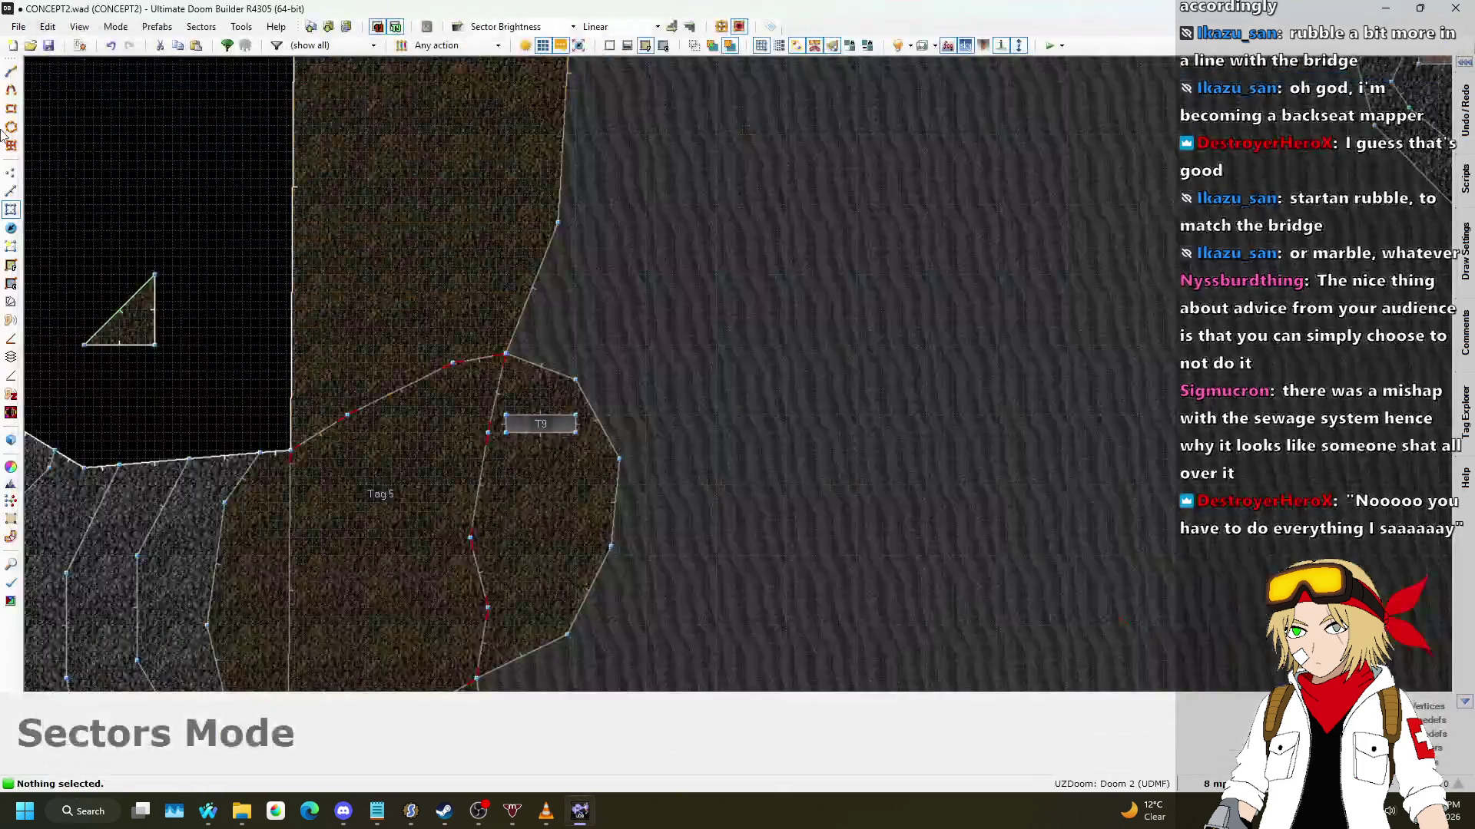
Step: Change SWITCH_LOWER's tag 8 lowering from 256 to 252 and recompile
scroll(539, 436, down, 3)
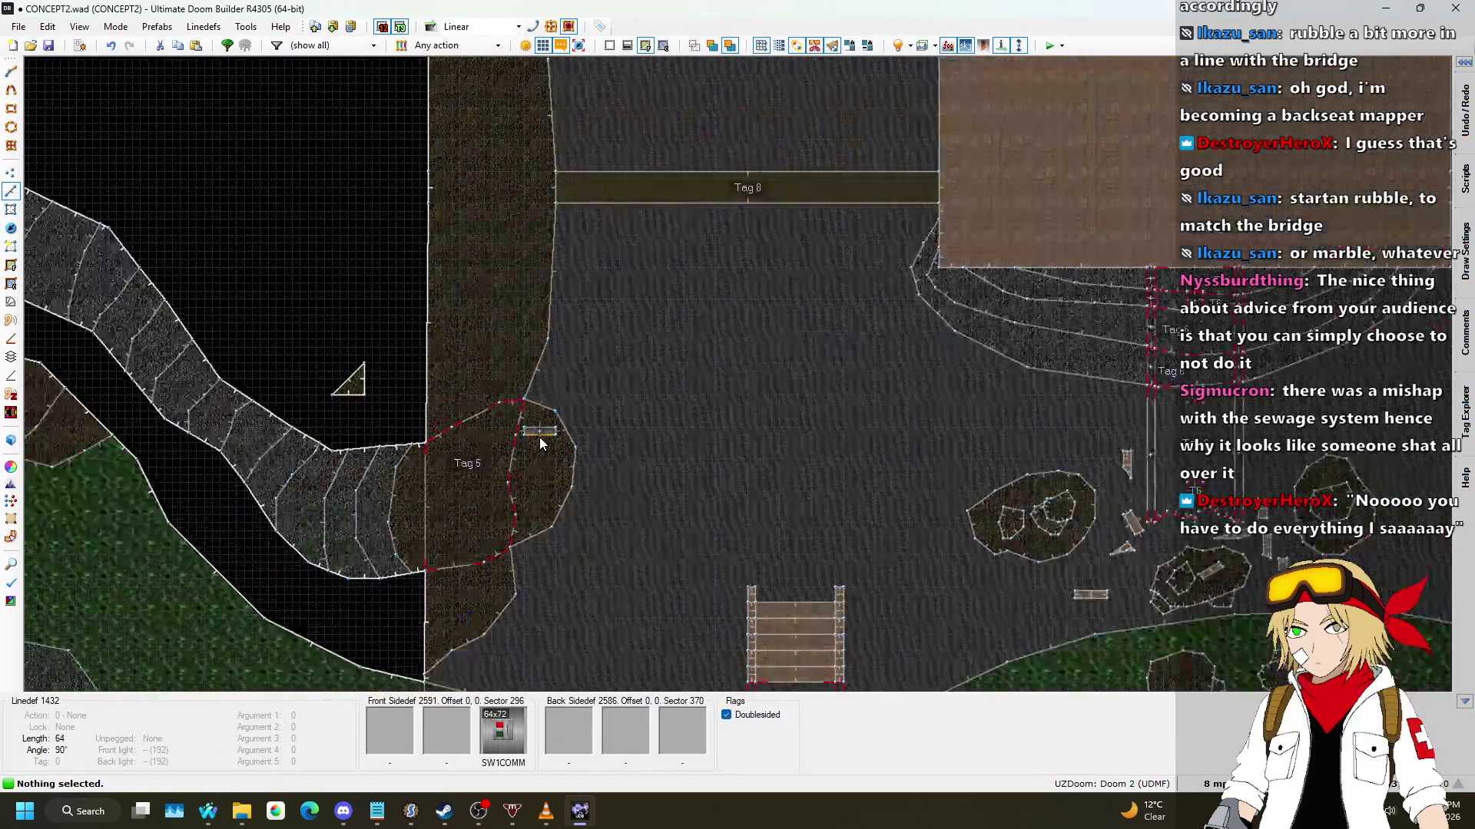
scroll(767, 150, up, 4)
click(80, 45)
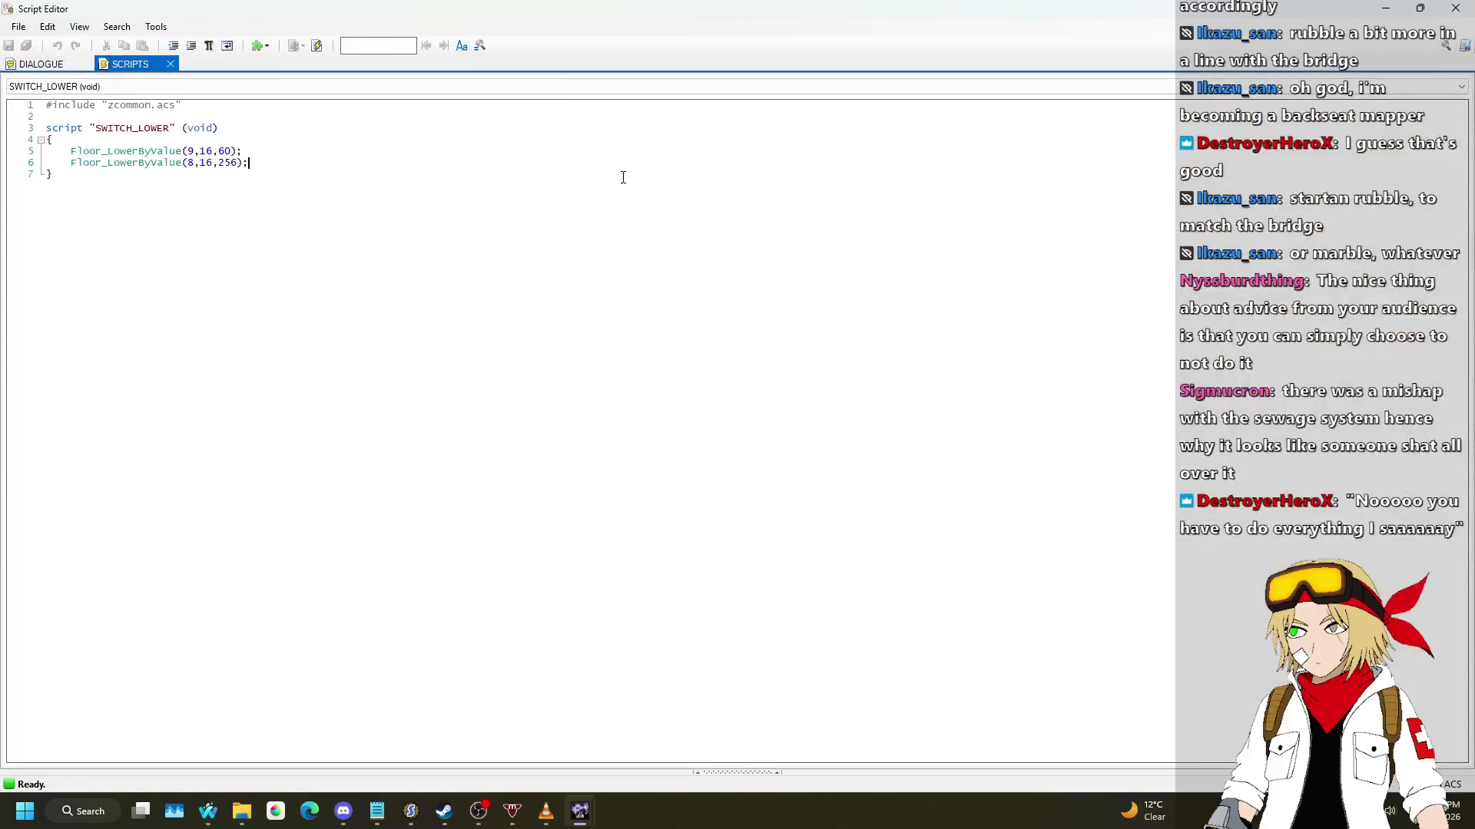
click(1453, 8)
key(s)
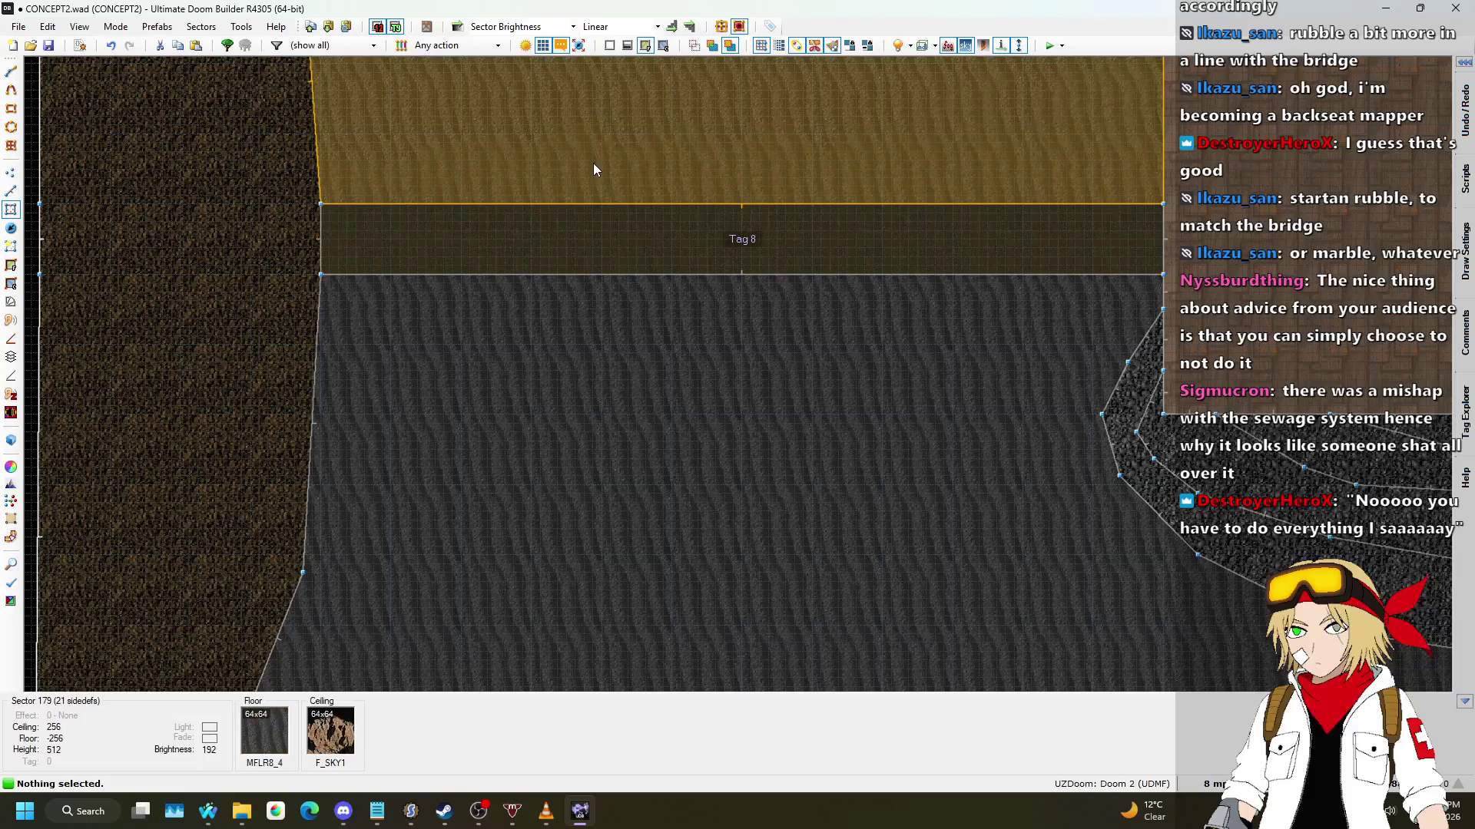
scroll(706, 83, down, 4)
scroll(707, 83, up, 3)
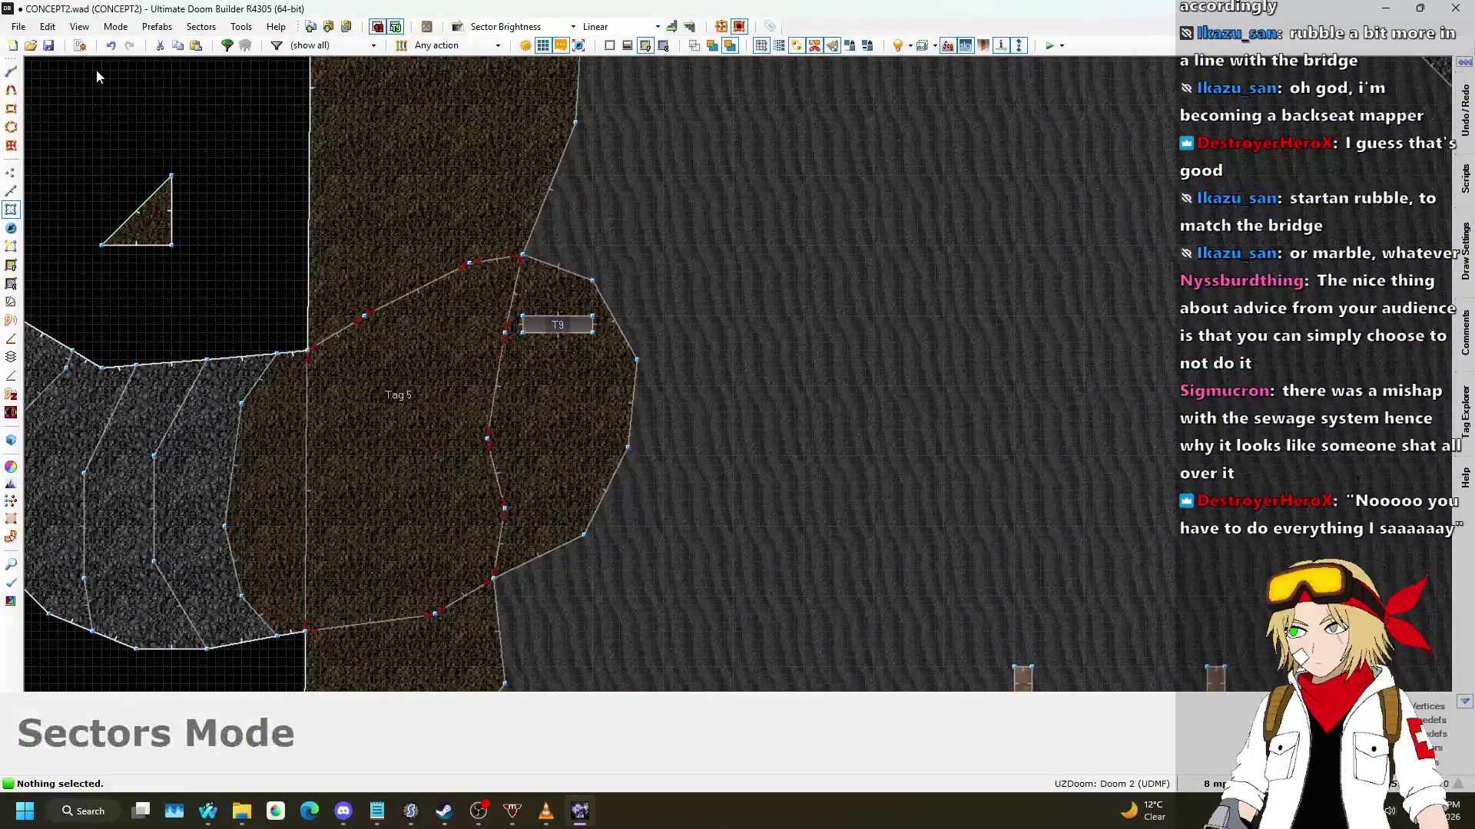
click(80, 45)
click(237, 166)
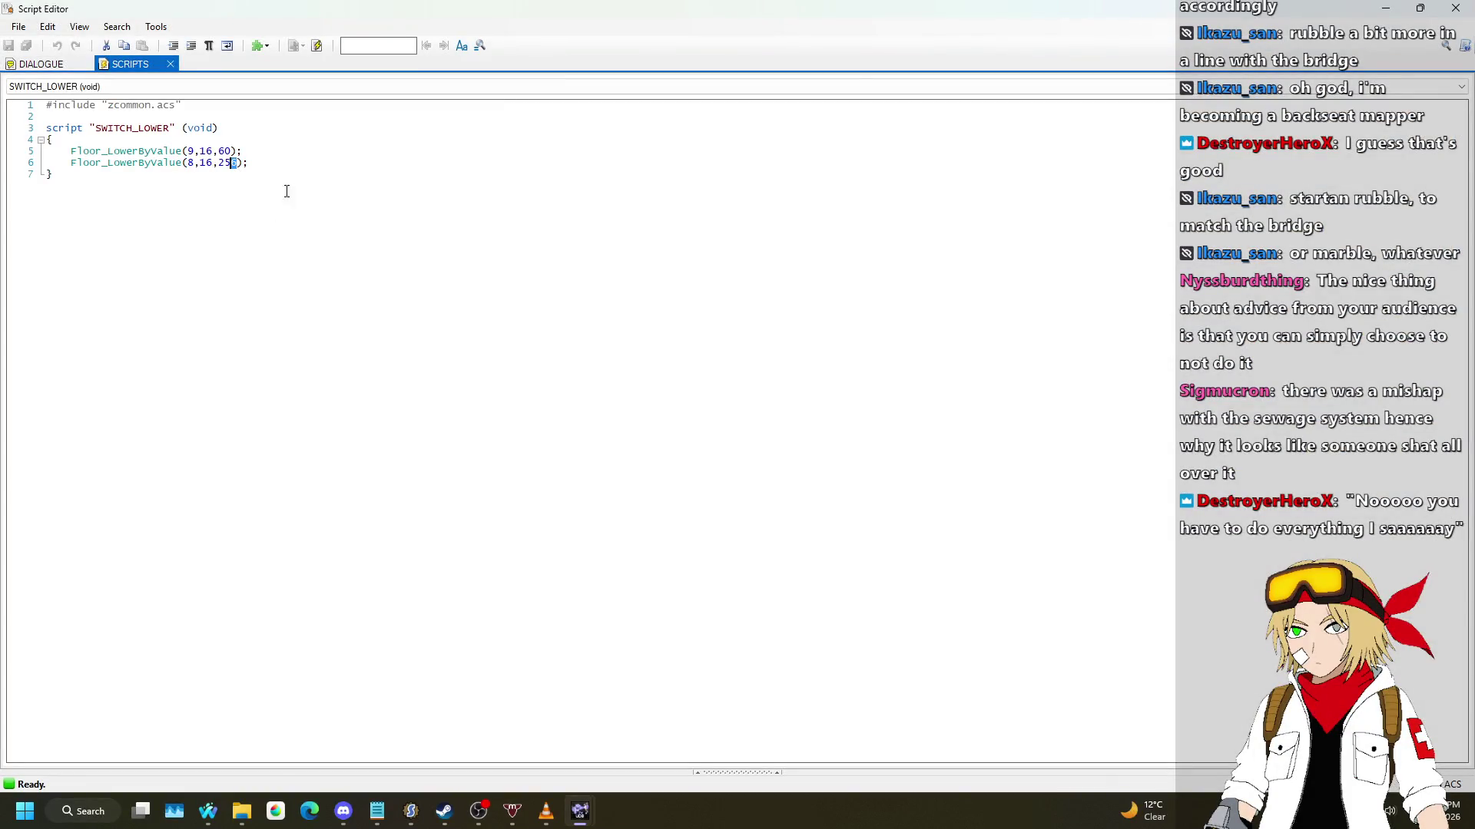
key(BackSpace)
text(2)
click(316, 45)
click(1454, 7)
Step: Give the switch linedef beside T9 action 226 Script Execute Always
scroll(500, 332, up, 3)
key(s)
key(l)
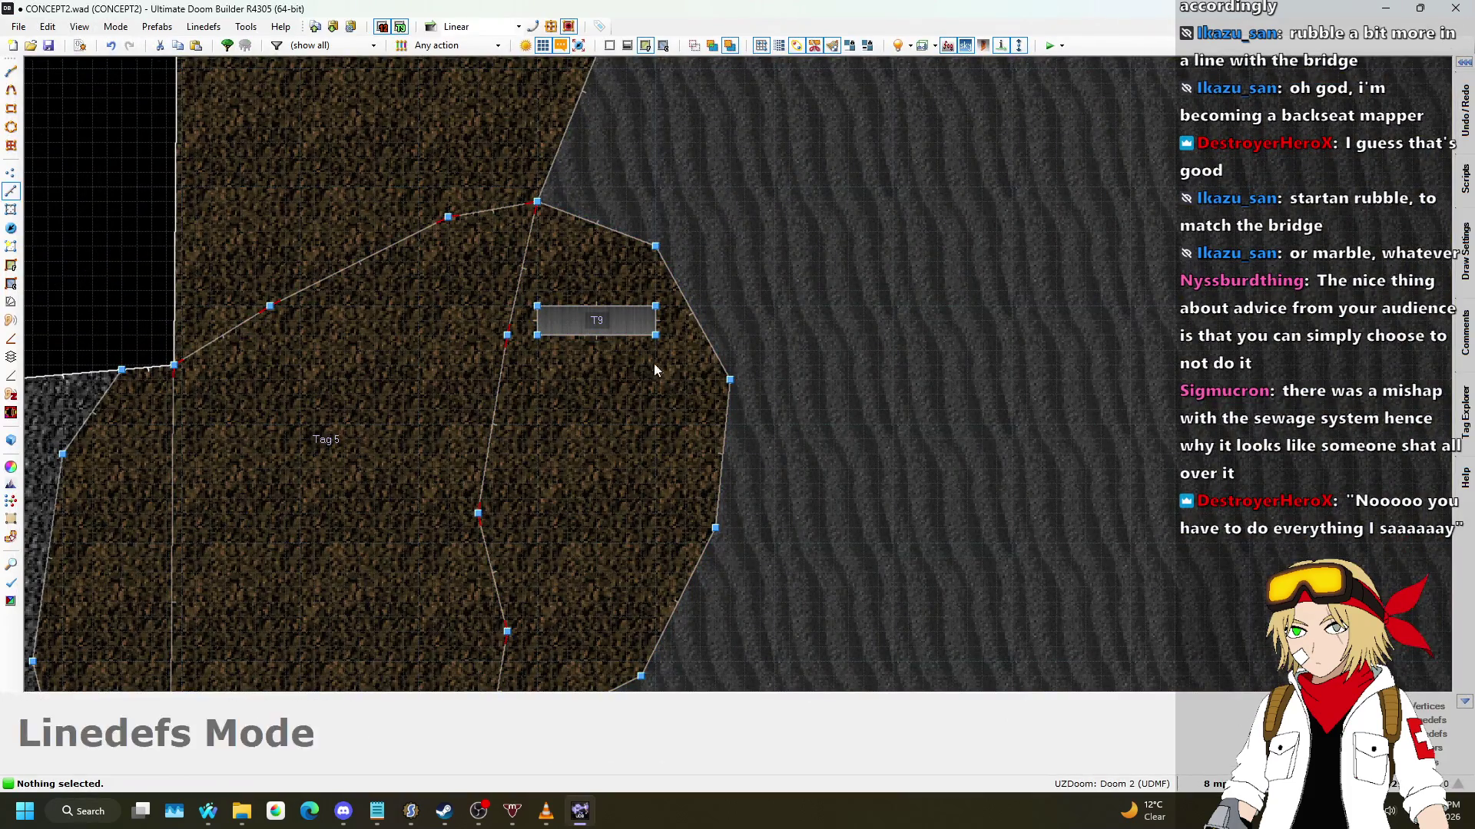
right_click(665, 331)
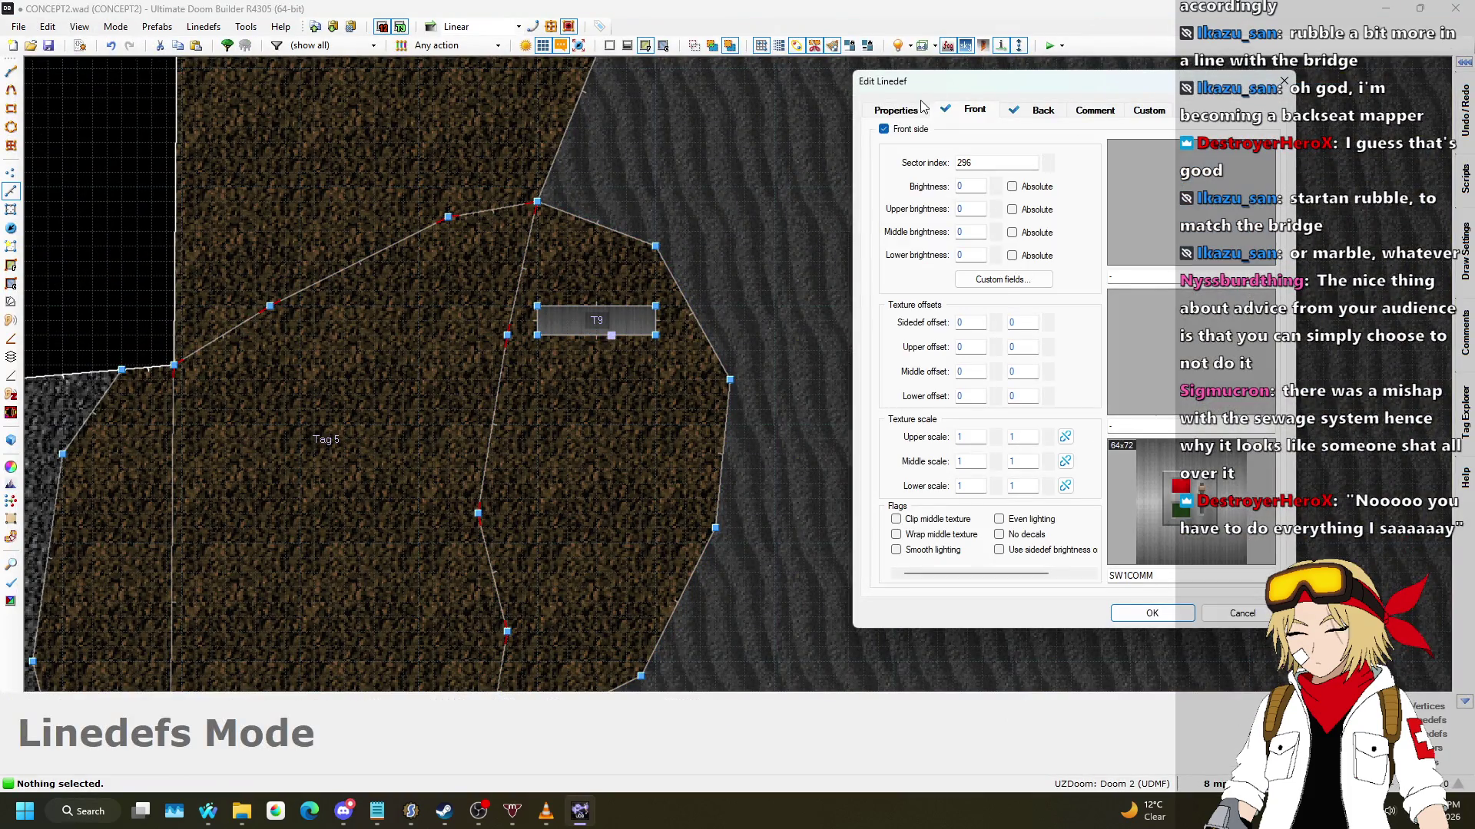
click(896, 109)
click(1238, 328)
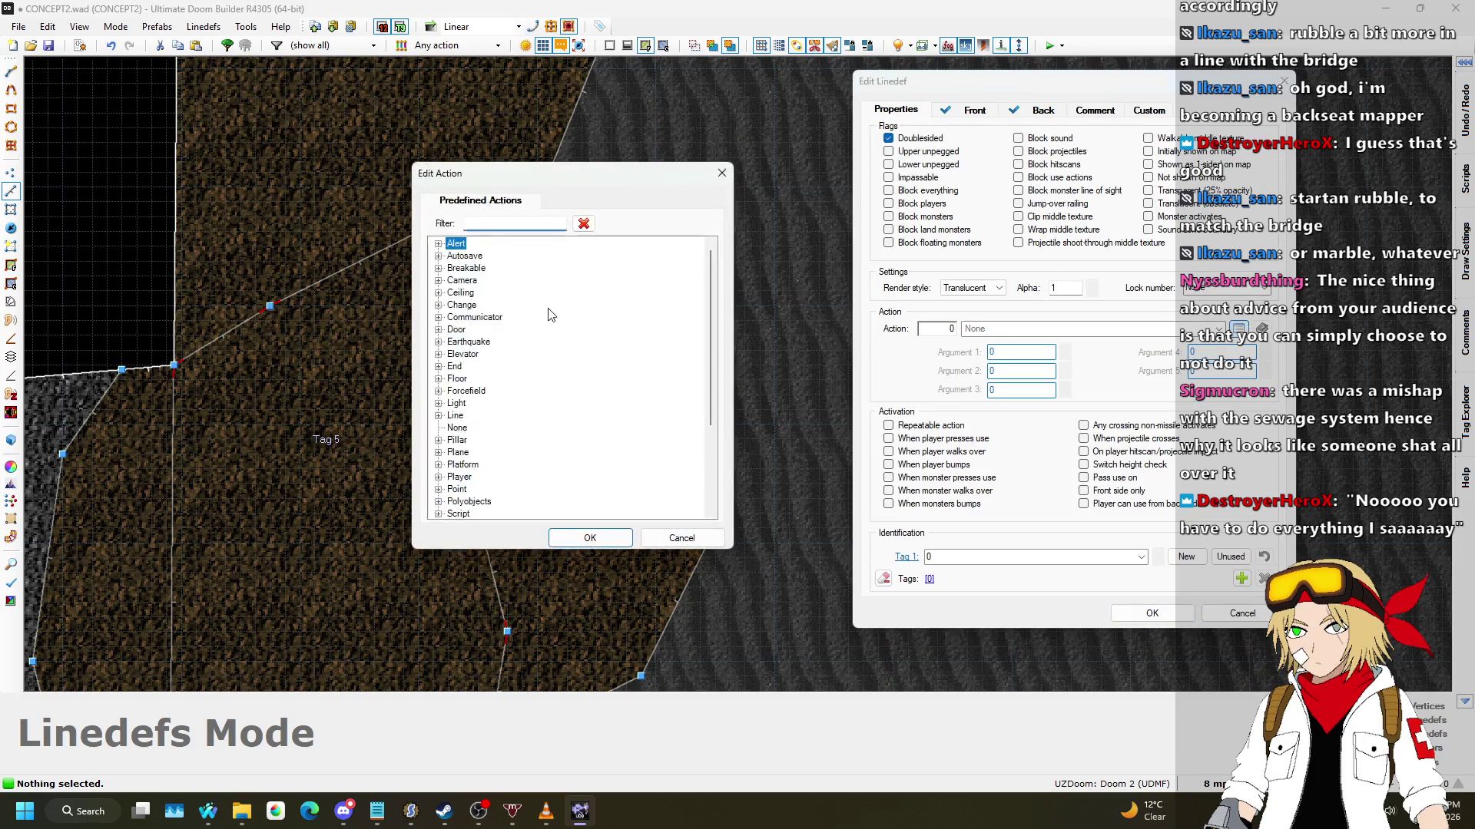
scroll(492, 361, down, 4)
click(439, 392)
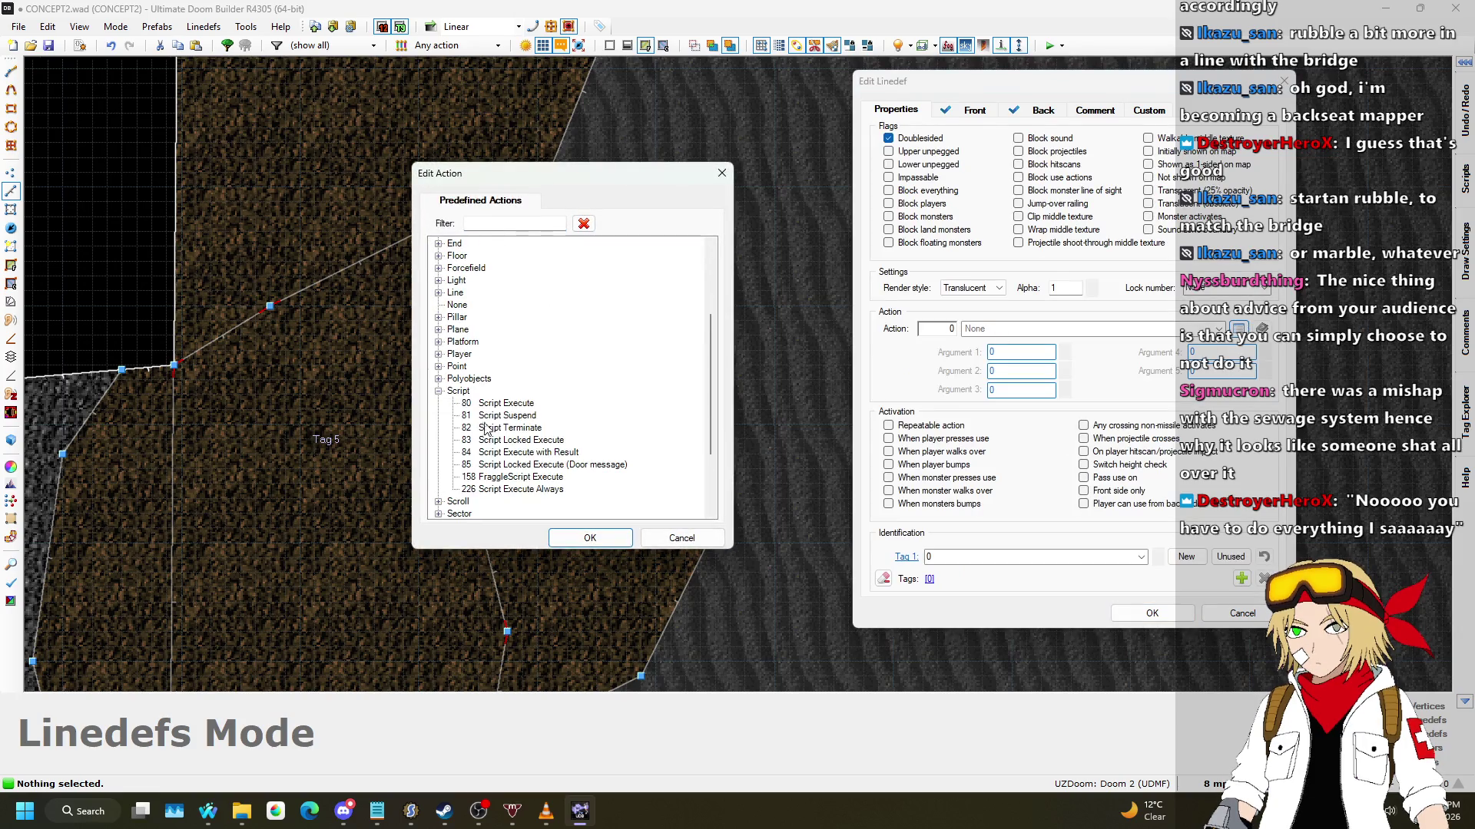
click(530, 489)
click(590, 538)
Step: Set the line to run SWITCH_LOWER by name when the player uses it
click(881, 352)
click(1064, 352)
click(1022, 365)
click(926, 439)
click(1149, 615)
Step: Save the map, check the bridge end in 3D, and launch it in UZDoom
scroll(376, 372, down, 3)
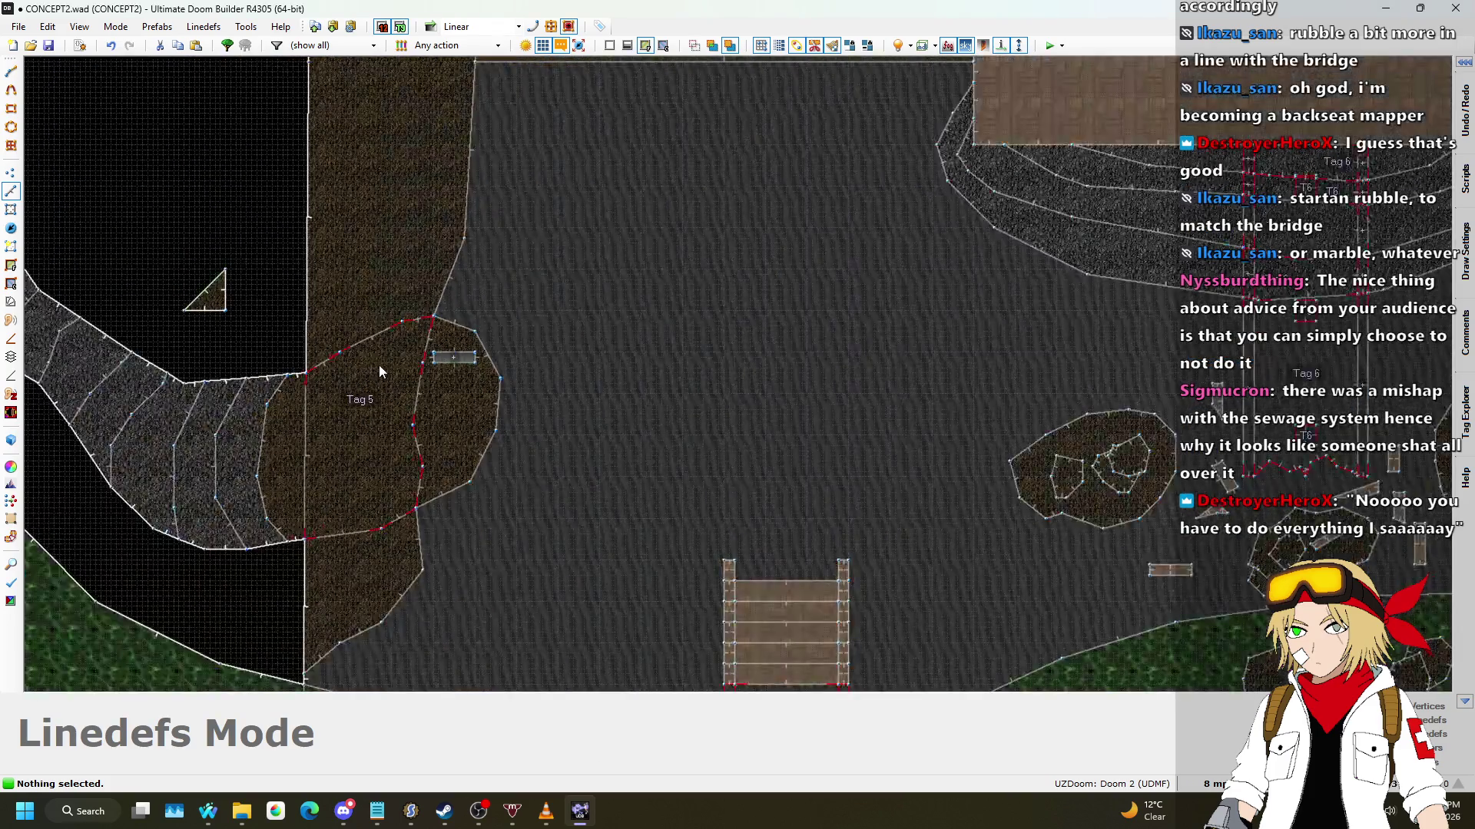
scroll(541, 407, down, 6)
key(ctrl+s)
scroll(983, 300, up, 4)
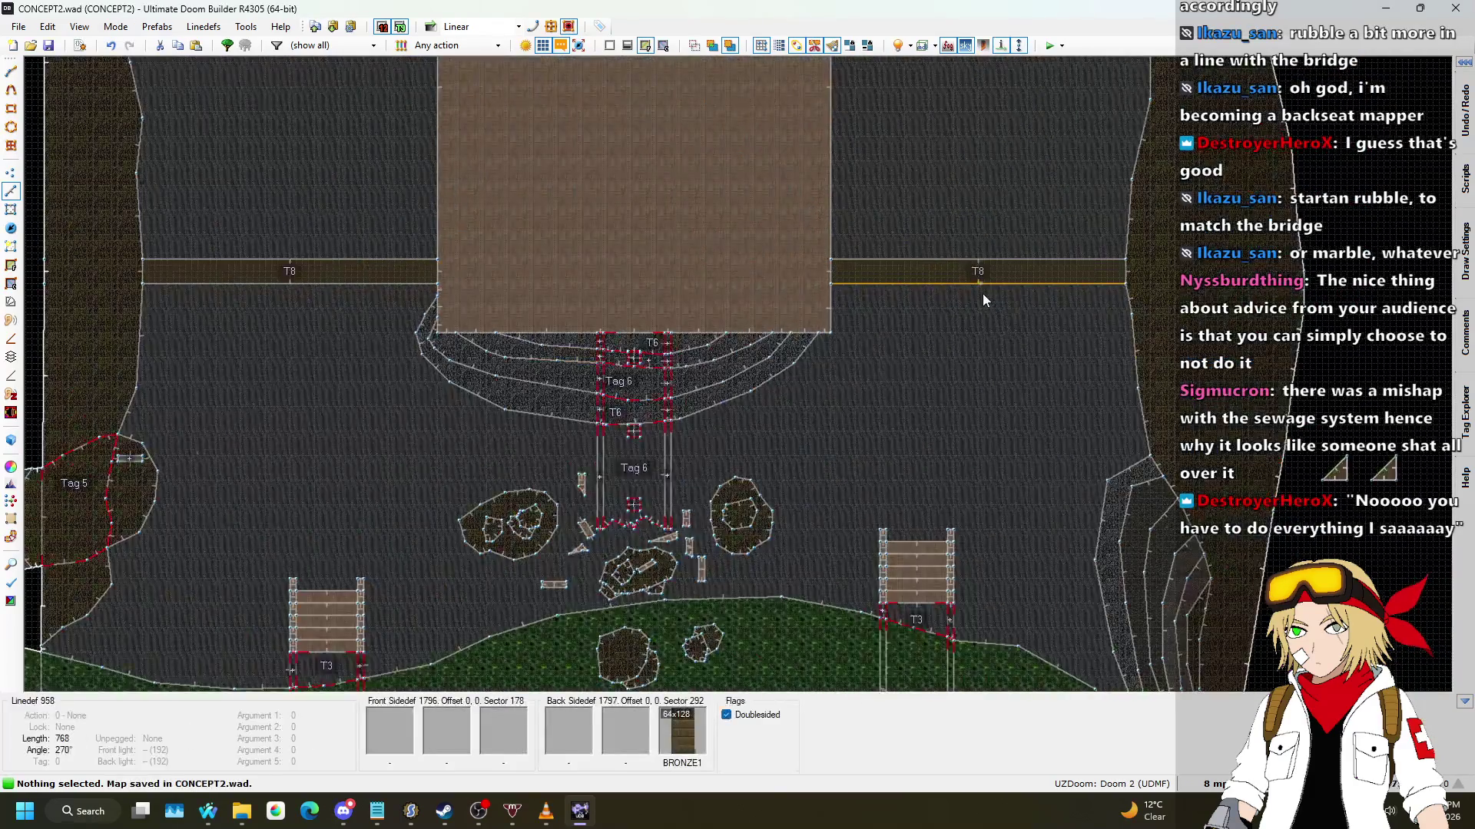
key(w)
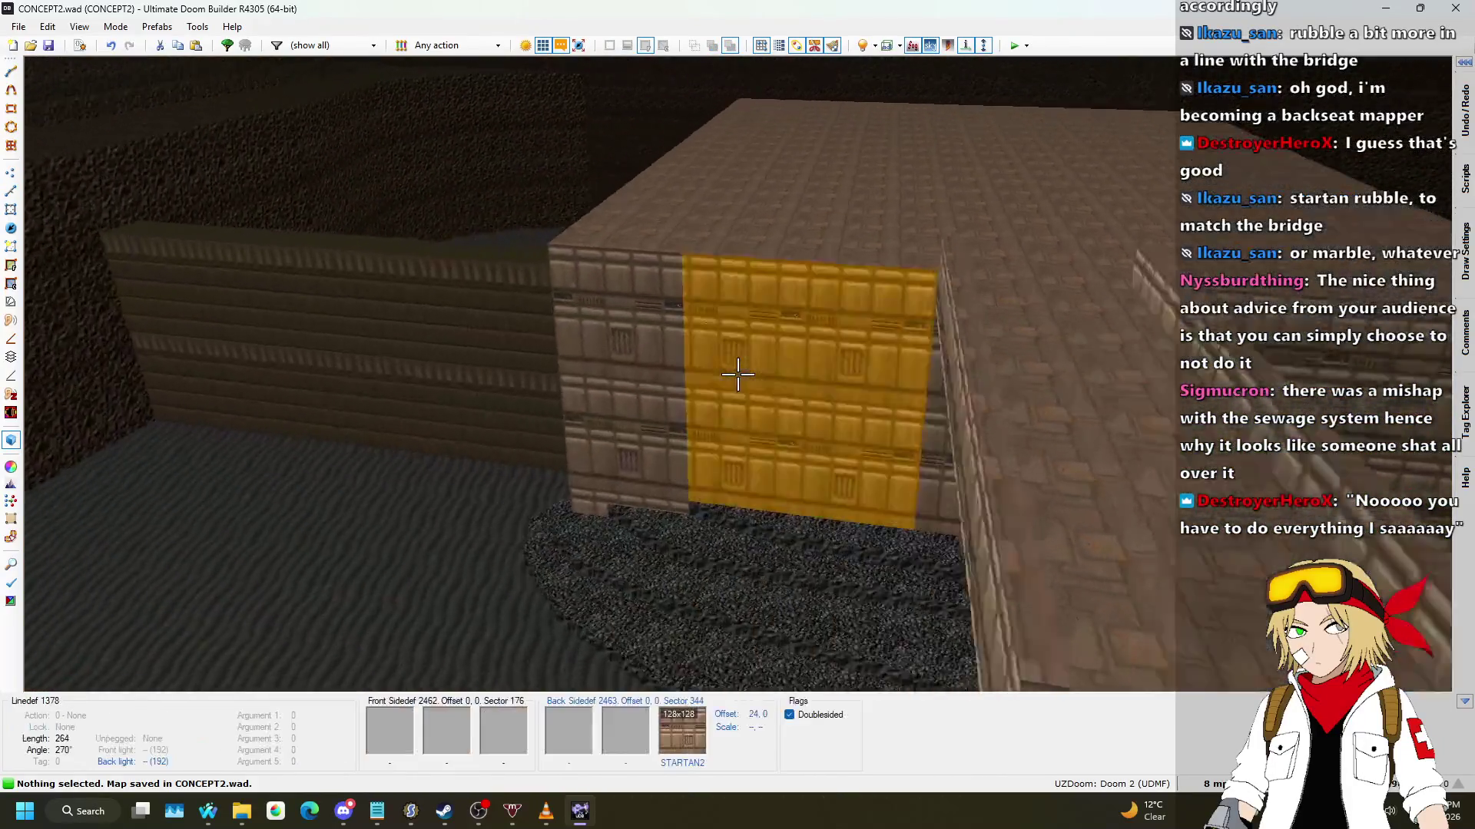
key(s)
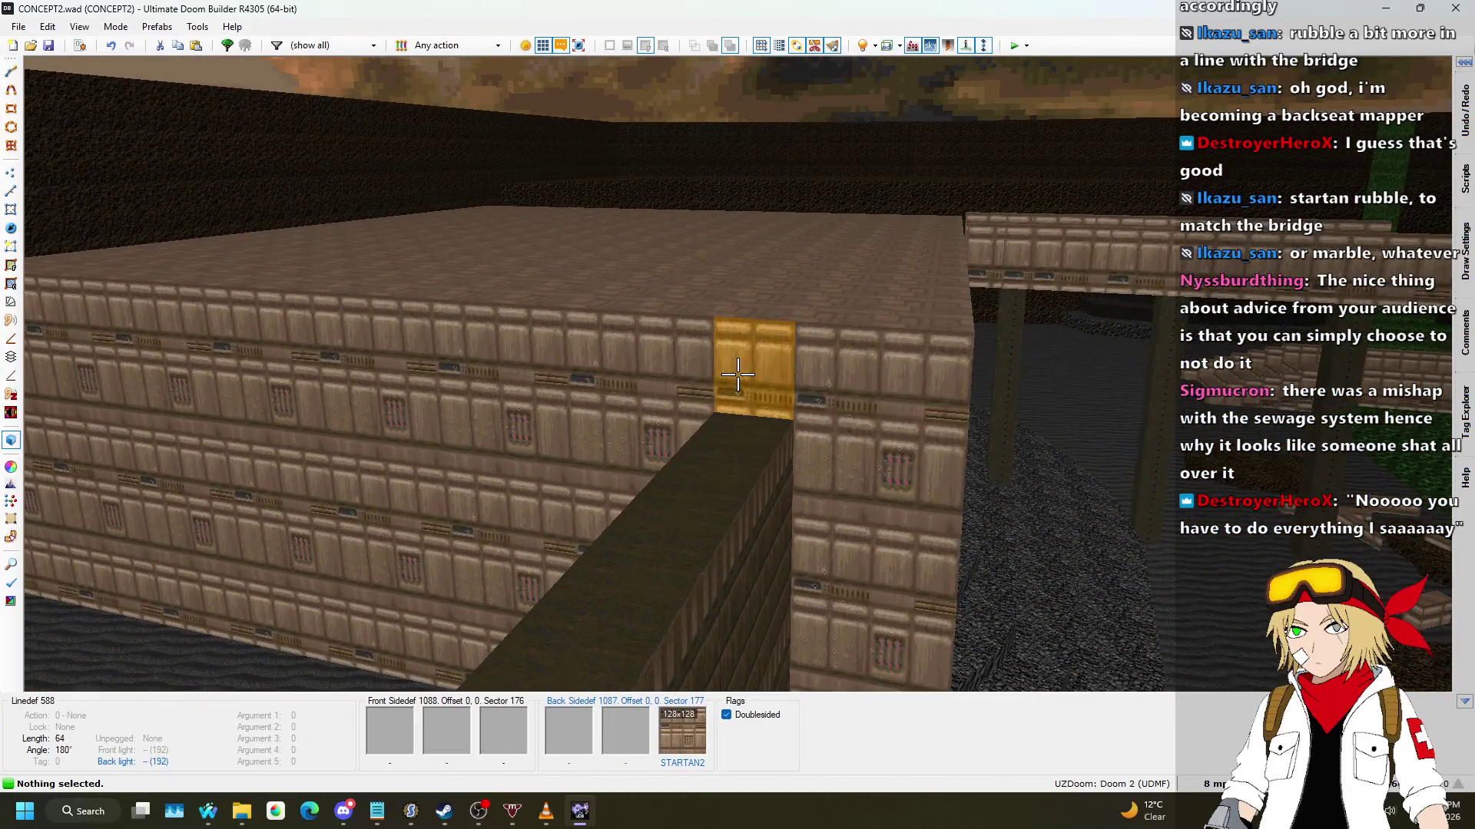
key(s)
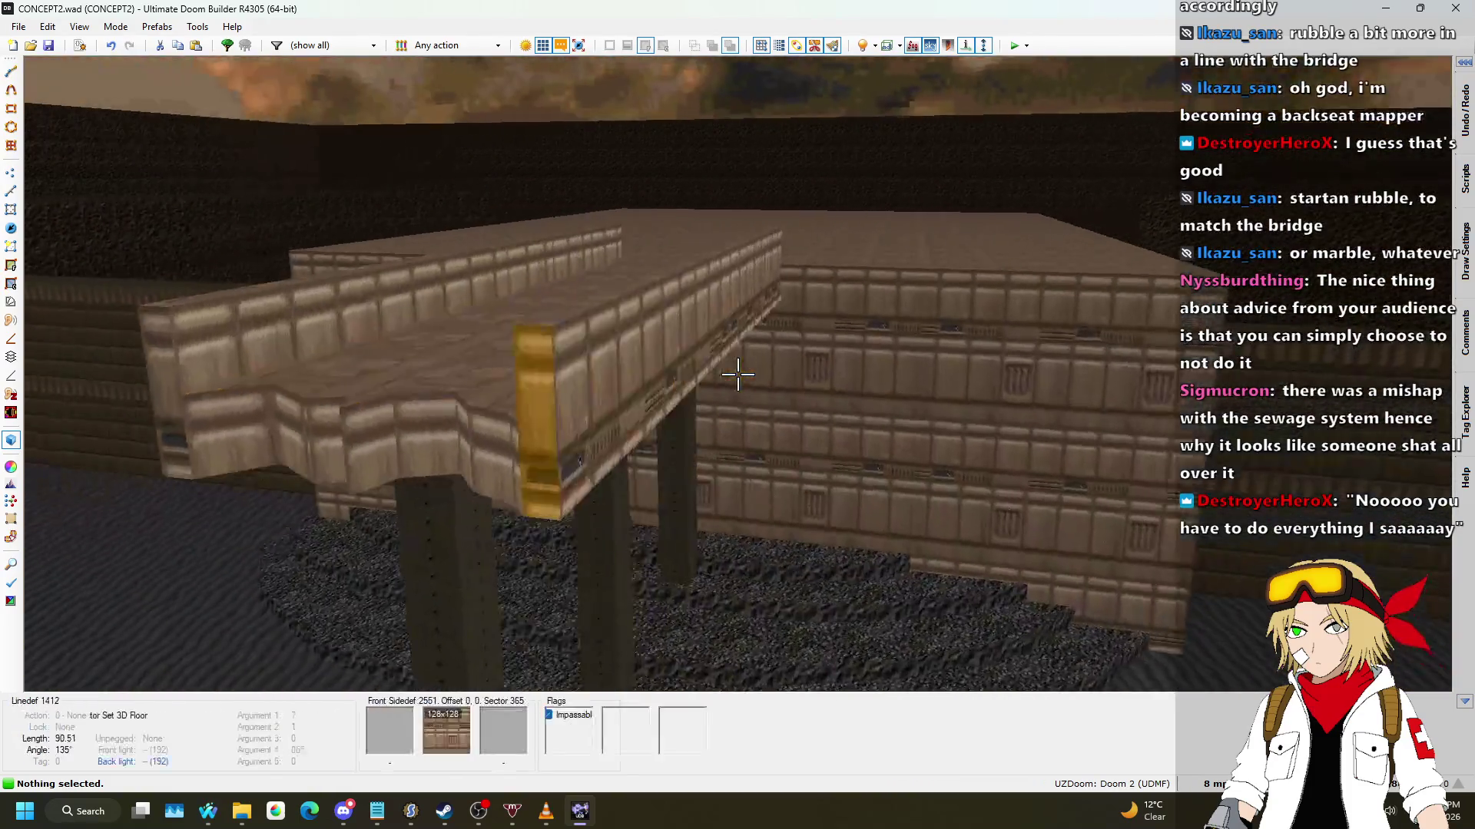
key(w)
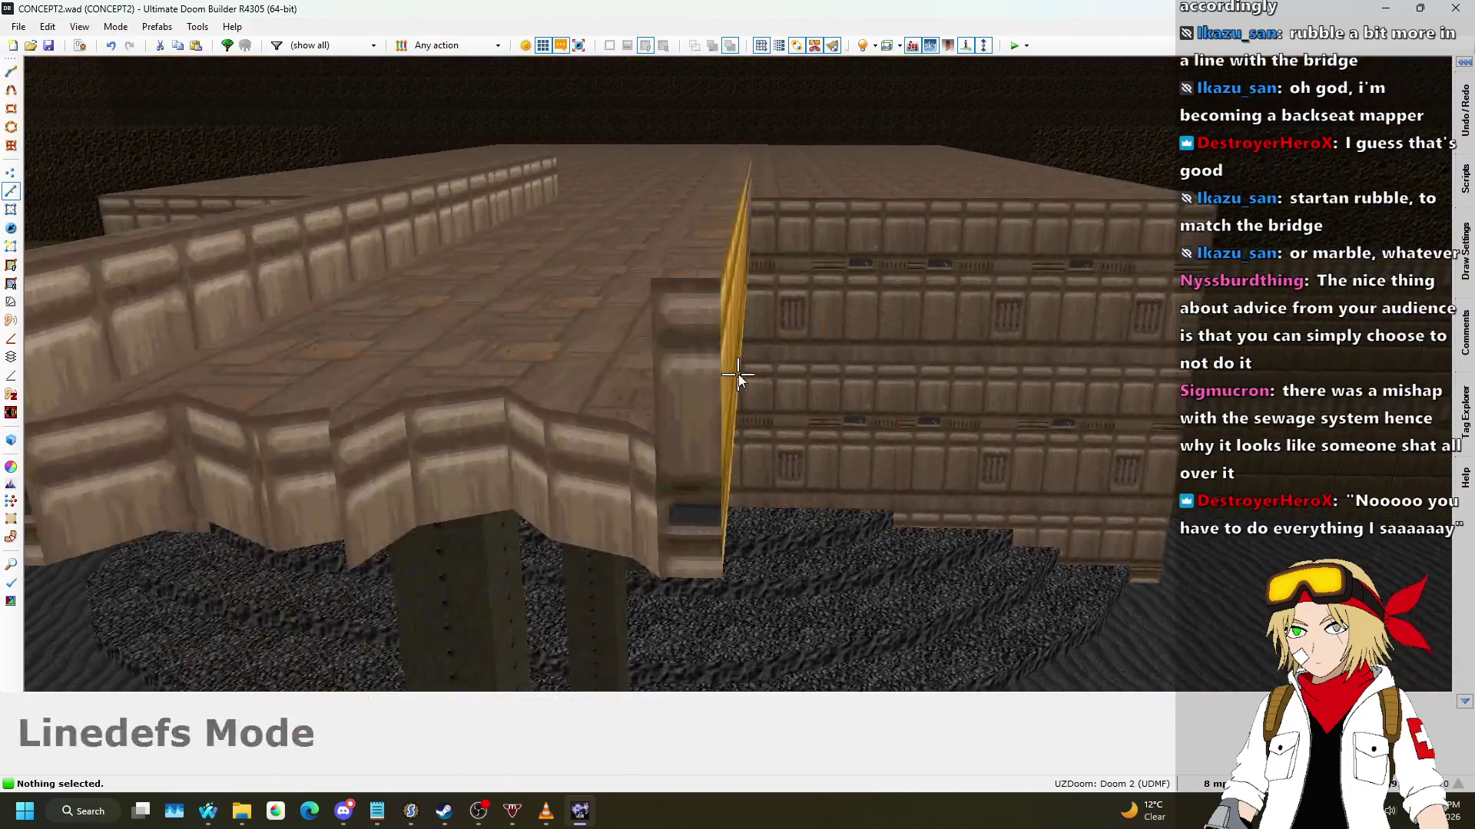
key(q)
click(1049, 46)
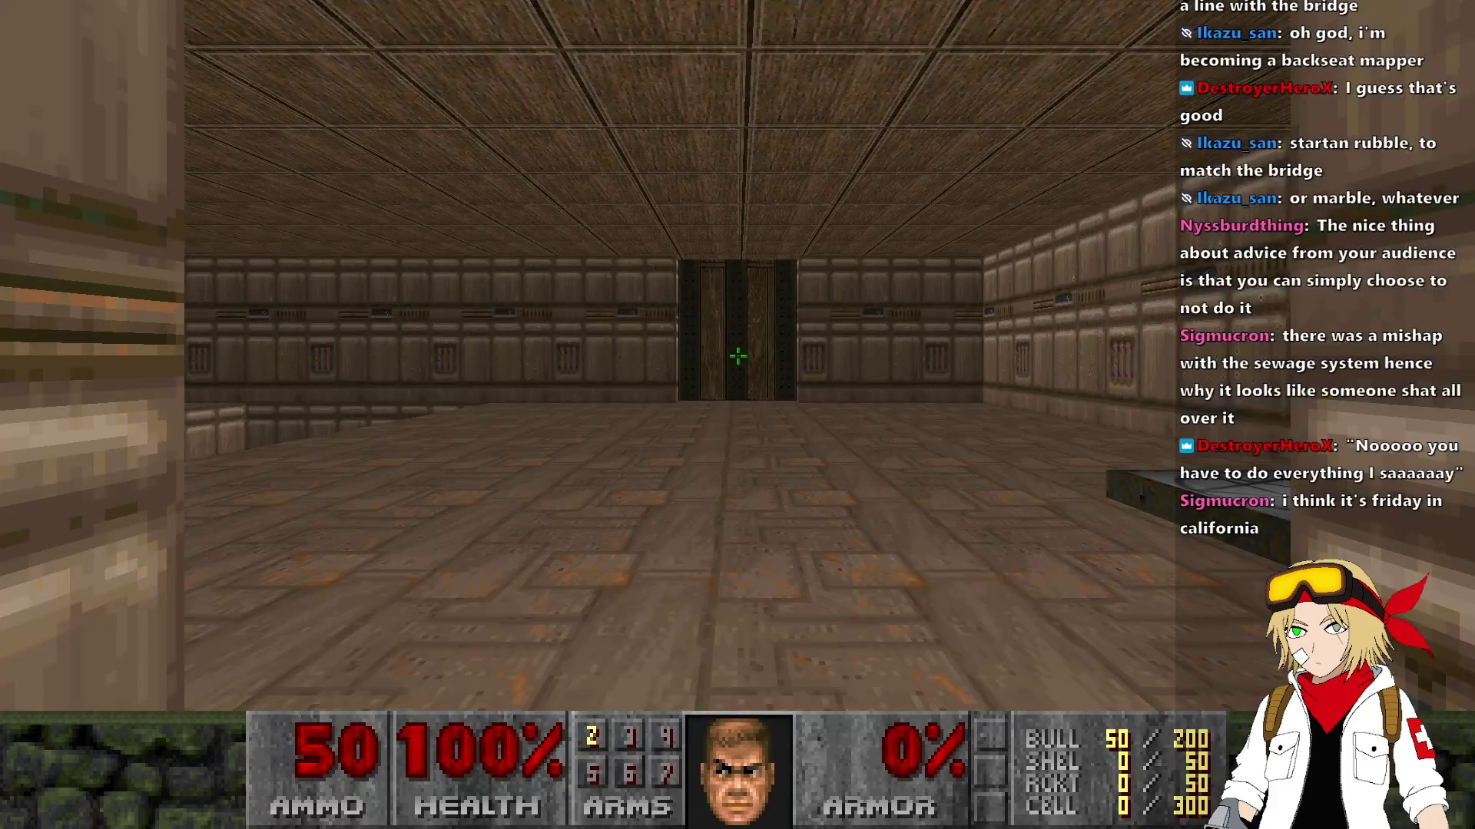
Step: In UZDoom, walk across the room to the wall switch, then through the corridor toward the outside
key(w)
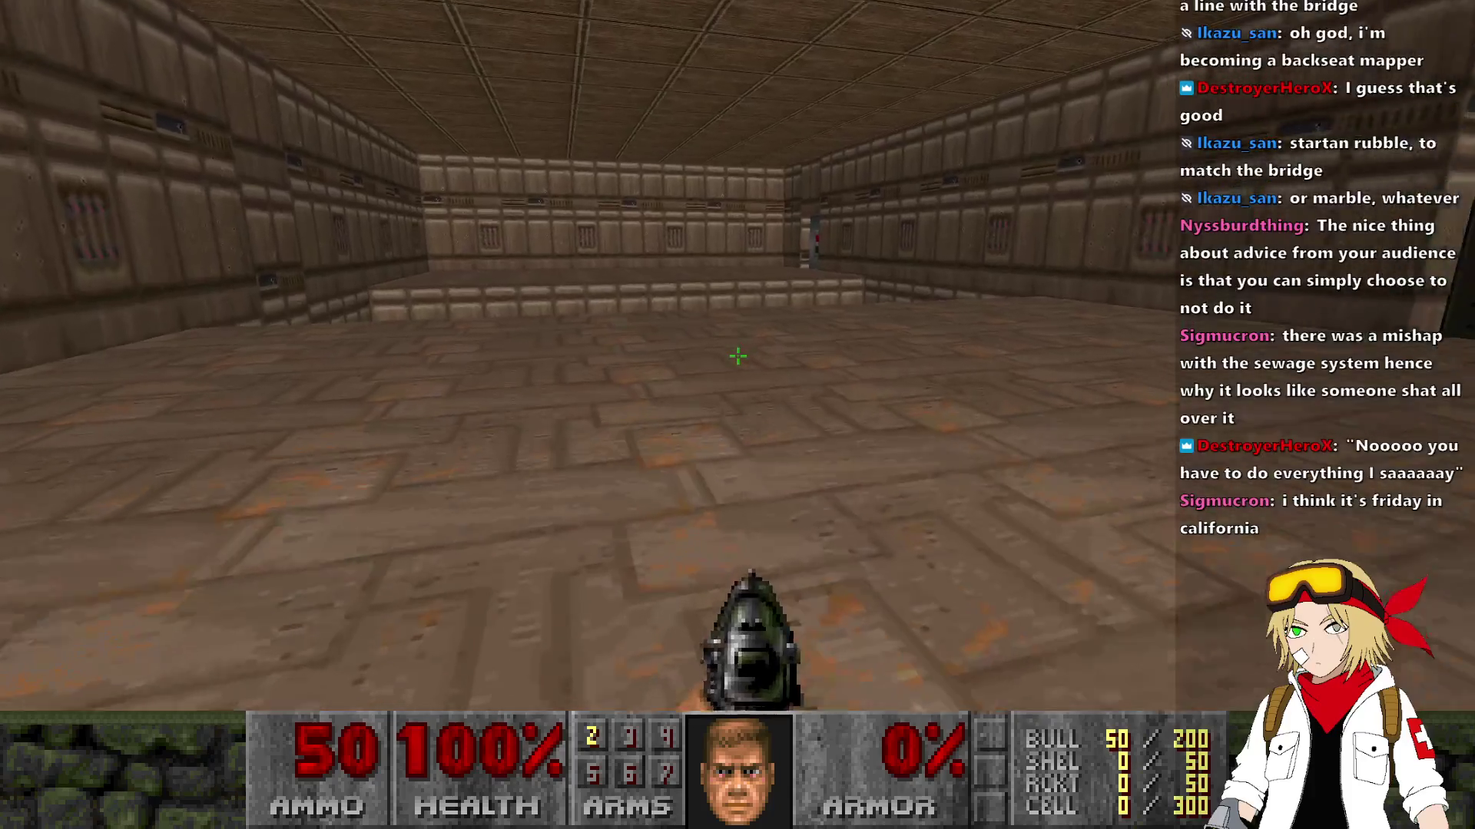
key(w)
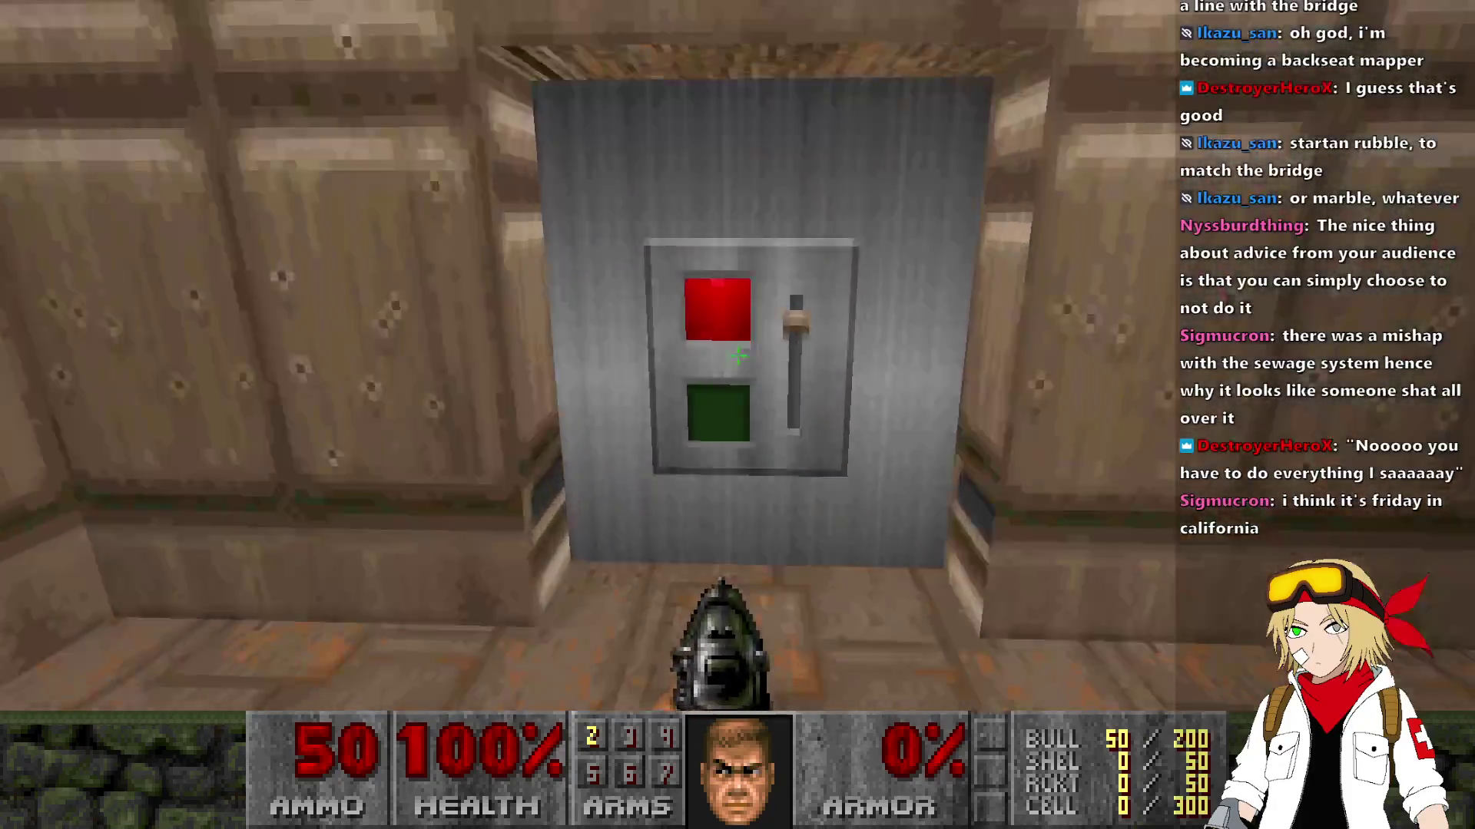
key(w)
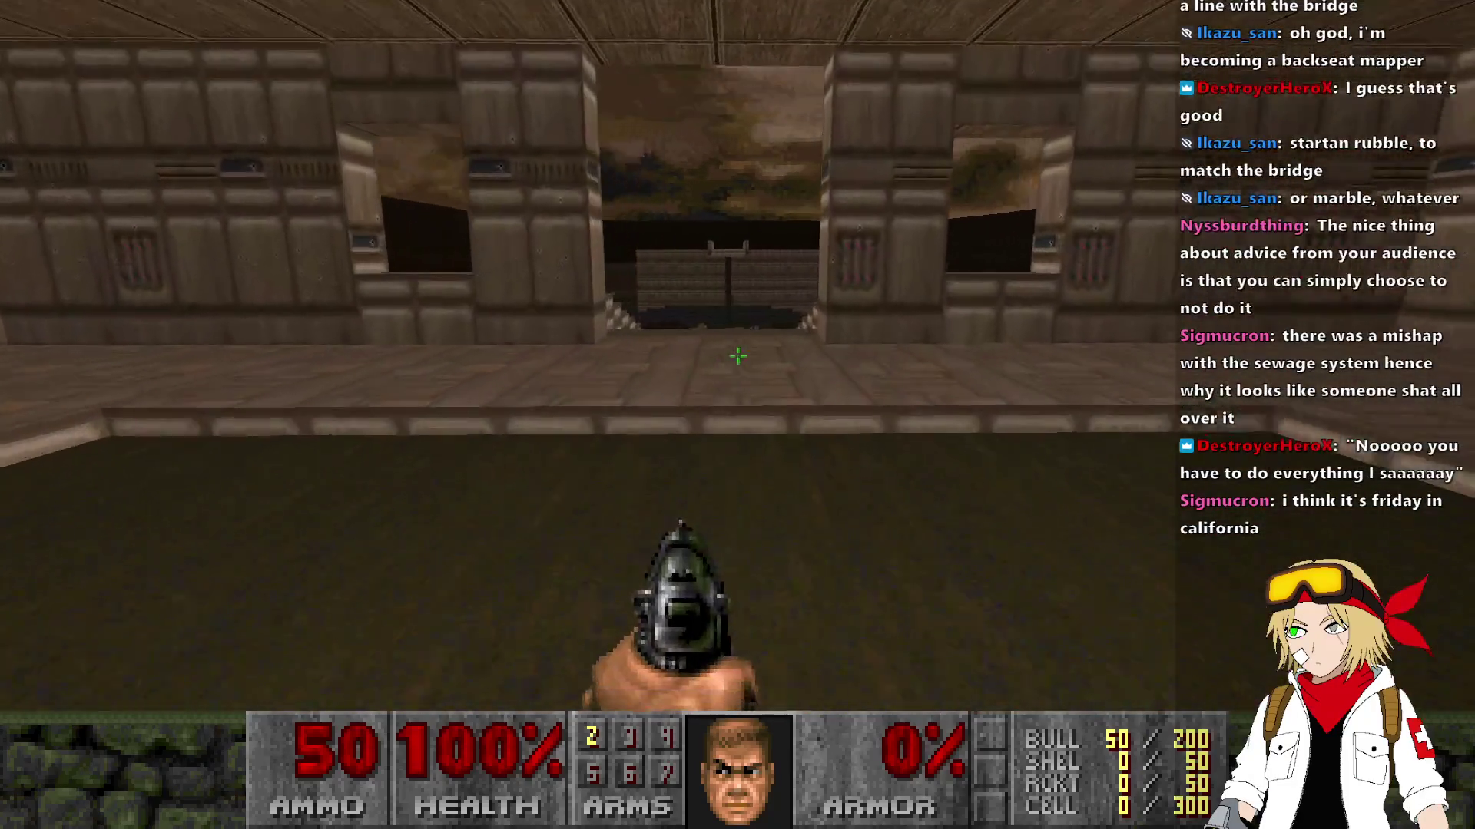
key(w)
key(w)
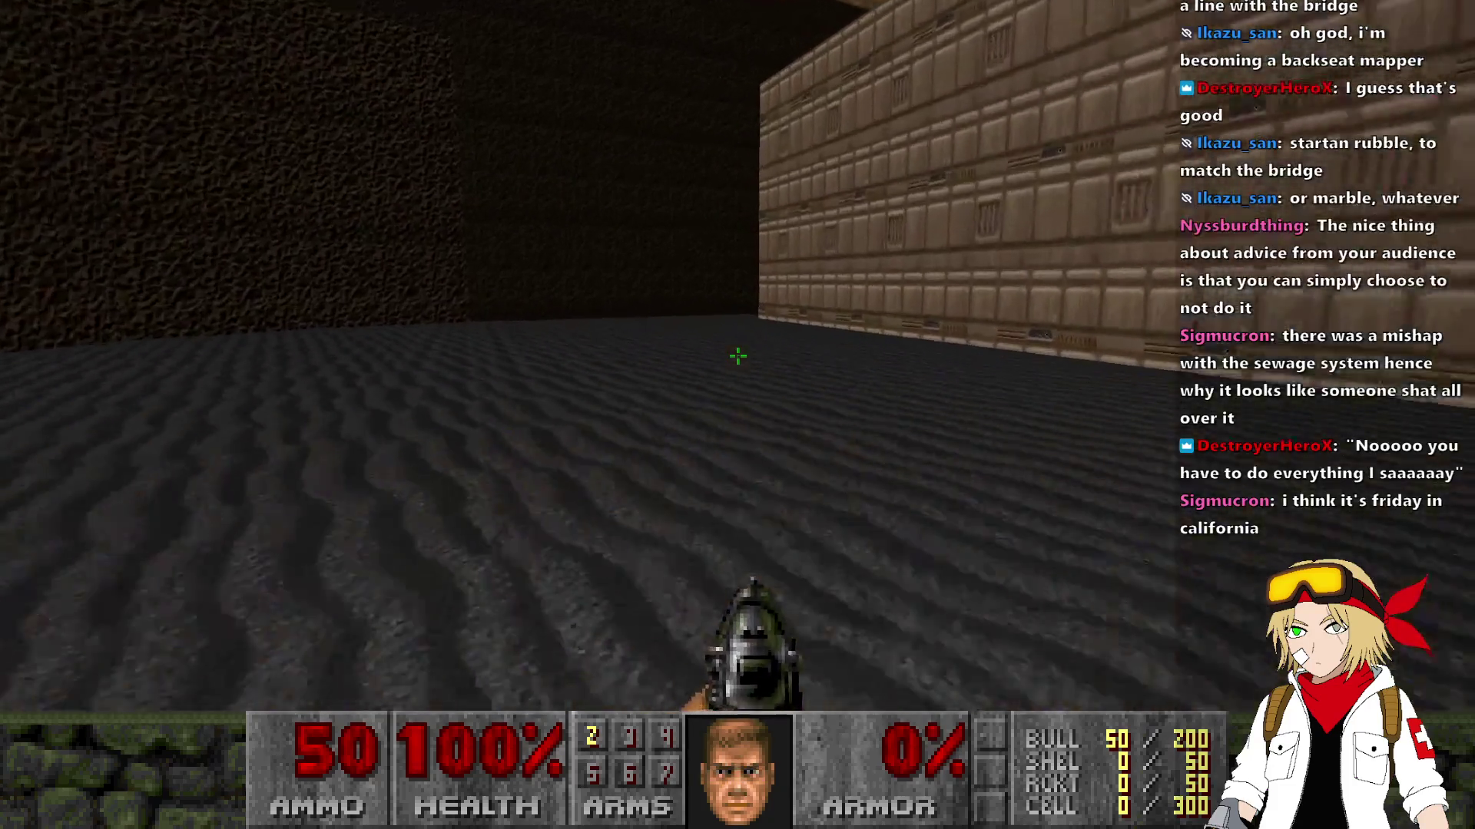
Step: Walk out to the low wall overlooking the bridges, then quit UZDoom back to the editor
key(w)
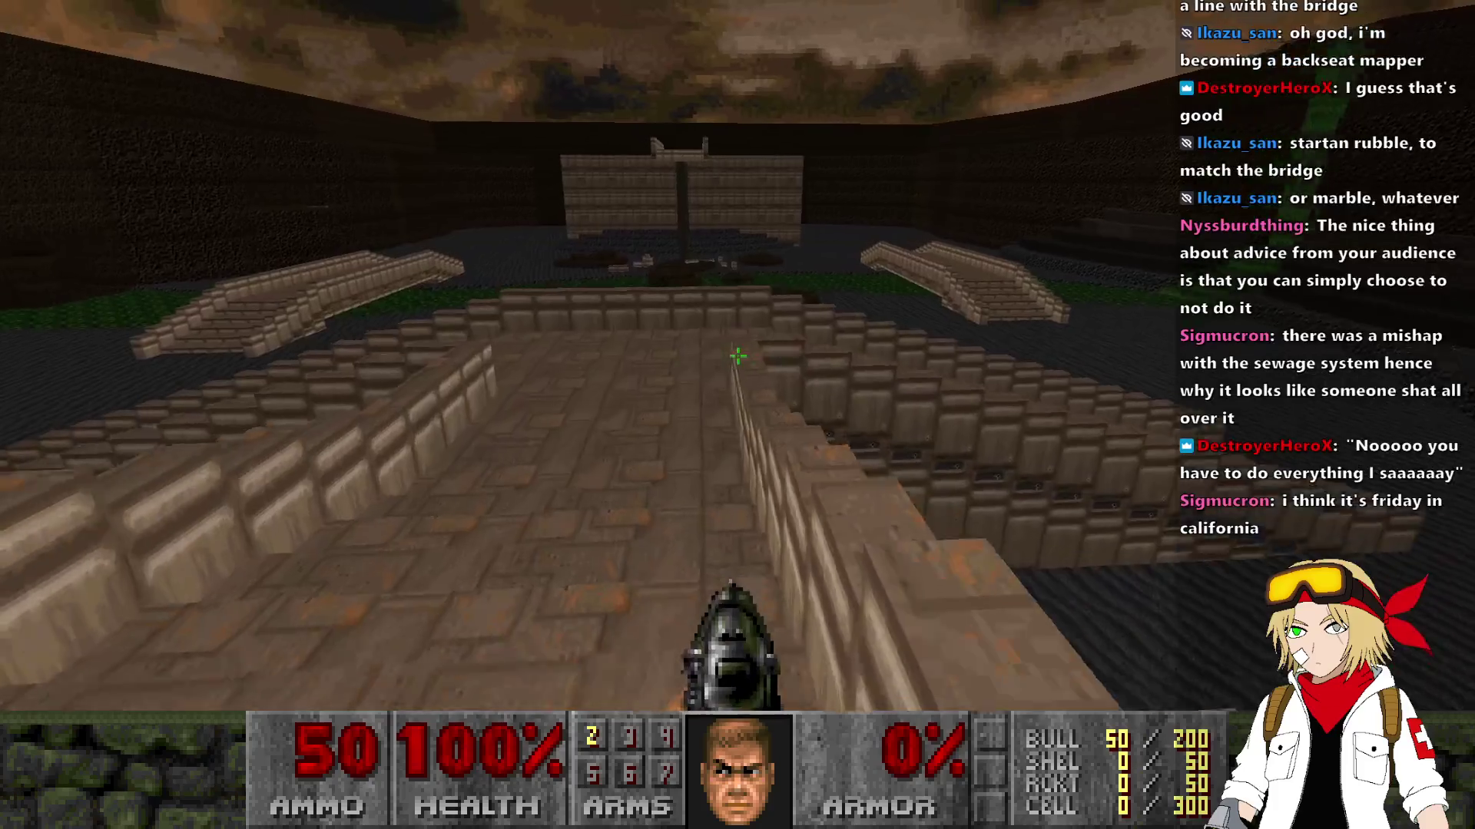
key(w)
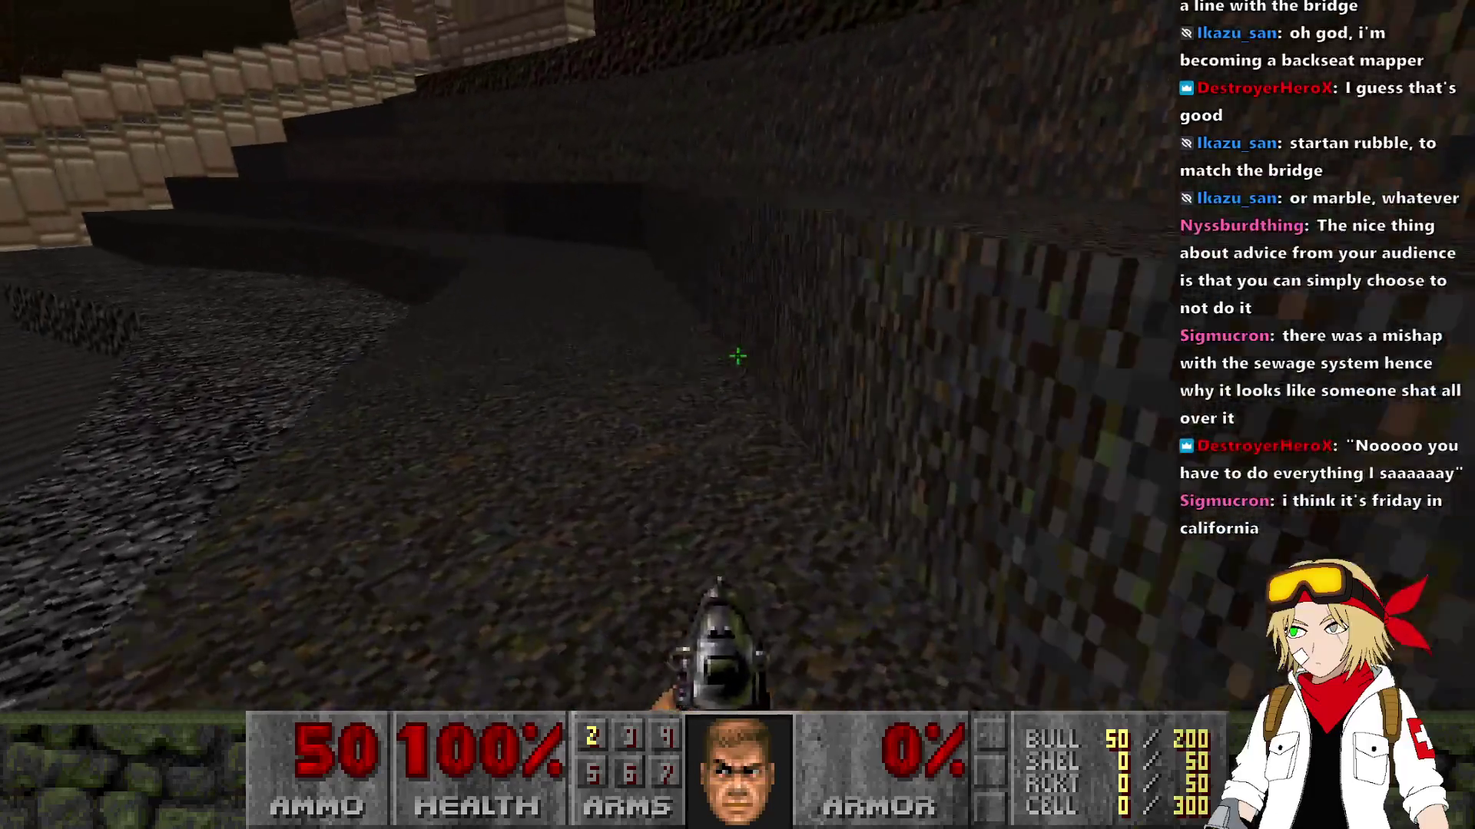
mouse_move(737, 355)
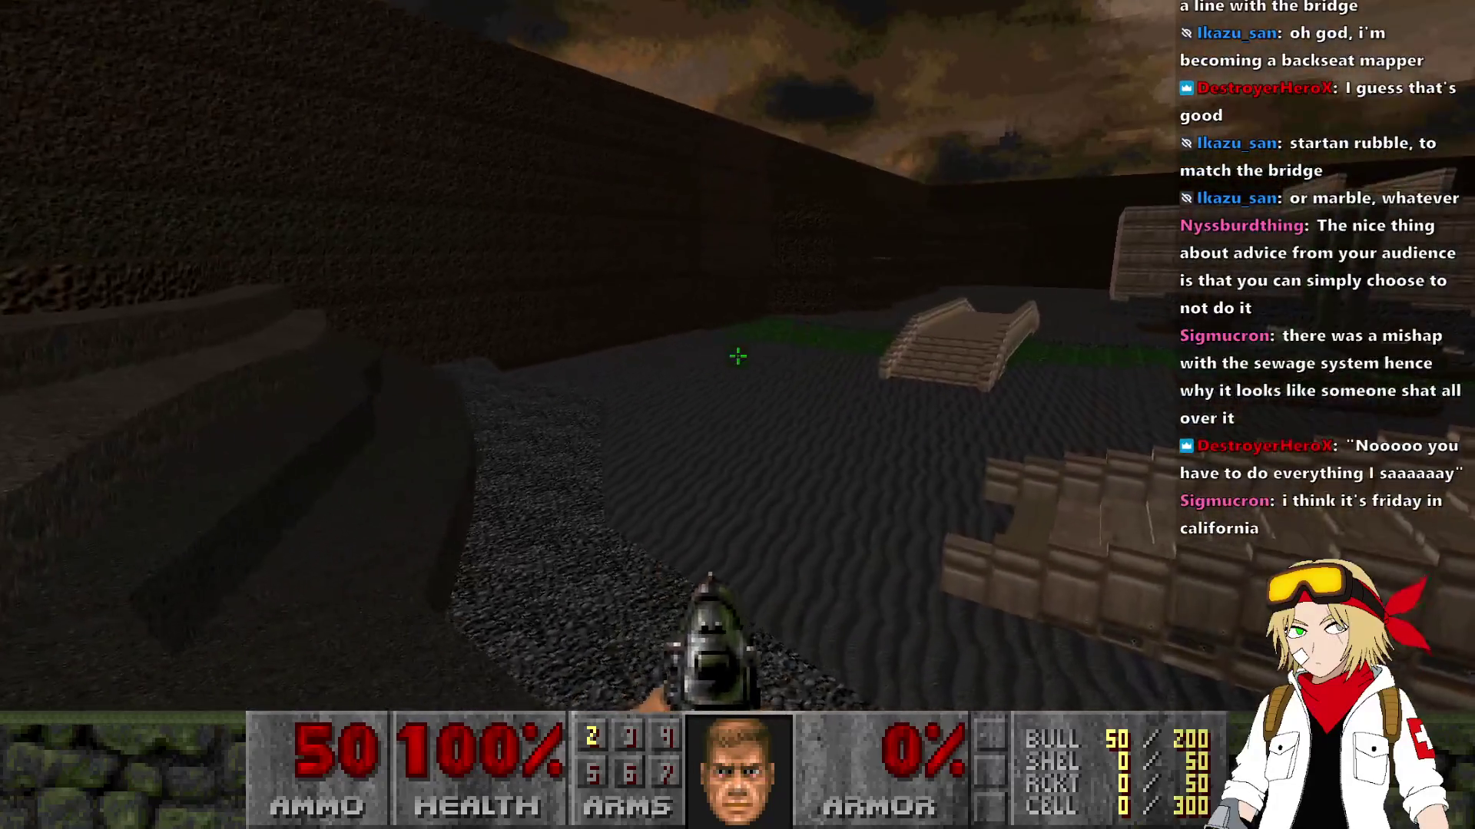
key(alt+F4)
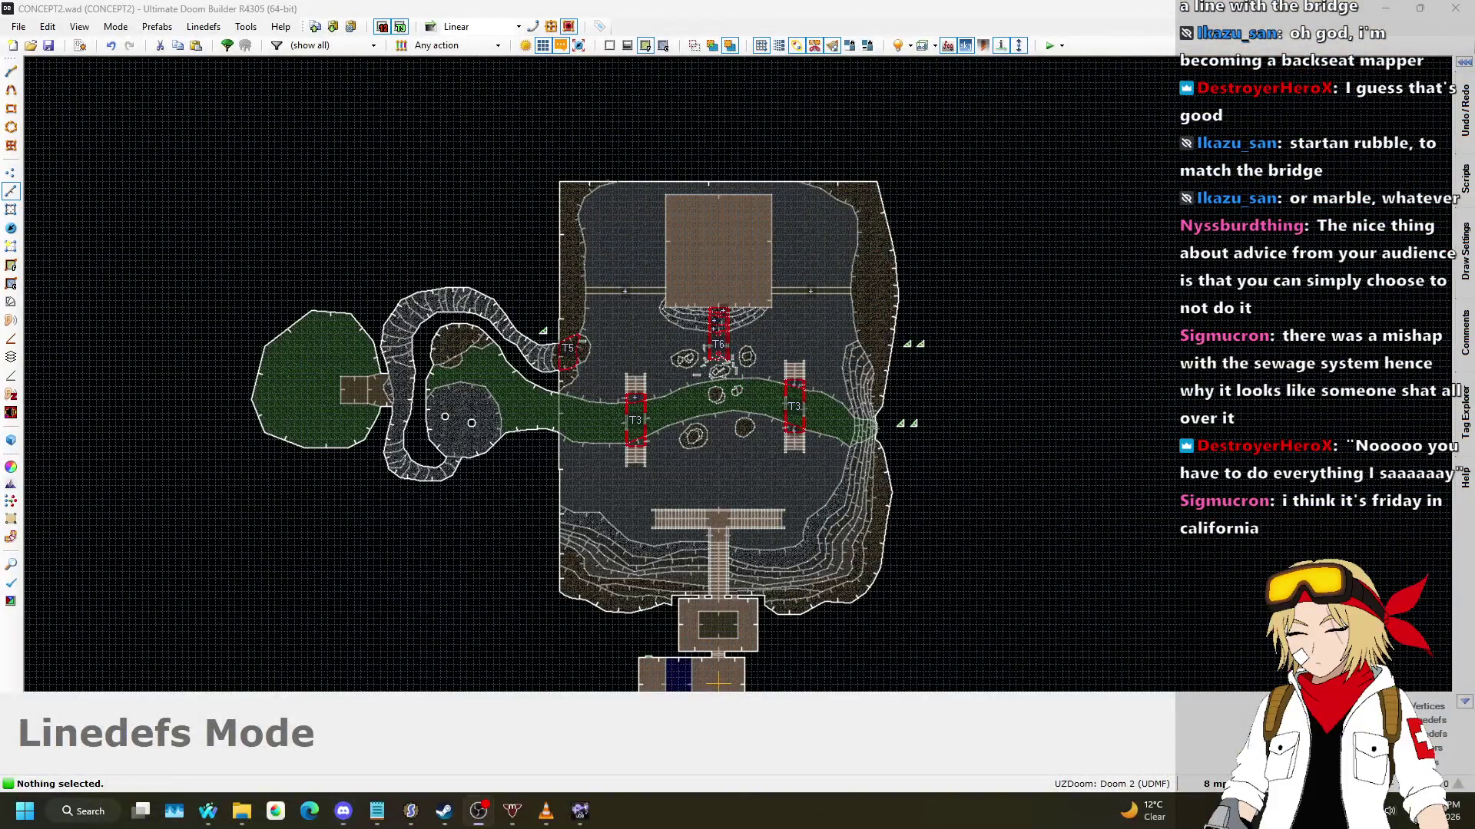
Step: Add two more bridge edge linedefs to the selection
scroll(789, 311, up, 5)
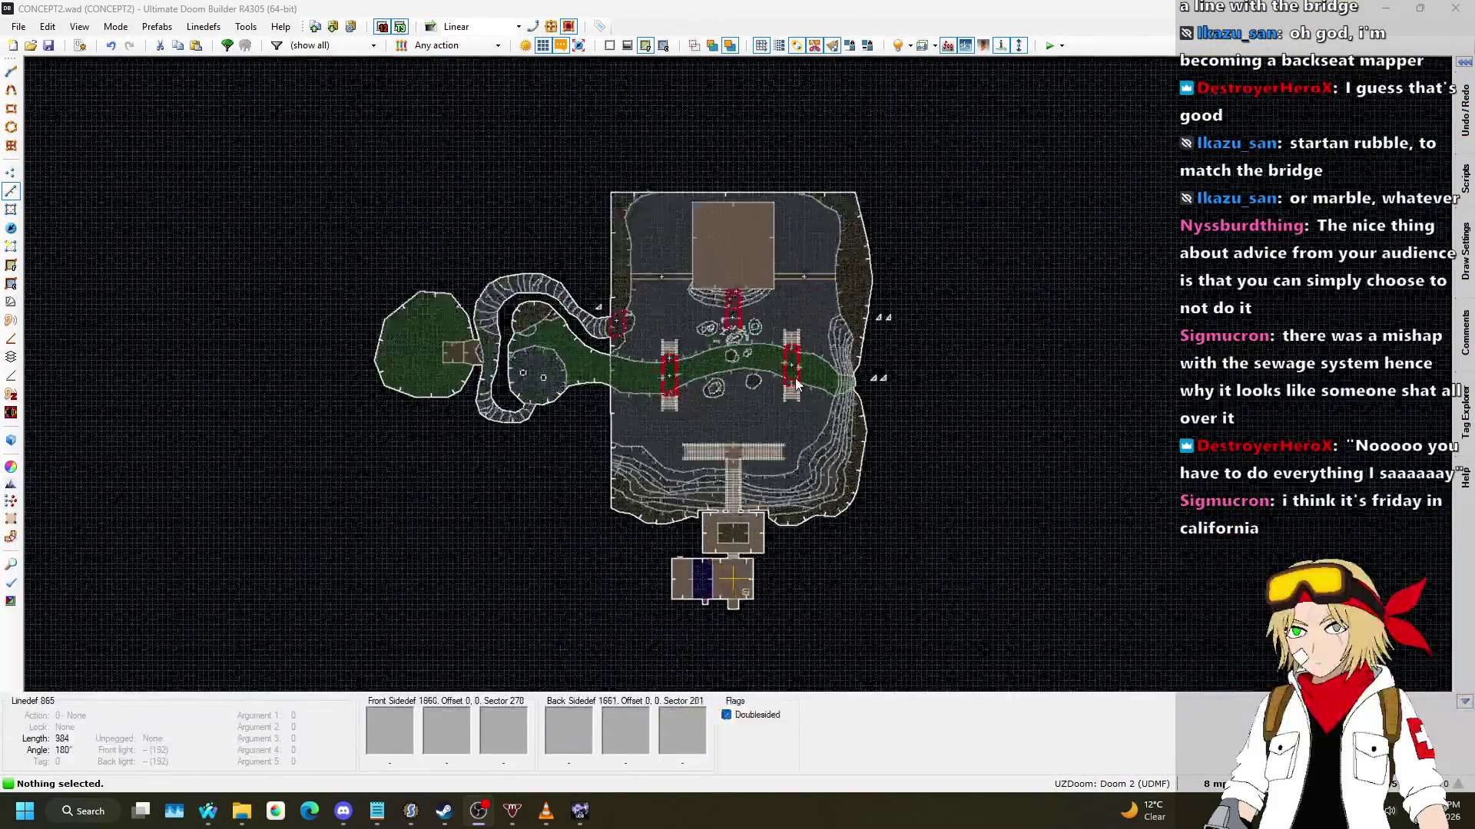
scroll(726, 339, down, 1)
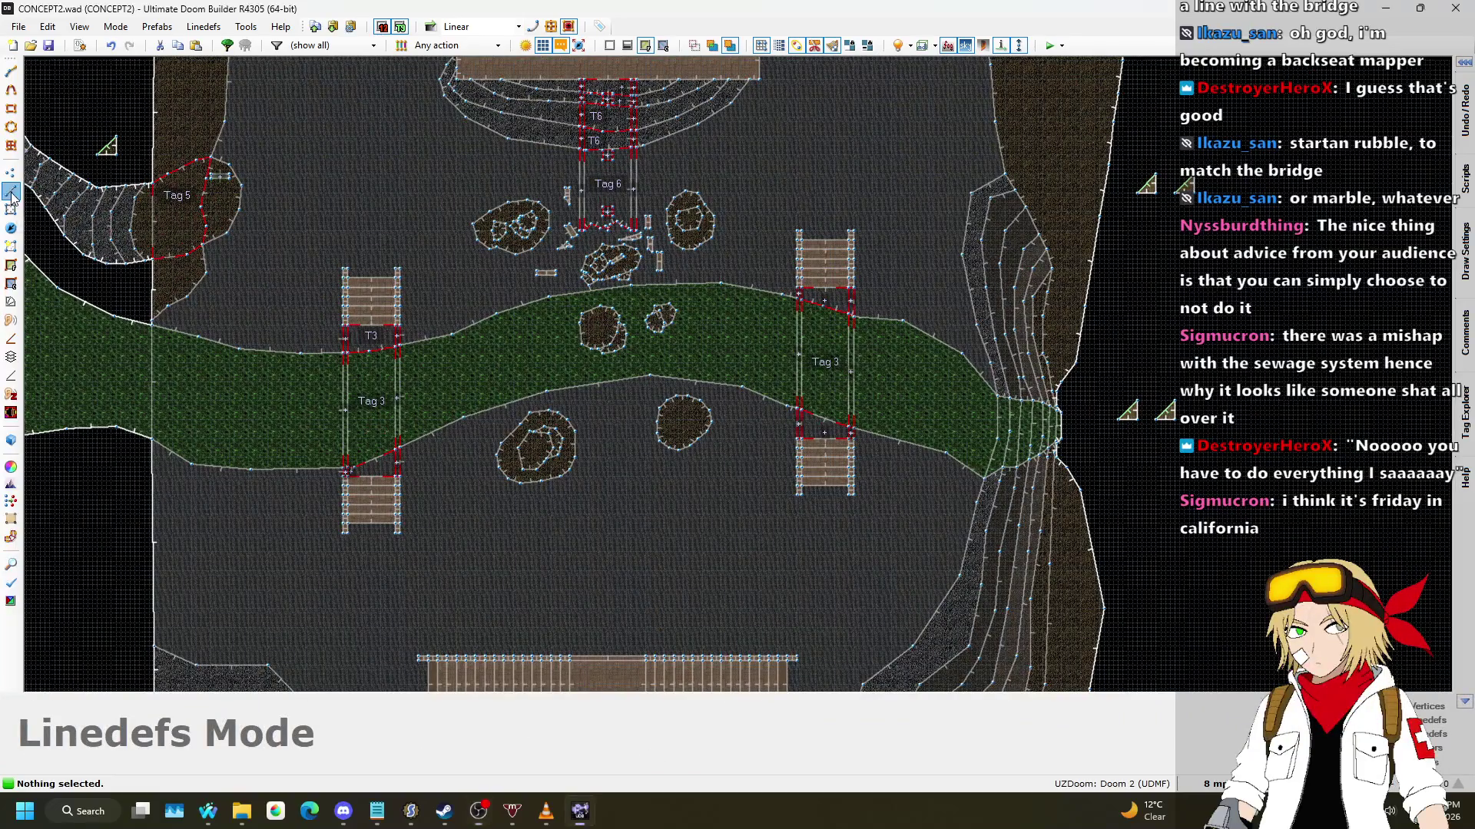
scroll(636, 356, down, 4)
scroll(588, 467, up, 4)
scroll(545, 324, up, 3)
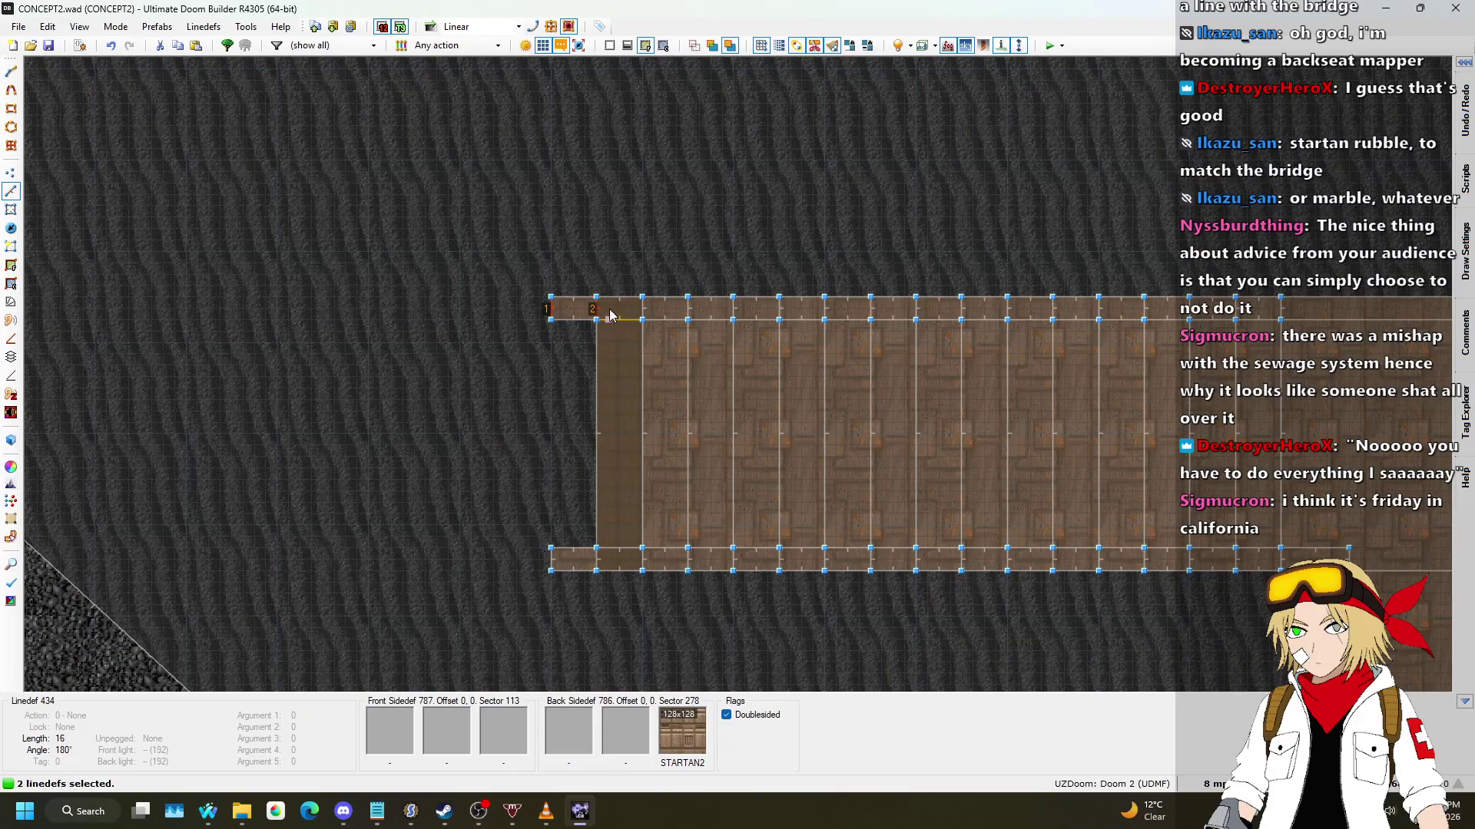
click(730, 319)
click(777, 320)
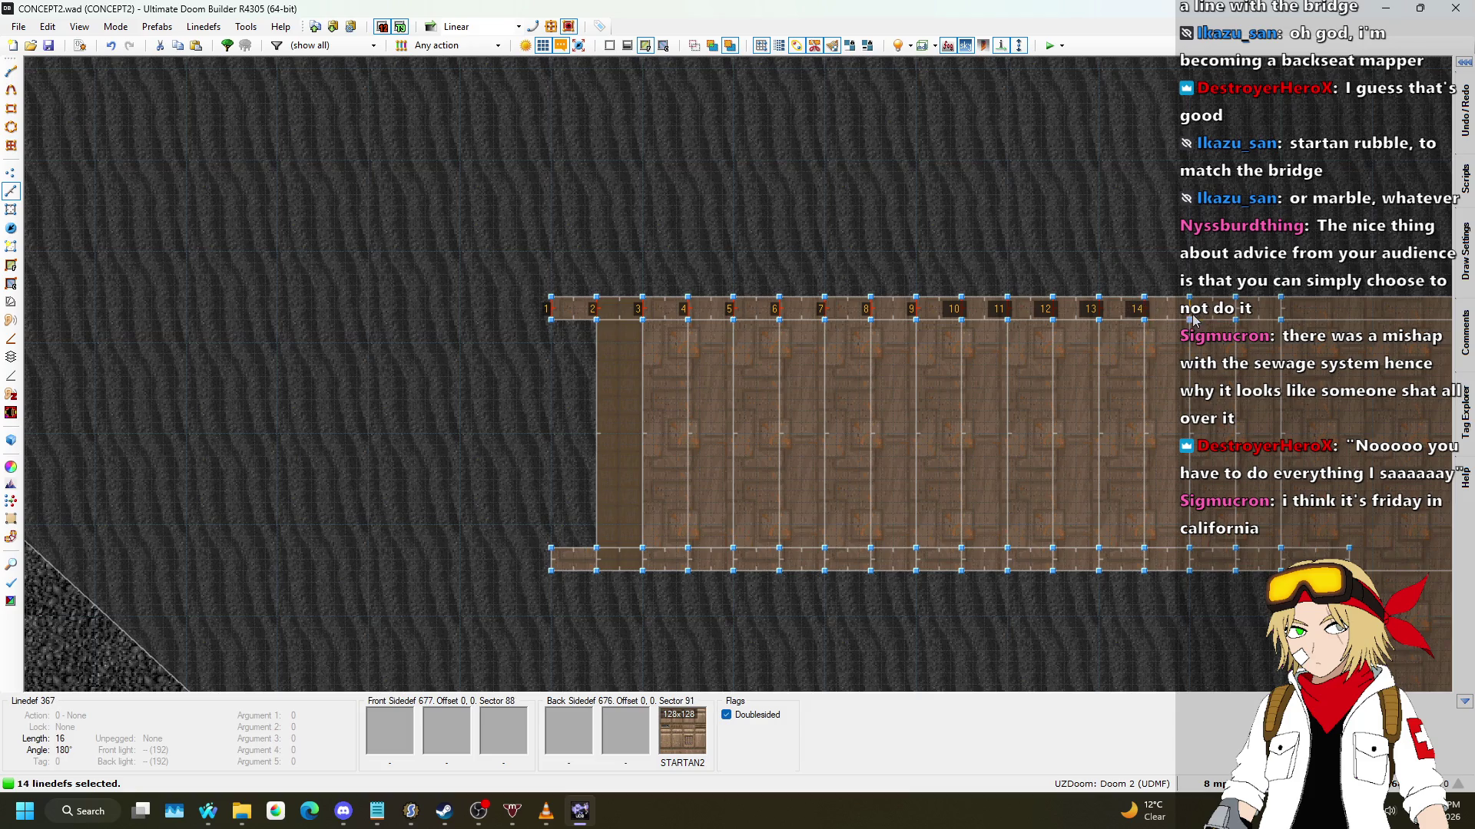
Step: Give the selected linedefs action 181 Plane Align with Align Floor set to Back, then preview in 3D
right_click(1243, 318)
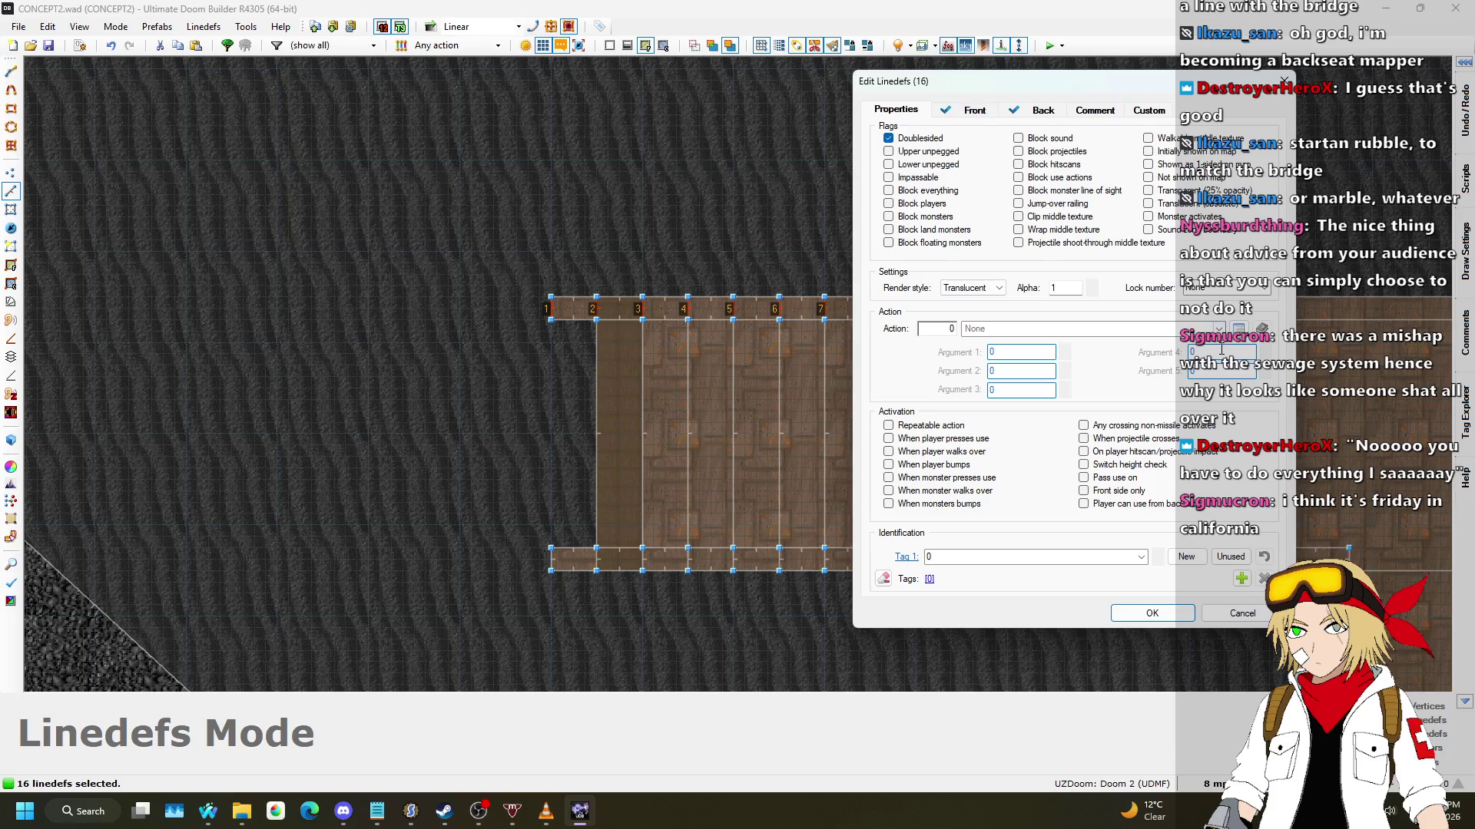
click(1238, 329)
scroll(476, 369, down, 5)
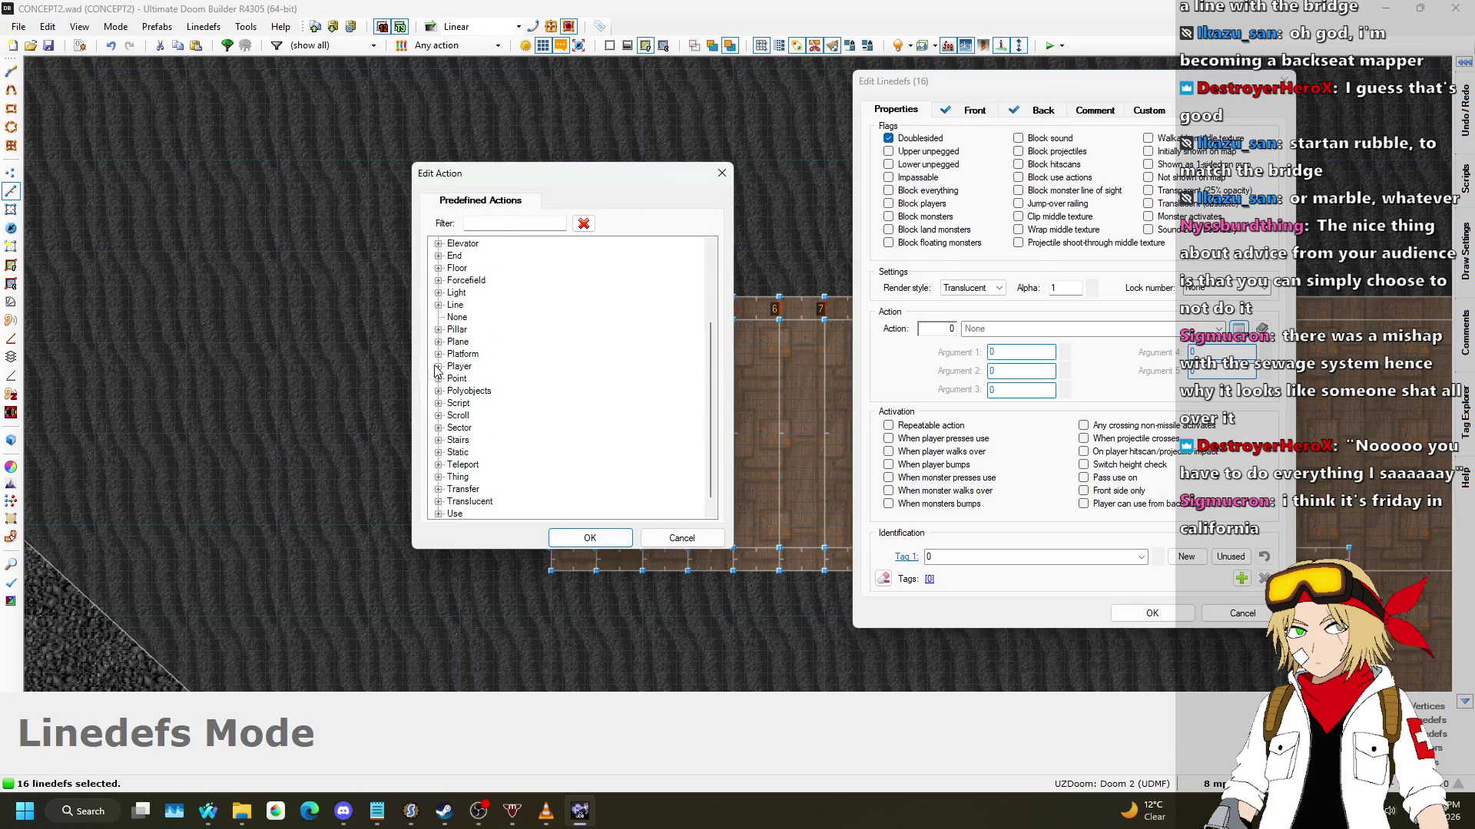
click(437, 343)
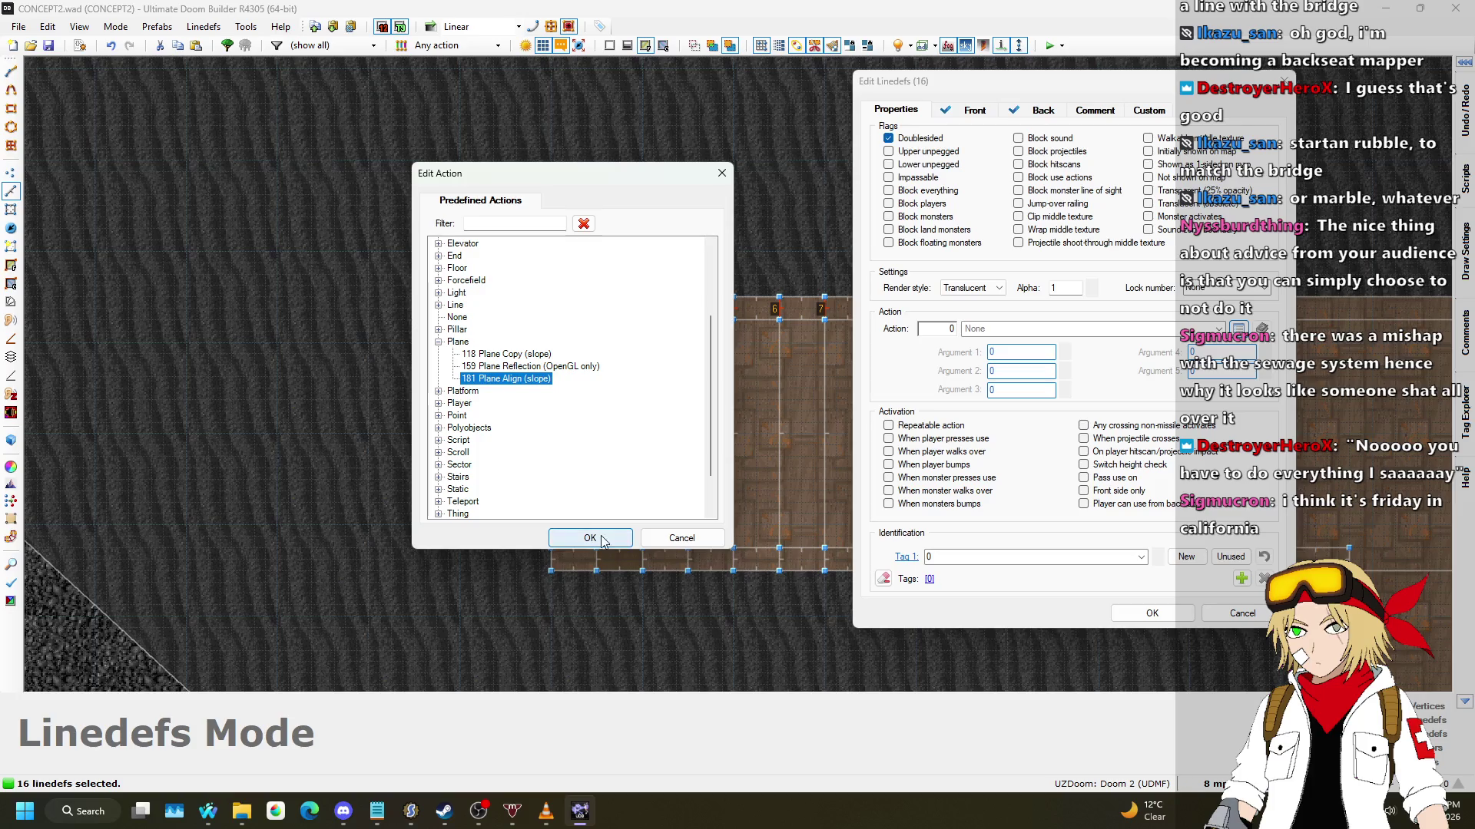
click(602, 539)
click(1064, 352)
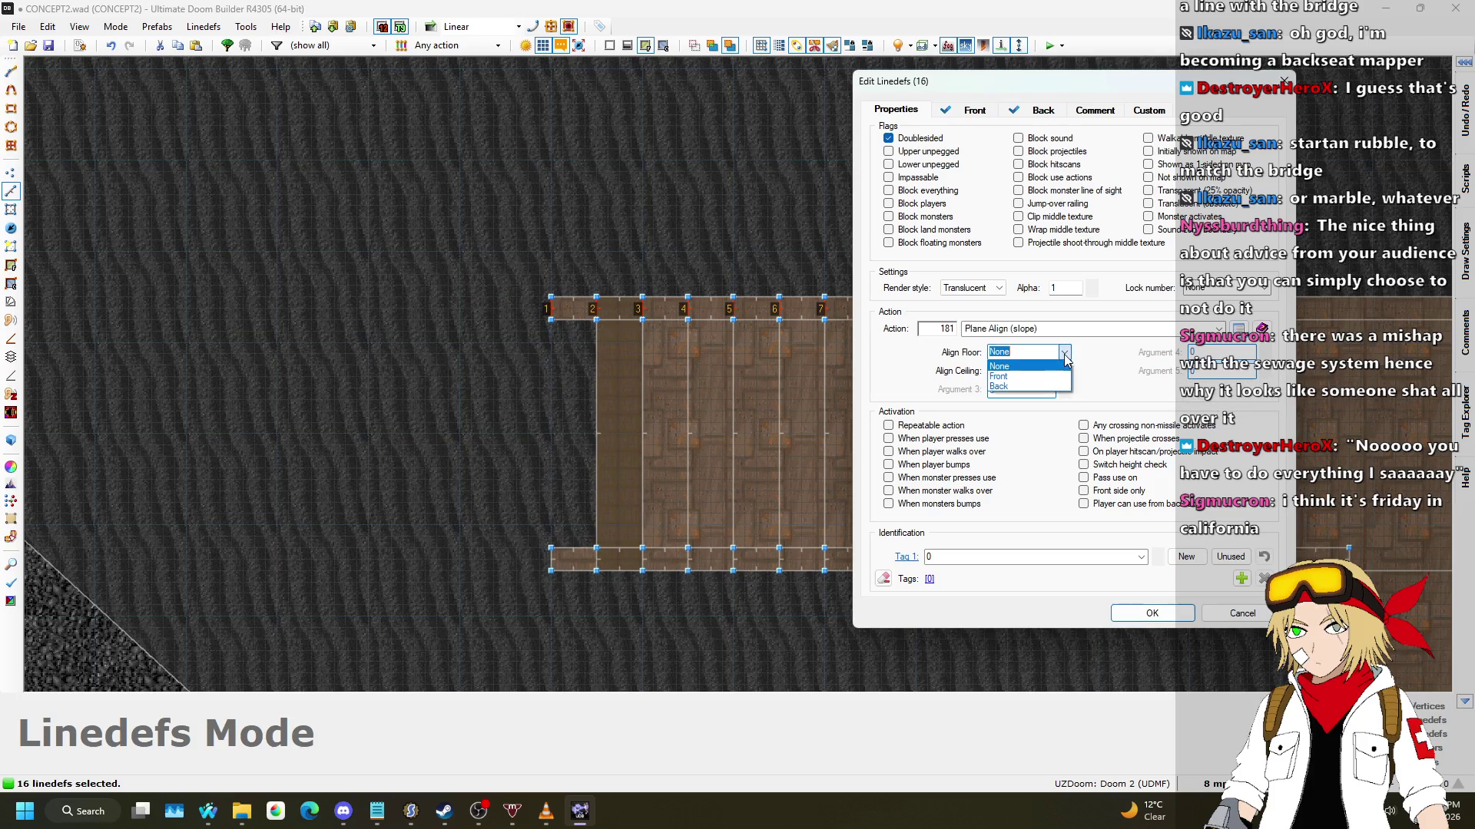
click(1006, 386)
click(1065, 353)
click(1152, 613)
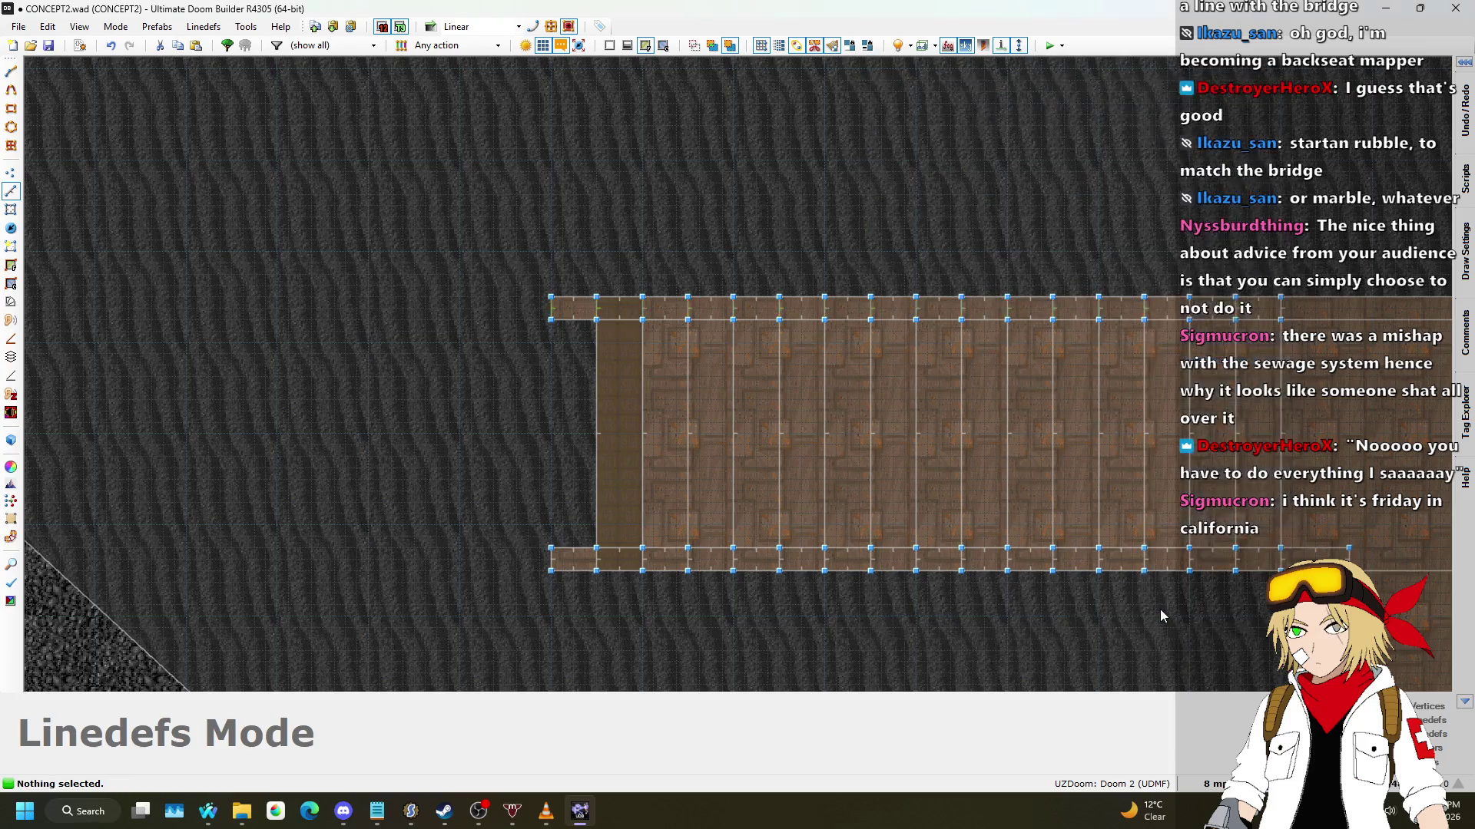
key(q)
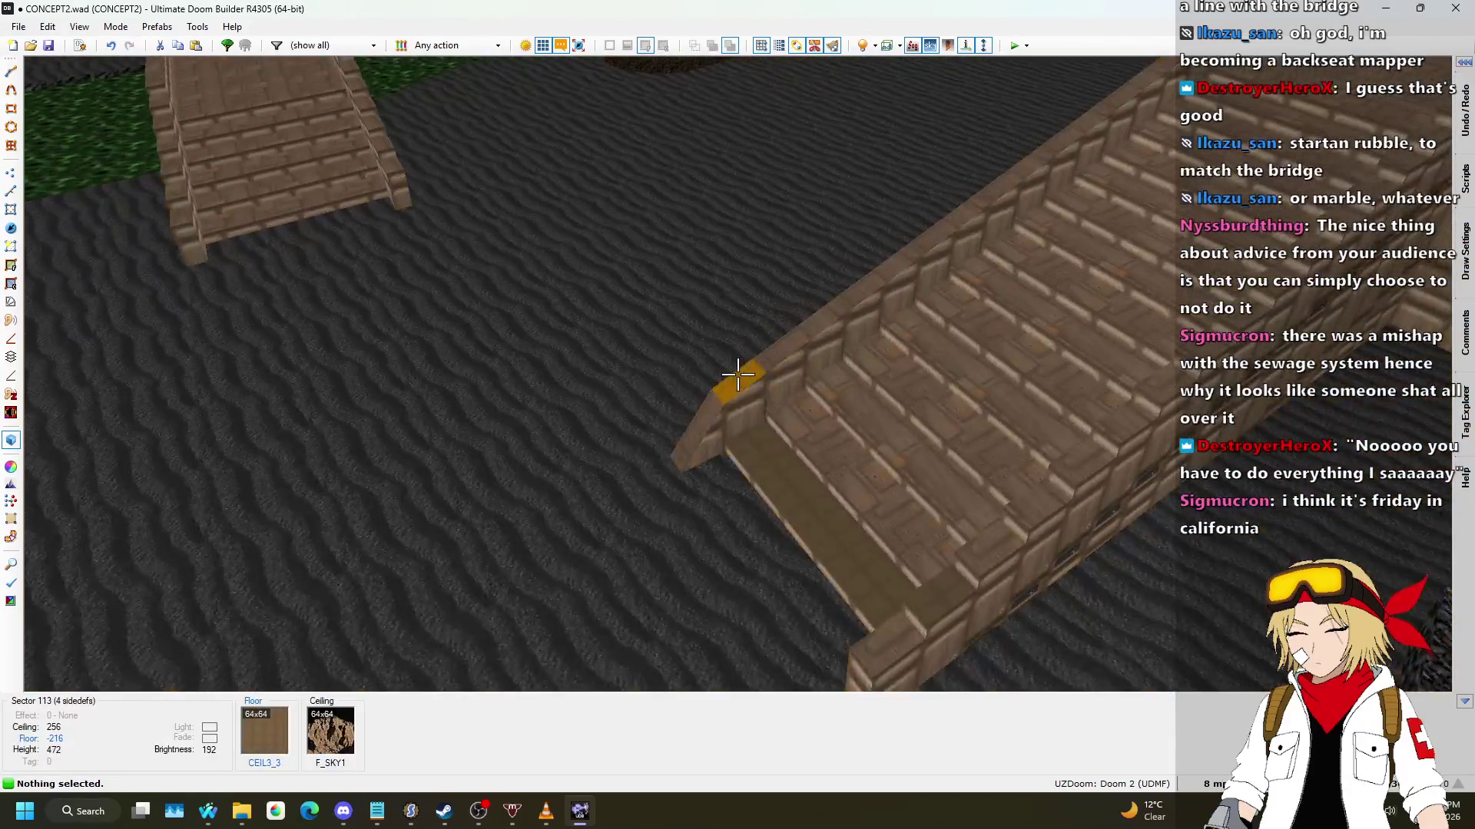
Step: Back in 2D, select the short top-edge linedefs at the bridge's west end
key(q)
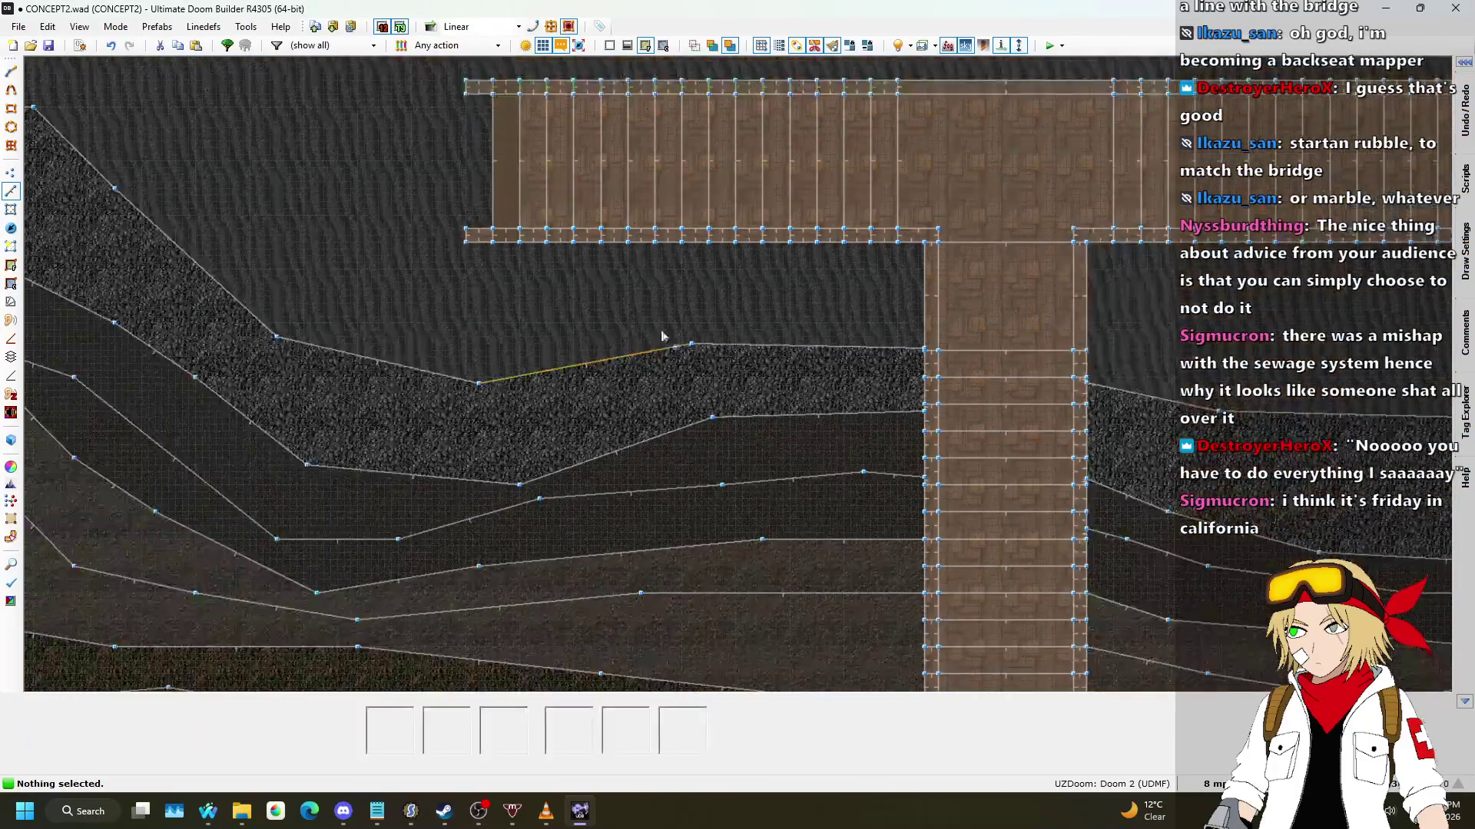
key(q)
key(q)
click(425, 181)
click(468, 181)
click(512, 183)
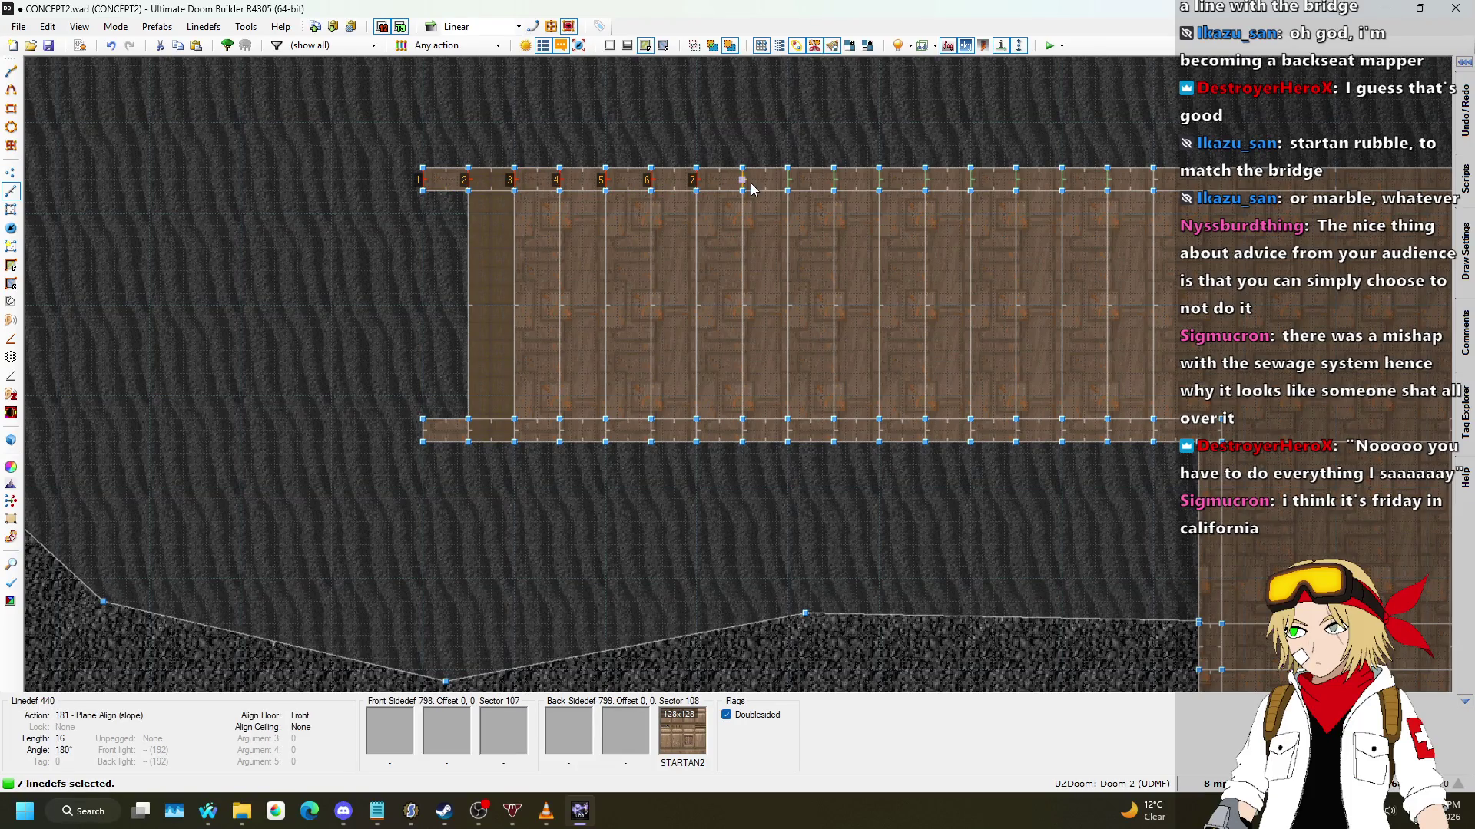
click(880, 181)
click(1064, 182)
Step: Change the selected linedefs' Align Floor setting from Front to Back
right_click(1116, 189)
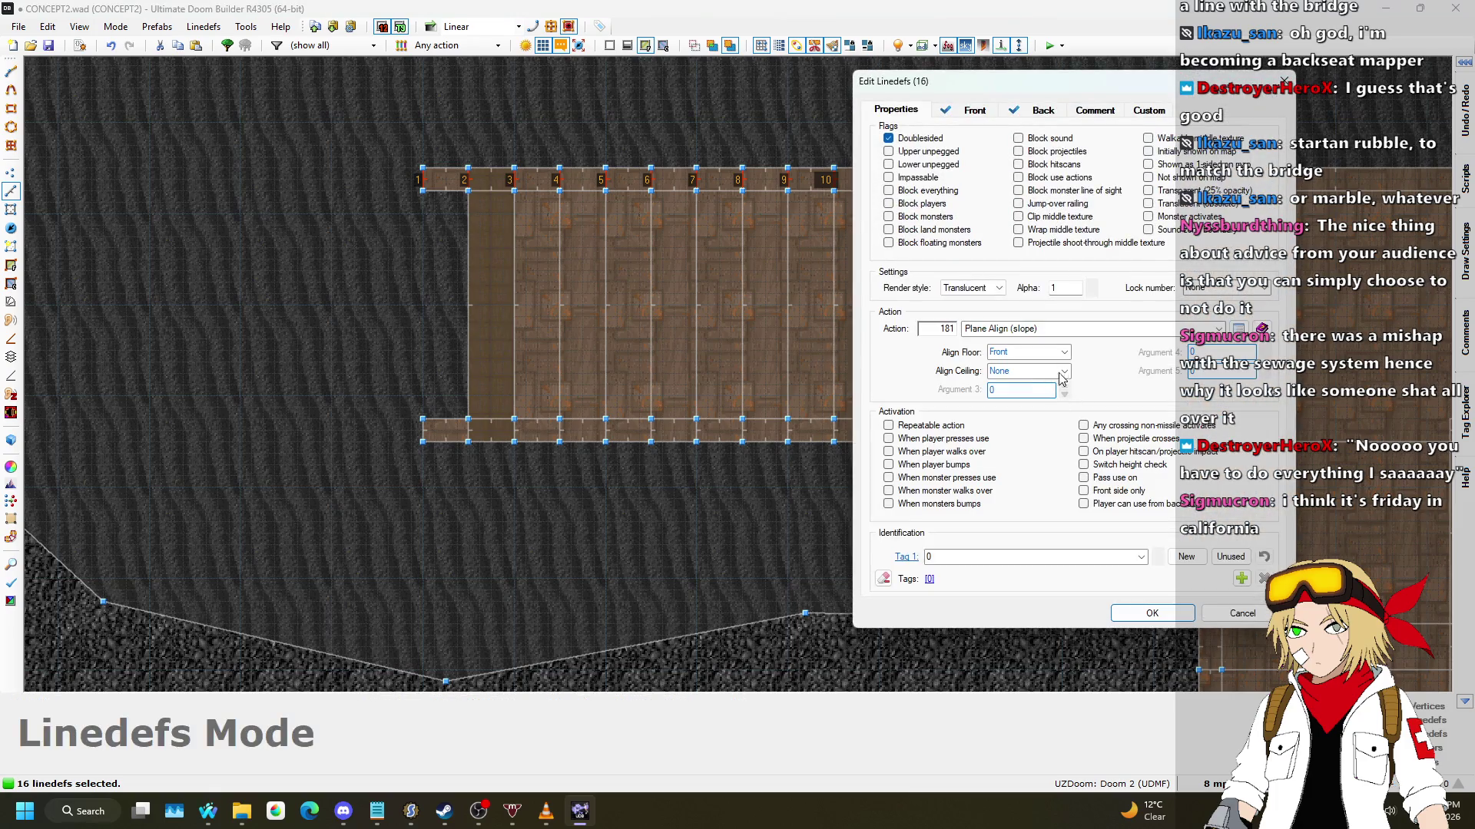
click(1064, 353)
click(1045, 388)
click(1137, 619)
Step: Fly over the sloped bridge floor in 3D, then return to the 2D map
key(w)
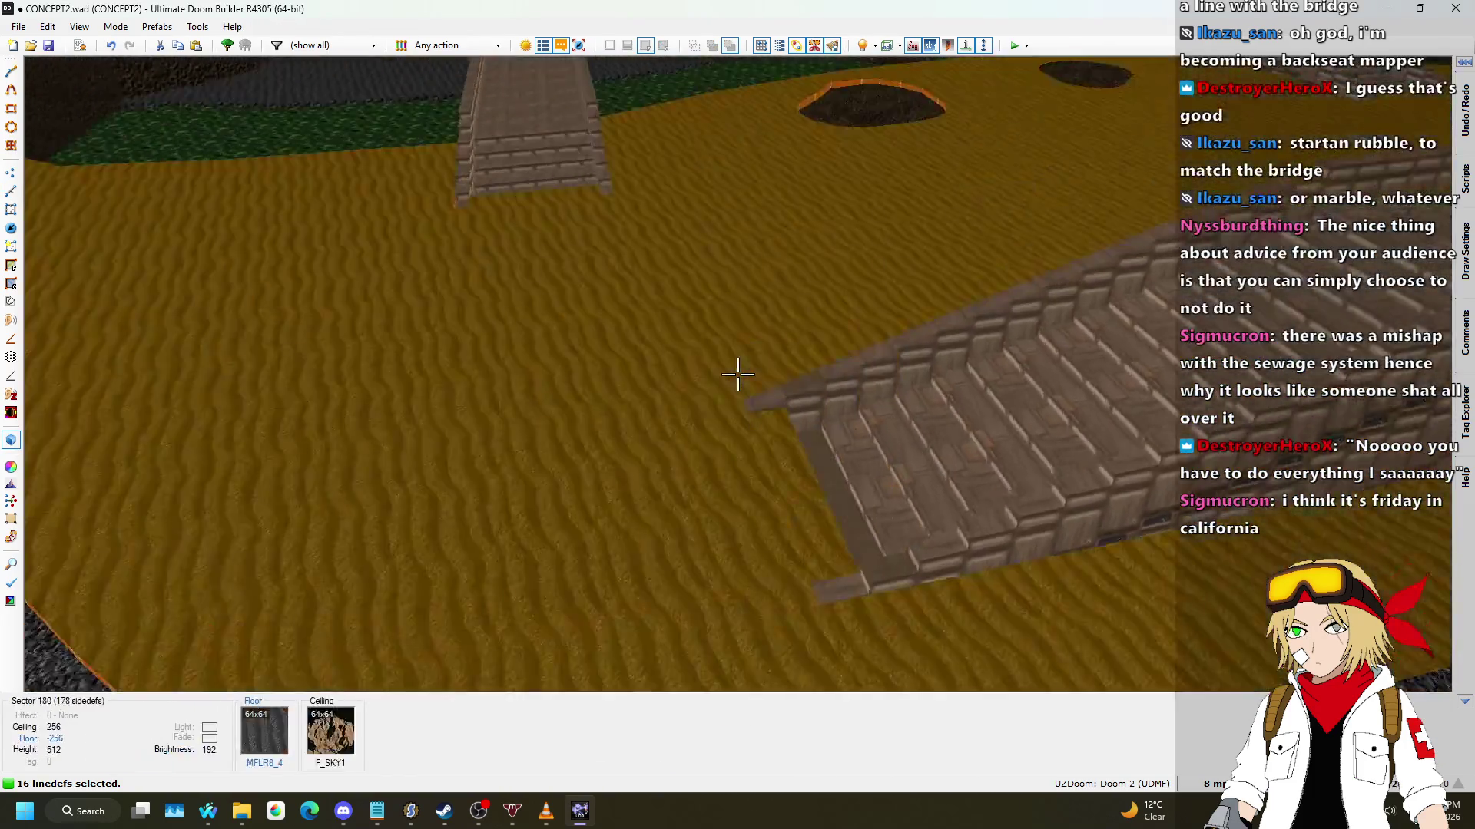
key(w)
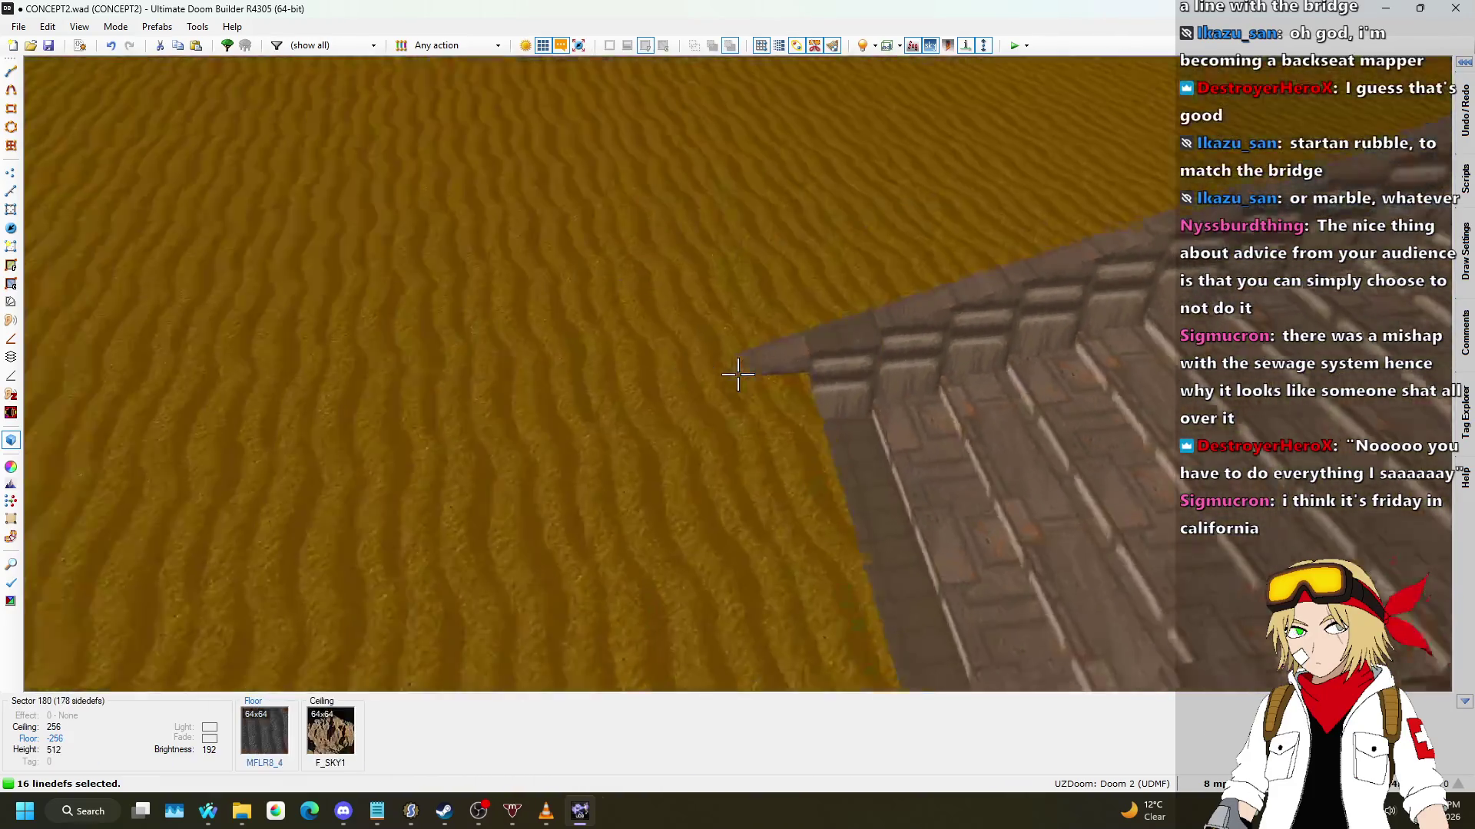
key(w)
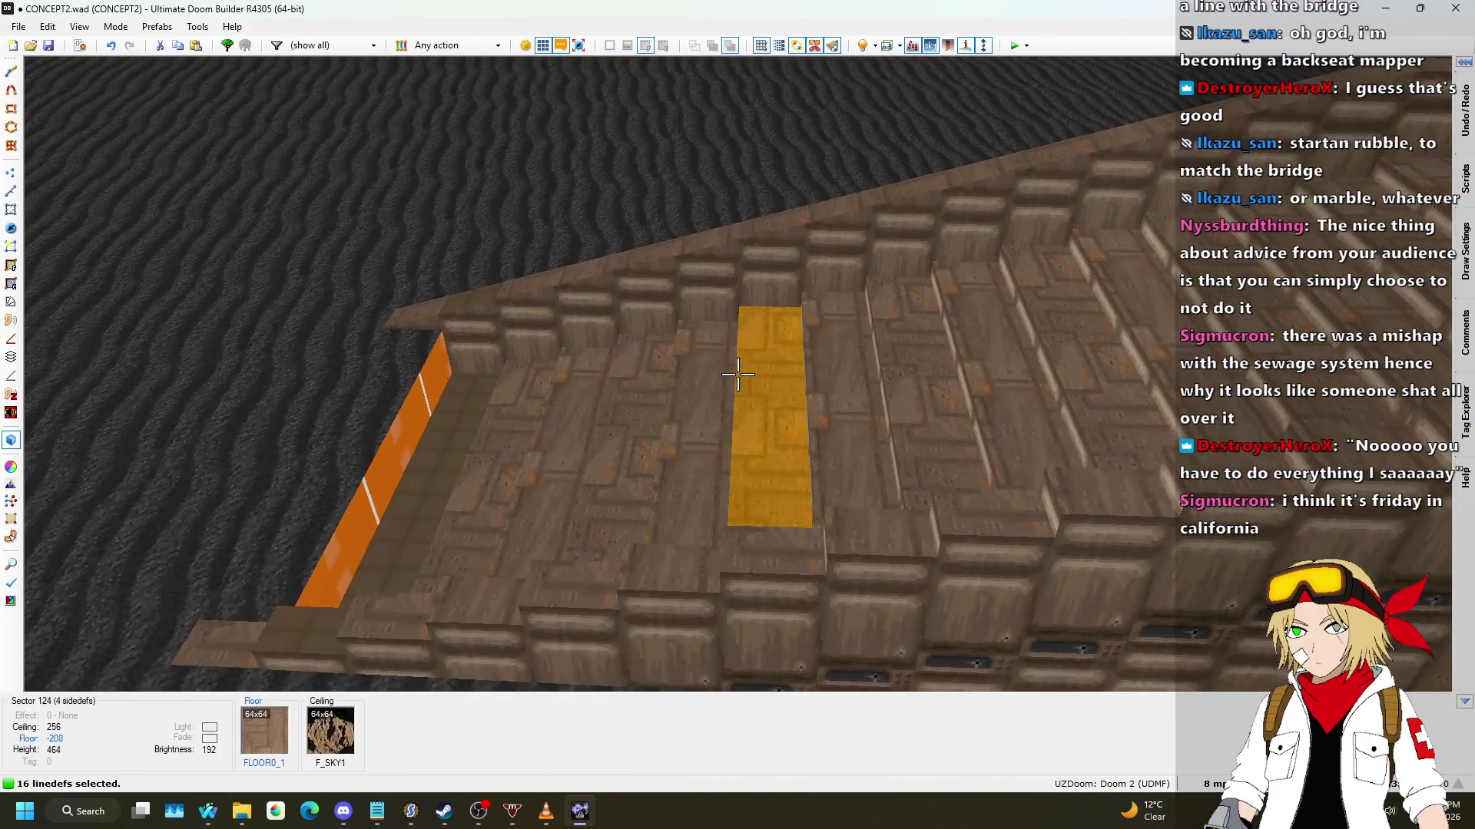
key(w)
scroll(727, 381, down, 3)
scroll(558, 208, up, 4)
scroll(557, 207, down, 3)
scroll(504, 232, up, 3)
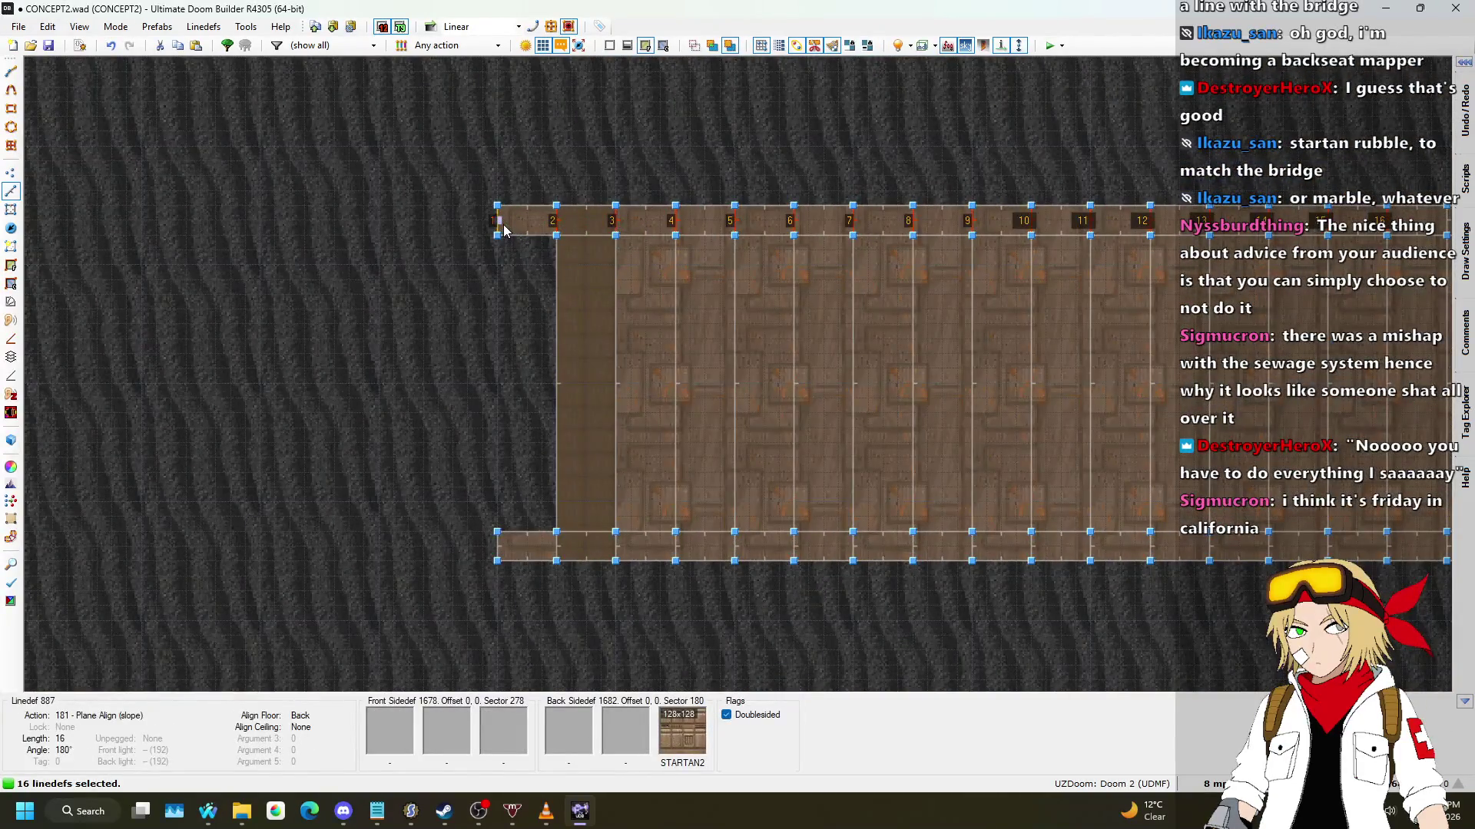
Step: Deselect the left-end corner linedef and give the remaining linedefs action 181 Plane Align
click(504, 229)
scroll(457, 294, down, 3)
scroll(840, 261, up, 3)
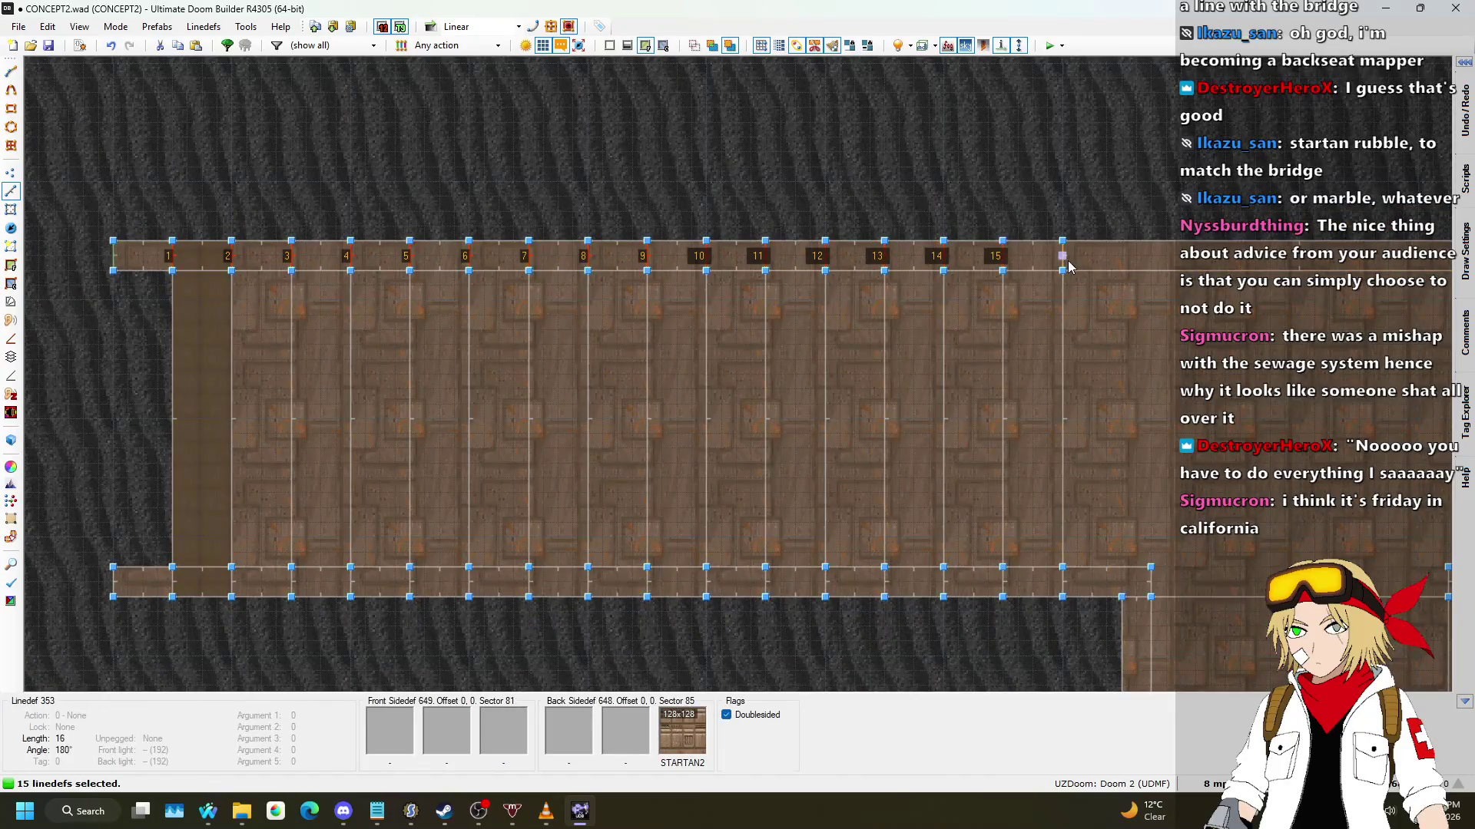
right_click(1068, 267)
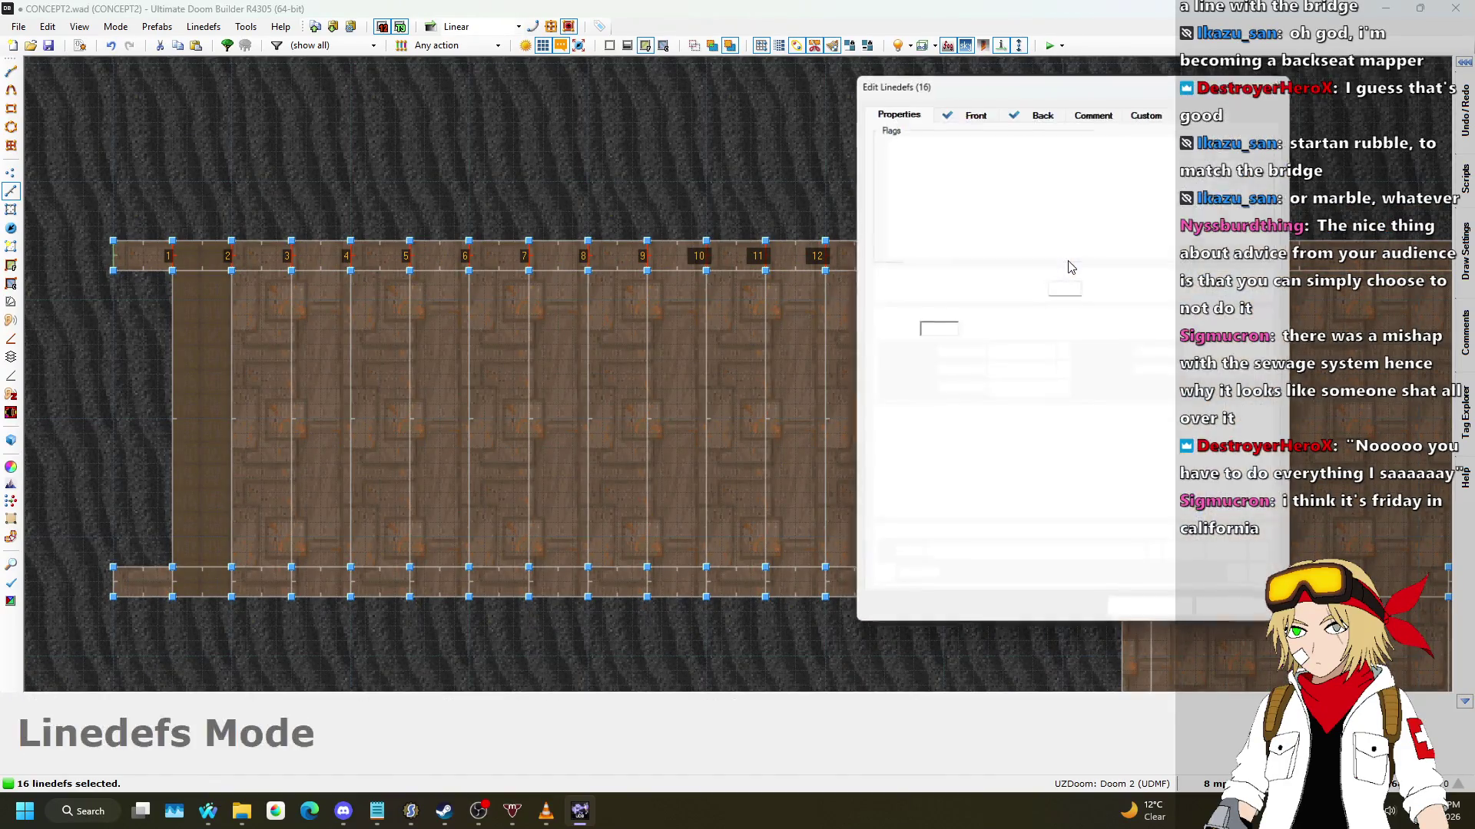
click(1238, 328)
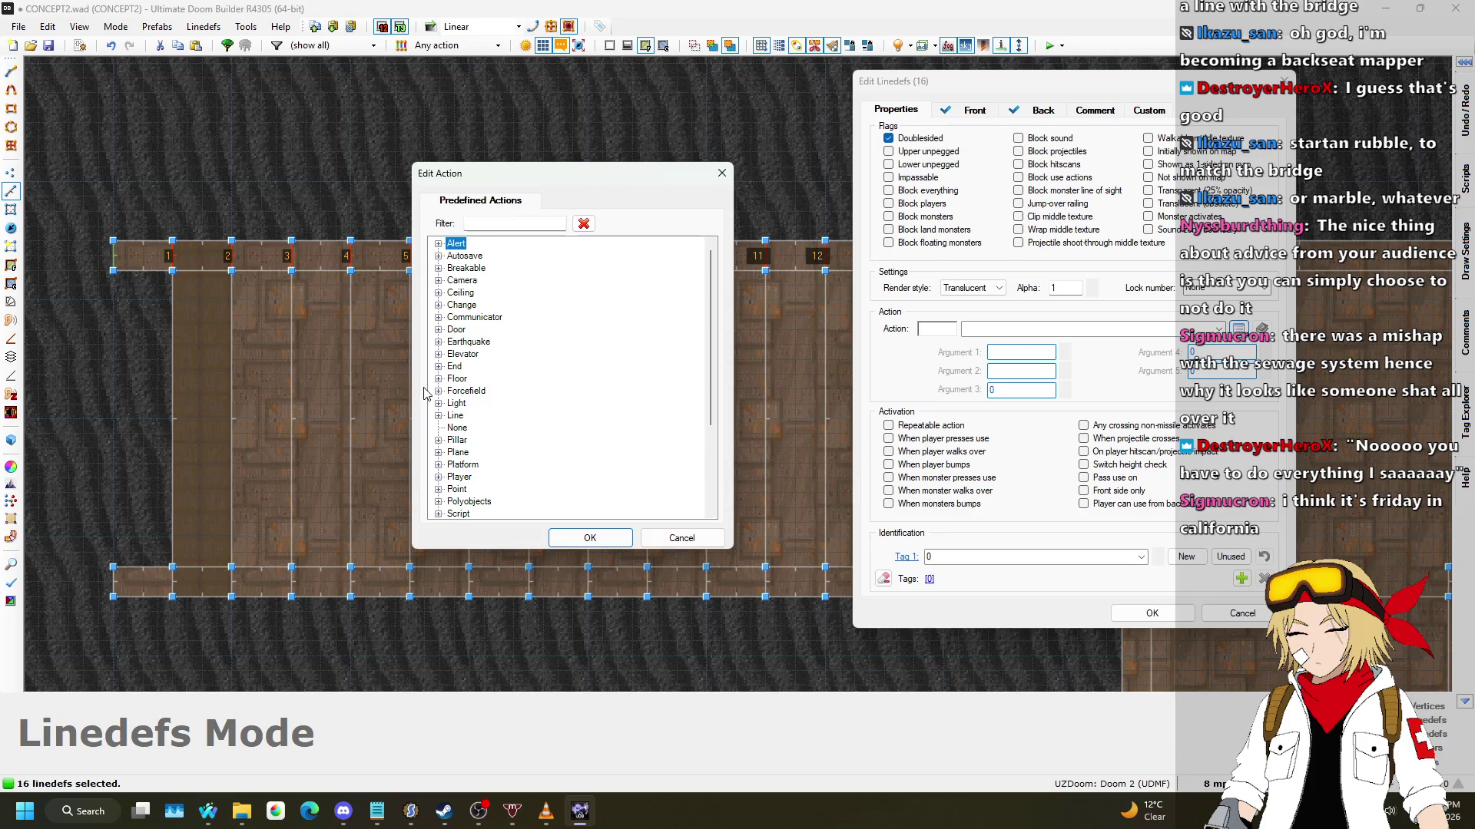
click(438, 453)
click(518, 490)
click(590, 538)
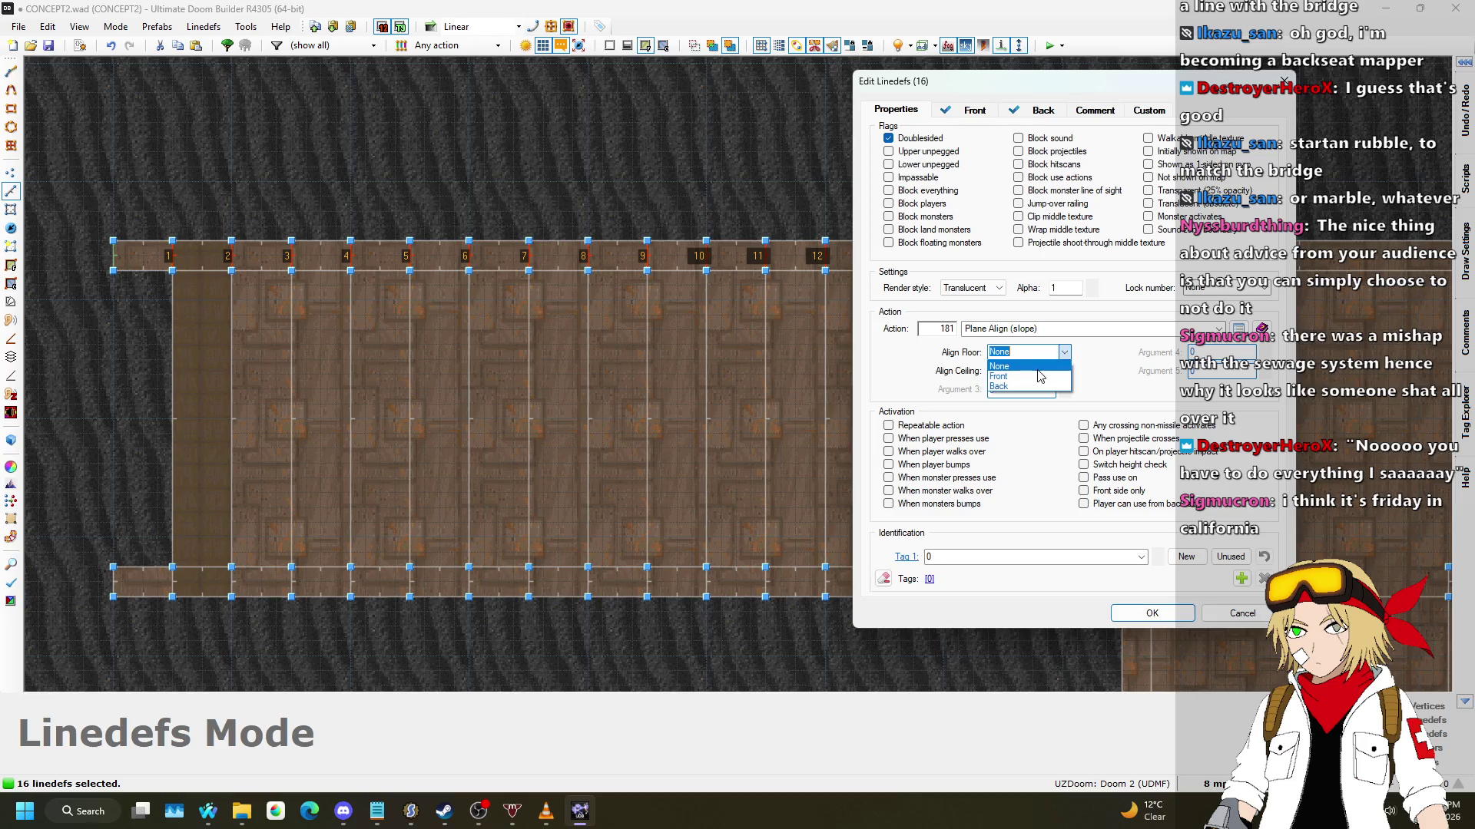
click(1152, 613)
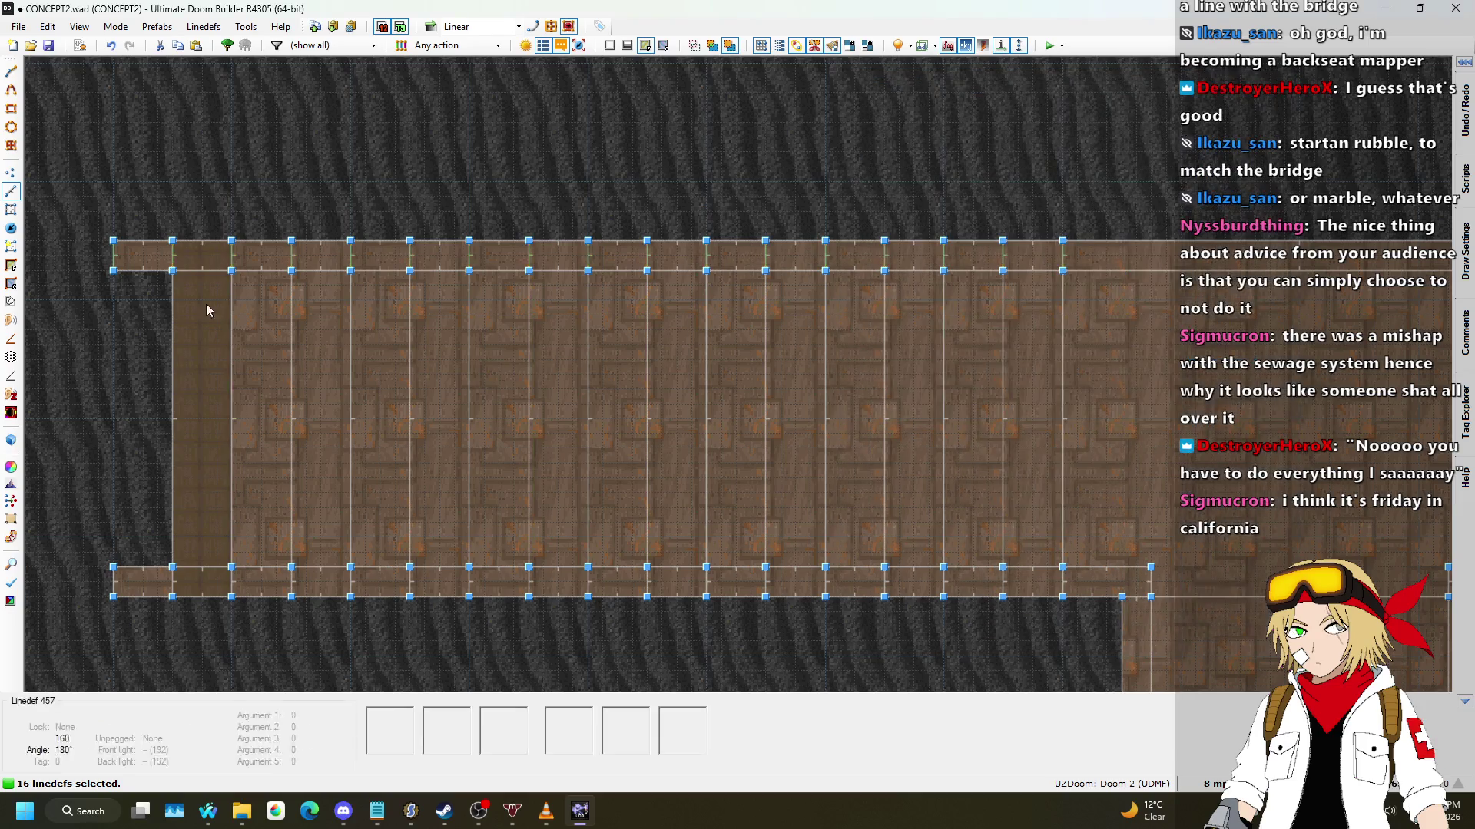
Step: Check the corner linedef's properties without changes, then switch to the 3D preview
right_click(122, 261)
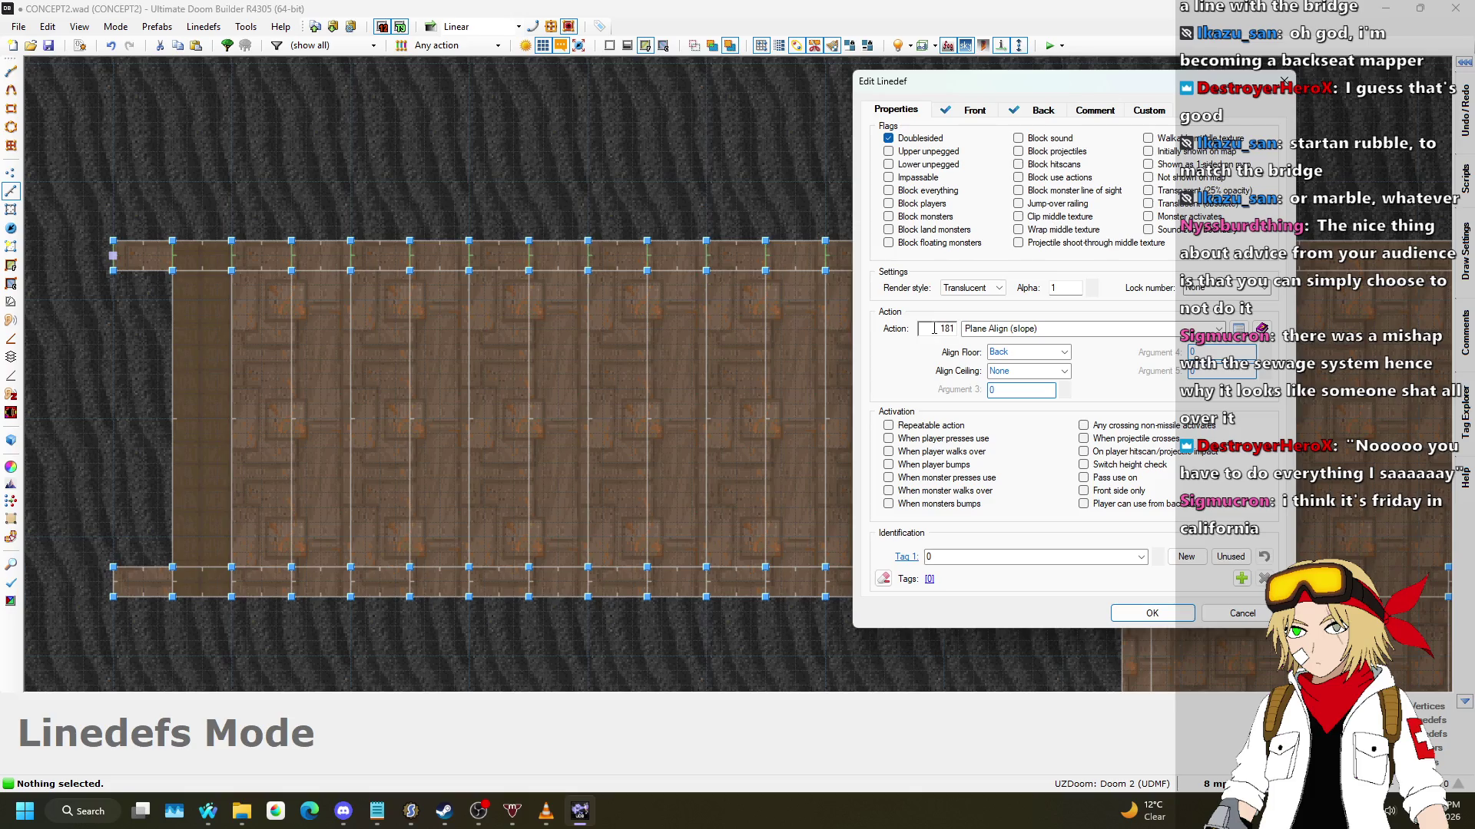
key(Escape)
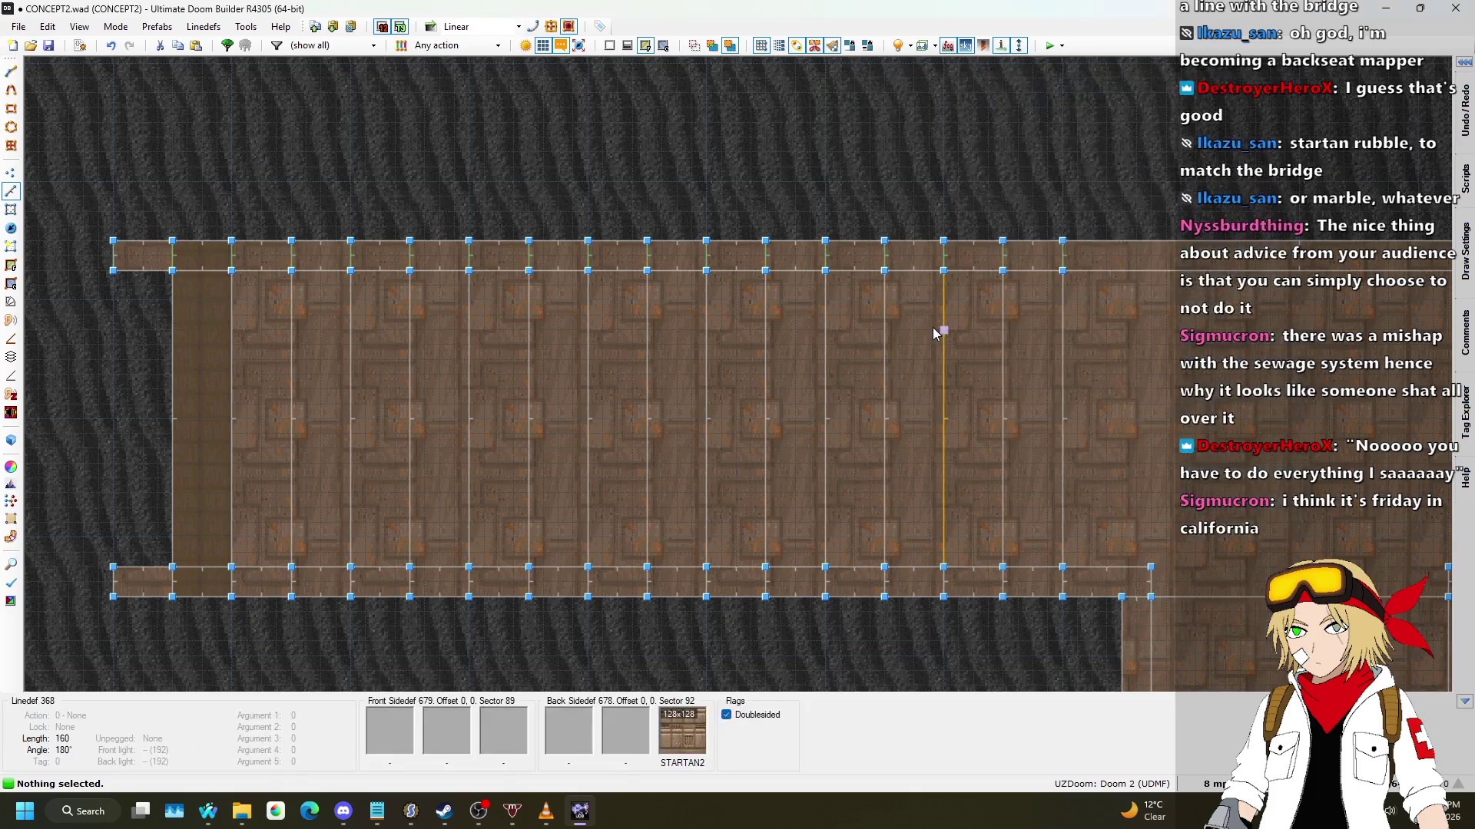
key(w)
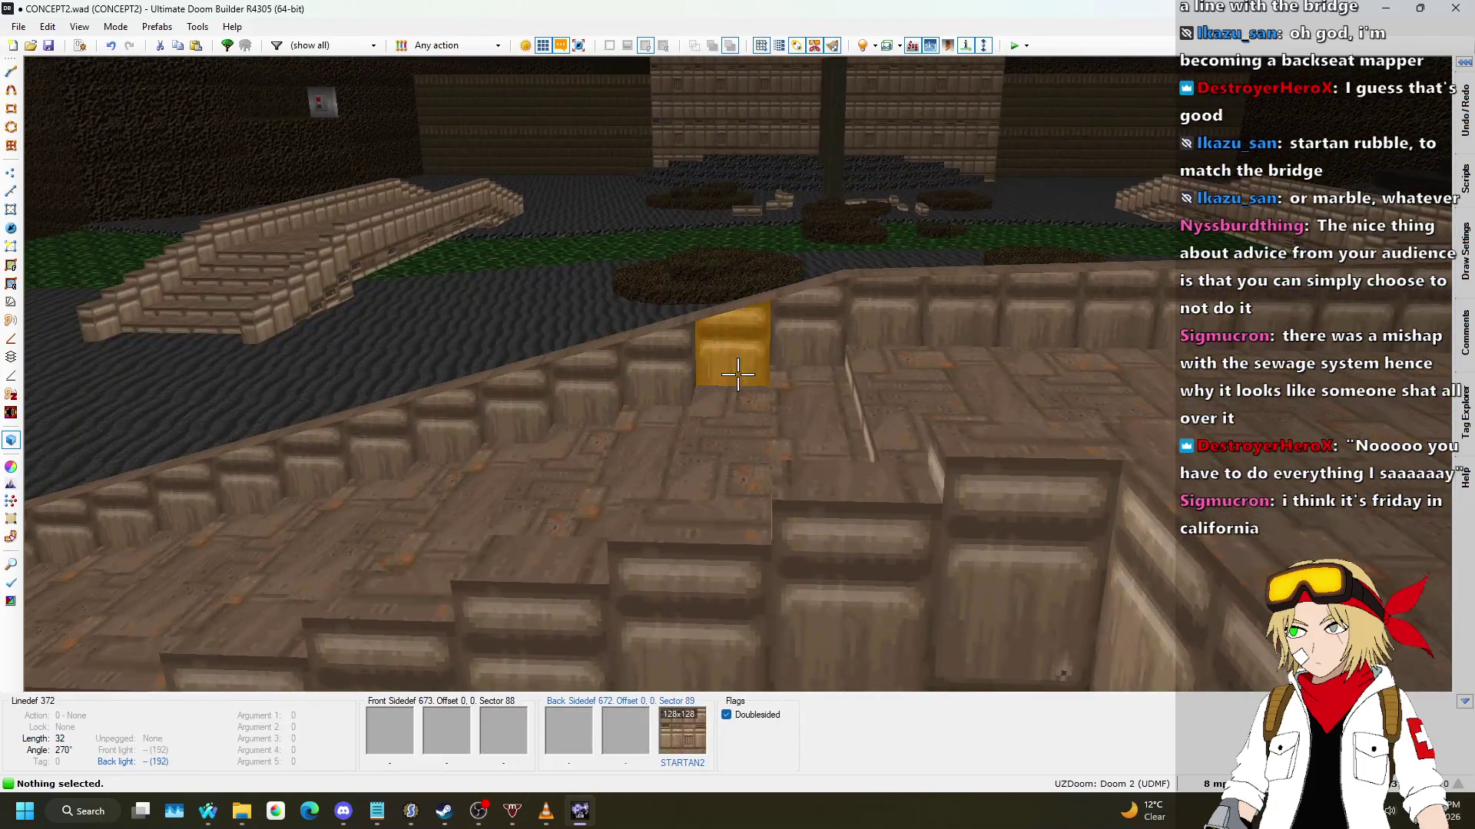
Step: Fly along the sloped bridge ends and steps in 3D, then return to the 2D map
key(w)
key(s)
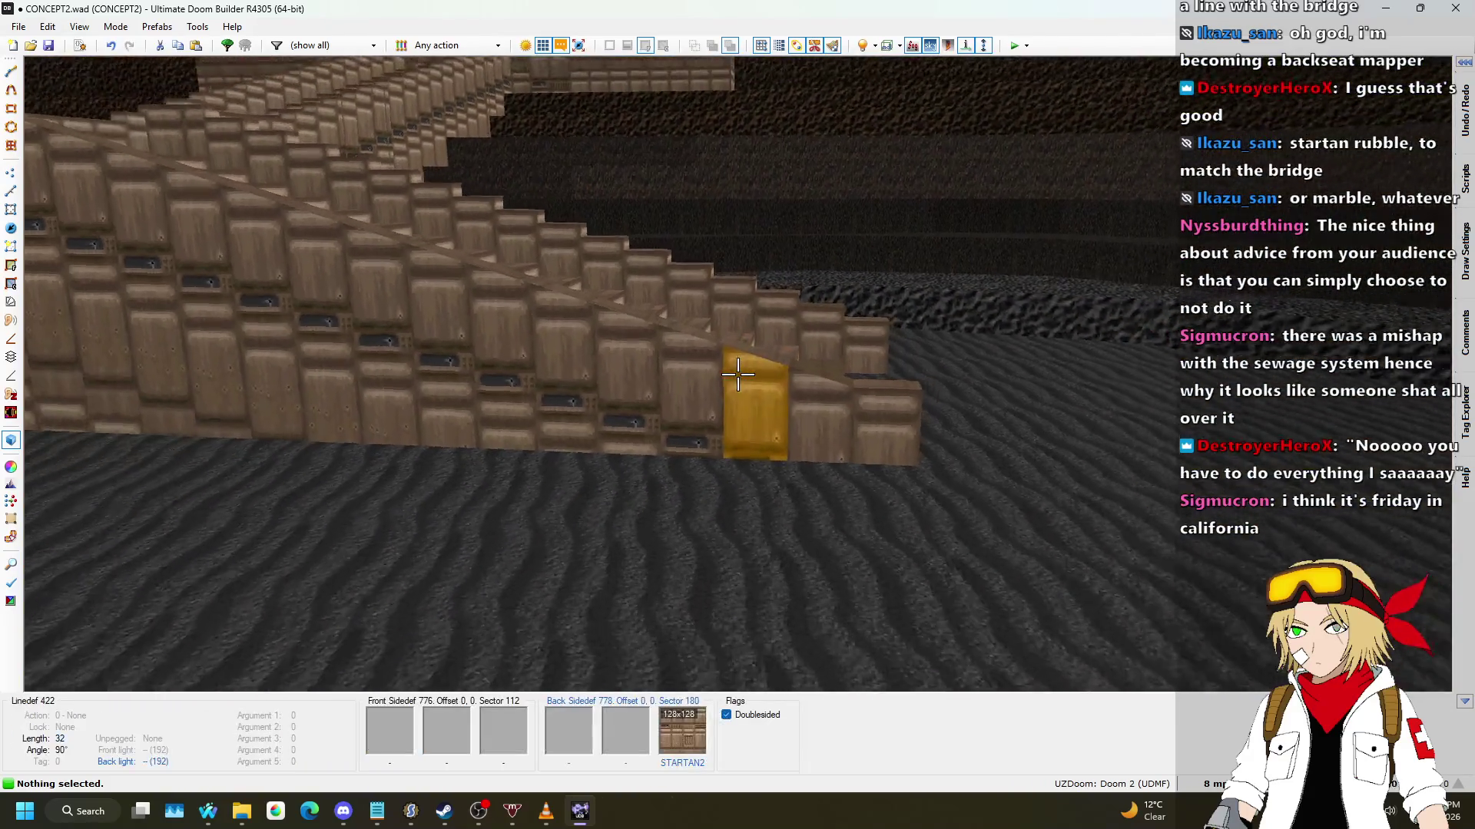
key(s)
key(w)
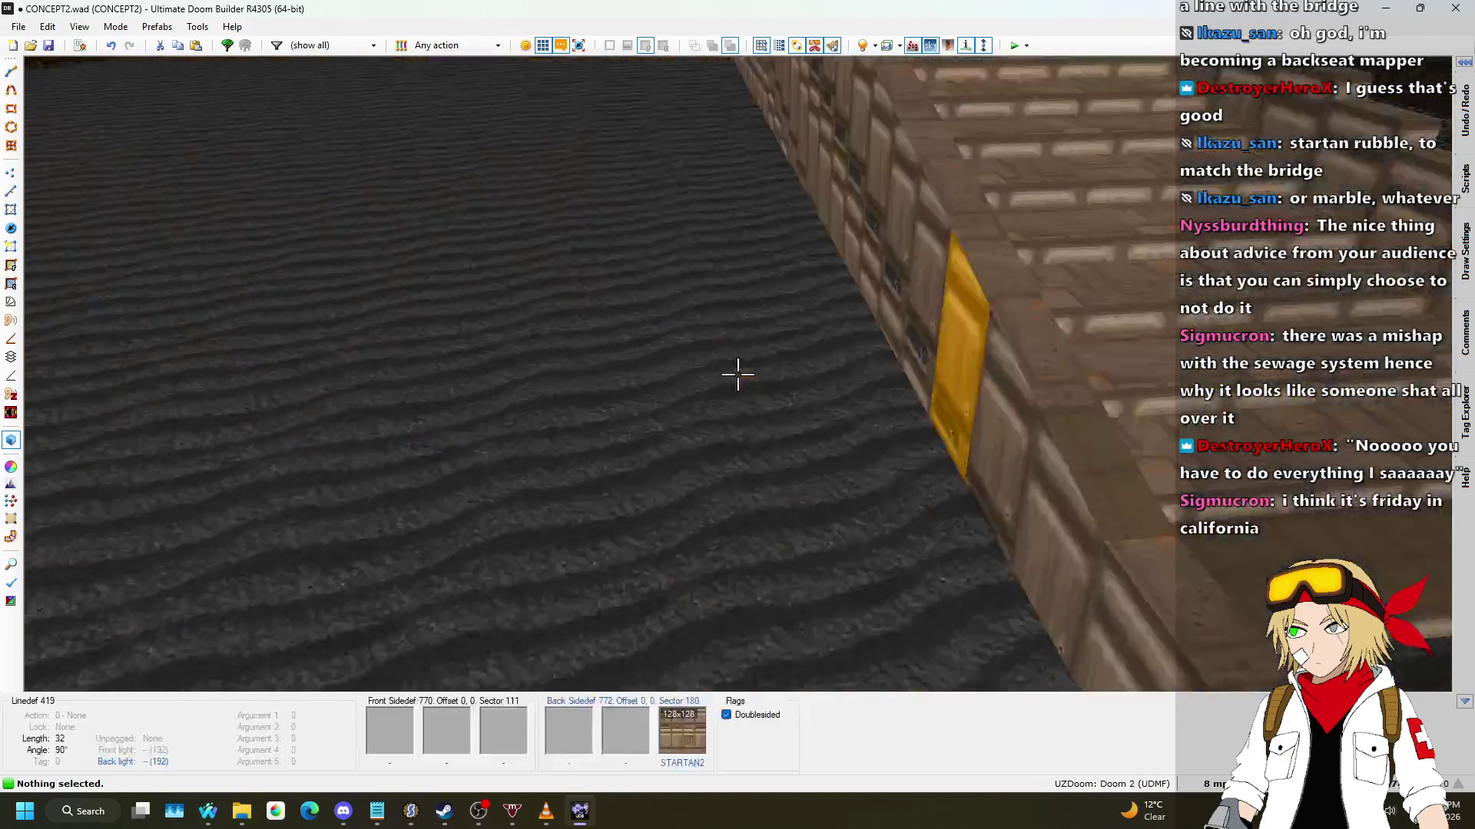
key(s)
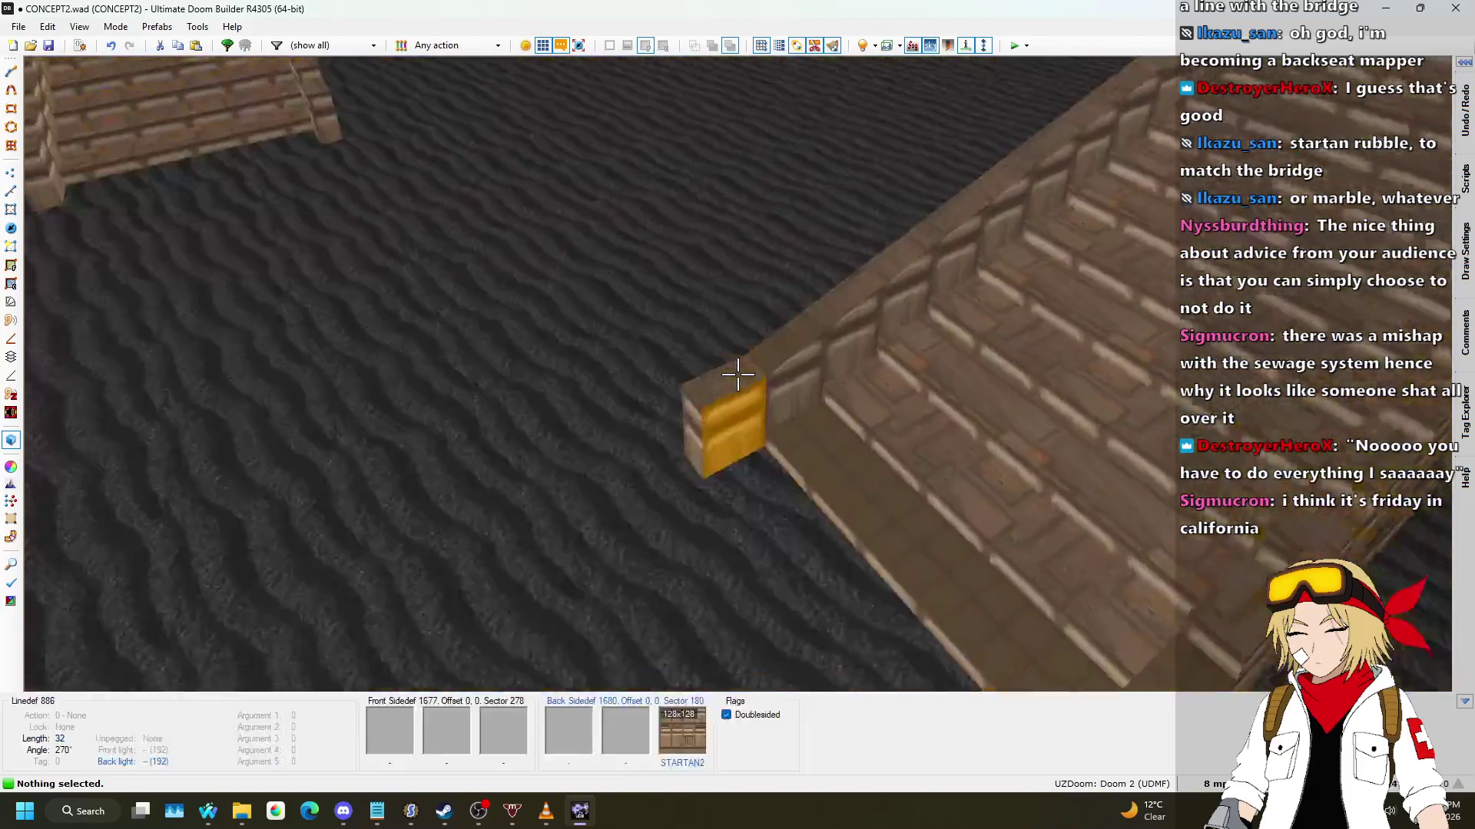
key(w)
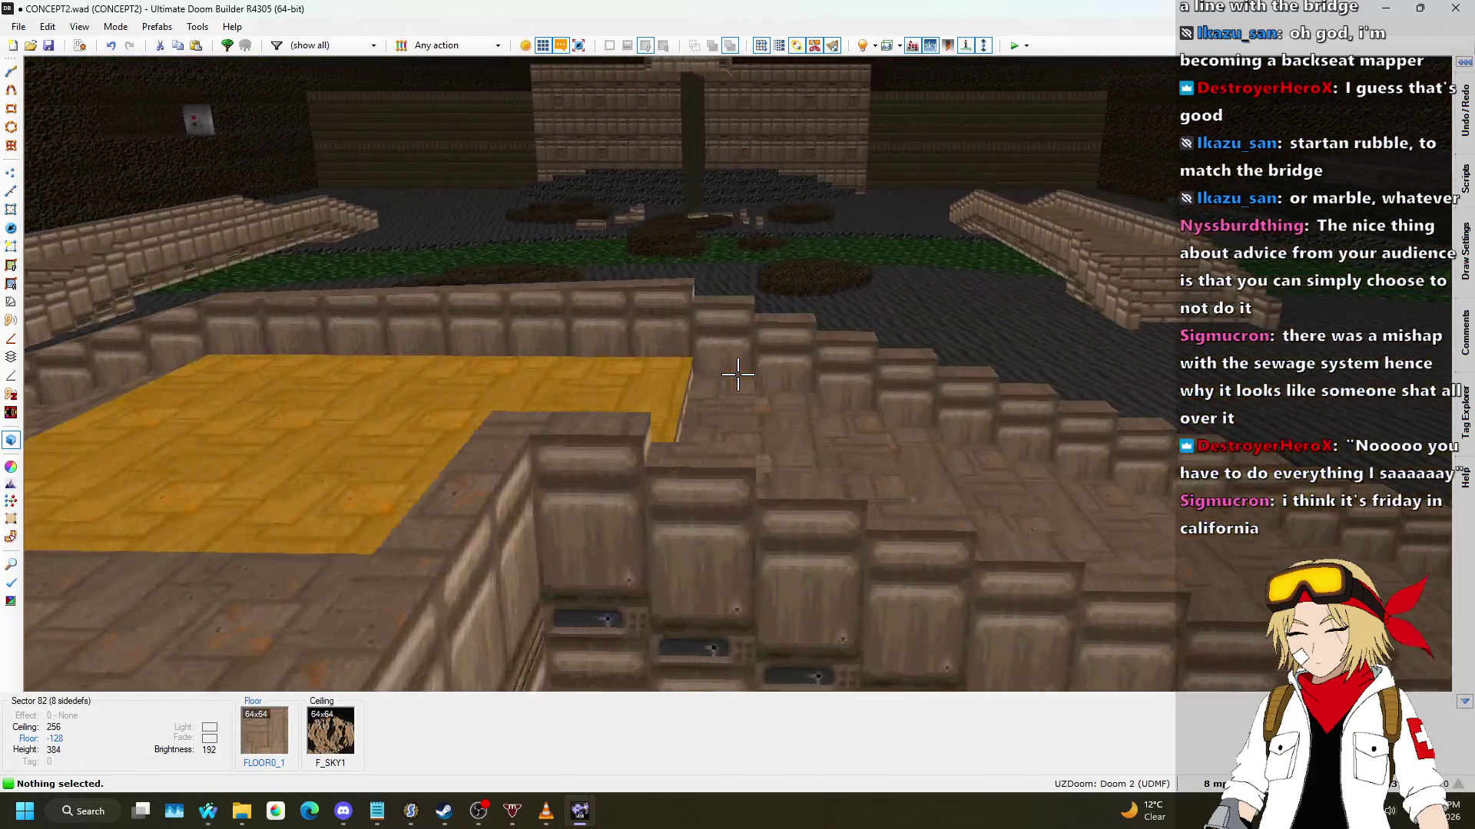
key(s)
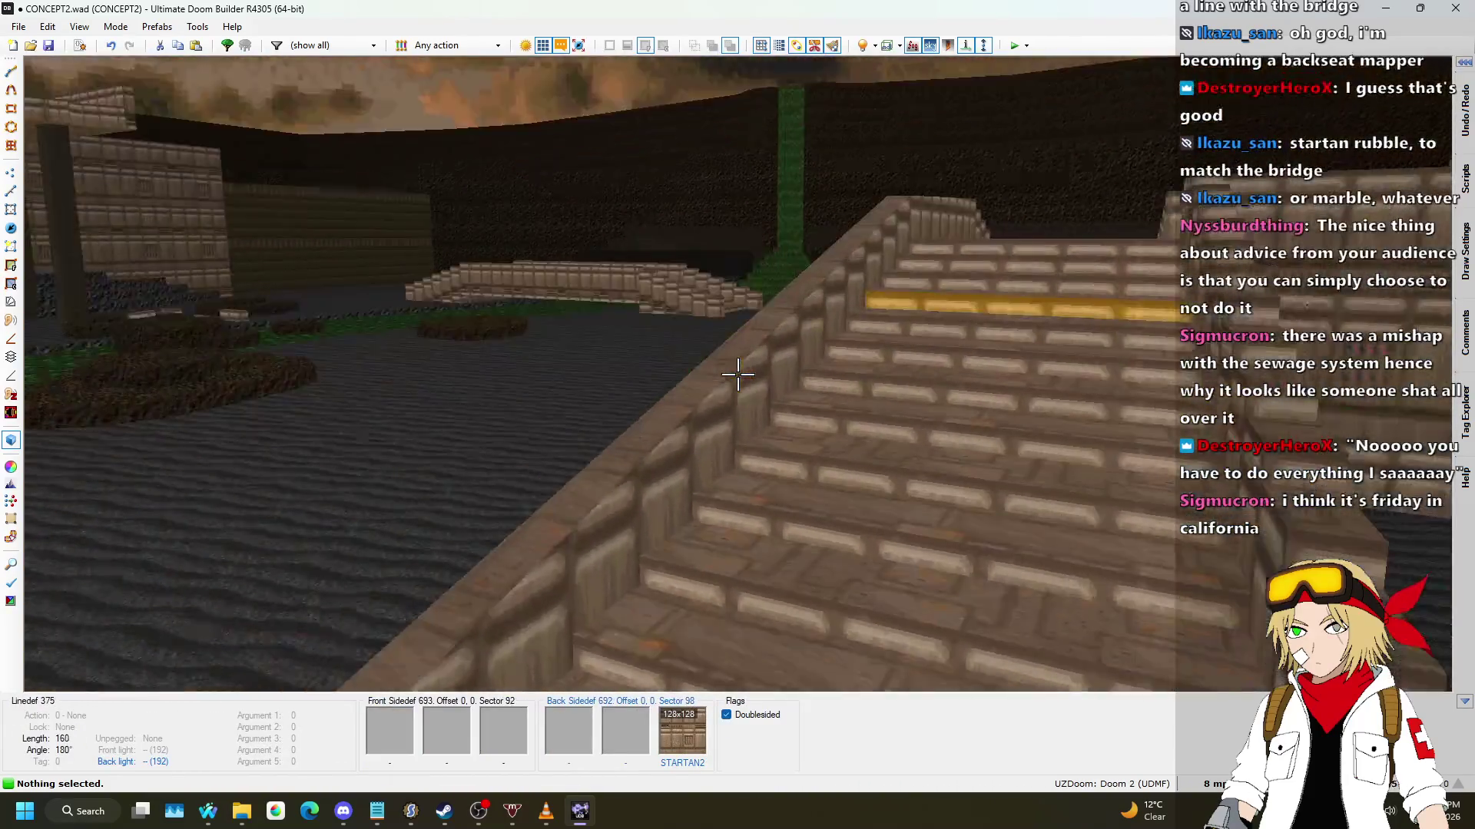
key(q)
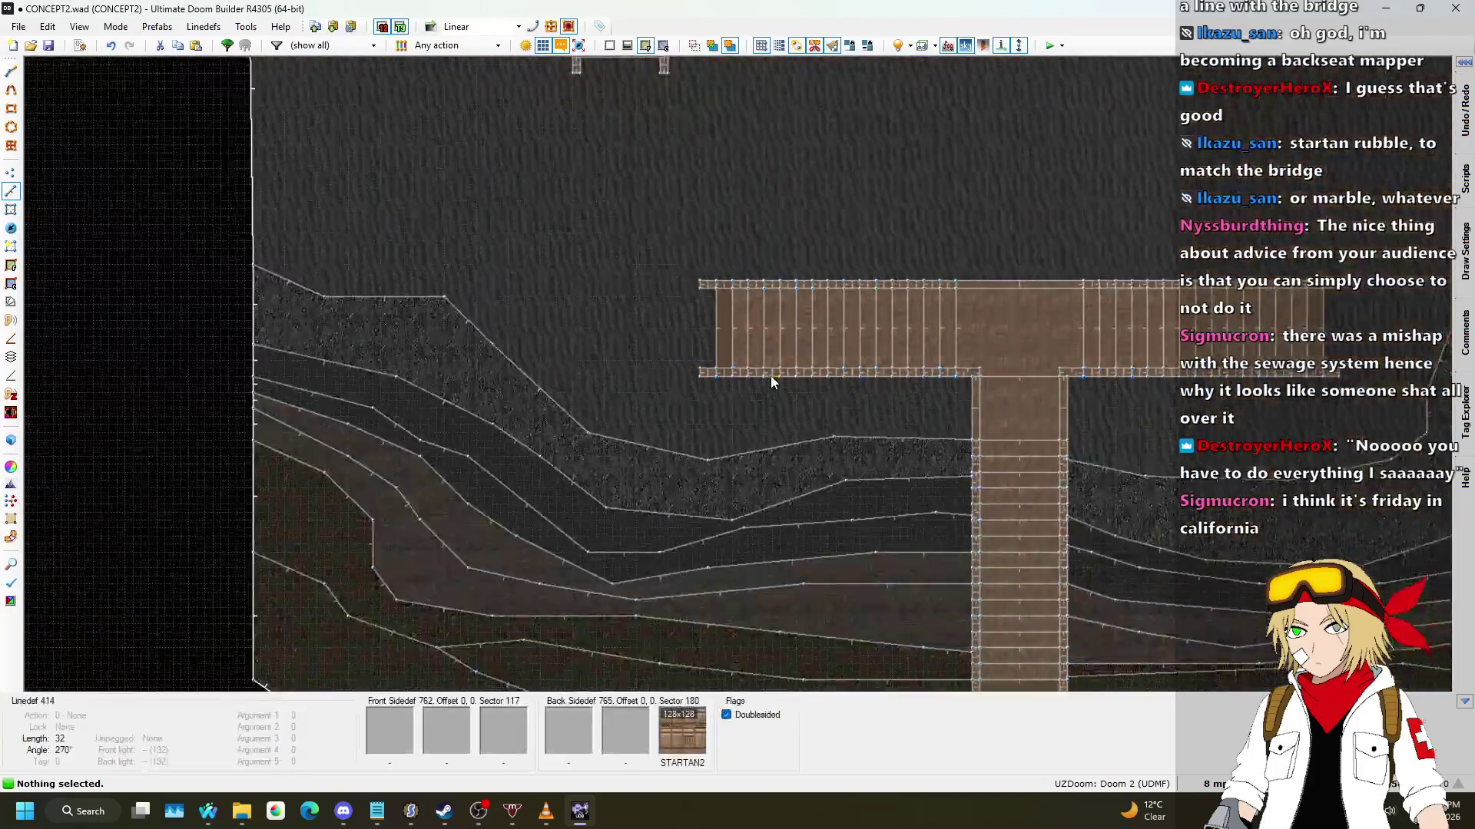
scroll(634, 279, down, 3)
scroll(999, 472, up, 3)
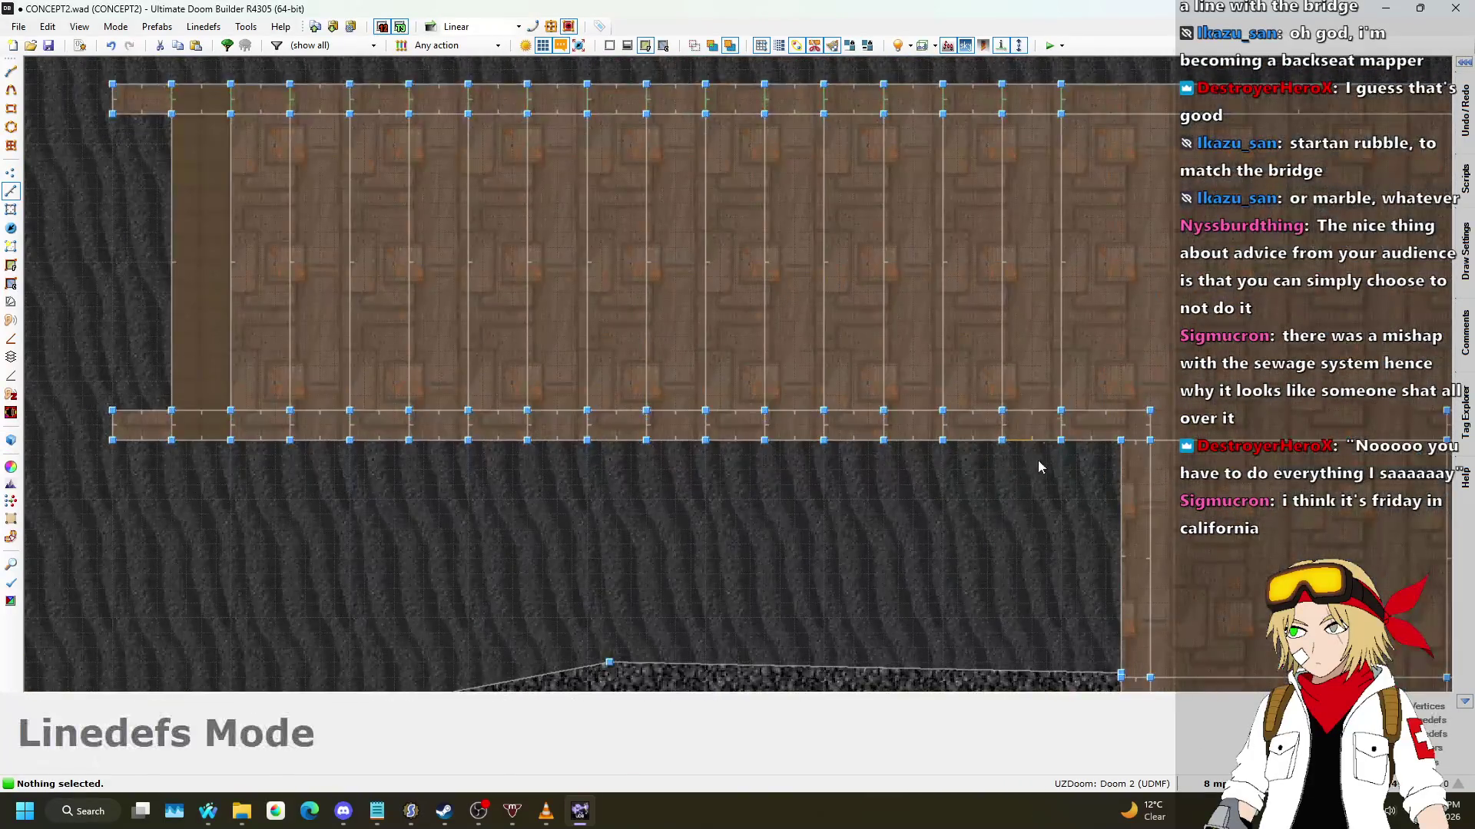
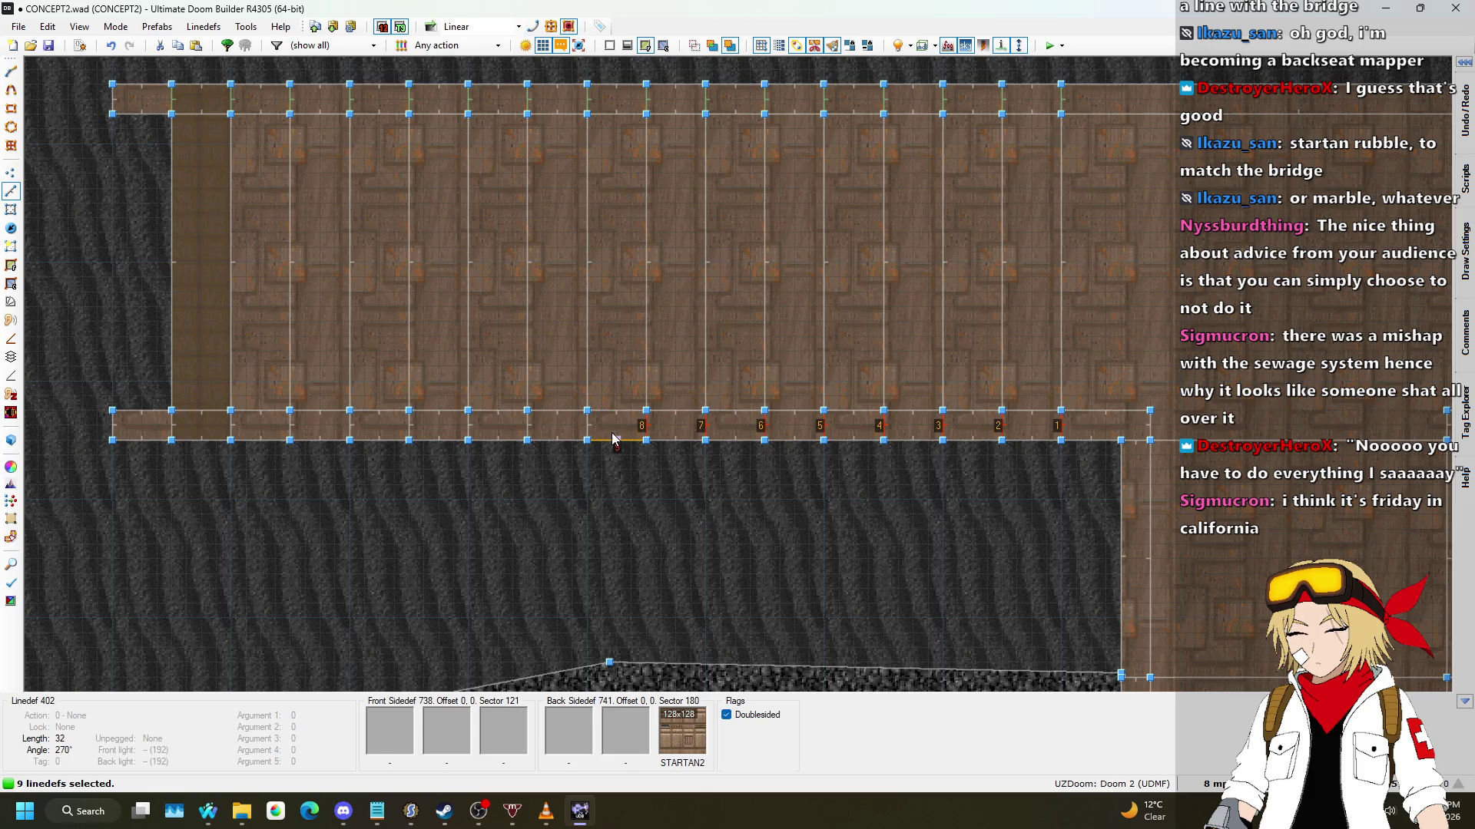
Step: Add the last bottom strips and give all 16 Plane Align (181) with floor aligned to front
click(529, 429)
click(469, 429)
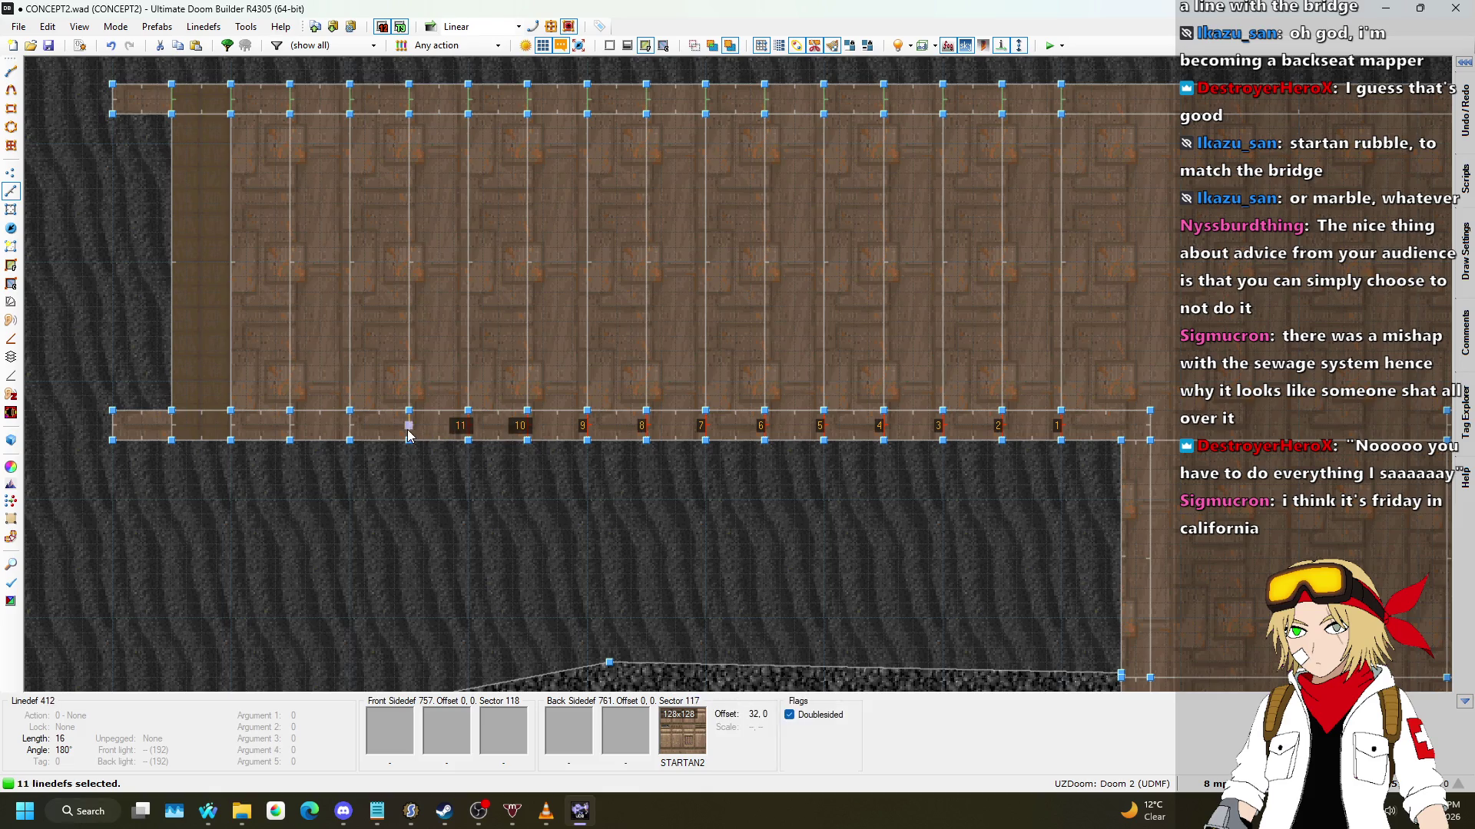
right_click(177, 436)
text(8)
click(1064, 355)
click(1035, 388)
click(1063, 354)
click(1041, 376)
click(1150, 615)
Step: Fly toward and away from the sloped bridge wall in 3D, then return to 2D
key(w)
key(s)
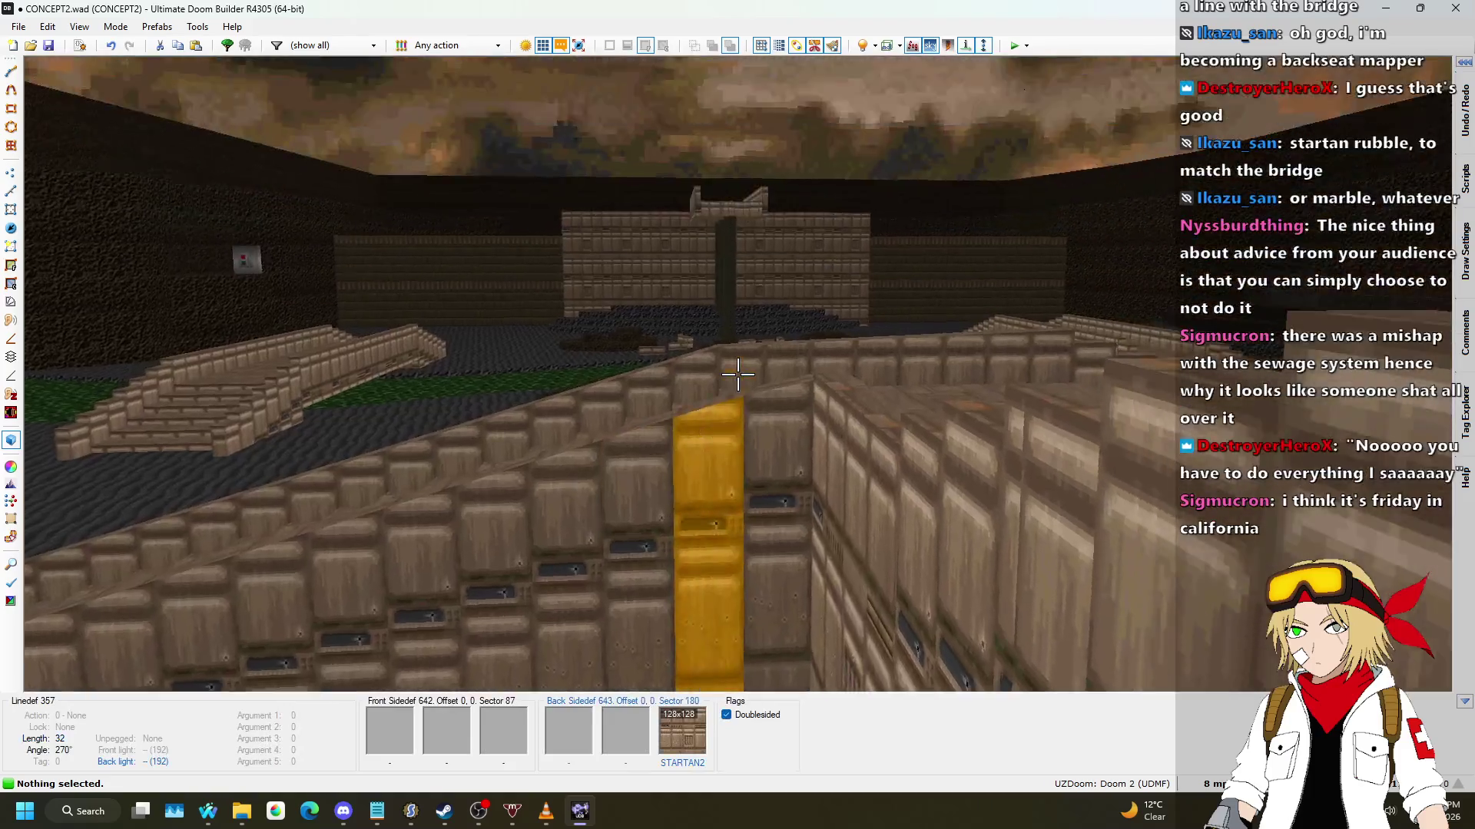
key(w)
key(w)
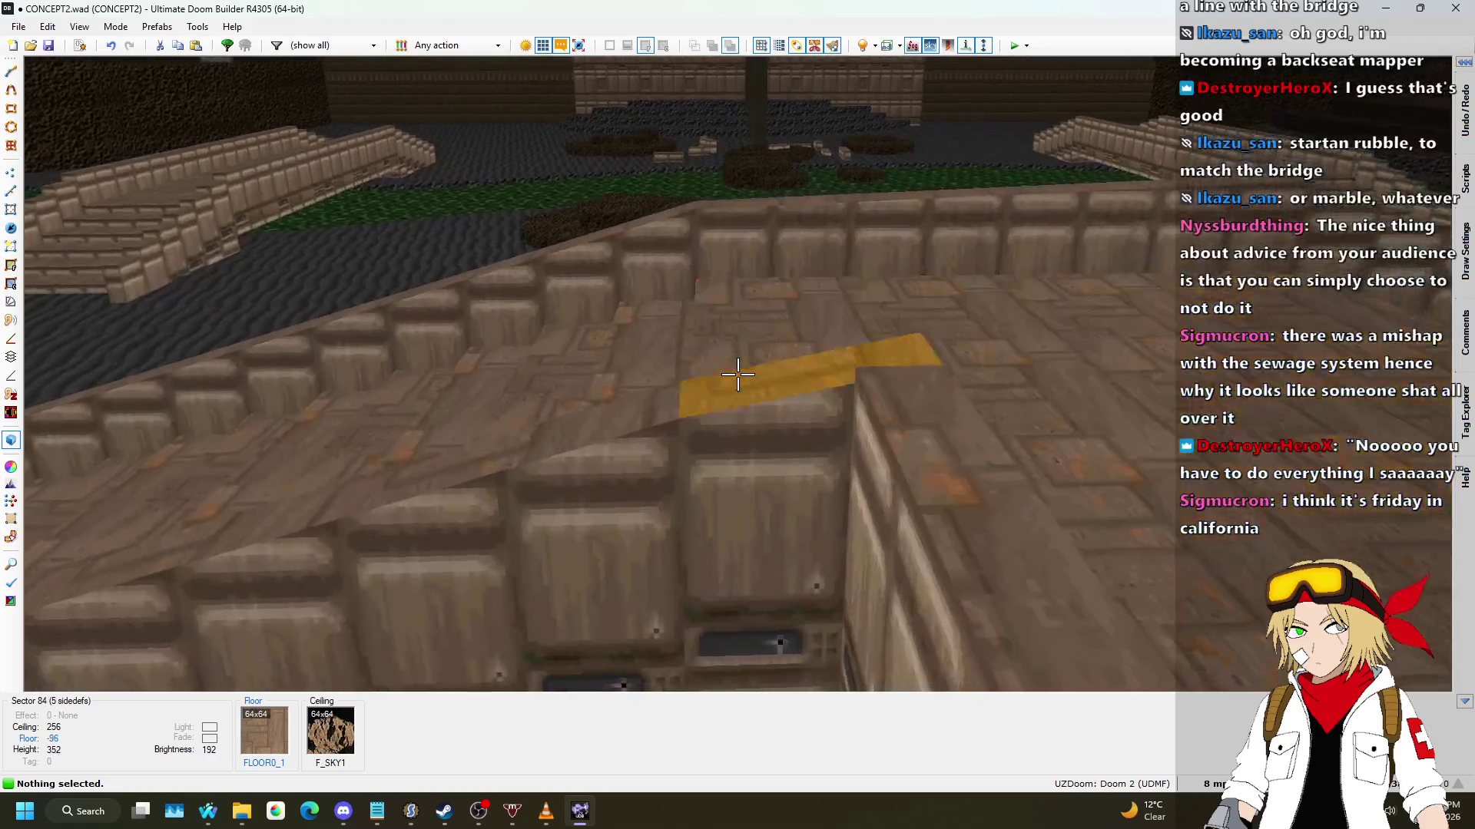
key(s)
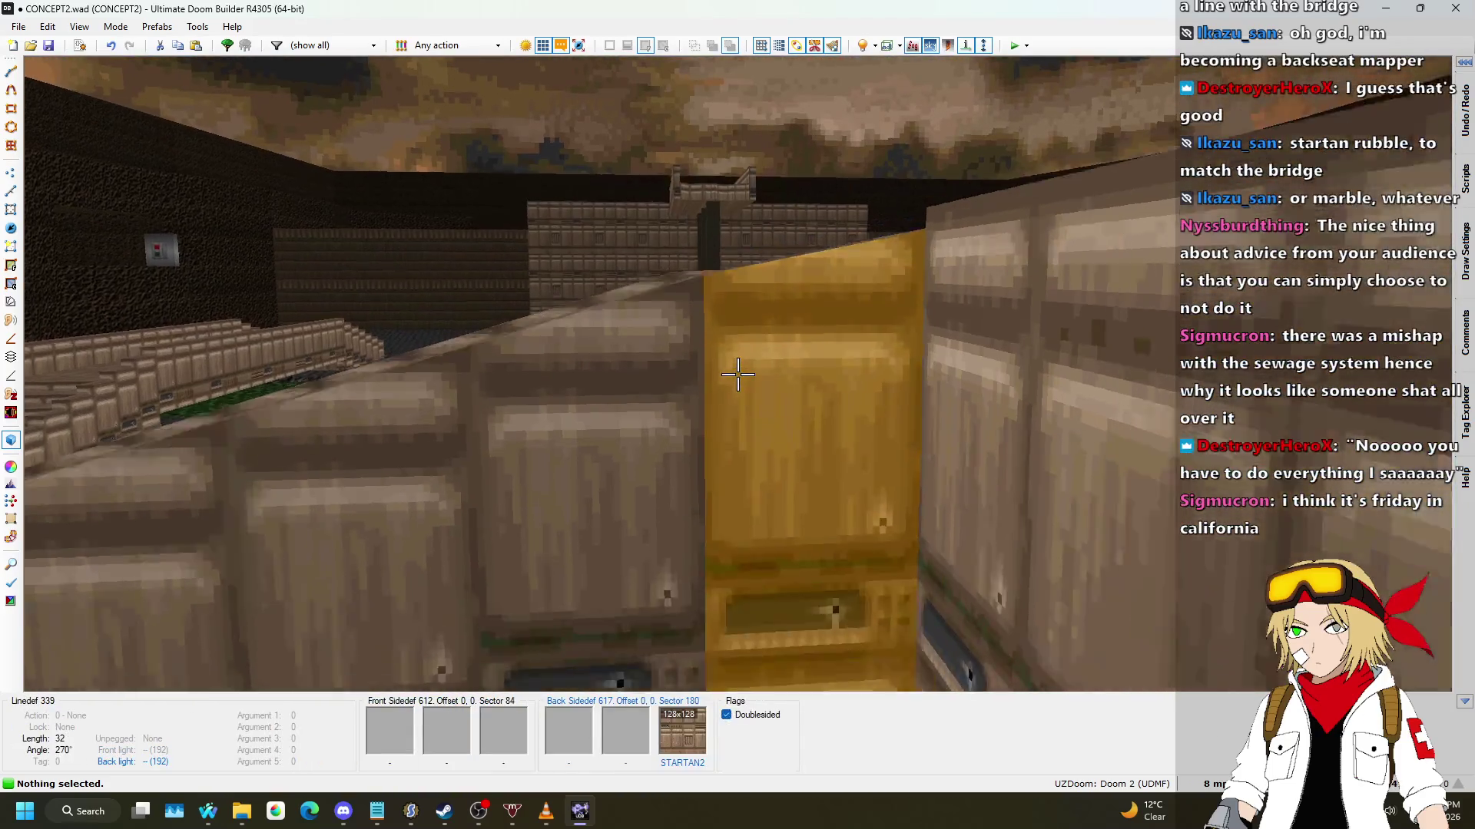
key(q)
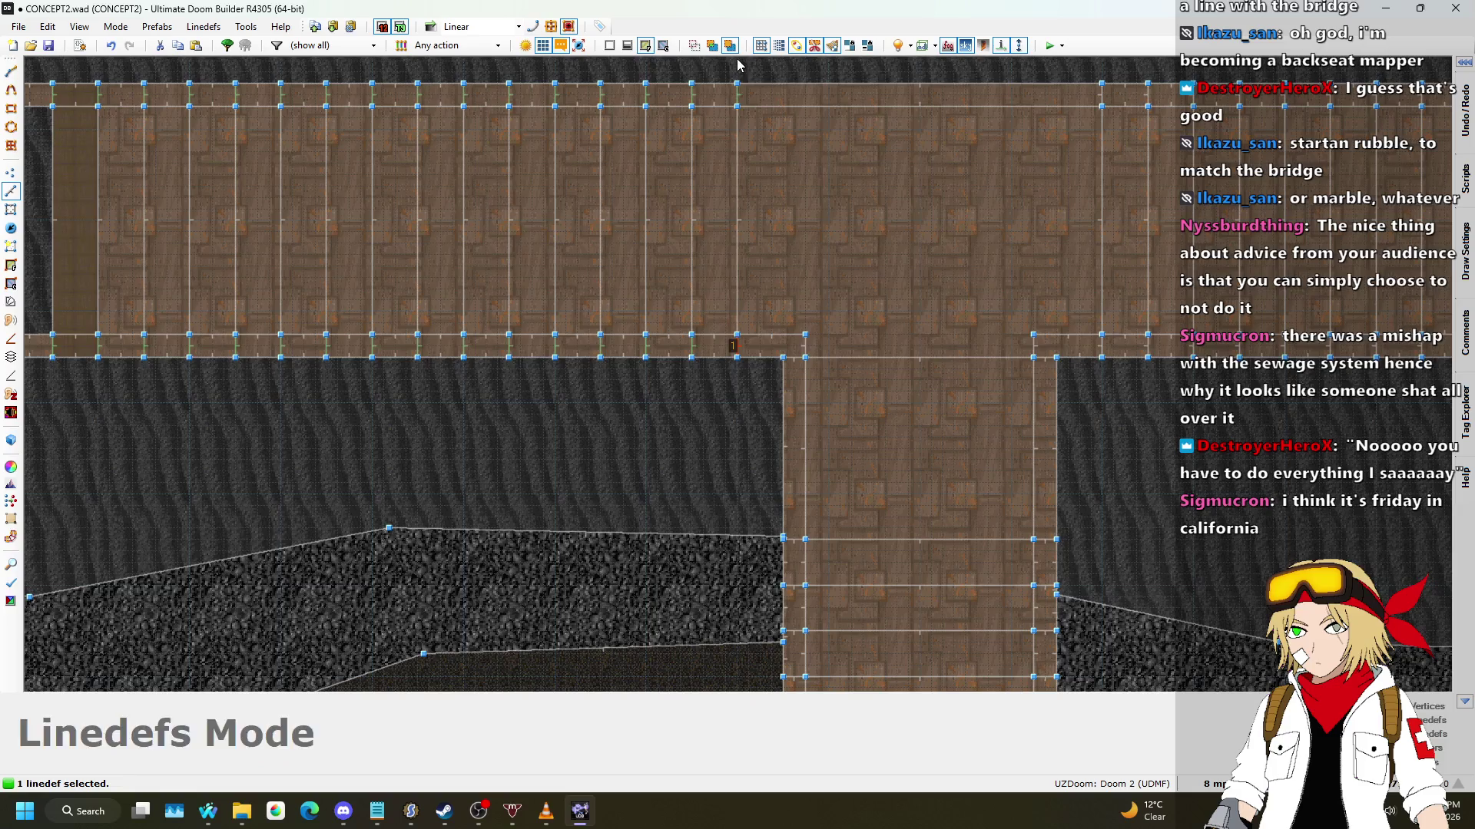
Step: Check the Plane Align settings on linedefs 355 and 353
right_click(744, 355)
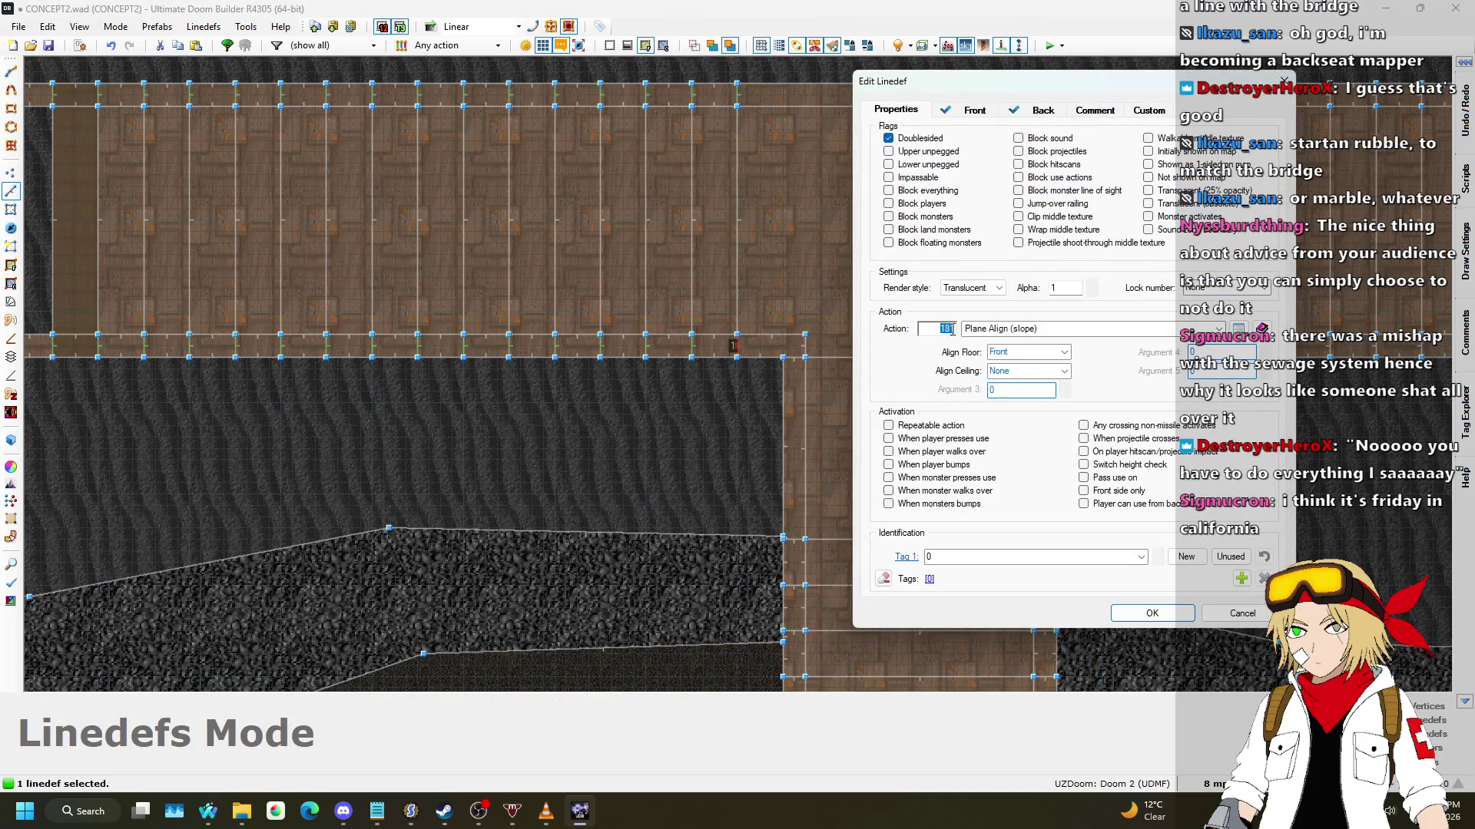
key(Return)
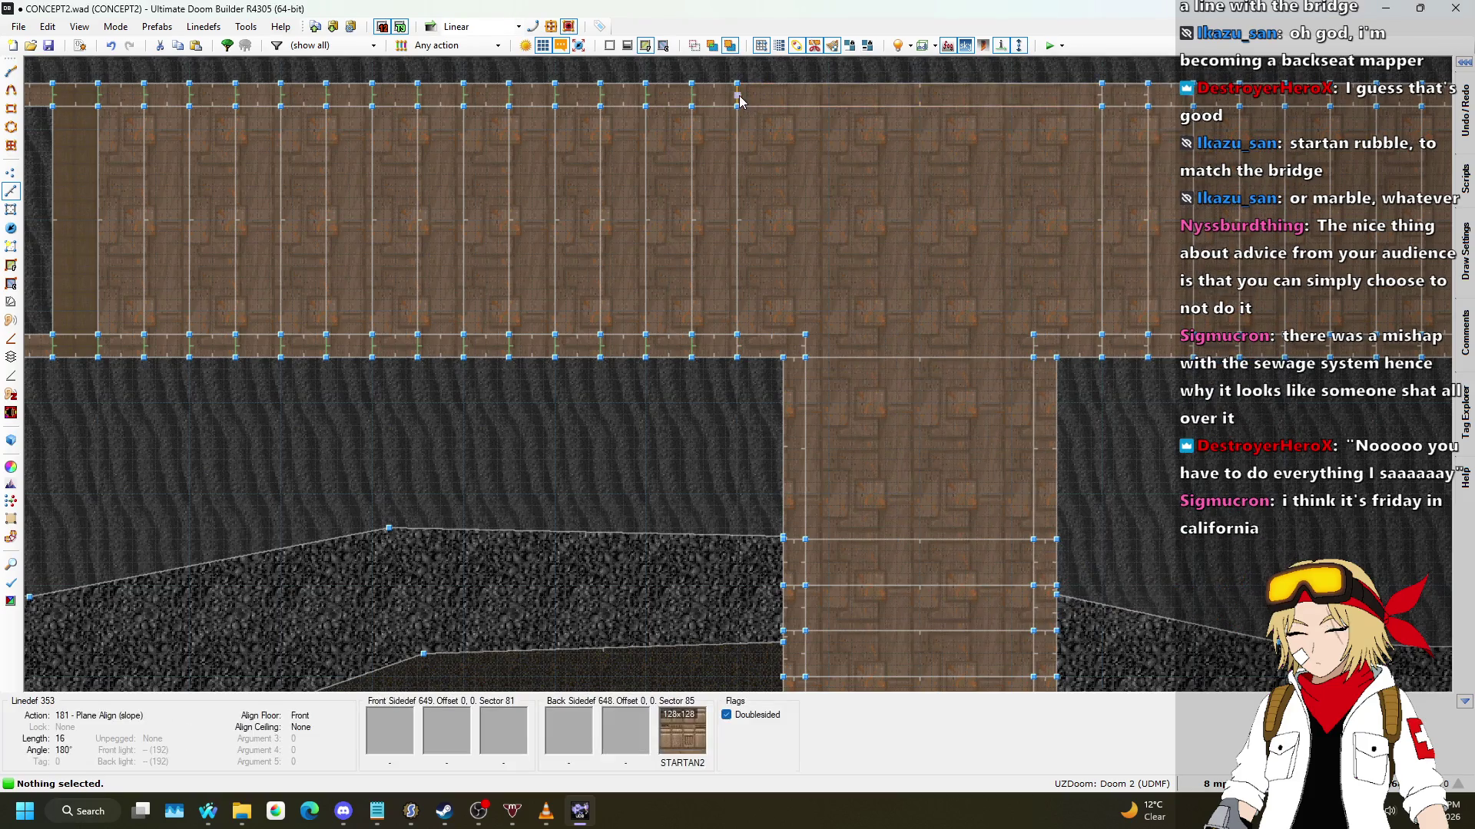
right_click(749, 110)
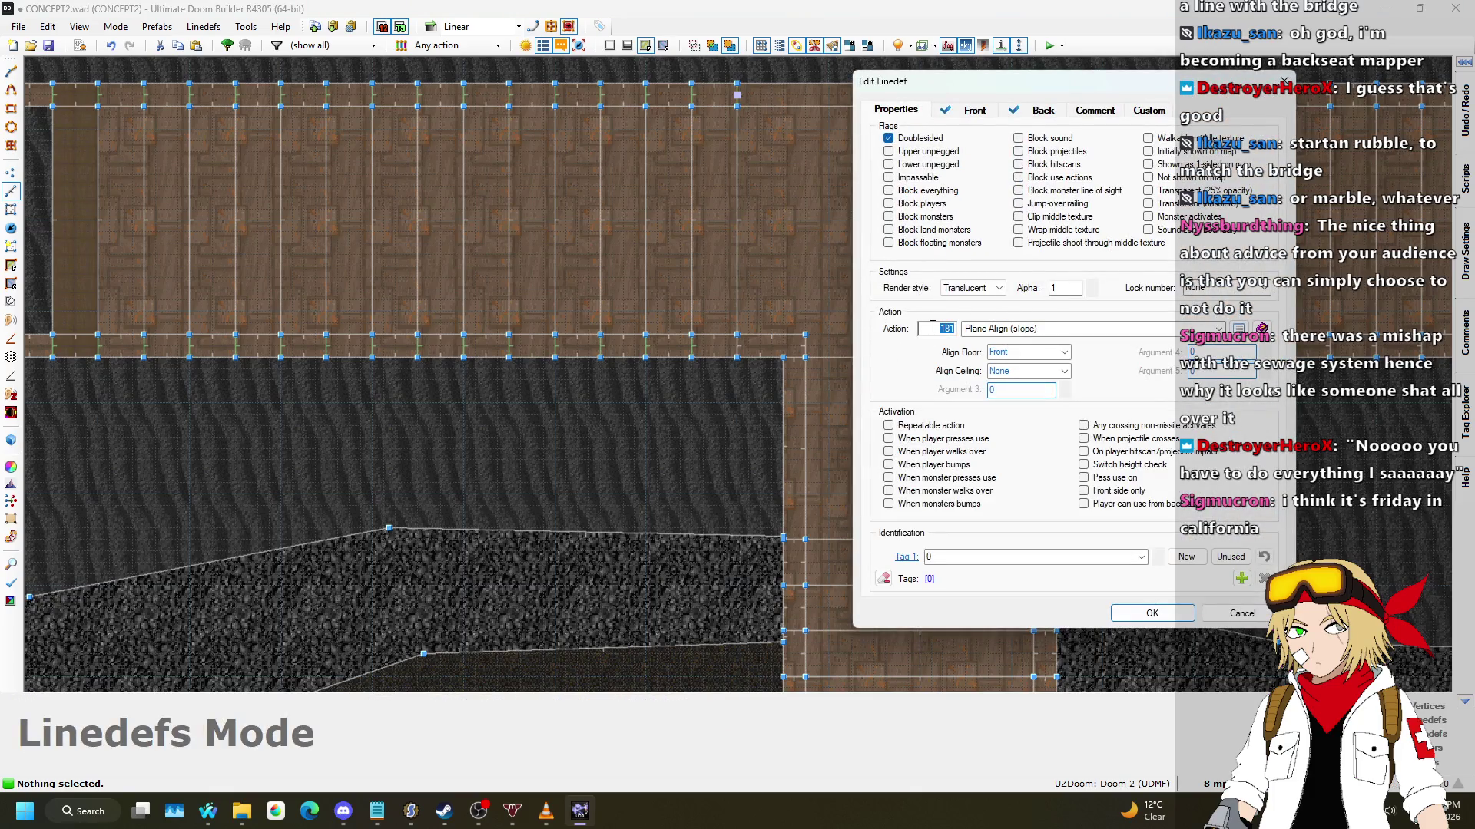
key(Return)
Step: Preview the sloped stairs and riverbed in 3D, then zoom the 2D map toward the next bridge
key(q)
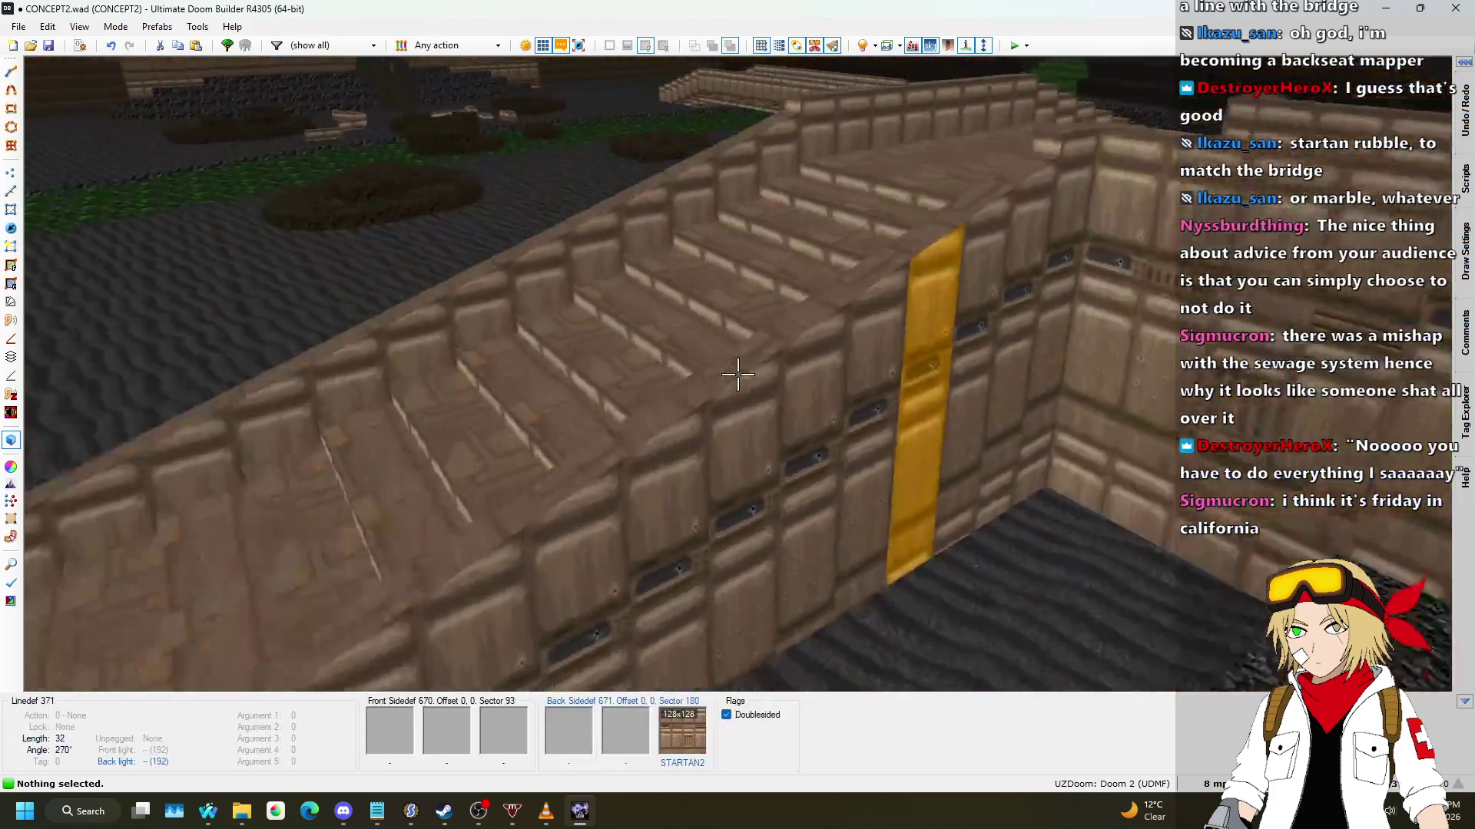
key(s)
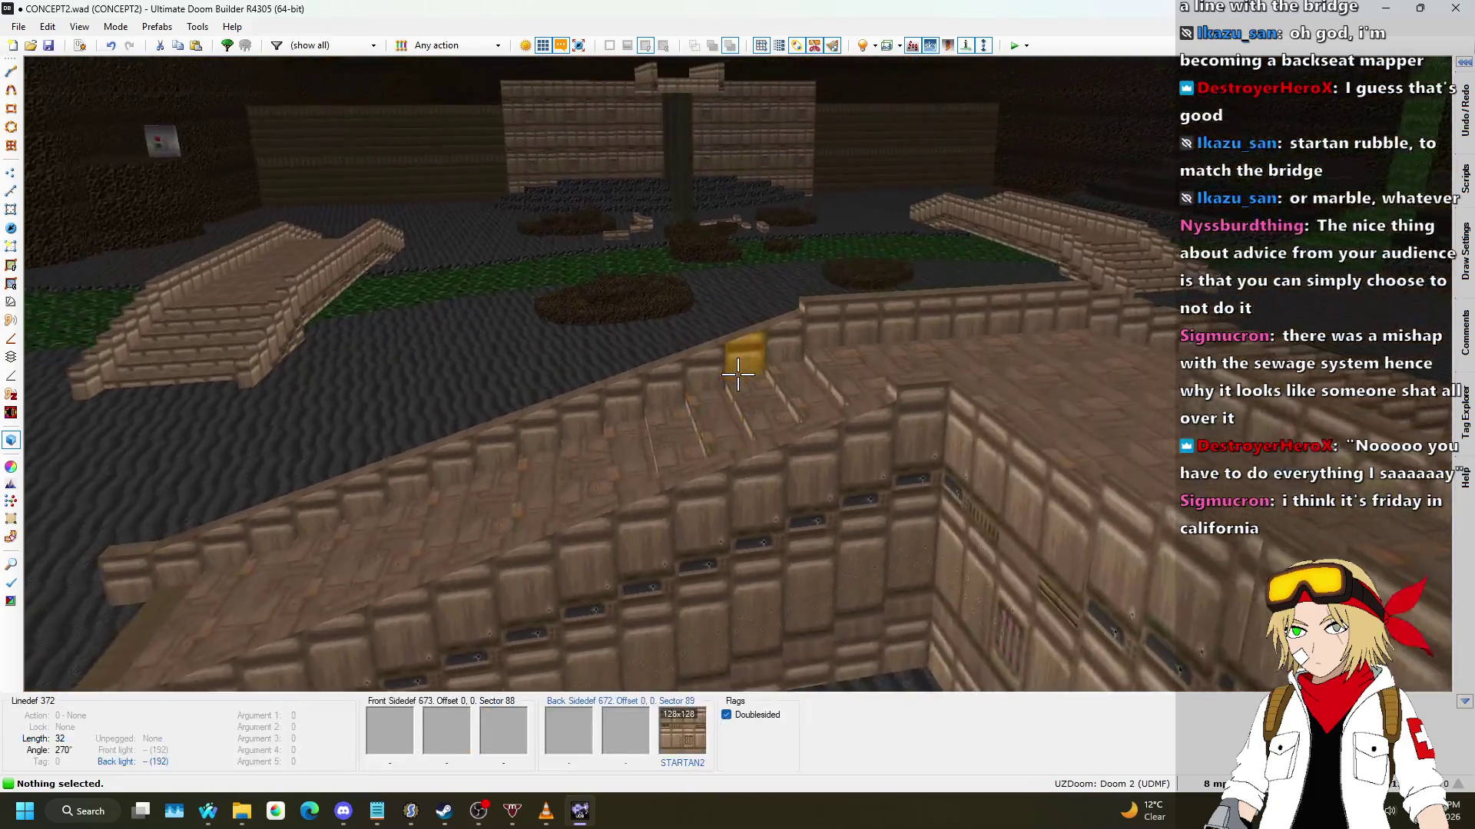
key(w)
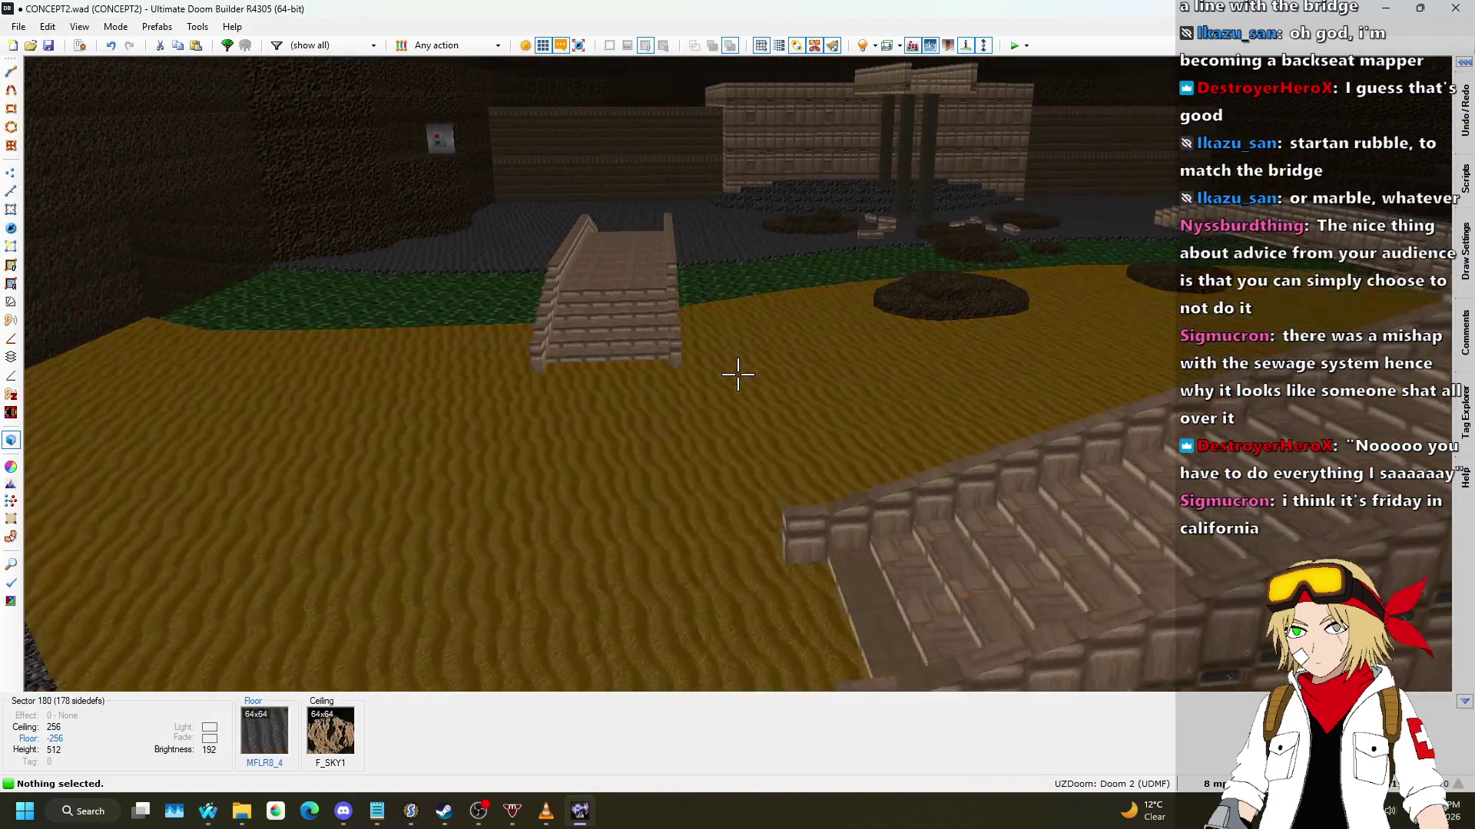
key(s)
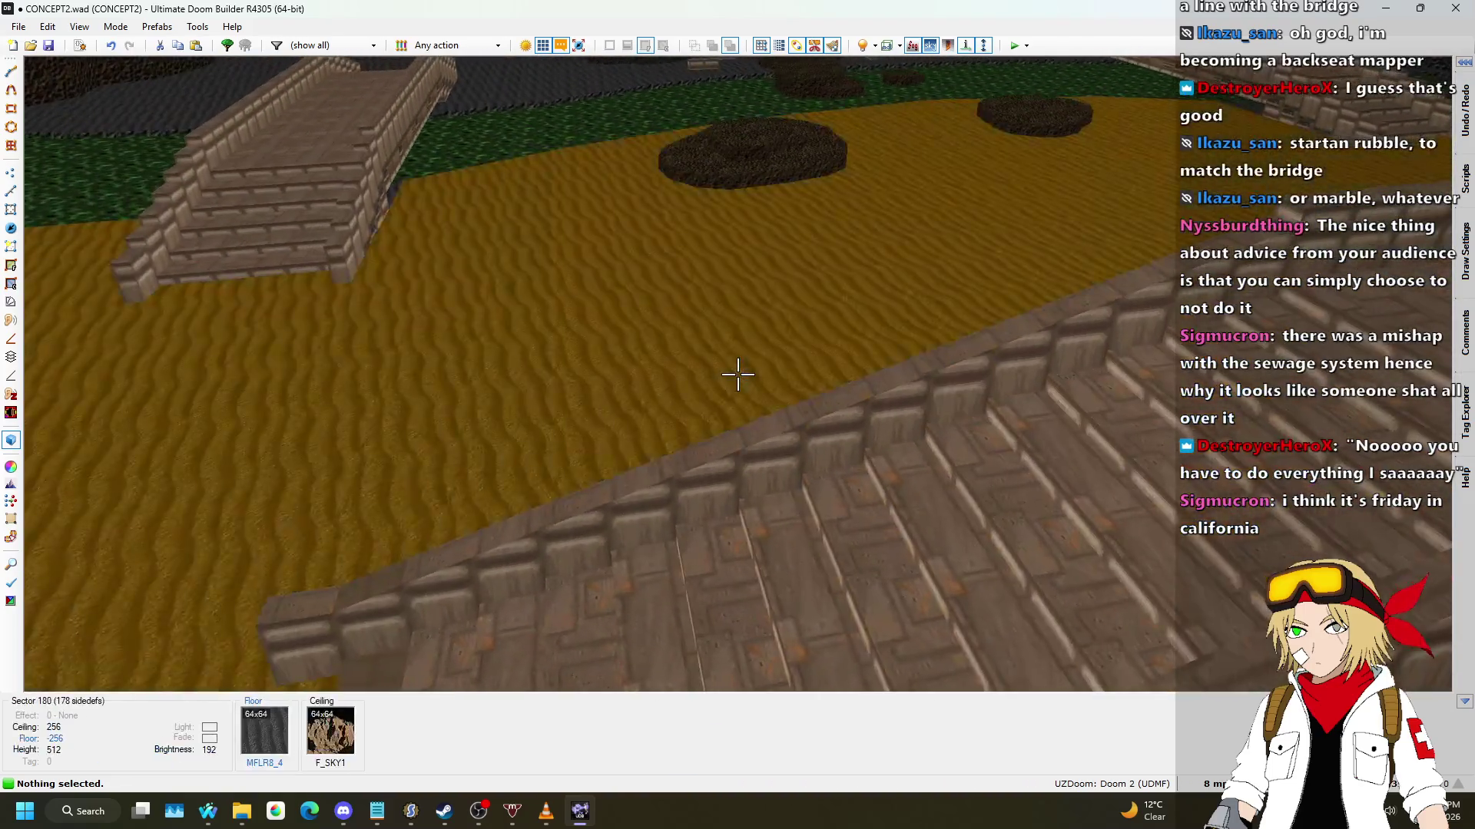
key(s)
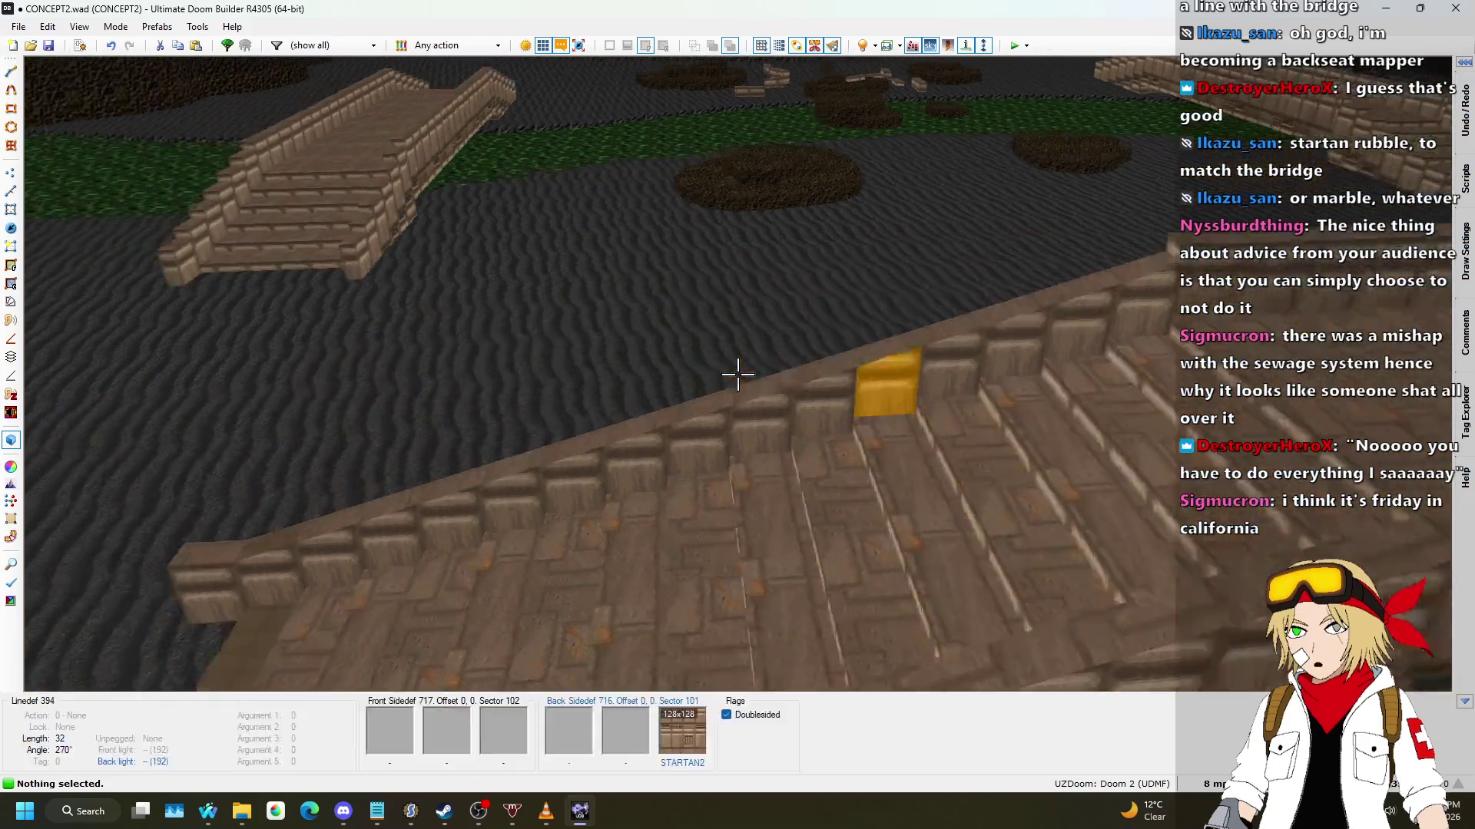
key(q)
scroll(717, 275, up, 5)
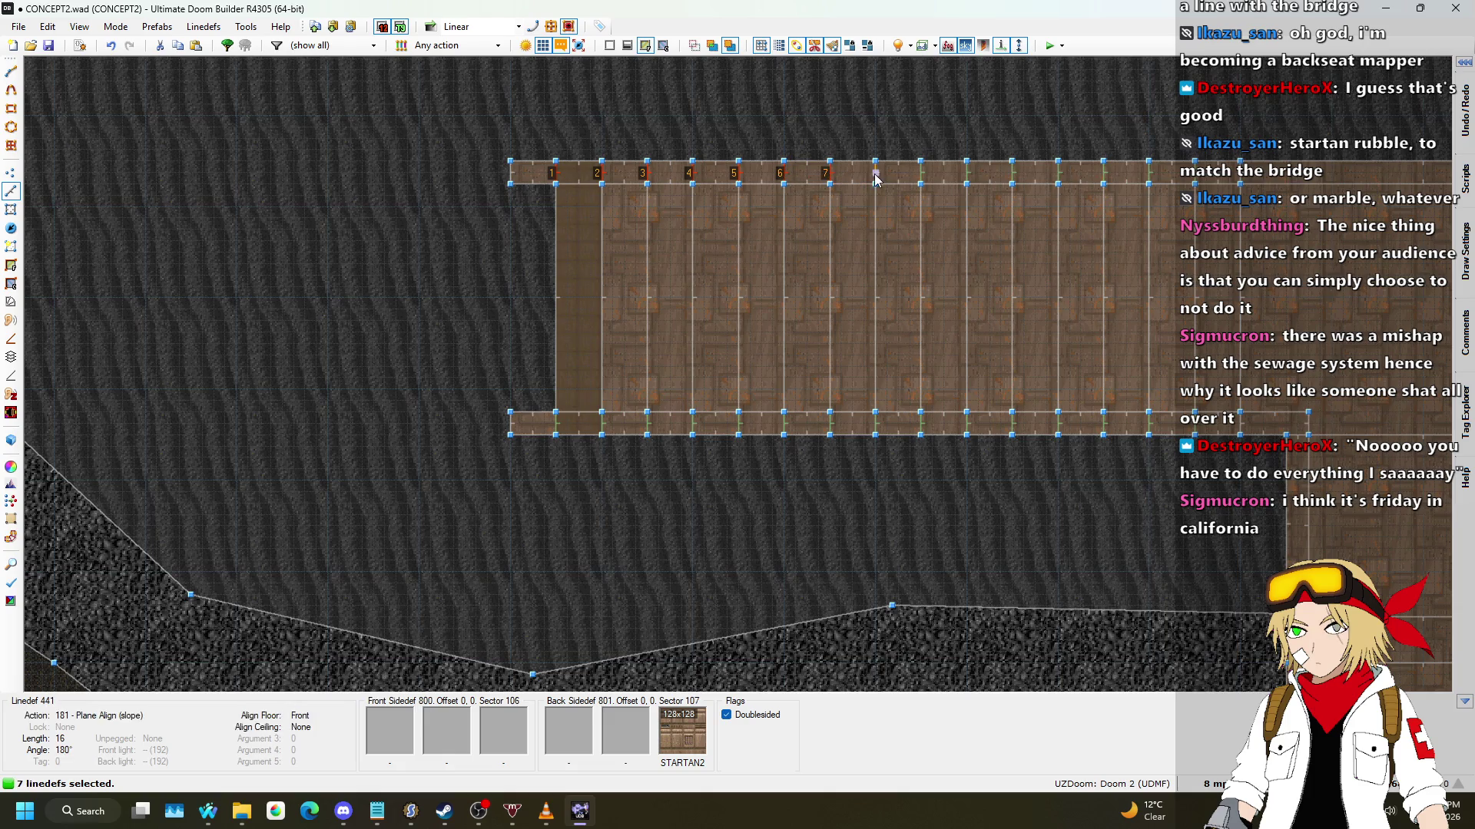
Step: Select the second bridge's top and bottom edge strips, 30 linedefs in total
click(966, 172)
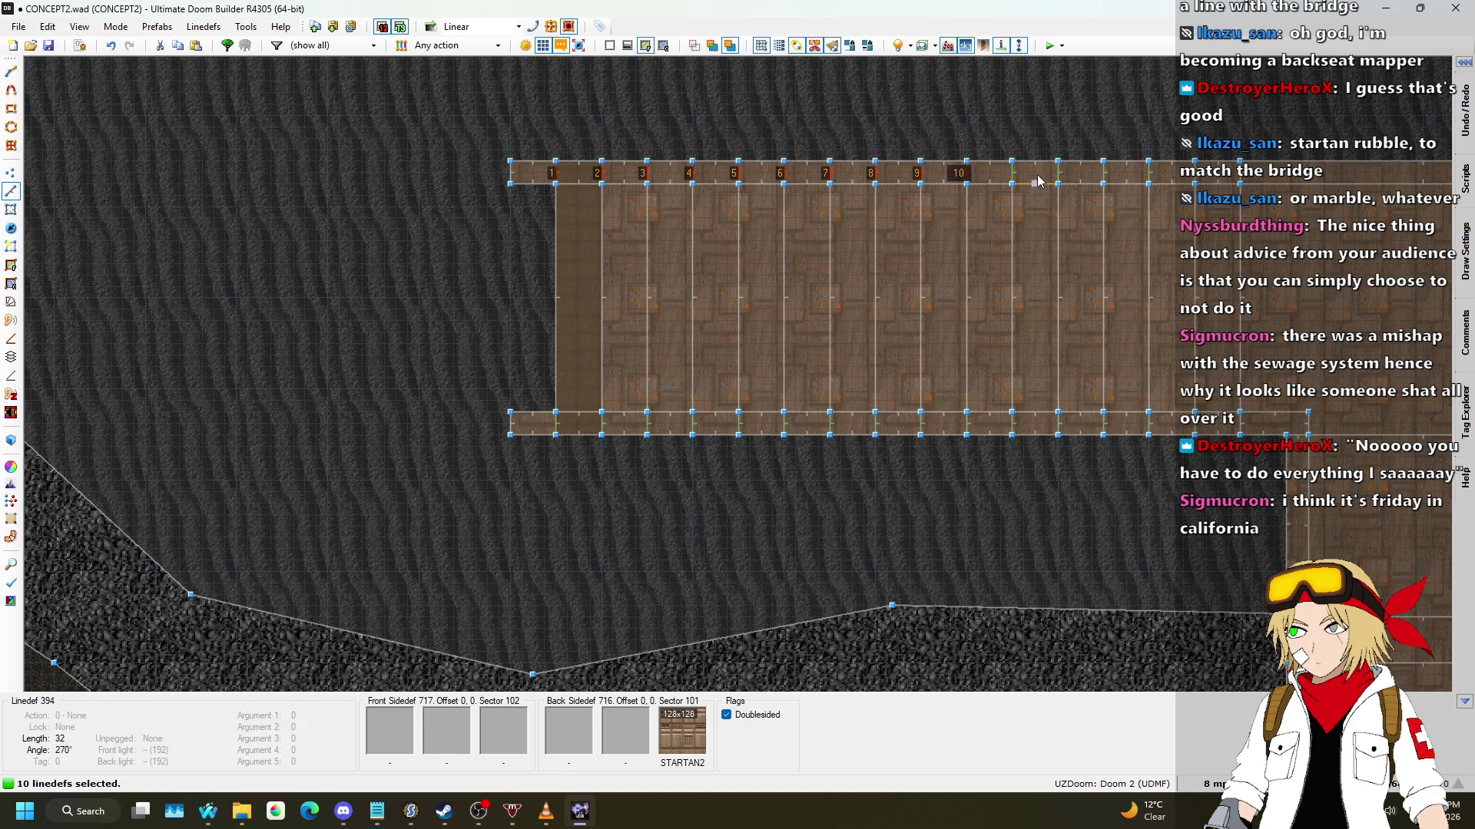
click(1048, 174)
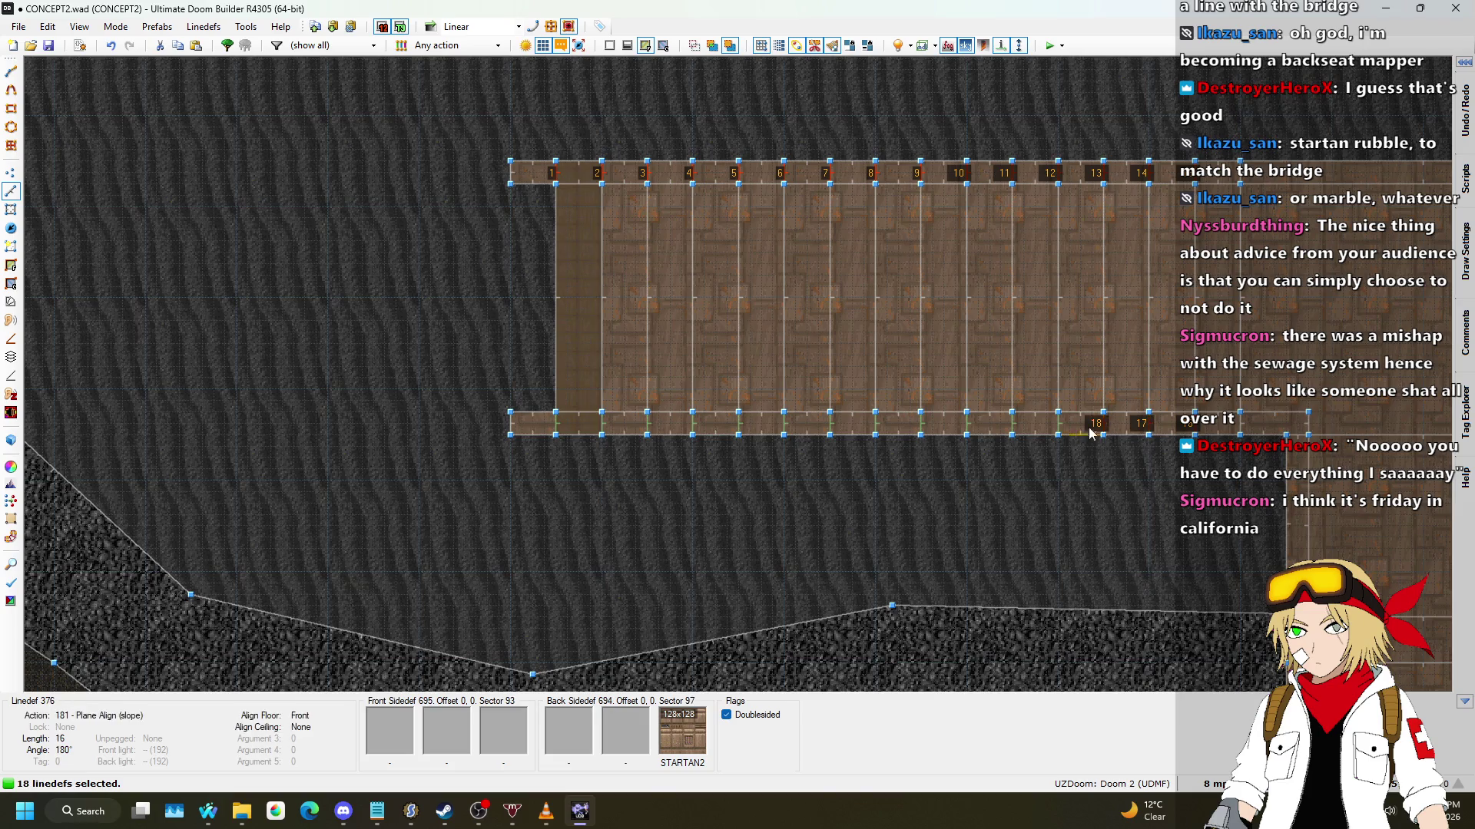
click(1053, 432)
click(1012, 430)
click(964, 429)
click(915, 426)
click(870, 429)
click(827, 427)
click(785, 425)
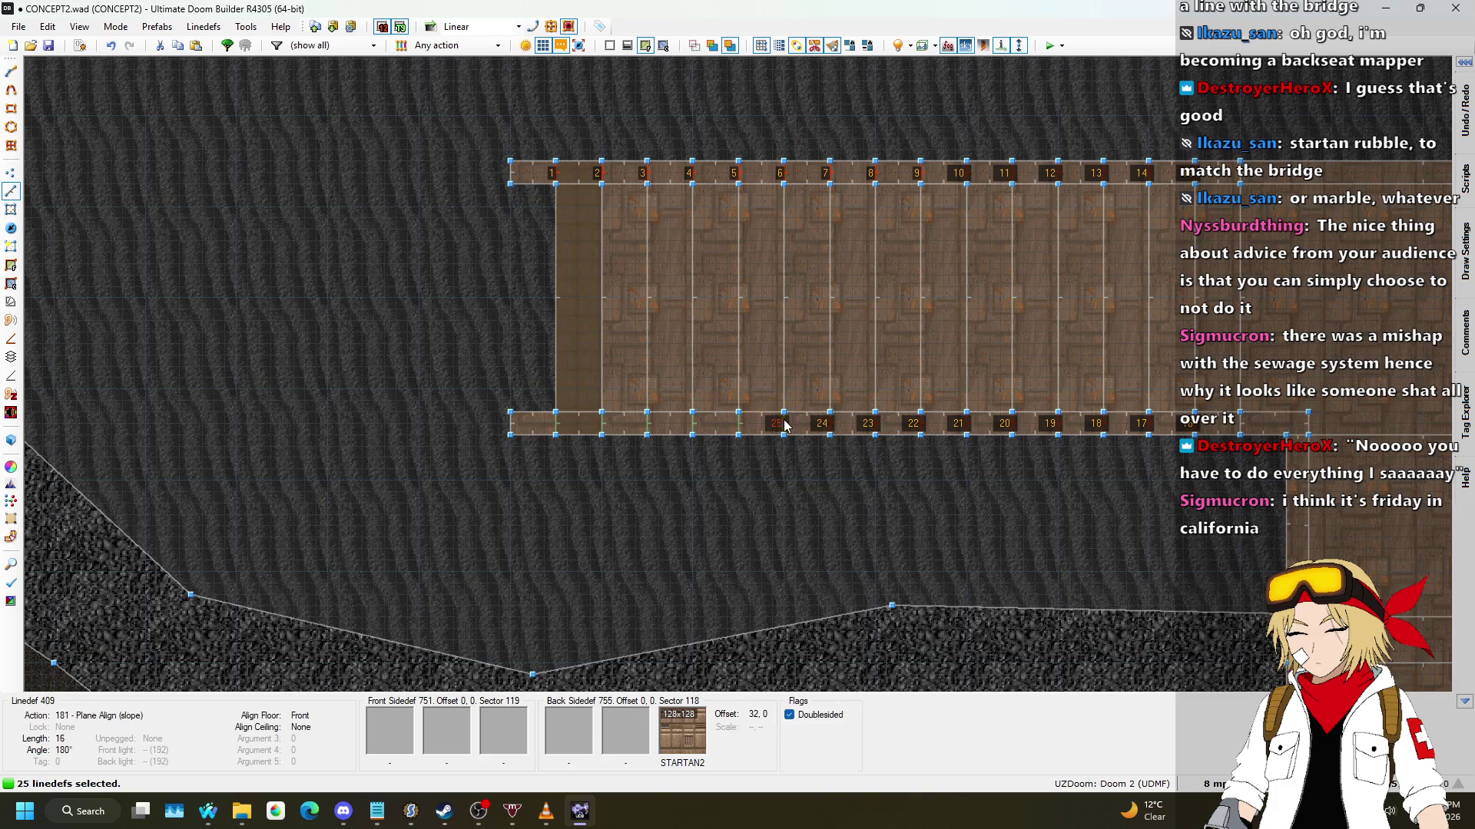
click(637, 431)
click(565, 427)
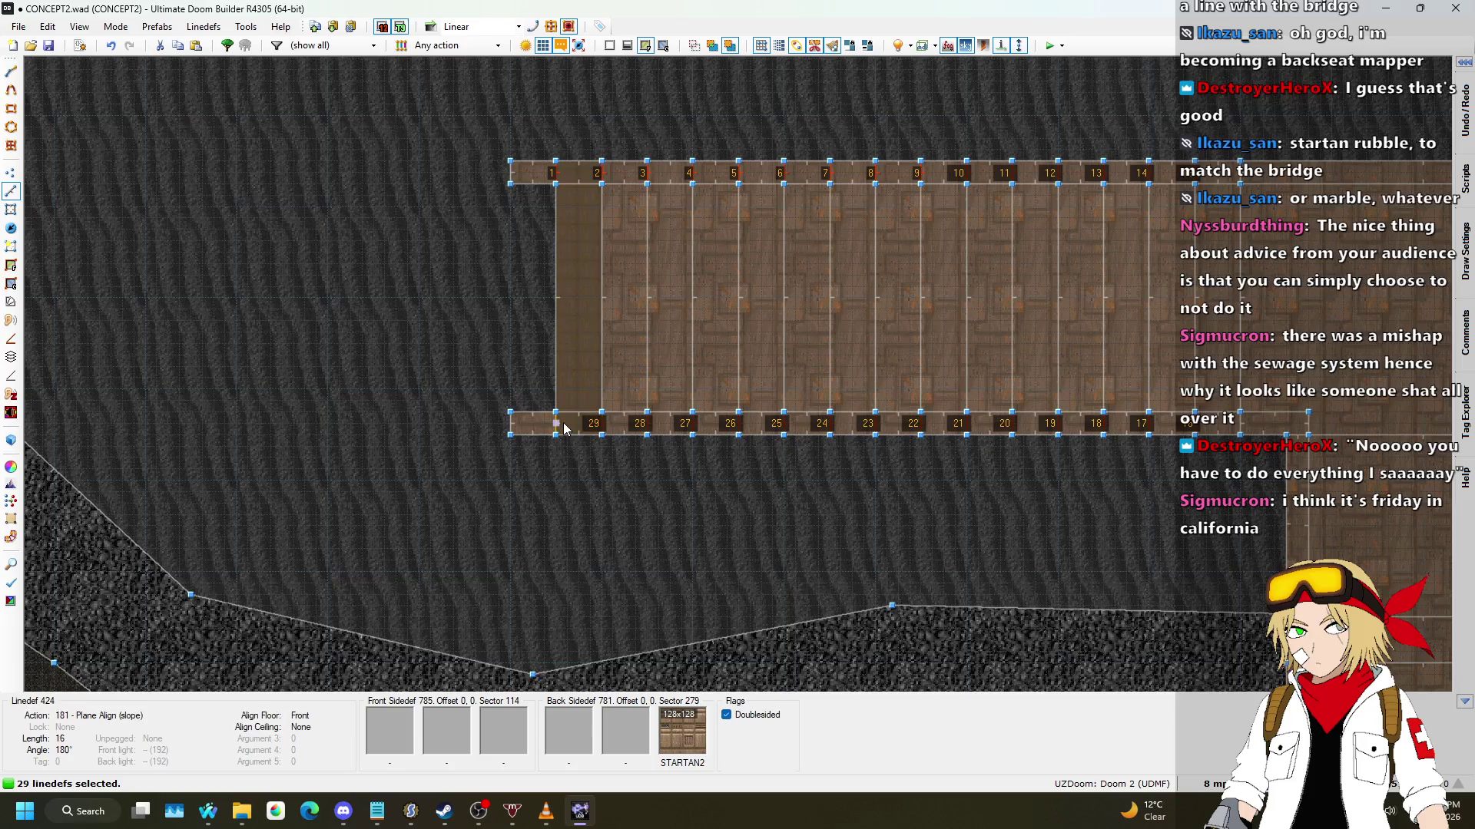
Step: Change Align Floor to Back on all 30 strips and preview them in 3D
right_click(563, 425)
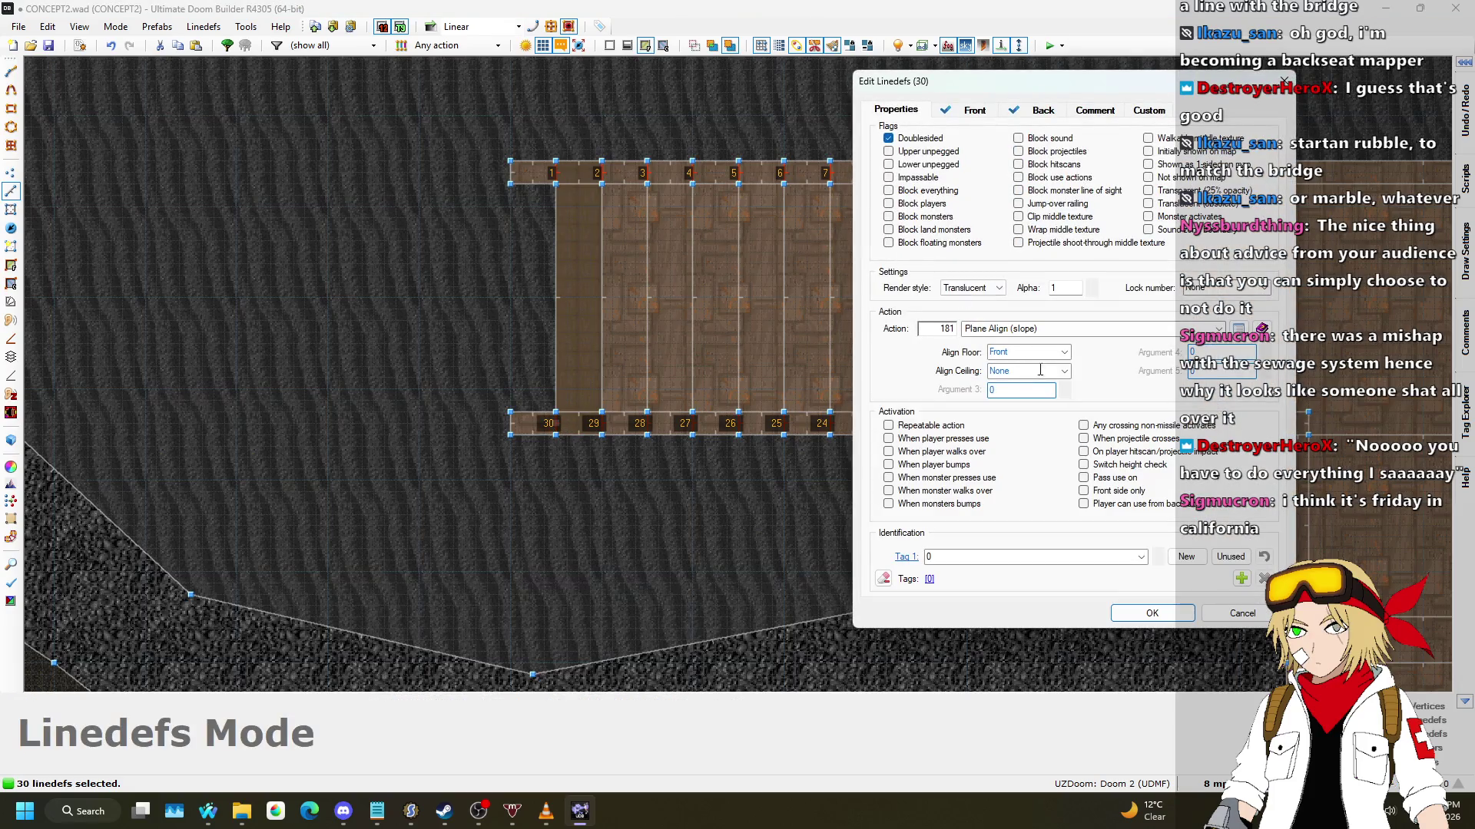
click(1062, 355)
click(1021, 387)
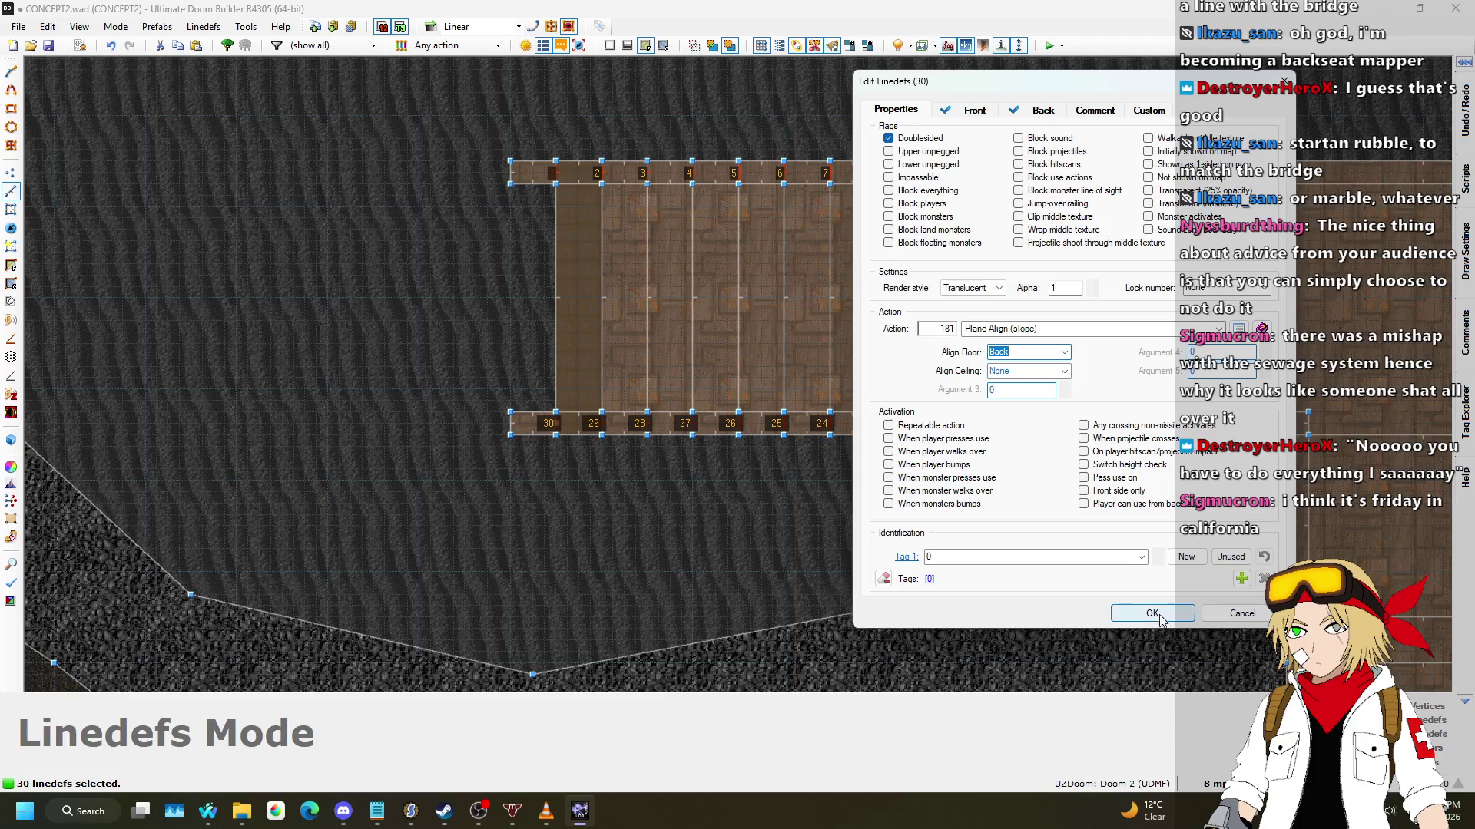
click(1152, 613)
key(w)
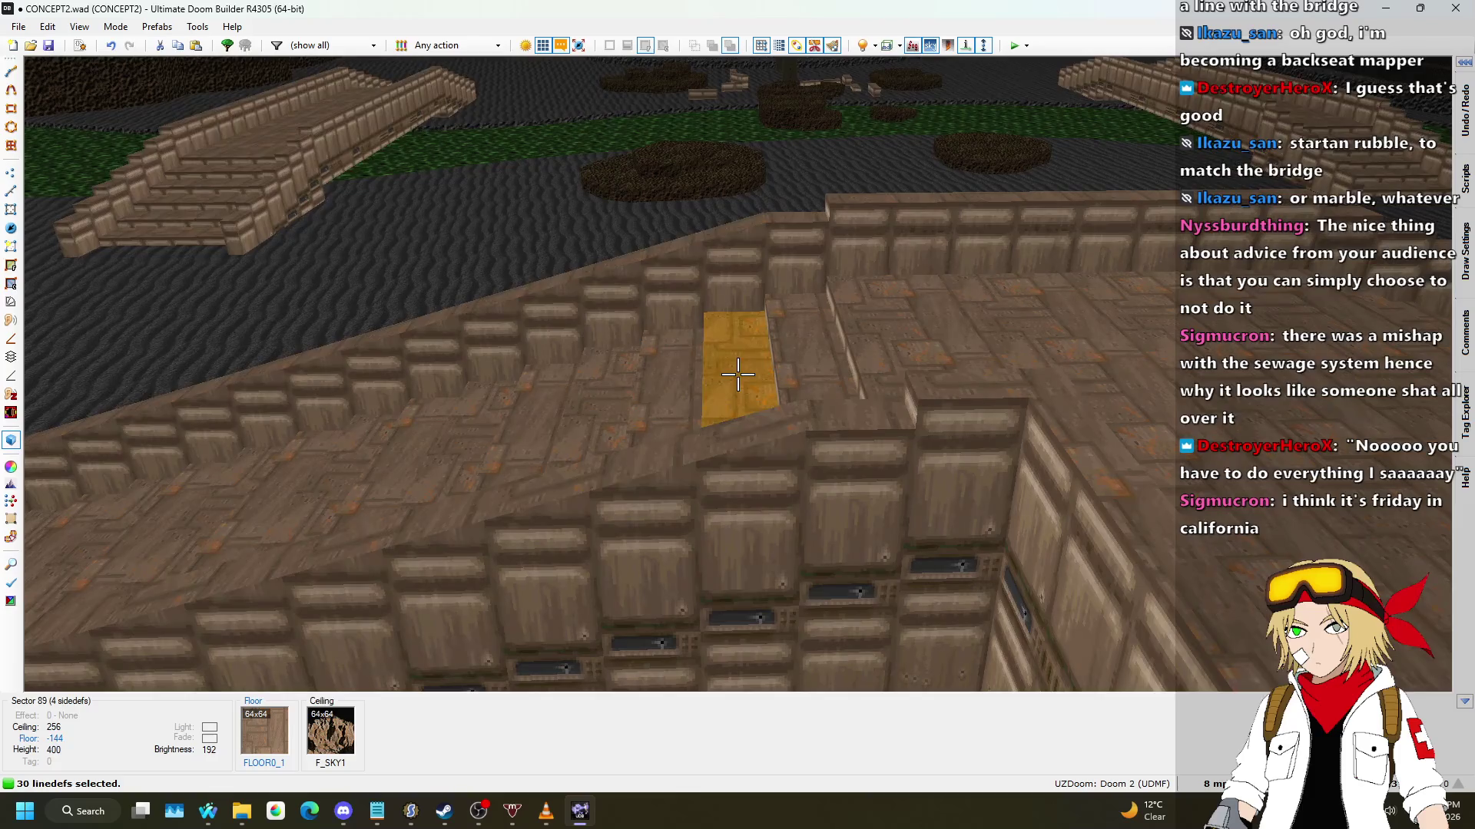
Step: Inspect the second bridge's stairs from several angles in 3D, then return to 2D
key(Tab)
key(Tab)
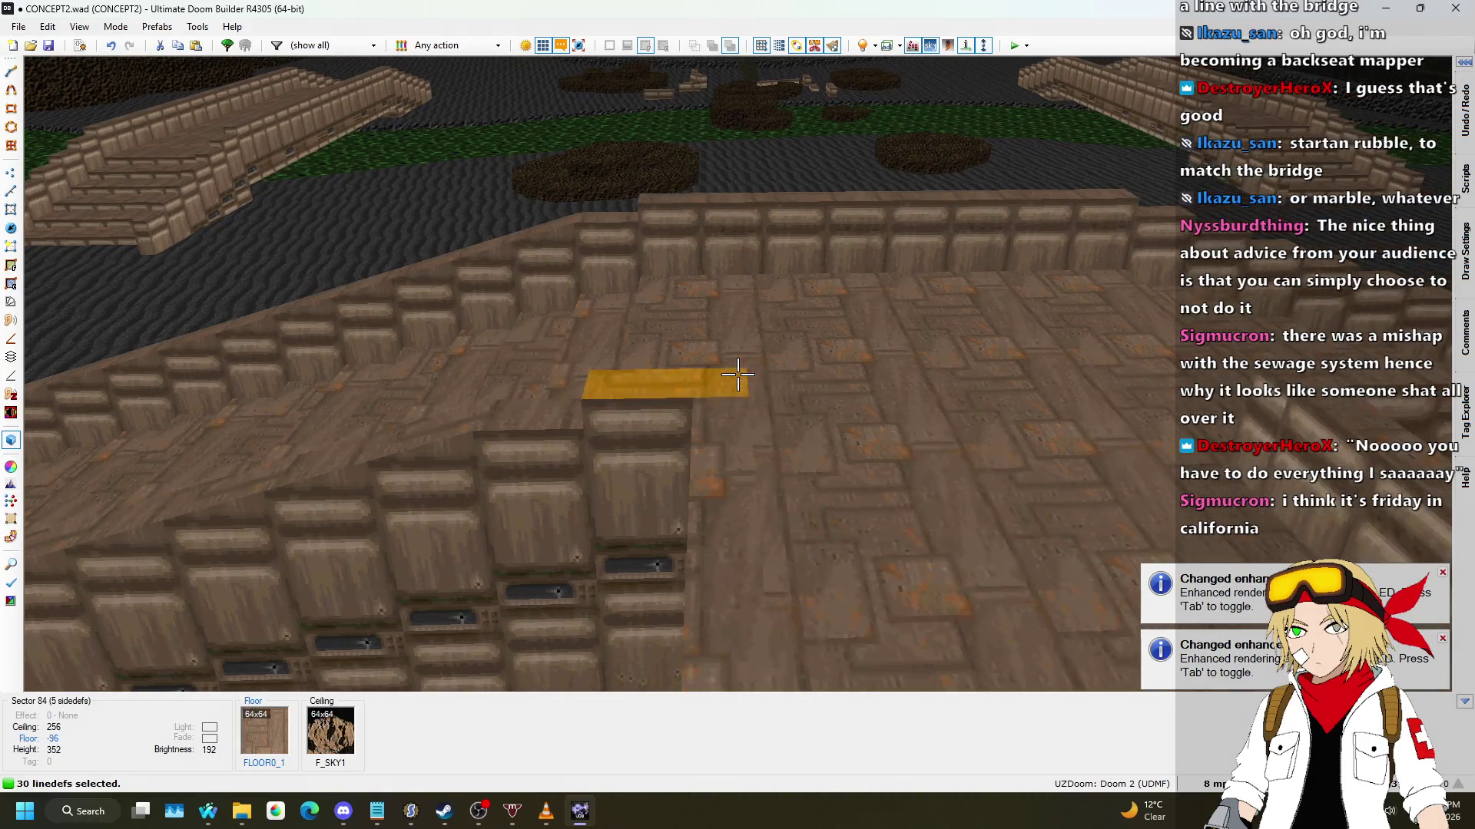
key(s)
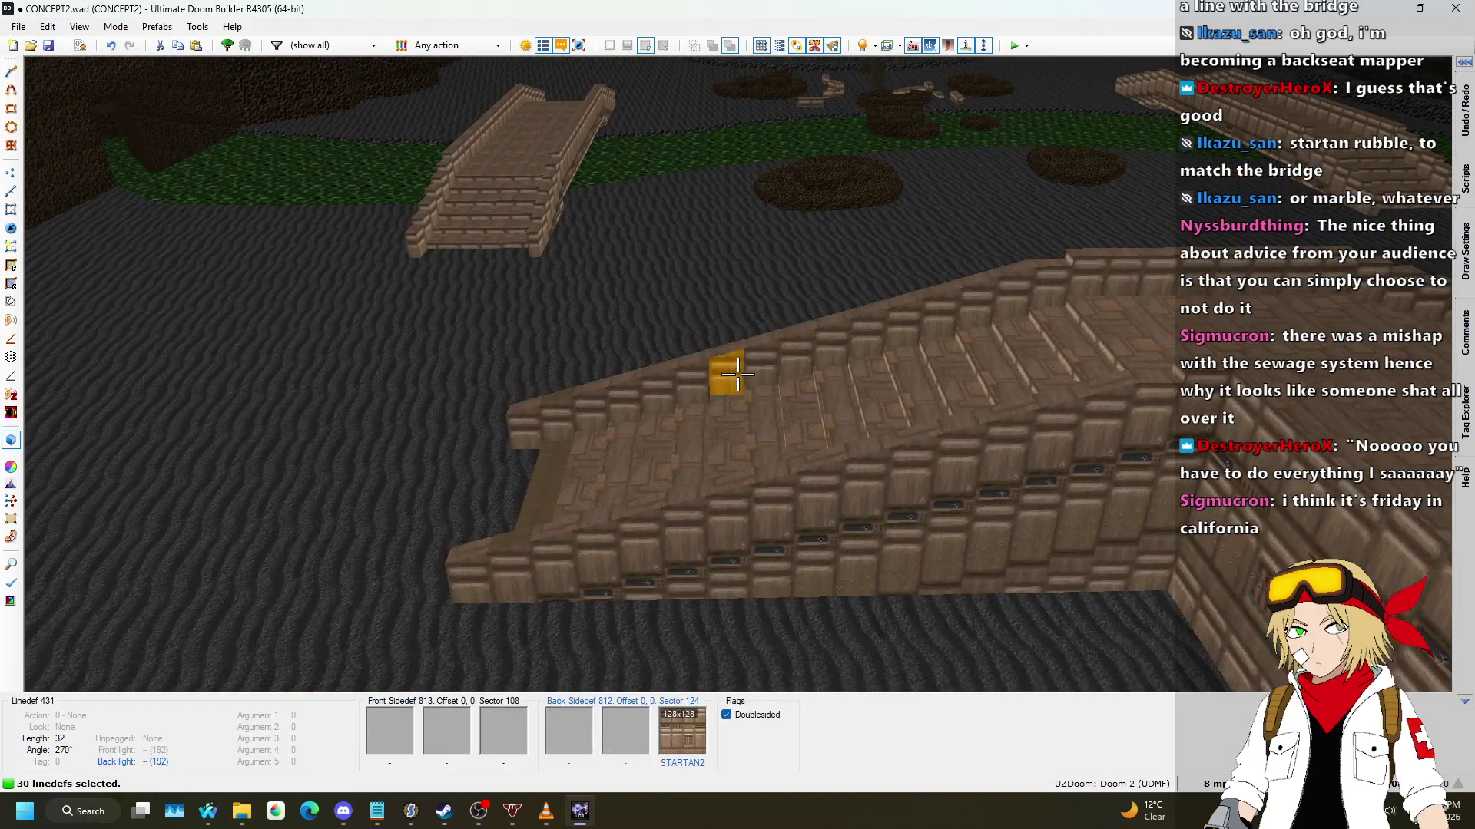
key(d)
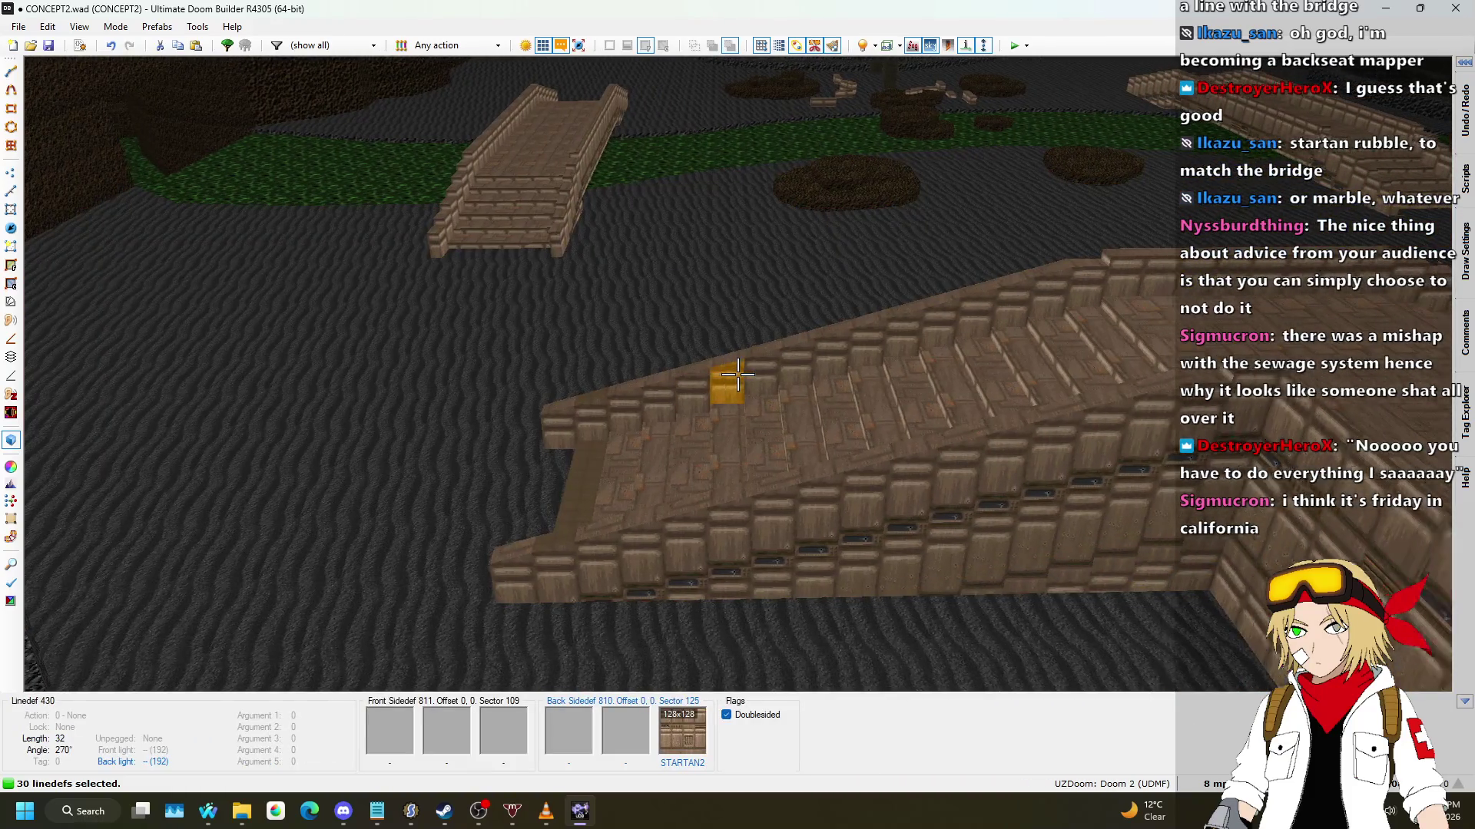
key(w)
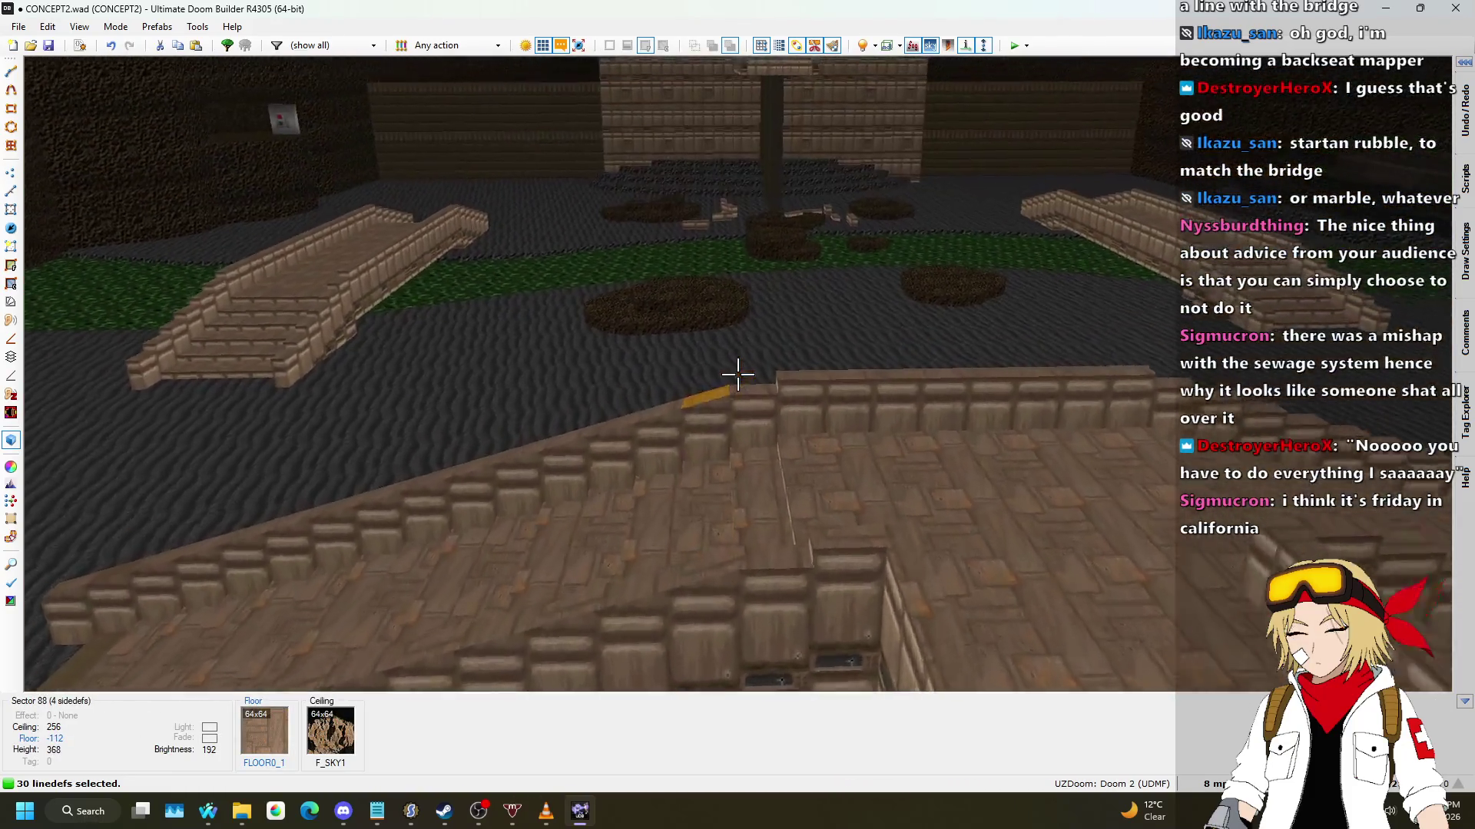
key(q)
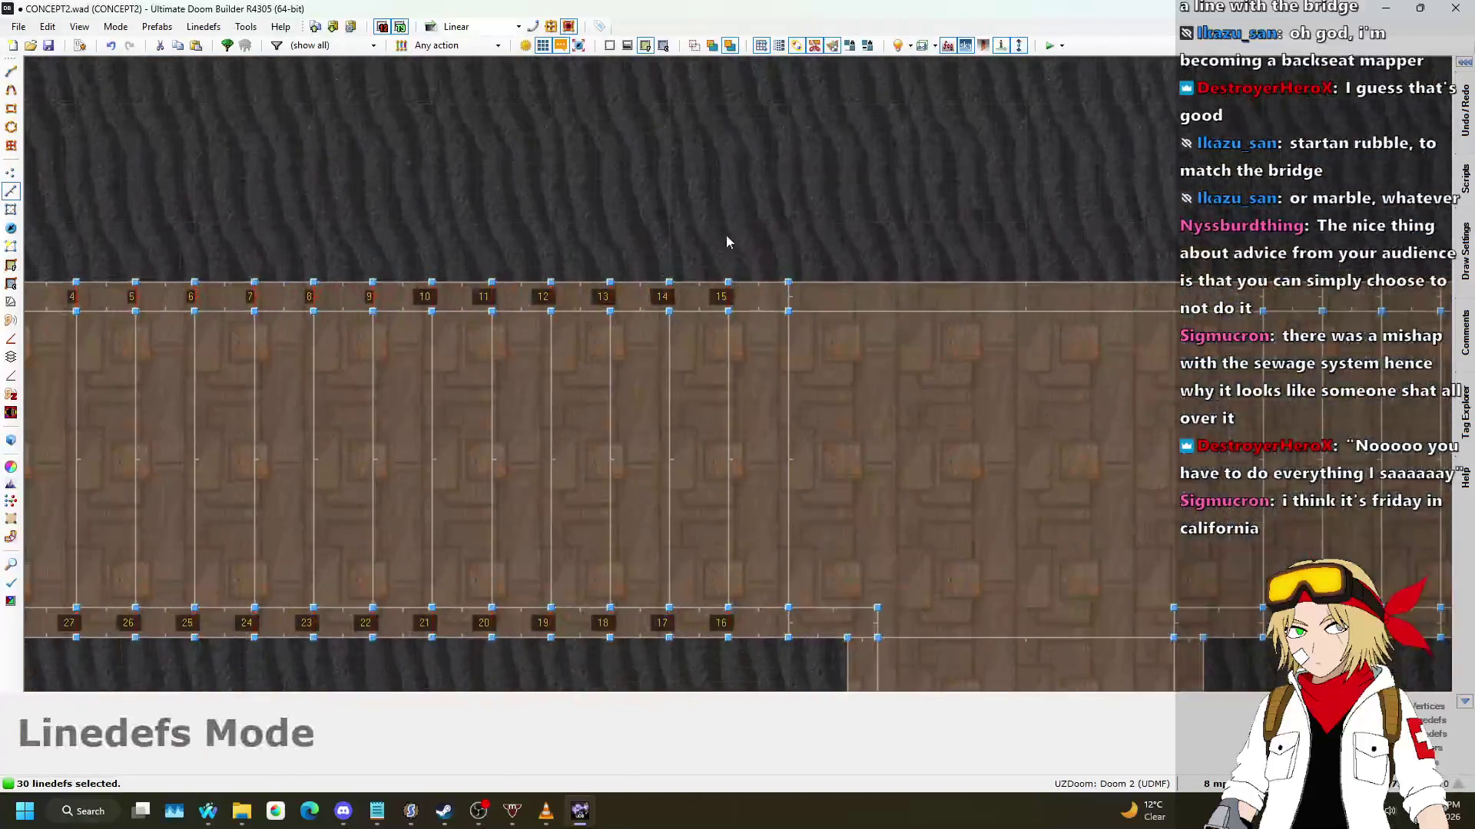
Step: Give the two end strips Plane Align with floor aligned to Back and preview in 3D
scroll(768, 298, up, 1)
scroll(785, 304, down, 3)
scroll(786, 457, up, 3)
click(786, 457)
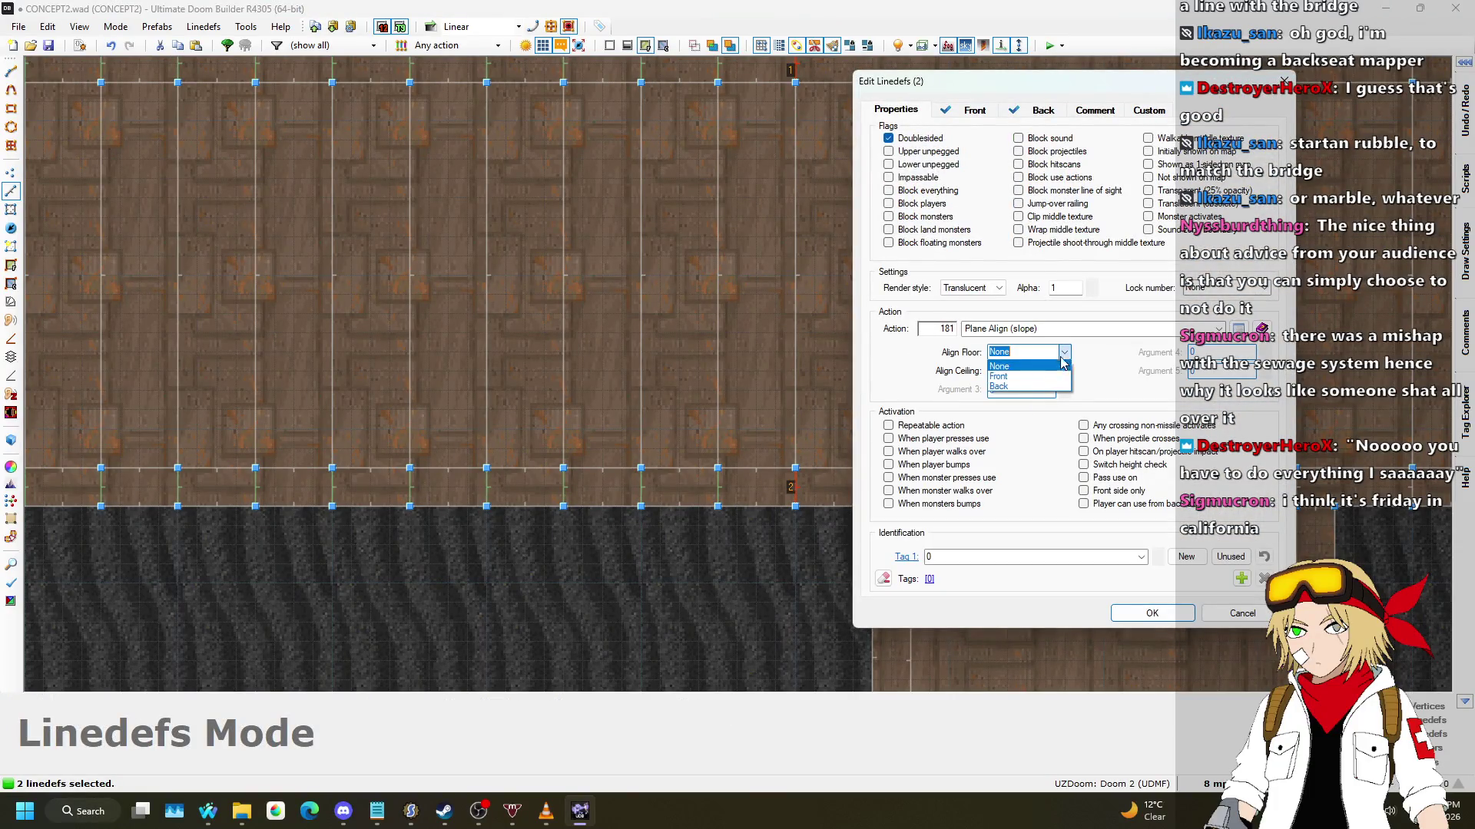
key(Return)
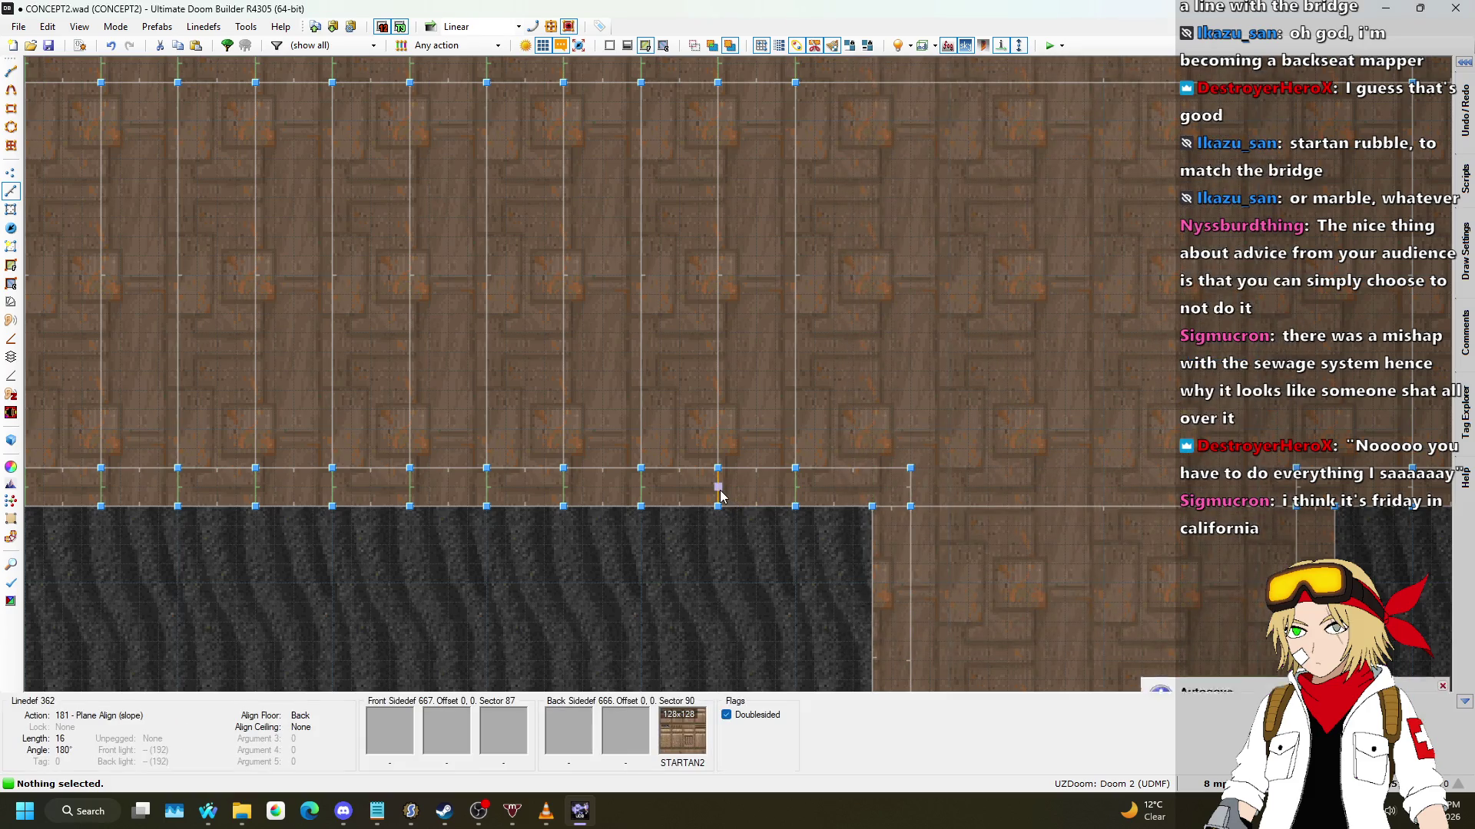
key(q)
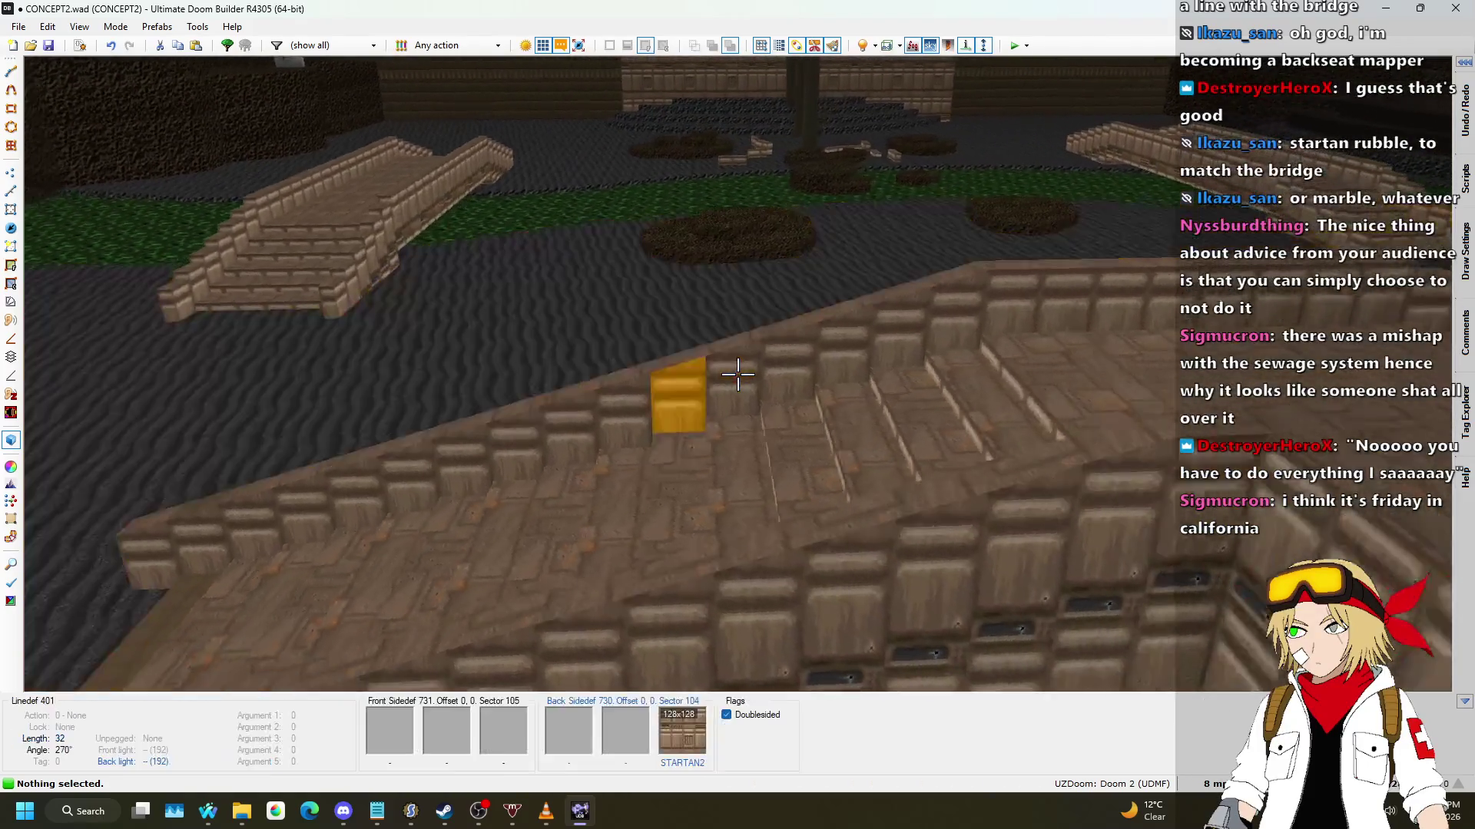
Step: Select the short edge lines along the wide bridge's top strip
key(q)
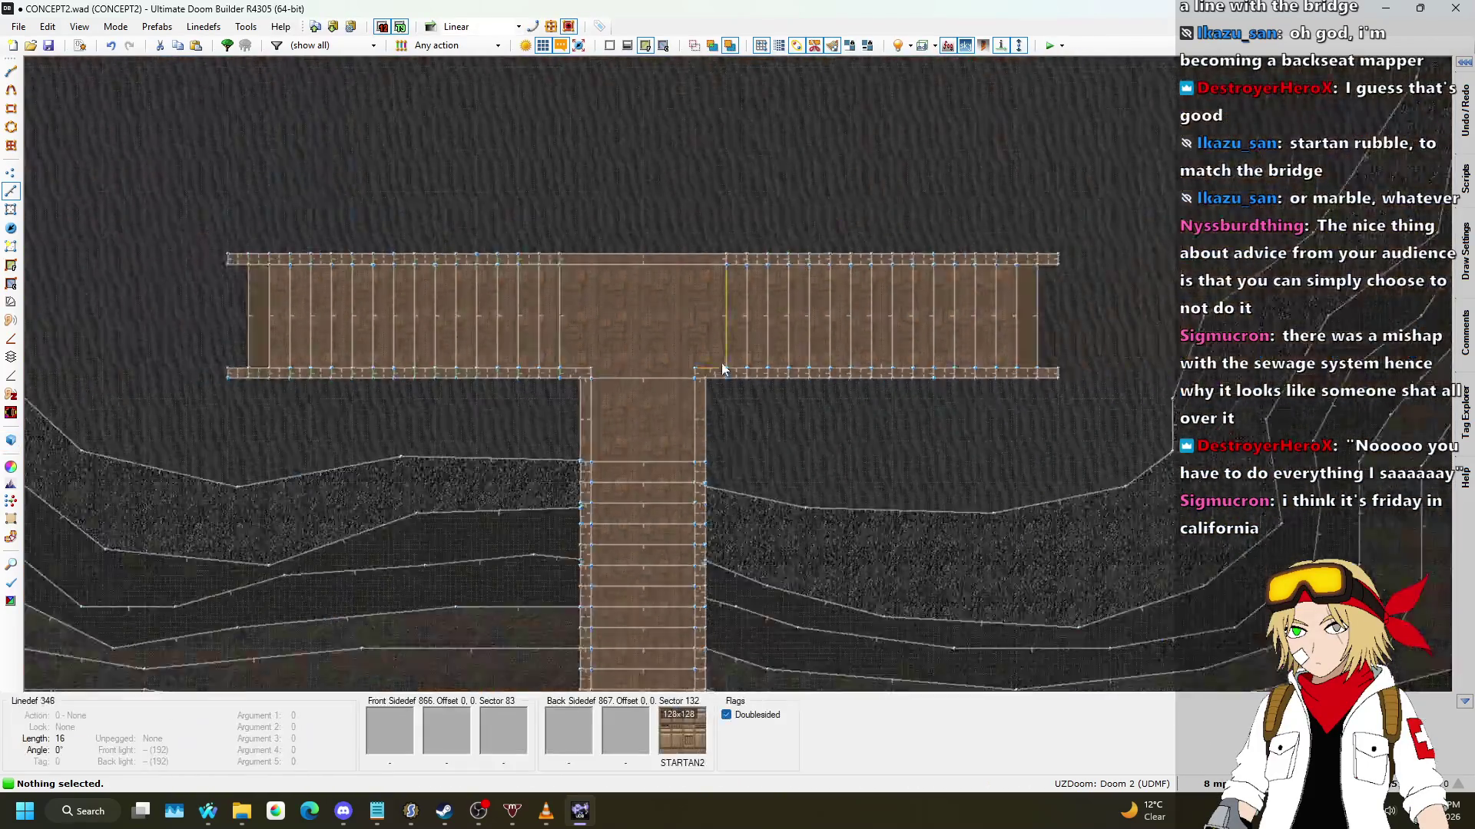
scroll(722, 372, up, 4)
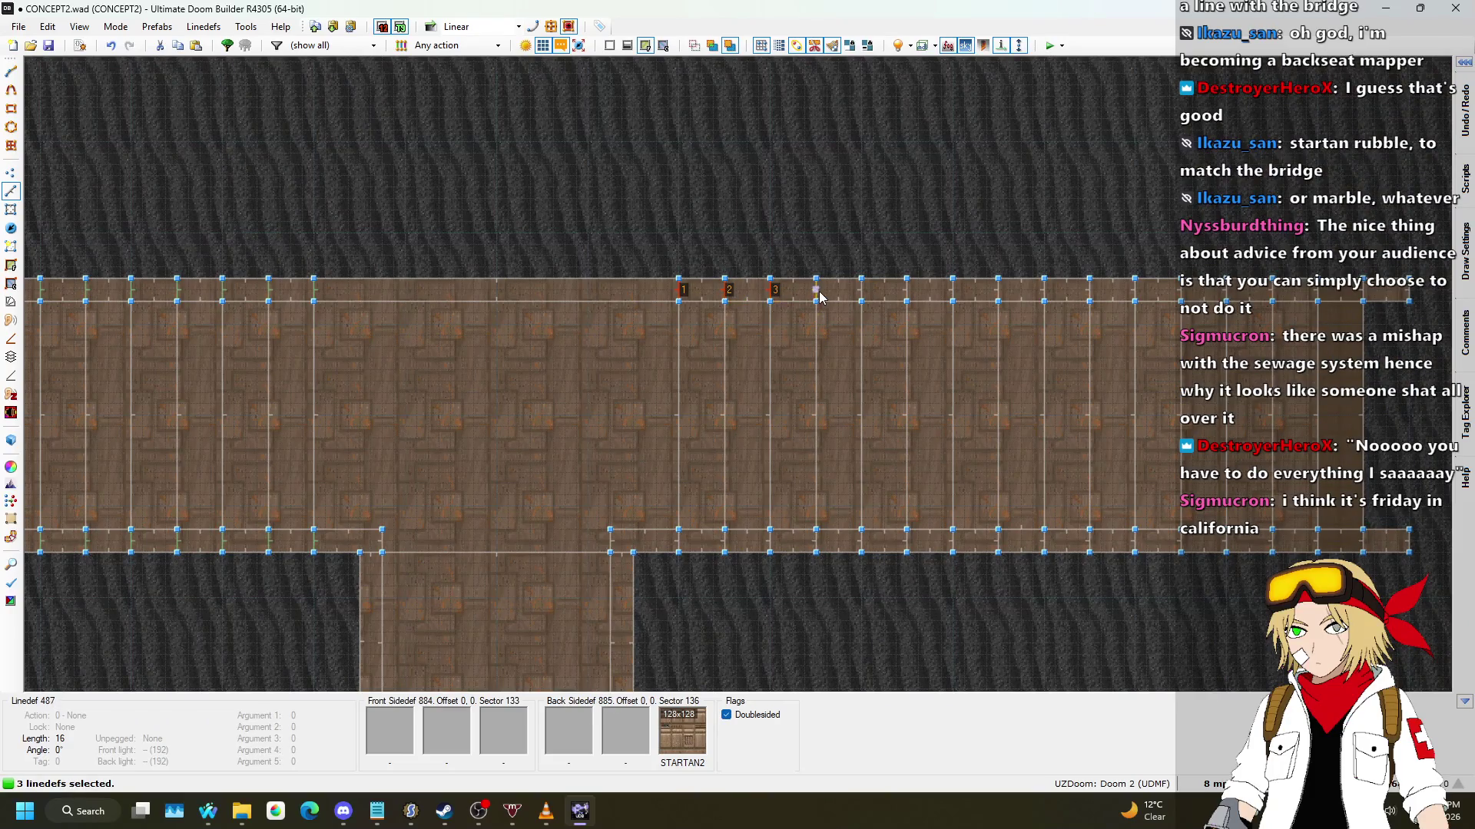
click(1065, 300)
click(1113, 301)
click(1158, 300)
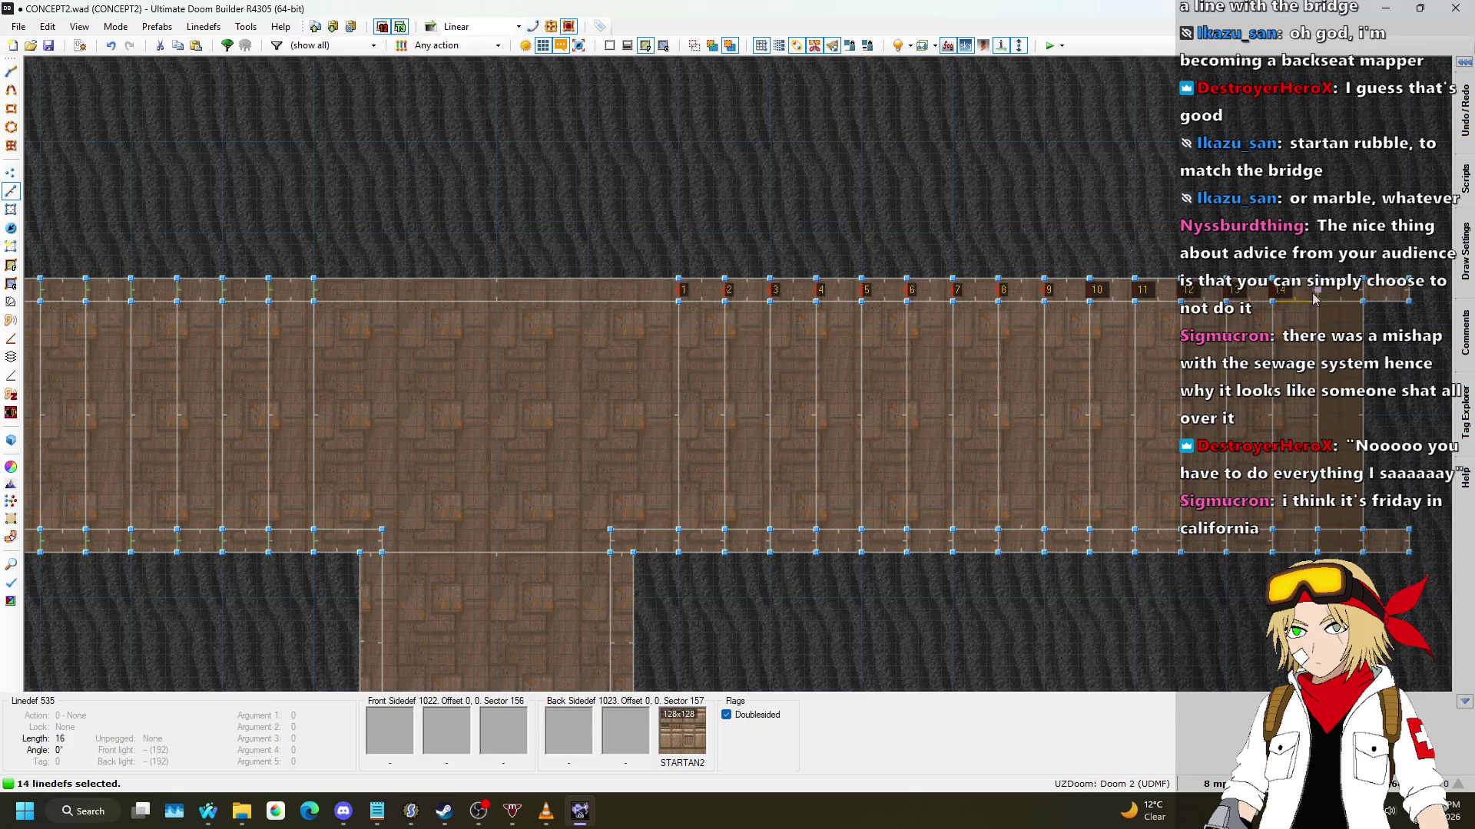
click(1365, 300)
scroll(1306, 460, up, 2)
click(1349, 495)
click(1284, 492)
click(1163, 489)
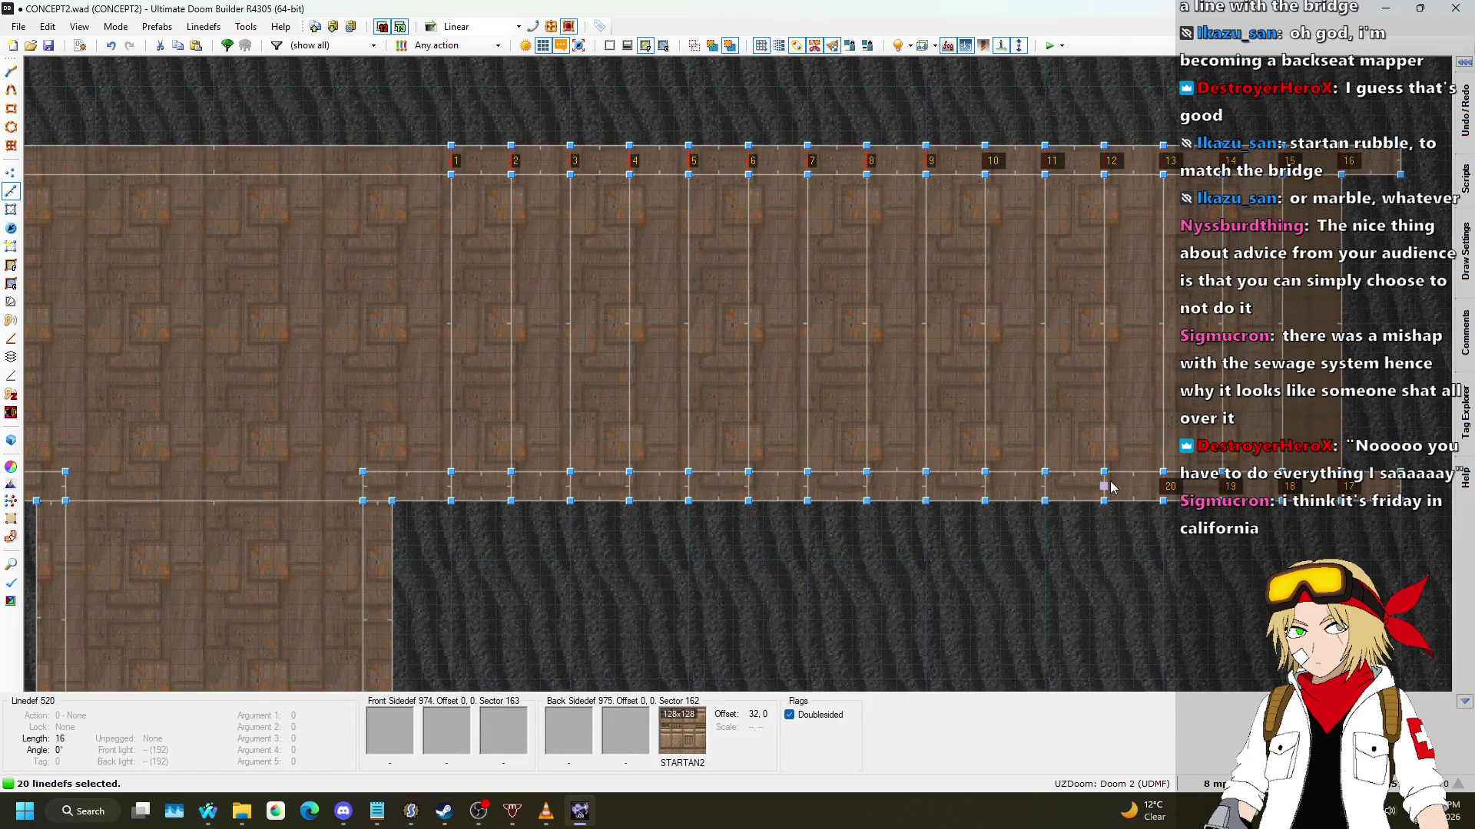
Step: Add the bottom strip's short edge lines, reaching 32 selected
click(928, 489)
click(884, 473)
click(877, 483)
click(808, 490)
click(629, 489)
click(572, 488)
click(513, 487)
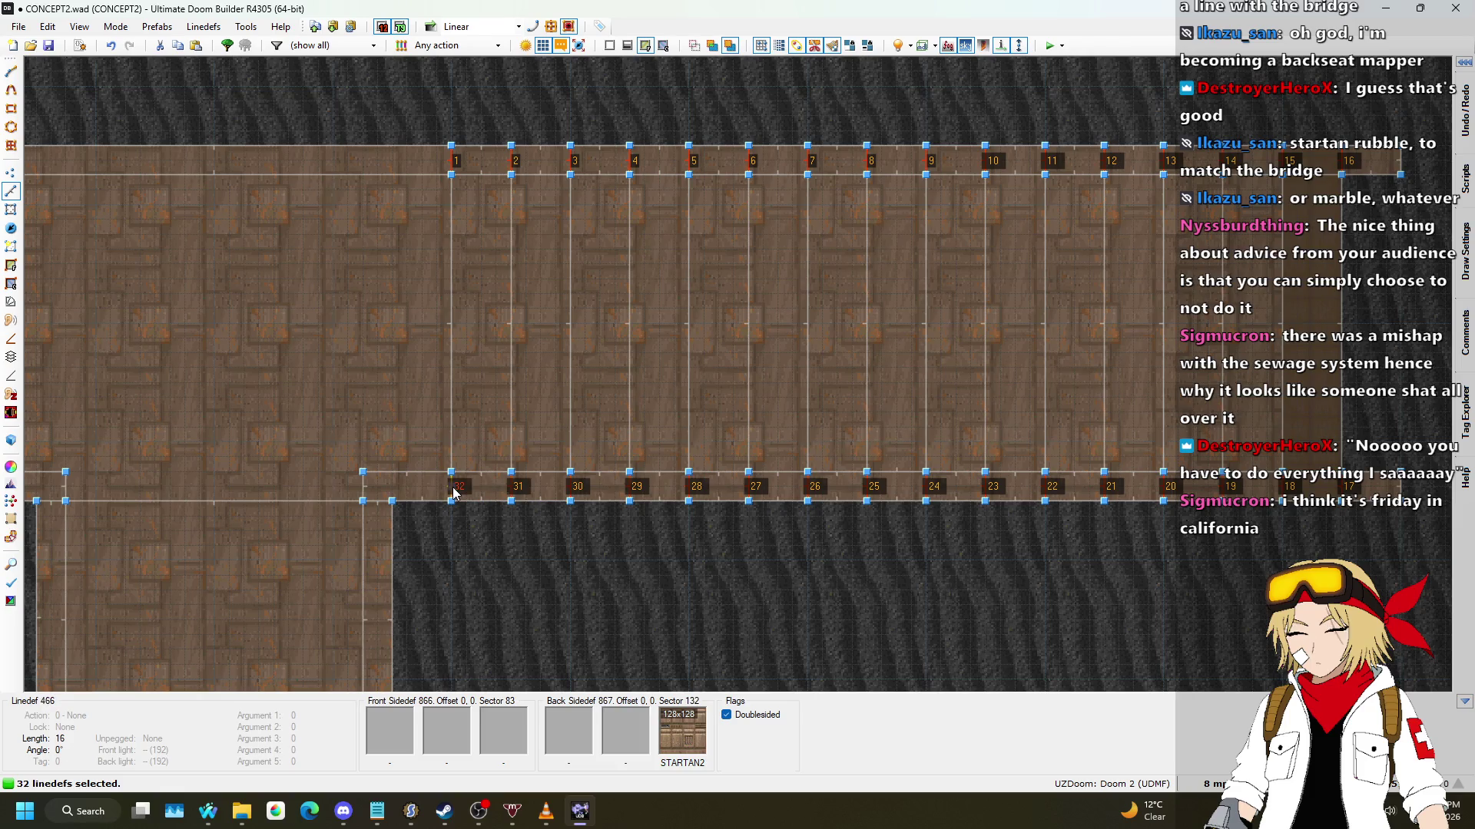
Step: Apply action 181 Plane Align, floor aligned to Back, to the 32 lines, then open the song request queue
right_click(454, 493)
text(181)
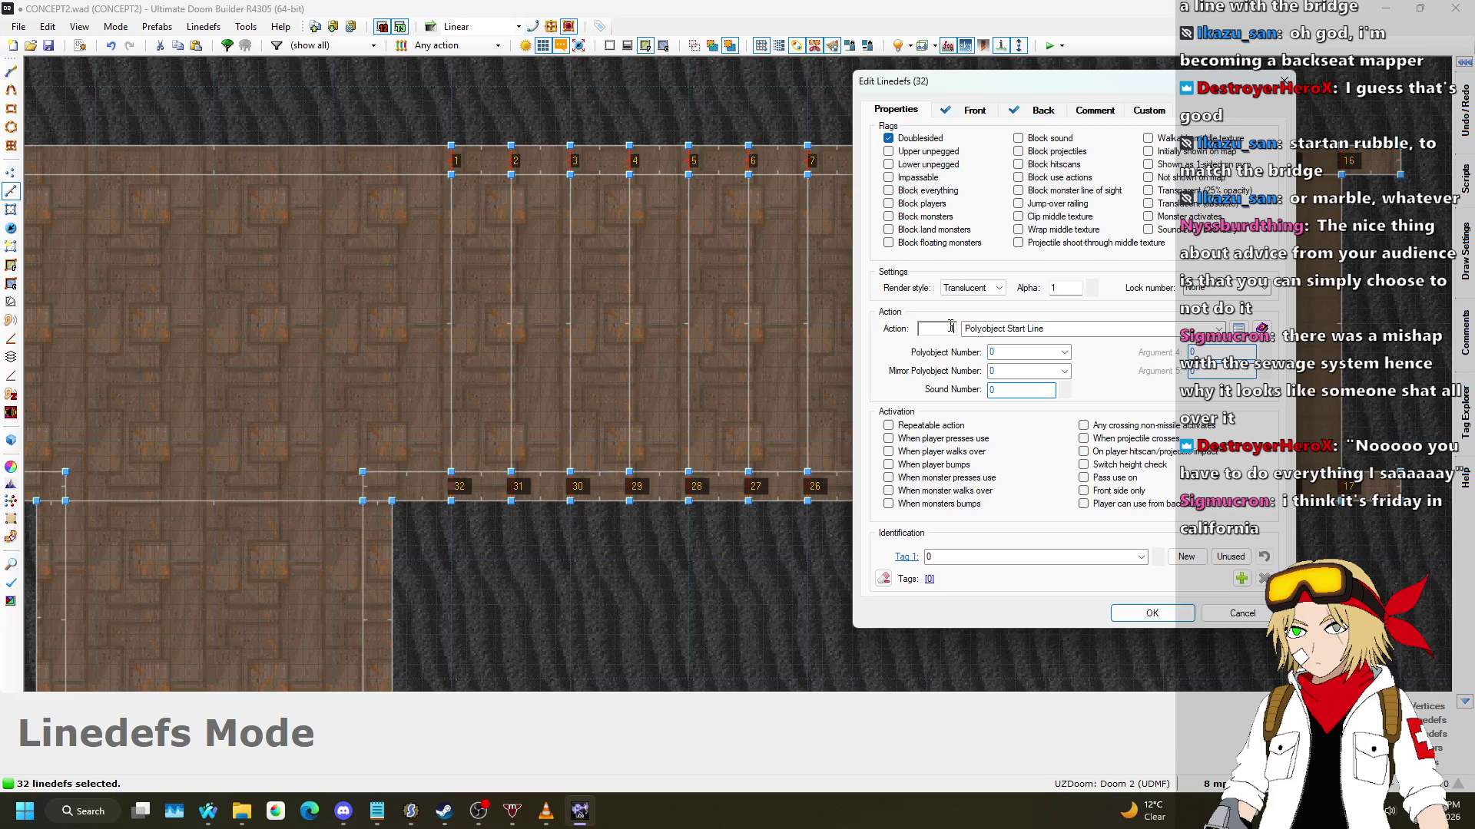
click(1047, 349)
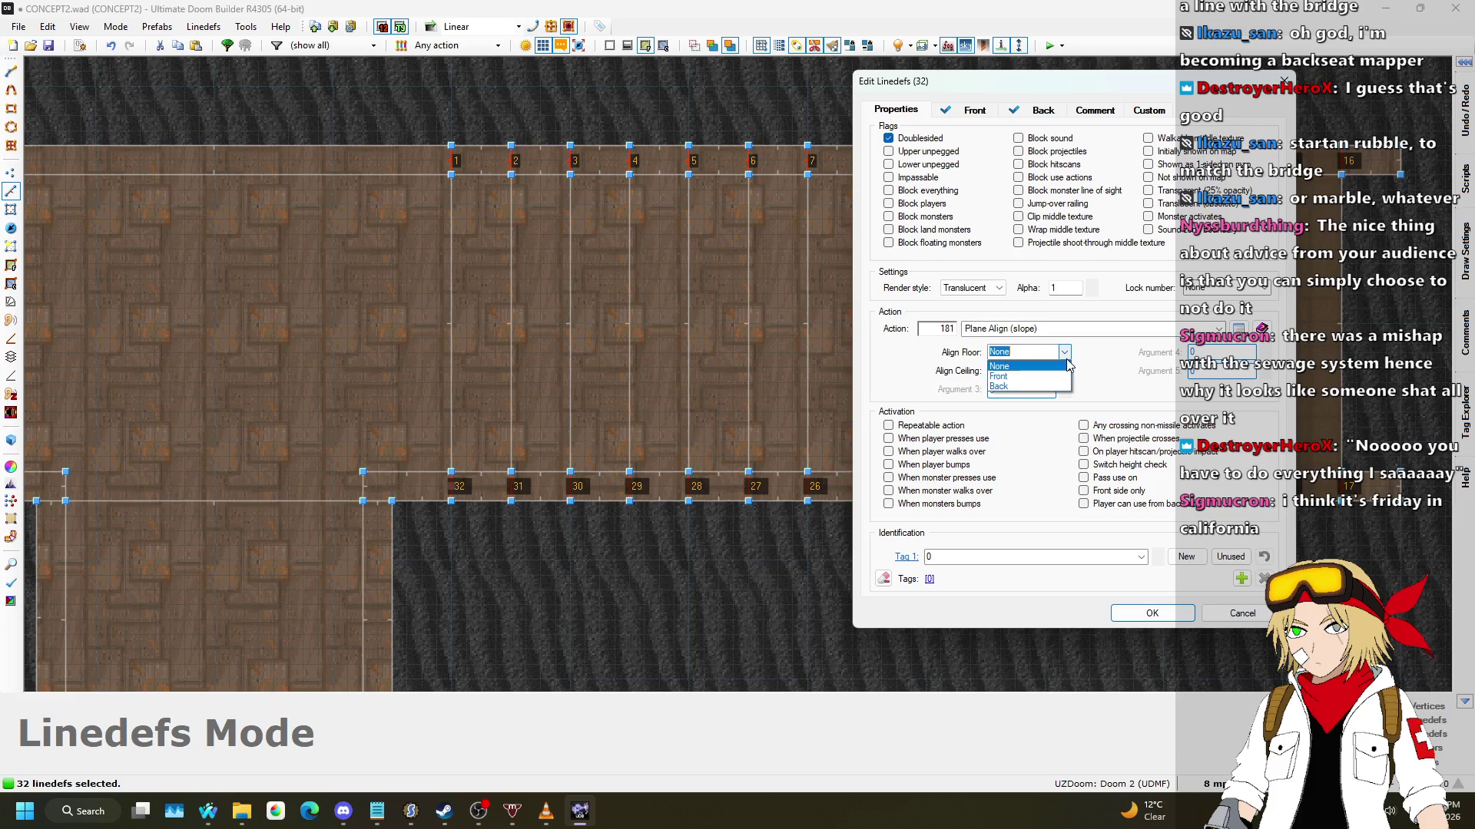
click(1029, 388)
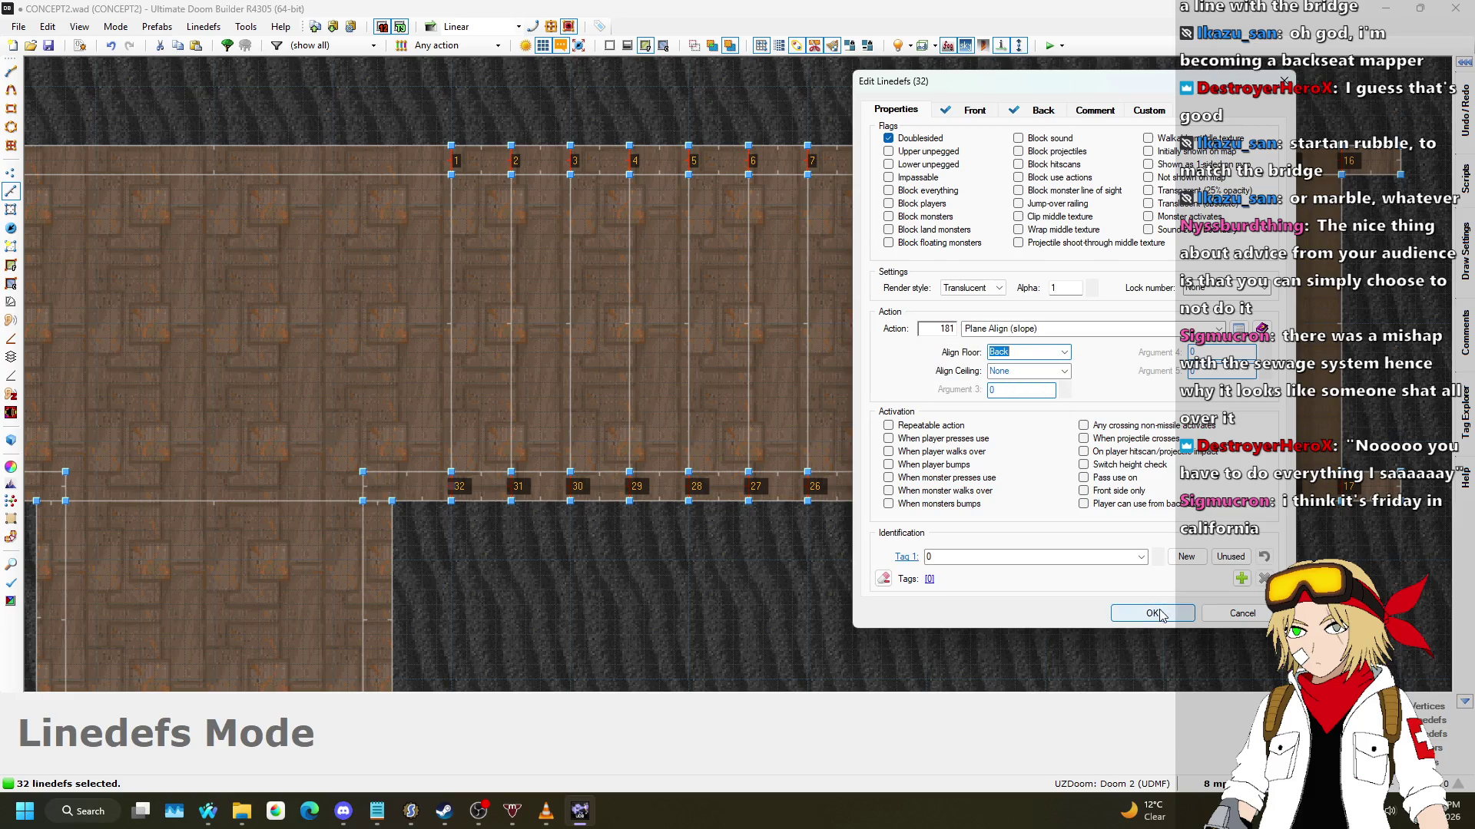
click(1152, 613)
scroll(970, 370, down, 5)
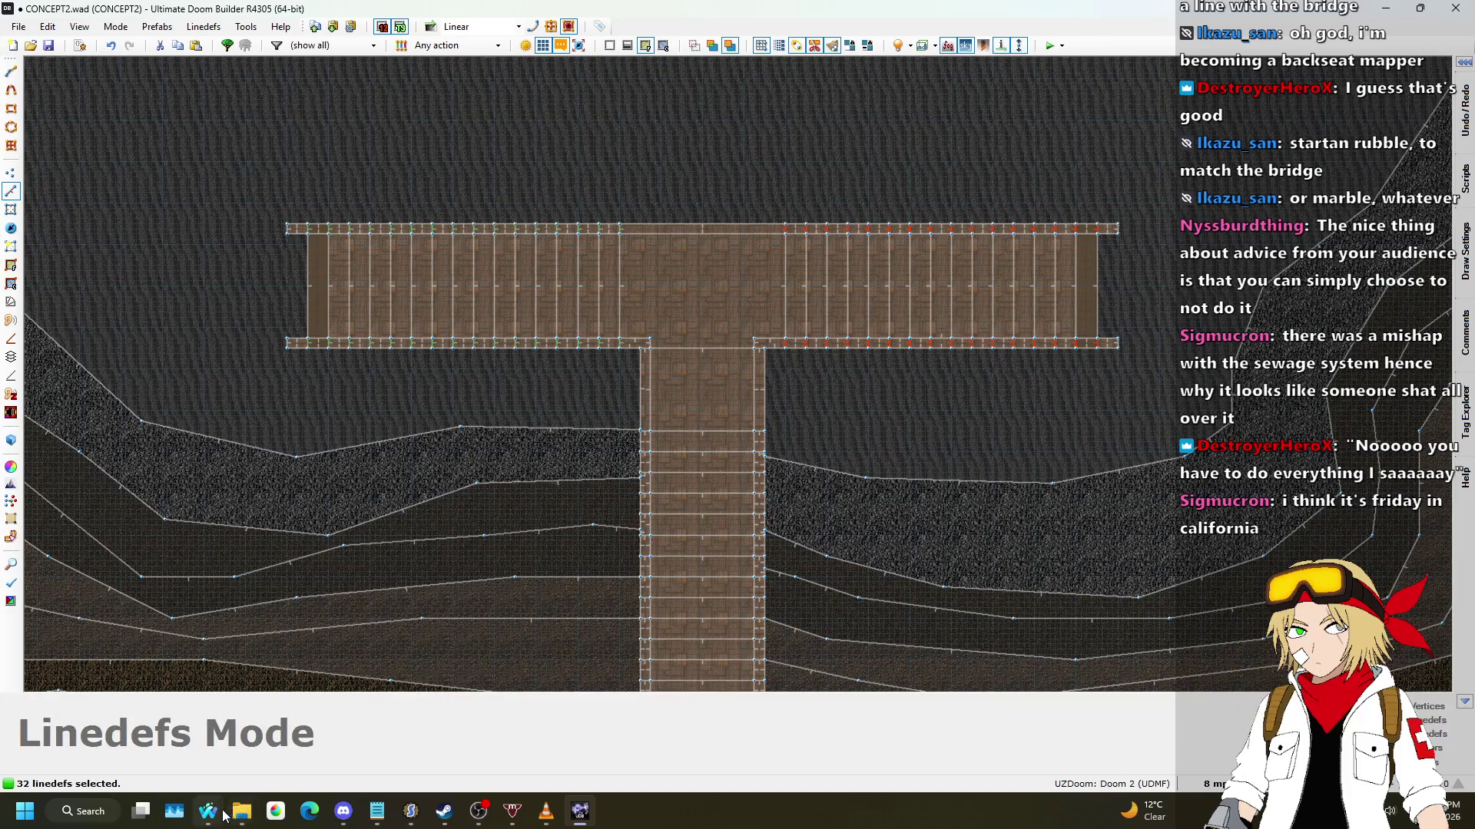
mouse_move(222, 814)
click(169, 763)
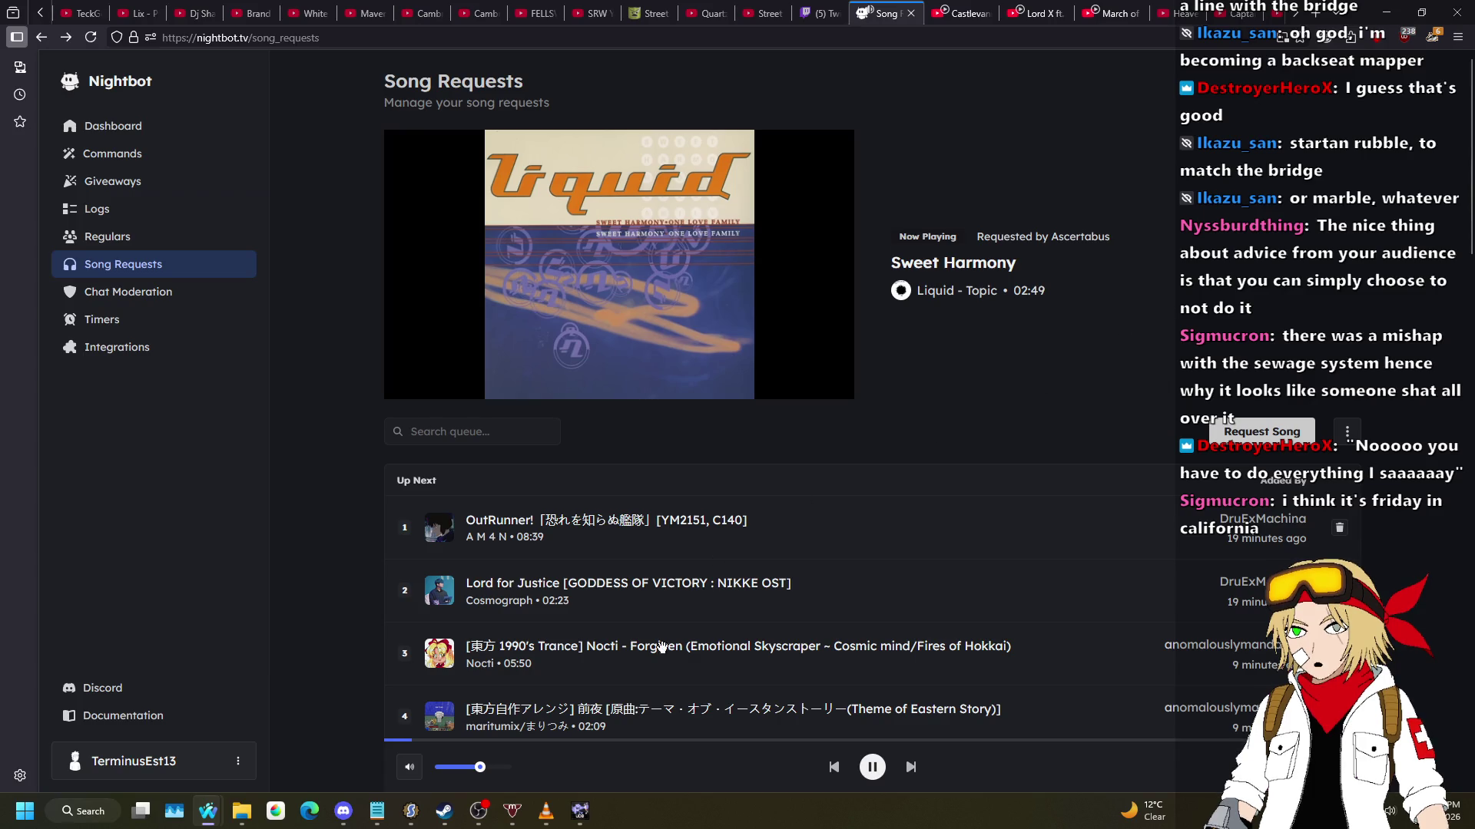
click(580, 811)
scroll(772, 229, down, 2)
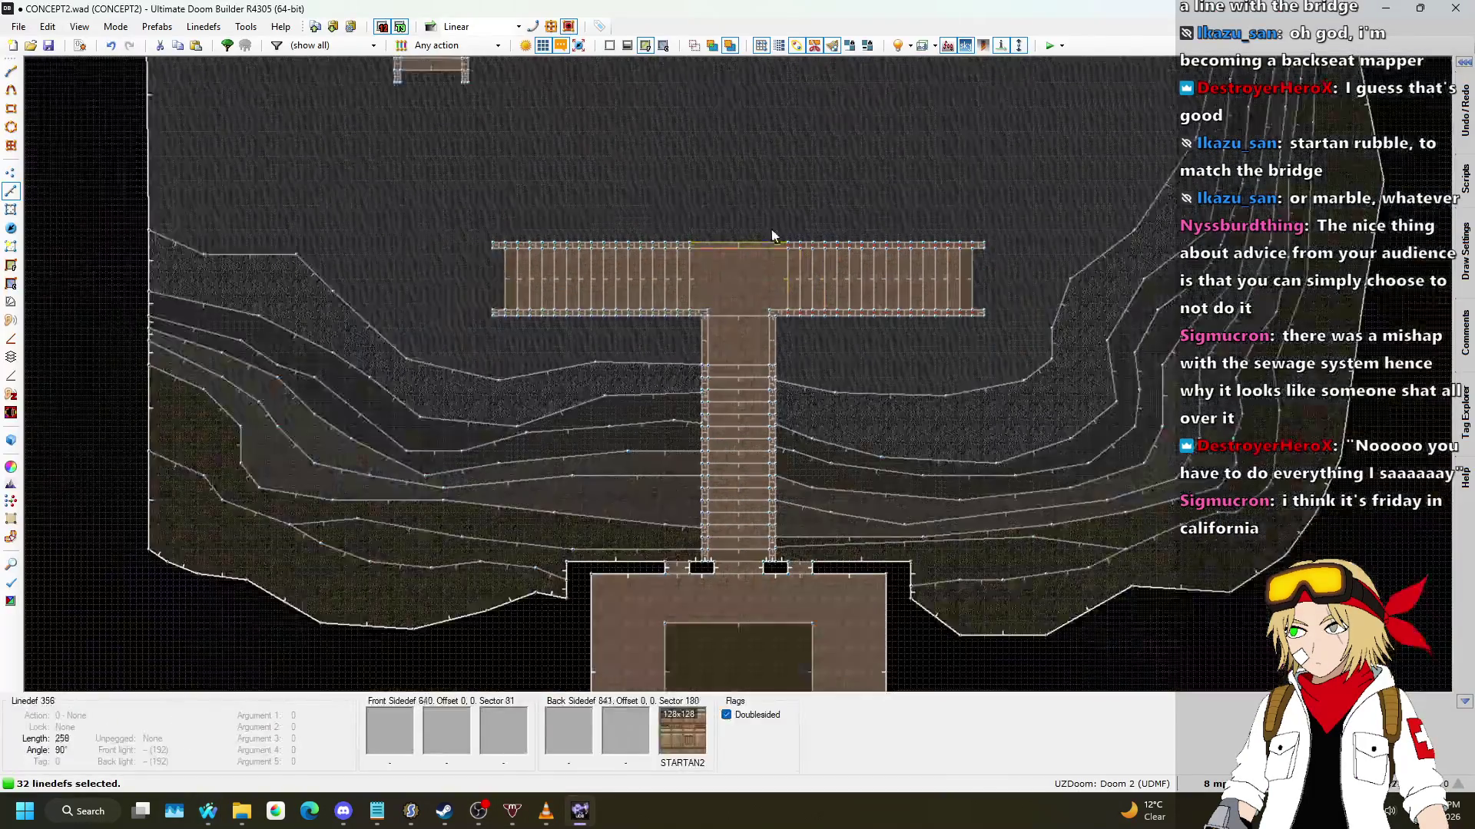
key(l)
scroll(807, 265, up, 3)
scroll(804, 199, down, 2)
key(q)
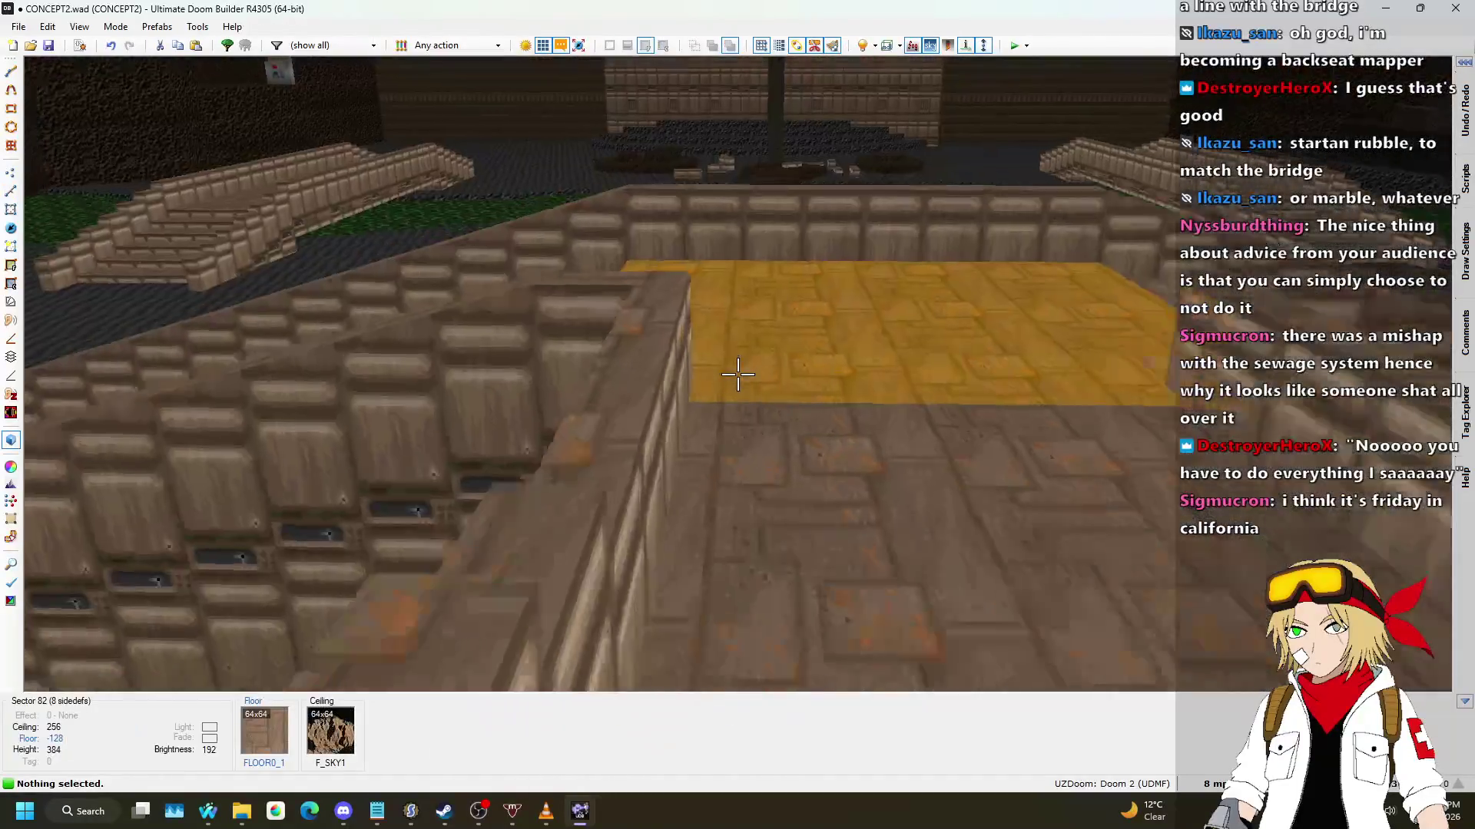
Step: Select the left-side edge lines of the long north–south bridge in Linedefs mode
key(q)
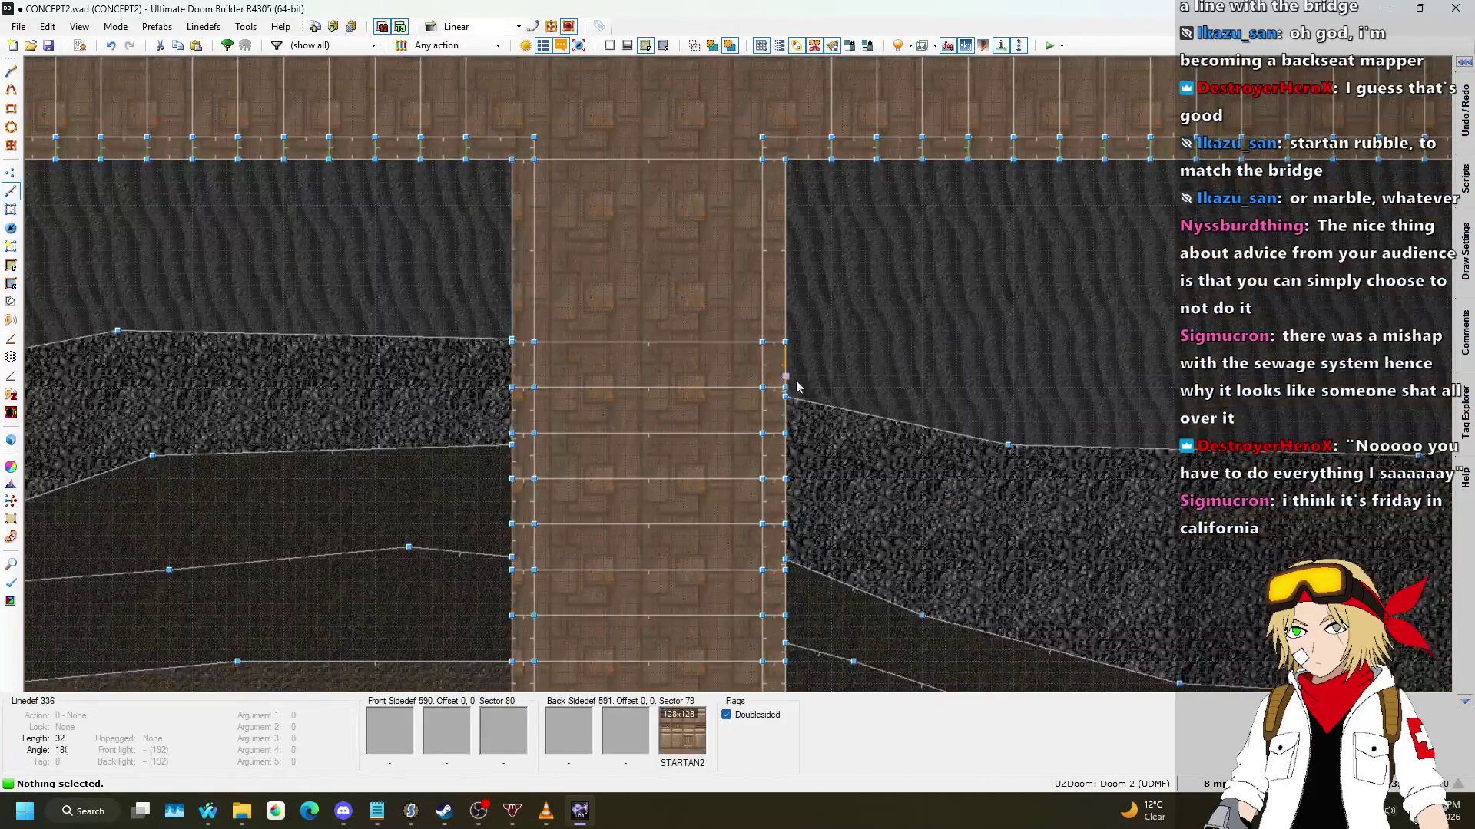
scroll(494, 342, up, 4)
click(499, 321)
scroll(504, 321, down, 2)
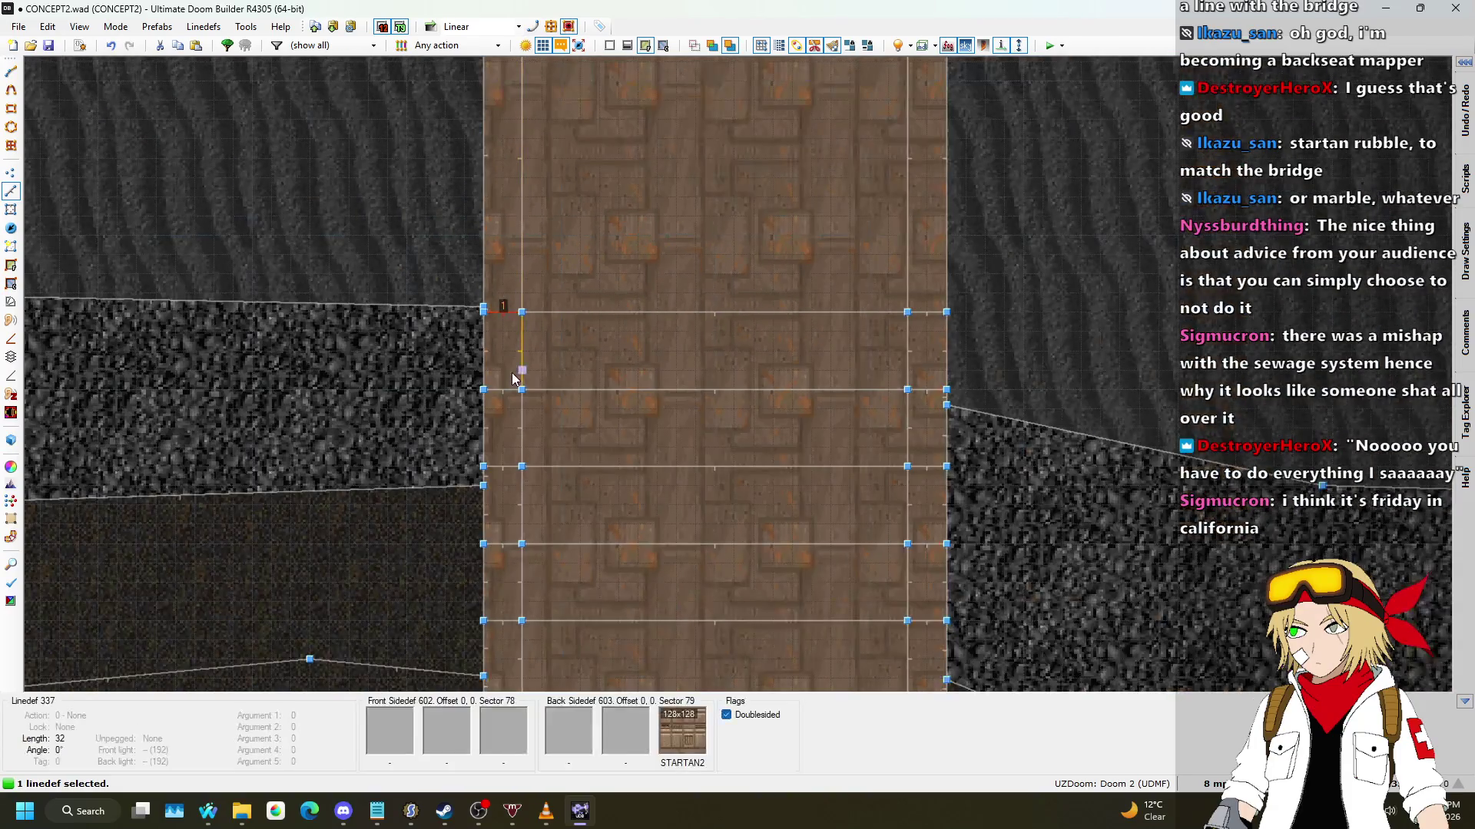
key(l)
scroll(550, 241, down, 1)
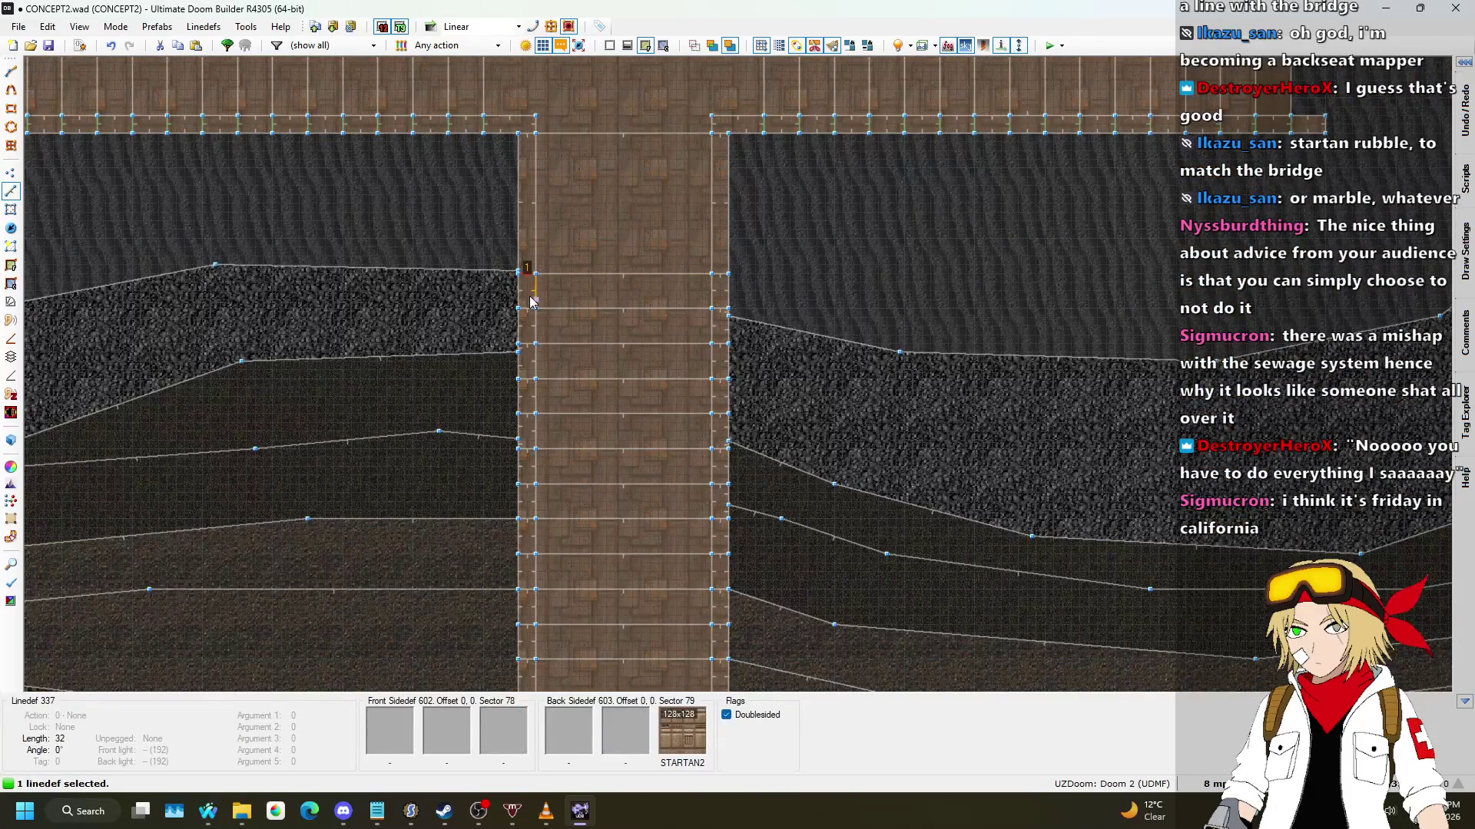
scroll(530, 301, up, 1)
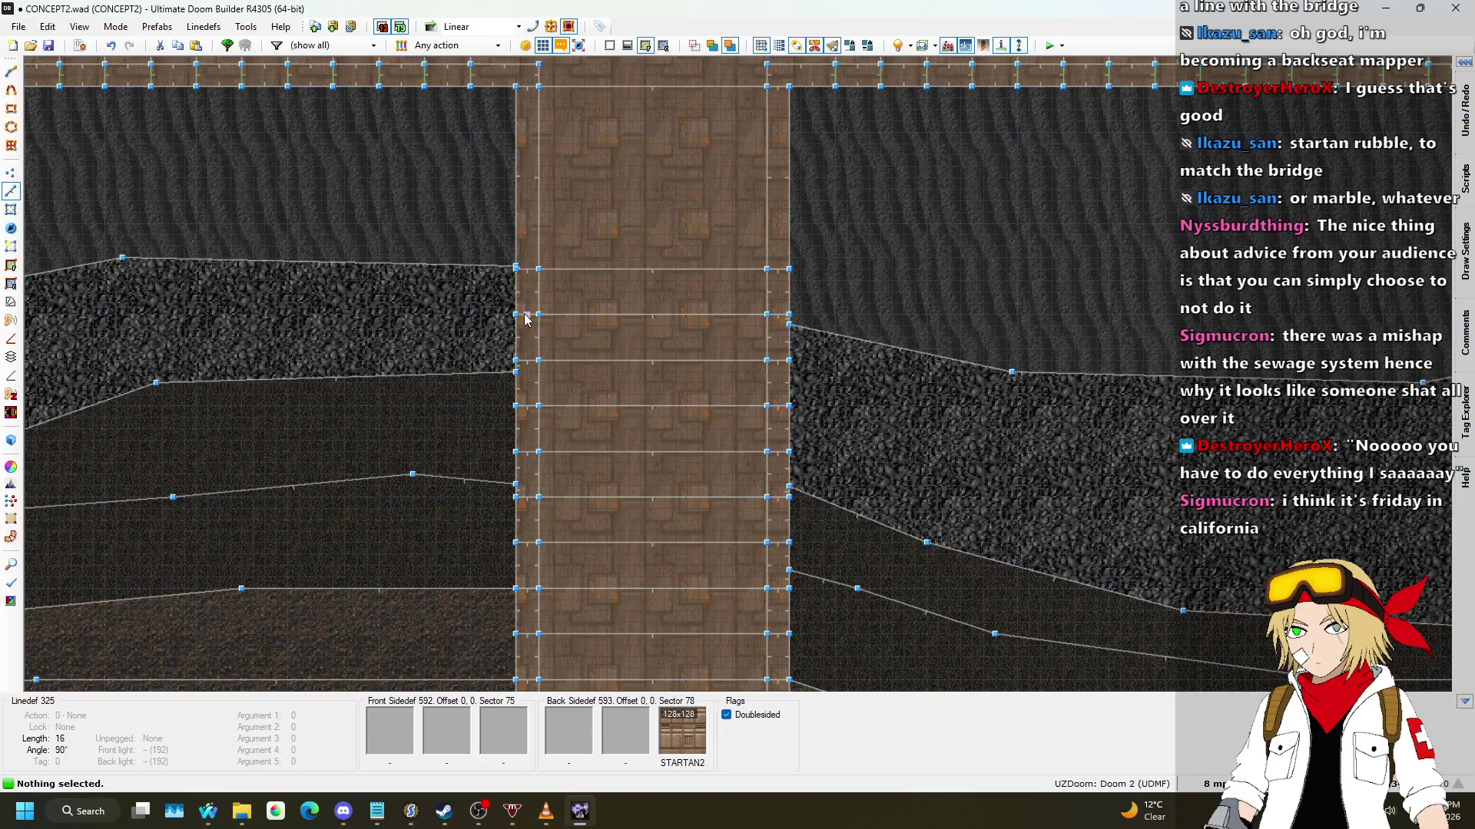
scroll(525, 318, down, 1)
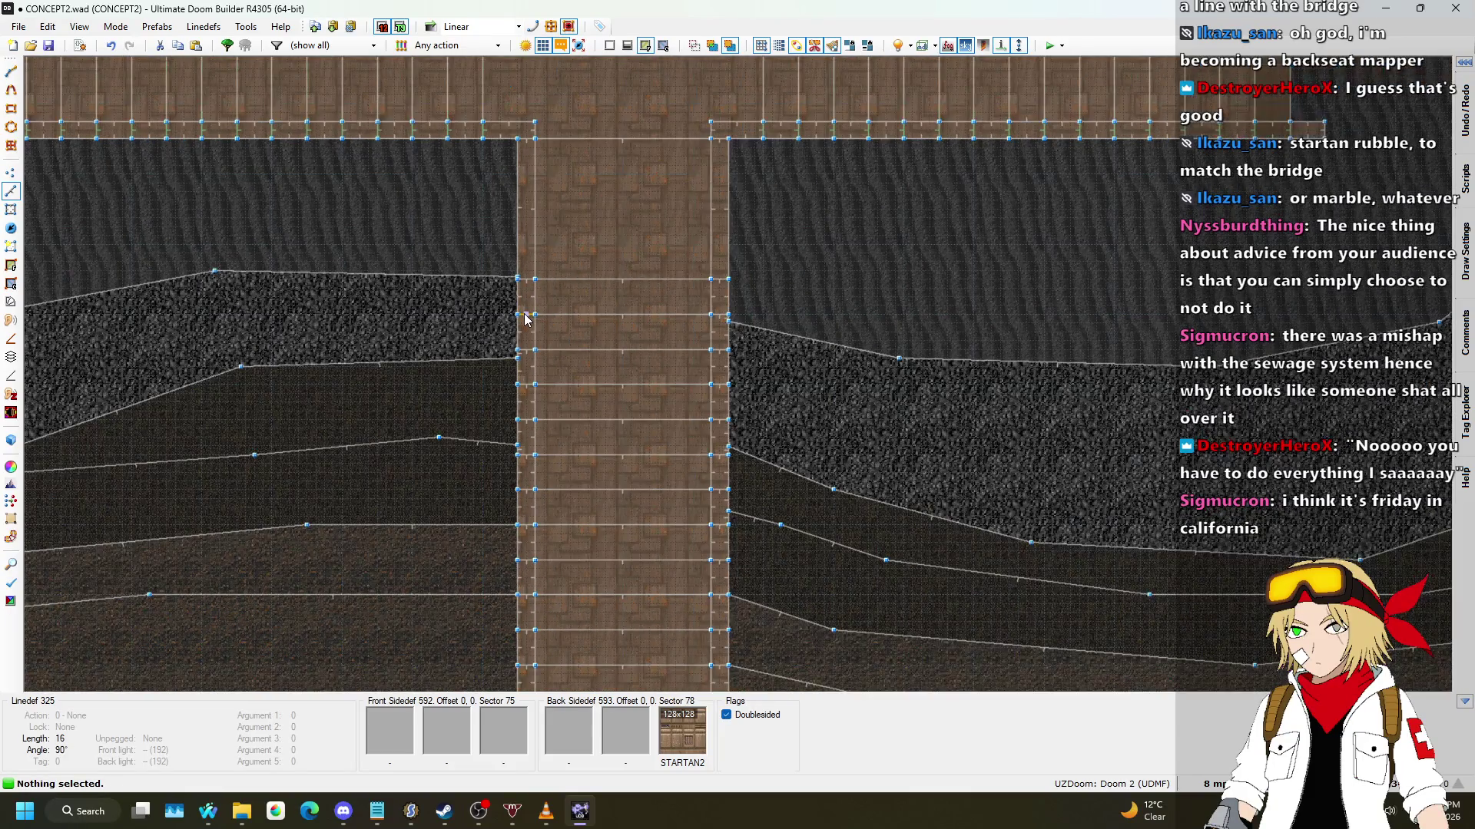
click(527, 366)
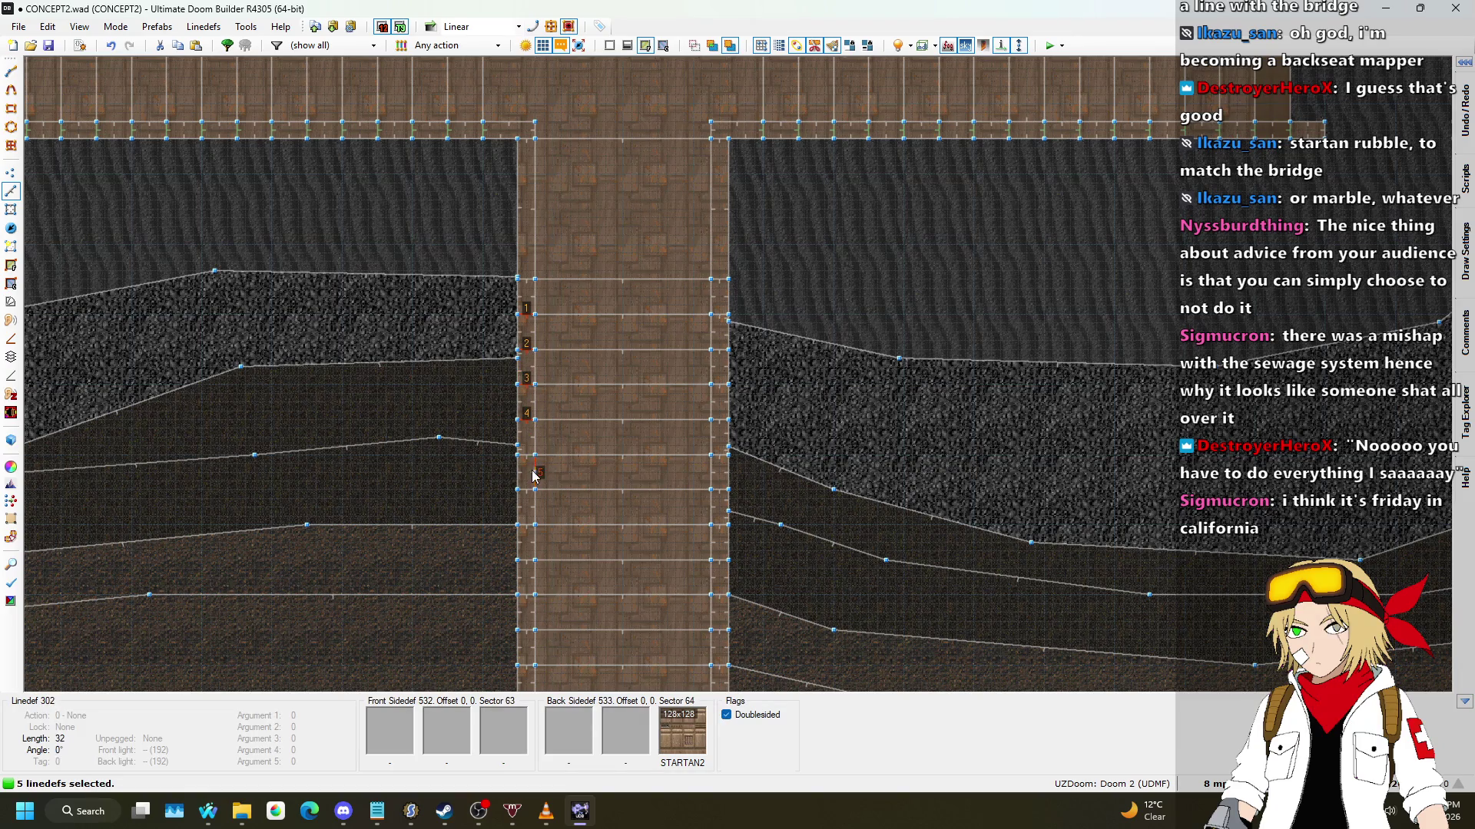
scroll(562, 438, down, 2)
scroll(571, 326, up, 4)
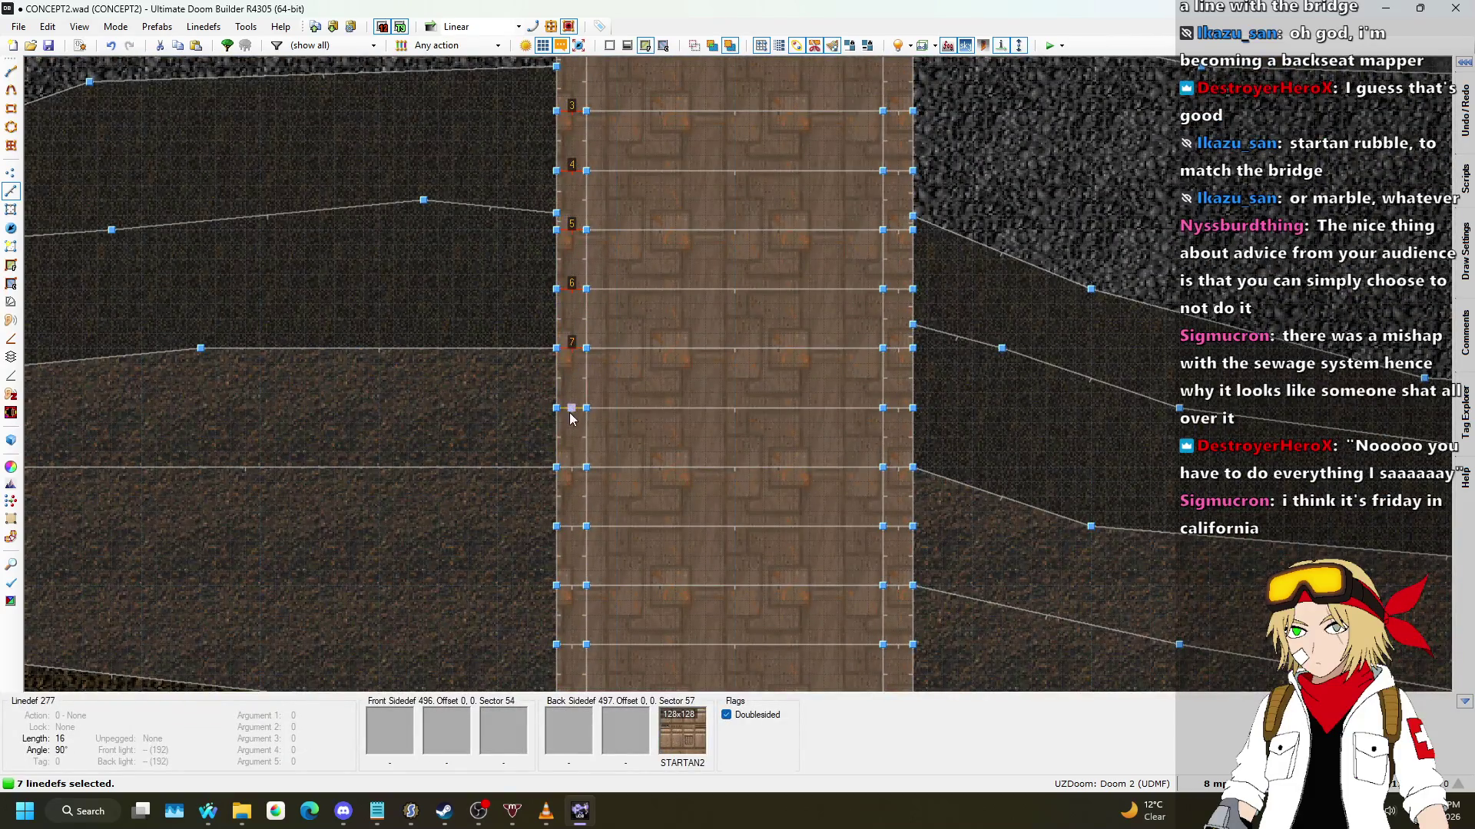
scroll(577, 478, down, 4)
scroll(618, 338, up, 3)
click(618, 338)
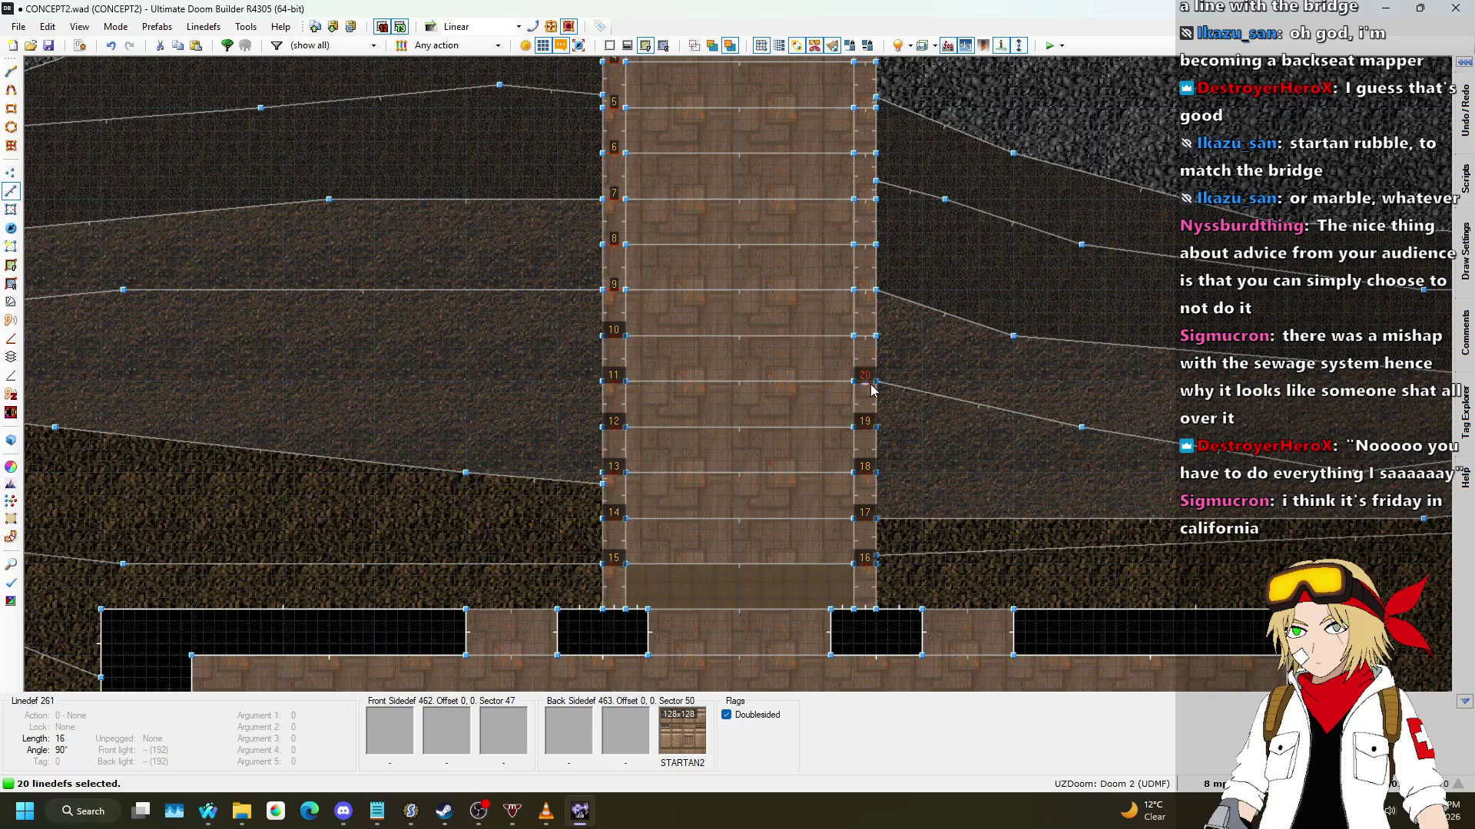
Step: Add the right-side edge lines, bringing the selection to 29
click(862, 224)
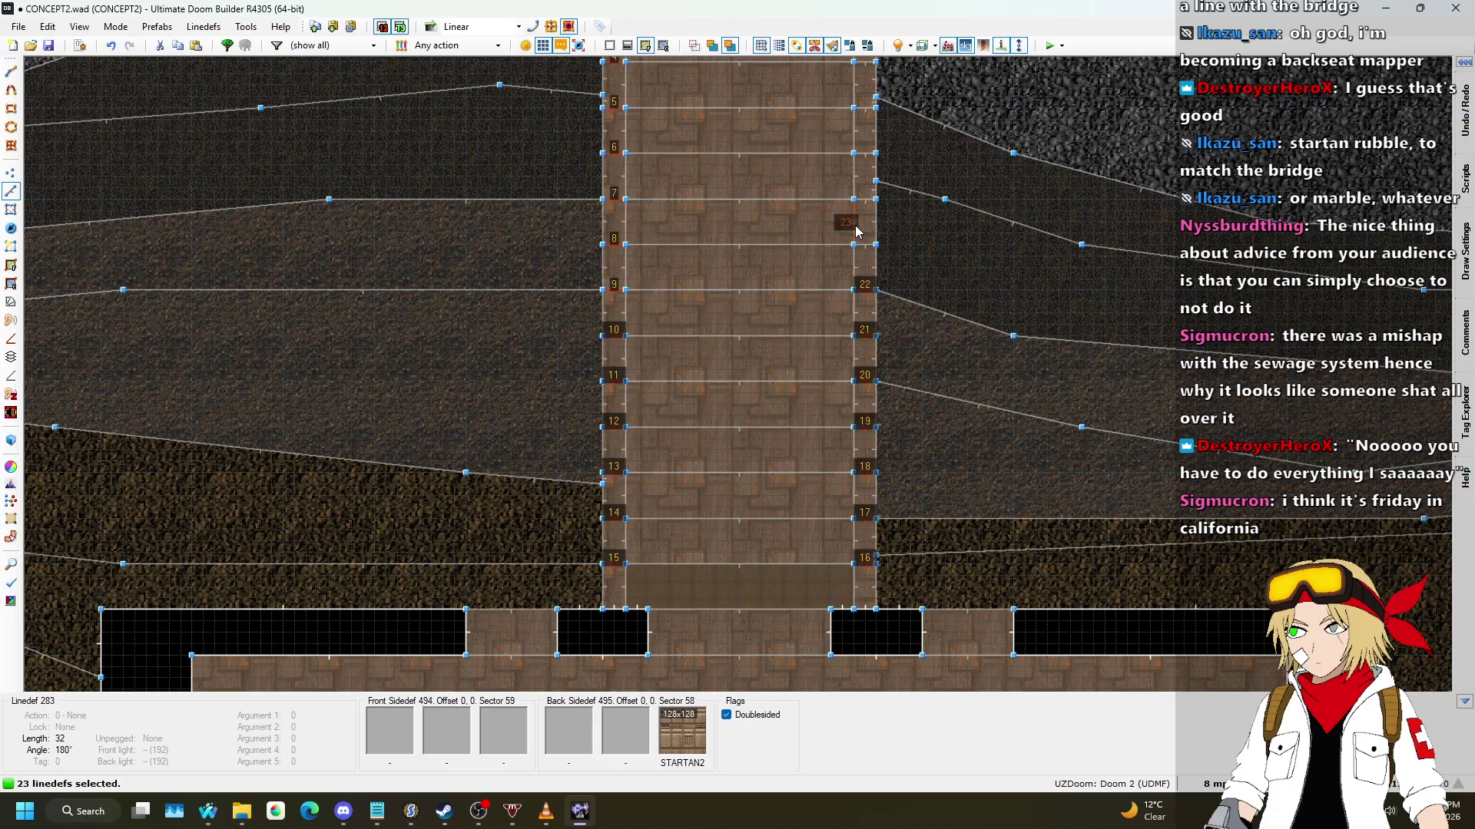
scroll(870, 167, down, 3)
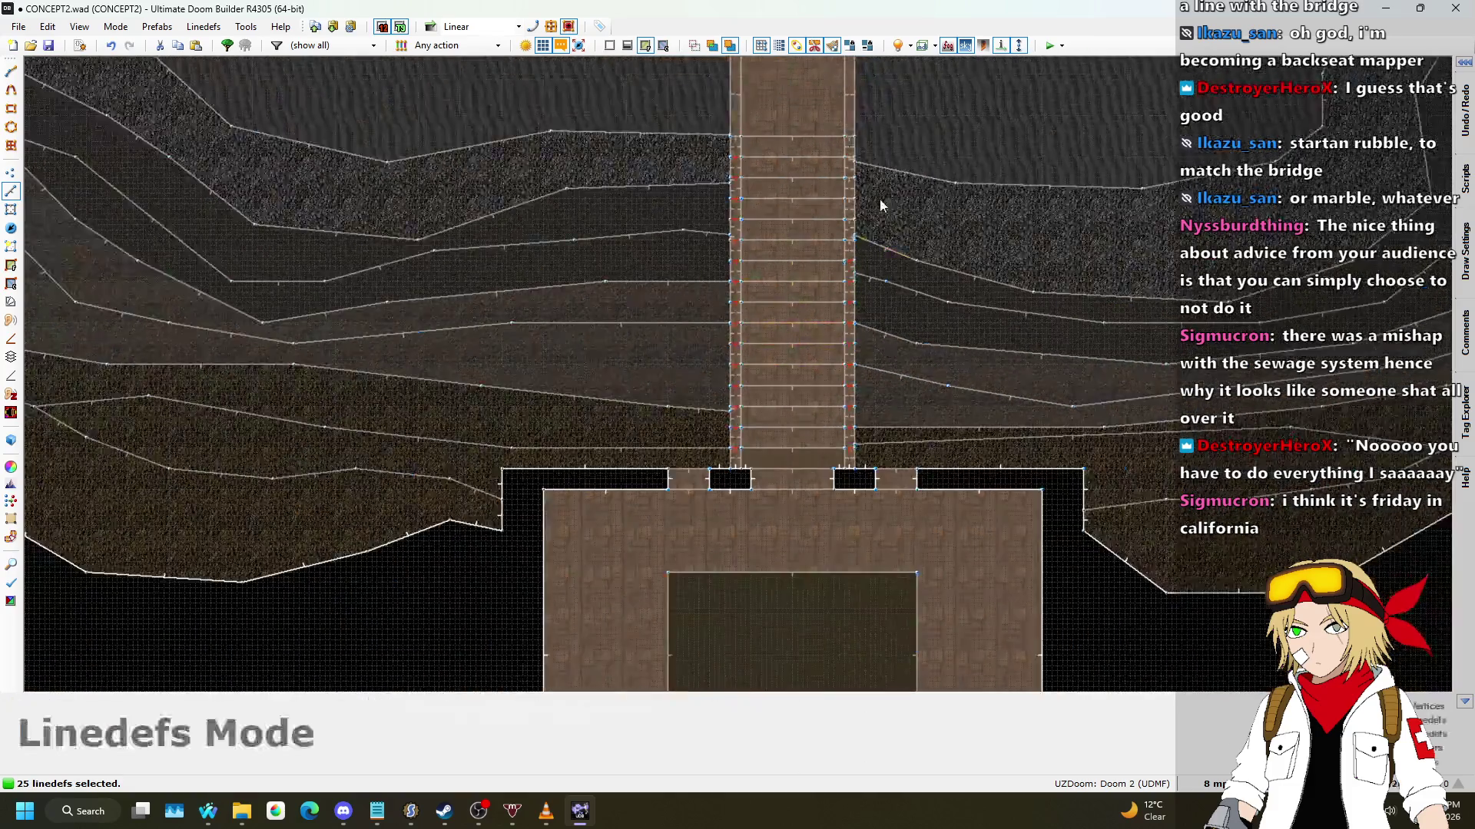
scroll(800, 382, up, 5)
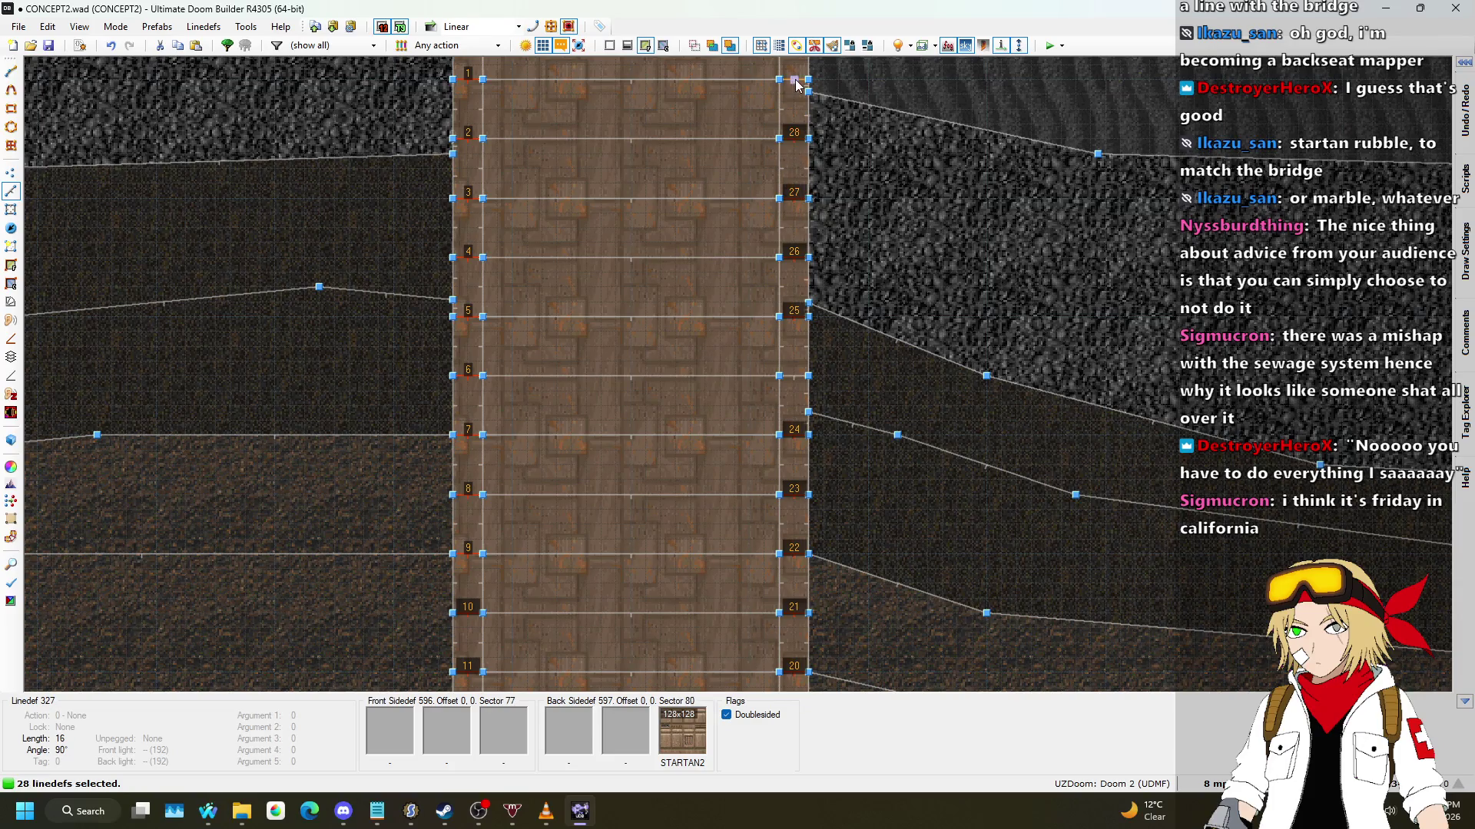
scroll(750, 411, down, 3)
scroll(768, 211, up, 3)
click(766, 210)
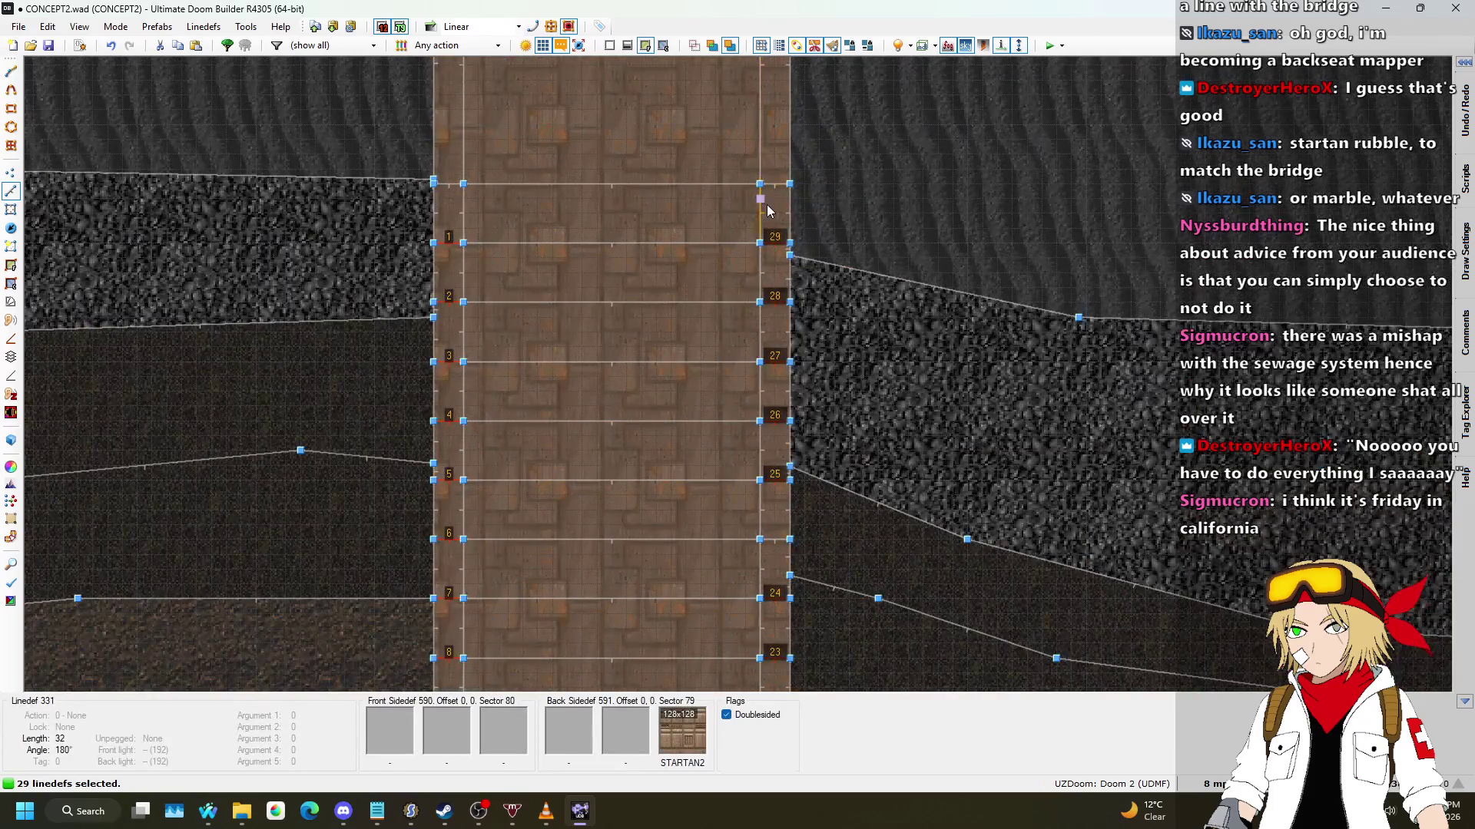
Step: Give the 29 lines action 181 Plane Align with floor aligned to Back
right_click(772, 250)
text(181)
click(1063, 352)
click(1042, 386)
click(1151, 612)
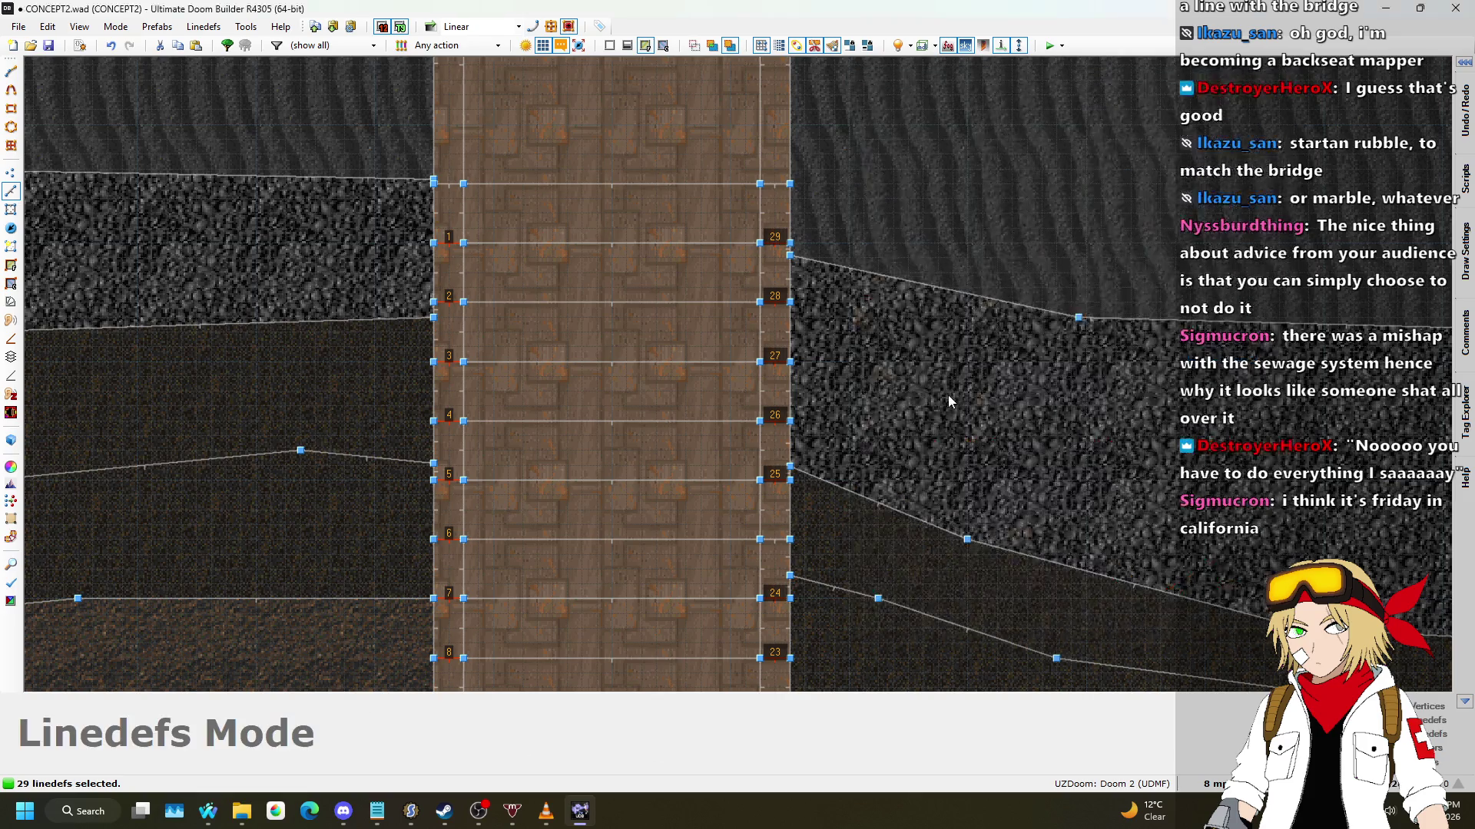
Step: Preview the sloped strips near the wooden wall in 3D and return to 2D
key(q)
key(w)
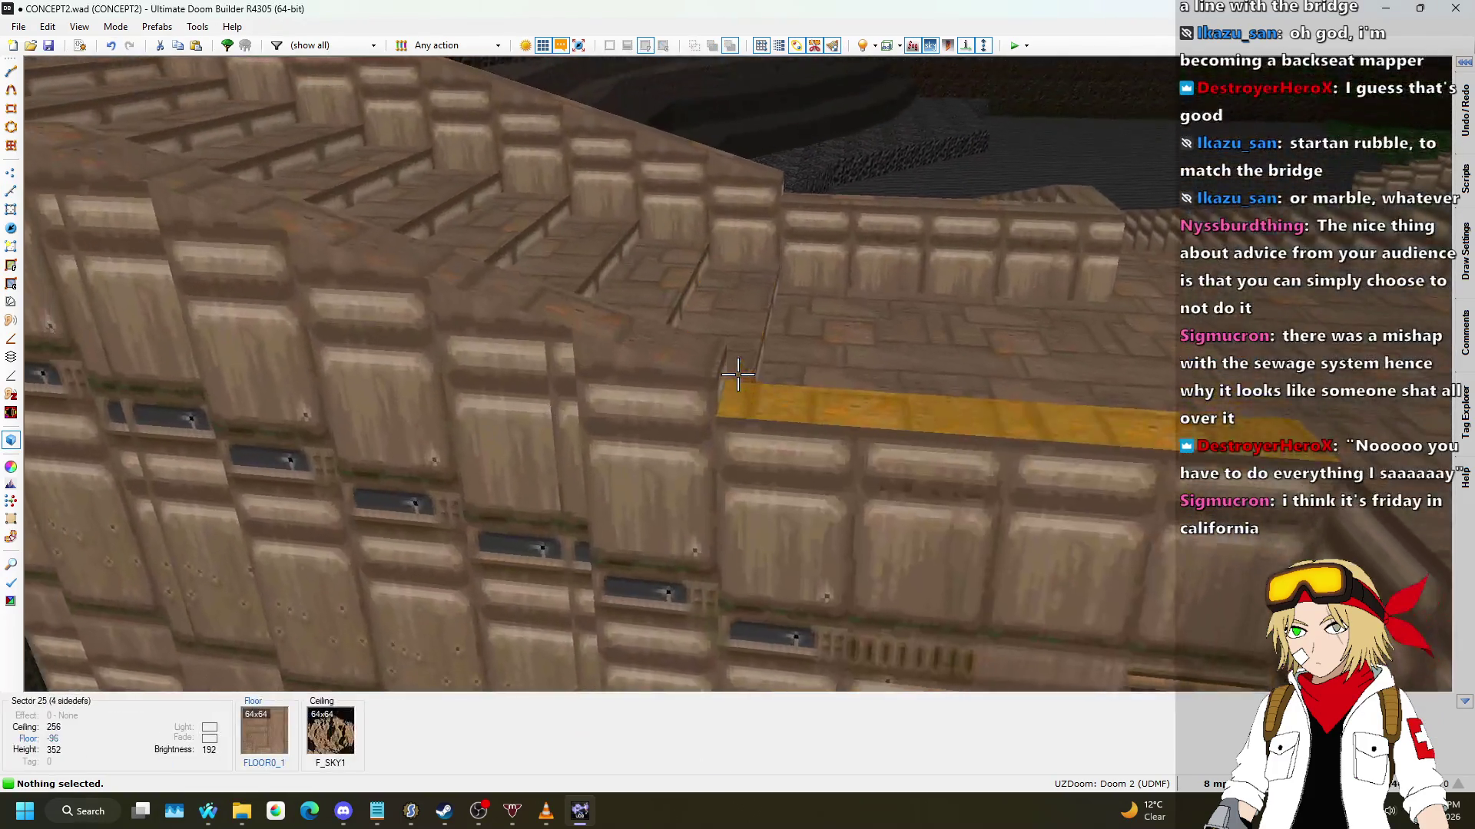
key(q)
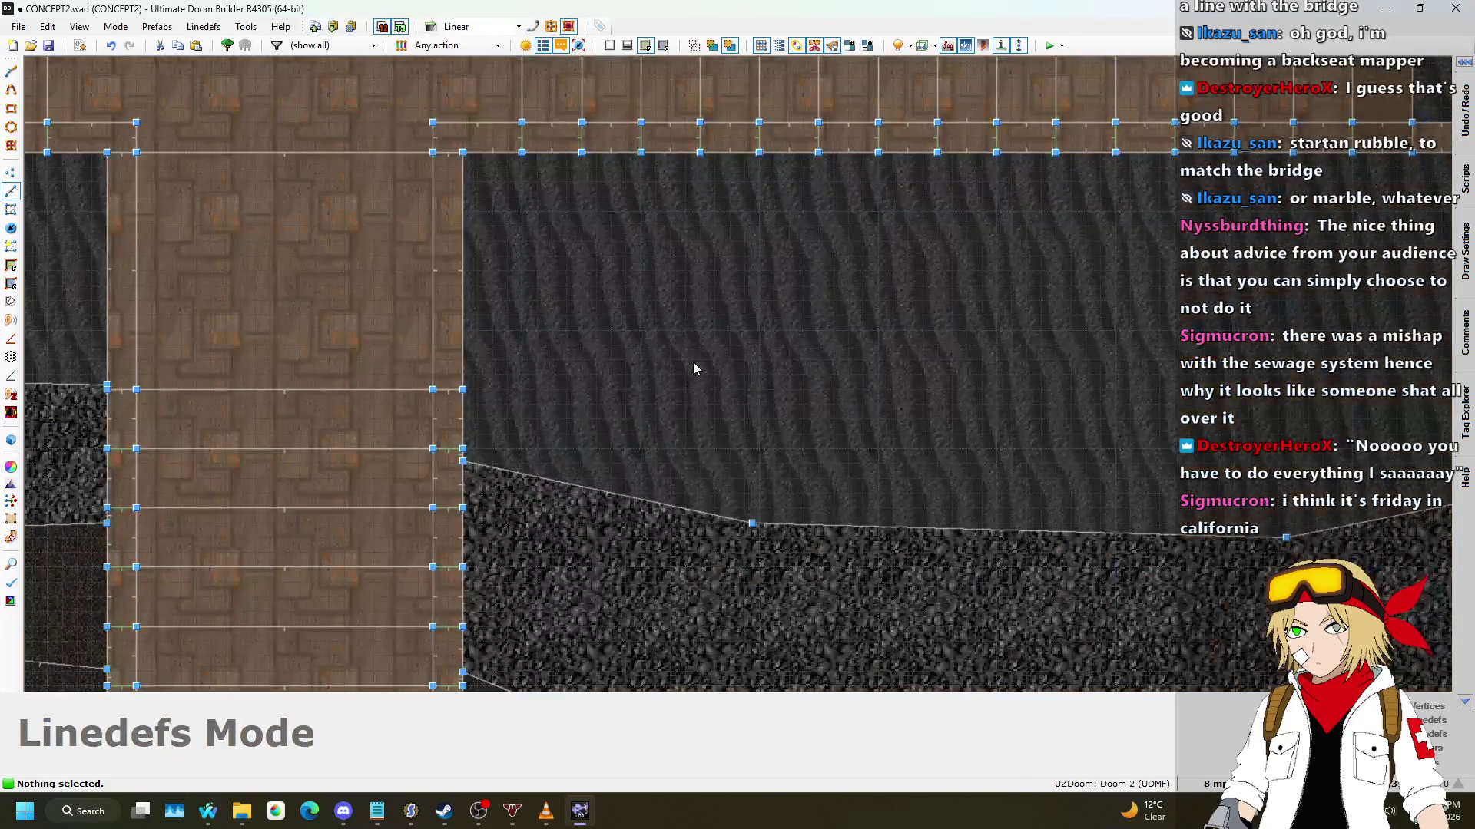
scroll(509, 394, up, 4)
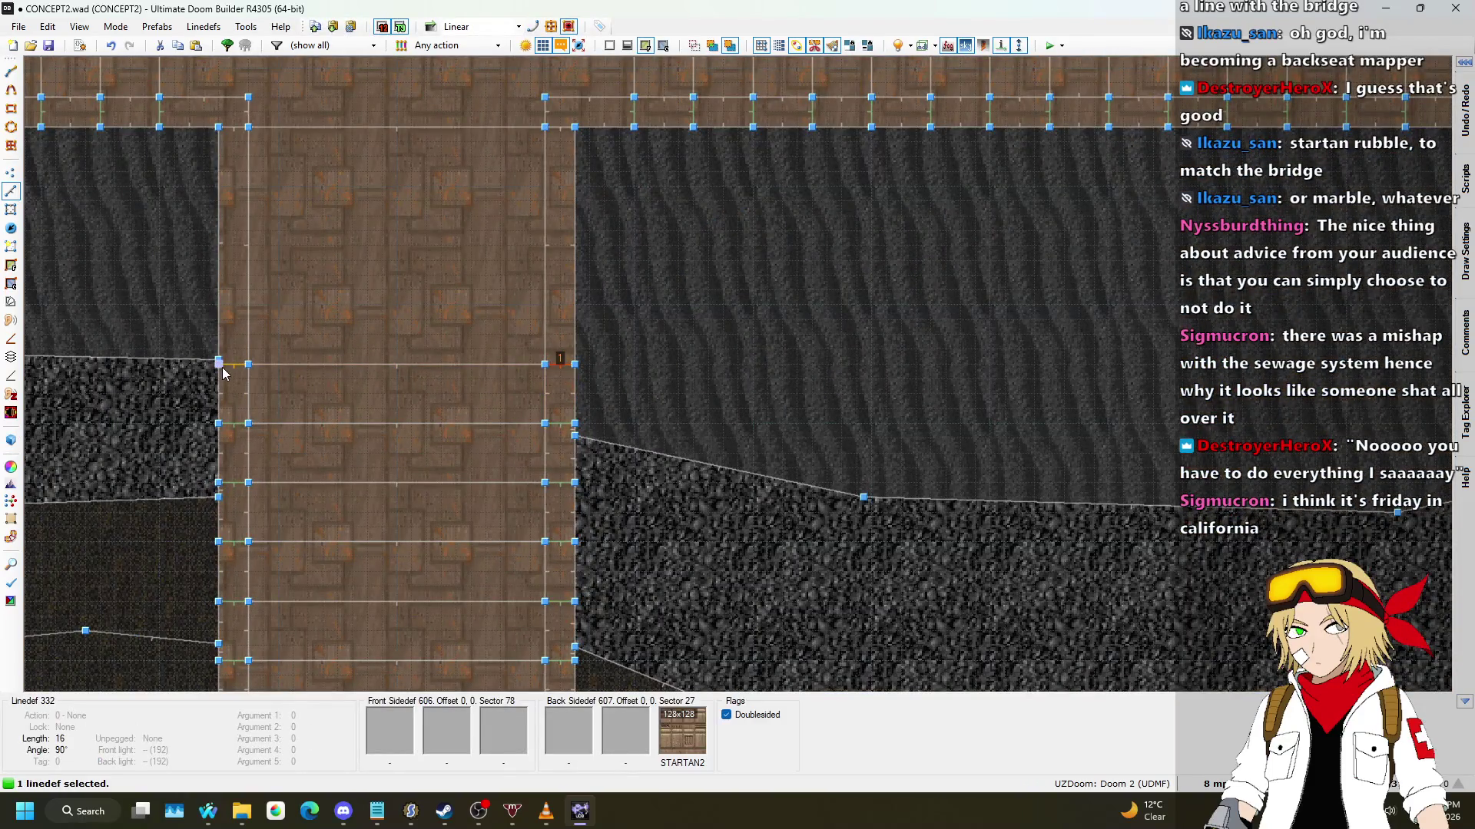
Step: Set Plane Align with floor aligned to Back on the two selected lines
right_click(299, 381)
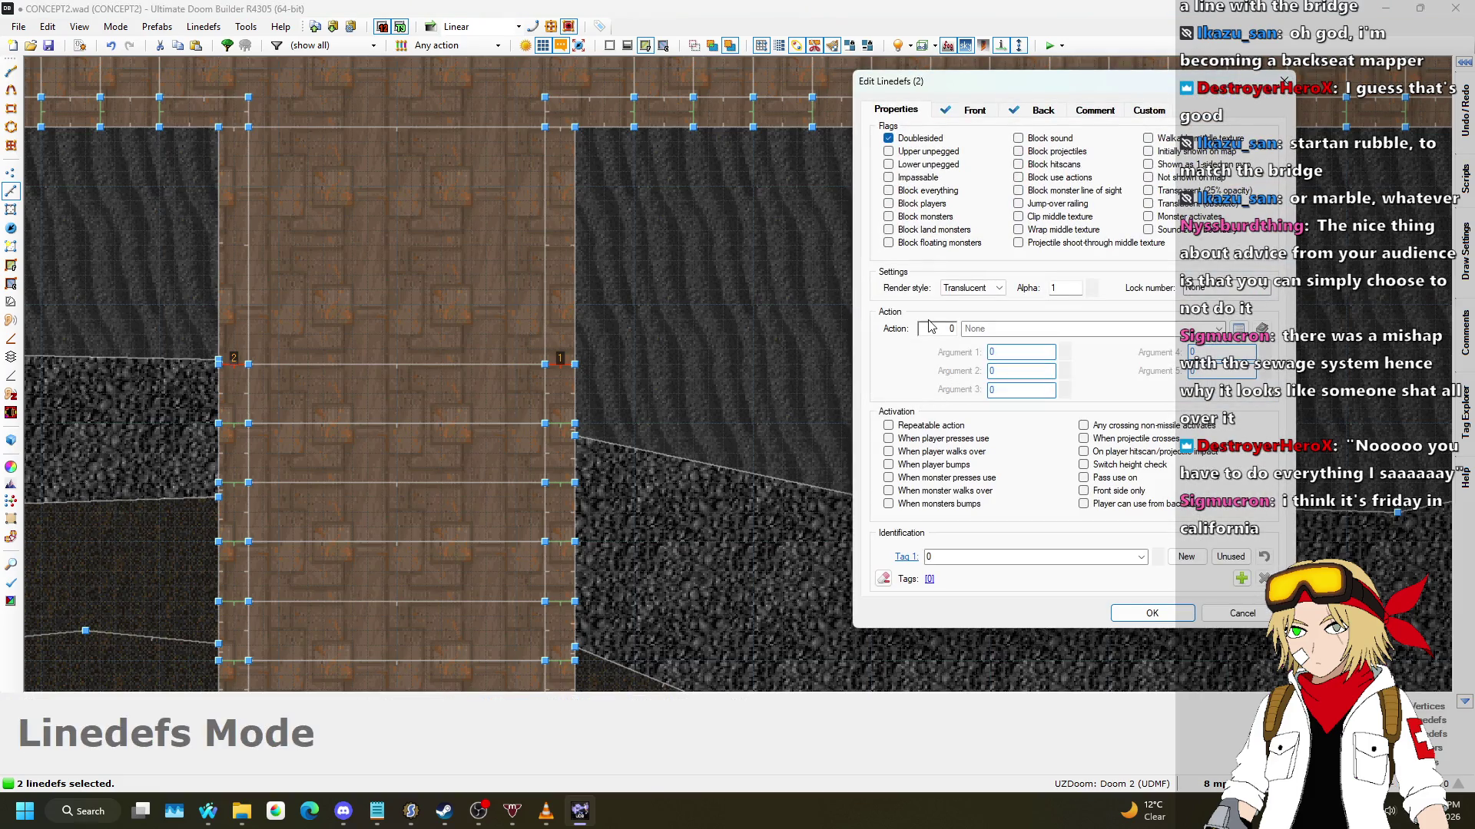
text(81)
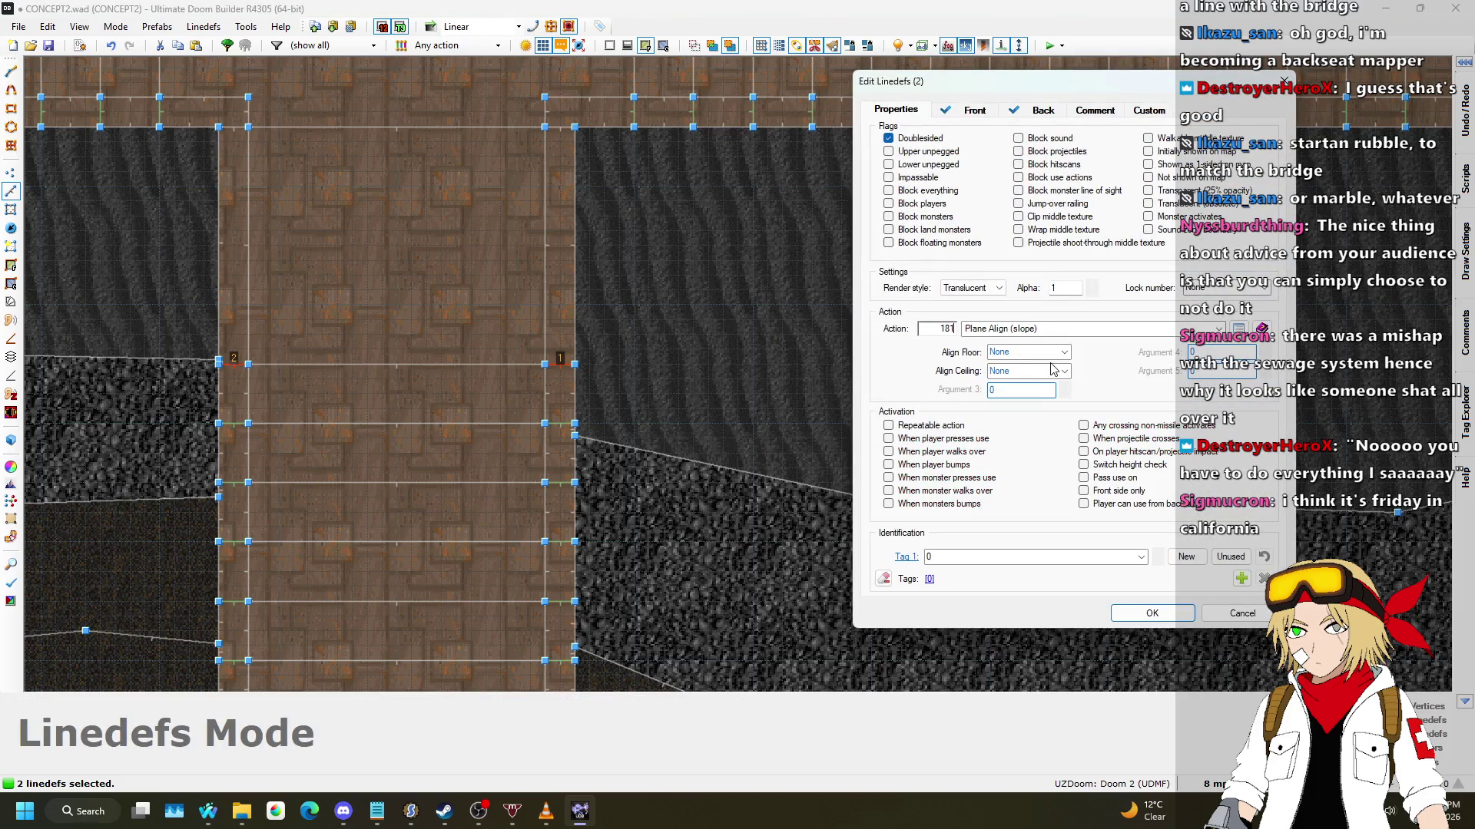
click(1066, 364)
click(1022, 381)
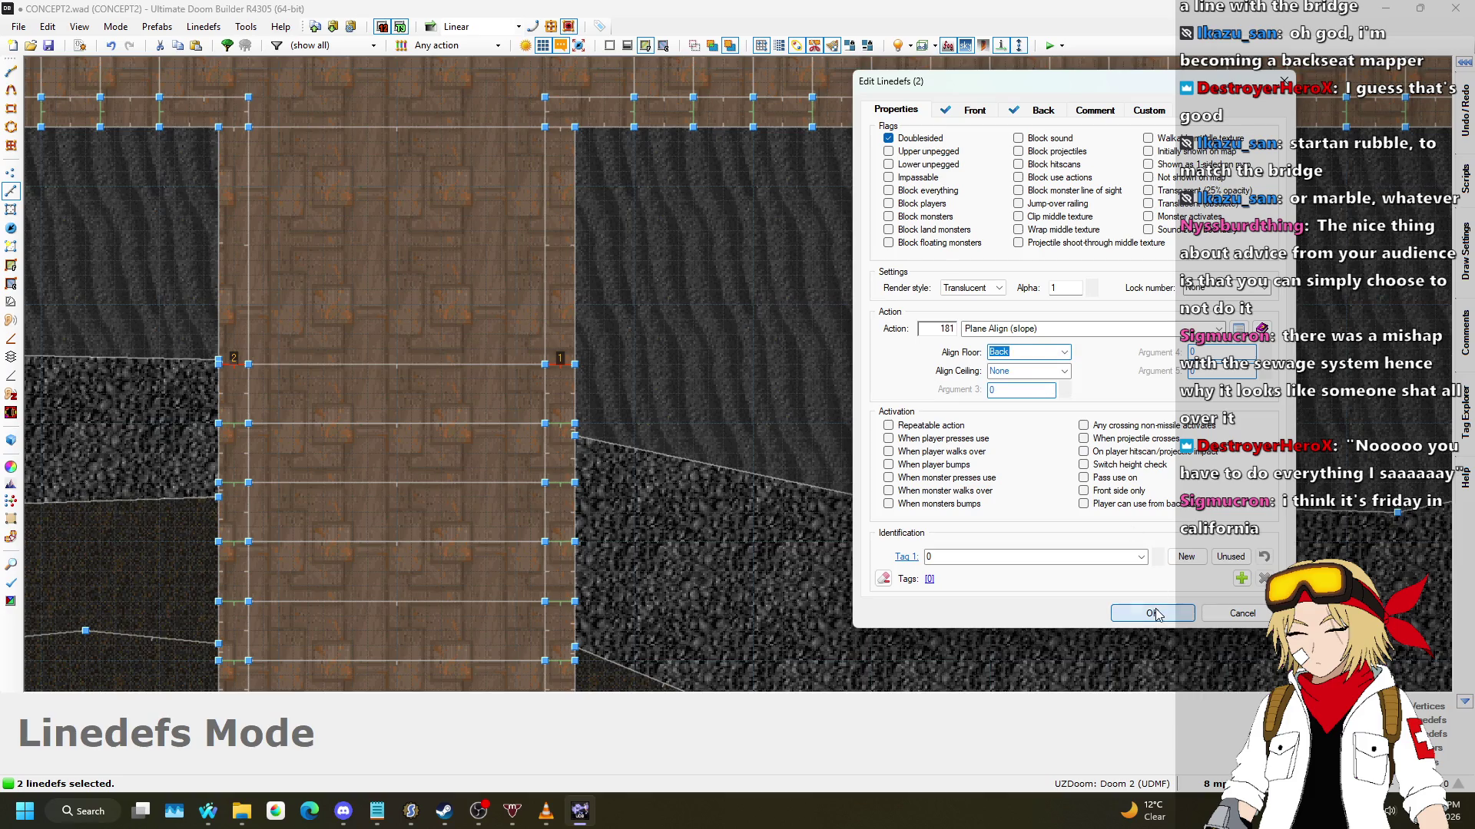
click(1152, 613)
Step: Move along the bridge steps toward the ledge in 3D to check the slopes
key(w)
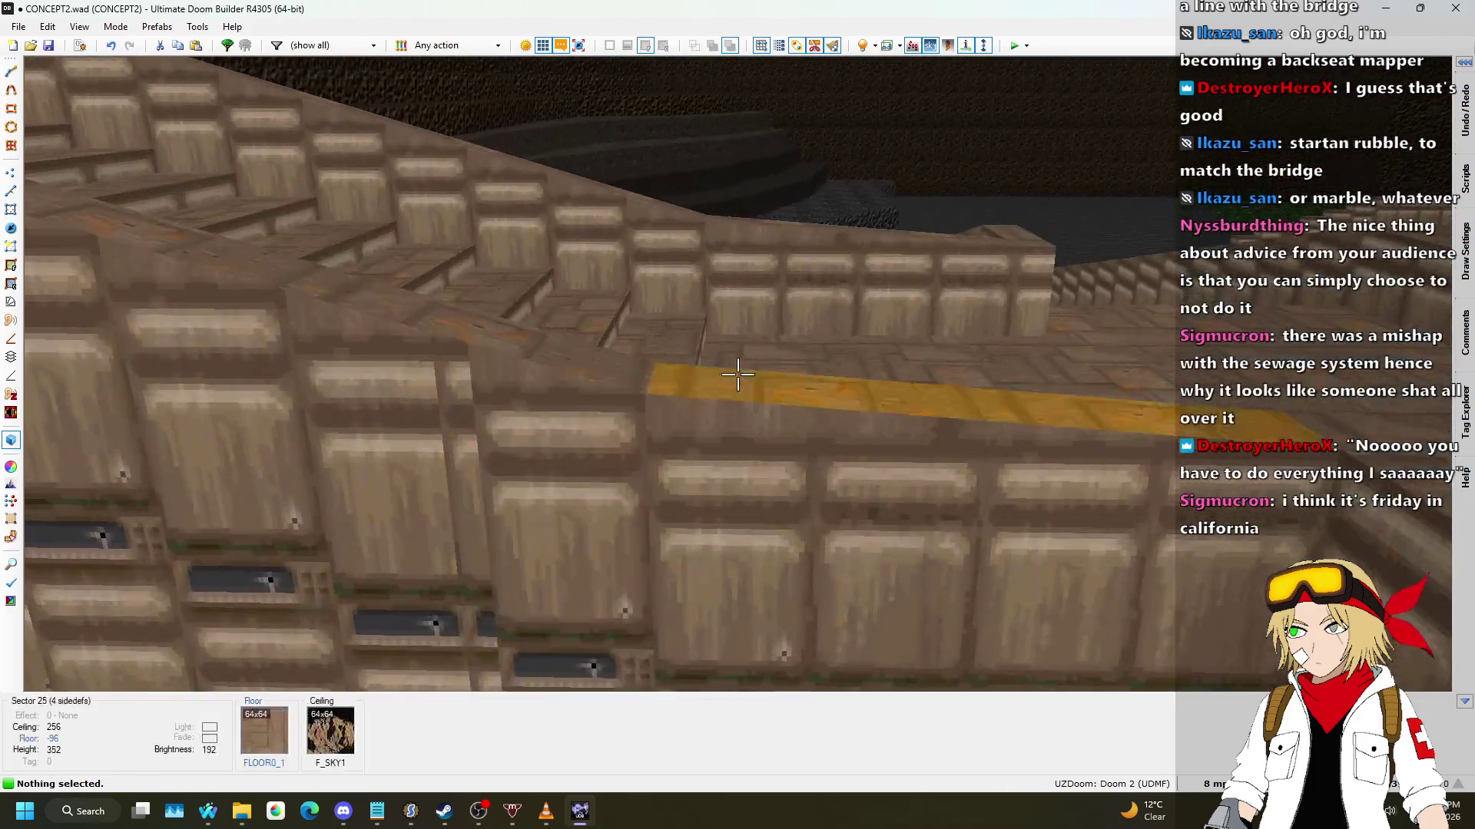
mouse_move(737, 374)
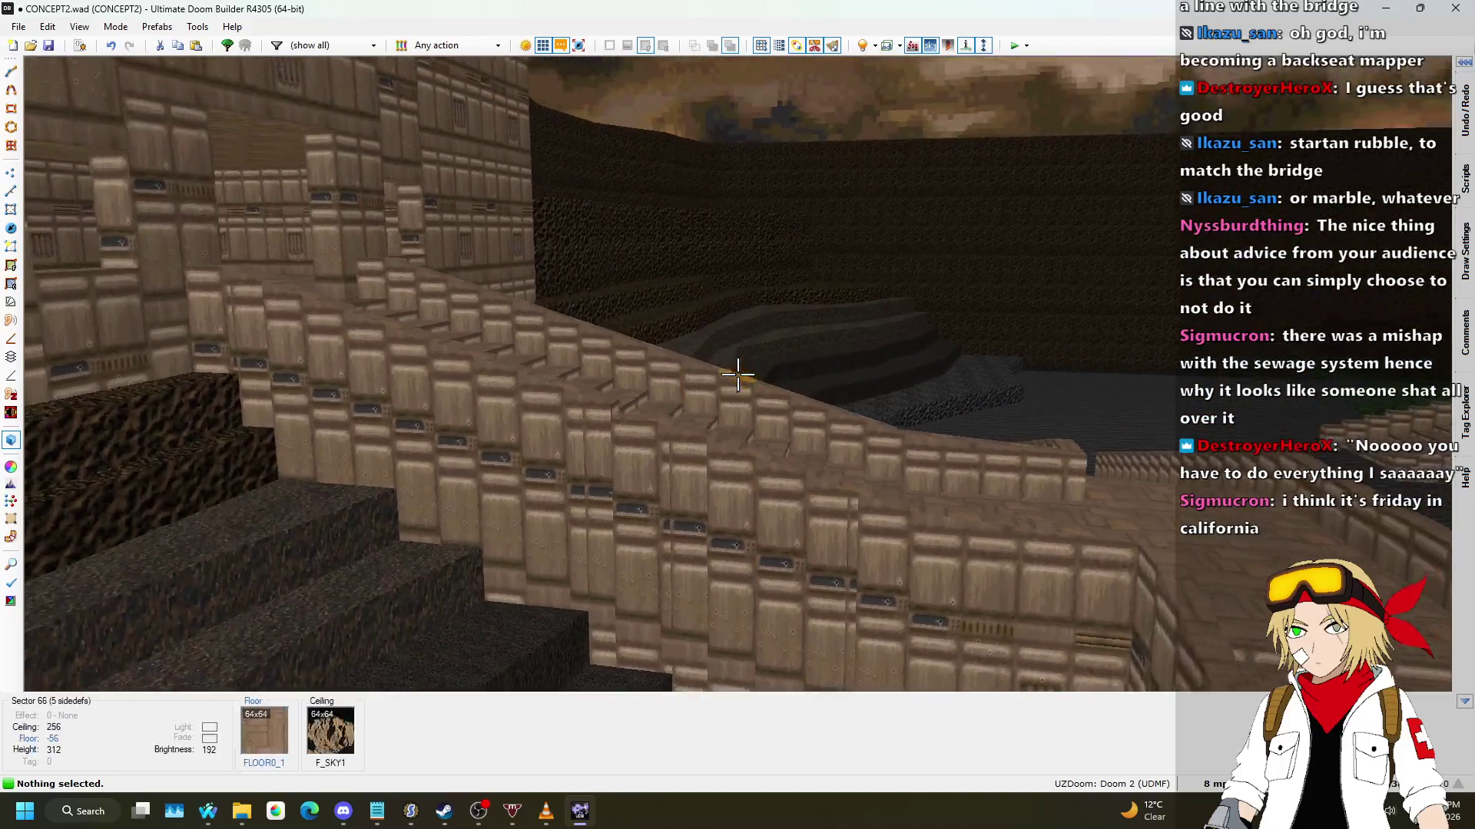
key(w)
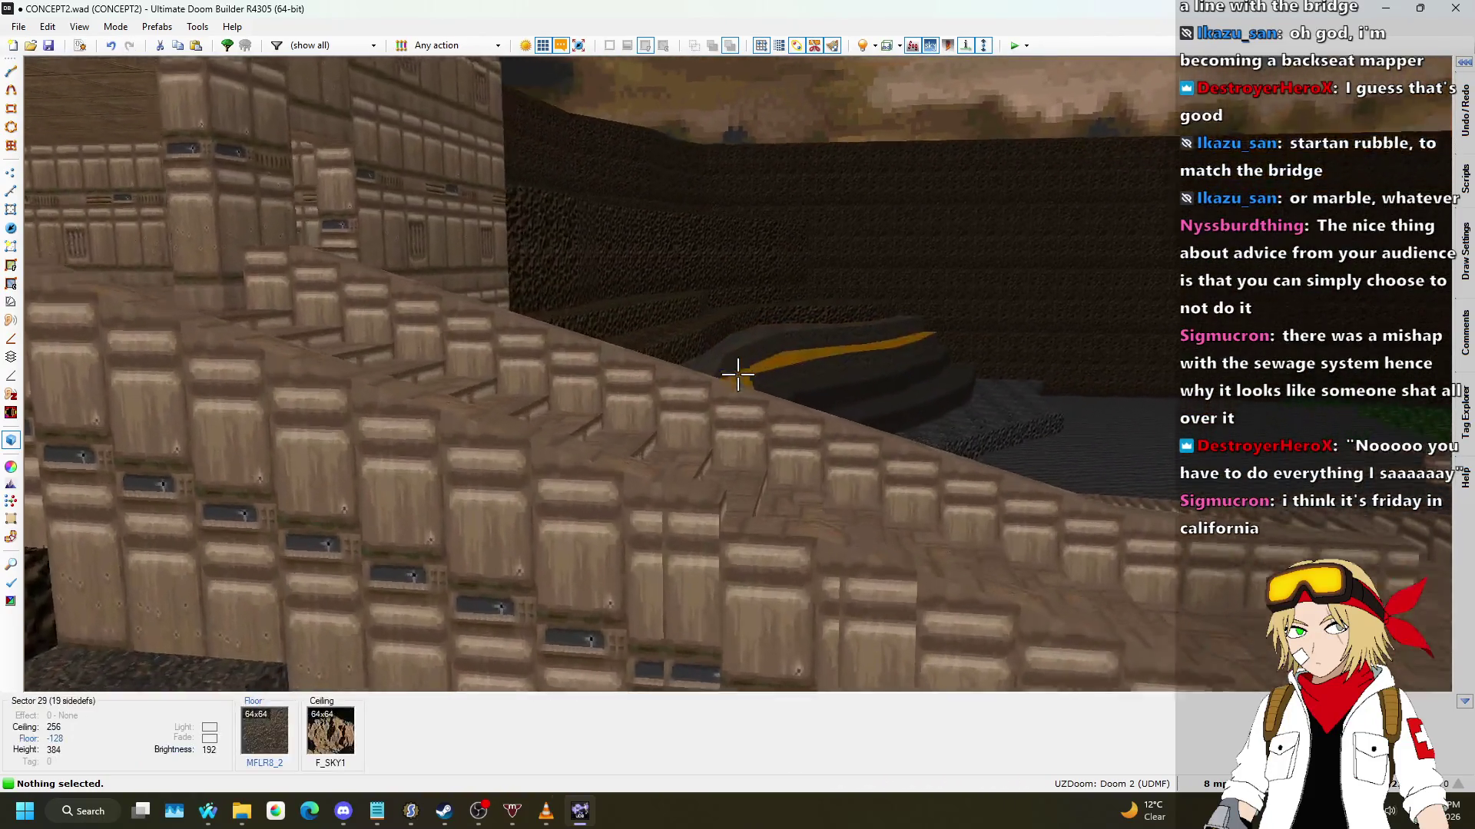
key(w)
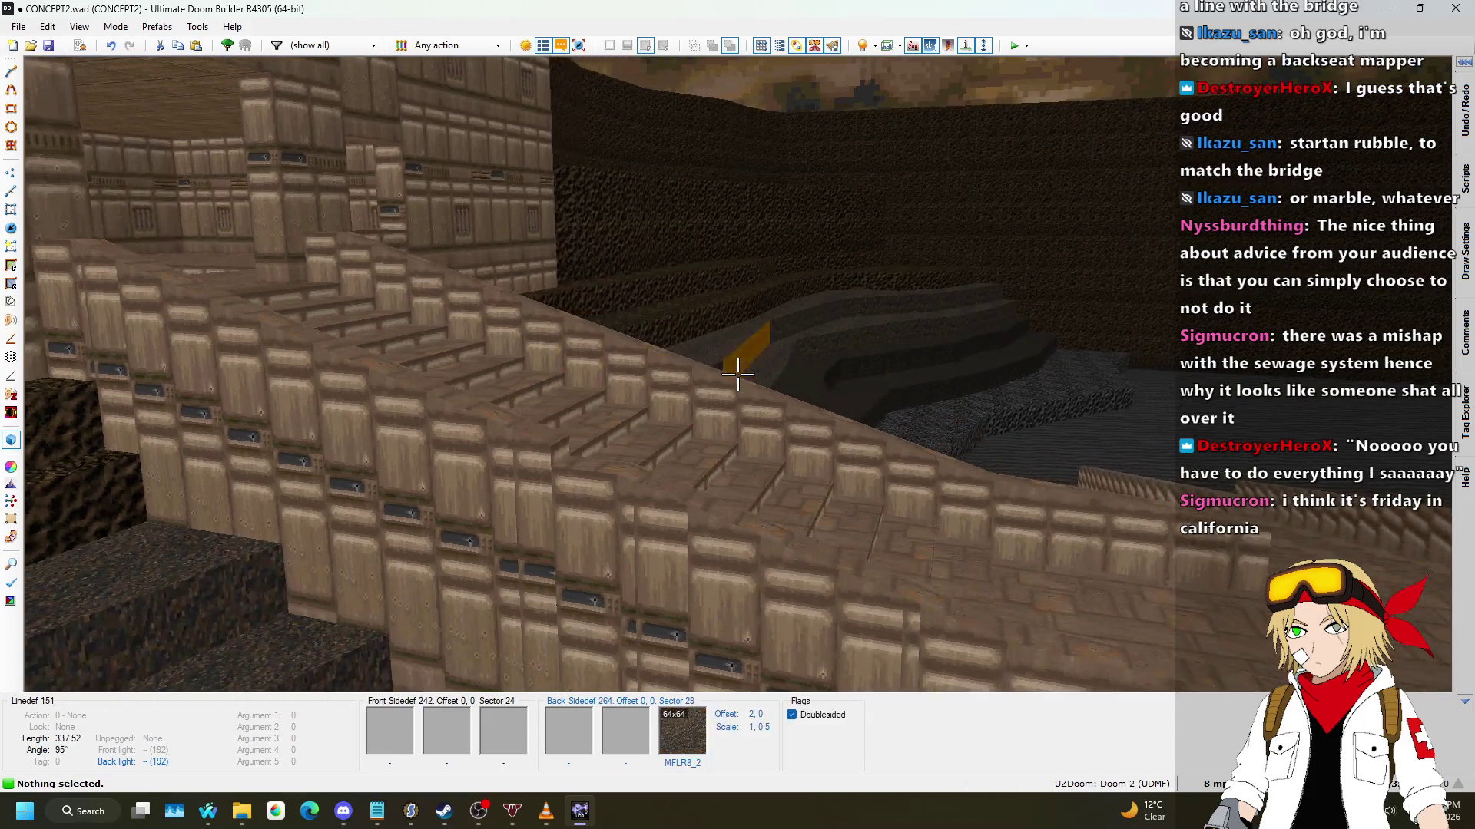
key(w)
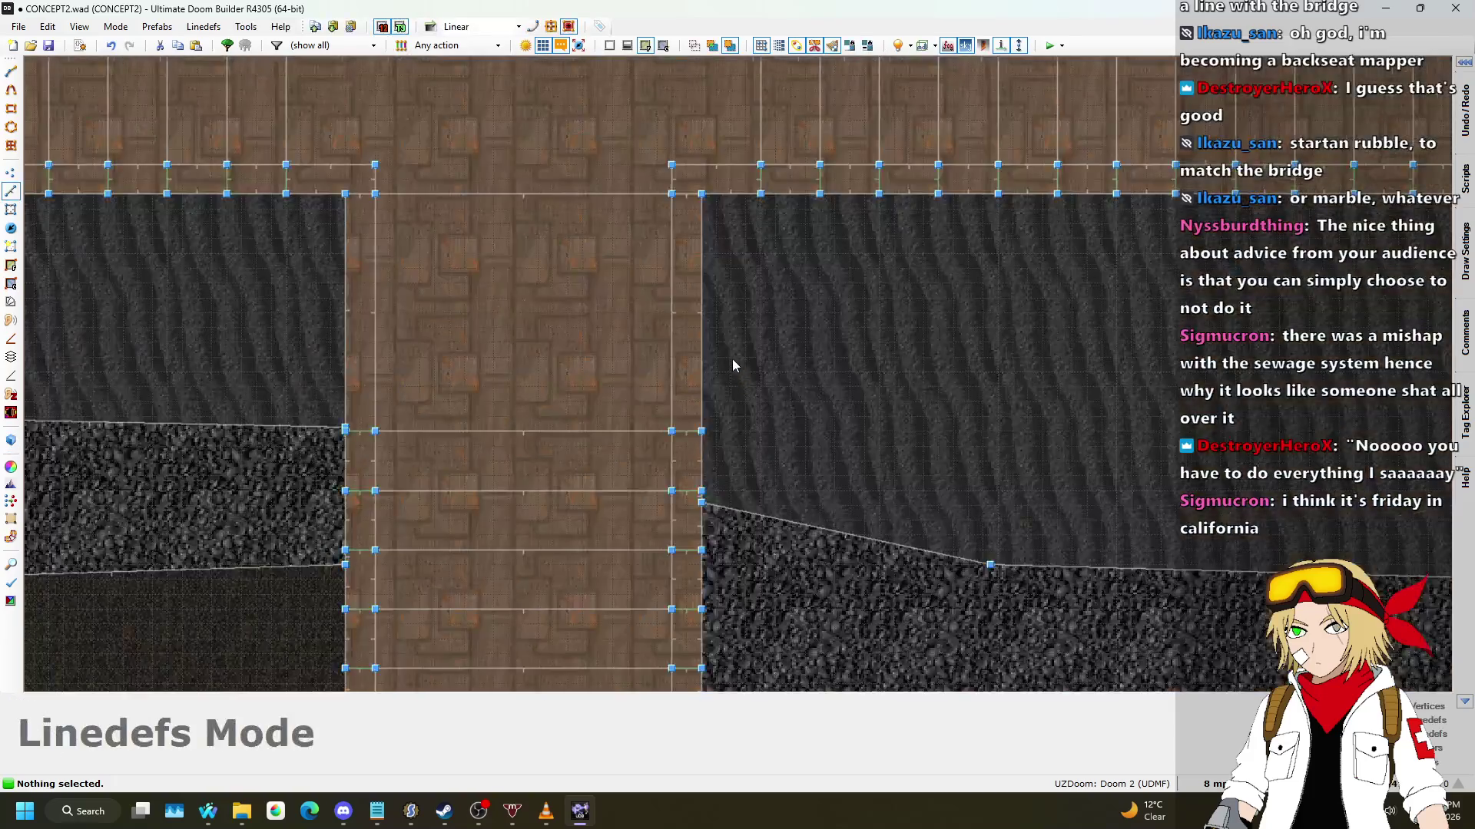
Step: Draw short dividing lines across the left and right edge strips
key(q)
scroll(517, 395, up, 2)
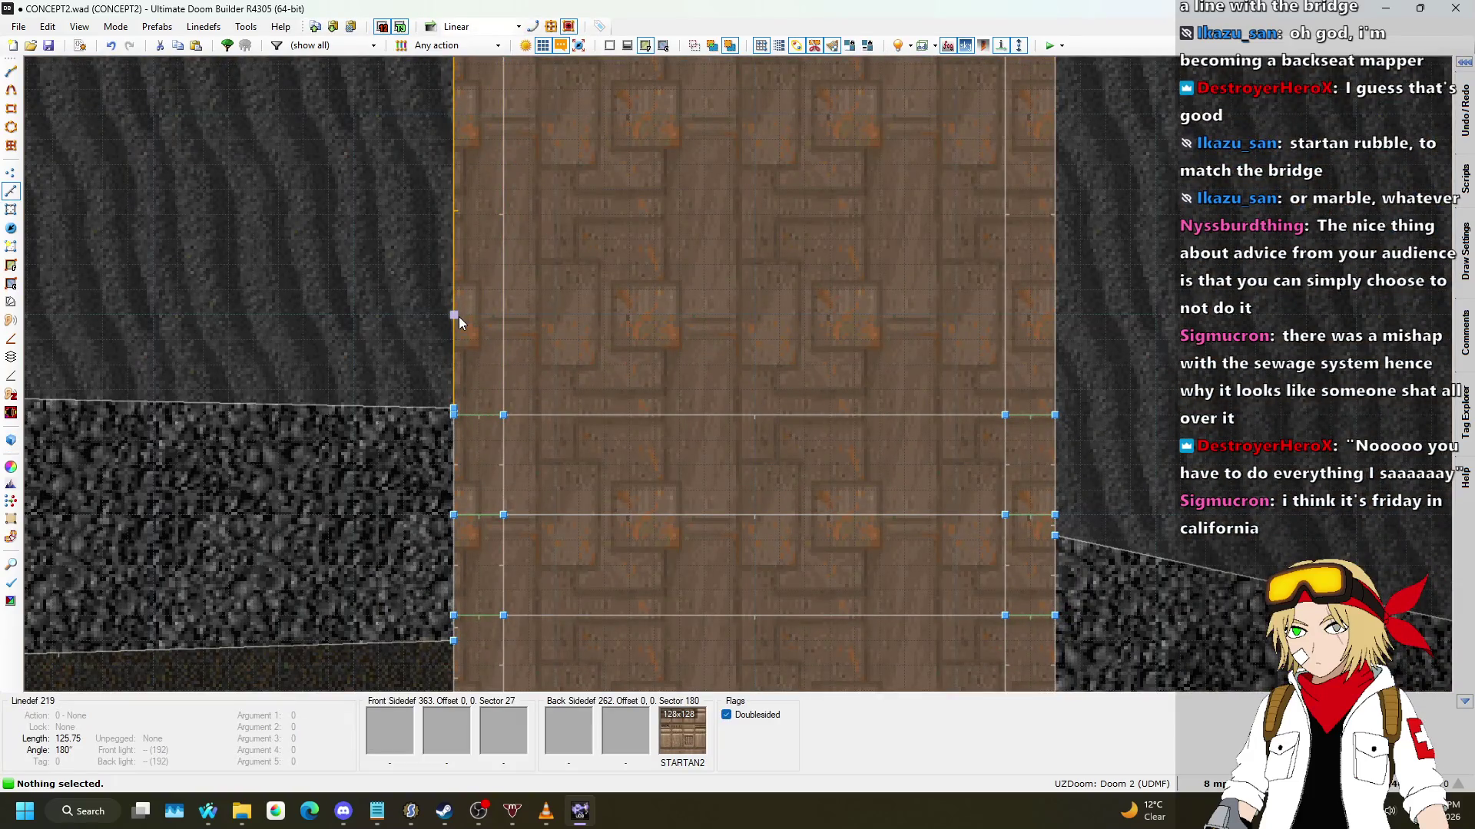
key(d)
click(454, 315)
double_click(503, 314)
key(d)
click(1005, 315)
double_click(1055, 315)
Step: Check the split strips and dark ledge in 3D, then return to 2D
key(q)
key(w)
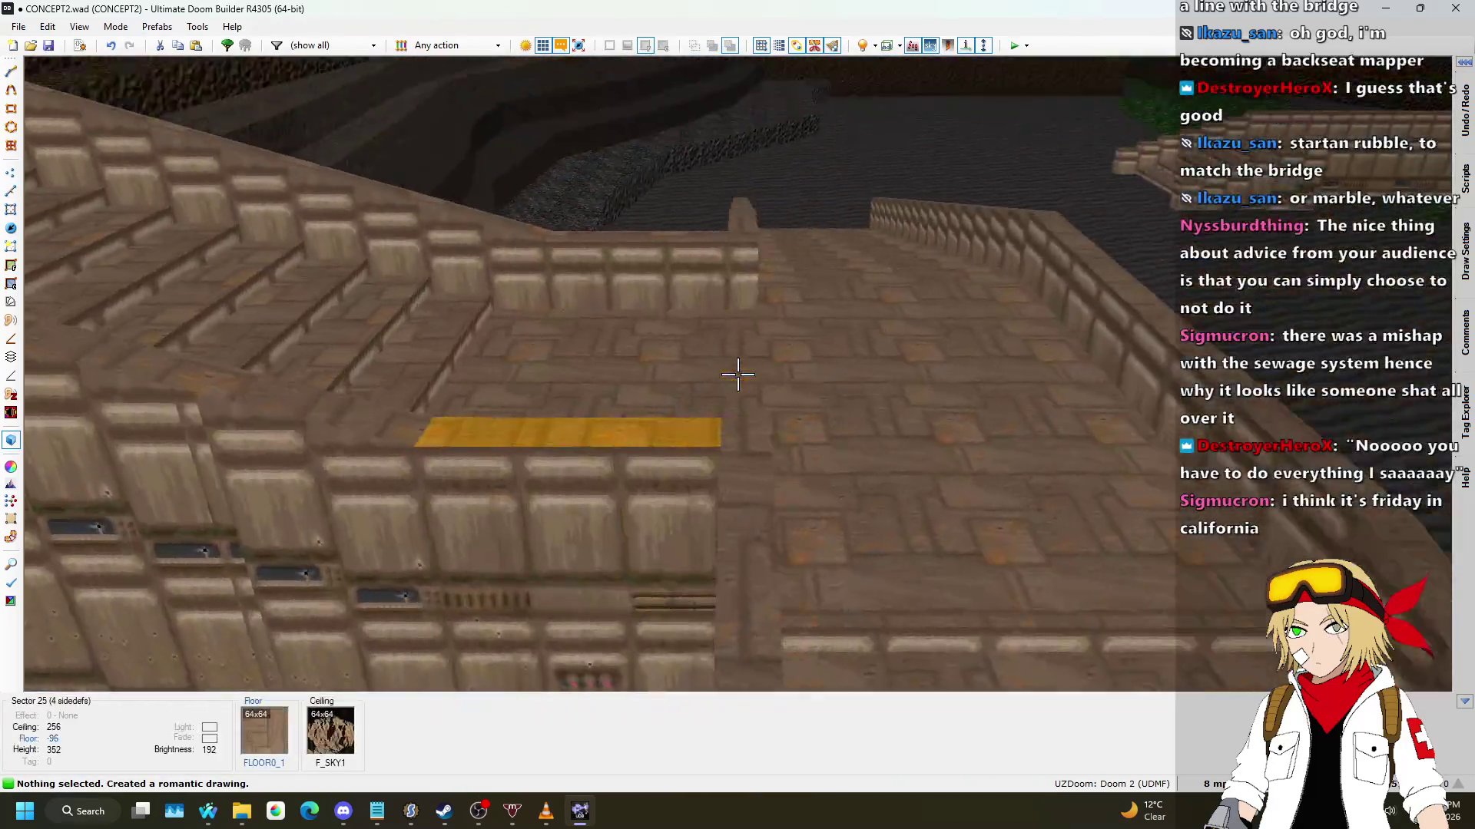
key(w)
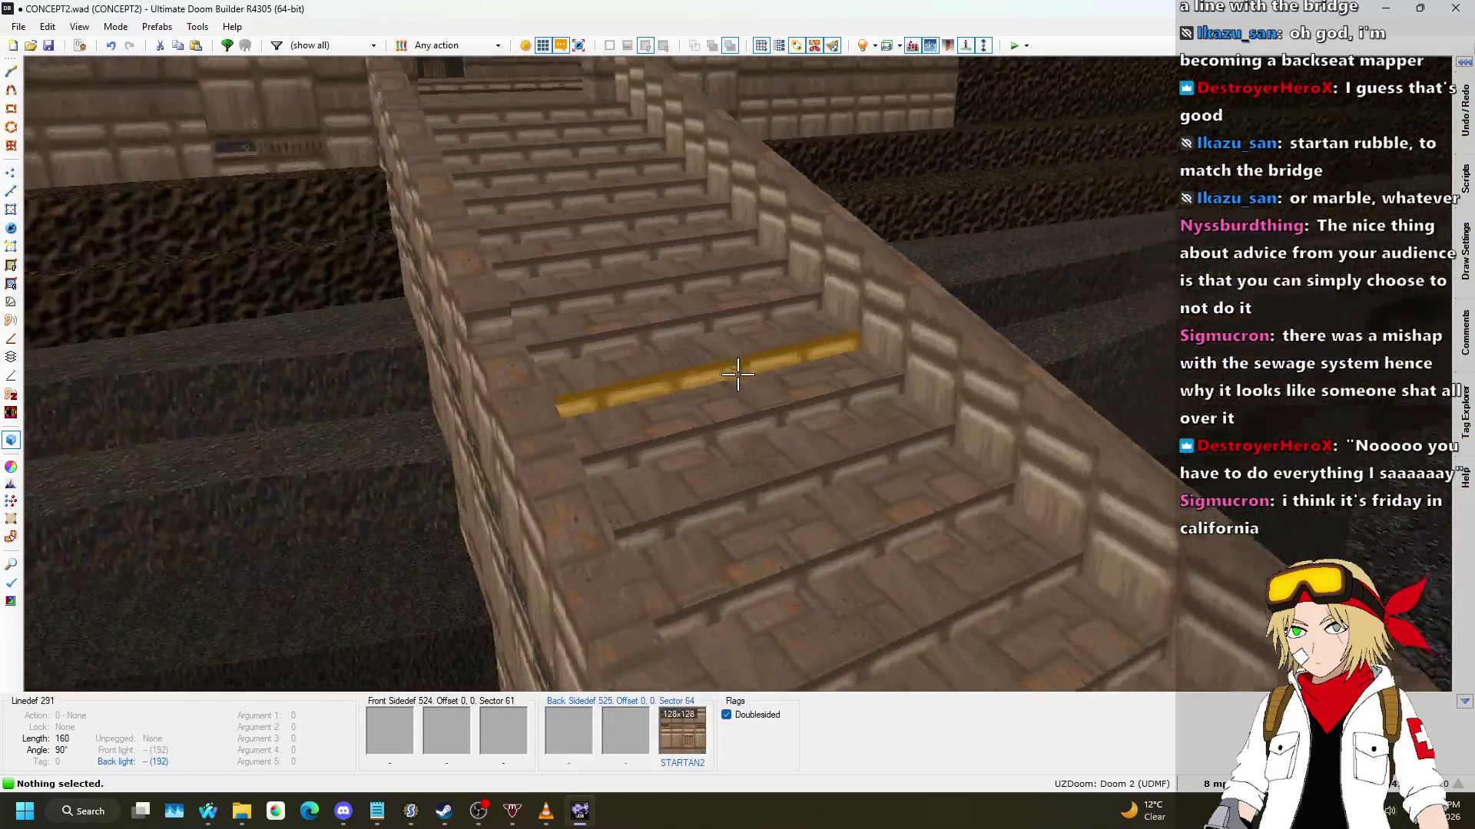
key(q)
scroll(740, 381, down, 1)
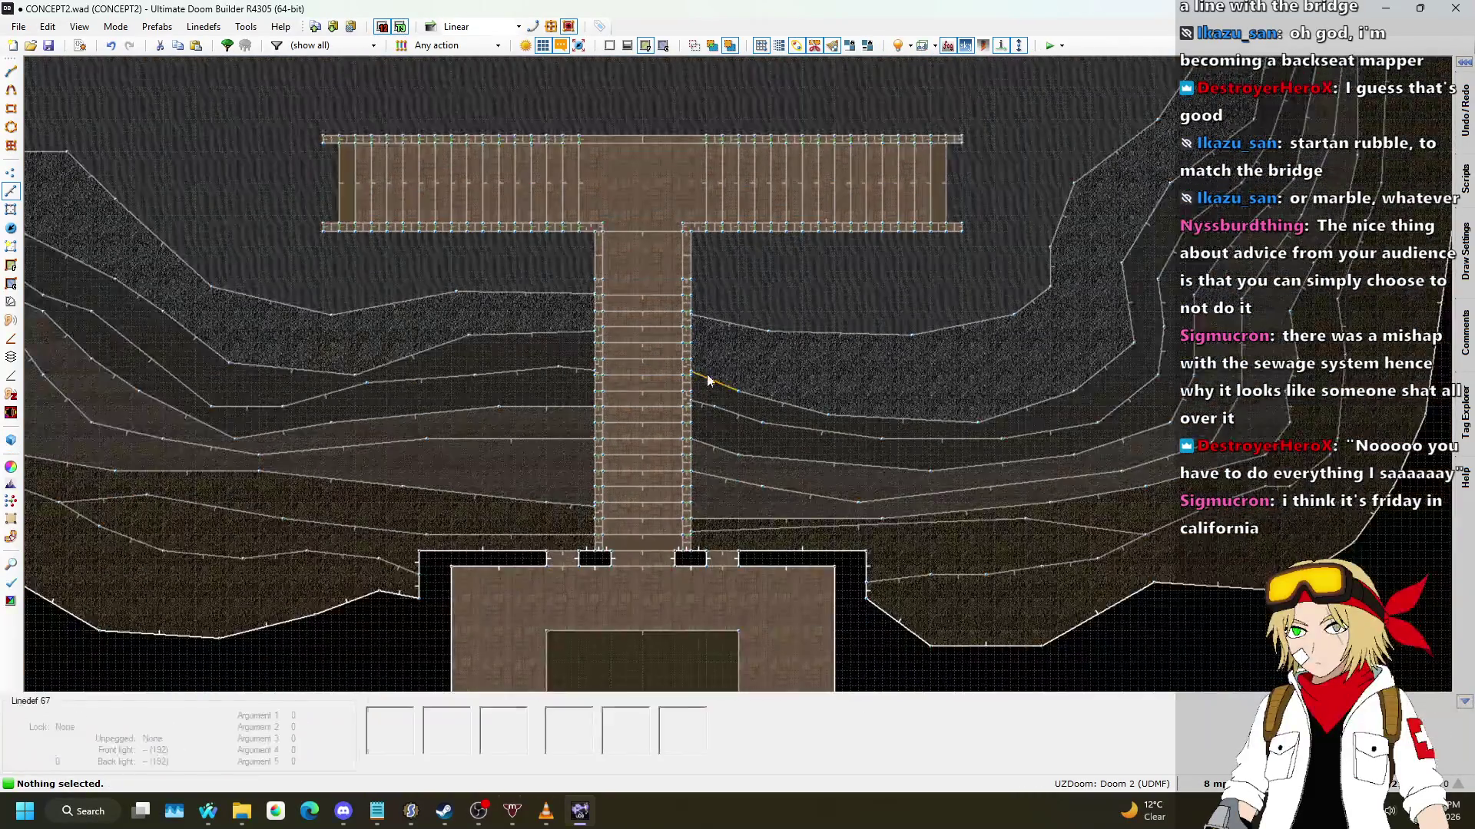
scroll(691, 392, up, 6)
Step: Give the bridge edge line action 181 Plane Align with floor aligned to Back
right_click(772, 407)
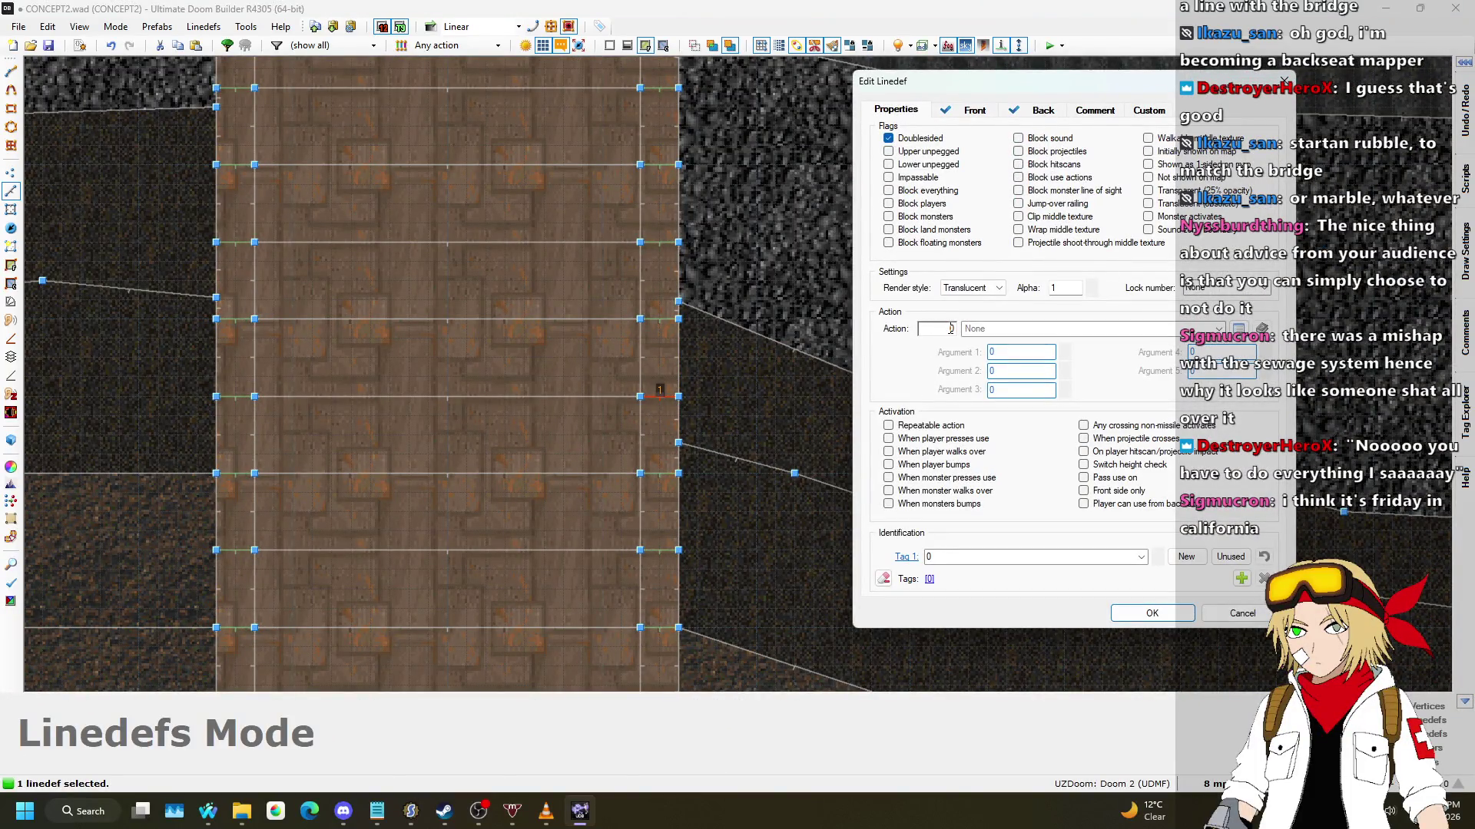
text(181)
click(1064, 352)
click(1039, 403)
click(1147, 615)
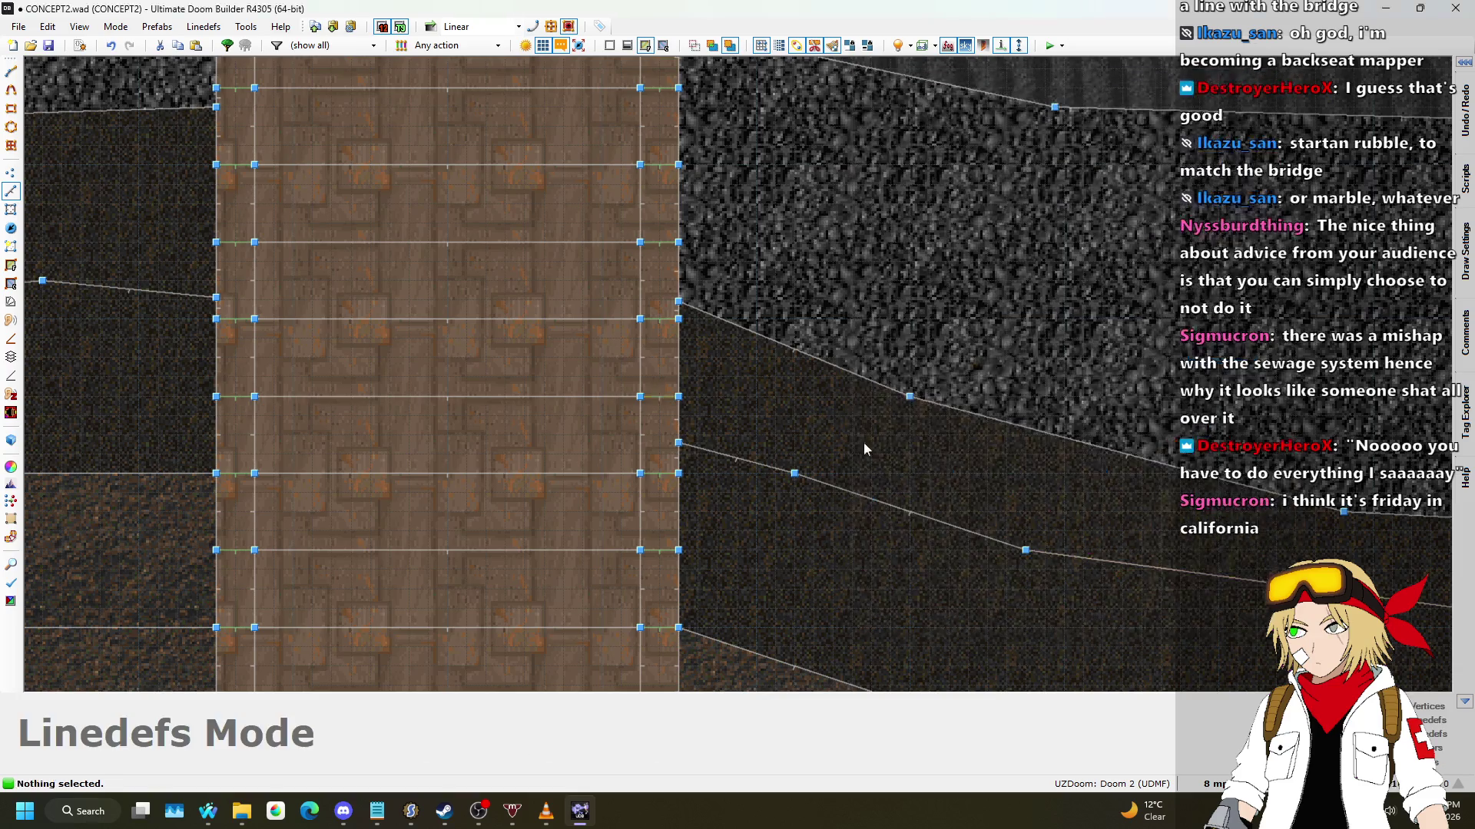
Step: Inspect the sloped bridge edge in 3D, then save the map to CONCEPT2.wad
key(w)
key(d)
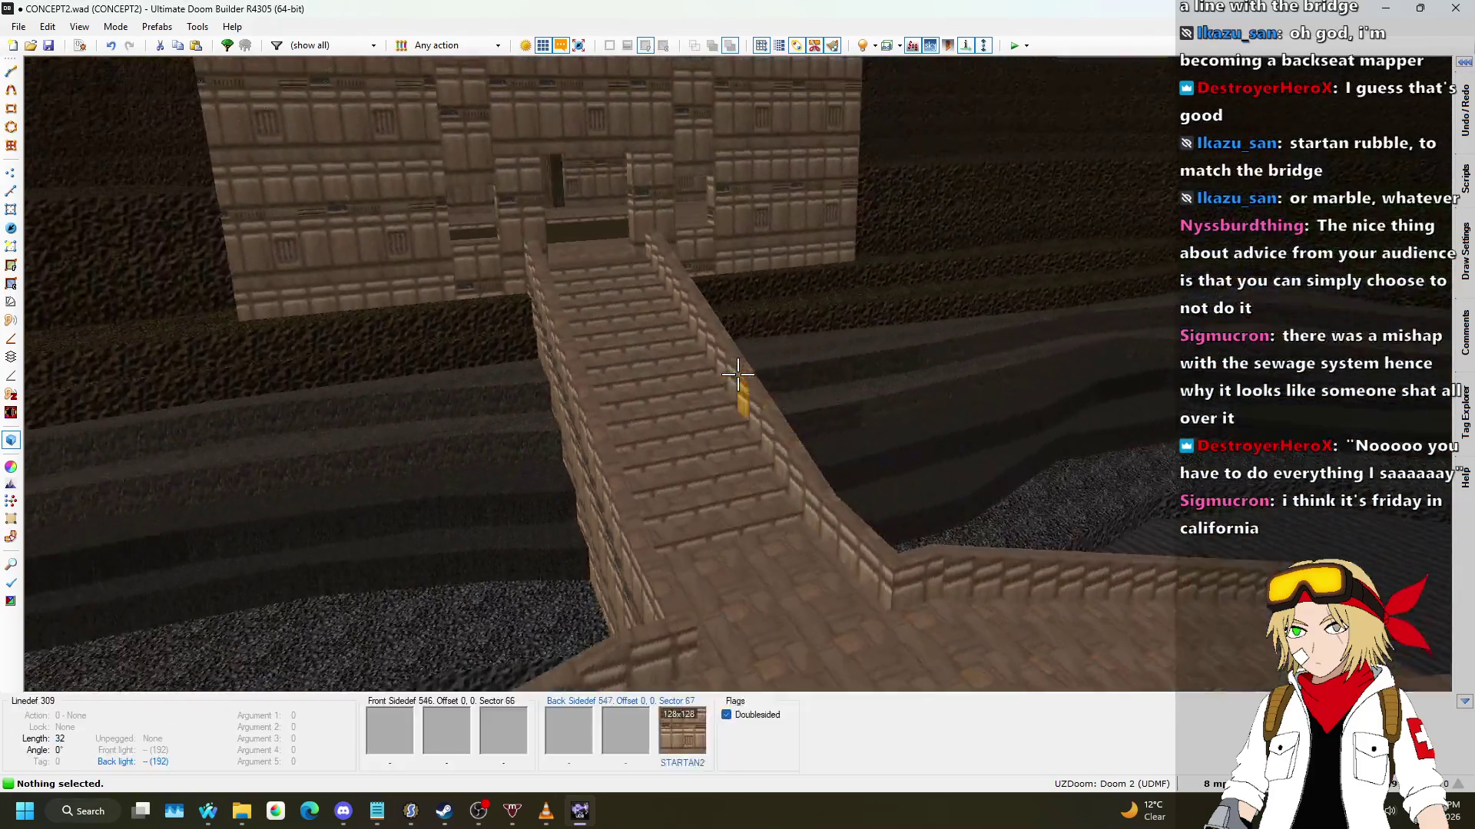
key(s)
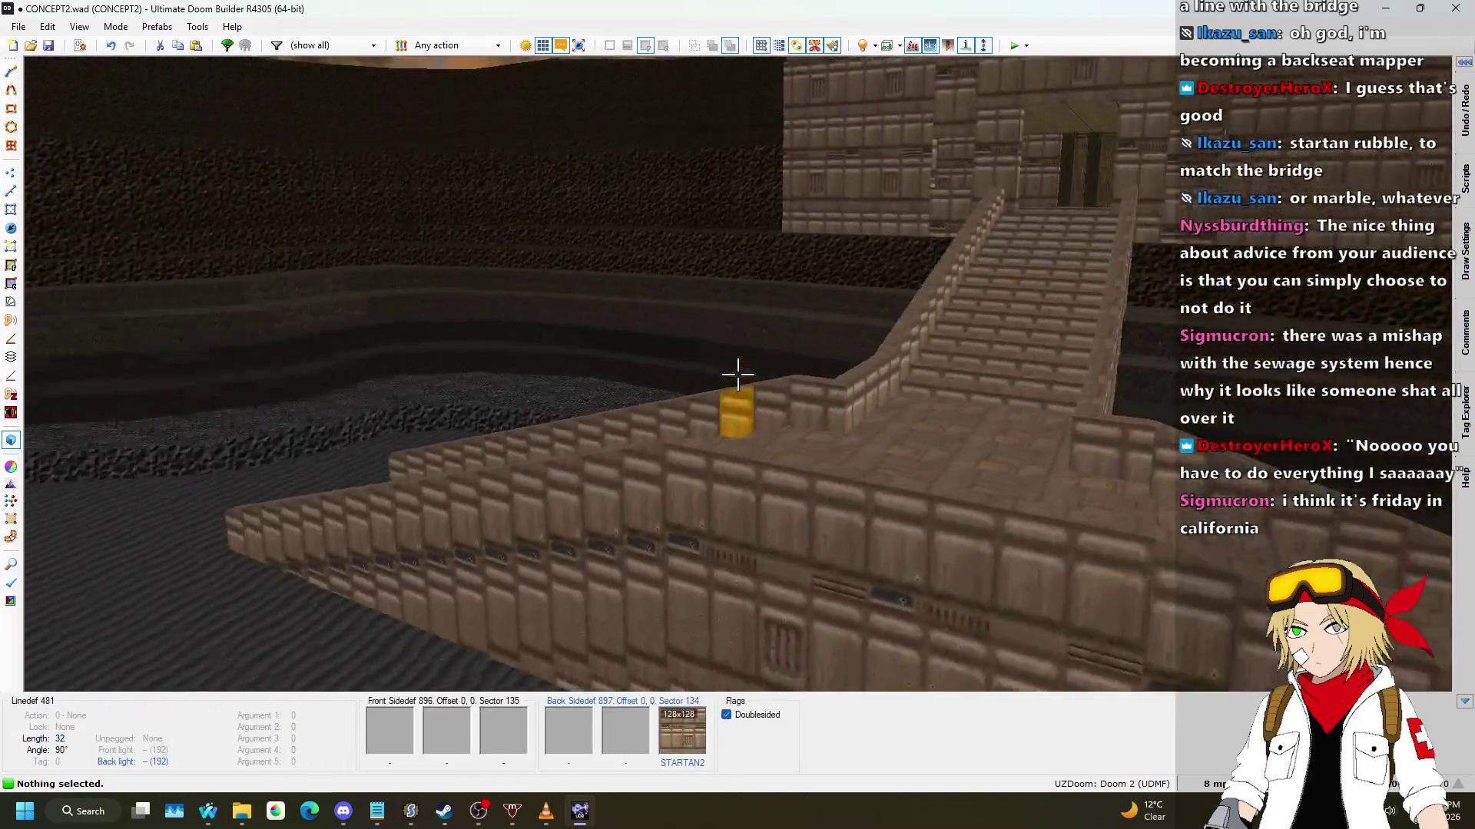
key(w)
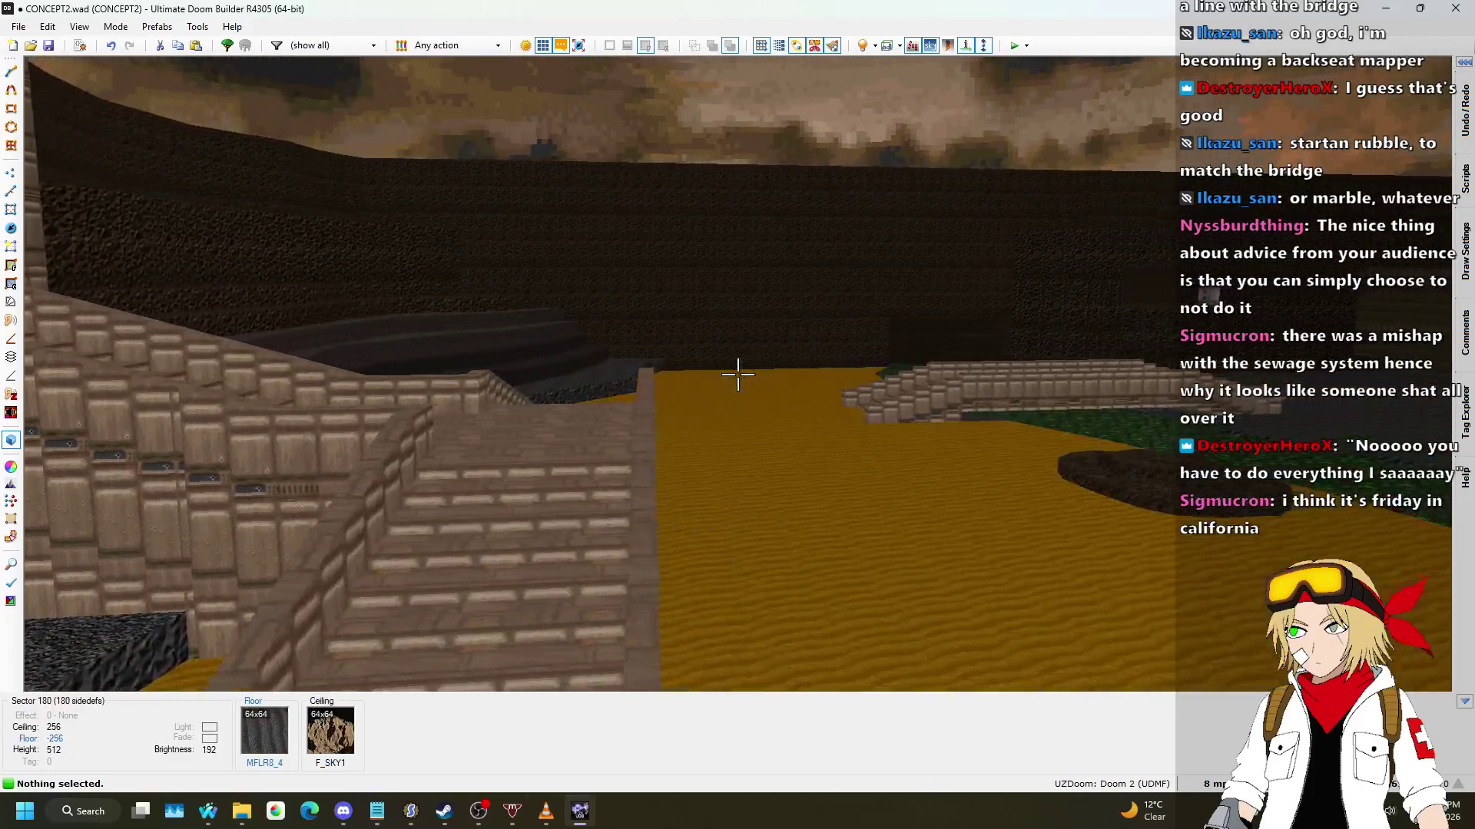
key(s)
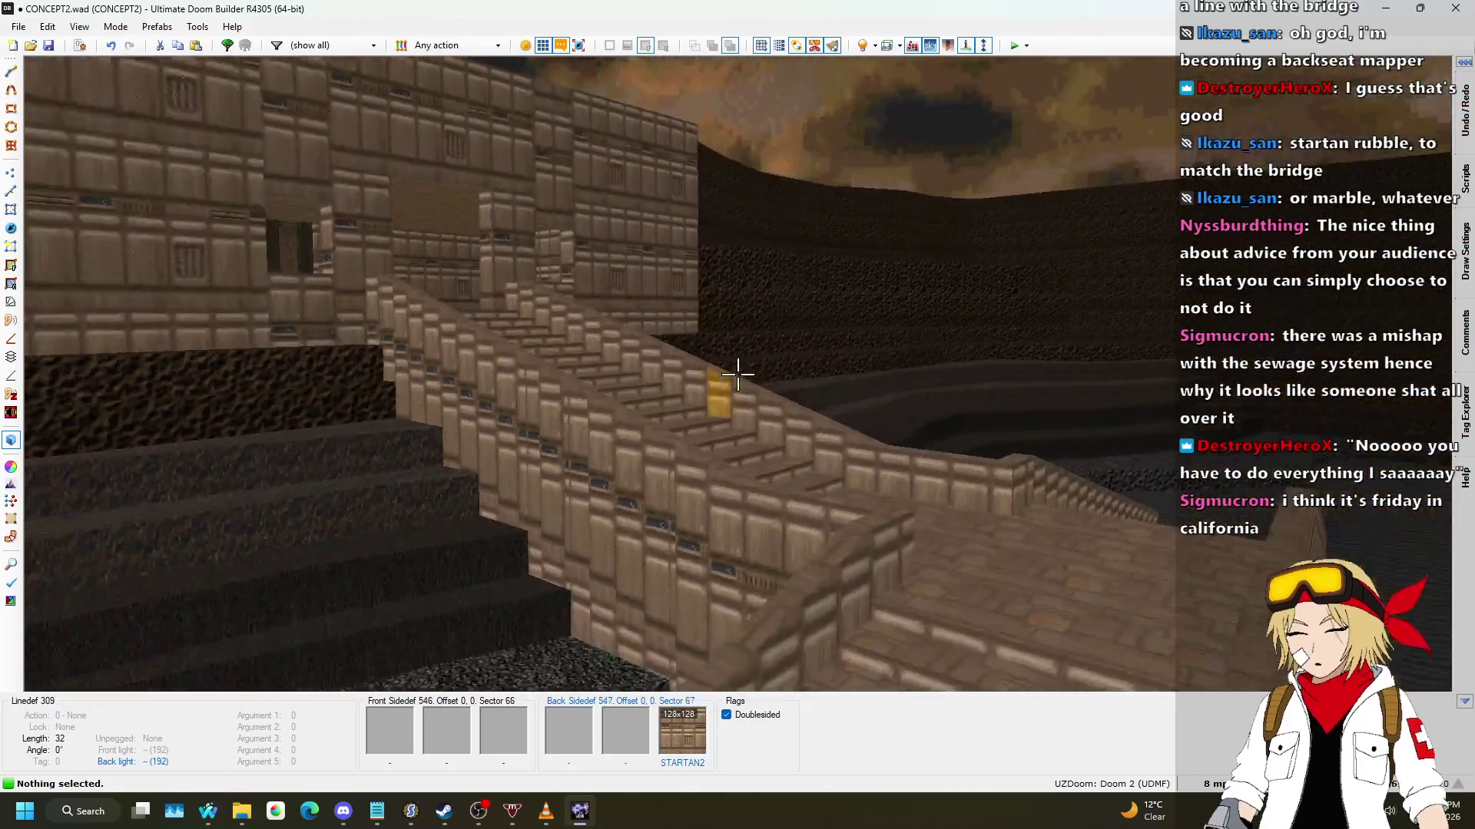
key(q)
key(ctrl+s)
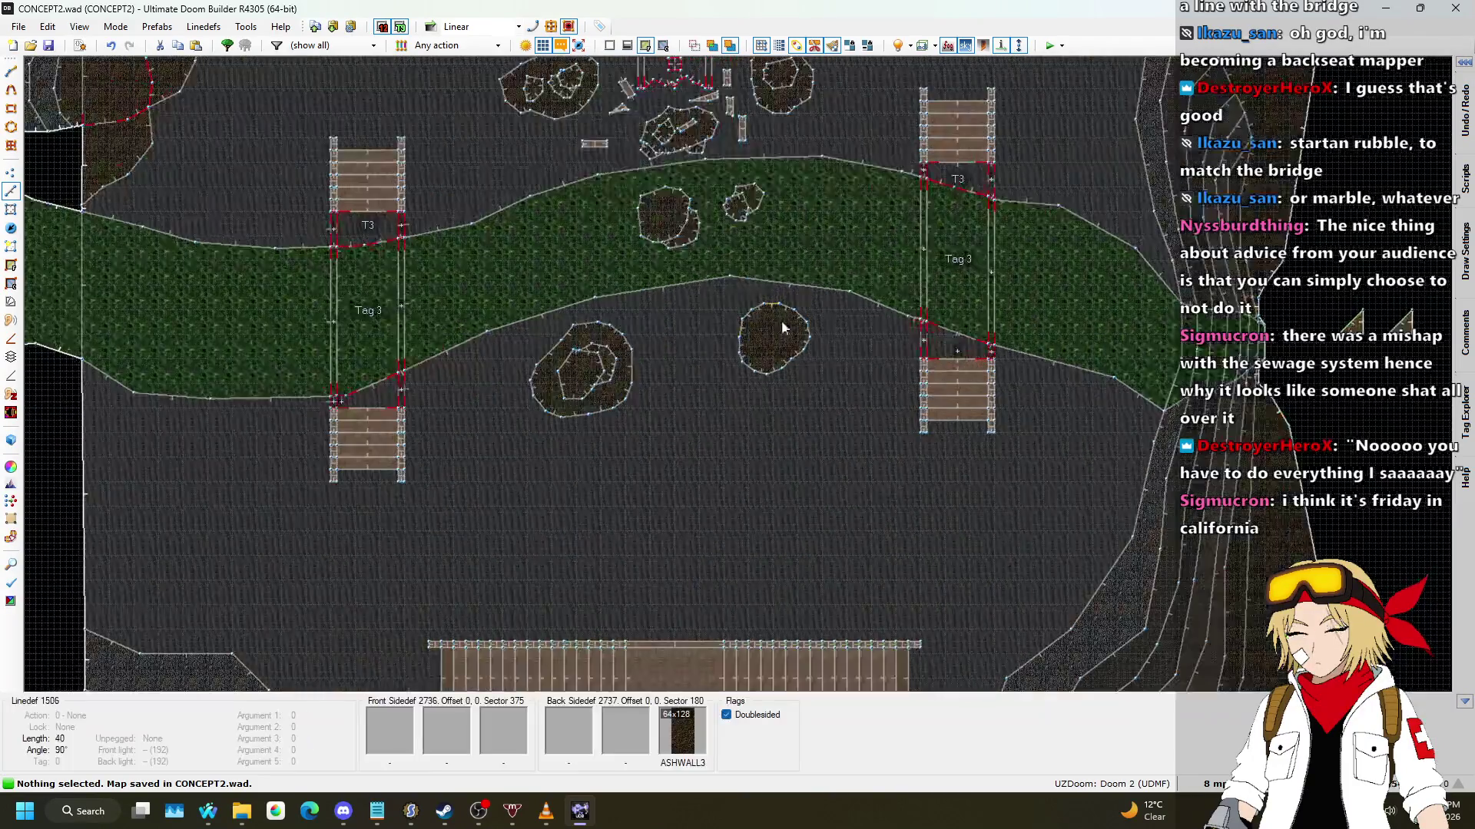
Step: Raise the rubble rock's floor in the river to -184
key(q)
key(w)
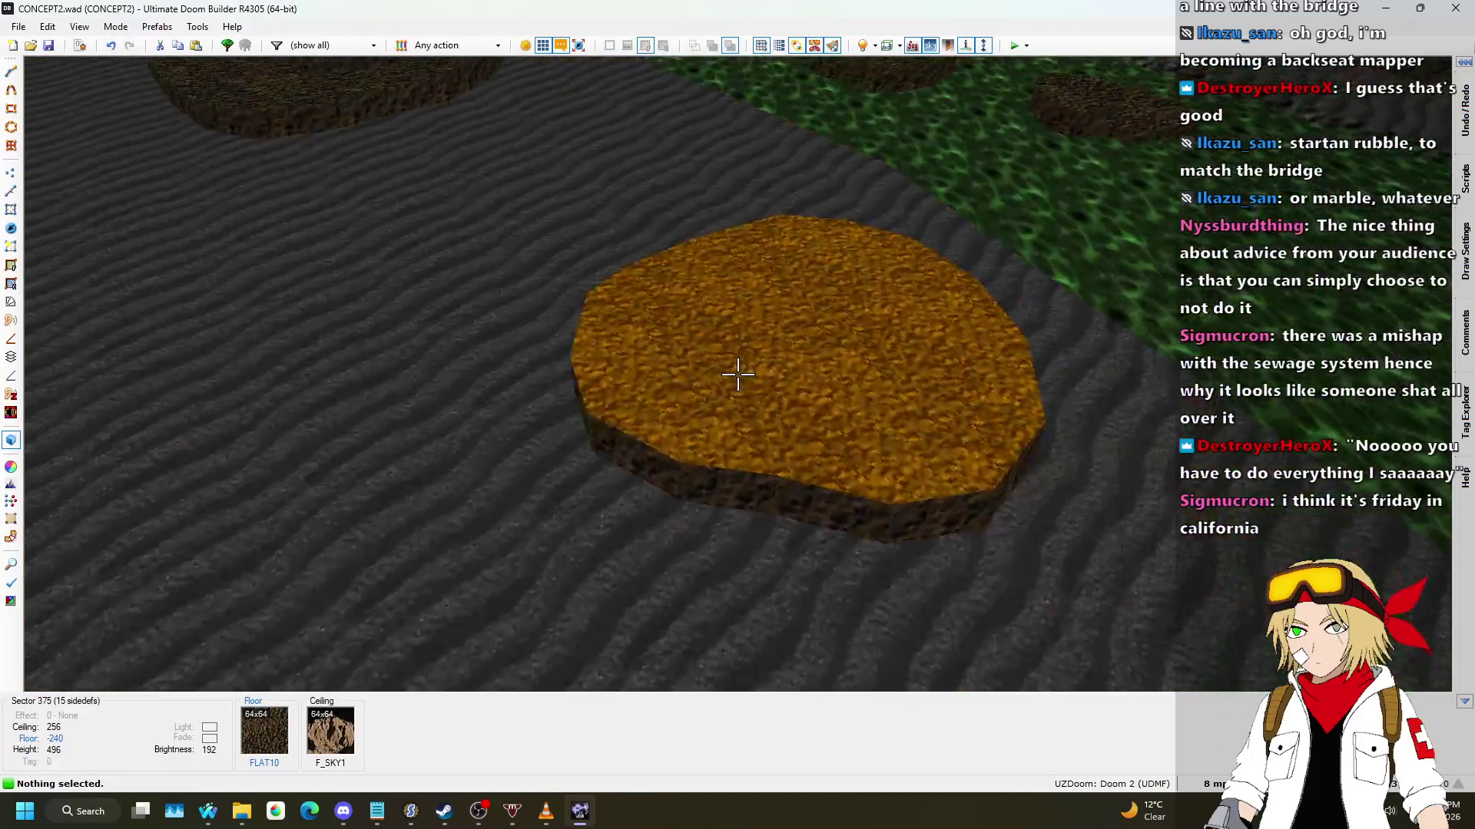
scroll(737, 374, up, 7)
key(q)
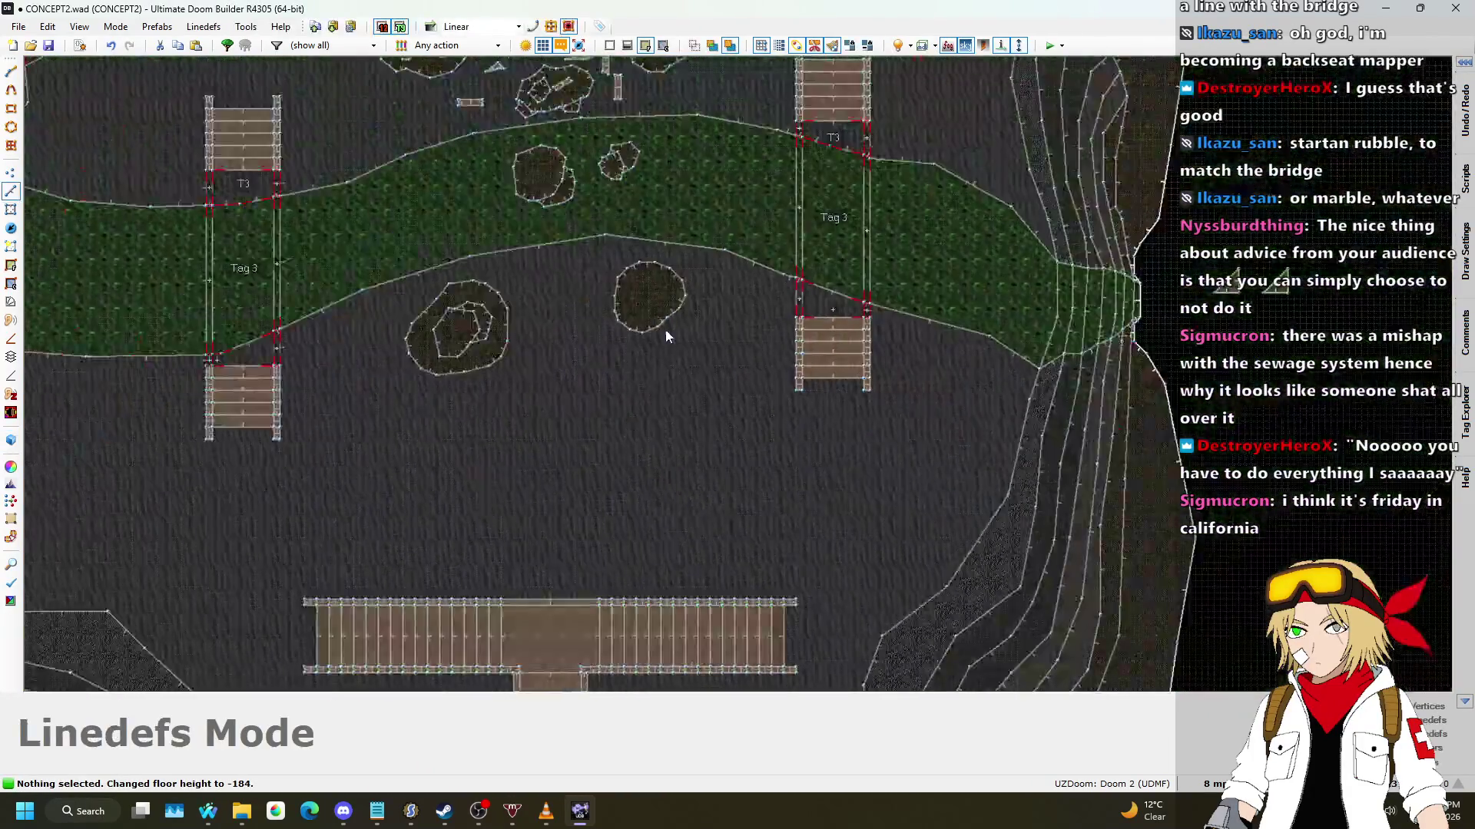
Step: Draw two closed outlines hugging the rock's lower edge
scroll(786, 521, up, 1)
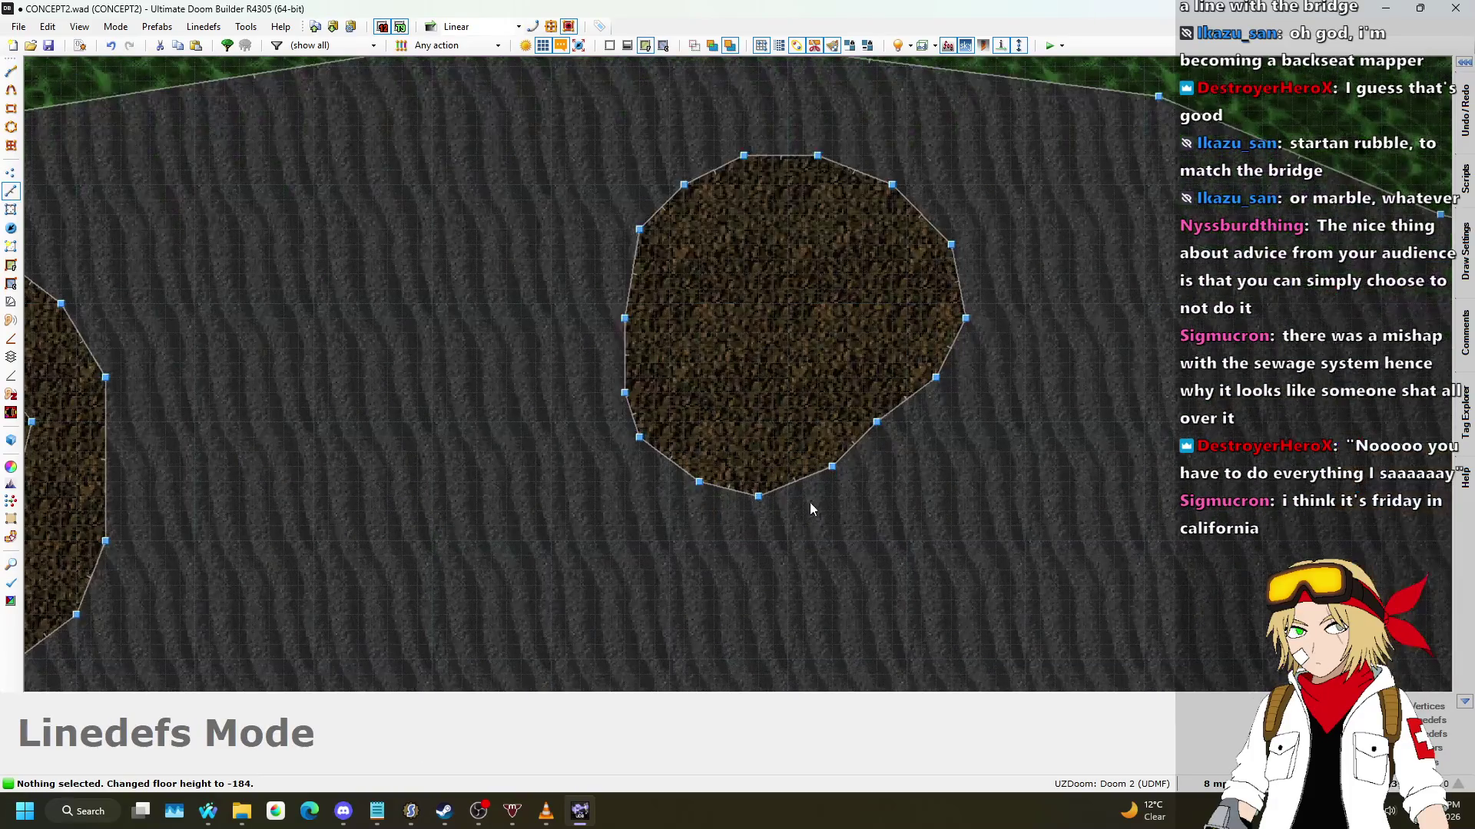
key(space)
click(891, 482)
click(788, 555)
click(698, 555)
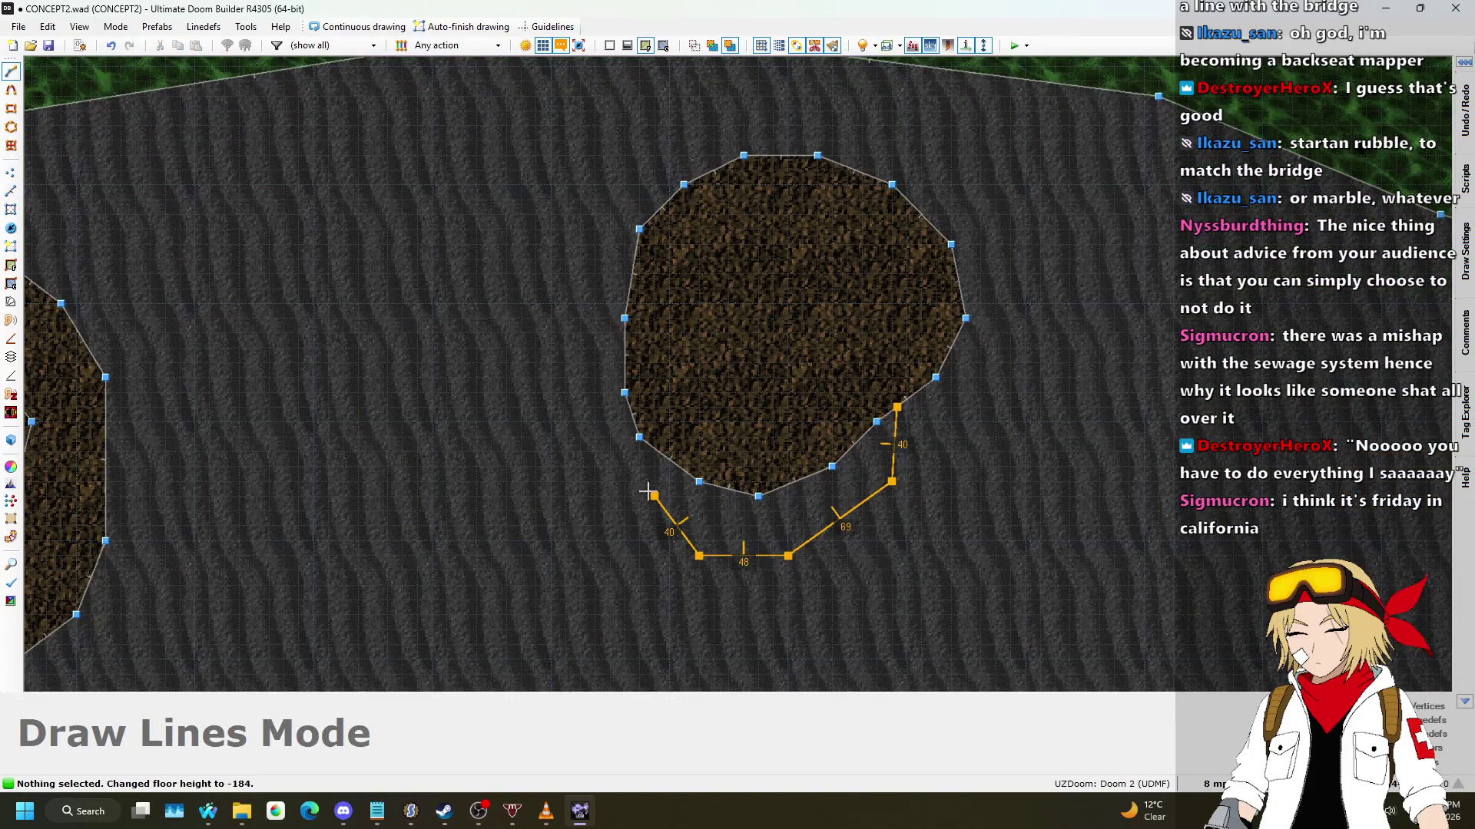
click(658, 451)
click(688, 541)
click(581, 526)
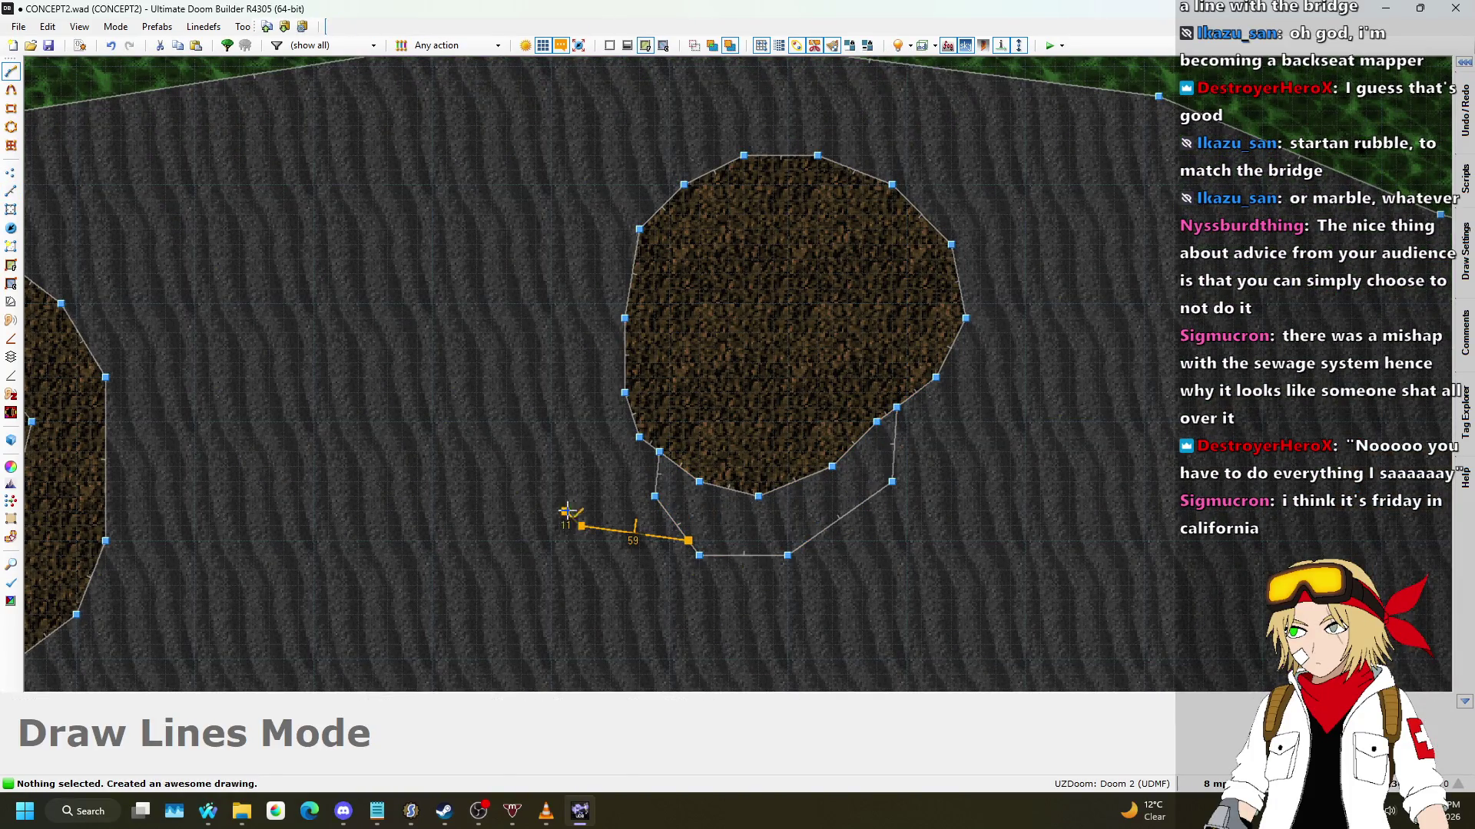
click(625, 317)
scroll(625, 317, down, 1)
Step: Adjust the new ring floor's height and apply the FLAT10 flat to it
key(w)
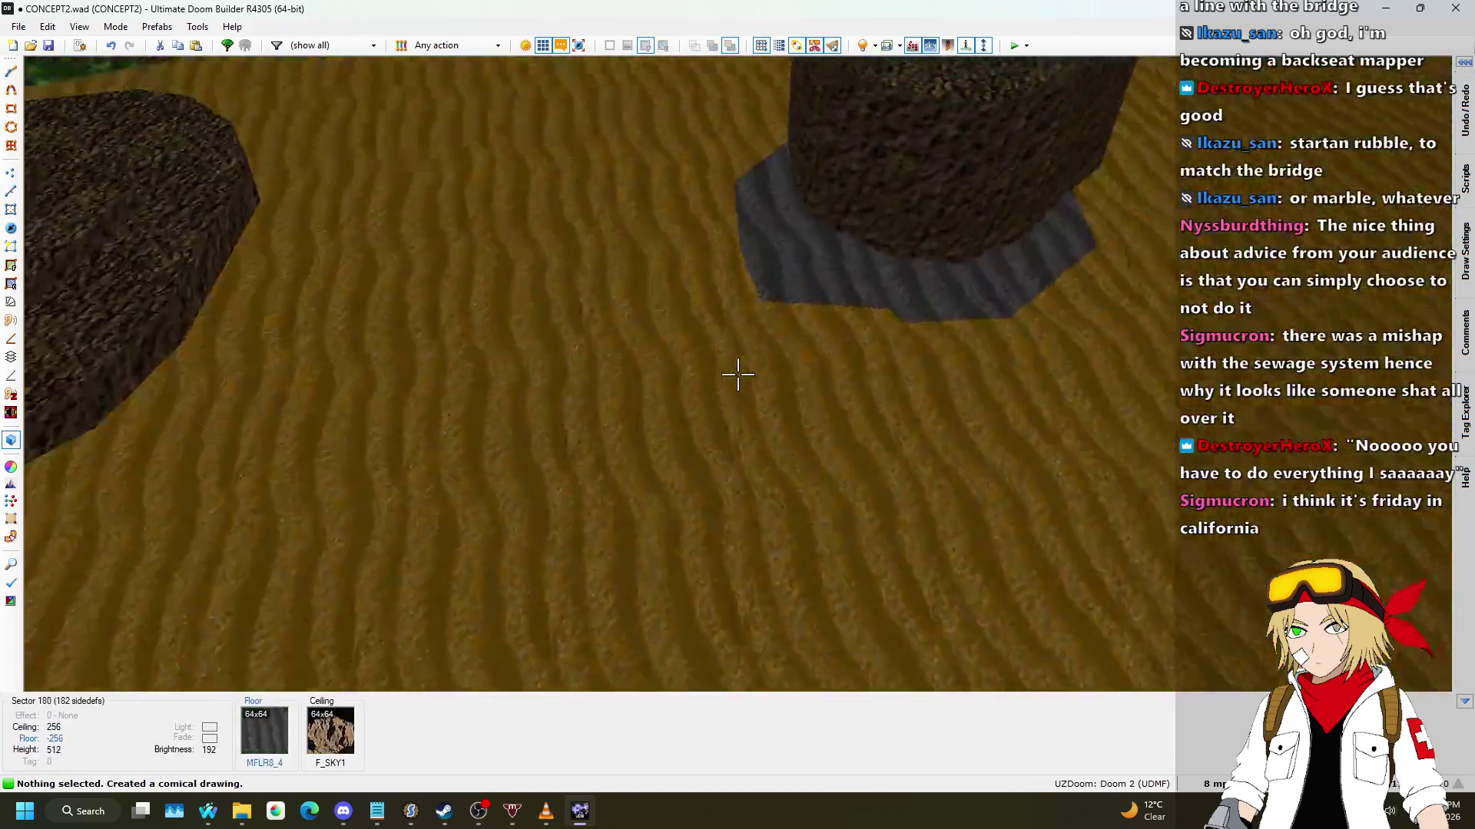
click(737, 374)
click(737, 374)
scroll(737, 374, up, 3)
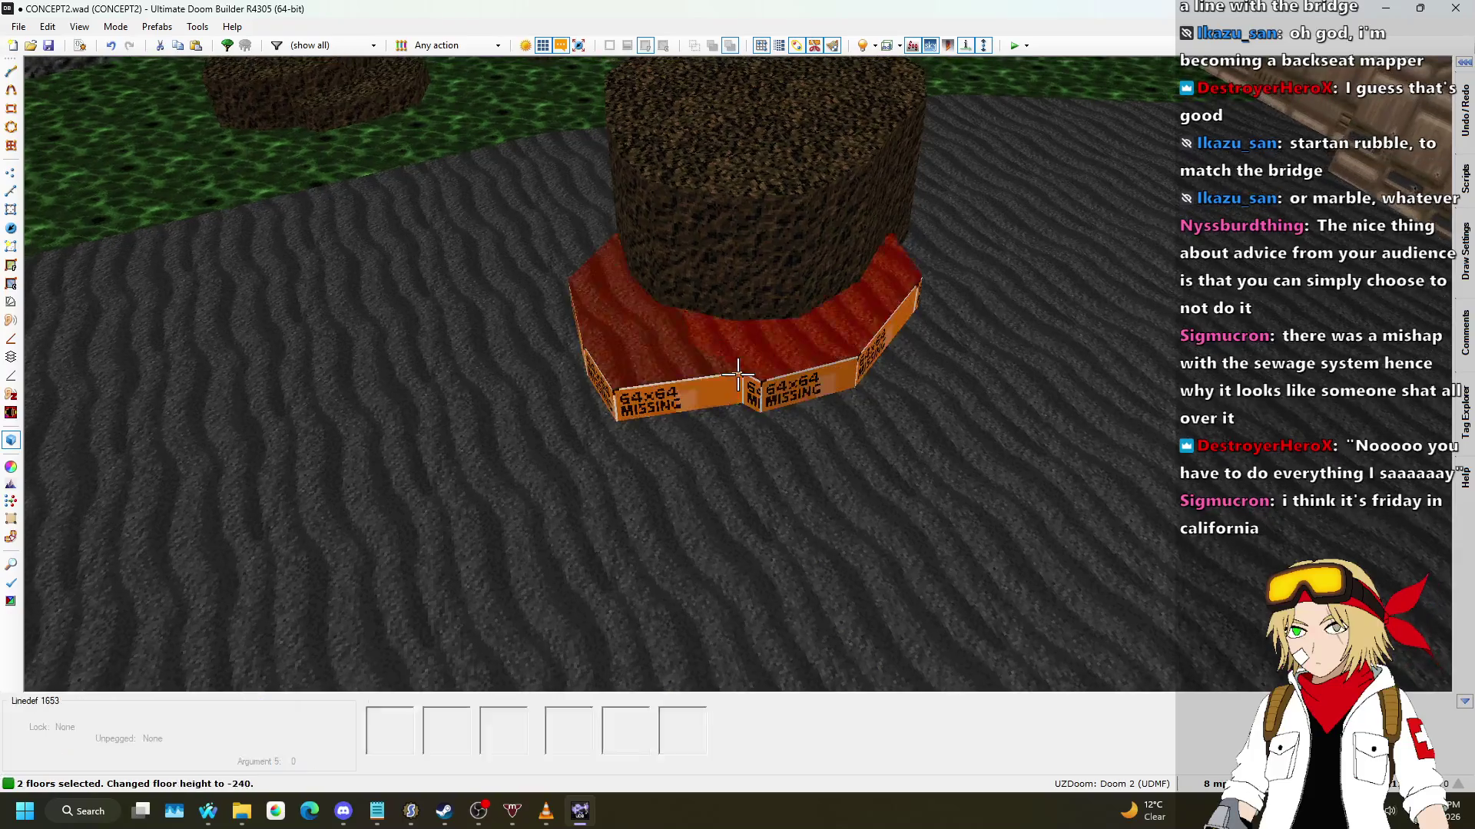
scroll(738, 374, down, 3)
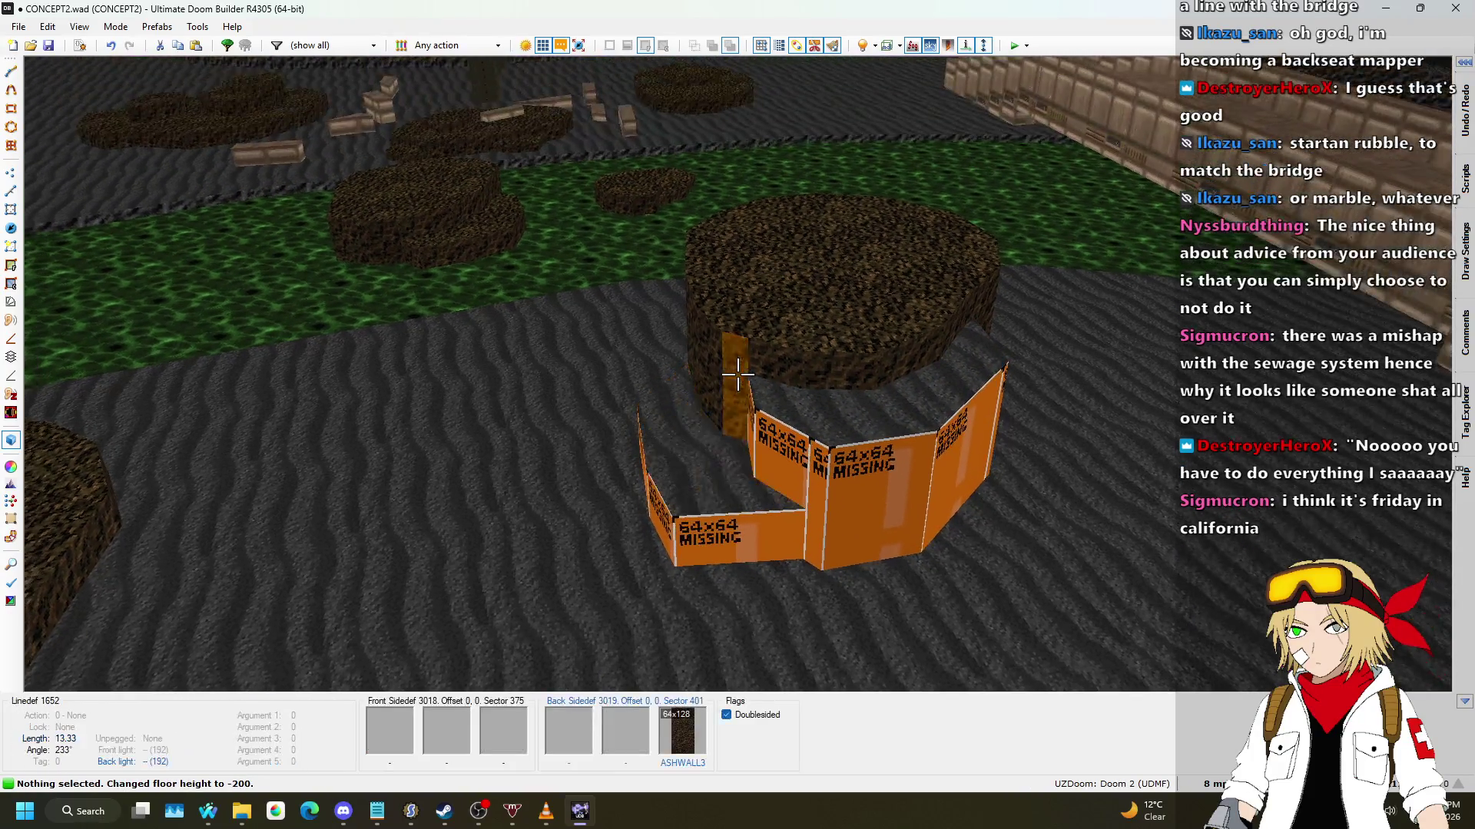
key(ctrl+c)
key(ctrl+v)
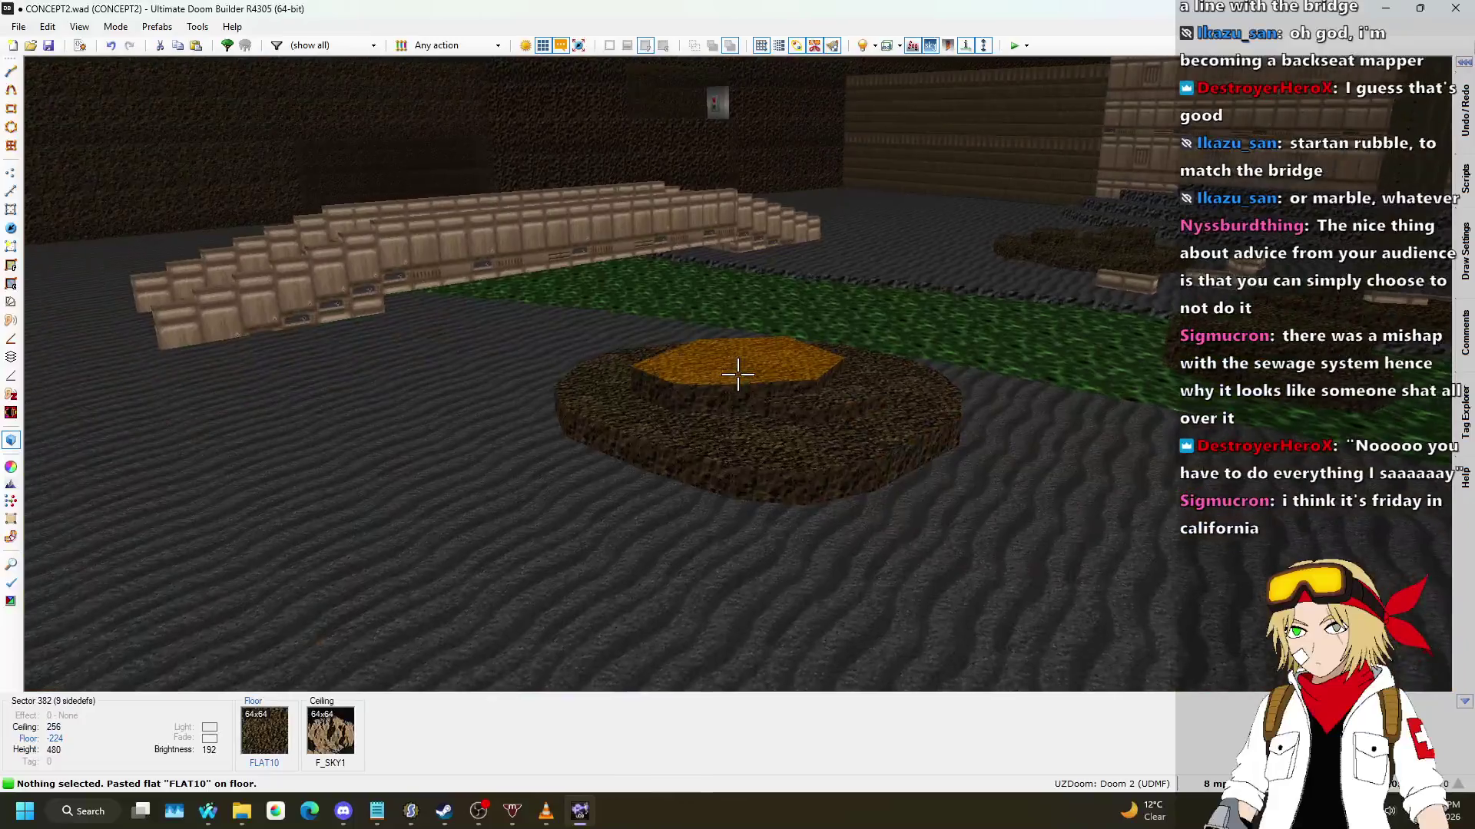
Step: Select both ring floors and set the stepped ledge heights to -224 and -176
scroll(737, 374, up, 2)
scroll(738, 374, down, 1)
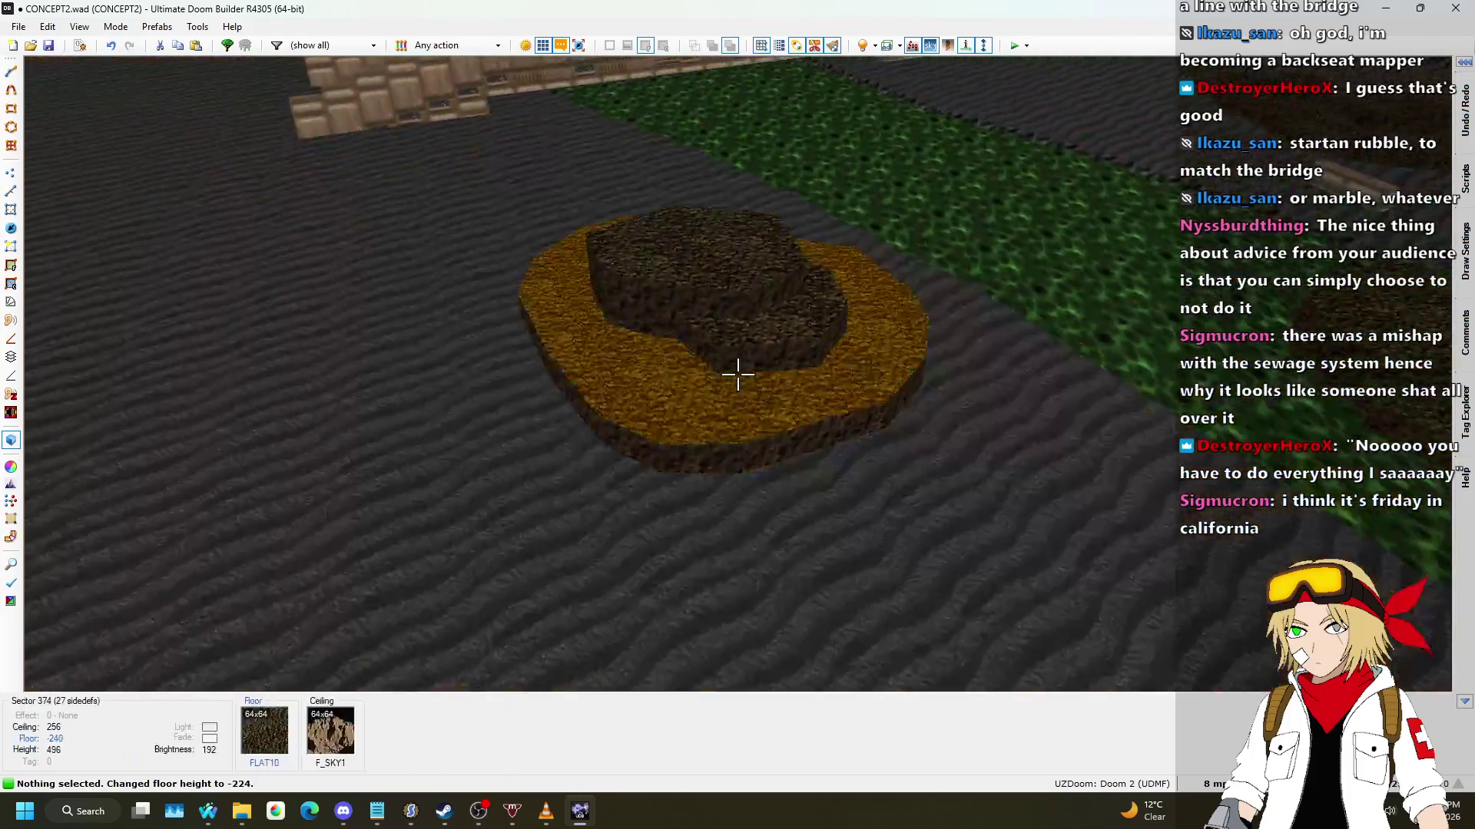
click(738, 374)
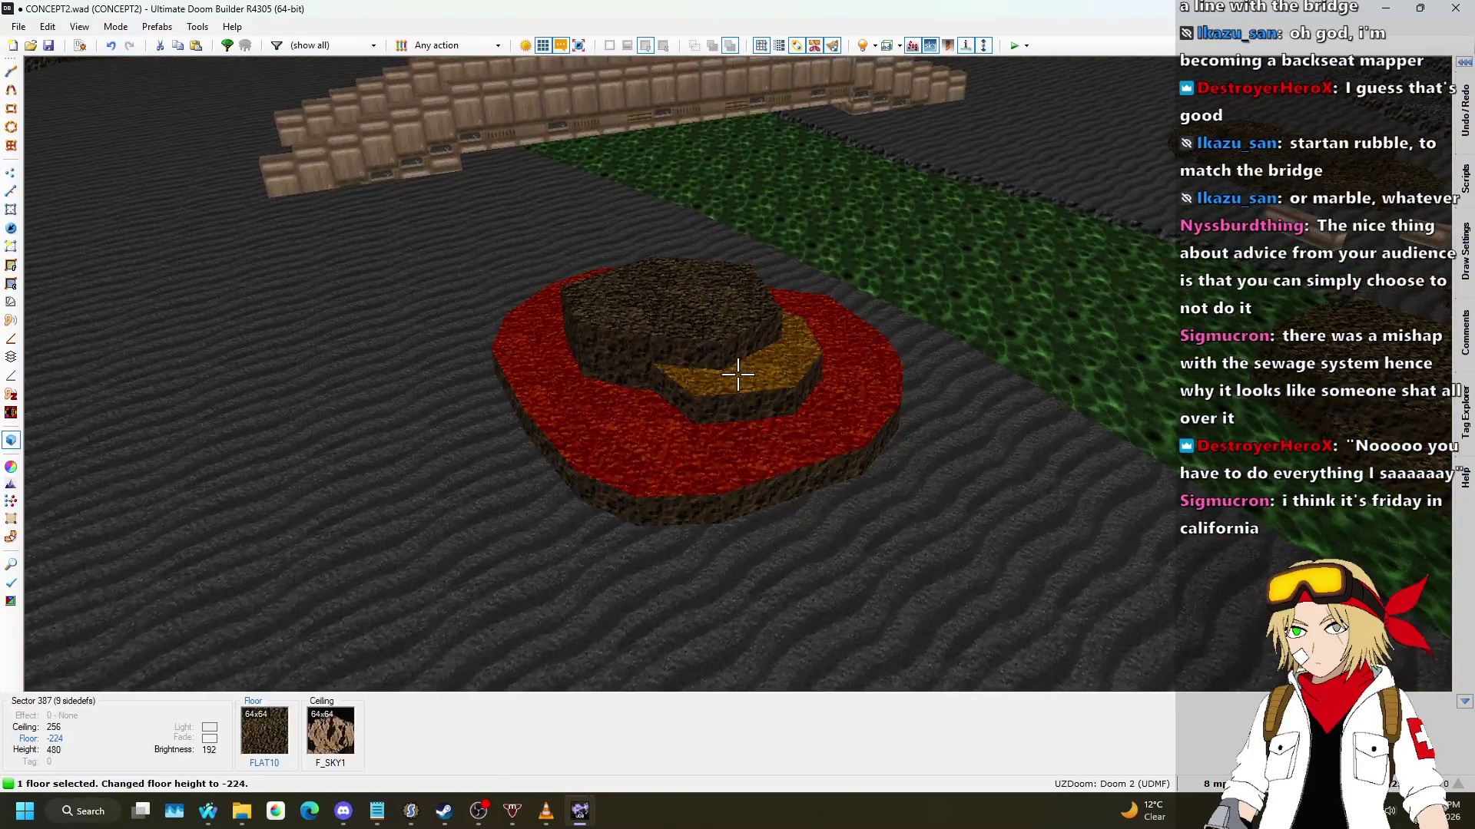
click(738, 374)
scroll(737, 374, up, 6)
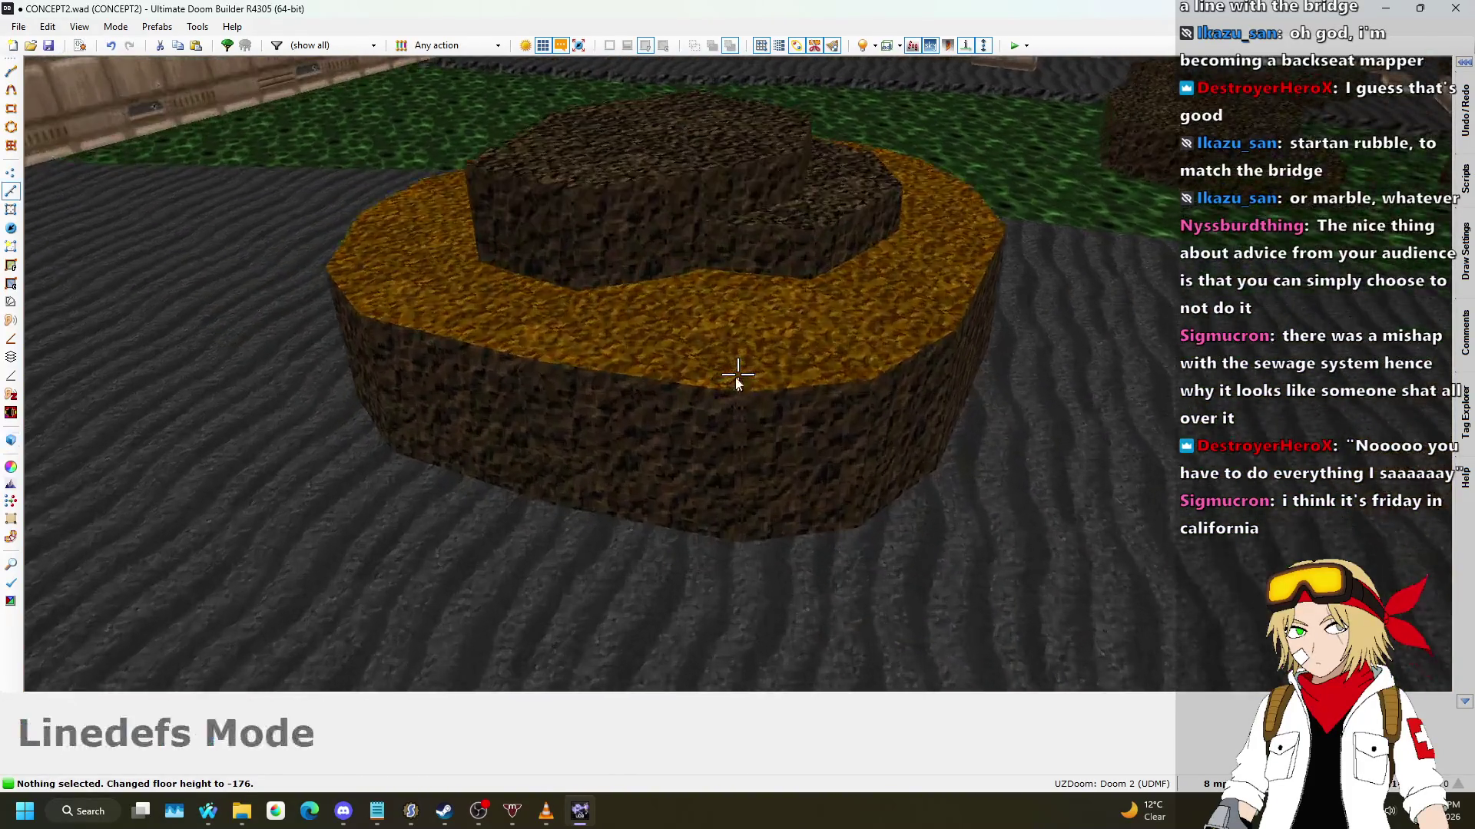
key(w)
scroll(658, 323, up, 5)
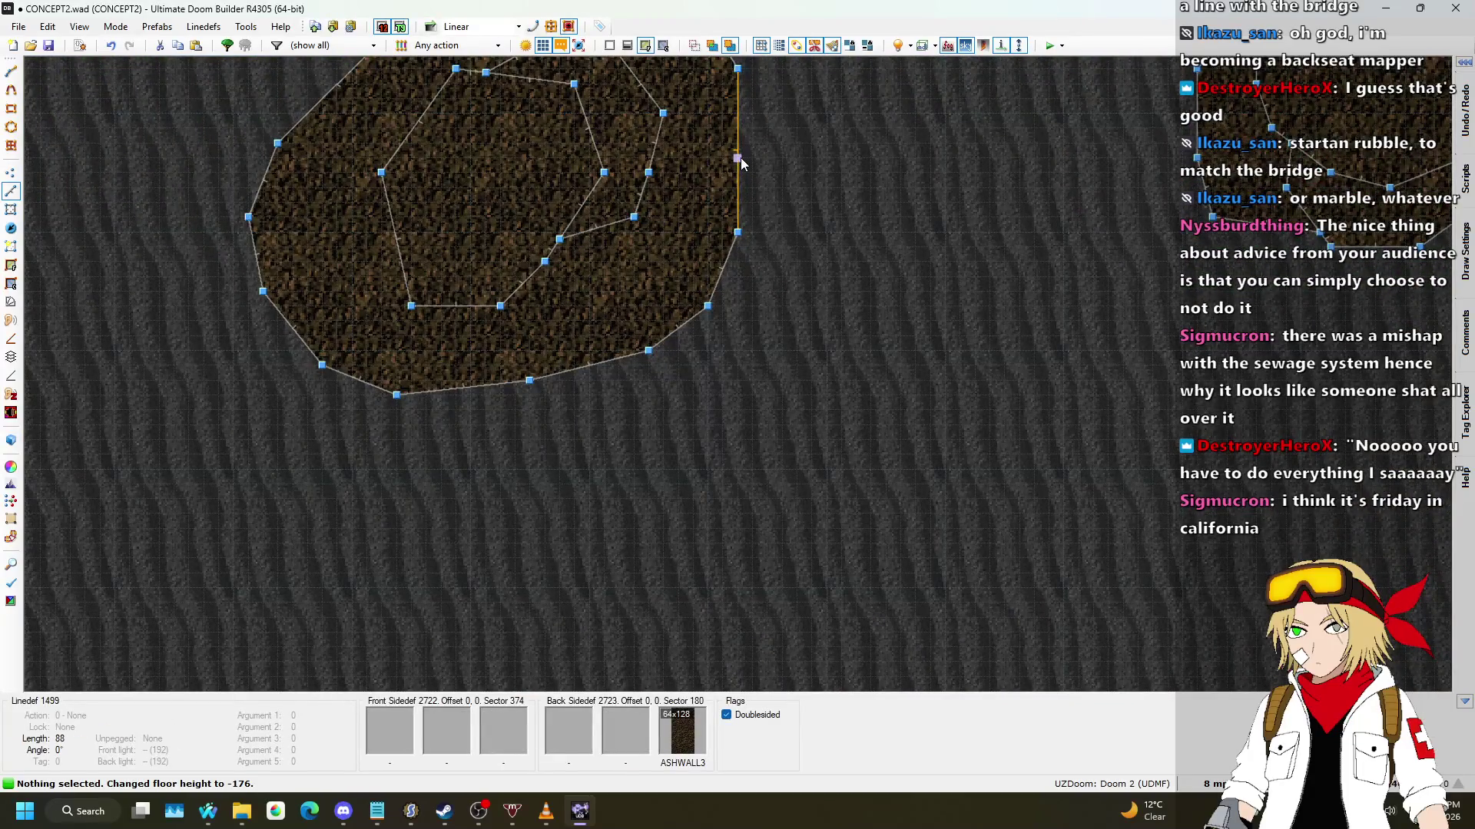
Step: Draw two crescent ledge outlines around the rock mound's edges
key(d)
click(753, 395)
click(693, 439)
click(634, 410)
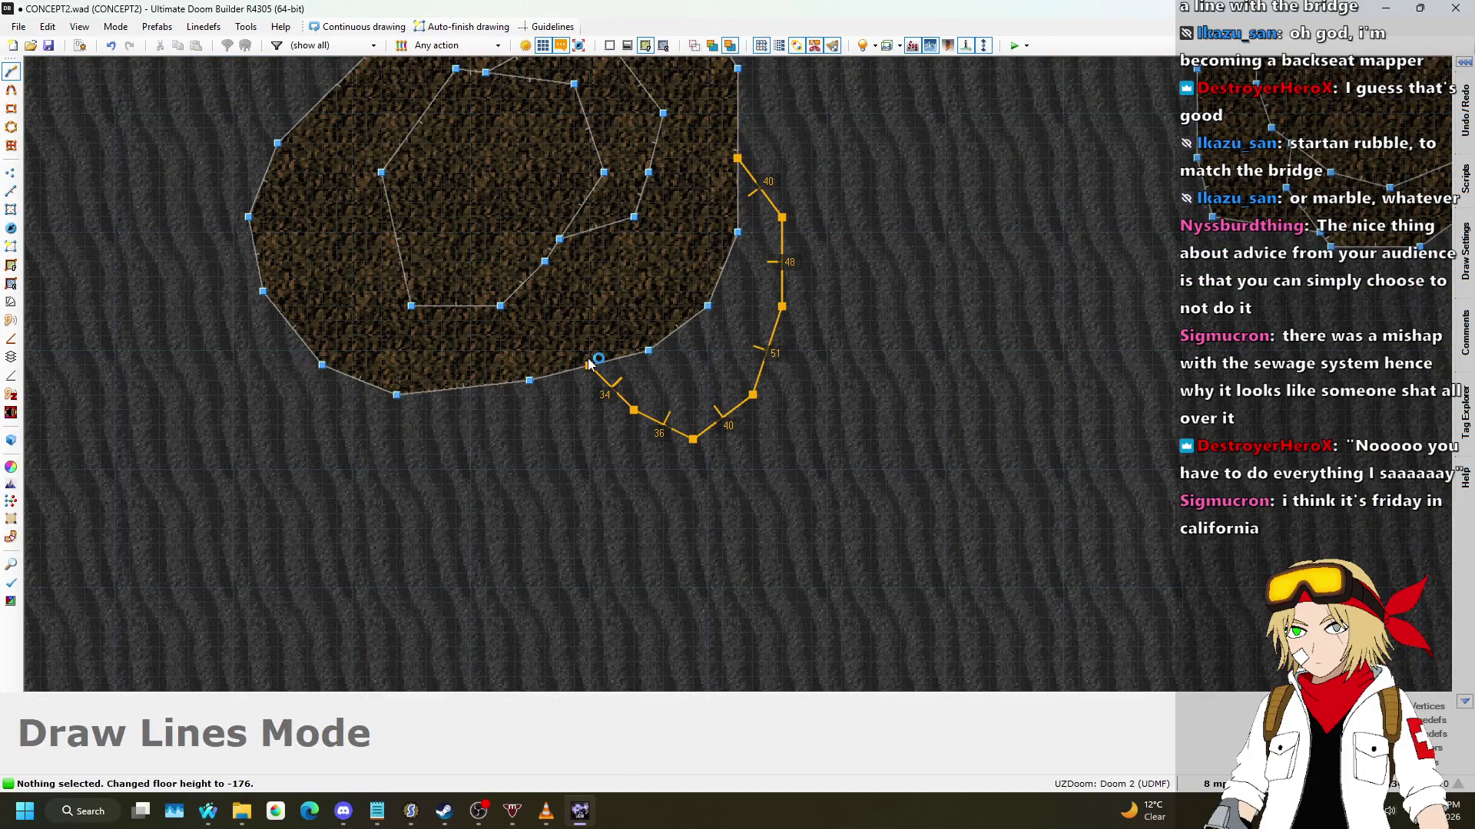
click(589, 364)
key(d)
click(485, 386)
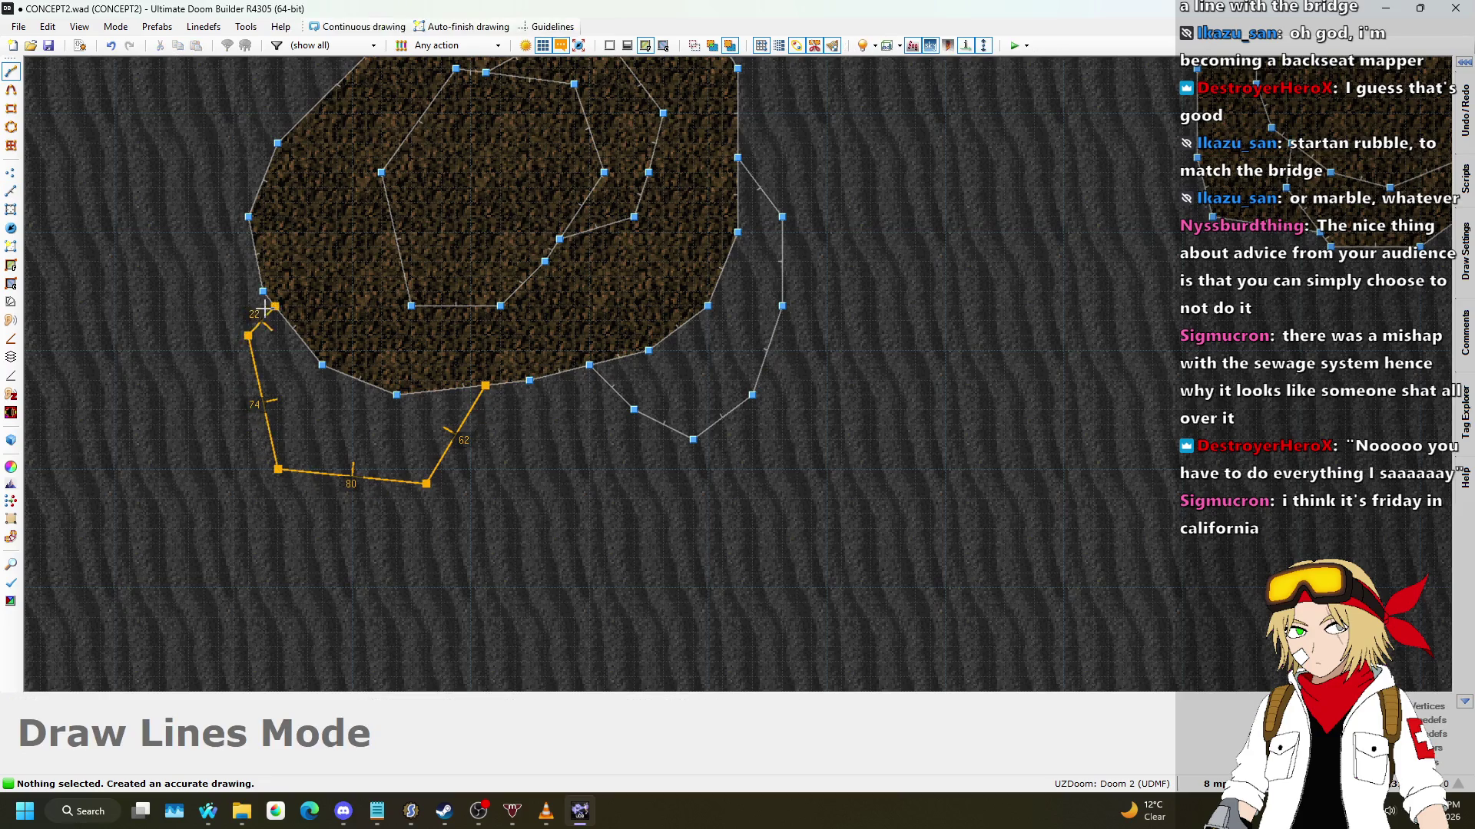
click(272, 312)
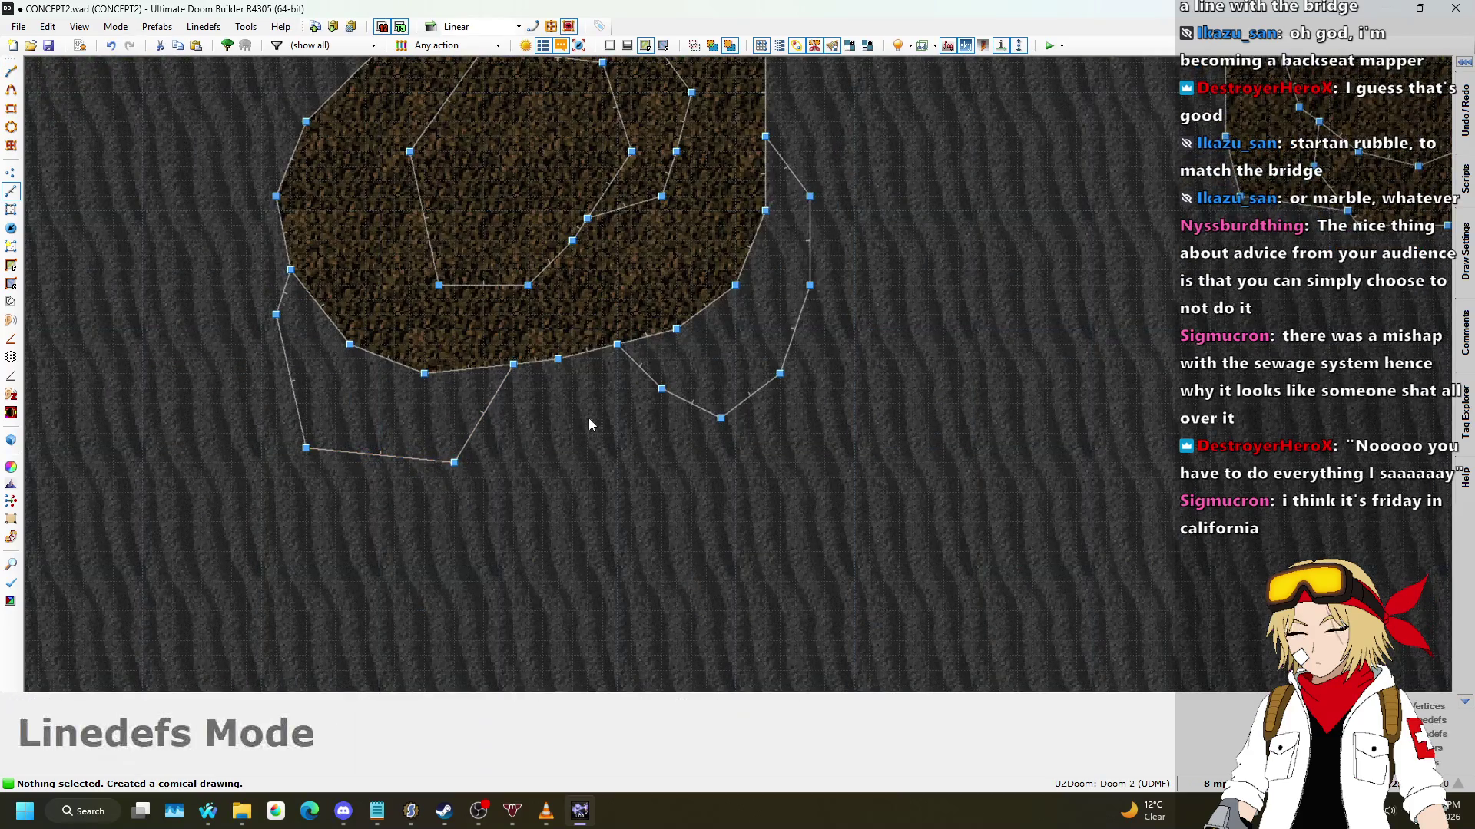
Step: Set the new strips' floor to -232 with ASHWALL3 walls and a FLAT10 floor
key(q)
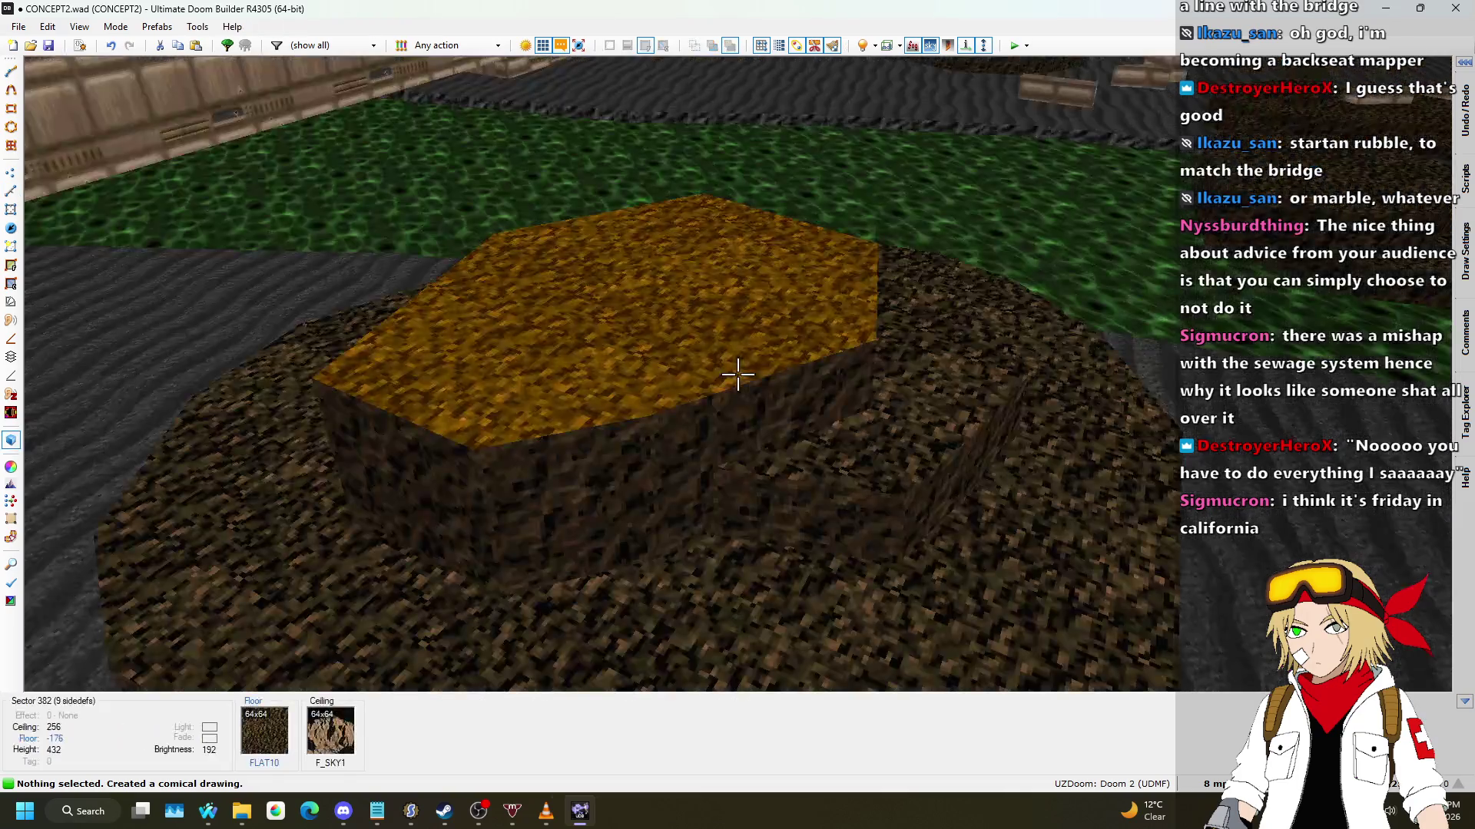
key(s)
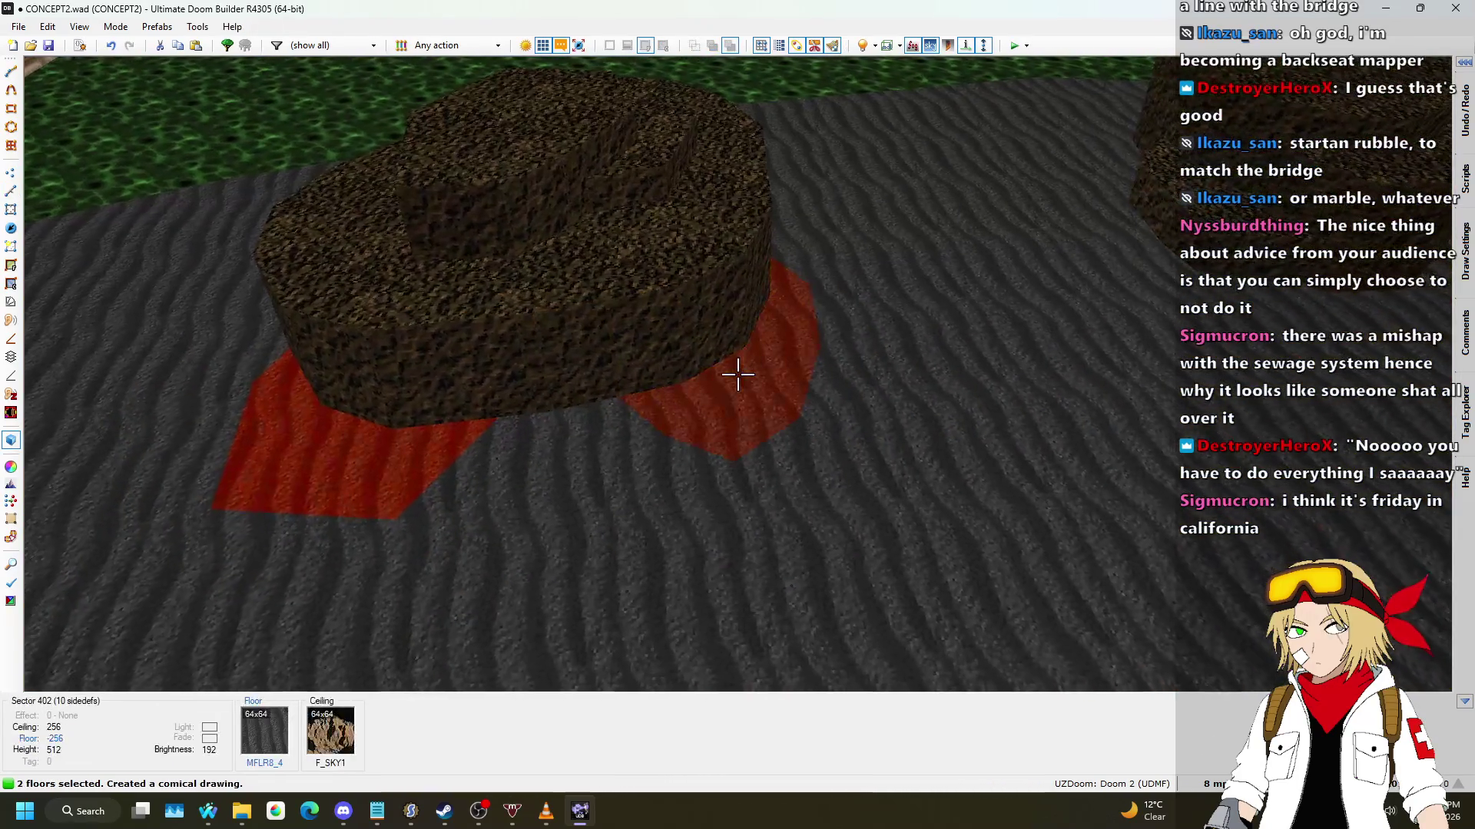
scroll(737, 374, up, 4)
scroll(737, 374, down, 1)
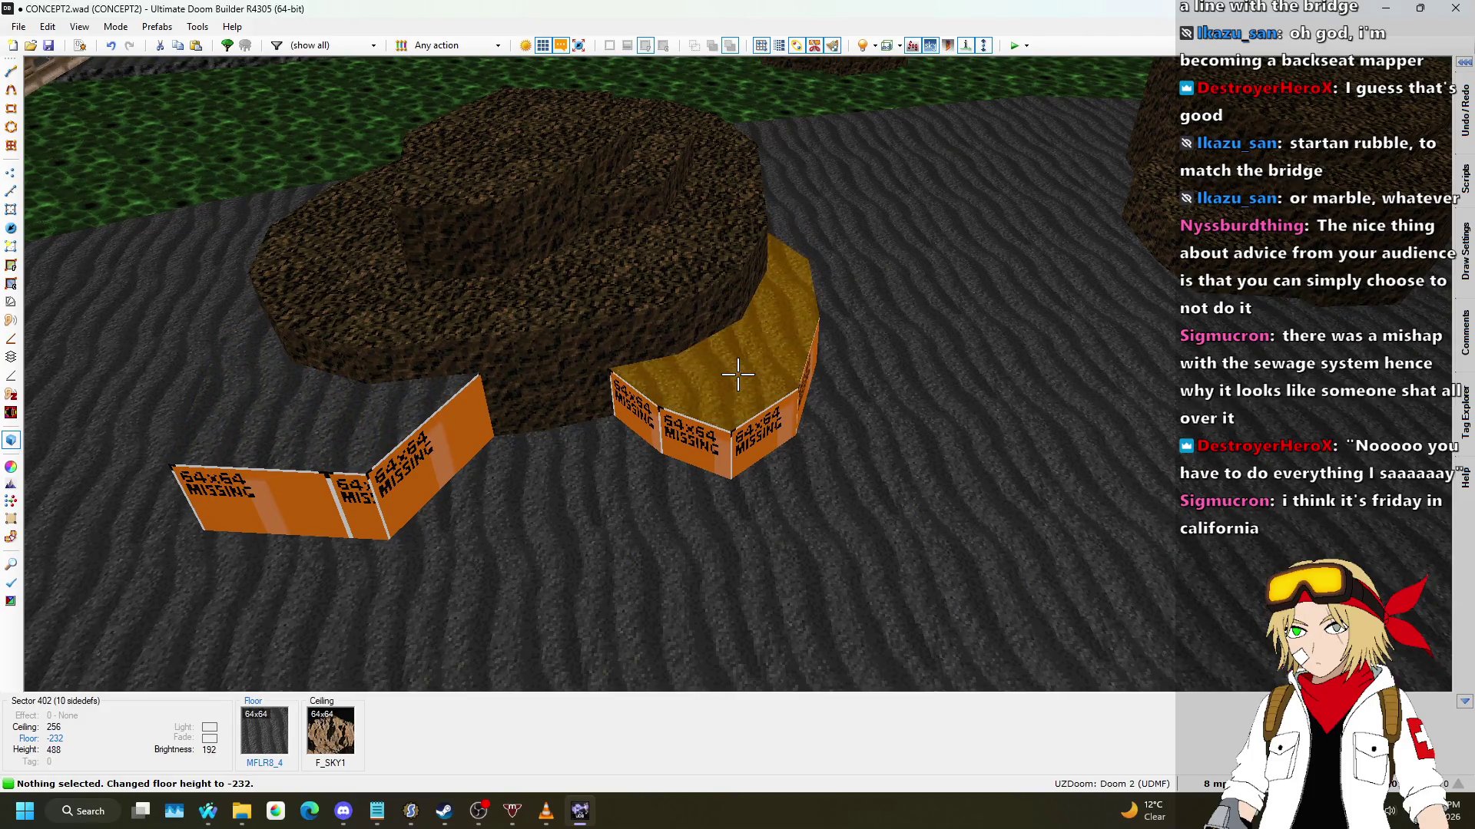
key(a)
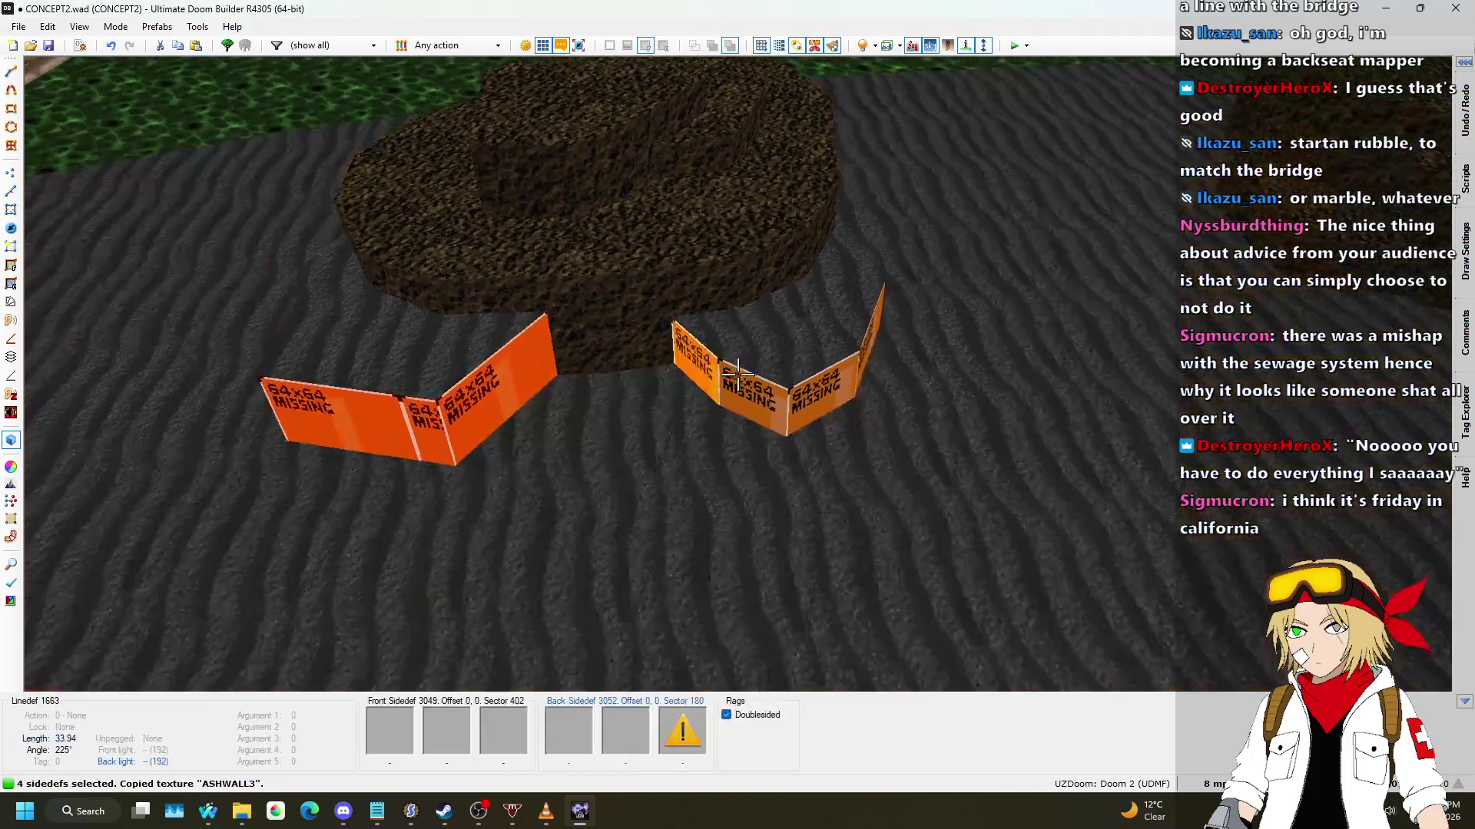
key(ctrl+v)
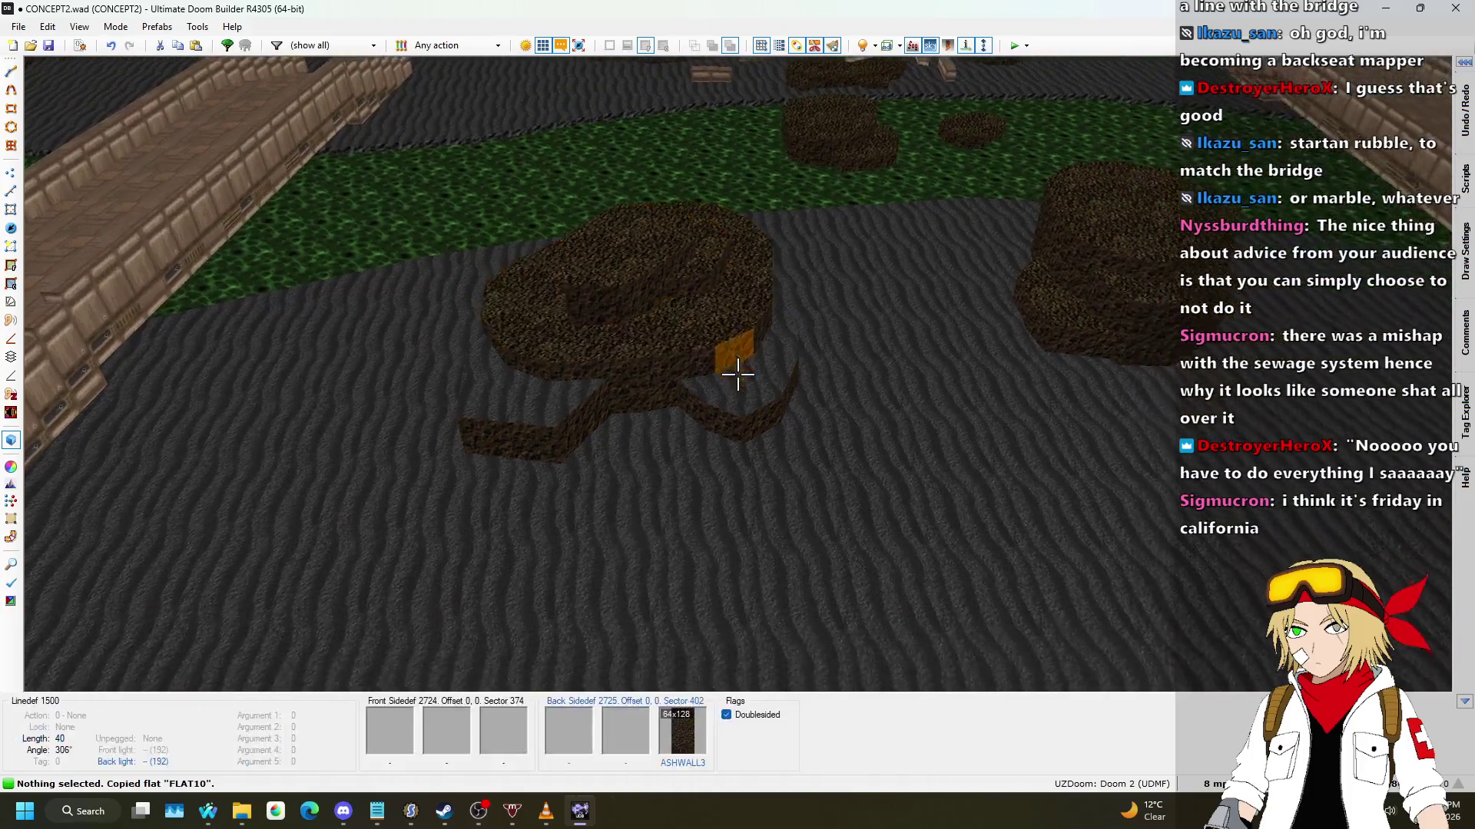
key(ctrl+v)
Step: Review the river and bridges in 3D, then save CONCEPT2.wad
key(s)
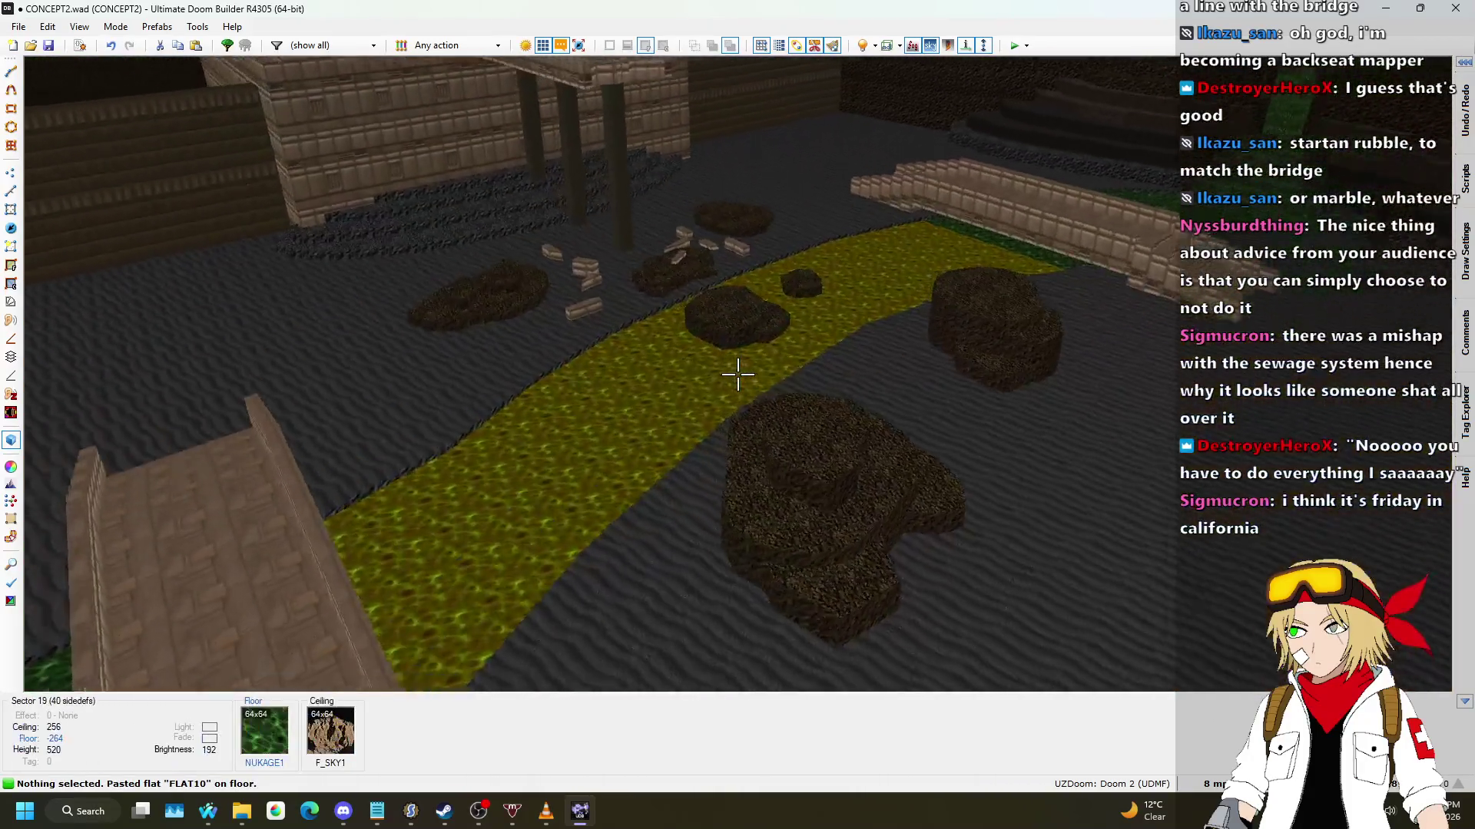
key(w)
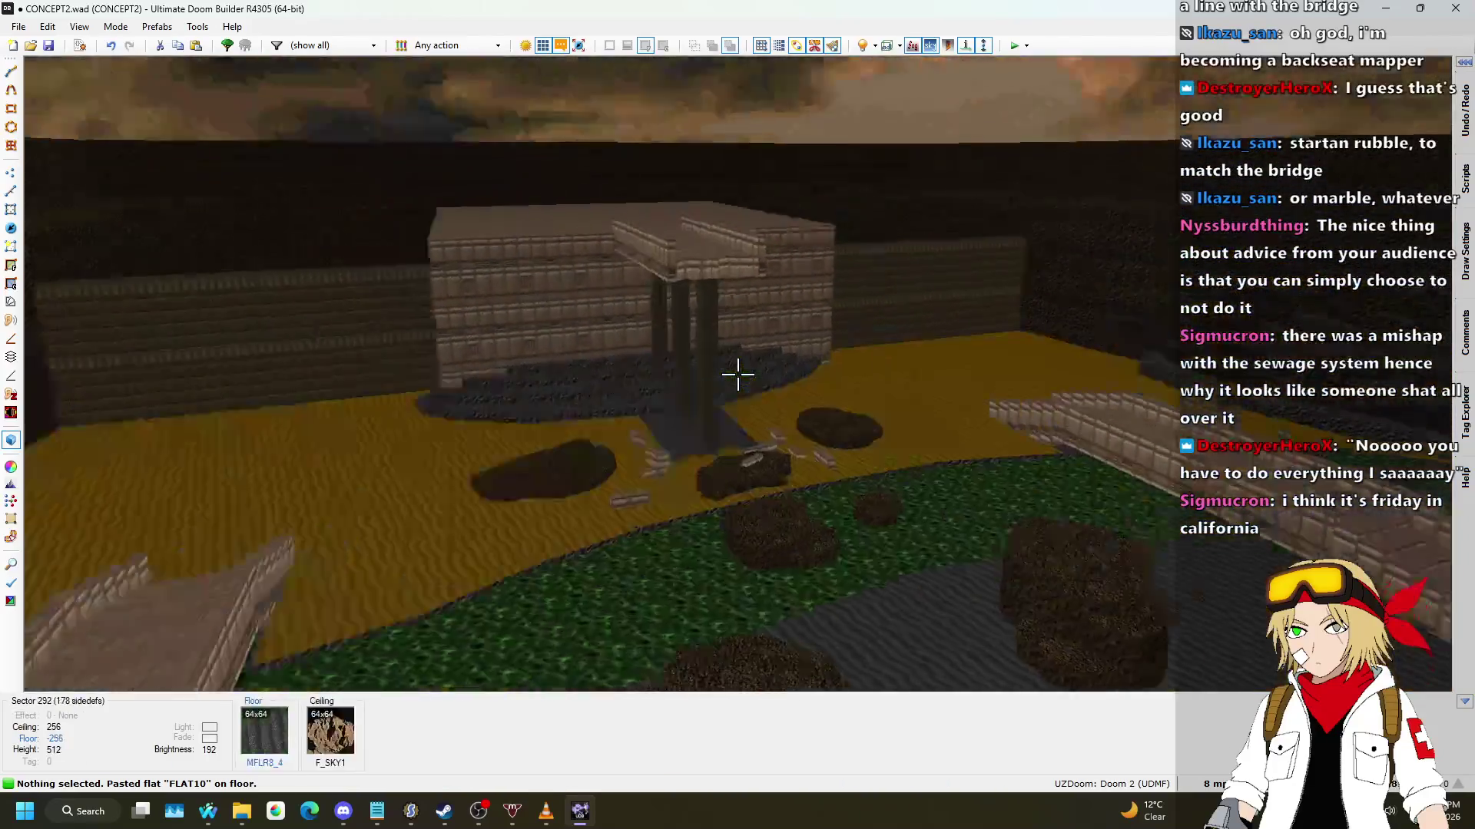
key(q)
key(ctrl+s)
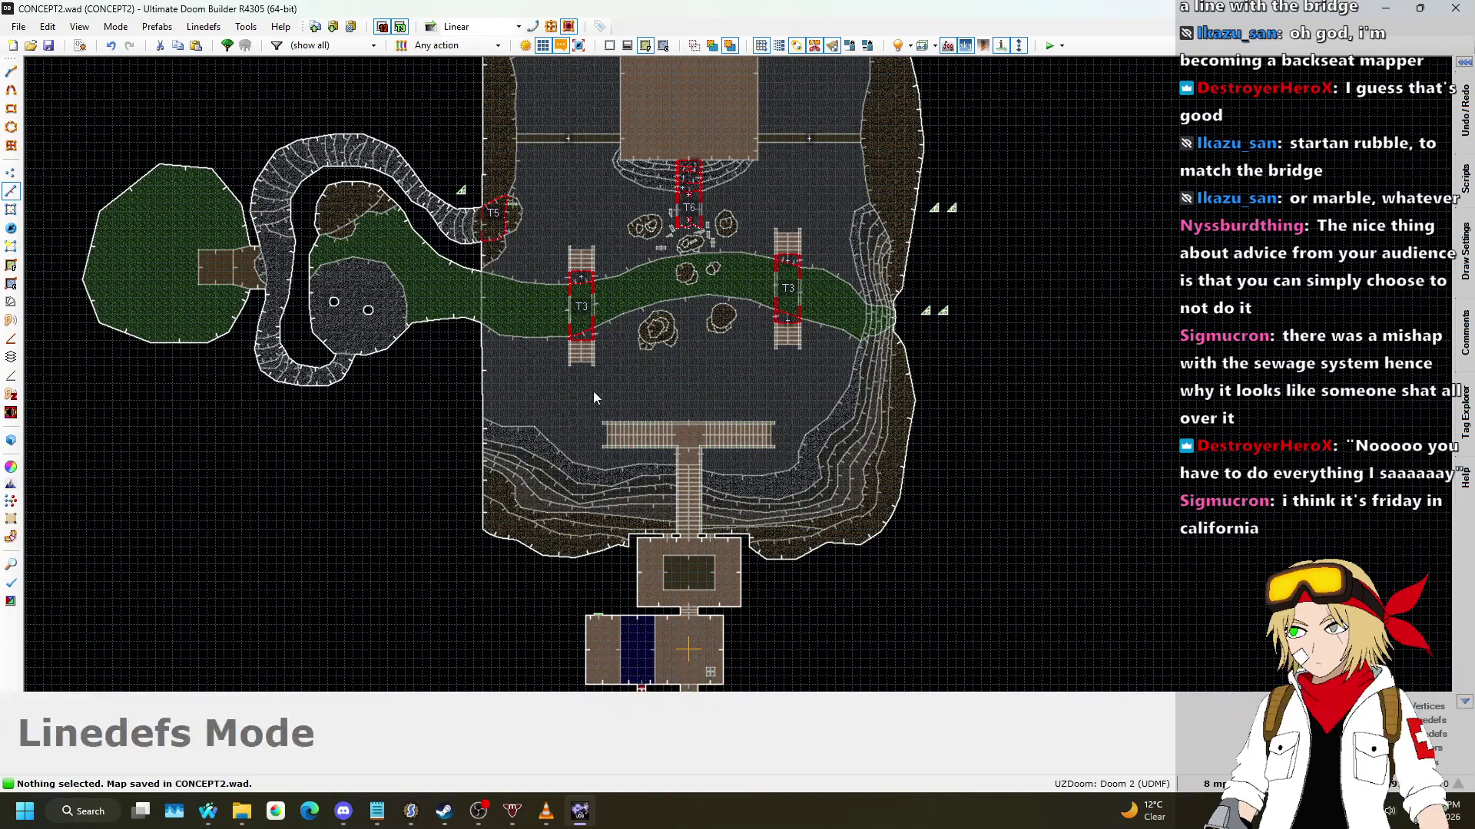
Step: Zoom into the left T3 bridge in Linedefs mode and clear the selected bridge linedefs
scroll(583, 281, up, 6)
scroll(553, 277, up, 1)
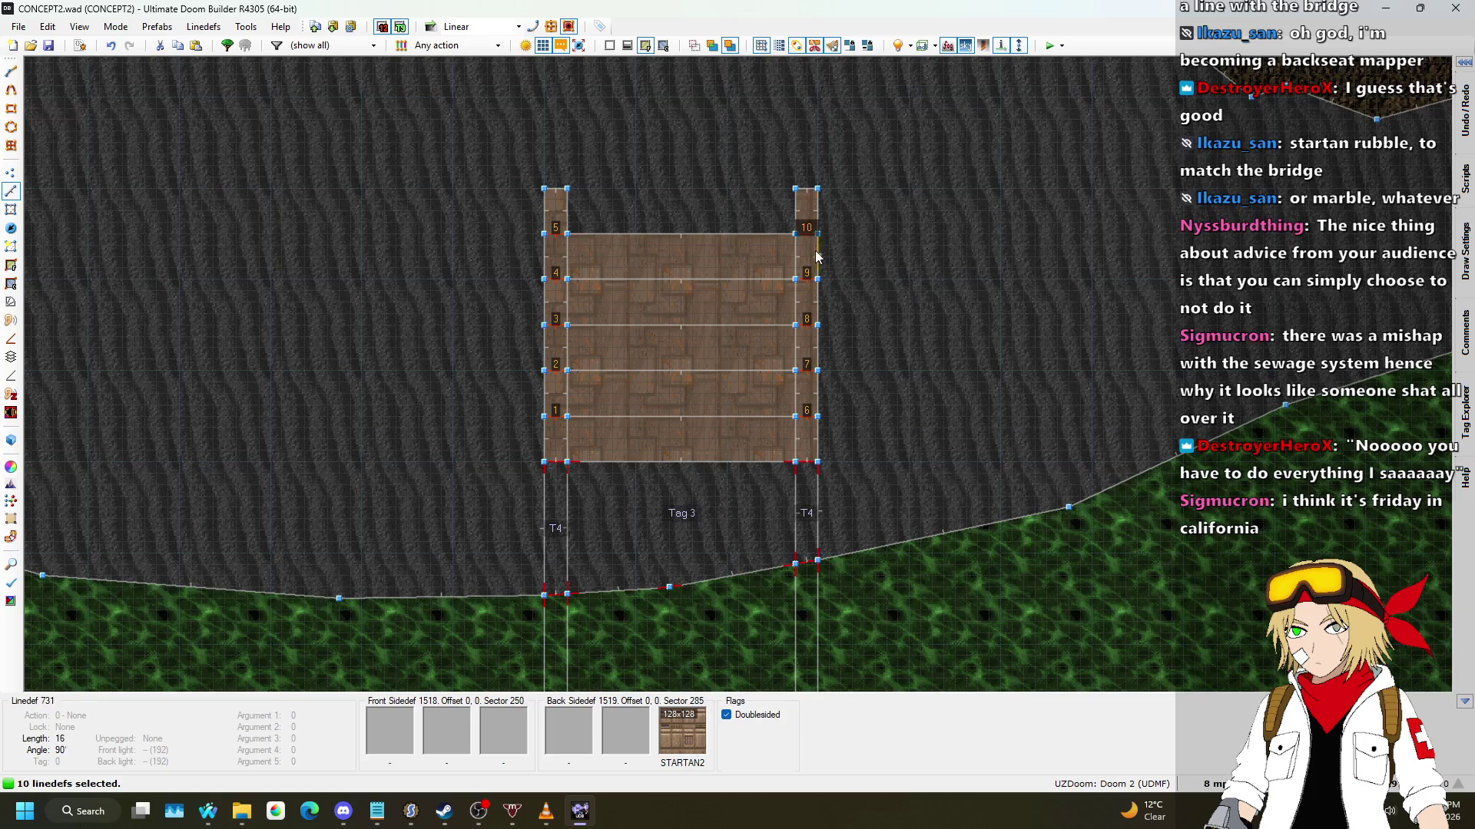
scroll(802, 476, up, 2)
key(l)
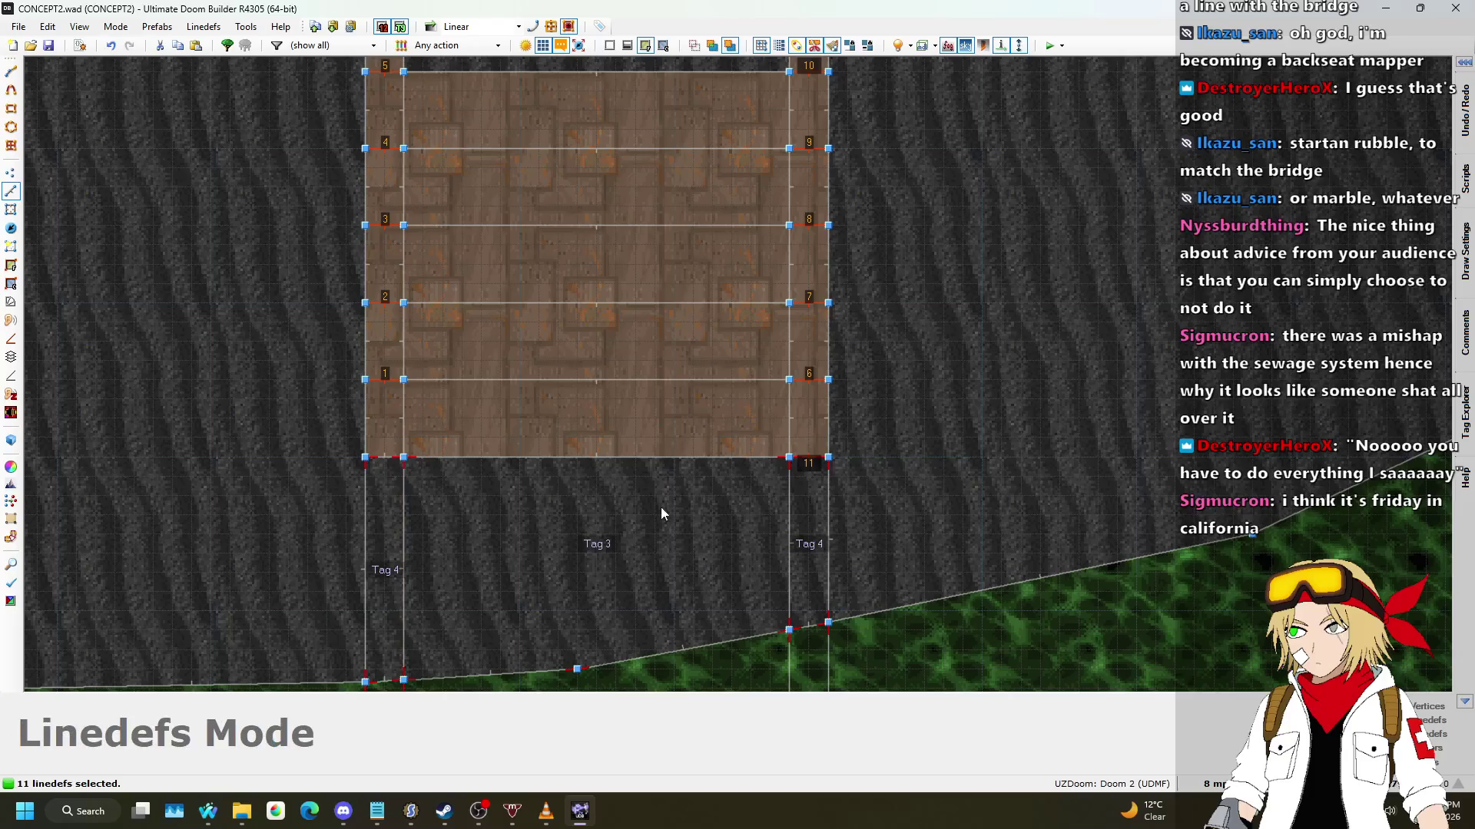
click(771, 508)
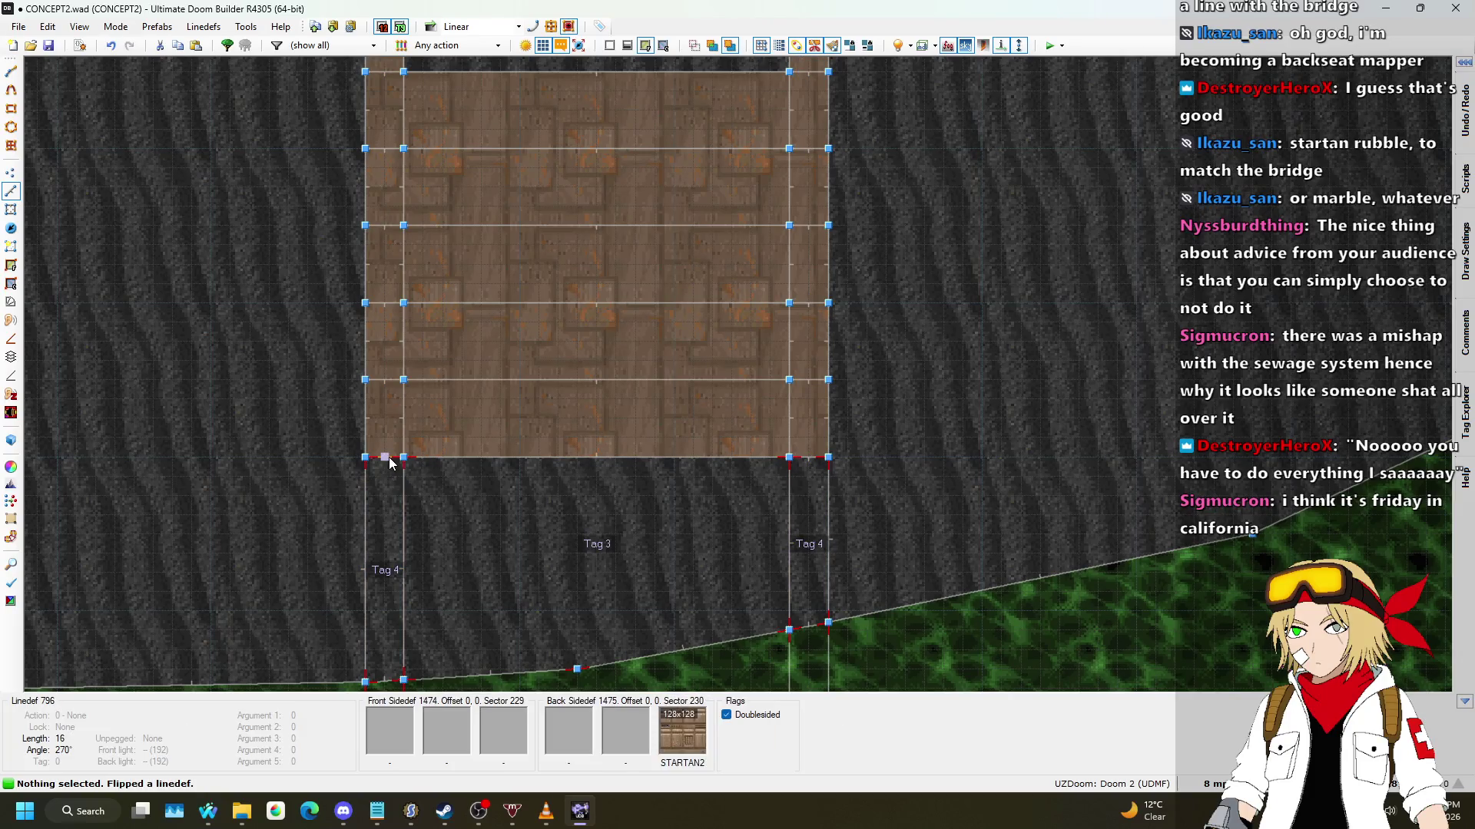
Step: Check the bridge edge in 3D from farther back, toggling the enhanced rendering preview
key(q)
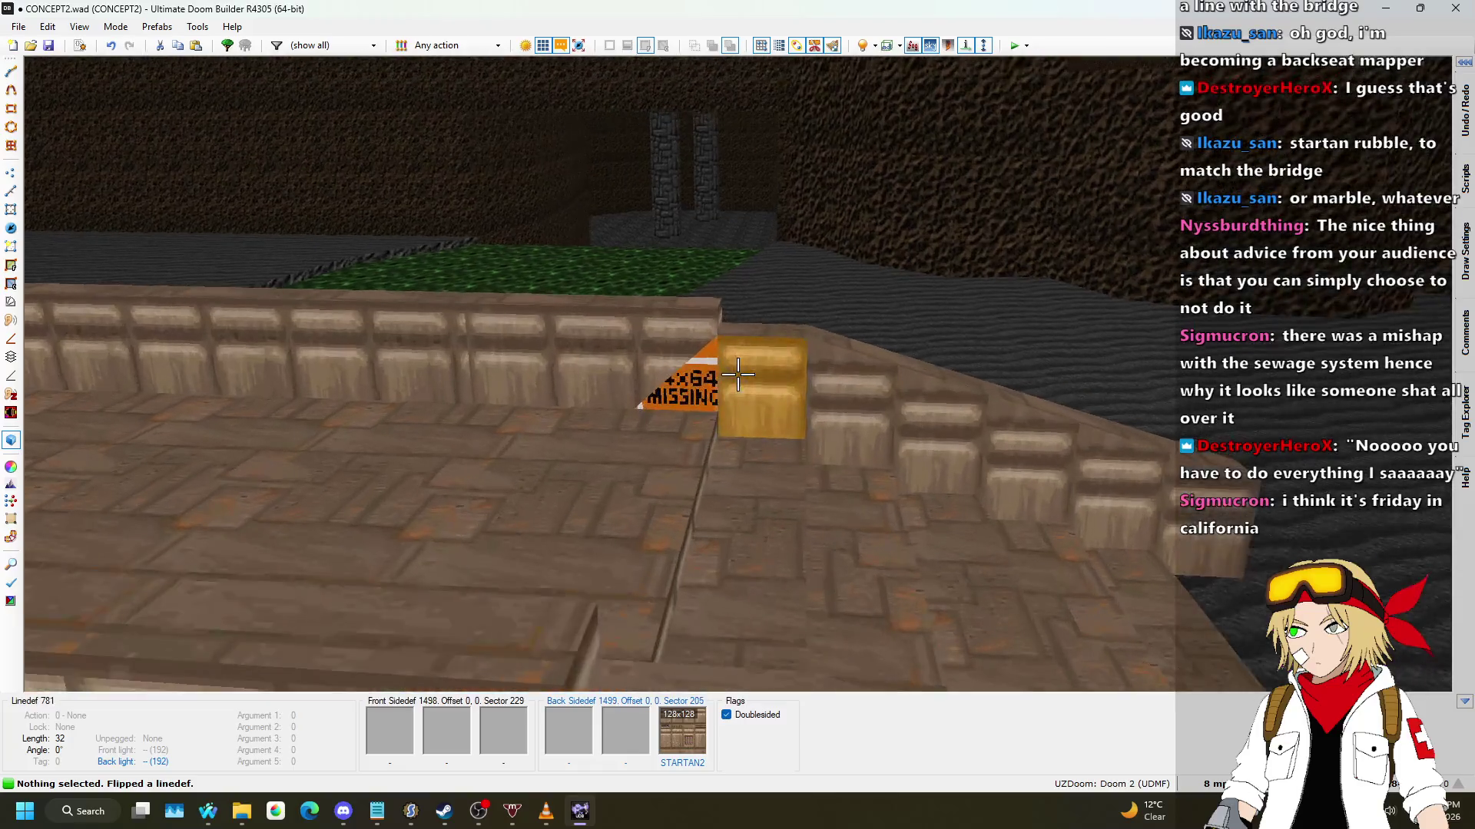
key(q)
scroll(584, 427, up, 2)
scroll(499, 423, down, 2)
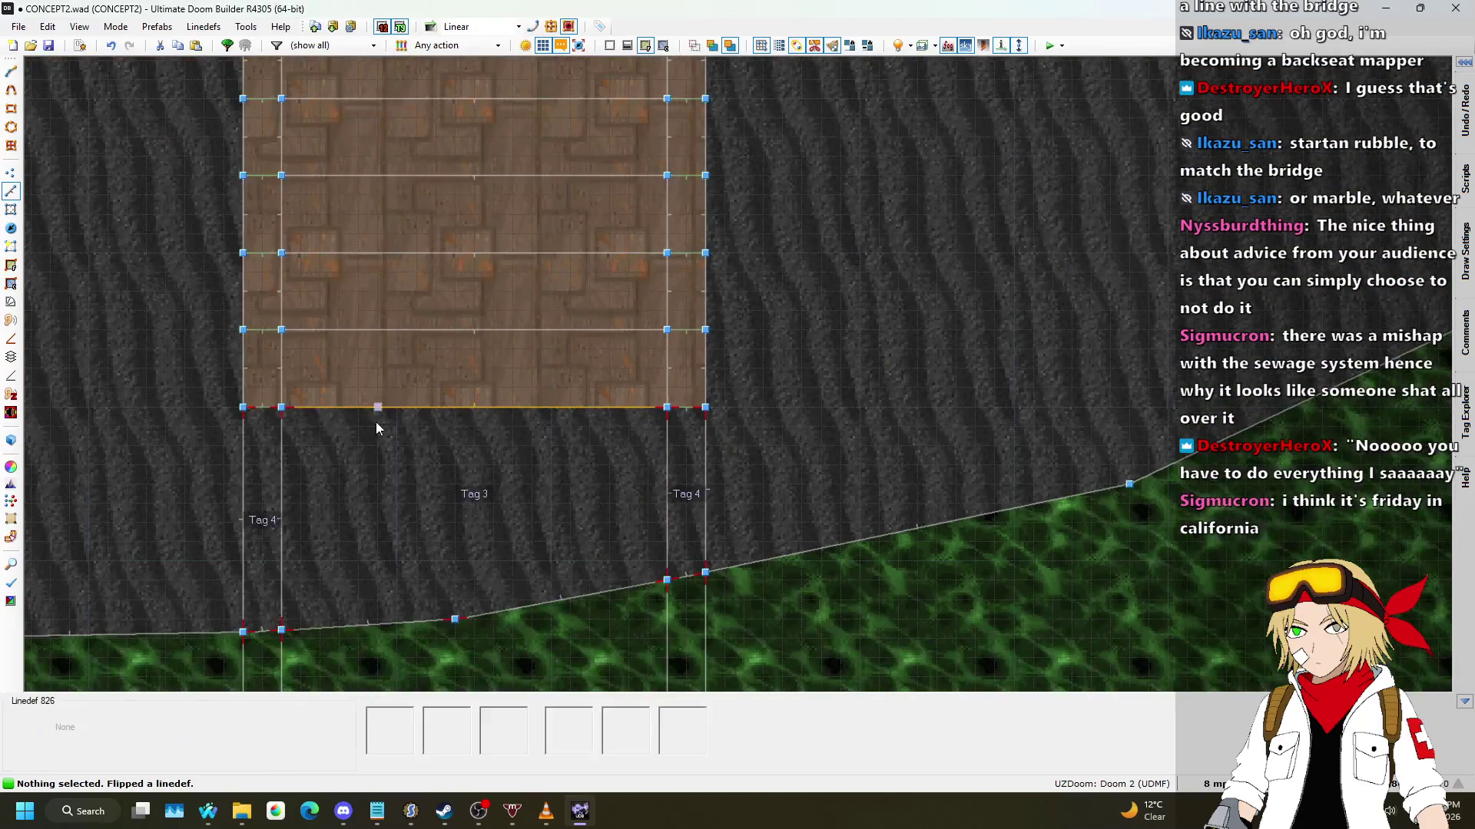
scroll(269, 398, up, 3)
scroll(461, 441, down, 2)
key(q)
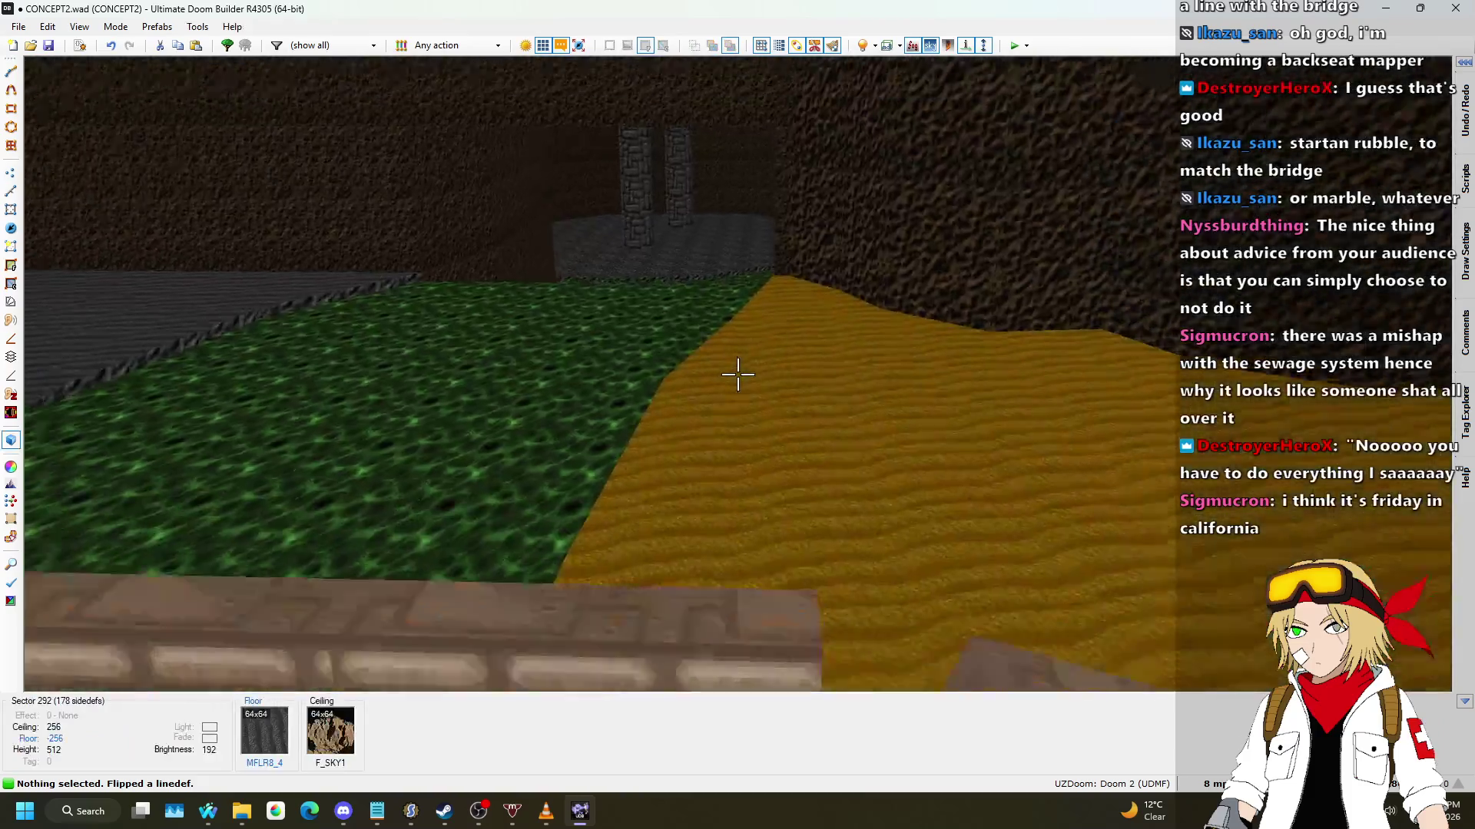
key(s)
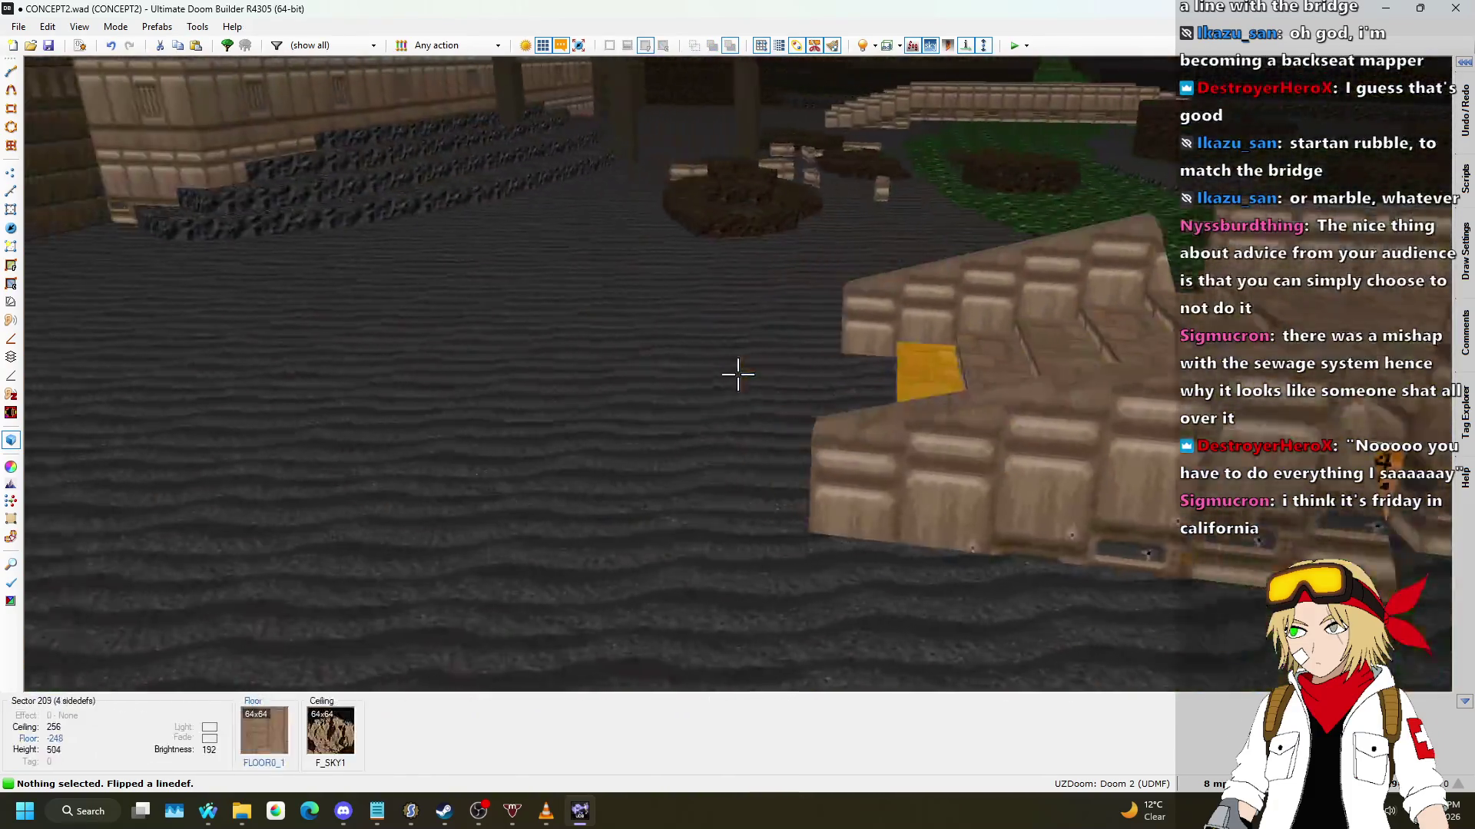
key(Tab)
key(w)
key(Tab)
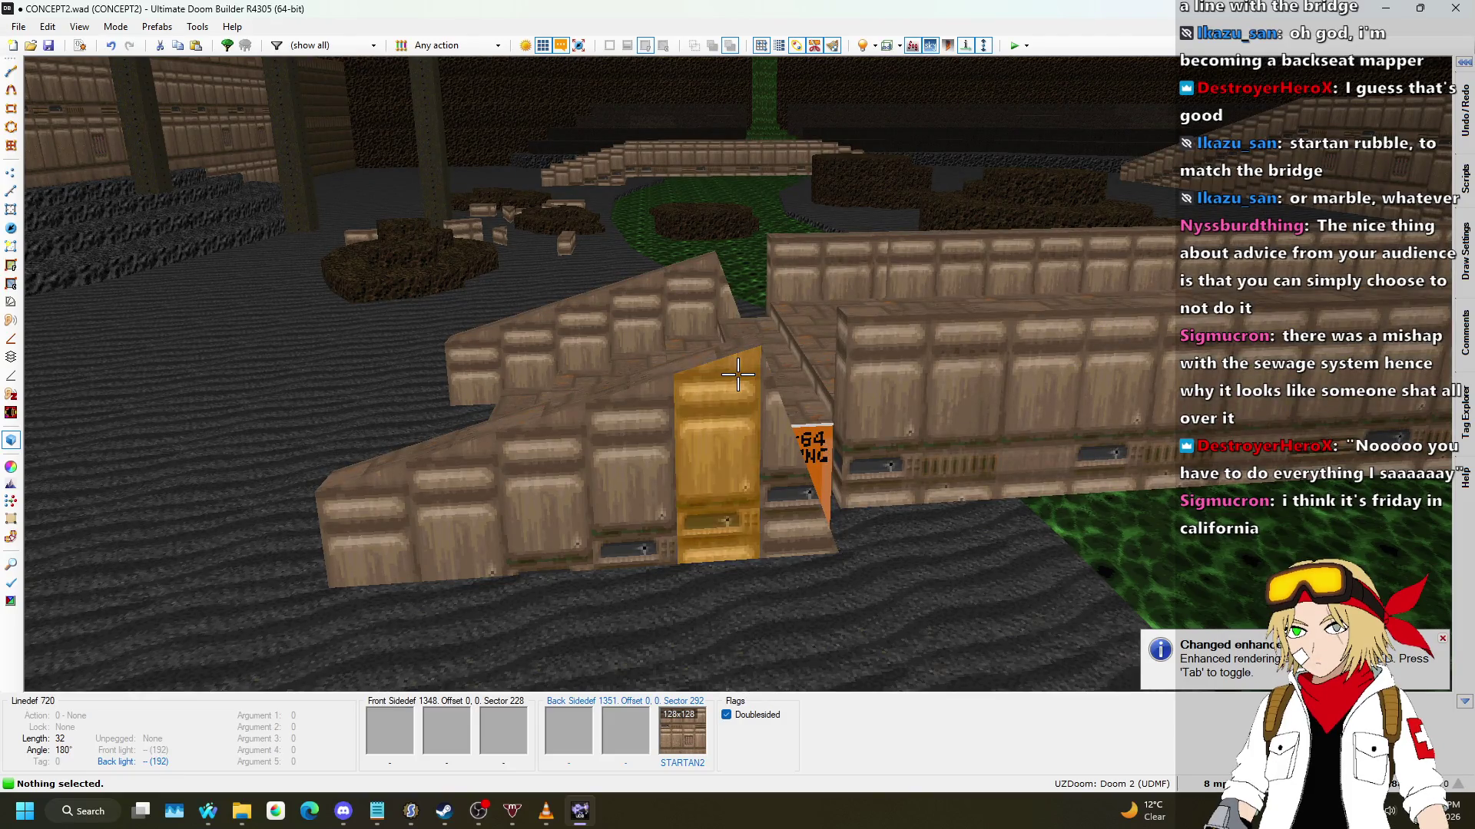
Step: Inspect the angled bridge wall up close, then return to the 2D Linedefs map
key(w)
key(w)
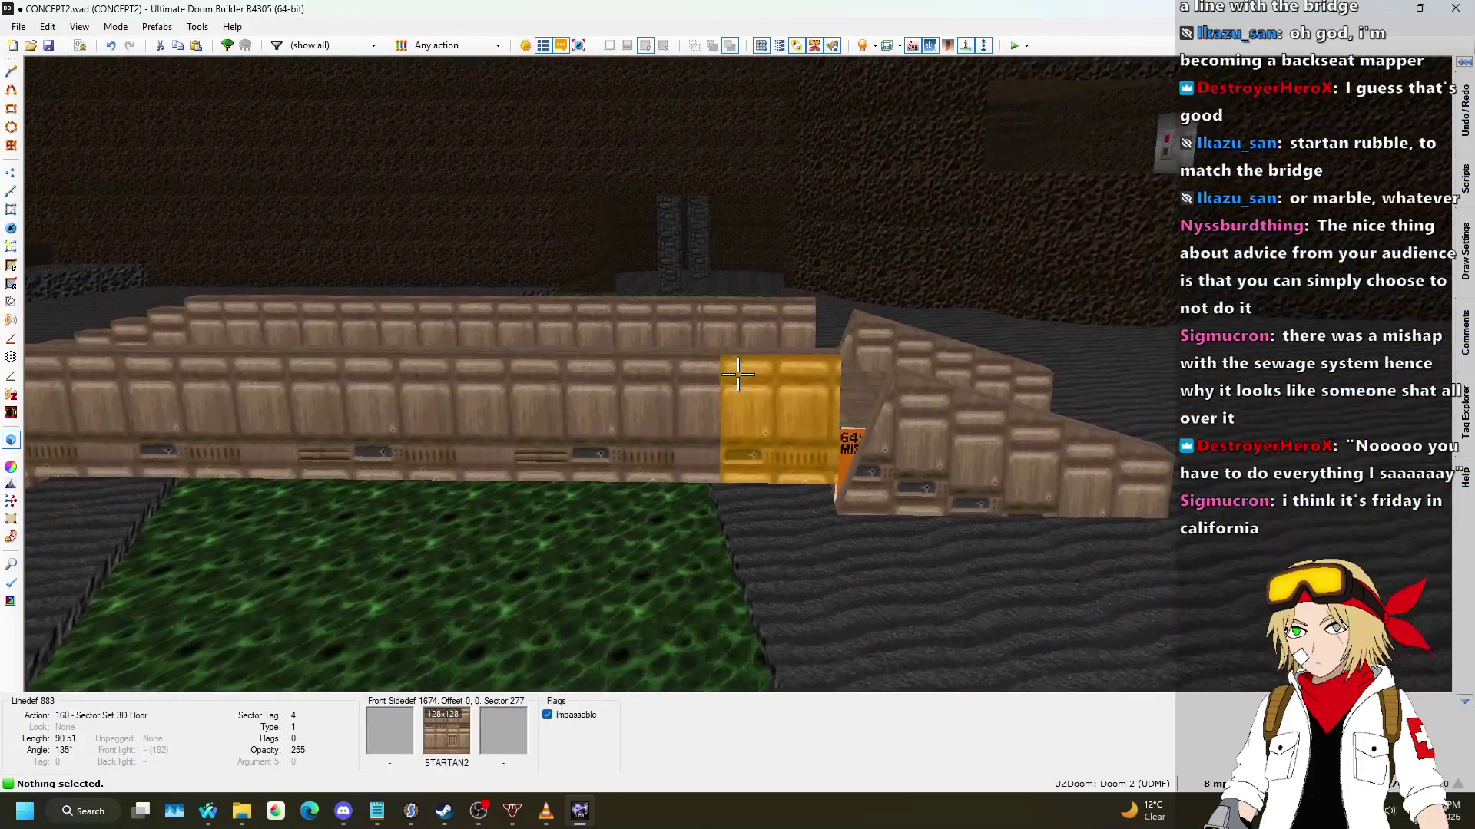
key(w)
key(w)
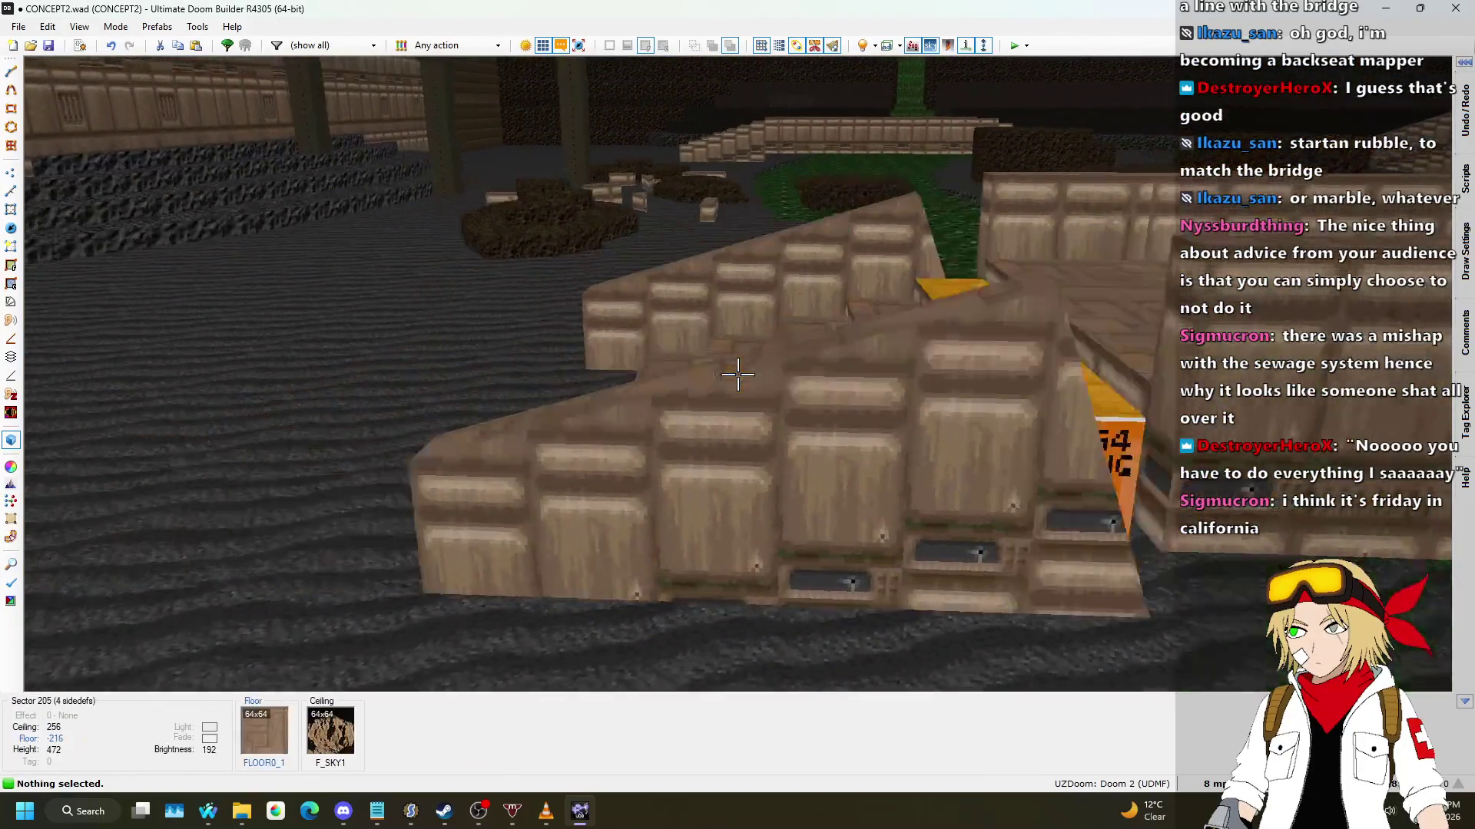
key(s)
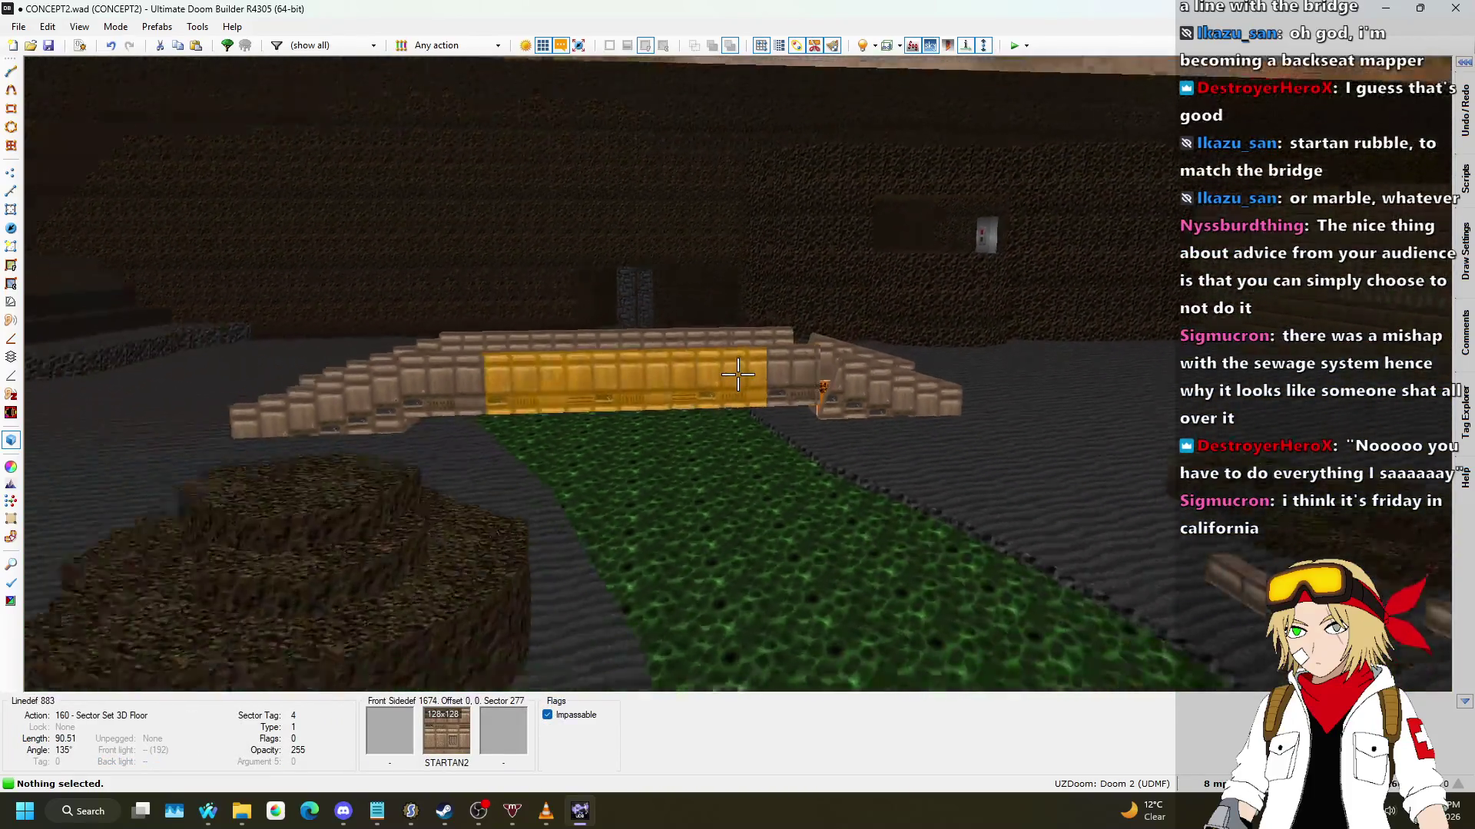
key(w)
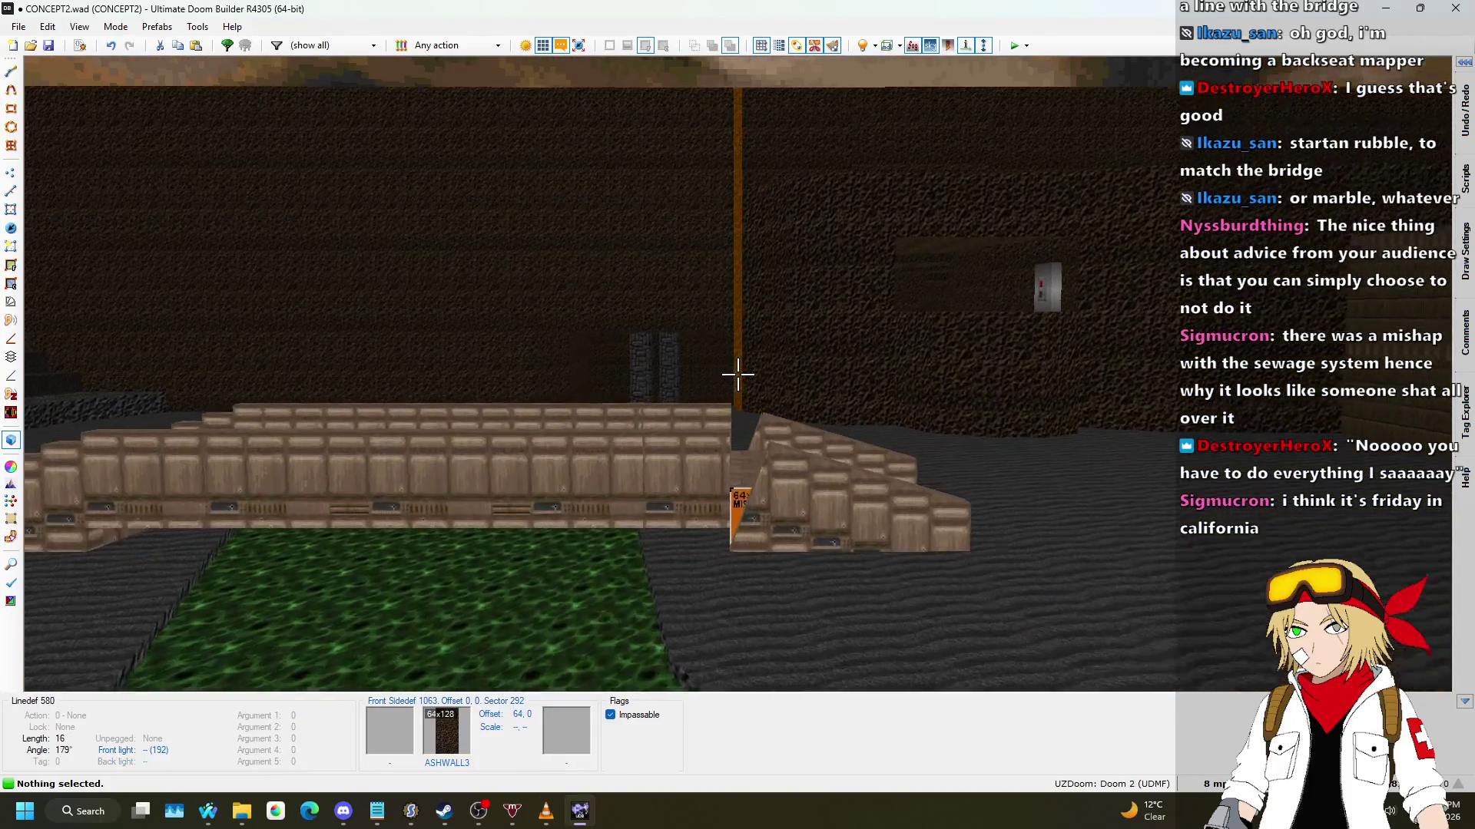
key(q)
scroll(325, 429, up, 6)
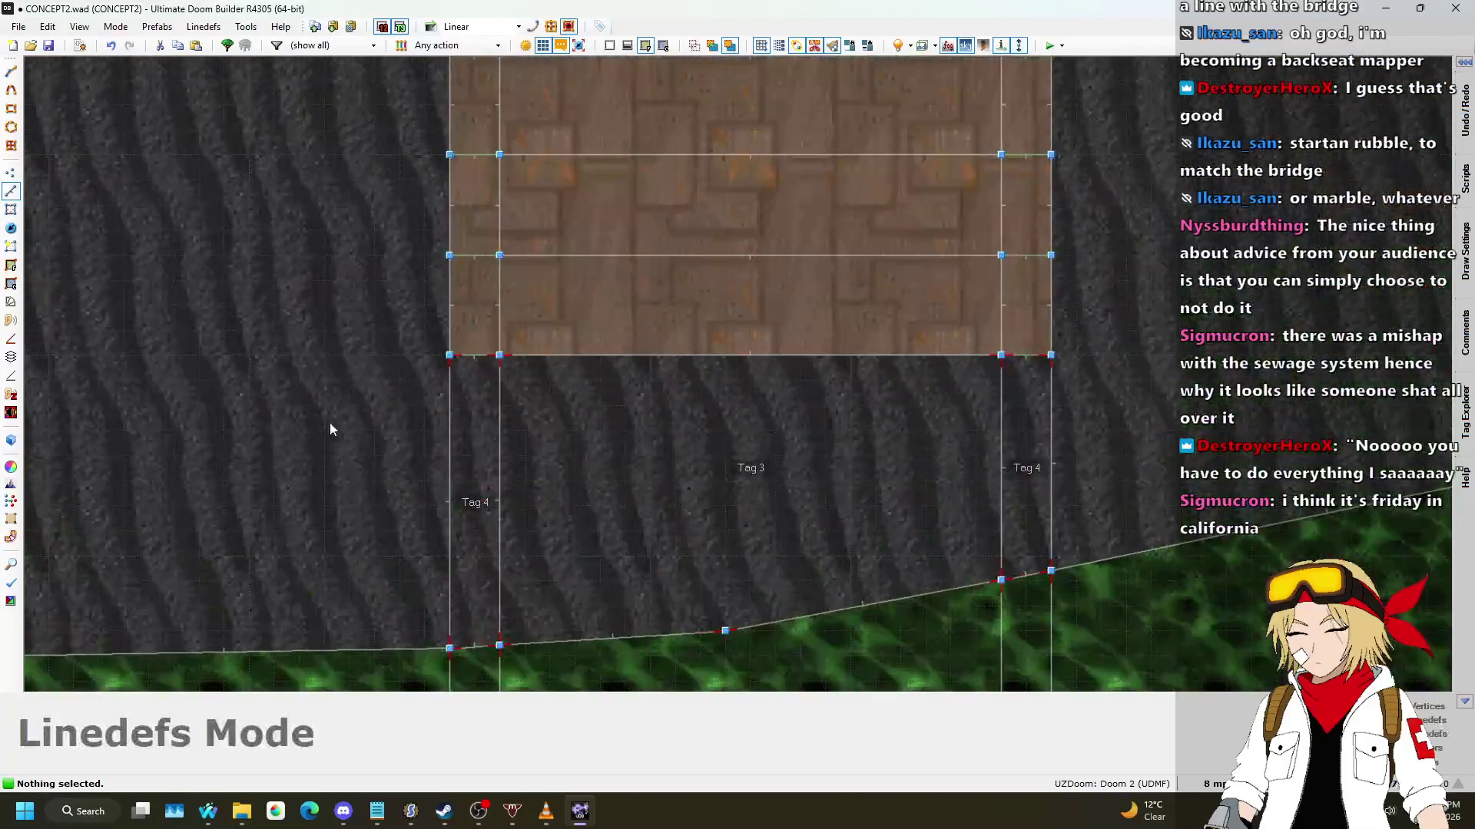
Step: Select the bridge's two edge linedefs and review their properties
click(476, 359)
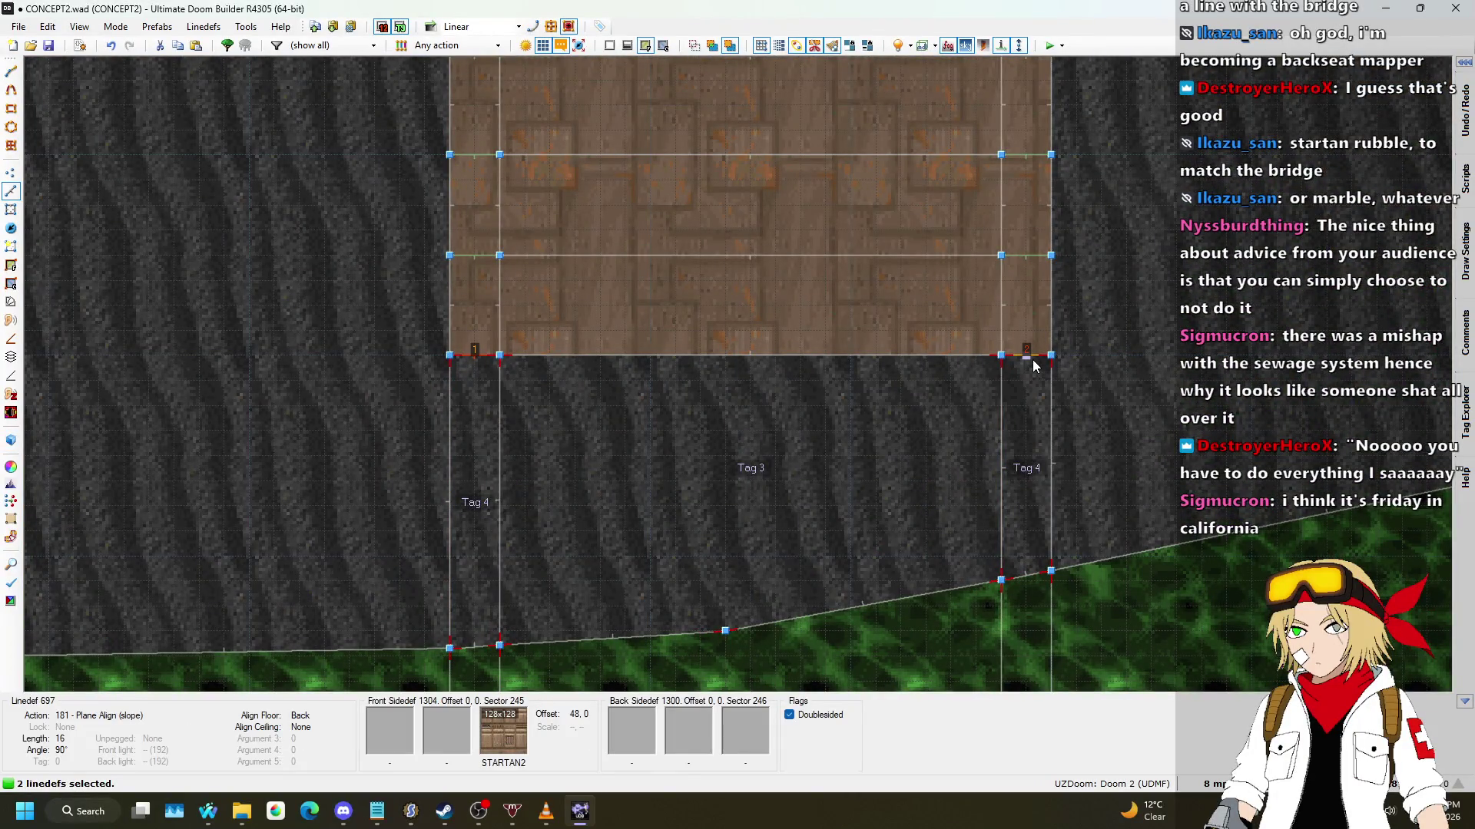
right_click(1034, 365)
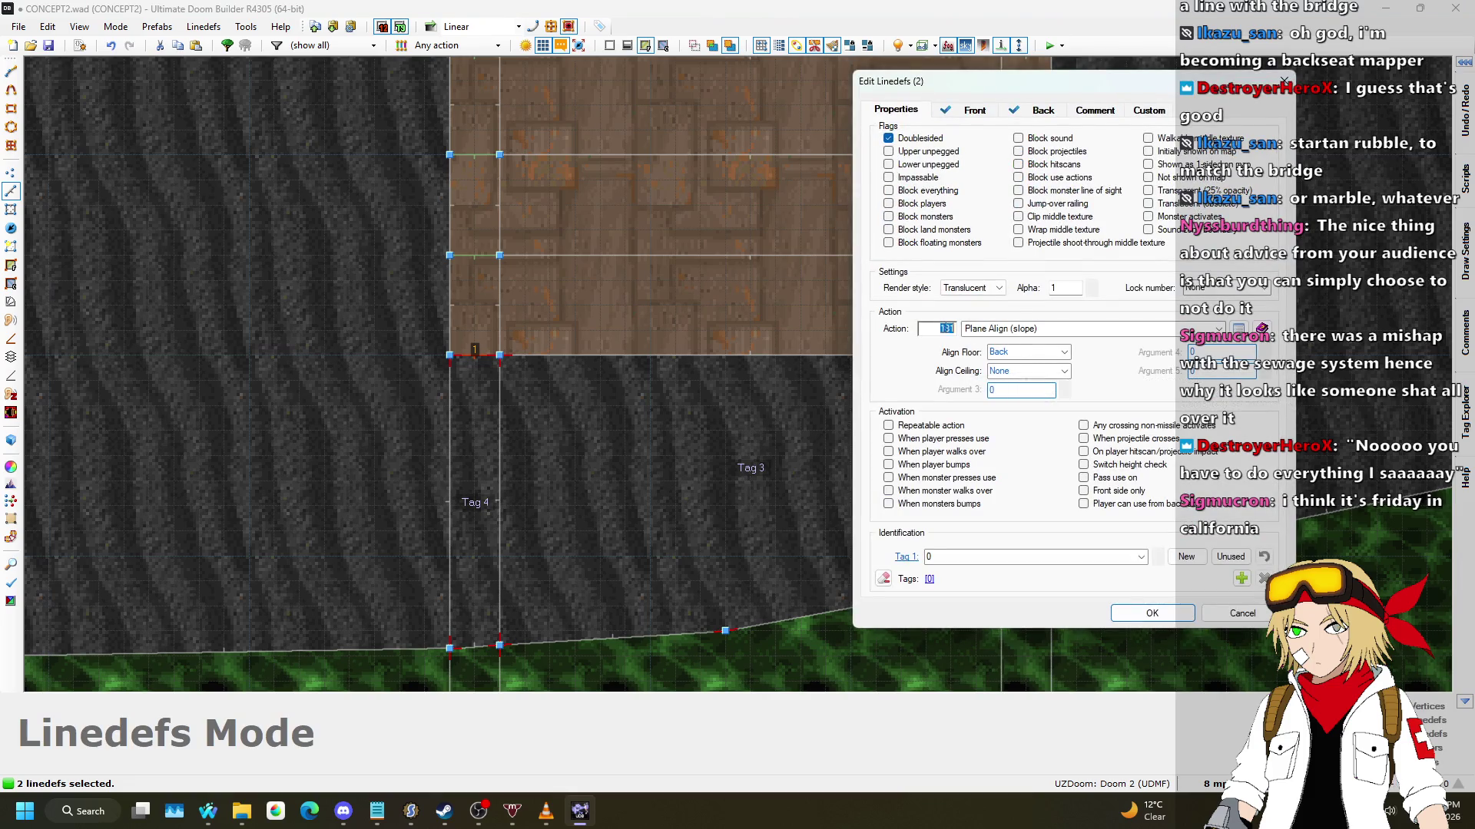
key(Escape)
Step: Inspect the bridge's side wall in 3D, then return to the 2D map
key(w)
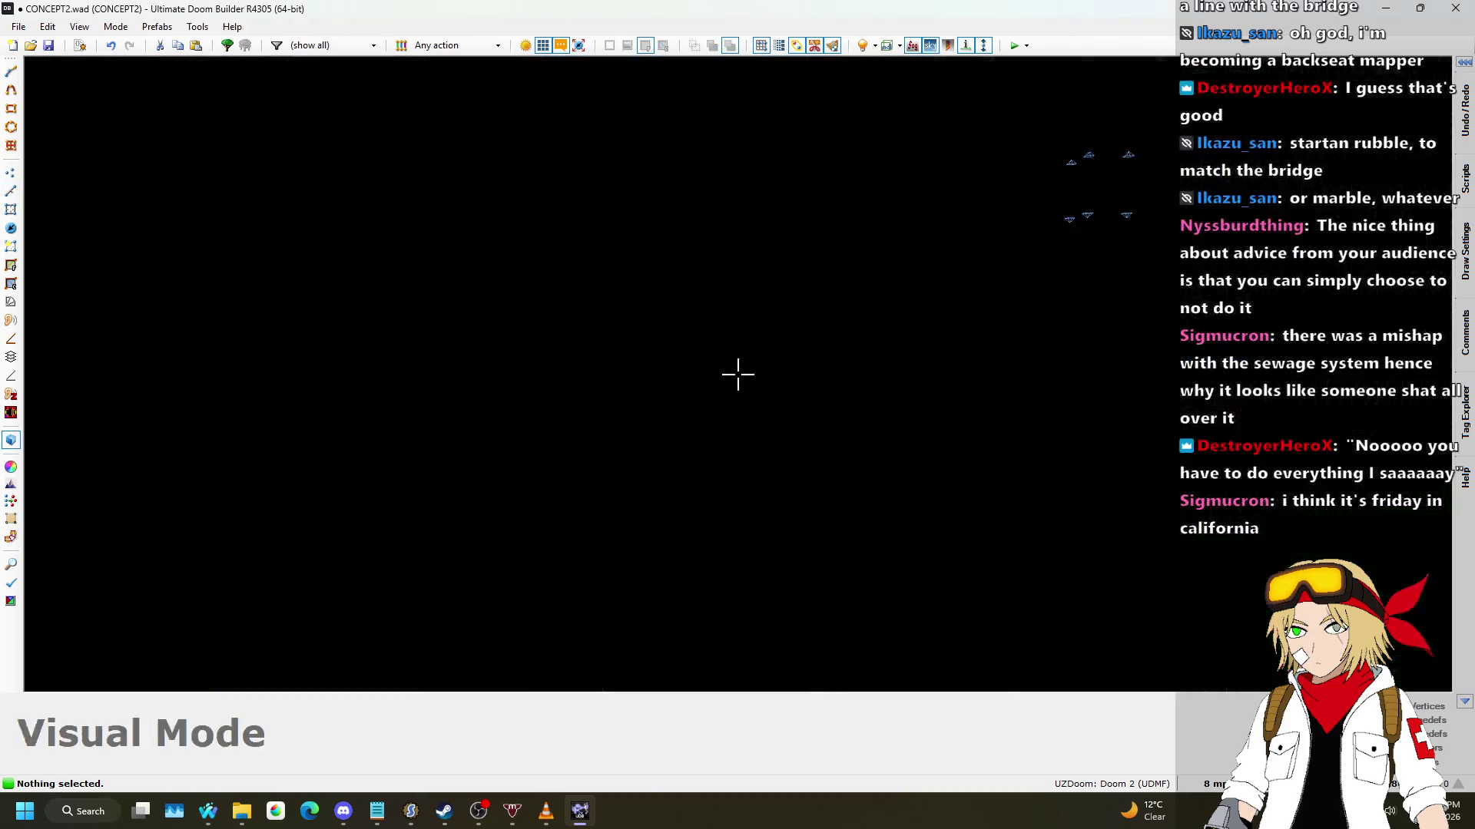
key(w)
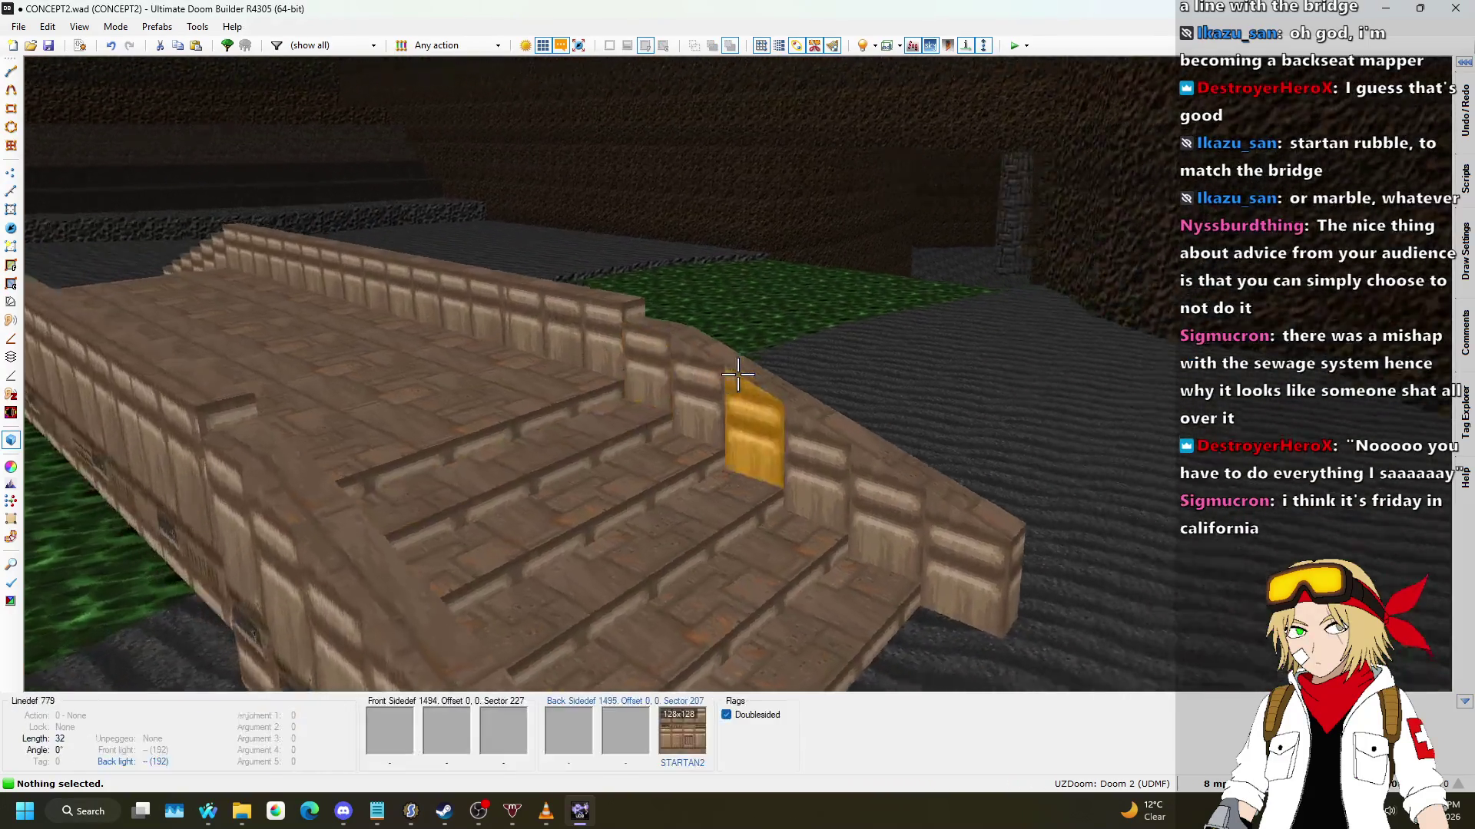
key(w)
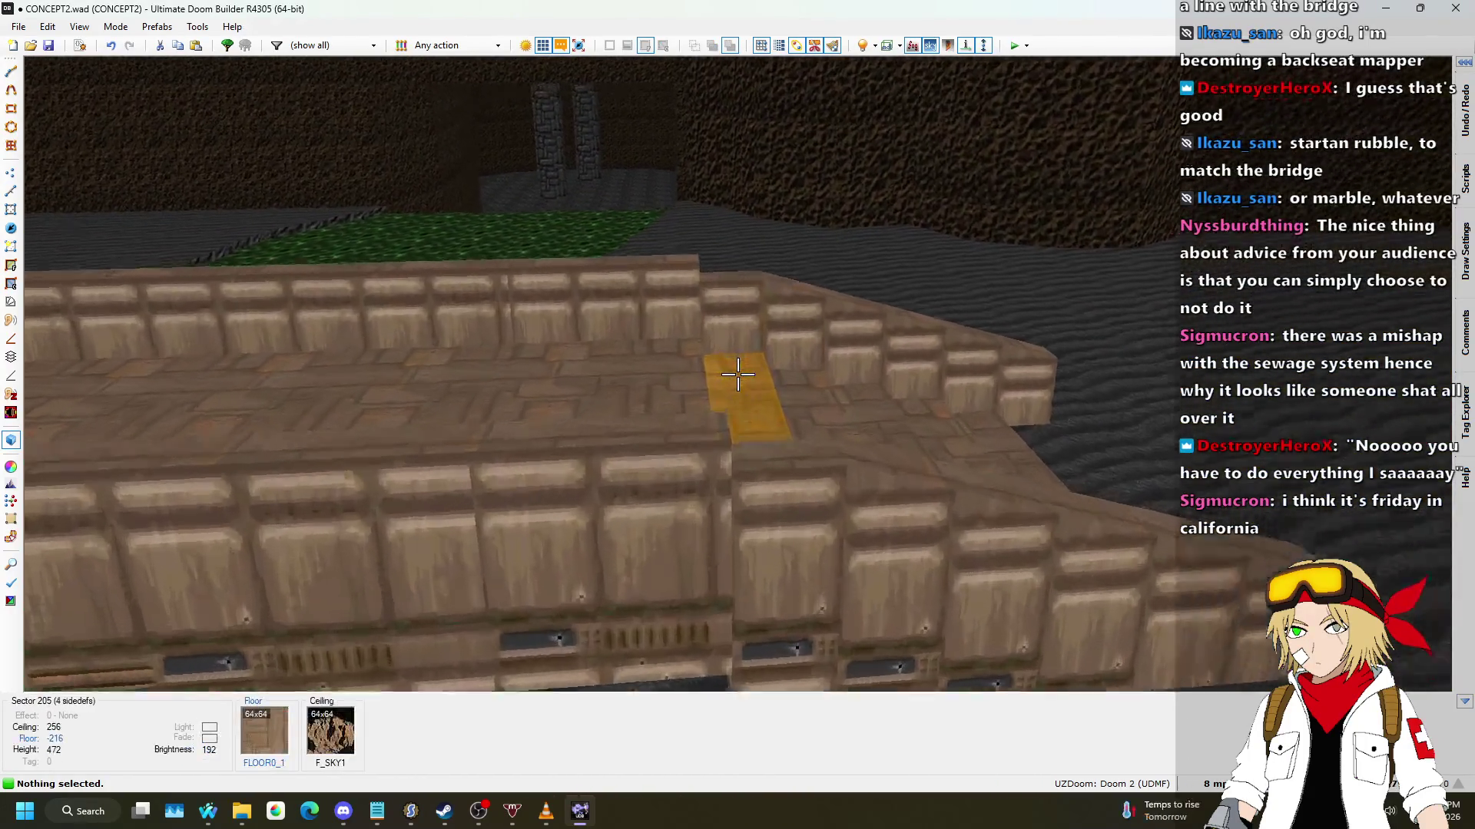
key(s)
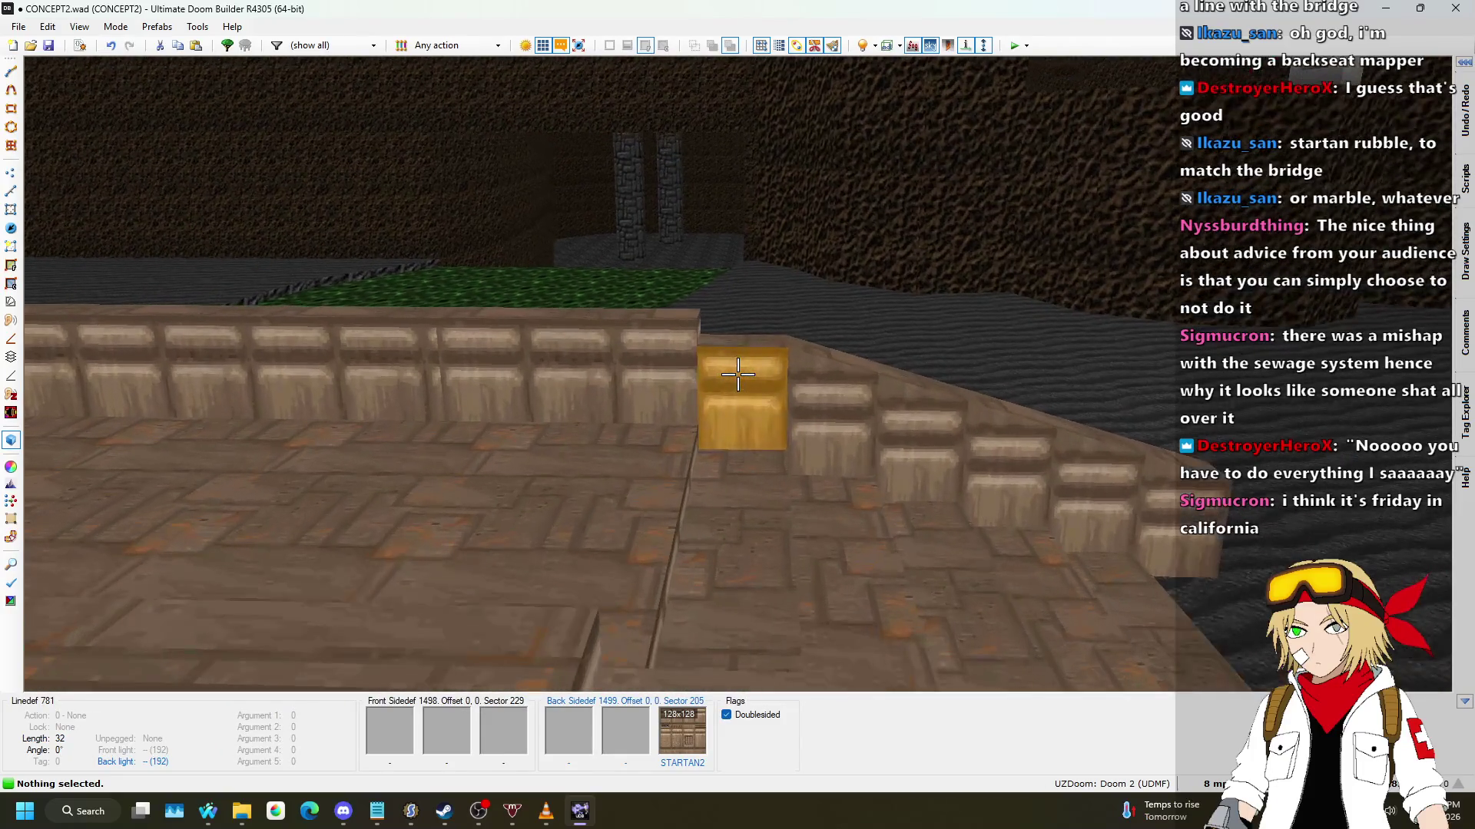
key(q)
scroll(481, 418, up, 3)
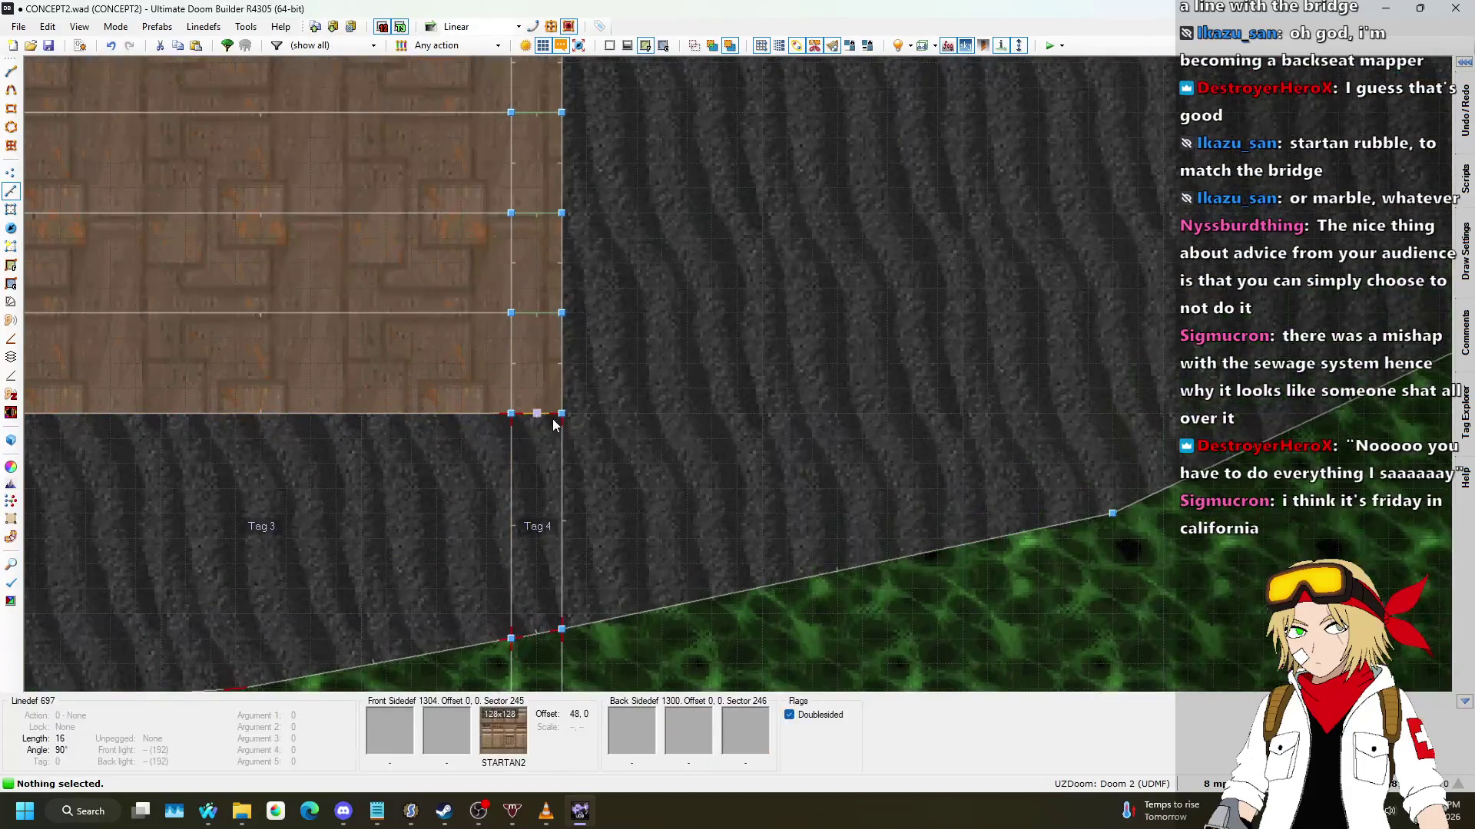
scroll(856, 379, down, 2)
scroll(356, 411, up, 3)
Step: Flip the lower-left edge linedef and give both edge linedefs action 181 Plane Align floor
key(f)
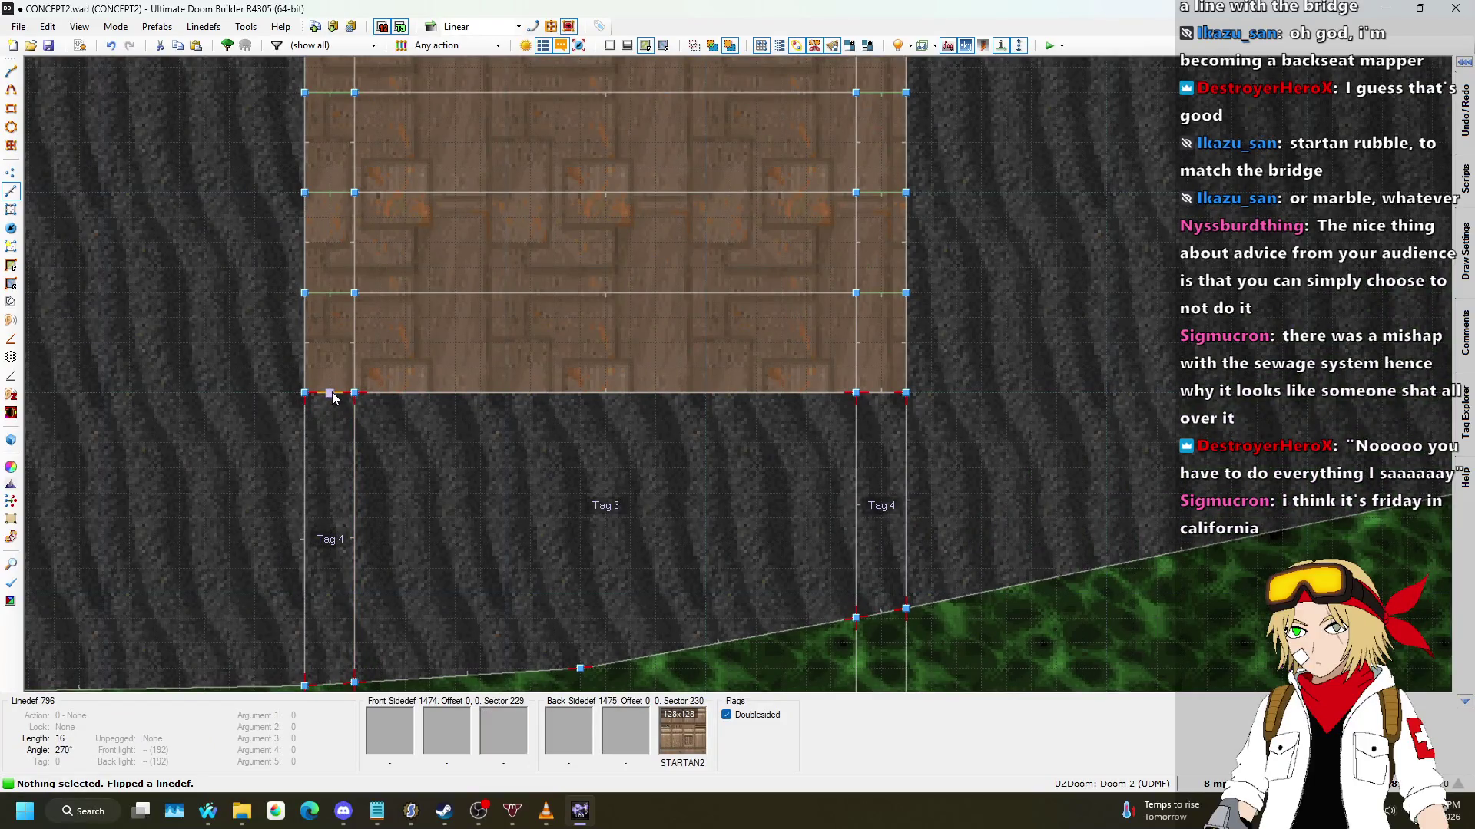
right_click(883, 395)
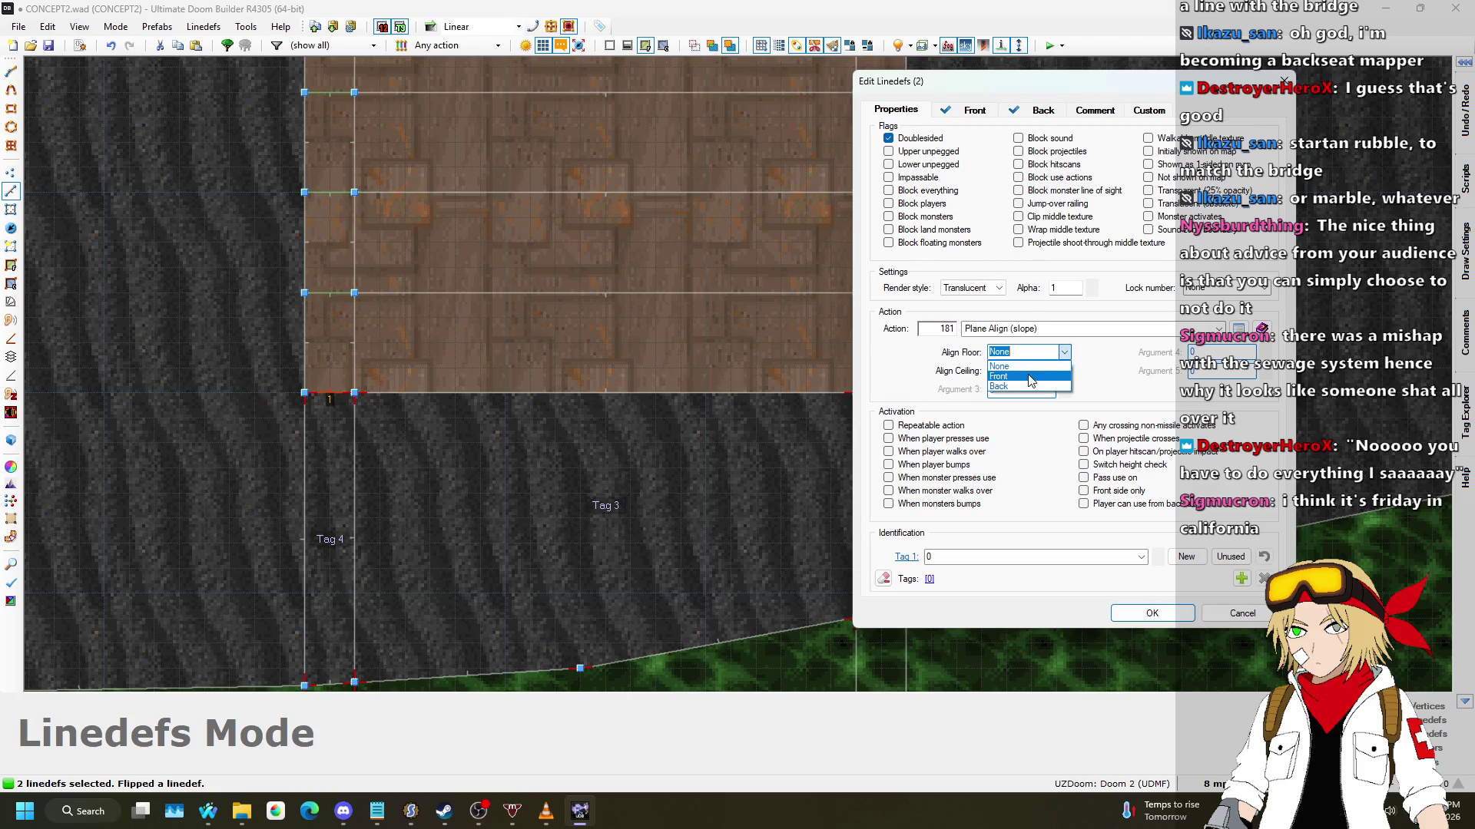
click(1150, 612)
key(w)
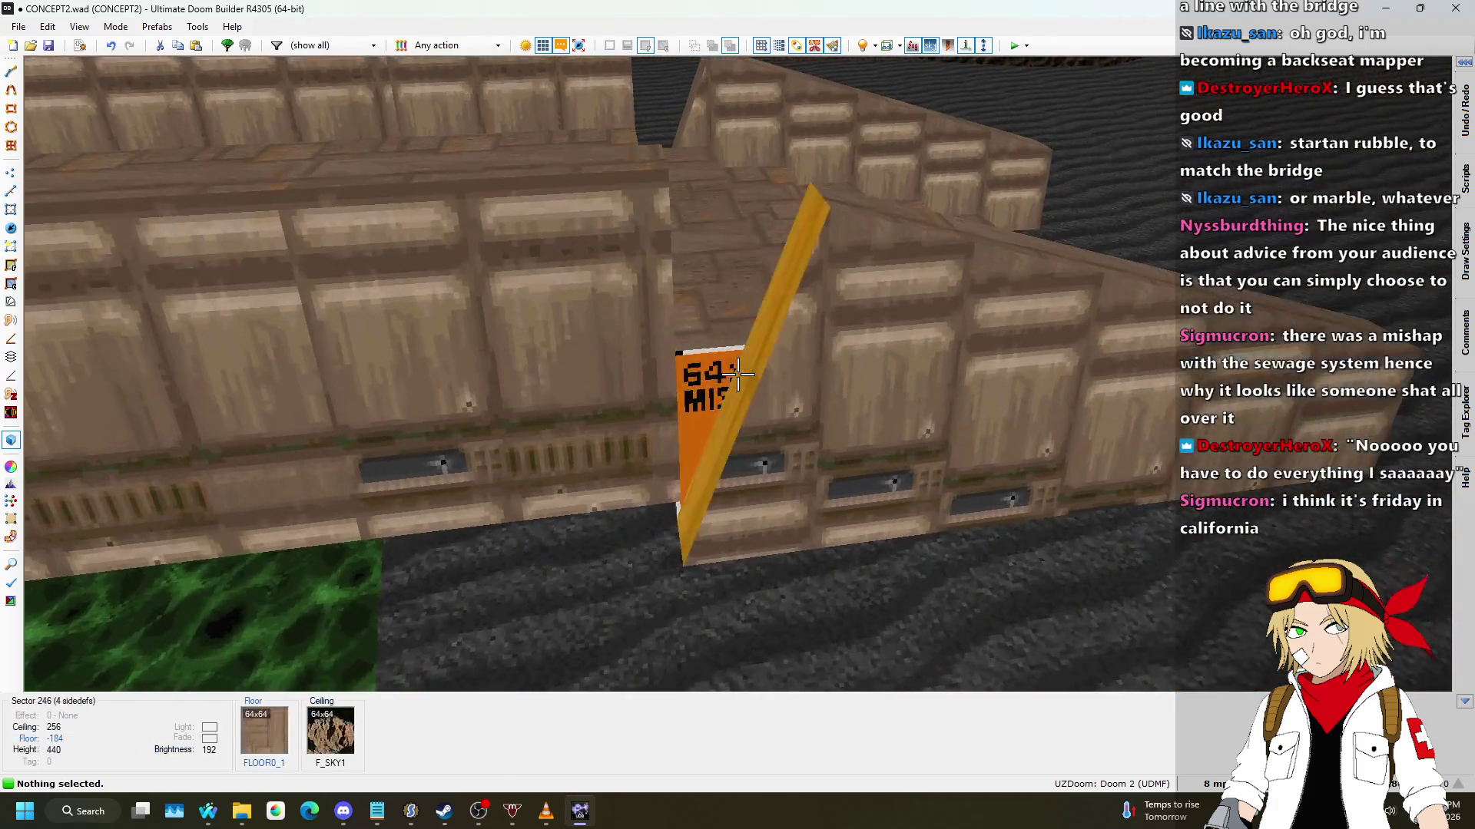
Step: Undo the two-linedef Plane Align edit and bridge-end flip in the 2D Linedefs view
scroll(737, 374, up, 1)
scroll(737, 374, down, 1)
key(Tab)
key(Tab)
key(w)
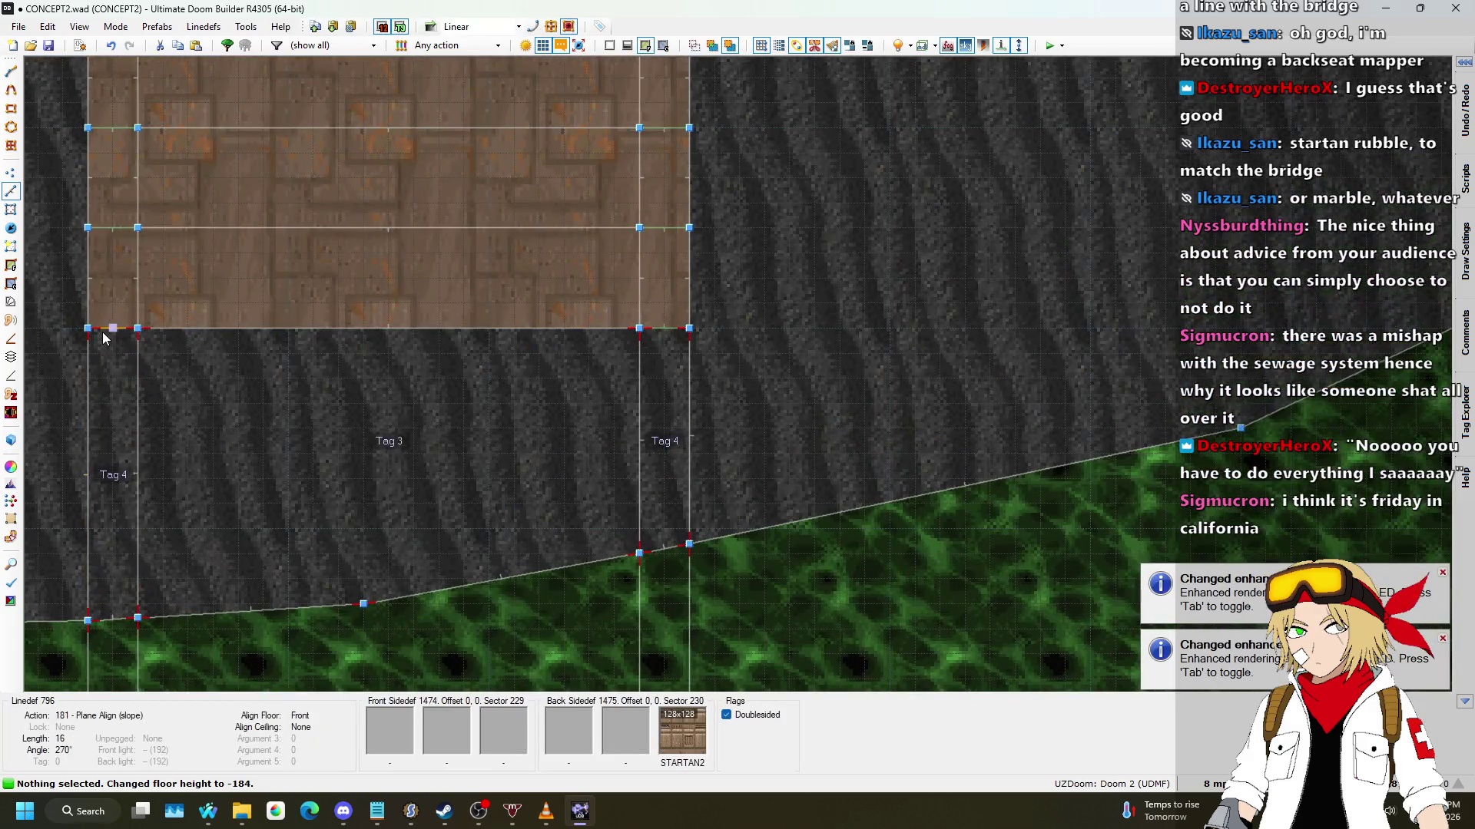
click(628, 331)
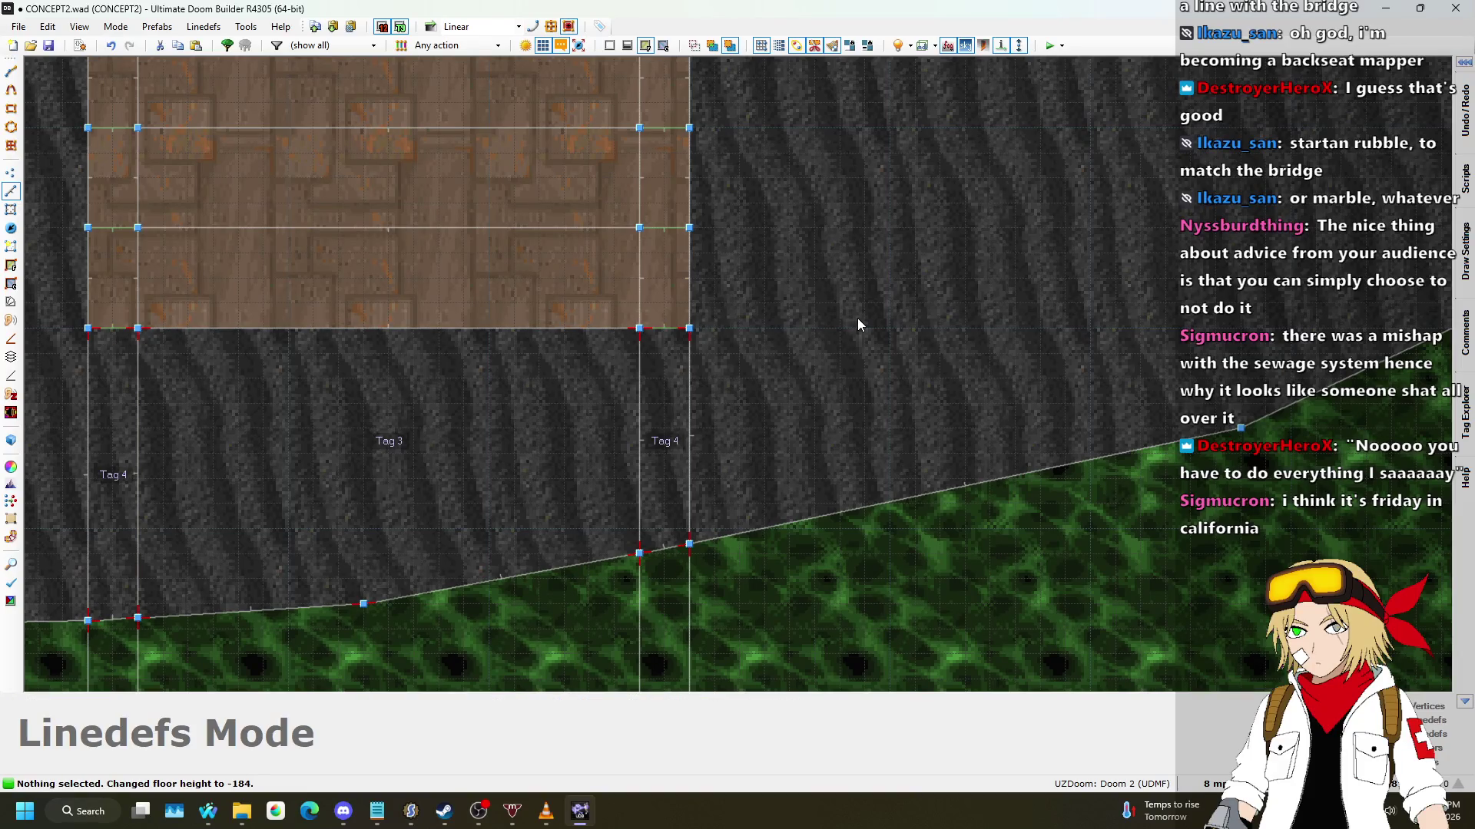
key(ctrl+z)
scroll(435, 366, down, 10)
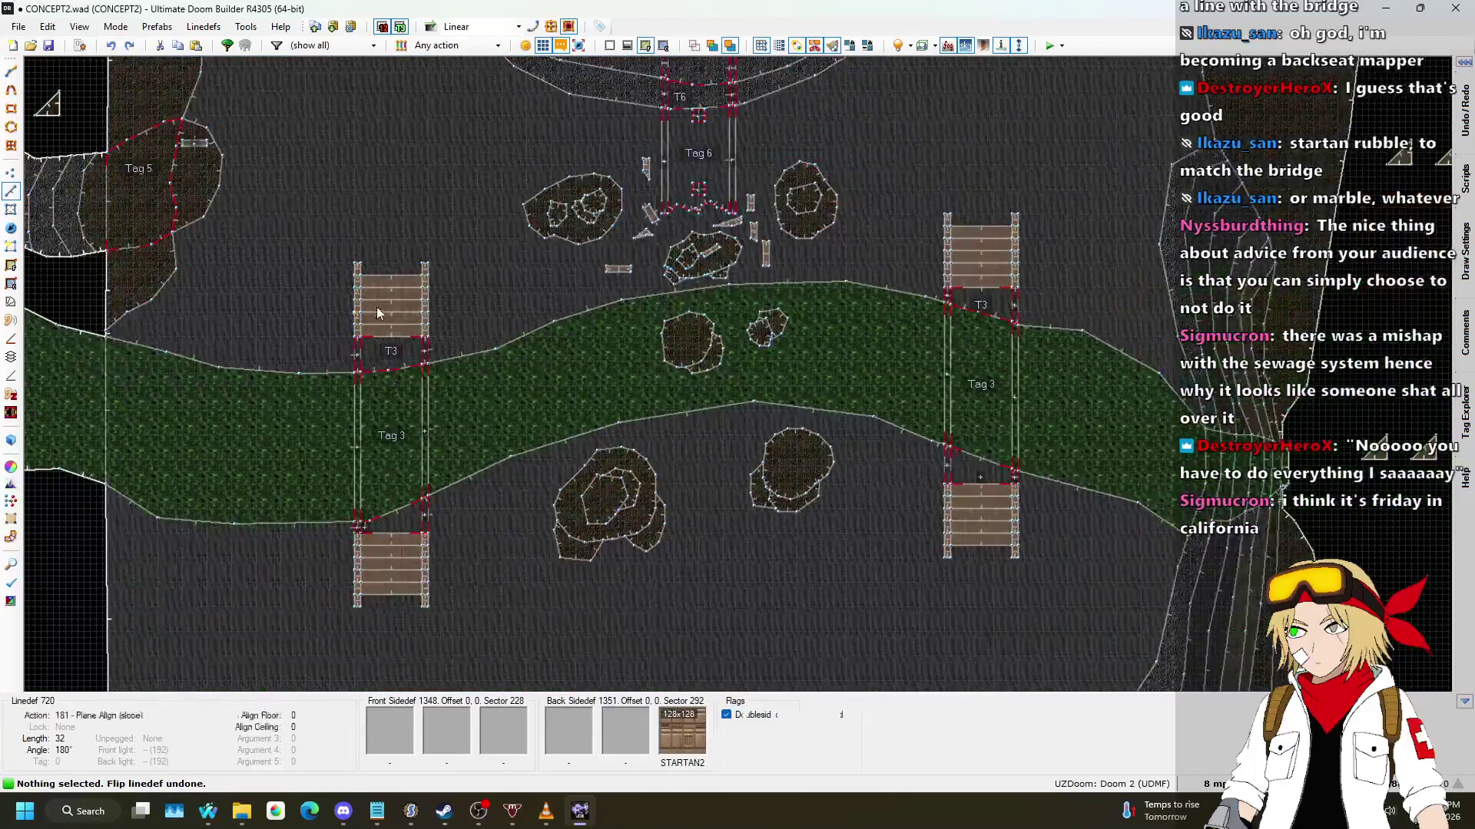
Step: Inspect the bridge stairs and walls in 3D, then return to the 2D map
key(q)
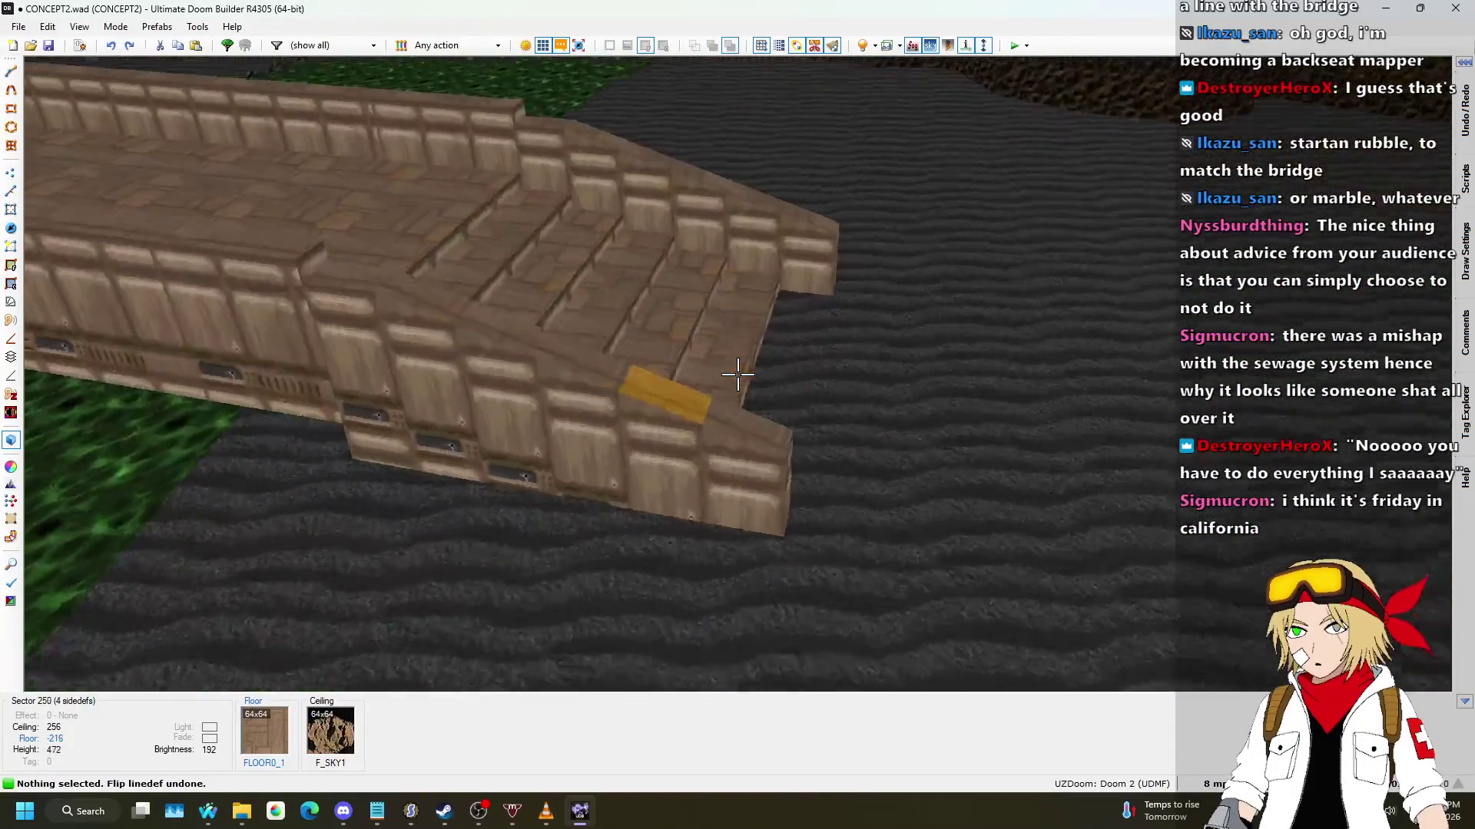
key(w)
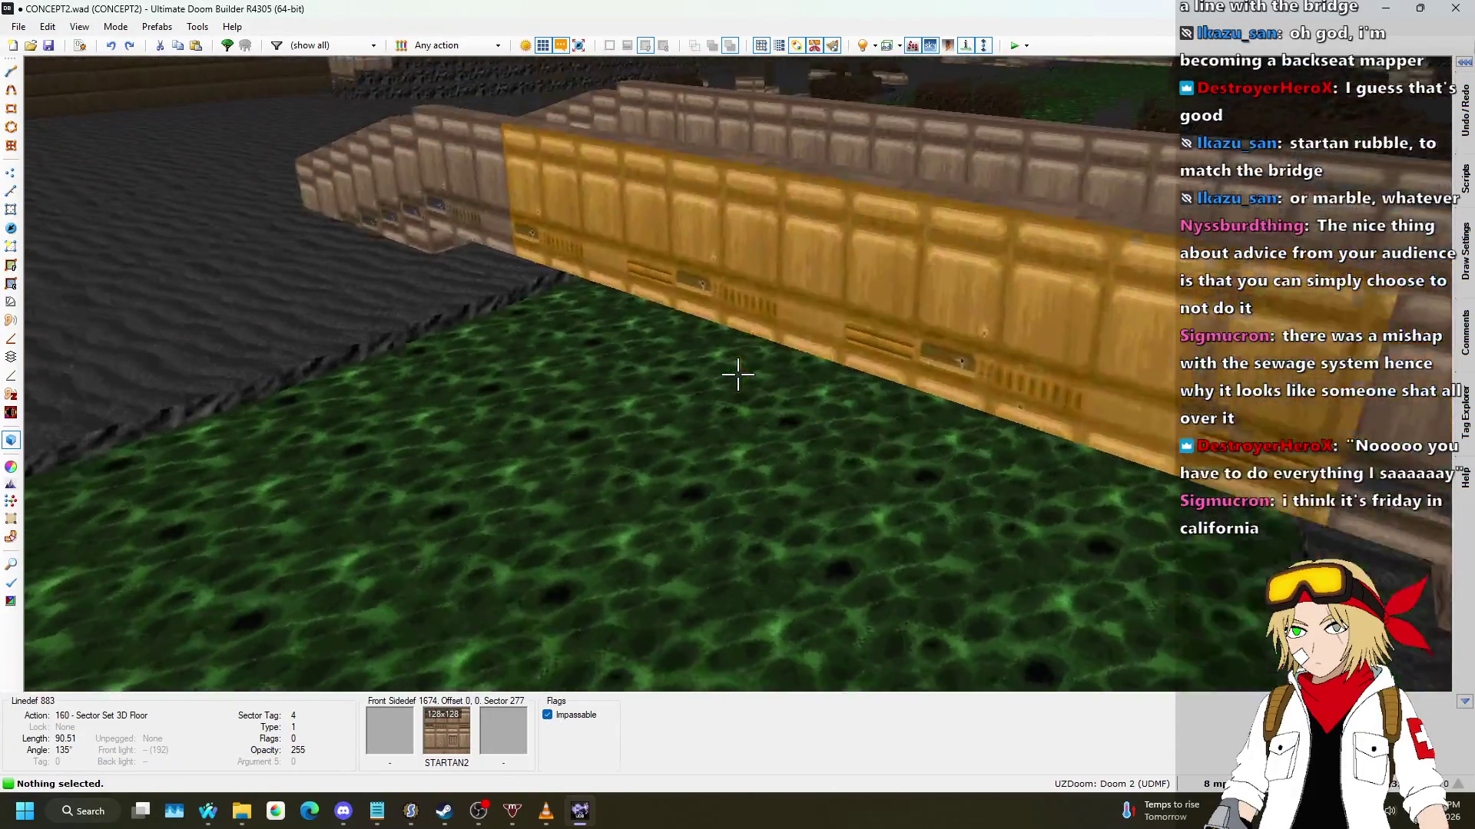
key(s)
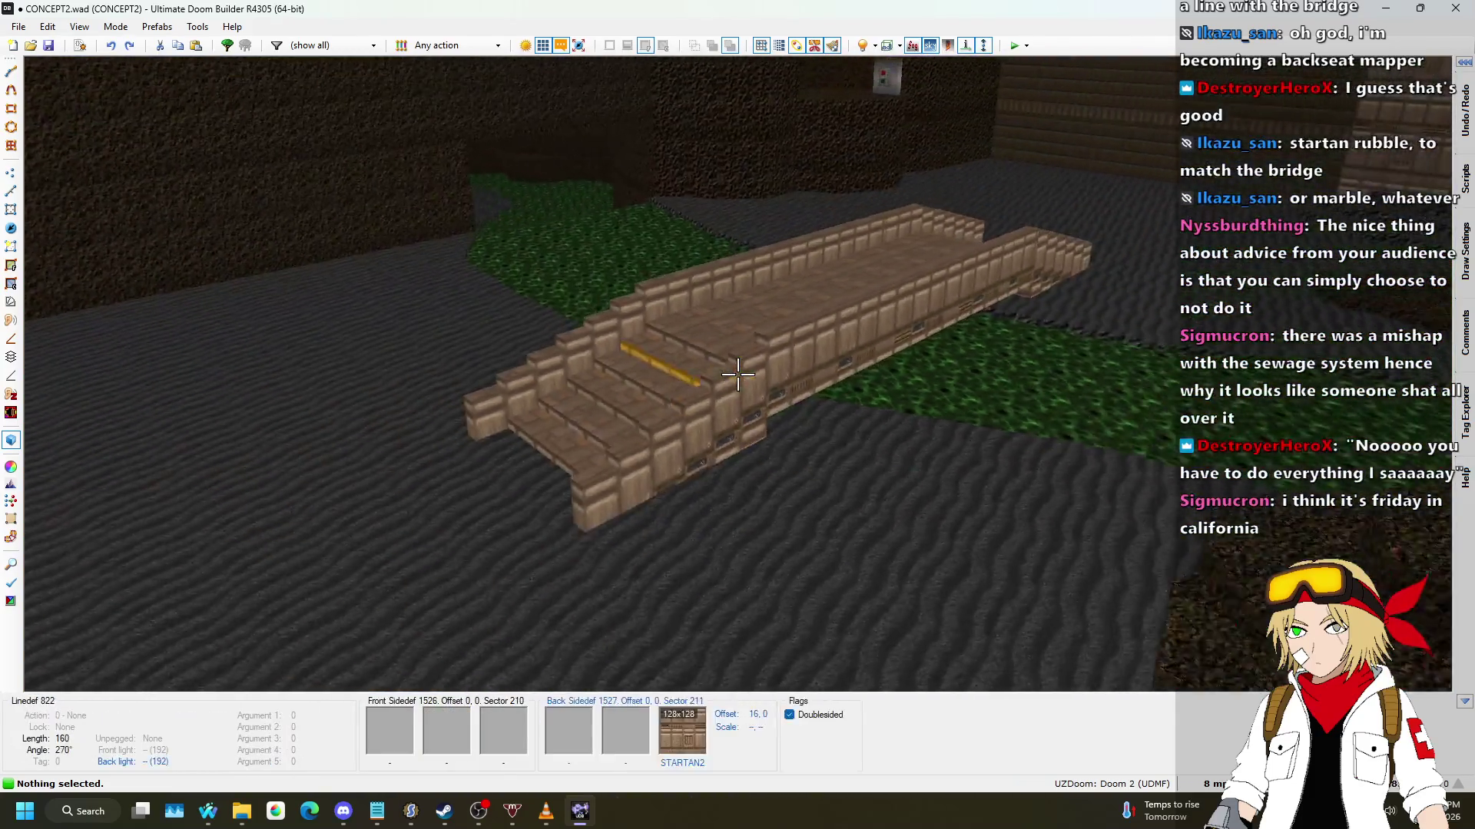
key(w)
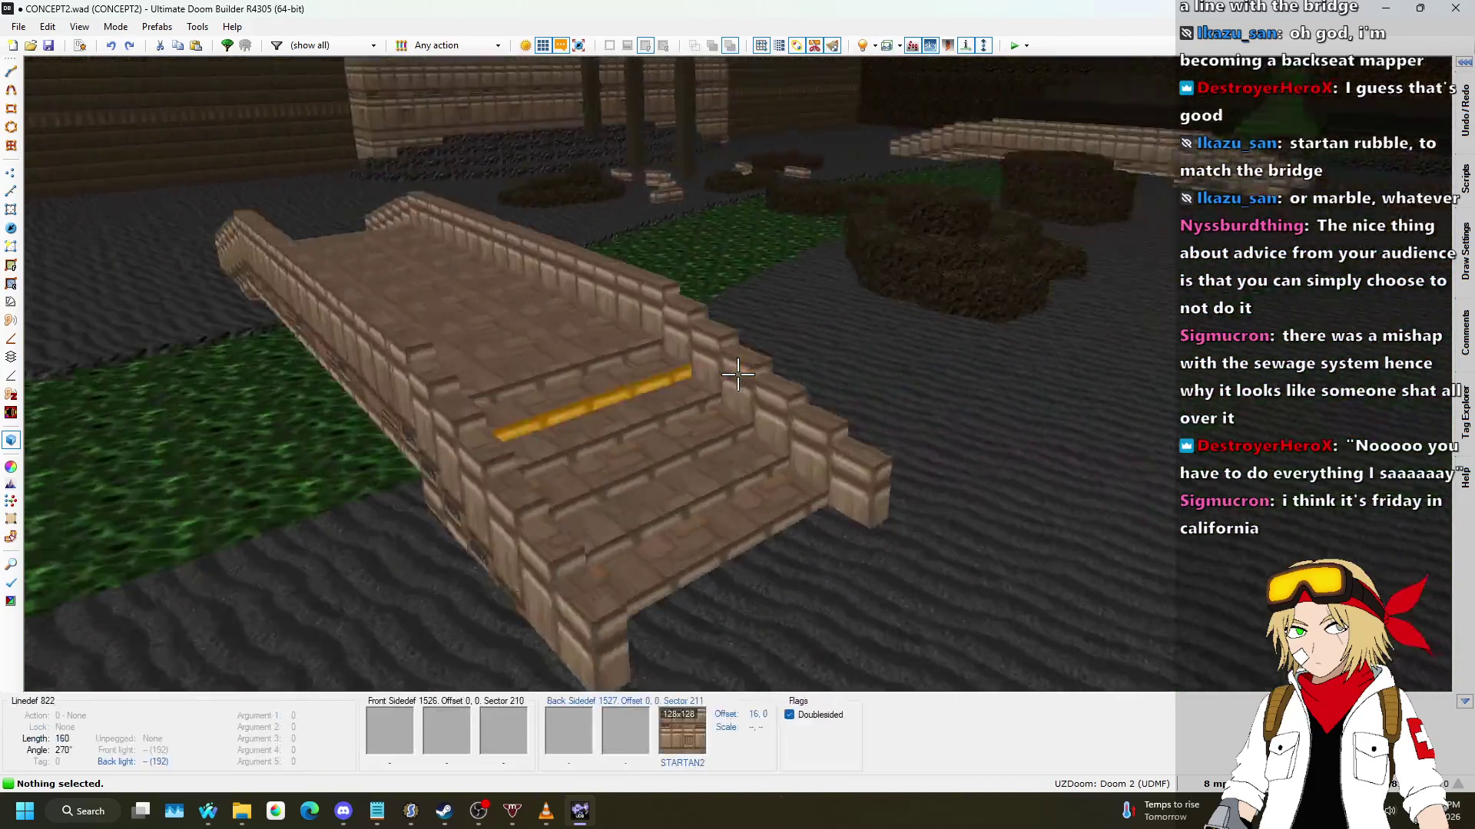
key(w)
key(q)
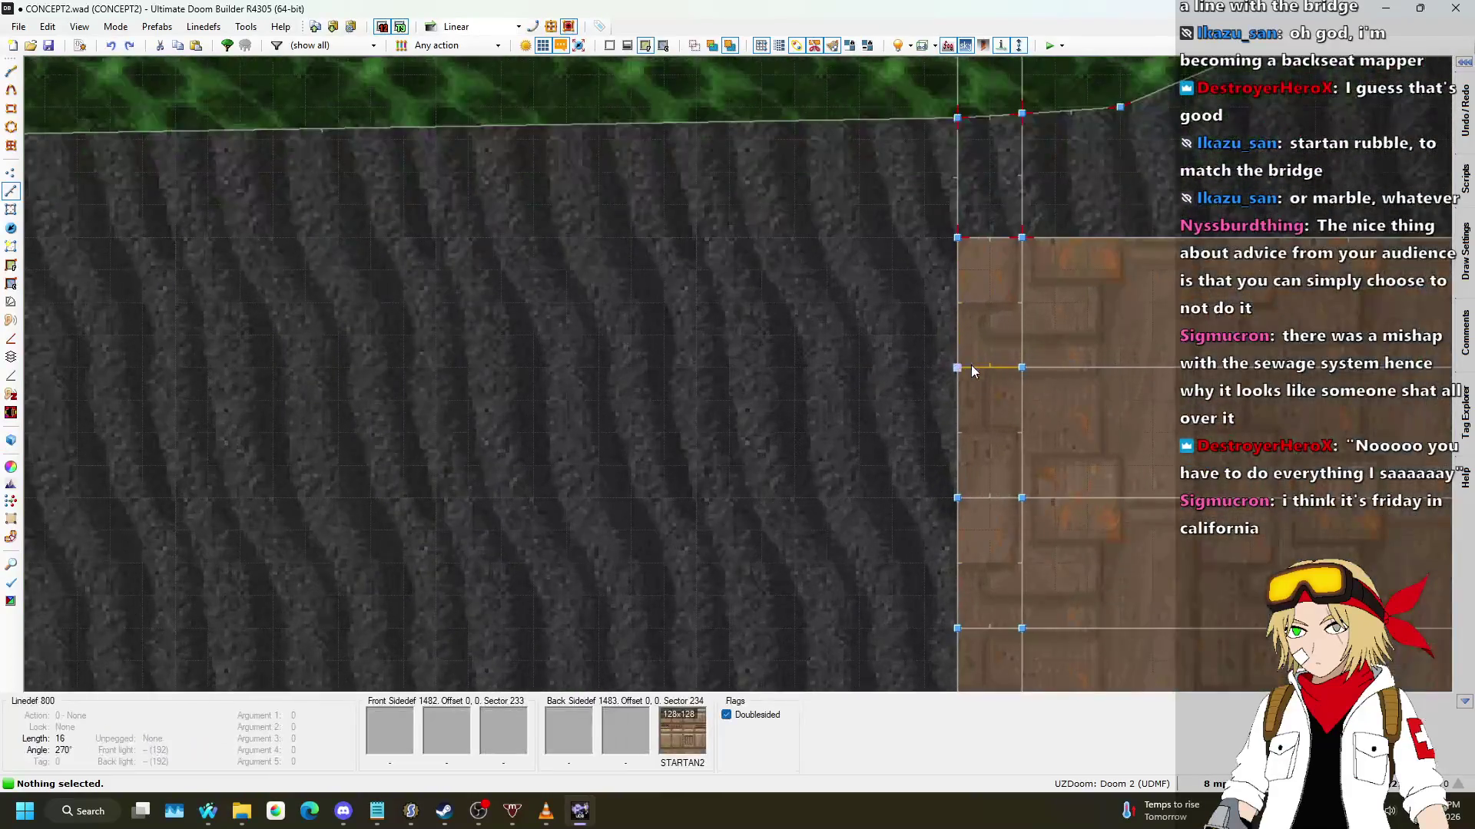
Step: Zoom around the bridges and add another short edge linedef to the selection
scroll(623, 228, down, 4)
scroll(726, 338, down, 3)
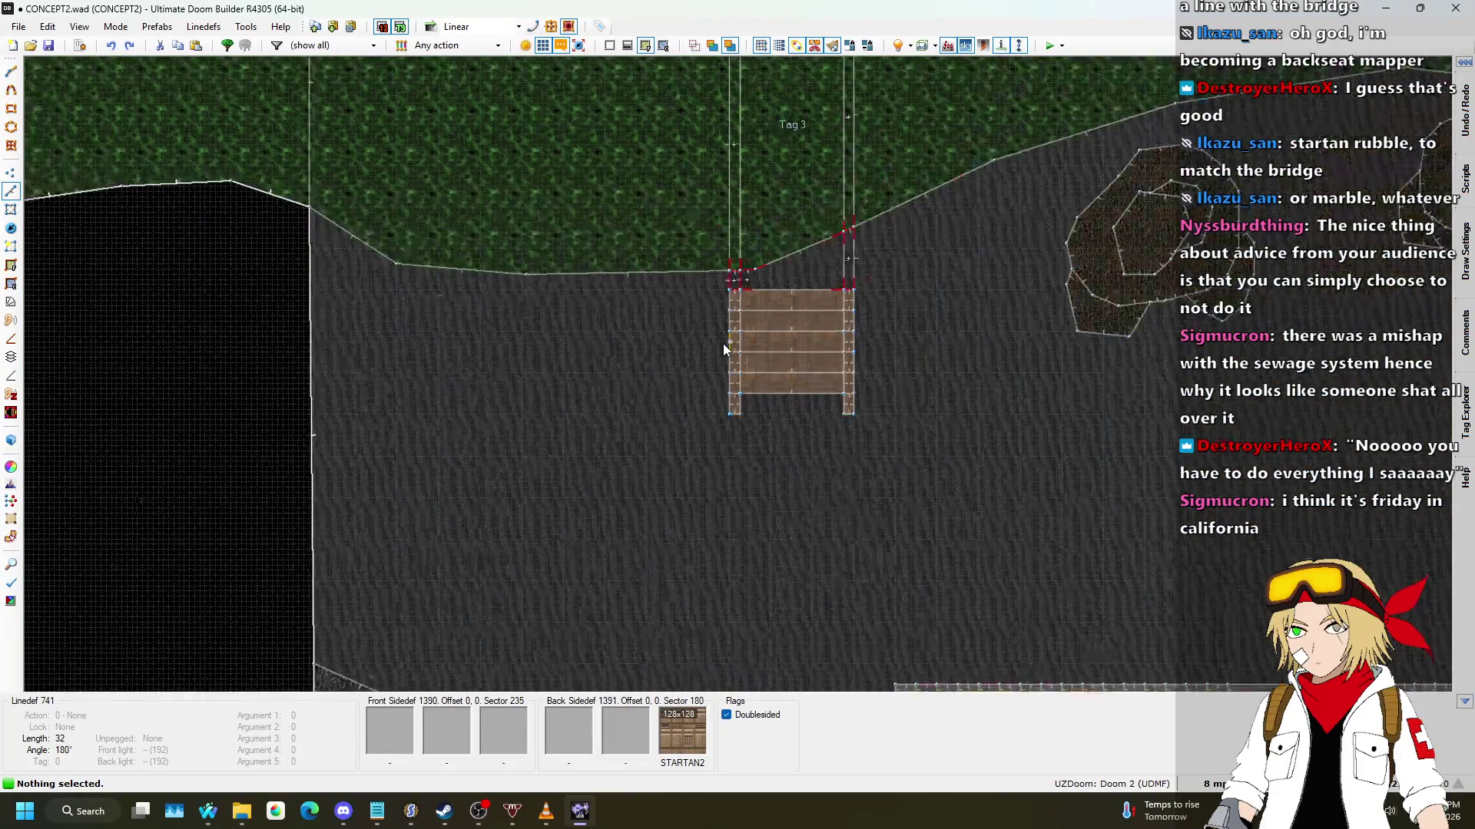
scroll(745, 282, up, 6)
scroll(725, 112, down, 4)
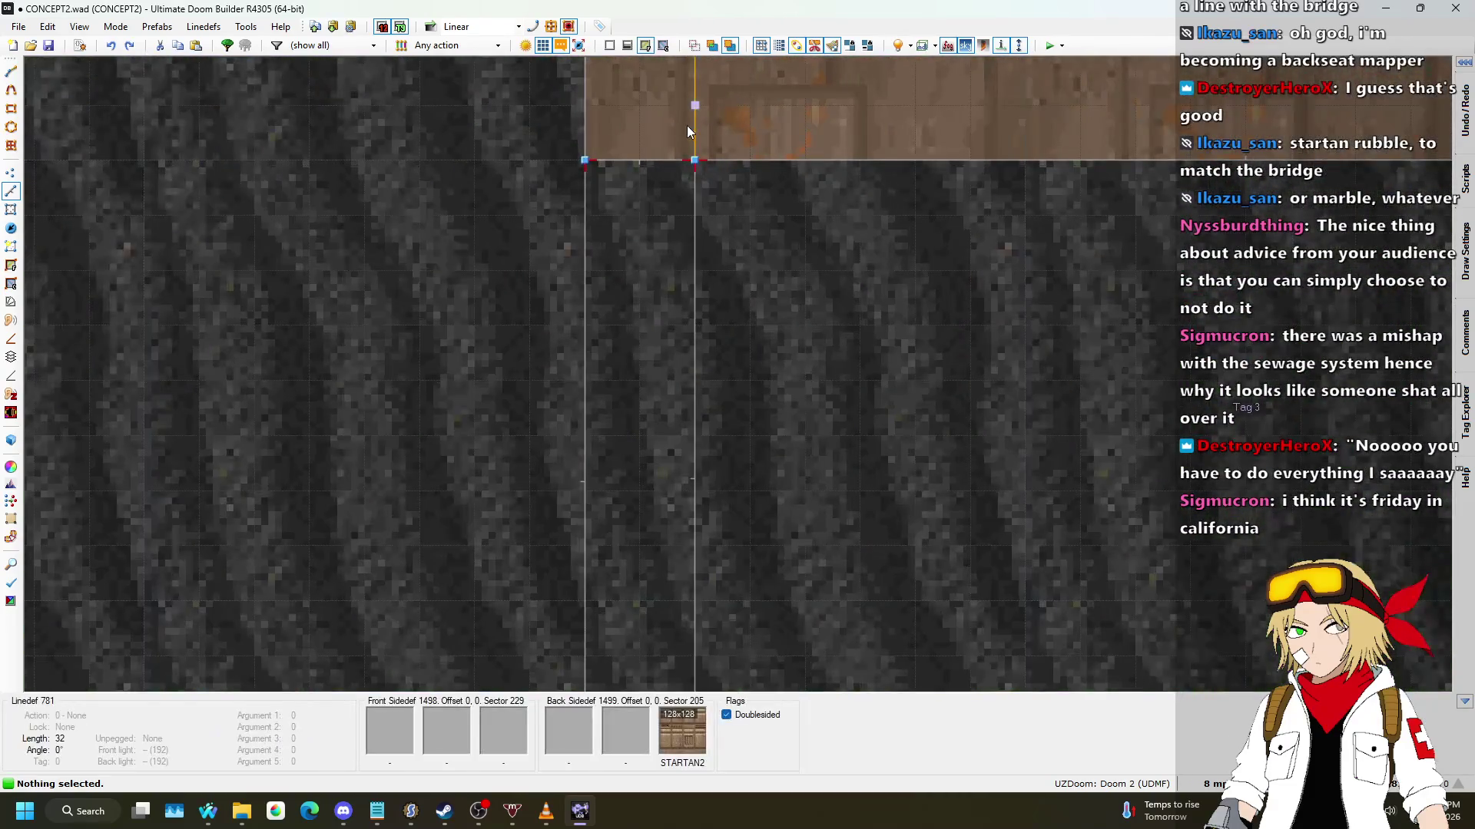
scroll(692, 400, up, 5)
scroll(685, 419, up, 1)
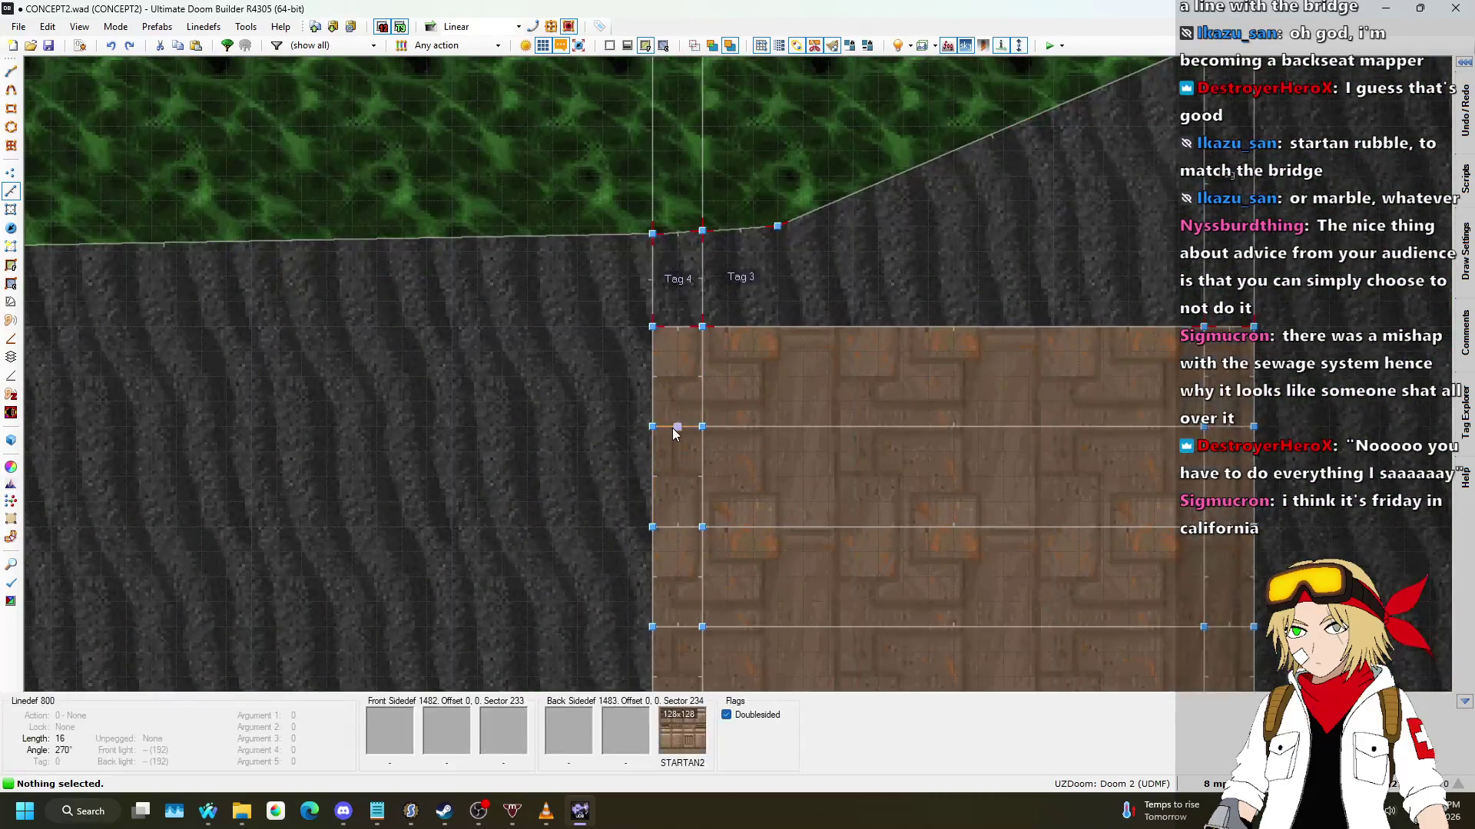
click(684, 530)
scroll(682, 522, up, 1)
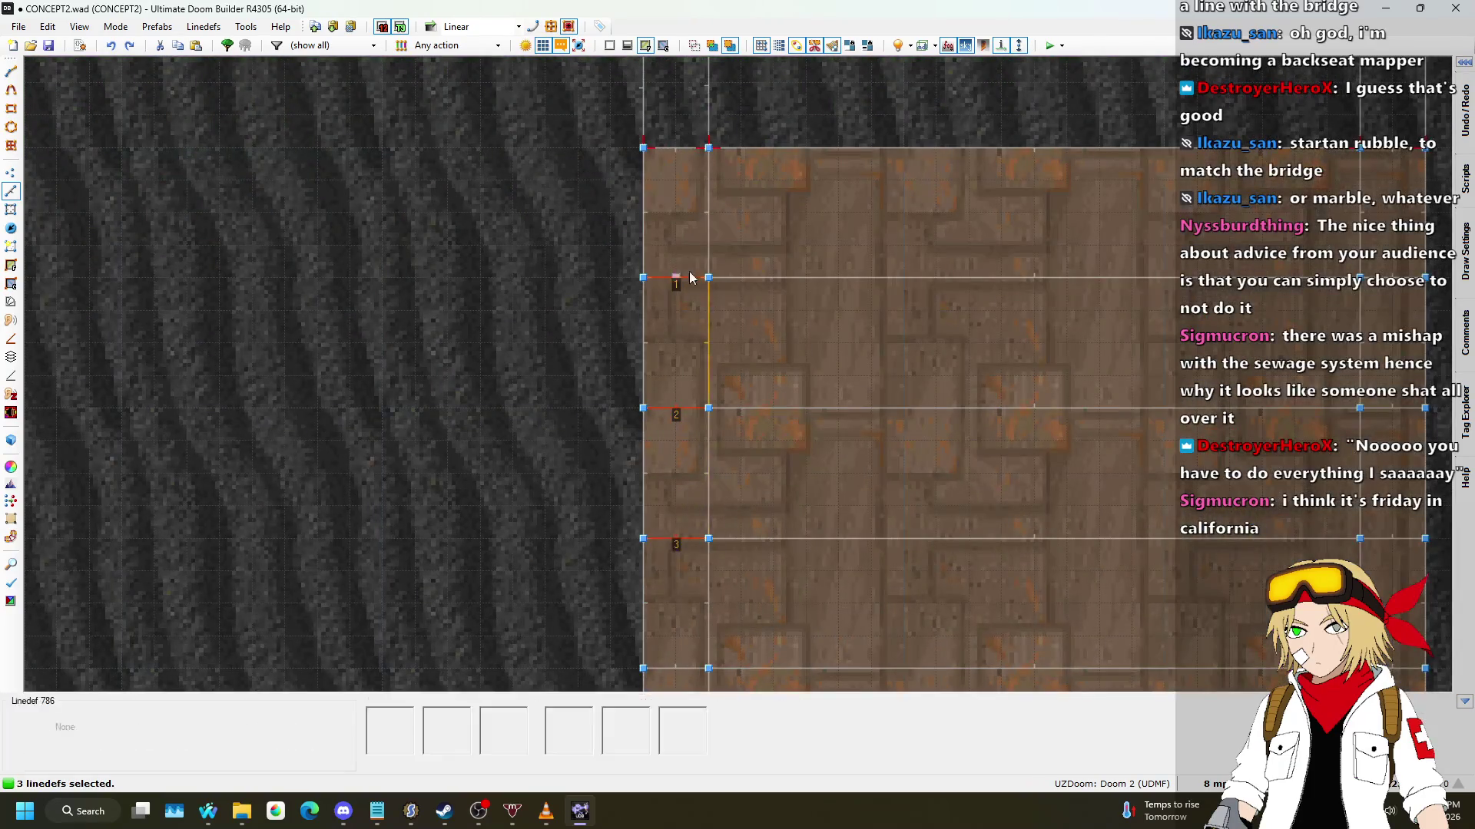
scroll(699, 306, down, 5)
scroll(686, 437, up, 3)
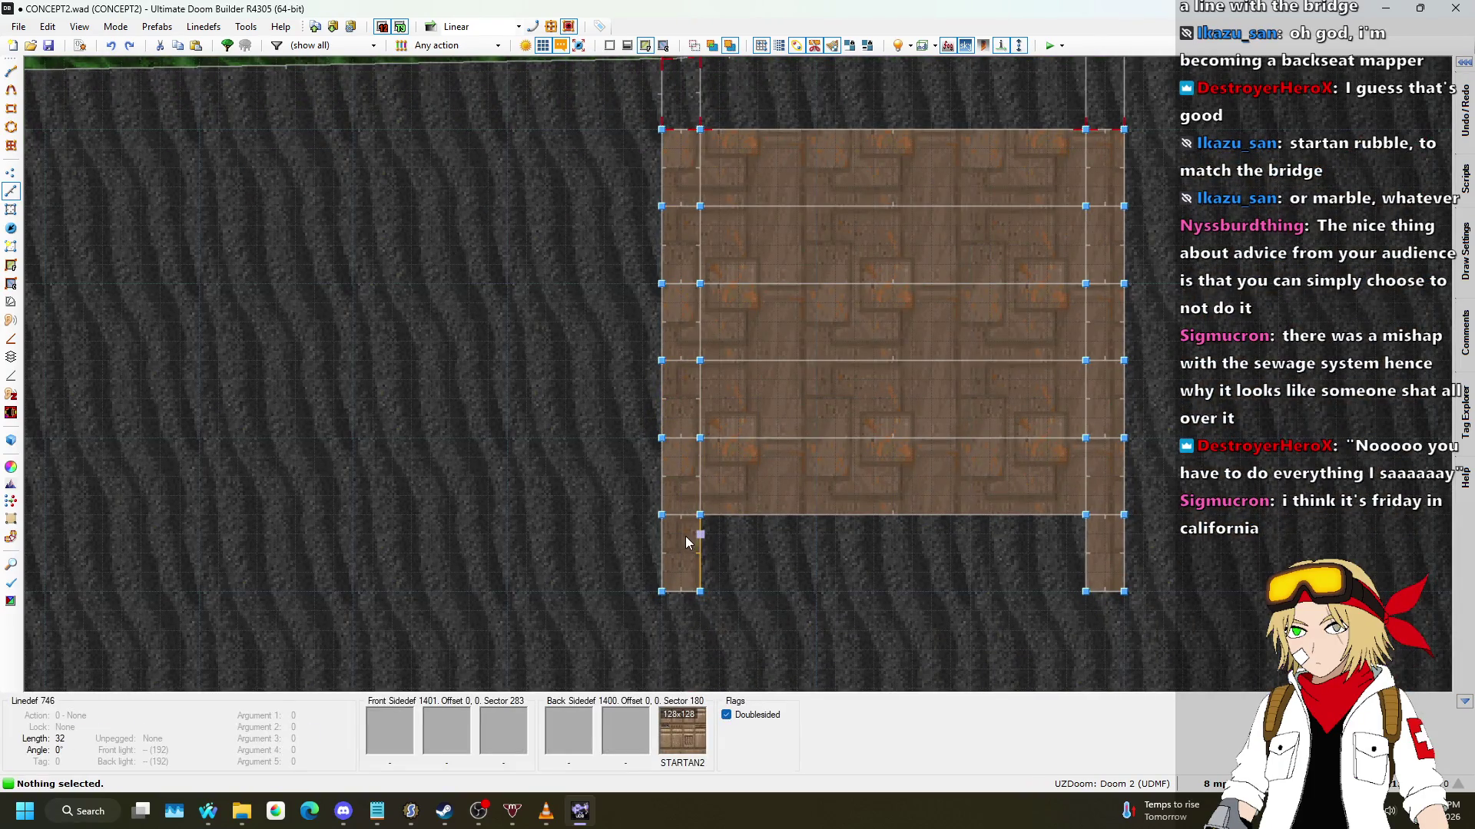
scroll(768, 618, down, 4)
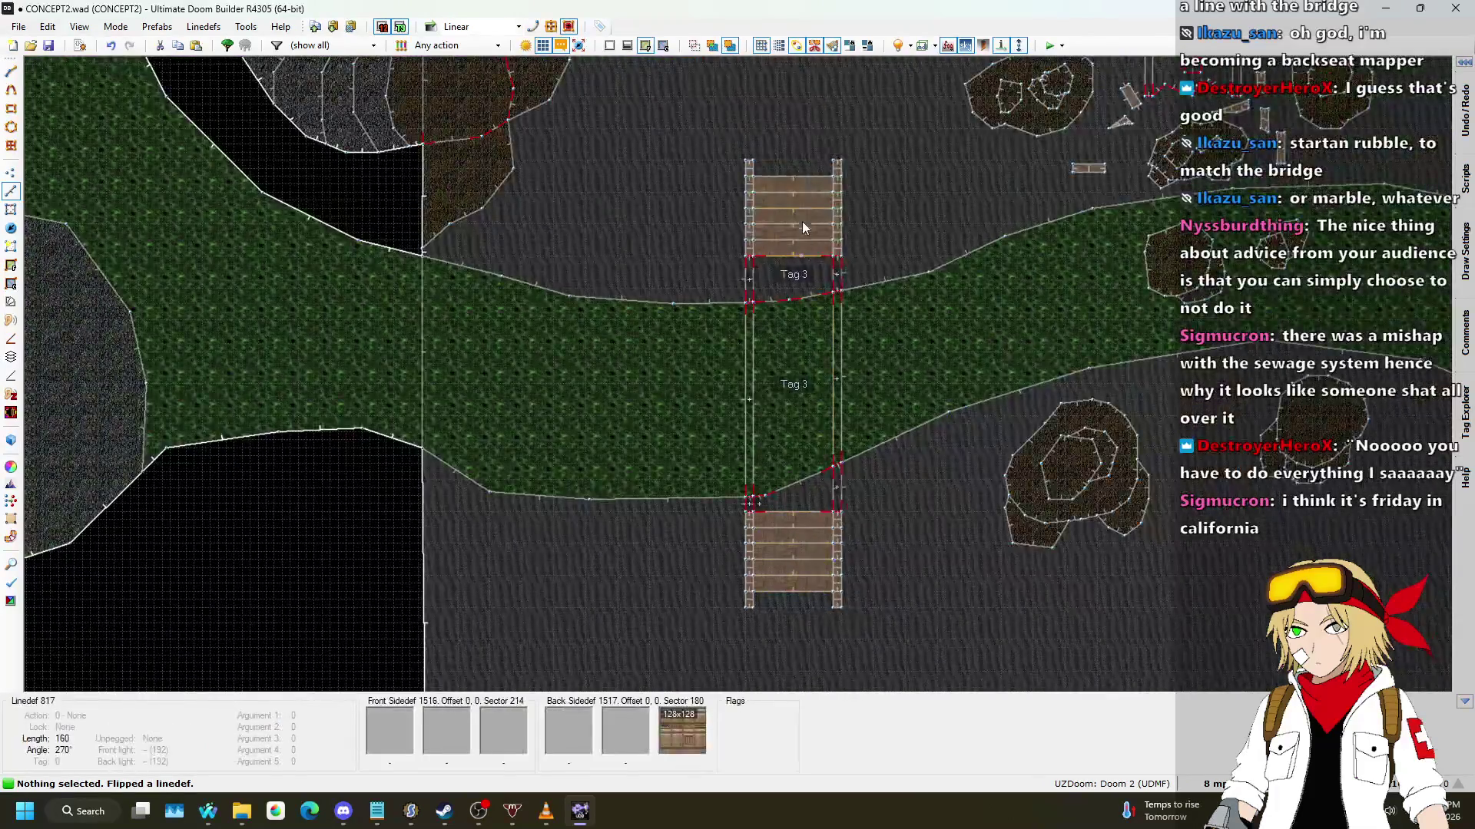
scroll(801, 233, up, 4)
scroll(692, 184, down, 4)
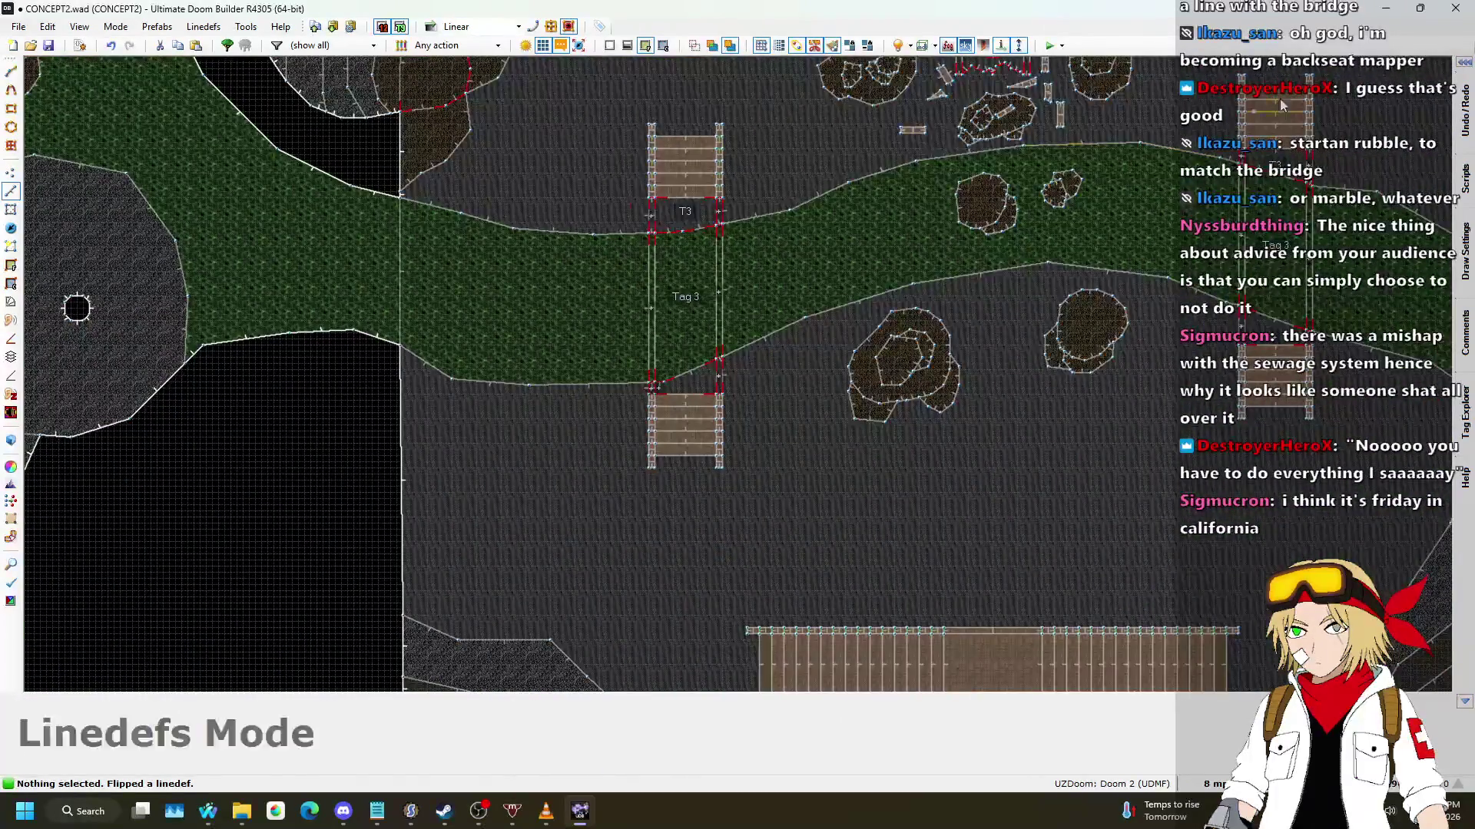
scroll(738, 325, up, 3)
scroll(739, 334, down, 2)
scroll(1099, 147, up, 5)
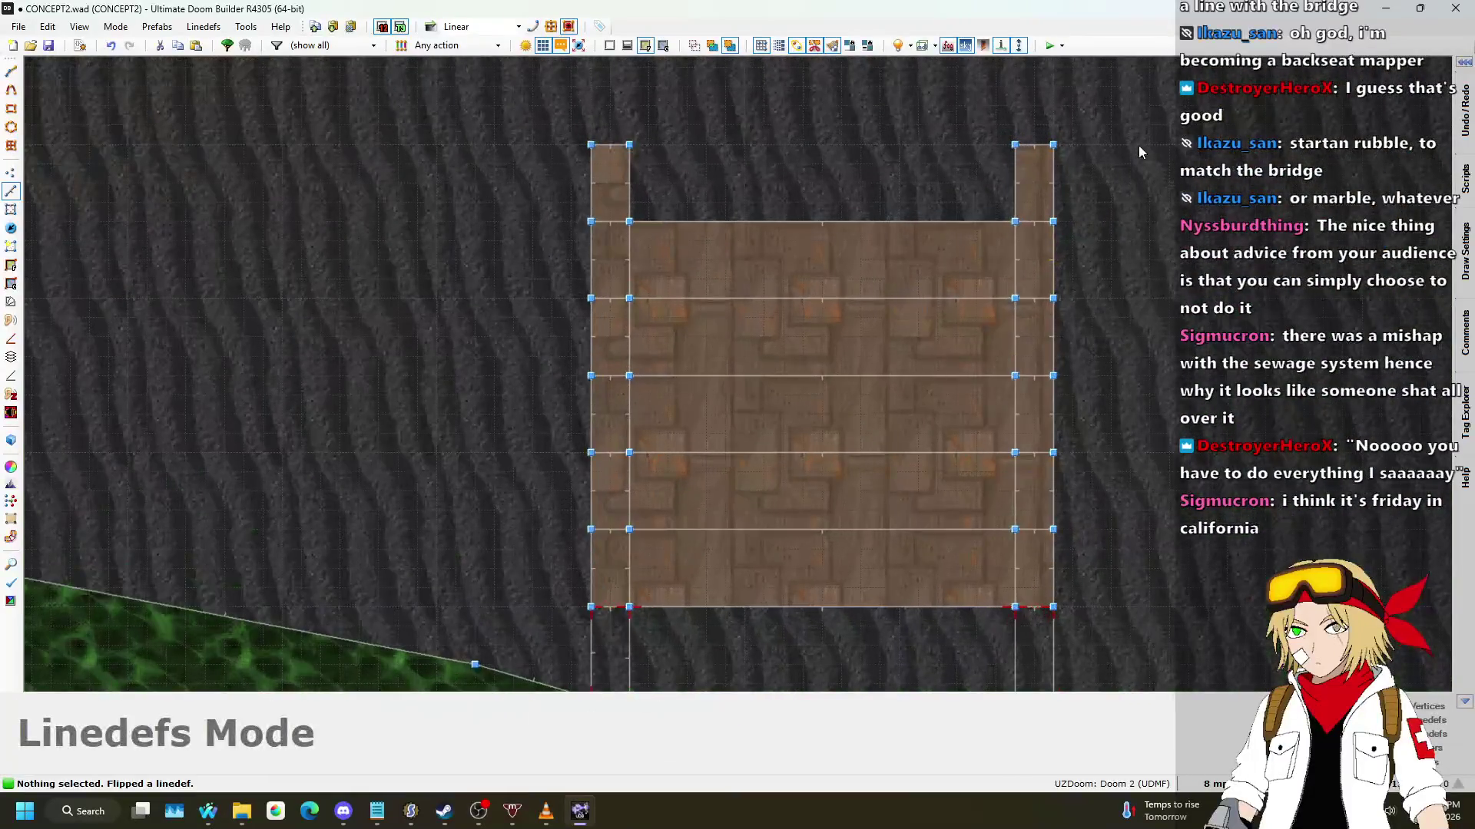
scroll(1098, 148, down, 6)
scroll(1014, 397, up, 4)
scroll(1022, 453, up, 3)
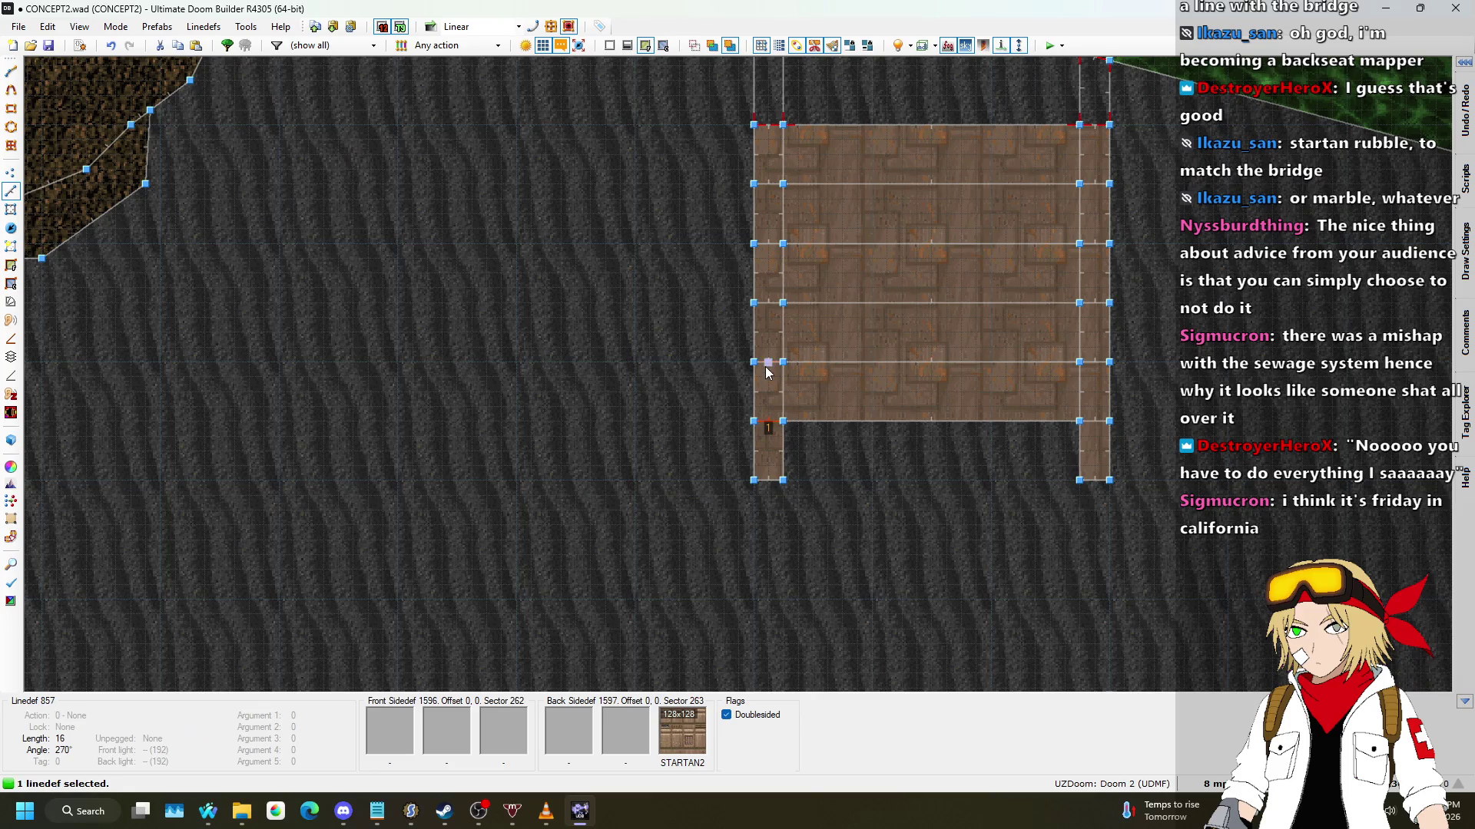
Step: Add the remaining short edge-strip linedefs of both bridges, bringing the selection to 30
click(783, 177)
click(771, 190)
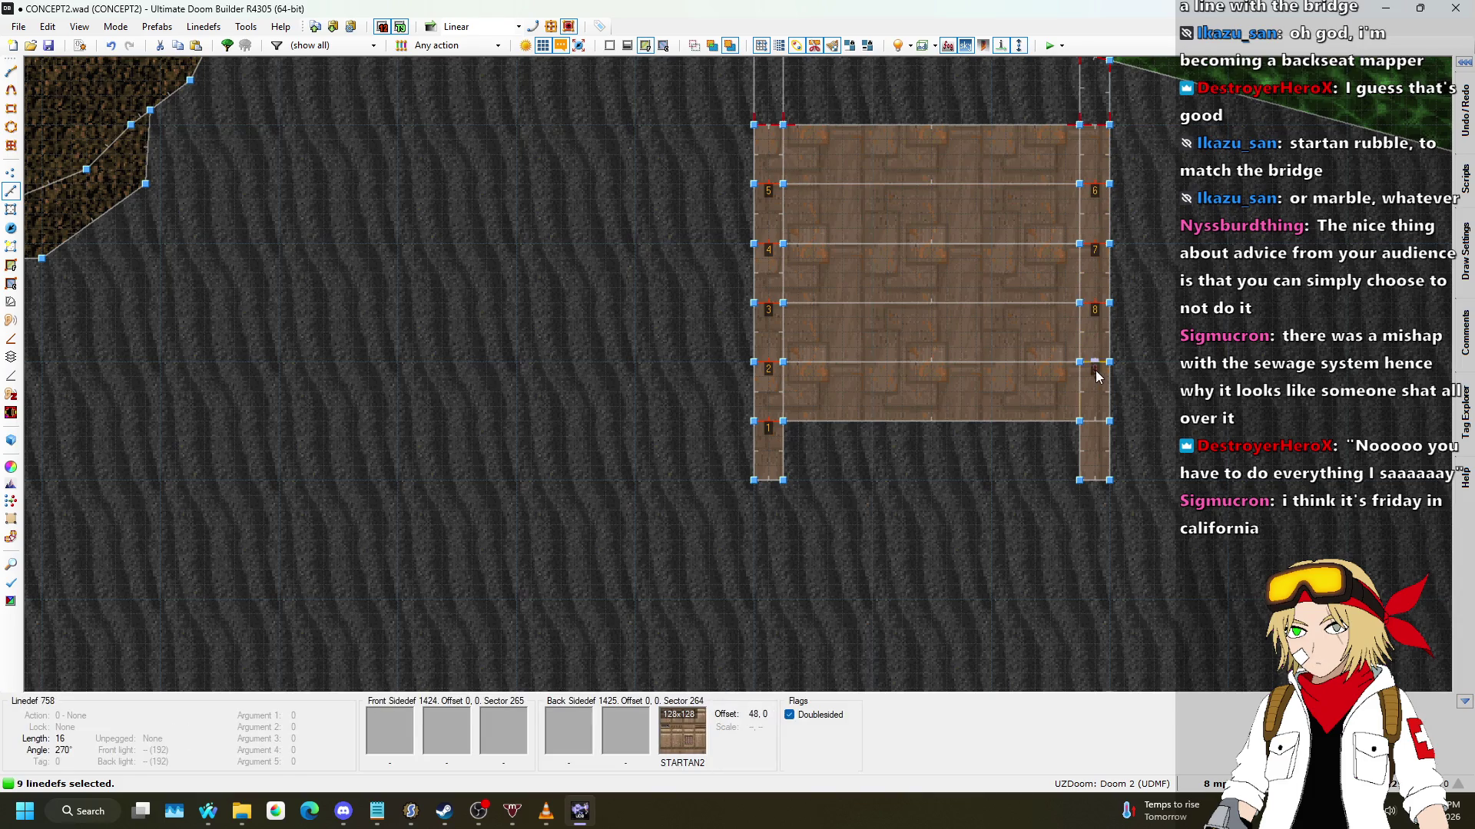
click(1095, 424)
scroll(1094, 424, down, 3)
scroll(592, 438, up, 3)
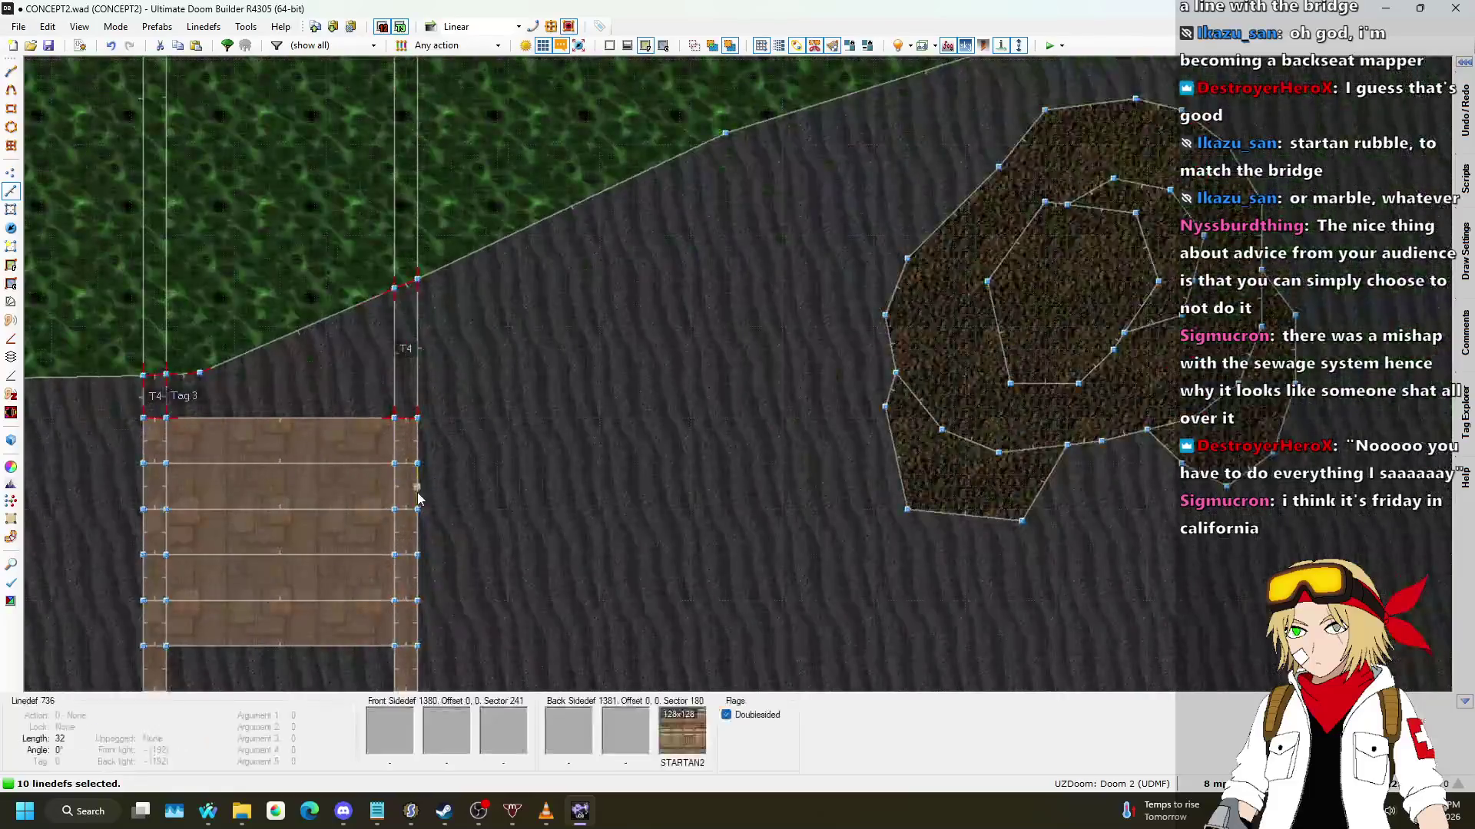
scroll(542, 307, up, 2)
click(543, 288)
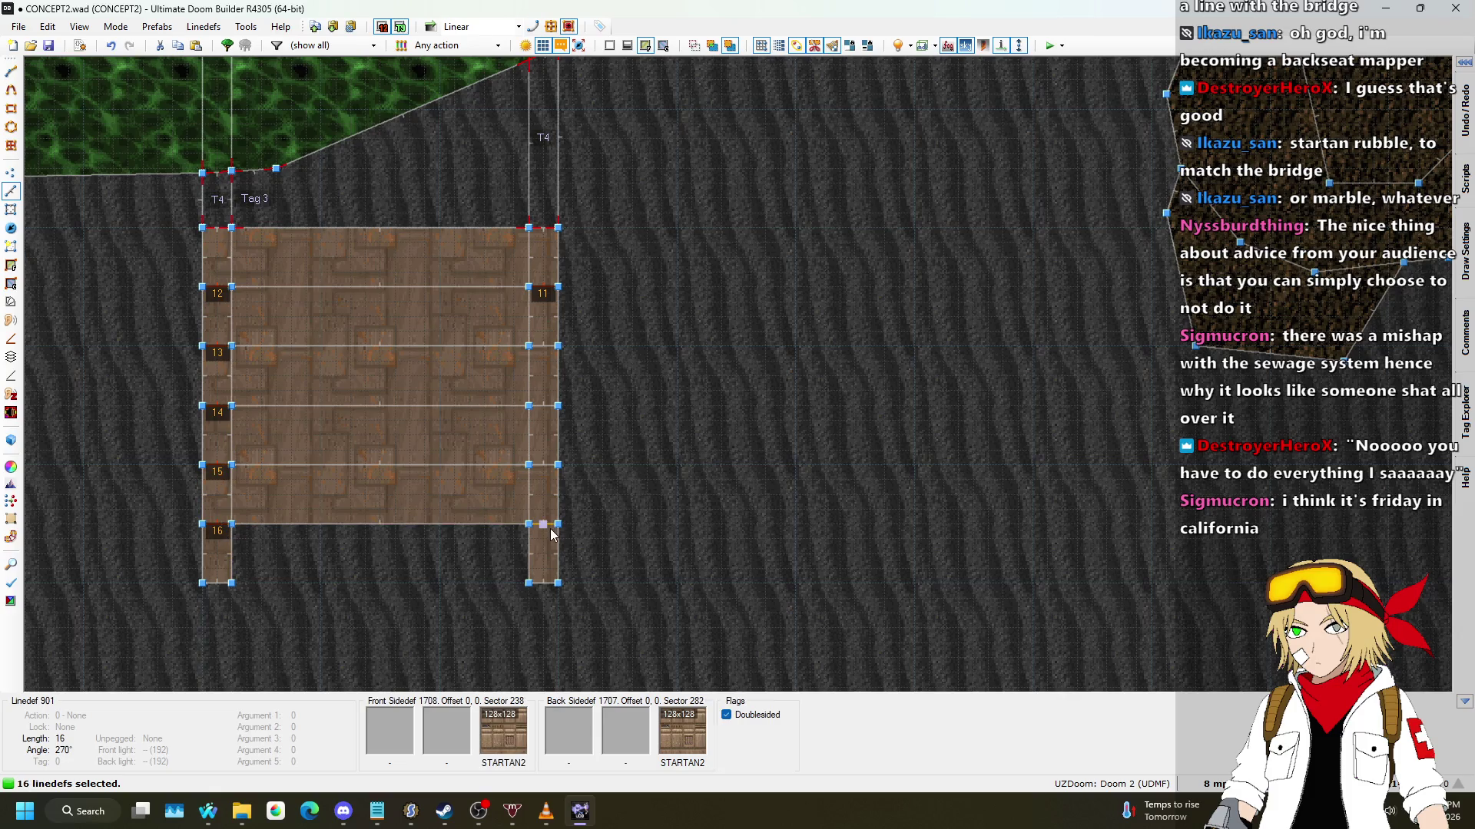
click(542, 347)
scroll(542, 347, down, 4)
scroll(994, 165, up, 4)
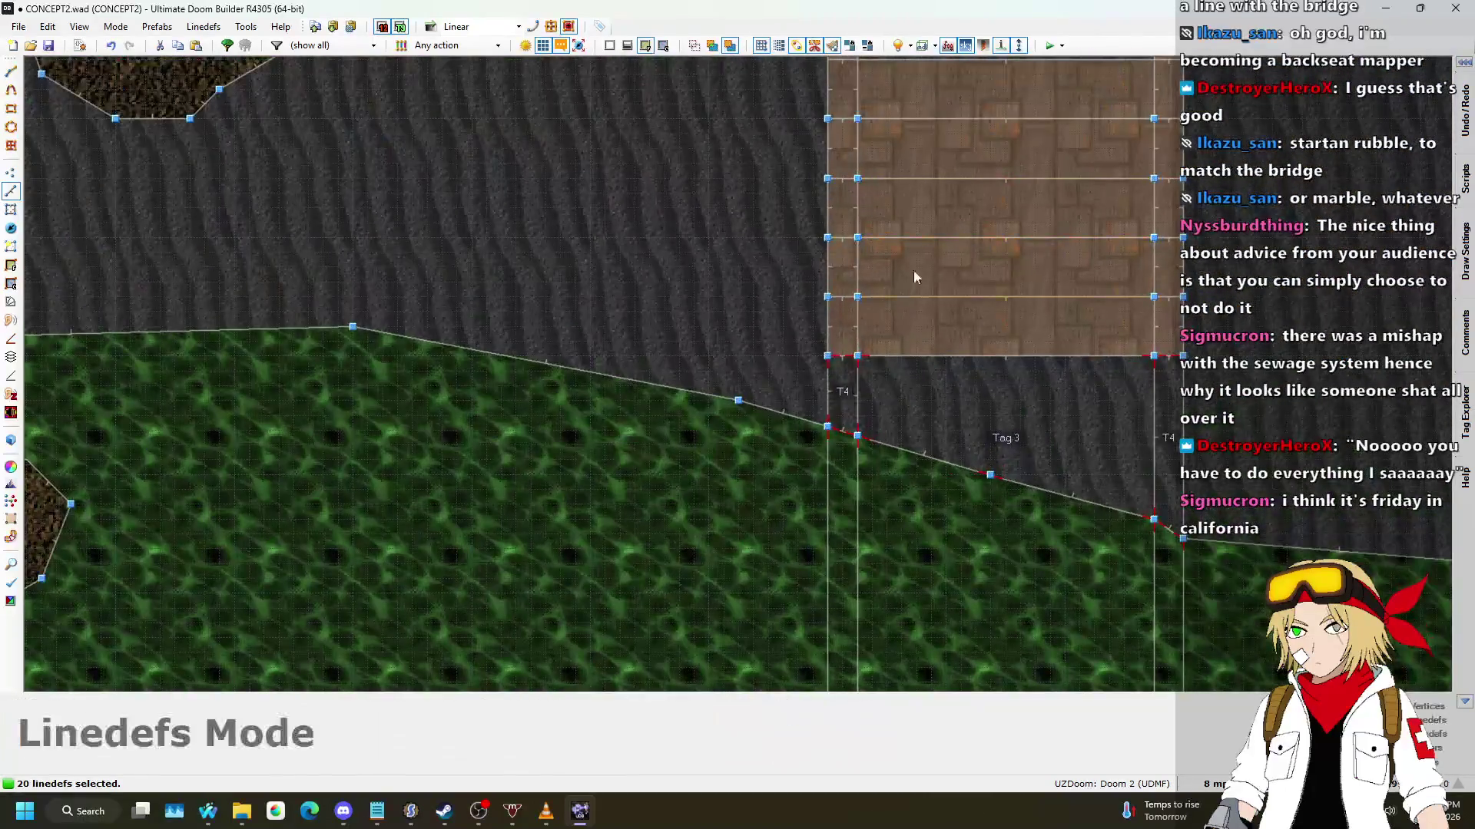
click(843, 298)
scroll(842, 300, down, 5)
scroll(831, 313, up, 4)
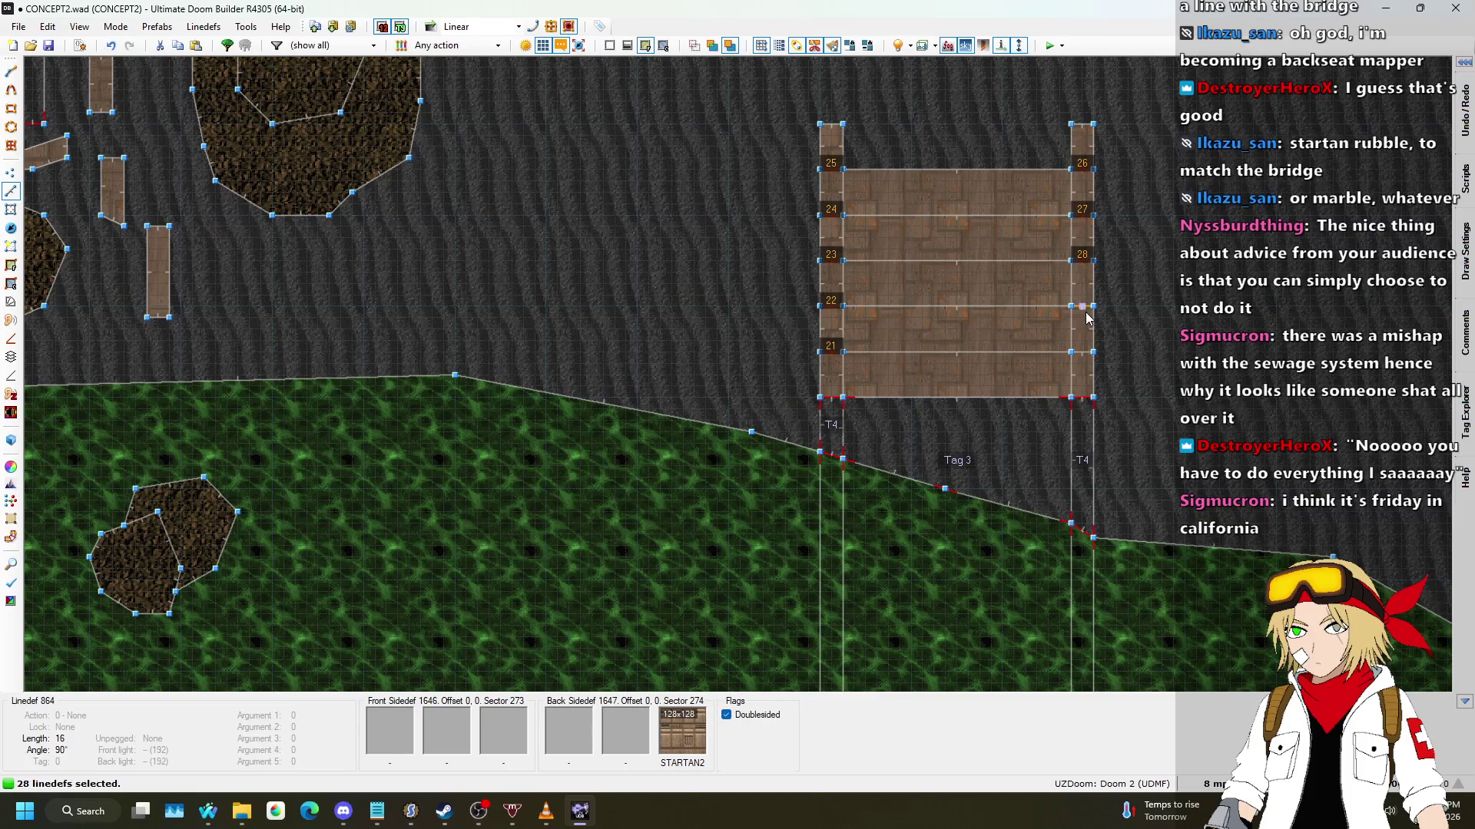
Step: Give the 30 linedefs action 181 Plane Align (Align Floor Front), then check the slopes in 3D
right_click(1086, 358)
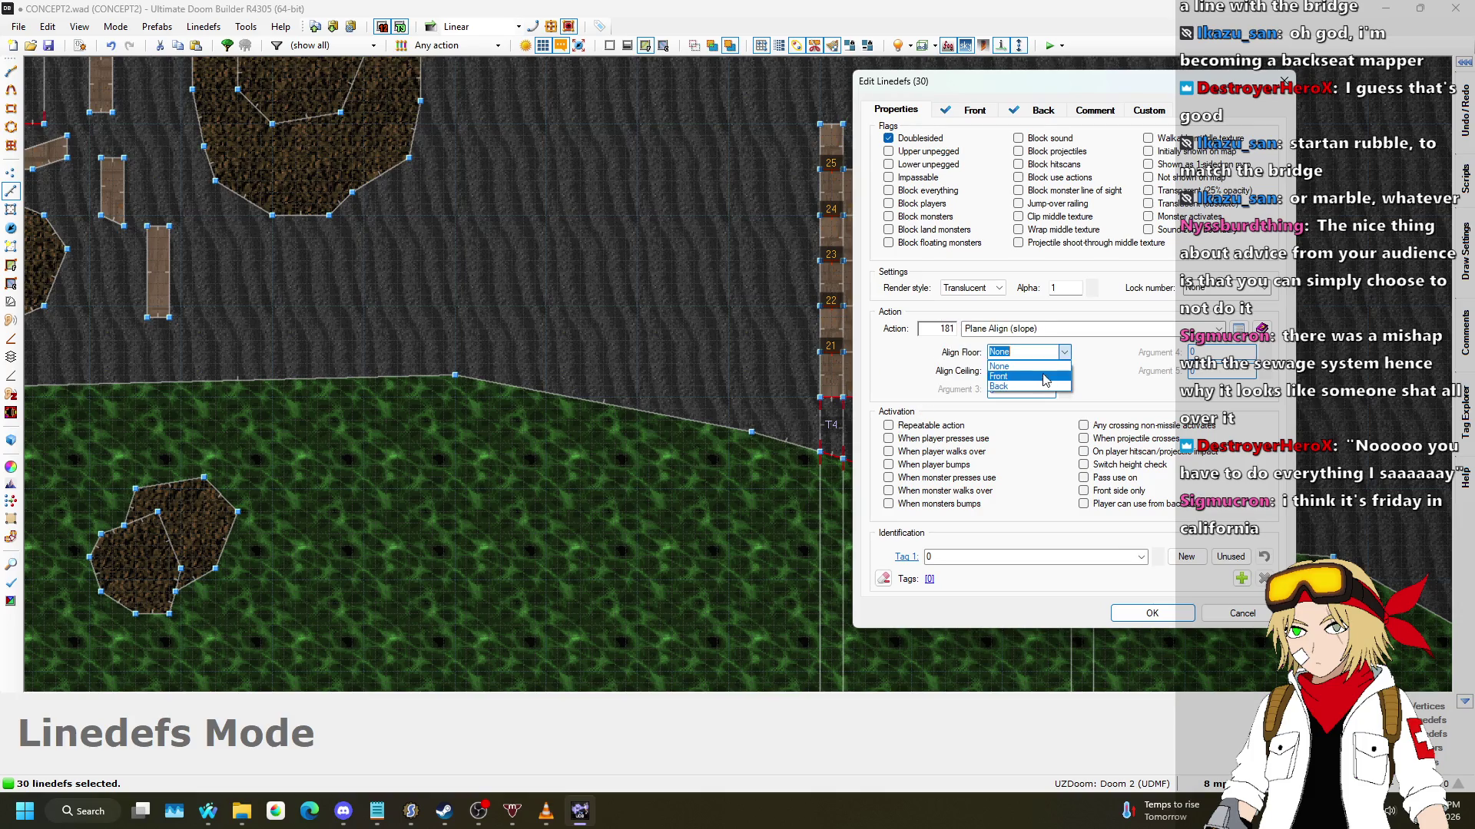
click(1139, 614)
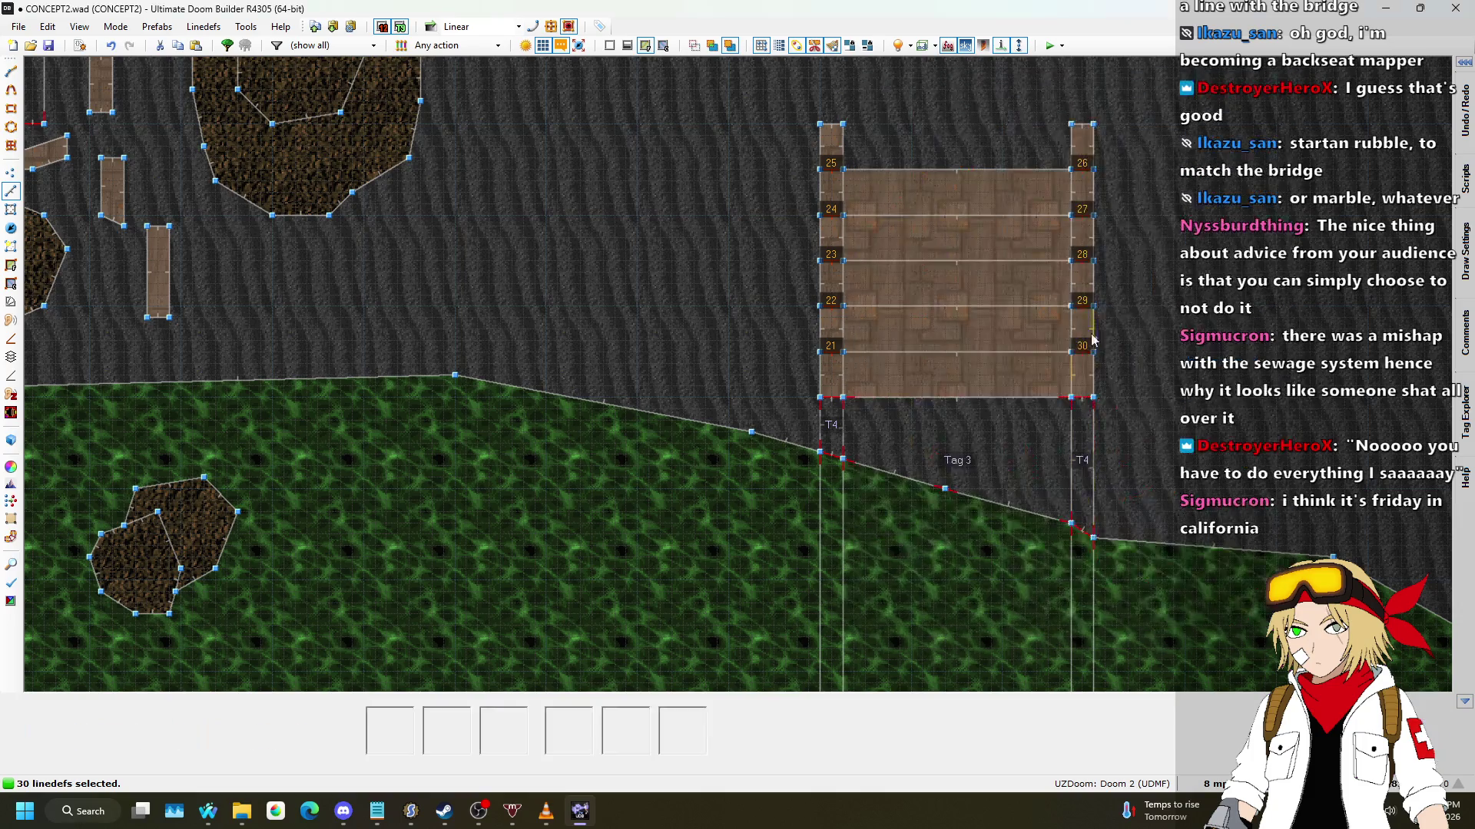
key(q)
key(w)
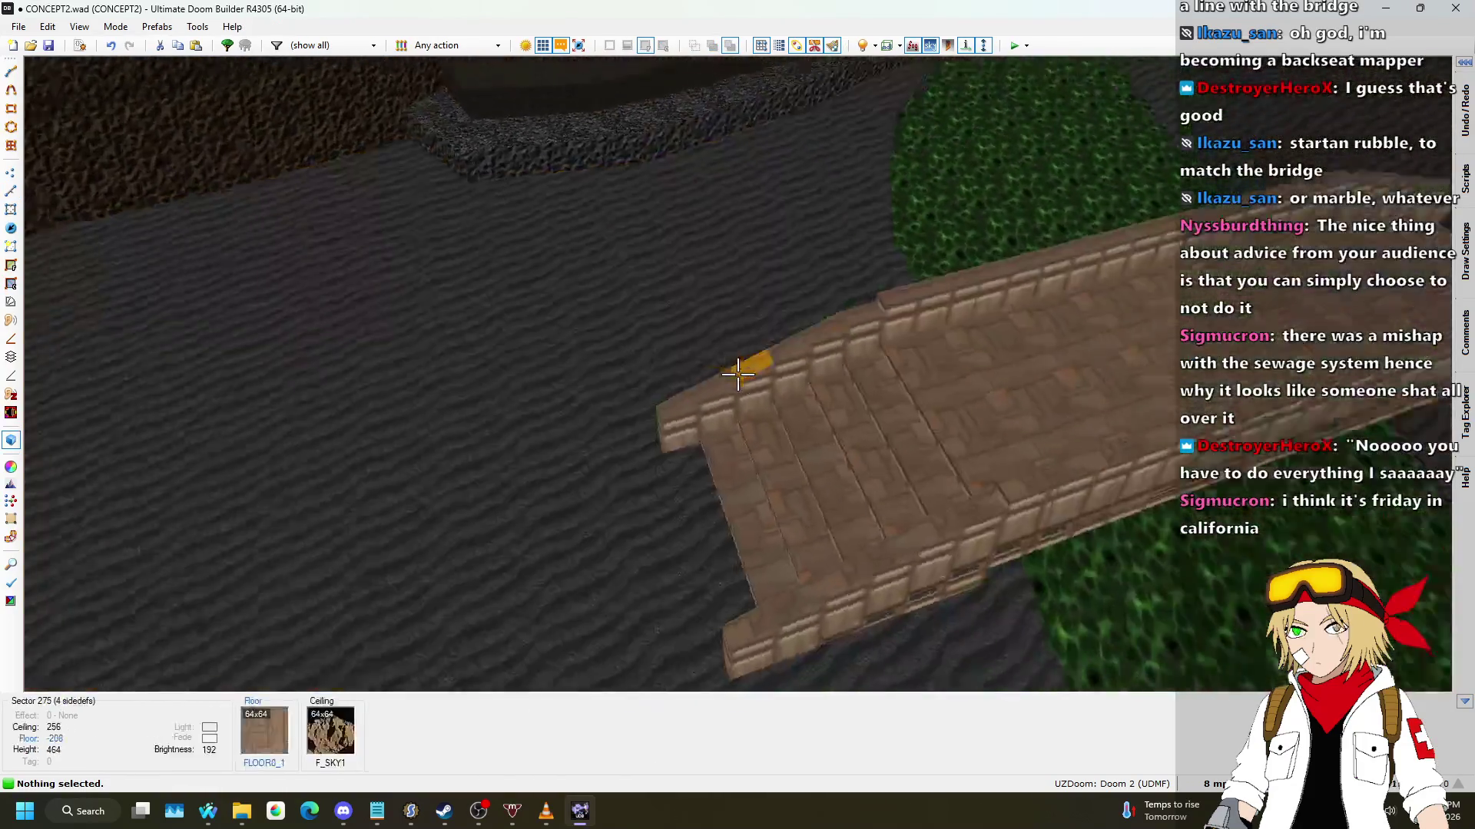
key(w)
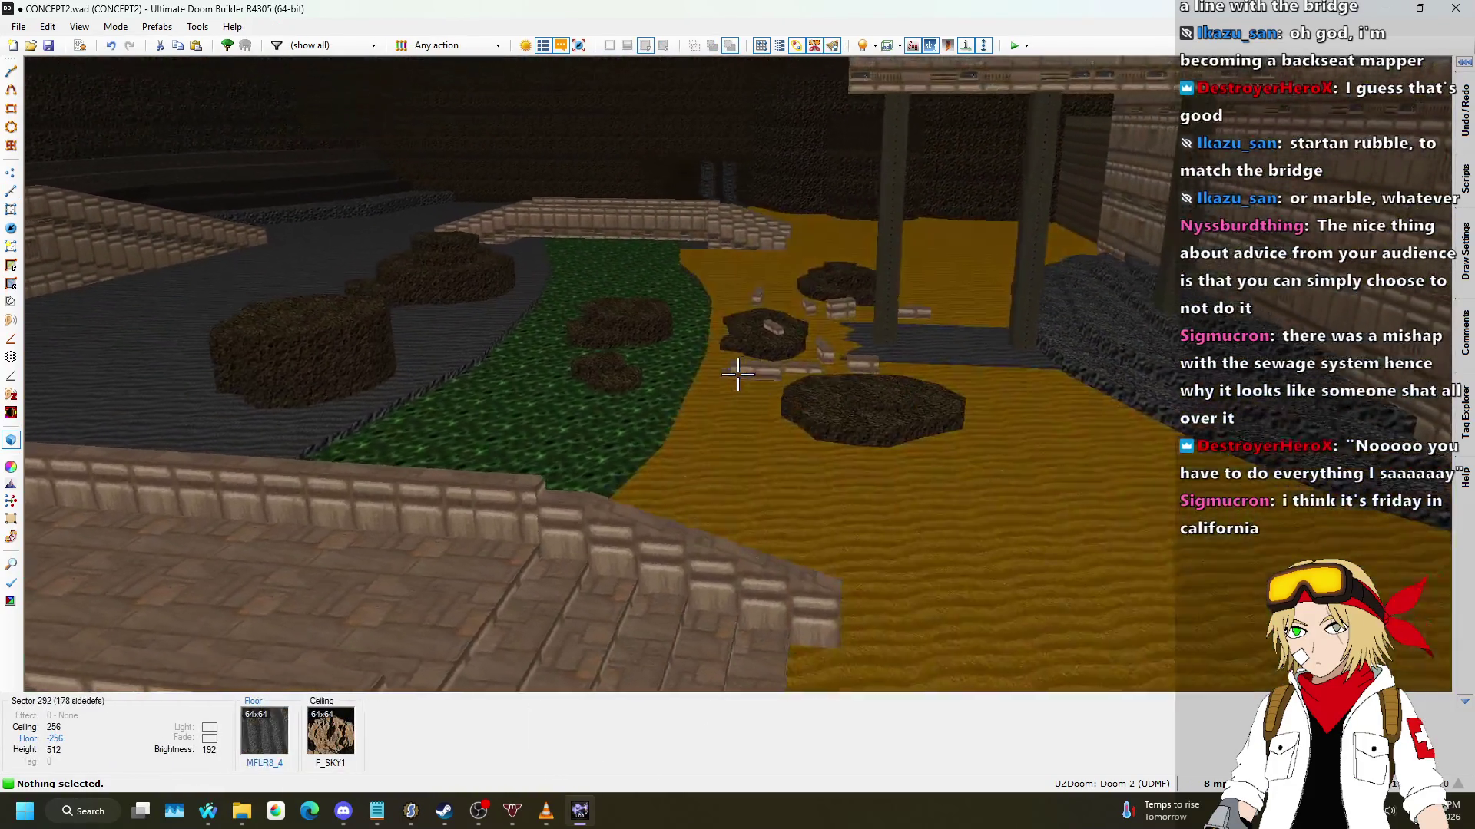
key(w)
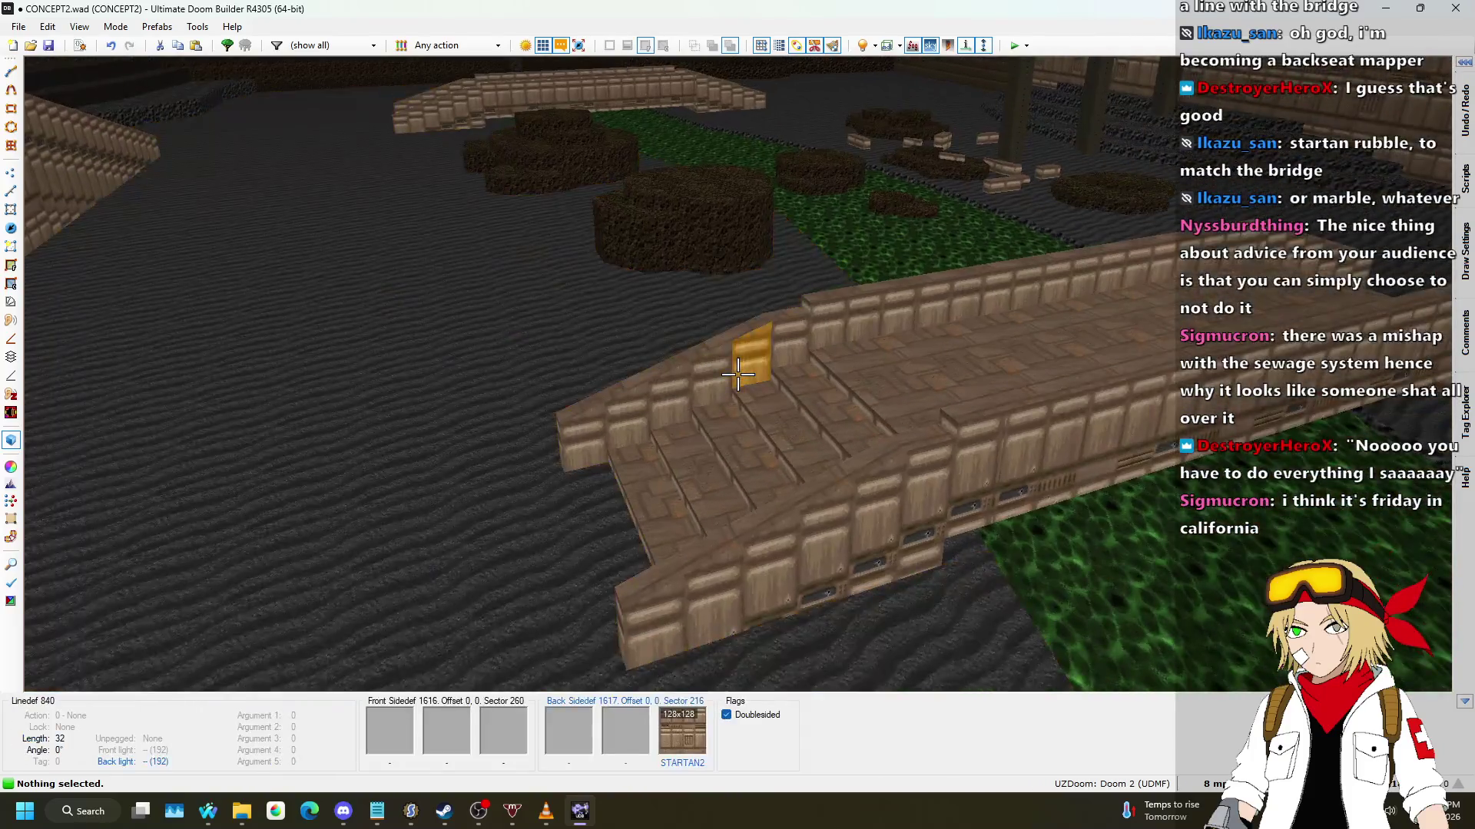
key(q)
scroll(622, 284, up, 10)
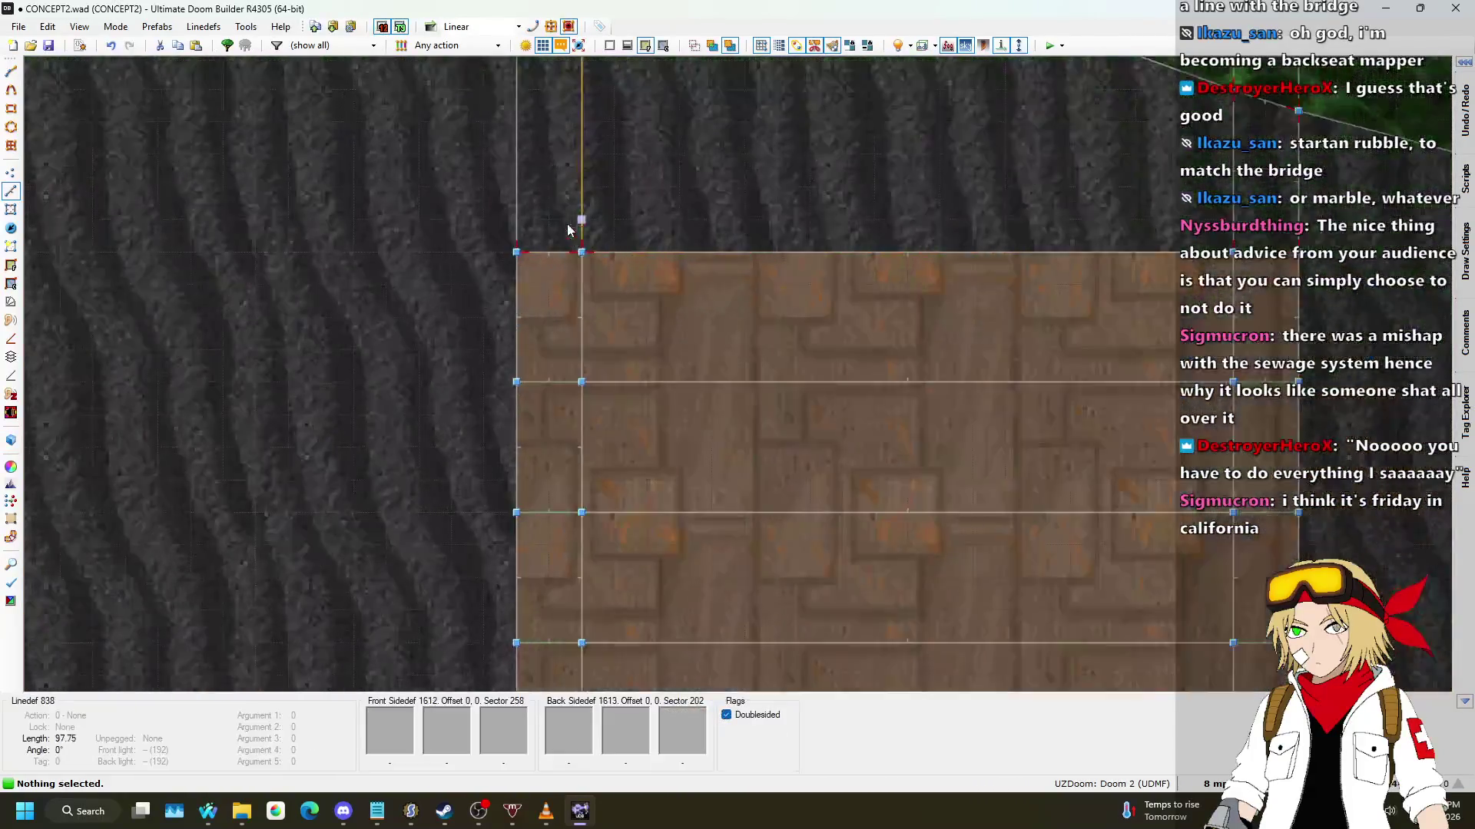
Step: Set the grid to 1 map unit, then finer, for precise drawing
click(1217, 783)
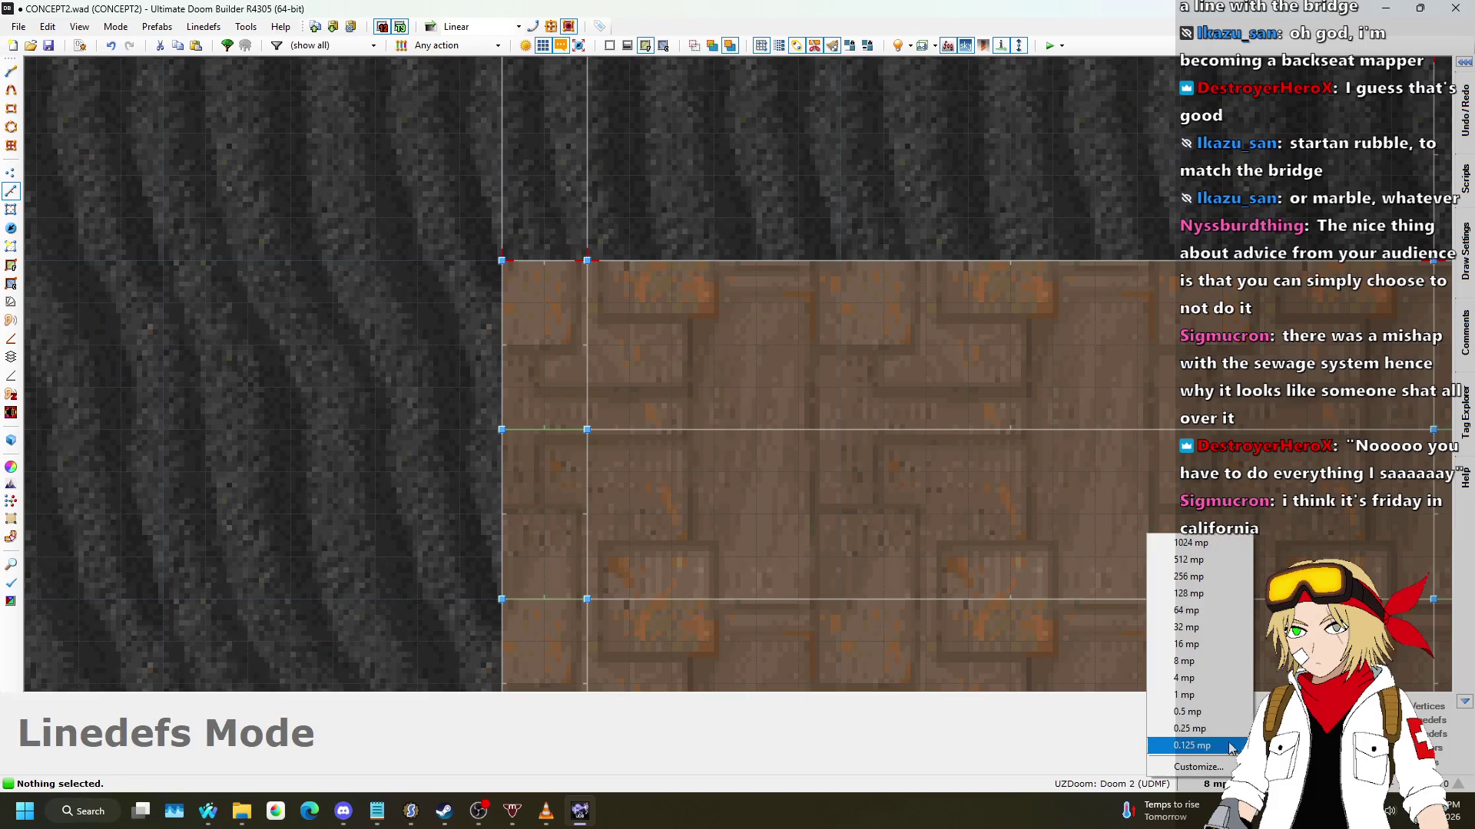
click(1189, 696)
scroll(541, 269, up, 10)
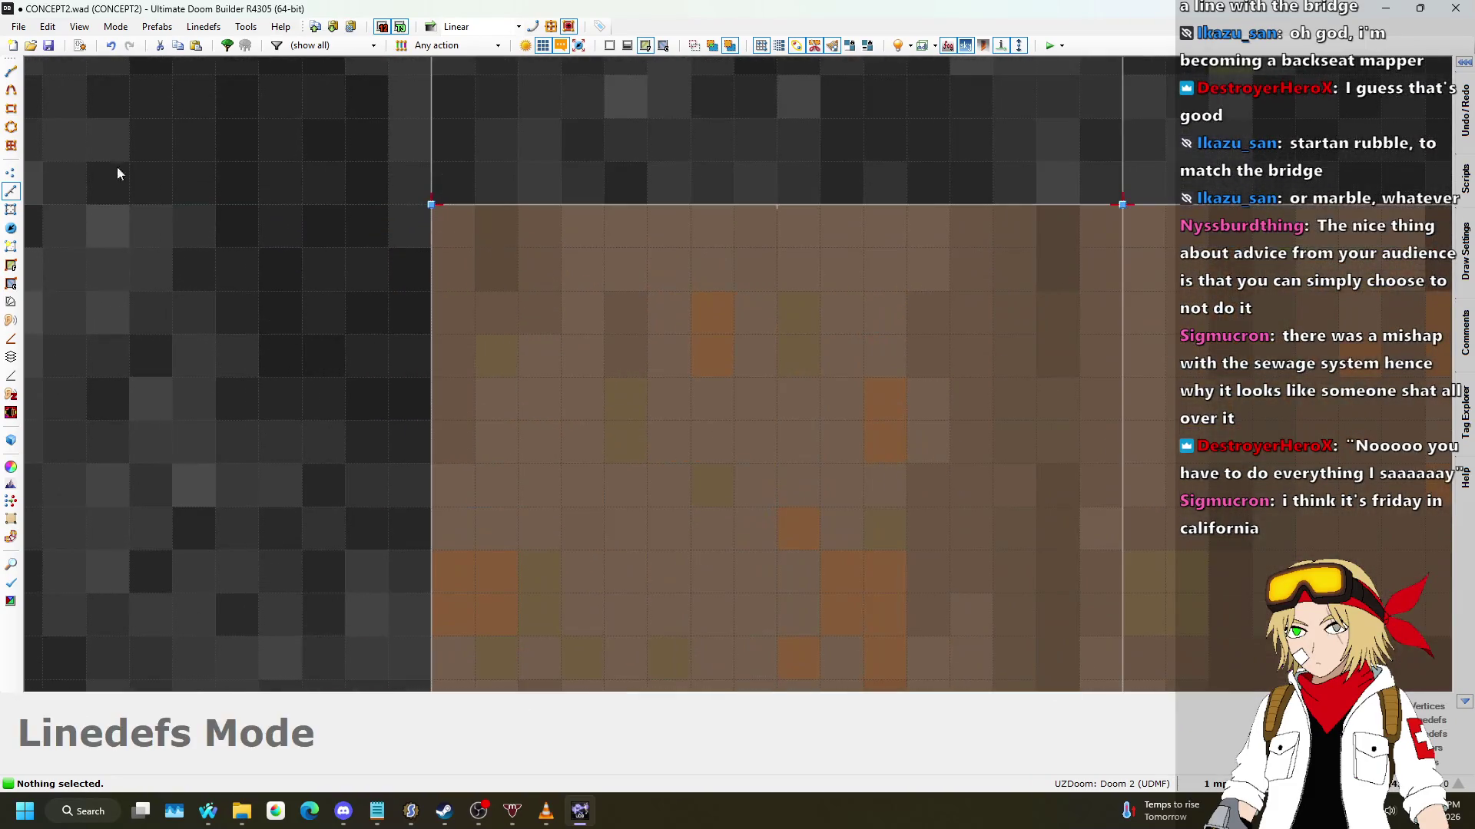
click(1214, 783)
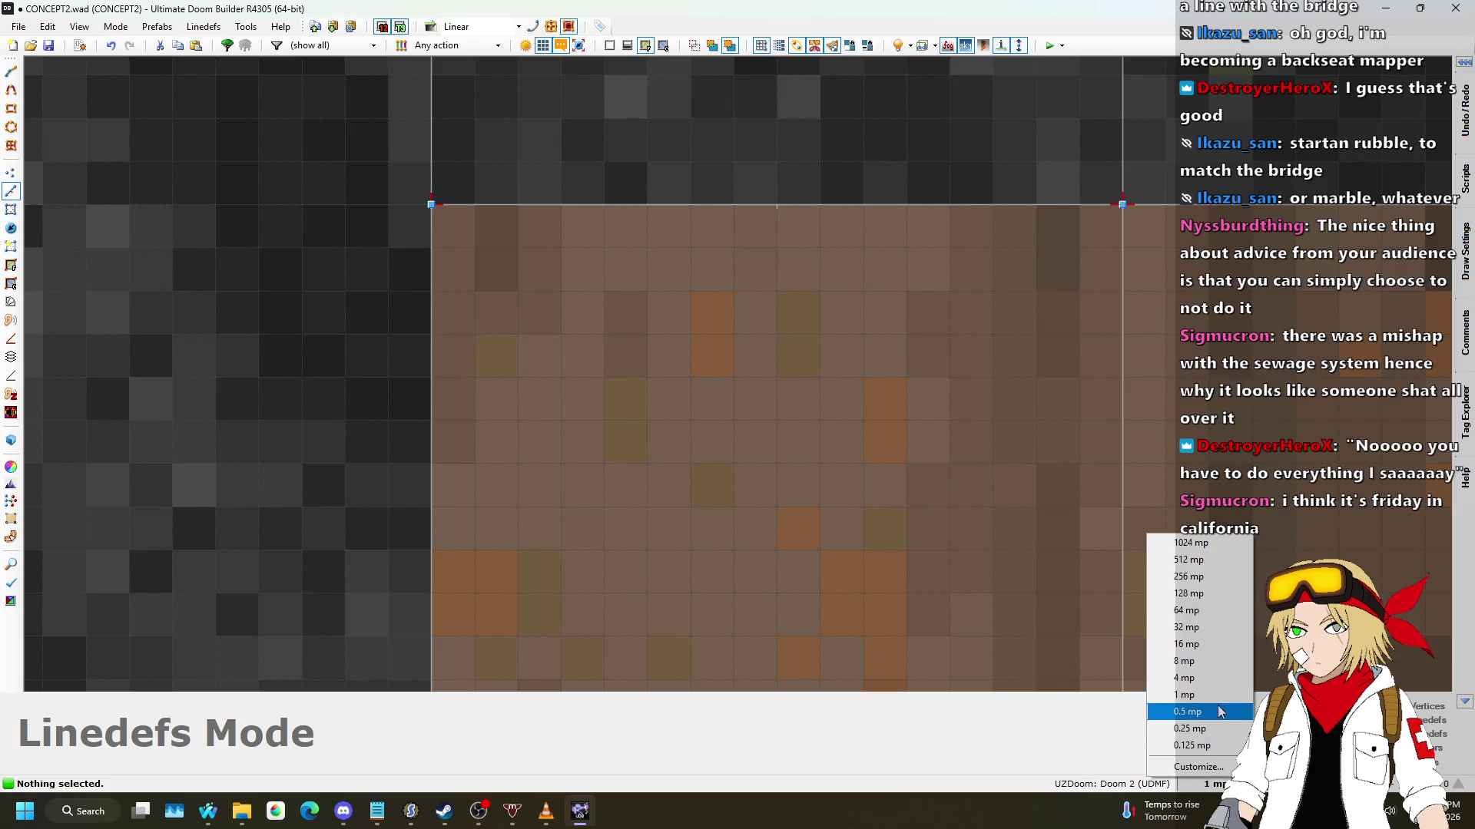
click(1209, 729)
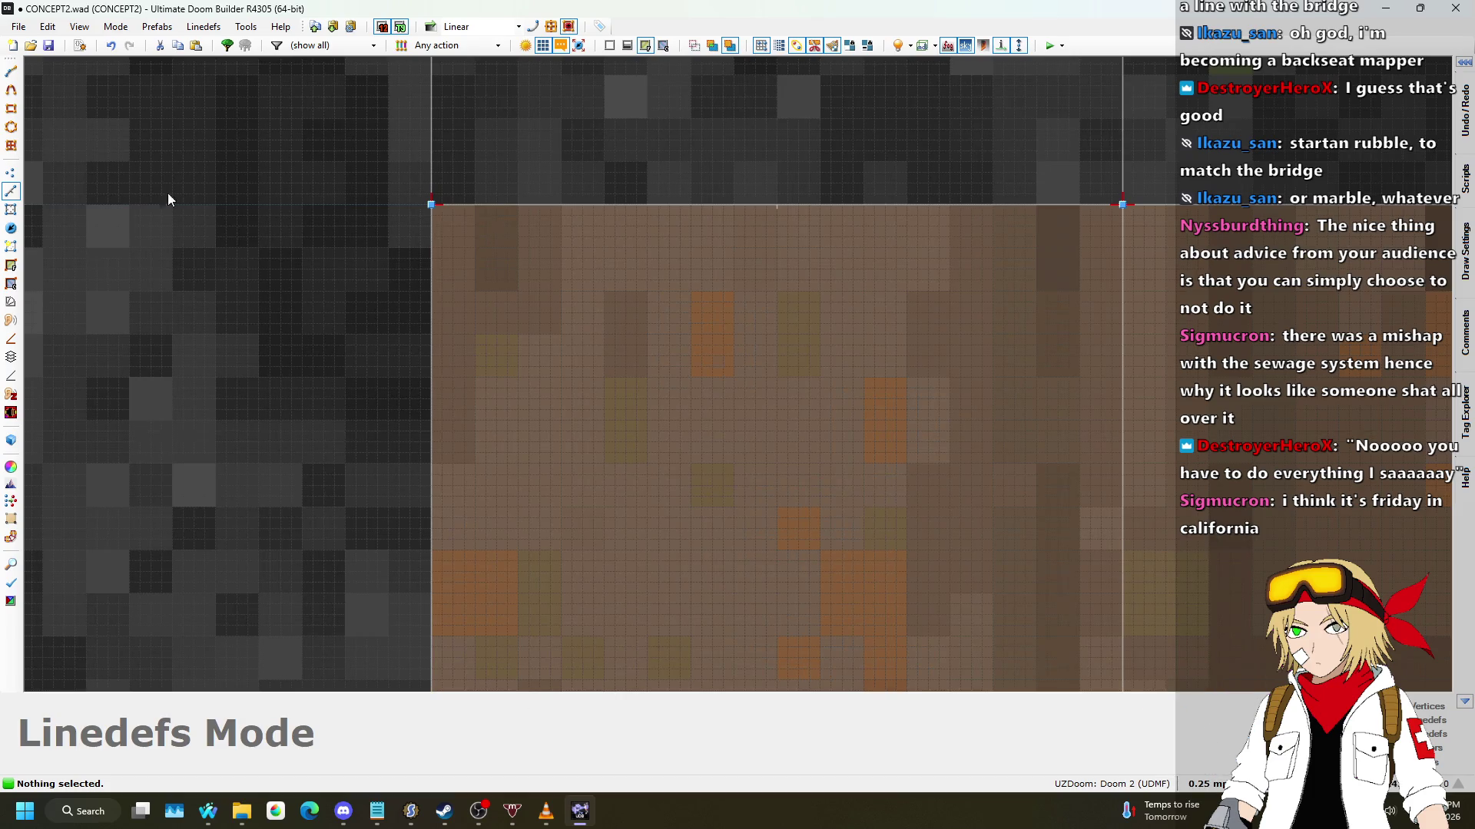
scroll(487, 237, up, 2)
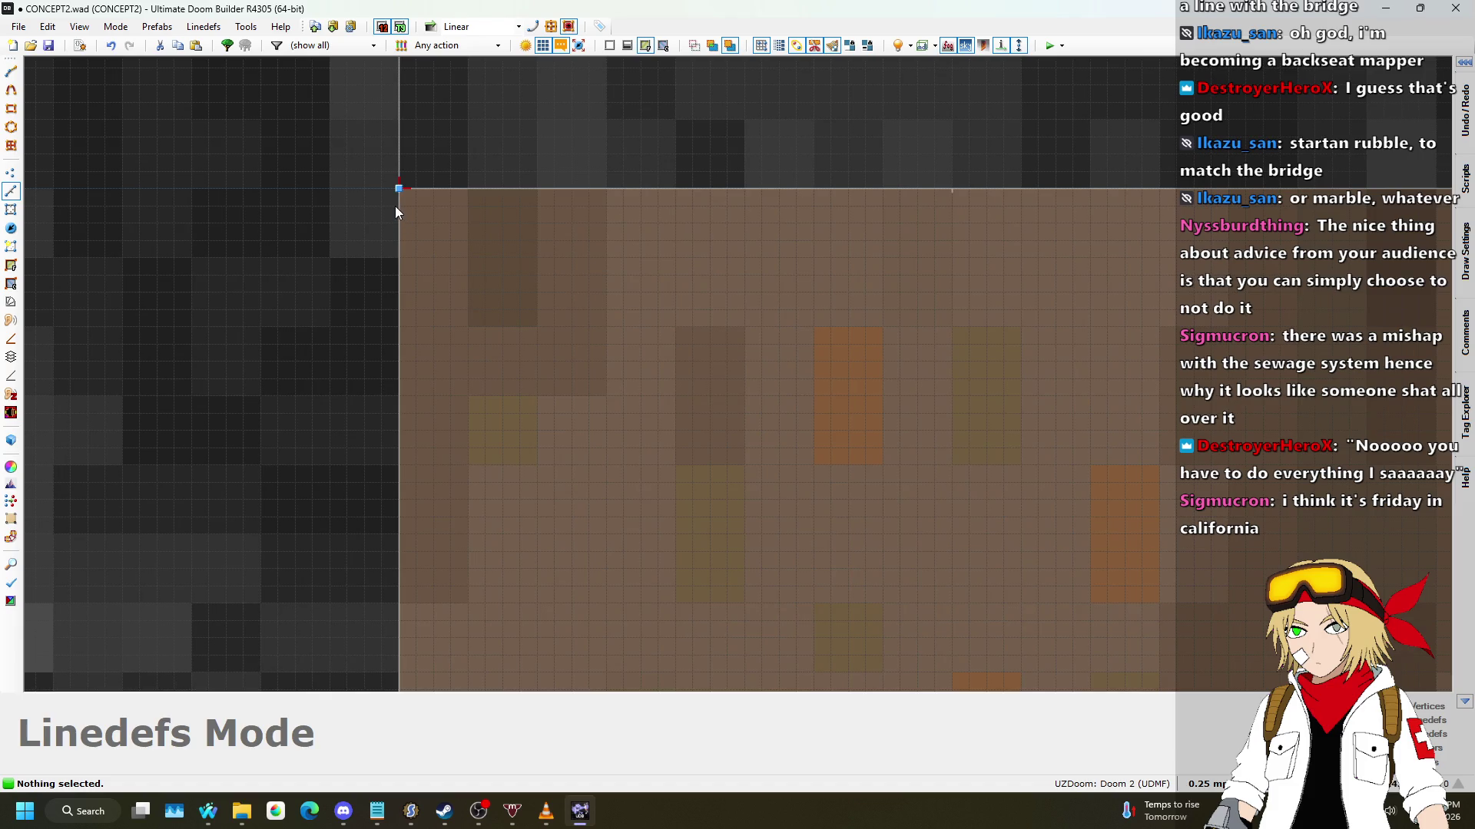
Step: Draw a thin strip along the bridge edge, ending 16 units along
key(Insert)
key(Right)
key(Right)
key(Right)
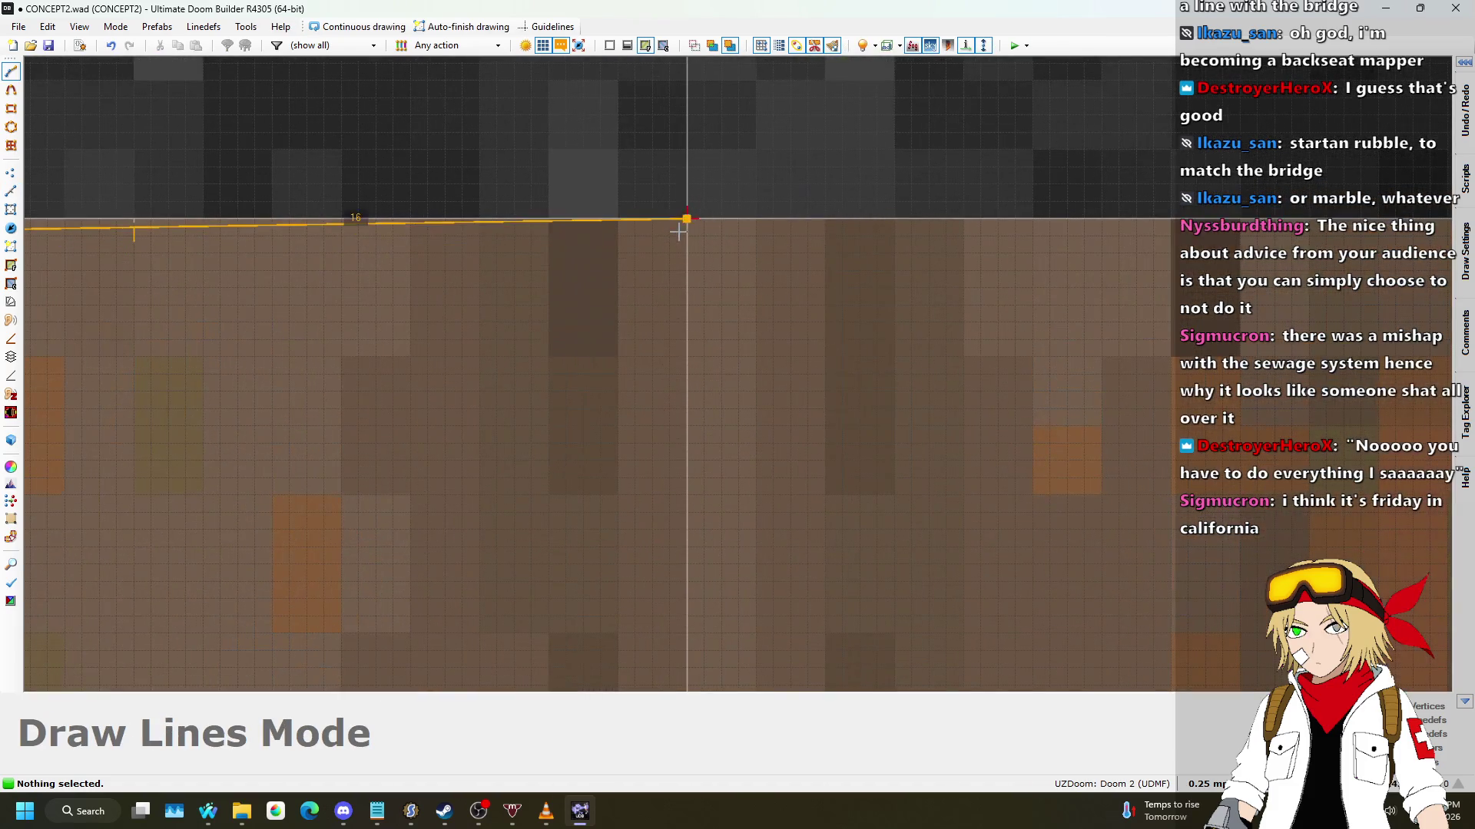
click(687, 219)
key(Left)
key(Left)
key(Left)
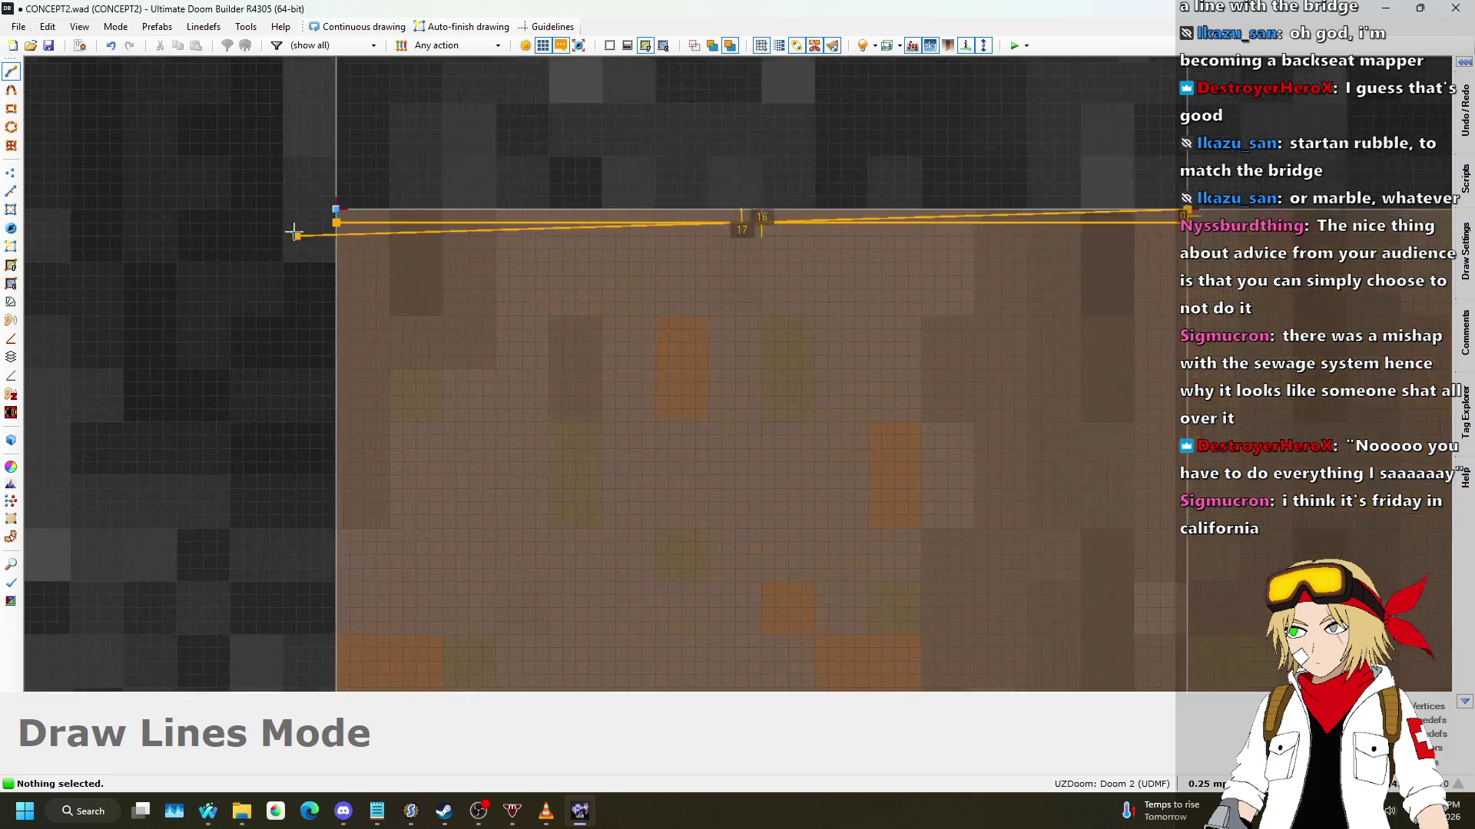
click(348, 222)
scroll(176, 308, down, 5)
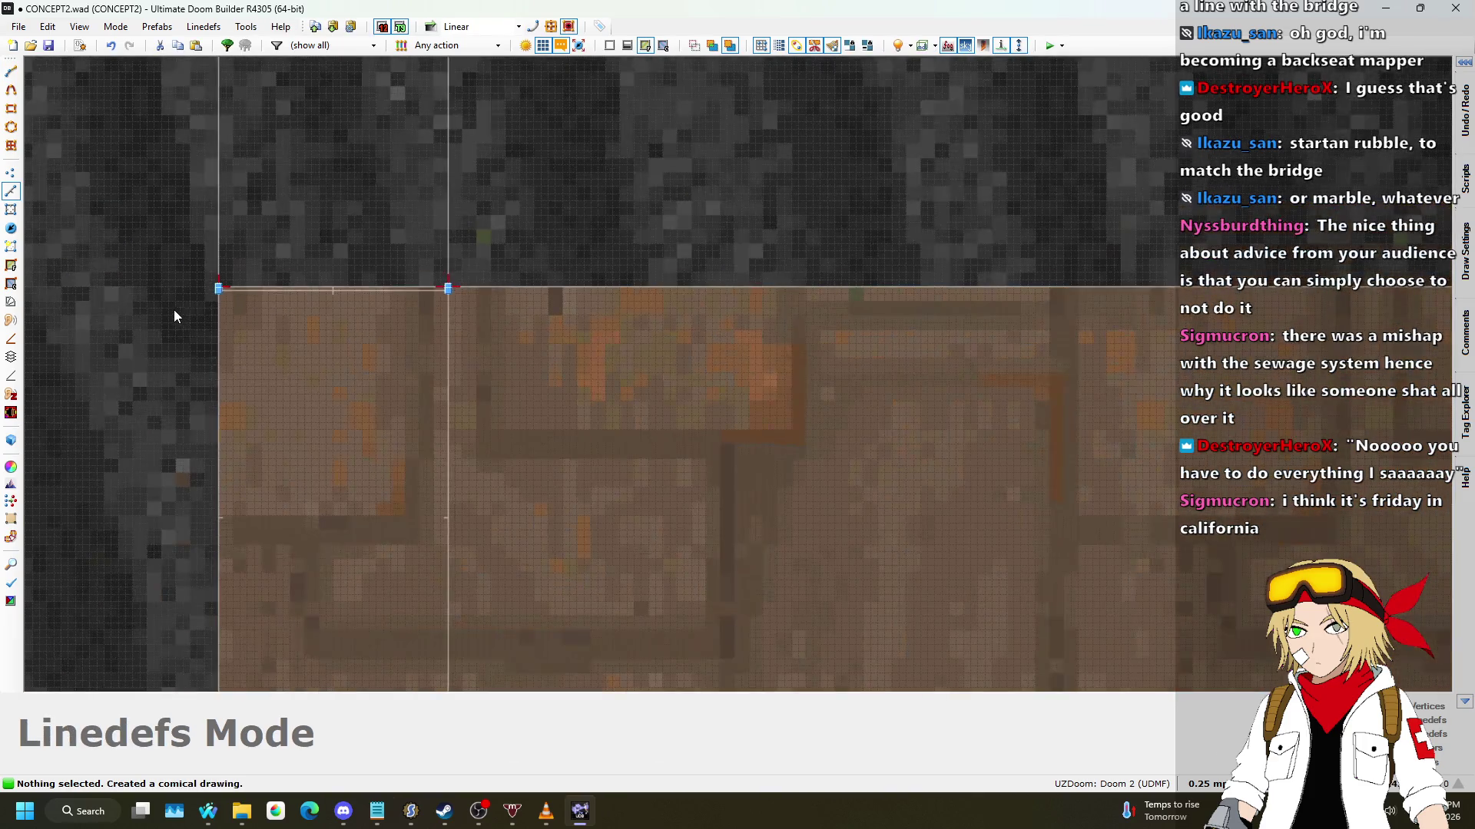
scroll(989, 278, up, 6)
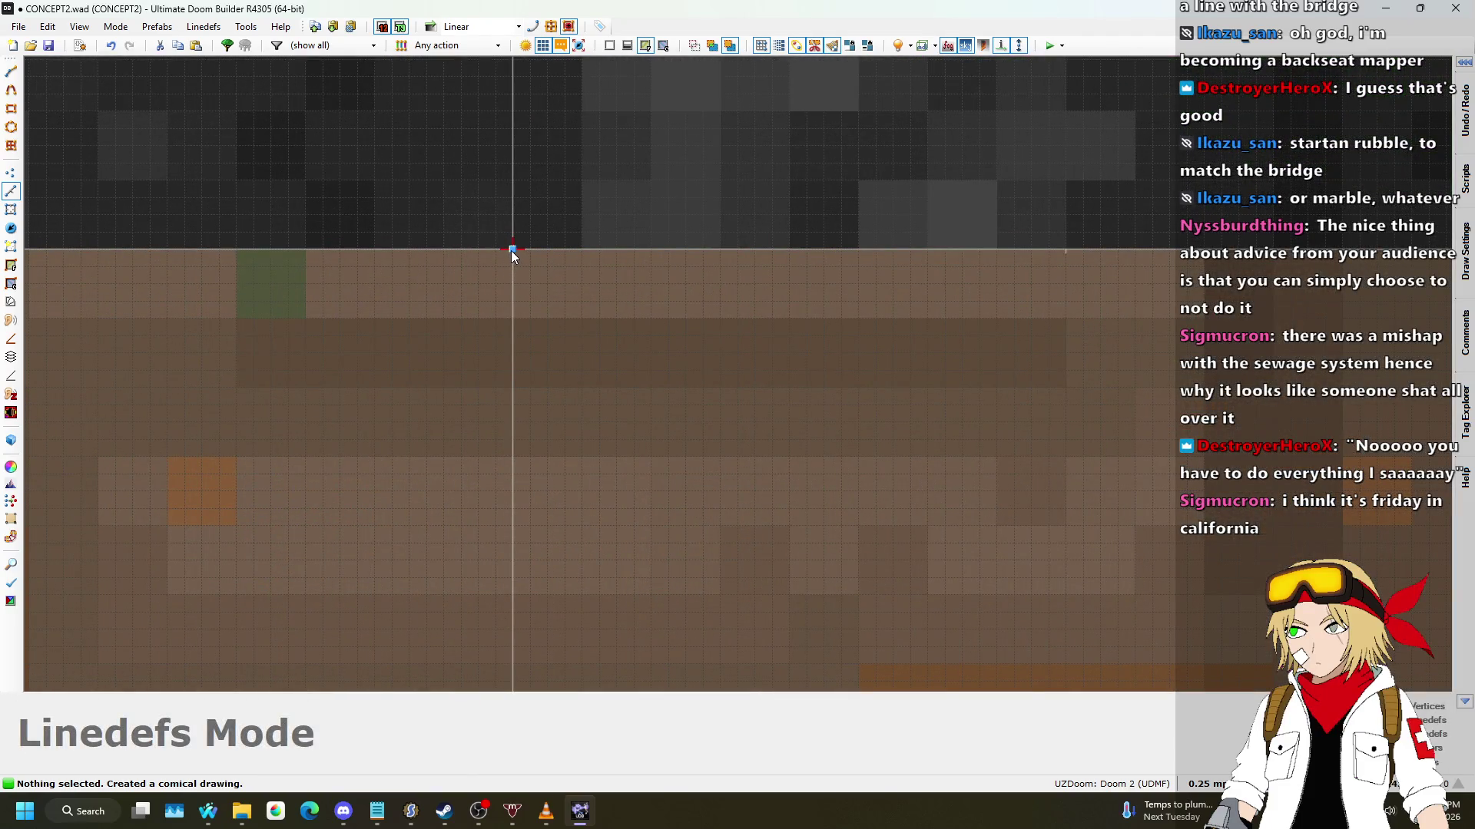
Step: Draw another edge strip on the bridge edge and flip its new line
key(d)
click(510, 253)
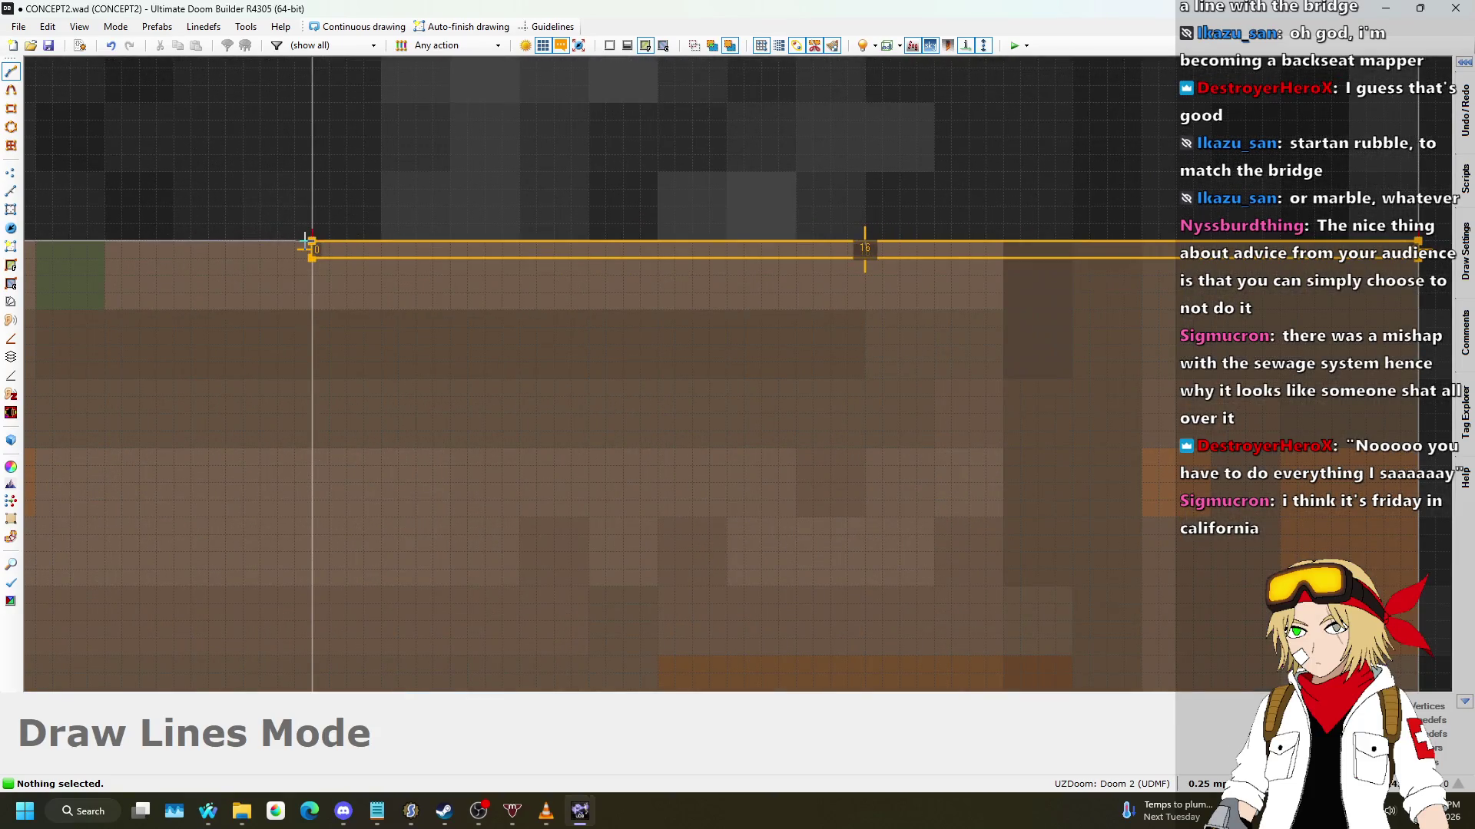
right_click(338, 247)
key(f)
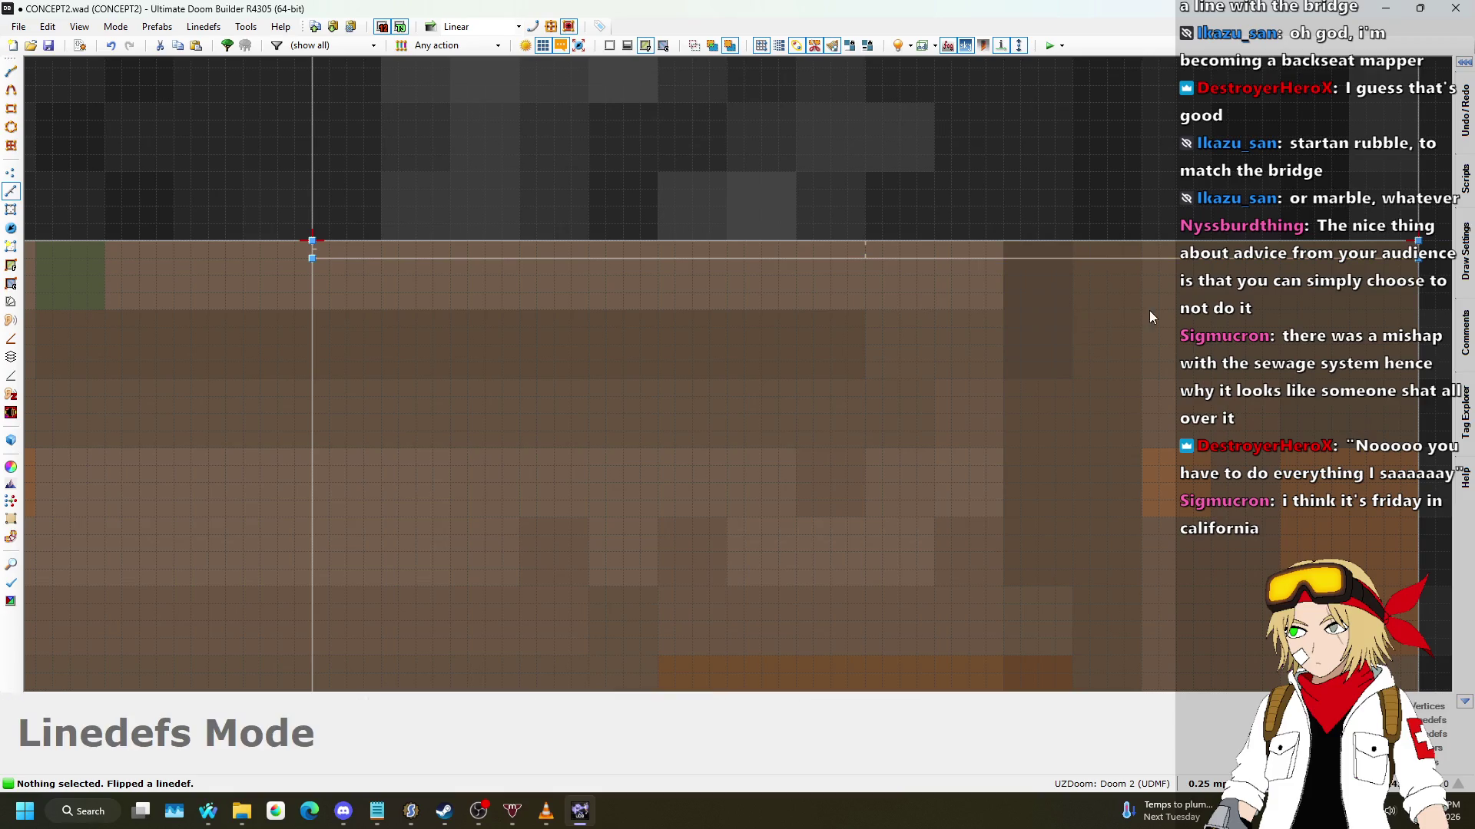
scroll(1215, 339, up, 3)
scroll(288, 372, down, 2)
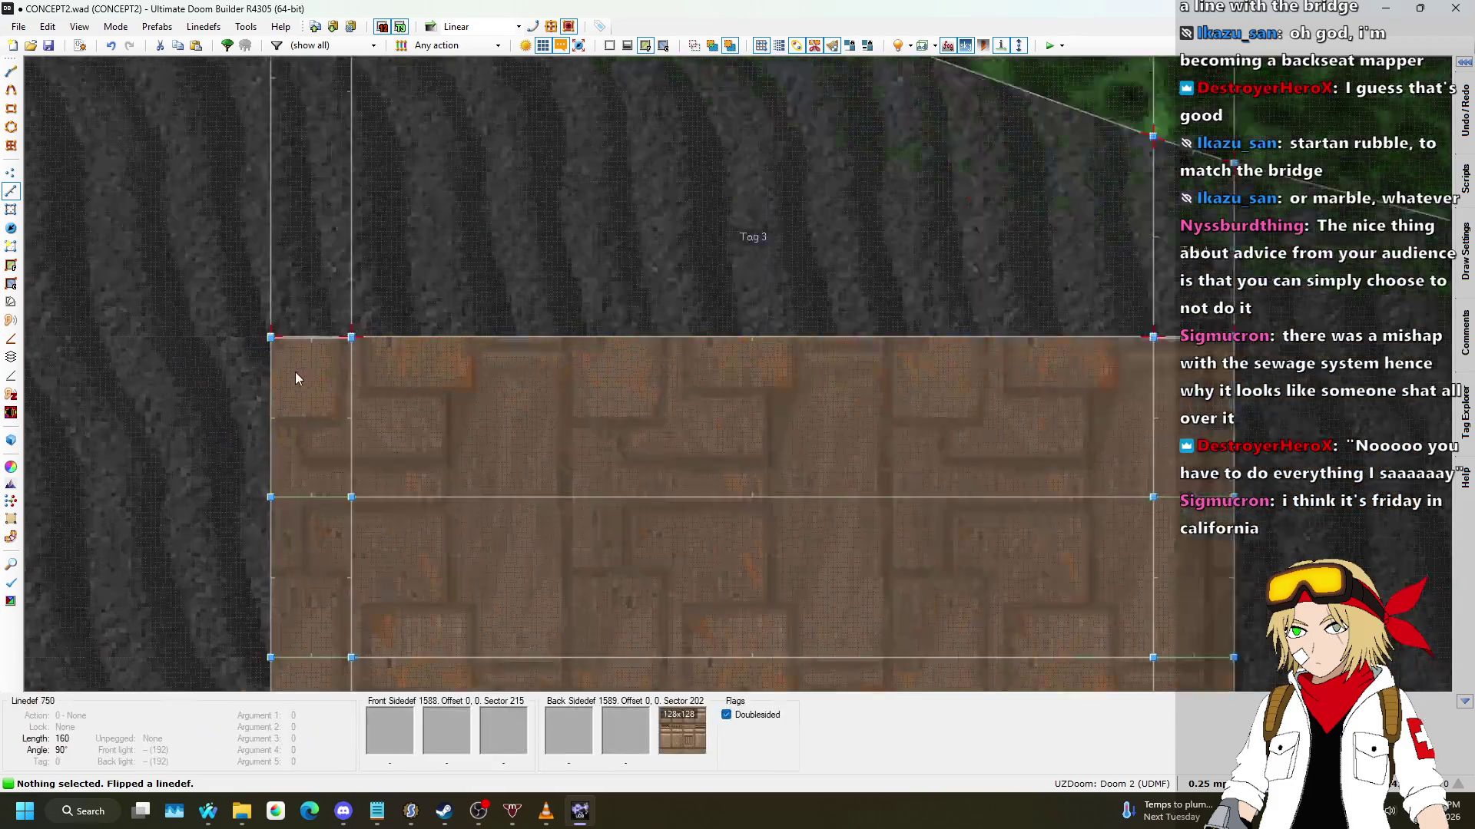
scroll(346, 275, up, 4)
scroll(513, 352, down, 6)
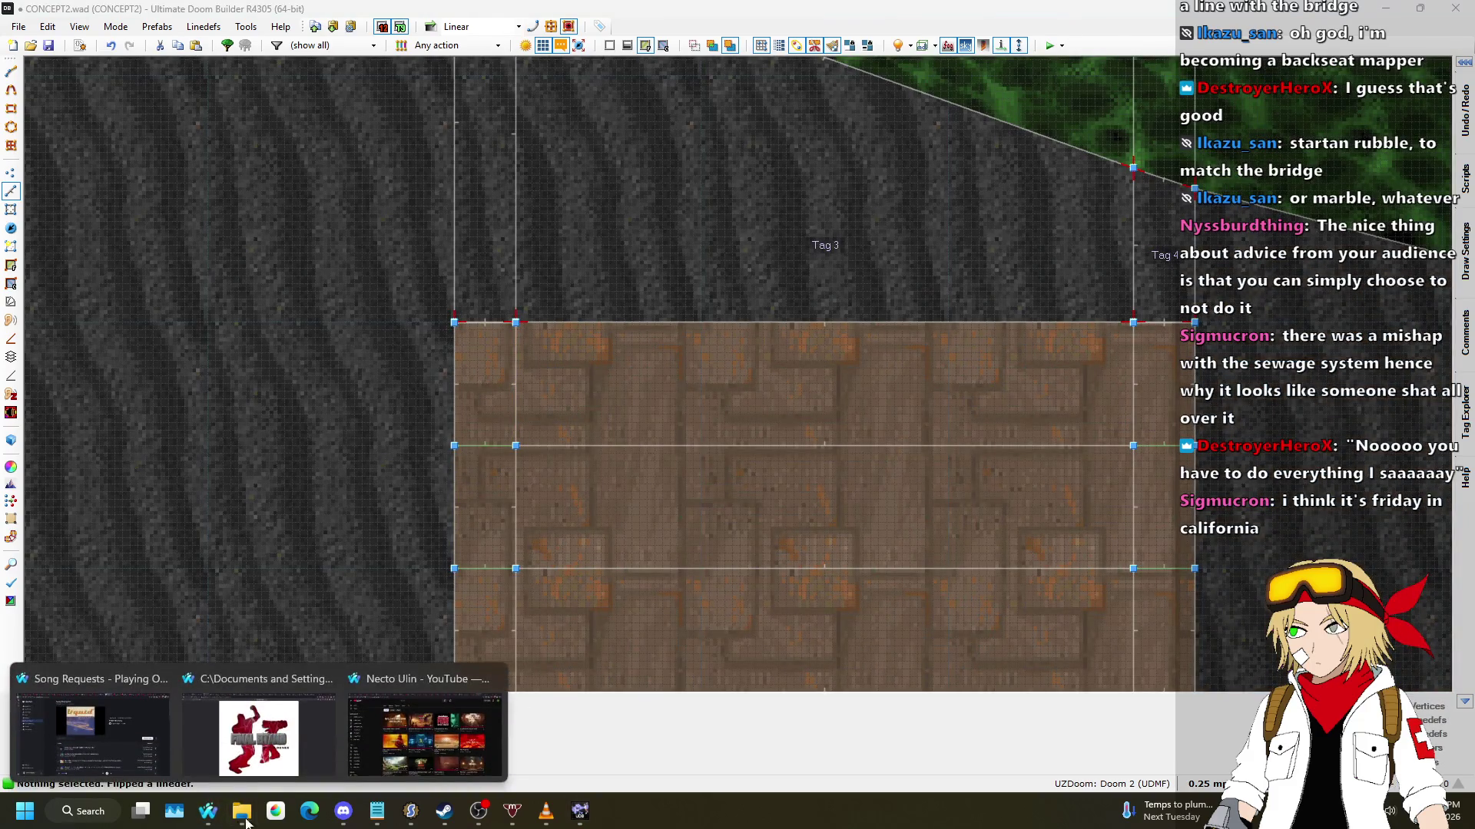
Step: Flip the strip's edge line, then finish the strip at the next bridge corner
click(92, 724)
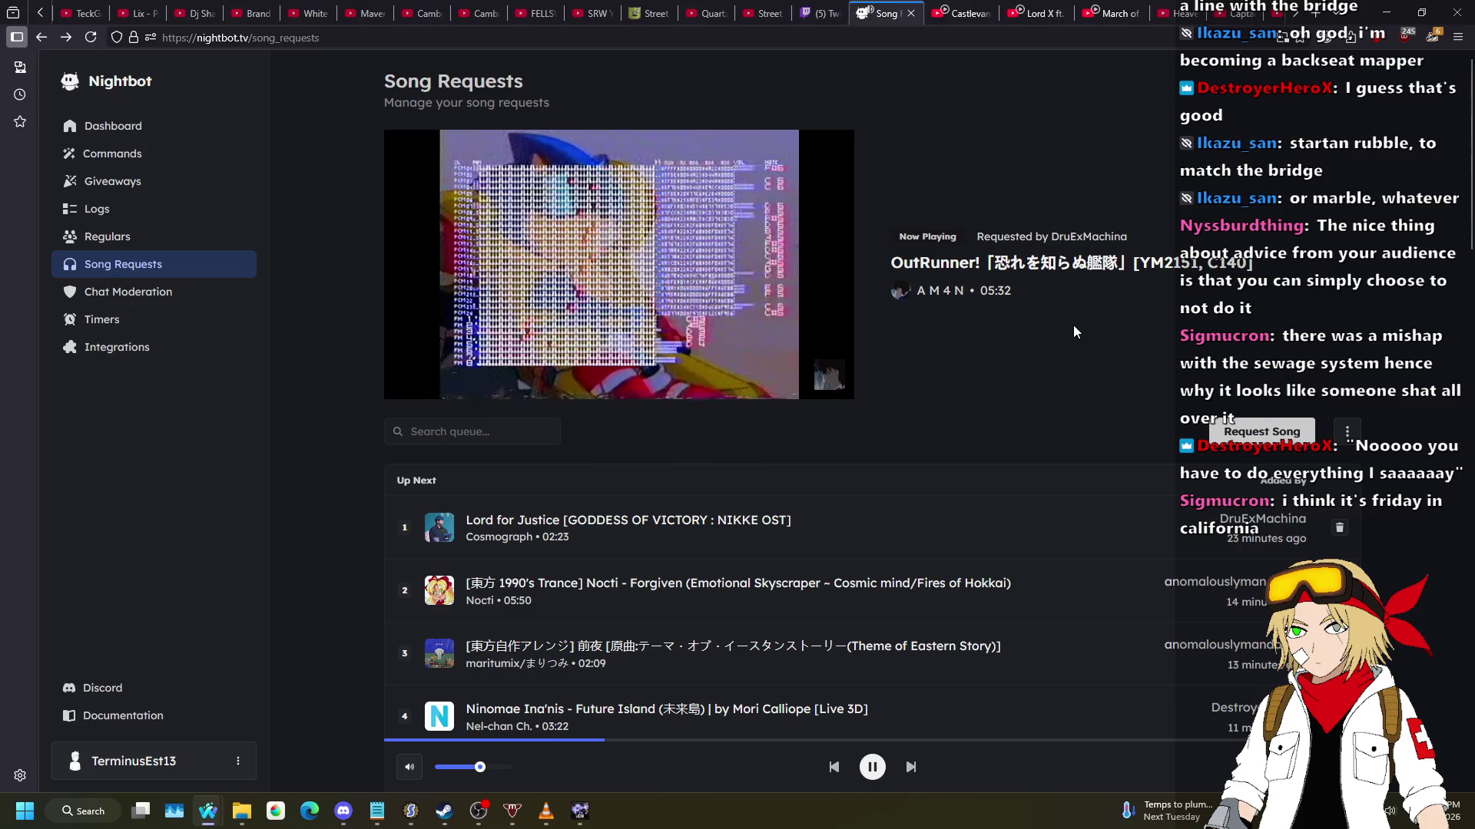
key(alt+Tab)
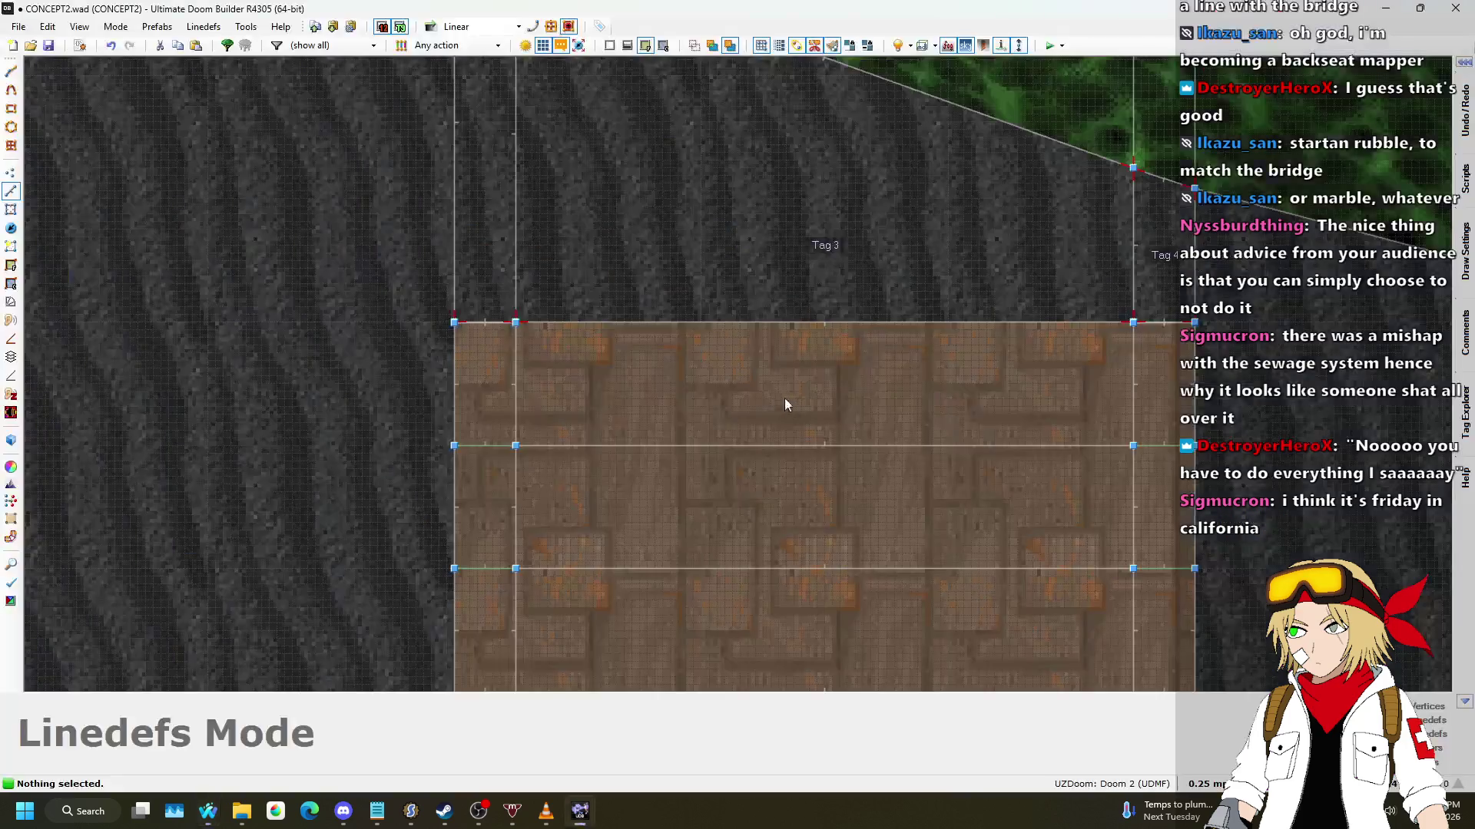
scroll(489, 330, up, 7)
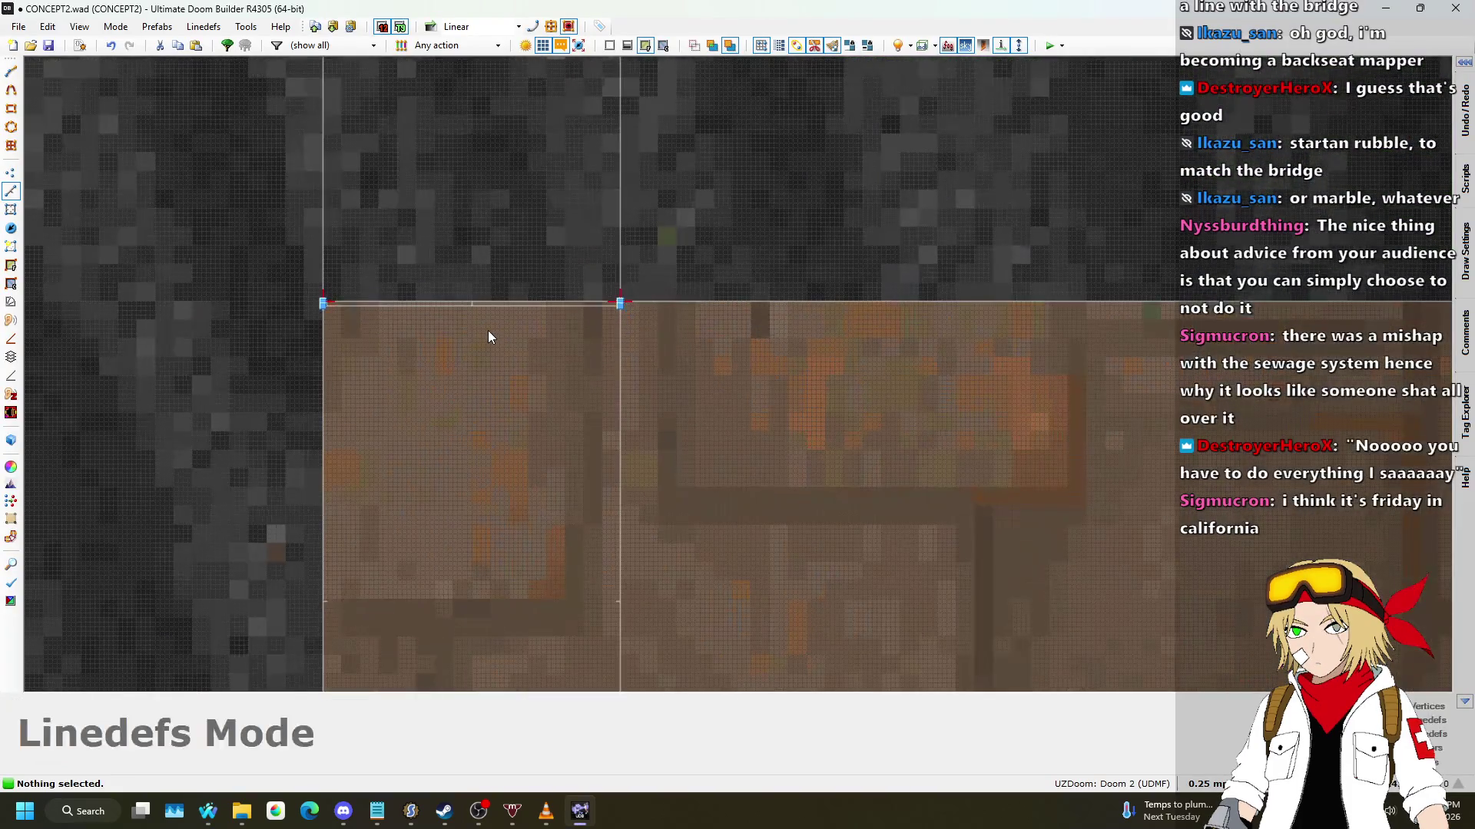
key(f)
scroll(460, 321, up, 5)
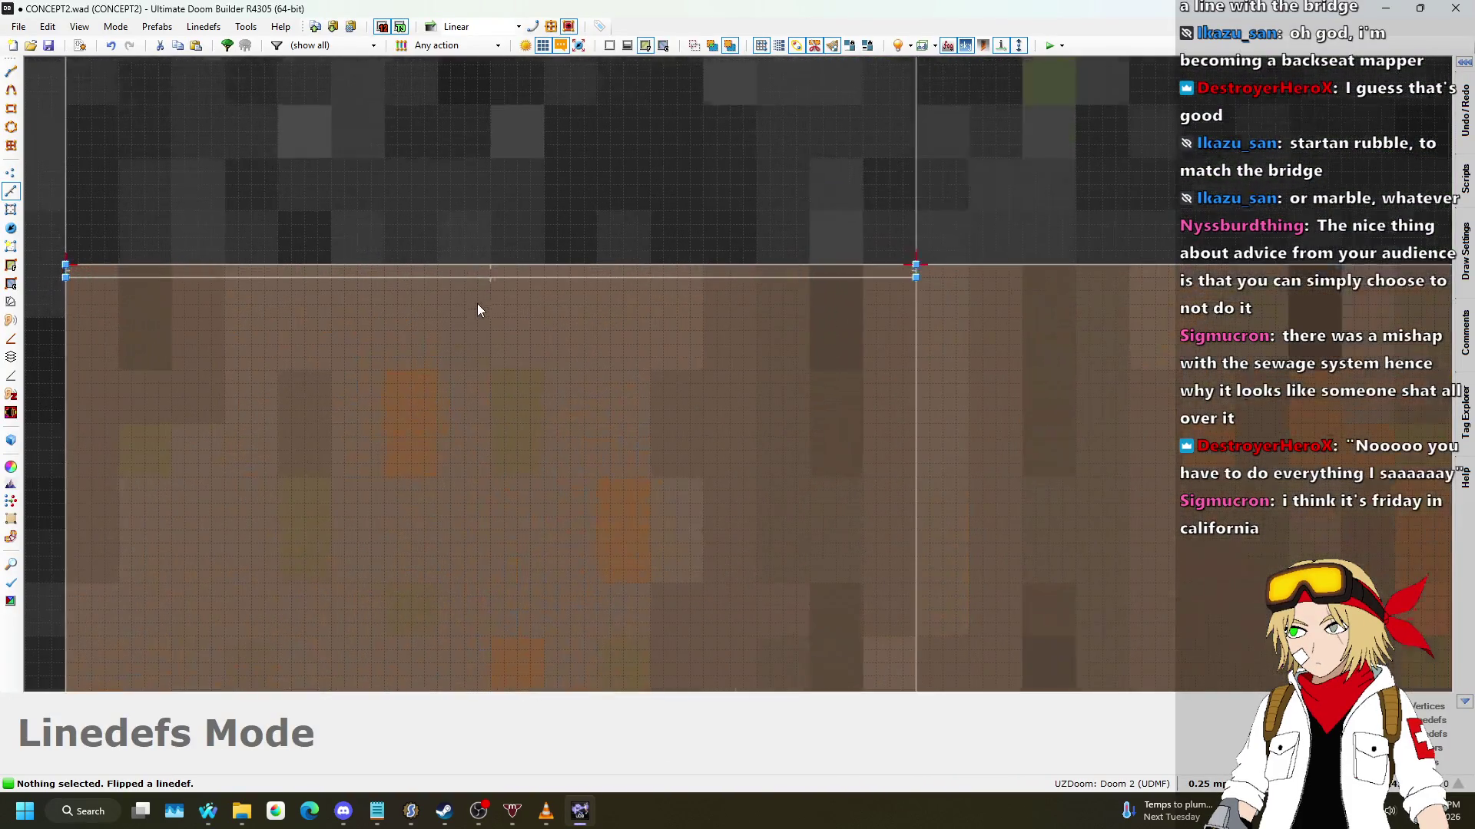
scroll(214, 327, down, 8)
drag(214, 327, 902, 306)
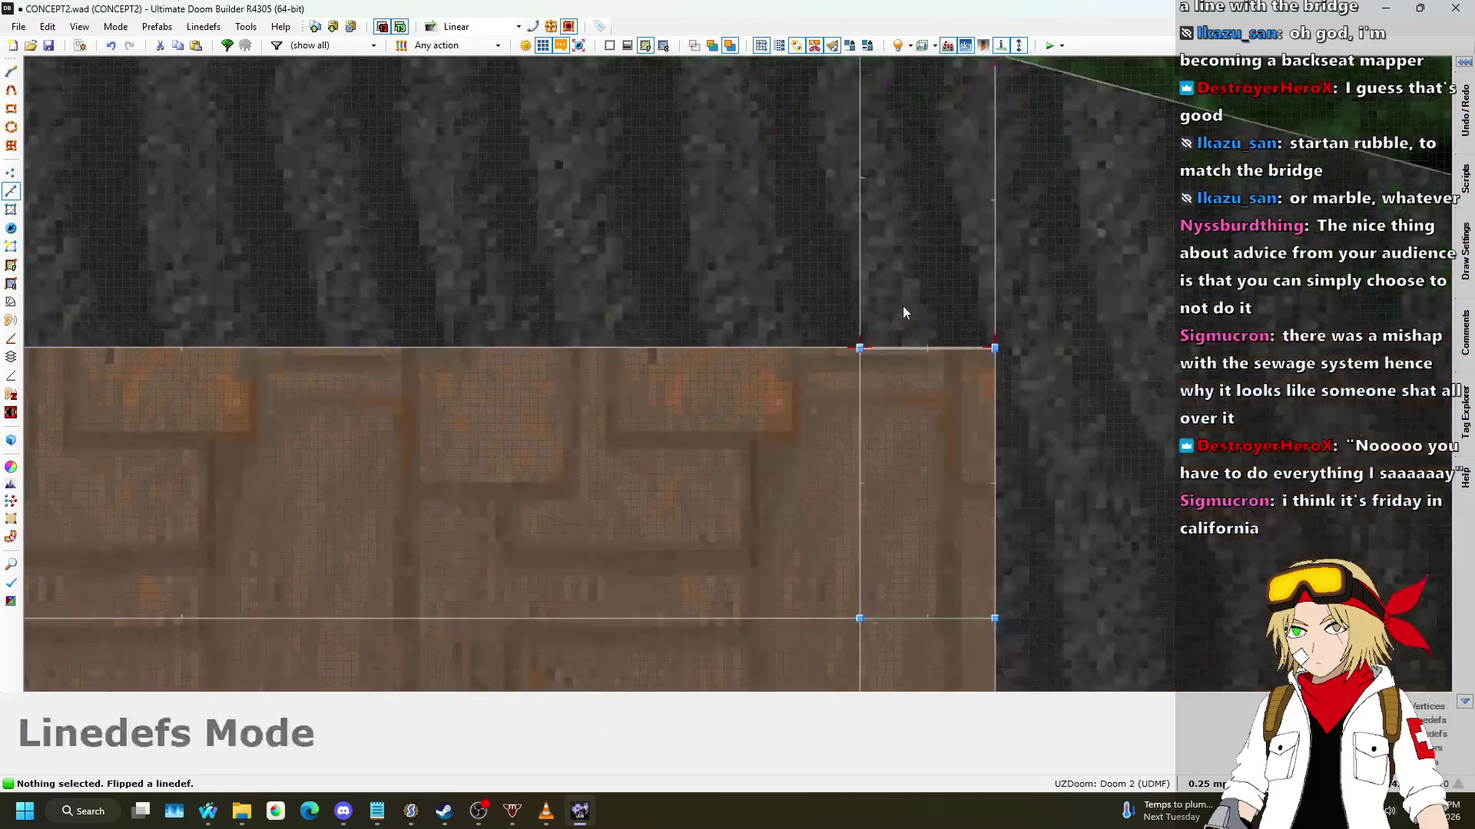
scroll(942, 361, up, 6)
scroll(941, 367, up, 3)
scroll(1066, 388, down, 10)
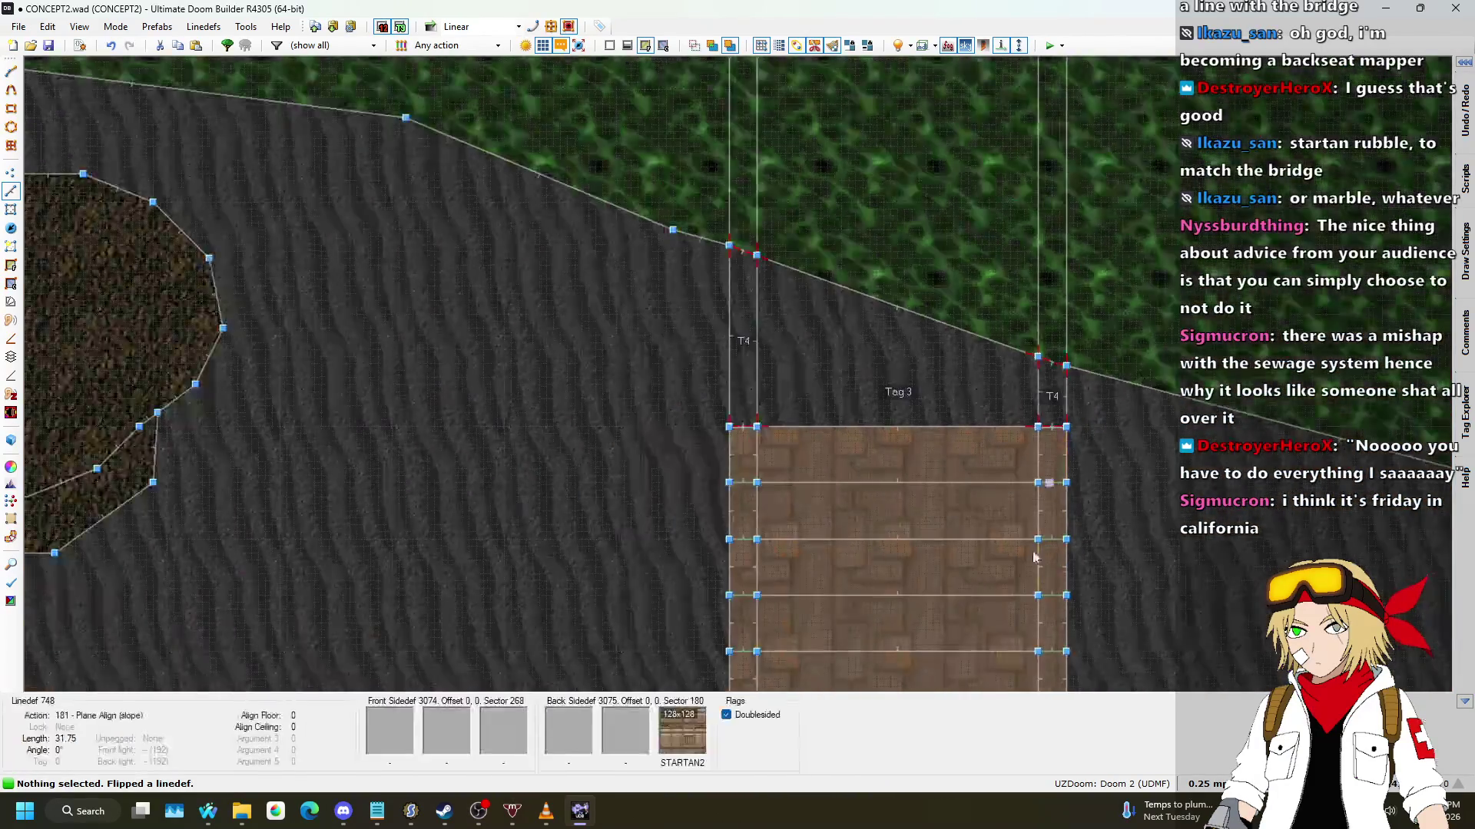
scroll(882, 461, up, 10)
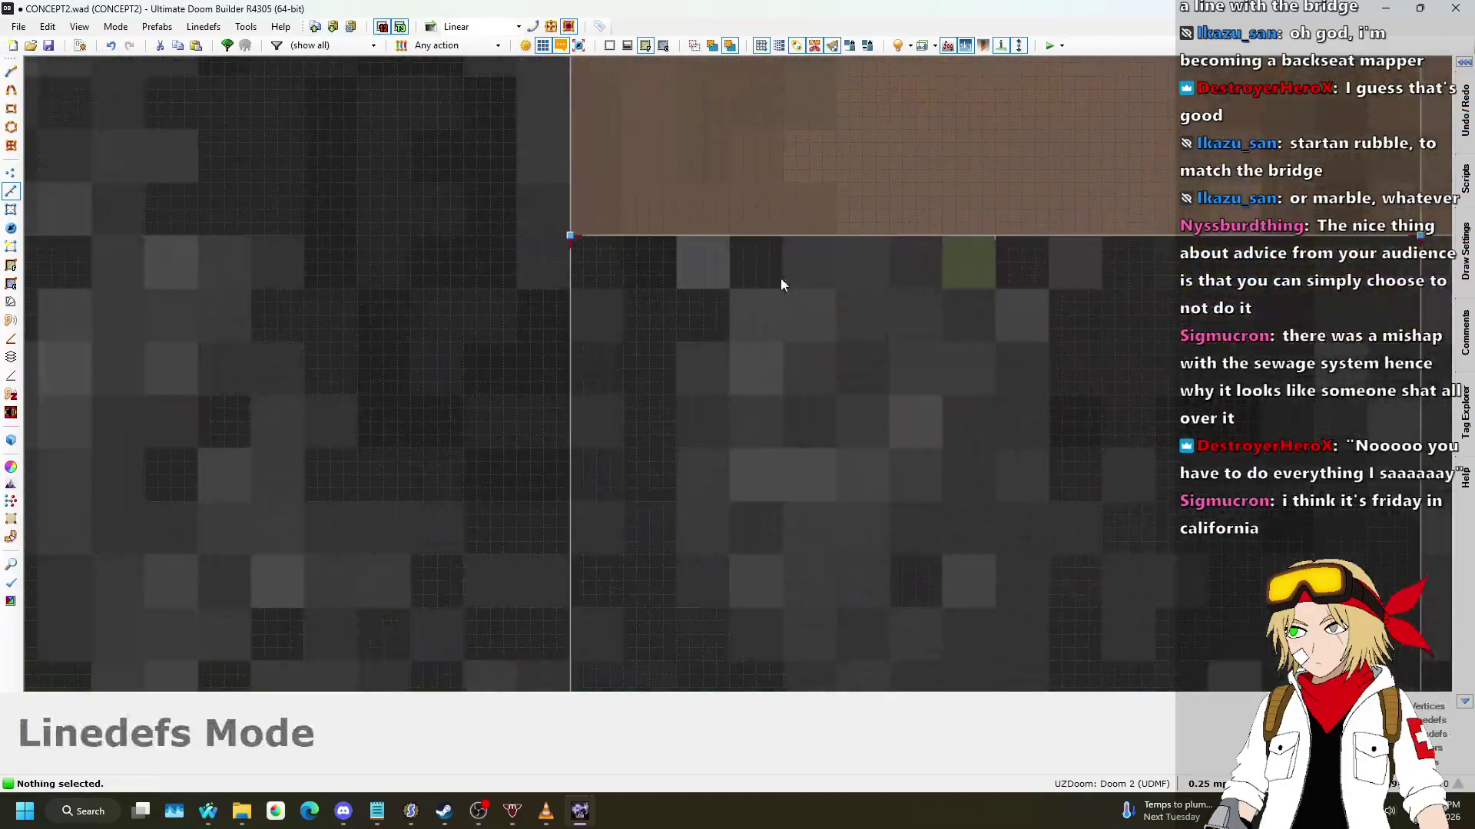
drag(493, 293, 477, 341)
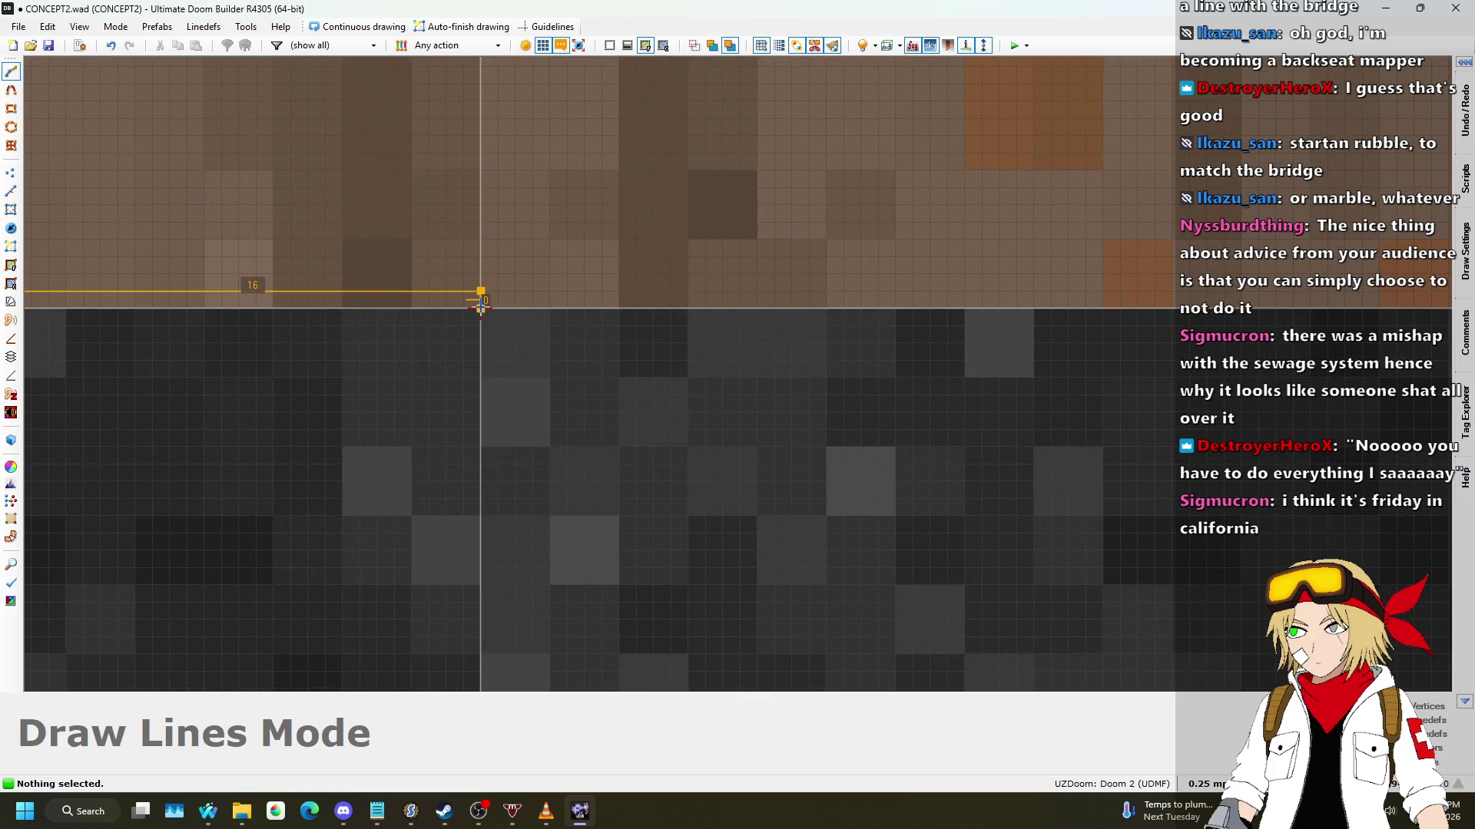
click(480, 308)
Step: Place the next point of a new edge strip beside the bridge
scroll(480, 308, down, 3)
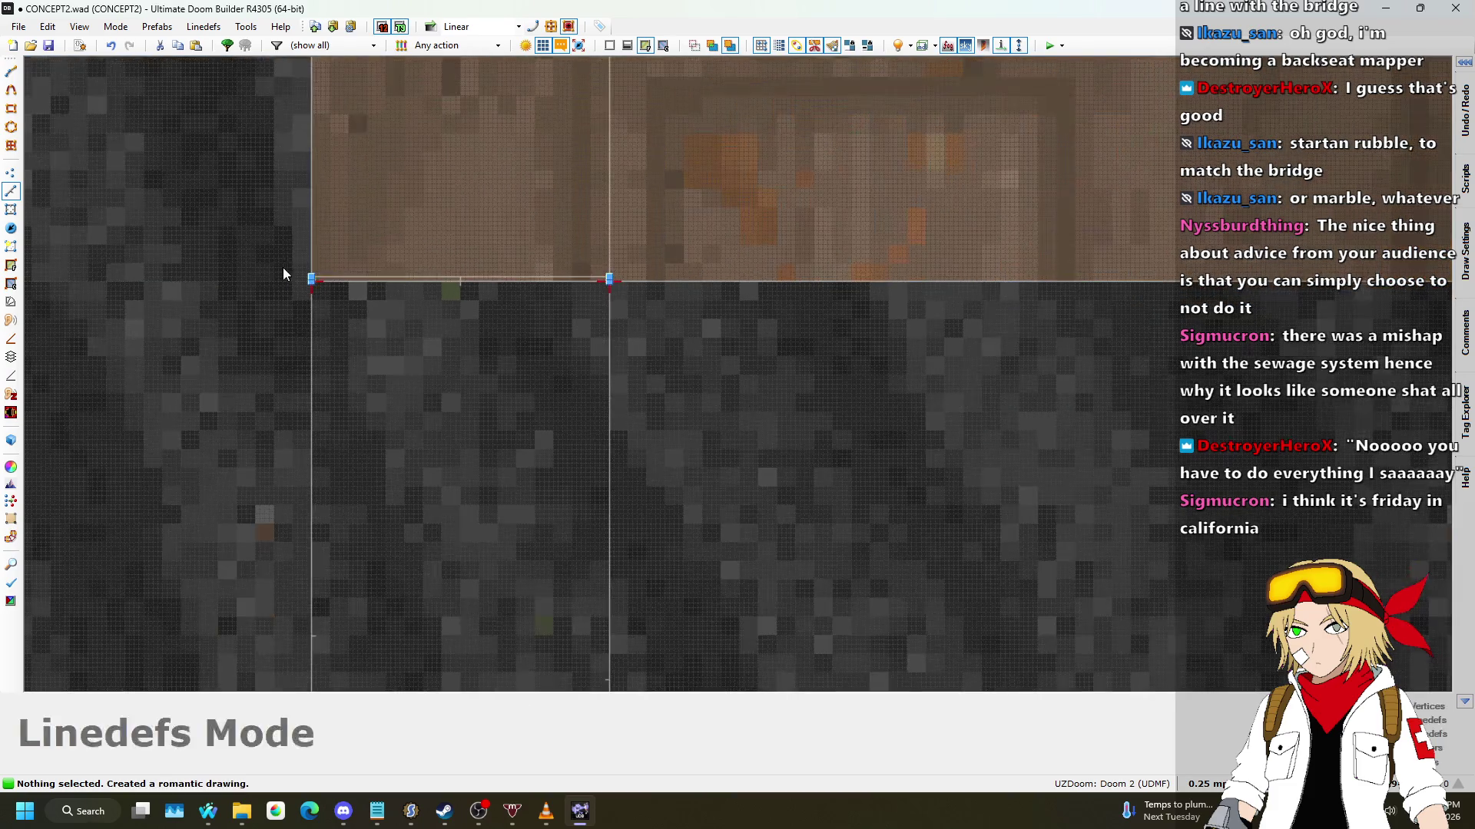
scroll(287, 273, up, 2)
scroll(260, 275, up, 5)
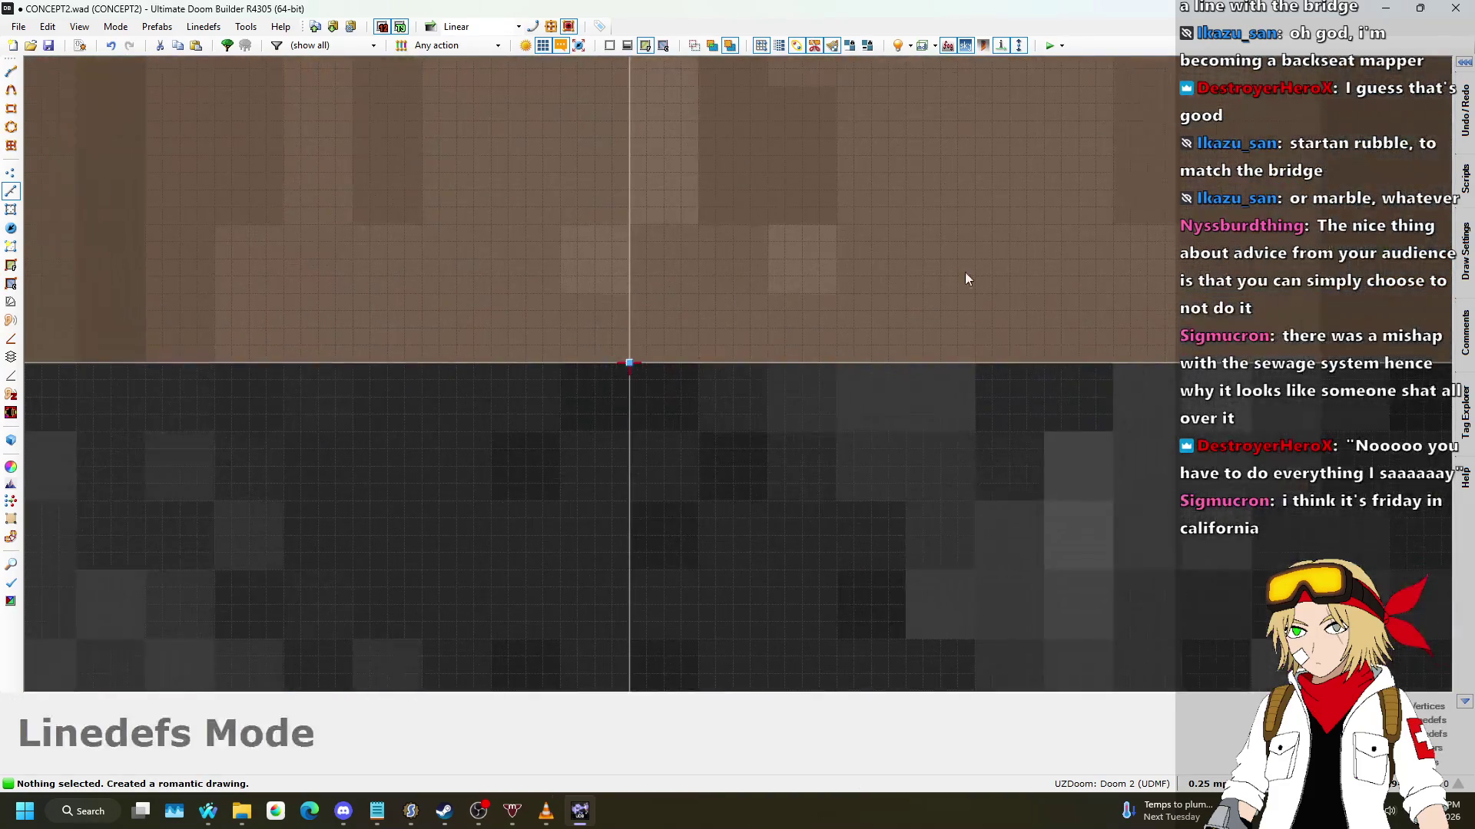
click(629, 344)
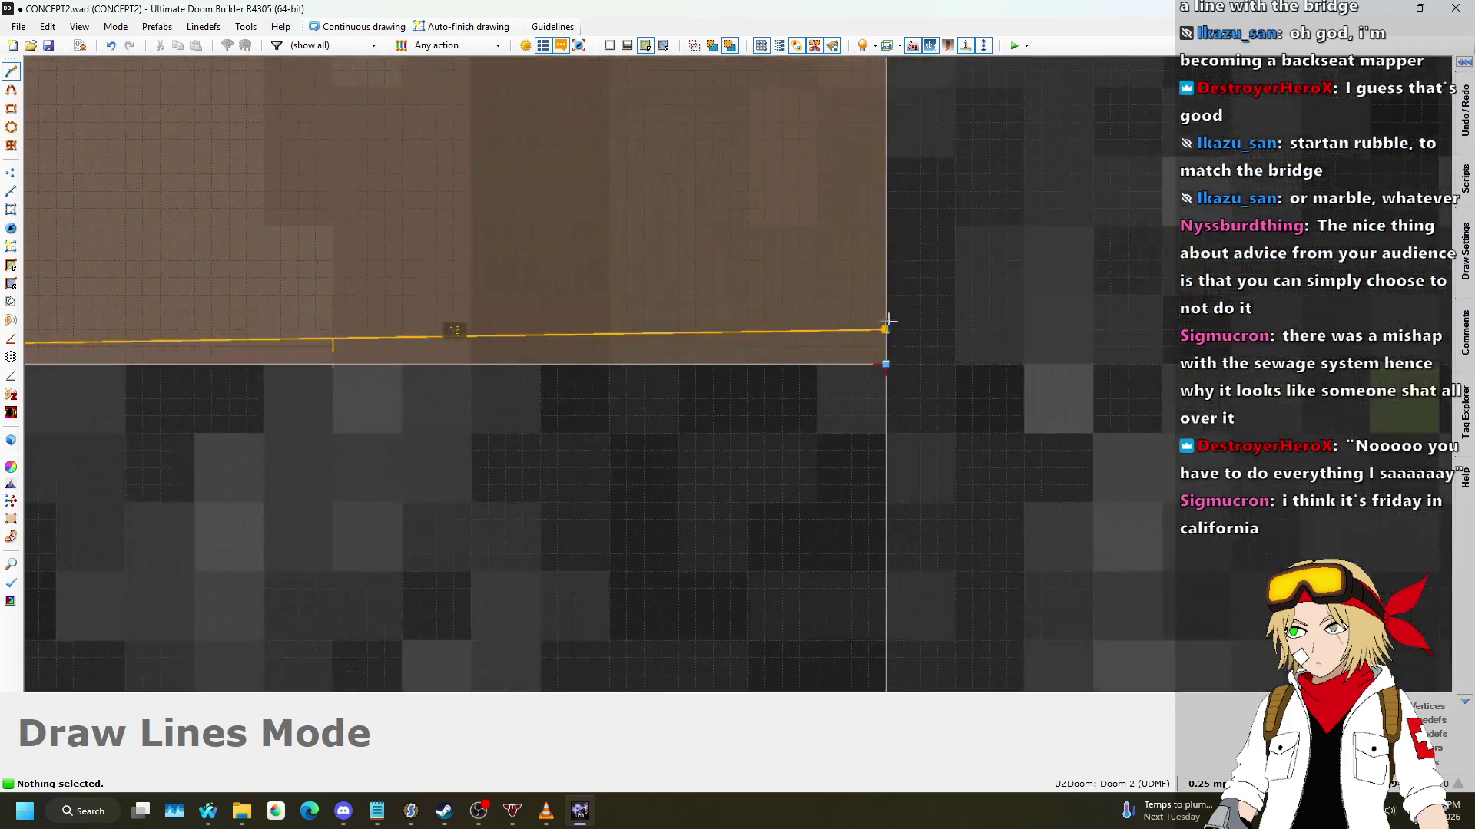
scroll(1020, 149, down, 5)
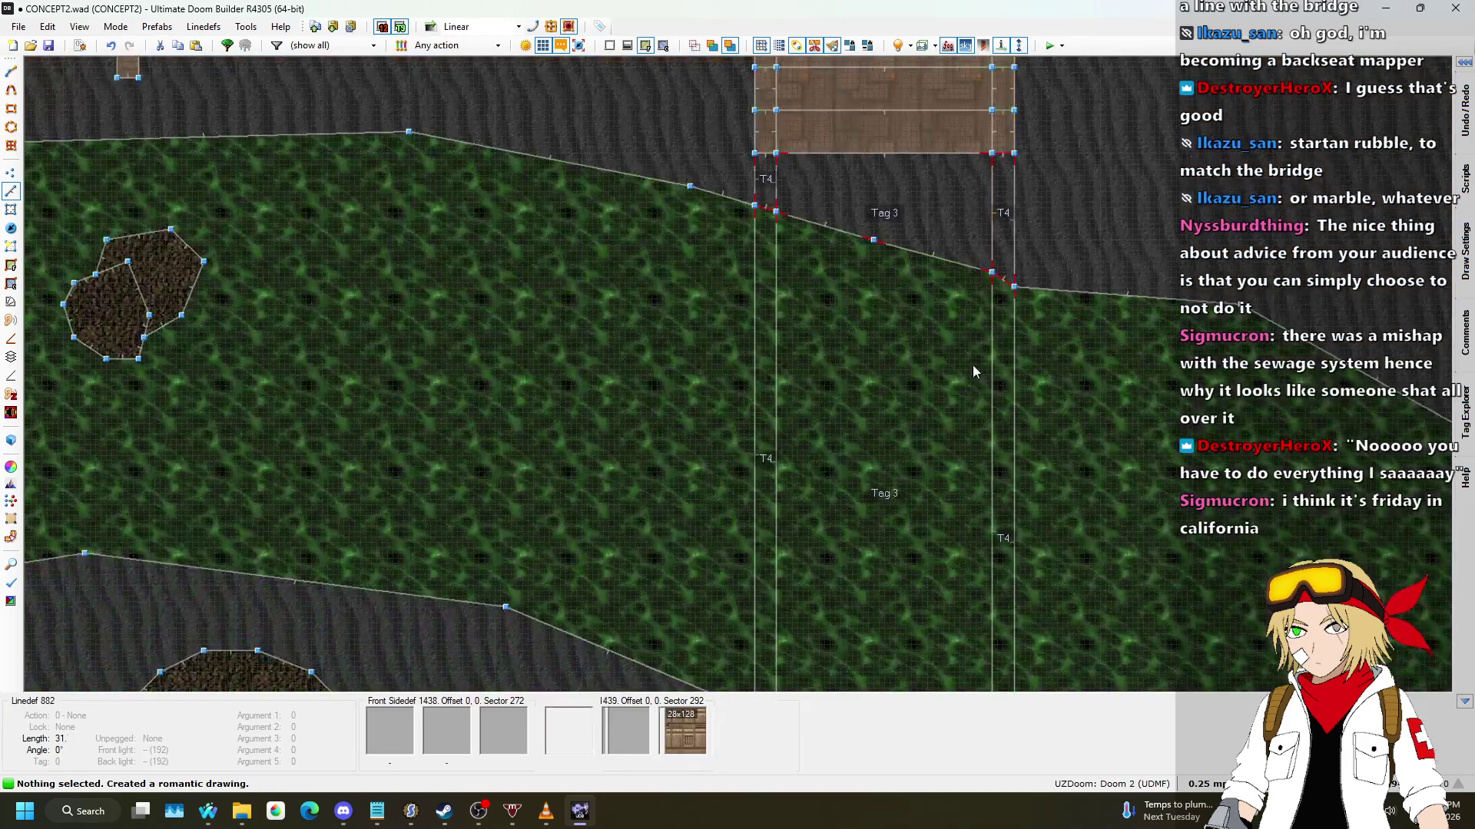
scroll(1034, 352, up, 3)
scroll(1034, 353, up, 4)
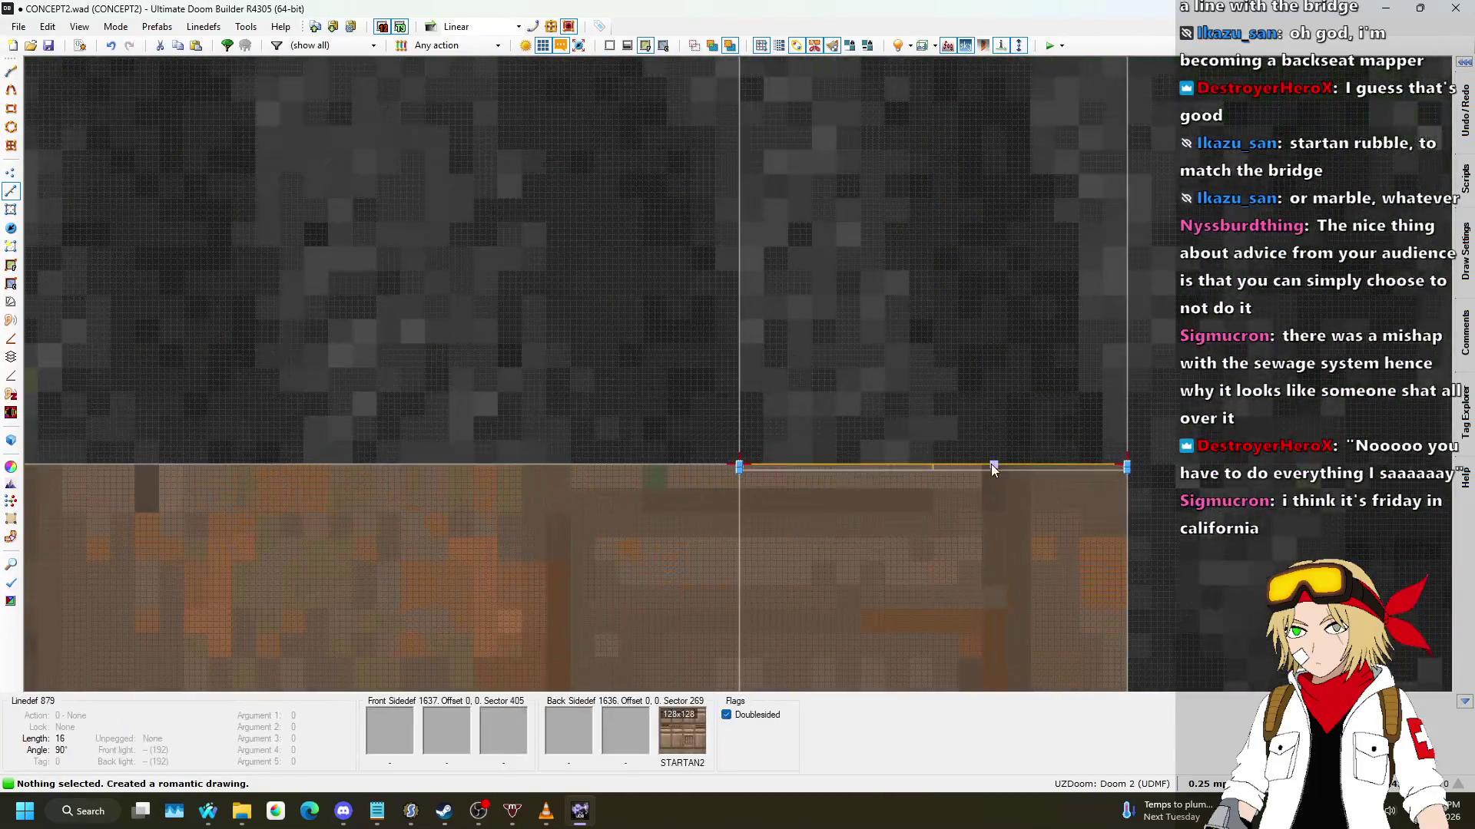
Step: In Linedefs mode, flip the new edge lines, including the bridge's top-right edge
key(l)
scroll(864, 542, up, 2)
key(f)
scroll(535, 400, up, 3)
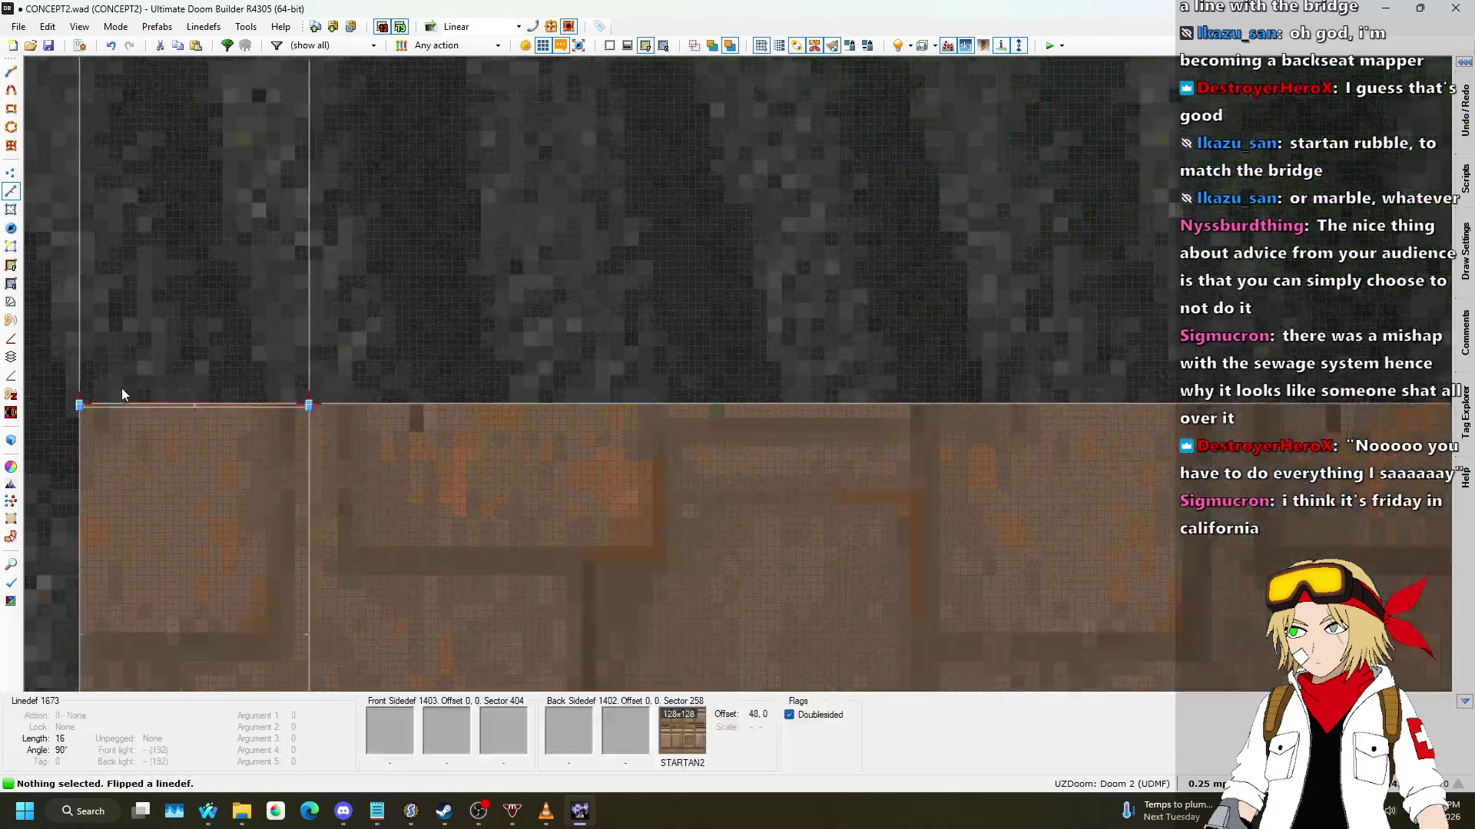
scroll(315, 417, down, 6)
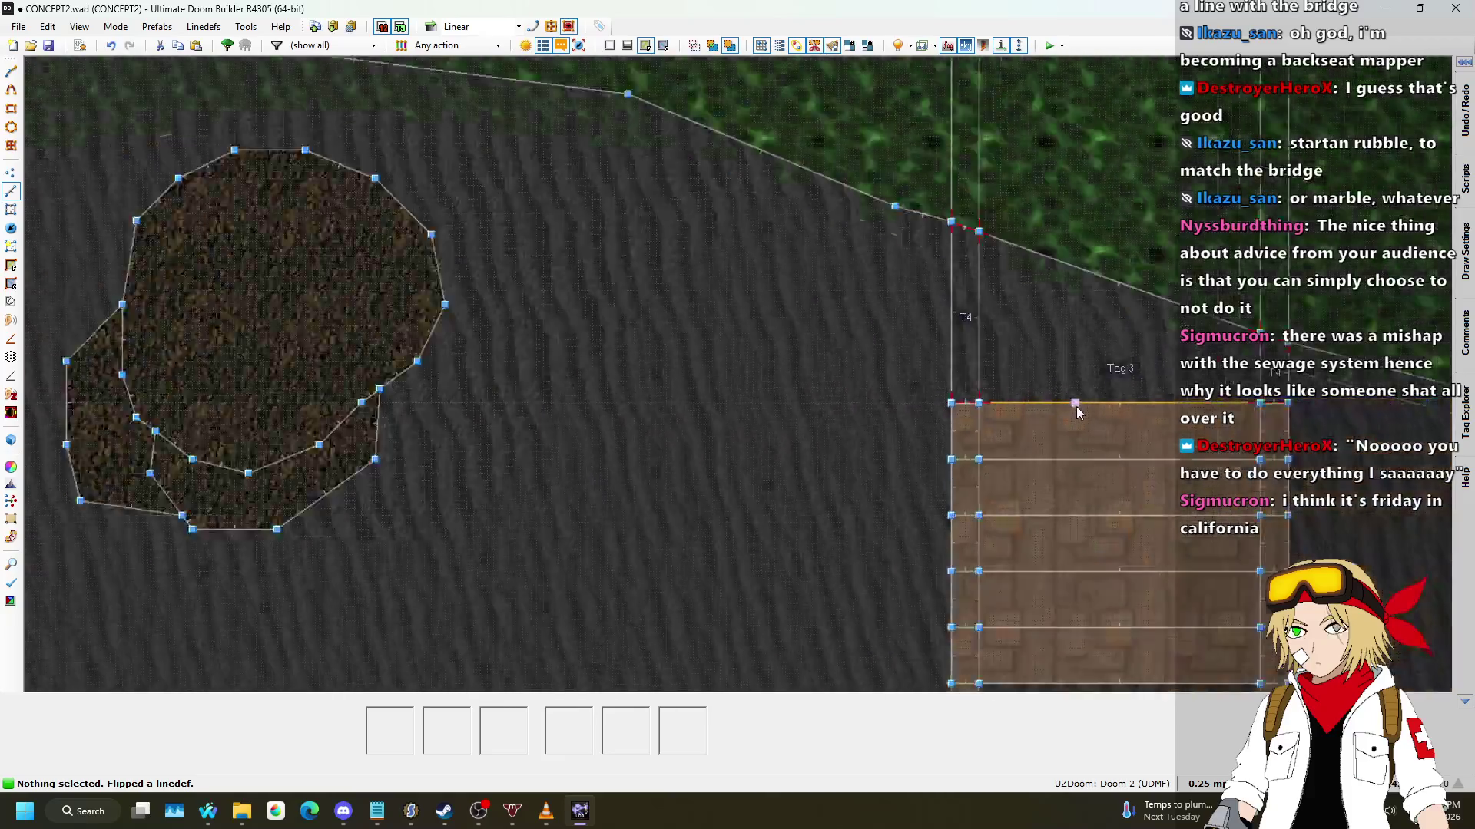
key(l)
scroll(244, 476, up, 4)
scroll(384, 528, up, 5)
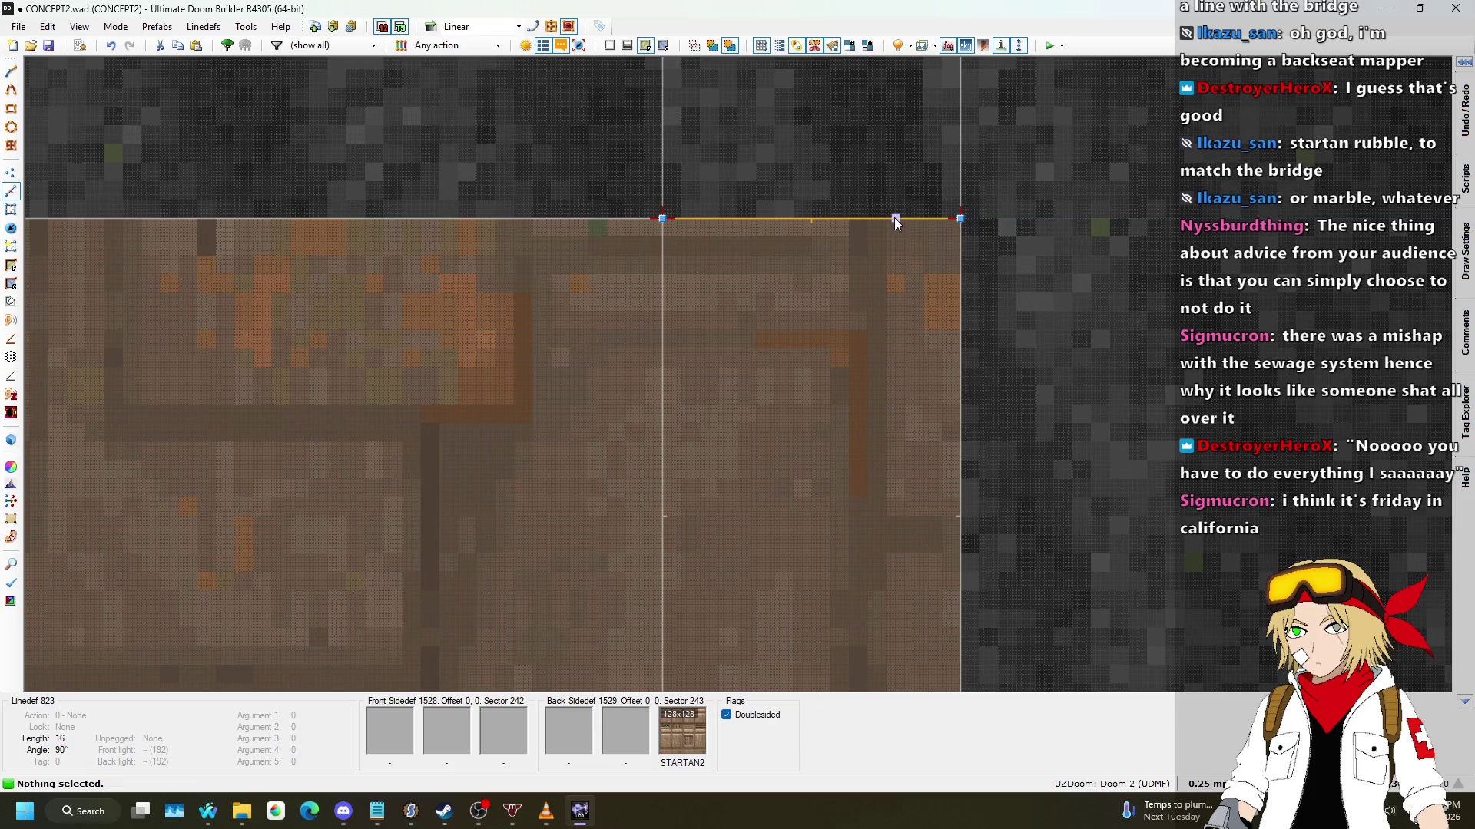
key(f)
scroll(1086, 229, down, 6)
scroll(500, 243, up, 6)
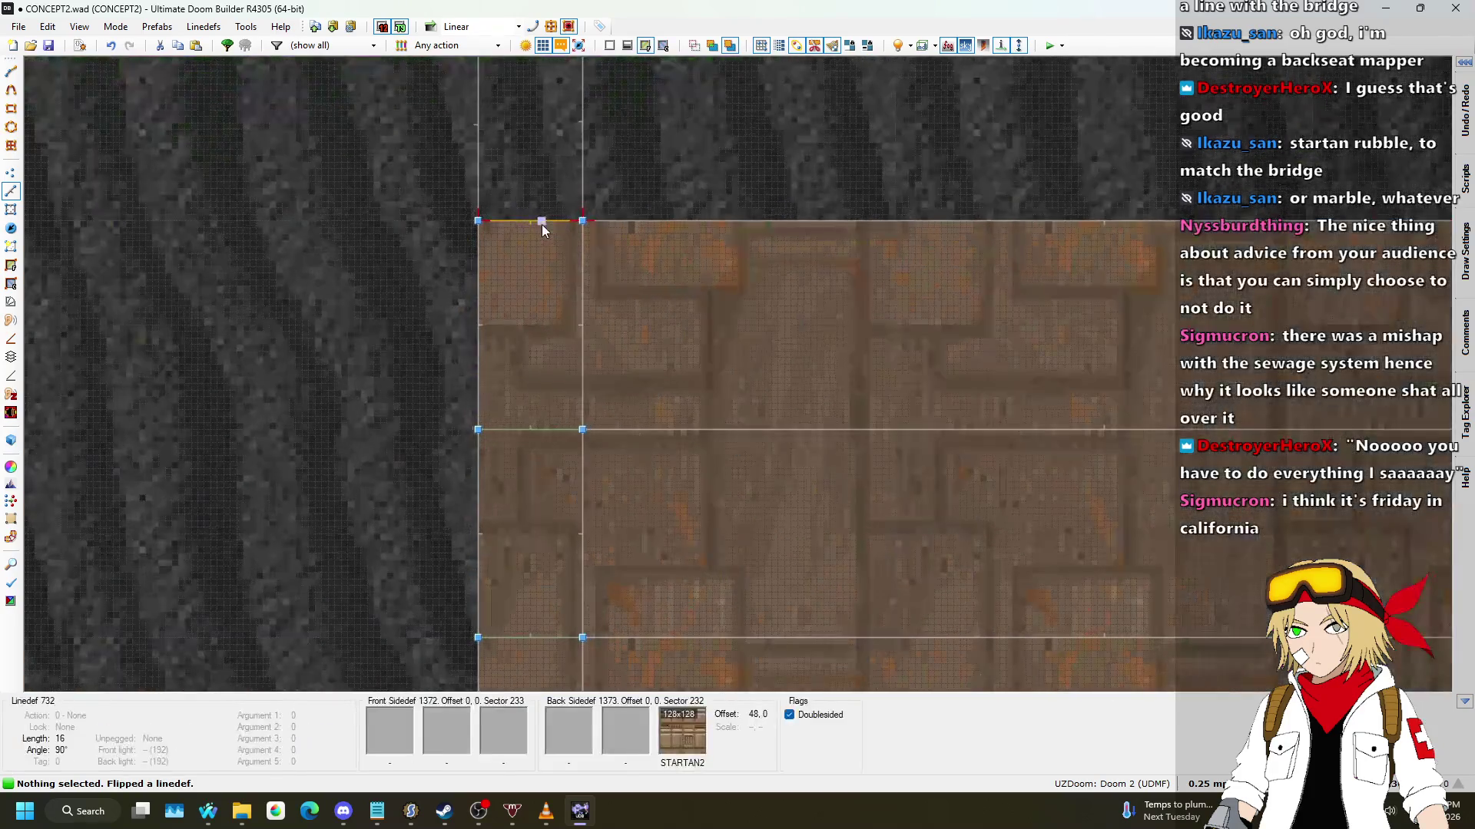
scroll(500, 244, up, 4)
Step: Draw a strip along the bridge's top edge from the top-left corner
key(d)
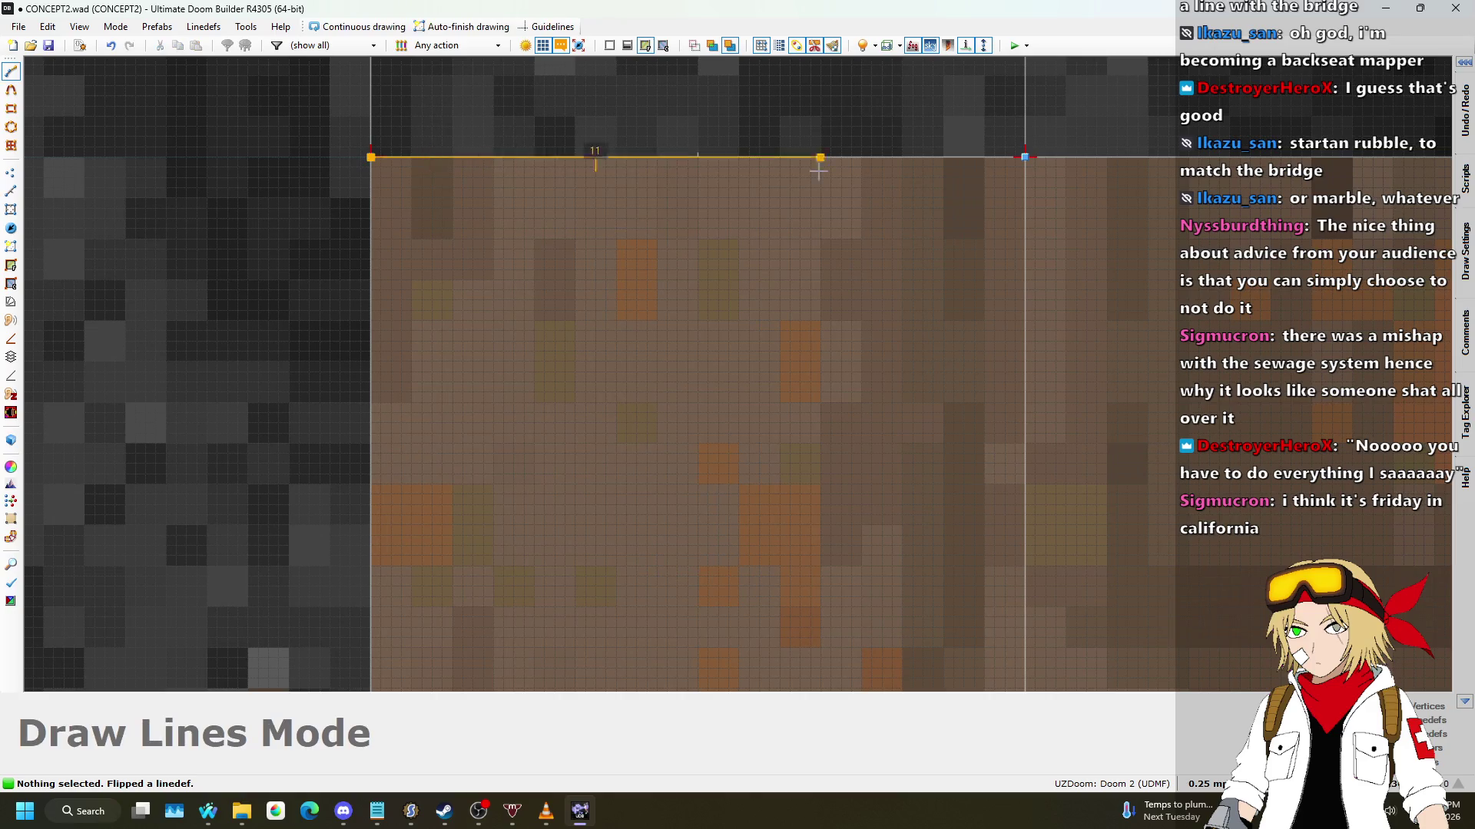
scroll(374, 166, up, 2)
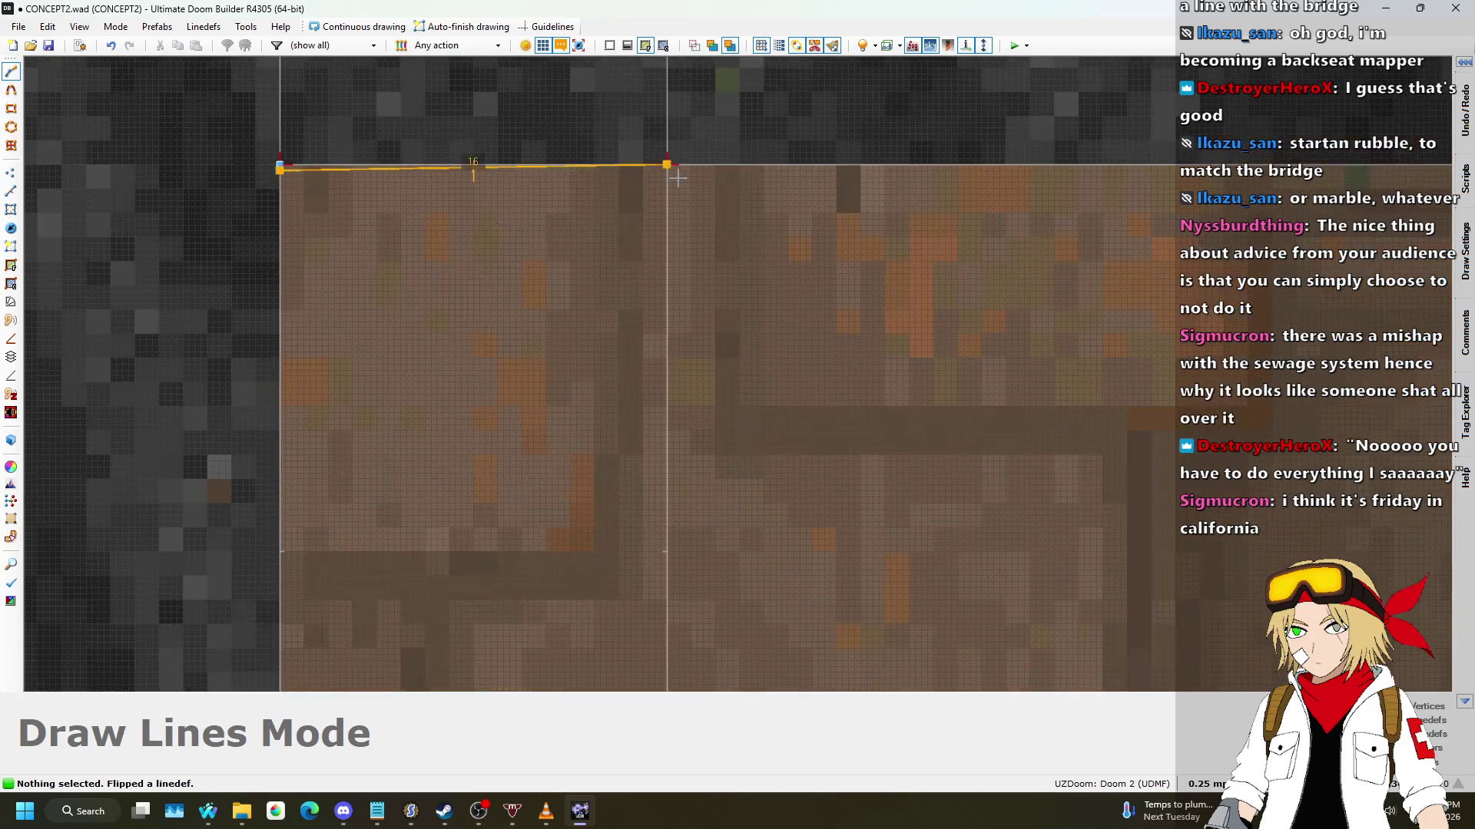
click(645, 155)
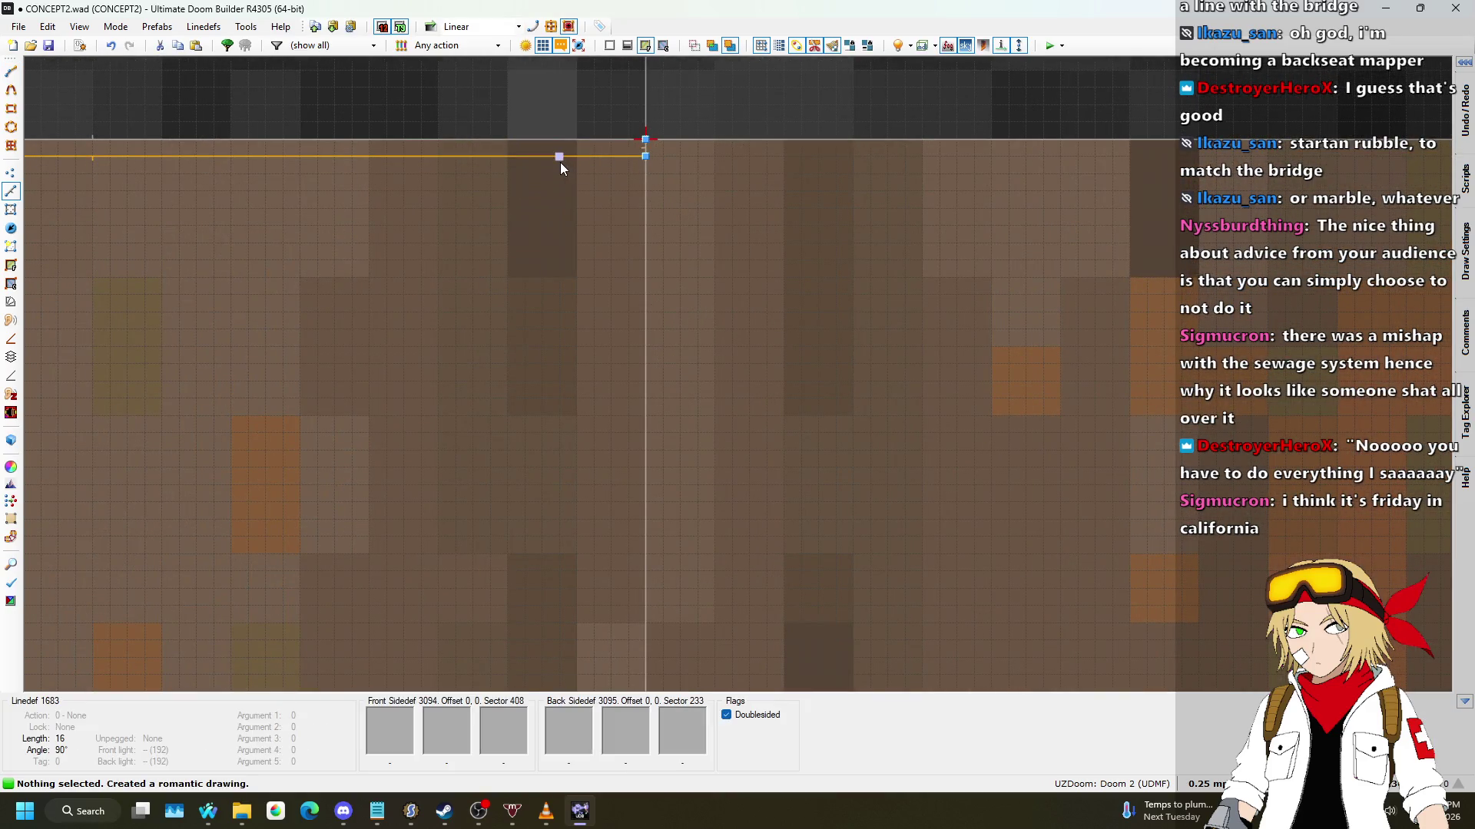
key(v)
scroll(478, 256, down, 3)
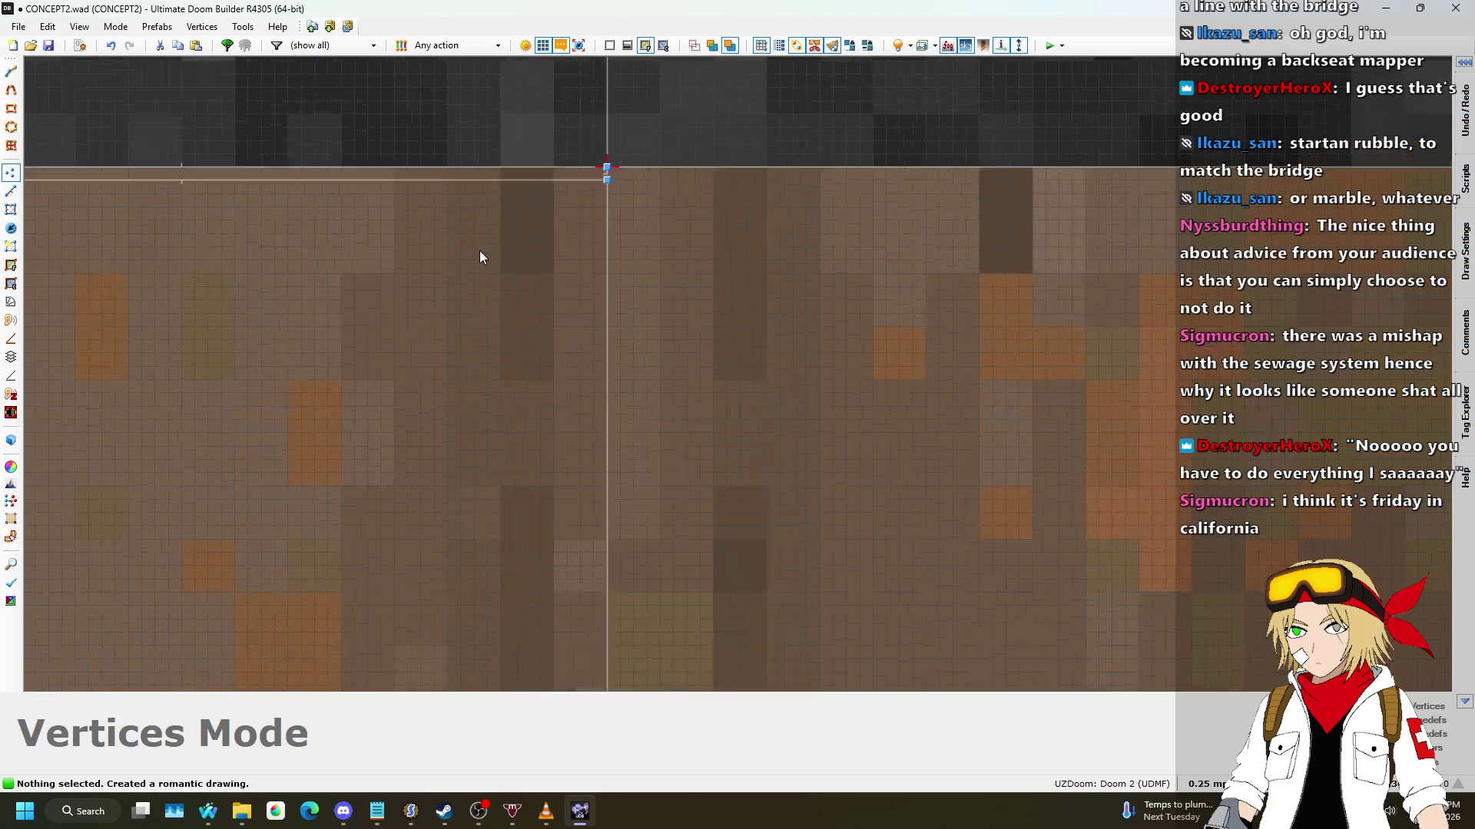
click(21, 194)
scroll(296, 201, up, 5)
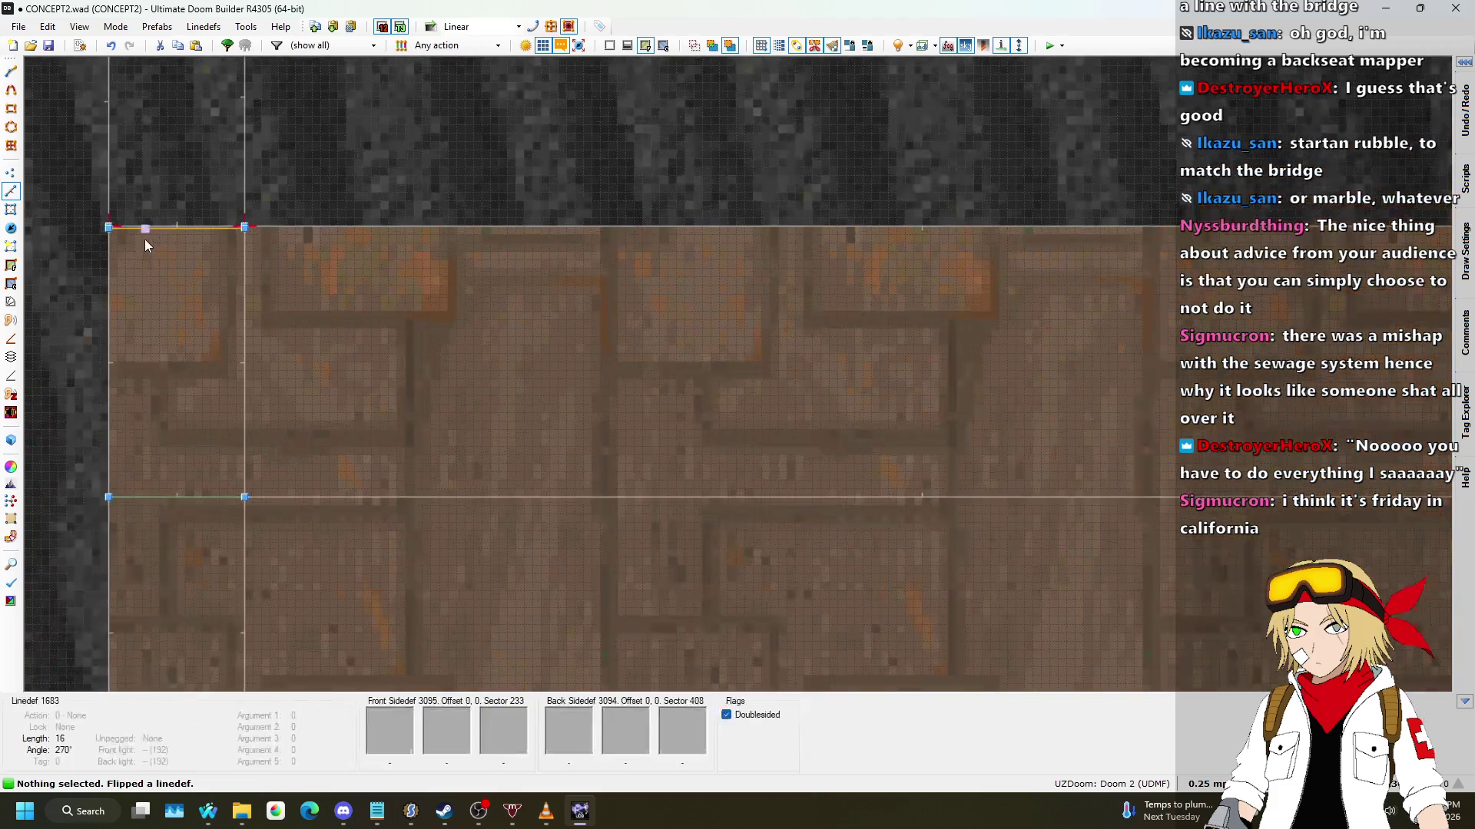
key(f)
scroll(1100, 250, up, 5)
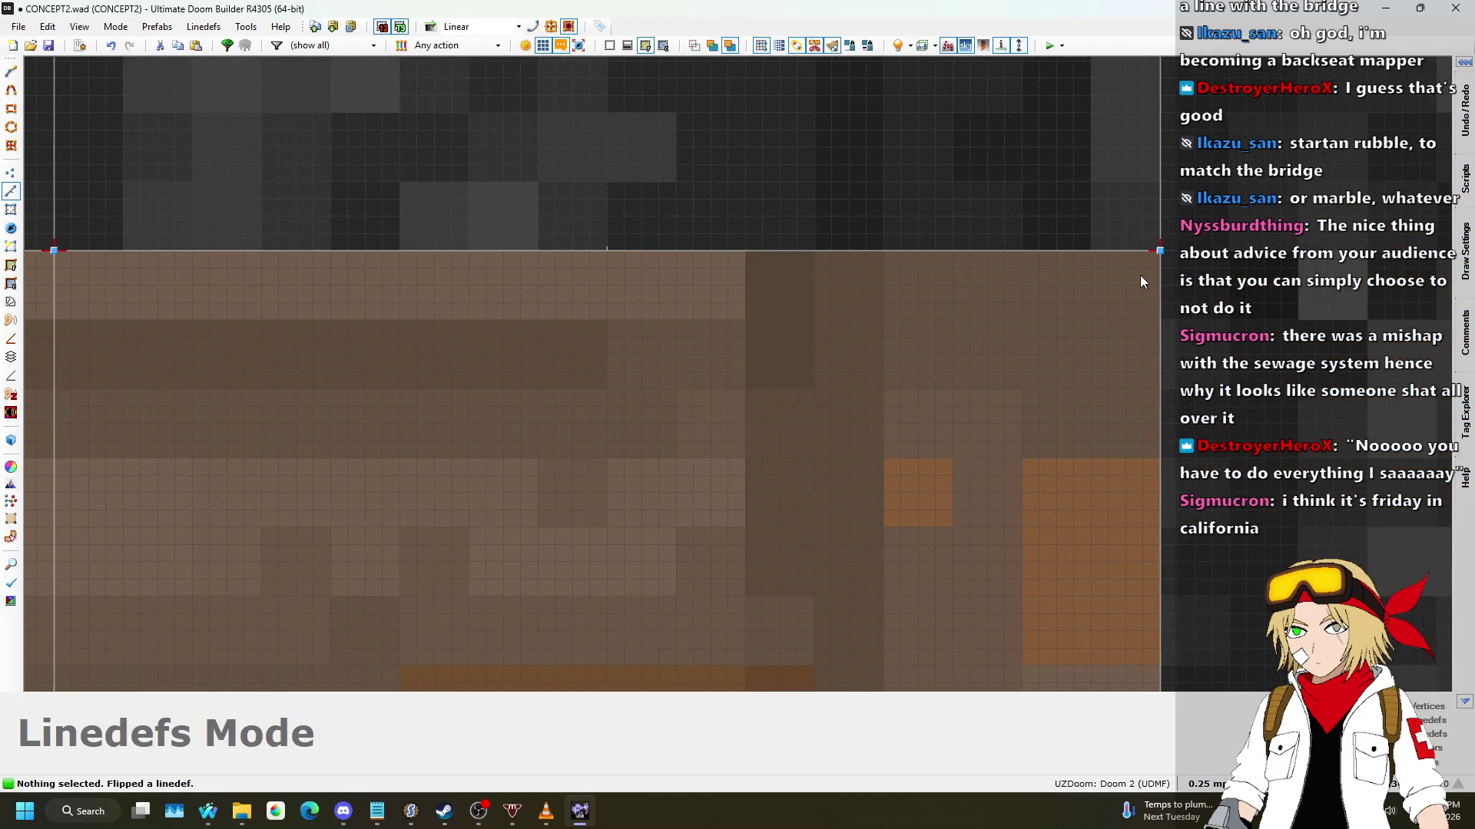
Step: Draw the last short split lines at the bridge edge vertices
click(1157, 267)
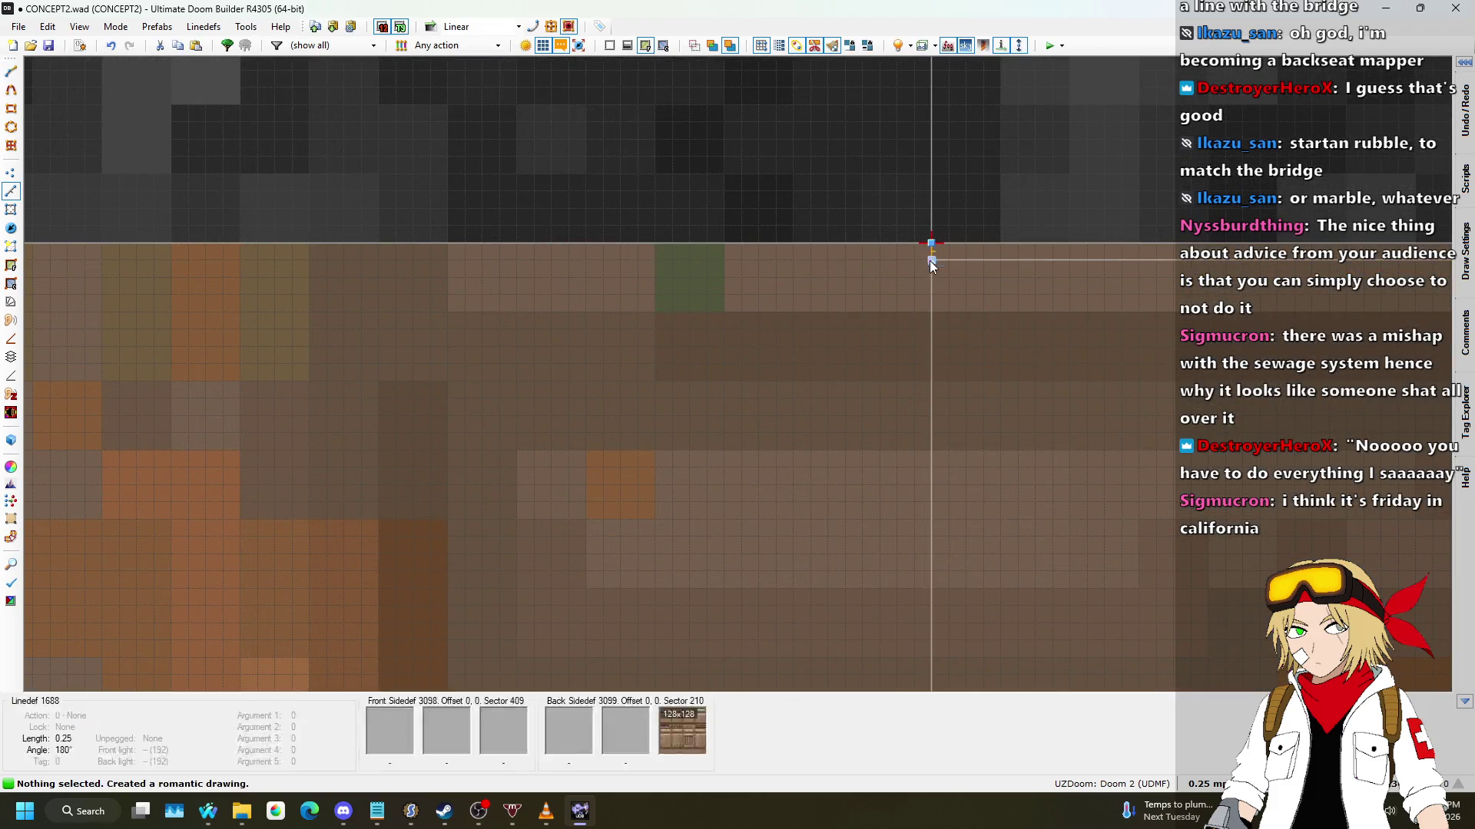
click(932, 260)
scroll(932, 259, down, 8)
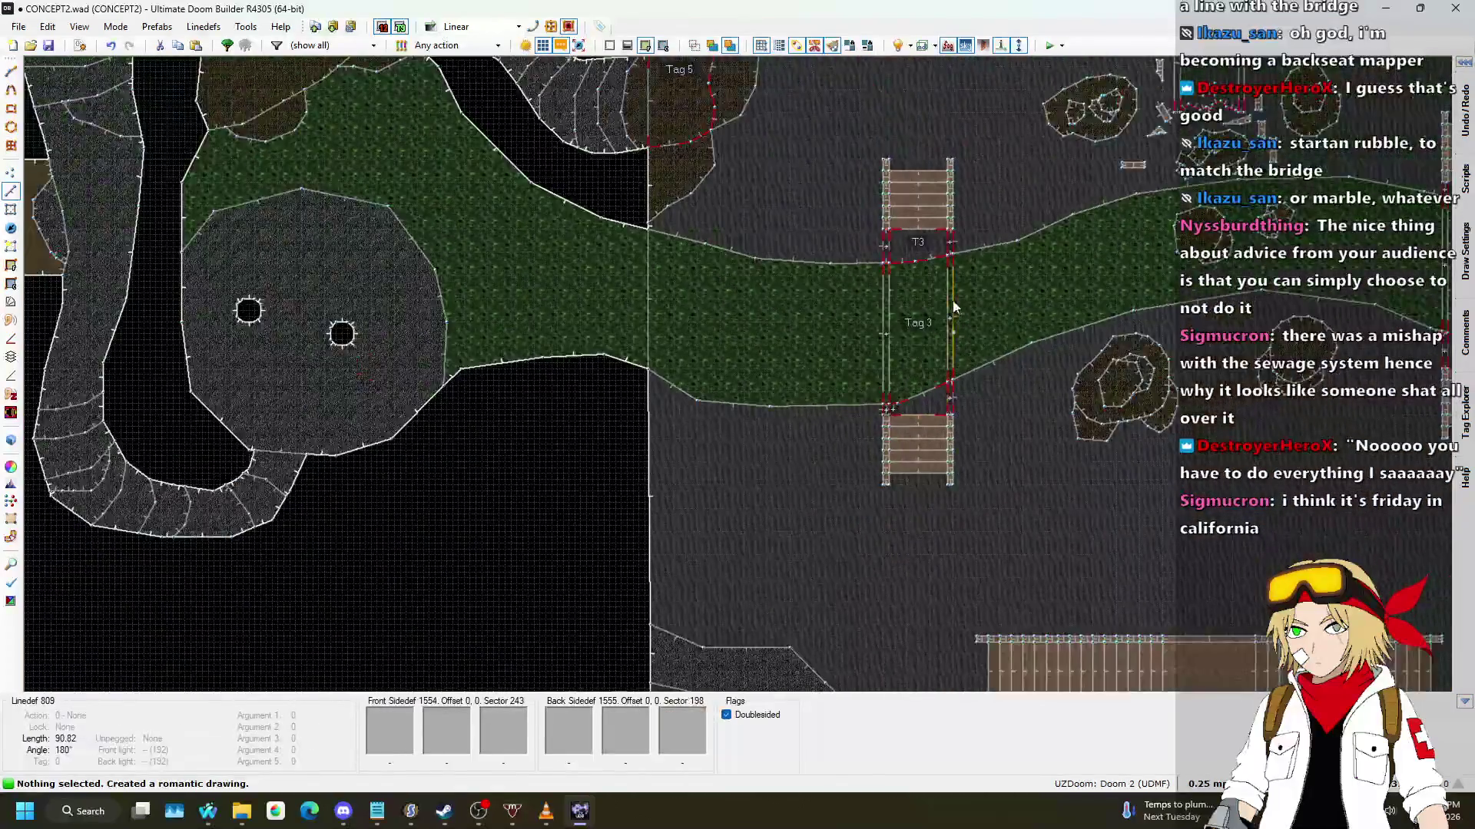
scroll(845, 253, up, 8)
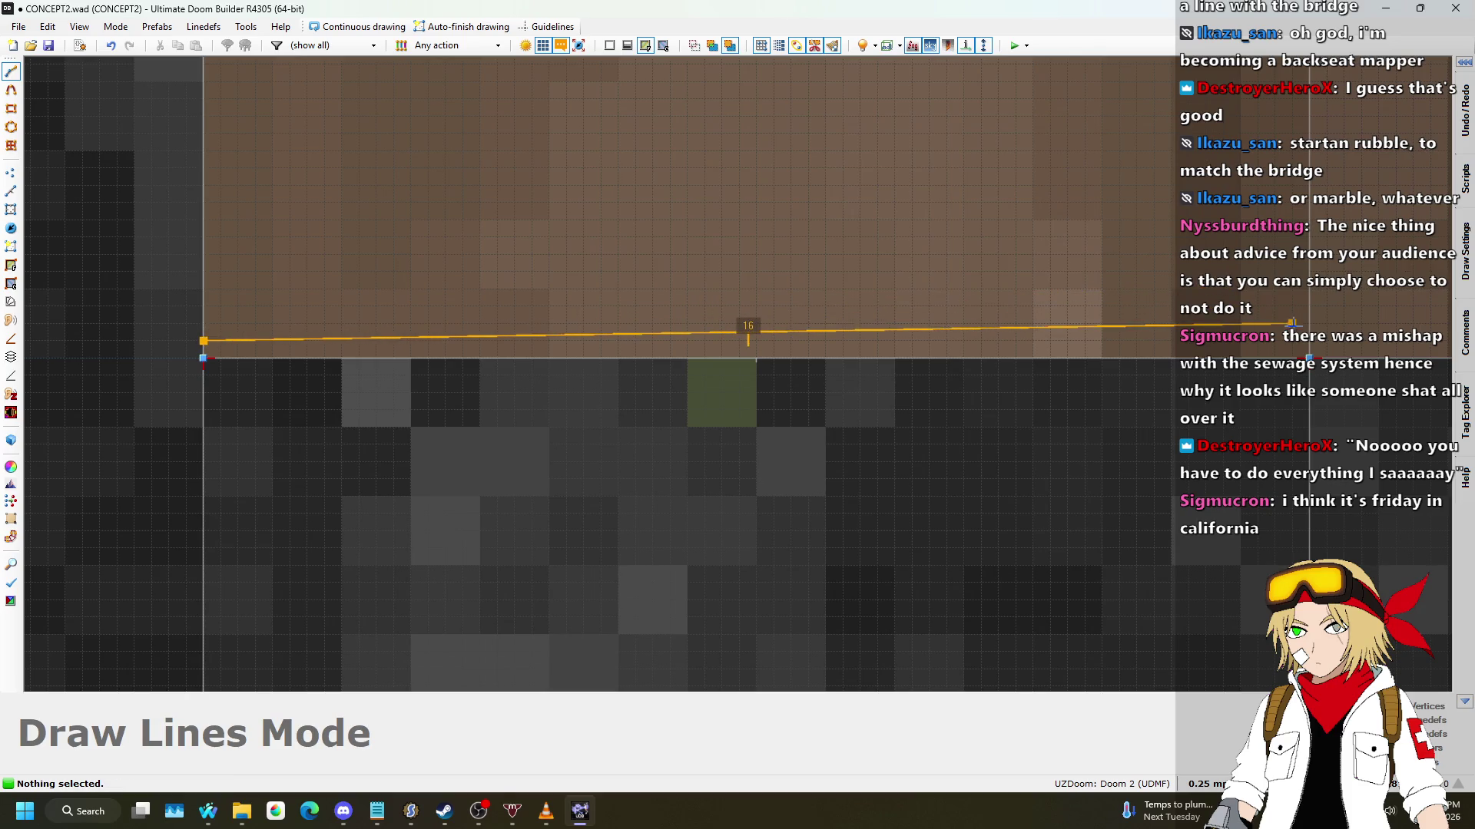
click(202, 340)
scroll(283, 307, down, 4)
scroll(464, 268, up, 5)
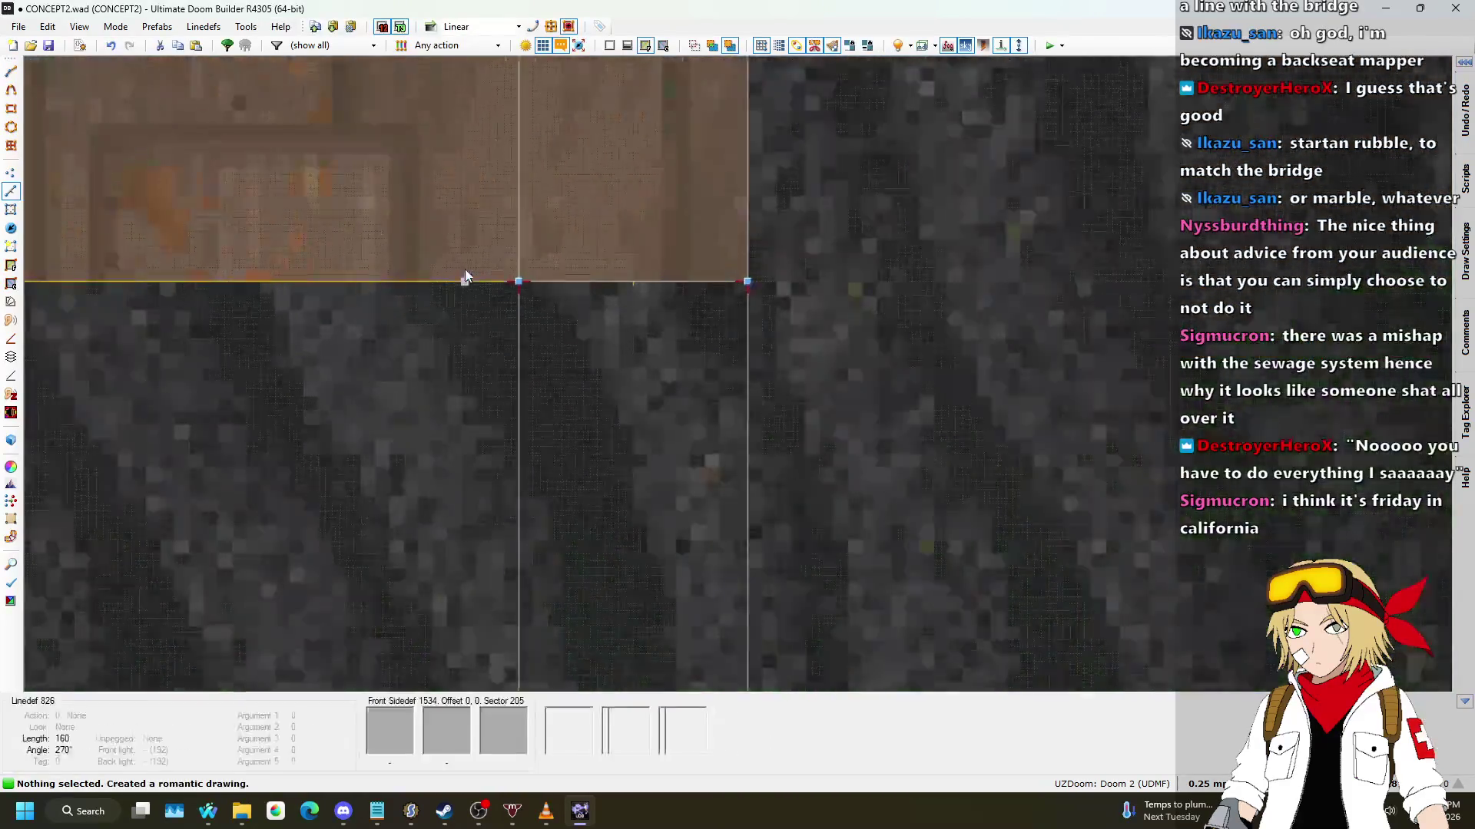
key(Right)
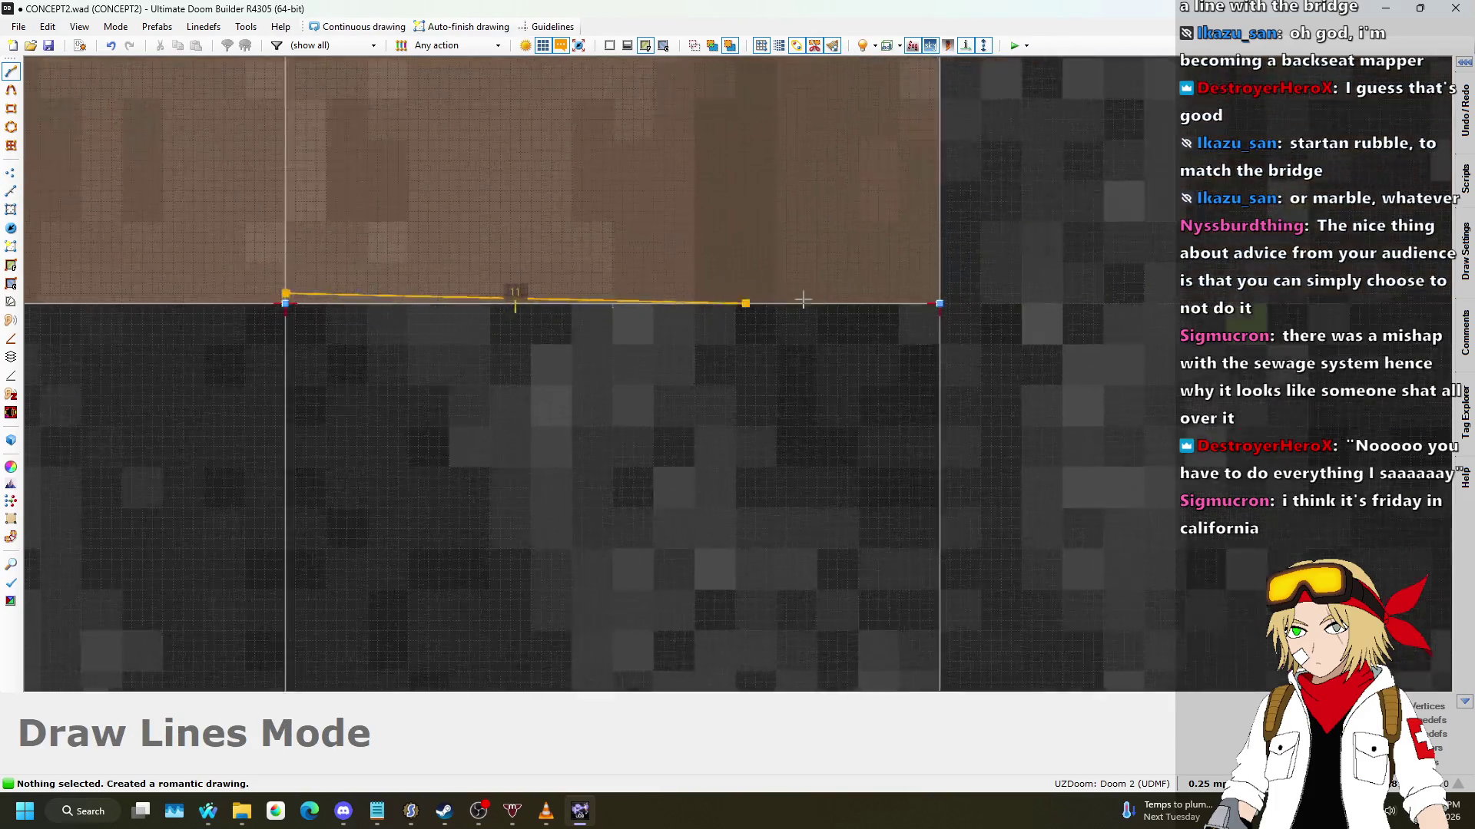
click(1070, 292)
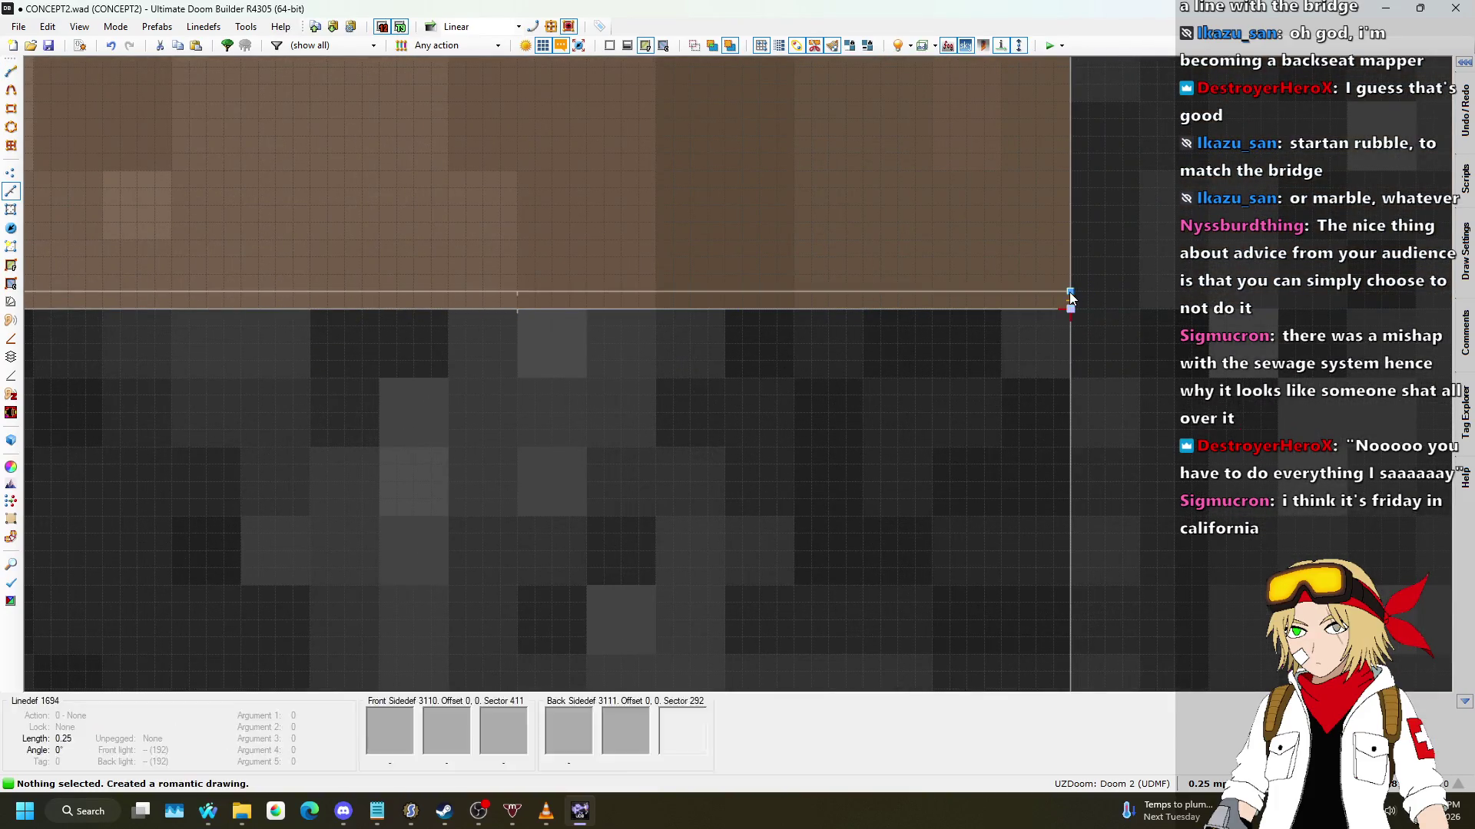
scroll(1053, 332, down, 3)
Step: Select the first bridge-end, top-edge and right-column edge linedefs of the bridge
scroll(756, 338, up, 3)
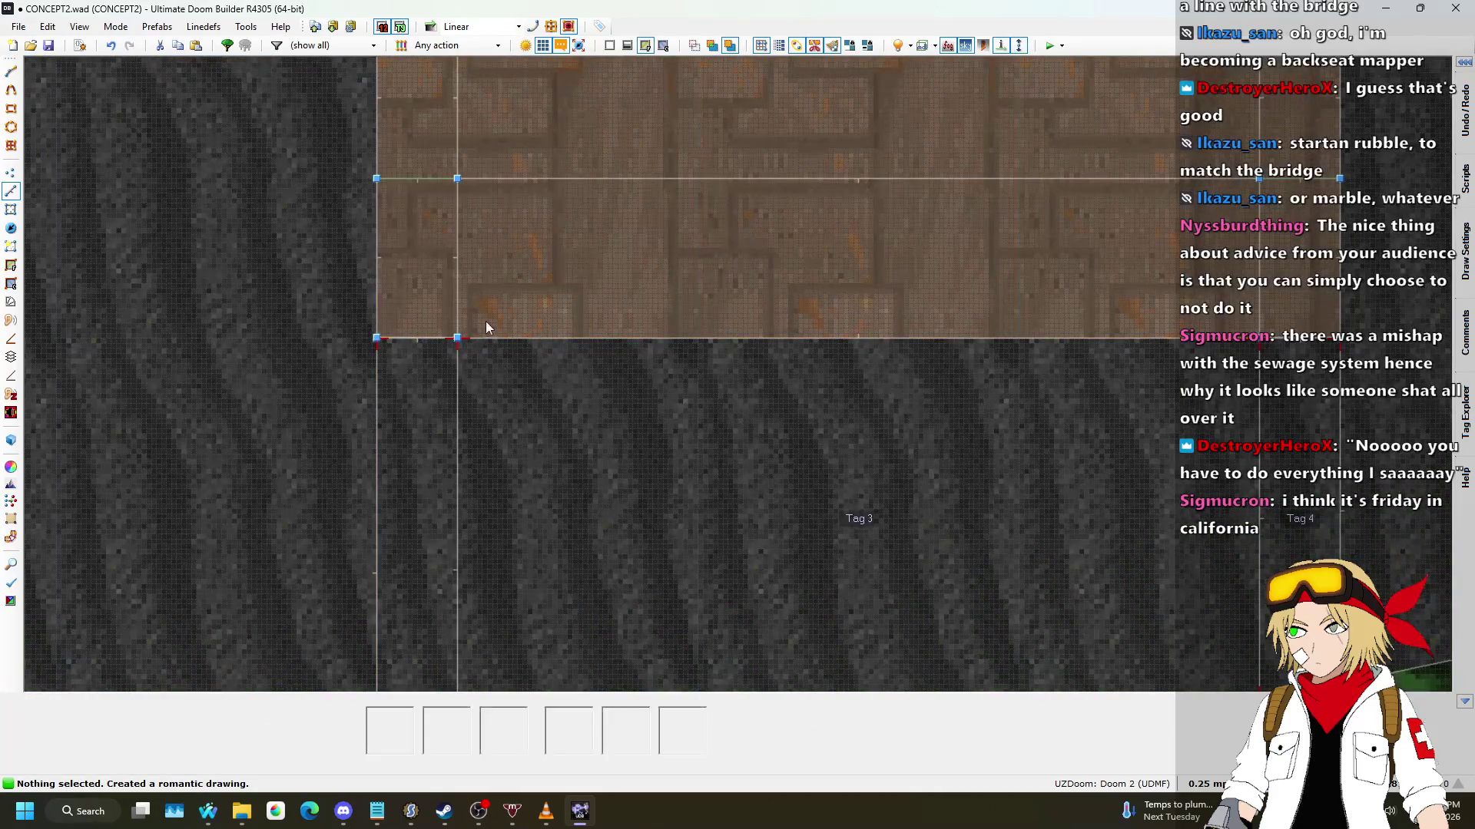
scroll(480, 329, up, 5)
click(330, 358)
scroll(450, 352, down, 6)
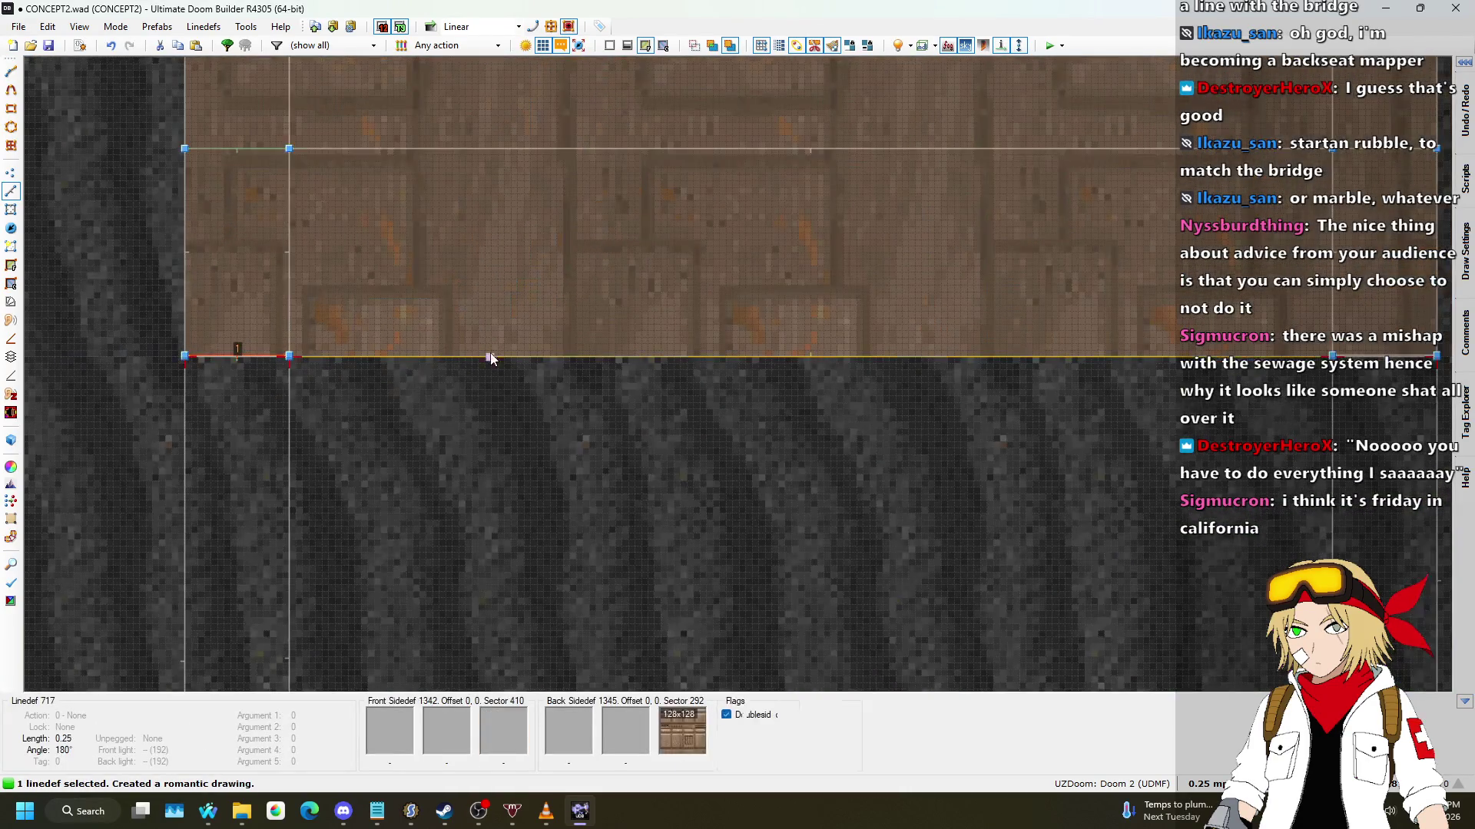
scroll(999, 342, up, 1)
scroll(1006, 340, down, 9)
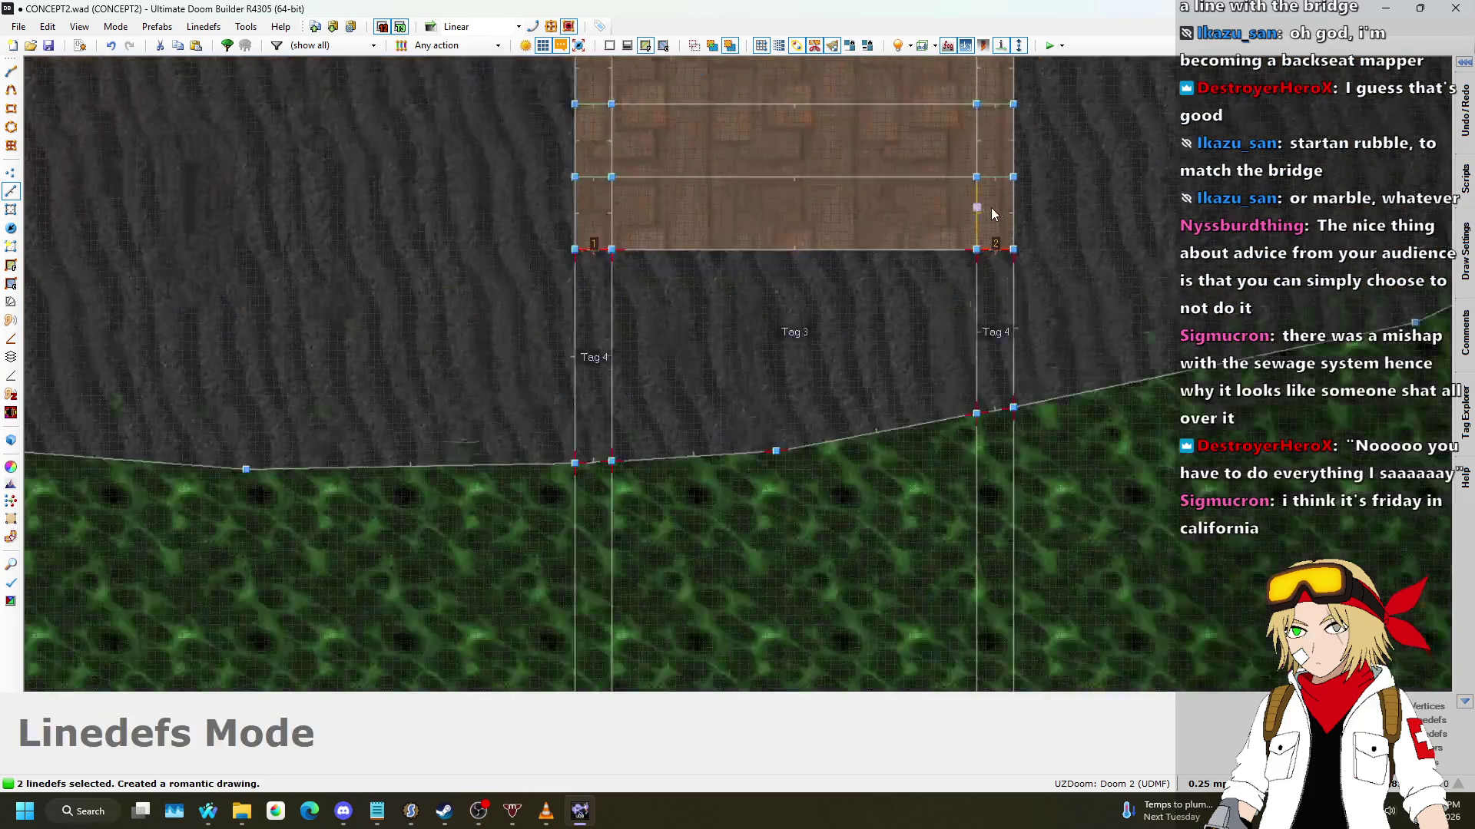
scroll(981, 205, up, 2)
click(917, 394)
scroll(917, 390, up, 3)
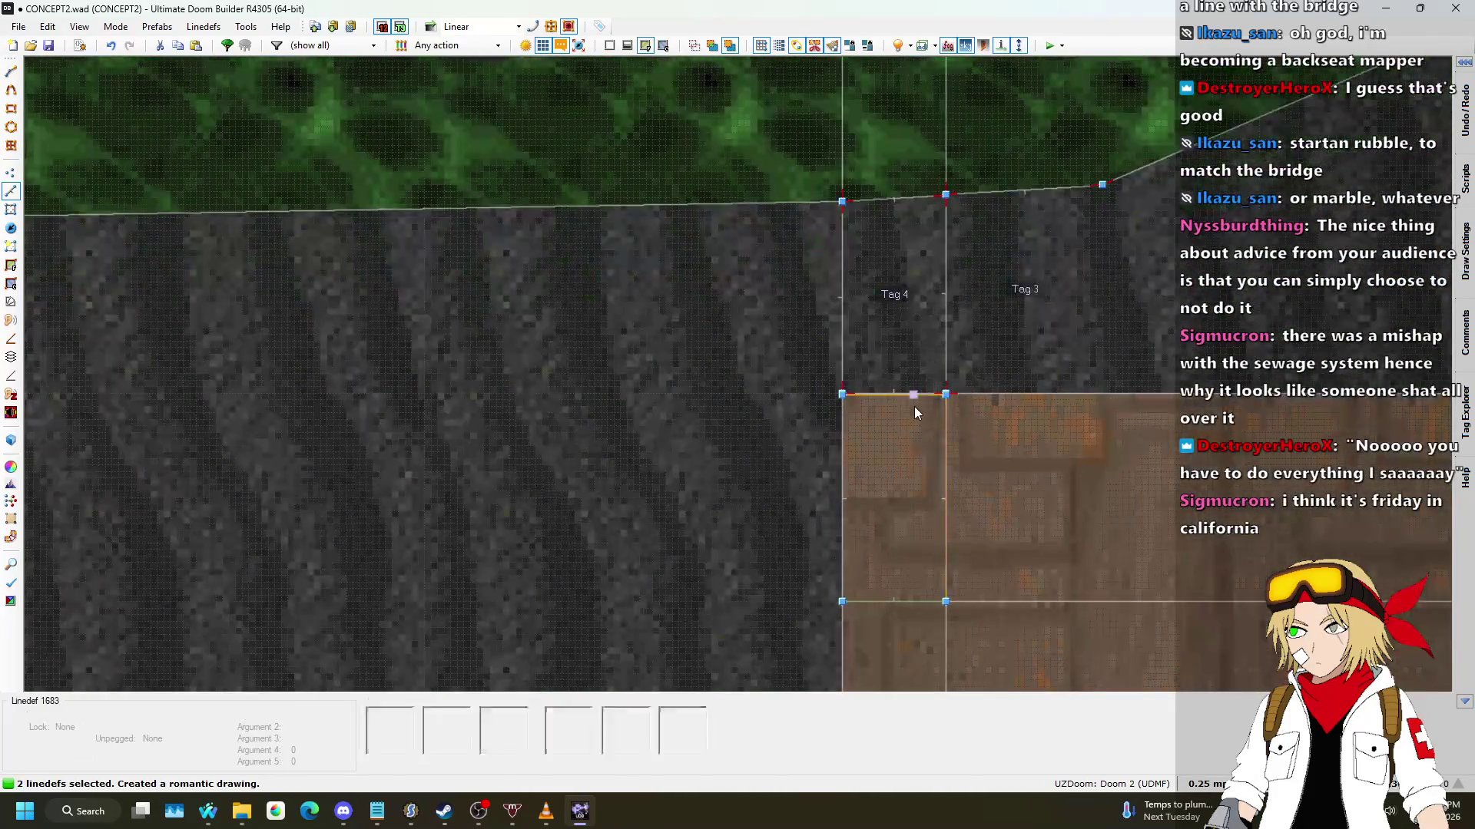
click(914, 402)
scroll(843, 379, down, 1)
scroll(844, 378, up, 8)
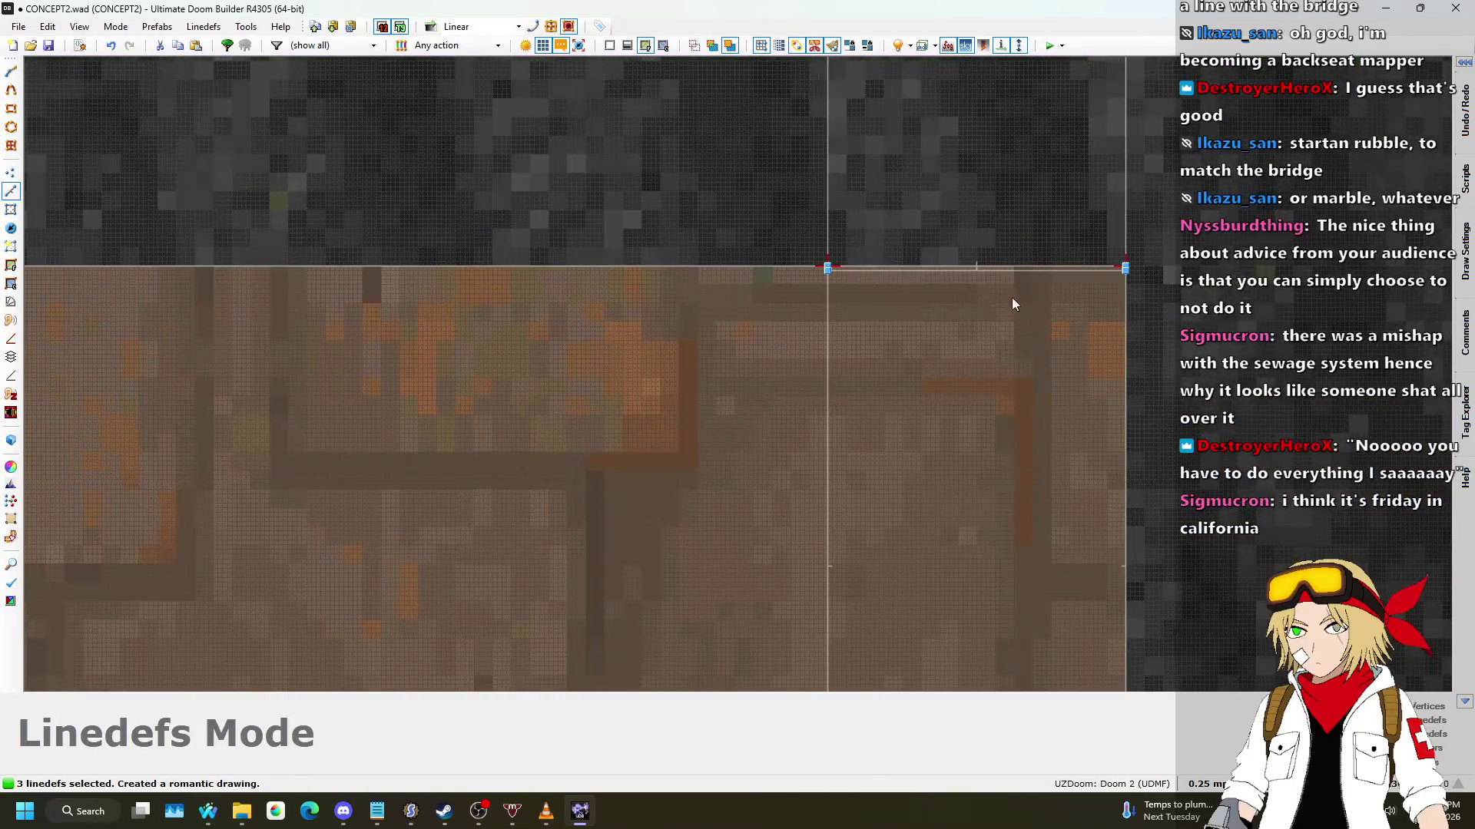
click(895, 296)
Step: Add the remaining bridge-edge lines and give them action 181 Plane Align, Align Floor Back
scroll(370, 367, down, 6)
scroll(430, 357, down, 4)
scroll(1022, 282, up, 9)
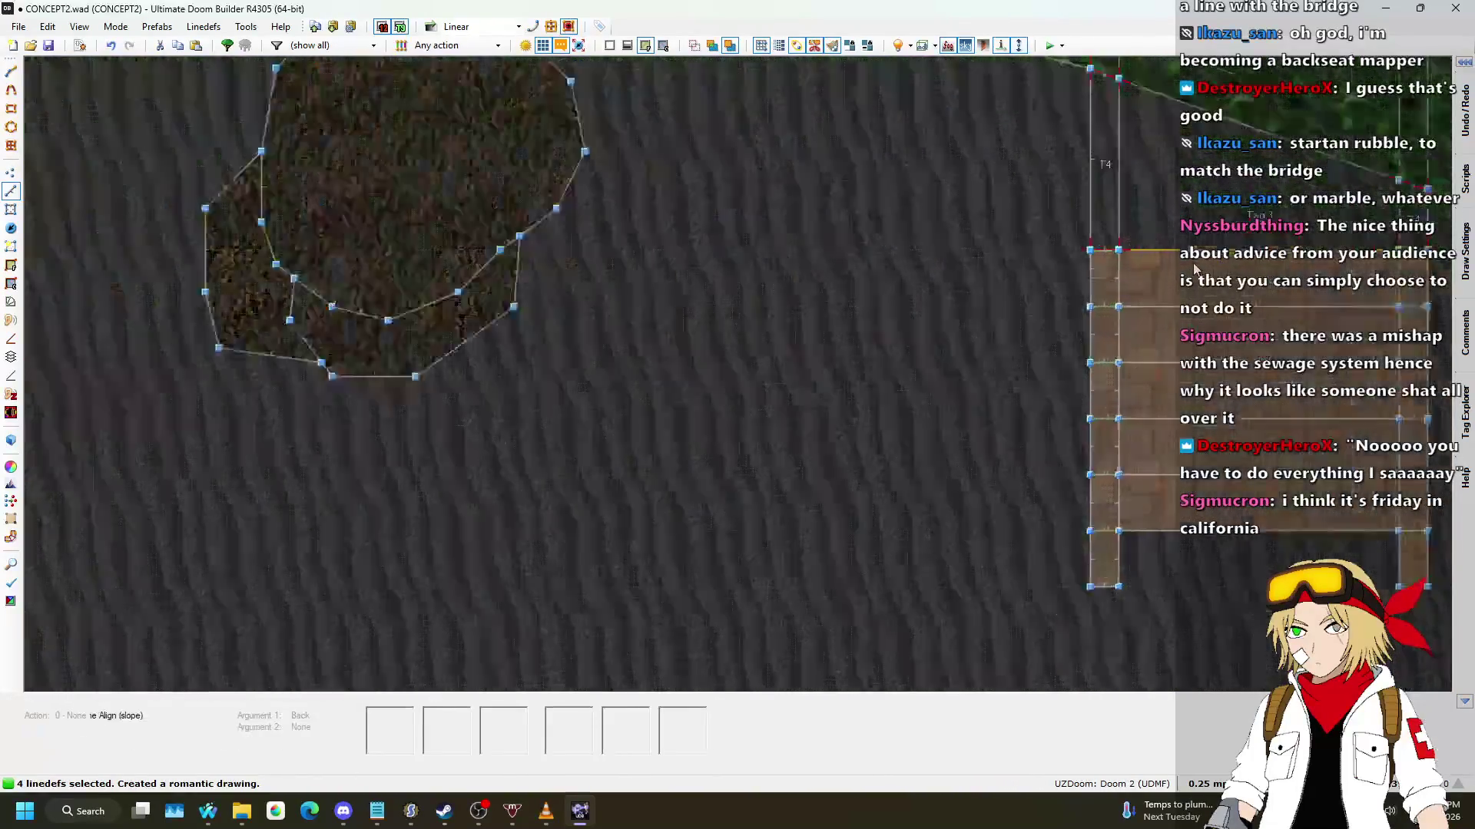
click(858, 230)
scroll(583, 320, down, 5)
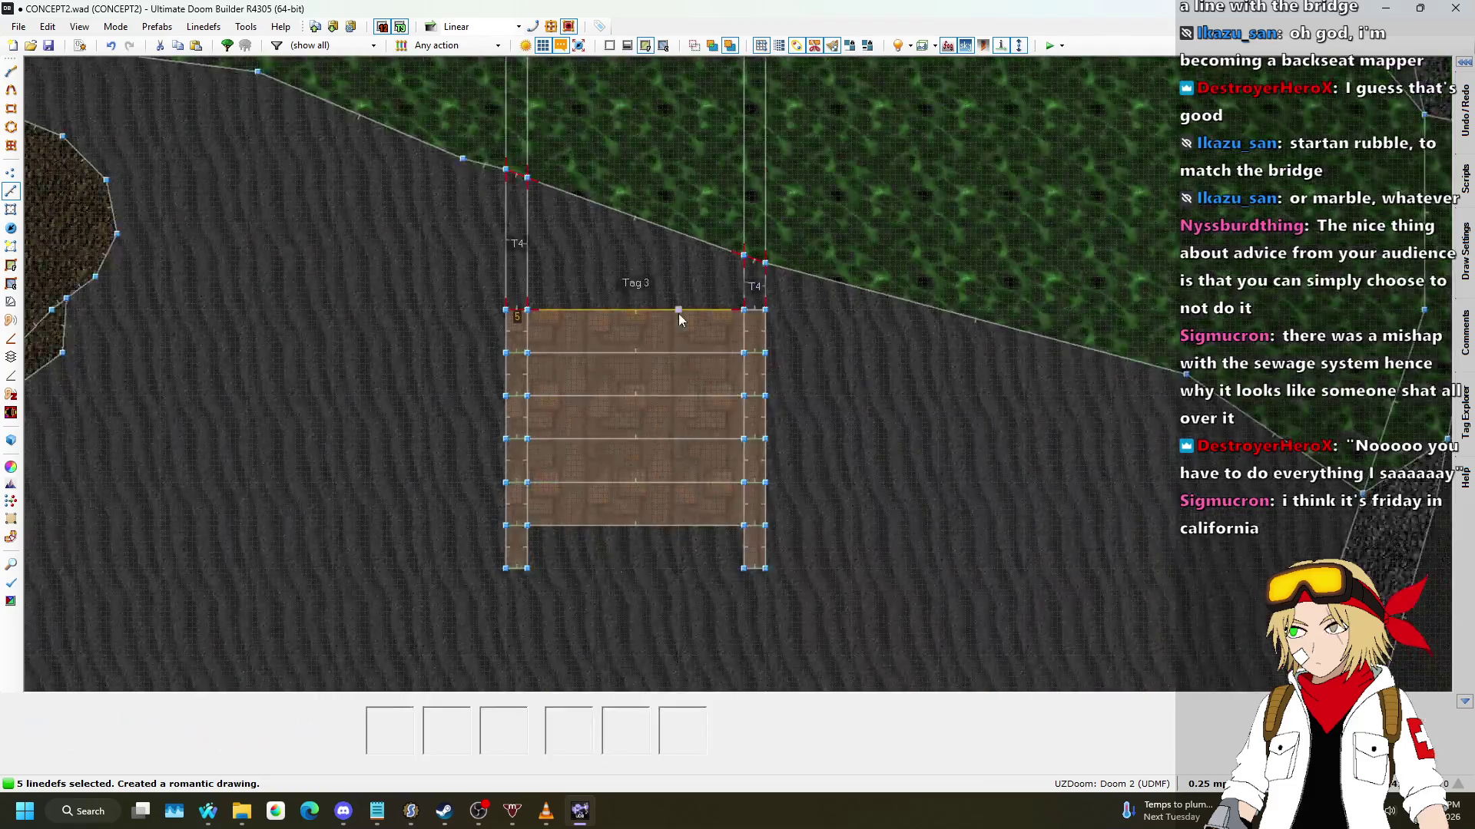
scroll(1020, 319, up, 10)
click(1091, 224)
scroll(784, 503, down, 5)
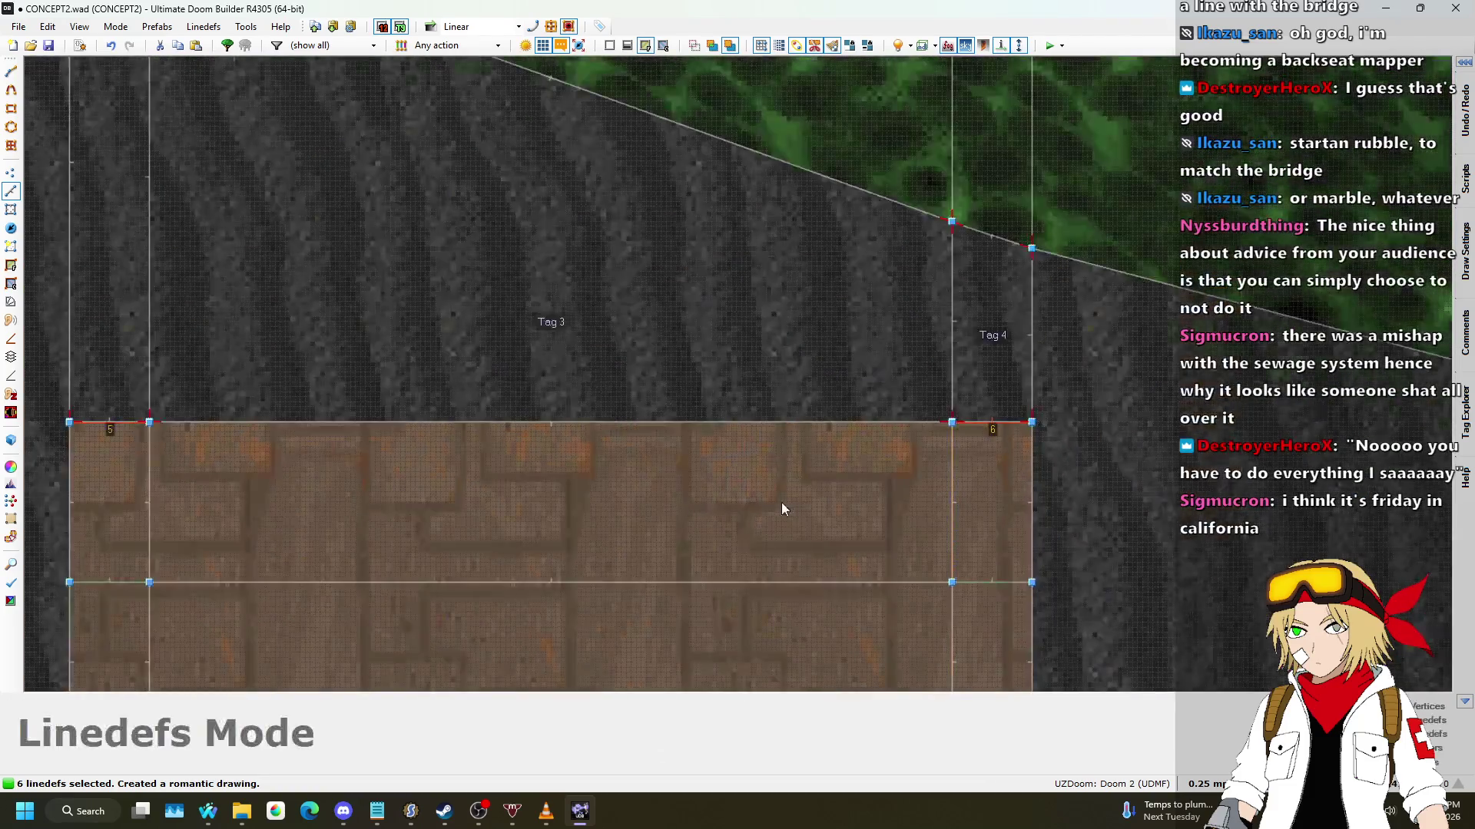
scroll(719, 114, up, 6)
scroll(719, 114, down, 5)
scroll(768, 256, up, 10)
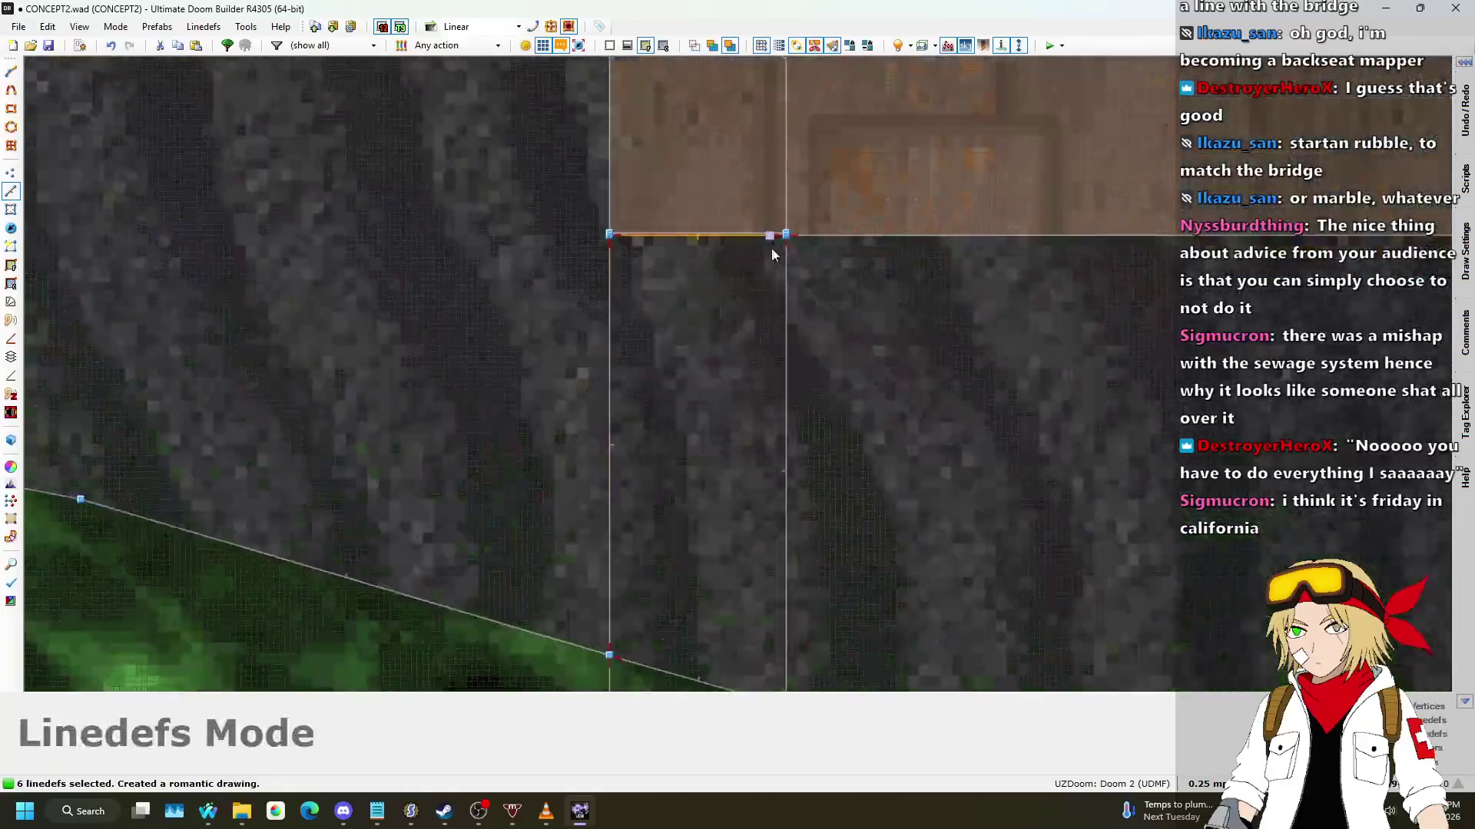
click(765, 222)
scroll(330, 285, down, 5)
scroll(1030, 275, up, 9)
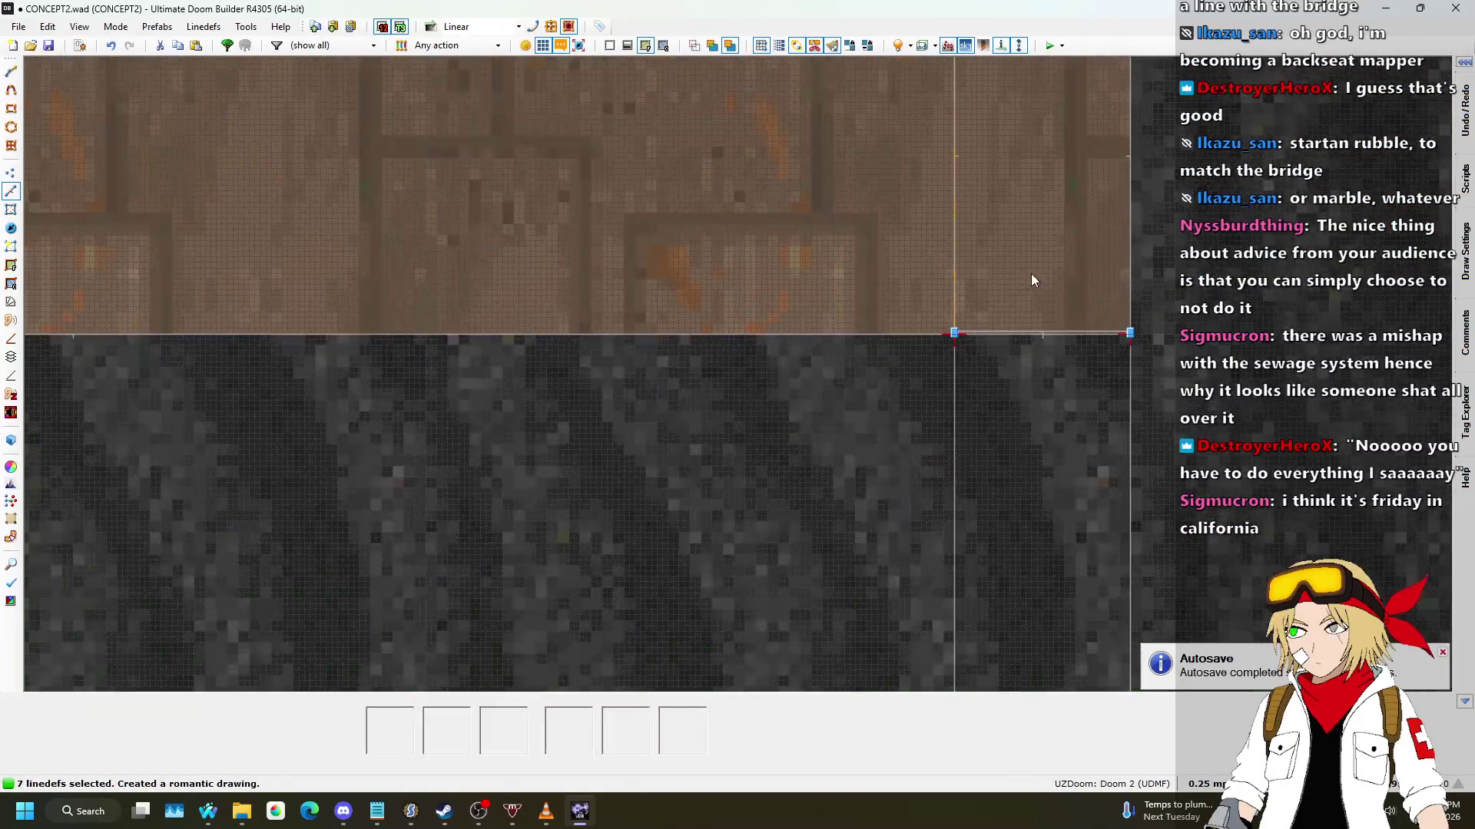
right_click(1096, 402)
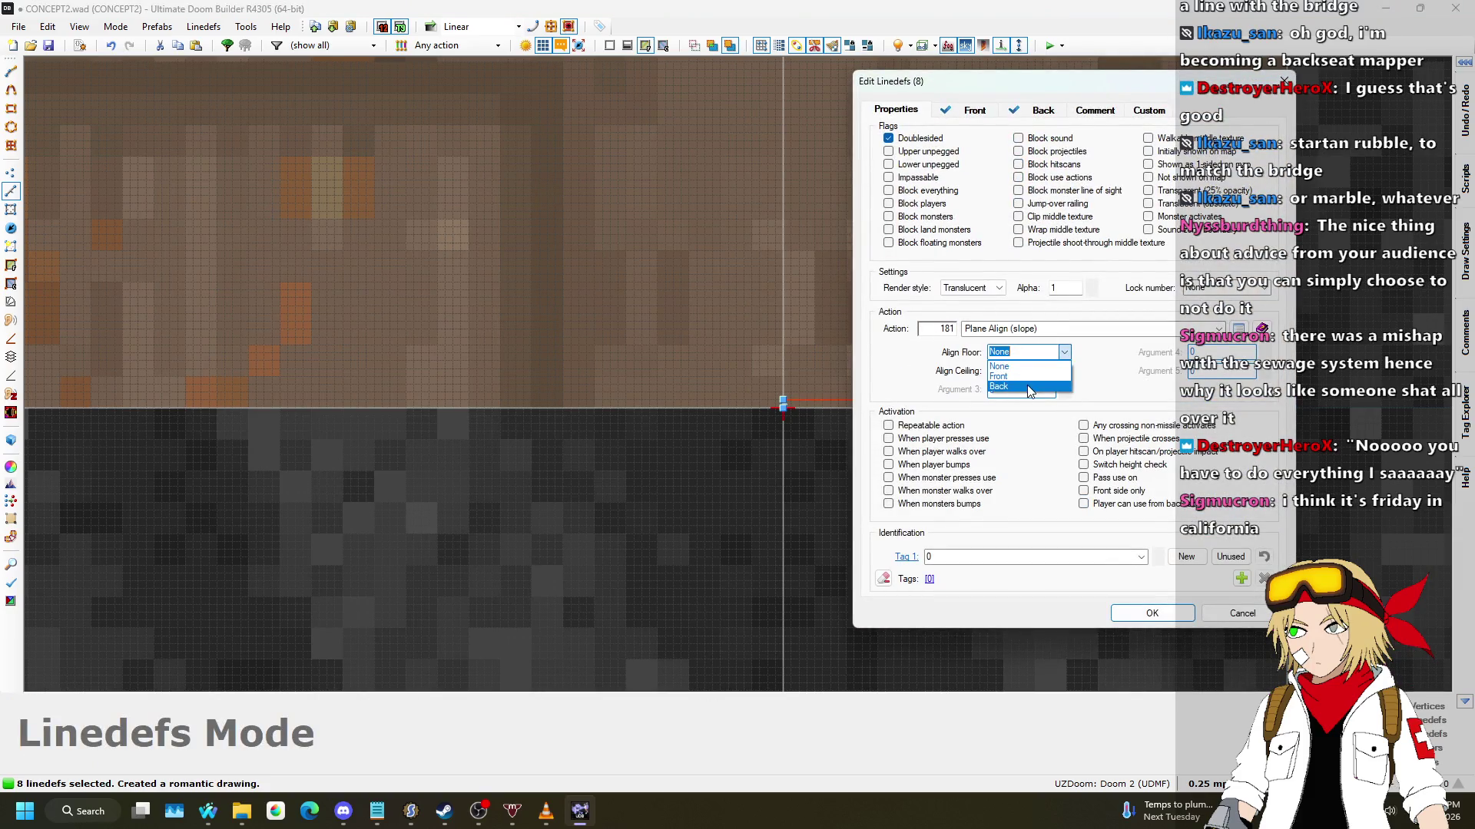
click(1178, 612)
Step: In the 3D view, raise a bridge-end strip floor to -184
key(w)
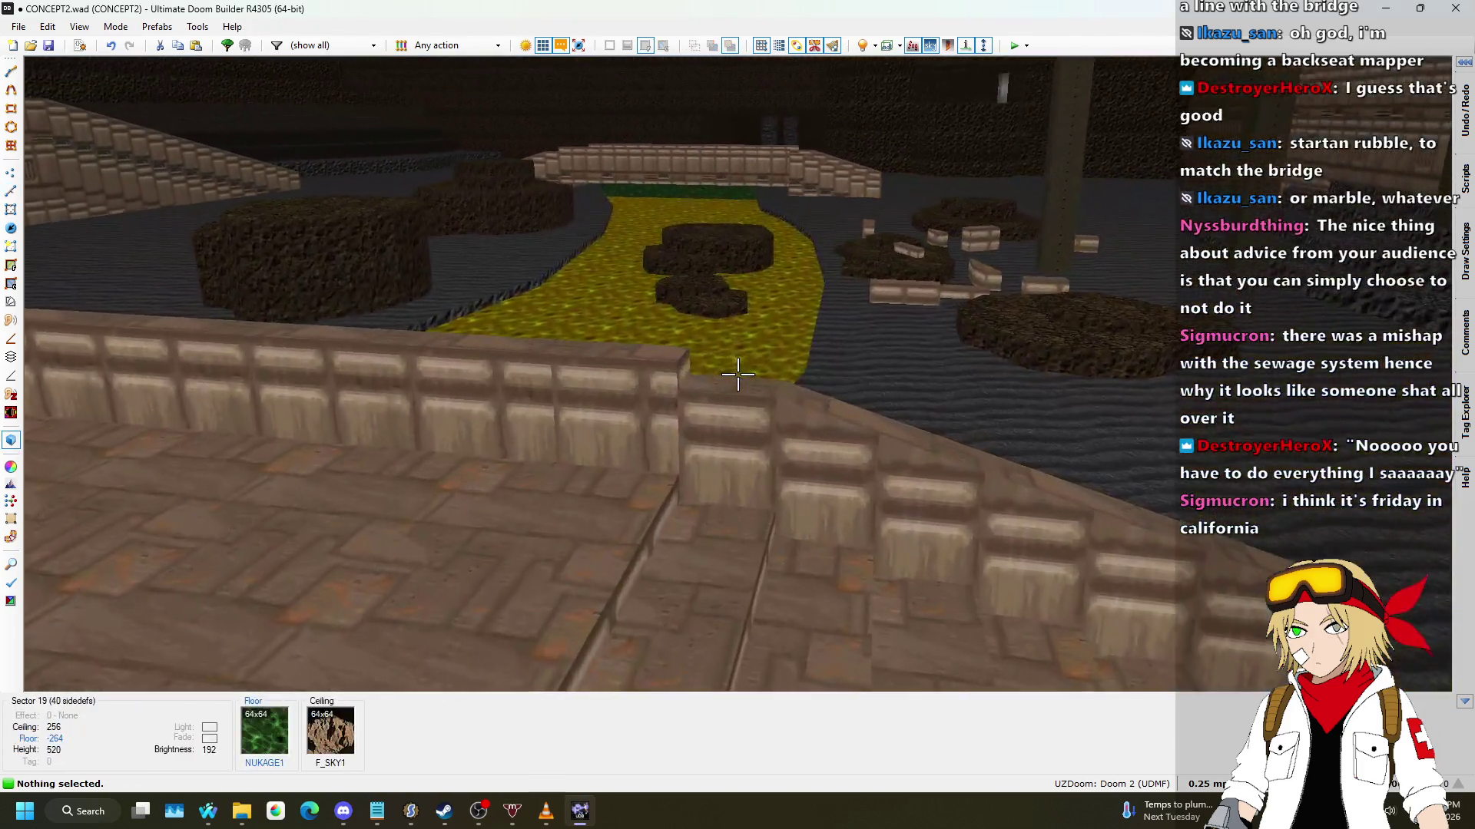
click(737, 374)
scroll(737, 374, up, 2)
click(737, 374)
key(w)
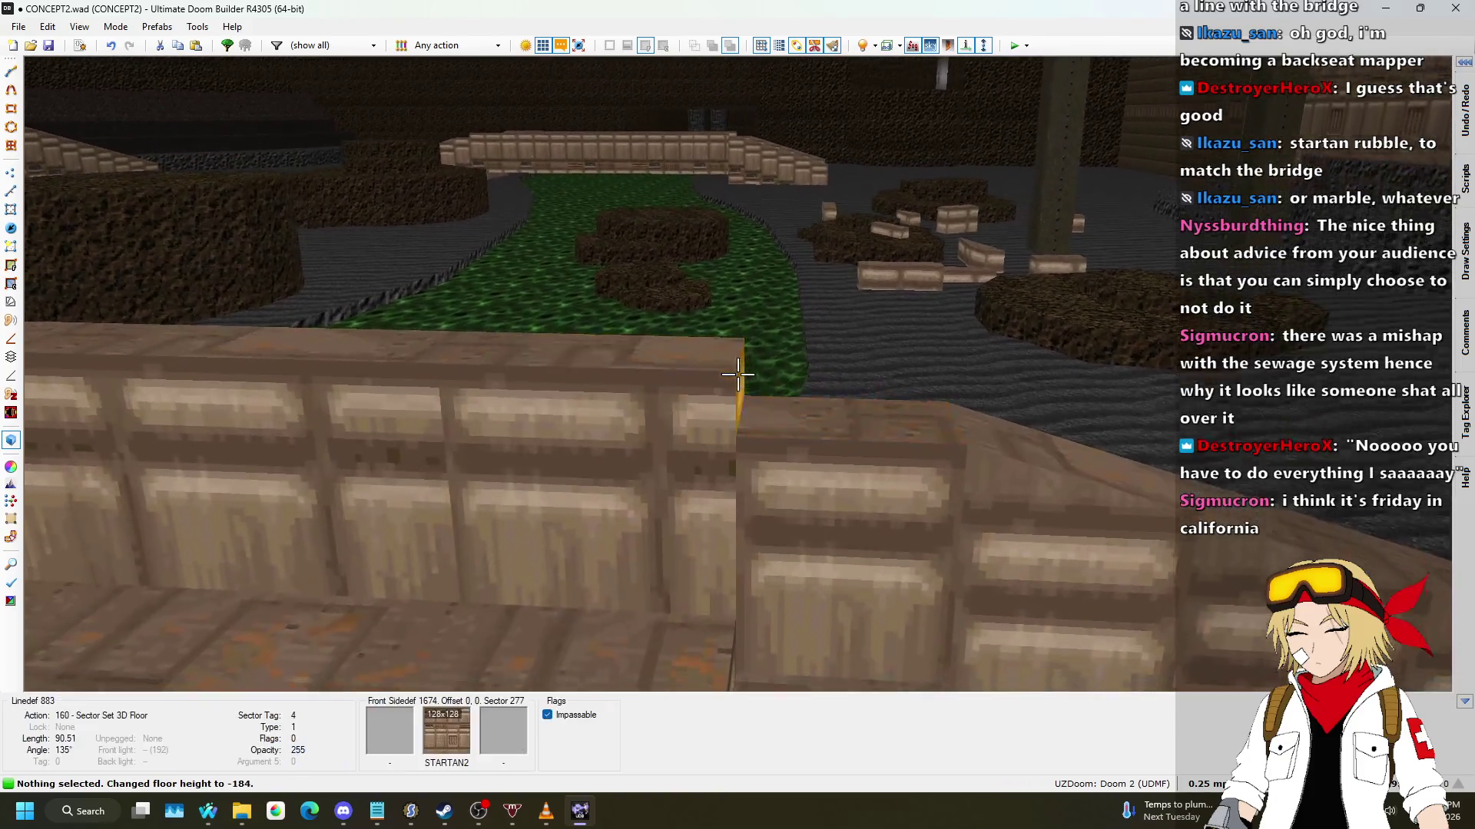
click(737, 374)
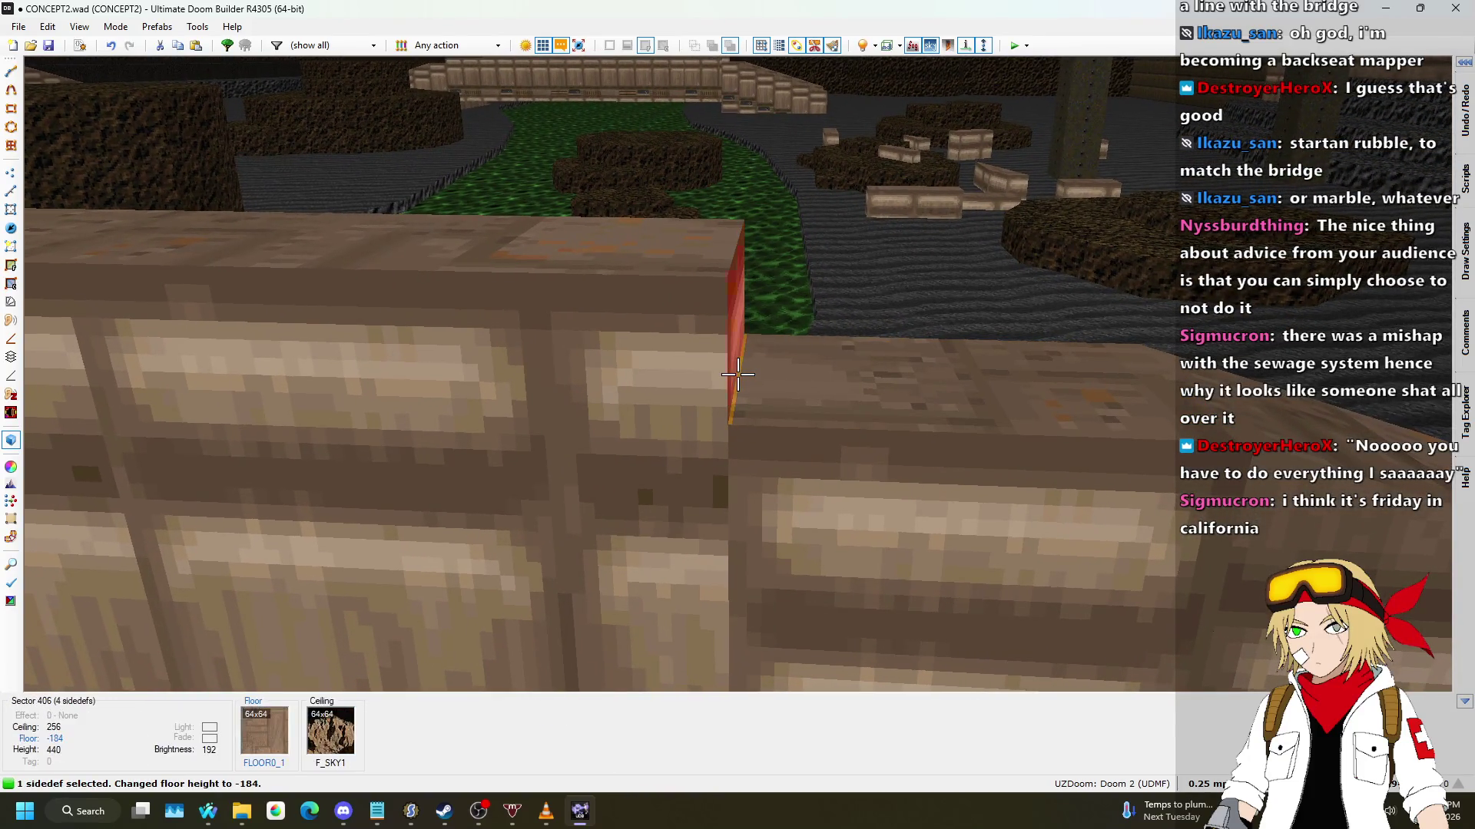
Step: Select several more bridge-end strip floors one after another
key(s)
key(w)
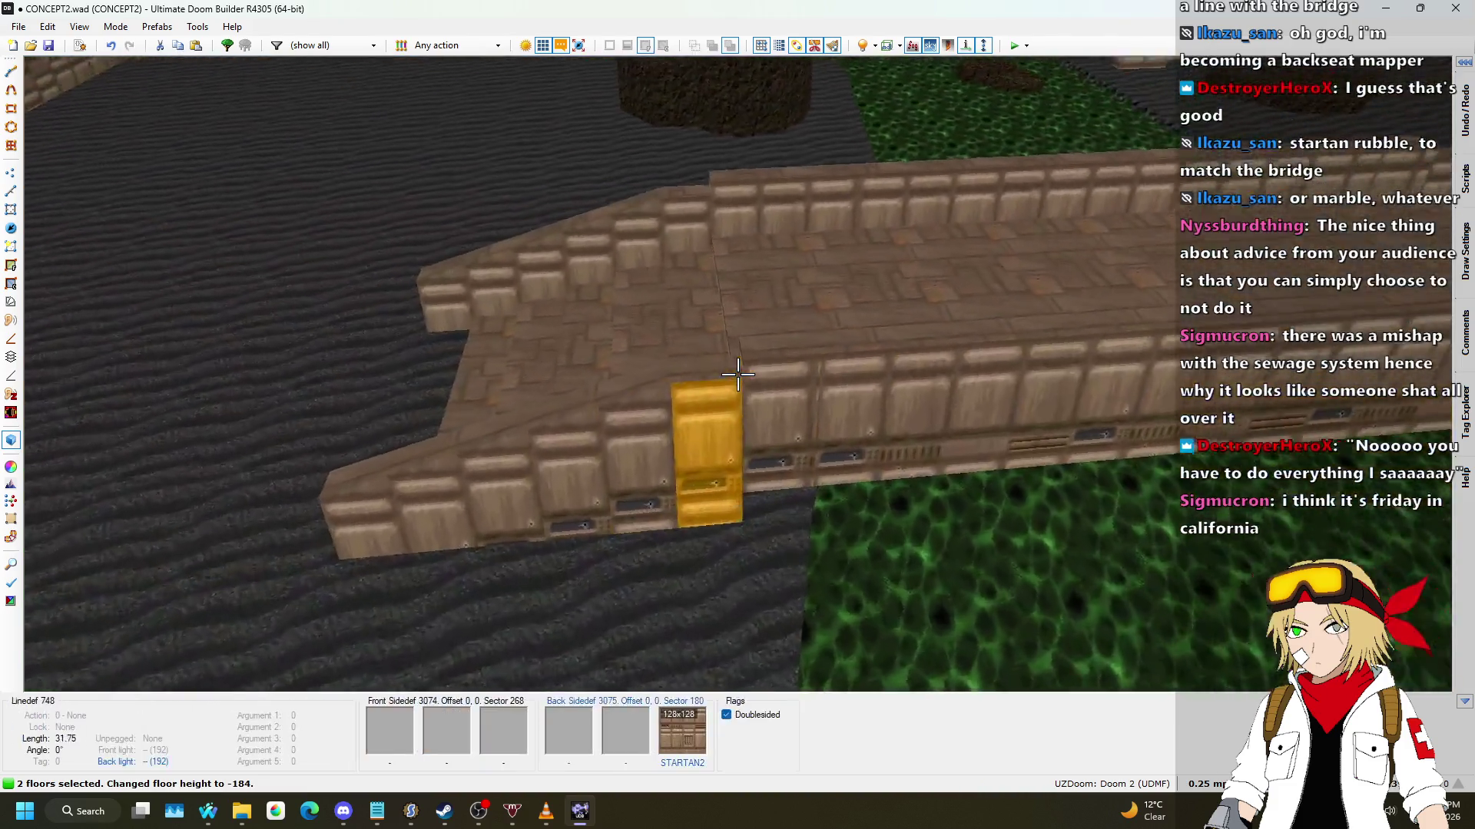
click(737, 374)
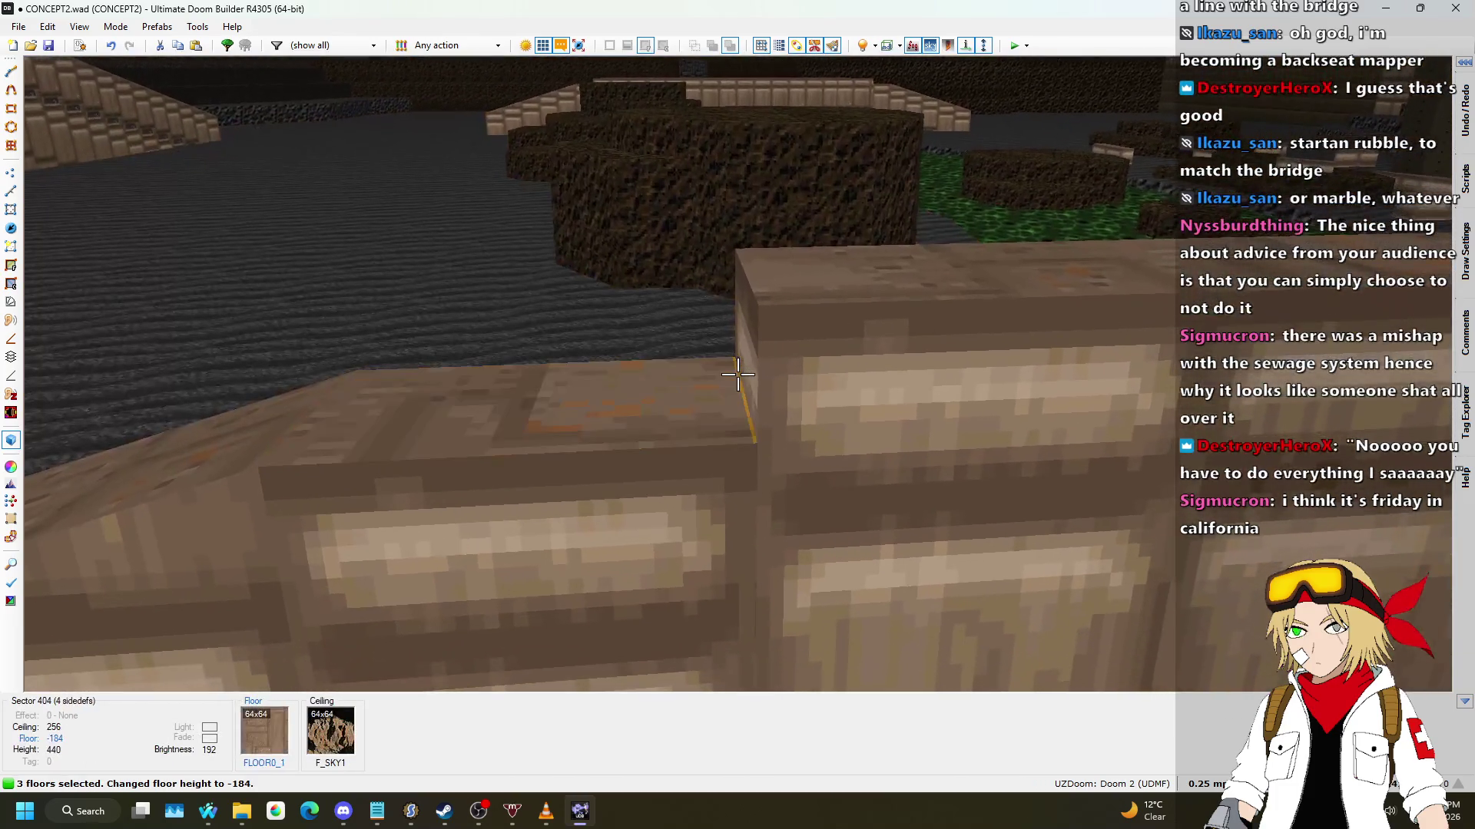
click(737, 374)
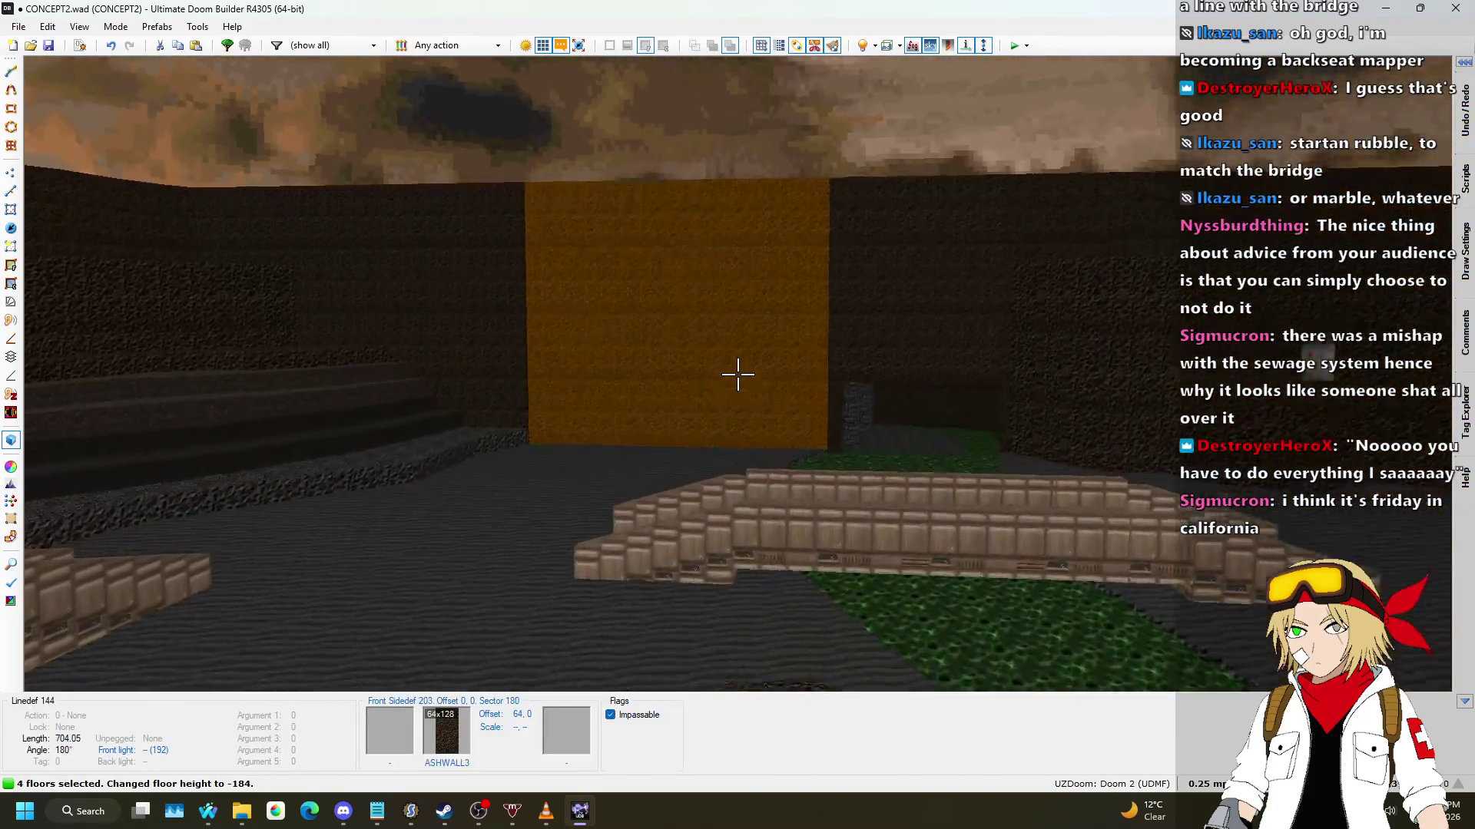
key(w)
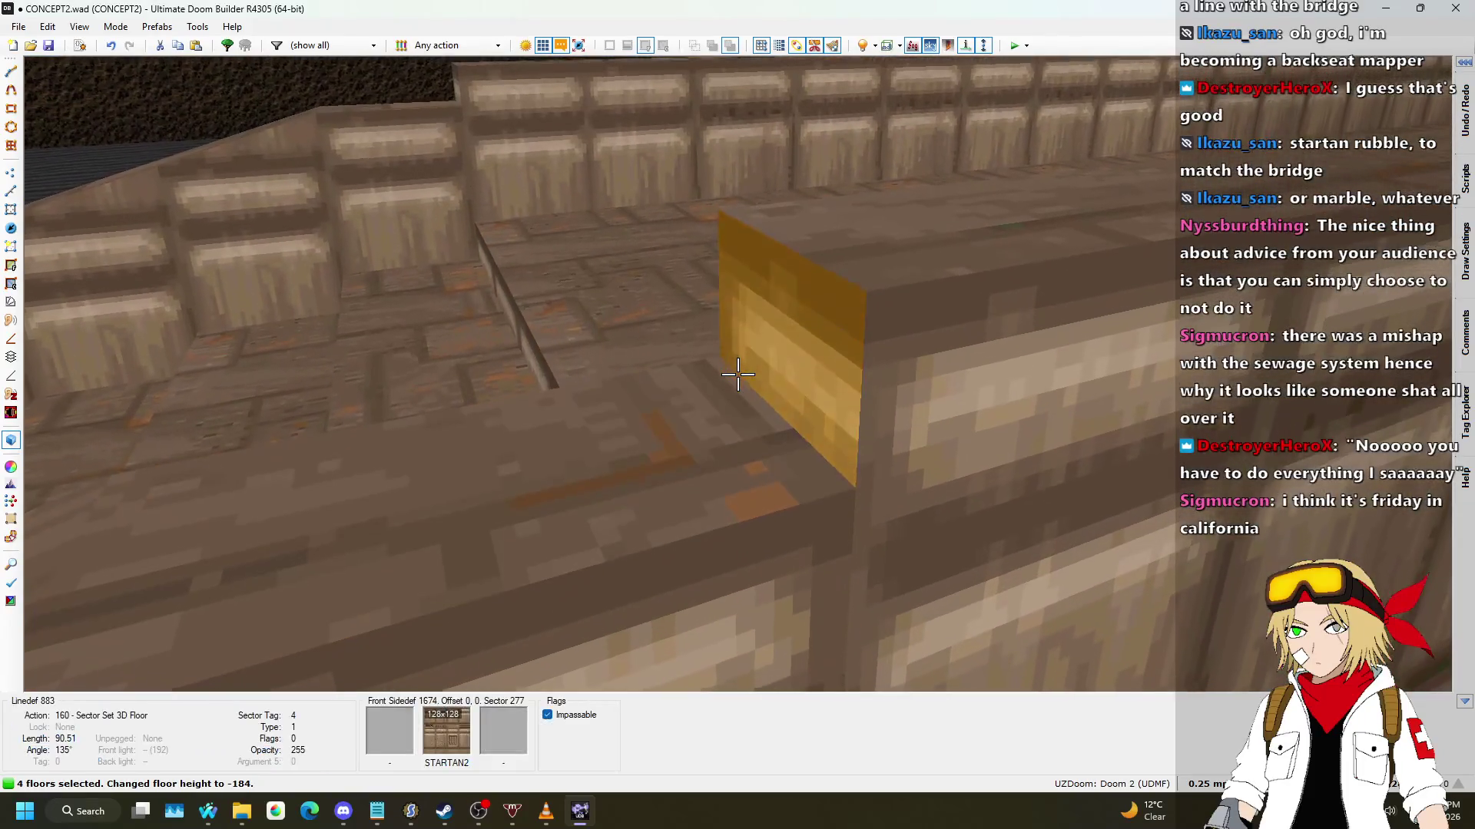
click(737, 374)
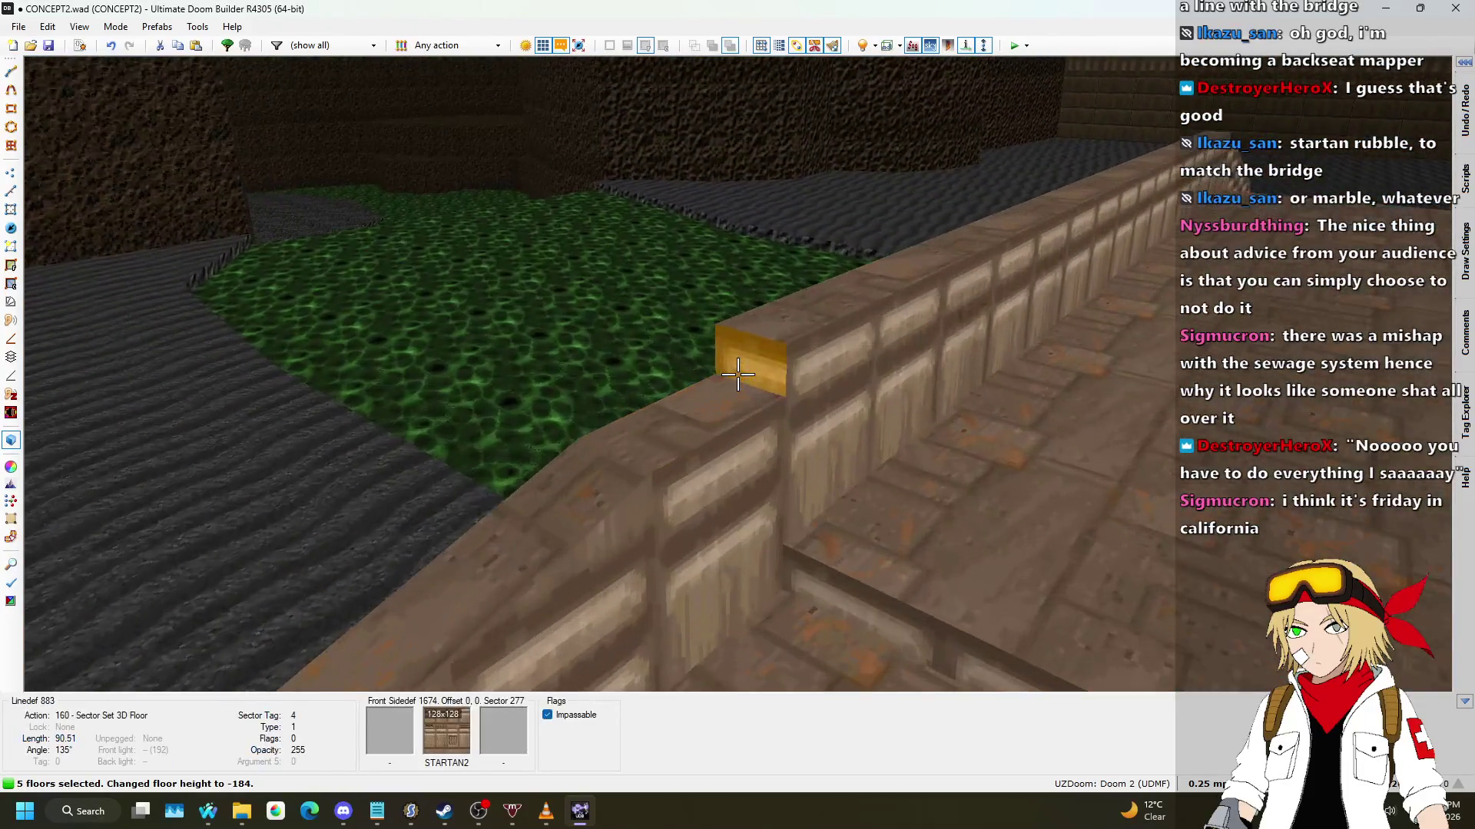
key(w)
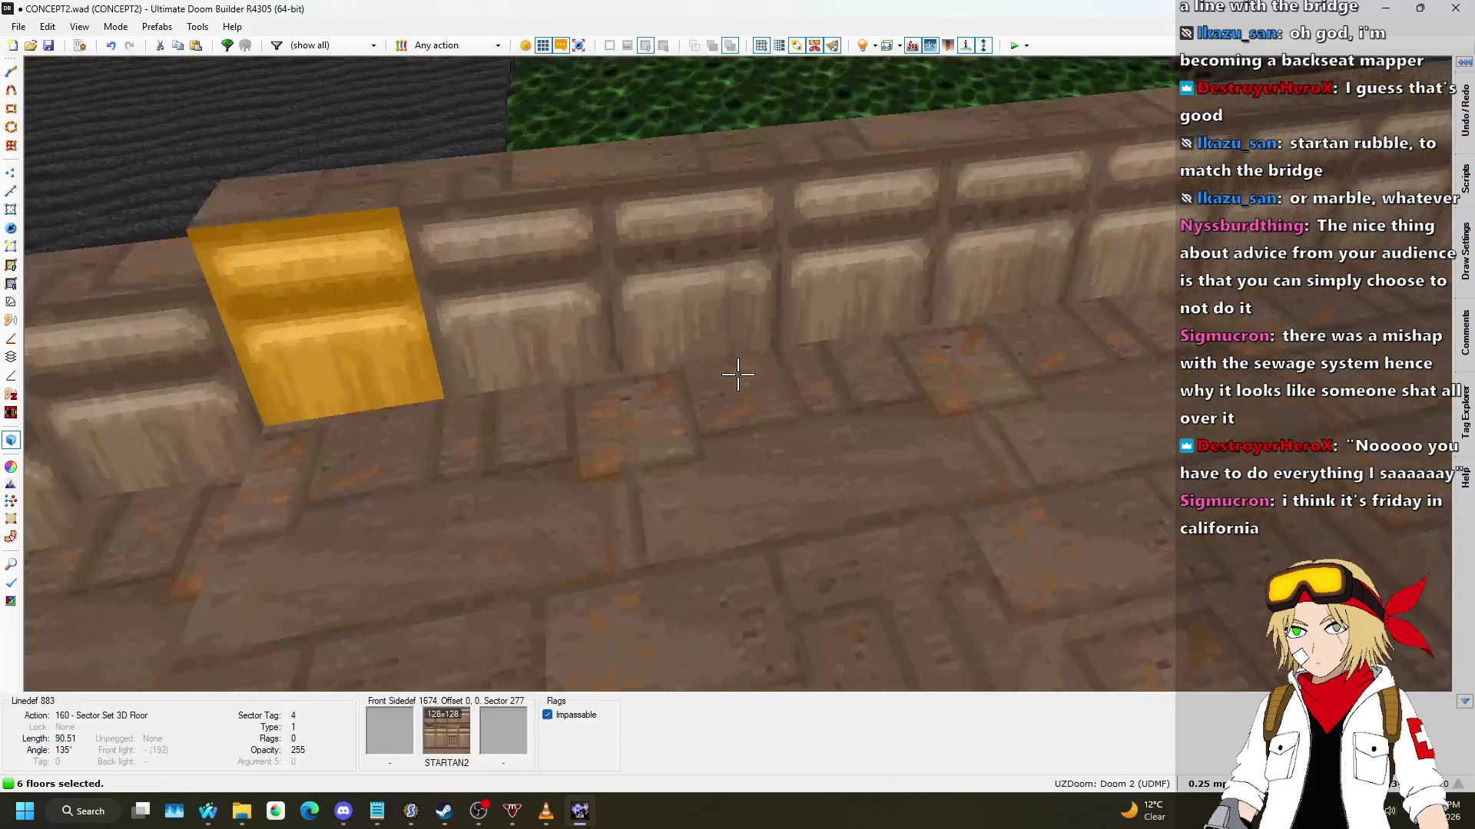
click(737, 374)
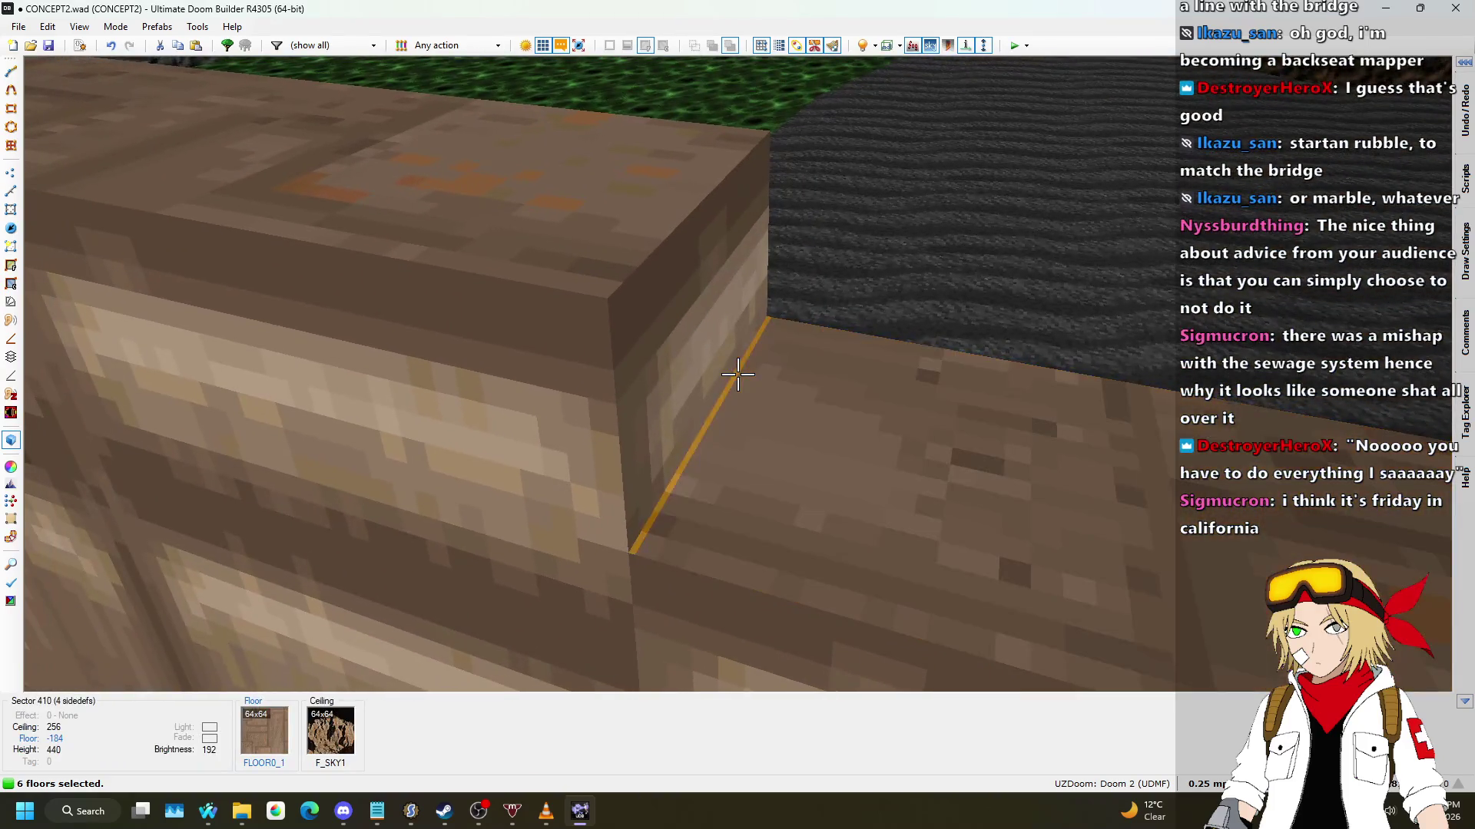
Step: Add one more strip floor, then raise the selected floors by 8 to -176
click(738, 374)
key(s)
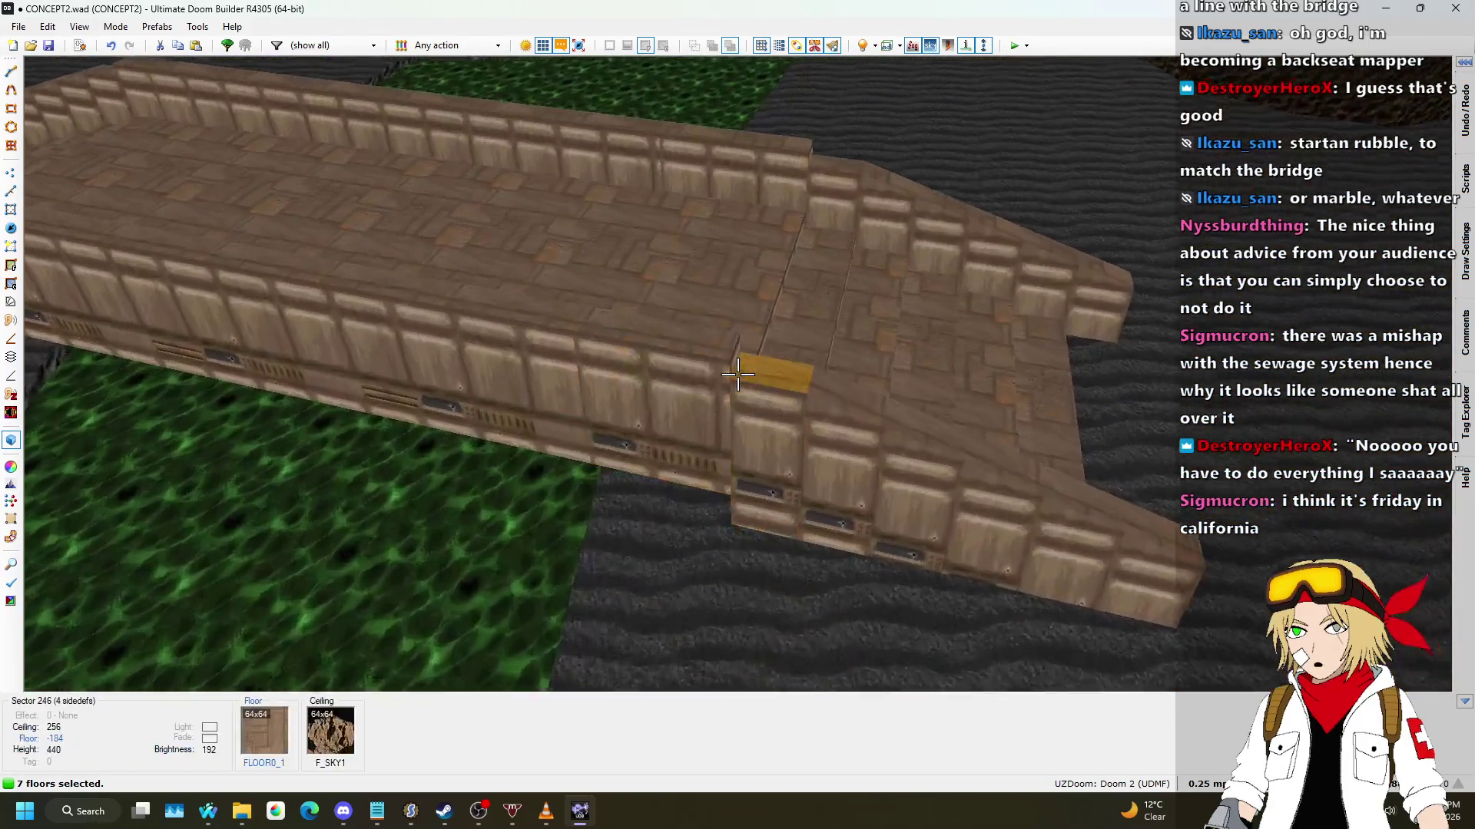
key(w)
key(s)
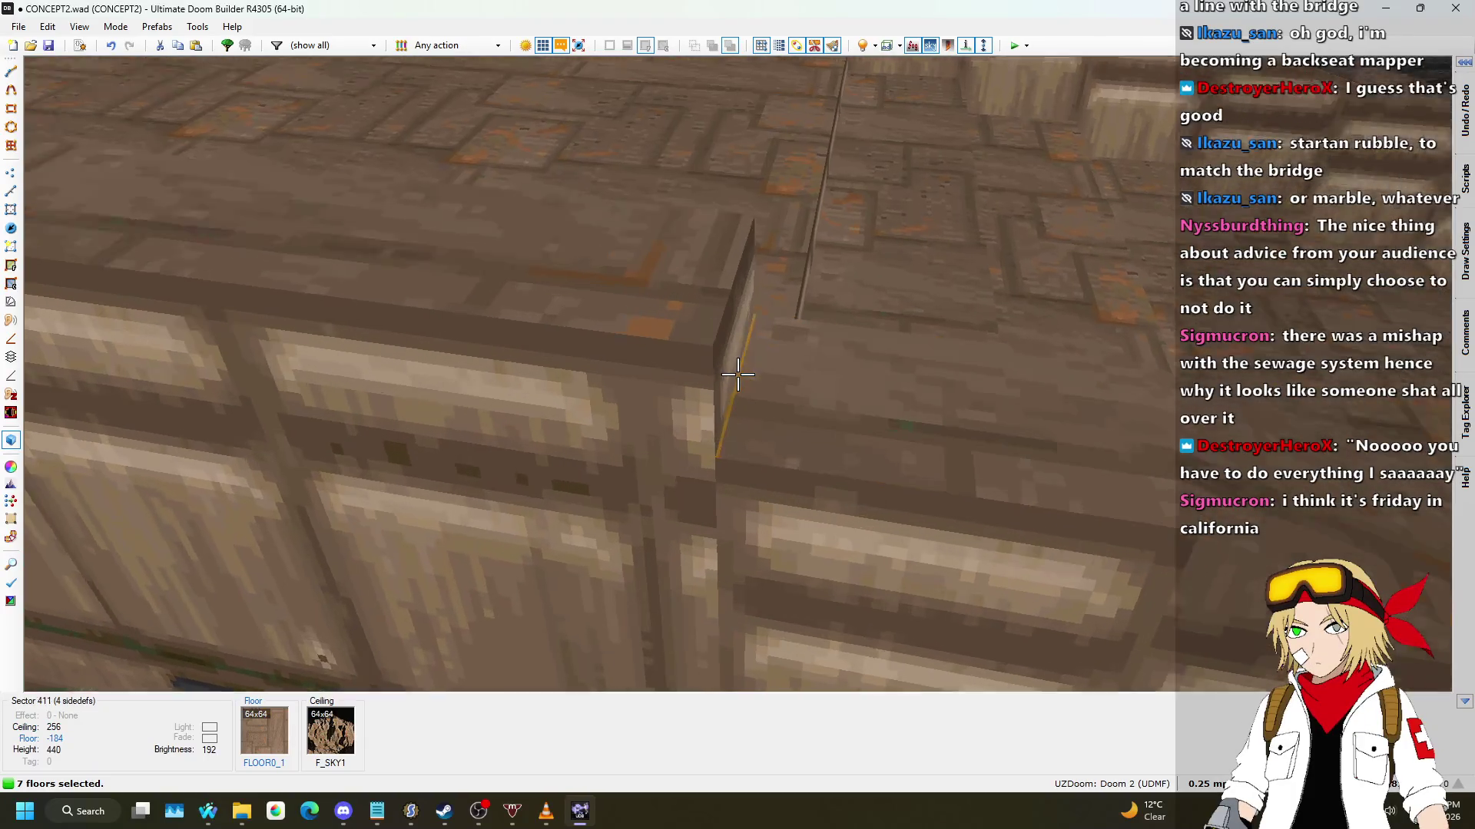
scroll(737, 374, up, 1)
key(s)
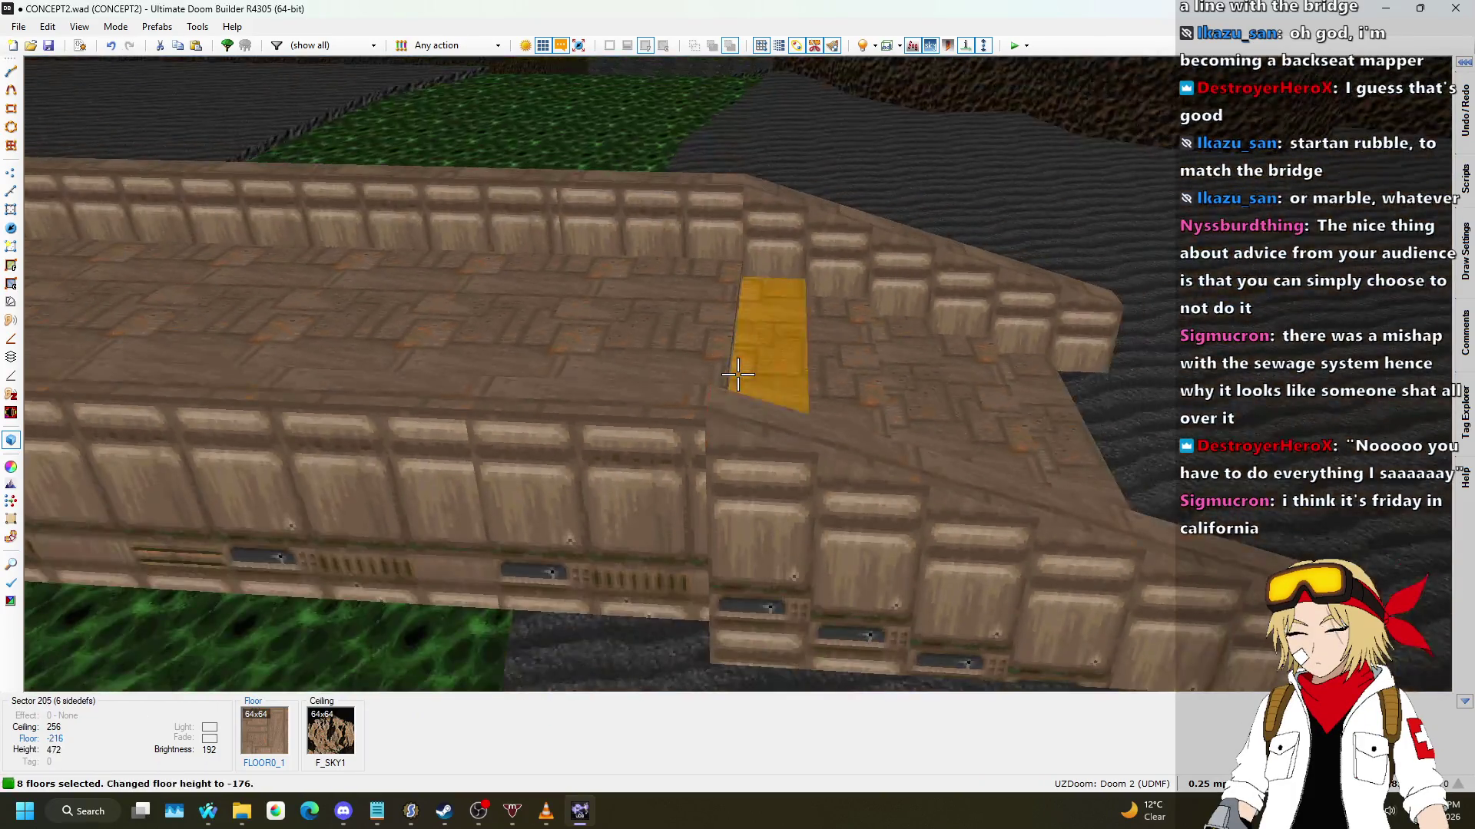
key(s)
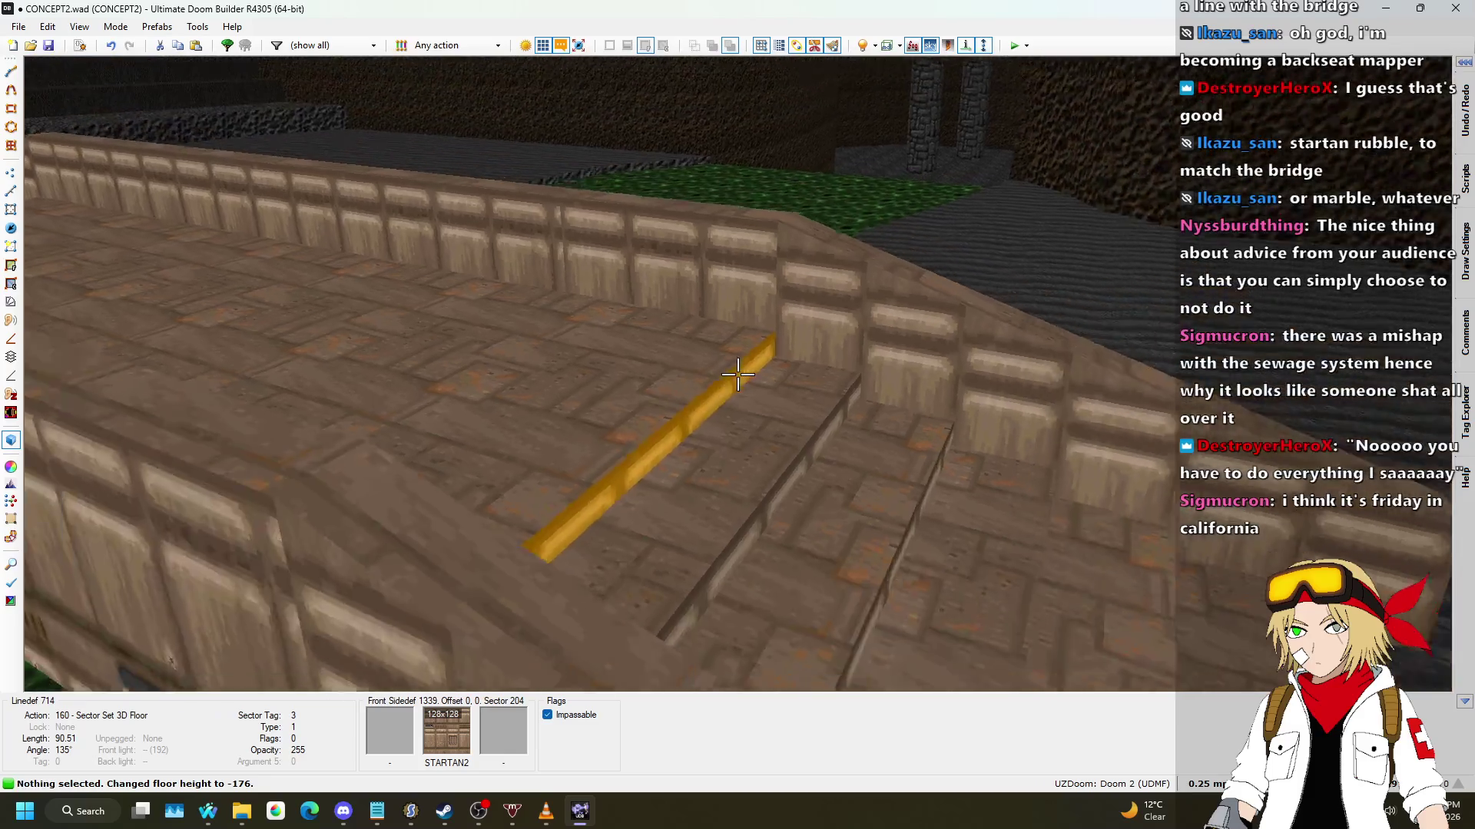
Step: Fly over the bridge, nukage and sand to the stone stairs, then return to the 2D map
key(w)
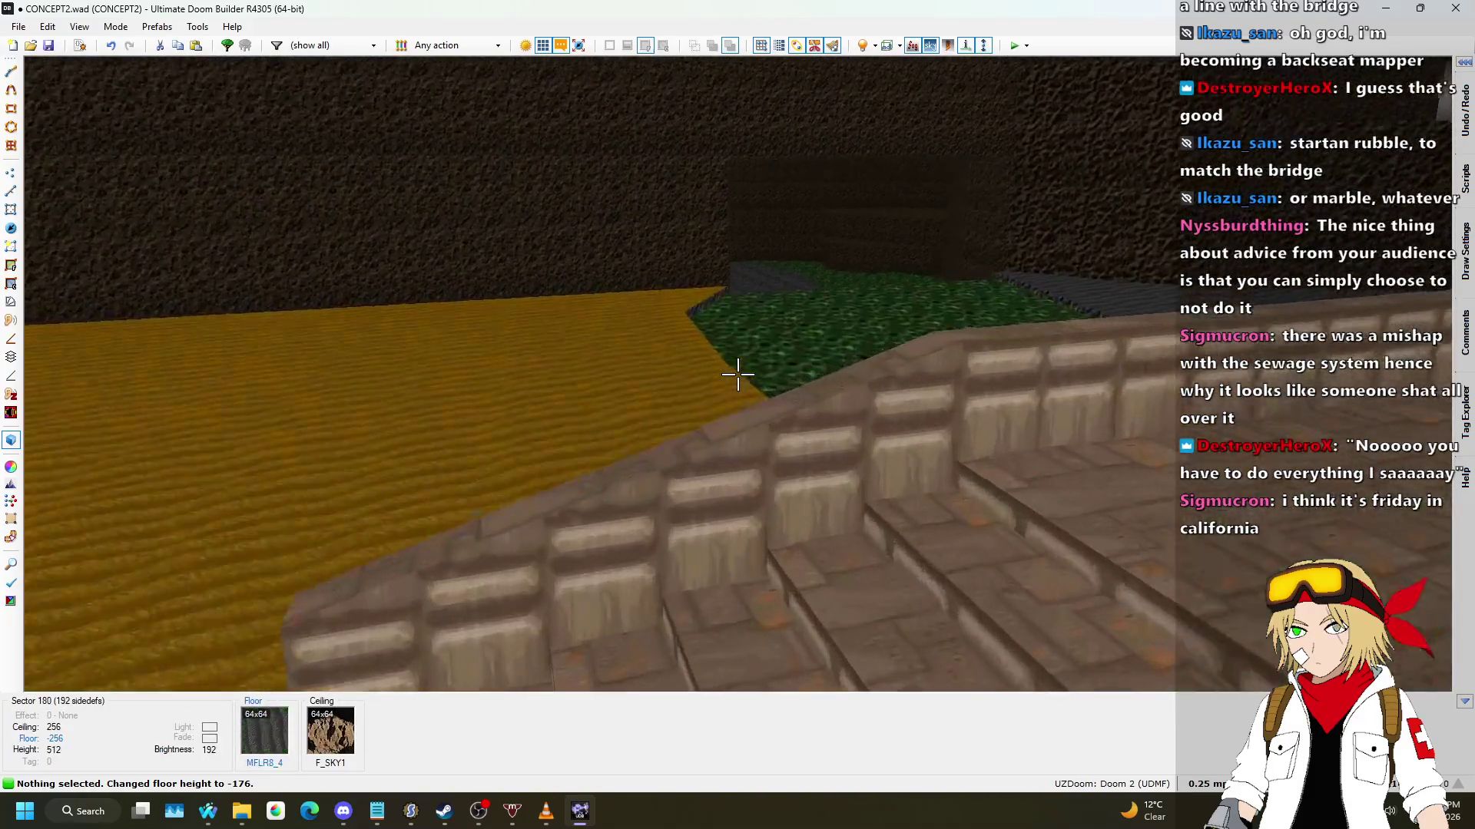
key(w)
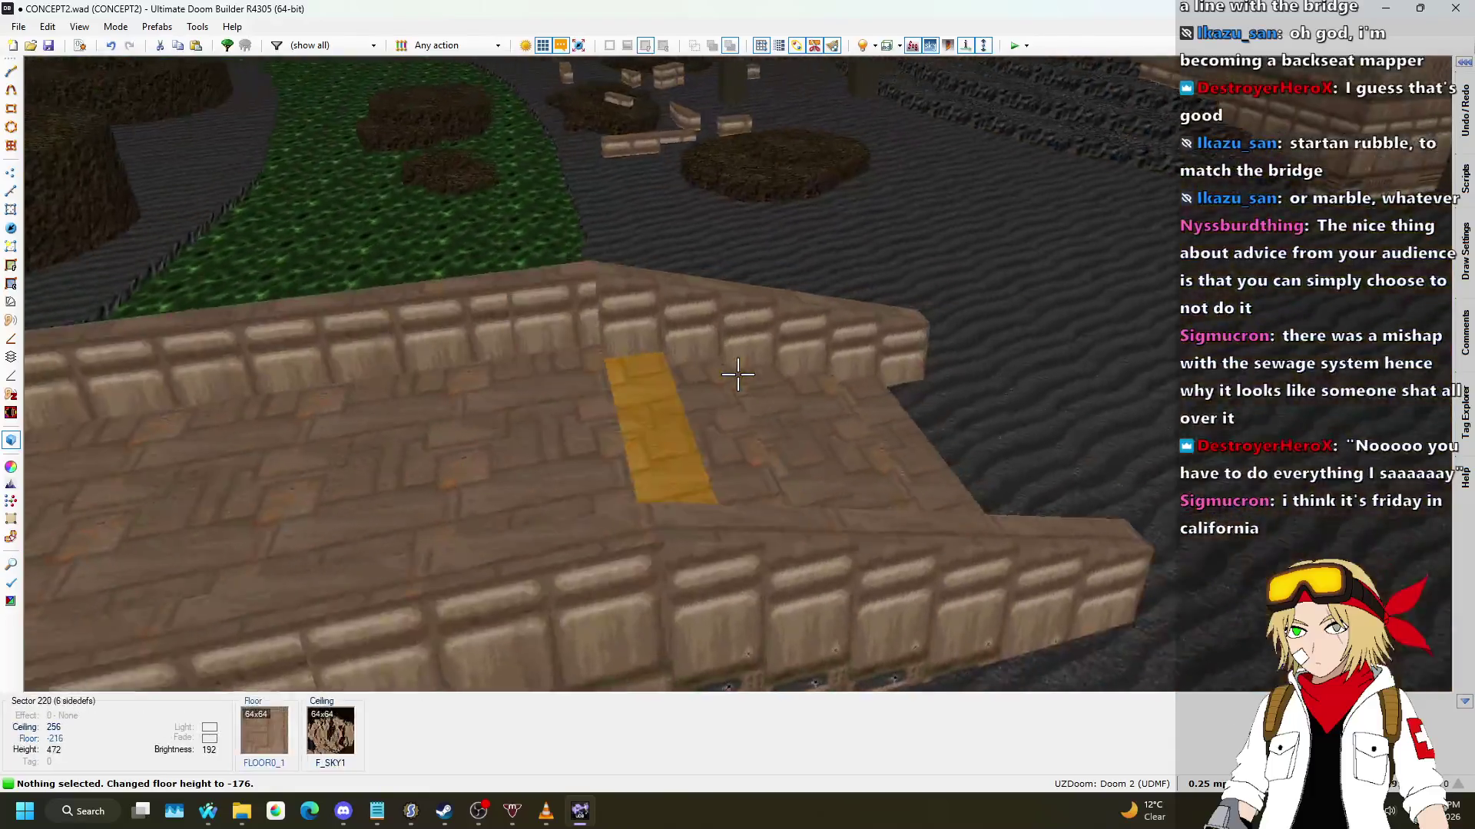
key(s)
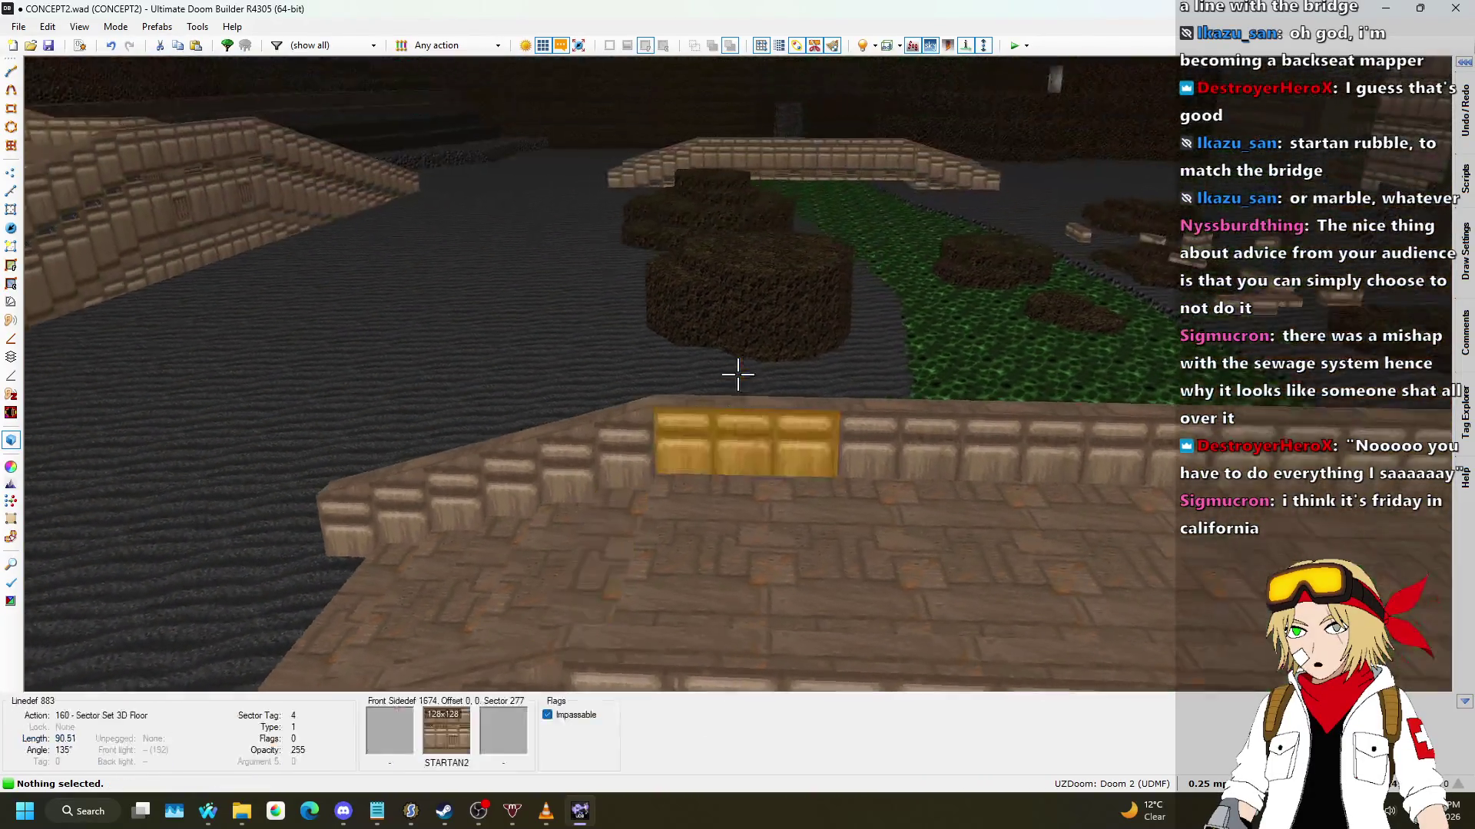
key(w)
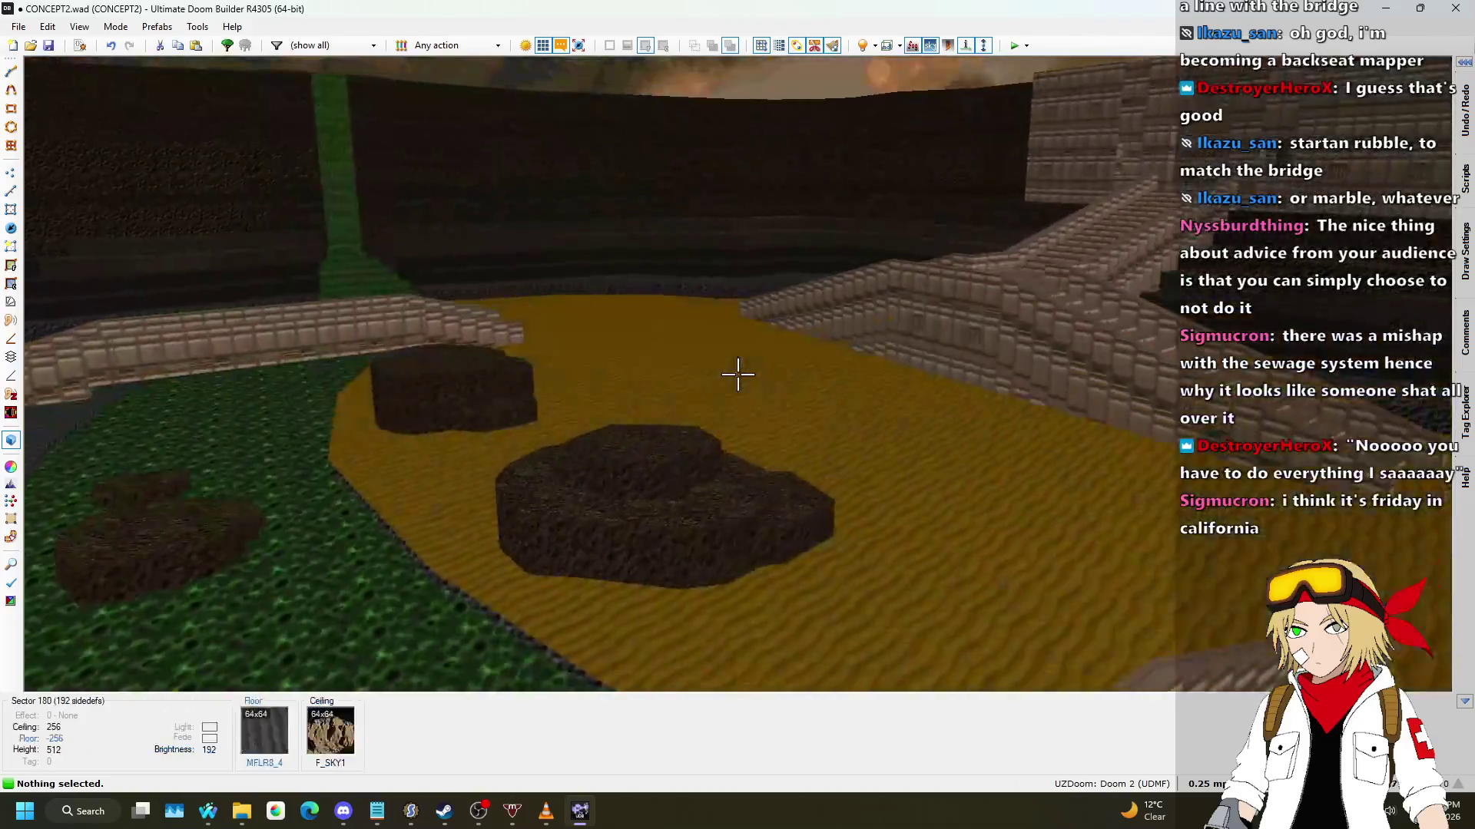
key(w)
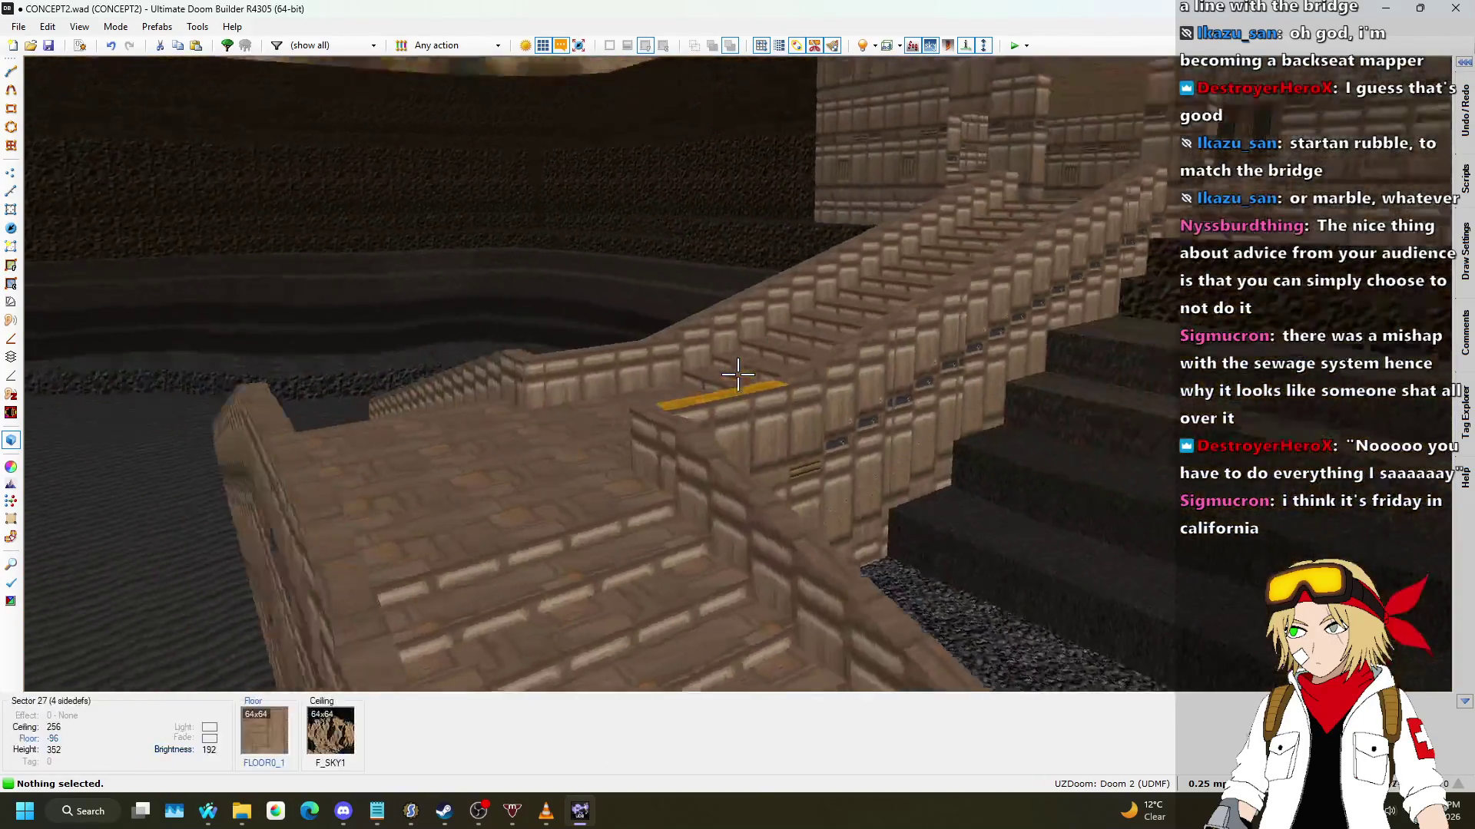
key(s)
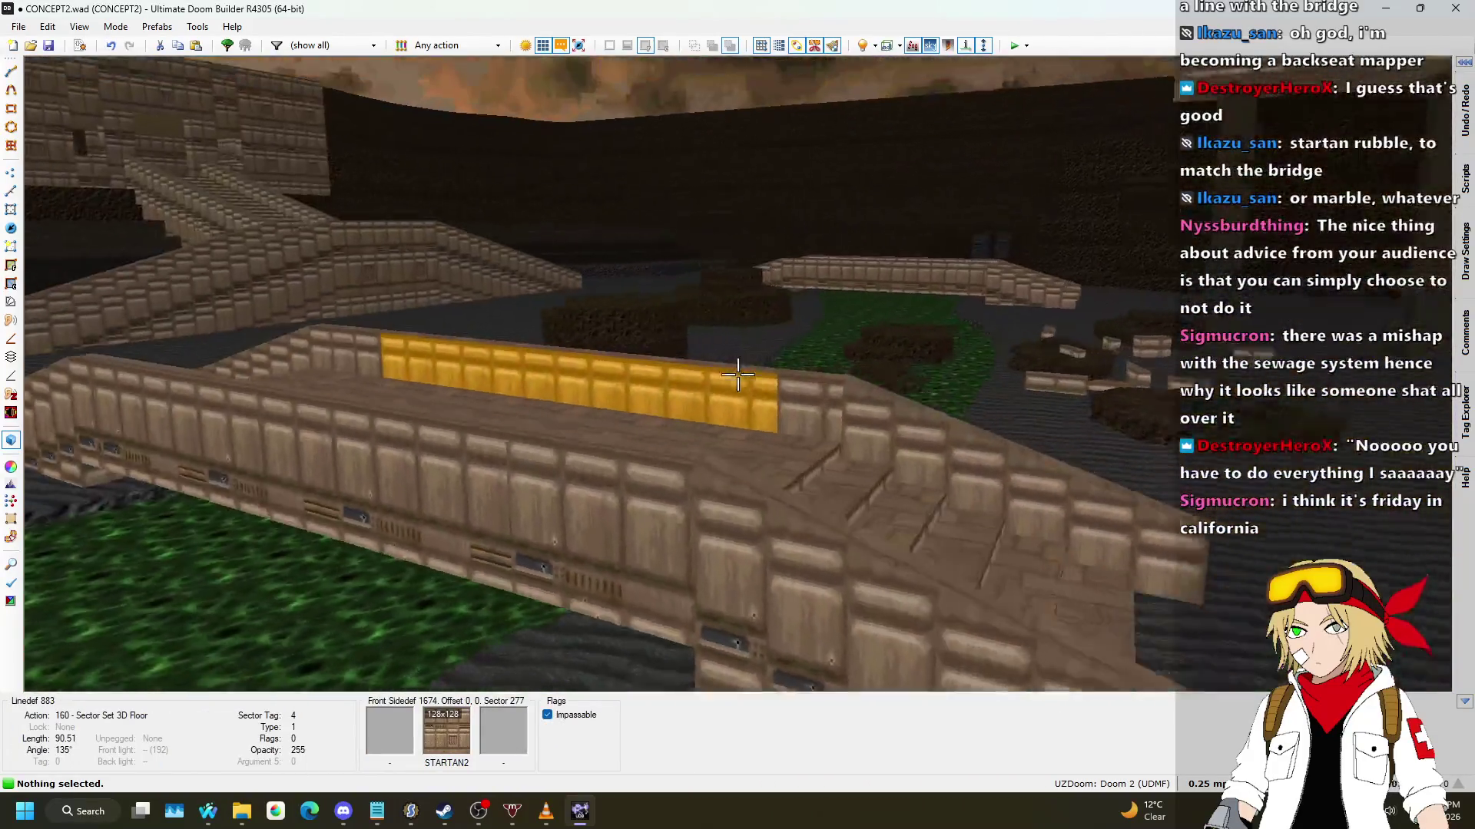
key(q)
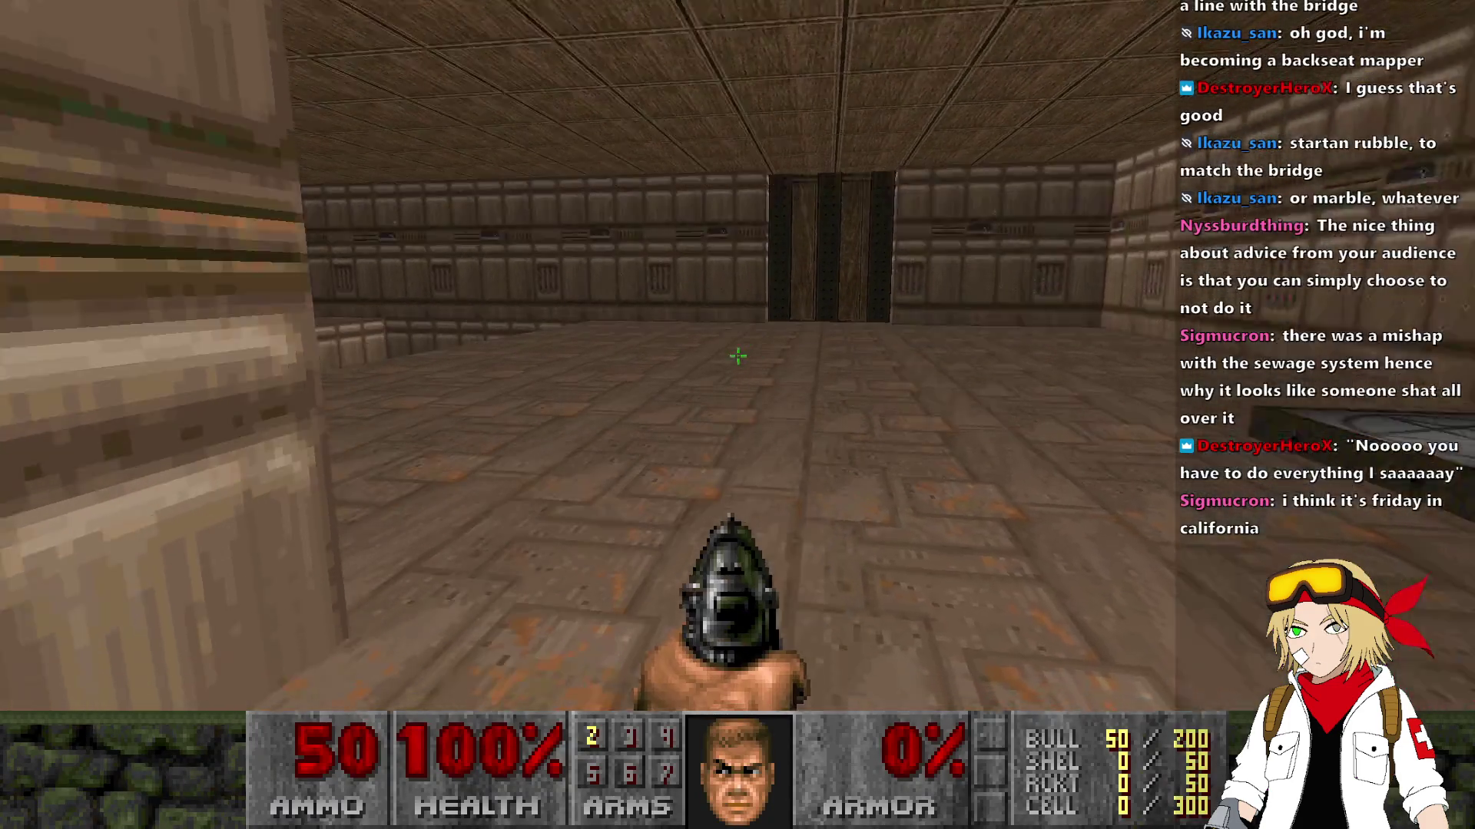
Step: Walk from the start room along the walkway and corridor, dropping into the water below
key(w)
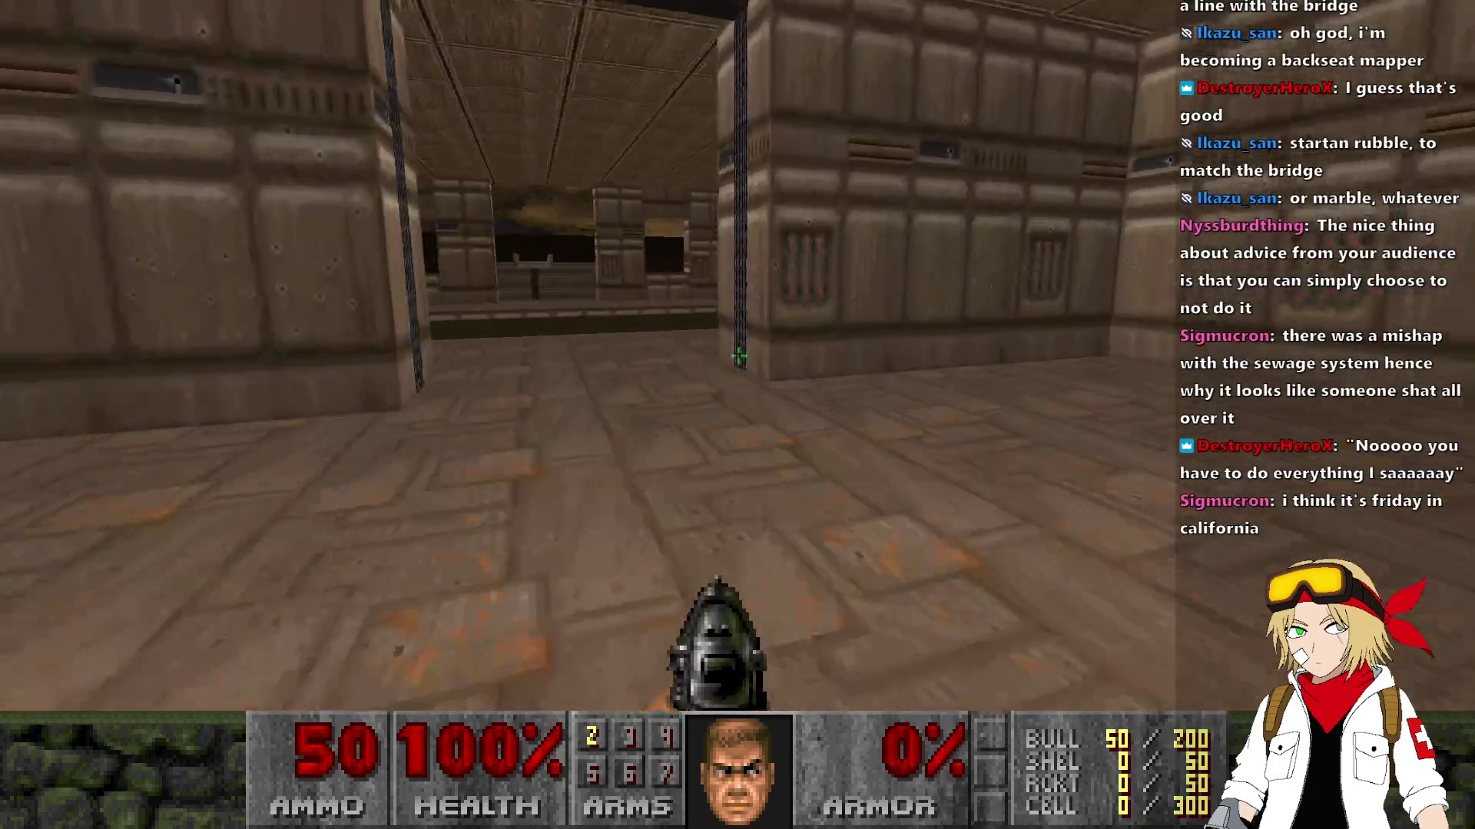
key(w)
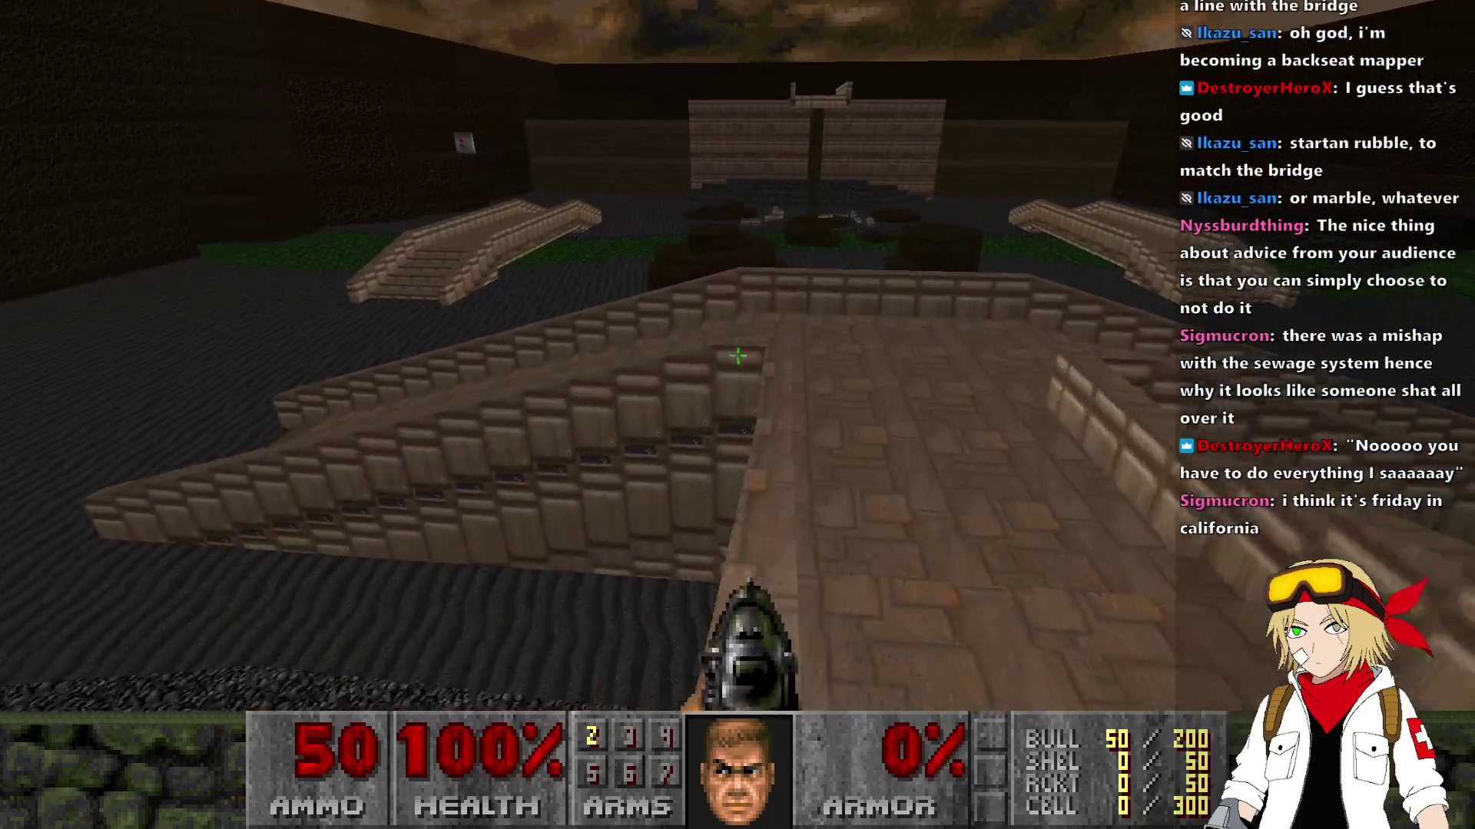
key(w)
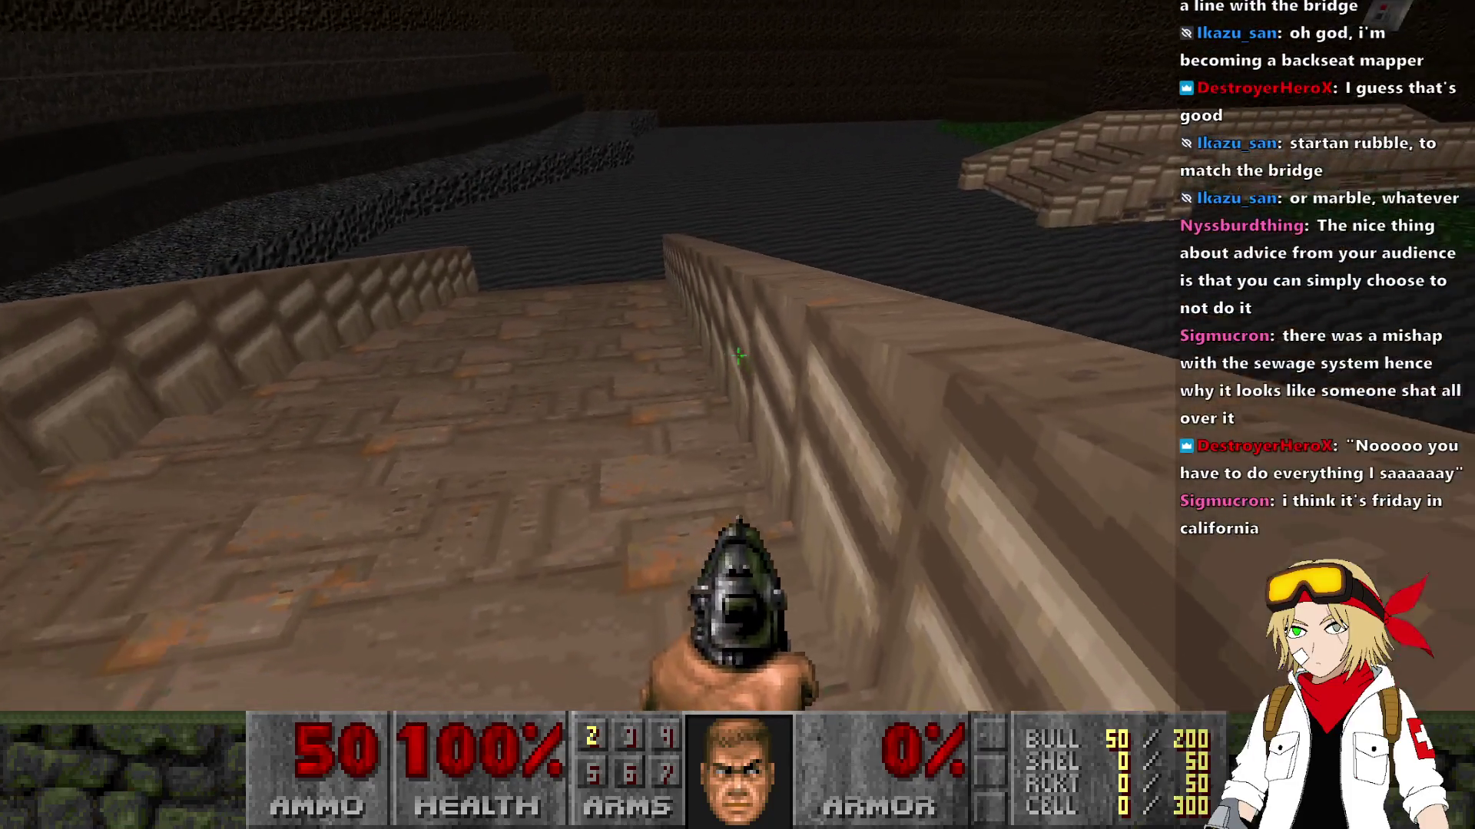
key(w)
key(w)
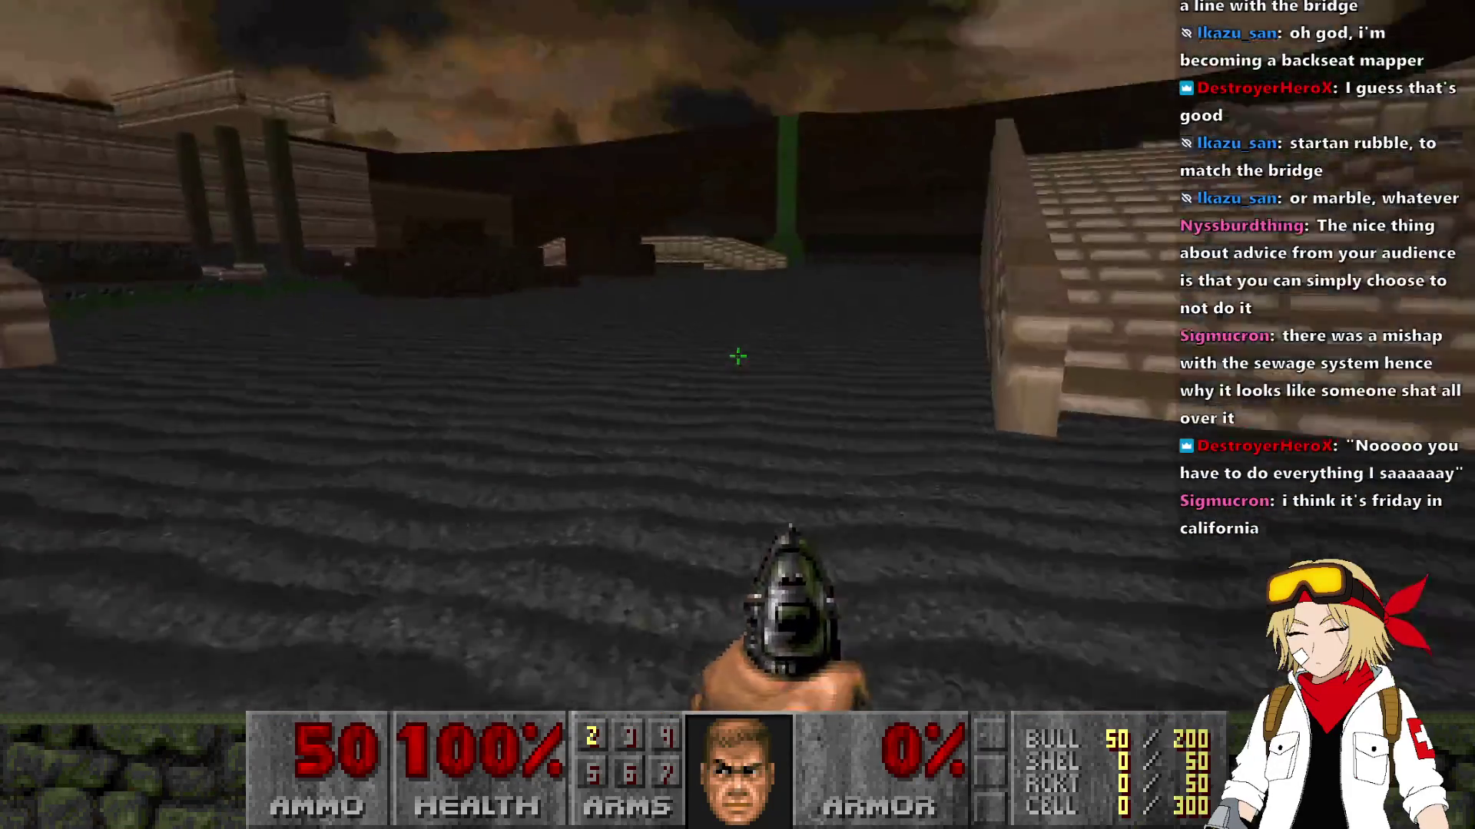
key(w)
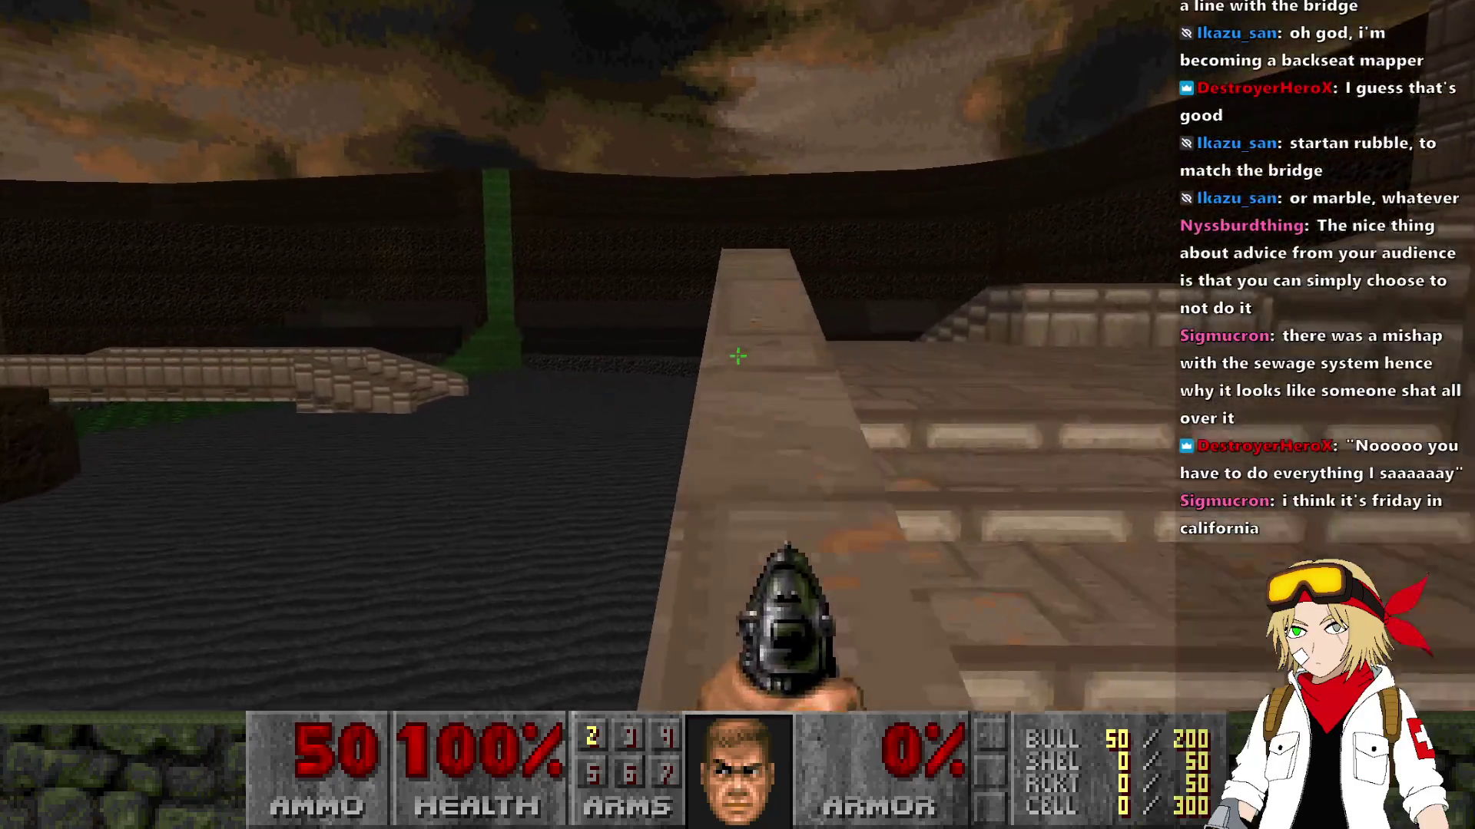
Step: Cross the sludge to the bridge ledge and the small staircase
key(w)
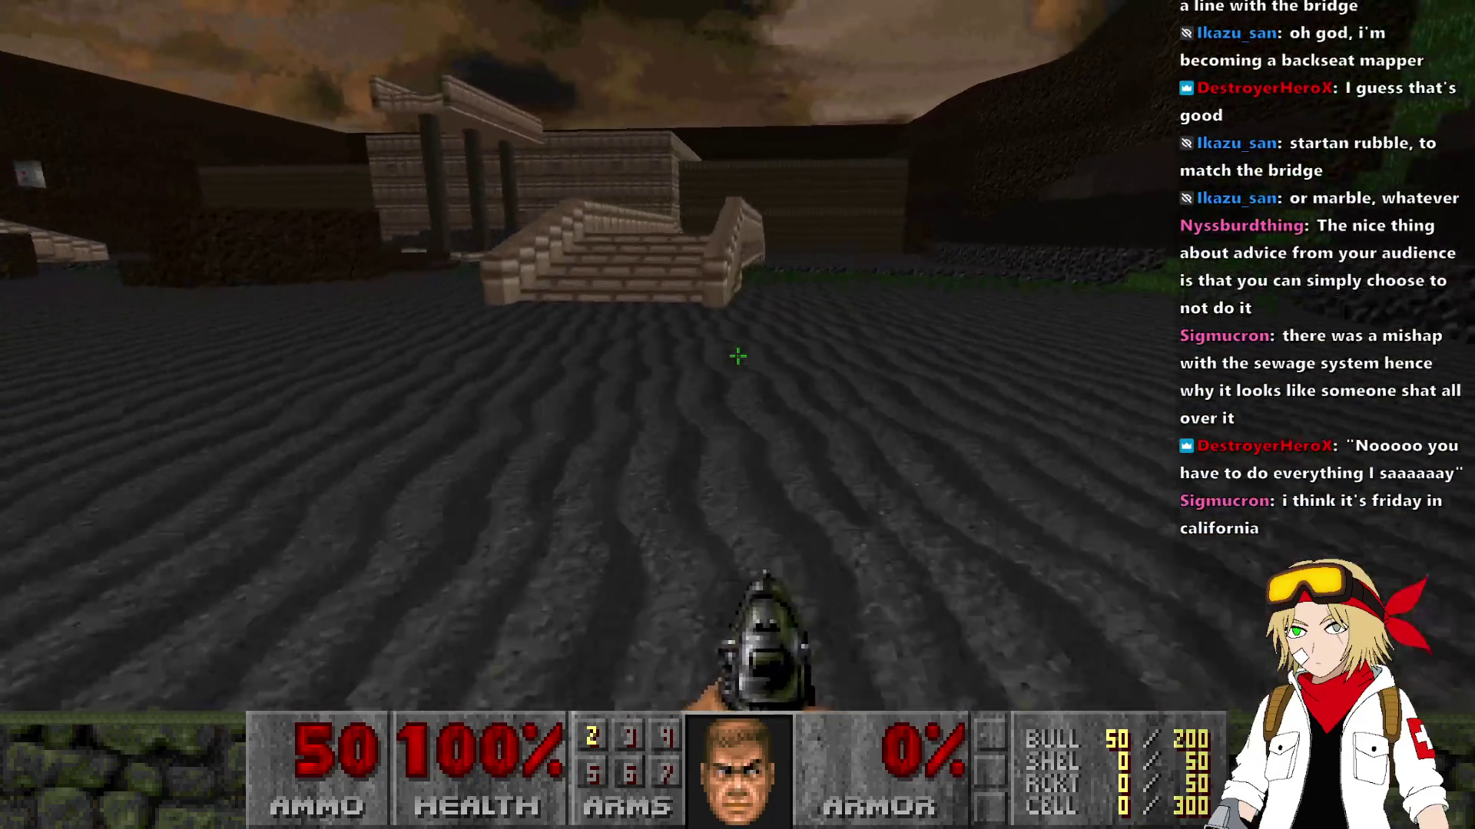
key(w)
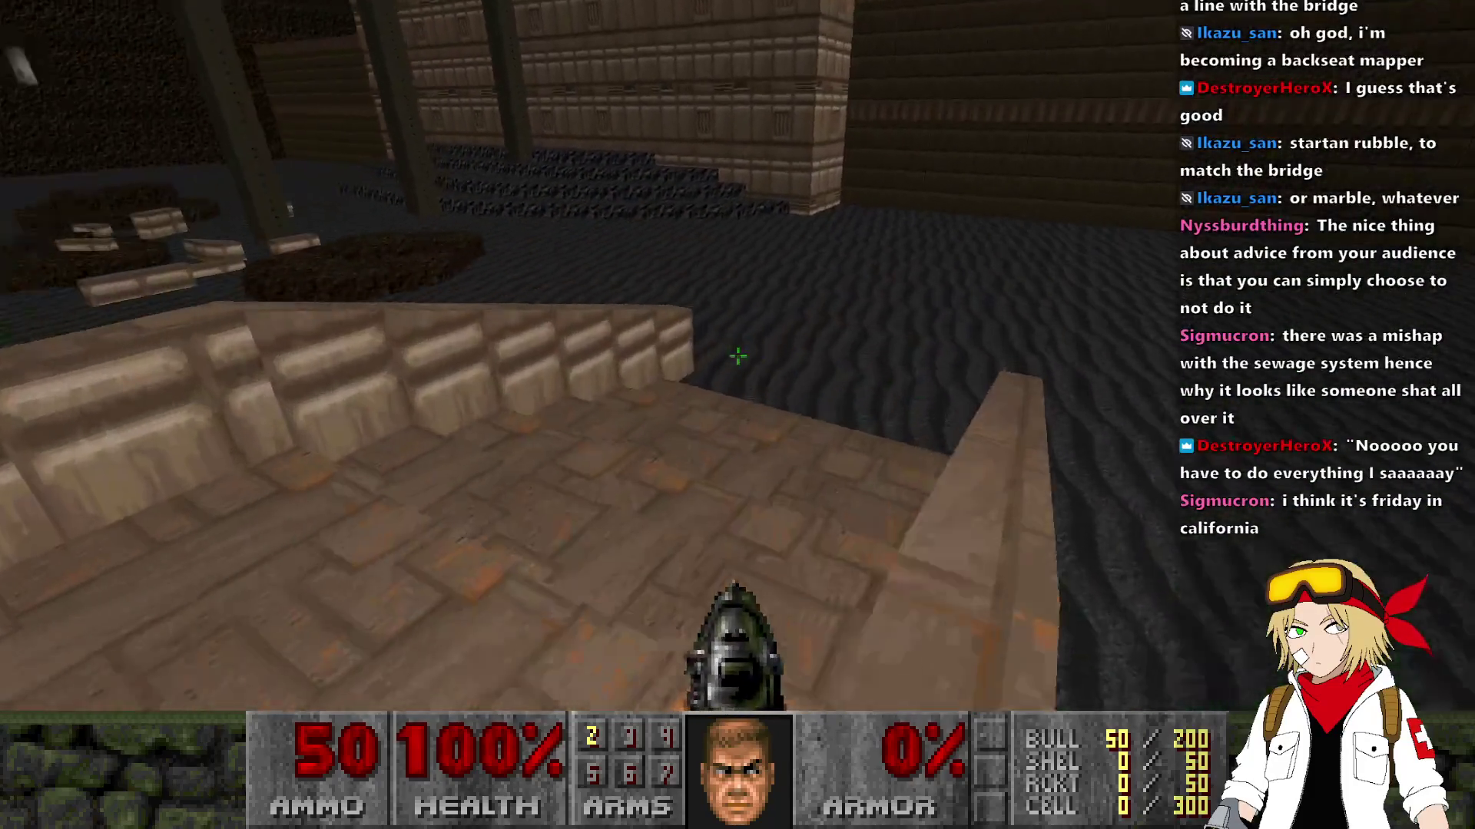
key(w)
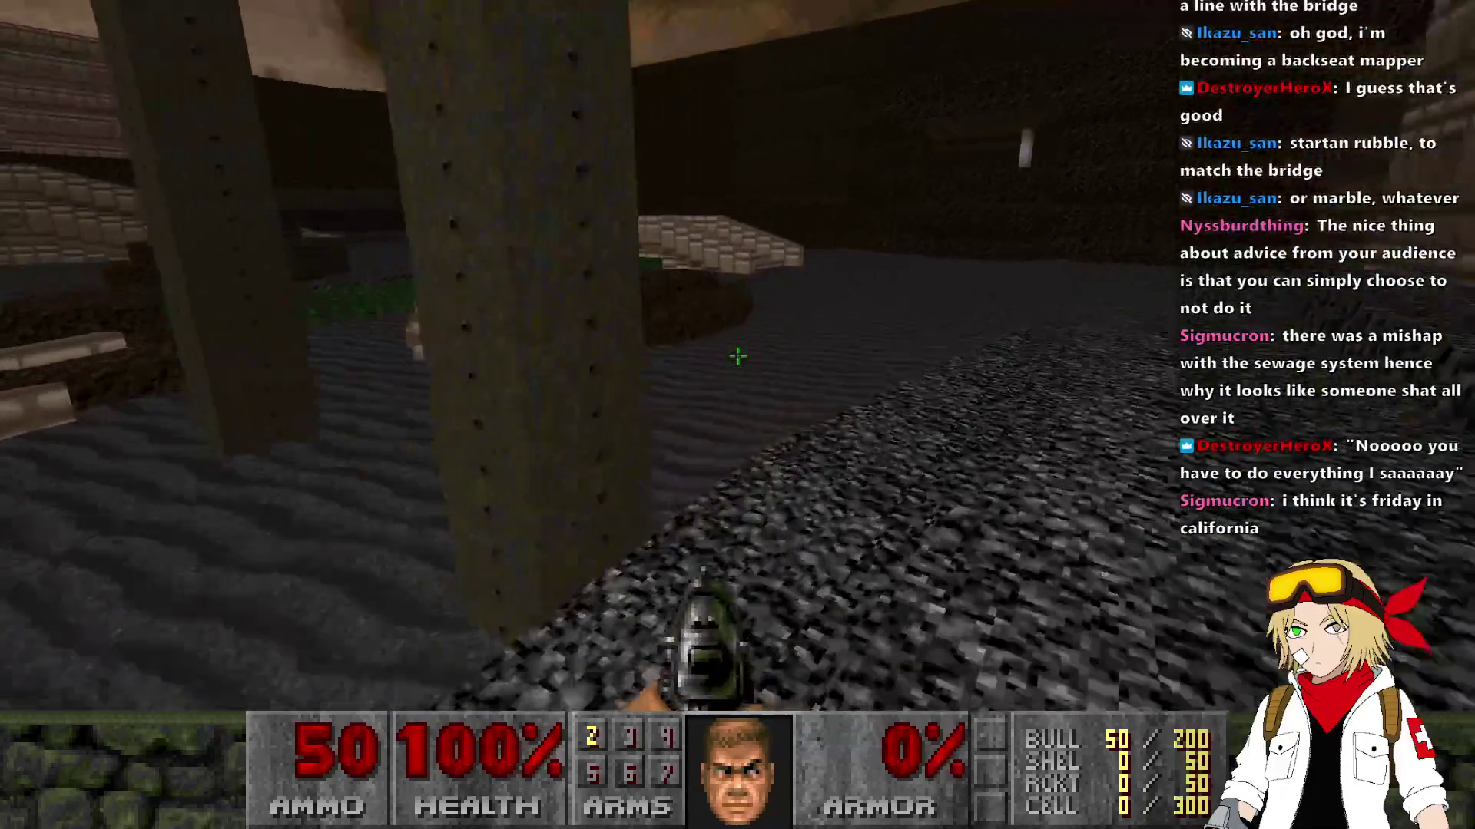
key(w)
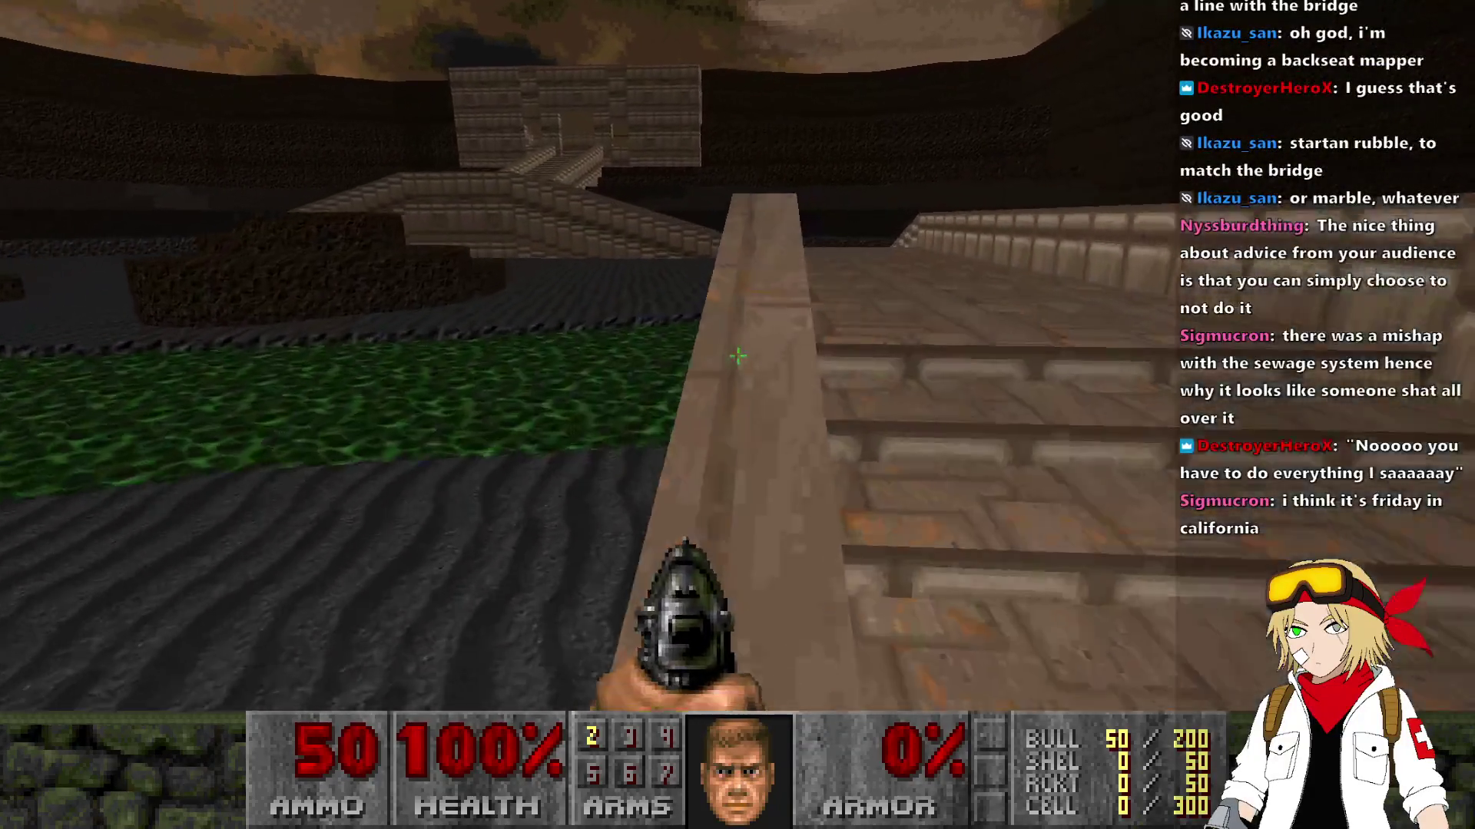
key(w)
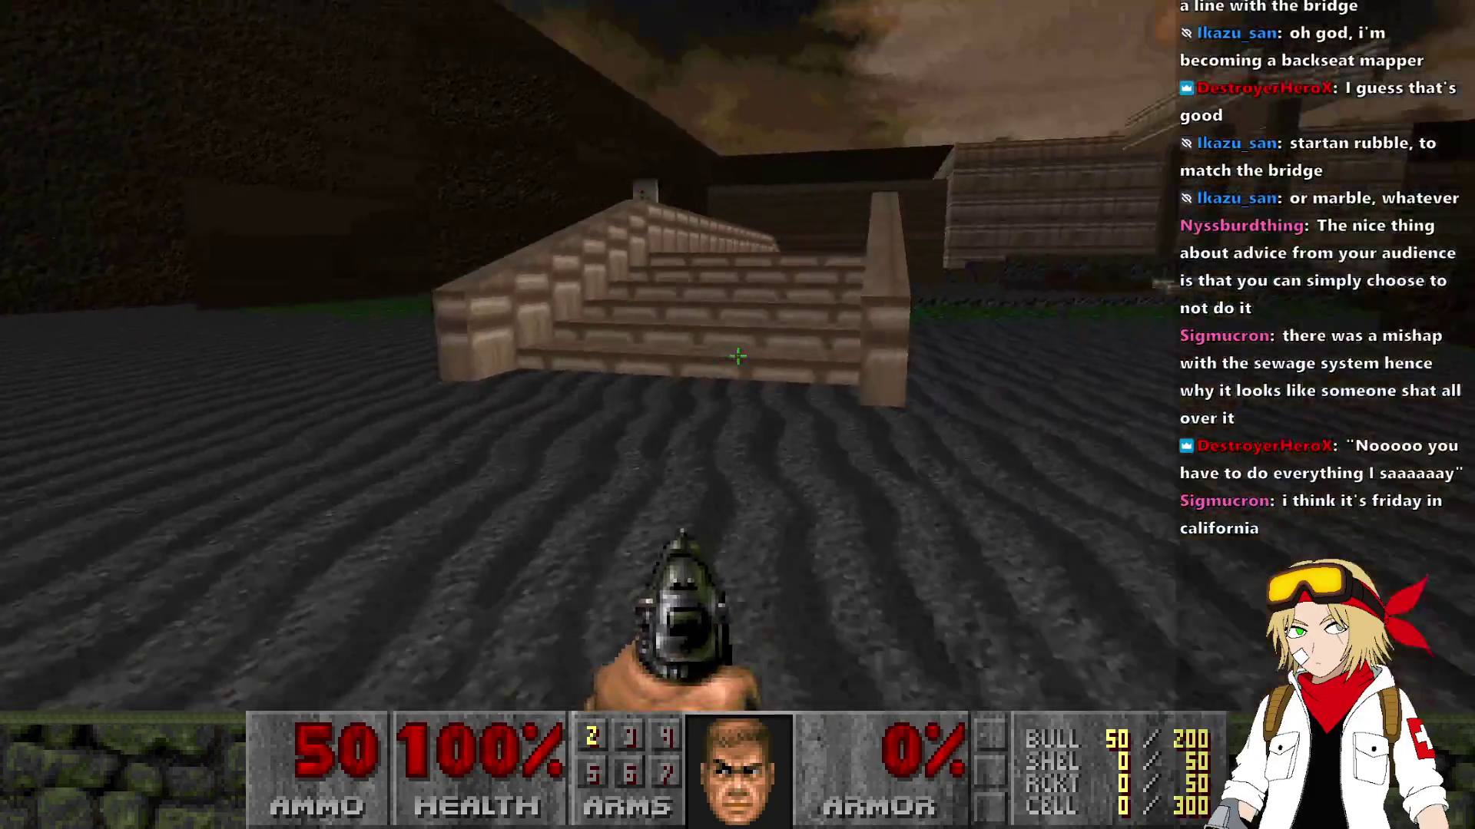
key(a)
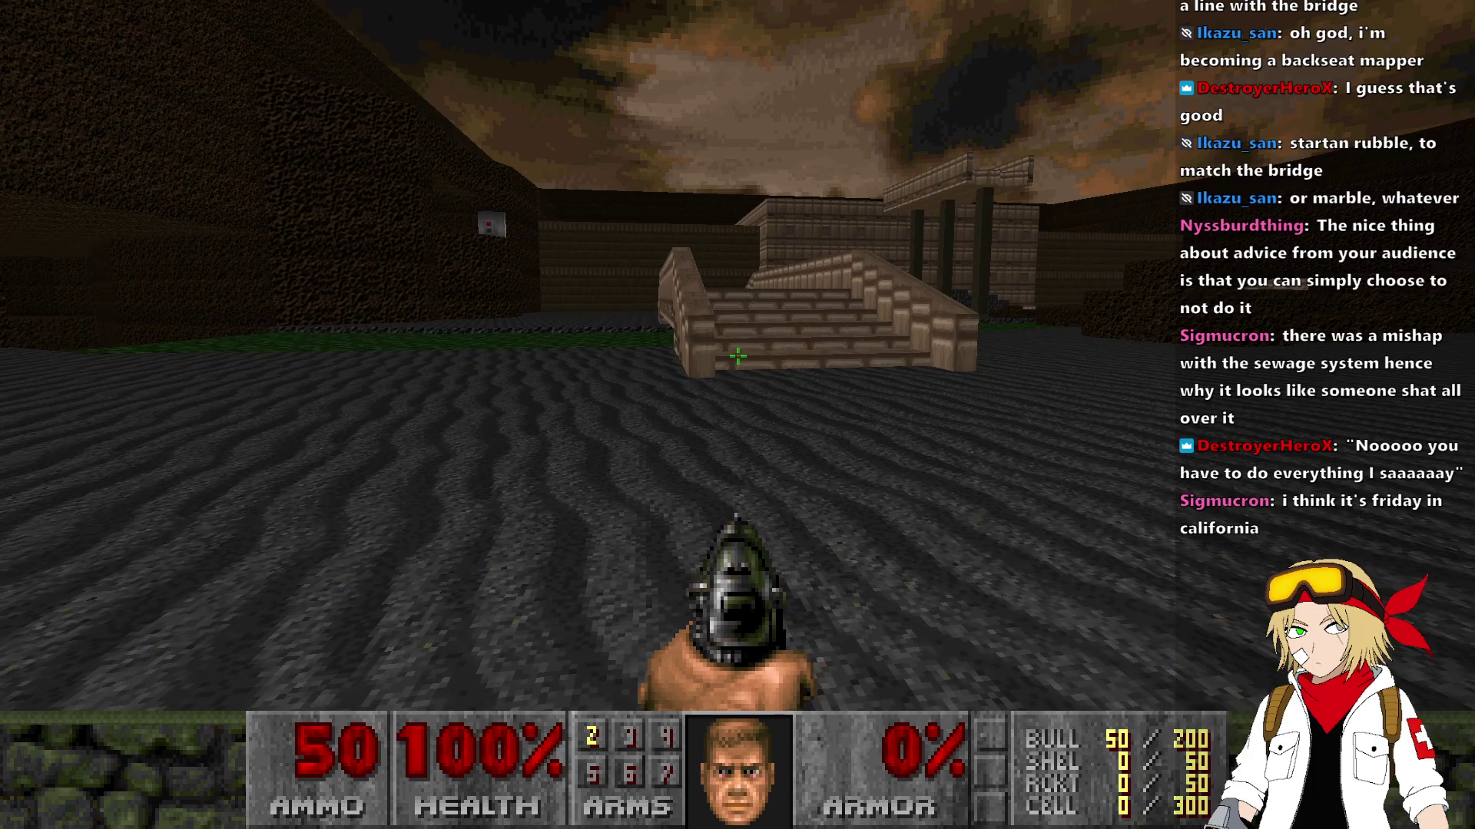
Step: Climb the staircase bridge and walk through the rubble corridor to the sandy area's switch panel
key(w)
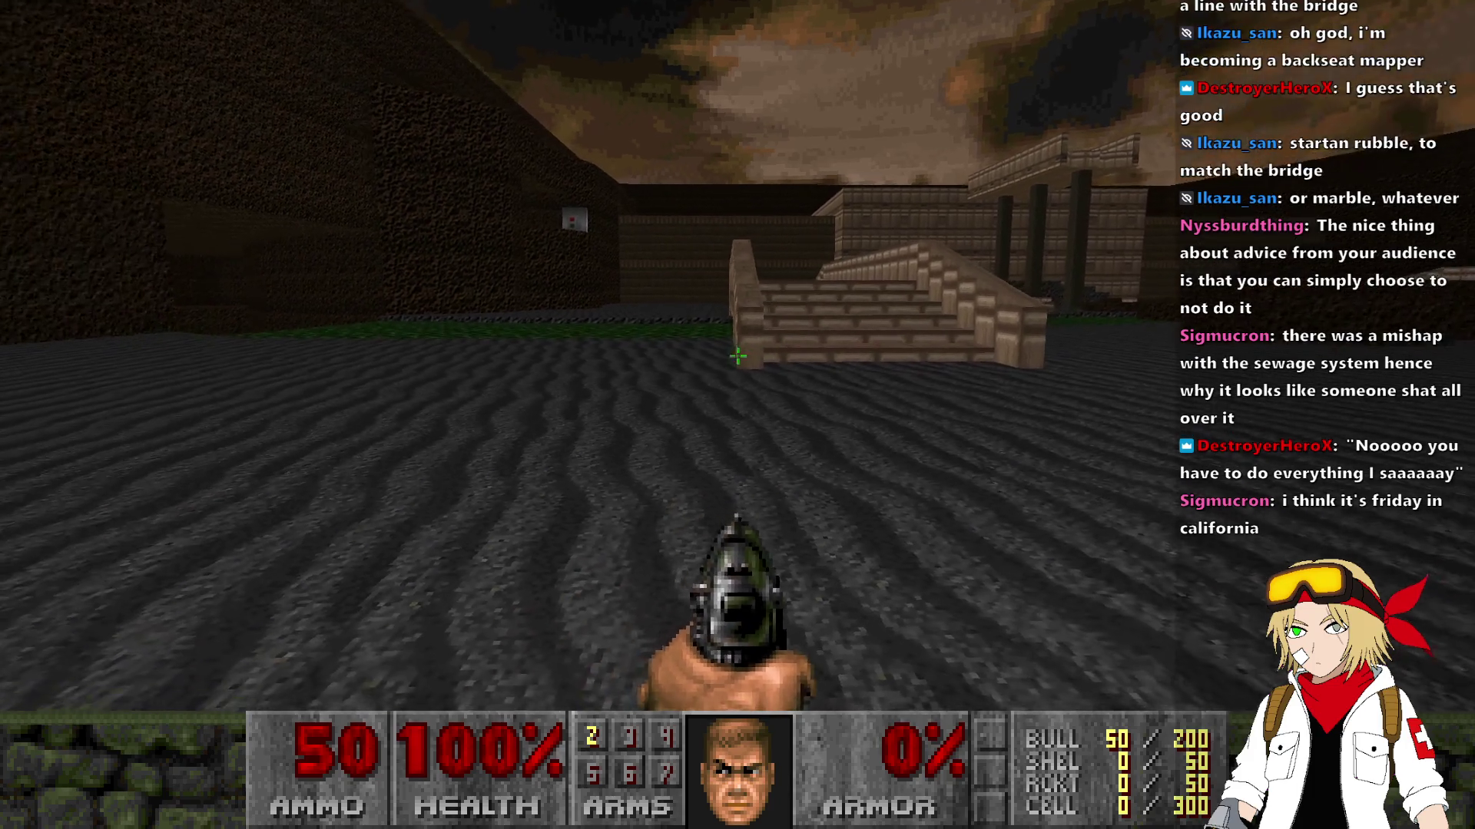
key(Left)
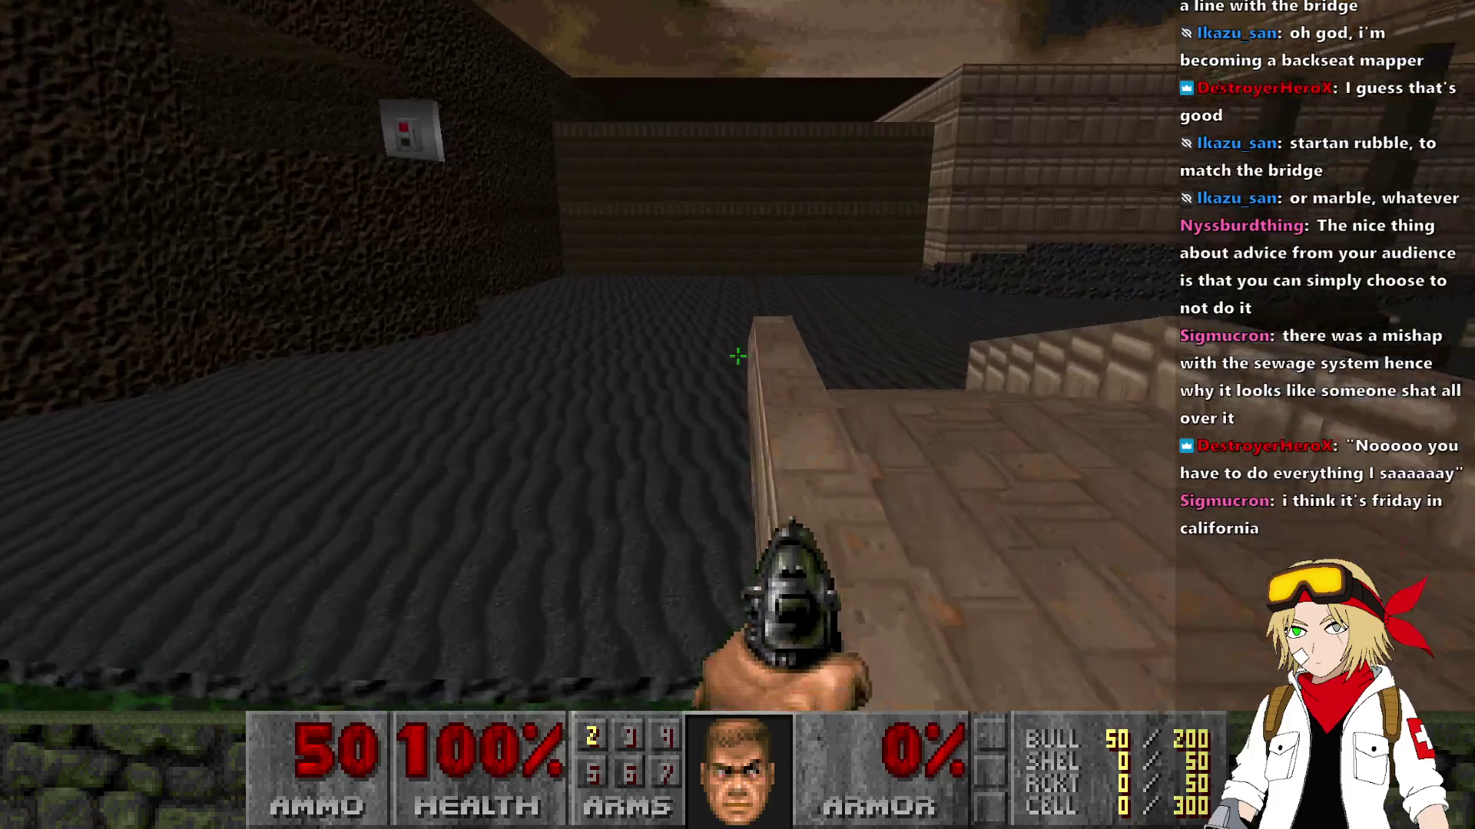
key(Right)
key(w)
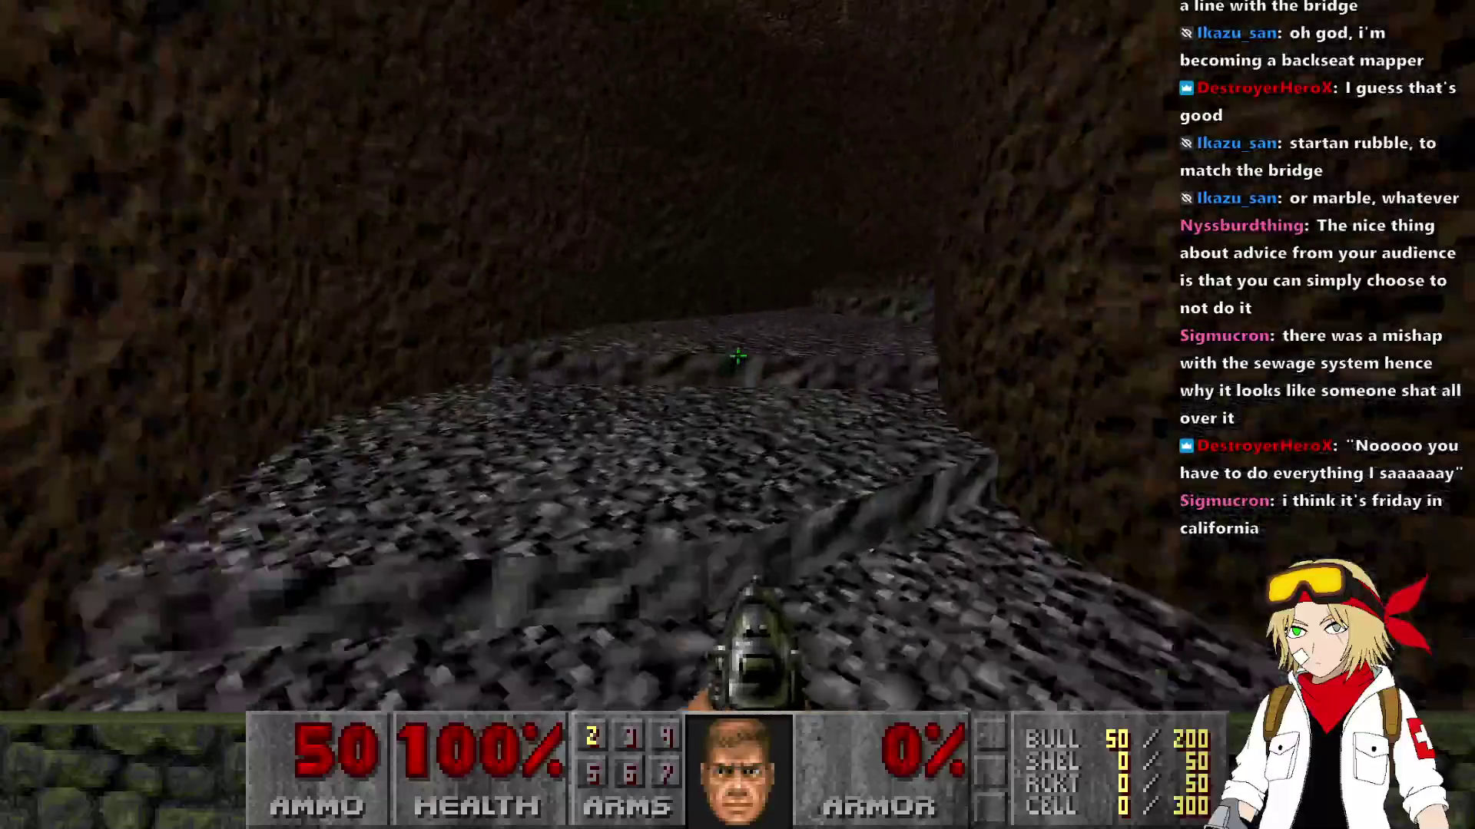
key(Left)
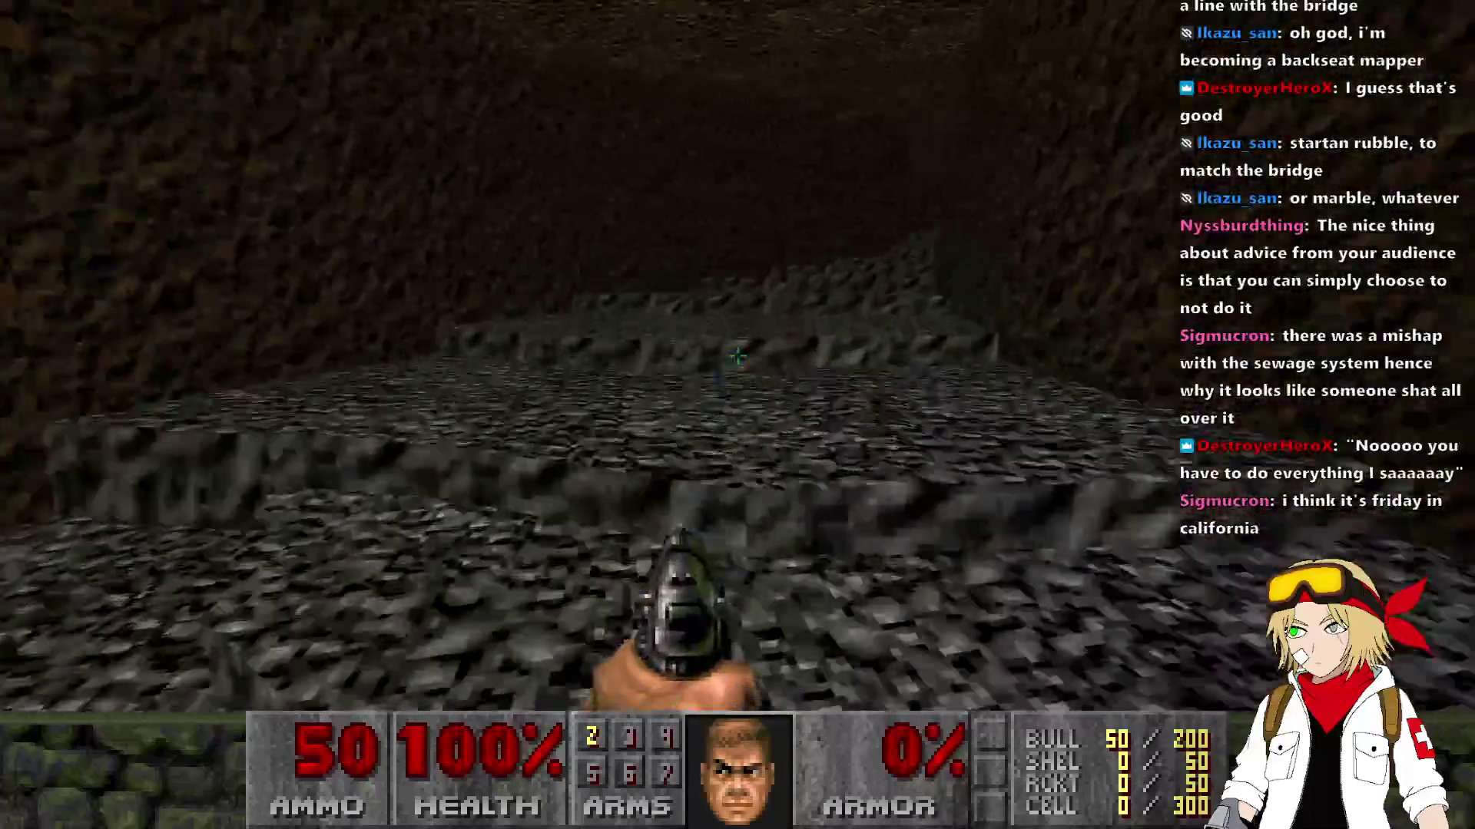
key(w)
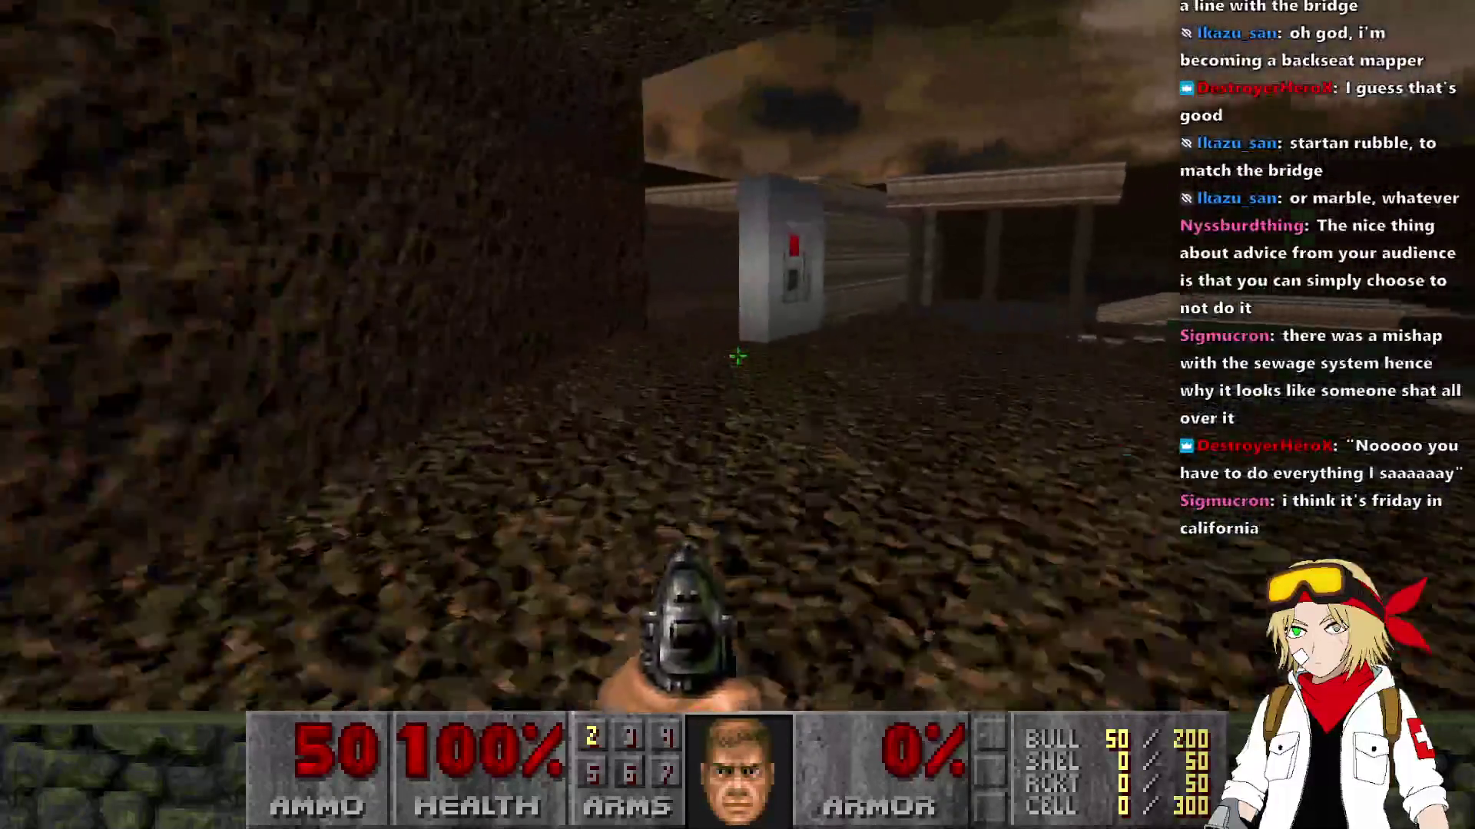
key(Right)
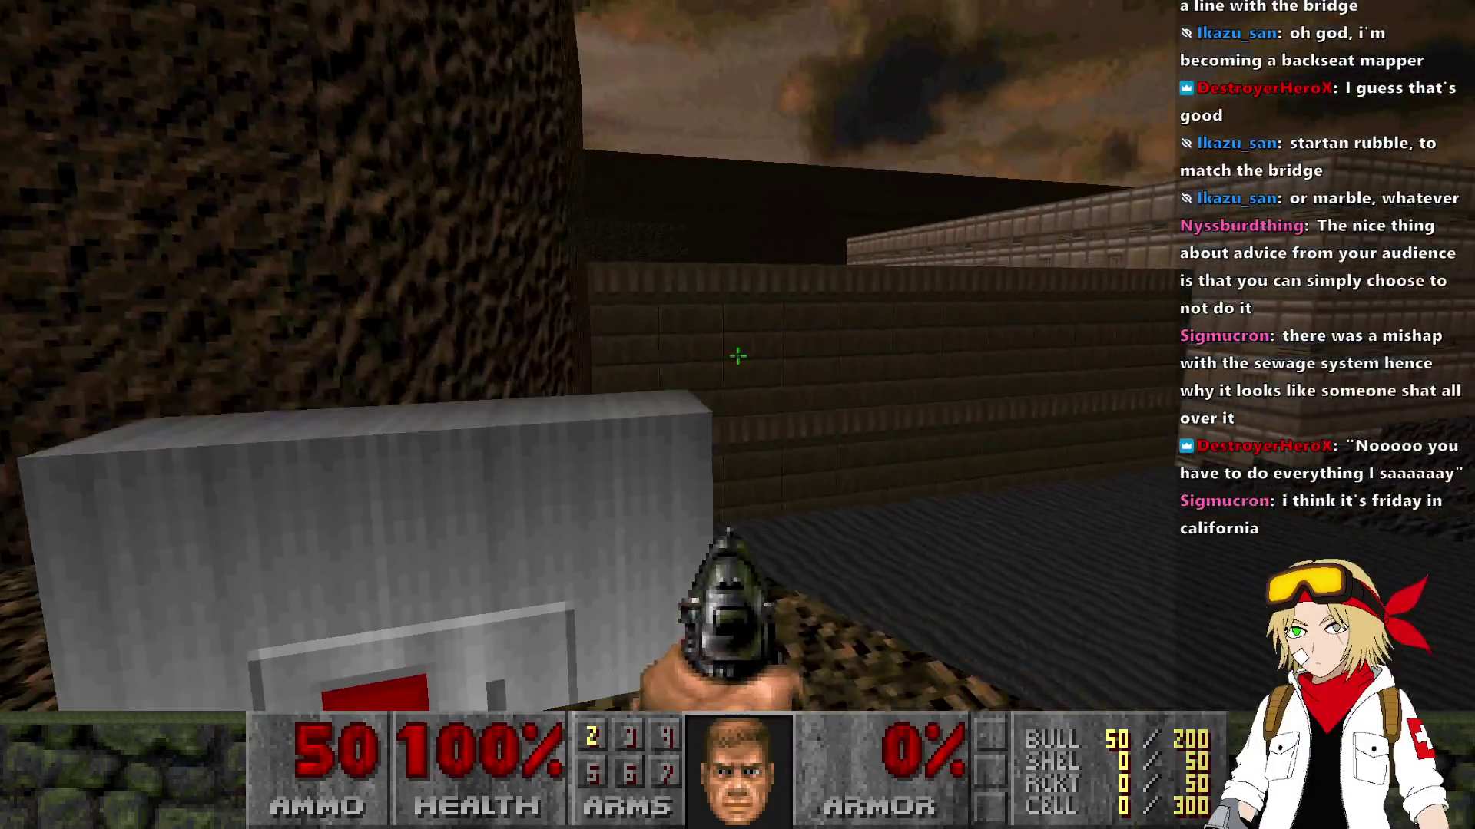
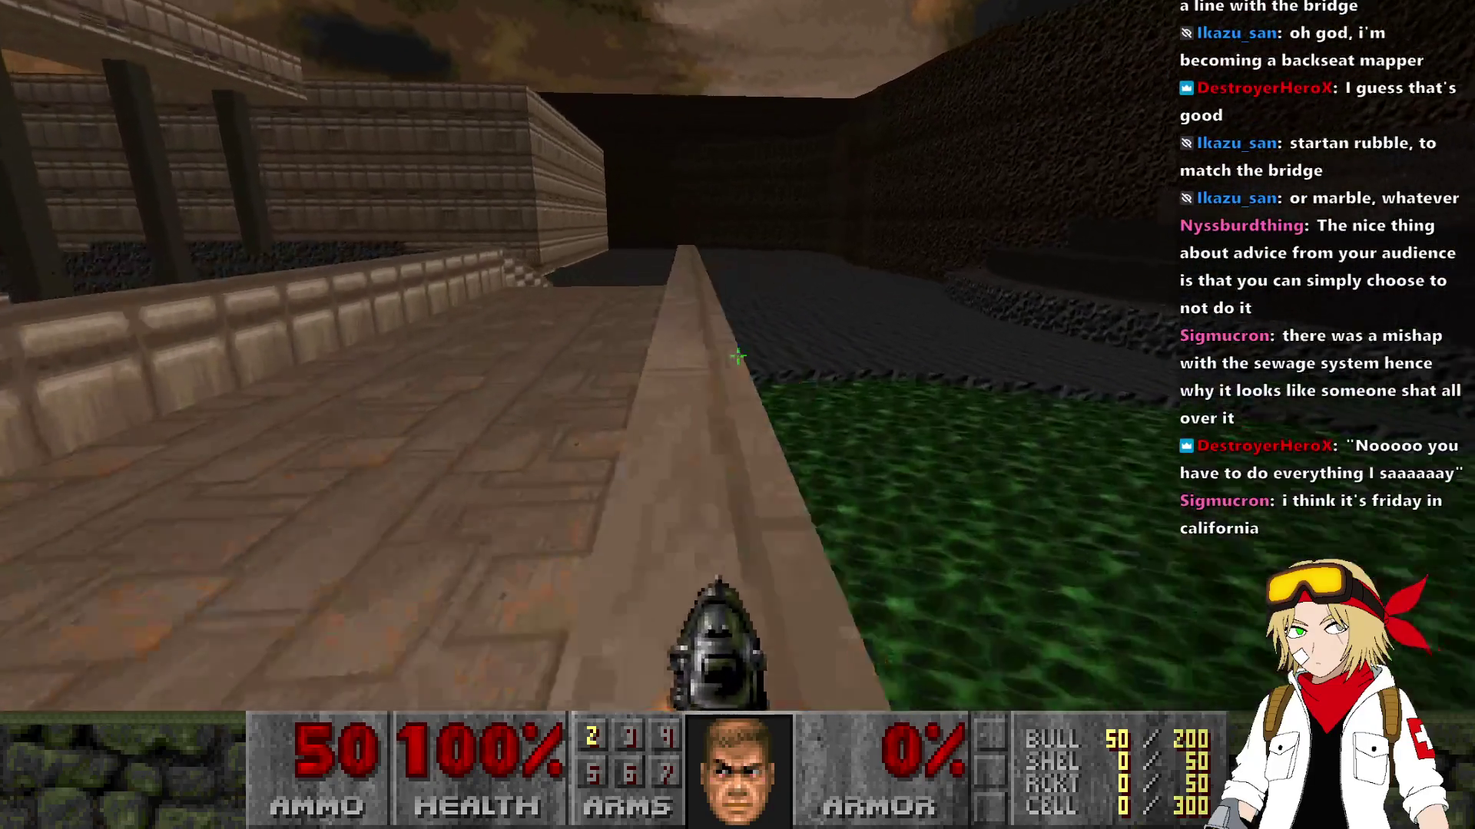
Step: Walk onto the stone bridge in the test run and turn toward the rocky terrain
key(Left)
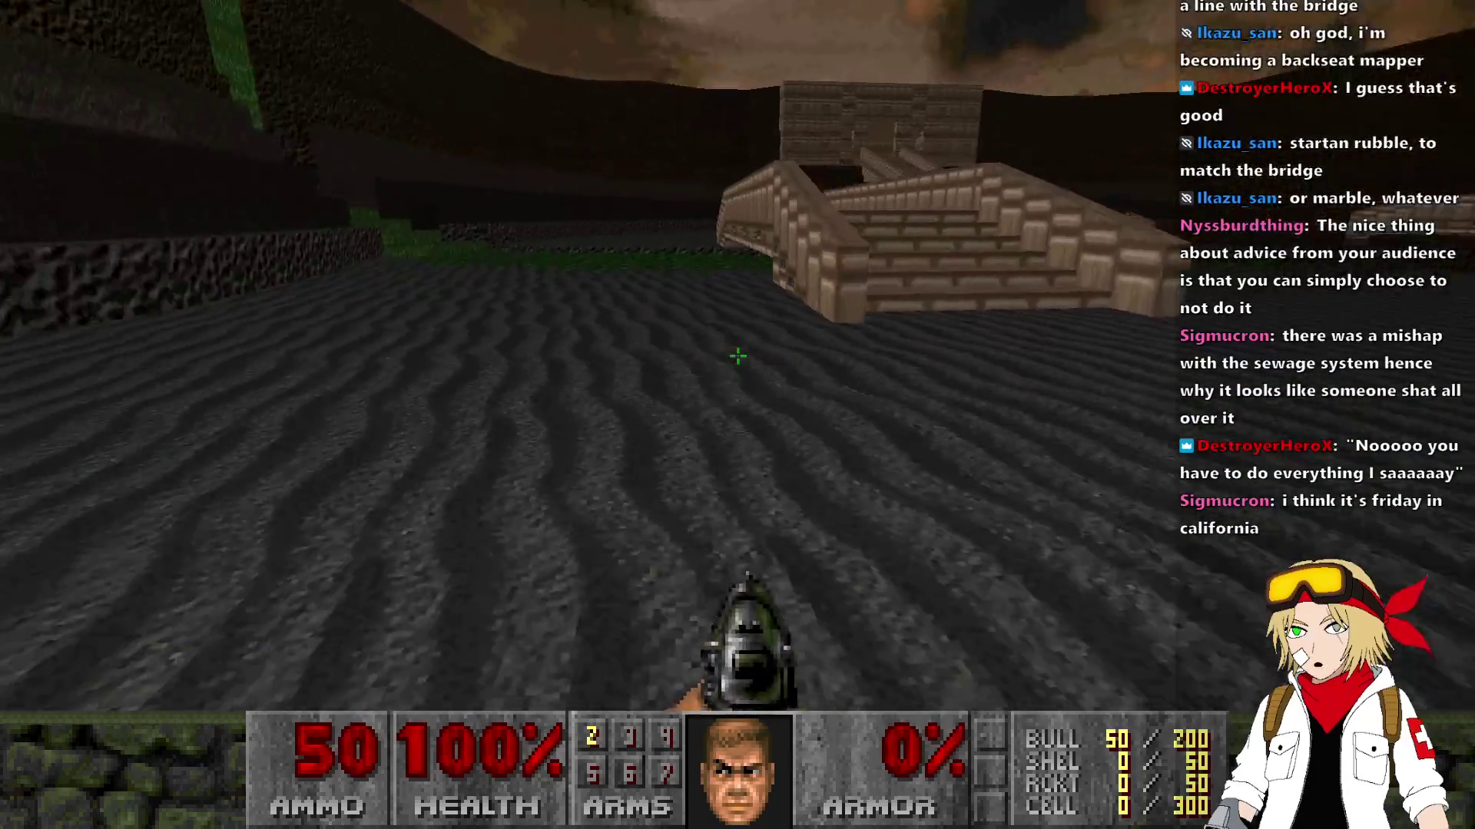
key(Up)
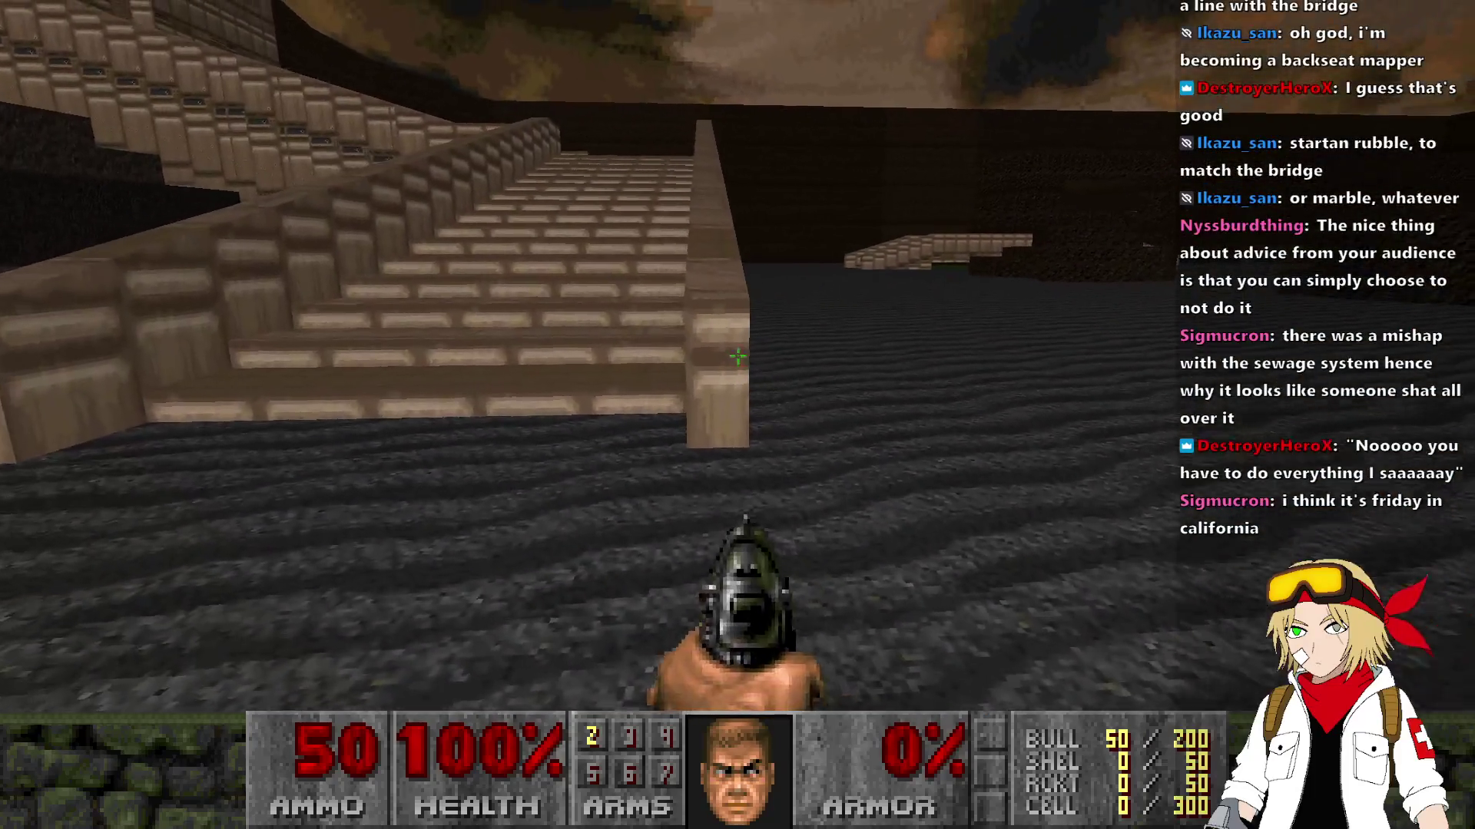
key(Right)
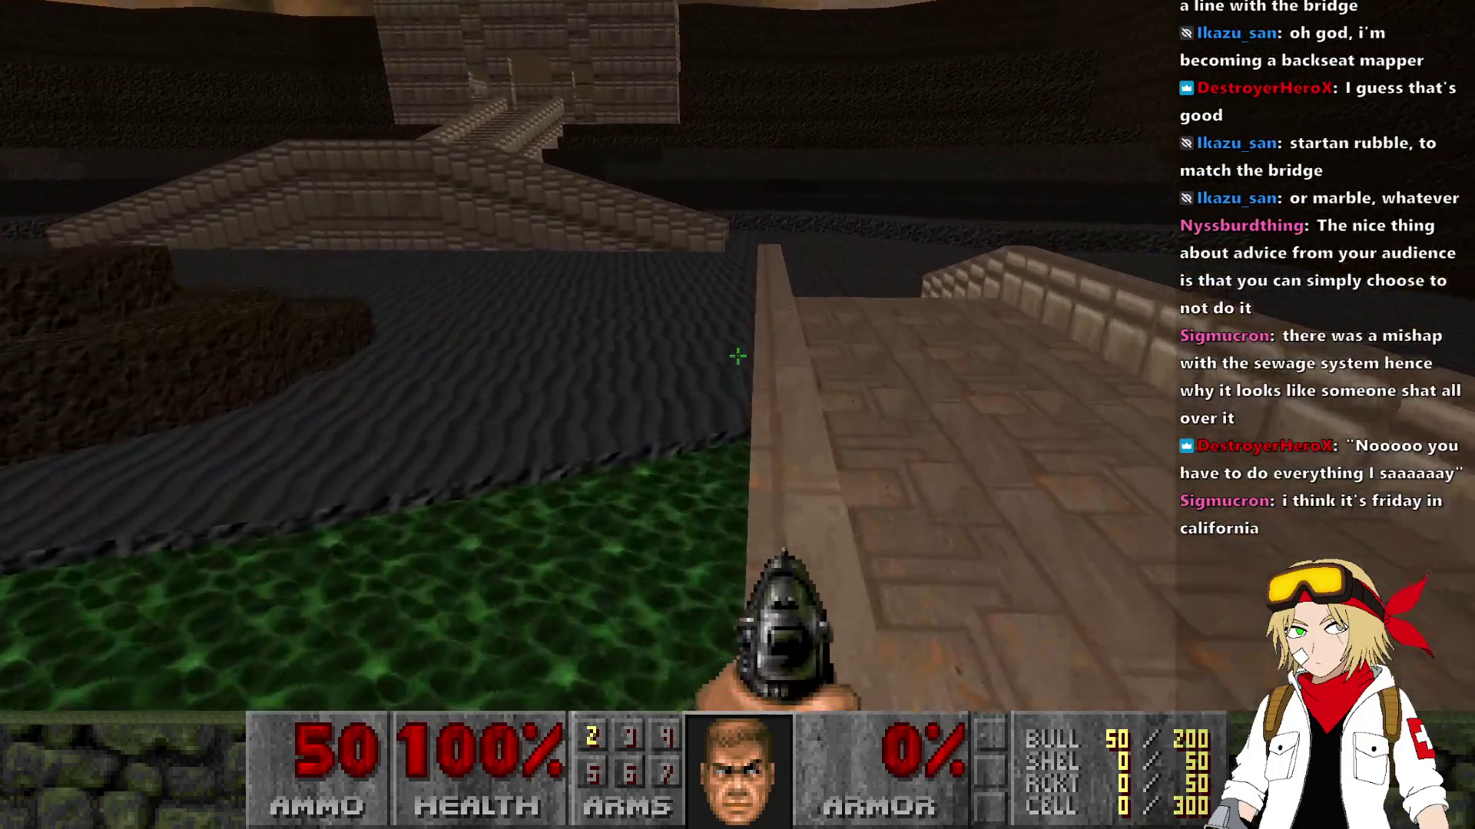
Step: Climb onto the bridge walkway, walk among the pillars and rubble, then quit UZDoom
key(w)
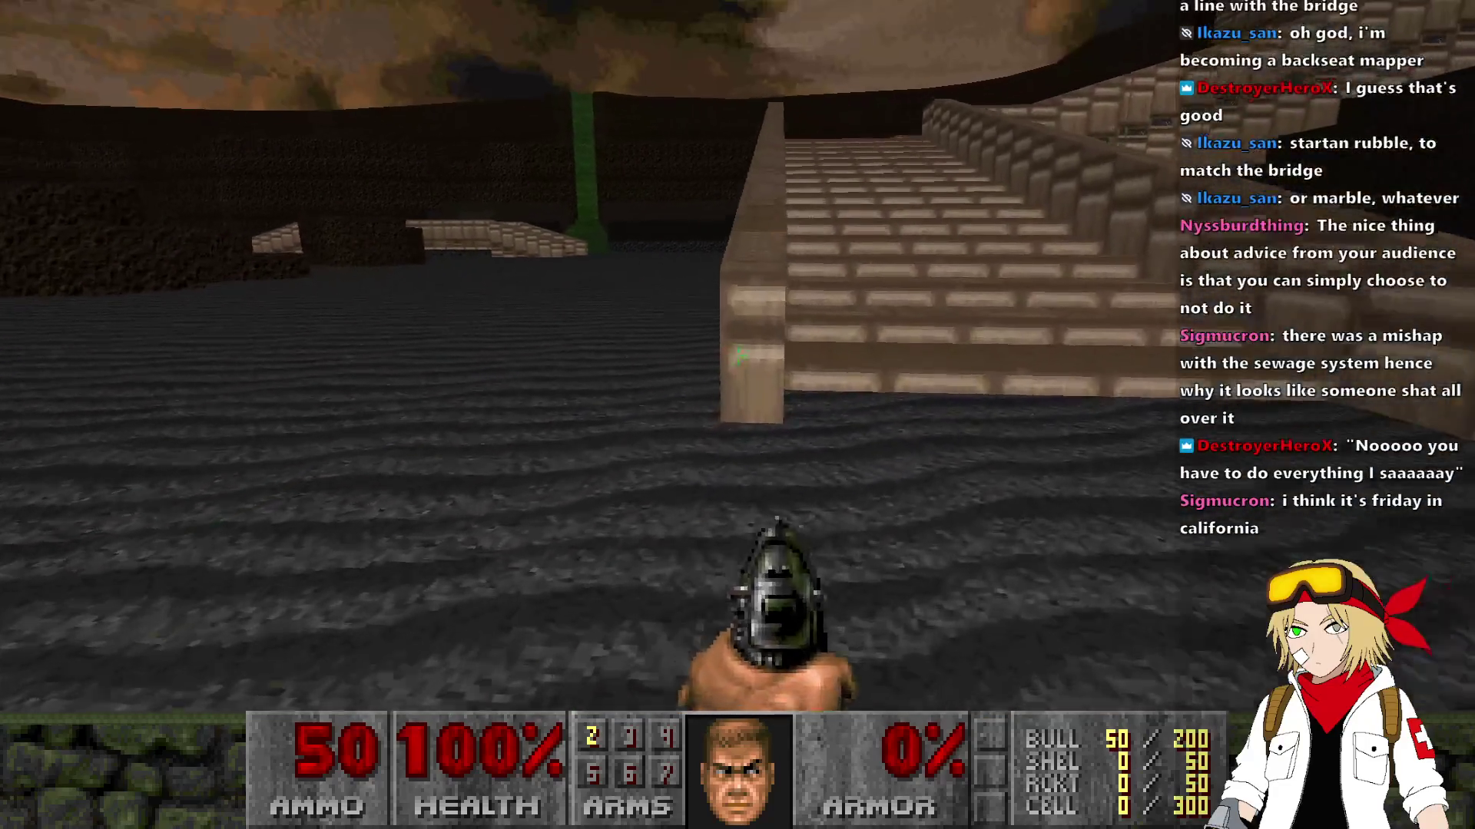
key(w)
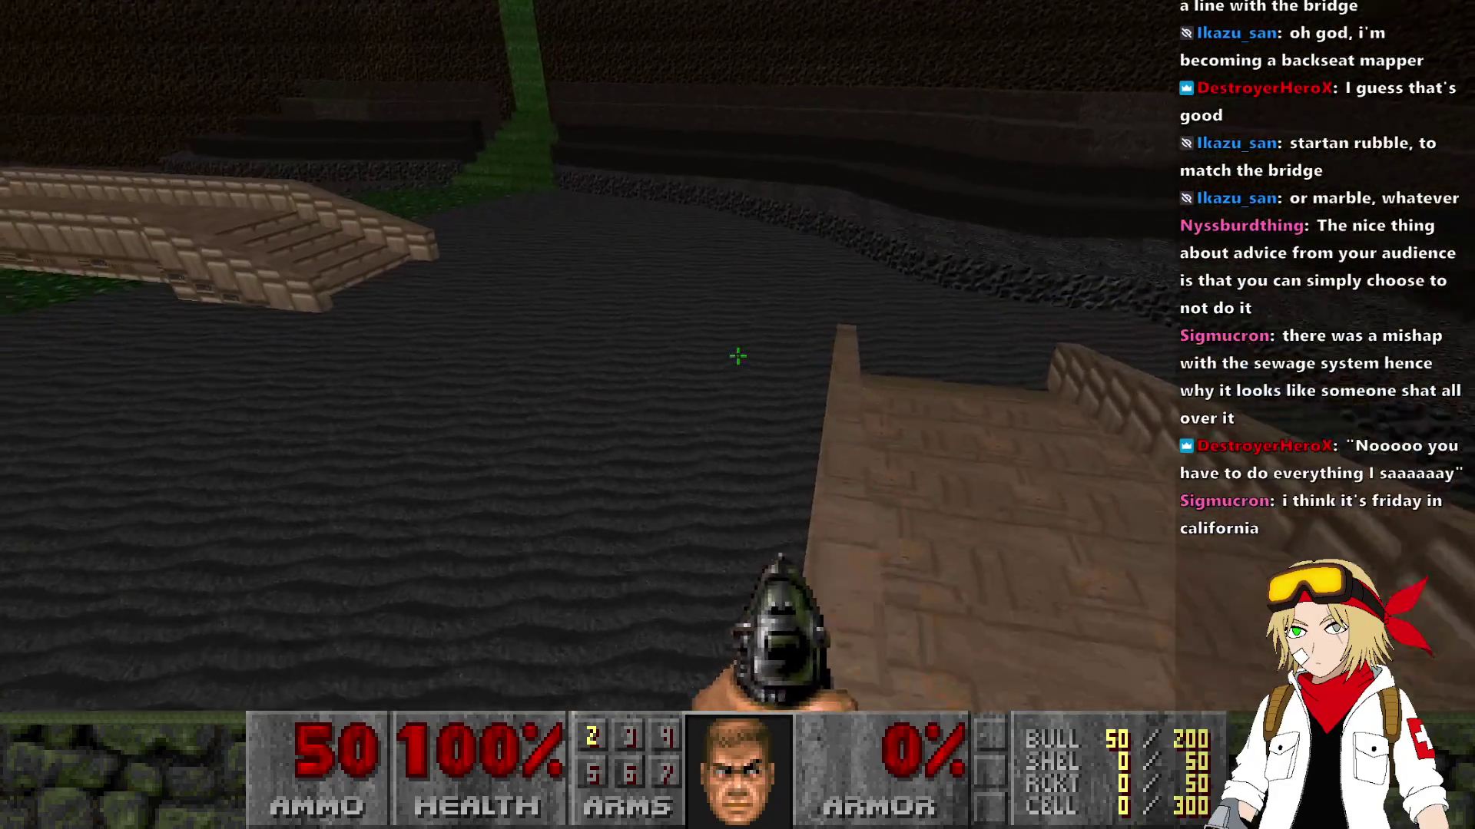
key(w)
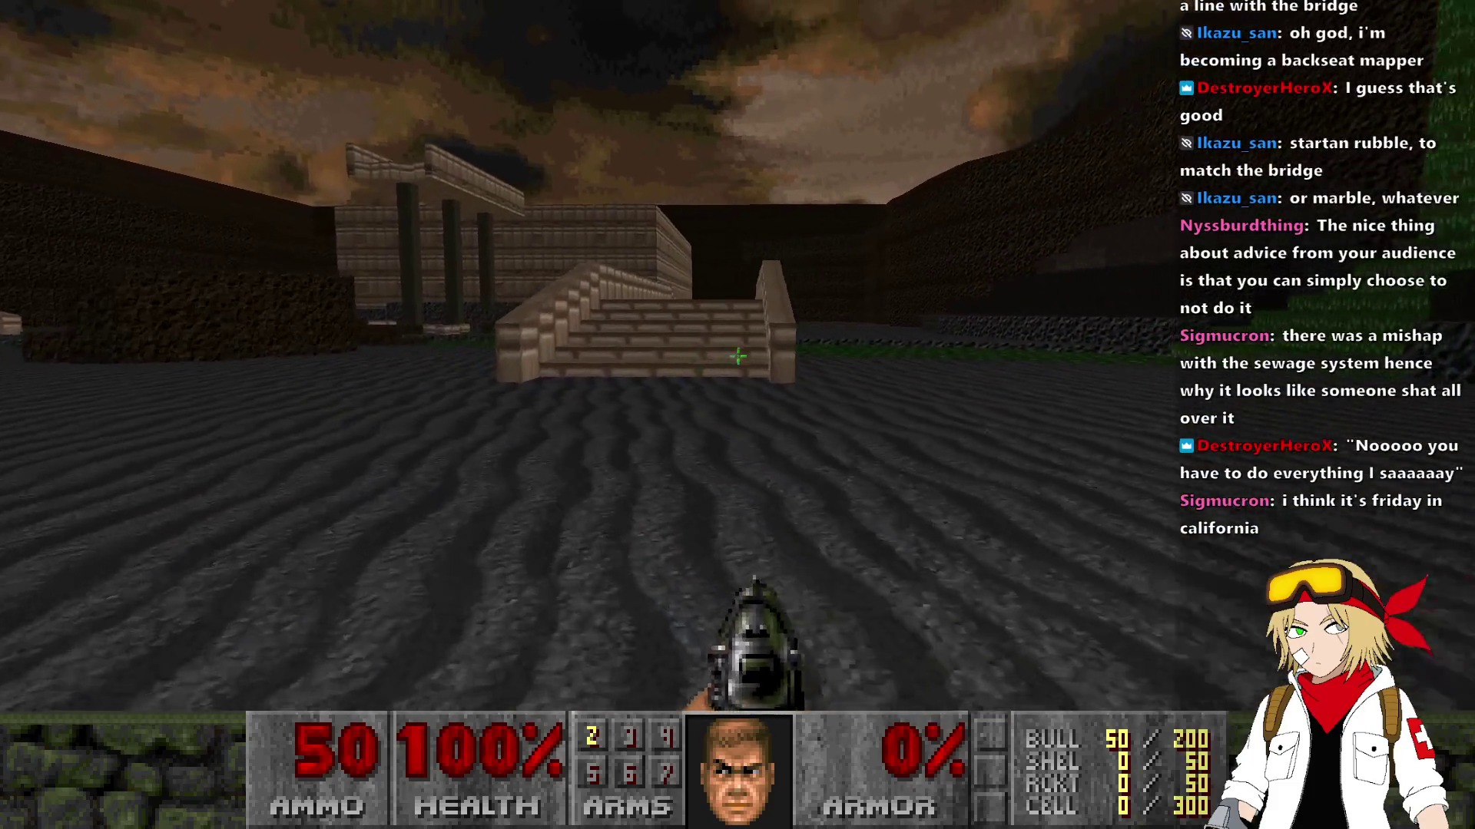
key(w)
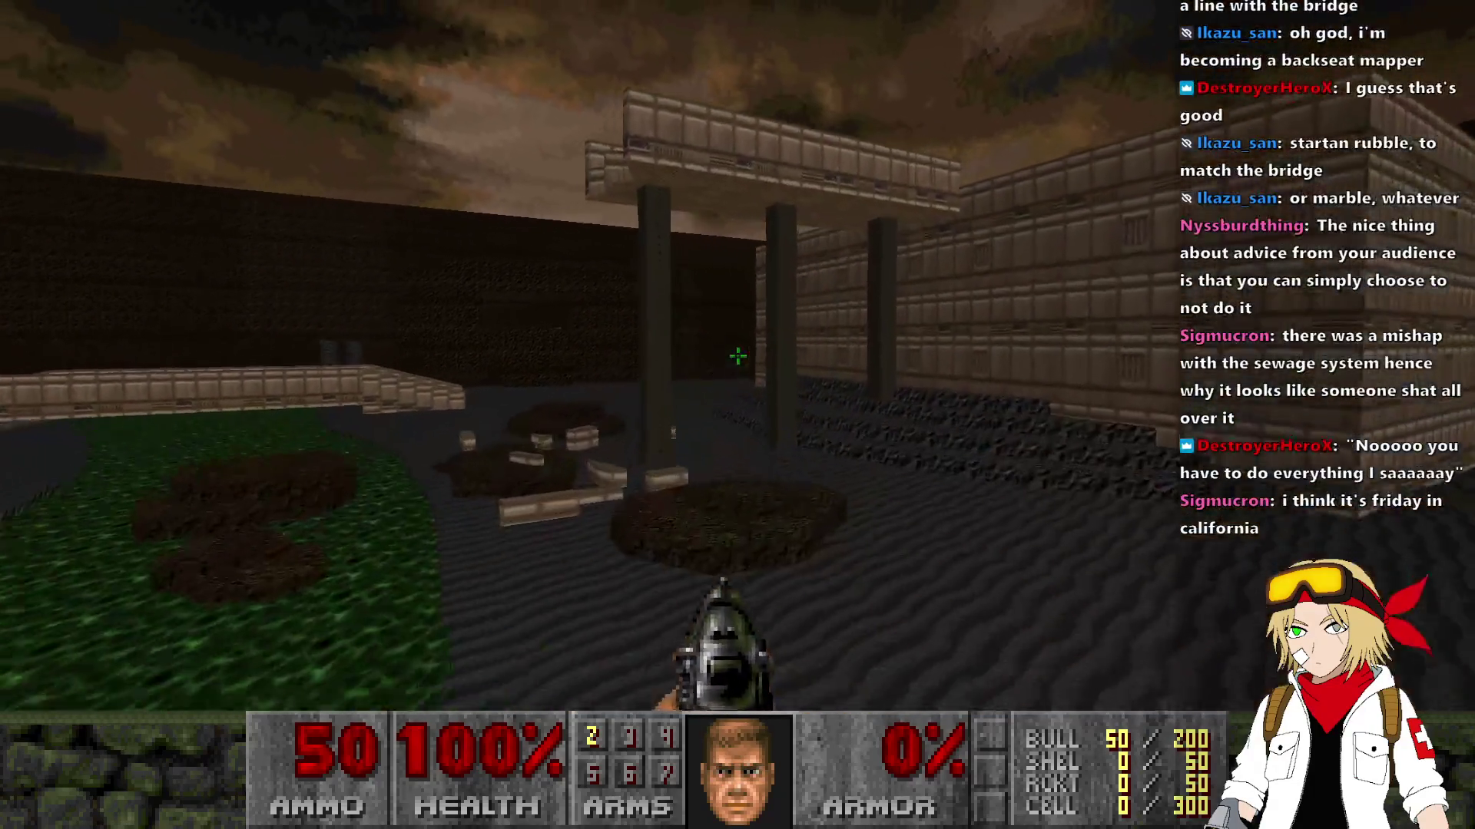
key(w)
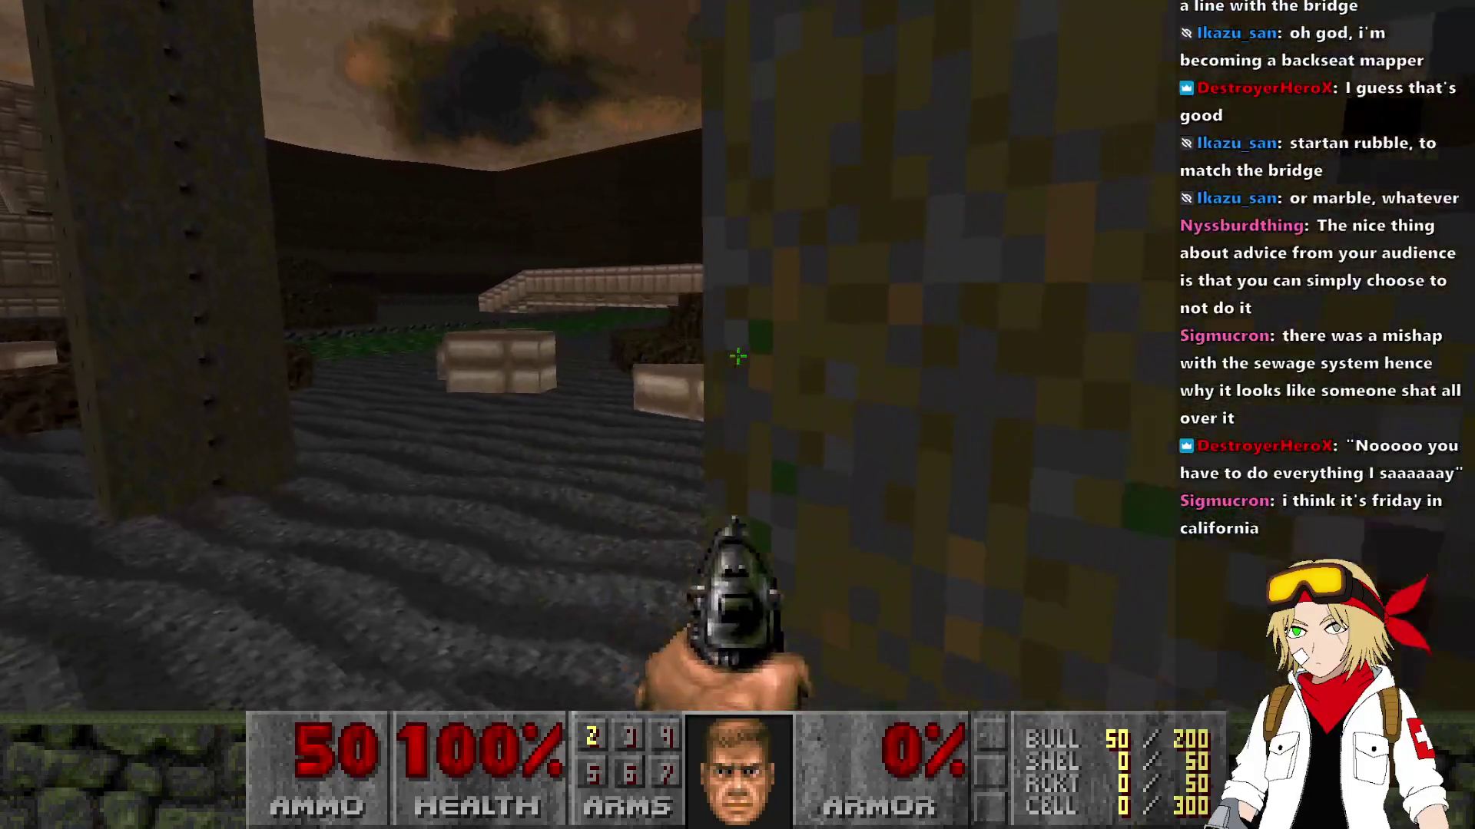
key(w)
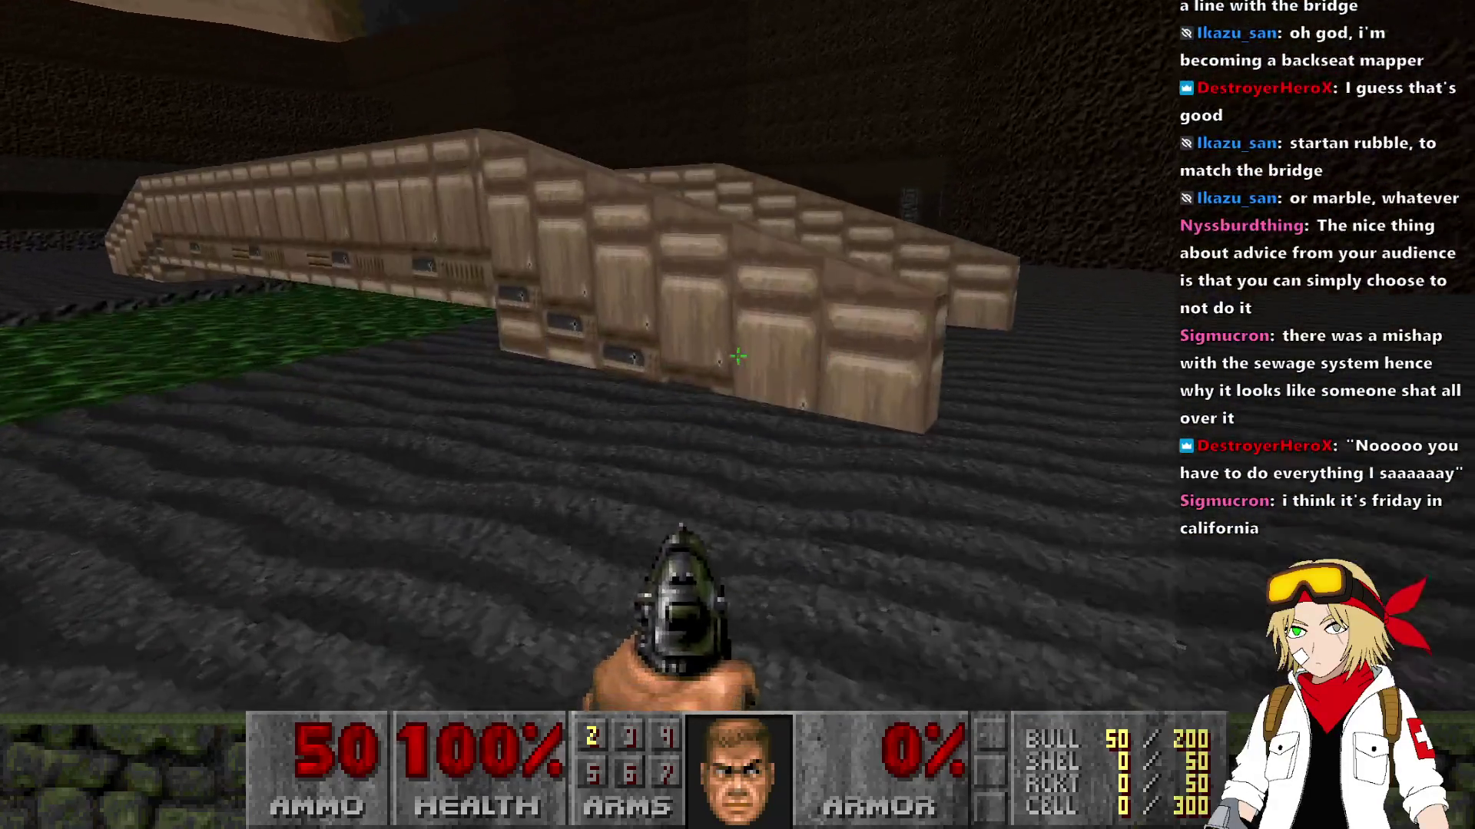
key(w)
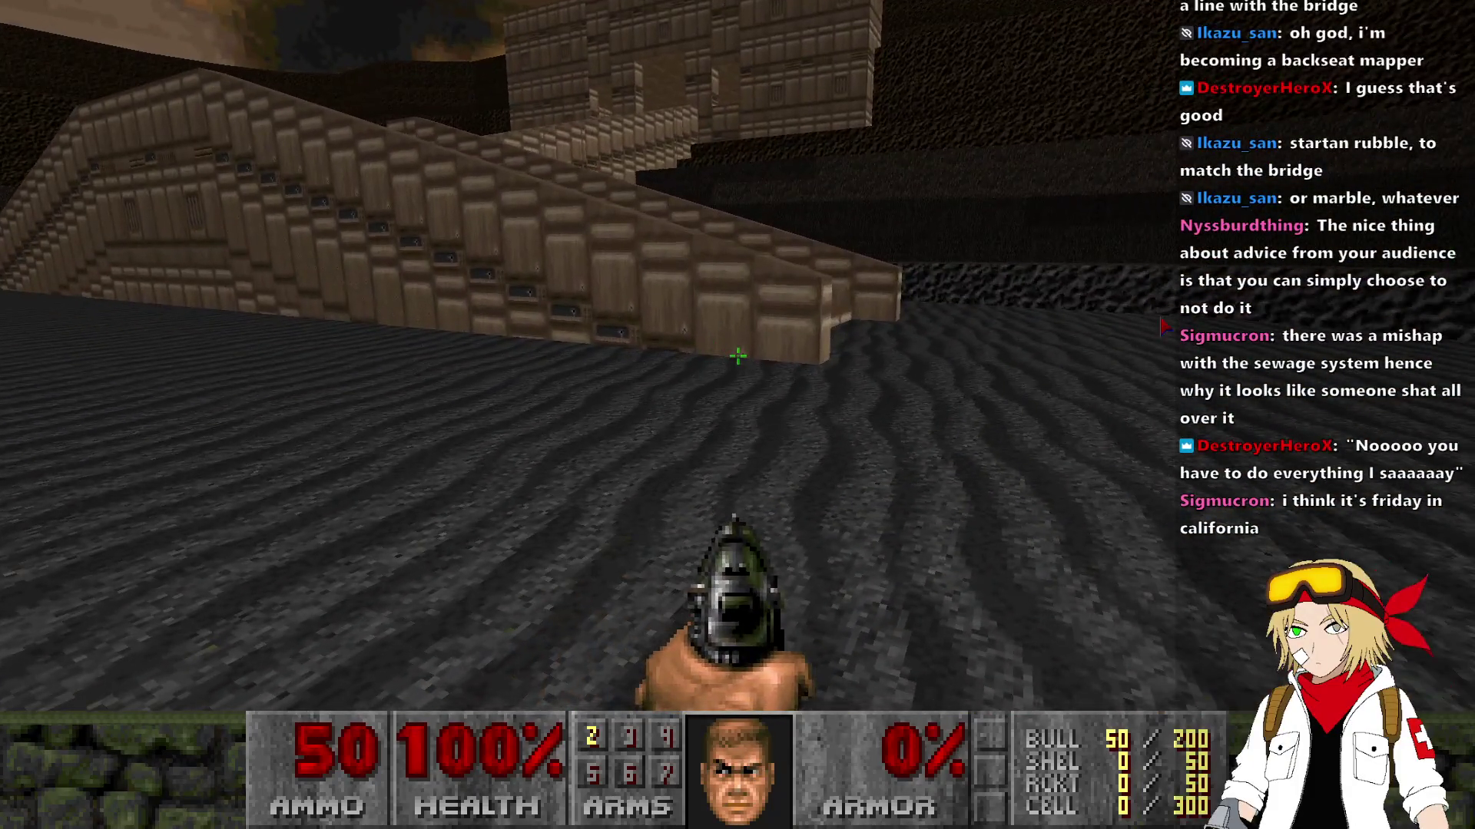
key(alt+F4)
Step: Switch to Vertices mode with the grid set to 8 map units
scroll(765, 378, down, 6)
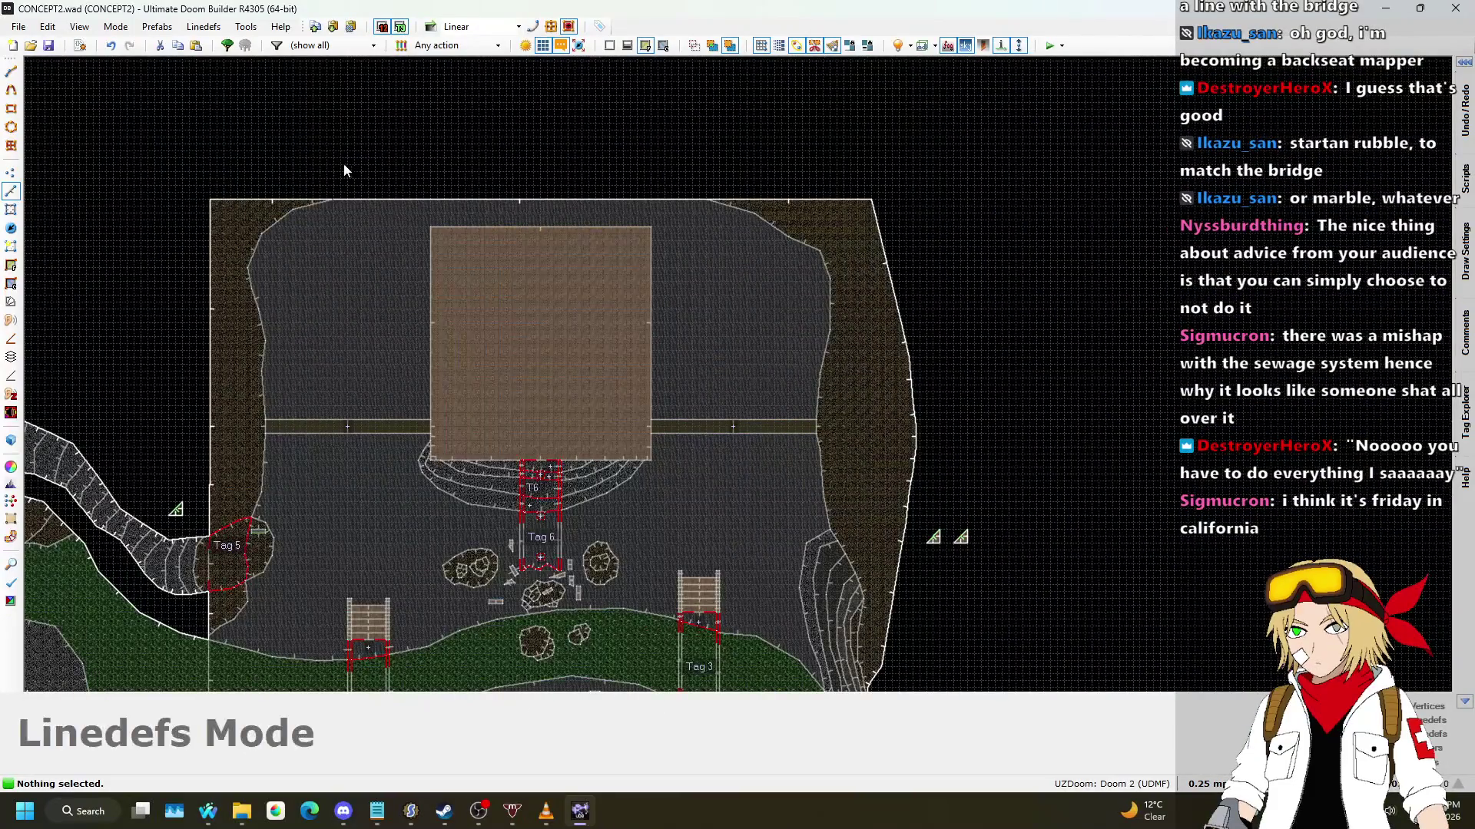
click(11, 174)
scroll(645, 384, down, 3)
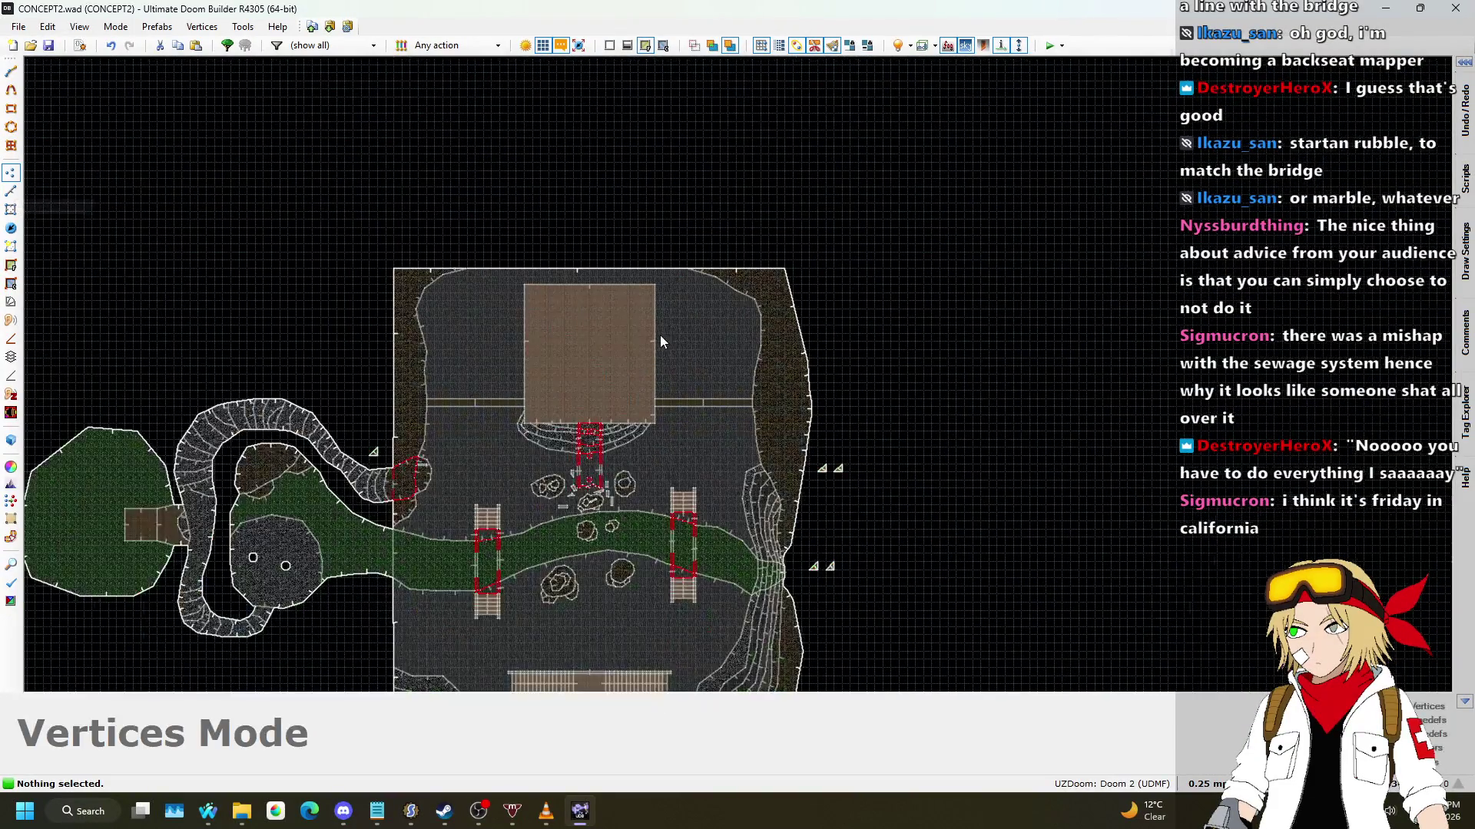
scroll(760, 300, up, 3)
click(1198, 783)
click(1182, 618)
scroll(251, 269, up, 1)
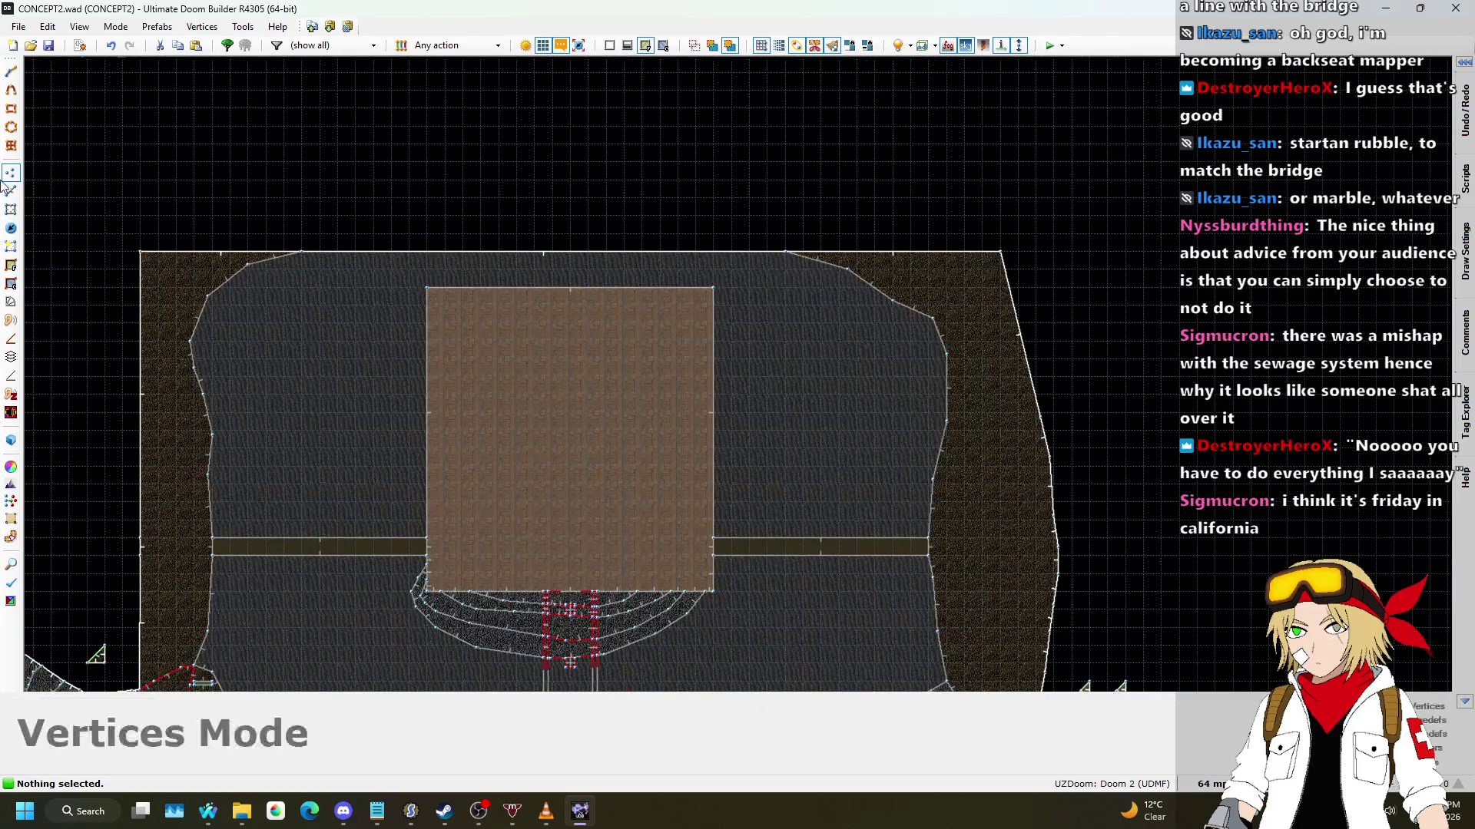
click(11, 192)
scroll(323, 279, down, 3)
scroll(337, 322, up, 4)
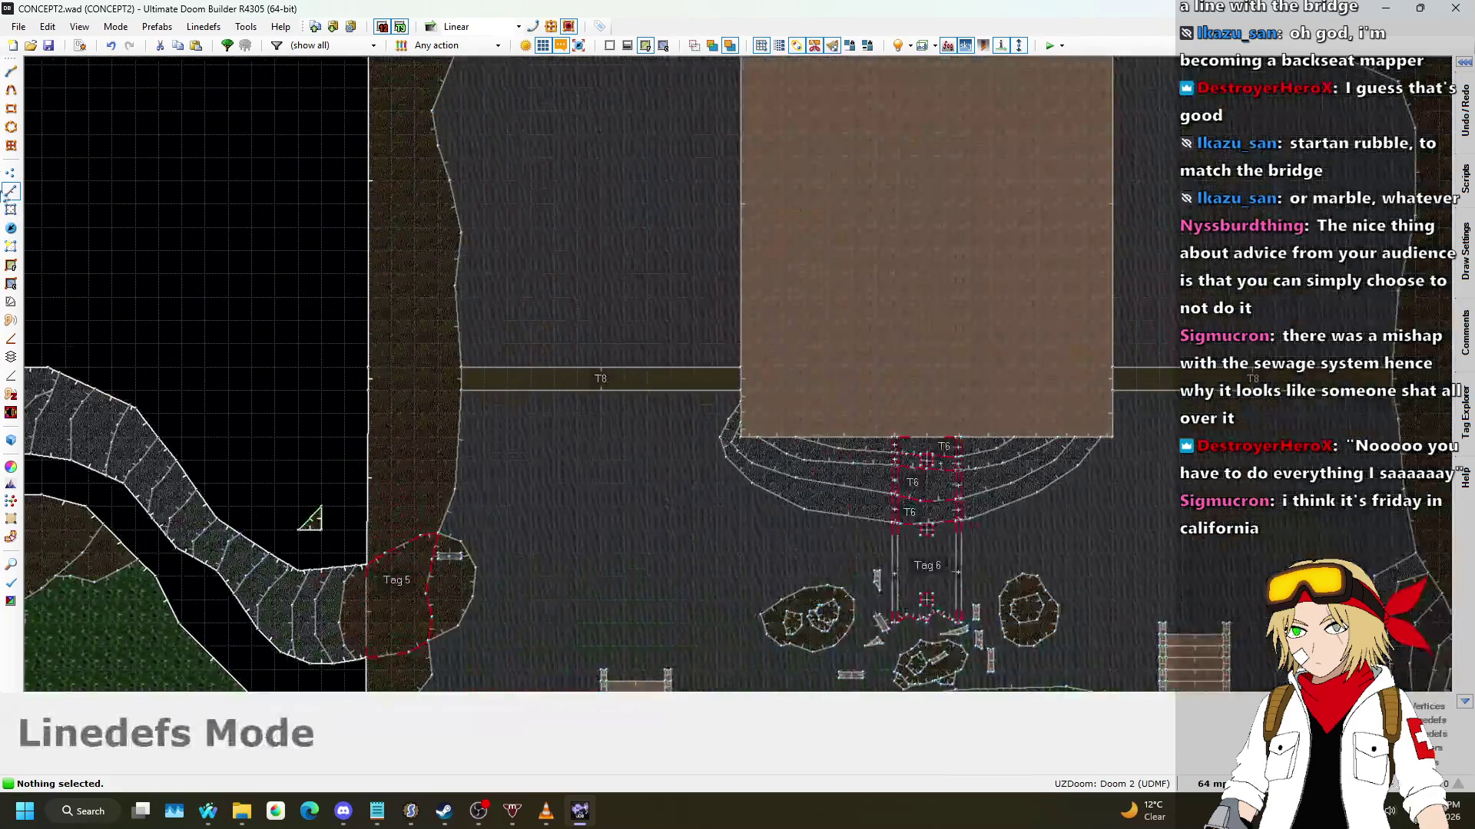
click(14, 170)
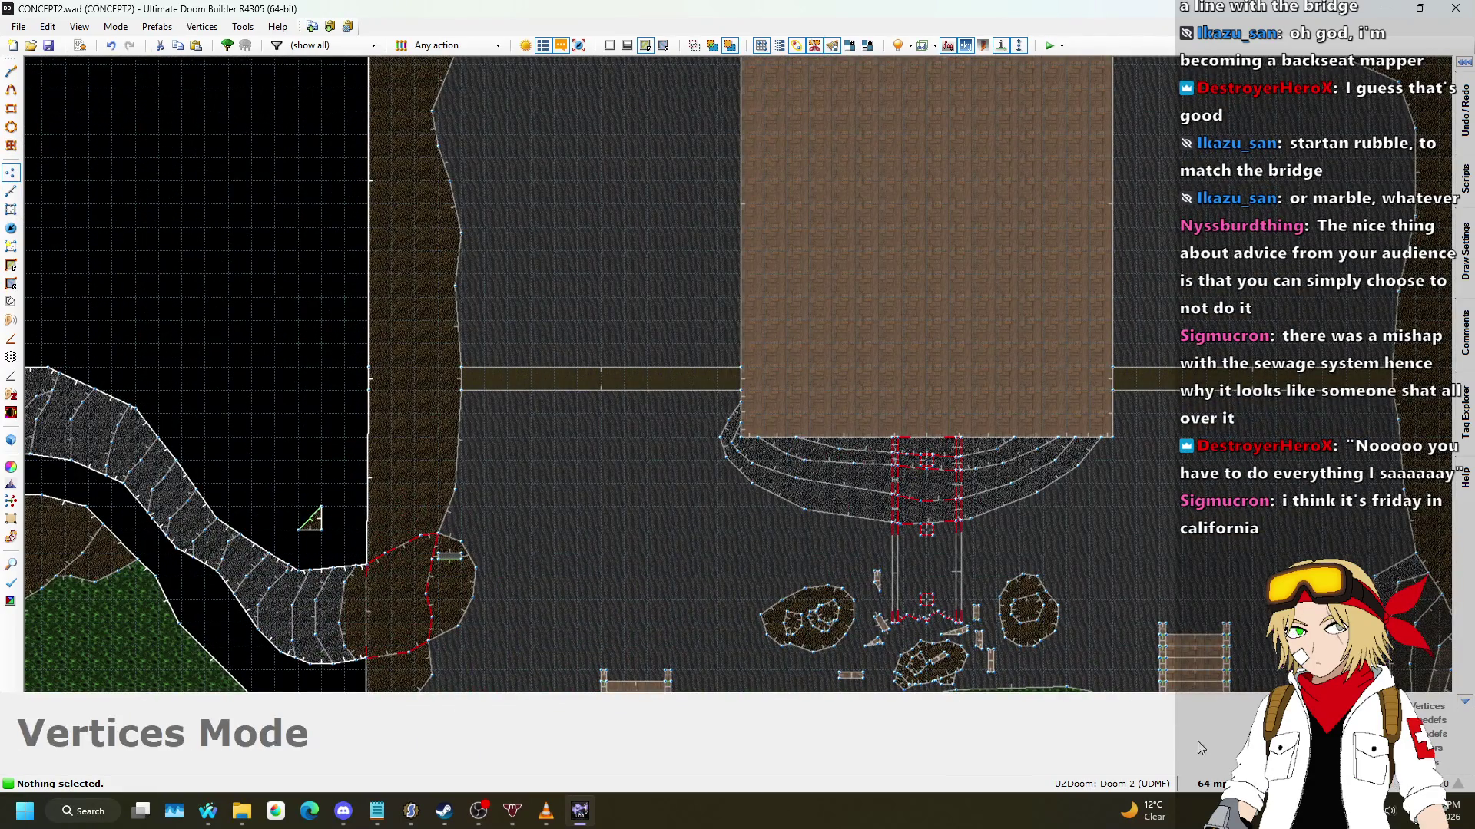
click(1210, 783)
click(1190, 665)
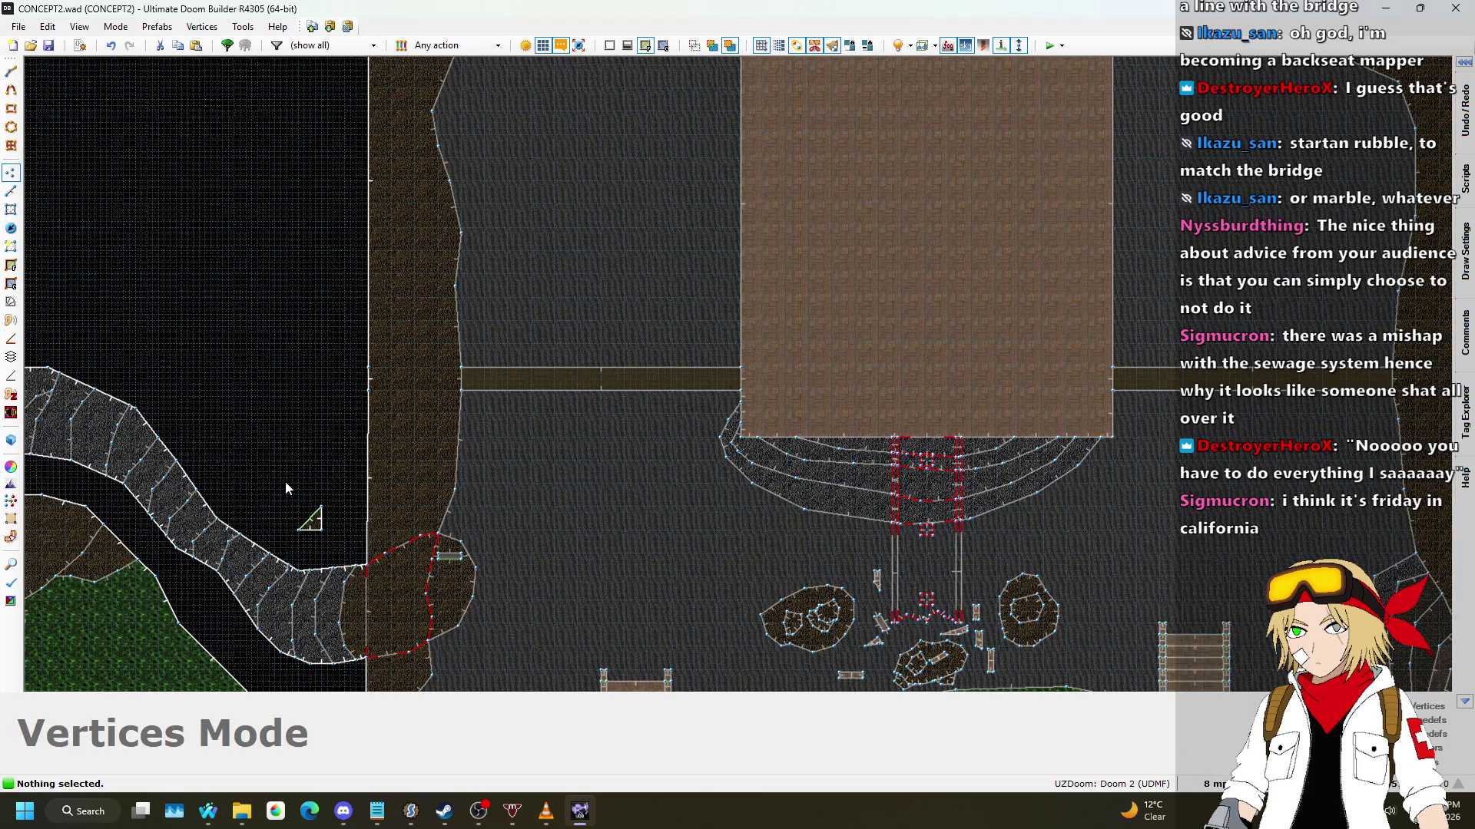
Step: Bend the dirt border's left edge outward, keeping its corner vertex
drag(371, 392, 315, 373)
key(Delete)
scroll(407, 468, down, 1)
scroll(376, 338, up, 1)
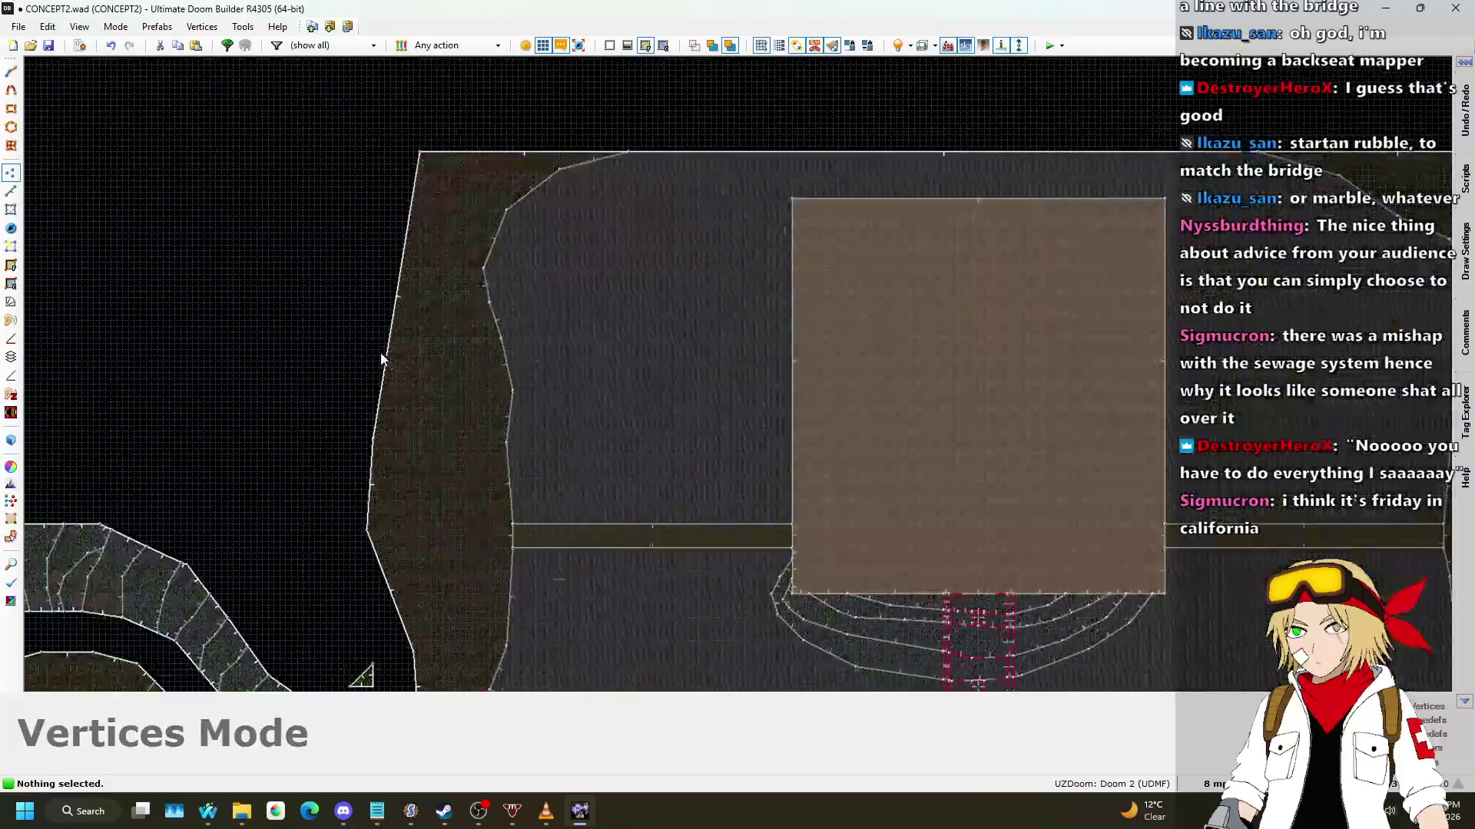
key(ctrl+z)
Step: Raise new points on the dirt border's top edge into a peak
drag(385, 293, 403, 201)
scroll(436, 186, down, 2)
scroll(436, 186, up, 3)
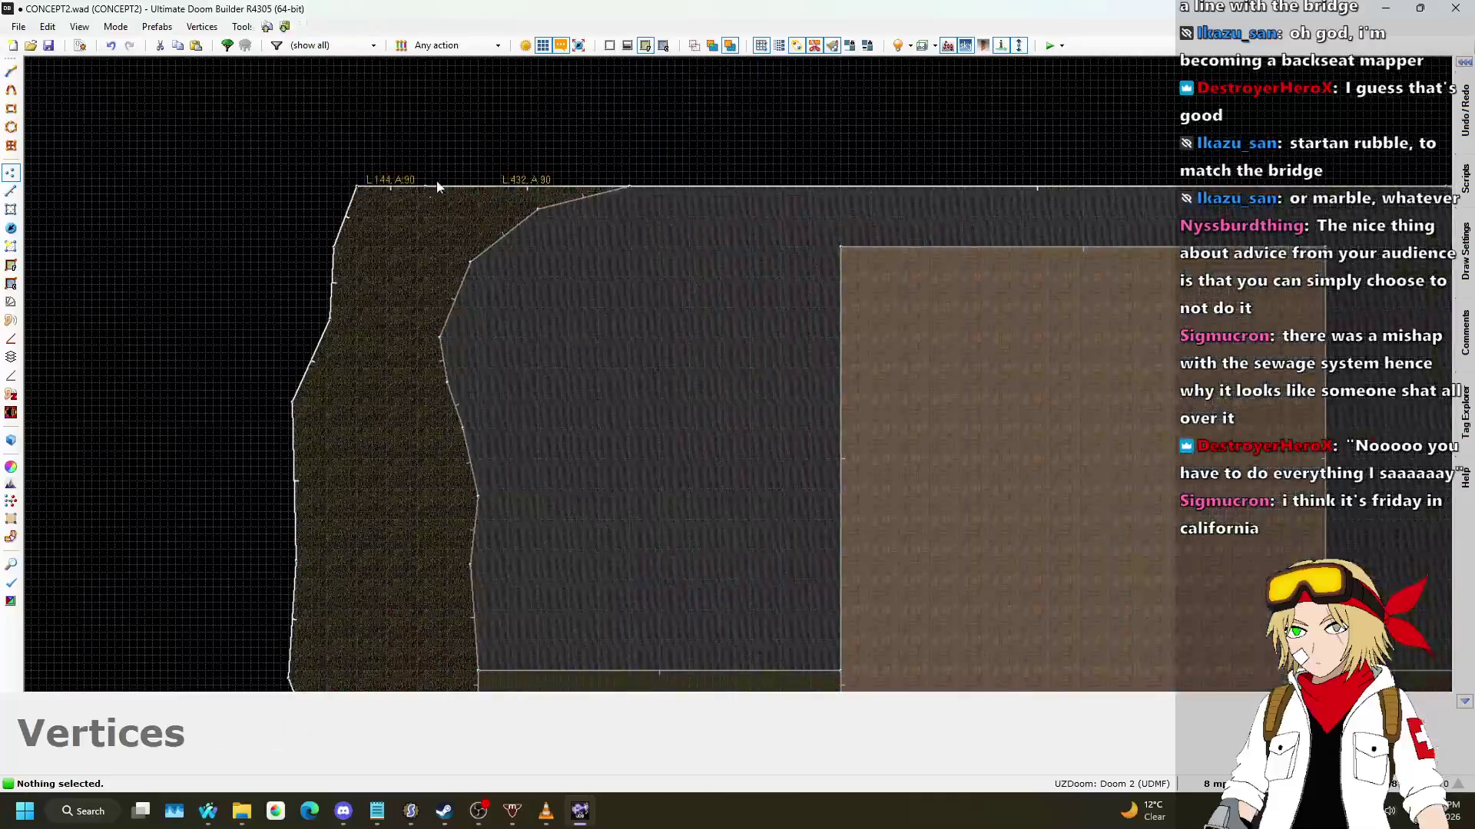
drag(515, 175, 556, 162)
mouse_move(459, 167)
mouse_down()
mouse_move(433, 154)
mouse_move(500, 145)
mouse_up()
scroll(542, 219, down, 2)
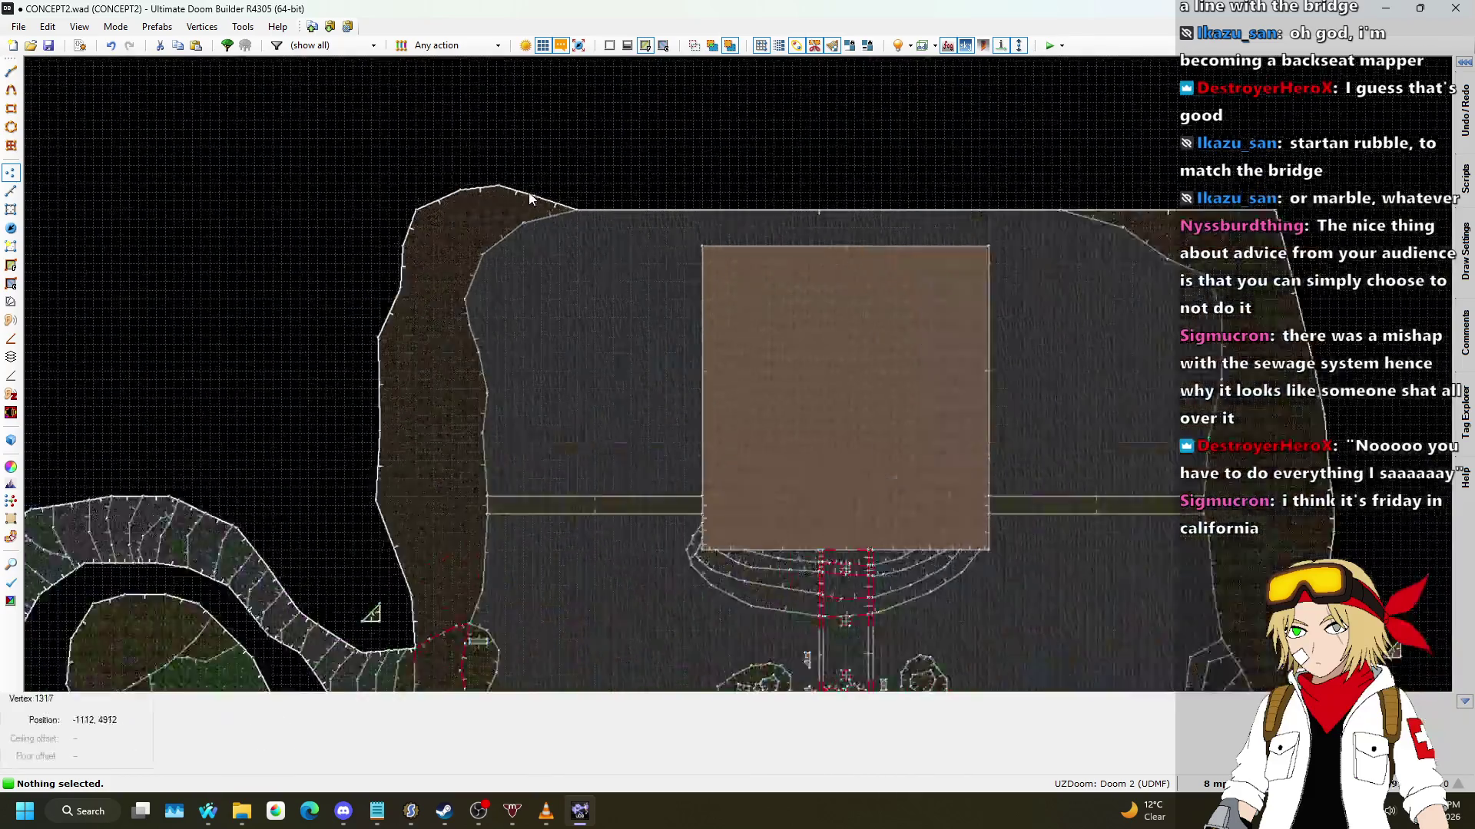
scroll(500, 192, up, 3)
scroll(450, 237, down, 2)
scroll(599, 223, up, 3)
Step: Raise three more top-edge vertices into a rounded hump
drag(866, 295, 817, 253)
drag(960, 269, 958, 236)
drag(1068, 270, 1064, 243)
scroll(1110, 234, down, 3)
scroll(1113, 395, up, 2)
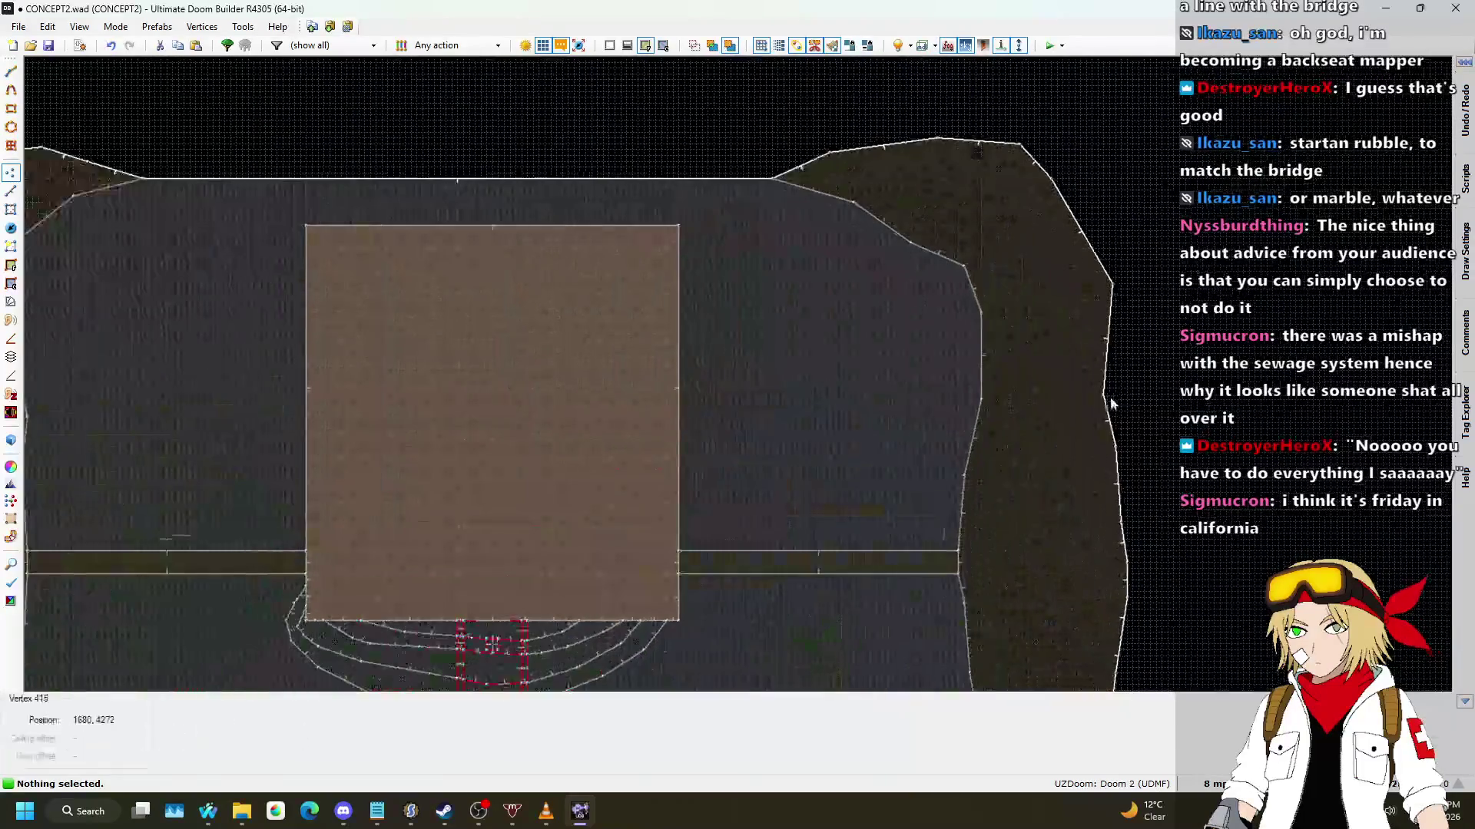
Step: Push the right dirt border's edge outward, then bring up the Nightbot song requests window
drag(1100, 408, 1119, 389)
drag(1079, 230, 1094, 215)
scroll(907, 245, down, 5)
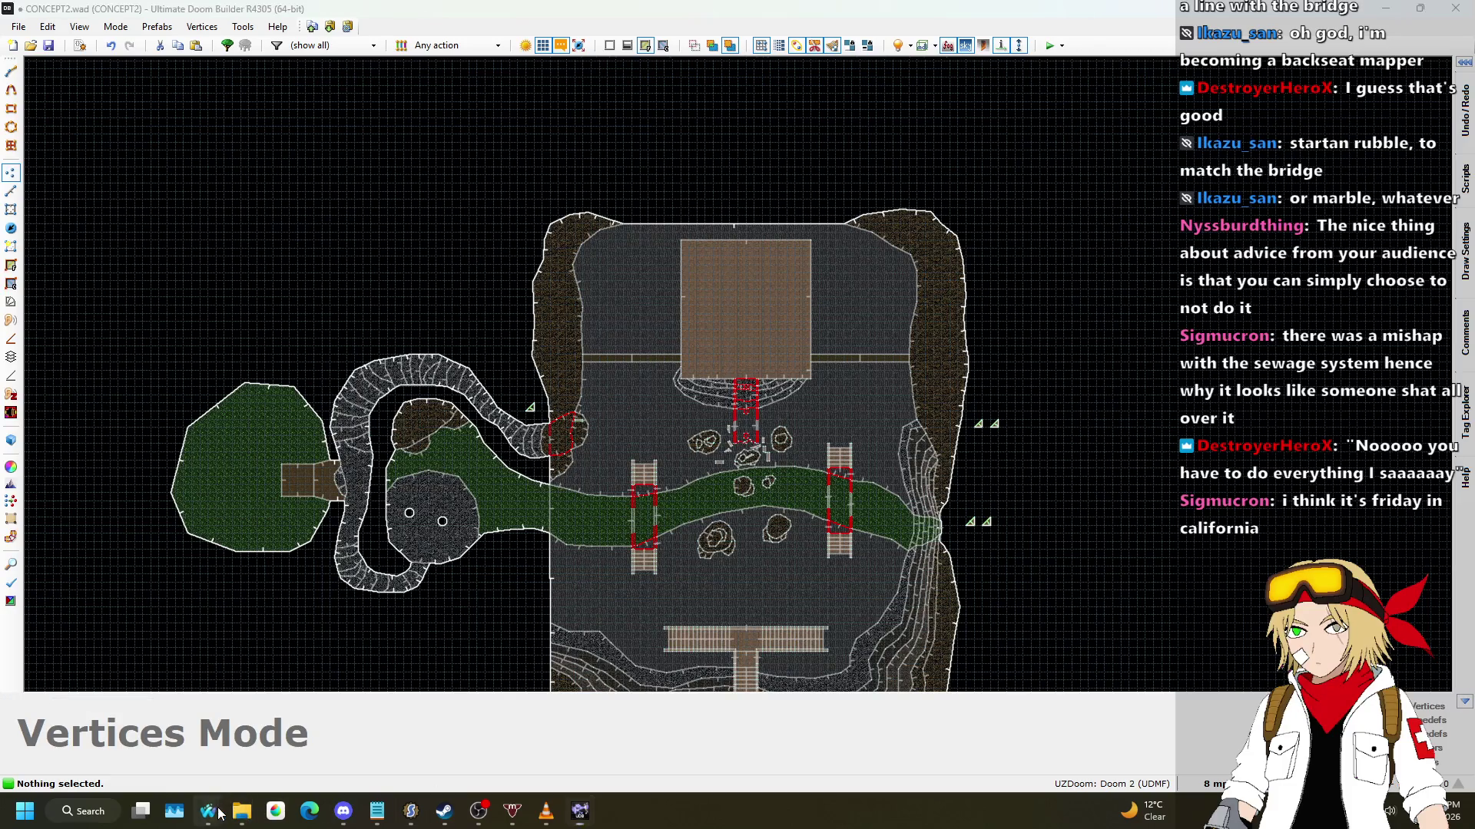
mouse_move(208, 811)
click(128, 736)
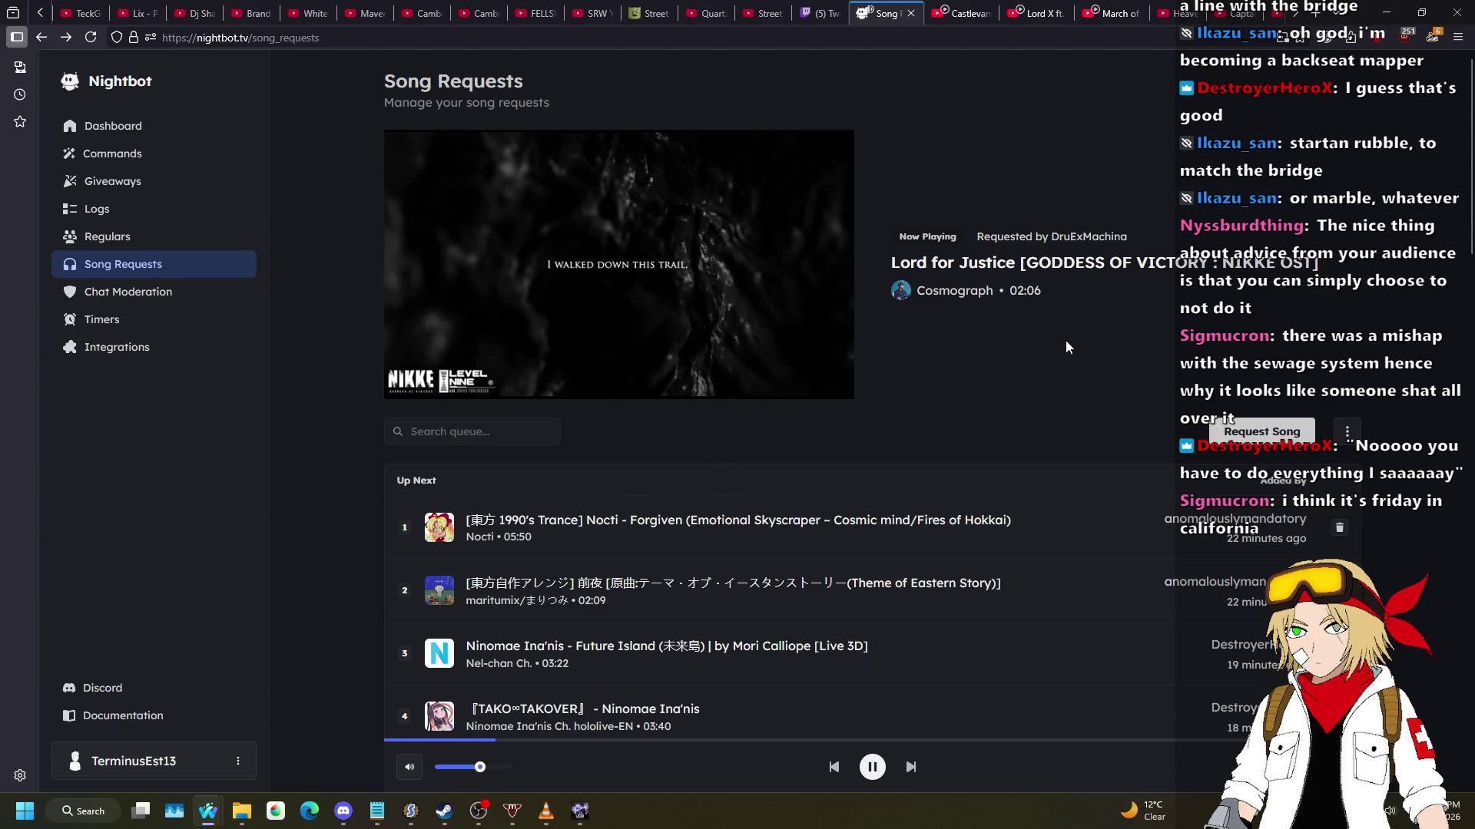
Step: Go back from the Nightbot page to Ultimate Doom Builder
key(alt+Tab)
Step: Select the 11 lines along the room's top edge in Lines mode
scroll(678, 188, up, 3)
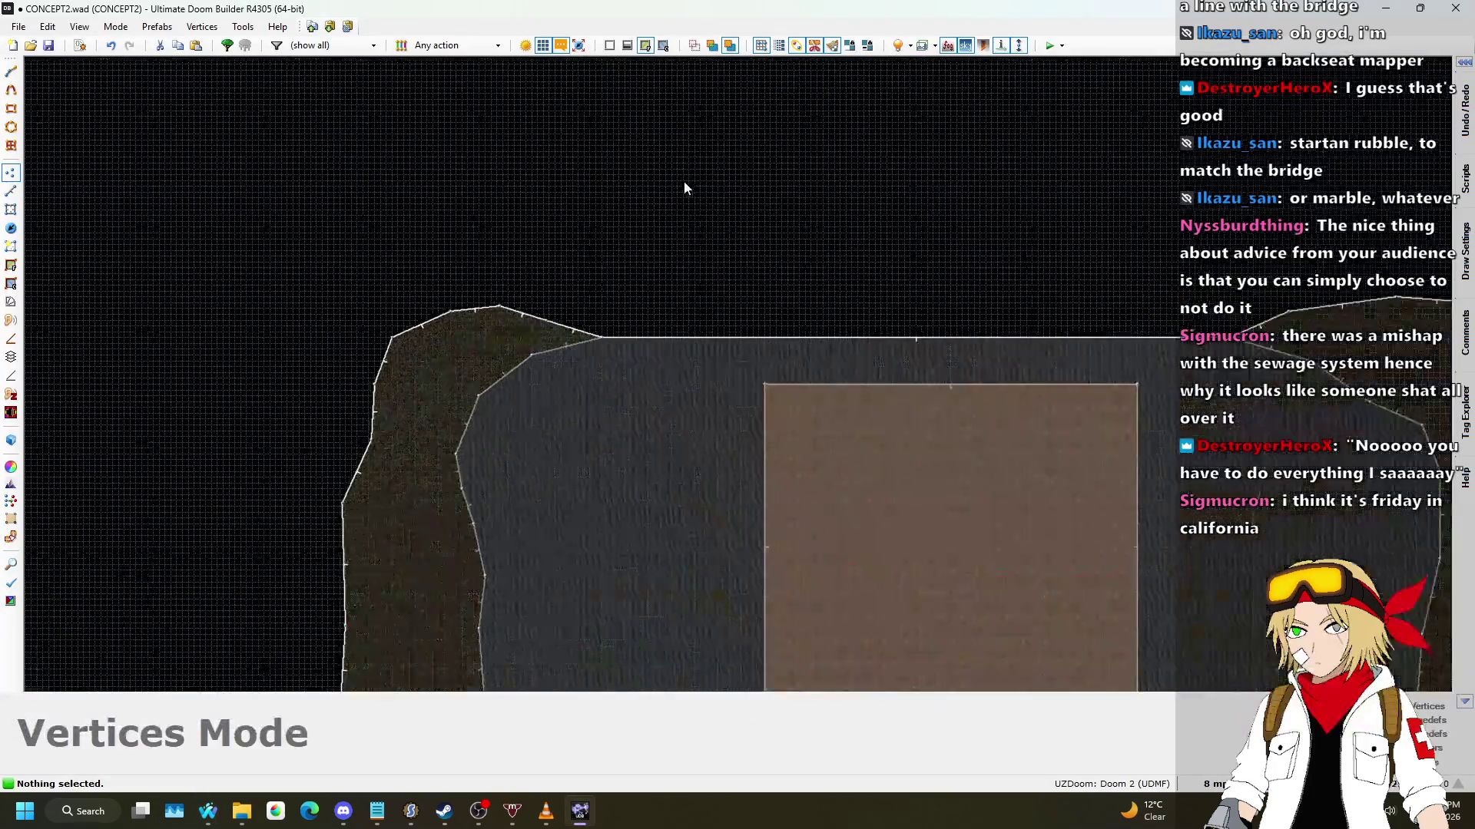
scroll(649, 267, down, 2)
drag(457, 268, 1145, 319)
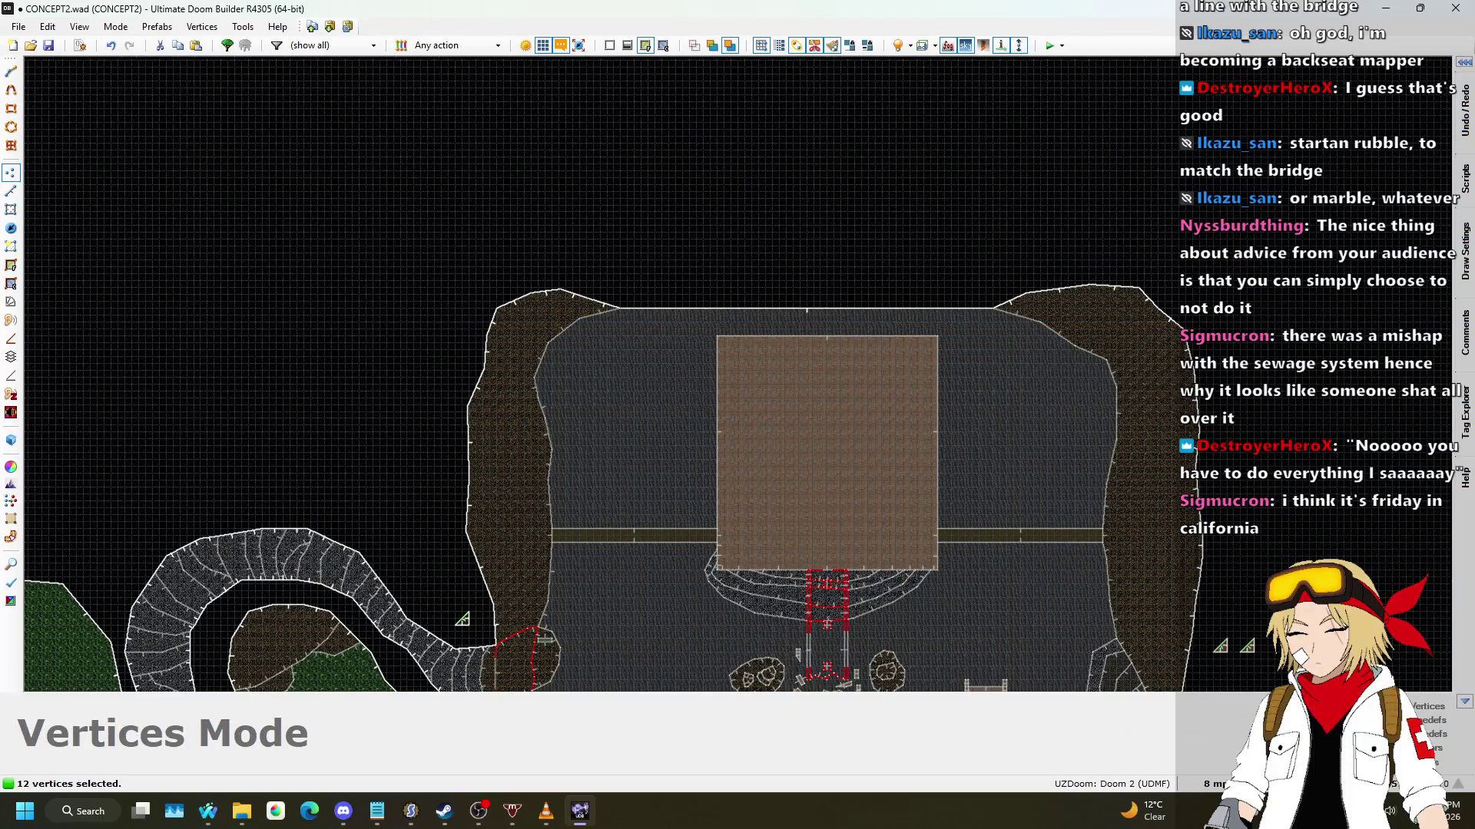
click(17, 207)
drag(447, 256, 1233, 326)
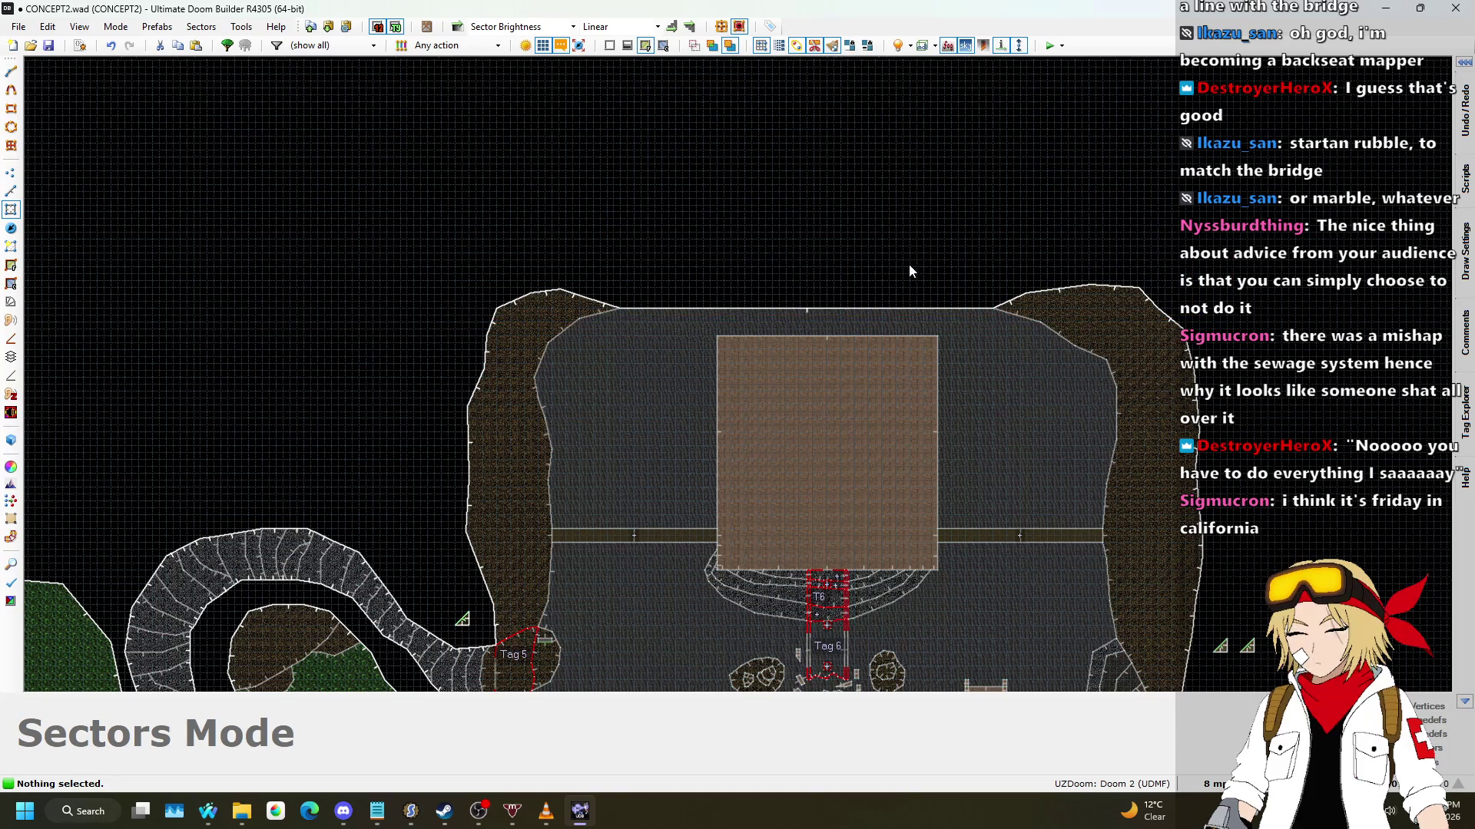
click(10, 196)
drag(428, 252, 1259, 332)
Step: Move the 11 top lines upward, then nudge them slightly
scroll(842, 307, up, 2)
drag(842, 312, 845, 275)
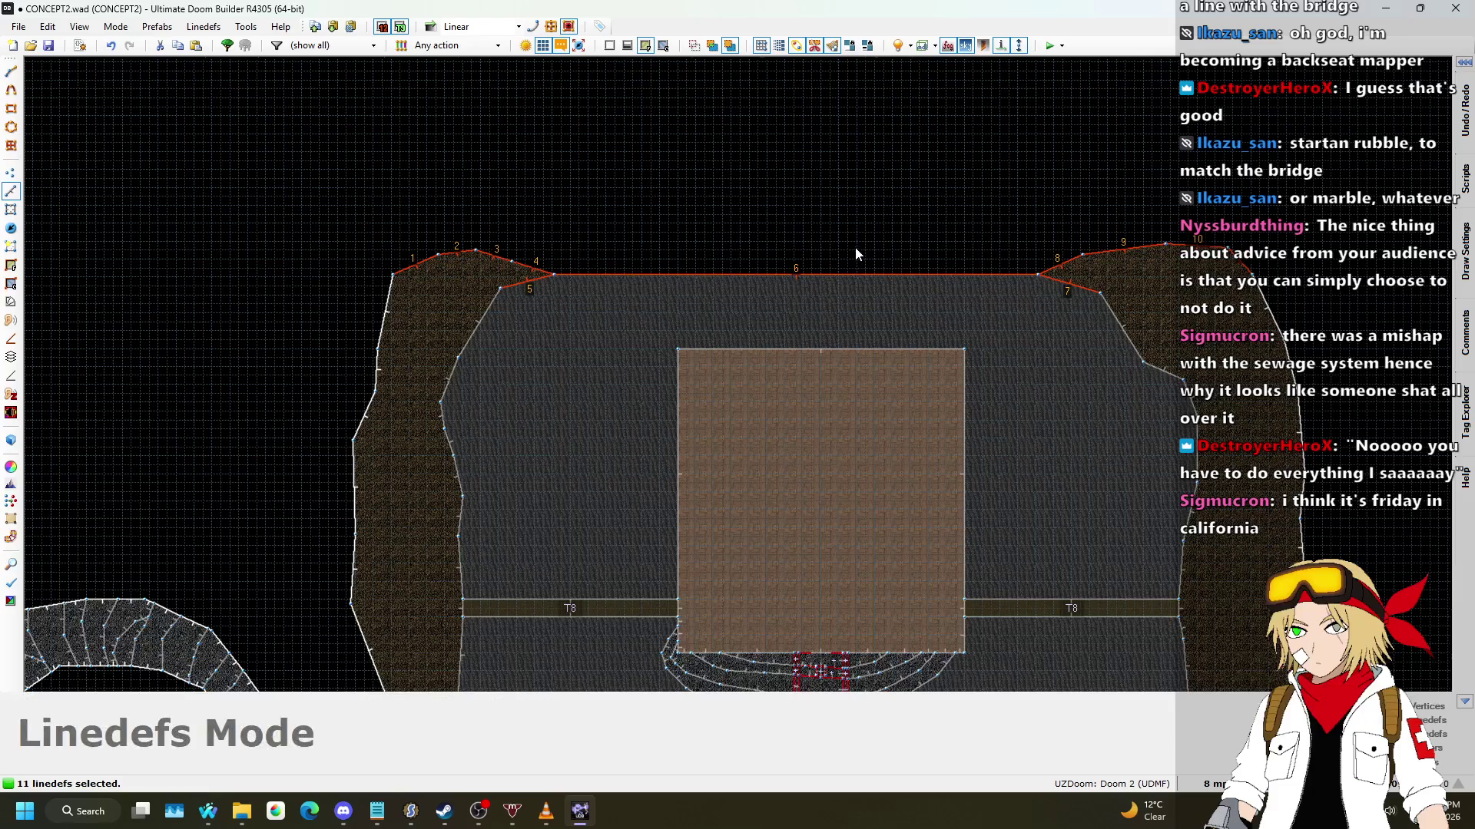
click(856, 238)
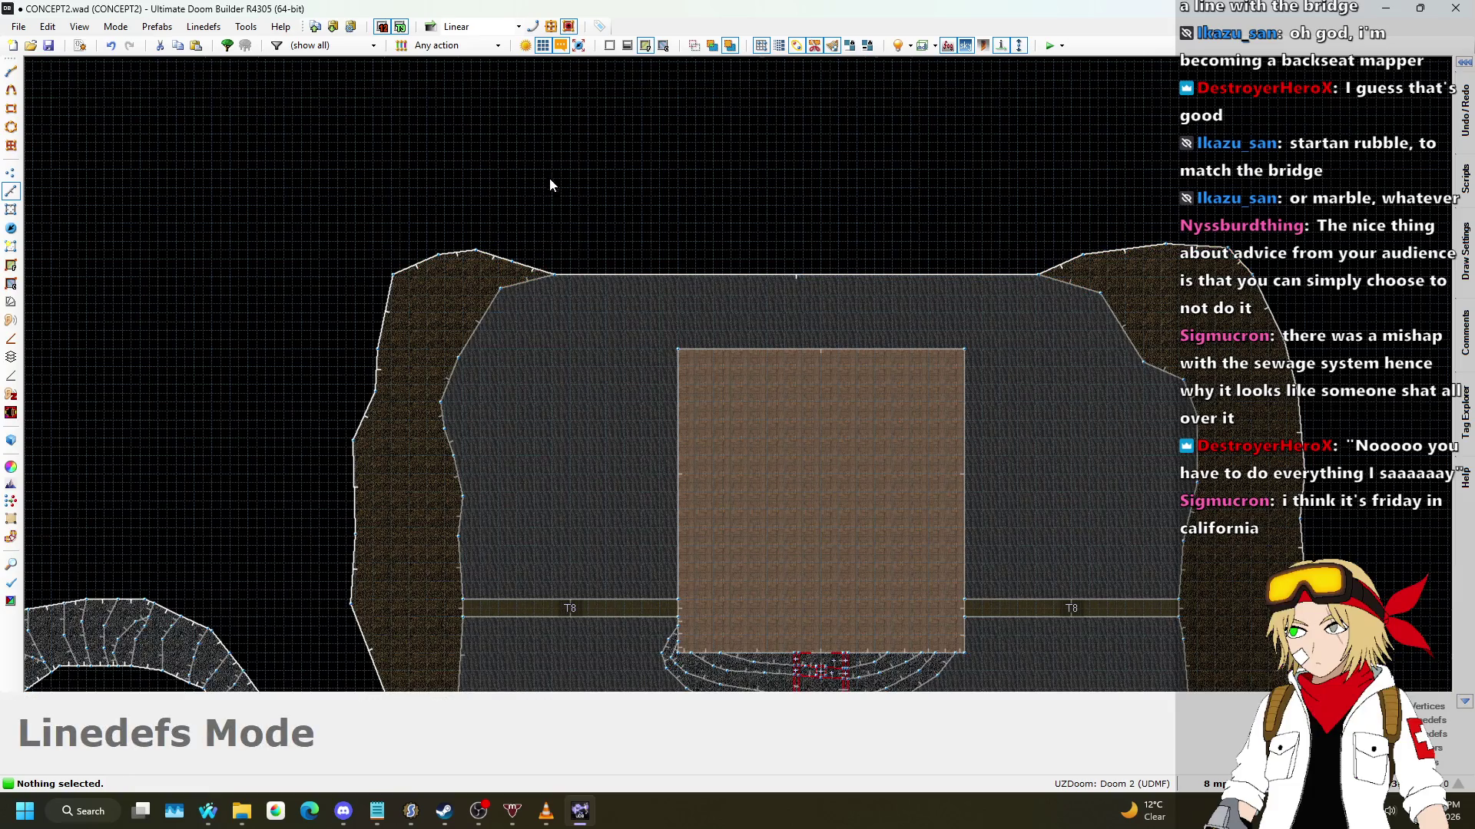
drag(309, 190, 1350, 329)
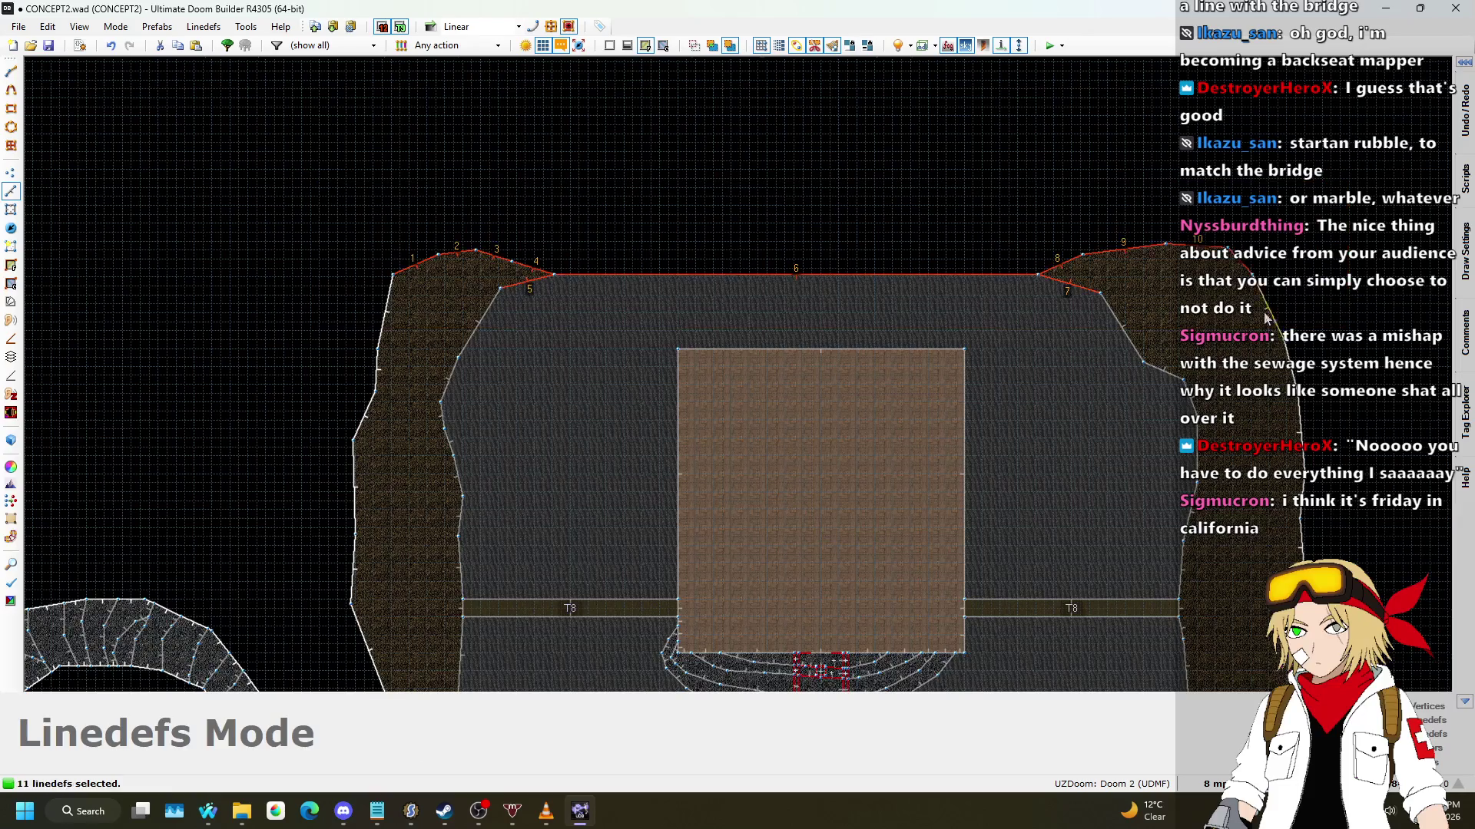
drag(1078, 273, 1079, 275)
click(630, 201)
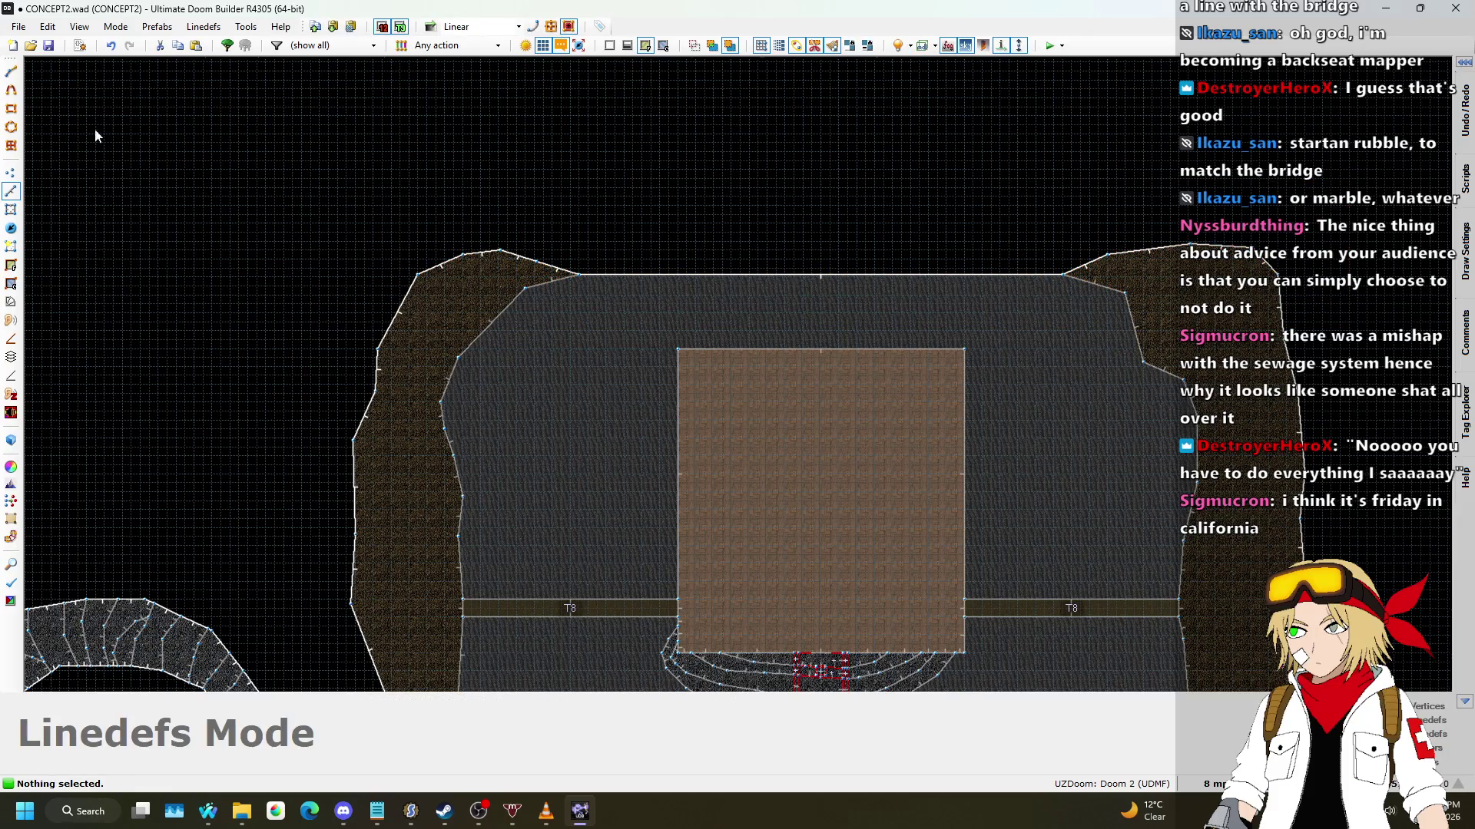
Step: Raise a vertex on the right rubble border and nudge vertex 693 up-left
click(11, 172)
mouse_move(1149, 375)
mouse_down()
mouse_move(1145, 320)
mouse_move(1159, 353)
mouse_up()
drag(1114, 301, 1108, 294)
key(ctrl+z)
scroll(1156, 284, up, 7)
key(ctrl+y)
Step: Zoom to review the building and bridge area, then switch to Lines mode
scroll(1198, 269, down, 5)
scroll(1202, 265, up, 5)
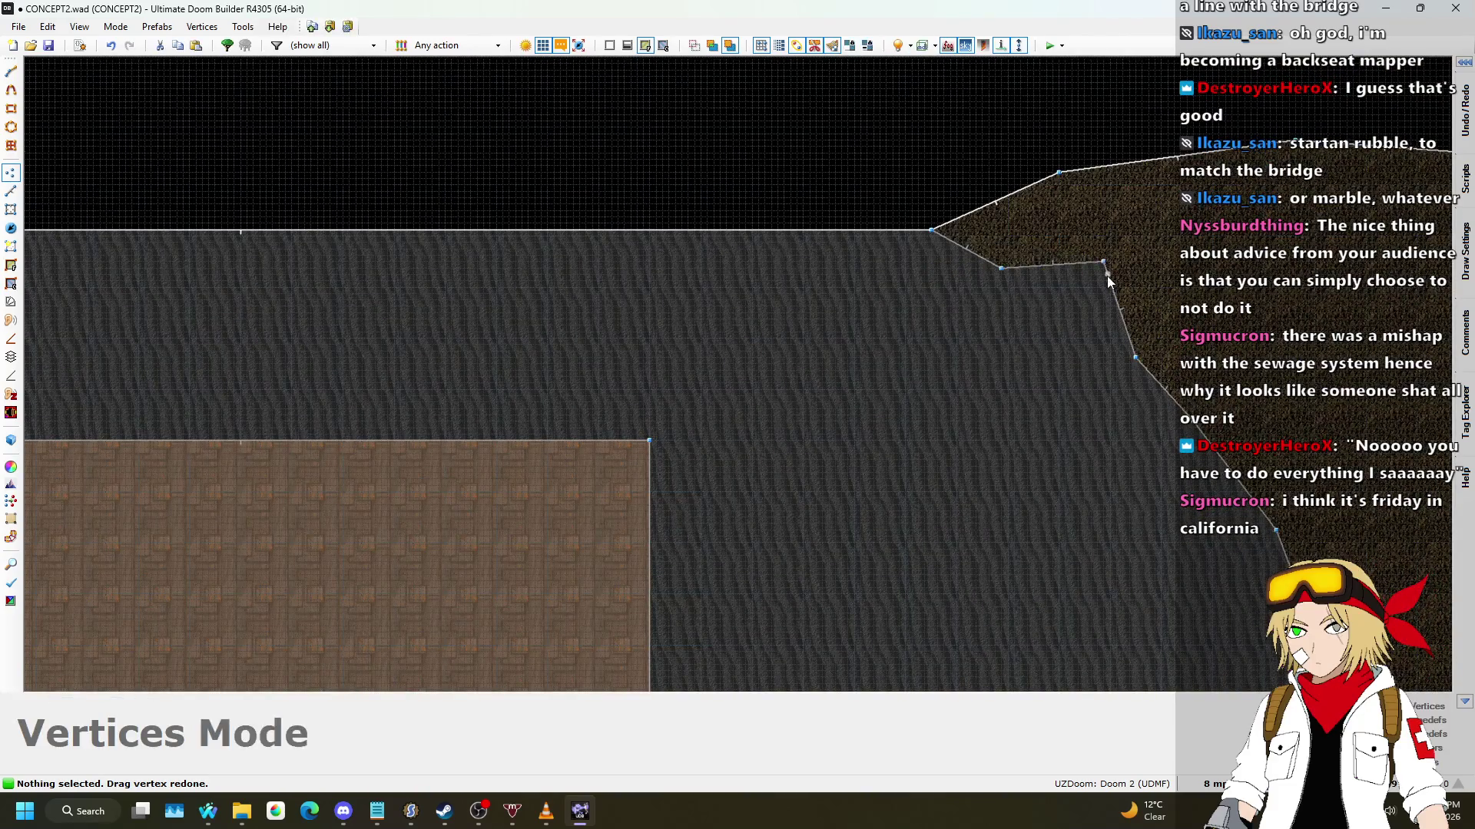
scroll(915, 321, down, 5)
scroll(706, 296, up, 3)
scroll(706, 322, down, 4)
scroll(715, 384, up, 2)
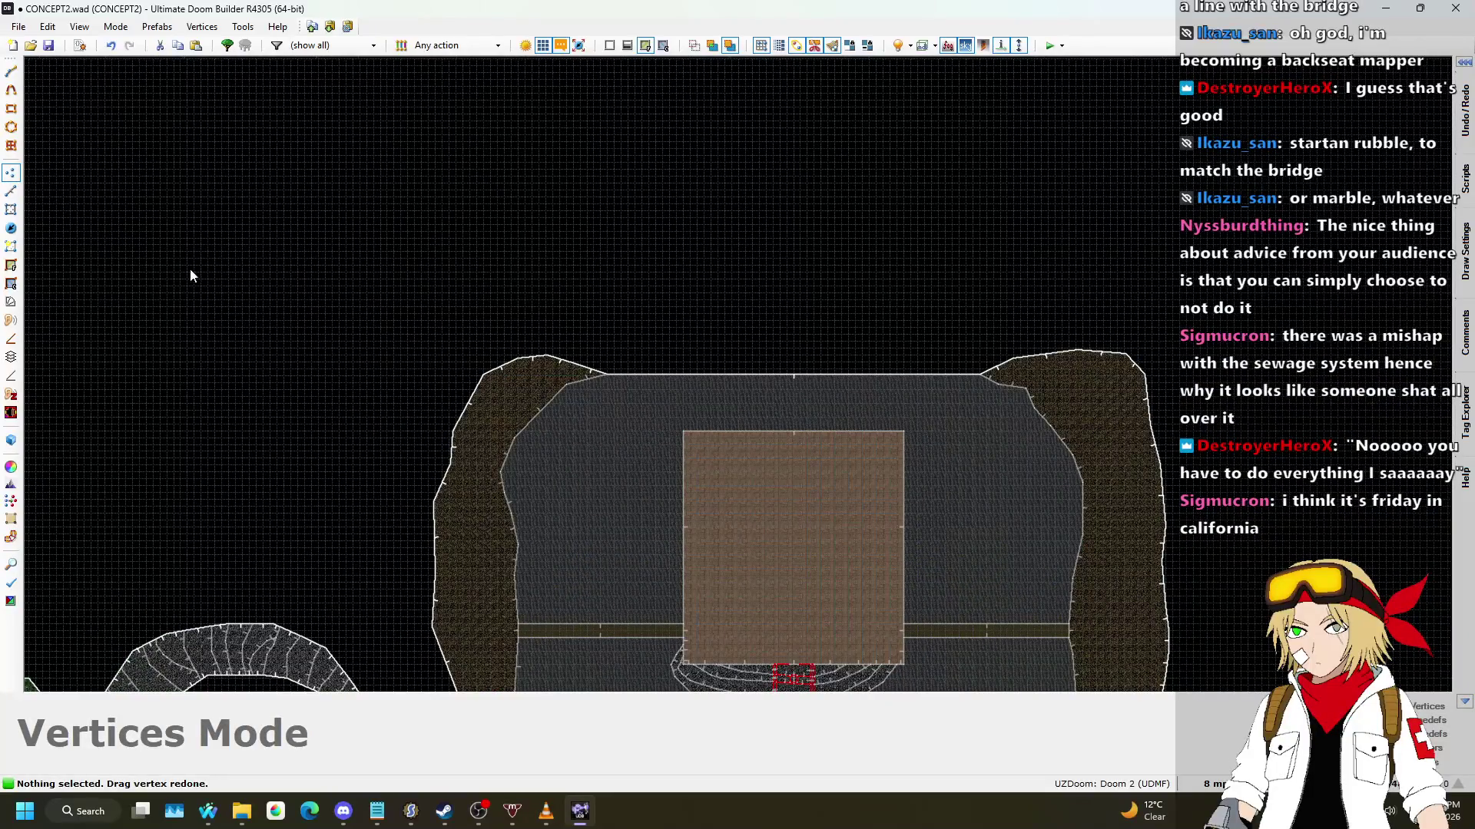
click(11, 191)
Step: Pull new peaks up from the top edge and bend the left edge outward
scroll(725, 349, up, 2)
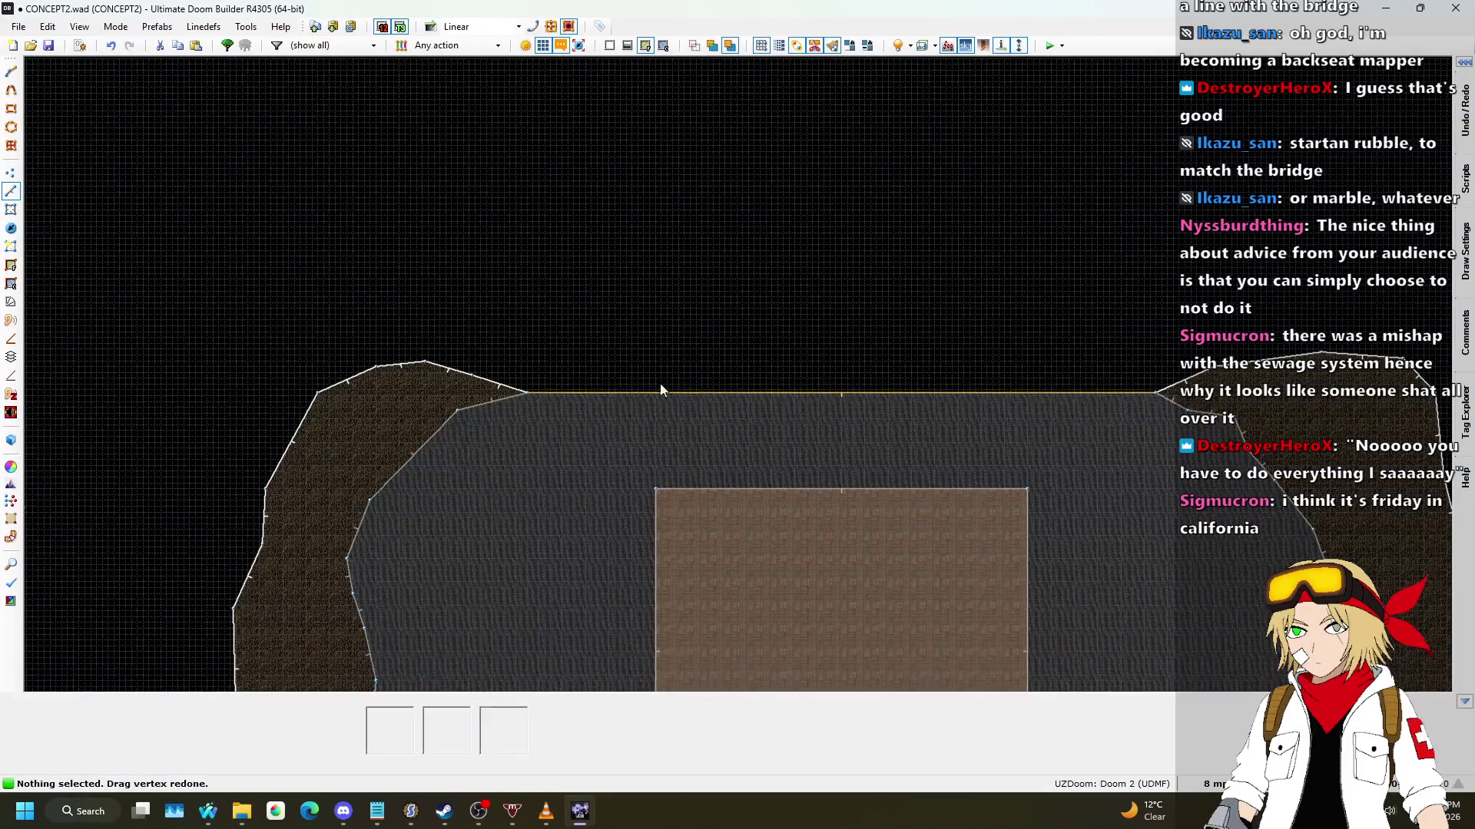
click(11, 173)
drag(611, 396, 578, 237)
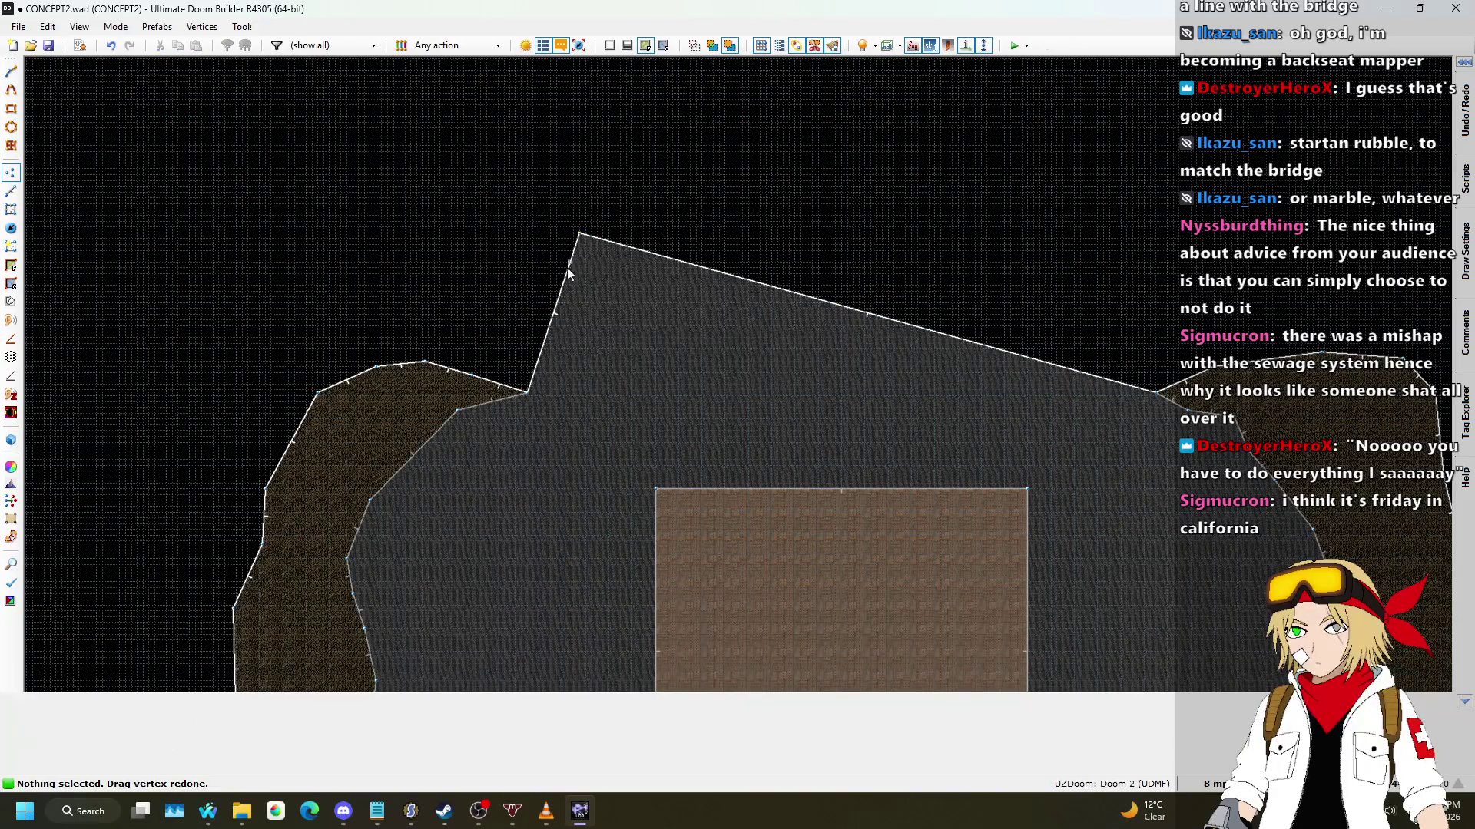
drag(551, 324, 530, 314)
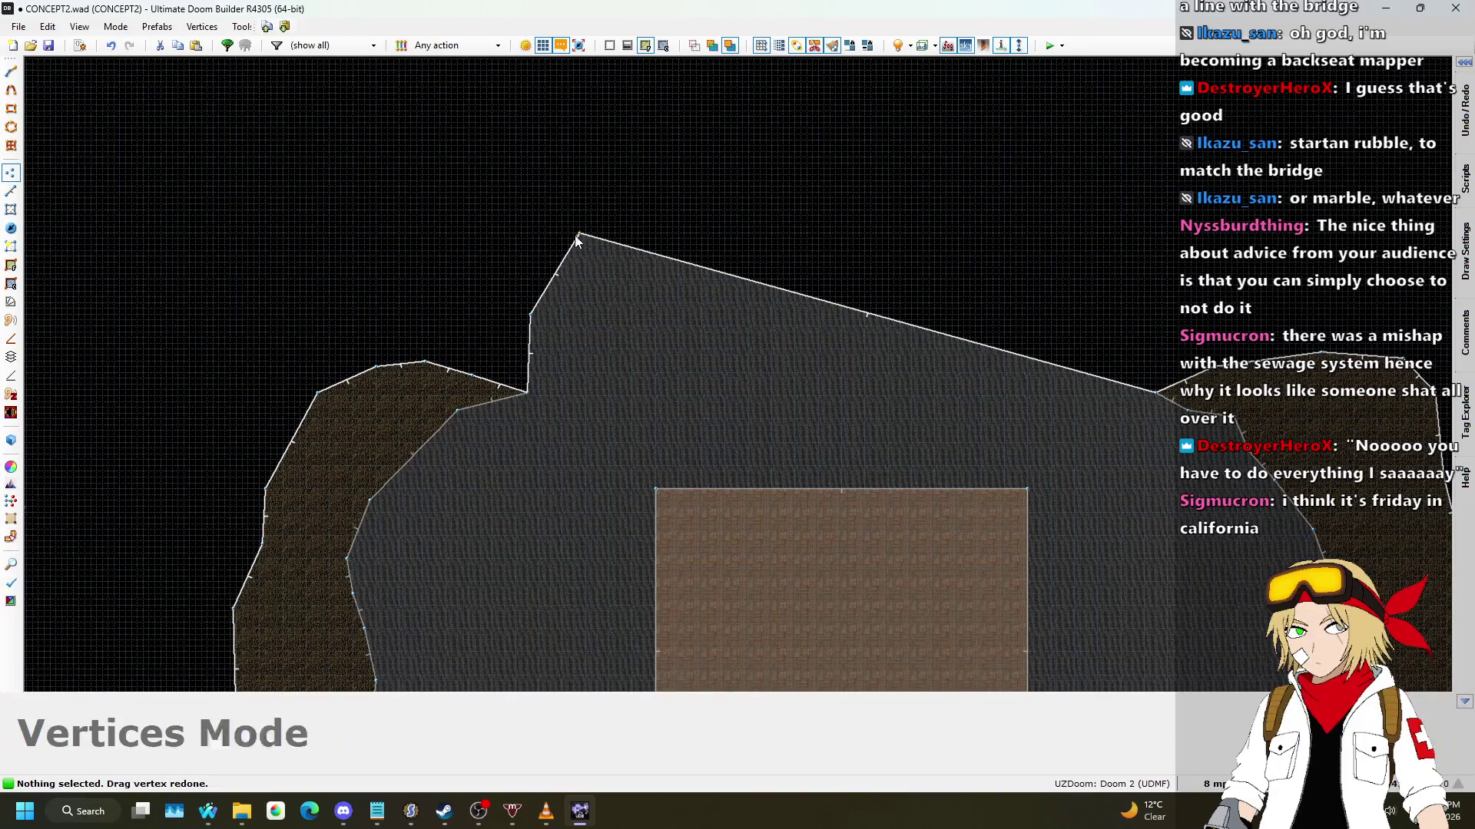
drag(581, 235, 484, 213)
drag(684, 265, 615, 175)
drag(691, 205, 752, 186)
Step: Extend the top edge rightward and reshape the right edge with new vertices
drag(865, 267, 914, 186)
drag(978, 256, 1052, 206)
drag(1098, 288, 1150, 249)
drag(1161, 352, 1137, 325)
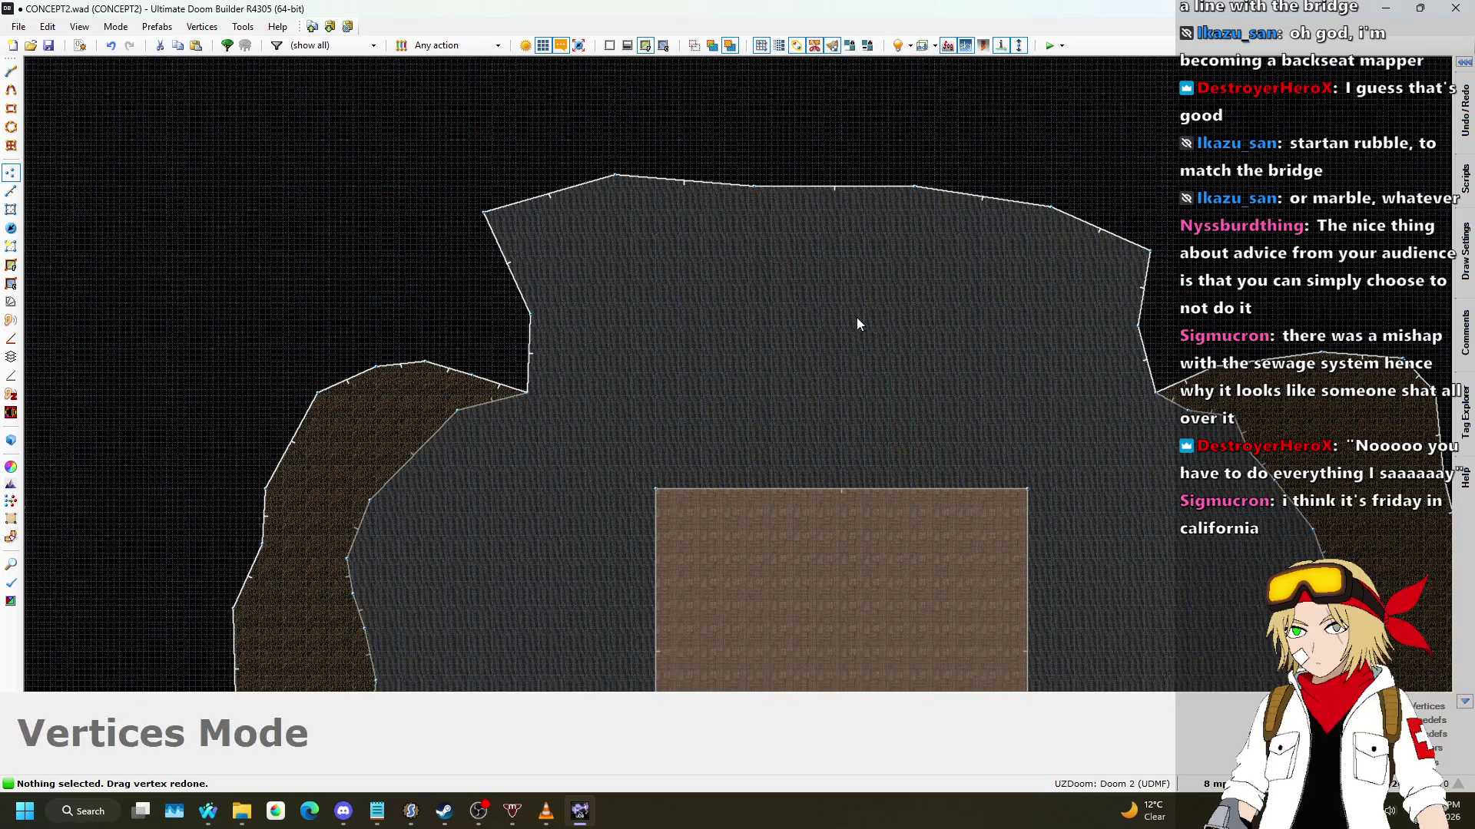
mouse_move(1143, 358)
mouse_down()
mouse_move(1268, 430)
mouse_move(1152, 399)
mouse_move(1152, 376)
mouse_up()
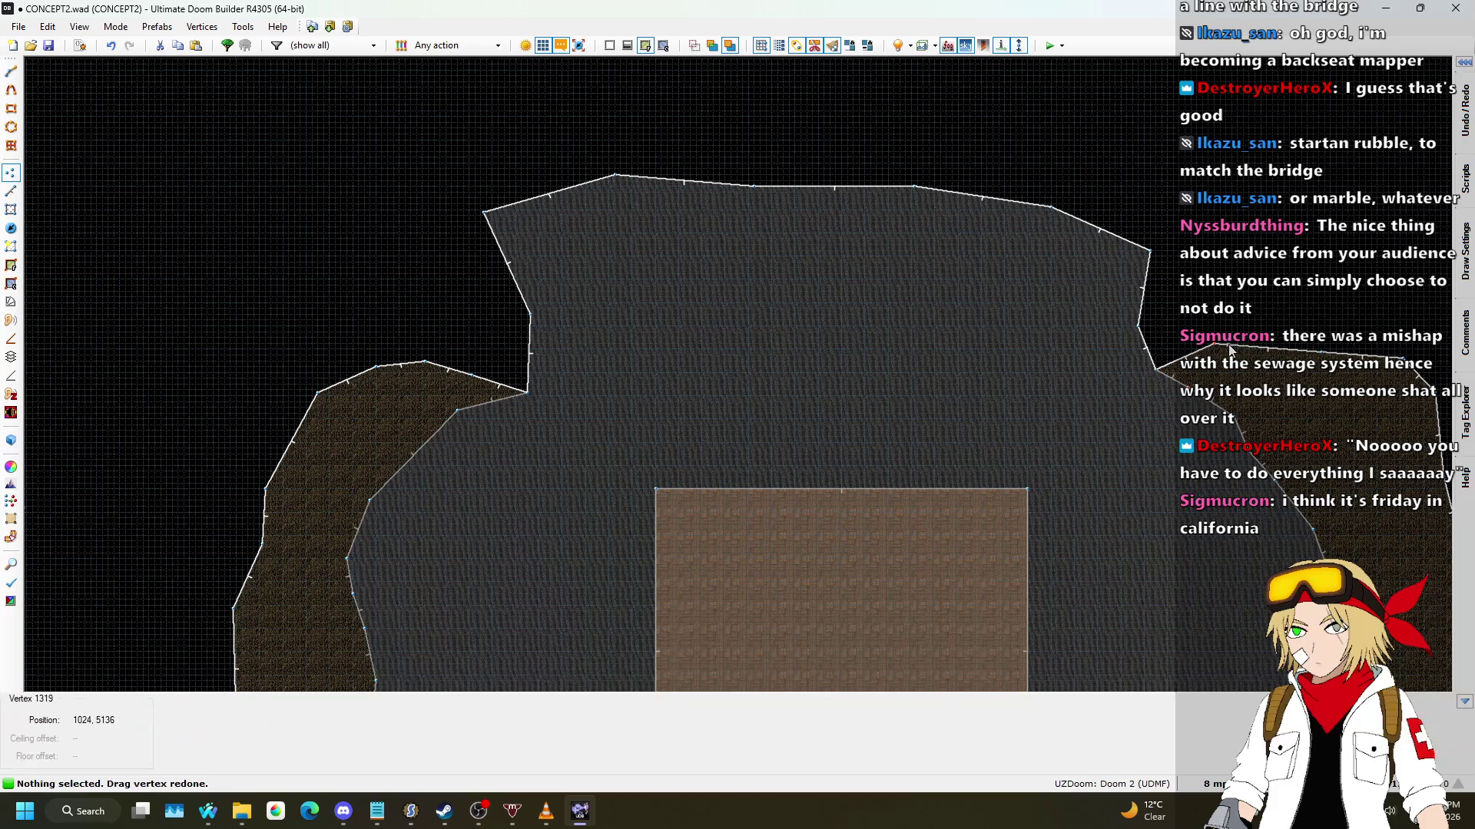
drag(1229, 347, 1328, 396)
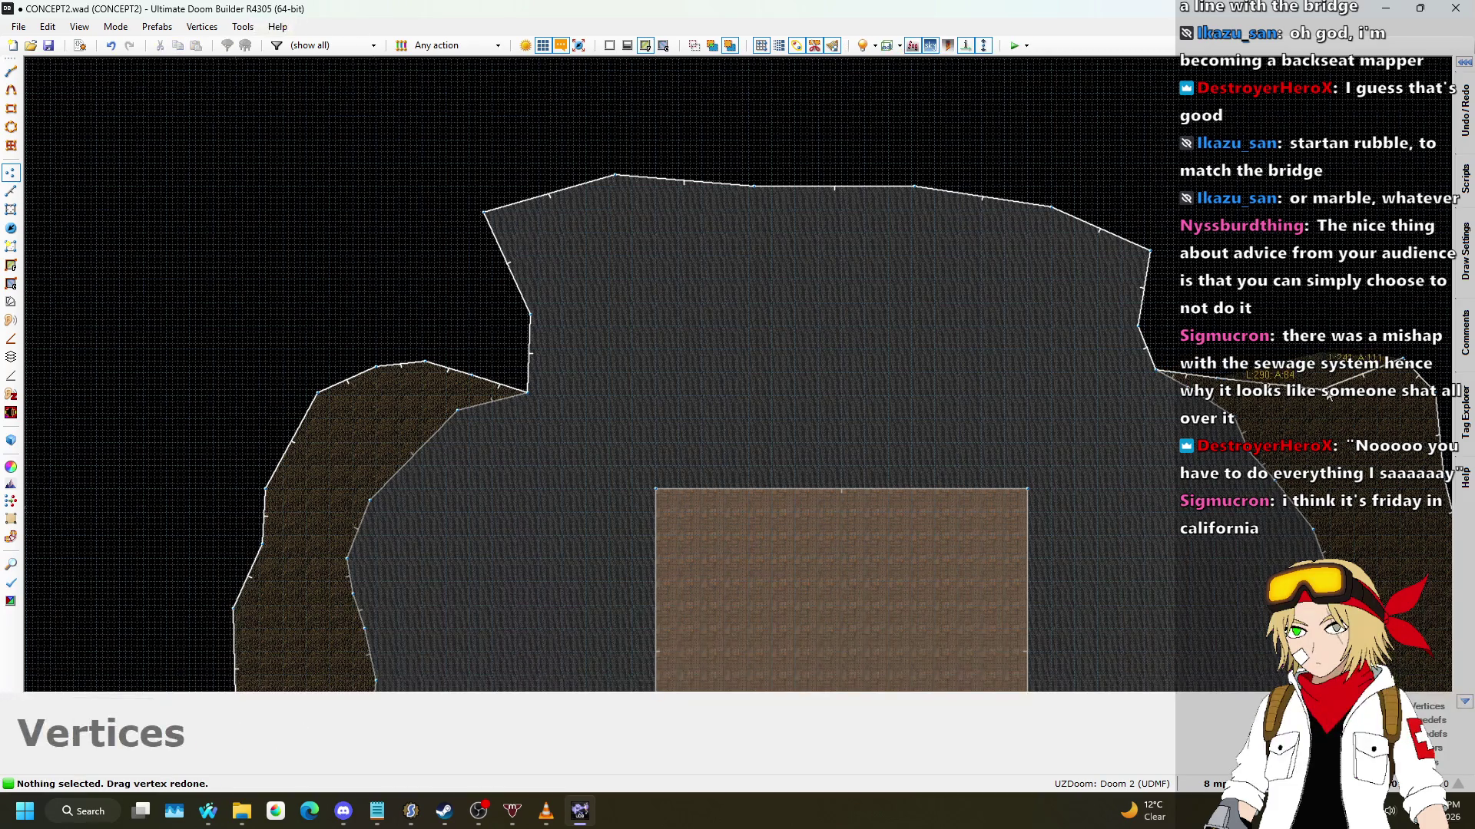
Step: Reshape the ridge line on the right, then switch to the Nightbot page
scroll(1090, 316, down, 1)
scroll(998, 307, up, 2)
drag(978, 321, 1014, 330)
mouse_move(1109, 339)
mouse_down()
mouse_move(1175, 422)
mouse_move(1271, 453)
mouse_up()
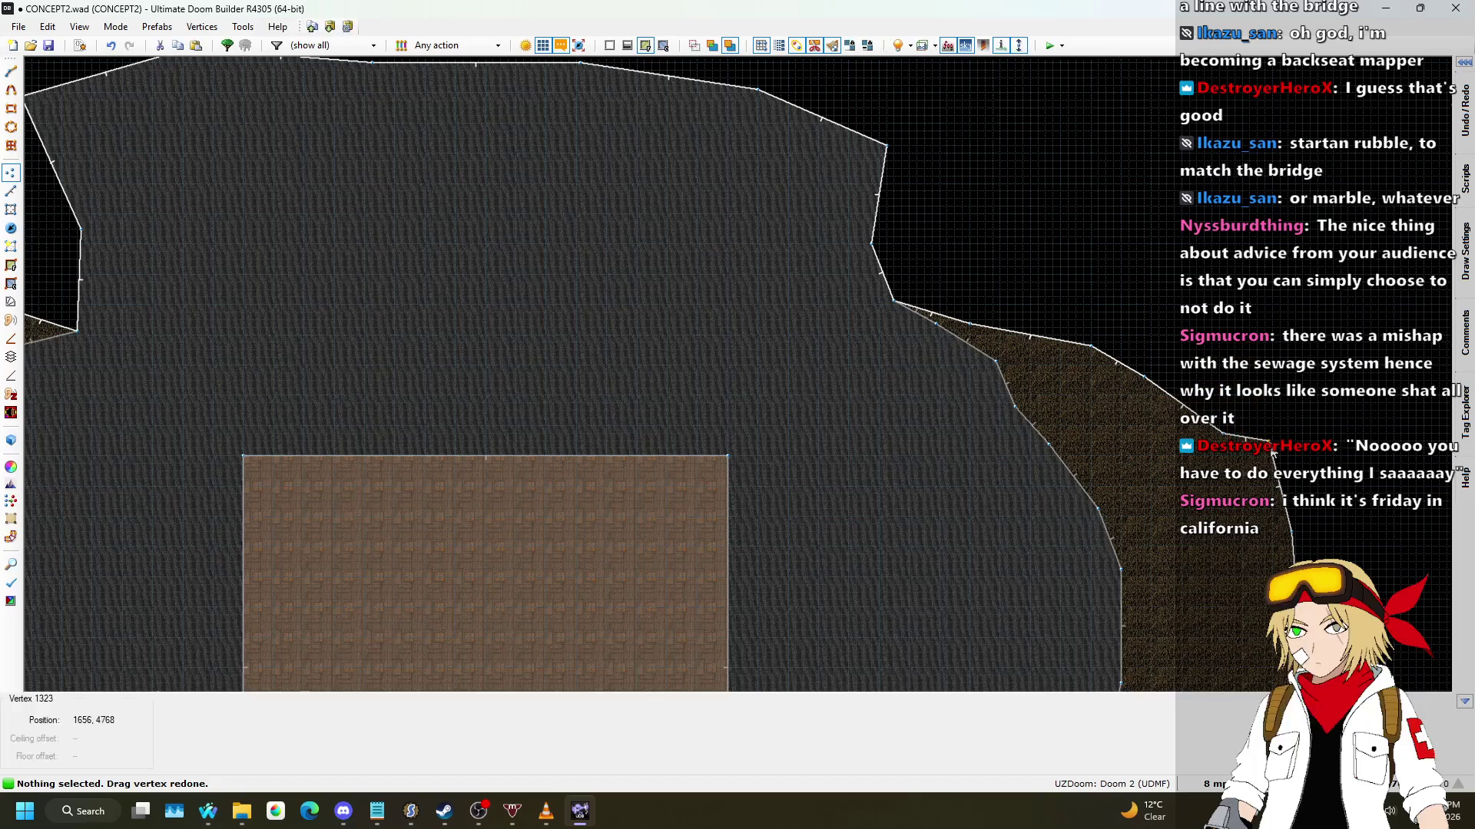
scroll(1212, 388, down, 3)
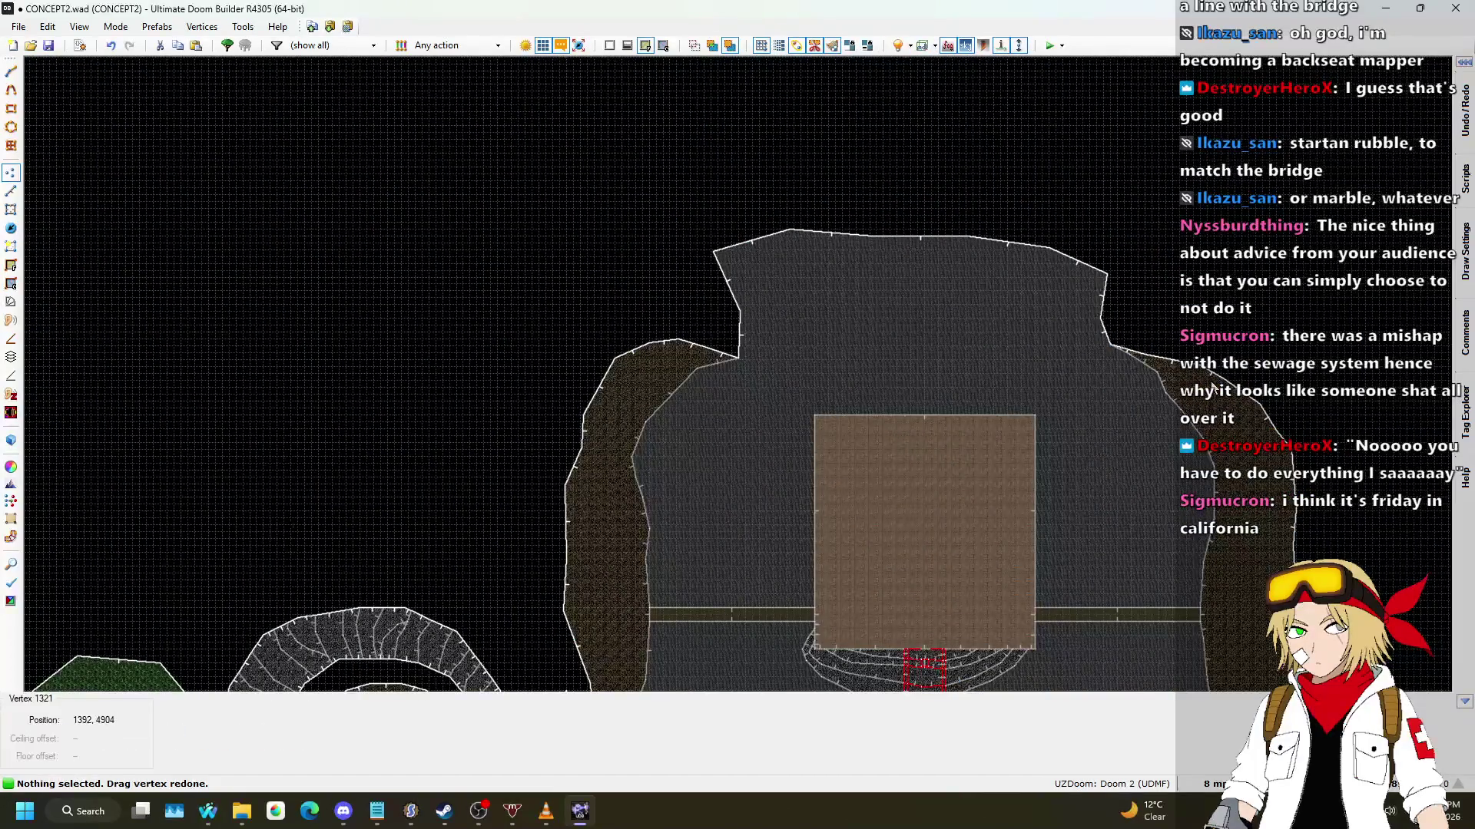
key(alt+Tab)
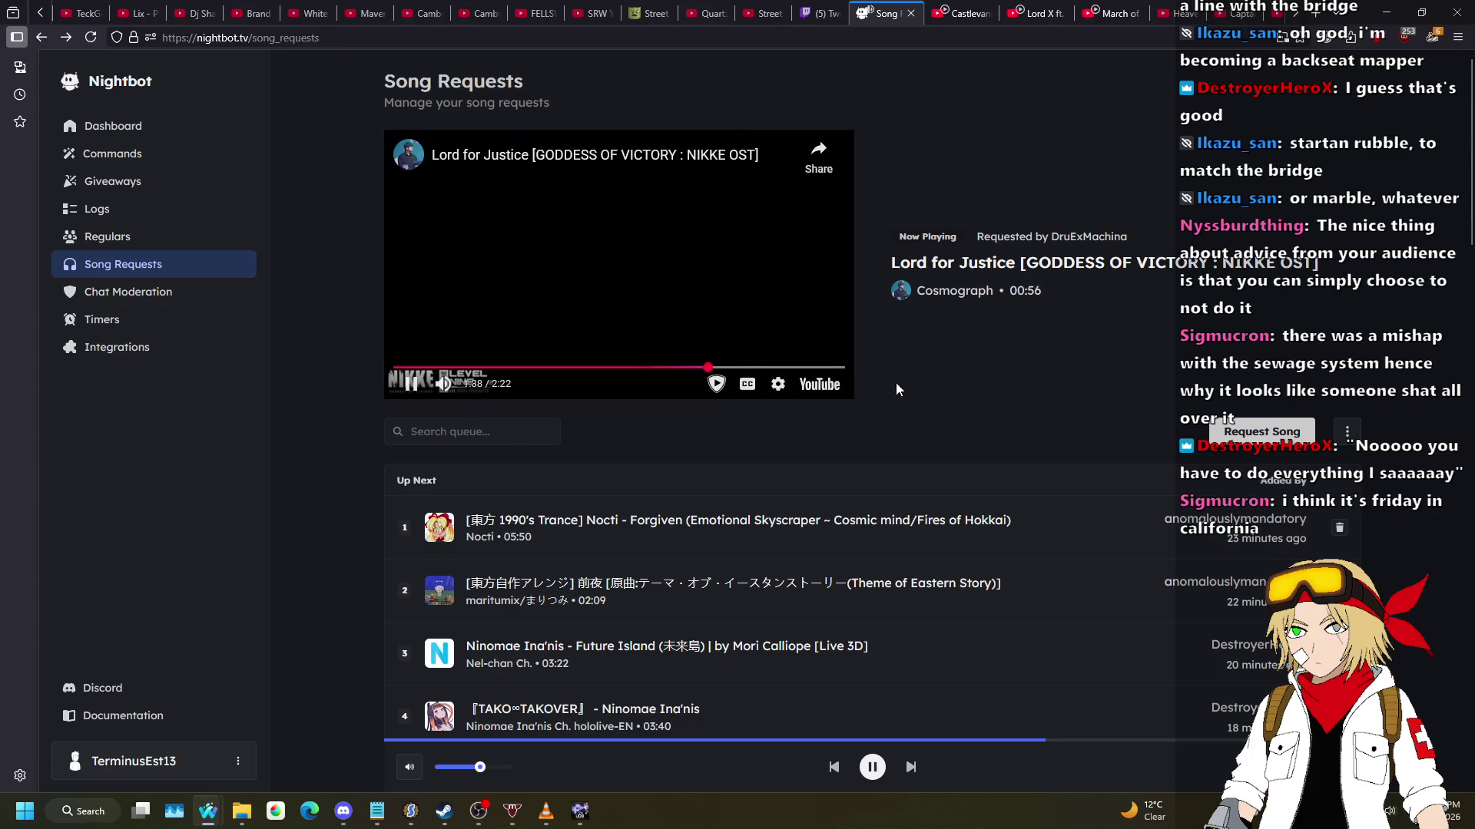
Step: Return from the Nightbot page to the map editor
key(alt+Tab)
scroll(730, 361, up, 4)
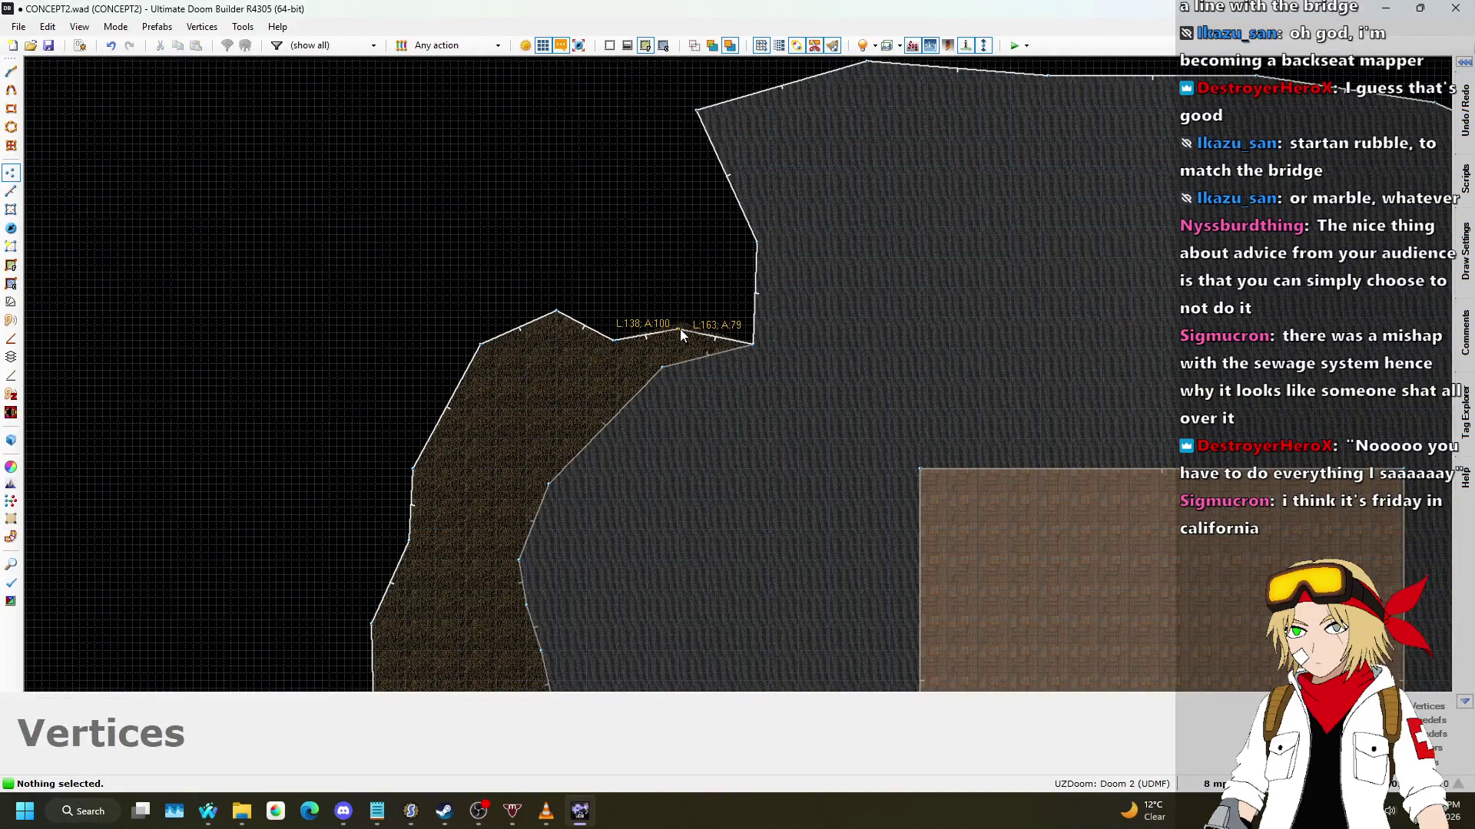
Step: Raise the corner and notch vertices where the left ledge meets the grey area
drag(753, 345, 729, 297)
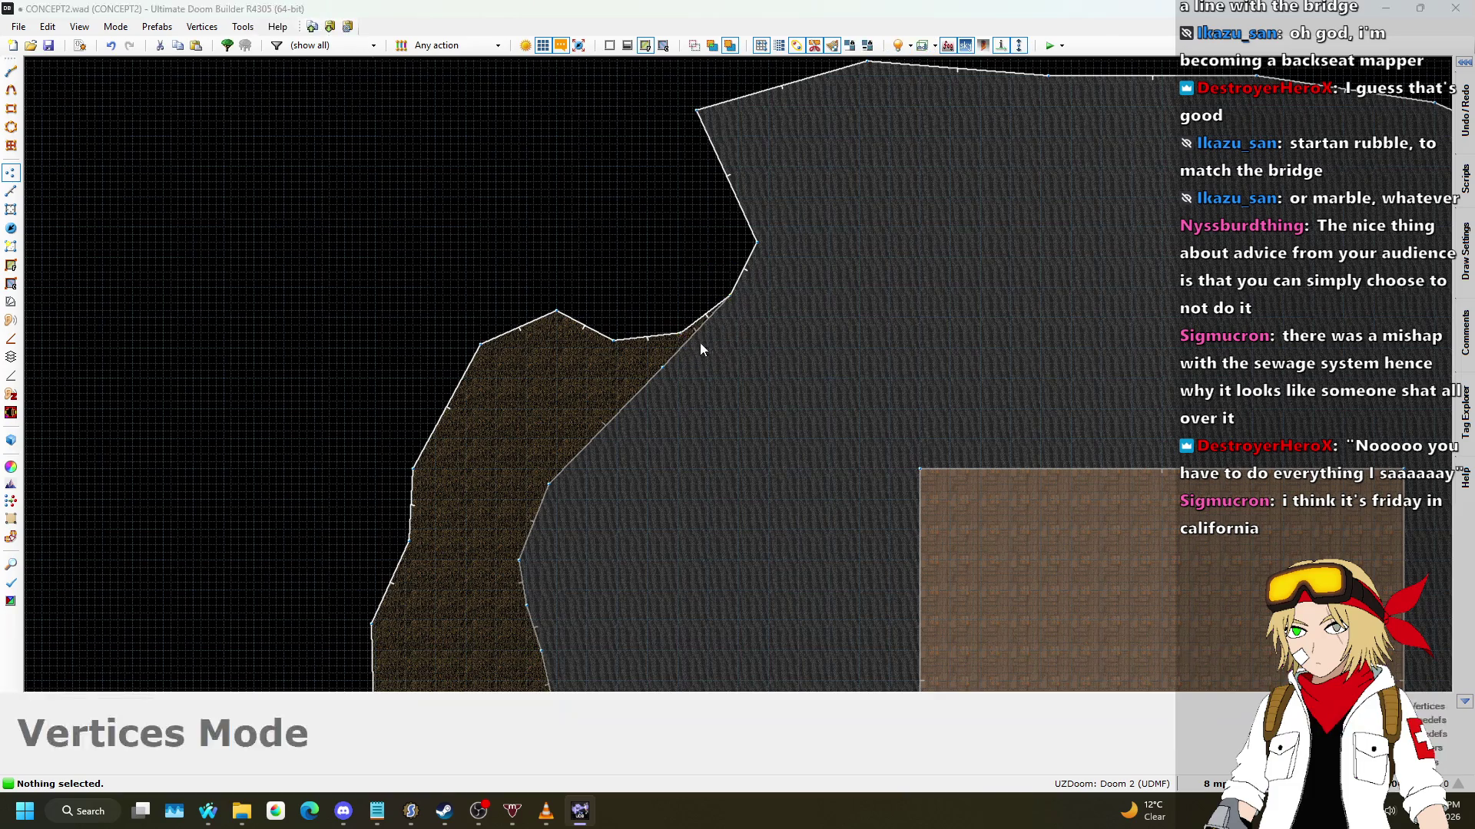
key(alt+Tab)
key(alt+Tab)
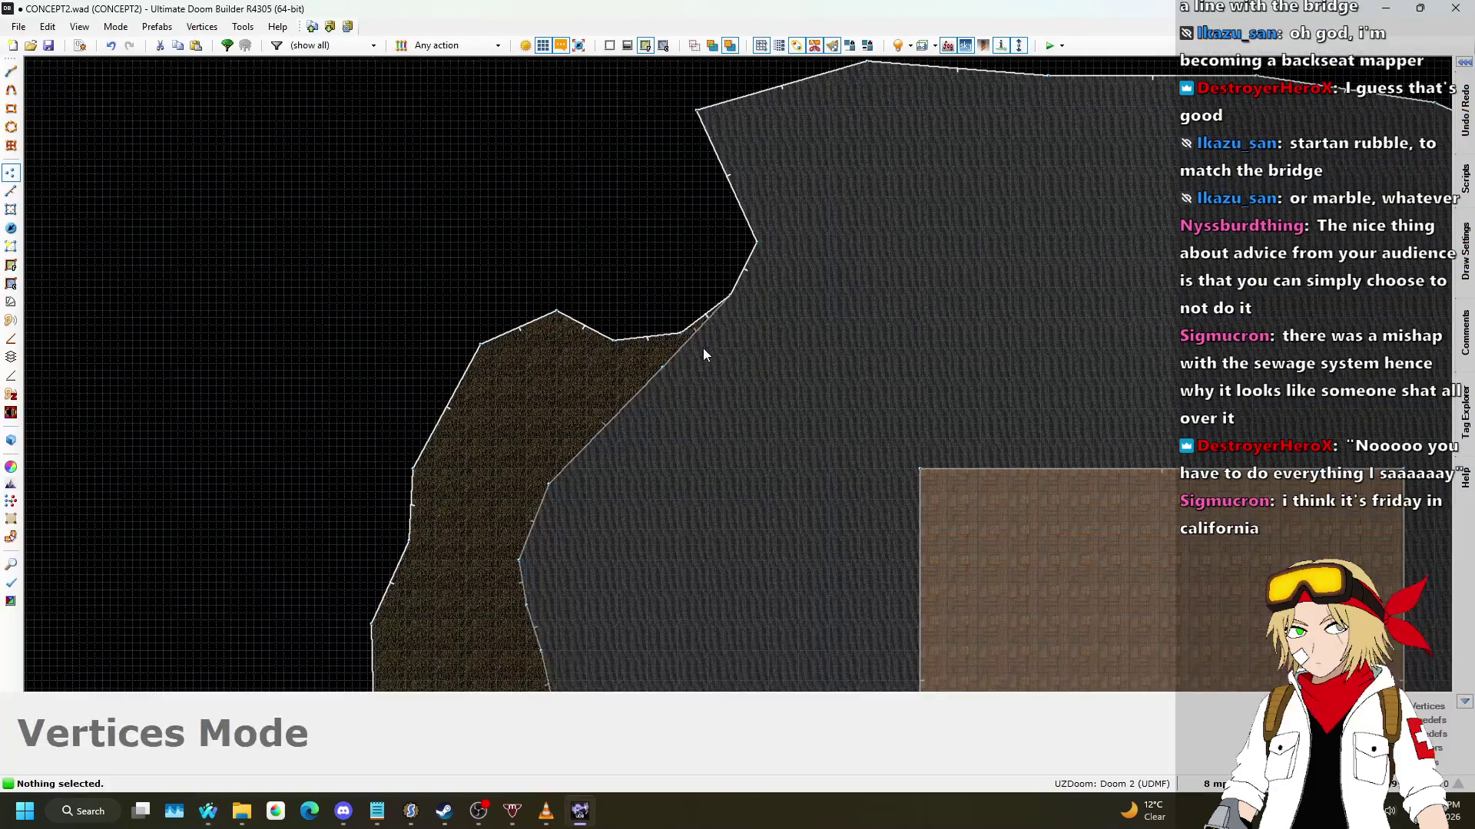
mouse_move(720, 343)
mouse_down()
mouse_move(693, 325)
mouse_move(702, 359)
mouse_up()
scroll(693, 326, up, 3)
scroll(694, 326, up, 2)
scroll(699, 197, down, 4)
Step: Drop the peak and left notch vertices to smooth the ledge's left edge into a slope
drag(596, 245, 610, 339)
drag(505, 289, 513, 394)
mouse_move(432, 460)
mouse_down()
mouse_move(472, 514)
mouse_move(399, 547)
mouse_move(418, 566)
mouse_up()
scroll(731, 381, down, 3)
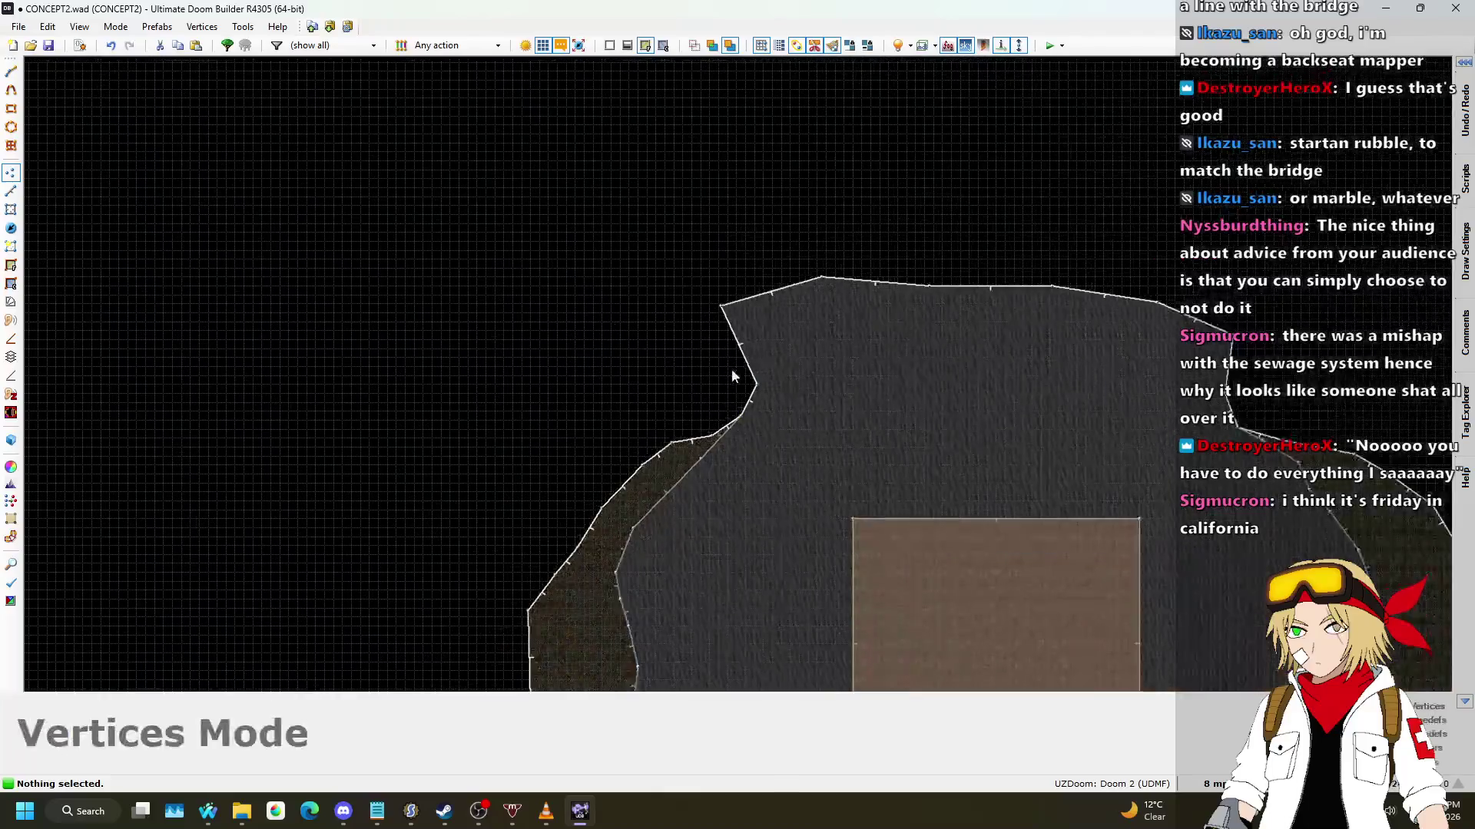
Step: Shift the grey area's upper-left corner right and raise two top-edge vertices
mouse_move(720, 306)
mouse_down()
mouse_move(745, 333)
mouse_move(713, 310)
mouse_move(757, 296)
mouse_move(735, 244)
mouse_up()
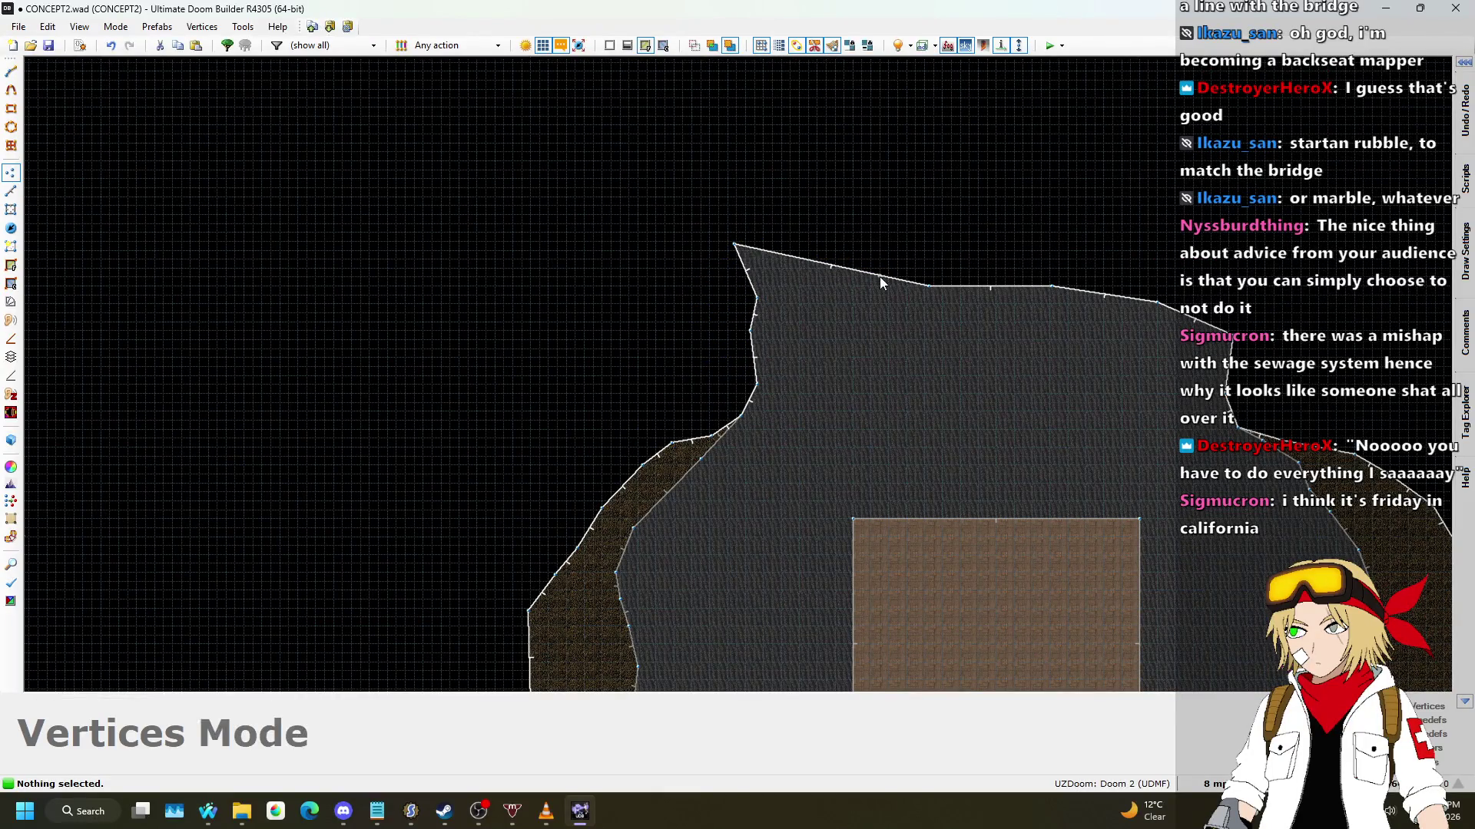
drag(933, 292, 796, 190)
drag(1054, 289, 1040, 226)
scroll(1100, 261, down, 5)
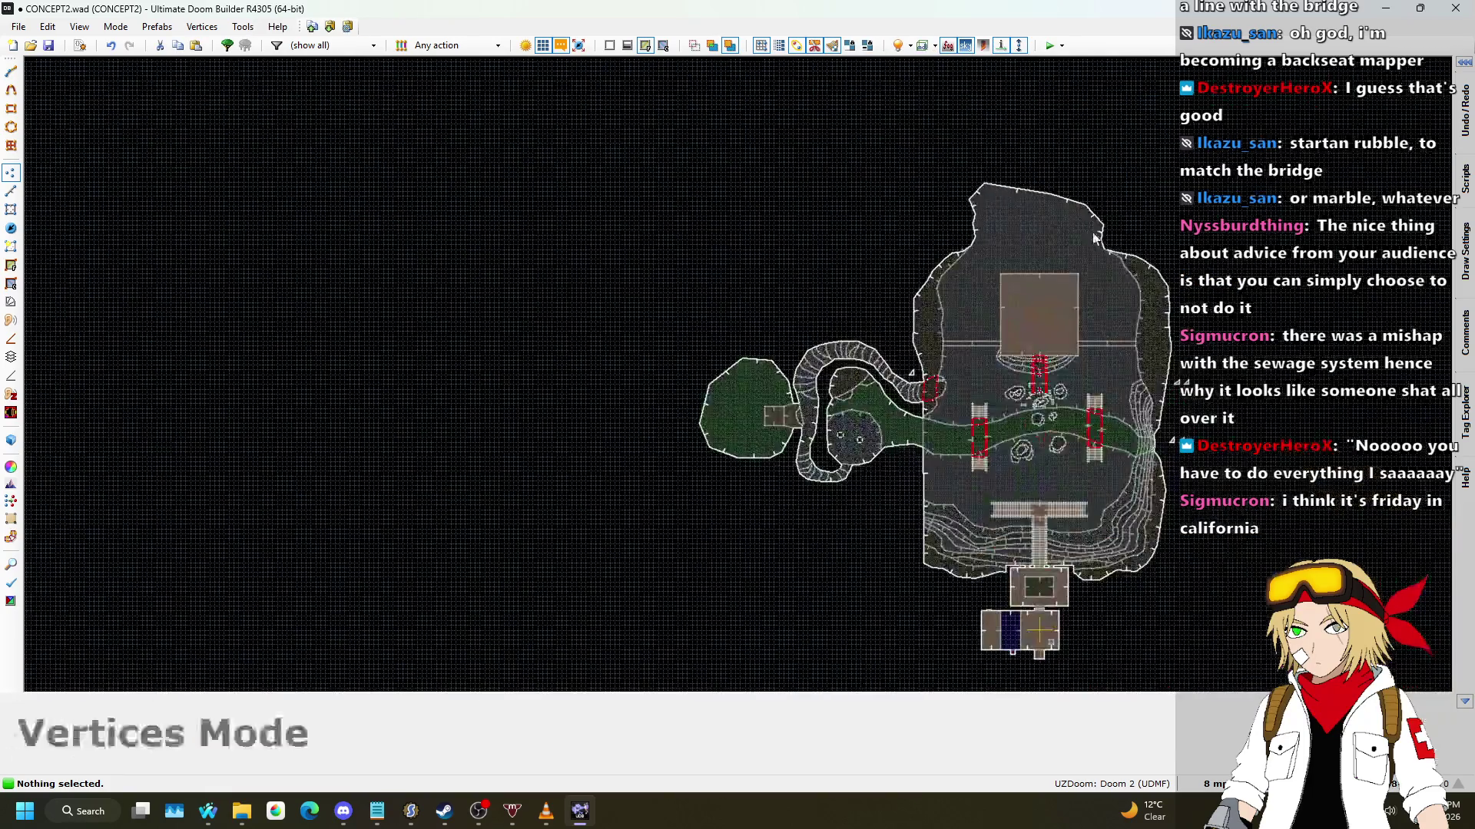
scroll(1140, 308, up, 5)
key(q)
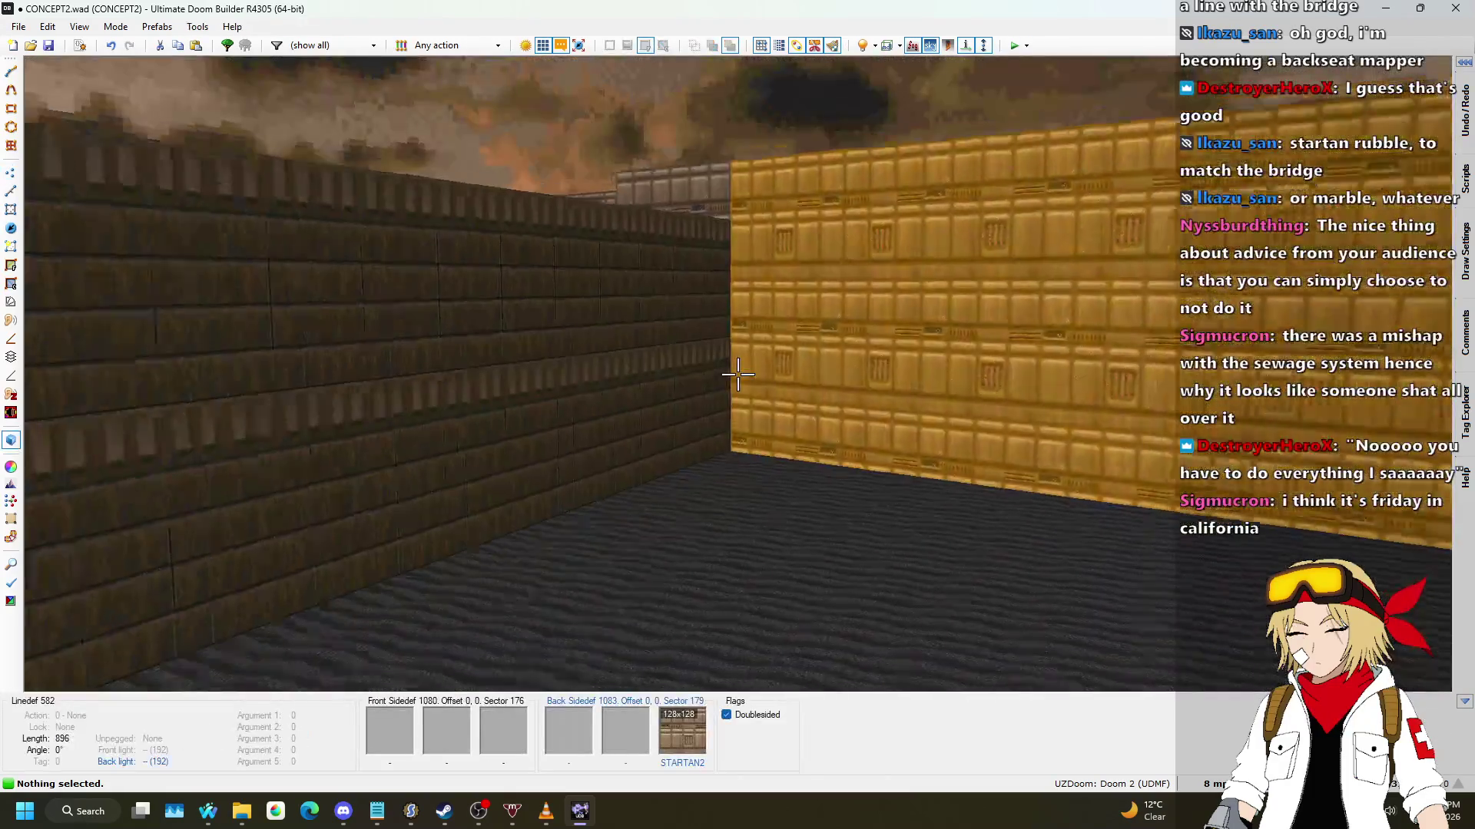
key(w)
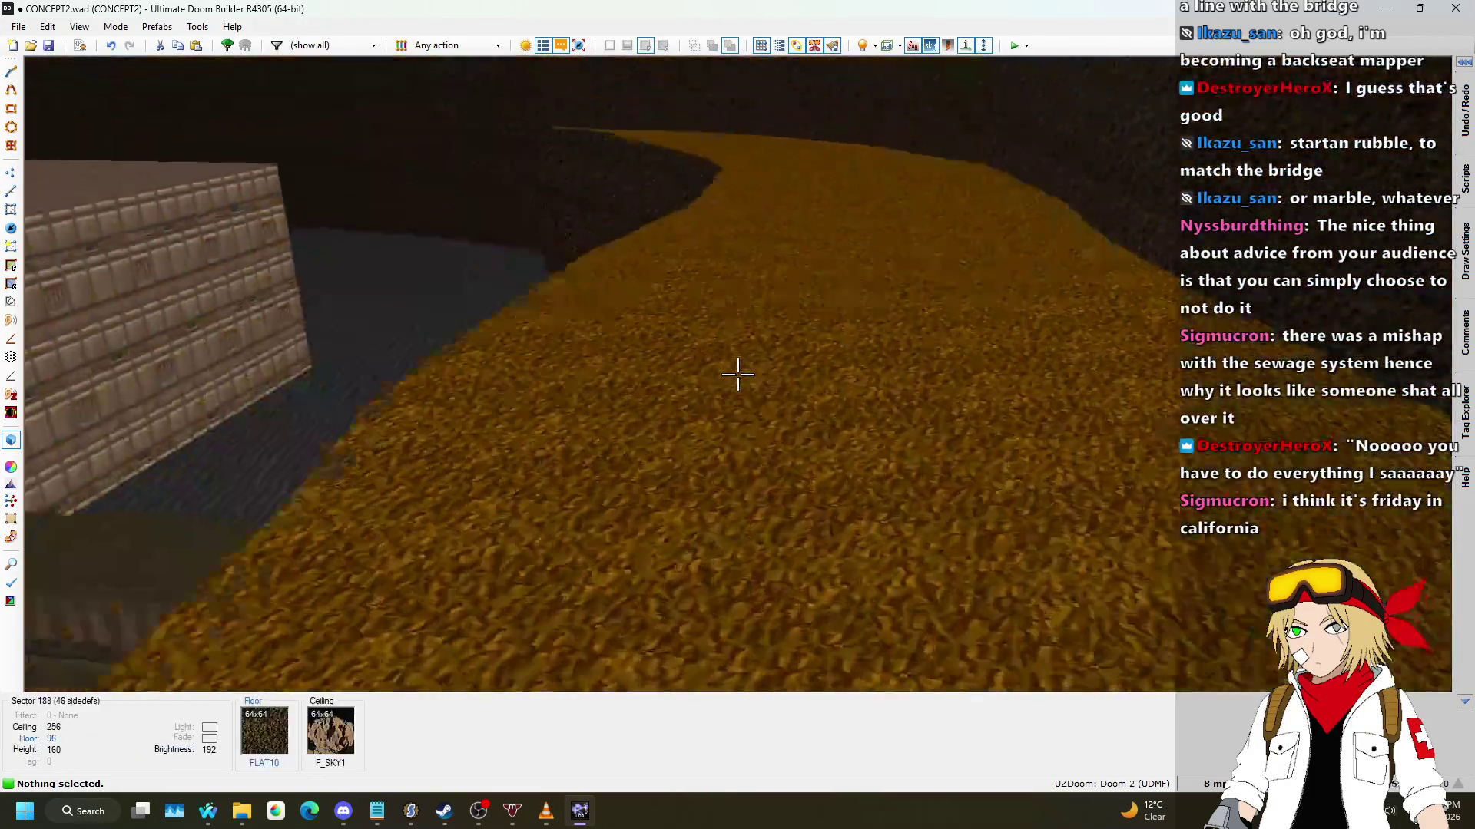
key(w)
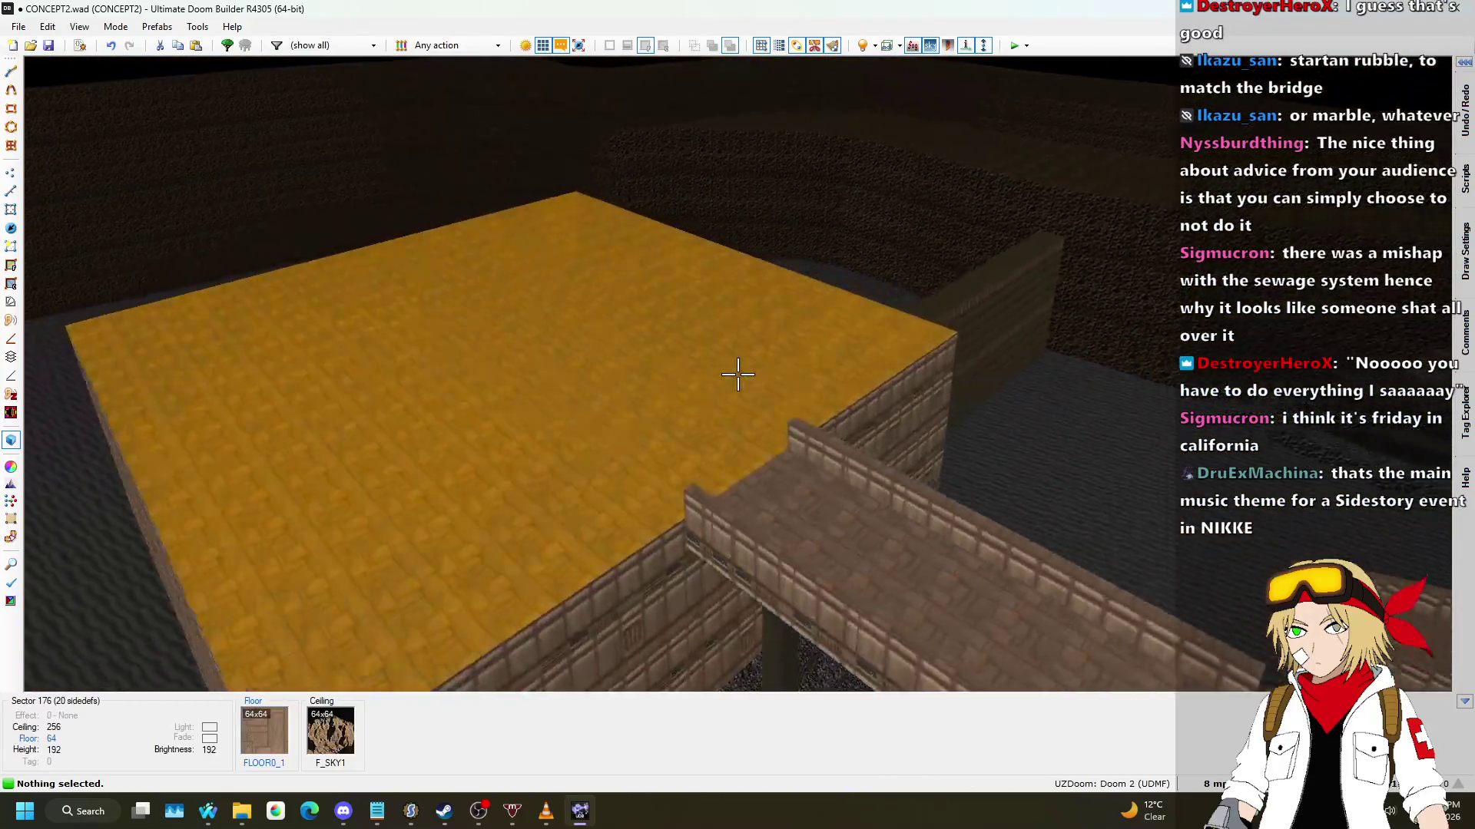
key(s)
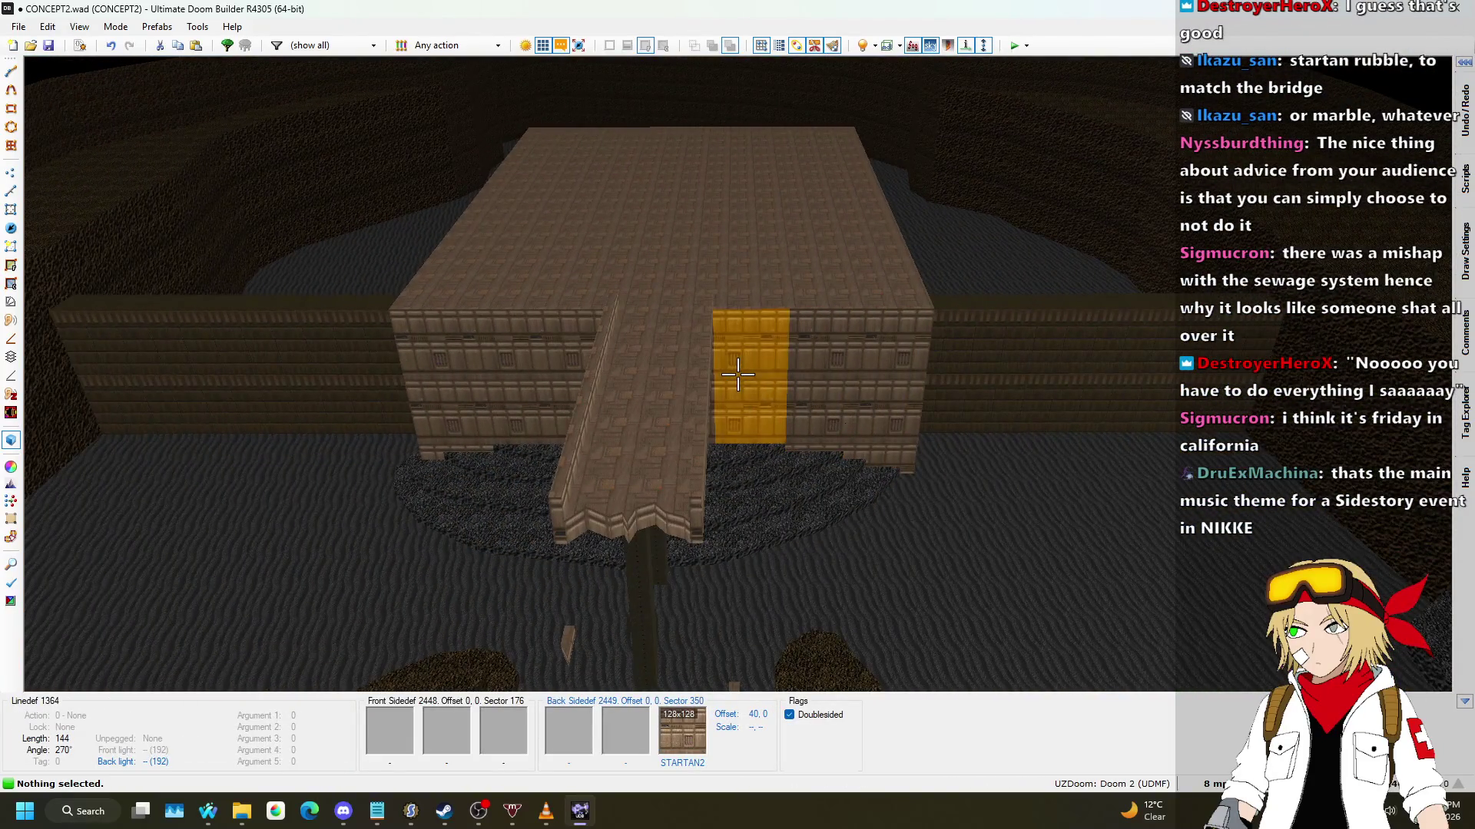
key(s)
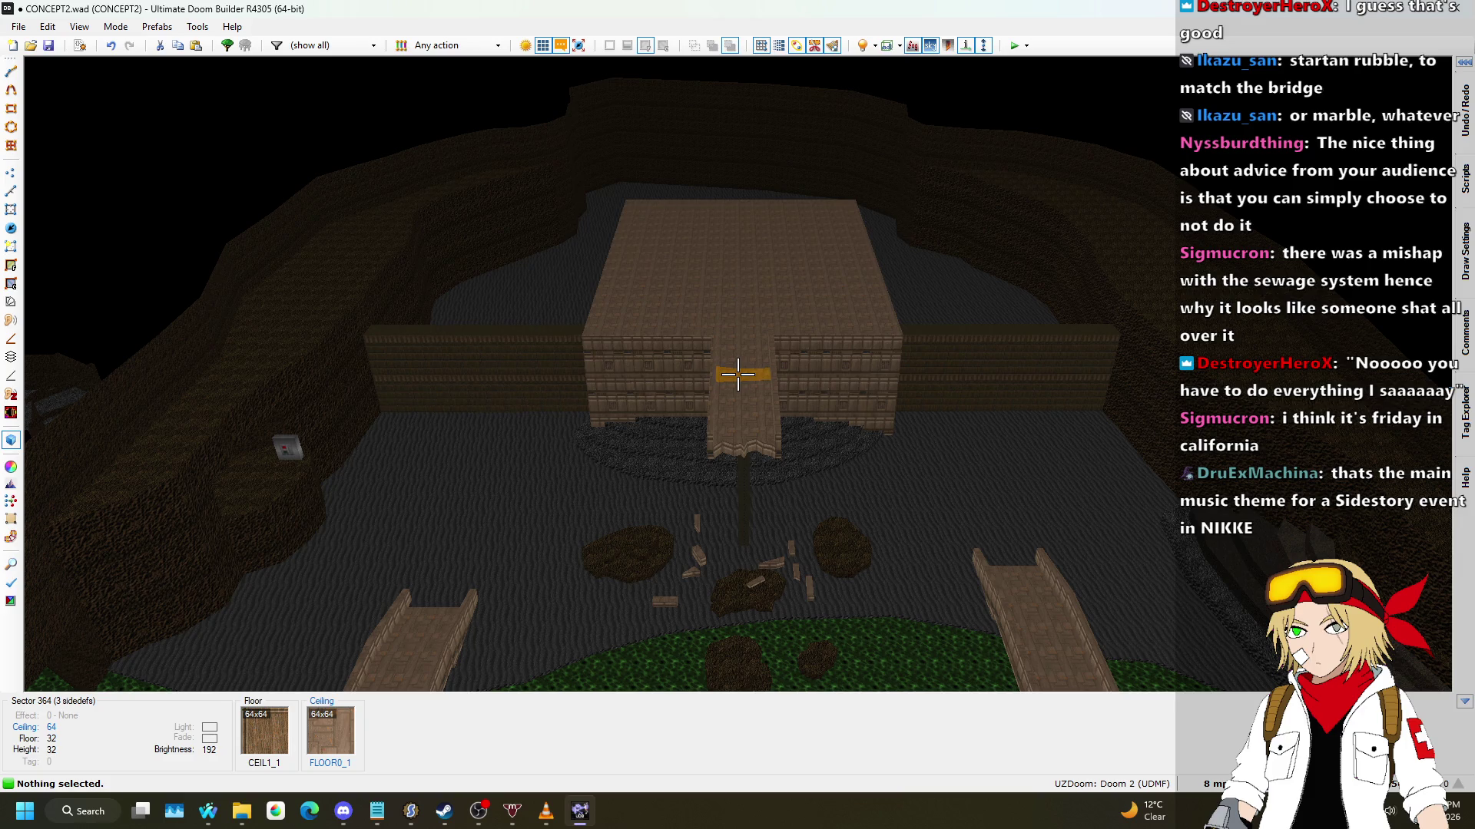
key(w)
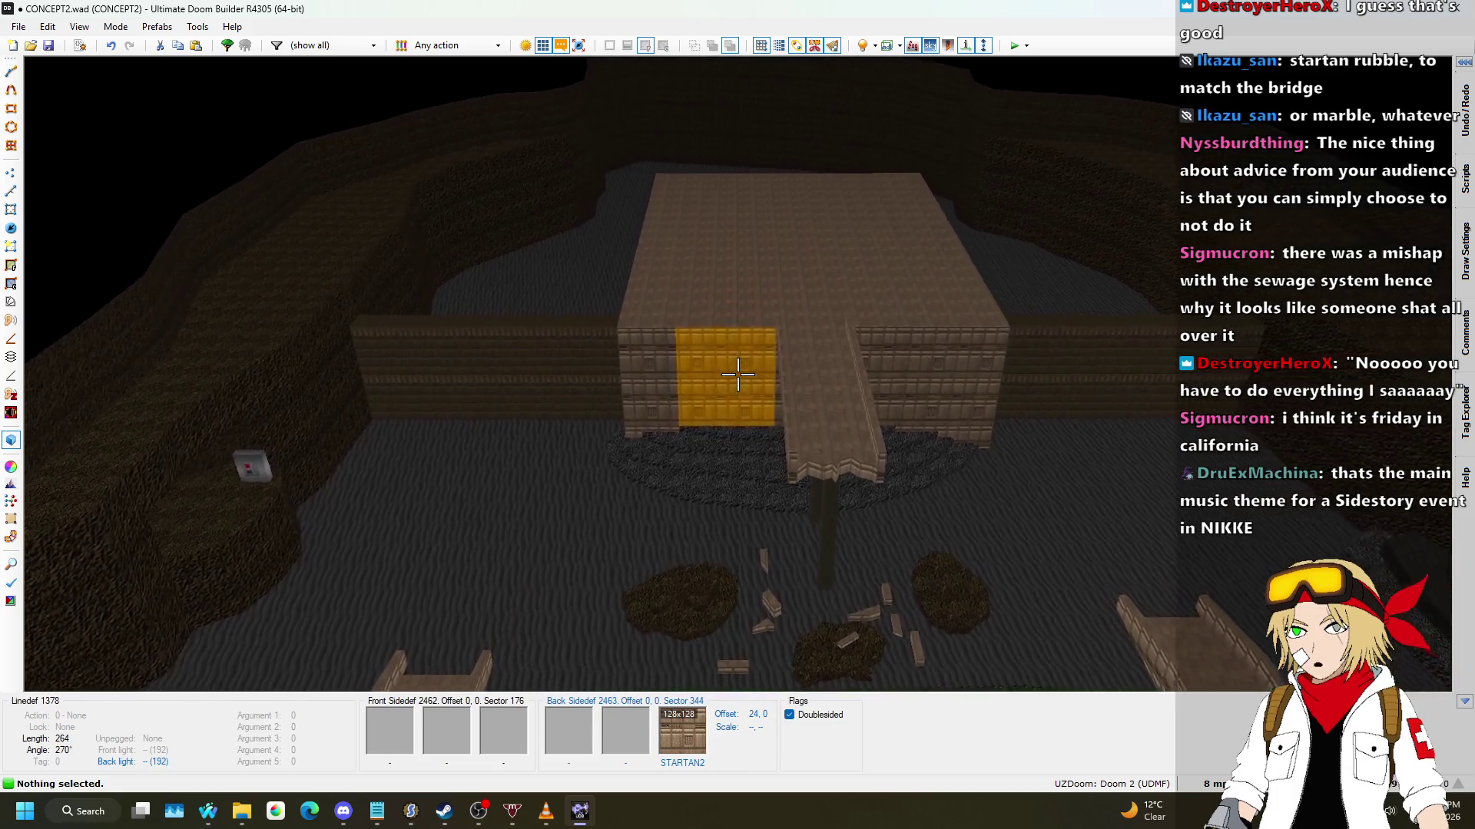
key(w)
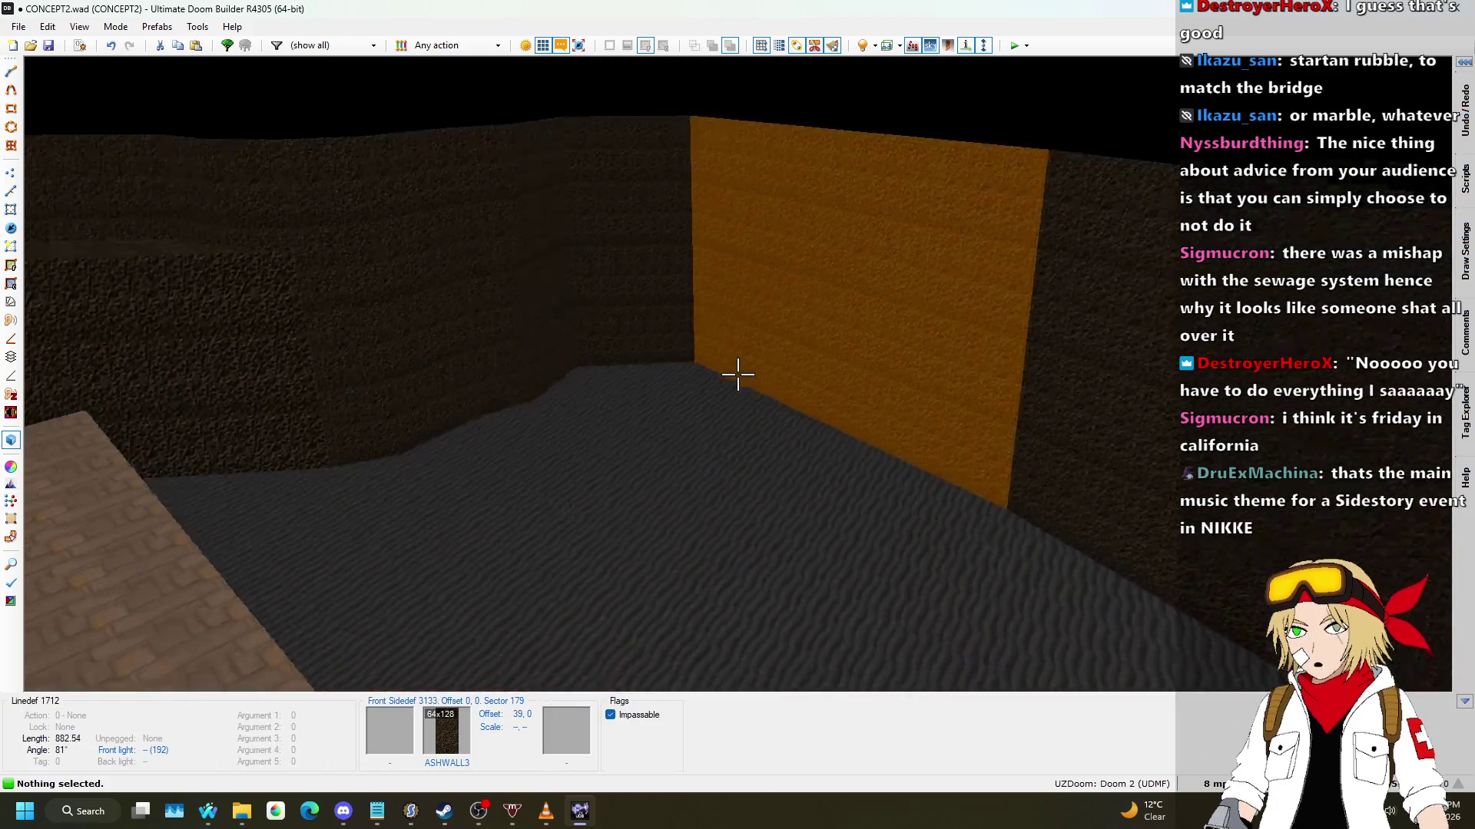
key(v)
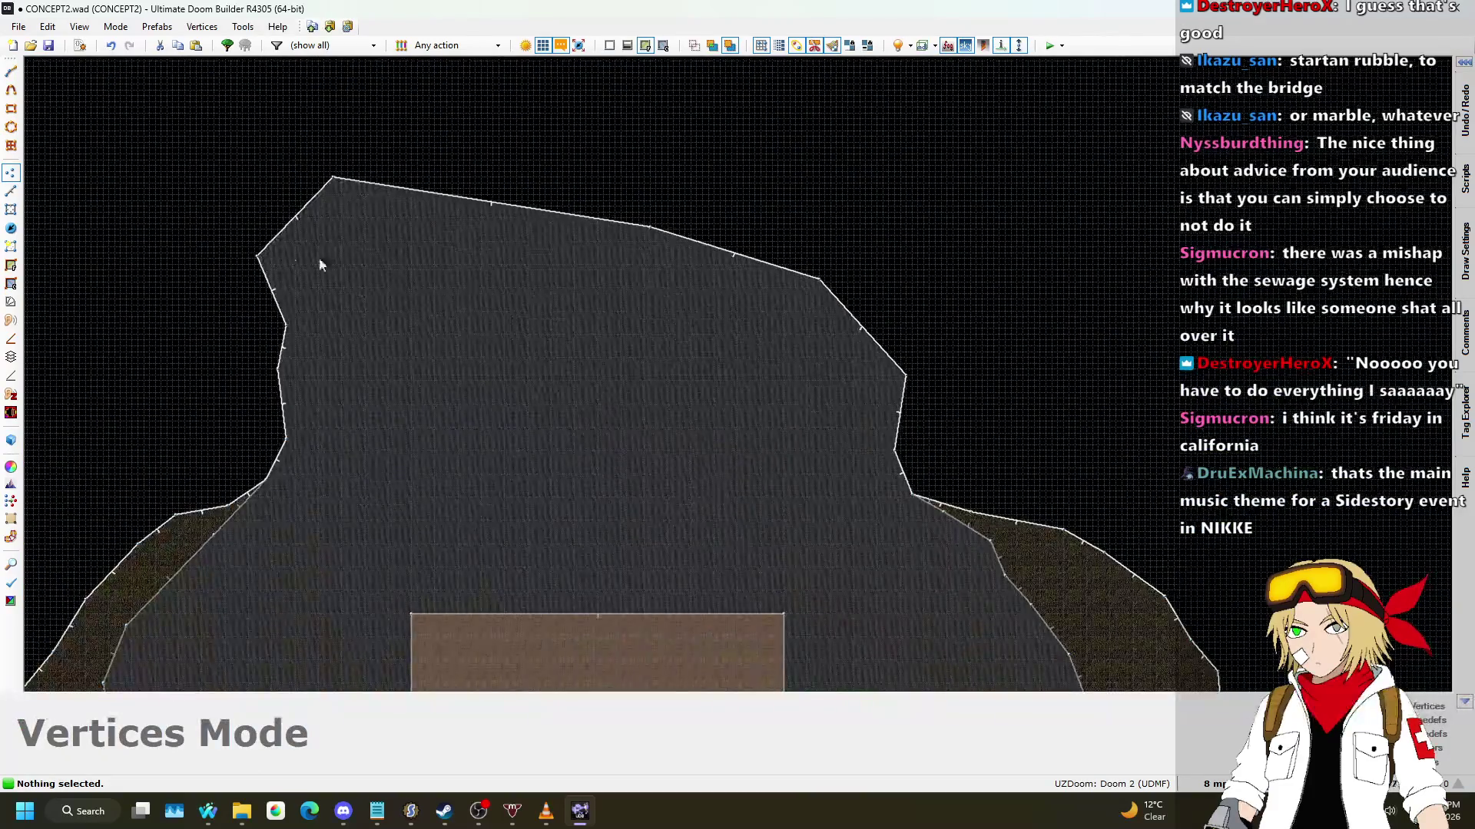
Step: Raise the right-side vertex and two top-edge vertices of the grey area
click(10, 192)
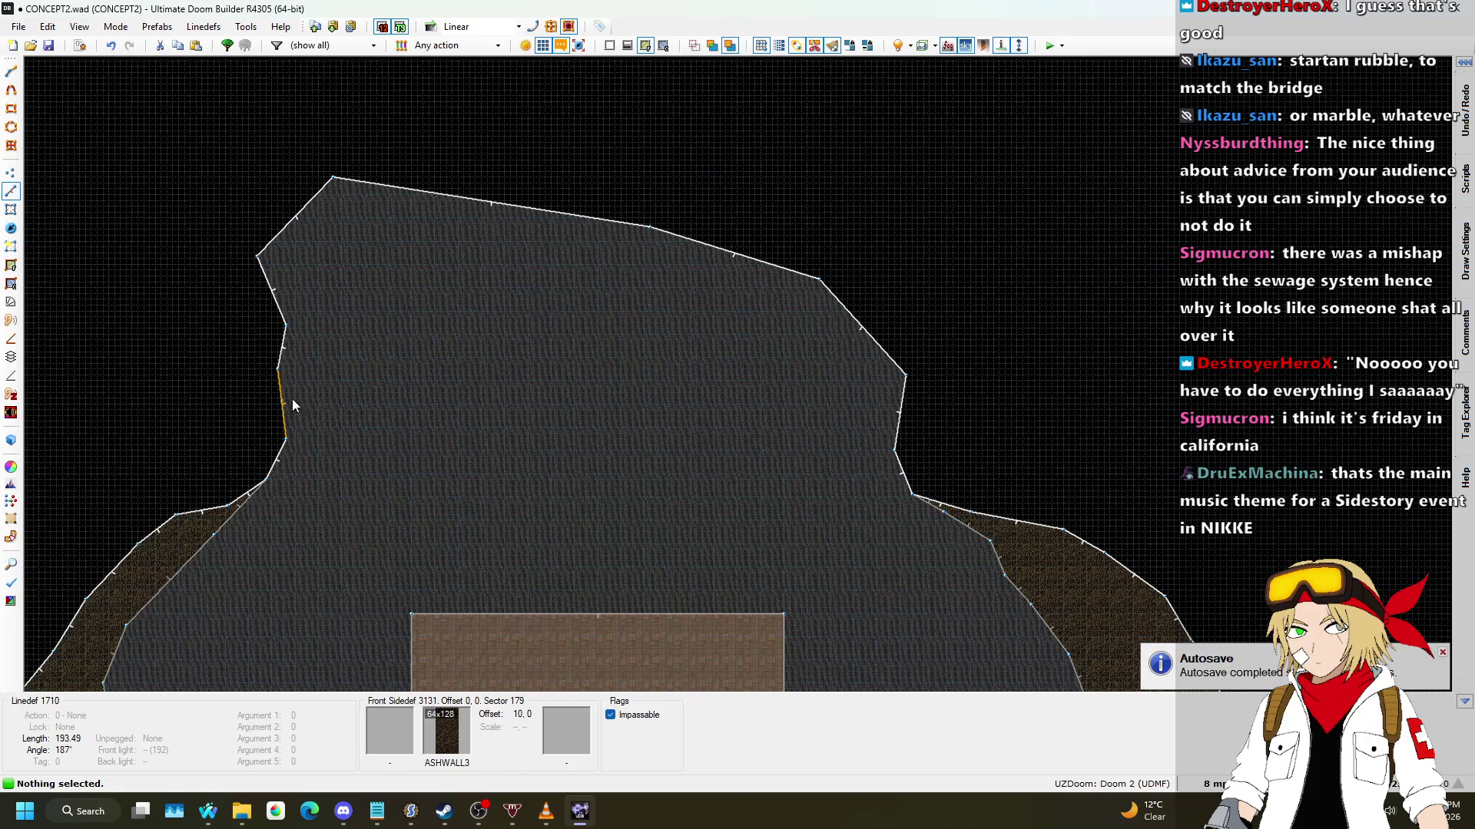
click(11, 176)
drag(914, 391, 918, 317)
drag(815, 293, 817, 234)
drag(642, 223, 642, 206)
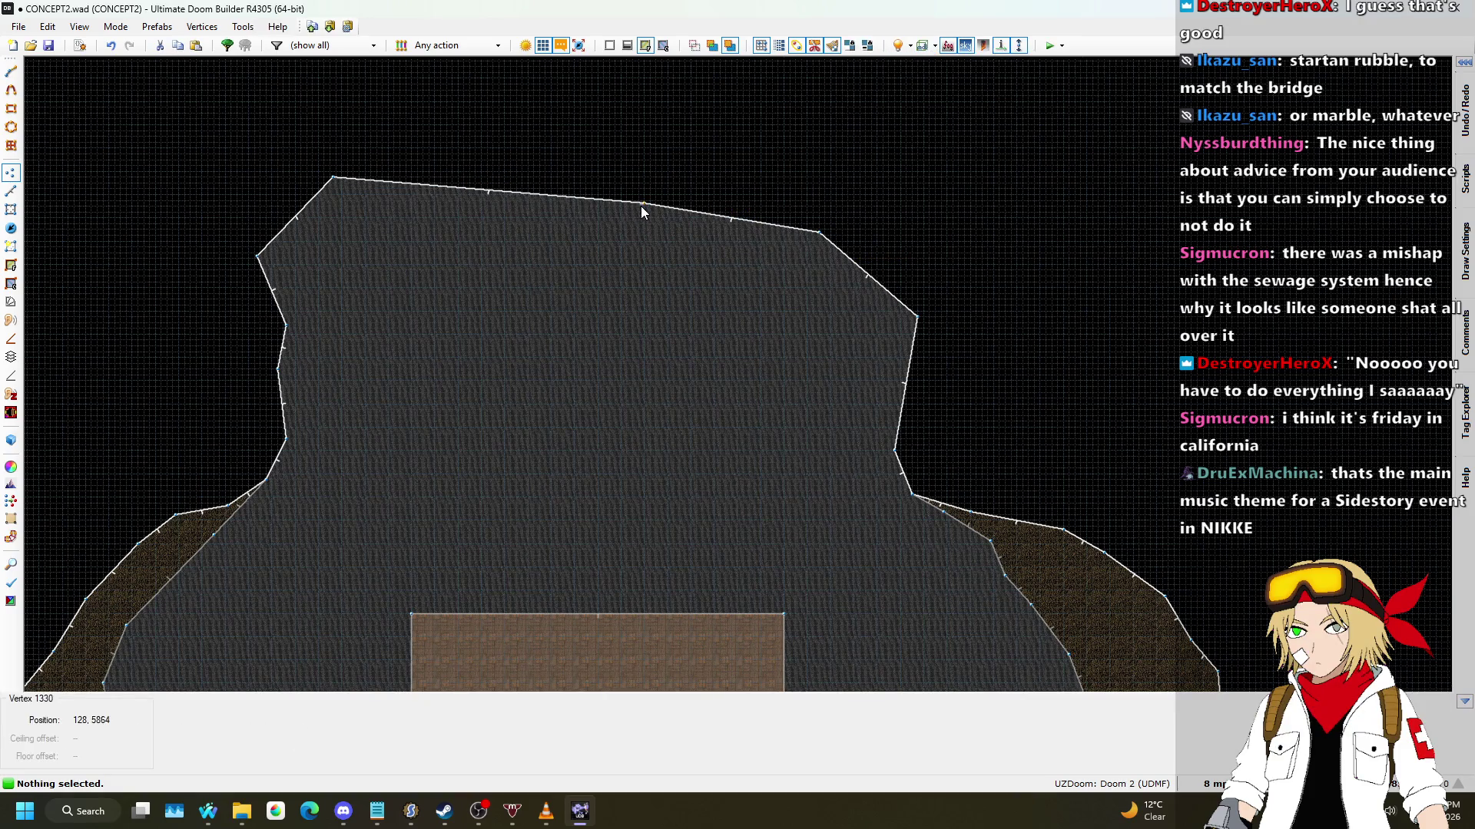
click(11, 191)
scroll(1035, 302, down, 3)
scroll(930, 372, up, 3)
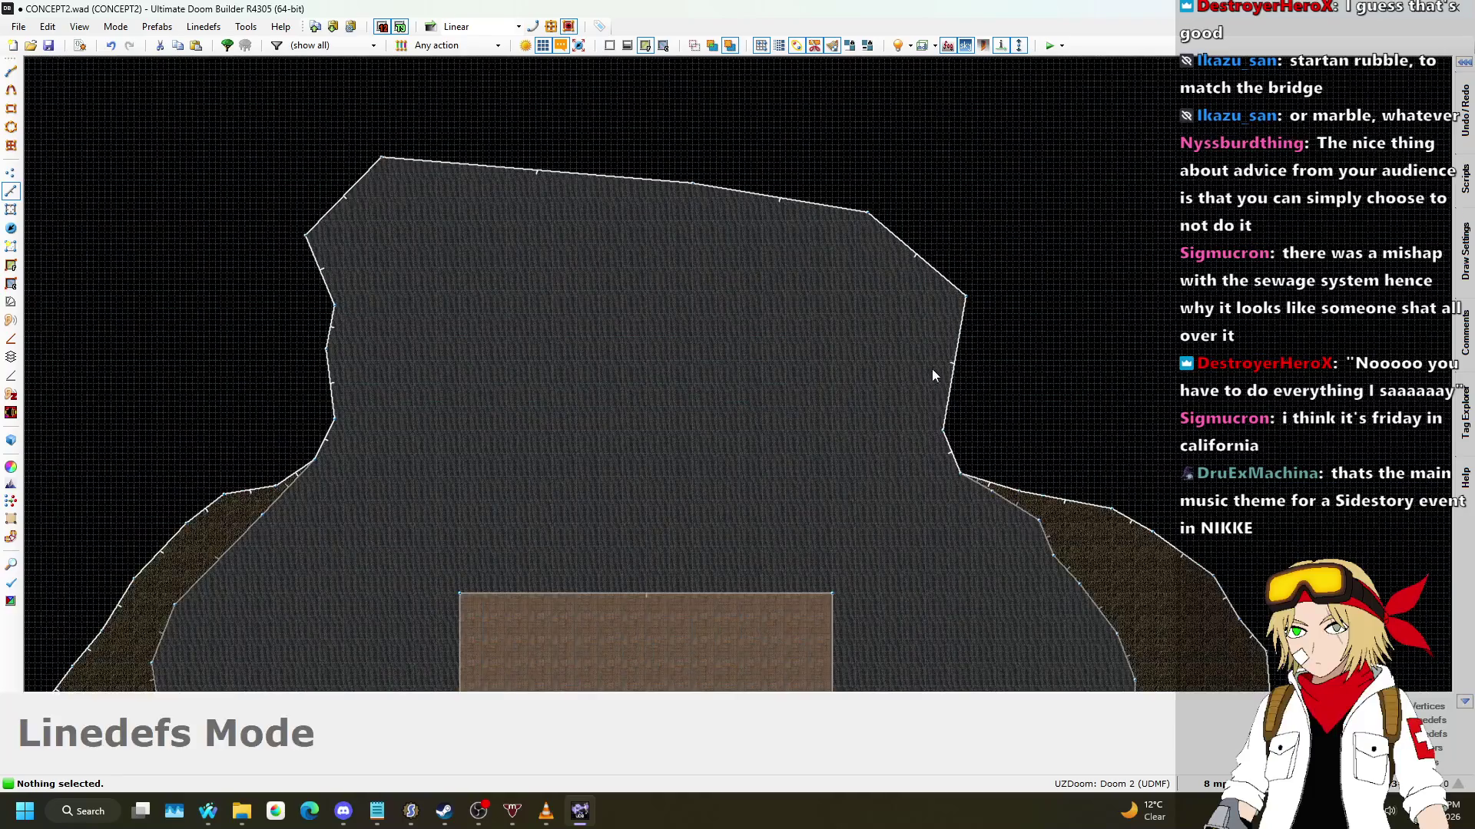
scroll(952, 407, up, 1)
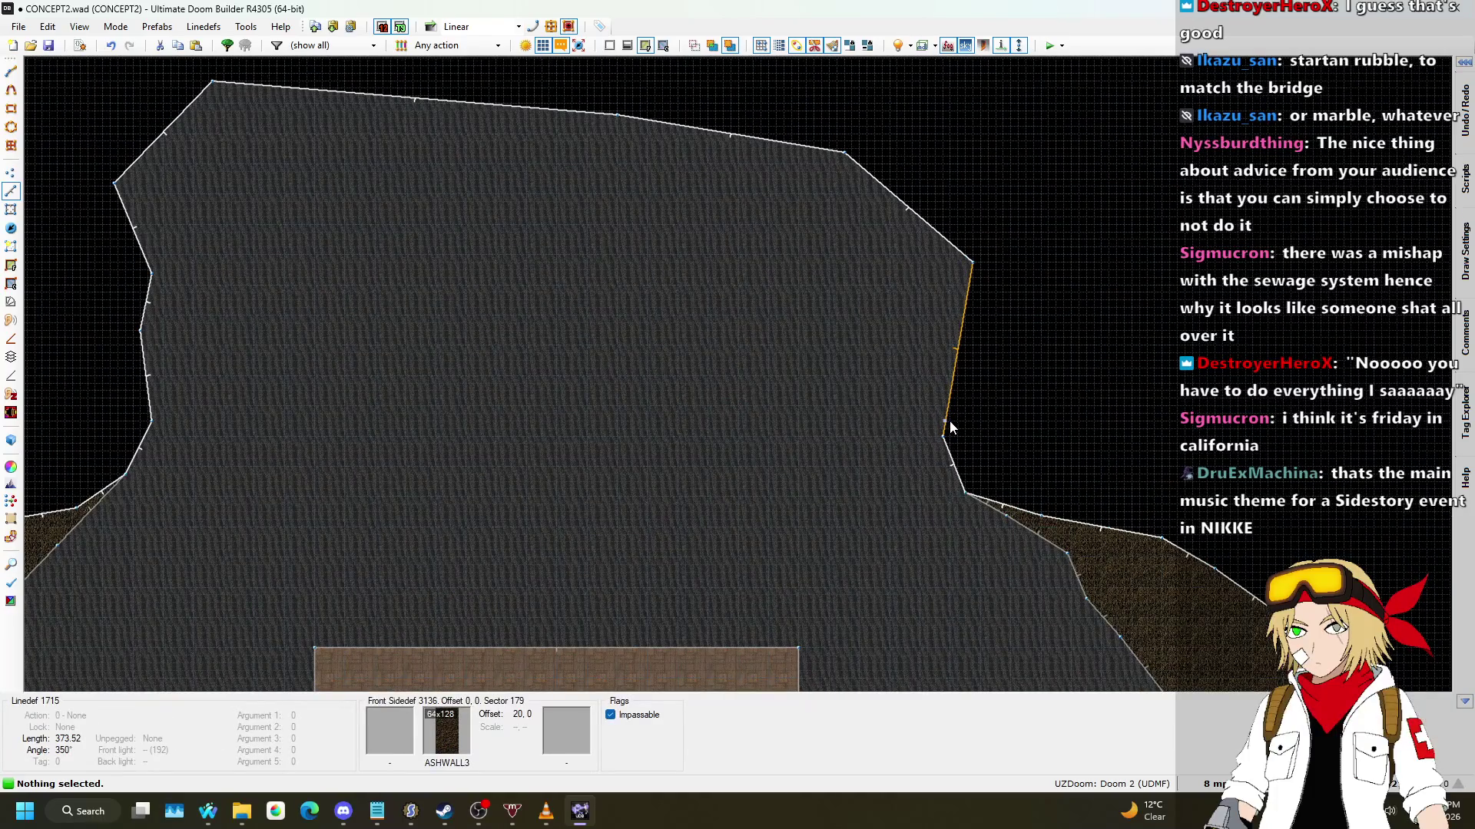
Step: Draw a curved line across the grey area from the right wall to the left wall
key(d)
click(881, 410)
click(761, 382)
click(659, 372)
click(400, 382)
click(277, 399)
click(171, 417)
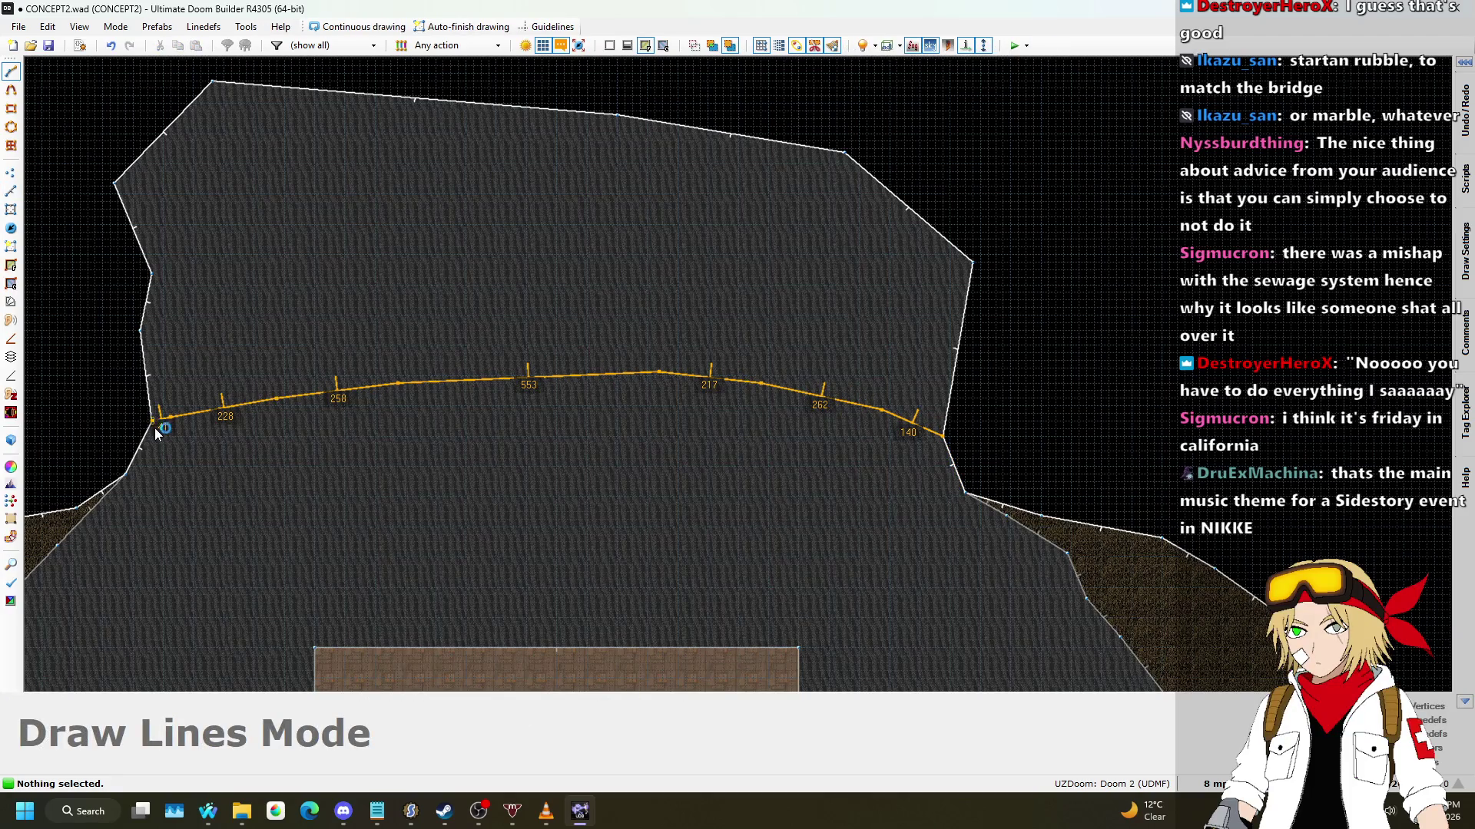
click(155, 427)
Step: Draw a second, higher curved line from the left wall to the right wall
key(d)
click(151, 273)
click(255, 220)
click(375, 187)
click(553, 194)
click(682, 216)
click(806, 251)
click(893, 295)
click(959, 331)
scroll(1066, 289, down, 3)
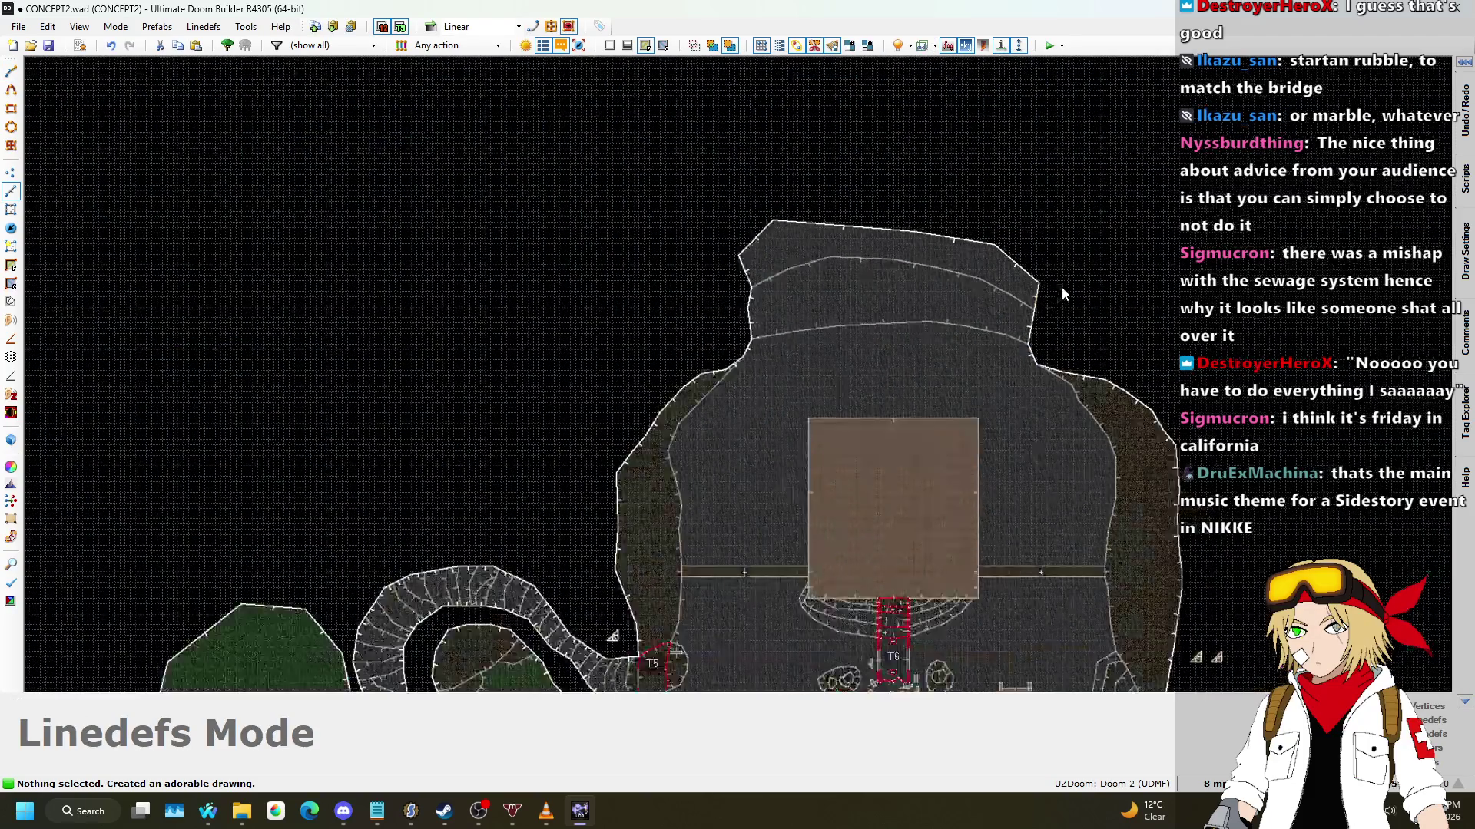
Step: In 3D, lower the channel floor to -320 and give it the NUKAGE1 nukage flat
key(q)
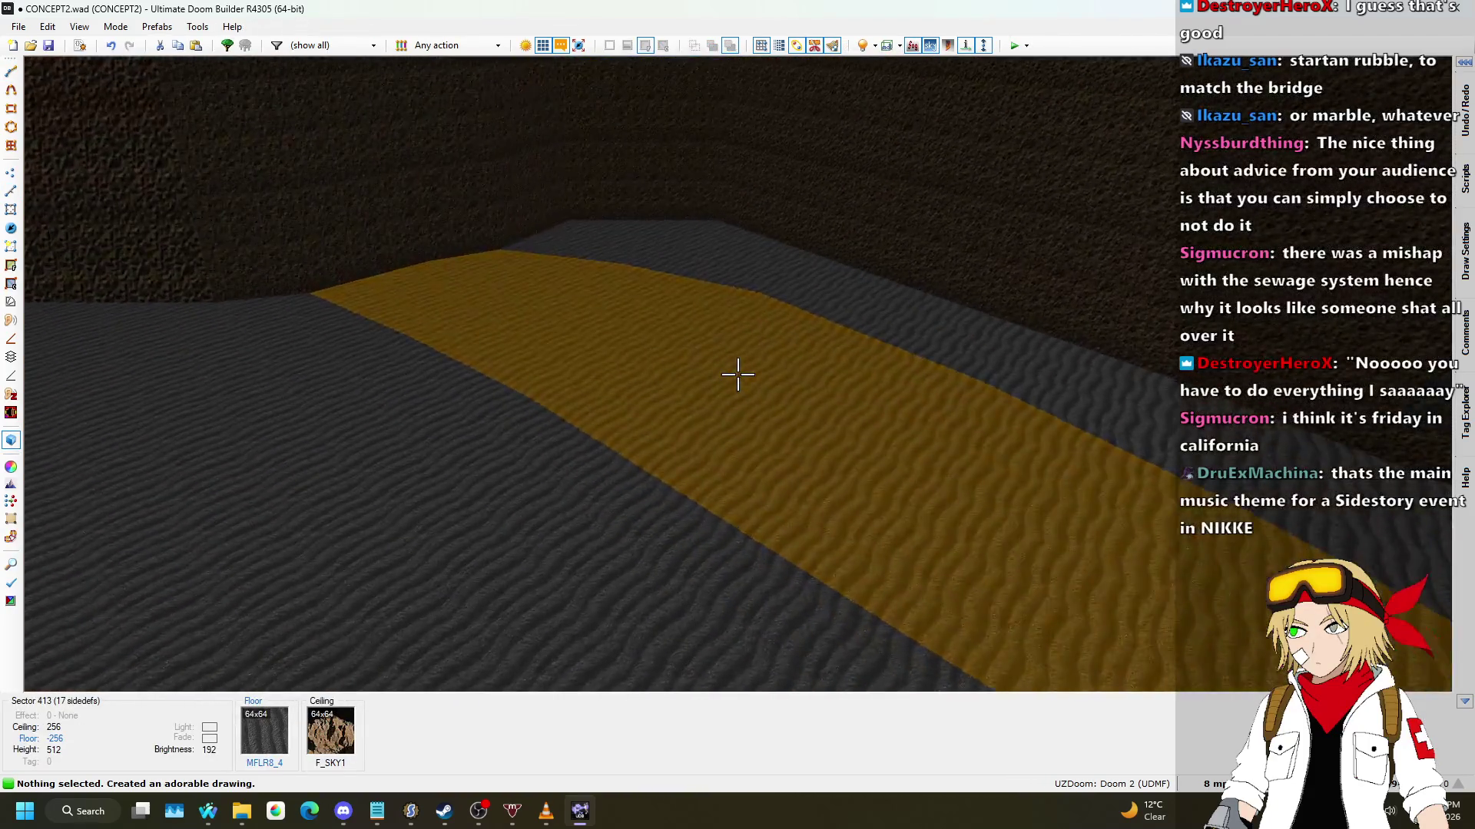
click(737, 375)
scroll(738, 374, down, 5)
scroll(737, 375, down, 3)
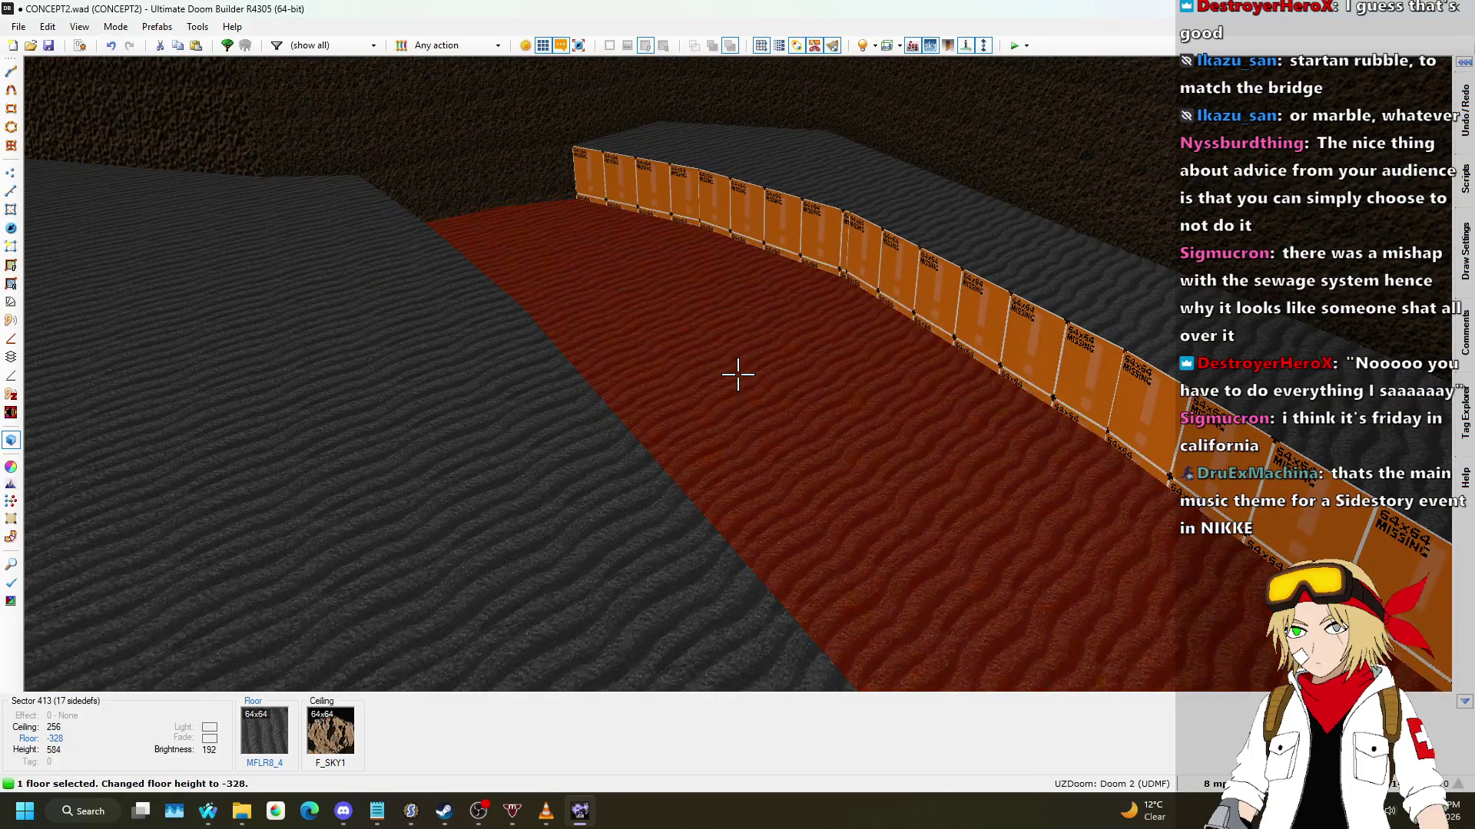
click(737, 374)
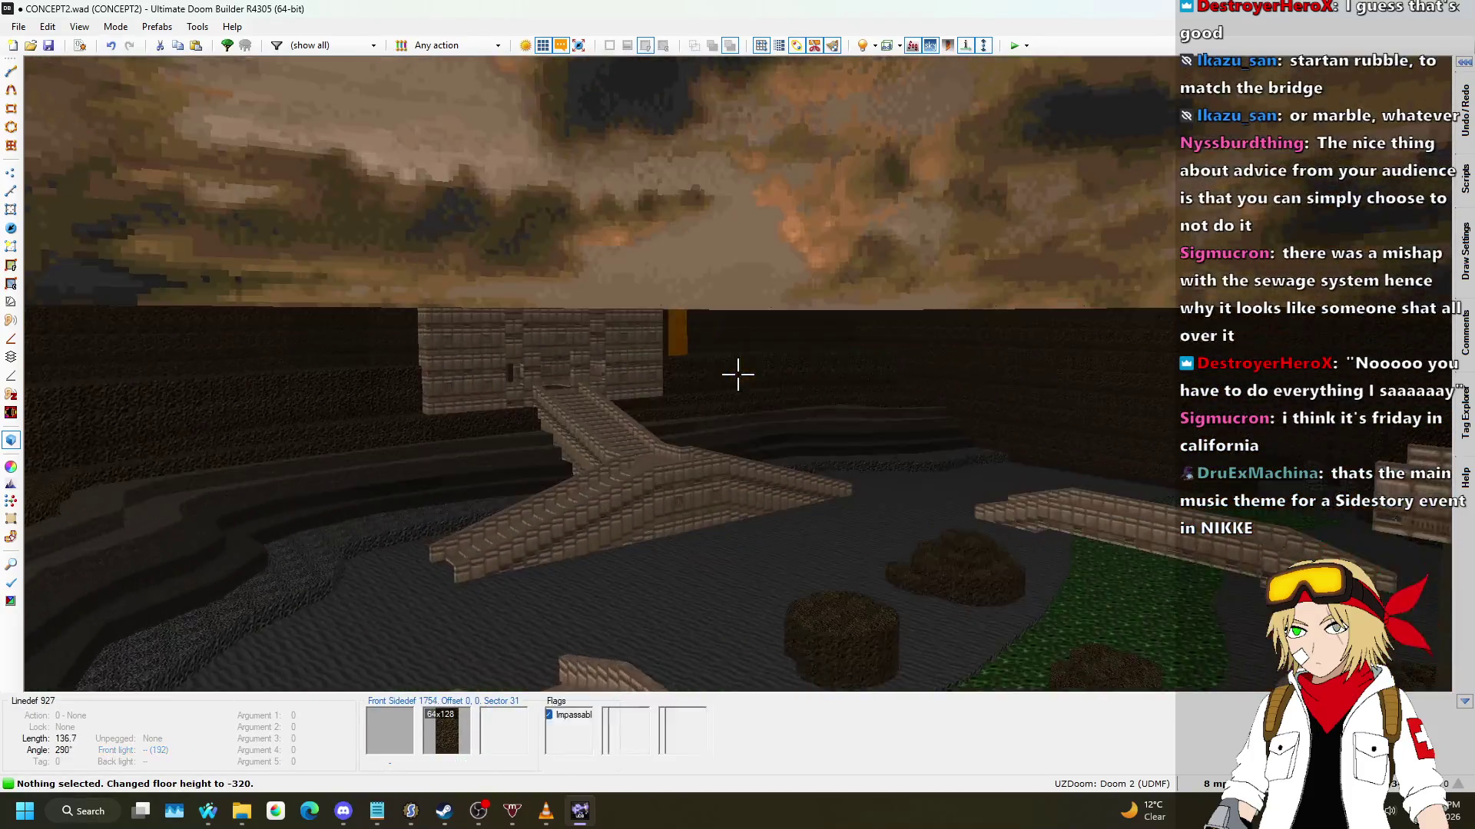
key(ctrl+c)
key(w)
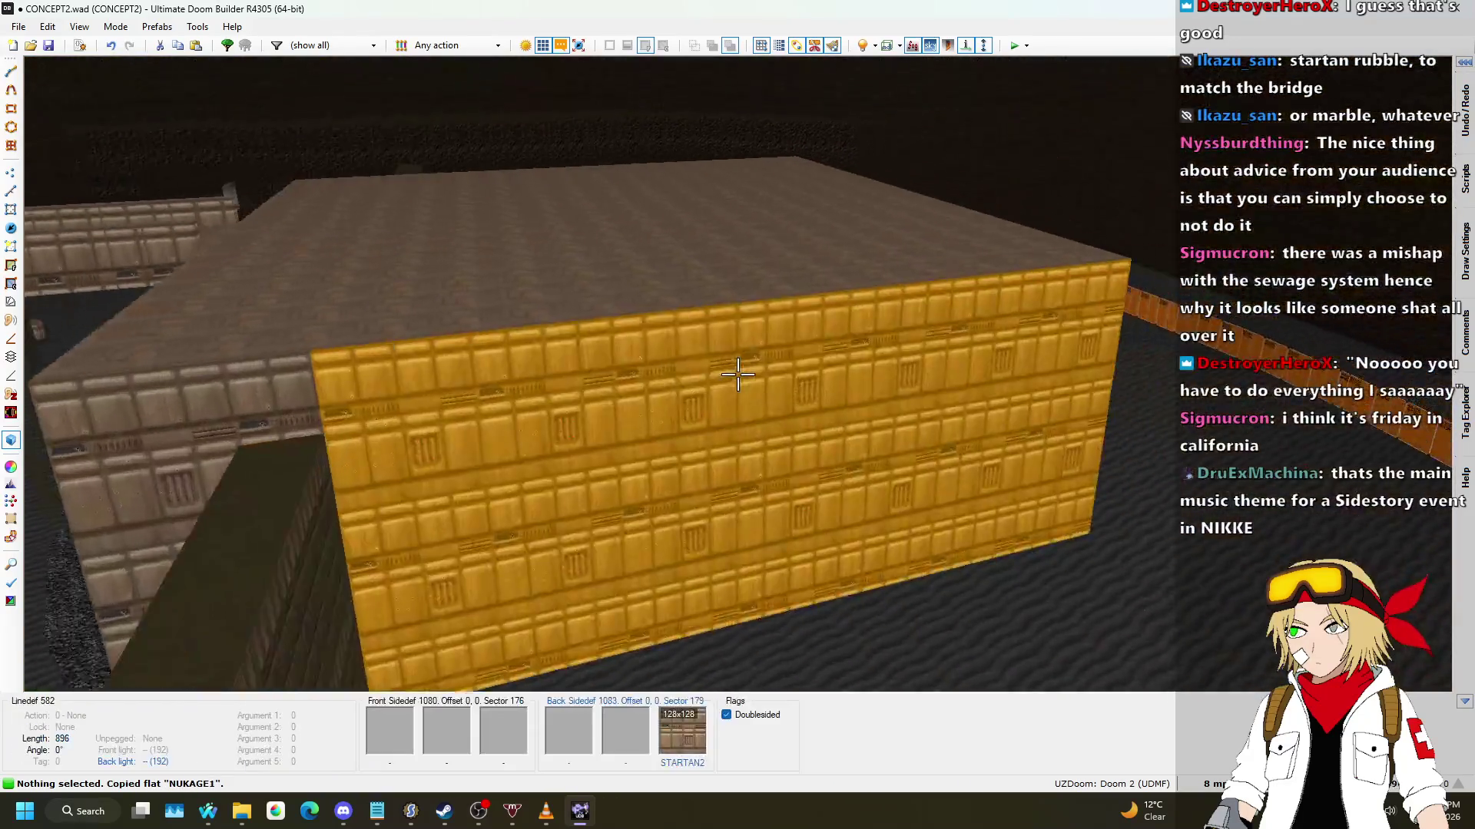
key(ctrl+v)
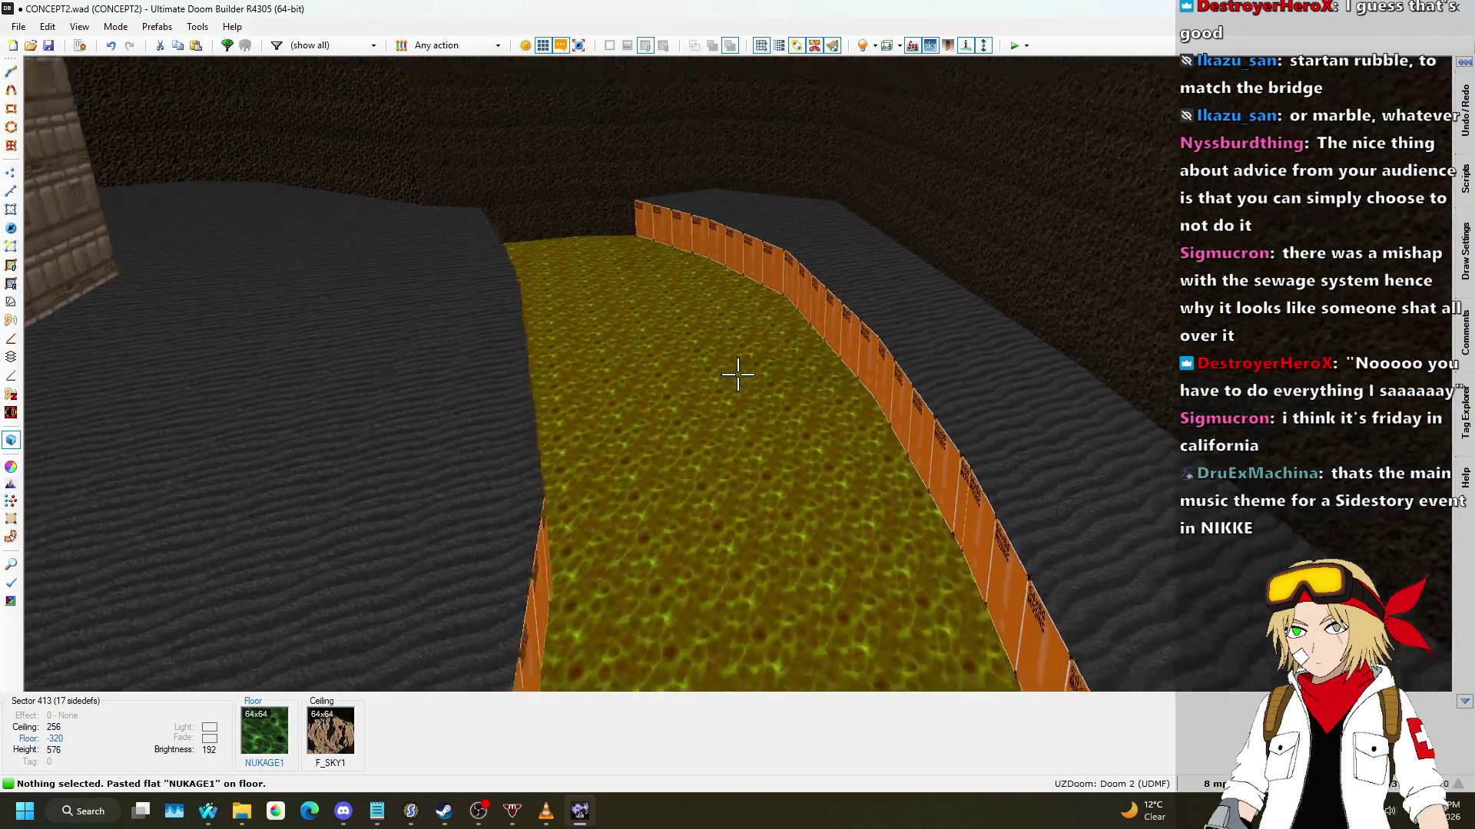
Step: Copy ASHWALL2 and apply it to the channel's missing-texture walls
key(w)
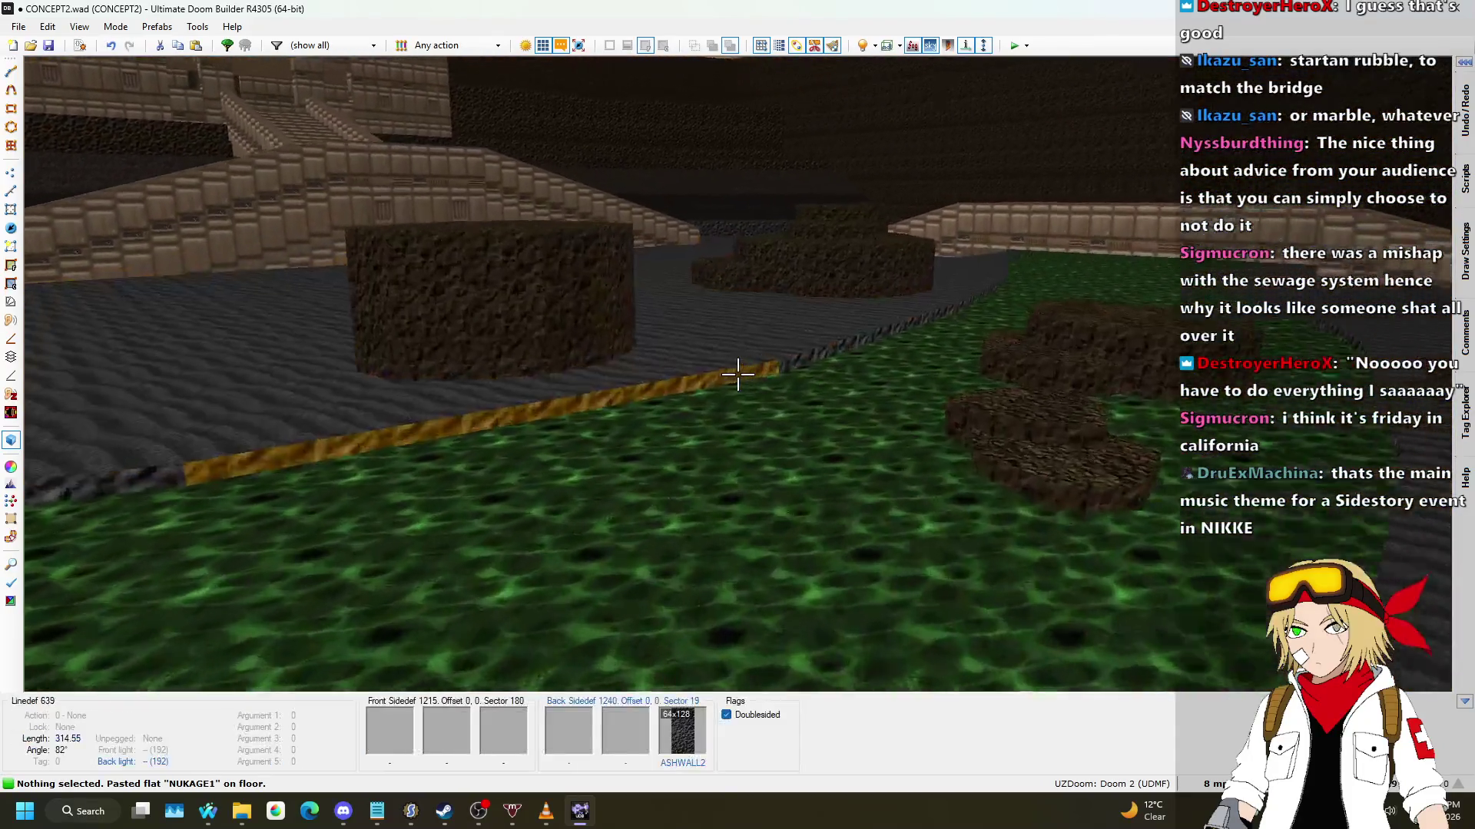
key(ctrl+c)
key(w)
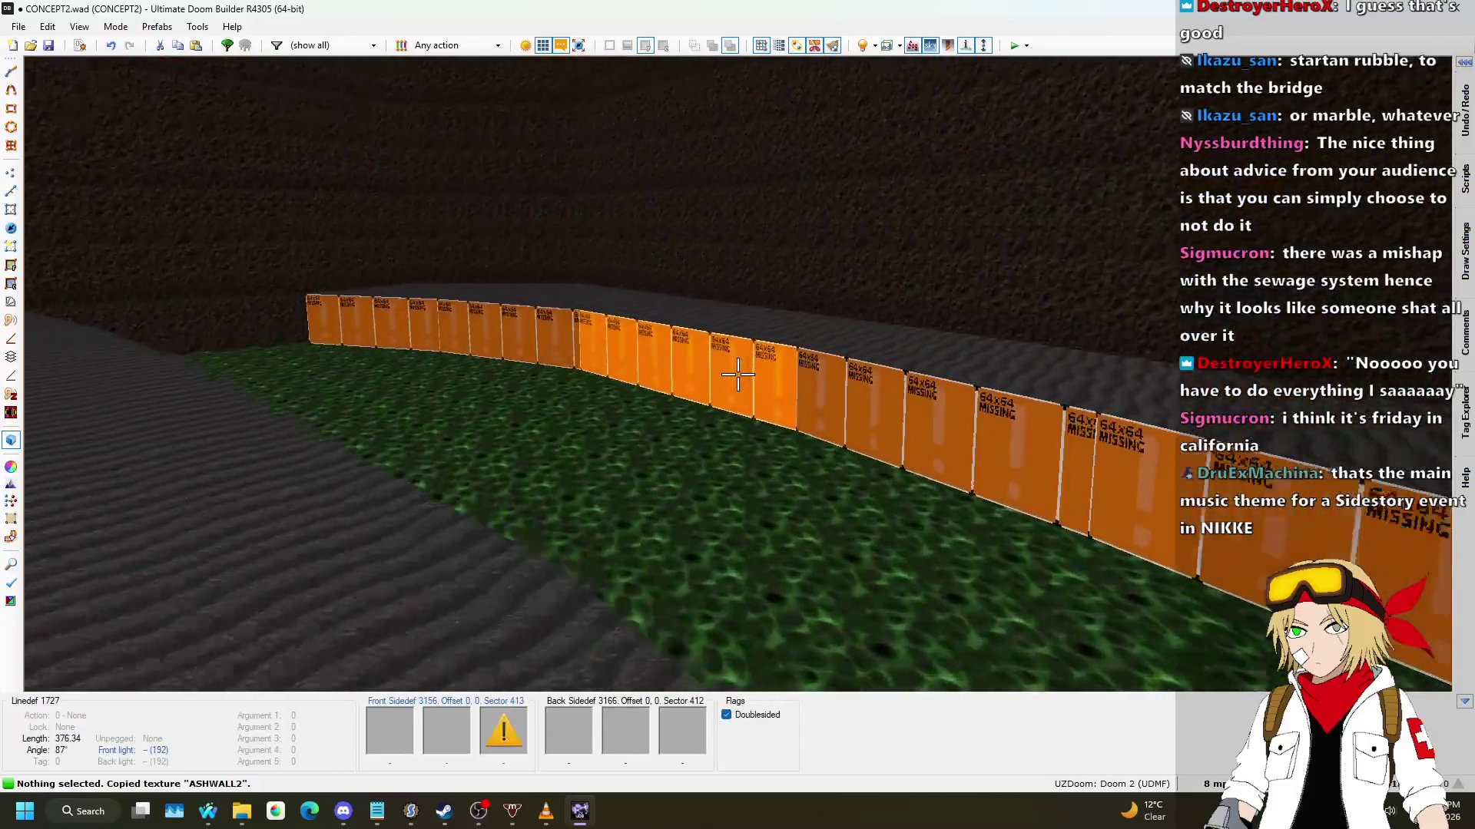
shift+click(738, 374)
key(w)
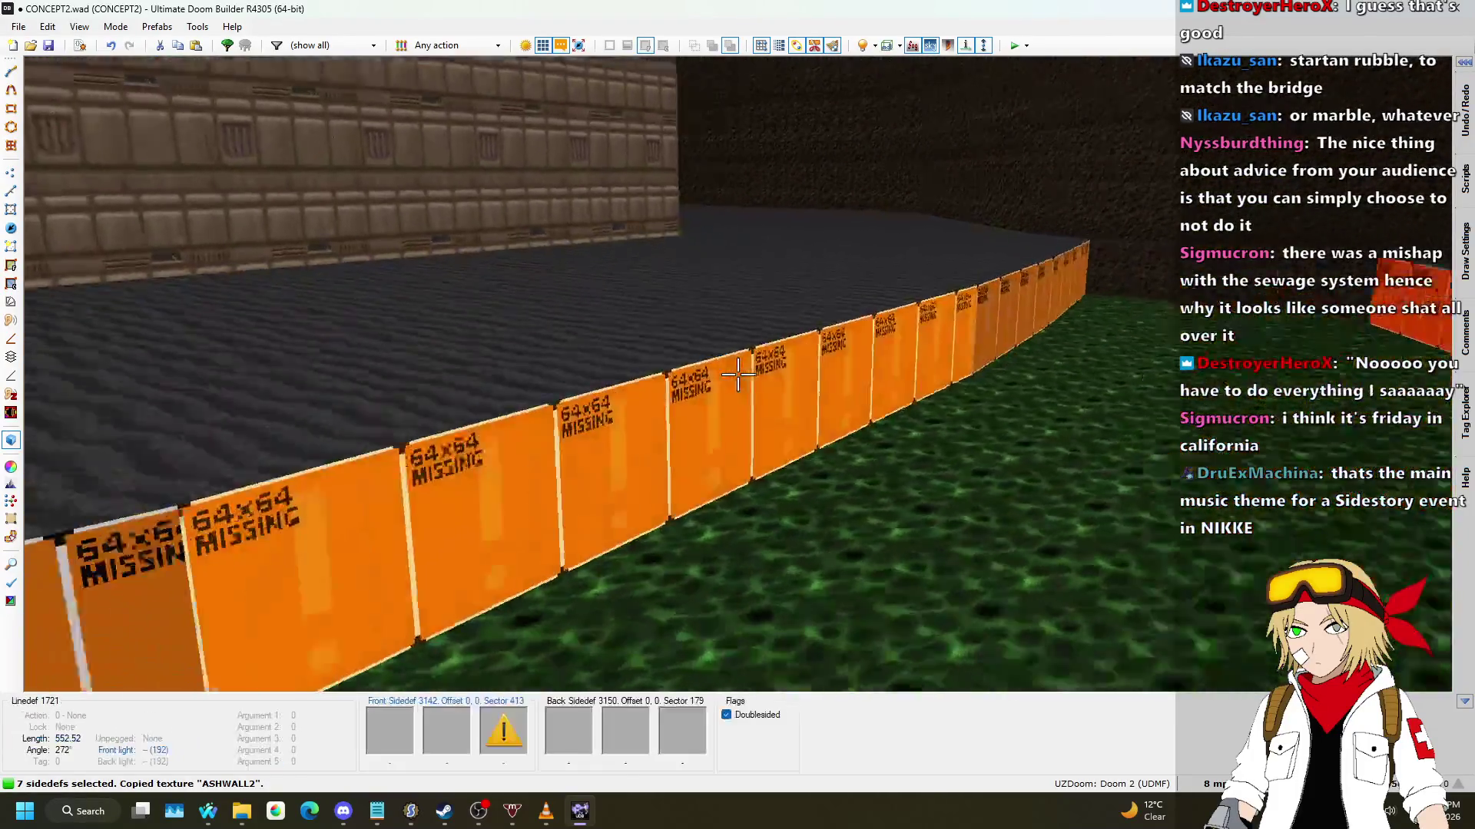
key(ctrl+v)
key(Escape)
Step: Fly around the tan building and dirt walls in 3D, then return to the 2D map
key(w)
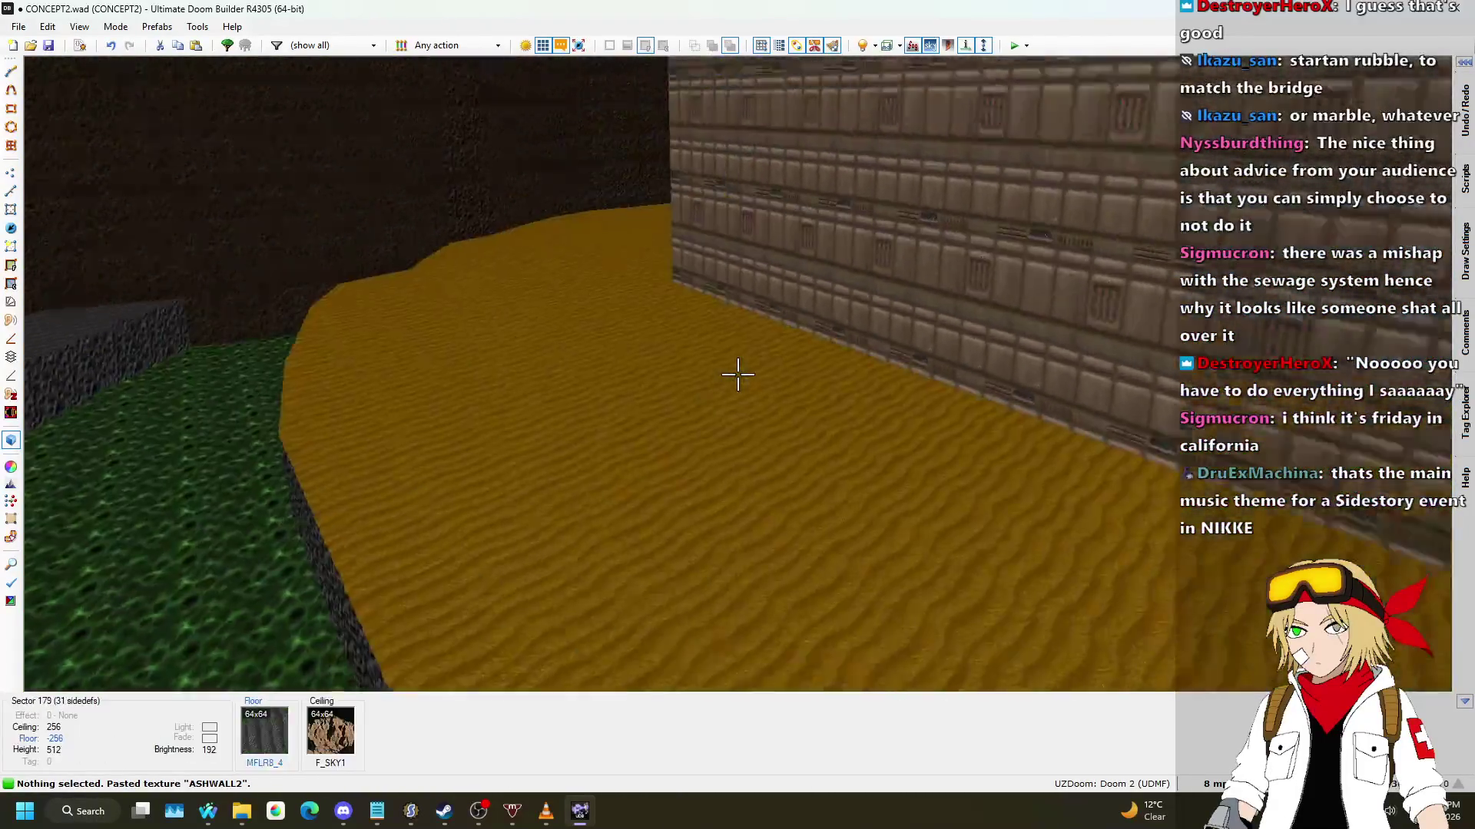
key(s)
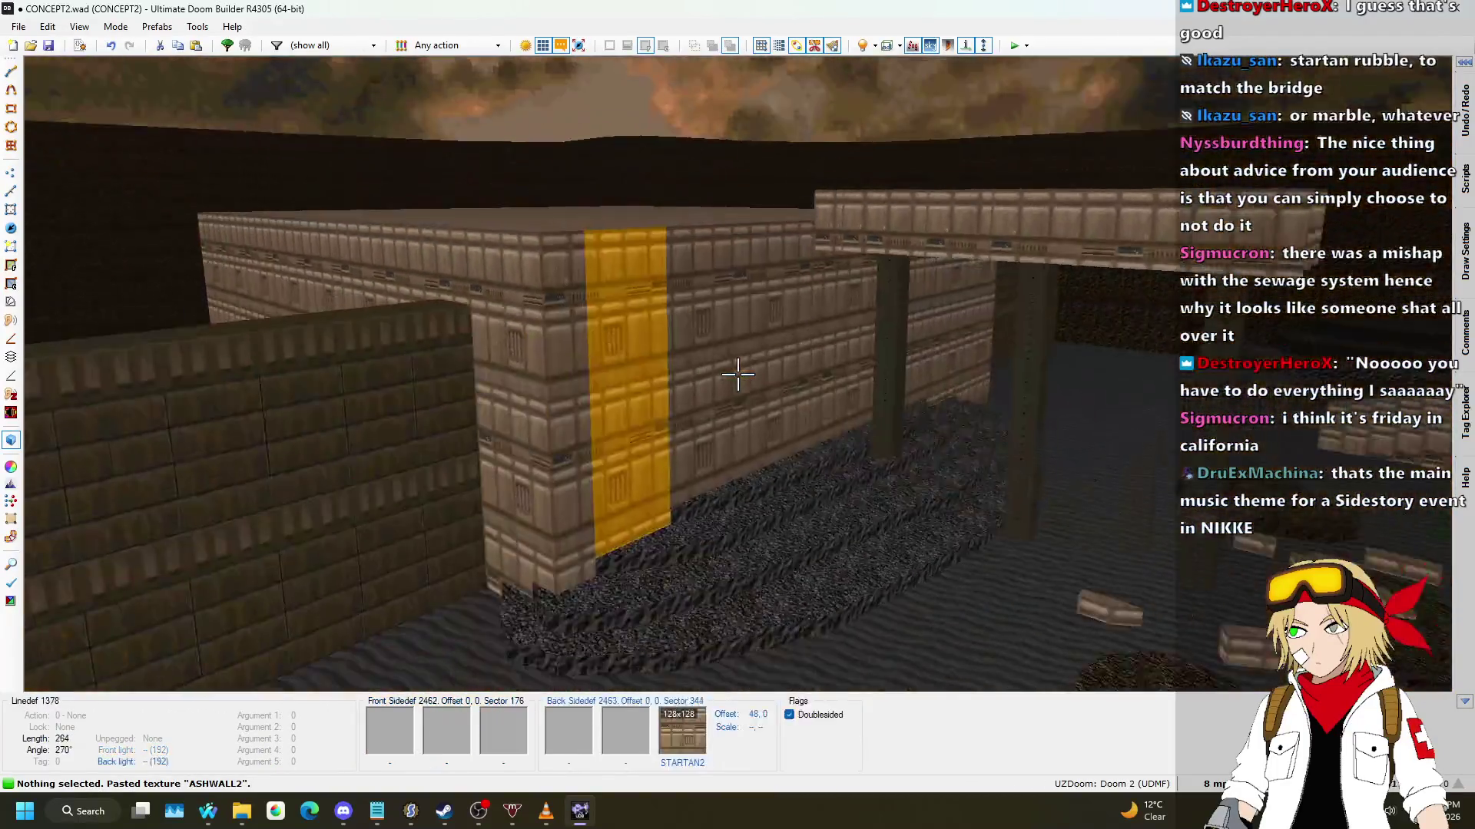
key(w)
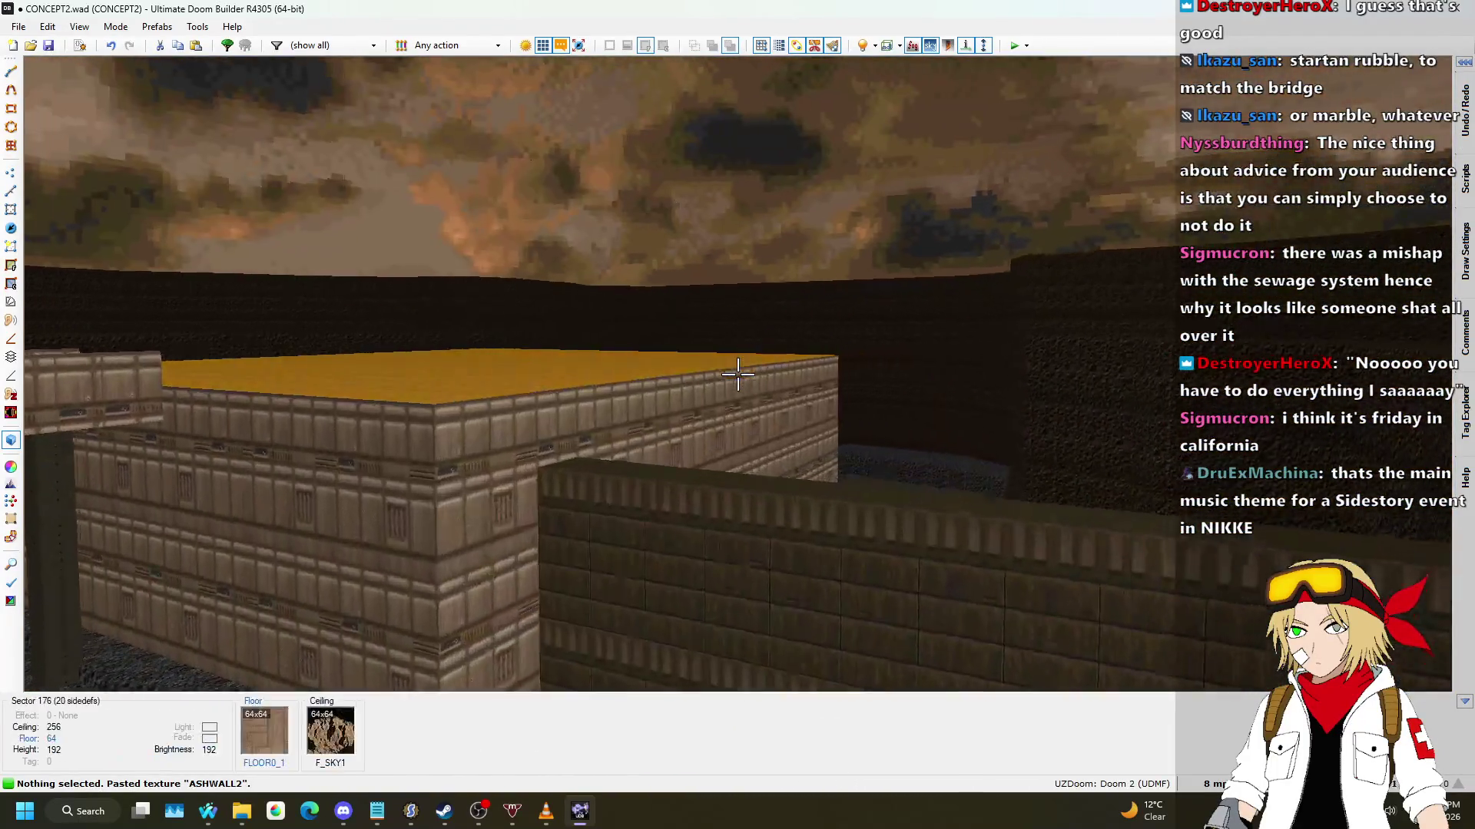
key(w)
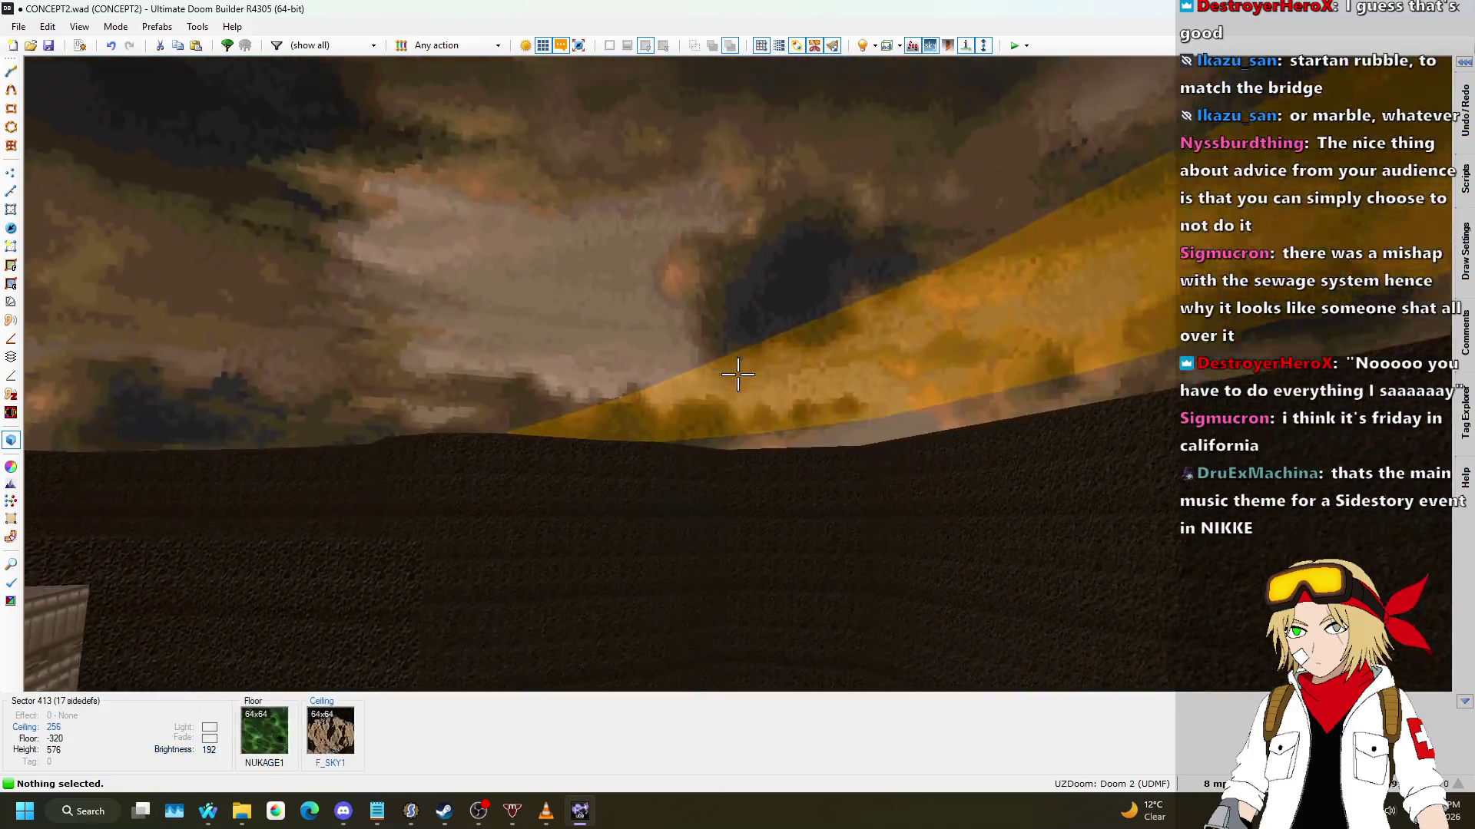
key(w)
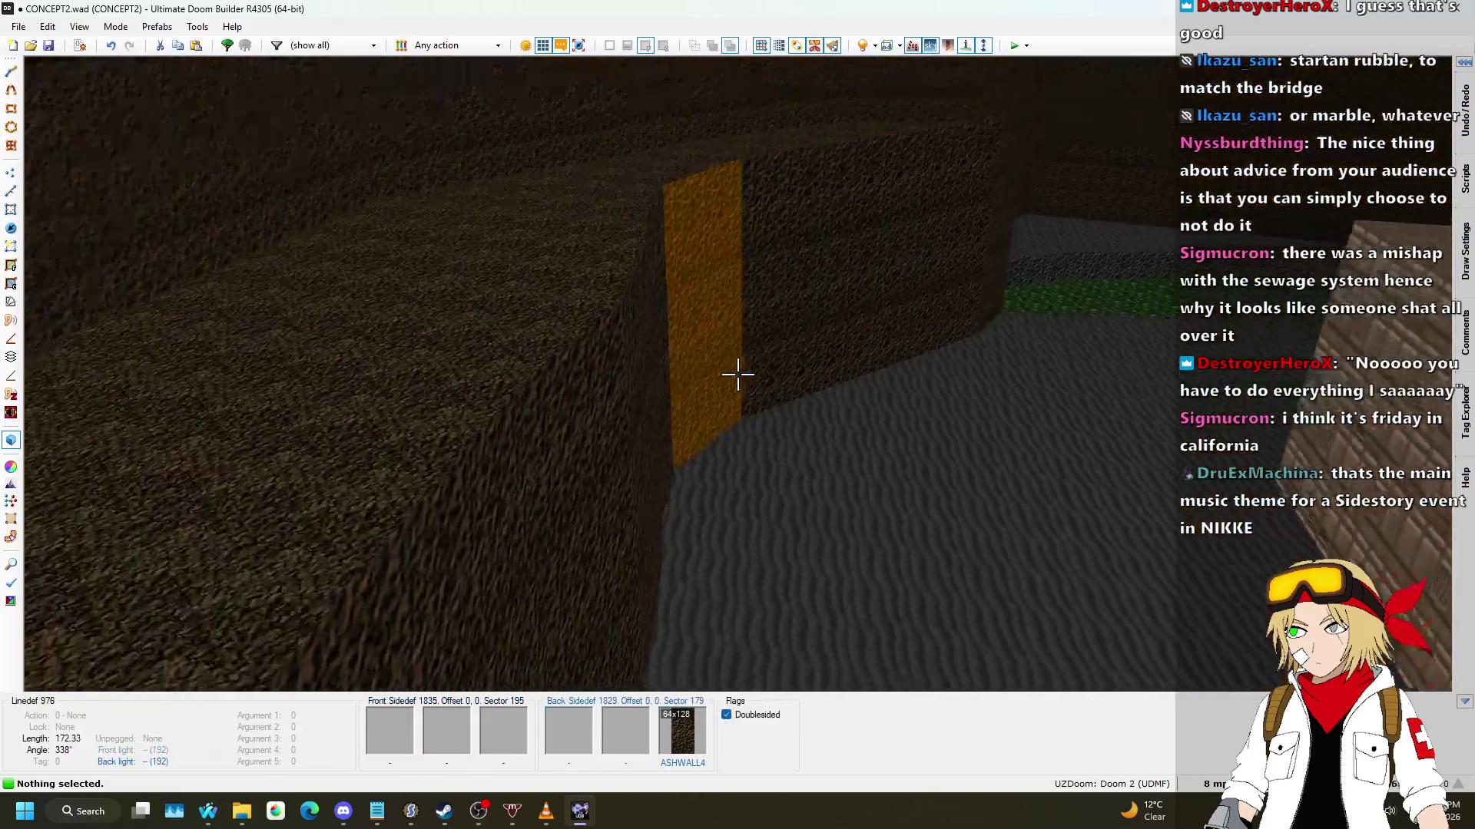
key(q)
Step: Switch to Linedefs mode, then bring up the Nightbot Song Requests browser window
key(l)
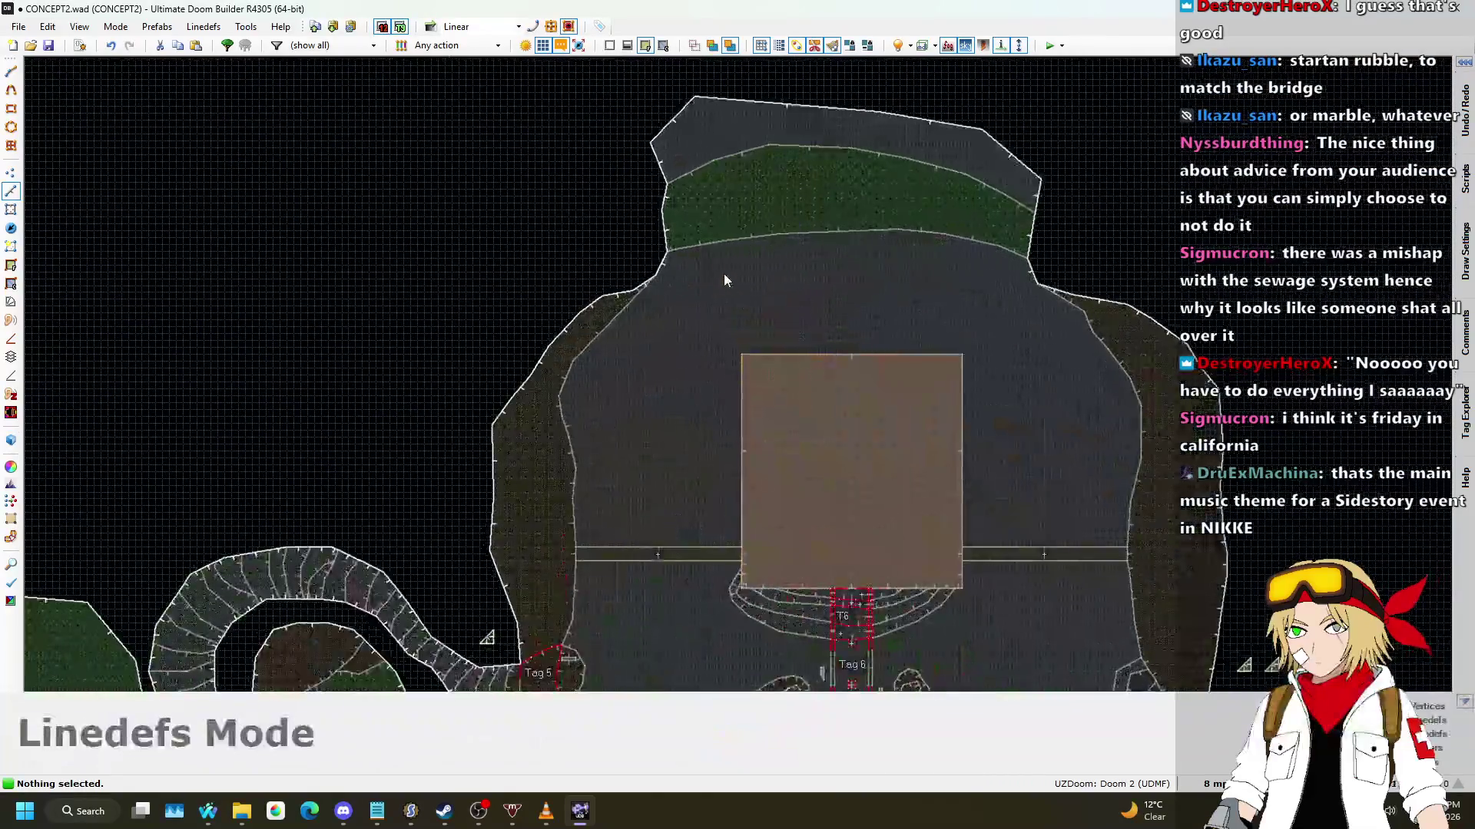
scroll(713, 289, down, 2)
scroll(712, 218, up, 4)
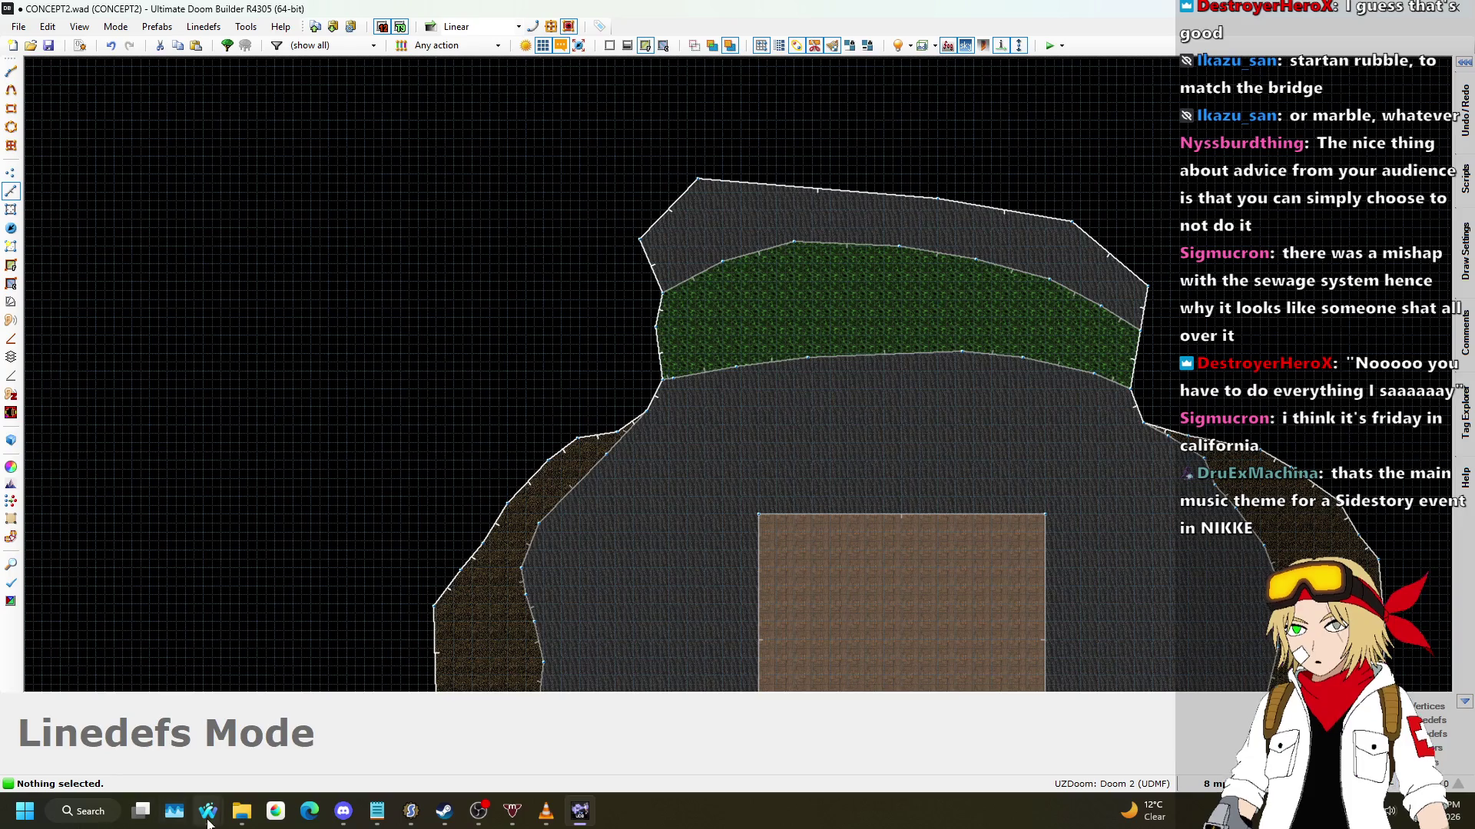
mouse_move(208, 811)
click(85, 737)
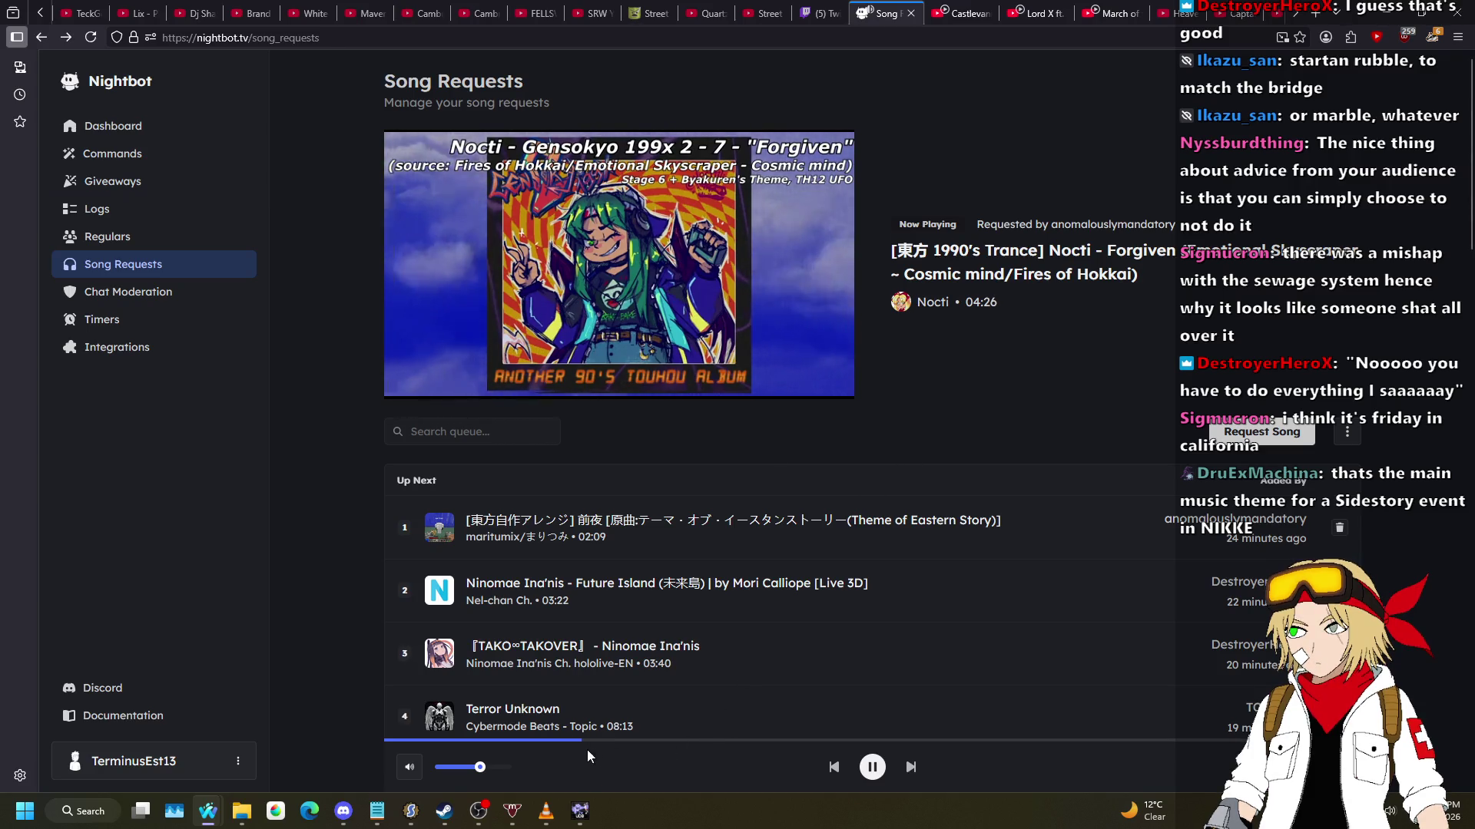
Step: Bring the CONCEPT2.wad map in Ultimate Doom Builder back to the front from the taskbar
click(587, 808)
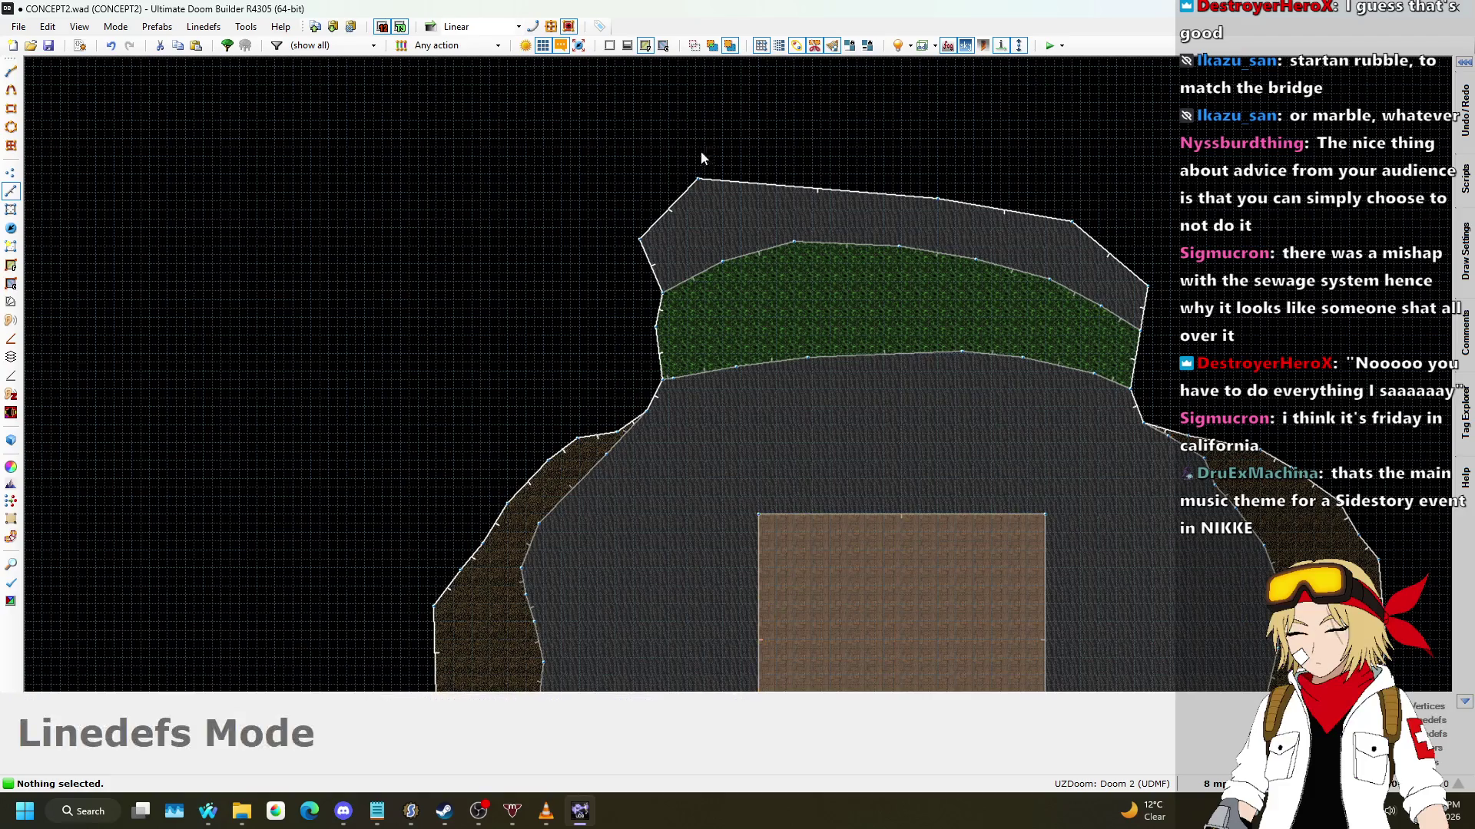
Step: In Vertices mode, move the dirt bank's edge vertices left and down to widen the bank
scroll(504, 278, up, 3)
scroll(463, 224, down, 4)
click(11, 172)
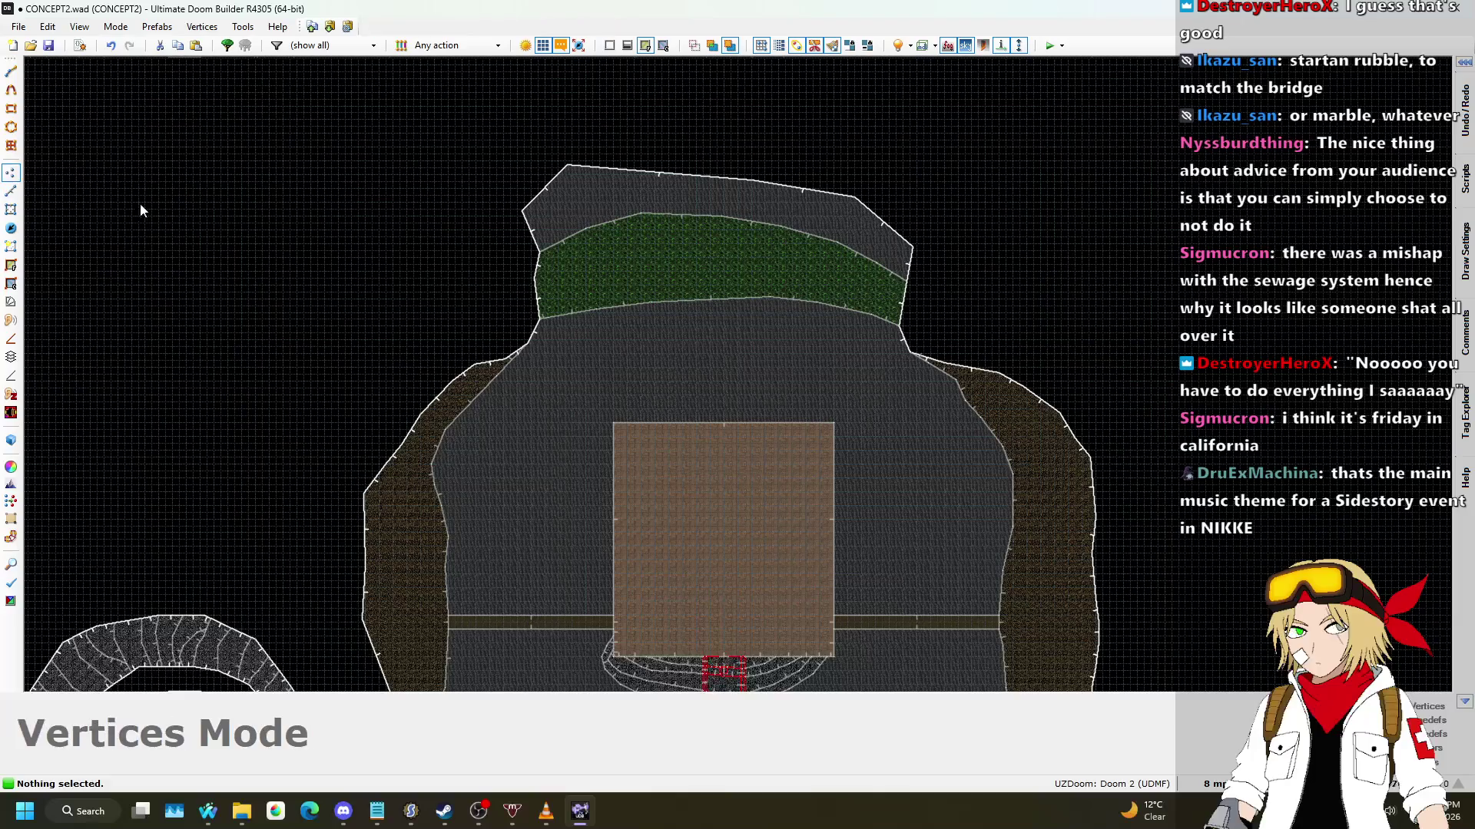
scroll(440, 306, up, 3)
mouse_move(414, 113)
mouse_down()
mouse_move(744, 445)
mouse_move(679, 501)
mouse_up()
mouse_move(579, 385)
mouse_down()
mouse_move(428, 388)
mouse_move(403, 493)
mouse_move(312, 510)
mouse_up()
mouse_move(398, 444)
mouse_down()
mouse_move(464, 454)
mouse_move(458, 436)
mouse_move(464, 448)
mouse_up()
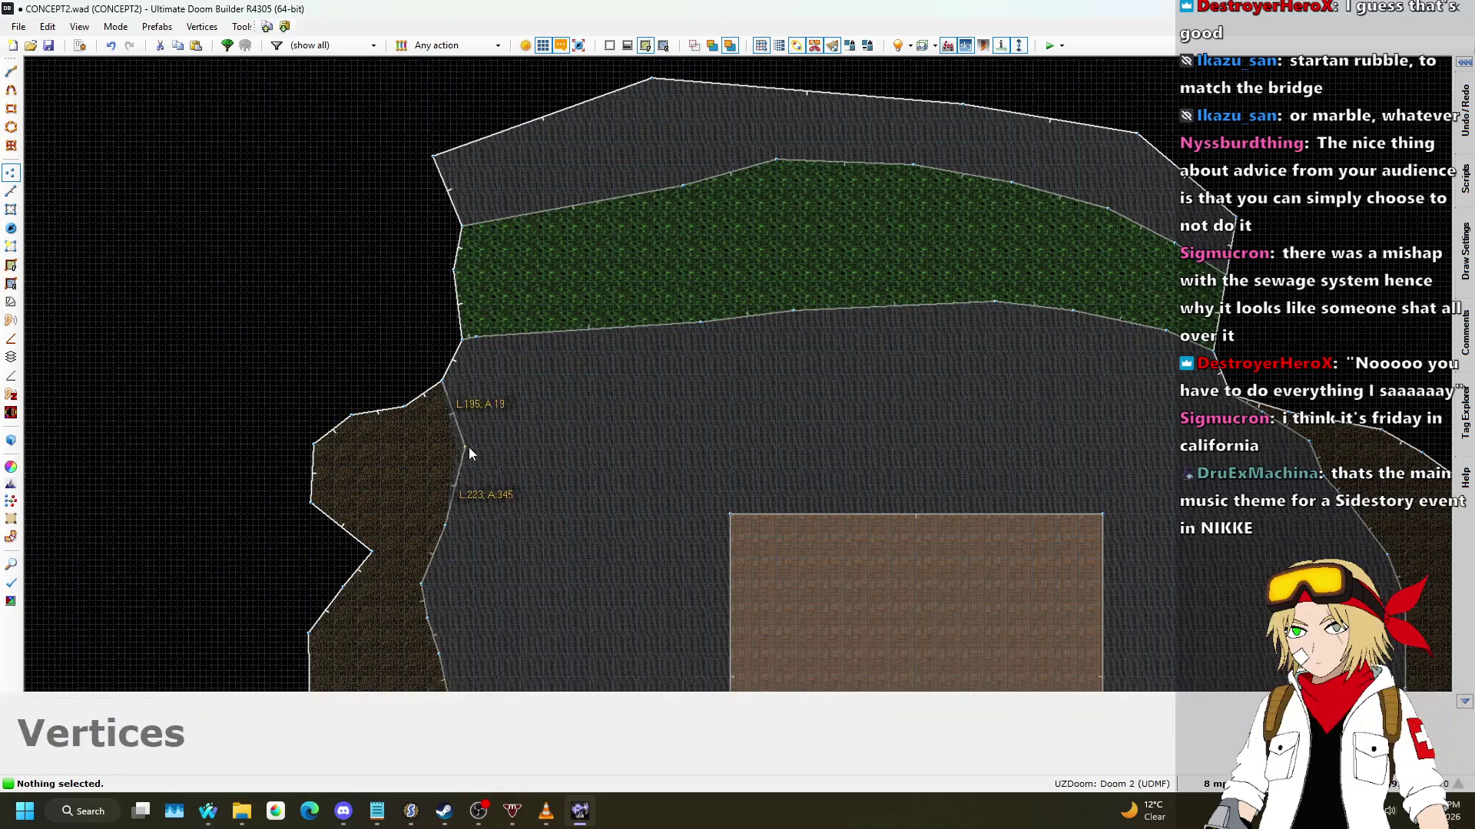
mouse_move(377, 569)
mouse_down()
mouse_move(363, 551)
mouse_move(340, 590)
mouse_move(347, 558)
mouse_up()
scroll(347, 557, down, 1)
scroll(154, 356, up, 2)
Step: In Linedefs mode, draw two curved lines running up beside the dirt bank to the top boundary
click(11, 190)
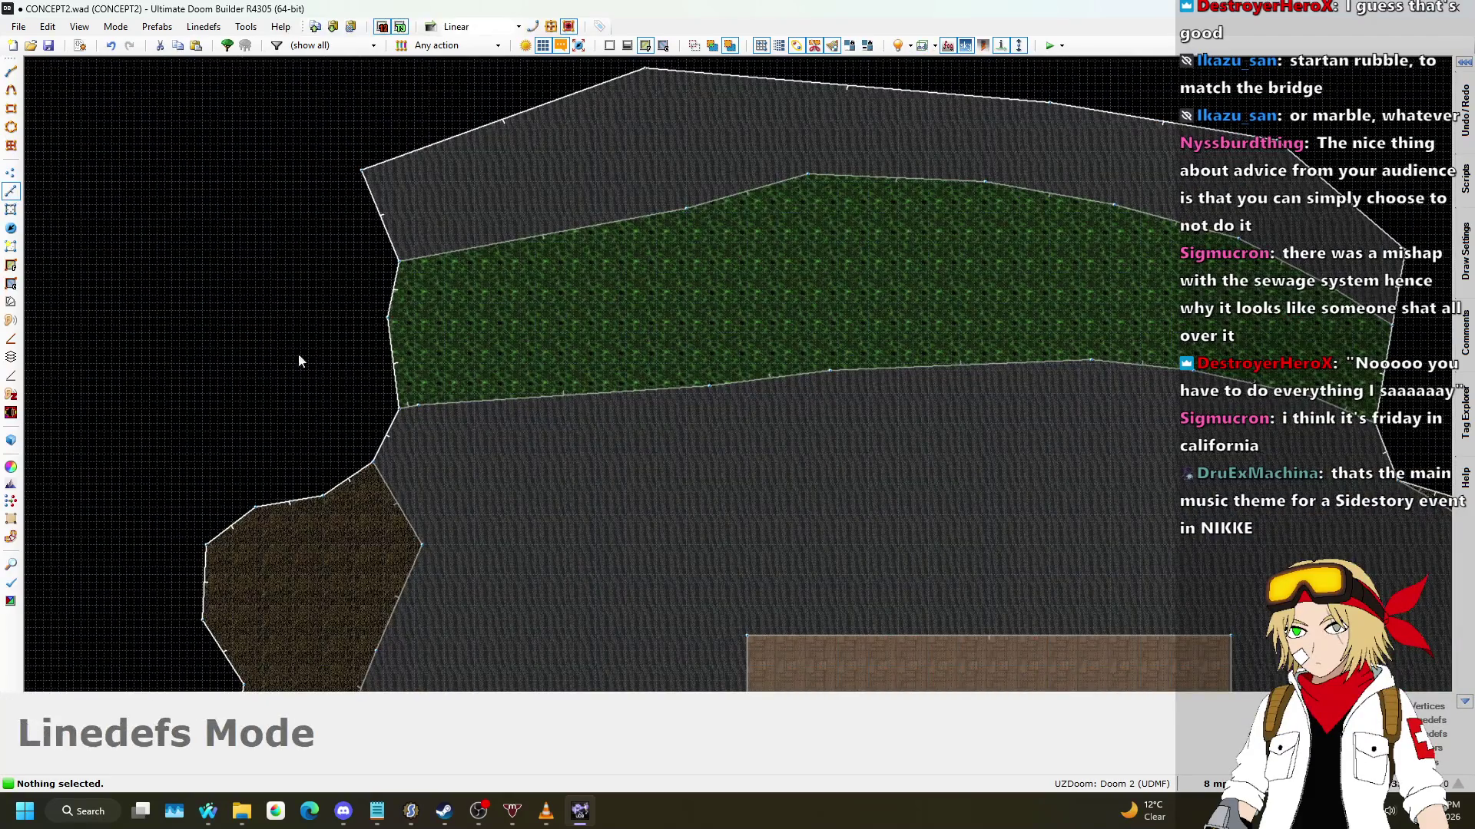
scroll(395, 500, down, 1)
scroll(415, 509, up, 1)
key(d)
mouse_move(414, 499)
mouse_down()
mouse_move(487, 445)
mouse_move(533, 280)
mouse_move(440, 150)
mouse_up()
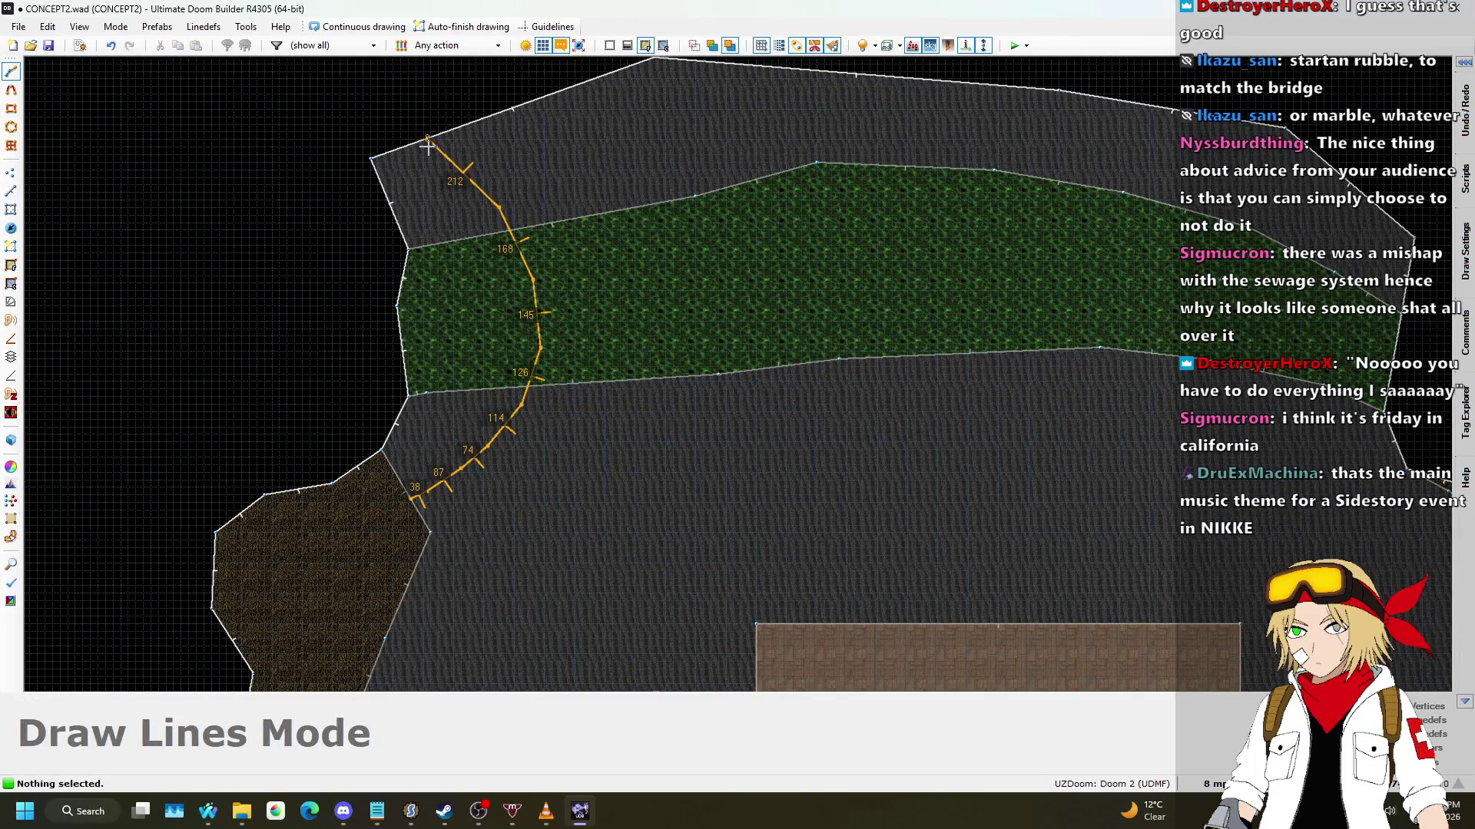
click(427, 139)
key(d)
mouse_move(392, 655)
mouse_down()
mouse_move(484, 546)
mouse_move(489, 461)
mouse_up()
click(489, 450)
scroll(514, 325, down, 2)
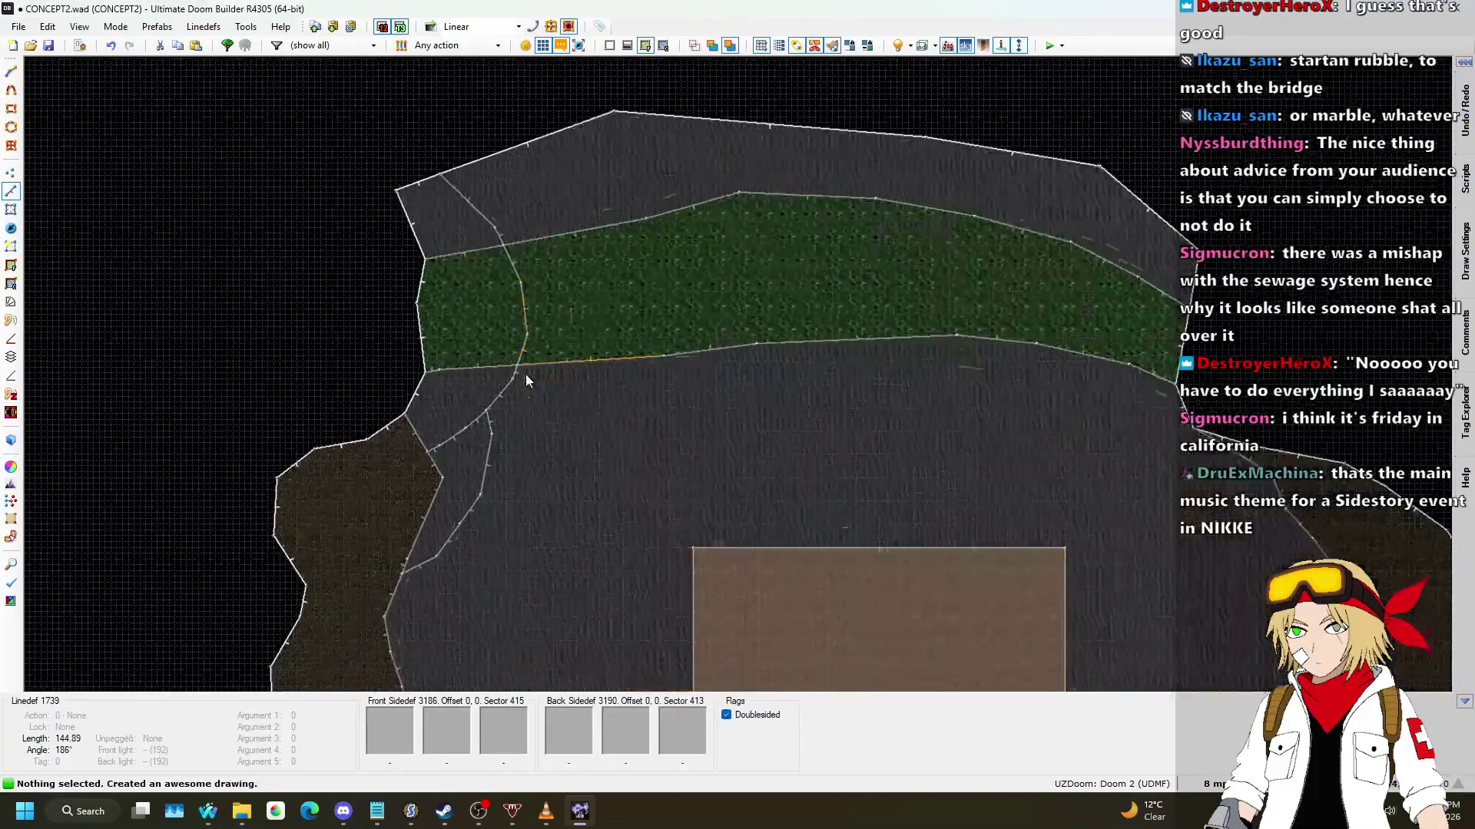
Step: Draw two more curved lines up to the green strip's edge and beside the dirt bank
key(d)
click(492, 469)
mouse_move(514, 453)
mouse_down()
mouse_move(547, 349)
mouse_move(524, 302)
mouse_move(566, 237)
mouse_move(528, 134)
mouse_up()
scroll(516, 311, up, 2)
scroll(515, 311, up, 1)
key(d)
scroll(578, 381, down, 2)
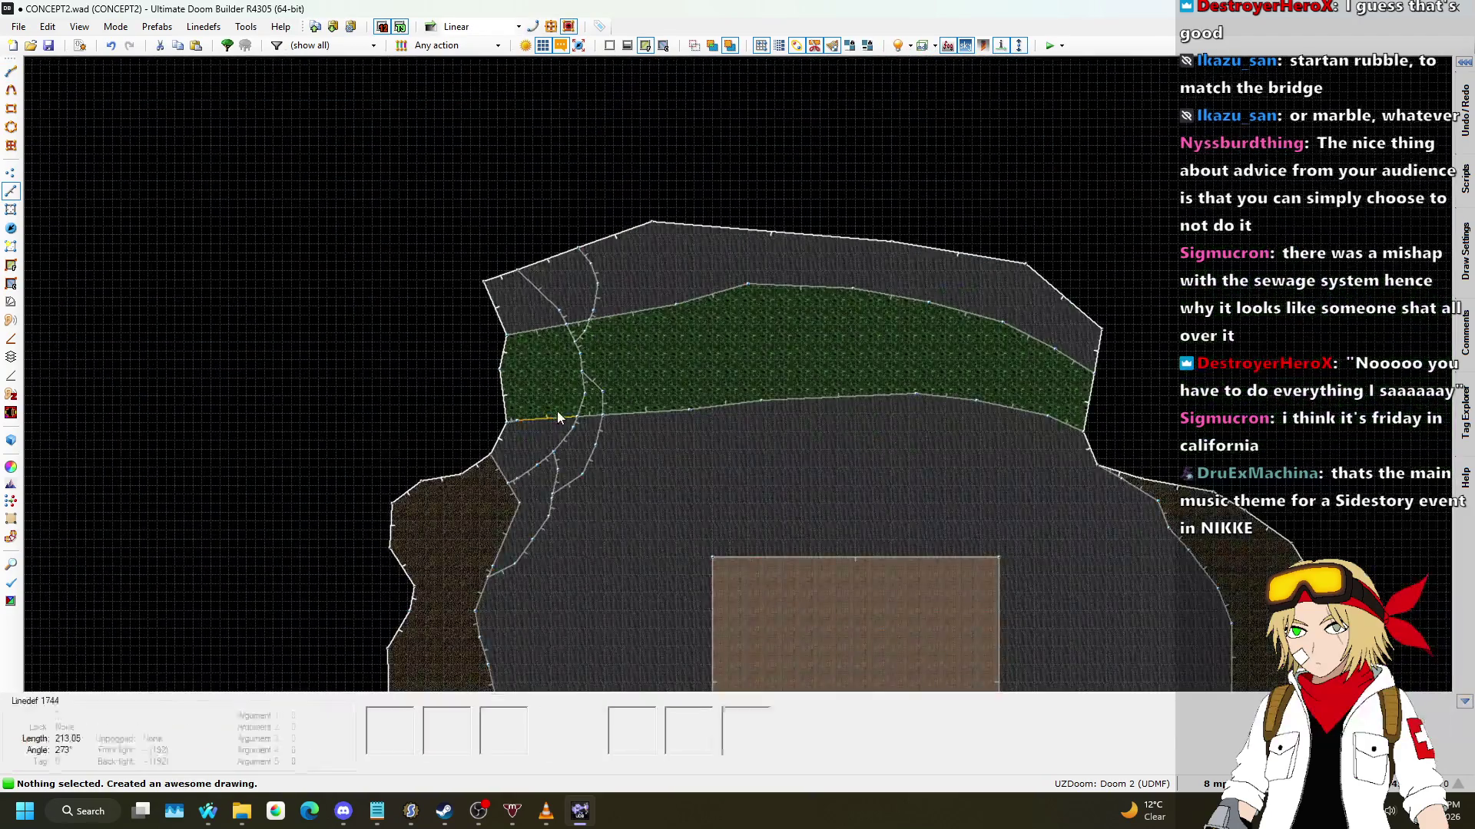
scroll(556, 412, up, 2)
scroll(590, 498, down, 2)
scroll(538, 515, up, 2)
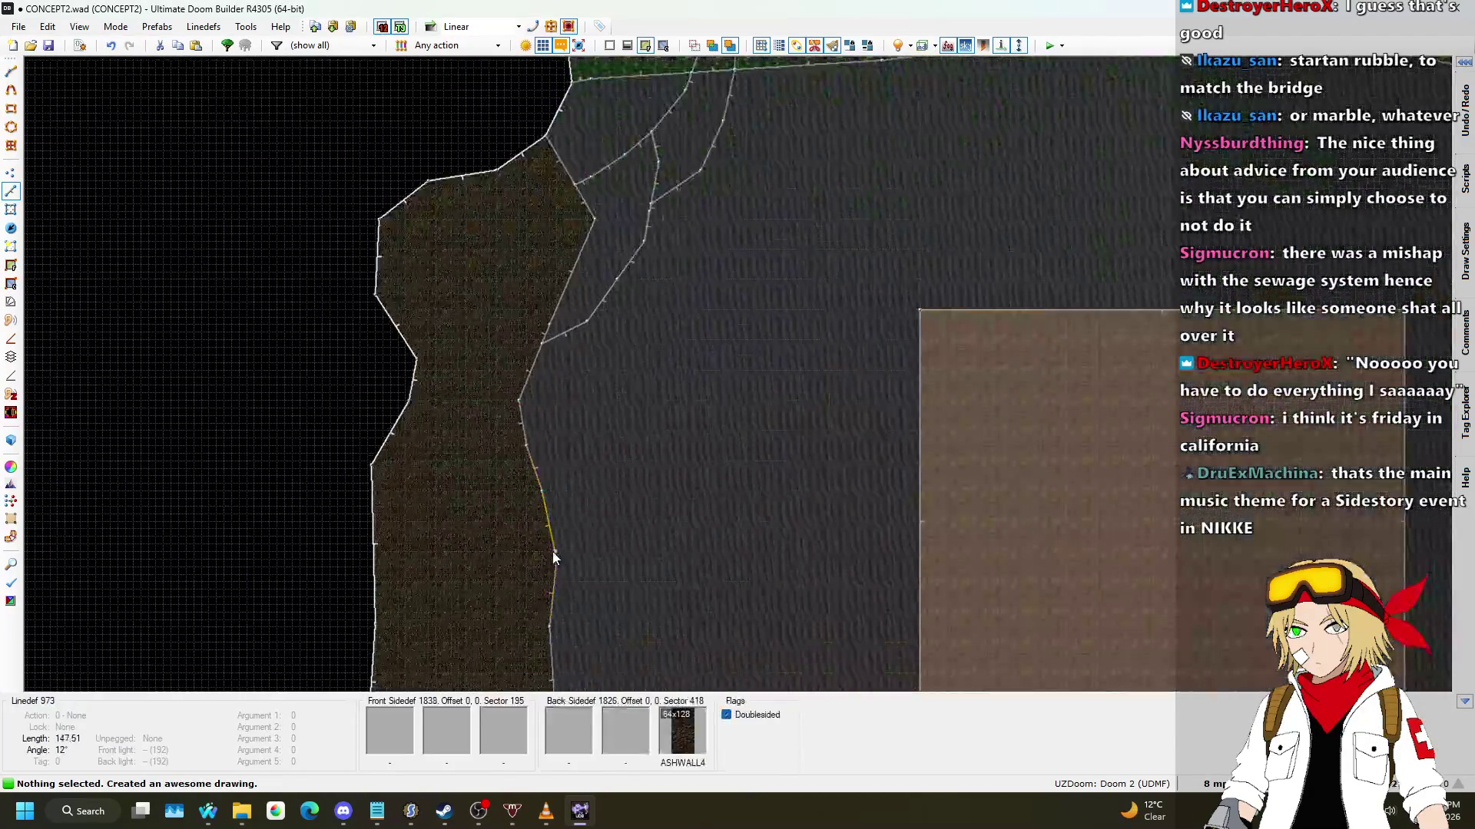
key(d)
mouse_move(548, 523)
mouse_down()
mouse_move(625, 320)
mouse_move(615, 290)
mouse_up()
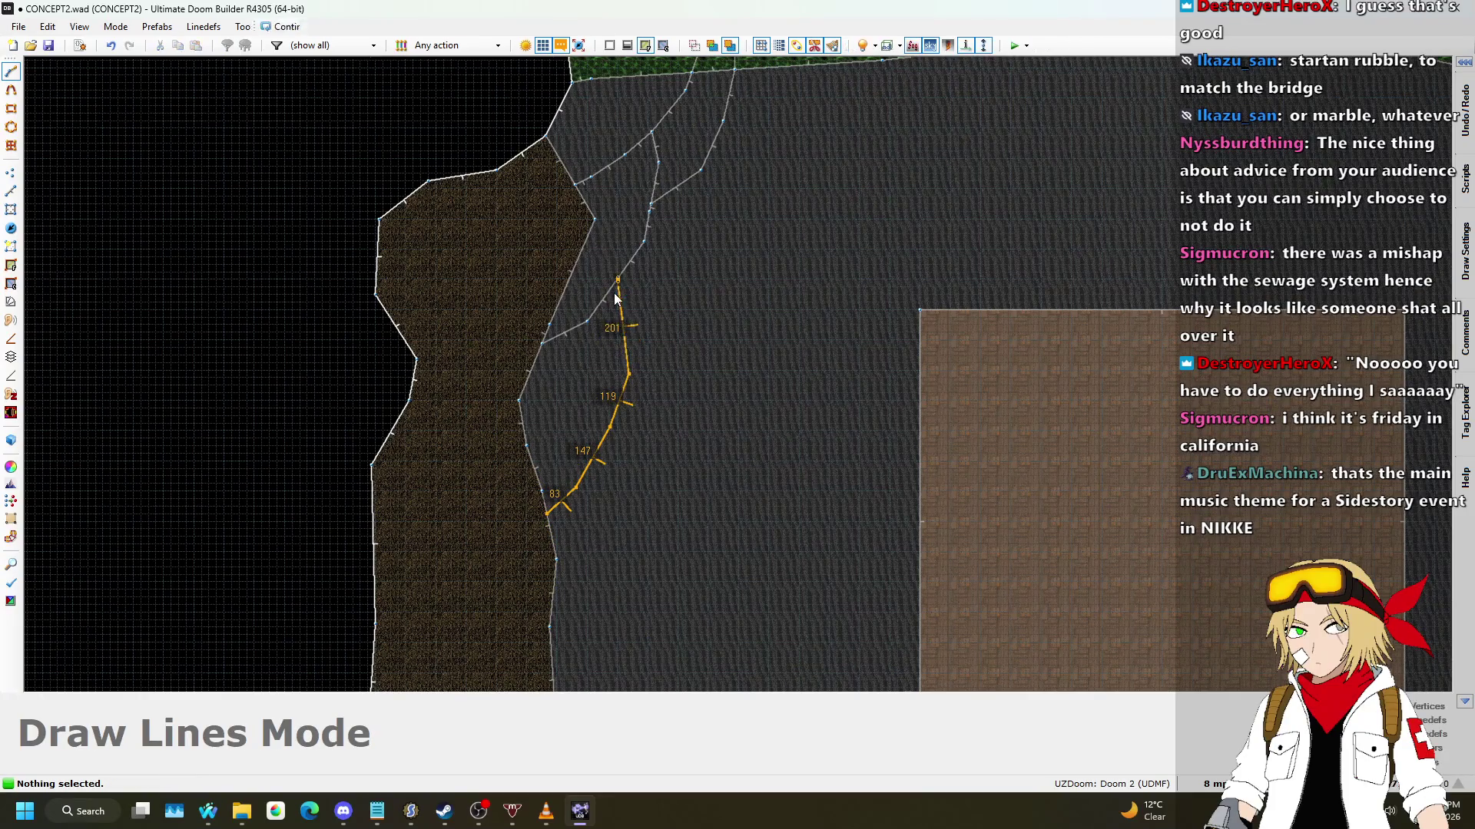
scroll(636, 409, down, 3)
scroll(597, 461, up, 3)
scroll(614, 384, down, 3)
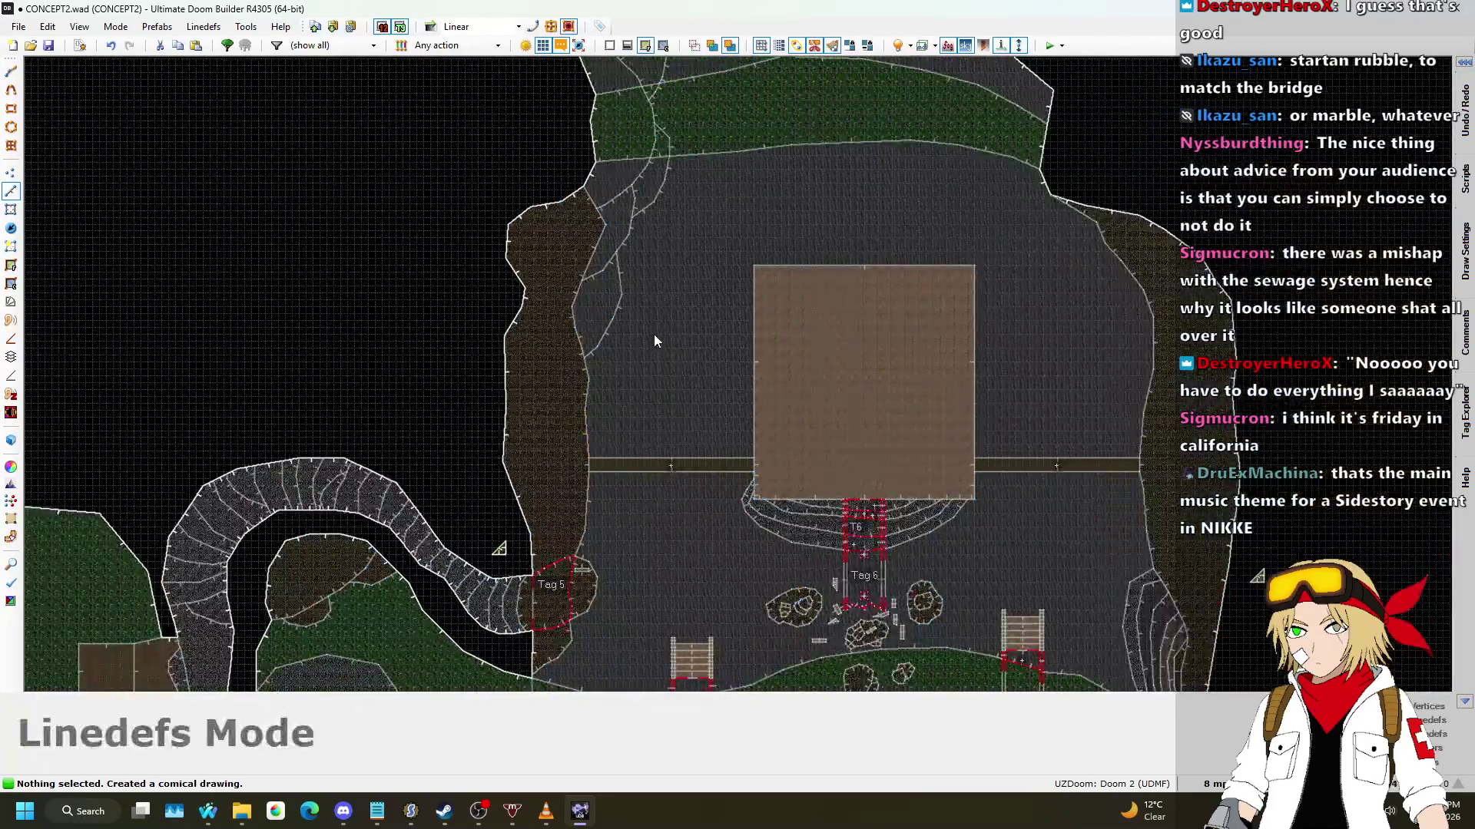
Step: In 3D, select the new ledge floors and remove the ASHWALL2 texture from a wall
key(w)
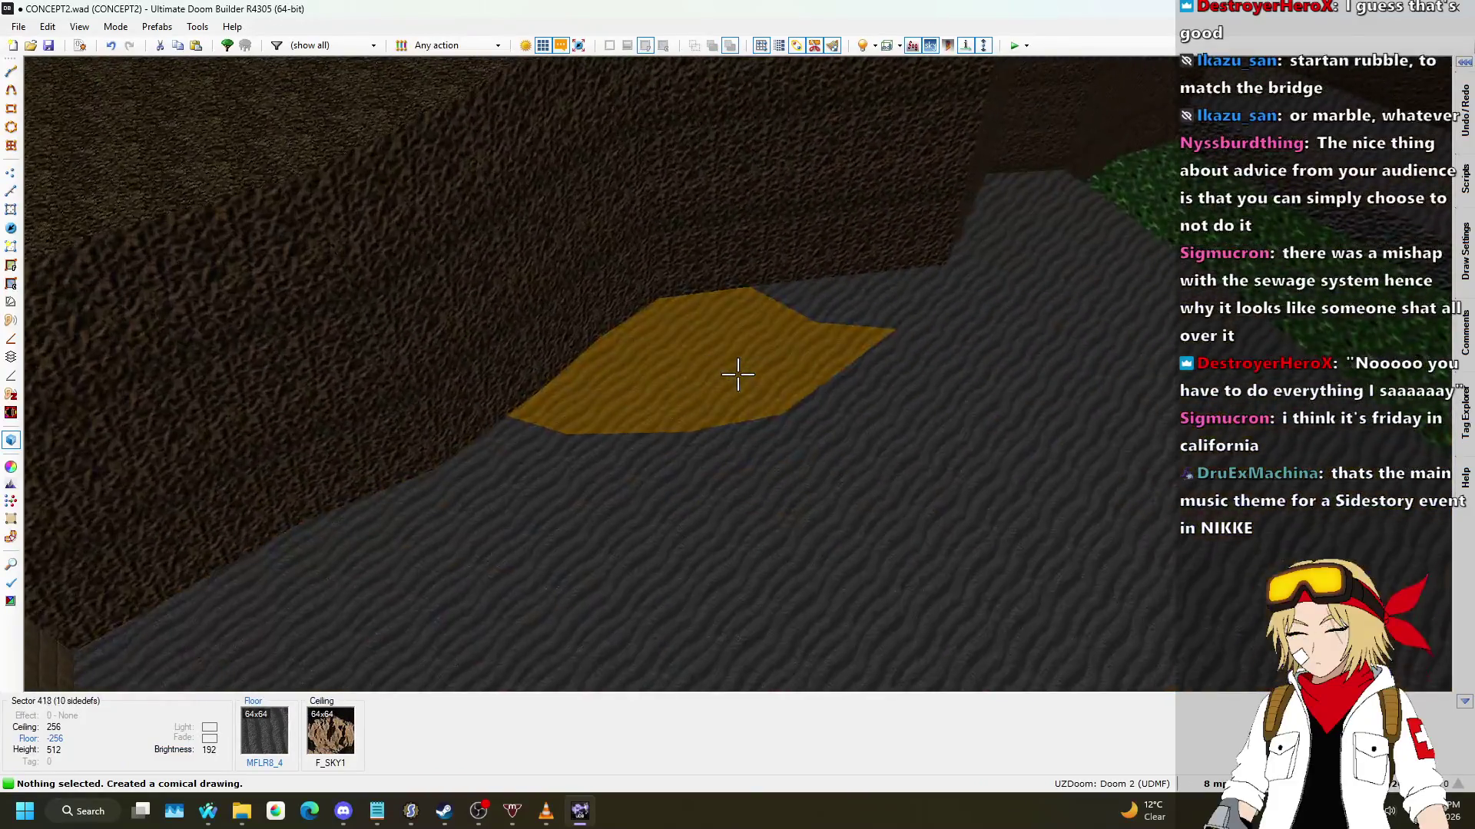
click(737, 374)
click(737, 374)
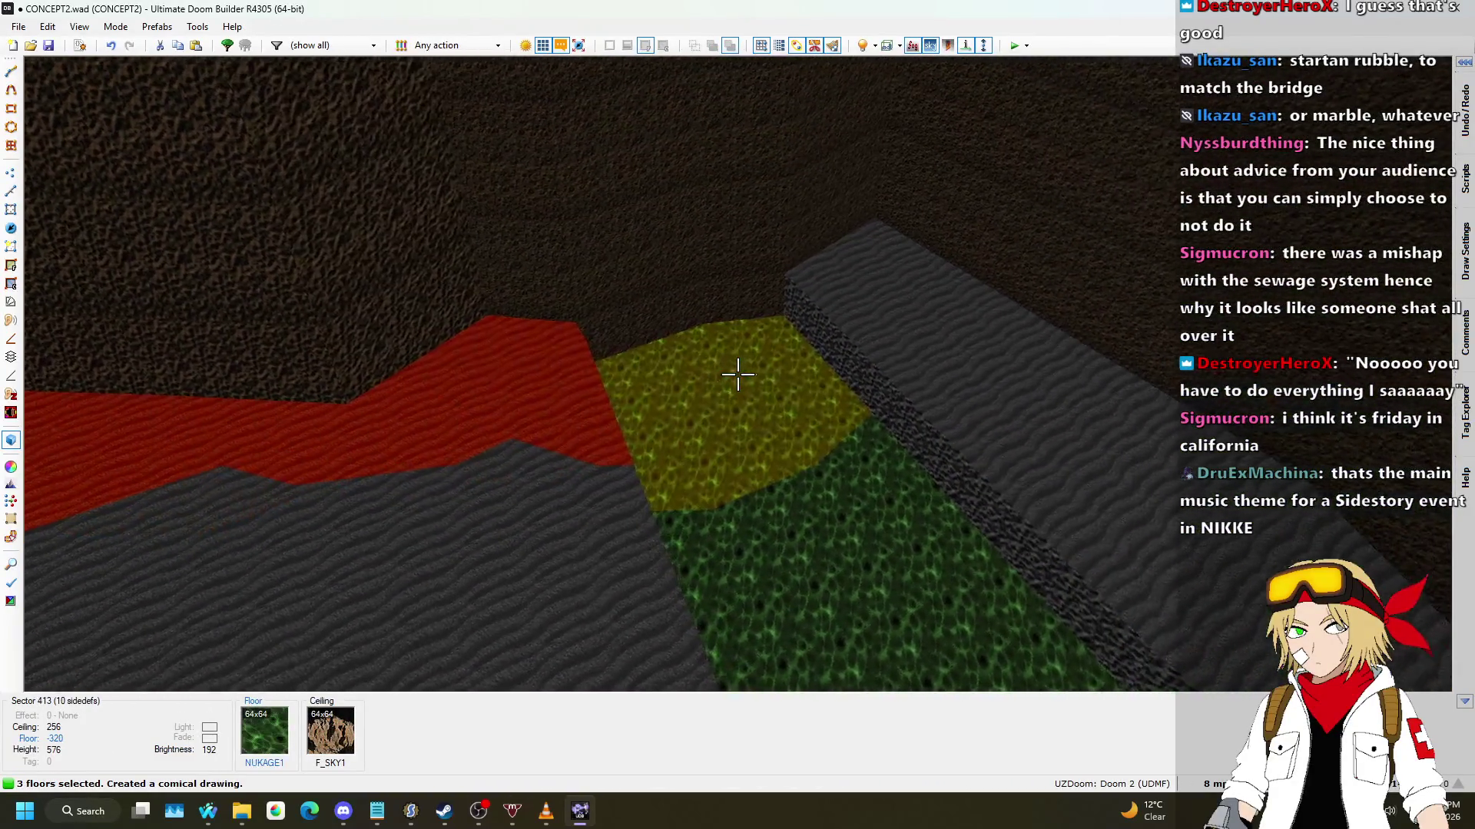
click(737, 374)
click(737, 374)
click(737, 374)
scroll(737, 374, up, 10)
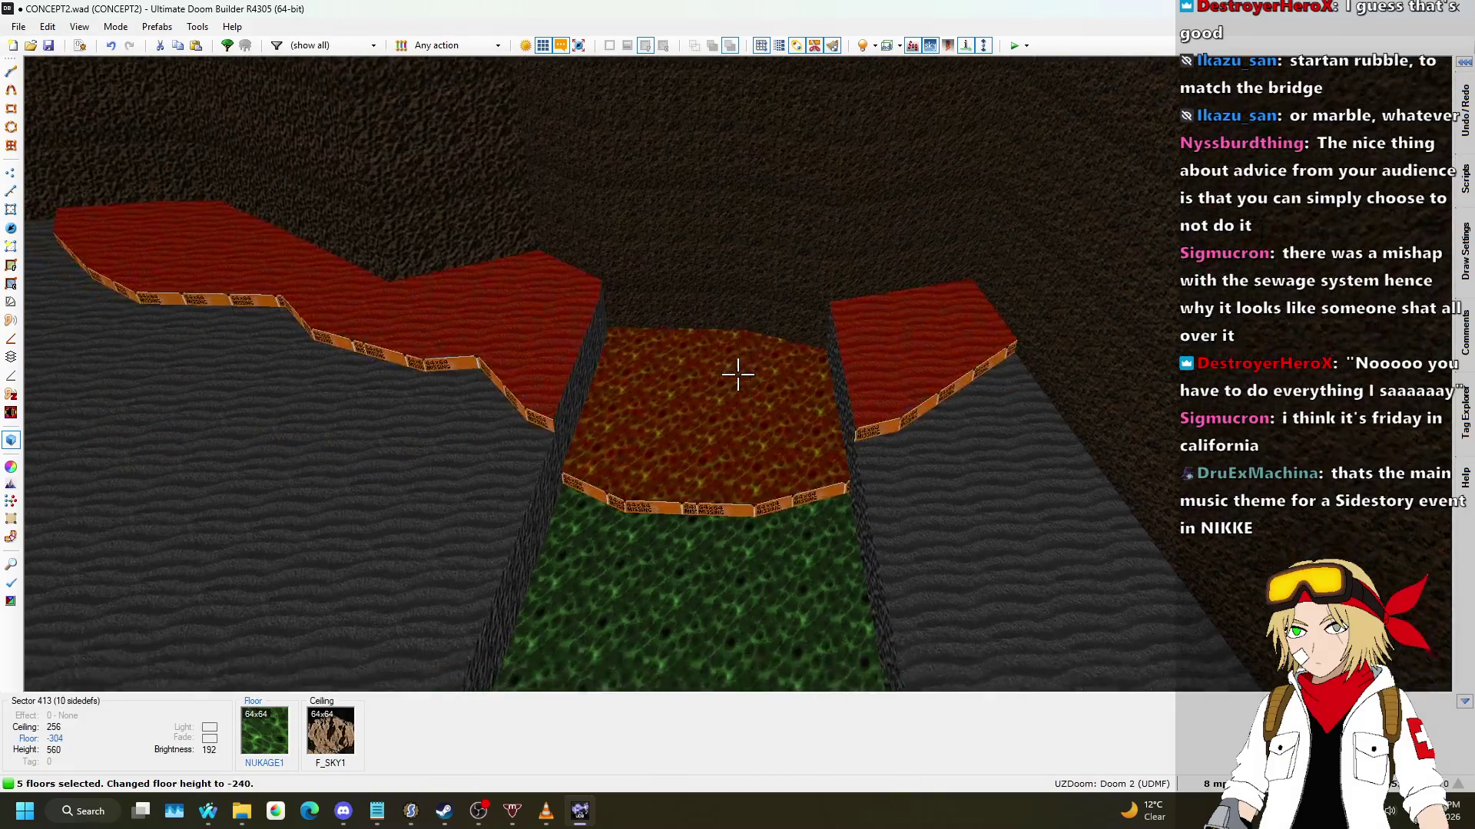
key(c)
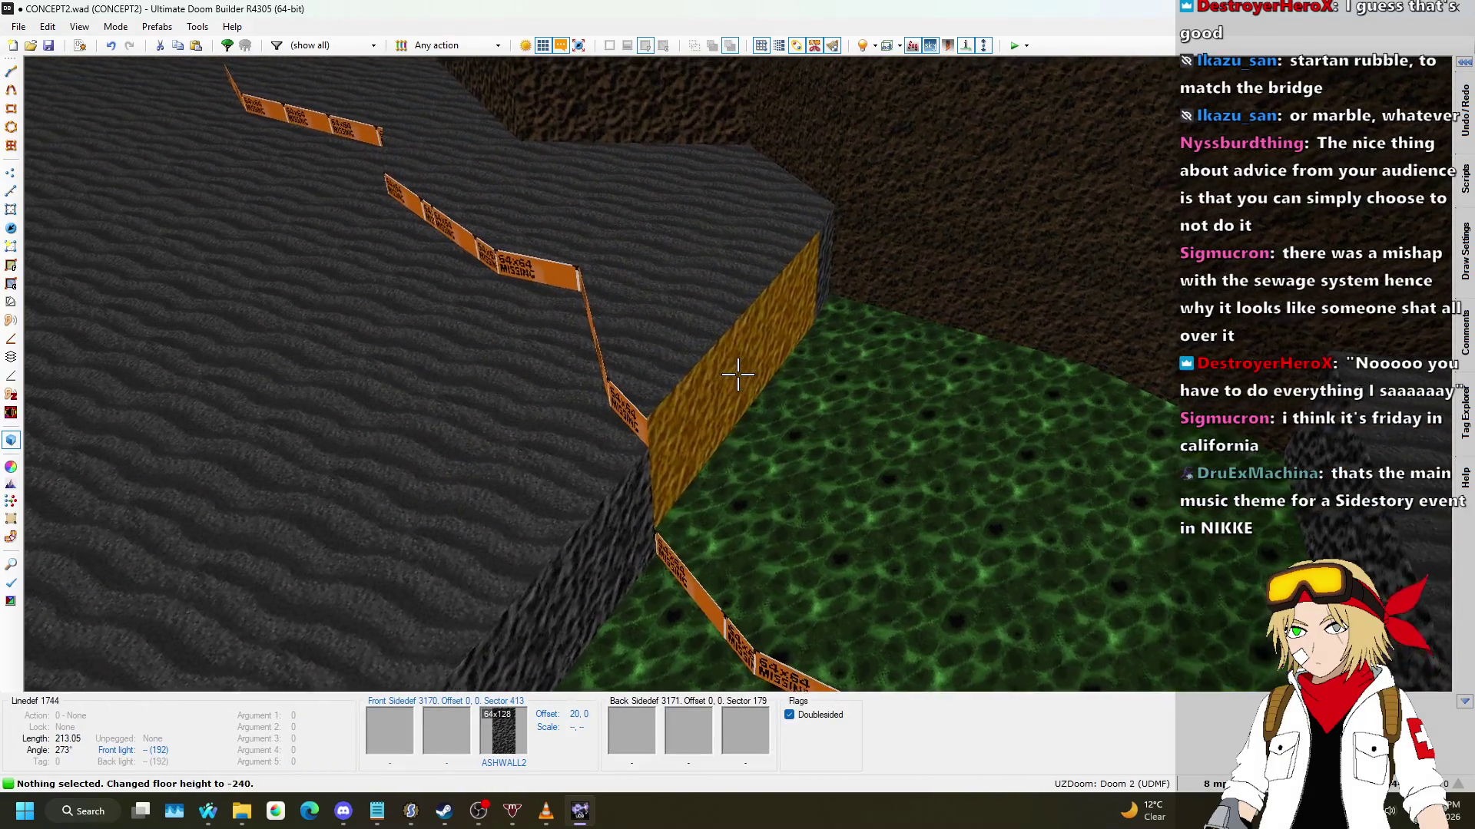
key(Delete)
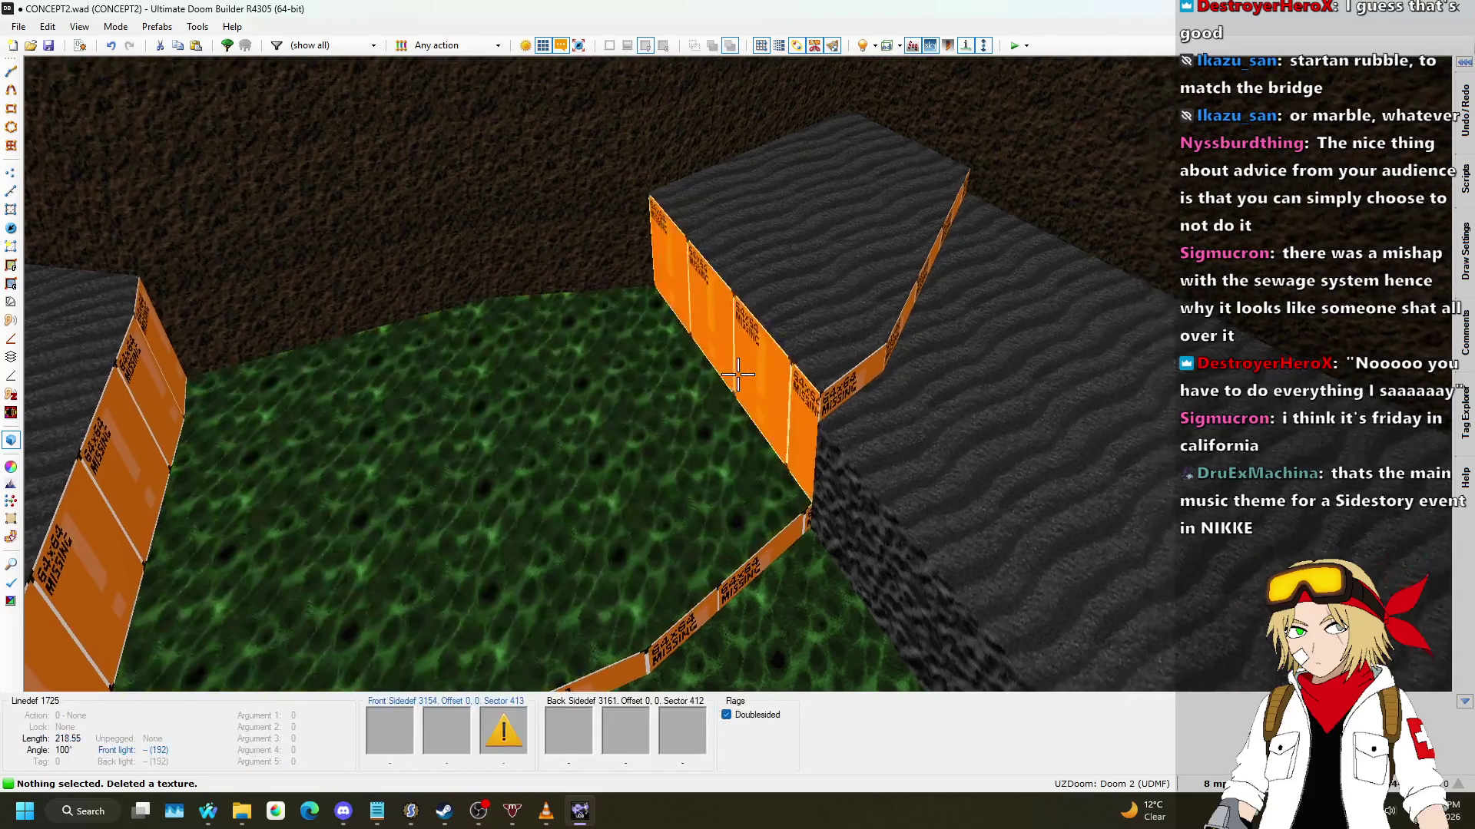
scroll(737, 374, up, 8)
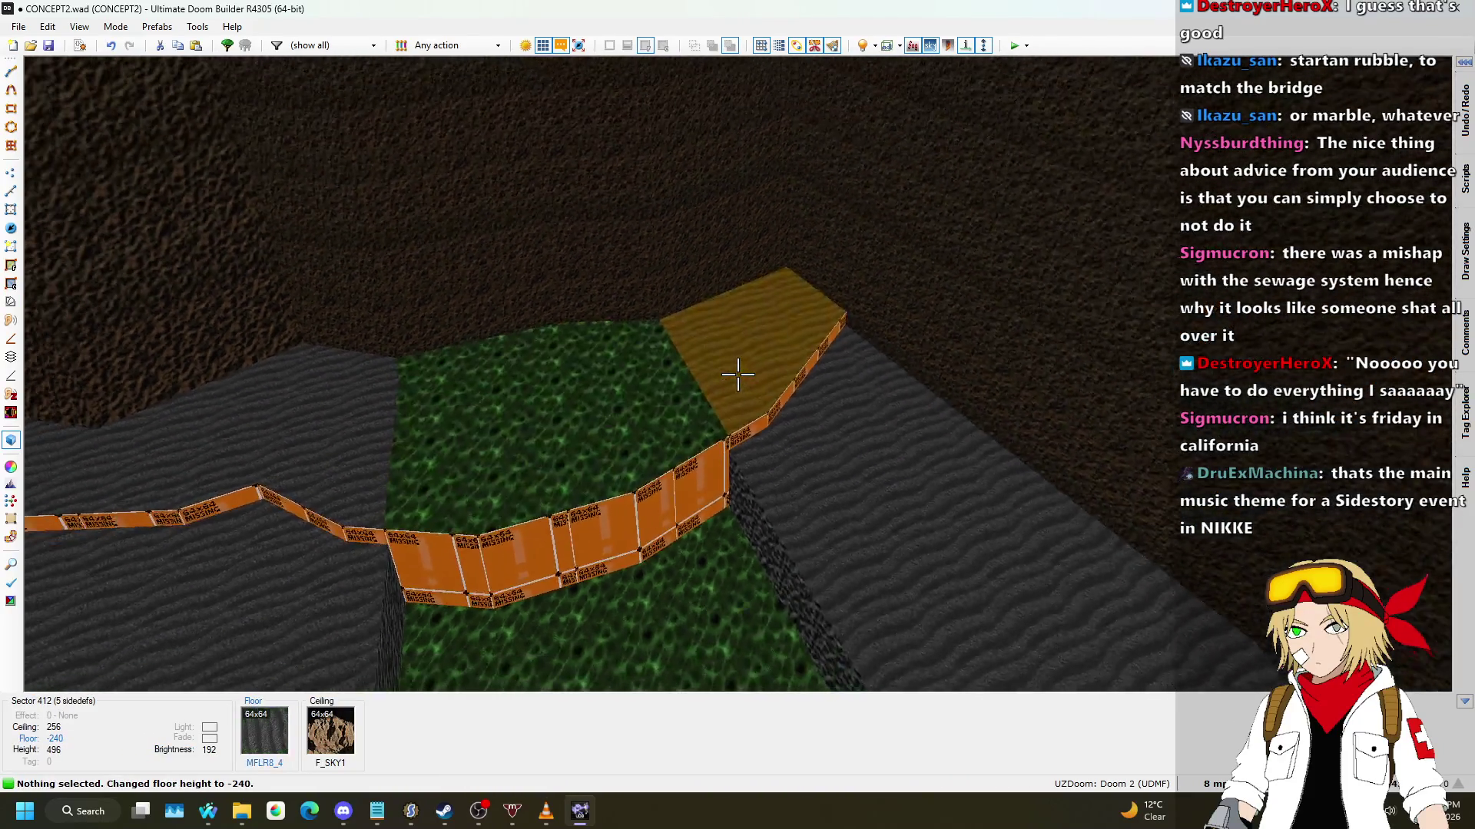
Step: Select the ledge floors and scroll them to stepped floor heights
click(737, 374)
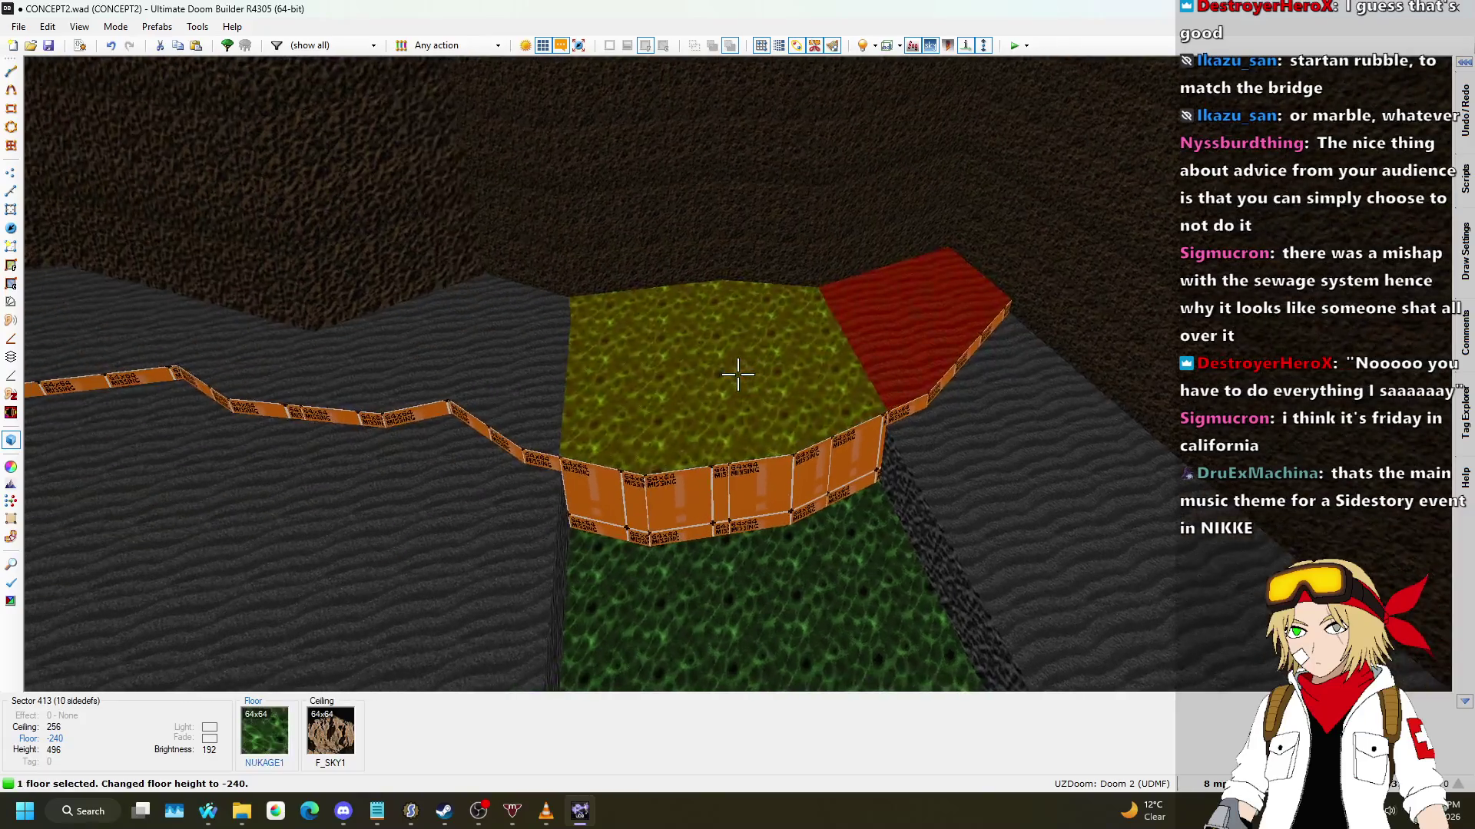
click(737, 374)
click(738, 374)
click(737, 374)
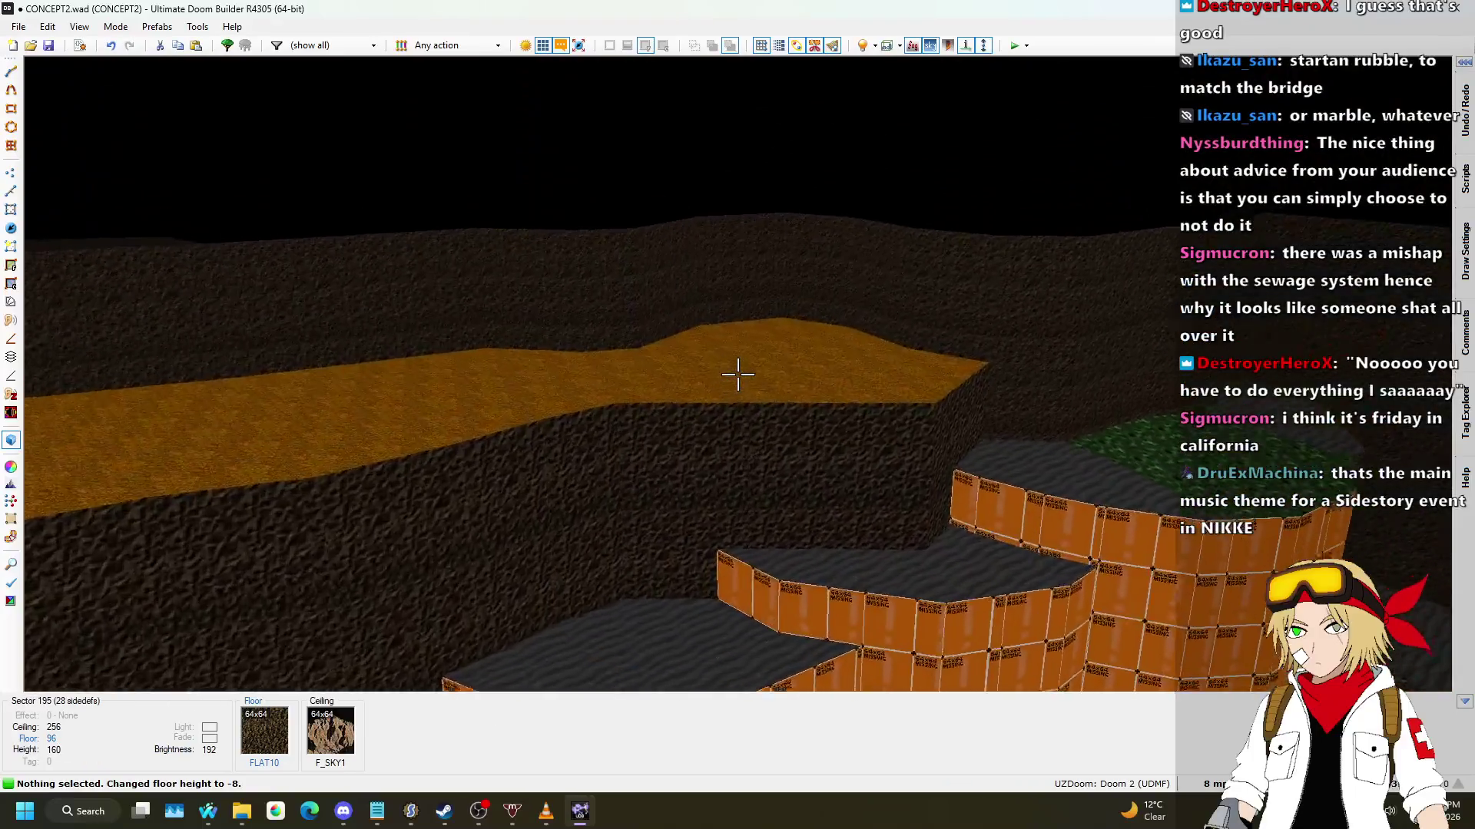
key(w)
click(737, 374)
click(737, 374)
click(738, 374)
scroll(737, 374, up, 6)
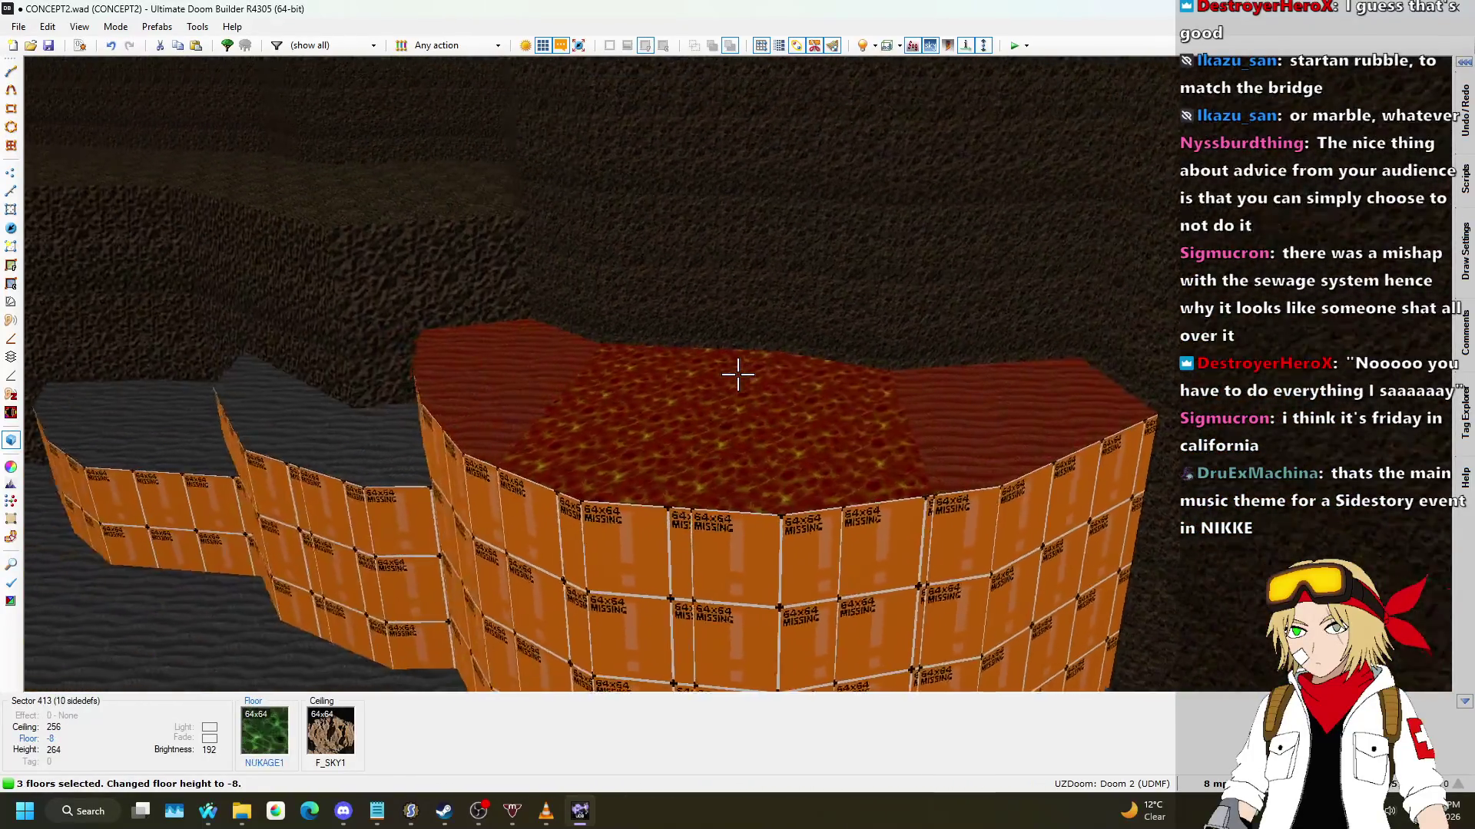
scroll(737, 374, down, 5)
Step: Apply ASHWALL4 to the ledge walls and the FLAT10 dirt flat to their floors
key(Escape)
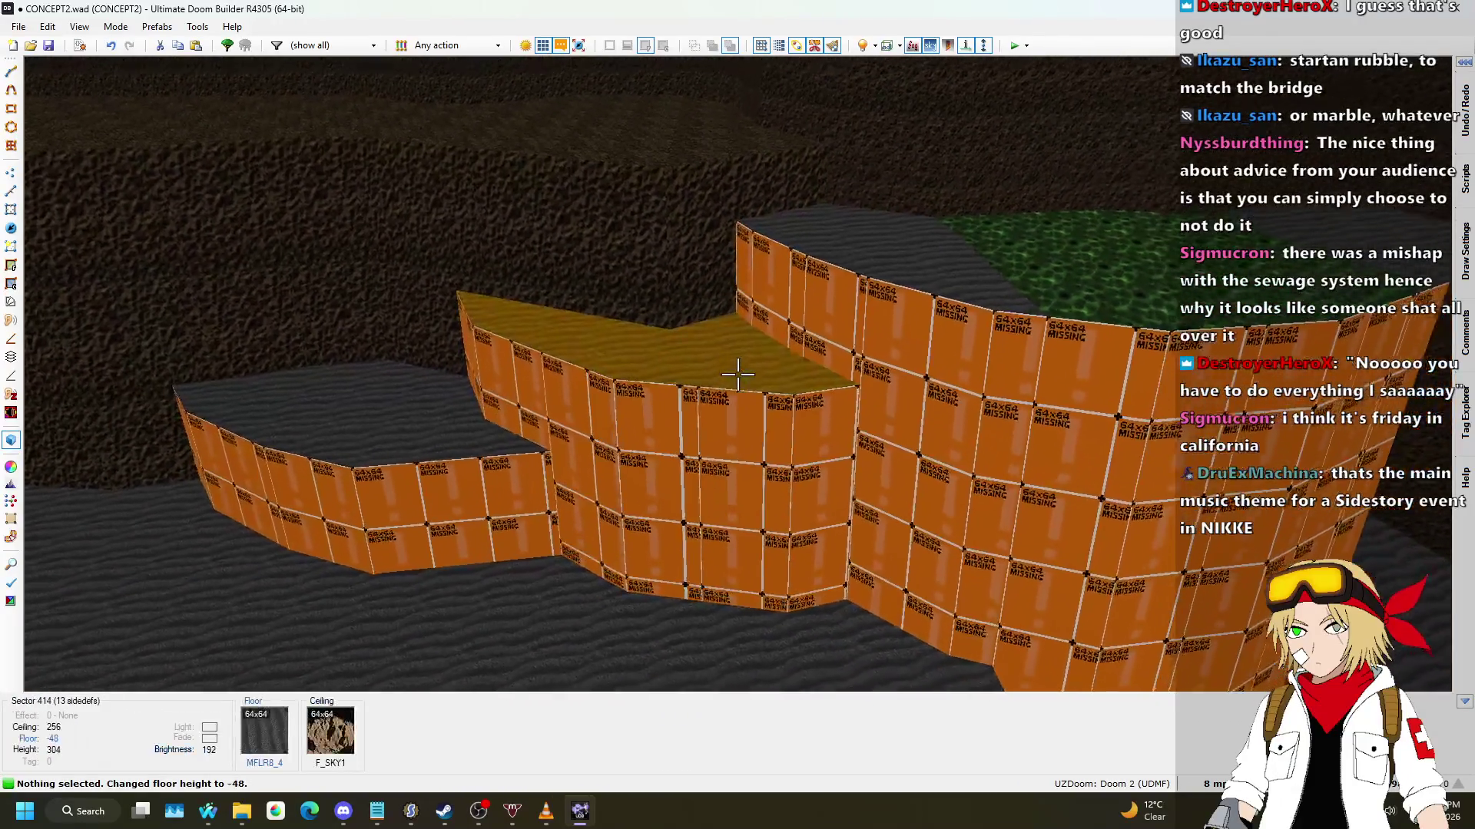
scroll(738, 374, down, 8)
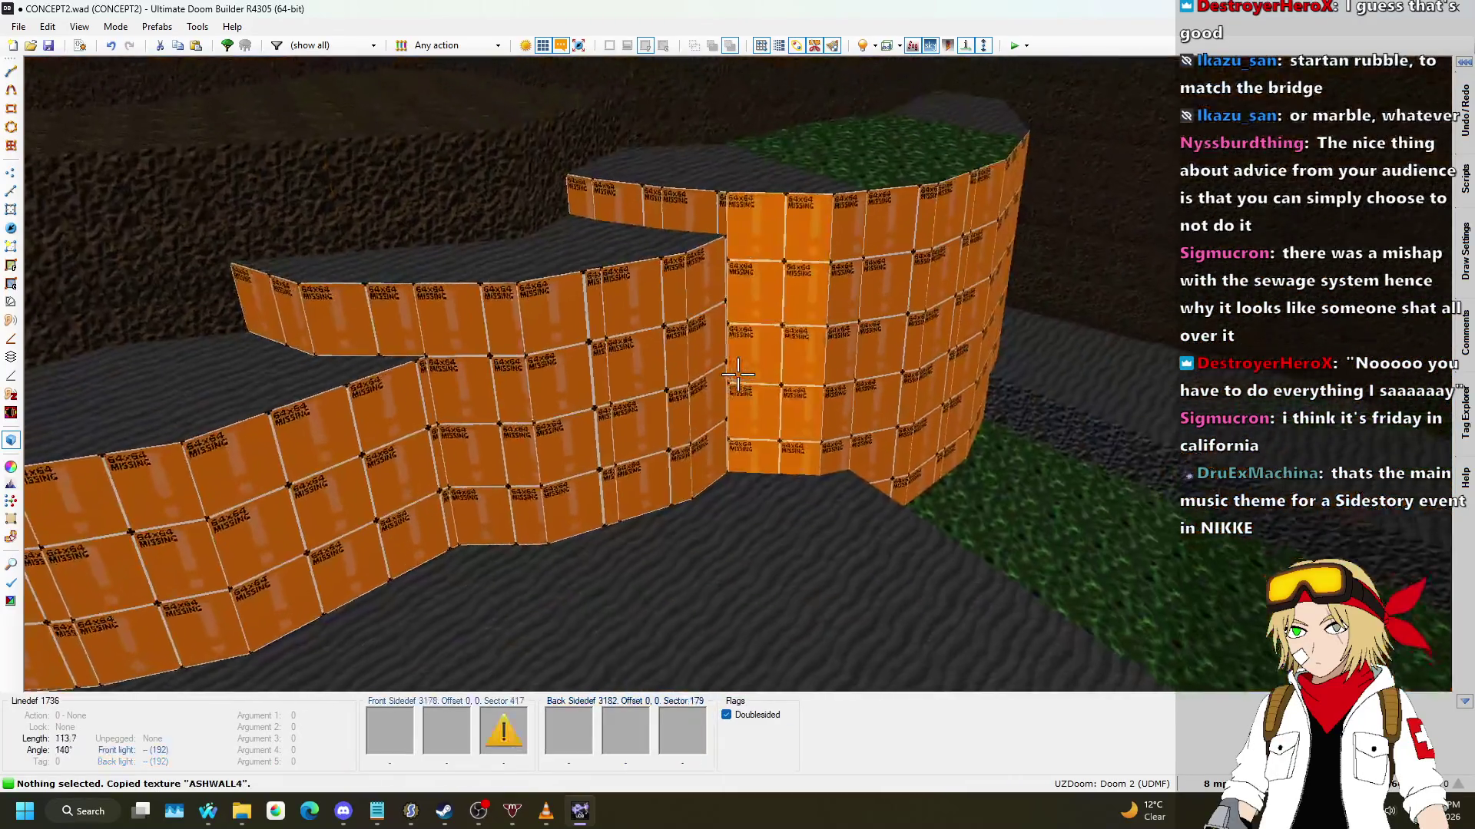
key(ctrl+v)
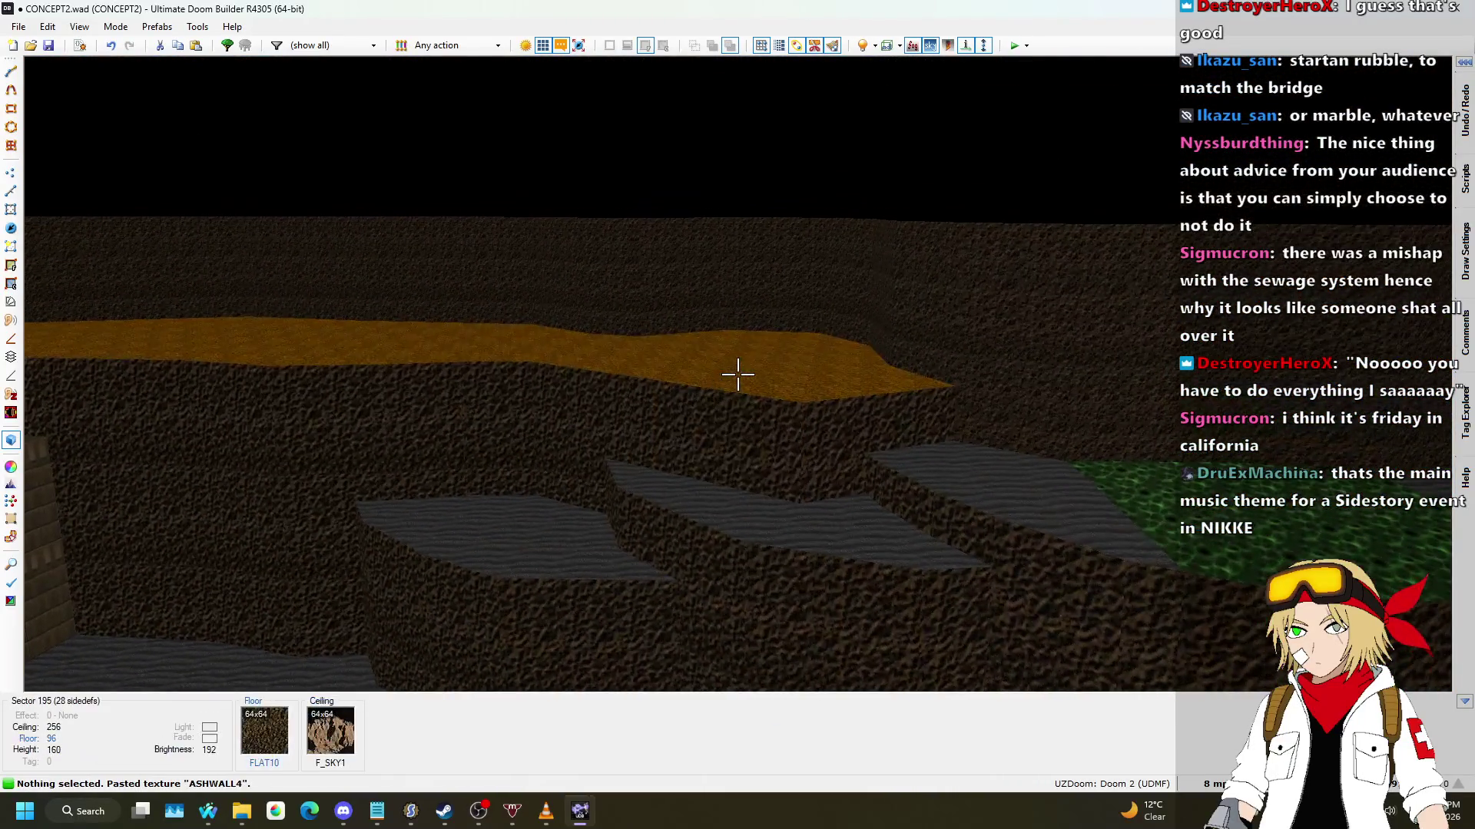
key(ctrl+v)
key(w)
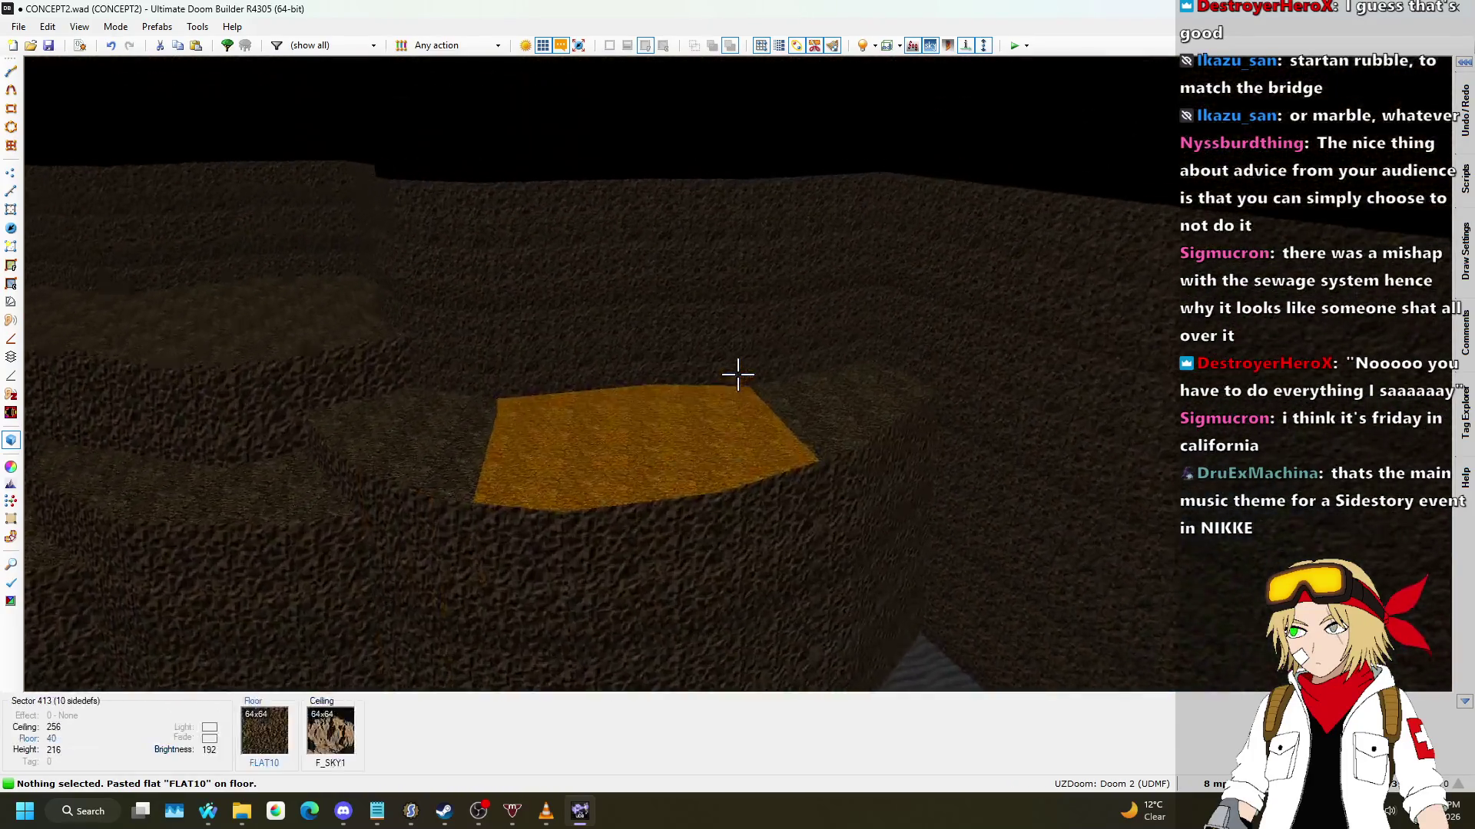
Step: In 2D, delete two dividing lines and make sectors from the three empty areas
key(q)
scroll(719, 379, up, 8)
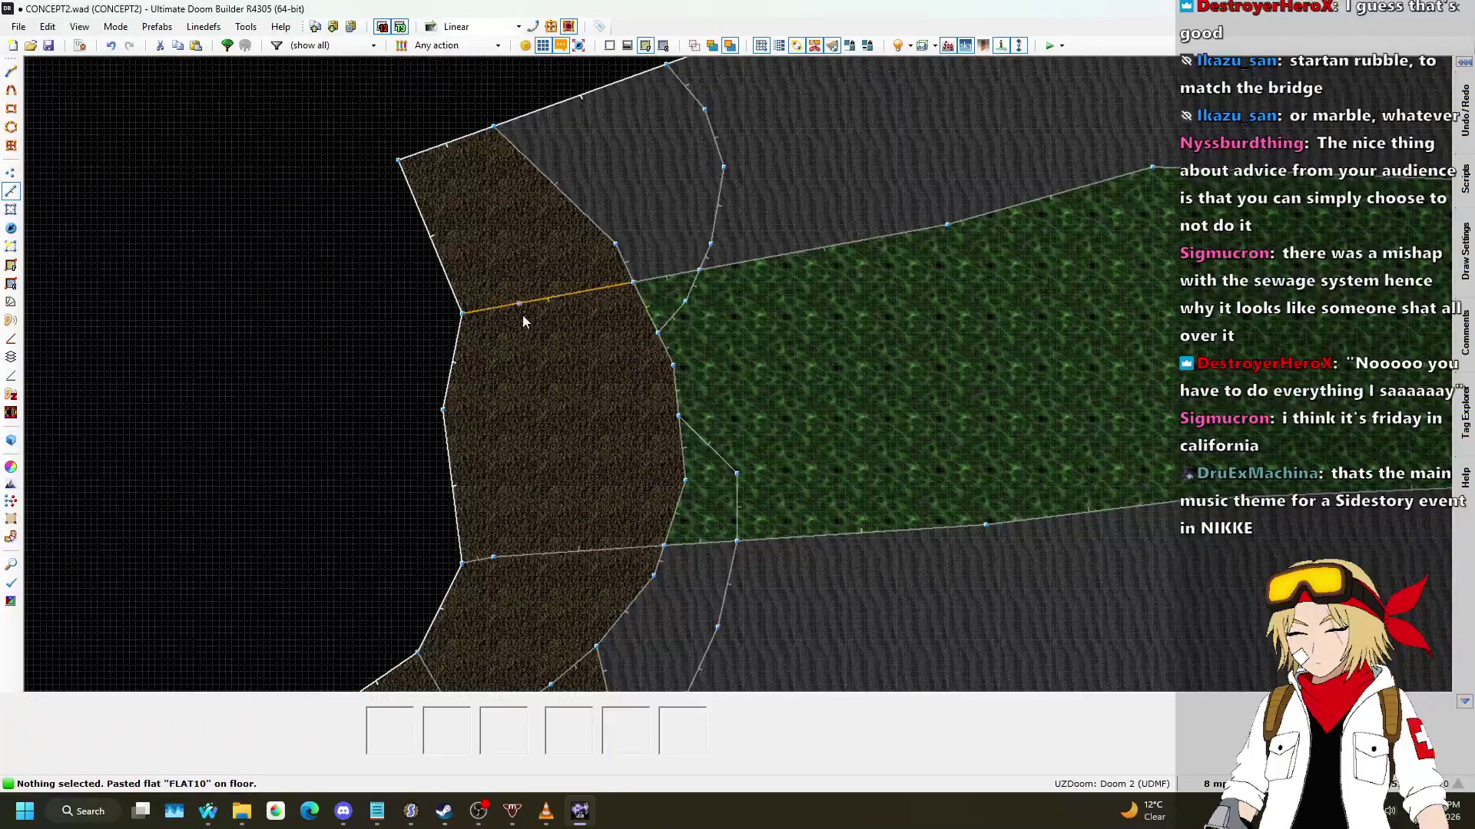
key(Delete)
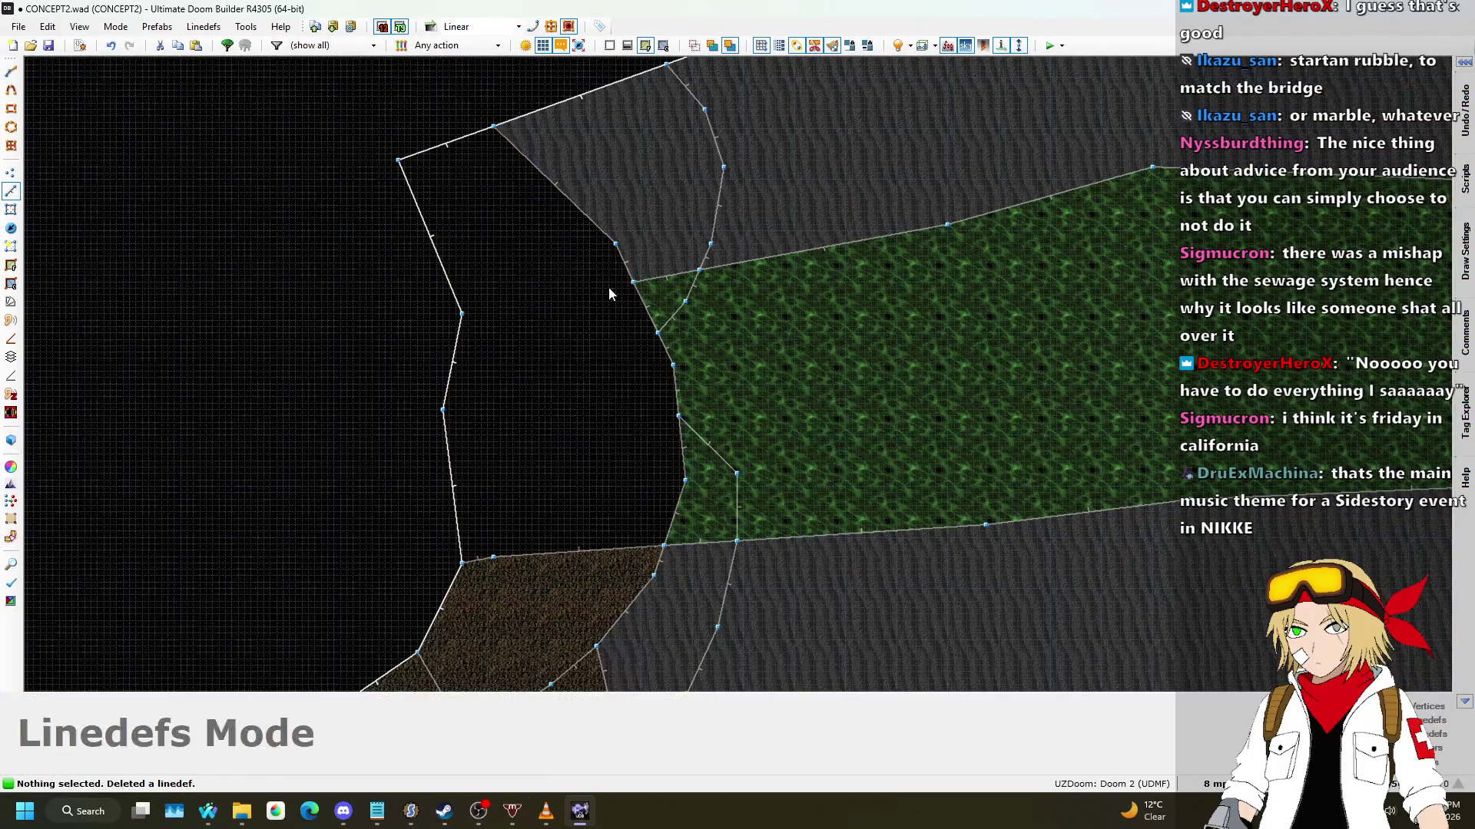
key(Delete)
key(Delete)
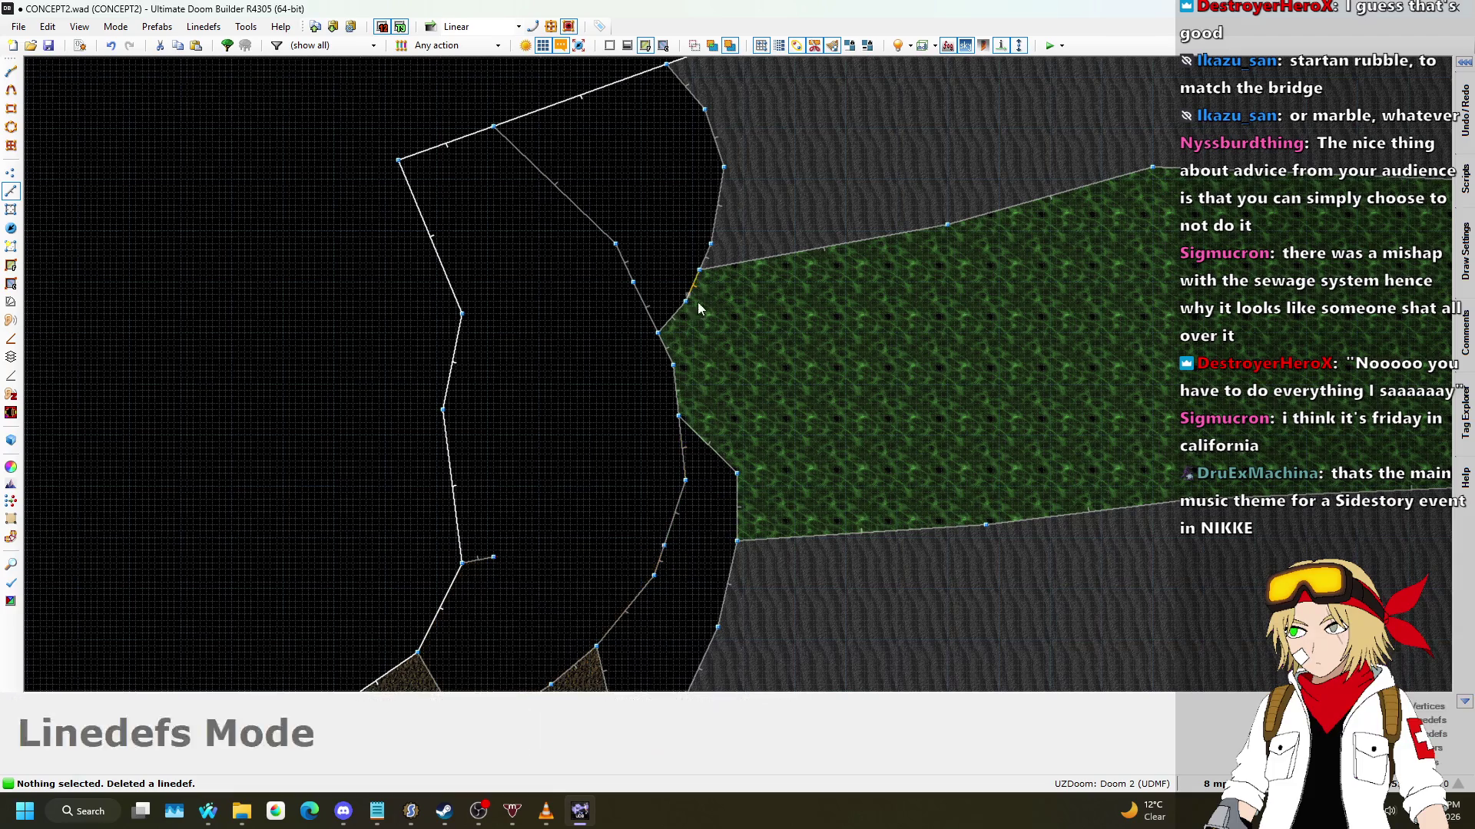
scroll(552, 463, down, 5)
scroll(567, 443, up, 3)
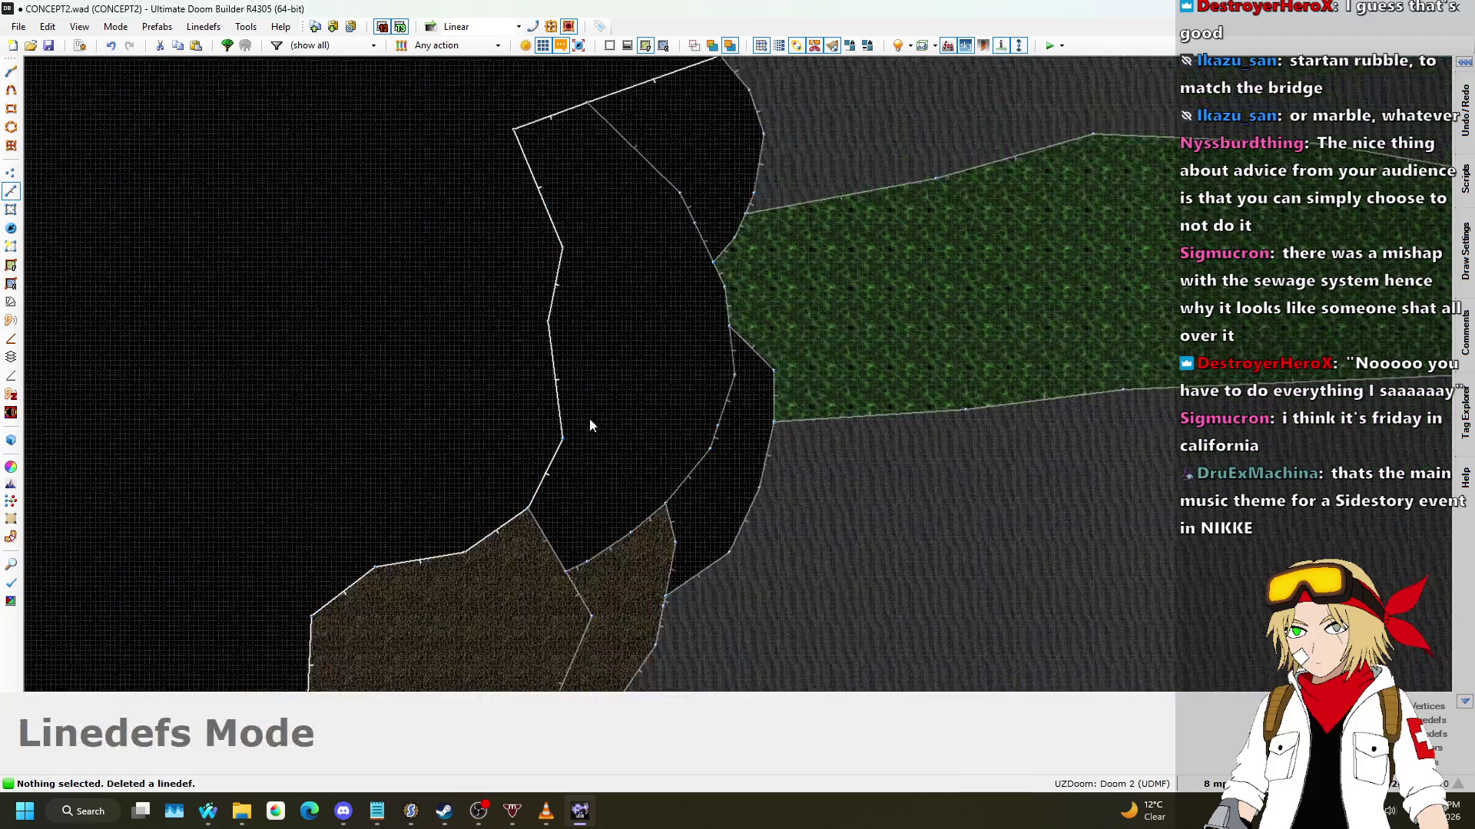
scroll(585, 403, down, 2)
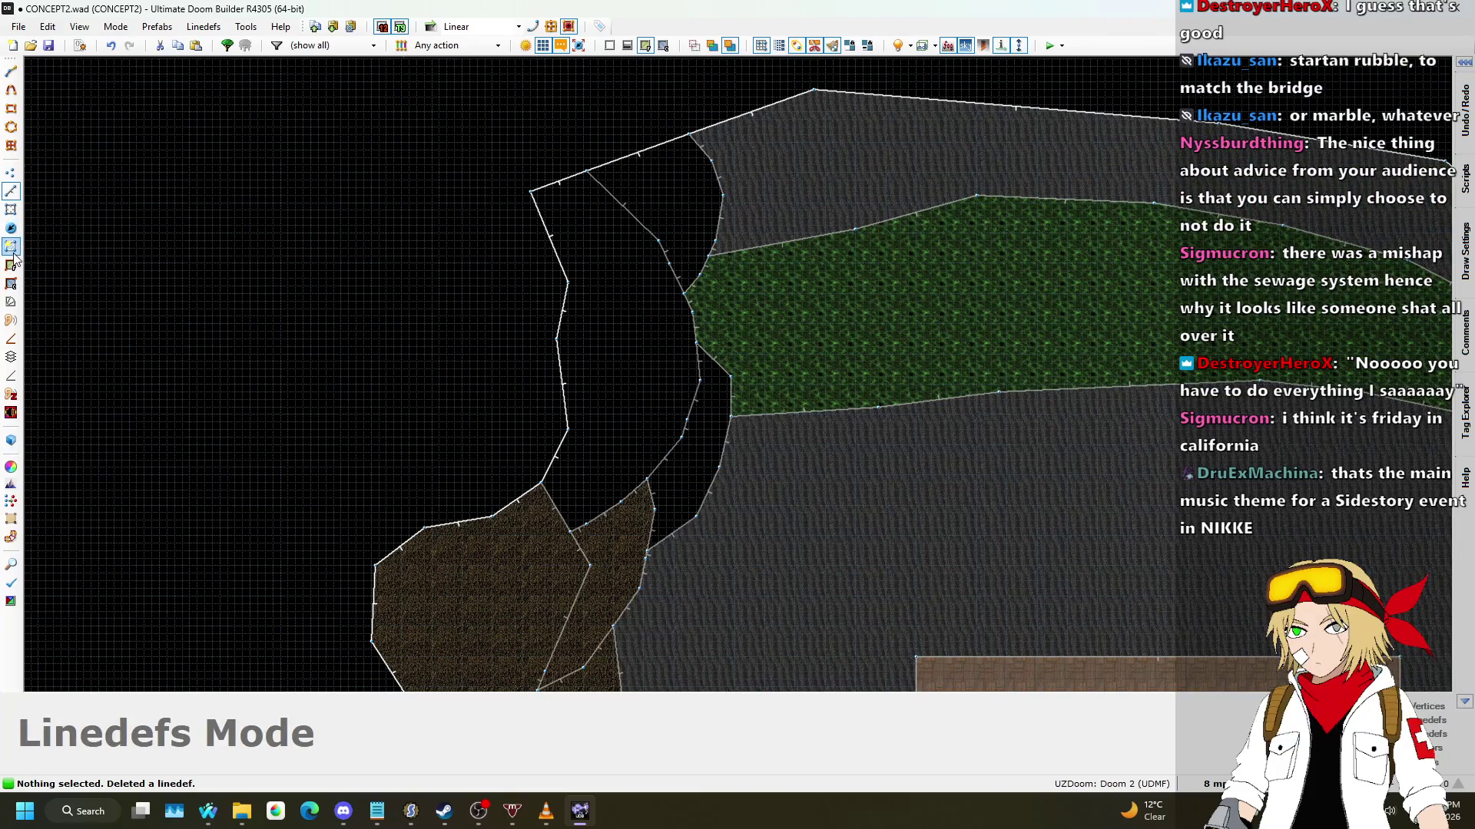
click(602, 387)
click(707, 444)
click(693, 216)
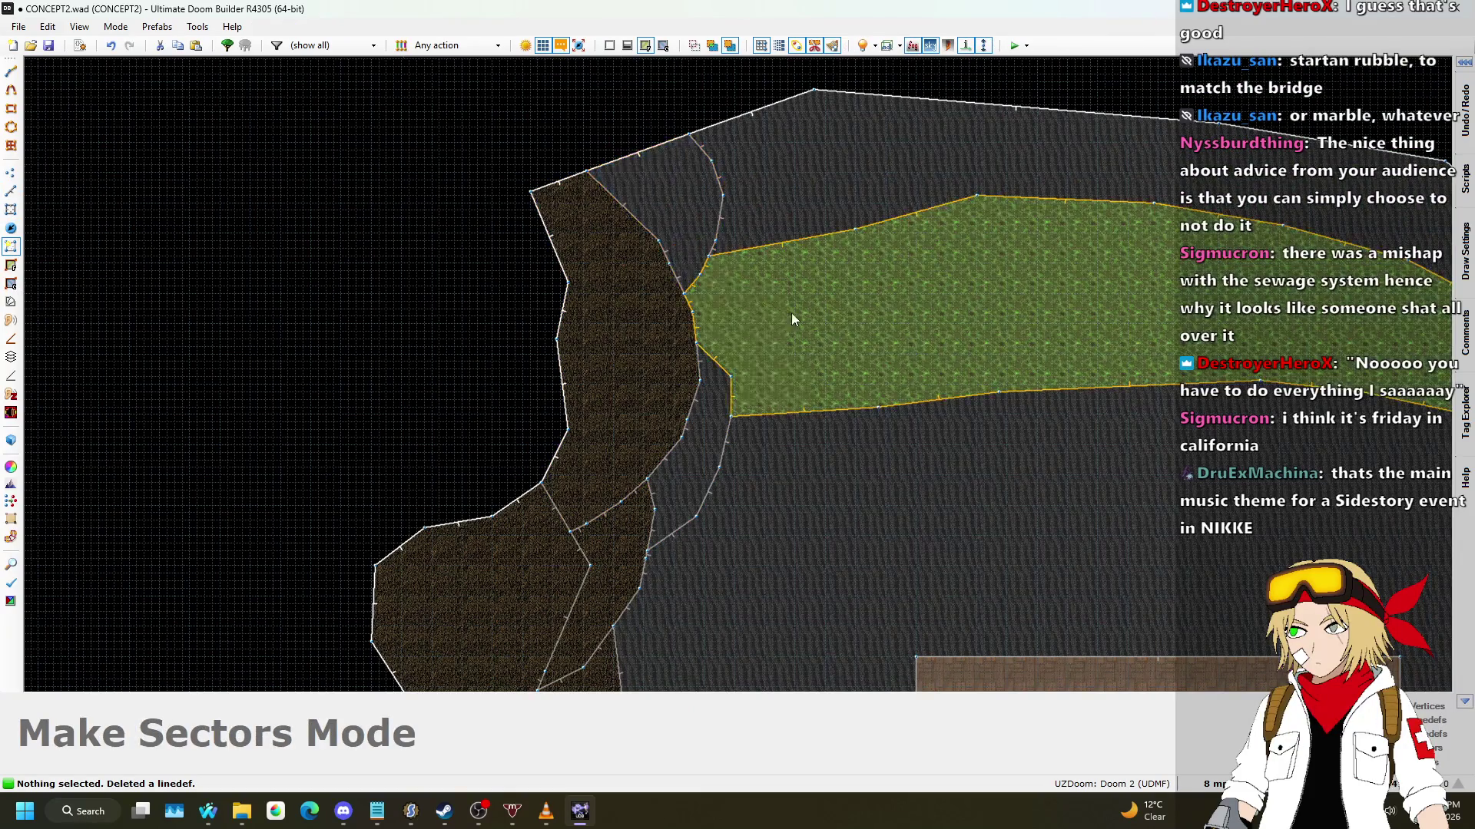
Step: Lower the new ledges to -144 and -232 with FLAT10 floors and ASHWALL4 walls
key(w)
key(s)
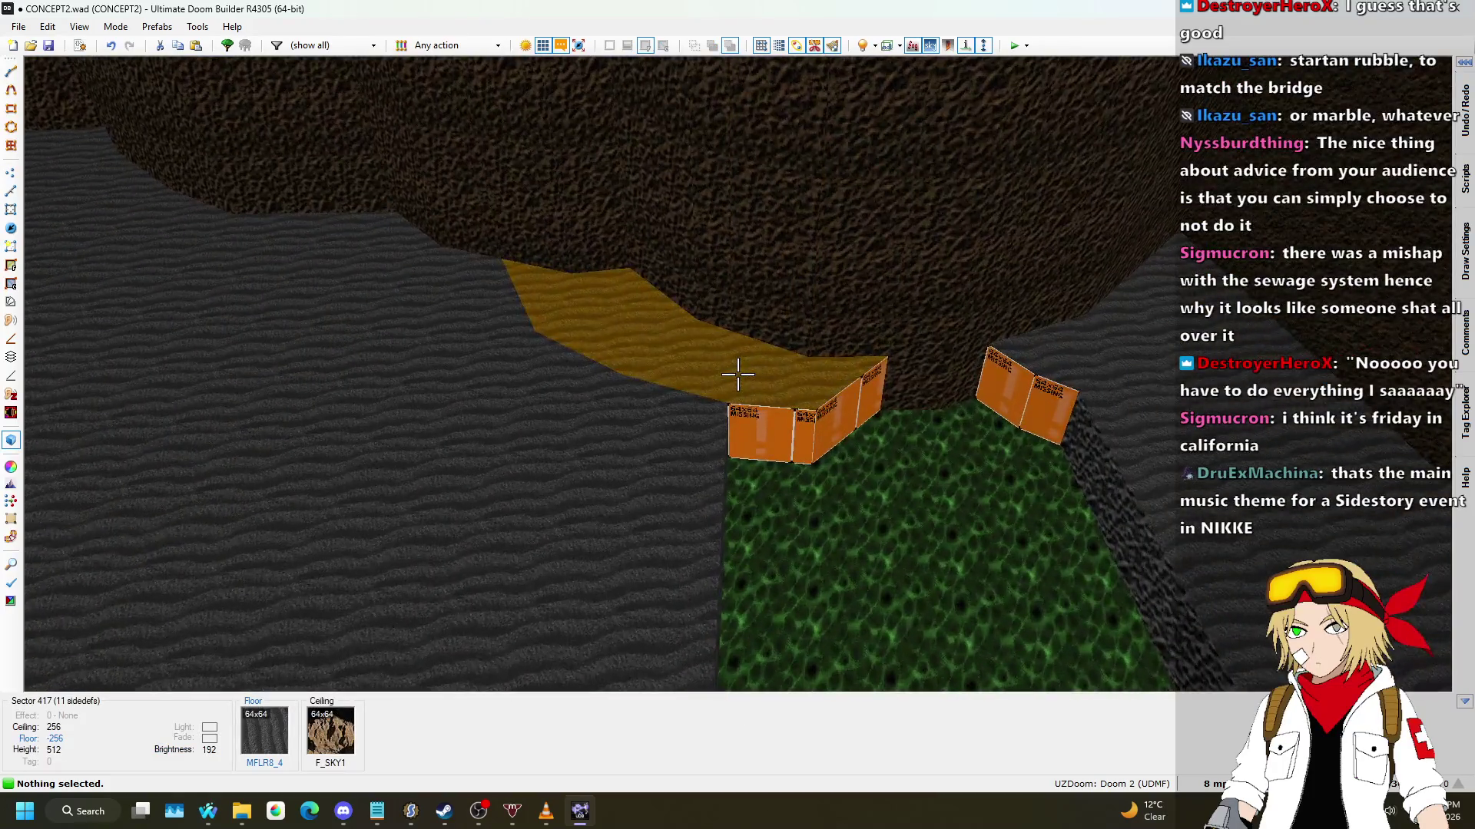
scroll(737, 374, up, 19)
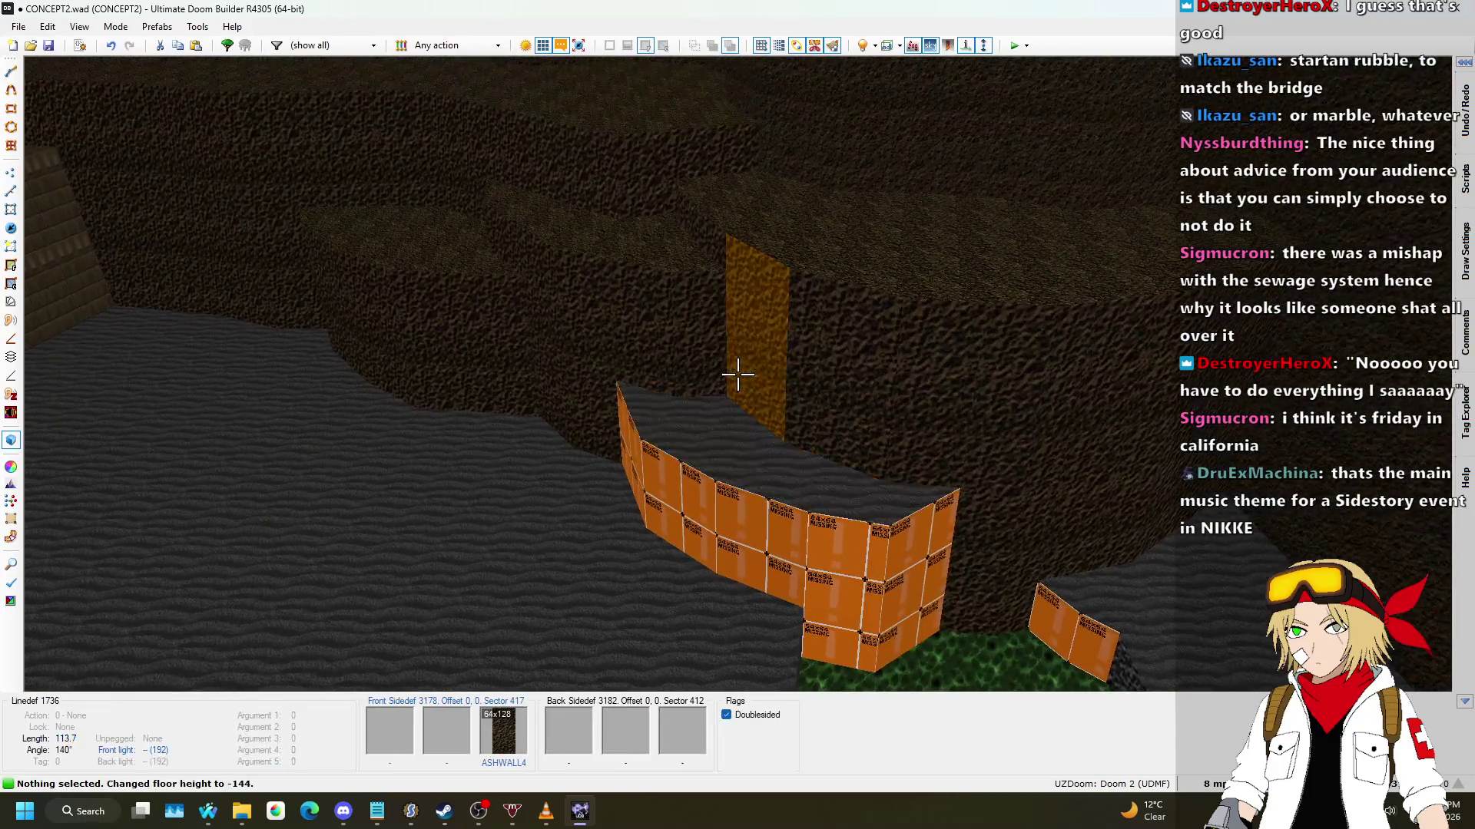
scroll(737, 374, down, 9)
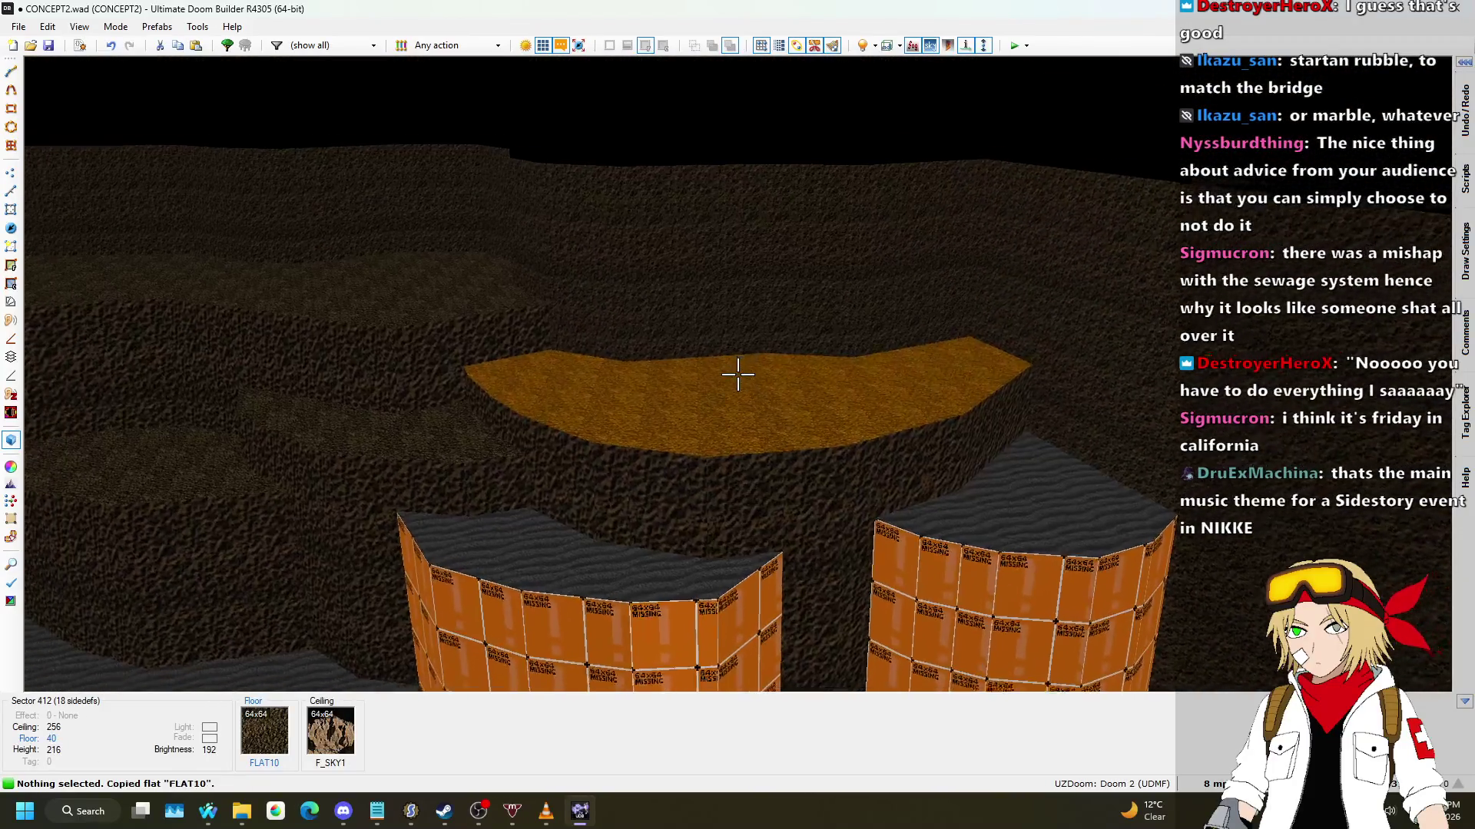
key(ctrl+c)
key(ctrl+c)
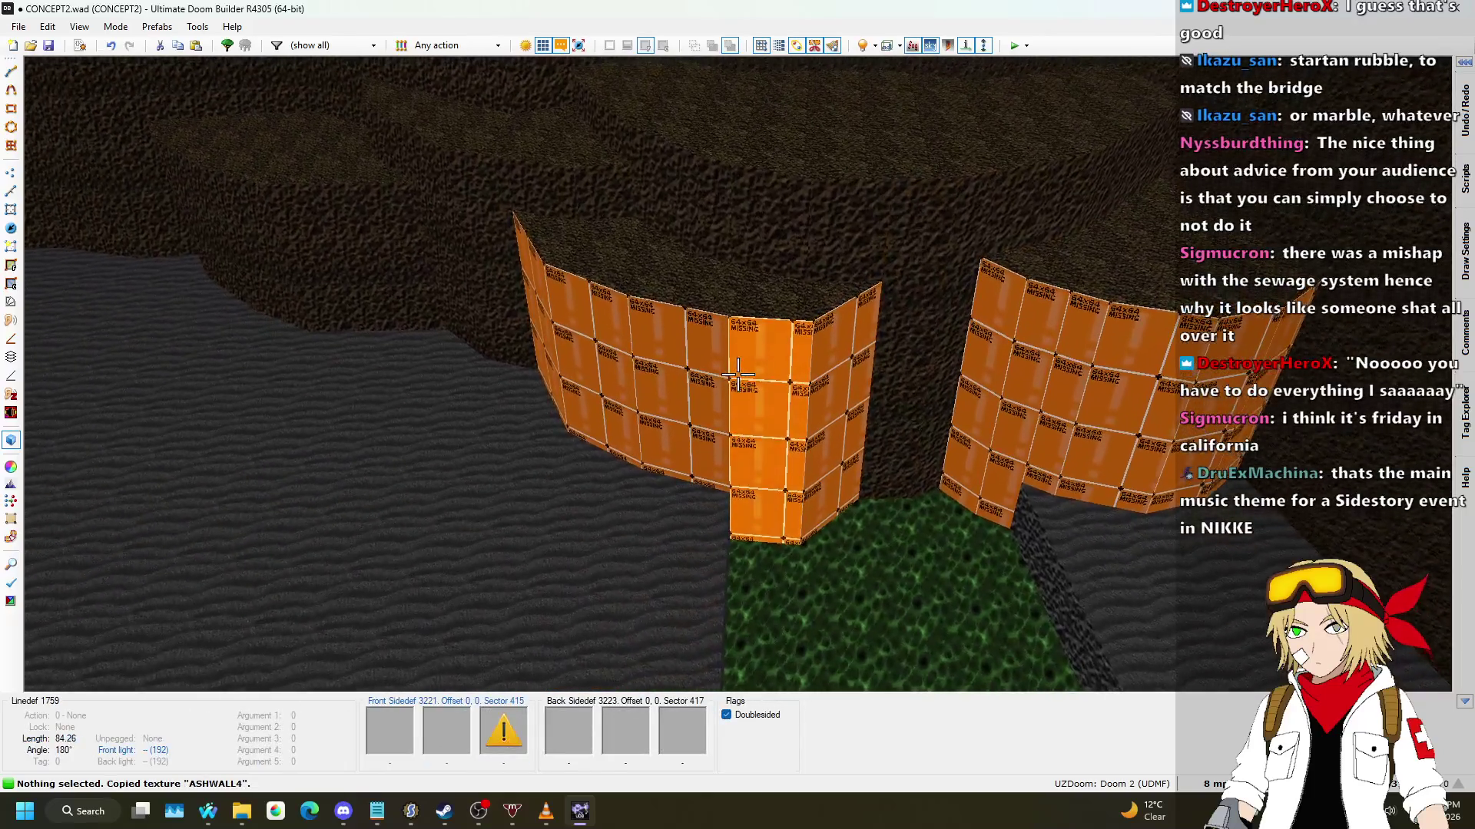
shift+click(737, 374)
key(ctrl+v)
Step: Return to the 2D map and zoom in on the left dirt ledge beside the nukage strip
key(w)
scroll(616, 370, up, 3)
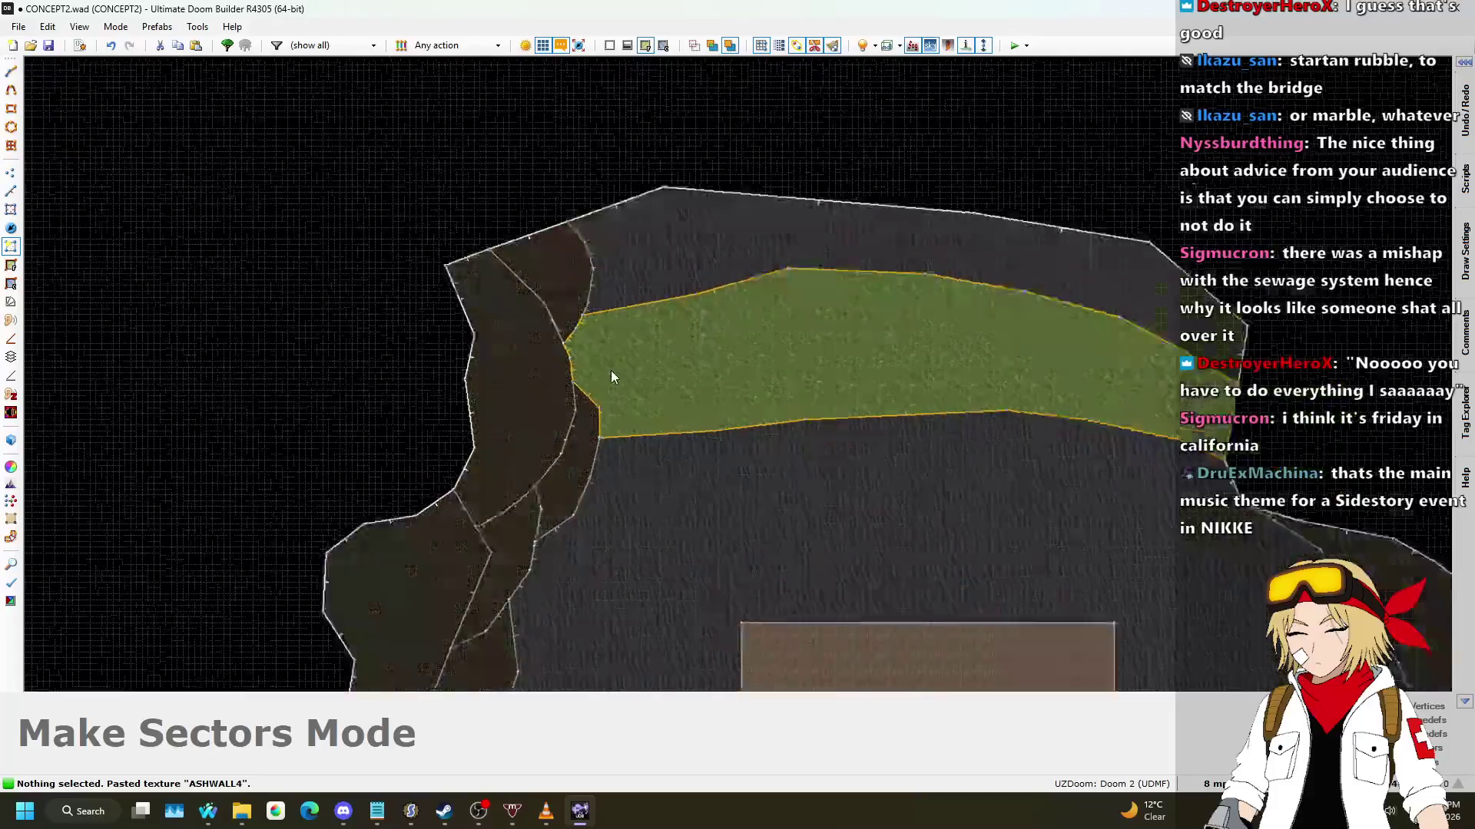
scroll(493, 306, up, 2)
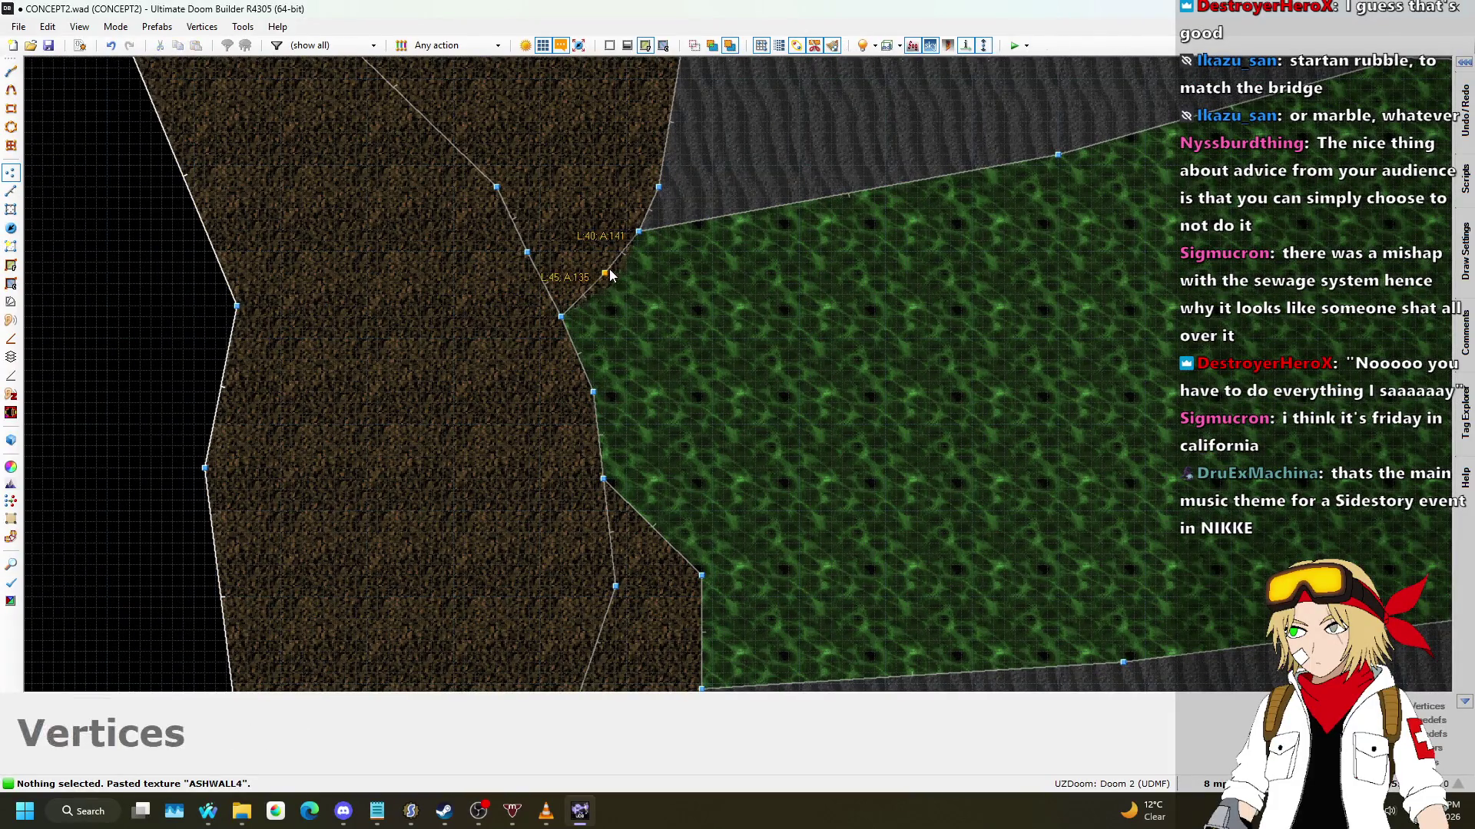
scroll(645, 286, down, 4)
scroll(693, 442, up, 4)
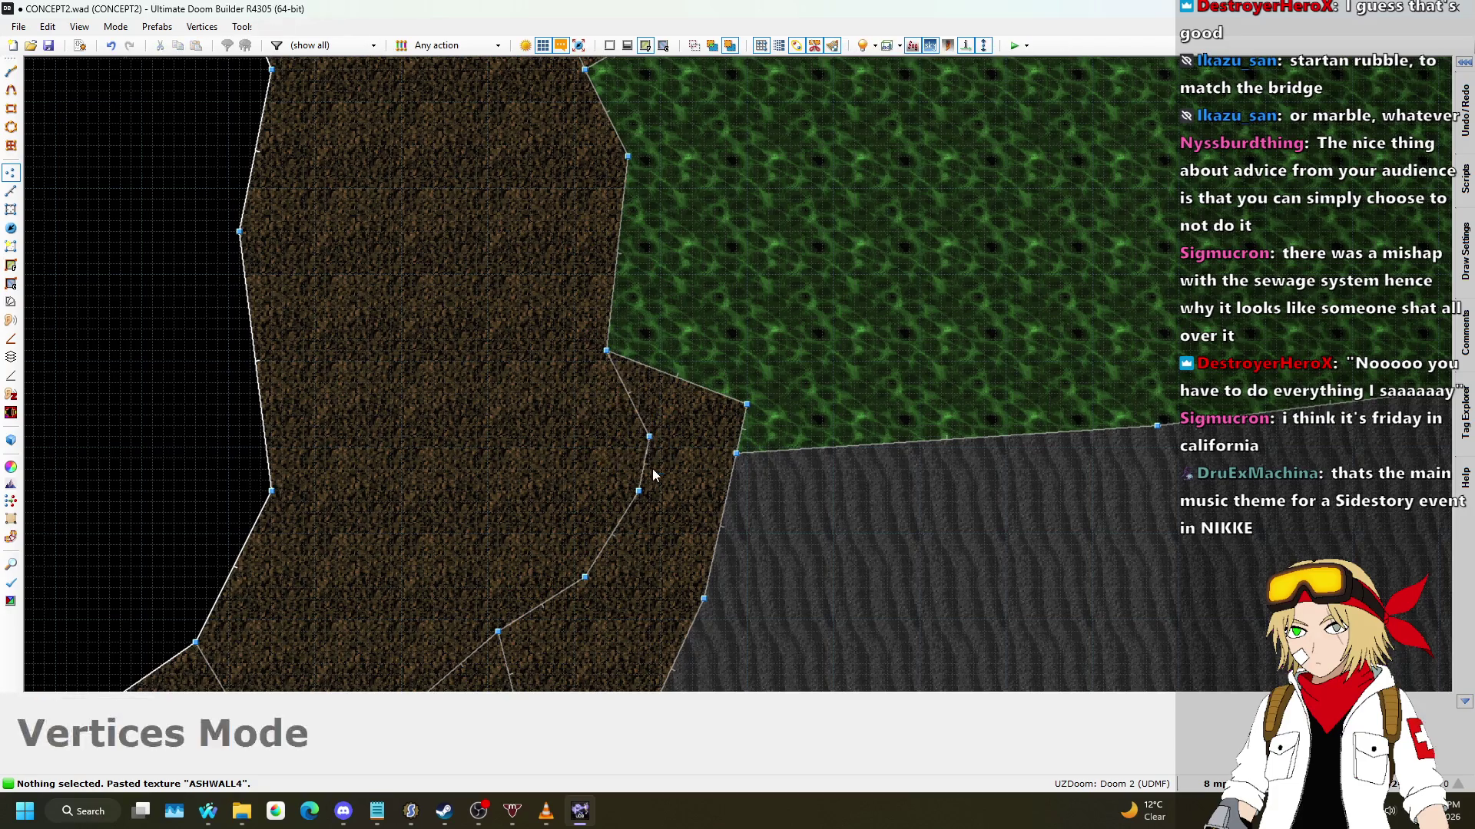
scroll(626, 286, up, 2)
scroll(636, 279, down, 4)
scroll(642, 300, up, 2)
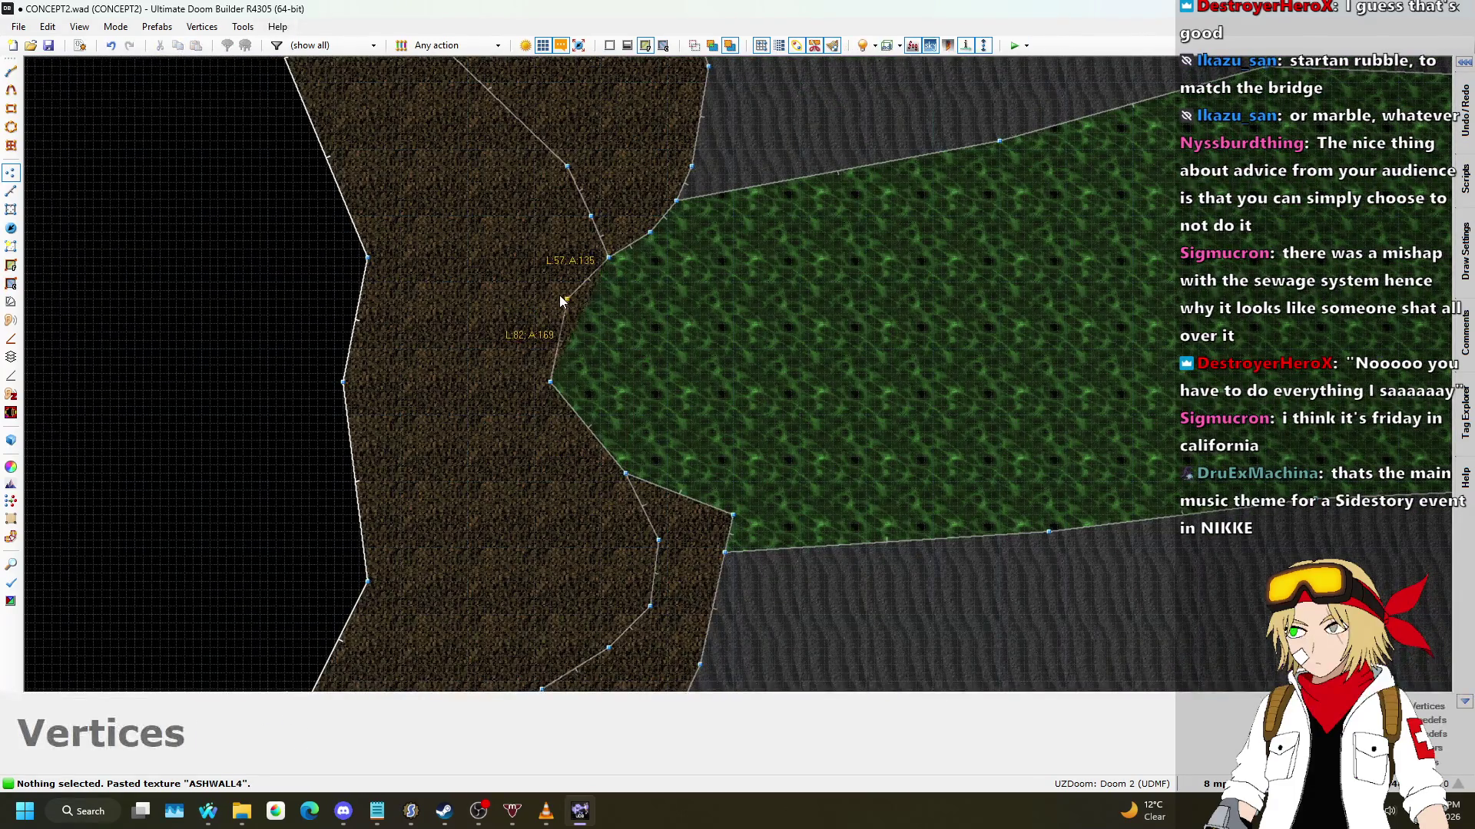
scroll(697, 274, down, 3)
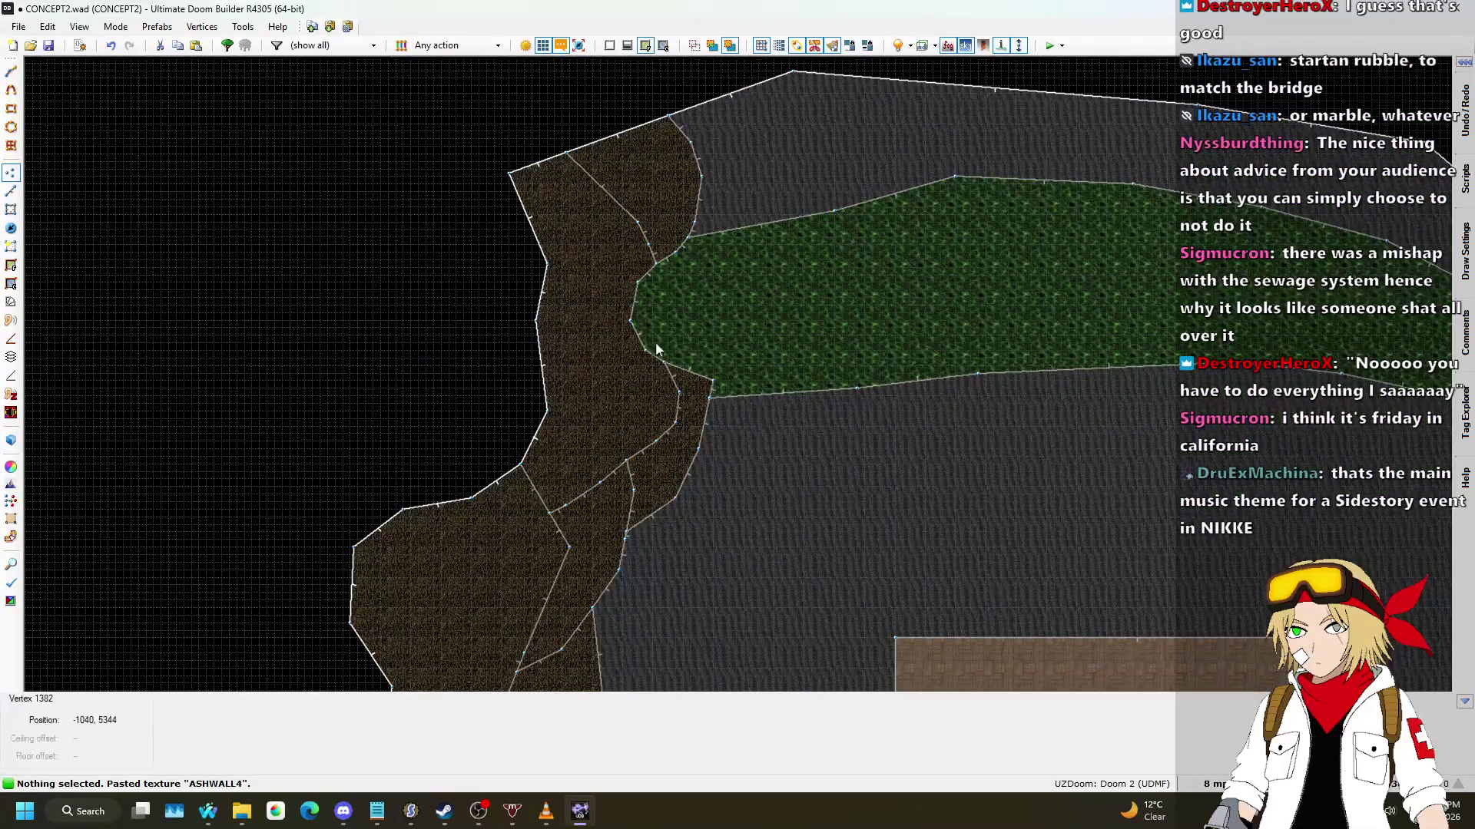
scroll(657, 335, up, 5)
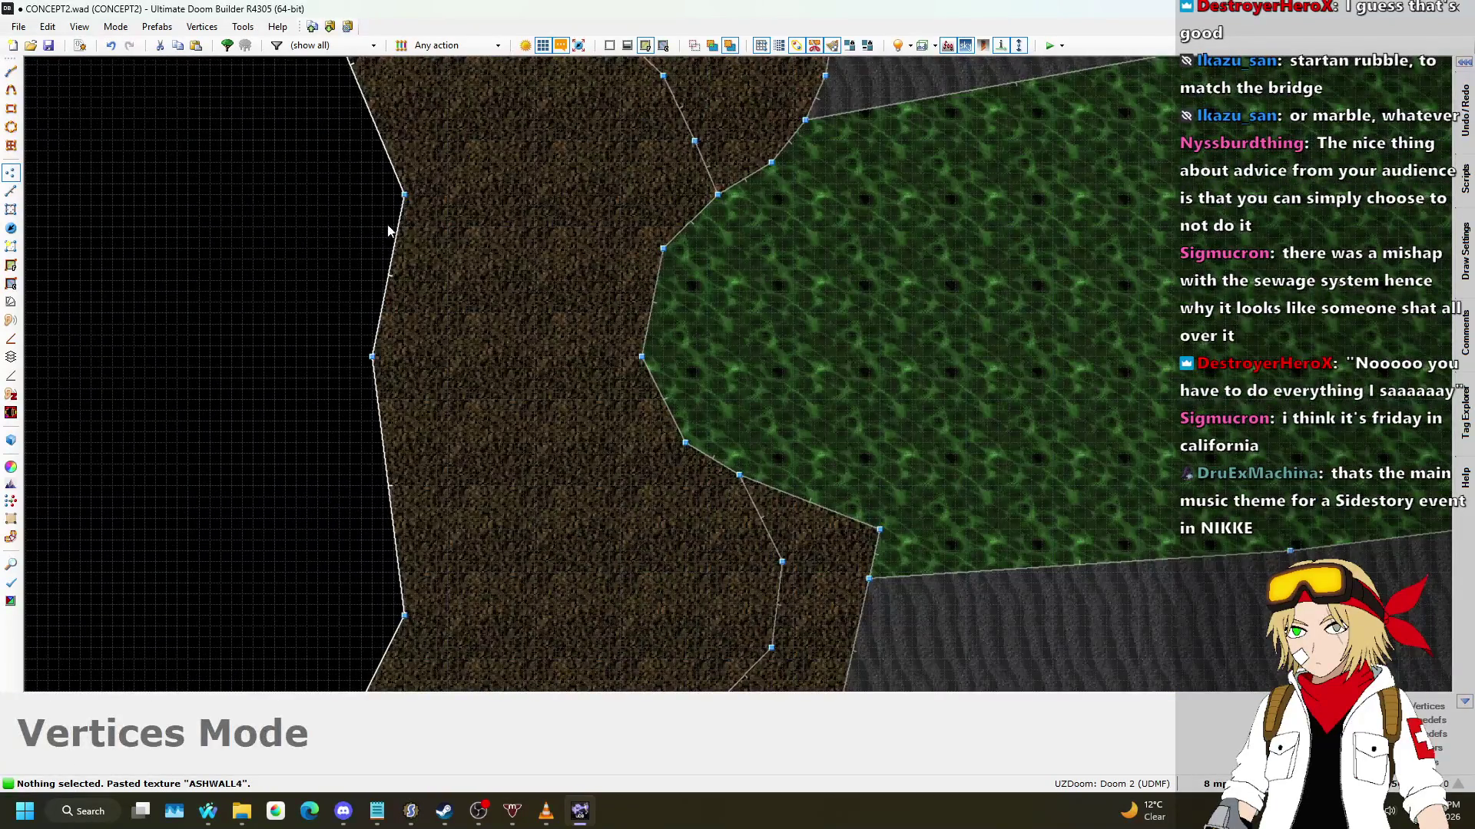
scroll(414, 253, down, 3)
scroll(380, 167, up, 1)
scroll(400, 177, up, 1)
scroll(426, 183, up, 1)
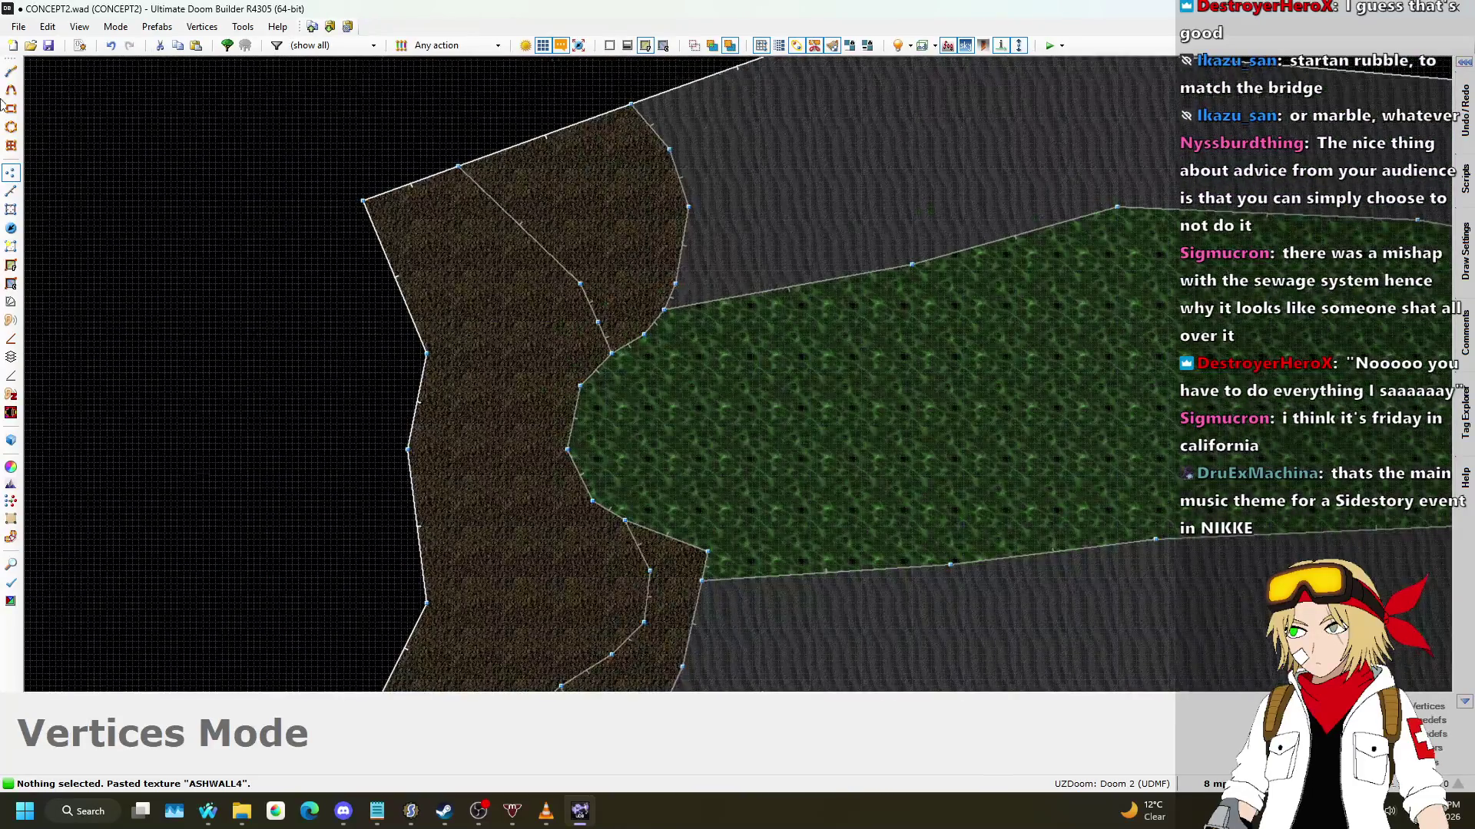
Step: In Linedefs mode, draw a dividing line across the dirt ledge from its outer edge
click(13, 190)
scroll(543, 171, down, 2)
scroll(494, 177, up, 2)
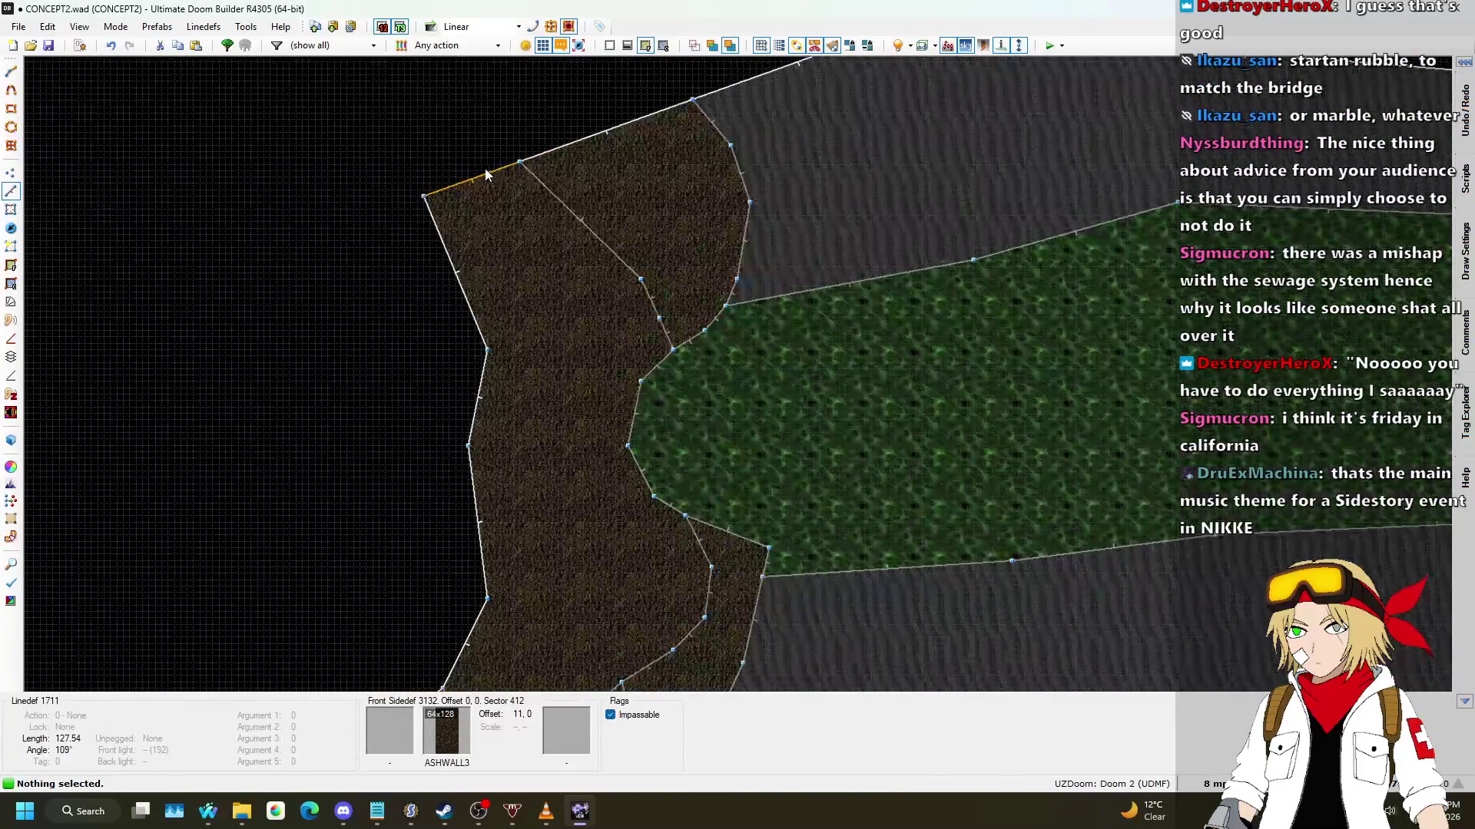
key(d)
click(494, 170)
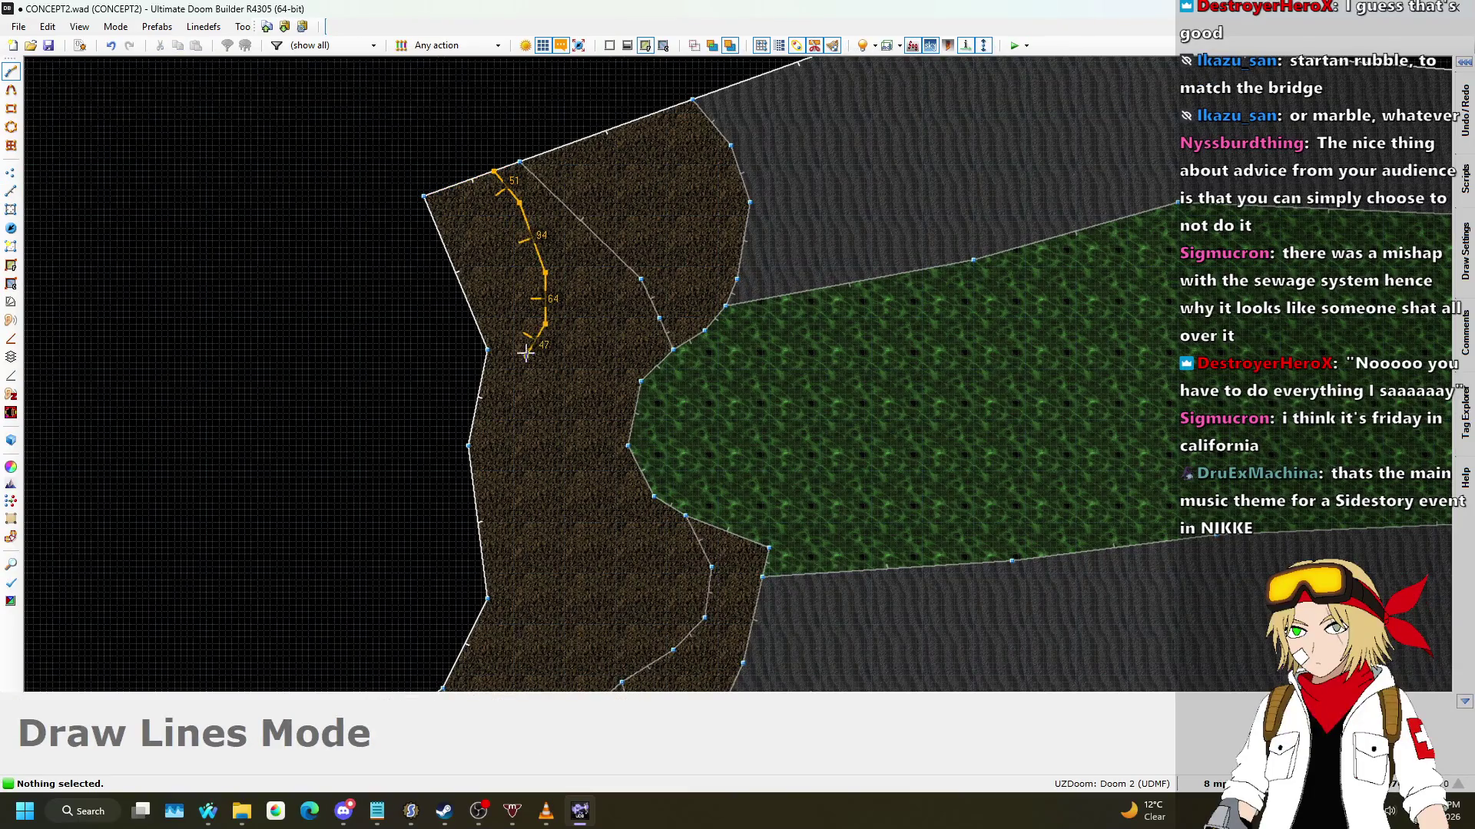
right_click(536, 361)
scroll(606, 430, up, 1)
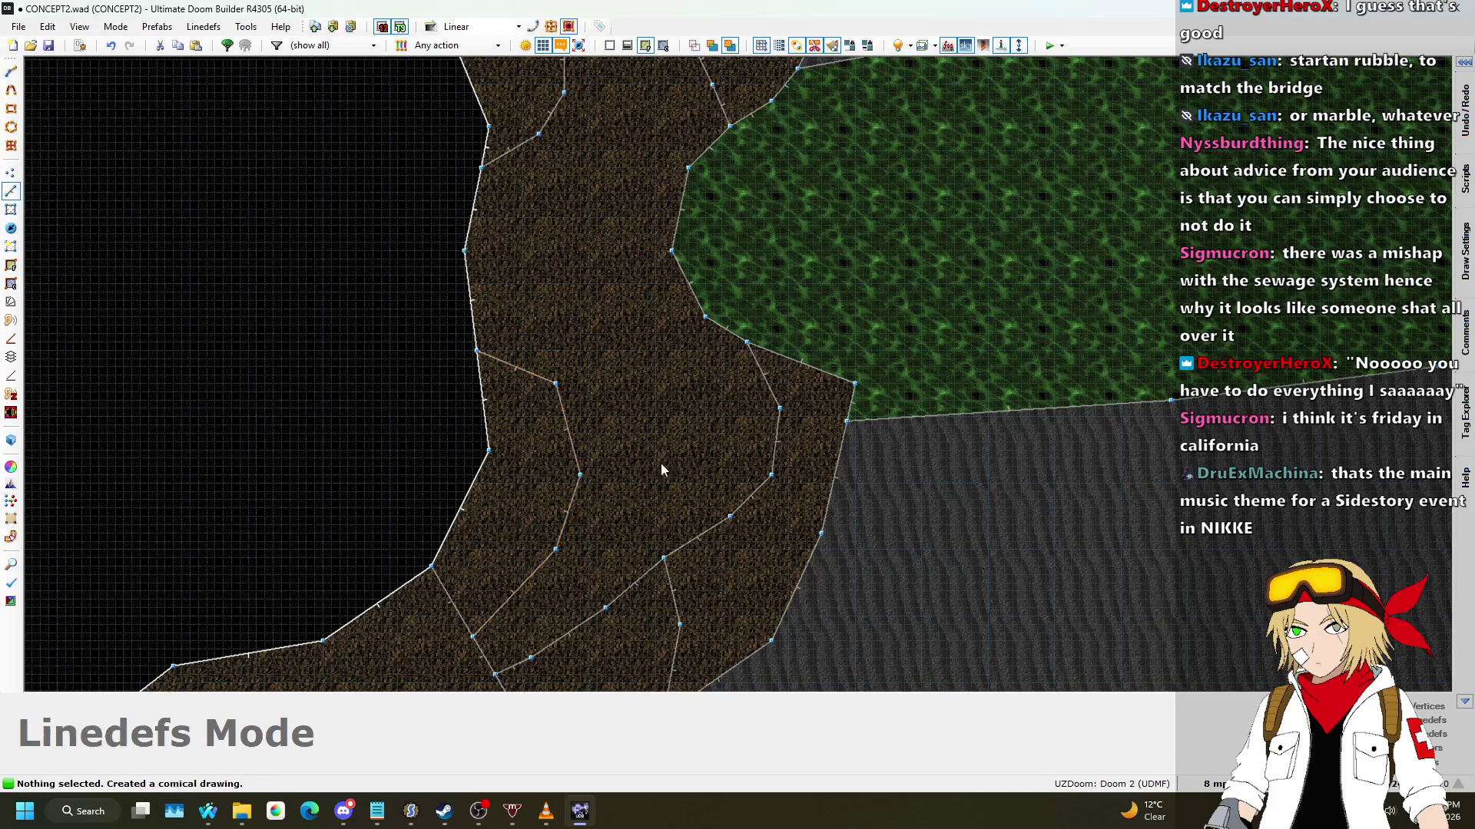
Step: In 3D, raise the small dirt ledge's floor to 96
key(q)
scroll(738, 374, up, 7)
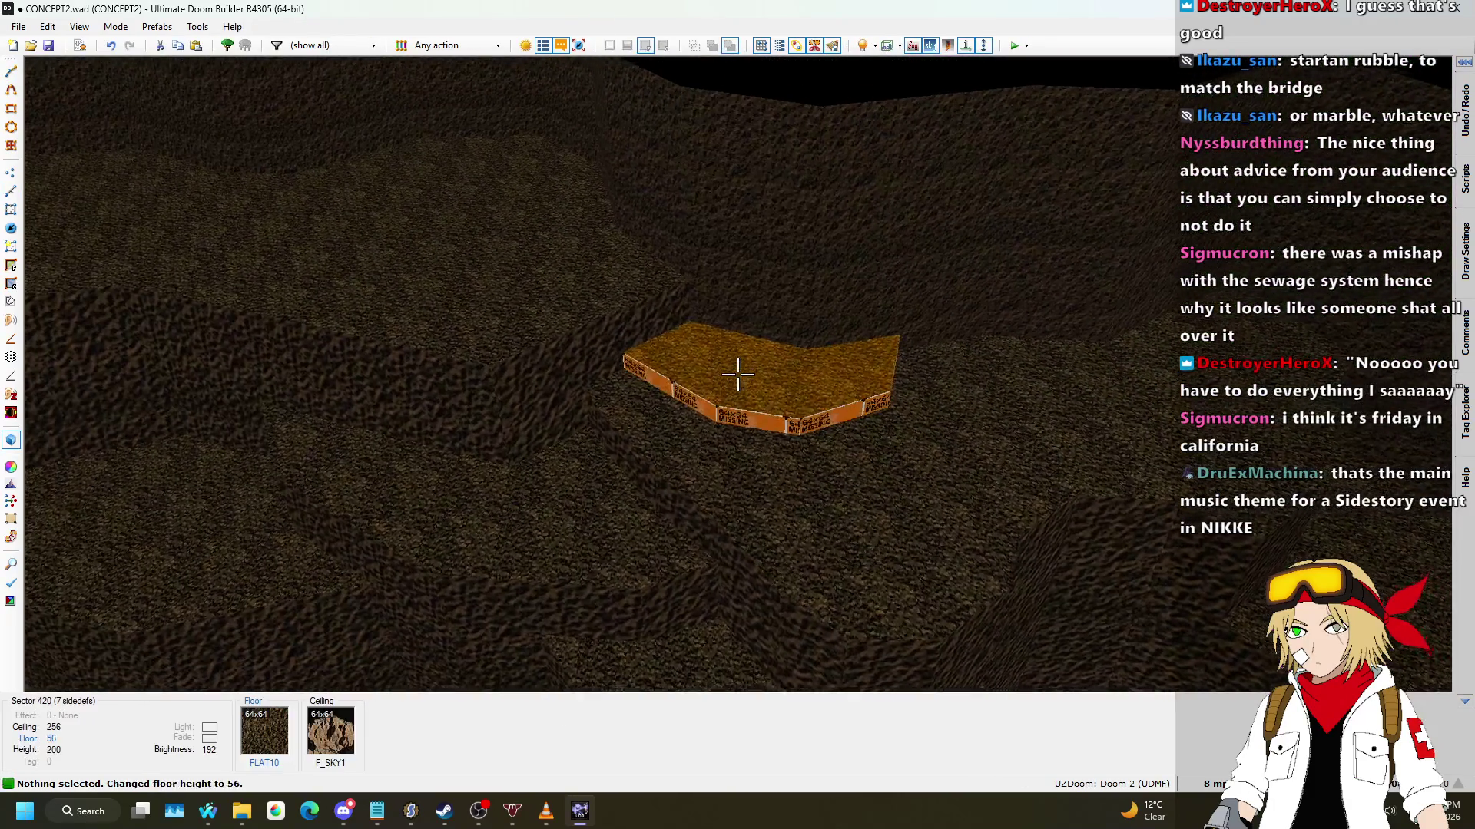
scroll(737, 374, up, 1)
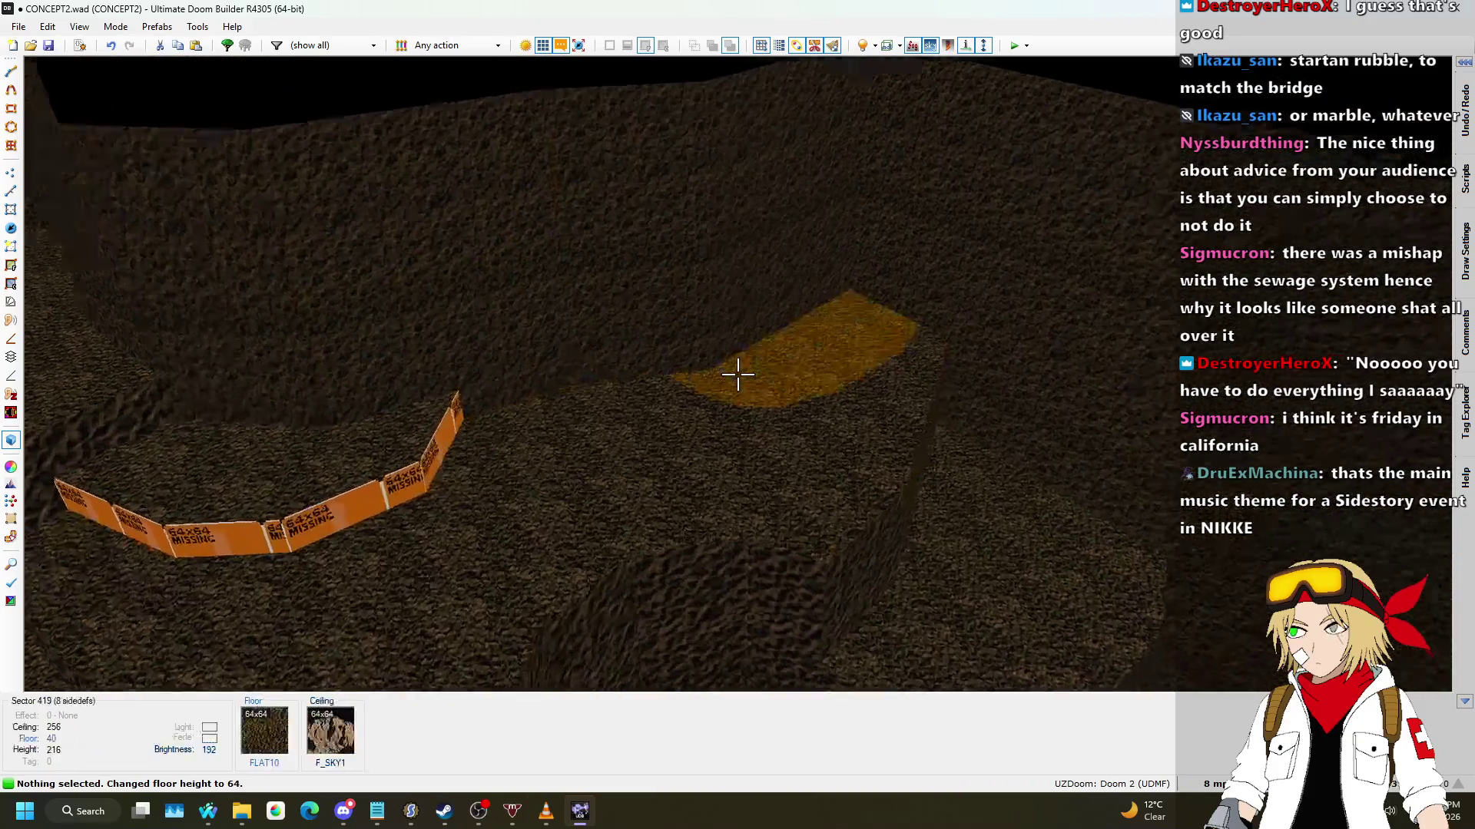
scroll(737, 374, up, 13)
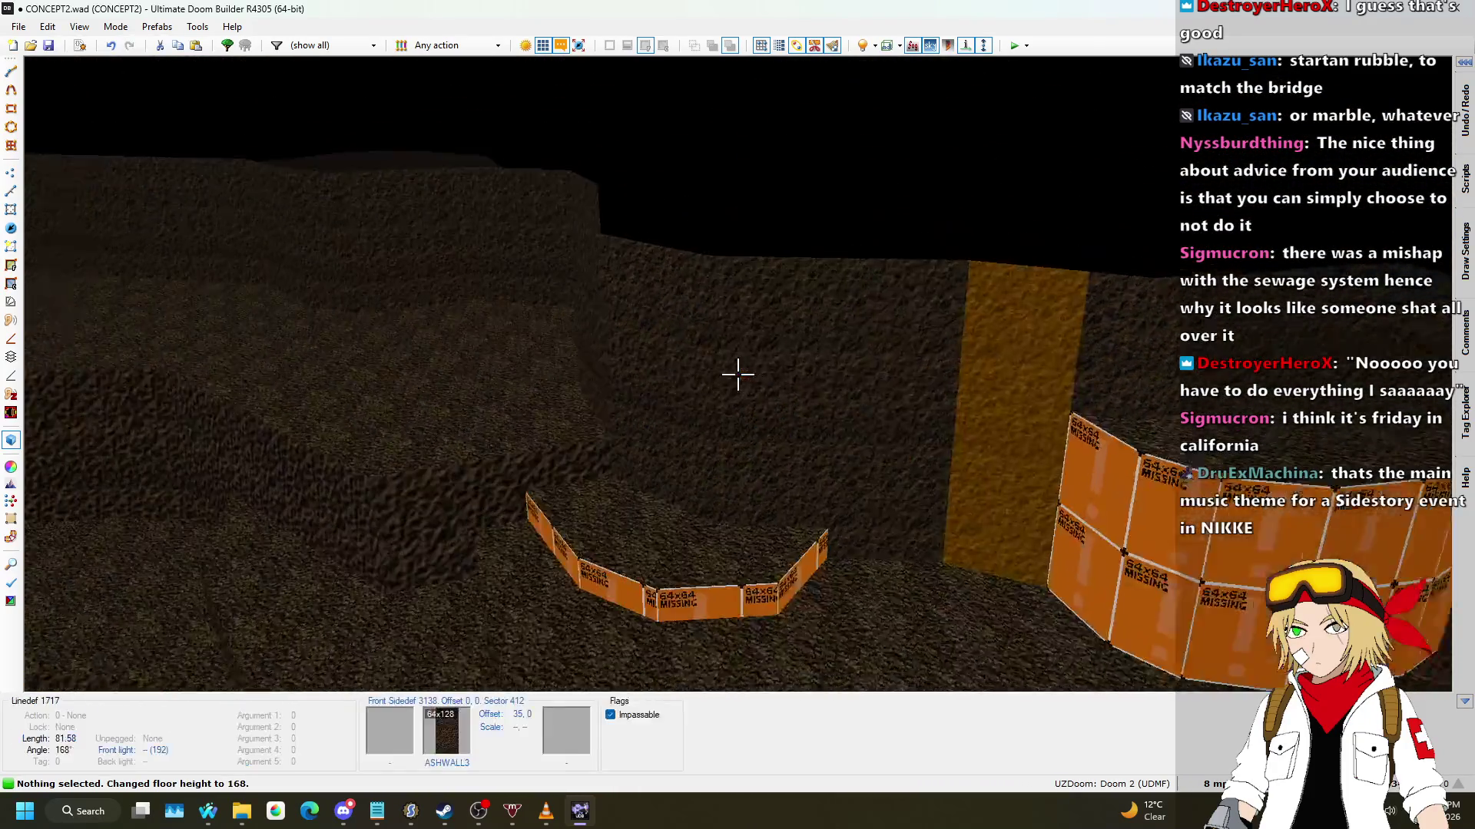
key(s)
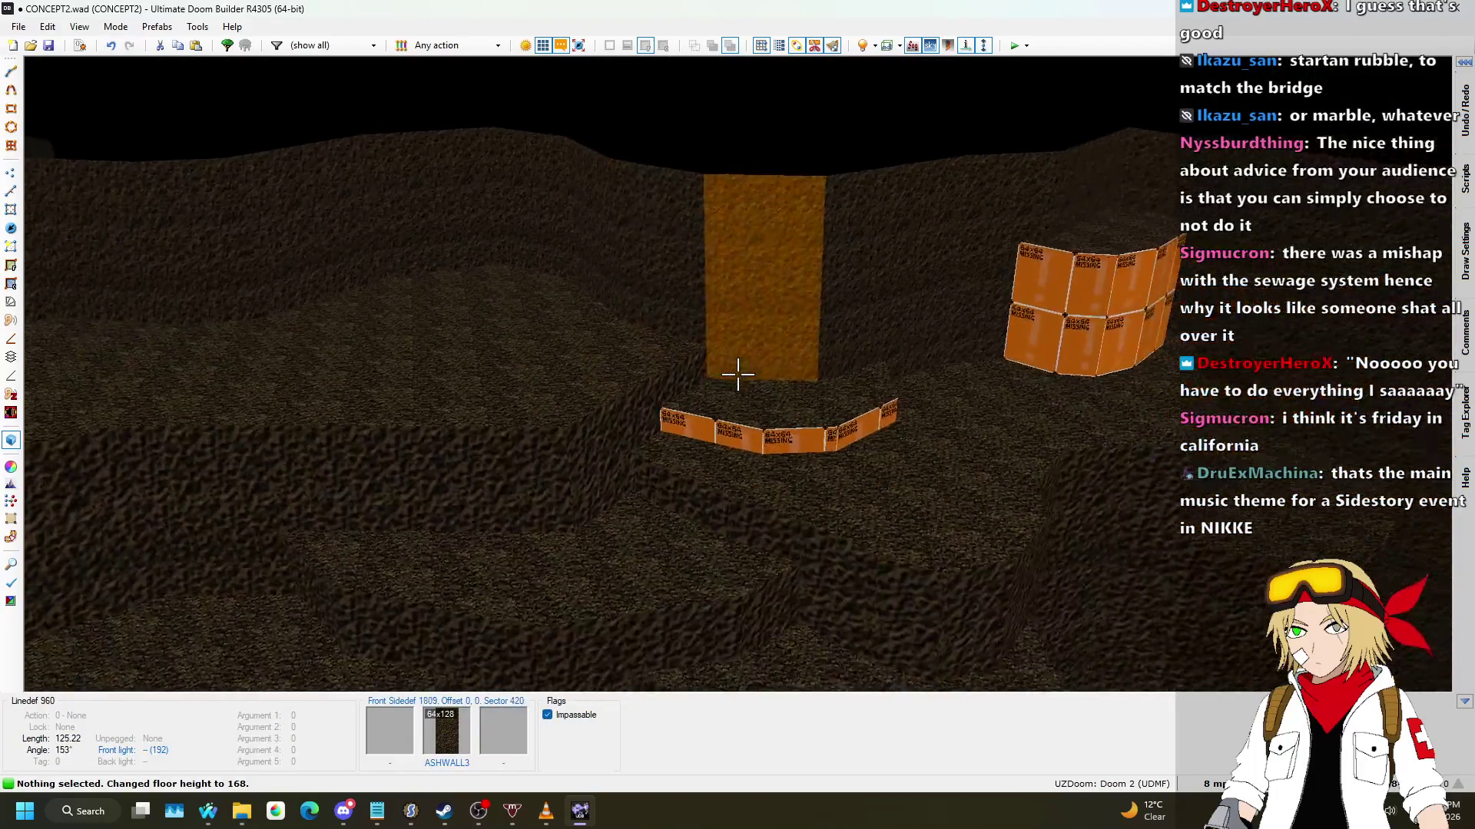
scroll(737, 374, down, 12)
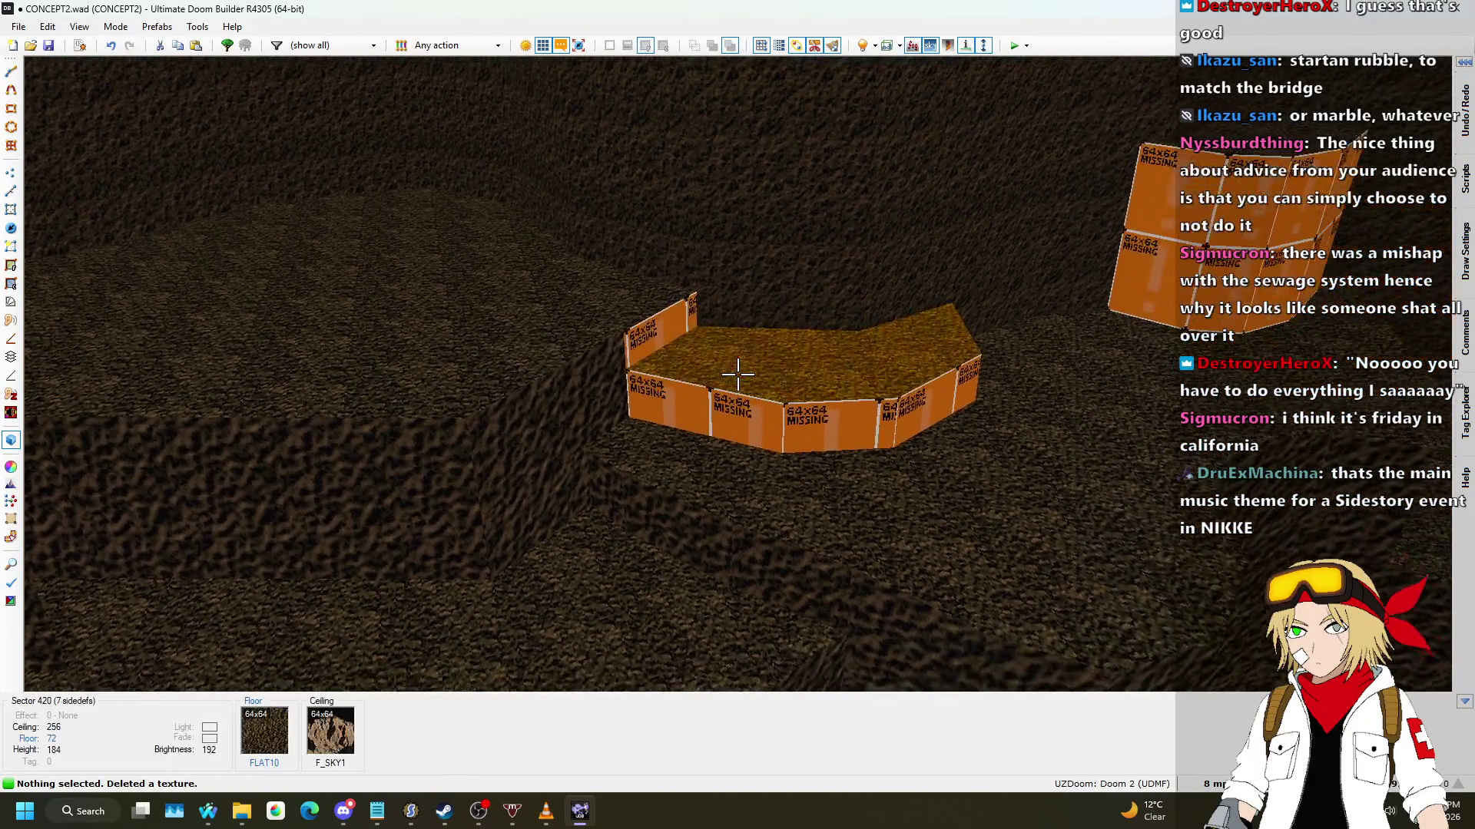
click(737, 374)
scroll(737, 374, up, 2)
scroll(737, 374, up, 1)
click(738, 374)
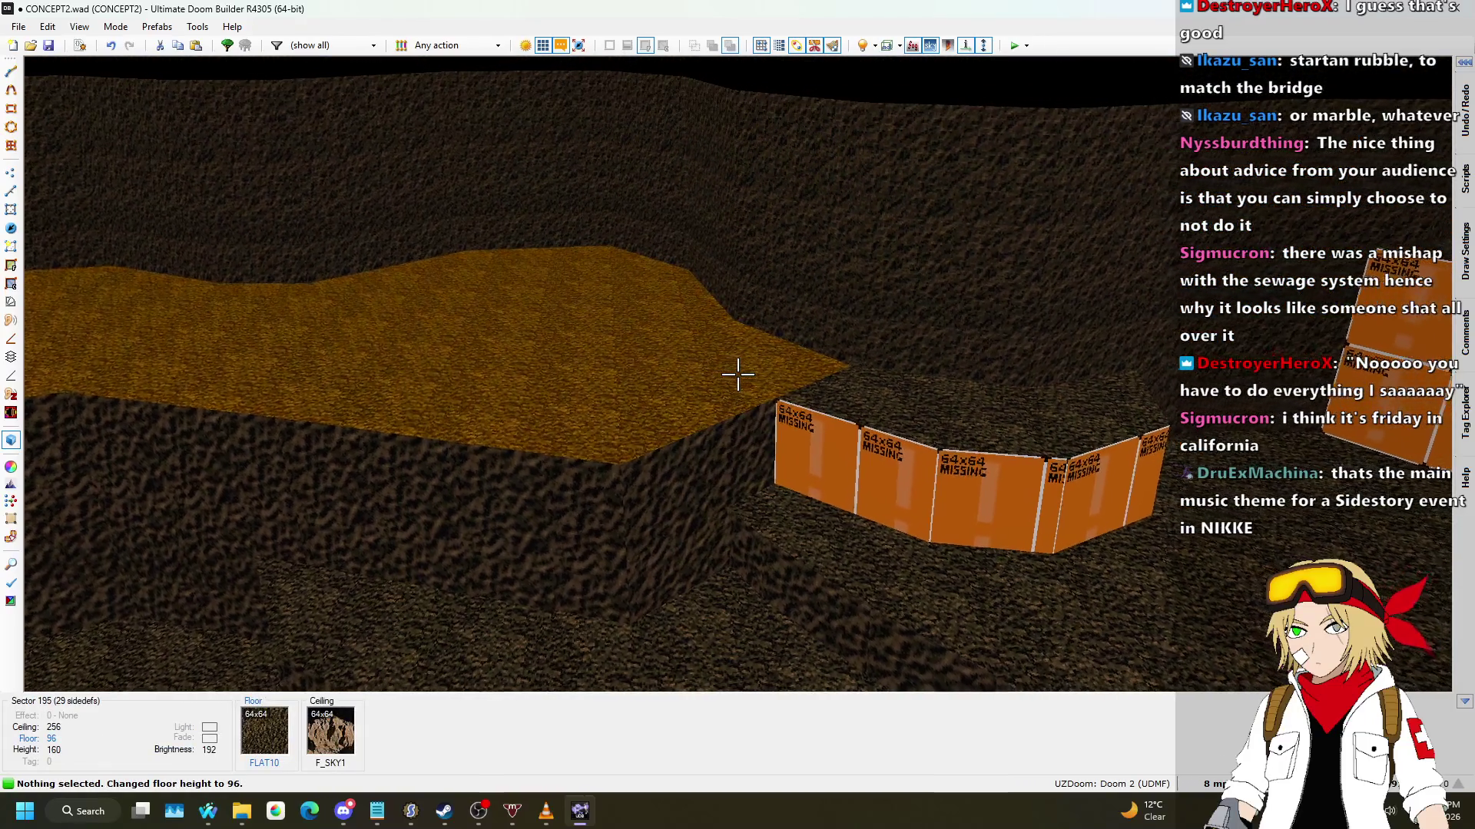
Step: Insert an 'Actor enters sector' thing and return to the 2D map
key(Insert)
key(Return)
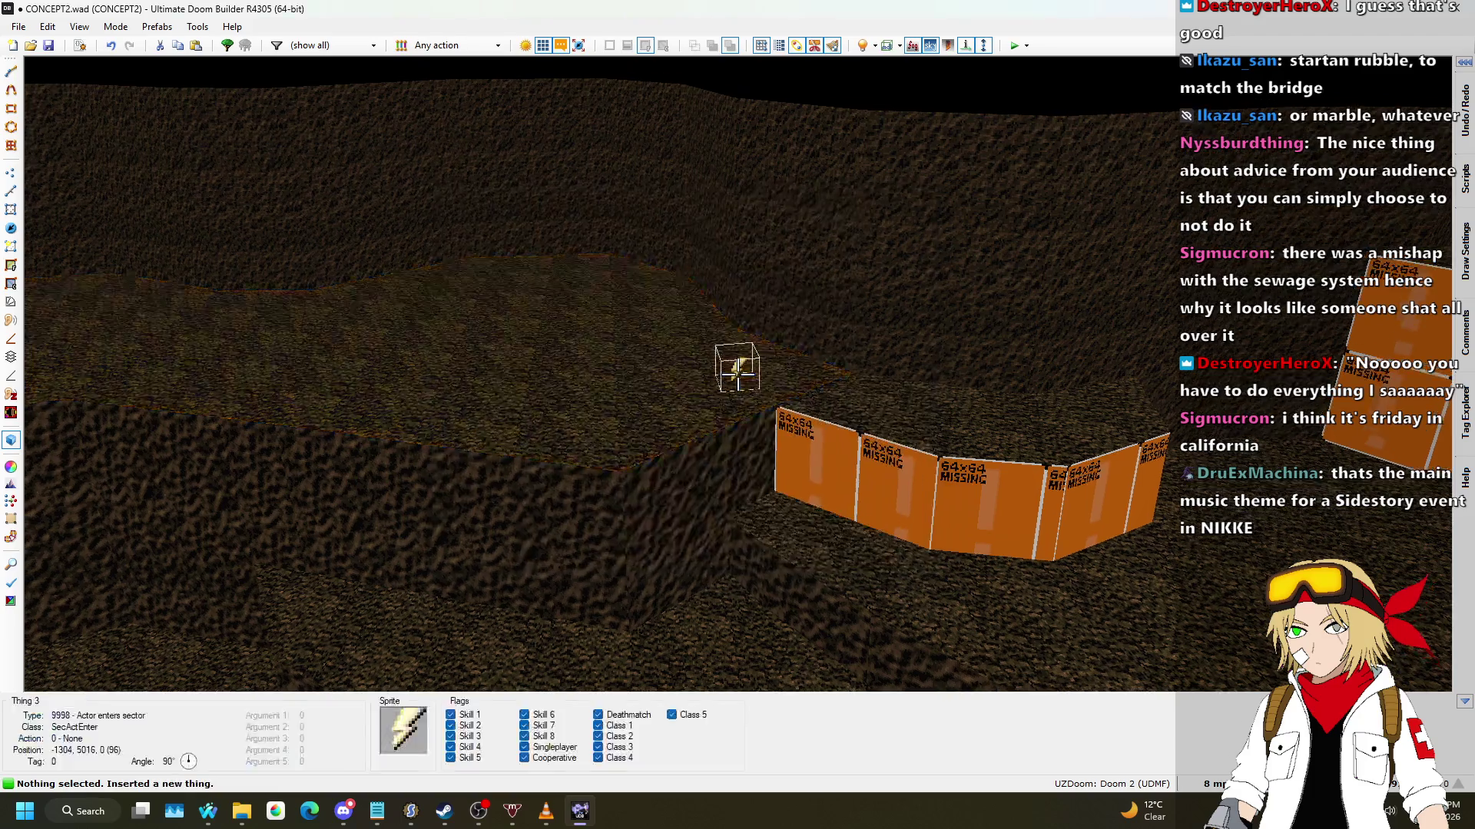
key(w)
scroll(505, 307, up, 5)
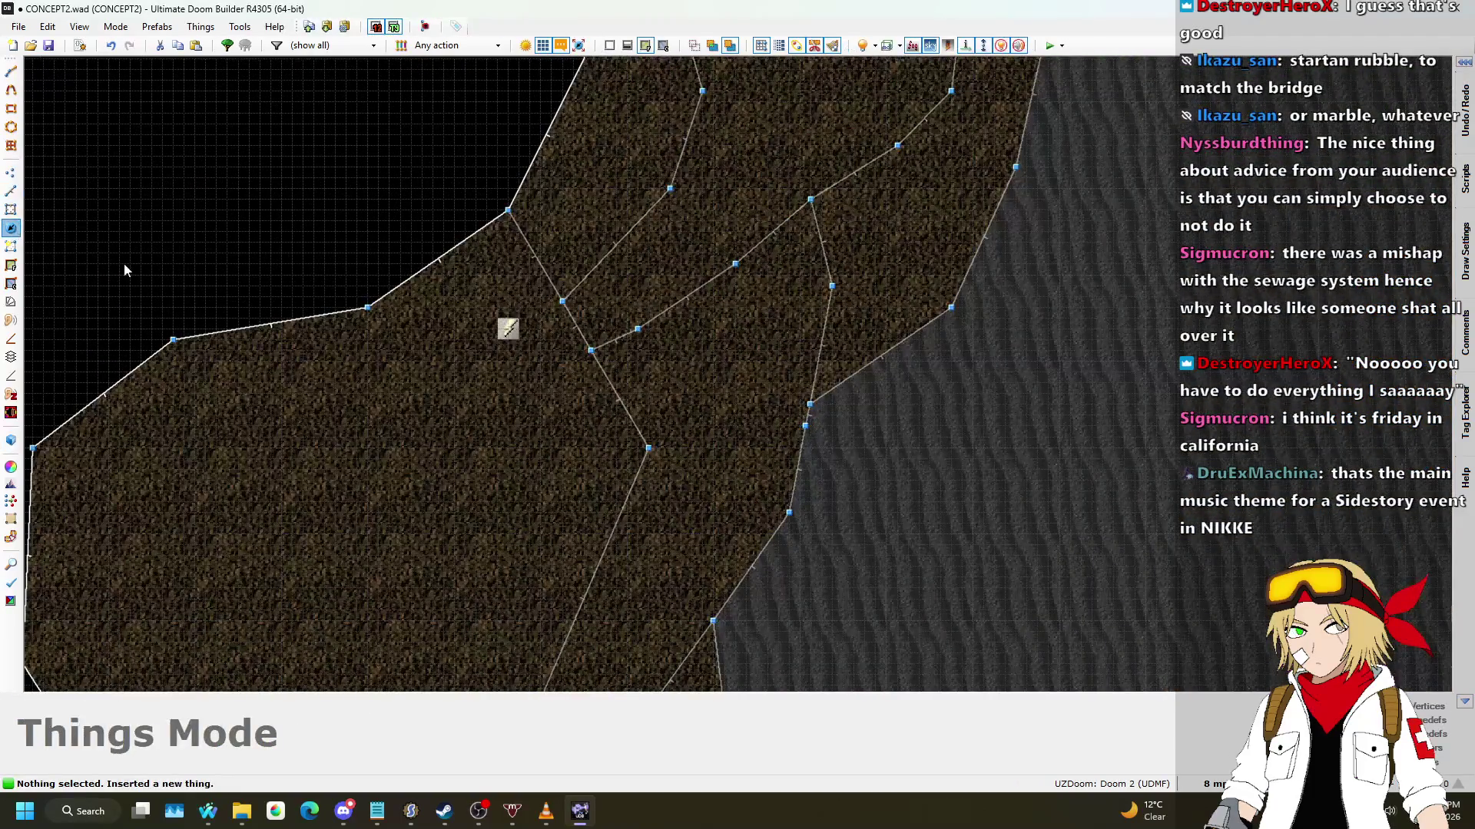
Step: Draw a split line across the dirt bank and delete the unwanted linedef so the sectors merge
scroll(578, 311, down, 3)
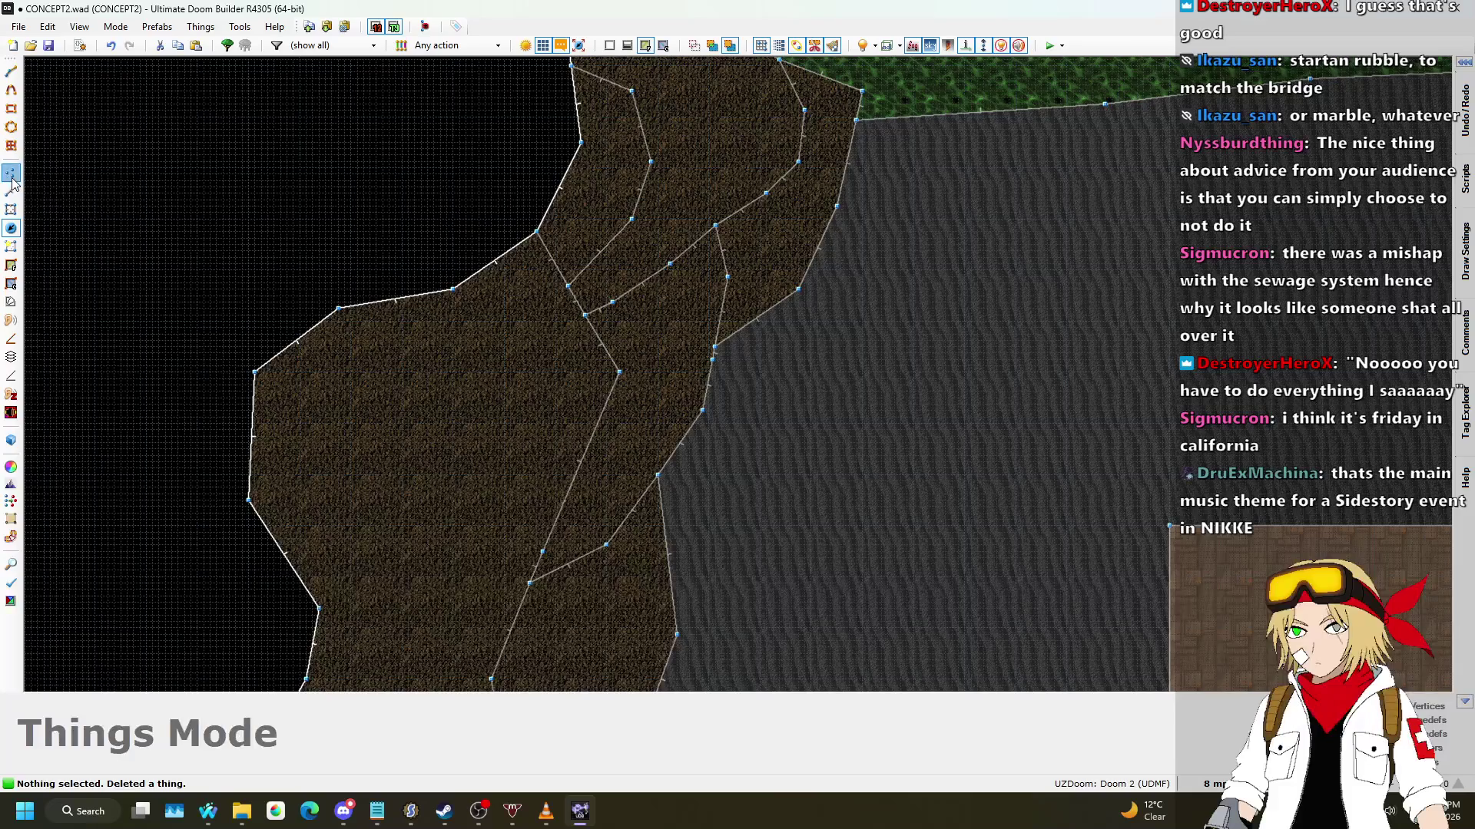
scroll(581, 296, up, 3)
key(d)
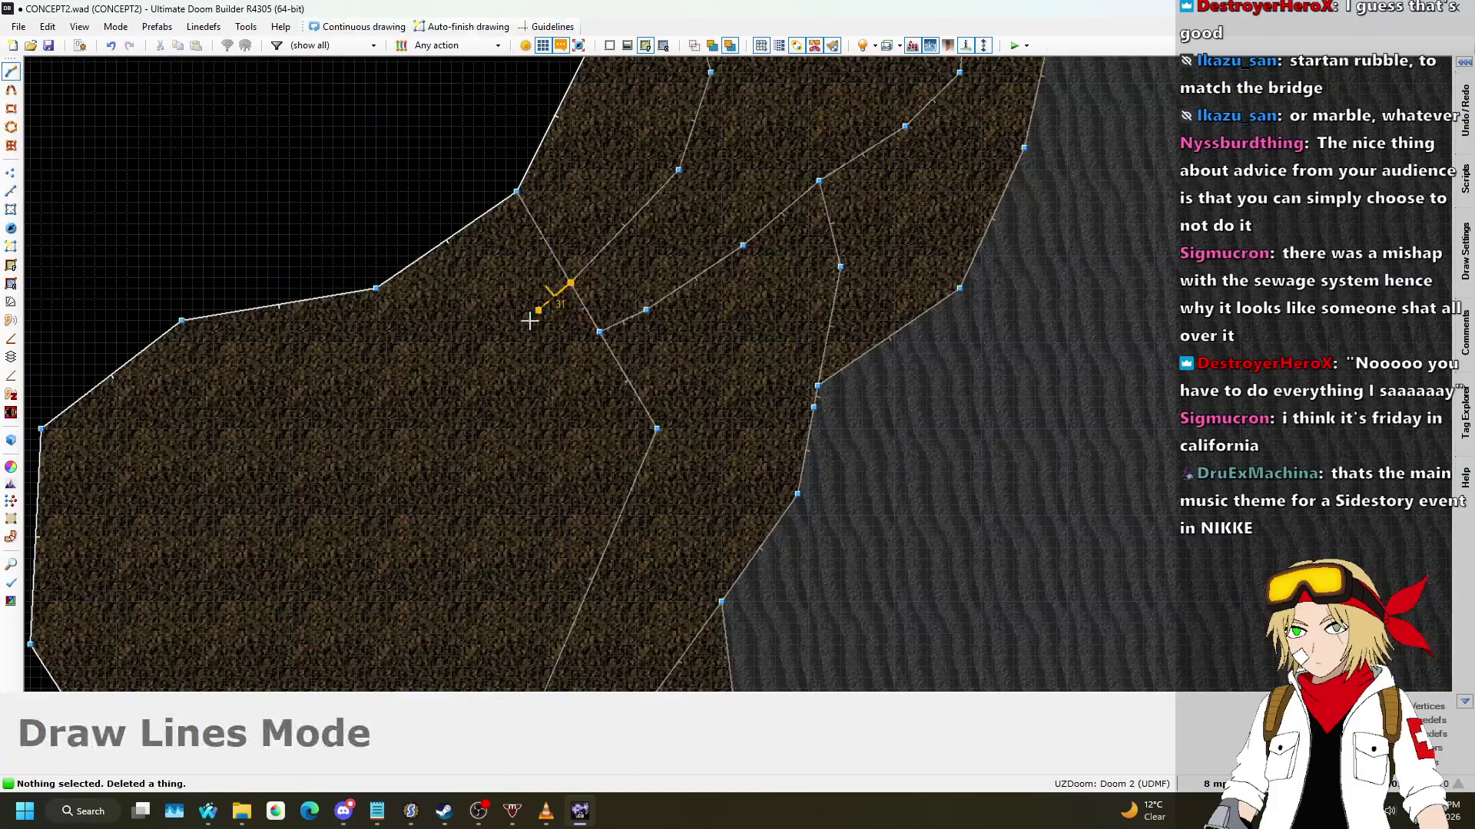
click(235, 313)
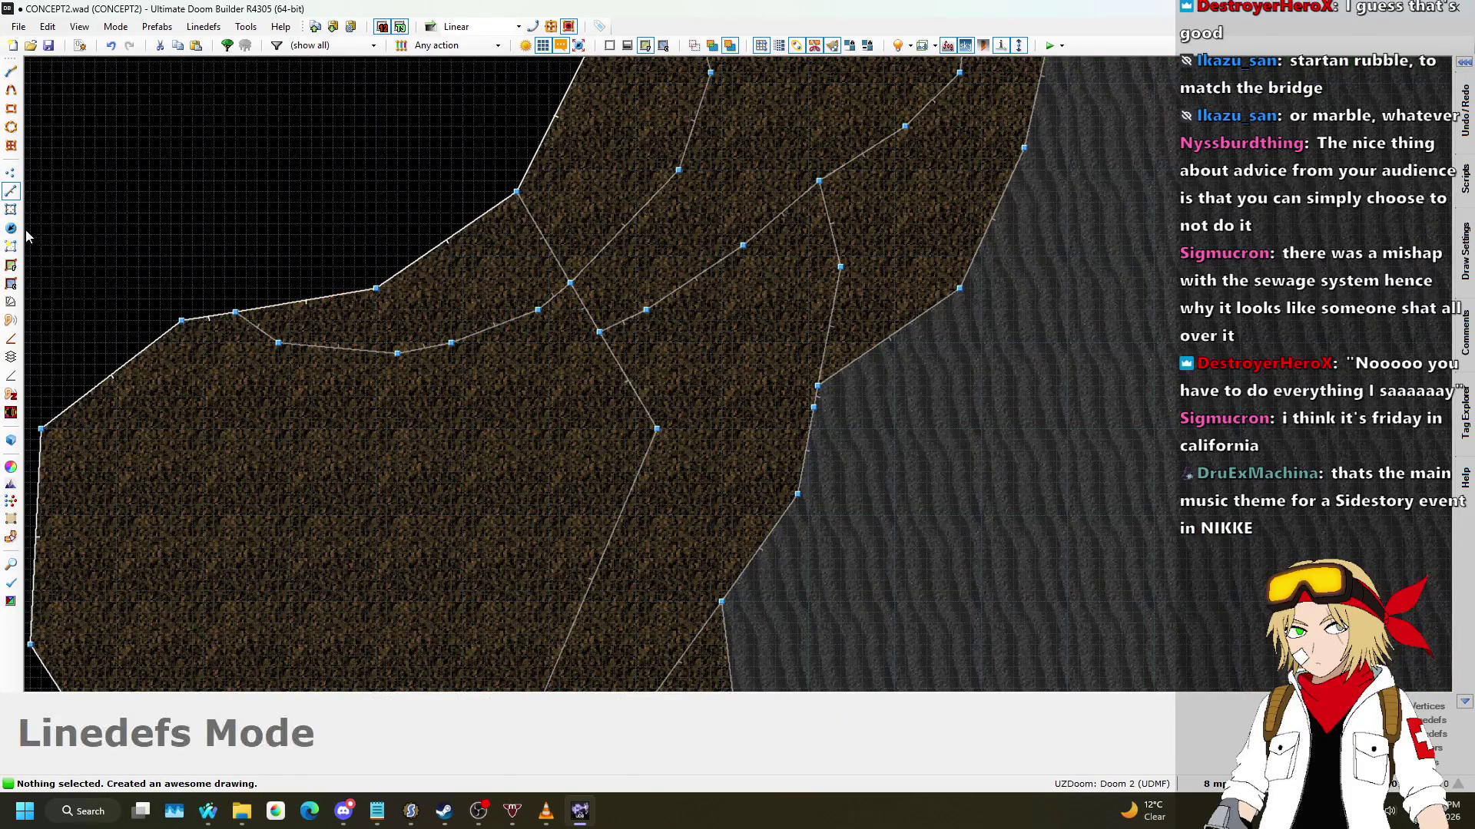
key(Delete)
Step: Draw a new dividing line across the riverbank to form another ledge
scroll(571, 246, down, 4)
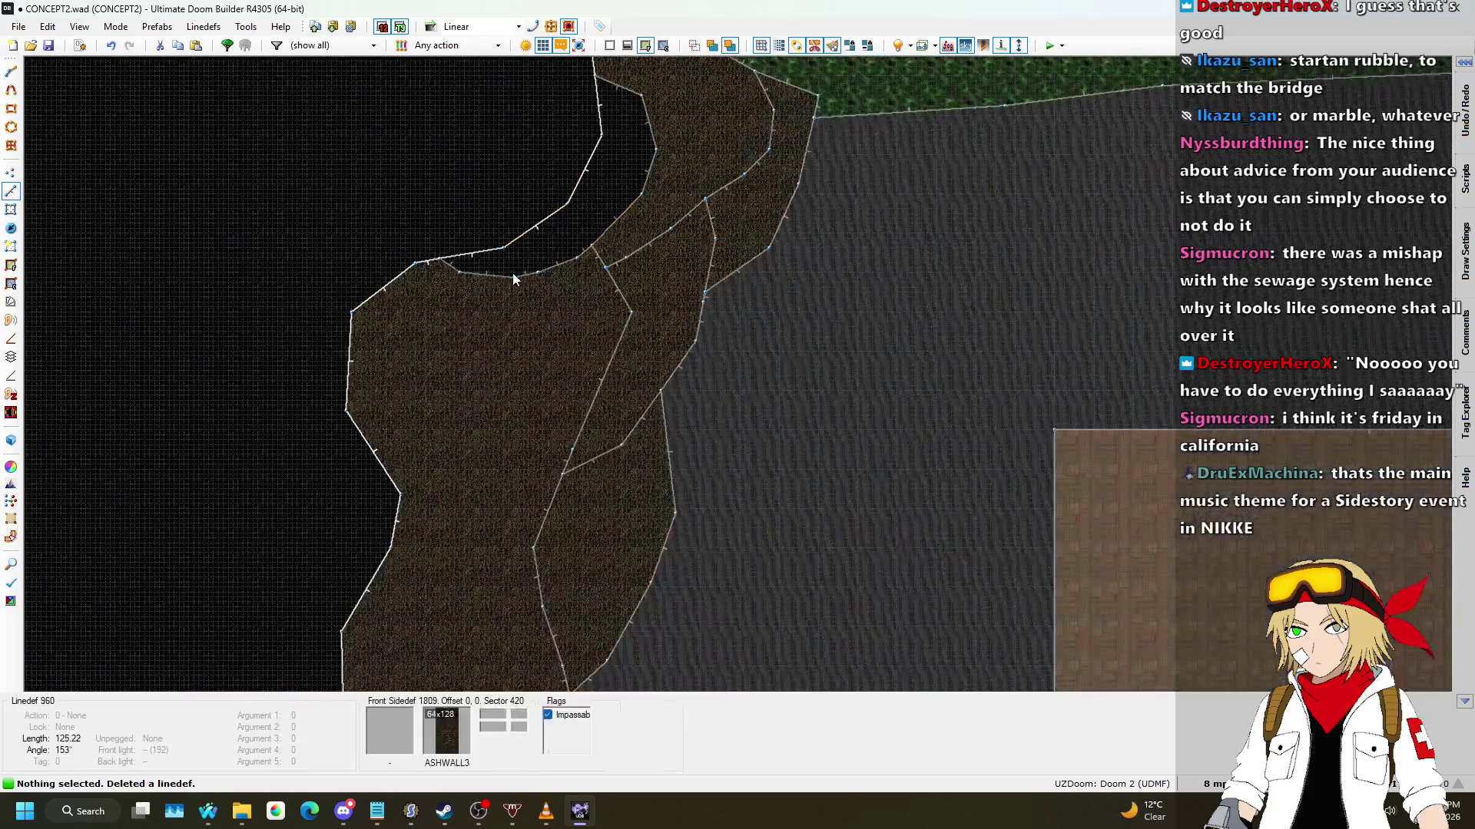
scroll(528, 246, up, 1)
scroll(460, 315, down, 1)
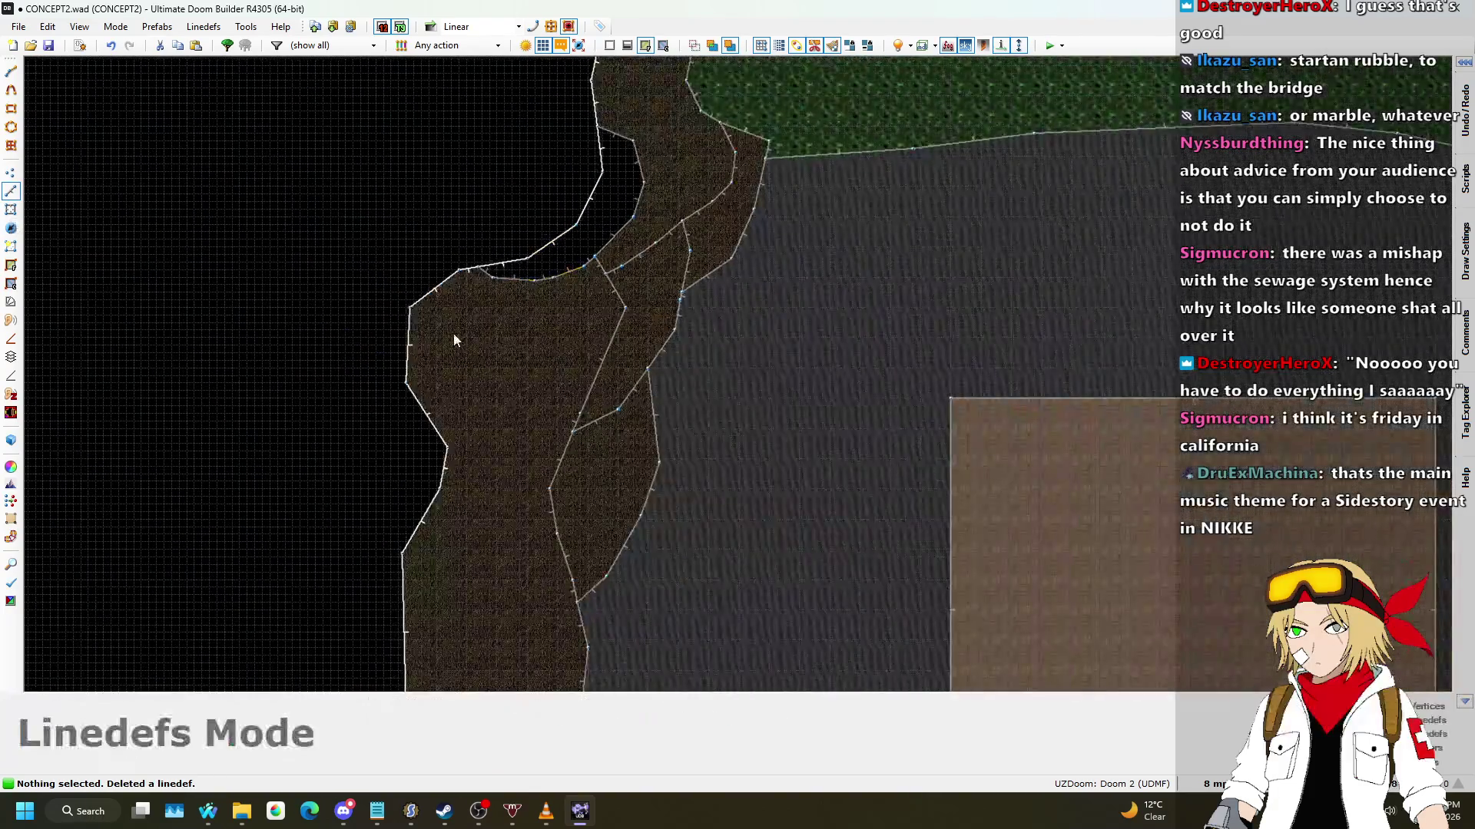
key(space)
click(455, 319)
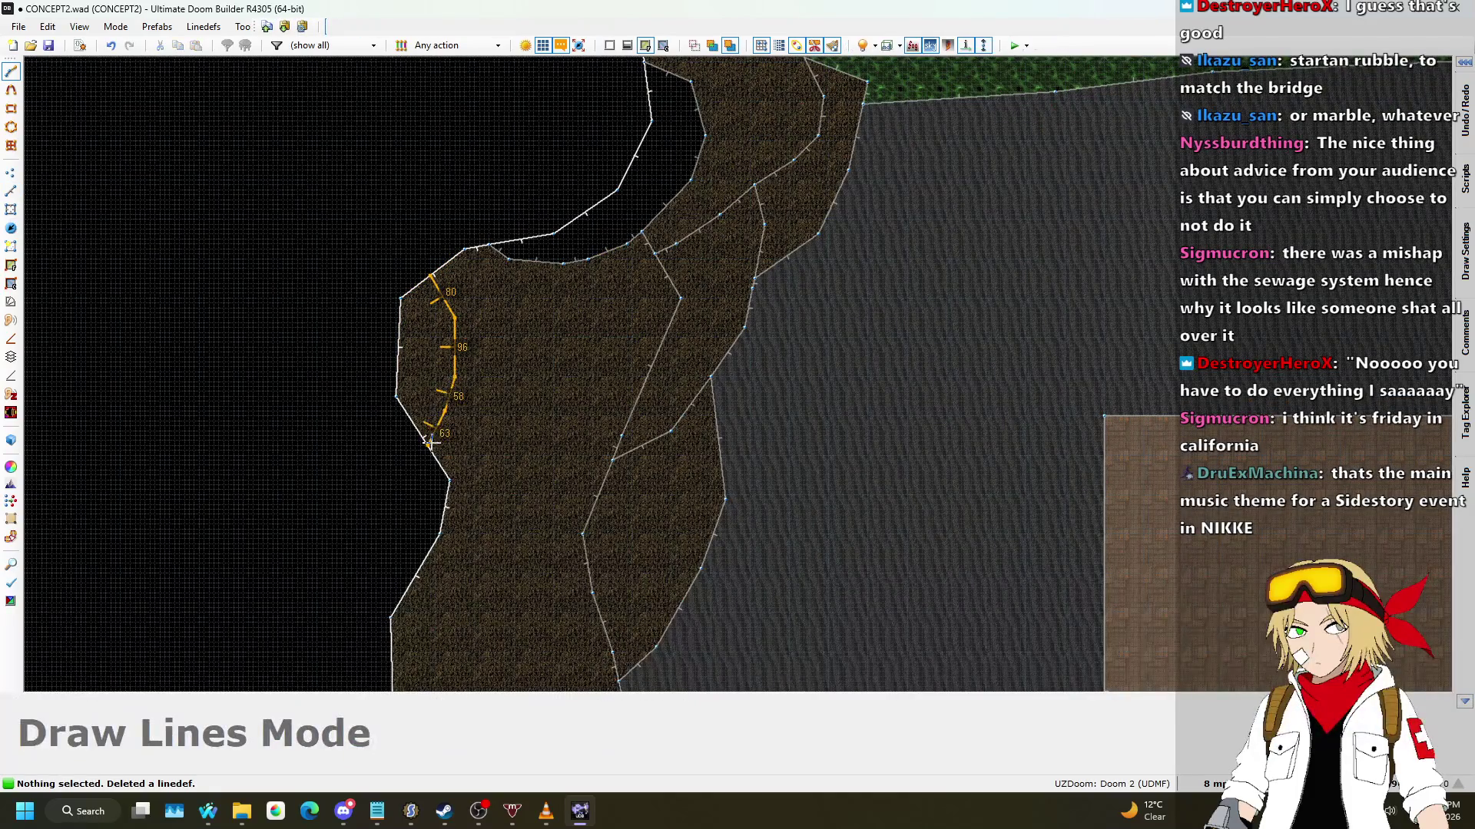
scroll(614, 246, down, 4)
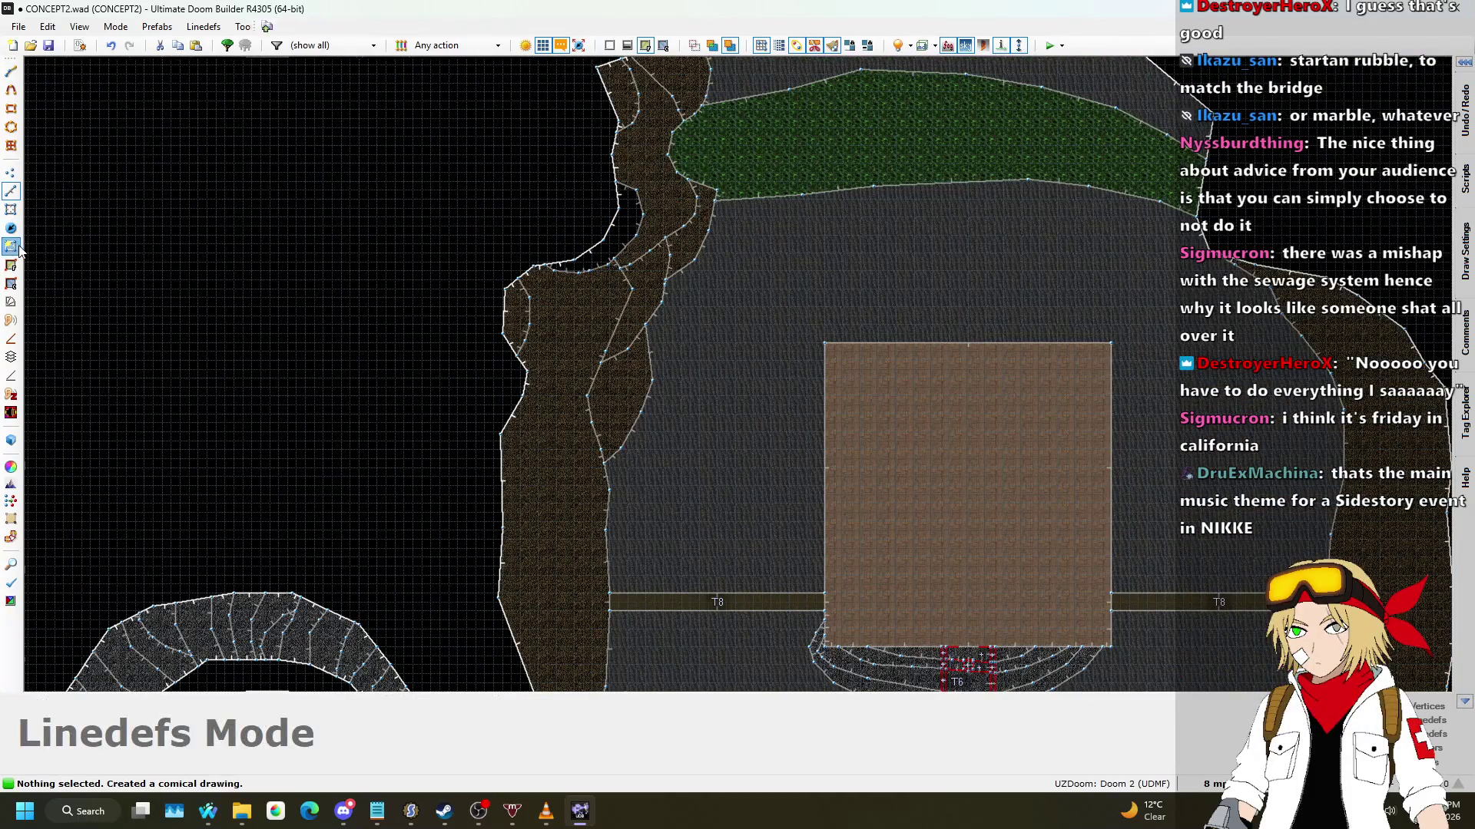
Step: Raise the new ledge floors to stepped heights of 152 and 160 in Visual Mode
key(q)
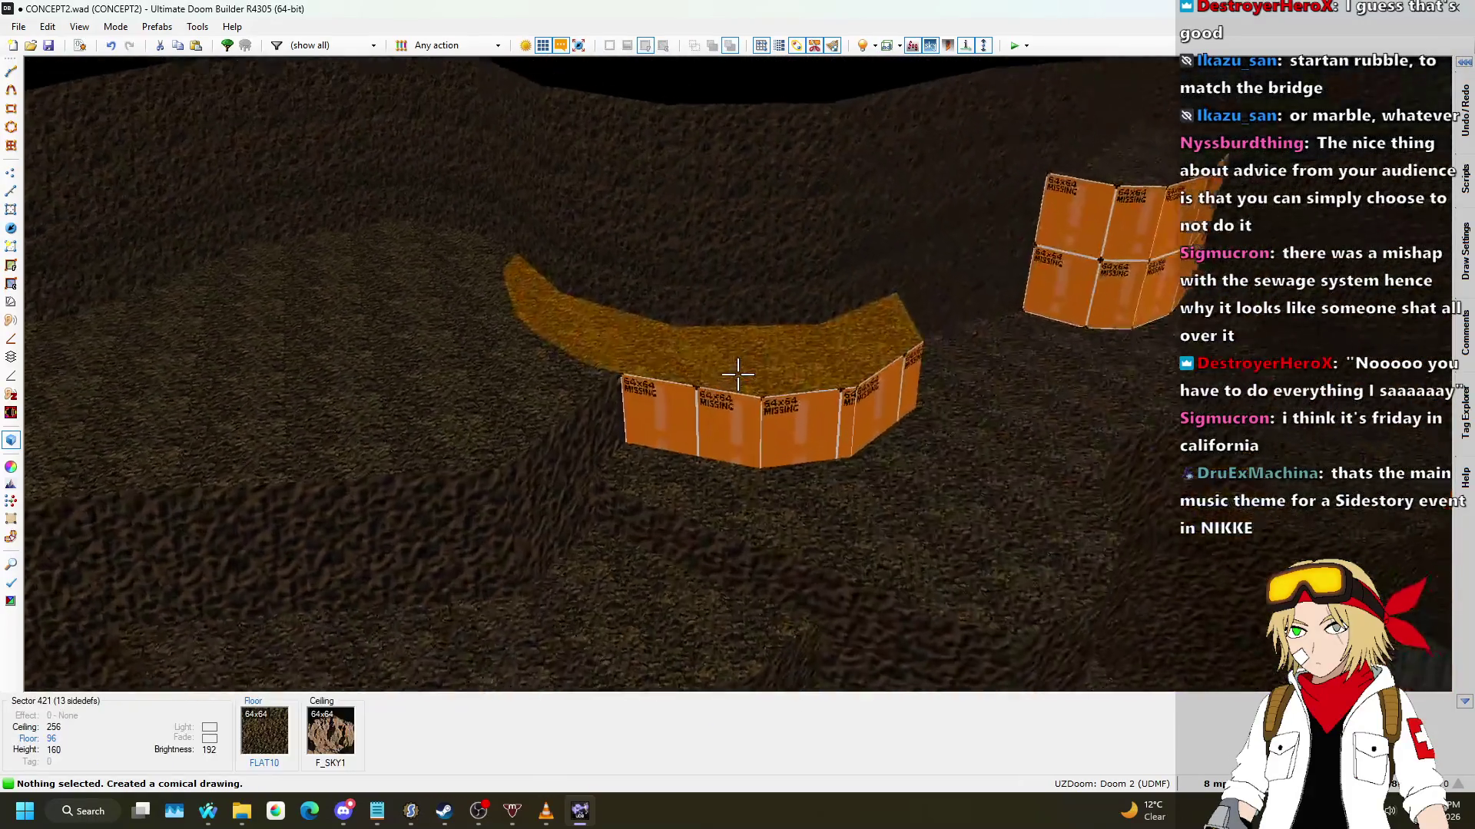
click(737, 374)
scroll(737, 374, up, 1)
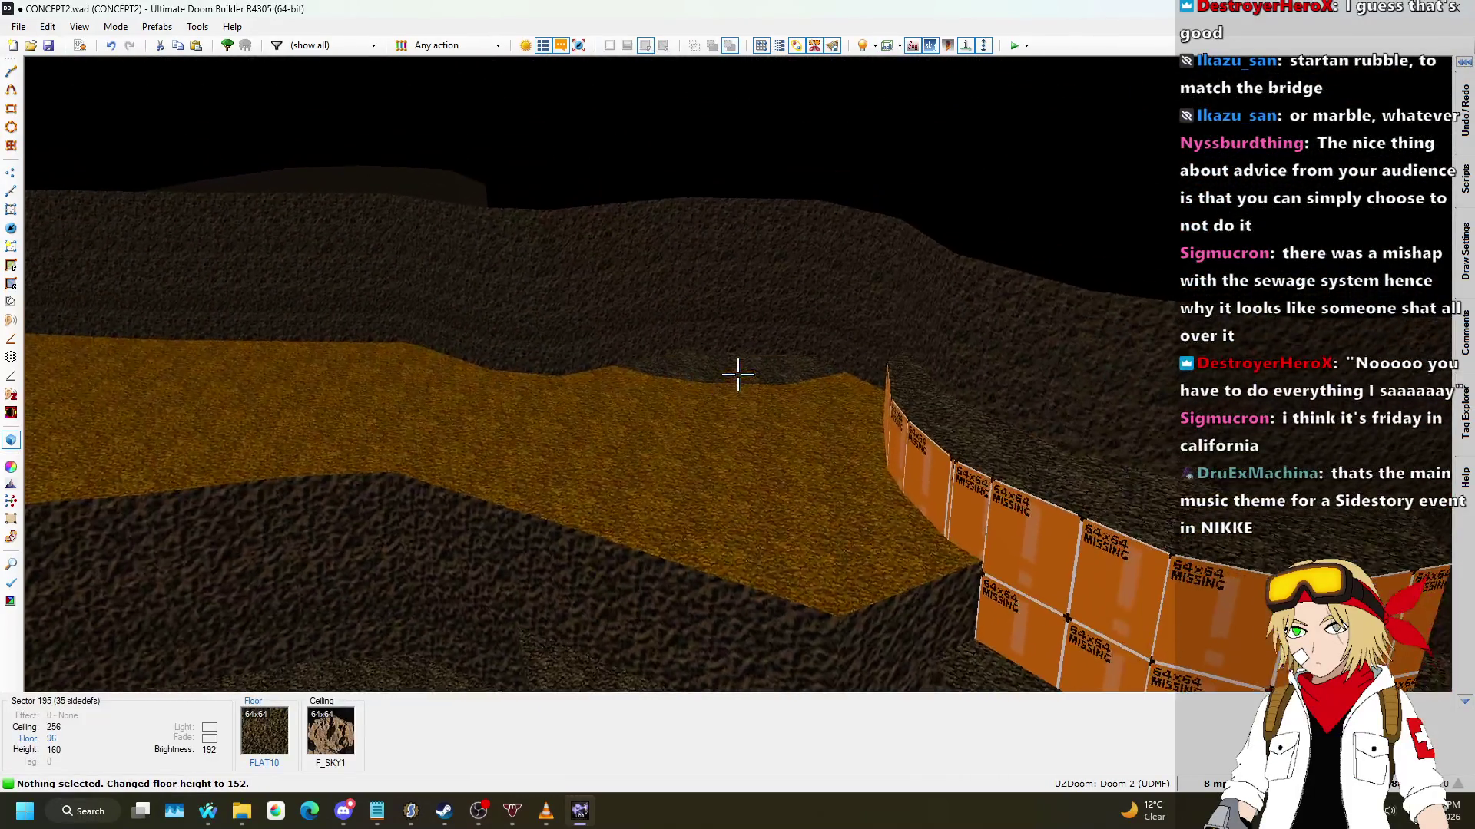
scroll(737, 374, down, 3)
scroll(737, 374, up, 5)
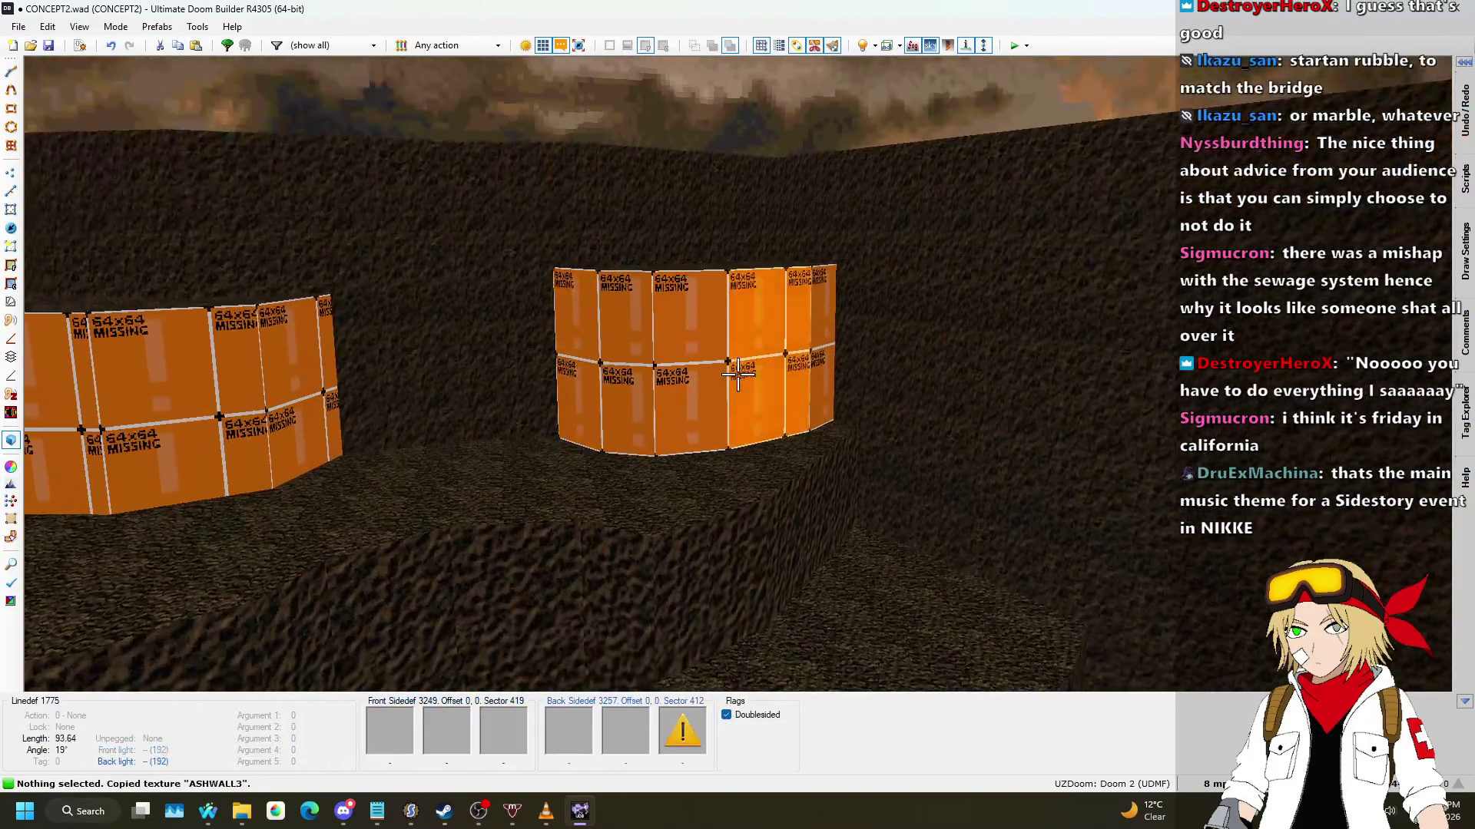
Step: Copy ASHWALL3 and paste it onto the ledges' missing-texture walls
key(ctrl+c)
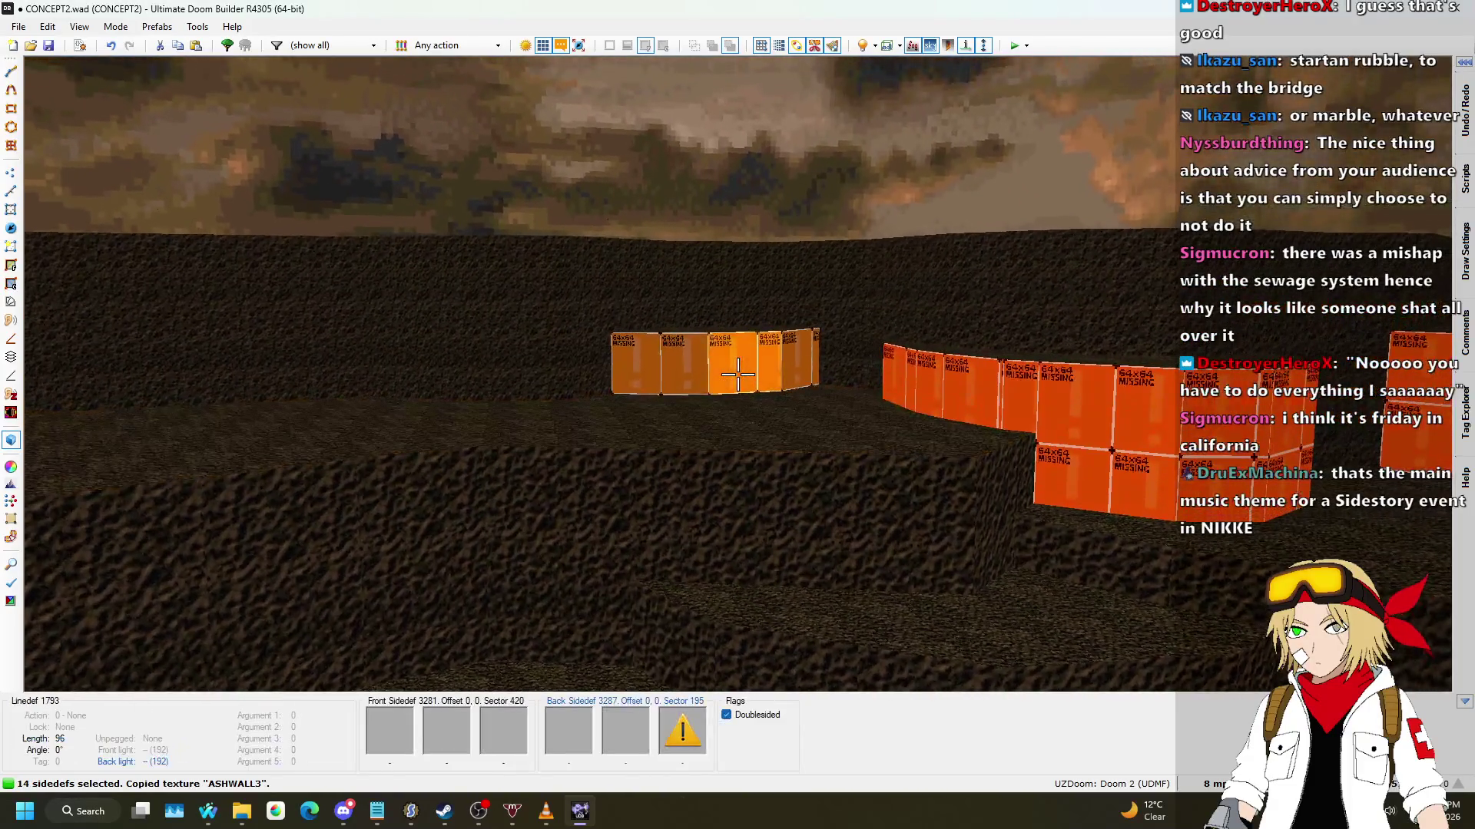
key(ctrl+v)
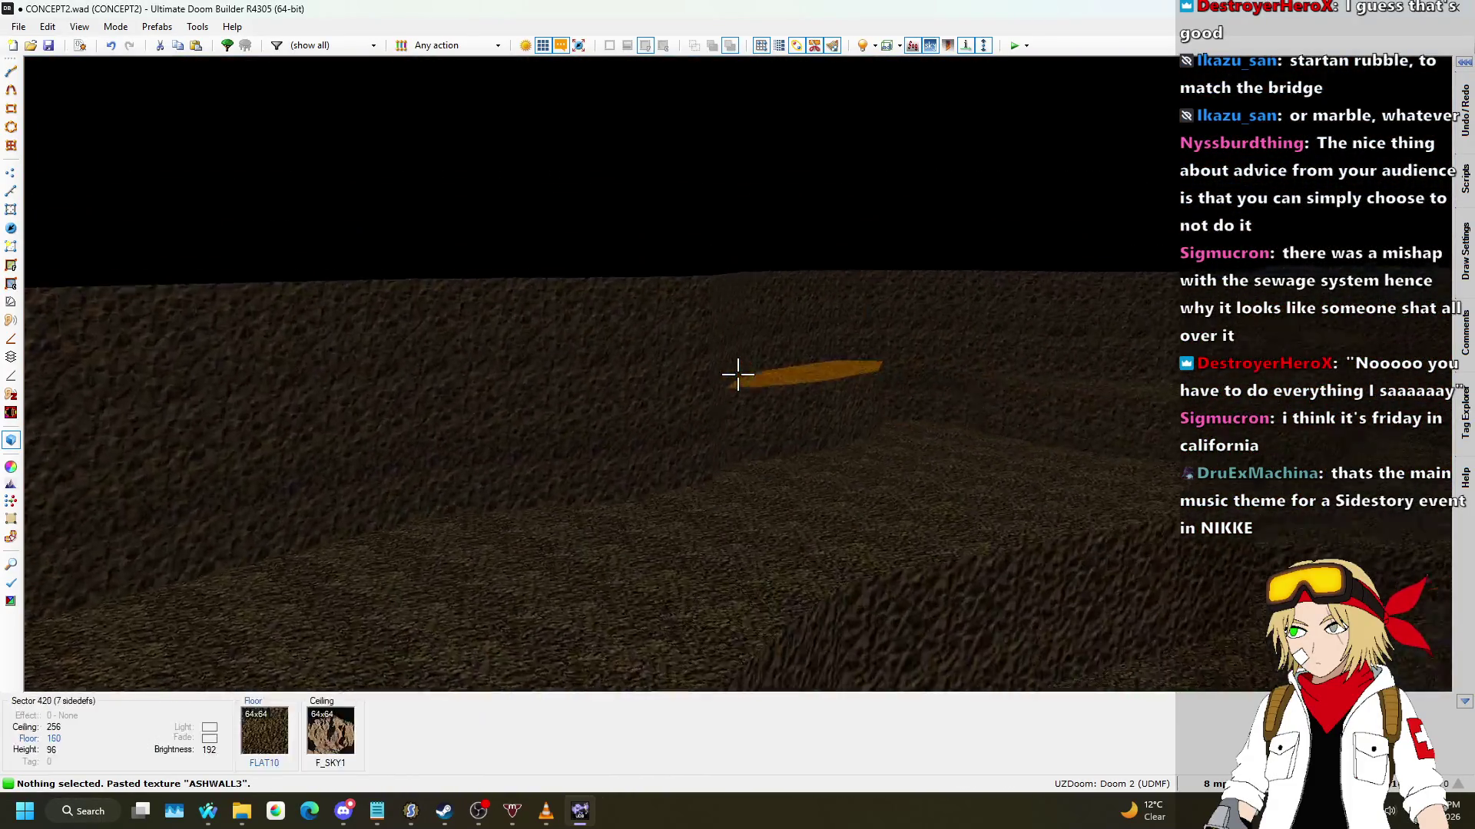
key(q)
scroll(740, 349, up, 1)
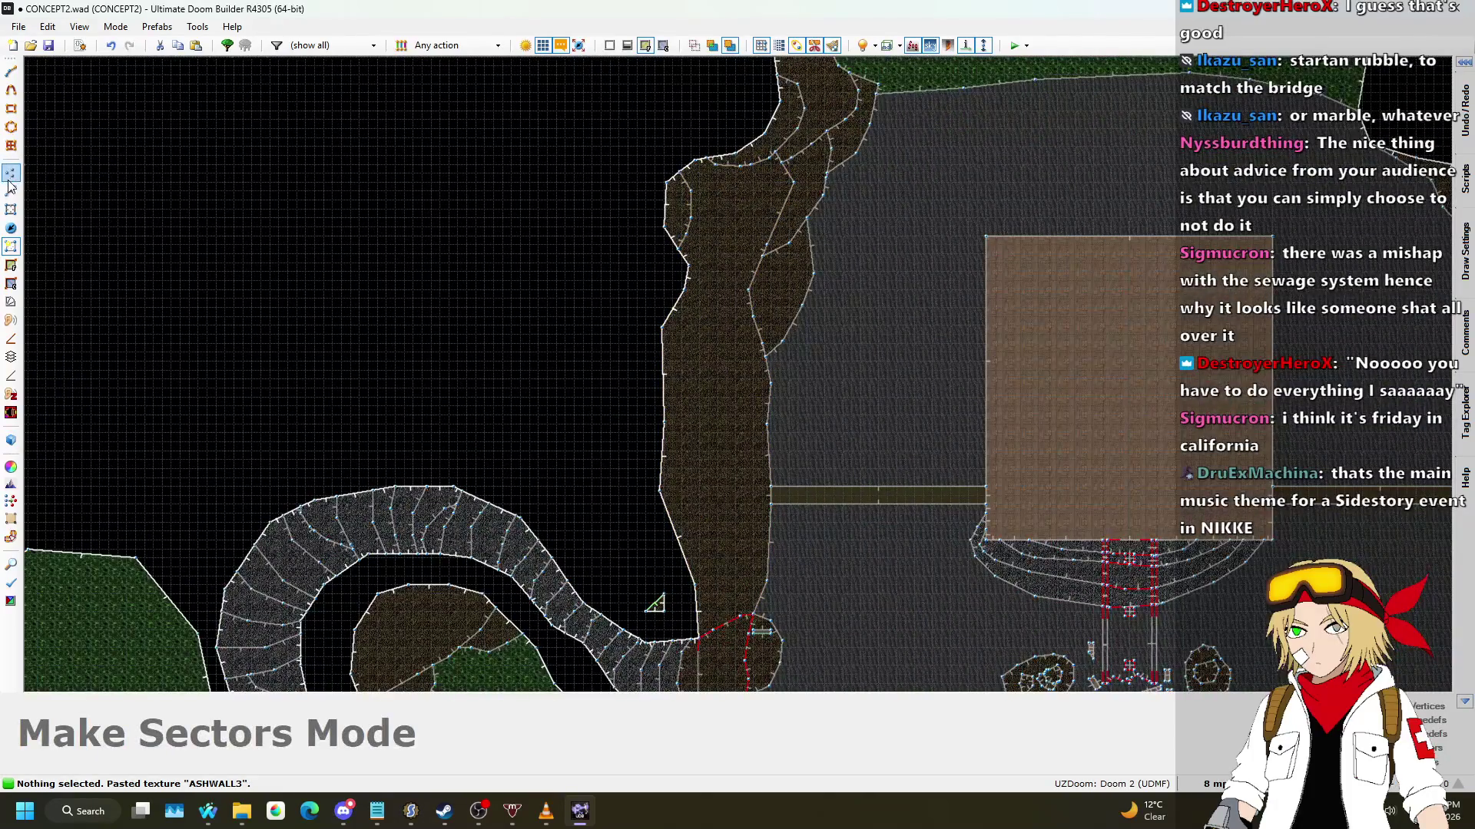
Step: Draw a three-point ledge outline on the riverbank
scroll(693, 282, up, 2)
key(space)
click(699, 271)
click(689, 287)
click(709, 343)
right_click(748, 339)
Step: Finish two more ledge outlines further along the bank
scroll(714, 441, up, 2)
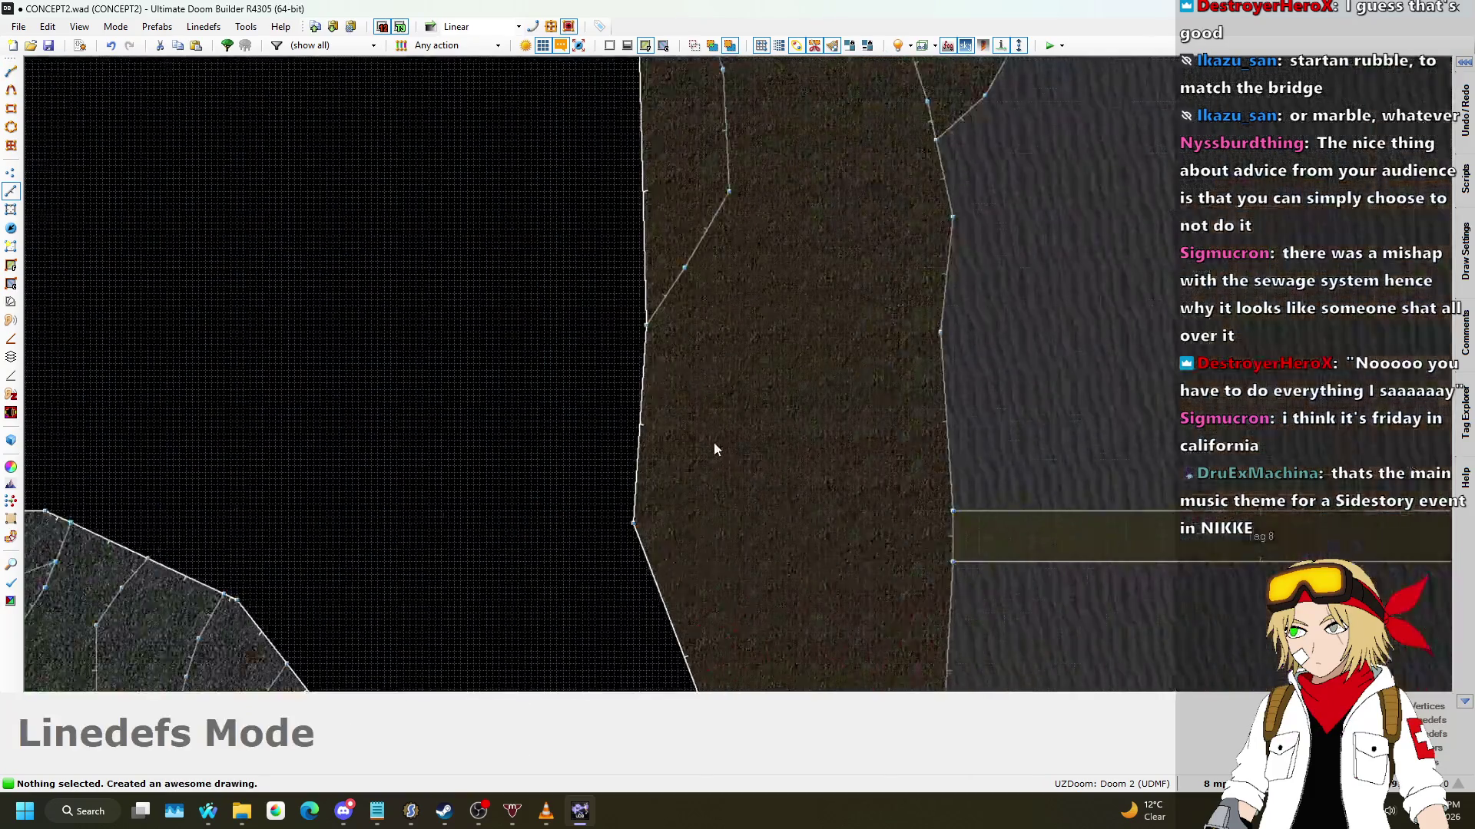
right_click(689, 677)
scroll(708, 241, down, 3)
scroll(740, 407, up, 2)
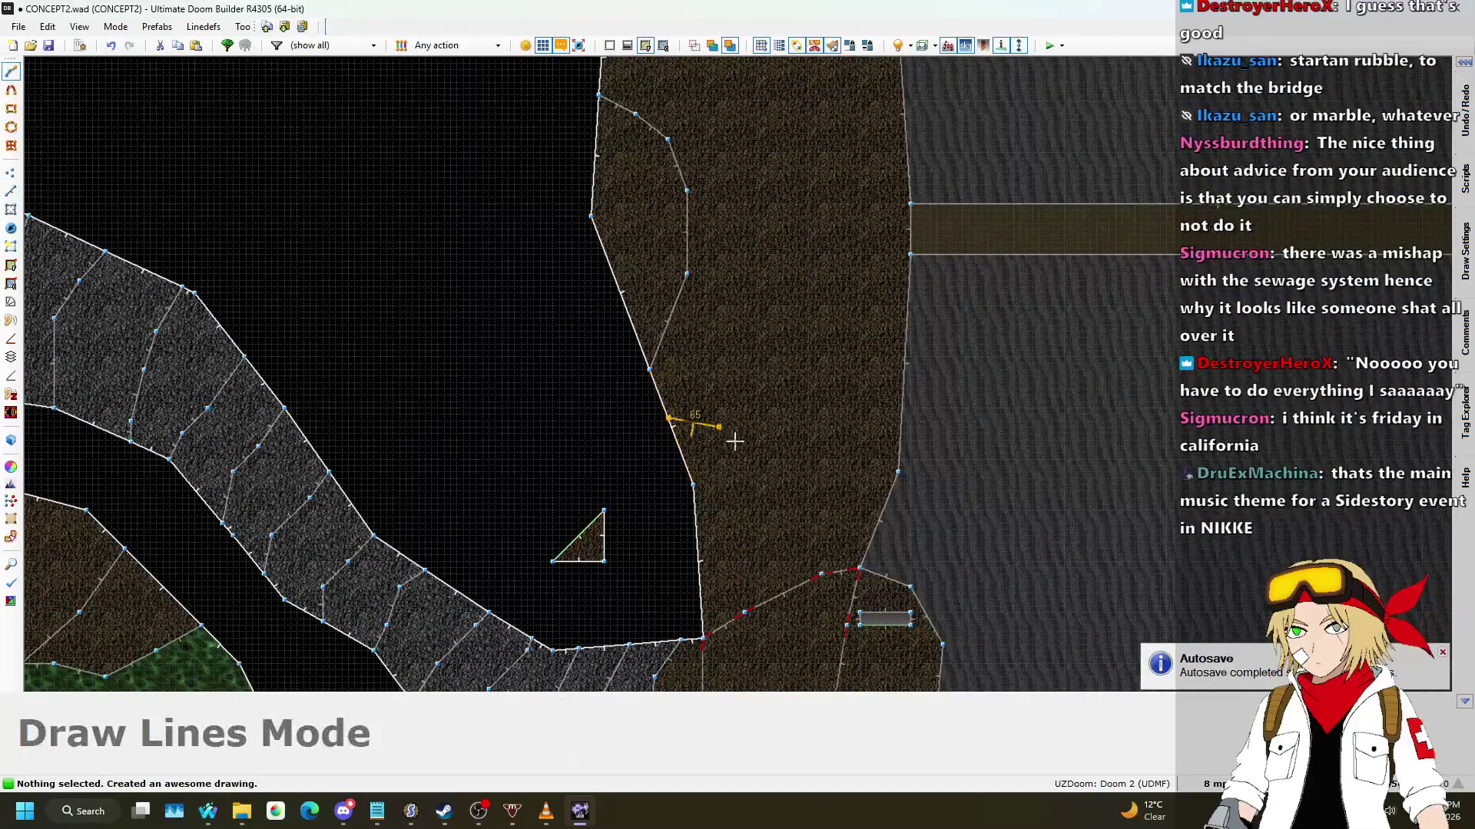
right_click(702, 605)
scroll(702, 605, down, 3)
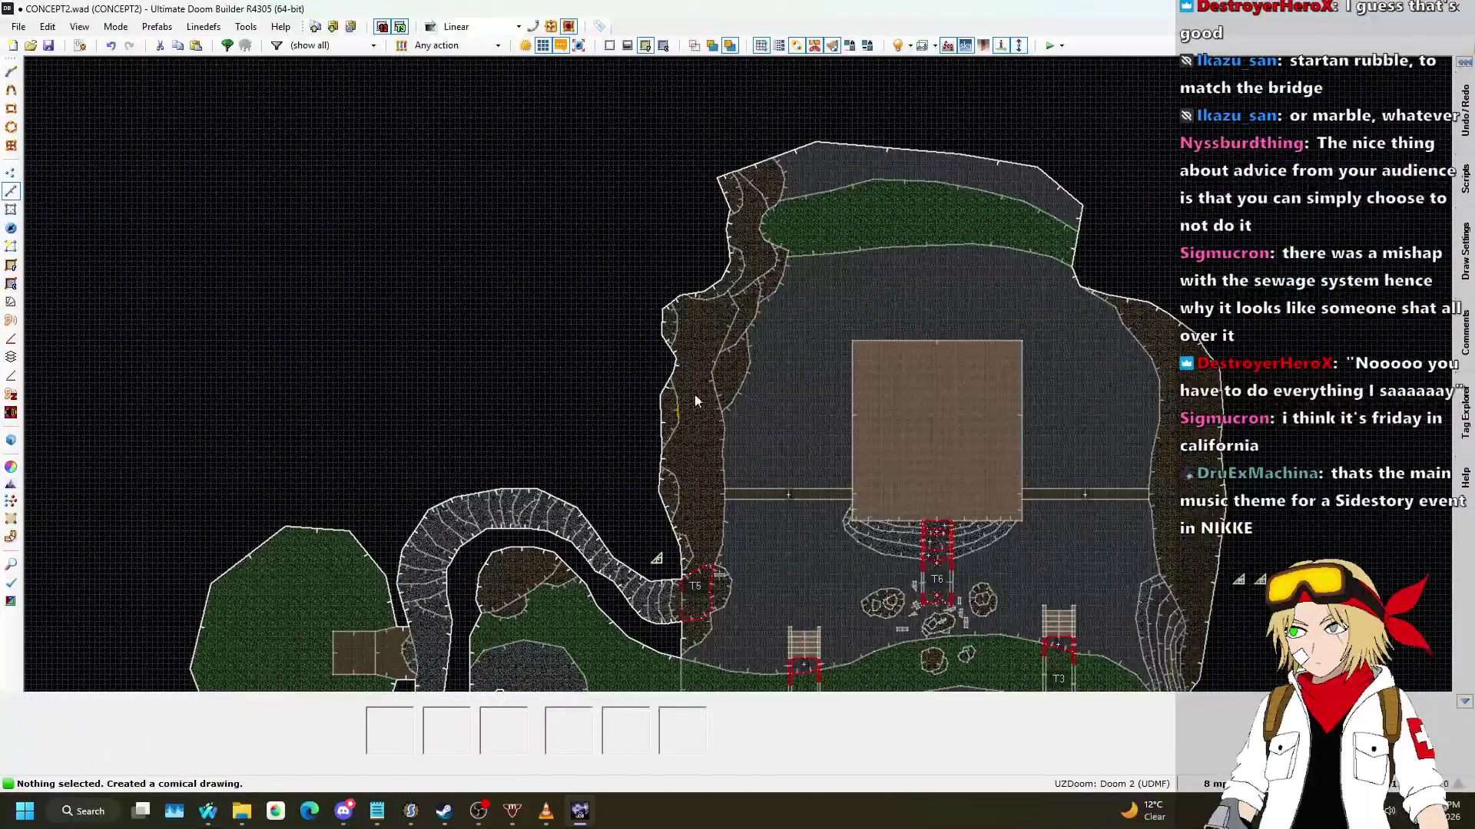
scroll(1011, 449, up, 4)
scroll(917, 398, down, 3)
scroll(512, 398, up, 5)
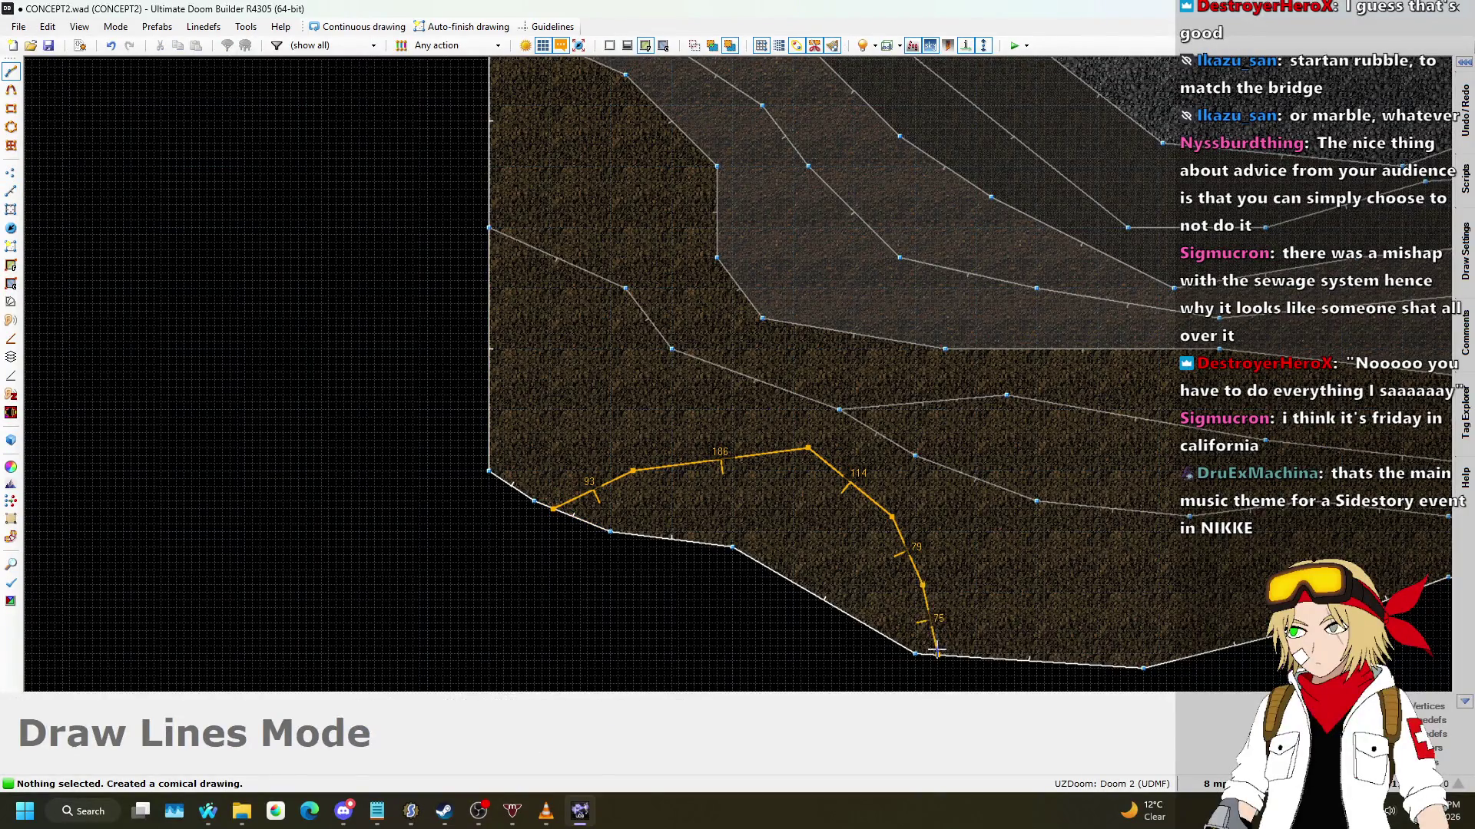
Step: Select the seven new ledge floors in Visual Mode and raise them
key(q)
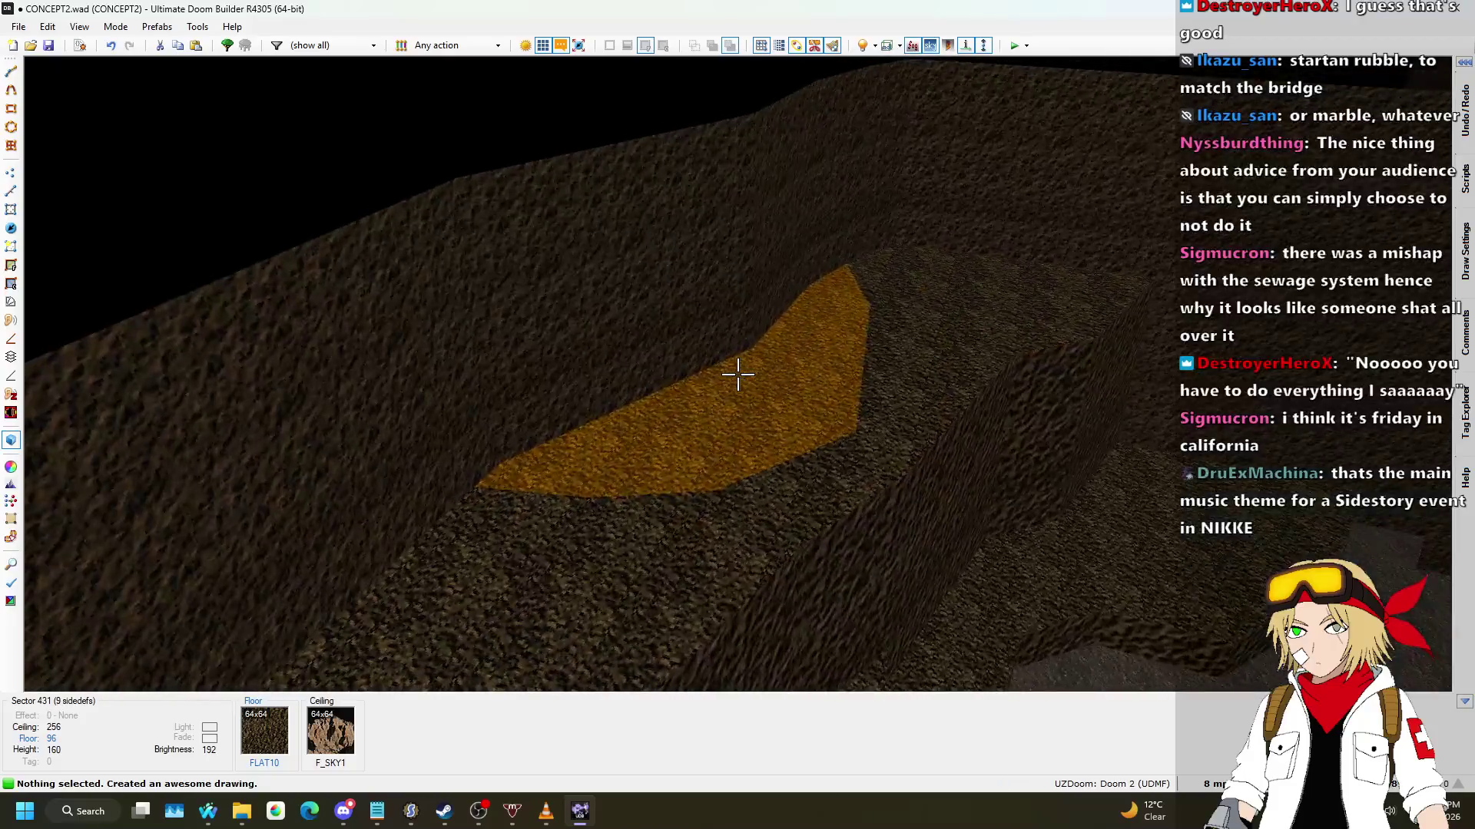
click(737, 374)
key(w)
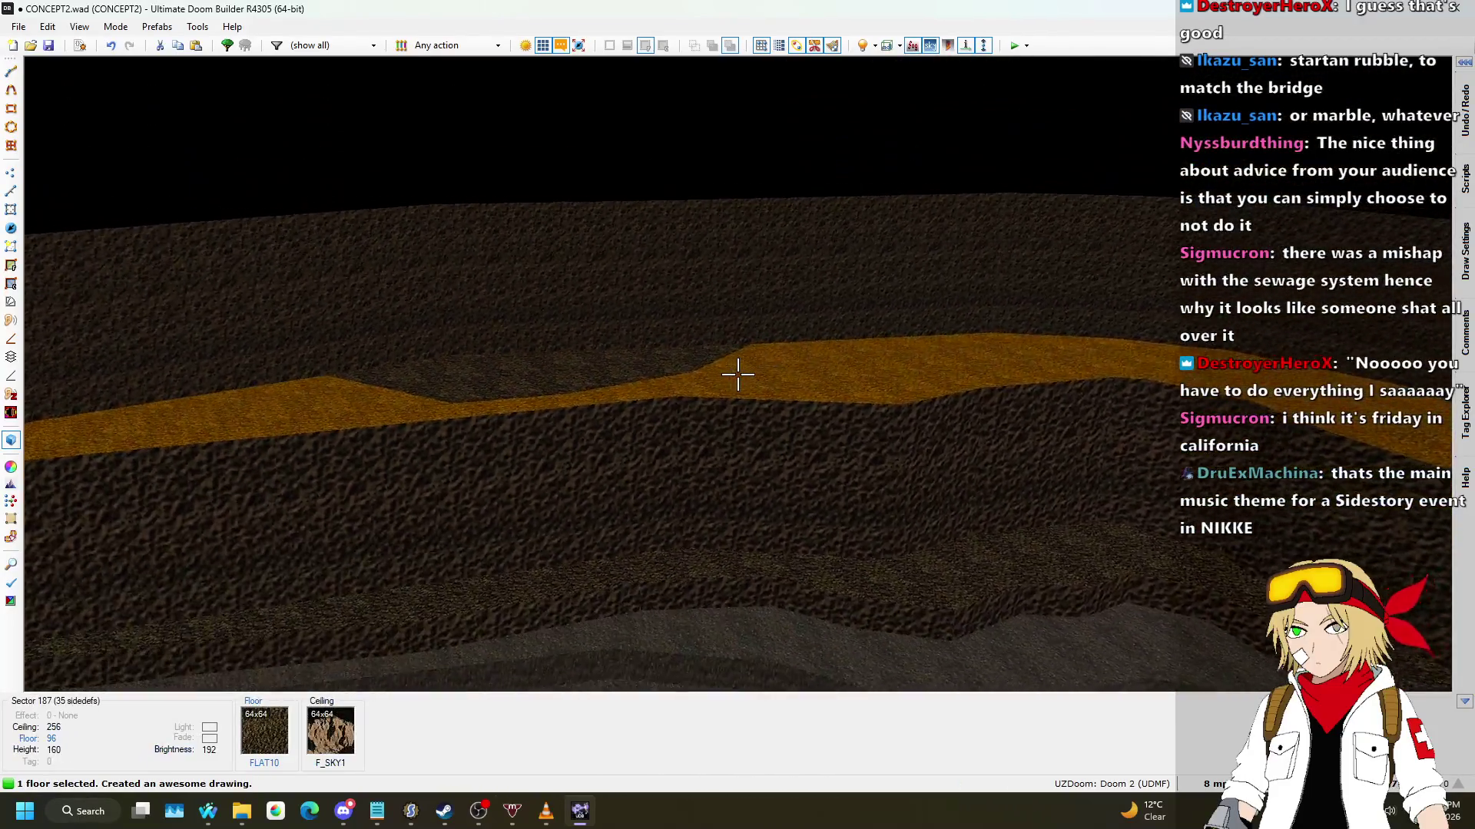
click(737, 374)
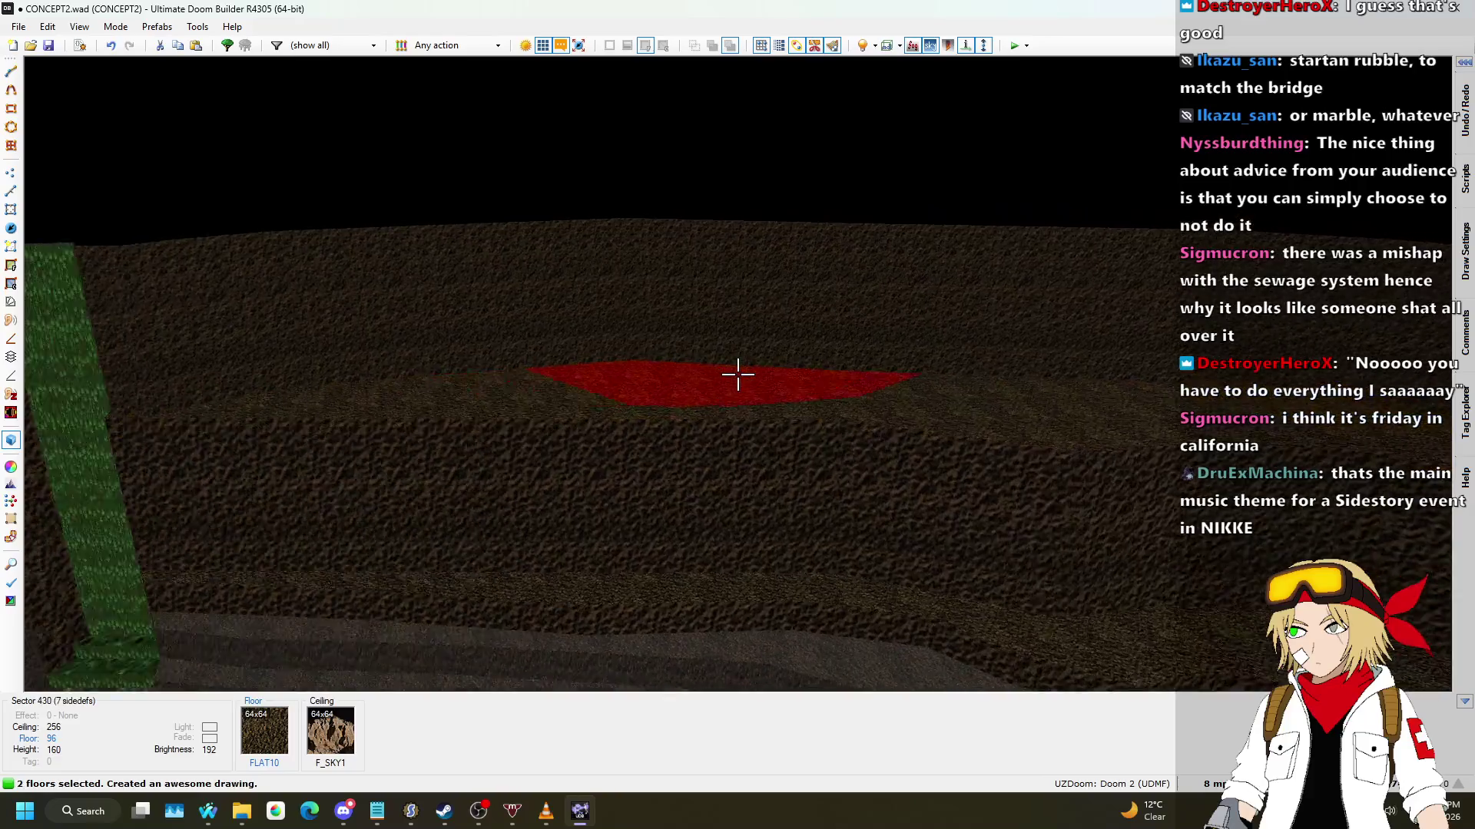
click(737, 374)
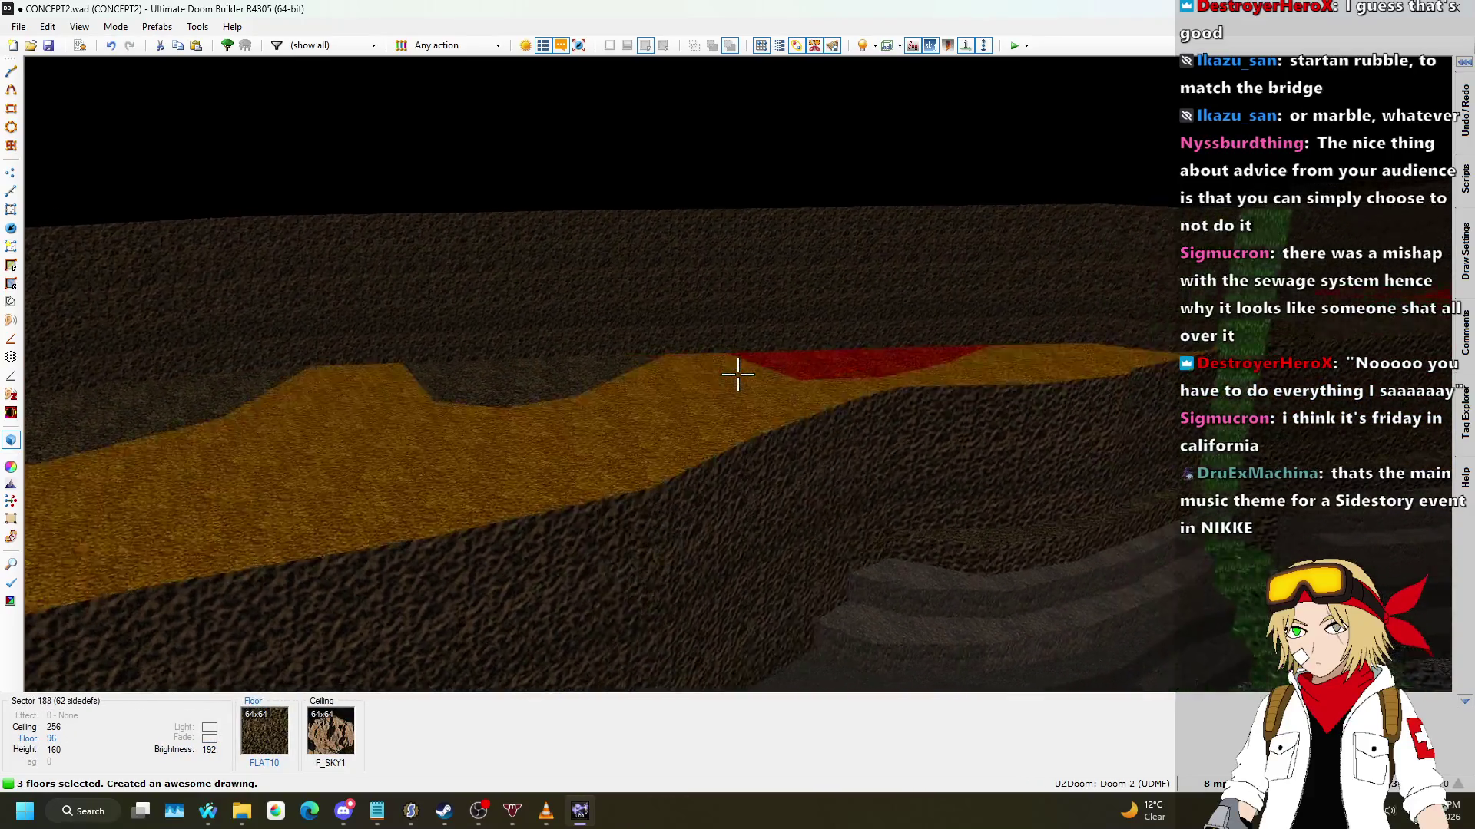
click(737, 374)
click(737, 374)
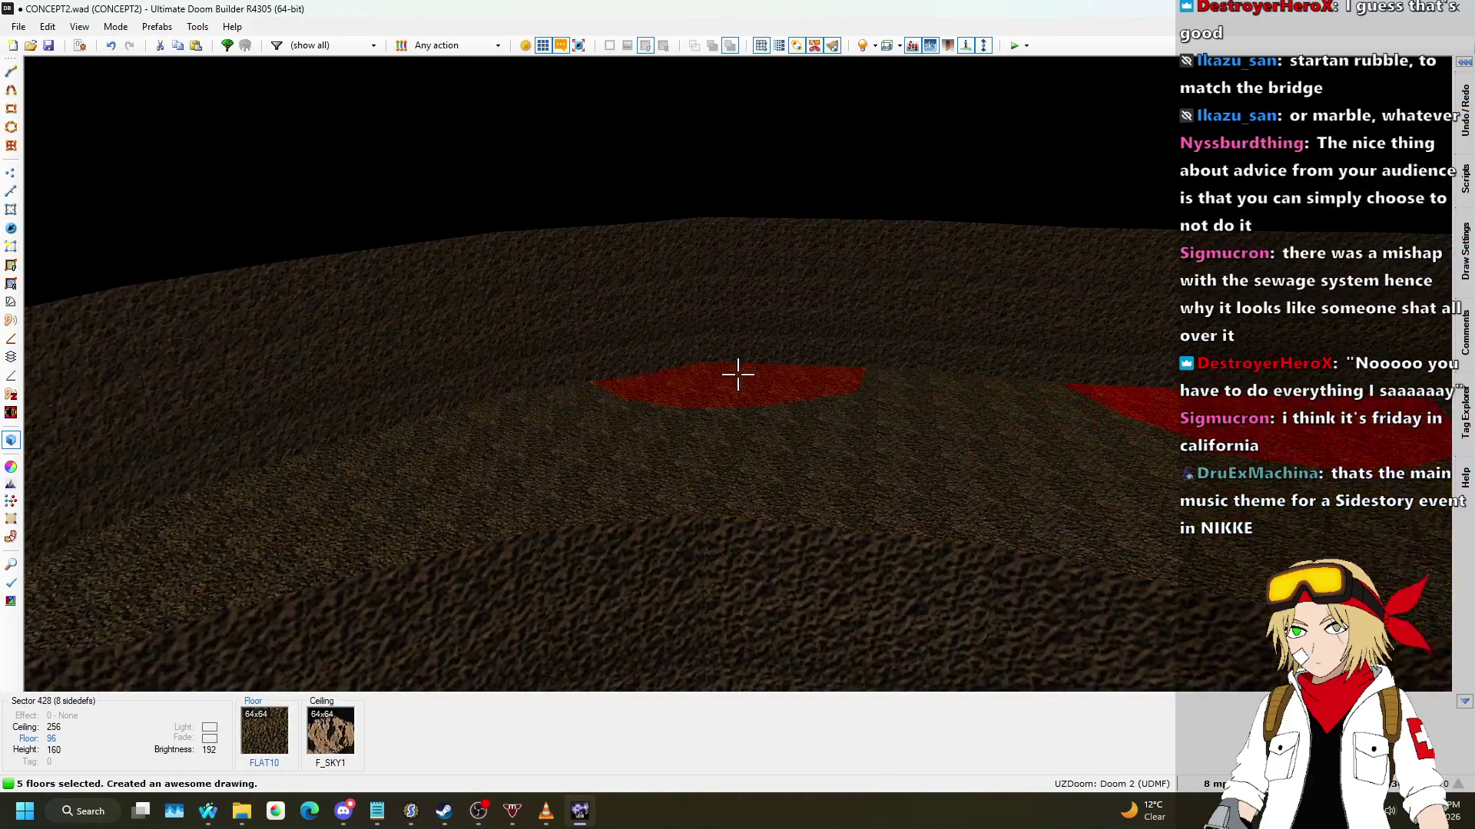
click(737, 374)
click(737, 374)
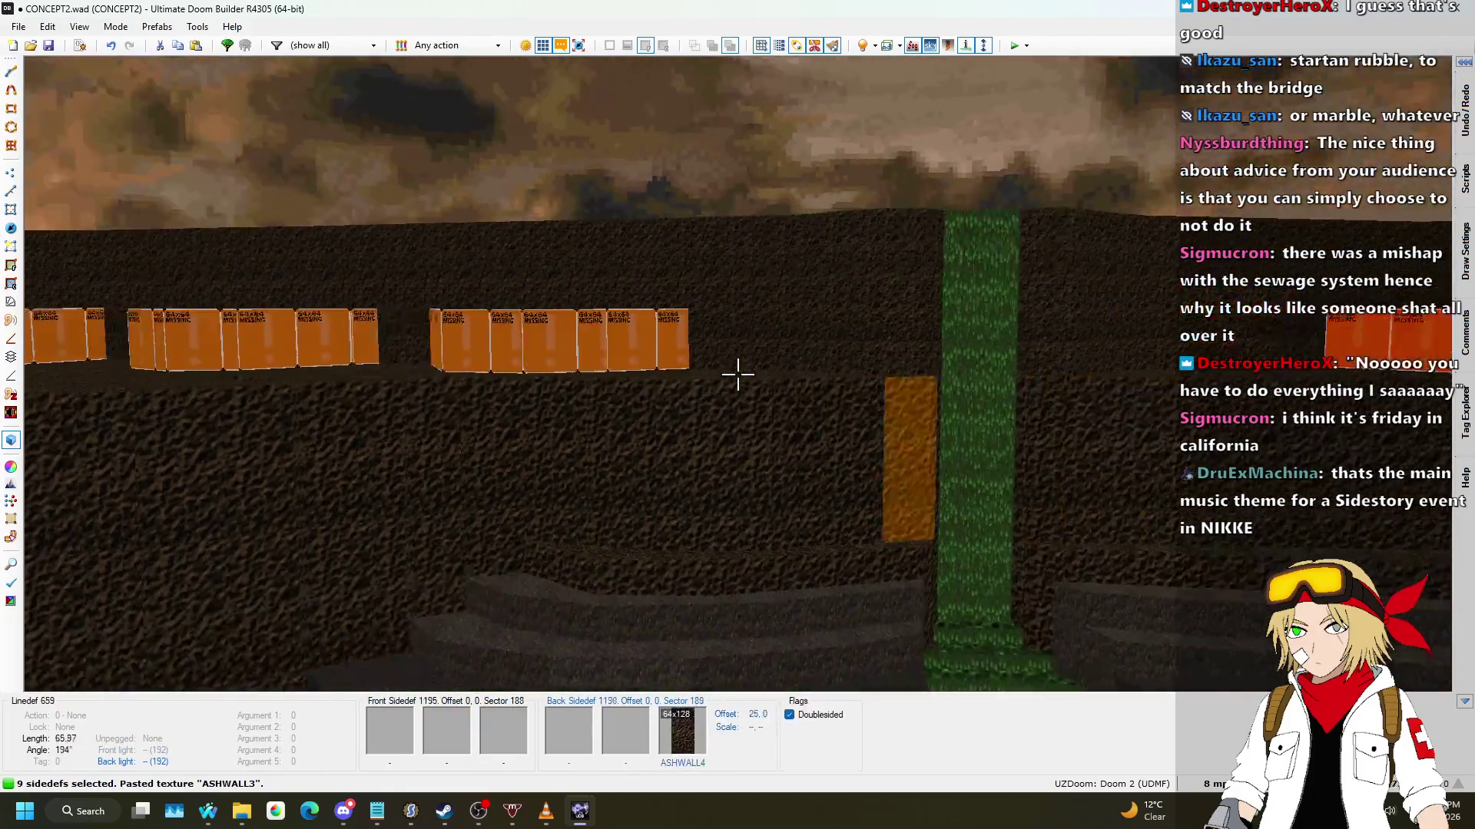
Step: Paste ASHWALL3 onto 23 missing-texture ledge walls, then return to the 2D map
key(ctrl+v)
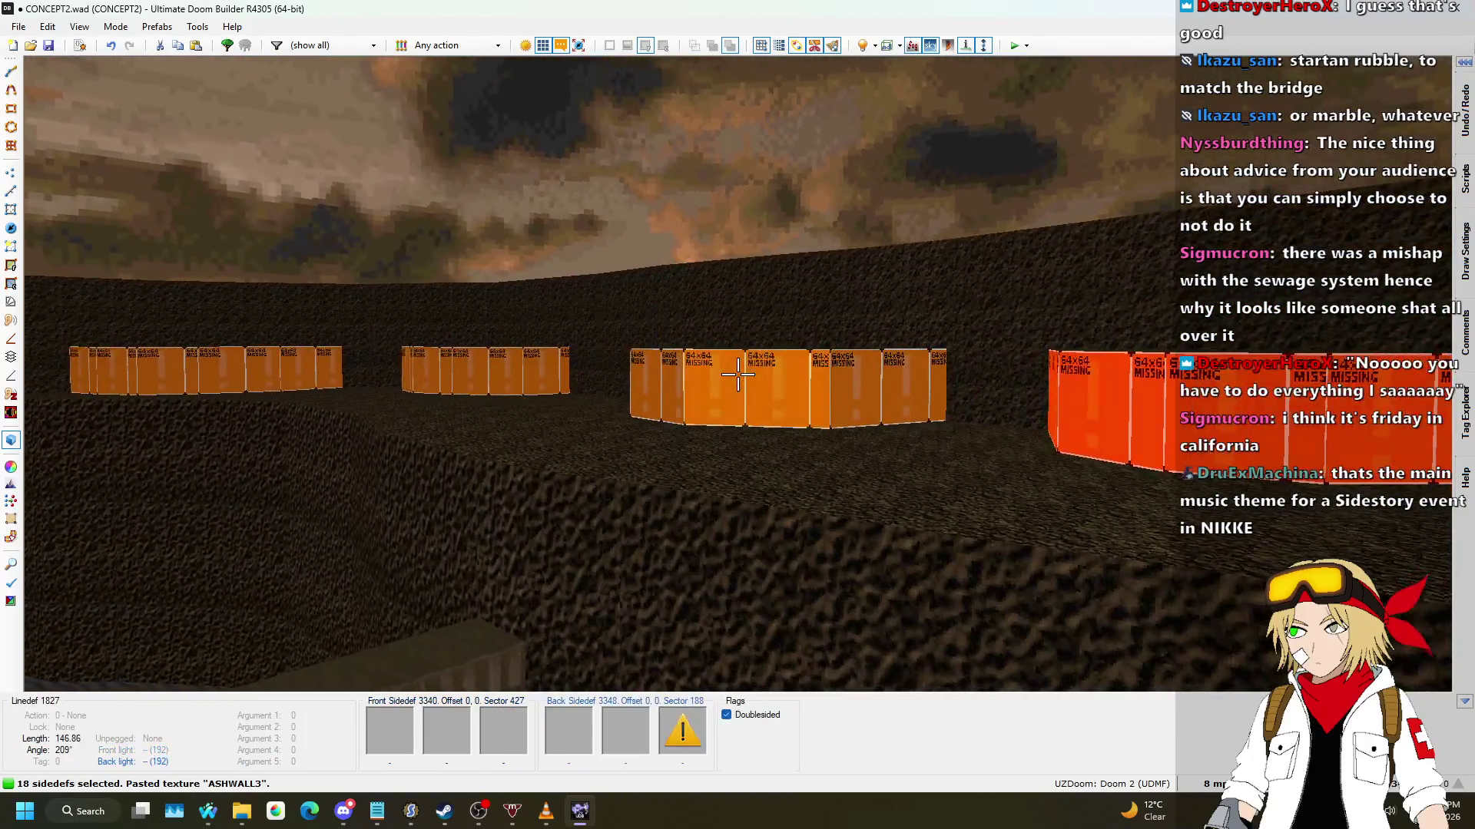
shift+click(737, 374)
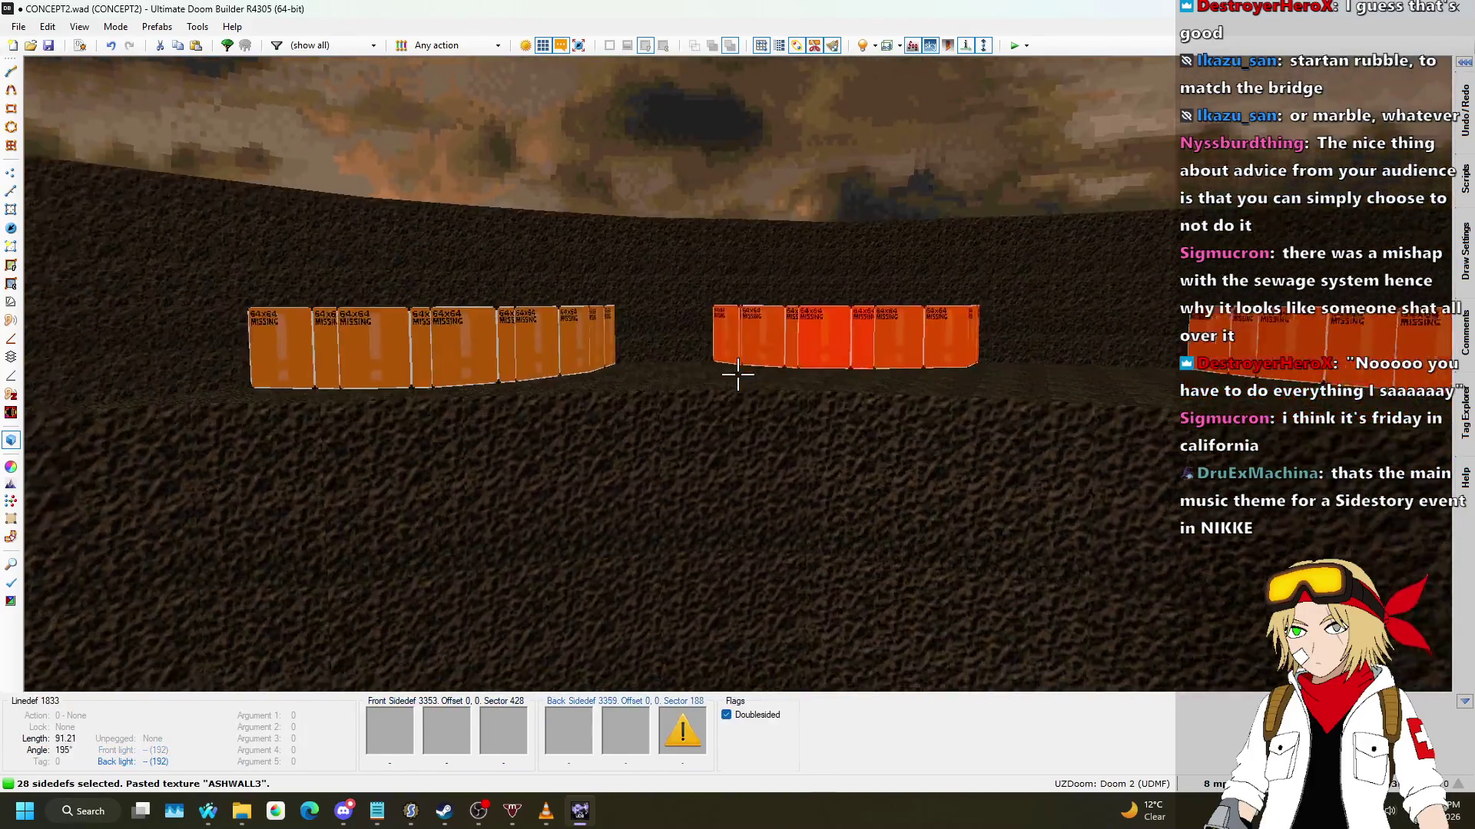
shift+click(737, 374)
key(ctrl+v)
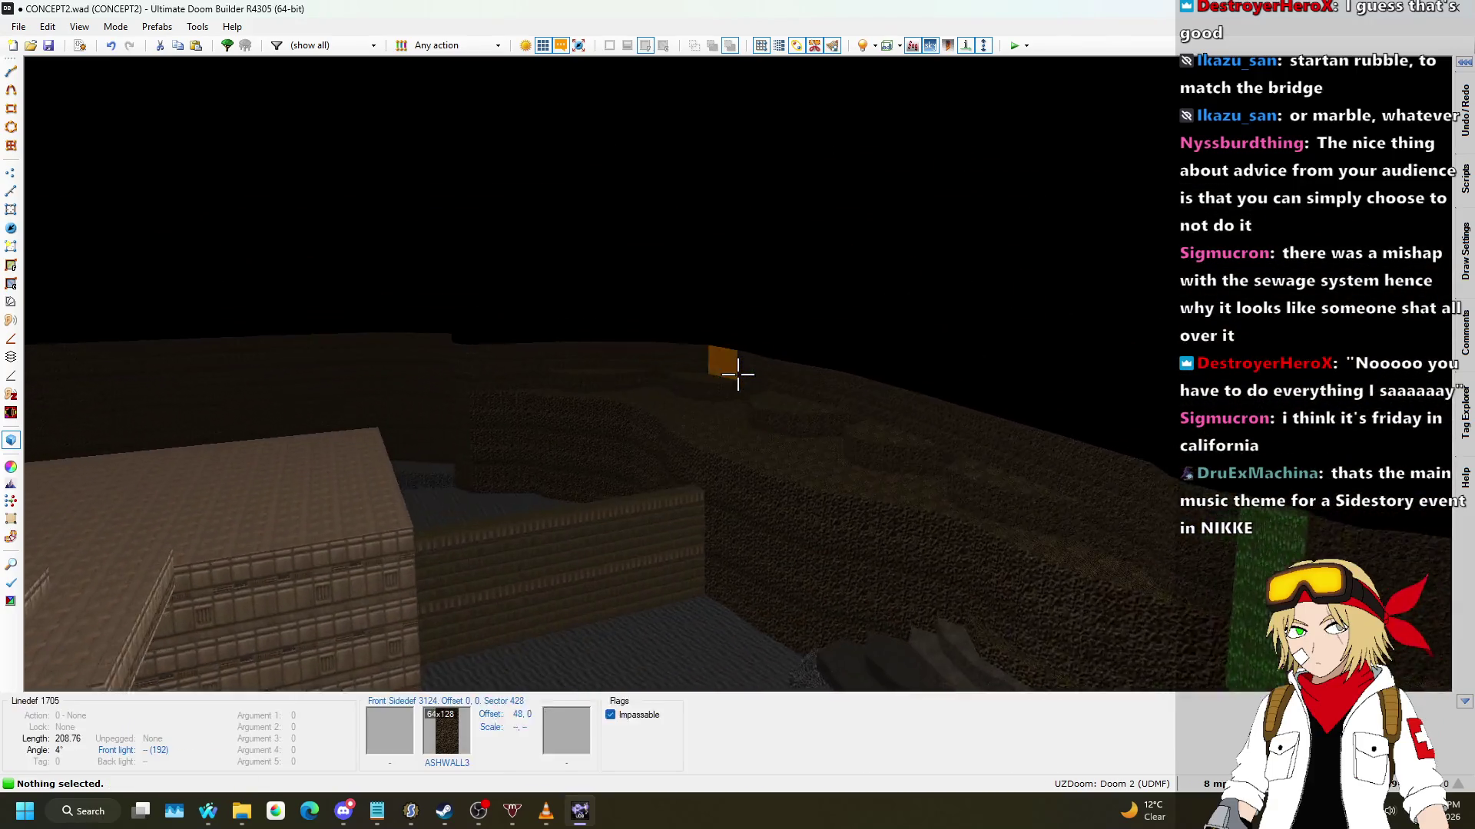
key(q)
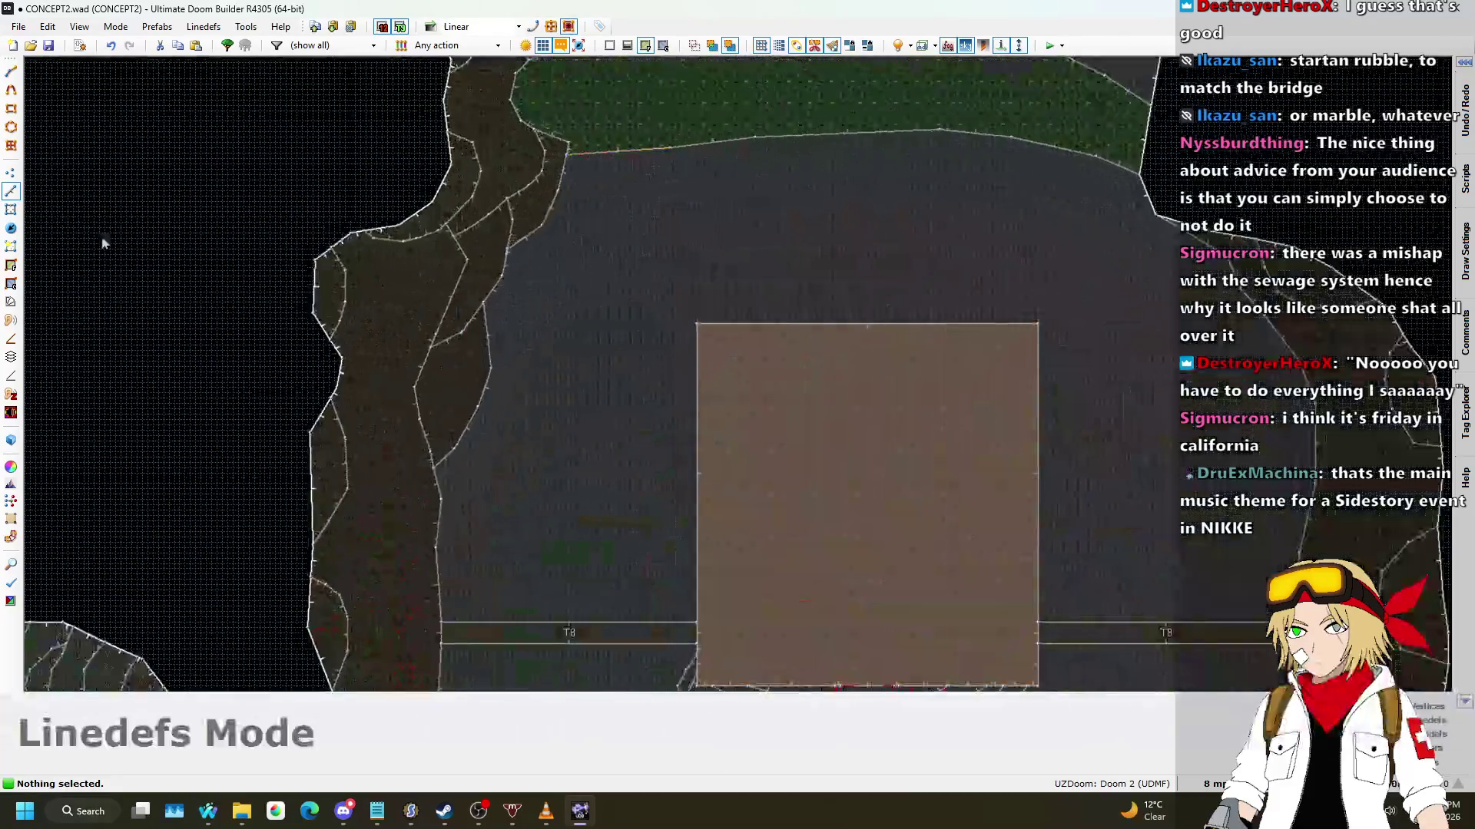
scroll(432, 370, down, 2)
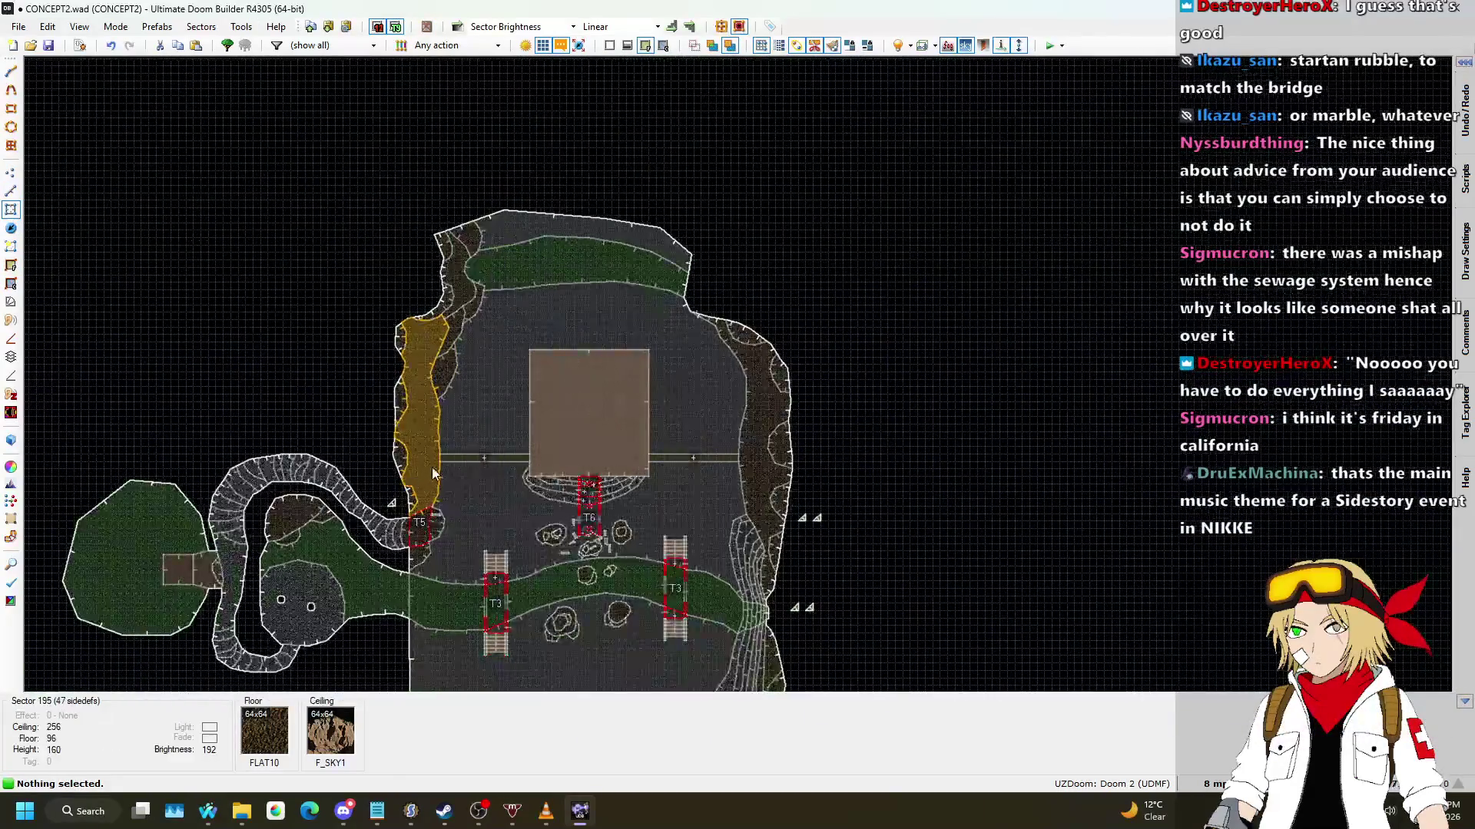
scroll(400, 464, up, 2)
click(431, 584)
scroll(425, 579, up, 2)
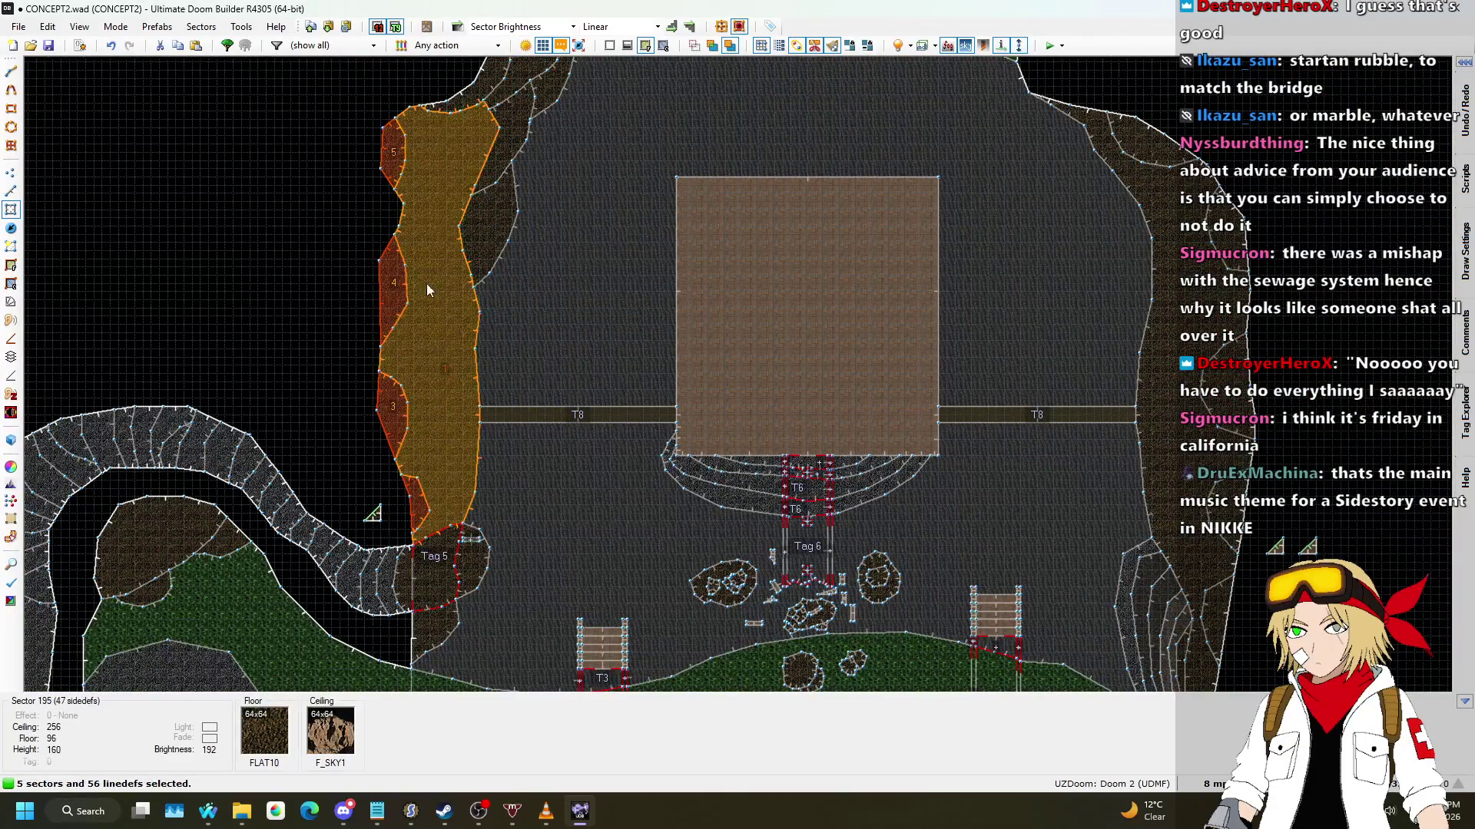
scroll(413, 245, down, 3)
scroll(453, 435, up, 3)
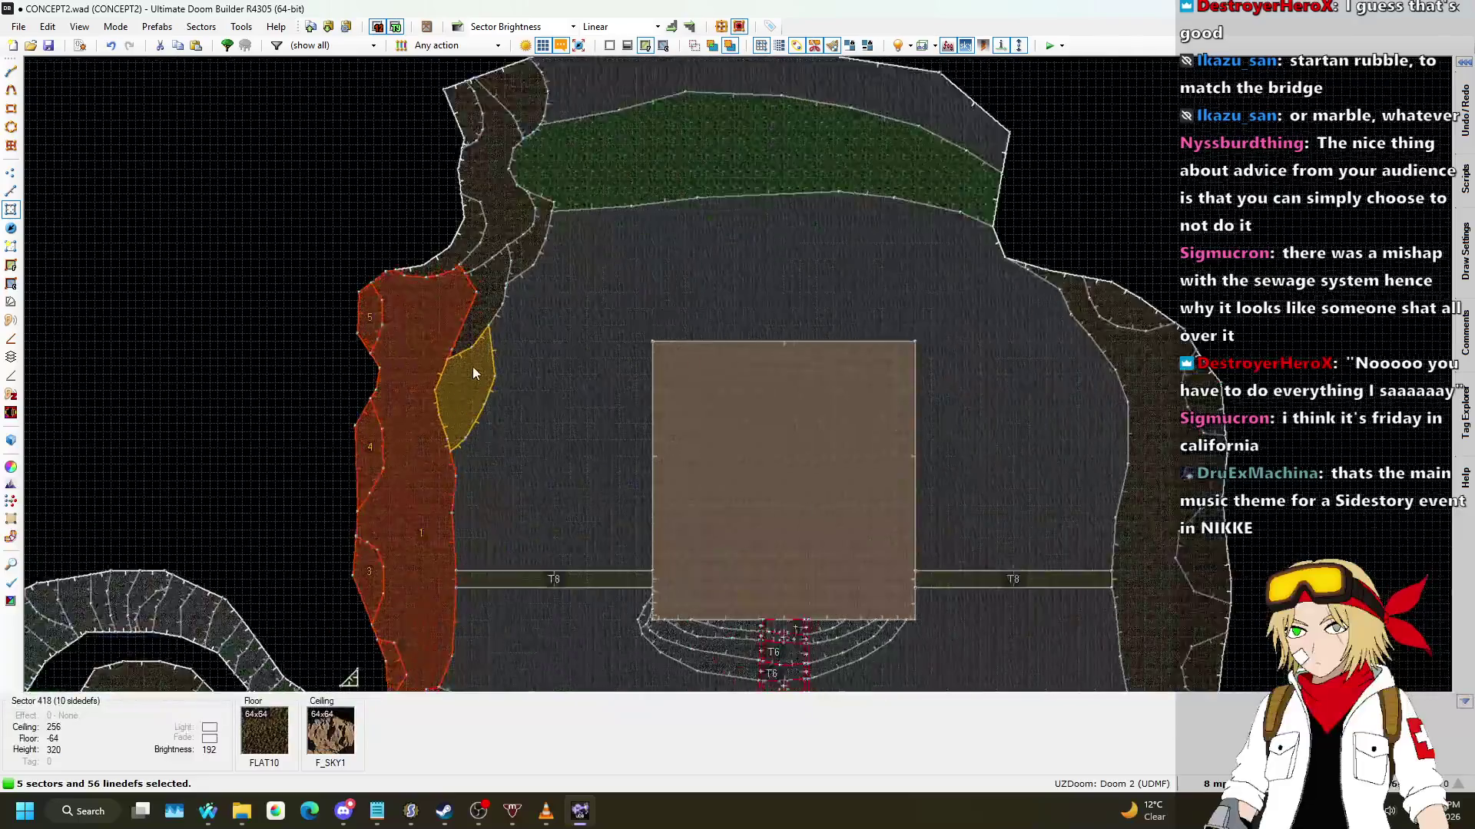
click(462, 247)
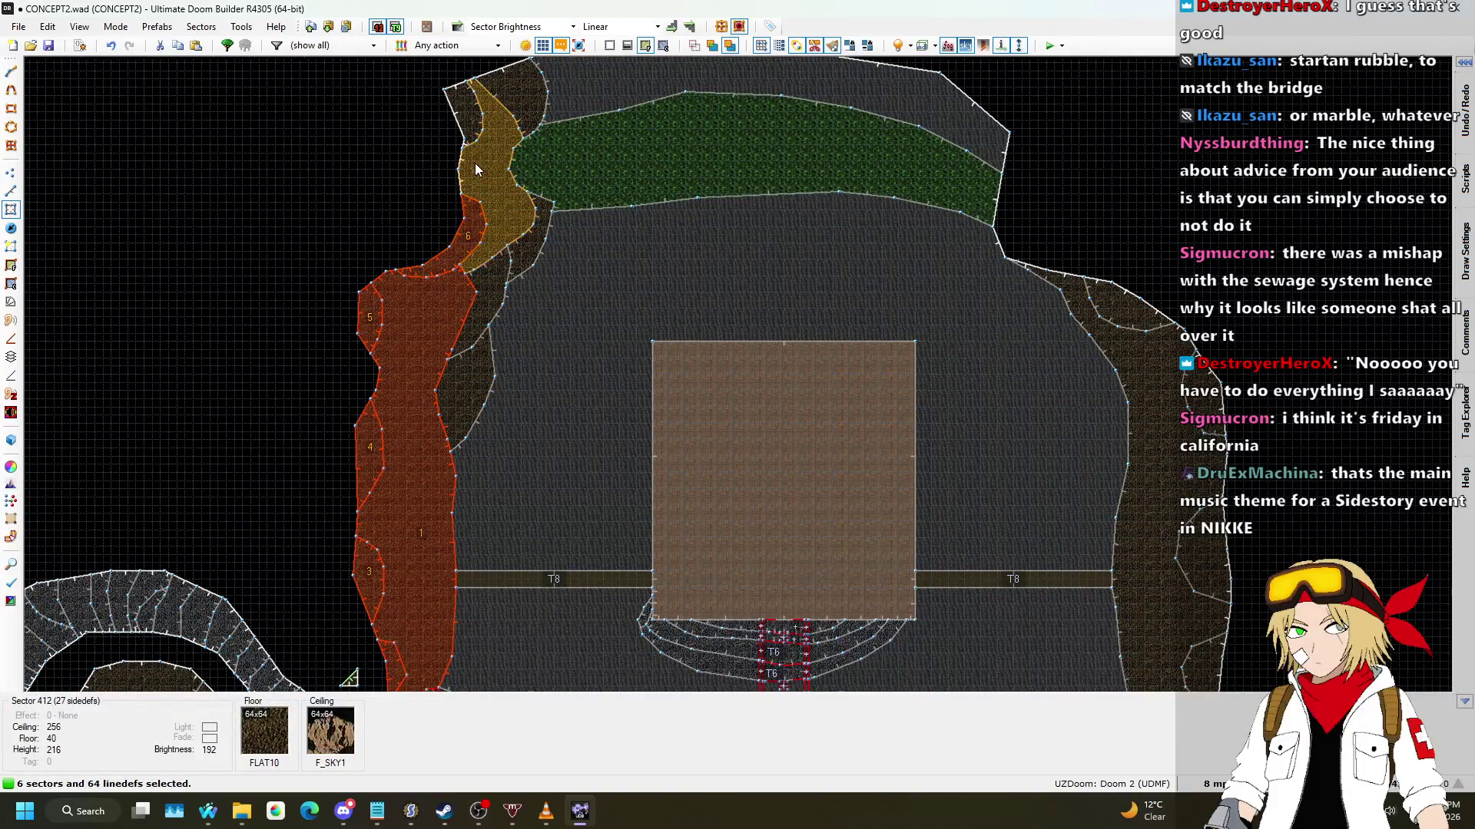
scroll(607, 122, down, 2)
key(s)
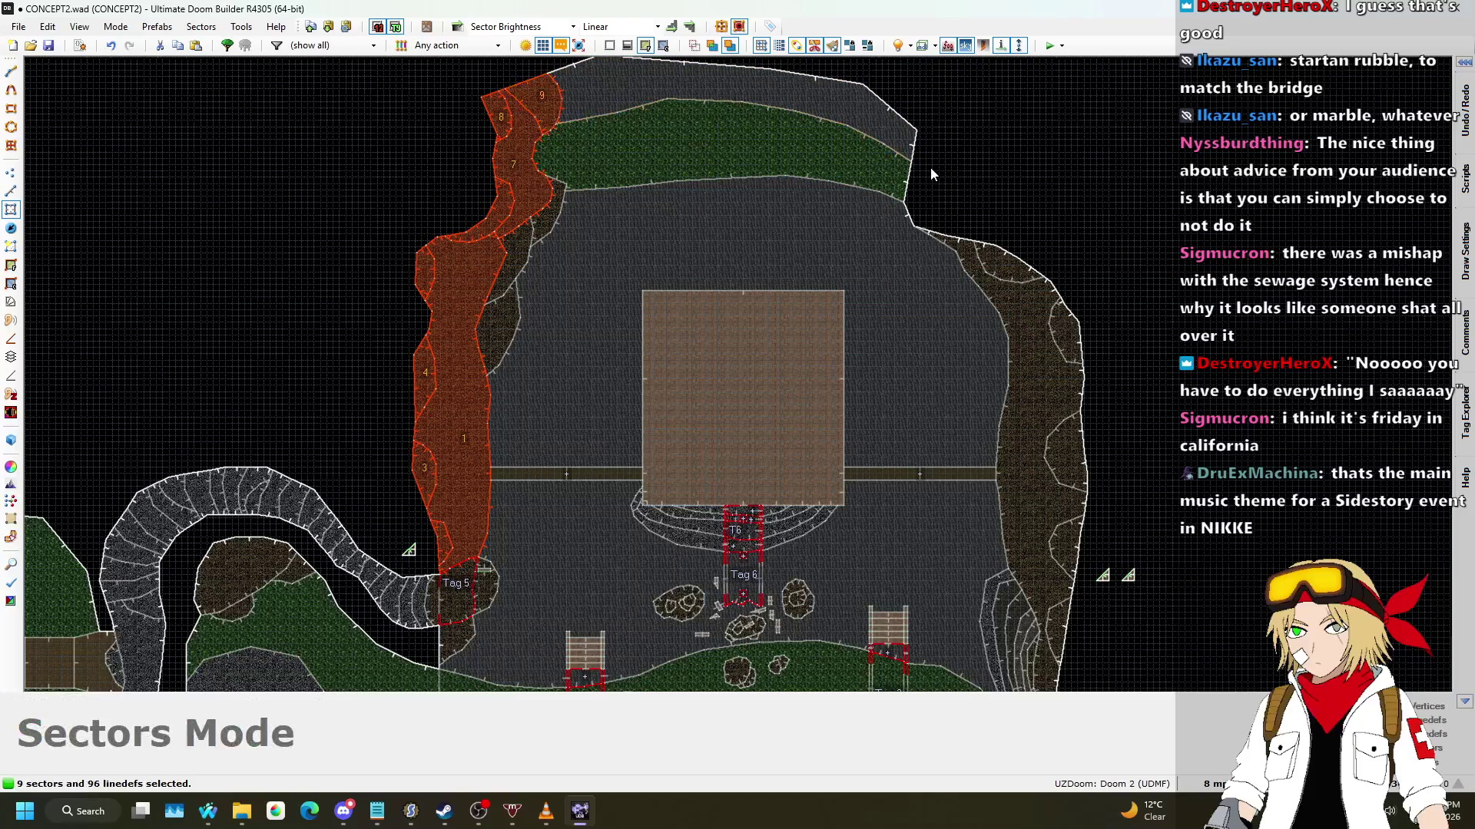
scroll(929, 173, down, 1)
scroll(634, 139, up, 4)
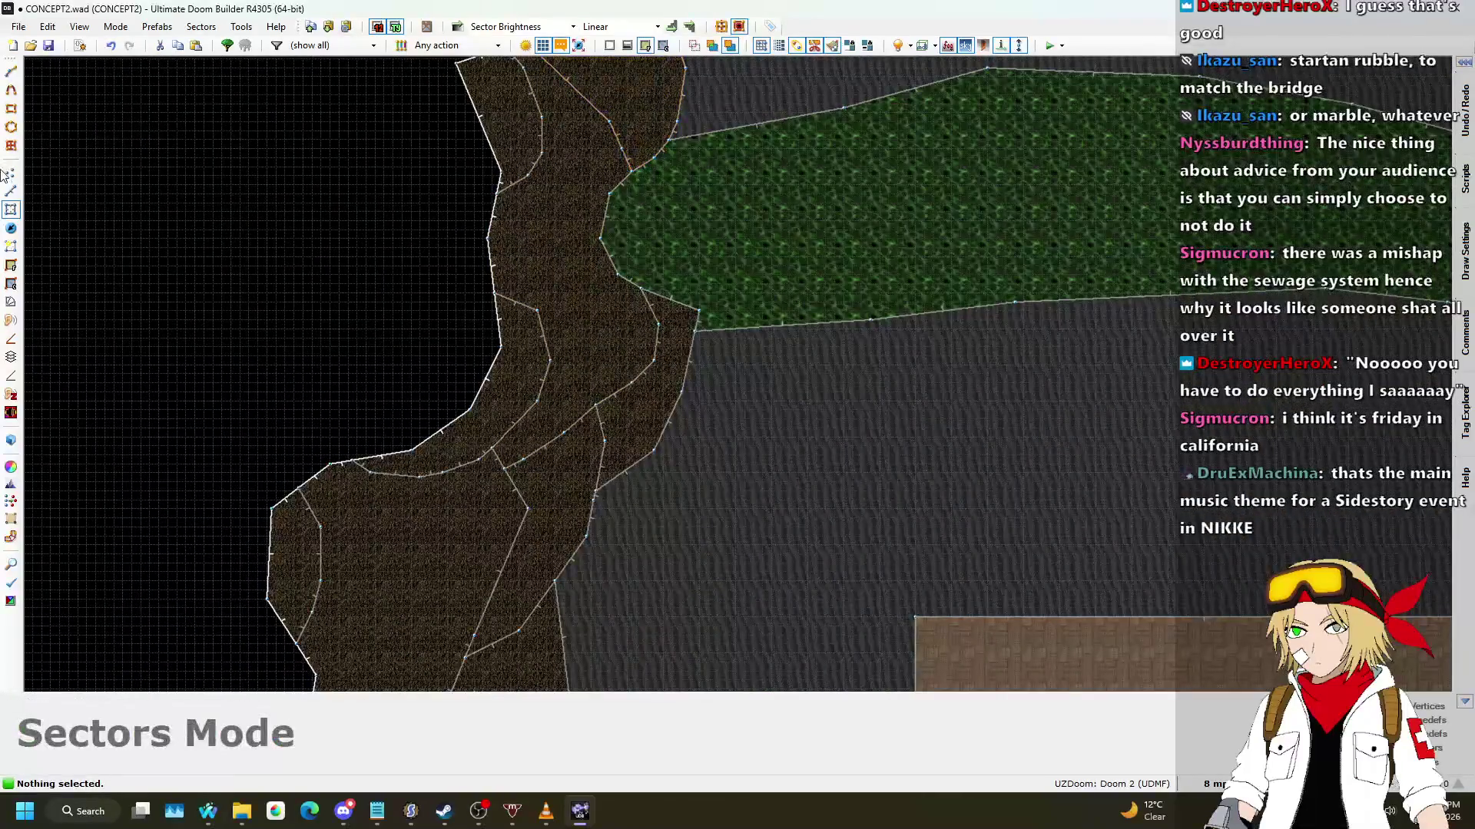
click(13, 192)
scroll(624, 216, up, 3)
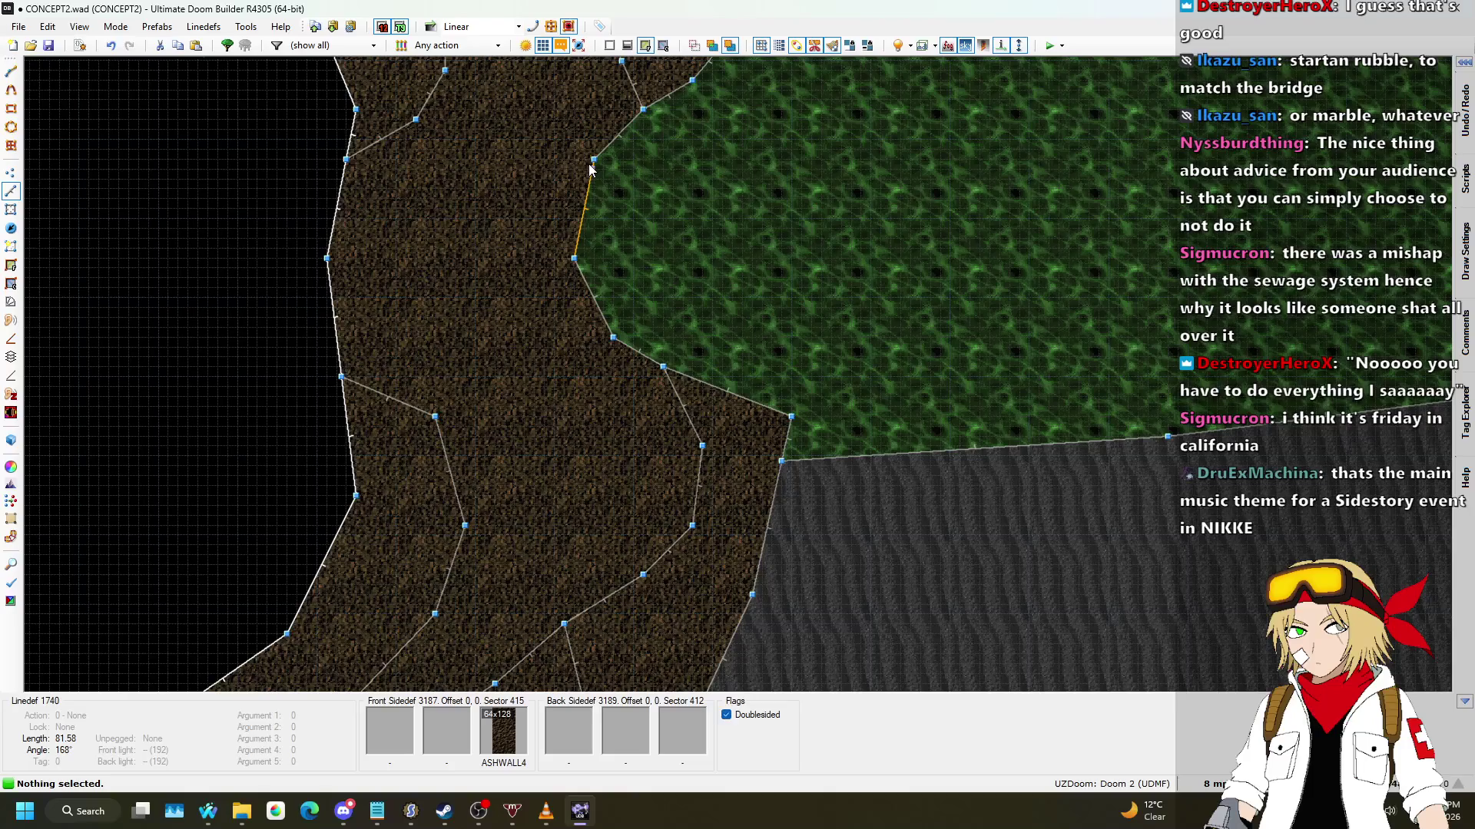
Step: Draw two dividing lines across the upper dirt ledge beside the nukage strip
key(space)
click(504, 179)
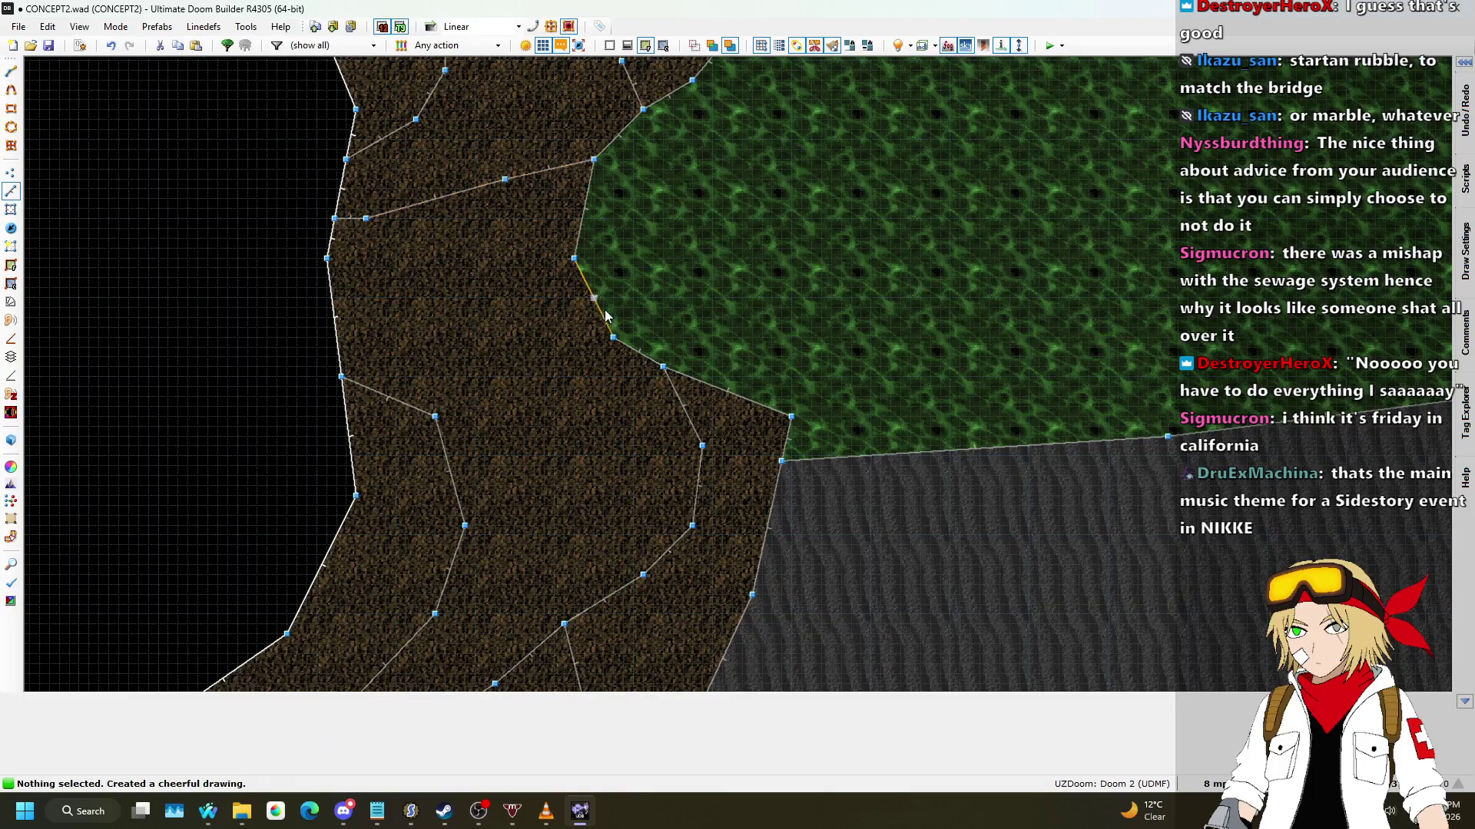
key(Escape)
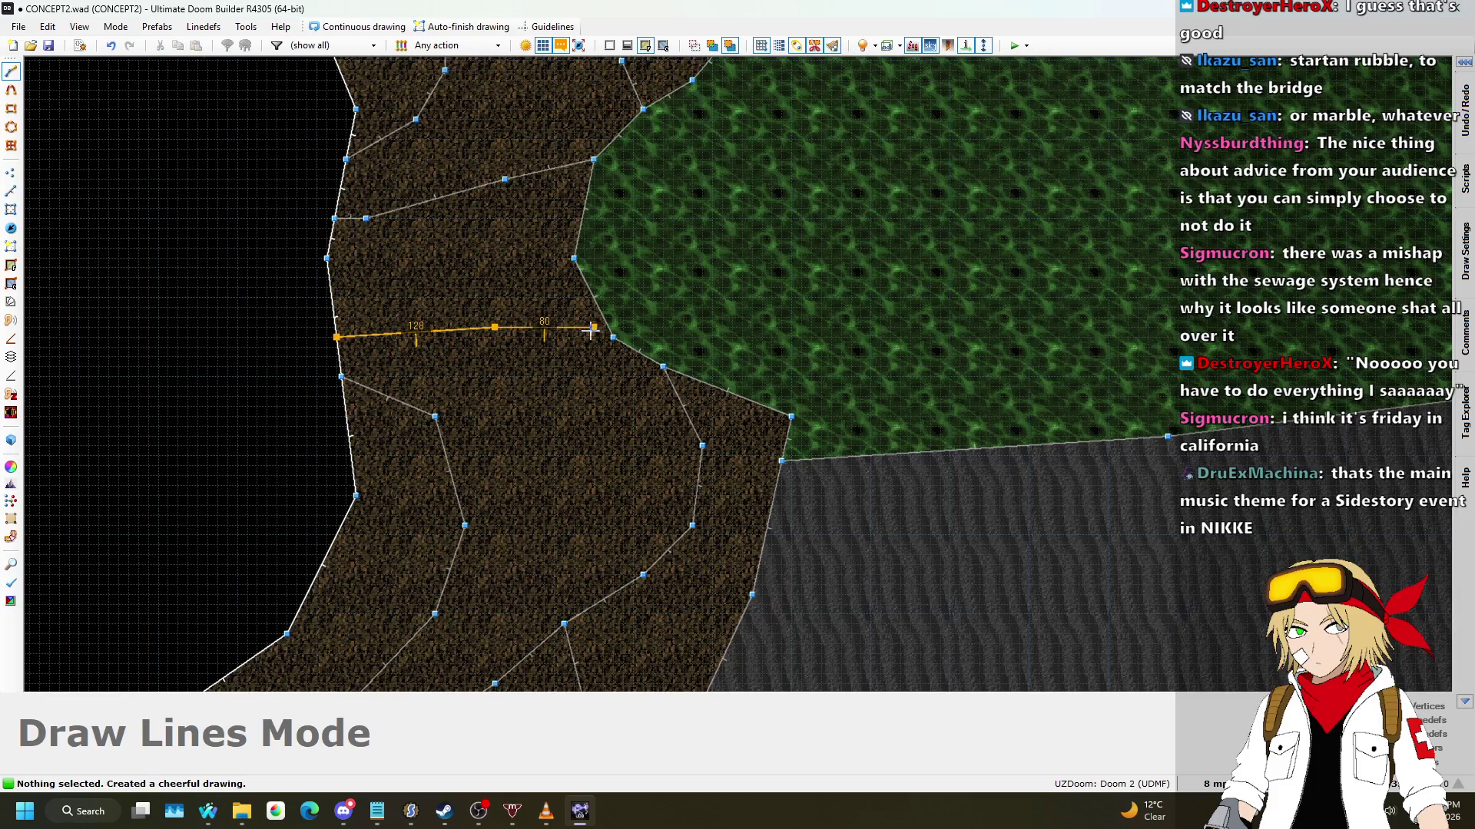
scroll(671, 327, down, 3)
Step: Give the ledge a NUKAGE1 floor at height 32 and ASHWALL3 walls around the nukage step
key(w)
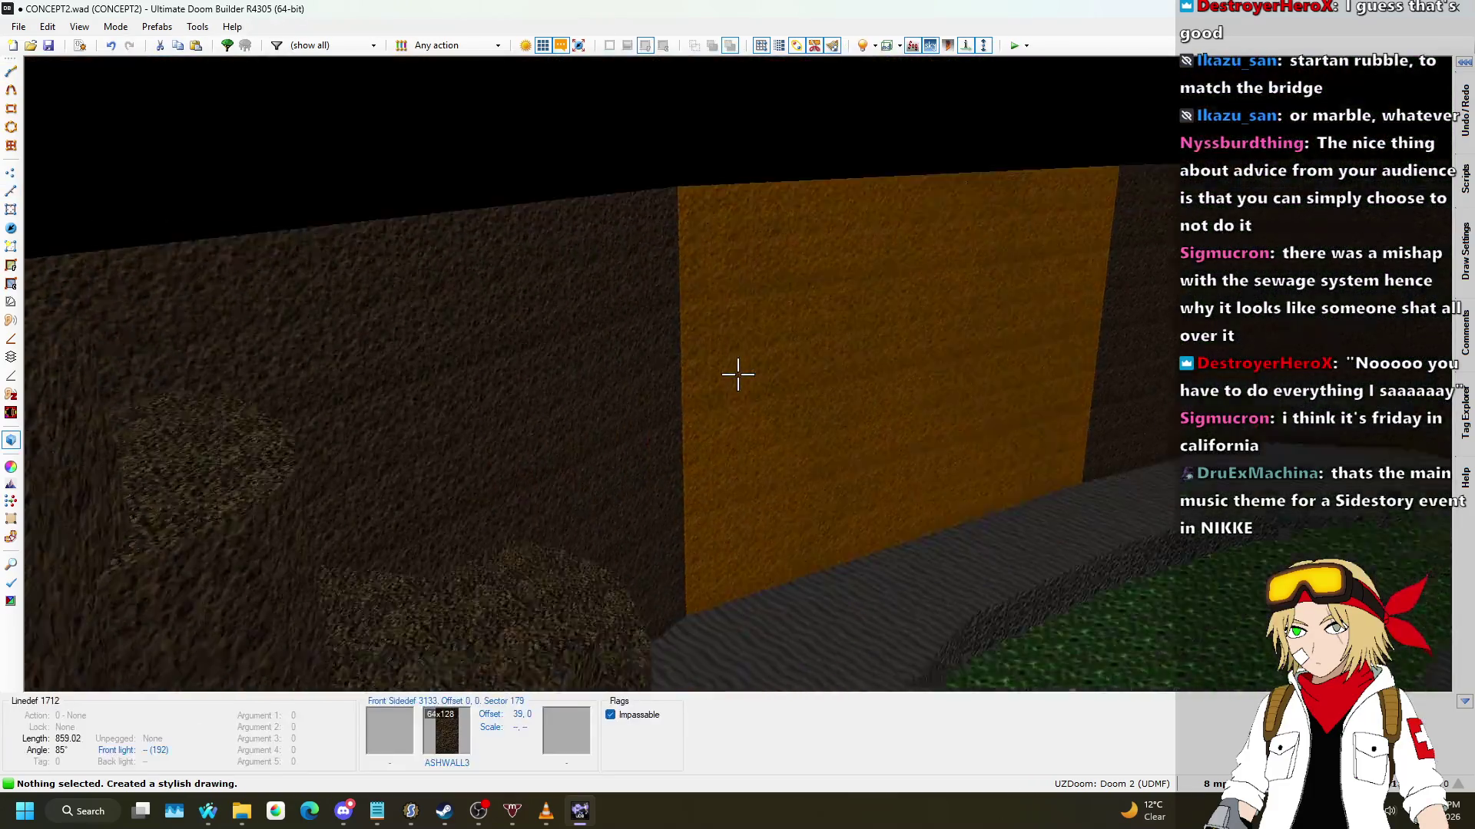
key(ctrl+c)
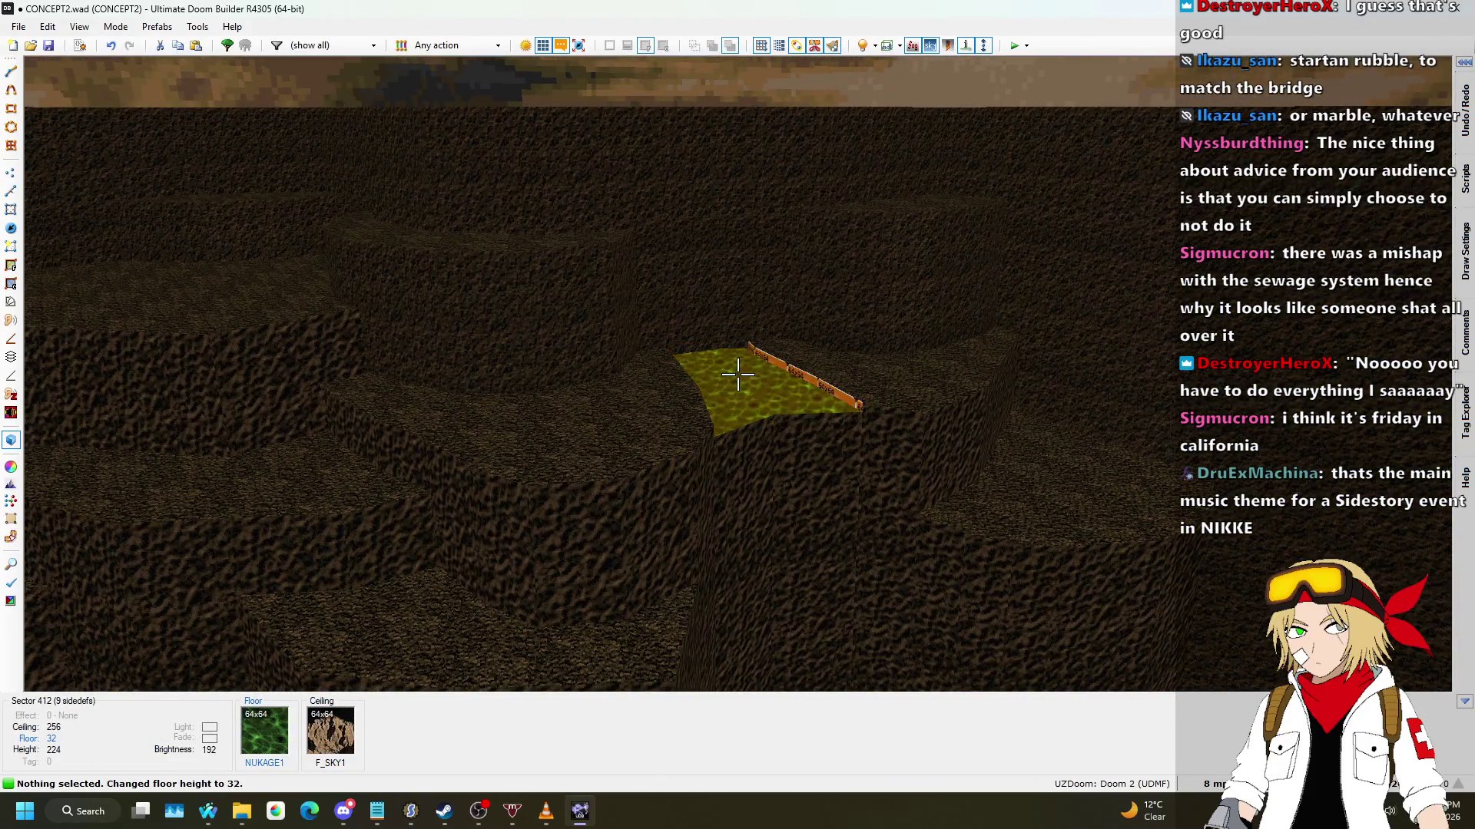
key(ctrl+c)
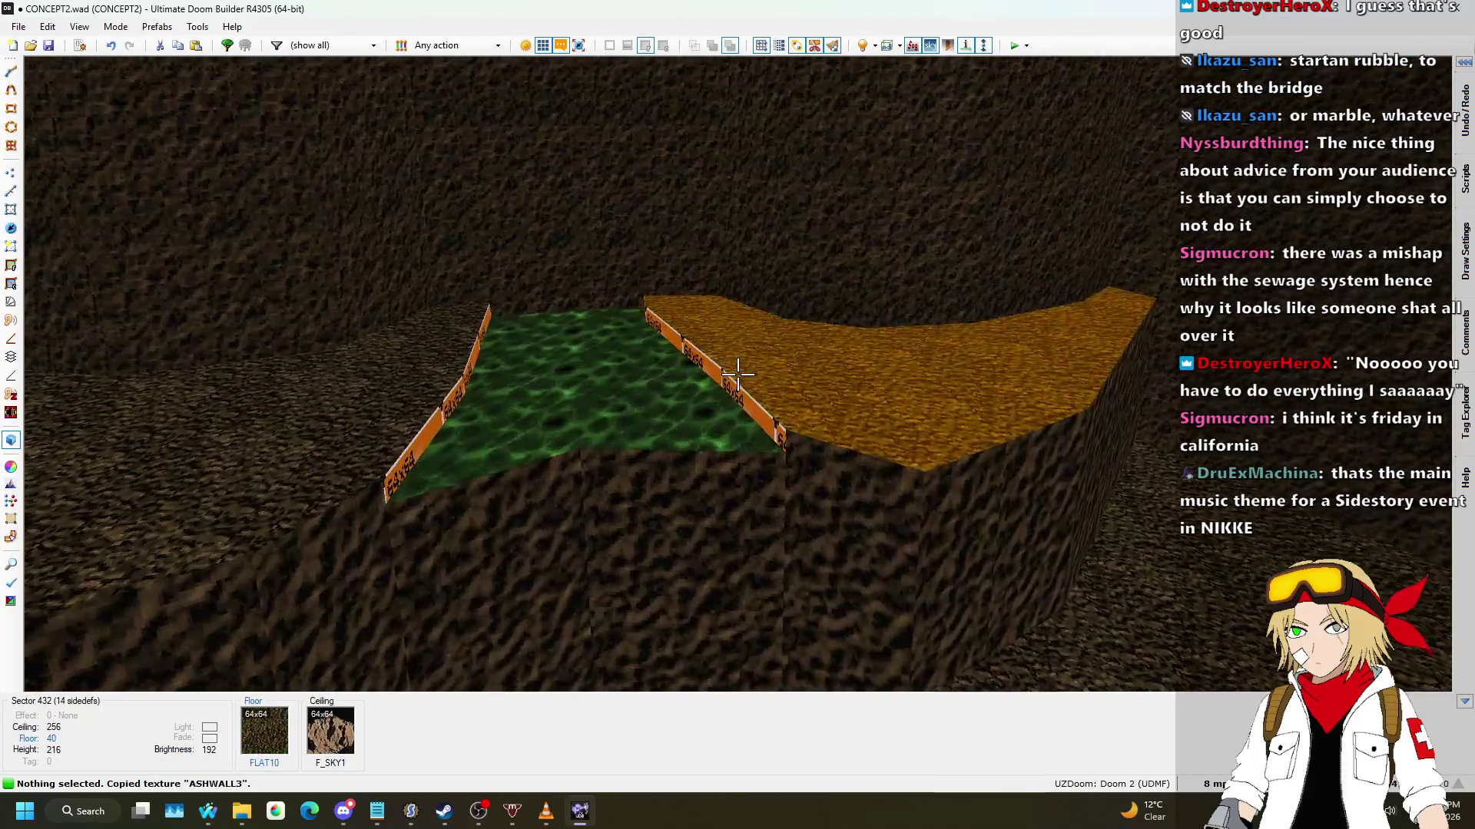
click(737, 374)
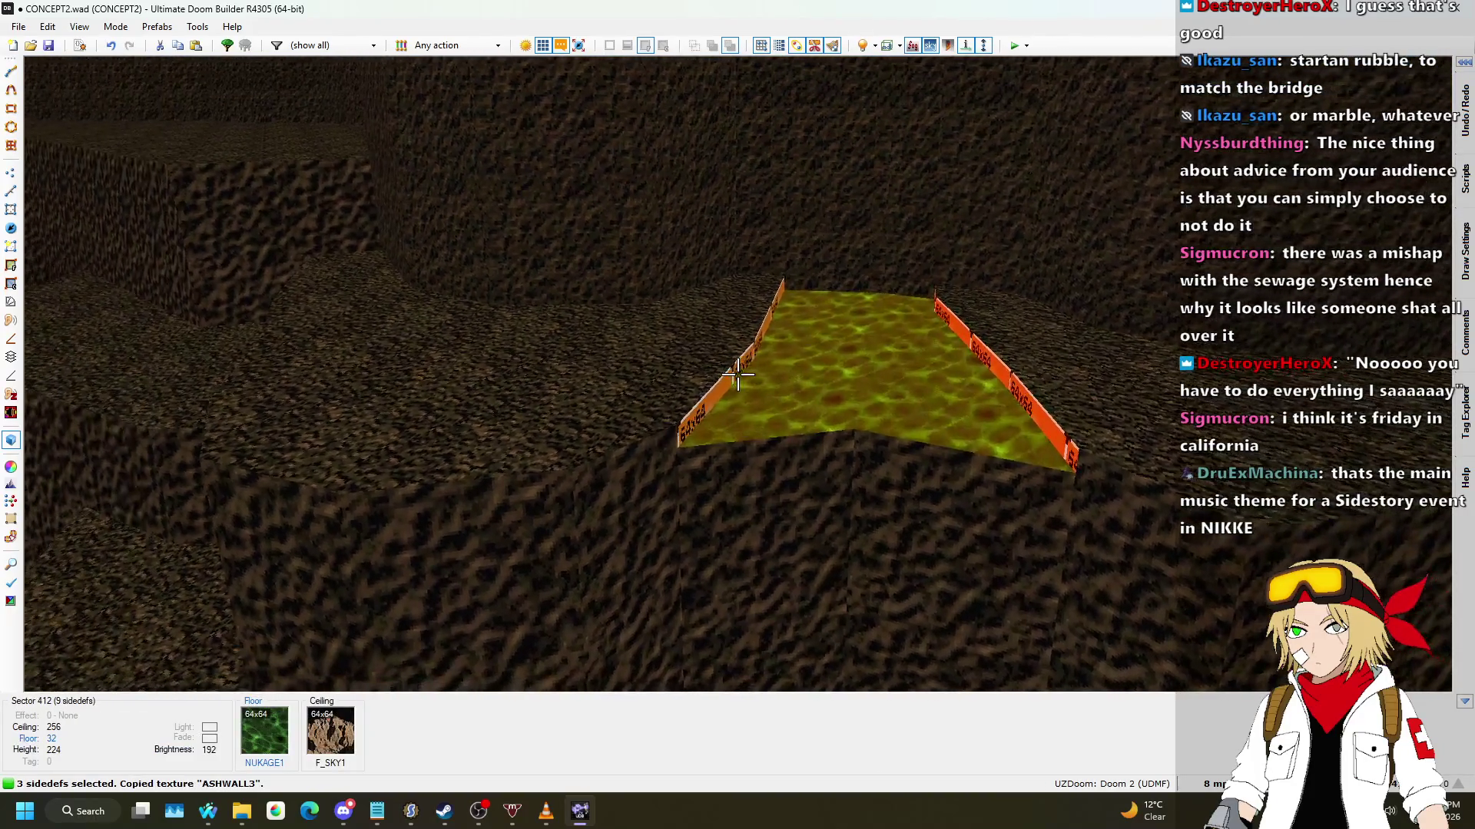
key(w)
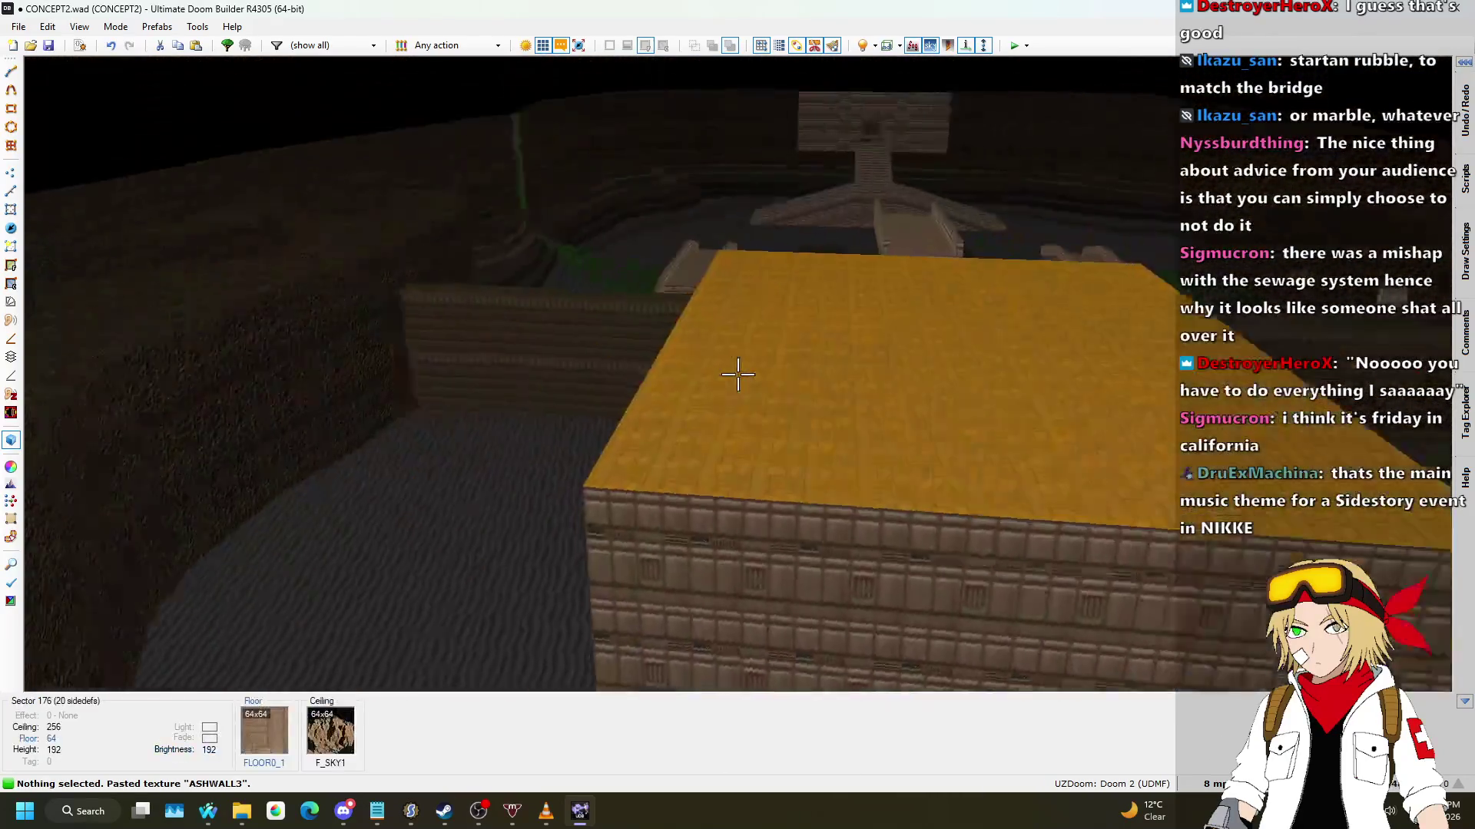
Step: Apply SFALL1 slimefall to the wall strips below the nukage step, then inspect the other ledges
key(ctrl+c)
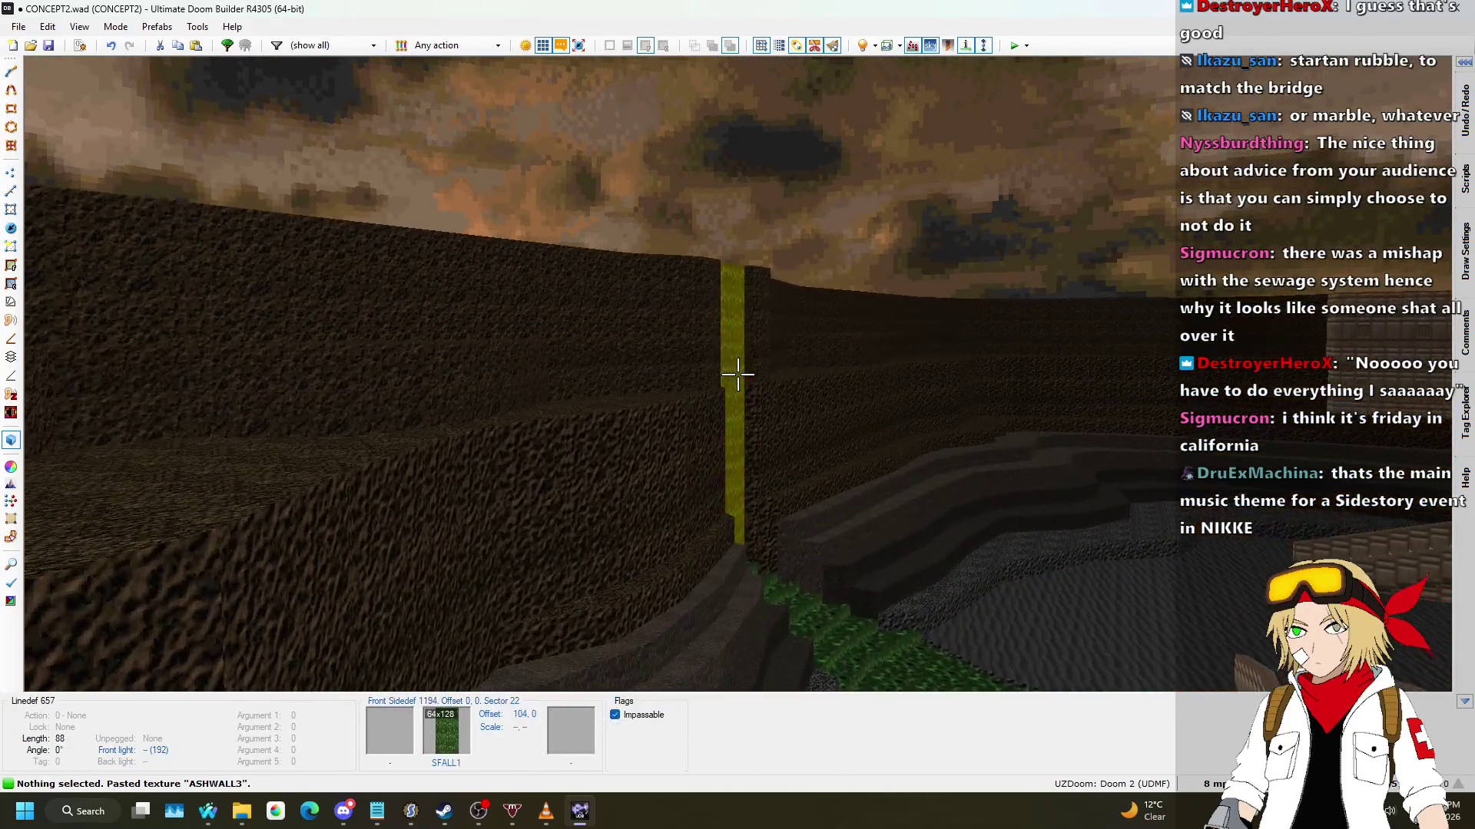
key(w)
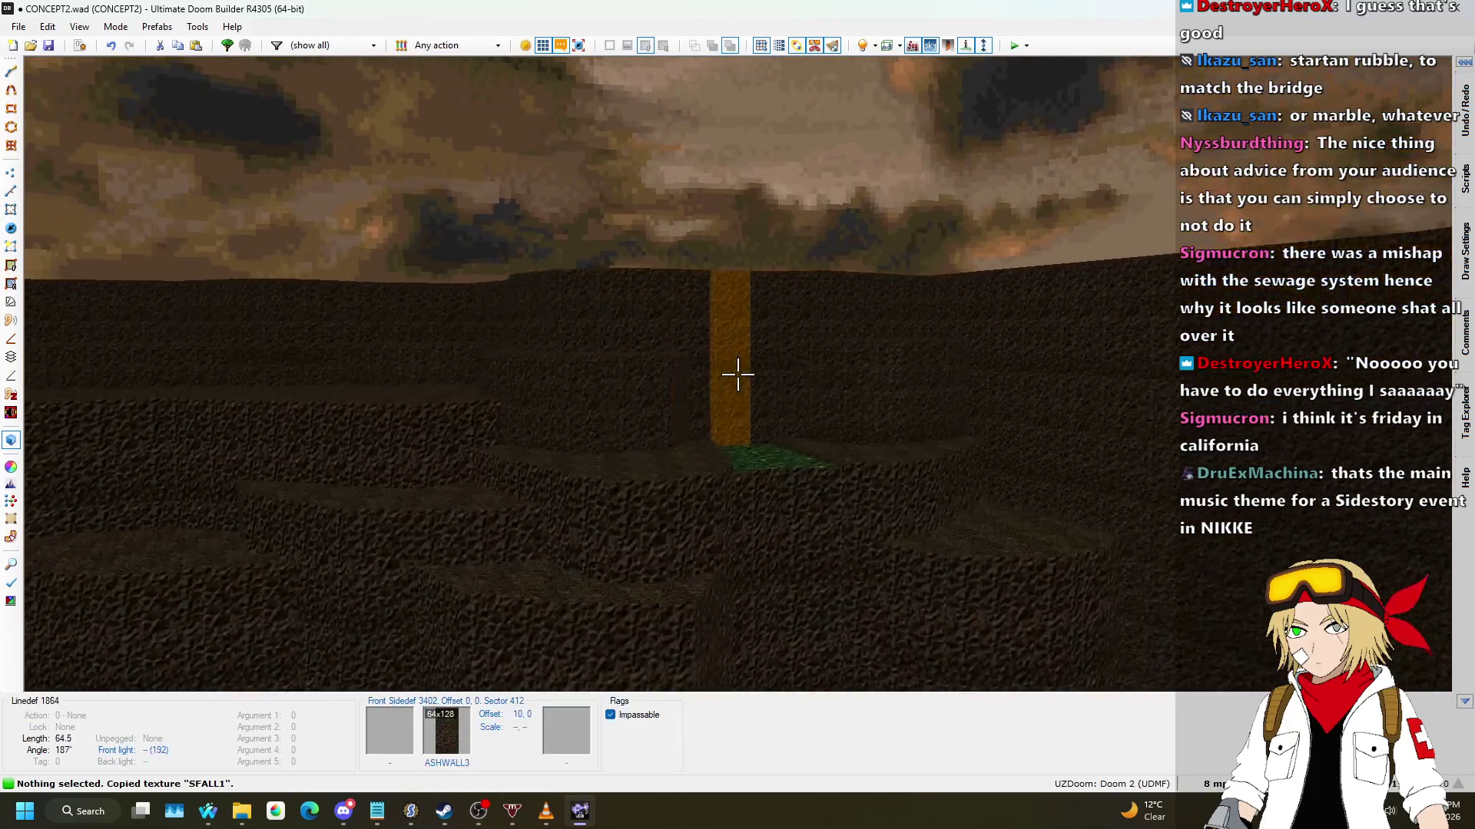
click(737, 374)
key(ctrl+v)
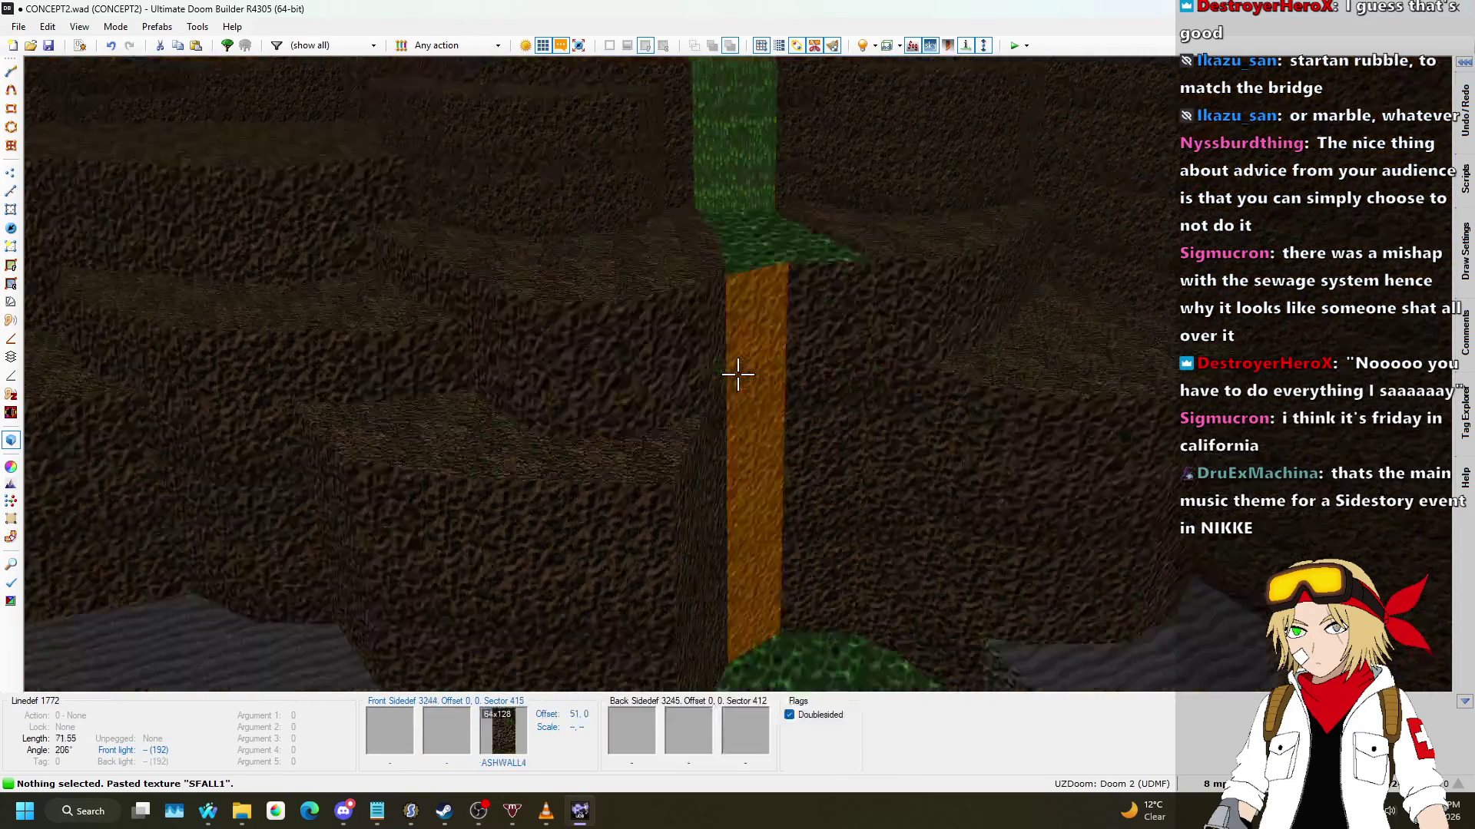
key(c)
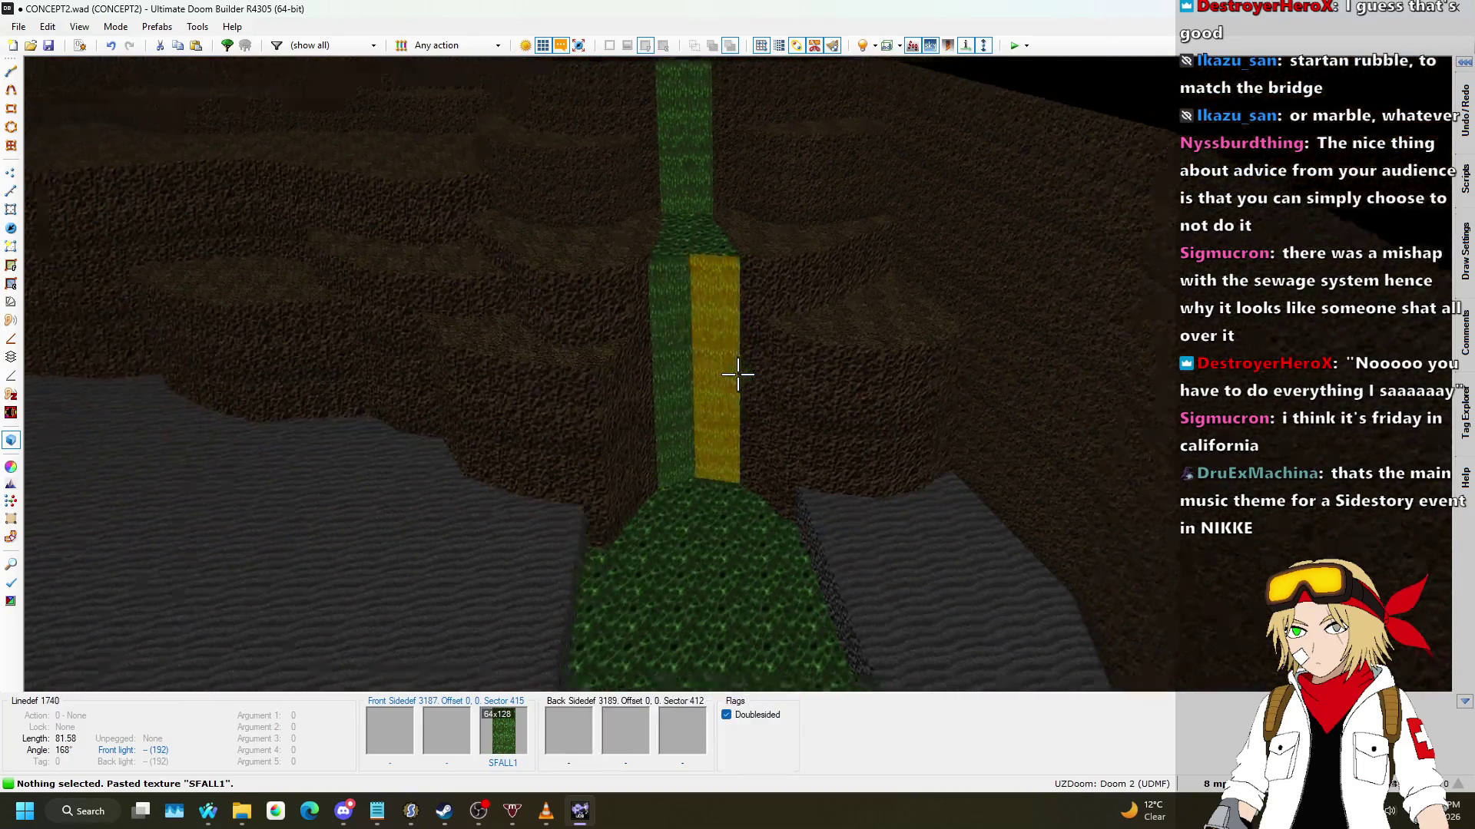
key(w)
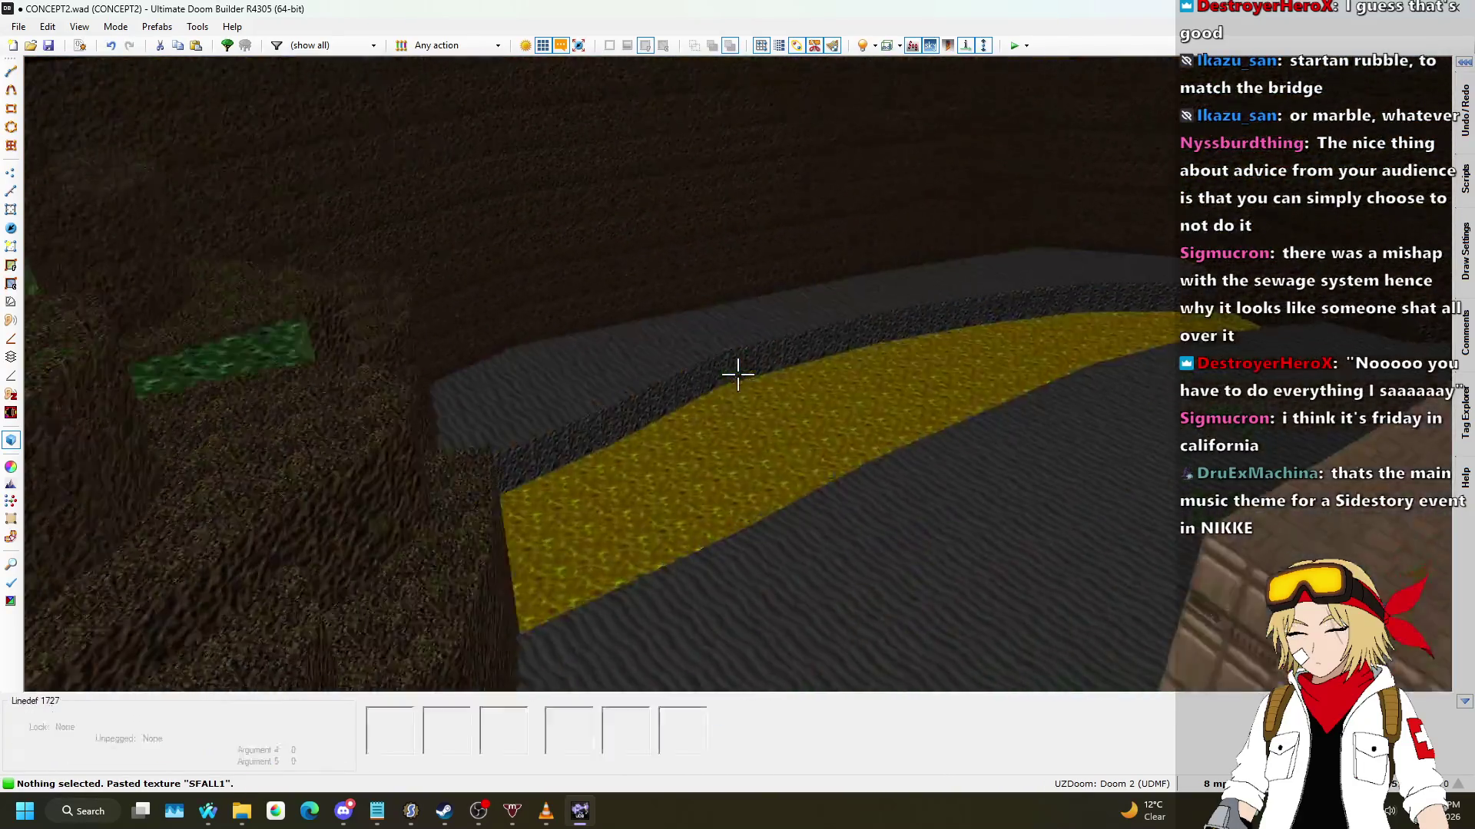
key(w)
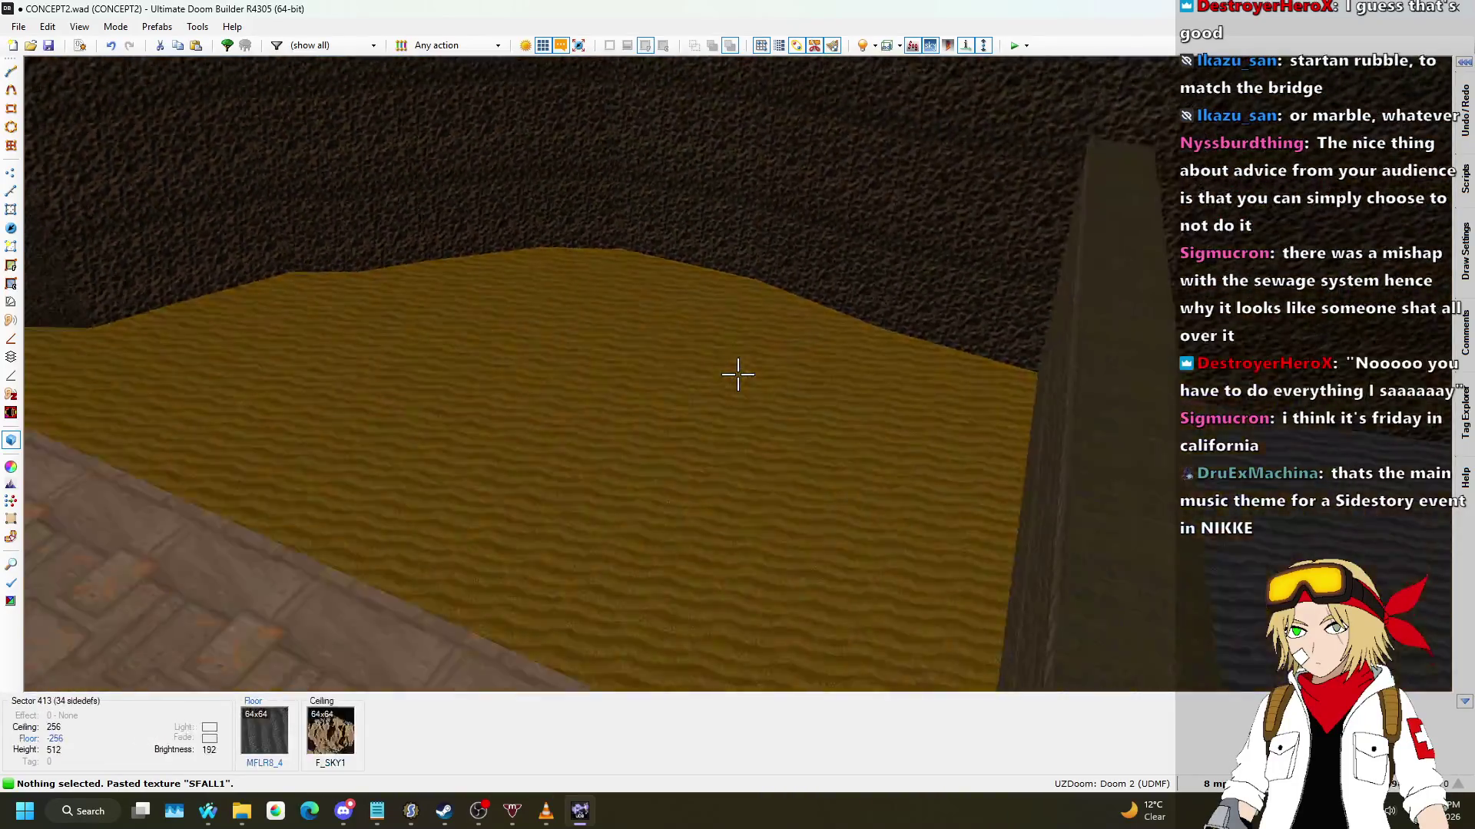
key(w)
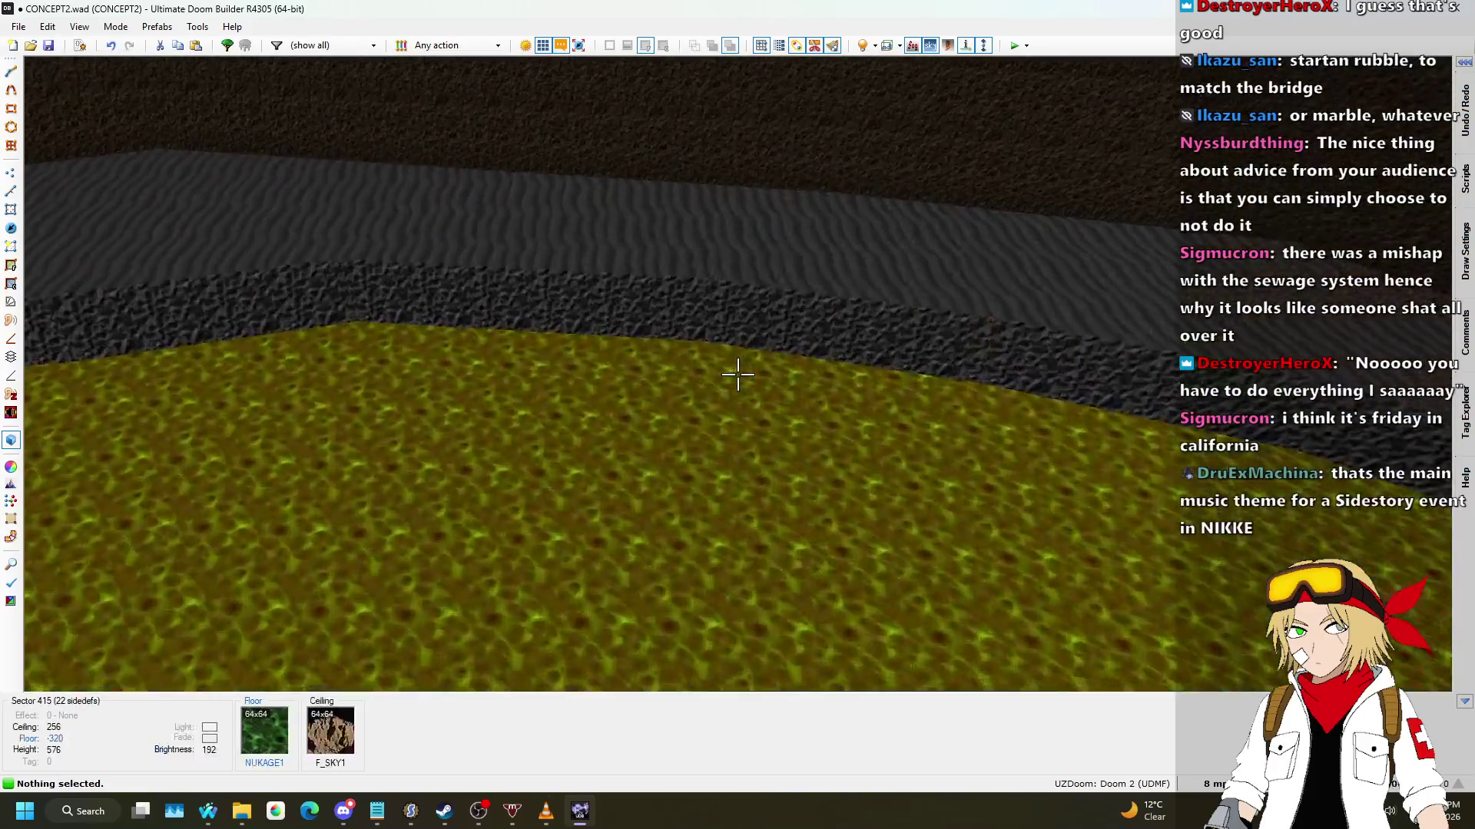
Step: Back in 2D, draw a curved line off the central building's side
key(q)
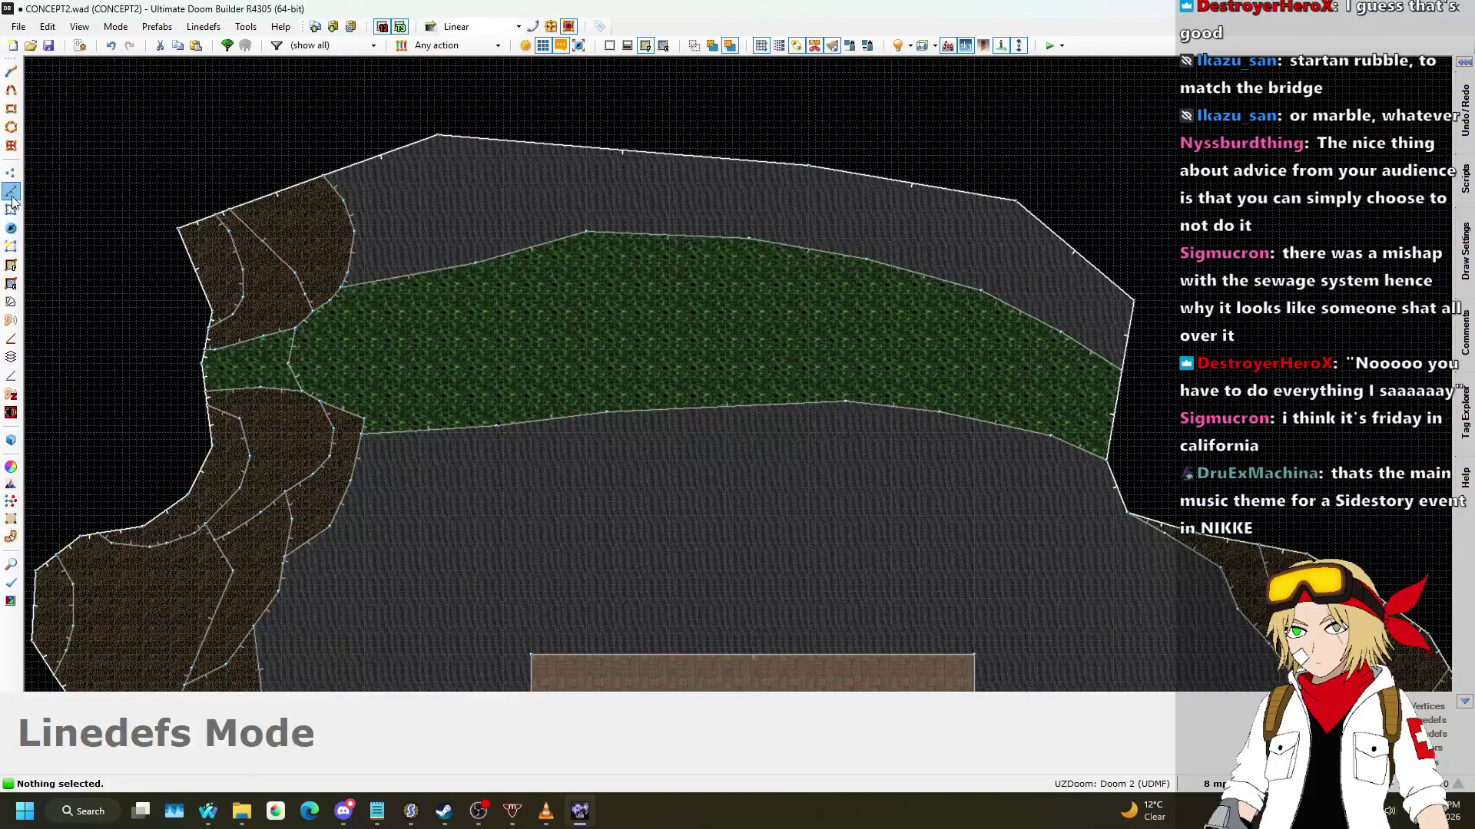
scroll(991, 228, down, 5)
scroll(1003, 620, up, 6)
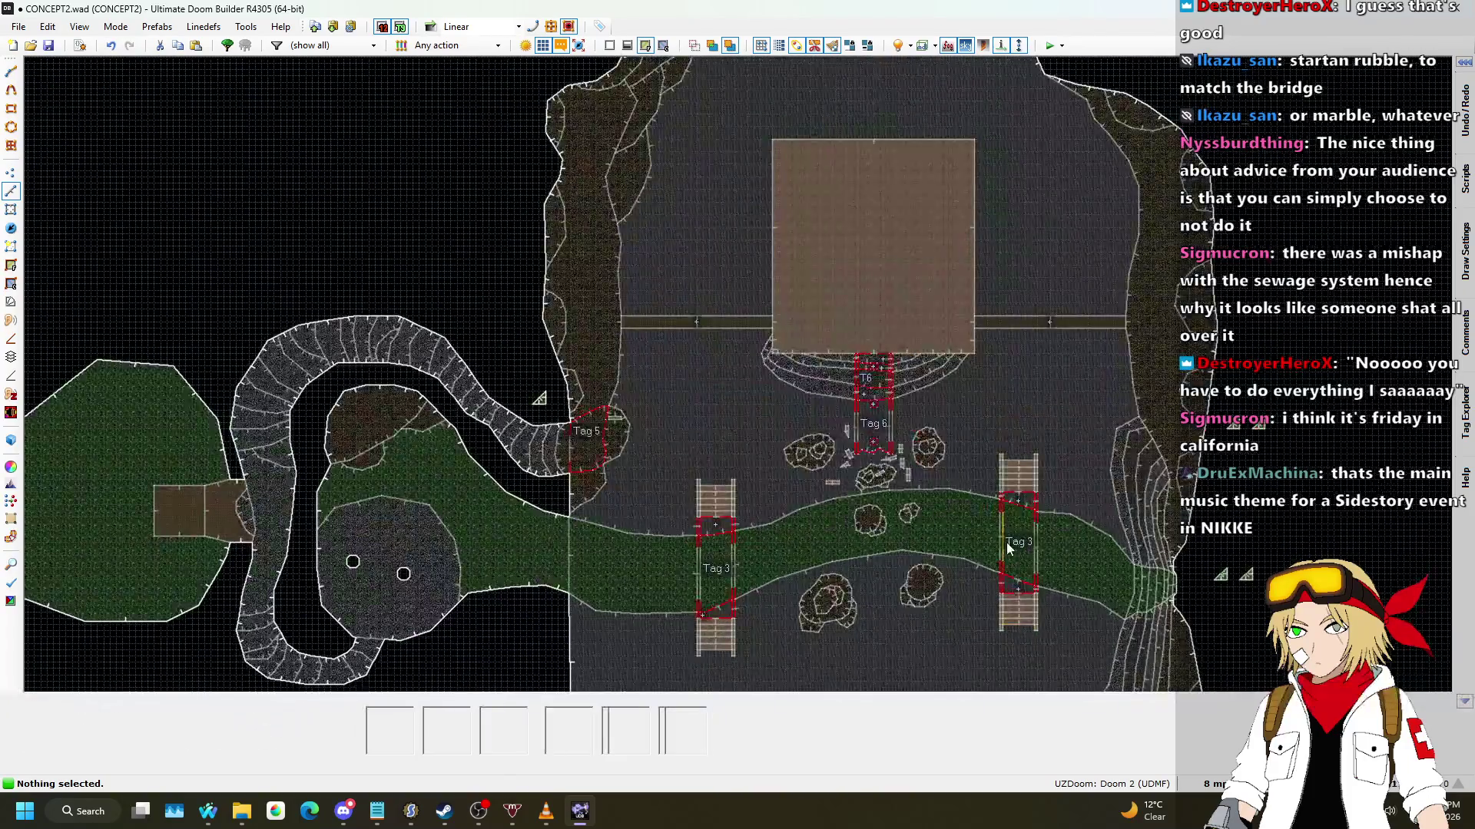
scroll(996, 527, down, 8)
scroll(977, 412, up, 3)
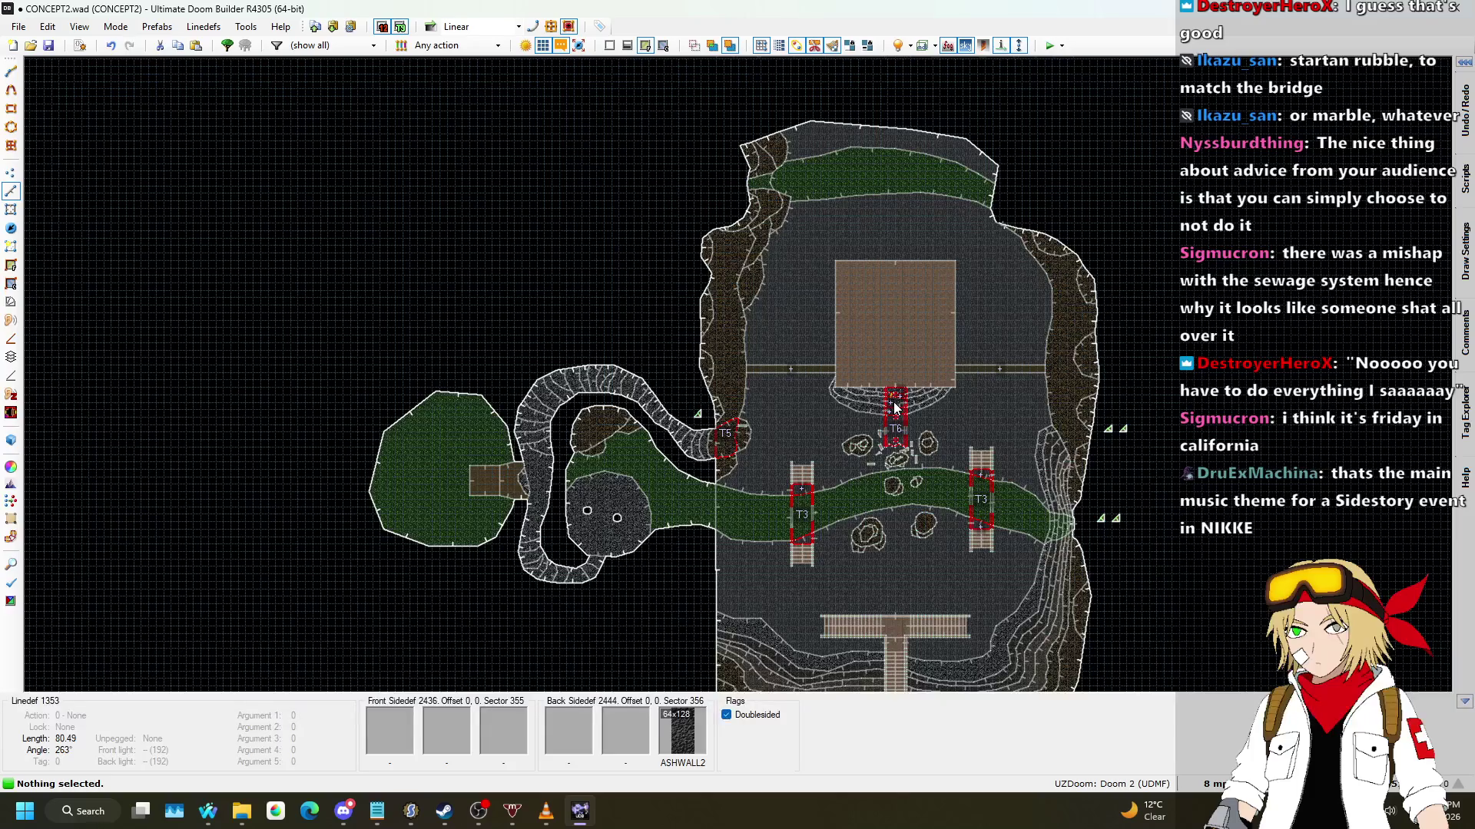
scroll(807, 250, down, 2)
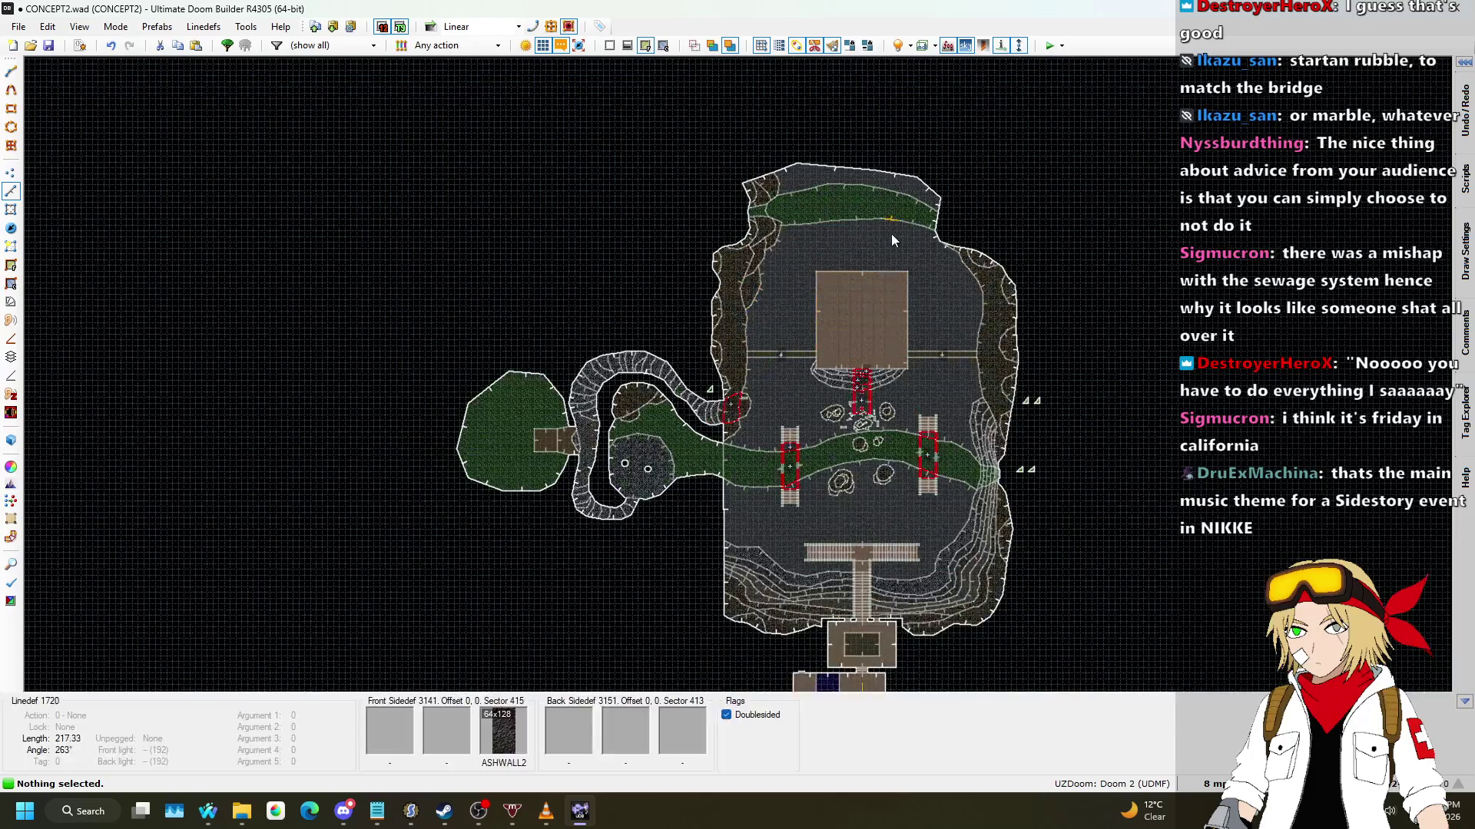
scroll(889, 236, up, 5)
scroll(731, 479, down, 3)
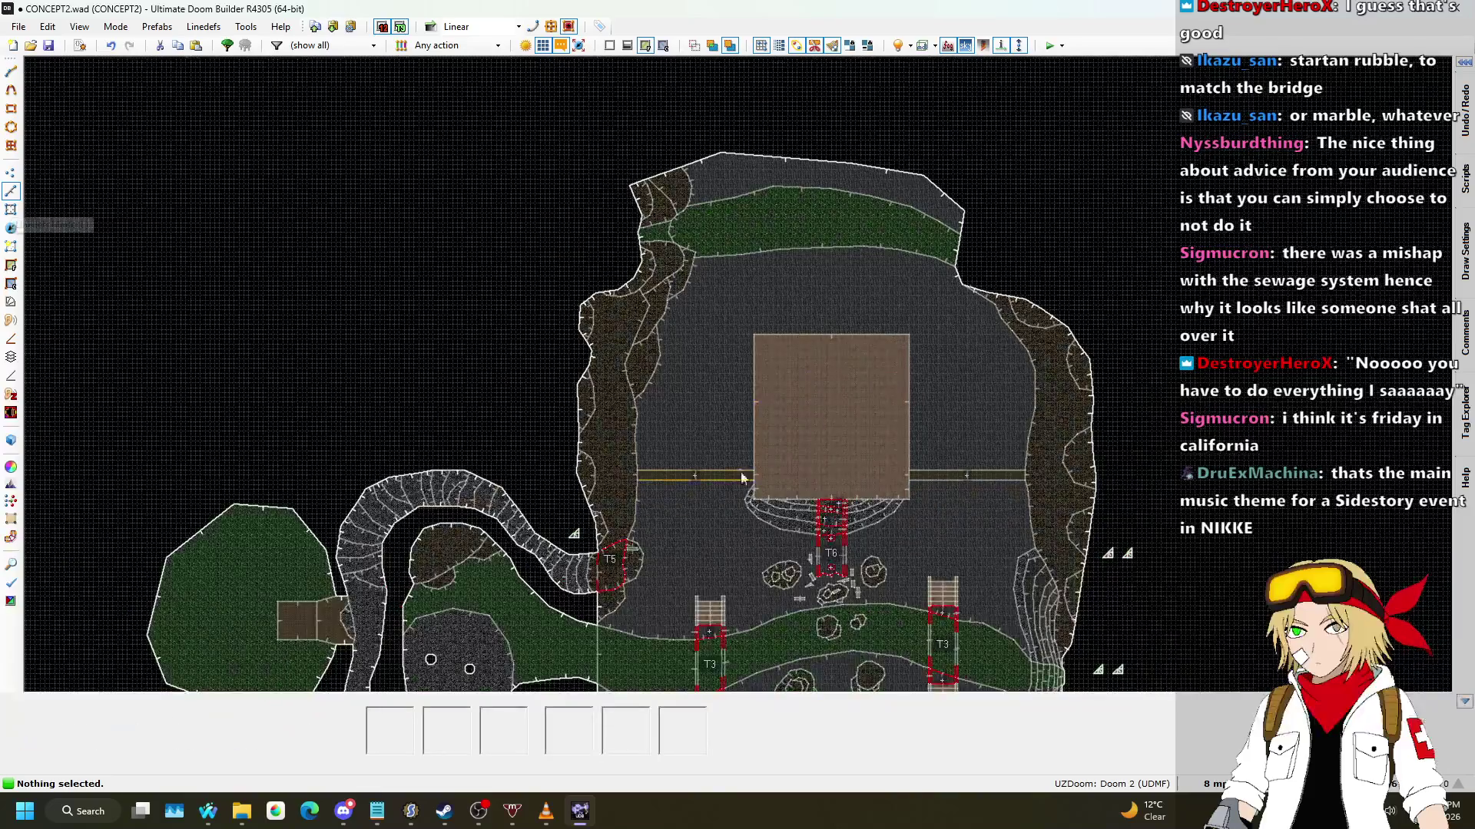
scroll(725, 457, up, 8)
key(d)
mouse_move(740, 478)
mouse_down()
mouse_move(698, 422)
mouse_move(729, 315)
mouse_up()
scroll(739, 439, up, 4)
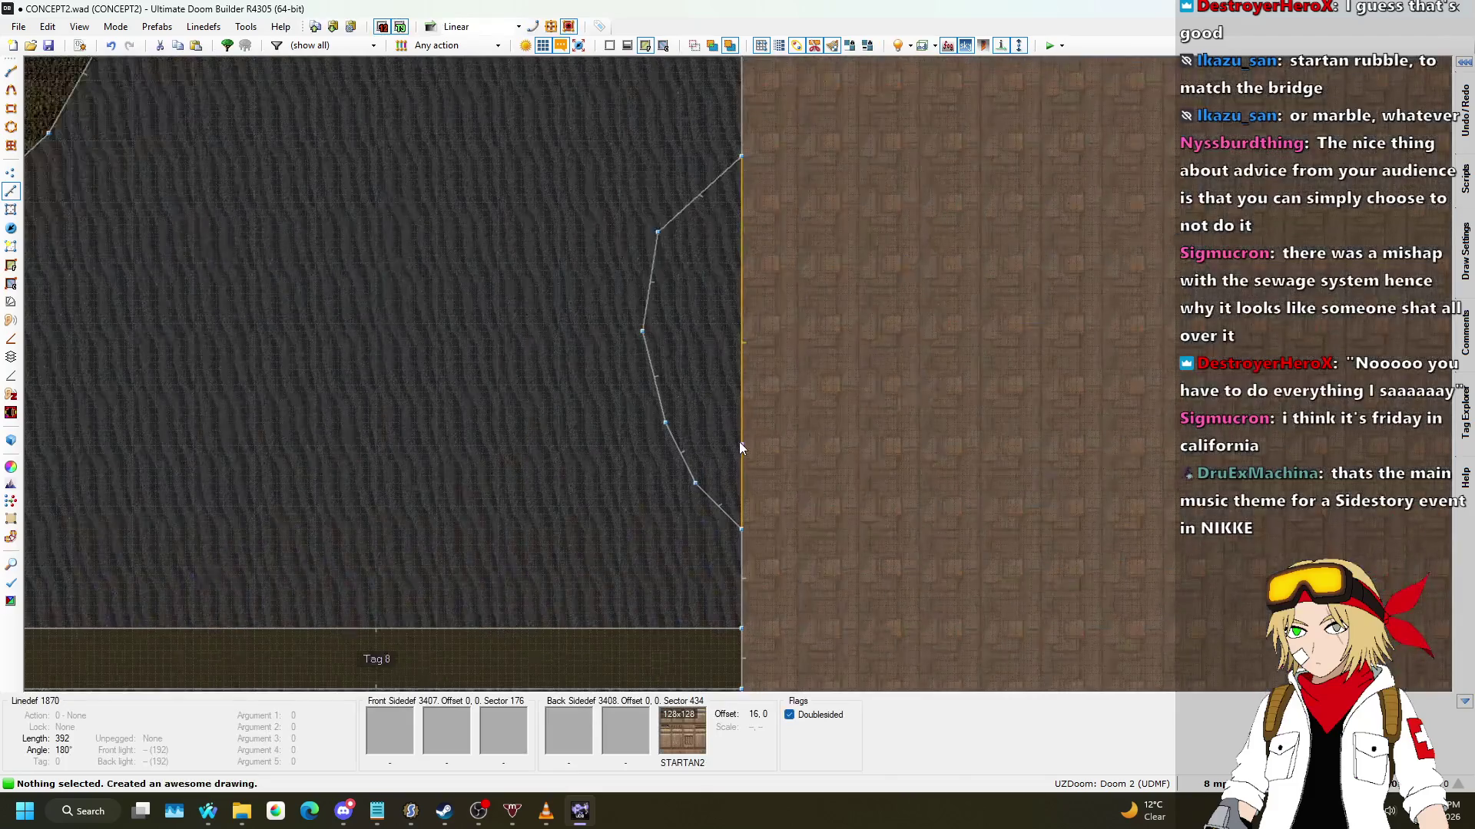
Step: Draw more curved line segments starting from the building's edges
key(d)
click(741, 467)
click(718, 428)
scroll(723, 297, down, 4)
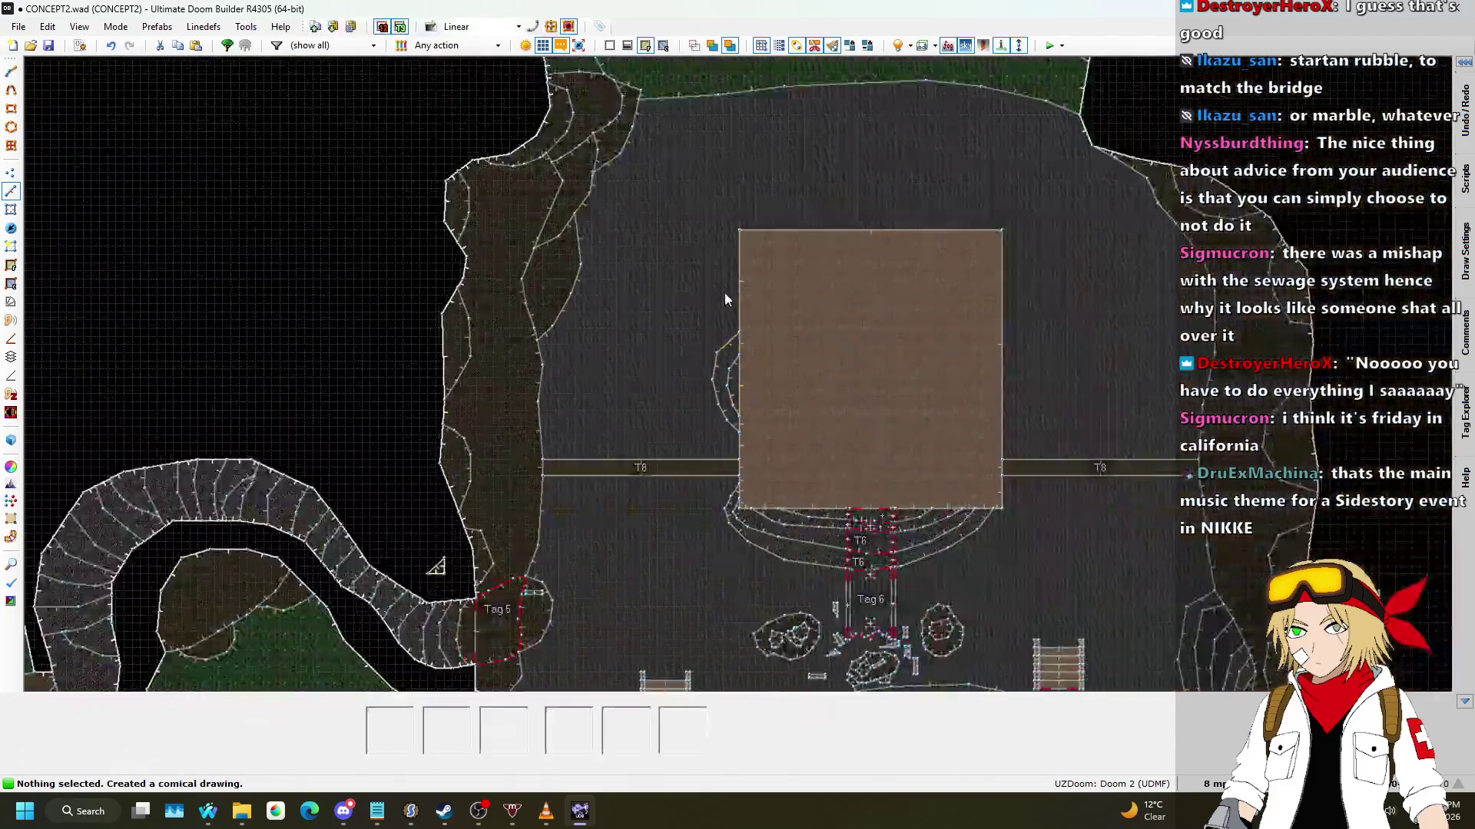
scroll(702, 422, up, 5)
key(d)
click(708, 424)
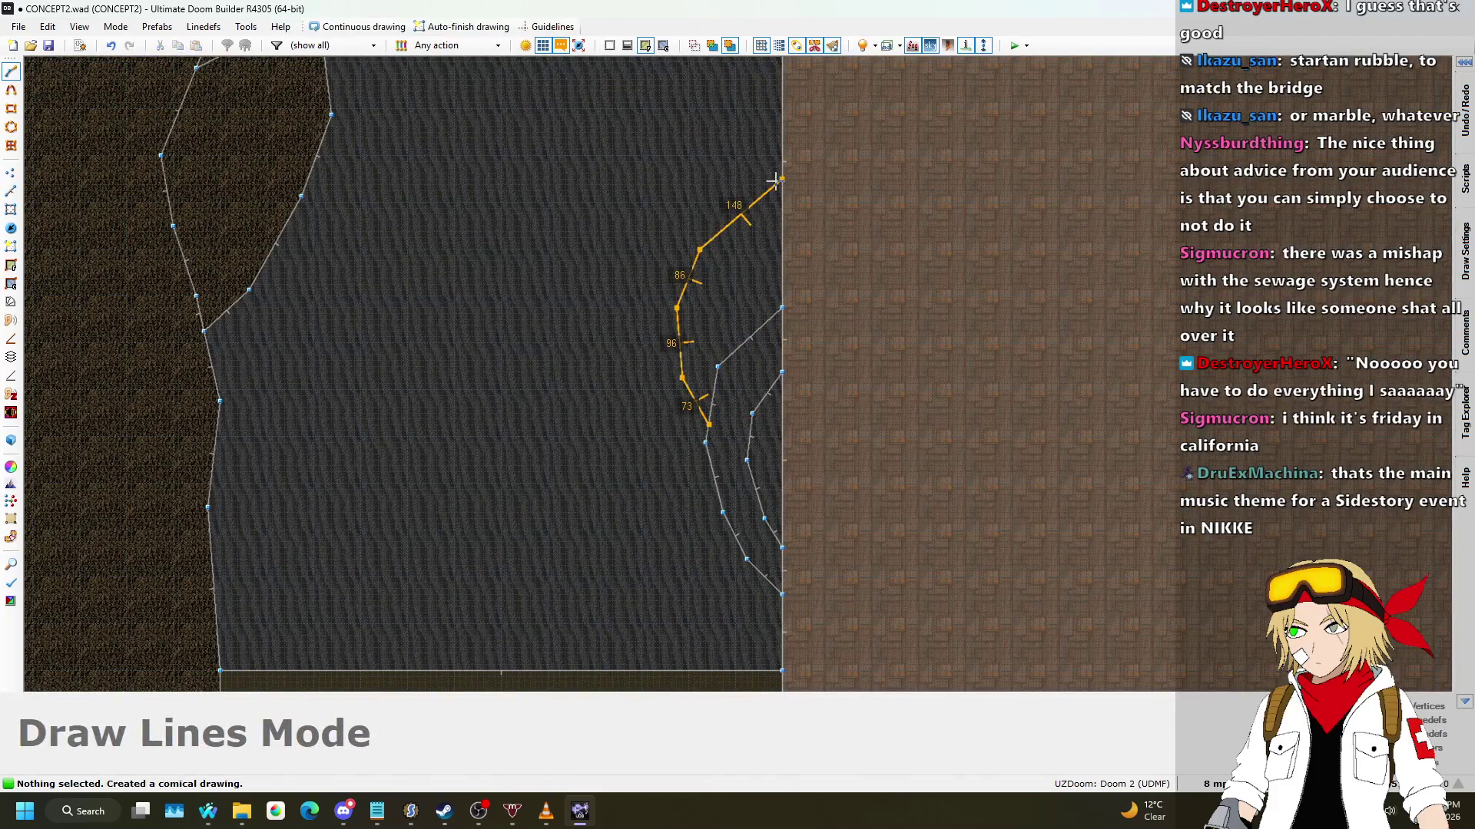
scroll(677, 465, down, 3)
scroll(730, 384, up, 3)
scroll(783, 307, down, 3)
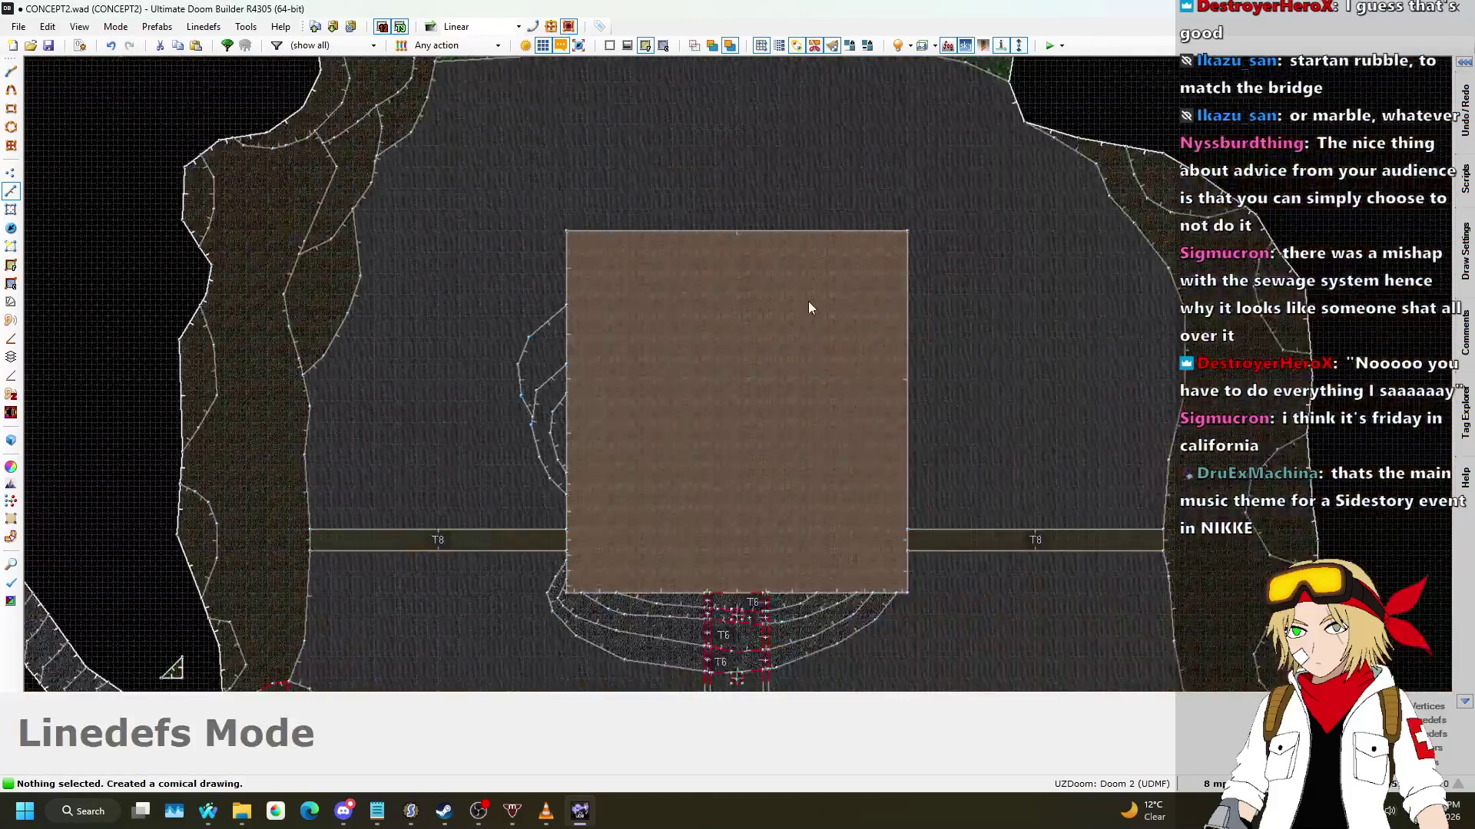
scroll(905, 350, up, 5)
key(d)
click(861, 215)
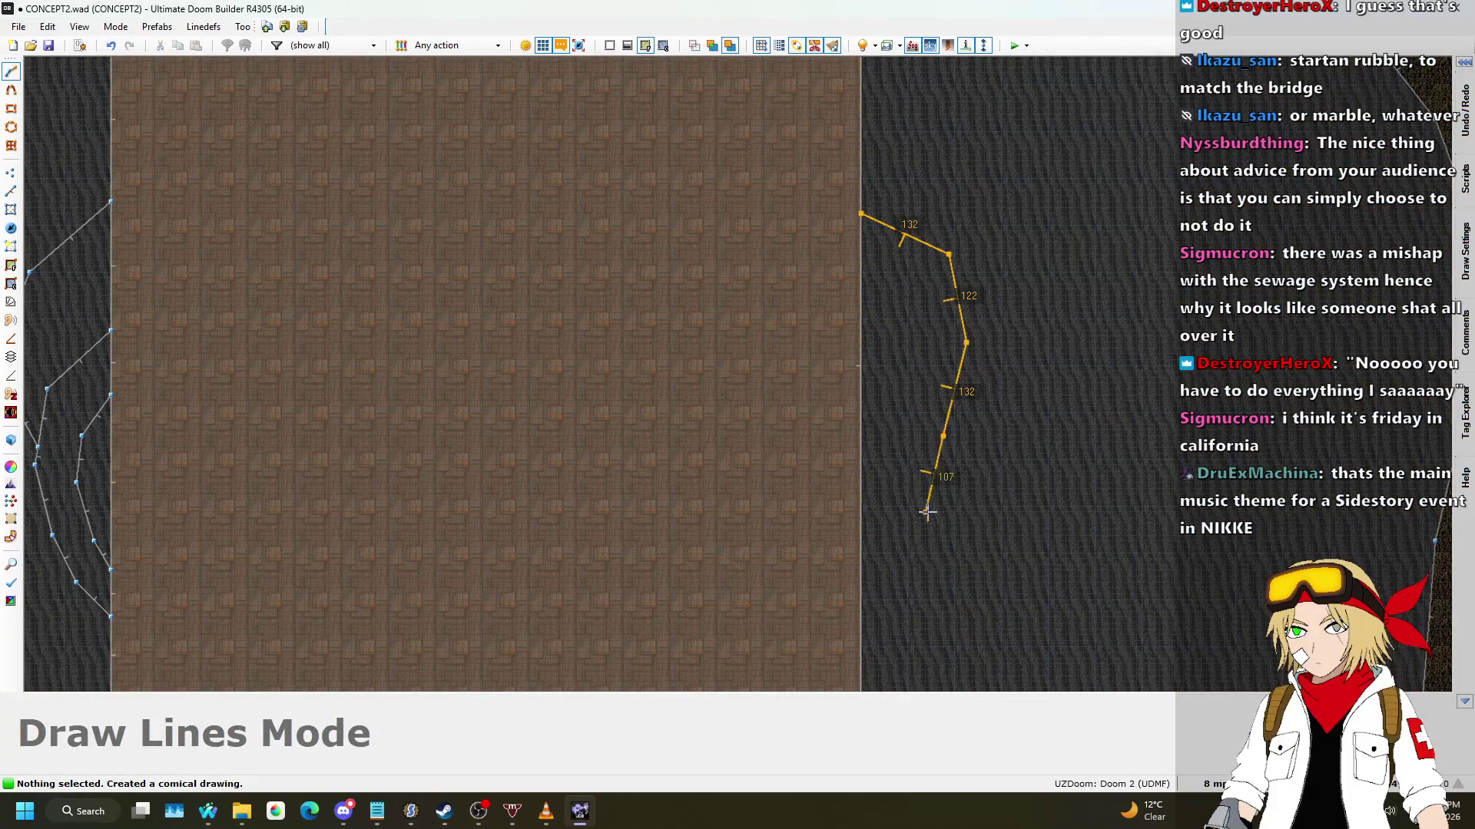
scroll(880, 461, down, 3)
scroll(879, 408, up, 3)
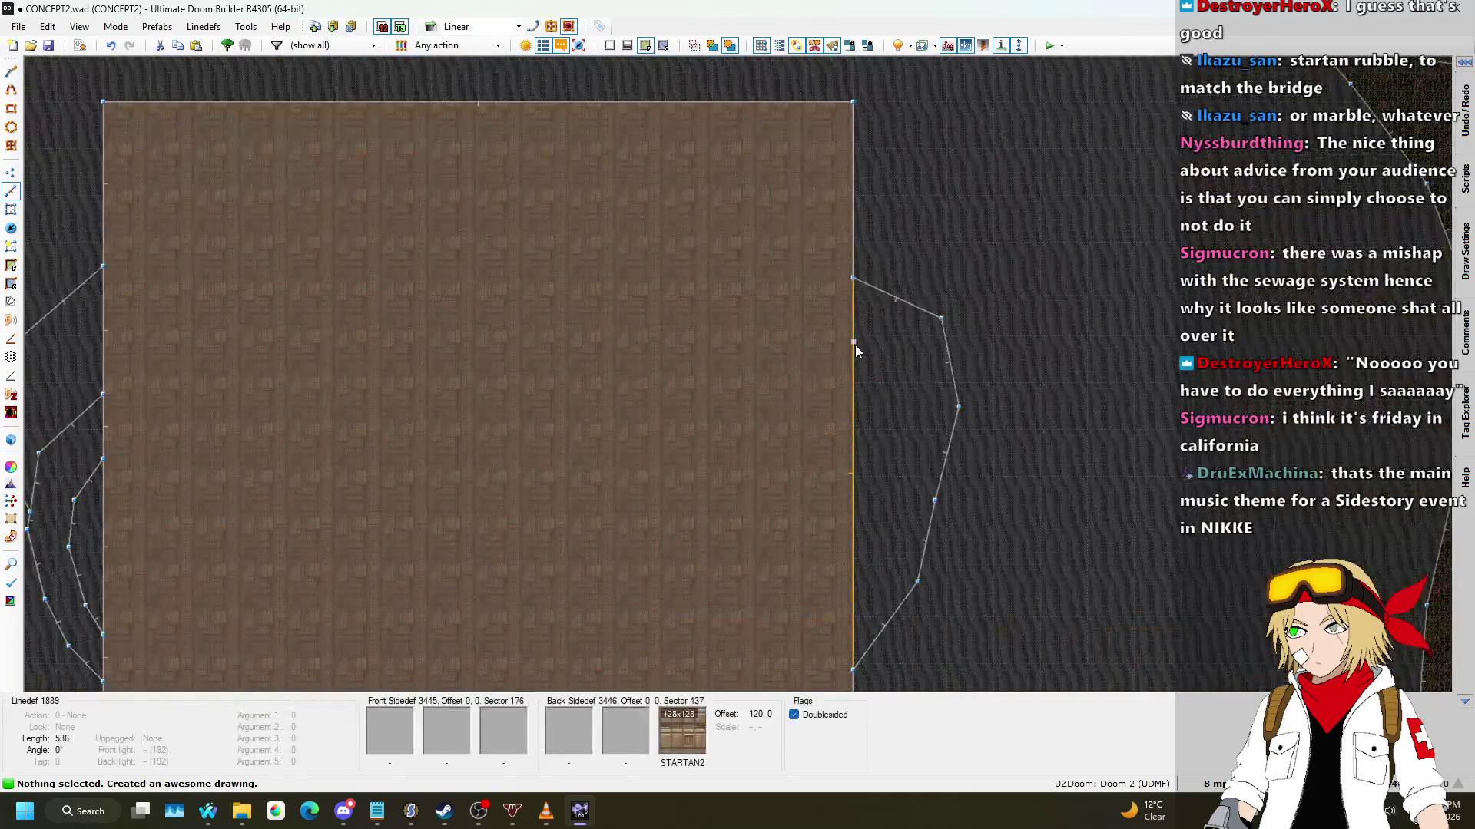
Step: Trace a ledge outline off the building's right edge and close it into a new sector
key(d)
click(853, 331)
click(882, 366)
scroll(927, 461, down, 3)
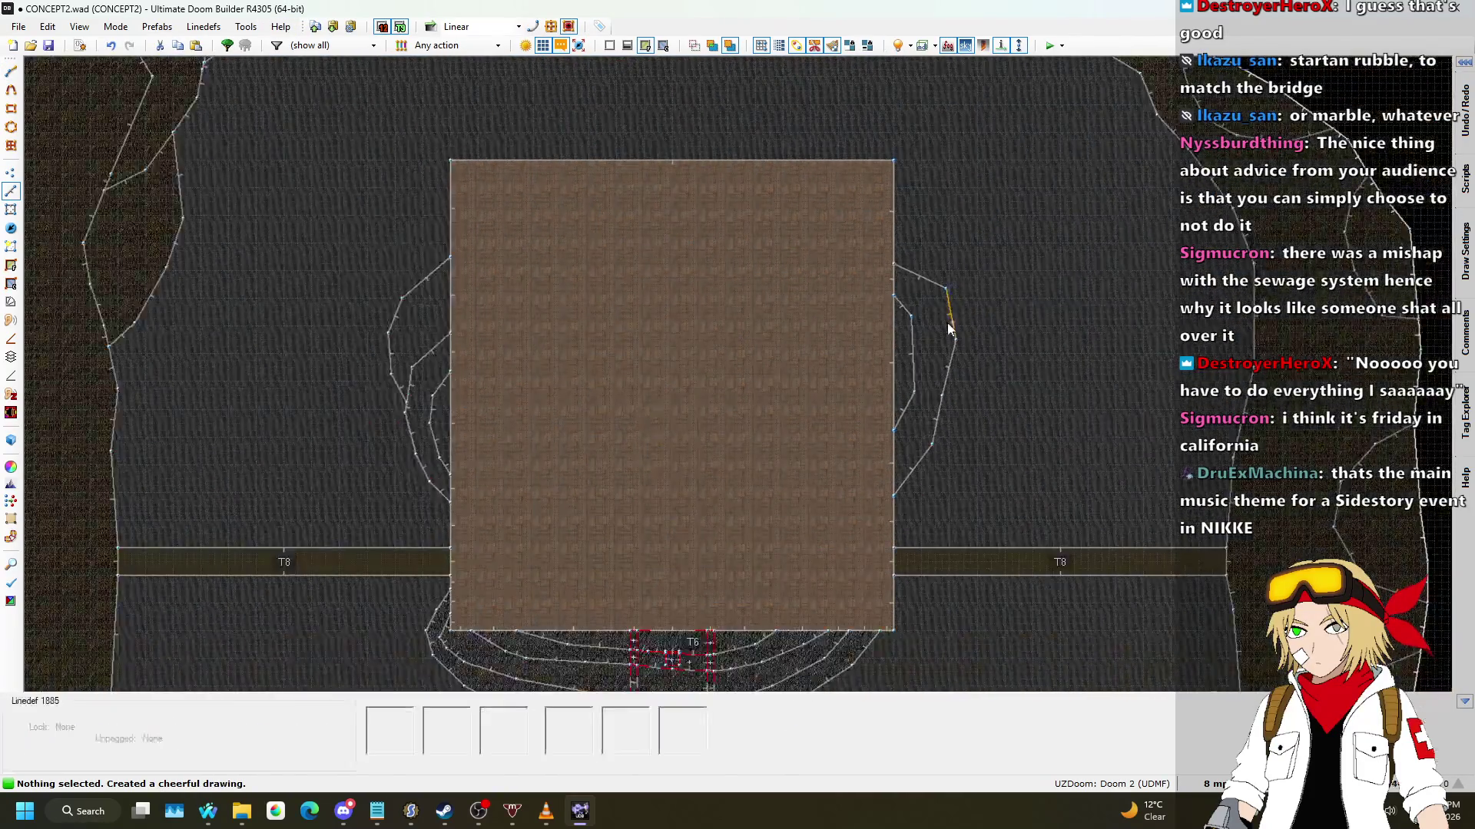
scroll(929, 325, up, 2)
key(d)
click(904, 350)
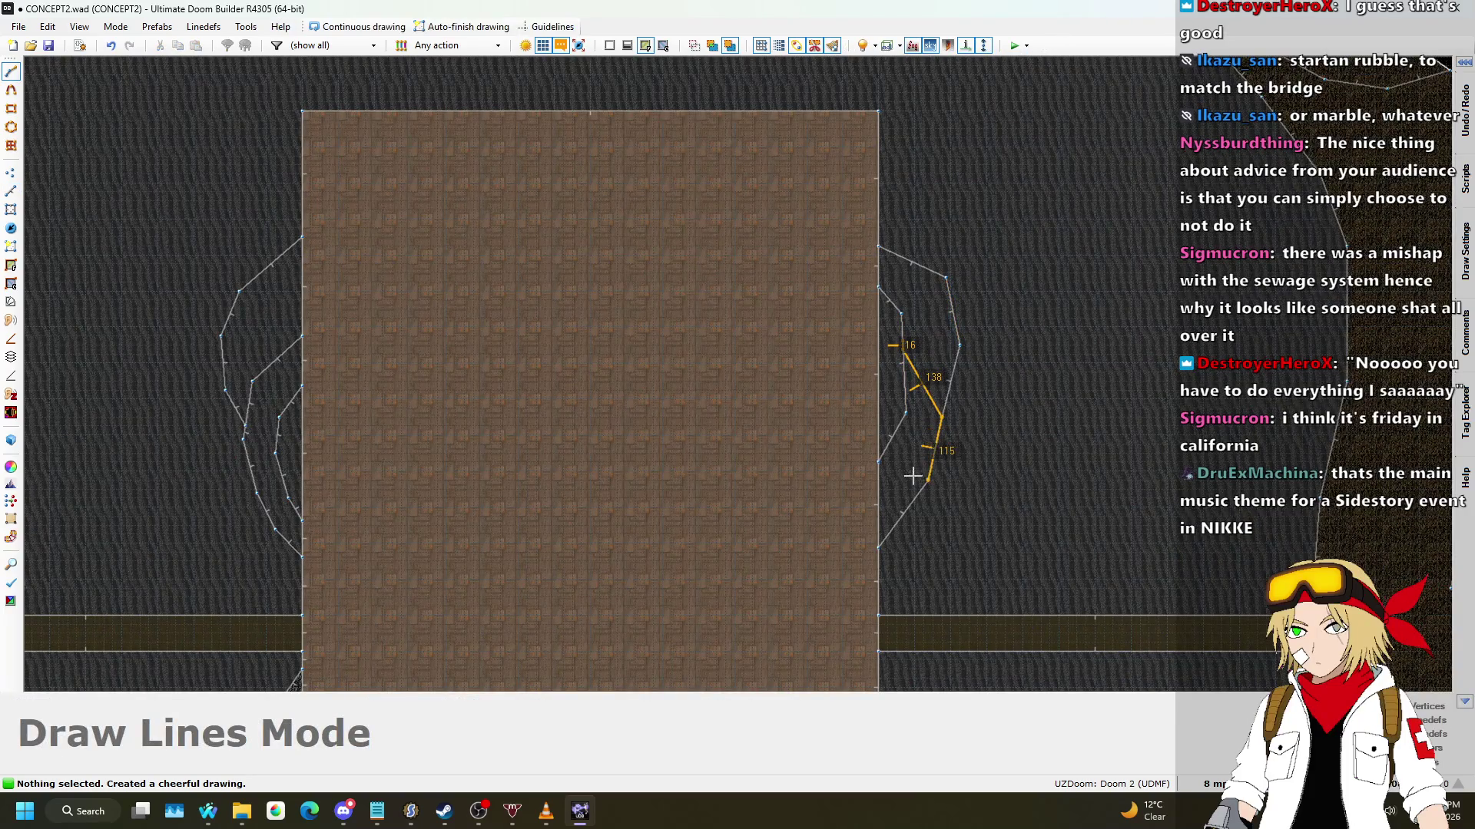
scroll(923, 434, up, 2)
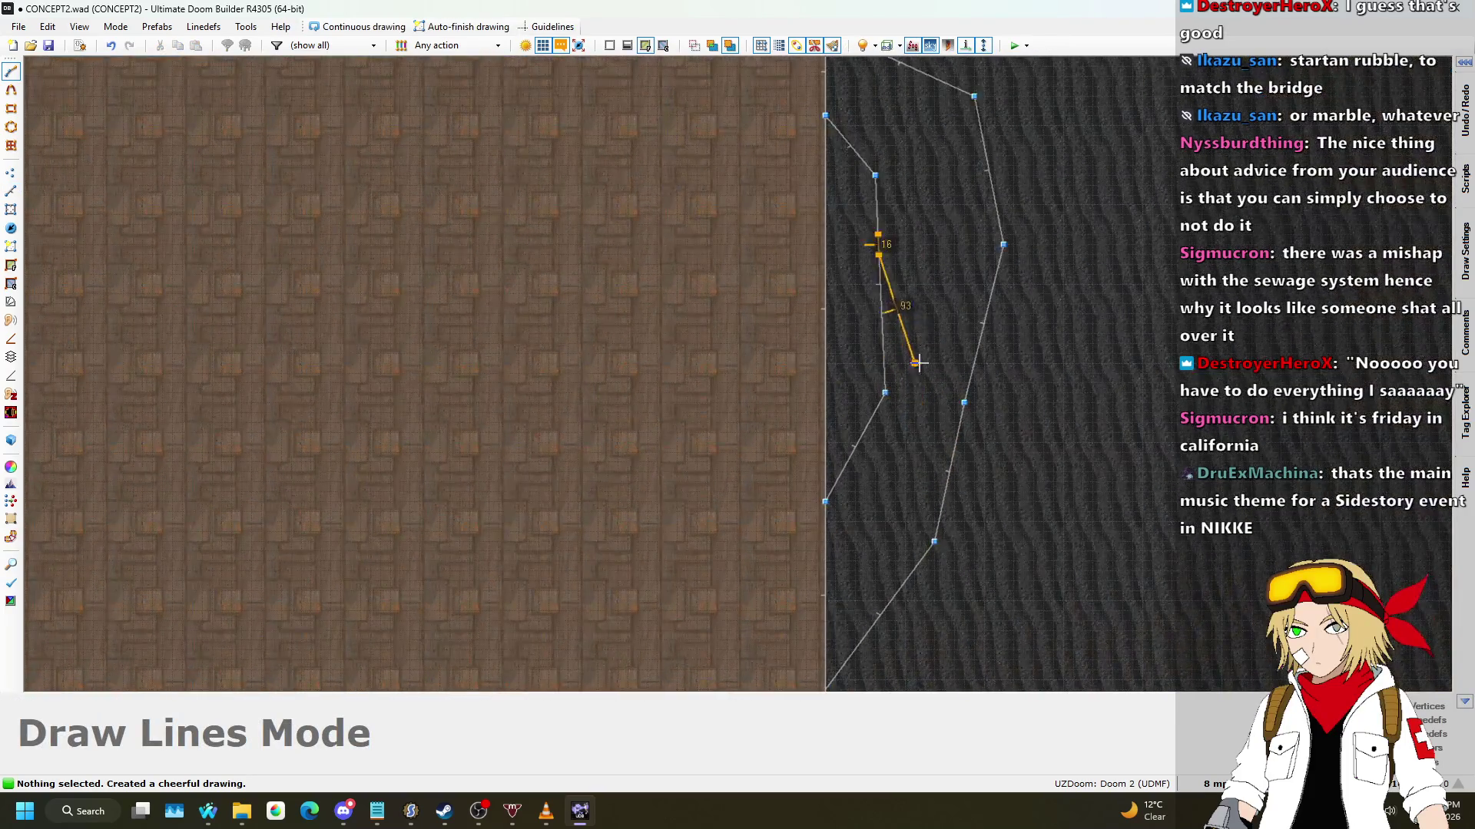
click(827, 551)
scroll(922, 384, down, 3)
scroll(954, 338, up, 3)
scroll(906, 175, down, 2)
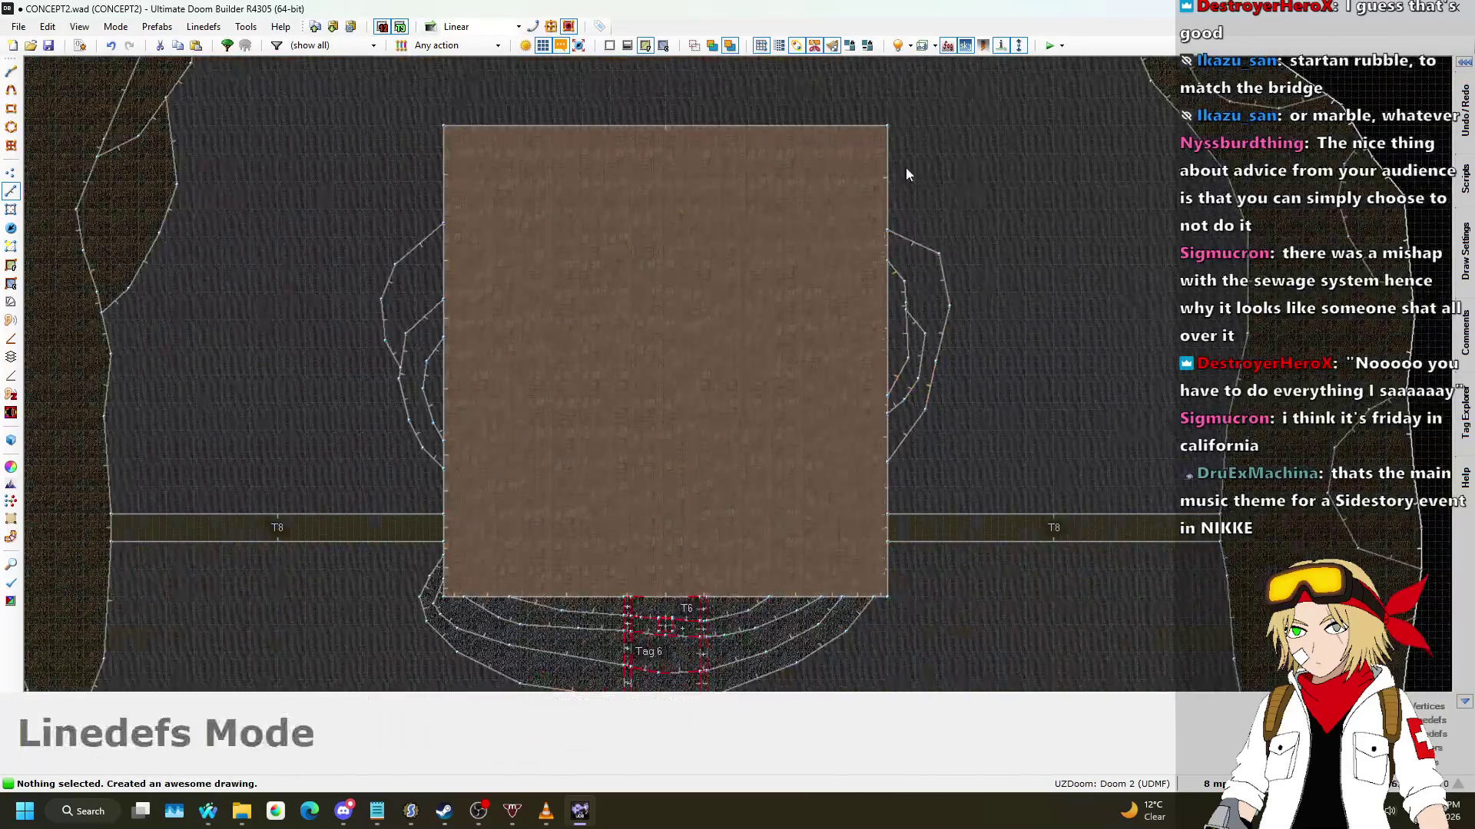
scroll(874, 164, up, 1)
Step: Close another ledge sector at the building's upper right and select its floor in 3D
key(d)
click(874, 166)
click(921, 172)
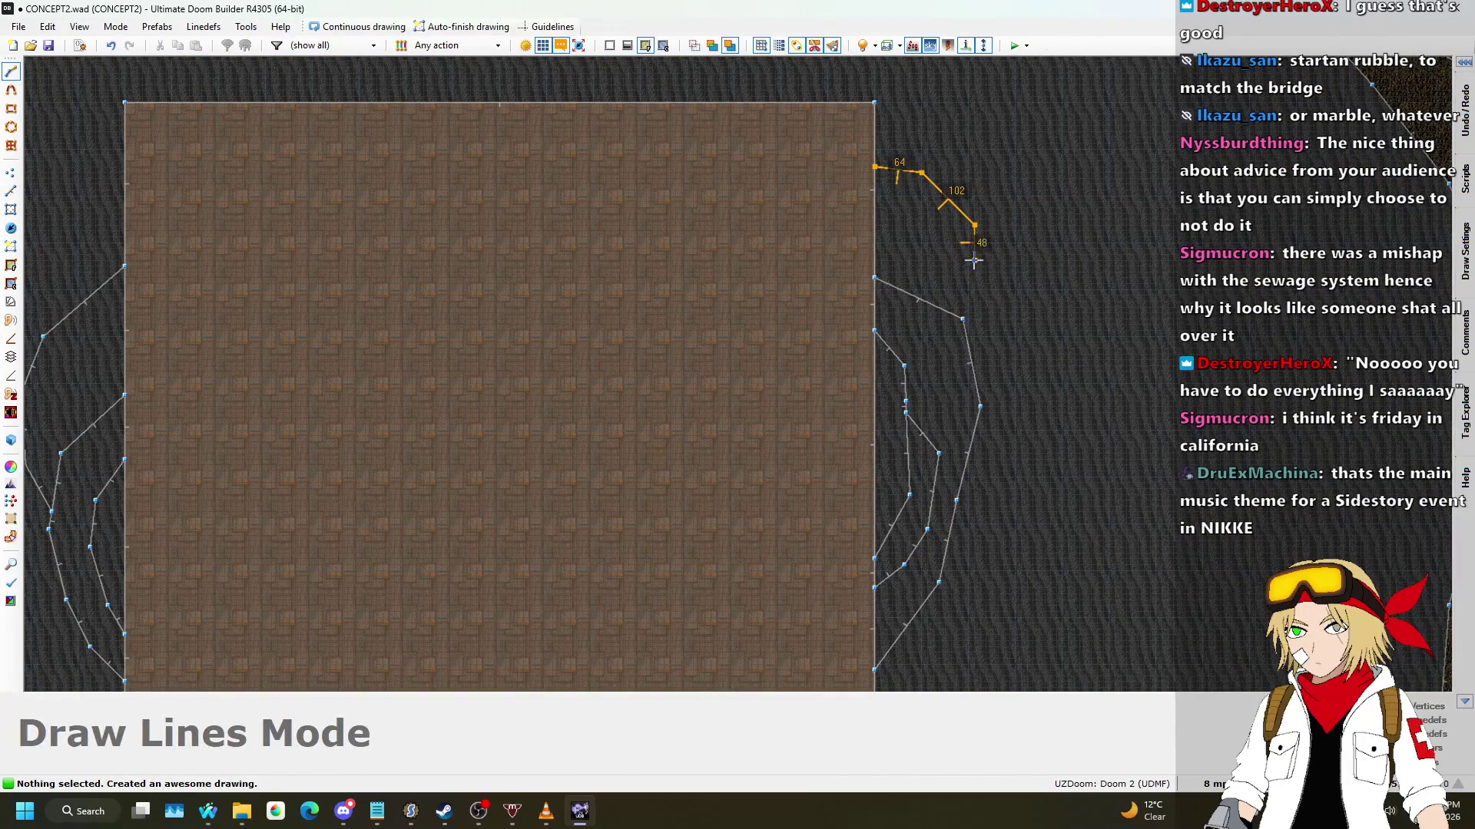
click(970, 347)
scroll(1062, 225, down, 3)
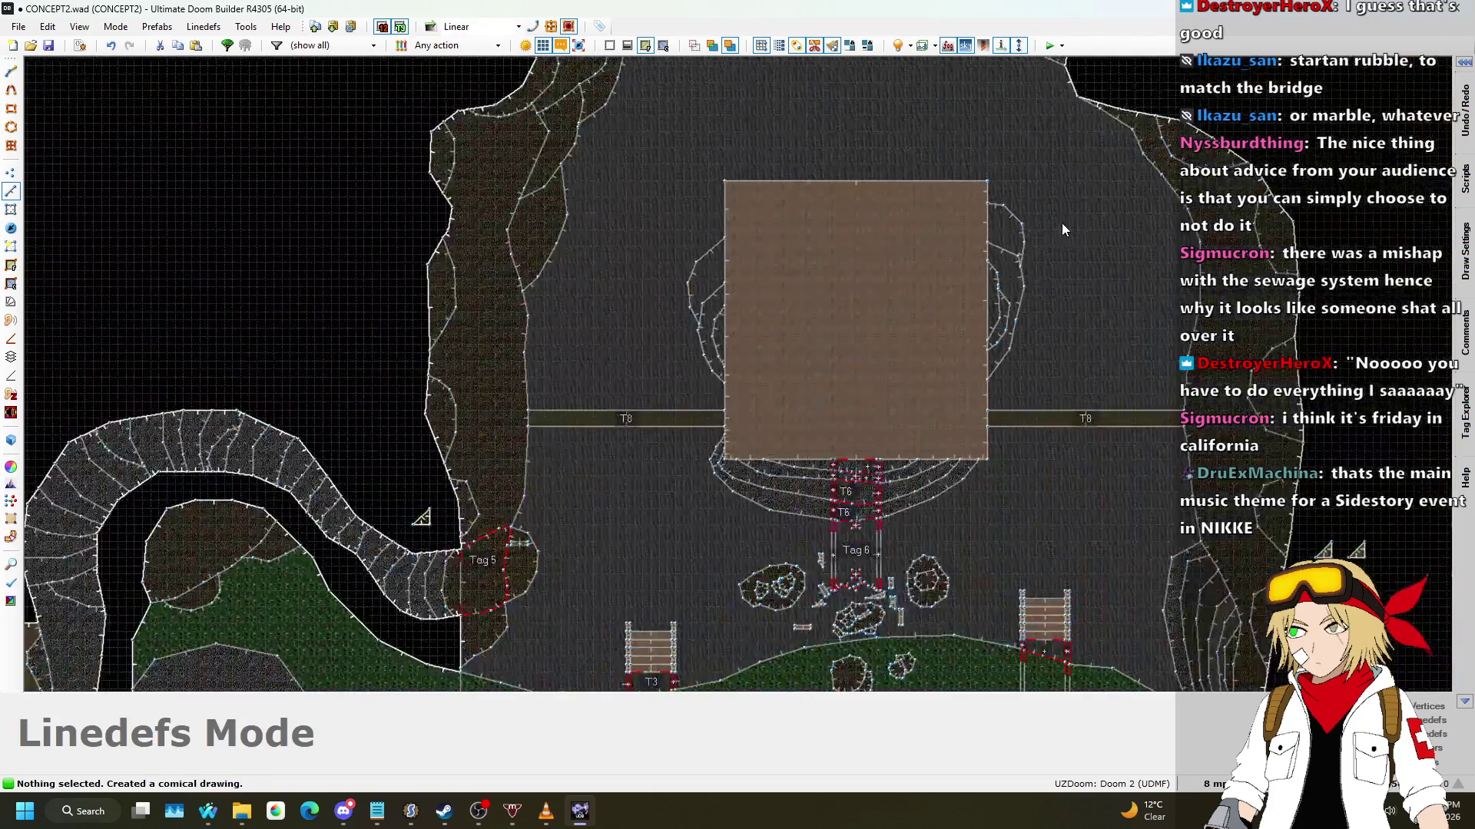
key(q)
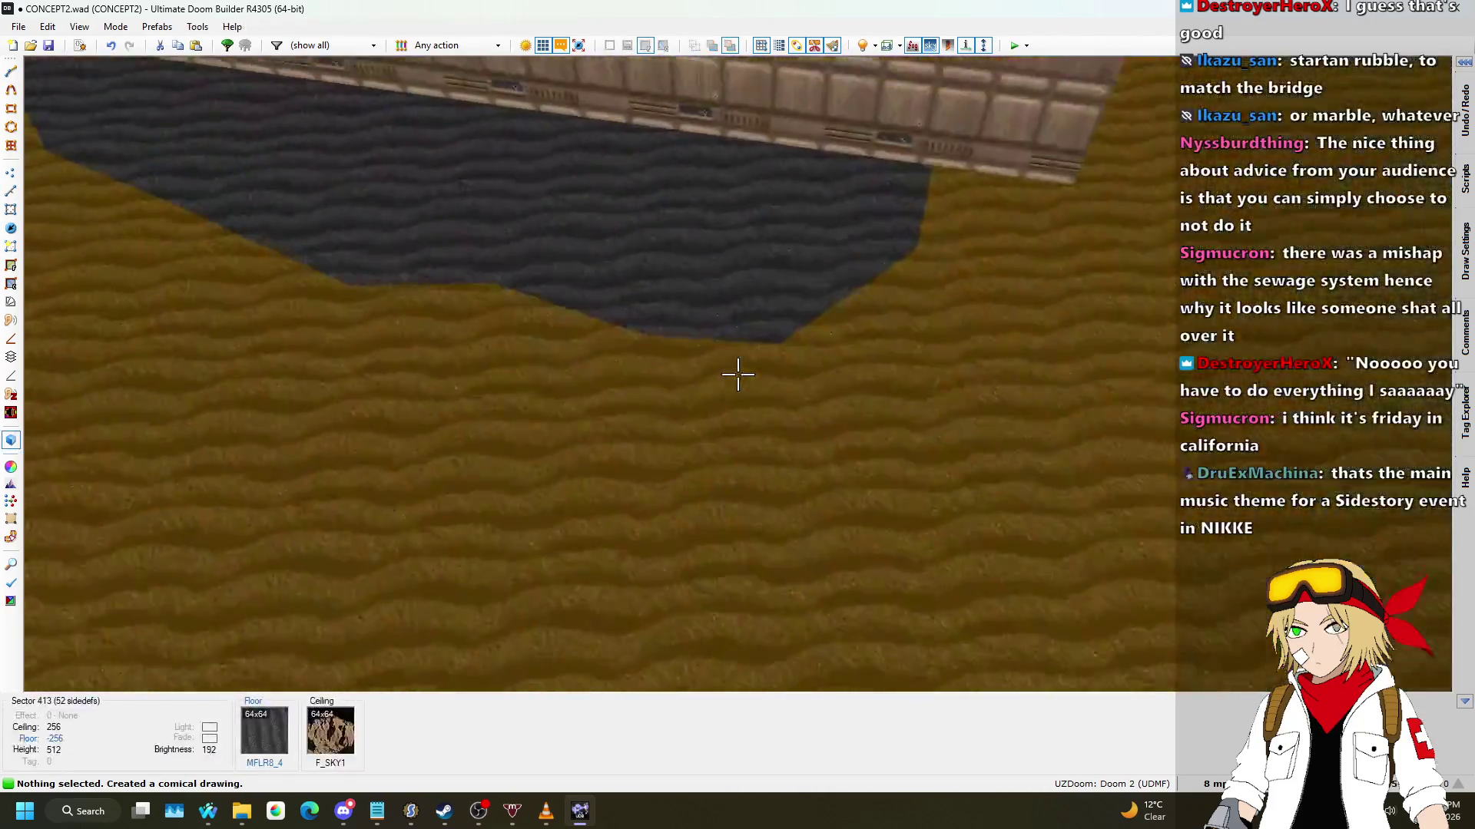
click(737, 374)
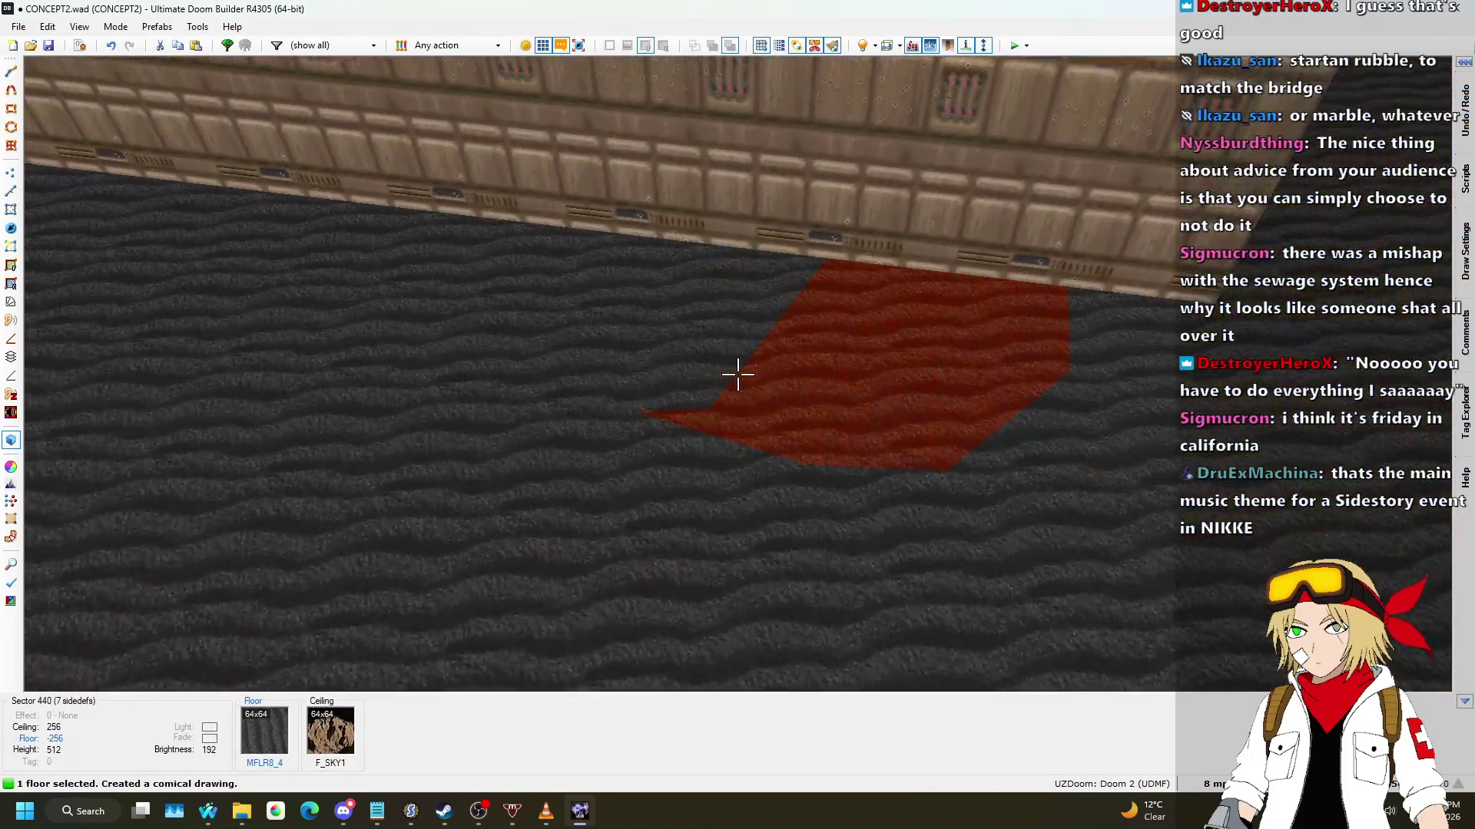
Step: Select several new ledge floors and raise them, keeping only two rising further
click(737, 374)
click(738, 374)
scroll(738, 374, up, 4)
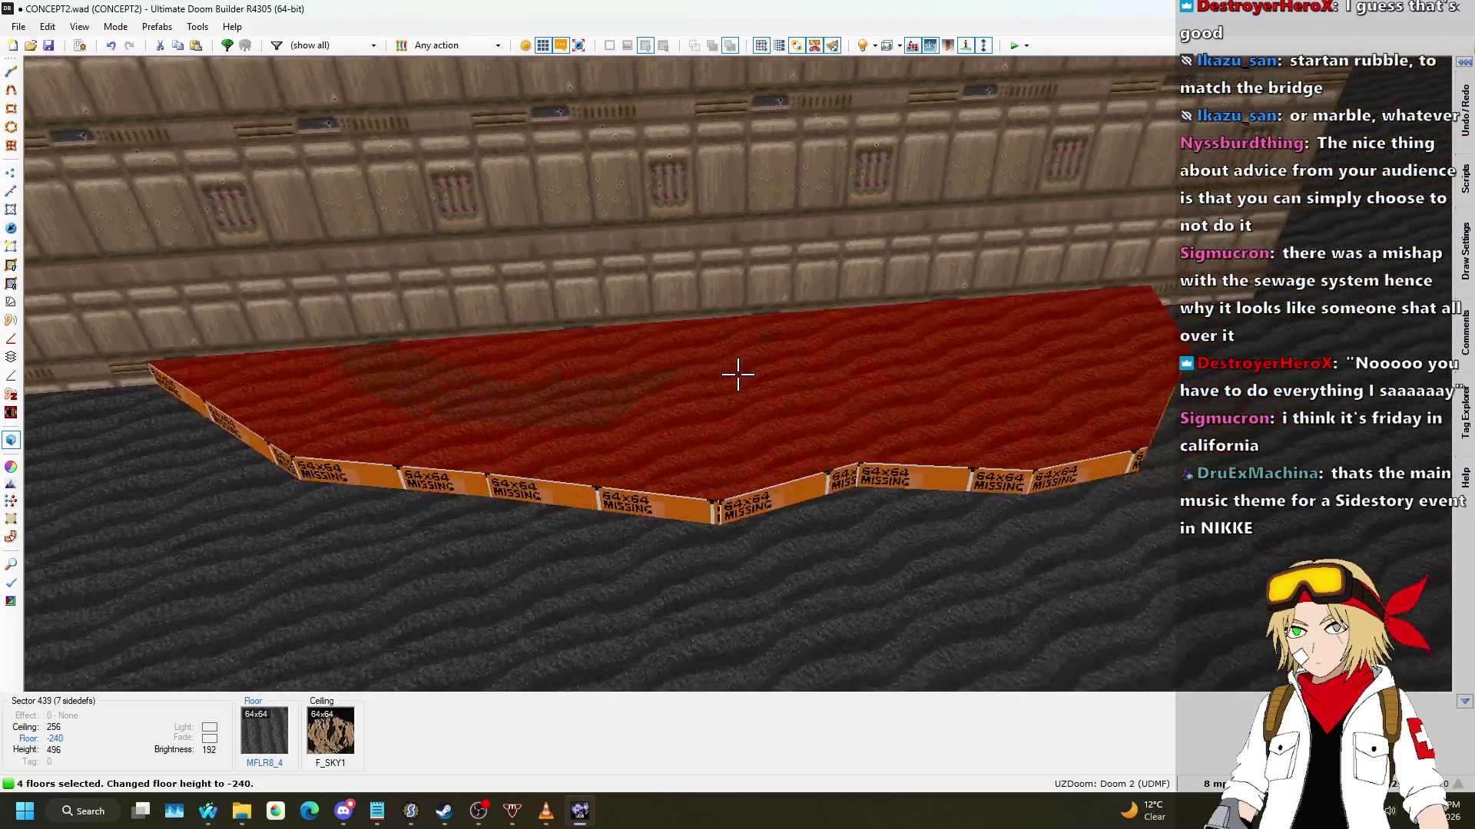
click(737, 374)
scroll(738, 374, up, 5)
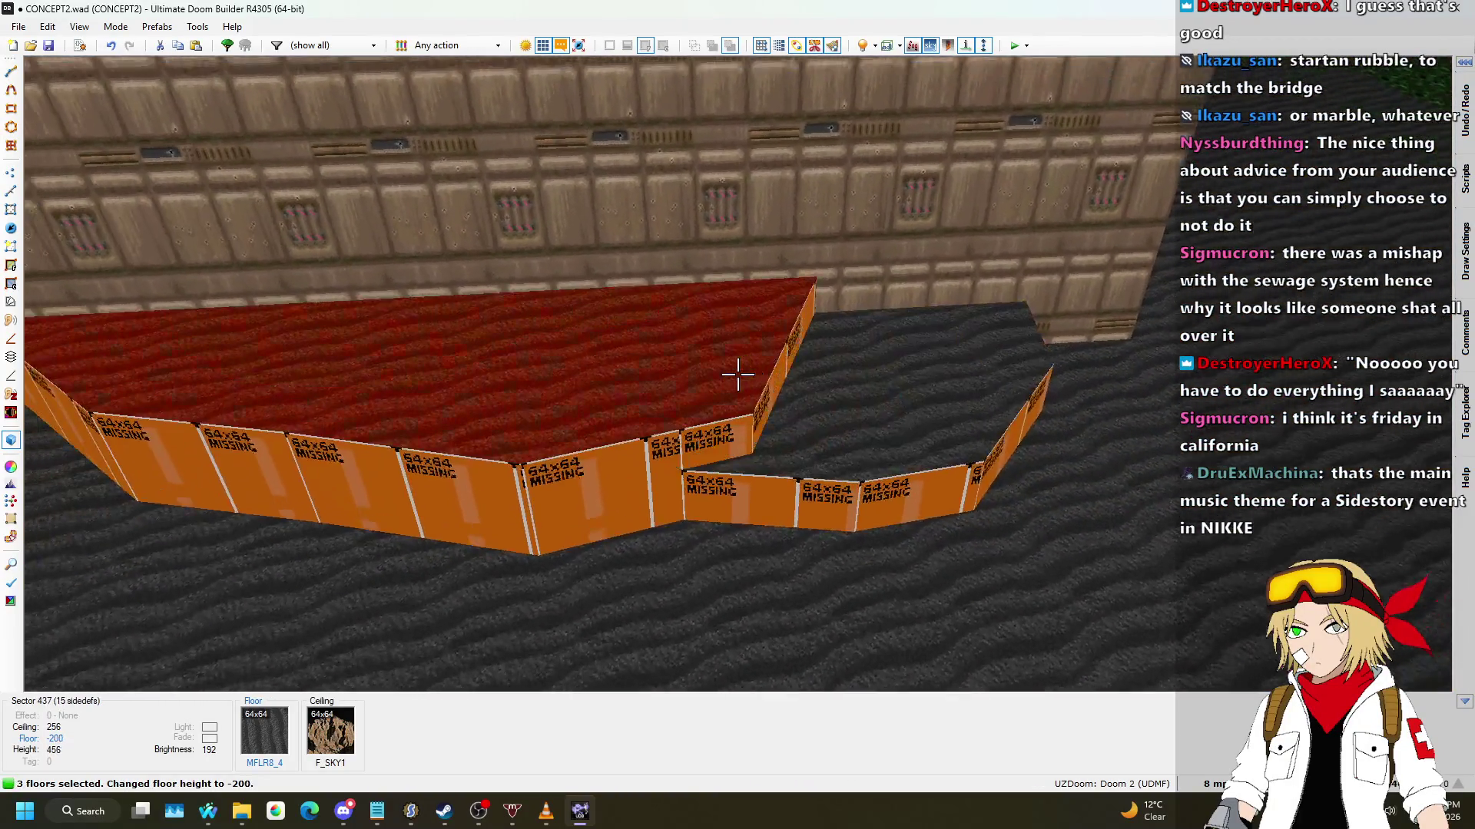
scroll(737, 374, up, 1)
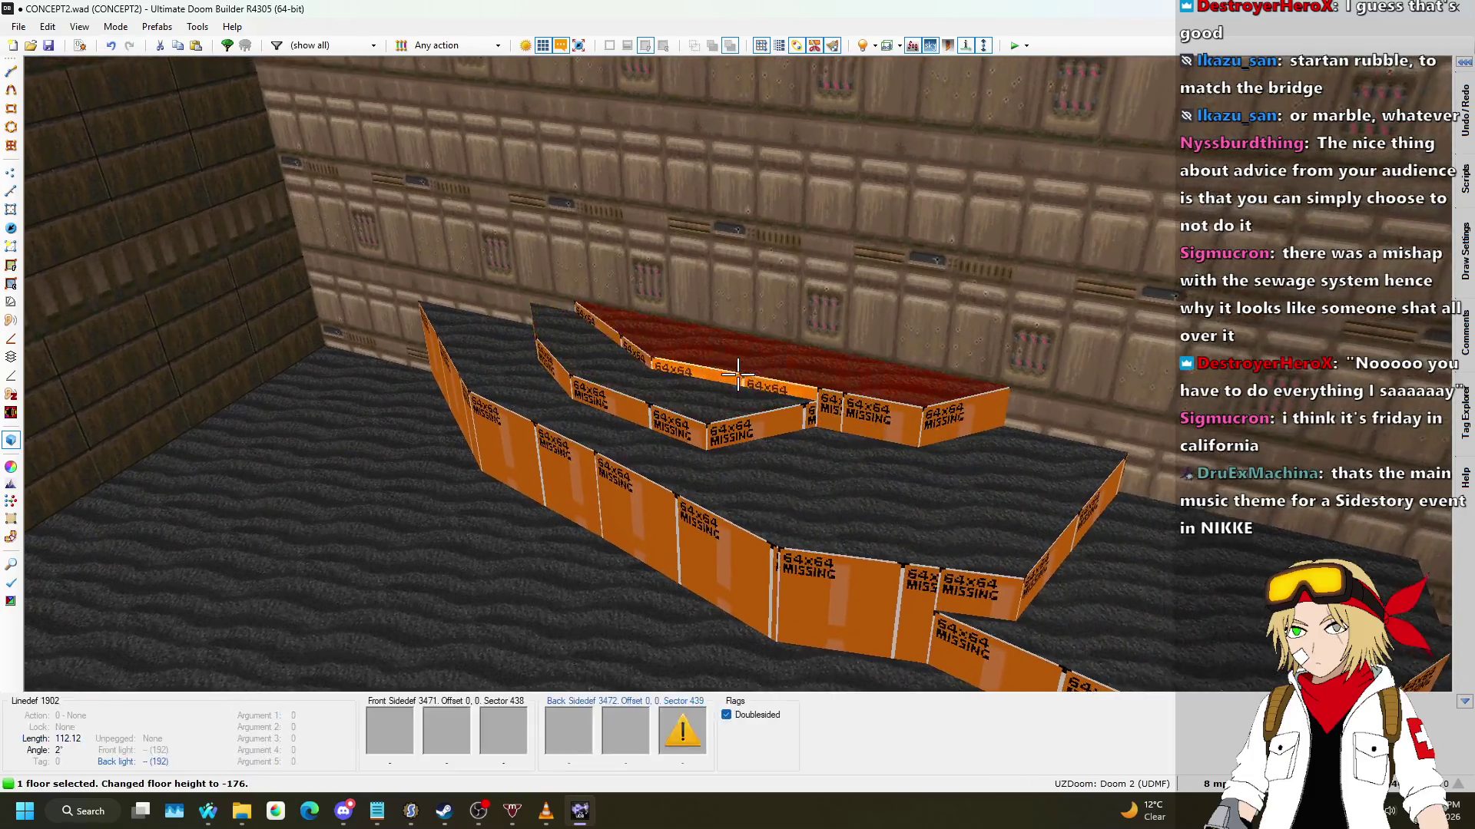
Step: Raise the lowest new ledge floor past the building corner, leaving the left ledge unselected
key(w)
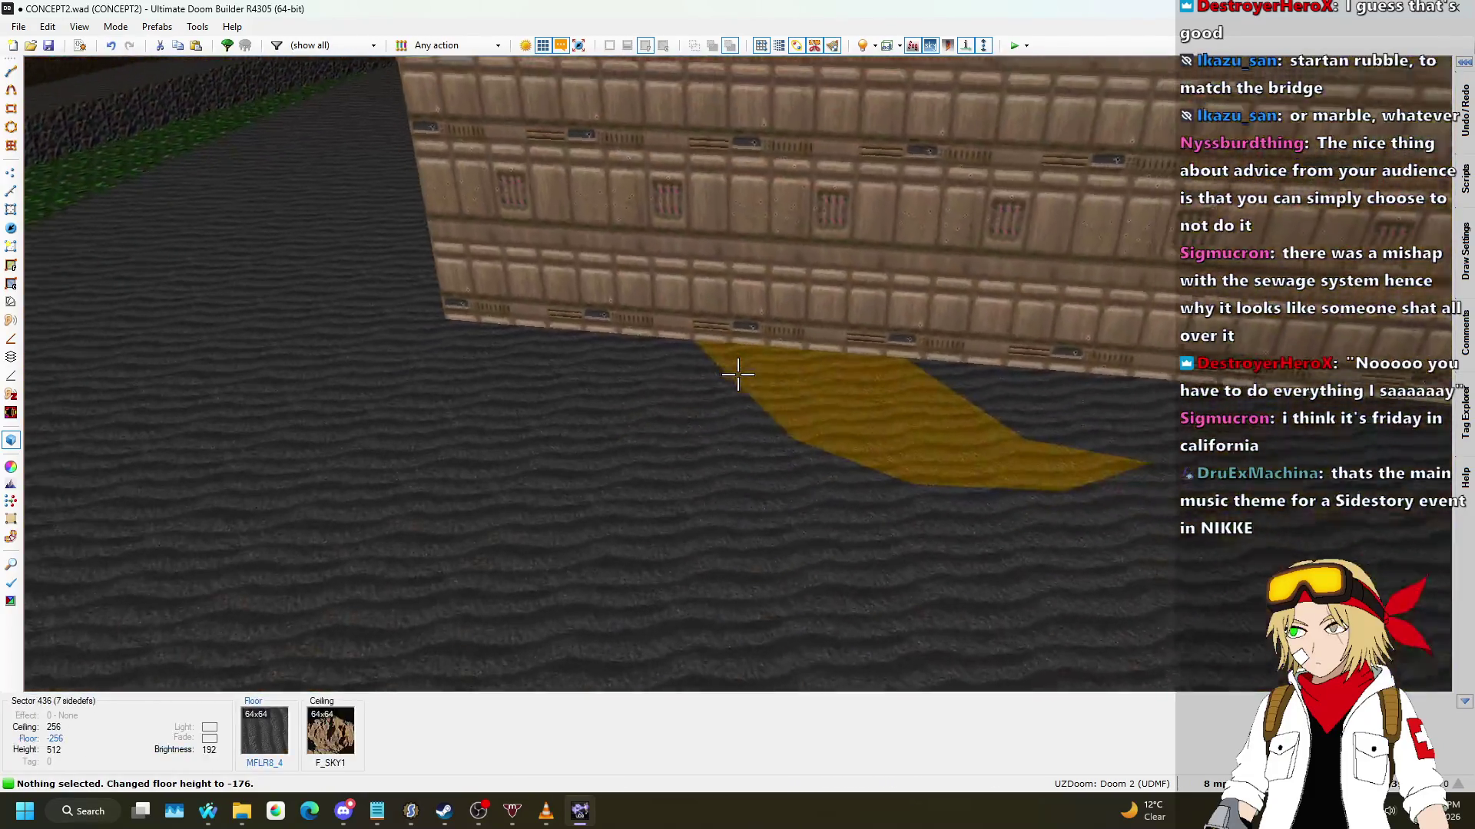
shift+click(738, 374)
scroll(738, 374, up, 3)
key(s)
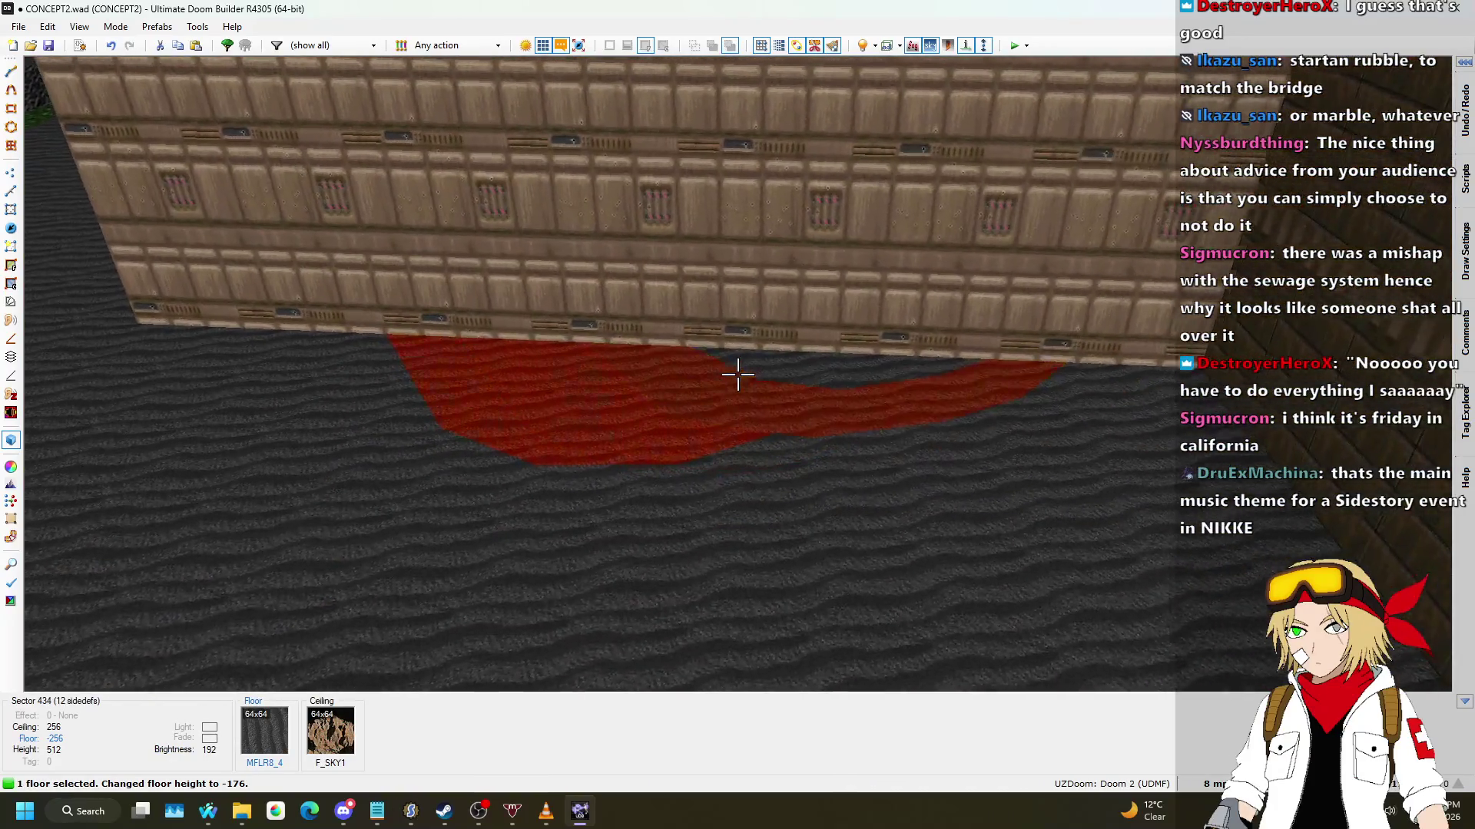
click(737, 374)
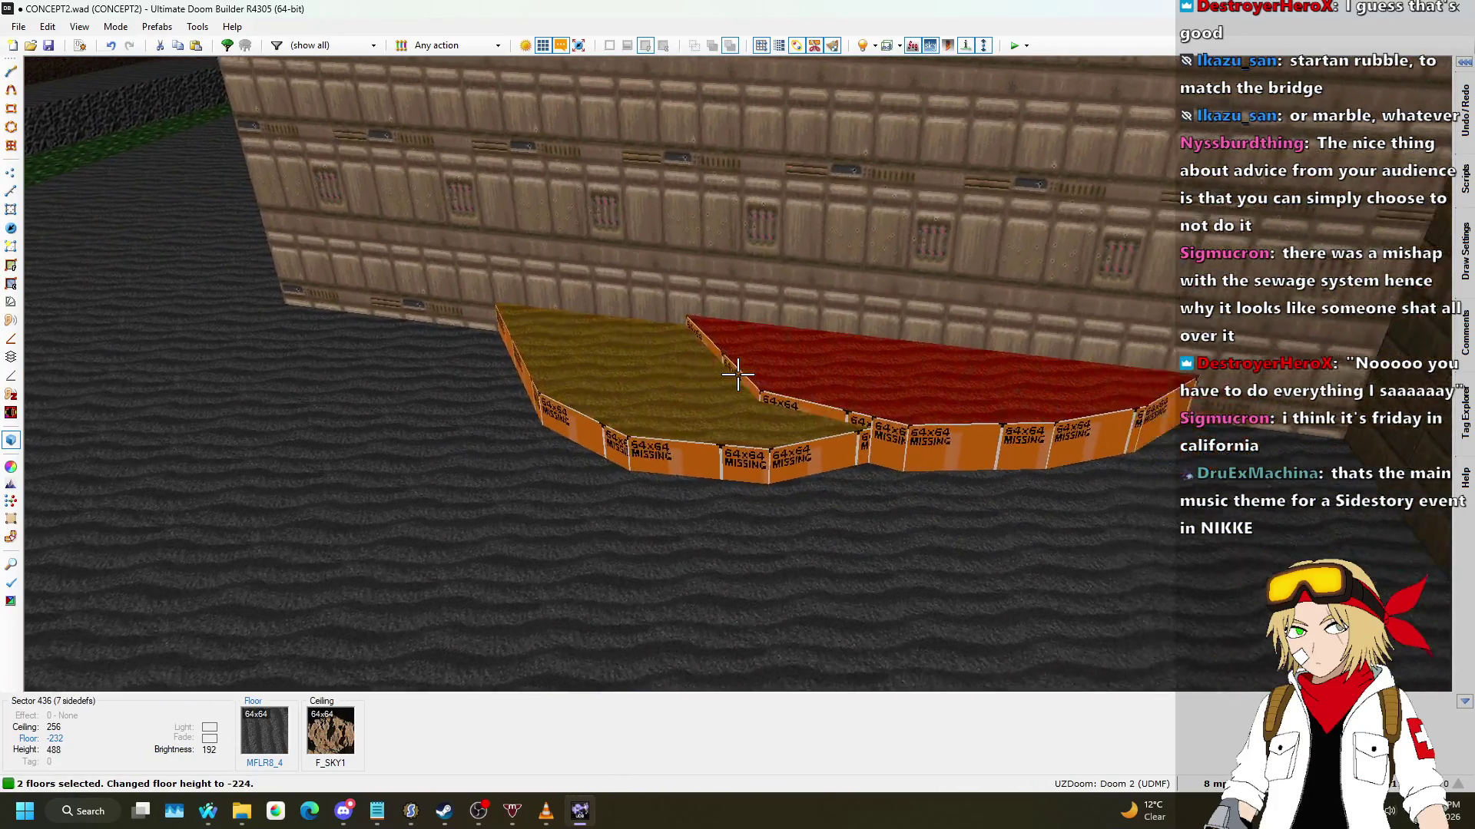
scroll(738, 374, up, 1)
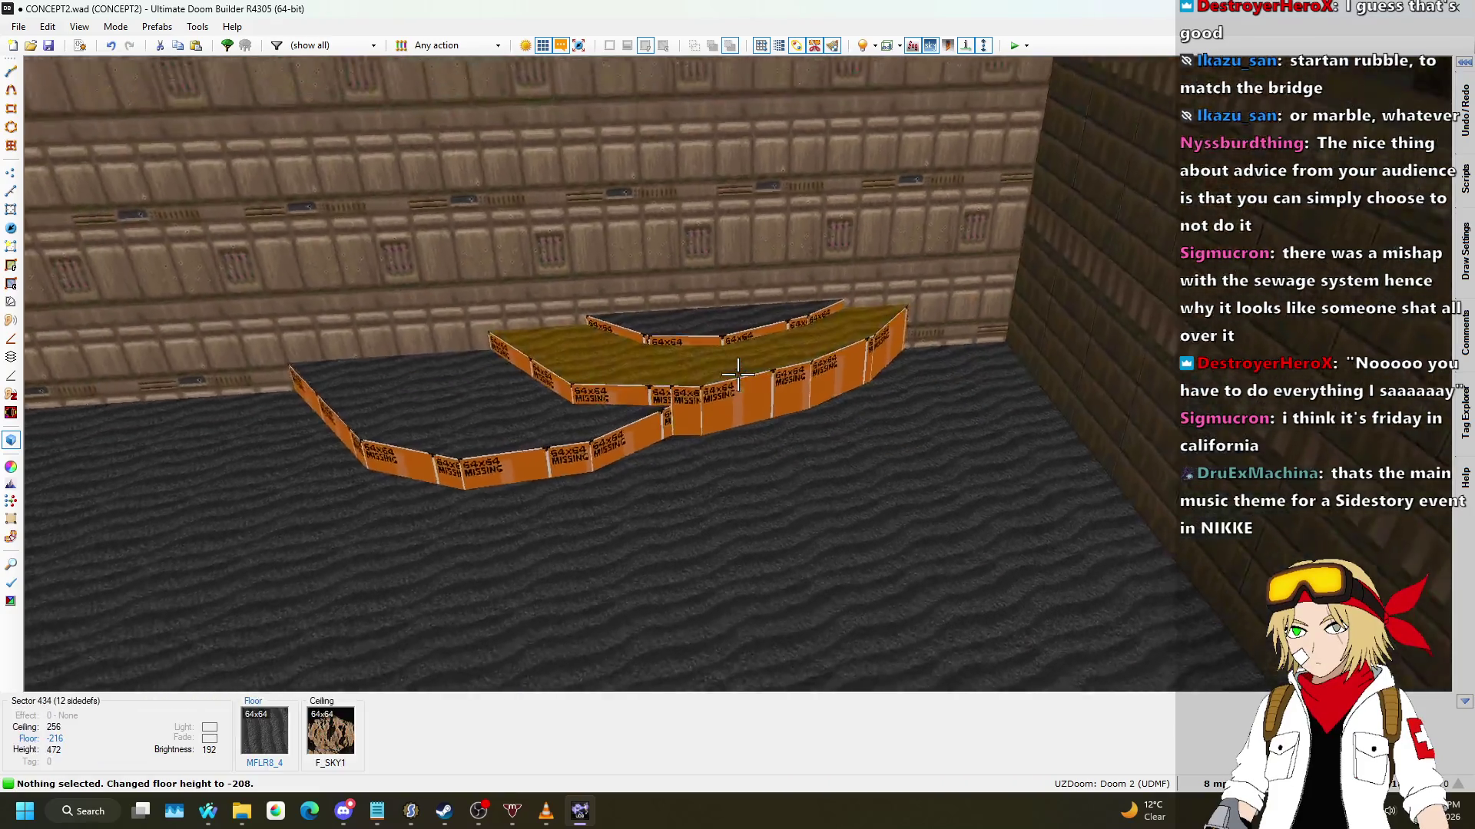
Step: Copy the ASHWALL2 wall texture from the existing terraced steps
key(w)
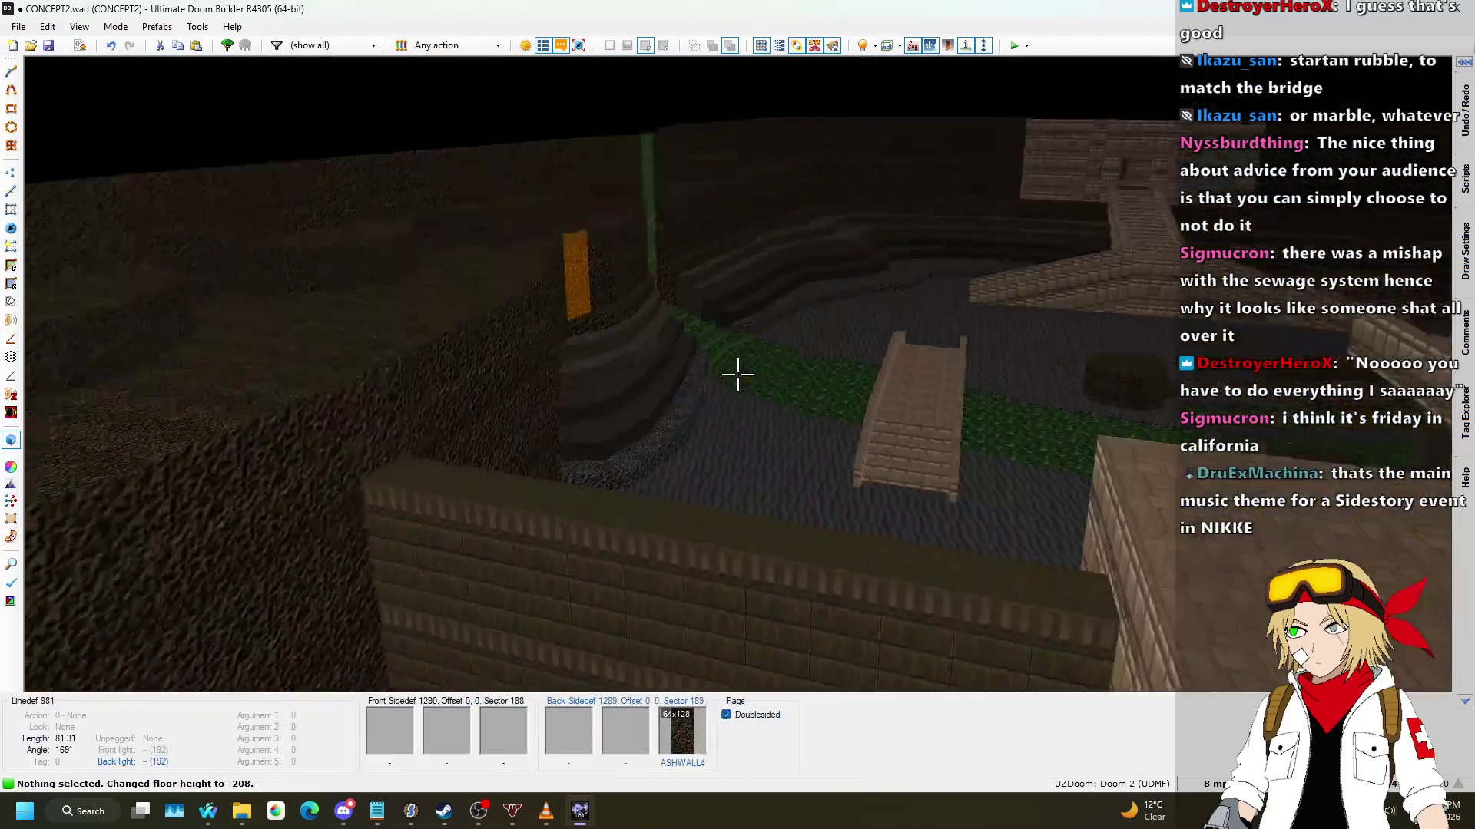
key(w)
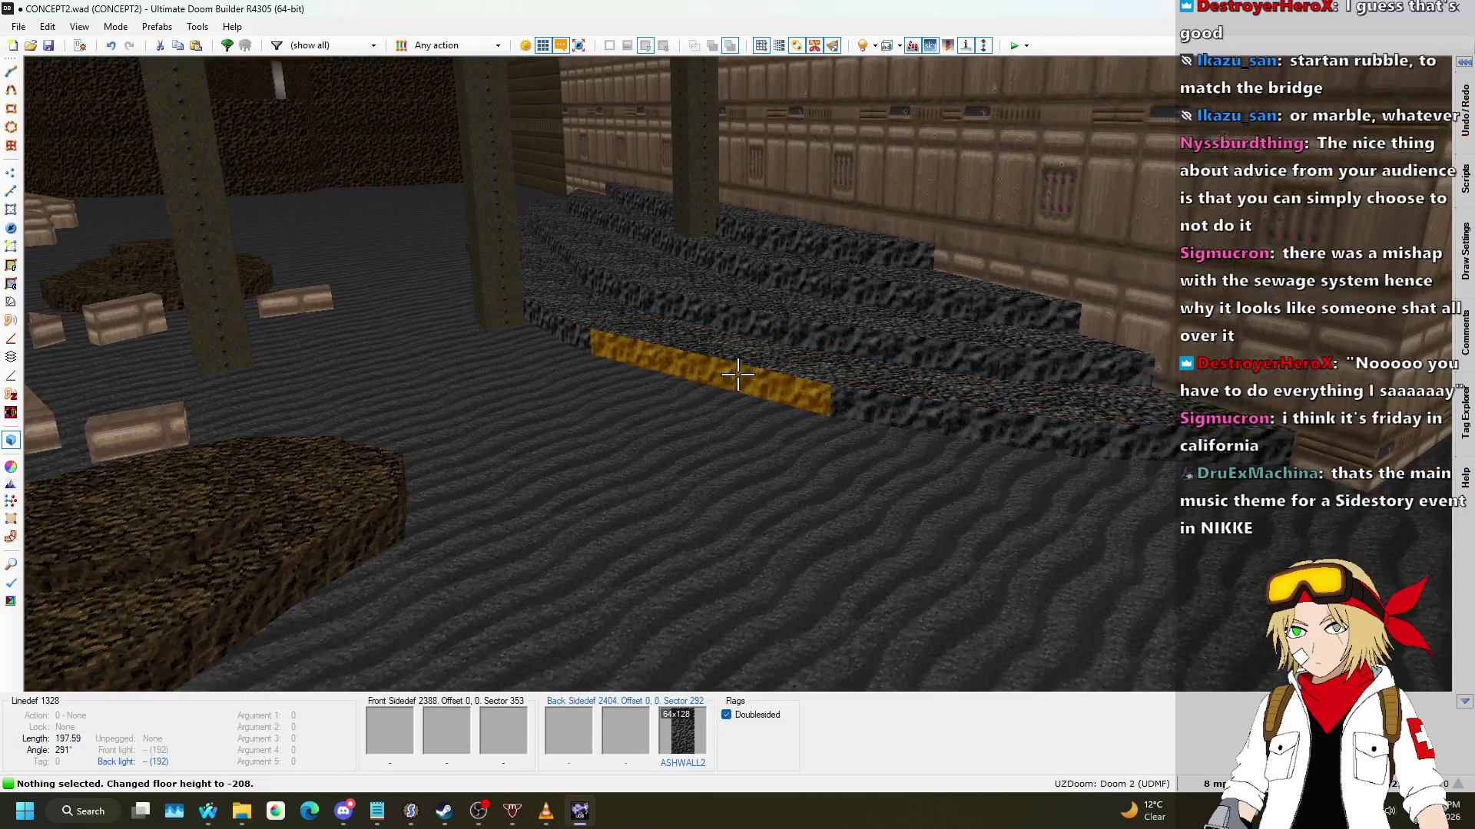
key(ctrl+c)
key(w)
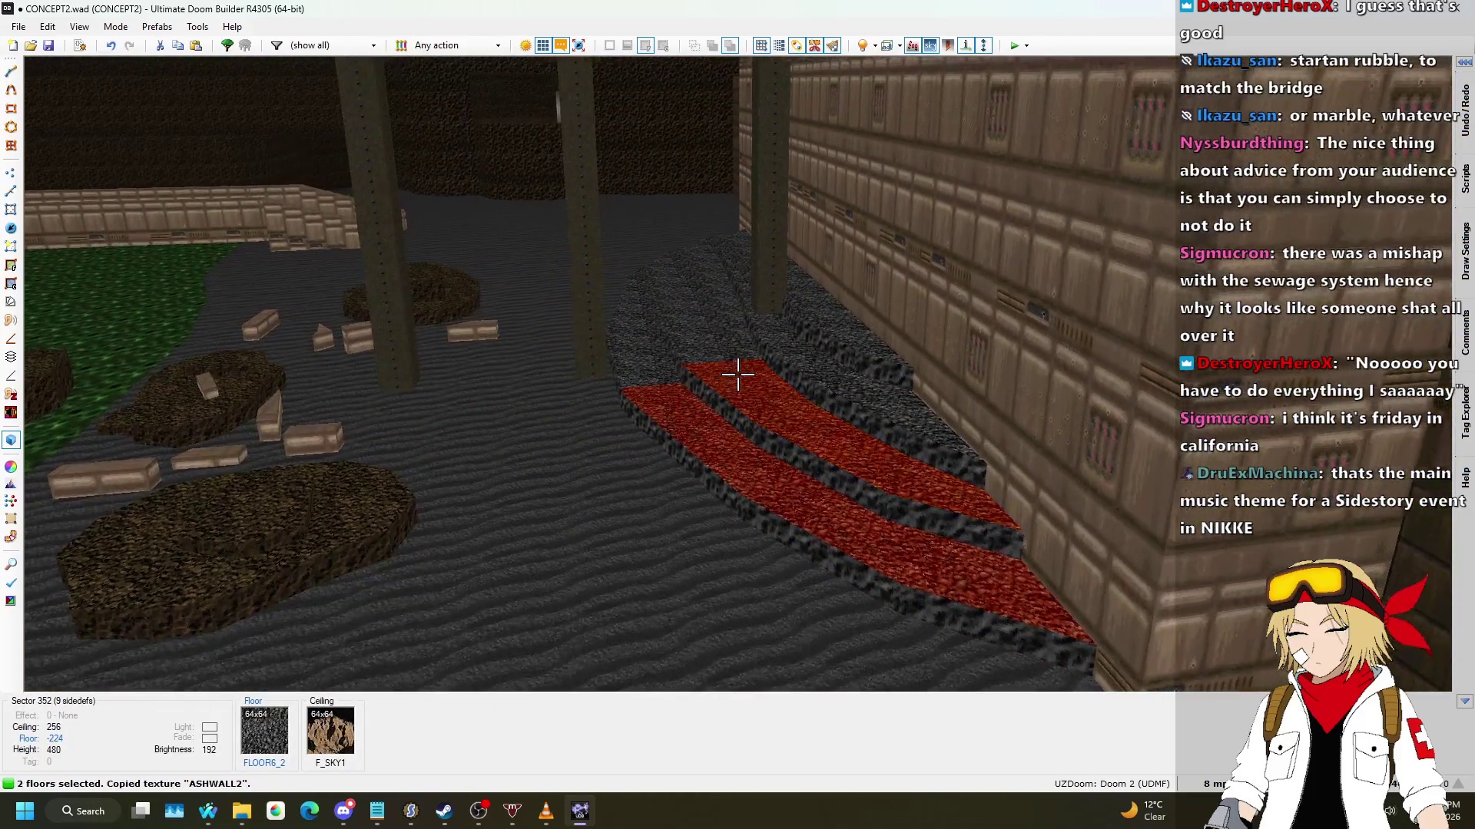
Step: Select the existing terrace step floors, raise them together, then clear the selection
click(737, 374)
click(737, 374)
click(738, 374)
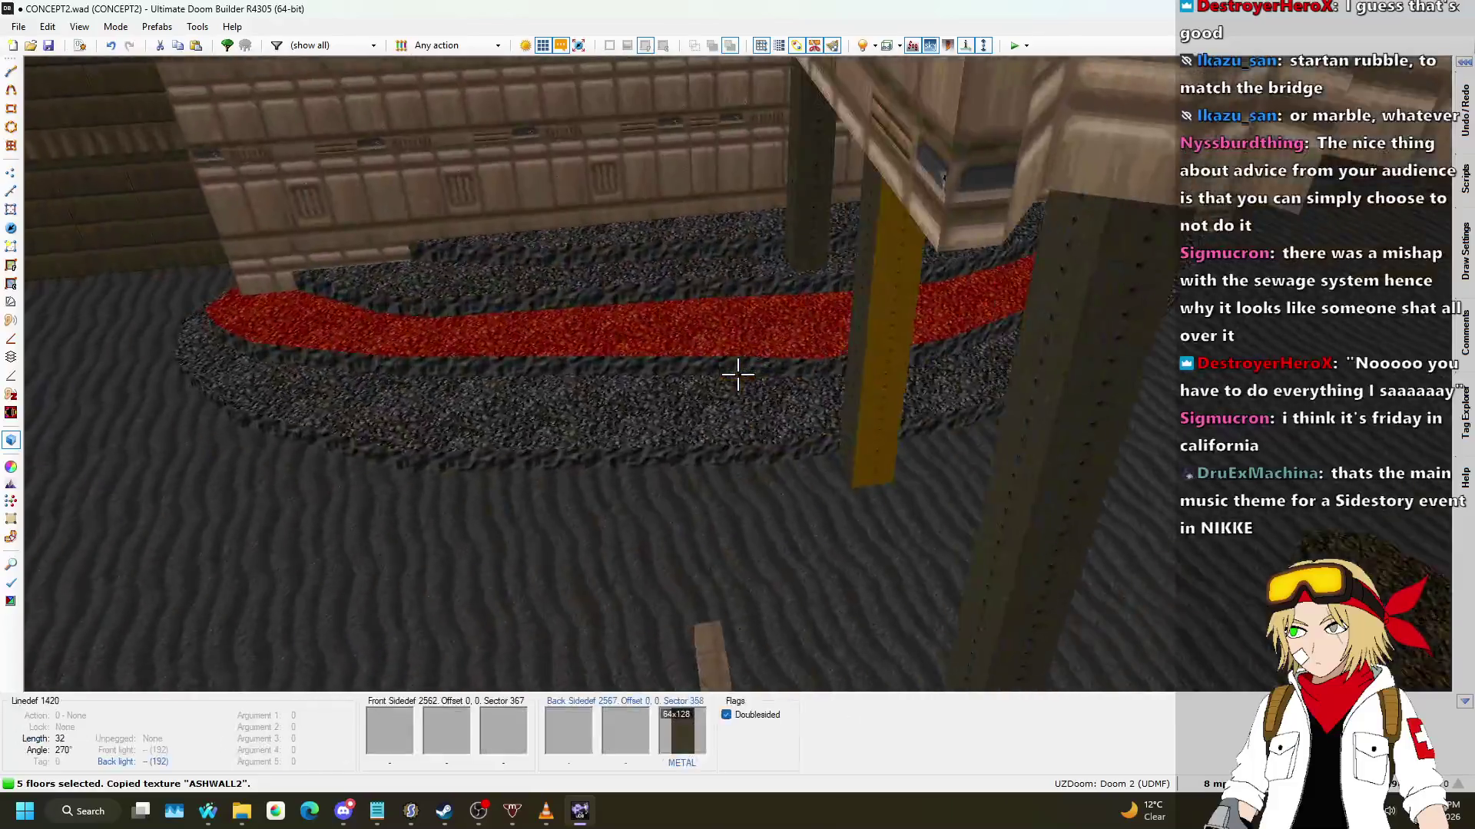
click(738, 374)
click(737, 374)
click(737, 374)
click(737, 374)
scroll(737, 374, up, 2)
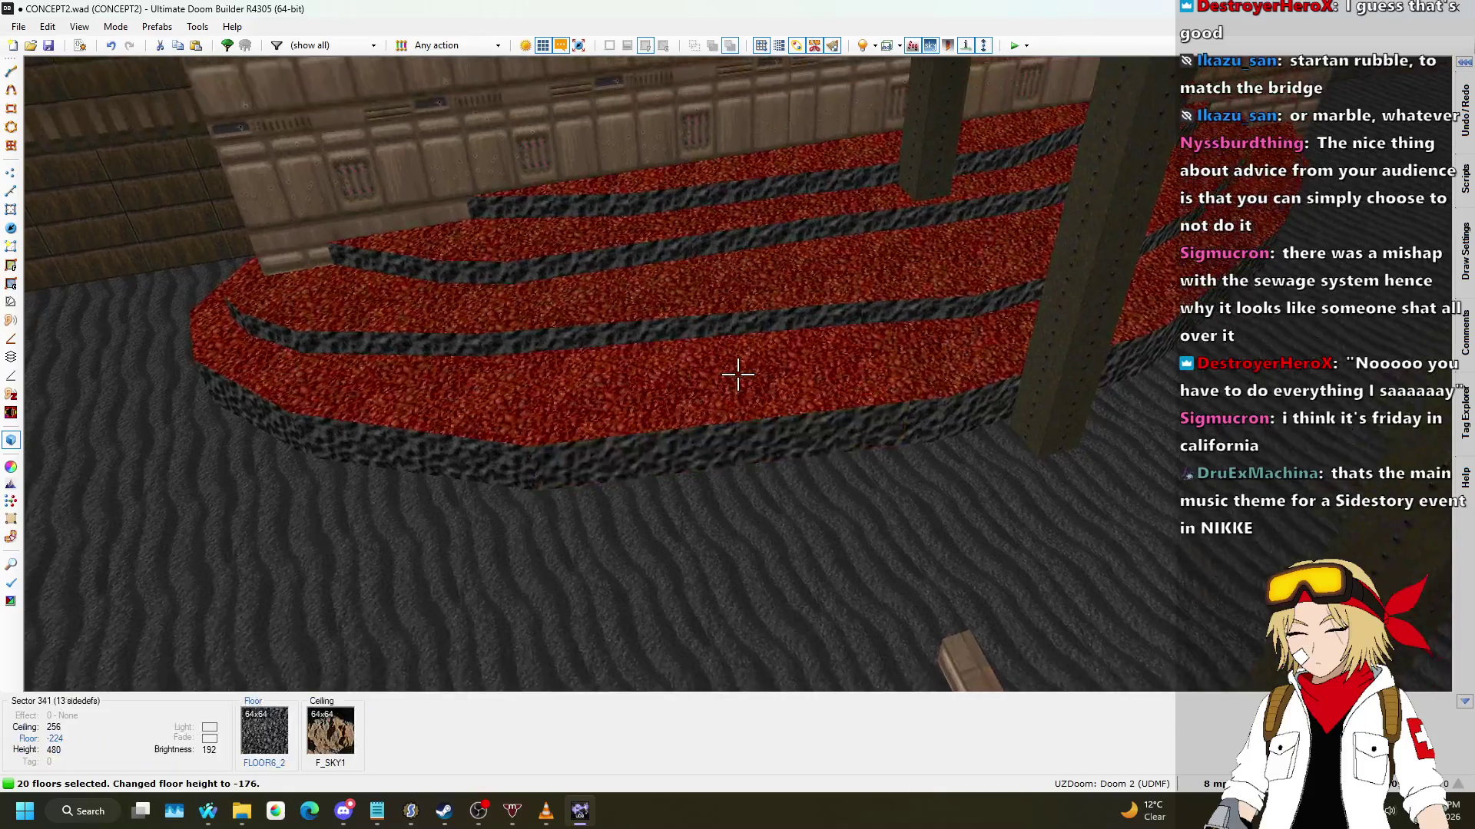
key(Escape)
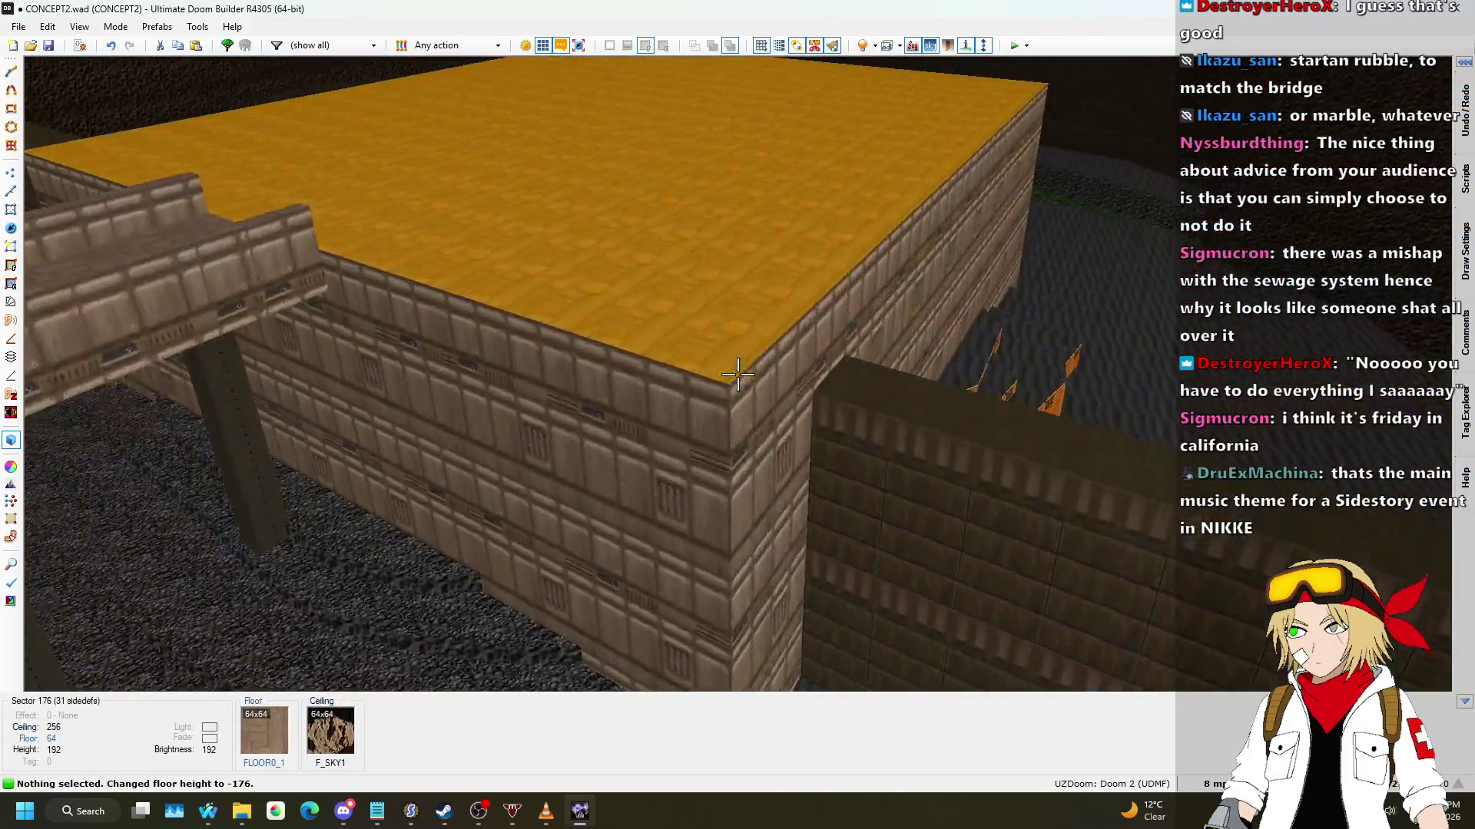
Step: Inspect the new ledges' untextured walls and copy the FLOOR6_2 floor texture
key(w)
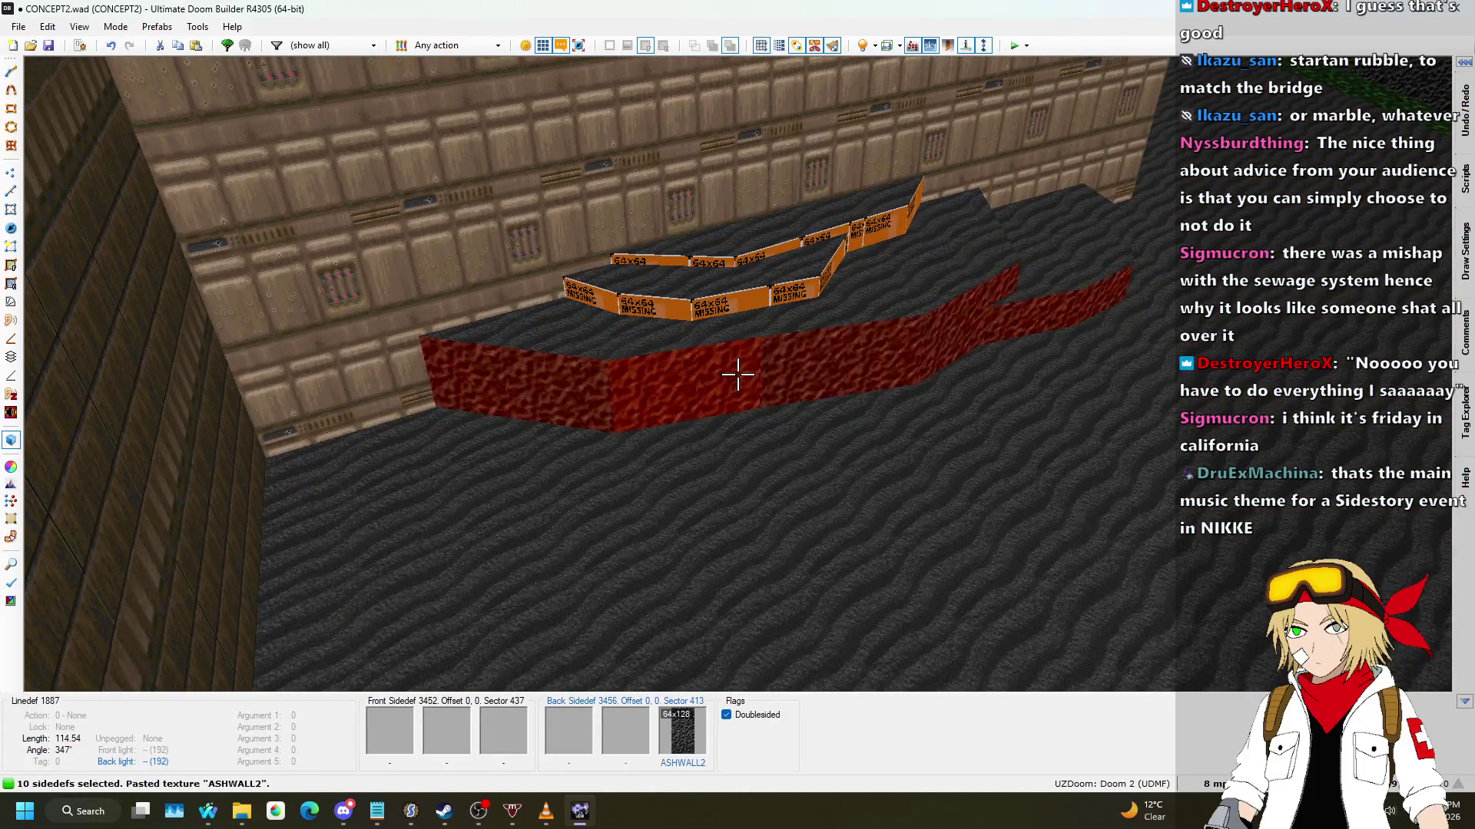
key(w)
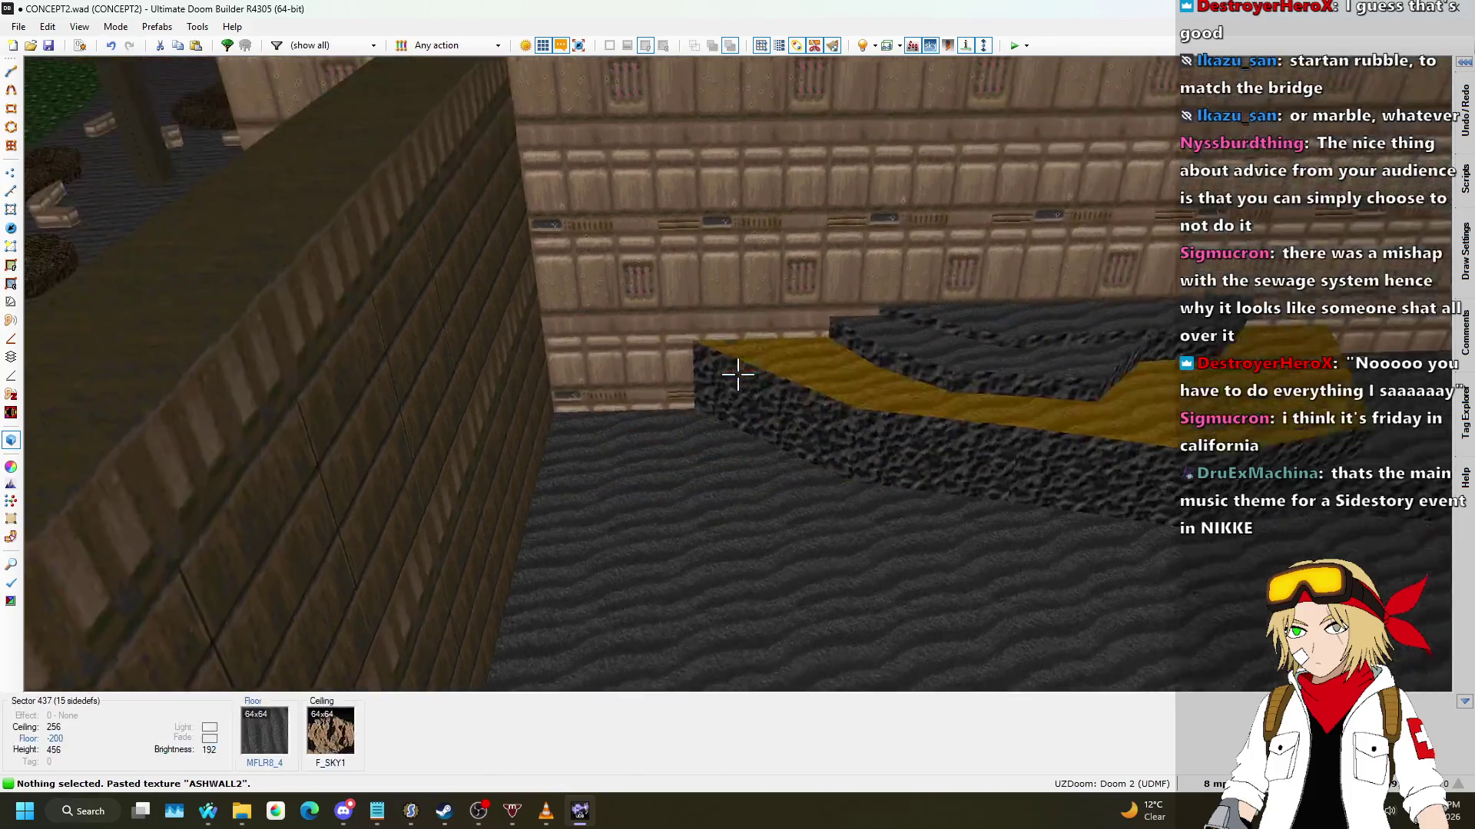
key(s)
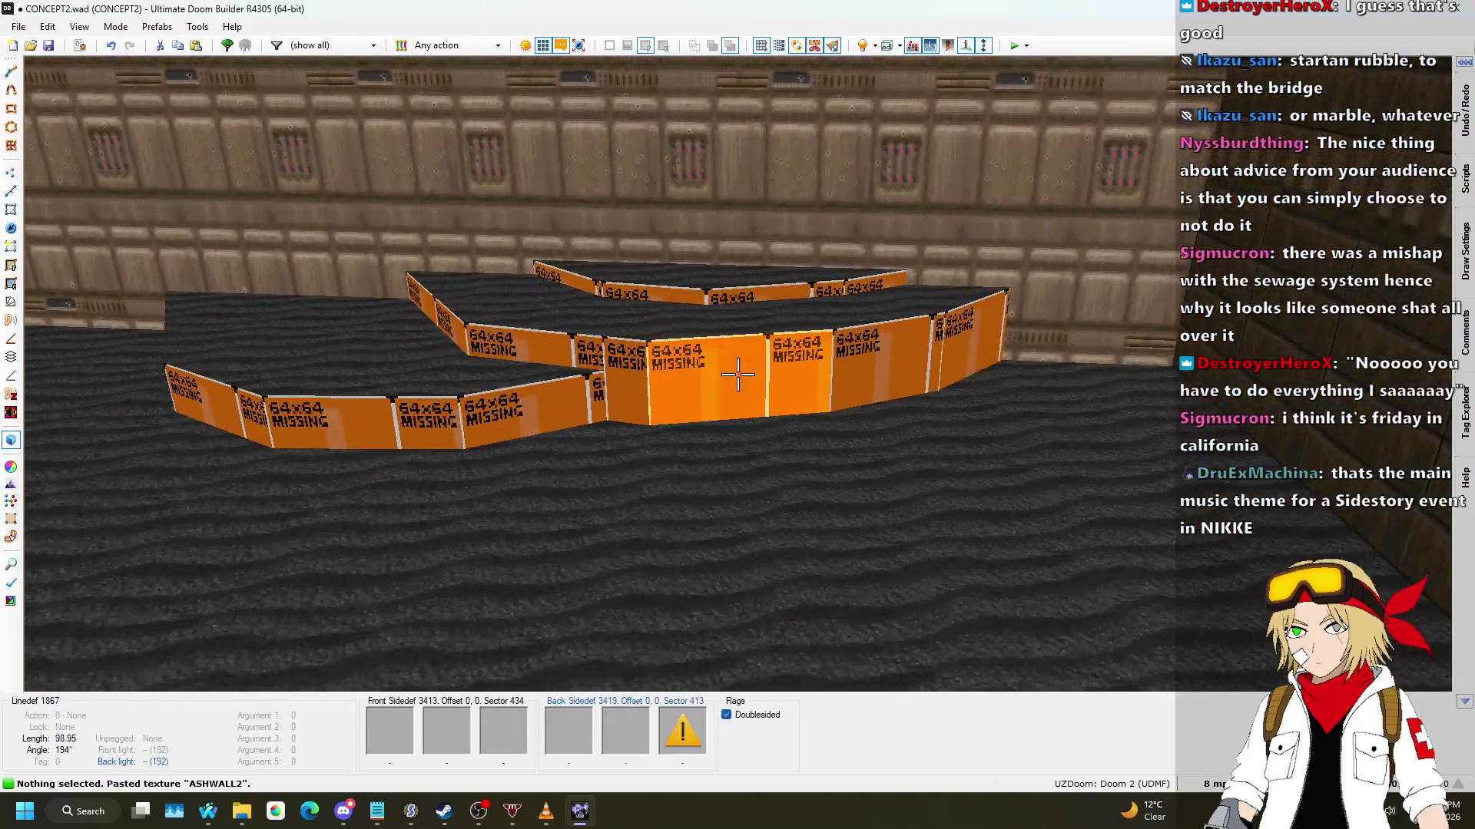
shift+click(737, 374)
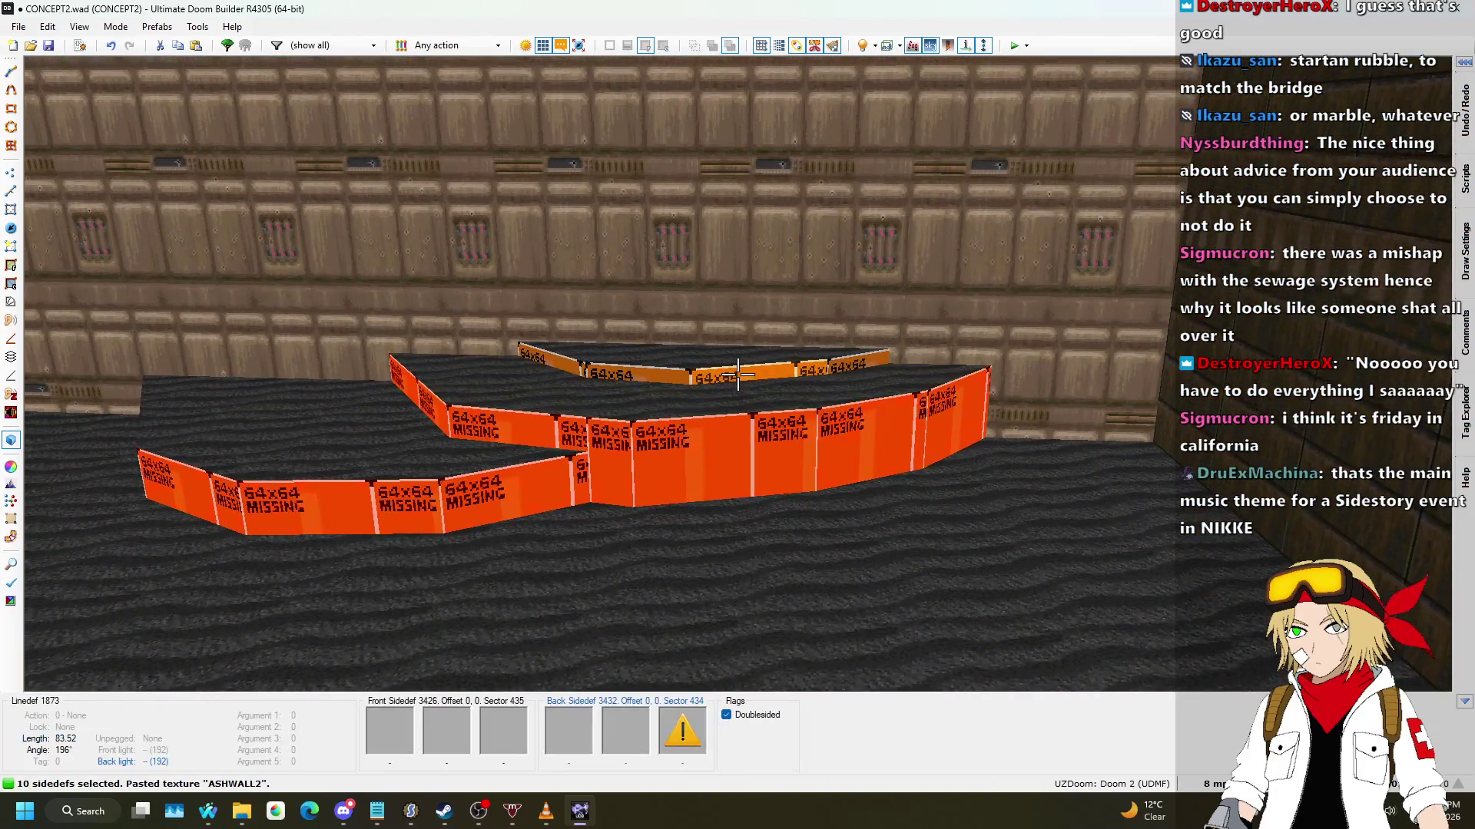
key(ctrl+z)
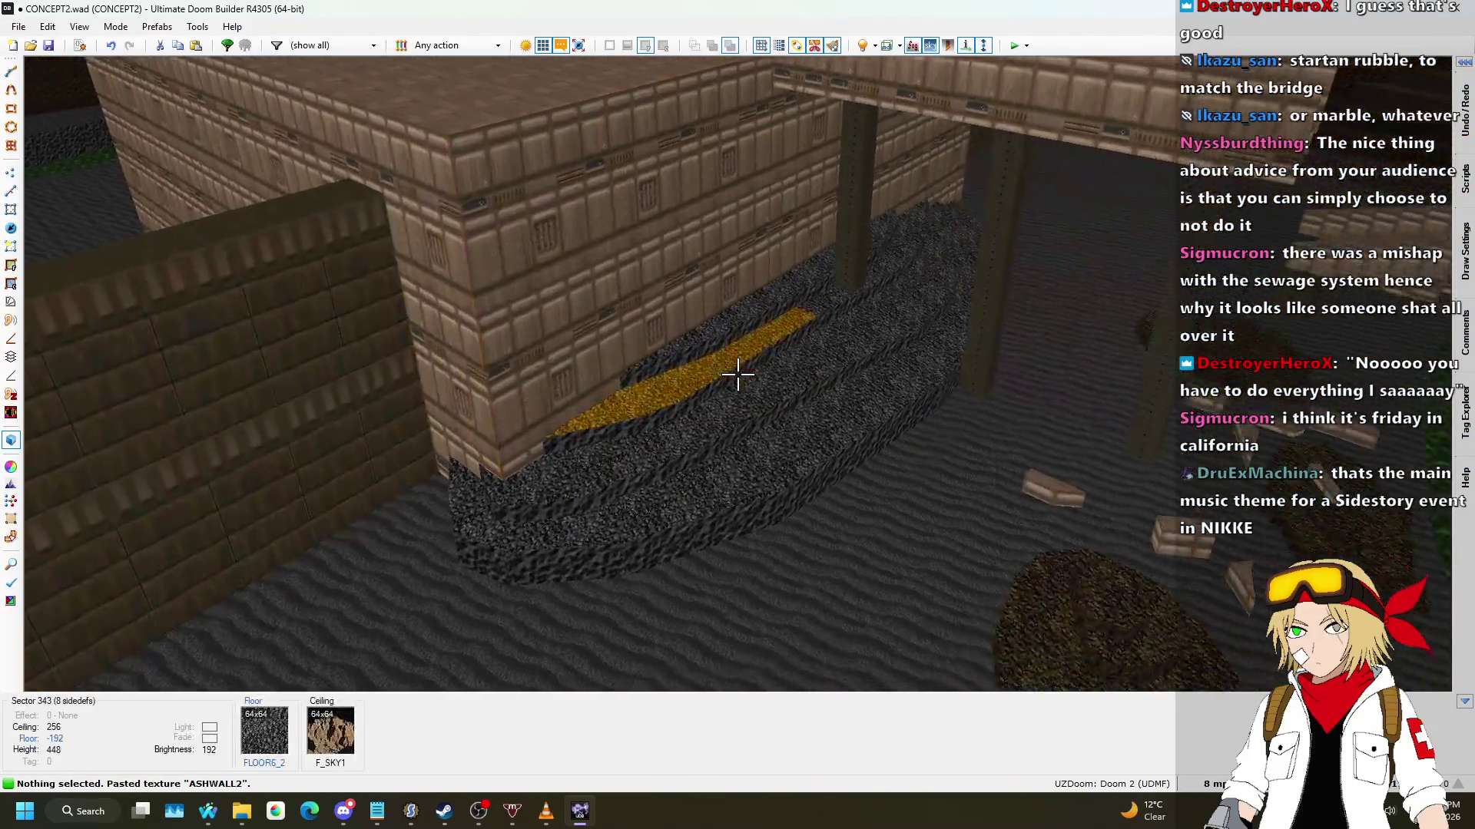
key(ctrl+c)
Step: Select the new ledge floors plus a strip of terrace floors and raise them slightly
key(w)
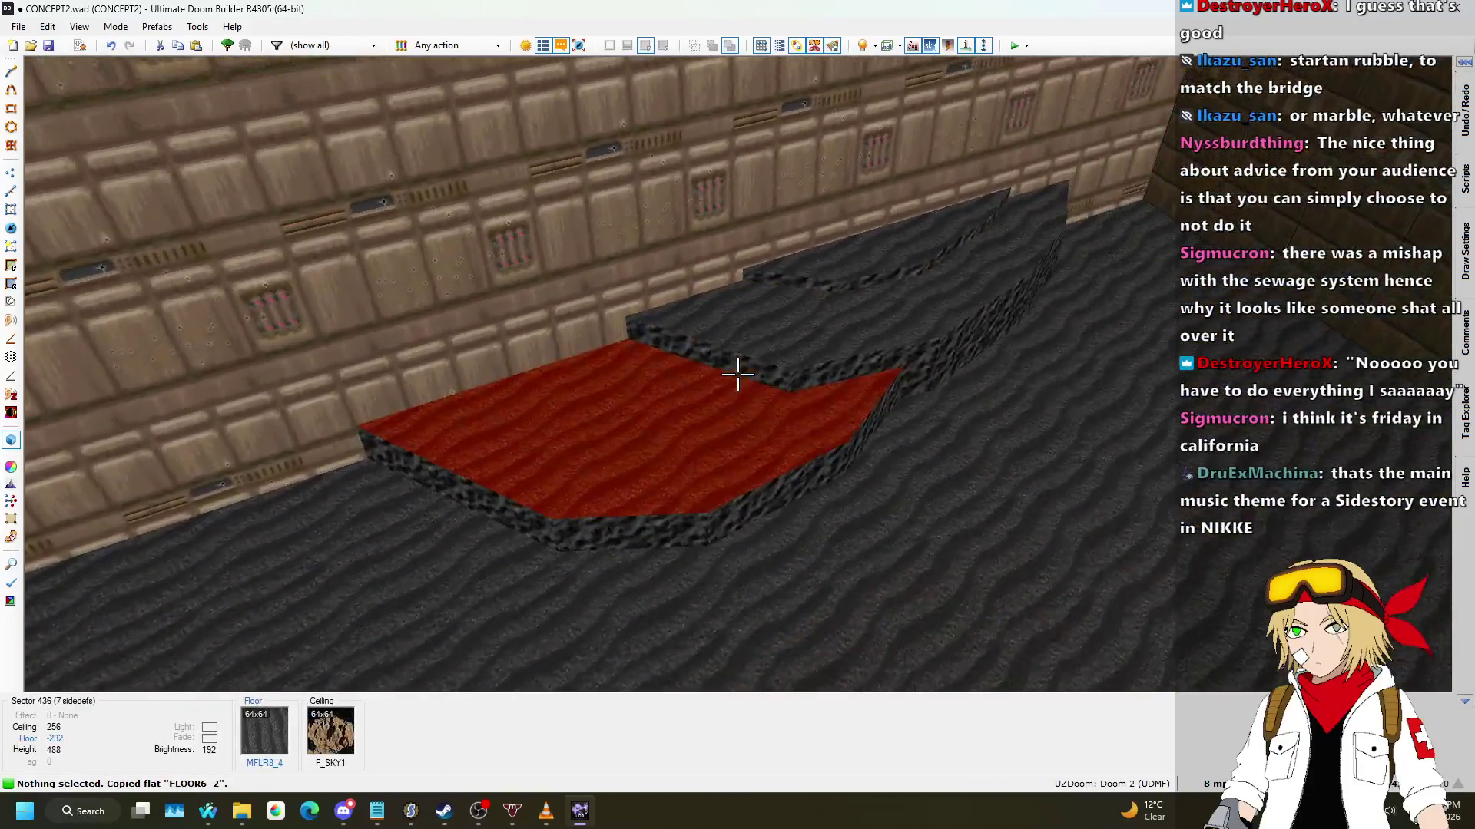
click(737, 374)
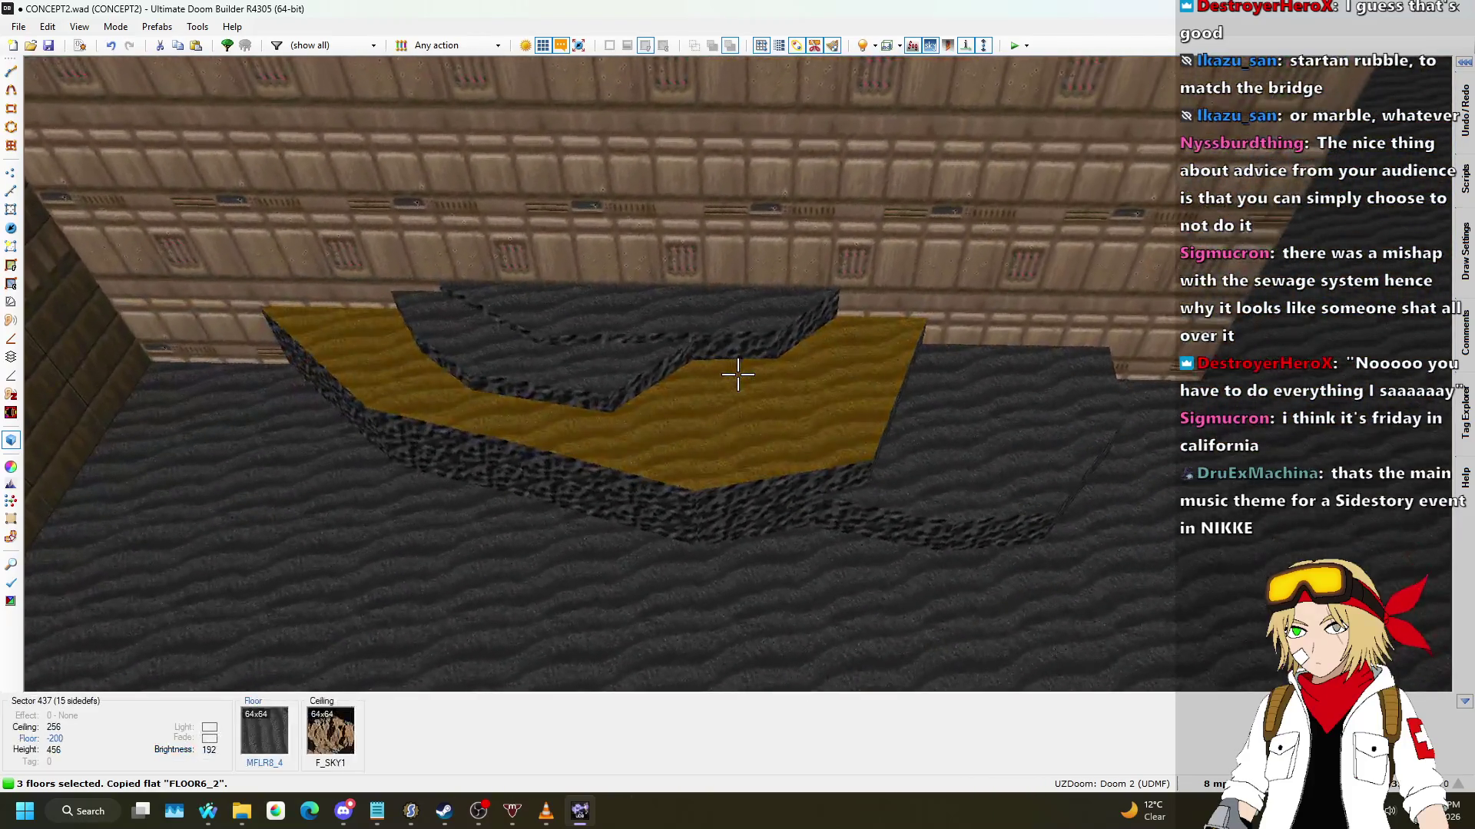
click(738, 374)
click(737, 374)
click(737, 374)
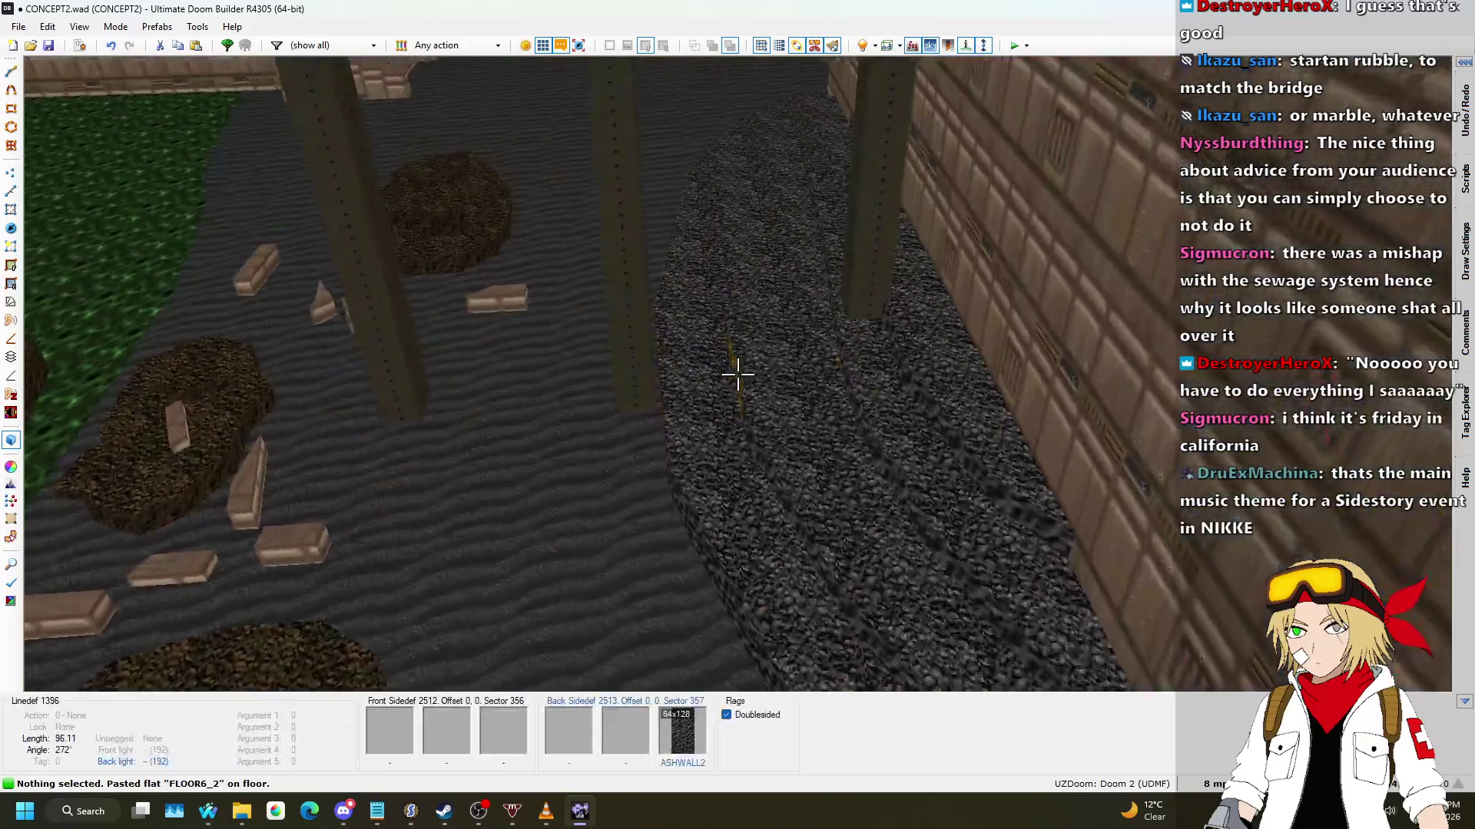
shift+click(737, 374)
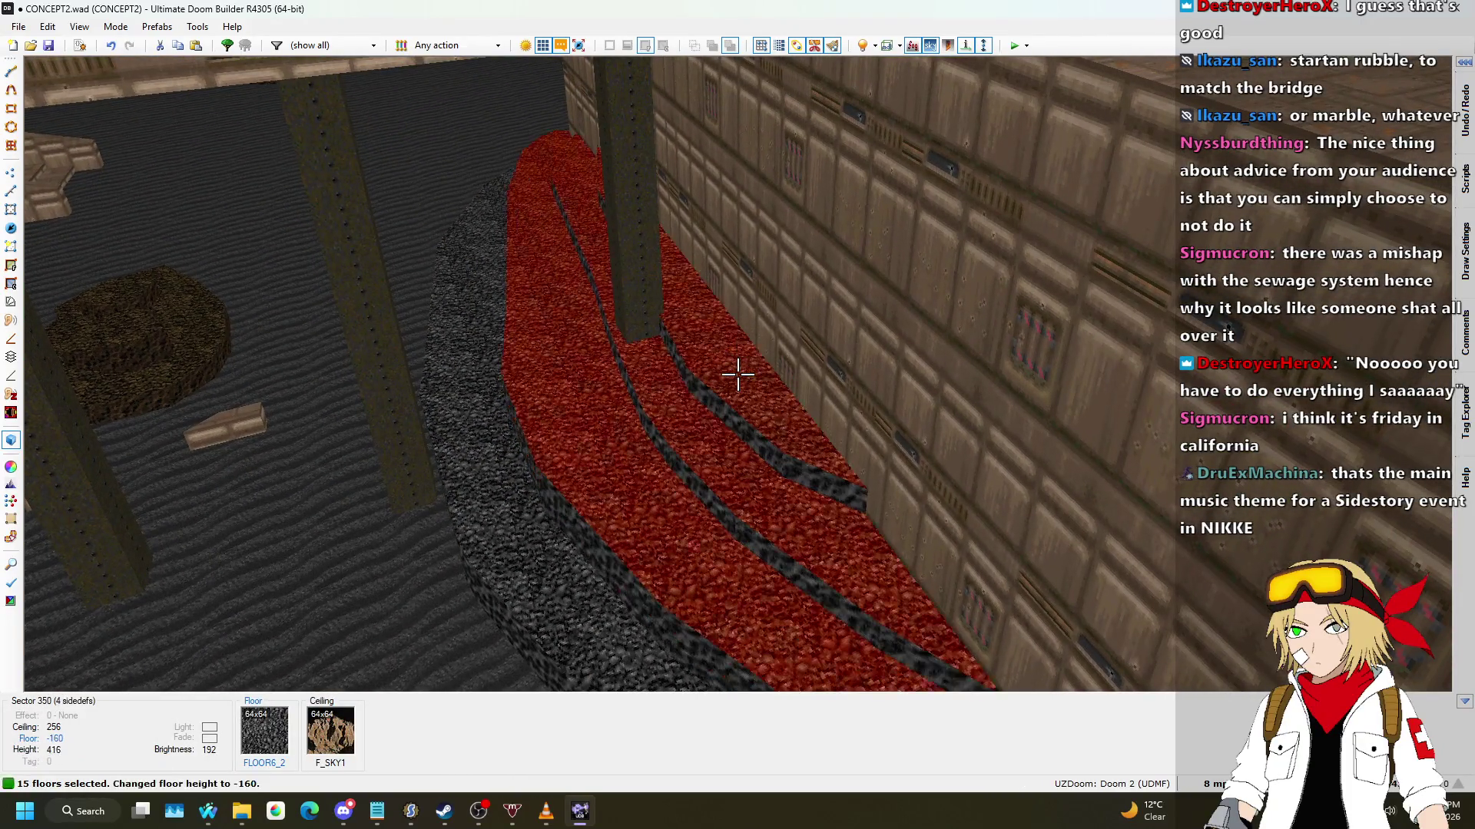
shift+click(737, 374)
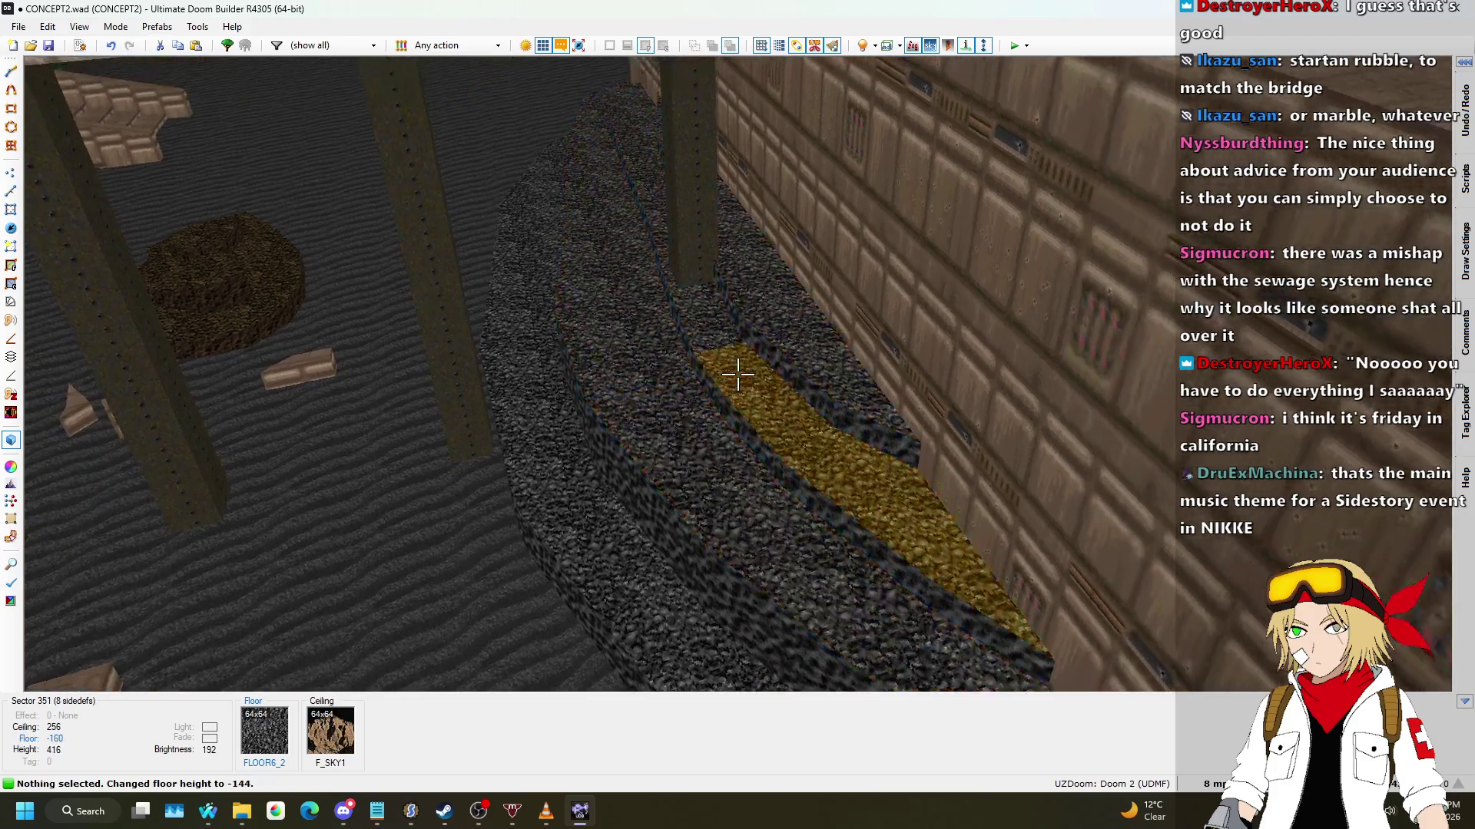
scroll(738, 374, up, 1)
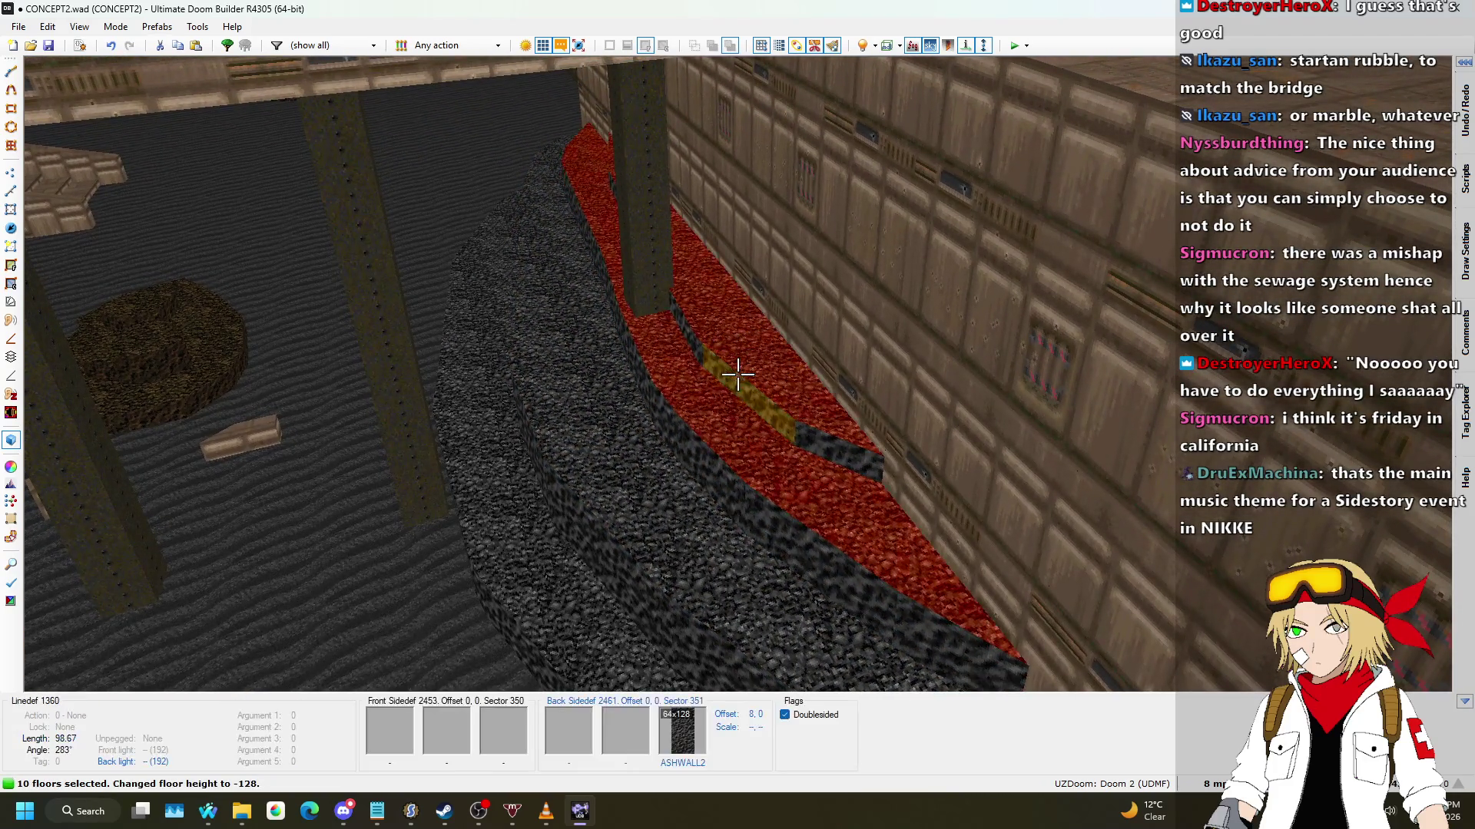
key(Escape)
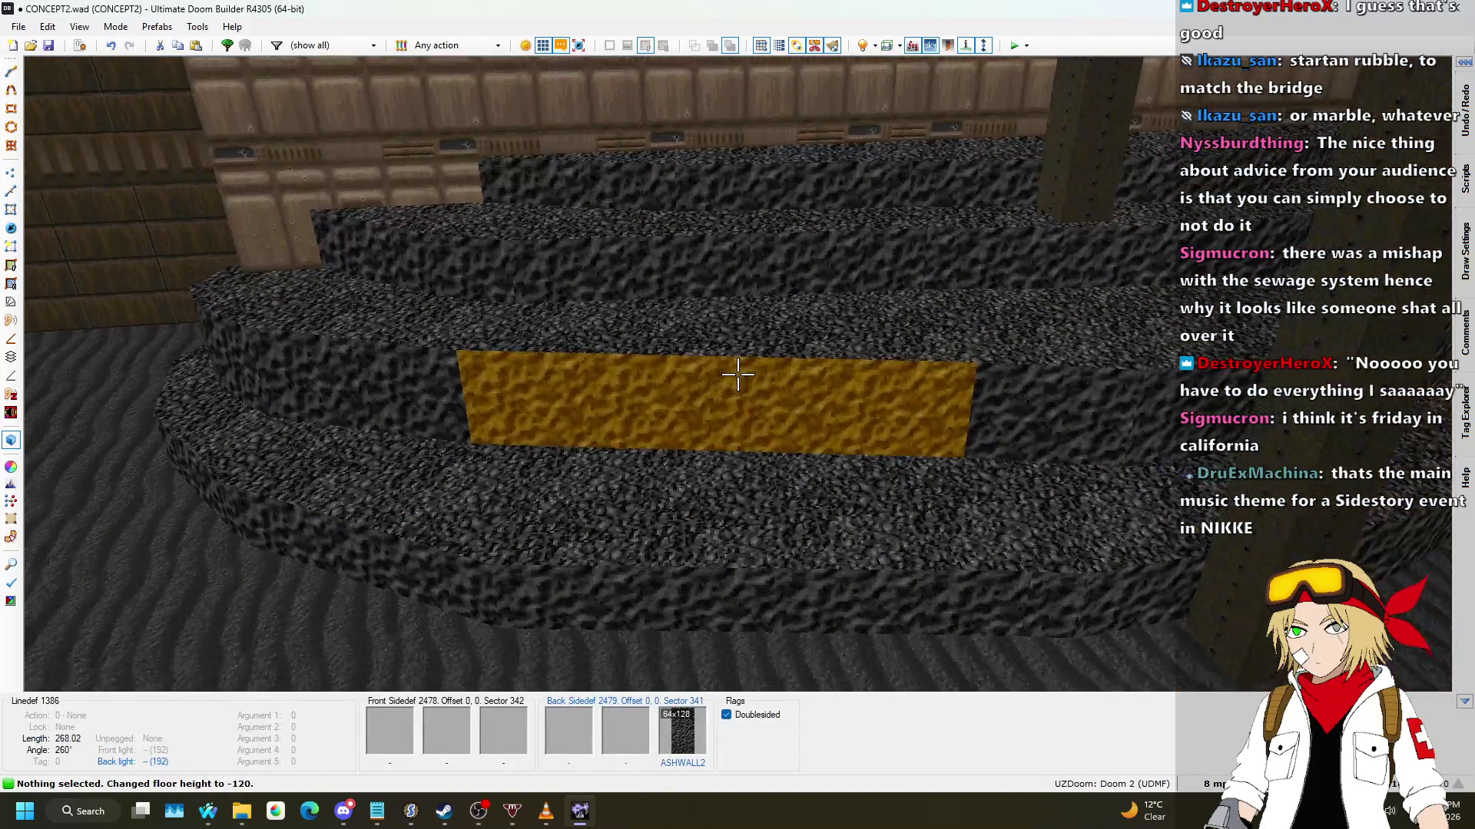
Step: Redo the floor-height change, lower the connected ledge floor to -136, and return to 2D
key(ctrl+y)
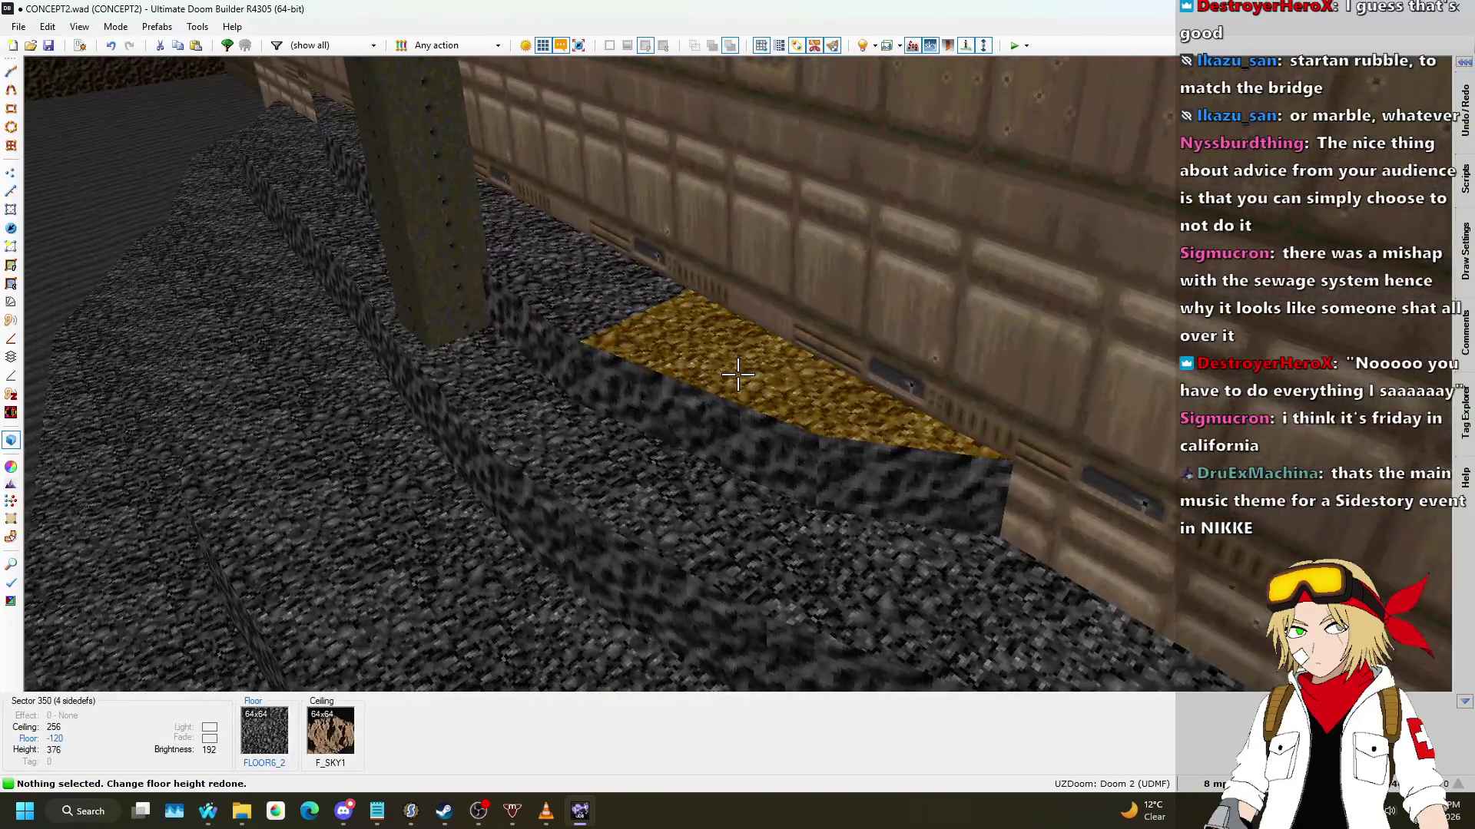
shift+click(738, 374)
scroll(738, 374, down, 1)
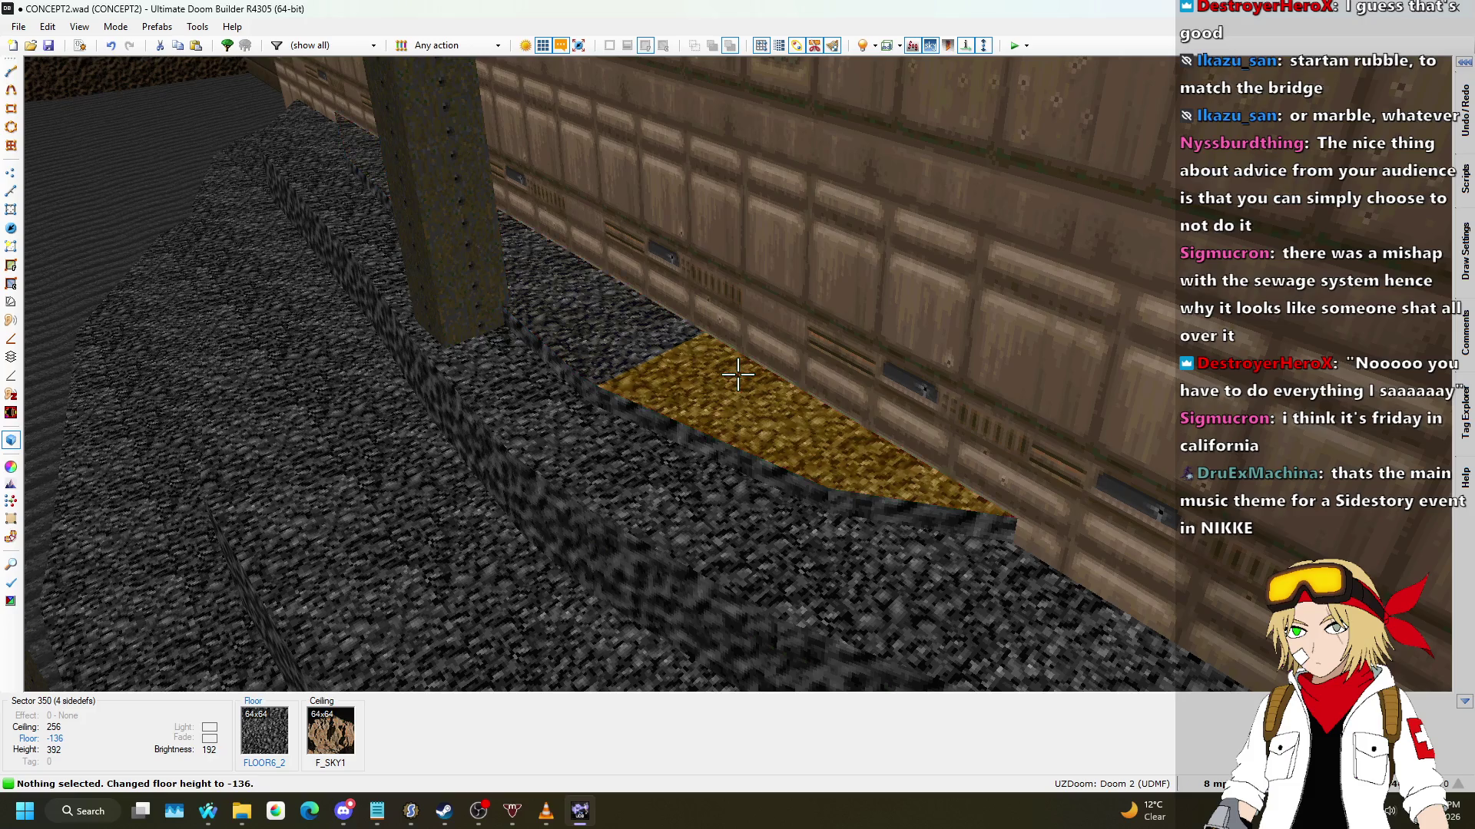
key(q)
scroll(644, 357, down, 3)
scroll(838, 289, up, 5)
scroll(532, 185, up, 3)
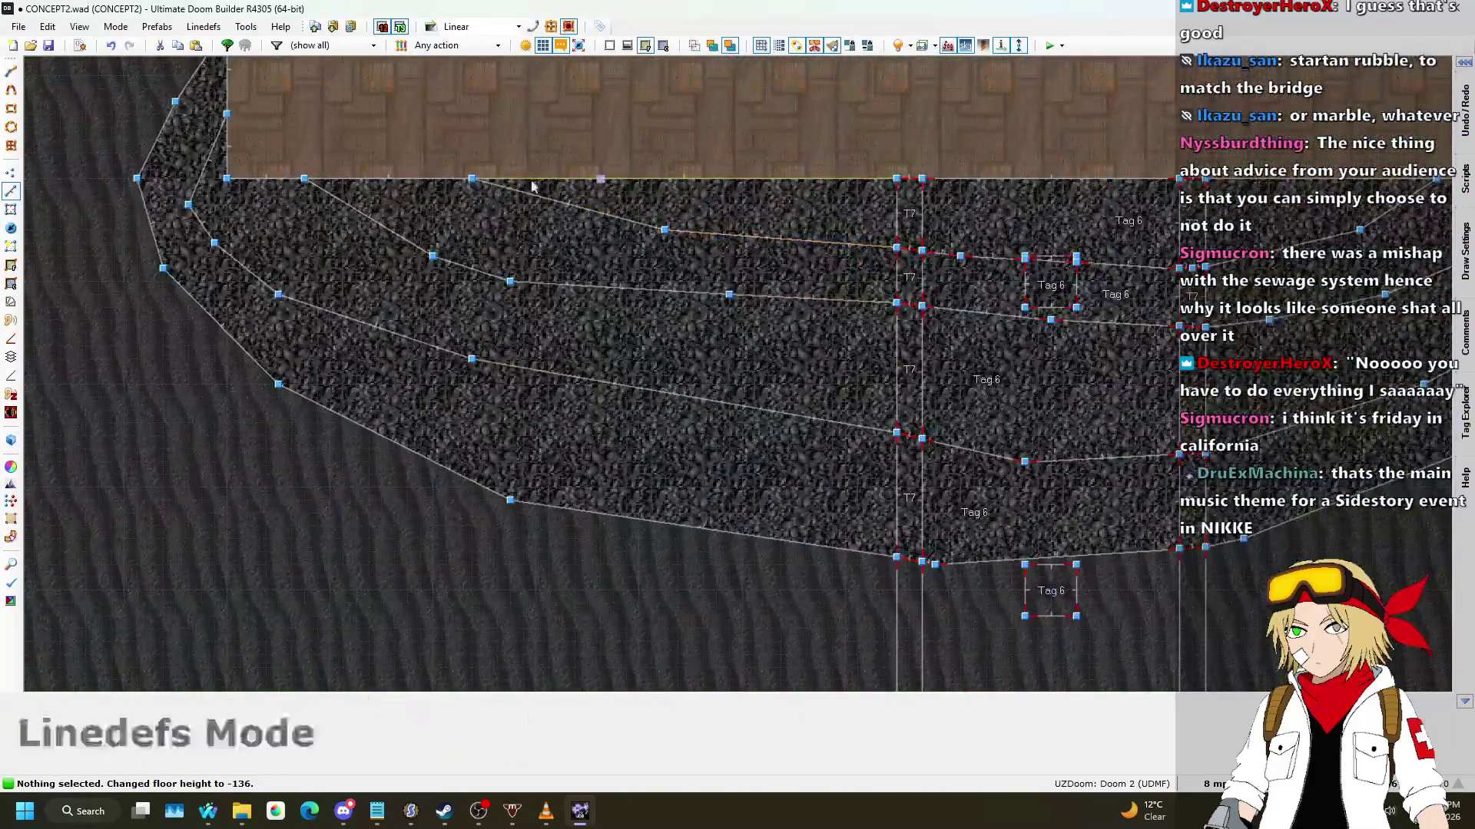
Step: In Linedefs Mode, draw a line from the ledge vertex splitting the ledge
click(15, 192)
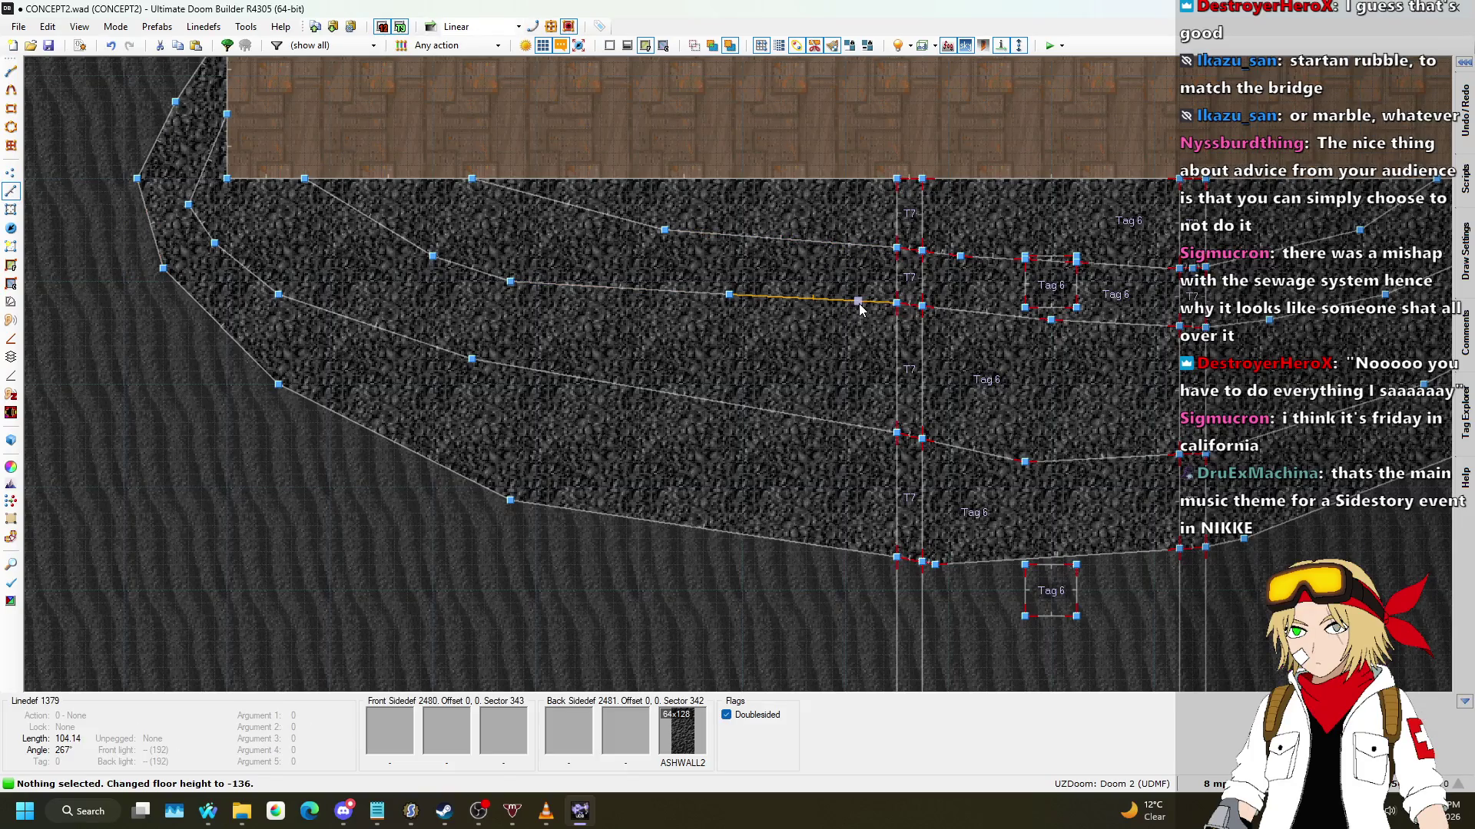
key(d)
click(858, 301)
click(806, 346)
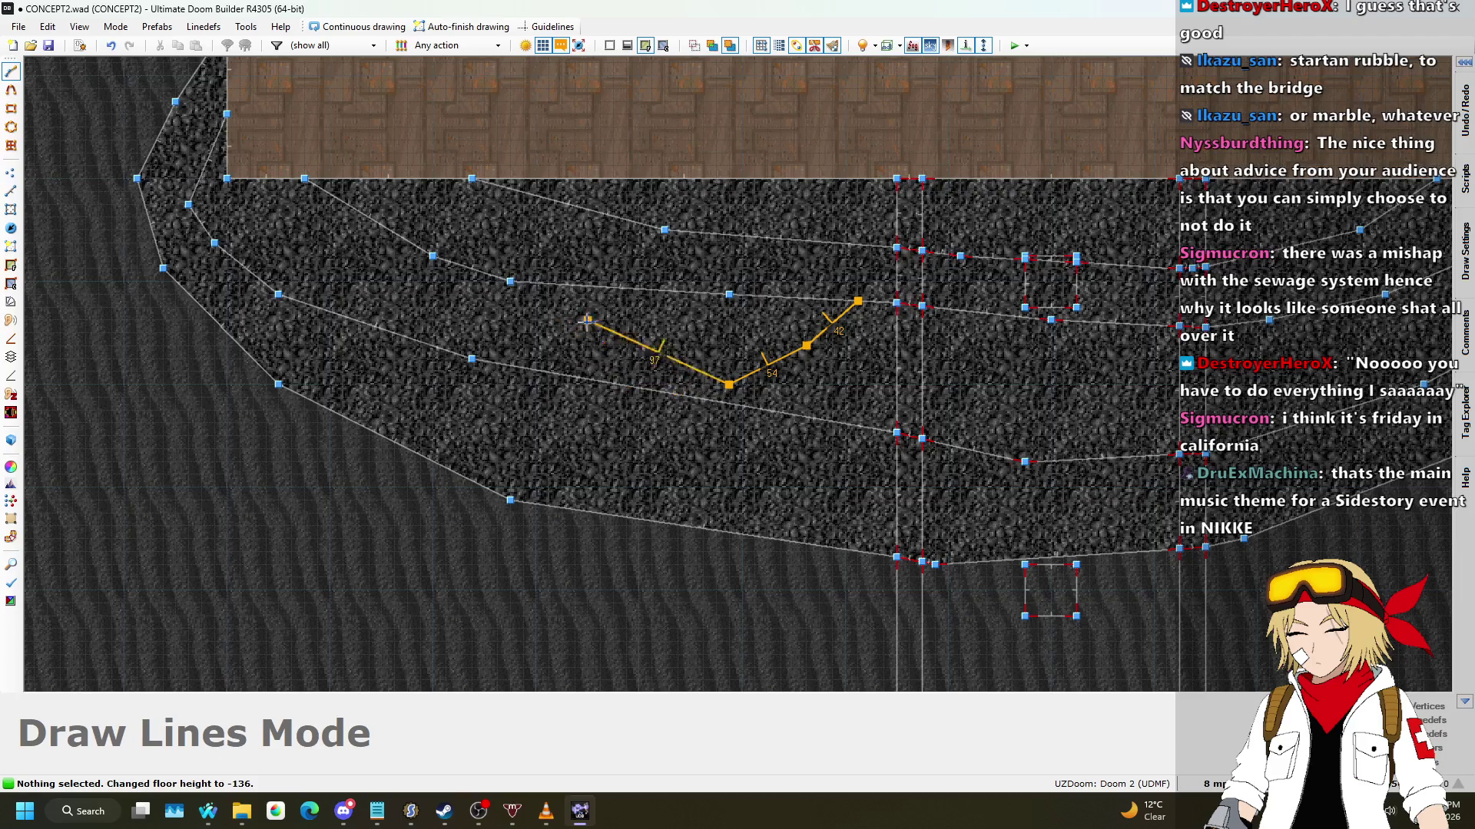
click(604, 305)
scroll(604, 306, down, 3)
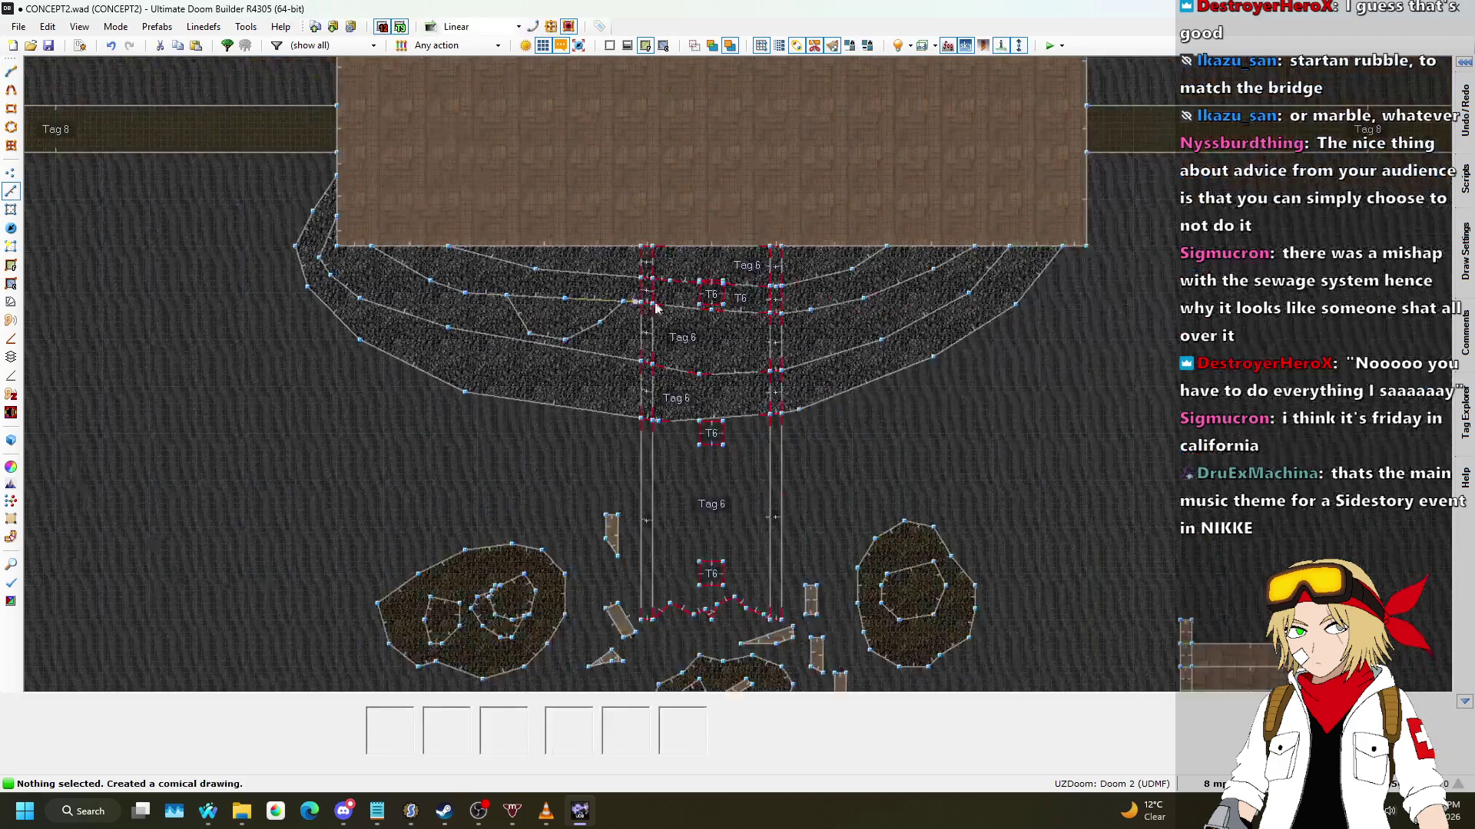
scroll(999, 307, up, 4)
Step: Draw a bent line across the right ledge to split it into another section
key(d)
click(1111, 251)
click(1094, 331)
click(1027, 381)
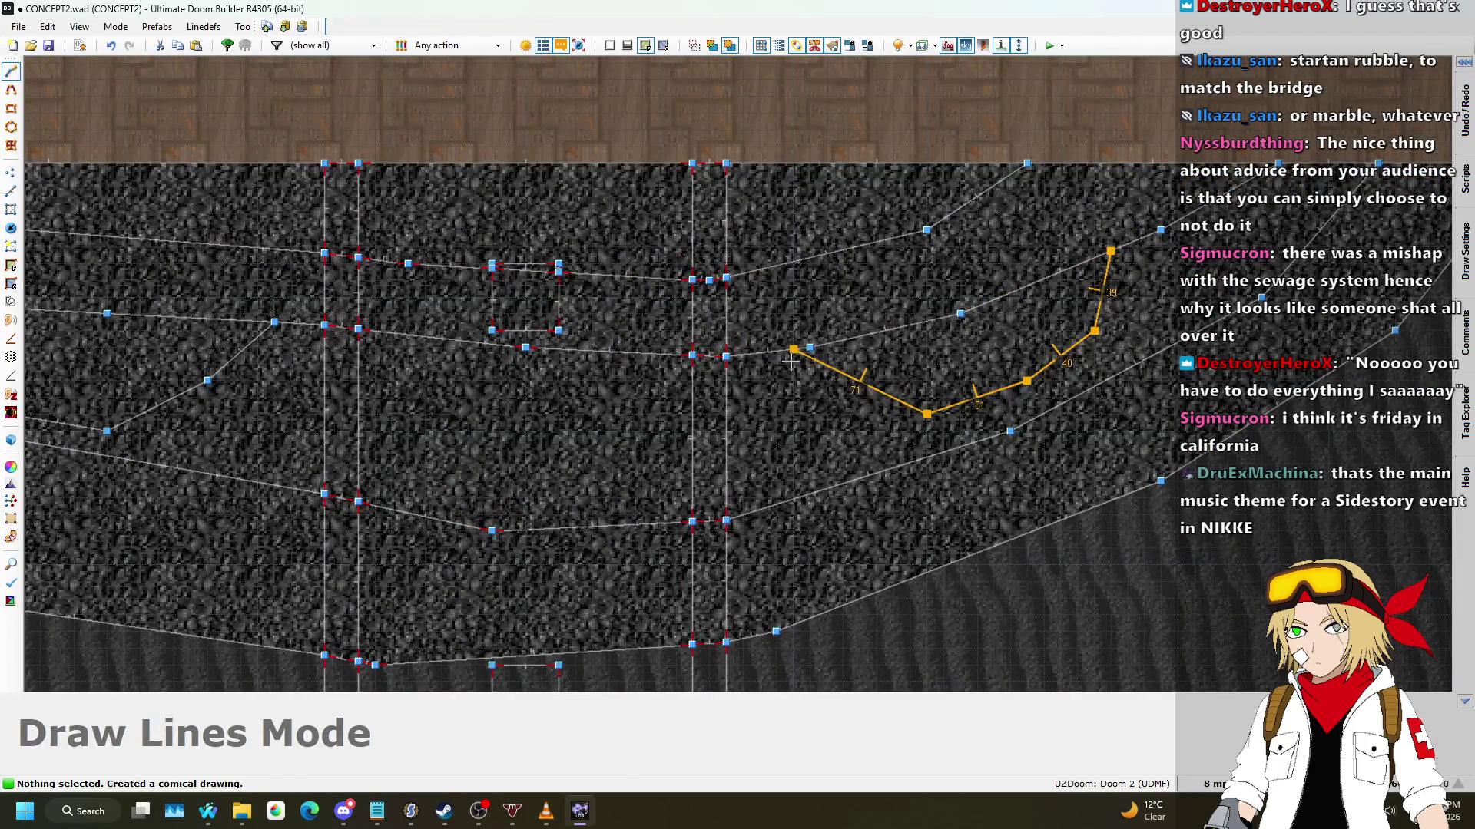
click(789, 358)
scroll(910, 276, down, 2)
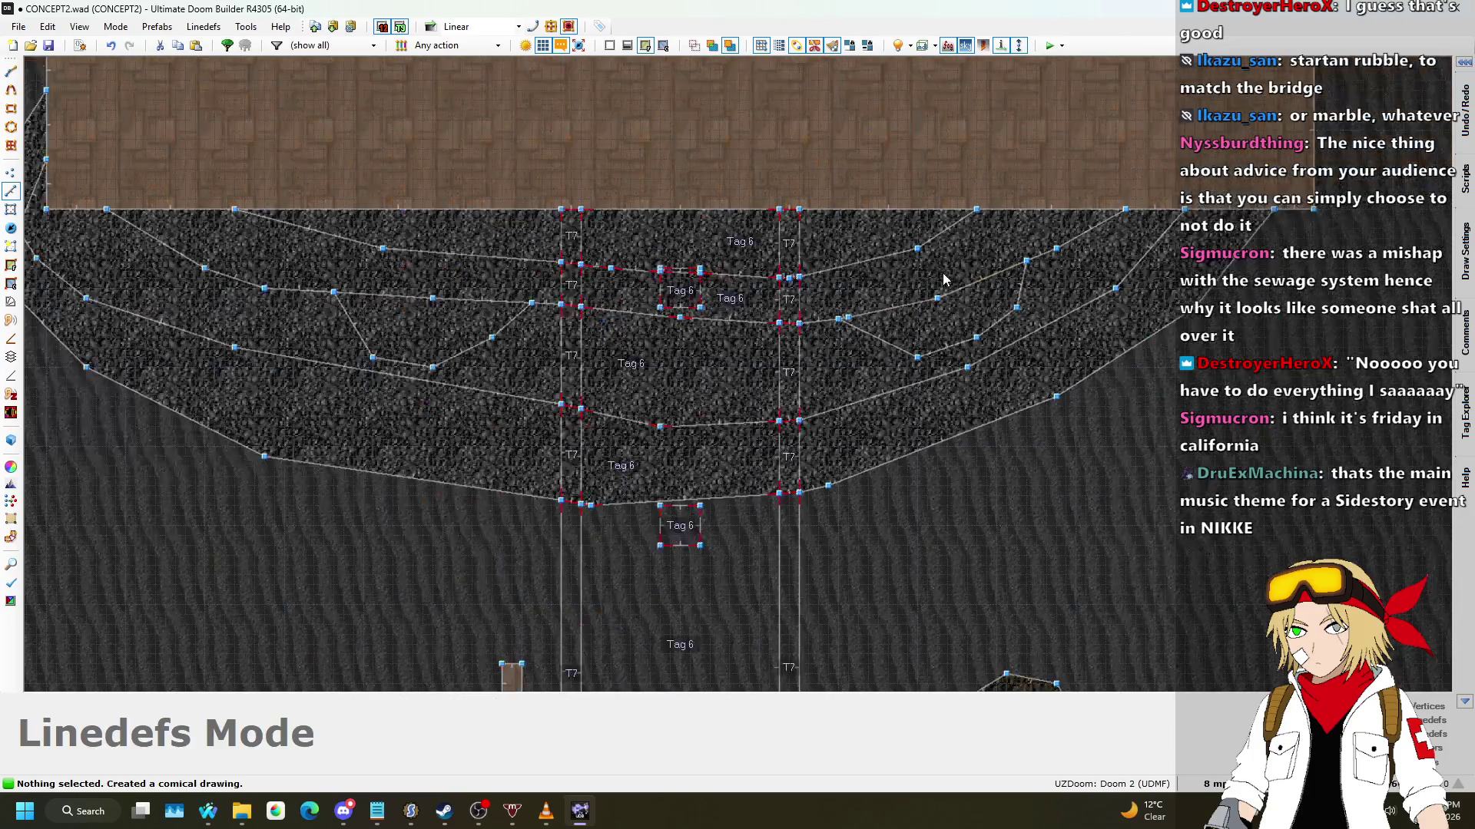
Step: Draw another splitting line across the ledges and begin the new ledge below the lowest terrace
key(d)
click(1115, 288)
click(904, 391)
scroll(904, 391, down, 3)
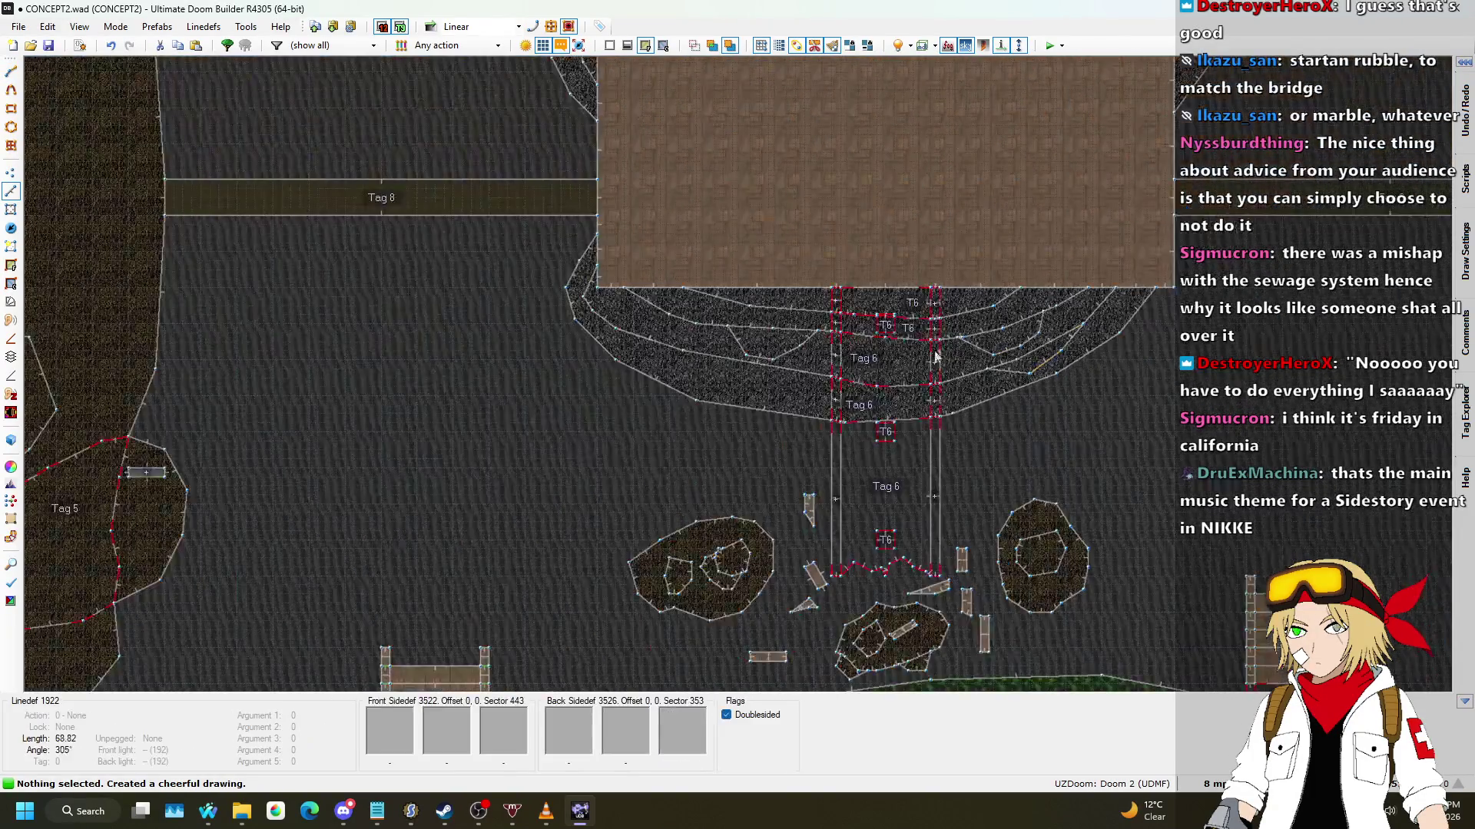
scroll(913, 427, up, 4)
key(d)
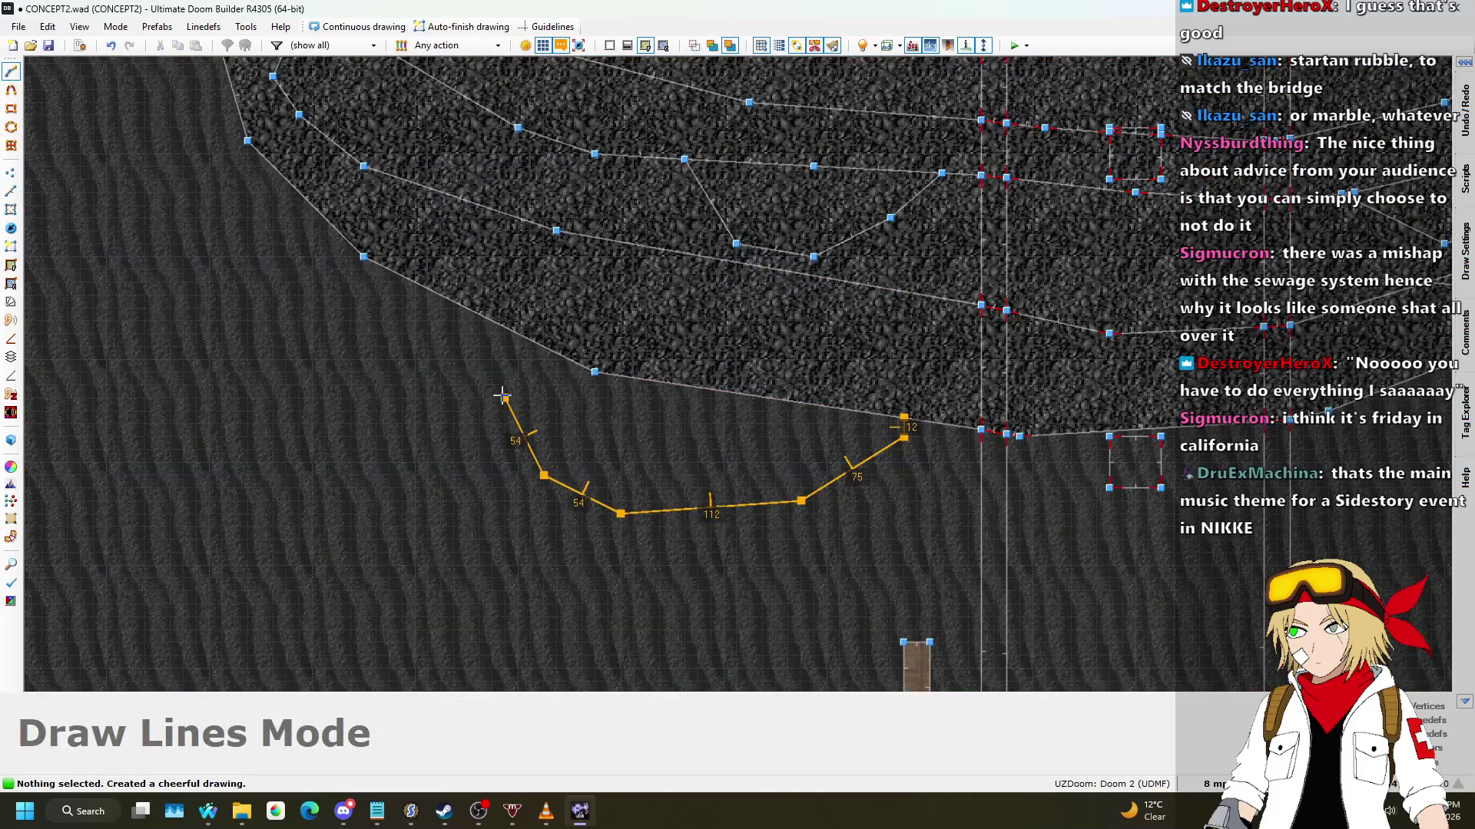
scroll(653, 327, down, 3)
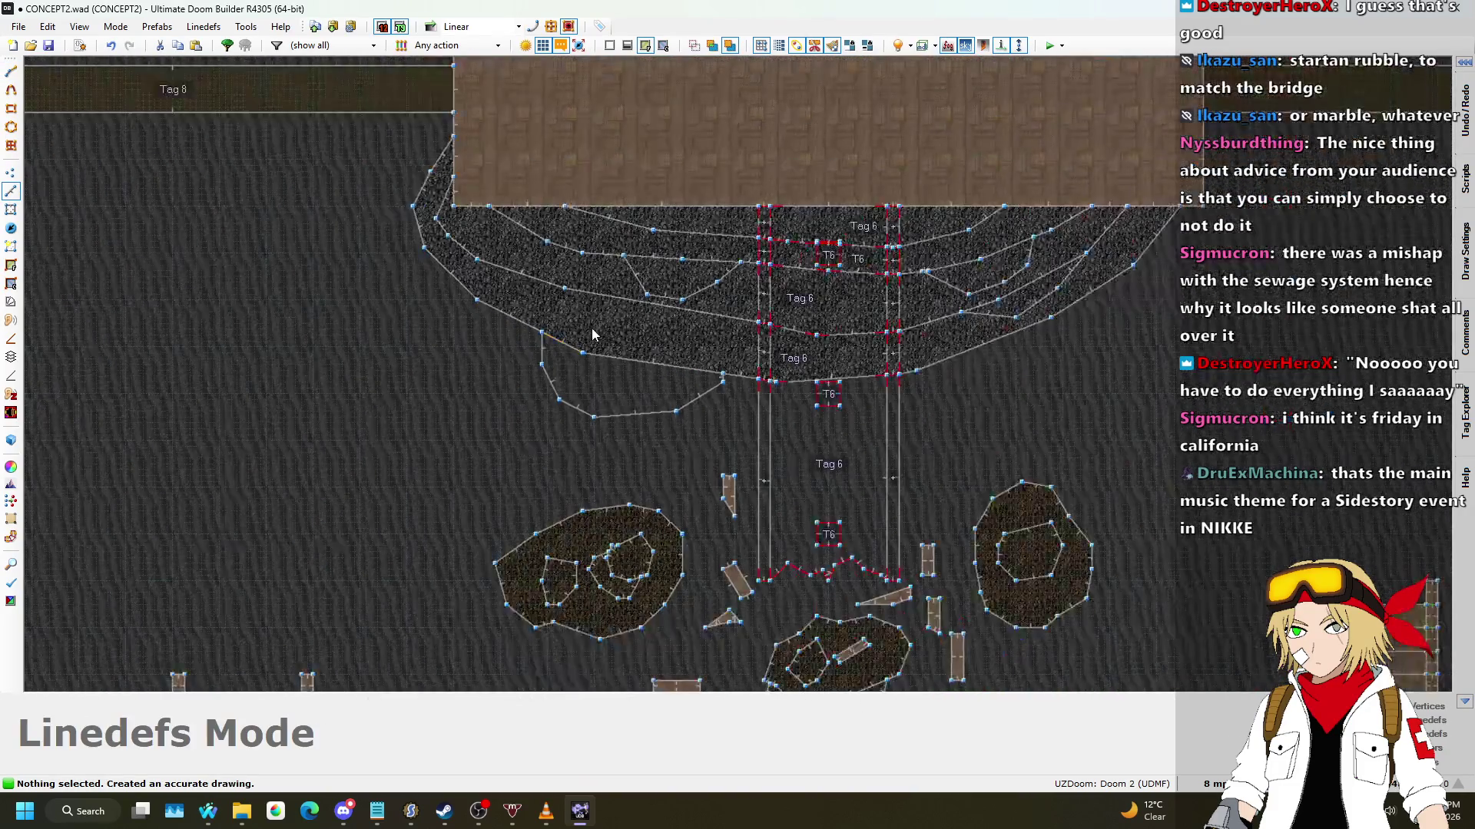
scroll(529, 268, down, 2)
Step: In 3D view near the stairs, adjust the new ledge sections' floor heights into steps
key(w)
scroll(737, 375, down, 2)
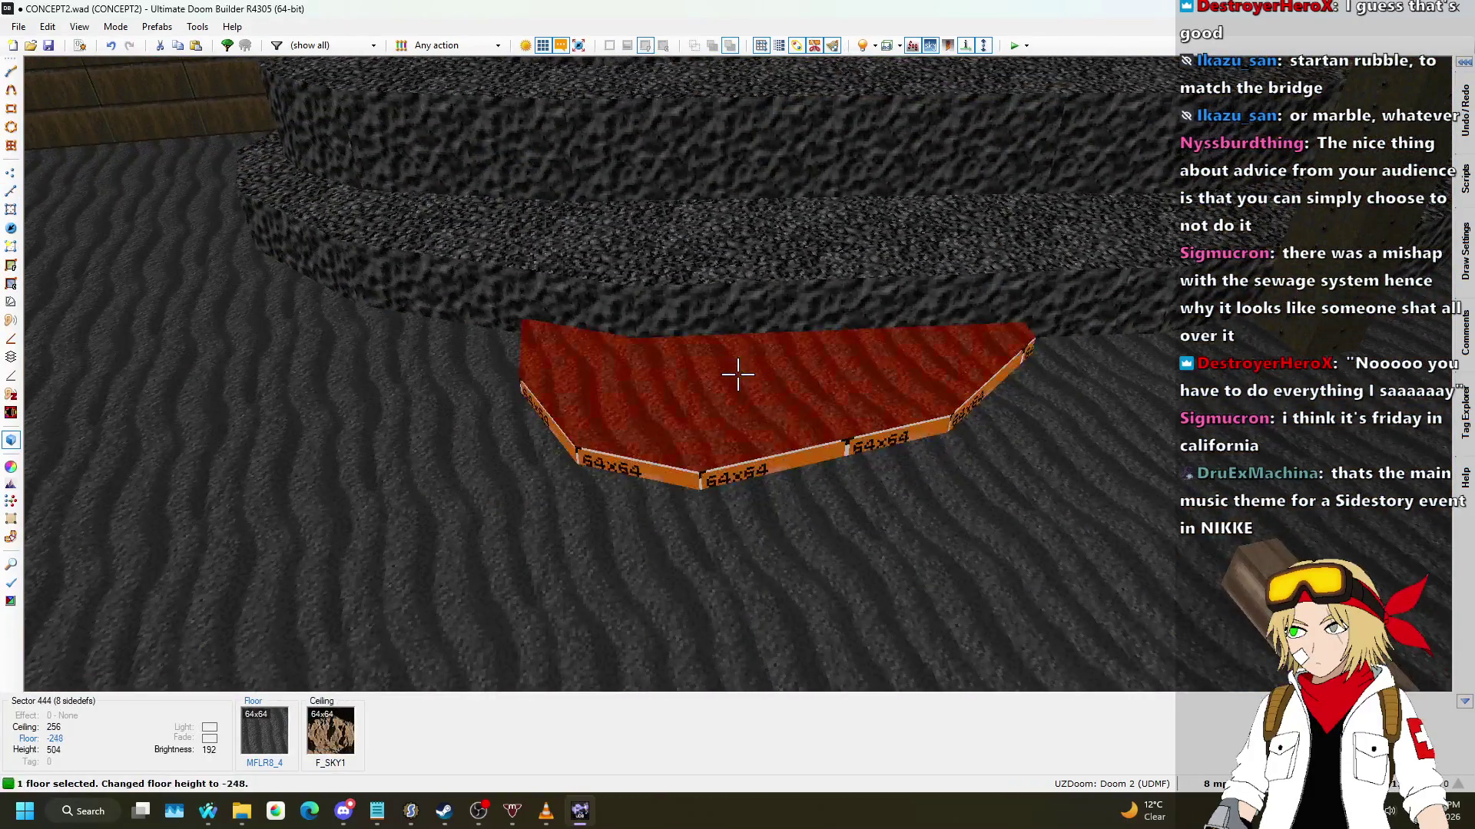
key(s)
scroll(737, 375, up, 4)
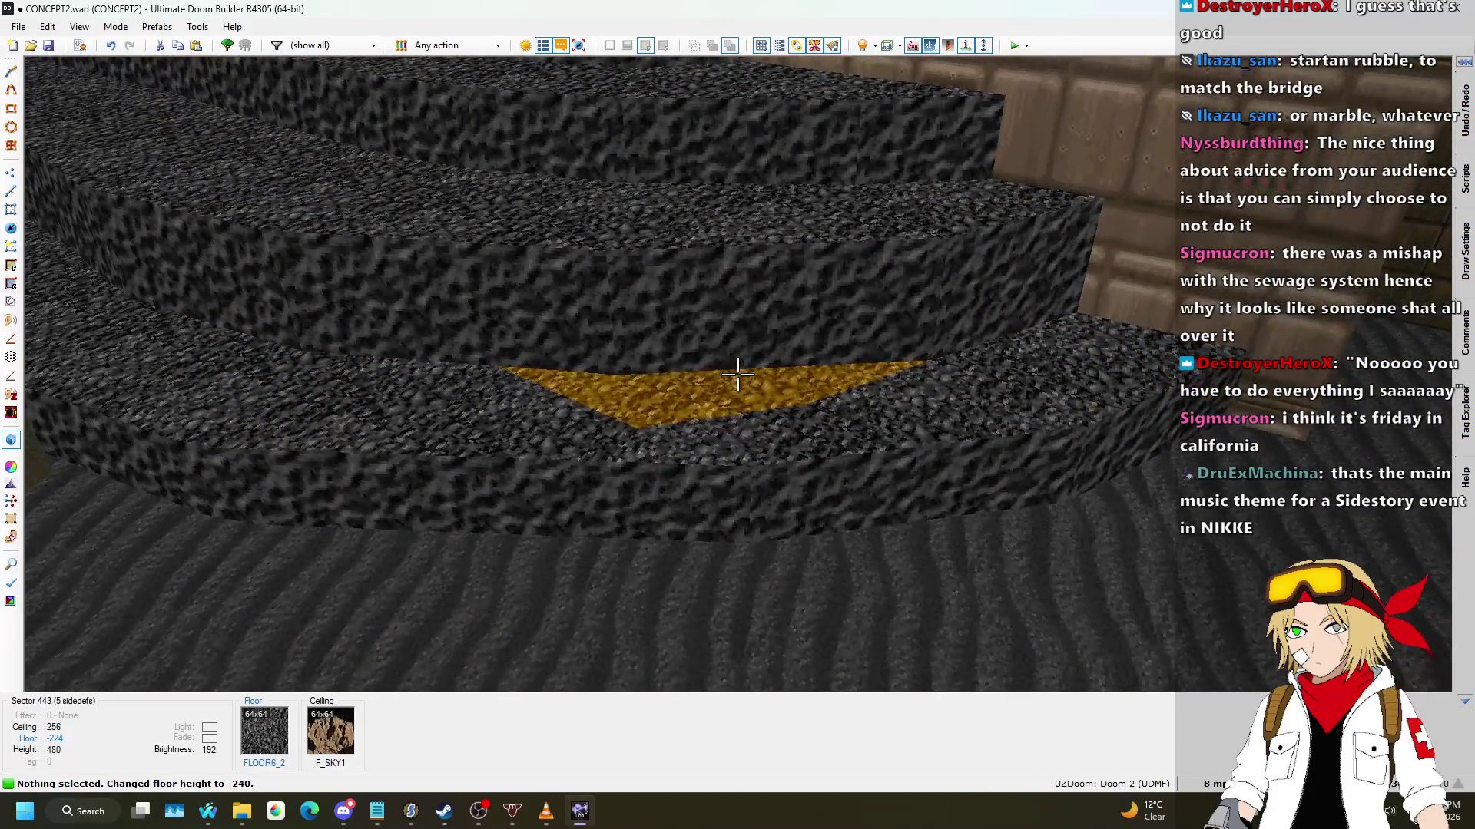
key(s)
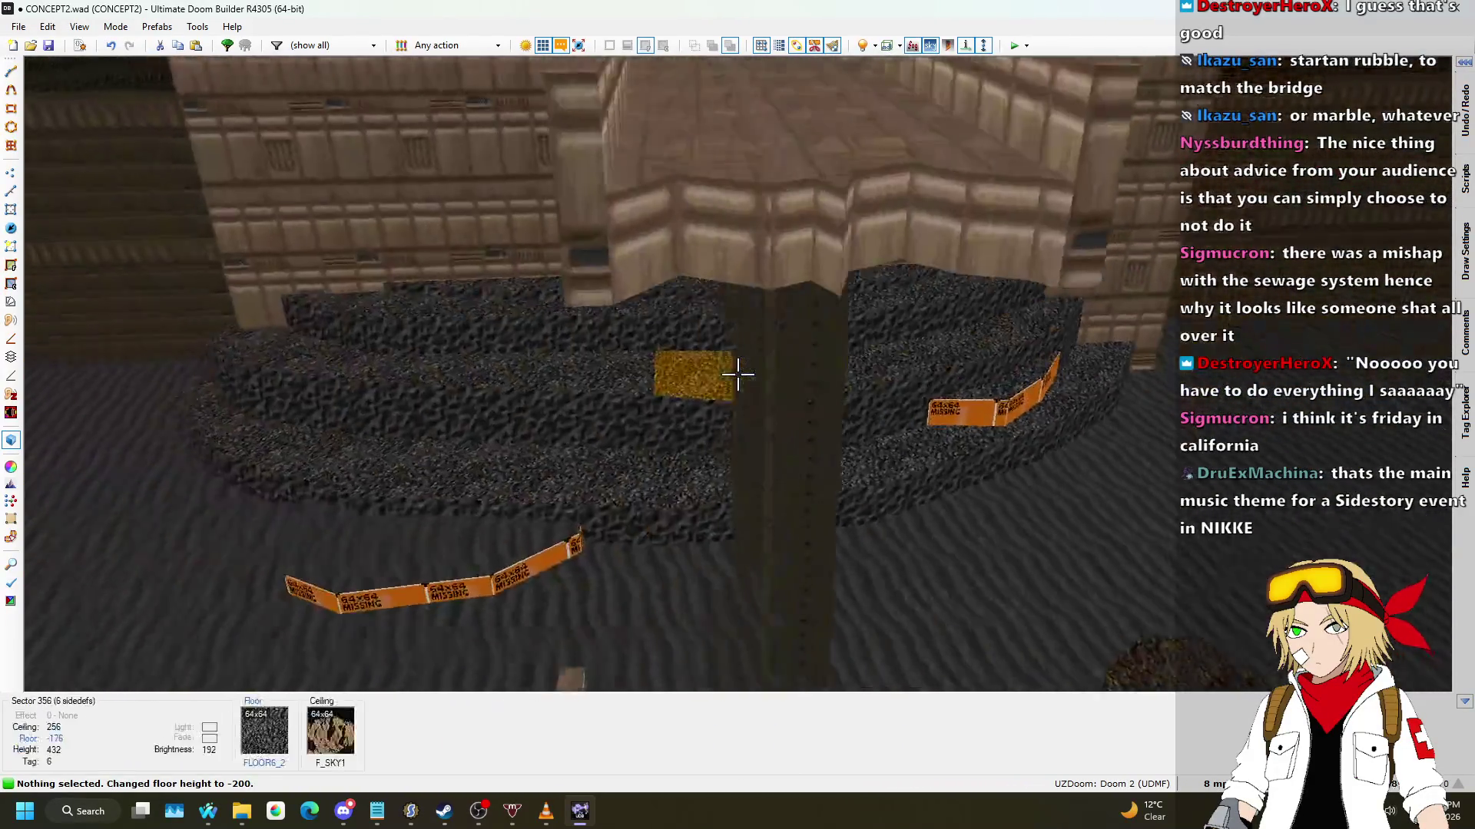
key(d)
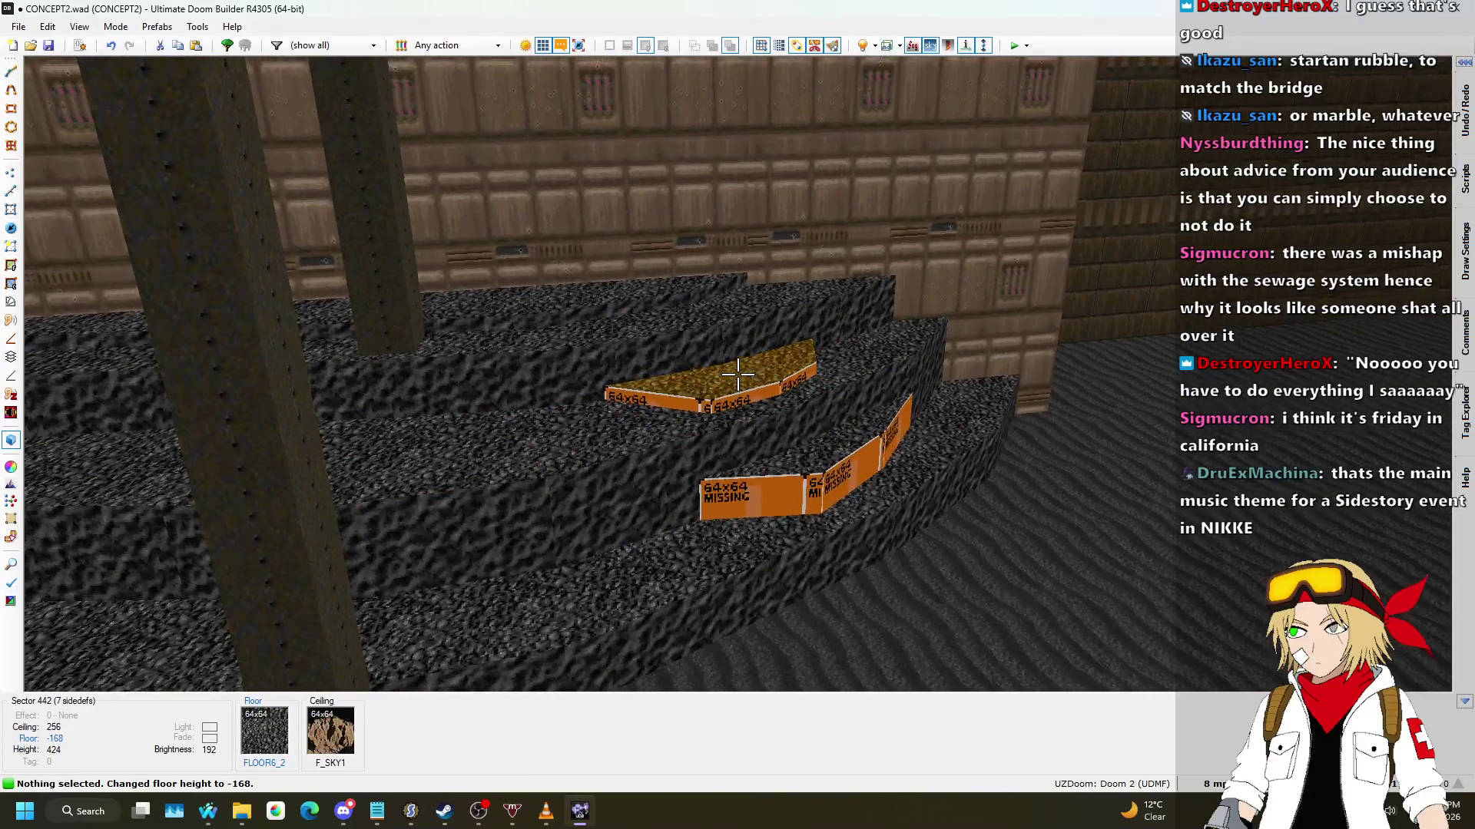
scroll(737, 375, up, 1)
key(w)
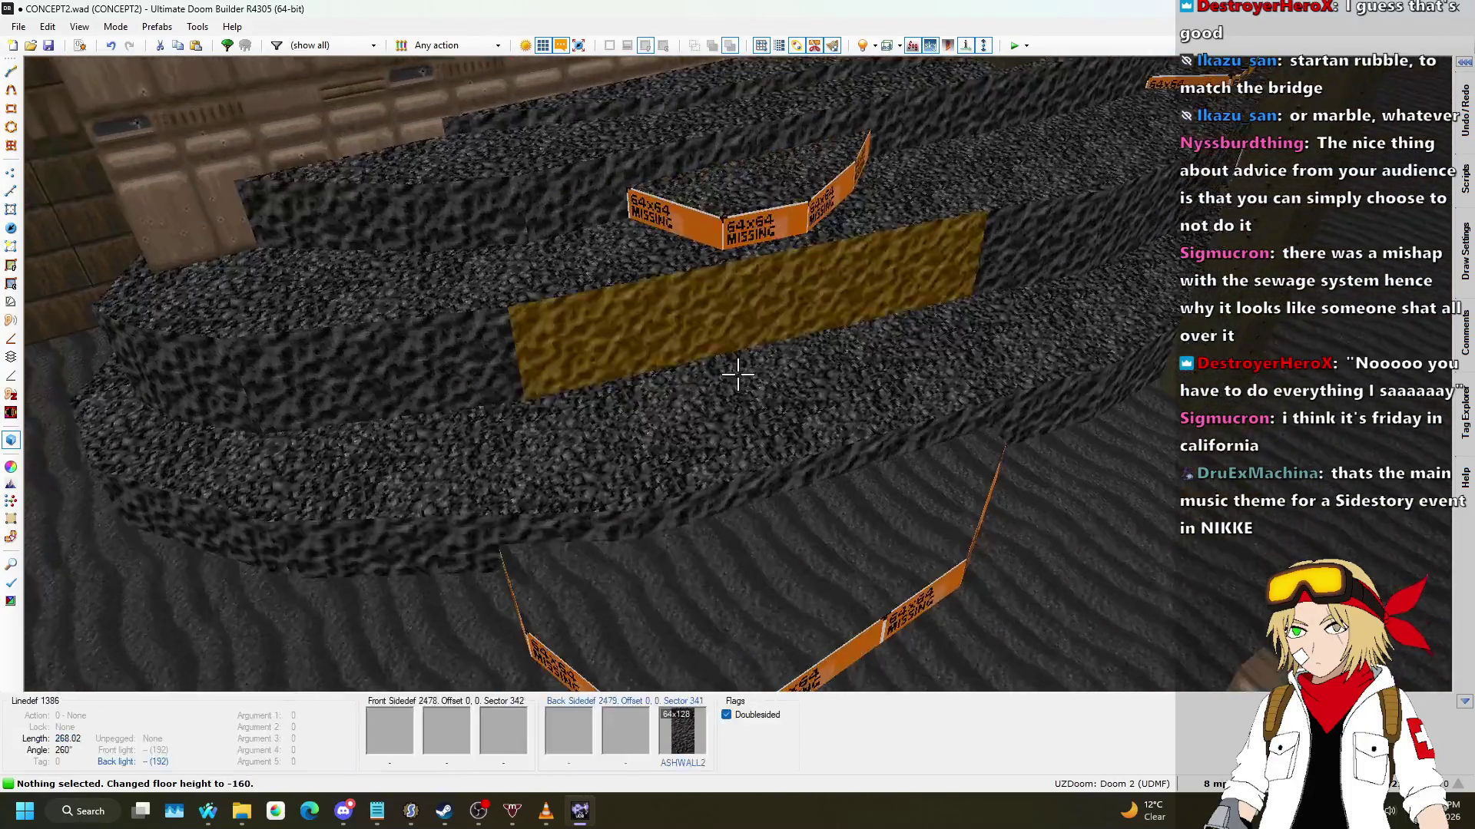
key(s)
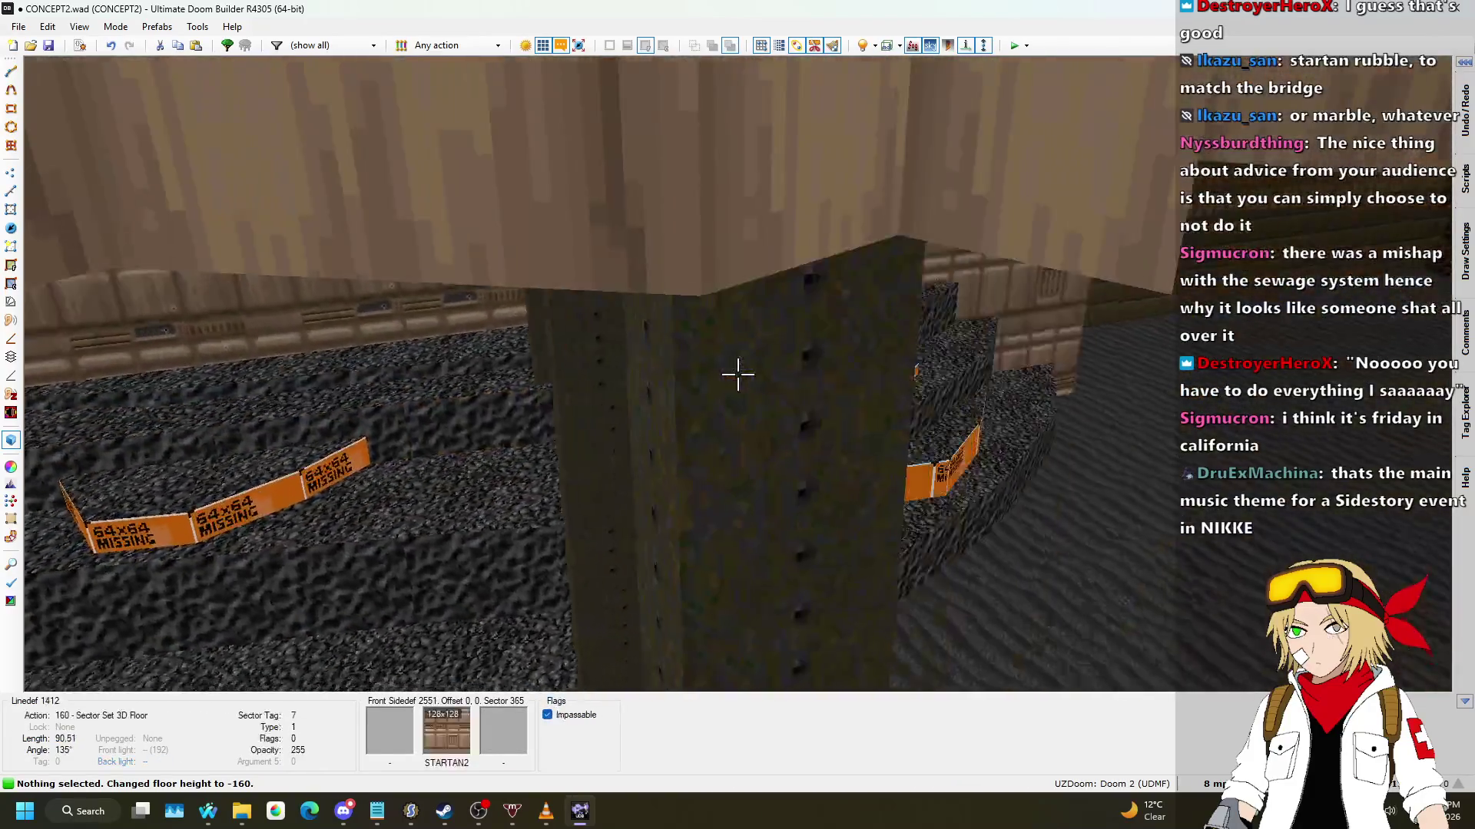
key(s)
Step: Paste ASHWALL2 onto the untextured ledge walls, then switch to the song requests page
key(w)
shift+click(738, 374)
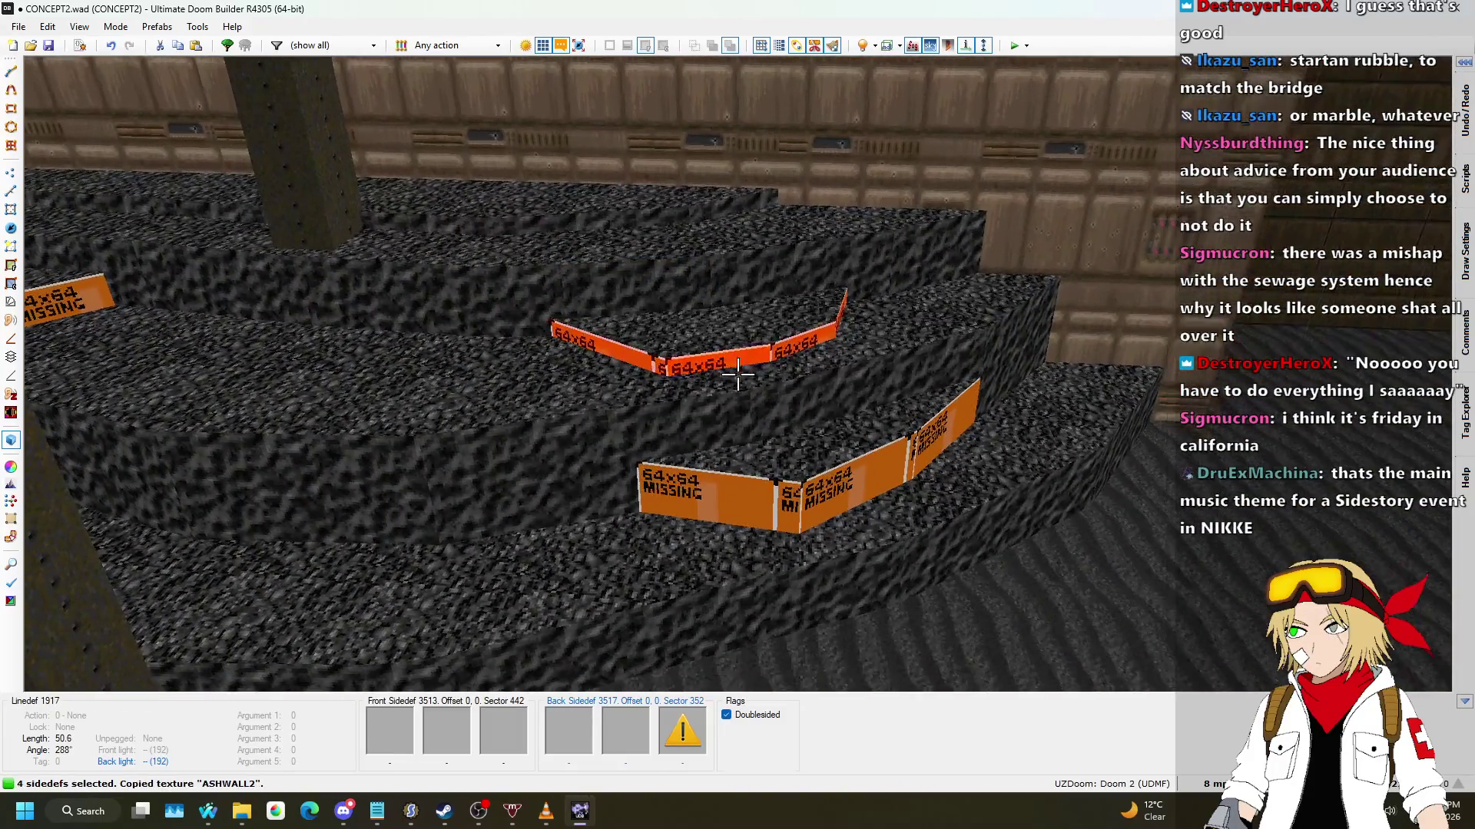
key(w)
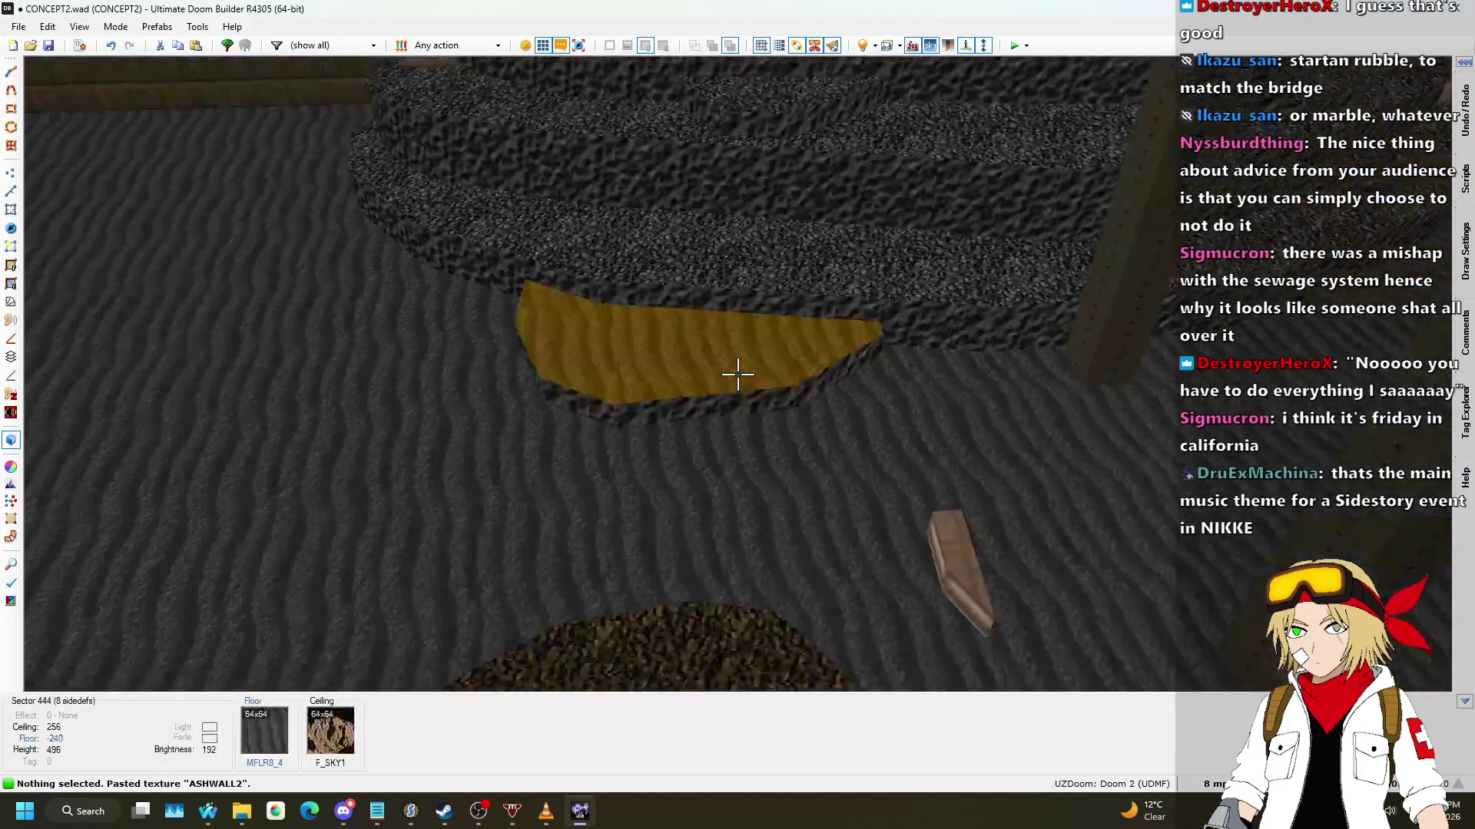
key(w)
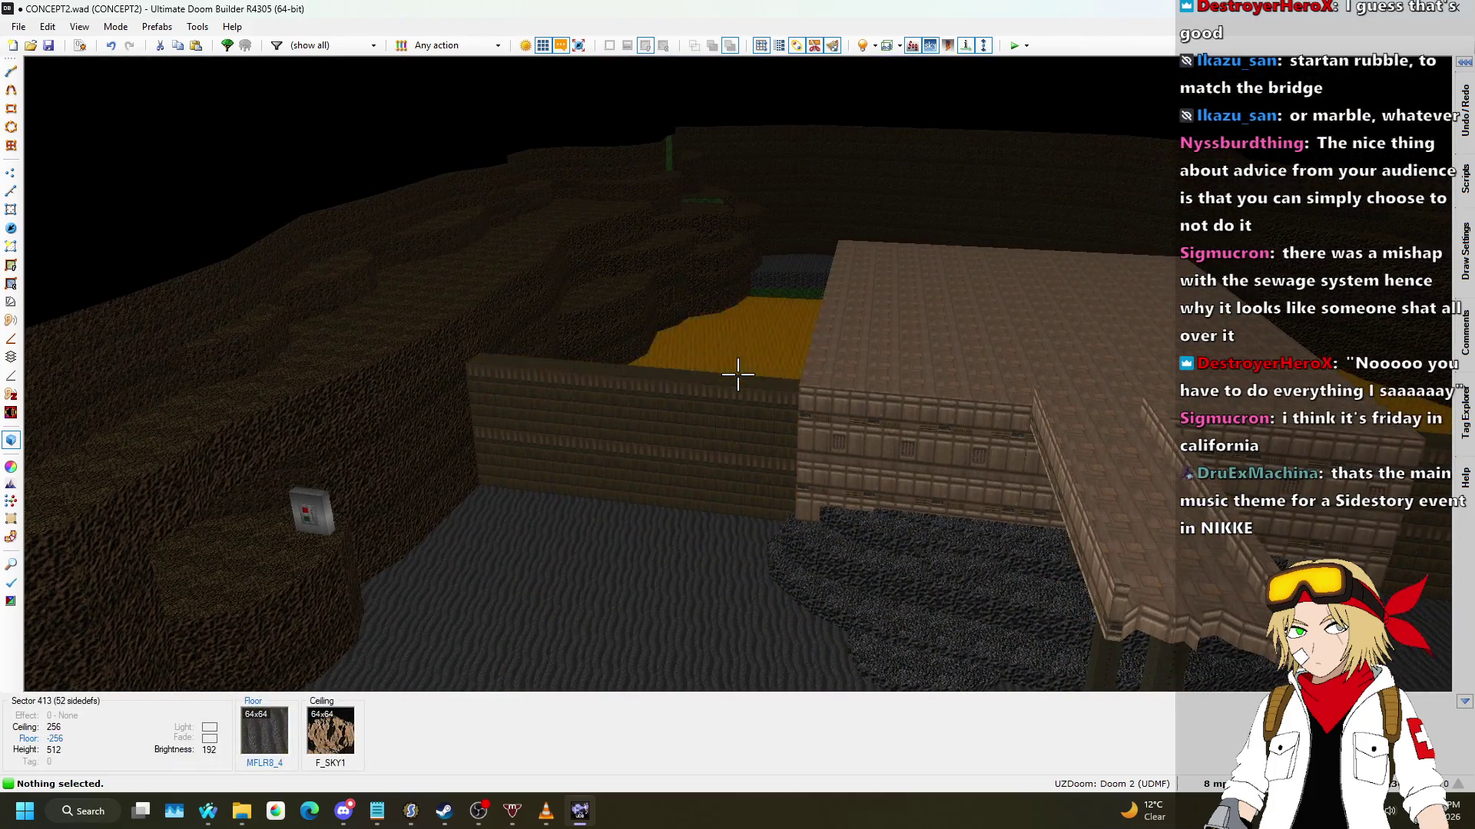
key(q)
key(alt+Tab)
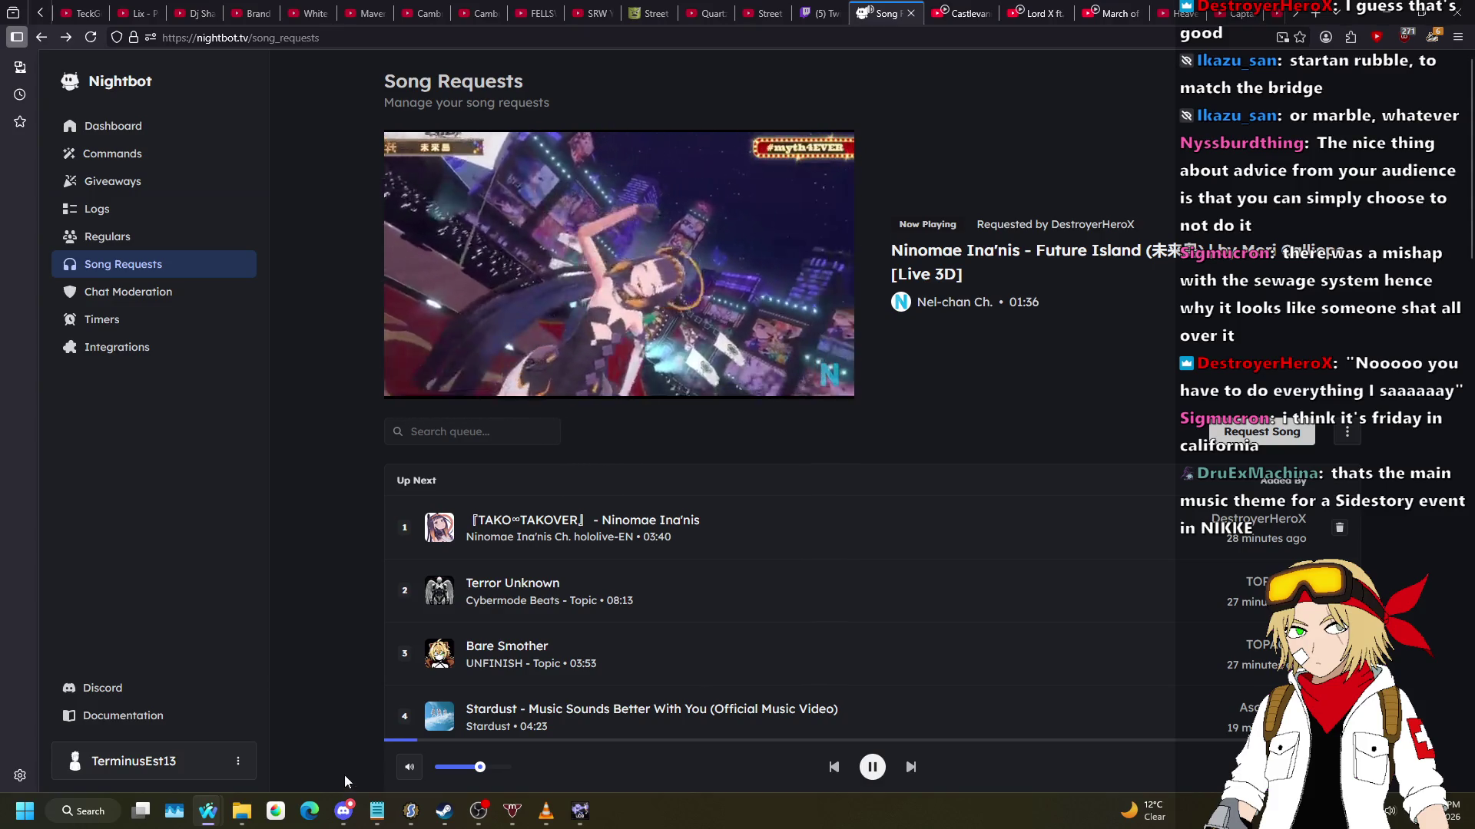
Step: Bring Discord forward briefly, then switch back to Ultimate Doom Builder's 2D map
click(343, 811)
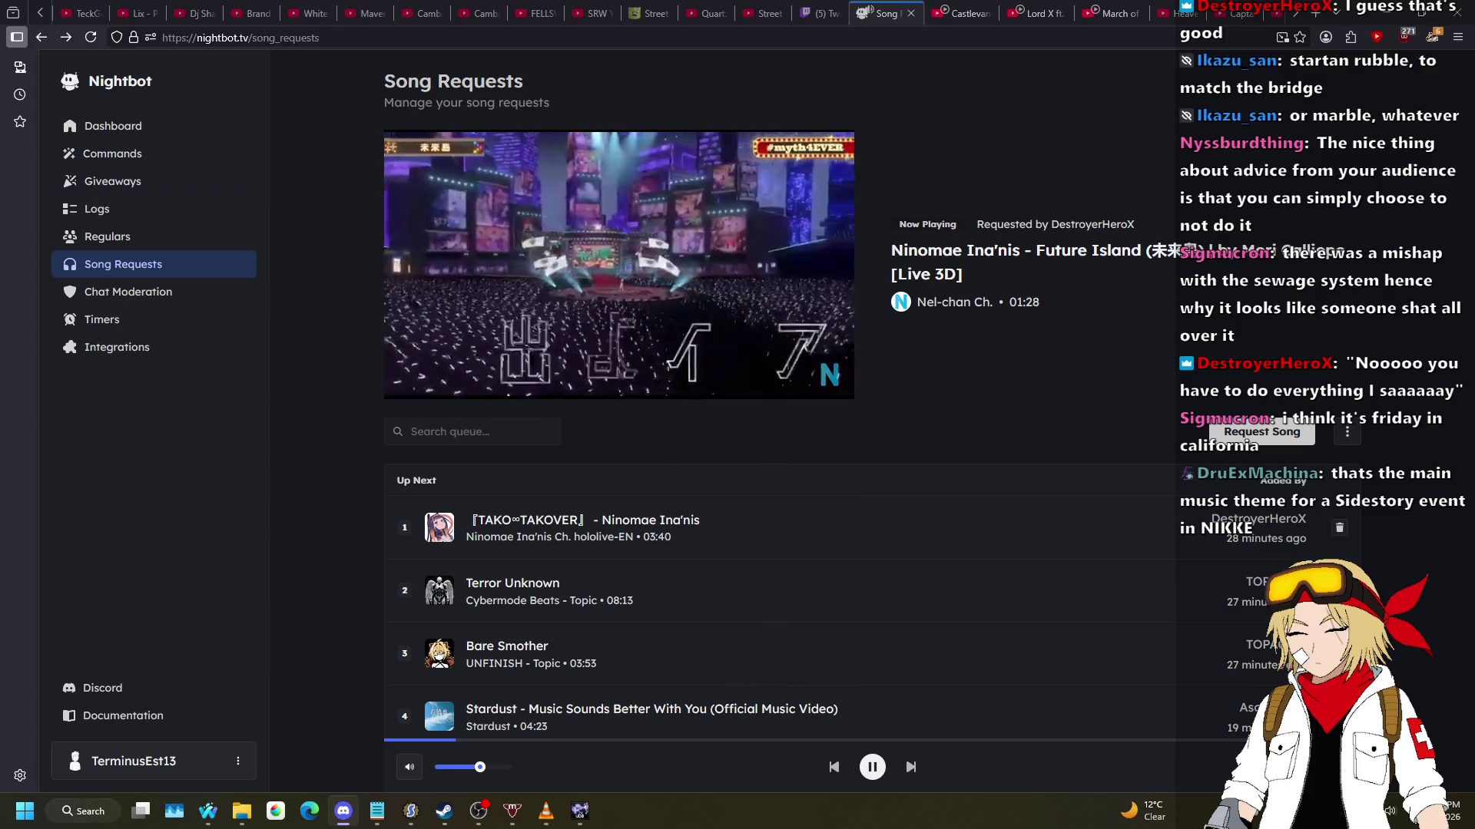
key(alt+Tab)
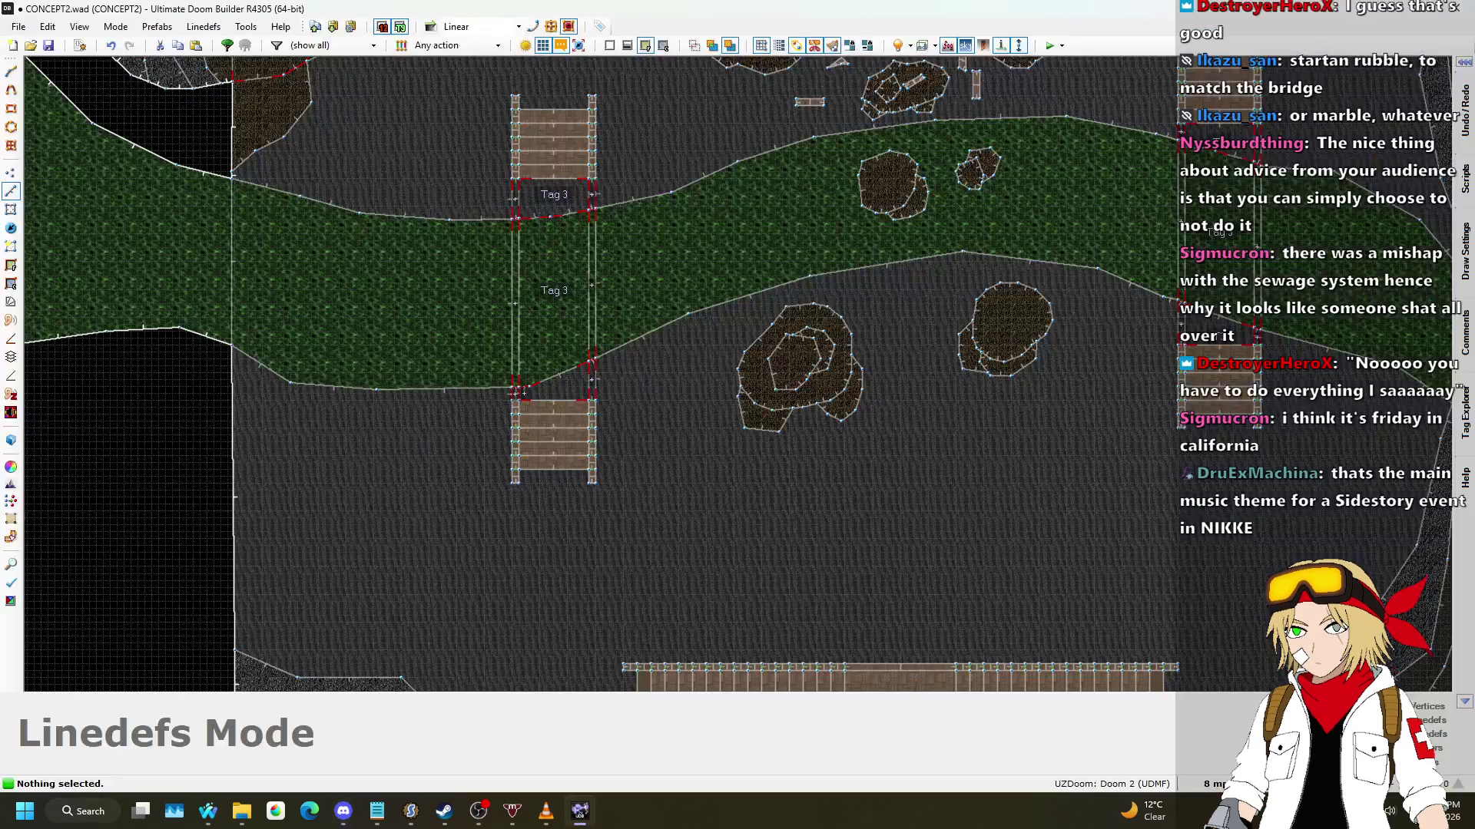
Step: Save the map to CONCEPT2.wad and zoom out to review the full riverside layout
scroll(764, 366, down, 5)
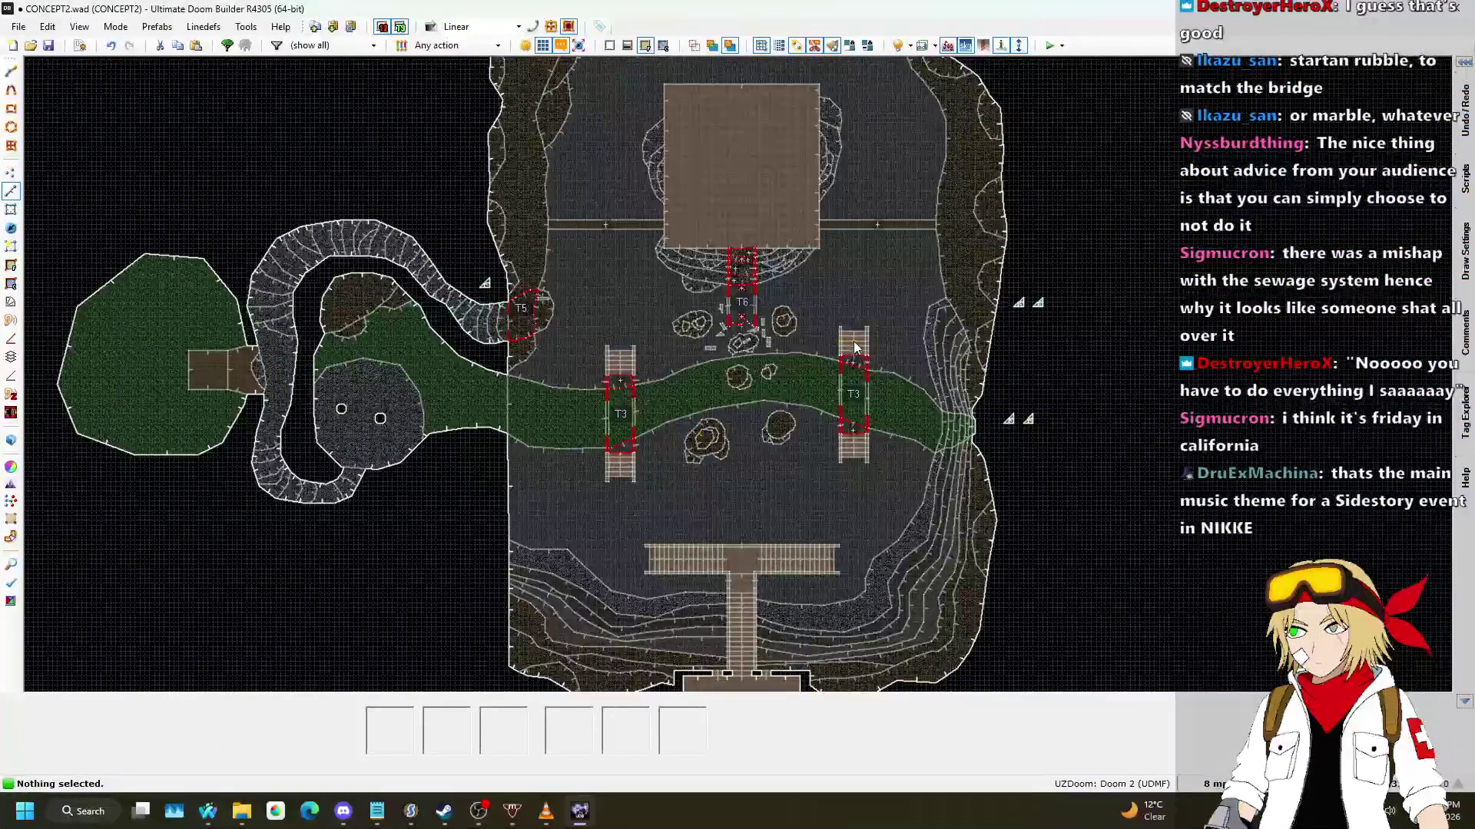
key(ctrl+s)
scroll(763, 161, up, 6)
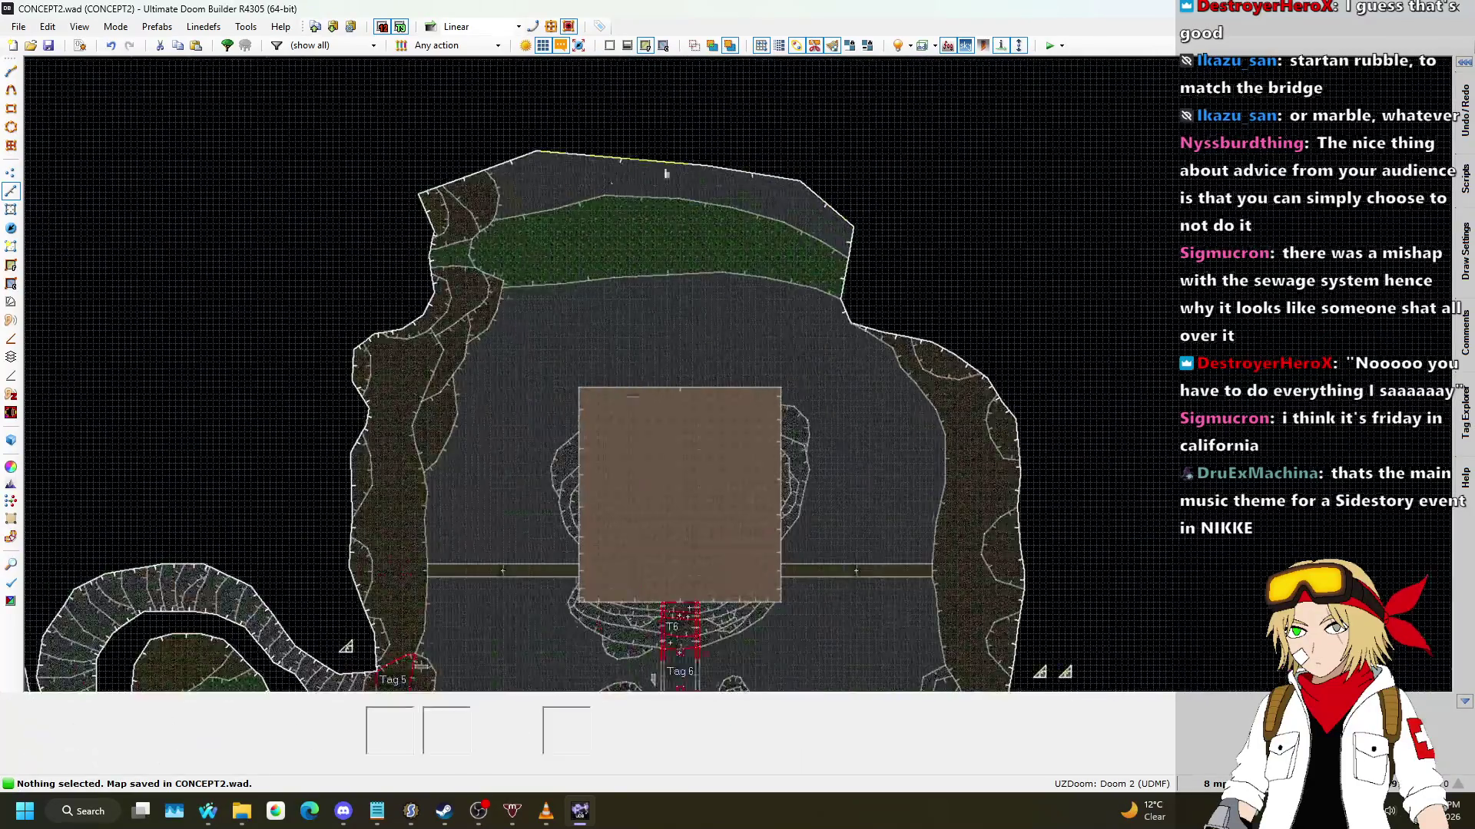
key(l)
scroll(988, 220, down, 3)
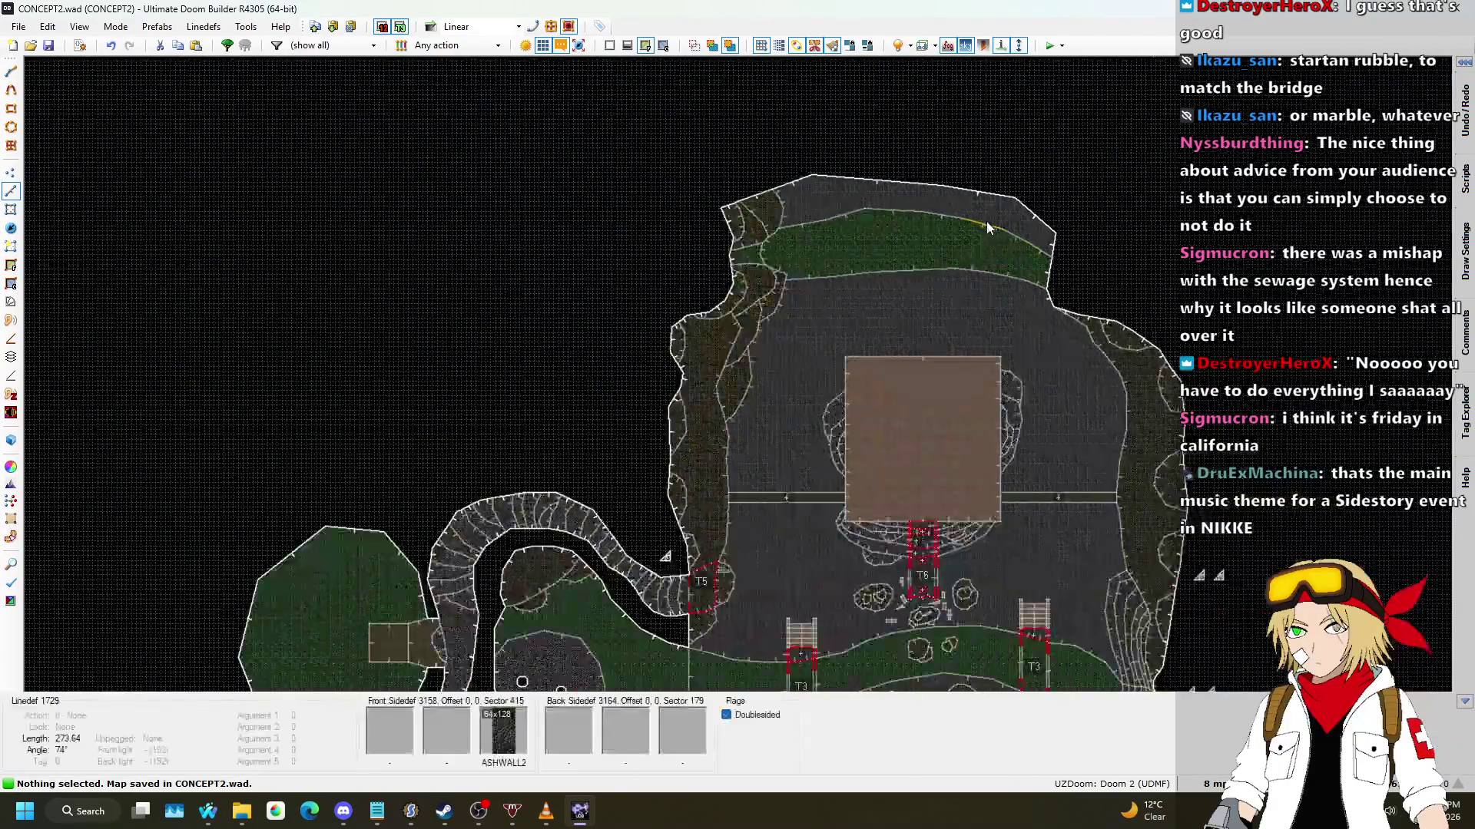
scroll(976, 214, down, 2)
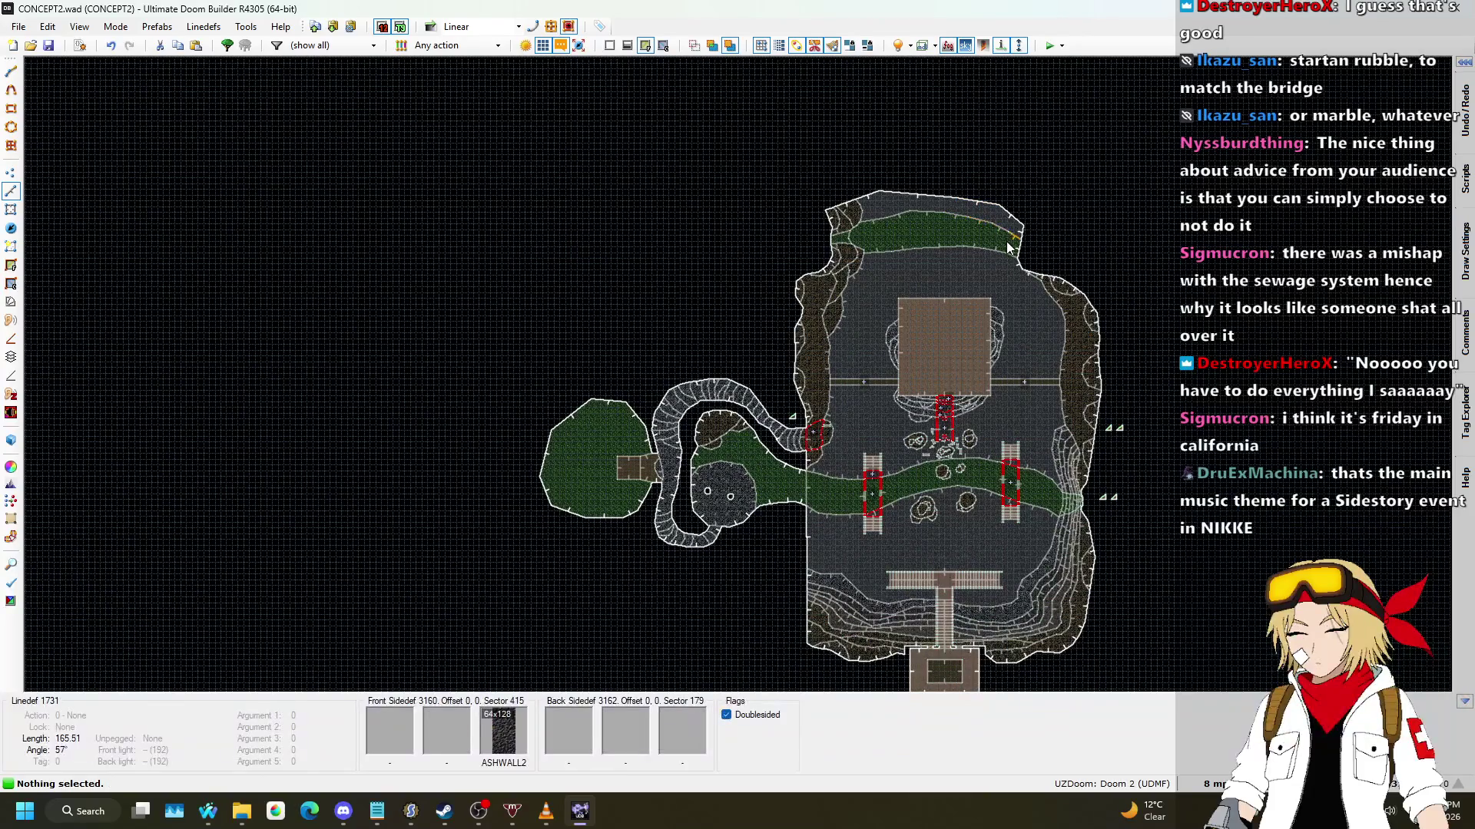
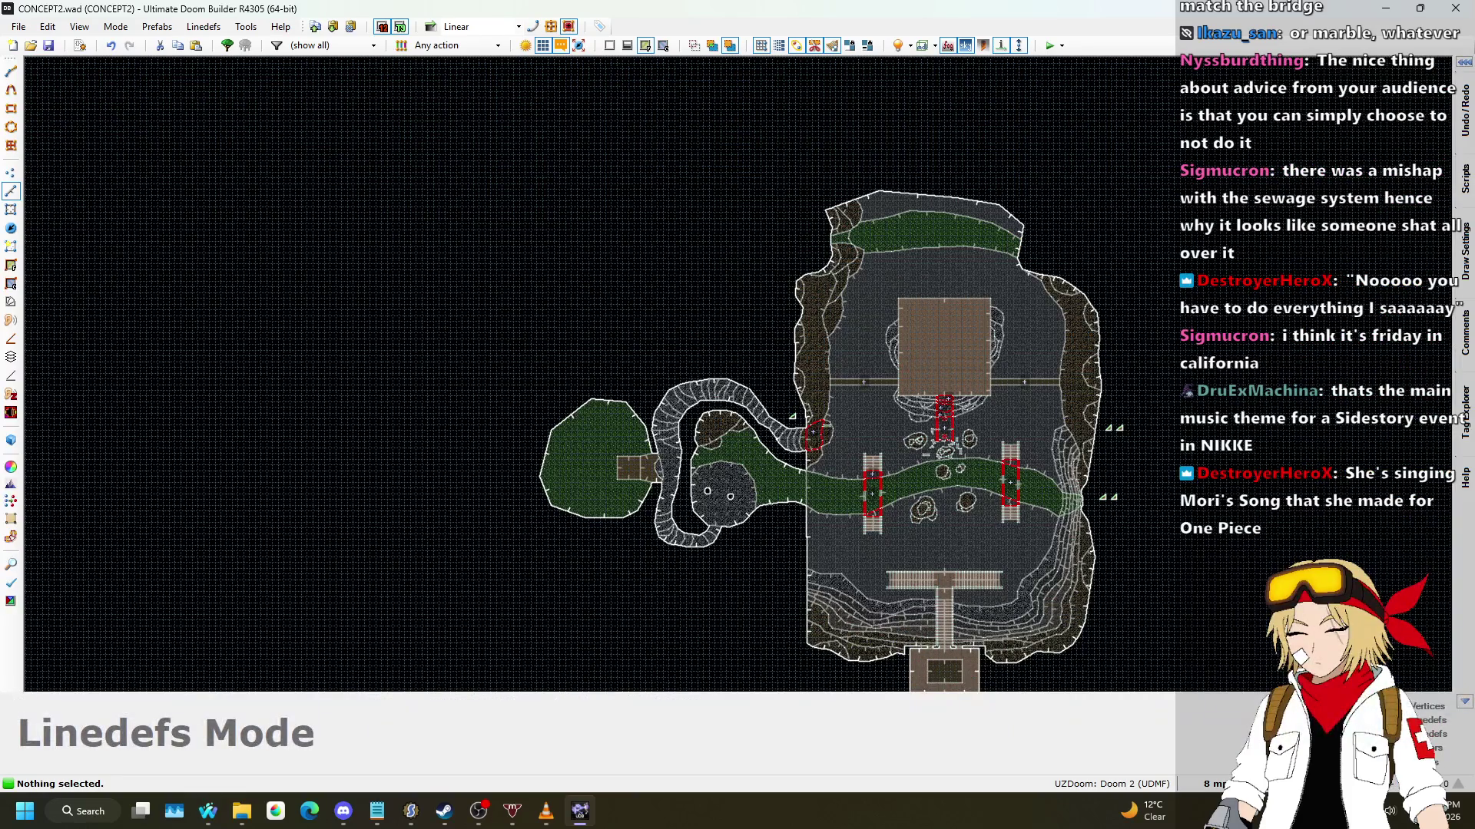
Step: Drag a vertex to bend the straight river crossing line west of the bridge into a curve
key(alt+Tab)
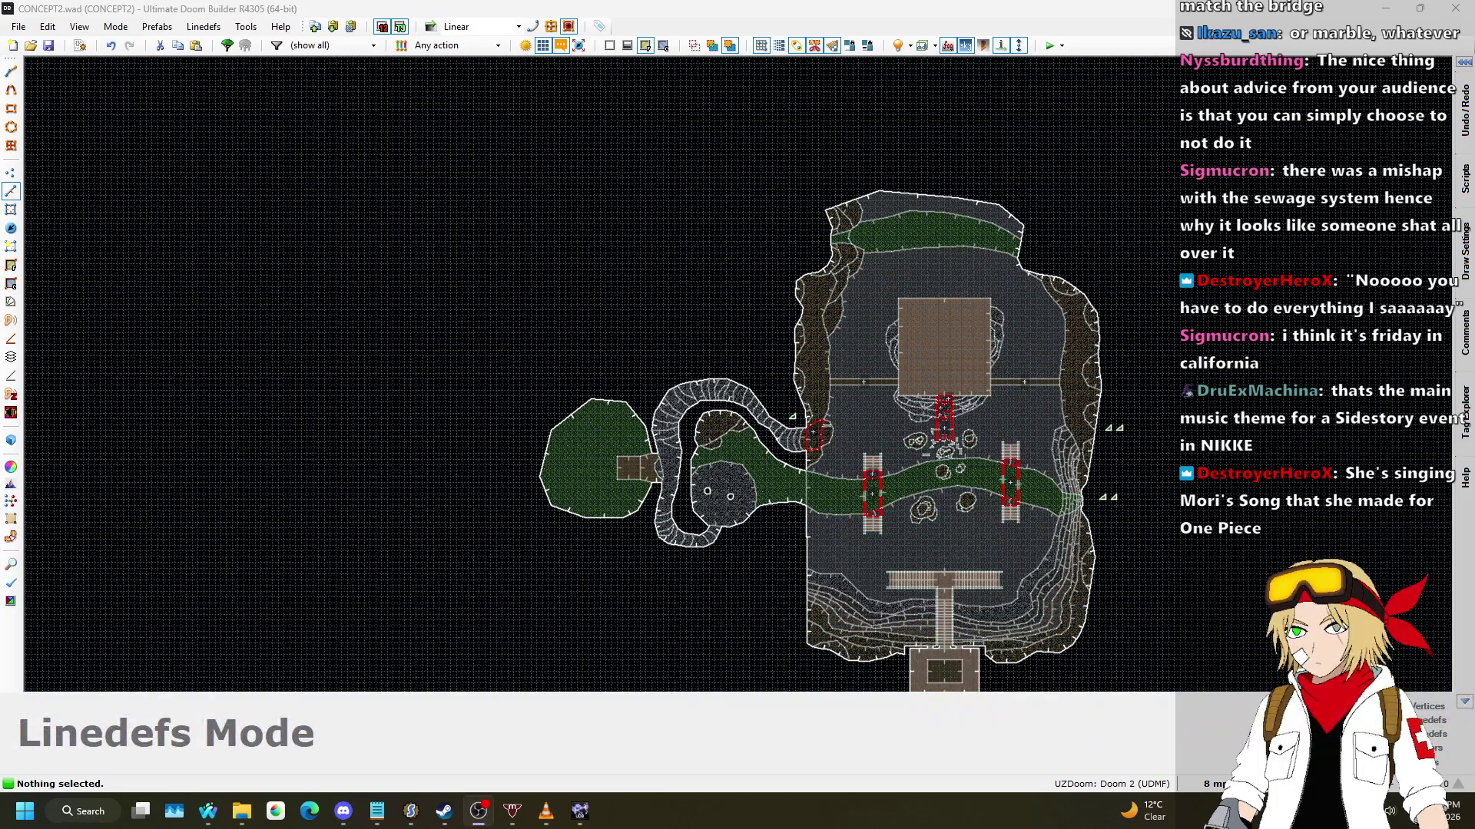
scroll(712, 320, down, 3)
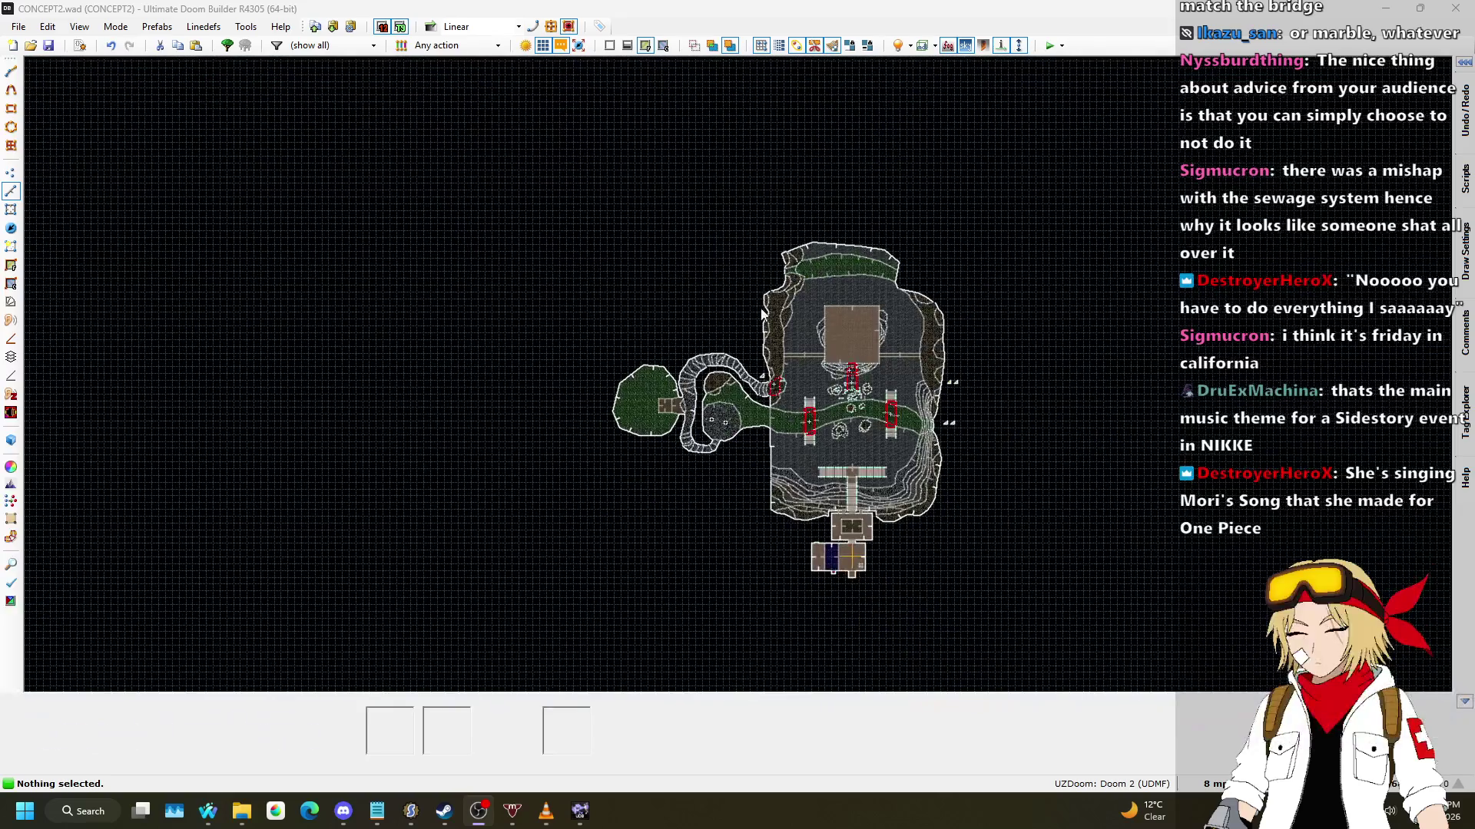
scroll(825, 307, up, 4)
scroll(825, 307, up, 5)
scroll(966, 325, up, 2)
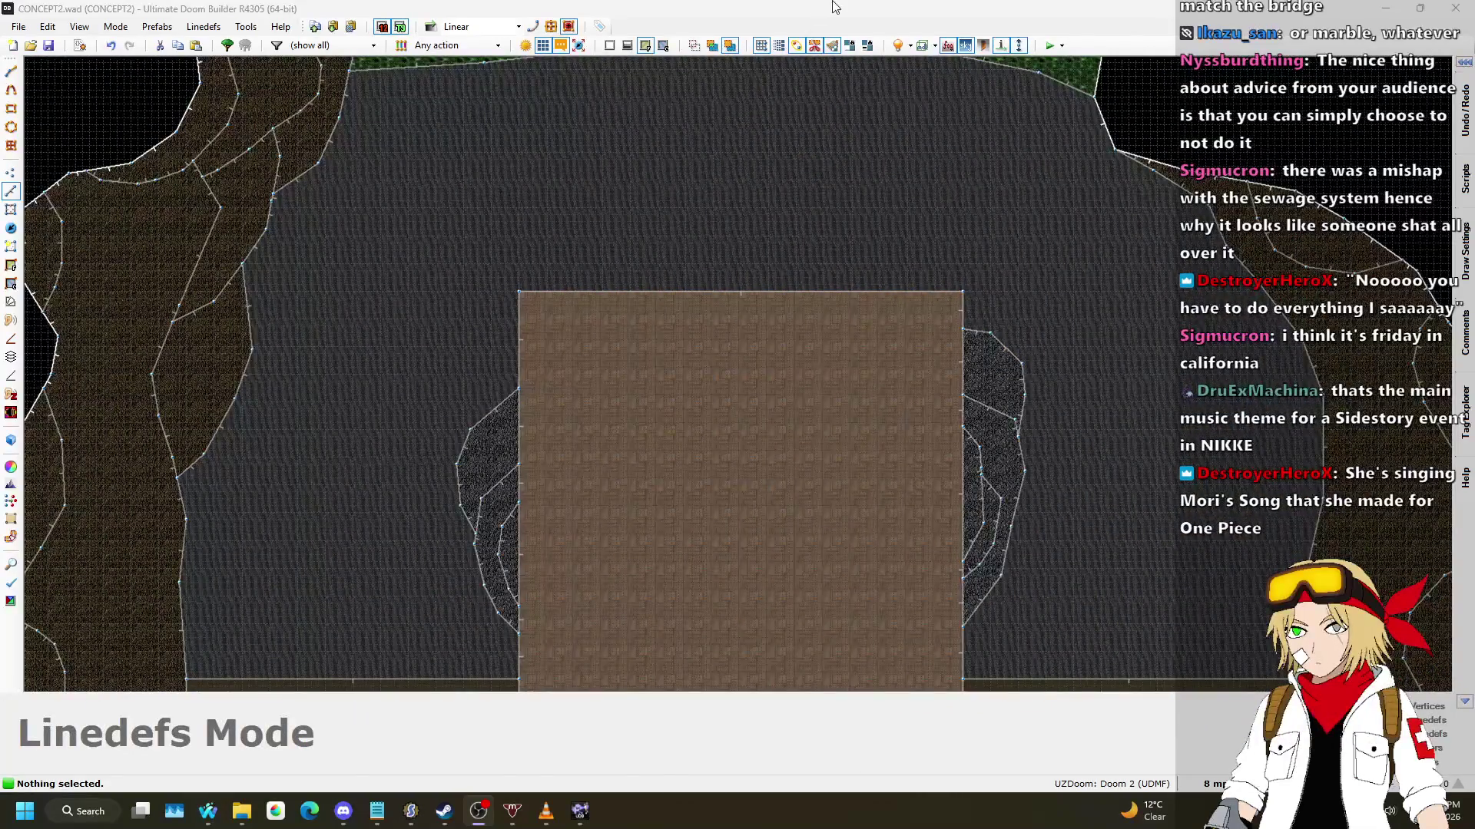
scroll(760, 384, down, 5)
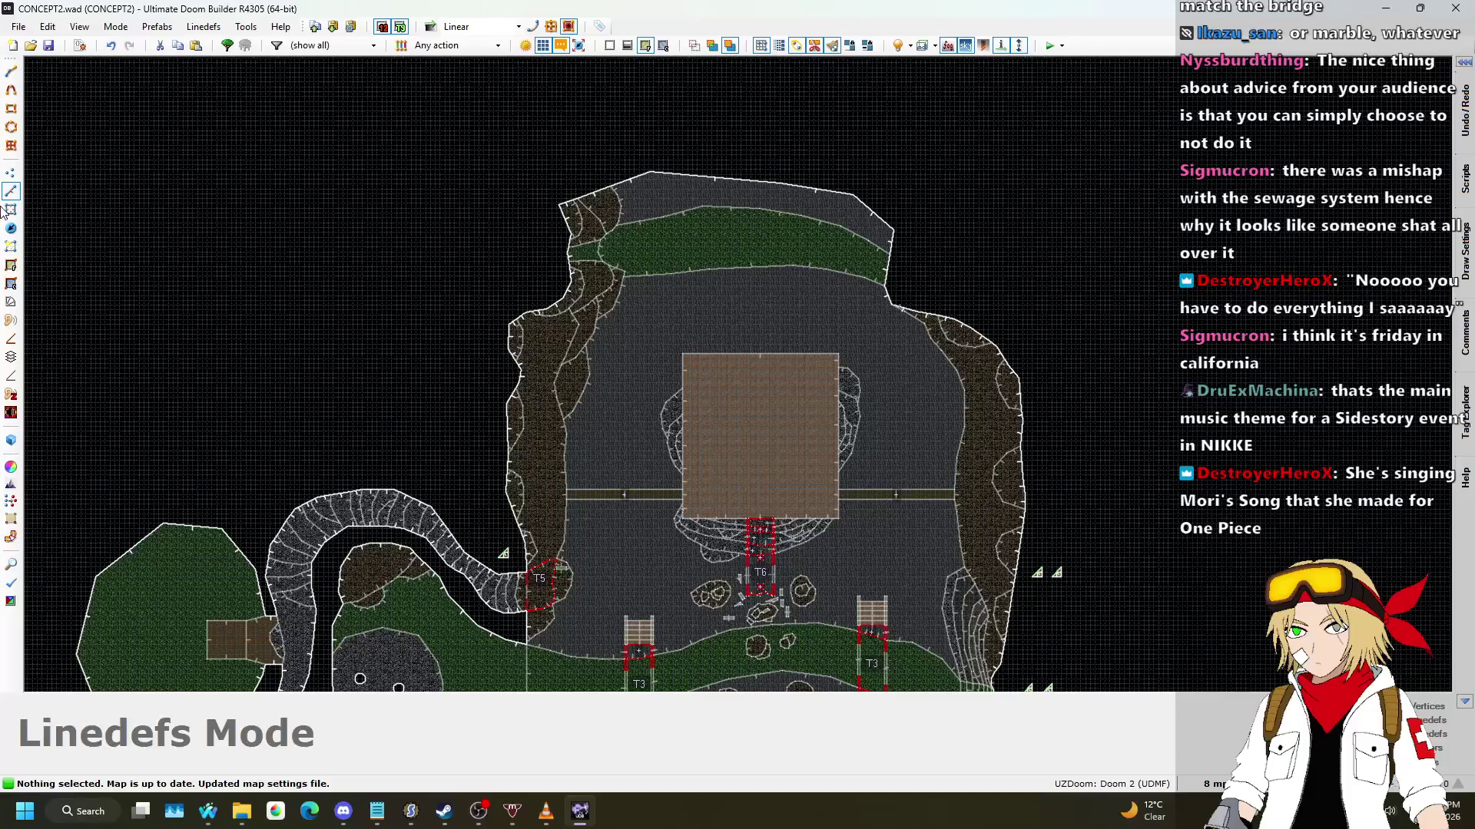
scroll(814, 228, up, 6)
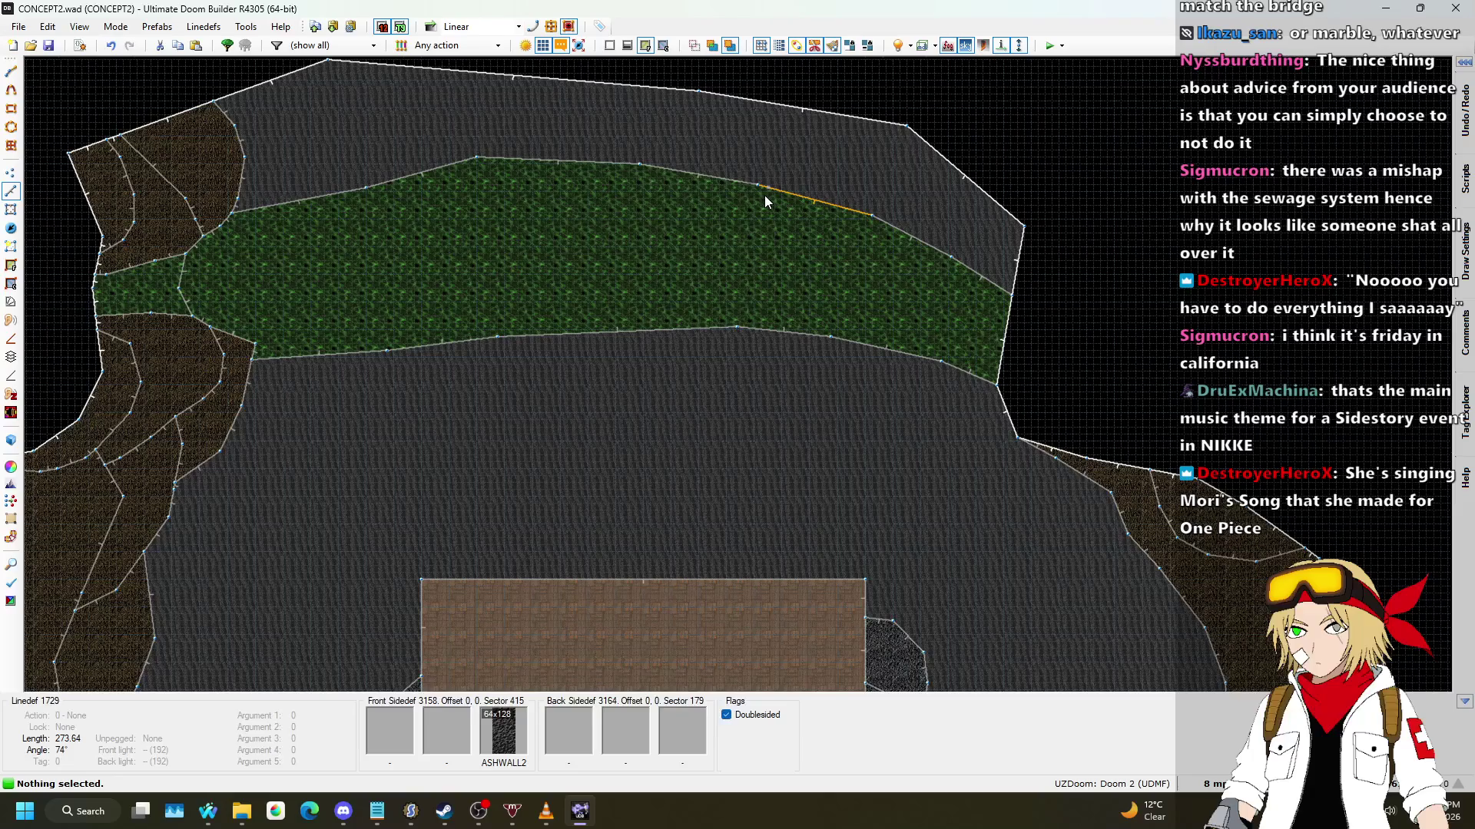
scroll(932, 338, down, 6)
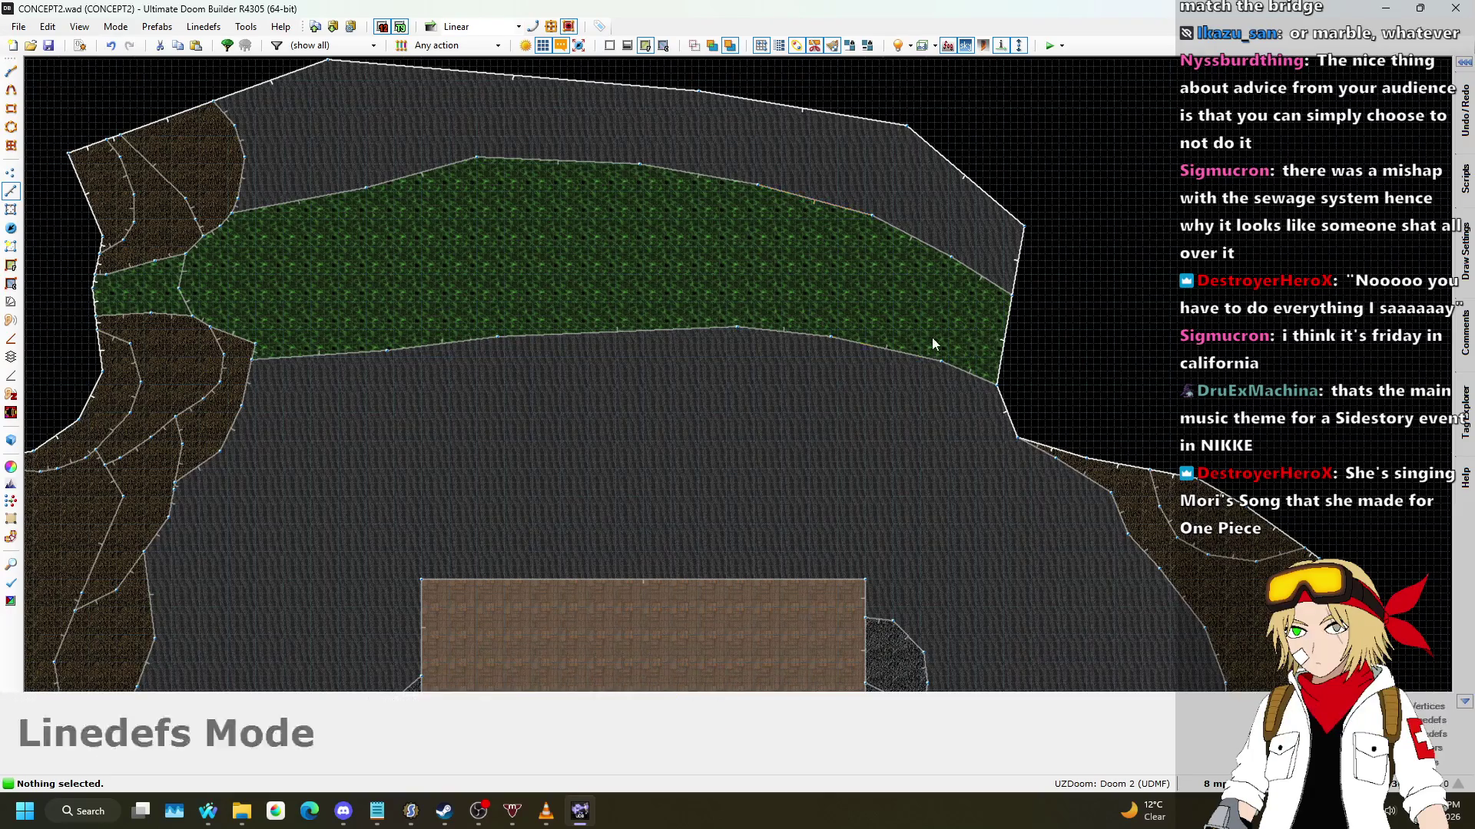
scroll(787, 513, up, 6)
scroll(772, 432, up, 1)
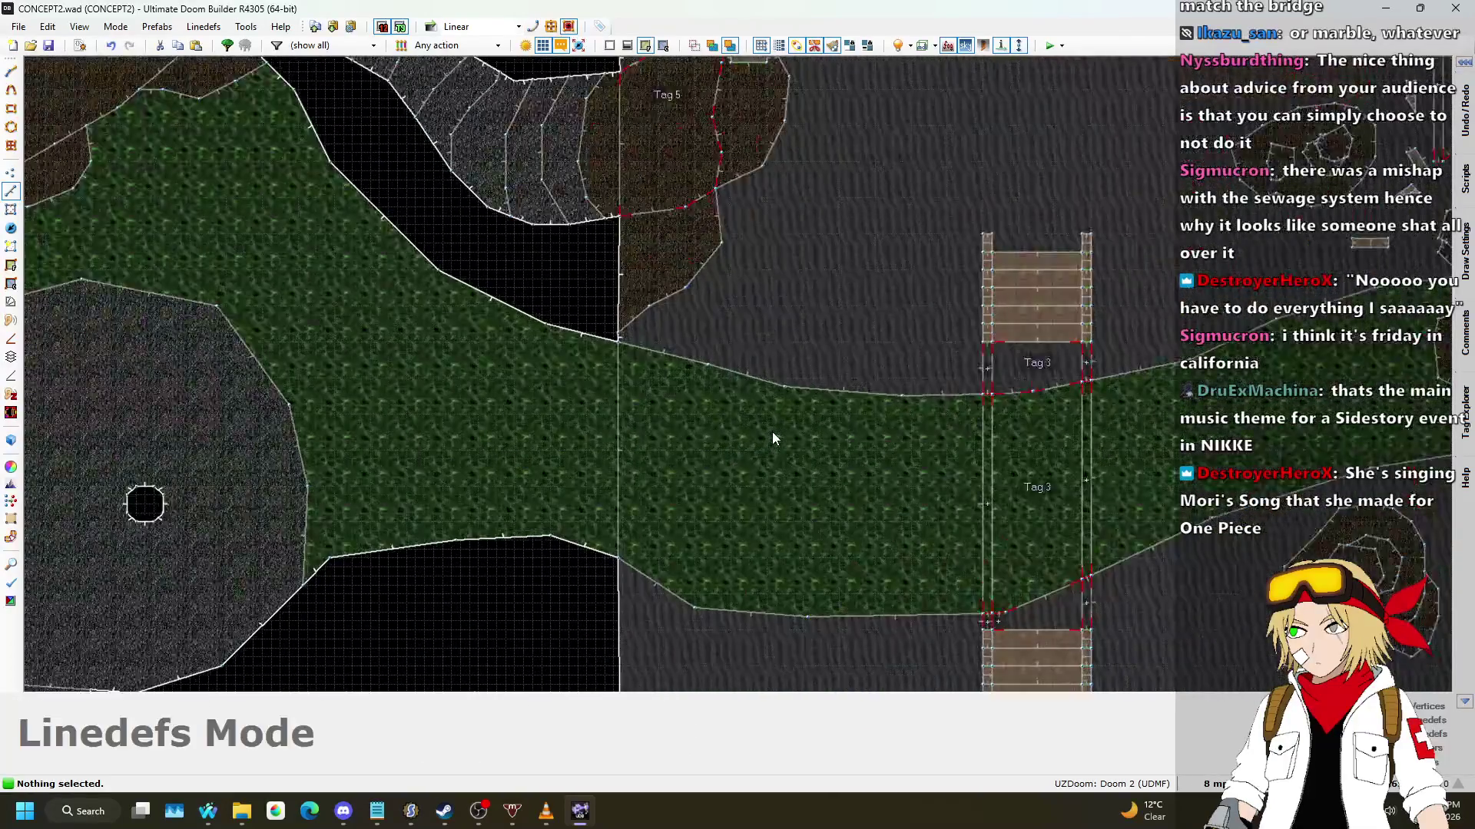
scroll(710, 373, down, 1)
scroll(825, 503, up, 2)
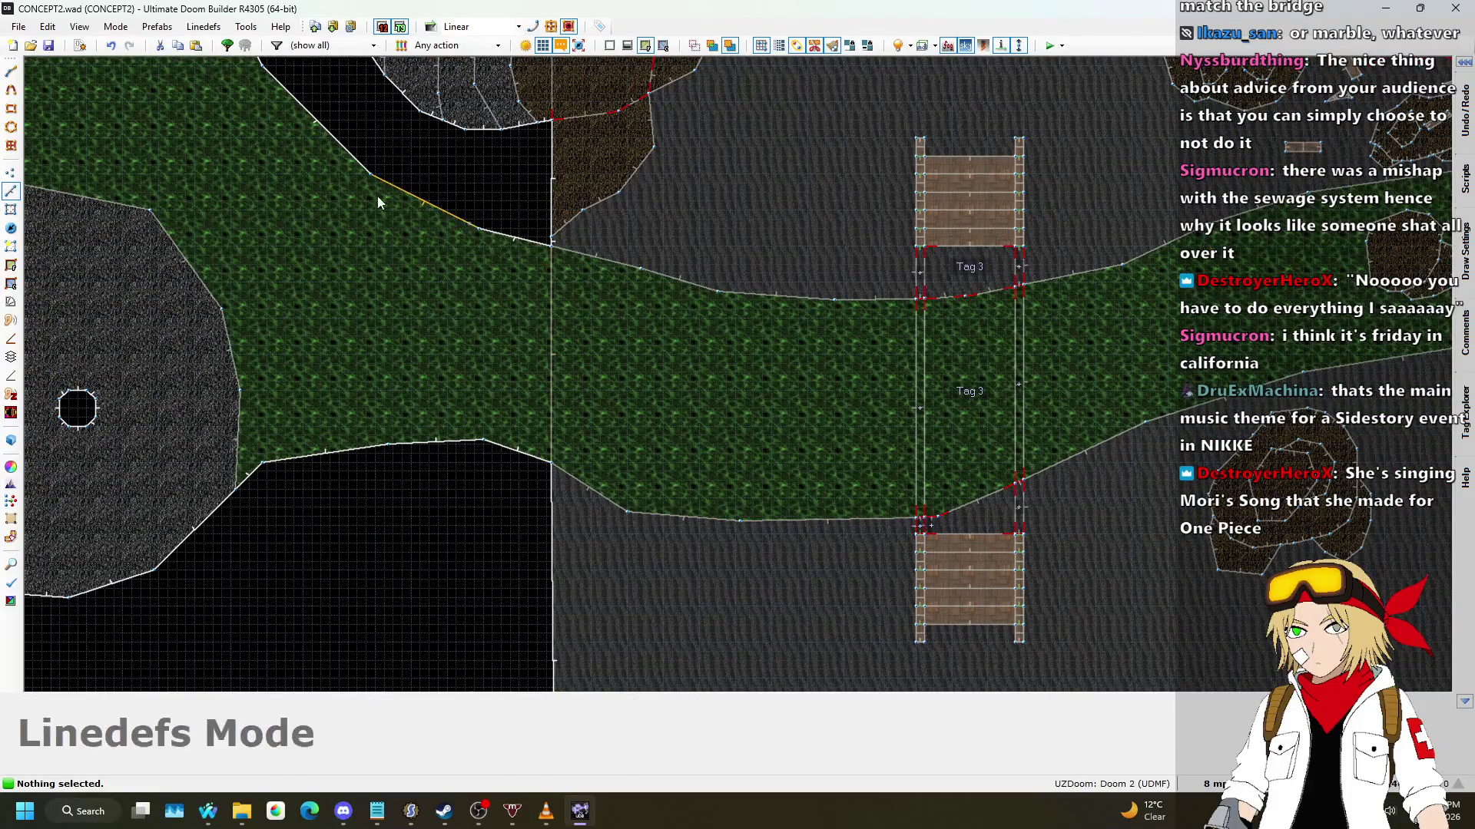
key(v)
scroll(557, 275, up, 1)
mouse_move(537, 269)
mouse_down()
mouse_move(518, 310)
mouse_move(513, 457)
mouse_up()
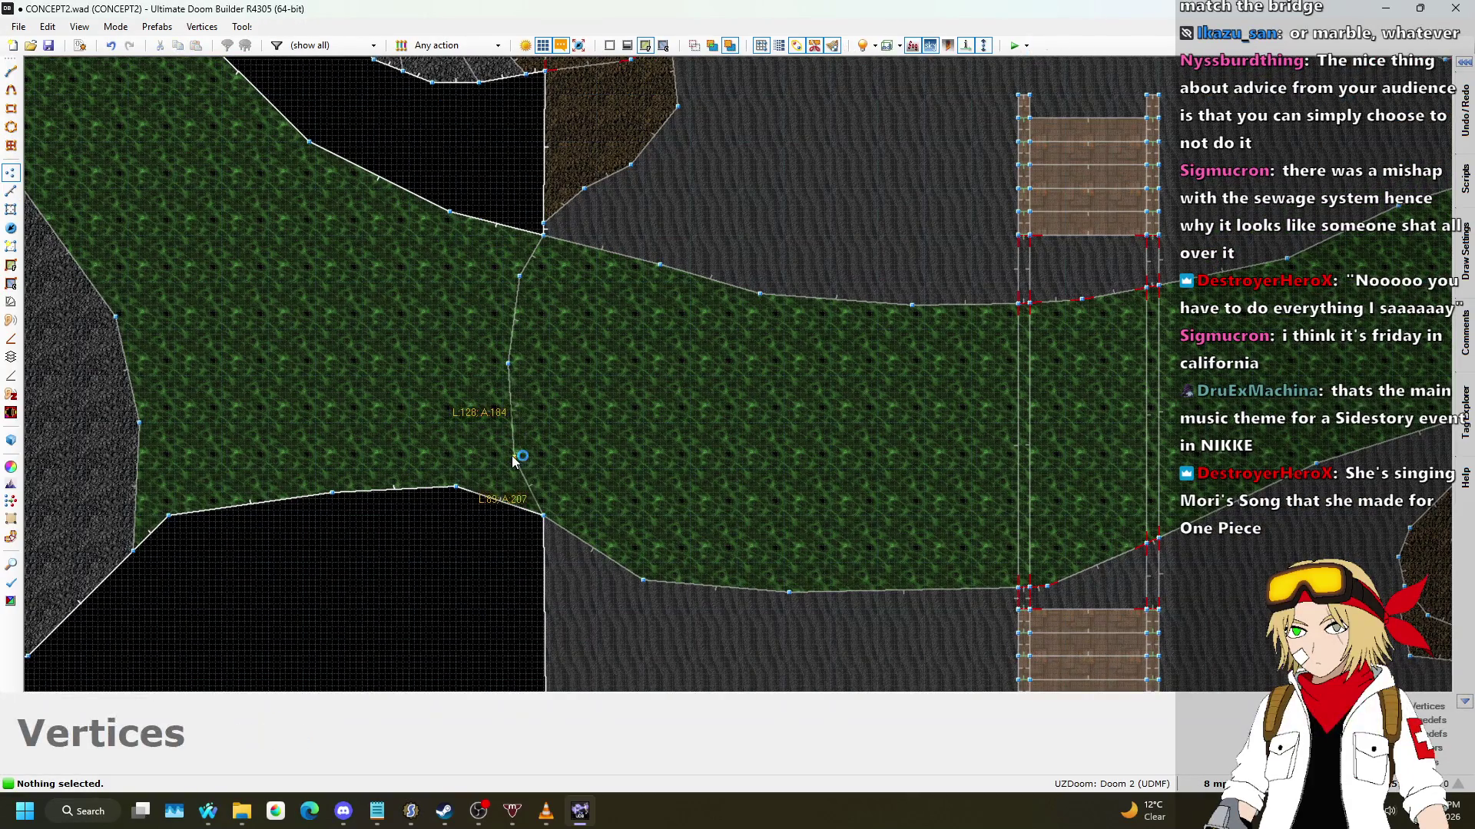
Step: Draw curved cross lines bank to bank over the nukage river to split it into strips
click(12, 191)
scroll(718, 578, up, 1)
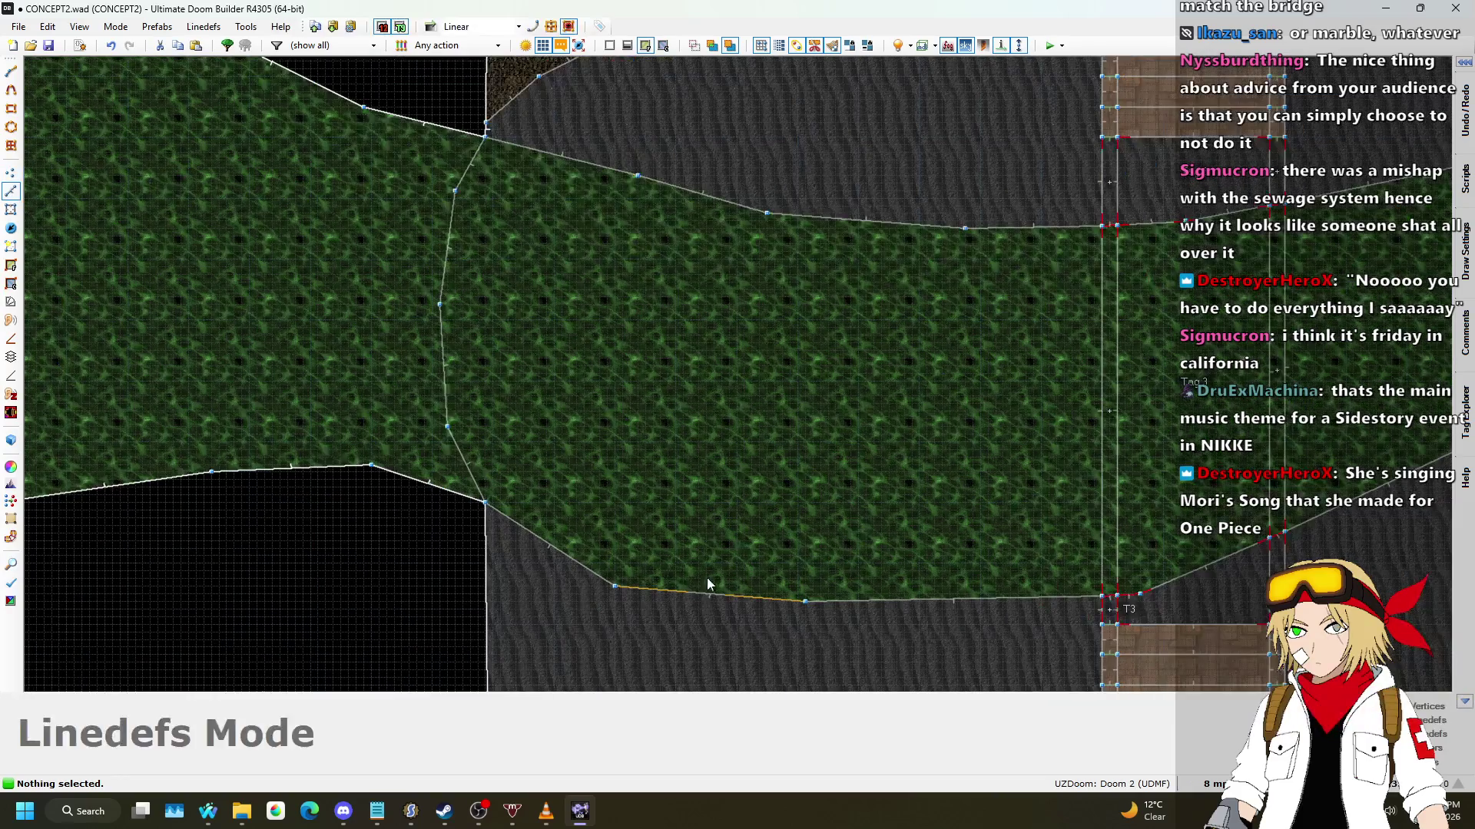
key(d)
mouse_move(653, 590)
mouse_down()
mouse_move(608, 496)
mouse_move(607, 167)
mouse_up()
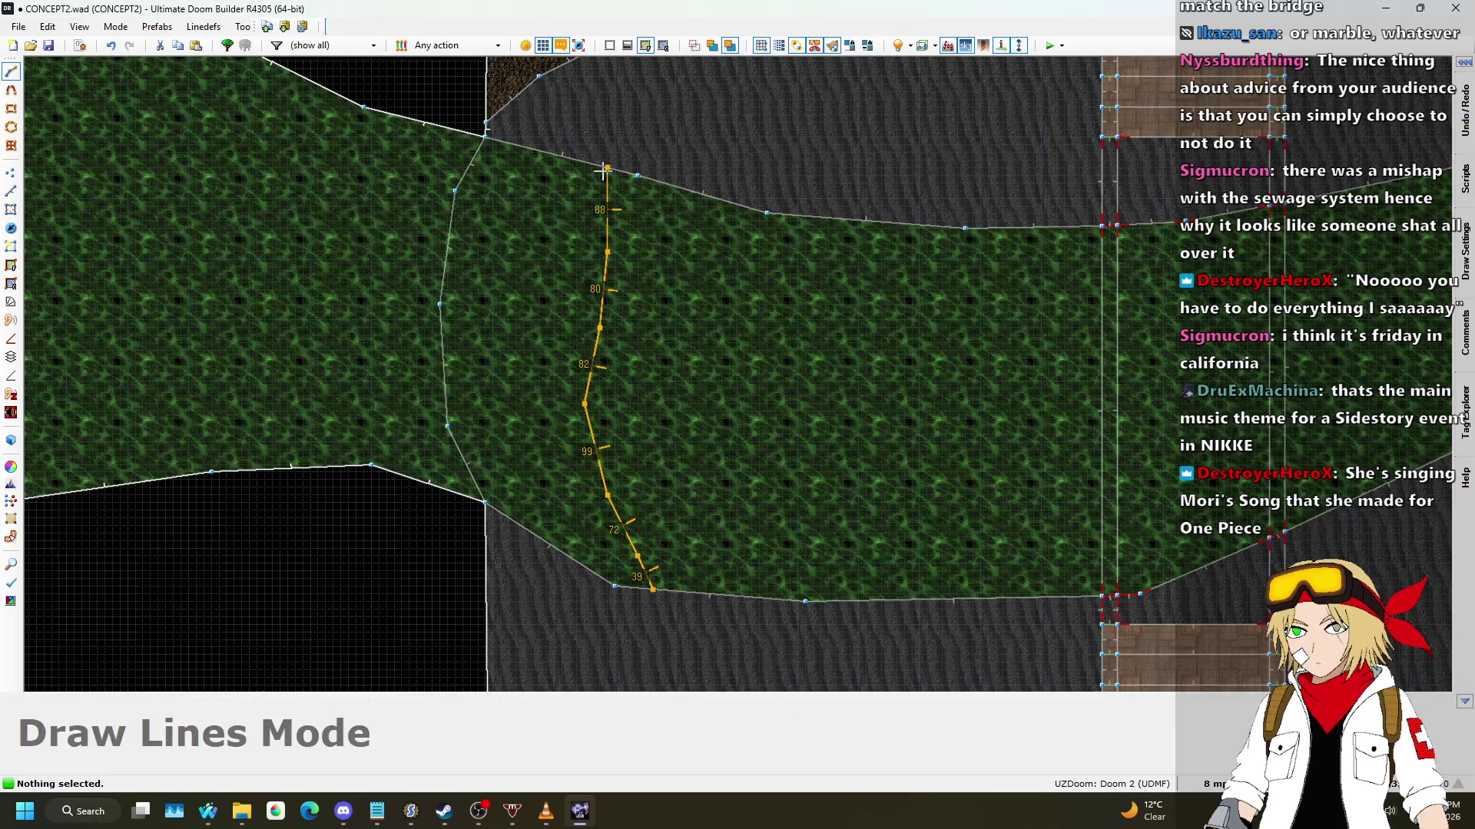
mouse_move(774, 597)
mouse_down()
mouse_move(741, 448)
mouse_move(722, 203)
mouse_up()
scroll(525, 432, down, 1)
key(d)
mouse_move(549, 432)
mouse_down()
mouse_move(538, 152)
mouse_move(550, 159)
mouse_up()
scroll(691, 245, down, 1)
scroll(835, 326, up, 1)
Step: In 3D, lower the river strip floors beside the bridge stepwise down to -312
key(q)
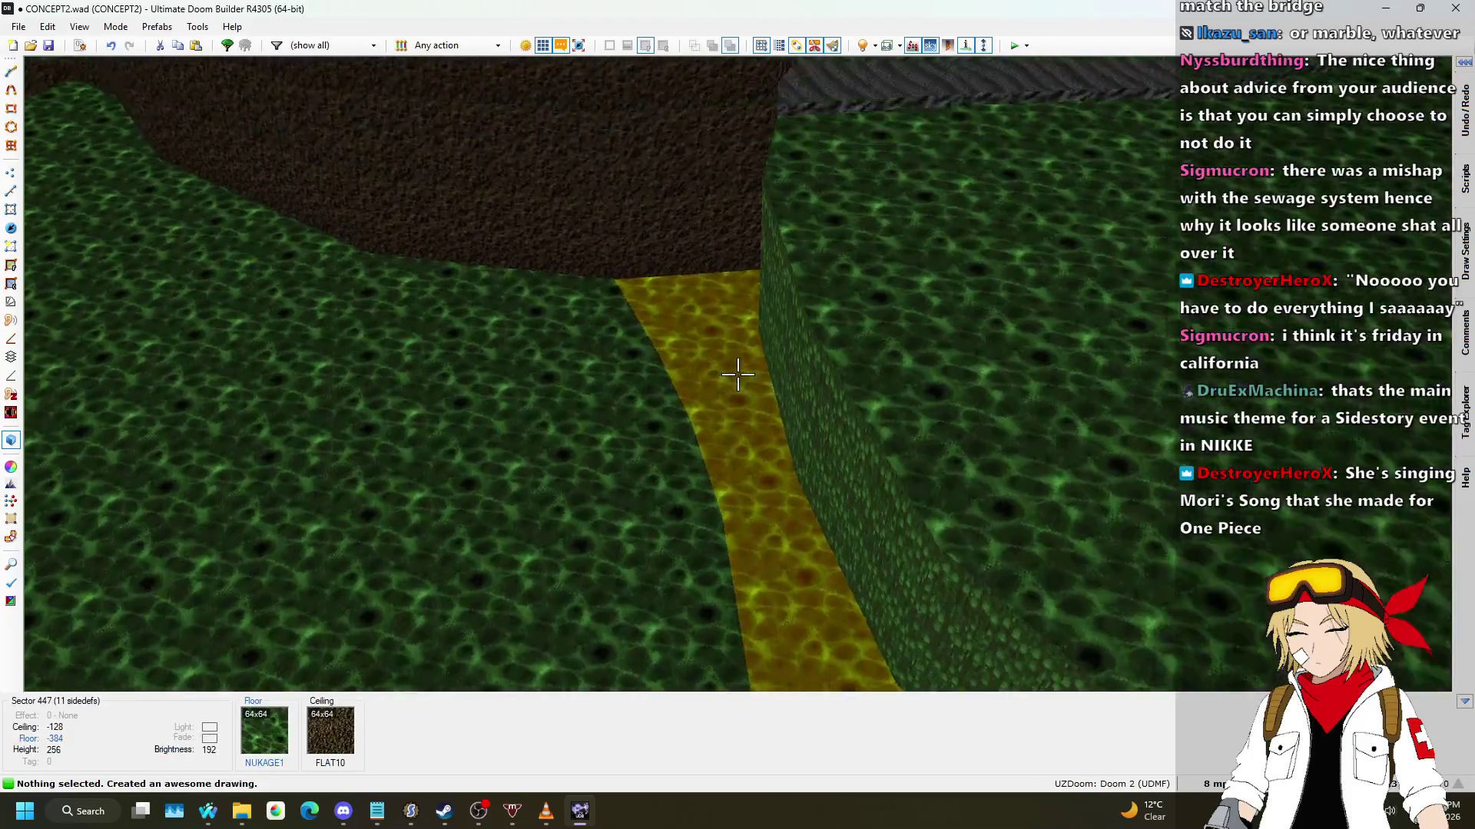
click(737, 374)
click(737, 374)
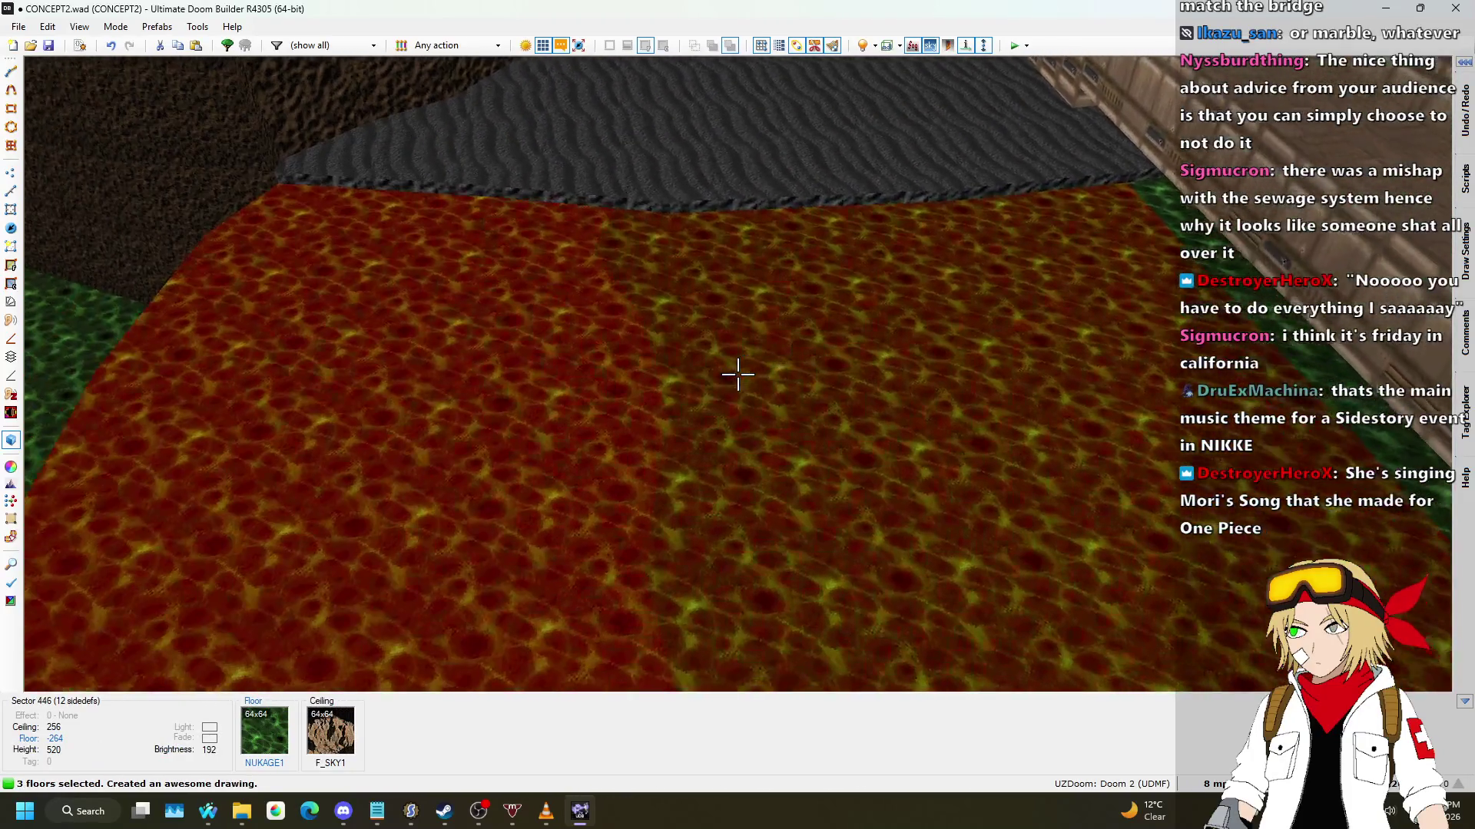
click(738, 374)
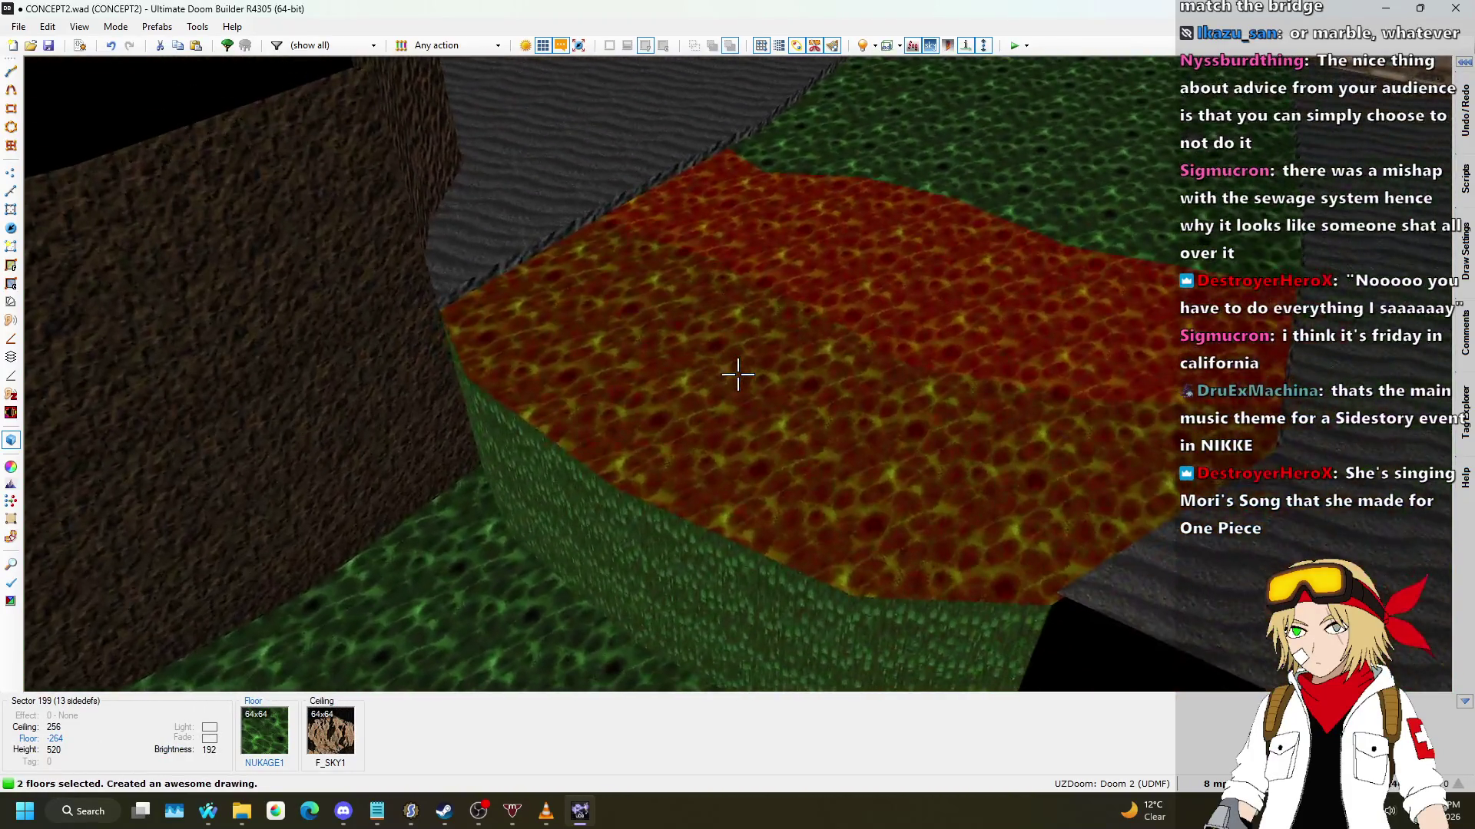
click(737, 374)
scroll(737, 374, down, 2)
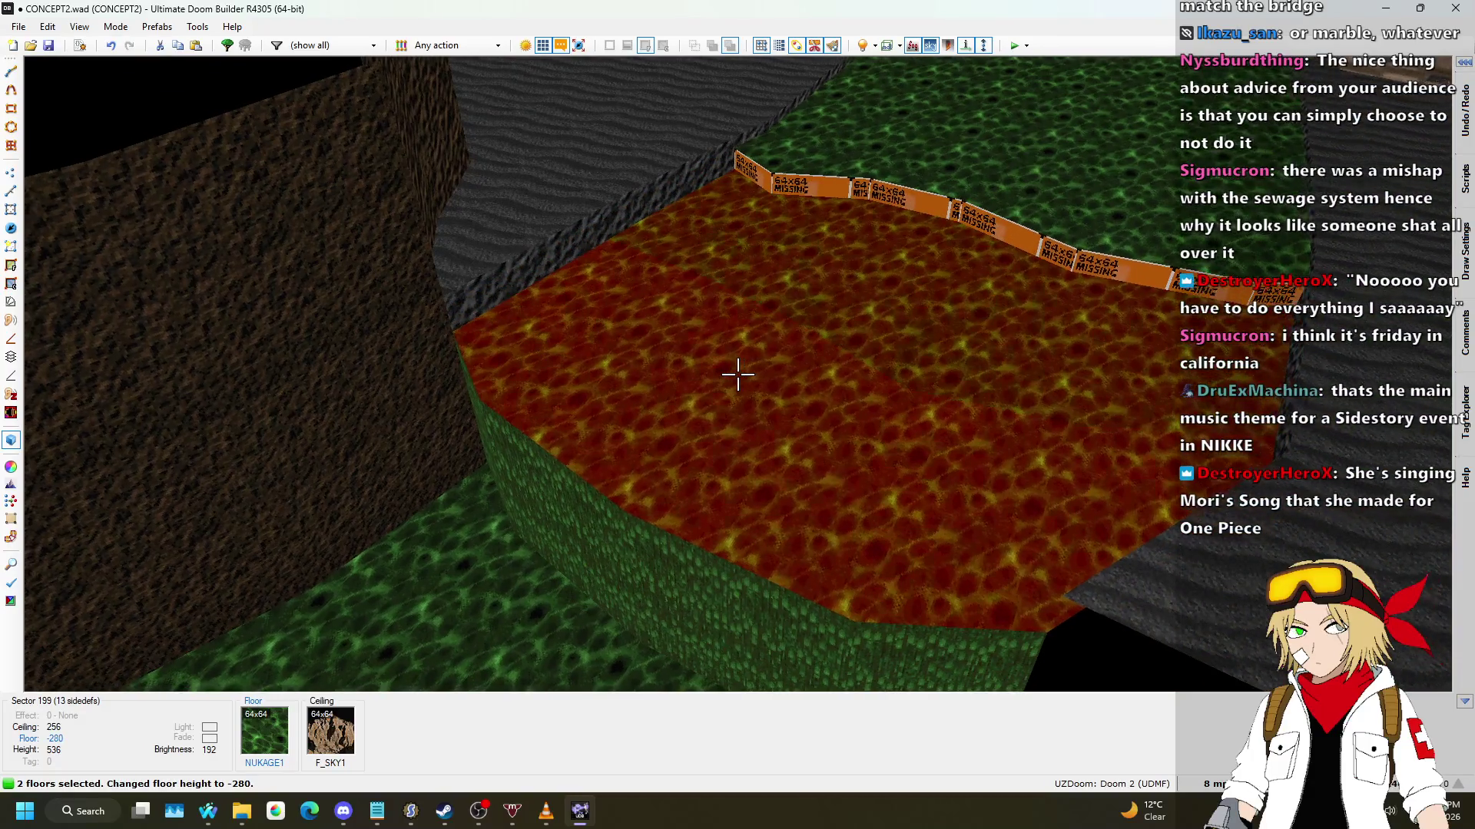
key(Escape)
scroll(737, 374, down, 2)
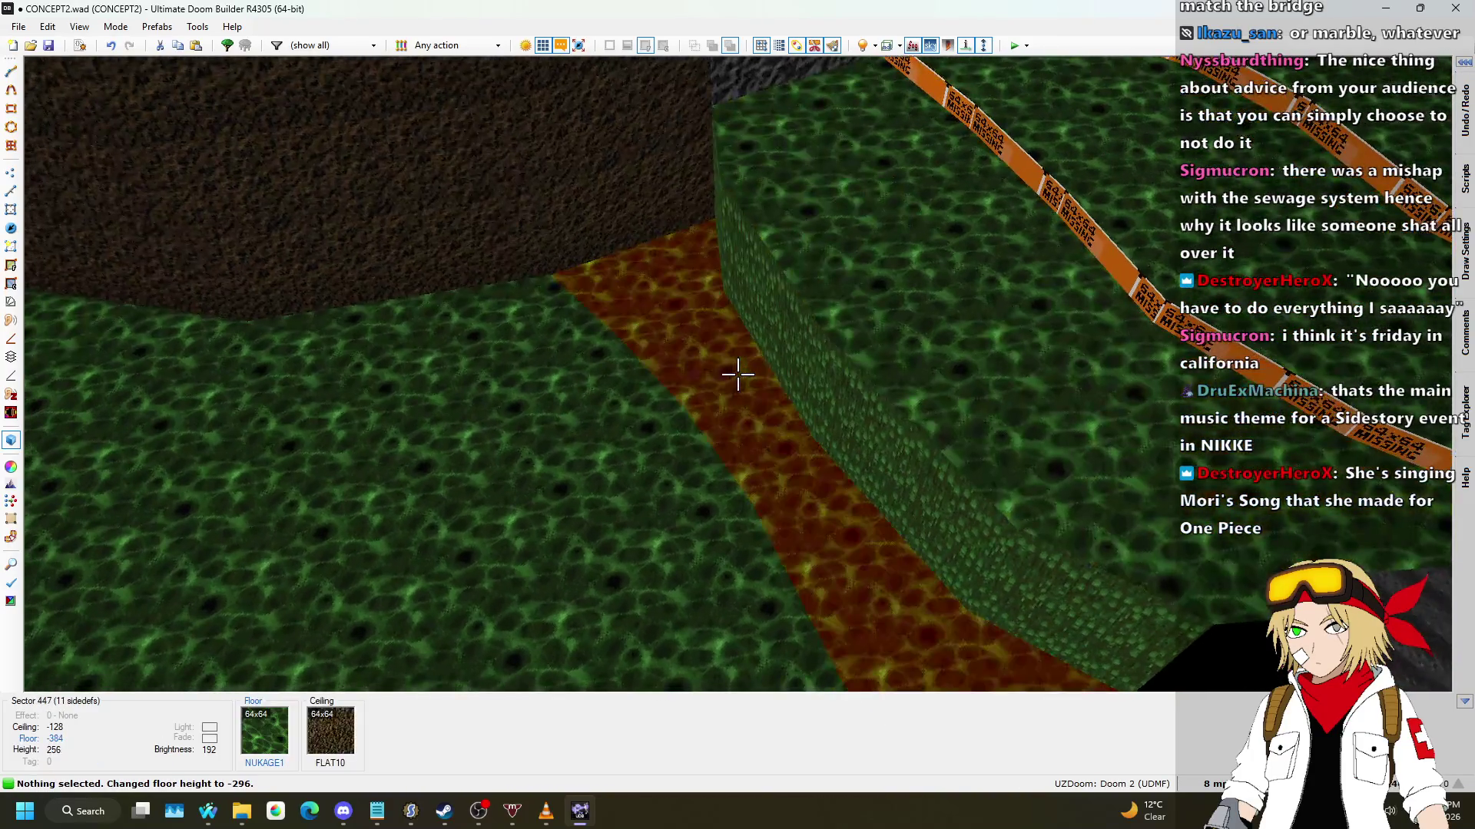
click(738, 374)
scroll(737, 374, down, 1)
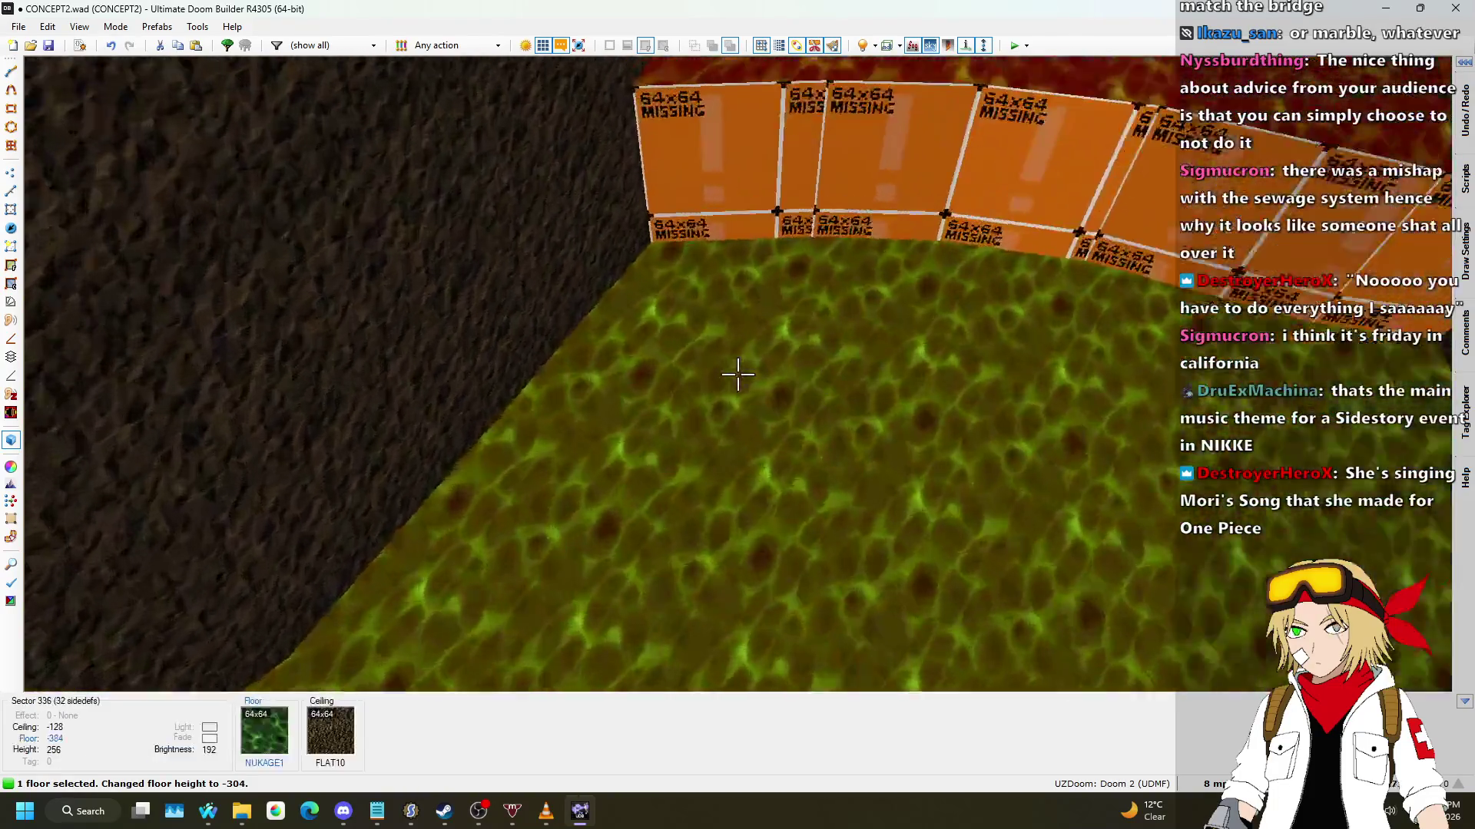
click(738, 374)
scroll(738, 374, down, 1)
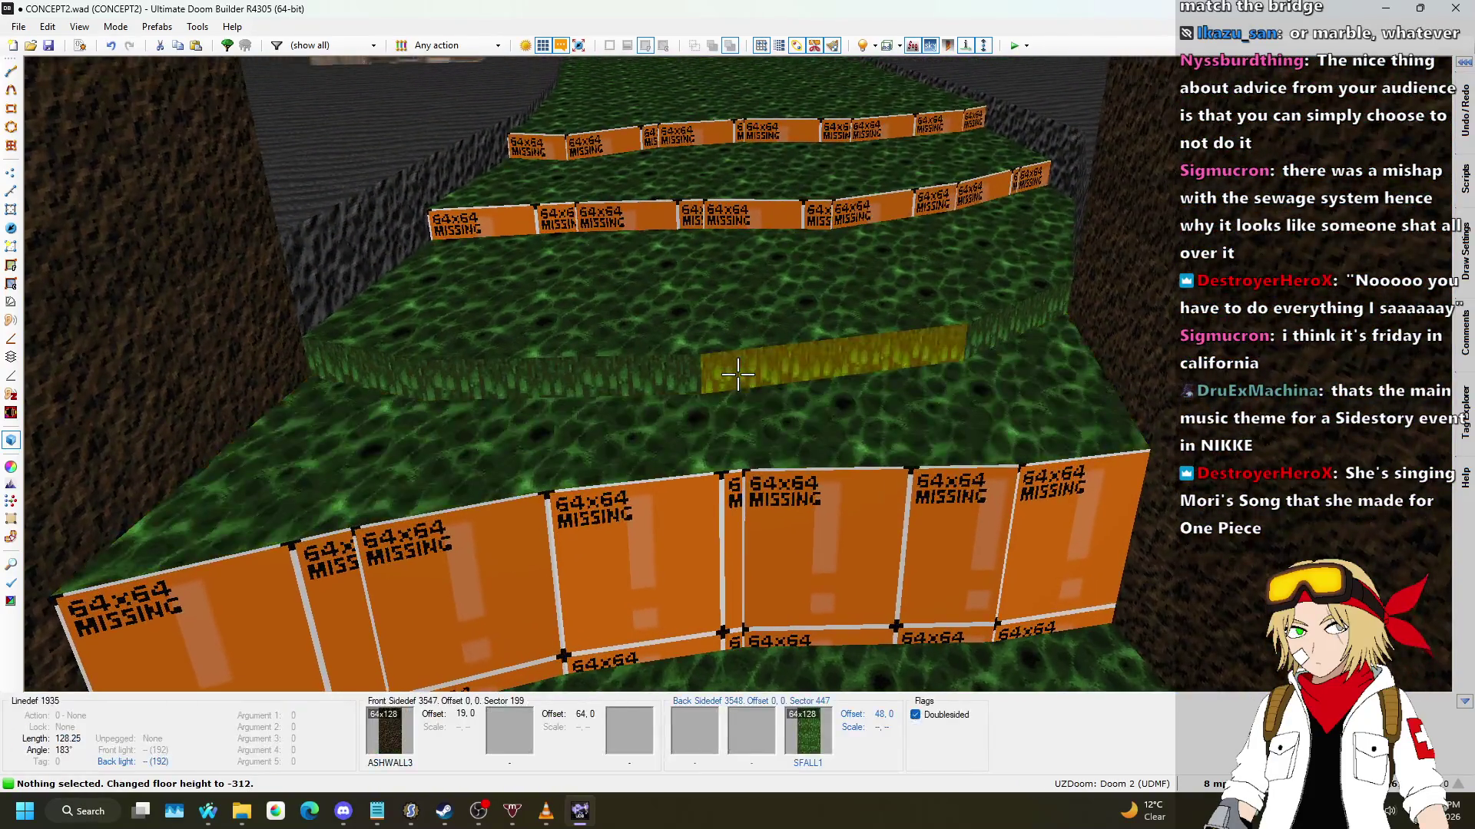
Step: Copy SFALL1 and paste it onto the untextured river step faces
key(ctrl+c)
shift+click(737, 374)
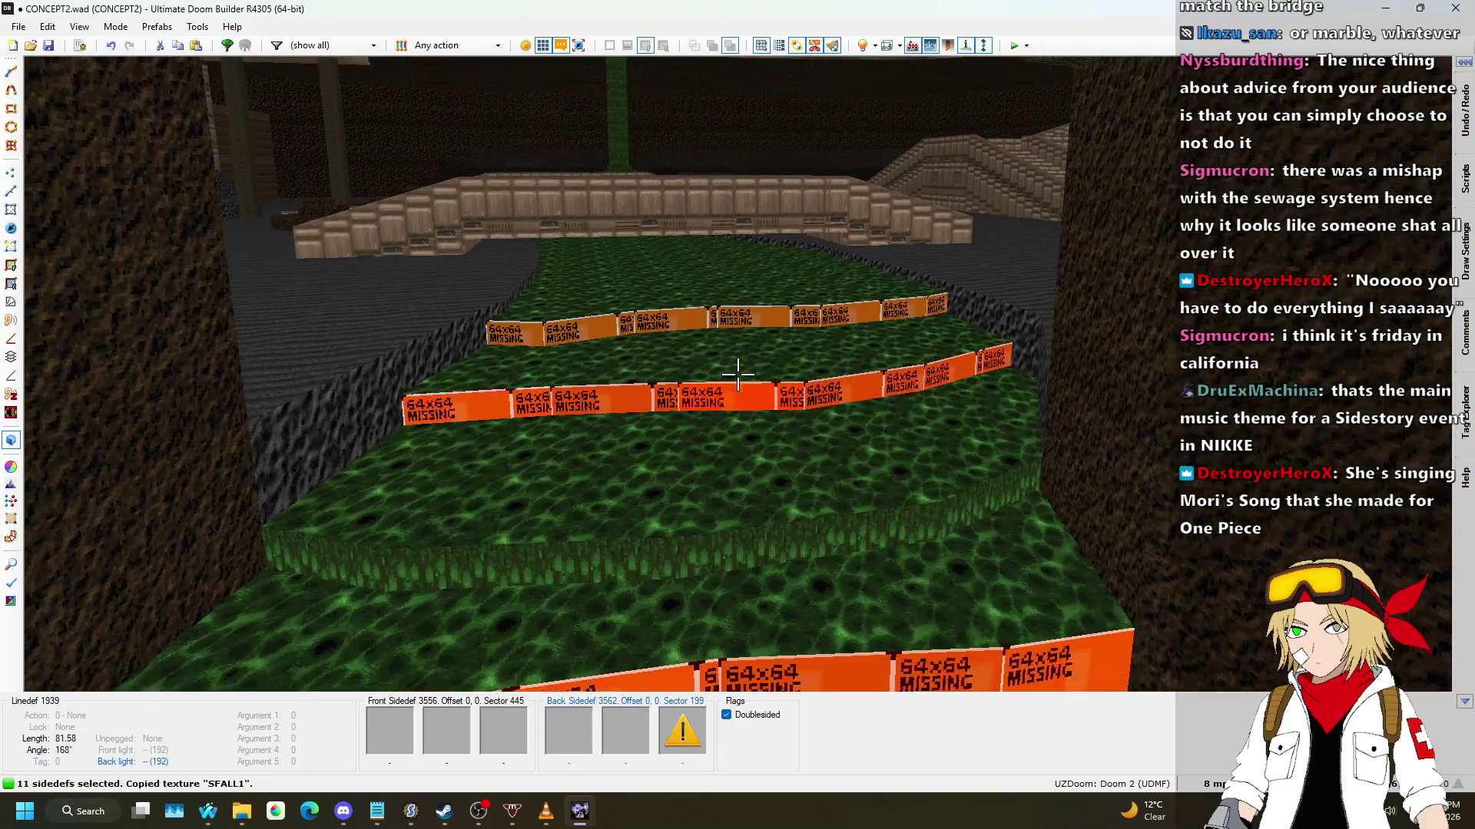
key(ctrl+v)
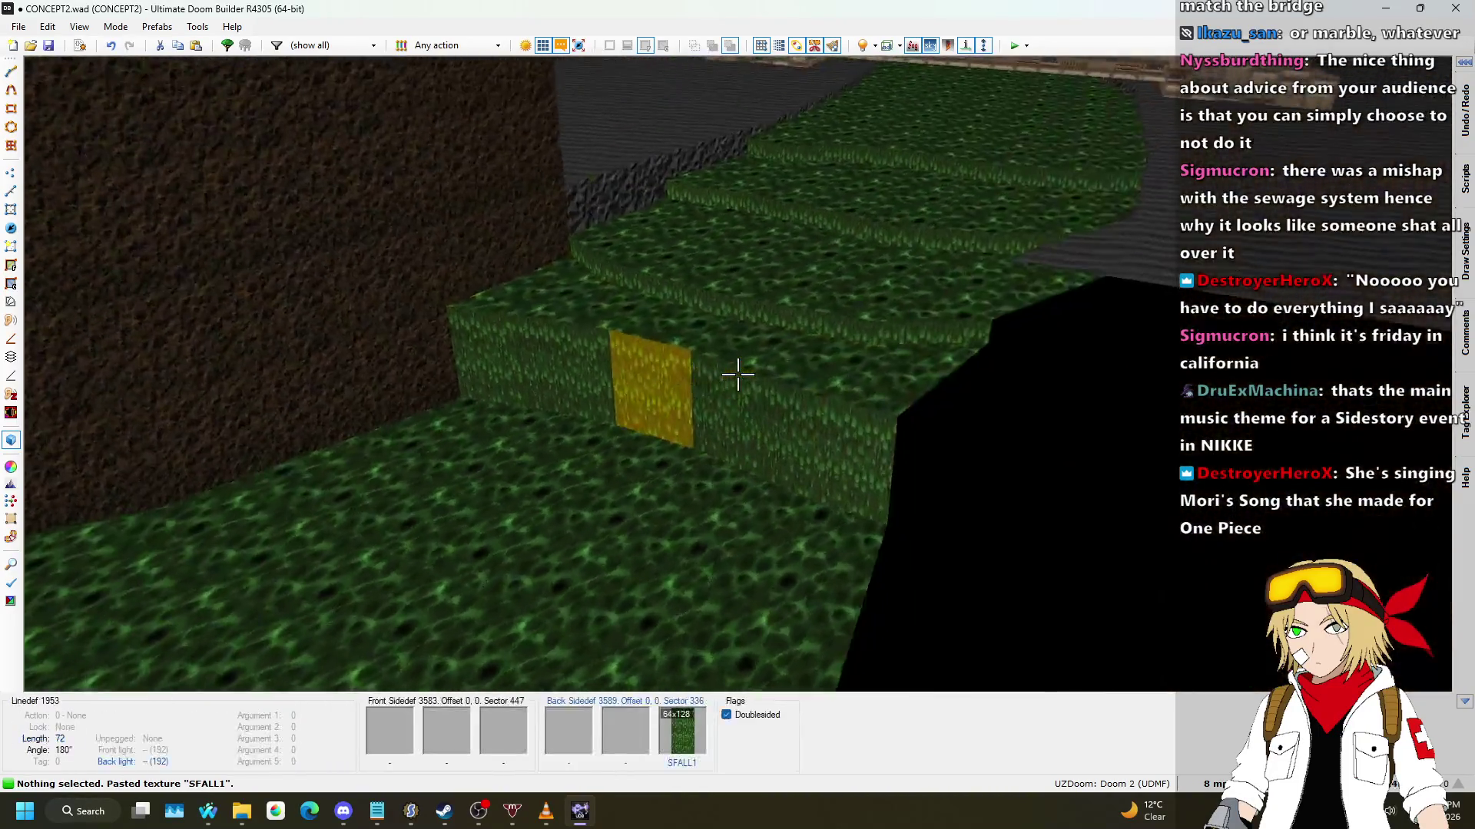
Step: In the 2D map, shift two vertices of the curved step line slightly left
key(q)
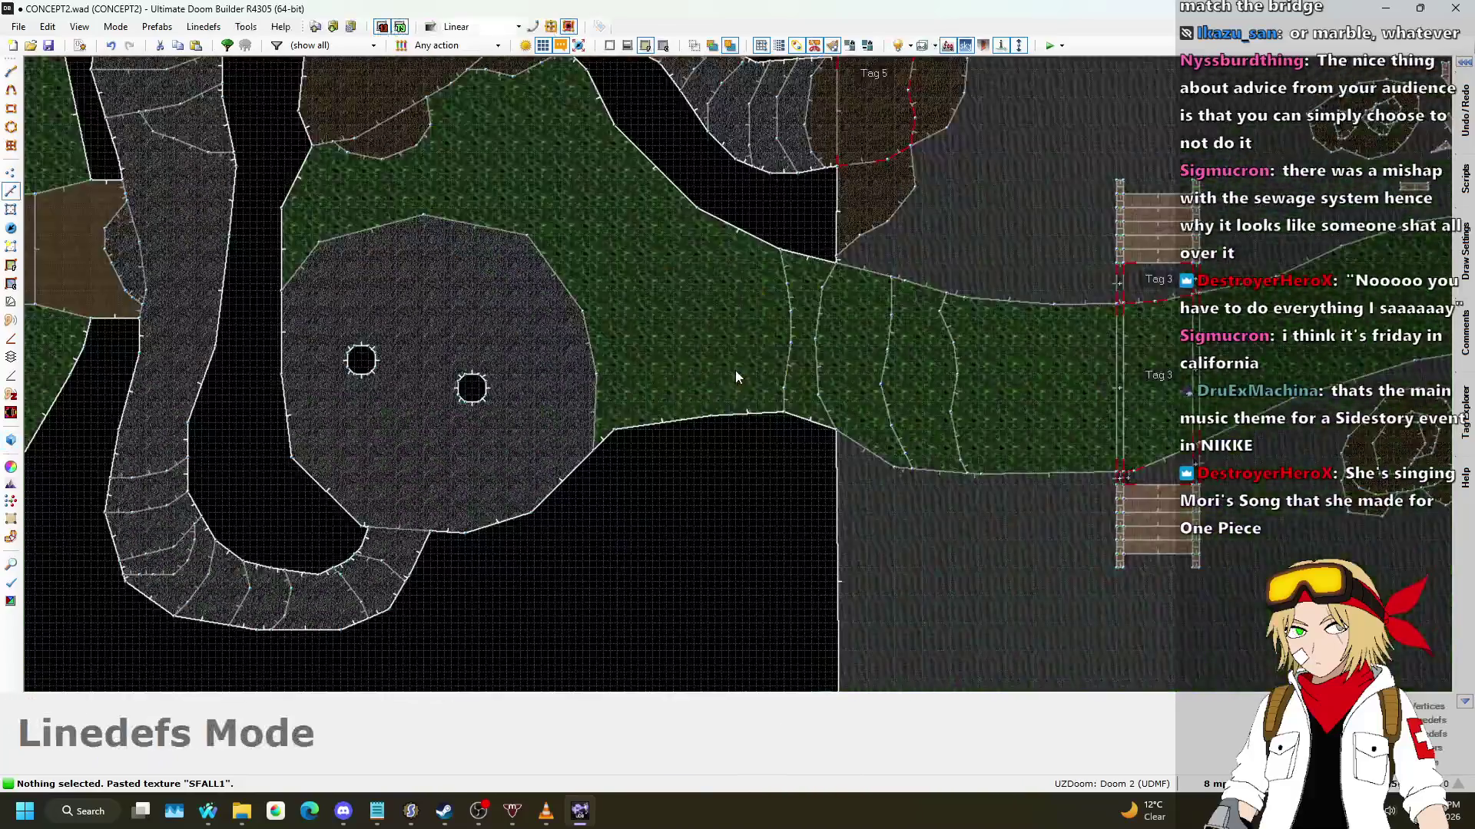
scroll(545, 376, down, 5)
scroll(576, 357, up, 7)
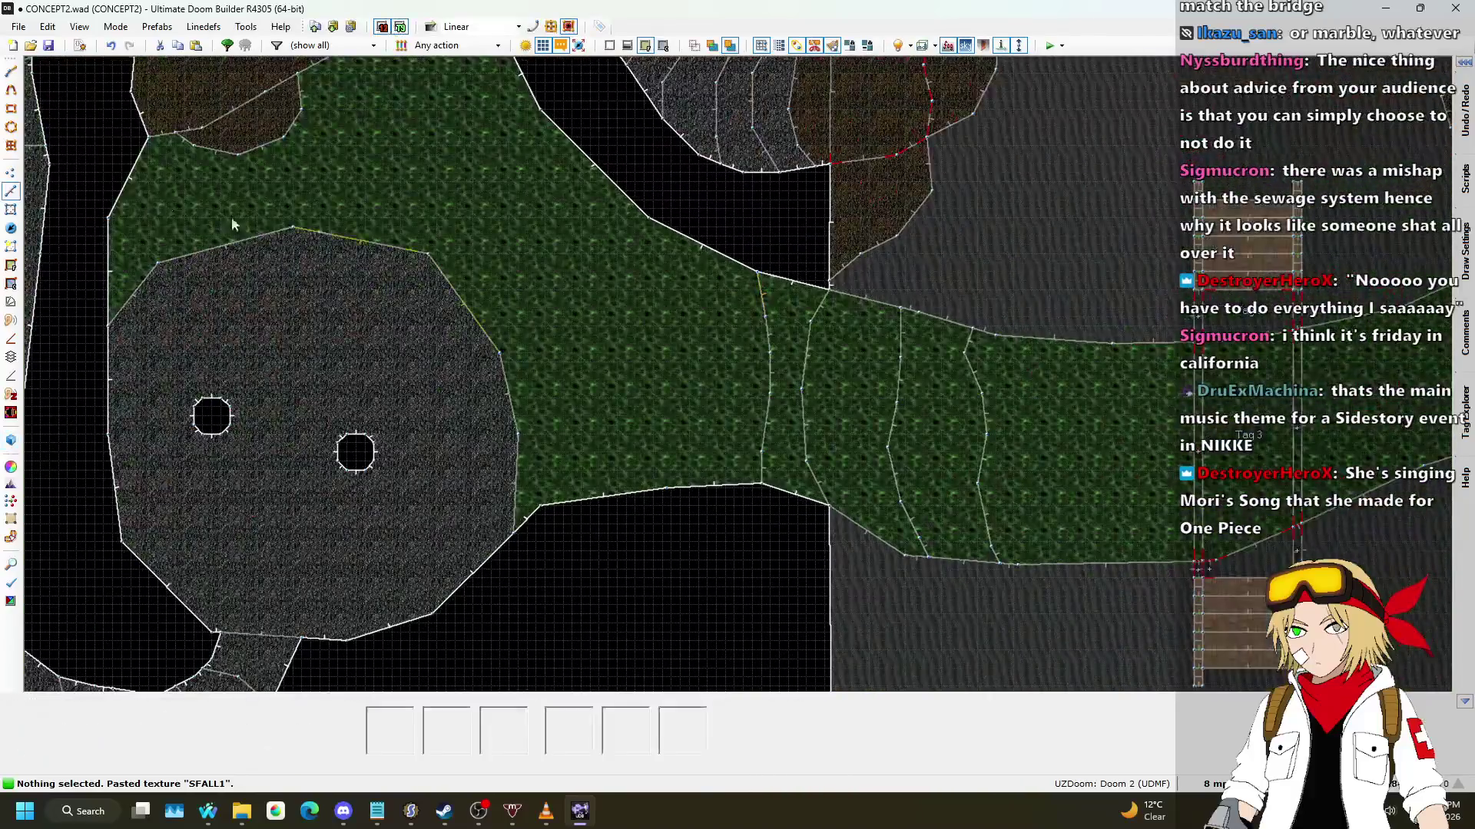
click(10, 173)
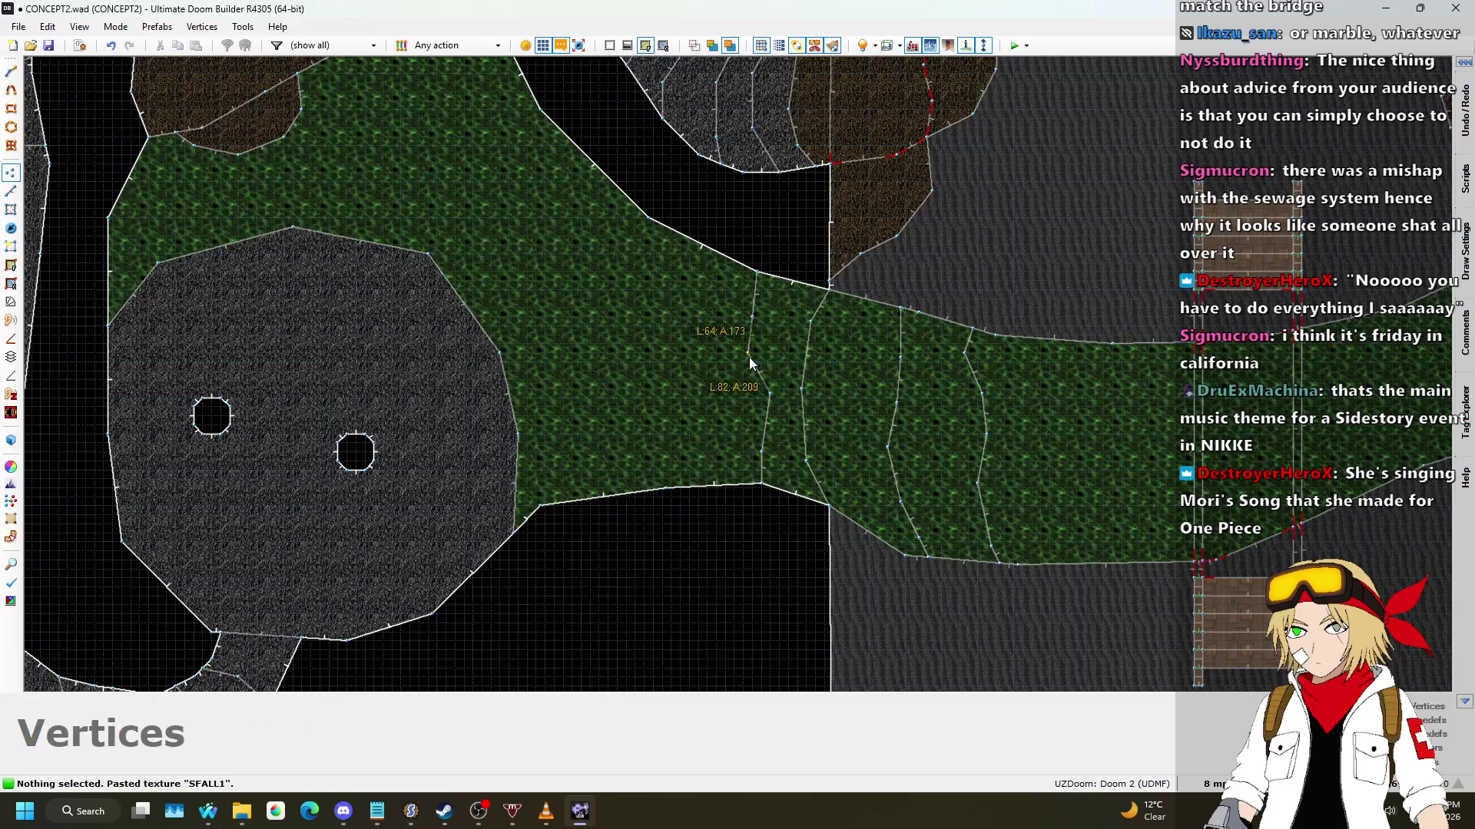
drag(771, 398, 740, 398)
drag(762, 457, 744, 458)
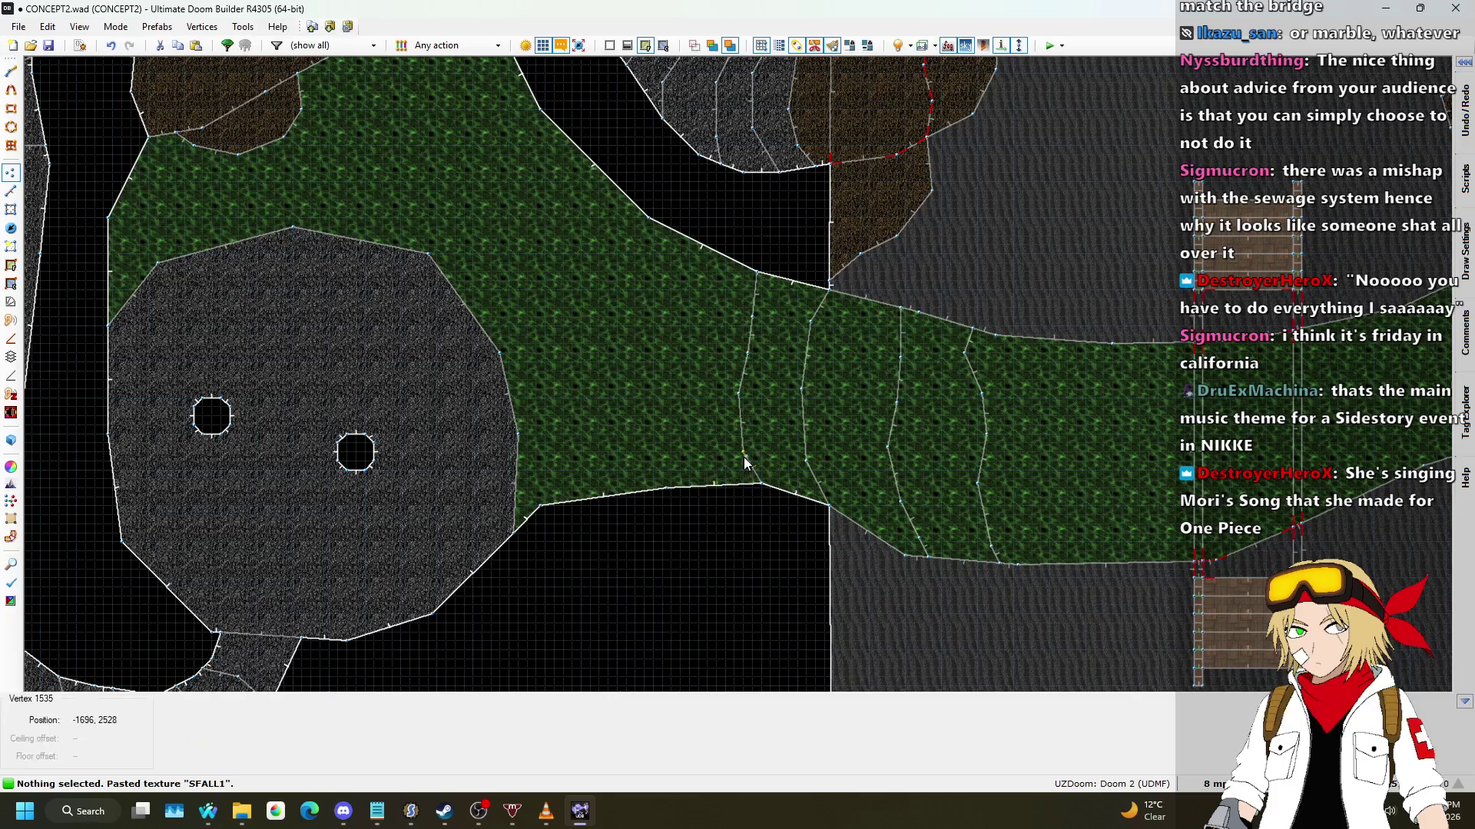
Step: Fly through the 3D view past the bridge to check the nukage cascade
key(q)
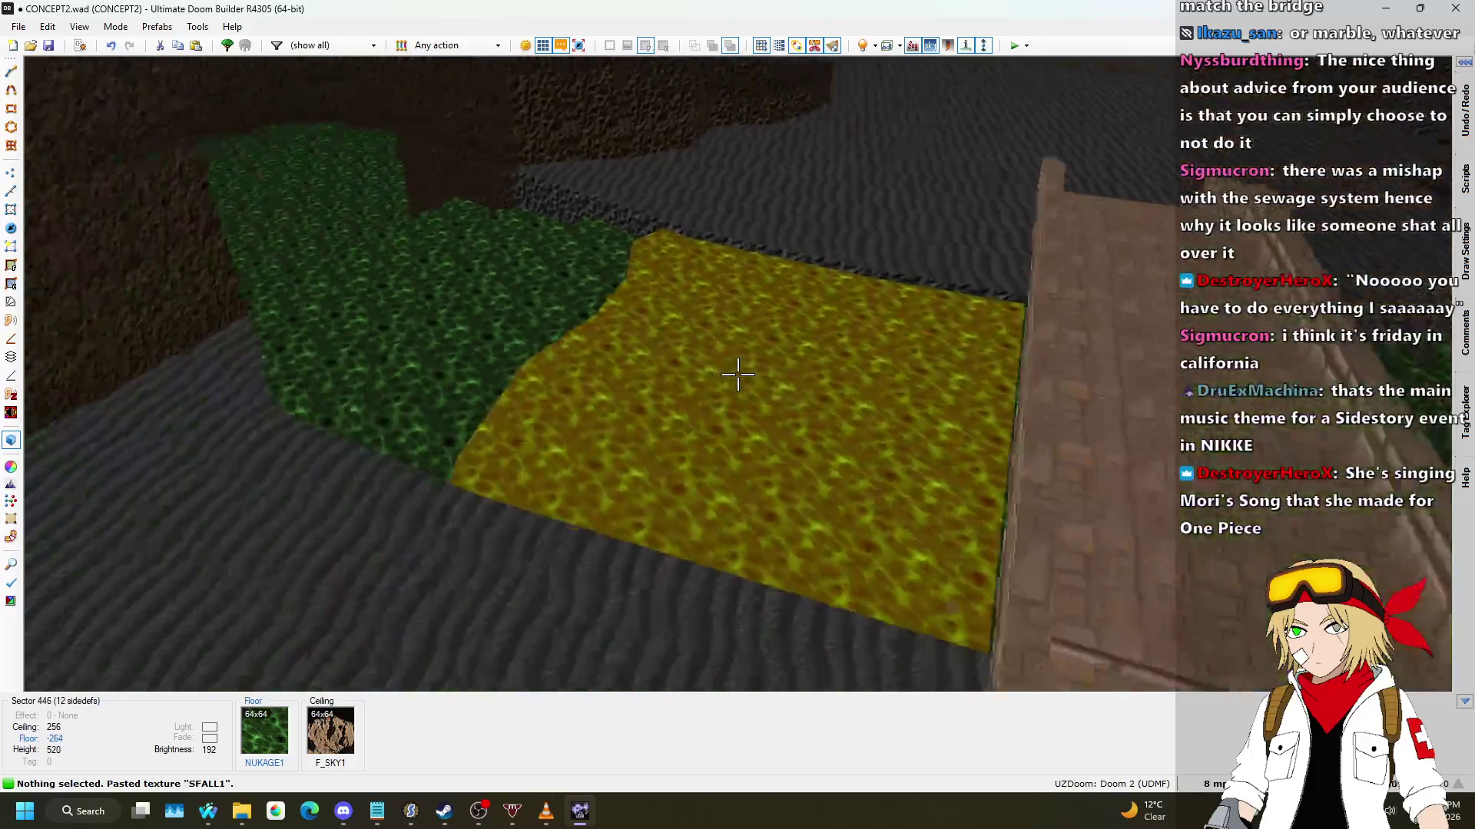
key(w)
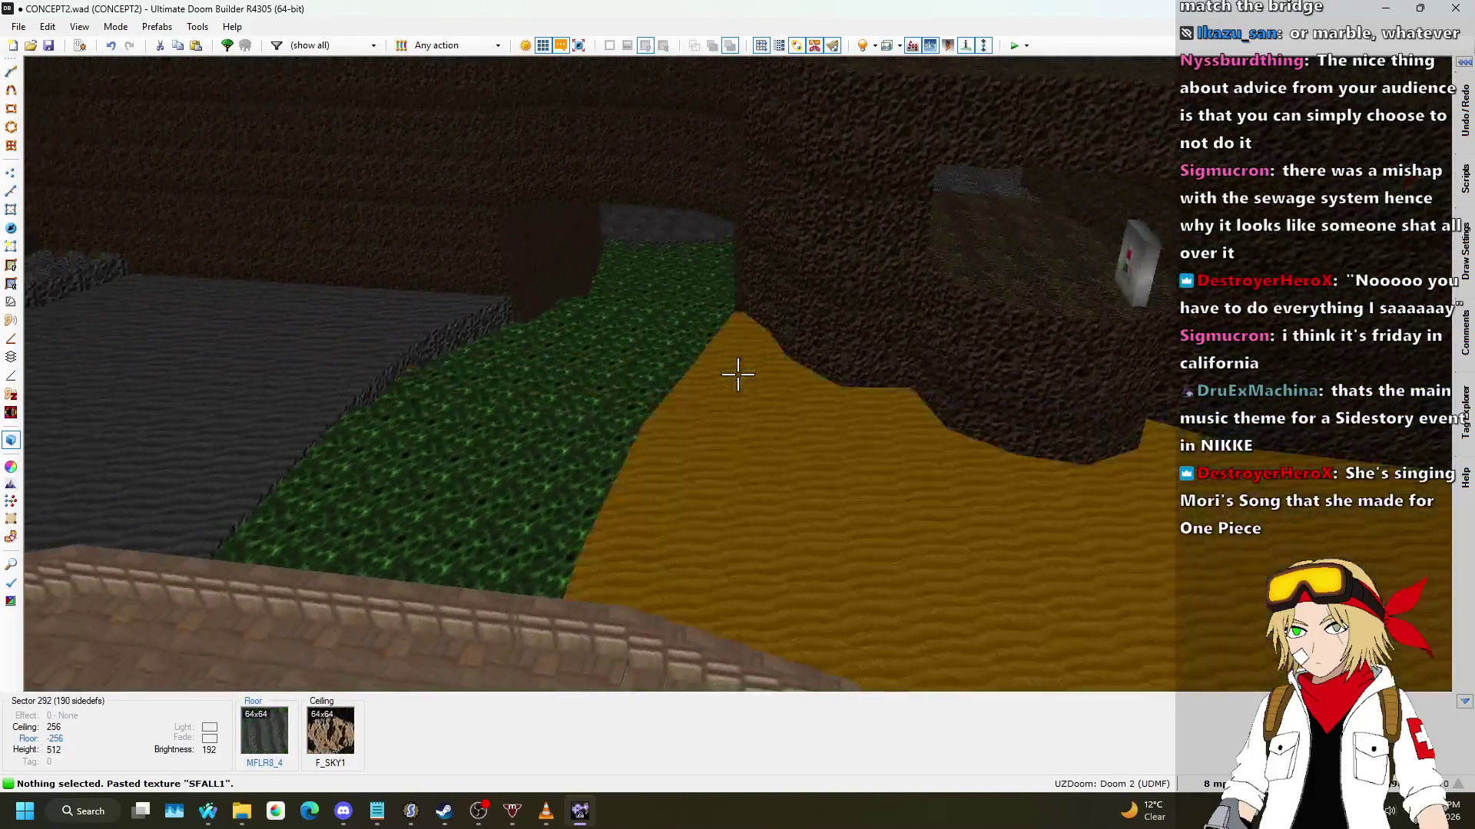
key(w)
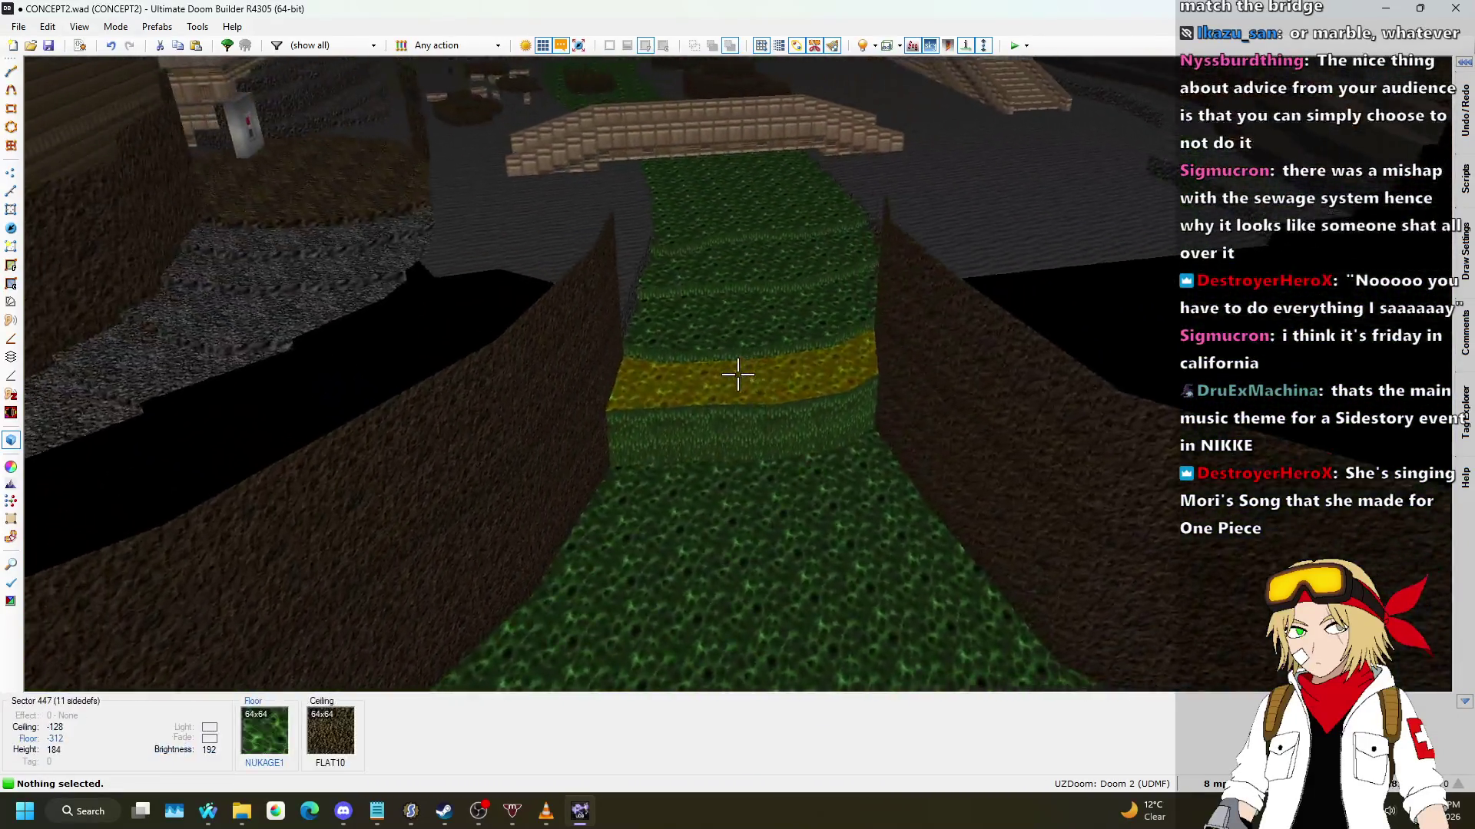
key(w)
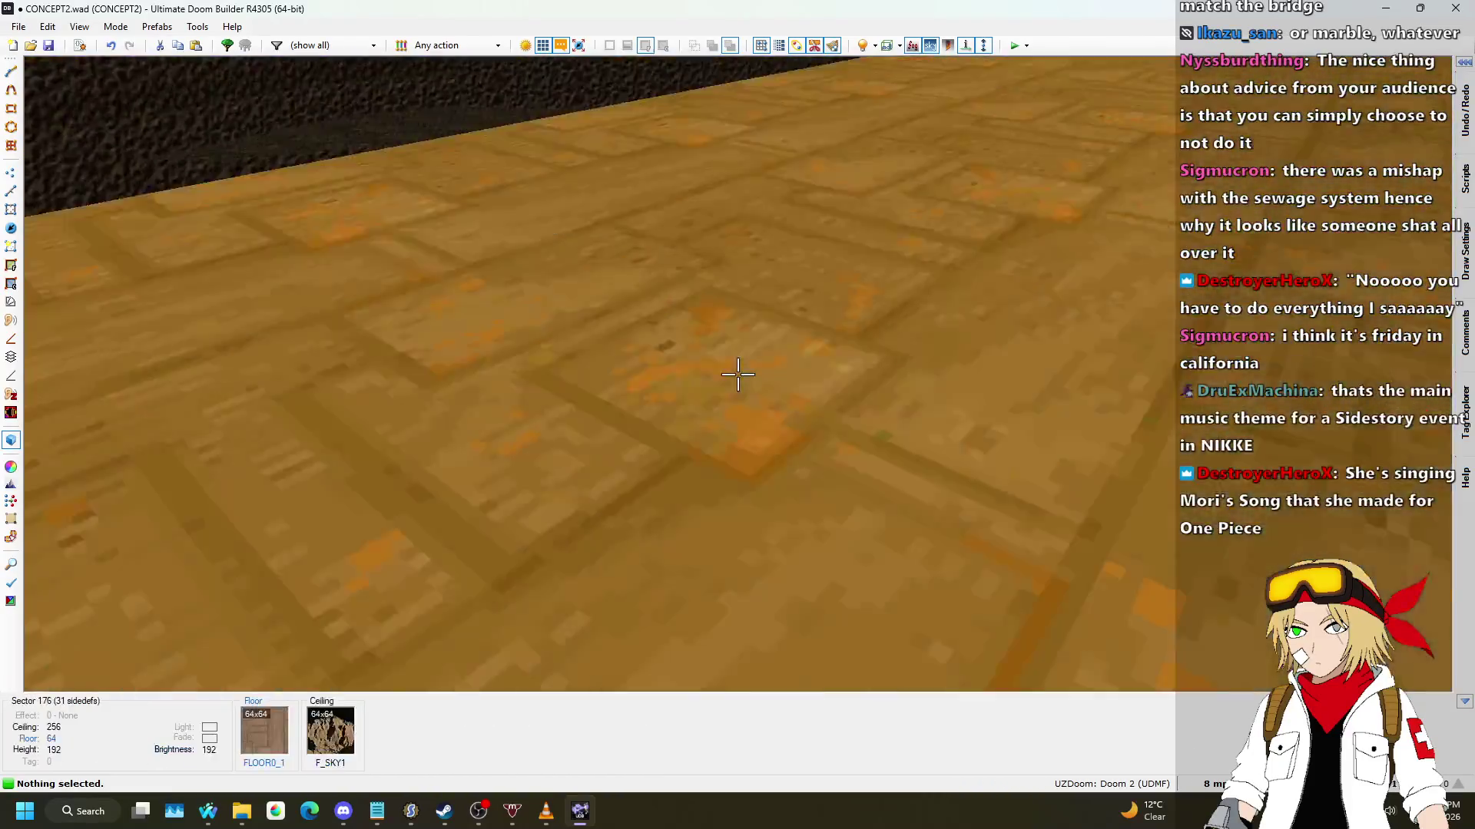
Step: Draw two wavy dividing lines across the nukage river from bank to bank
key(v)
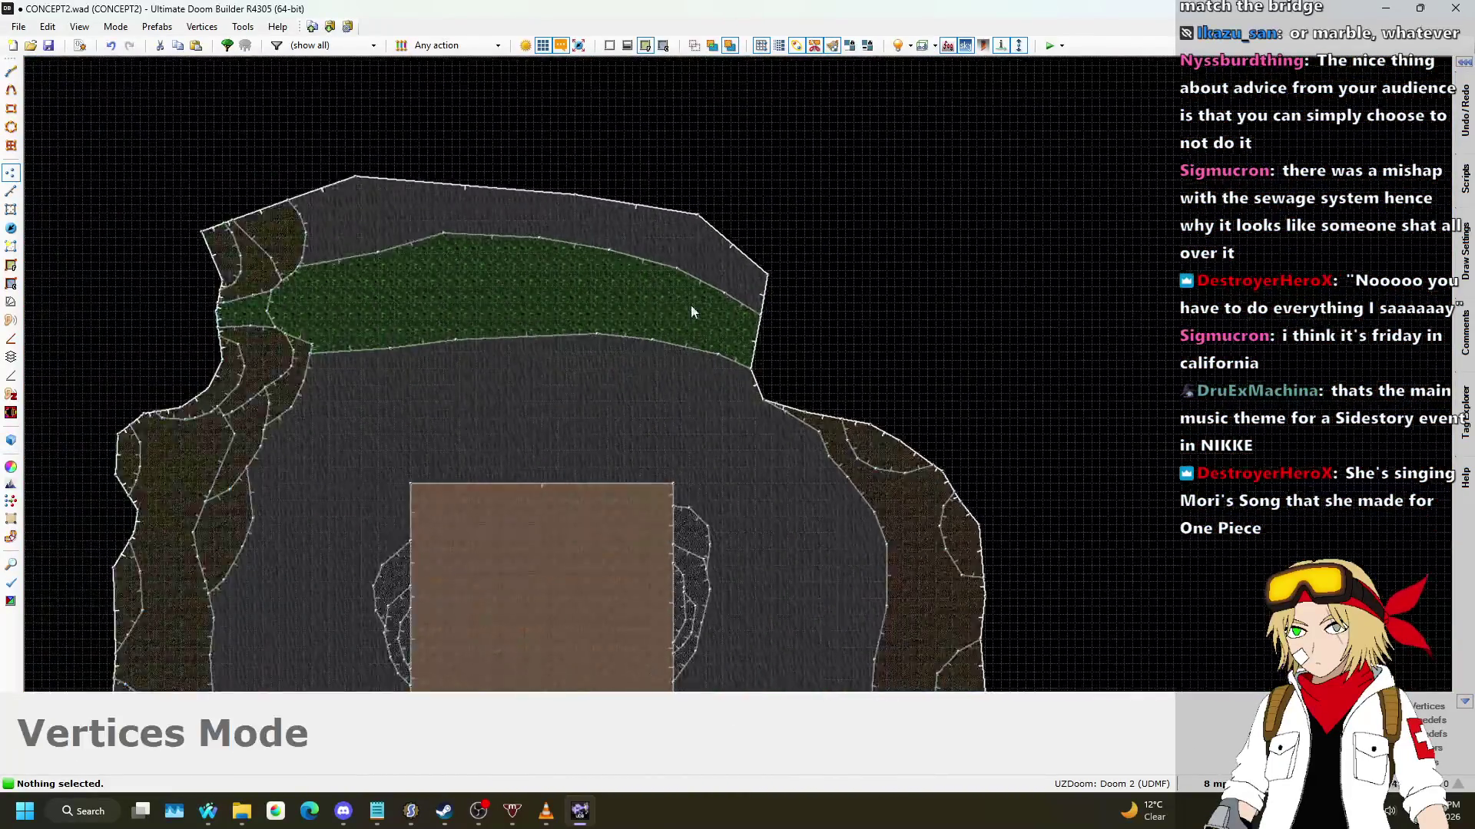
scroll(688, 307, up, 5)
key(l)
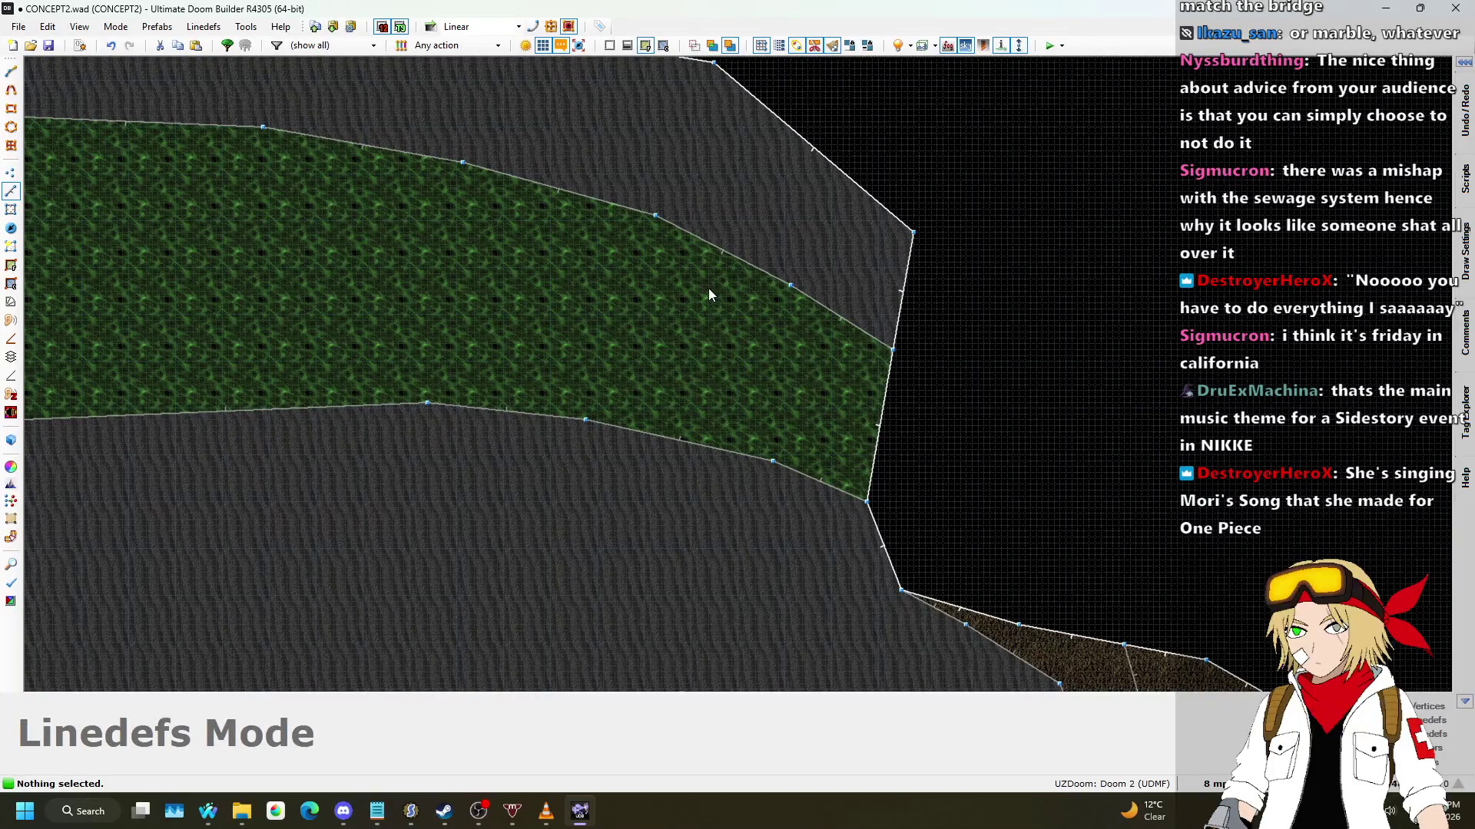
key(d)
click(602, 201)
click(620, 232)
click(626, 302)
click(614, 338)
click(597, 373)
click(586, 420)
click(673, 224)
click(696, 255)
click(726, 338)
click(703, 402)
click(711, 445)
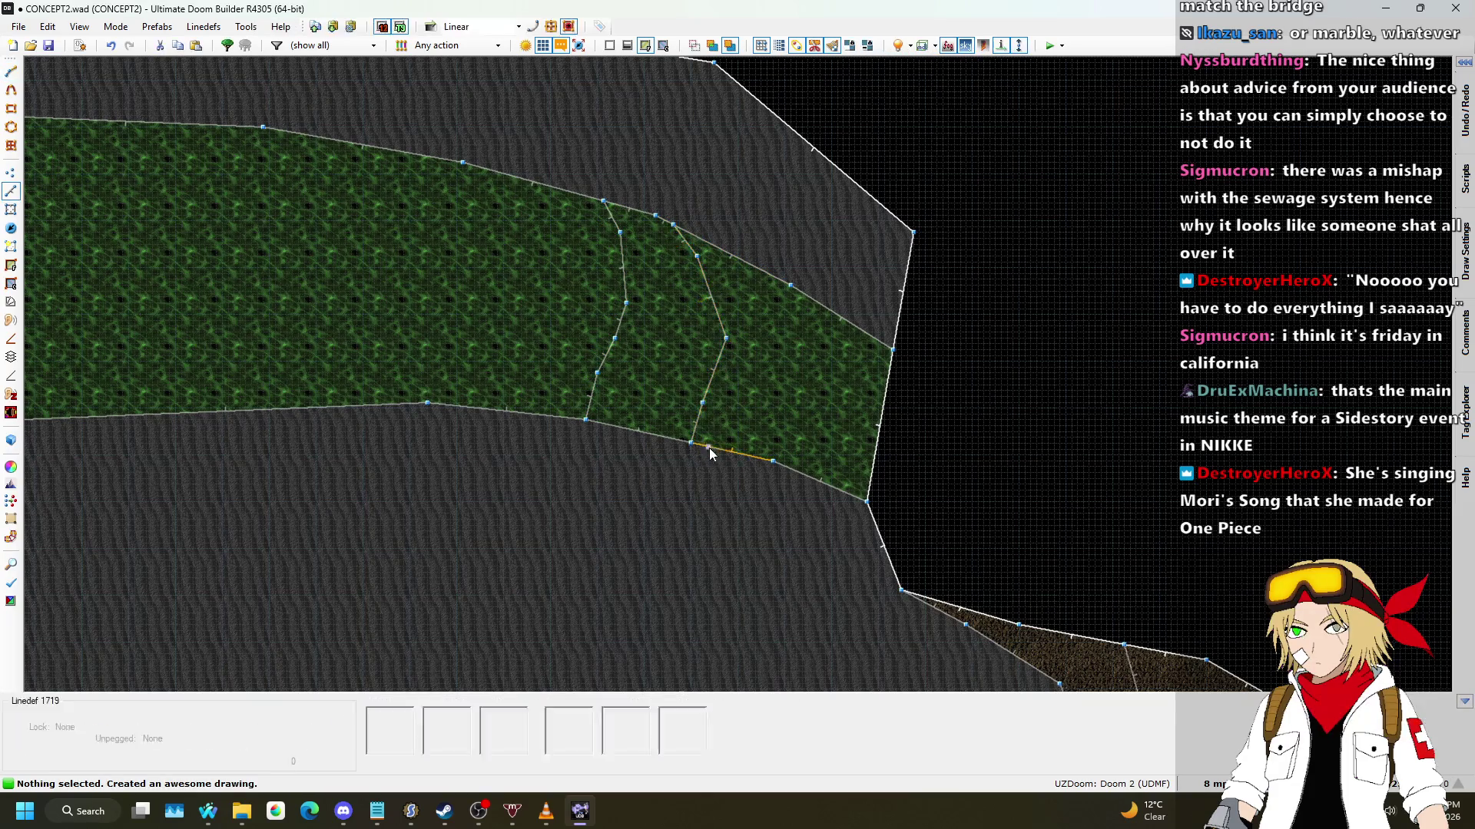
Step: Draw two more wavy dividing lines across the river, ending on the lower bank
click(480, 167)
click(509, 216)
click(492, 296)
click(473, 338)
click(462, 373)
click(457, 404)
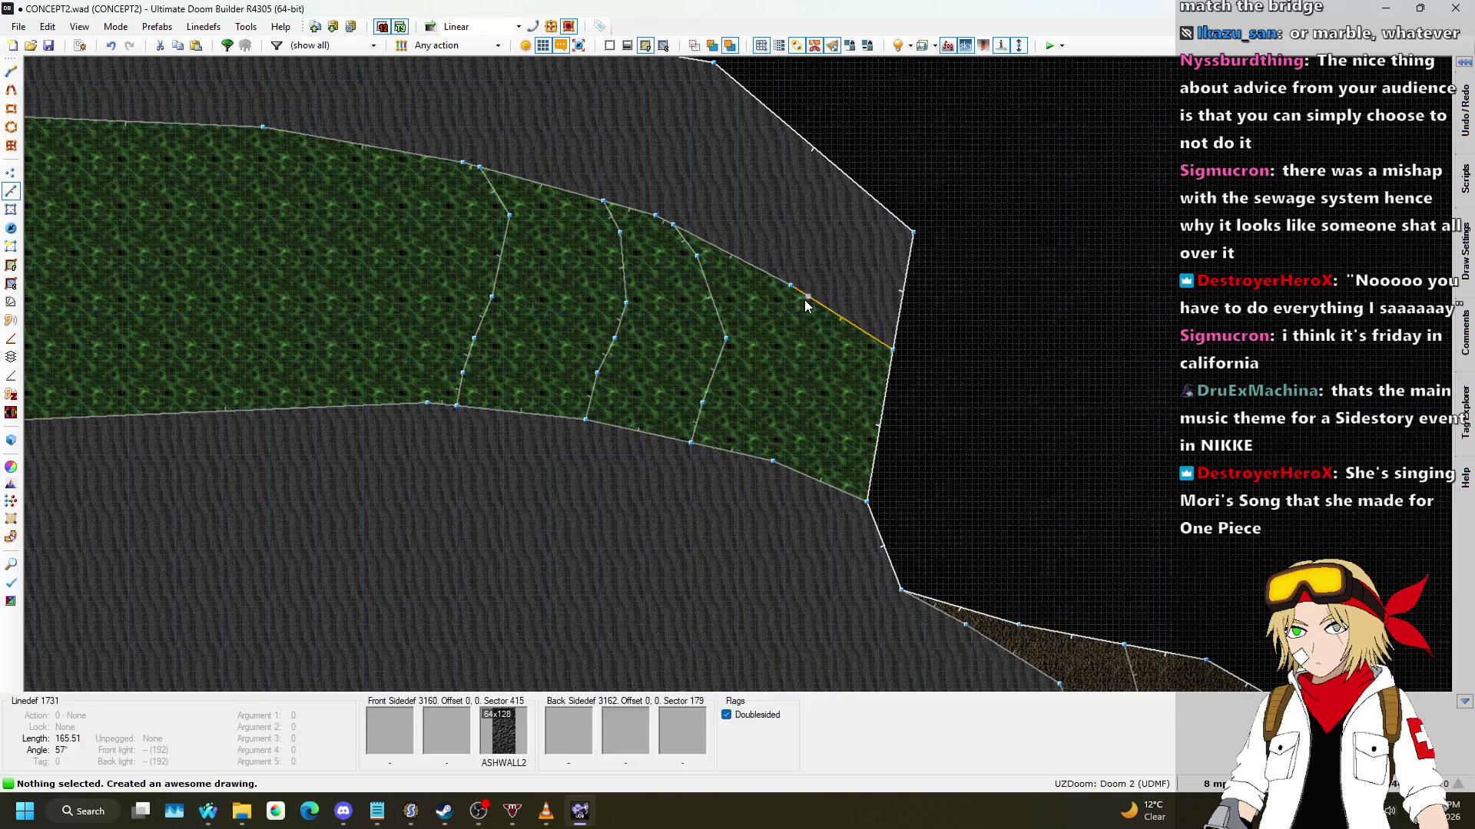
scroll(888, 320, down, 5)
scroll(683, 256, up, 5)
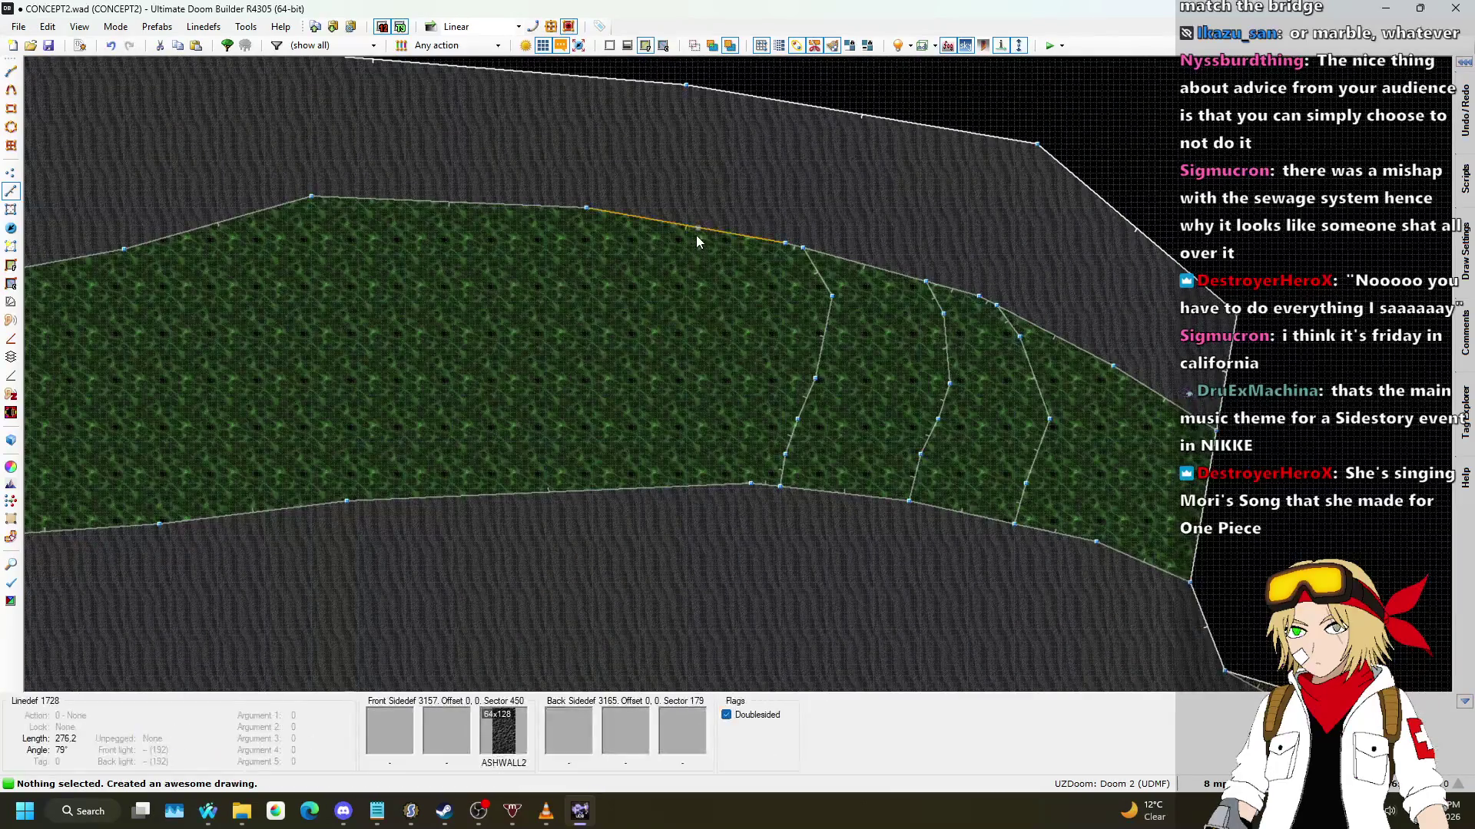
key(space)
click(715, 272)
click(703, 318)
click(681, 383)
click(686, 407)
click(680, 455)
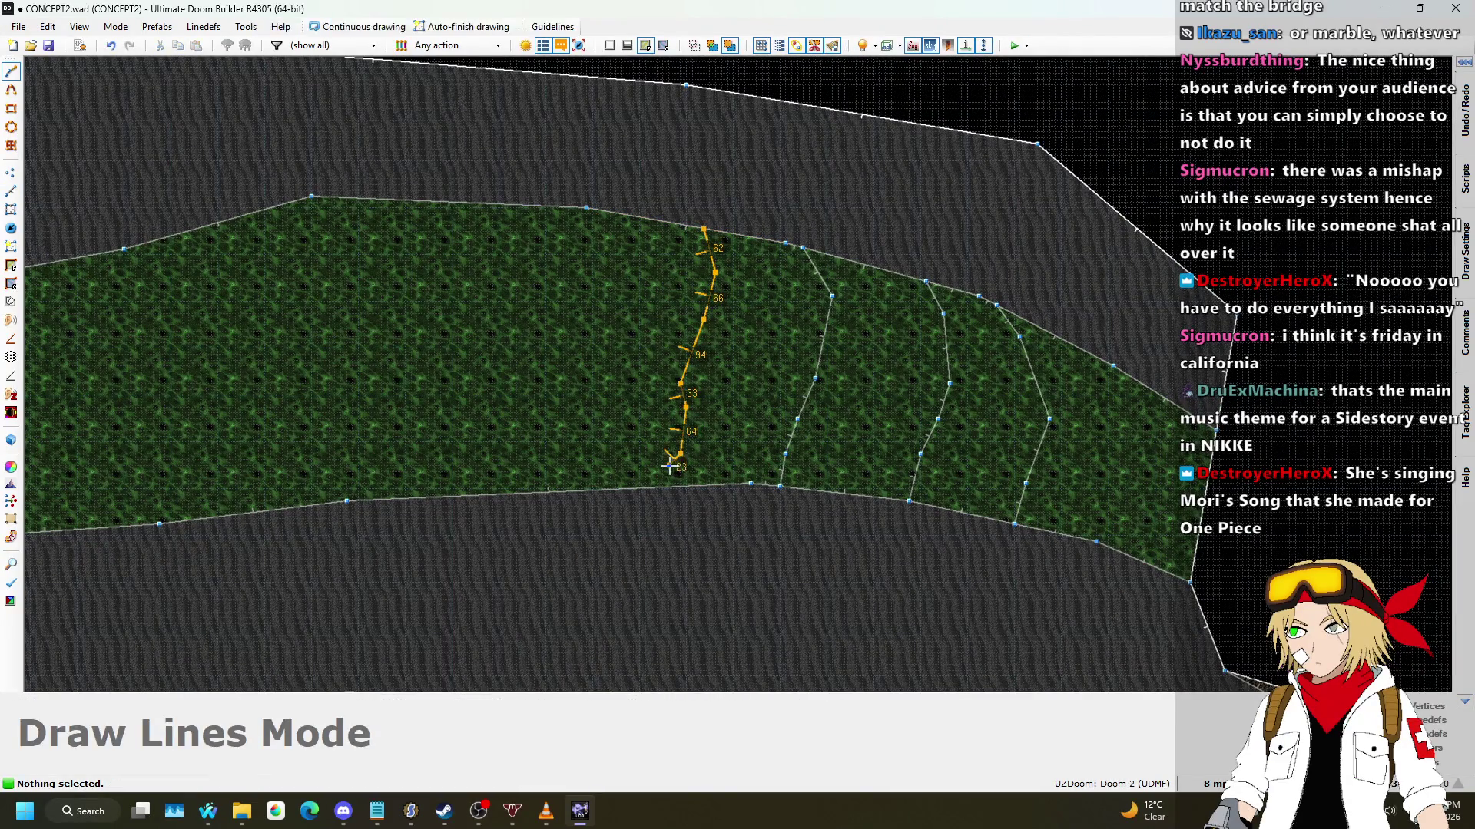
click(657, 485)
Step: Select the four new river floors in 3D and lower them stepwise to -320 and -336
key(q)
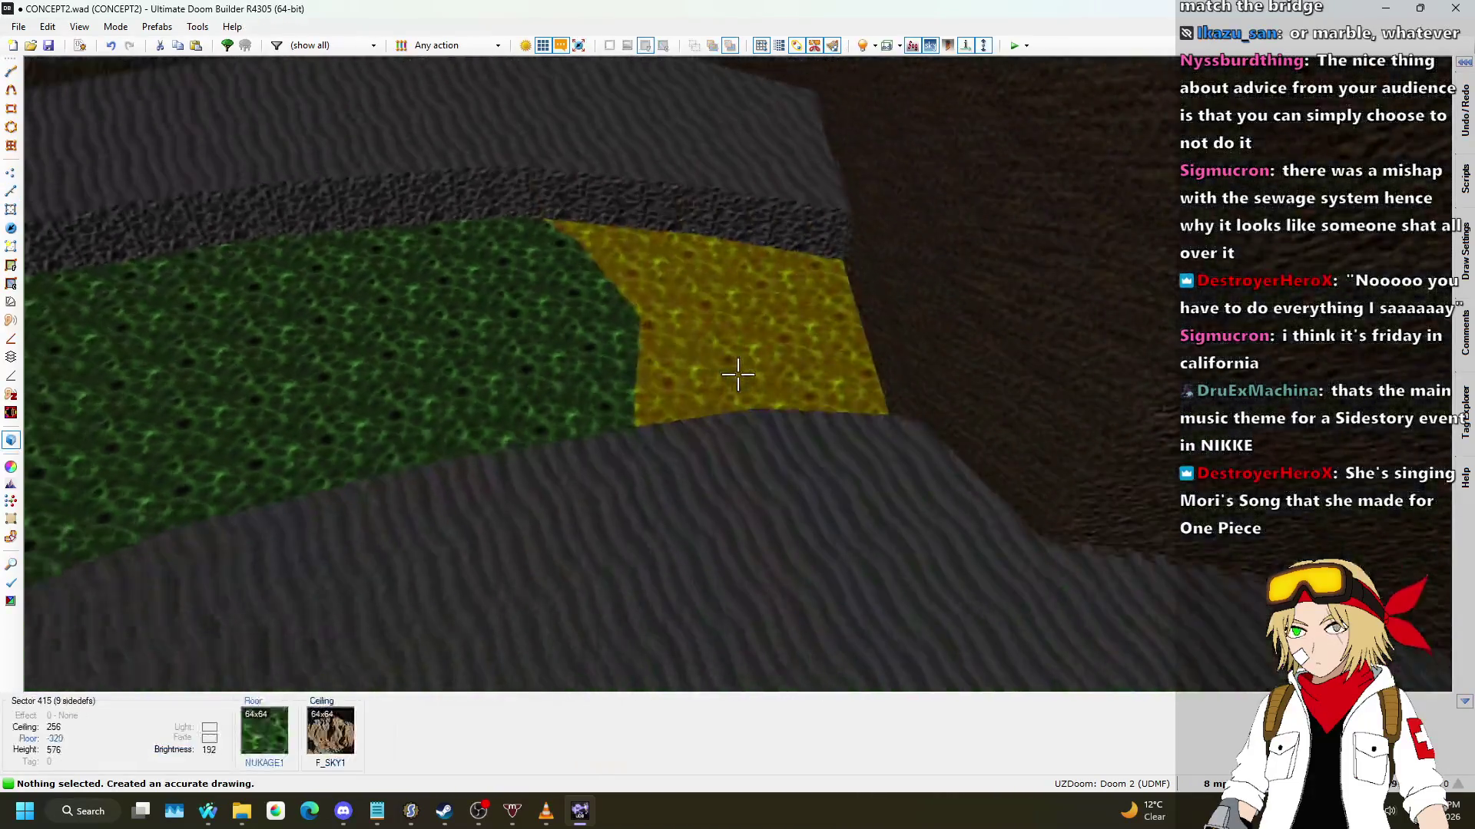
click(738, 374)
click(737, 374)
click(737, 374)
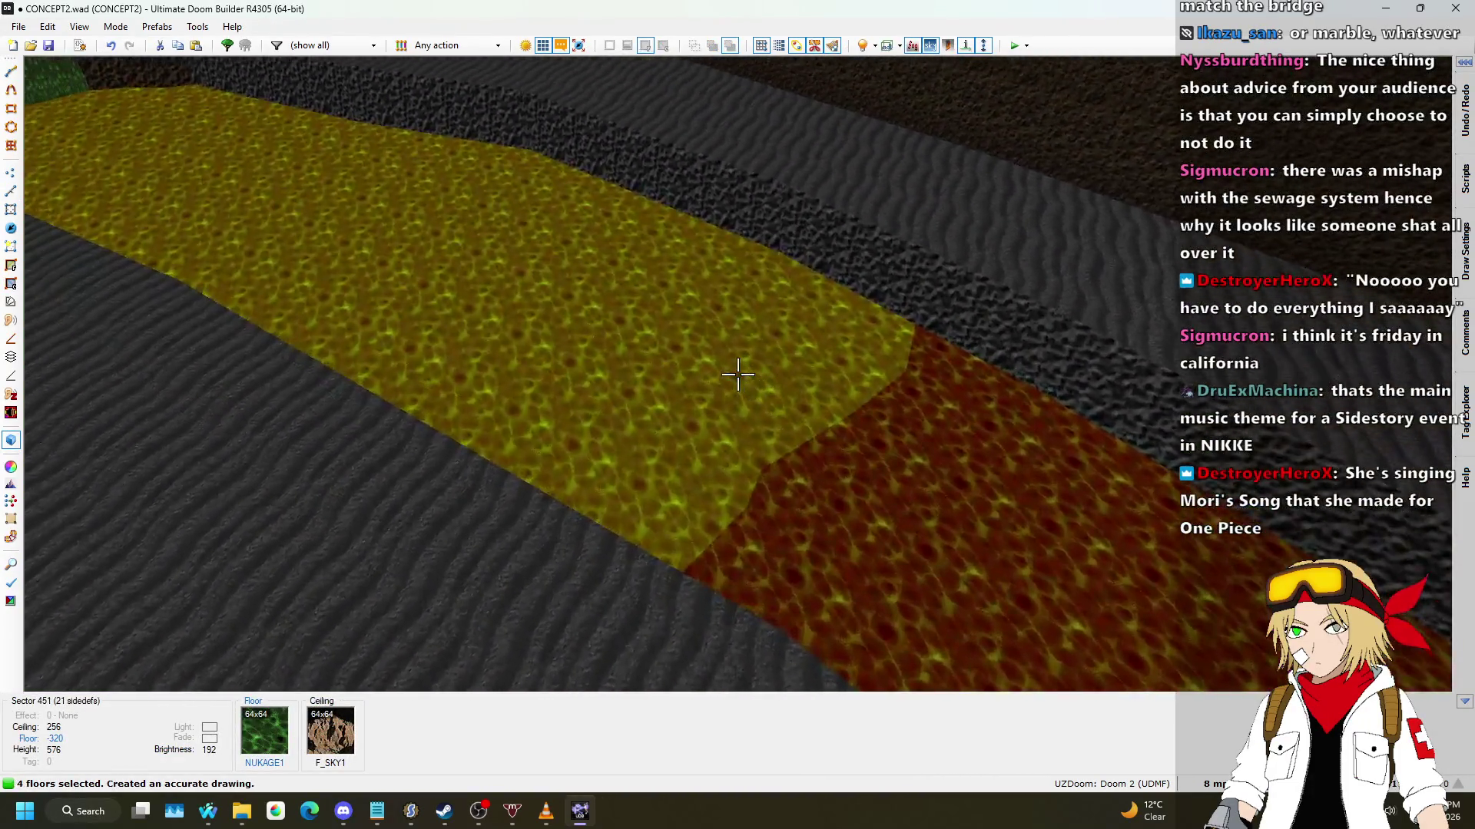
click(737, 374)
scroll(737, 374, down, 2)
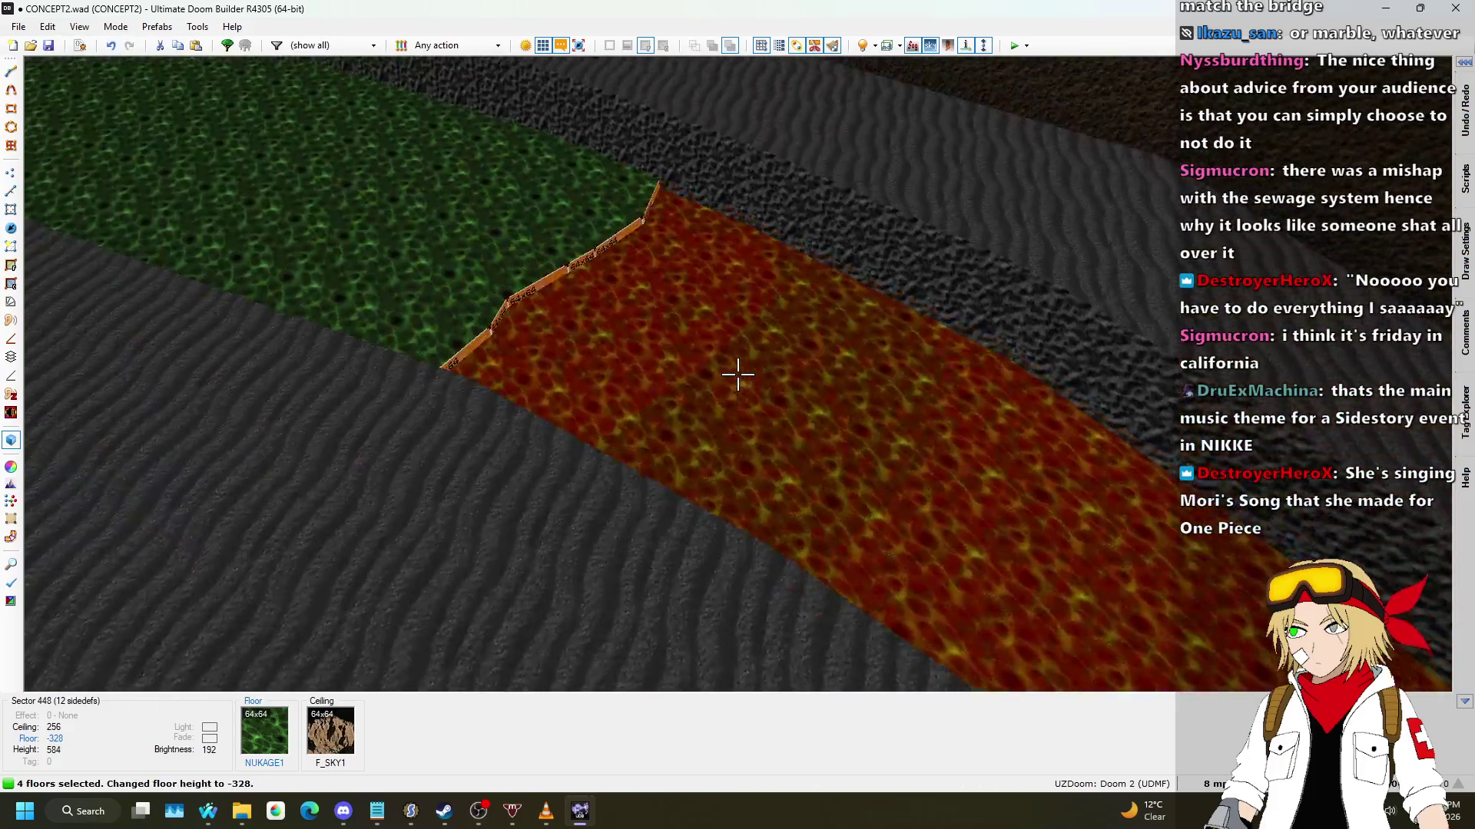
scroll(737, 374, down, 4)
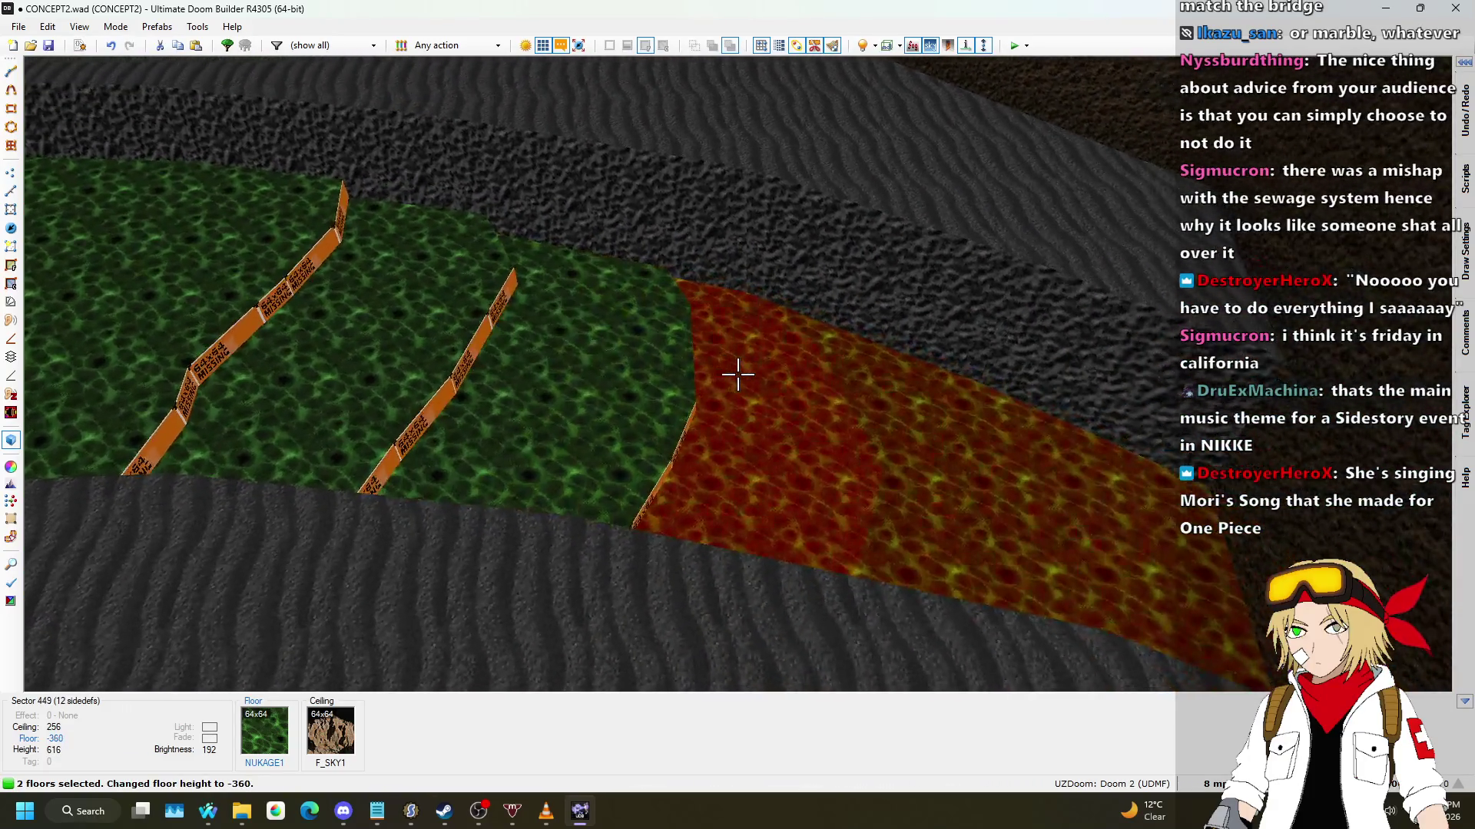
scroll(737, 374, down, 1)
key(c)
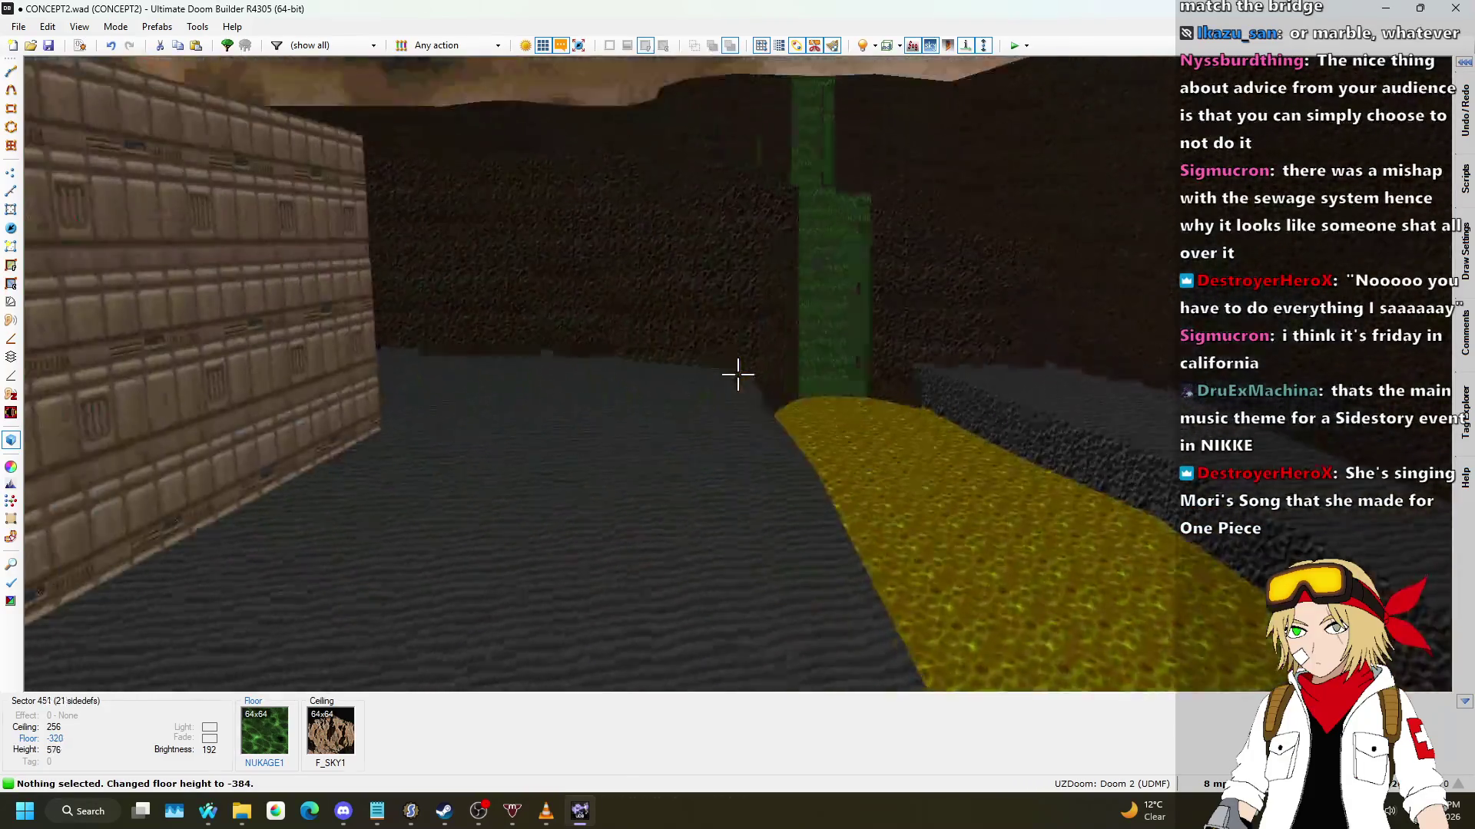
Step: Apply the SFALL1 texture to all three rows of new river step walls
key(ctrl+c)
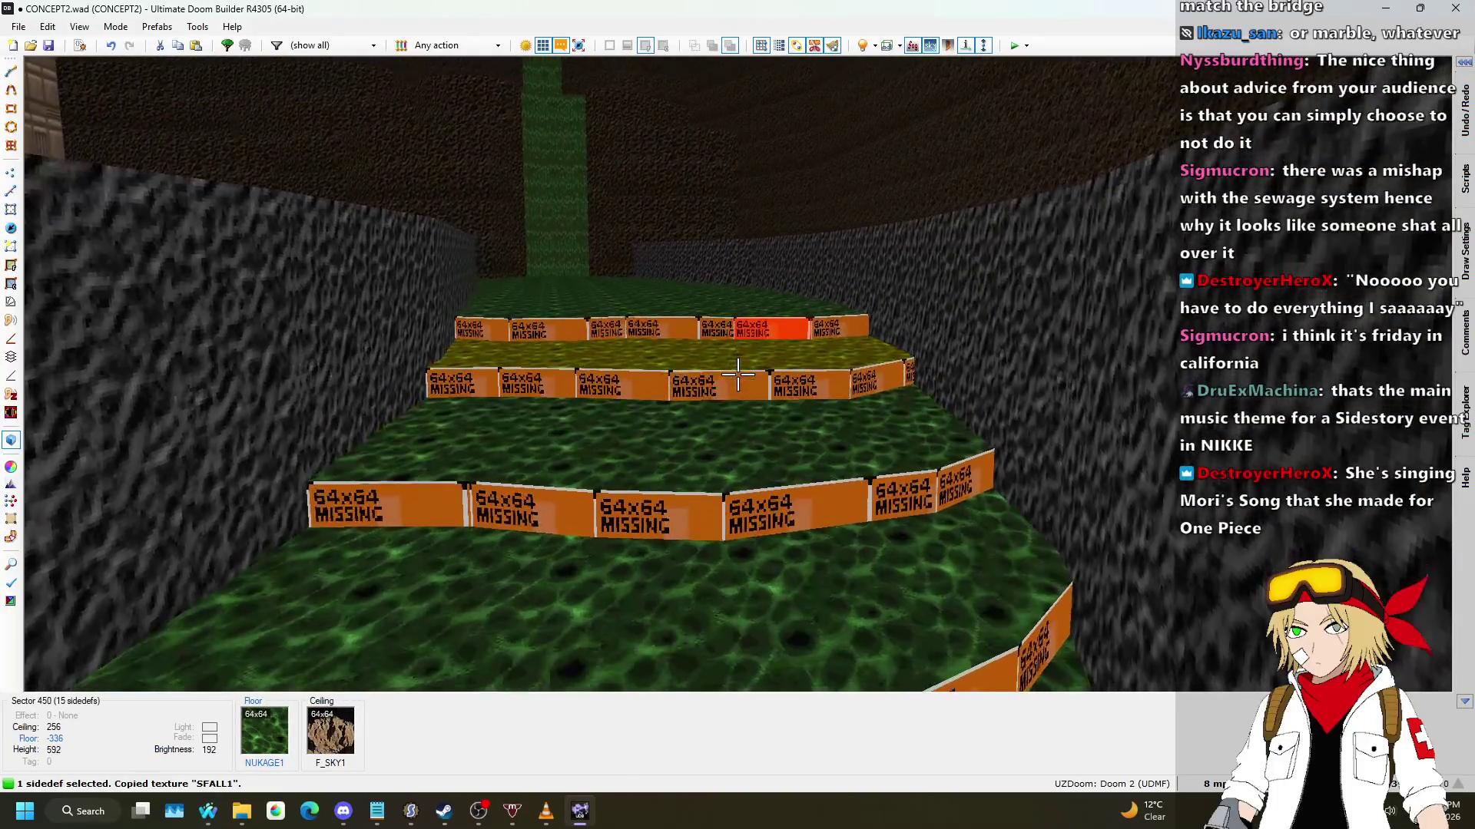
shift+click(737, 374)
shift+click(737, 374)
shift+click(738, 374)
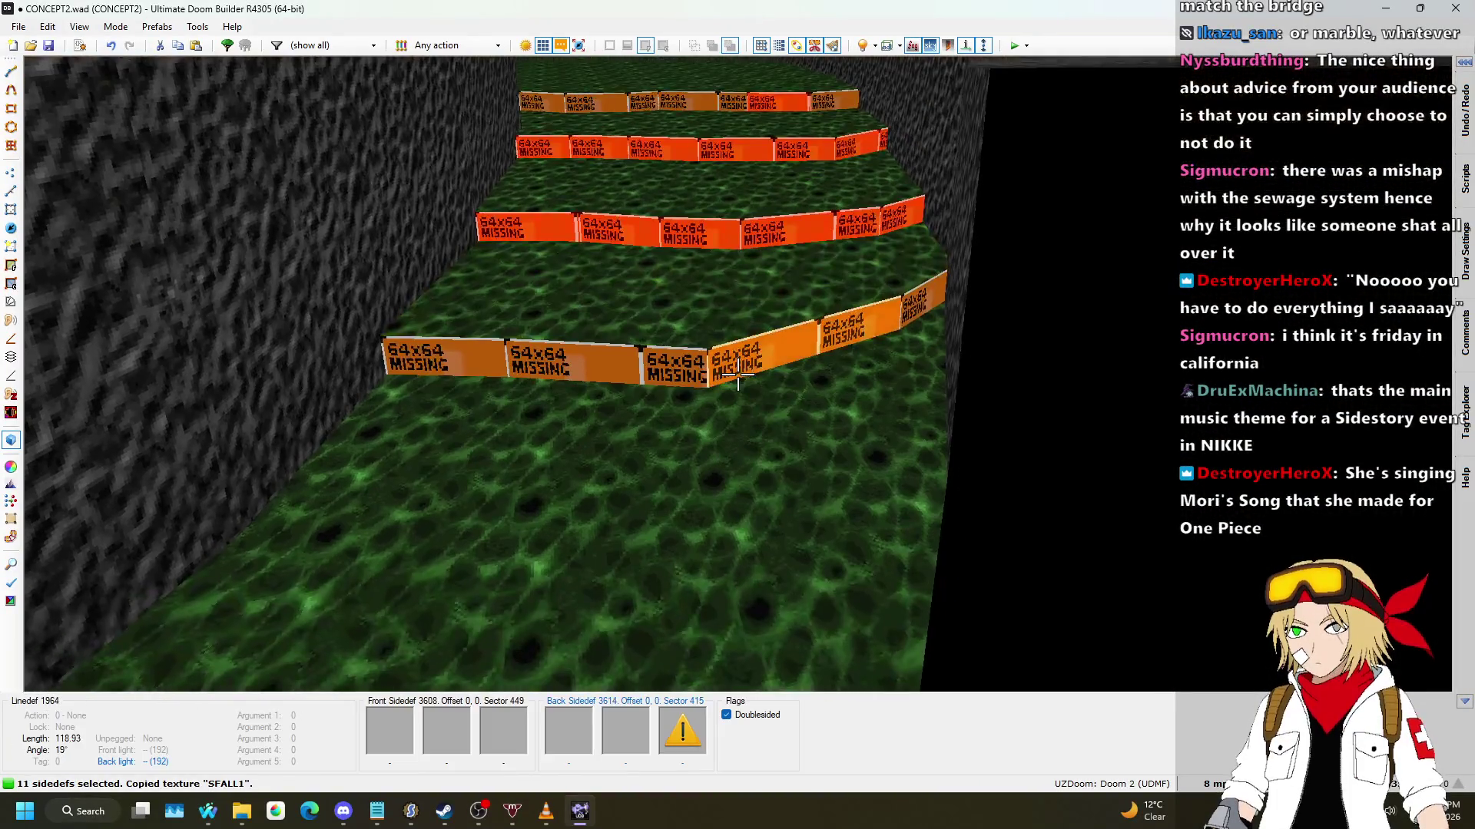
key(w)
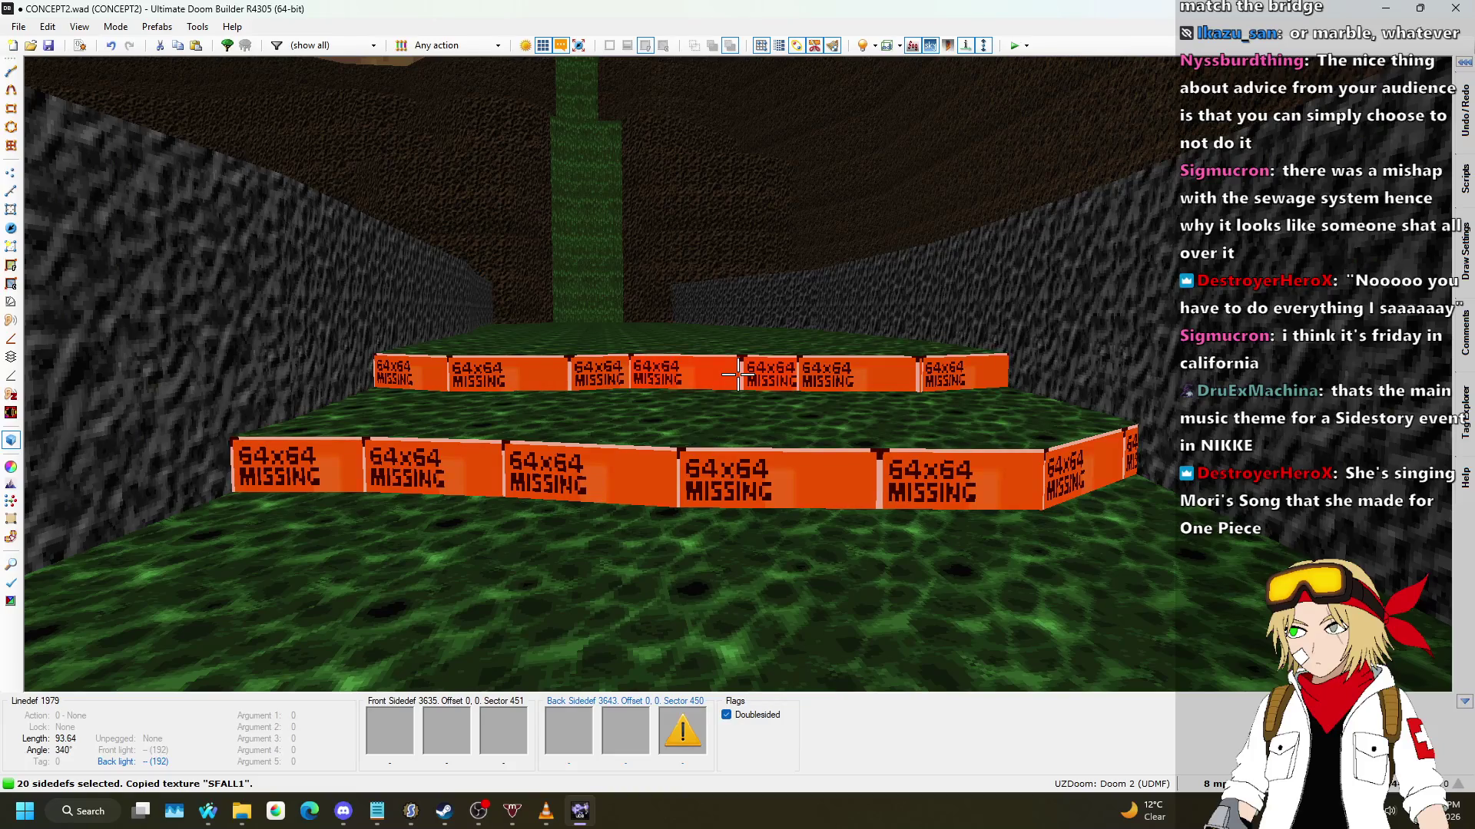
key(ctrl+v)
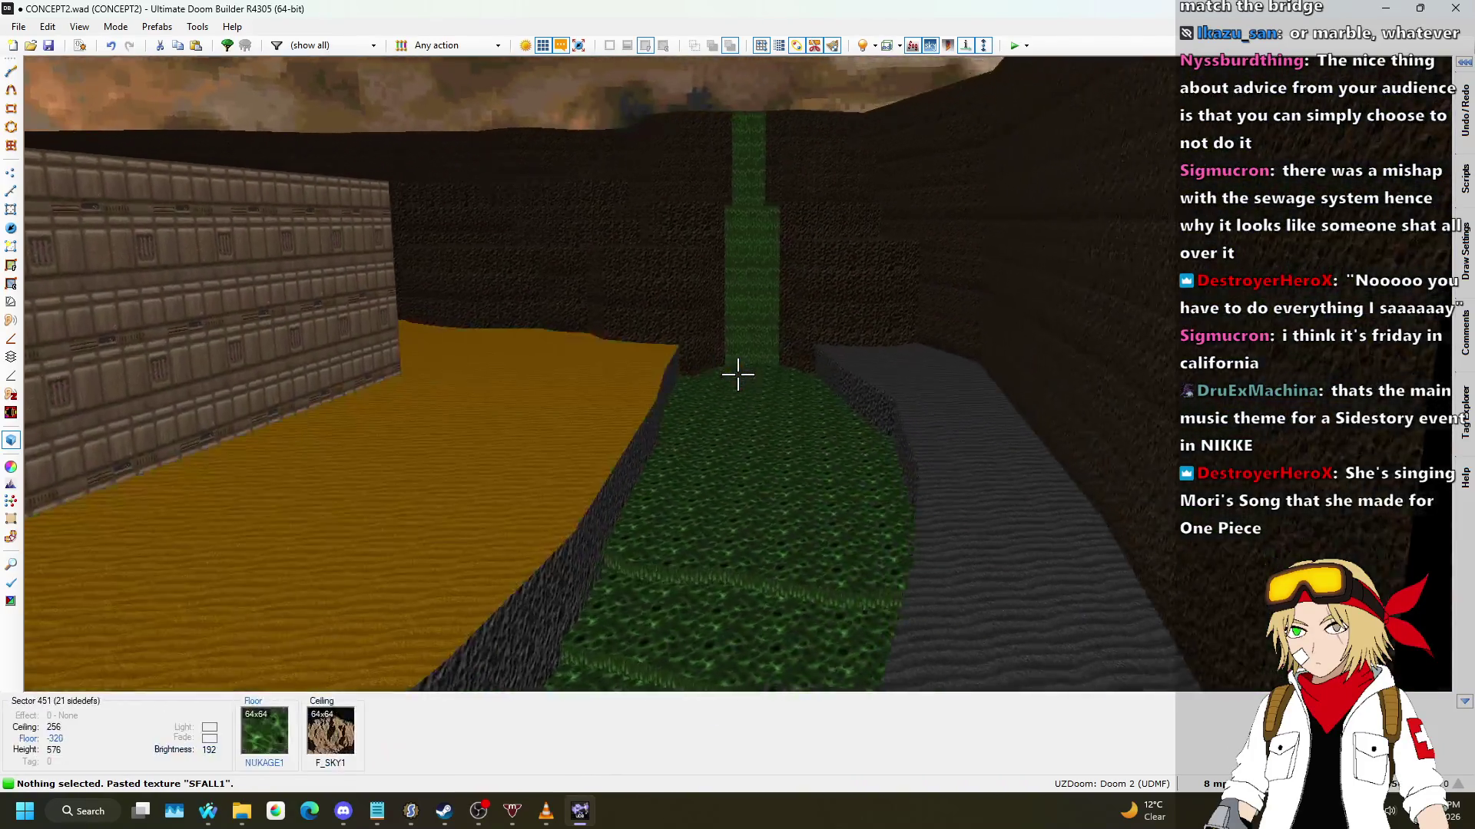
Step: Fly along the nukage channel to review the steps, then return to the 2D map
key(w)
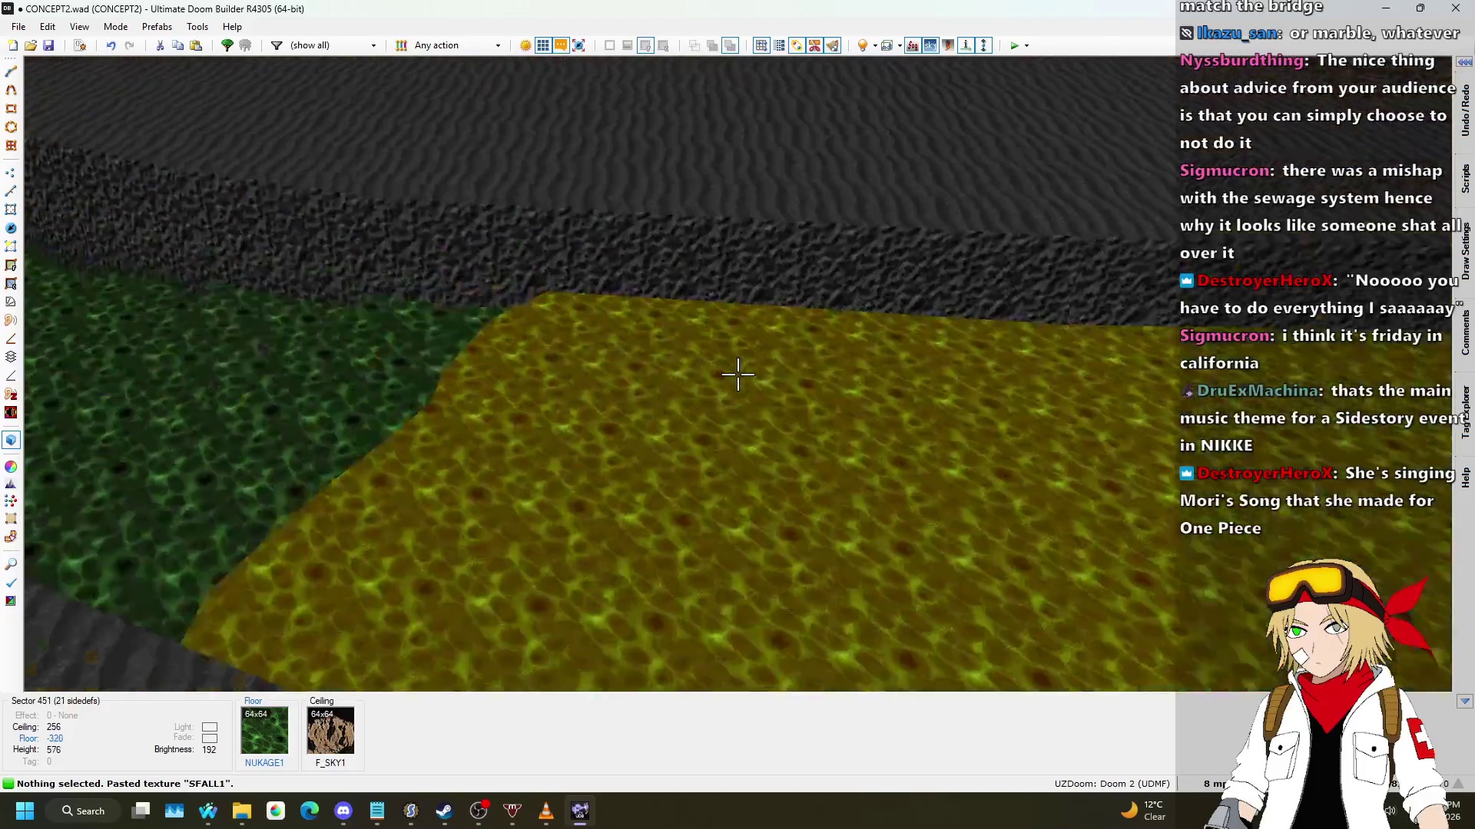
key(w)
key(w)
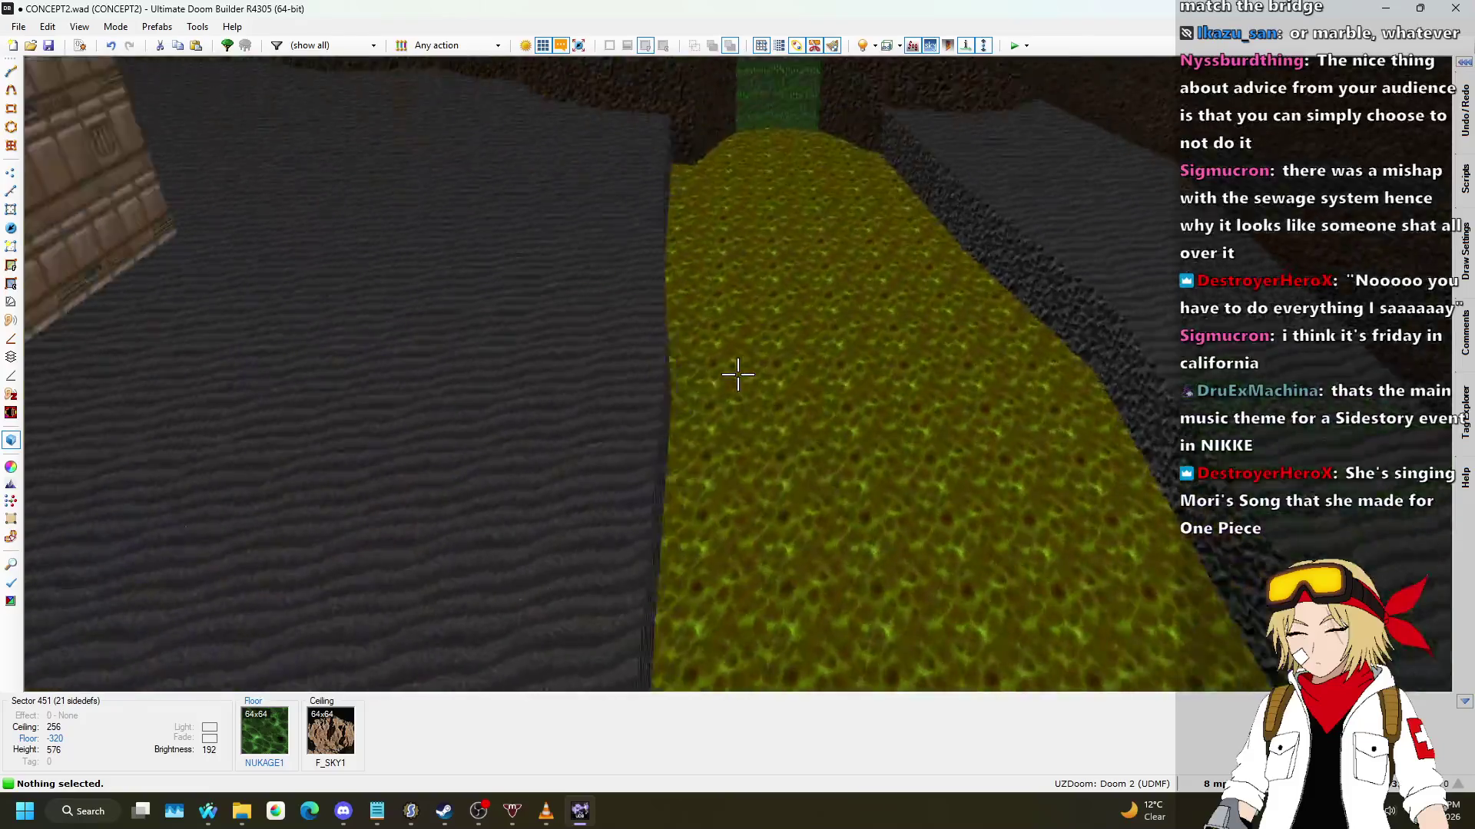
key(w)
key(q)
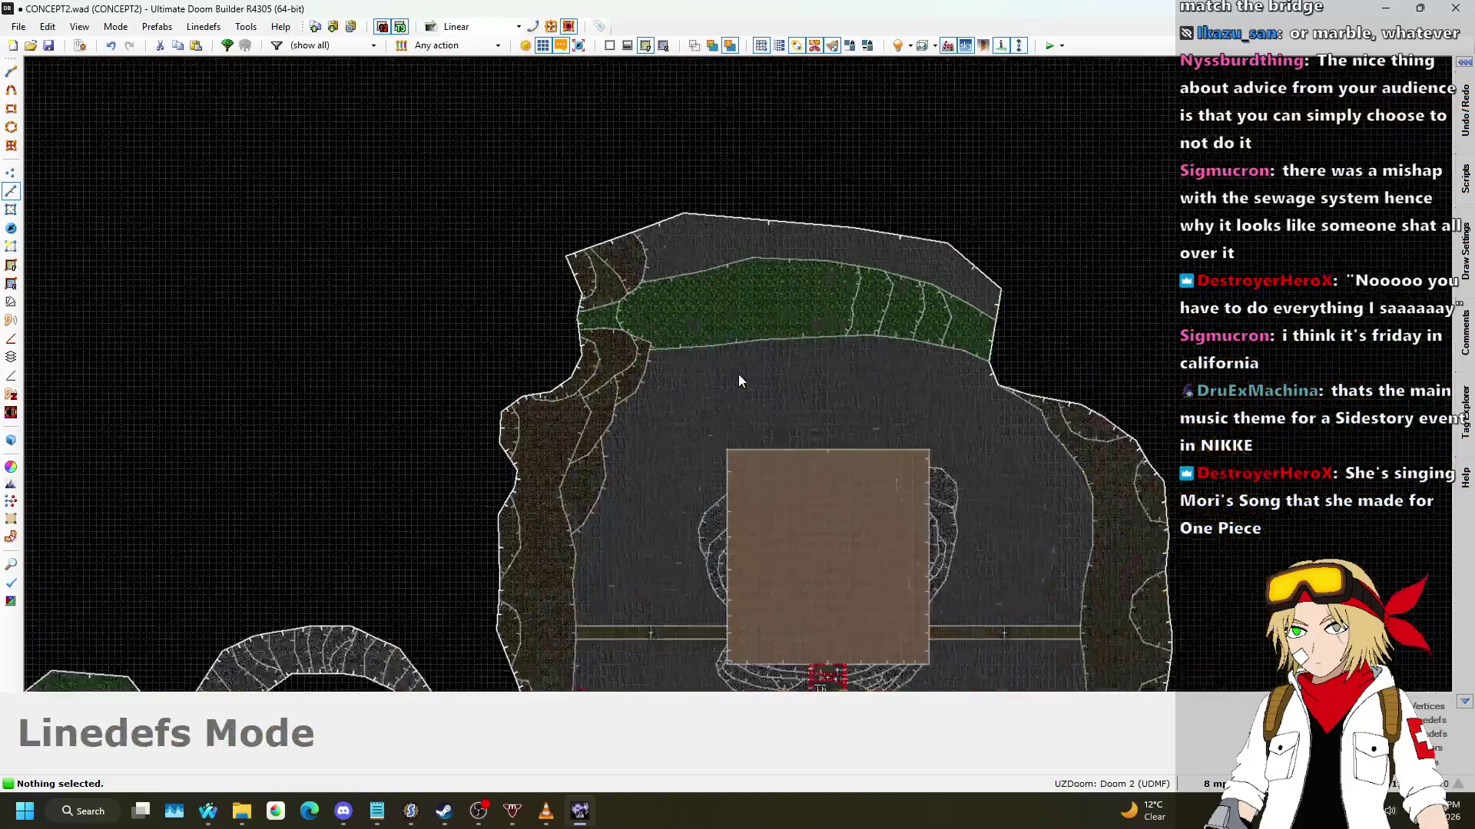
scroll(739, 375, down, 3)
scroll(740, 355, up, 5)
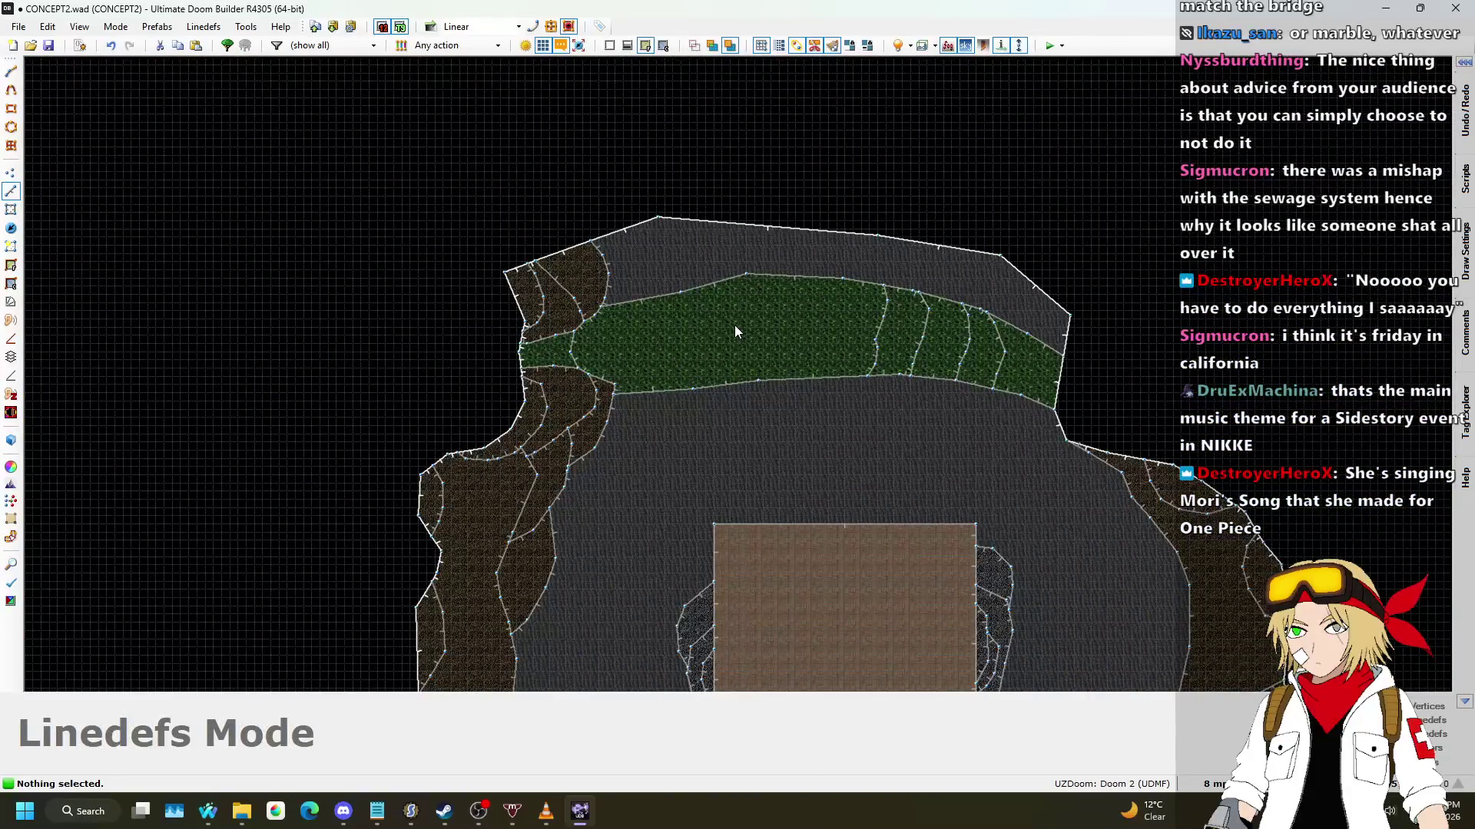
scroll(735, 332, up, 2)
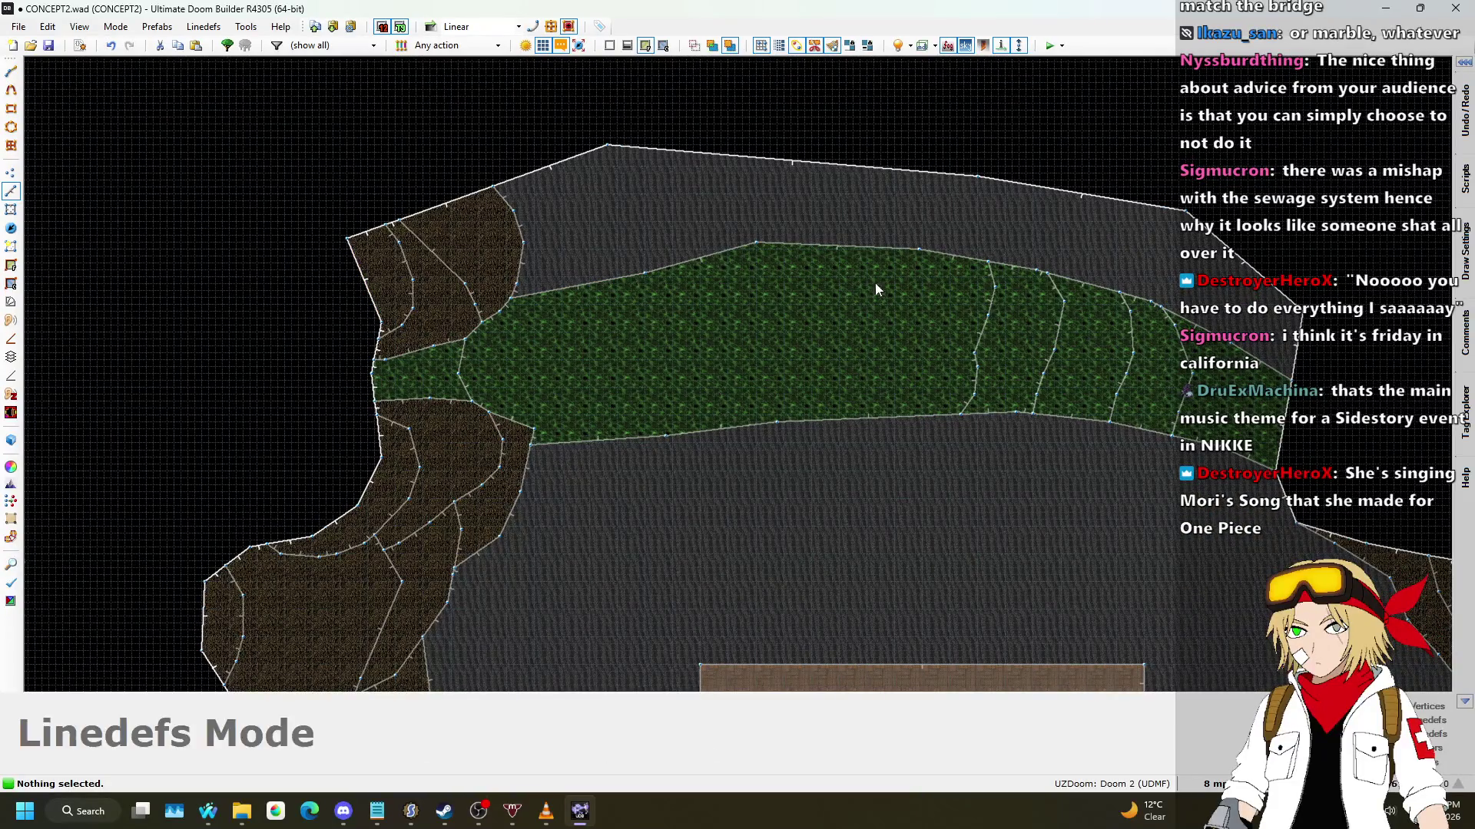
scroll(869, 297, down, 3)
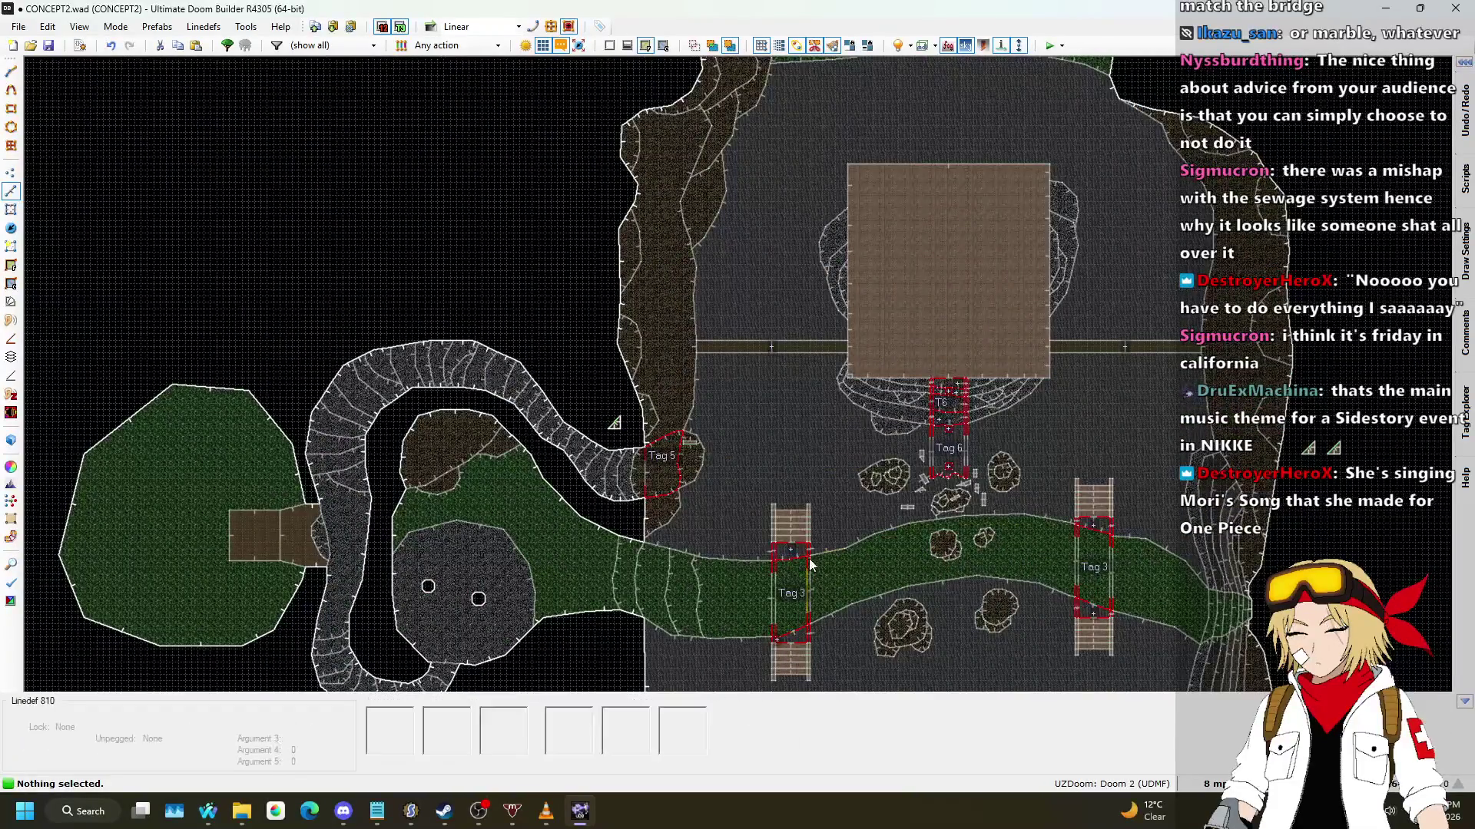
scroll(853, 514, down, 3)
scroll(296, 141, up, 5)
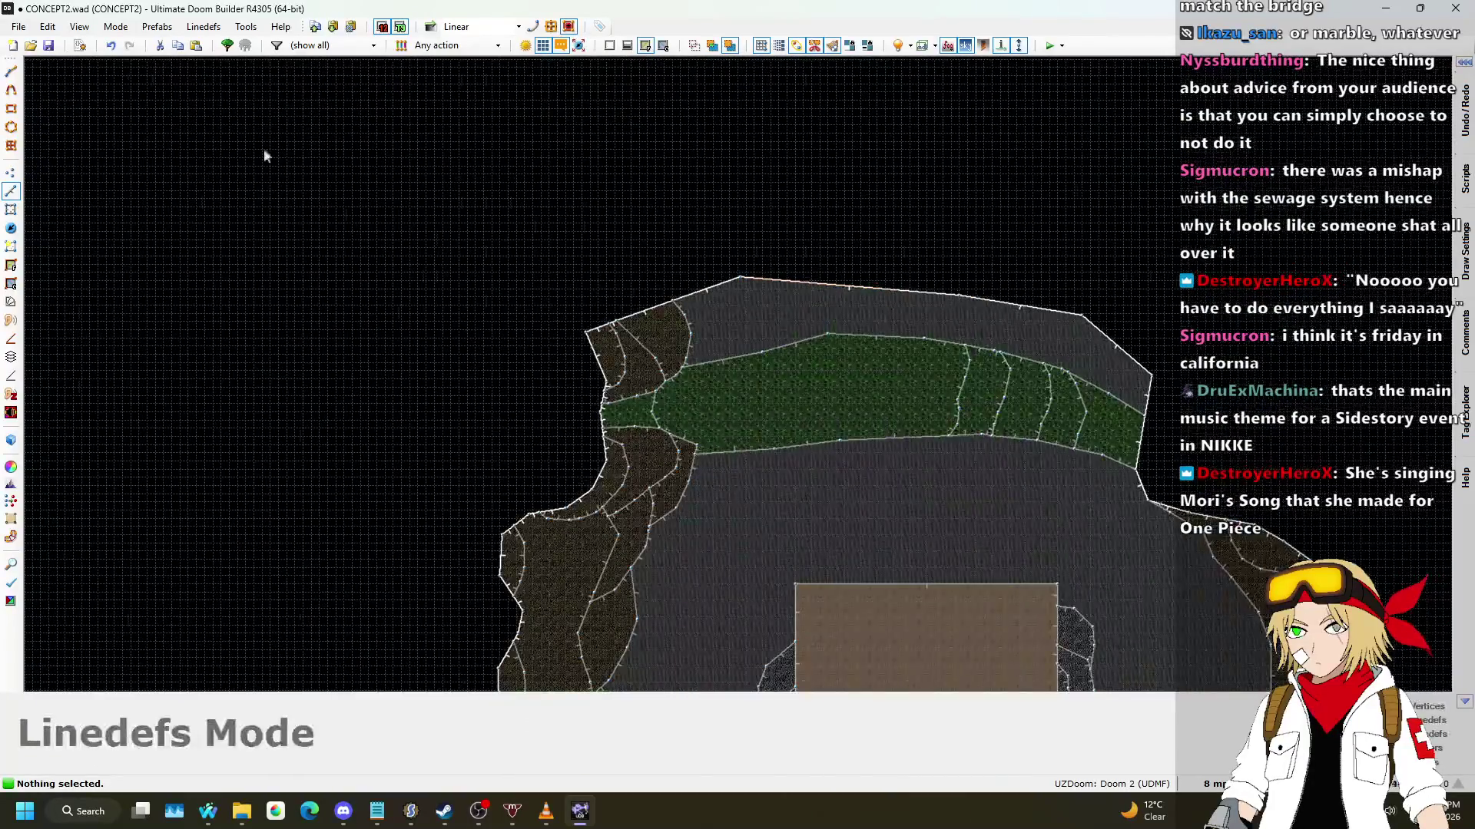
scroll(834, 344, down, 4)
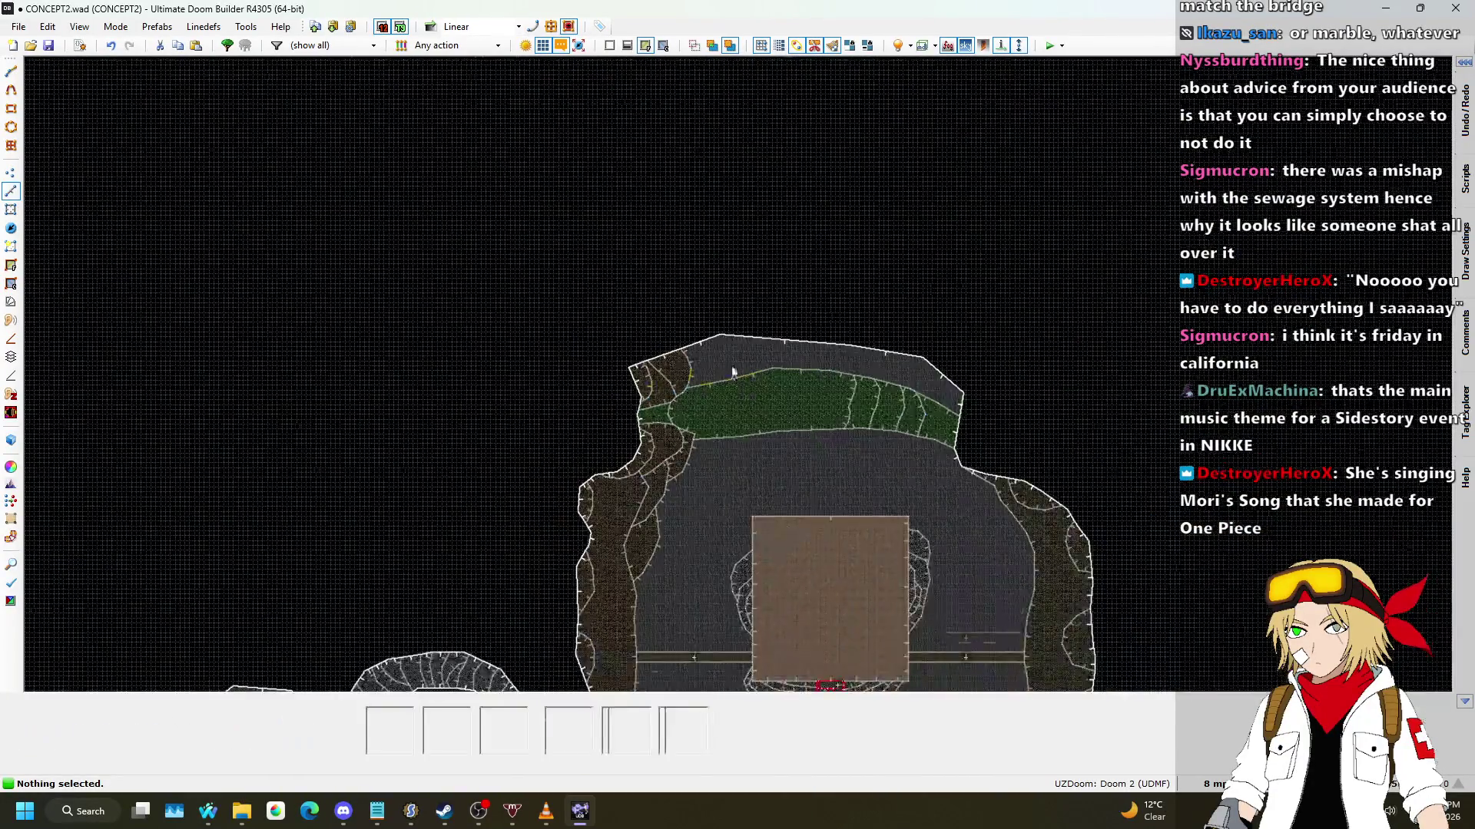
scroll(880, 398, up, 2)
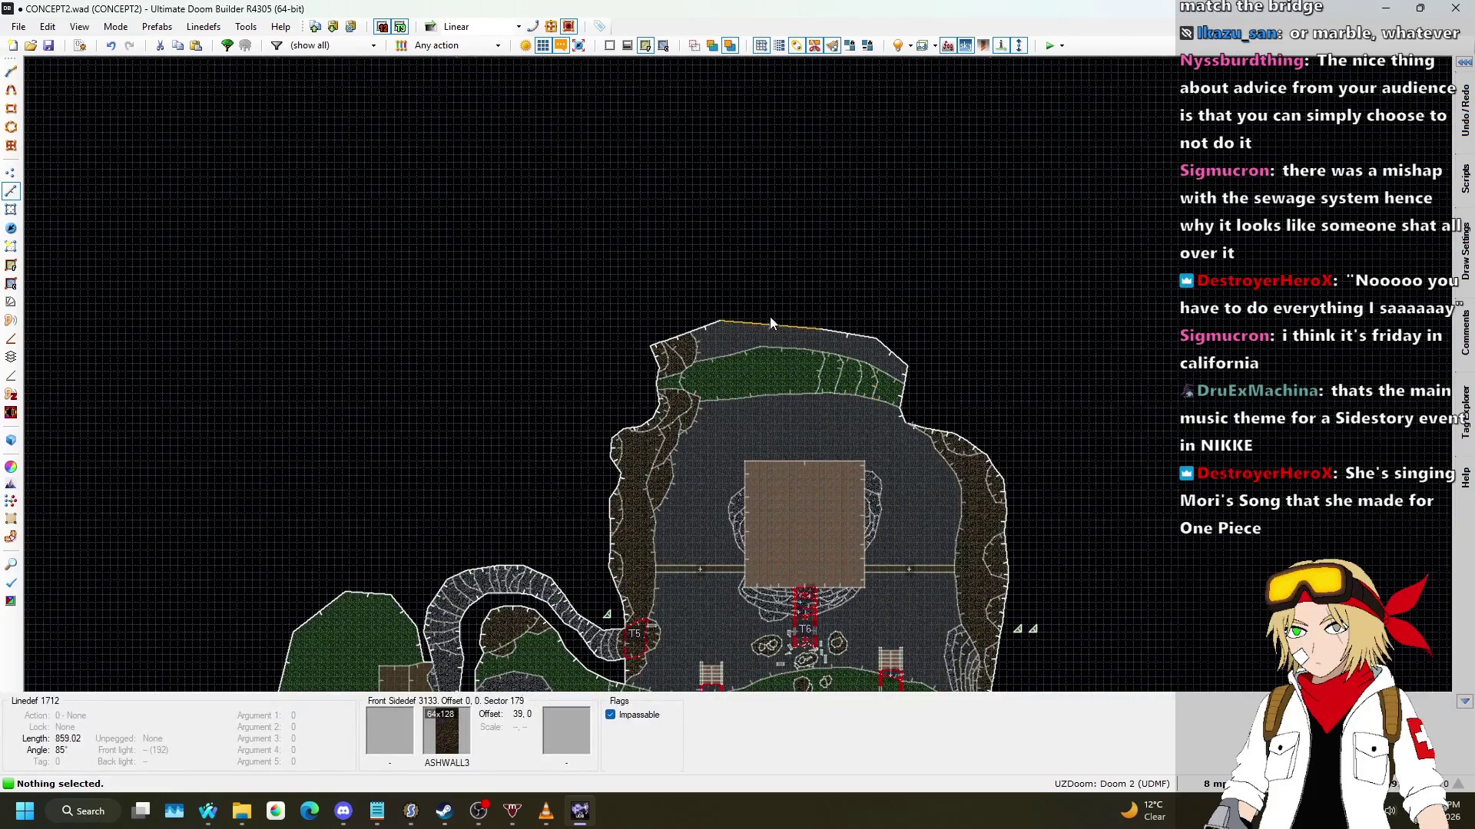
scroll(769, 316, up, 4)
click(11, 172)
scroll(799, 289, down, 4)
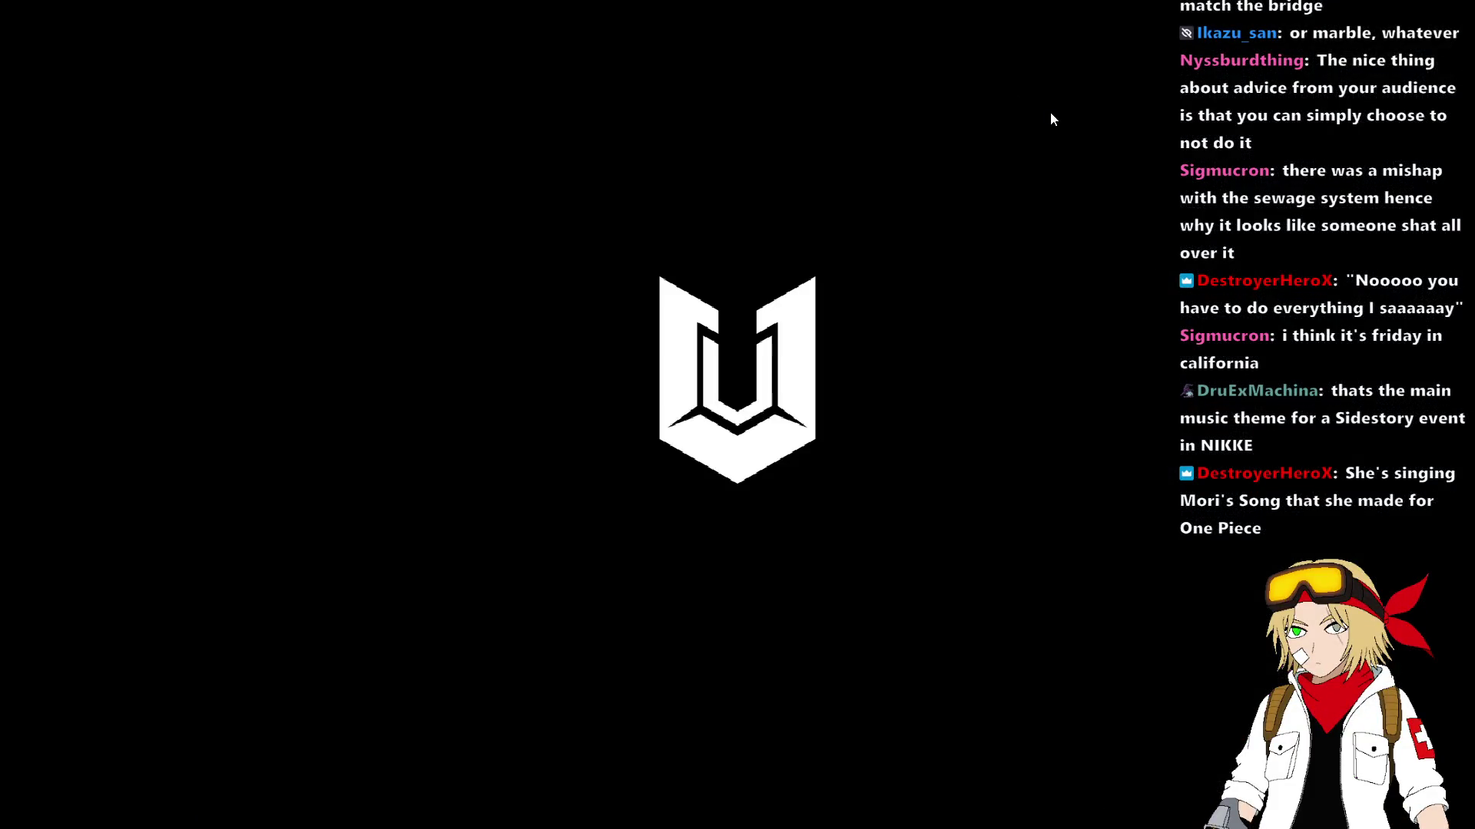
Step: Walk from the starting room down to the sandy cave floor and across the nukage river
key(w)
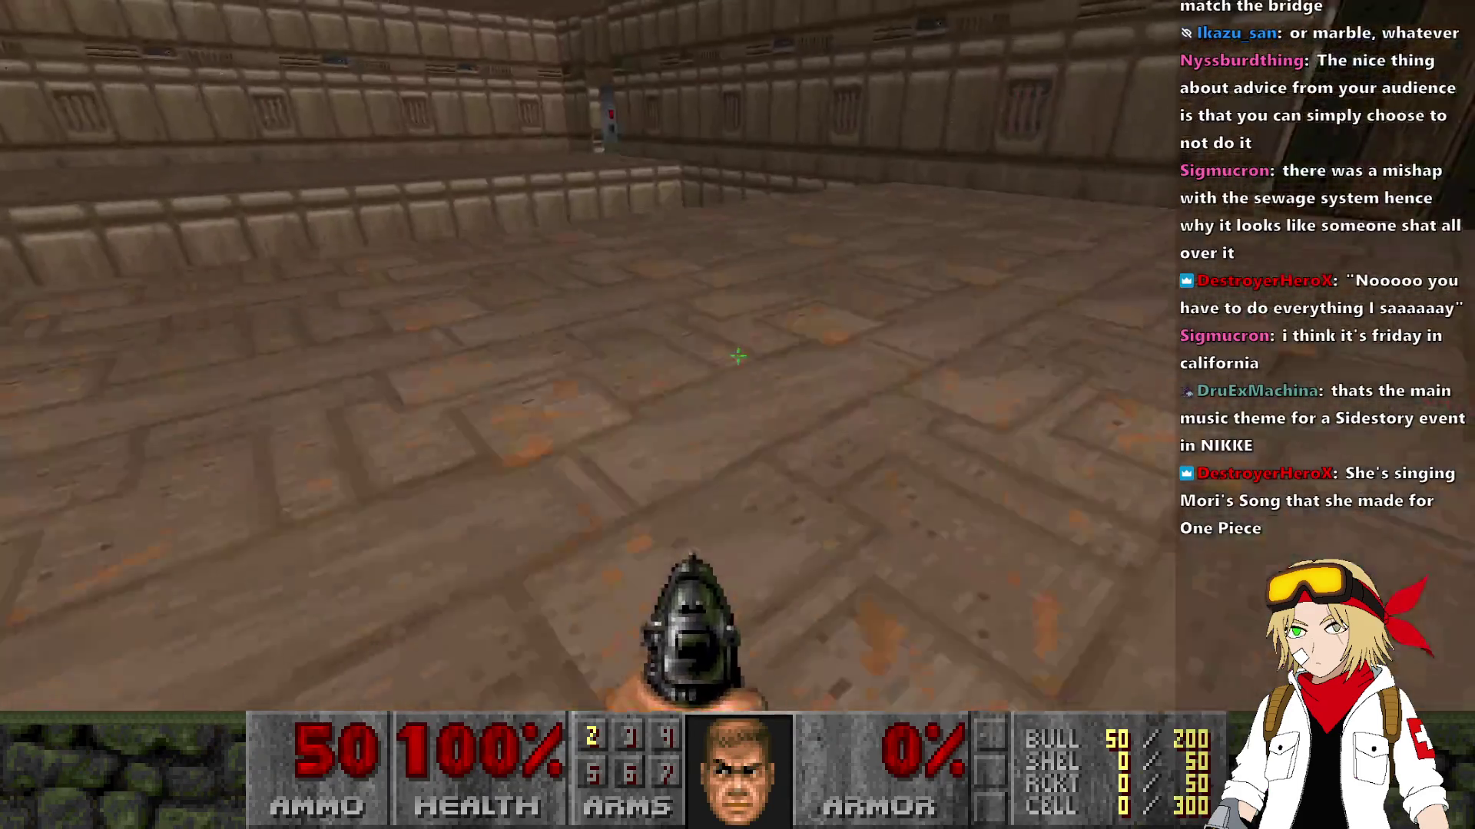
key(w)
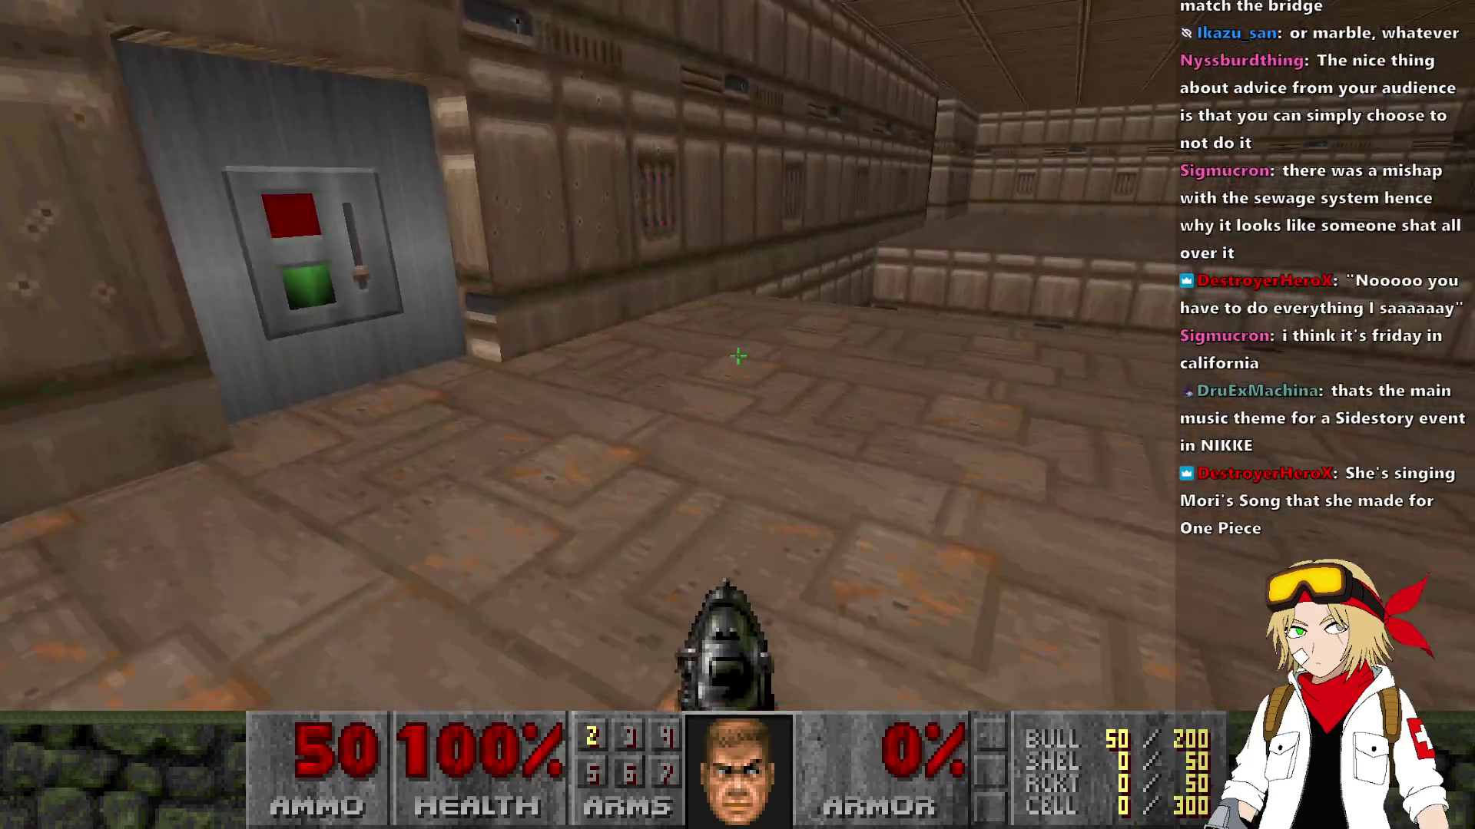
key(w)
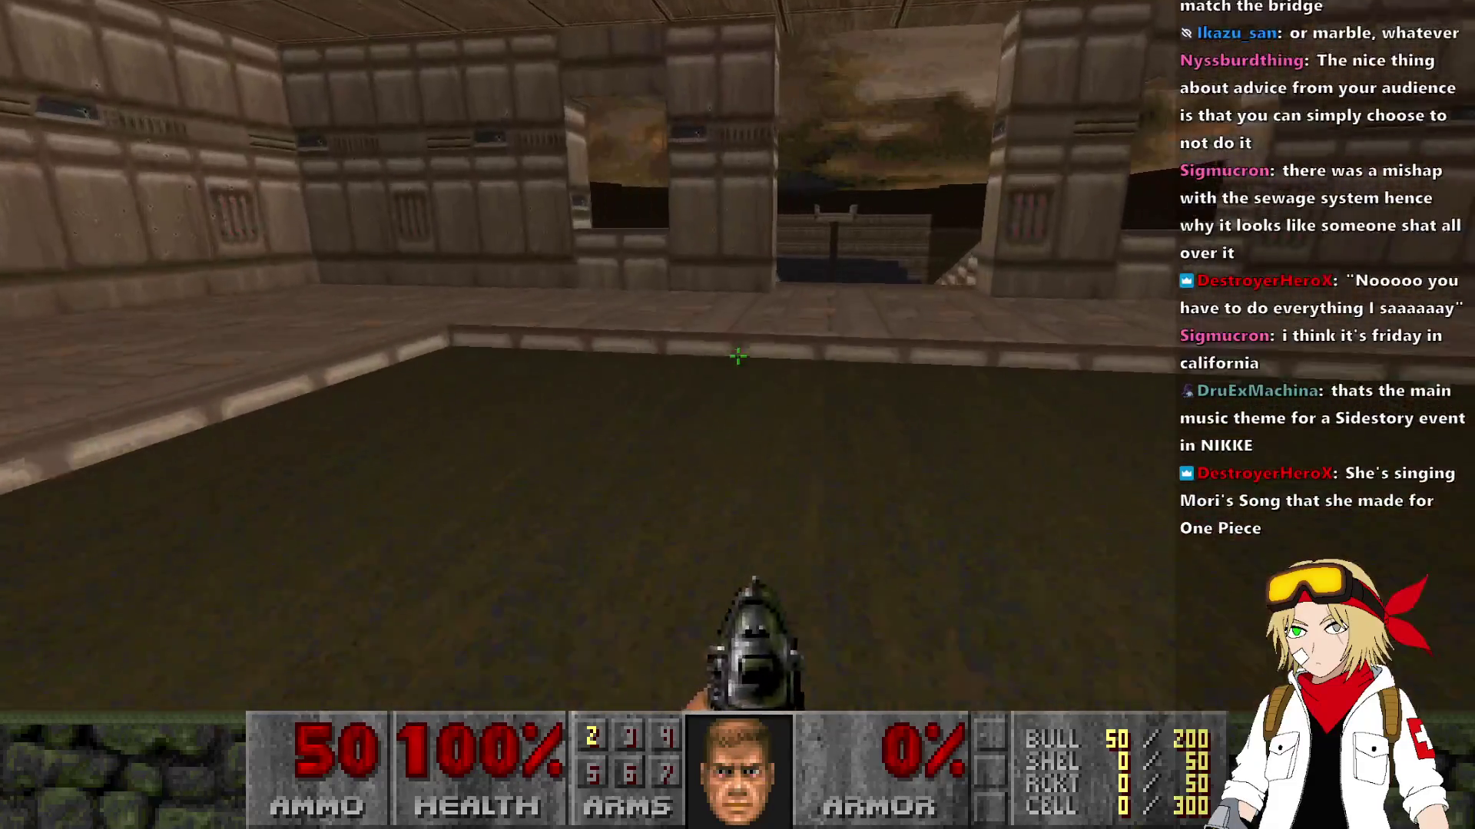
key(w)
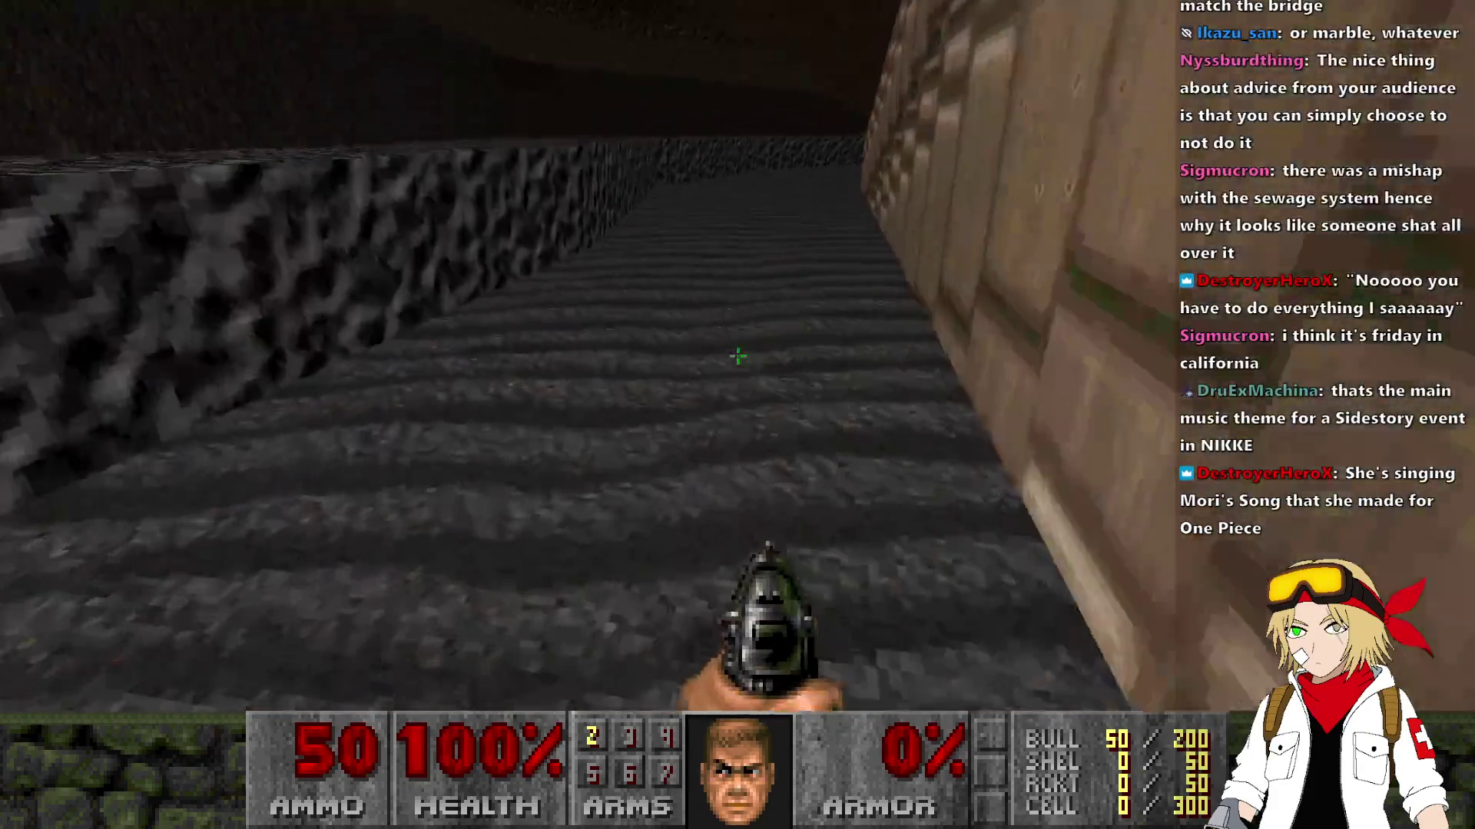
key(w)
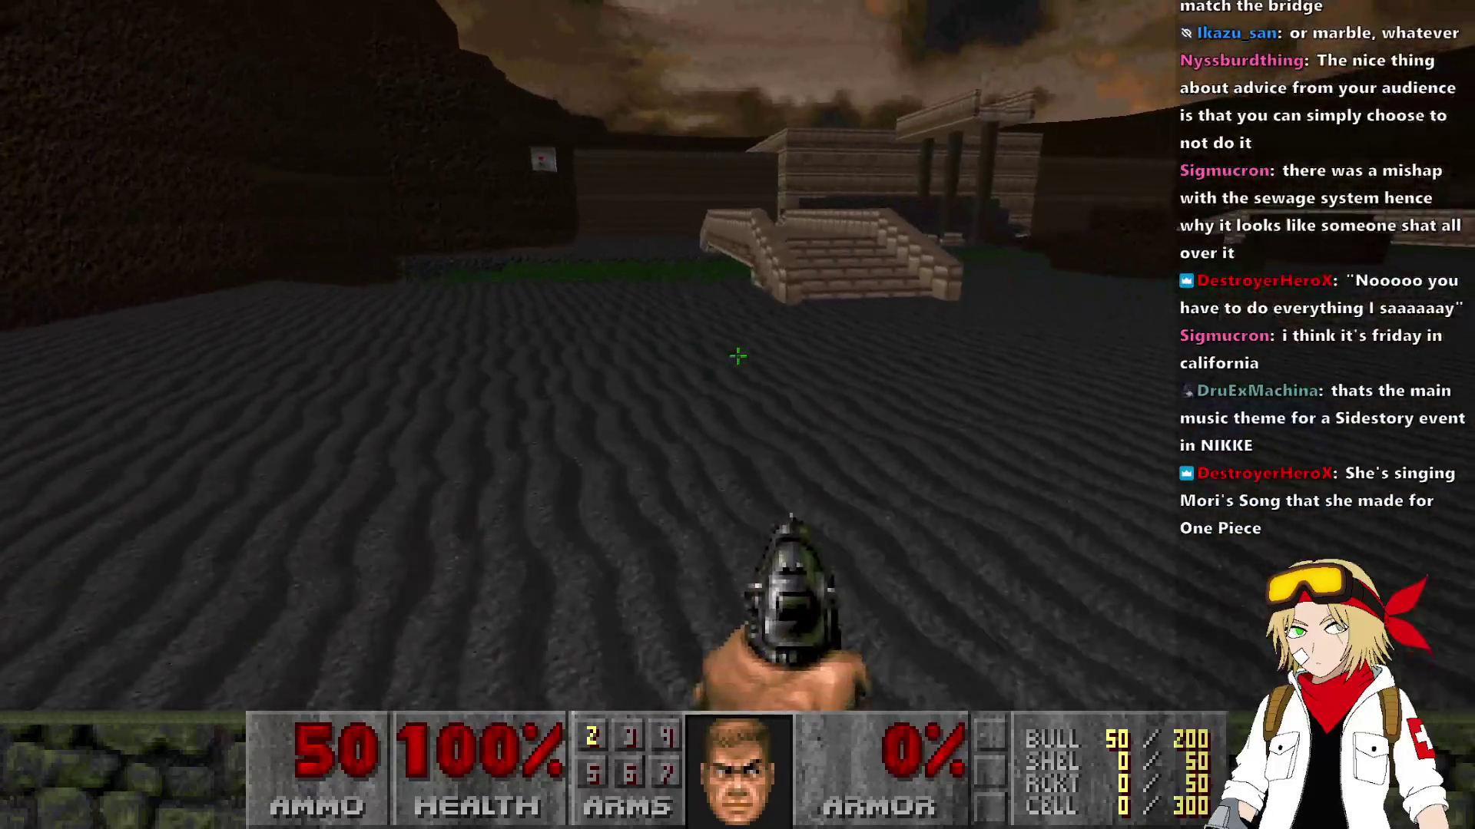
key(w)
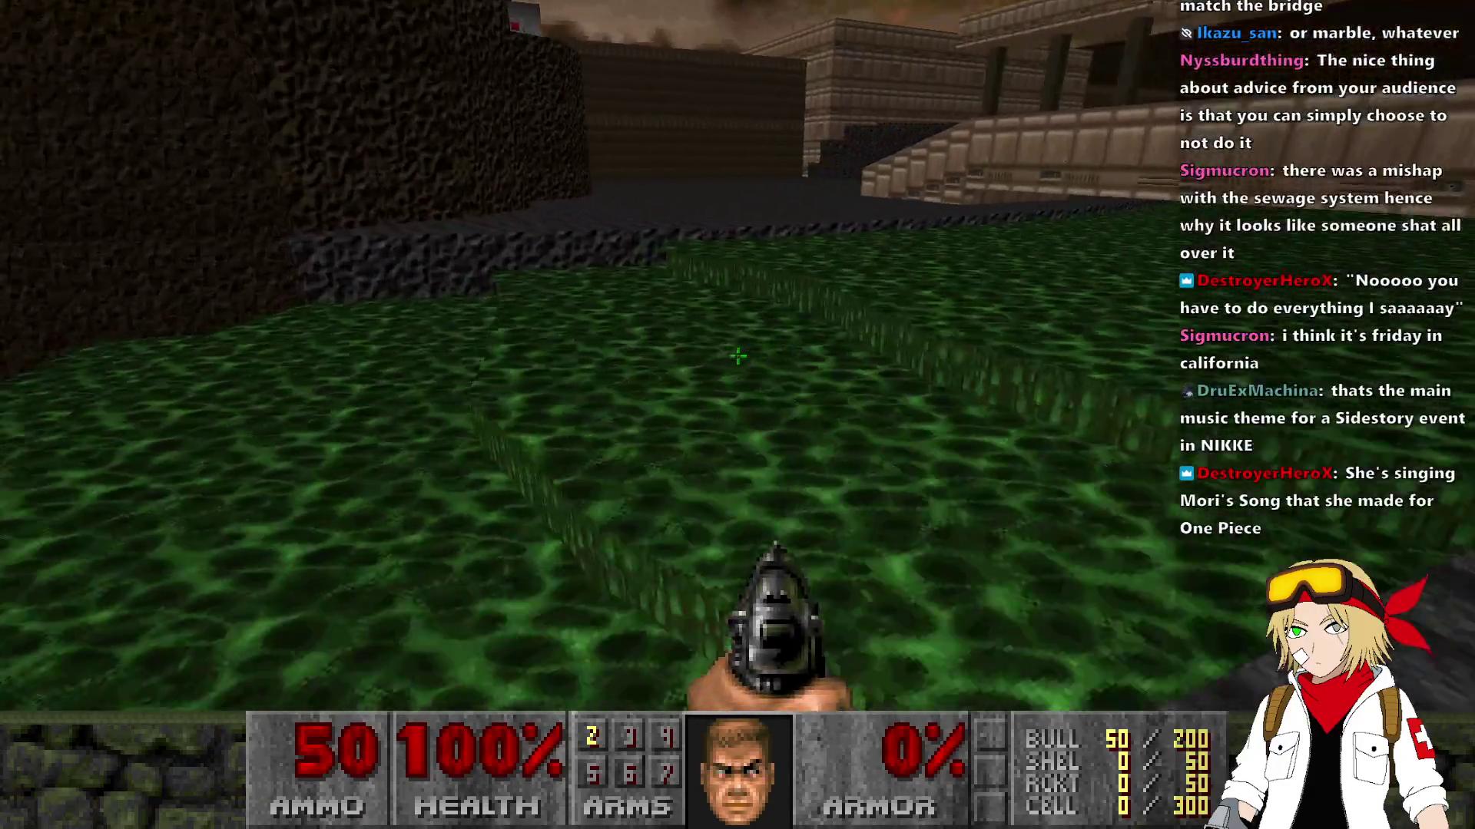
key(w)
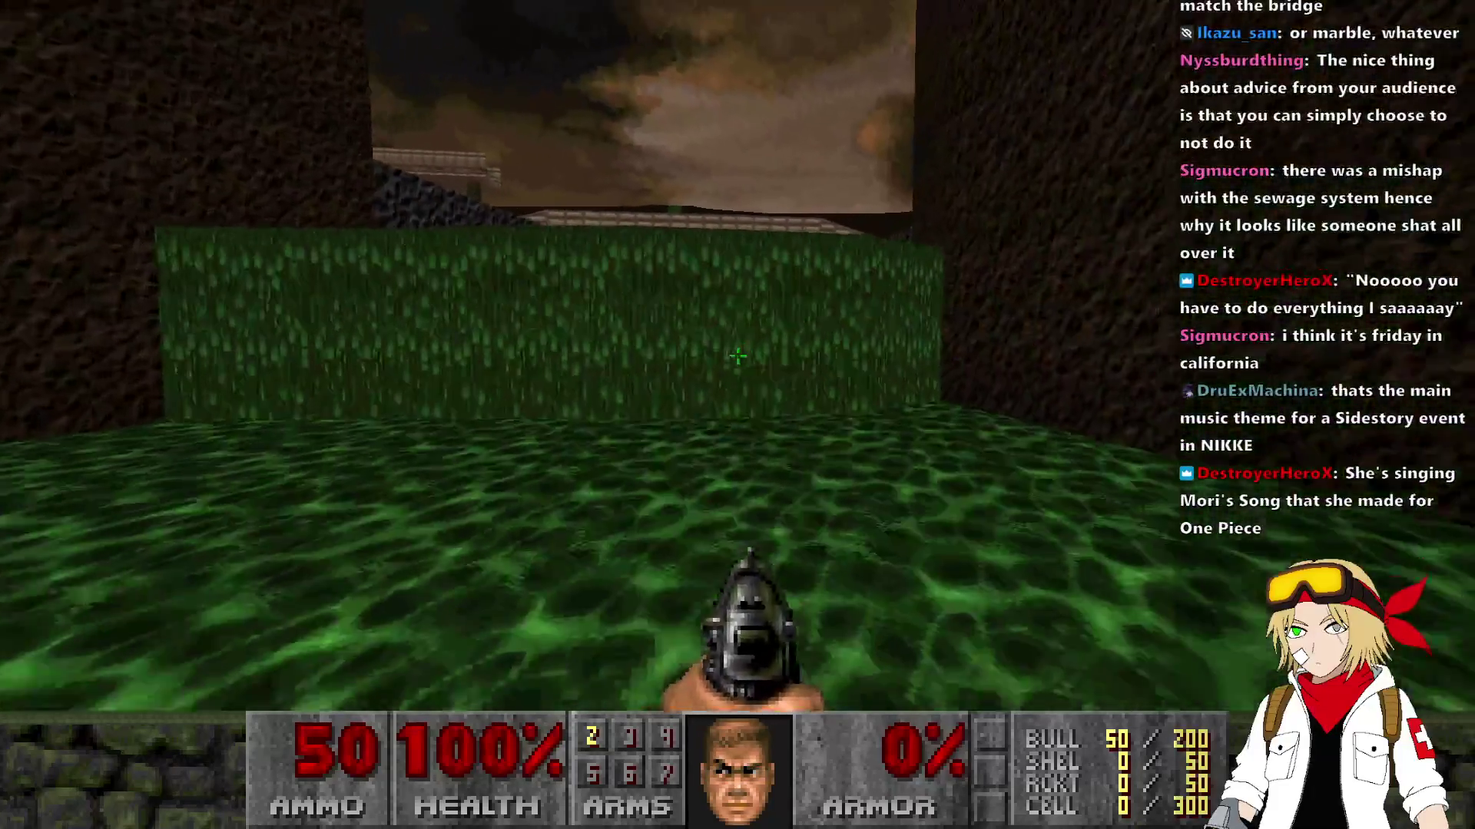
key(w)
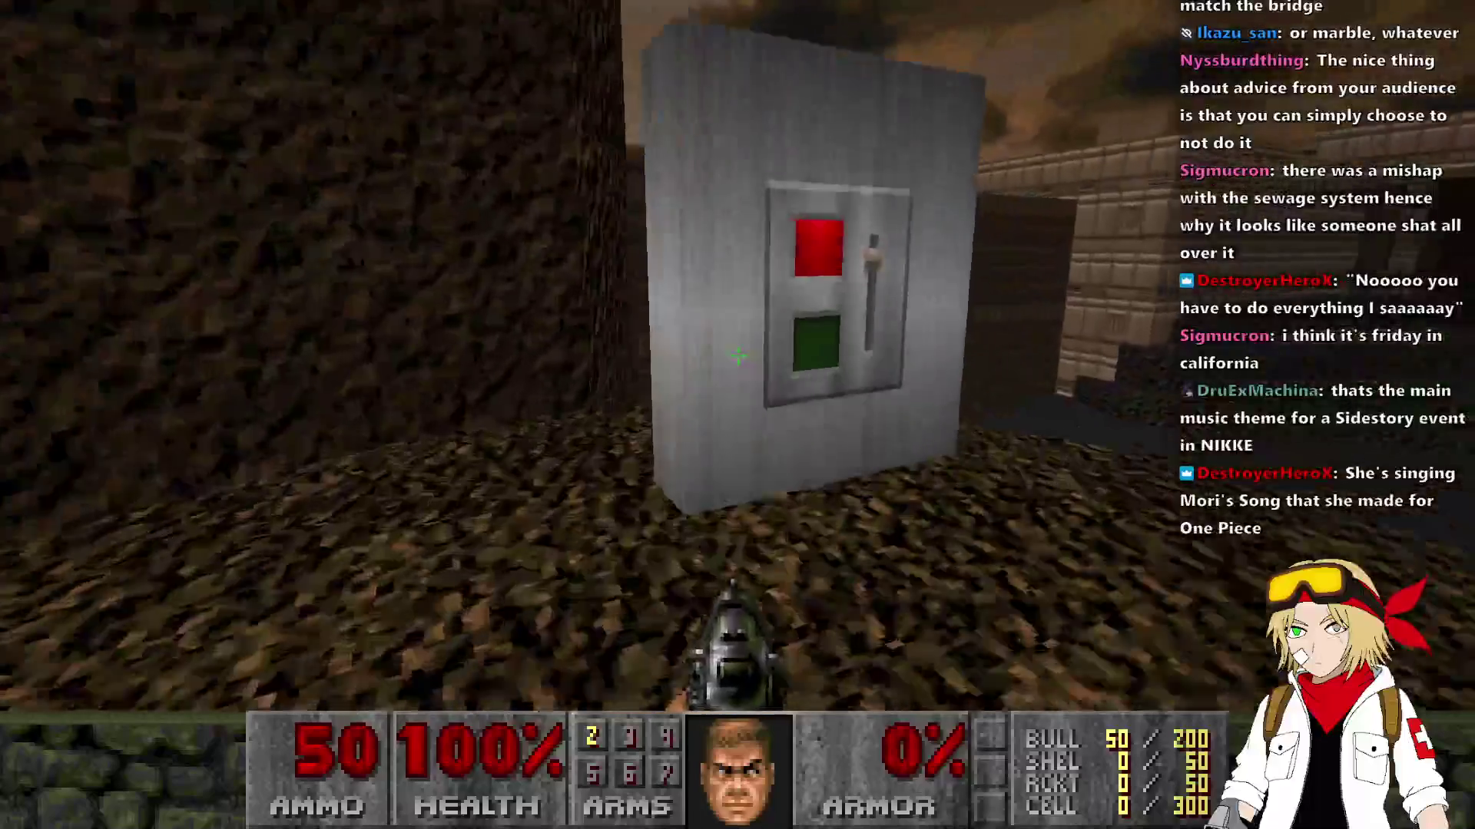
Step: Inspect the rocky ledge and nukage strip from the grey floor, then quit UZDoom
key(w)
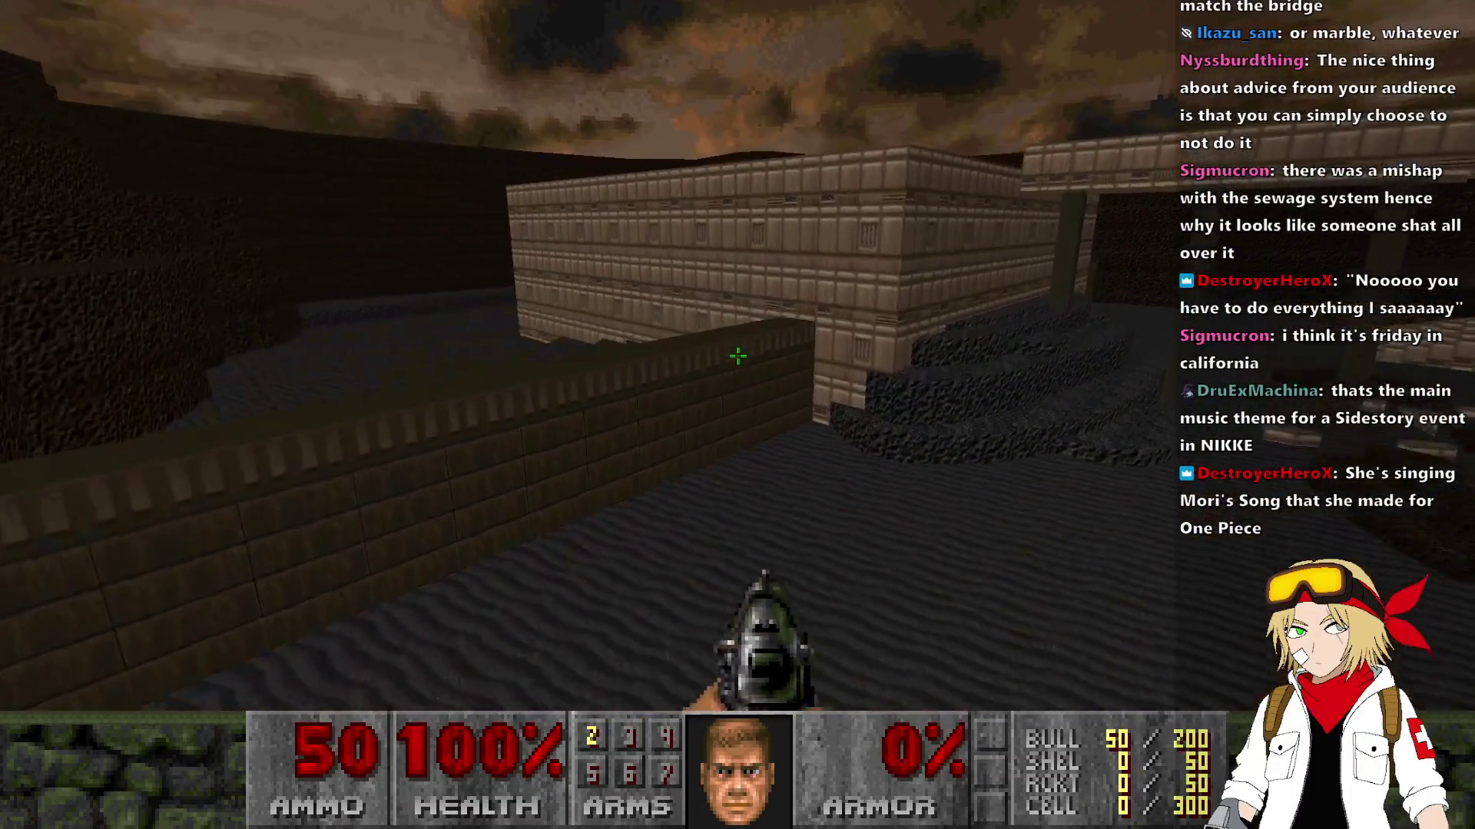
key(w)
key(Left)
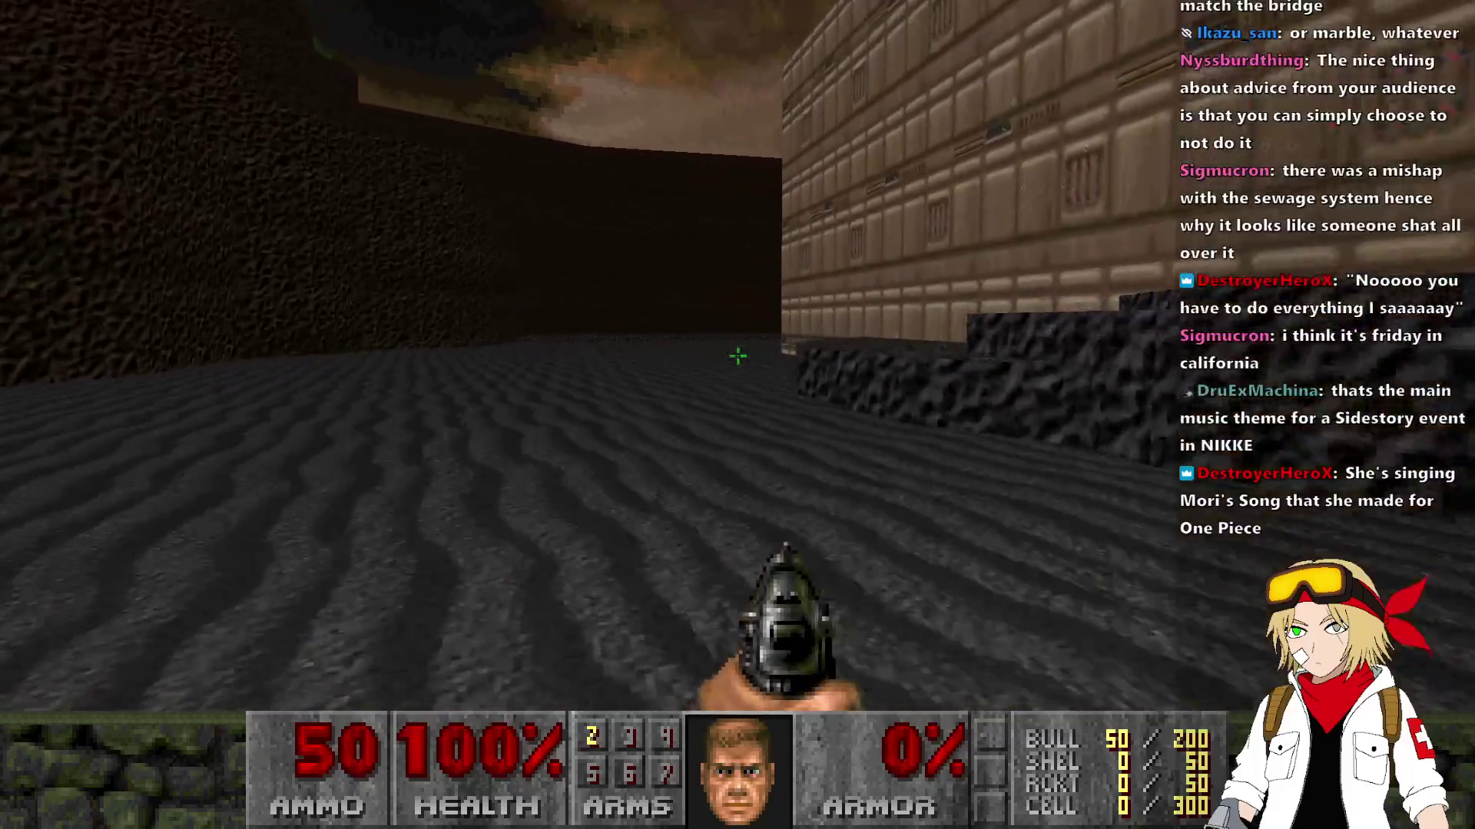
key(w)
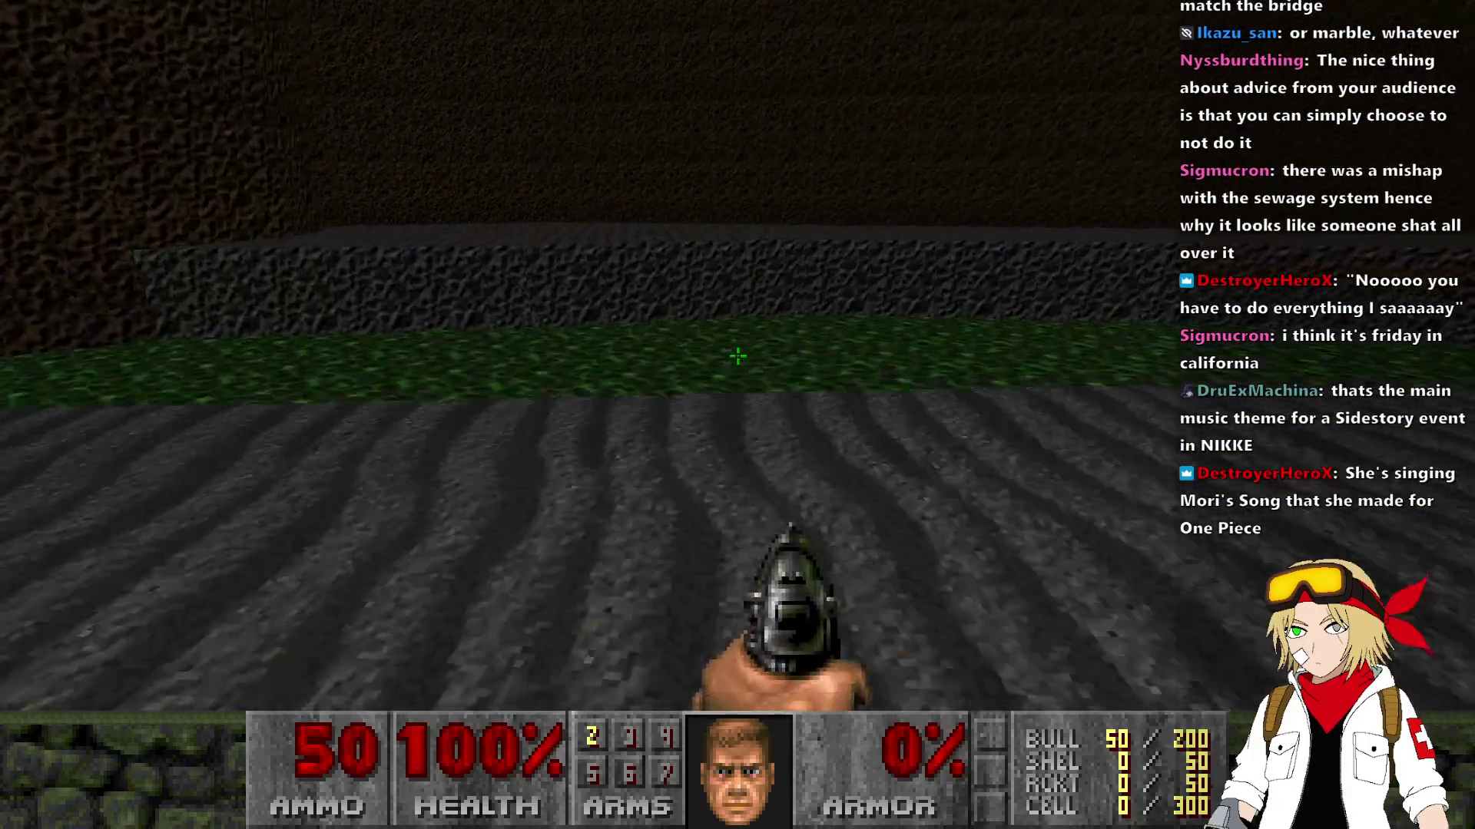
key(w)
key(Left)
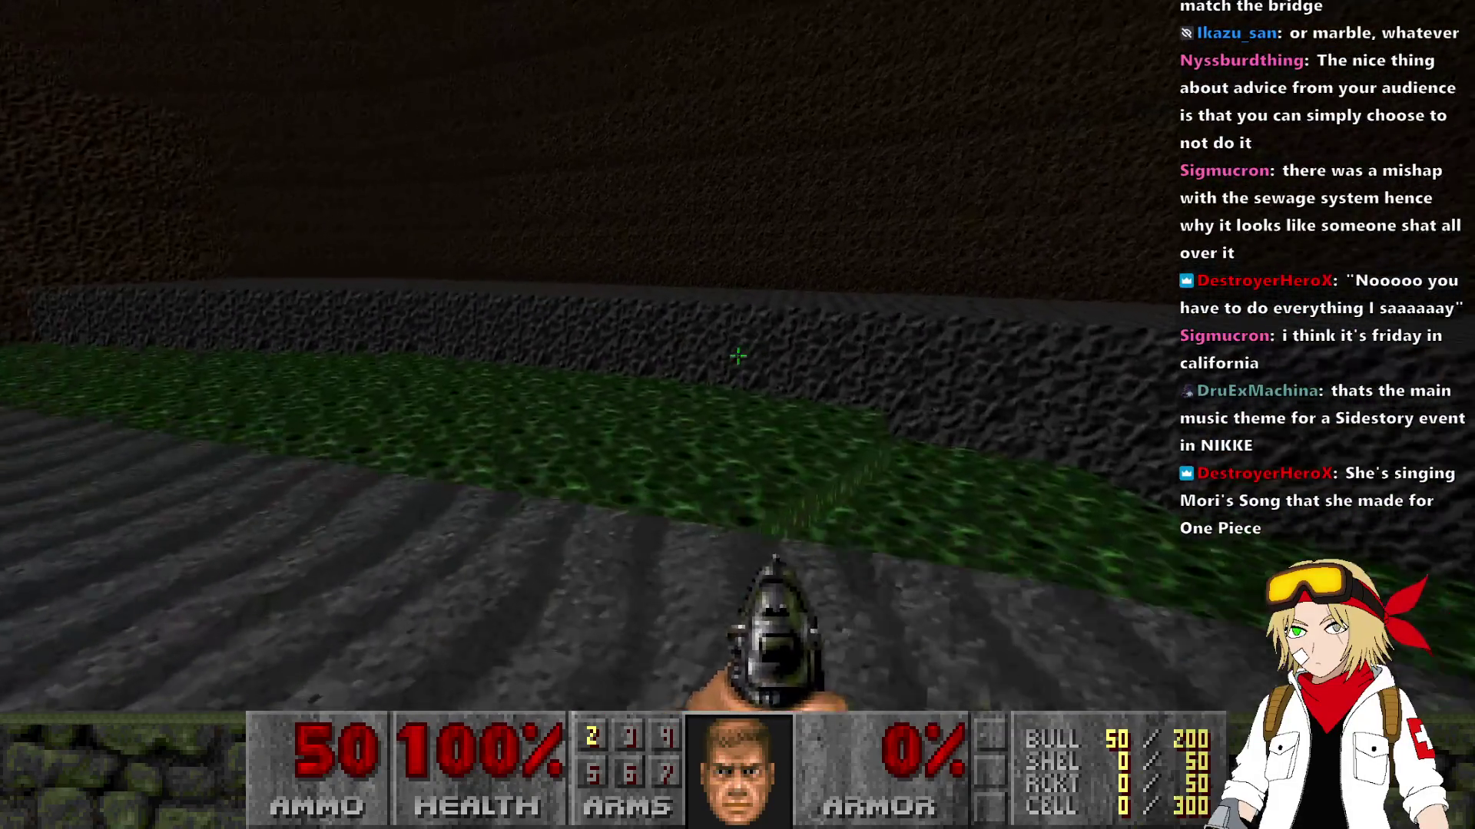
key(w)
key(Right)
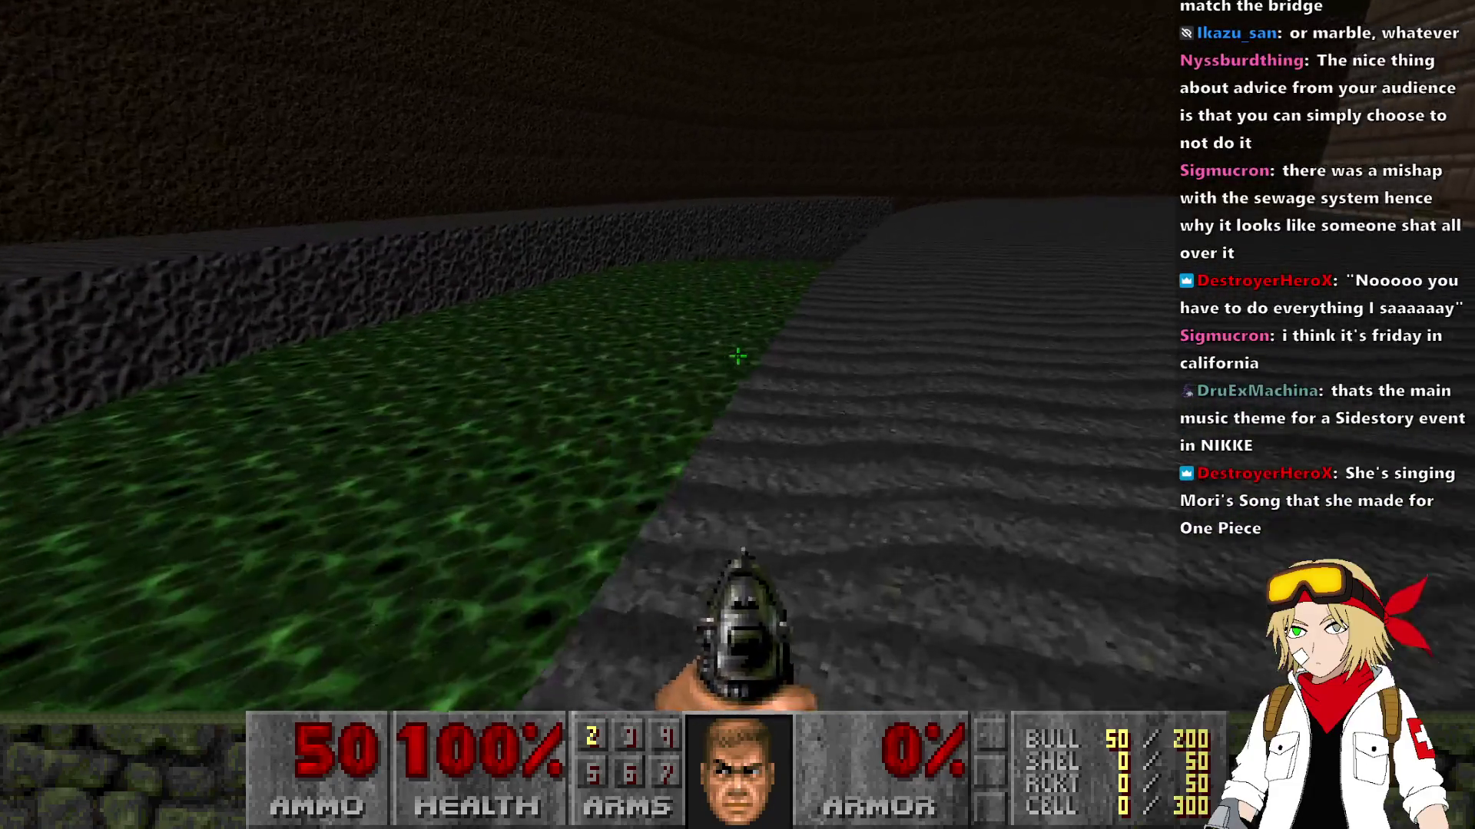
key(w)
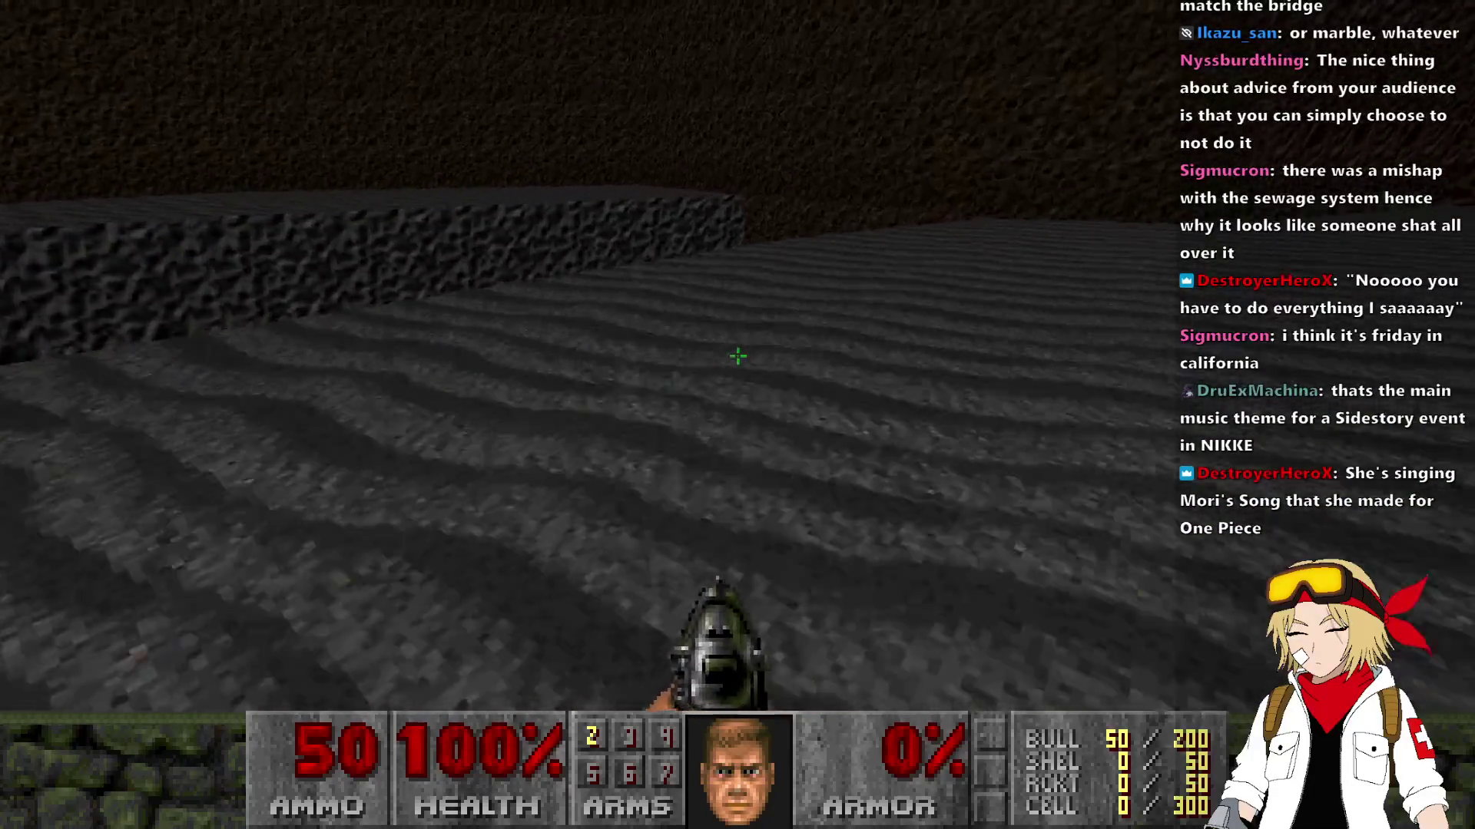
key(w)
key(Left)
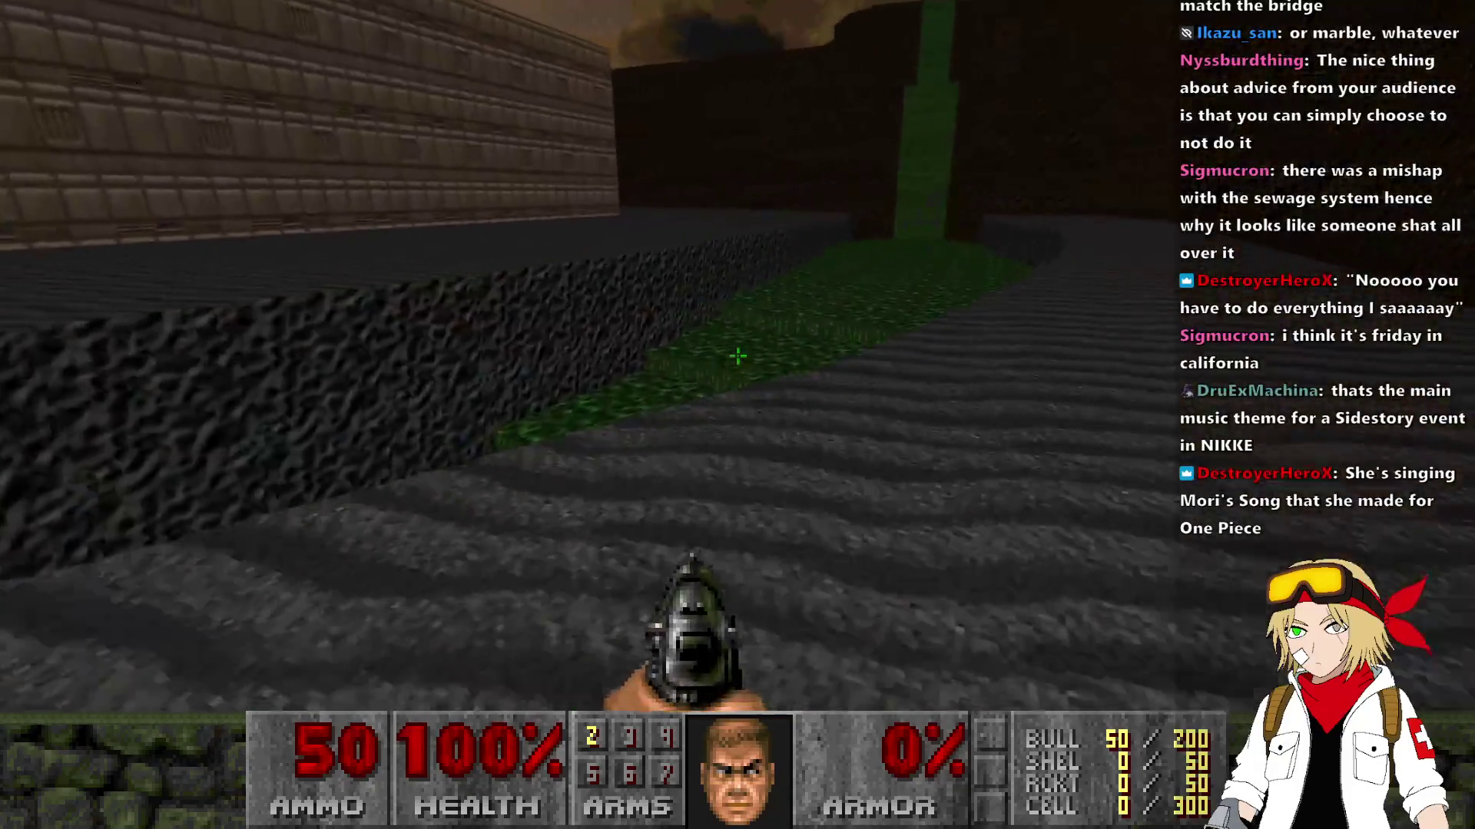
key(Right)
key(alt+F4)
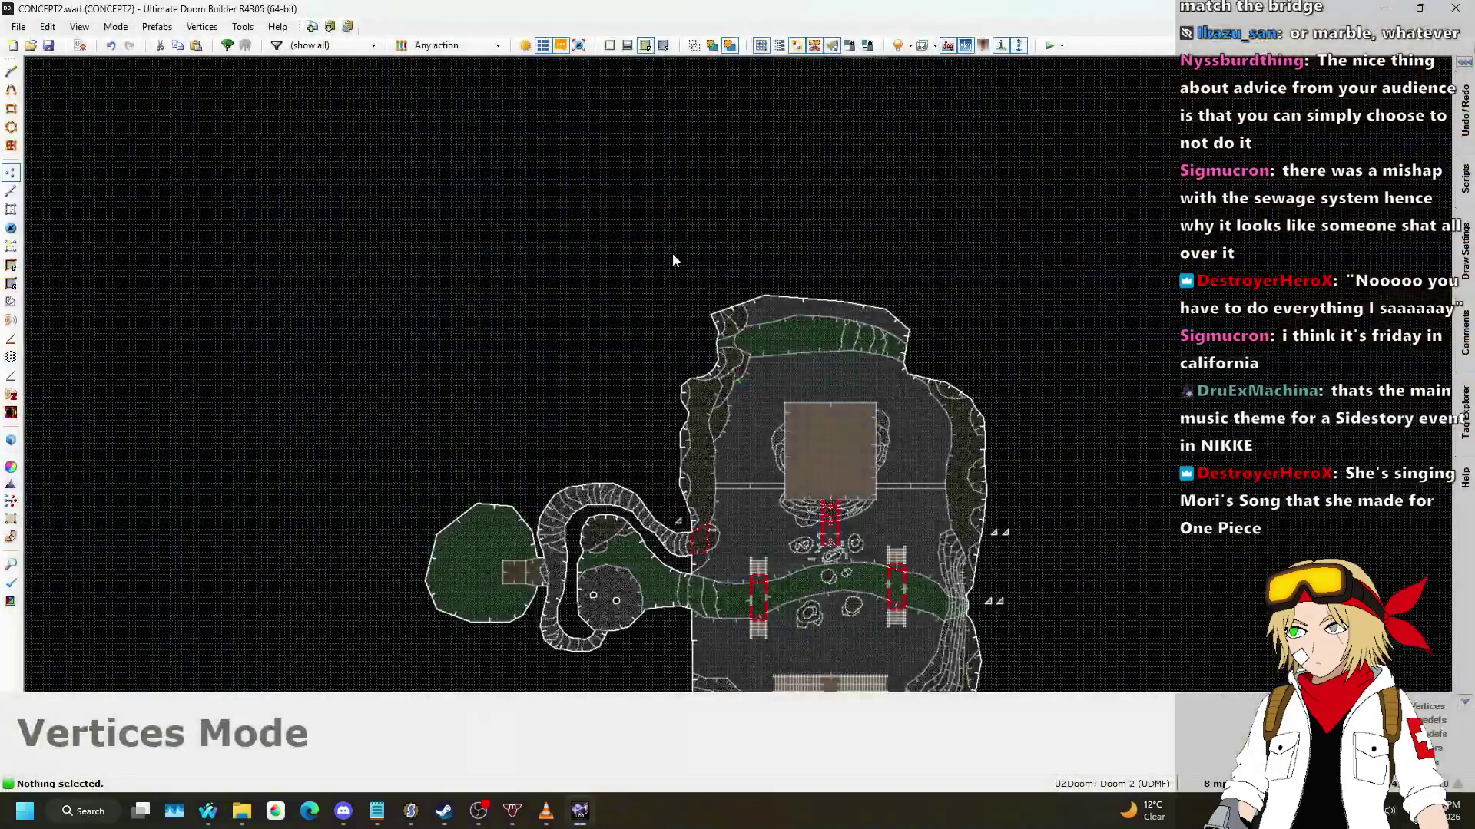
Step: Draw a curved line across the nukage ending on an existing vertex, plus a short divider
scroll(763, 298, up, 5)
scroll(765, 305, up, 3)
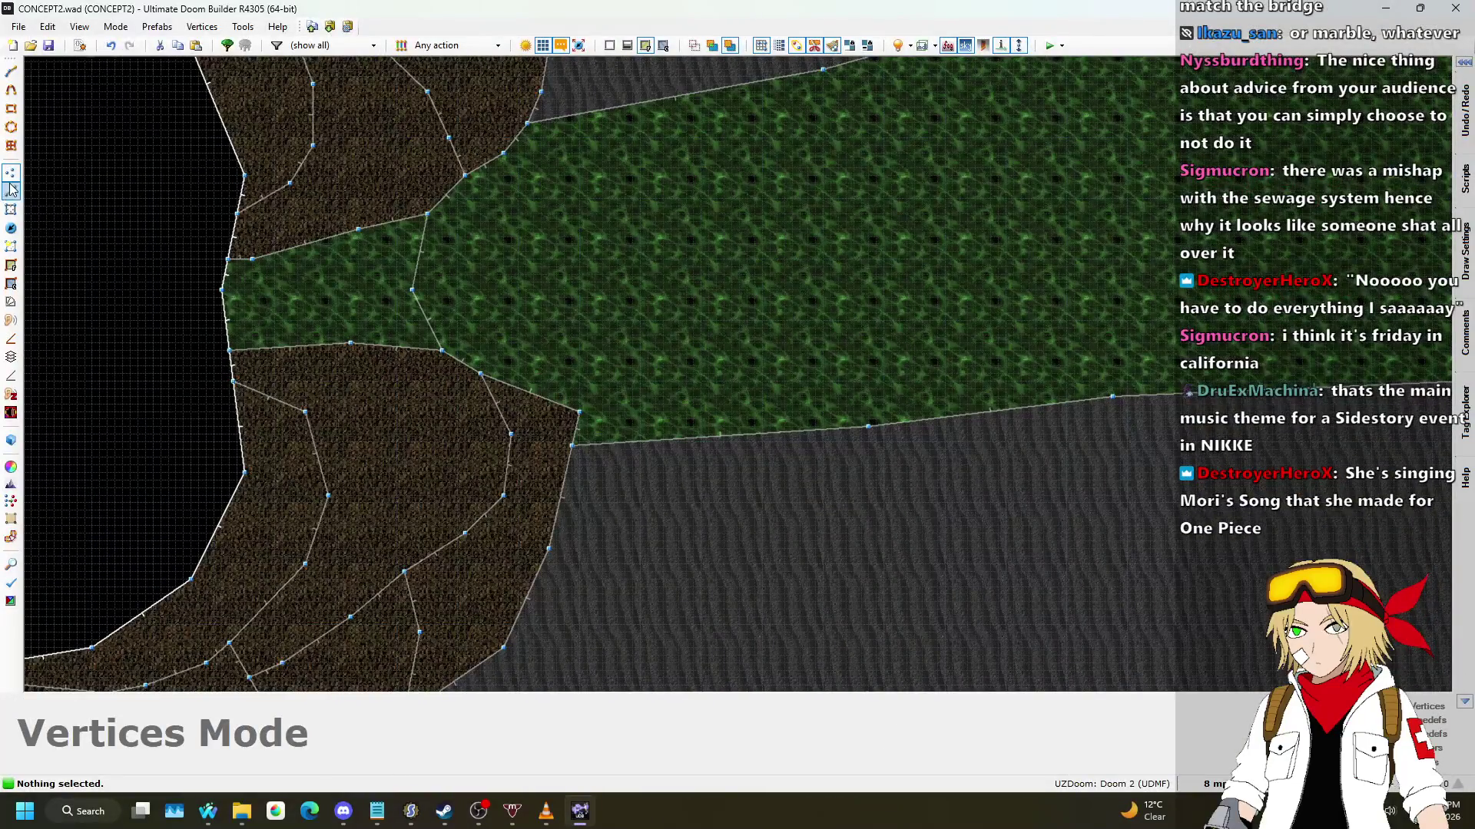
scroll(510, 386, up, 3)
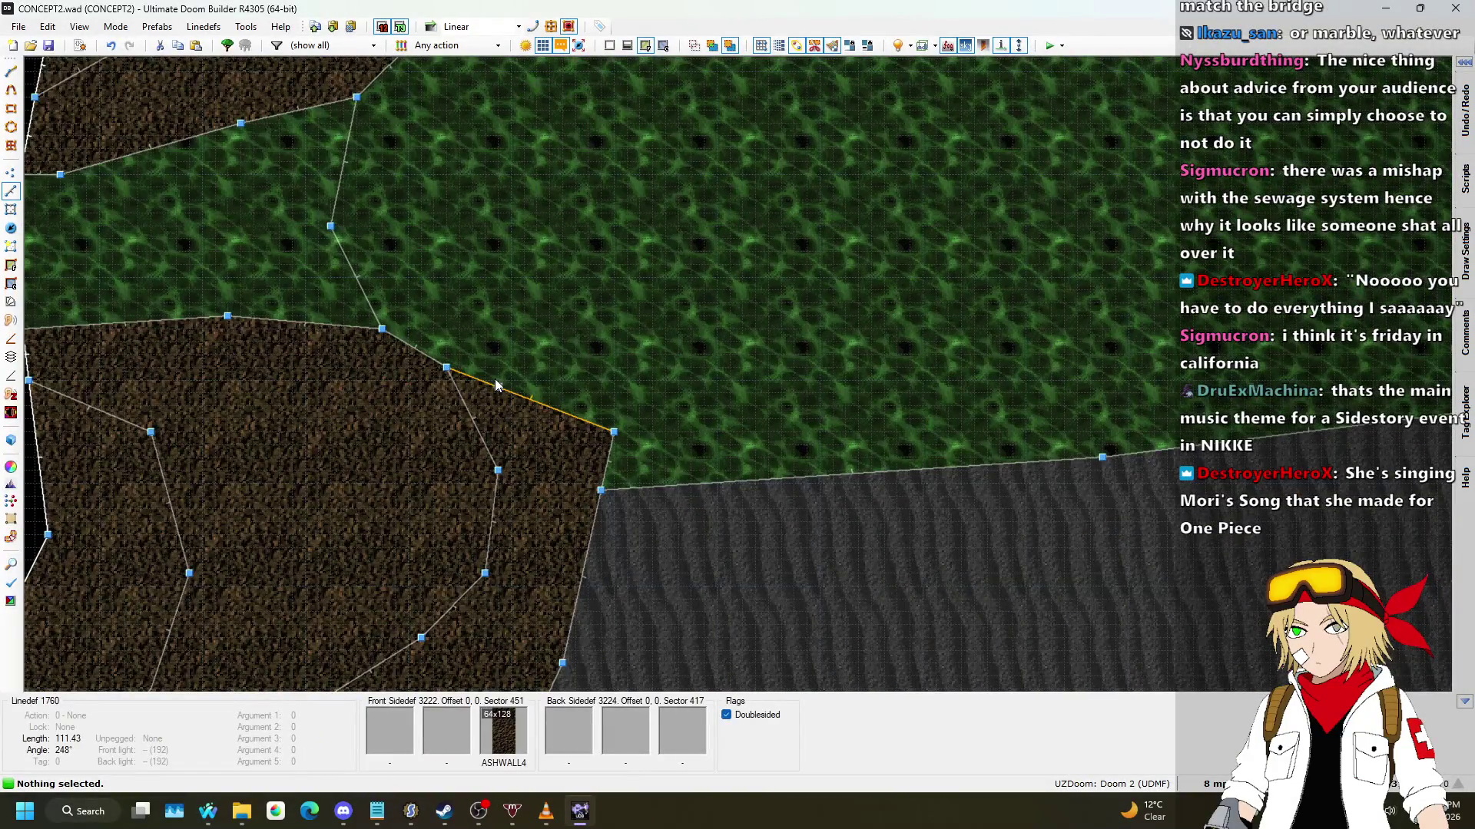
key(d)
click(550, 341)
click(665, 328)
click(756, 341)
click(794, 367)
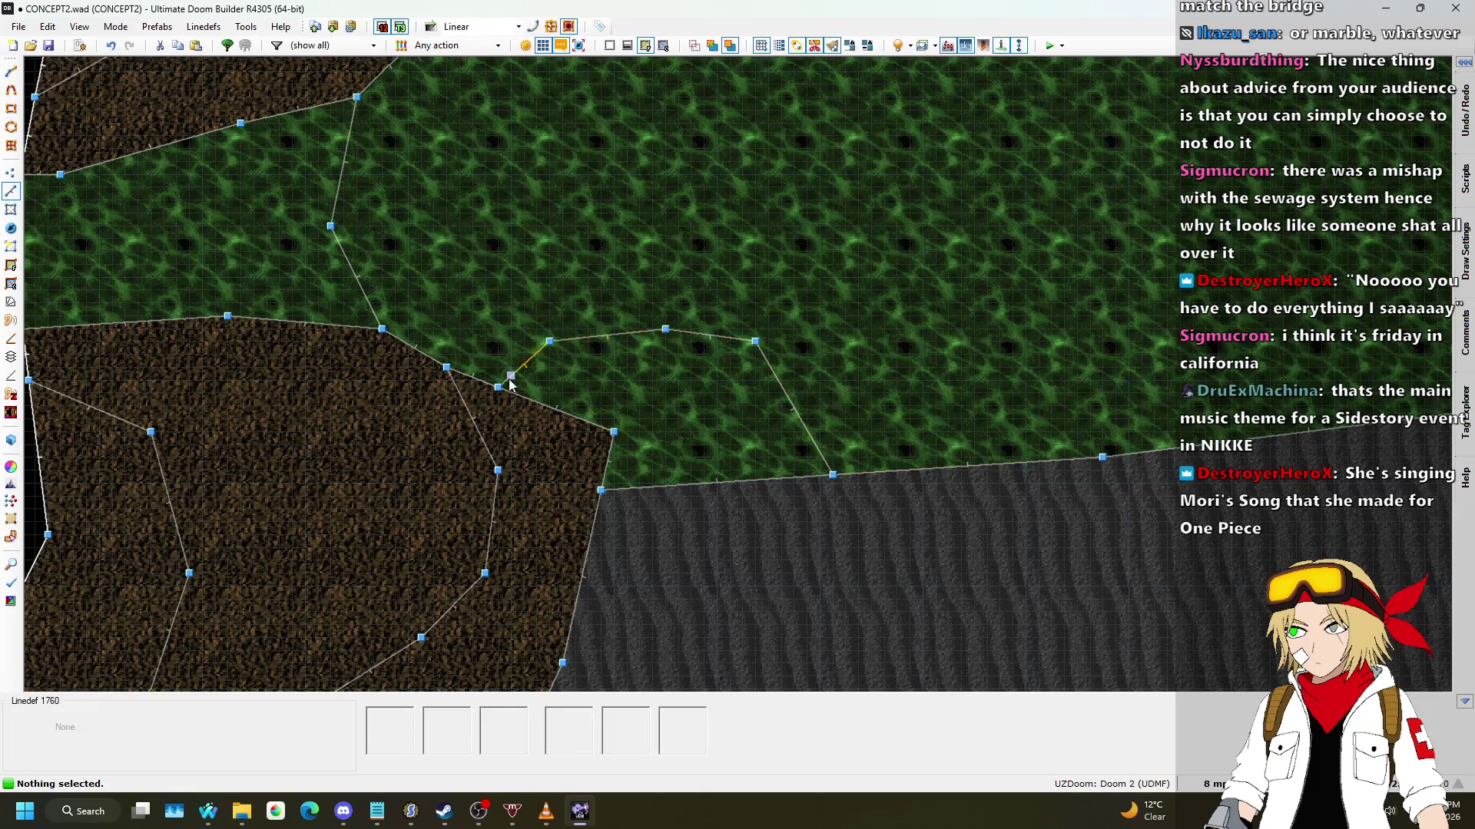
click(510, 384)
scroll(590, 359, up, 1)
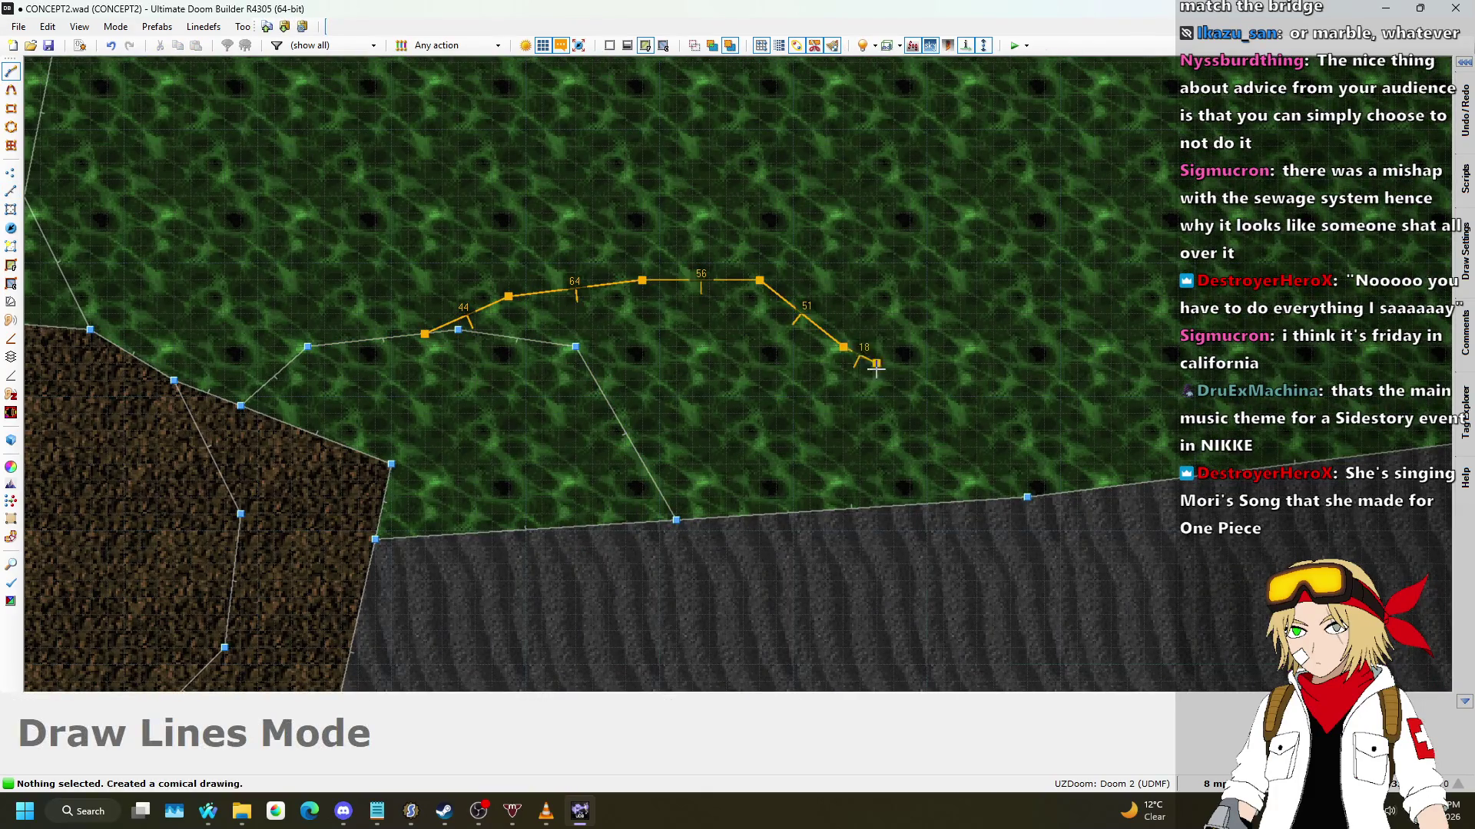
click(910, 505)
scroll(909, 505, down, 1)
Step: Draw another curved line from an existing vertex across to the river edge
key(d)
click(487, 314)
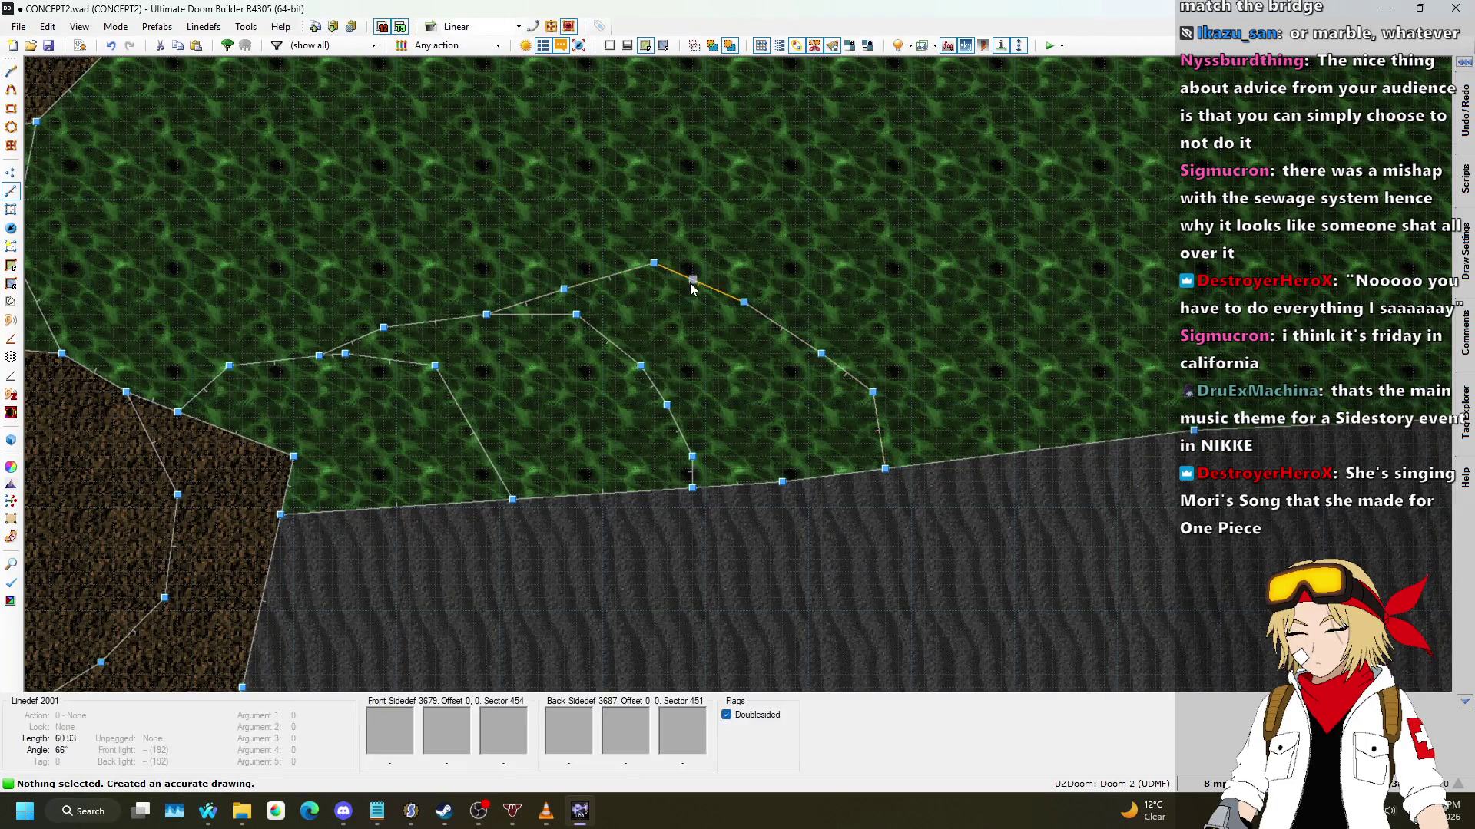
click(1078, 444)
scroll(922, 361, down, 1)
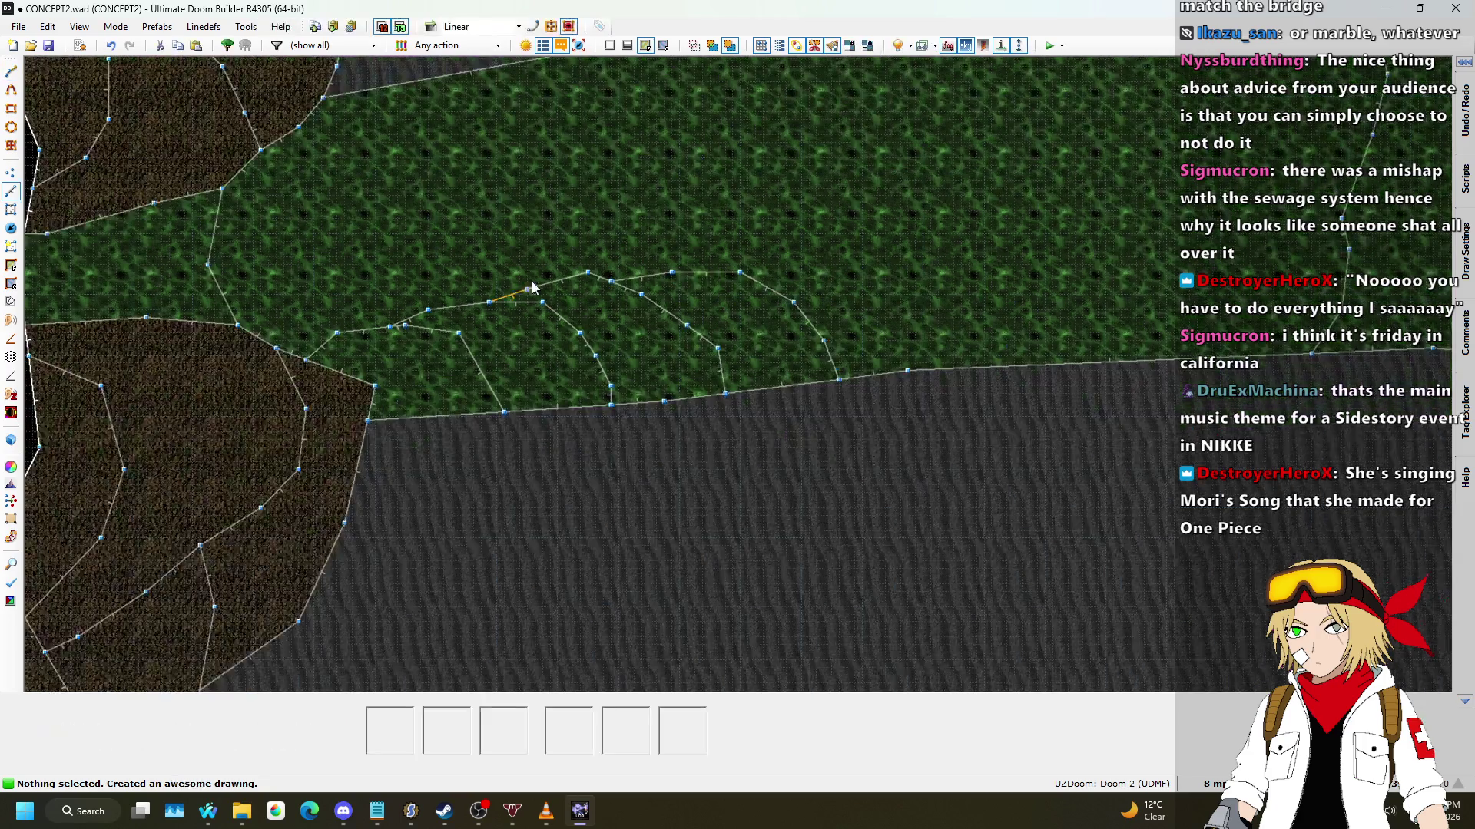
scroll(756, 278, up, 1)
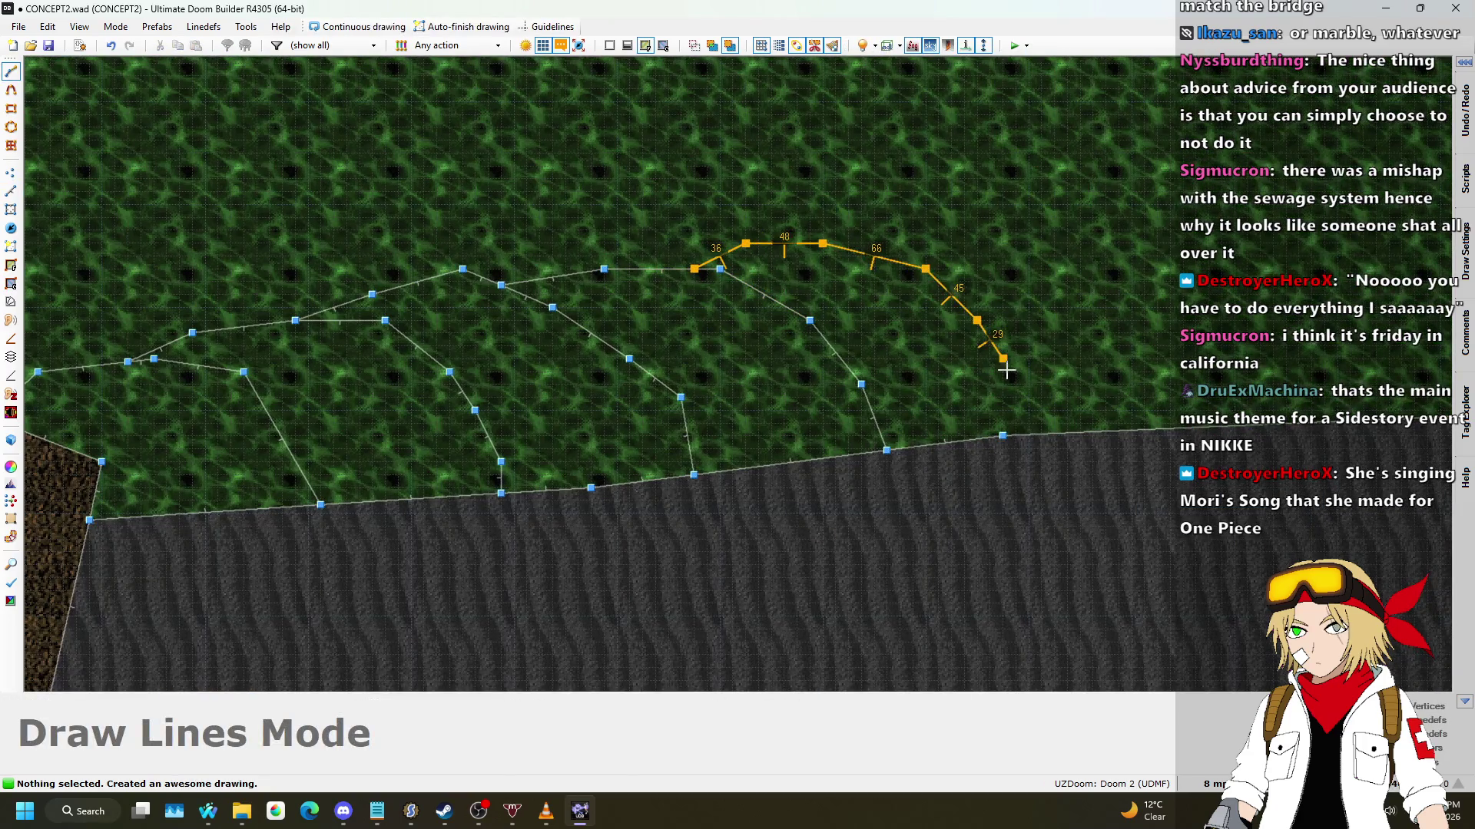
scroll(645, 323, down, 2)
Step: In 3D, select three new nukage step floors and raise them above the -320 river floor
key(q)
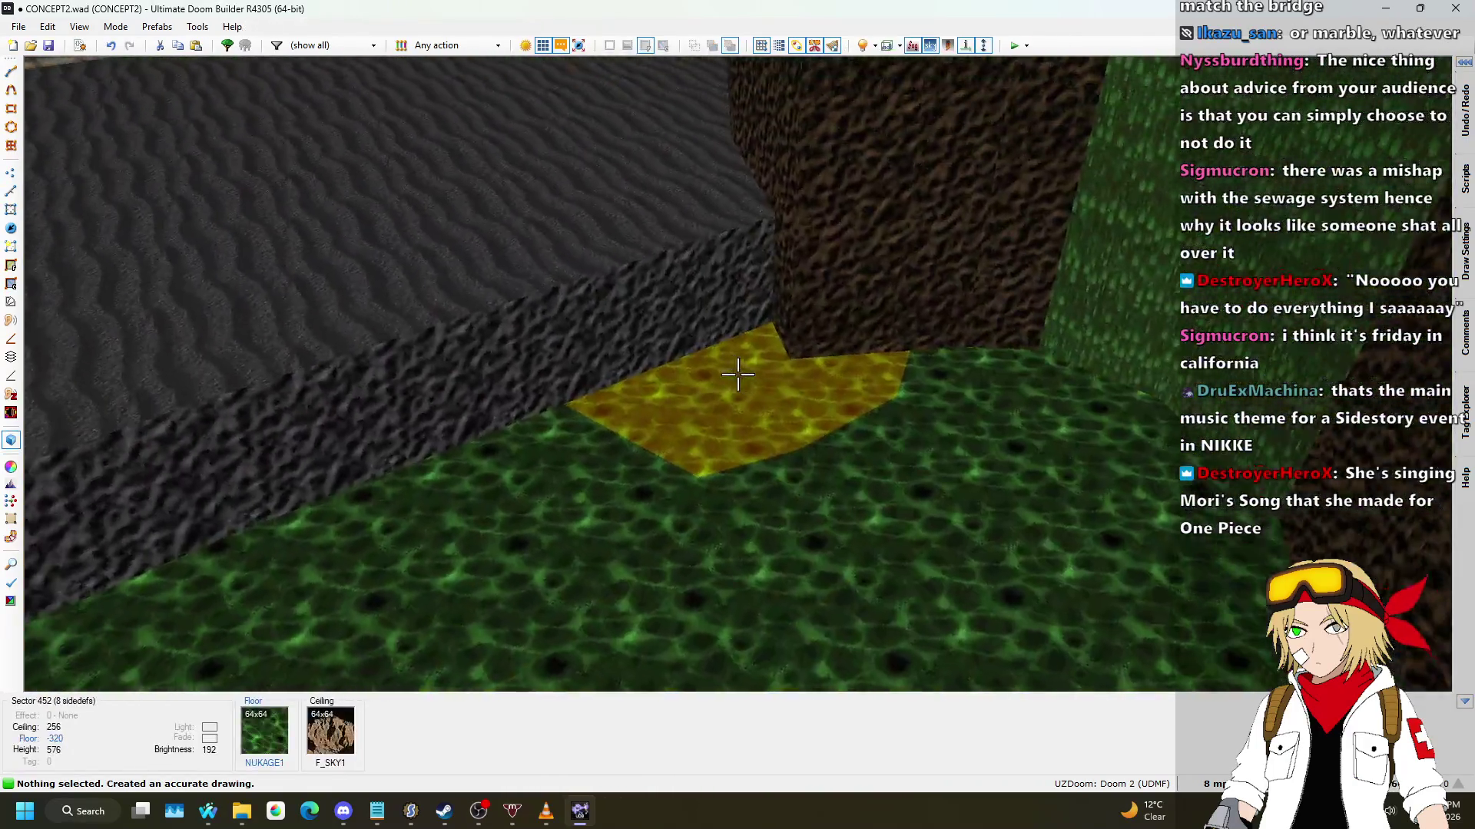
click(737, 374)
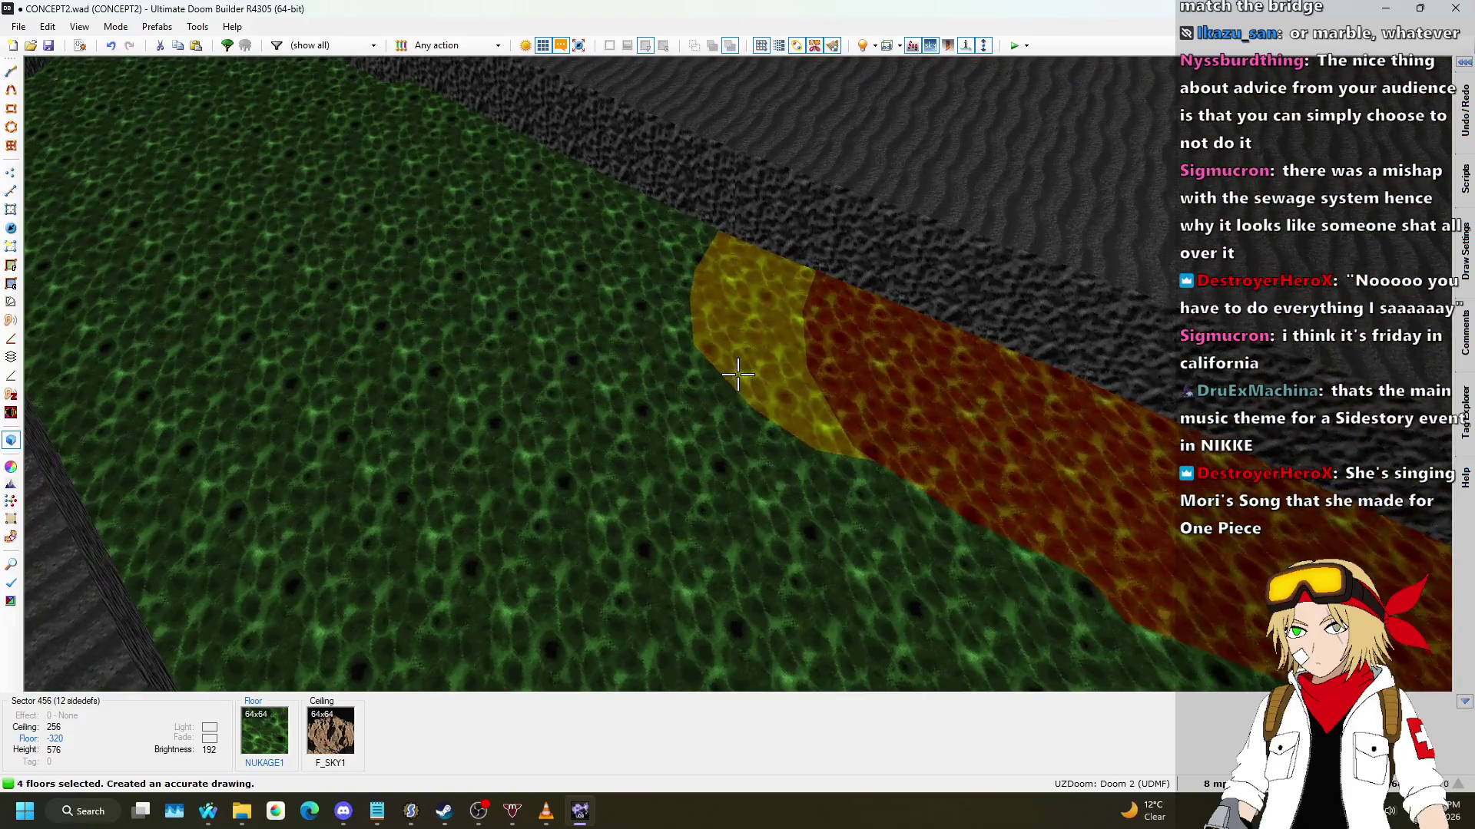
click(737, 374)
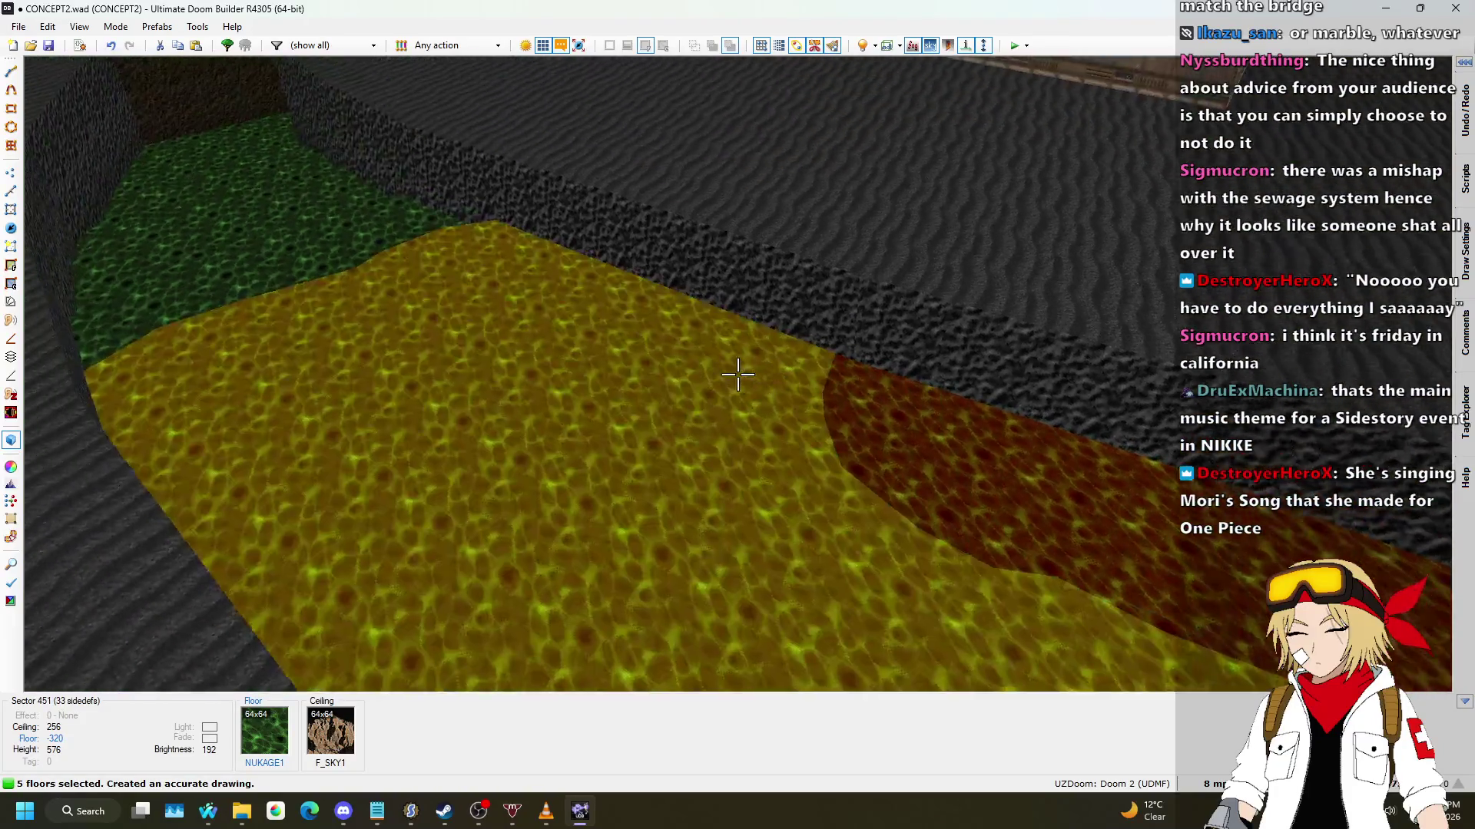
click(737, 374)
scroll(737, 374, up, 1)
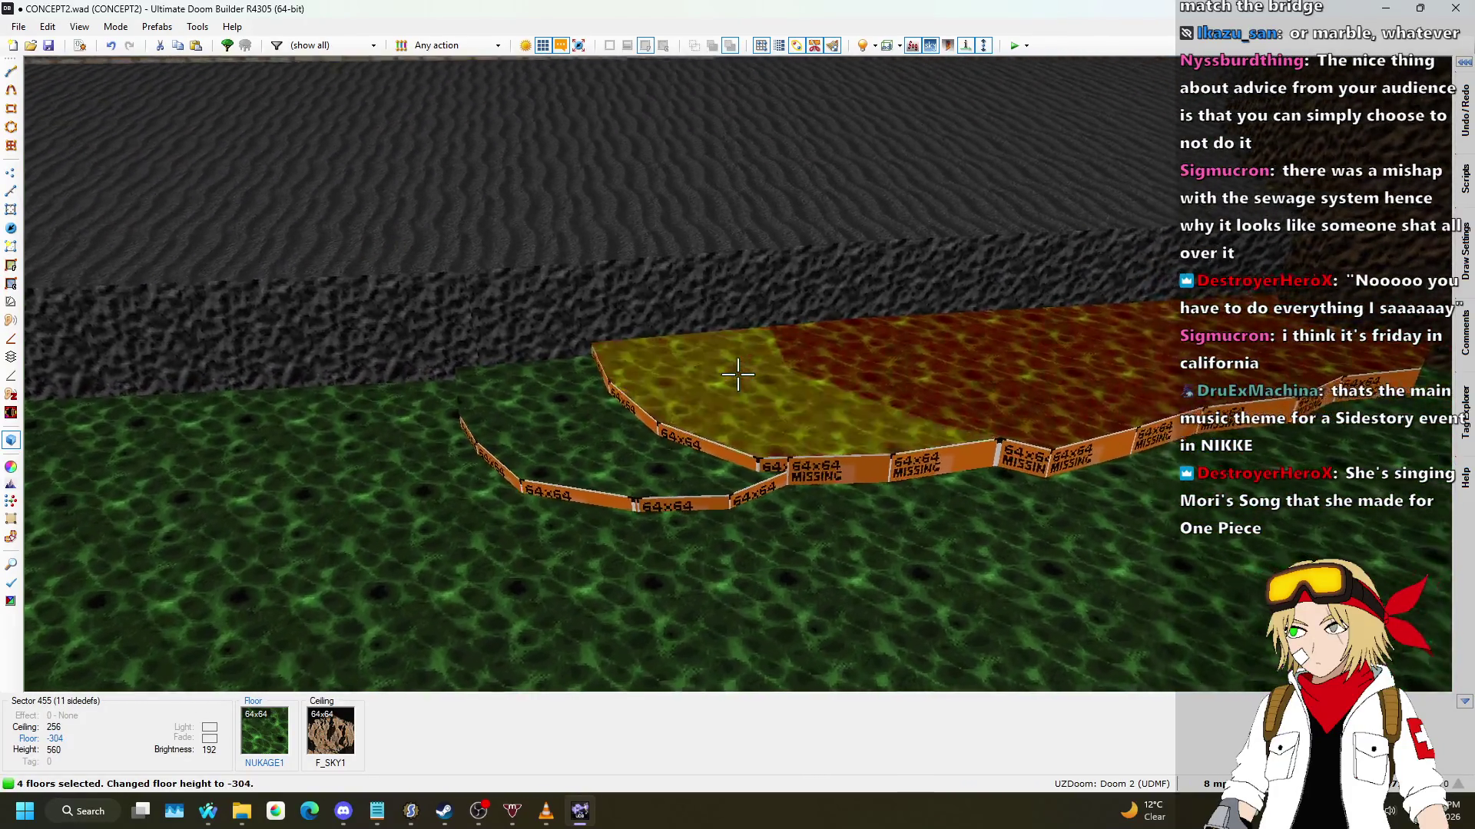
scroll(737, 374, up, 3)
scroll(737, 374, up, 3)
scroll(737, 374, down, 2)
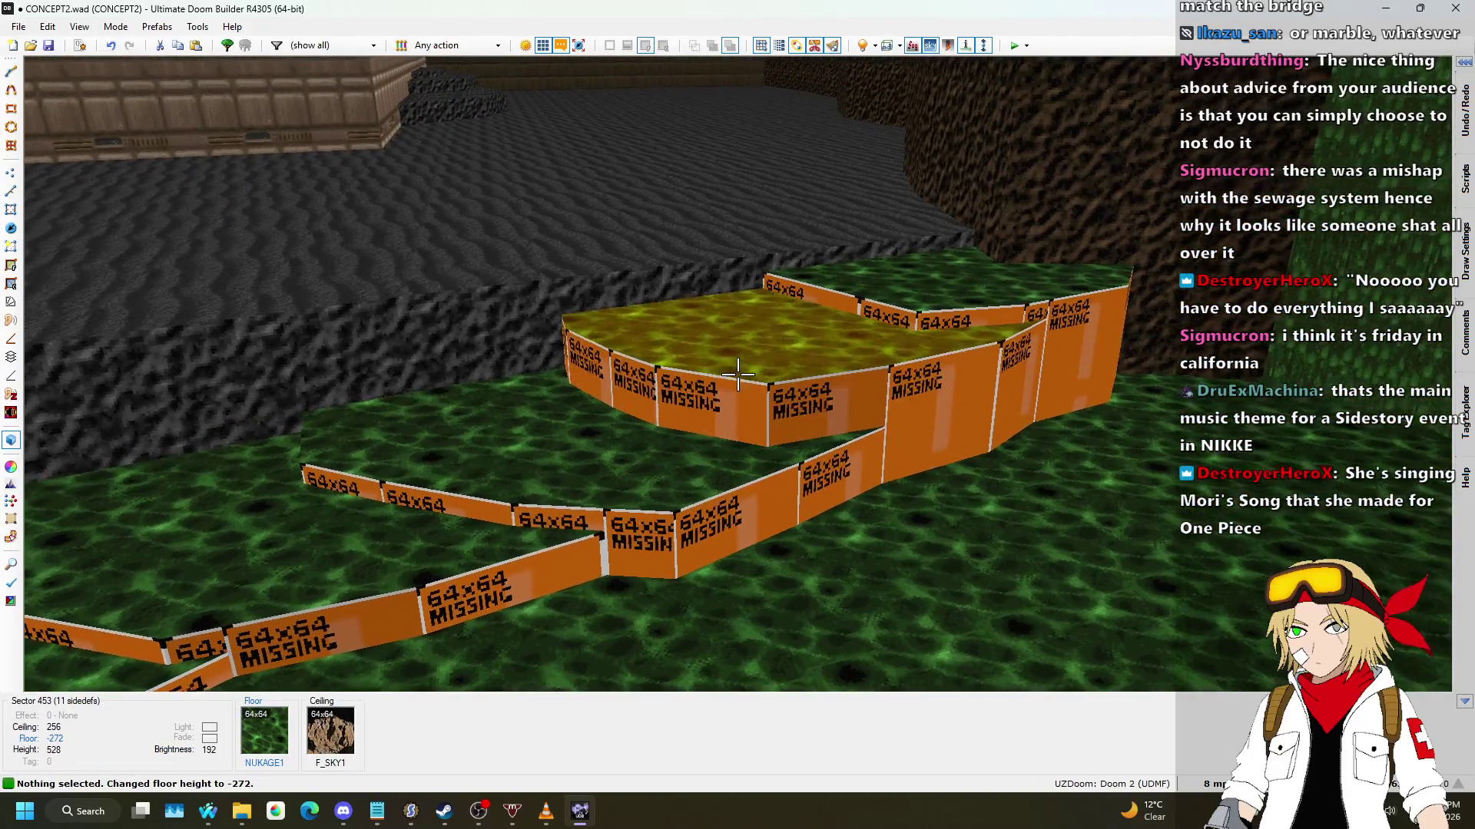
scroll(738, 374, down, 1)
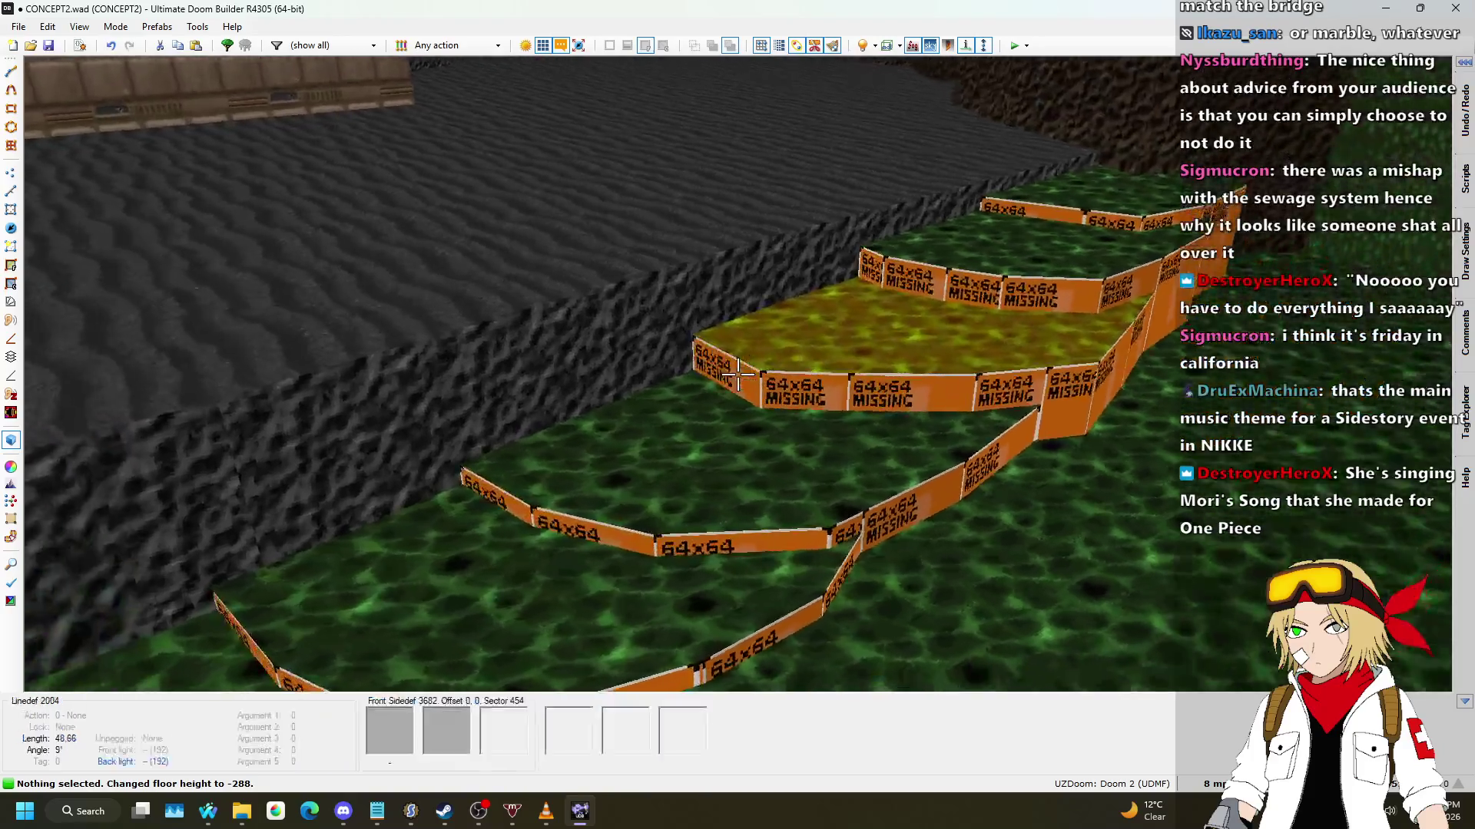
Step: Fine-tune the step floor heights to about -304 and -312, checking them on the 2D map
key(q)
scroll(819, 356, up, 2)
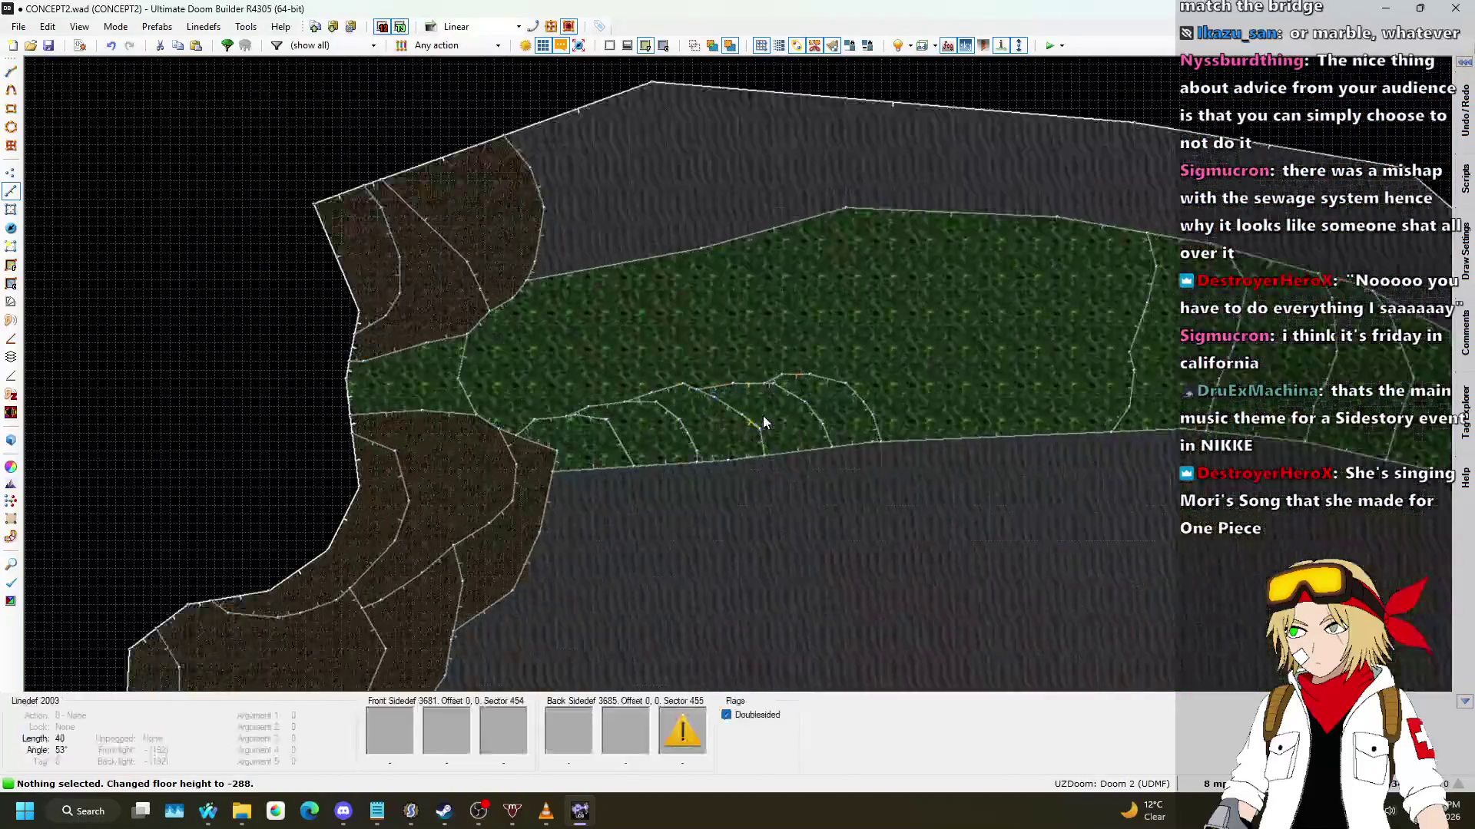
key(q)
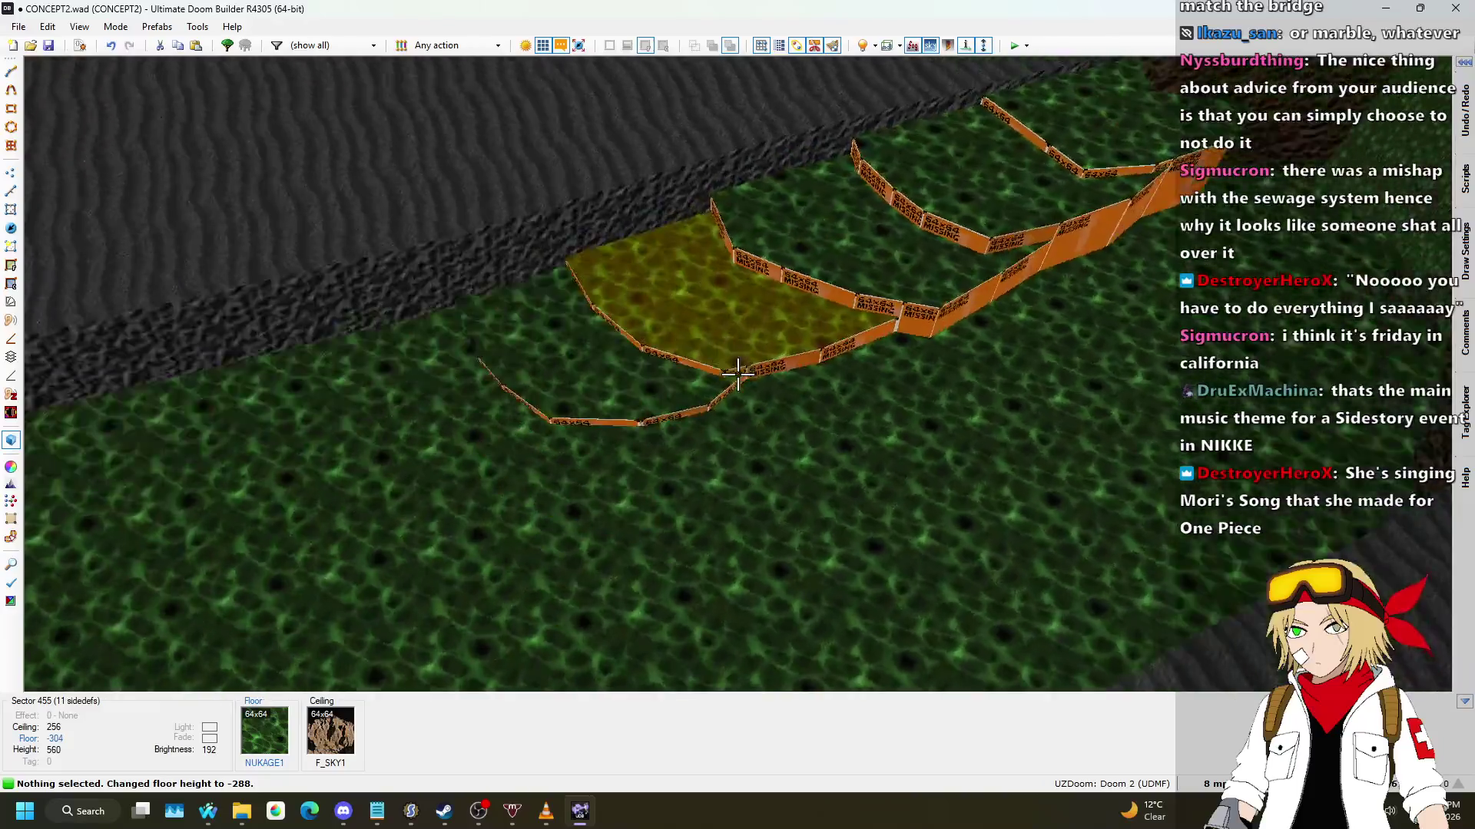
scroll(738, 374, down, 1)
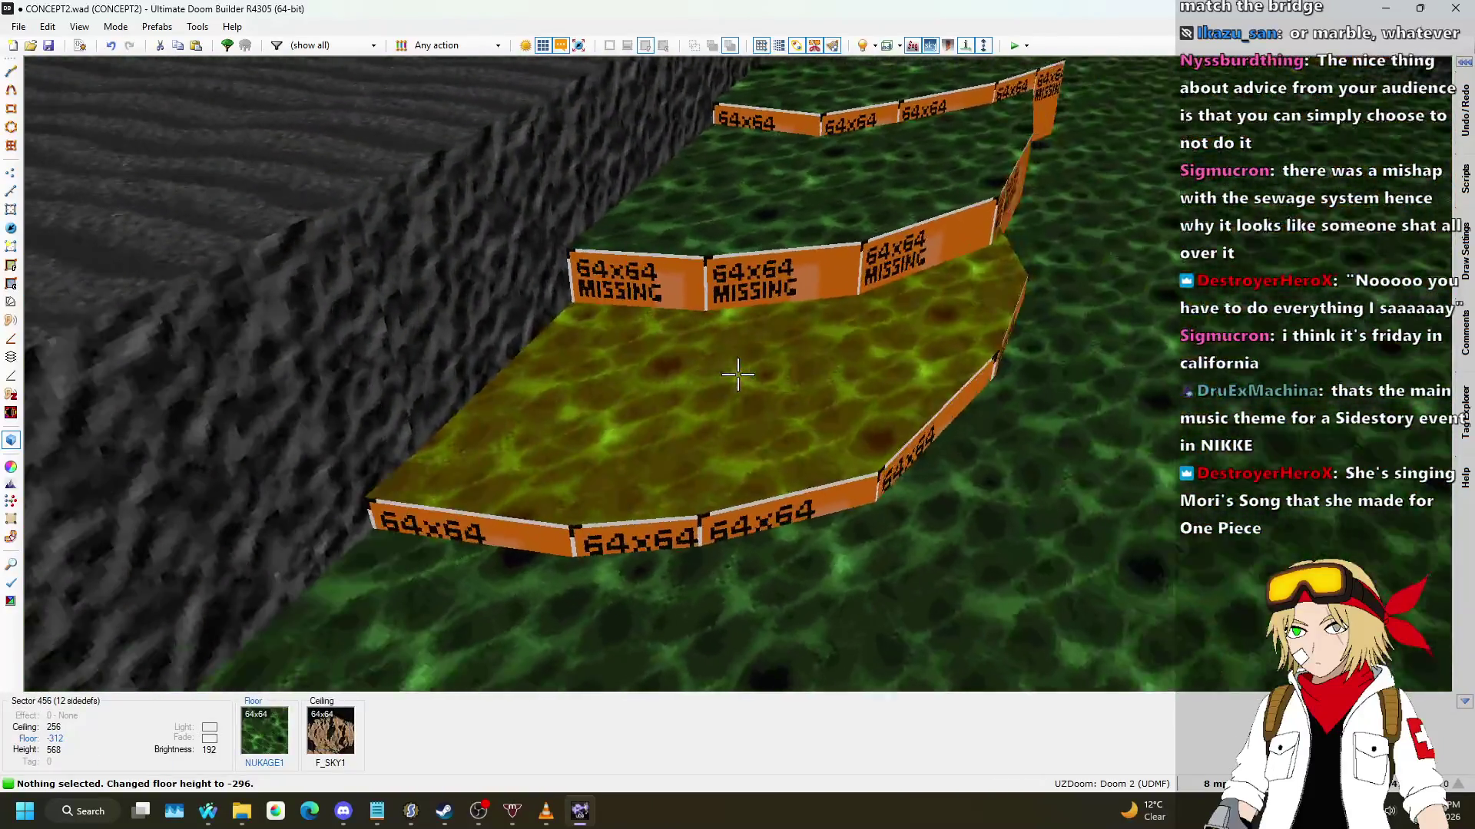
key(q)
scroll(695, 513, up, 2)
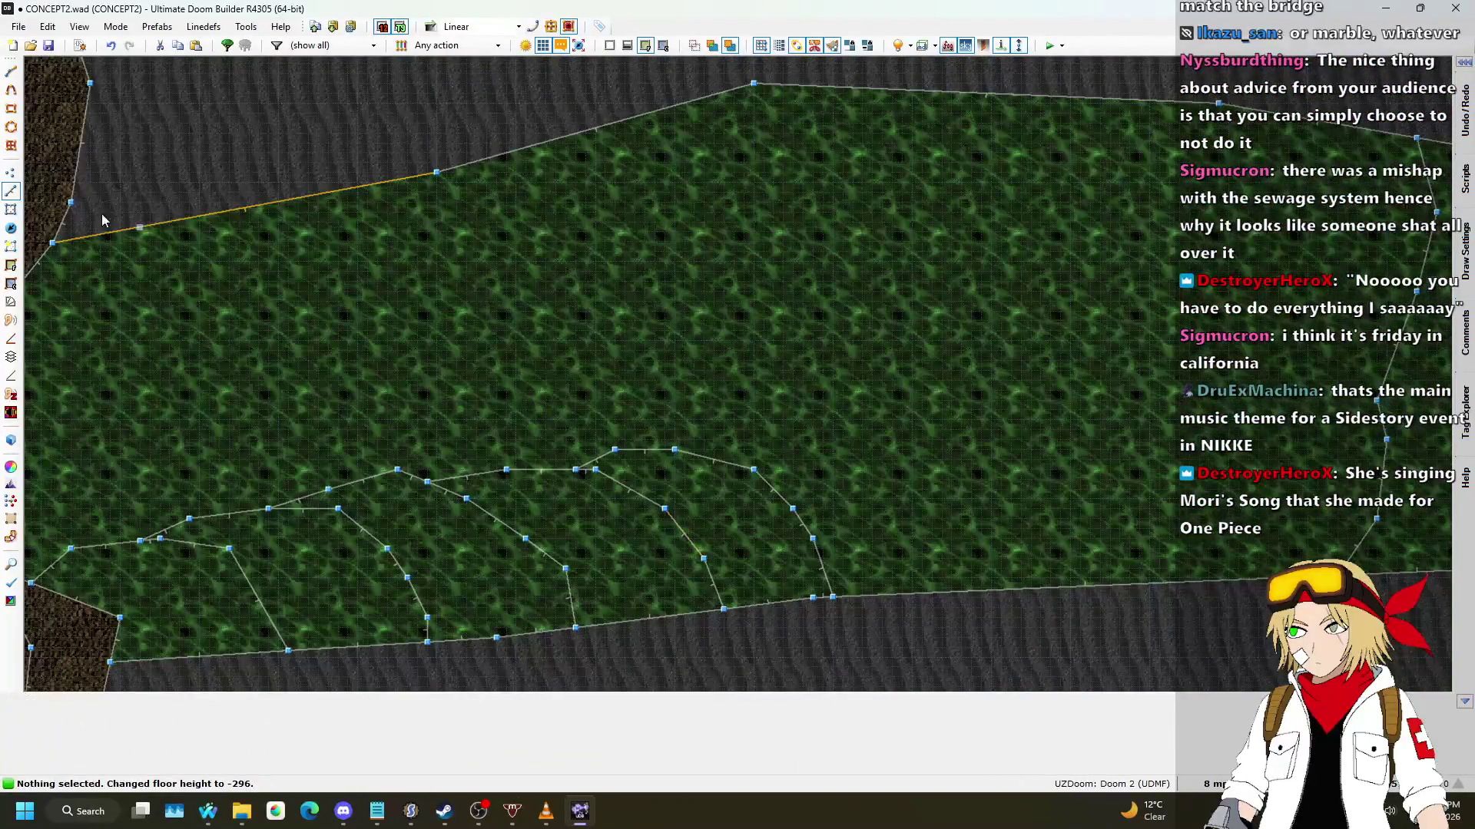
scroll(505, 424, up, 2)
scroll(658, 438, down, 1)
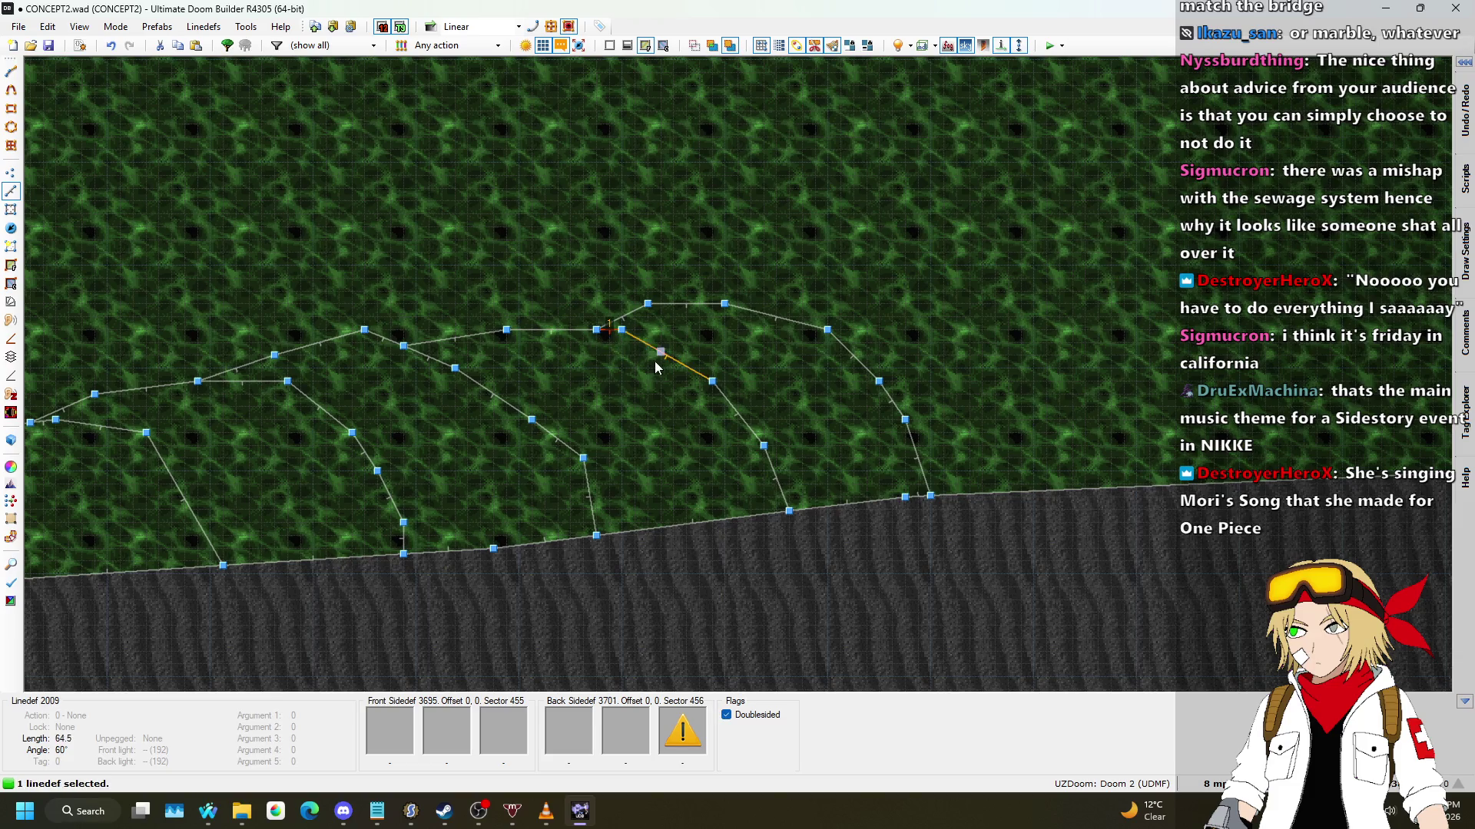
Step: Shift the selected step arc left and draw a new three-point arc step line
drag(788, 490, 753, 490)
scroll(670, 370, up, 1)
key(space)
click(708, 336)
click(776, 352)
click(897, 533)
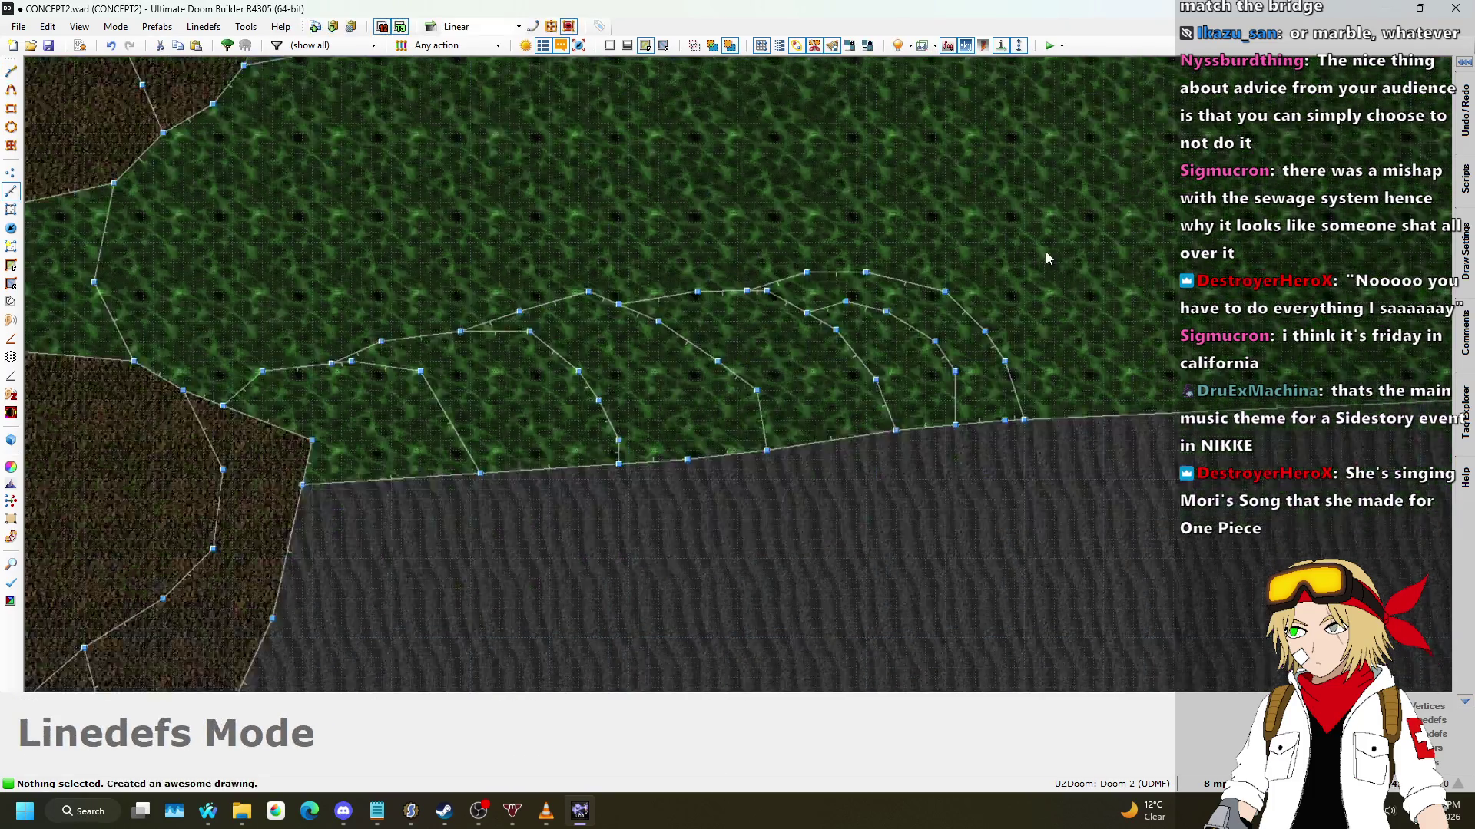
Step: Inspect the new -280 nukage step in 3D and open an untextured step wall's Edit Linedef
key(w)
mouse_move(737, 374)
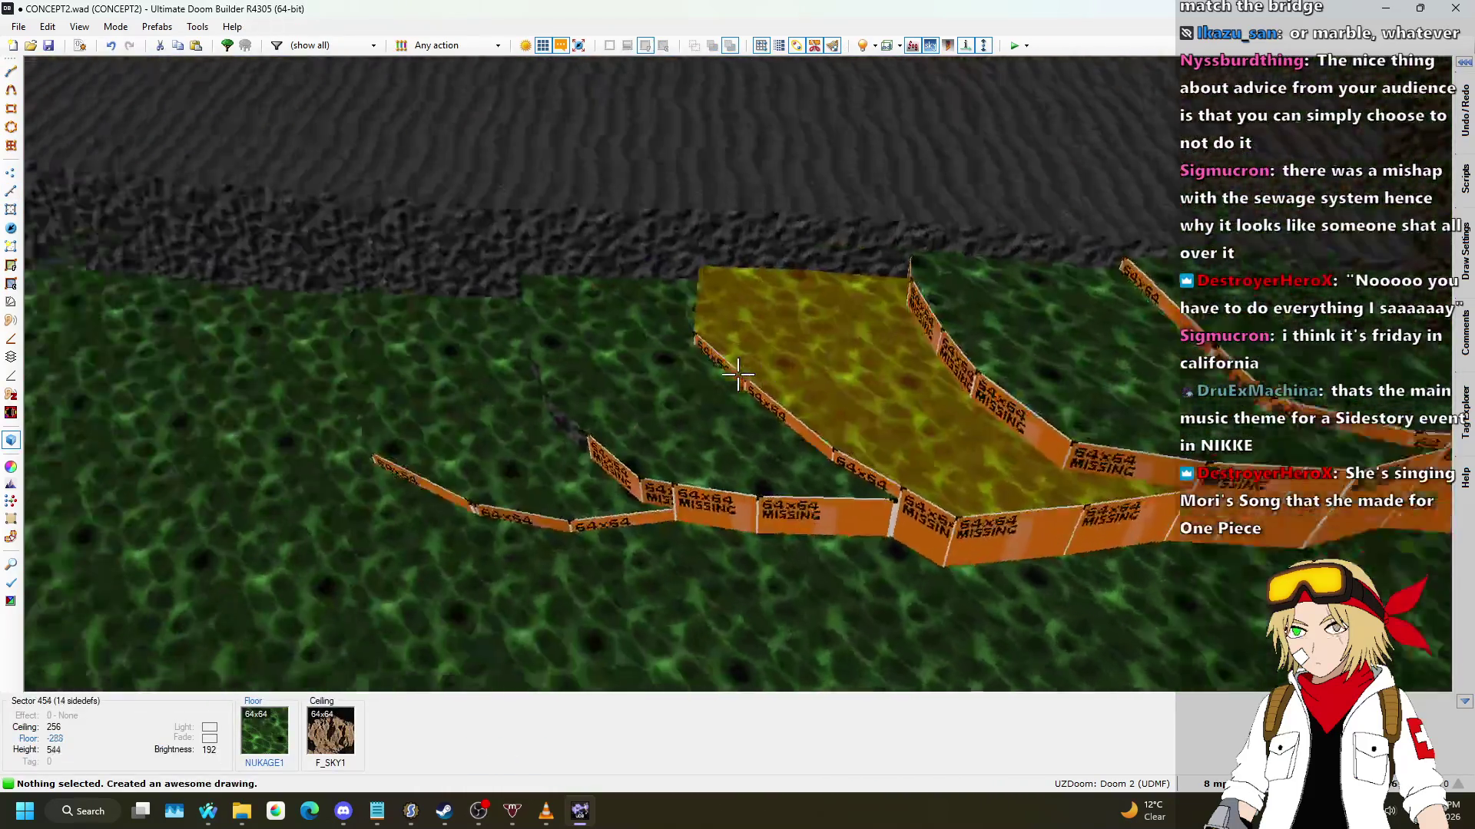
scroll(737, 374, up, 1)
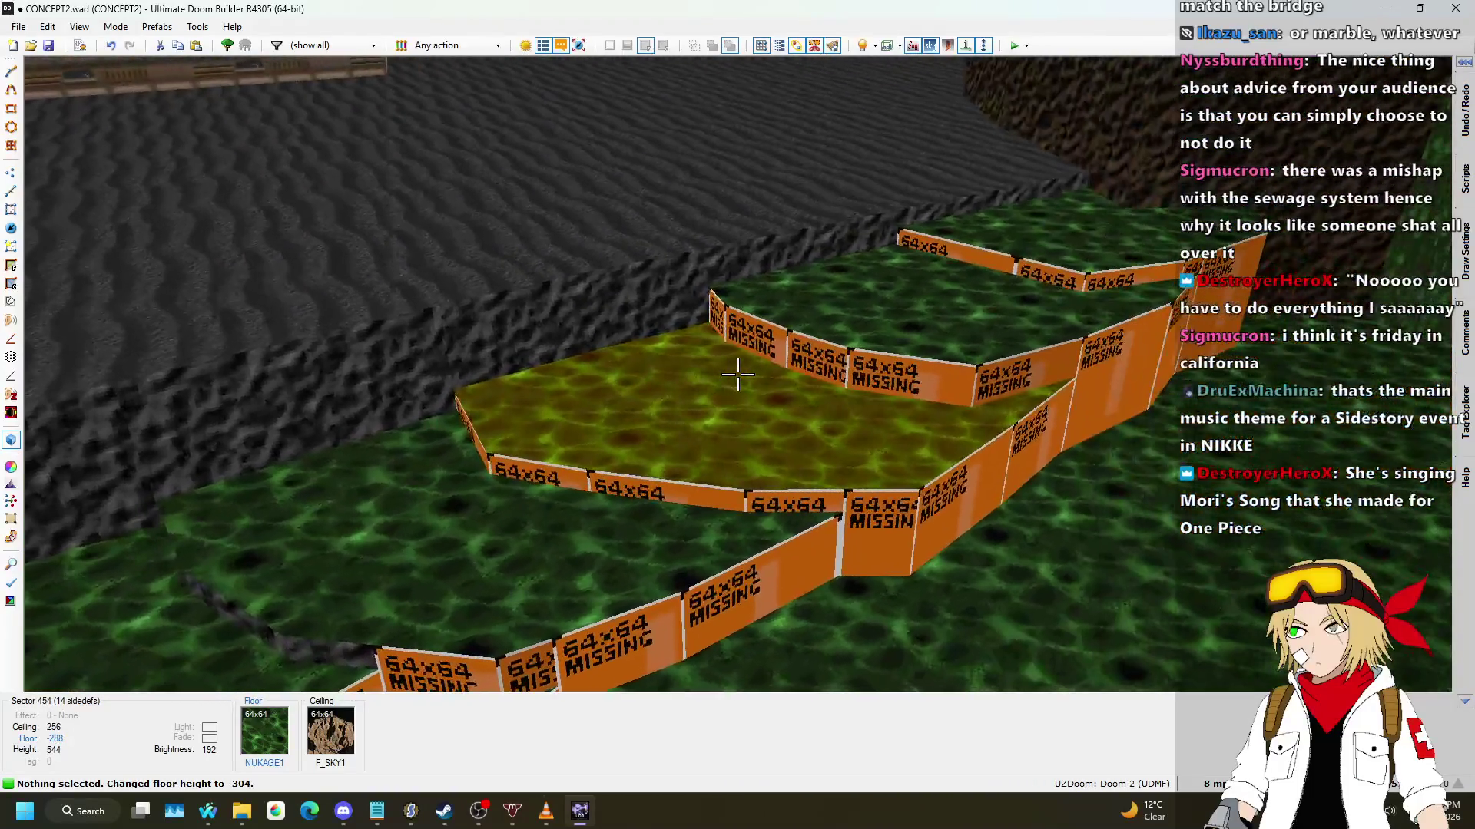
key(w)
scroll(673, 515, up, 5)
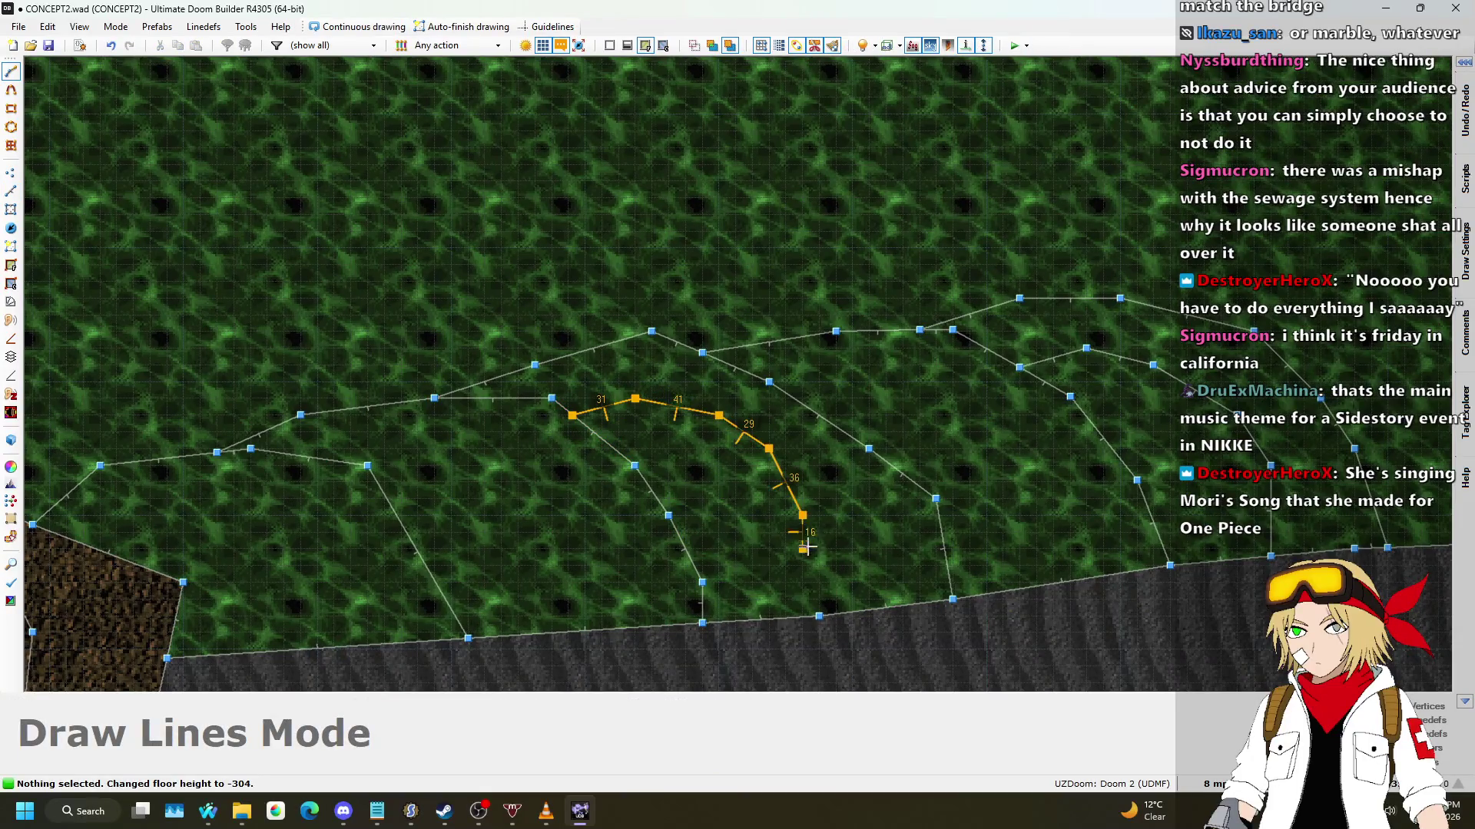
key(w)
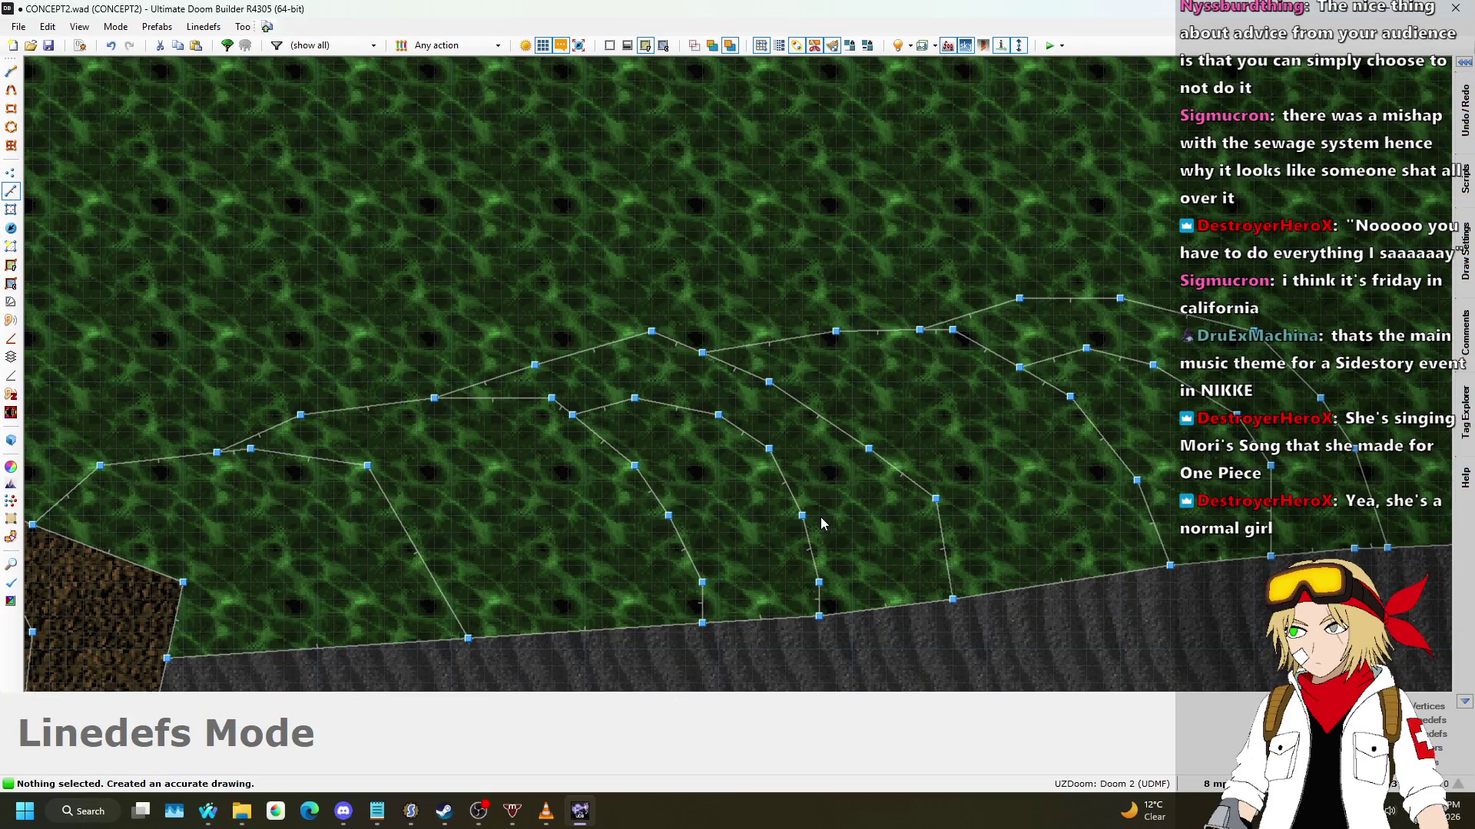
scroll(737, 374, up, 1)
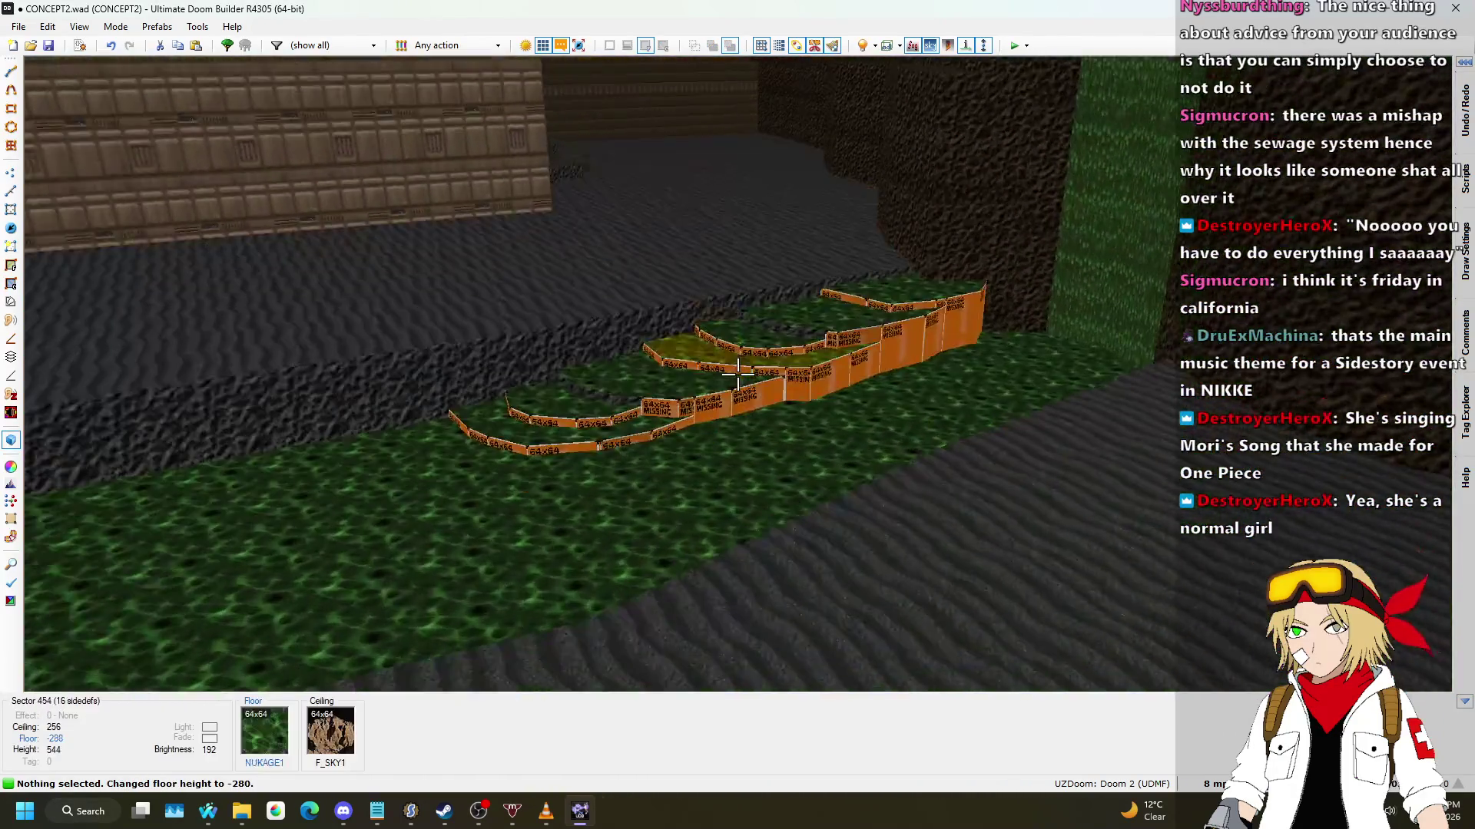
key(w)
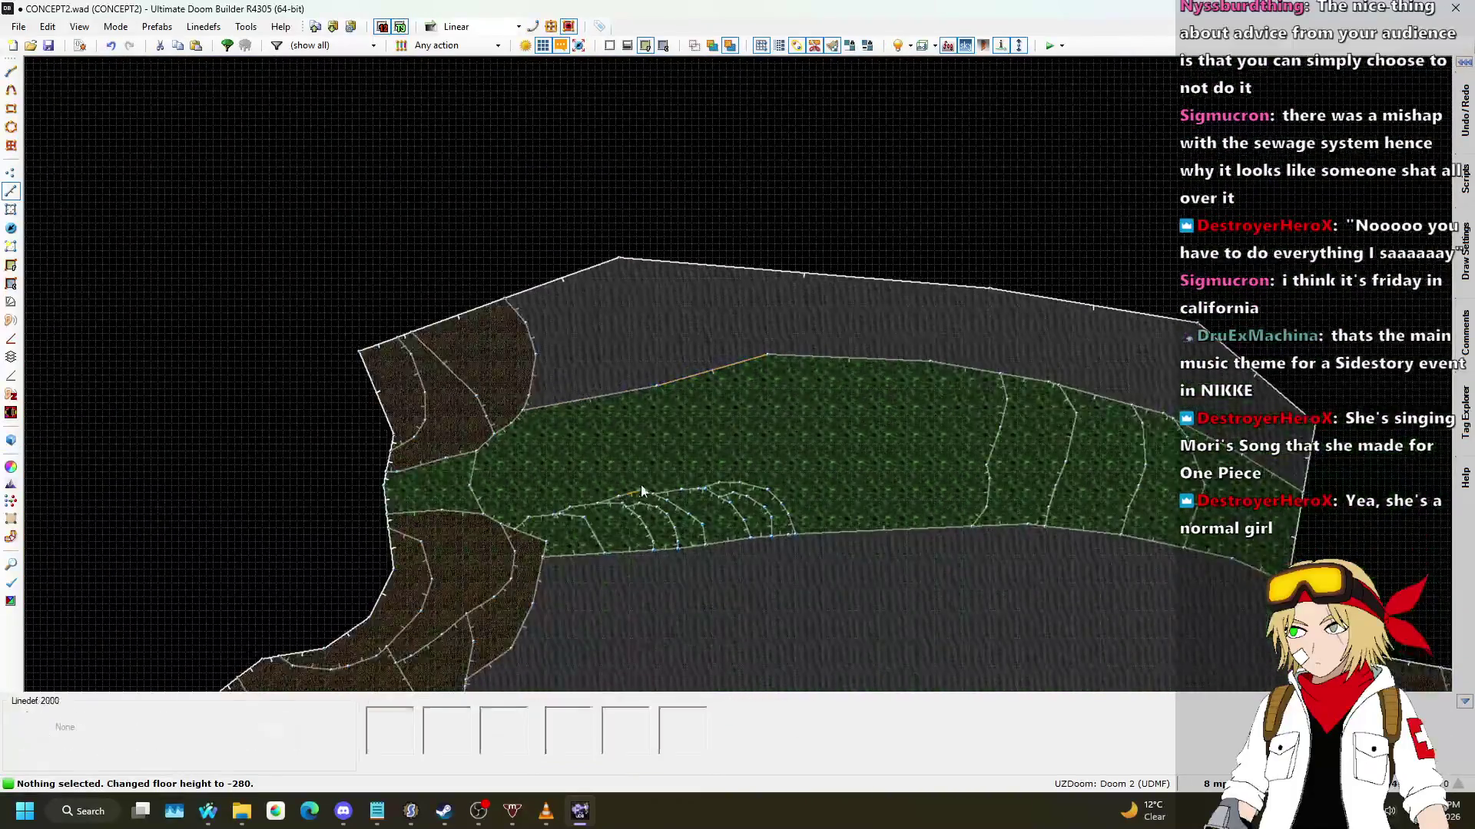
key(w)
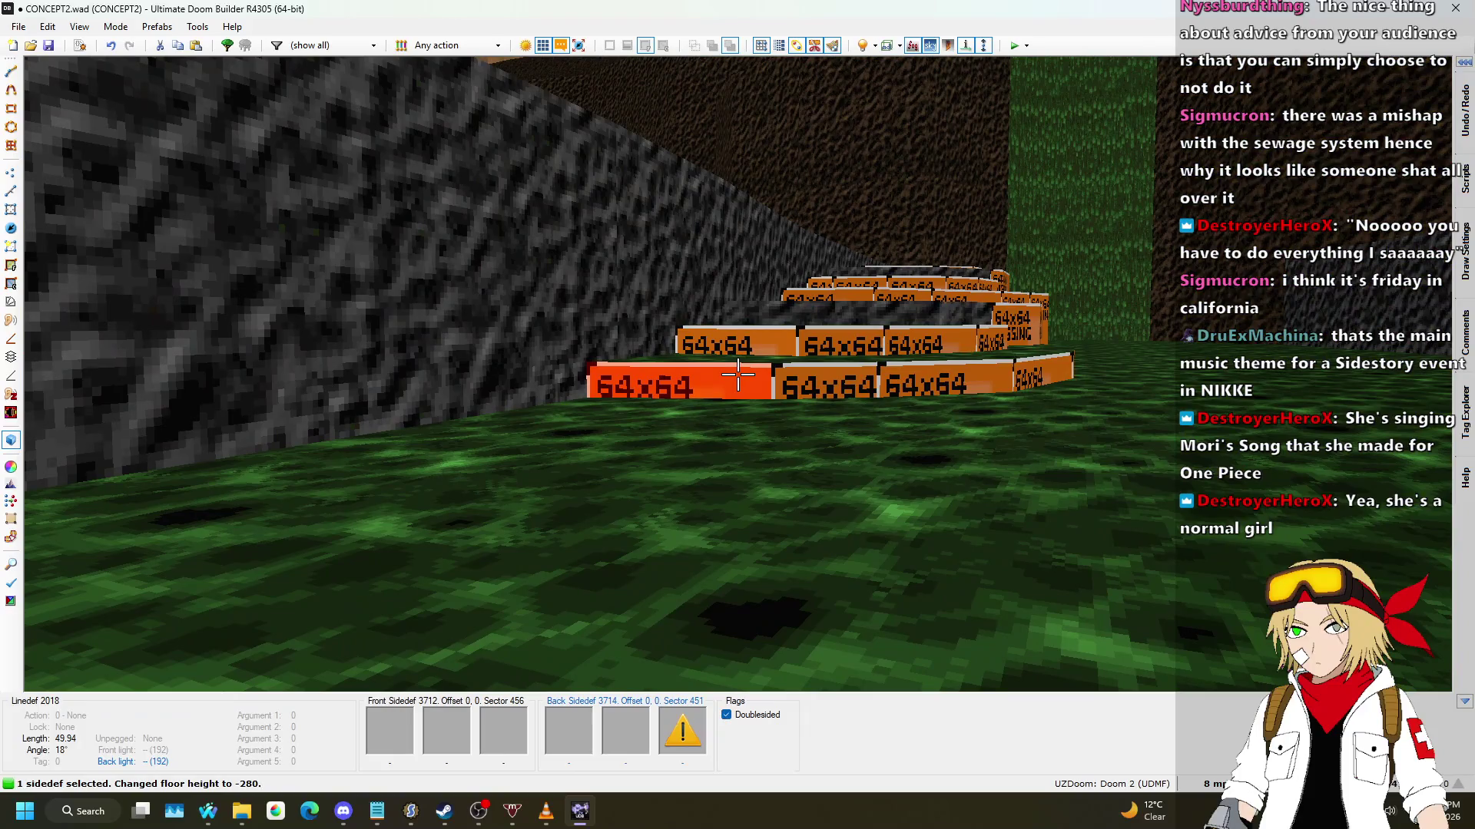
right_click(737, 374)
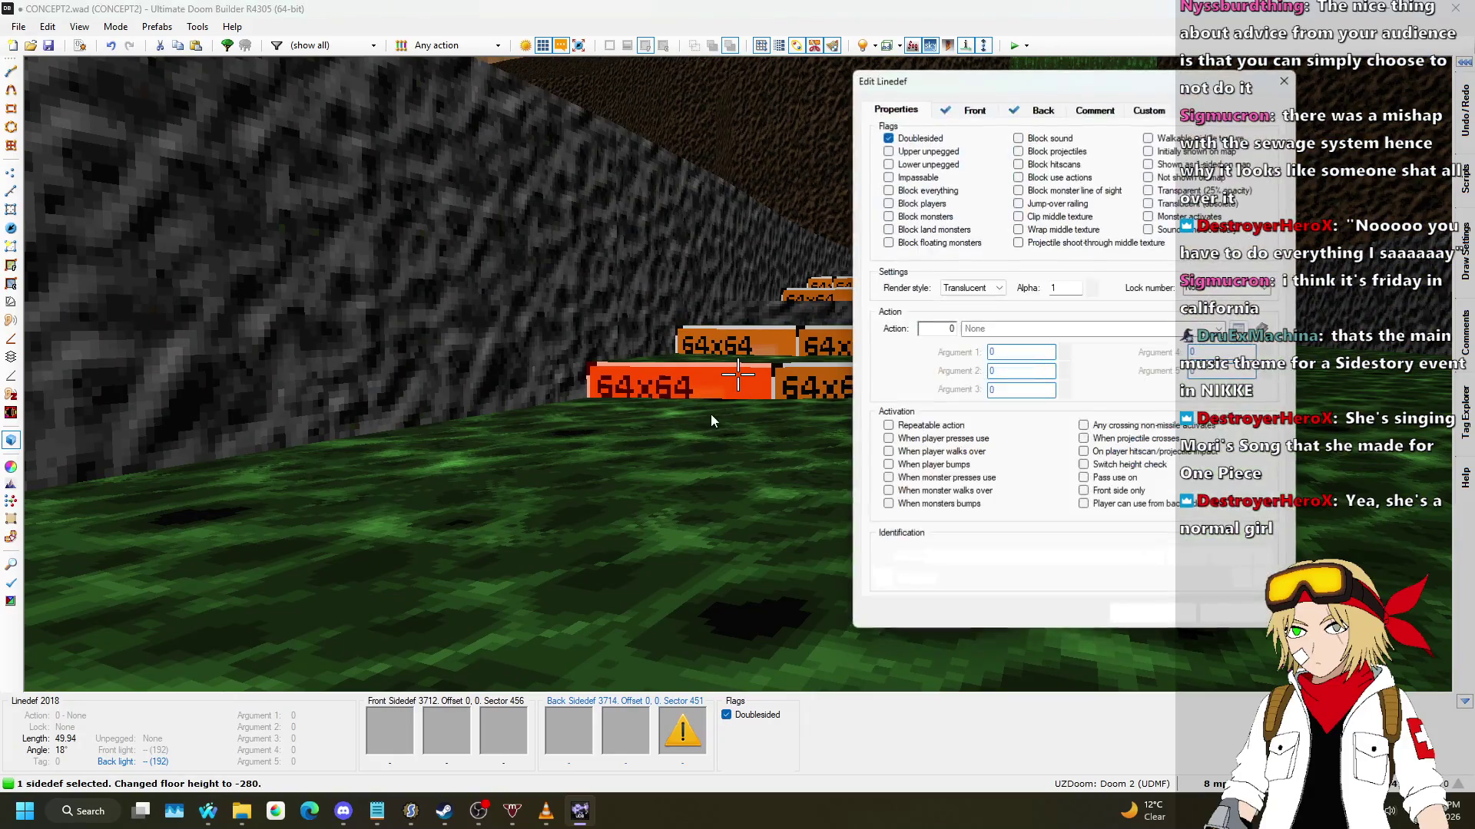
Step: Switch to the wall's Back side and start choosing its lower texture
click(972, 112)
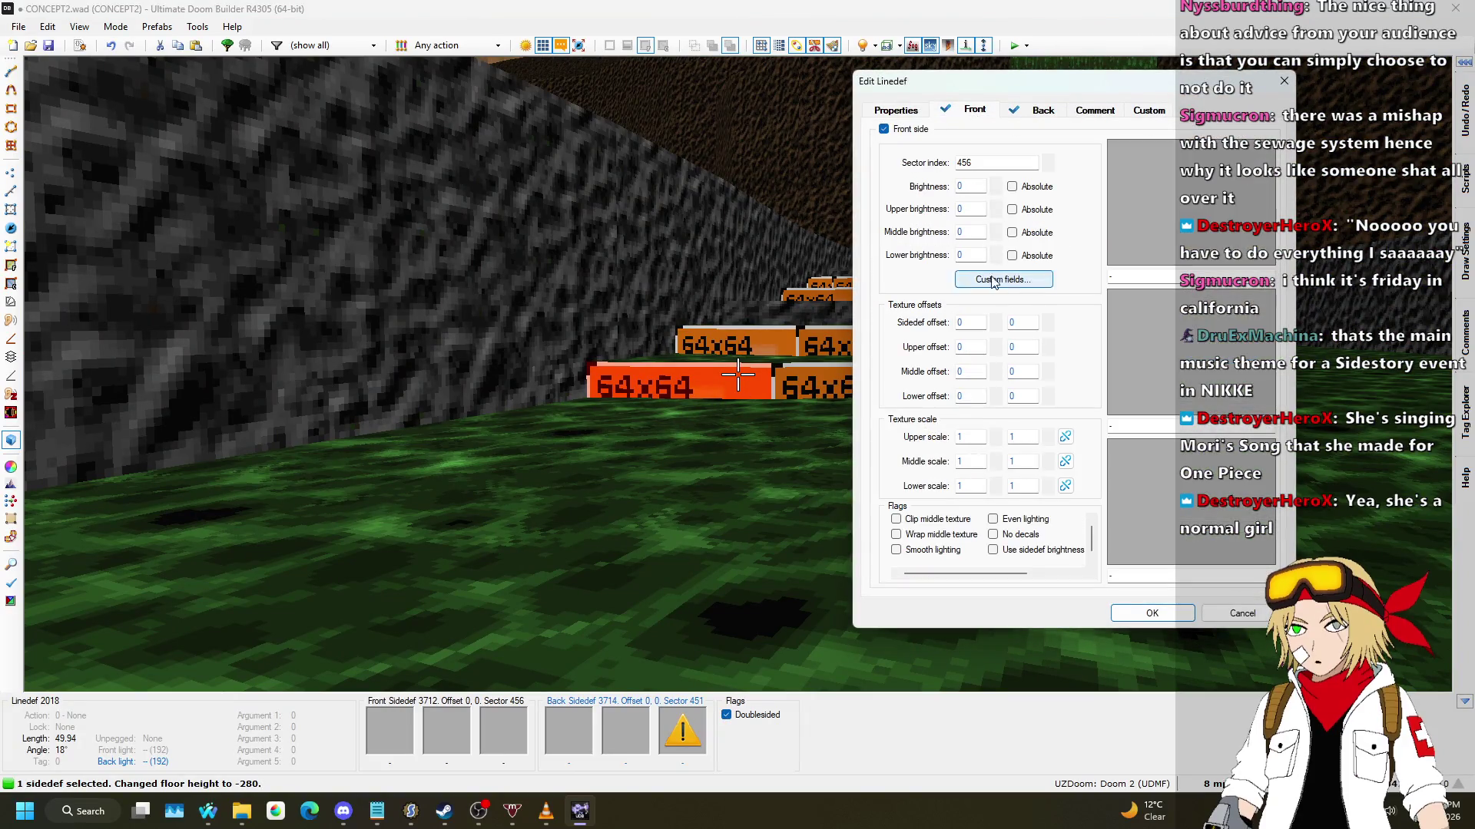
click(1043, 109)
click(1190, 499)
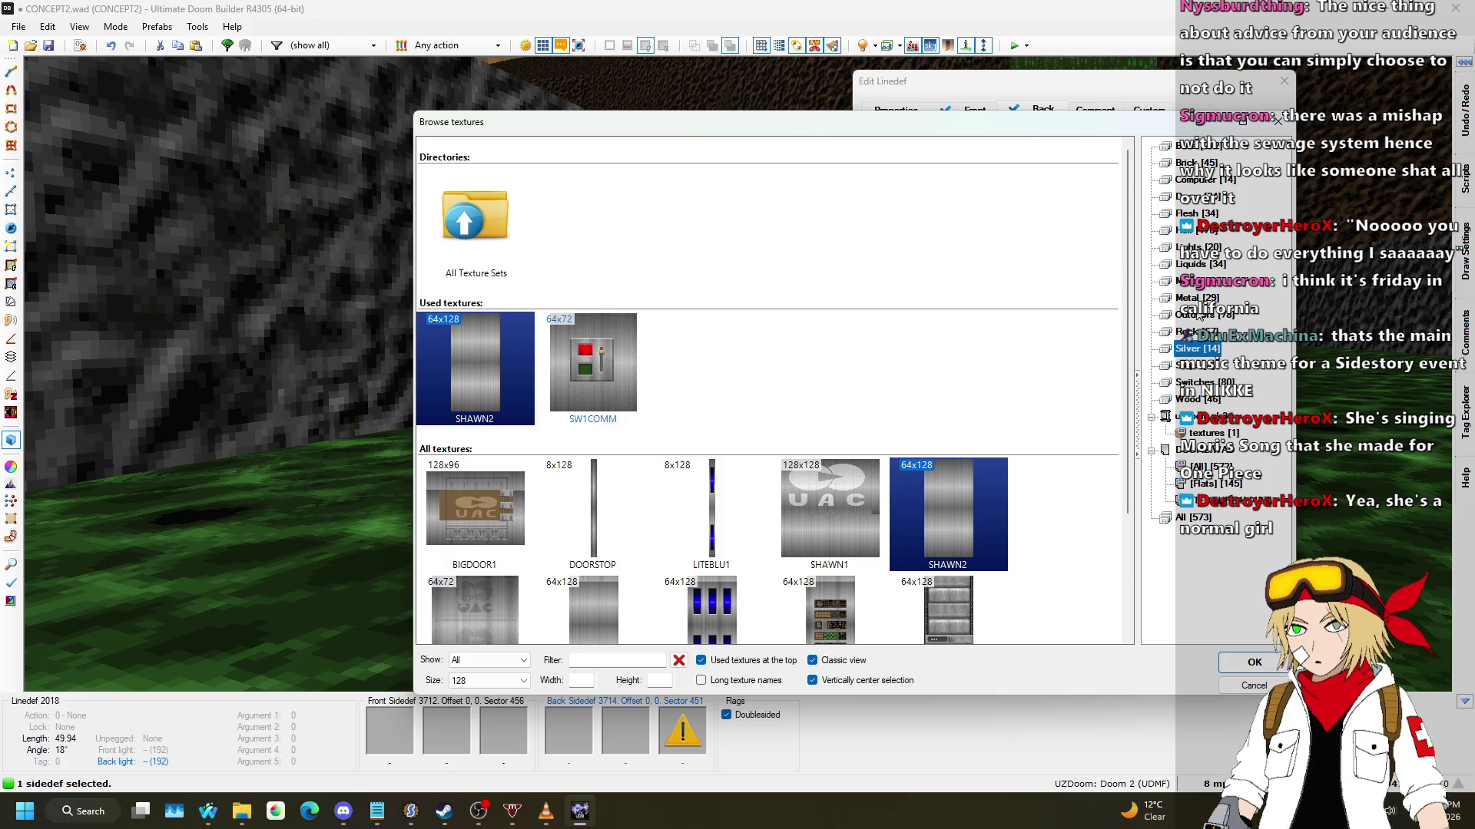
Step: Pick ROCKRED1 from the Outdoors set as the back lower texture, confirm, and copy it
click(1195, 315)
scroll(1046, 307, down, 10)
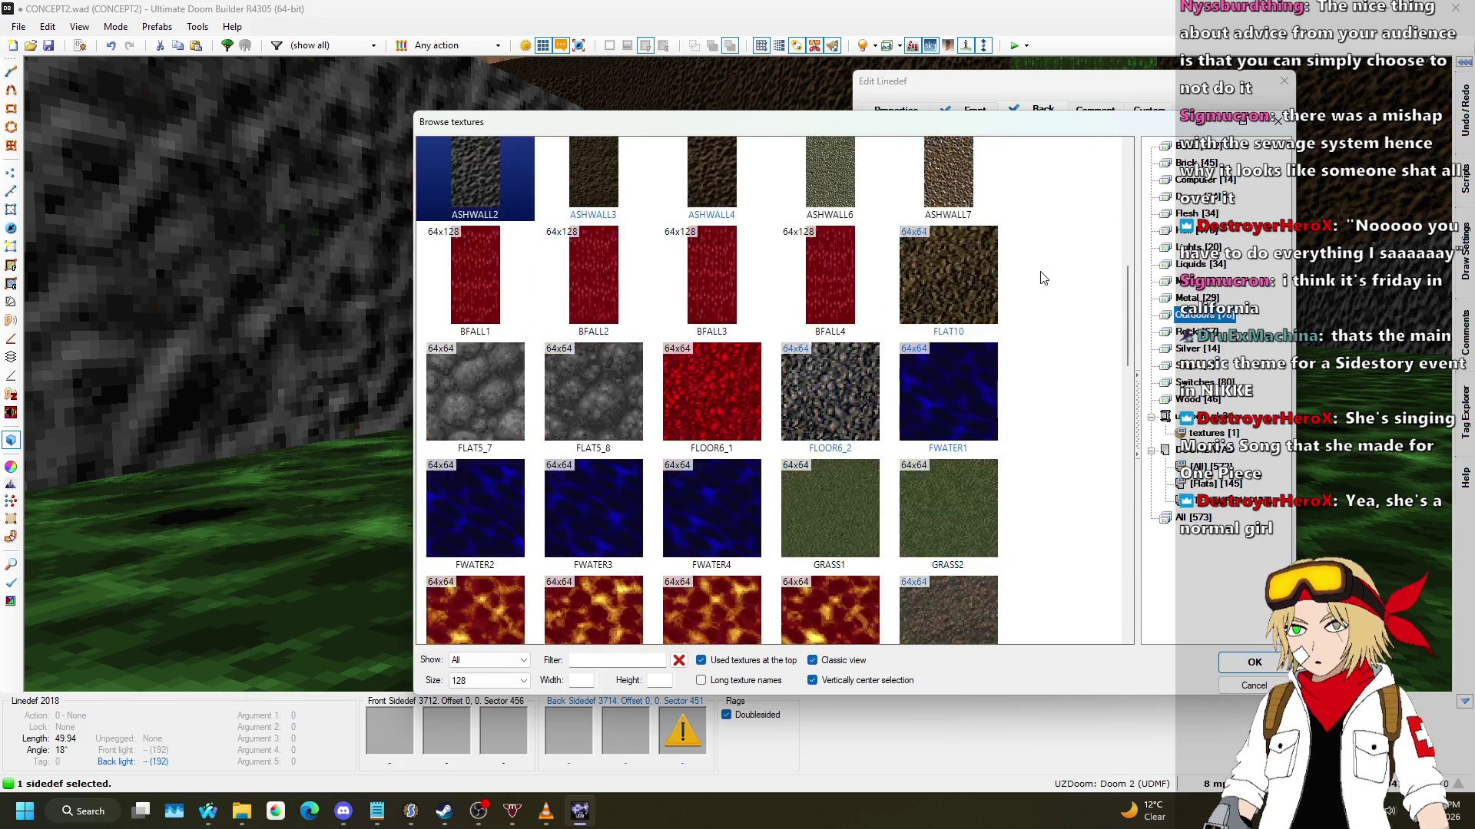
scroll(1044, 271, down, 5)
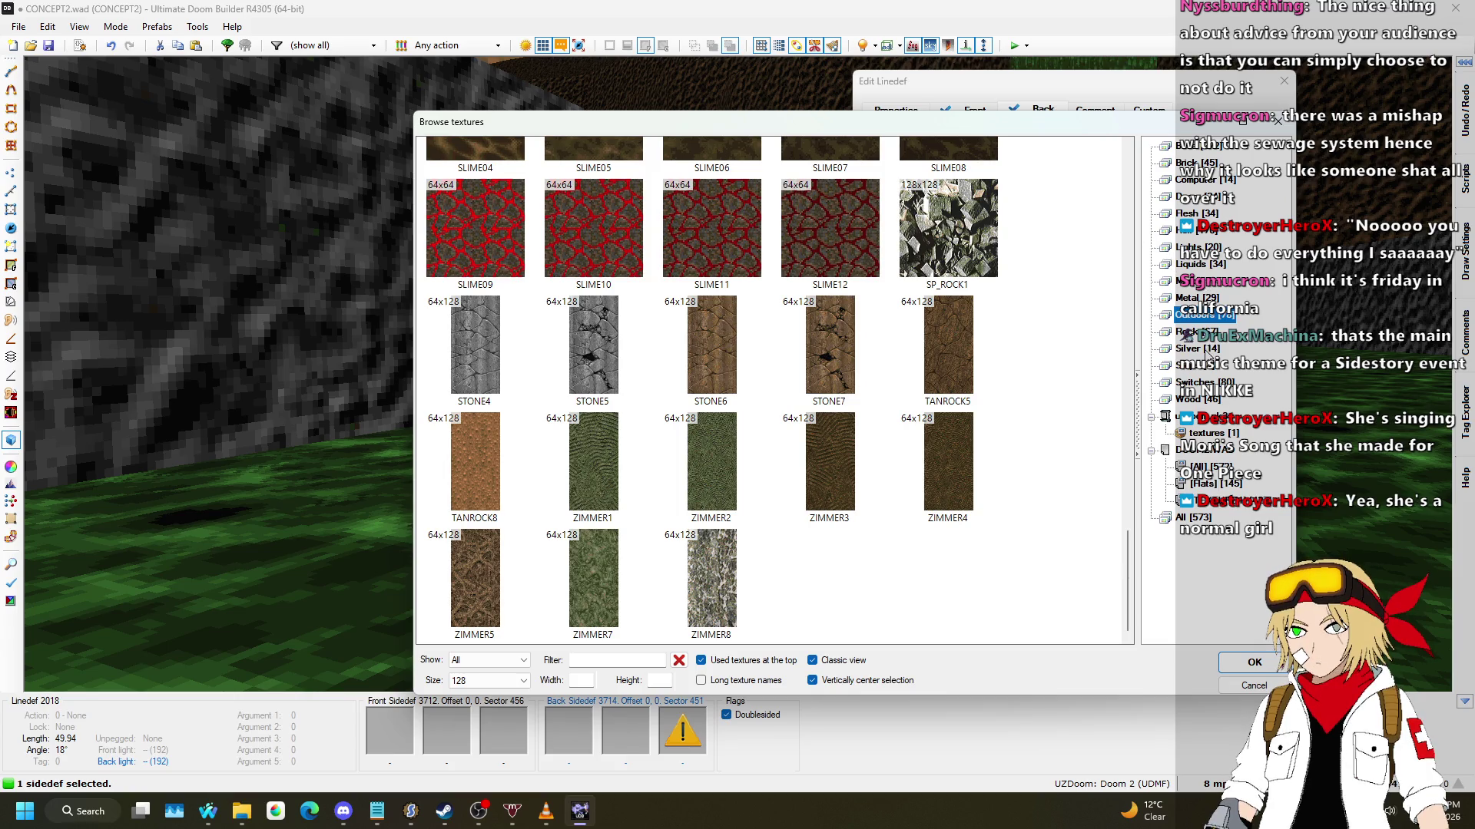
scroll(1075, 345, up, 15)
scroll(1075, 346, down, 10)
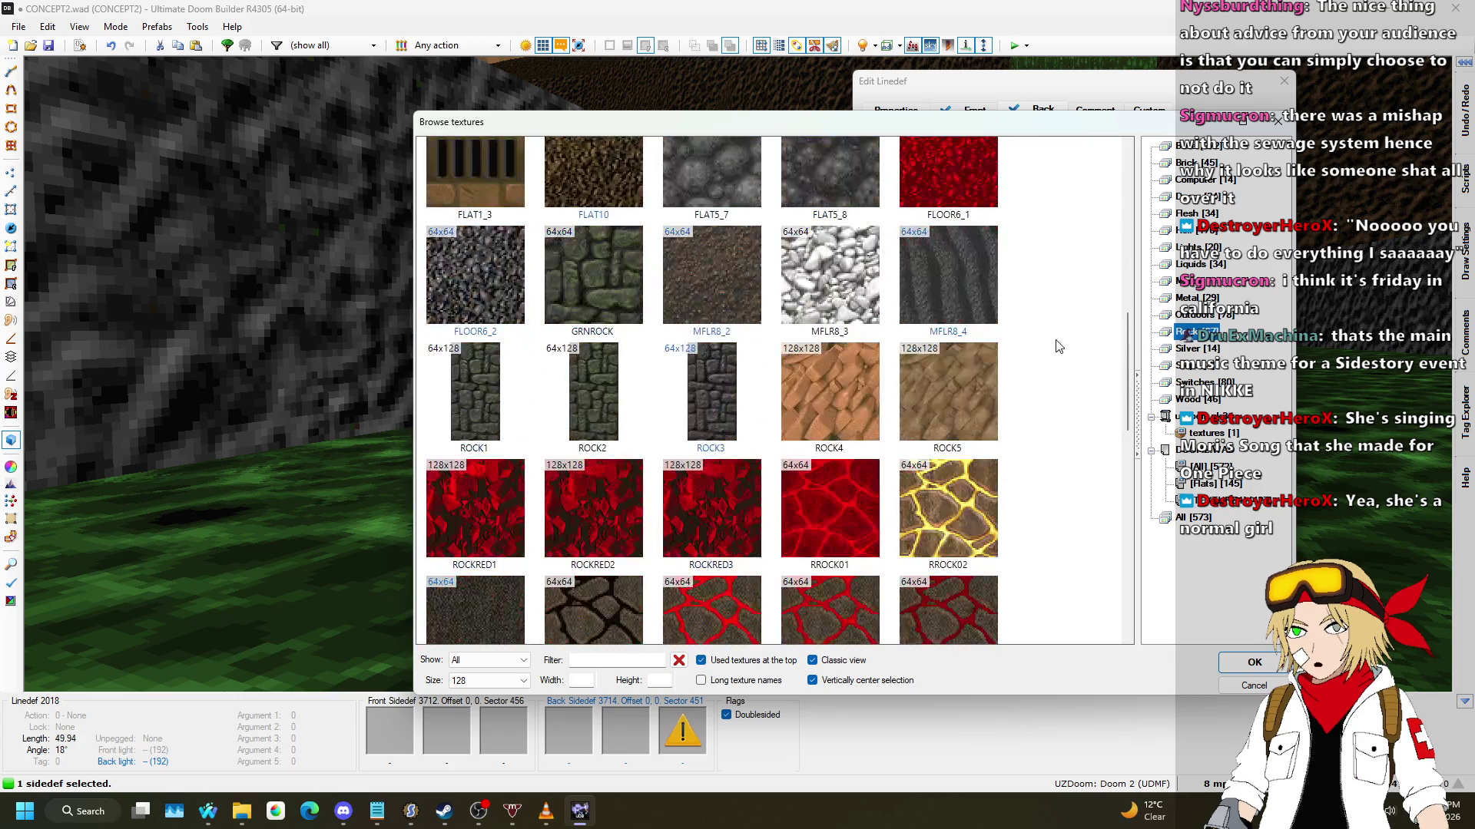
scroll(1060, 345, down, 10)
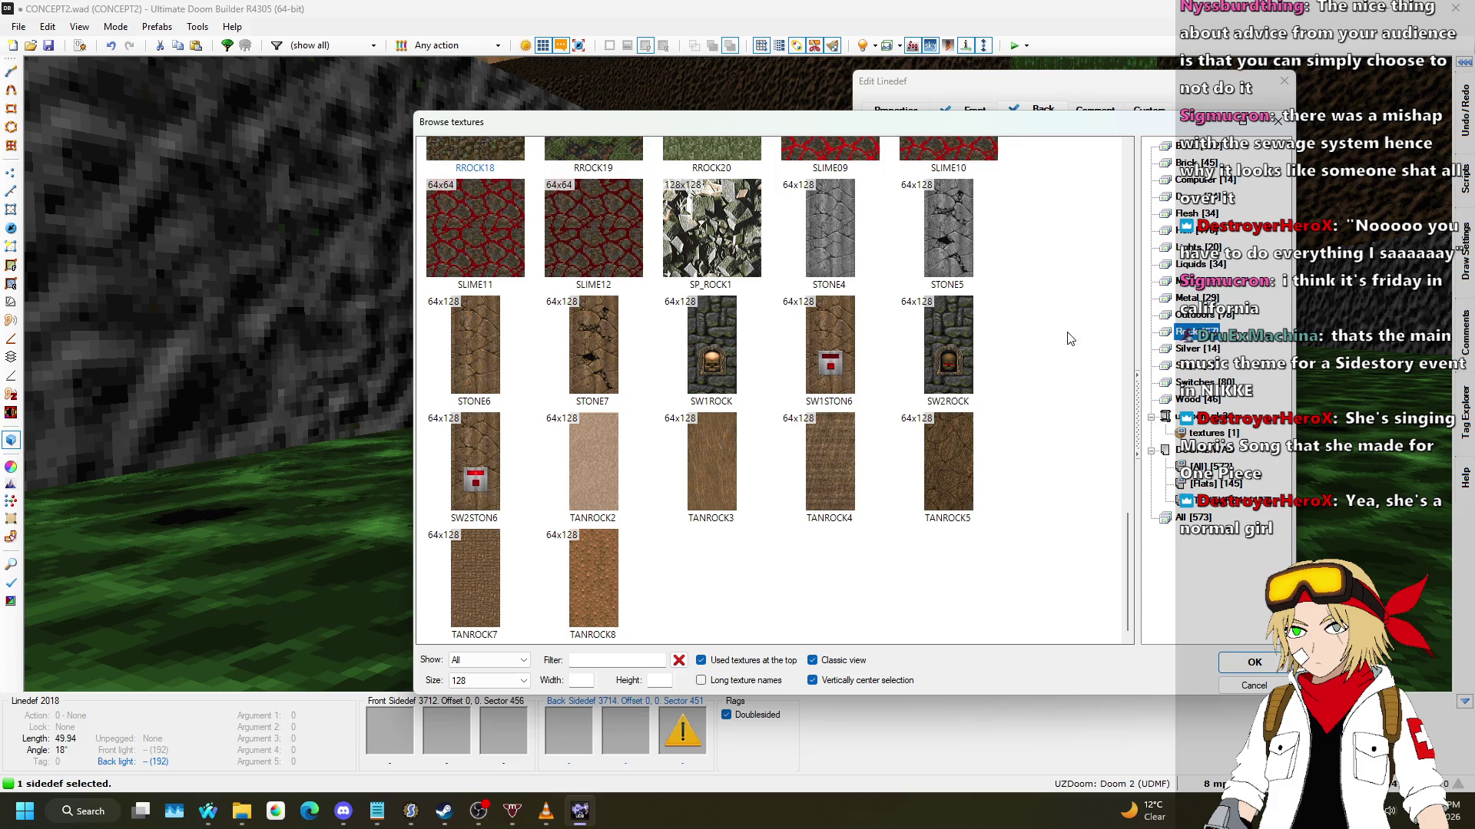
scroll(1071, 339, up, 5)
scroll(1071, 338, up, 6)
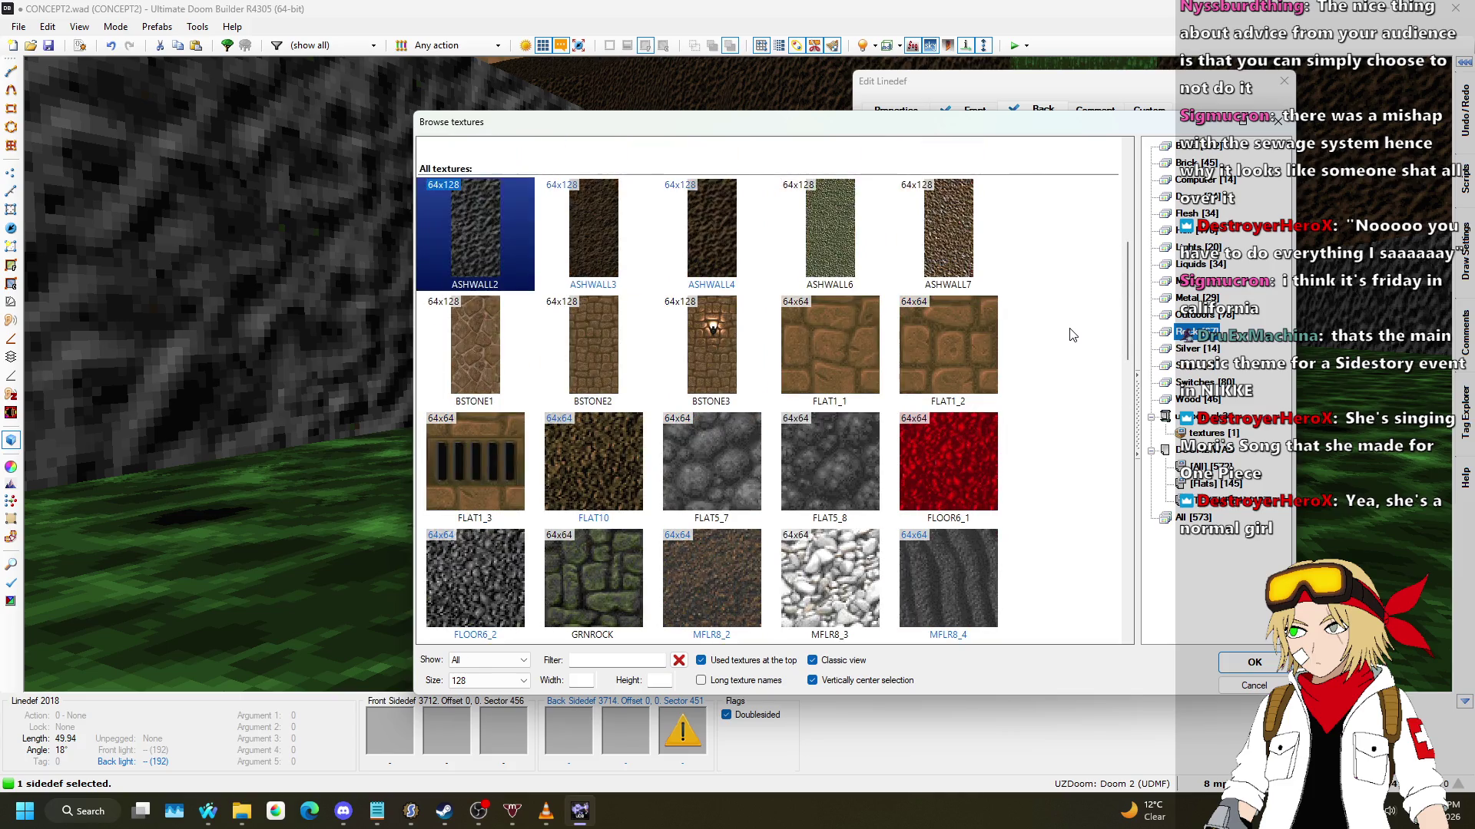
scroll(1072, 335, up, 3)
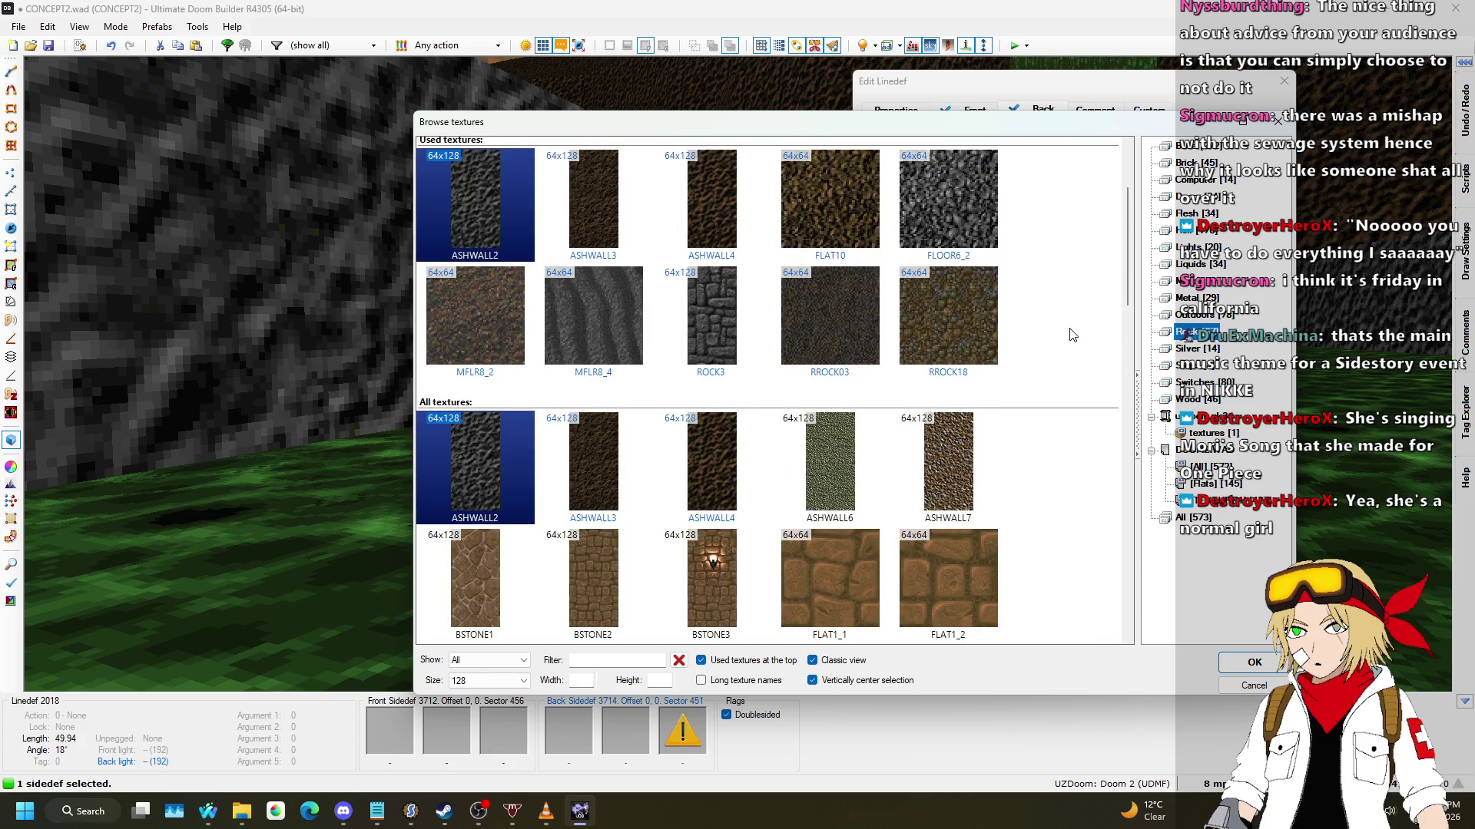
scroll(1072, 335, down, 3)
scroll(1075, 333, down, 2)
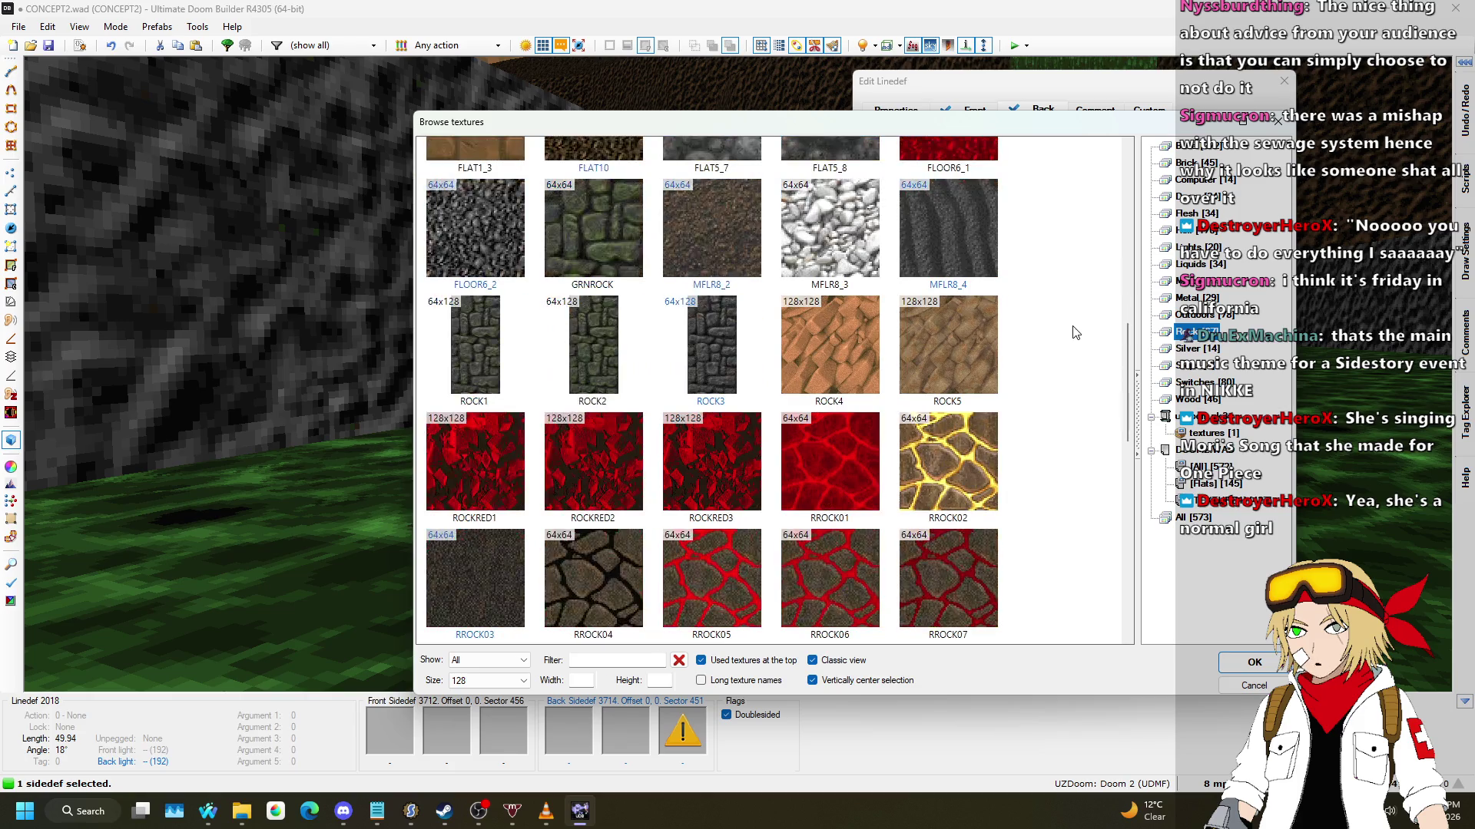
scroll(1079, 331, down, 1)
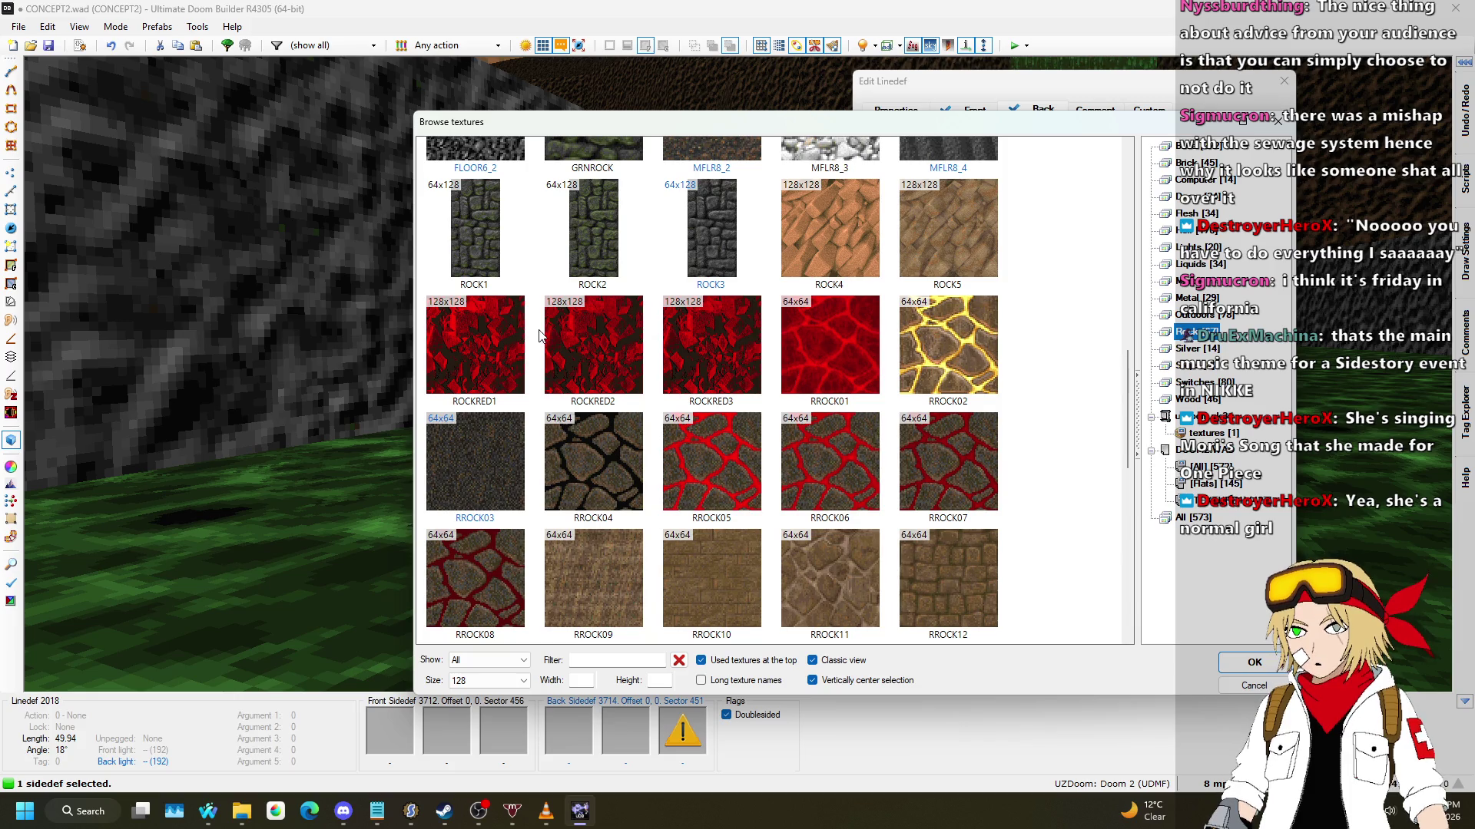
double_click(452, 334)
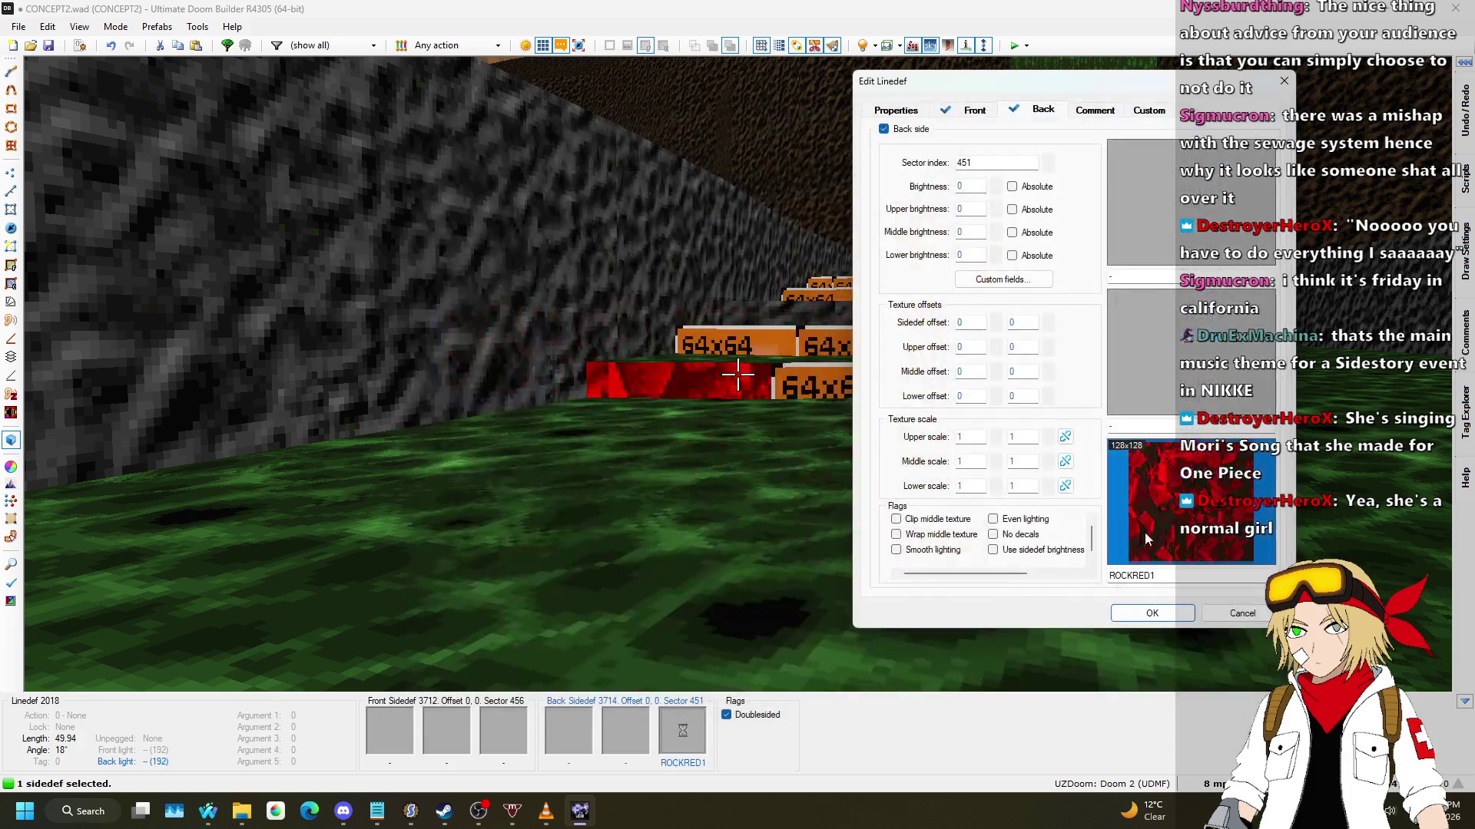
click(1152, 614)
key(ctrl+c)
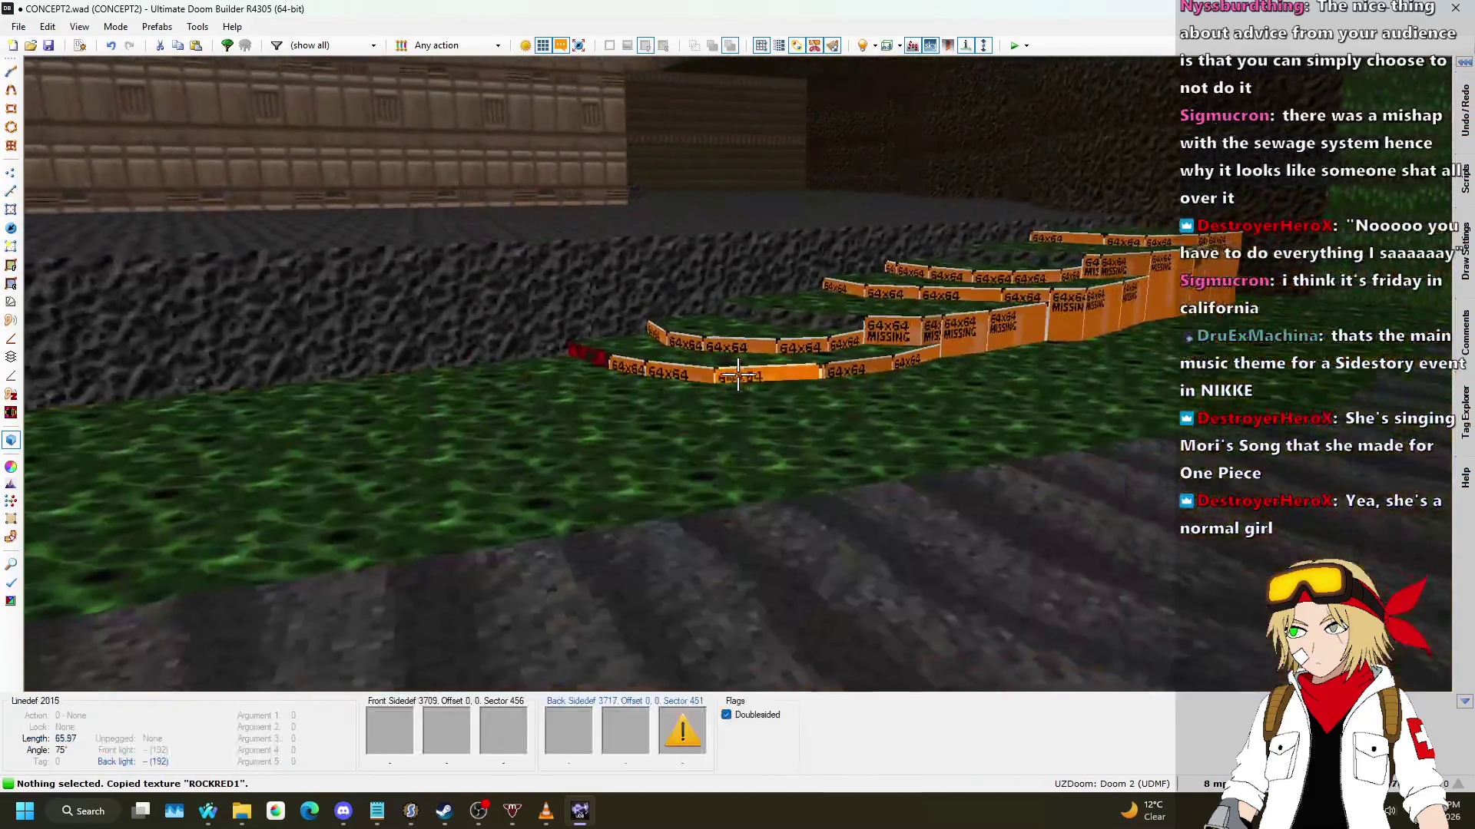
Step: Paste the ROCKRED1 texture onto the remaining untextured nukage step walls
key(ctrl+v)
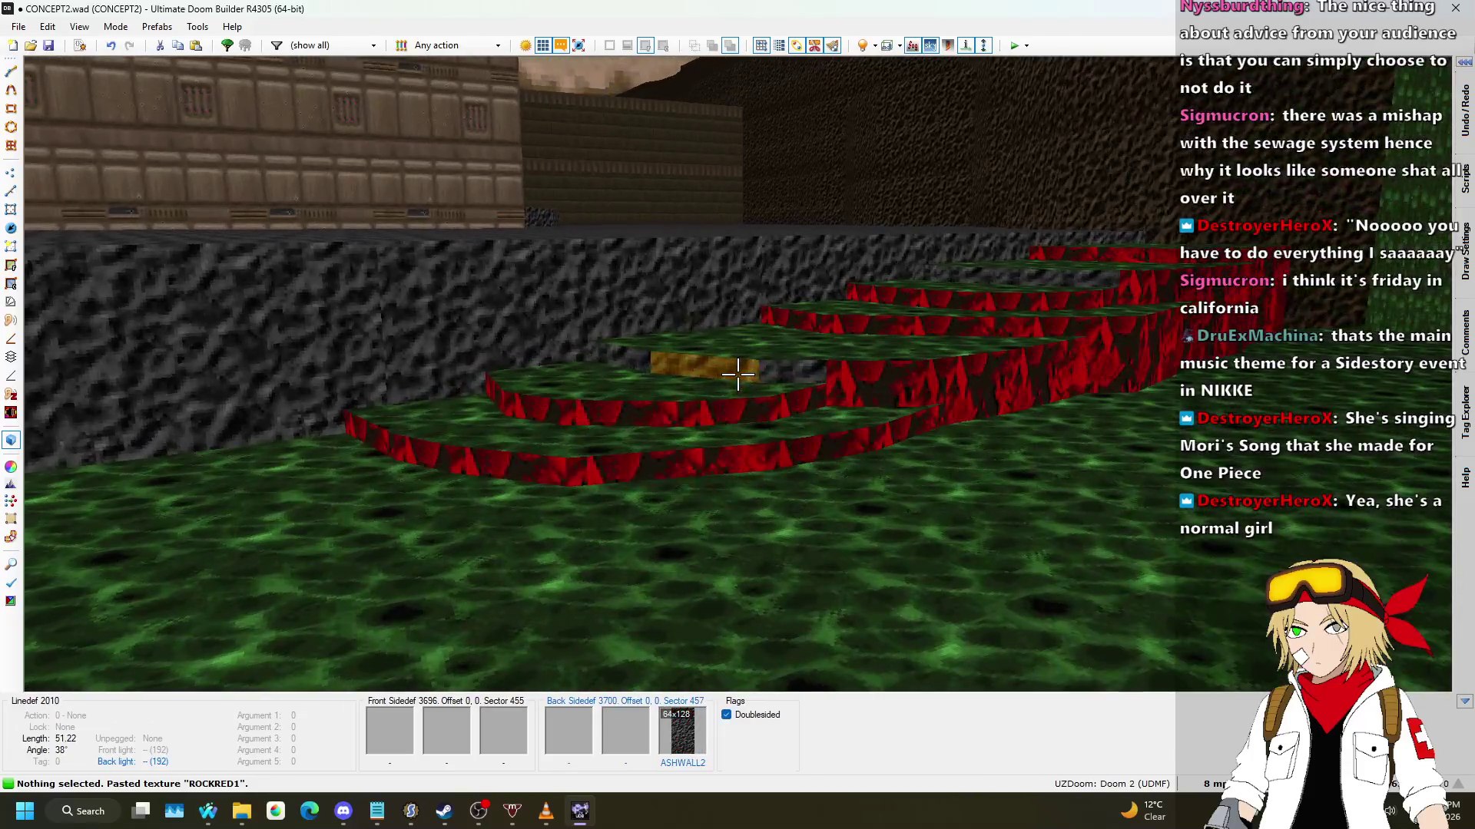
click(737, 374)
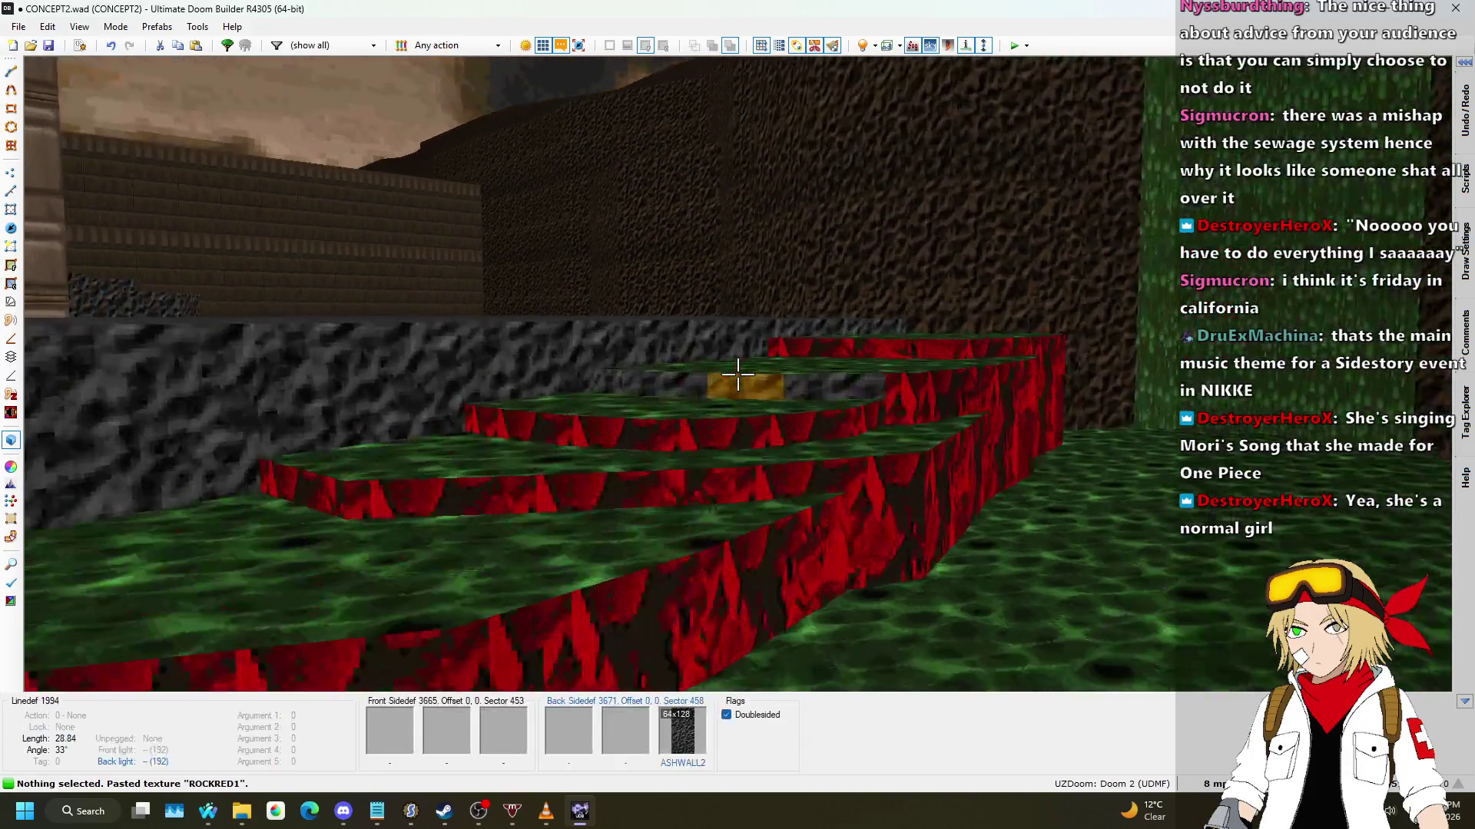
click(738, 374)
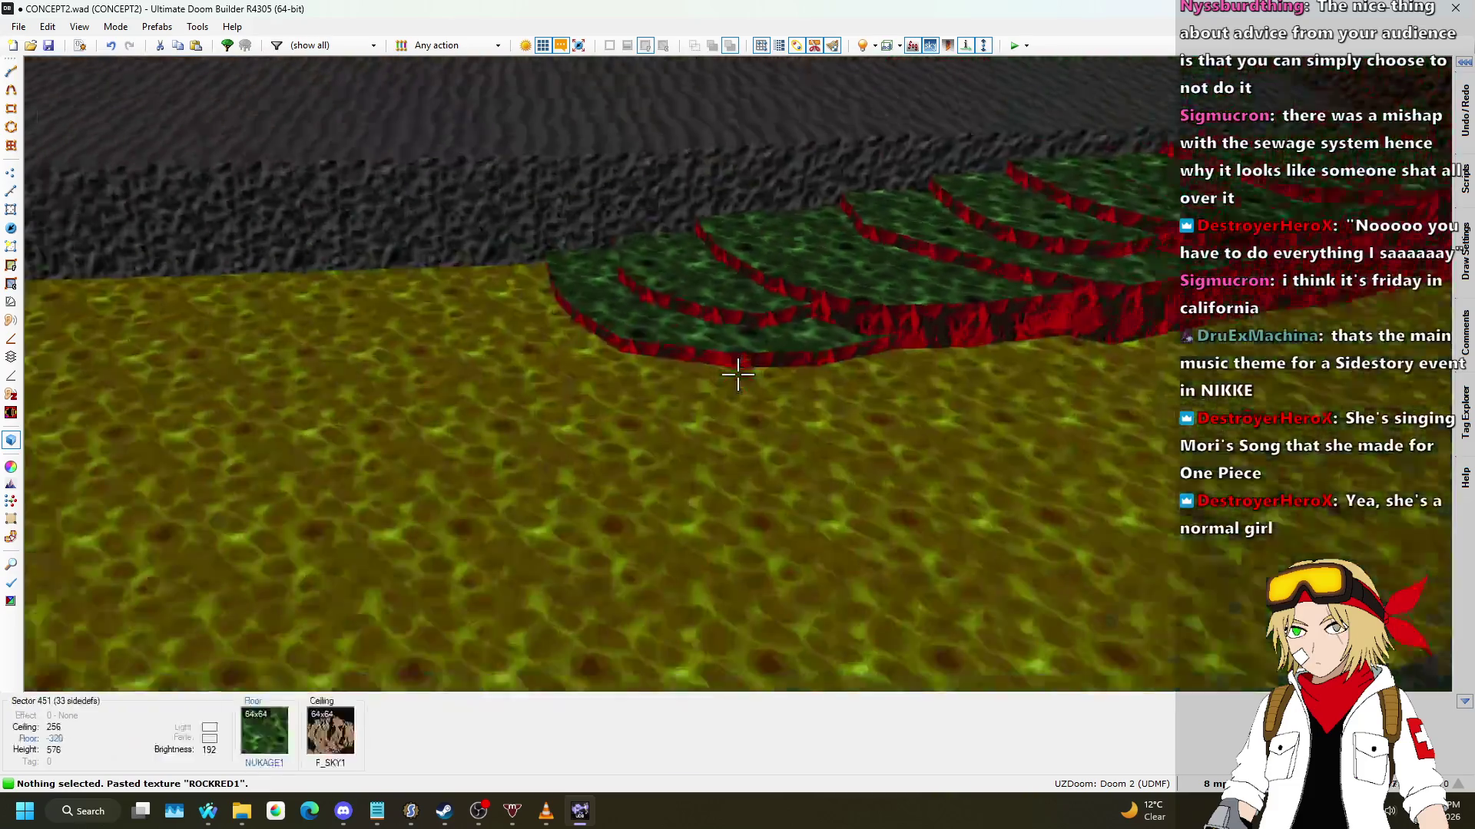
click(737, 374)
click(738, 374)
key(ctrl+v)
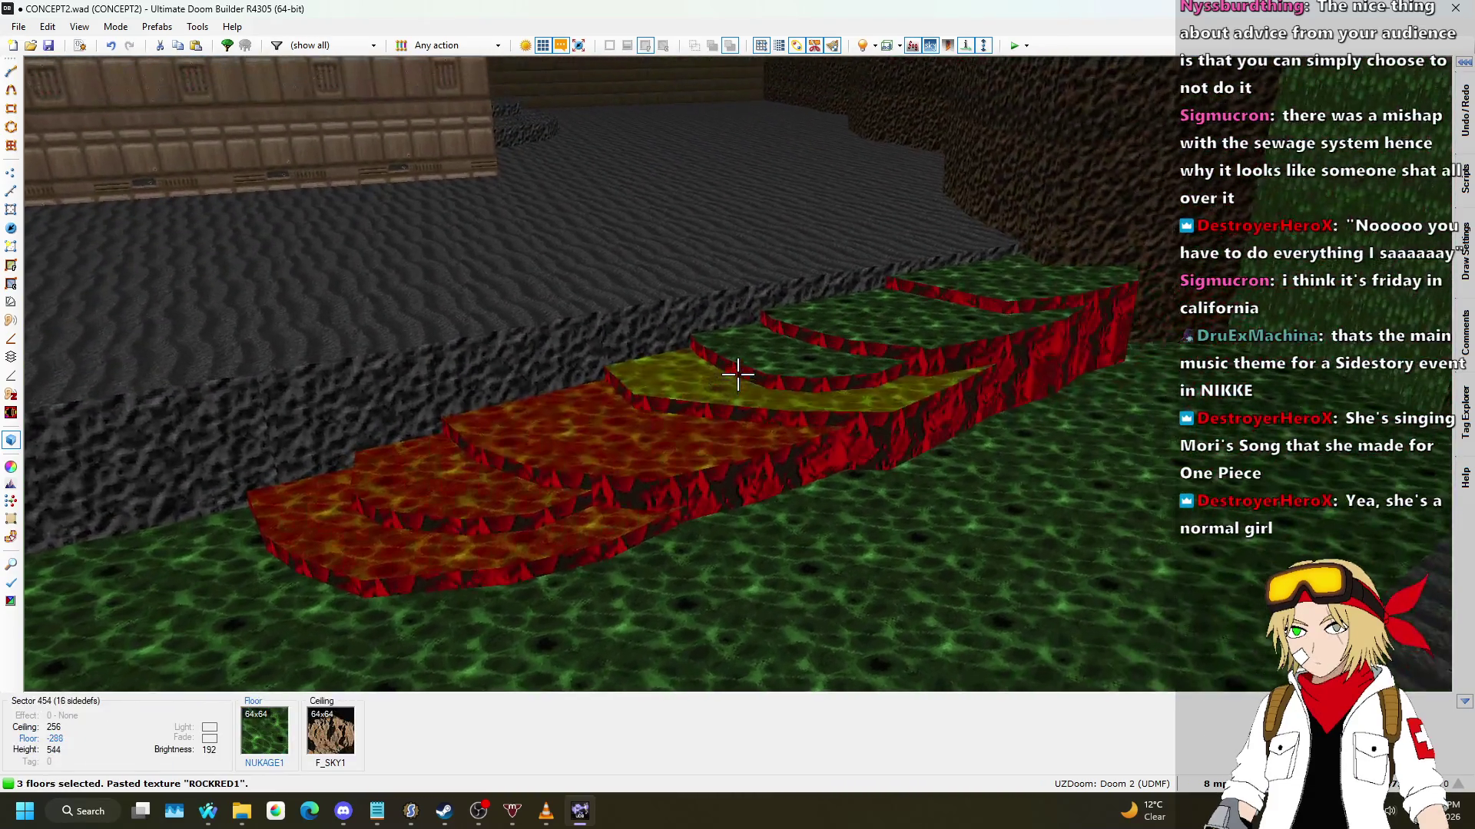
click(737, 374)
click(737, 374)
Step: Select all seven cascade step floors together
click(737, 374)
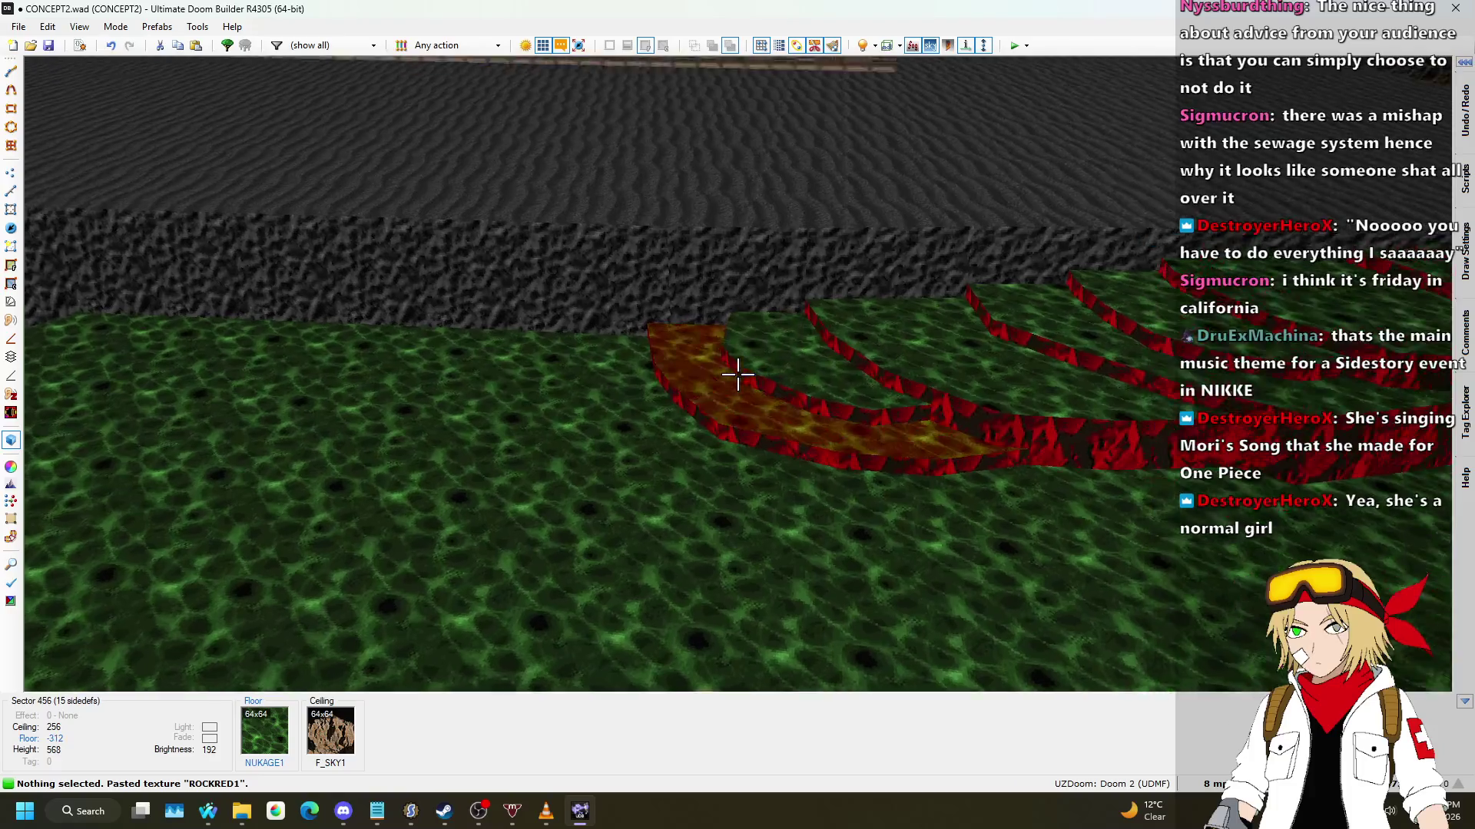
click(738, 375)
click(737, 374)
click(737, 374)
click(737, 374)
click(737, 374)
click(737, 374)
Step: Change the seven selected step floors from NUKAGE1 to the Rock flat FLOOR6_1
right_click(737, 374)
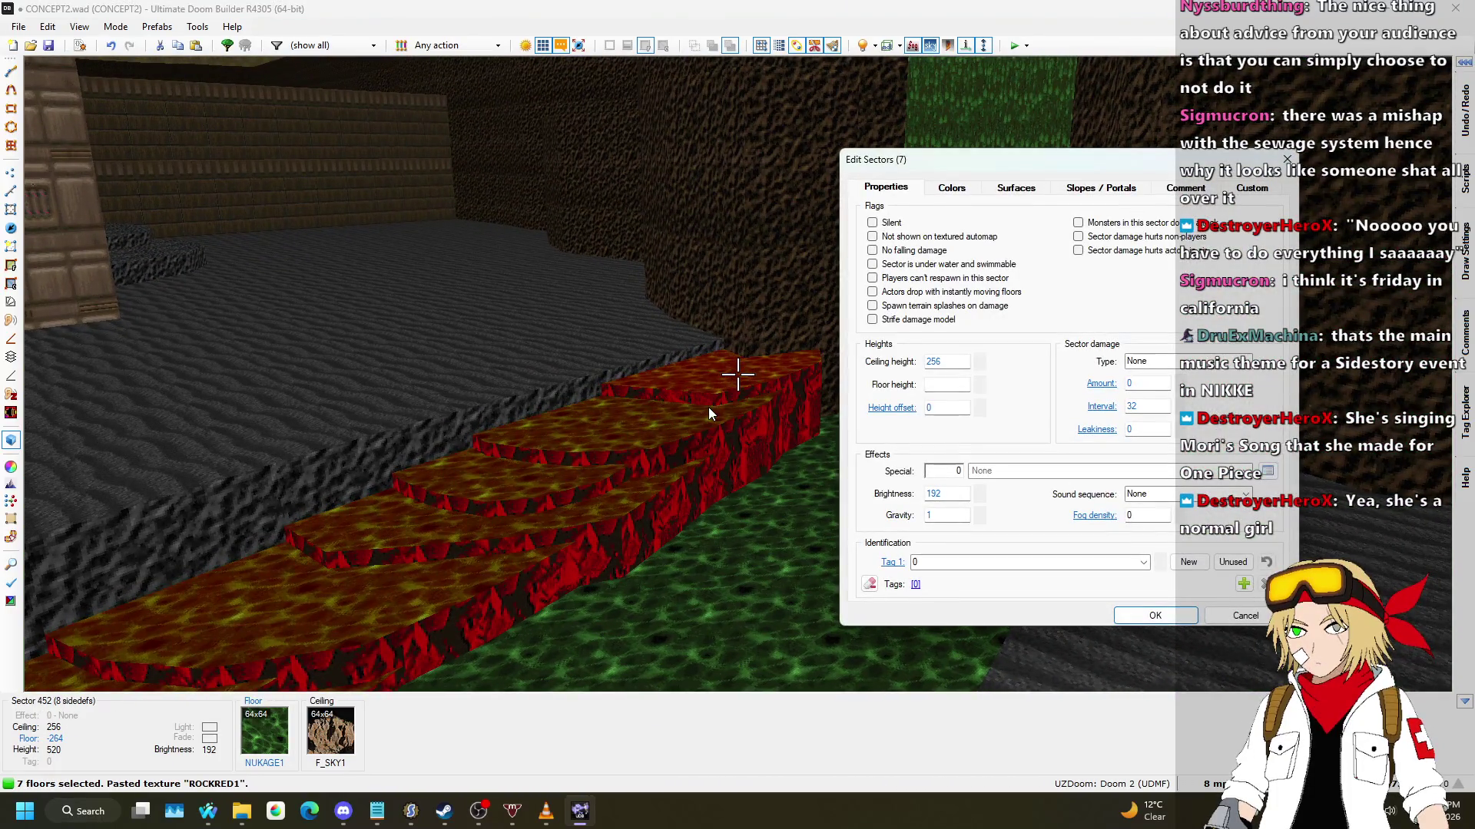
click(1015, 188)
click(1134, 527)
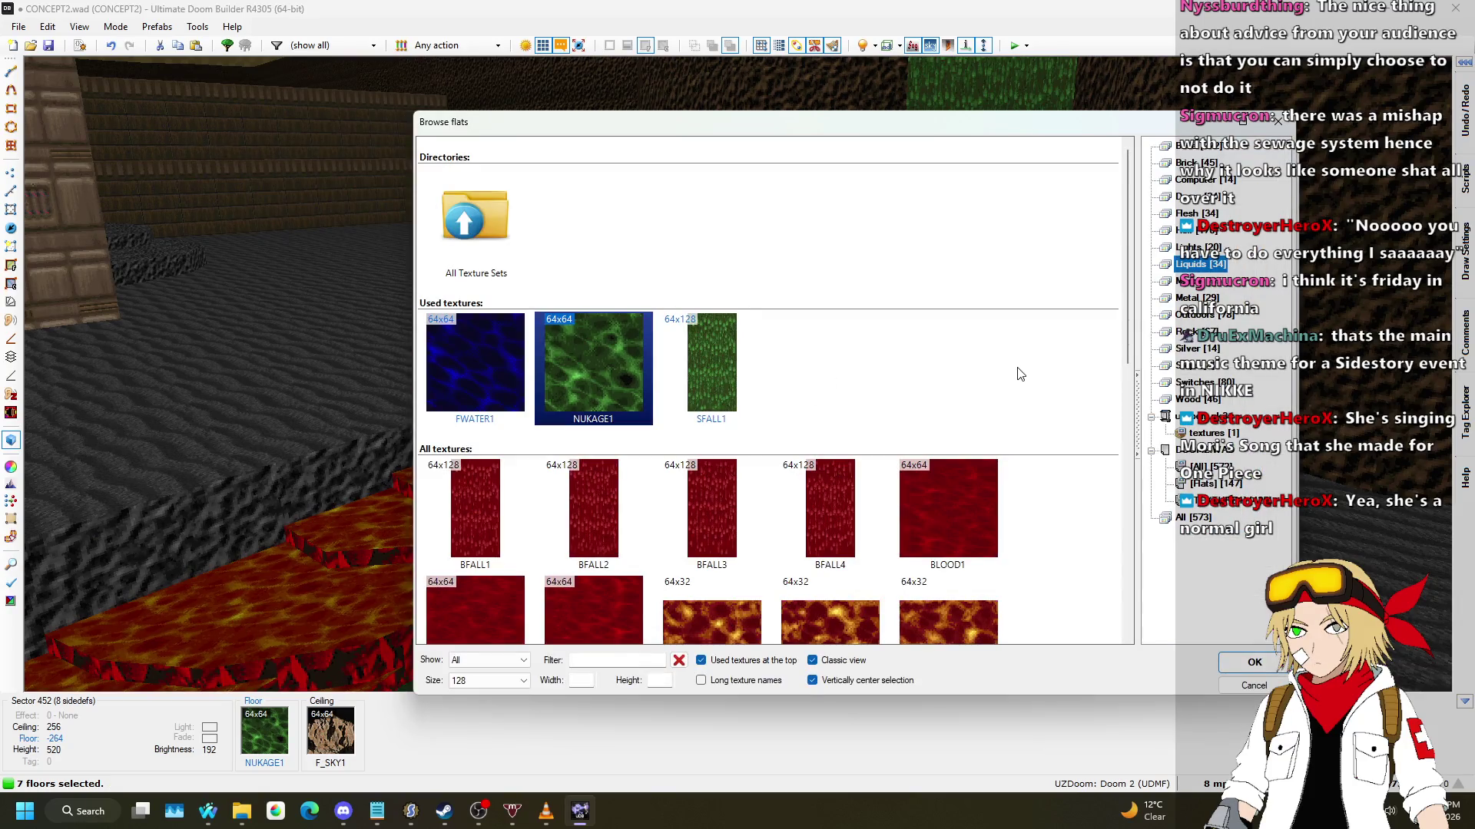
scroll(1022, 373, down, 2)
click(1195, 331)
scroll(783, 329, down, 6)
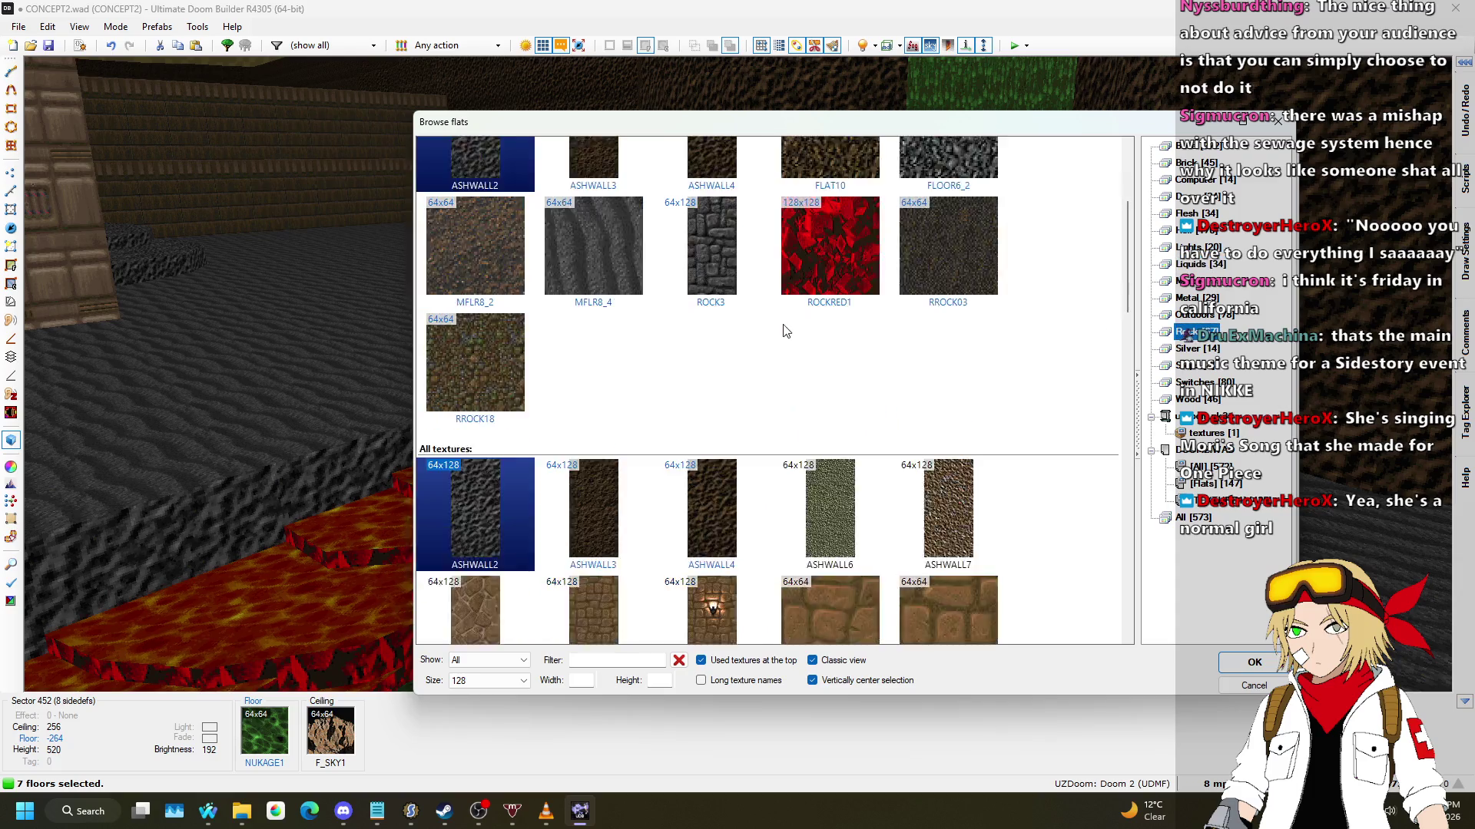
click(976, 298)
double_click(977, 298)
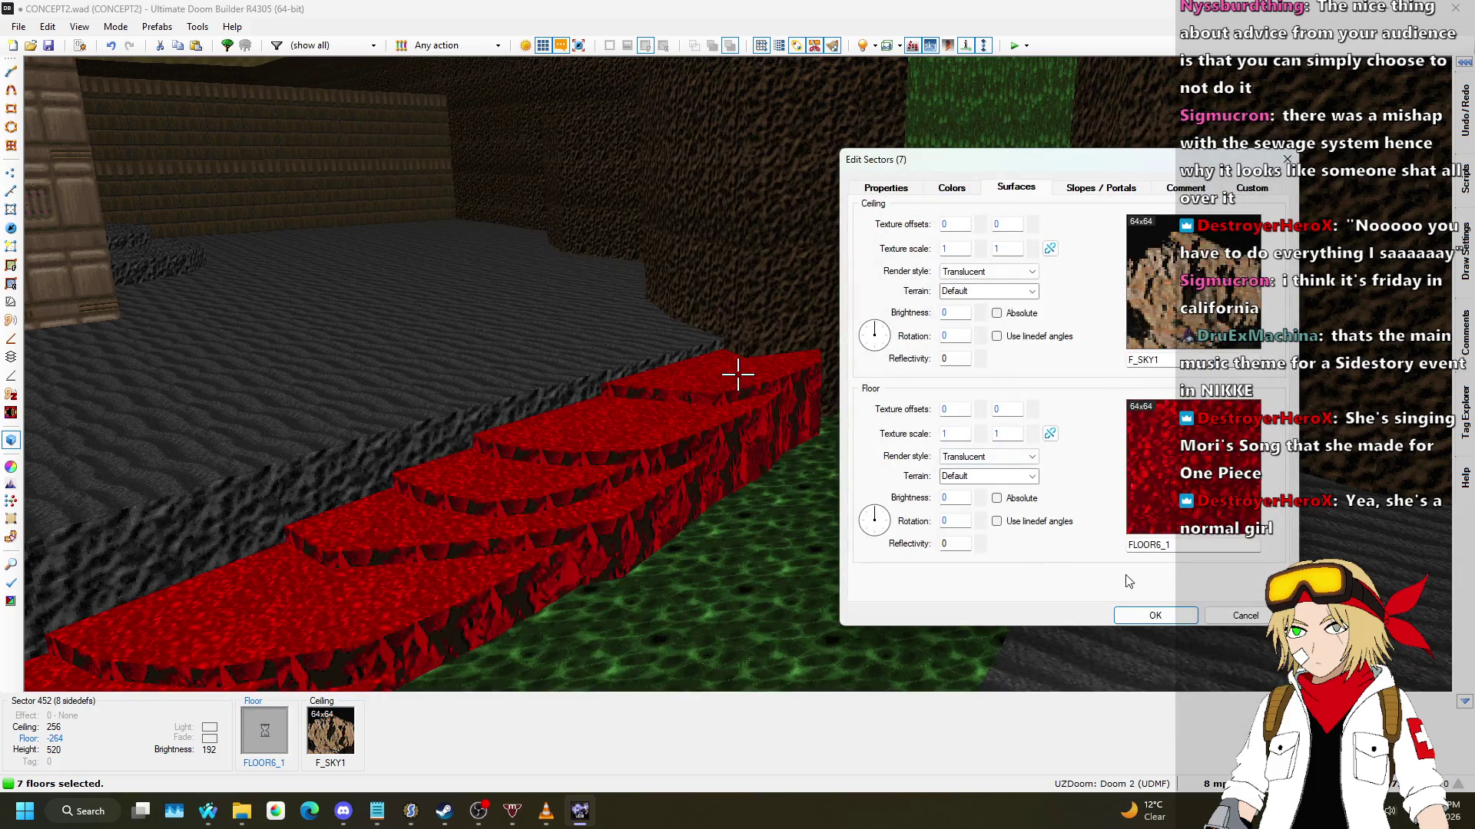
click(1155, 615)
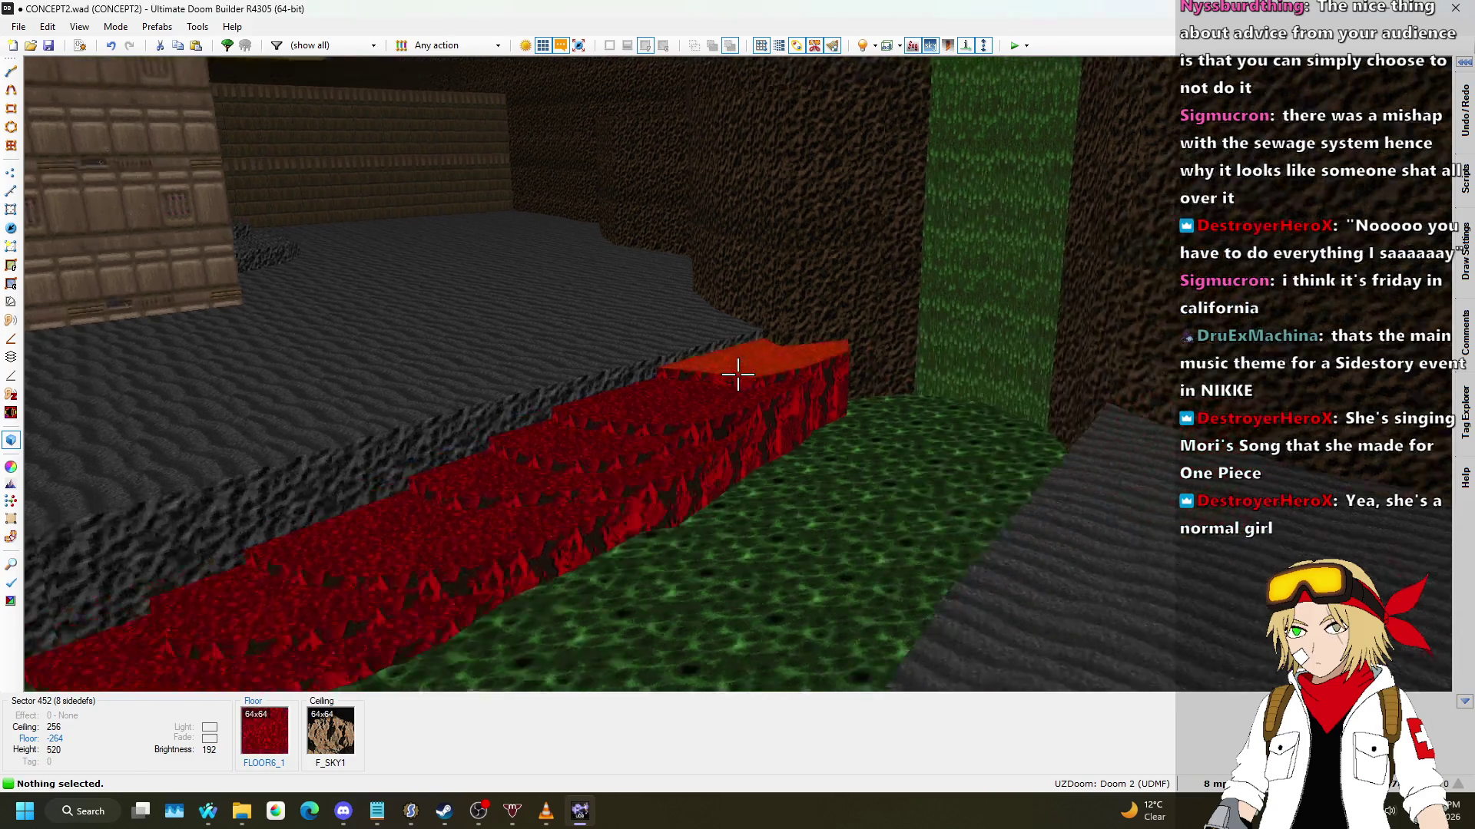
key(w)
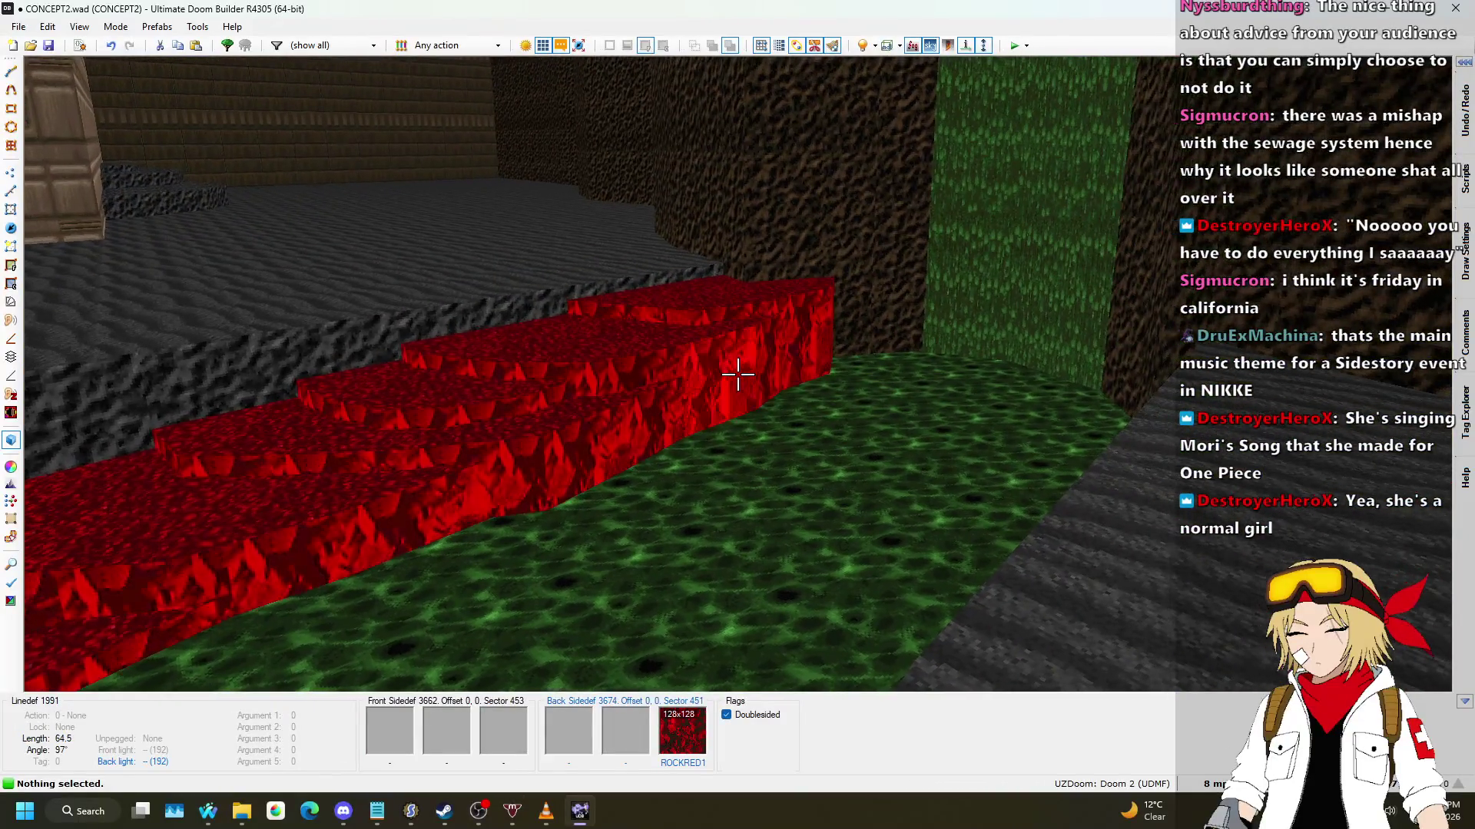
Step: Set the back lower texture of all 44 step walls to TANROCK4, replacing ROCKRED1
shift+click(737, 374)
right_click(737, 374)
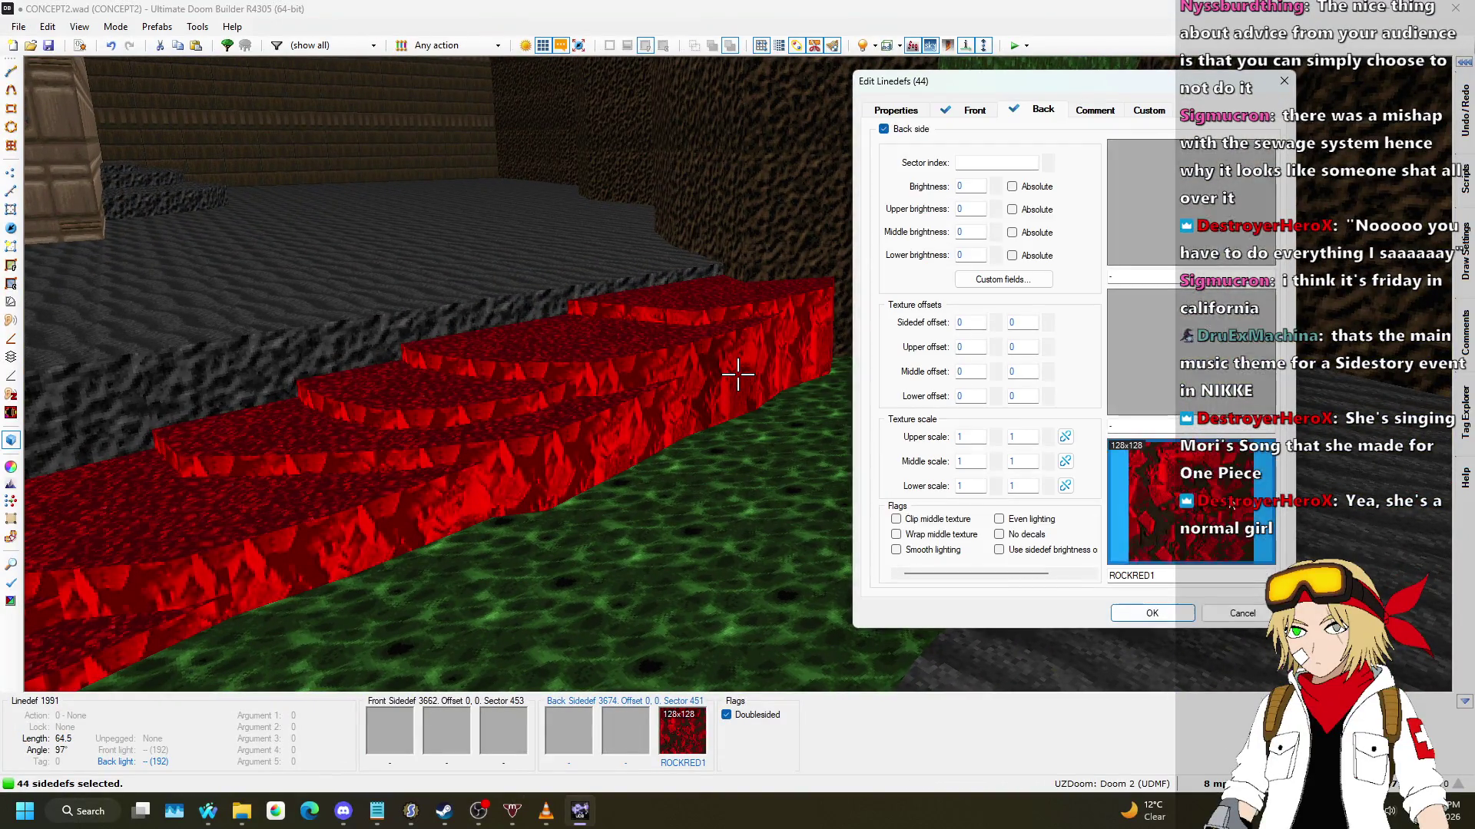
click(1143, 461)
scroll(907, 331, down, 15)
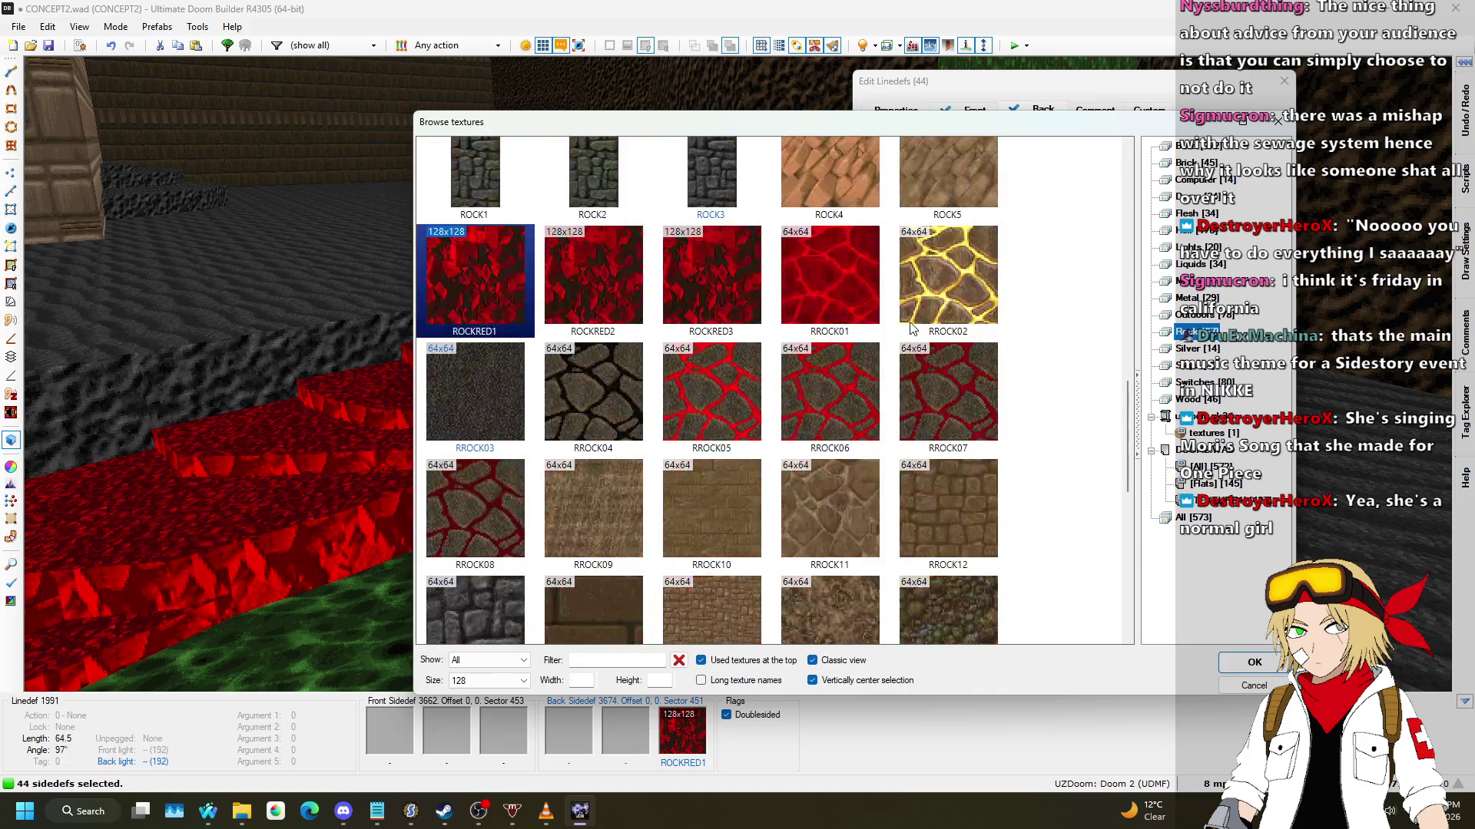
scroll(914, 327, down, 1)
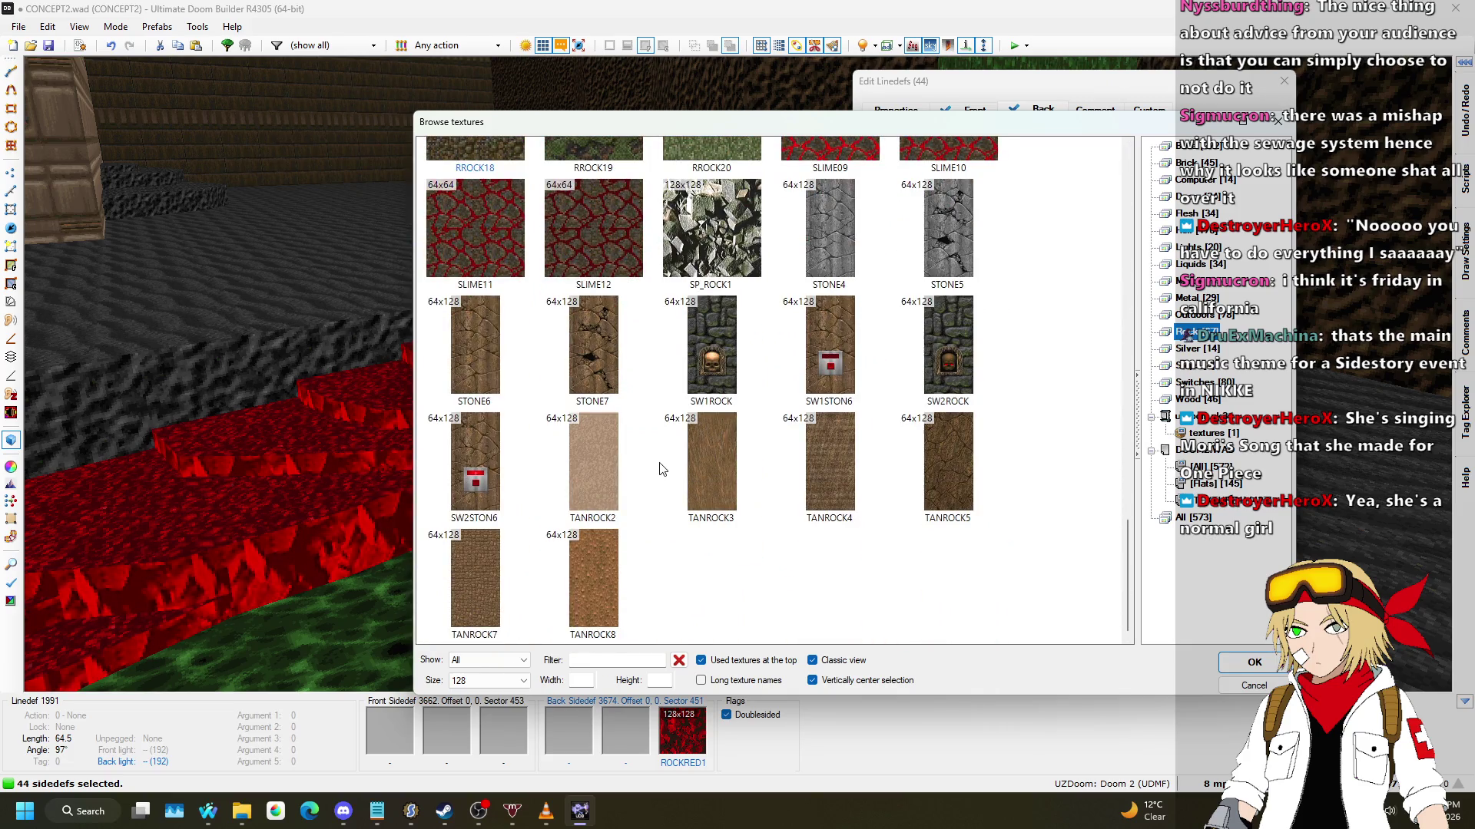
scroll(768, 455, up, 5)
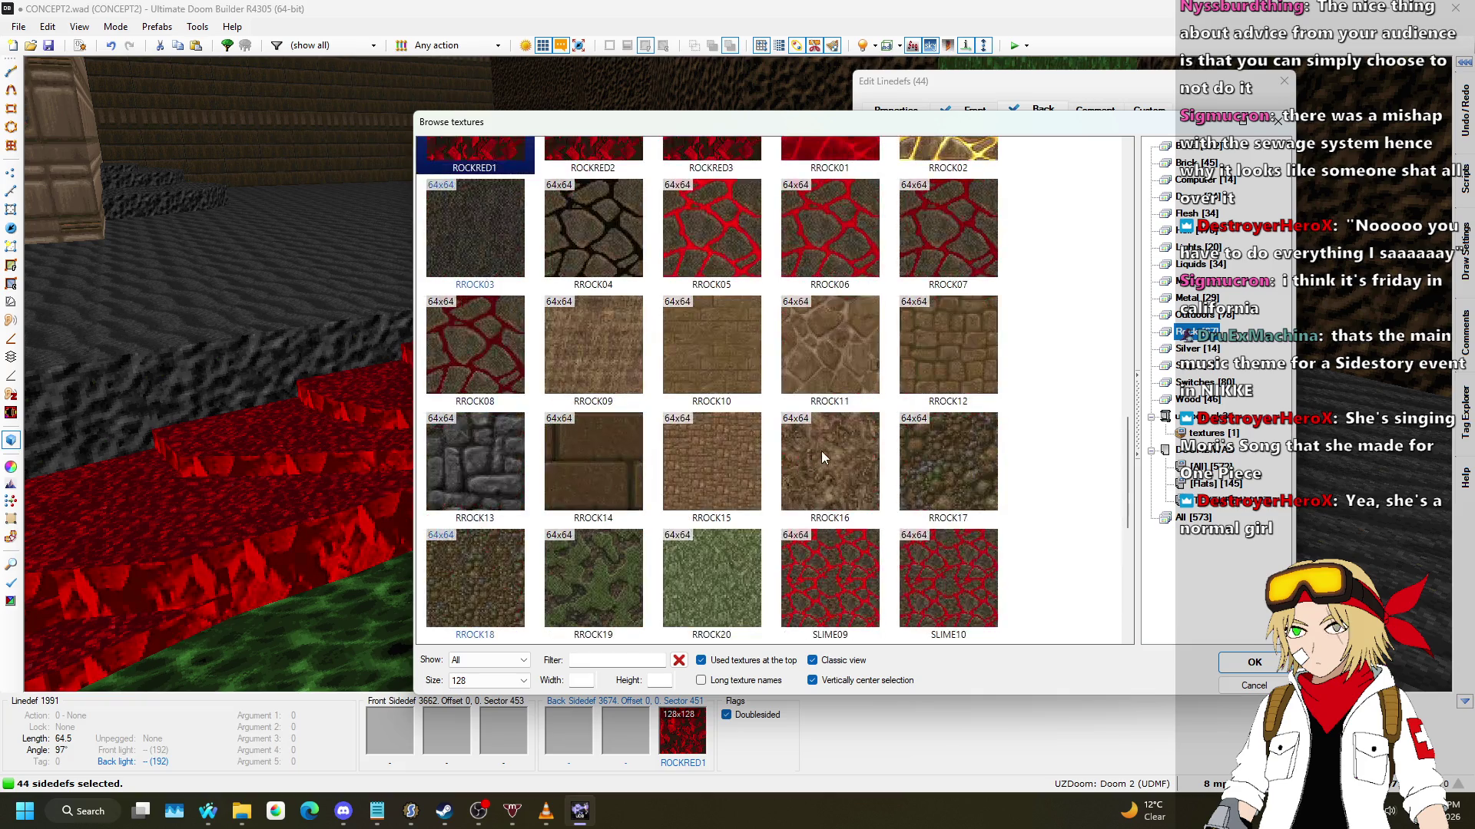
scroll(816, 434, down, 5)
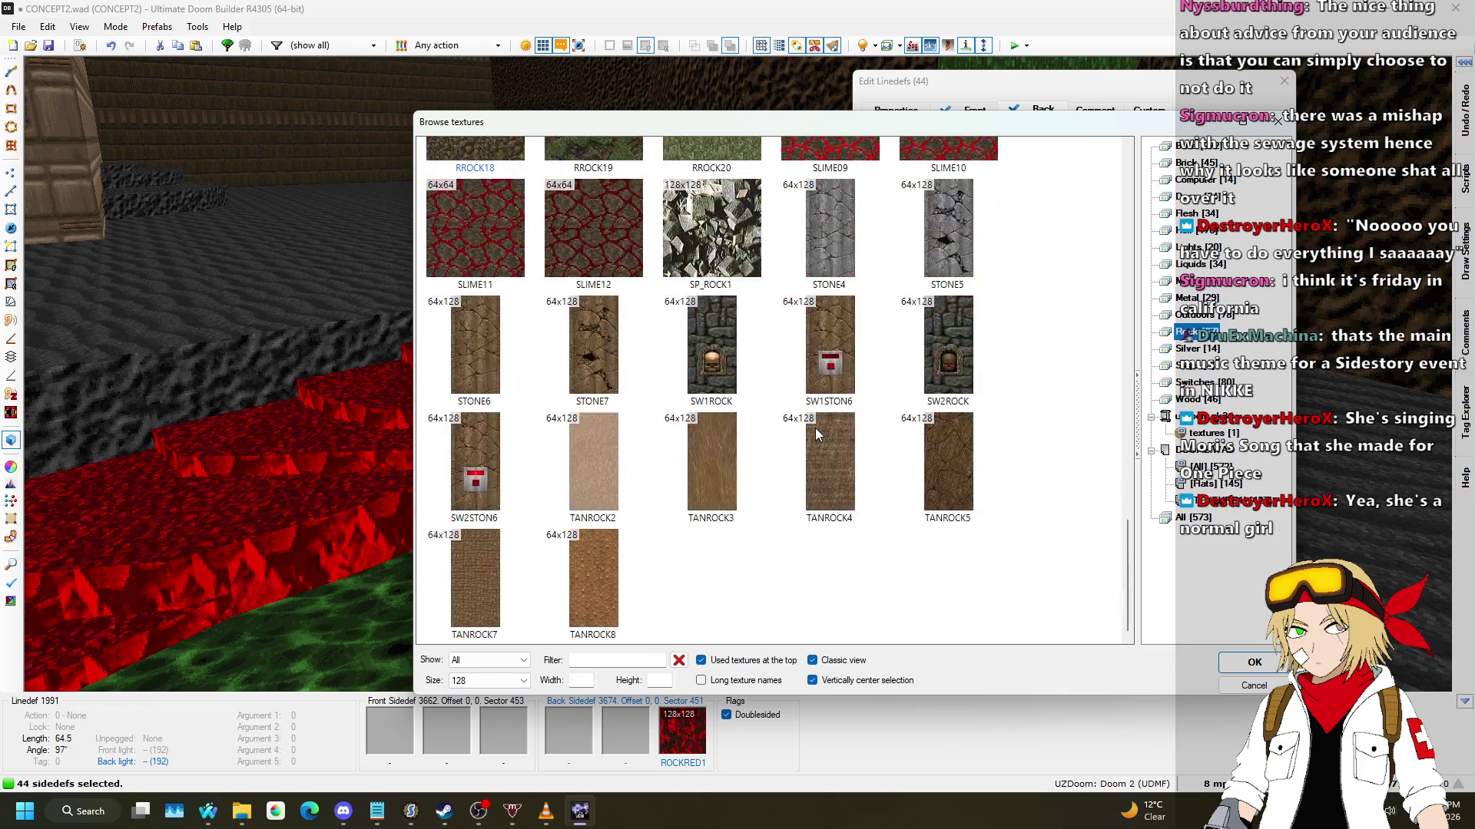
double_click(725, 454)
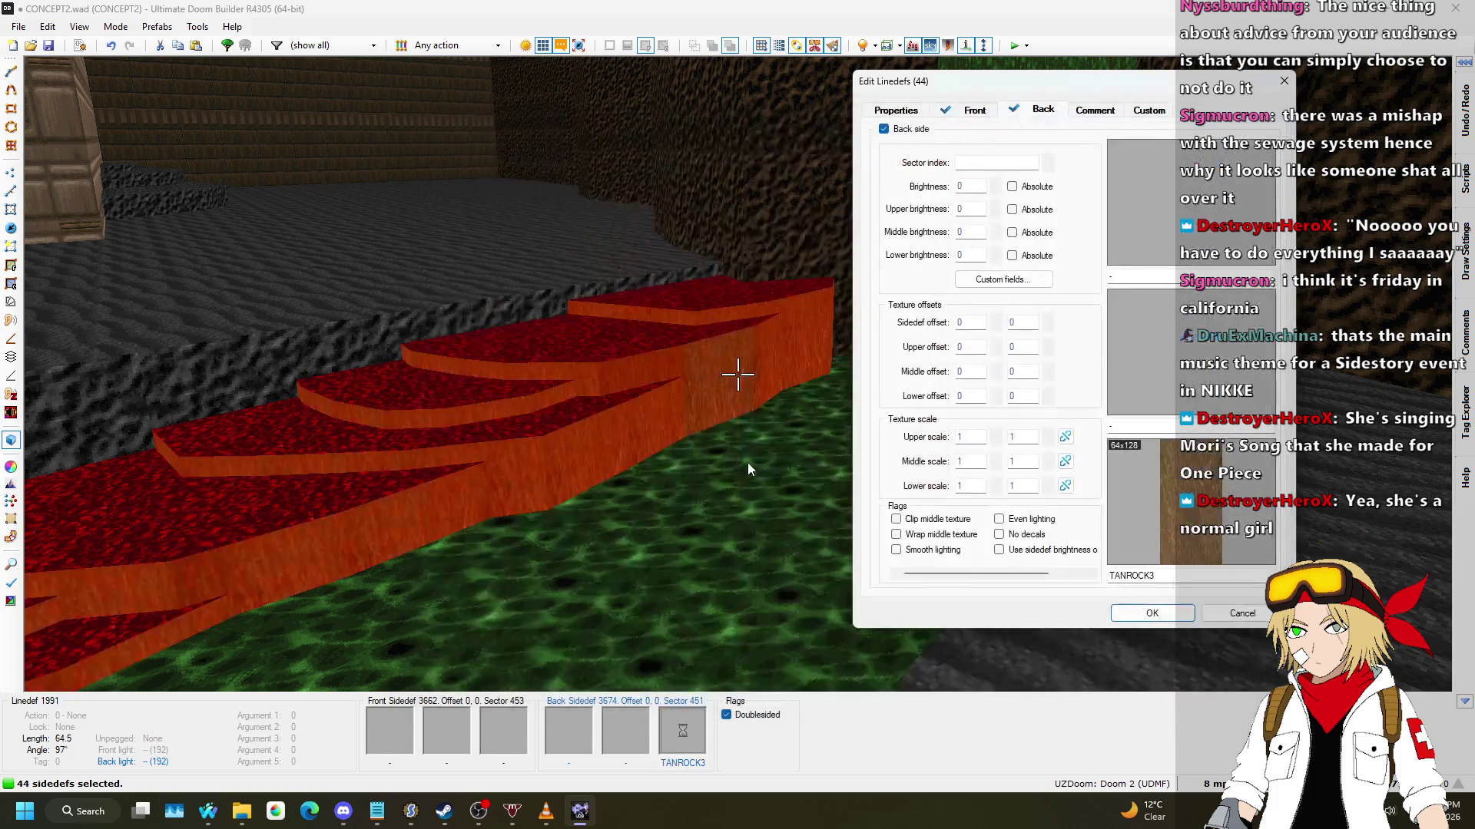
click(1251, 539)
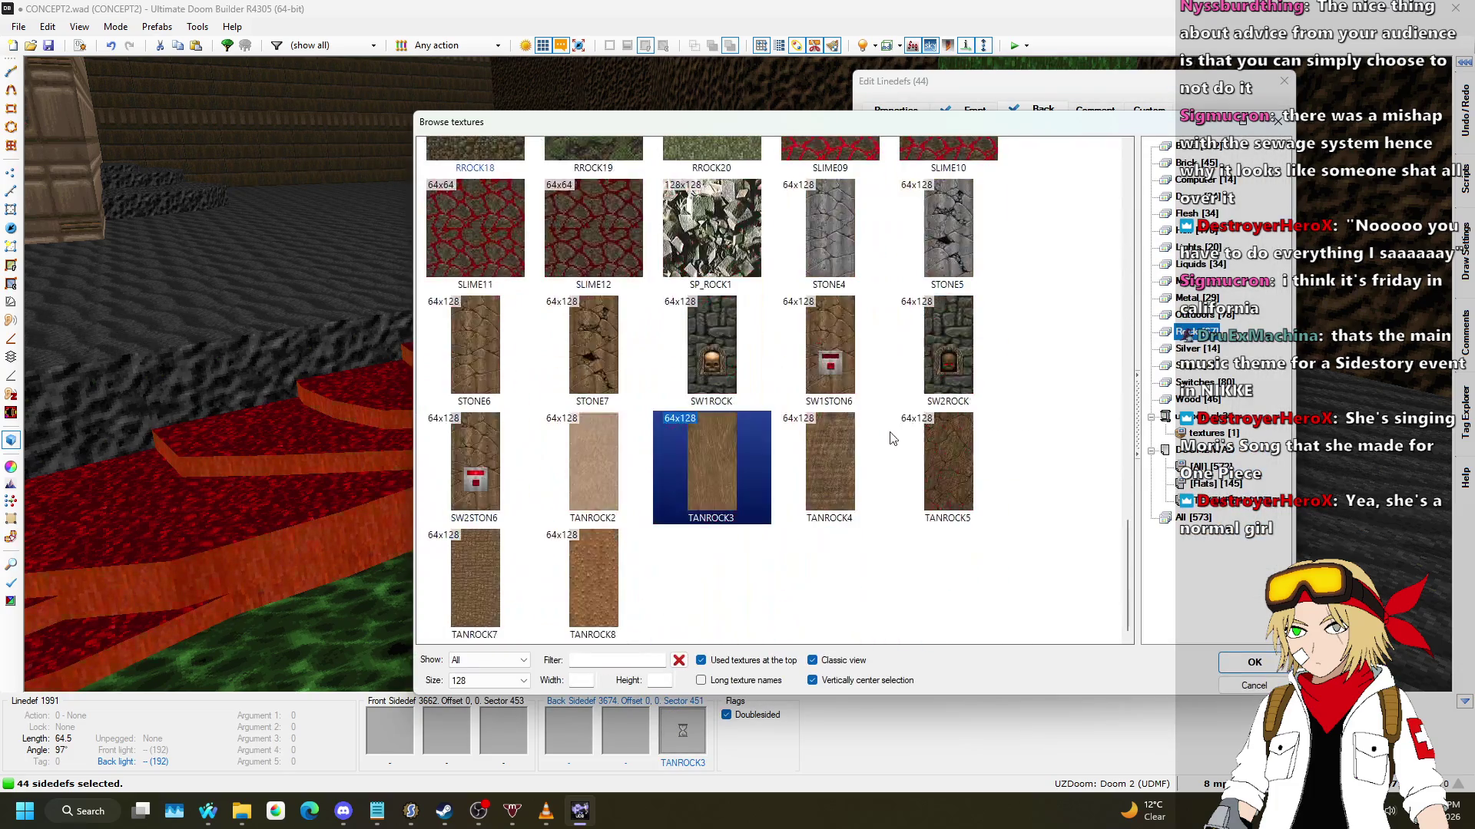
key(Escape)
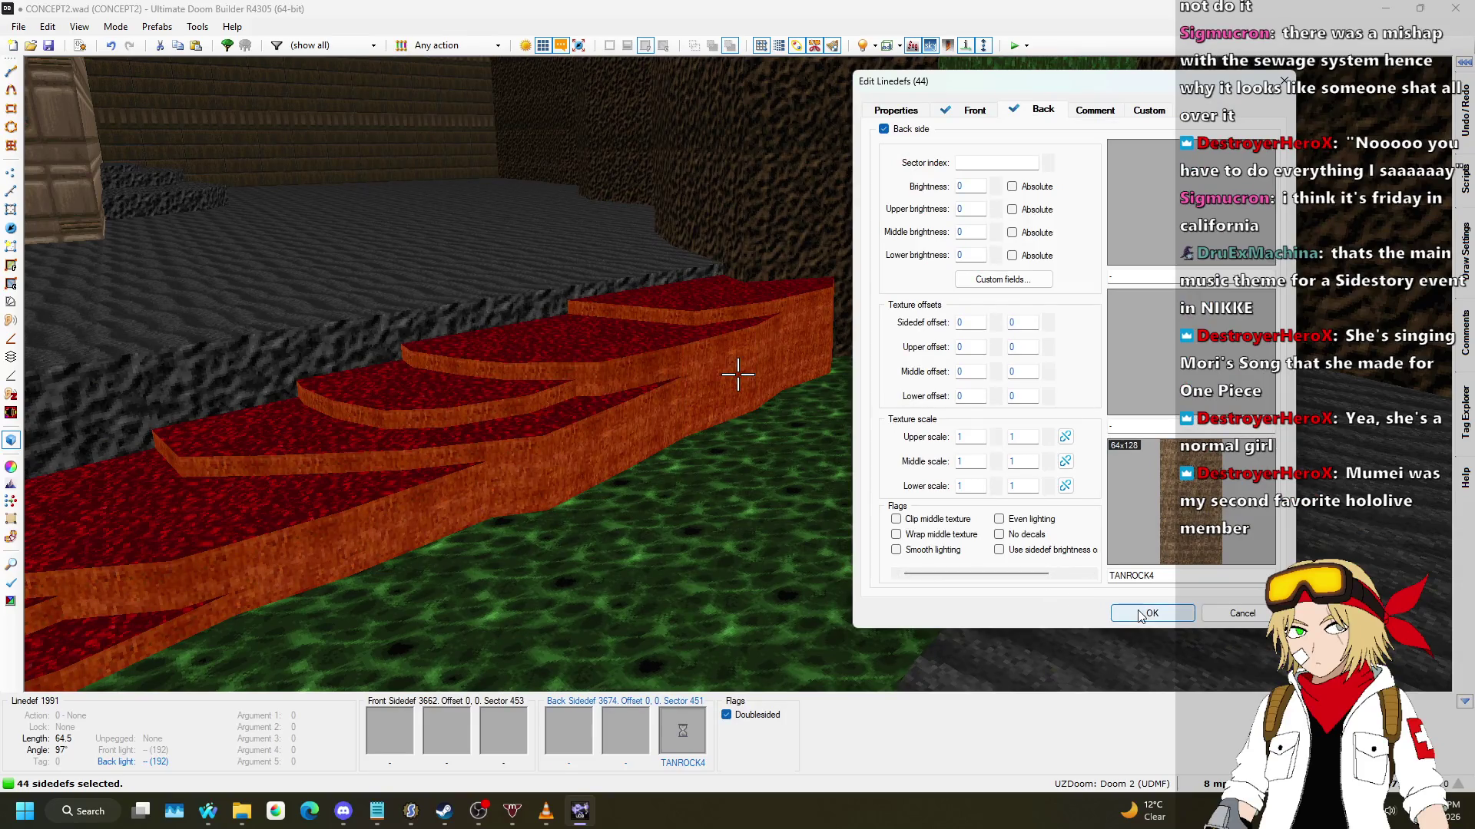
click(1140, 609)
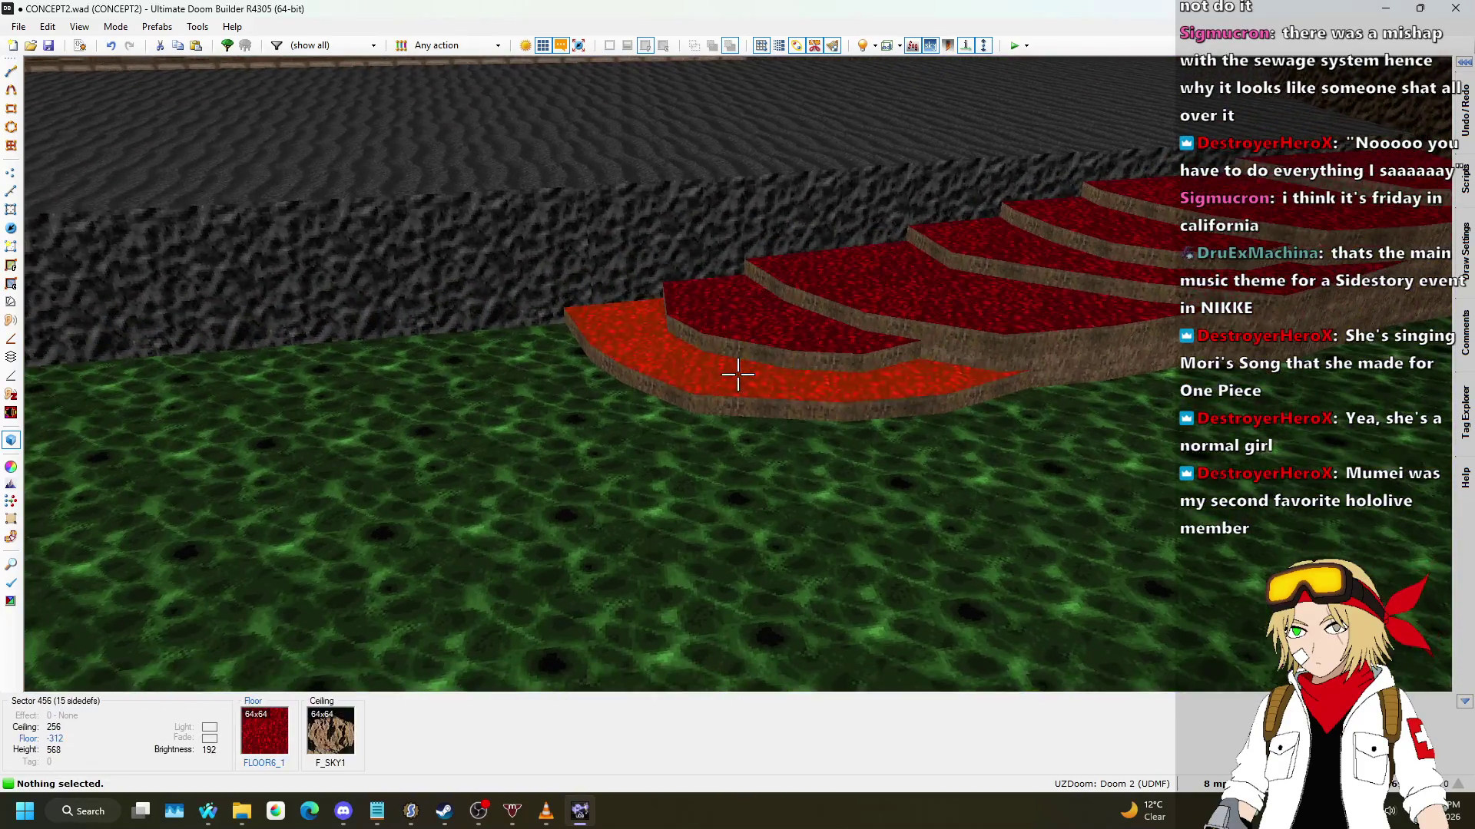
Step: Select the seven red step floors and change their flat from FLOOR6_1 to RROCK09
click(737, 375)
drag(737, 375, 737, 374)
click(737, 374)
right_click(738, 375)
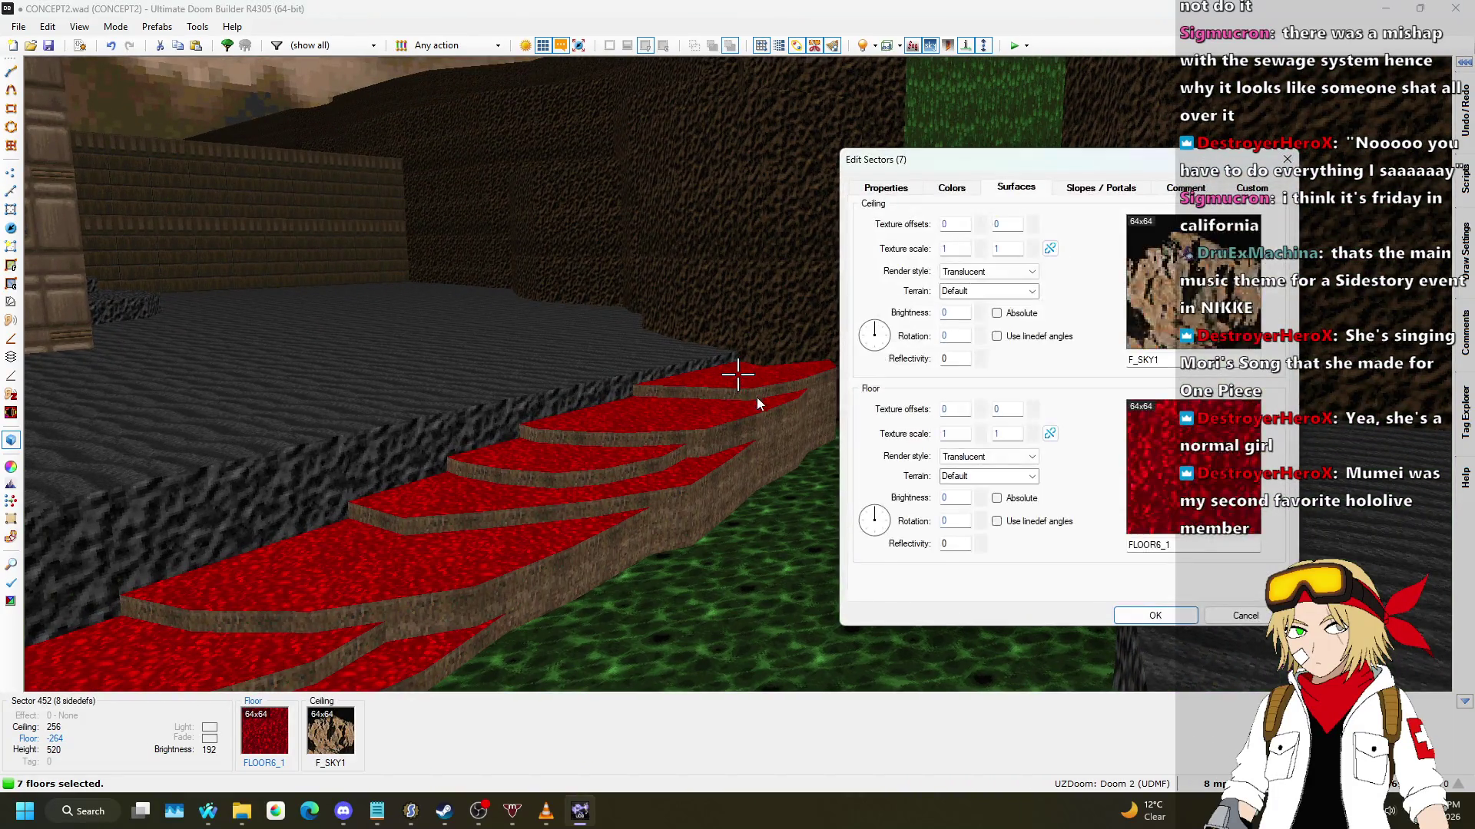
click(1248, 499)
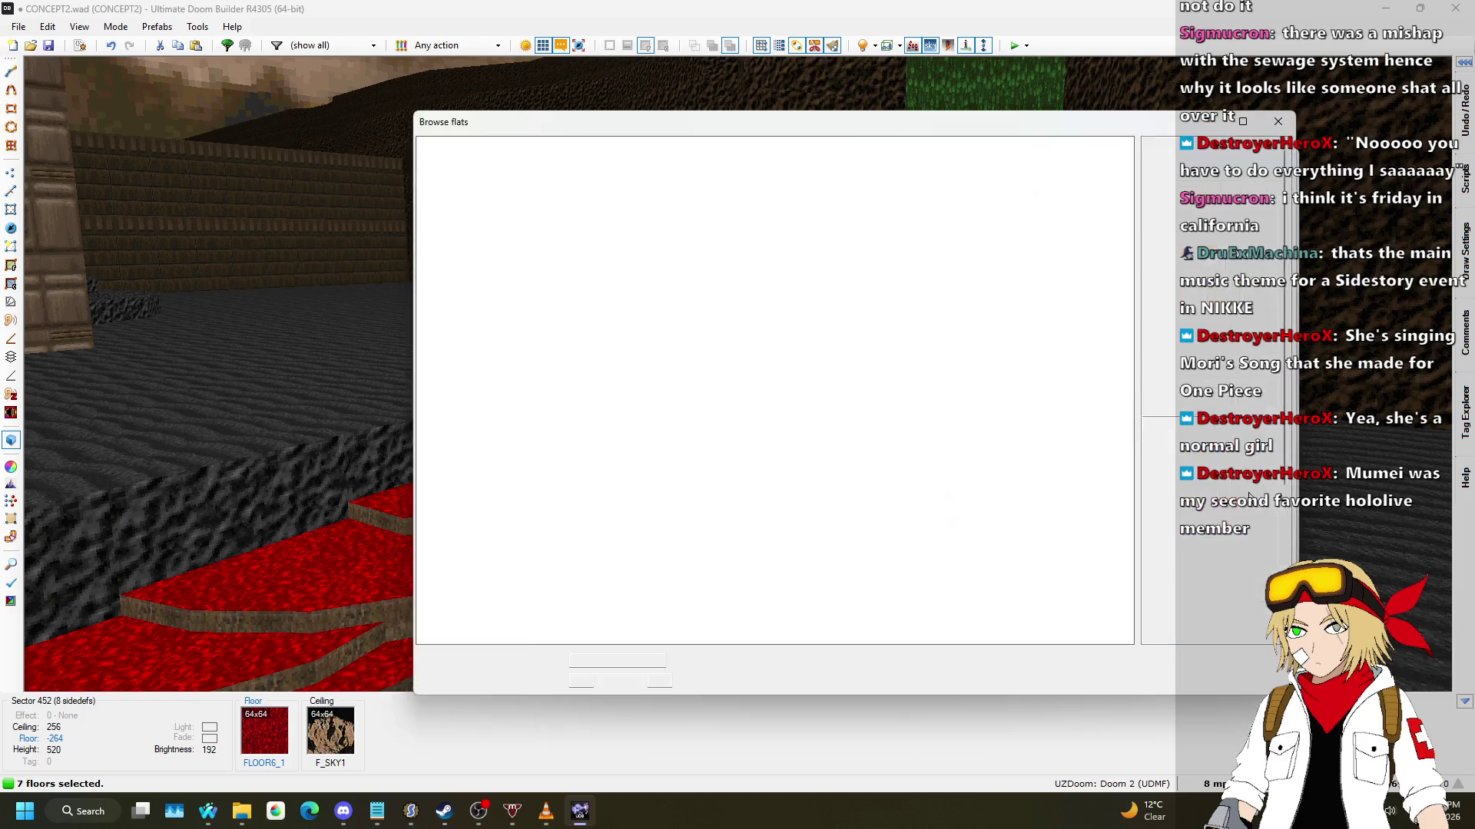
scroll(1036, 405, down, 5)
scroll(1029, 401, down, 2)
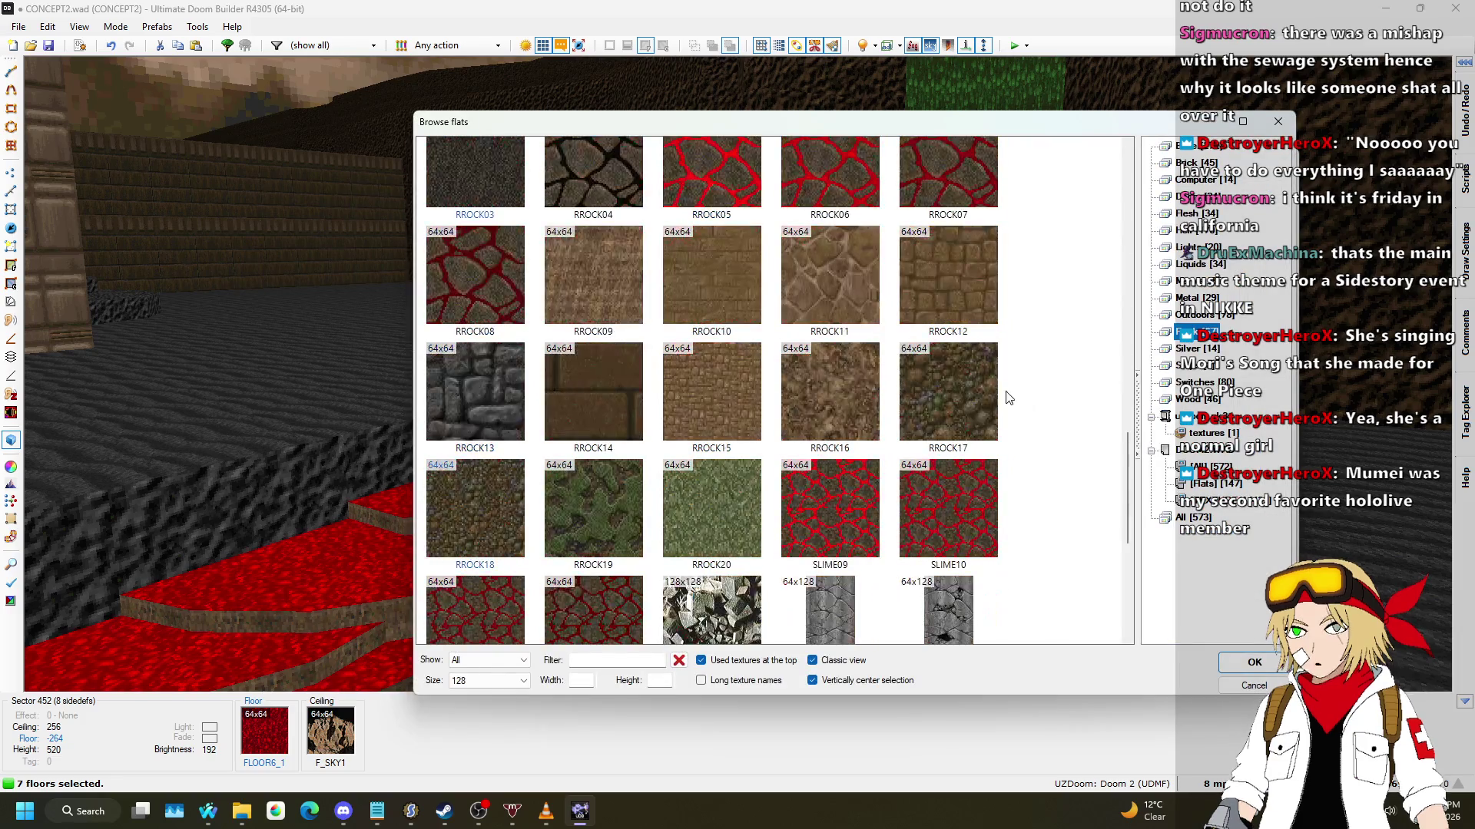
double_click(563, 253)
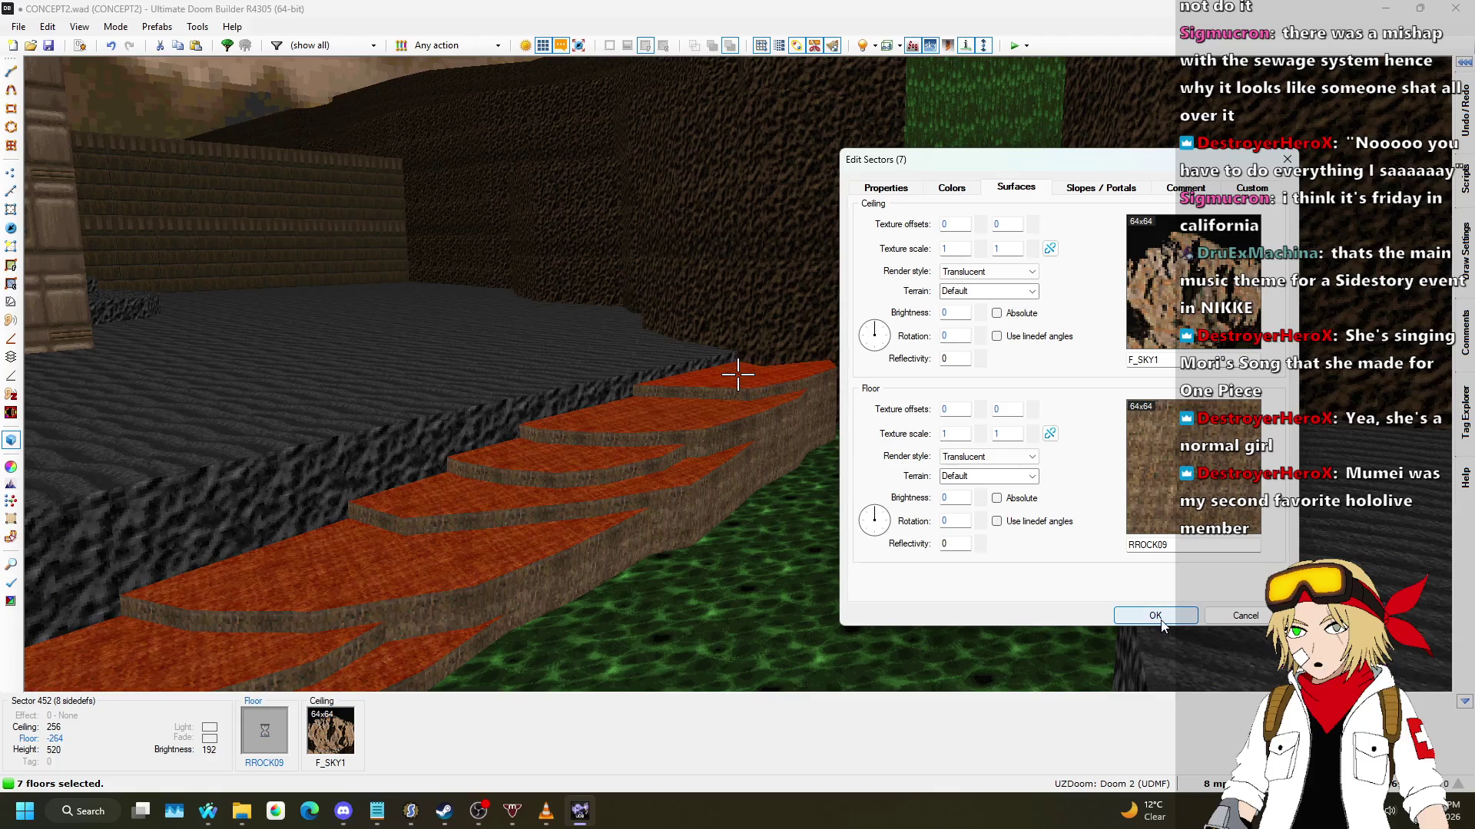
click(1167, 620)
Step: Give the 44 step side walls a lower brightness of -16
key(d)
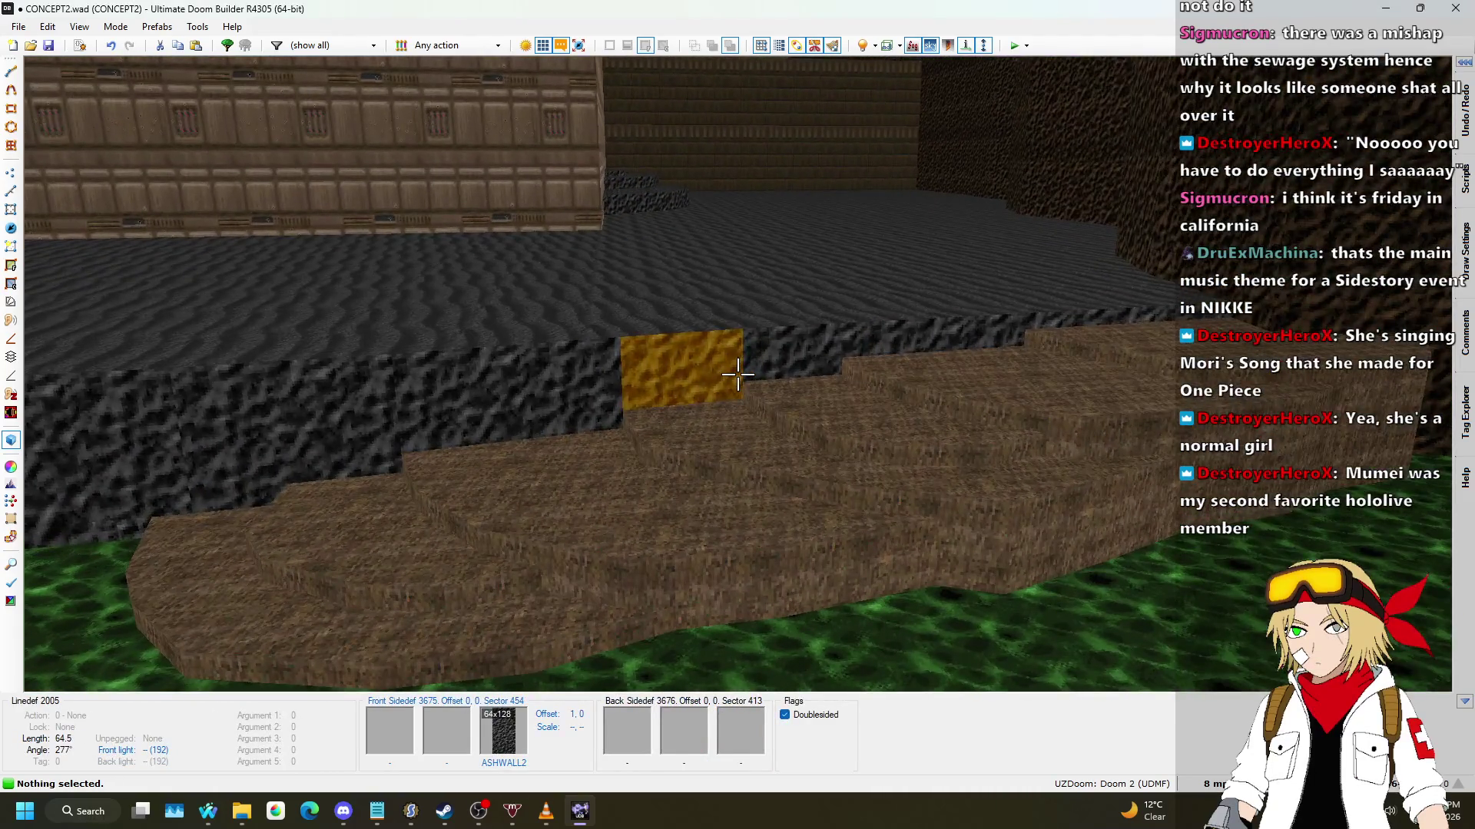
key(w)
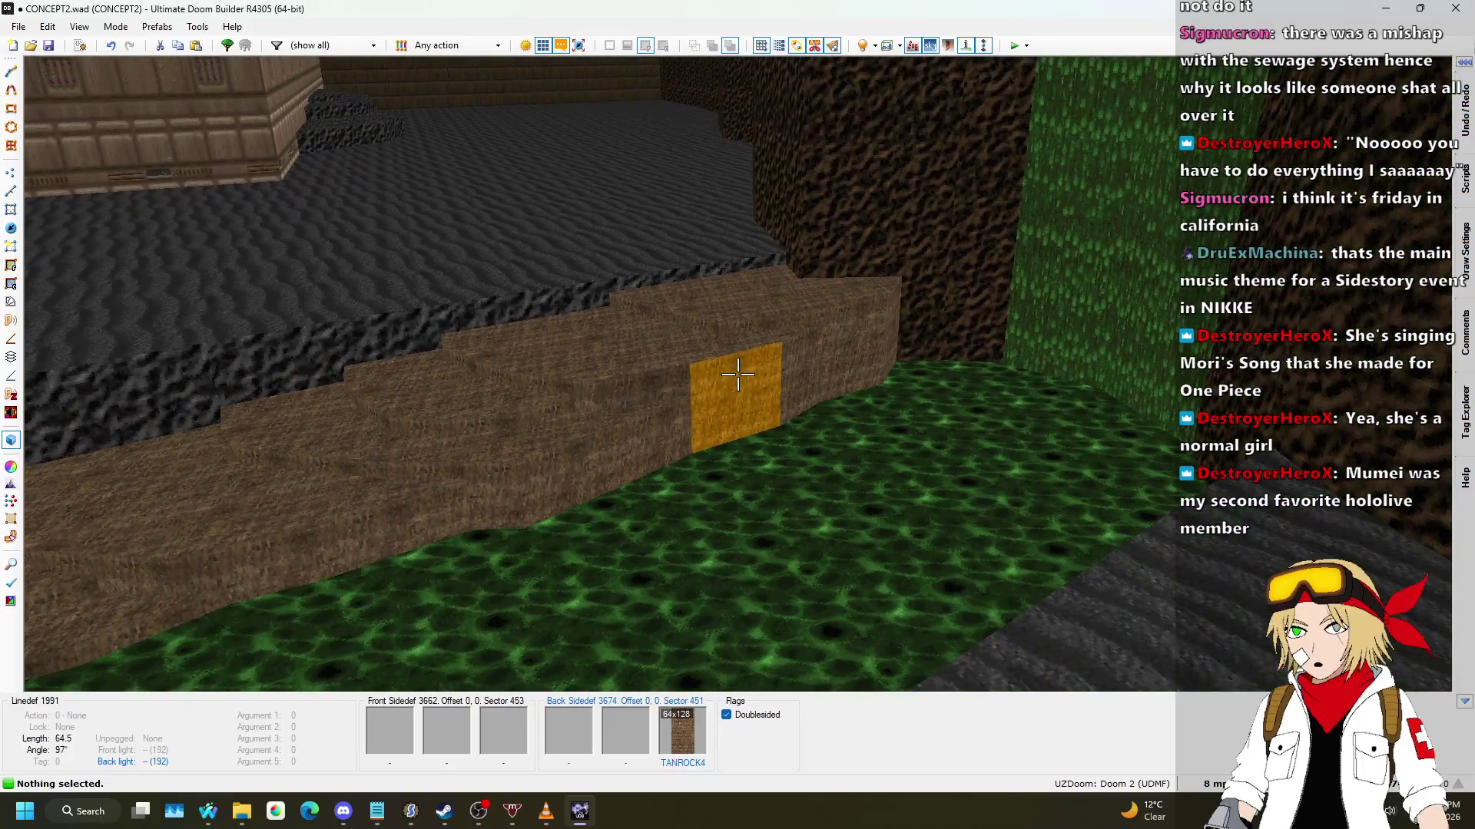
shift+click(737, 374)
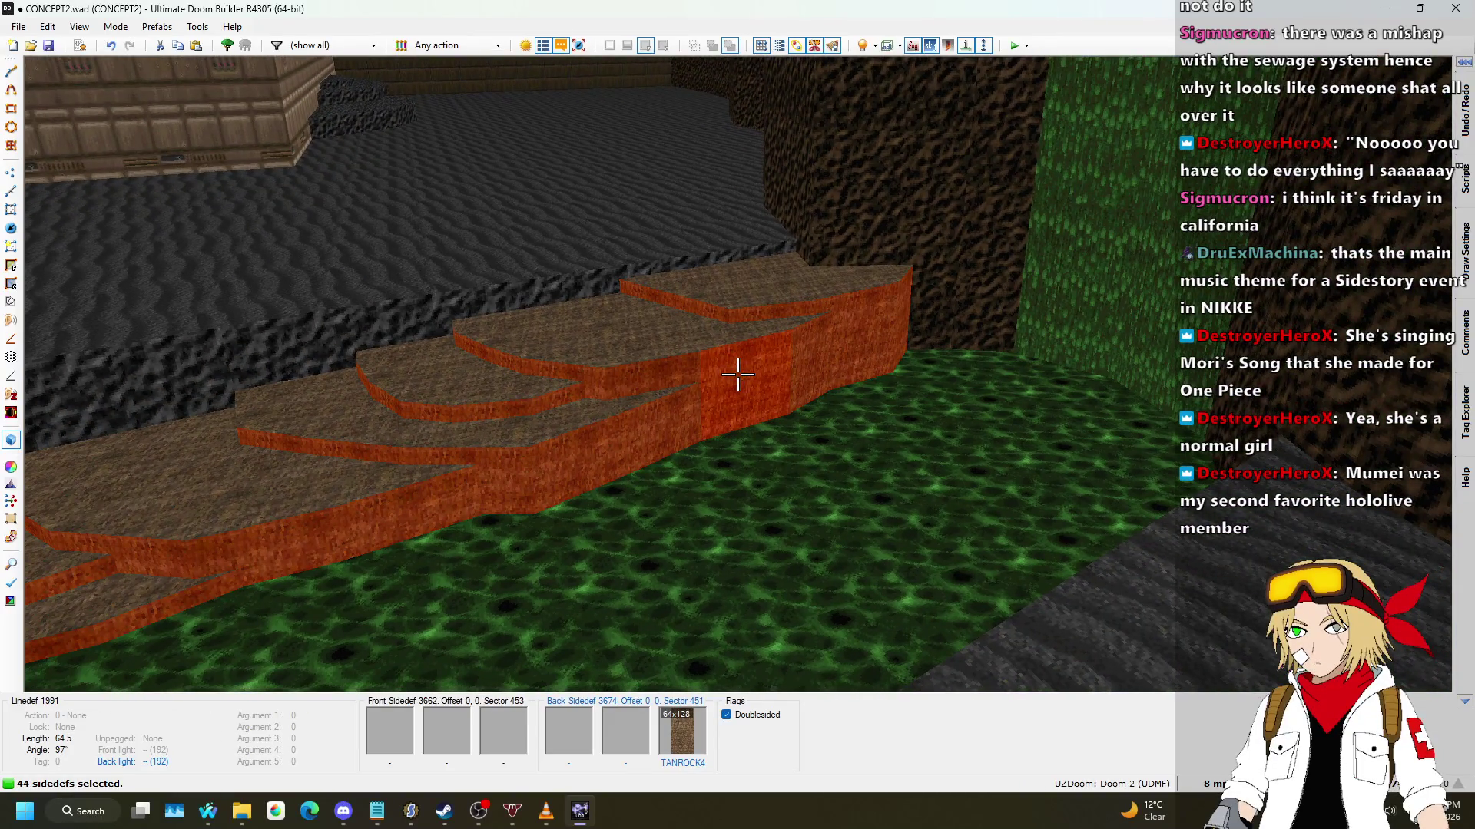
right_click(738, 374)
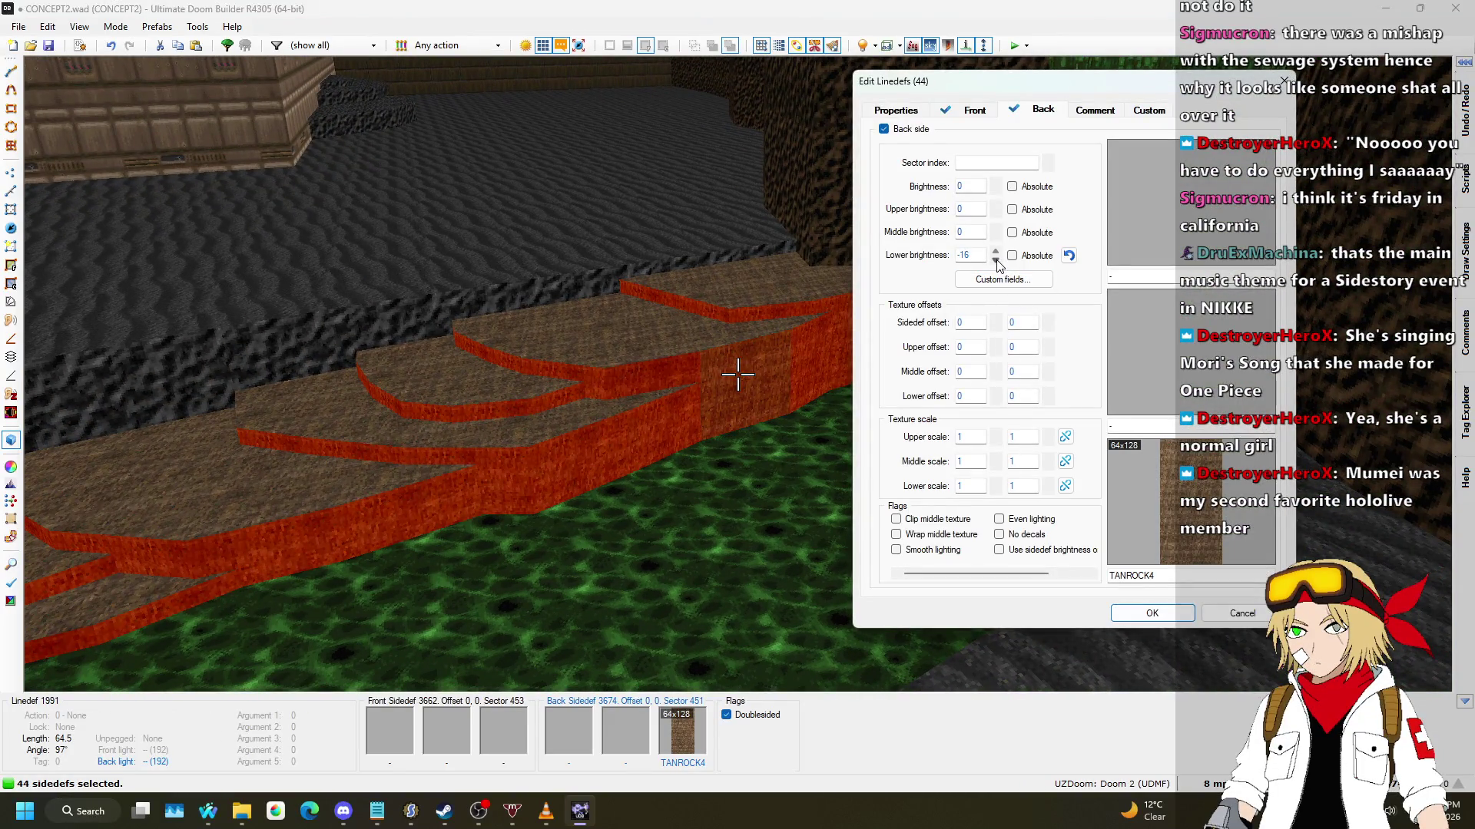
click(1152, 613)
Step: Try a darker -32 lower brightness on the step walls, undo it, and return to 2D
key(w)
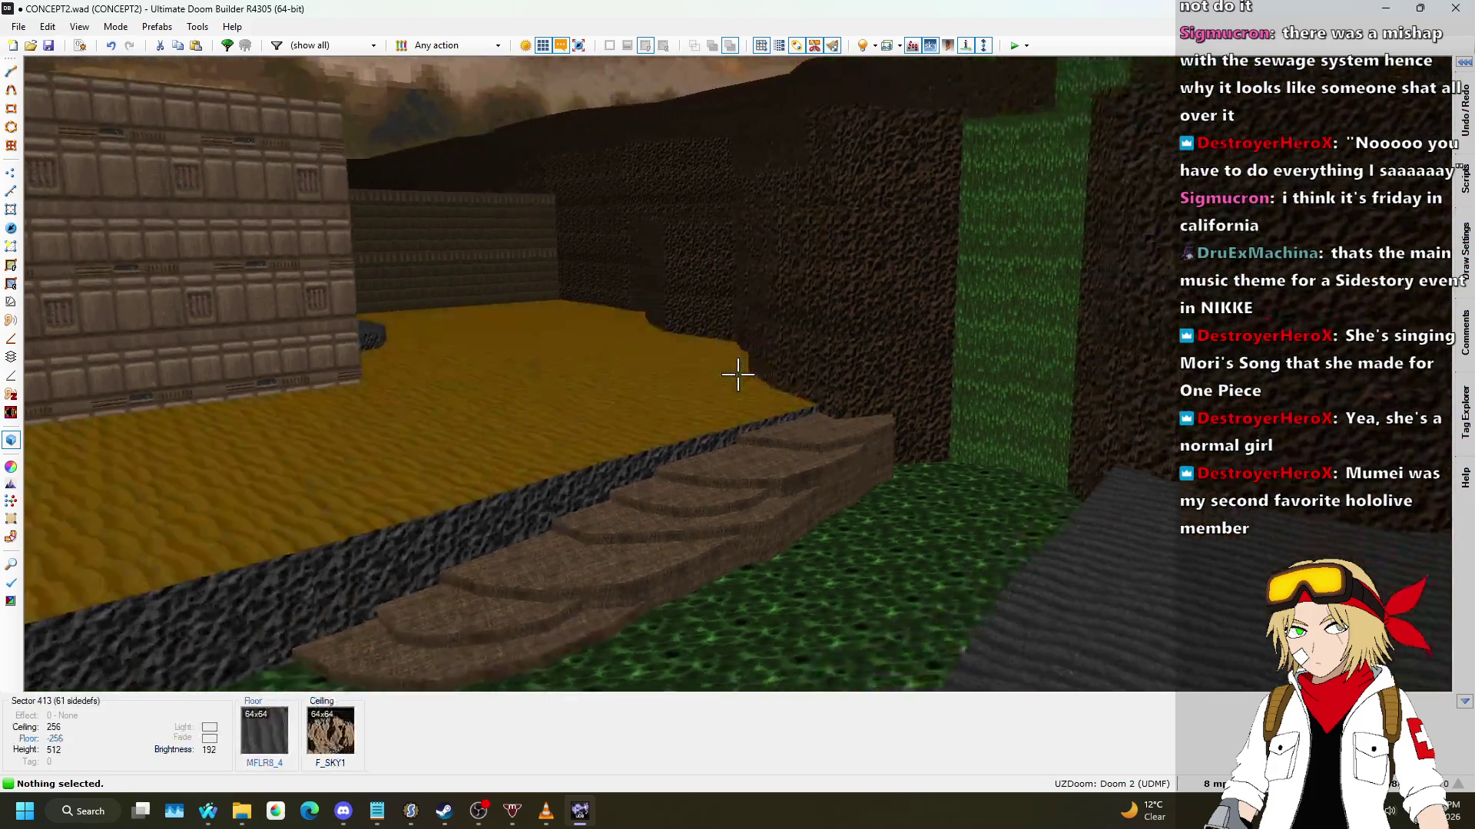
key(w)
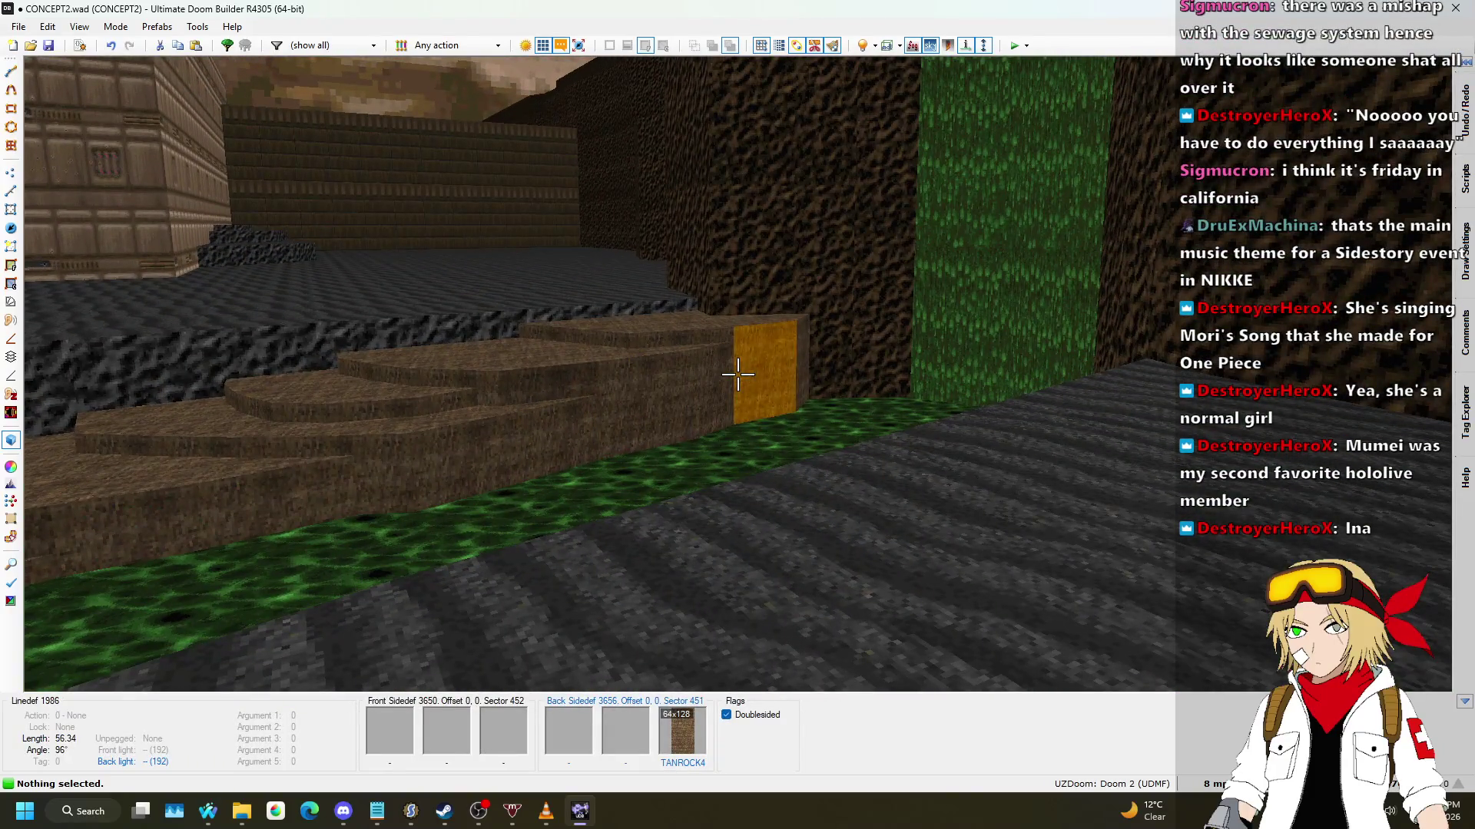
shift+click(737, 375)
right_click(737, 374)
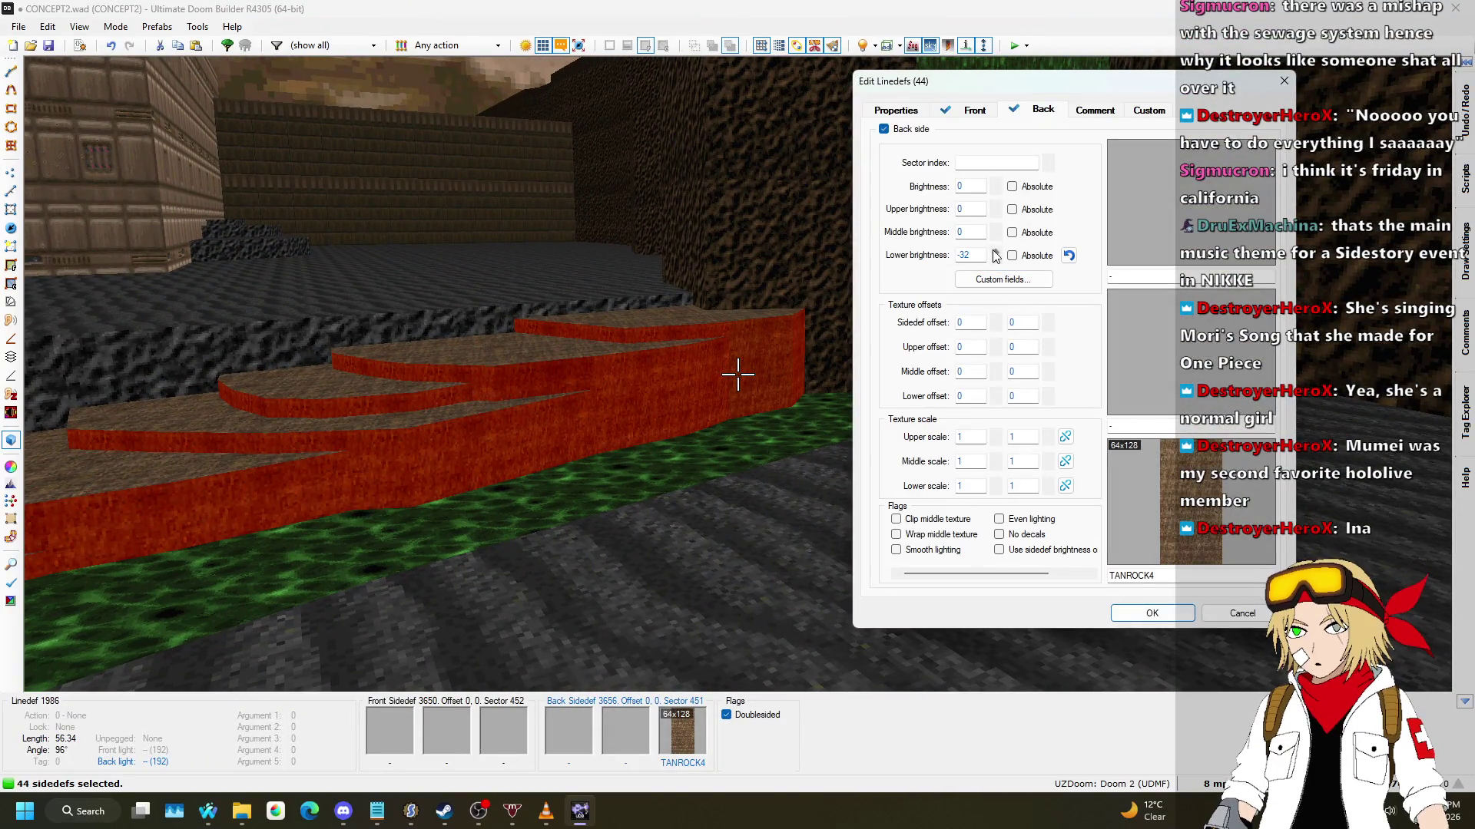
click(1152, 613)
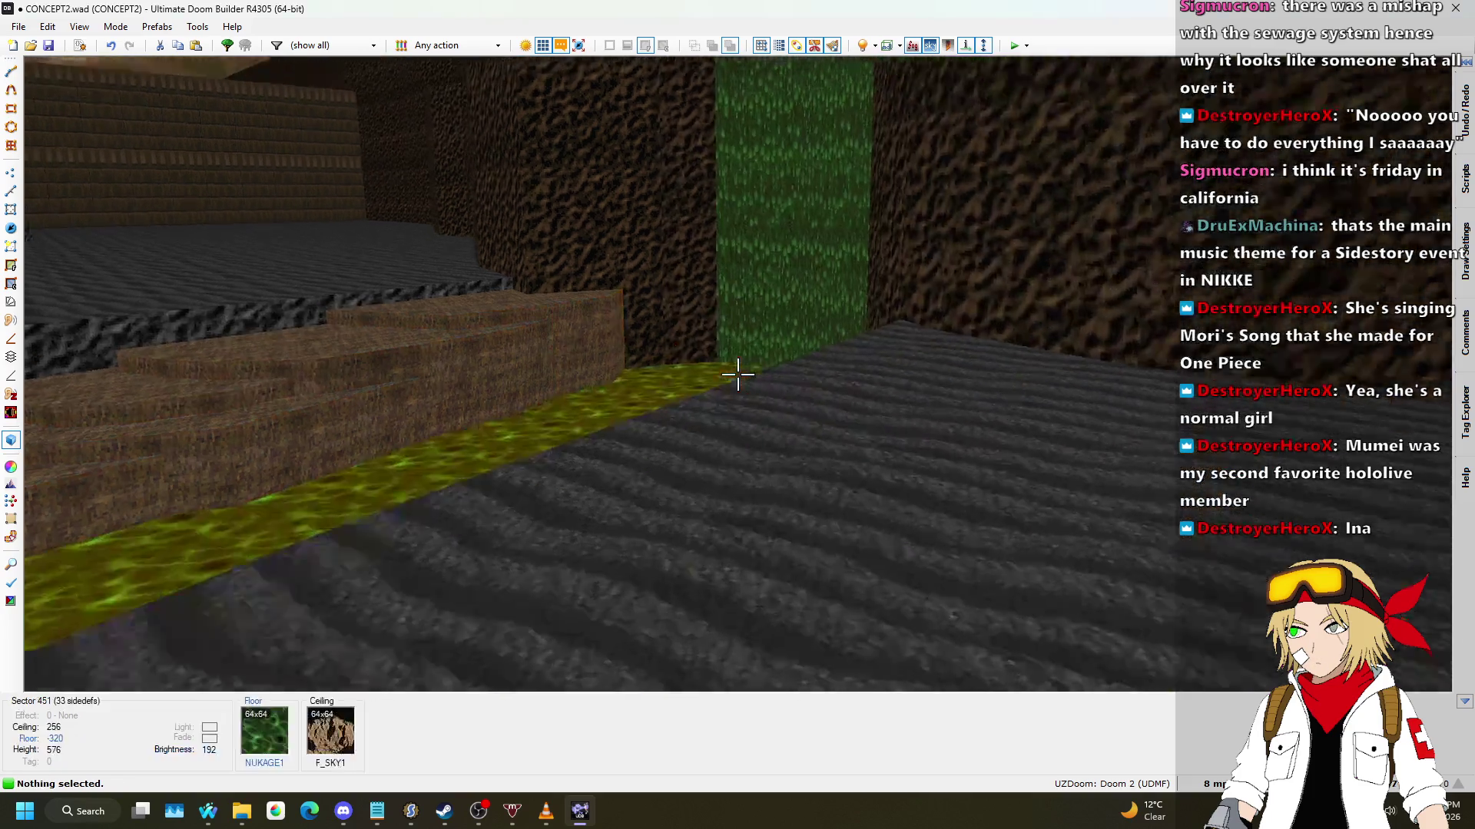
key(ctrl+z)
key(q)
scroll(577, 275, down, 3)
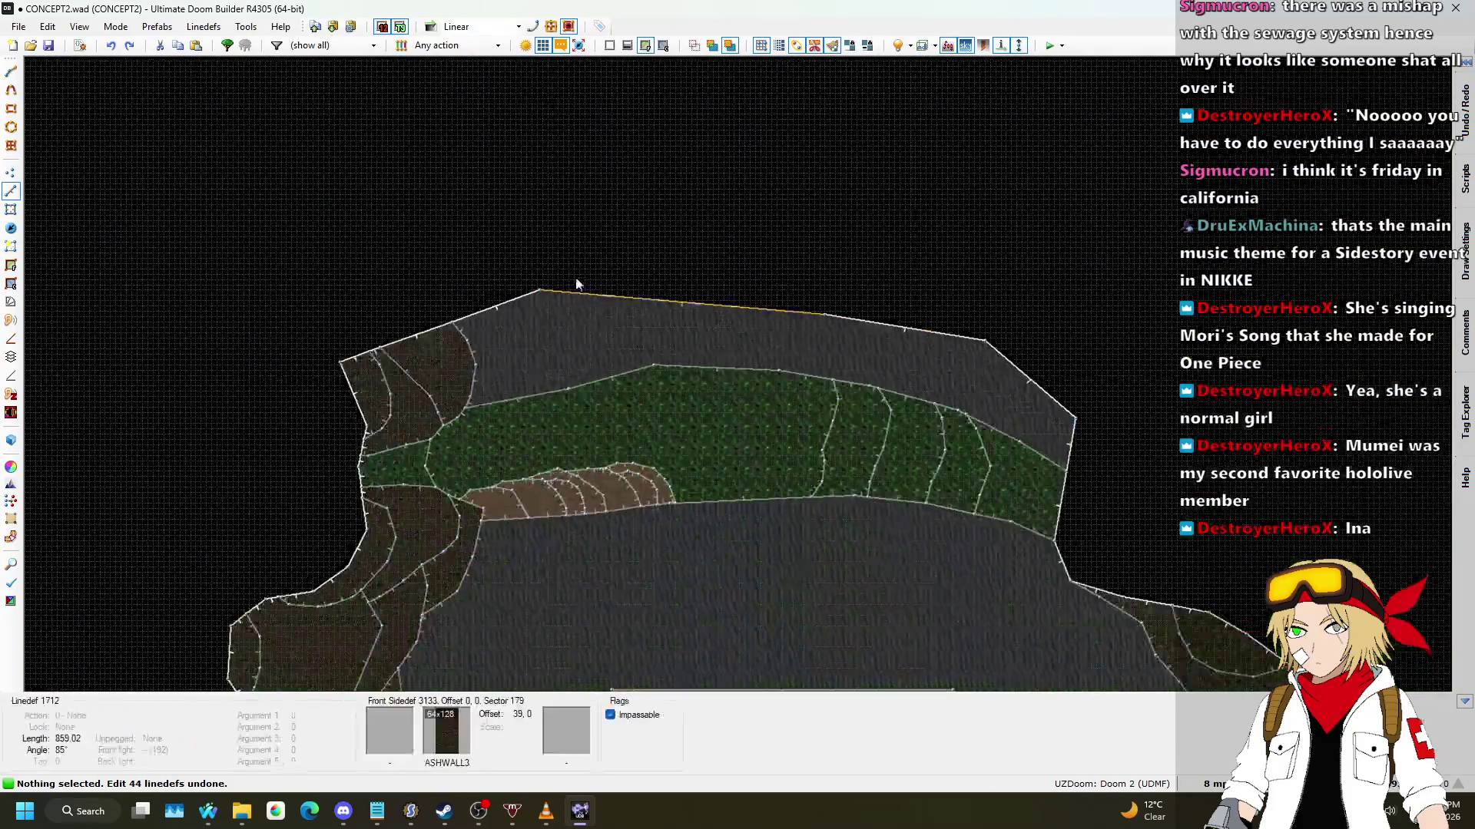
Step: In Vertices mode, box-select the stepped ledge's vertices, adjusting the selection at its left end
scroll(225, 230, up, 3)
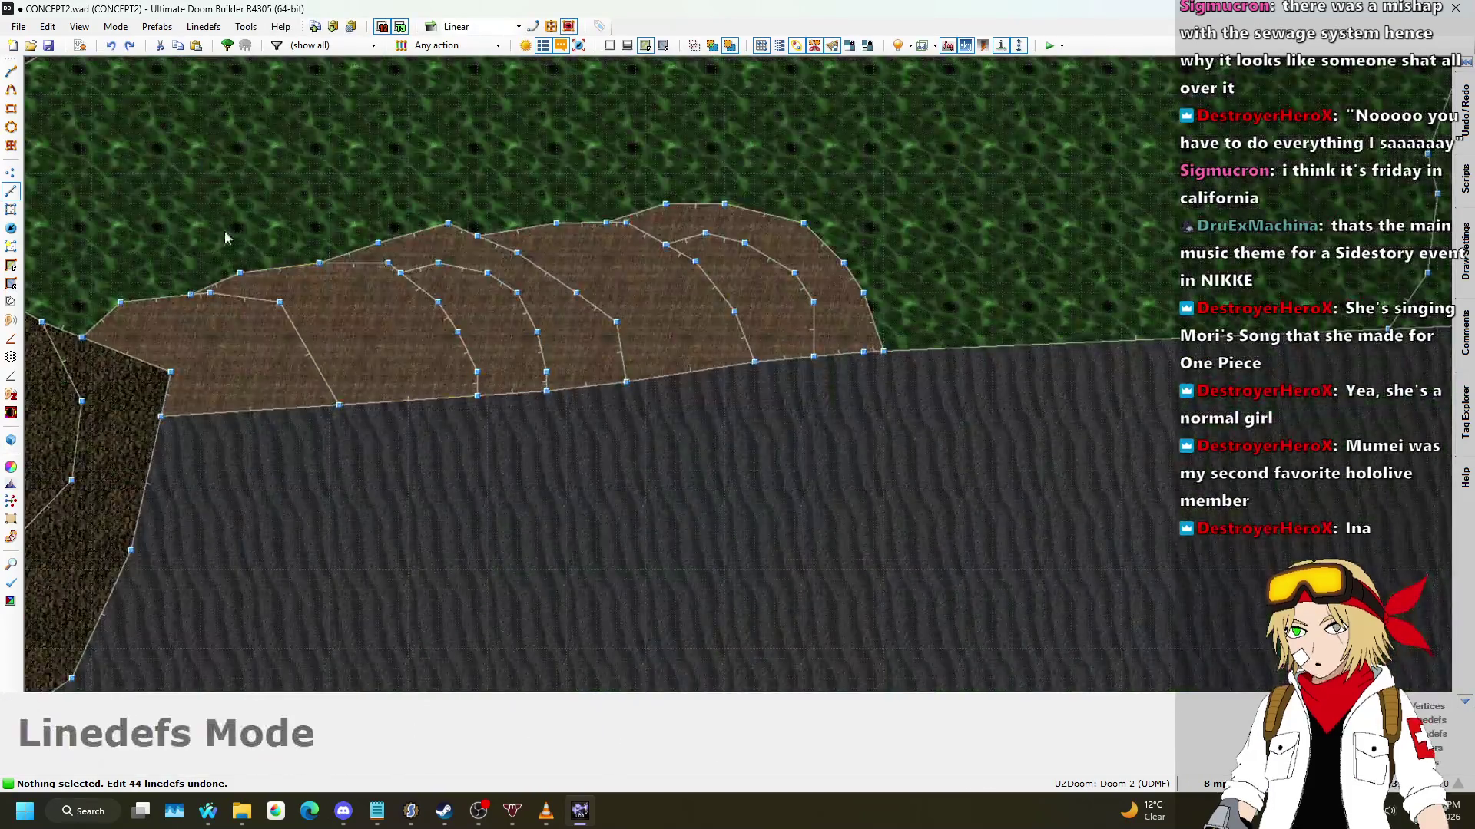
click(11, 174)
mouse_move(158, 157)
mouse_down()
mouse_move(903, 346)
mouse_move(930, 424)
mouse_up()
click(169, 371)
click(162, 417)
click(181, 374)
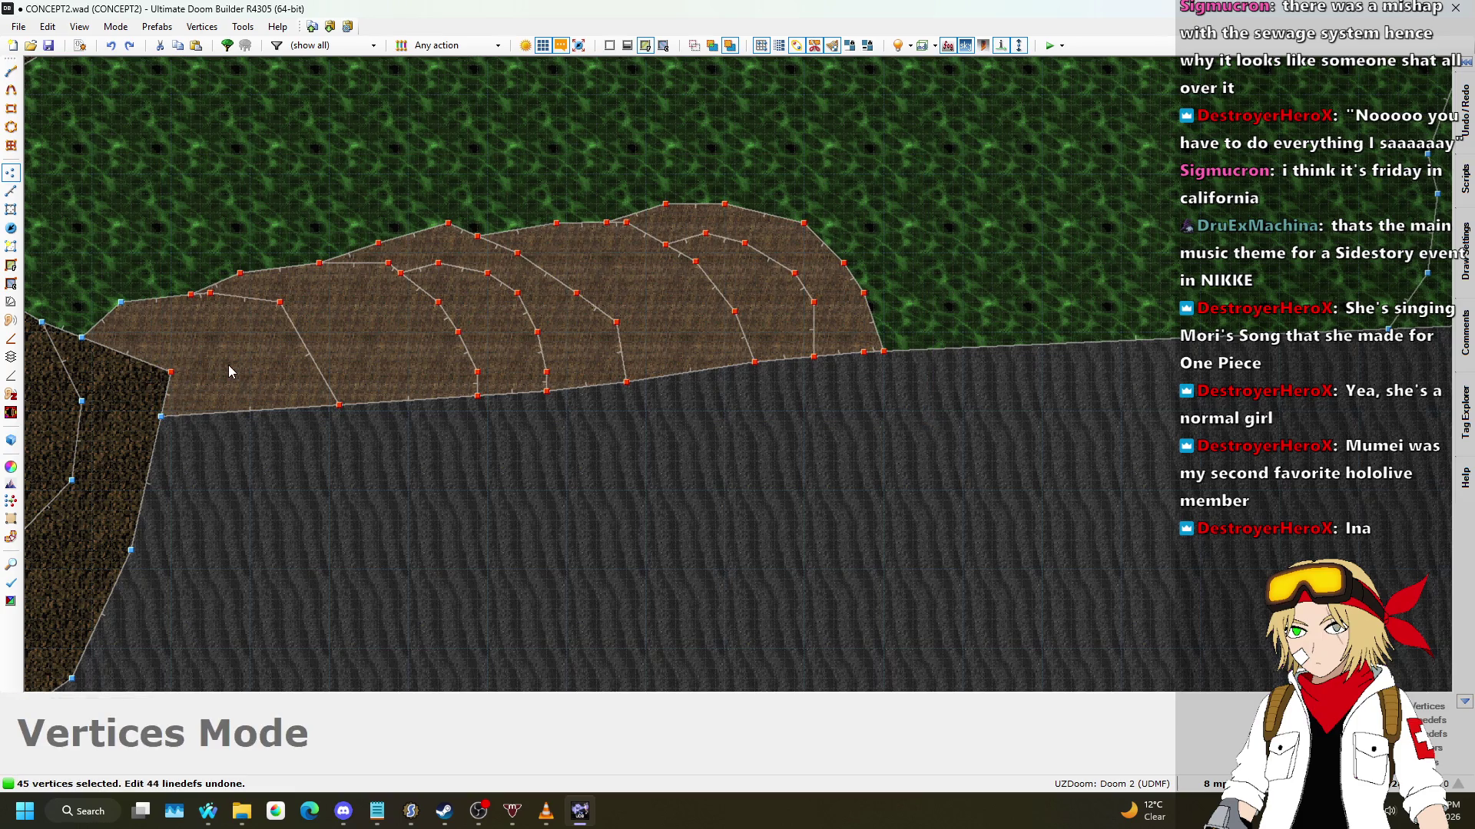
Step: Shift the ledge vertices slightly left and bend the first step line down-left
key(super+shift+s)
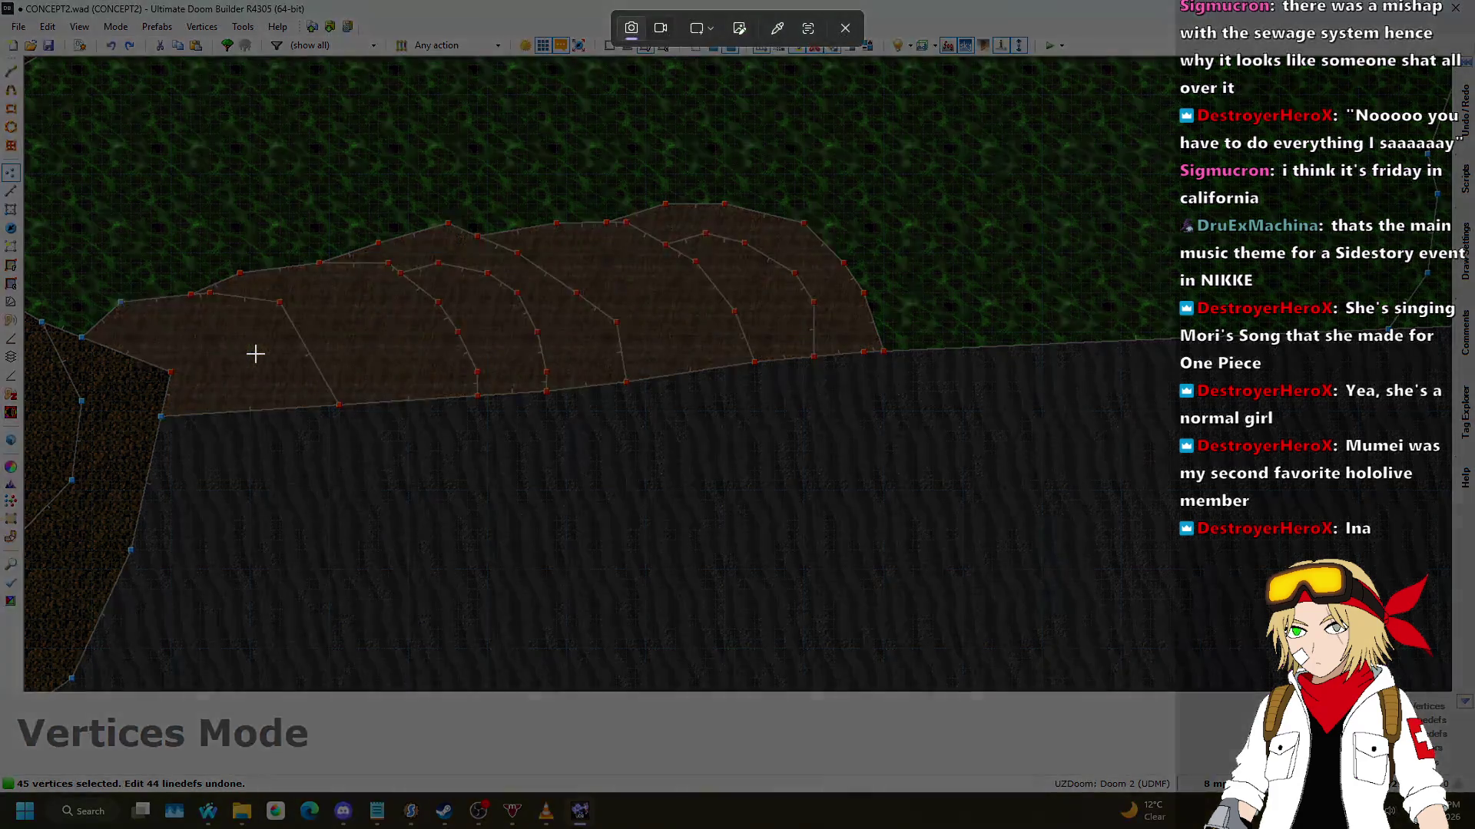
key(Escape)
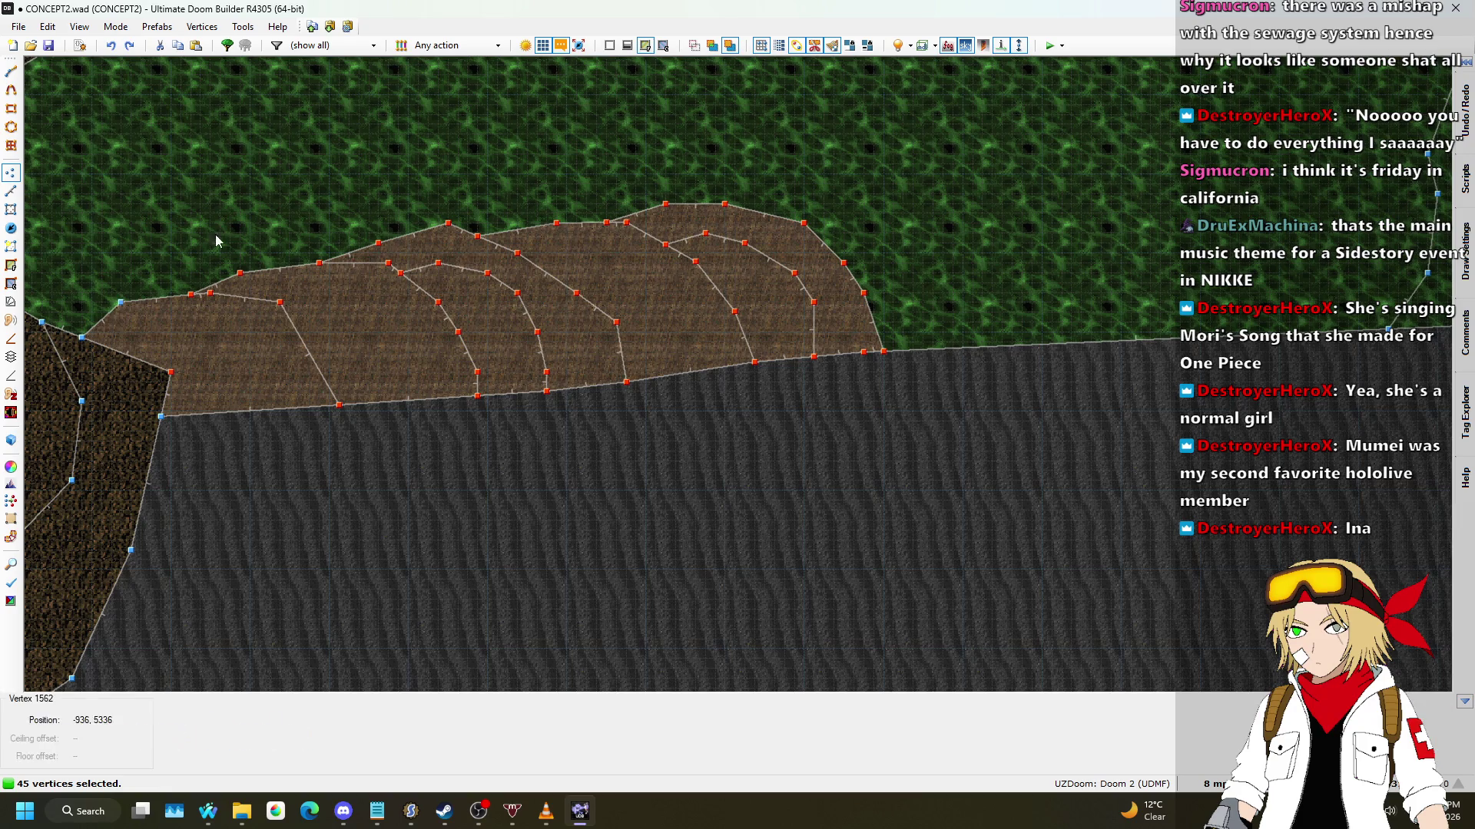
drag(285, 305, 261, 307)
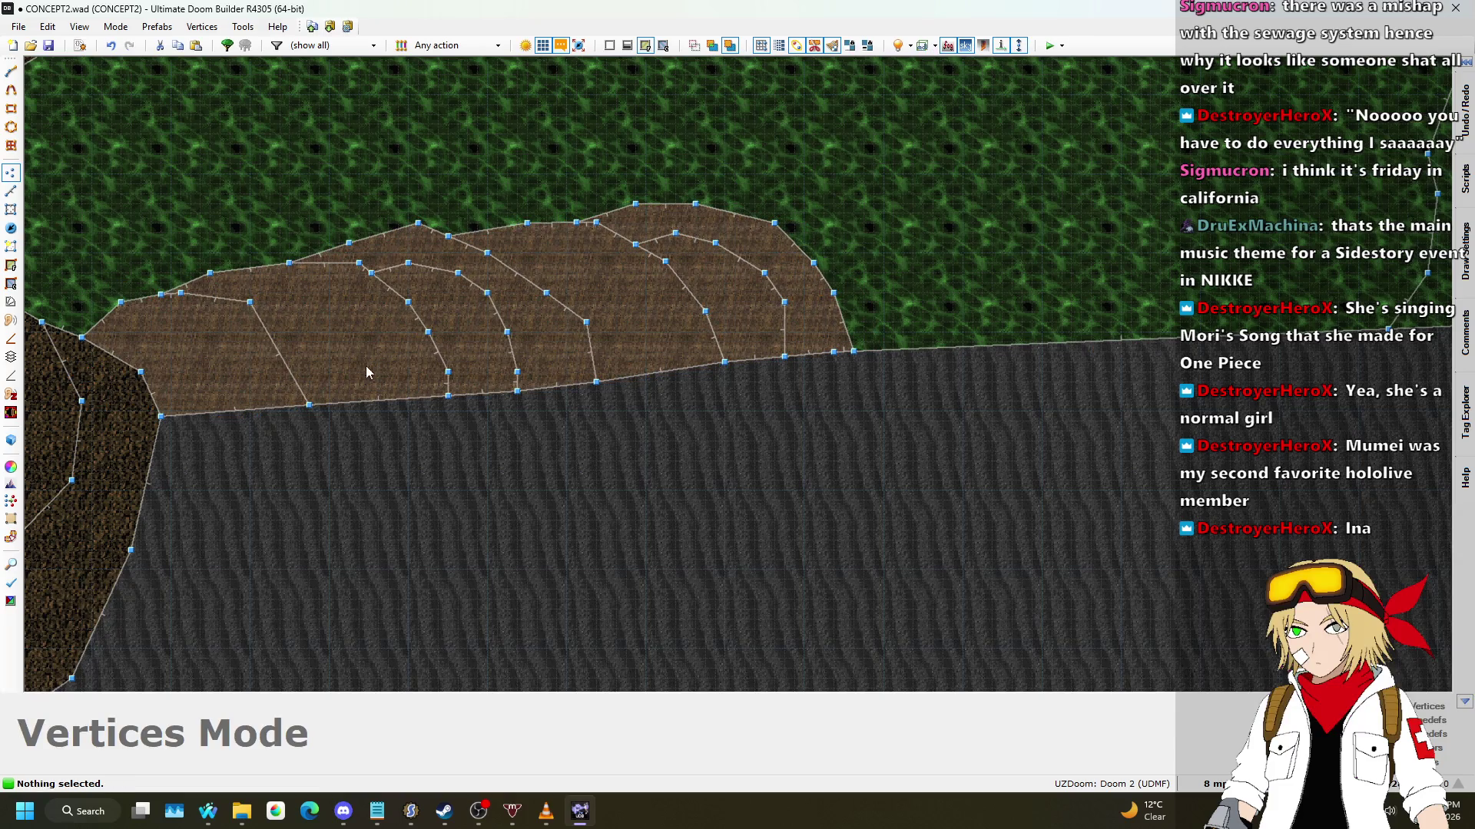
click(262, 335)
drag(309, 404, 291, 405)
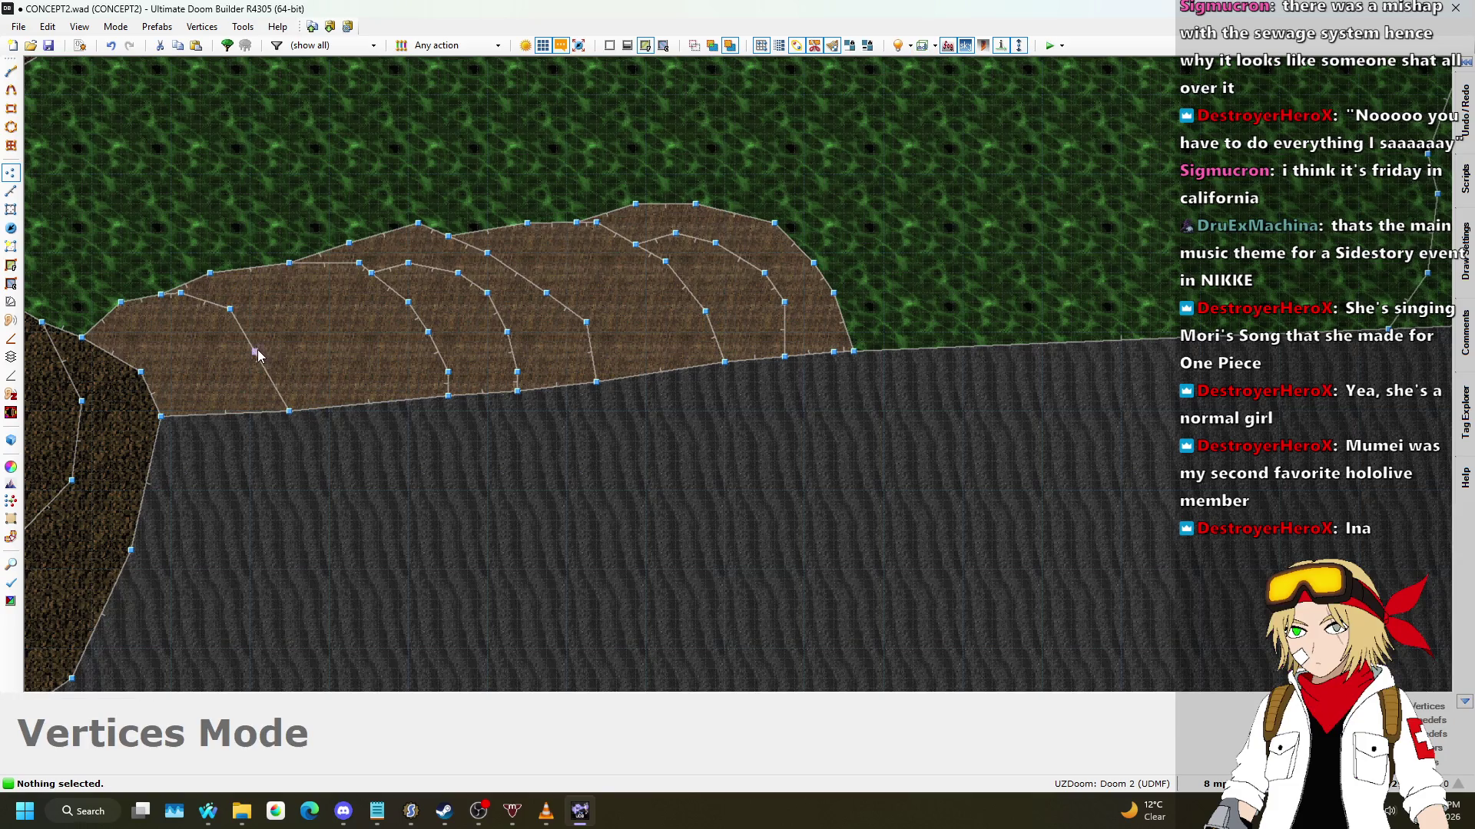
Step: Save the map to CONCEPT2.wad and launch a UZDoom test run
key(w)
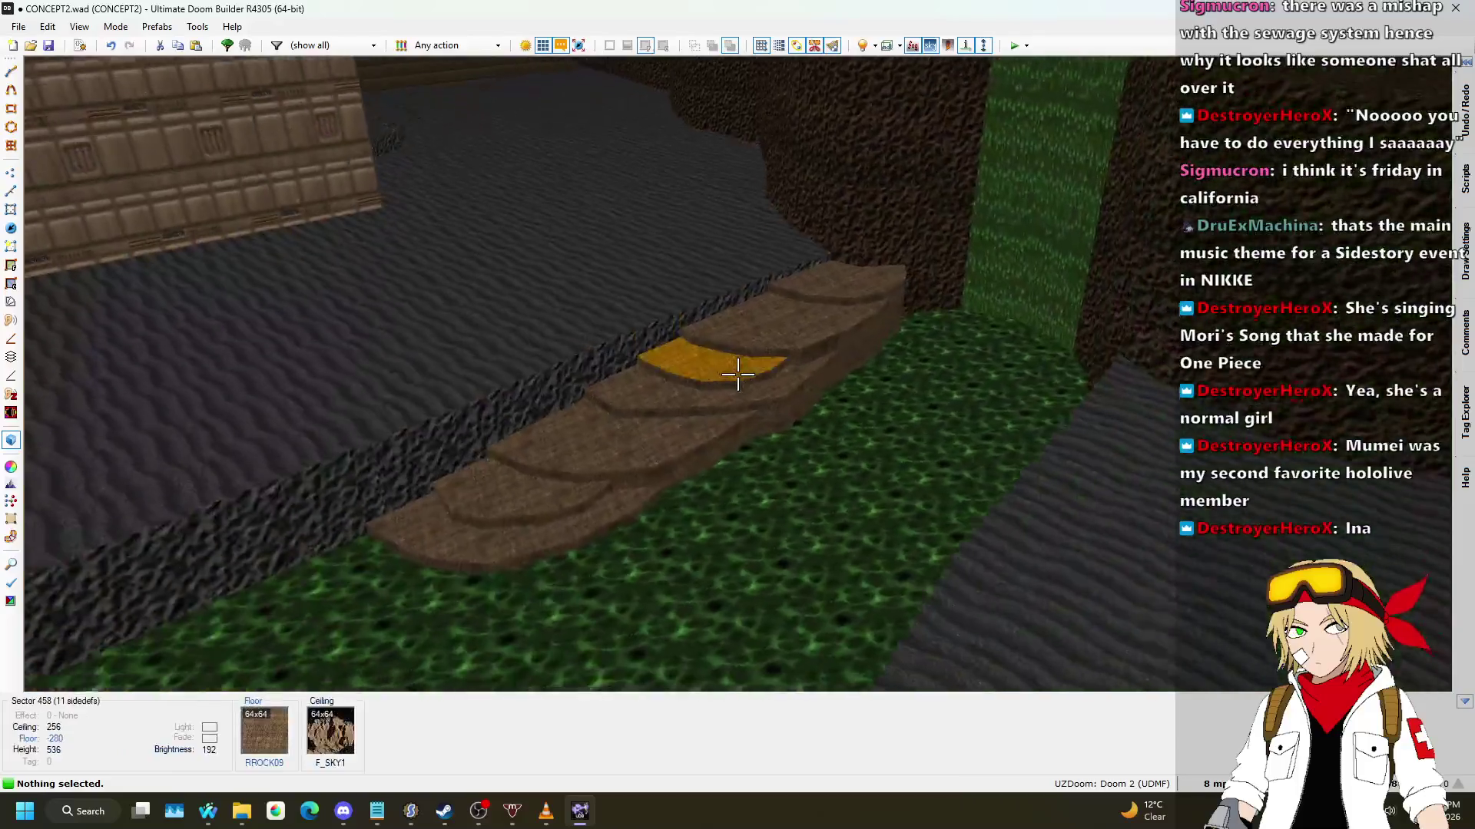
key(ctrl+s)
key(q)
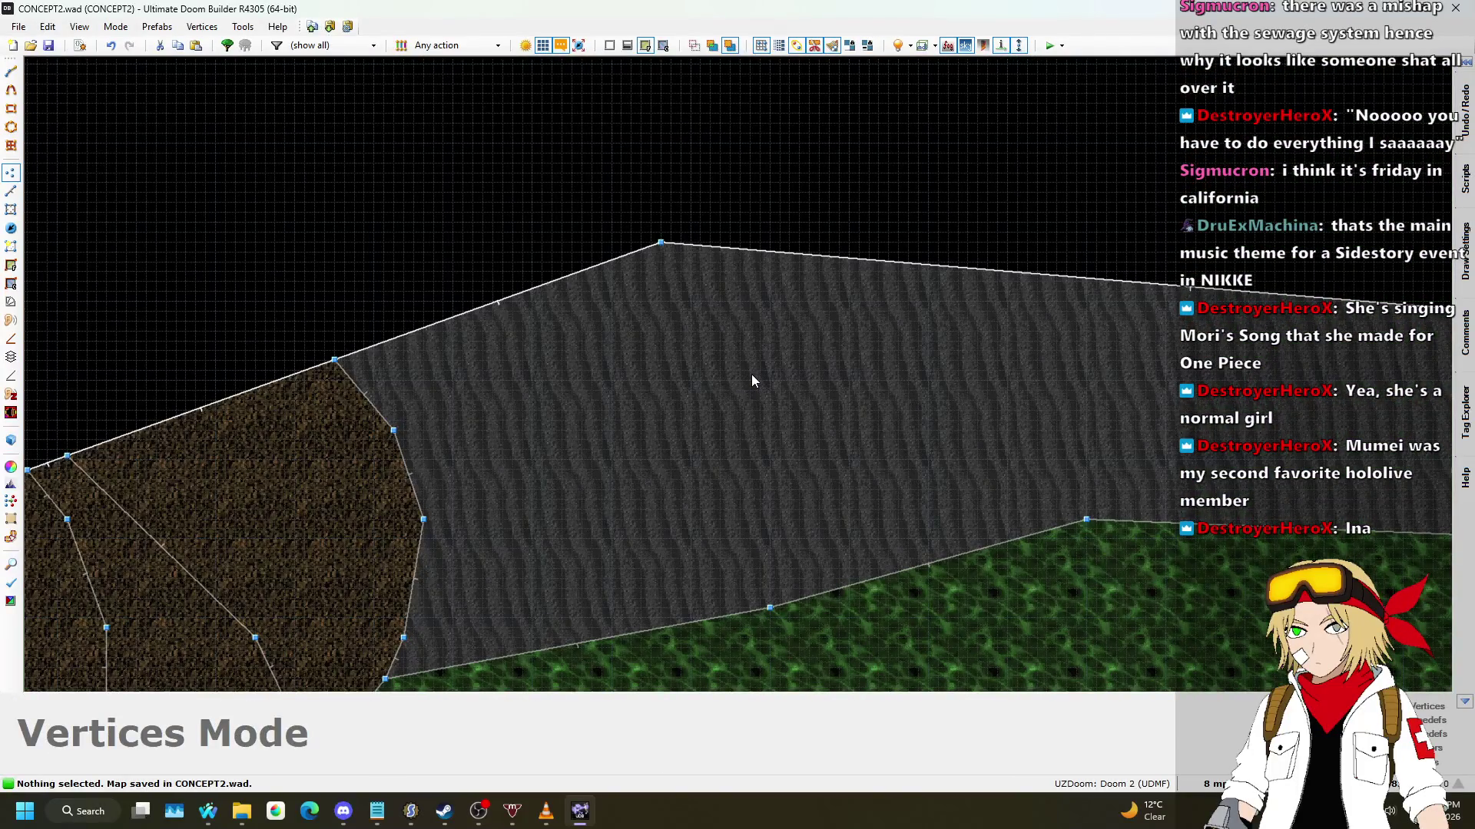
scroll(883, 342, down, 3)
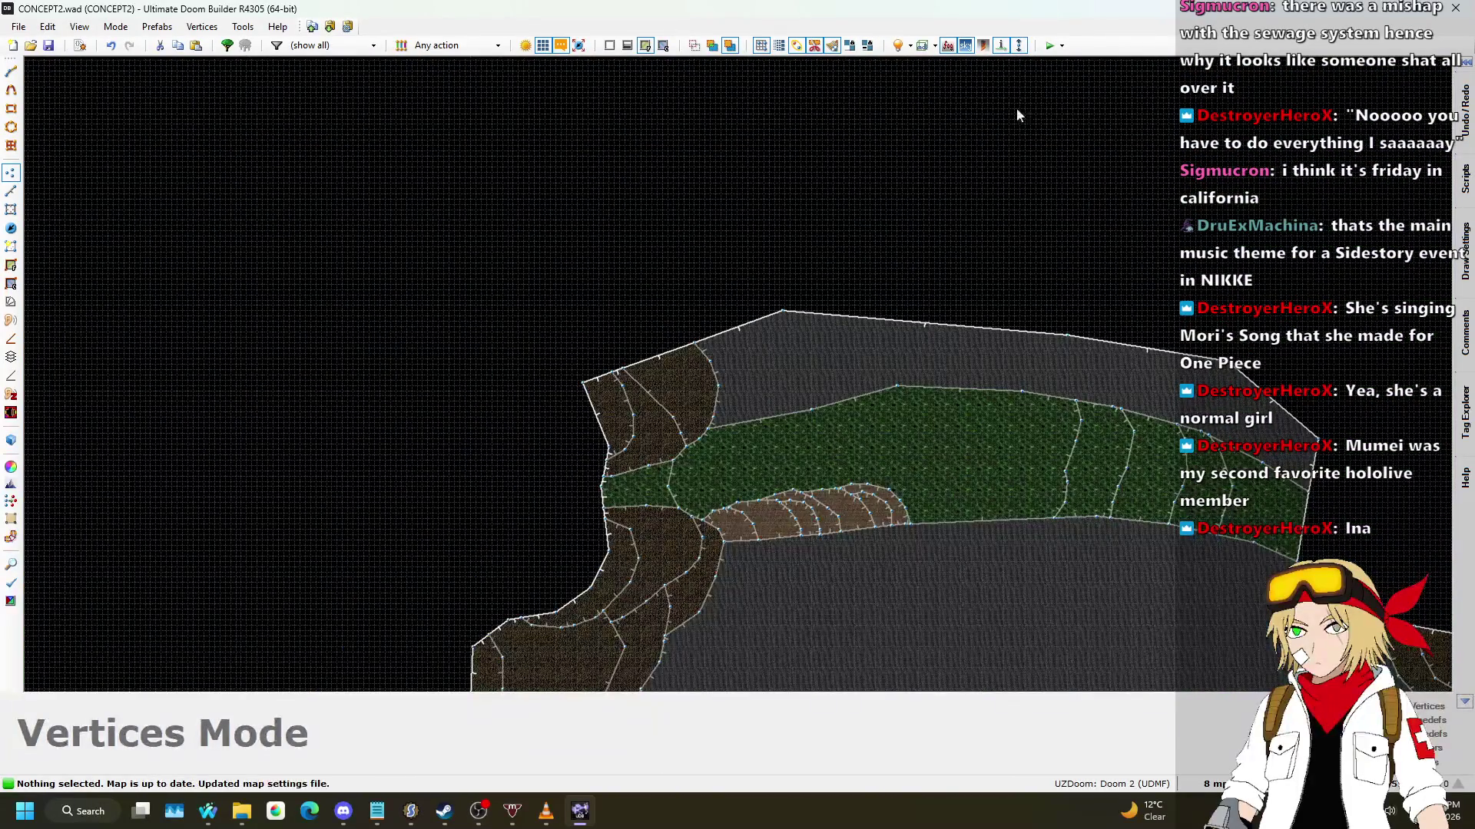
click(1049, 45)
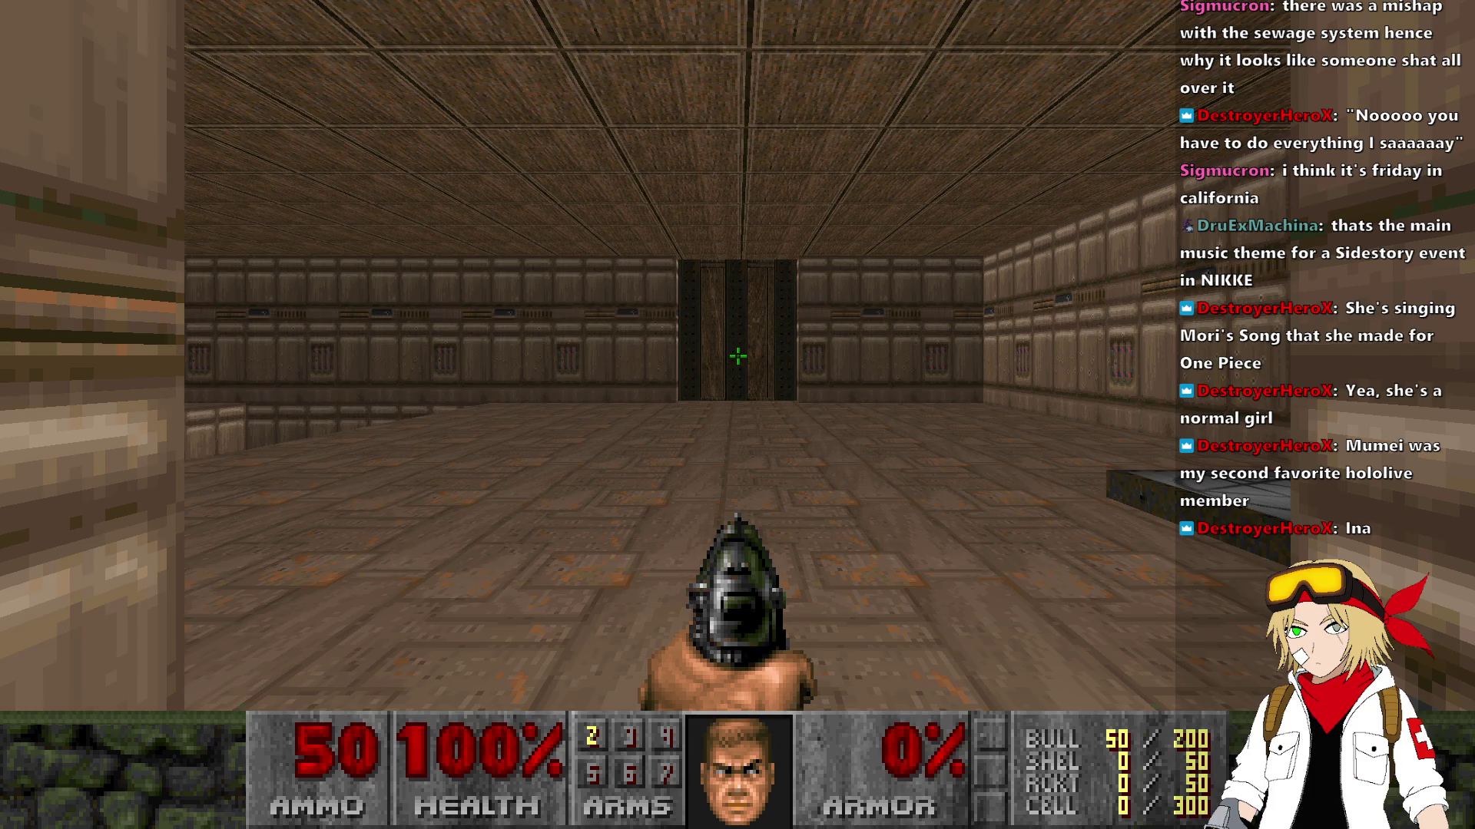
Step: Walk from the starting room through the corridor and large room, down the stone steps to the slime floor
key(w)
key(e)
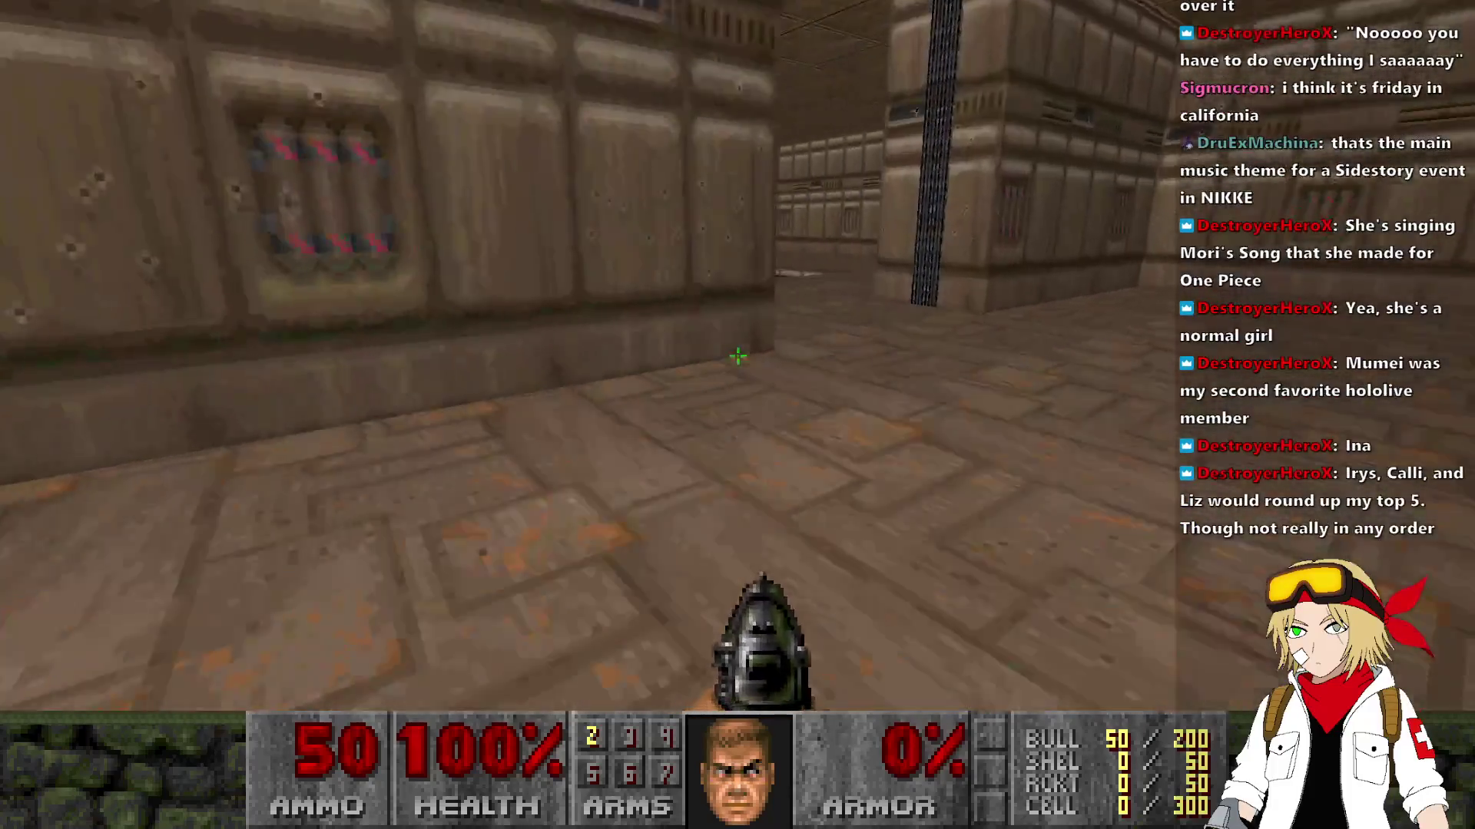
key(w)
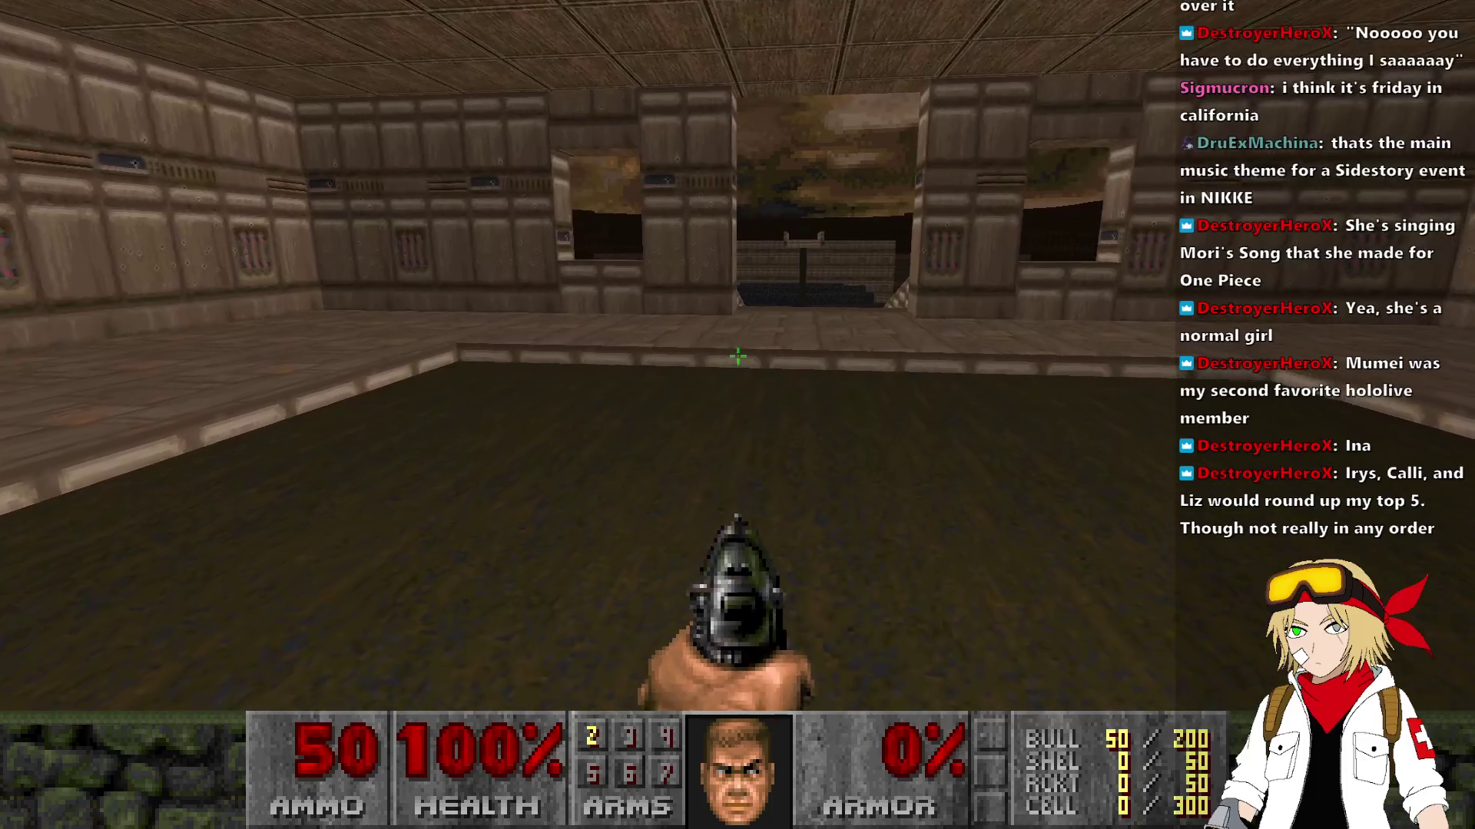
key(w)
key(w)
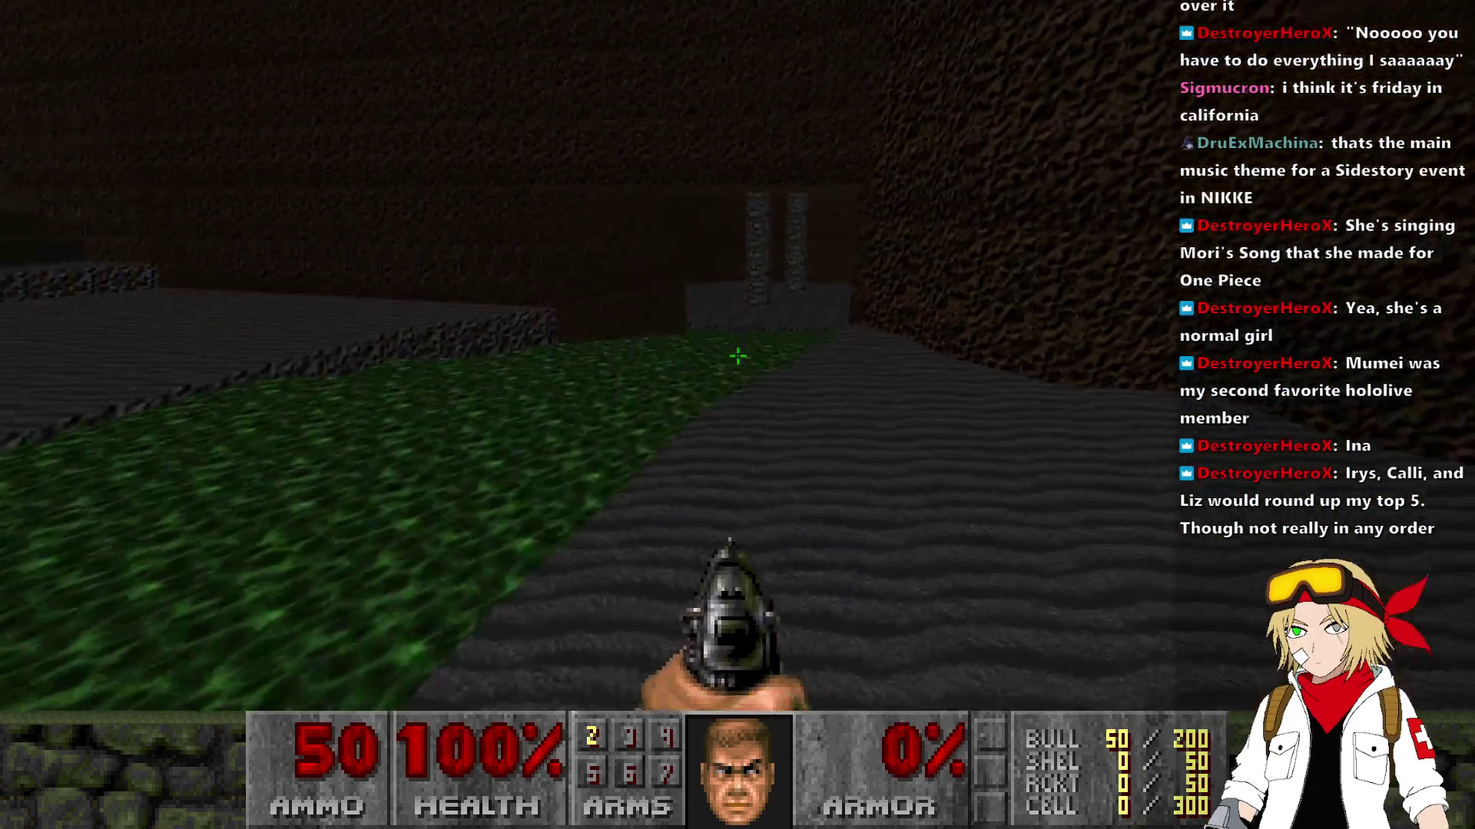
key(w)
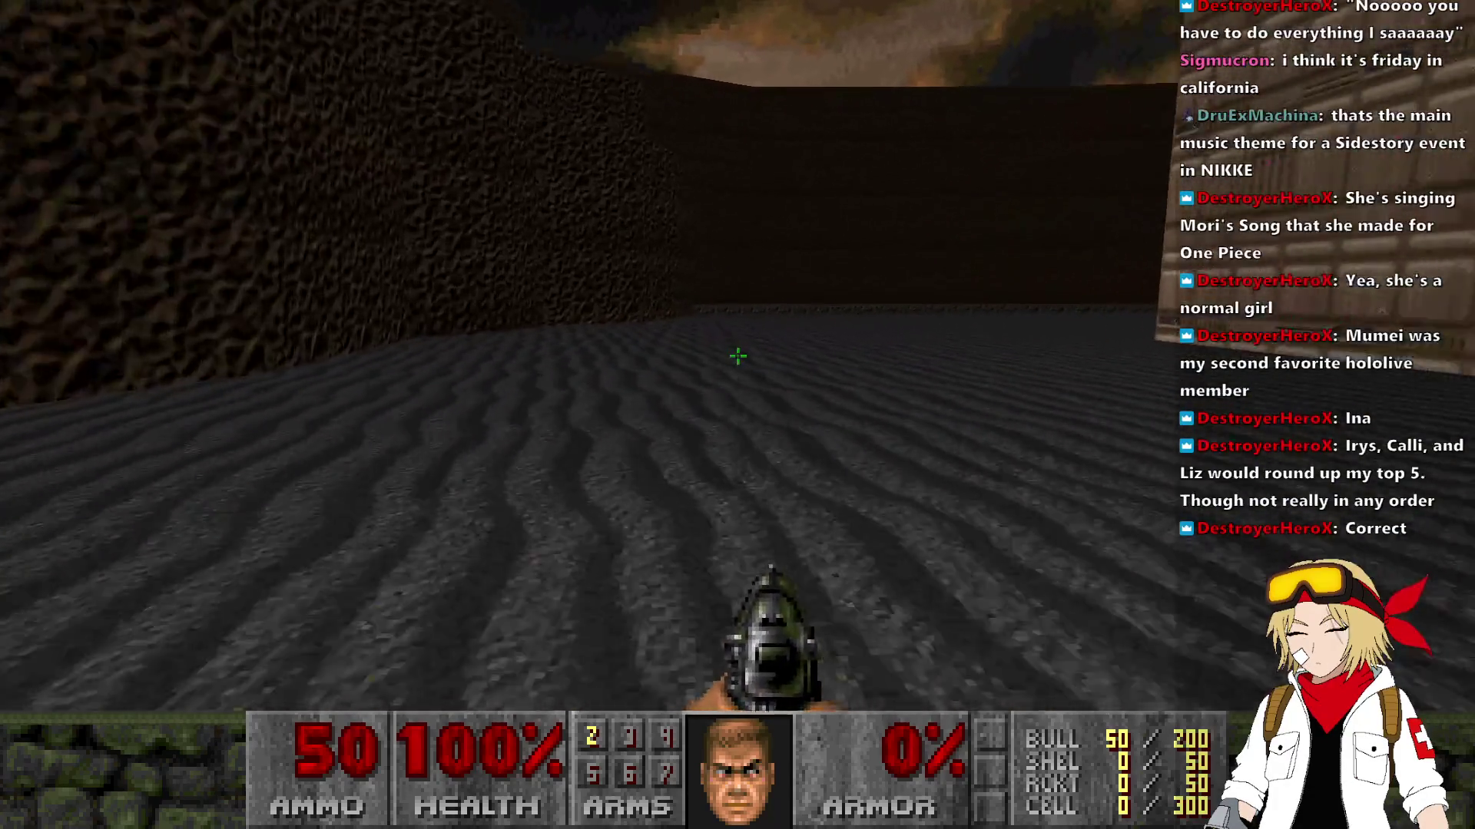
Step: Walk along the brown path, cross the green nukage and climb the steps out
key(w)
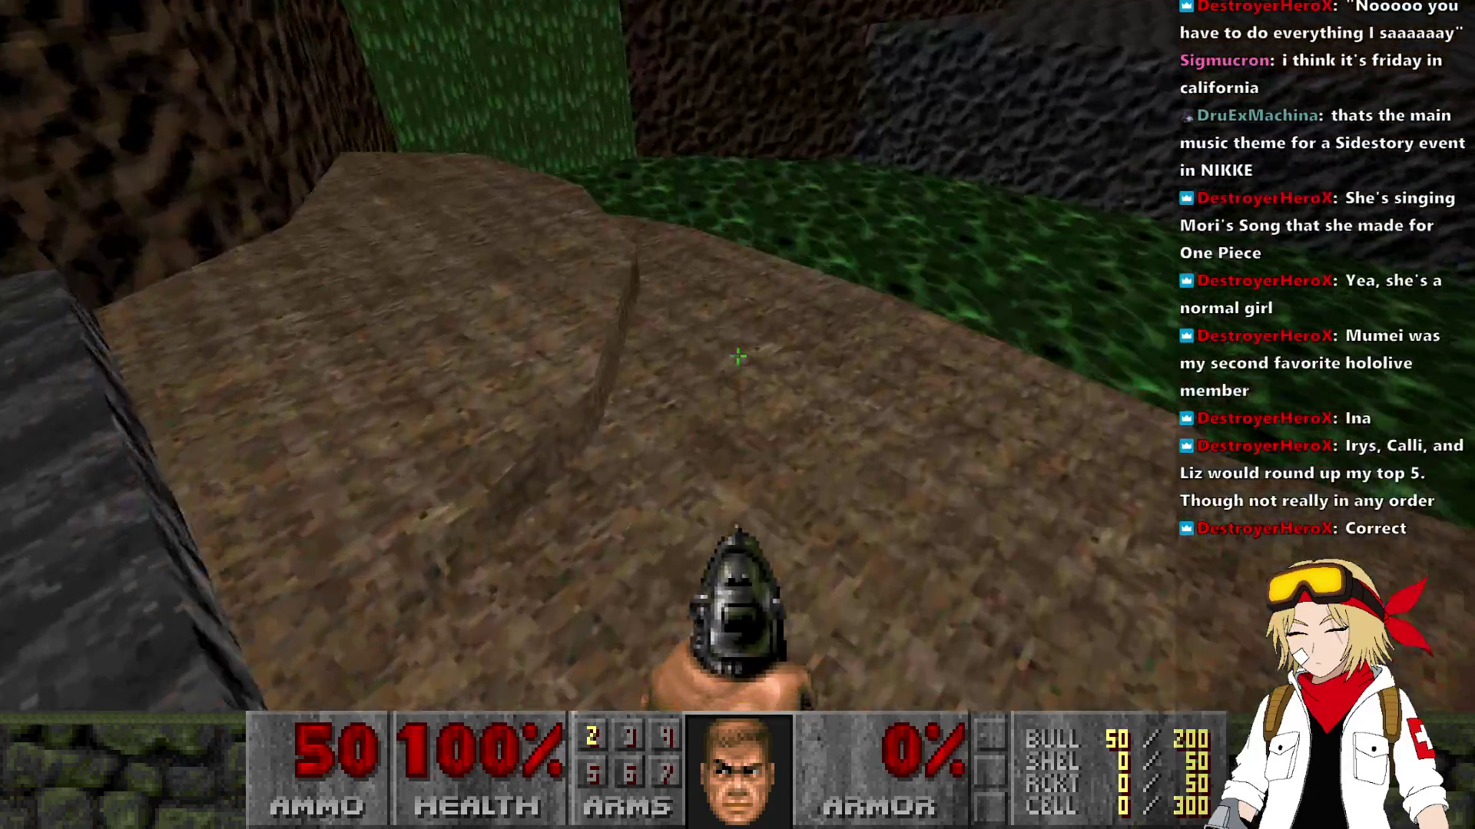
key(w)
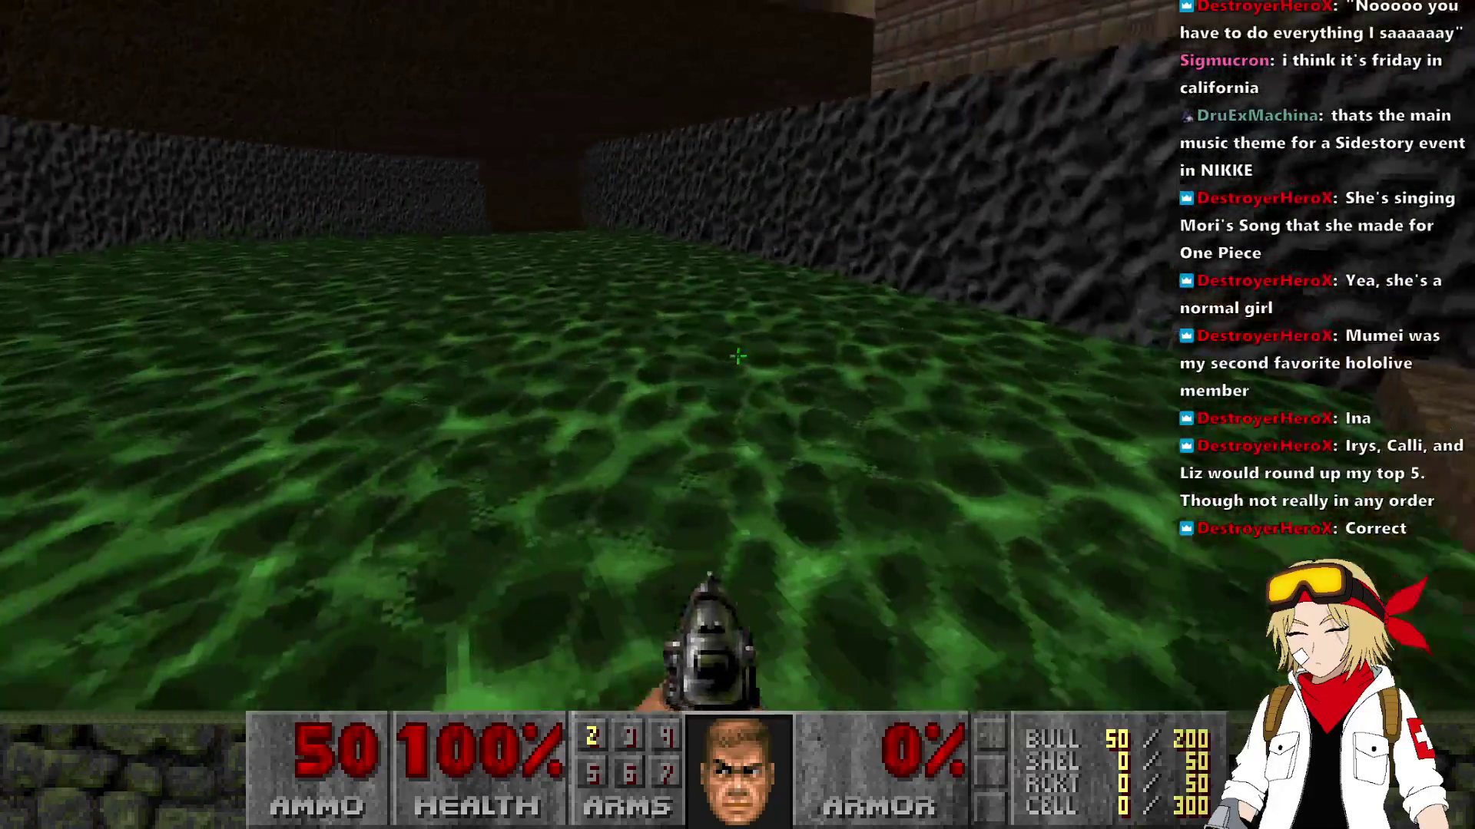
key(w)
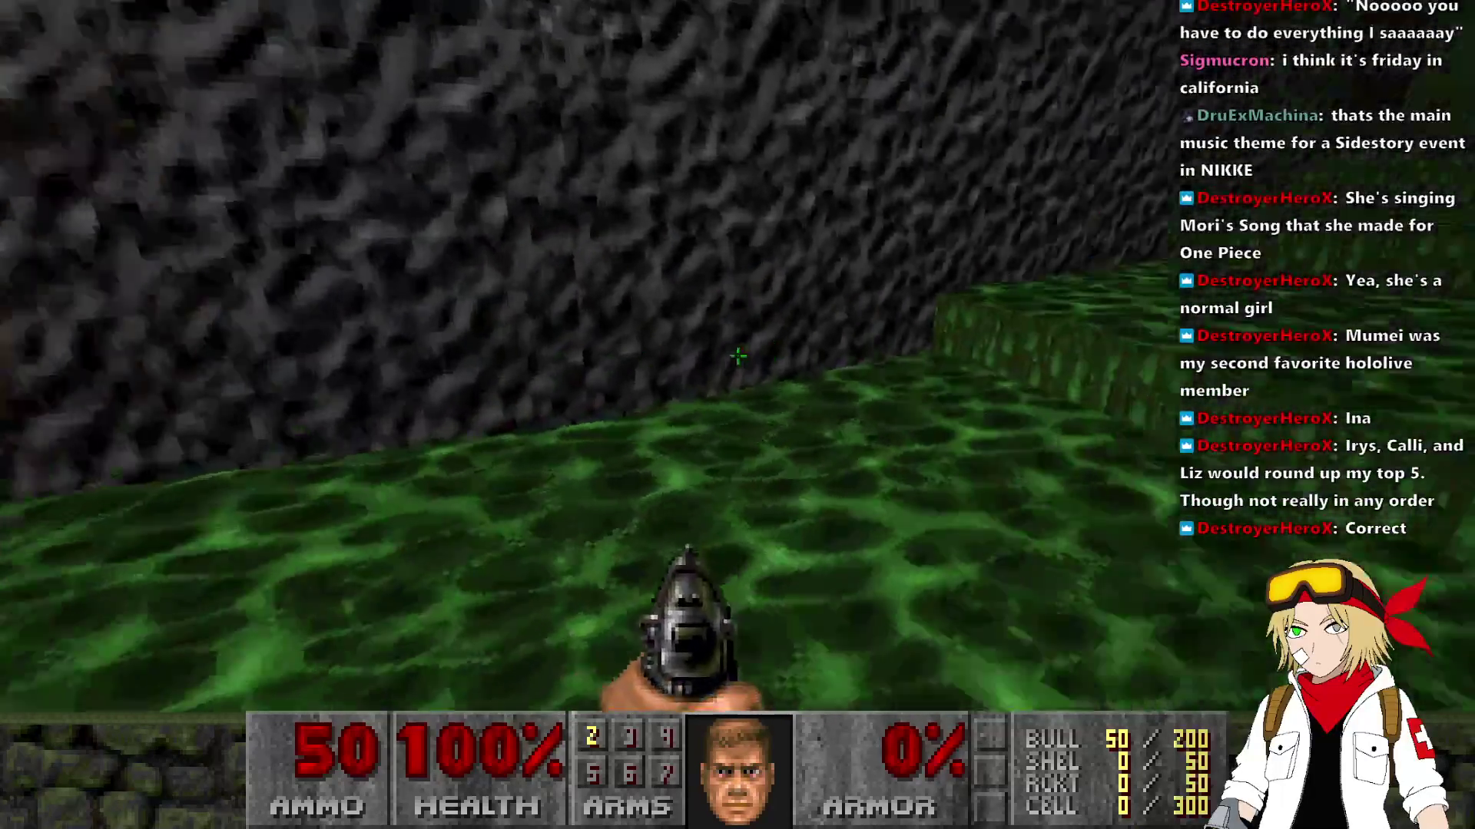
key(w)
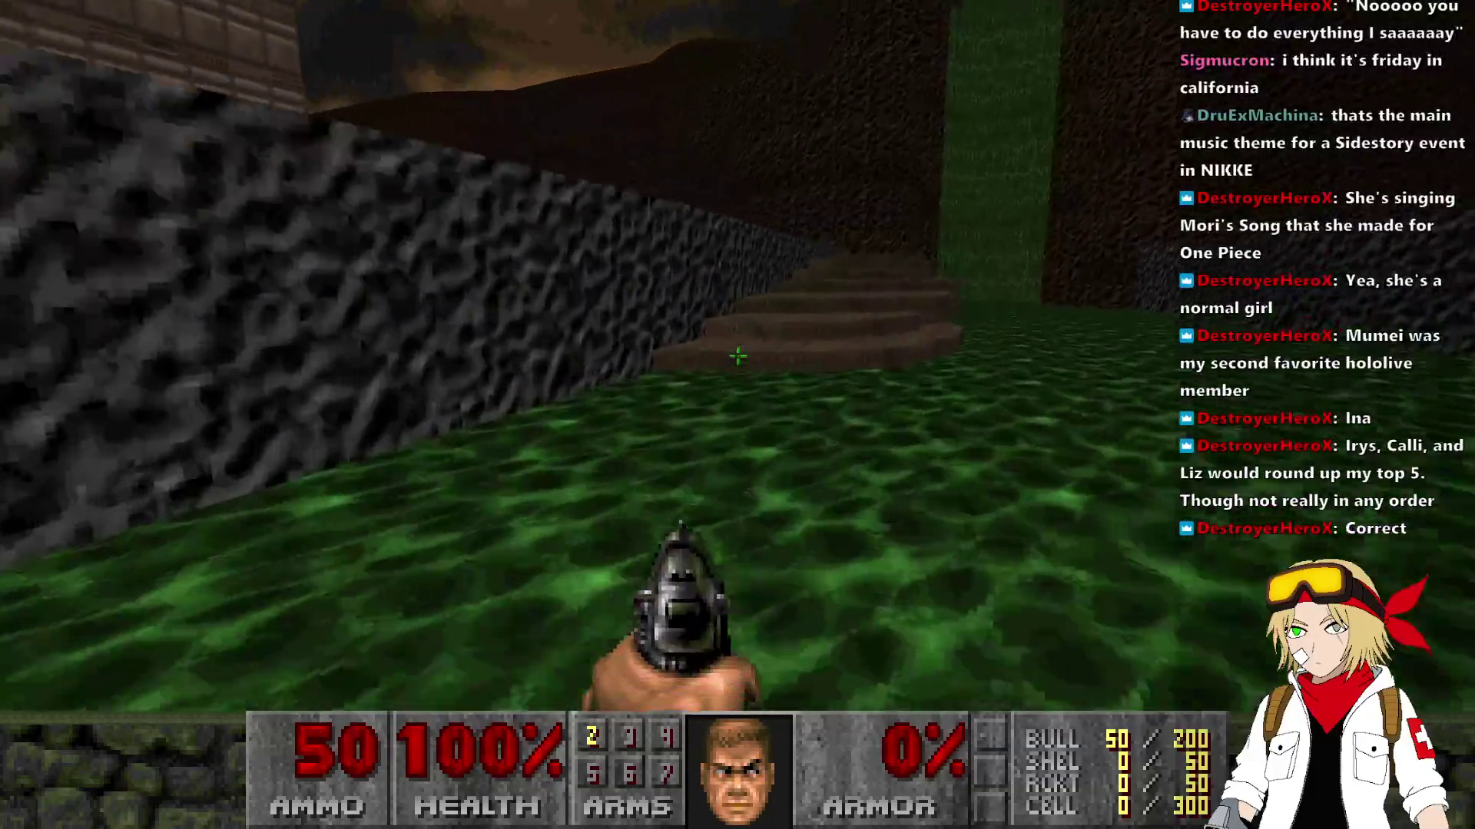
Step: Walk across the grey cave floor toward the ledge, then quit the playtest back to the editor
key(w)
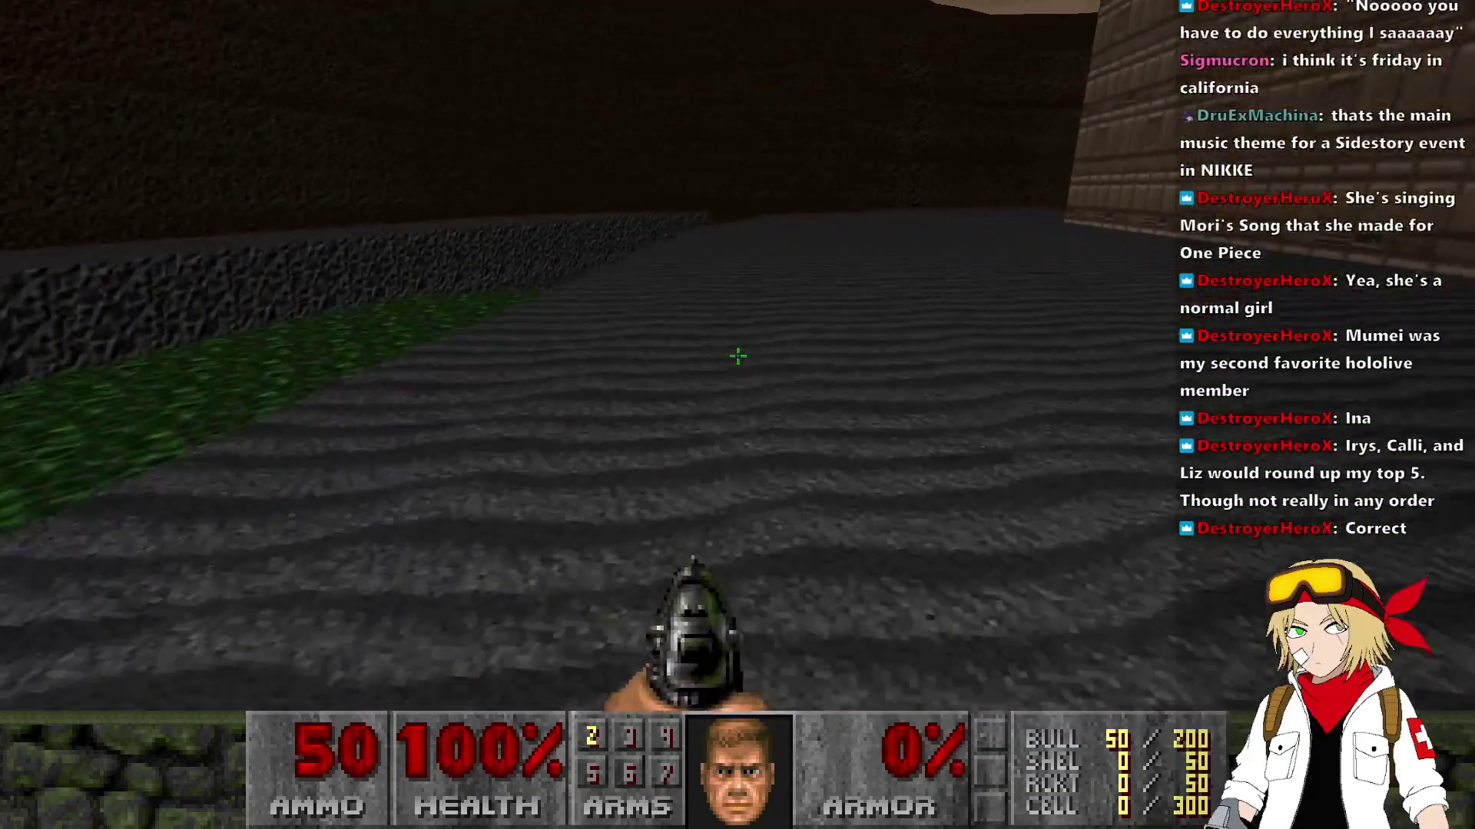
key(w)
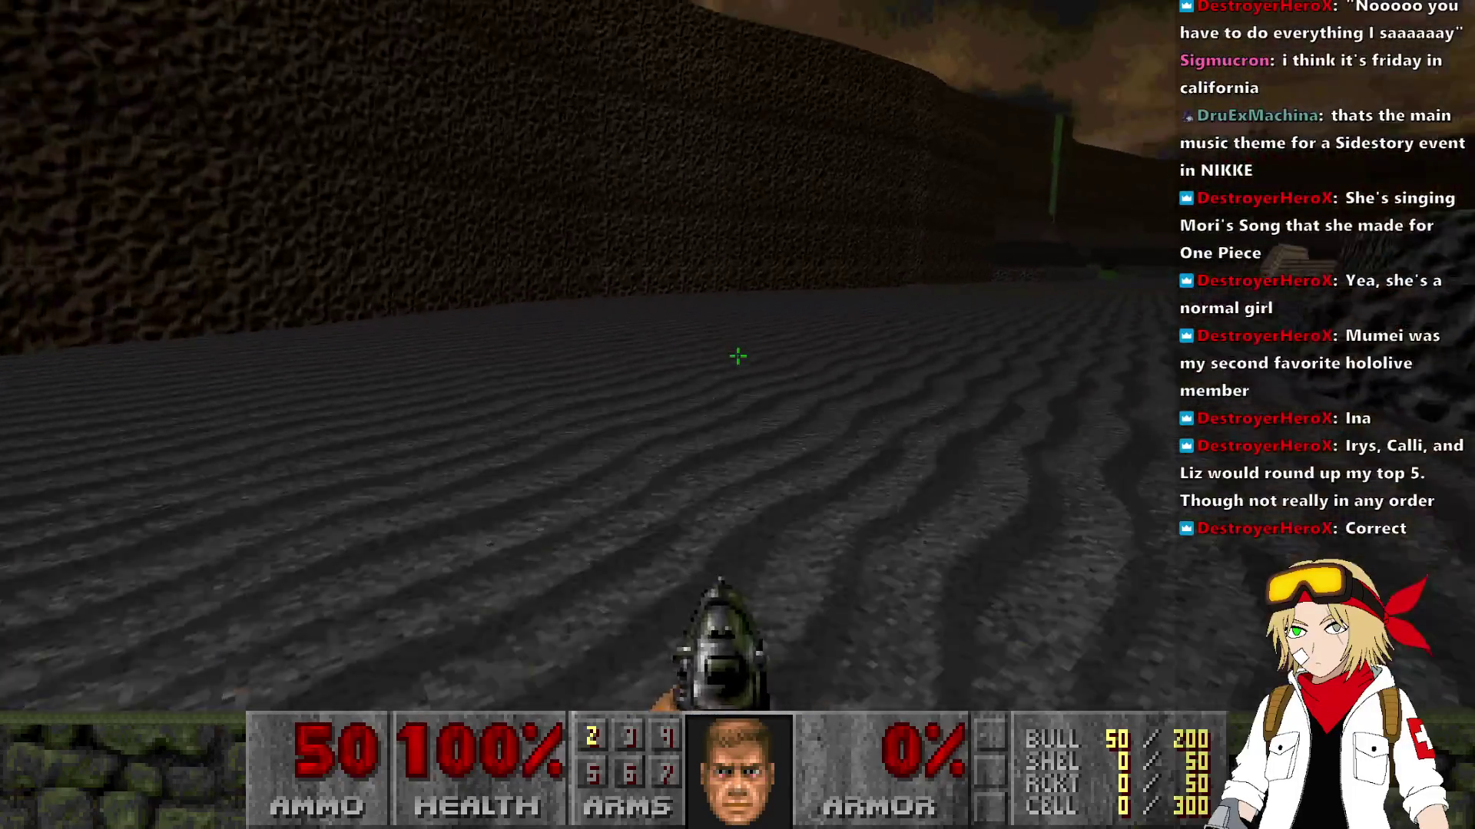
key(w)
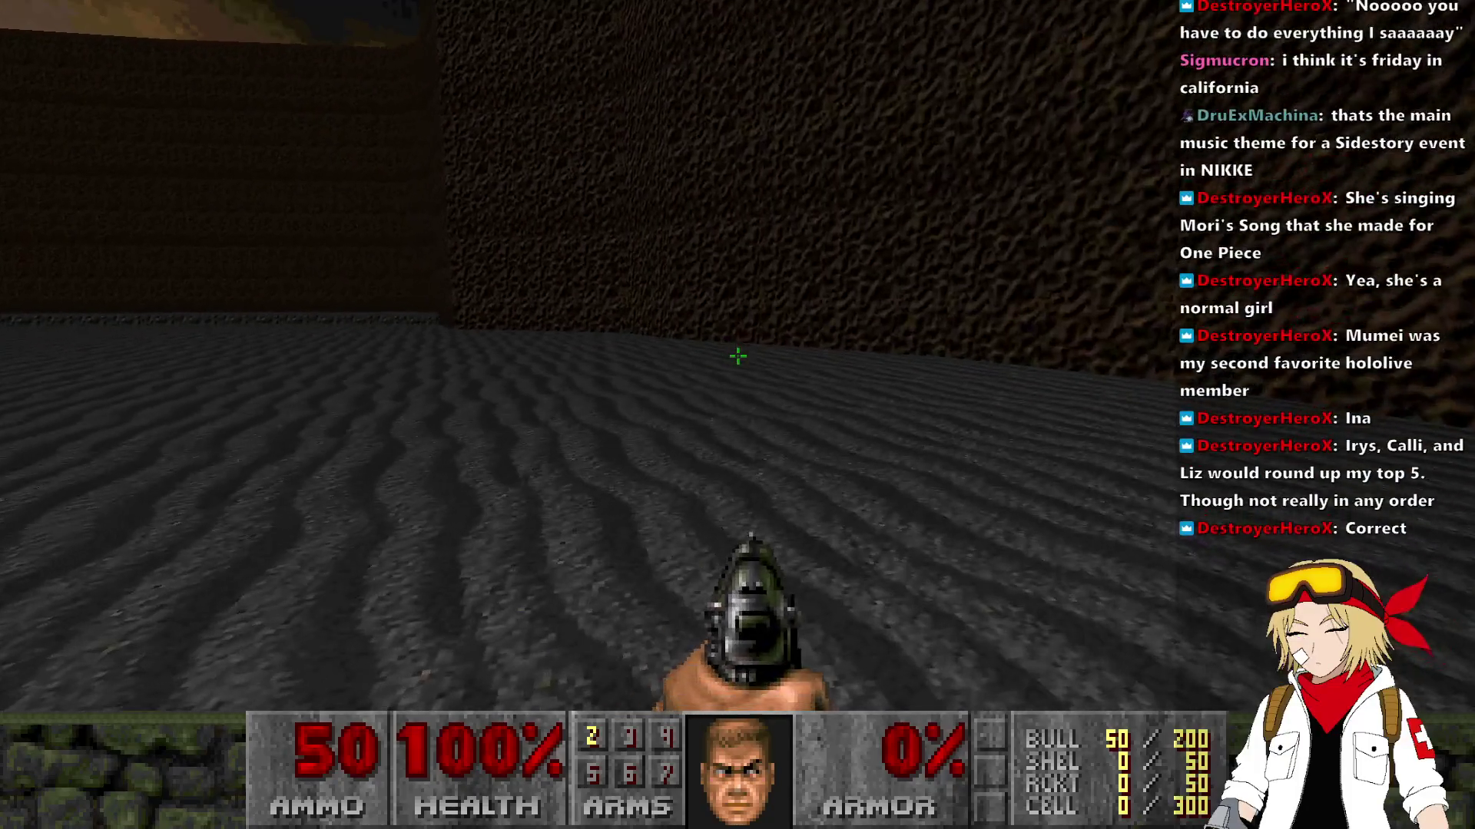
key(alt+F4)
scroll(1057, 546, up, 5)
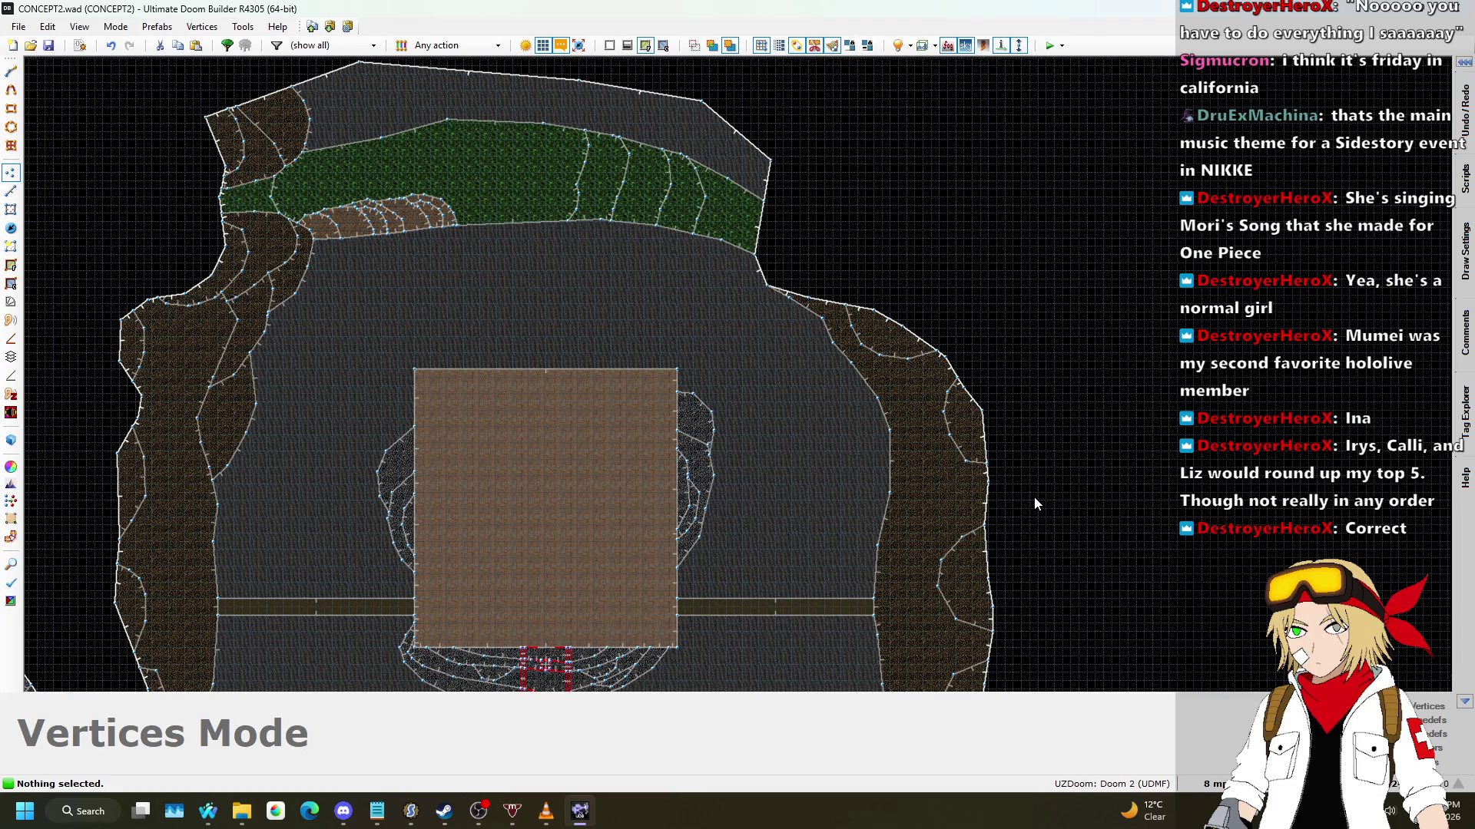
Step: Draw a four-point line chain across the cave floor ending on the existing upper edge
scroll(874, 371, down, 1)
scroll(839, 334, up, 3)
scroll(671, 241, down, 2)
scroll(681, 211, up, 3)
scroll(826, 349, down, 3)
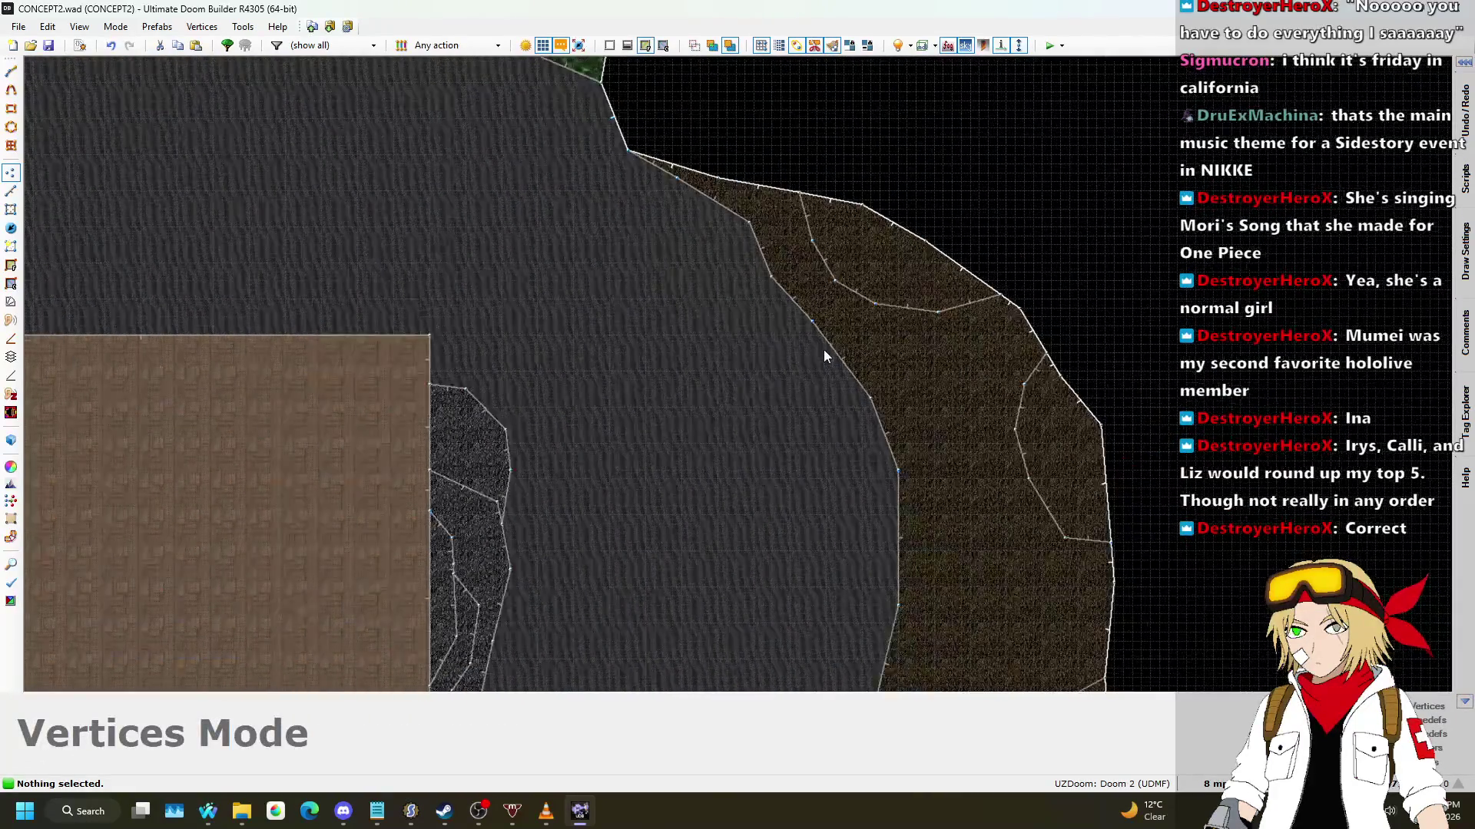
key(l)
scroll(720, 174, up, 3)
scroll(720, 181, down, 3)
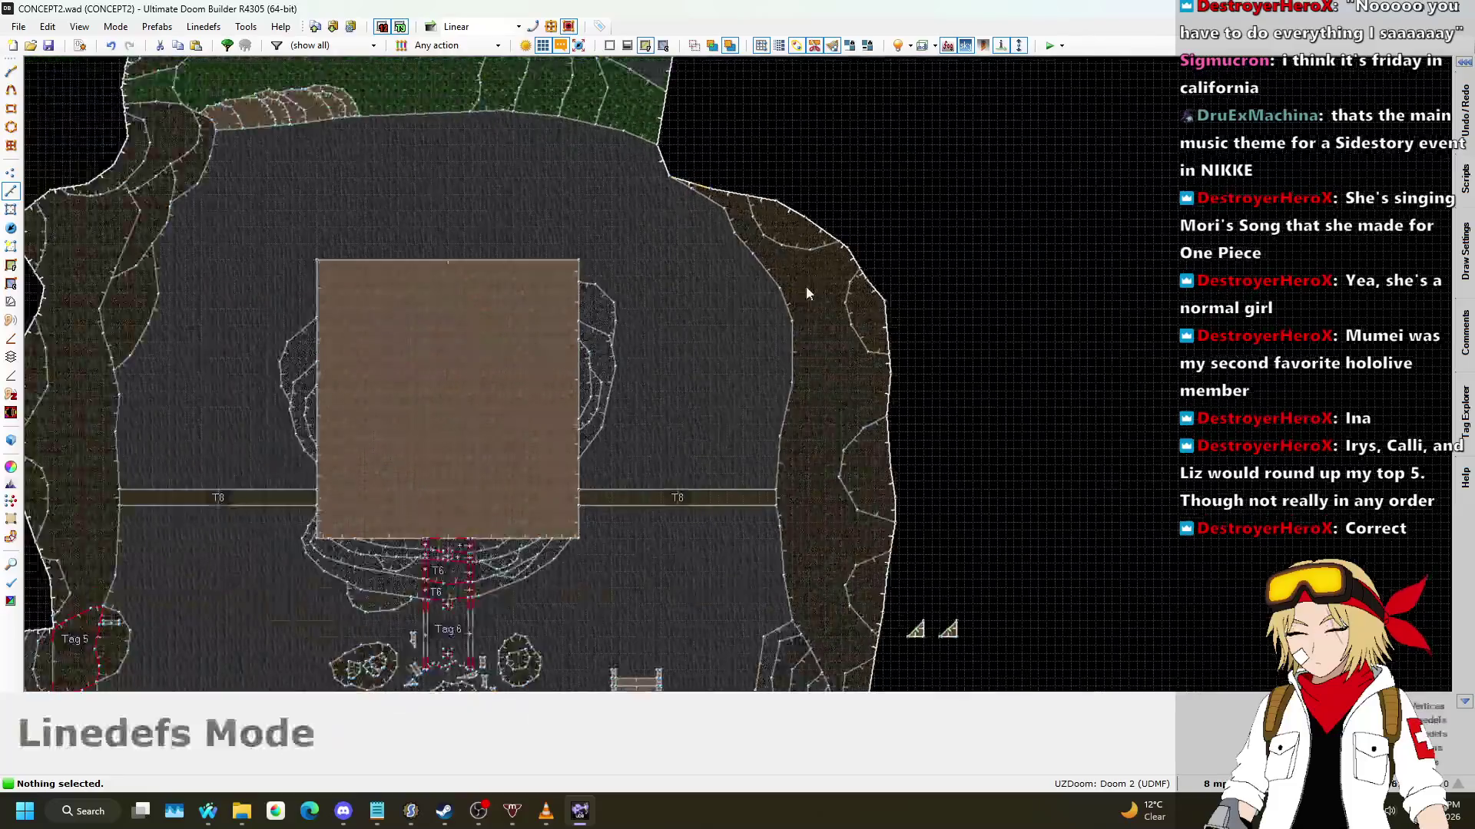
scroll(764, 238, up, 3)
key(d)
click(935, 335)
click(765, 299)
click(720, 236)
click(731, 124)
Step: Draw a ledge outline from the outer edge that ends on the existing line
key(d)
click(1022, 567)
click(974, 553)
click(941, 488)
click(931, 397)
click(978, 388)
scroll(1022, 497, down, 2)
scroll(1021, 497, up, 2)
Step: Draw the next ledge outline further down, finishing on the existing line
key(d)
click(984, 607)
click(964, 593)
click(952, 535)
click(966, 496)
click(1003, 459)
scroll(1115, 457, down, 2)
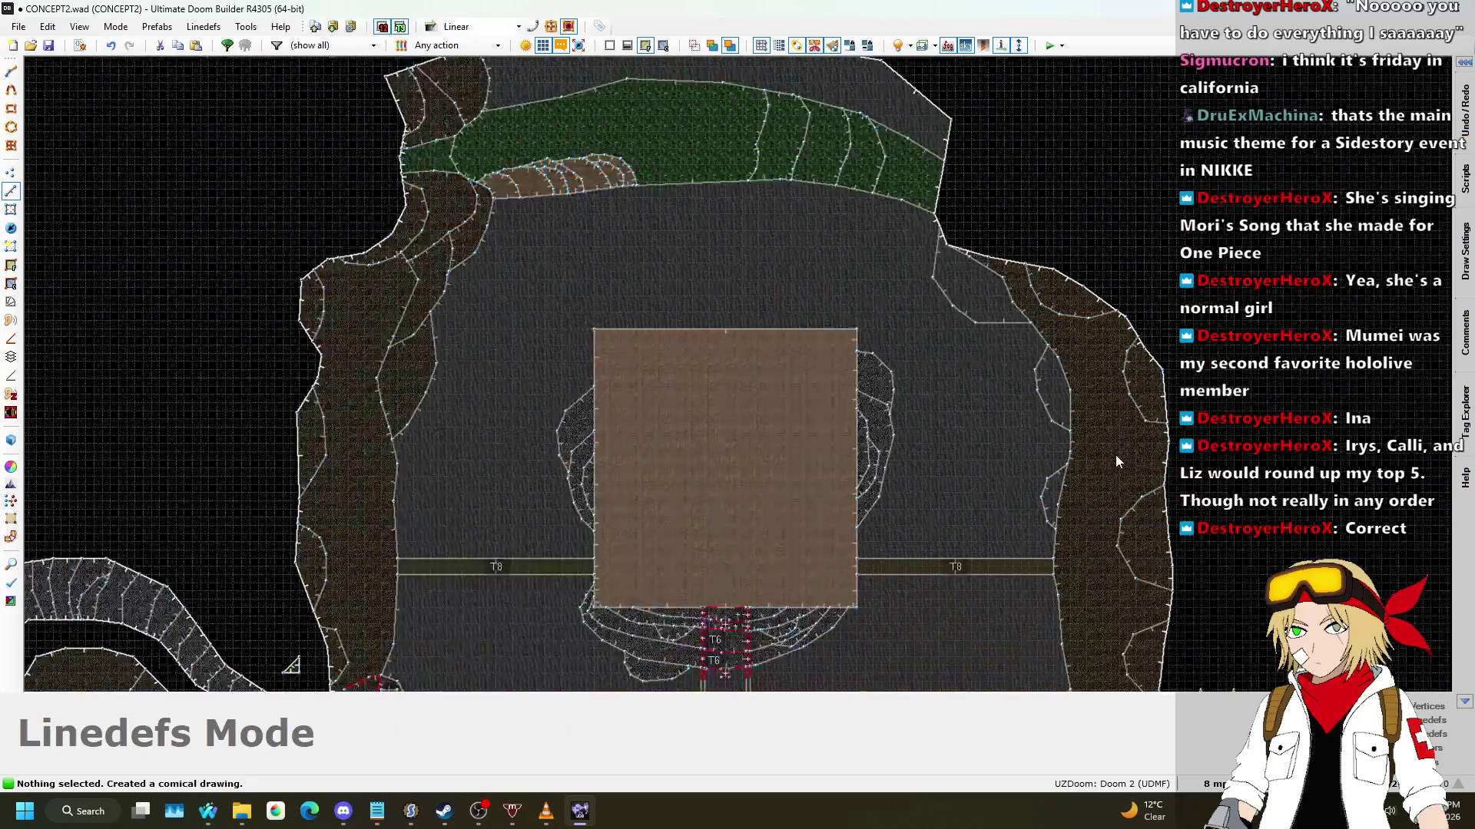
scroll(1030, 361, up, 2)
scroll(1030, 363, up, 1)
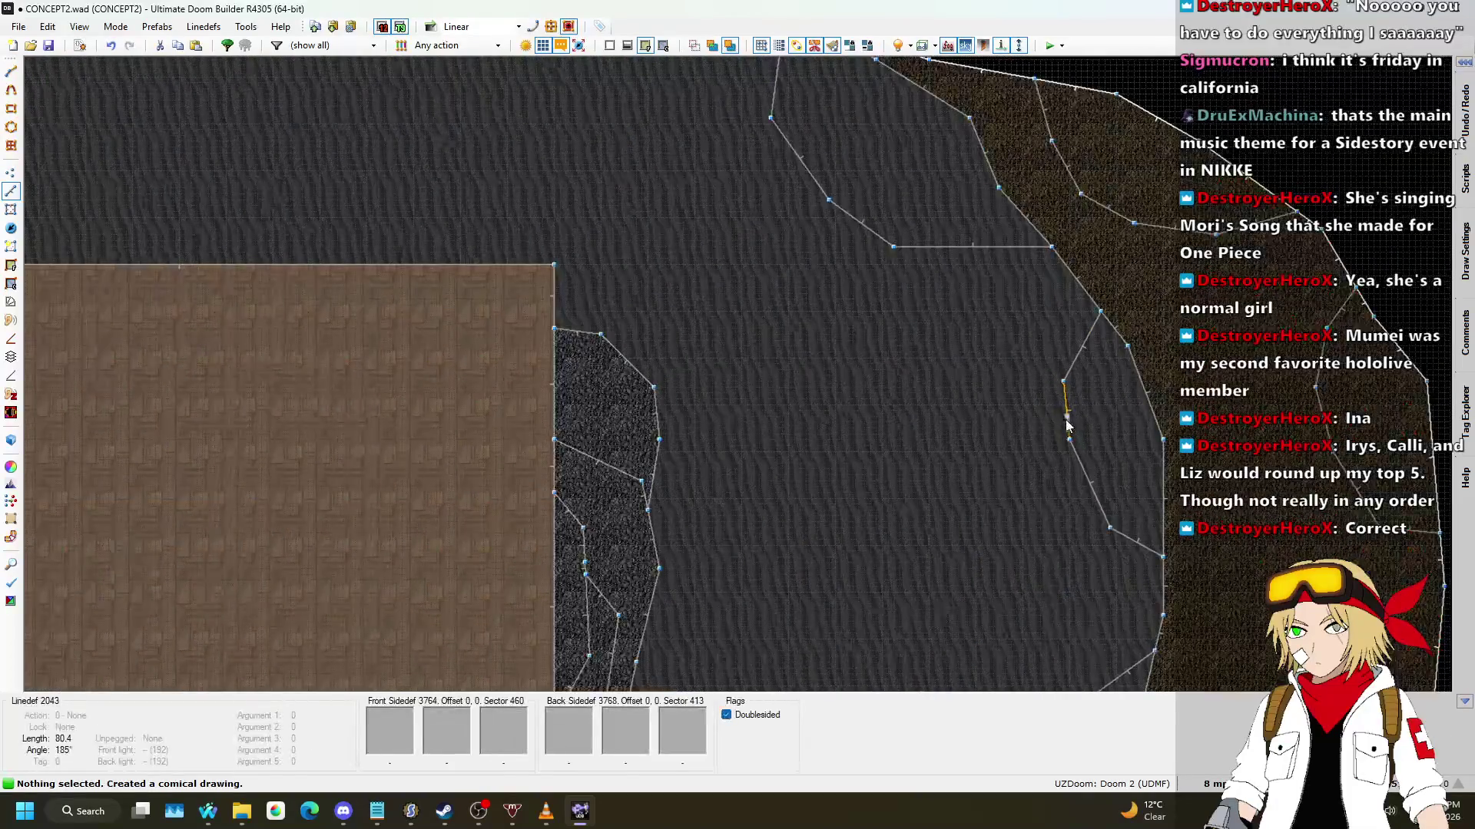
Step: Draw another ledge outline that closes onto the horizontal line
key(d)
click(1067, 415)
click(1022, 411)
click(975, 370)
click(959, 335)
click(981, 256)
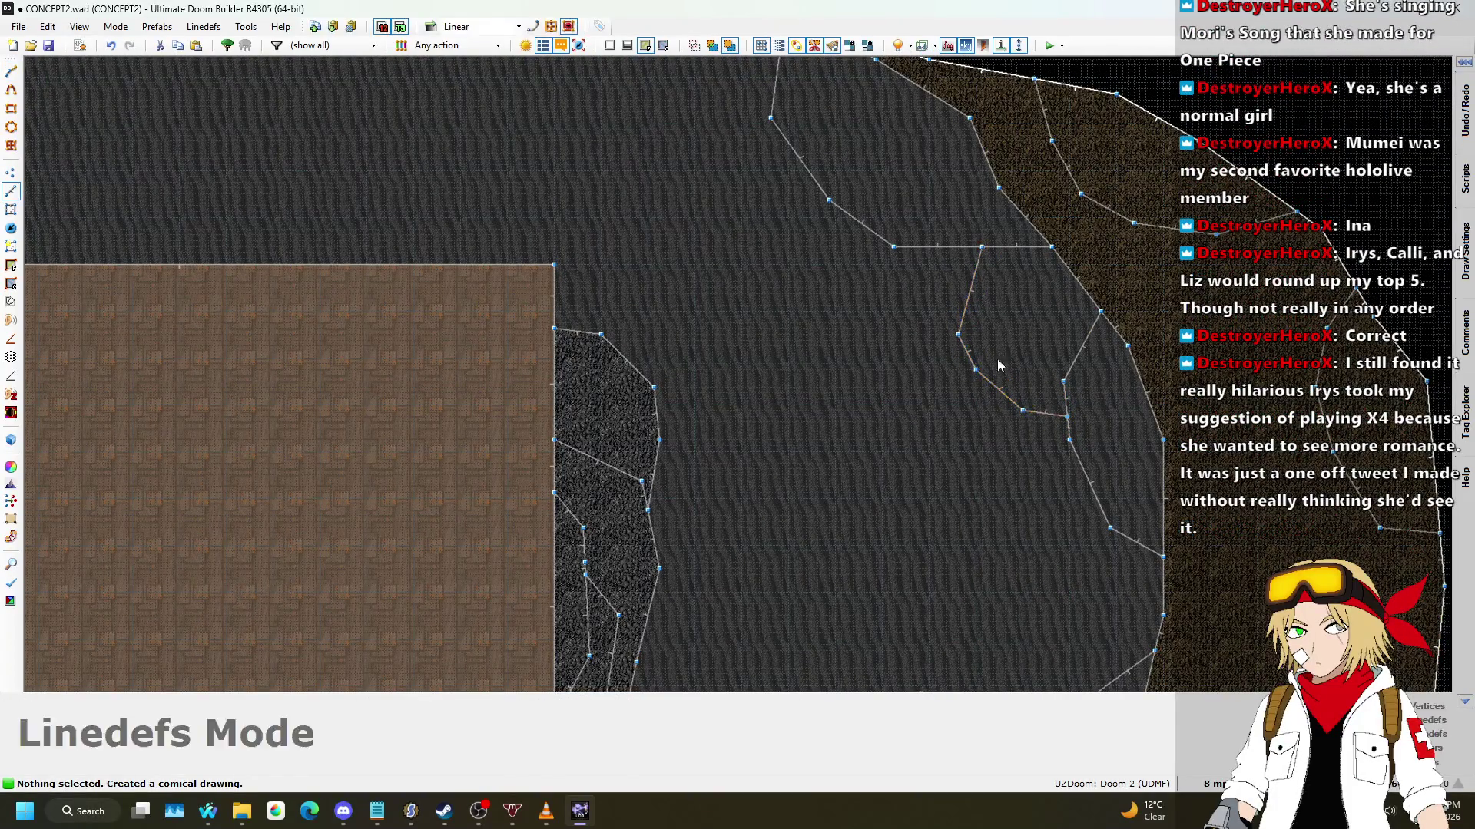
scroll(997, 352, down, 3)
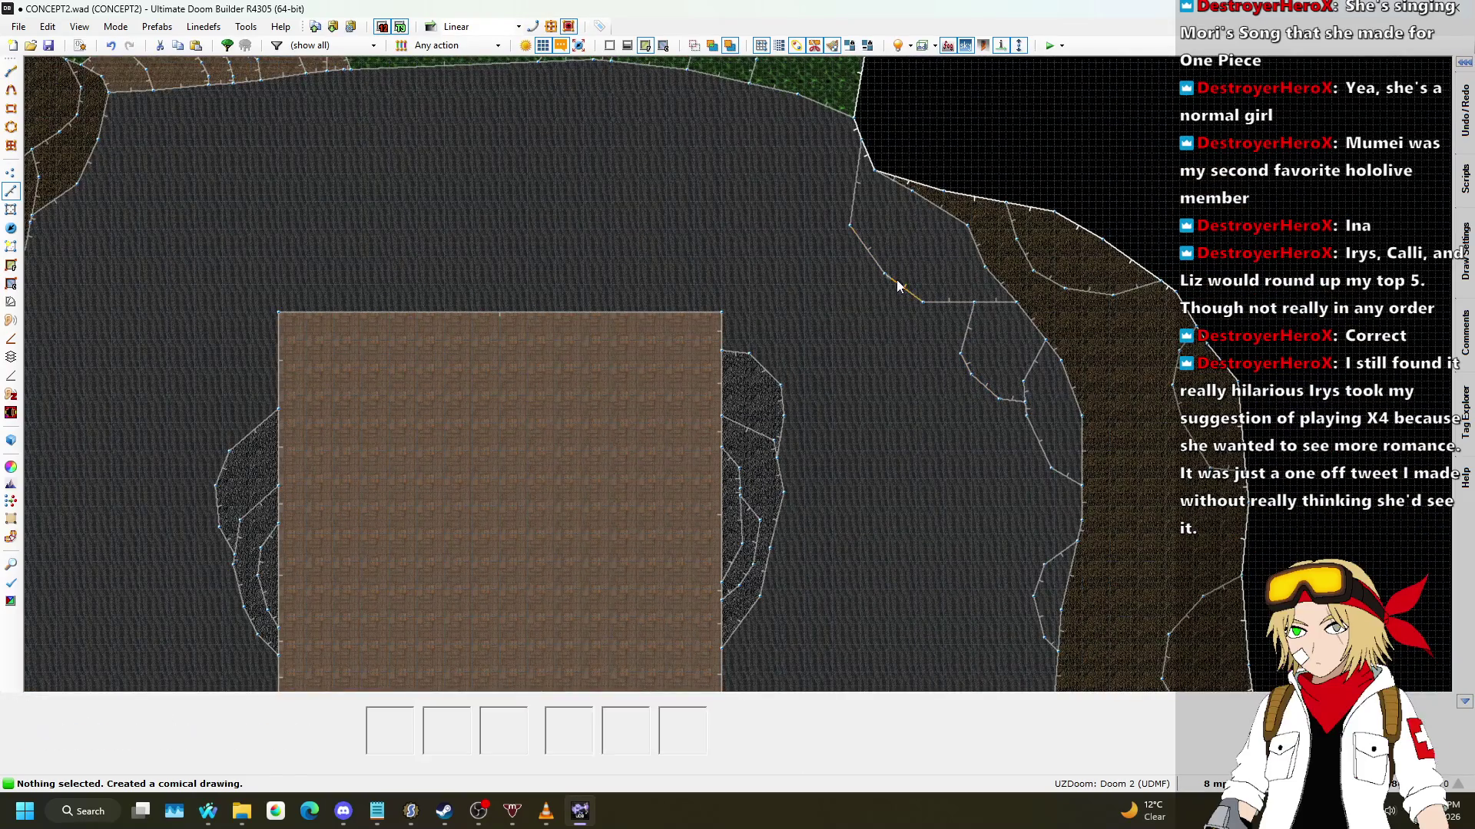
scroll(952, 571, down, 1)
scroll(845, 345, up, 4)
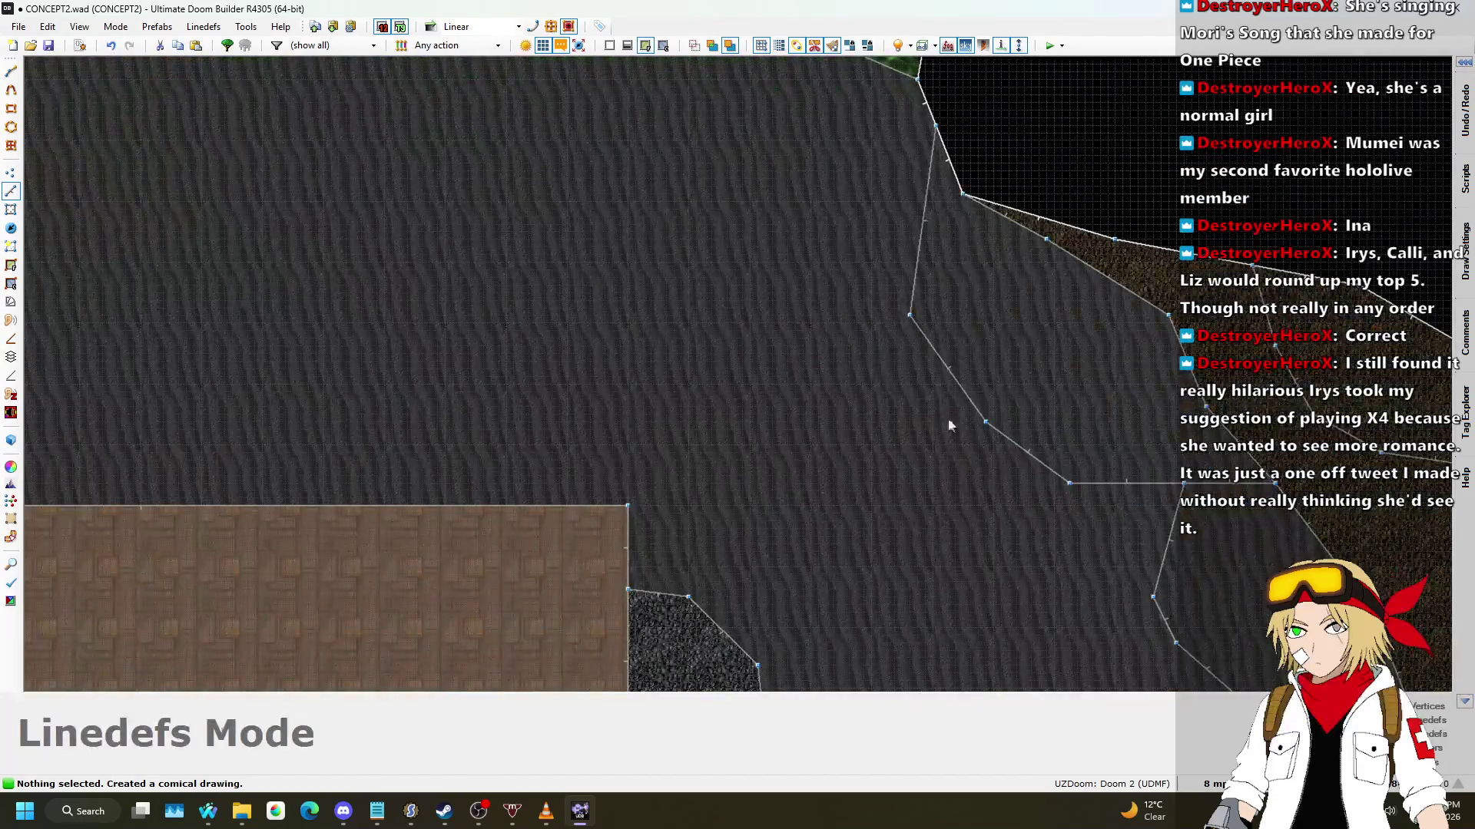
Step: Add a curved outline up to the upper line and another outline near the right rock edge
mouse_move(1031, 456)
mouse_down()
mouse_move(872, 428)
mouse_move(873, 244)
mouse_move(922, 218)
mouse_up()
scroll(1082, 324, down, 5)
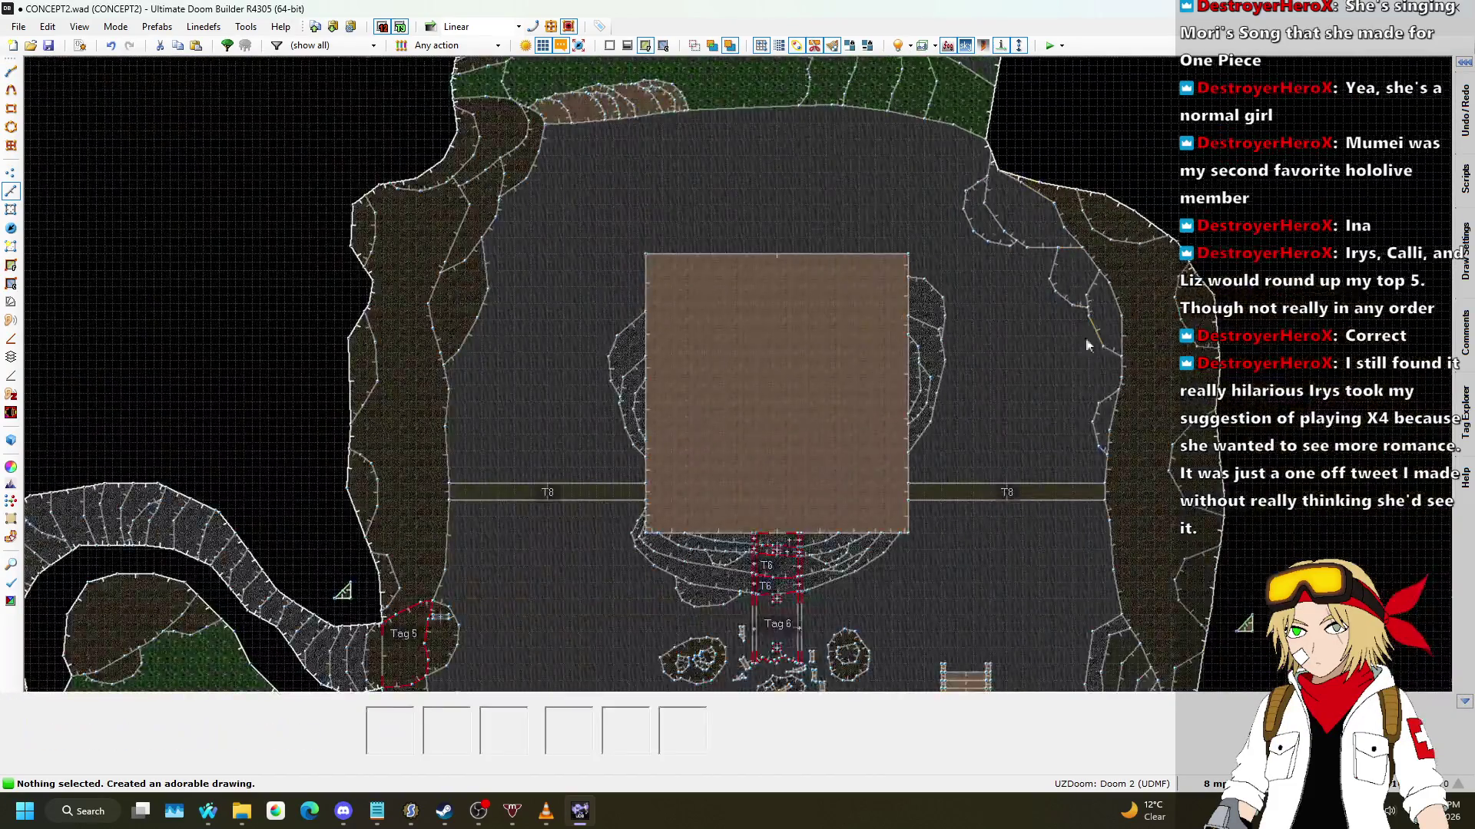
scroll(1100, 367, up, 7)
right_click(1104, 482)
click(1071, 477)
click(1025, 418)
click(1024, 358)
click(1066, 325)
click(1147, 312)
click(1167, 317)
scroll(1167, 316, down, 5)
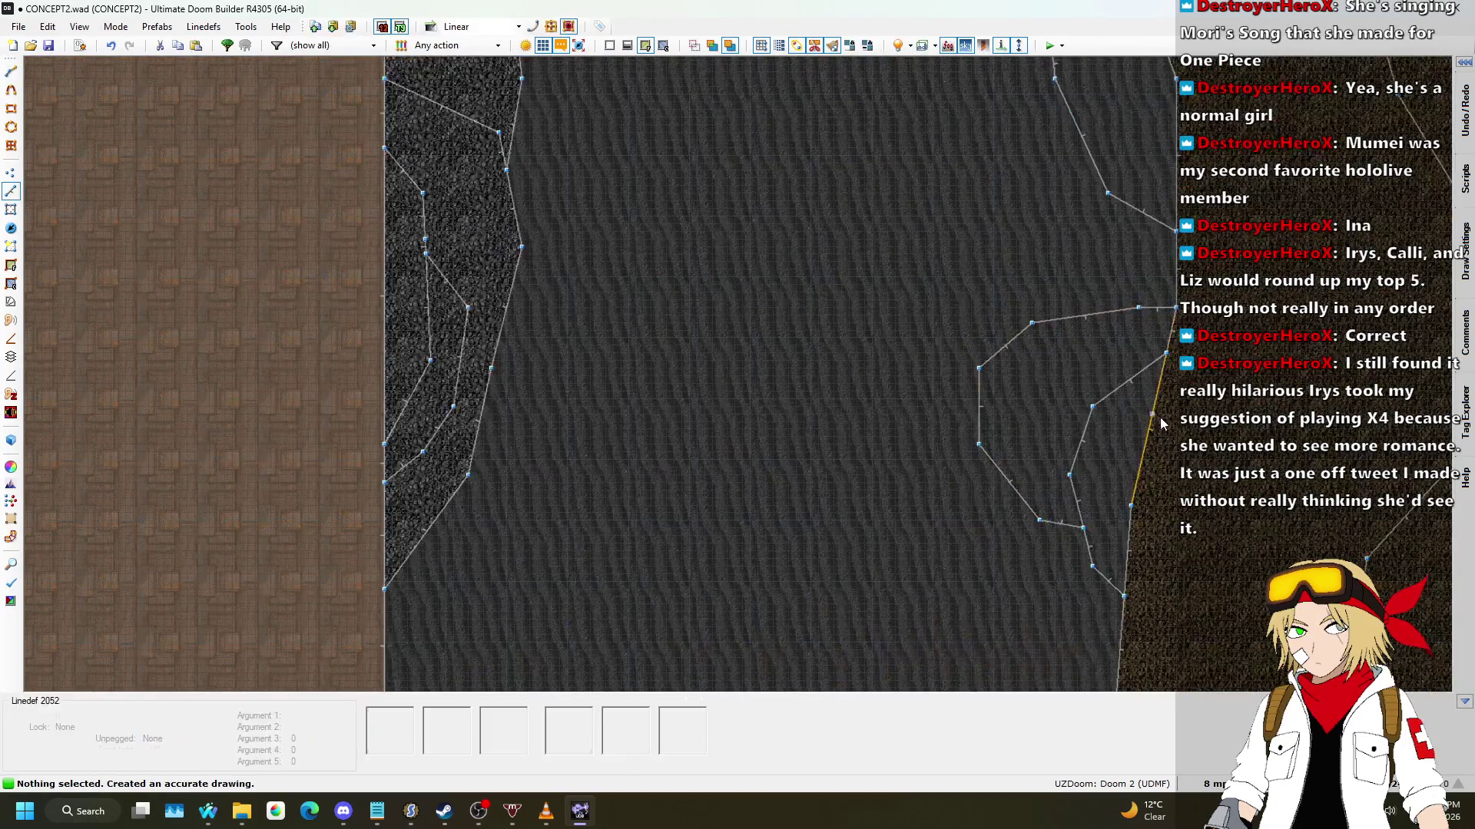
scroll(1102, 328, up, 6)
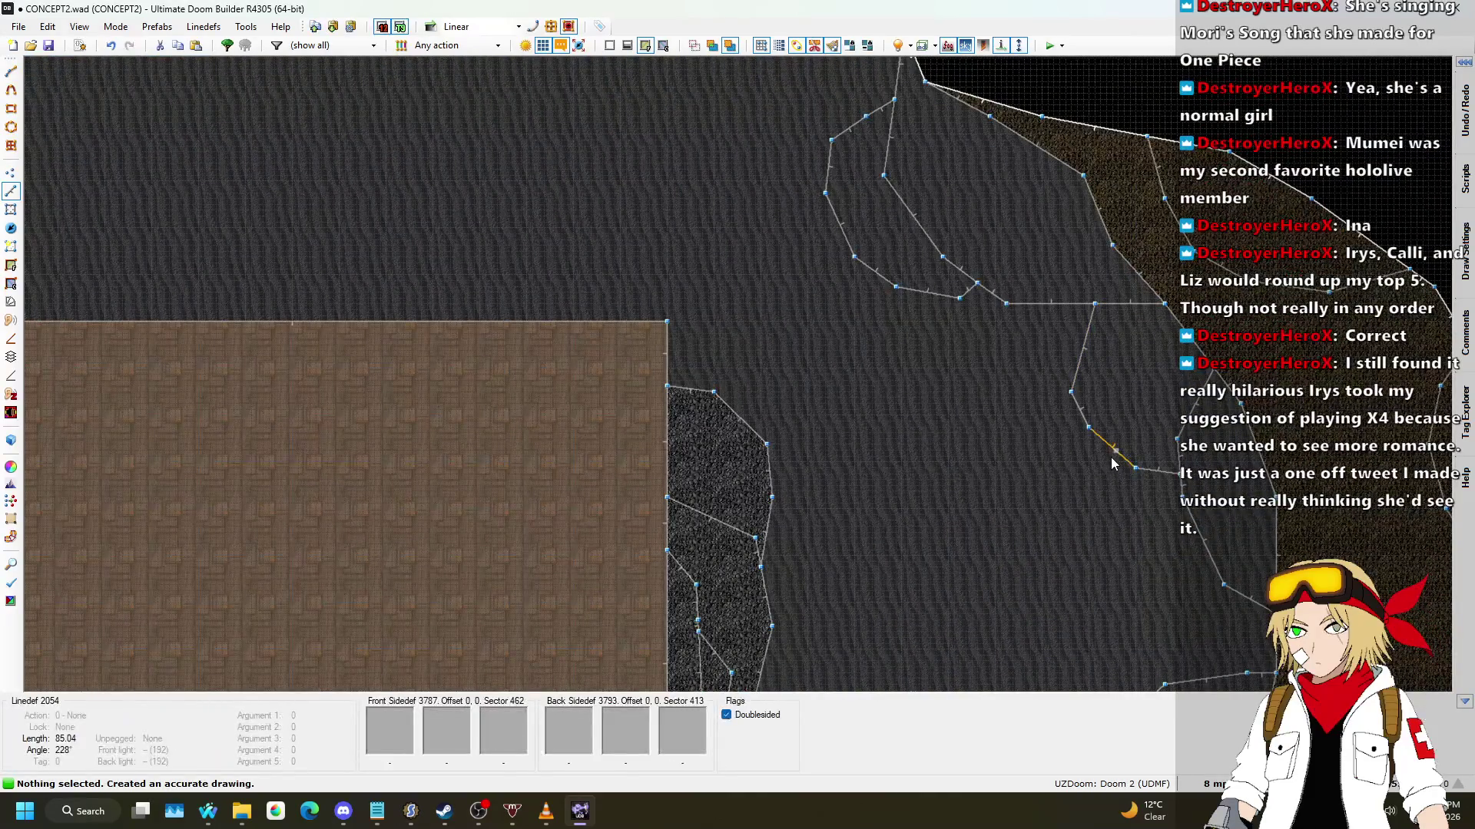
Step: Draw another cave-floor outline that ends at the existing vertex
right_click(1114, 450)
click(1078, 444)
click(1048, 427)
click(1012, 398)
click(983, 362)
click(965, 333)
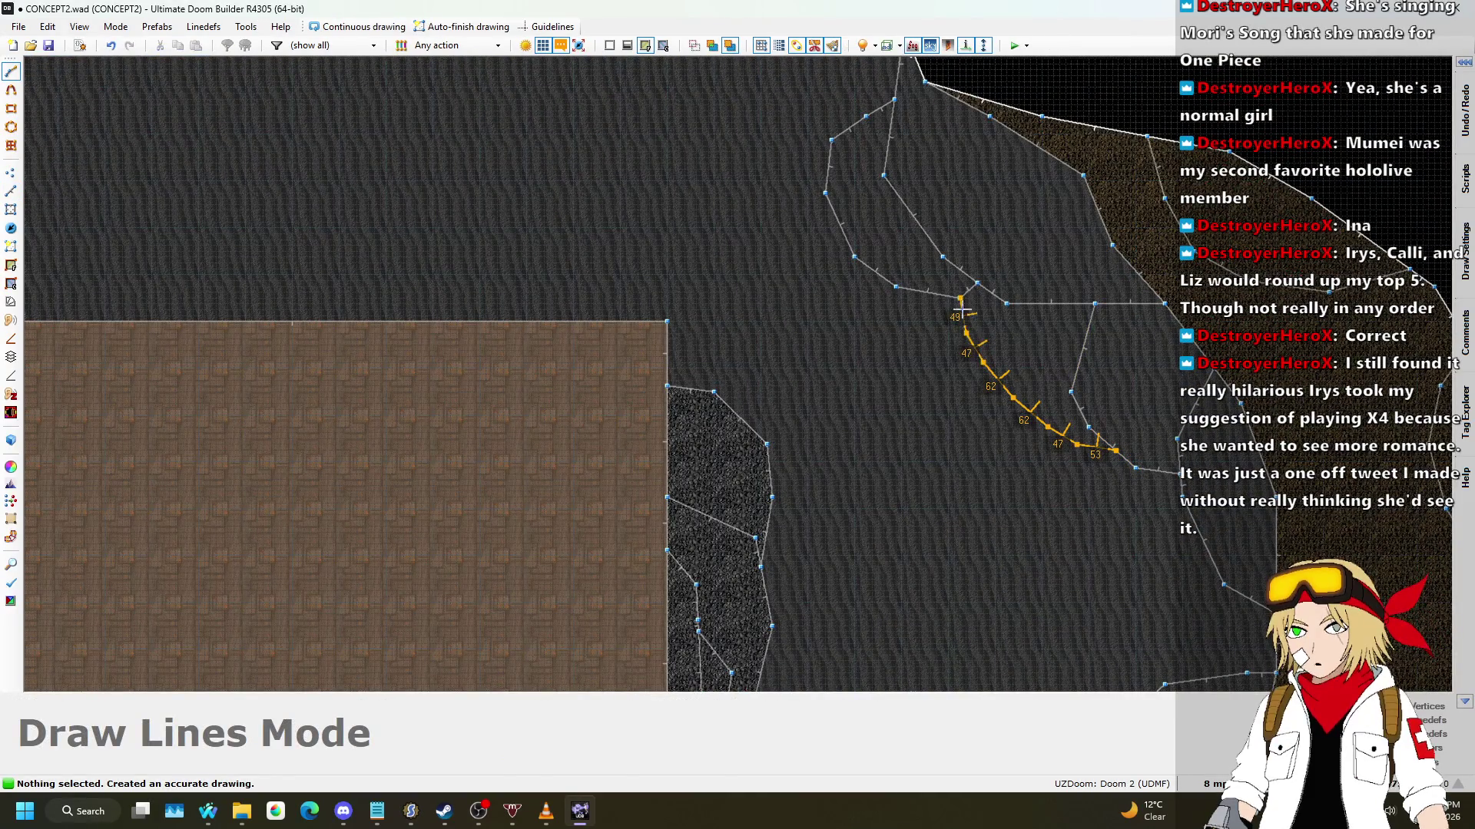
click(960, 298)
scroll(1116, 329, down, 5)
scroll(1021, 482, up, 6)
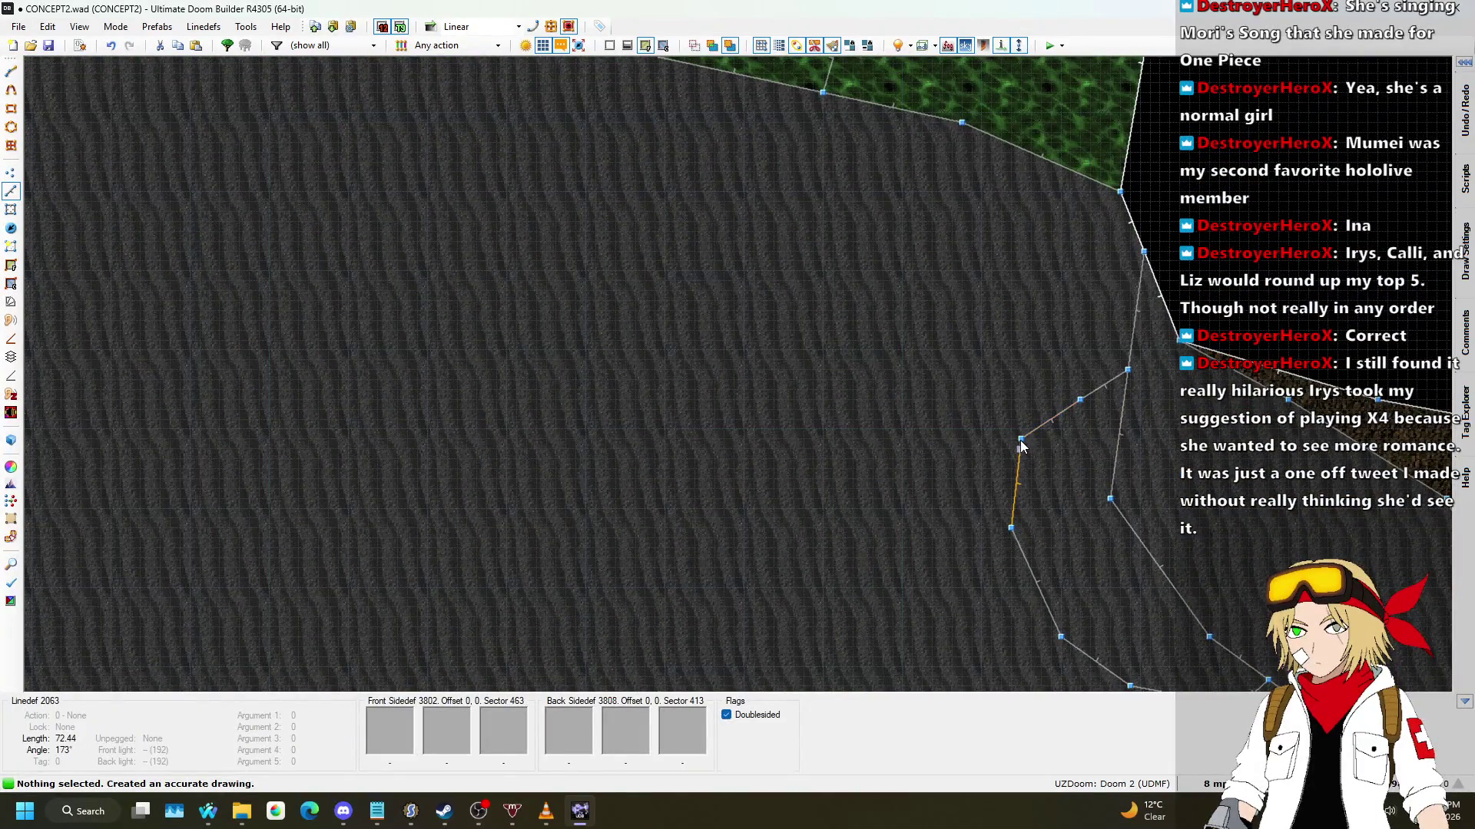
scroll(1052, 419, up, 1)
Step: Draw the last line chain from near the rock edge up to the top wall
right_click(1052, 418)
click(1012, 353)
click(1021, 292)
click(1137, 154)
scroll(1146, 216, down, 2)
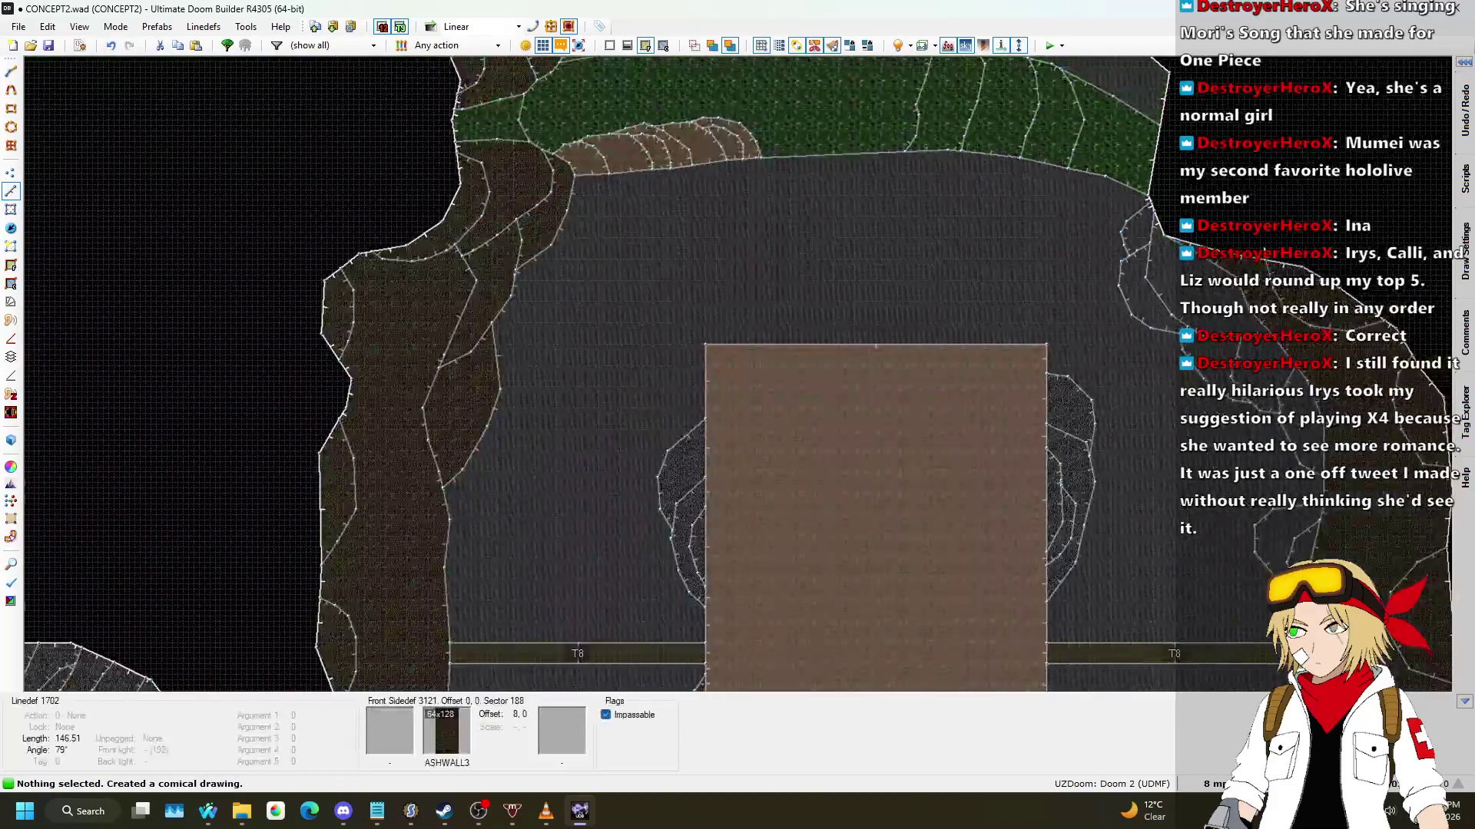
Step: In Visual Mode, select six of the new ledge floors and scroll their floor height up to -232
key(q)
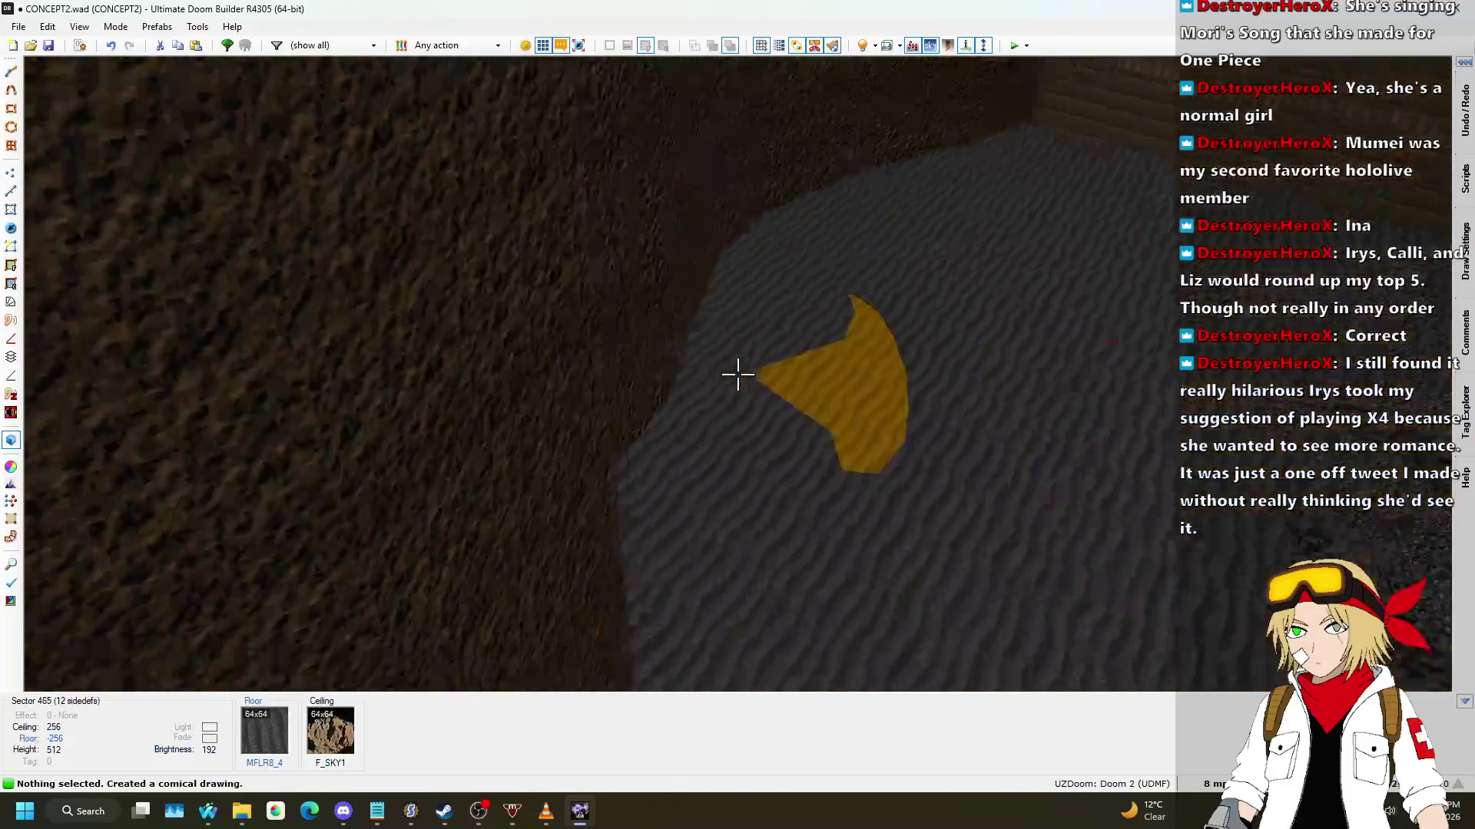
mouse_move(737, 374)
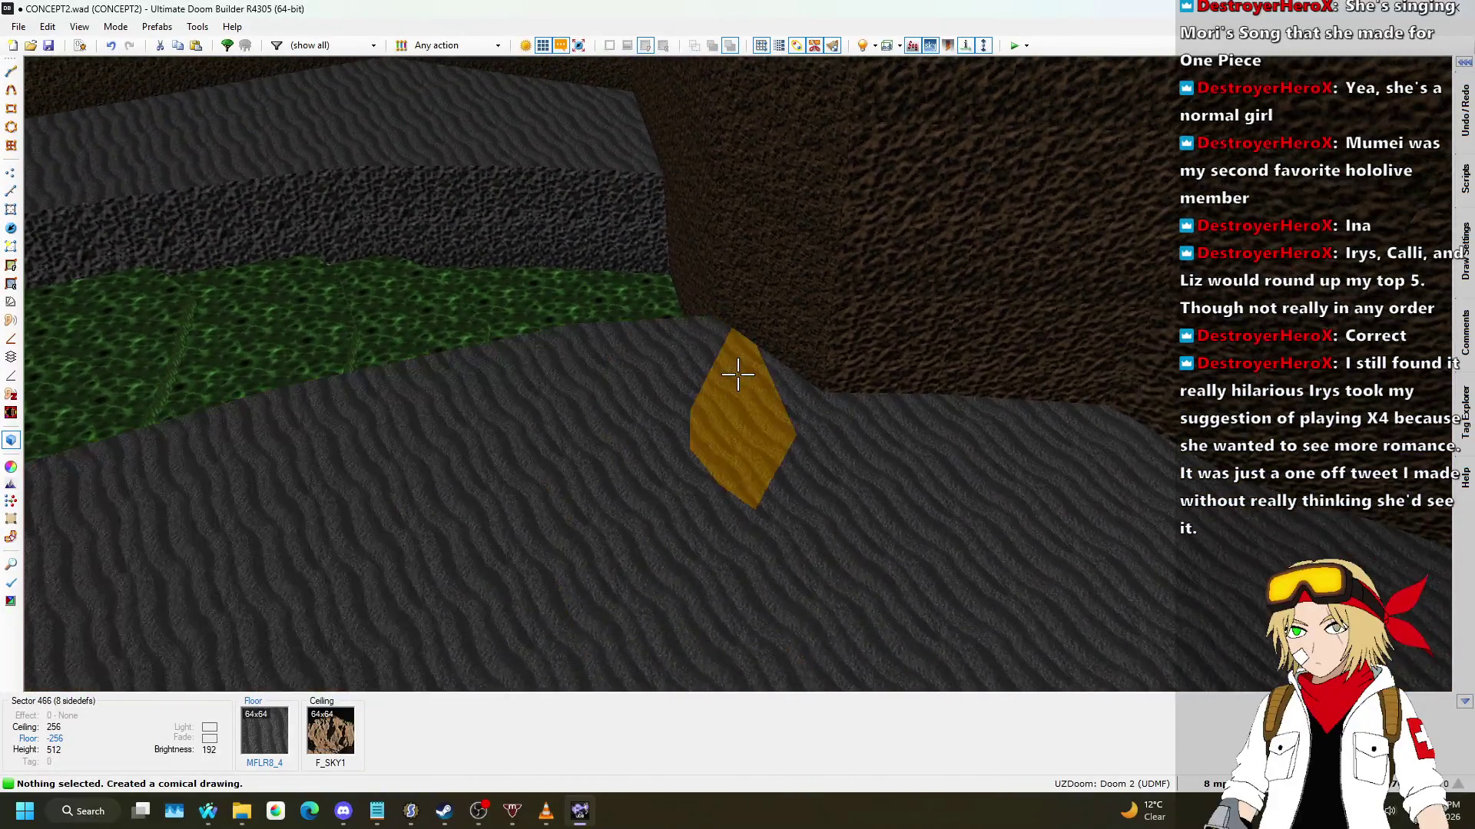
click(737, 374)
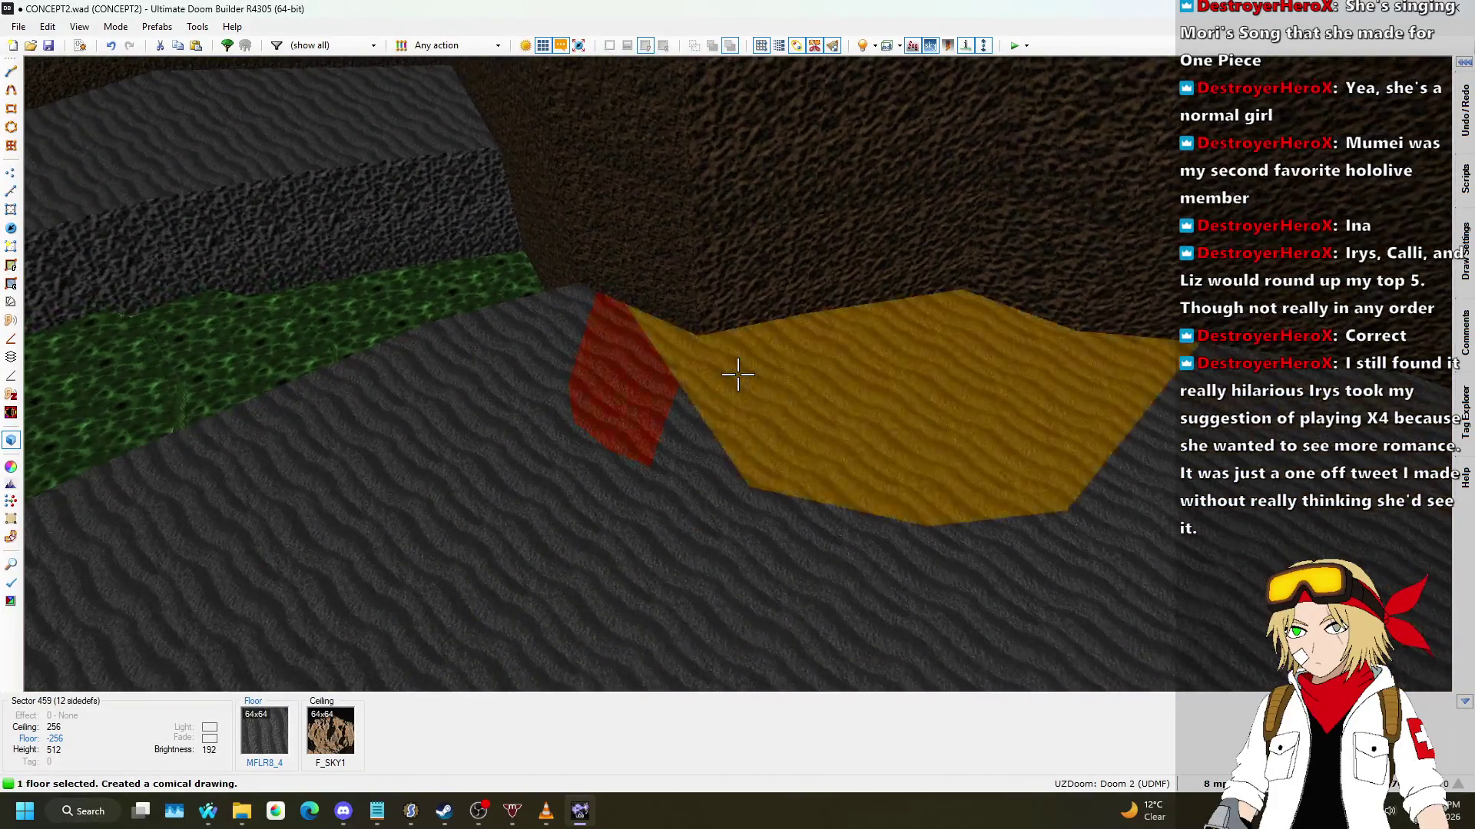
click(738, 374)
click(737, 374)
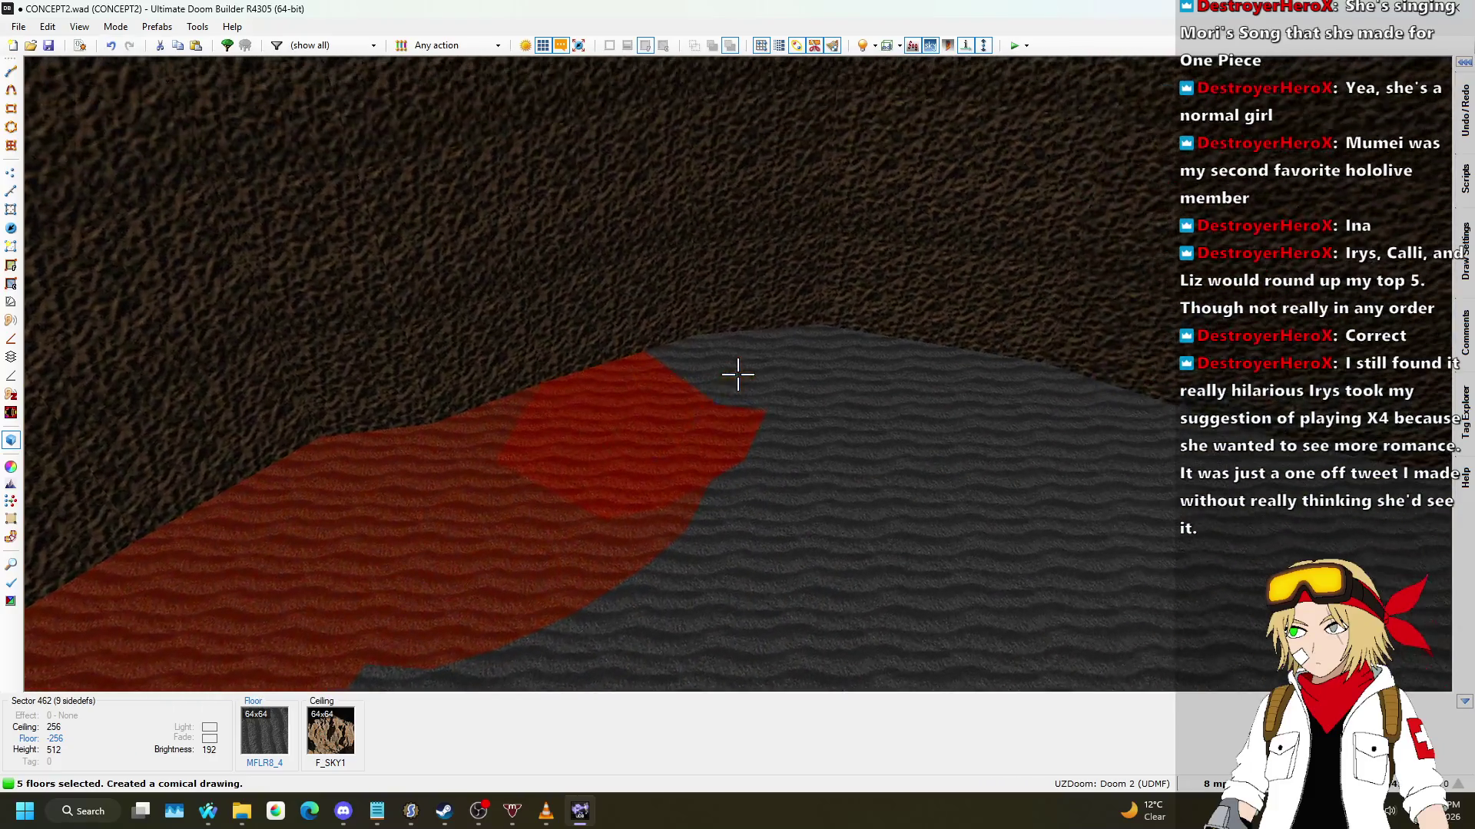
click(737, 374)
click(737, 374)
click(737, 374)
click(737, 374)
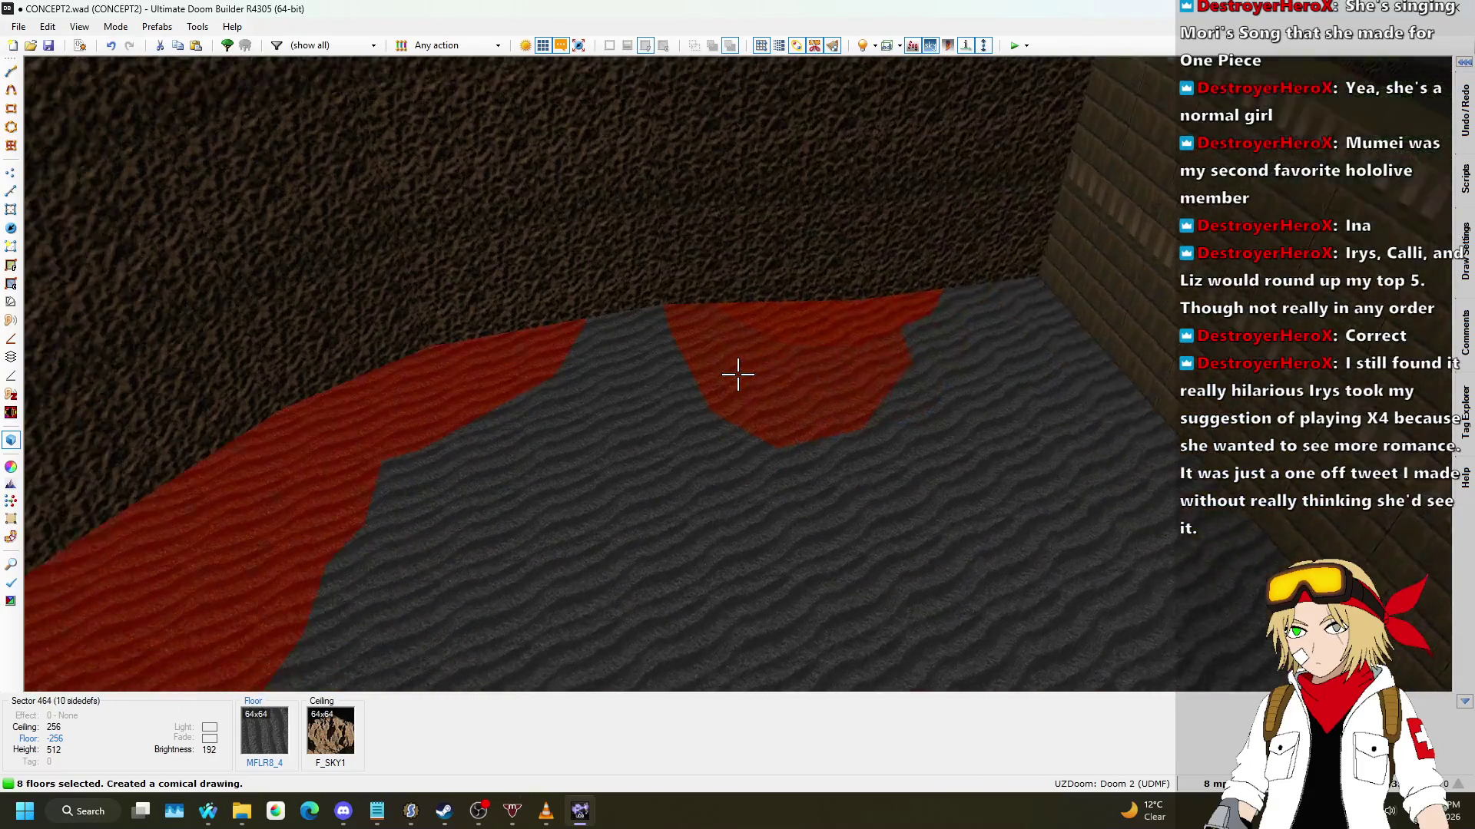
scroll(737, 374, up, 5)
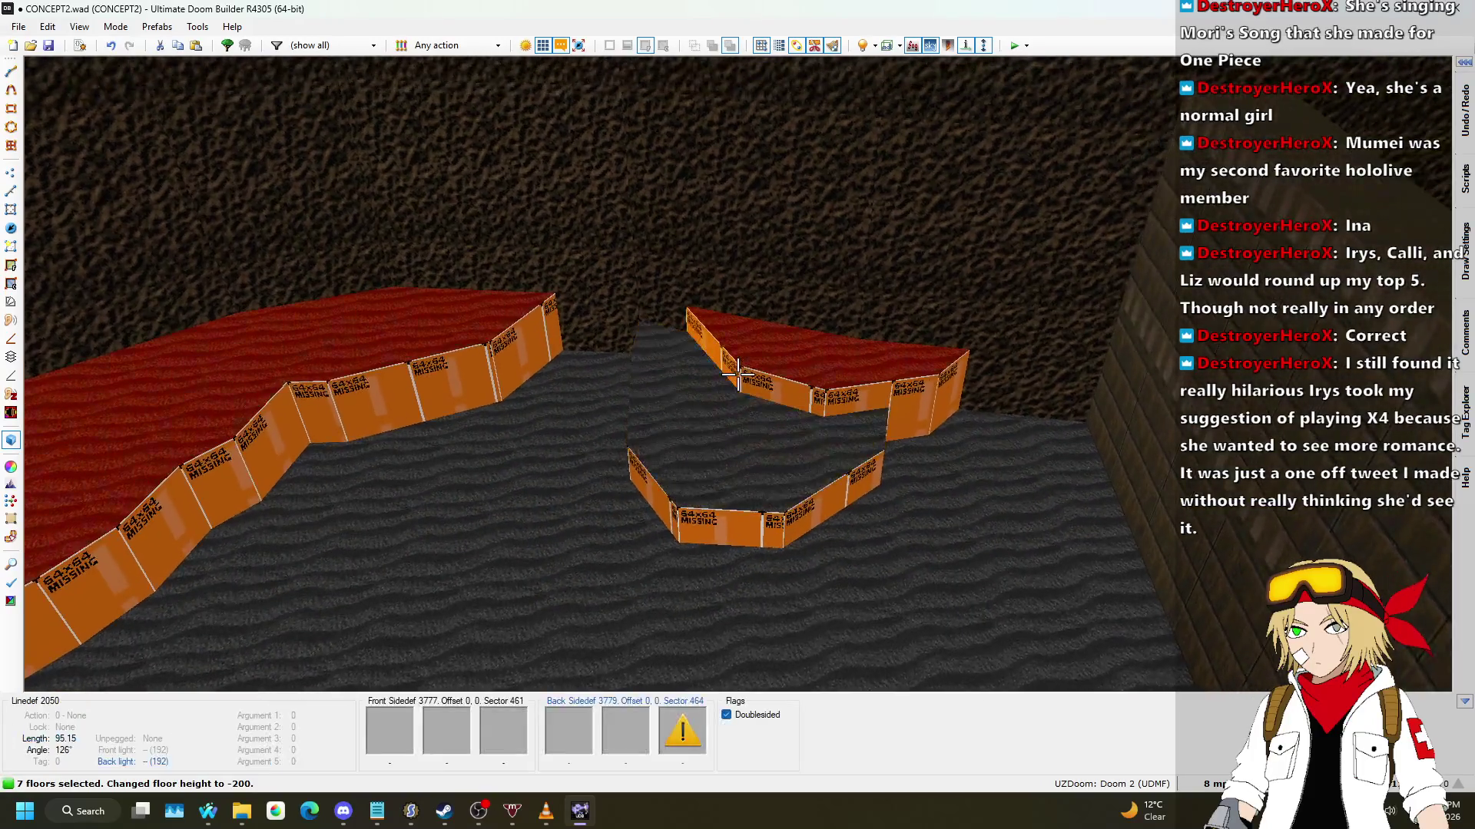
click(737, 374)
scroll(737, 374, up, 2)
scroll(737, 374, down, 2)
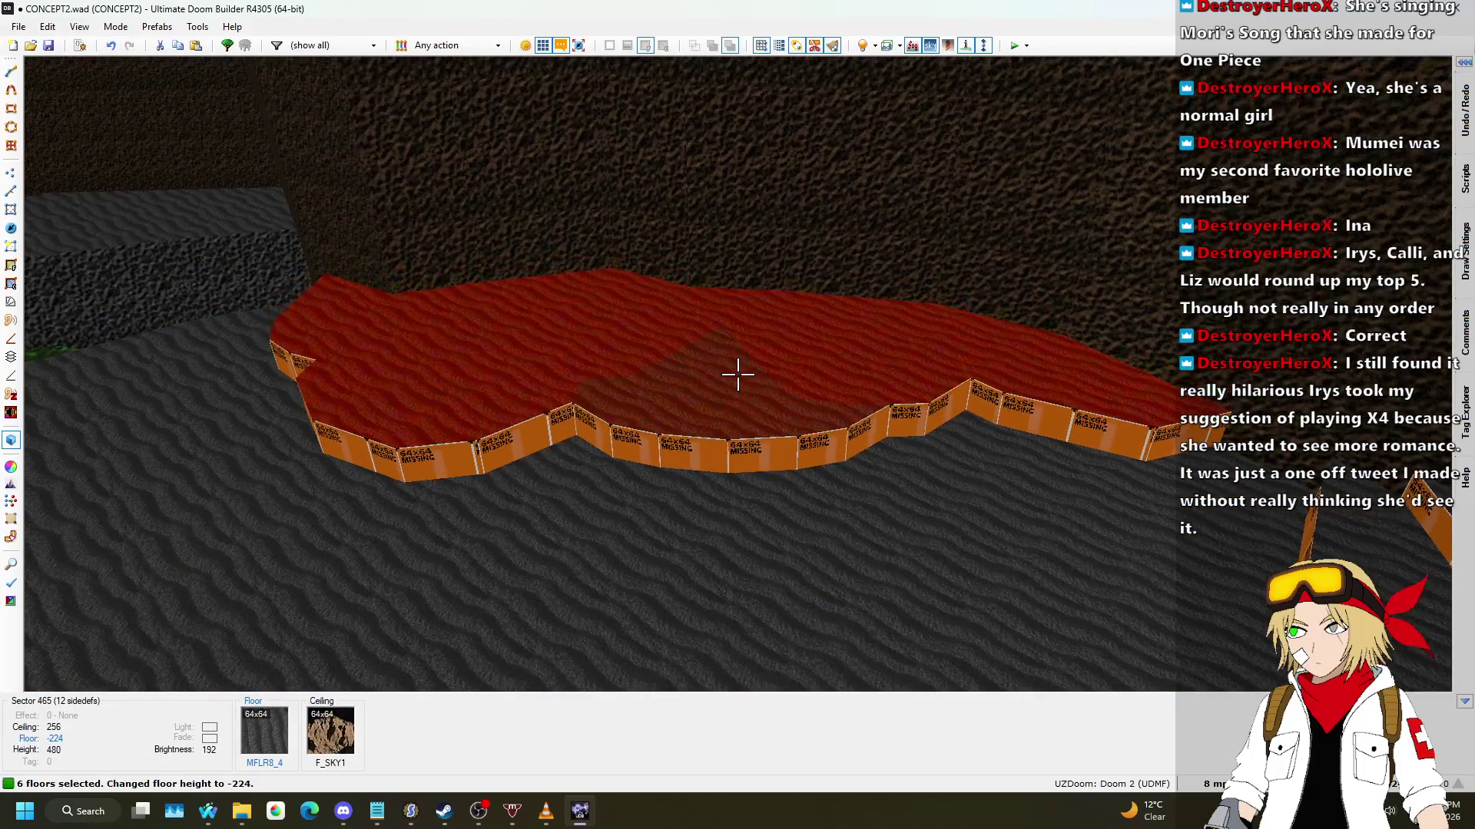